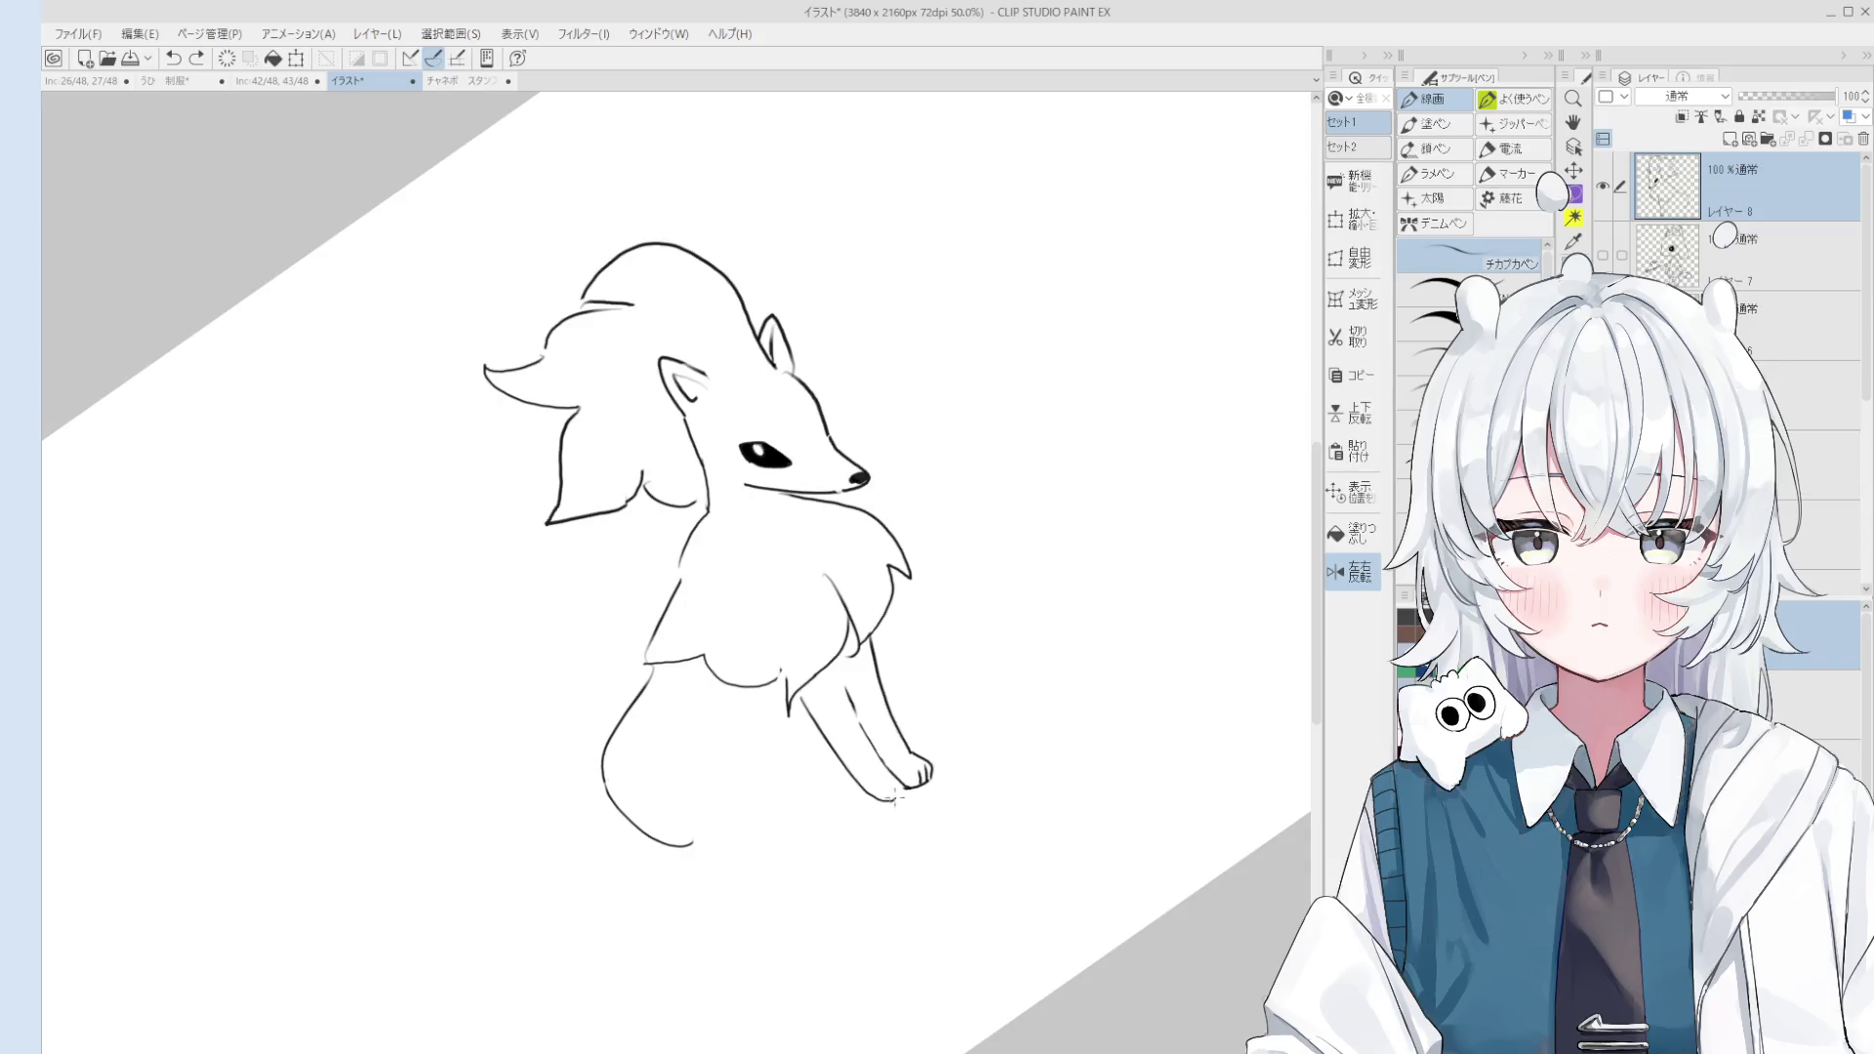
Step: Rework the front-leg inner line and draw a curved back line up from the haunch
key("ctrl+z")
mouse_move(845, 683)
left_mouse_down()
mouse_move(896, 781)
mouse_move(883, 796)
left_mouse_up()
key("ctrl+z")
scroll(900, 803, "down", 2)
key("ctrl+z")
left_click_drag(864, 722, 872, 730)
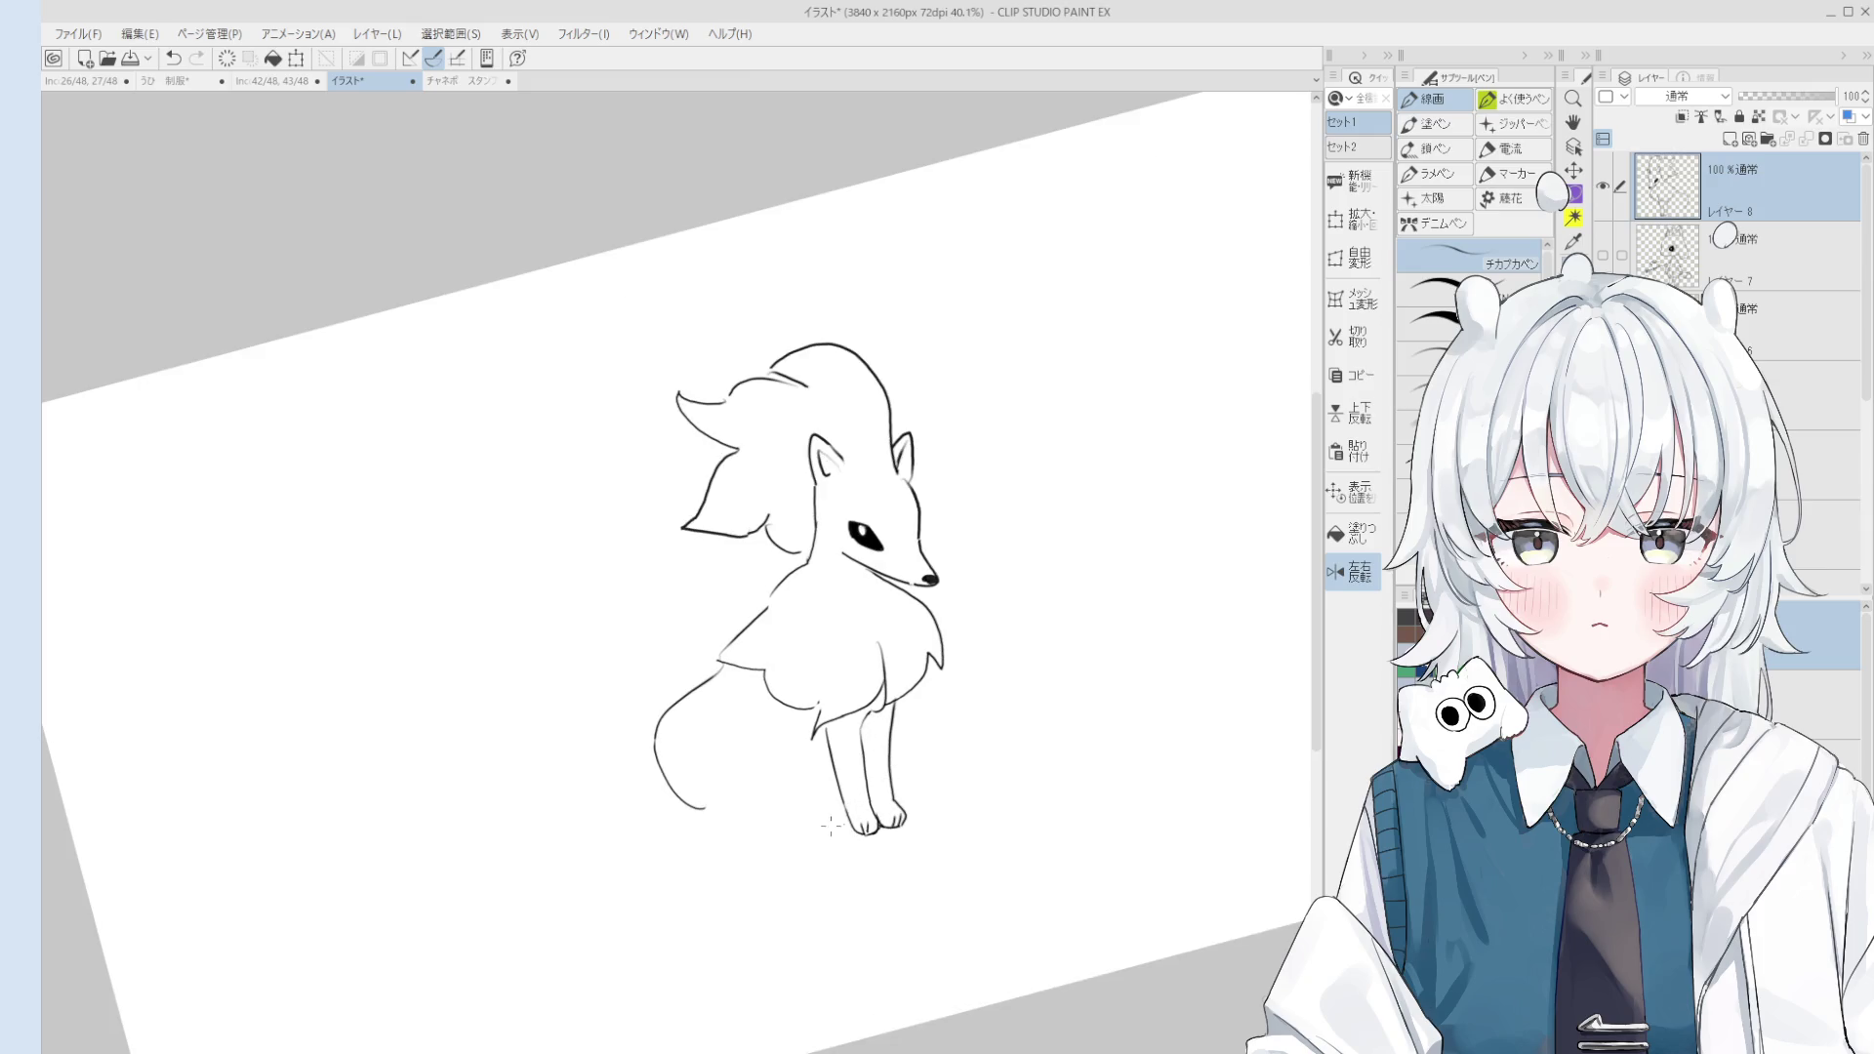
mouse_move(825, 671)
left_mouse_down()
mouse_move(774, 440)
mouse_move(678, 542)
mouse_move(690, 512)
mouse_move(601, 513)
mouse_move(552, 481)
mouse_move(554, 595)
left_mouse_up()
key("e")
key("p")
key("ctrl+z")
key("ctrl+z")
Step: Draw the tail's outer curve with zigzag fur tufts along its lower edge
mouse_move(592, 510)
left_mouse_down()
mouse_move(543, 641)
mouse_move(682, 795)
left_mouse_up()
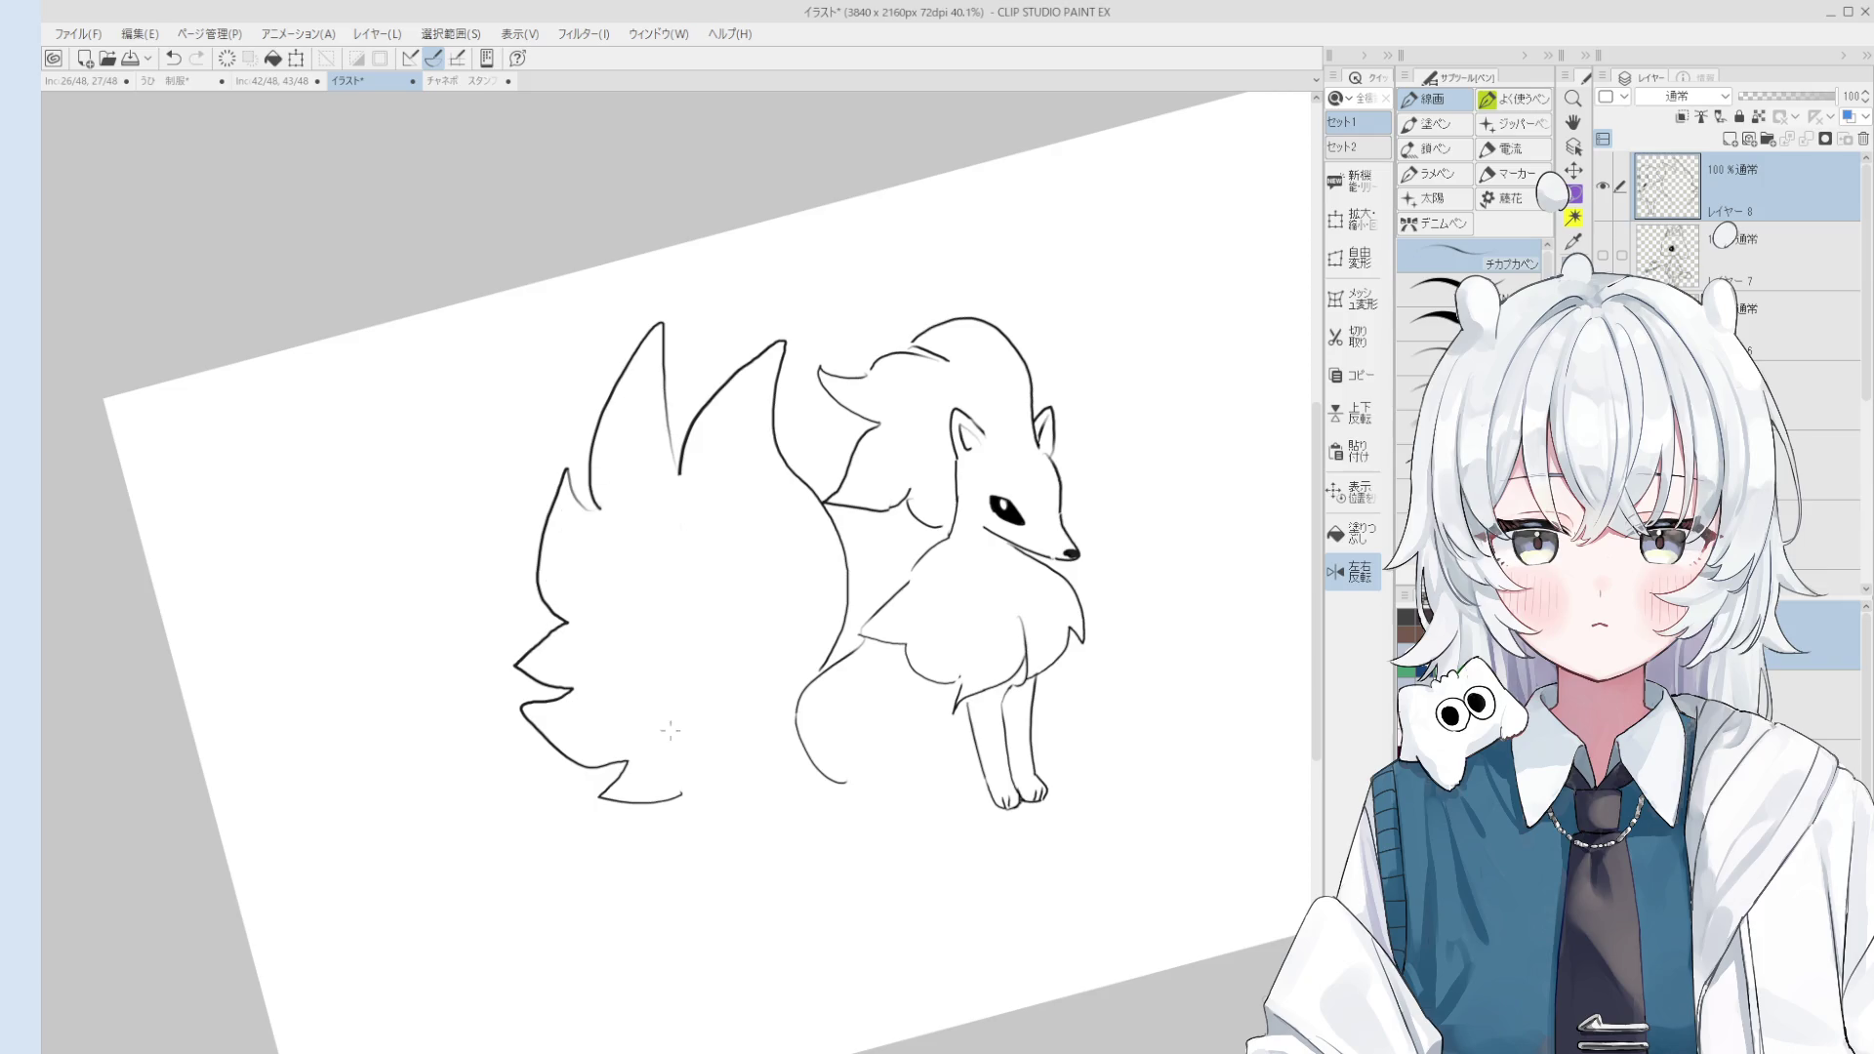
mouse_move(680, 822)
left_mouse_down()
mouse_move(786, 806)
mouse_move(585, 781)
mouse_move(805, 789)
left_mouse_up()
key("space")
mouse_move(883, 736)
left_mouse_down()
mouse_move(776, 593)
mouse_move(720, 668)
left_mouse_up()
key("ctrl+z")
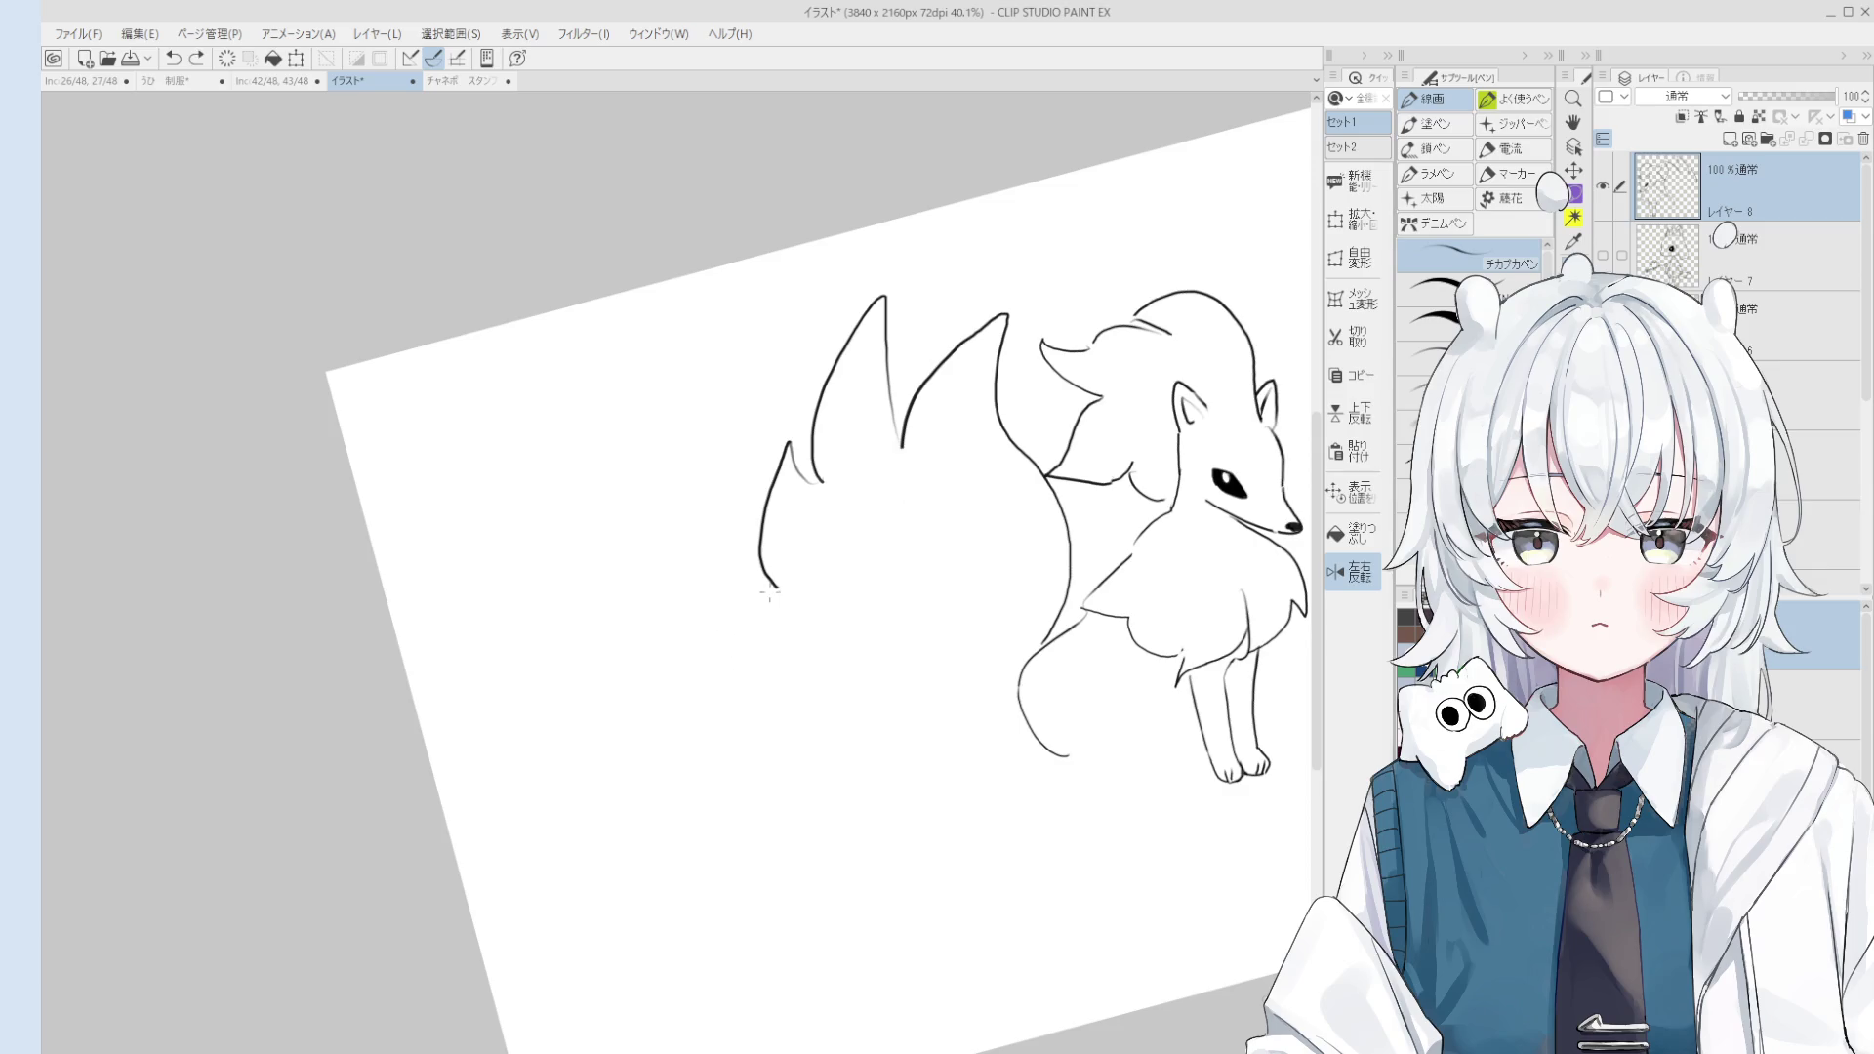
mouse_move(737, 589)
left_mouse_down()
mouse_move(741, 656)
mouse_move(774, 699)
left_mouse_up()
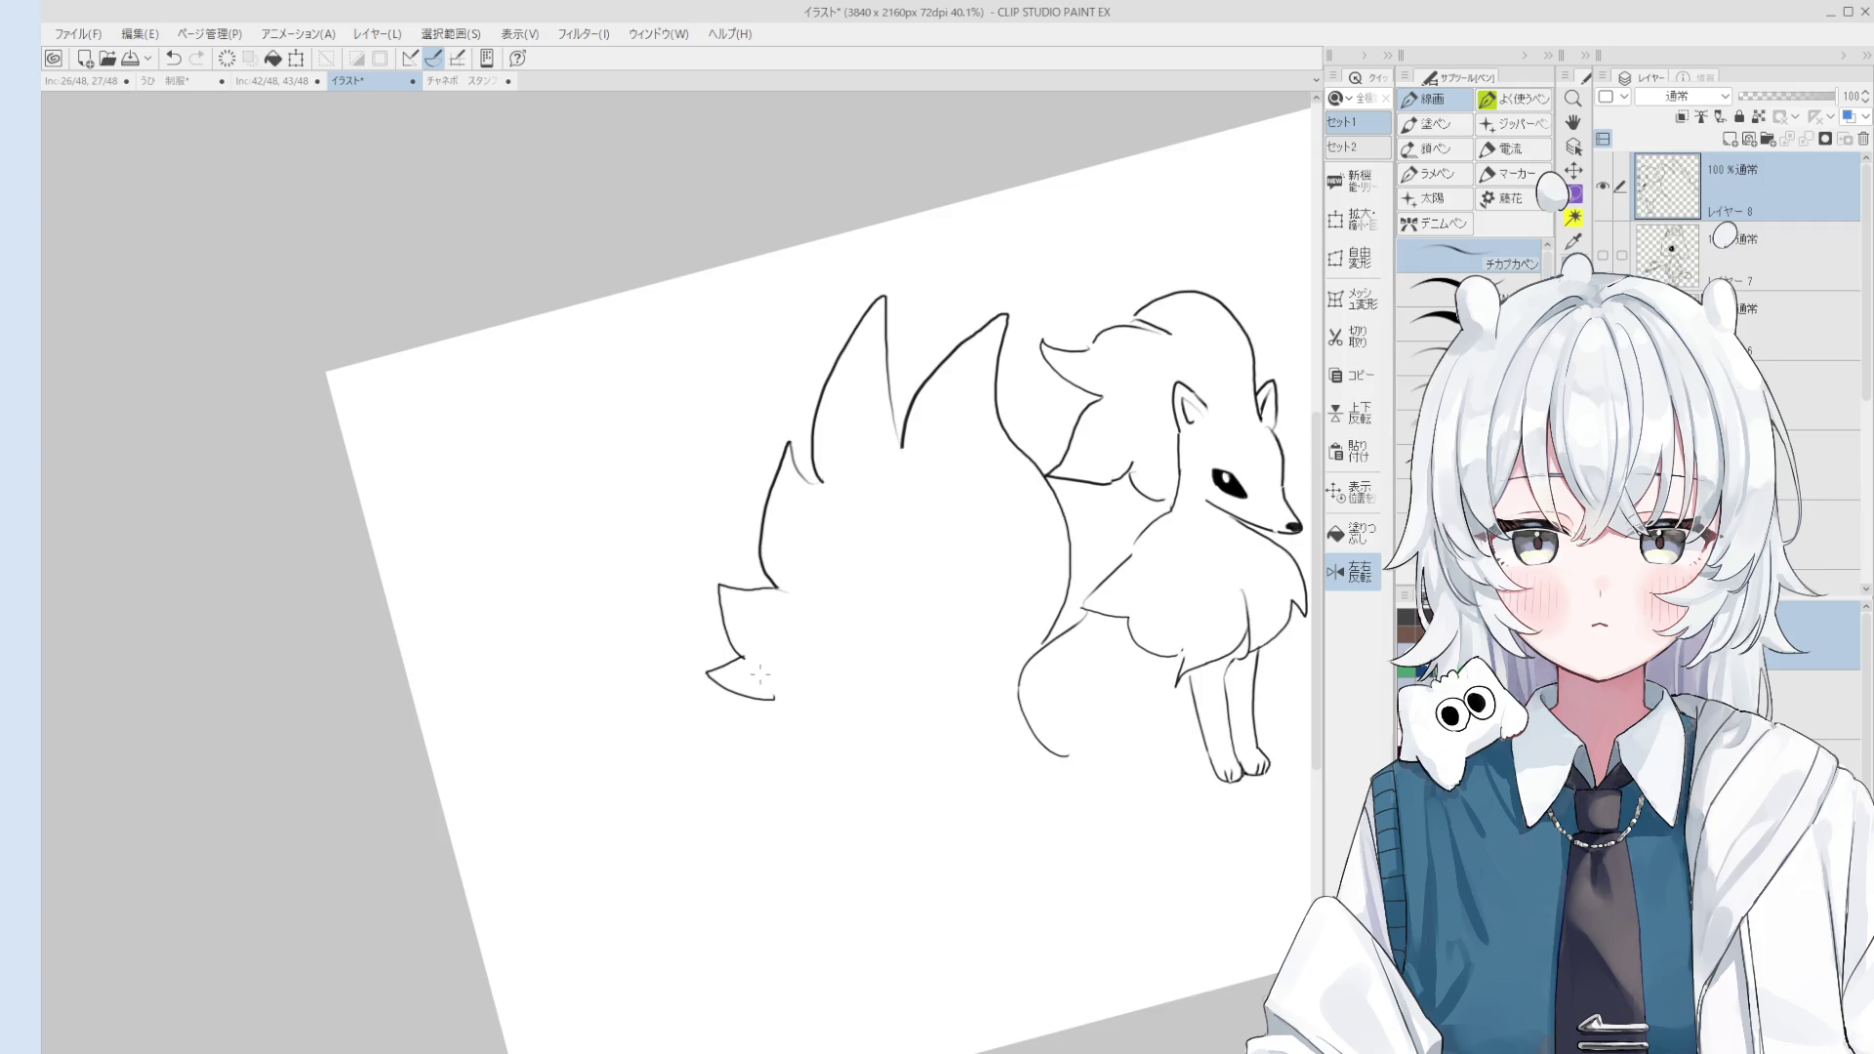
mouse_move(777, 699)
left_mouse_down()
mouse_move(870, 768)
mouse_move(965, 742)
left_mouse_up()
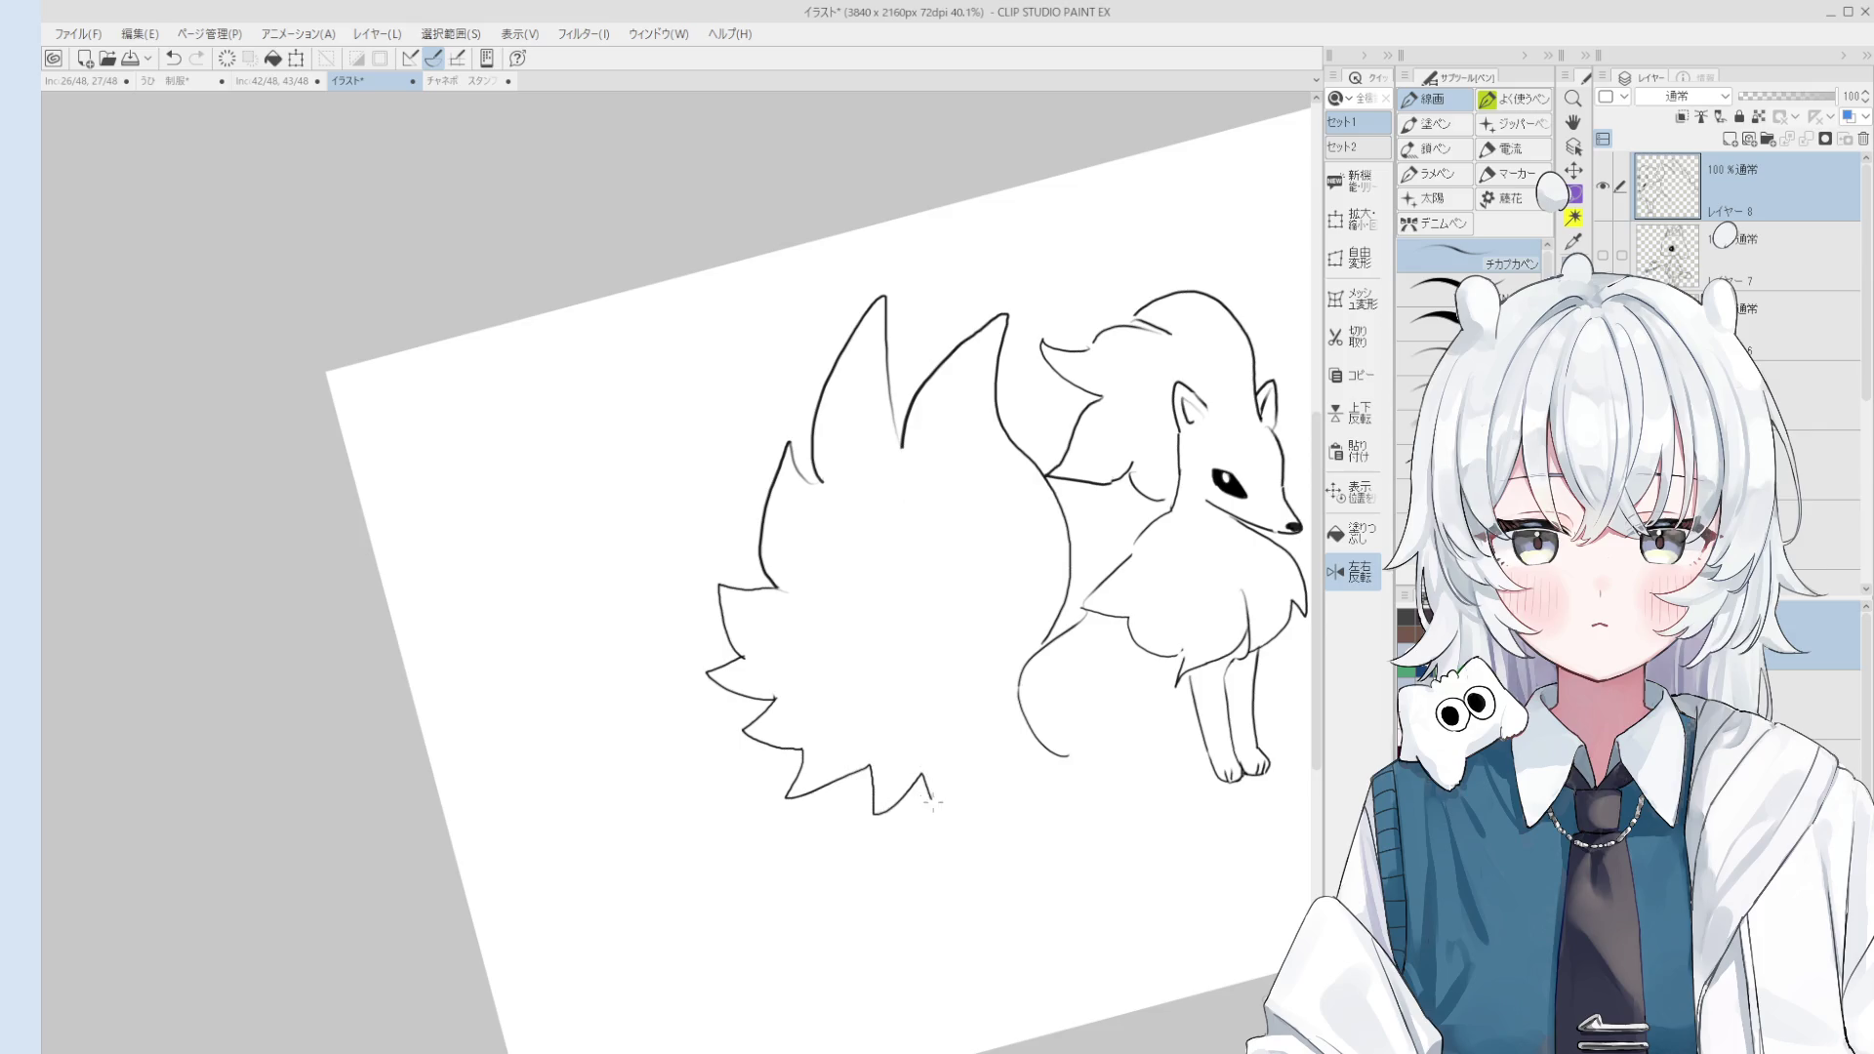
scroll(965, 727, "down", 1)
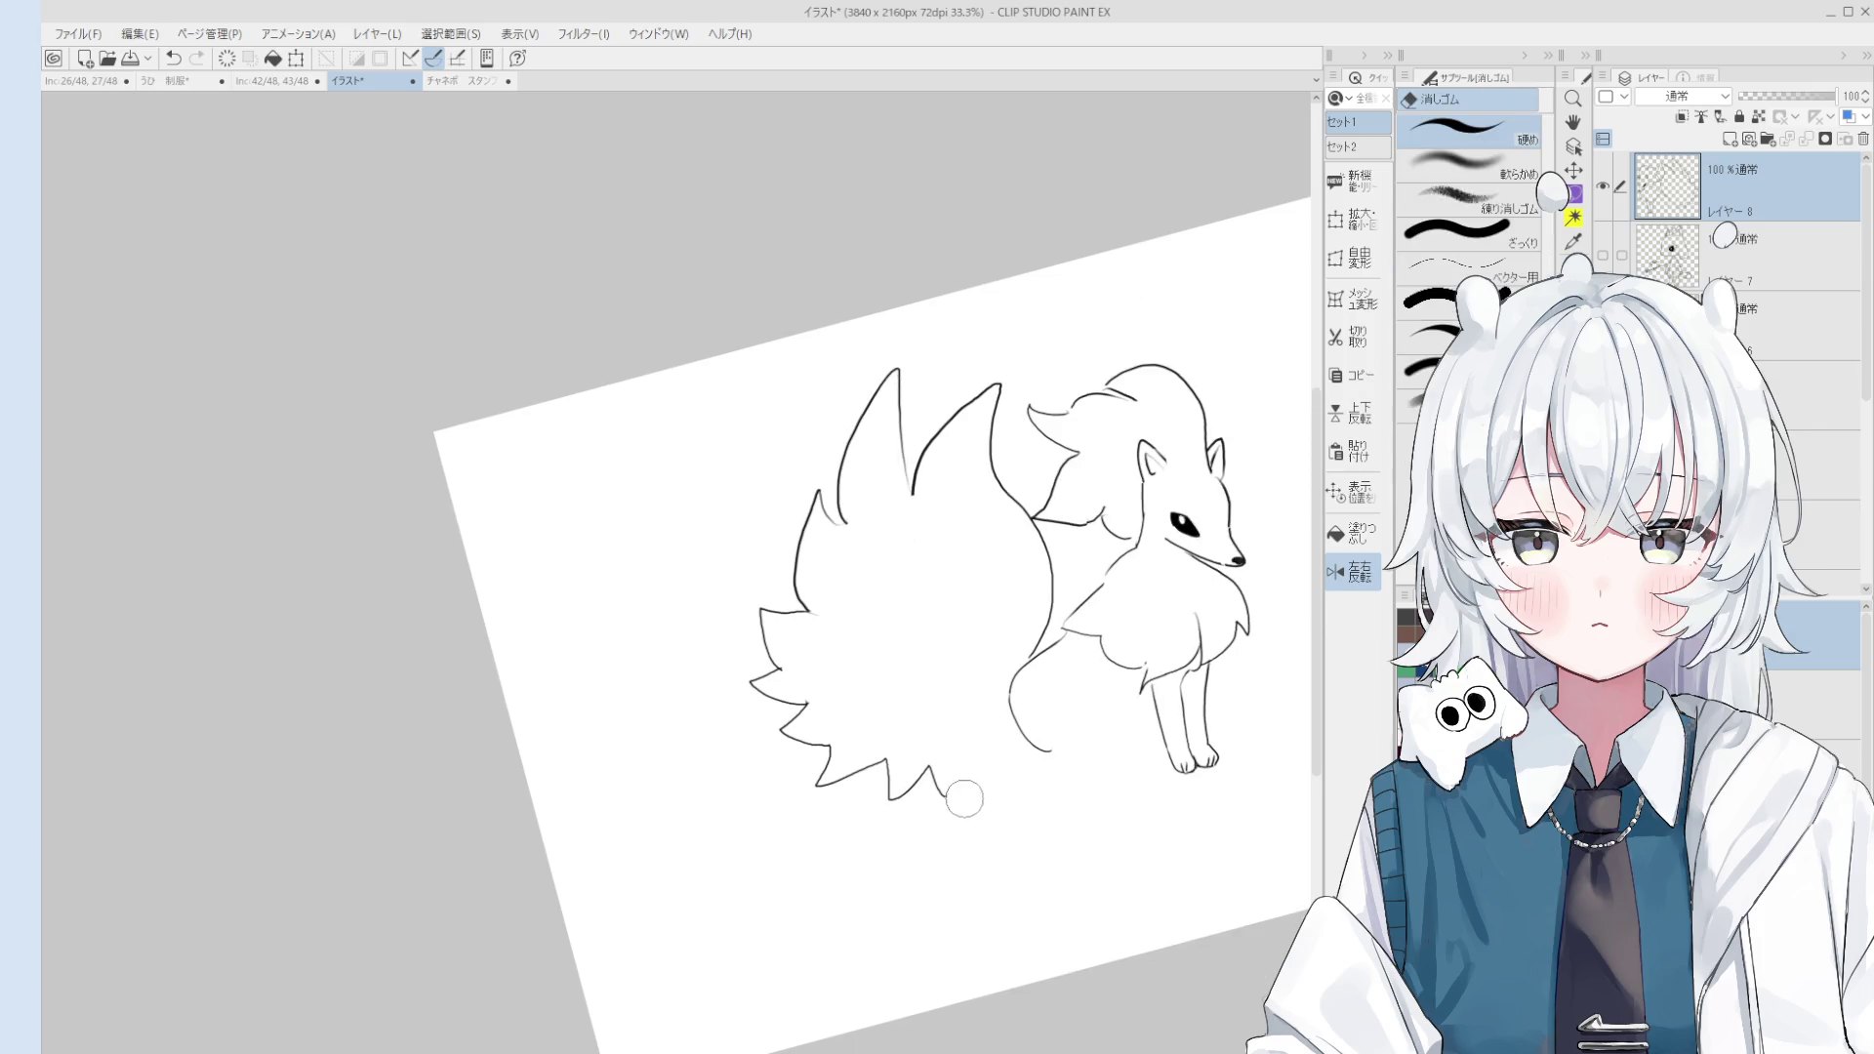
key("ctrl+z")
Step: Draw a new tail lobe from the tip with an inner tail line rising upward
left_click_drag(947, 792, 1005, 690)
scroll(1003, 693, "down", 1)
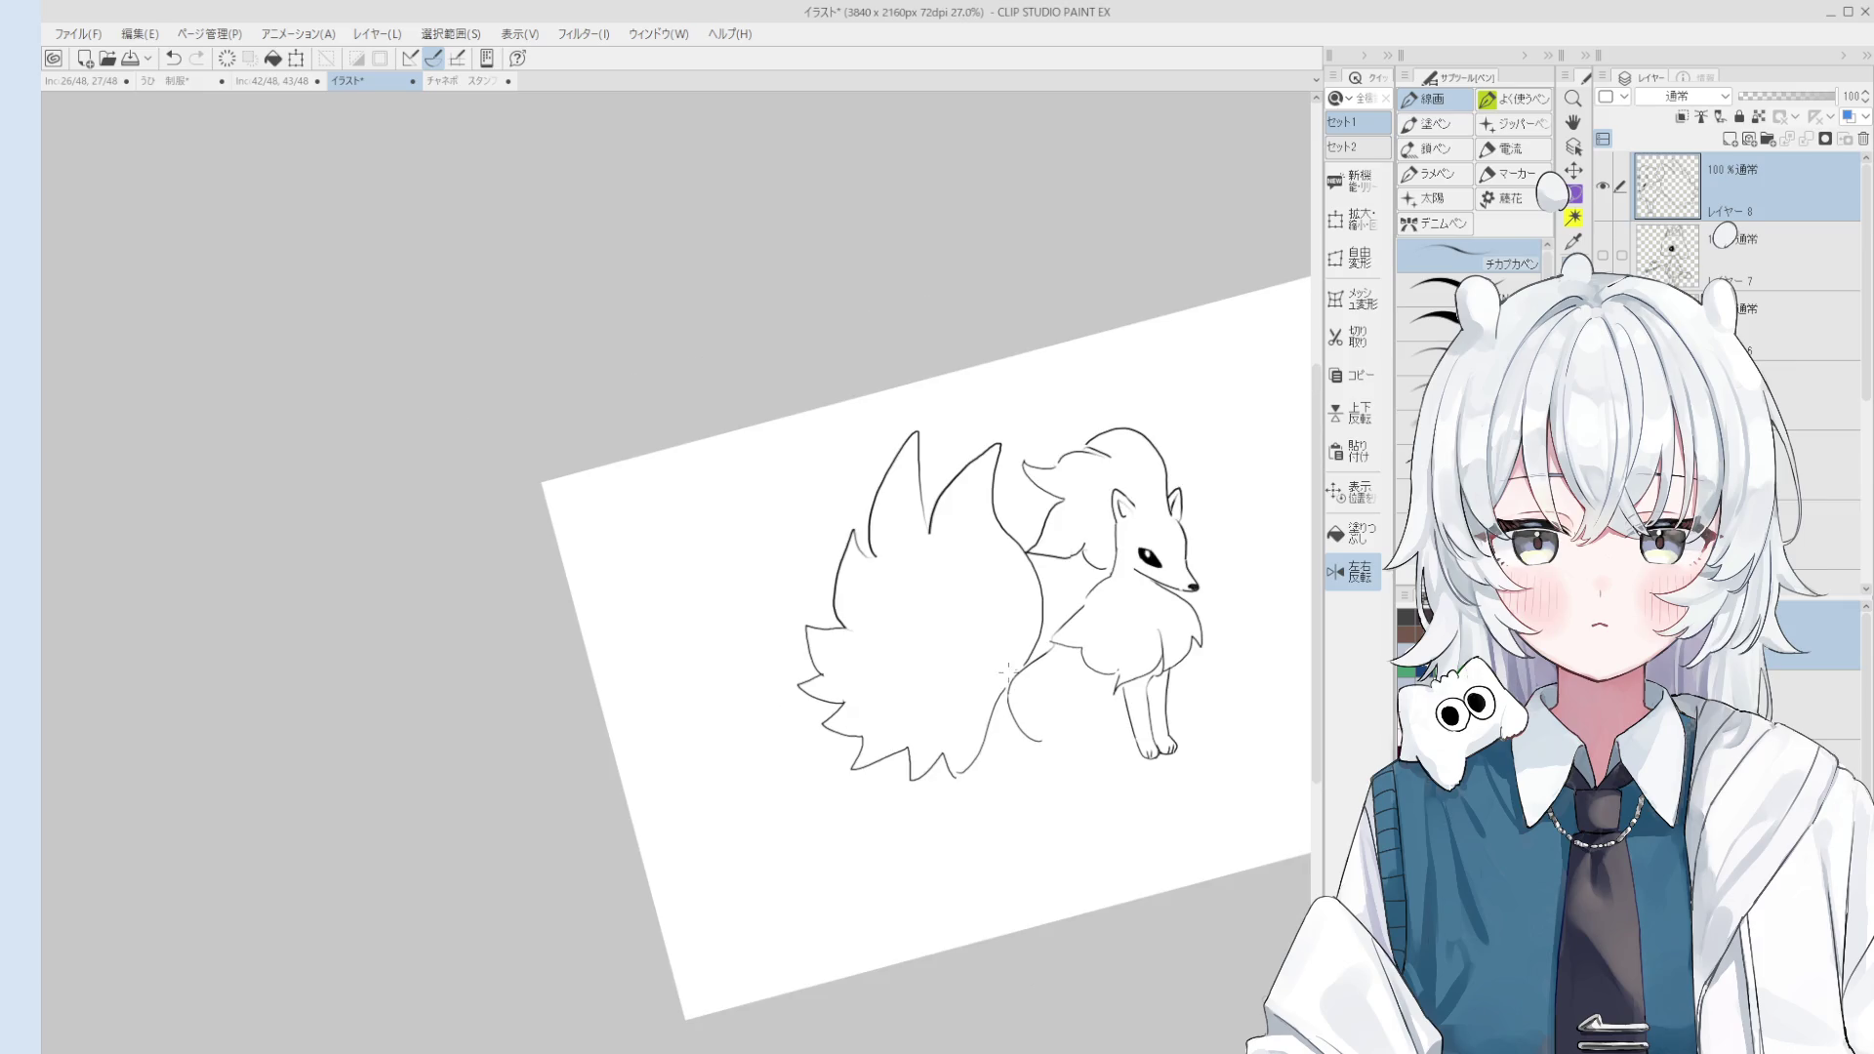
scroll(1010, 667, "down", 1)
scroll(1009, 668, "up", 1)
key("ctrl+z")
mouse_move(947, 759)
left_mouse_down()
mouse_move(1005, 689)
mouse_move(939, 734)
left_mouse_up()
key("ctrl+z")
left_click_drag(976, 664, 995, 669)
left_click_drag(905, 725, 928, 623)
scroll(966, 632, "down", 1)
mouse_move(859, 674)
left_mouse_down()
mouse_move(936, 609)
mouse_move(878, 632)
mouse_move(884, 688)
mouse_move(840, 673)
mouse_move(937, 650)
mouse_move(957, 717)
left_mouse_up()
scroll(935, 615, "down", 2)
scroll(942, 630, "up", 3)
Step: Add curved tail lines sweeping down through the upper lobes
key("e")
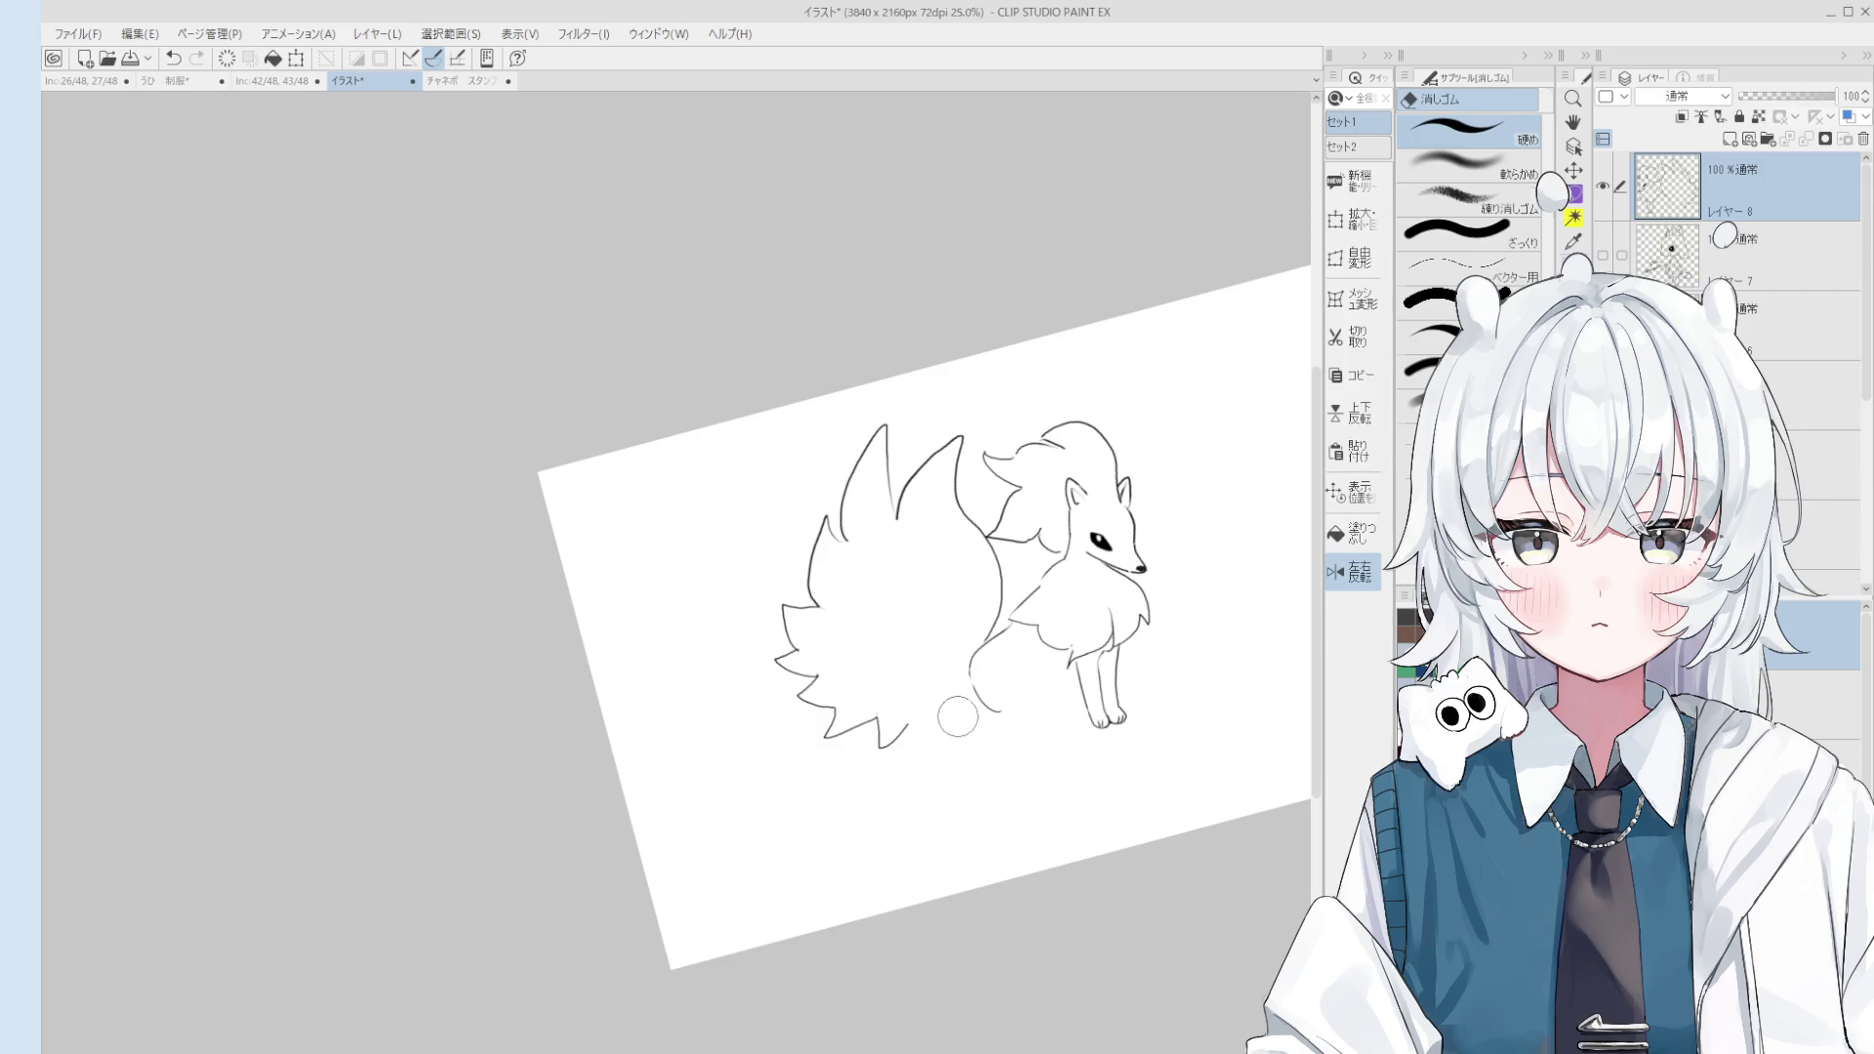
key("p")
left_click_drag(895, 527, 956, 639)
left_click_drag(841, 539, 946, 640)
key("ctrl+z")
scroll(906, 615, "down", 1)
mouse_move(832, 603)
left_mouse_down()
mouse_move(927, 632)
mouse_move(855, 661)
mouse_move(919, 641)
left_mouse_up()
Step: Add and refine short curved strokes on the lower tail
key("ctrl+z")
key("ctrl+z")
left_click_drag(852, 695, 953, 640)
key("ctrl+z")
left_click_drag(855, 689, 923, 634)
left_click_drag(891, 697, 943, 641)
key("ctrl+z")
mouse_move(902, 709)
left_mouse_down()
mouse_move(936, 662)
mouse_move(913, 666)
left_mouse_up()
key("ctrl+z")
key("ctrl+z")
scroll(946, 650, "down", 2)
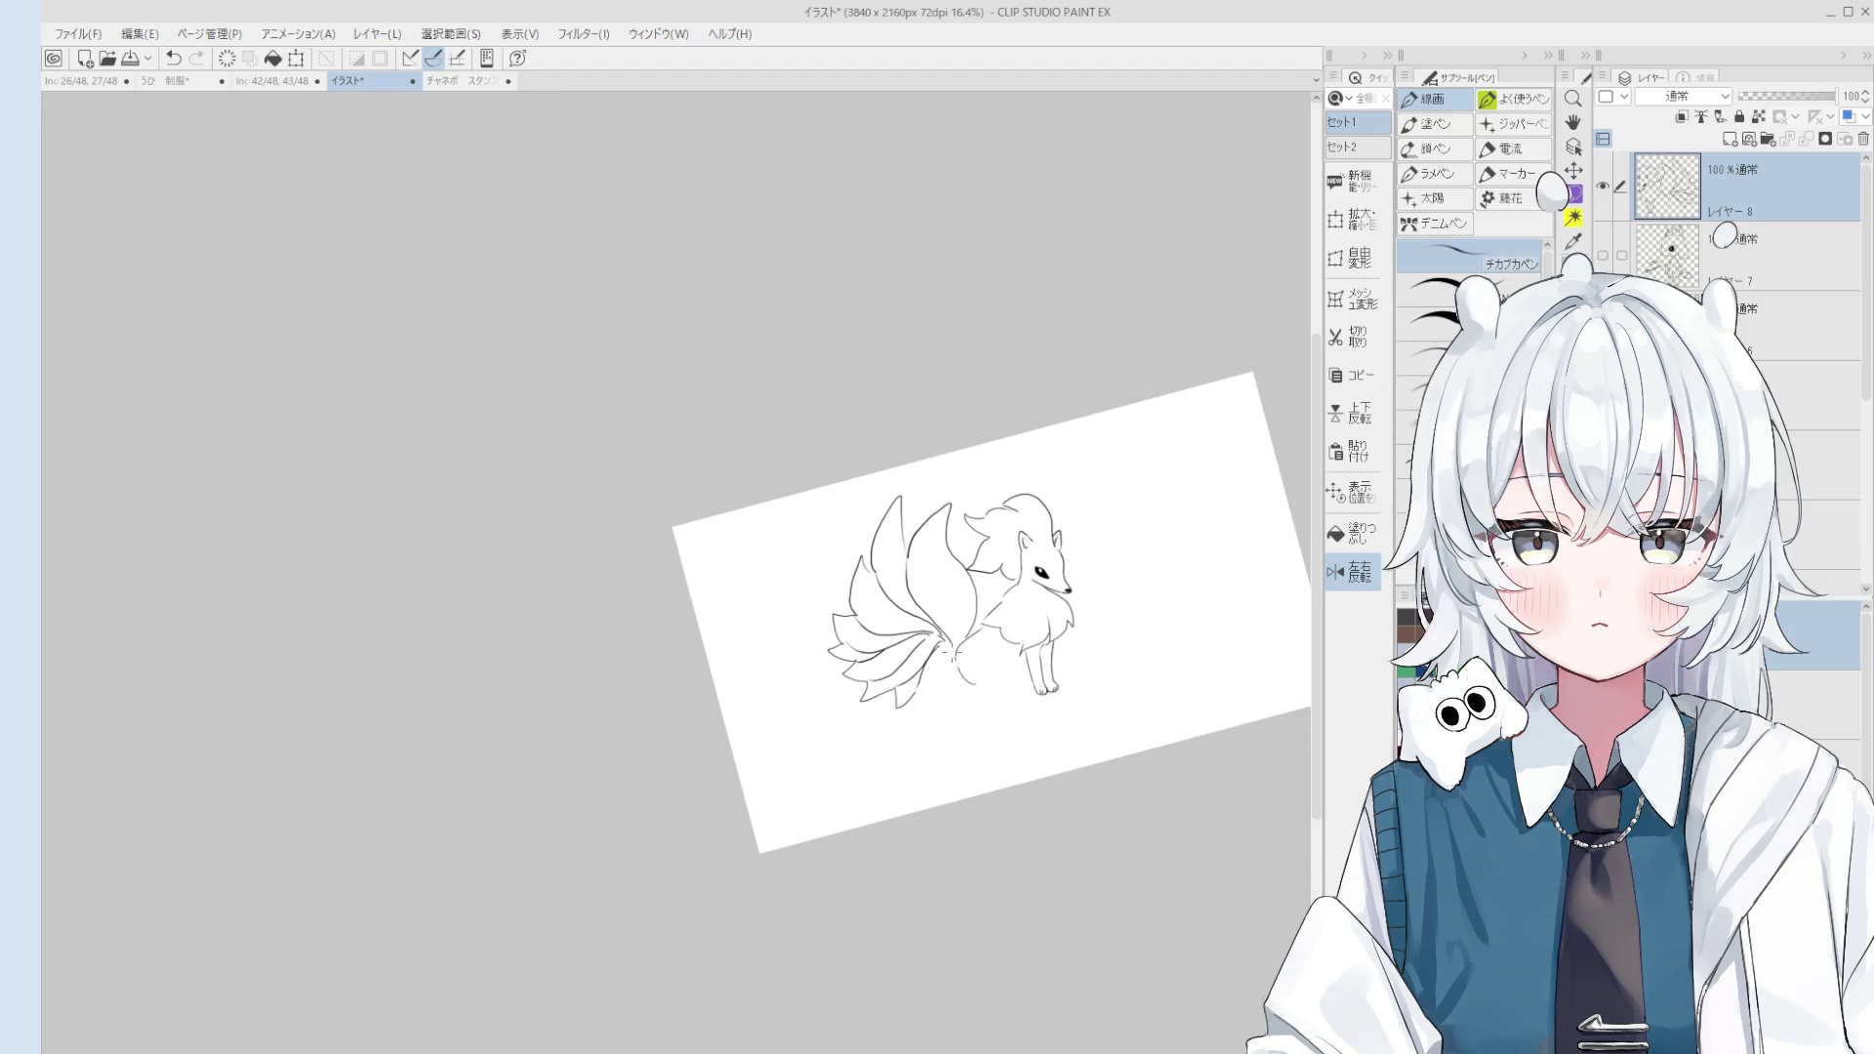
scroll(946, 651, "up", 3)
scroll(912, 623, "down", 1)
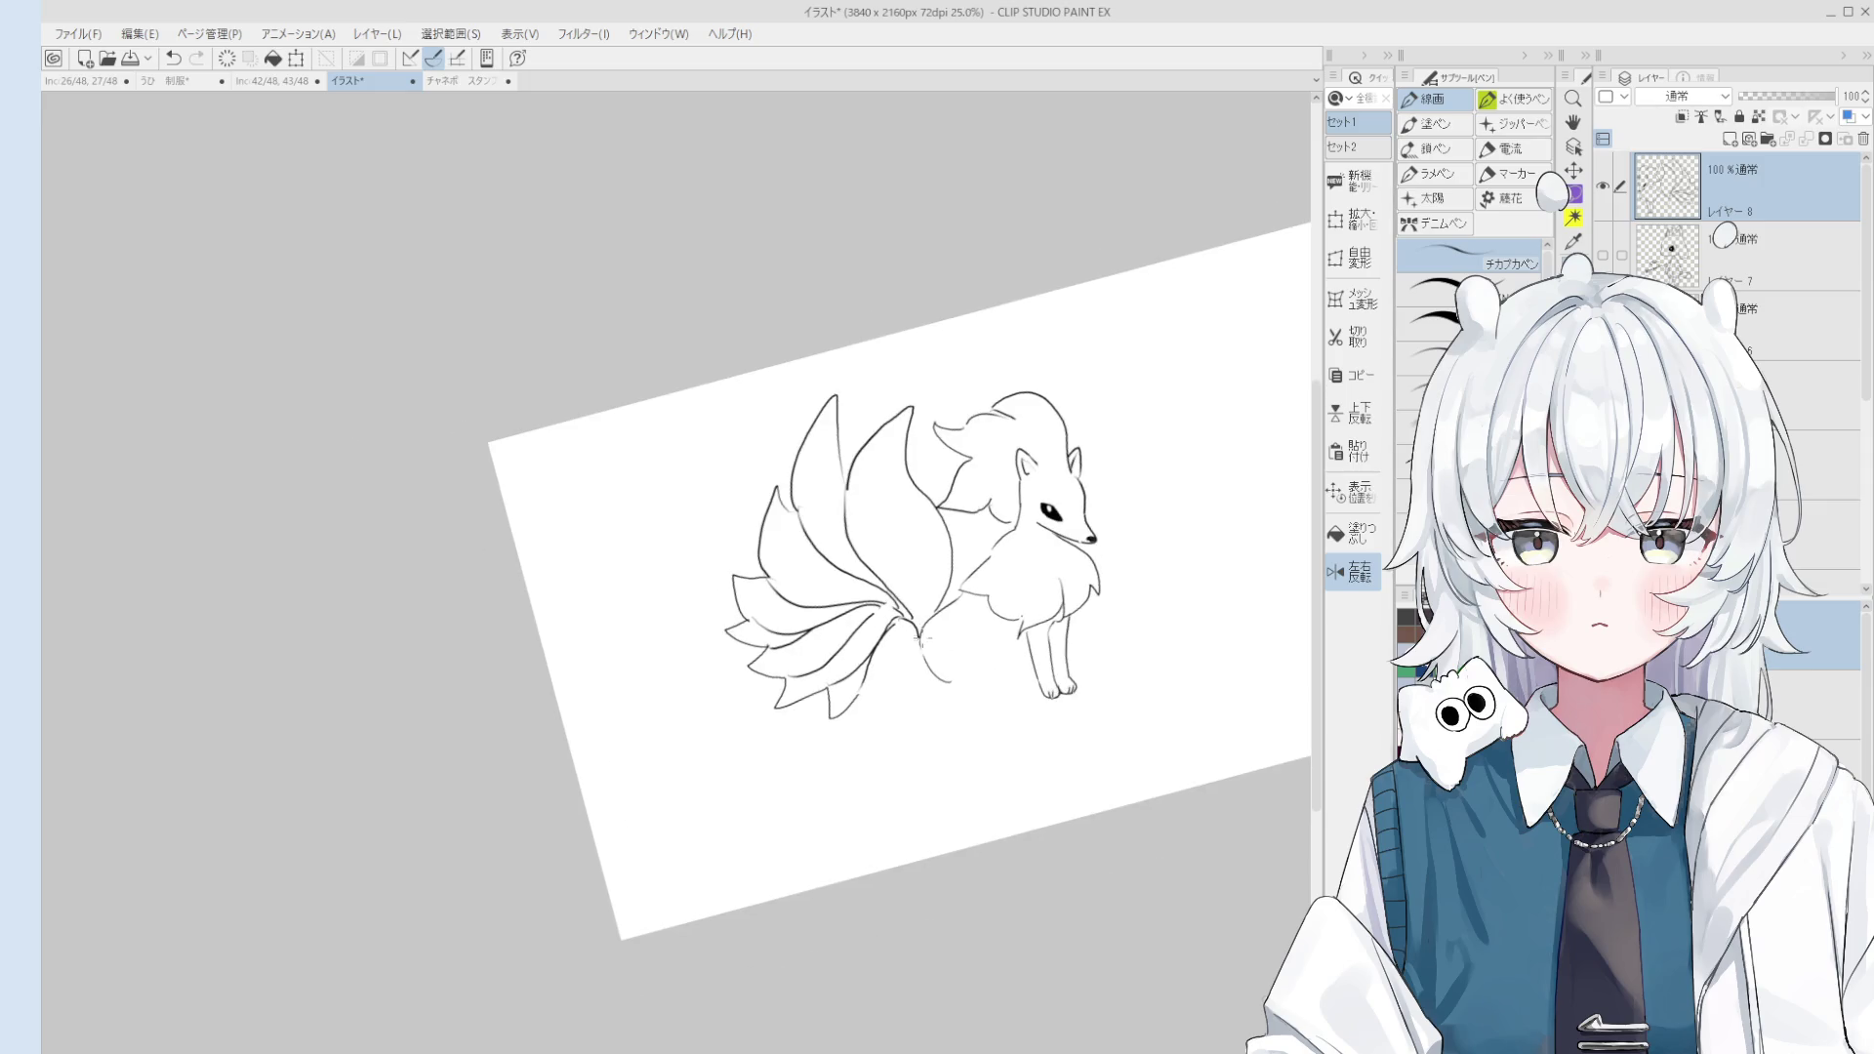
key("ctrl+z")
Step: Un-flip the canvas so the fox faces left and rework a curved tail line
key("h")
mouse_move(931, 683)
left_mouse_down()
mouse_move(1074, 736)
mouse_move(1020, 607)
left_mouse_up()
key("e")
scroll(1020, 607, "up", 2)
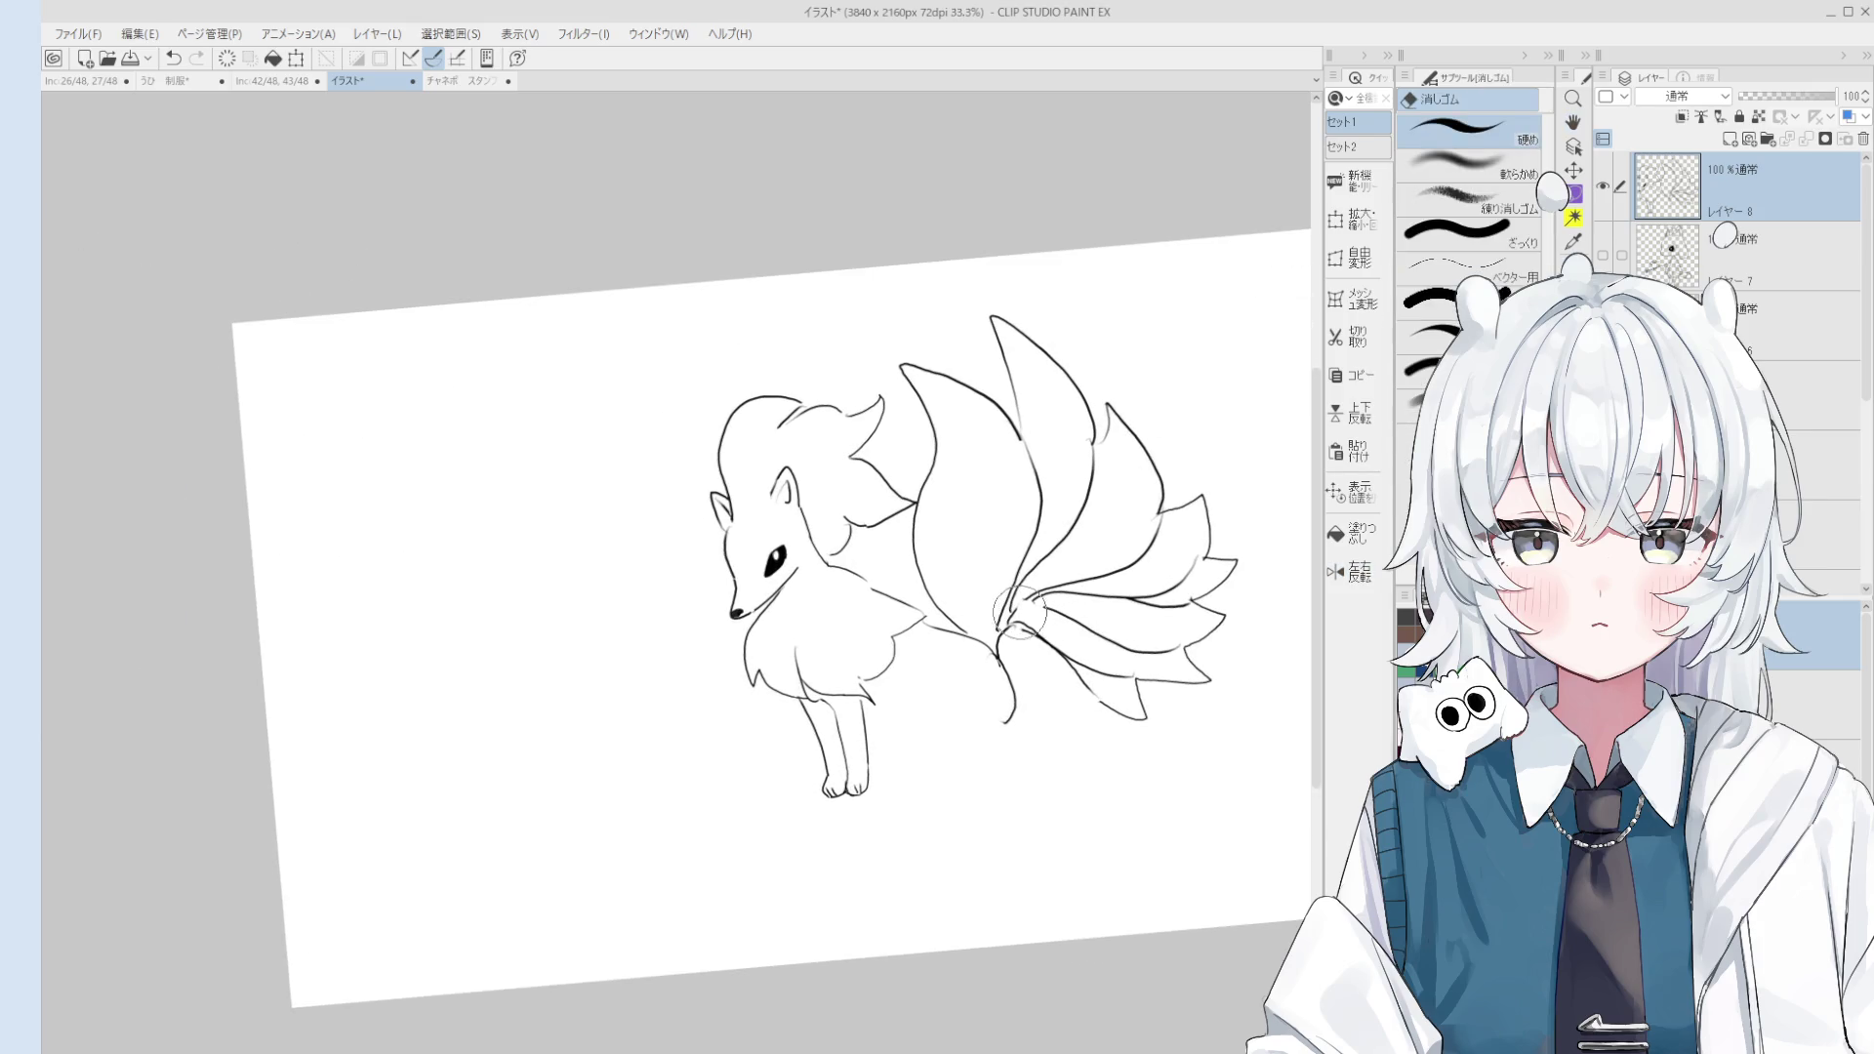
key("p")
mouse_move(912, 682)
left_mouse_down()
mouse_move(947, 747)
mouse_move(986, 739)
mouse_move(967, 770)
left_mouse_up()
key("ctrl+z")
key("e")
key("p")
key("ctrl+z")
key("ctrl+z")
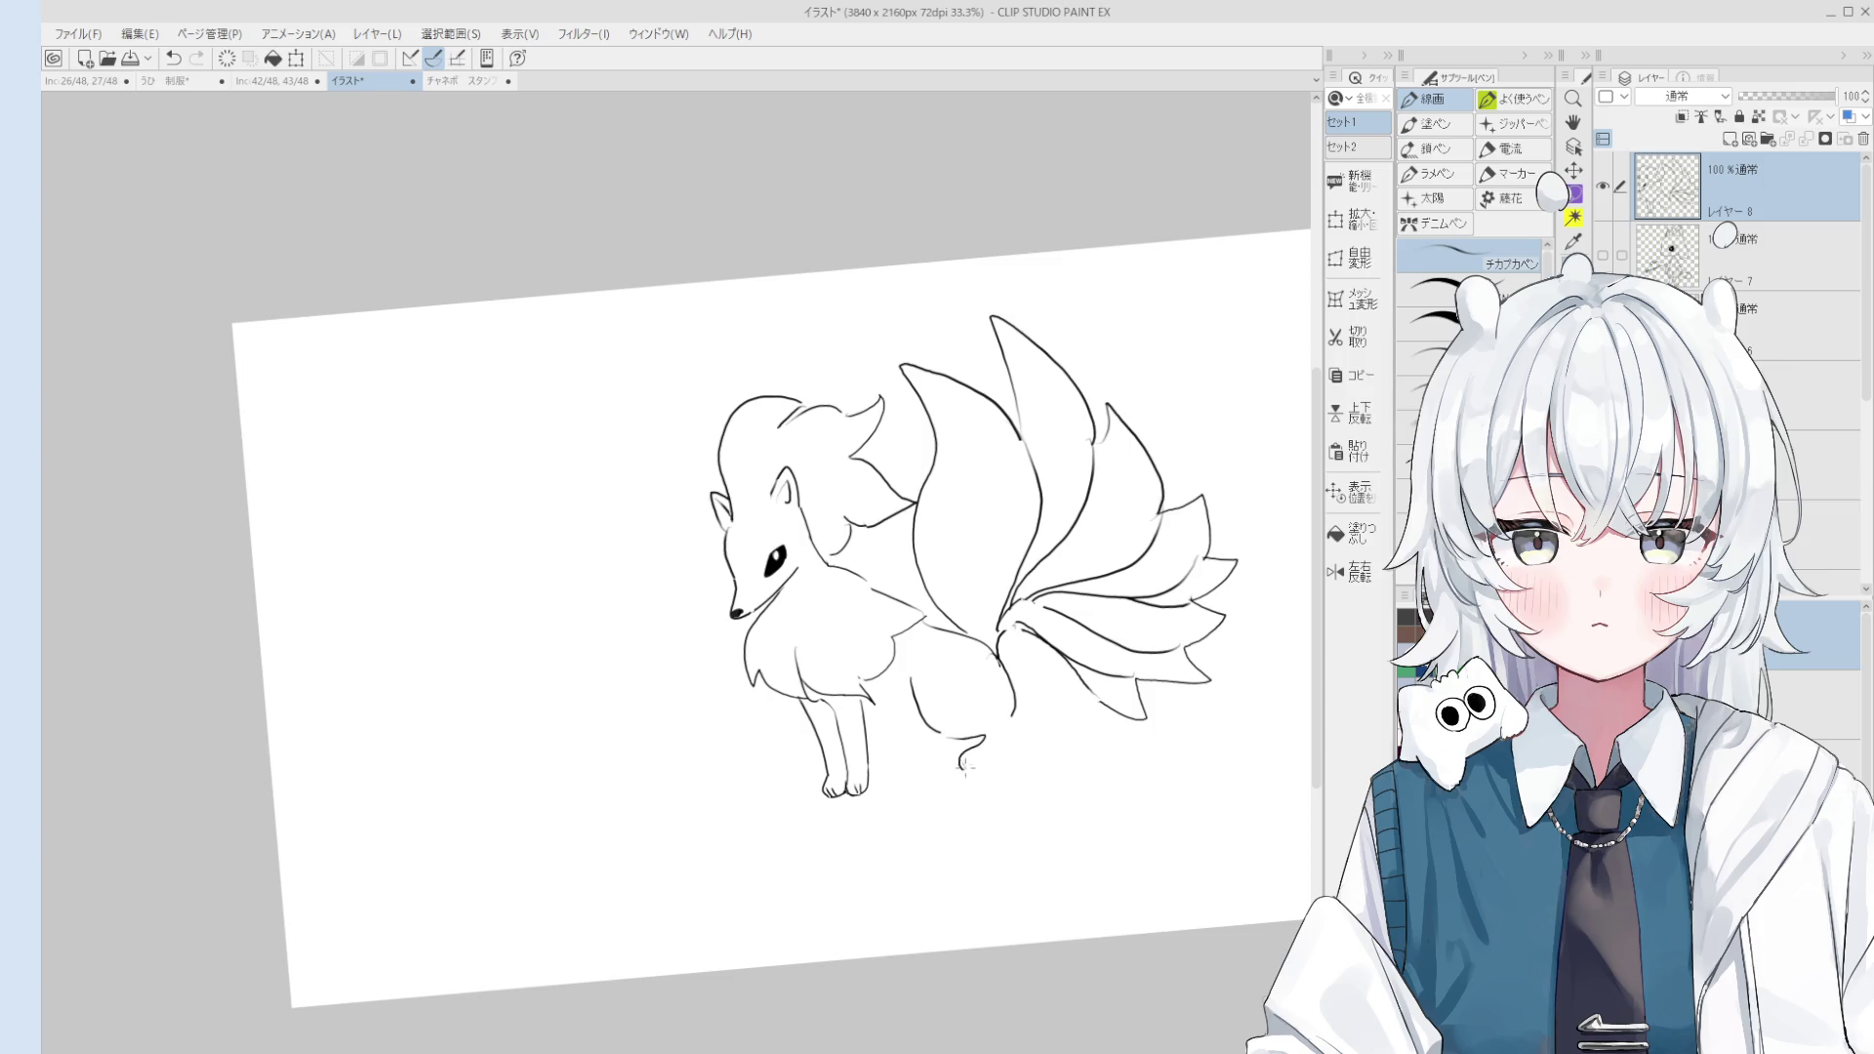
scroll(976, 761, "down", 1)
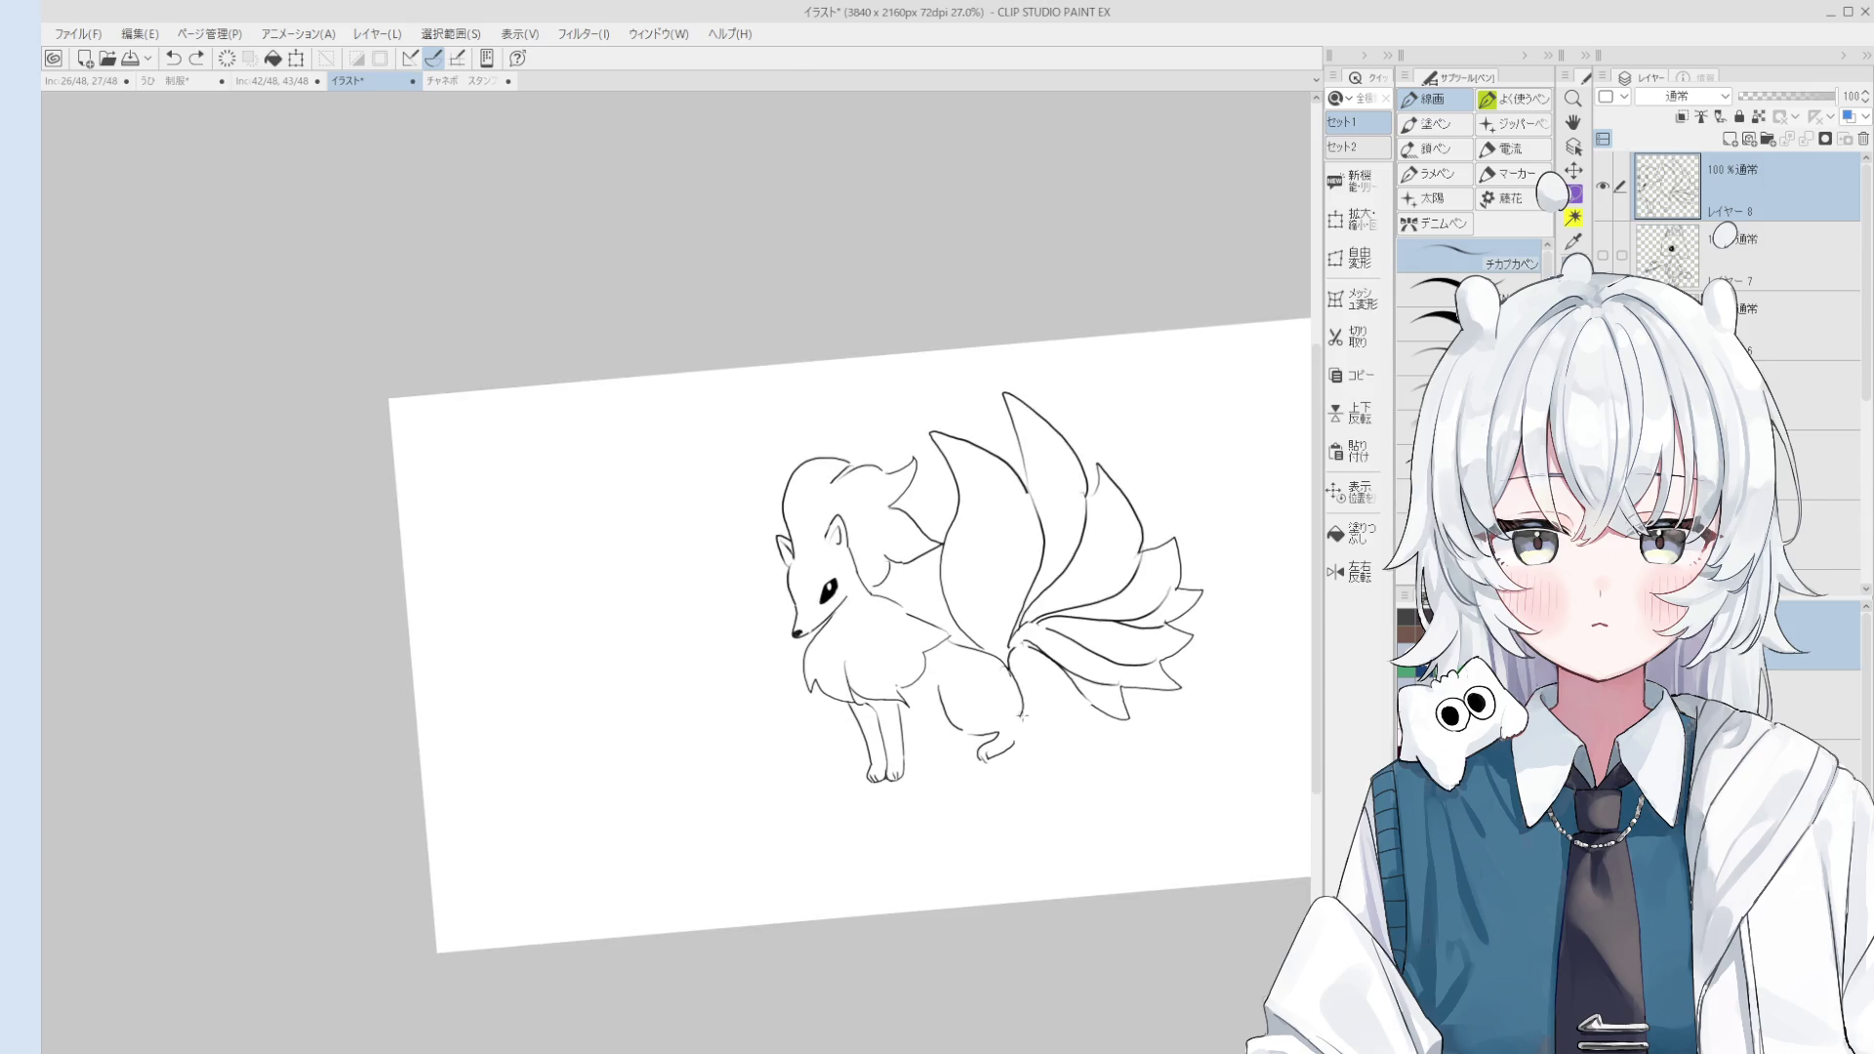
scroll(1021, 727, "down", 1)
scroll(958, 721, "up", 2)
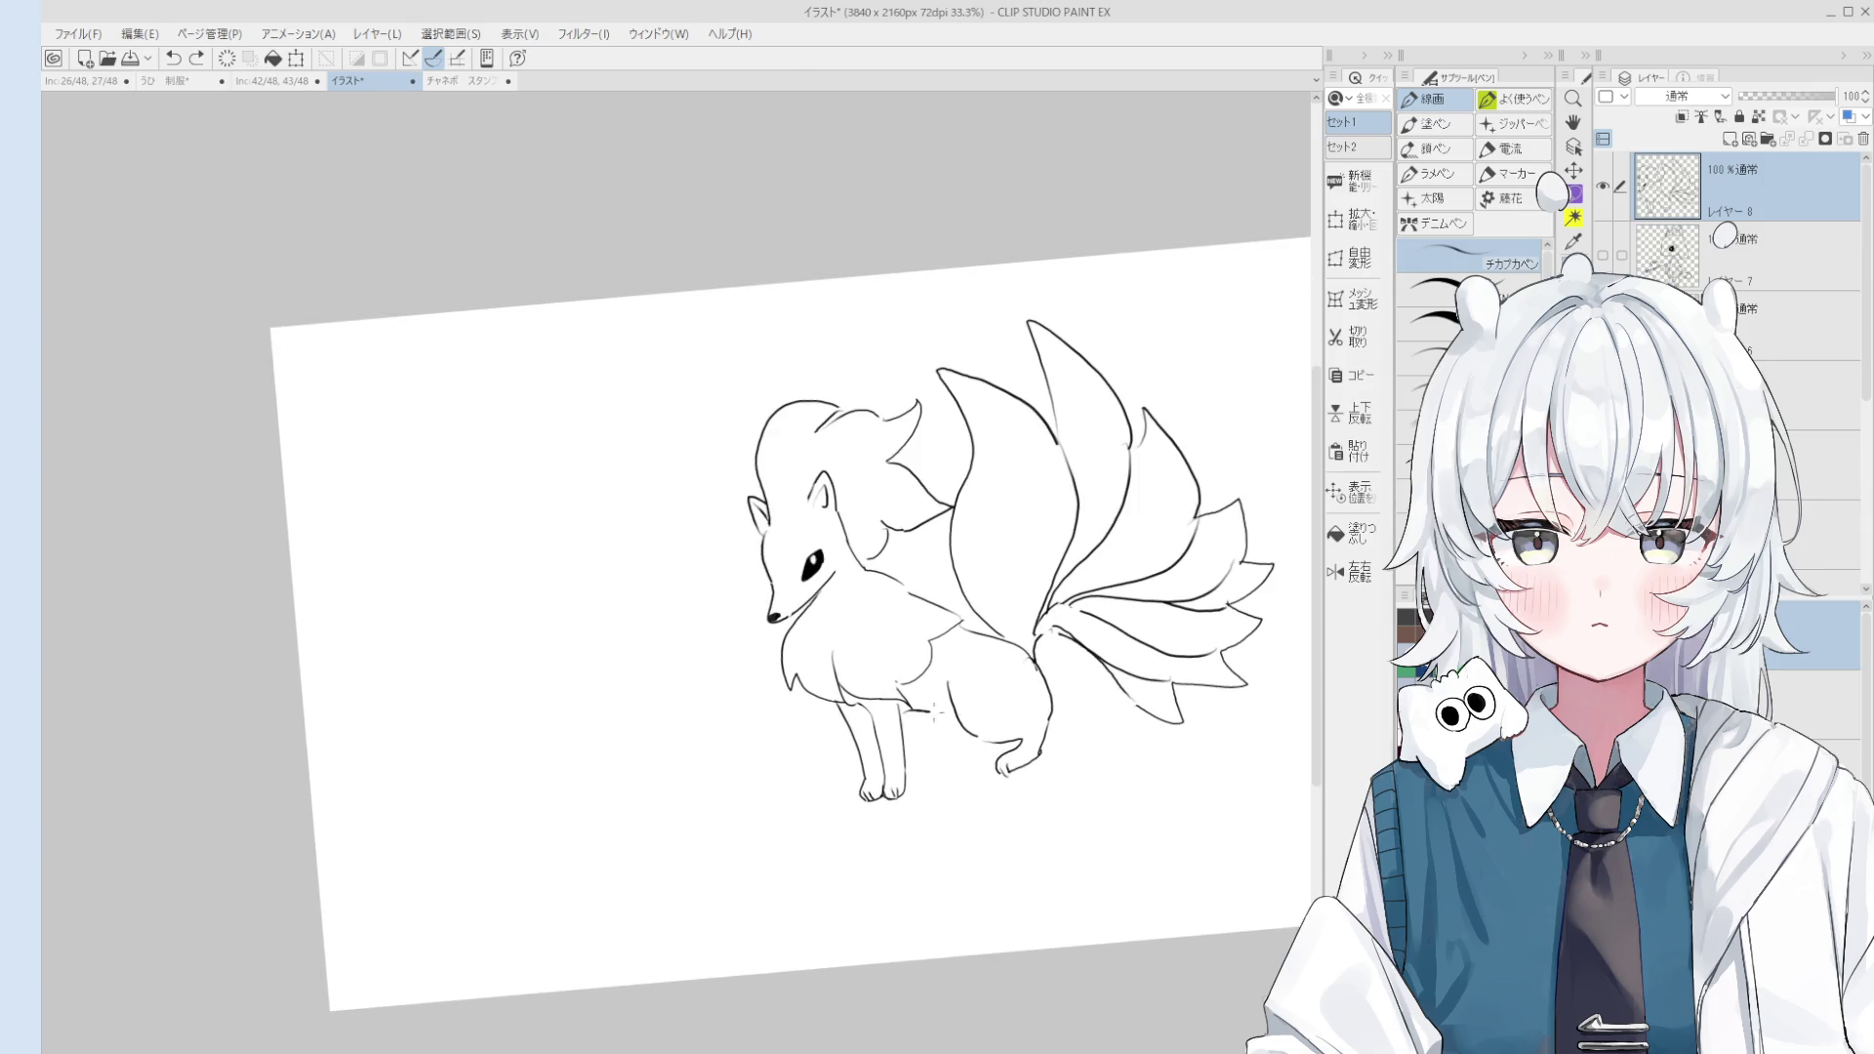
scroll(936, 712, "down", 2)
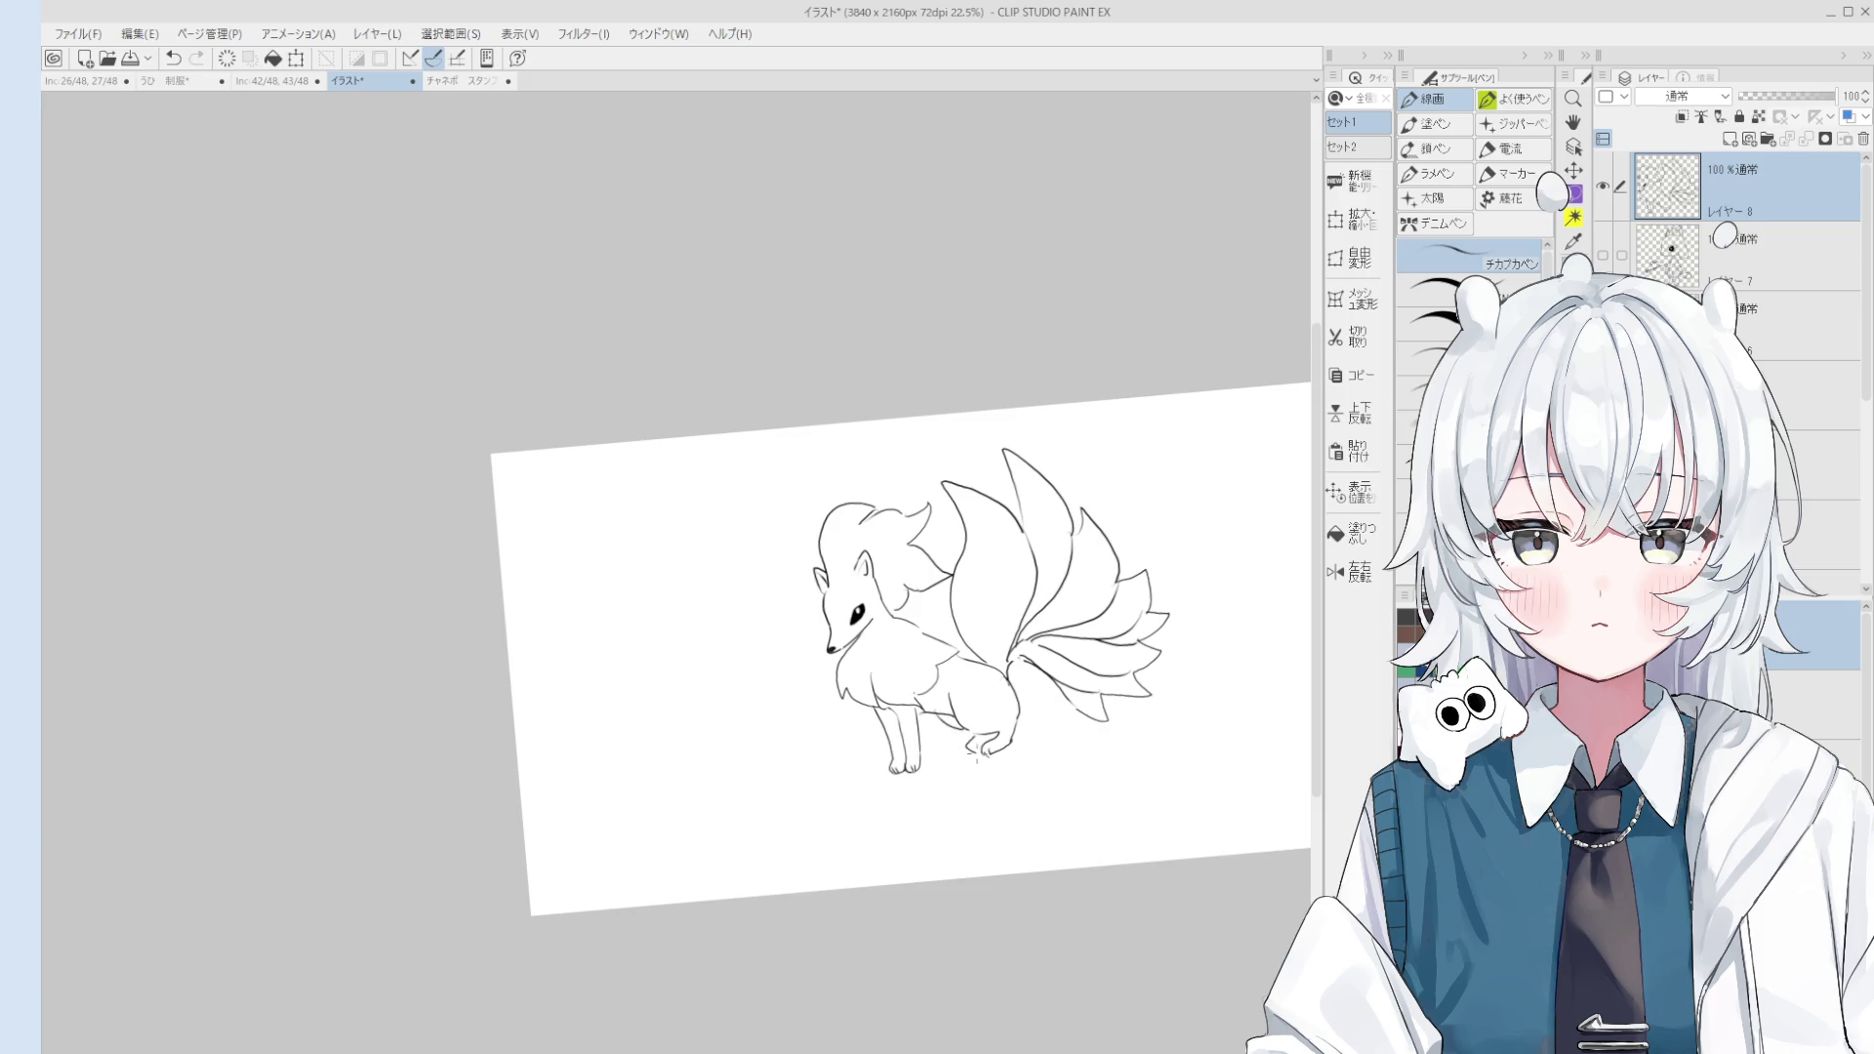
scroll(1032, 800, "down", 1)
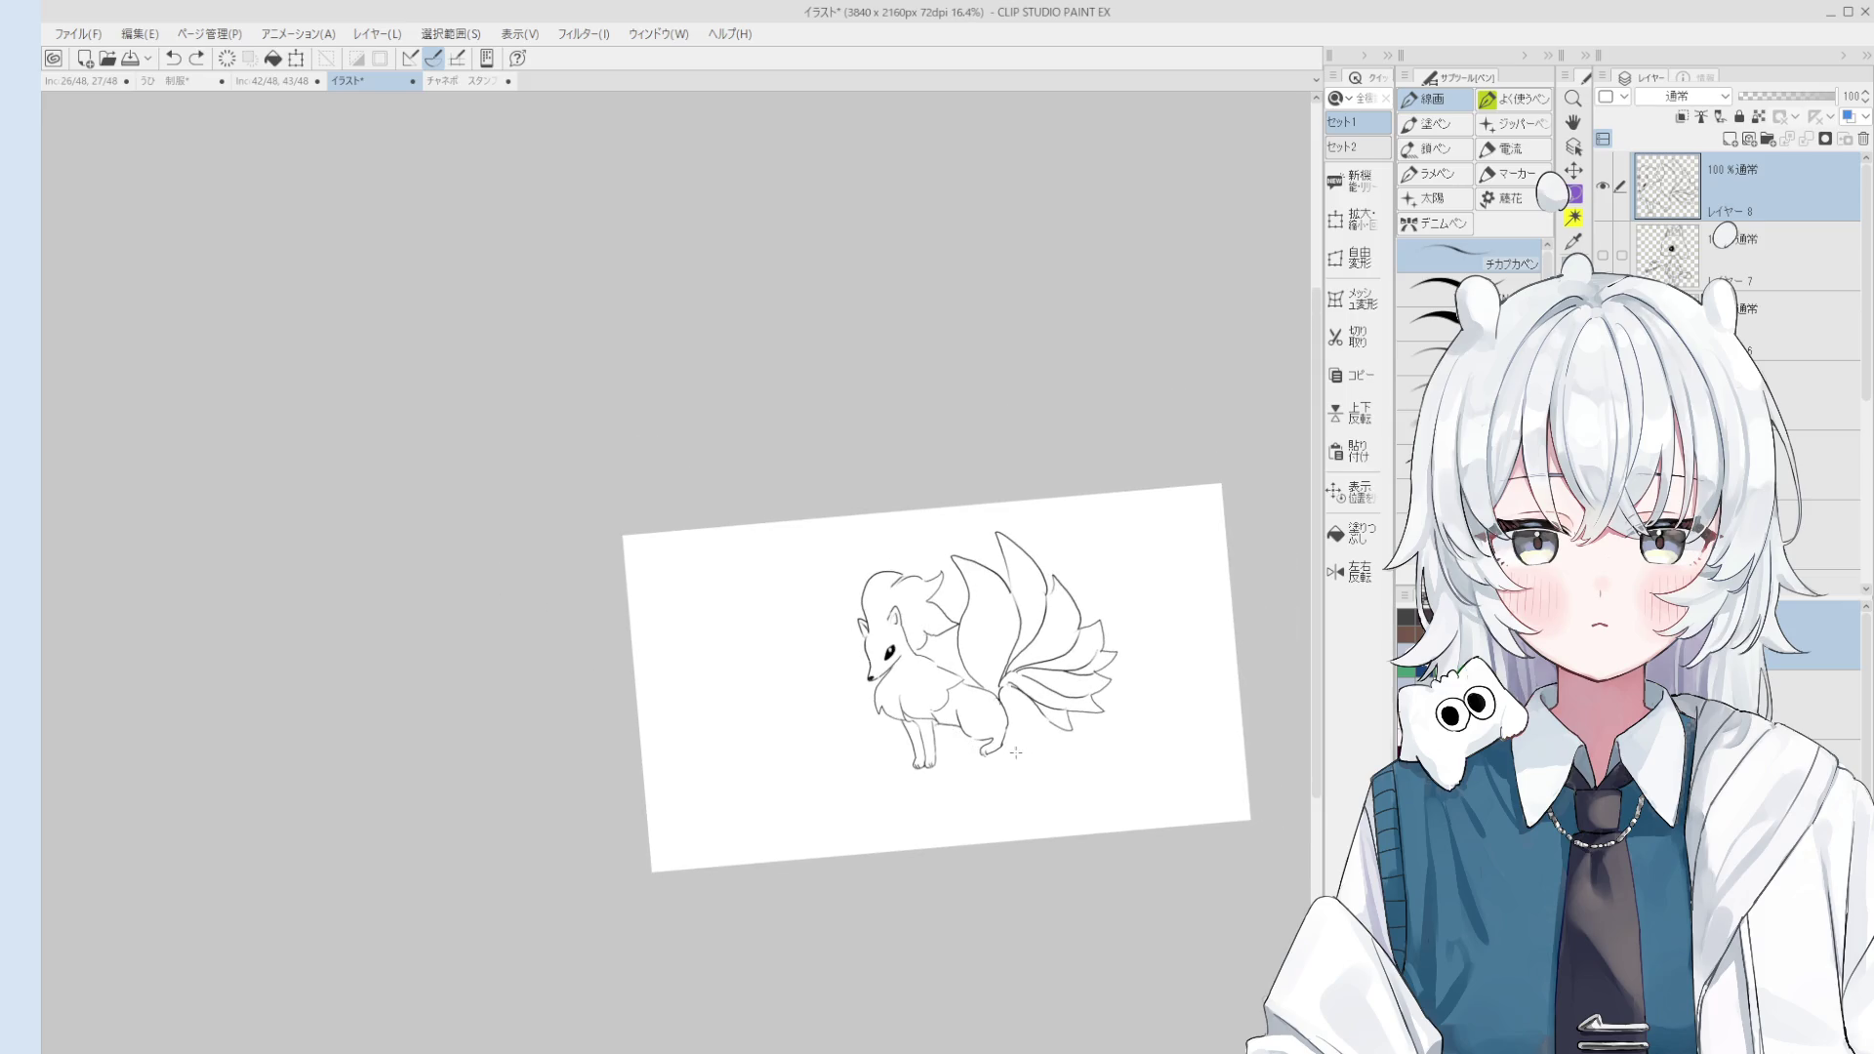
scroll(1035, 742, "up", 2)
scroll(1057, 724, "up", 1)
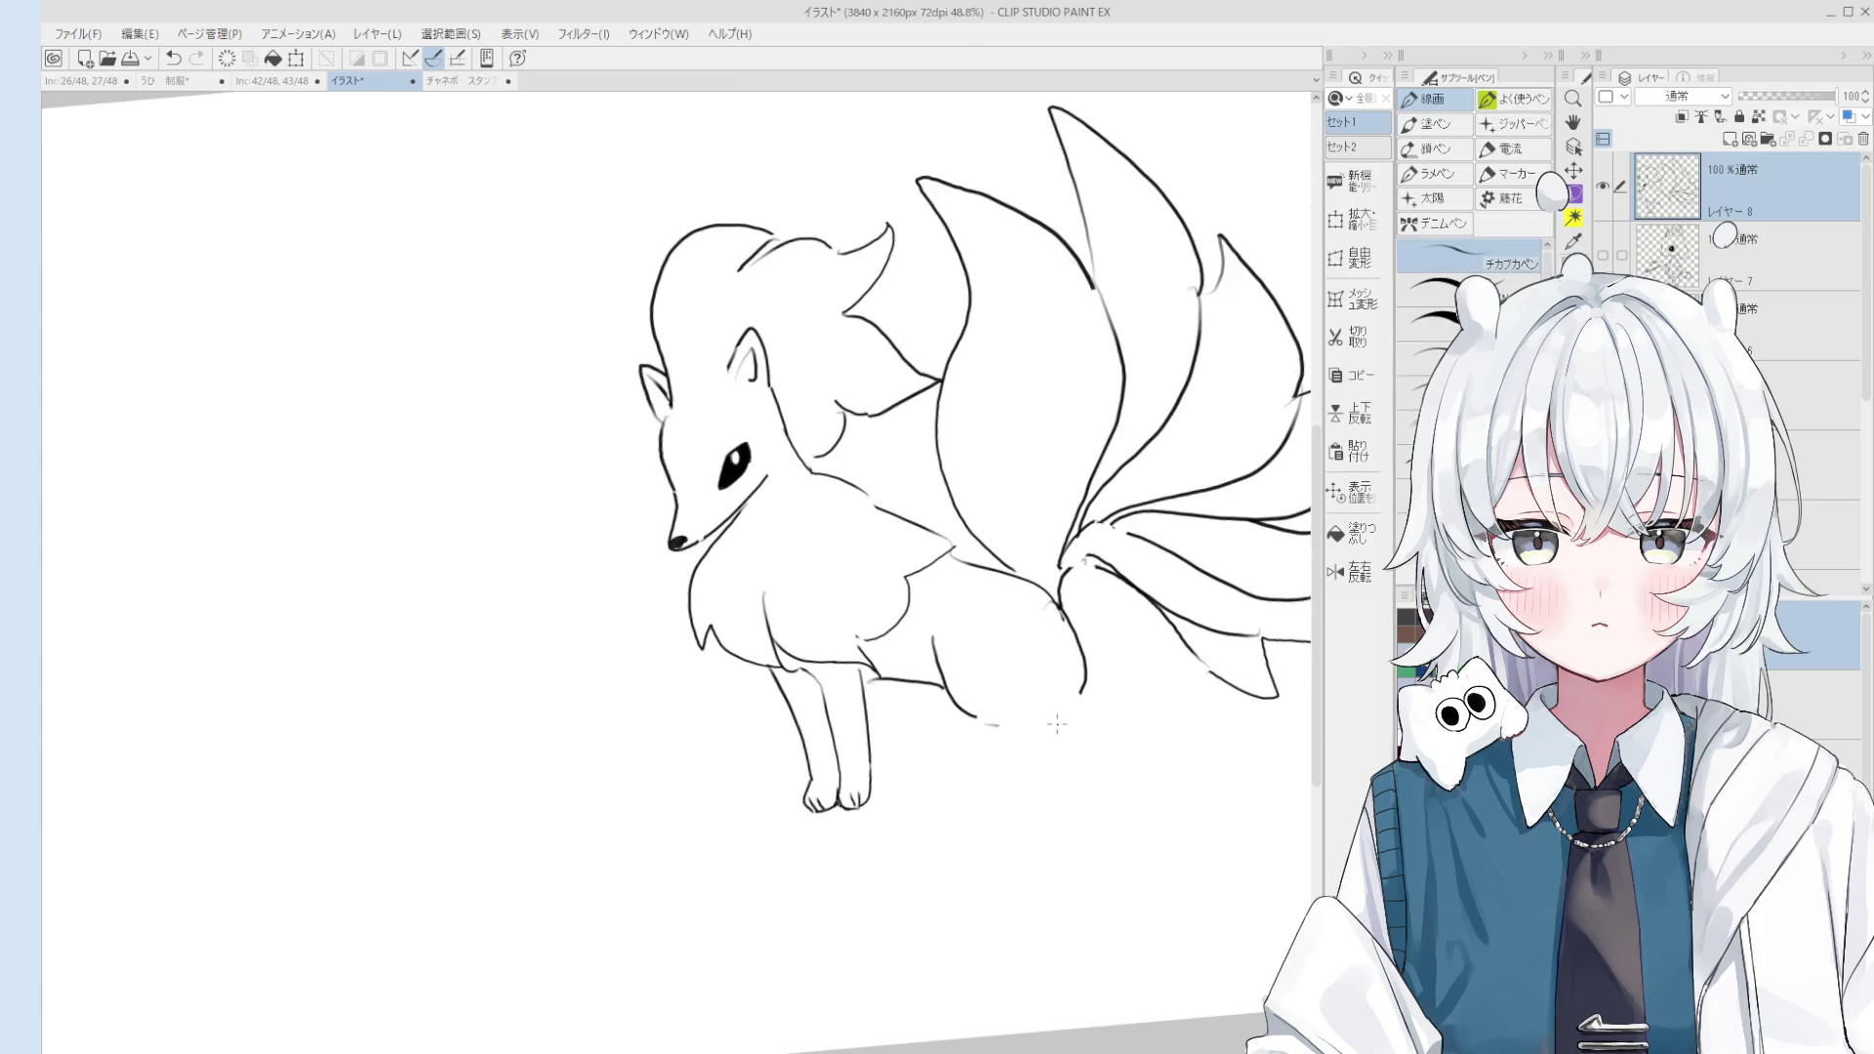
Step: Try short curve strokes at the haunch, undoing them
left_click_drag(1042, 730, 989, 748)
key("ctrl+z")
scroll(996, 739, "down", 1)
key("ctrl+z")
left_click_drag(1074, 707, 1038, 734)
key("ctrl+z")
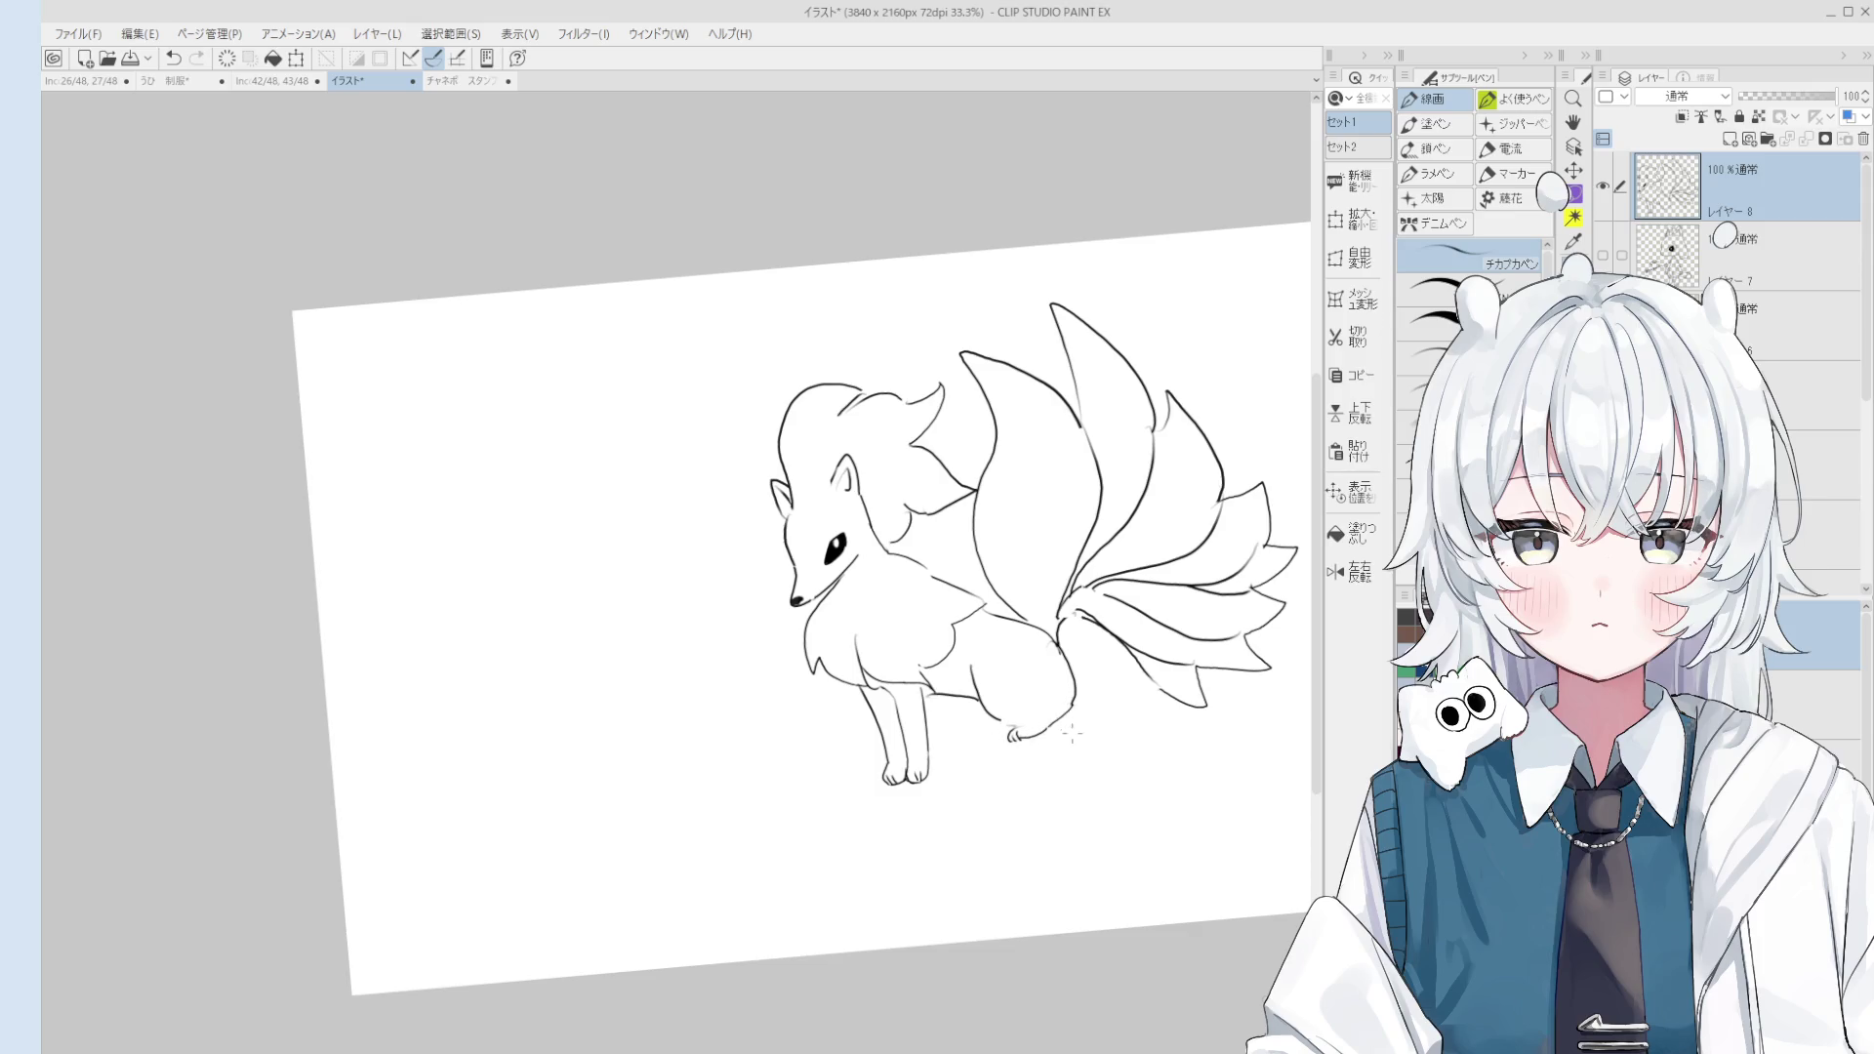
key("asciicircum")
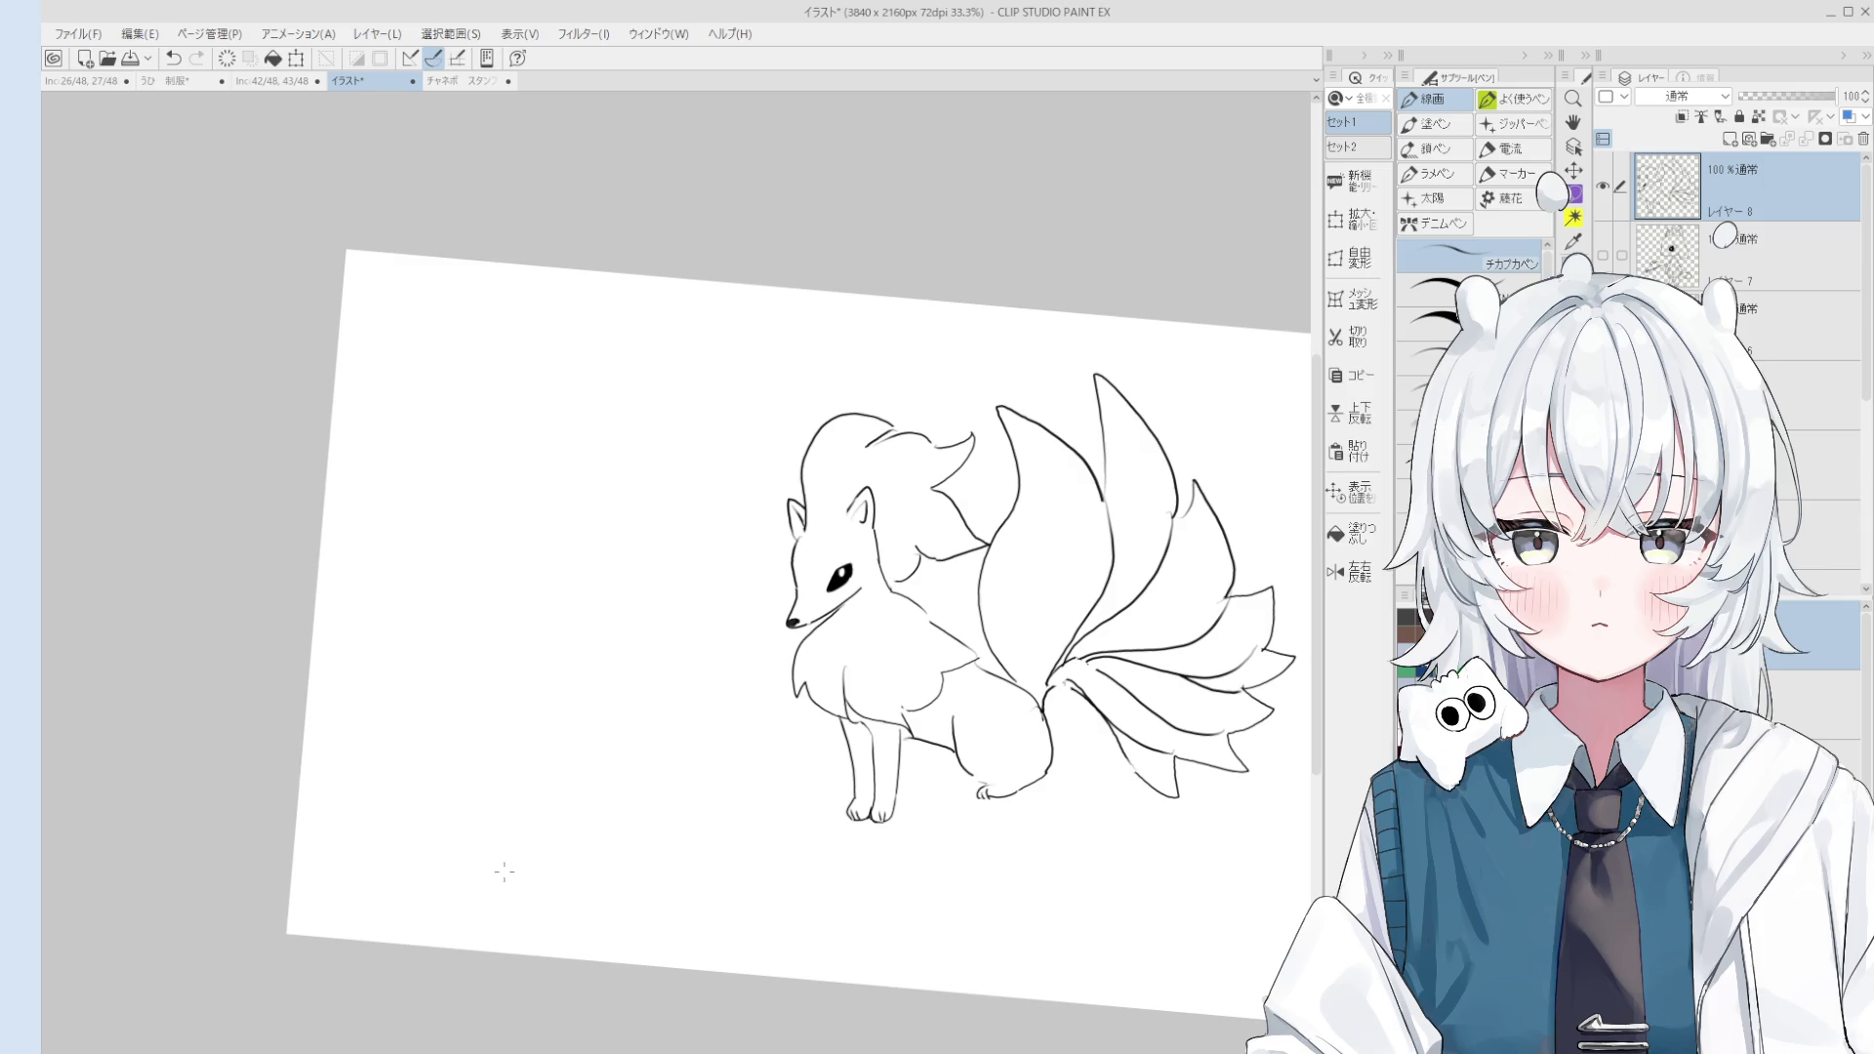
left_click(481, 82)
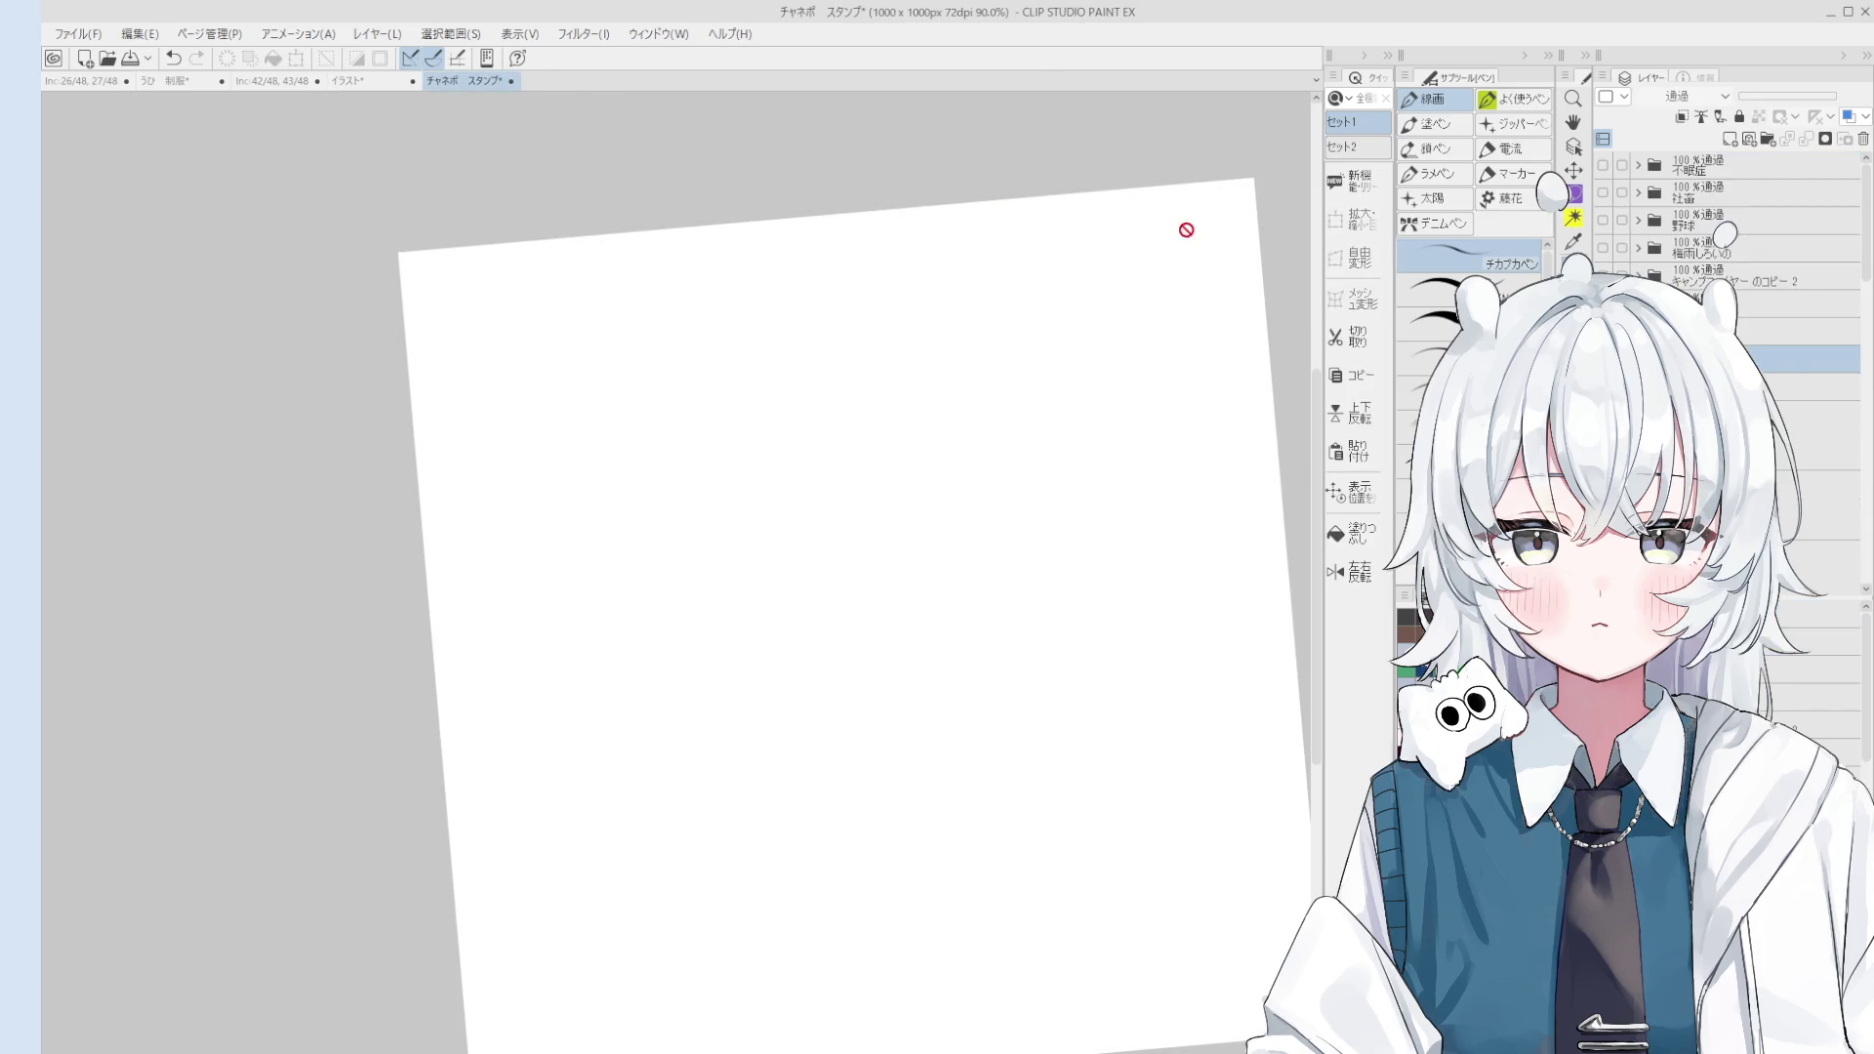
scroll(1149, 605, "up", 3)
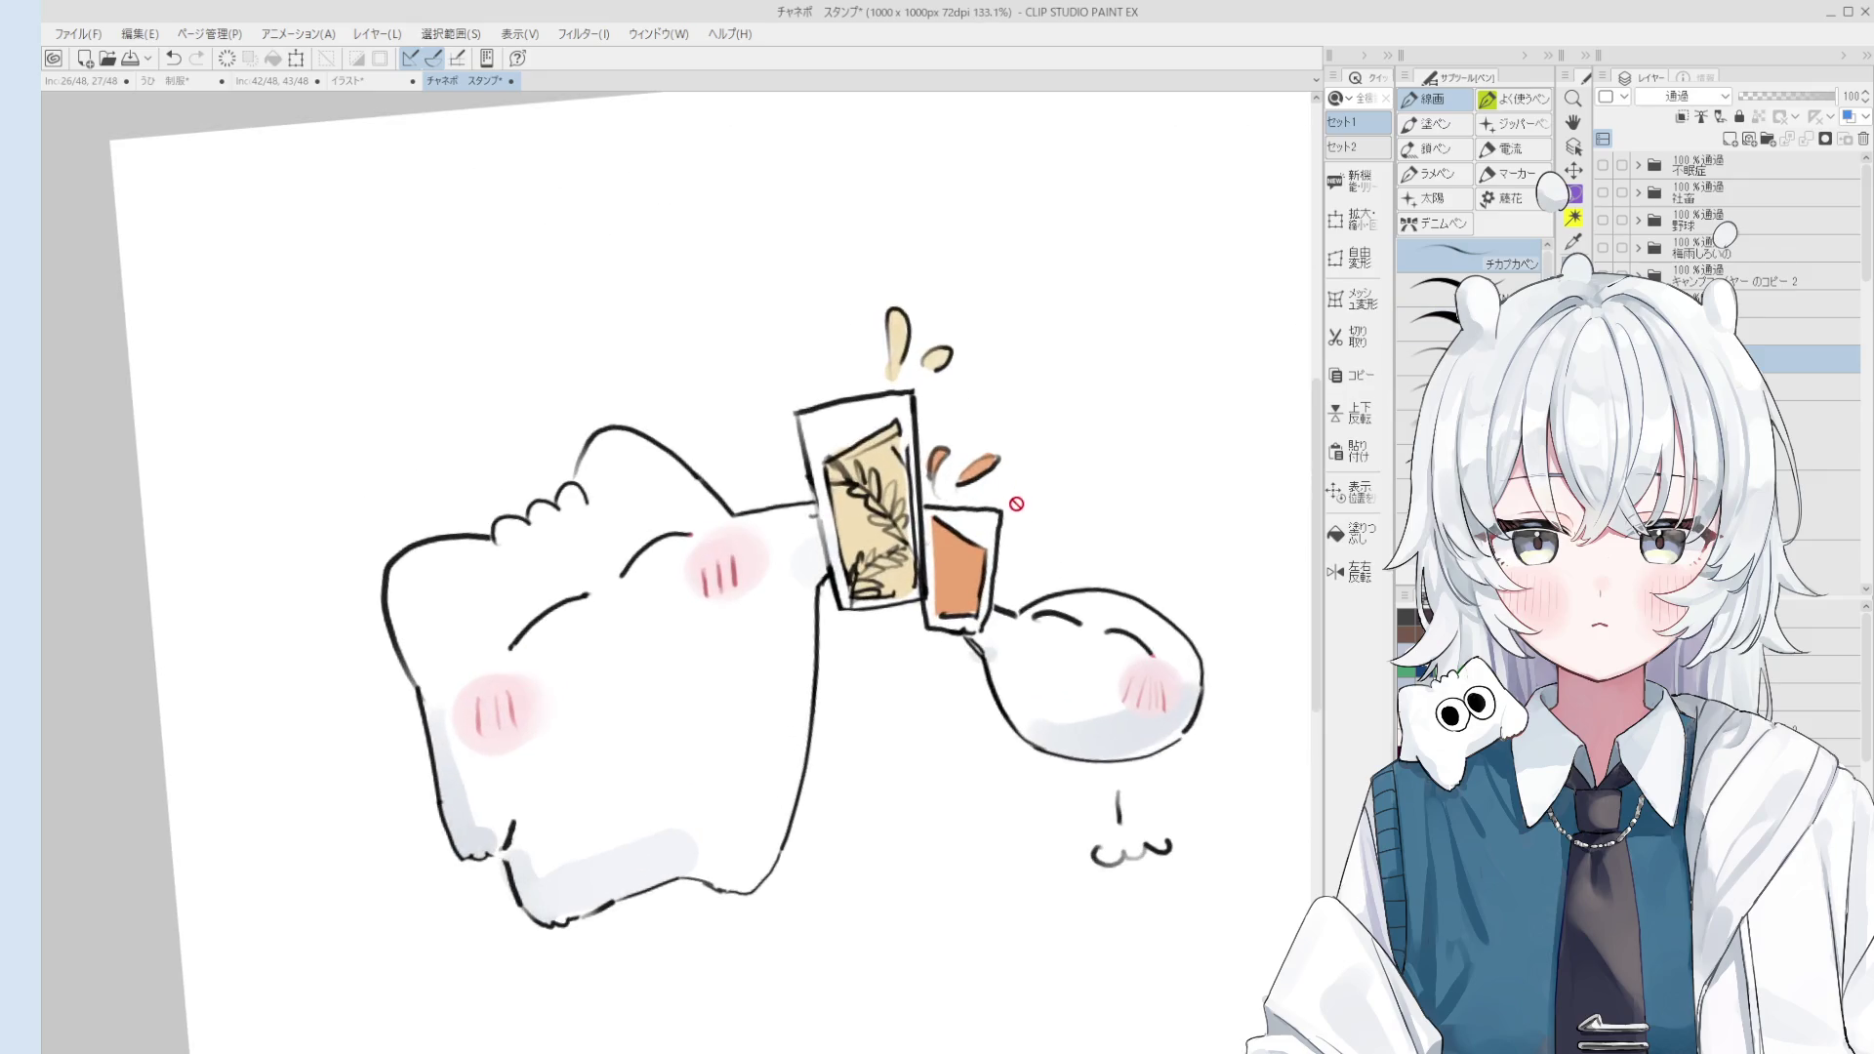
left_click_drag(1076, 593, 1149, 605)
scroll(1109, 536, "down", 1)
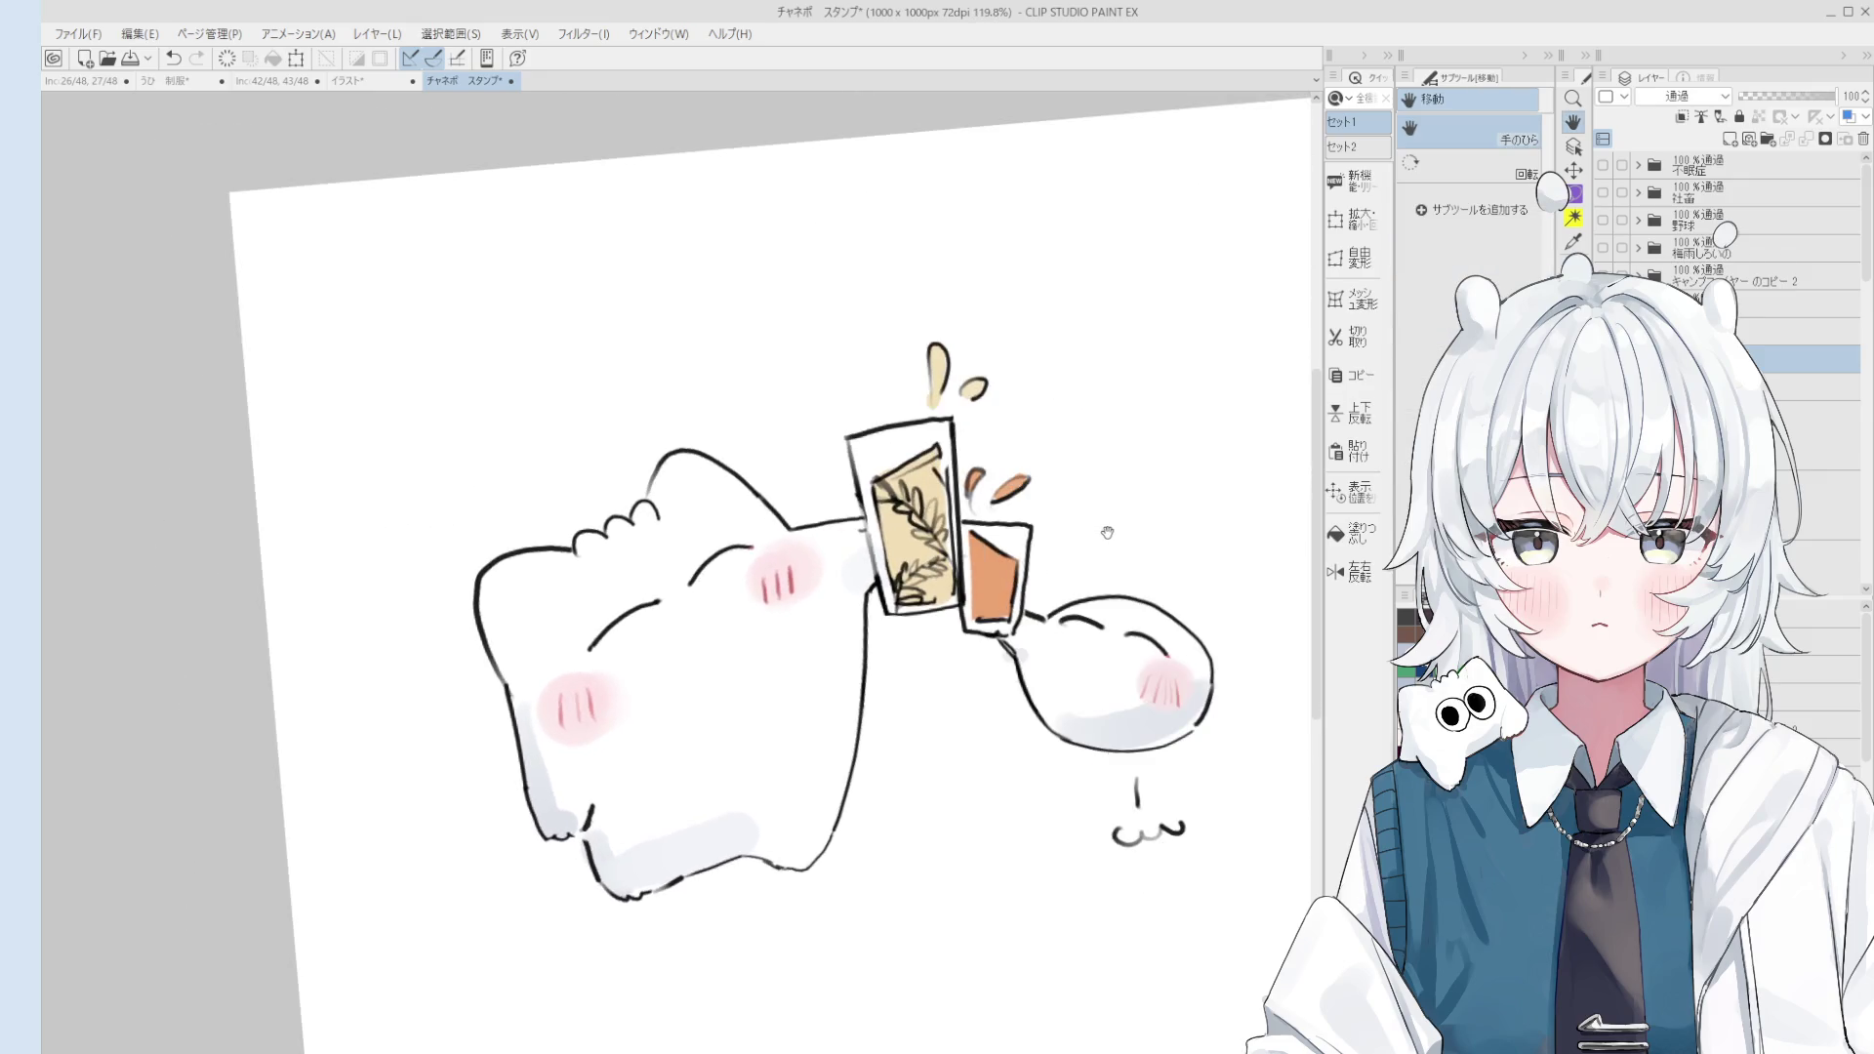
left_click(367, 78)
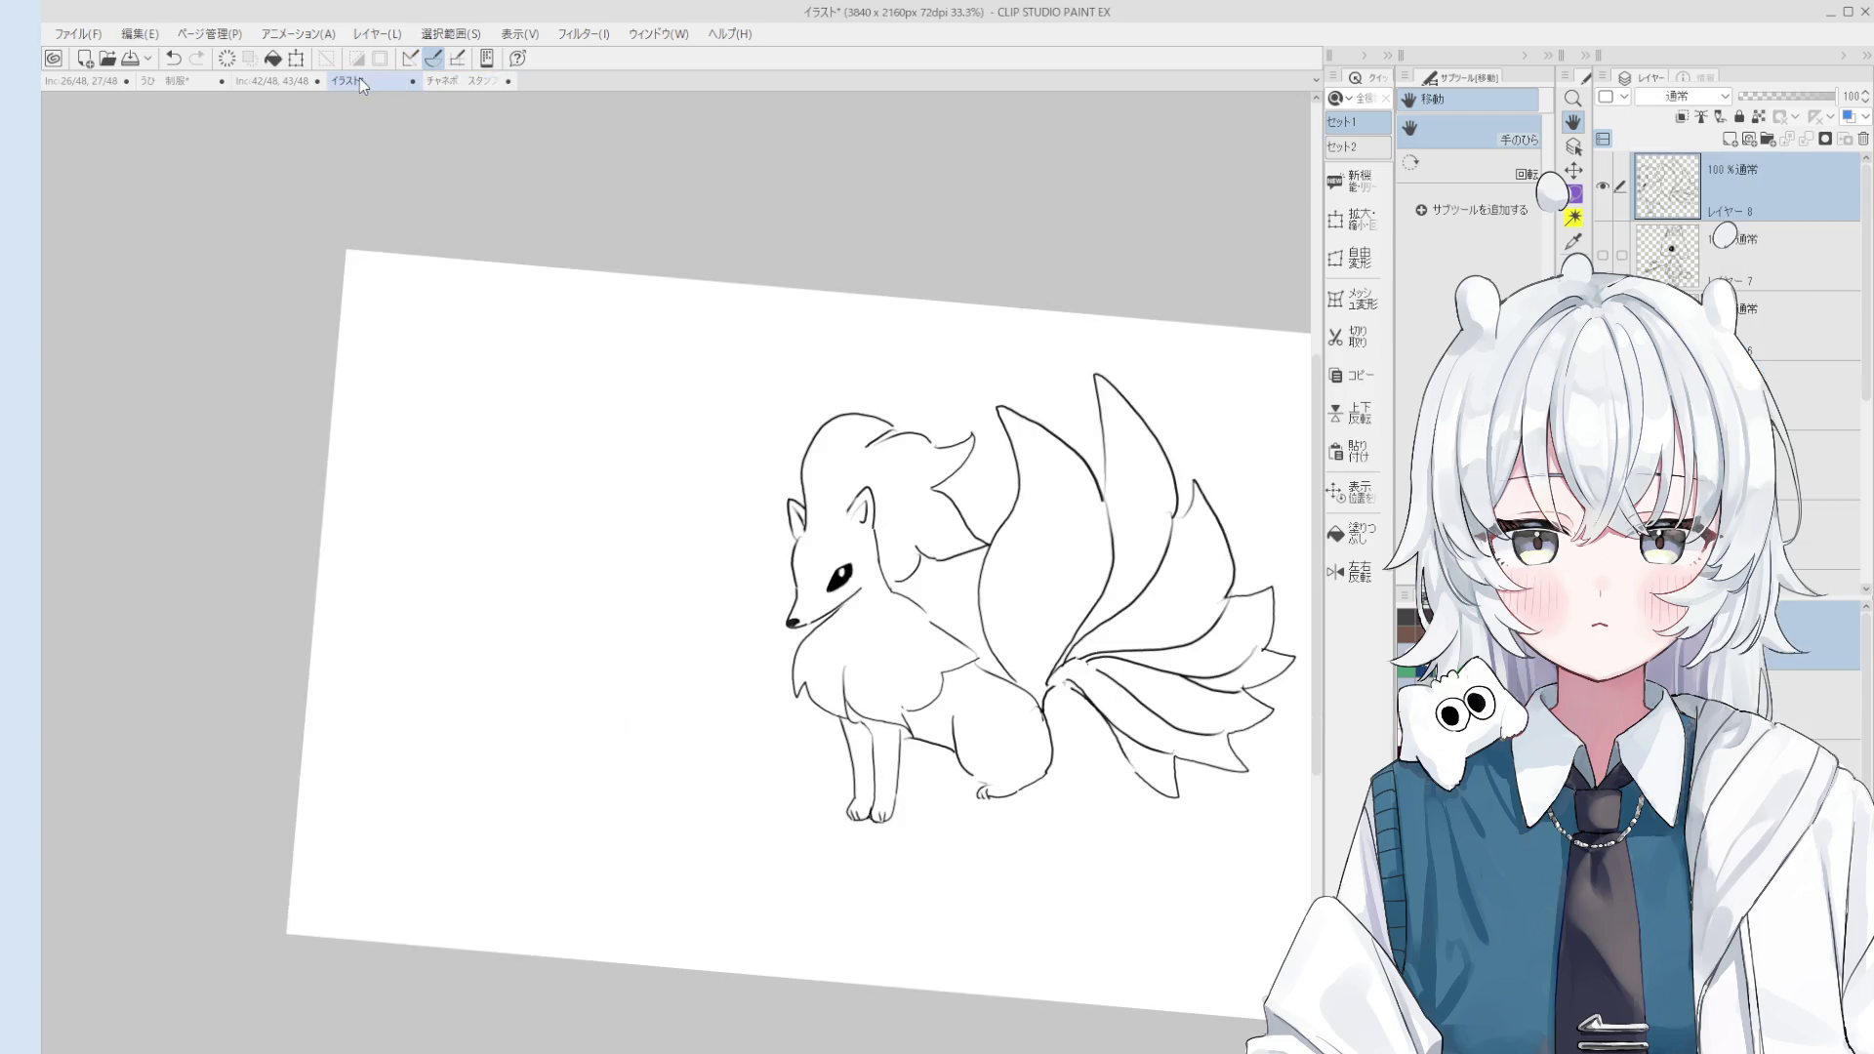
Step: Rotate the view, erase lines near the hind leg and tail base, and retry the back line
key("minus")
scroll(995, 670, "up", 4)
key("p")
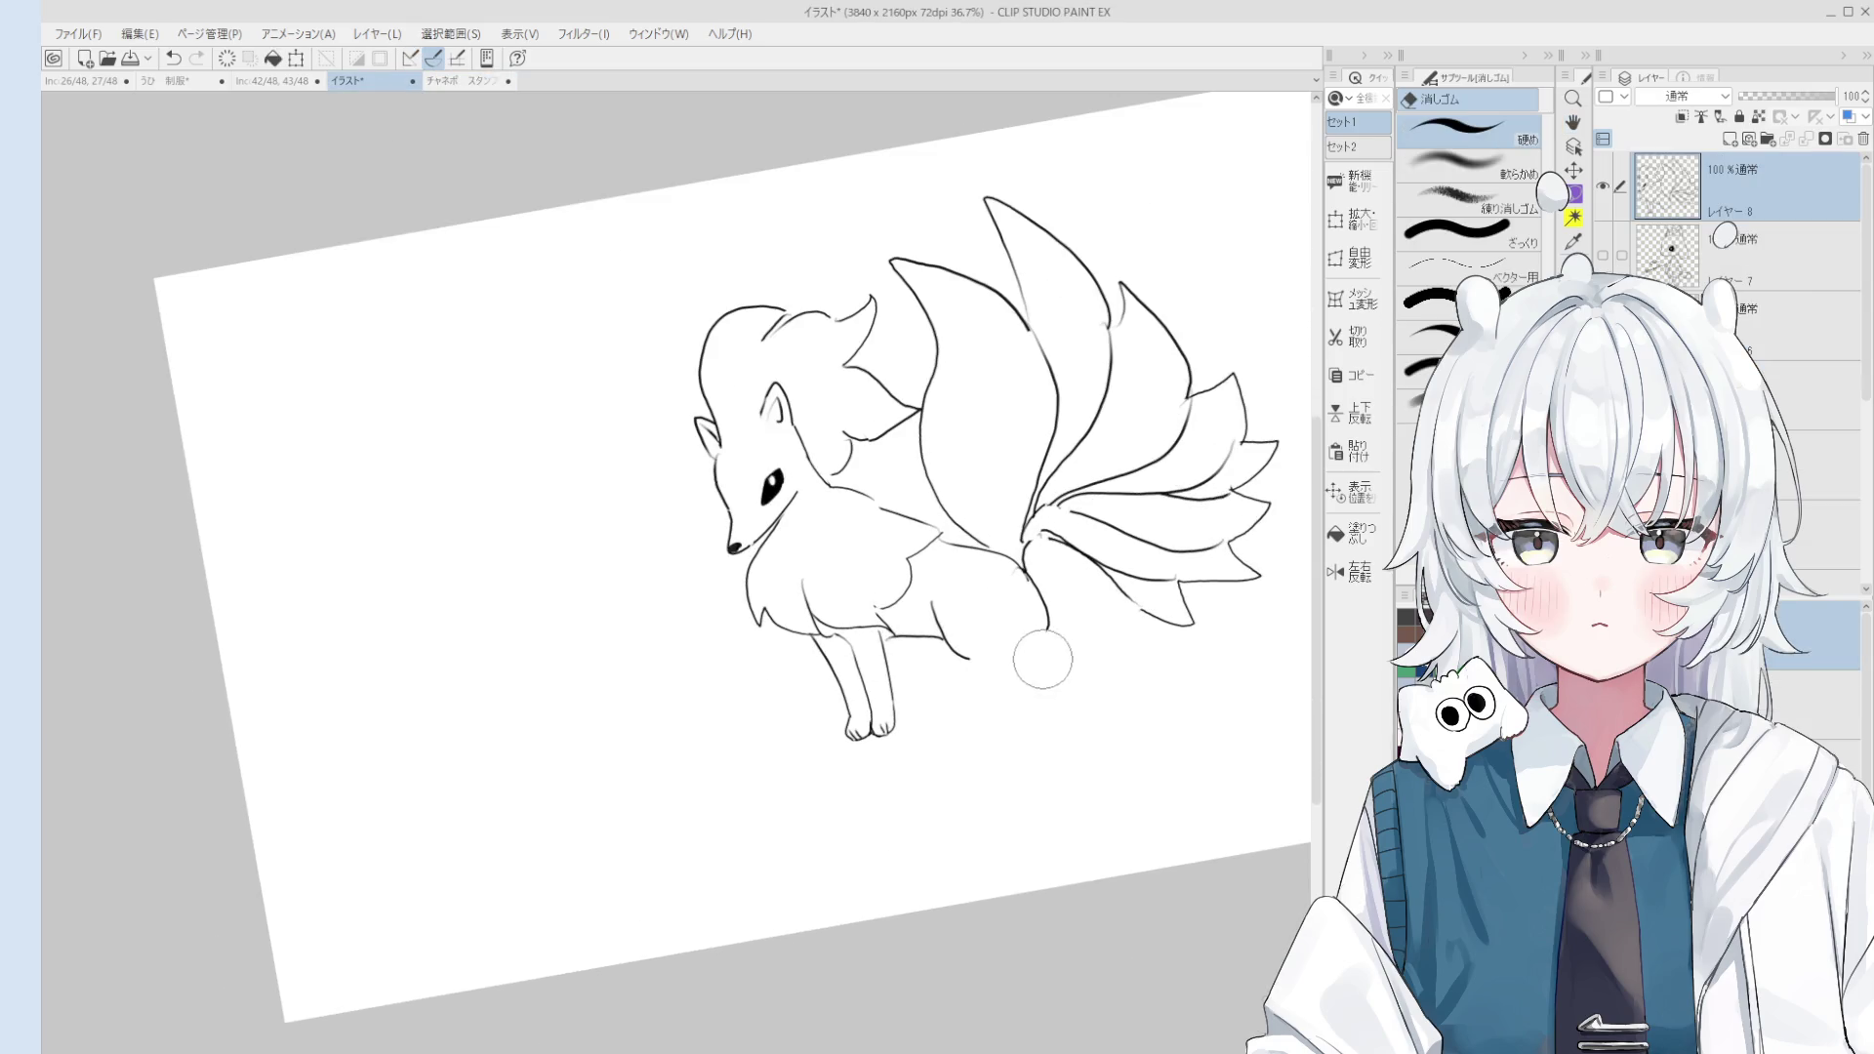
key("e")
left_click_drag(1040, 625, 925, 542)
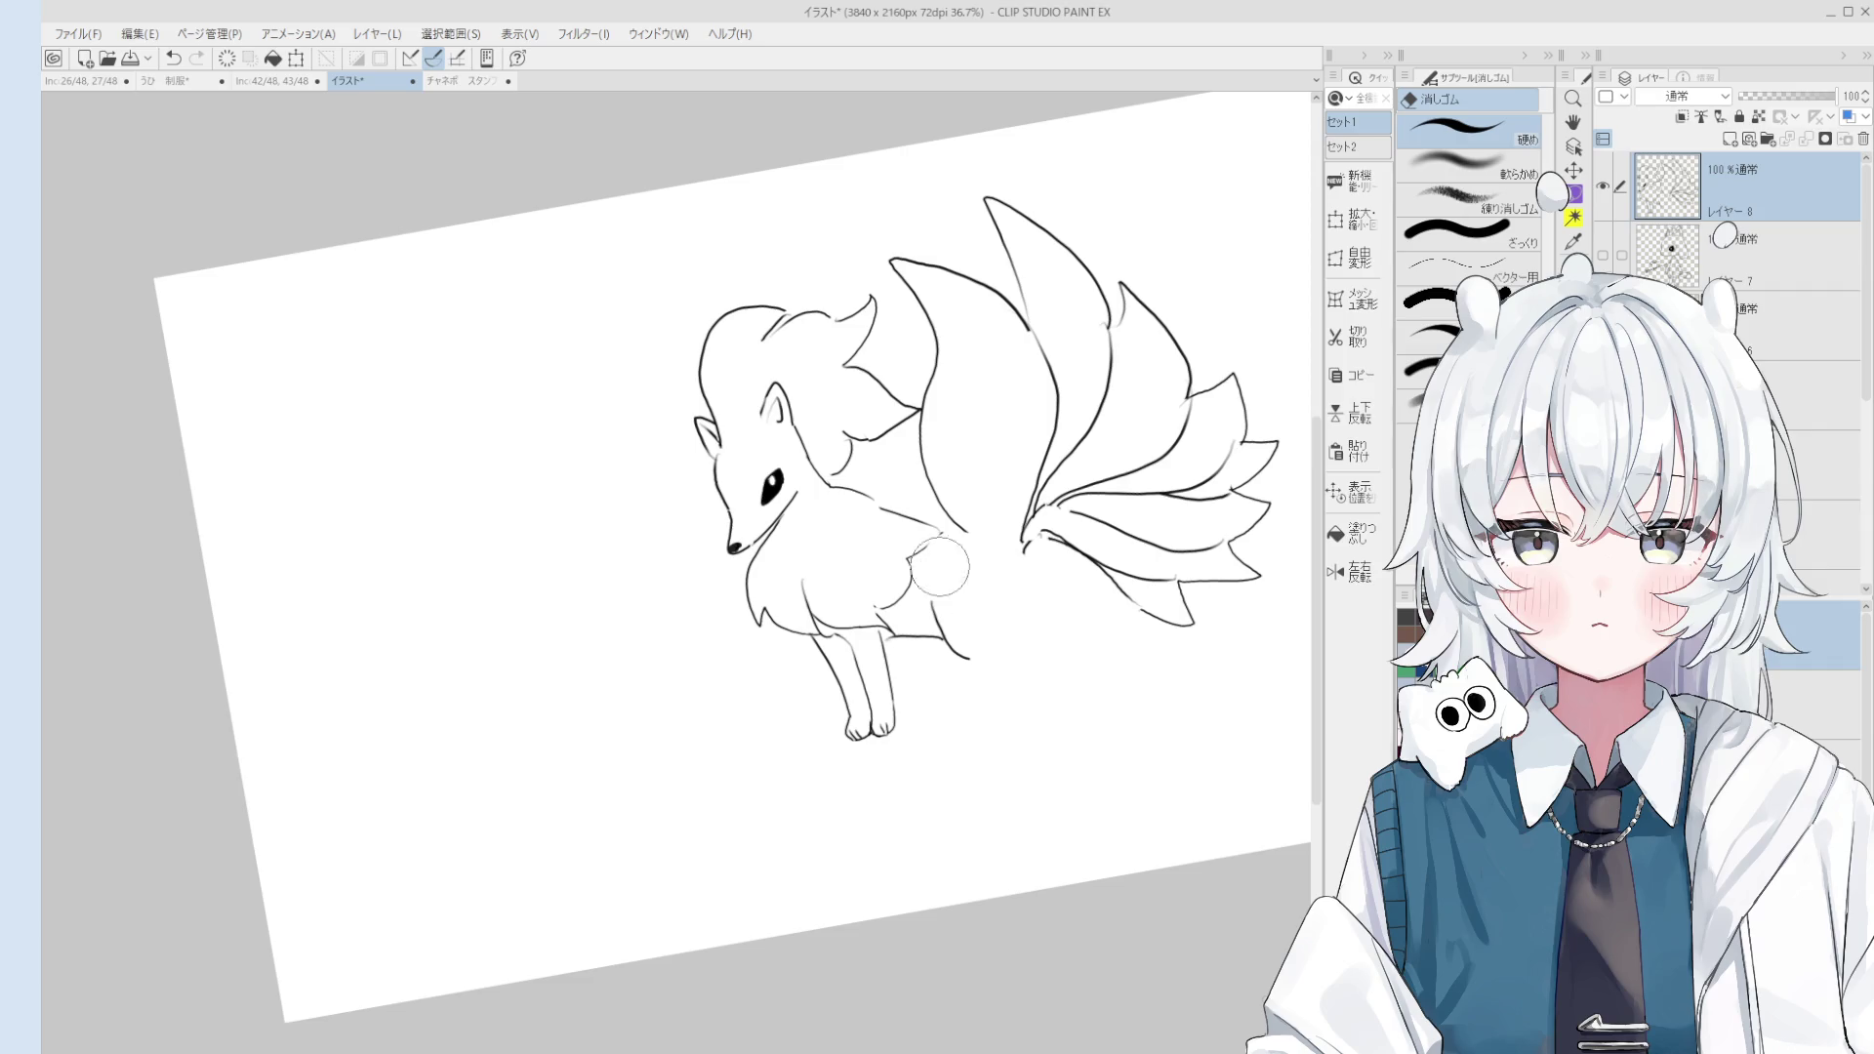
key("p")
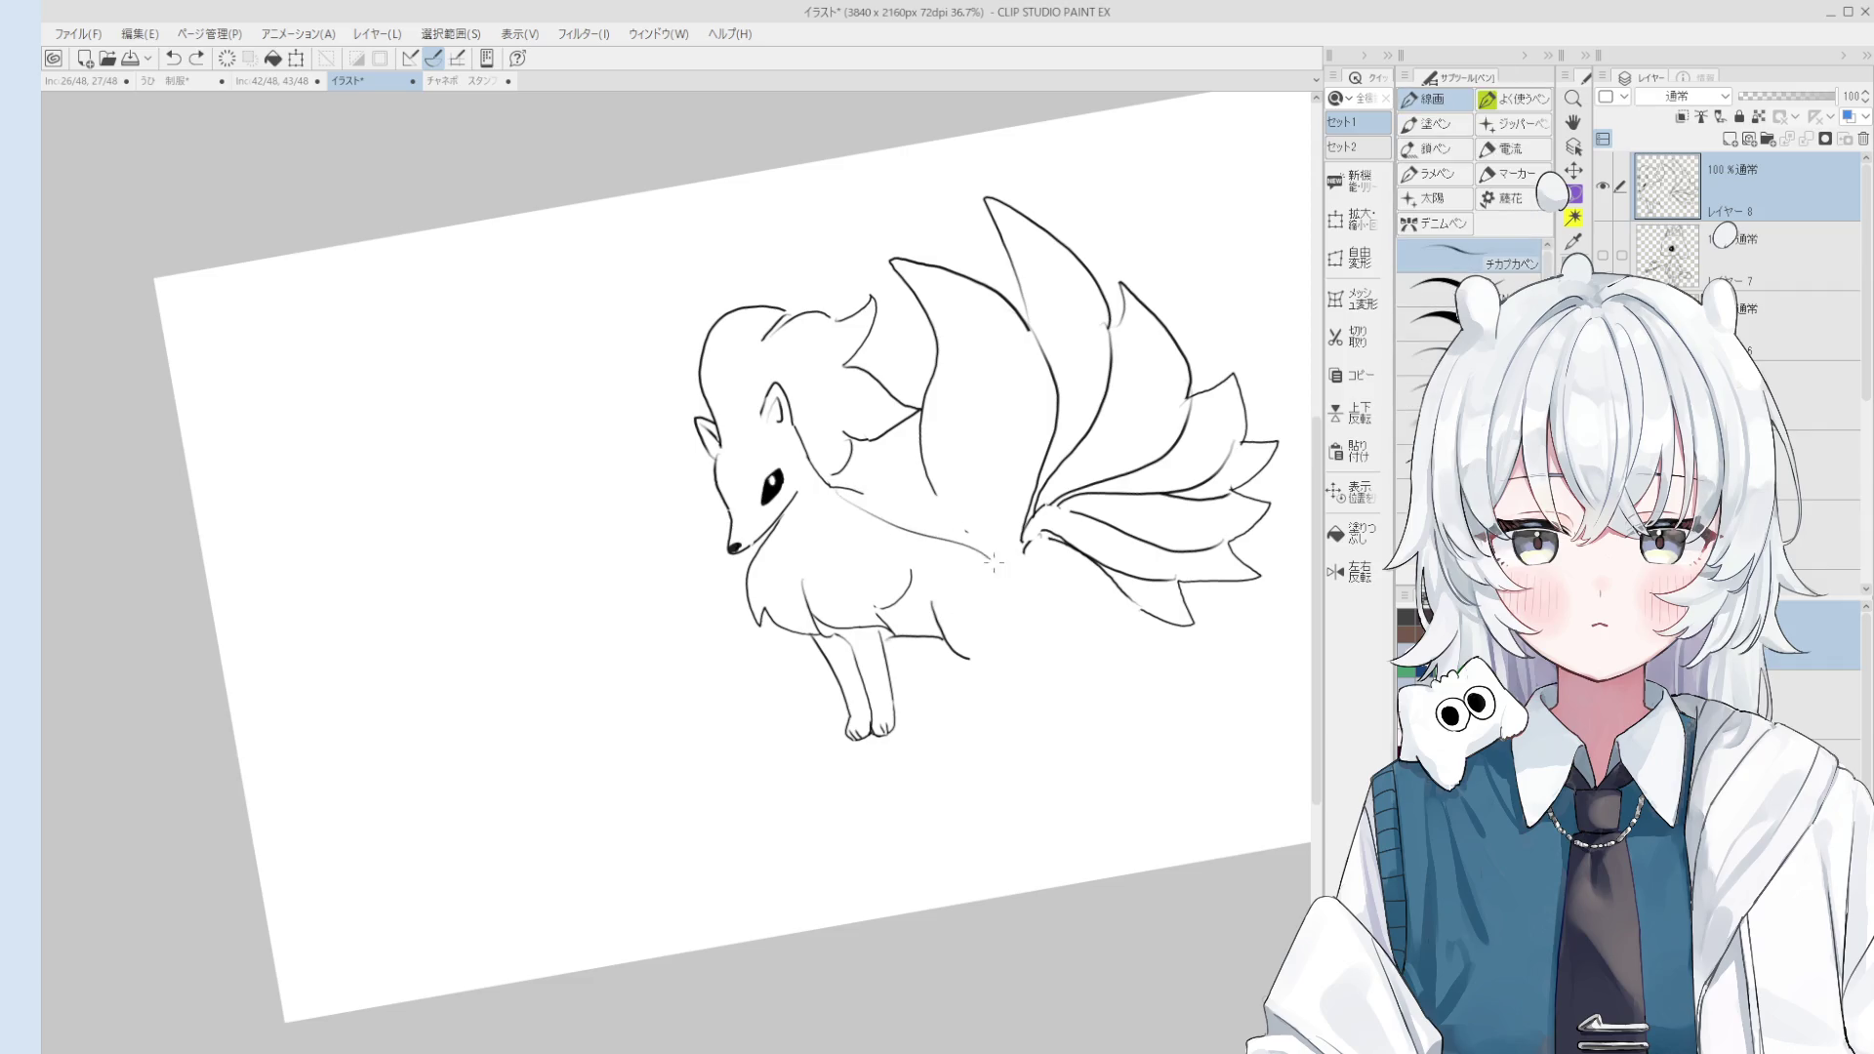
left_click_drag(854, 494, 1025, 622)
key("ctrl+z")
Step: Redraw the hind-leg line as a smoother curve
mouse_move(859, 505)
left_mouse_down()
mouse_move(1039, 615)
mouse_move(967, 644)
mouse_move(981, 649)
mouse_move(951, 679)
left_mouse_up()
key("e")
key("p")
key("ctrl+z")
left_click_drag(969, 606, 1000, 683)
key("ctrl+z")
mouse_move(966, 606)
left_mouse_down()
mouse_move(996, 697)
mouse_move(1022, 678)
left_mouse_up()
key("ctrl+z")
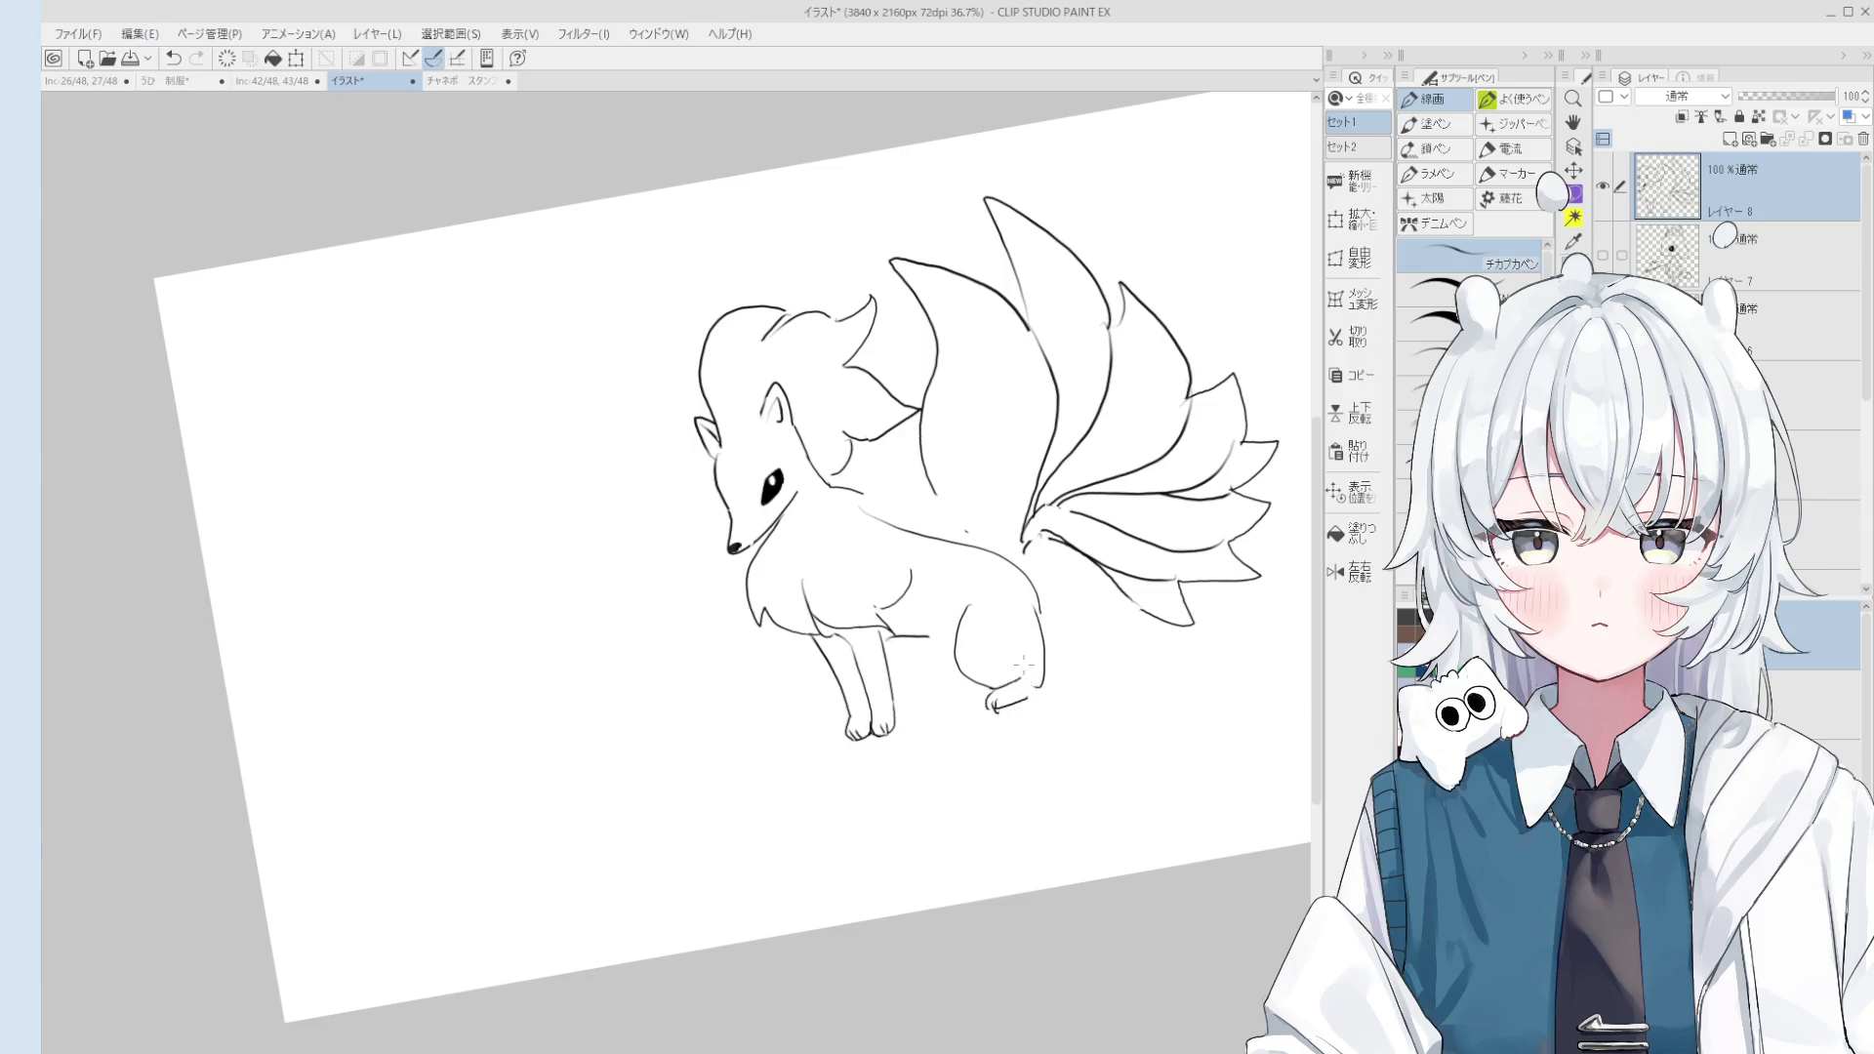
Step: Mirror the view and erase the lower haunch, foot and chest-to-haunch lines
key("h")
left_click_drag(1098, 867, 978, 831)
key("e")
scroll(714, 808, "up", 1)
left_click_drag(883, 771, 844, 726)
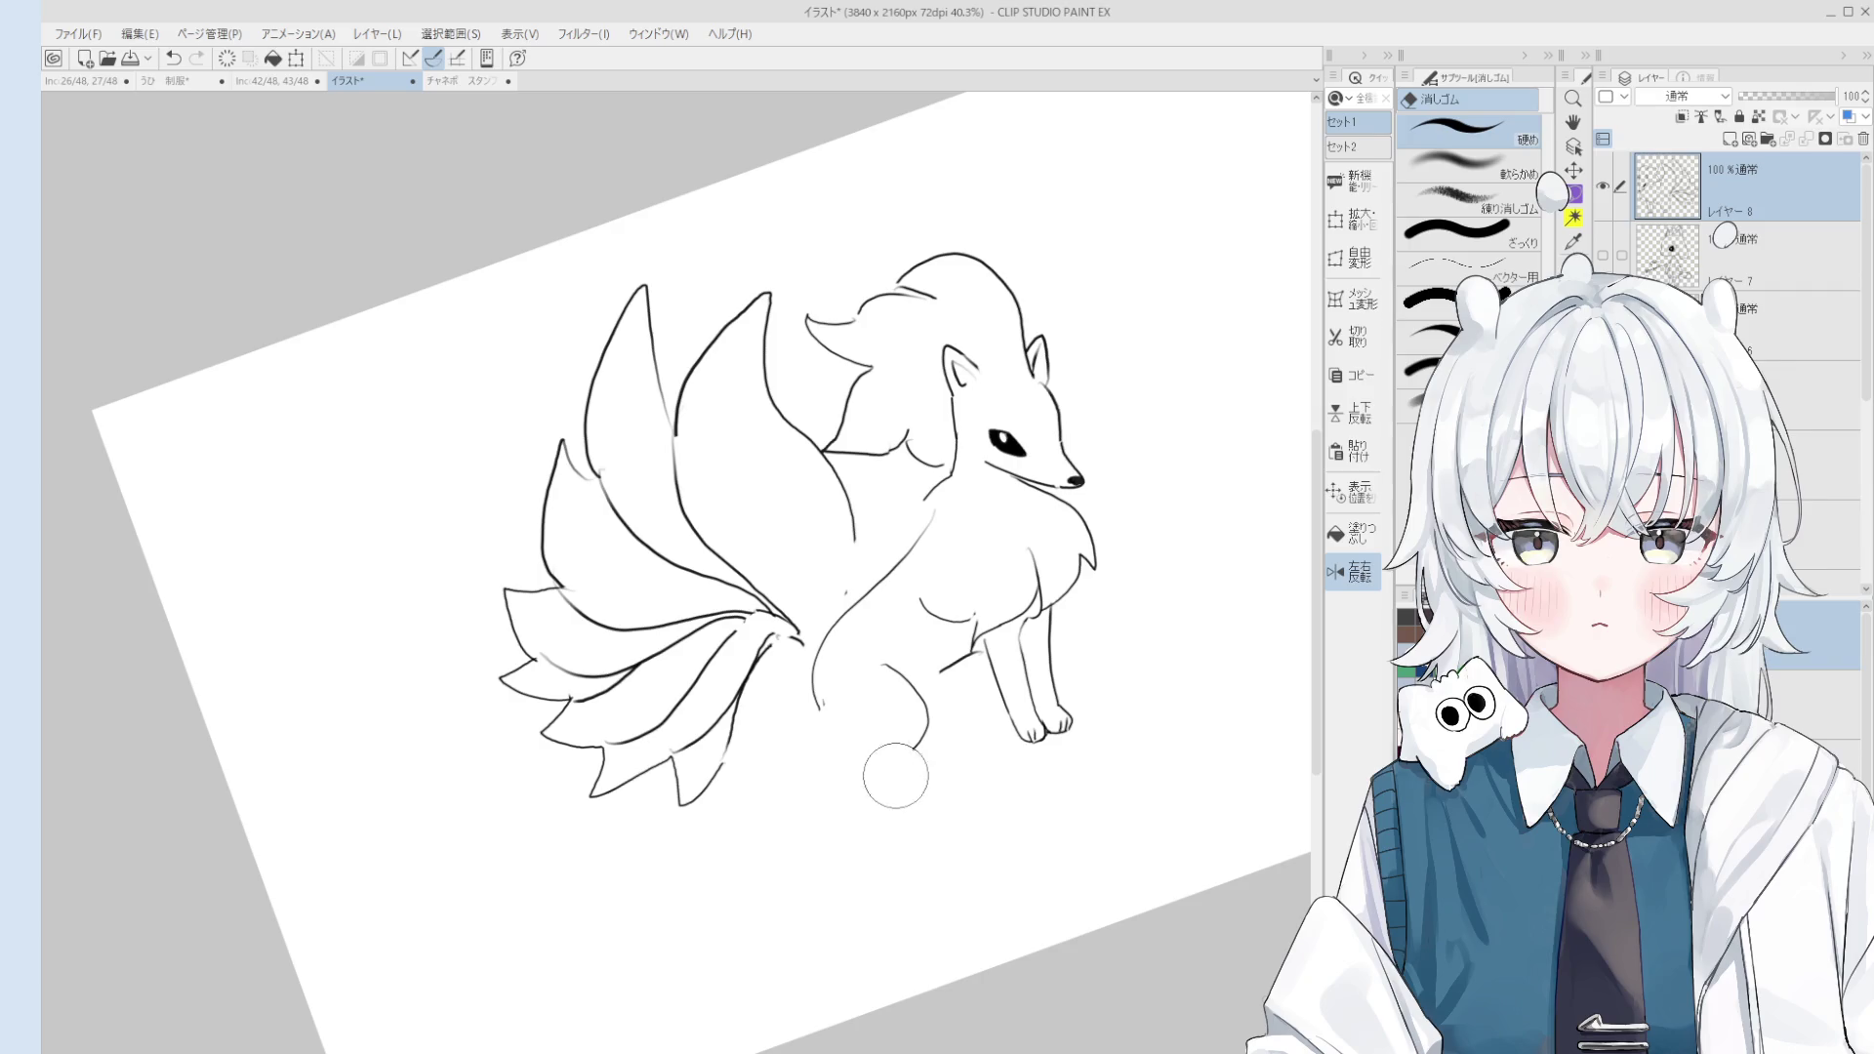
mouse_move(849, 634)
left_mouse_down()
mouse_move(922, 513)
mouse_move(922, 590)
left_mouse_up()
Step: Draw a curved chest line and extend the inner tail edge down below the tail
key("p")
key("ctrl+z")
mouse_move(952, 477)
left_mouse_down()
mouse_move(927, 598)
mouse_move(849, 672)
left_mouse_up()
scroll(932, 592, "down", 1)
key("ctrl+z")
left_click_drag(867, 532, 857, 695)
scroll(896, 574, "down", 1)
key("ctrl+z")
left_click_drag(824, 632, 855, 695)
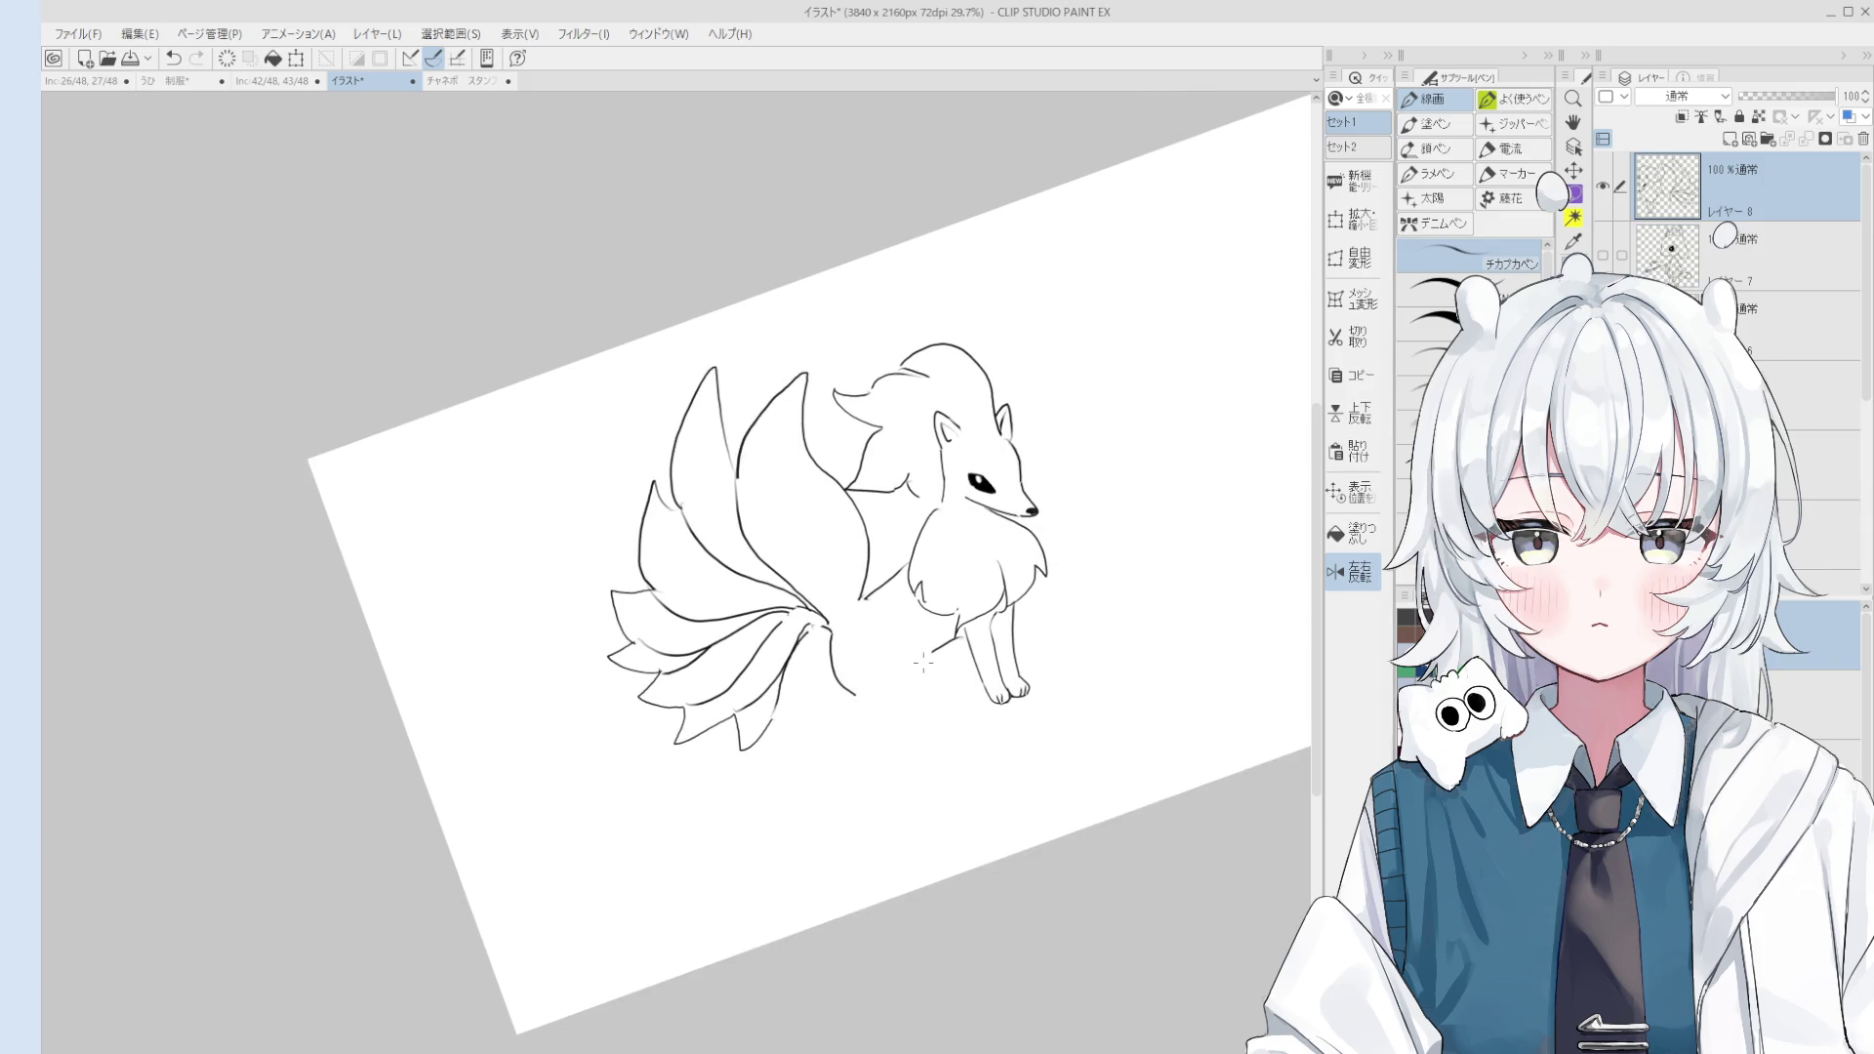
Step: Level and unflip the view so the fox faces left again
scroll(923, 663, "down", 1)
scroll(895, 615, "down", 1)
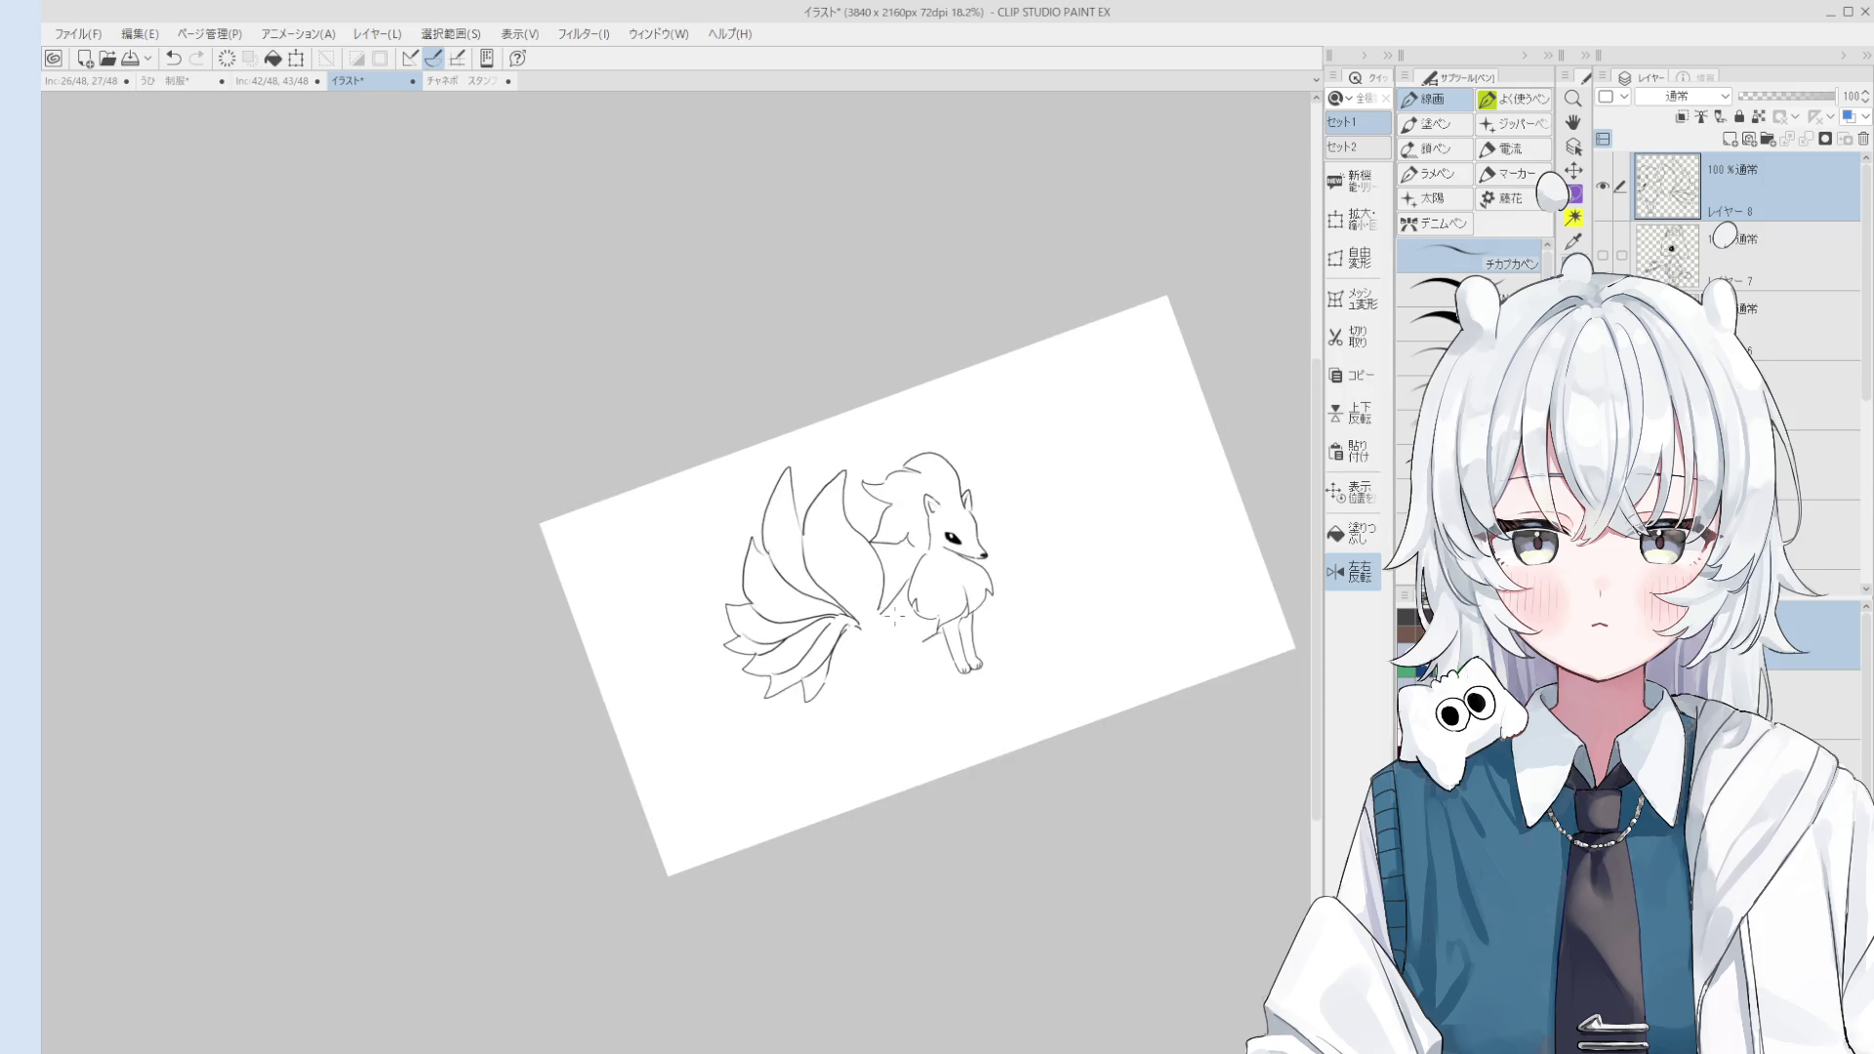
scroll(908, 649, "down", 1)
key("asciicircum")
key("ctrl+z")
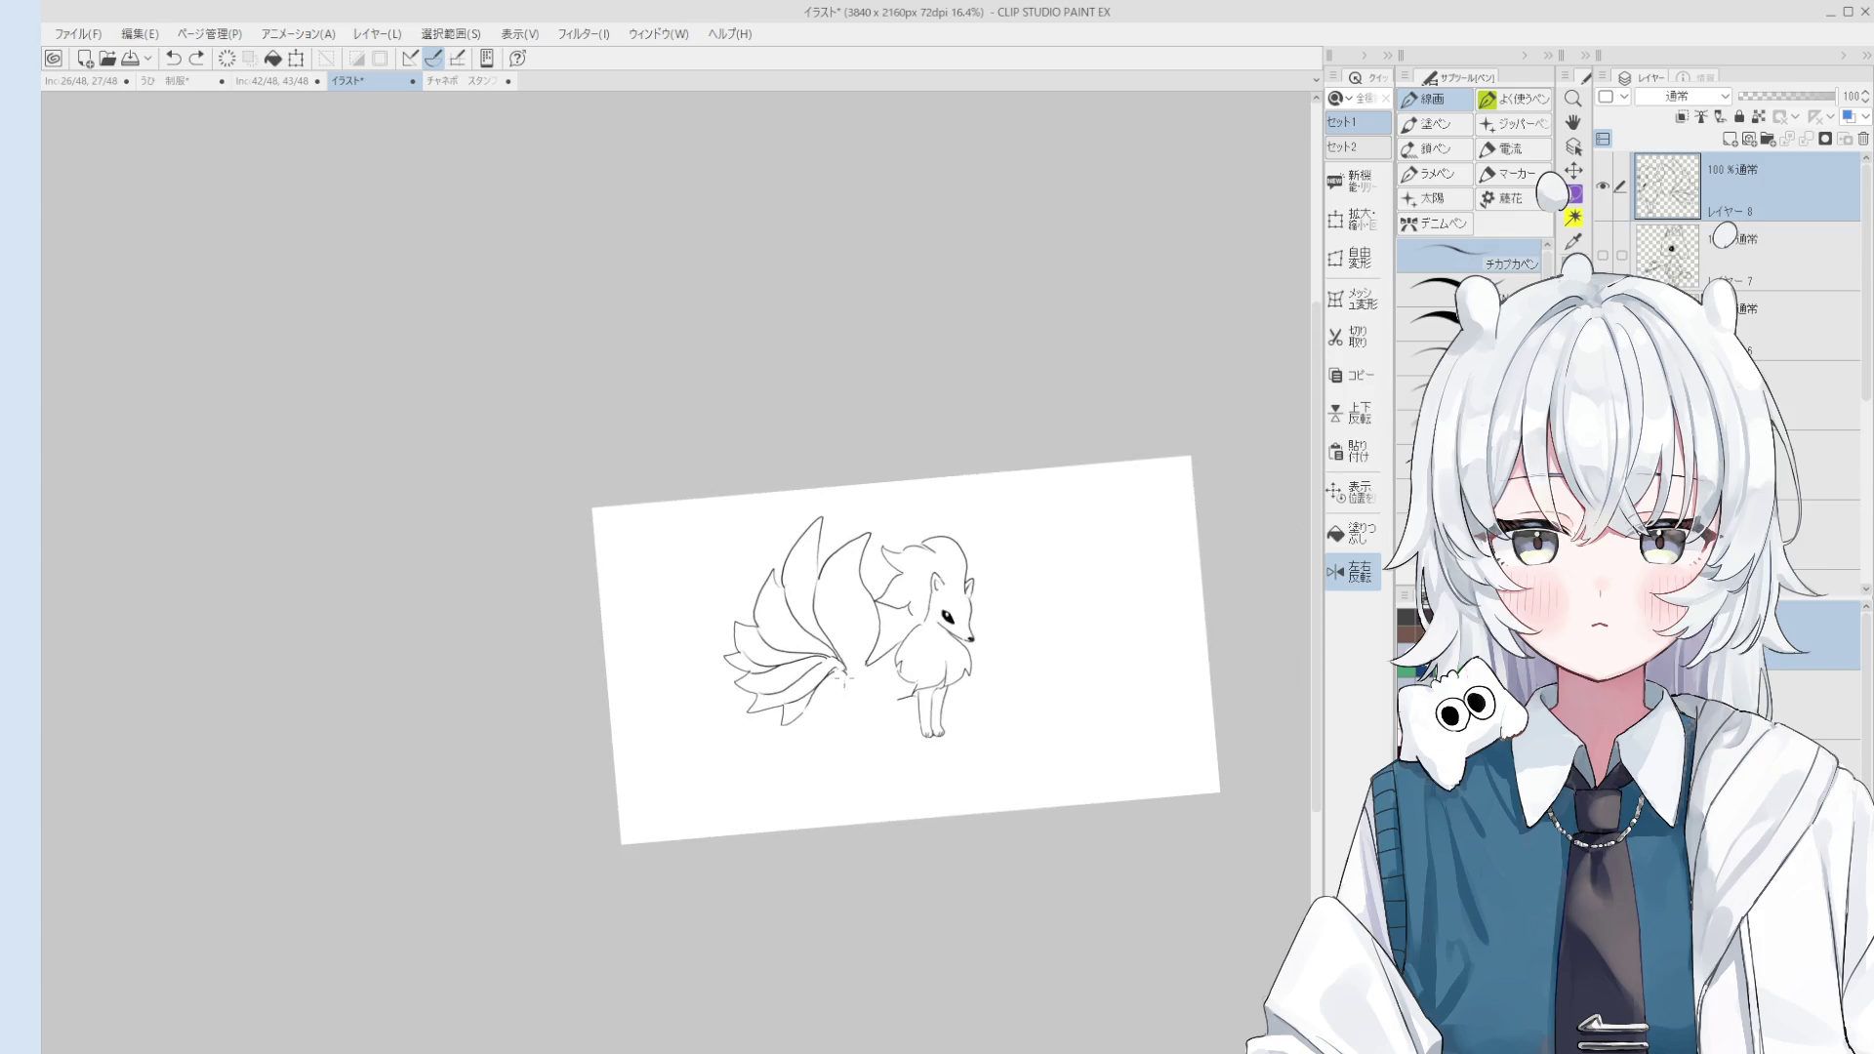
key("h")
key("minus")
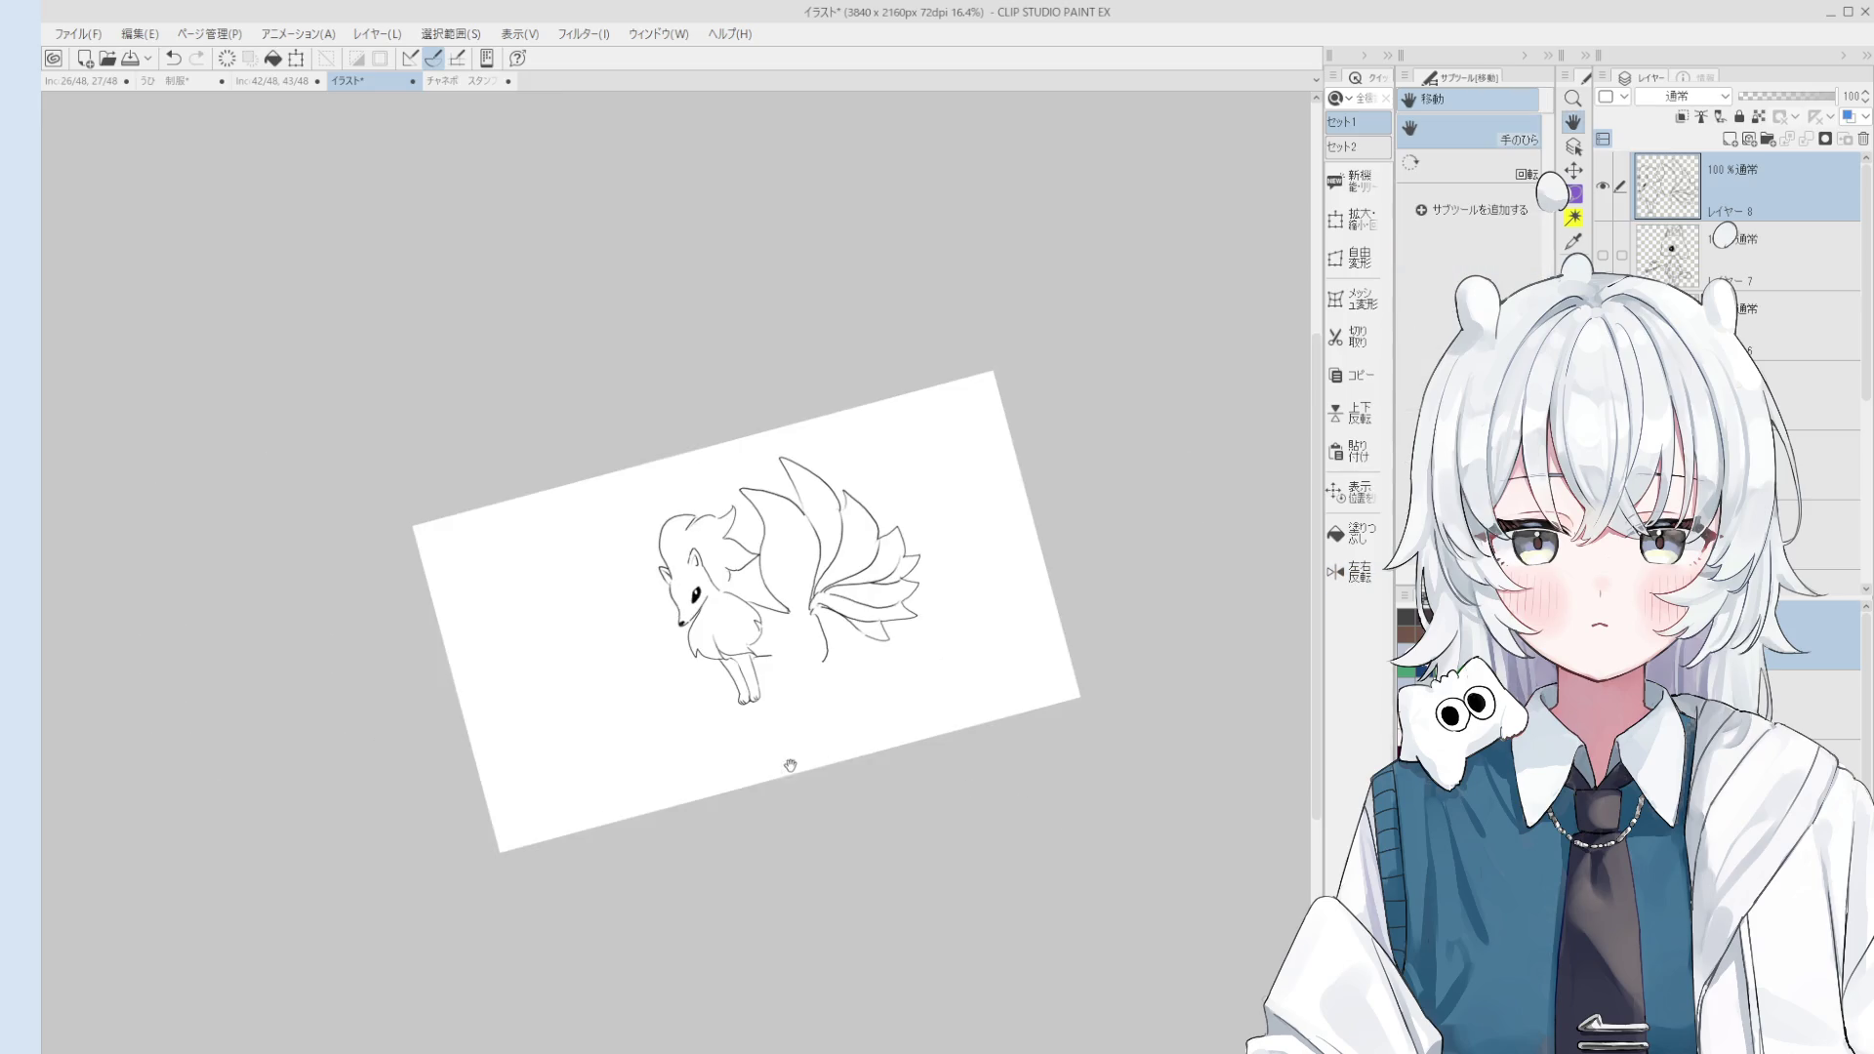
scroll(795, 683, "up", 1)
scroll(804, 574, "up", 2)
scroll(809, 586, "down", 1)
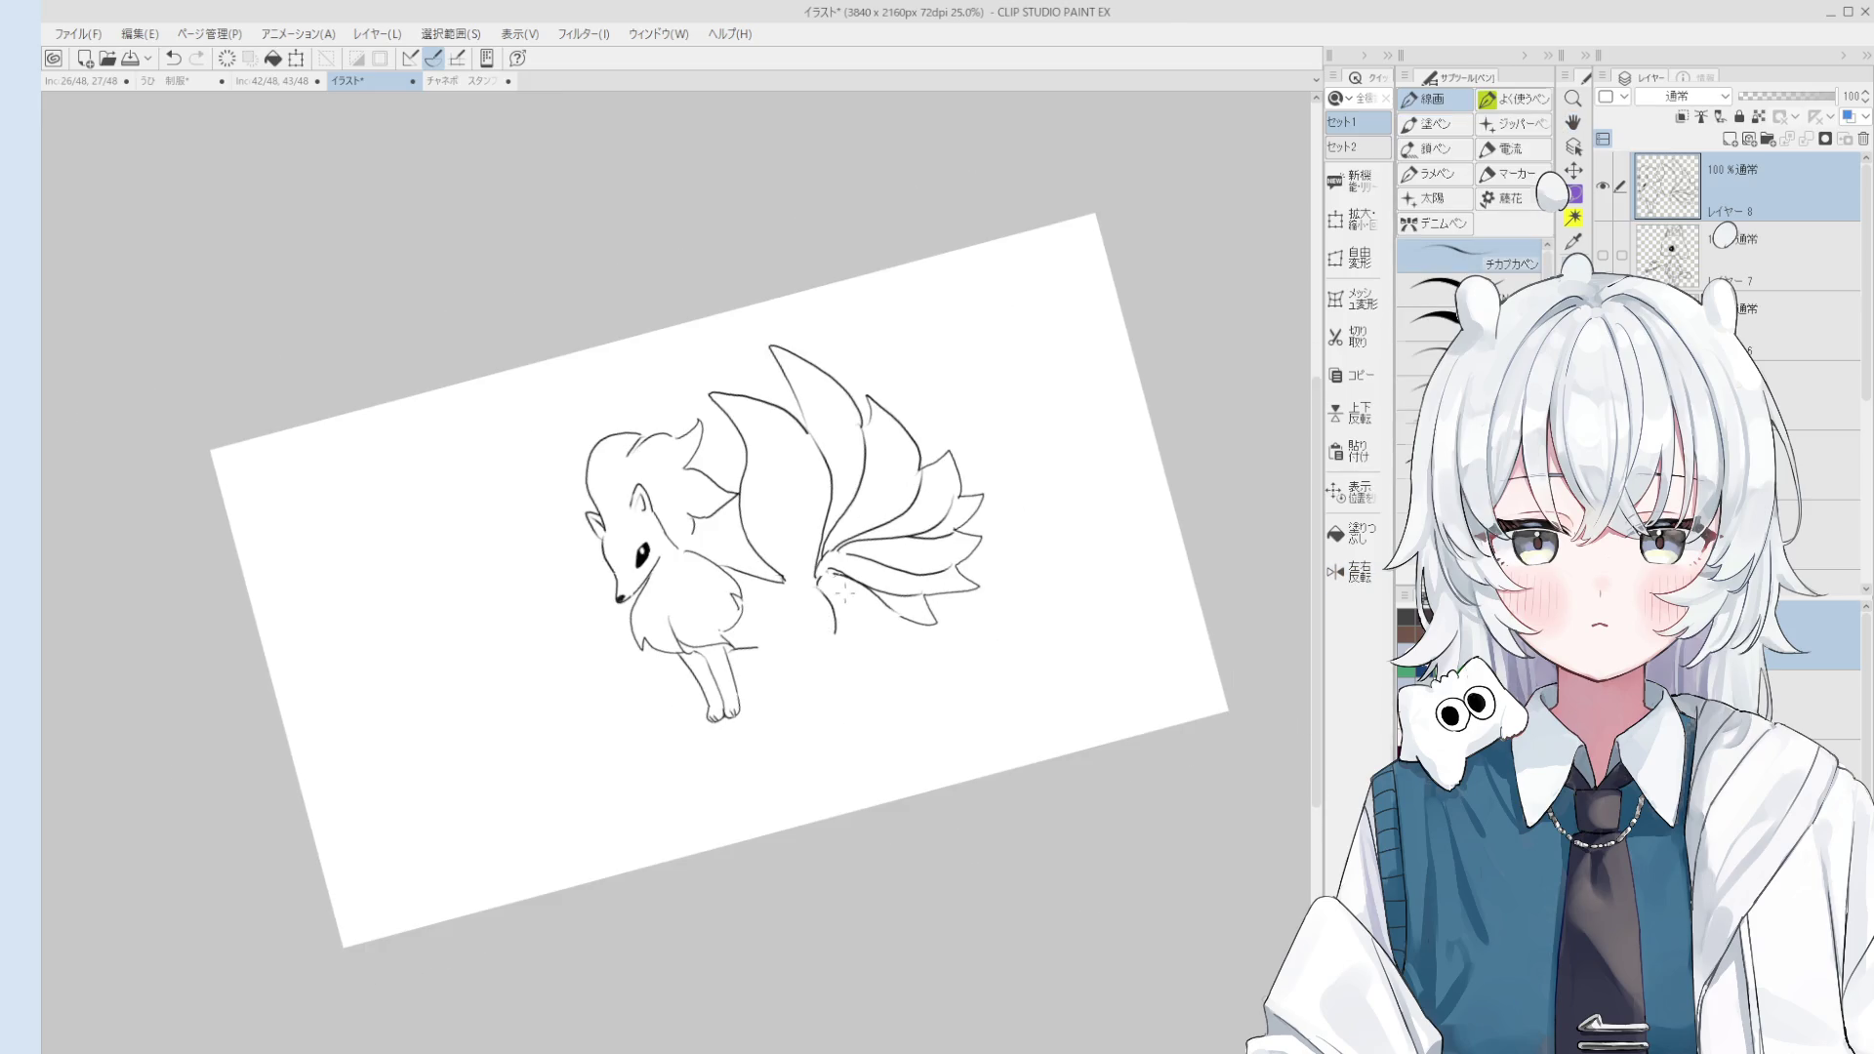
Step: Erase line bits at the tail junction and the fox's old legs
key("e")
key("ctrl+z")
left_click_drag(742, 571, 780, 585)
left_click_drag(721, 678, 729, 689)
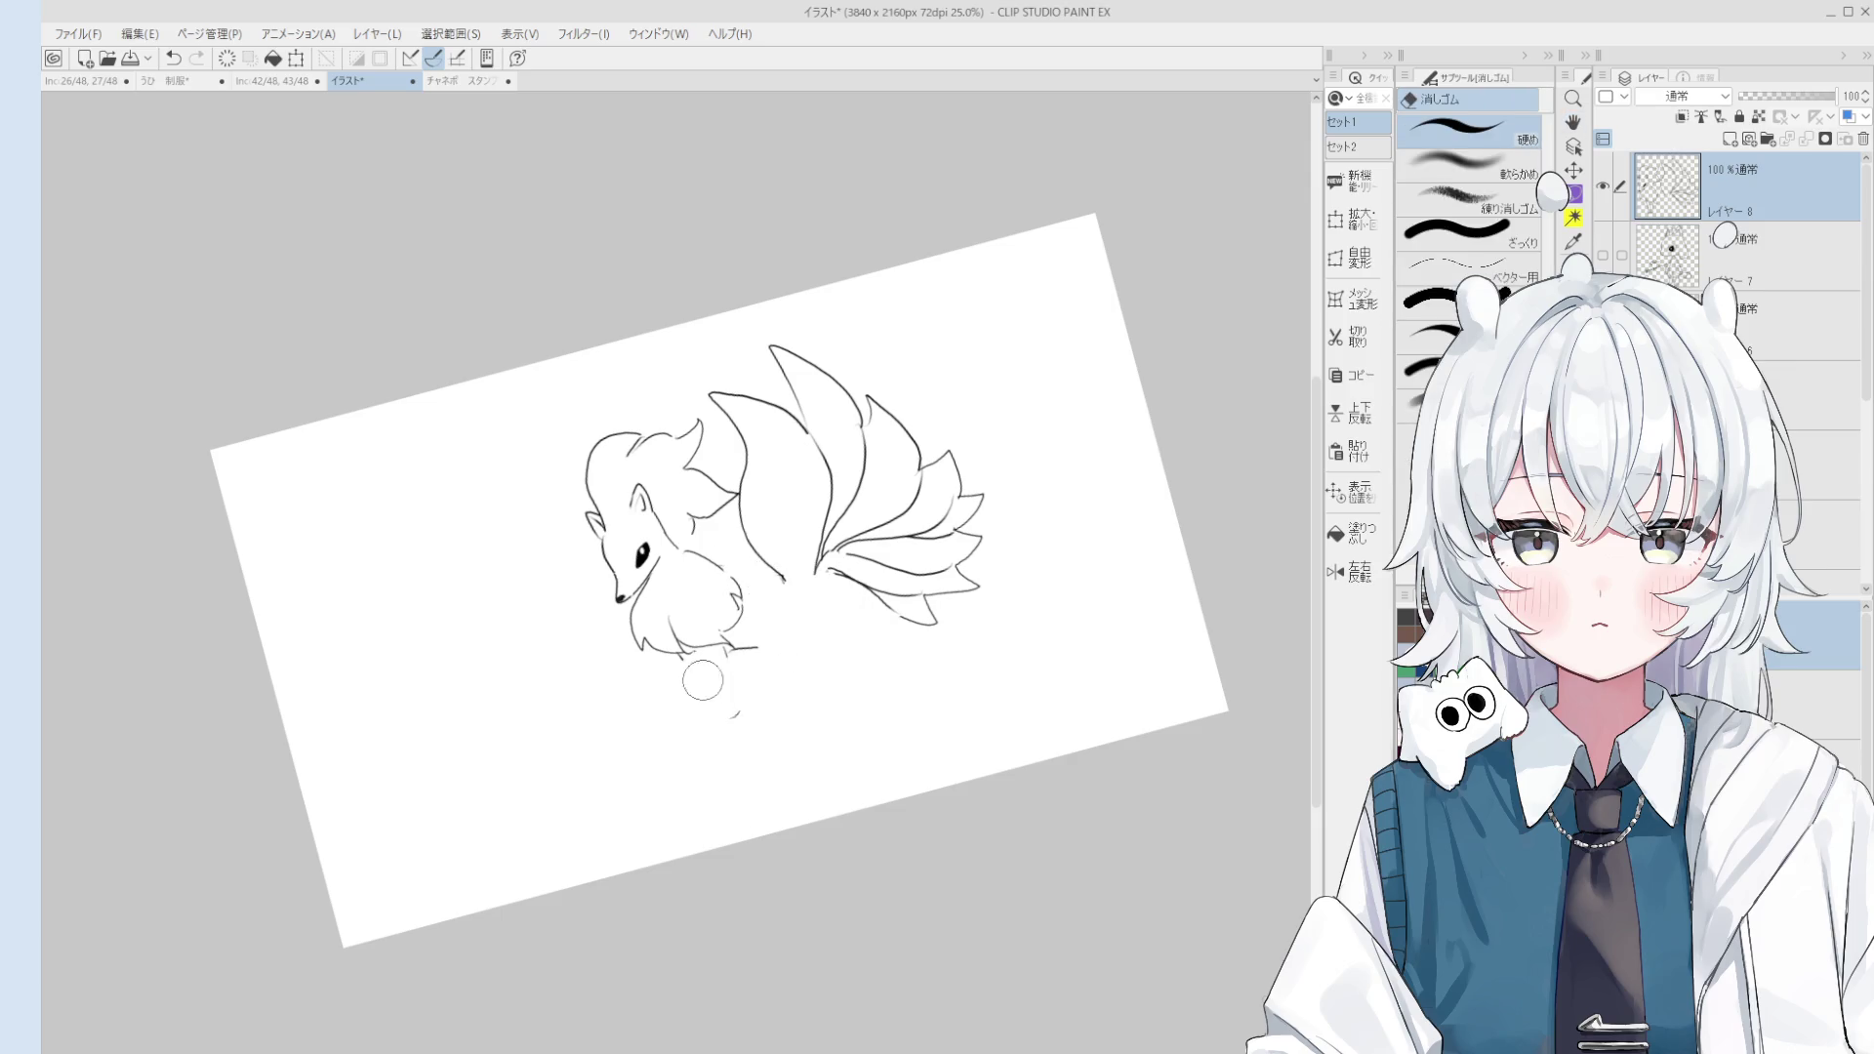
Step: Start a new front leg line running down from the body
key("p")
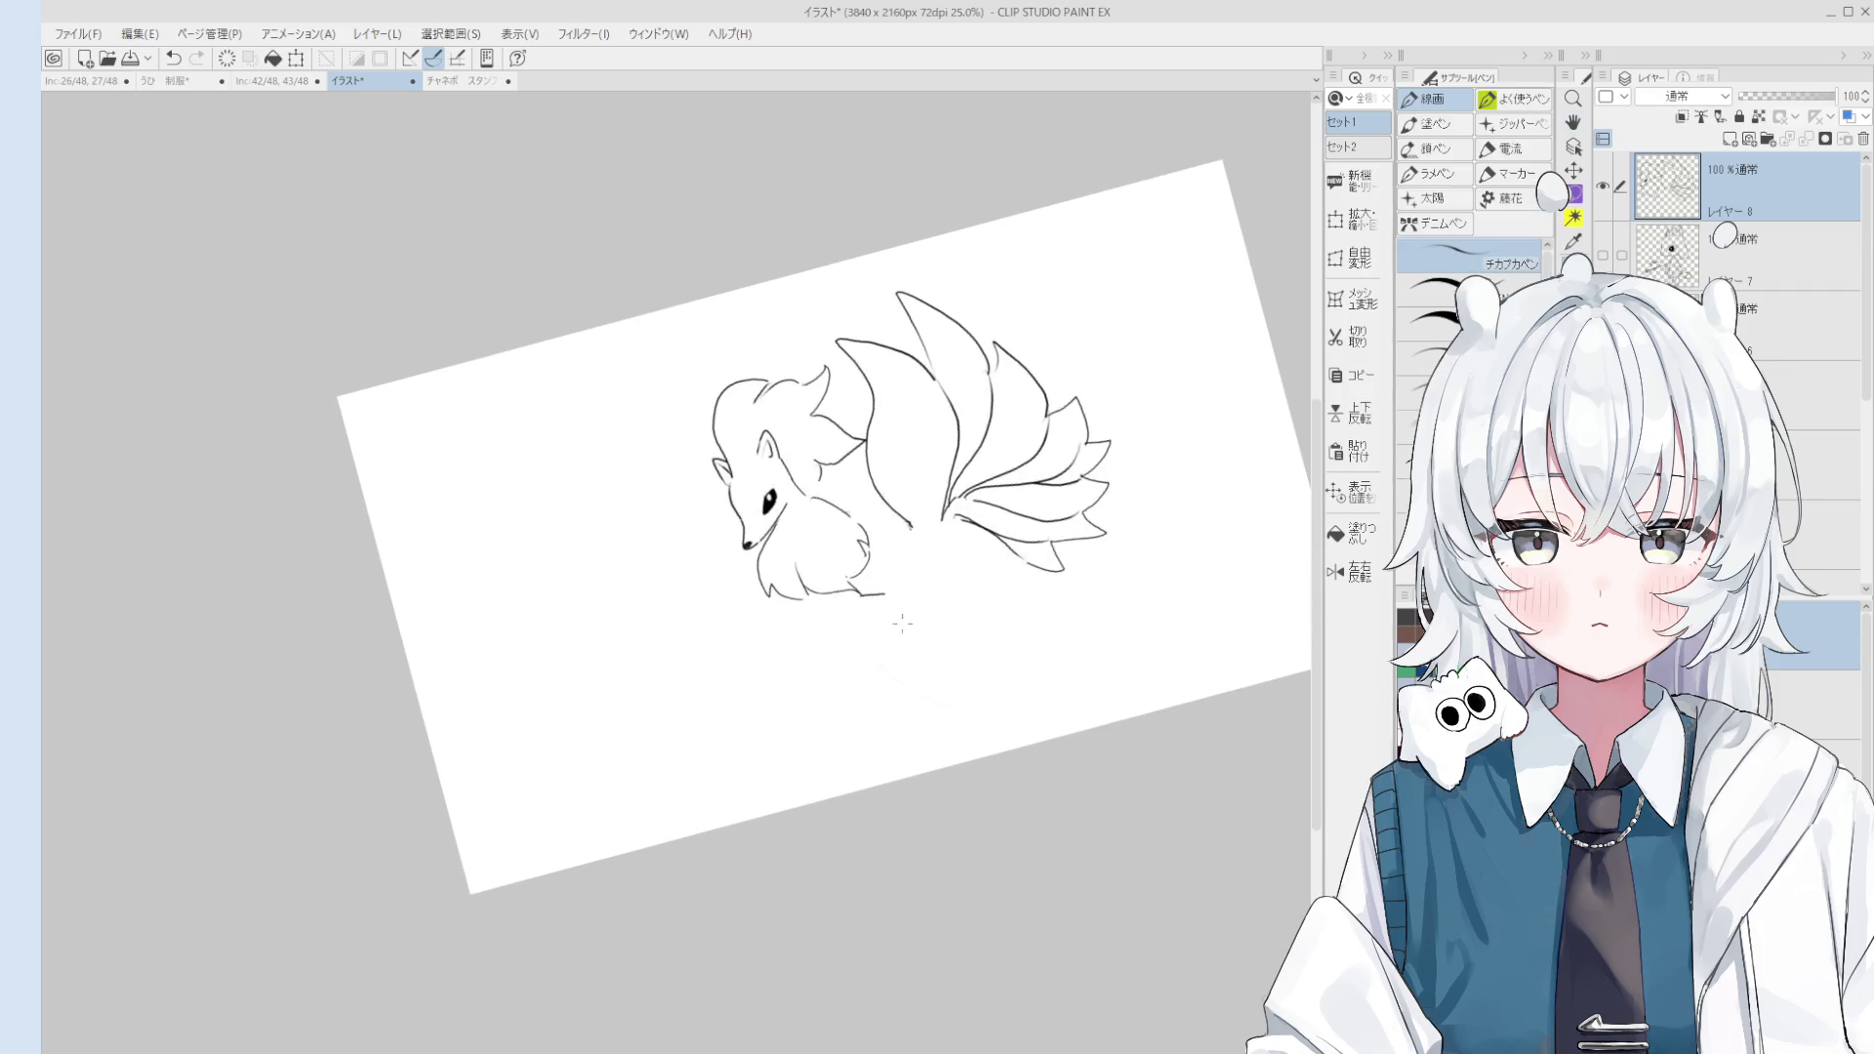
scroll(878, 635, "up", 3)
key("ctrl+z")
mouse_move(797, 615)
left_mouse_down()
mouse_move(847, 722)
mouse_move(850, 696)
left_mouse_up()
key("ctrl+z")
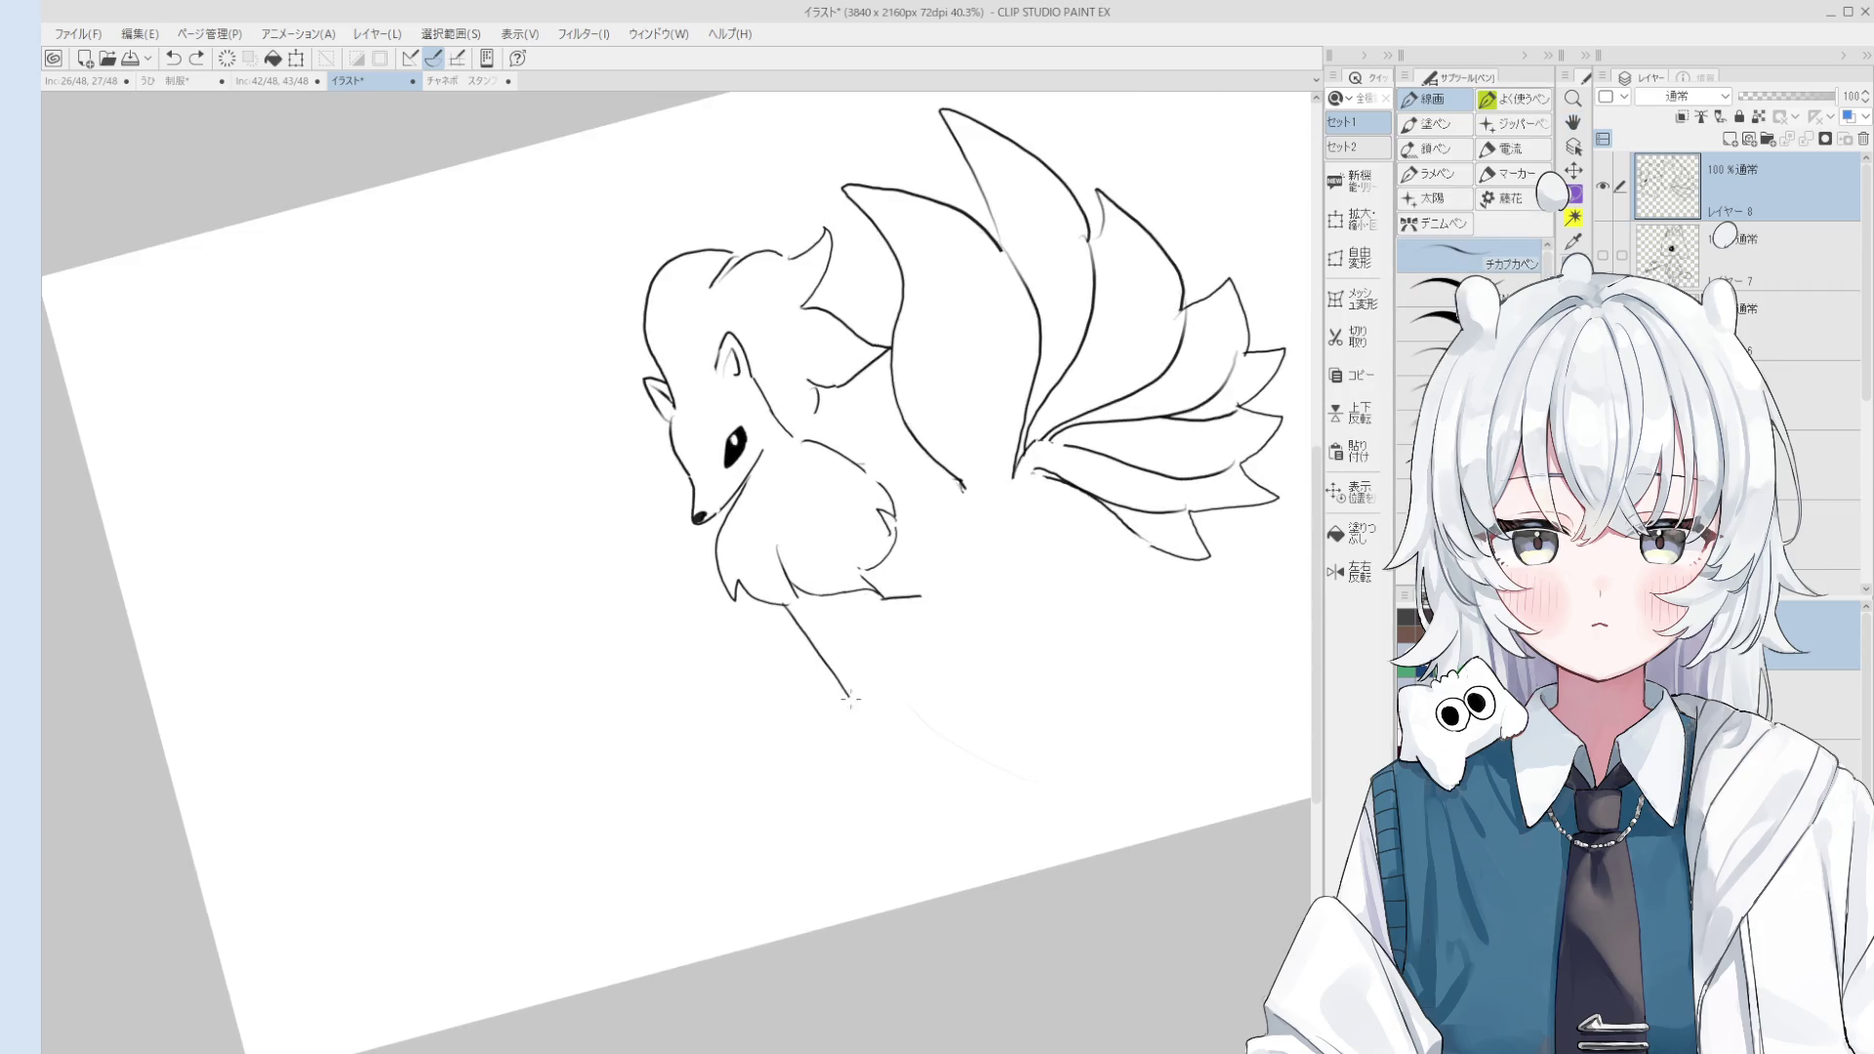
Step: Try several pen strokes for a front leg reaching down to the paw, undoing the misses
key("ctrl+z")
mouse_move(857, 711)
left_mouse_down()
mouse_move(859, 747)
mouse_move(876, 650)
left_mouse_up()
key("ctrl+z")
key("ctrl+z")
scroll(869, 700, "down", 1)
key("ctrl+z")
left_click_drag(884, 724, 878, 665)
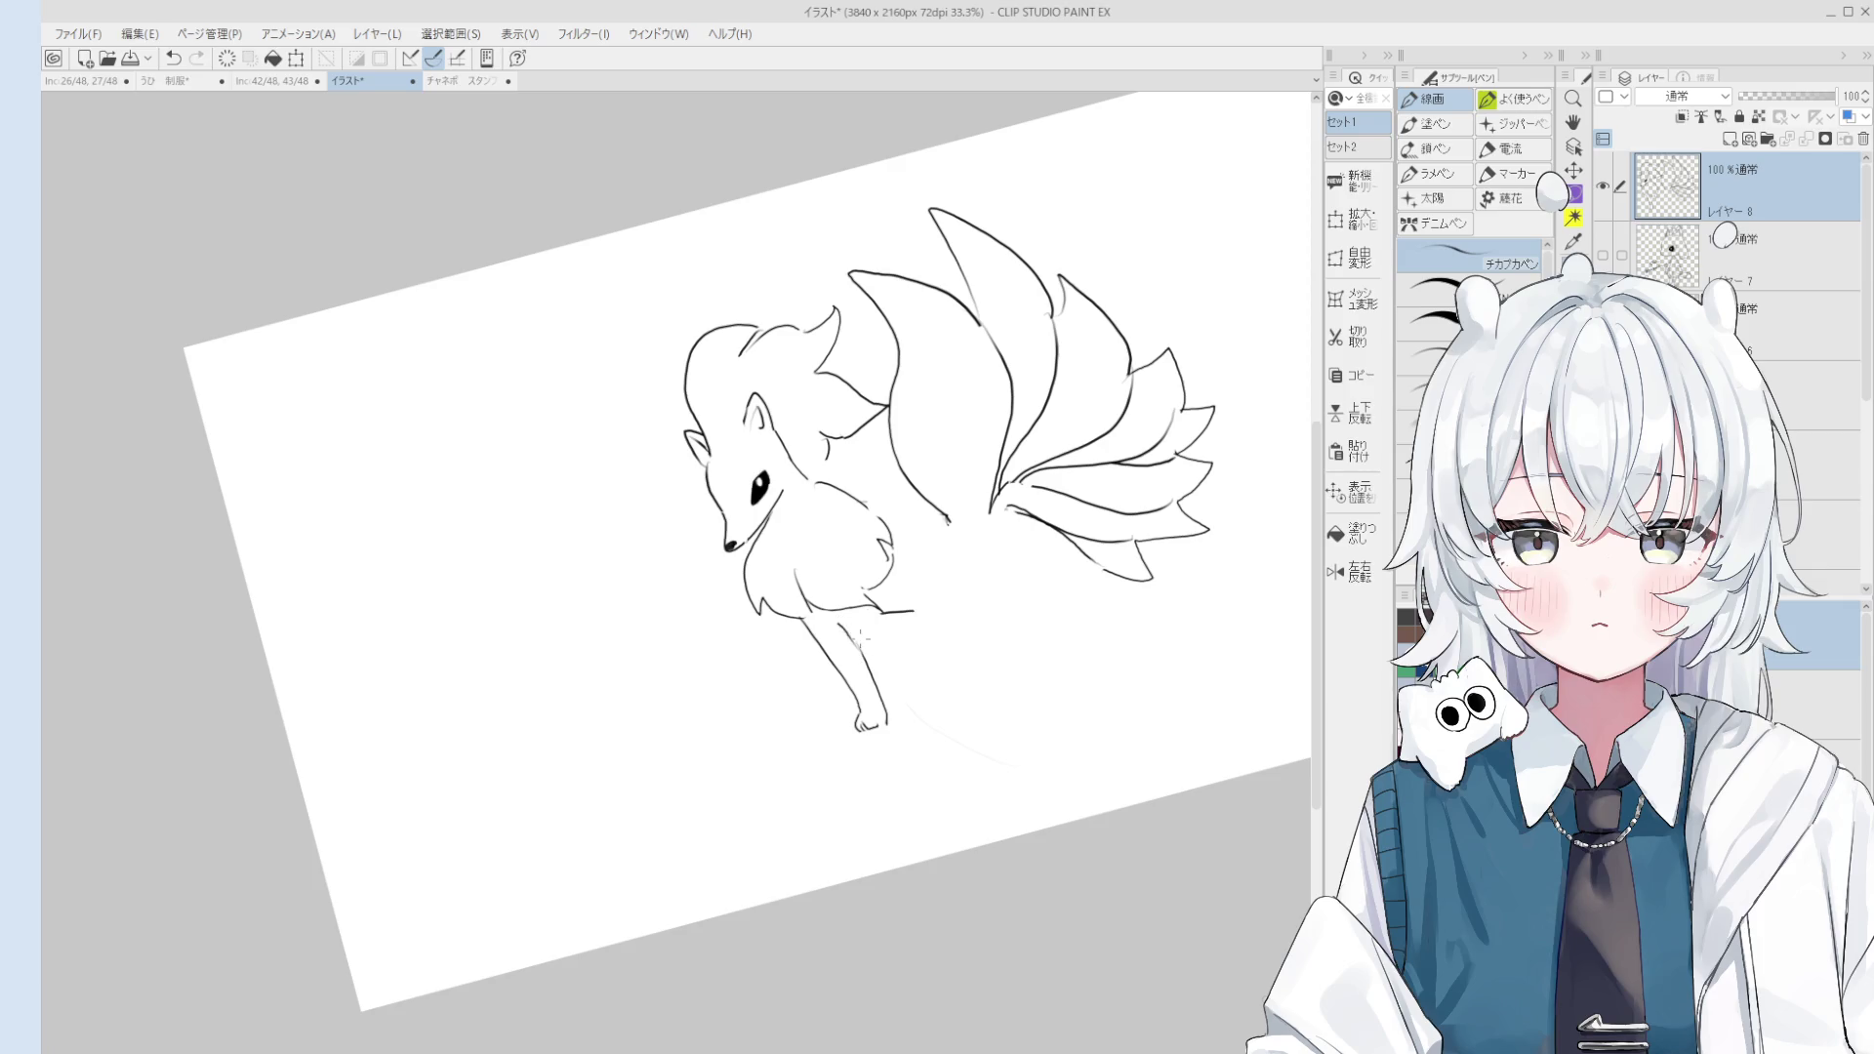
key("ctrl+z")
key("ctrl+z")
left_click_drag(856, 645, 880, 726)
key("ctrl+z")
Step: Trace the right edge of the slender front leg and its small foot
scroll(856, 610, "up", 2)
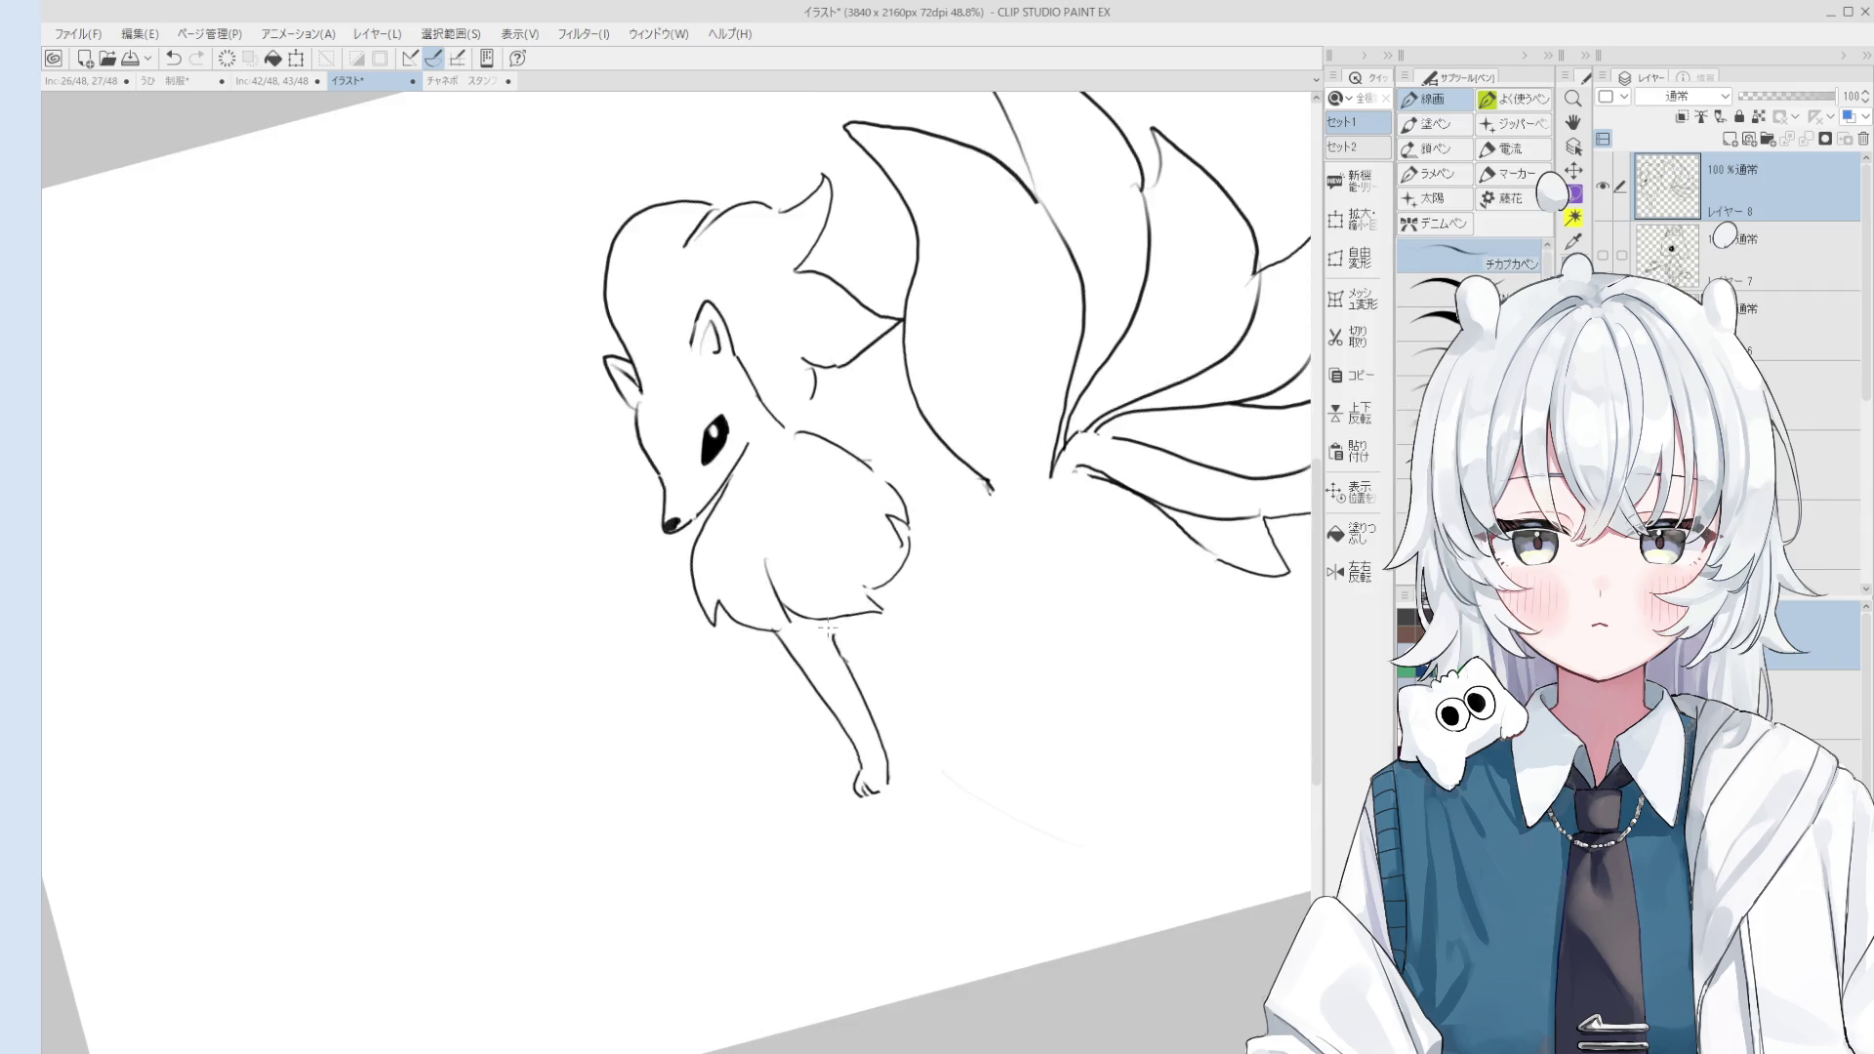
scroll(884, 630, "down", 1)
left_click_drag(859, 637, 908, 697)
key("ctrl+z")
left_click_drag(847, 605, 908, 727)
key("ctrl+z")
key("ctrl+z")
left_click_drag(845, 621, 919, 723)
key("ctrl+z")
mouse_move(845, 610)
left_mouse_down()
mouse_move(932, 757)
mouse_move(954, 752)
mouse_move(907, 636)
left_mouse_up()
key("e")
key("p")
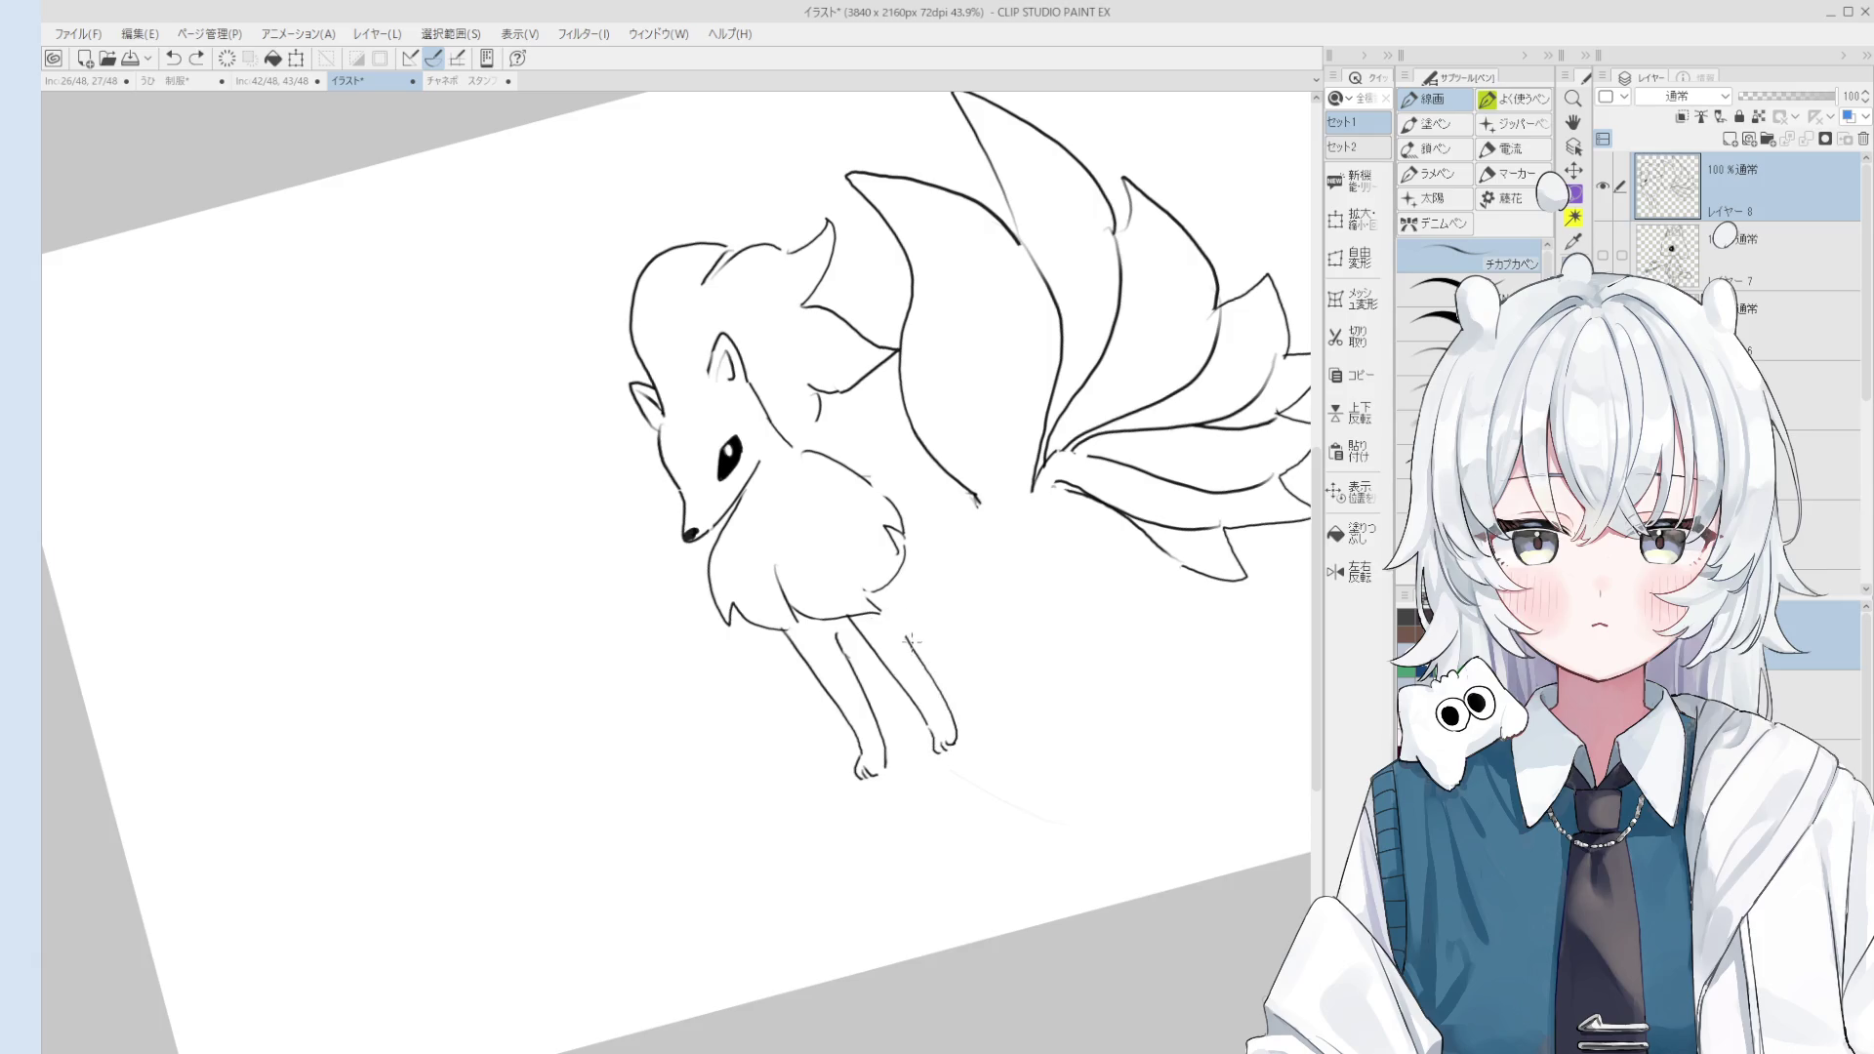
key("ctrl+z")
Step: Redo the short line across the fox's belly and tidy the tail-base stroke
scroll(910, 633, "down", 3)
mouse_move(889, 644)
left_mouse_down()
mouse_move(961, 615)
mouse_move(986, 566)
mouse_move(966, 542)
mouse_move(933, 547)
mouse_move(1020, 618)
mouse_move(941, 595)
mouse_move(1040, 677)
mouse_move(1059, 718)
left_mouse_up()
key("ctrl+z")
key("ctrl+z")
key("e")
key("p")
key("ctrl+z")
key("ctrl+z")
scroll(977, 605, "down", 1)
scroll(965, 613, "up", 2)
key("ctrl+z")
key("ctrl+z")
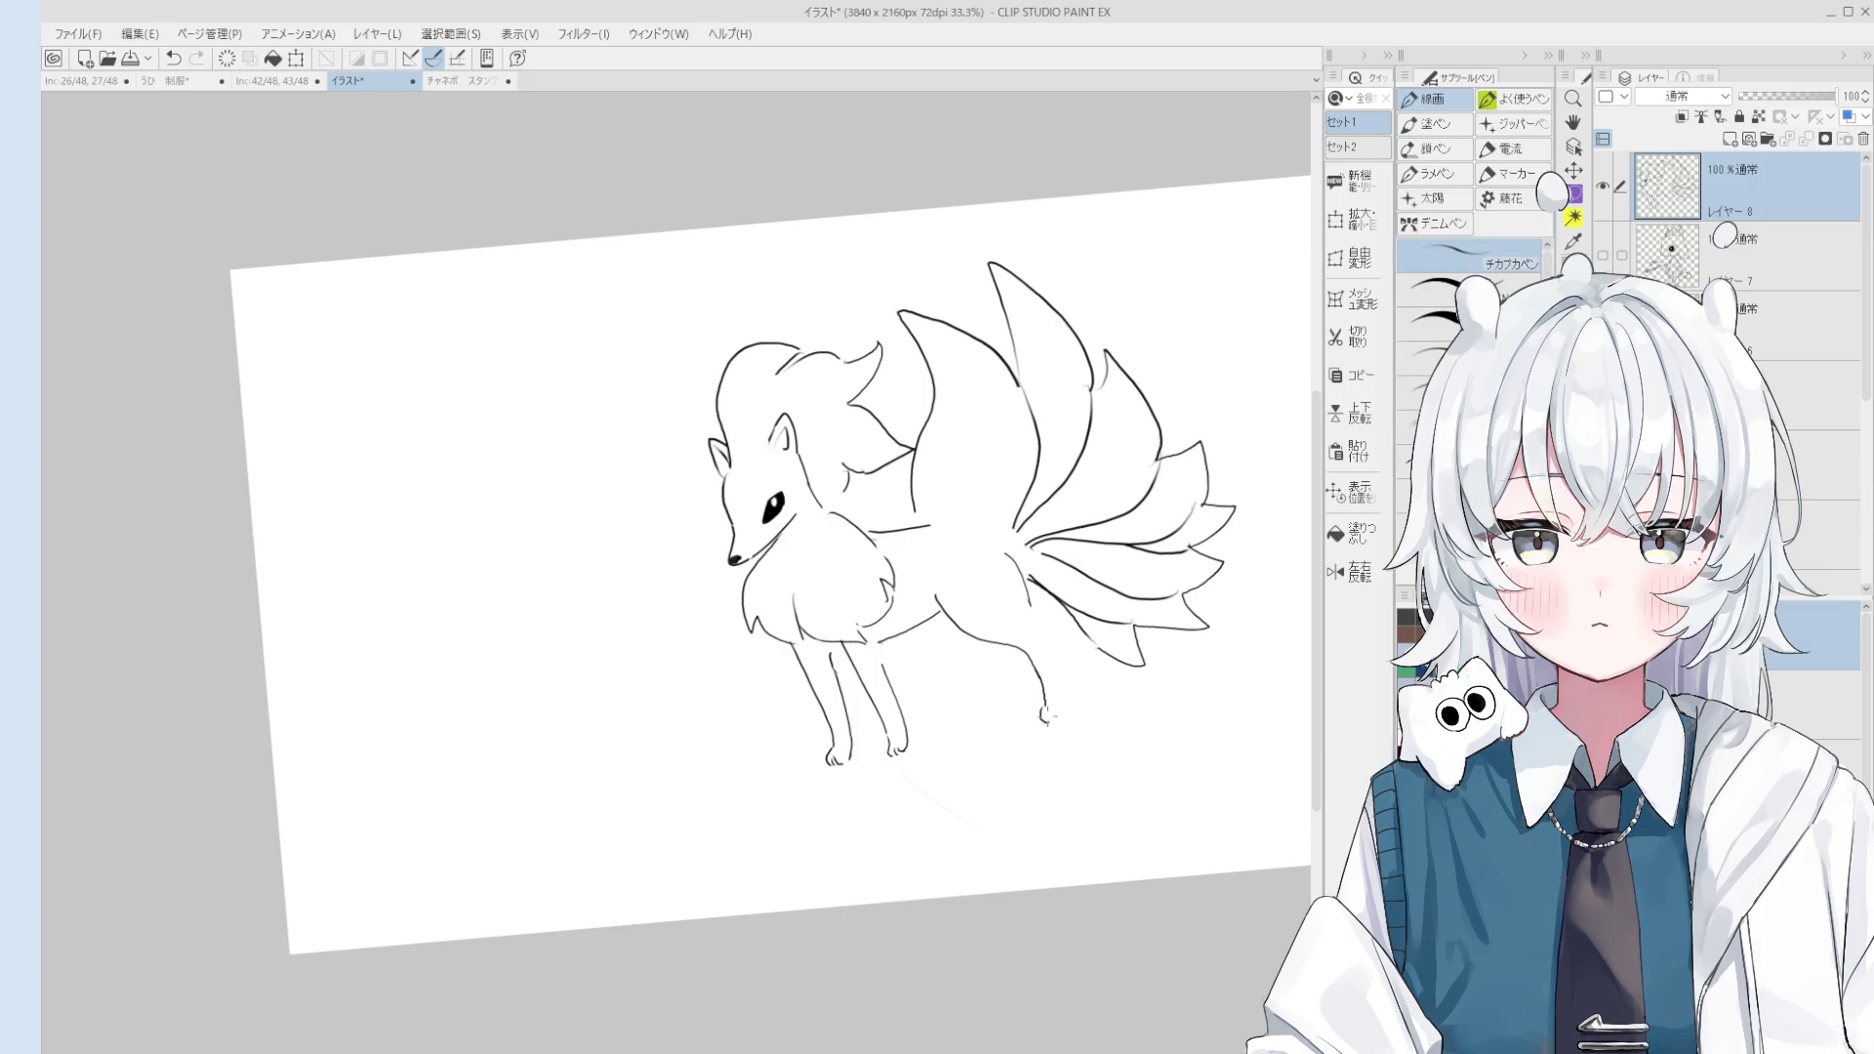
Step: Extend the hind-leg line downward and erase its tip and hook
left_click_drag(1044, 710, 1046, 722)
key("e")
scroll(1013, 684, "up", 1)
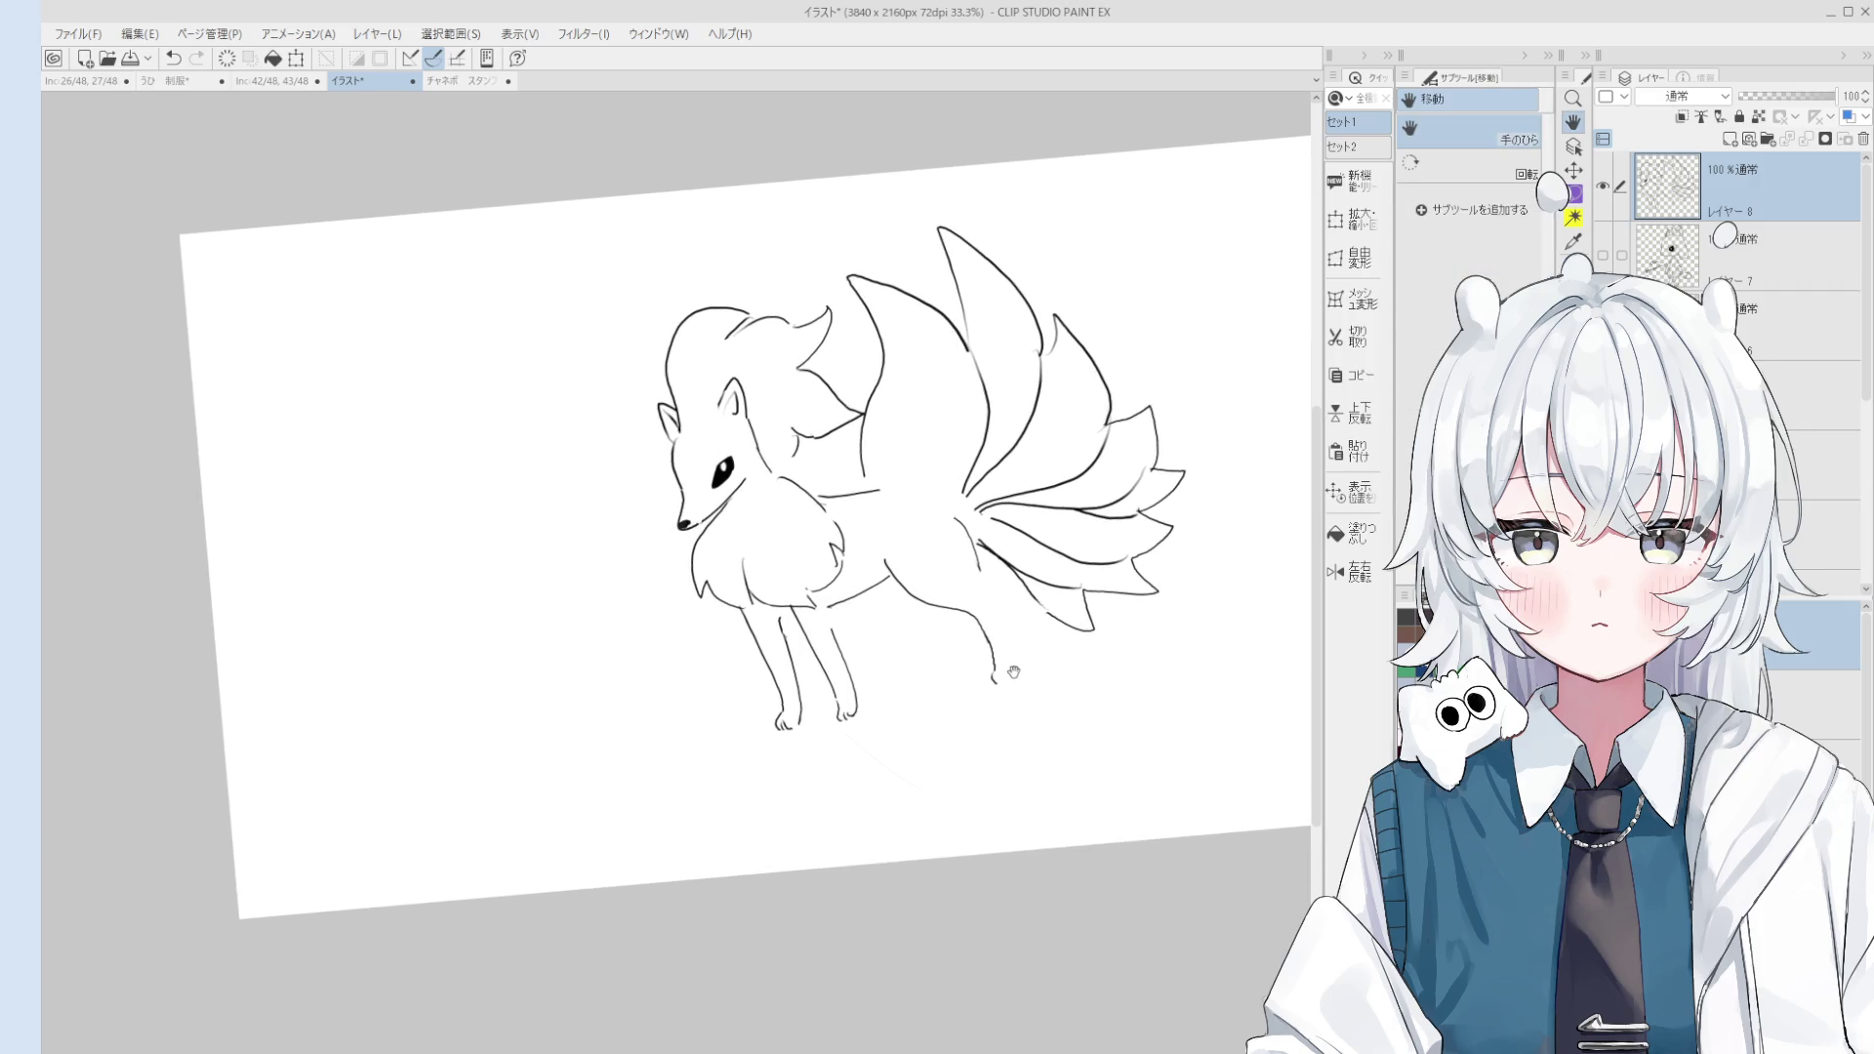
scroll(1007, 678, "up", 2)
mouse_move(987, 688)
left_mouse_down()
mouse_move(981, 627)
mouse_move(987, 687)
left_mouse_up()
key("p")
scroll(986, 635, "up", 1)
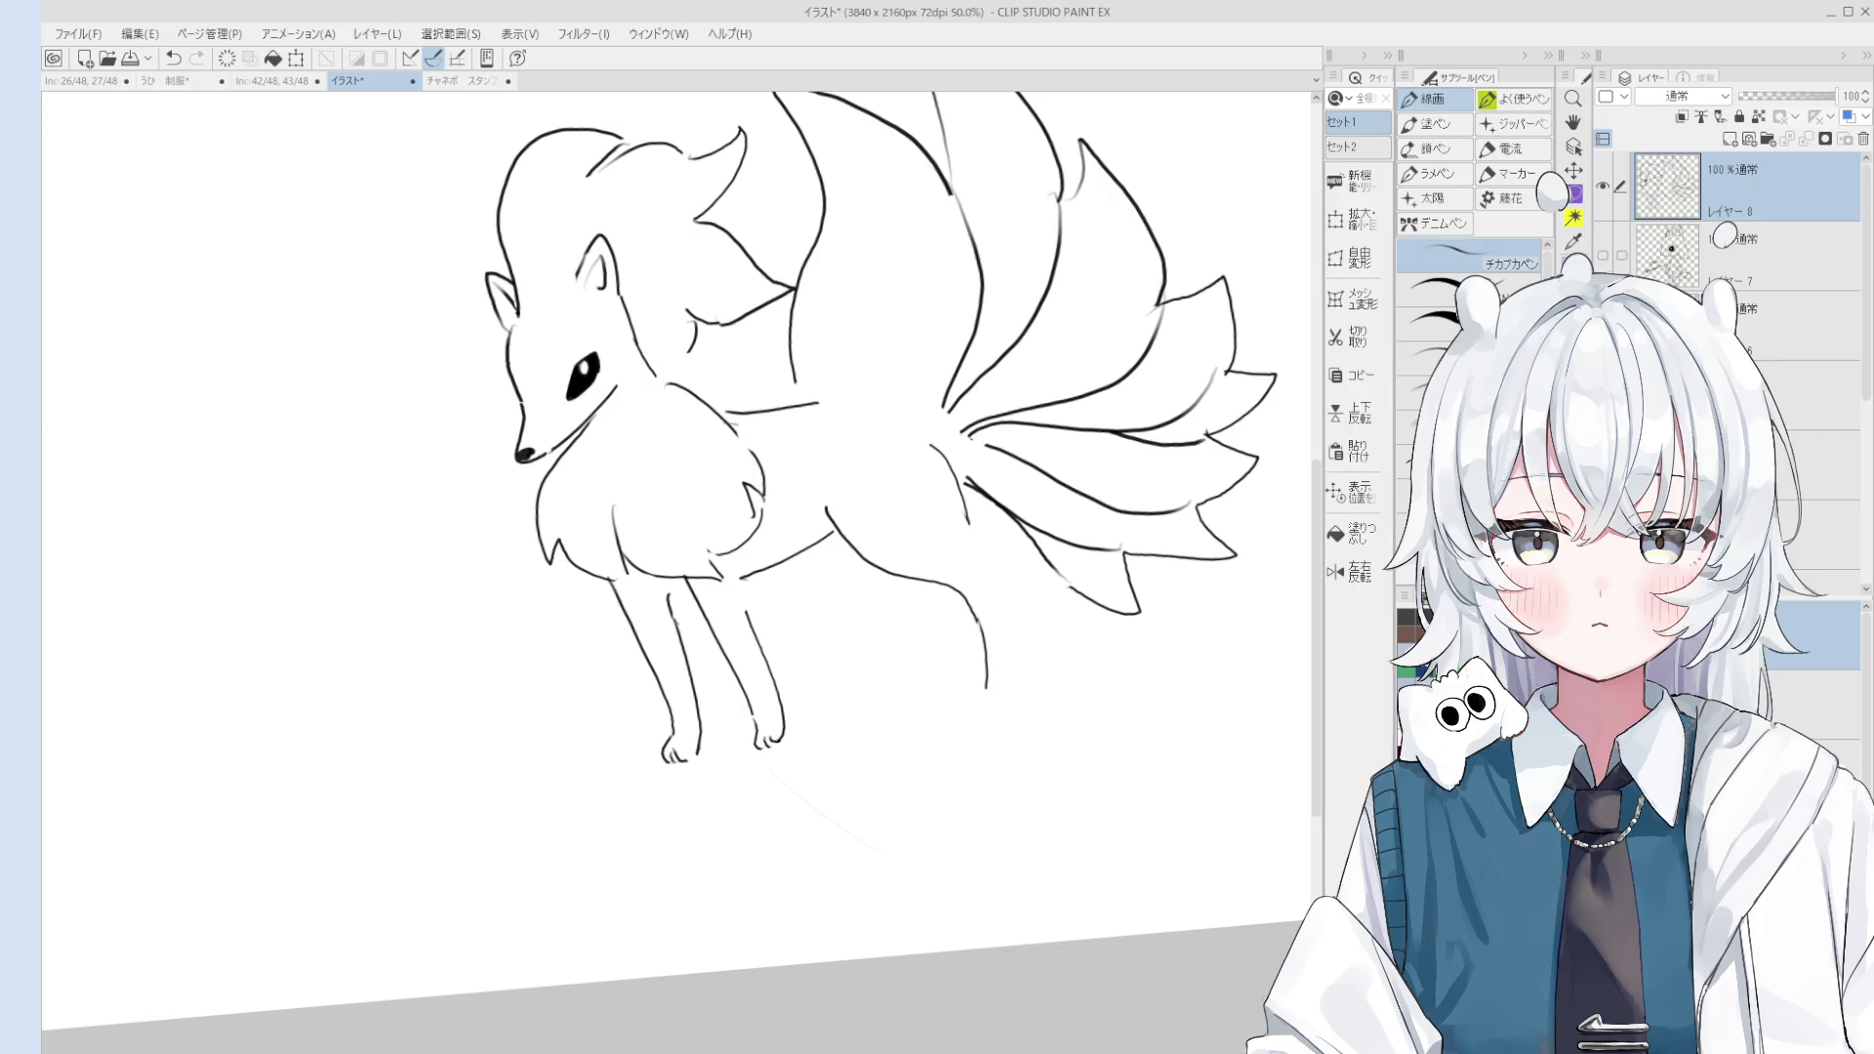
Step: In the チャネボ スタンプ document, ink a dark stroke along the orange glass's left edge, then go back to the fox
left_click(467, 81)
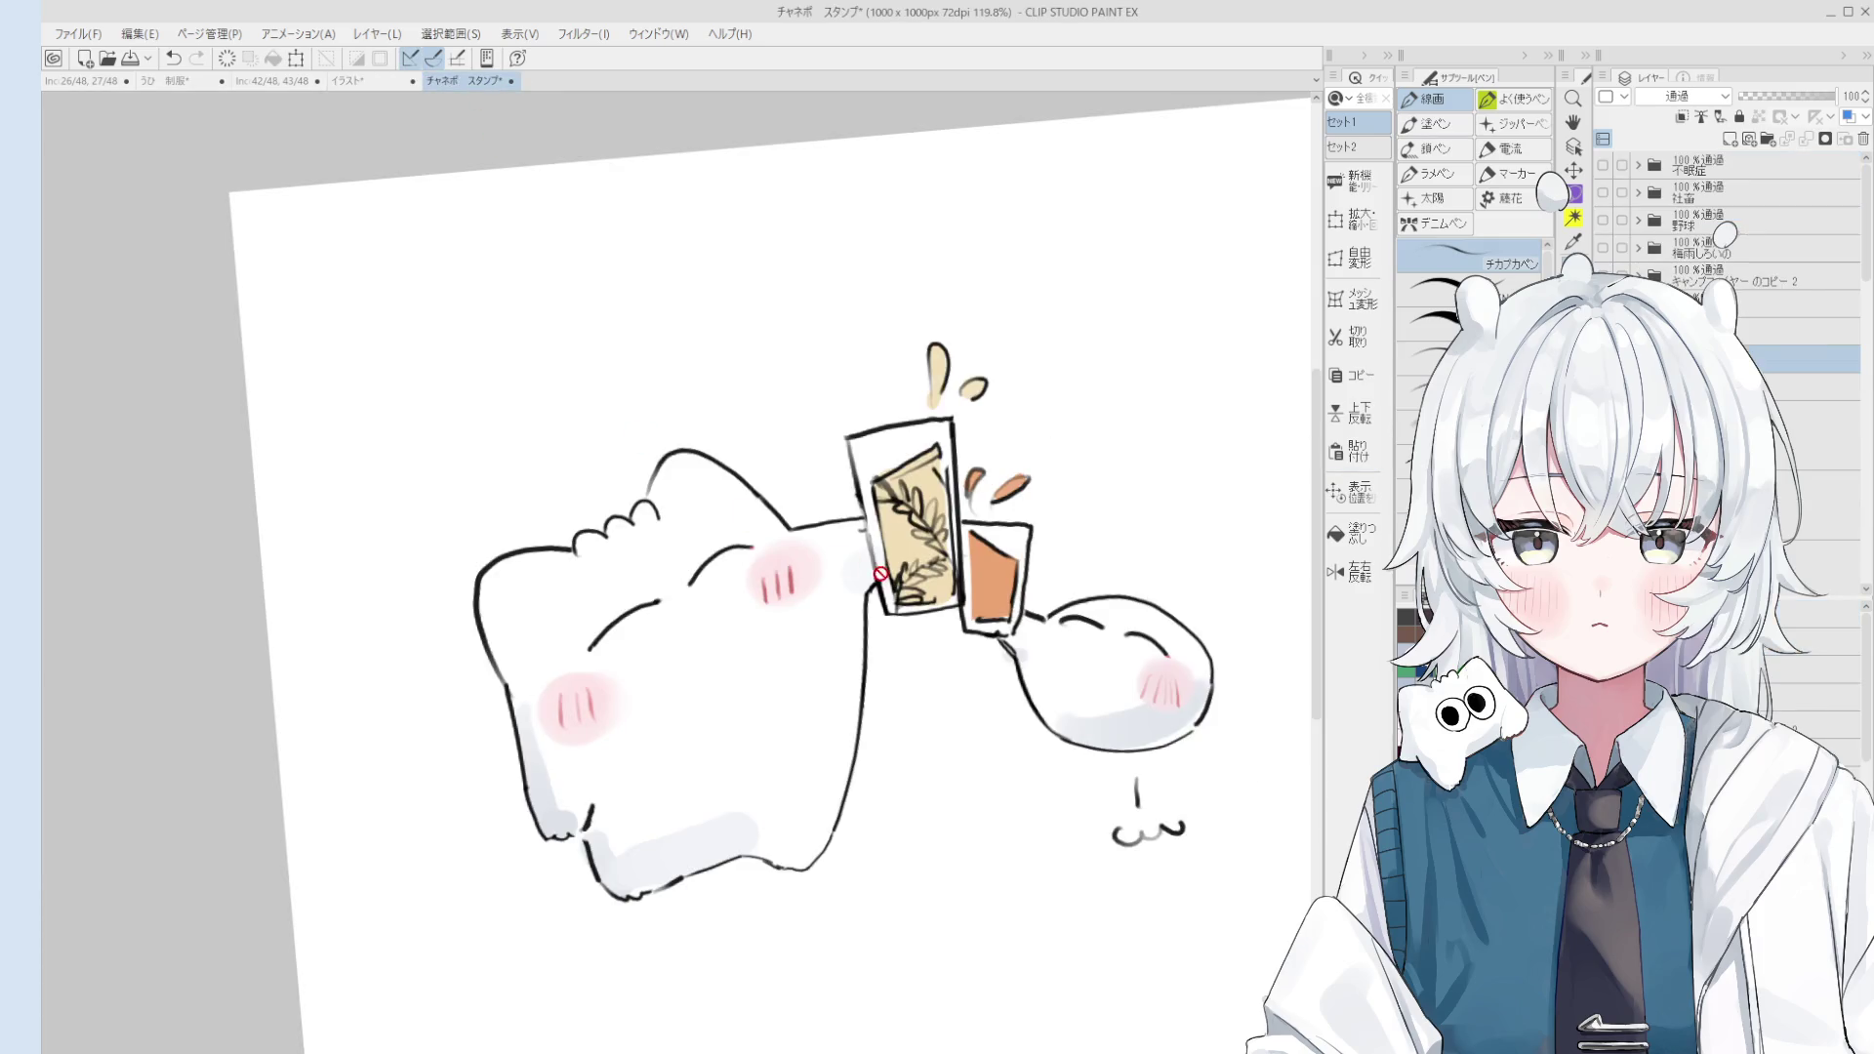
scroll(908, 575, "up", 3)
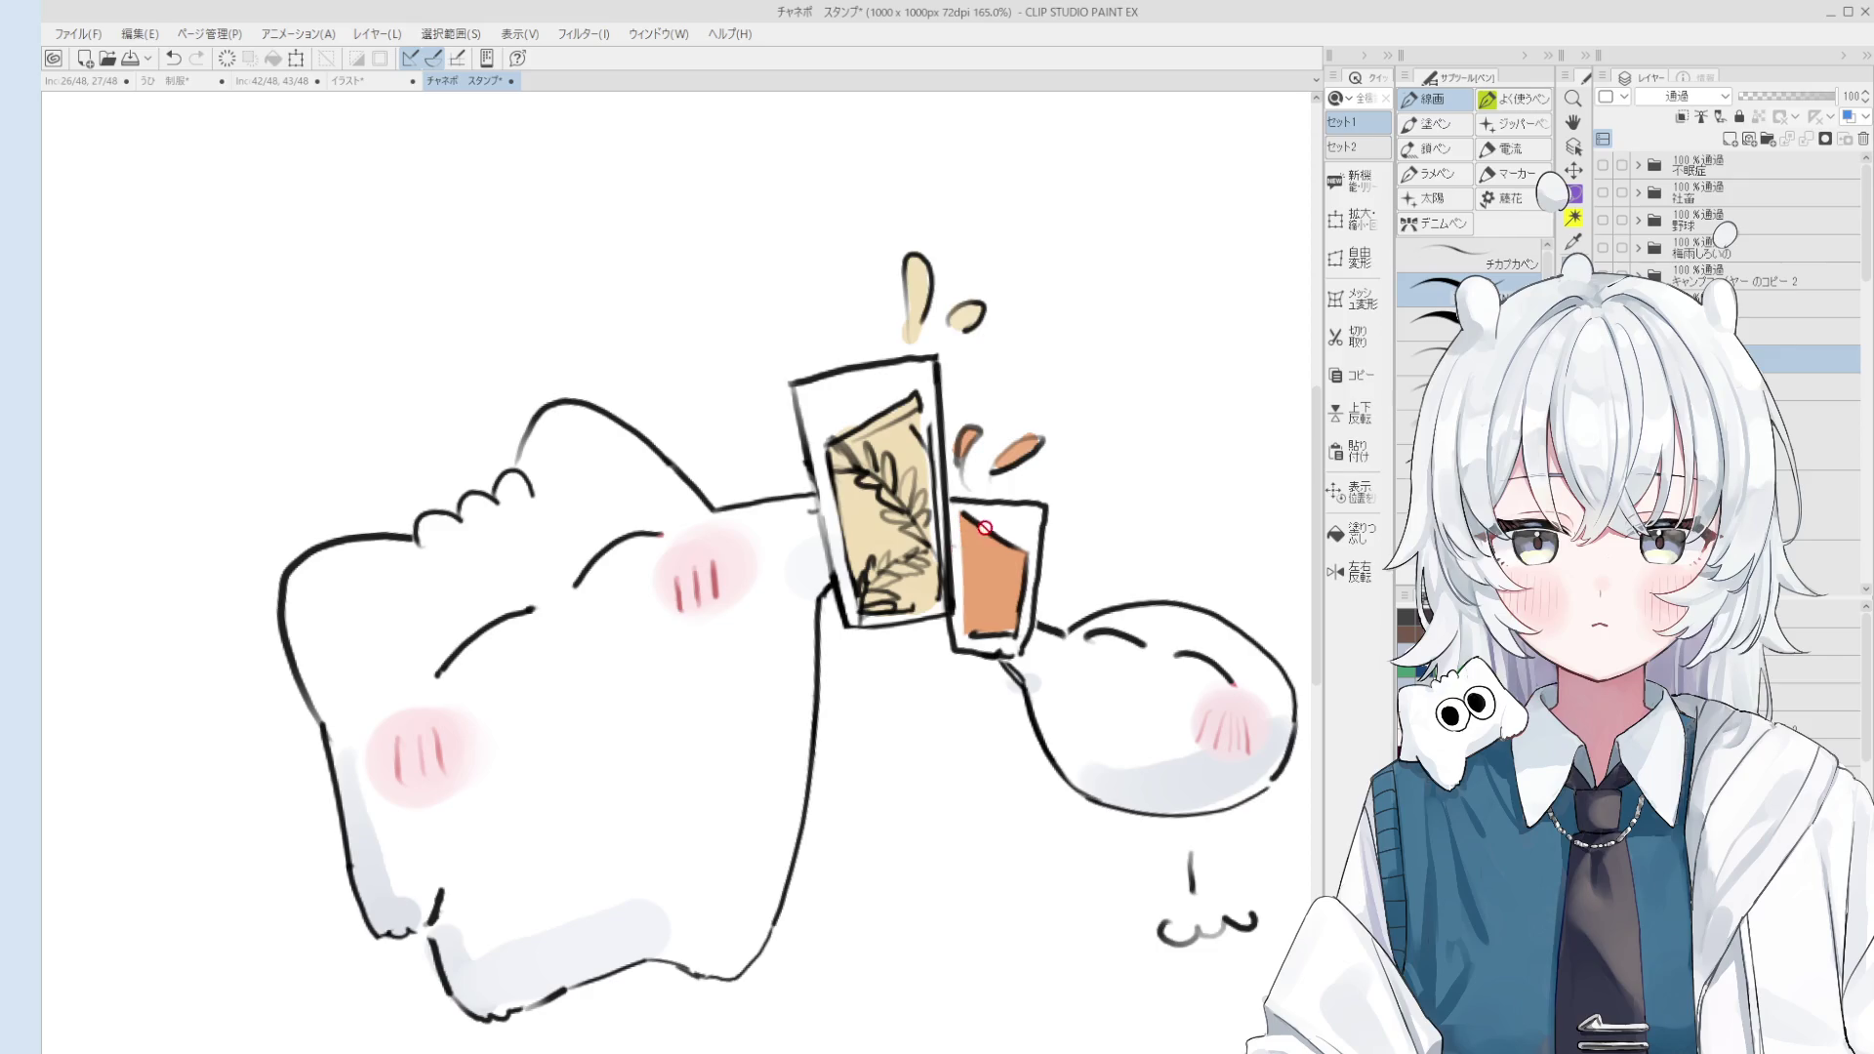
left_click(959, 517, "ctrl+shift")
key("ctrl+z")
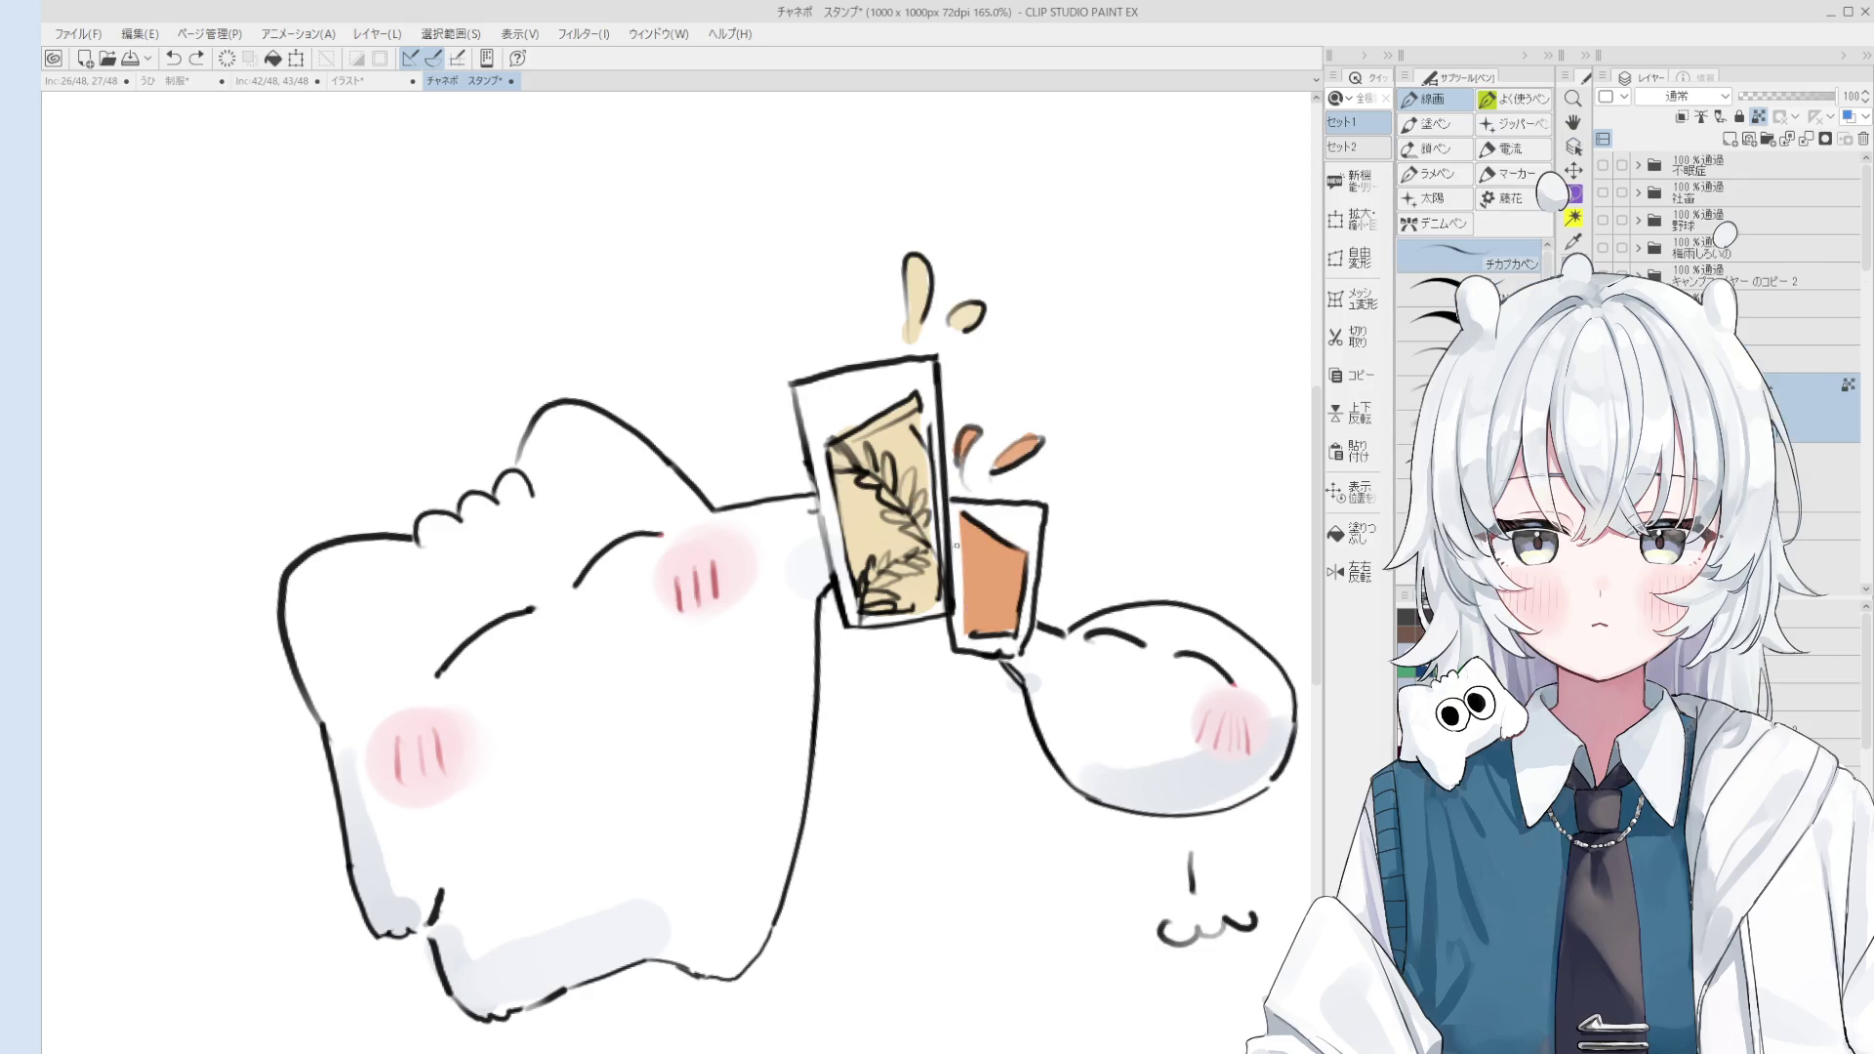
key("ctrl+z")
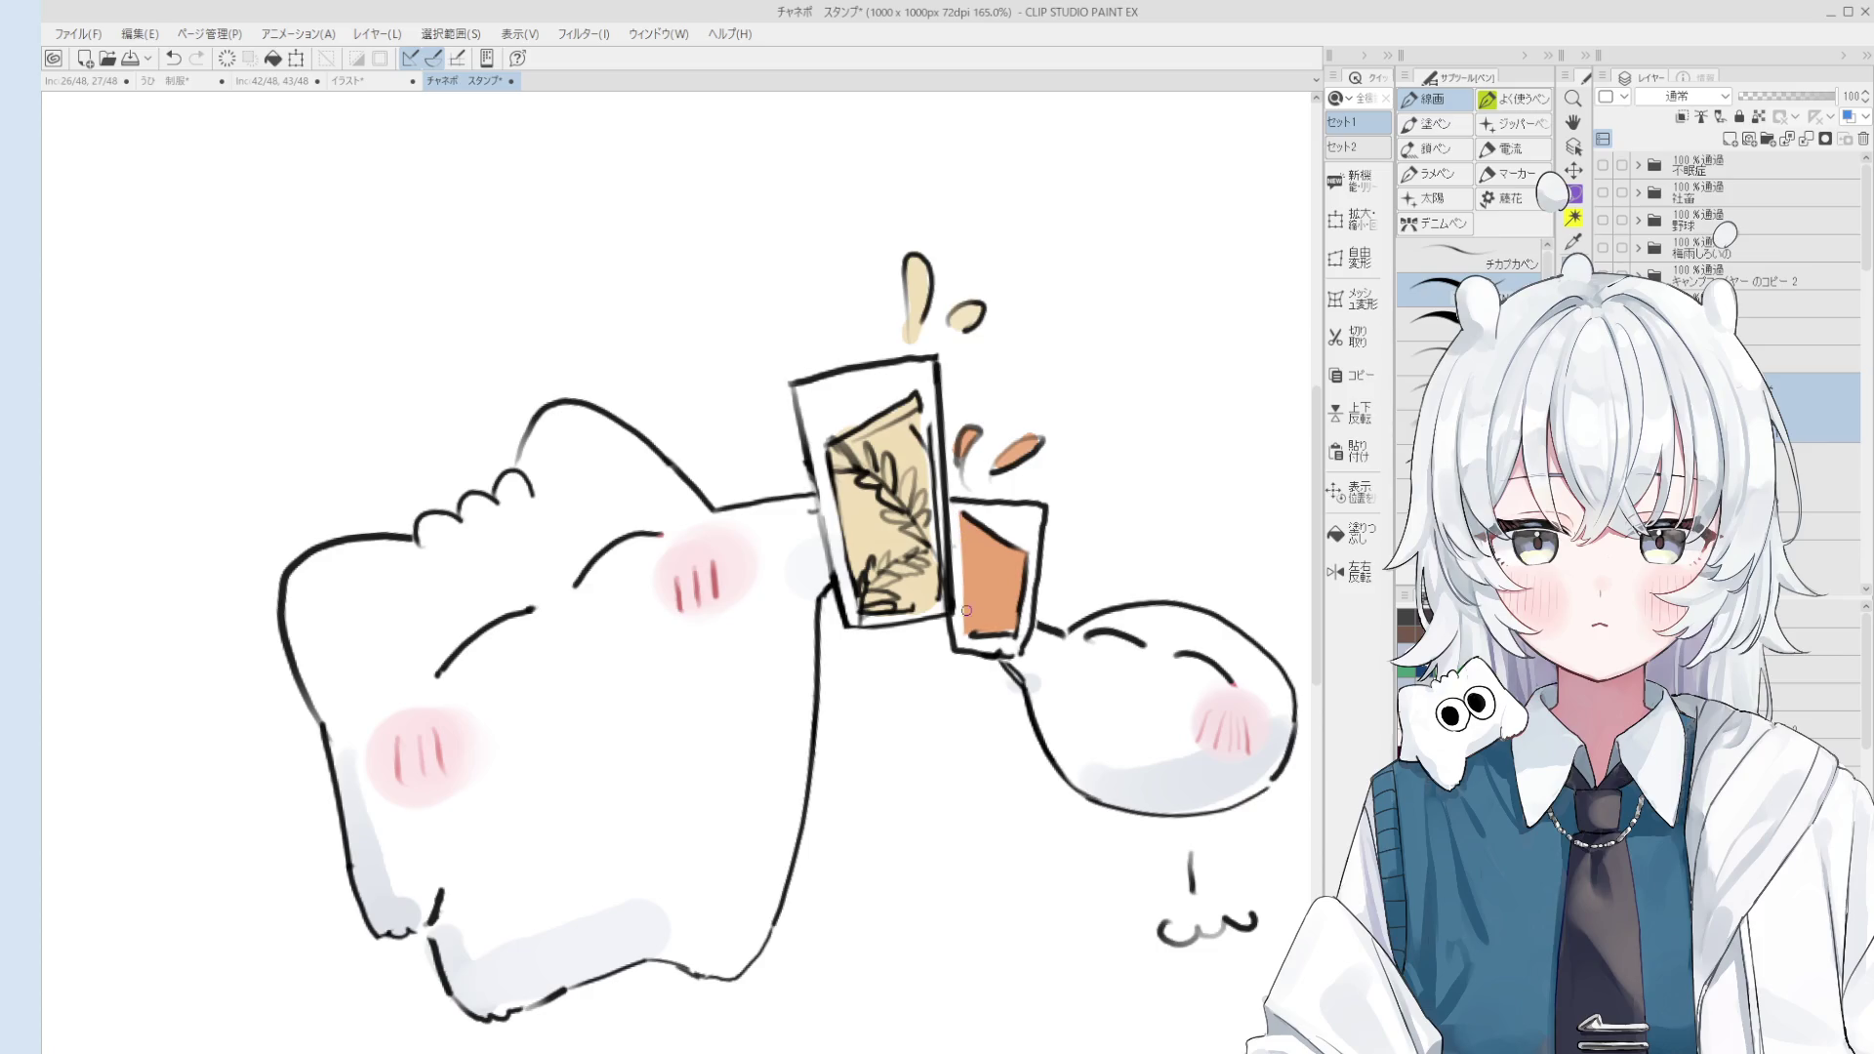
left_click_drag(966, 506, 972, 653)
key("e")
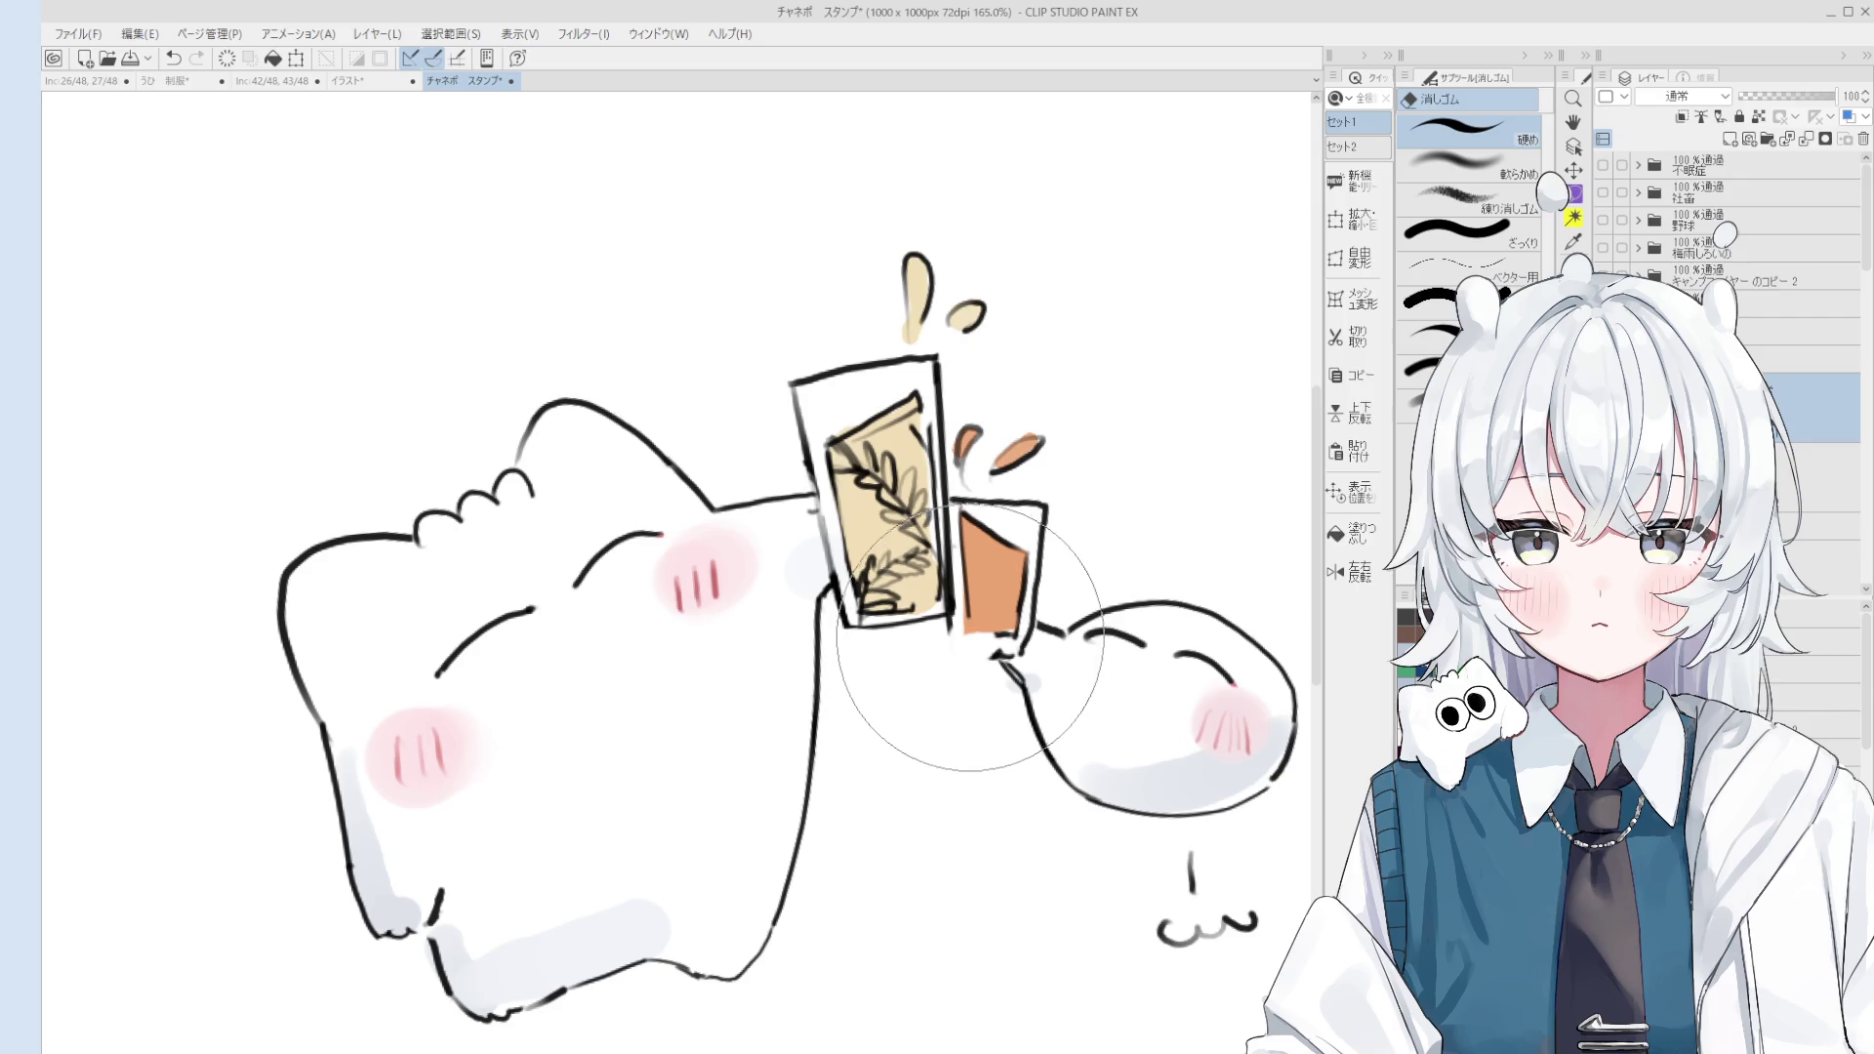
scroll(973, 639, "down", 2)
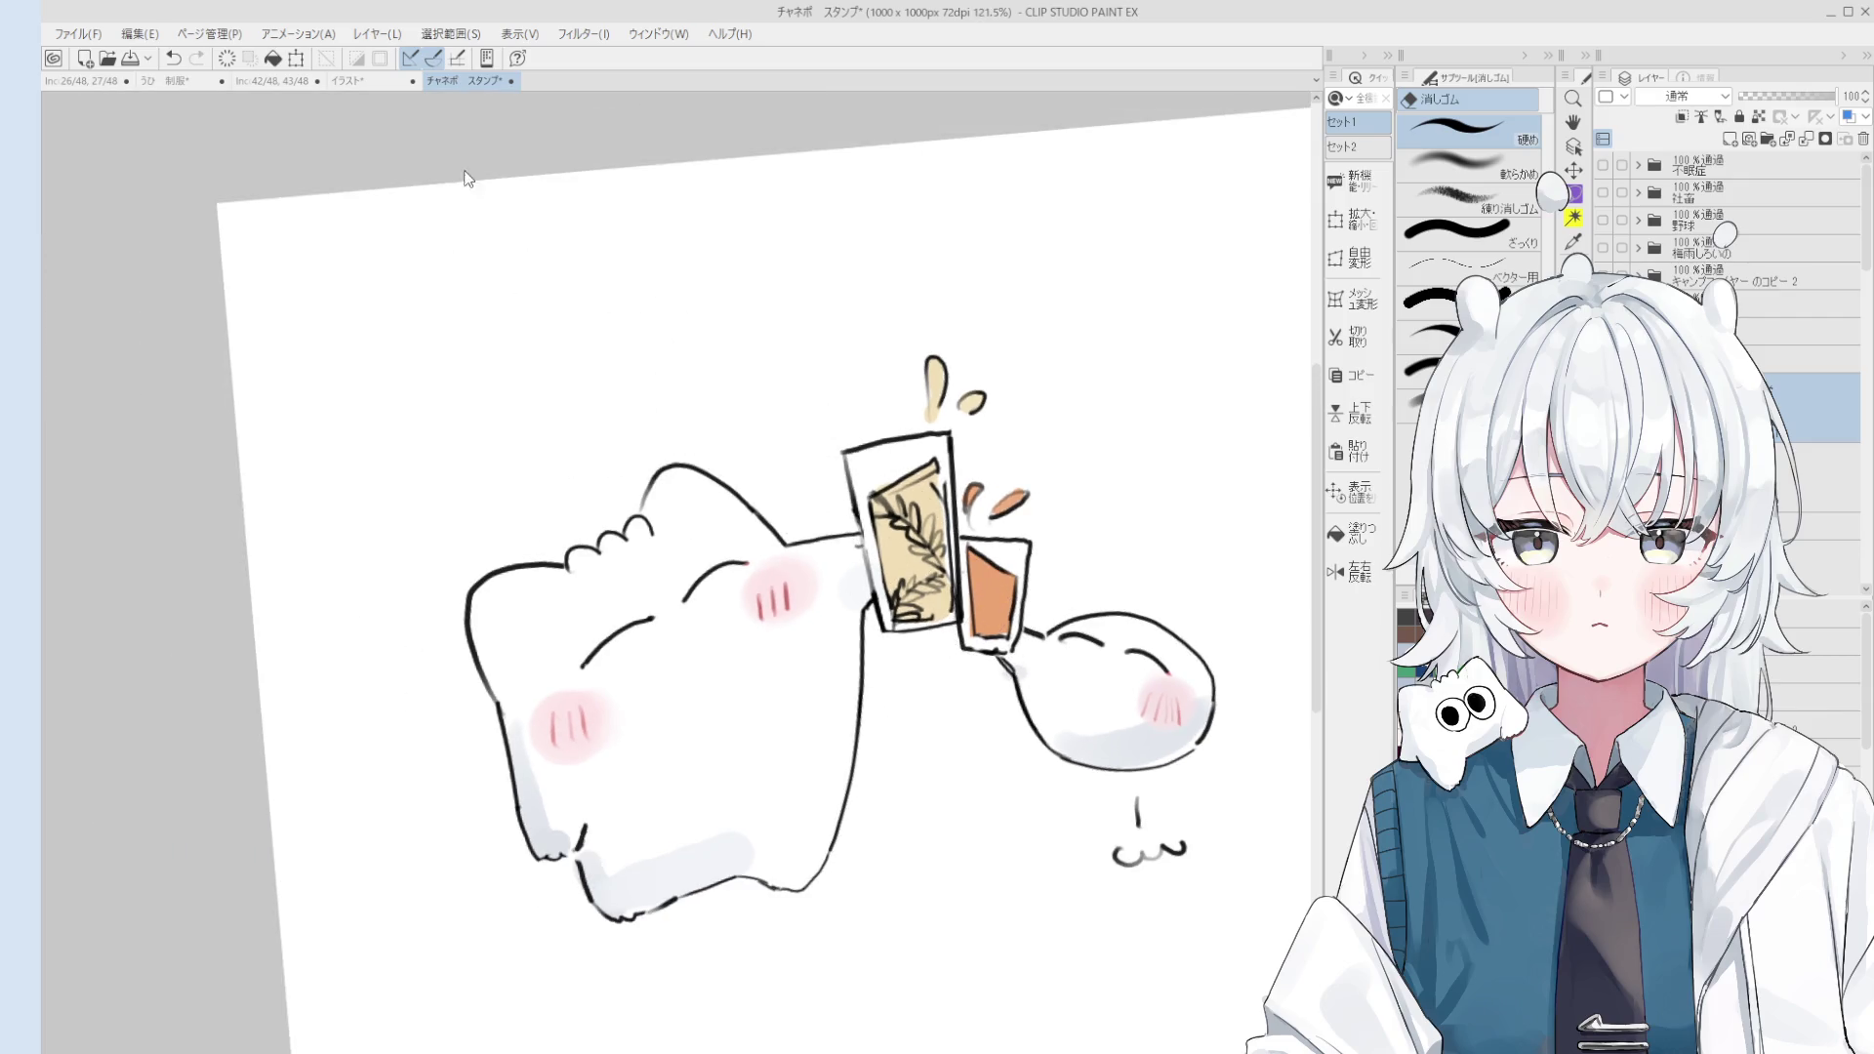
left_click(379, 80)
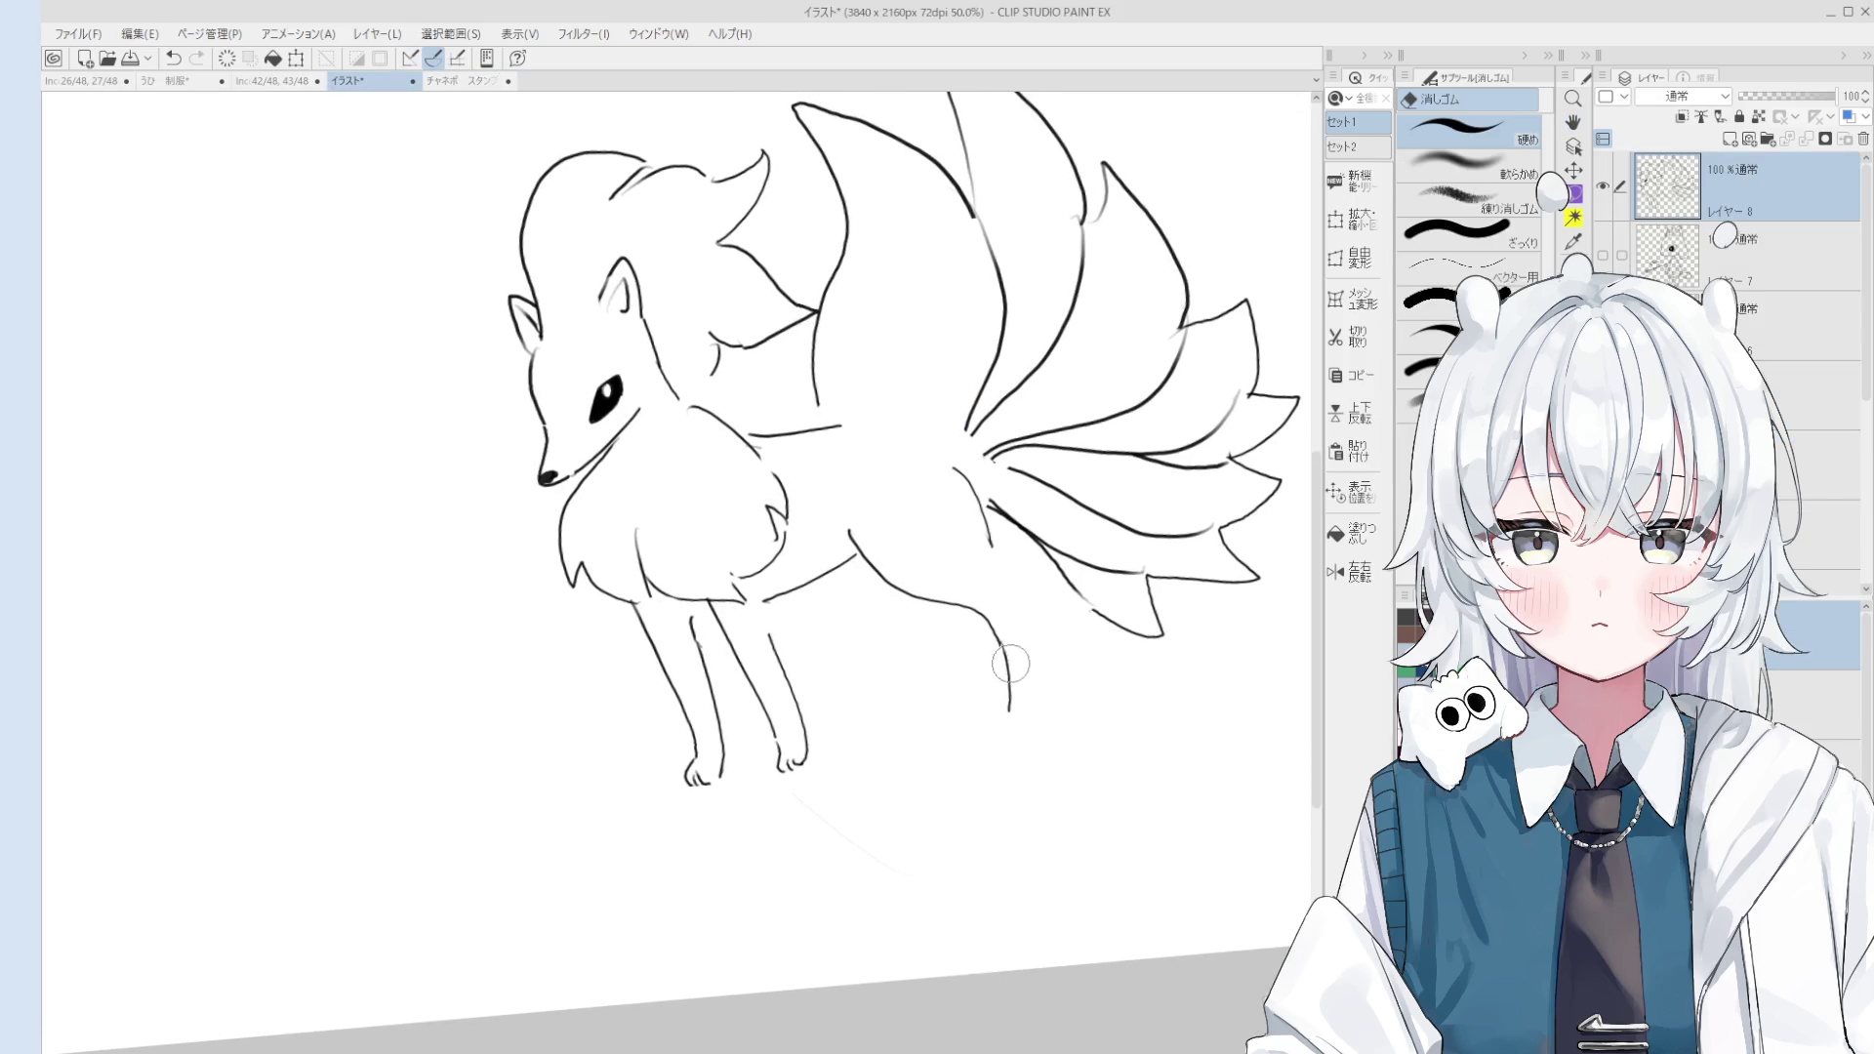
Step: Extend the tail stroke down into a back leg with a paw curl
key("p")
left_click_drag(985, 616, 1003, 693)
key("ctrl+z")
key("ctrl+z")
key("ctrl+z")
mouse_move(982, 613)
left_mouse_down()
mouse_move(1006, 724)
mouse_move(1023, 725)
left_mouse_up()
key("ctrl+z")
key("ctrl+z")
key("e")
key("p")
key("ctrl+z")
Step: Touch up the hind leg with eraser and pen, removing the short back-leg stroke
scroll(1023, 727, "down", 1)
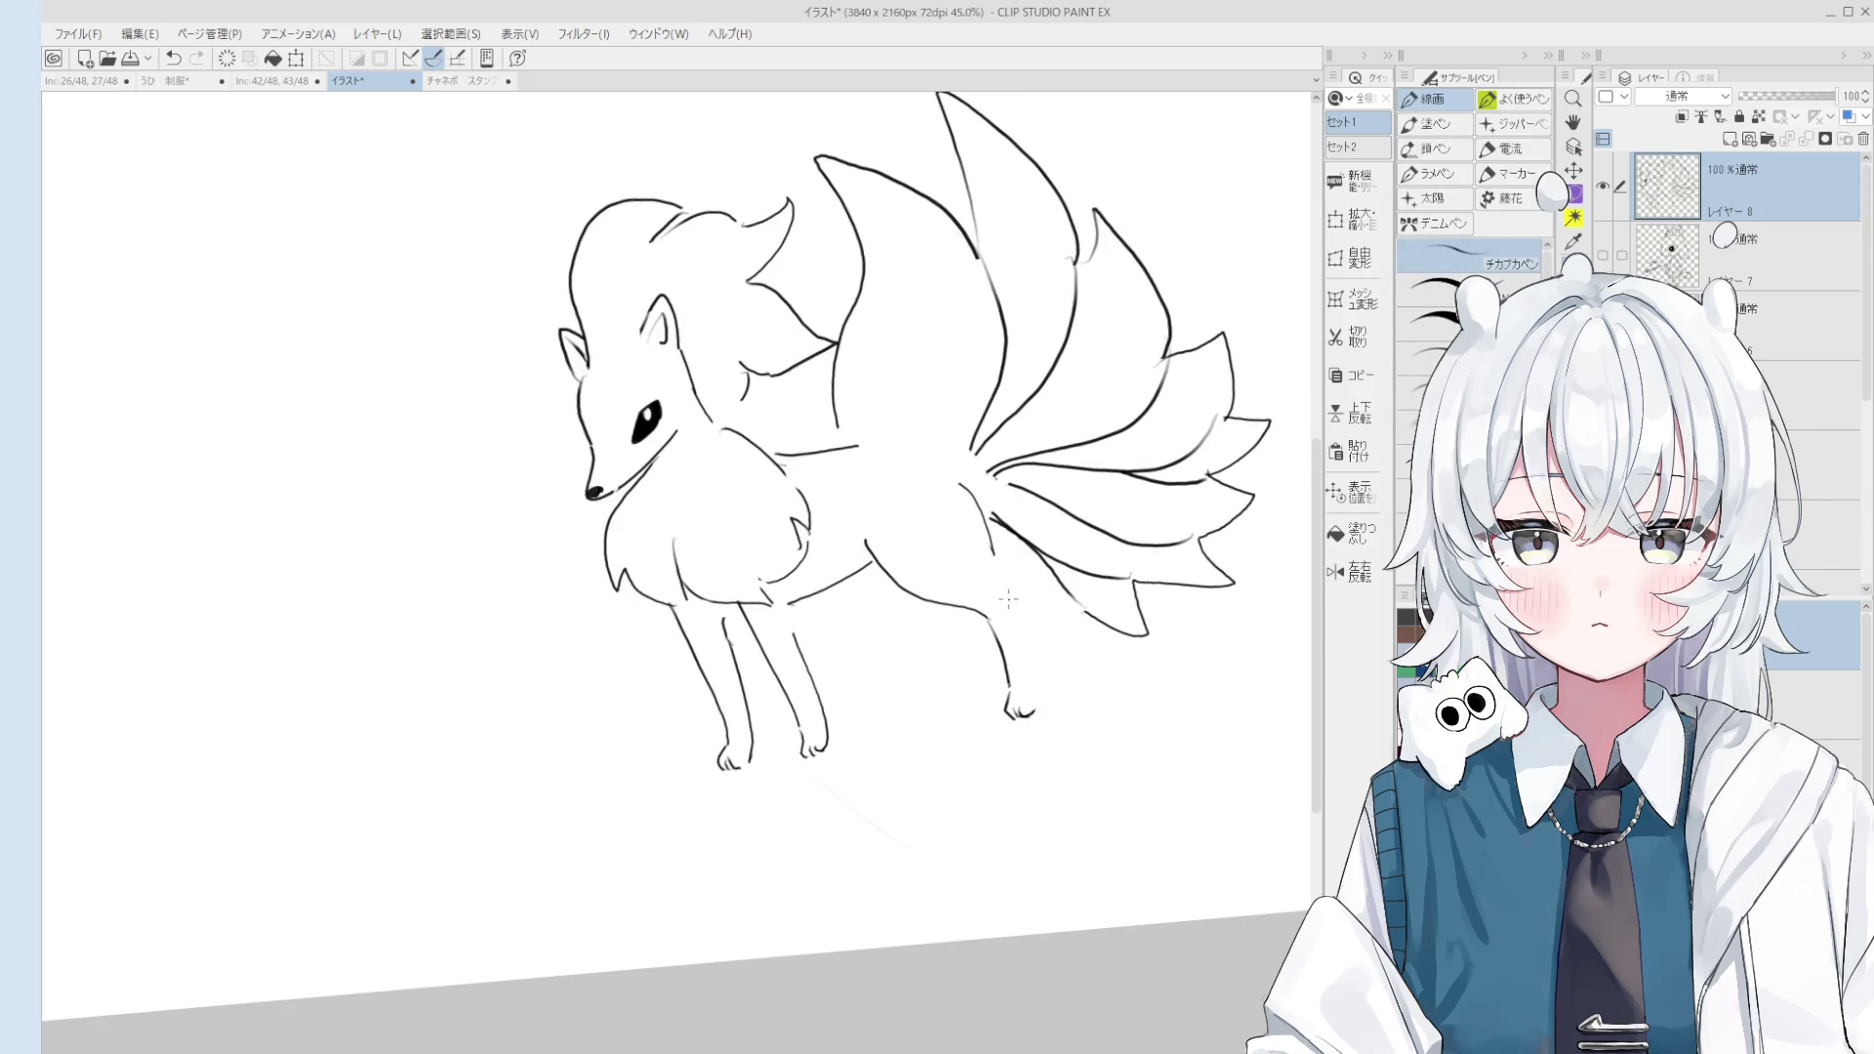
key("e")
key("p")
scroll(988, 513, "down", 1)
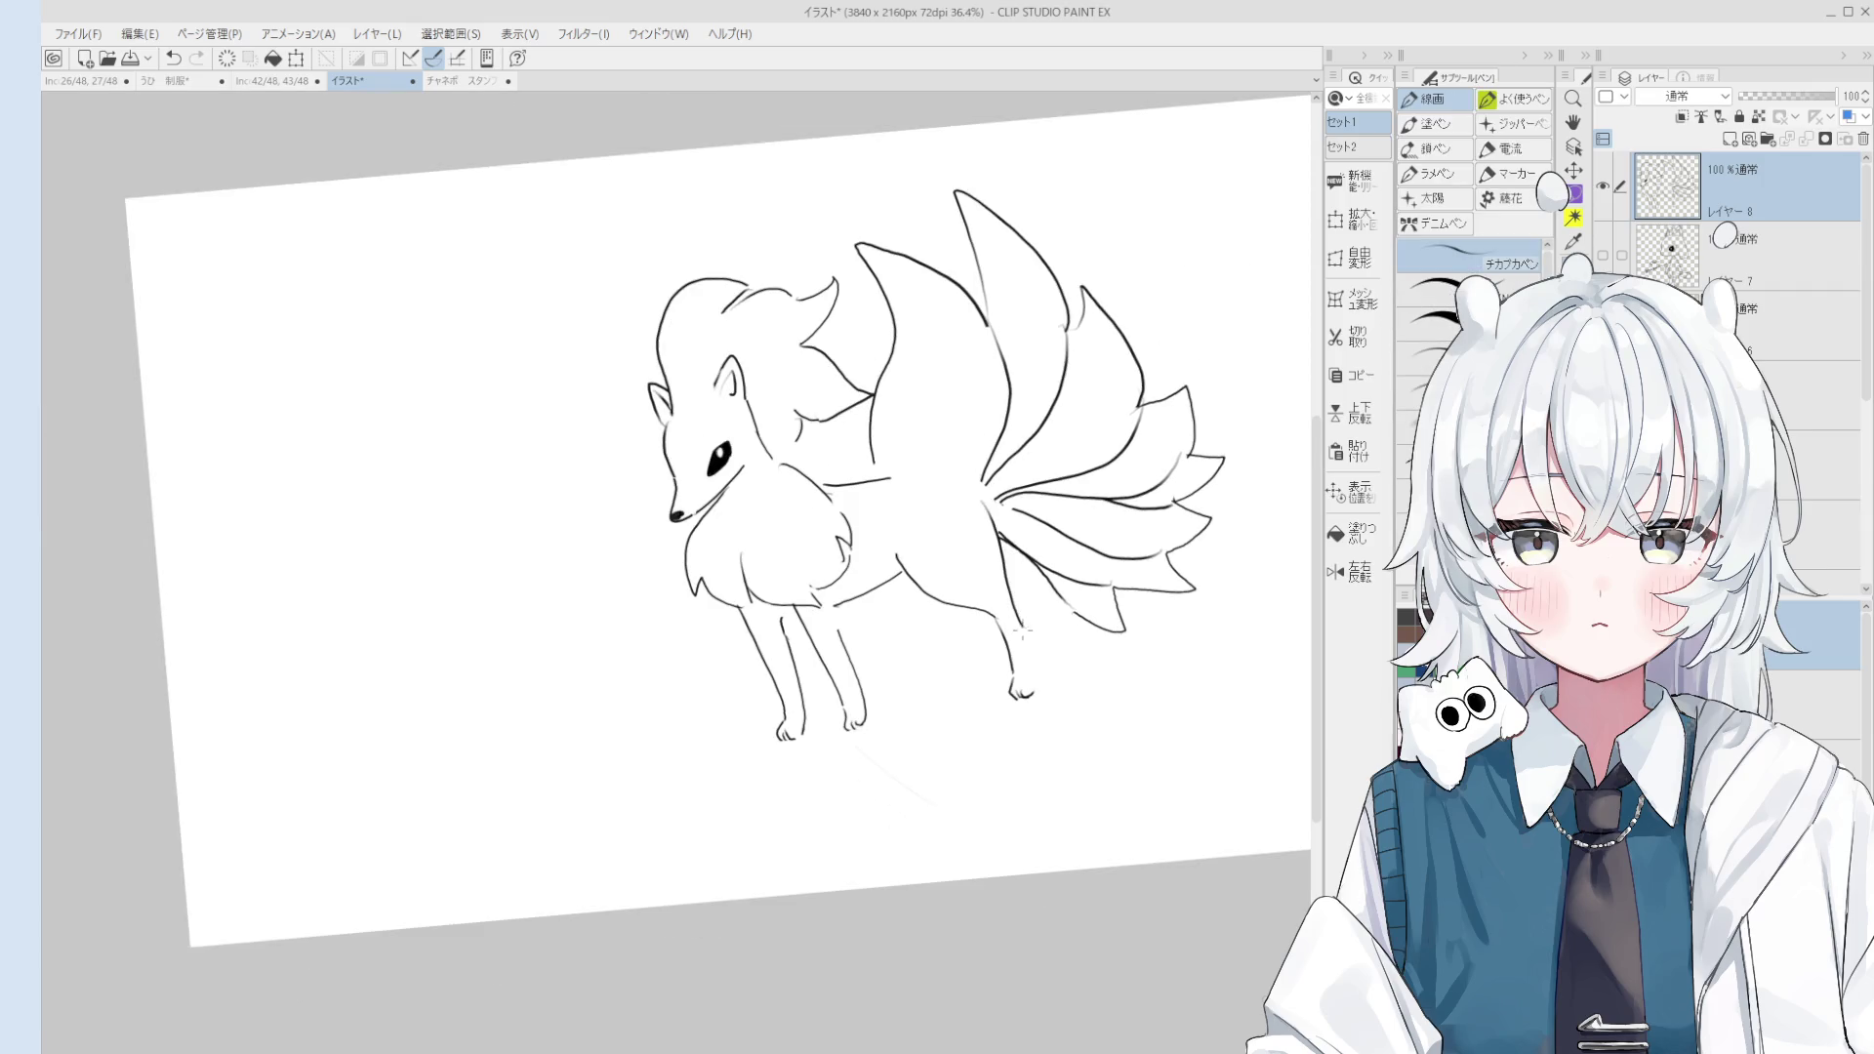
scroll(1023, 666, "down", 1)
scroll(1023, 667, "up", 1)
key("e")
key("p")
key("ctrl+z")
Step: Redraw the diagonal back-leg line down to the foot, erasing its excess length
left_click_drag(959, 633, 984, 654)
key("e")
mouse_move(1007, 727)
left_mouse_down()
mouse_move(981, 654)
mouse_move(1023, 725)
left_mouse_up()
key("p")
key("ctrl+z")
key("ctrl+z")
left_click_drag(984, 647, 1012, 734)
key("e")
key("p")
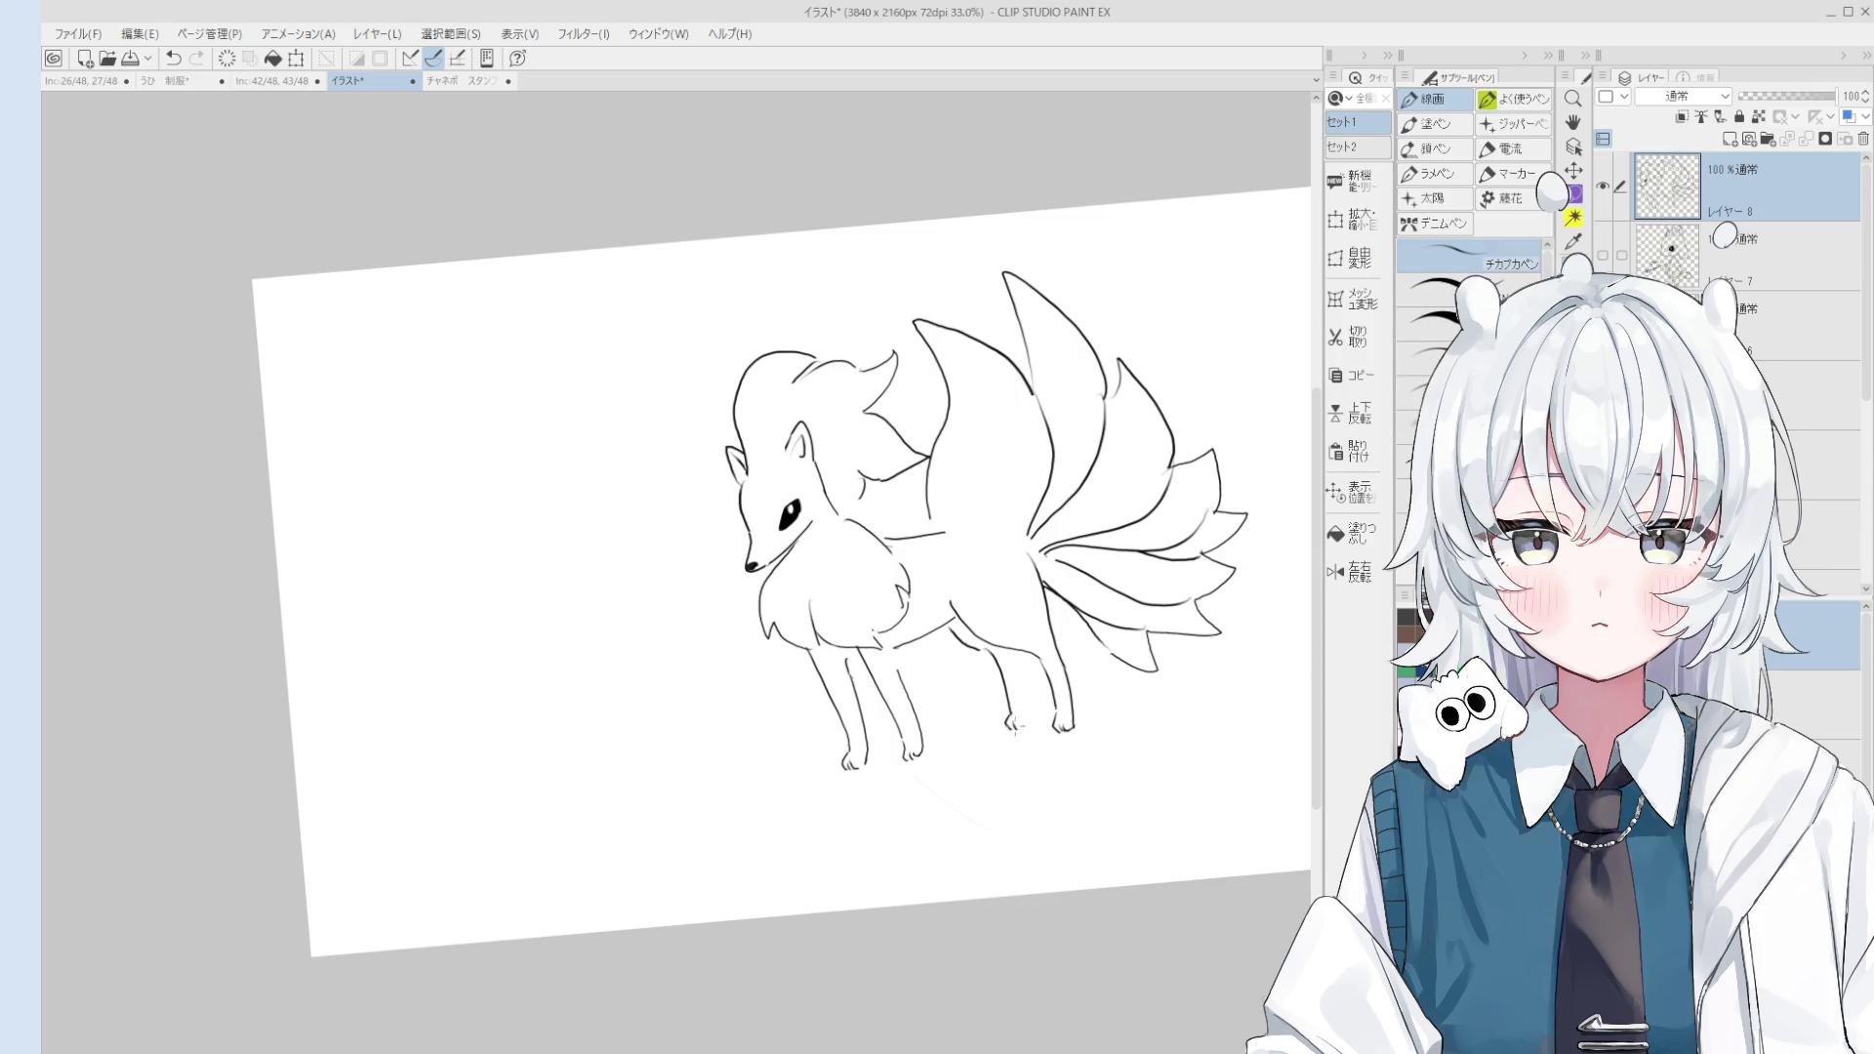
Step: Recentre the page and add short strokes to the upper tail
scroll(1015, 673, "down", 1)
scroll(1015, 674, "down", 1)
left_click_drag(1023, 729, 1102, 752)
scroll(1102, 752, "up", 3)
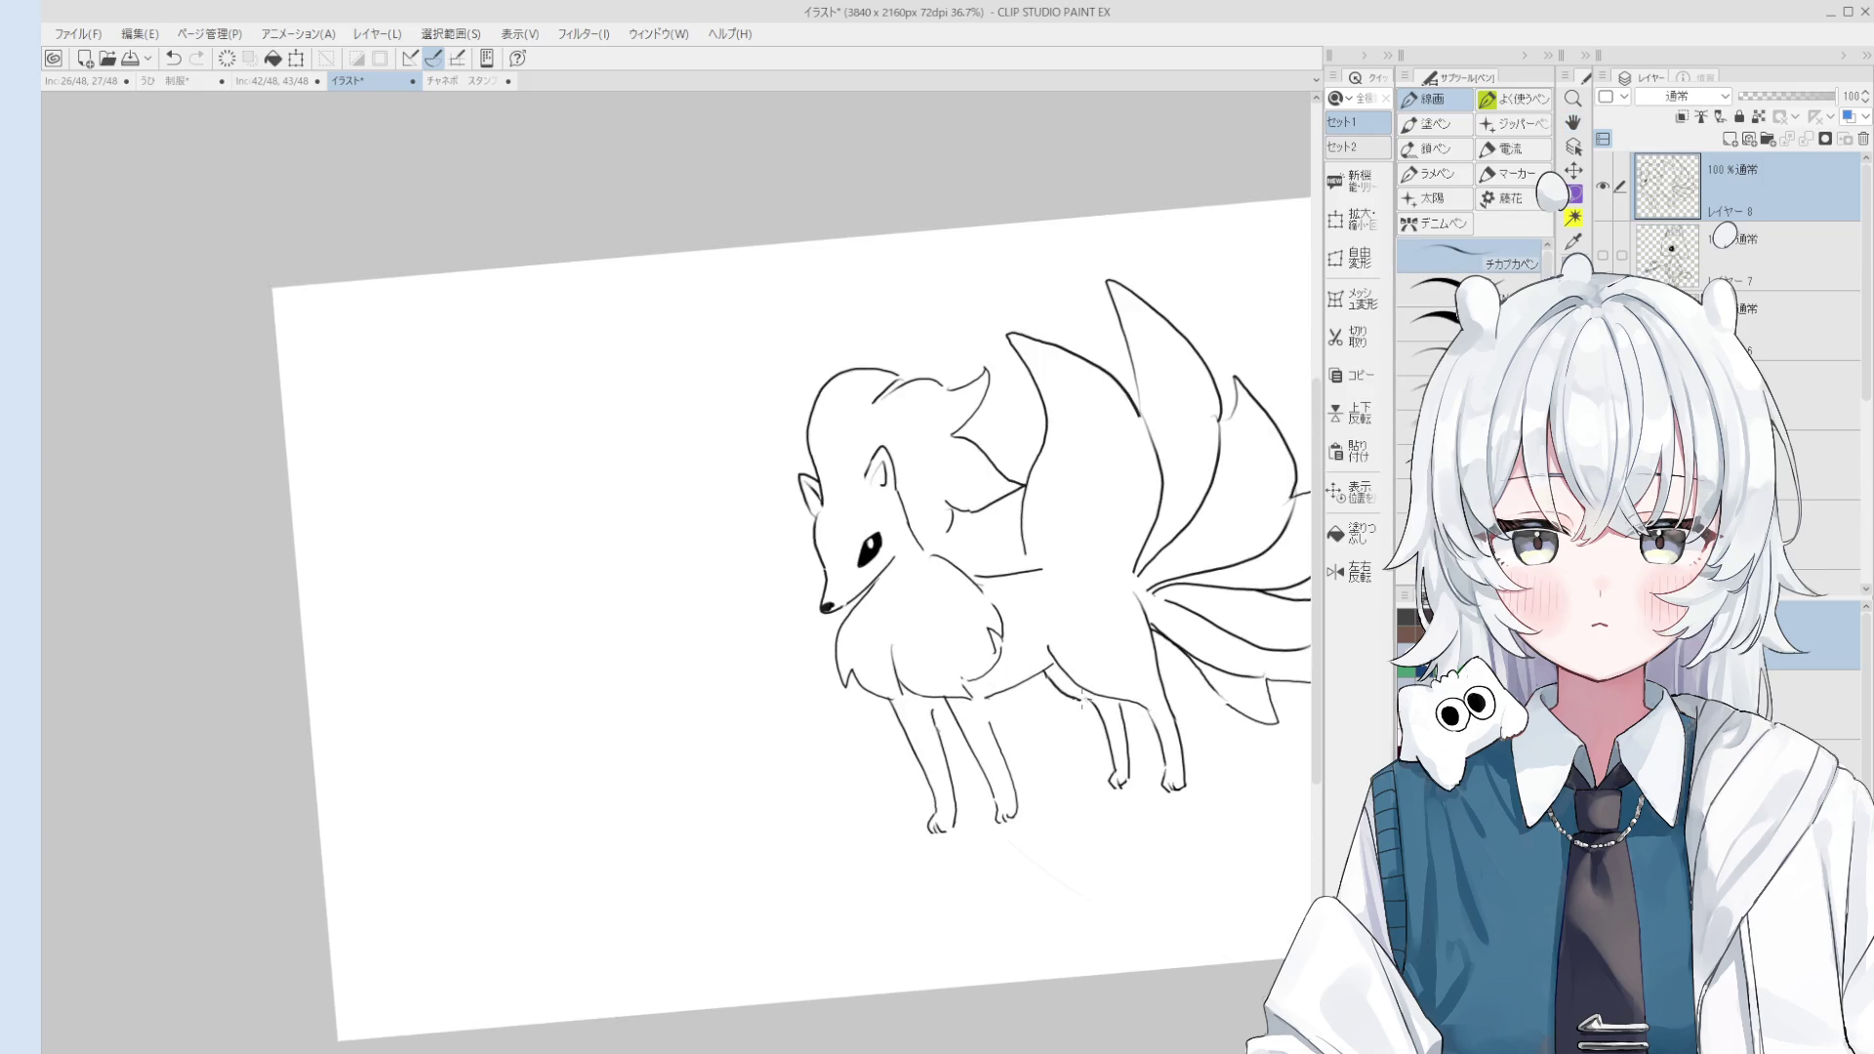
scroll(1102, 752, "down", 2)
scroll(1102, 751, "up", 3)
scroll(1102, 752, "down", 1)
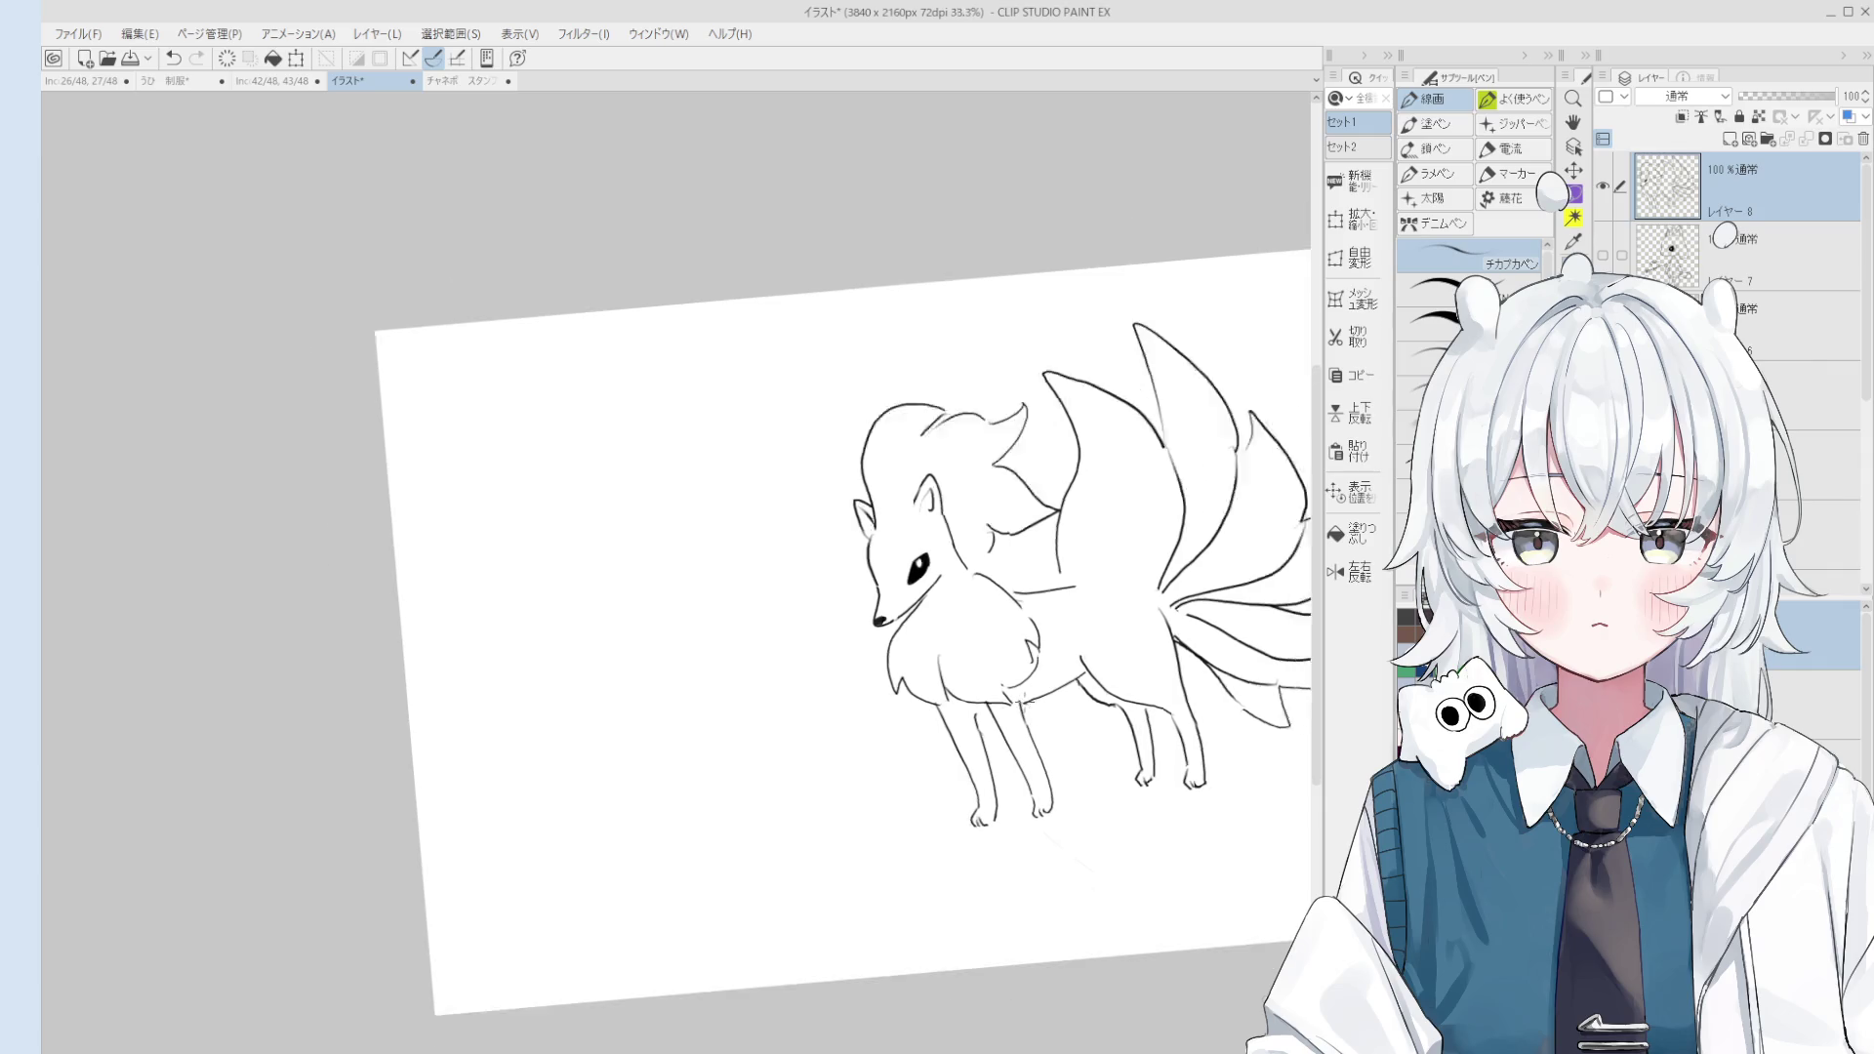
scroll(1025, 699, "down", 1)
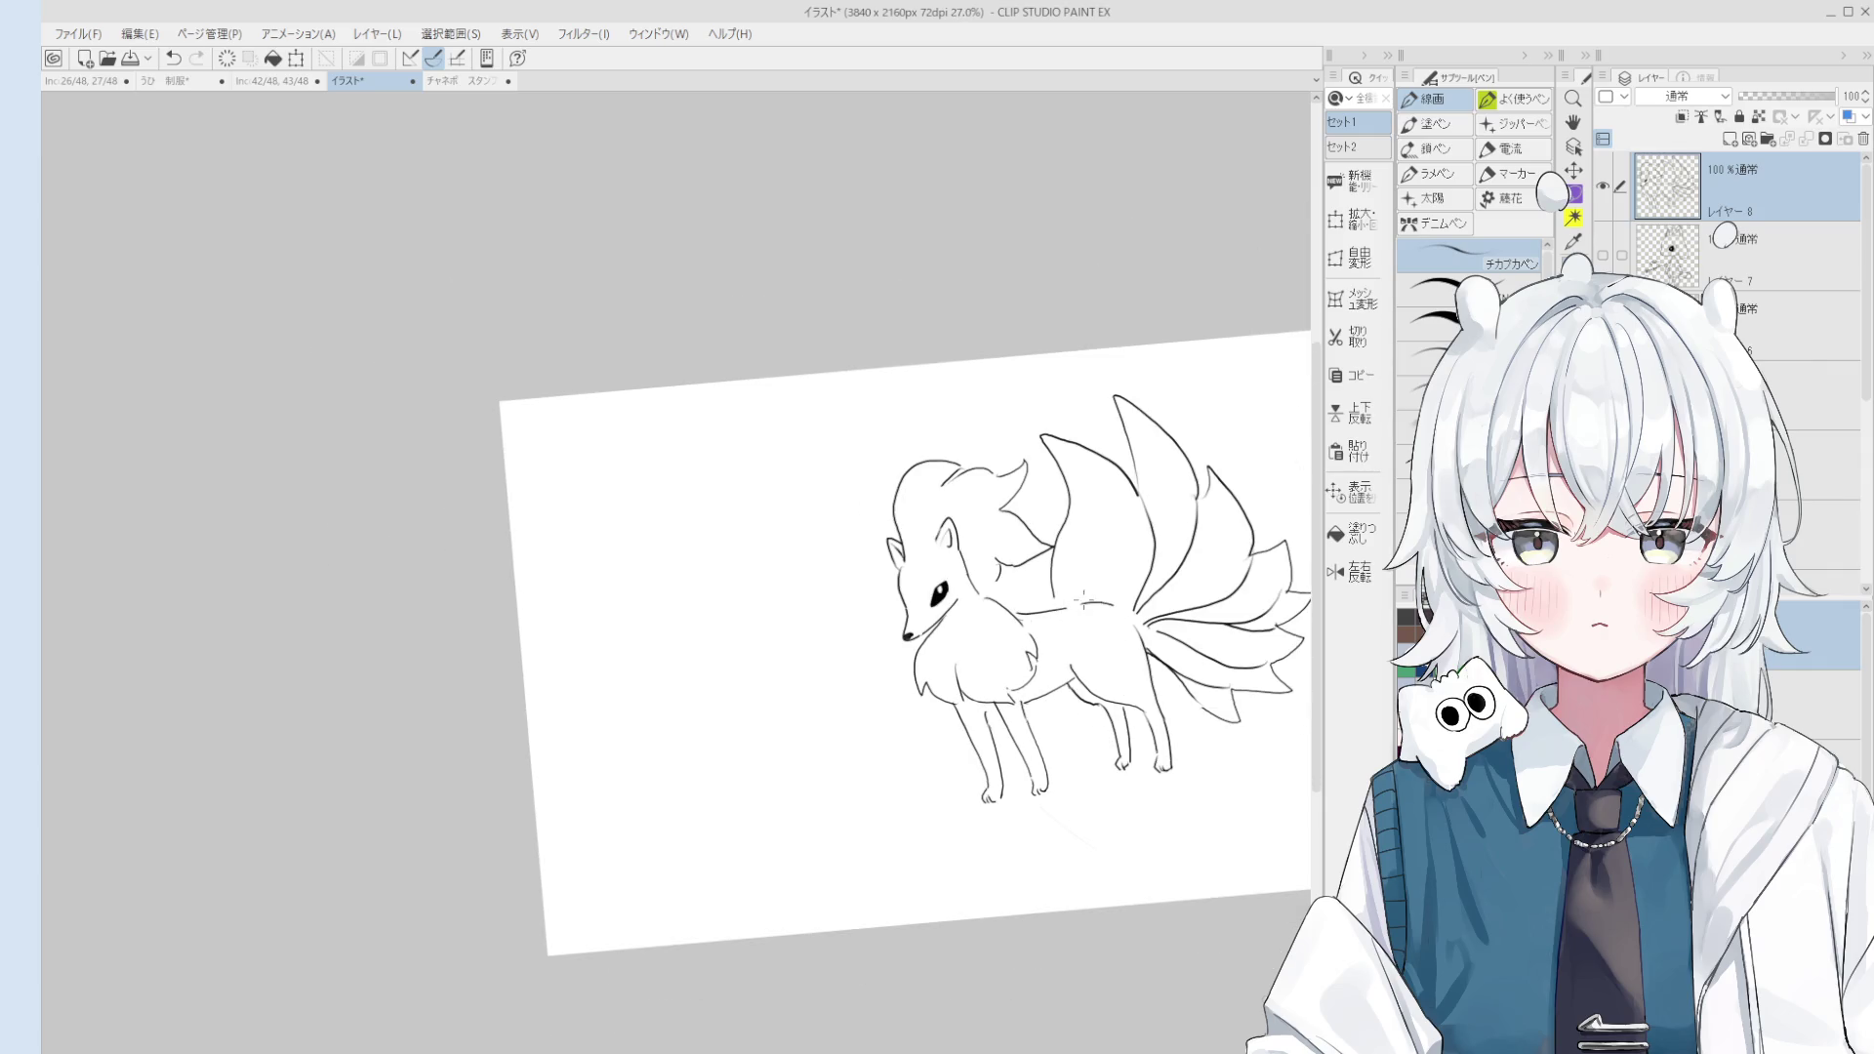
left_click_drag(1070, 532, 1098, 595)
key("ctrl+z")
mouse_move(1081, 506)
left_mouse_down()
mouse_move(1109, 525)
mouse_move(1182, 486)
mouse_move(1234, 548)
left_mouse_up()
Step: Draw the contour along the fox's back, retrying once, and recentre the view
key("h")
scroll(1150, 584, "up", 1)
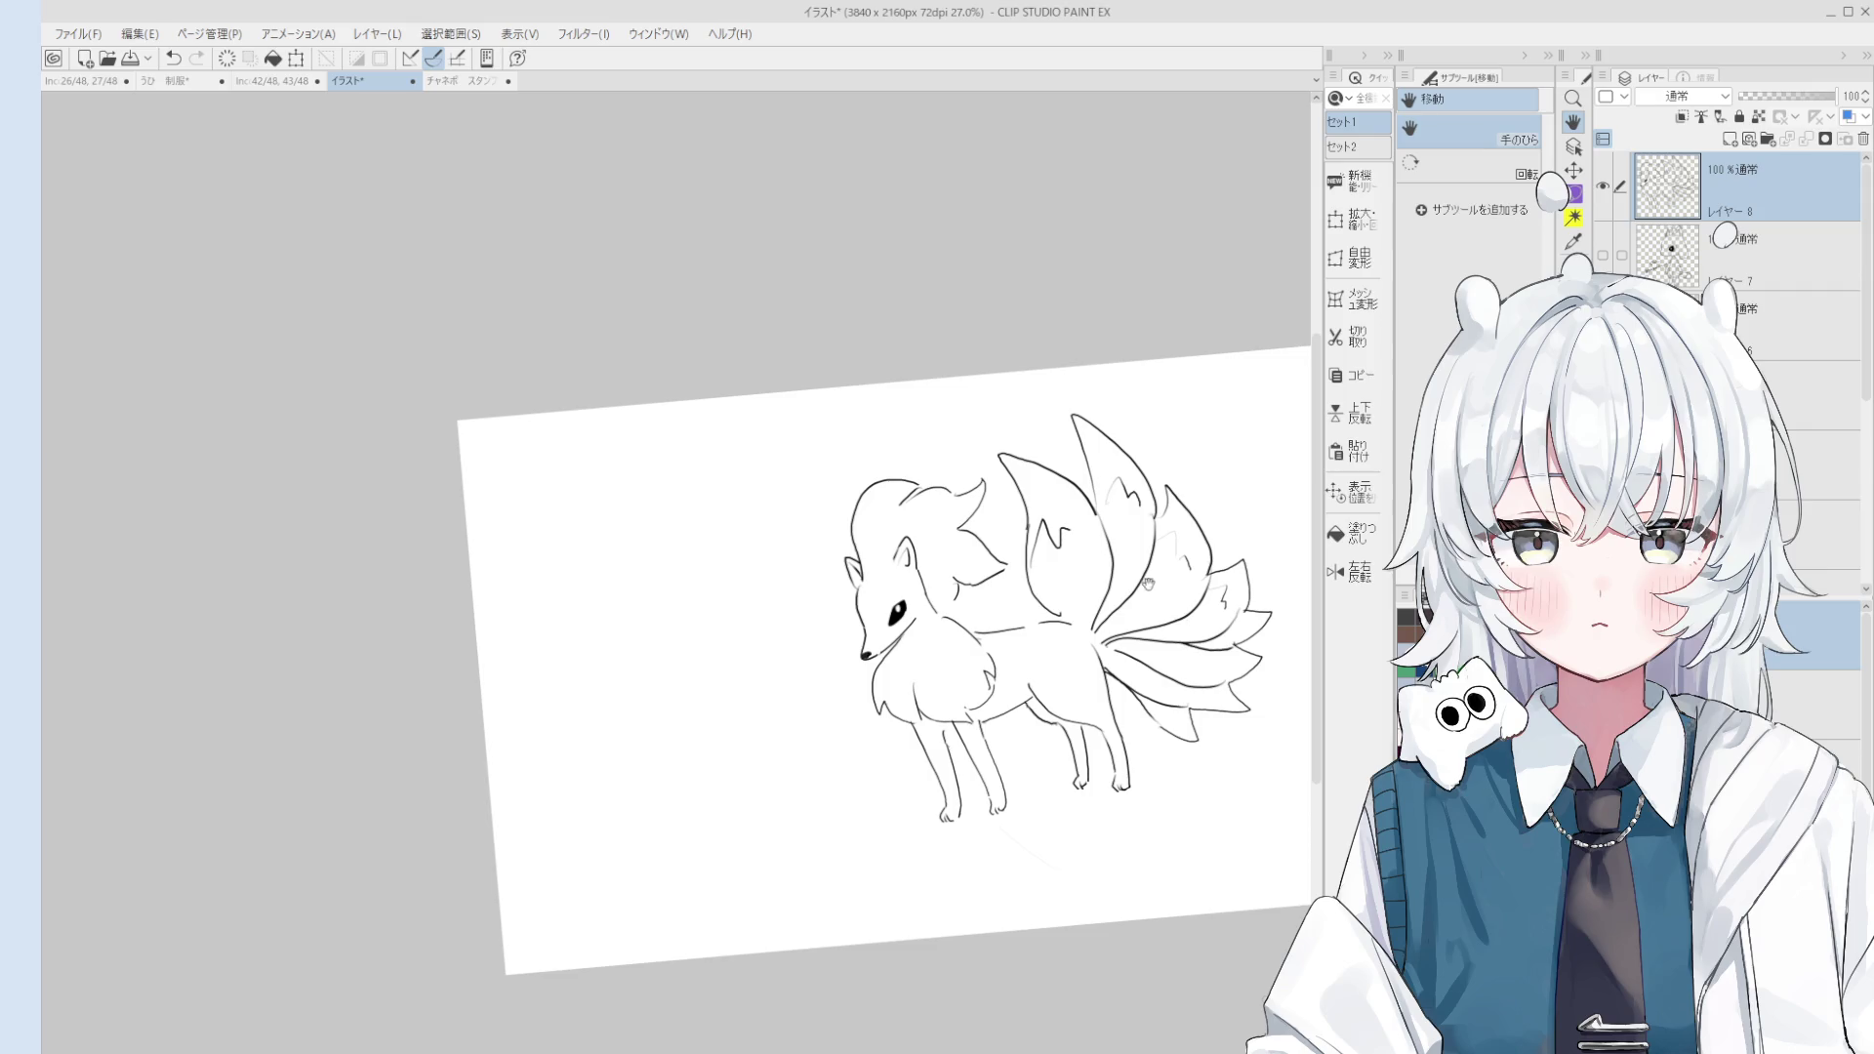
scroll(1049, 627, "up", 1)
key("p")
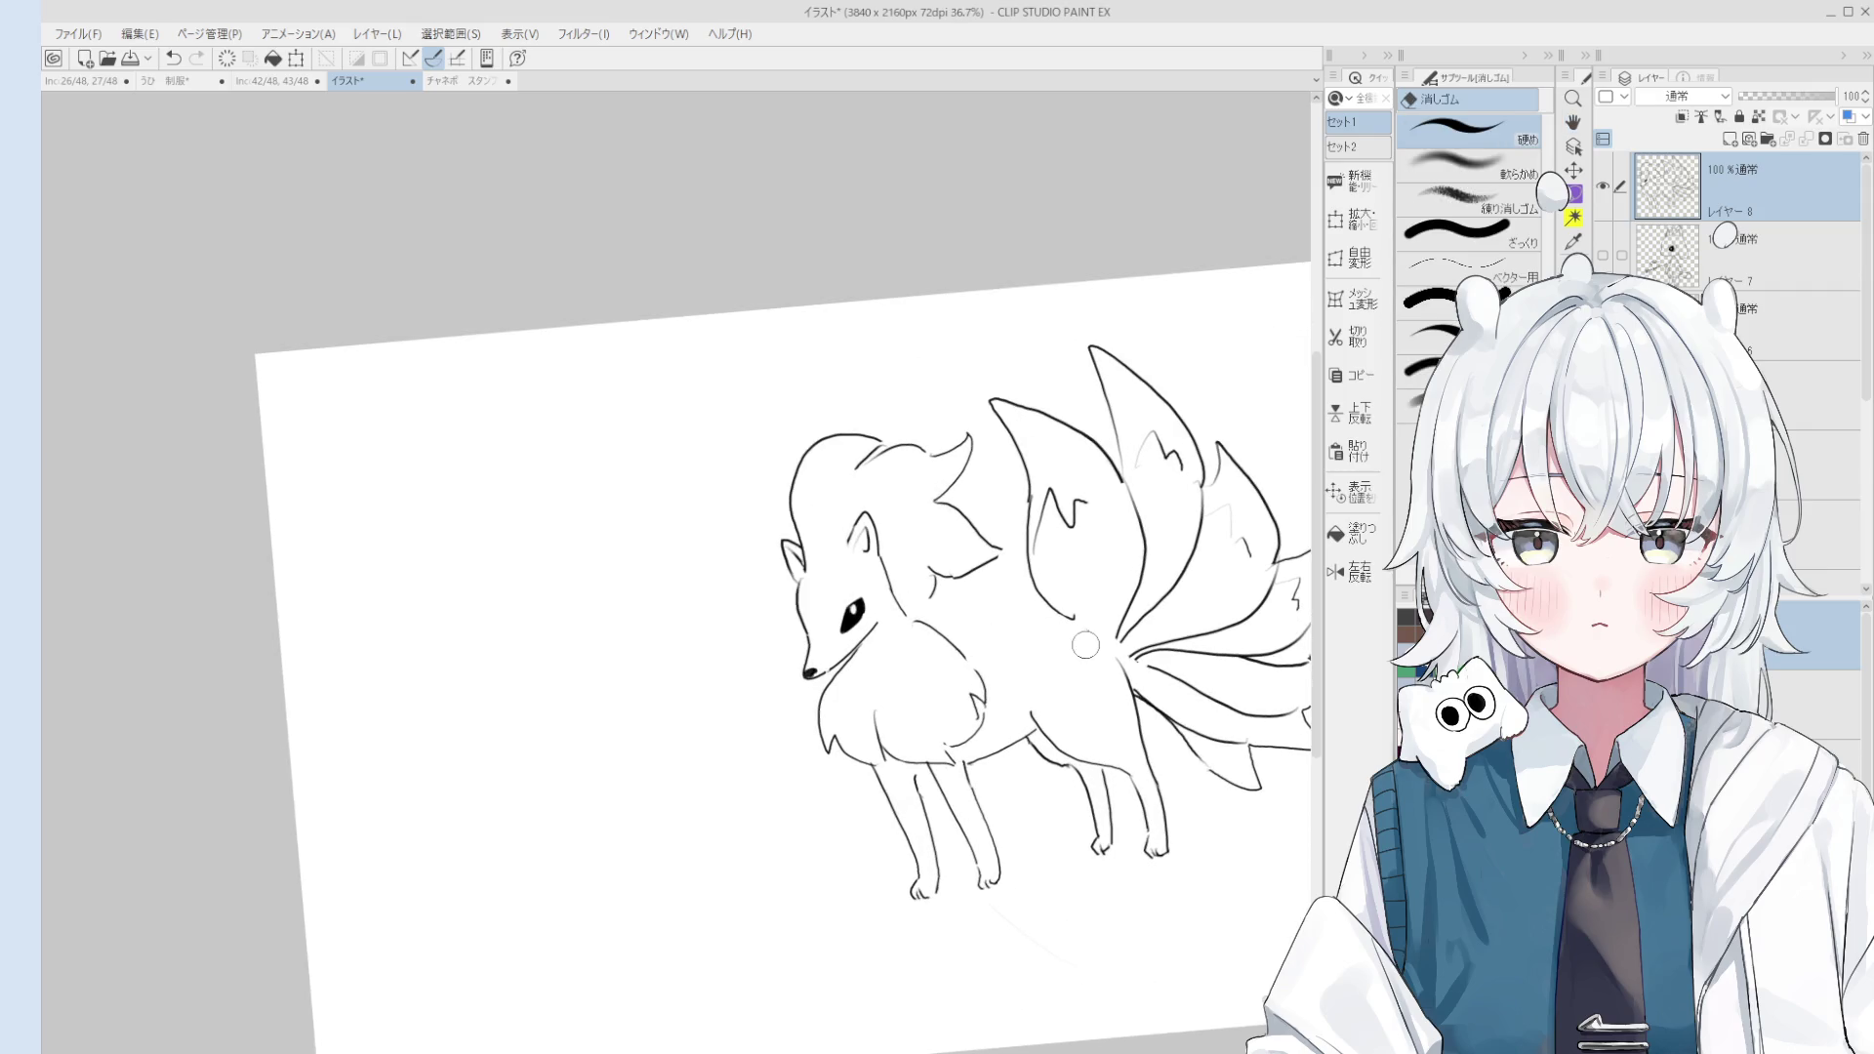
left_click_drag(955, 630, 1098, 637)
key("ctrl+z")
key("ctrl+z")
scroll(1101, 633, "down", 1)
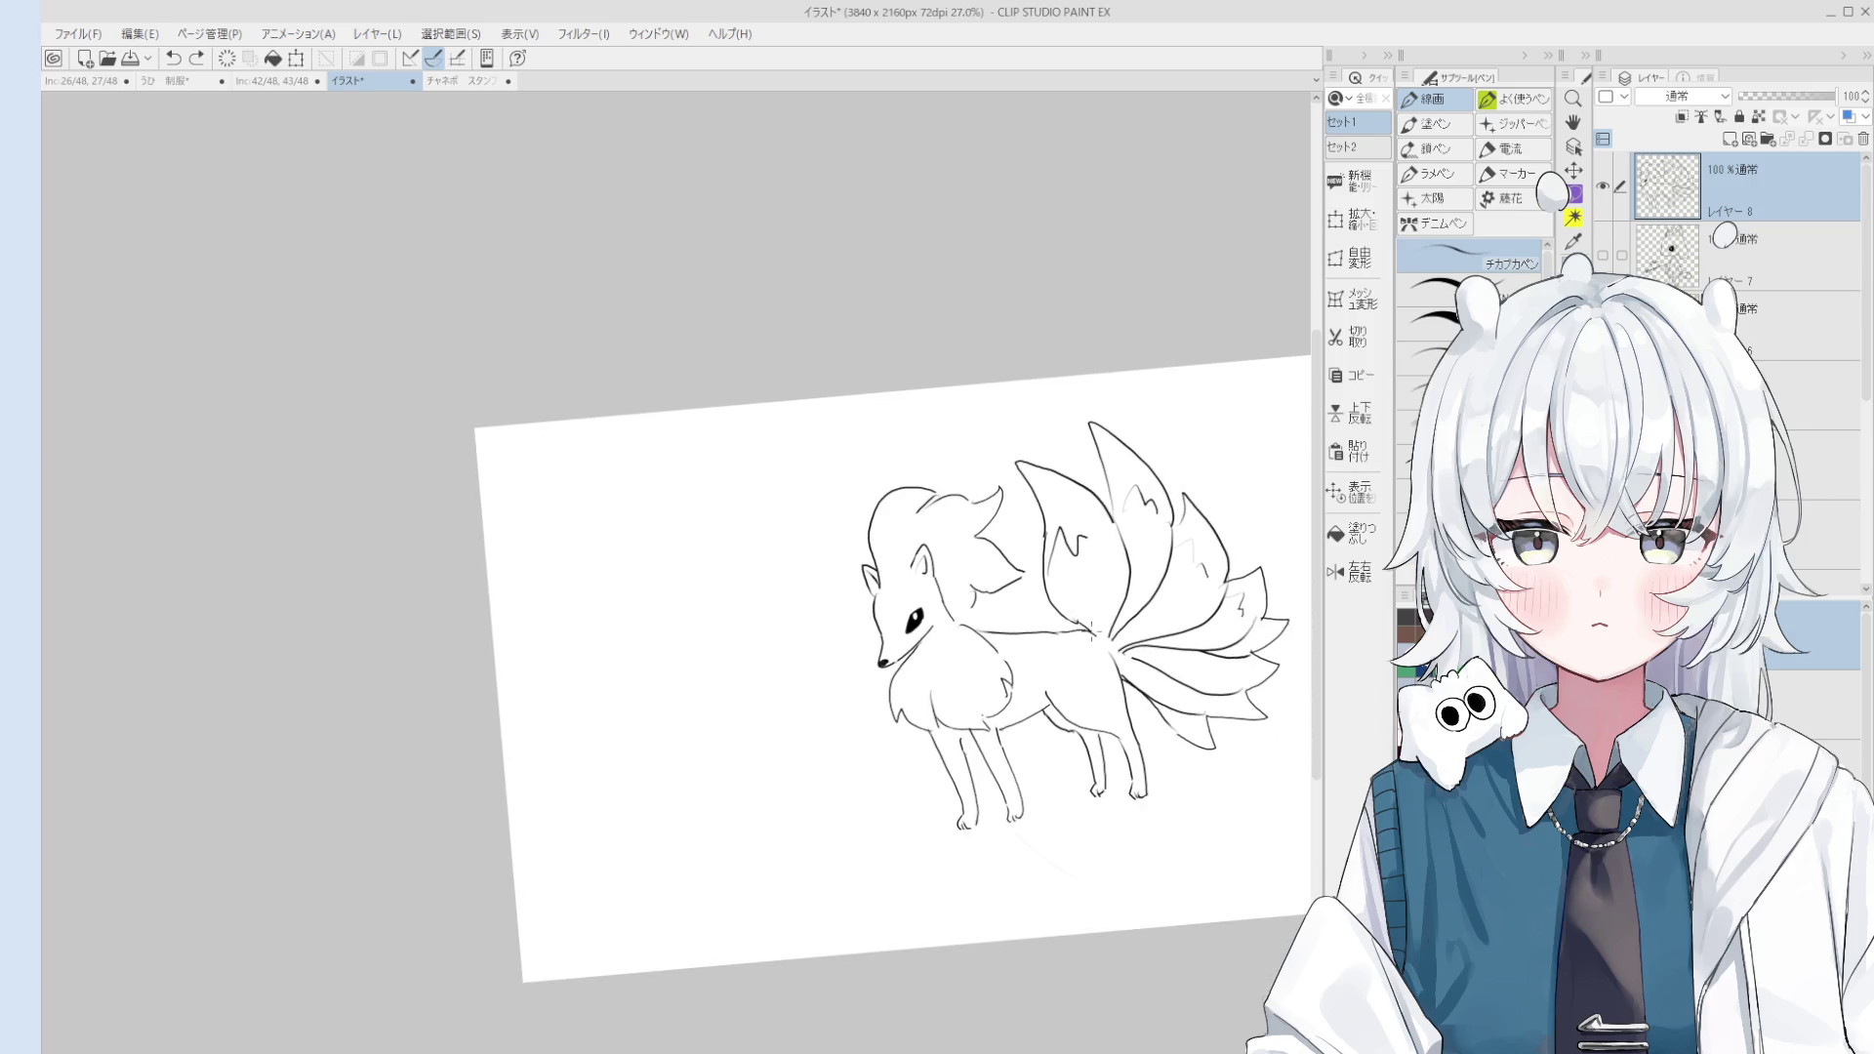
scroll(1096, 644, "down", 1)
scroll(1113, 679, "up", 1)
scroll(1133, 700, "up", 1)
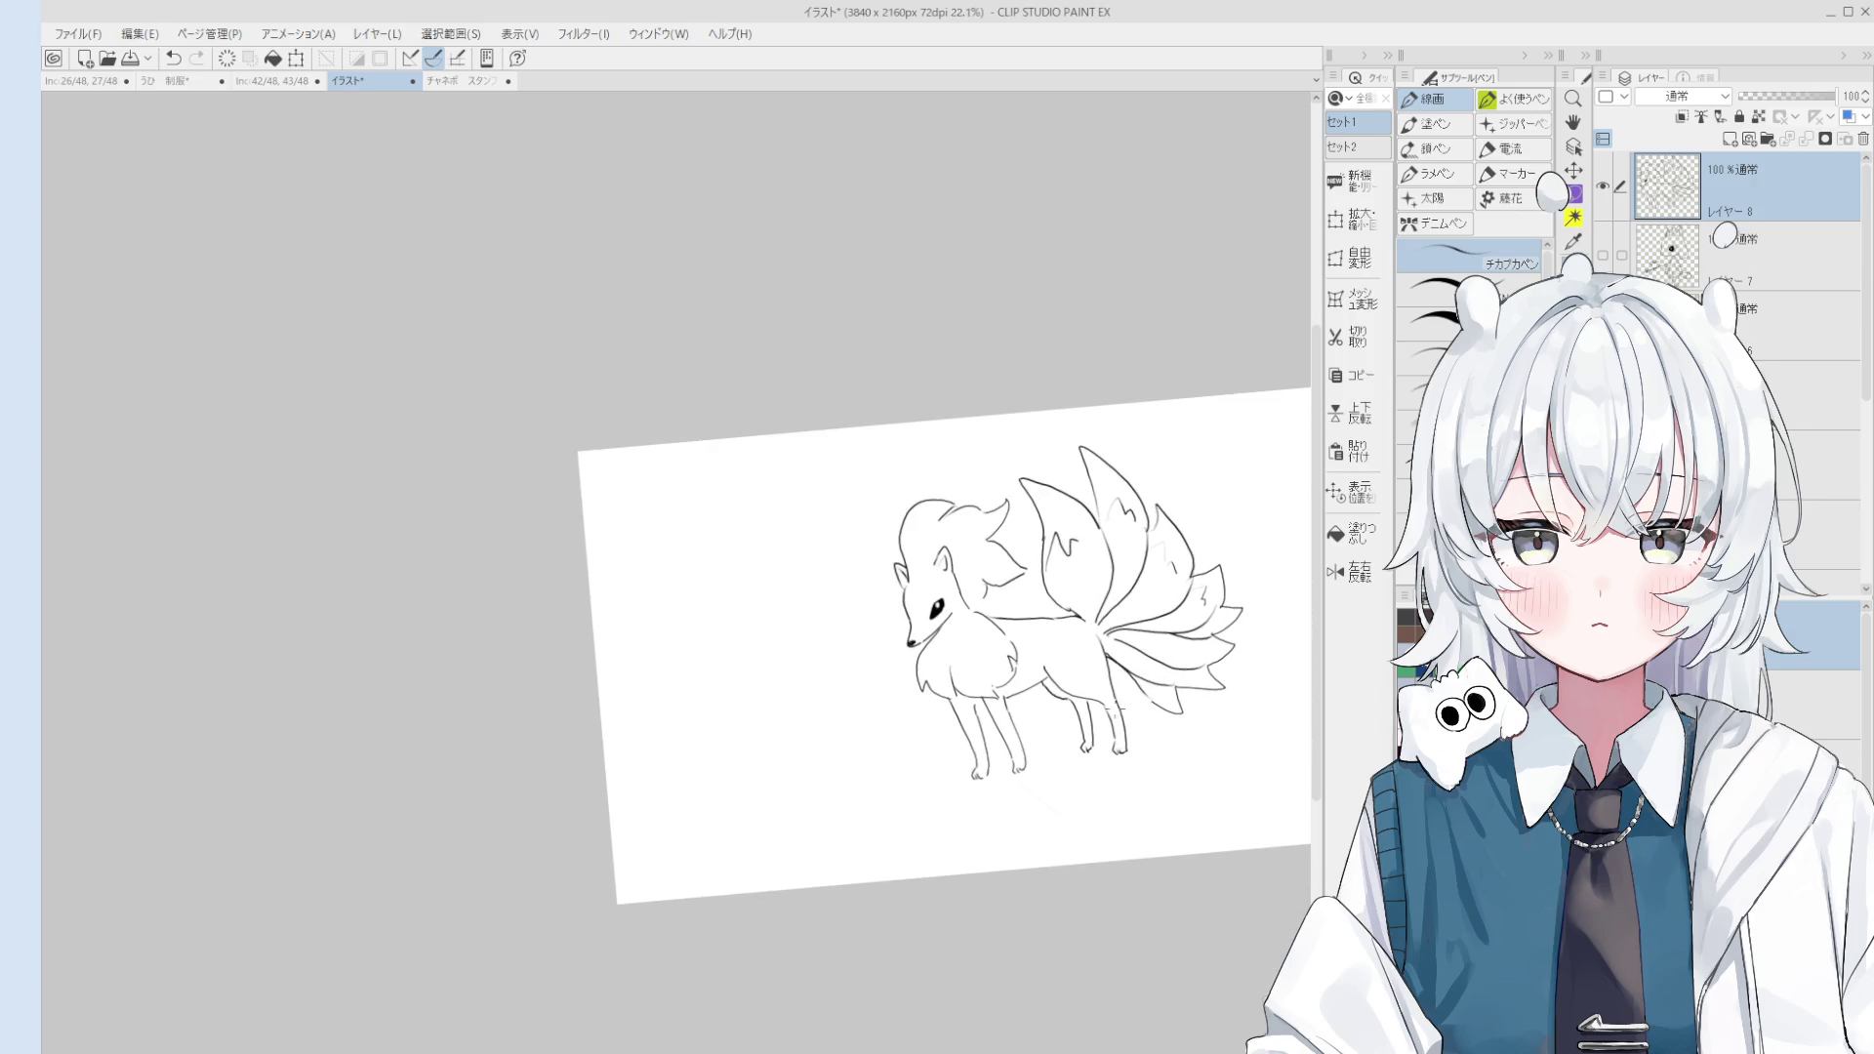
scroll(1104, 717, "up", 1)
left_click_drag(1103, 718, 1054, 698)
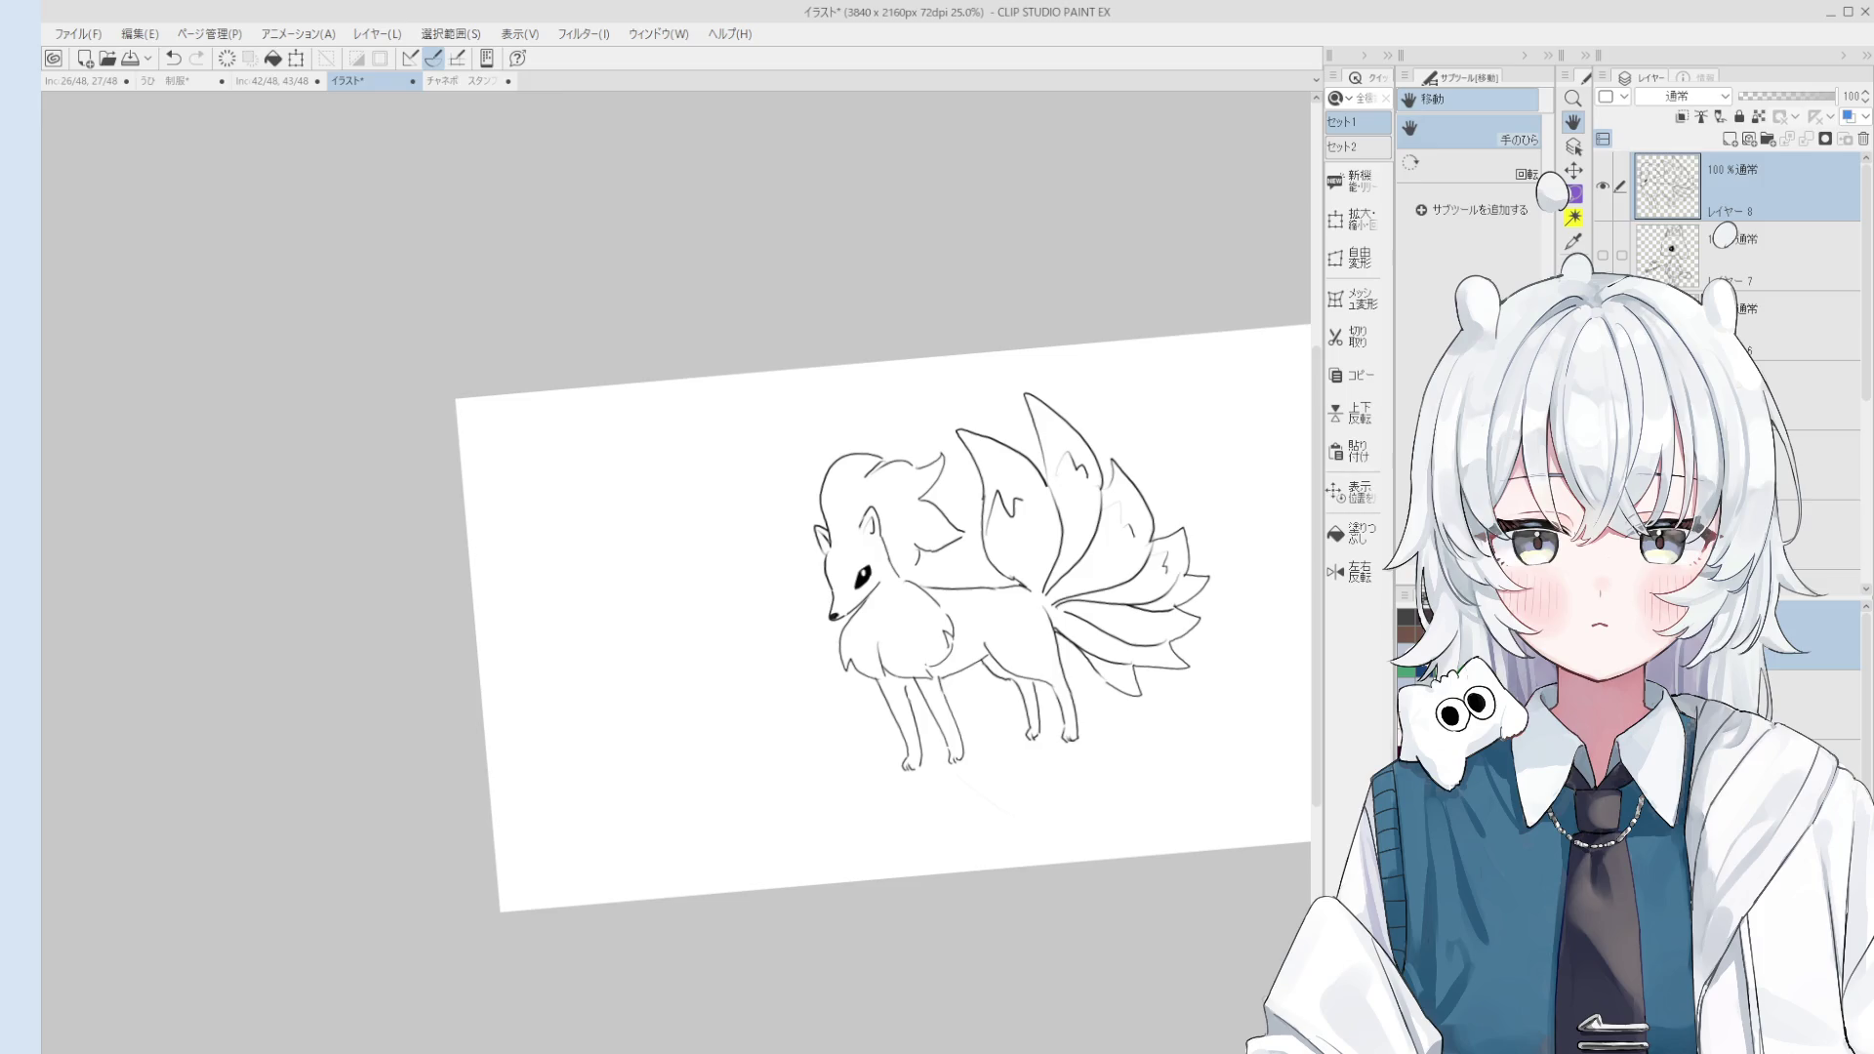
left_click_drag(965, 773, 1151, 685)
Step: Zoom and pan to the blank area left of the fox's head
scroll(1152, 686, "up", 2)
key("e")
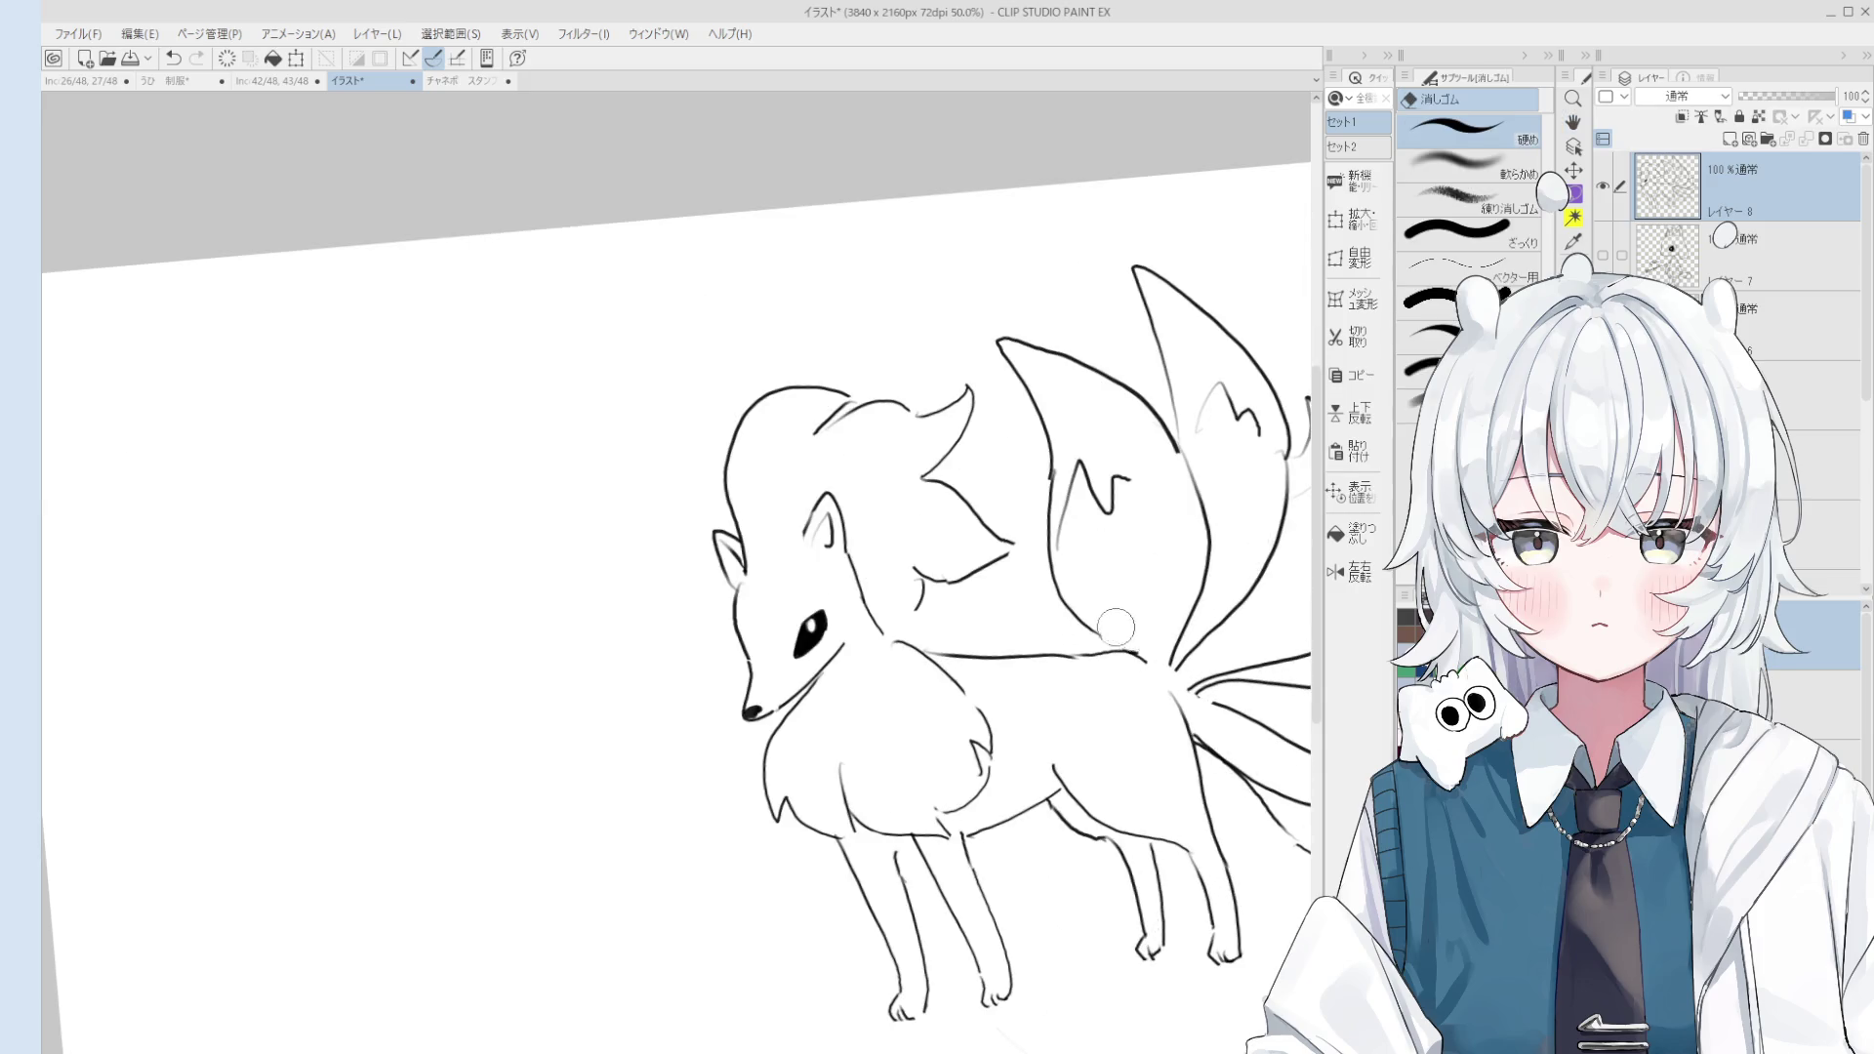
scroll(1116, 626, "down", 3)
scroll(1113, 629, "up", 4)
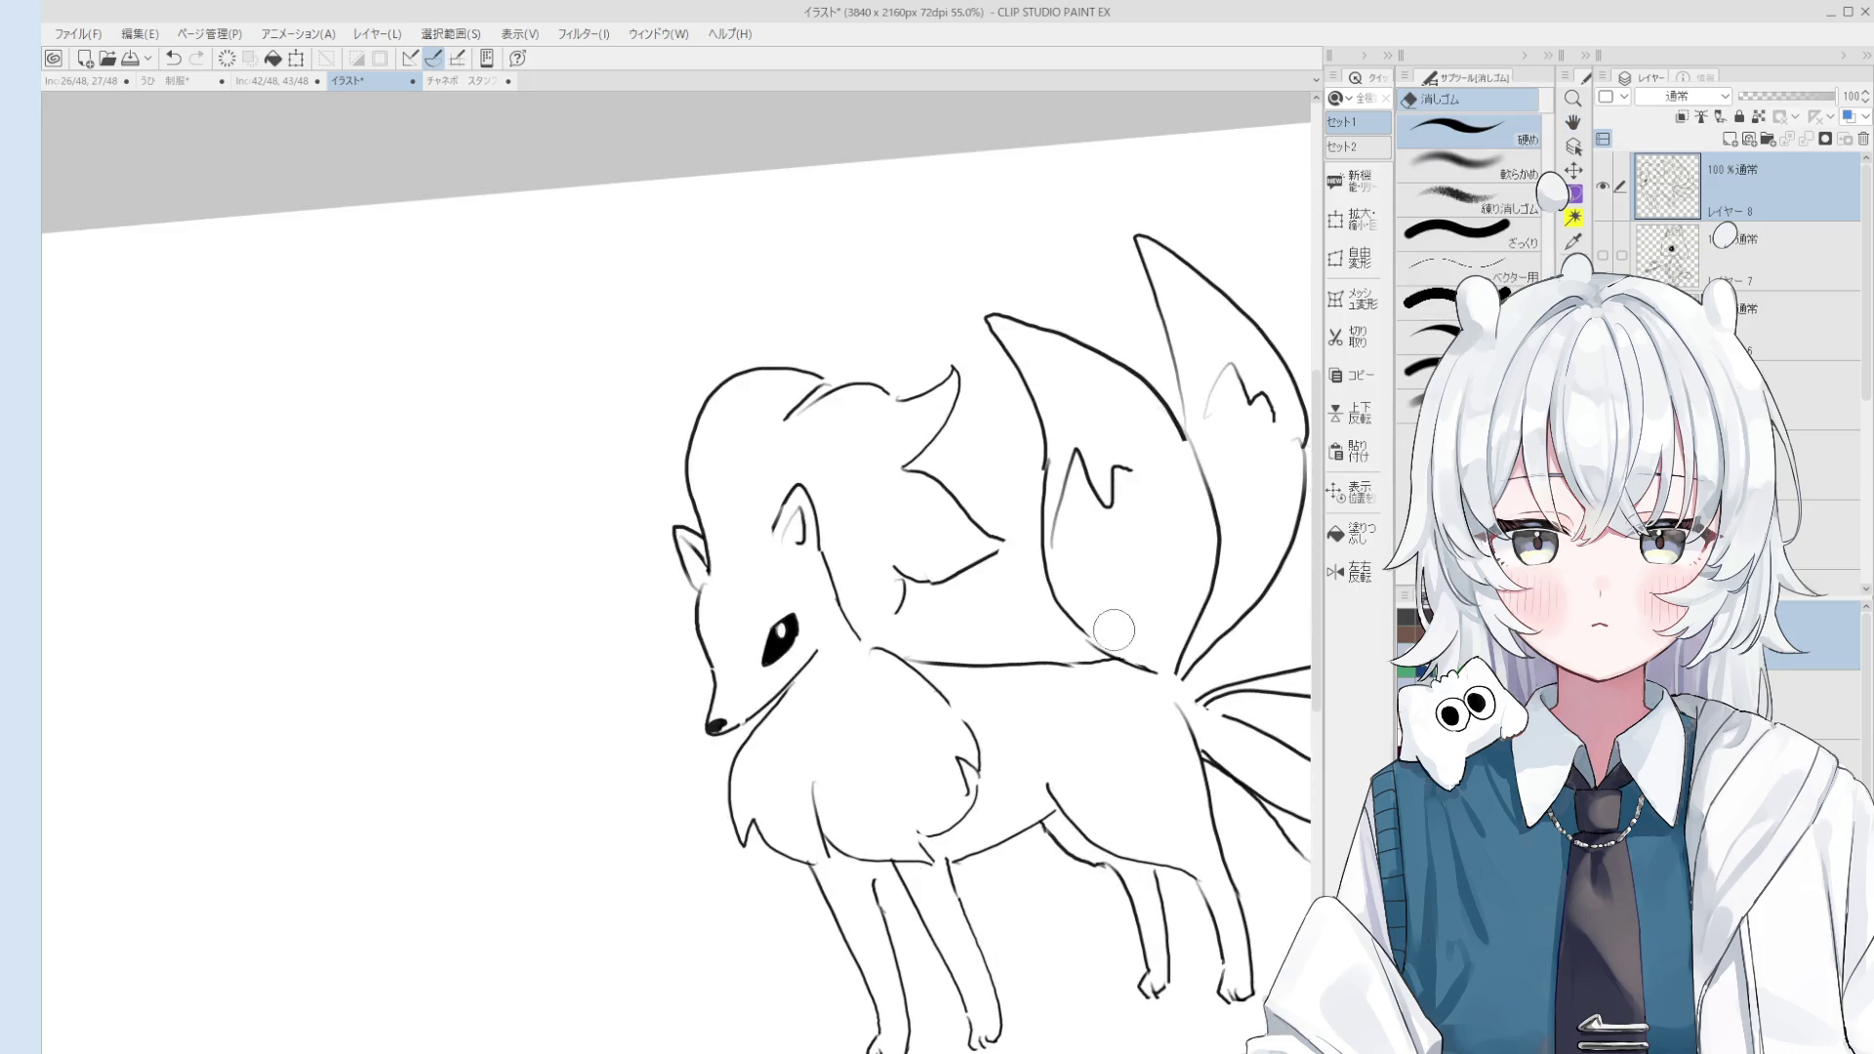
scroll(1074, 586, "up", 2)
key("h")
scroll(1148, 640, "down", 2)
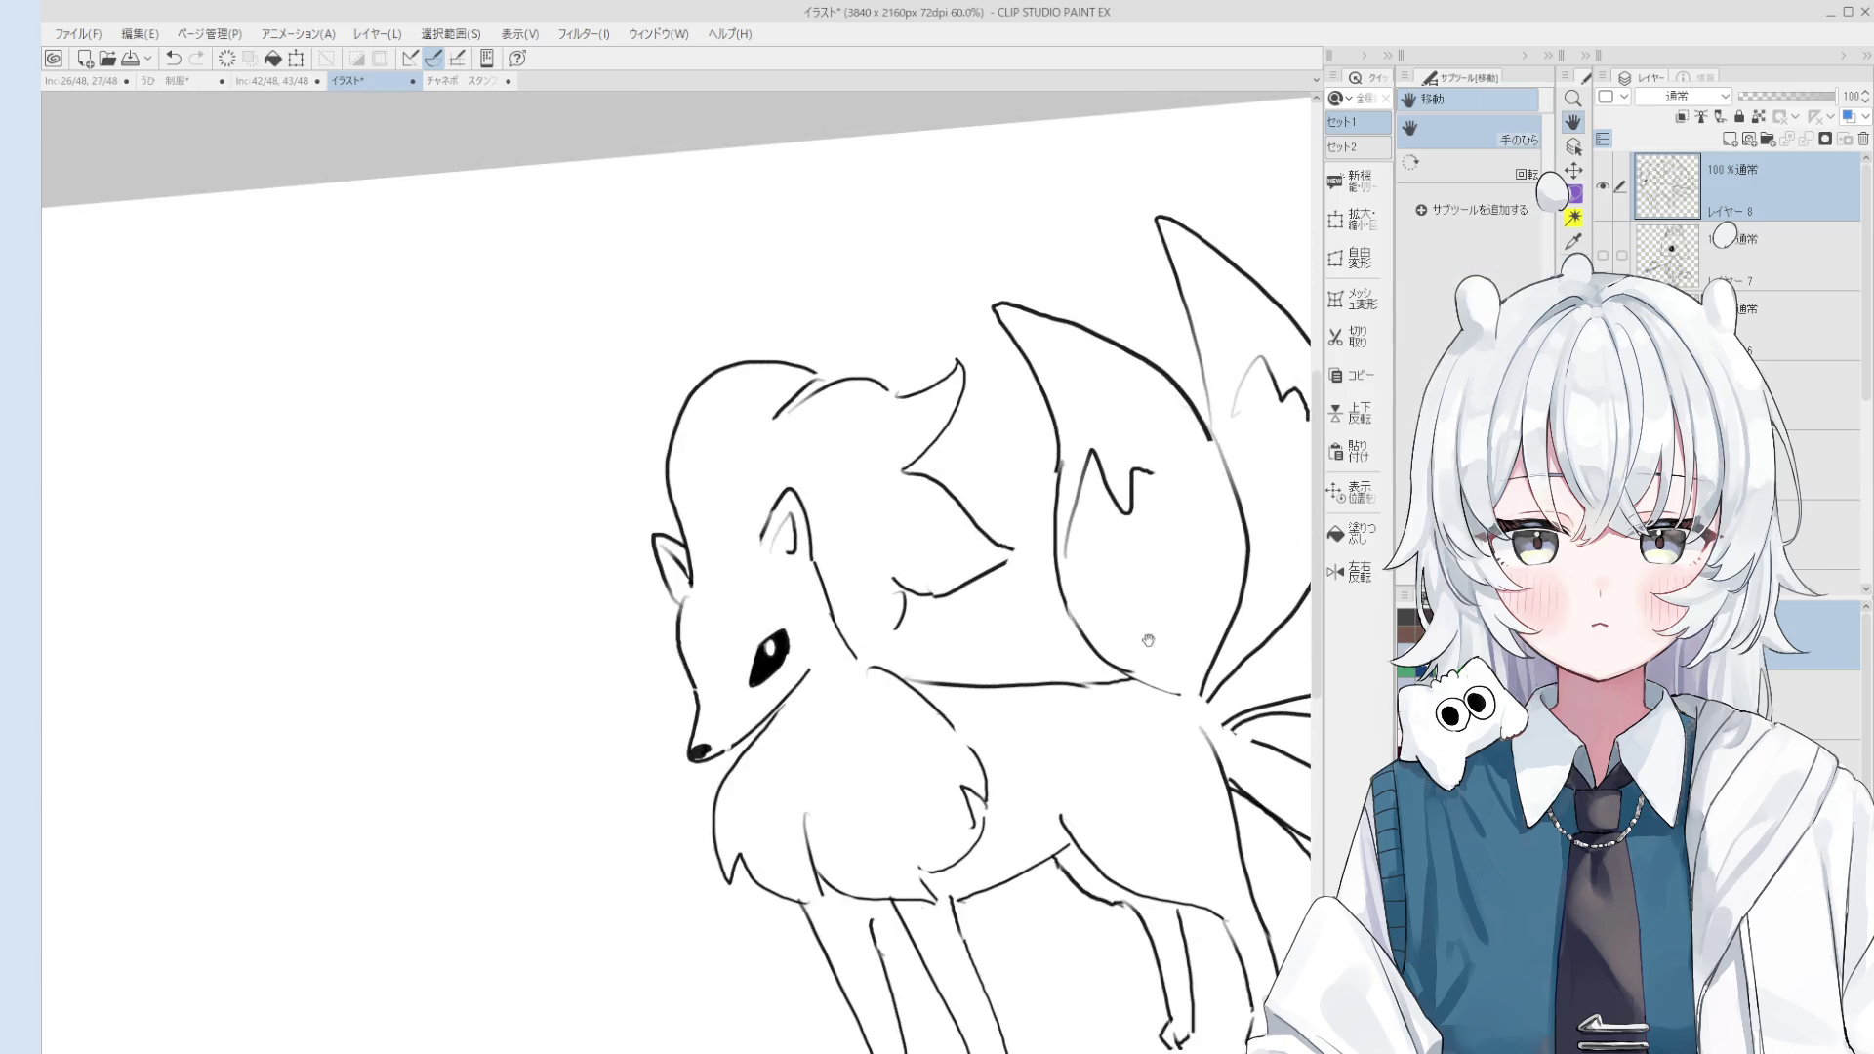
scroll(1122, 644, "down", 2)
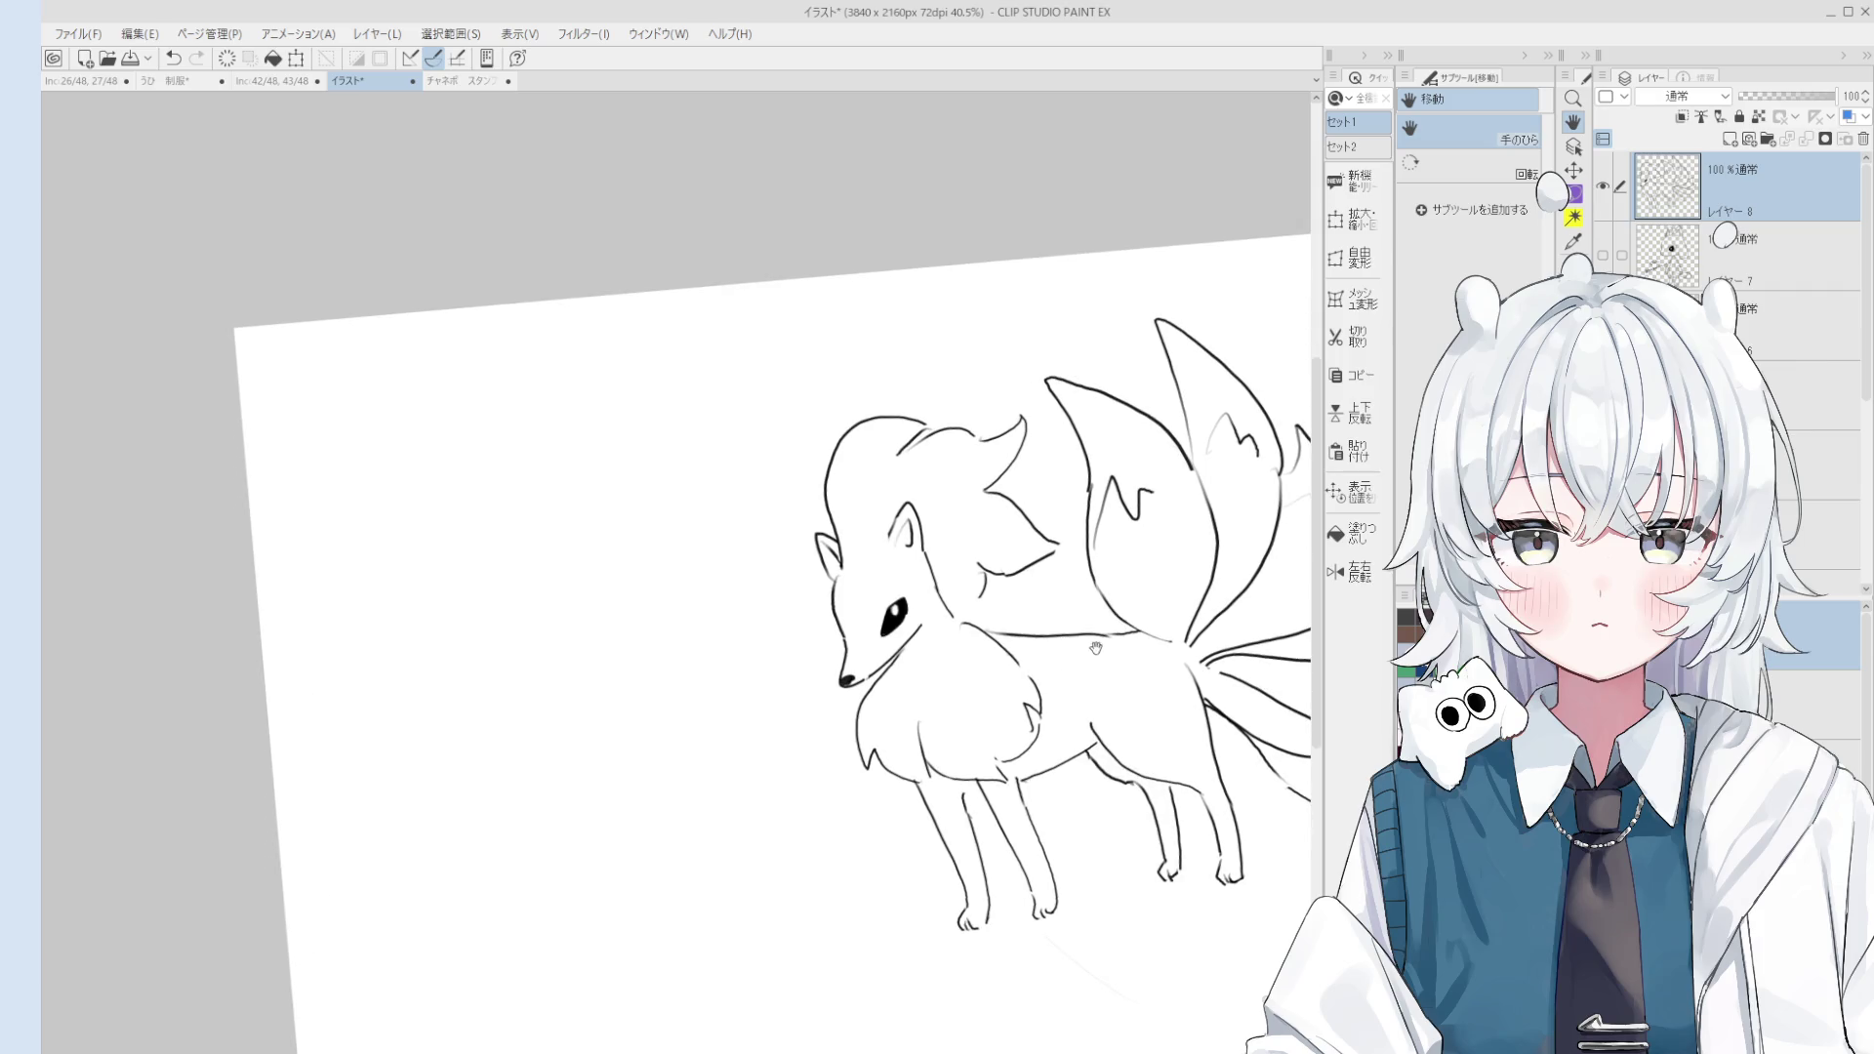
scroll(864, 586, "down", 1)
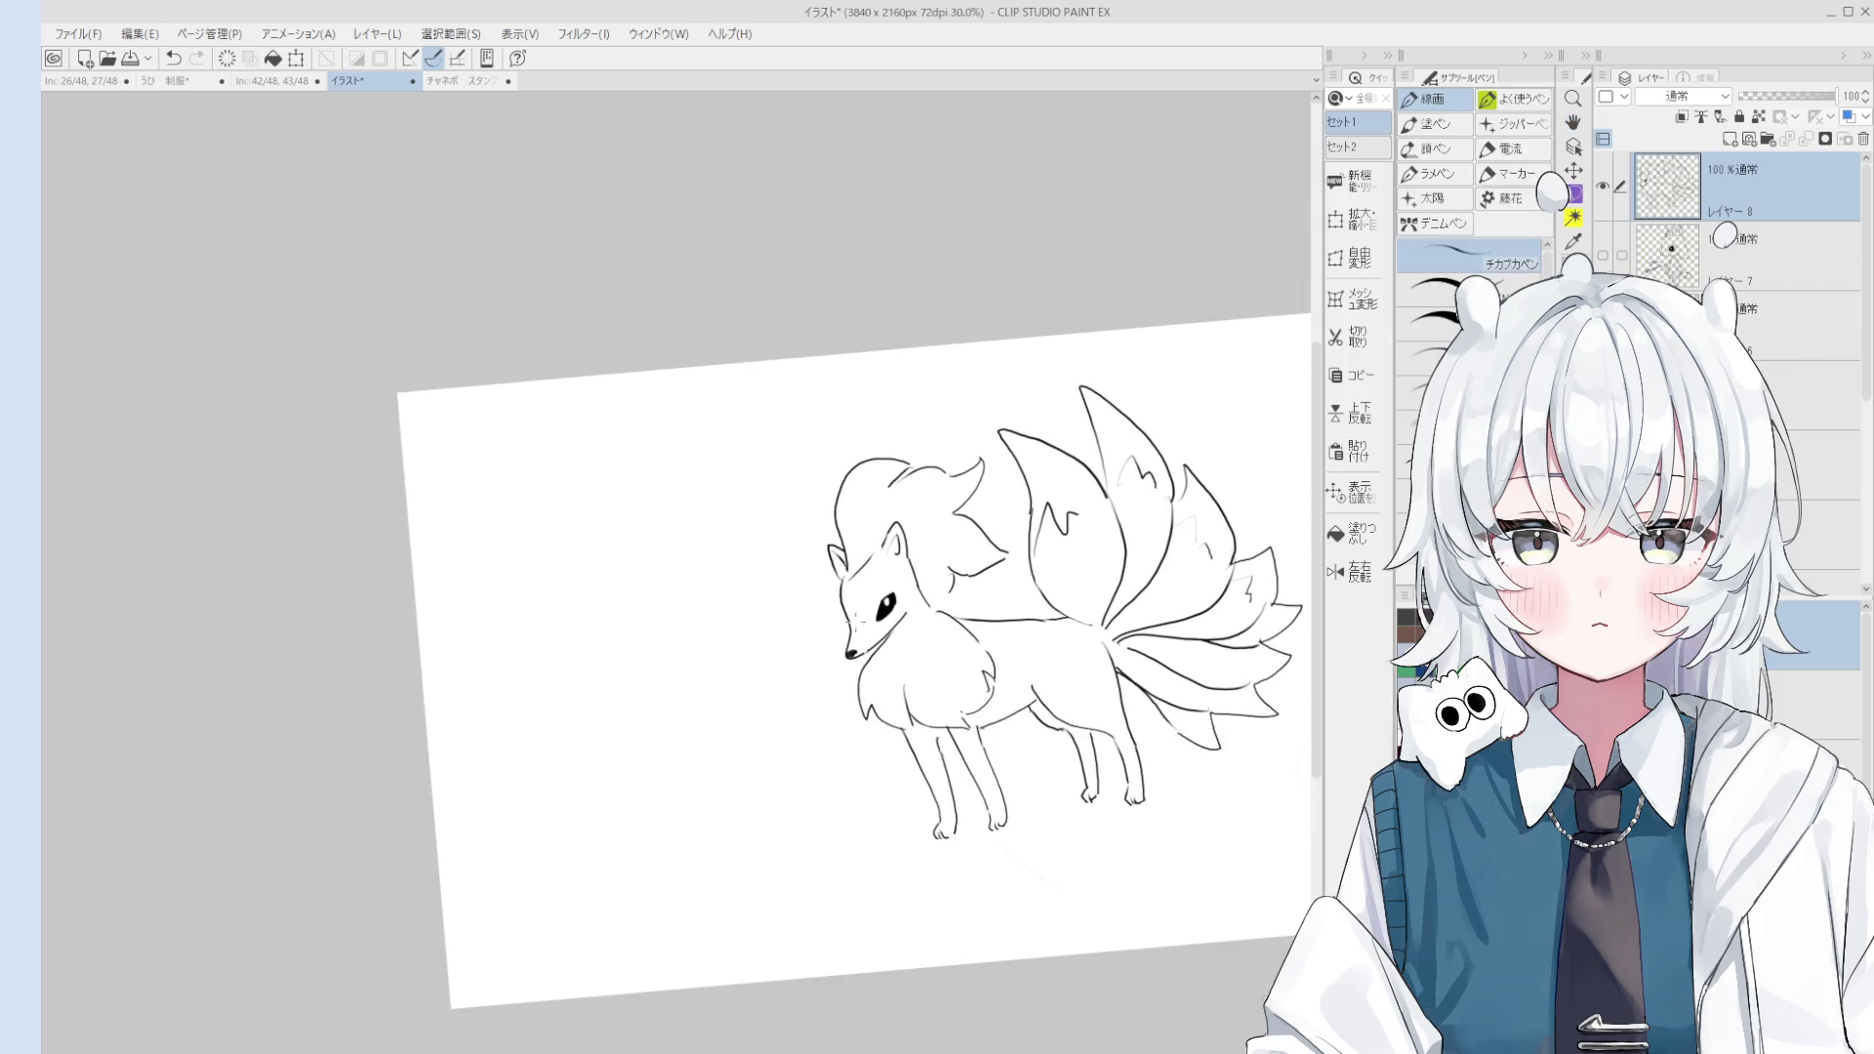
left_click_drag(820, 688, 810, 630)
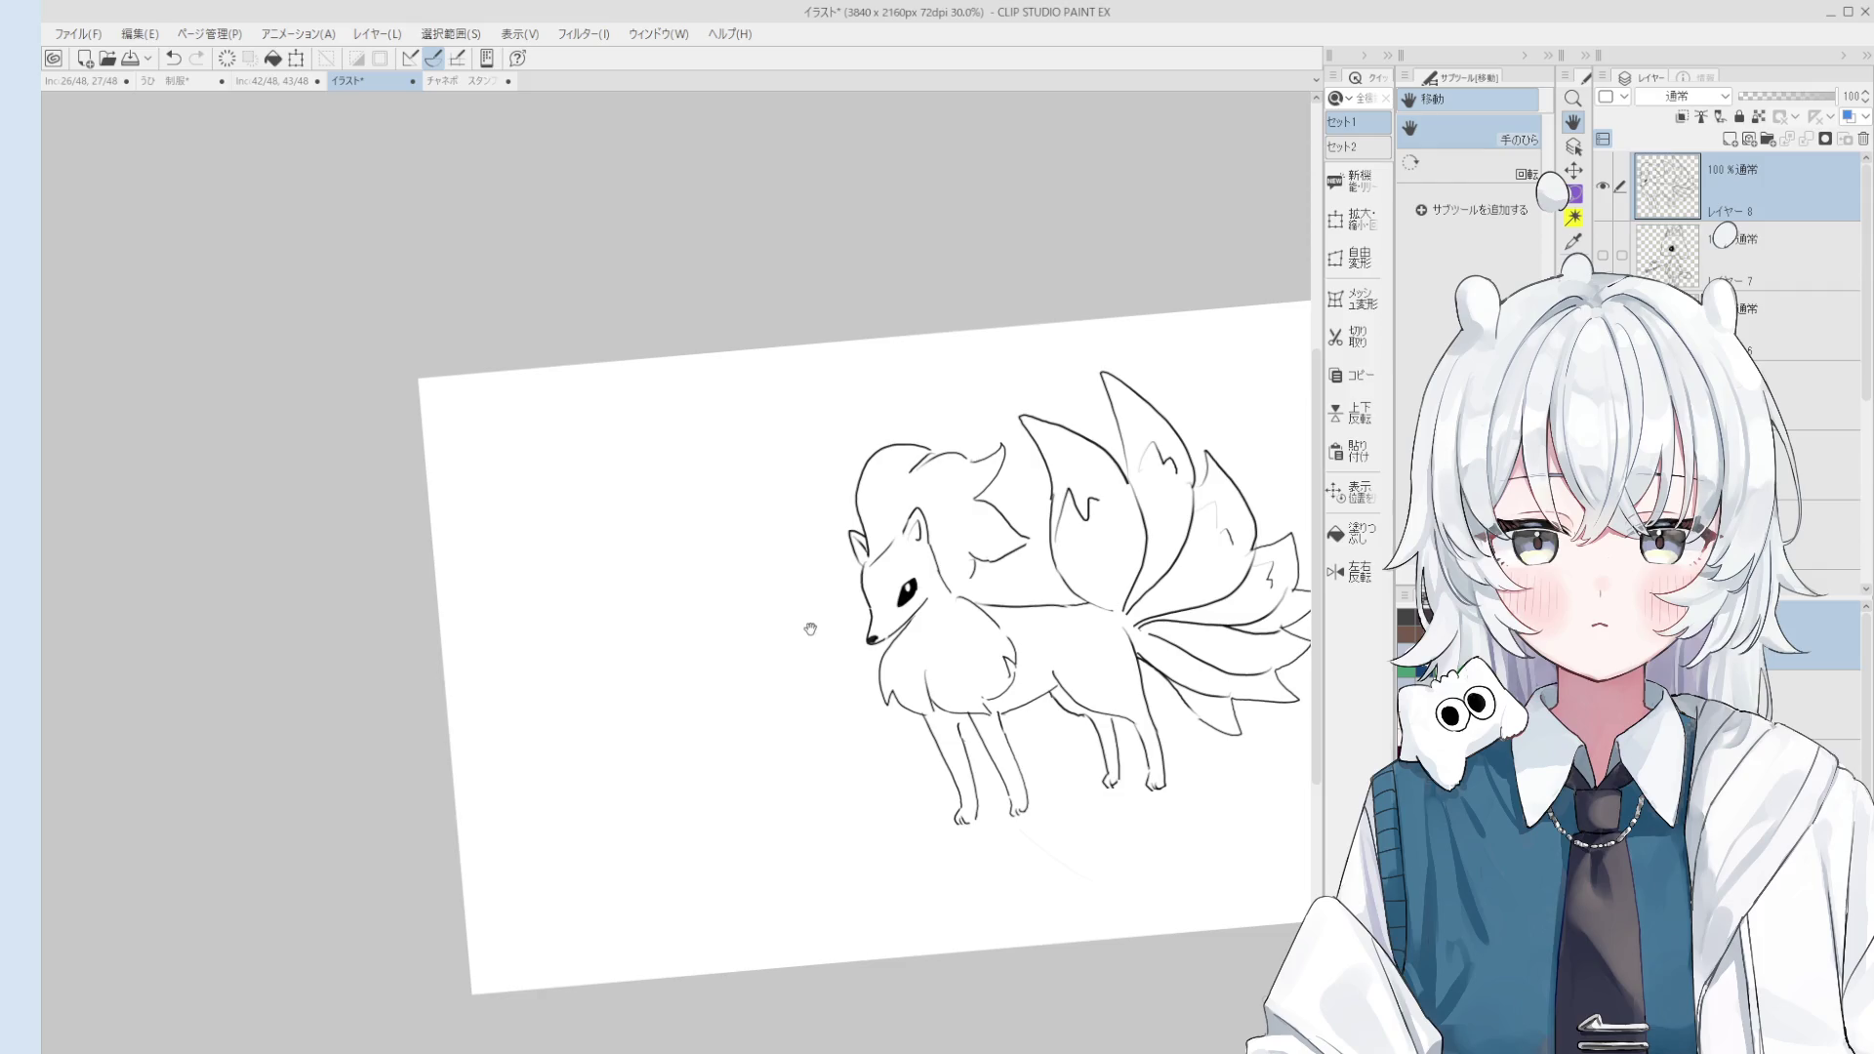
scroll(799, 796, "up", 1)
scroll(840, 778, "up", 1)
scroll(741, 719, "up", 1)
Step: Handwrite たまーご, including the voicing marks on ご
mouse_move(744, 689)
left_mouse_down()
mouse_move(758, 724)
mouse_move(776, 717)
left_mouse_up()
scroll(776, 713, "up", 3)
left_click_drag(691, 667, 733, 737)
left_click_drag(752, 665, 828, 660)
mouse_move(796, 680)
left_mouse_down()
mouse_move(830, 674)
mouse_move(837, 698)
mouse_move(925, 612)
left_mouse_up()
scroll(888, 627, "down", 2)
mouse_move(917, 624)
left_mouse_down()
mouse_move(939, 638)
mouse_move(927, 610)
left_mouse_up()
left_click_drag(932, 592, 936, 604)
Step: Start the kanji 誕 below たまーご, removing a misplaced first stroke
mouse_move(777, 772)
left_mouse_down()
mouse_move(787, 806)
mouse_move(787, 770)
left_mouse_up()
key("ctrl+z")
mouse_move(763, 782)
left_mouse_down()
mouse_move(790, 780)
mouse_move(793, 808)
mouse_move(790, 787)
mouse_move(818, 776)
mouse_move(792, 793)
left_mouse_up()
left_click_drag(800, 781, 814, 793)
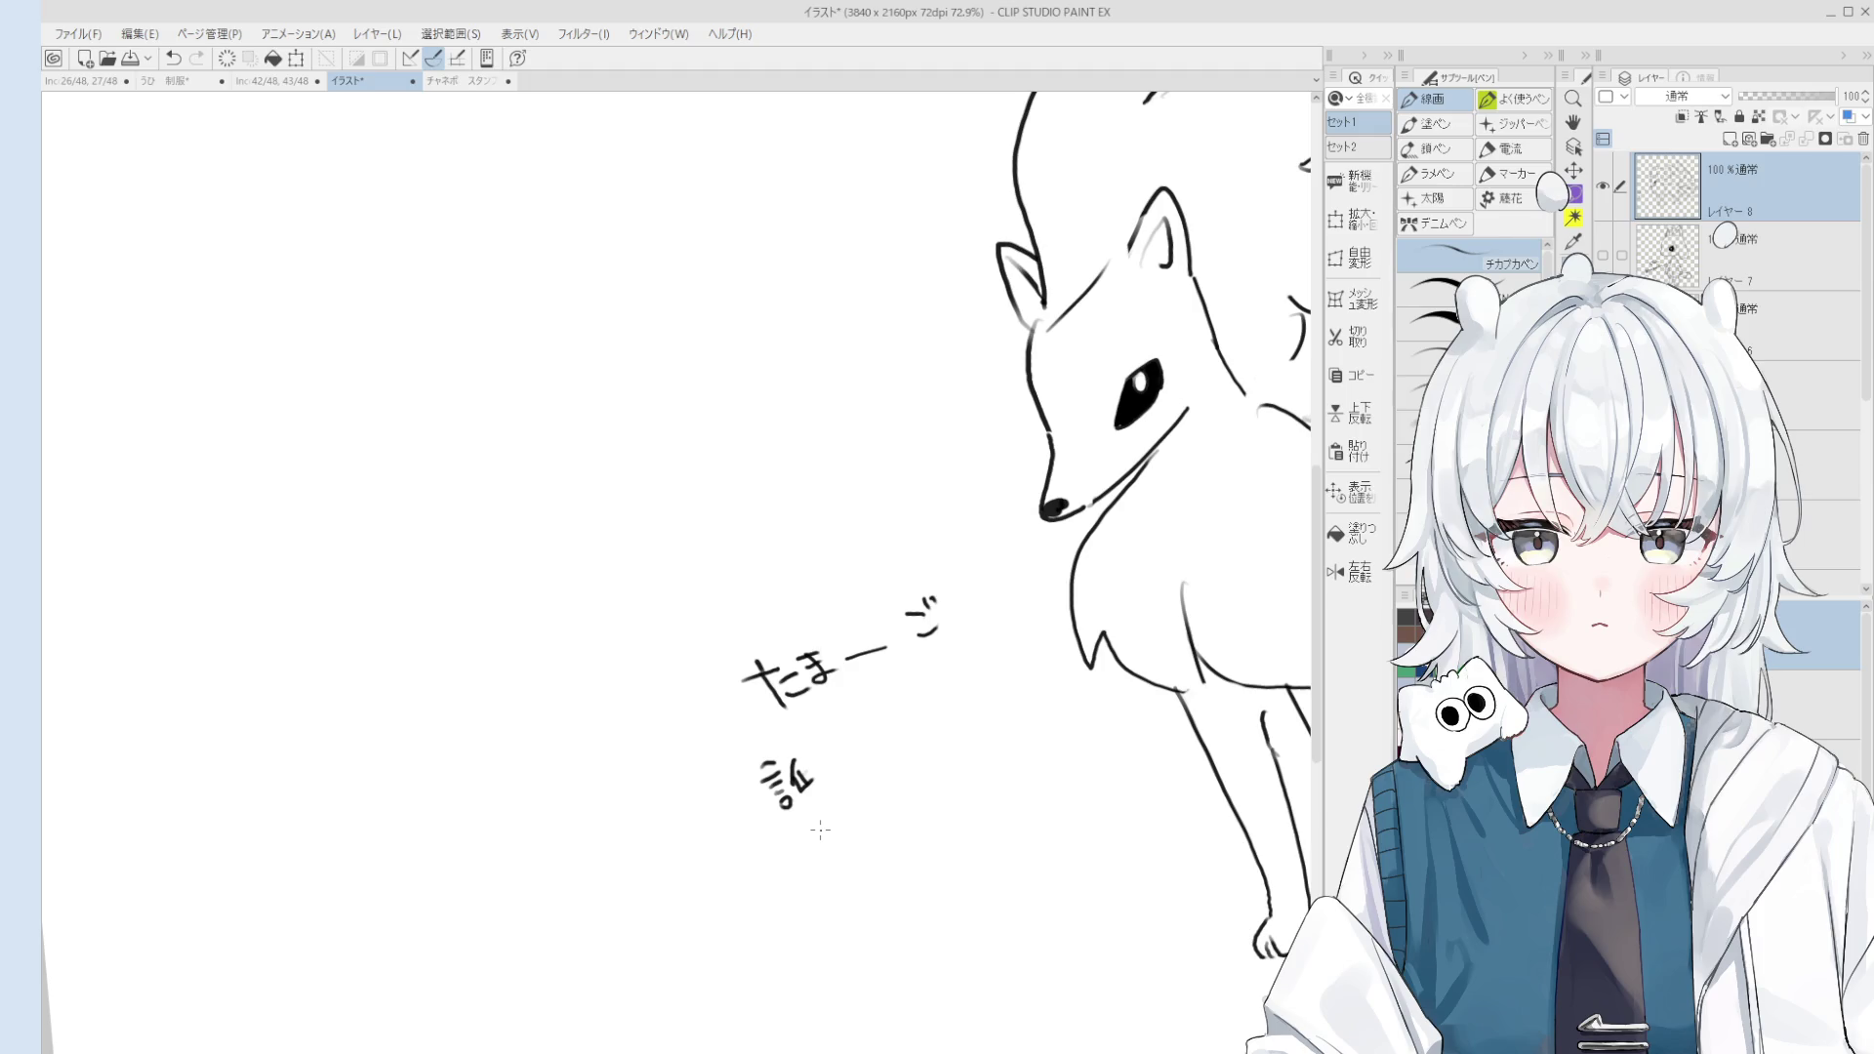
Step: Handwrite 誕生日 under たまーご with the Pen, redoing the strokes of 誕
scroll(774, 712, "up", 3)
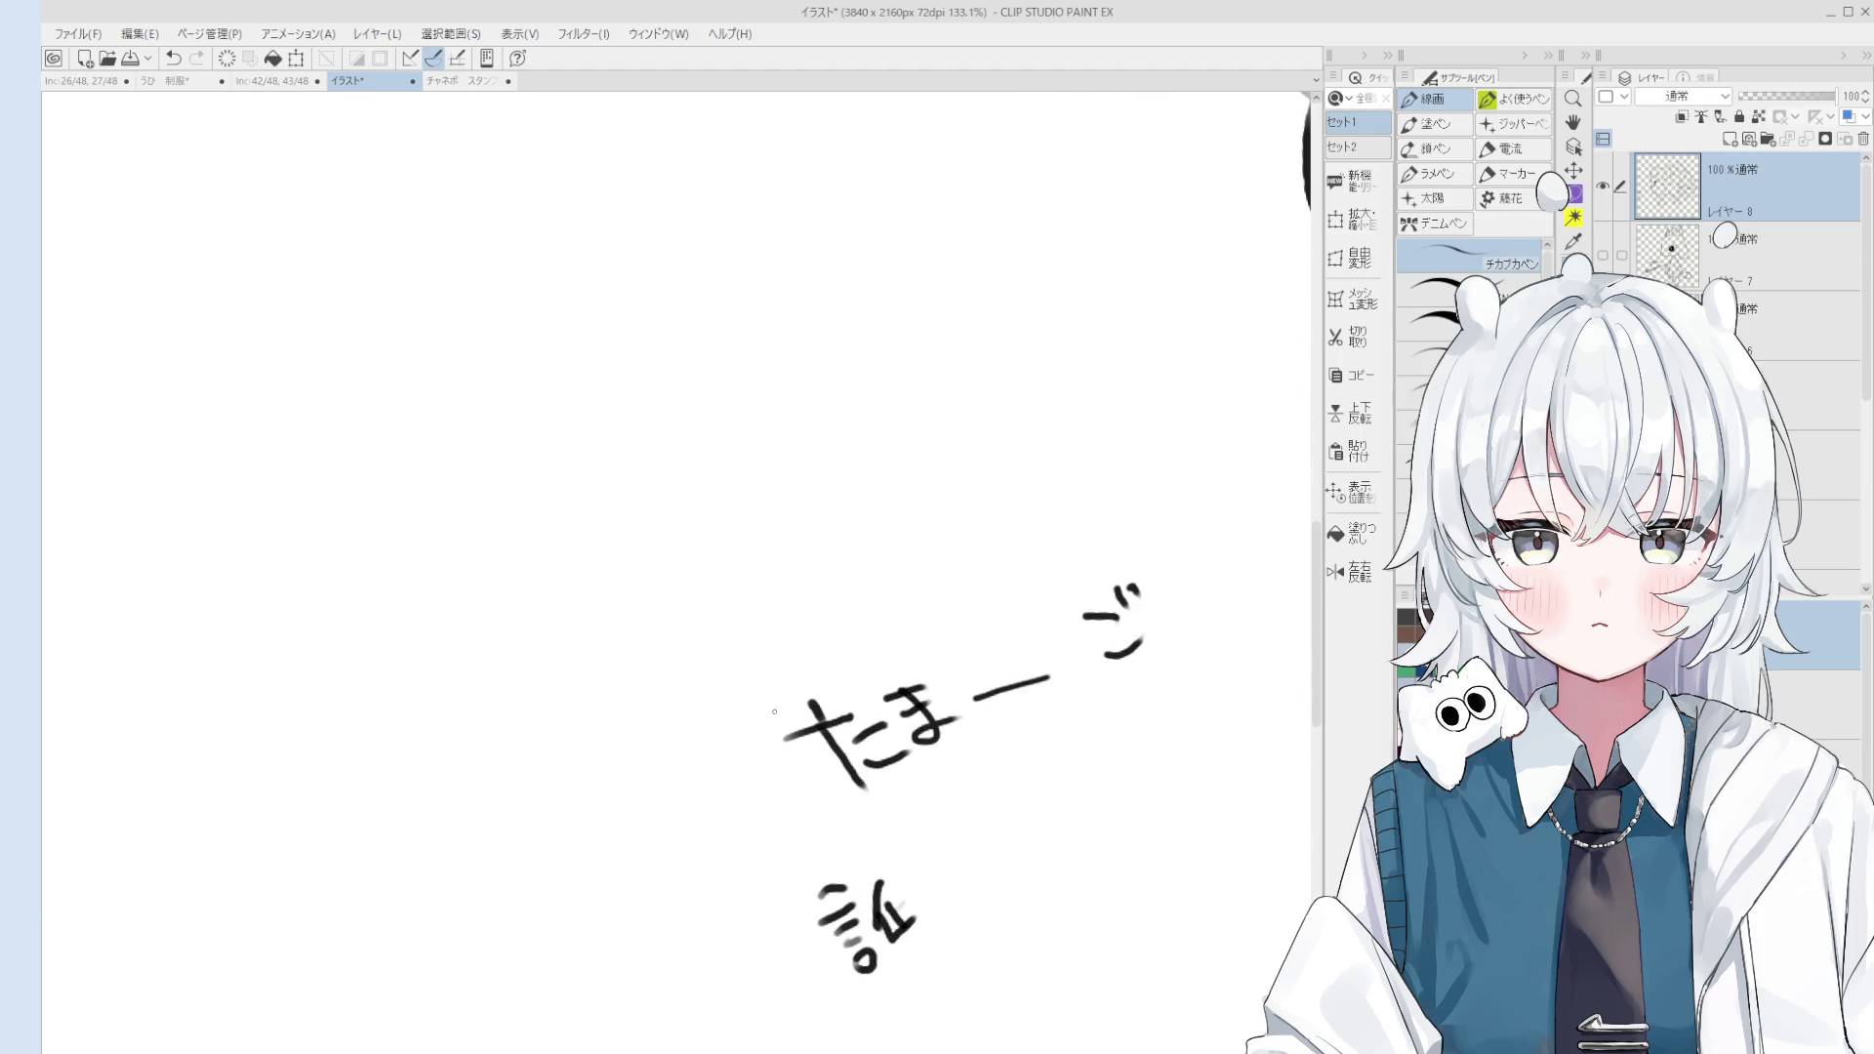
mouse_move(895, 908)
left_mouse_down()
mouse_move(914, 893)
mouse_move(872, 924)
left_mouse_up()
key("ctrl+z")
left_click_drag(863, 927, 883, 944)
key("ctrl+z")
key("ctrl+z")
mouse_move(875, 931)
left_mouse_down()
mouse_move(888, 970)
mouse_move(940, 923)
mouse_move(914, 898)
left_mouse_up()
mouse_move(933, 880)
left_mouse_down()
mouse_move(965, 869)
mouse_move(956, 906)
left_mouse_up()
mouse_move(940, 894)
left_mouse_down()
mouse_move(1014, 889)
mouse_move(1040, 877)
mouse_move(1032, 859)
left_mouse_up()
left_click_drag(1015, 887, 1039, 878)
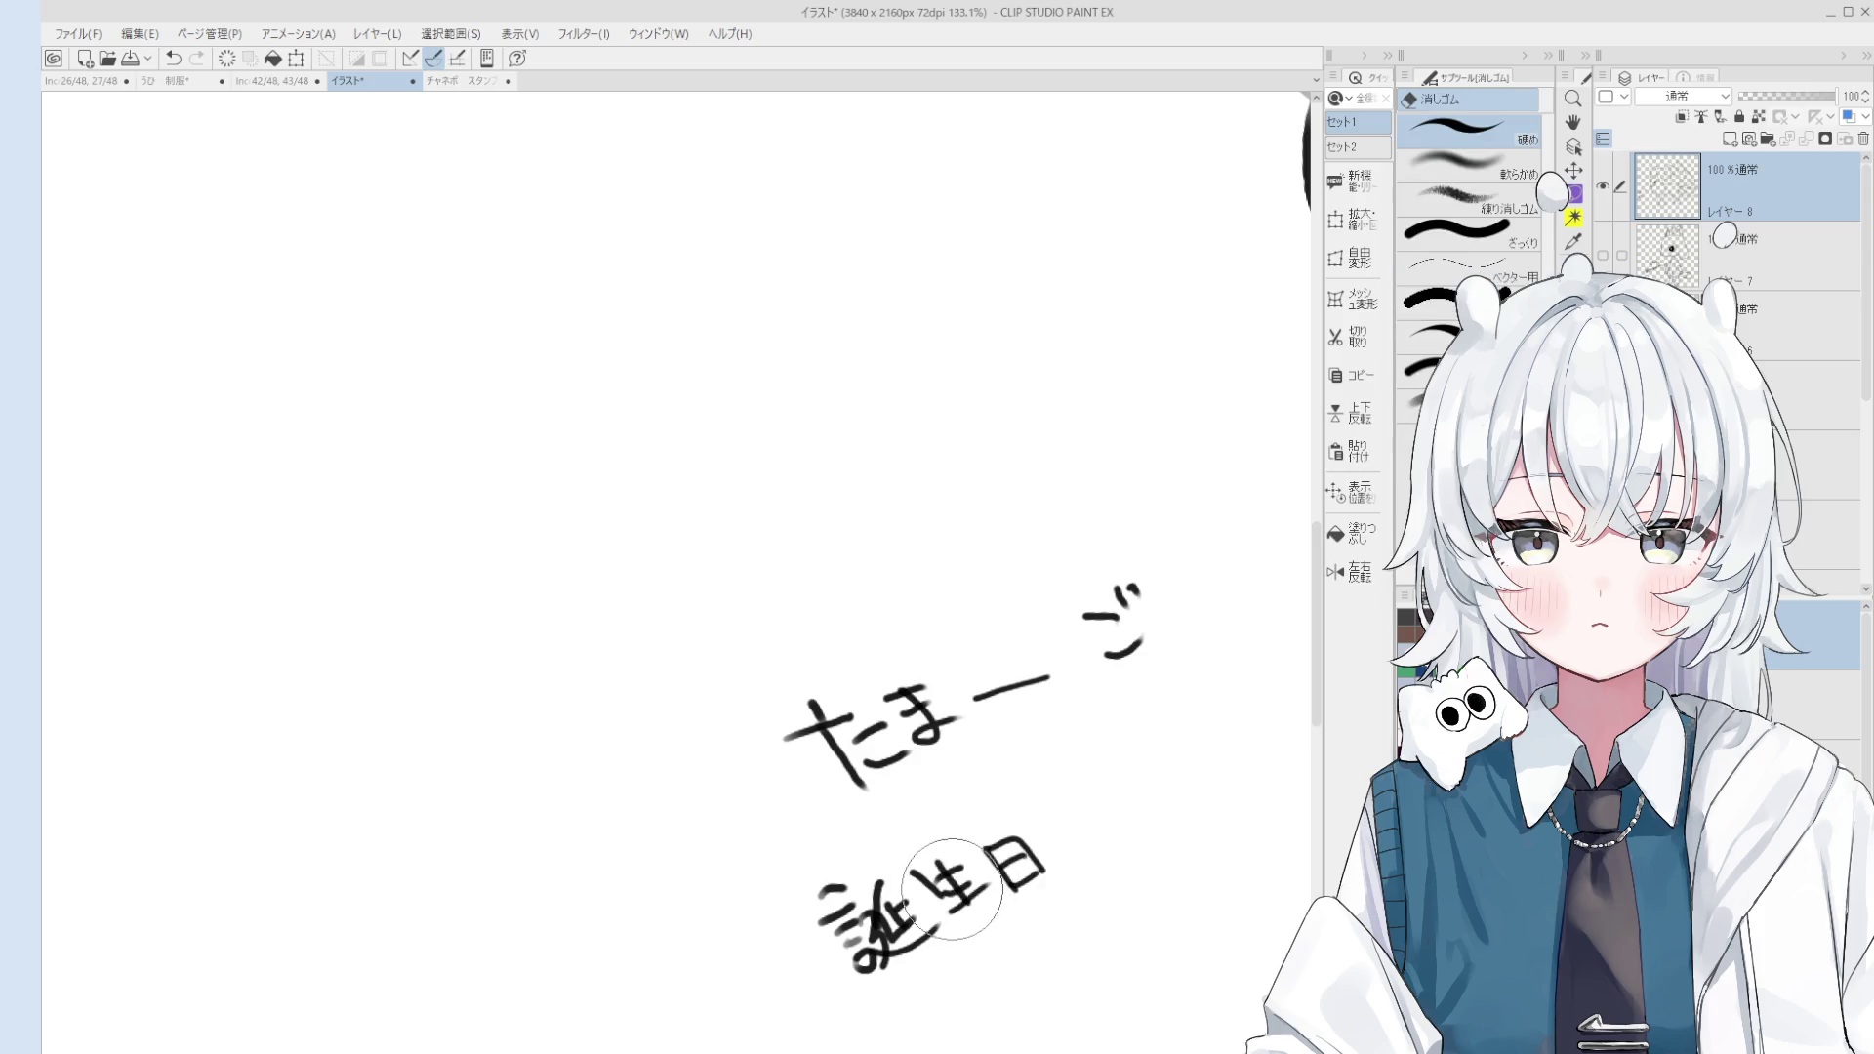
Step: Continue the line with おめでとう and end it with an exclamation mark
scroll(984, 910, "down", 4)
scroll(983, 910, "up", 3)
mouse_move(935, 791)
left_mouse_down()
mouse_move(972, 773)
mouse_move(1006, 803)
mouse_move(1029, 781)
mouse_move(1021, 799)
left_mouse_up()
mouse_move(1009, 771)
left_mouse_down()
mouse_move(1059, 781)
mouse_move(1068, 733)
mouse_move(1076, 765)
mouse_move(1095, 725)
left_mouse_up()
left_click_drag(1099, 711, 1121, 722)
mouse_move(1122, 718)
left_mouse_down()
mouse_move(1136, 740)
mouse_move(1129, 690)
left_mouse_up()
scroll(1123, 702, "down", 3)
mouse_move(1131, 699)
left_mouse_down()
mouse_move(1138, 717)
mouse_move(1126, 654)
mouse_move(1064, 625)
mouse_move(1111, 606)
mouse_move(1094, 586)
mouse_move(1121, 630)
mouse_move(1146, 576)
left_mouse_up()
Step: Give the egg-face doodle a raised left arm, a leg, and a foot with right arm
scroll(1158, 700, "up", 1)
scroll(1159, 700, "up", 1)
scroll(1126, 654, "up", 2)
key("ctrl+z")
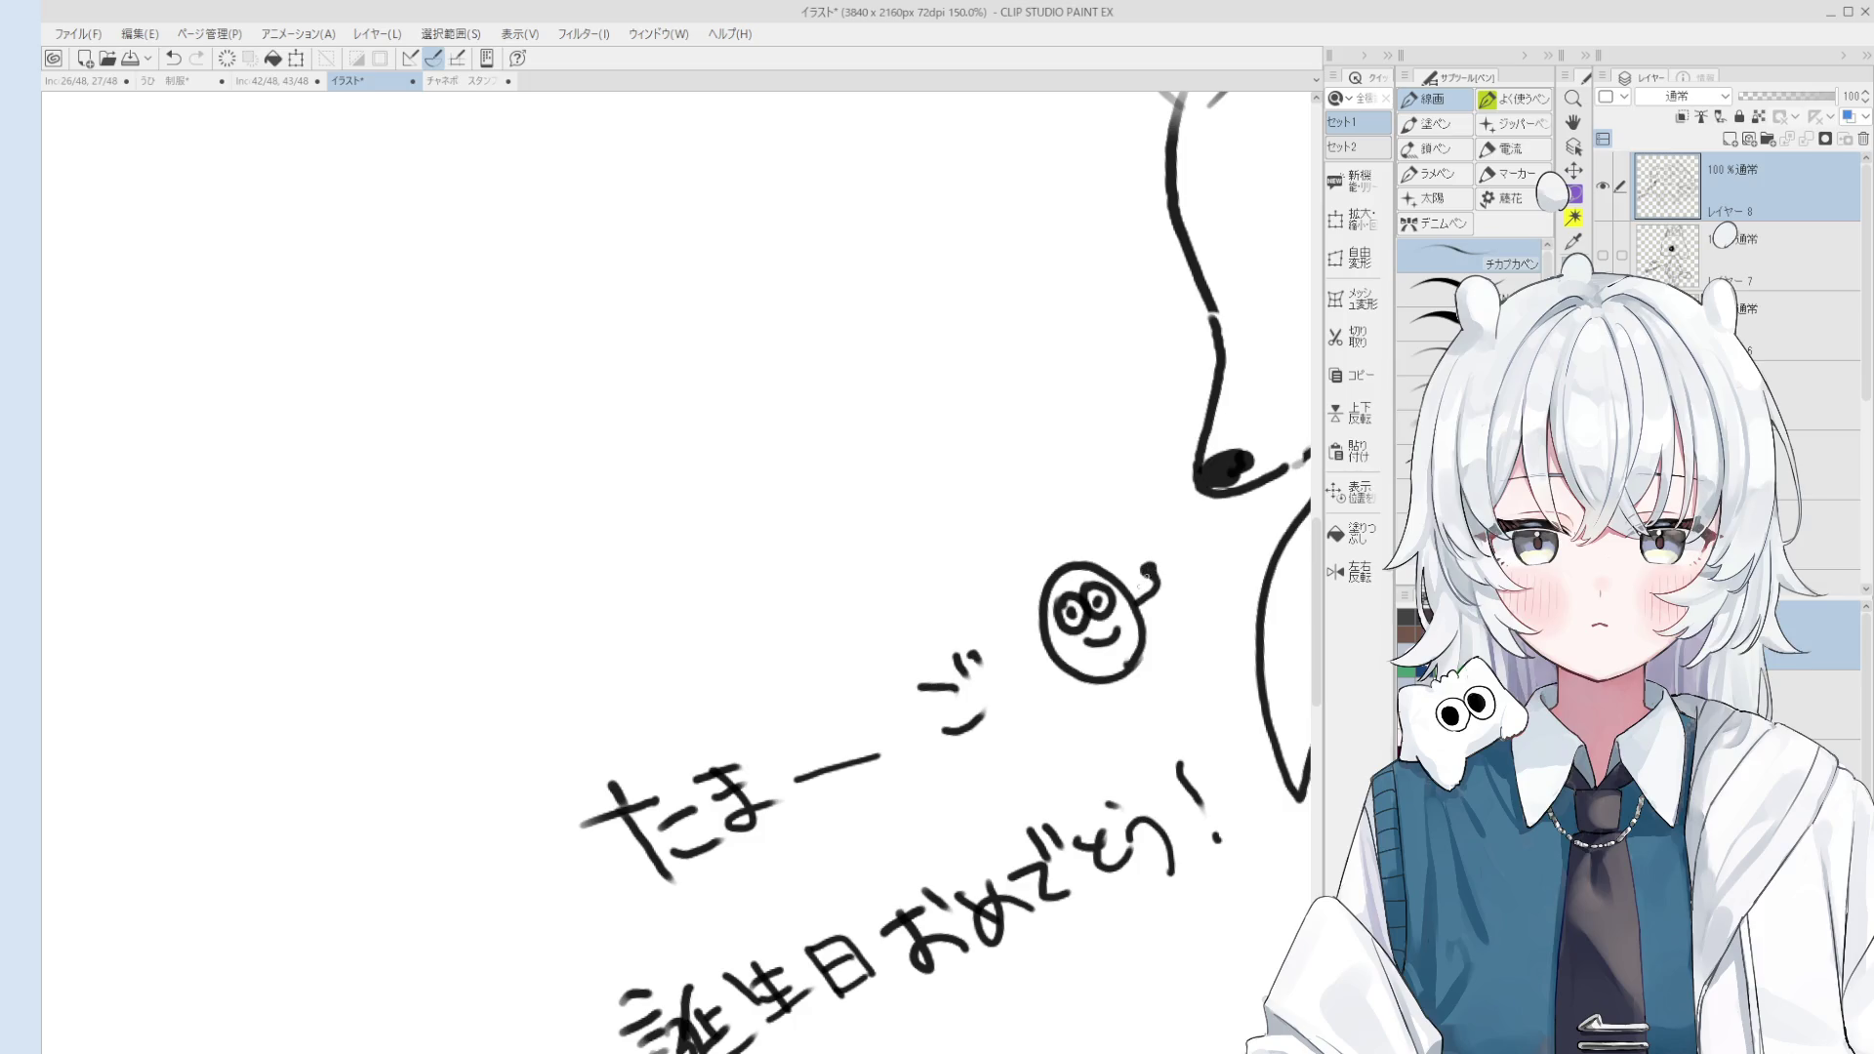
left_click_drag(1047, 655, 1013, 633)
left_click_drag(1095, 684, 1081, 719)
key("ctrl+z")
left_click_drag(1140, 662, 1188, 667)
scroll(1172, 664, "down", 5)
left_click_drag(1122, 586, 1086, 532)
scroll(1084, 673, "down", 5)
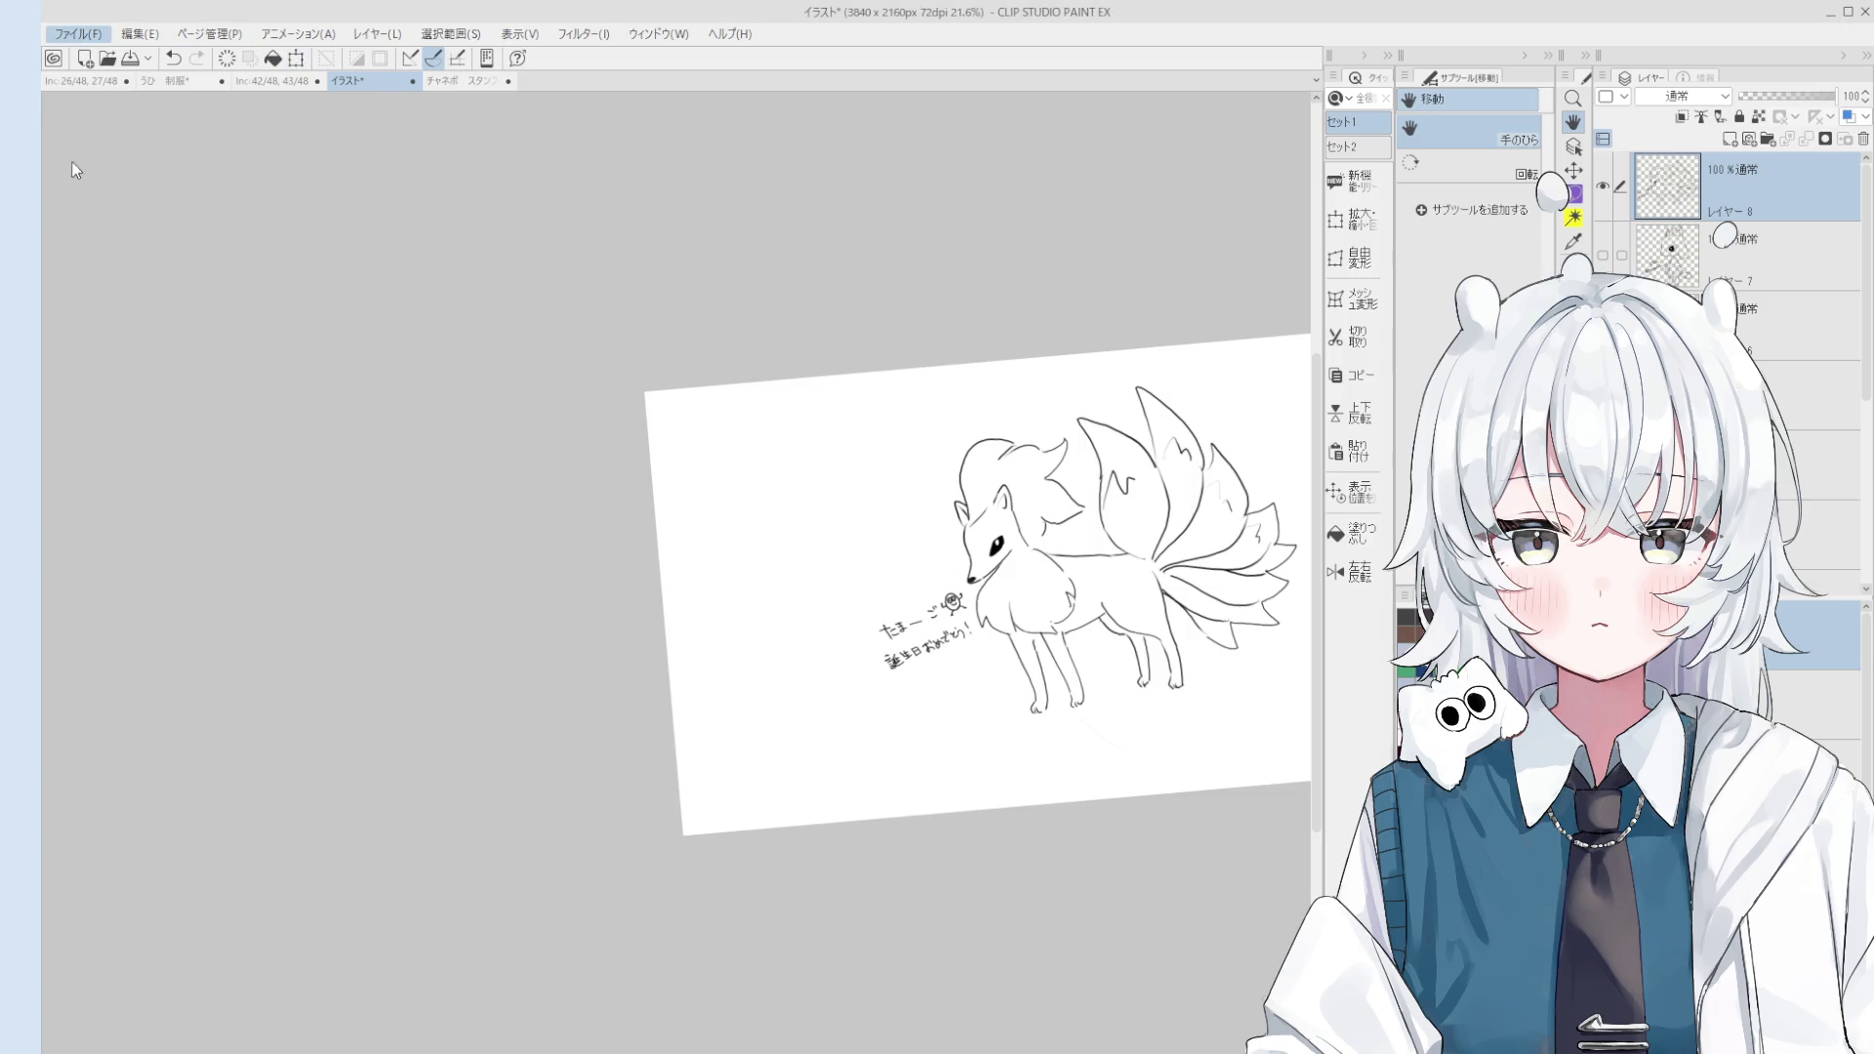
Step: Open the 'Incomplete 42/48, 43/48' two-page spread document
left_click(267, 80)
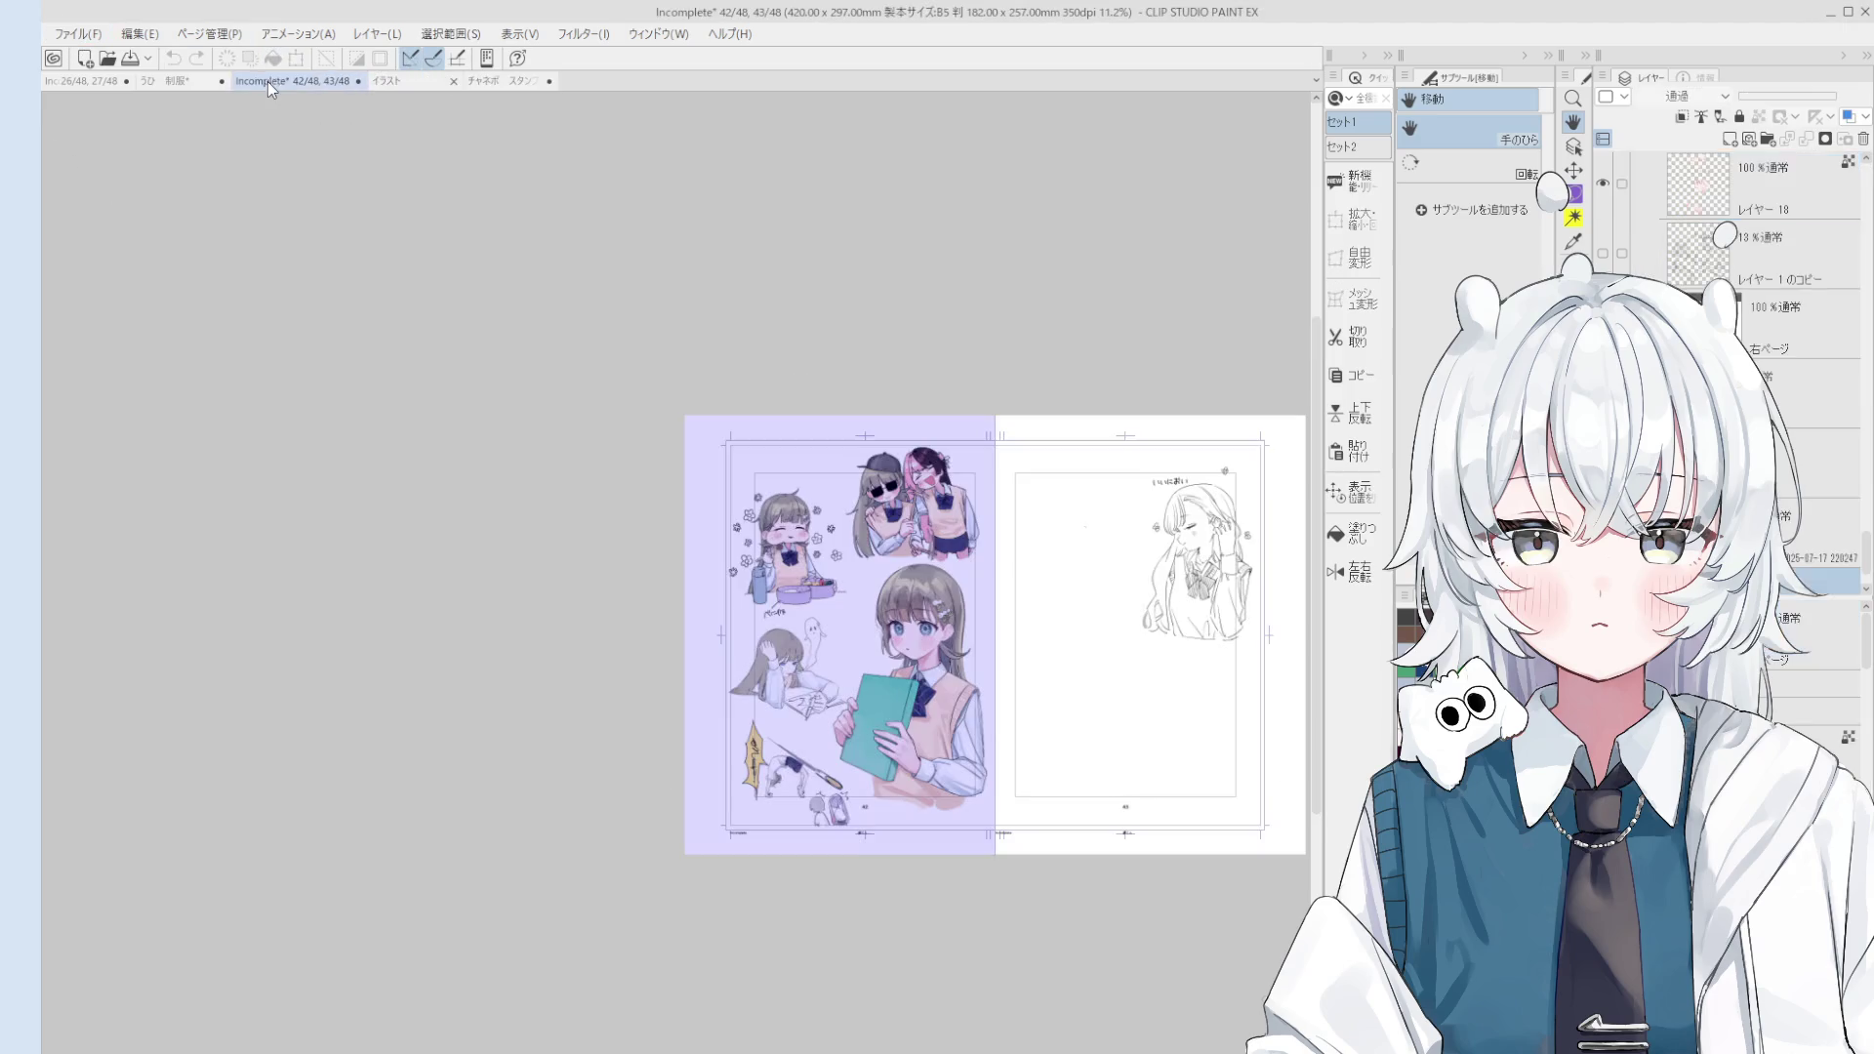
Step: Open the 制服 schoolgirl drawing and zoom in on the legs
left_click(183, 82)
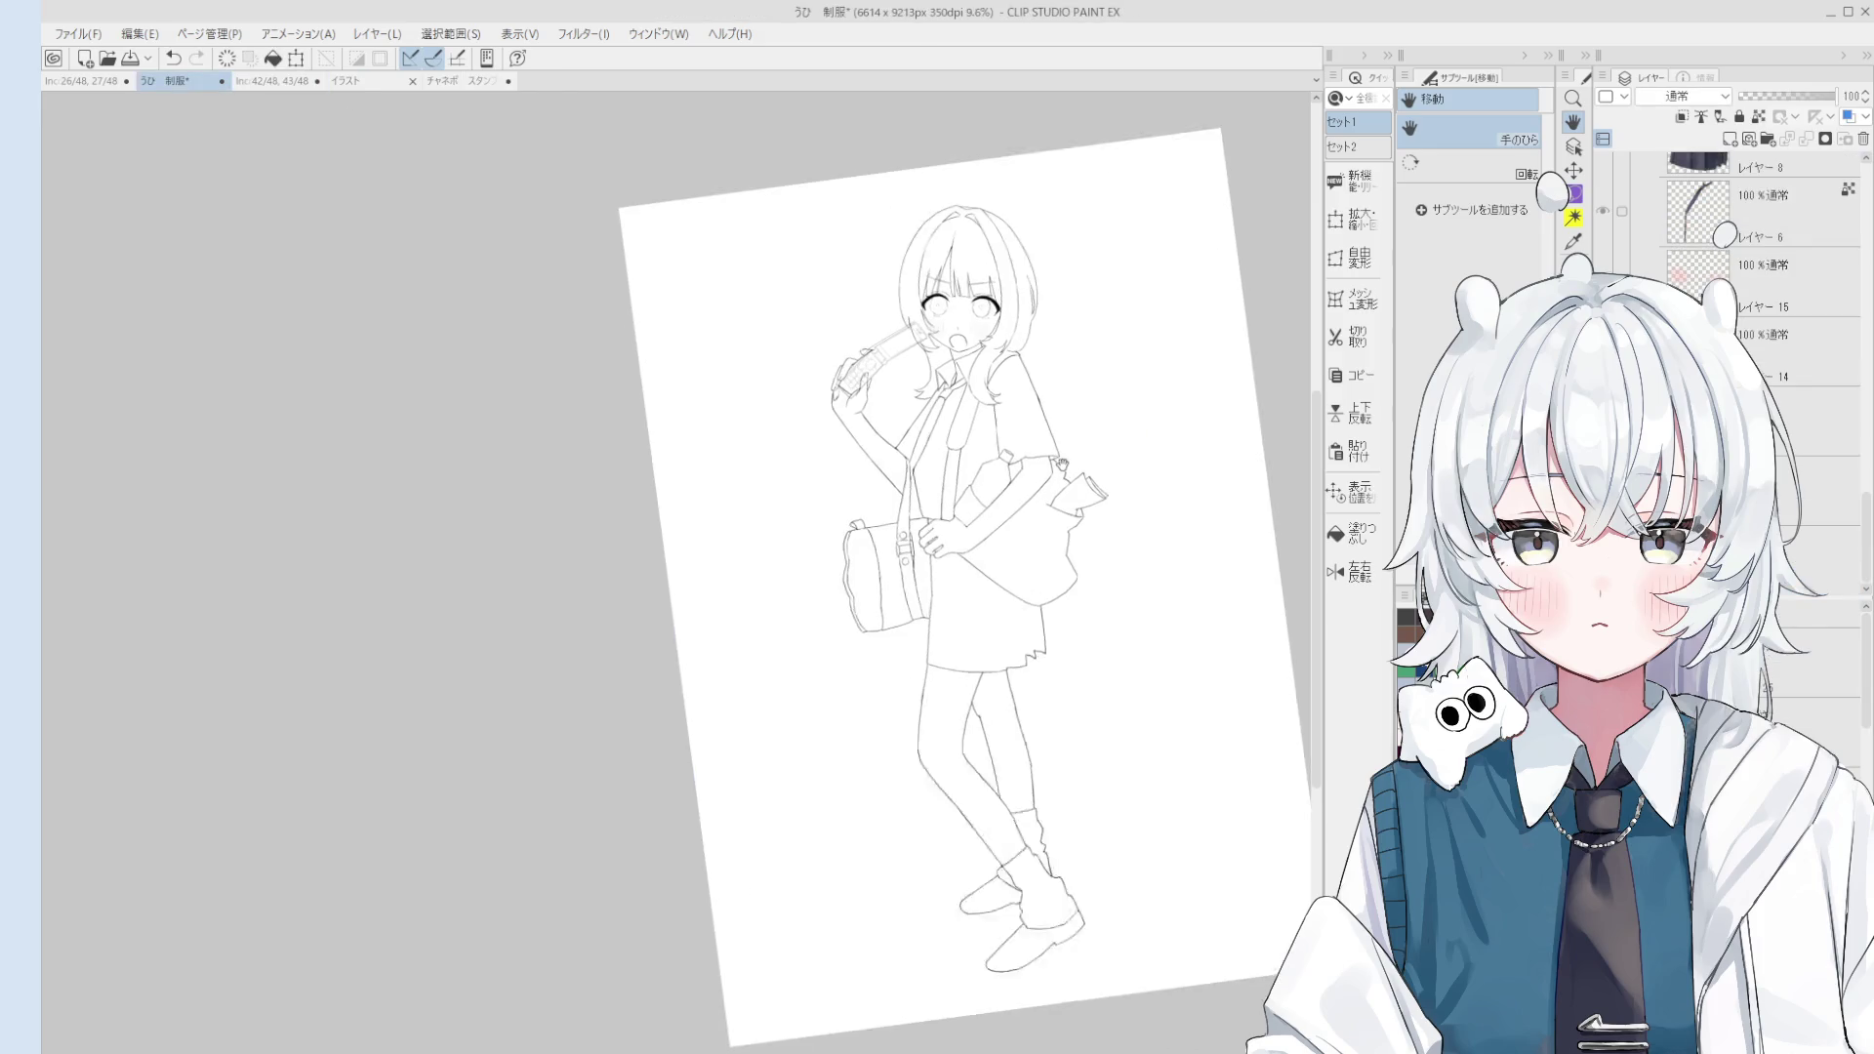
scroll(1063, 464, "up", 2)
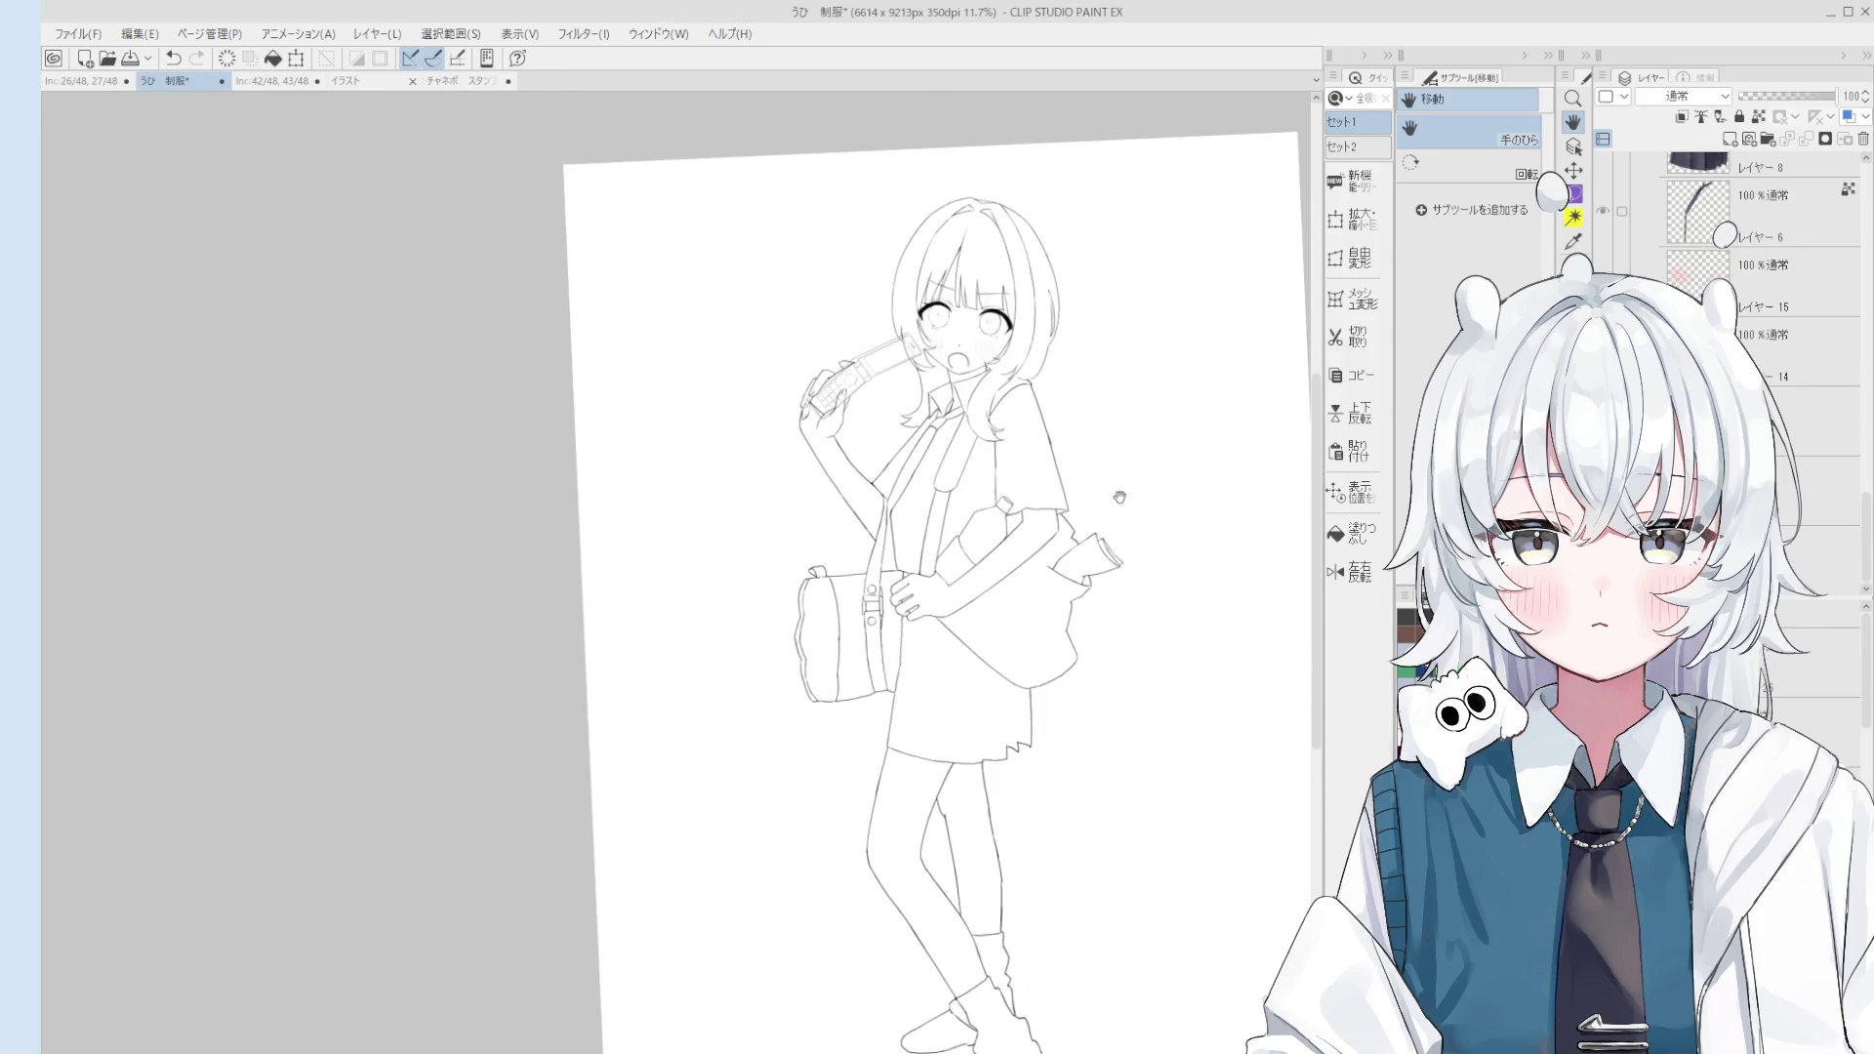
scroll(1044, 784, "up", 6)
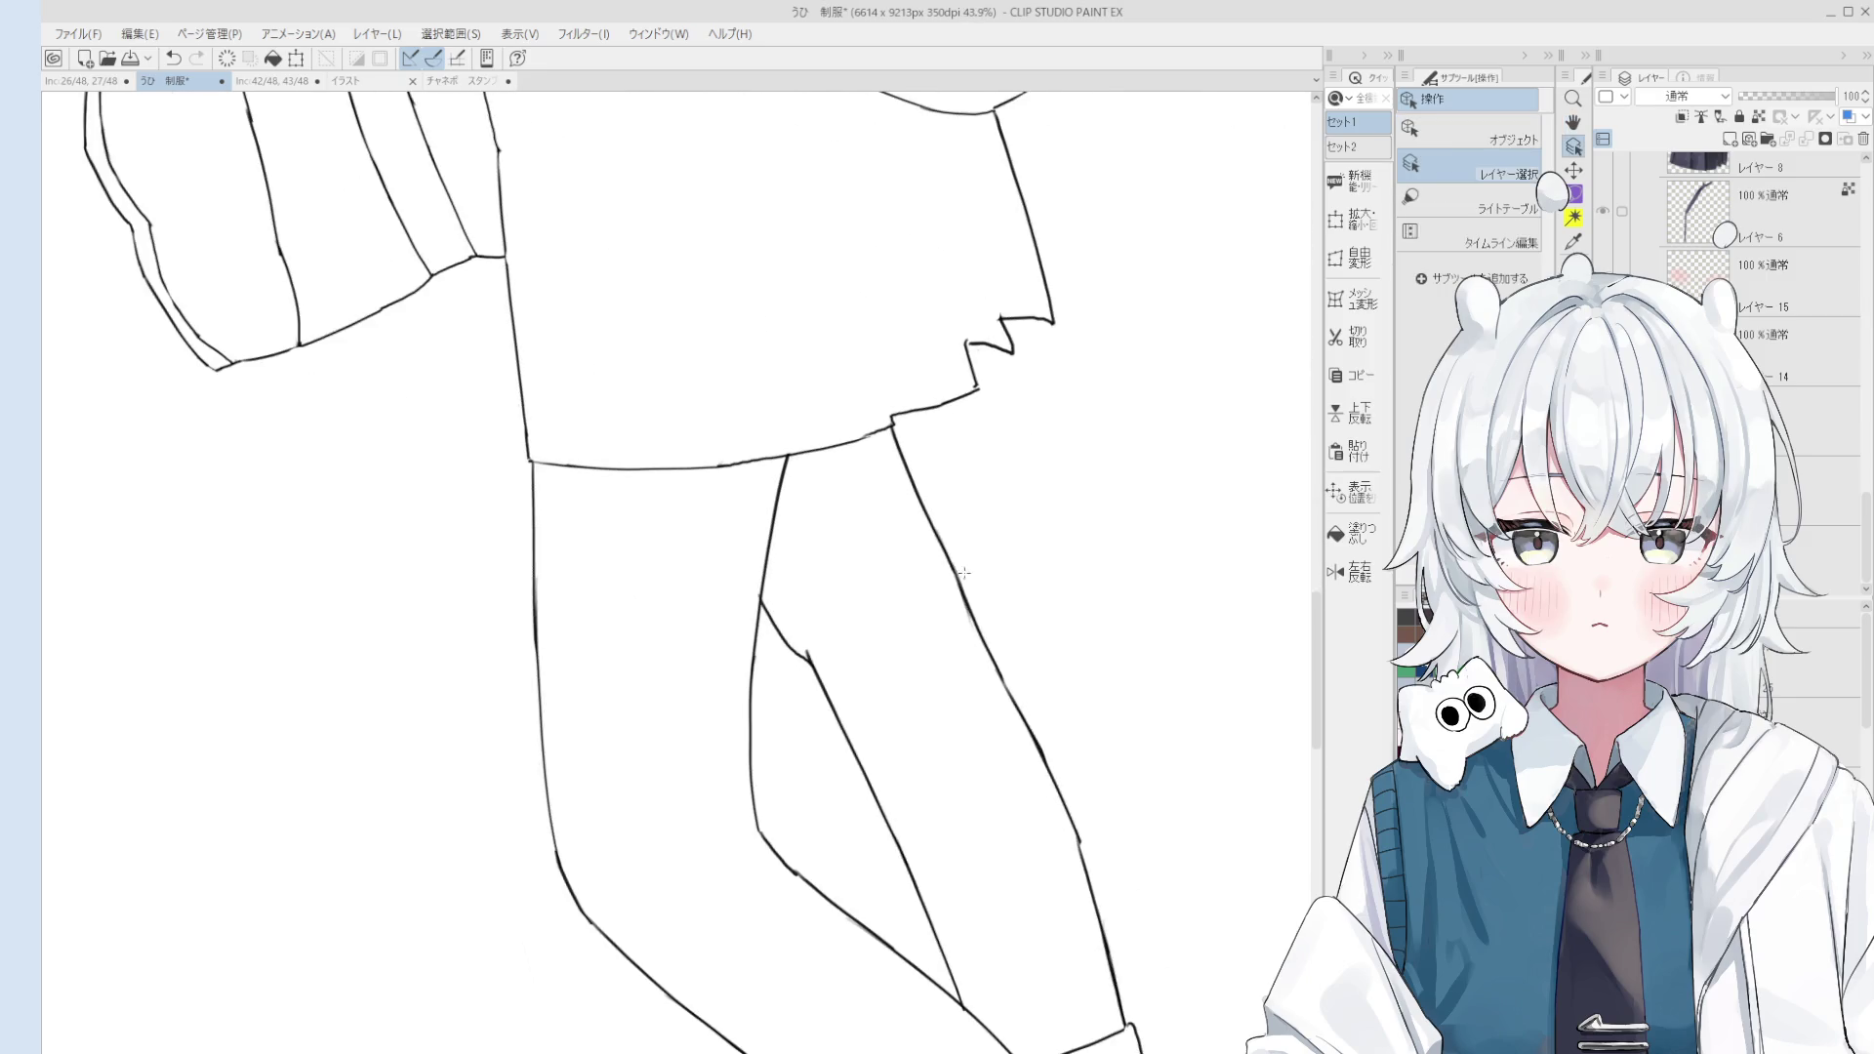
scroll(963, 581, "down", 1)
key("e")
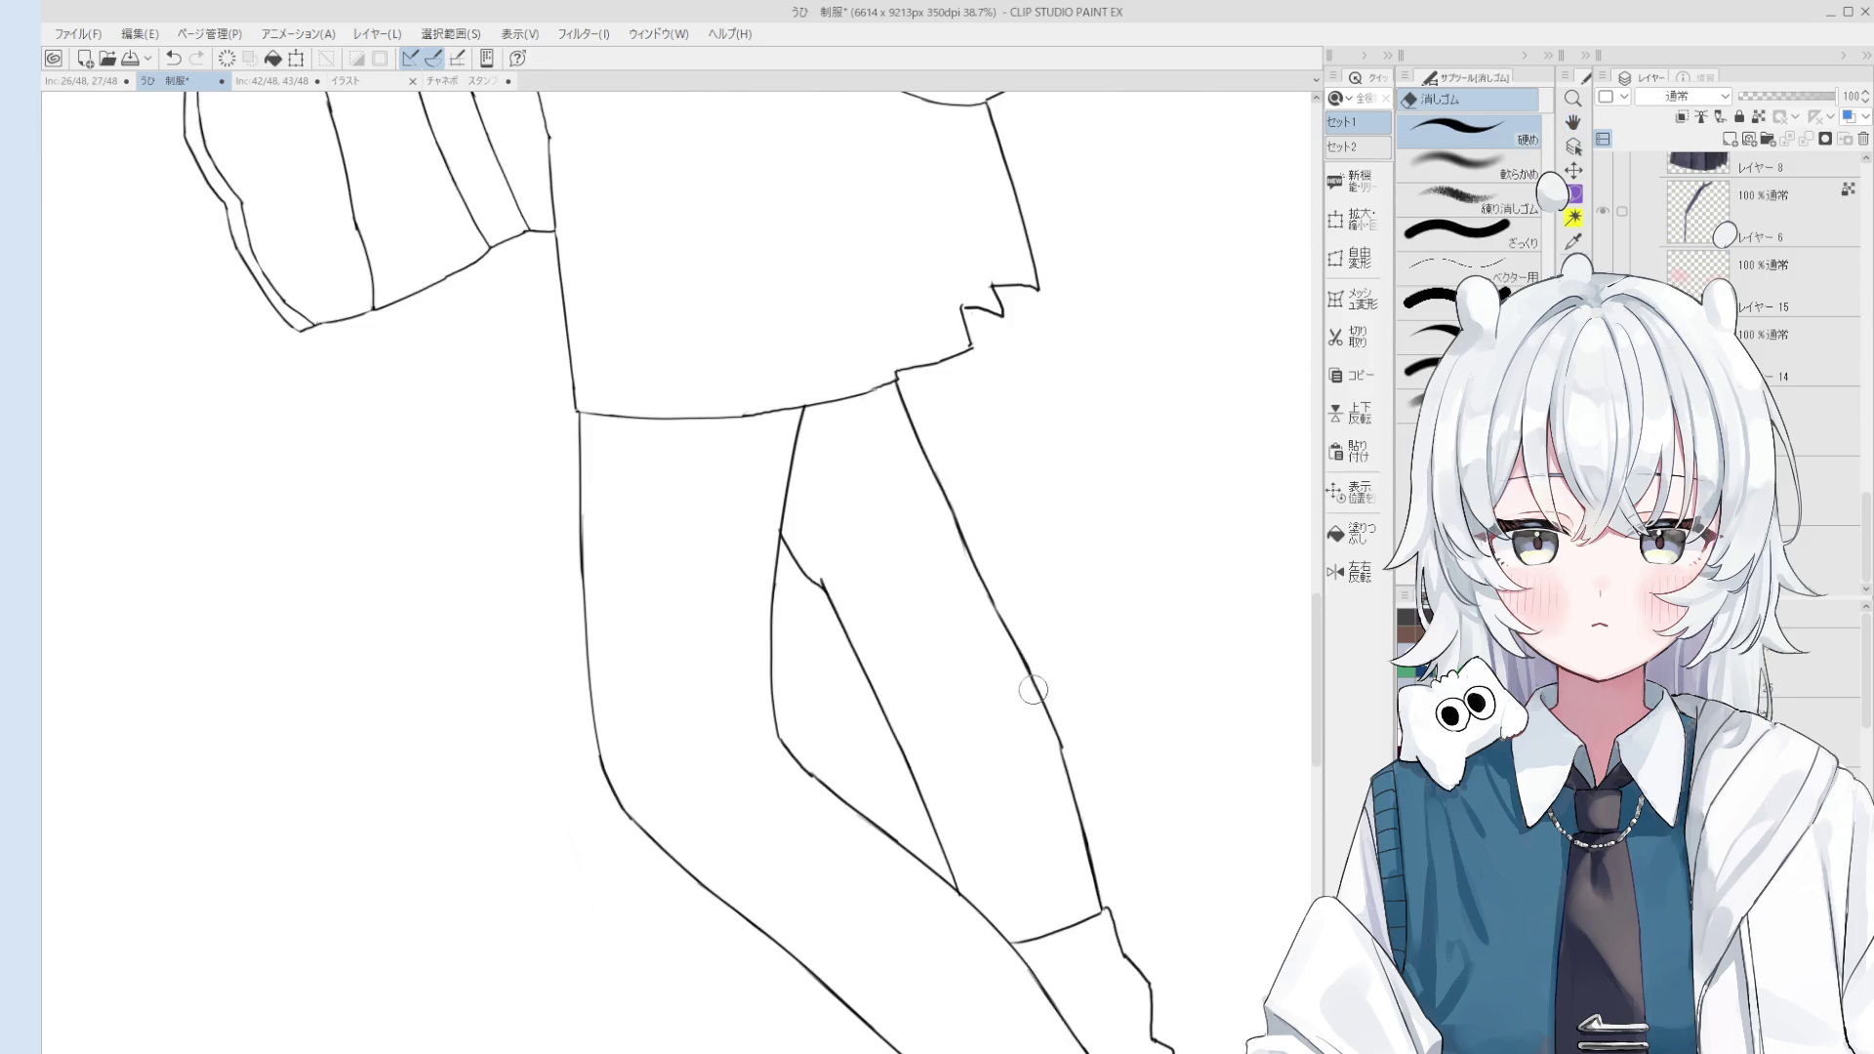
key("p")
key("ctrl+z")
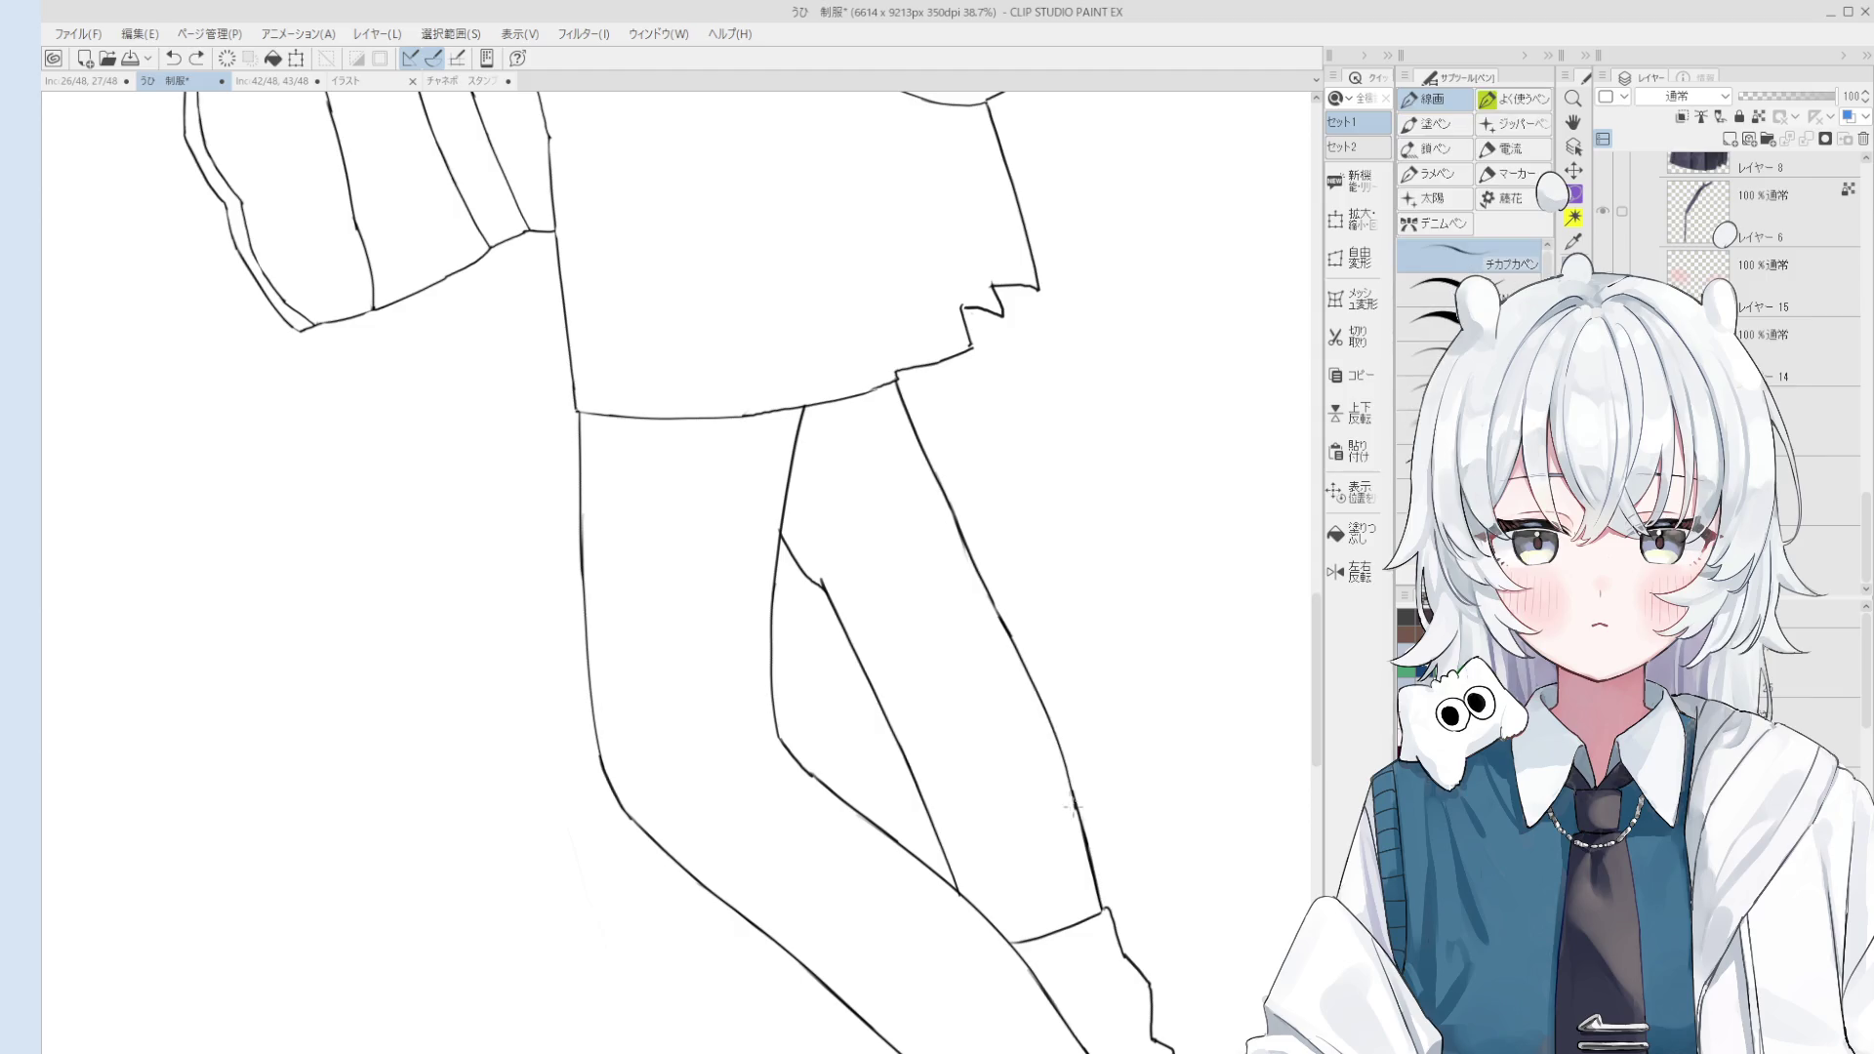
scroll(1072, 806, "down", 1)
Step: Erase the broken piece of the right leg line and try redrawing it
key("e")
left_click_drag(993, 582, 1011, 639)
key("p")
left_click_drag(958, 527, 1012, 646)
key("ctrl+z")
key("ctrl+z")
key("ctrl+z")
scroll(986, 595, "down", 1)
key("e")
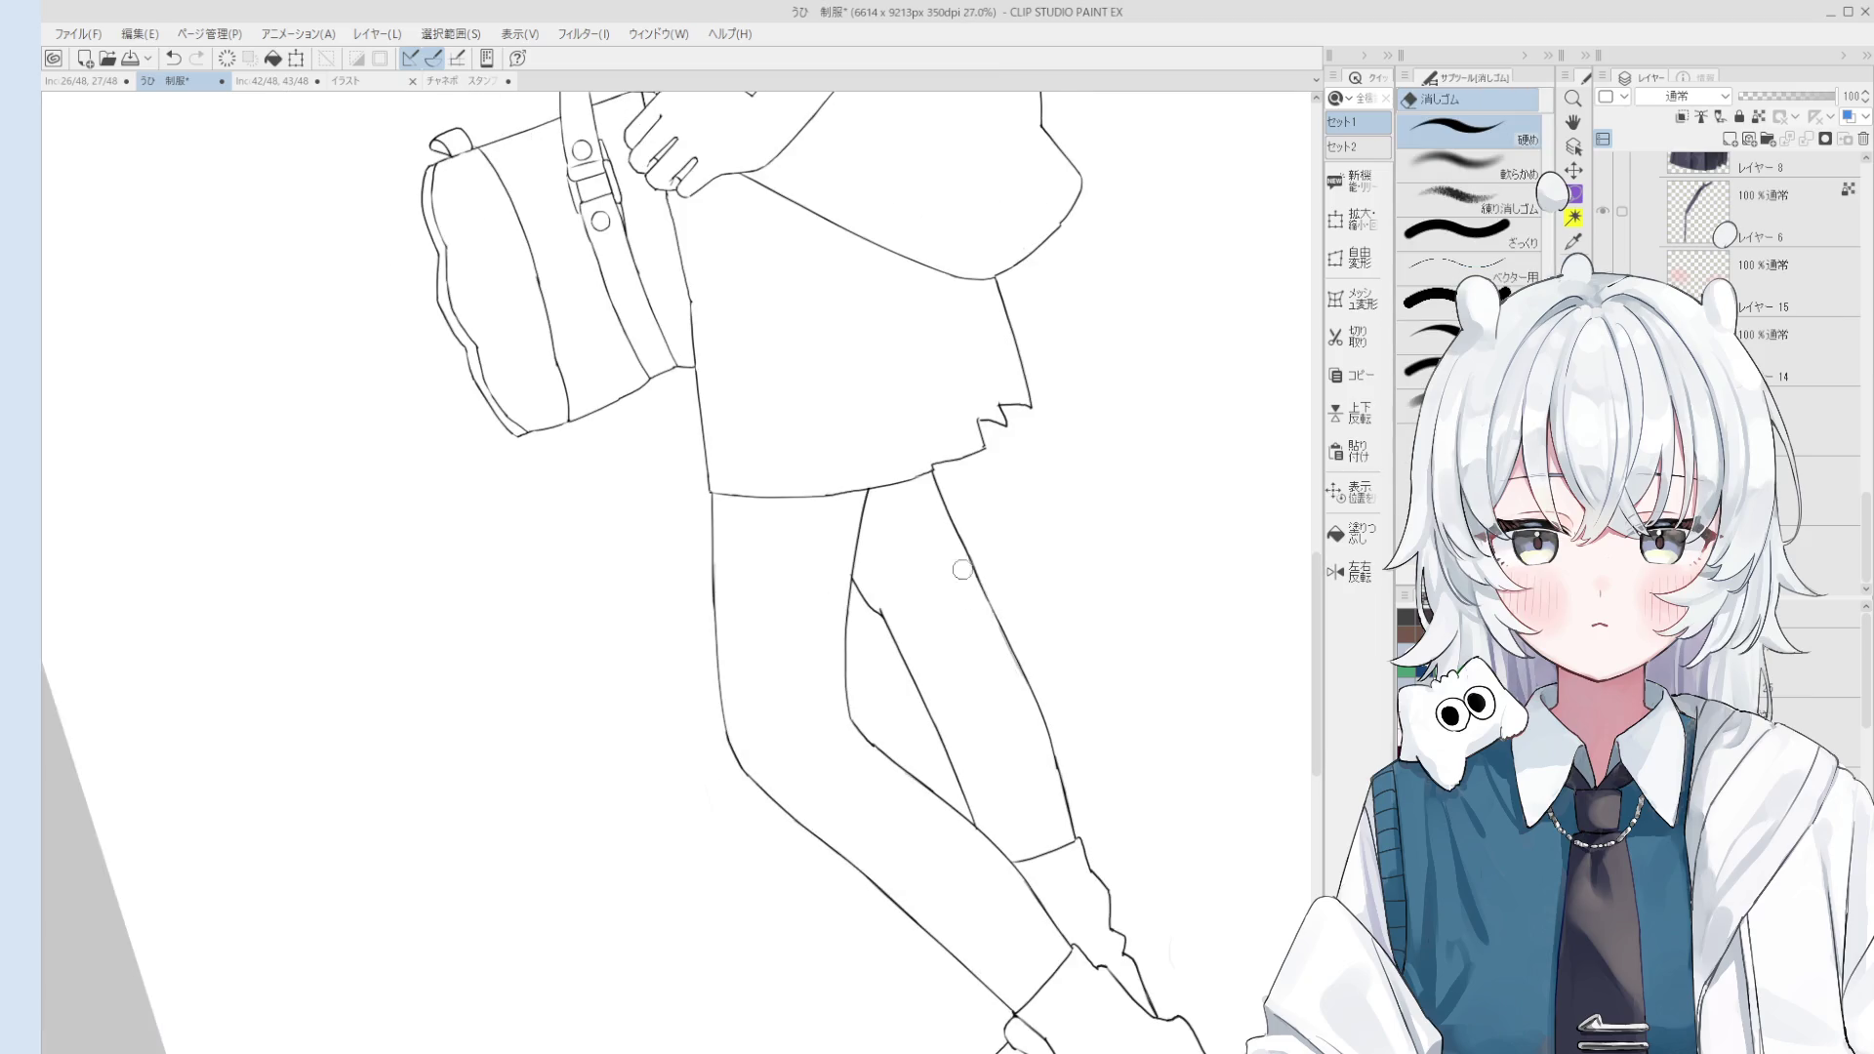
scroll(961, 569, "down", 2)
scroll(967, 576, "up", 2)
key("p")
key("ctrl+z")
left_click_drag(971, 581, 1020, 664)
key("ctrl+z")
Step: Redraw the erased leg line segment several times until it looks right
key("e")
key("p")
key("ctrl+z")
left_click_drag(974, 578, 1025, 683)
key("ctrl+z")
left_click_drag(975, 578, 1025, 684)
key("ctrl+z")
left_click_drag(974, 578, 1025, 684)
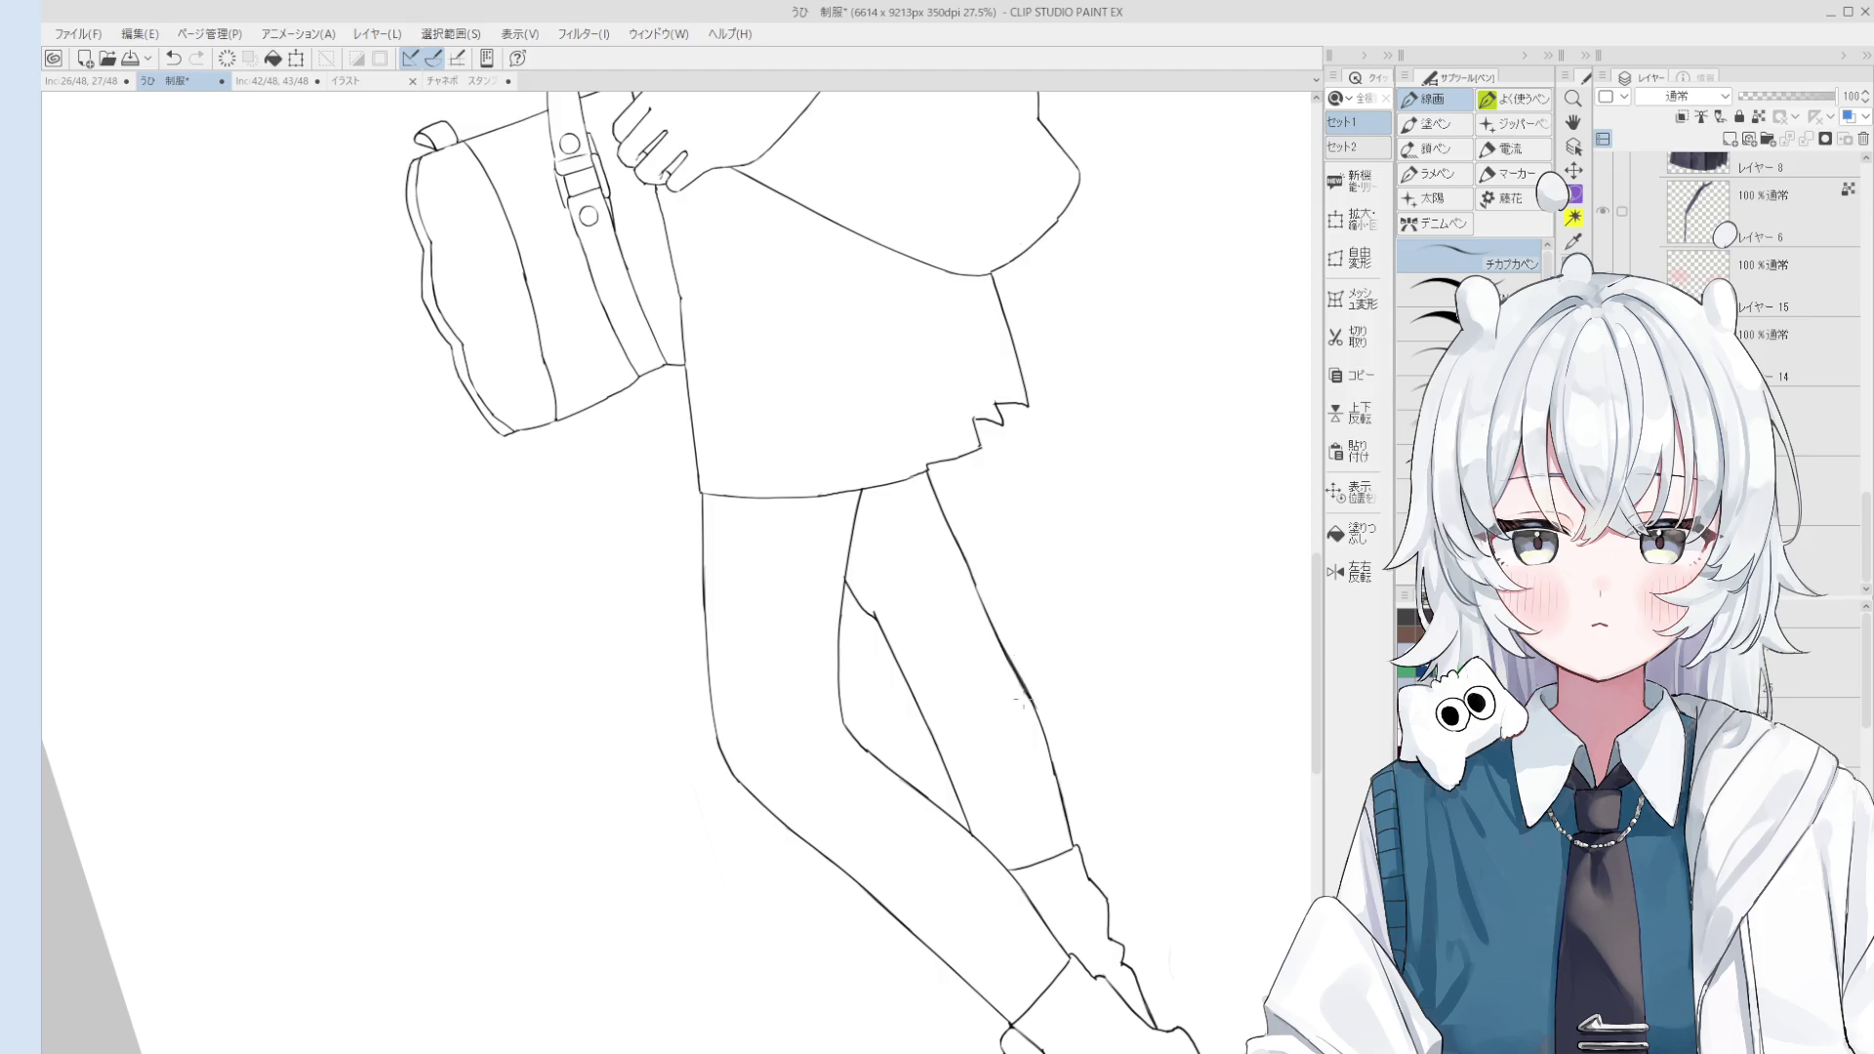
key("e")
key("p")
scroll(1070, 731, "down", 3)
scroll(1070, 730, "up", 2)
scroll(1033, 682, "up", 2)
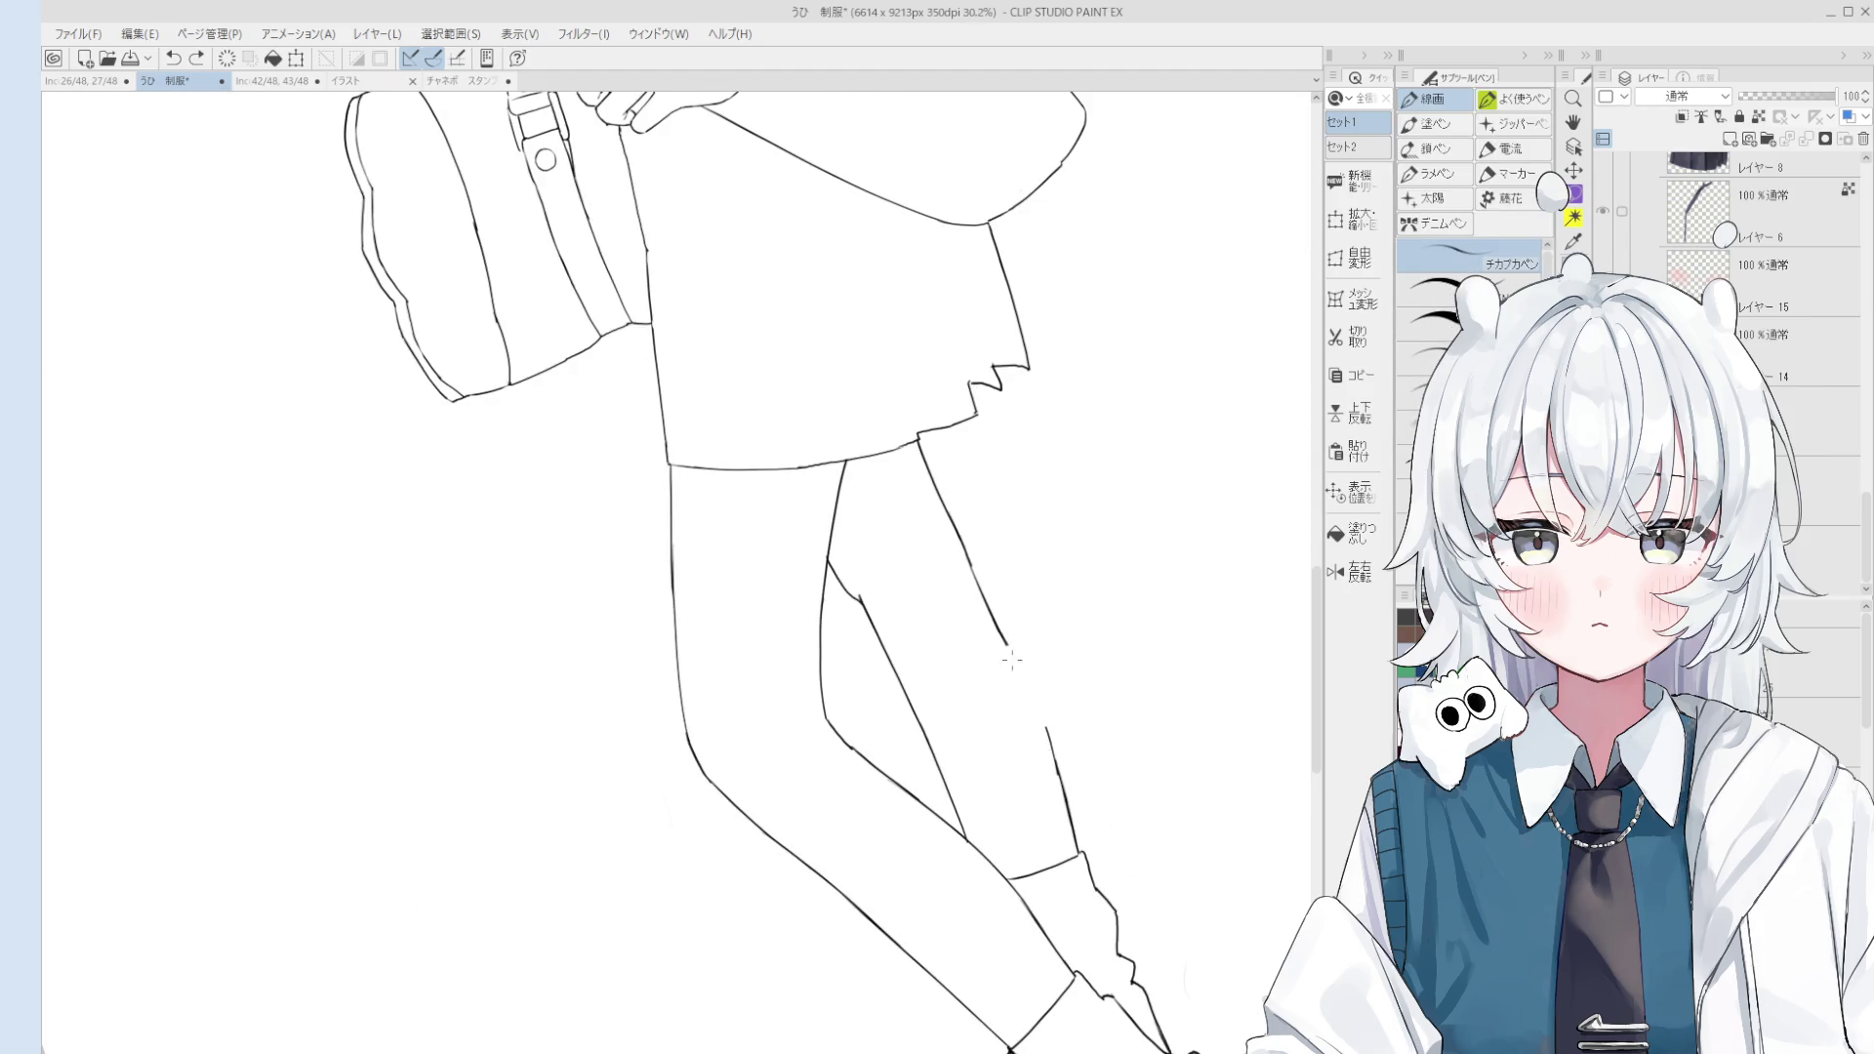
Step: Bridge the remaining gap in the right leg contour so the outline is unbroken
left_click_drag(981, 586, 1046, 730)
key("ctrl+z")
left_click_drag(1006, 644, 1026, 693)
key("ctrl+z")
scroll(1027, 691, "down", 2)
key("e")
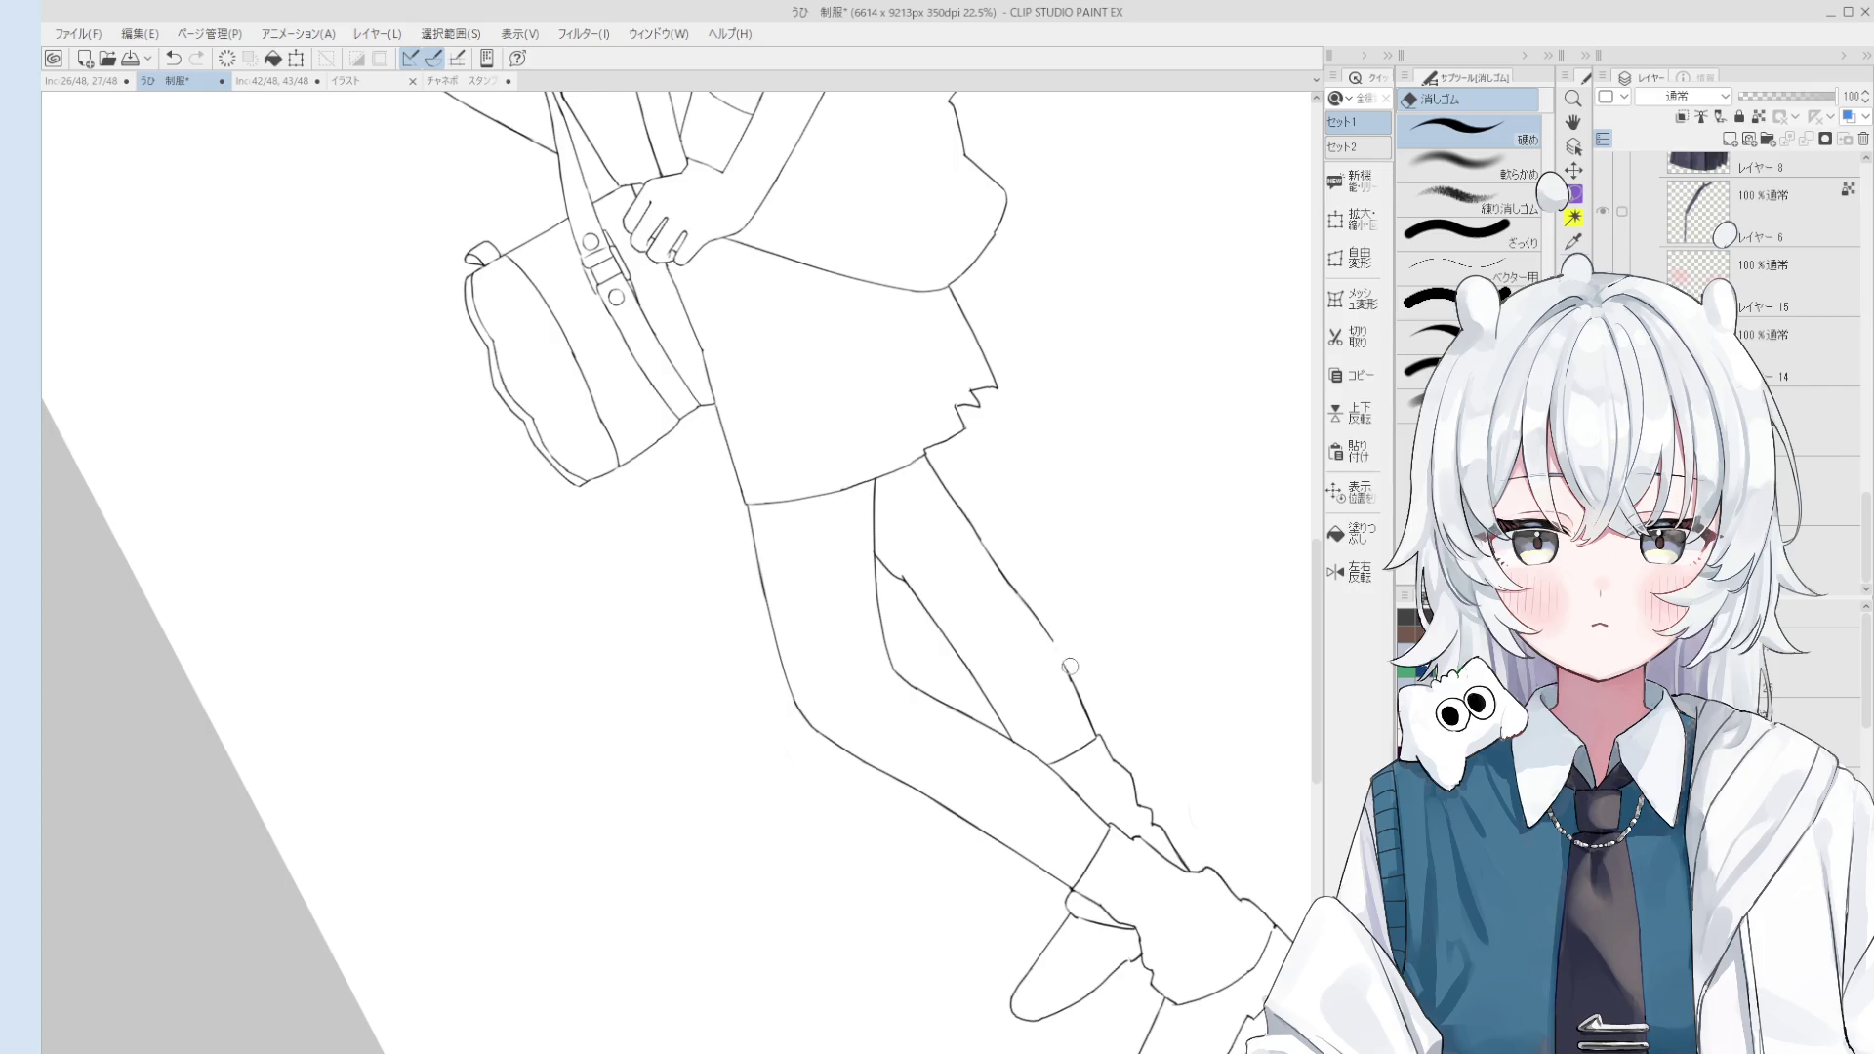
scroll(1071, 656, "up", 3)
key("p")
key("ctrl+z")
left_click_drag(1037, 606, 1083, 695)
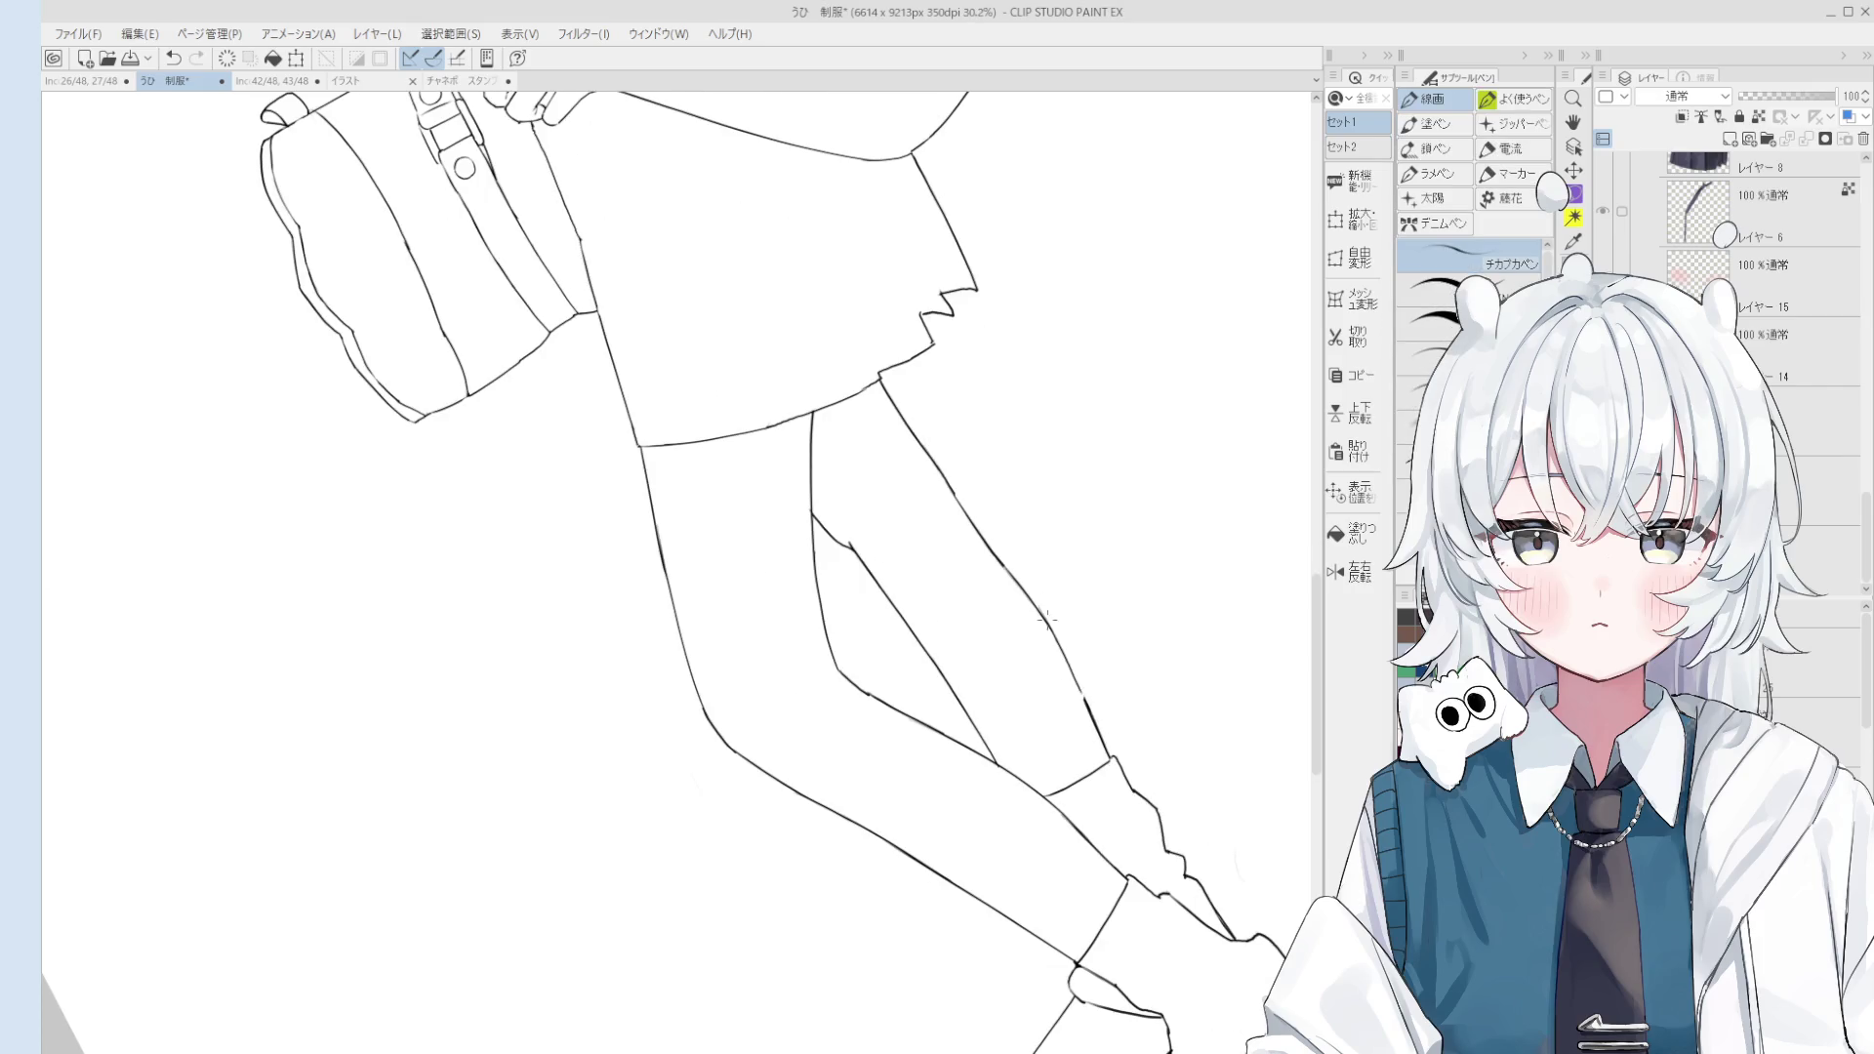
scroll(1035, 722, "down", 1)
key("h")
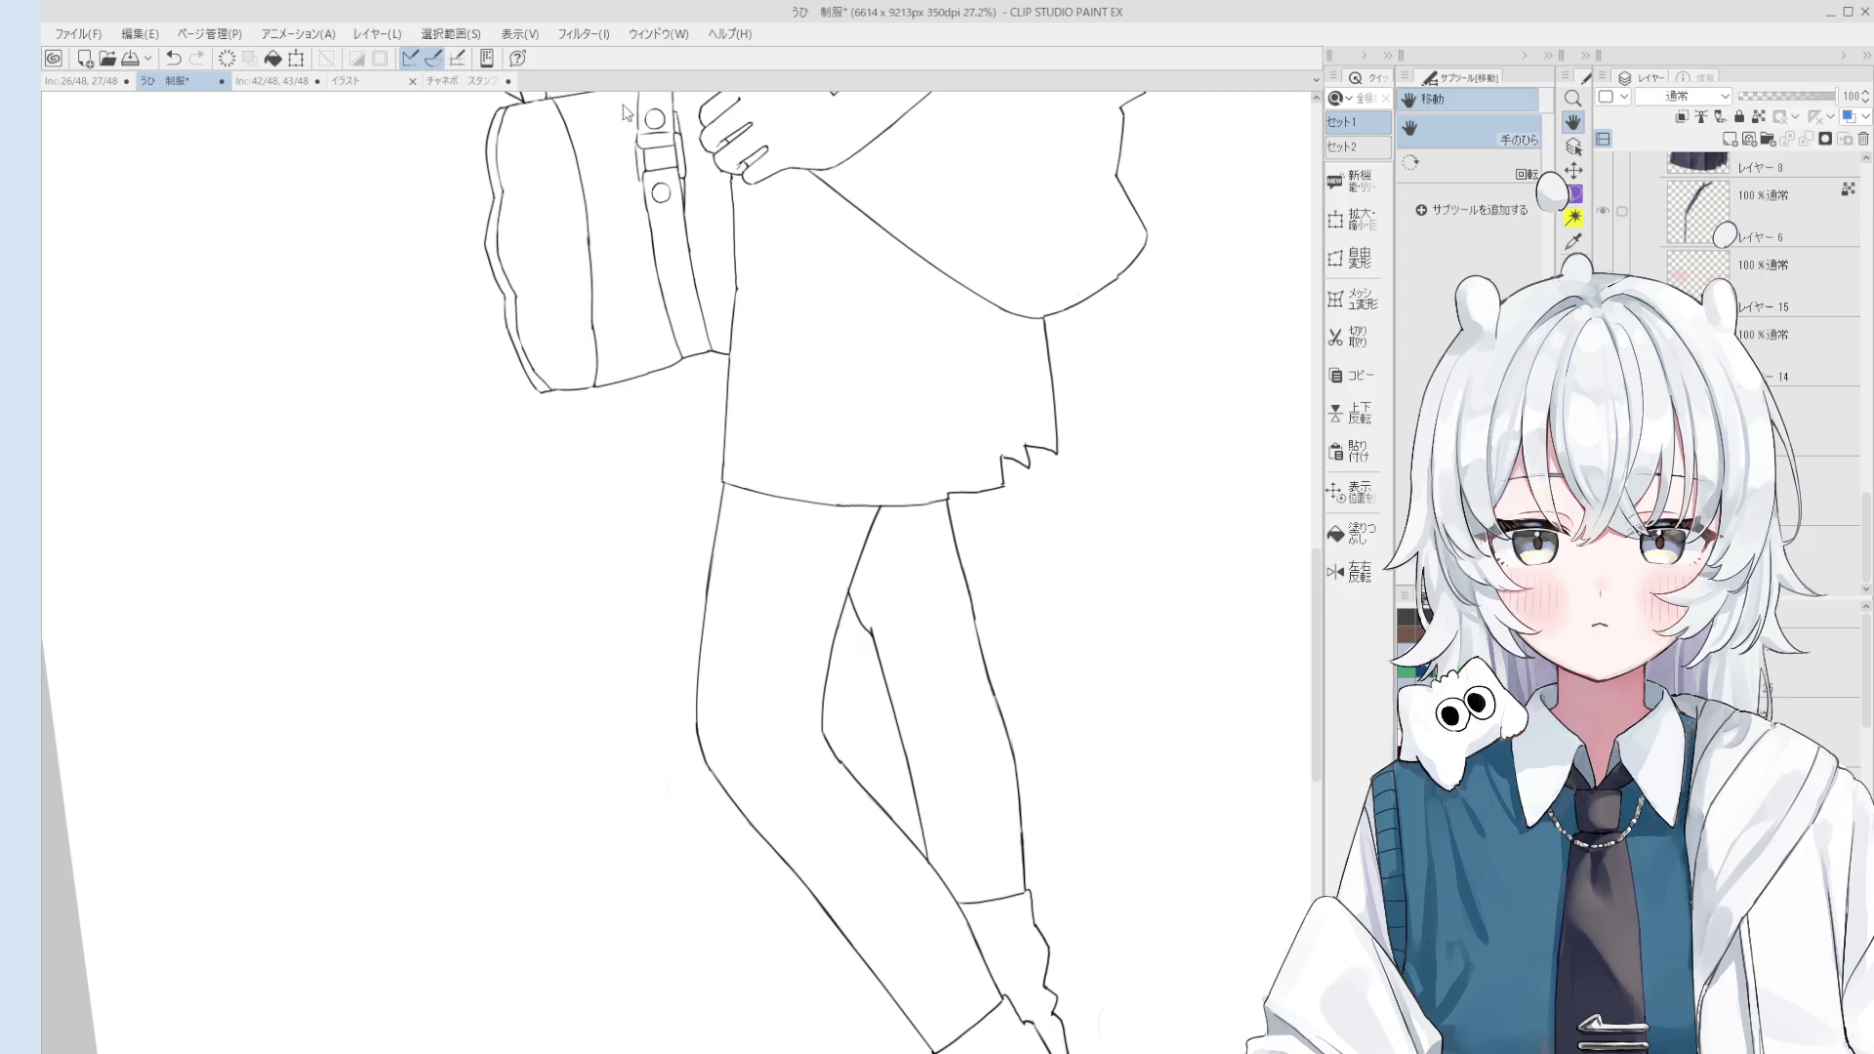
left_click(470, 83)
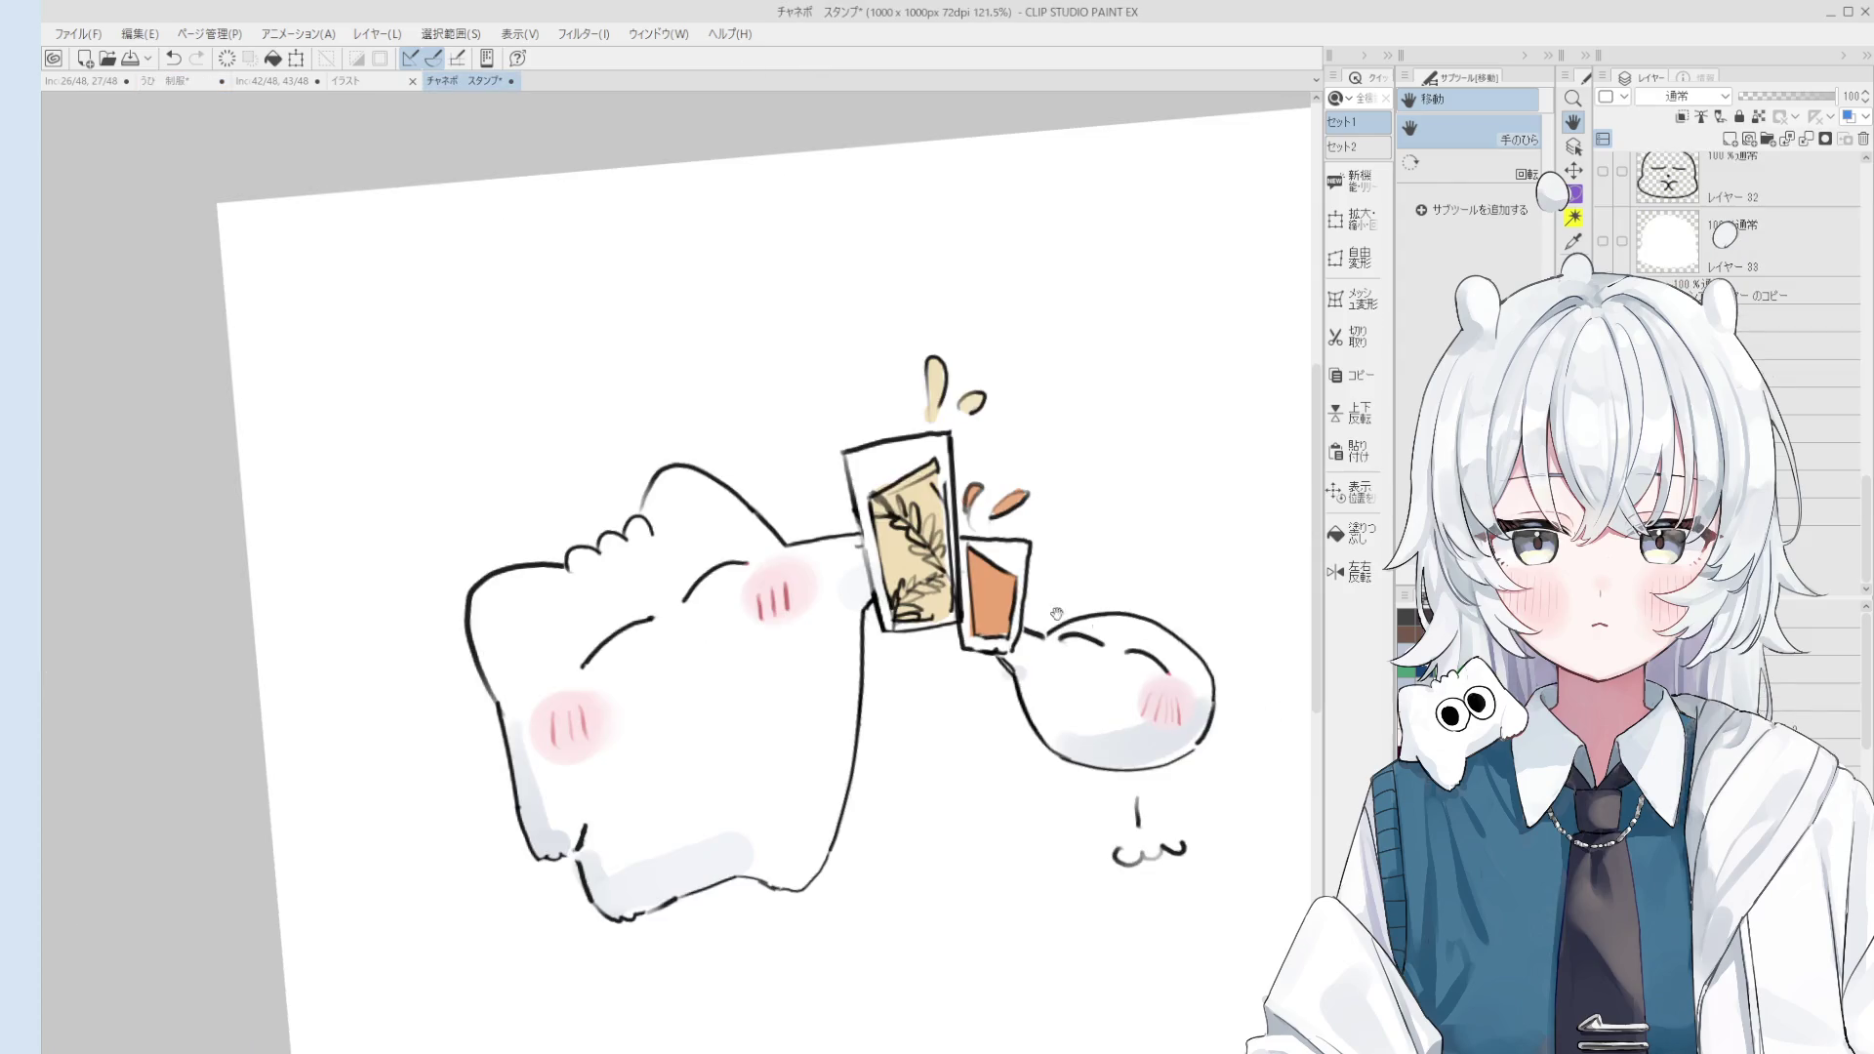
scroll(839, 546, "up", 1)
scroll(840, 545, "down", 3)
scroll(840, 545, "down", 1)
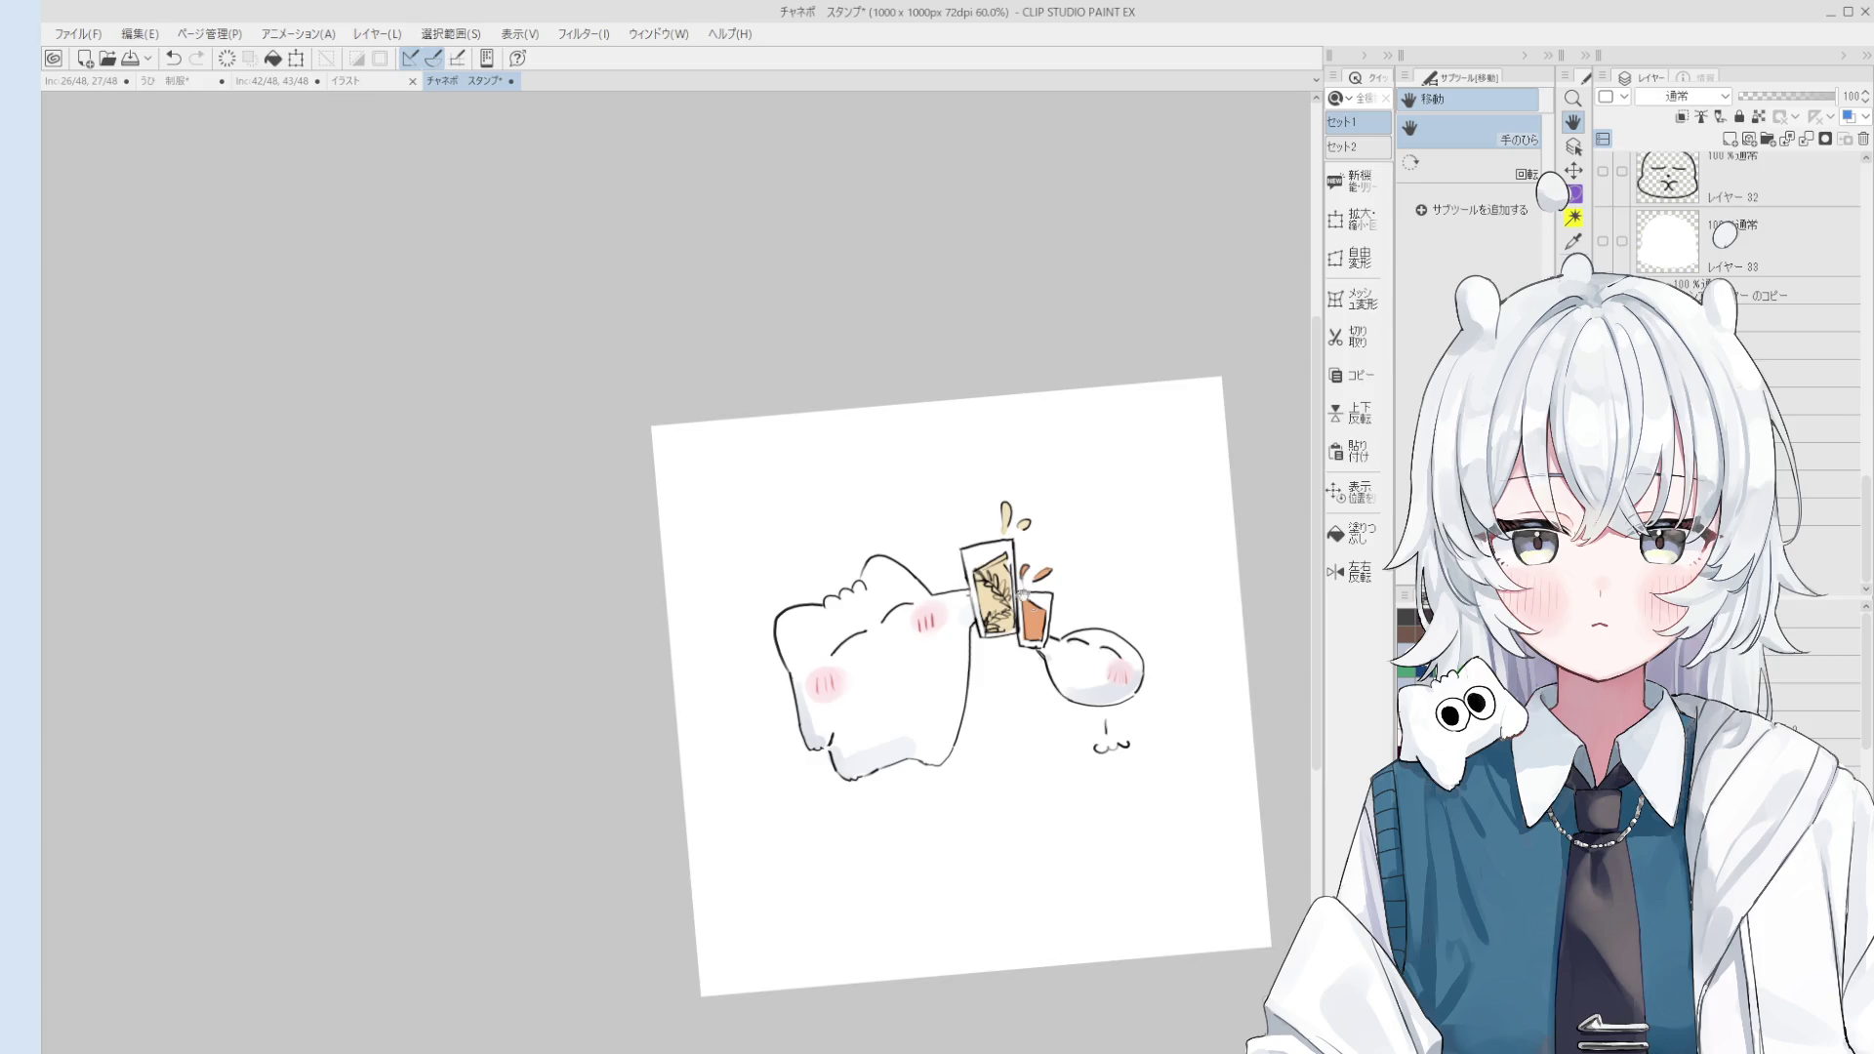
scroll(1105, 656, "up", 3)
scroll(1105, 656, "up", 1)
left_click_drag(1135, 580, 1088, 446)
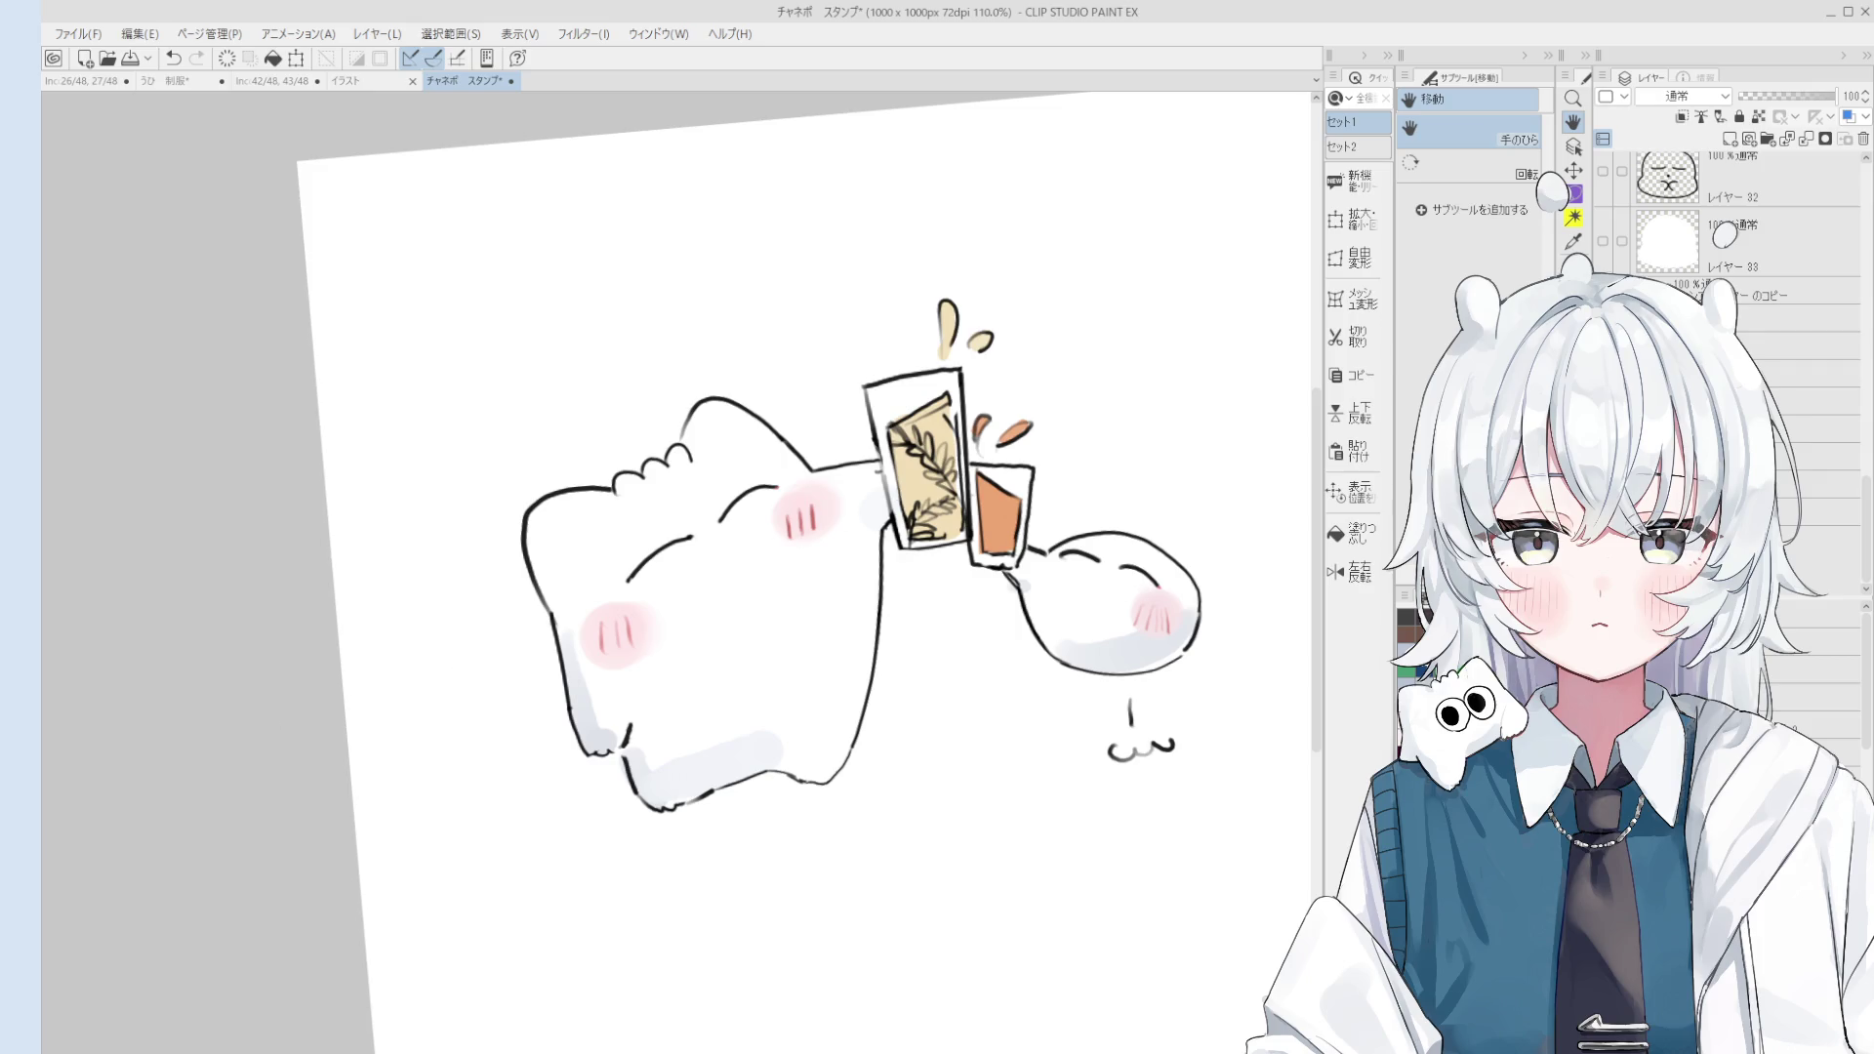
left_click(356, 81)
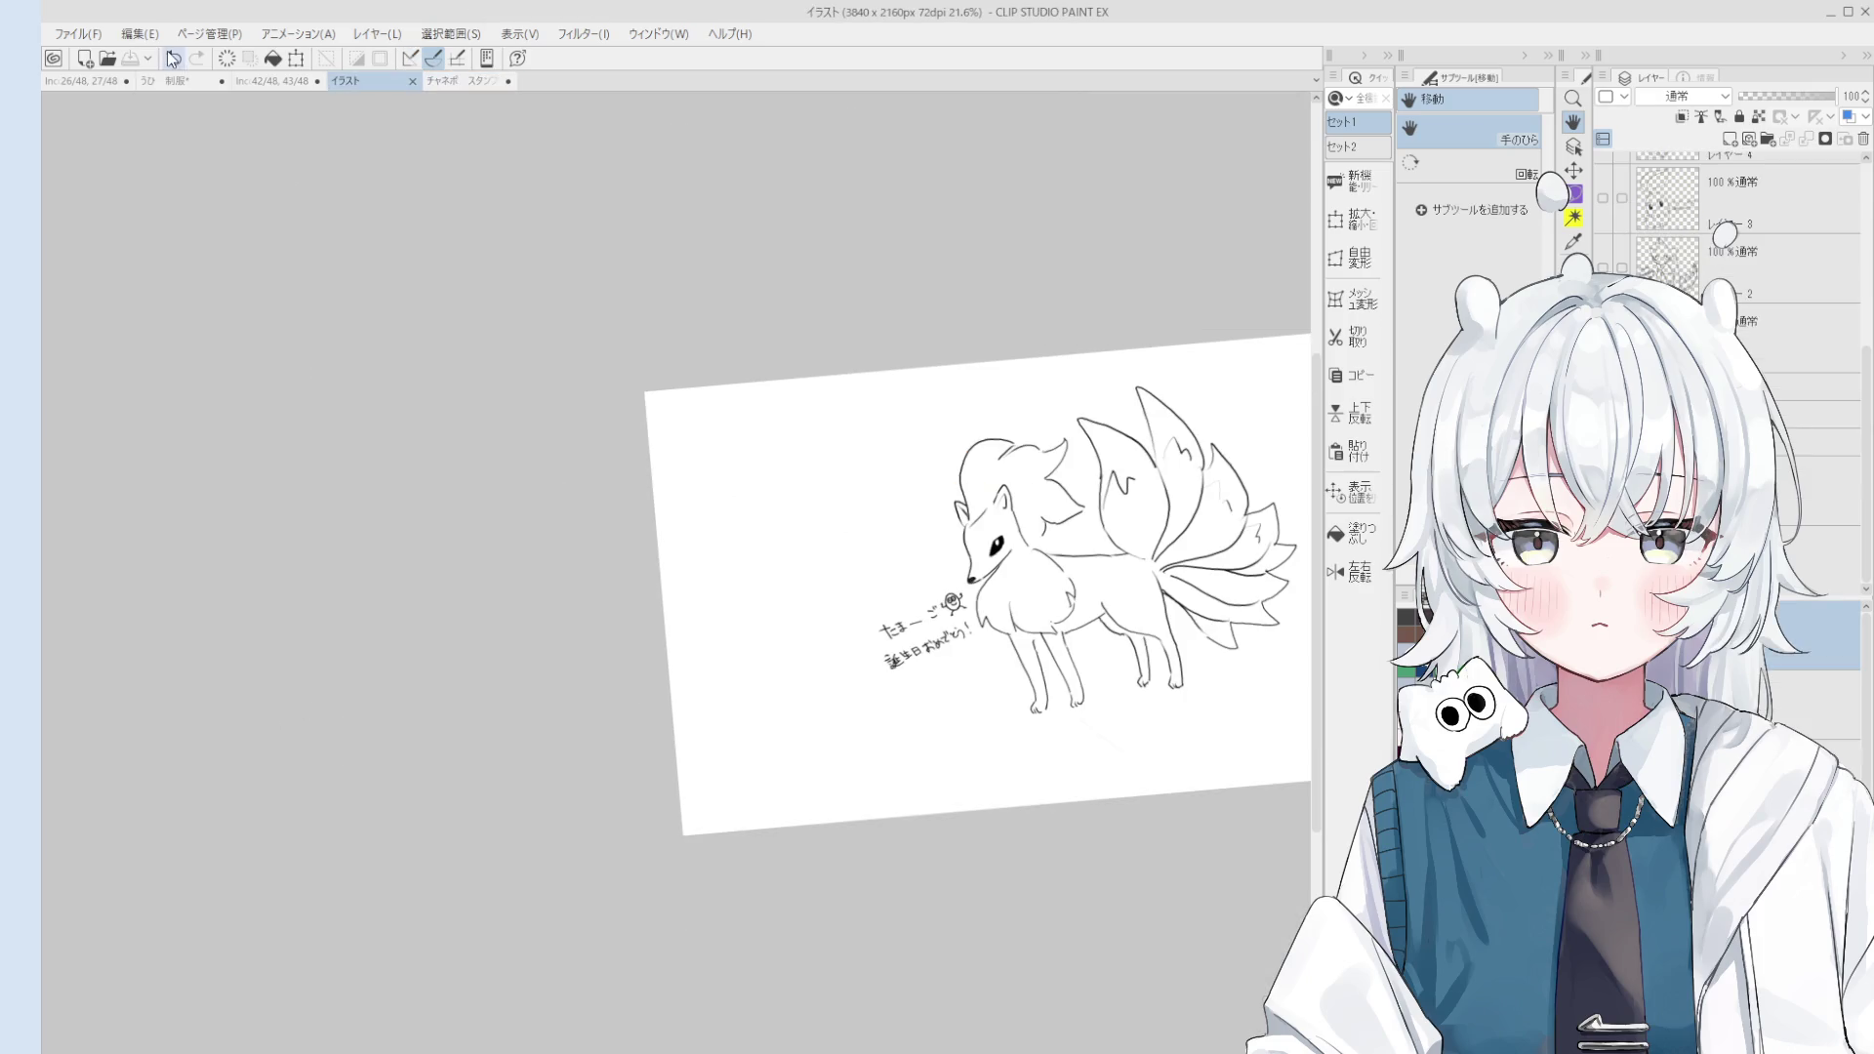
left_click(270, 90)
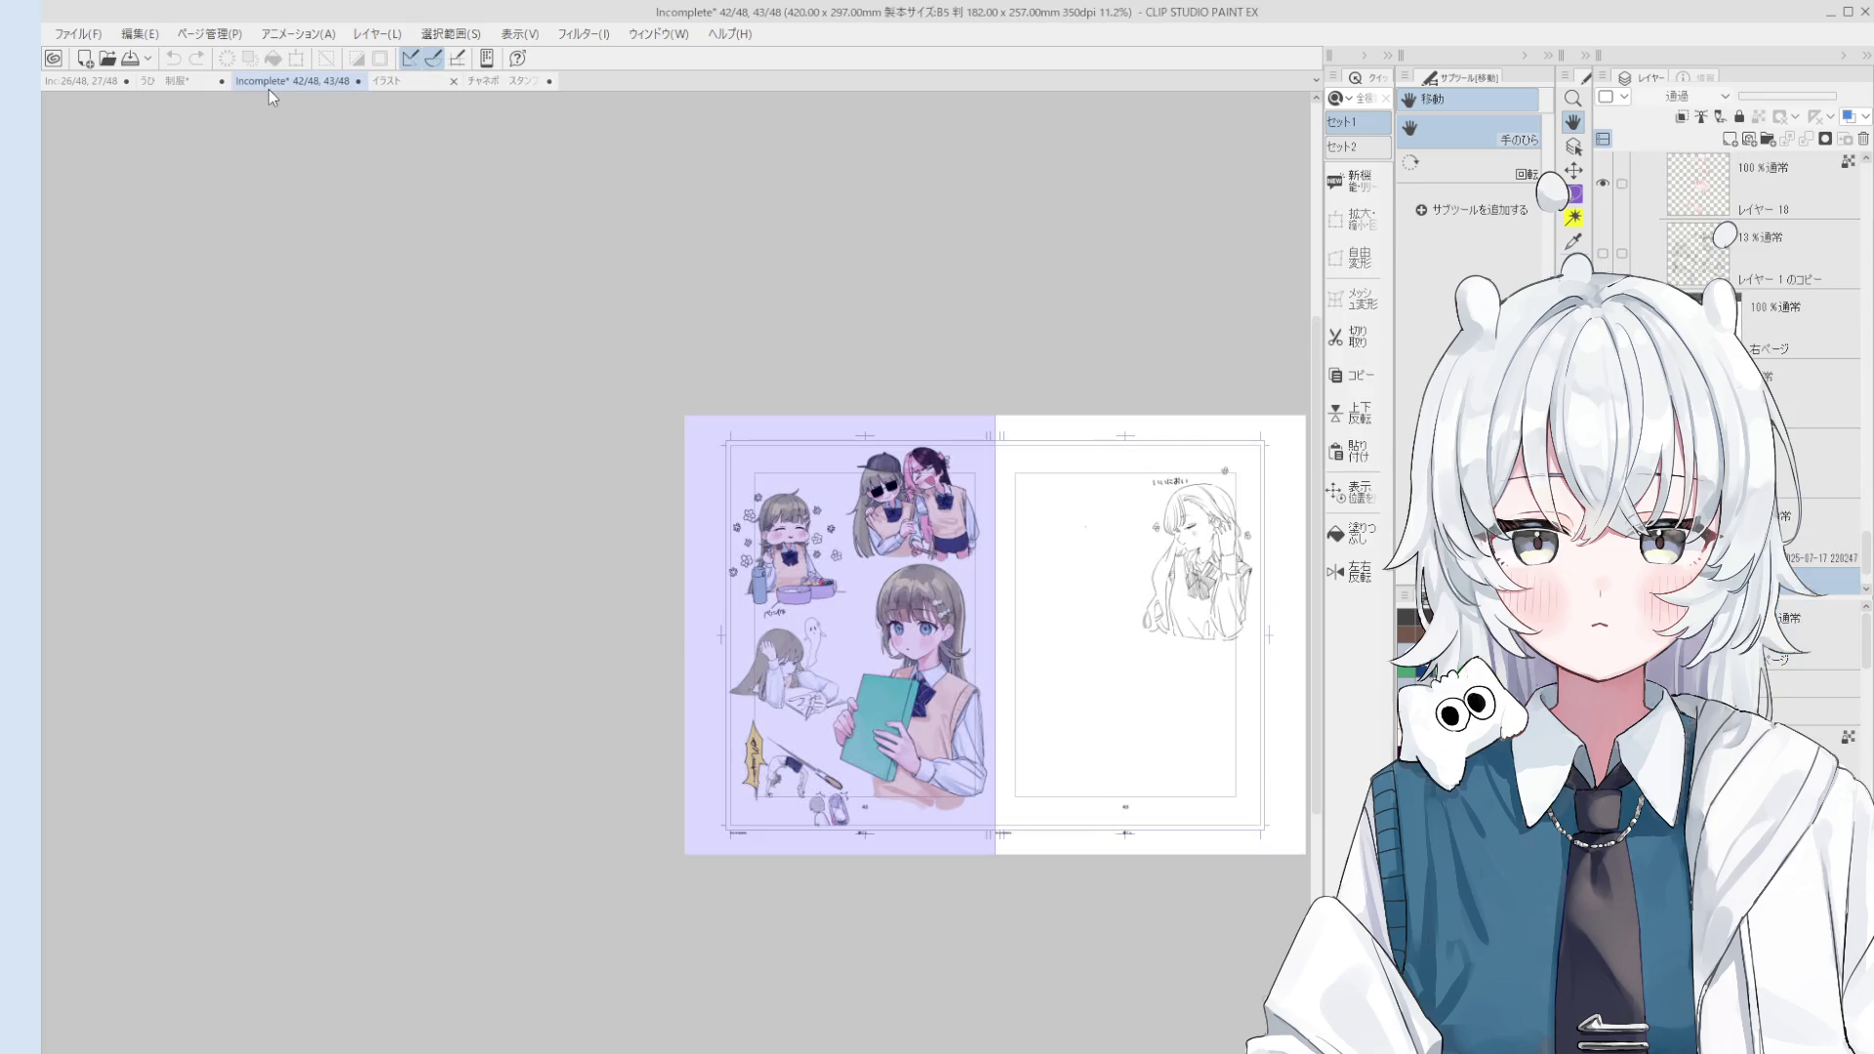
left_click(197, 80)
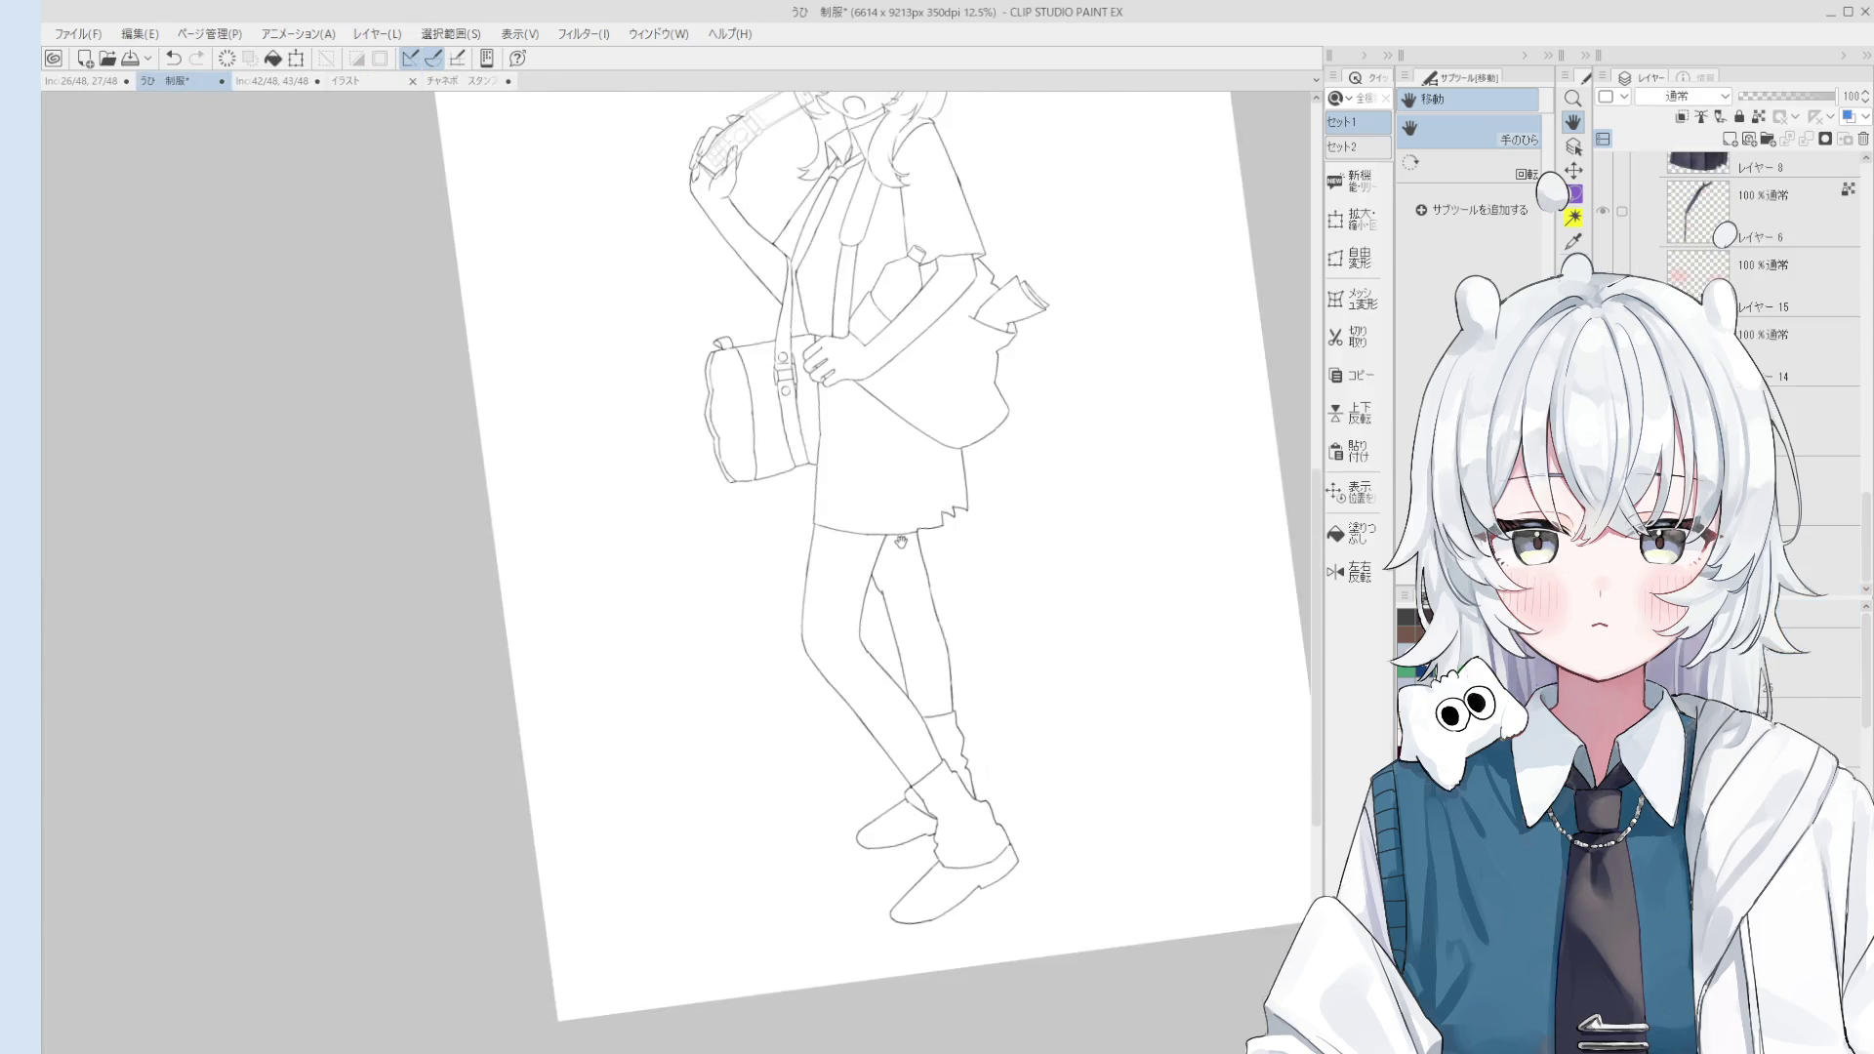
scroll(901, 540, "down", 1)
scroll(901, 541, "down", 1)
left_click_drag(972, 574, 981, 536)
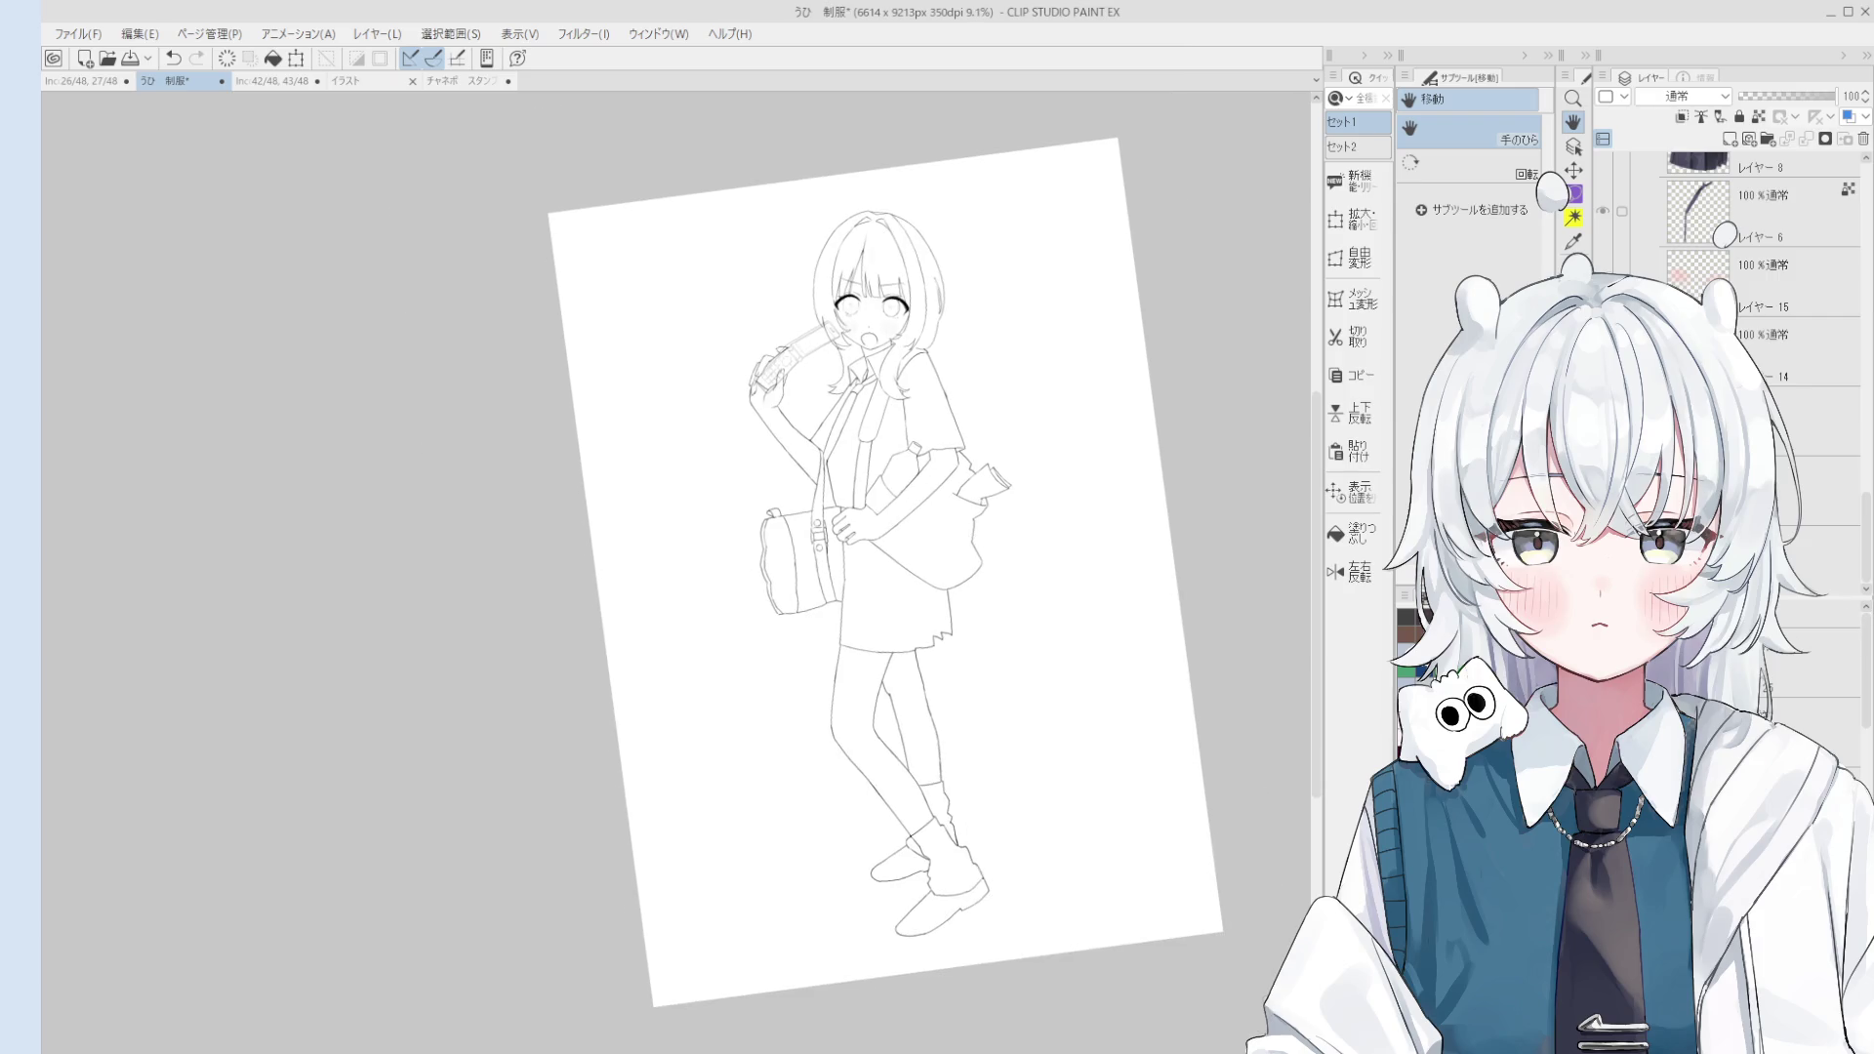
Step: Hide the clean body, face and phone line art
key("Delete")
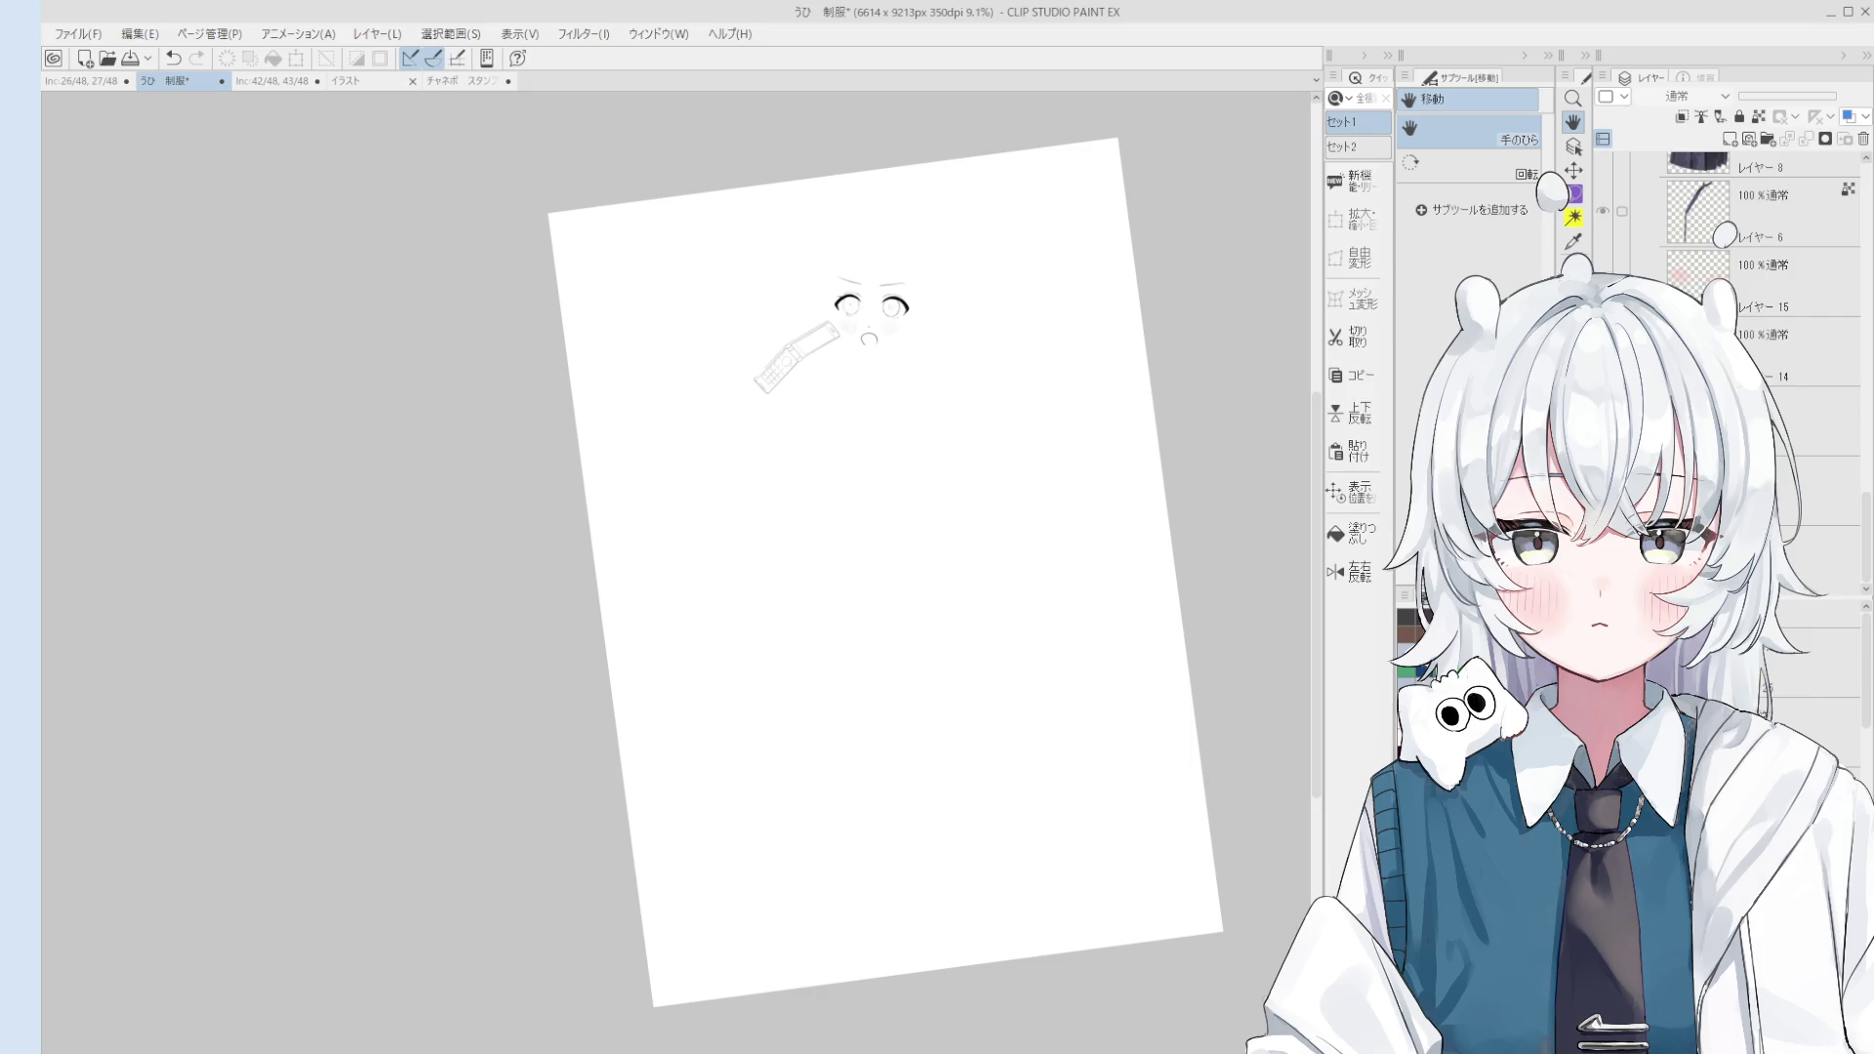
key("ctrl+z")
key("Delete")
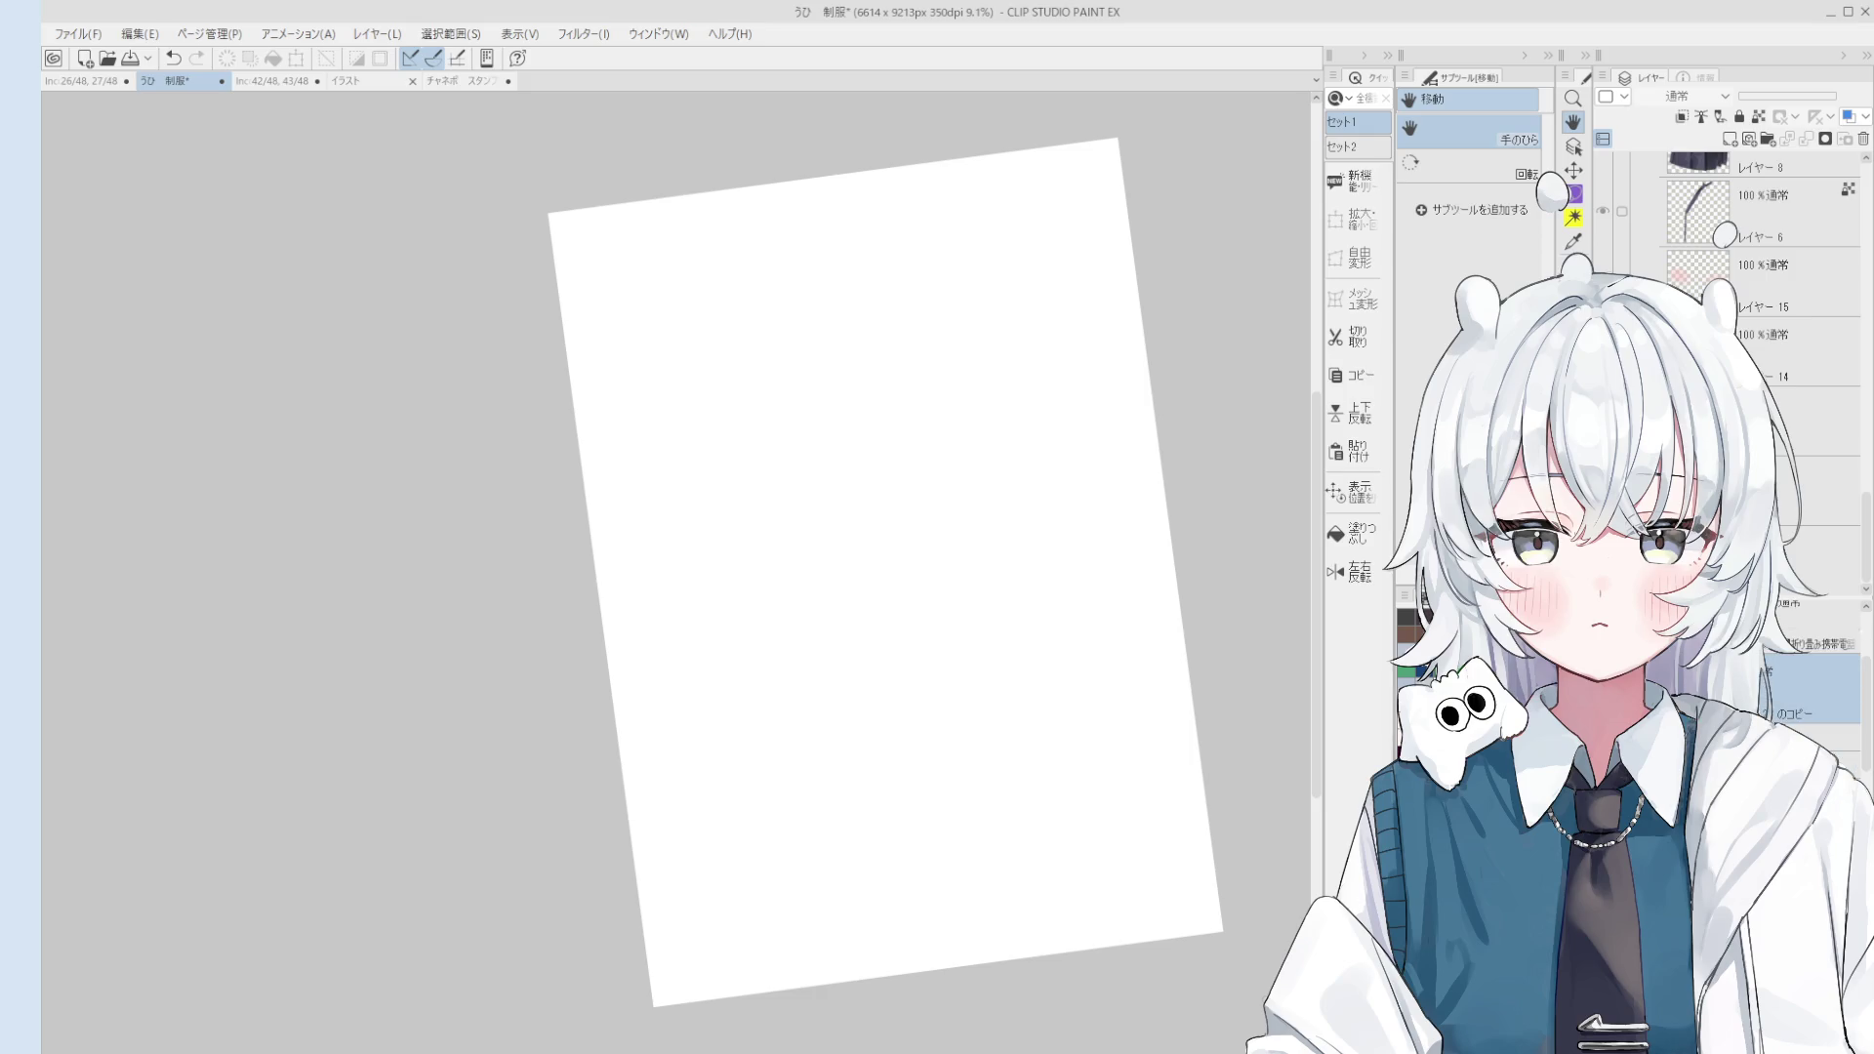
Step: Show the rough sketch lines, keeping the colour rough hidden, and frame the whole sketch
left_click(1603, 210)
left_click(1603, 211)
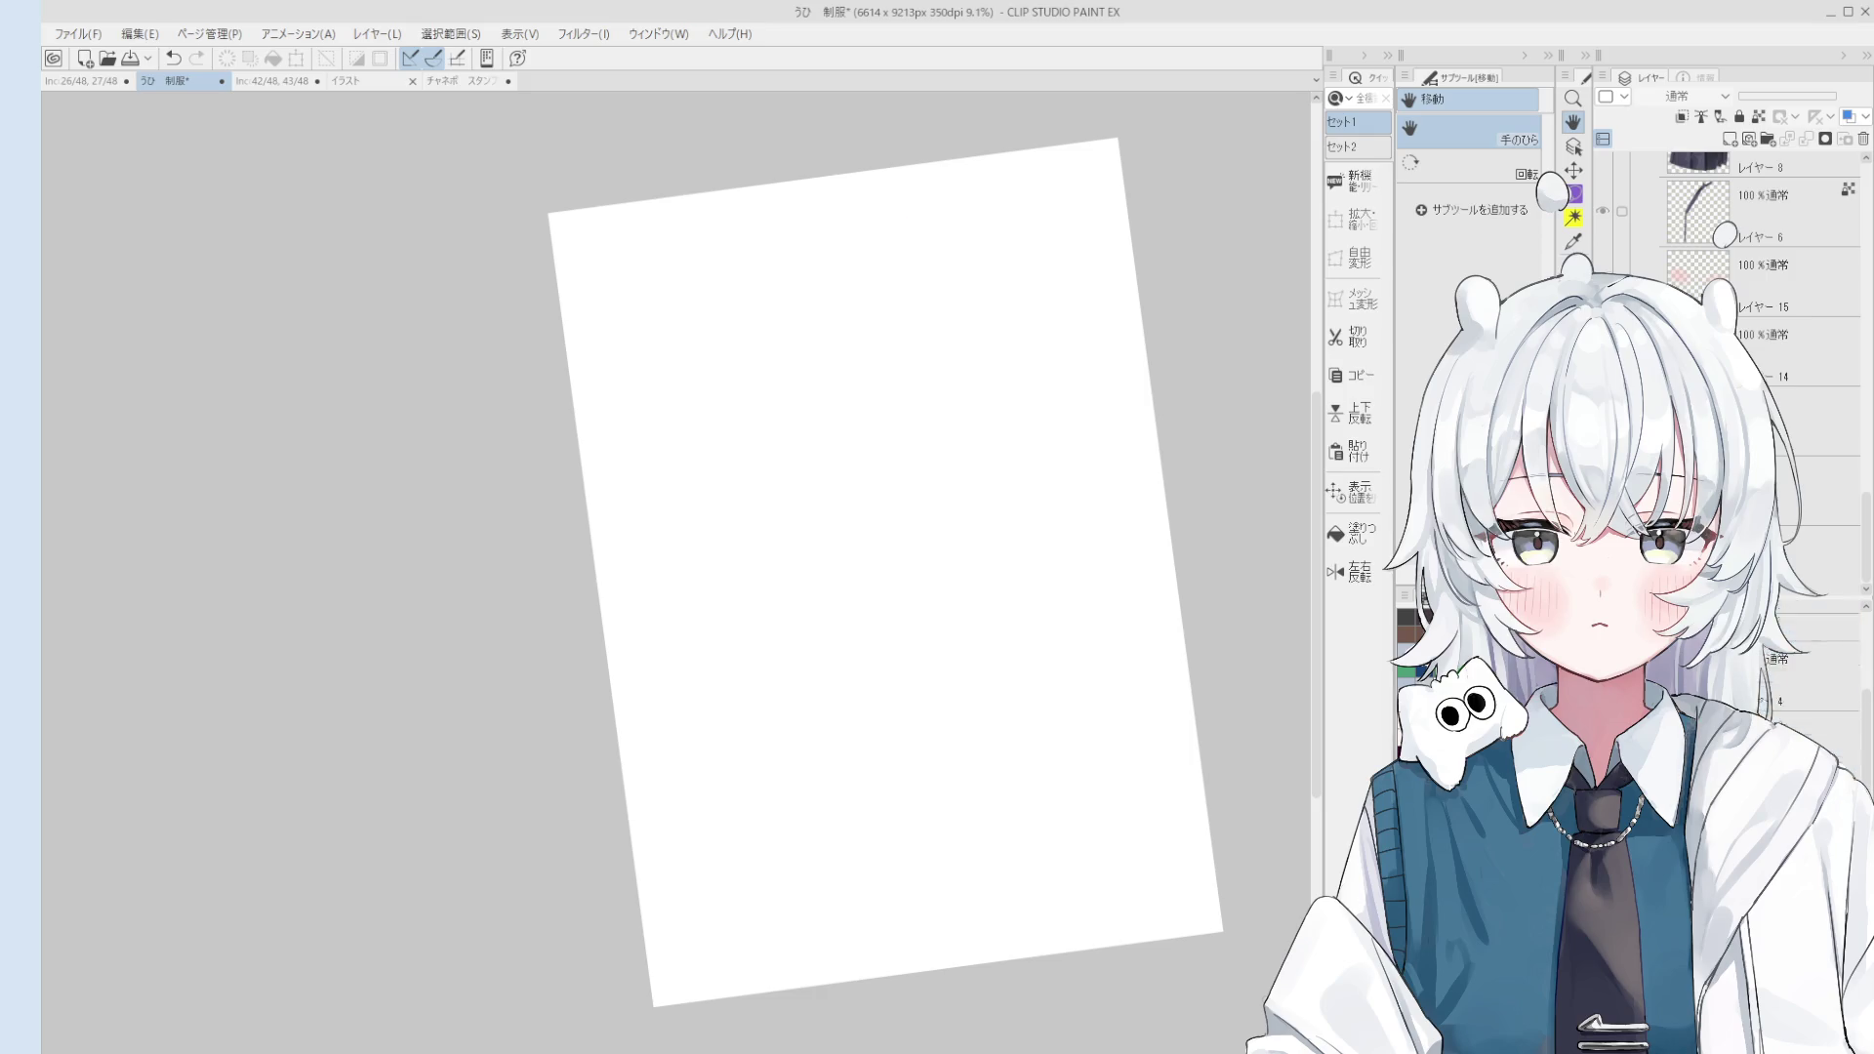
scroll(1806, 664, "down", 2)
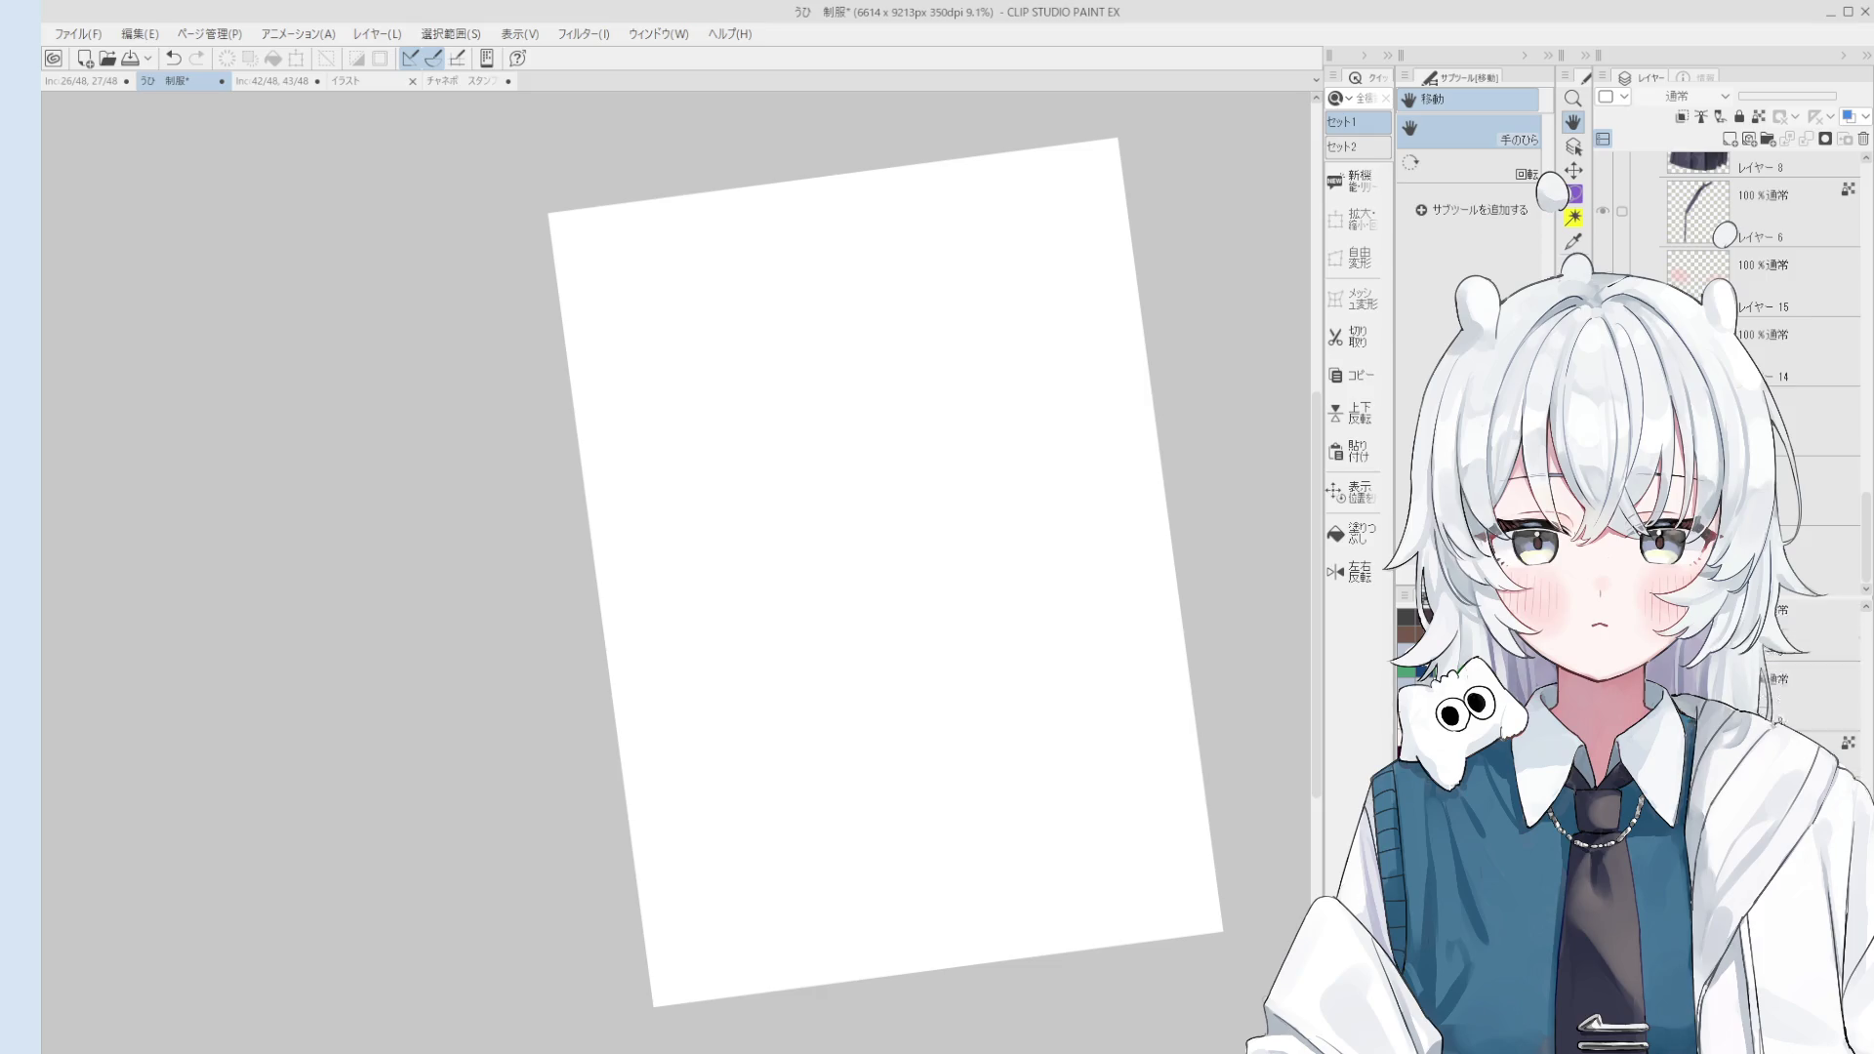
left_click(1603, 281)
mouse_move(1074, 801)
left_mouse_down()
mouse_move(1170, 757)
mouse_move(1004, 870)
mouse_move(1025, 648)
mouse_move(1004, 744)
left_mouse_up()
scroll(1169, 756, "down", 1)
scroll(1025, 640, "up", 1)
scroll(1036, 651, "up", 1)
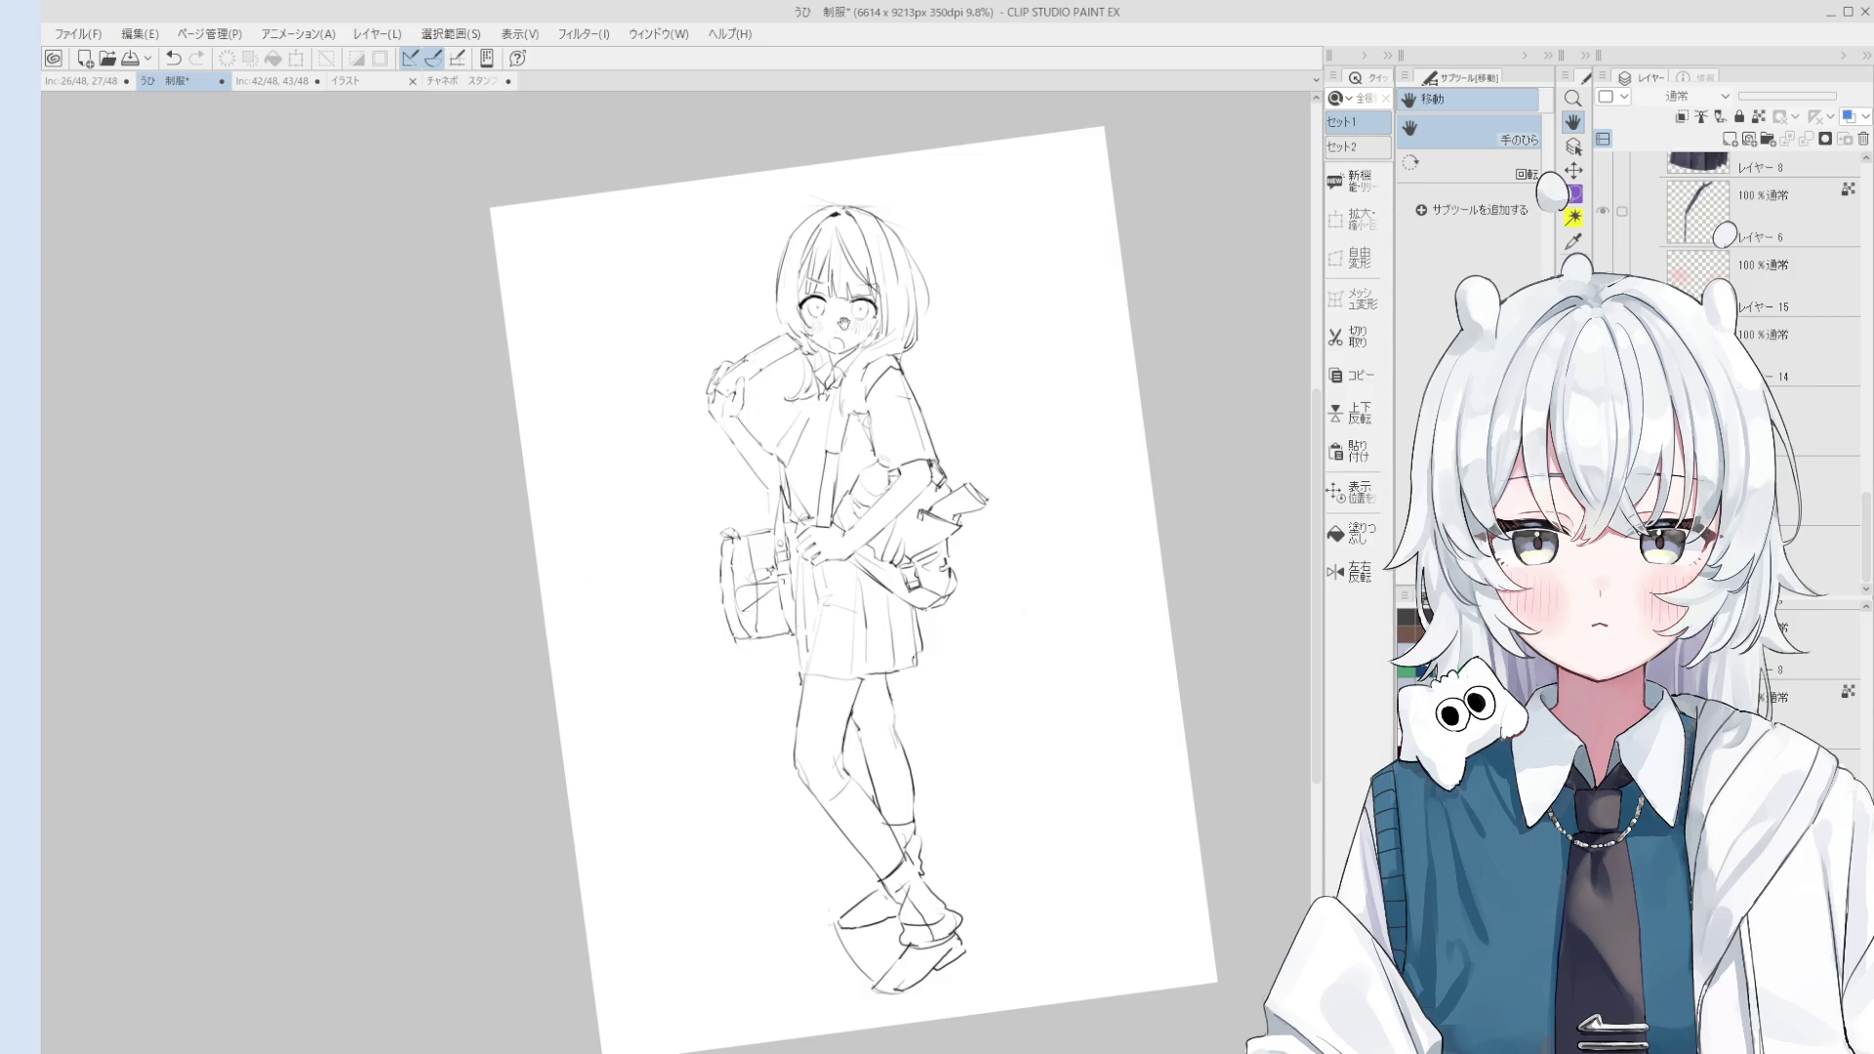
Step: Turn on visibility of the カラーラフ folder in the Layer panel
scroll(879, 352, "up", 1)
scroll(908, 356, "up", 1)
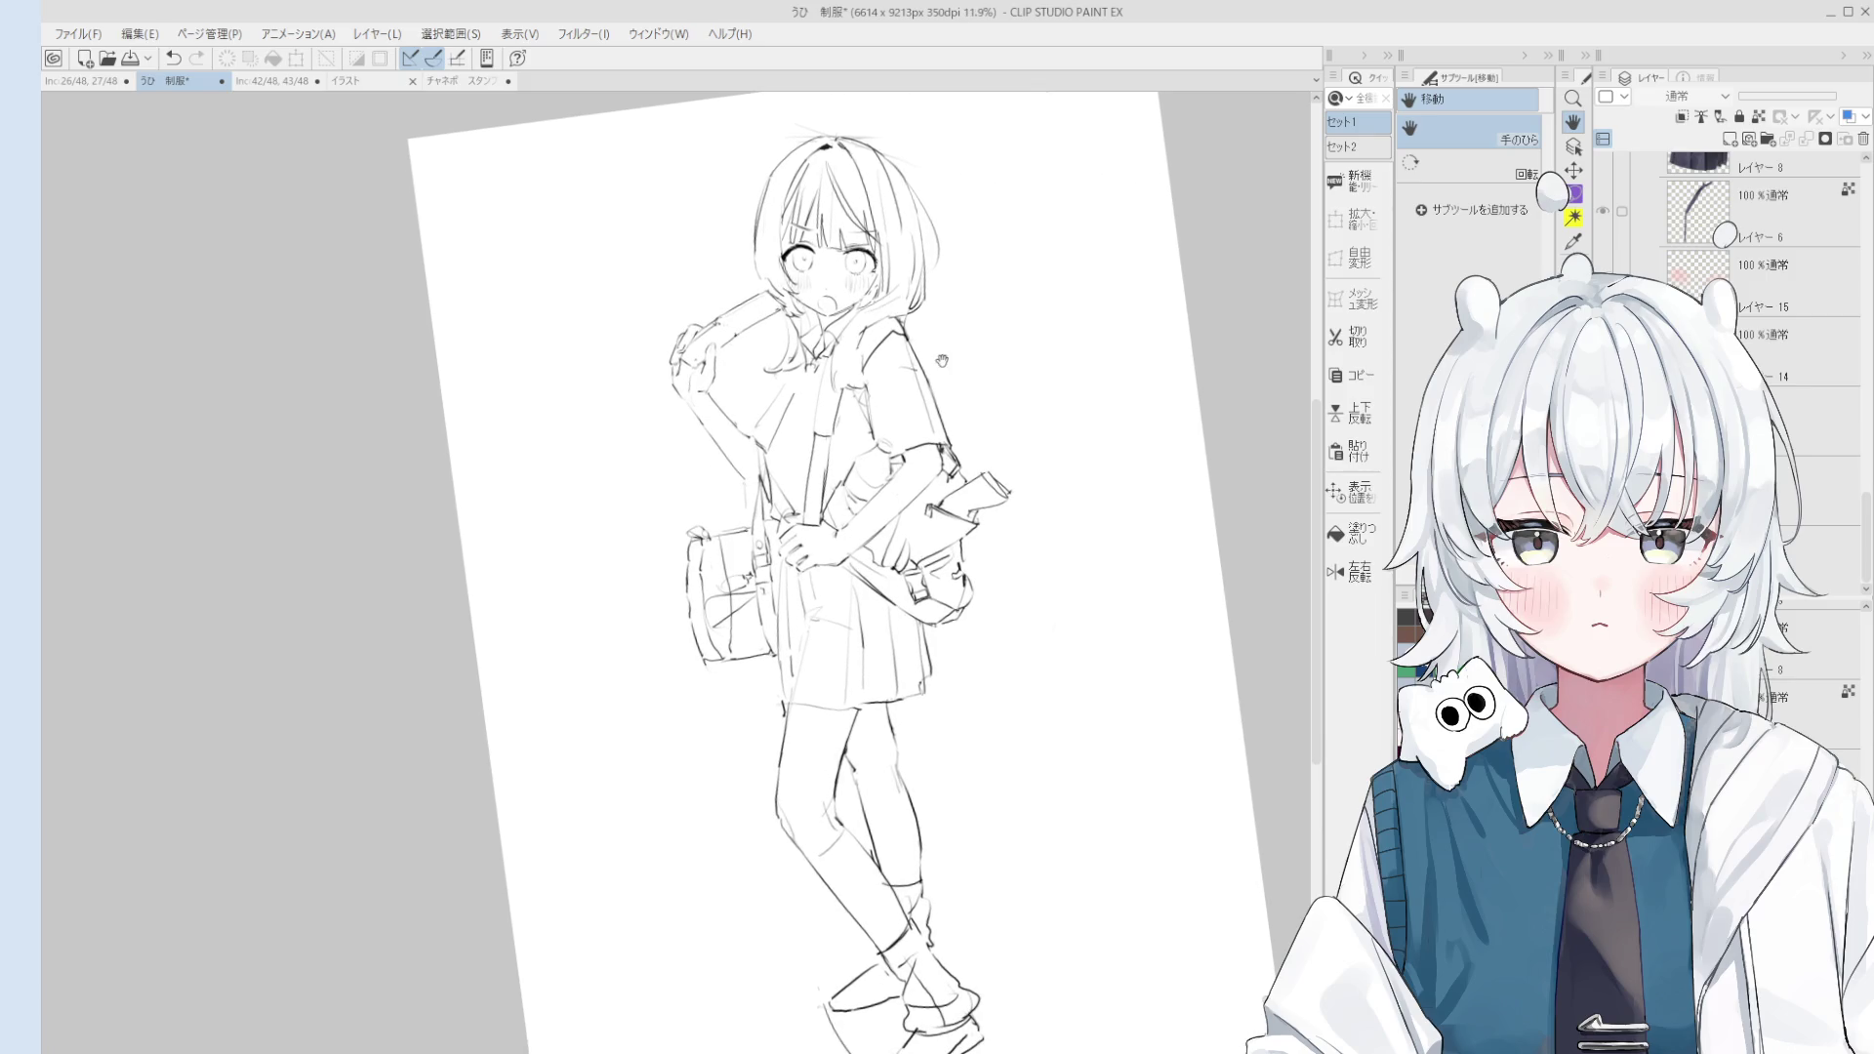
scroll(1757, 244, "up", 1)
scroll(1806, 663, "up", 1)
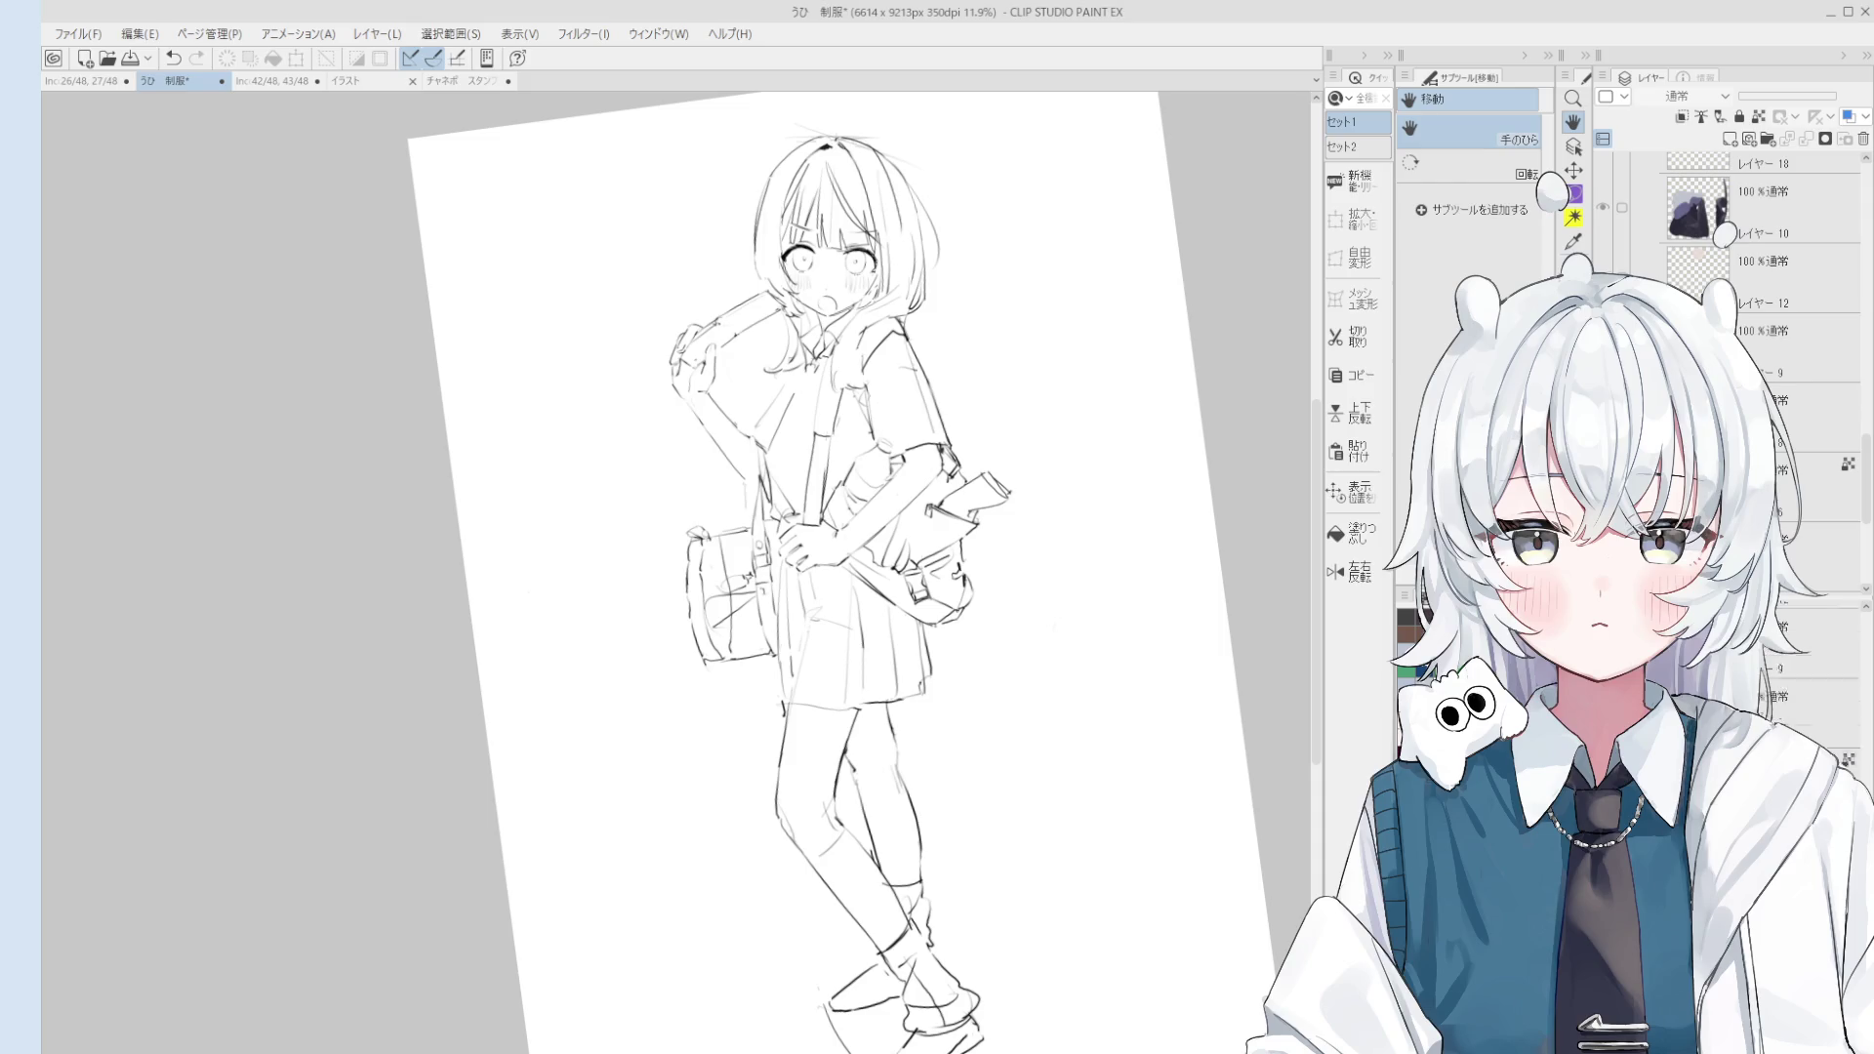
scroll(1816, 703, "down", 2)
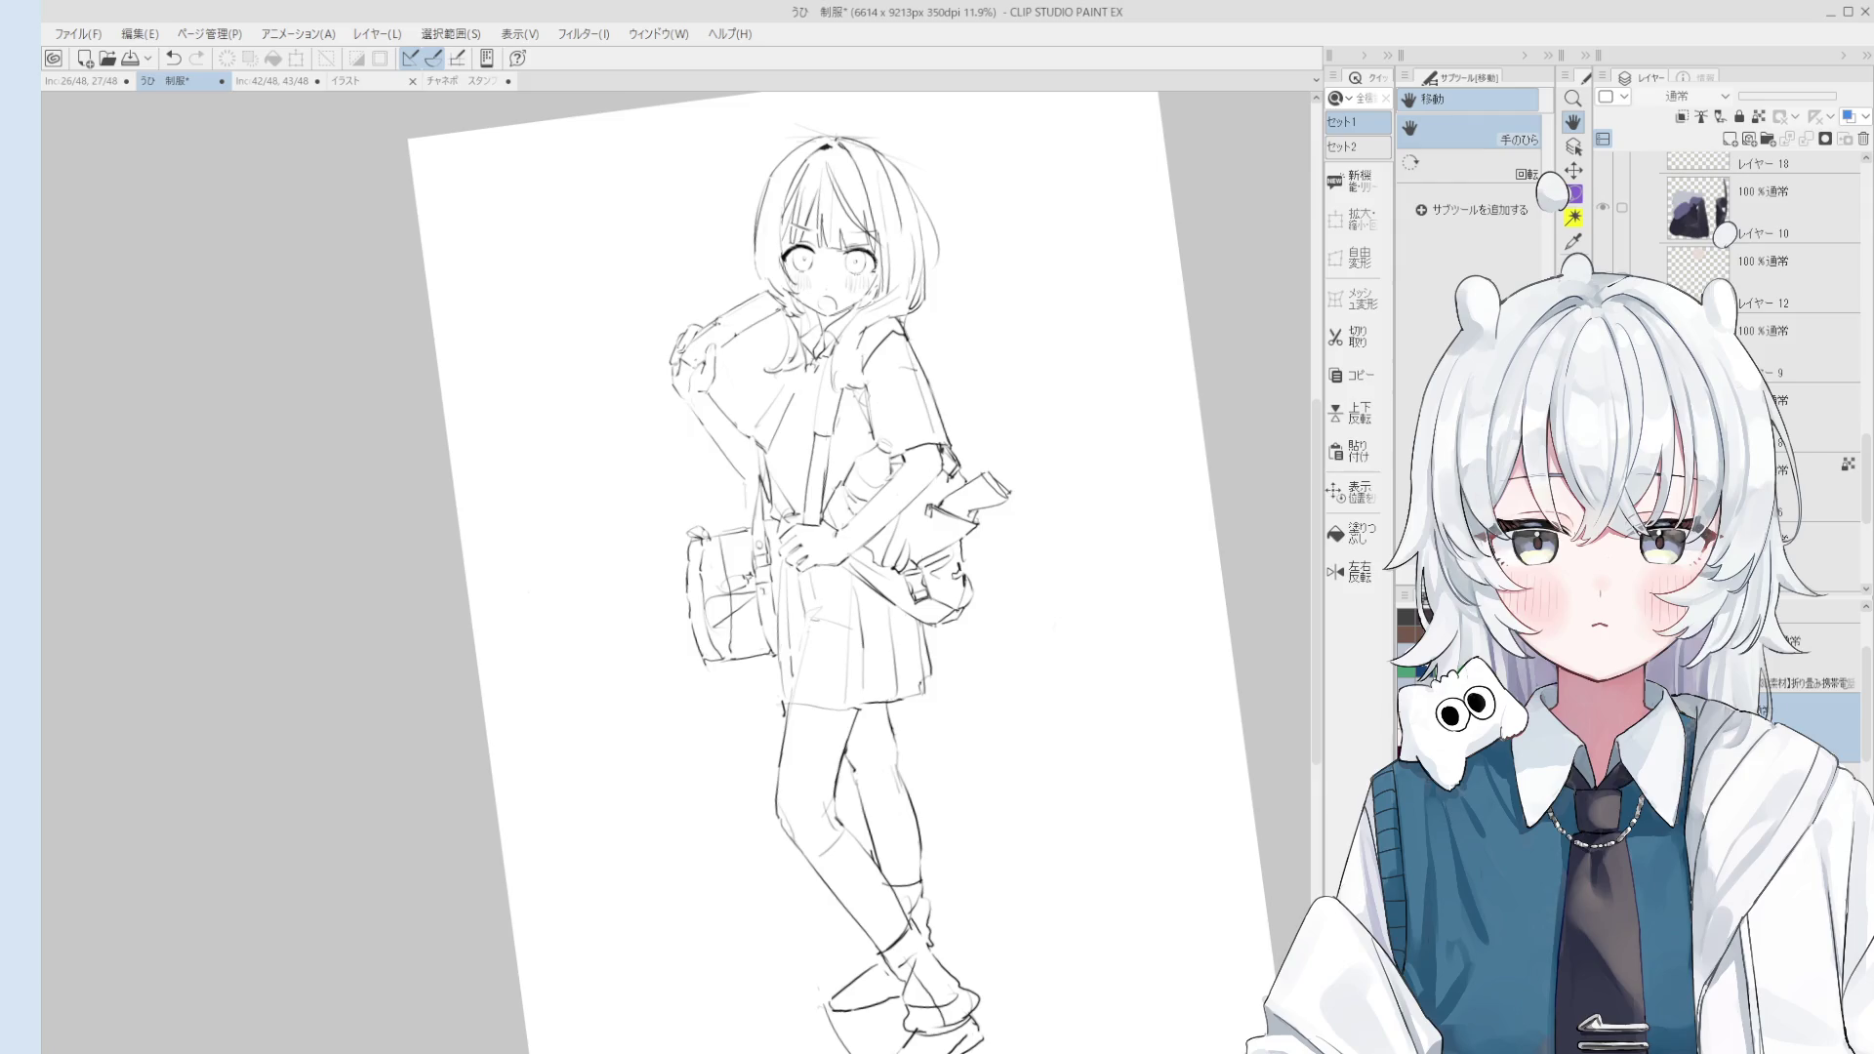
scroll(1757, 244, "up", 3)
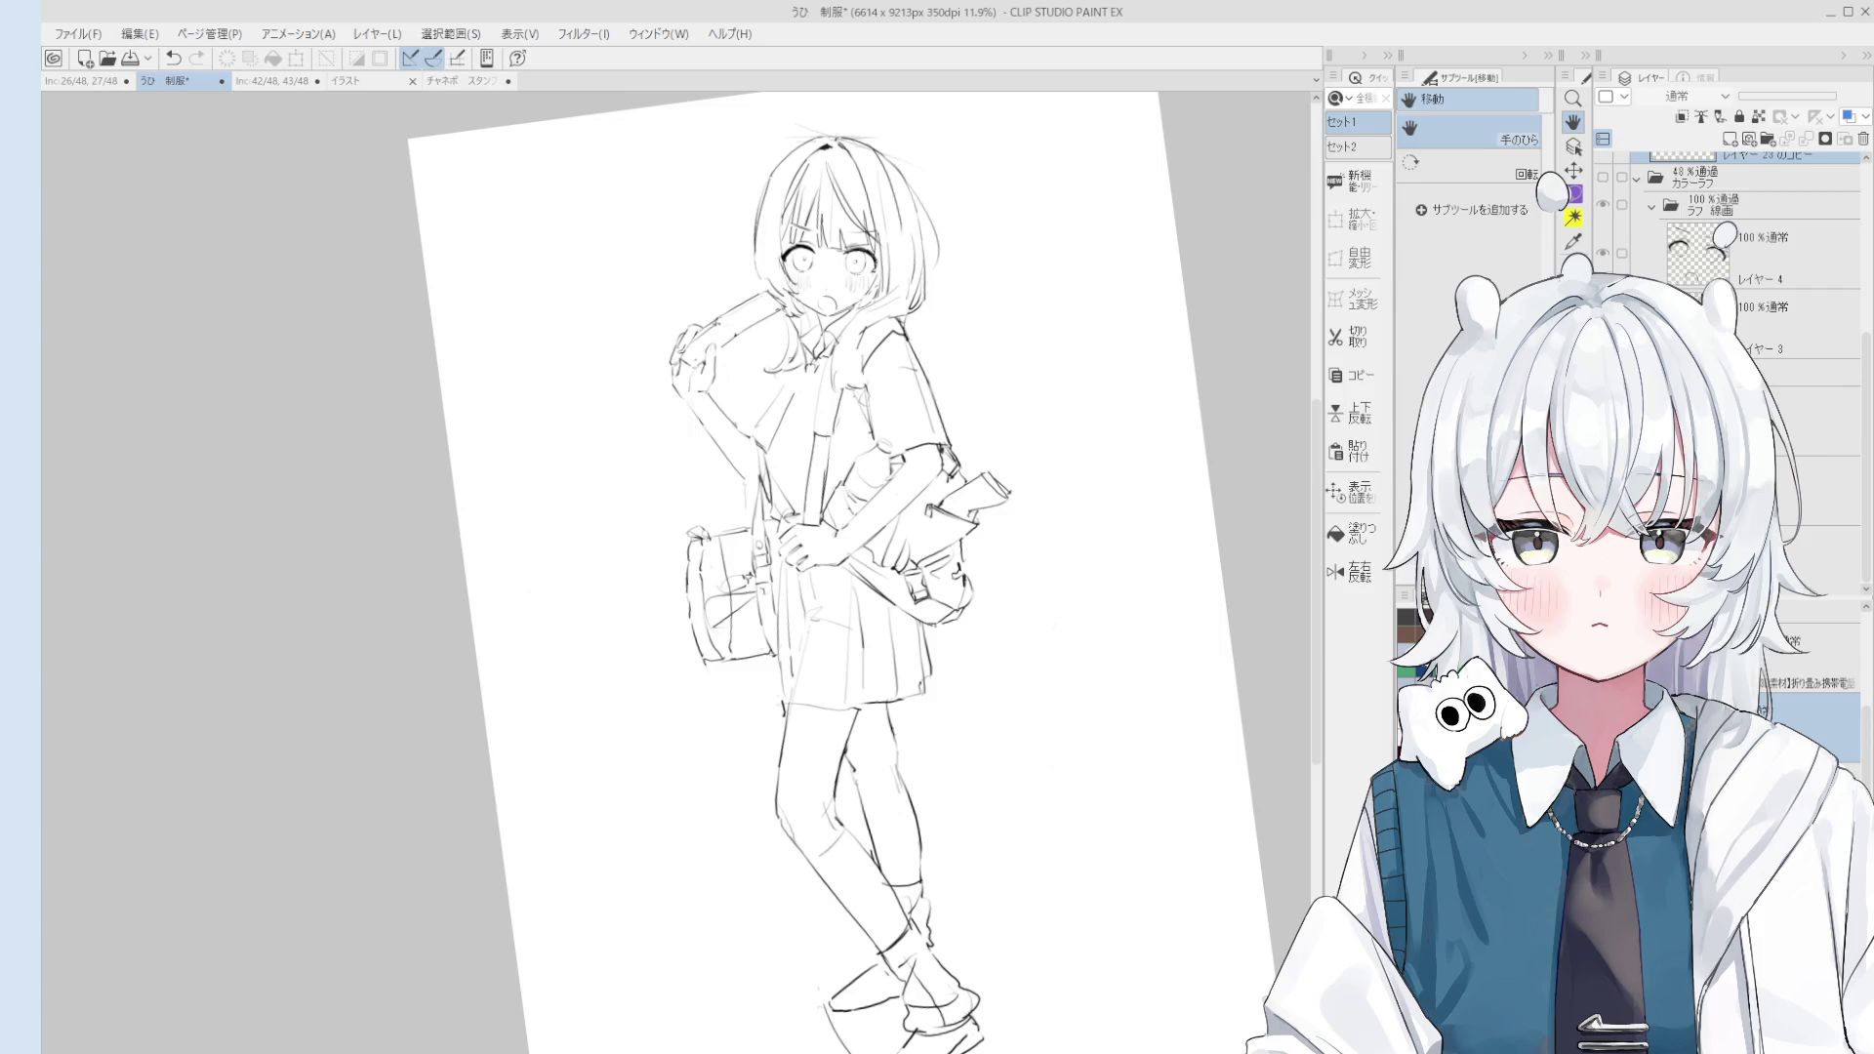
left_click(1602, 177)
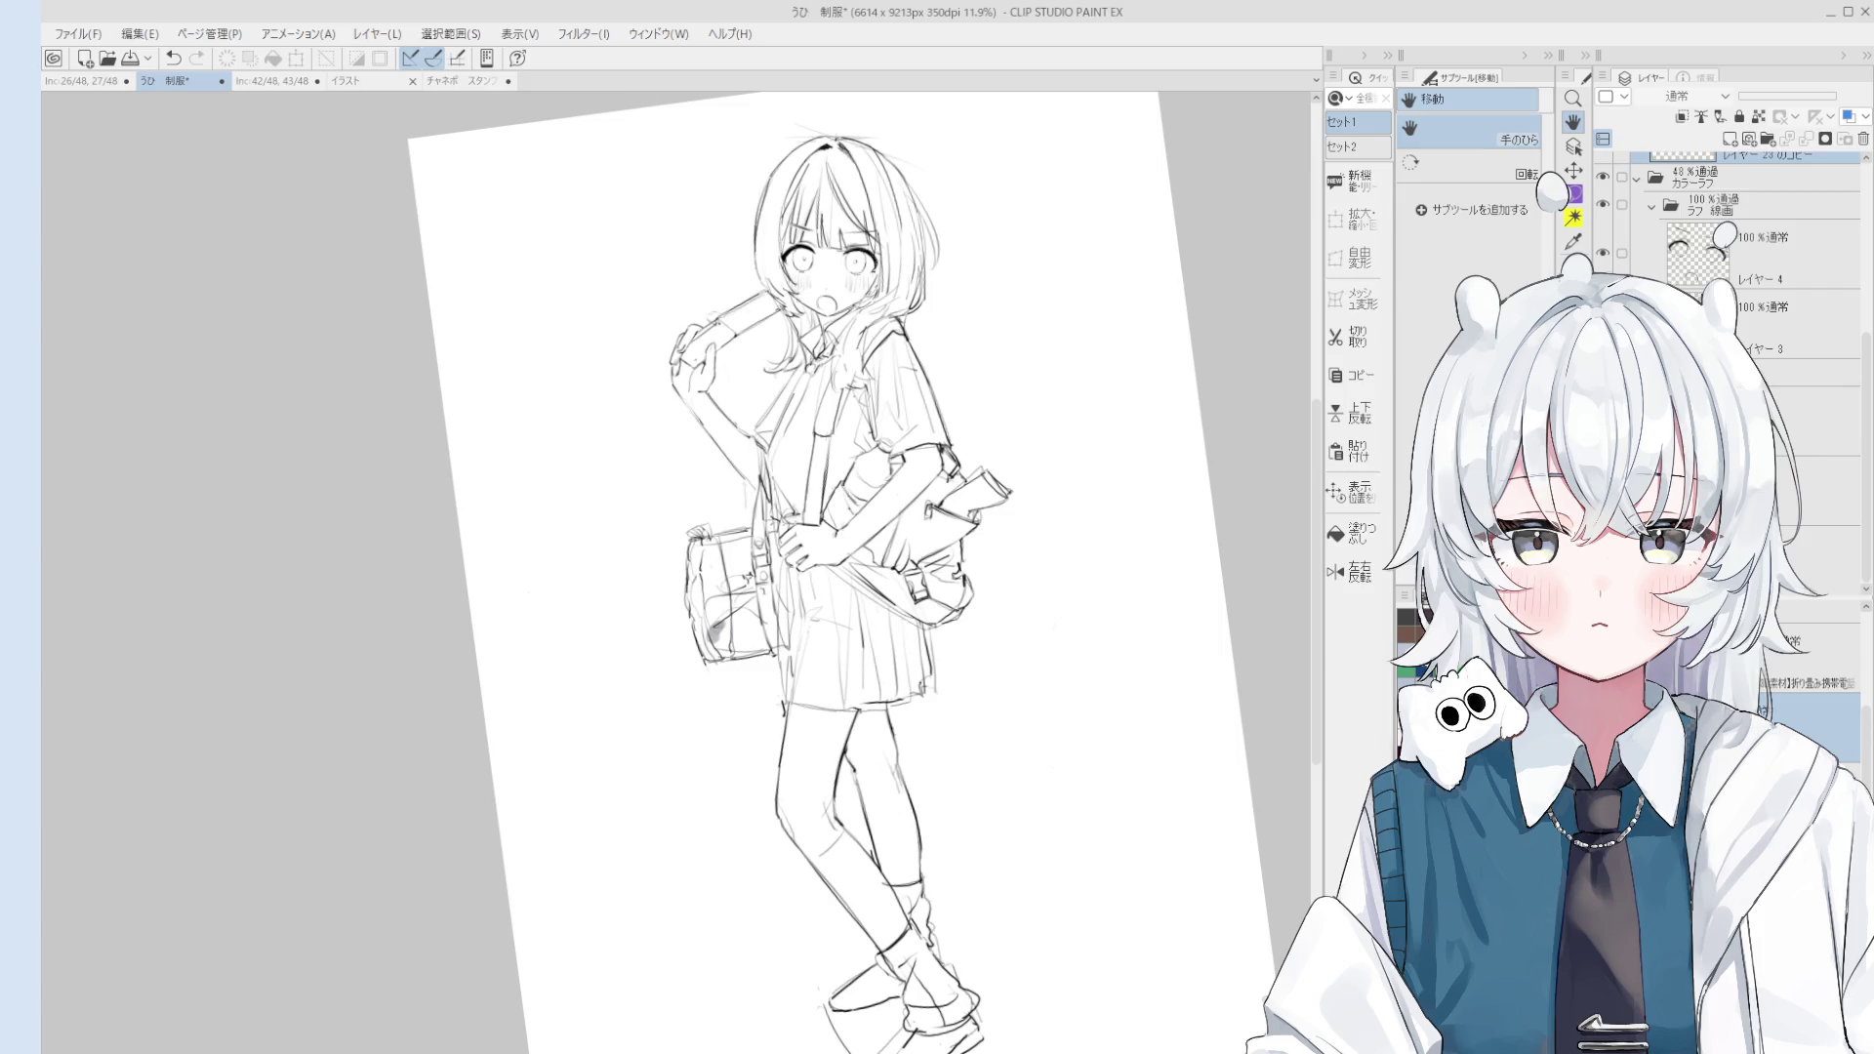
scroll(1816, 684, "down", 2)
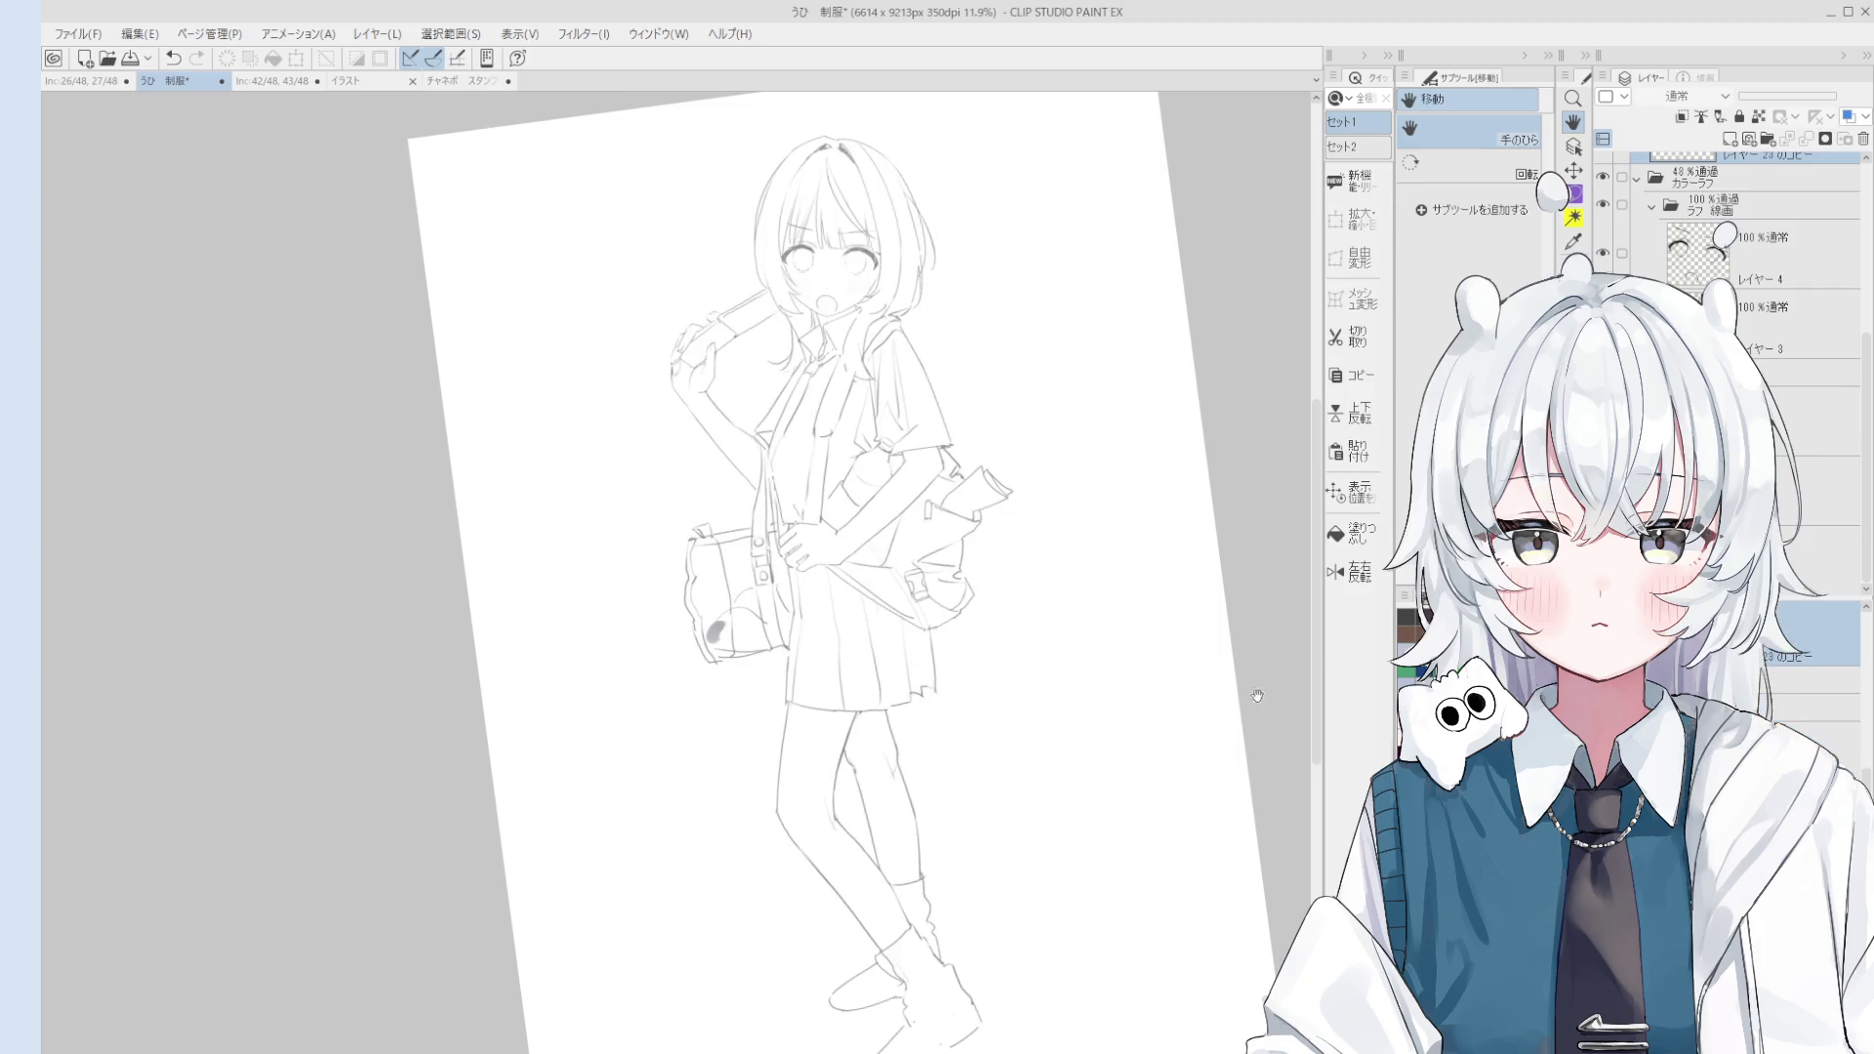
Step: Lower the ラフ 線画 folder to 49% opacity and review its sketch layers
left_click(1757, 205)
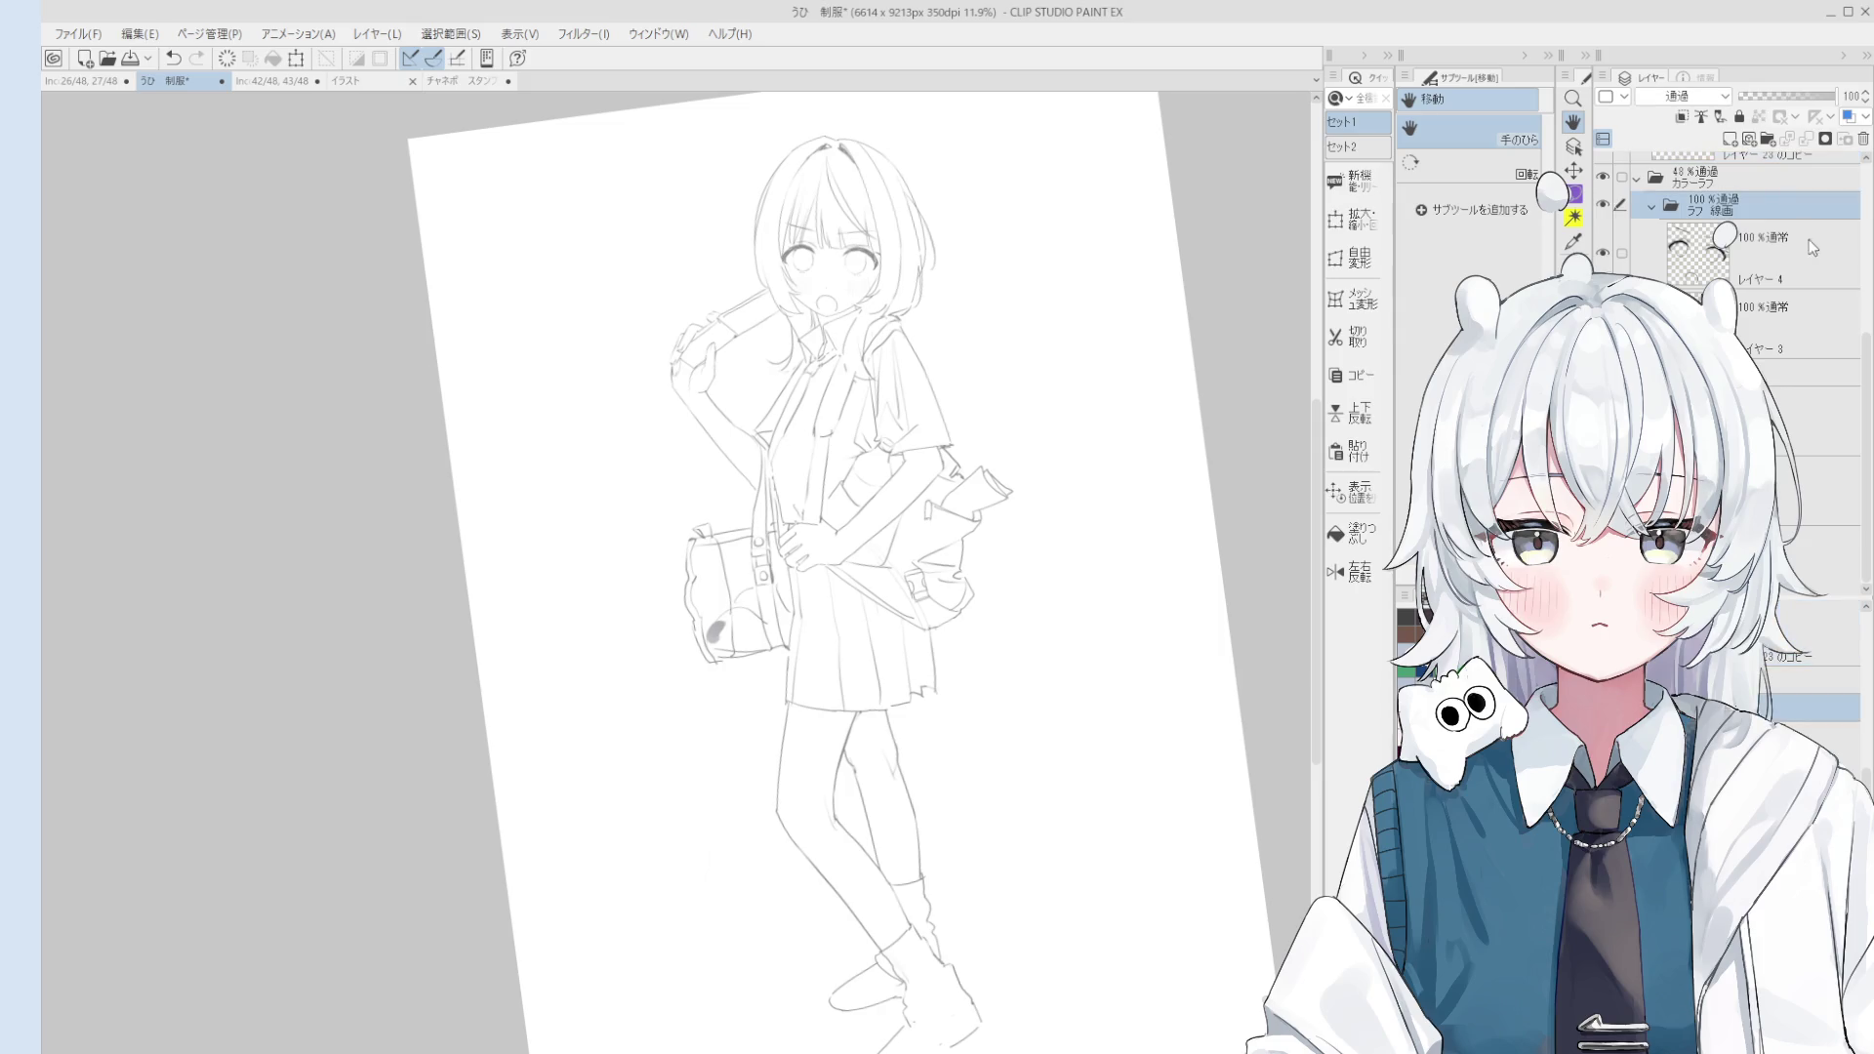
left_click(1786, 96)
left_click(1728, 176)
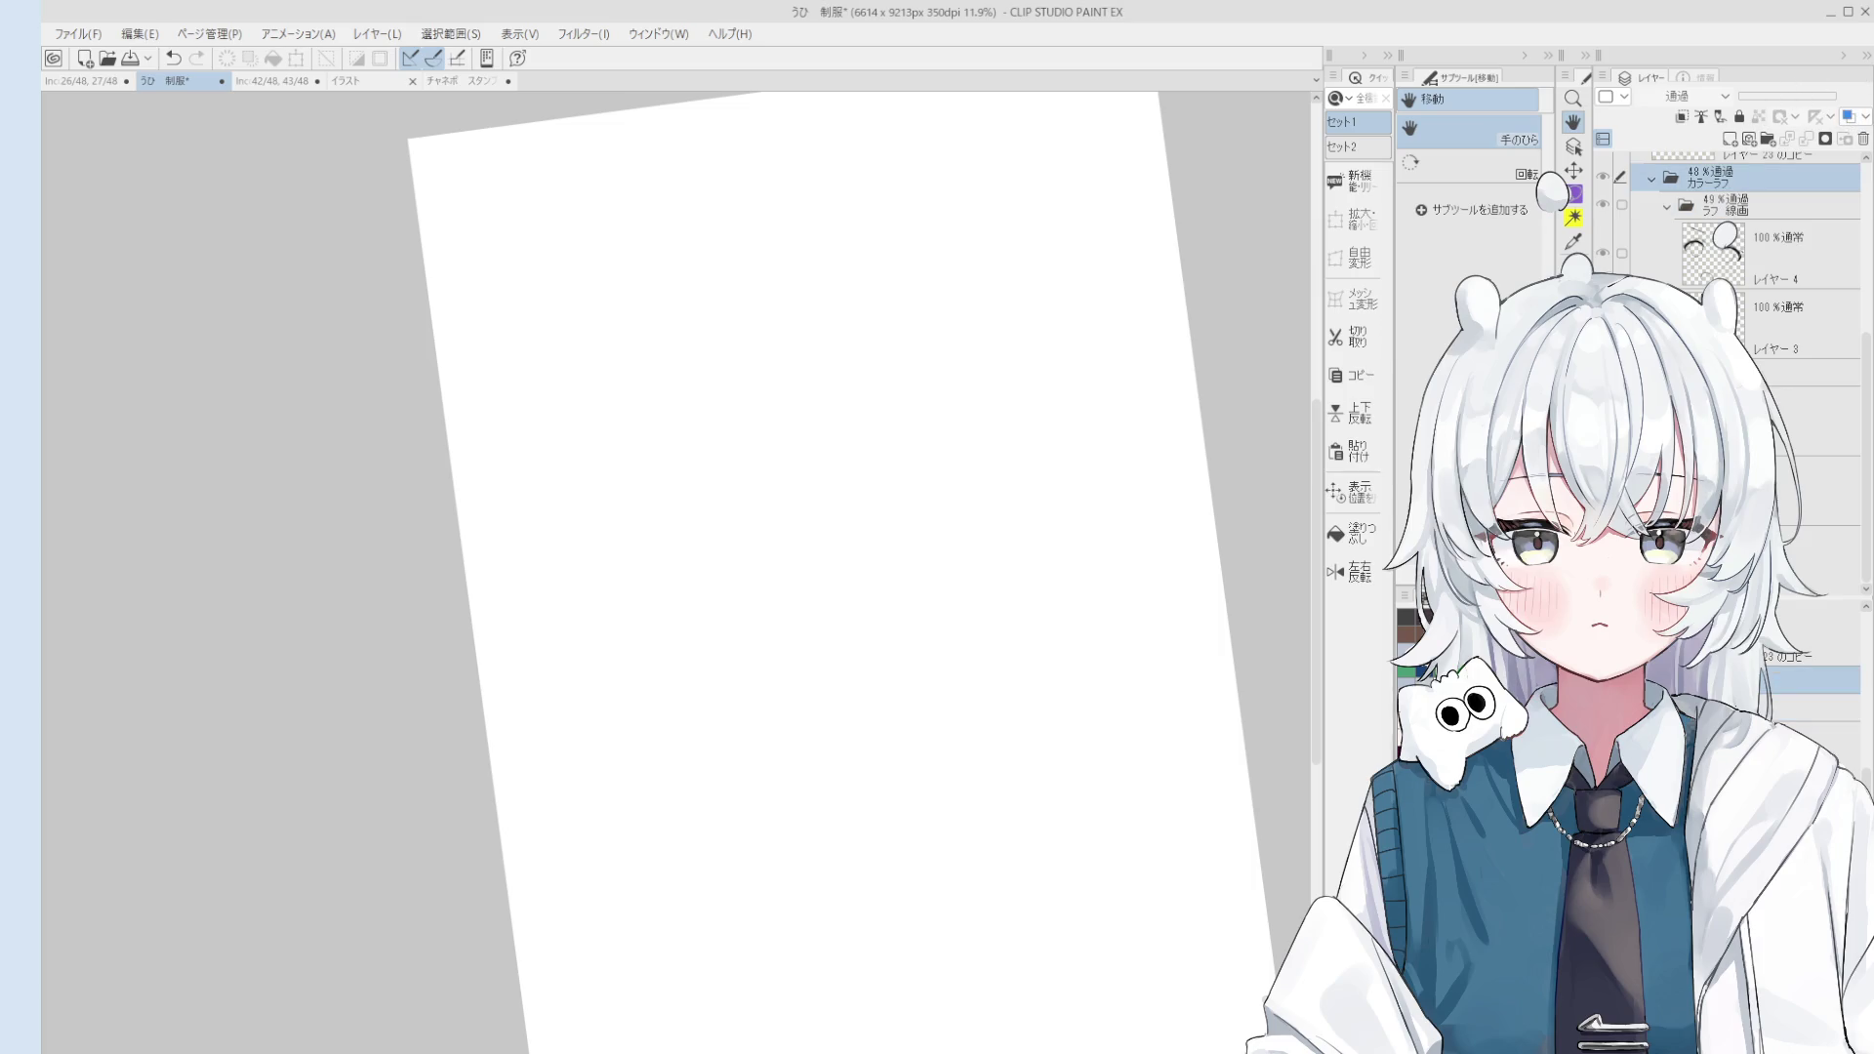
left_click(1737, 205)
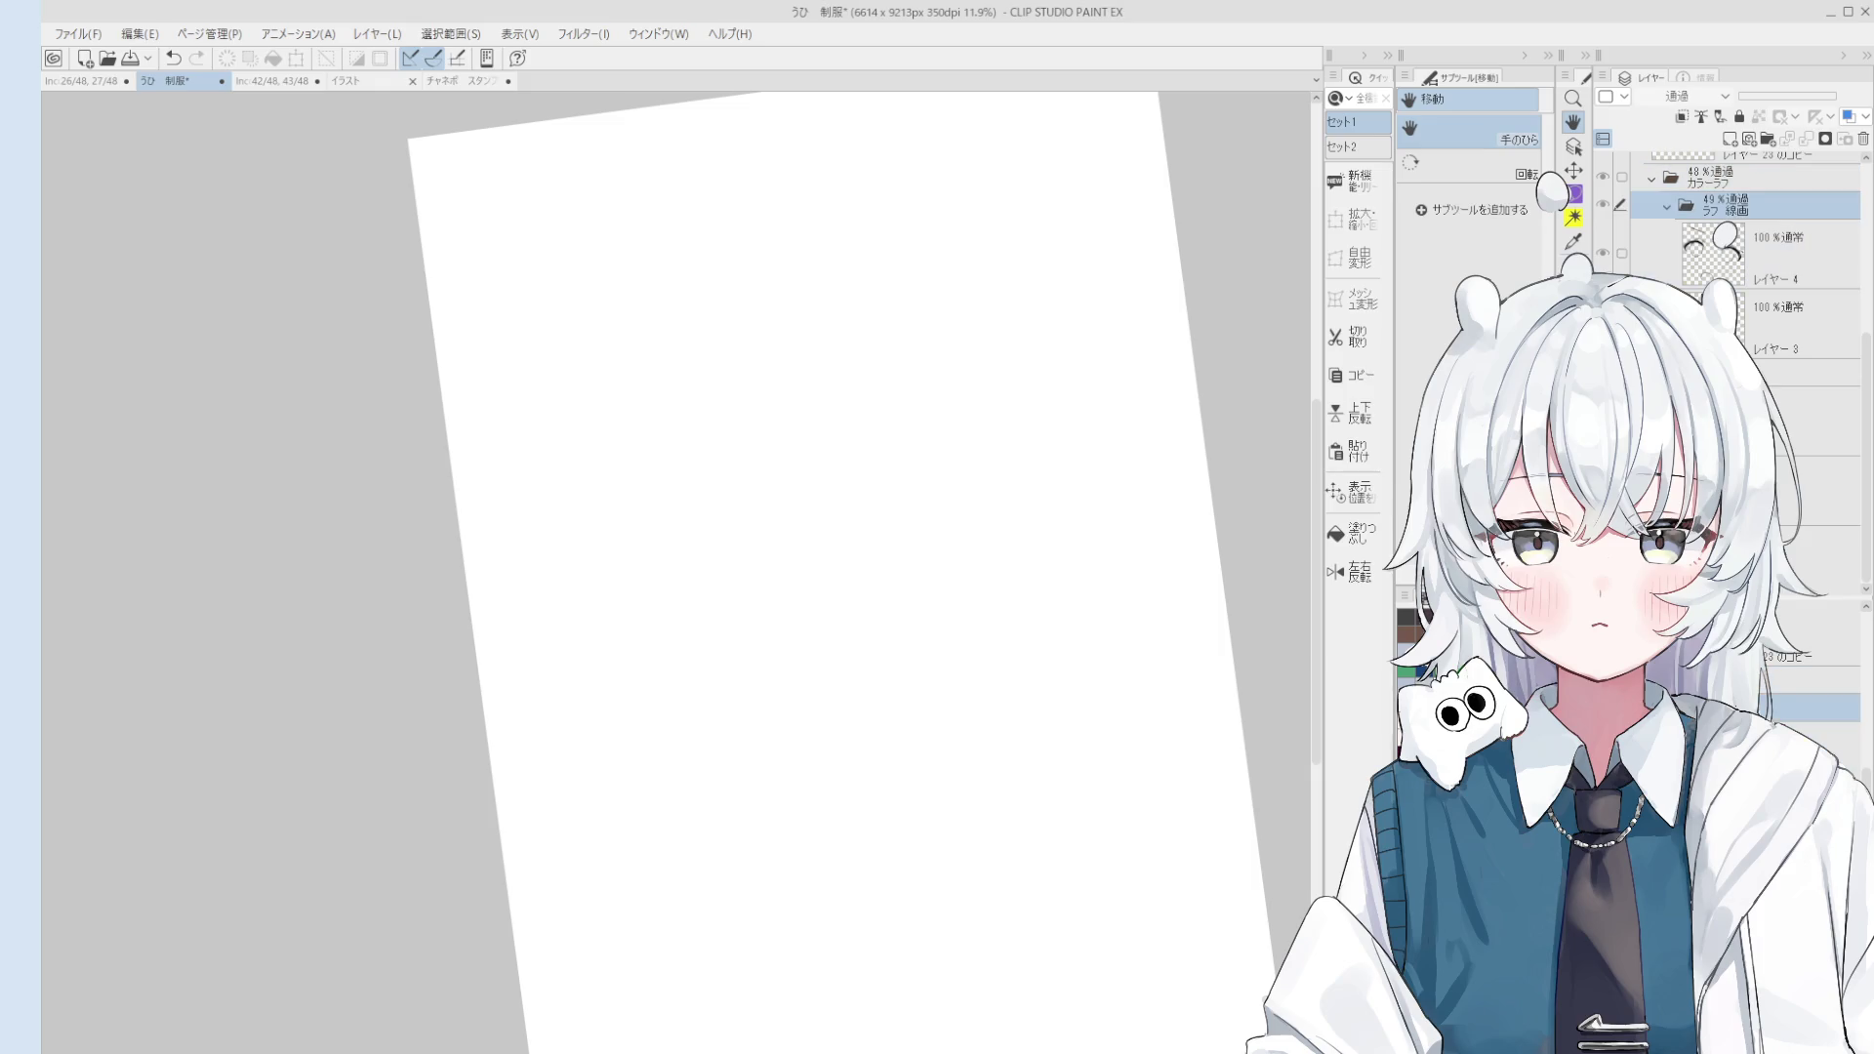
left_click(1796, 254)
left_click(1796, 322)
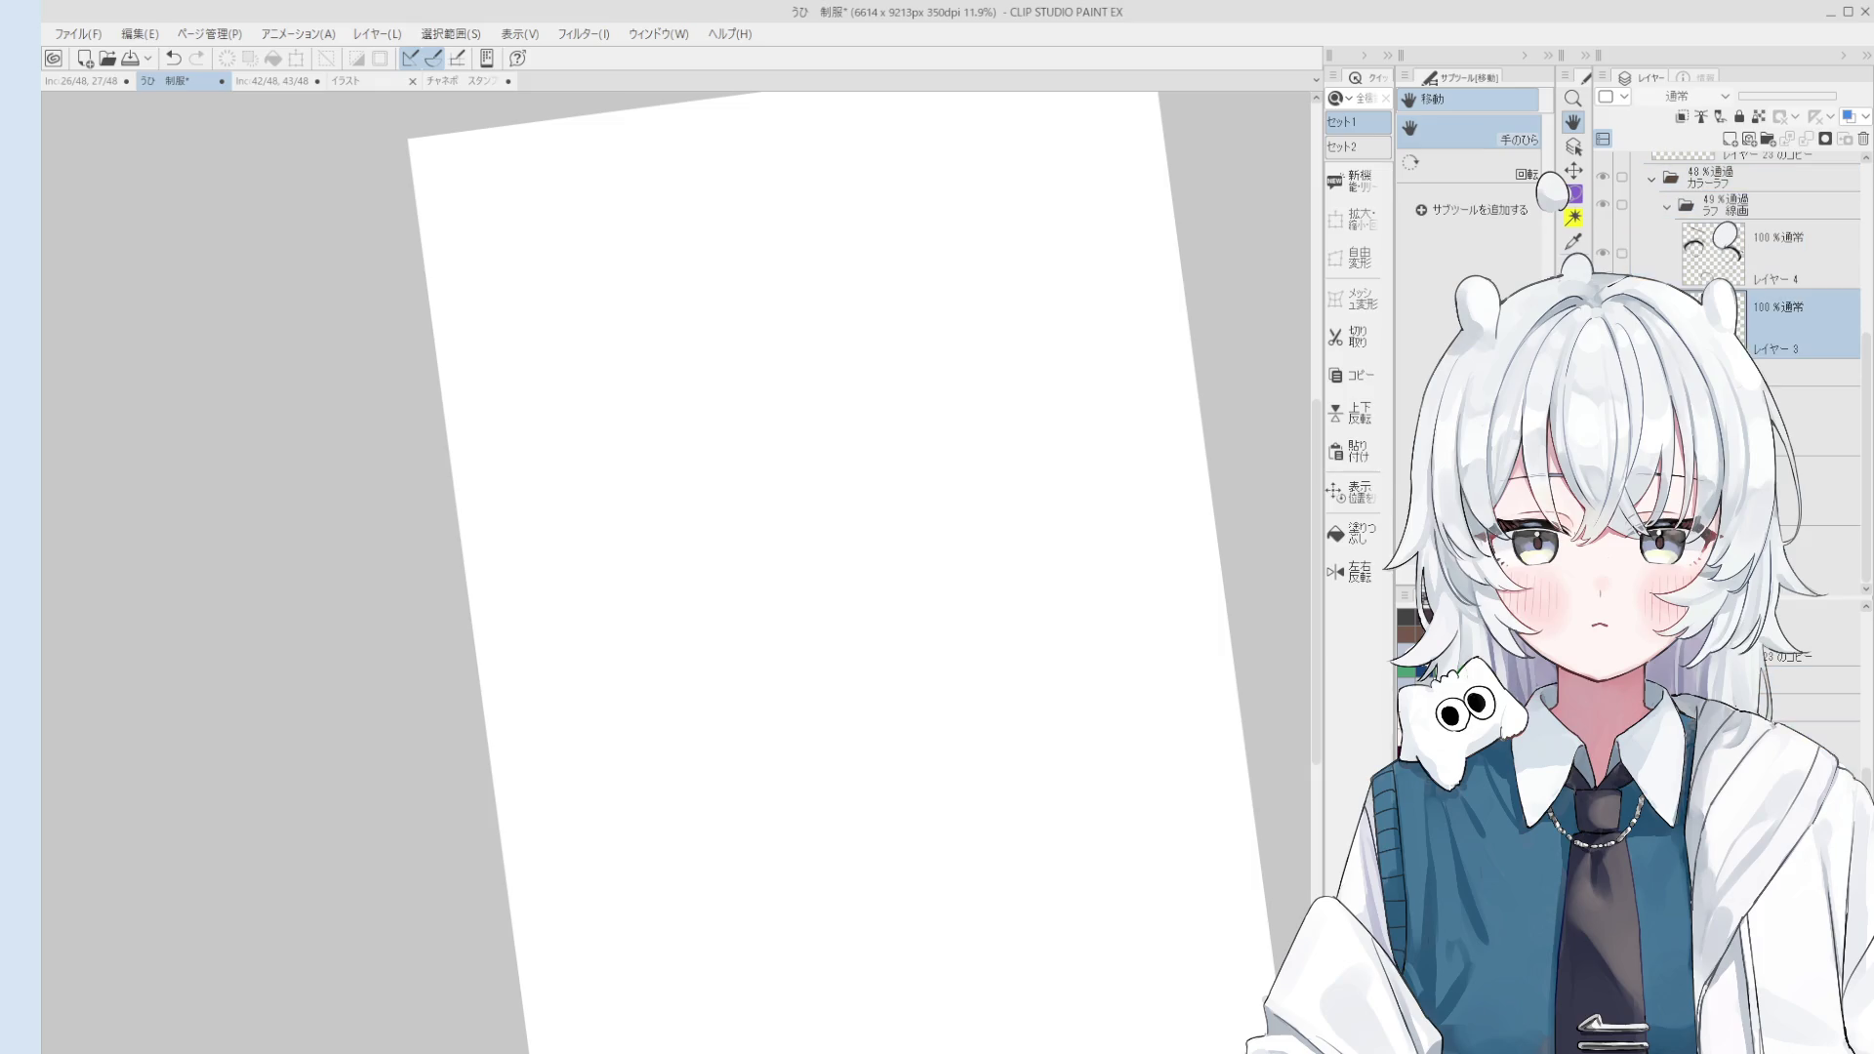
left_click(1806, 373)
scroll(1806, 674, "down", 3)
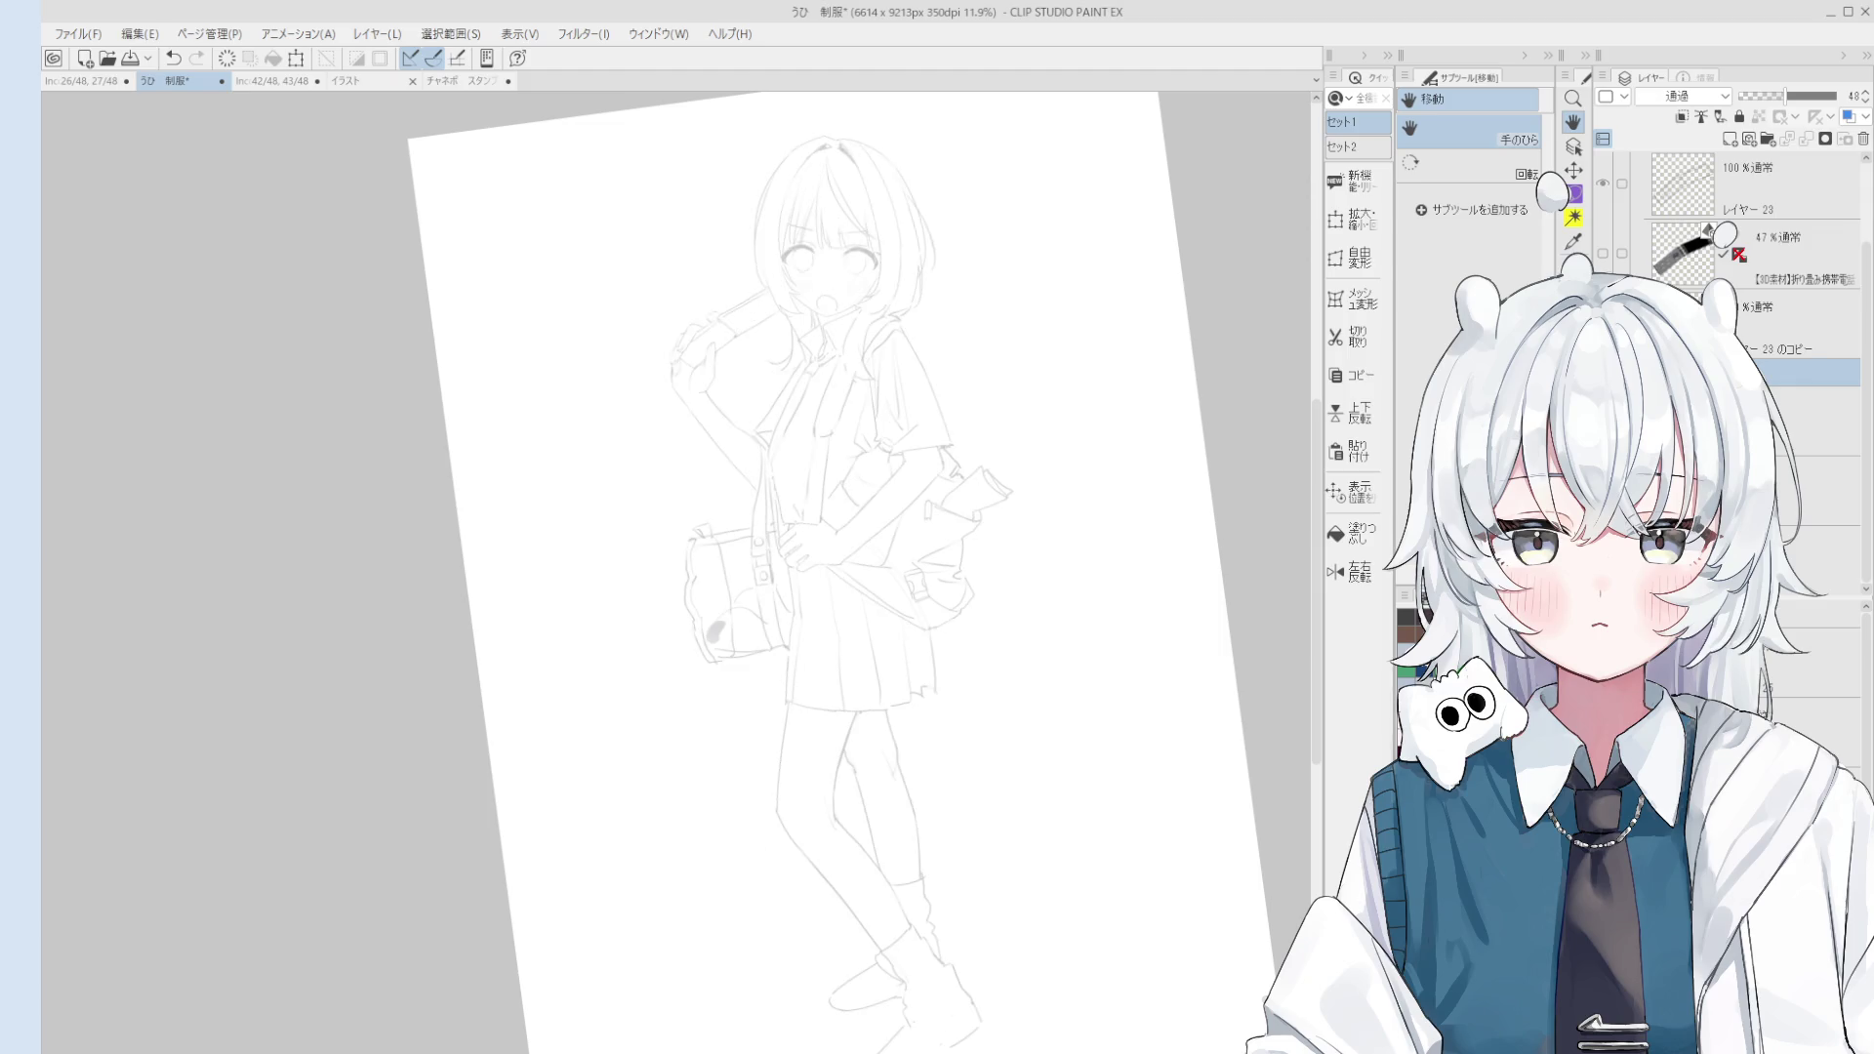
Step: Raise the layer opacity back to 100 and browse the layers below
left_click_drag(1794, 95, 1845, 96)
scroll(666, 288, "down", 1)
scroll(979, 414, "up", 1)
scroll(610, 314, "up", 1)
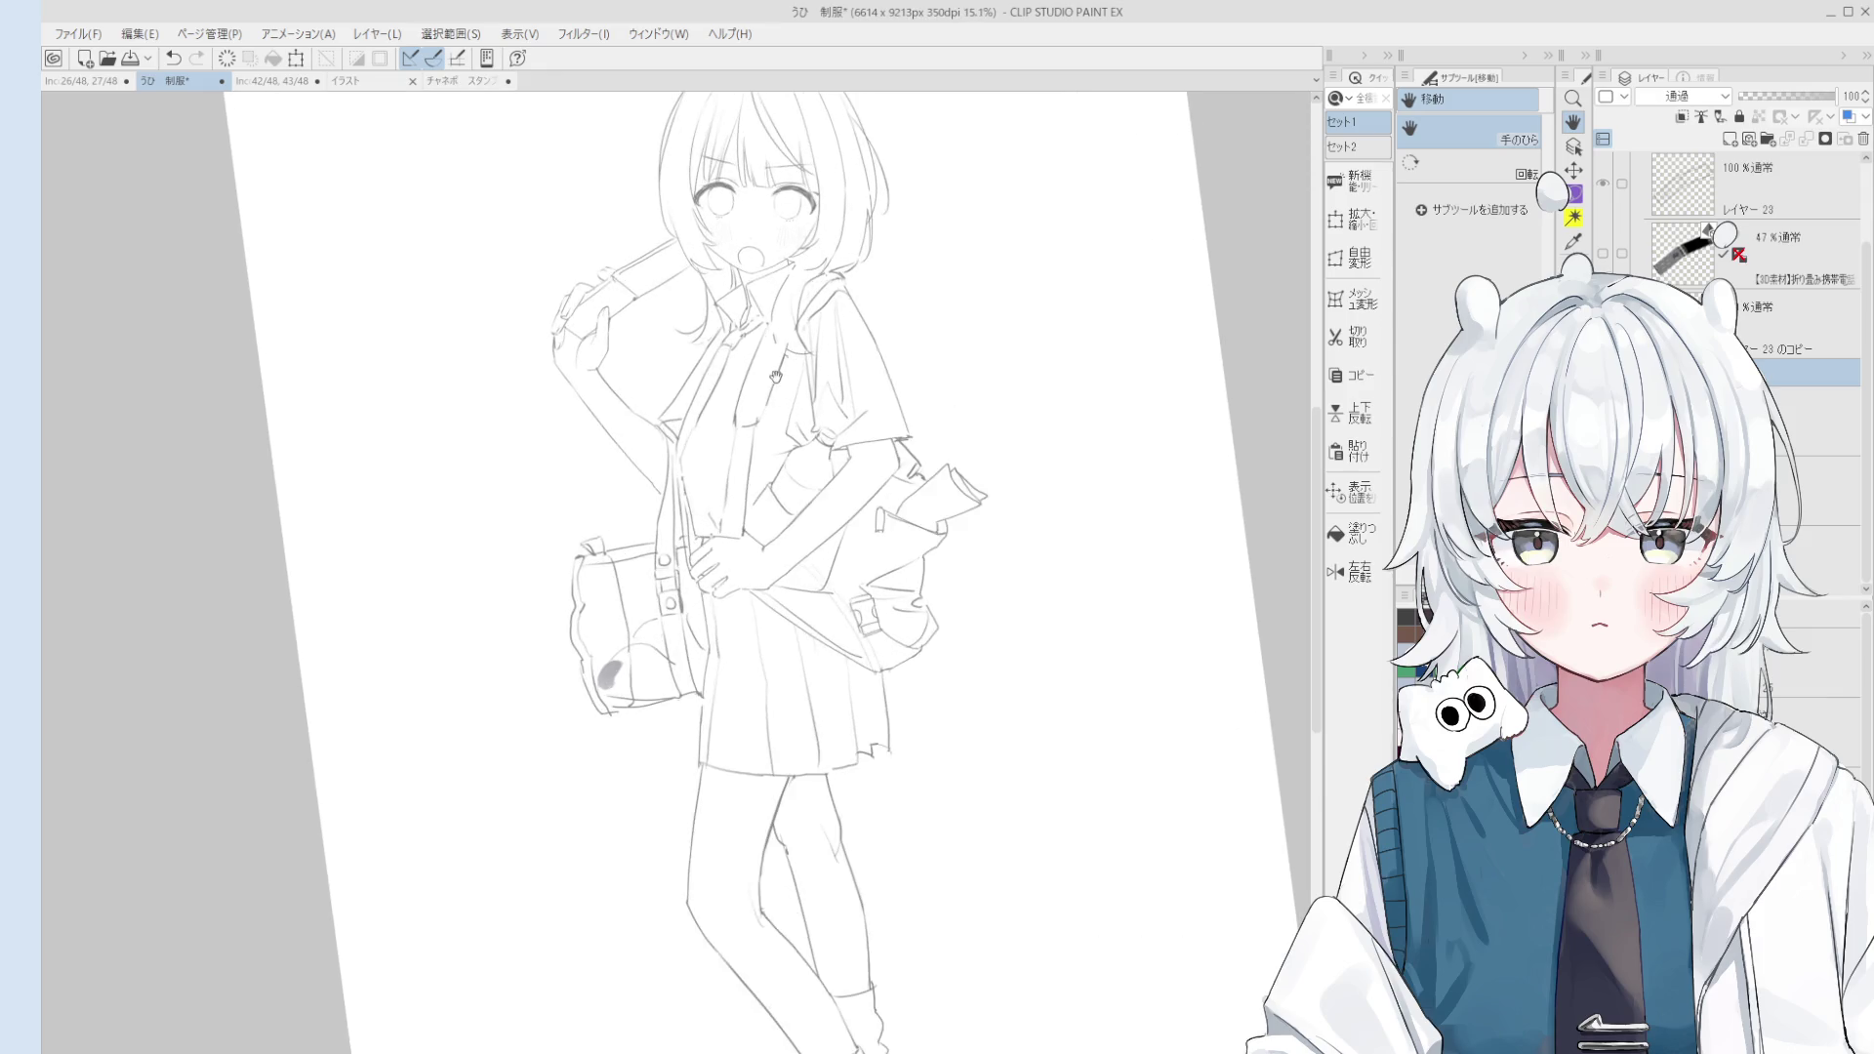
left_click(1806, 420)
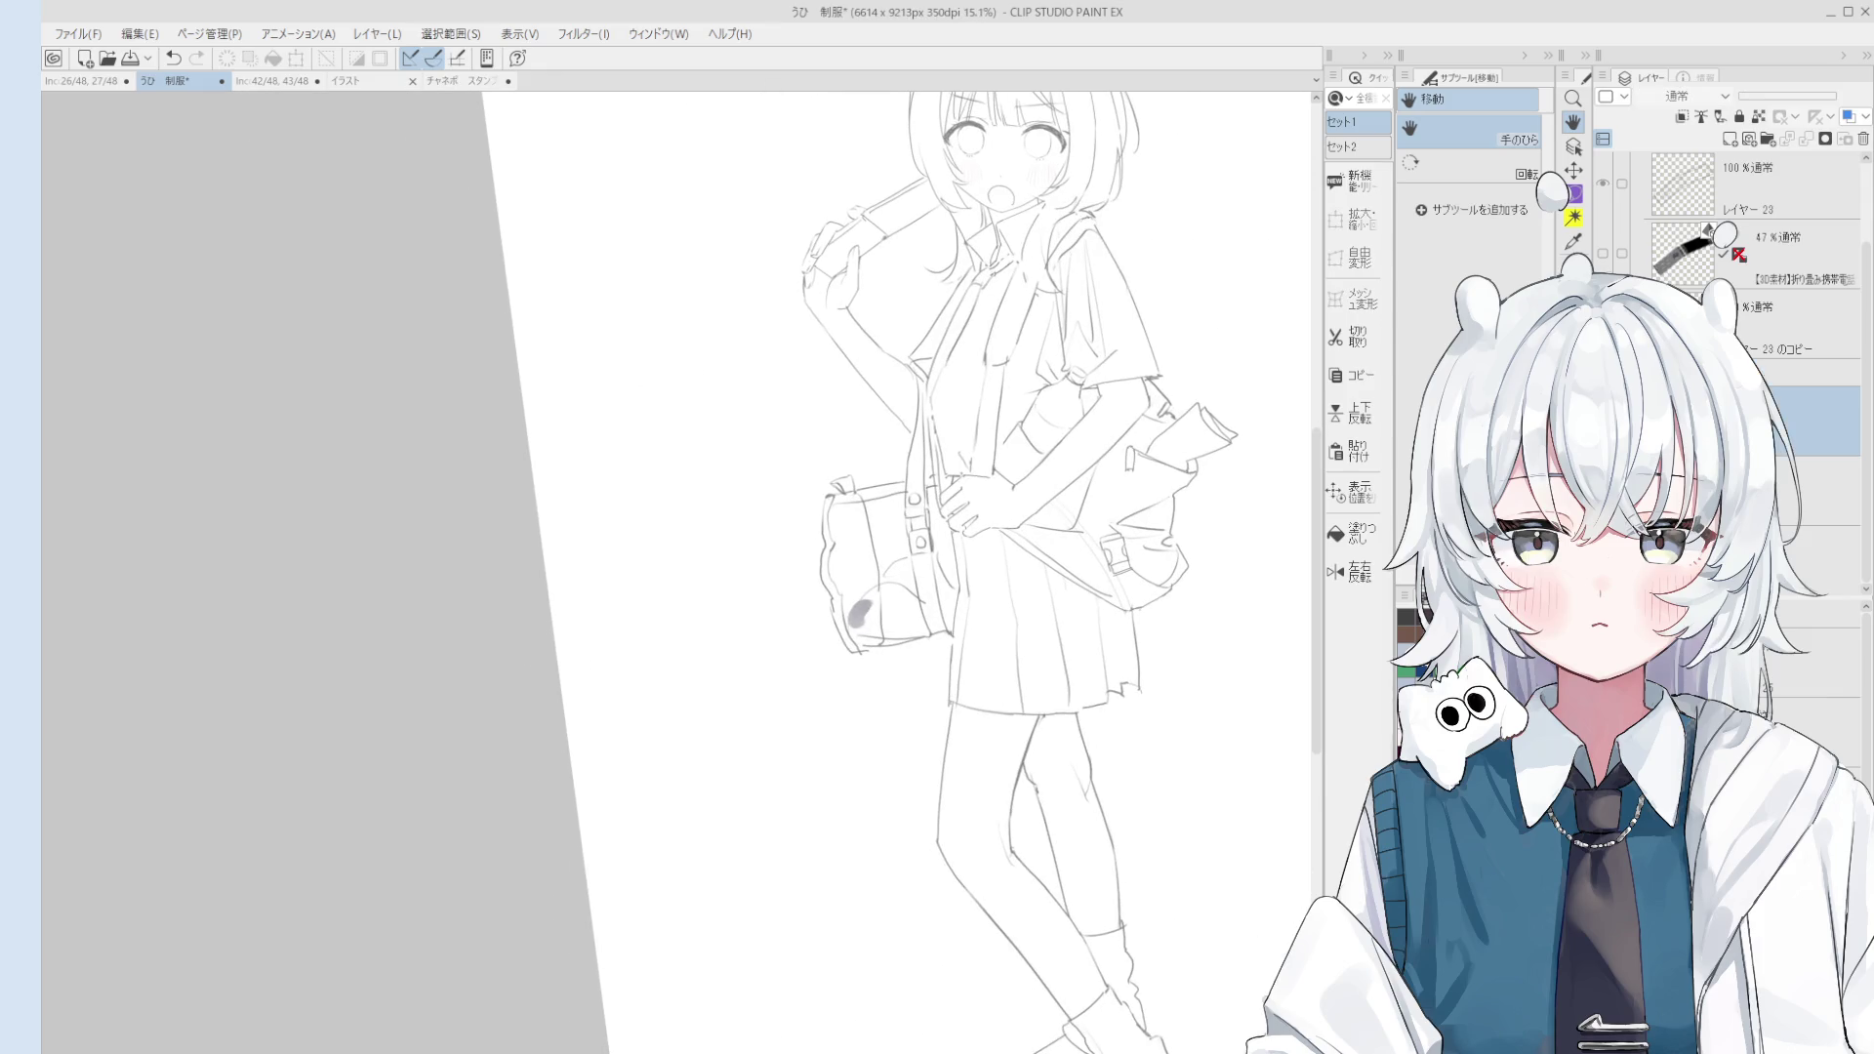
left_click(1806, 373)
left_click(1806, 518)
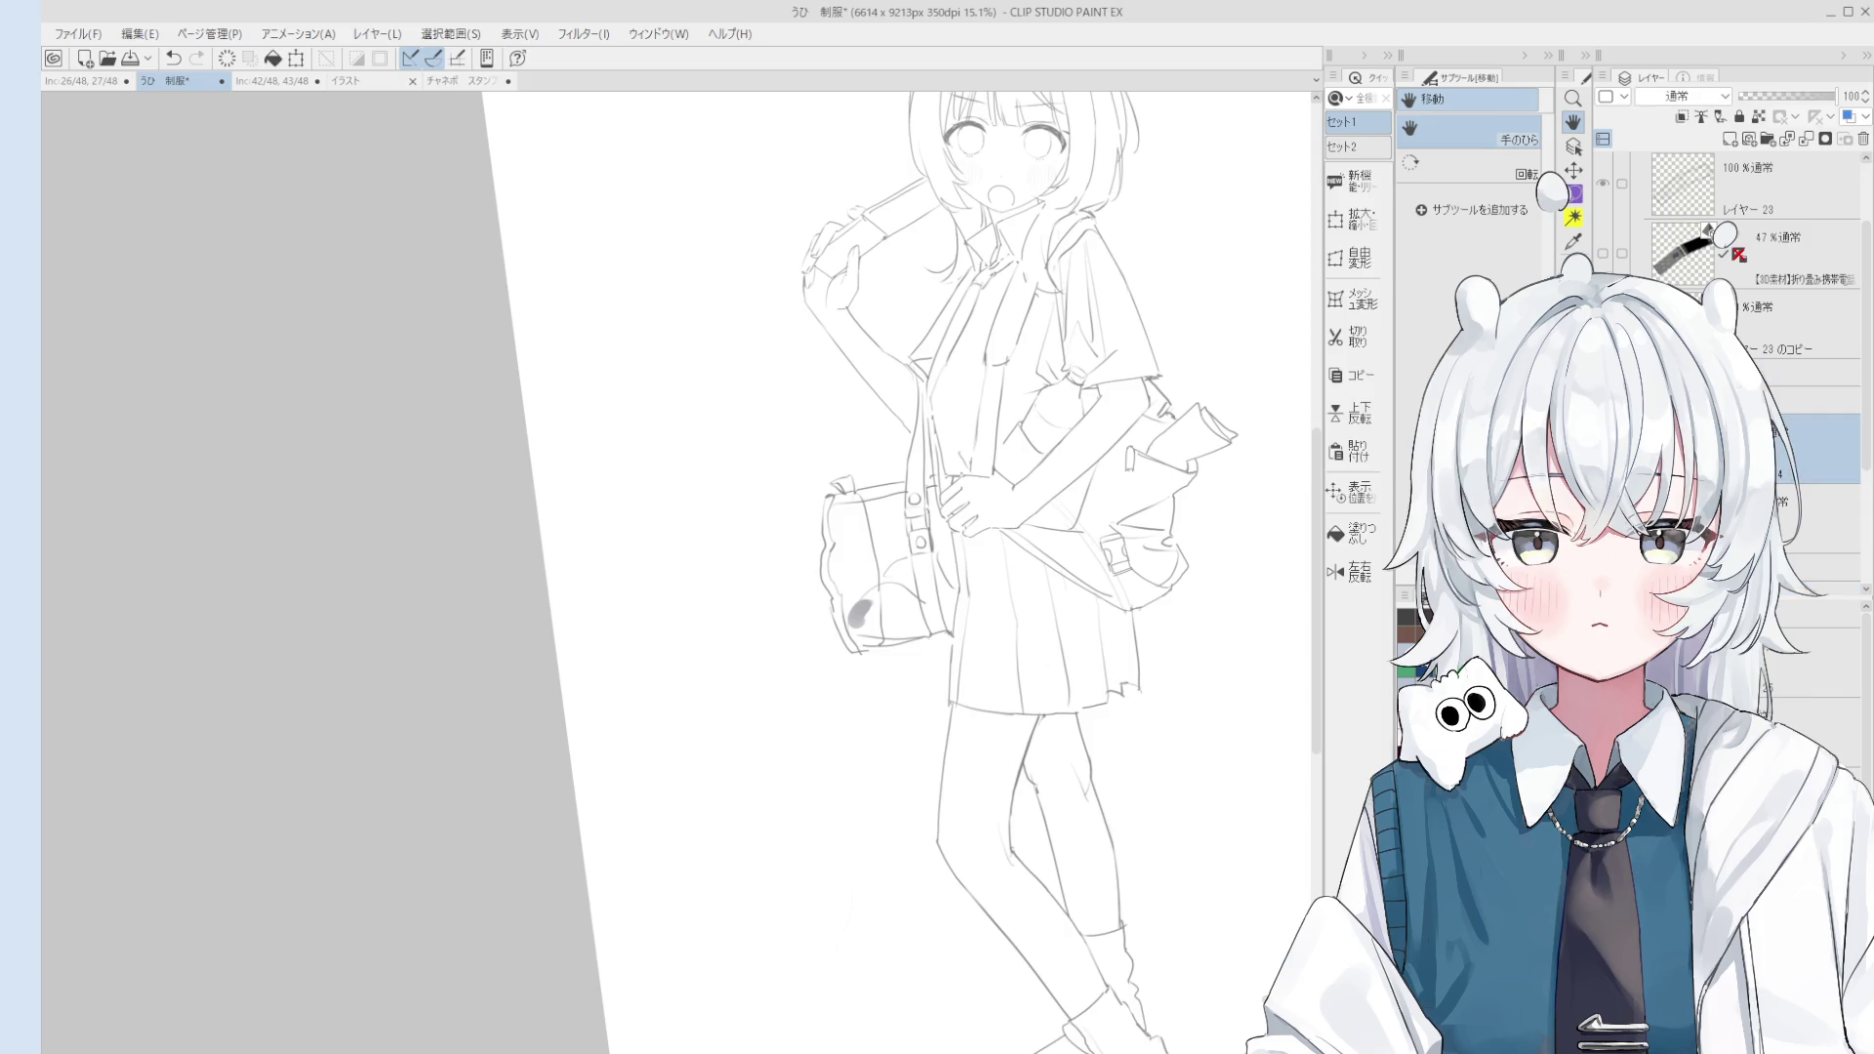
scroll(1147, 365, "up", 1)
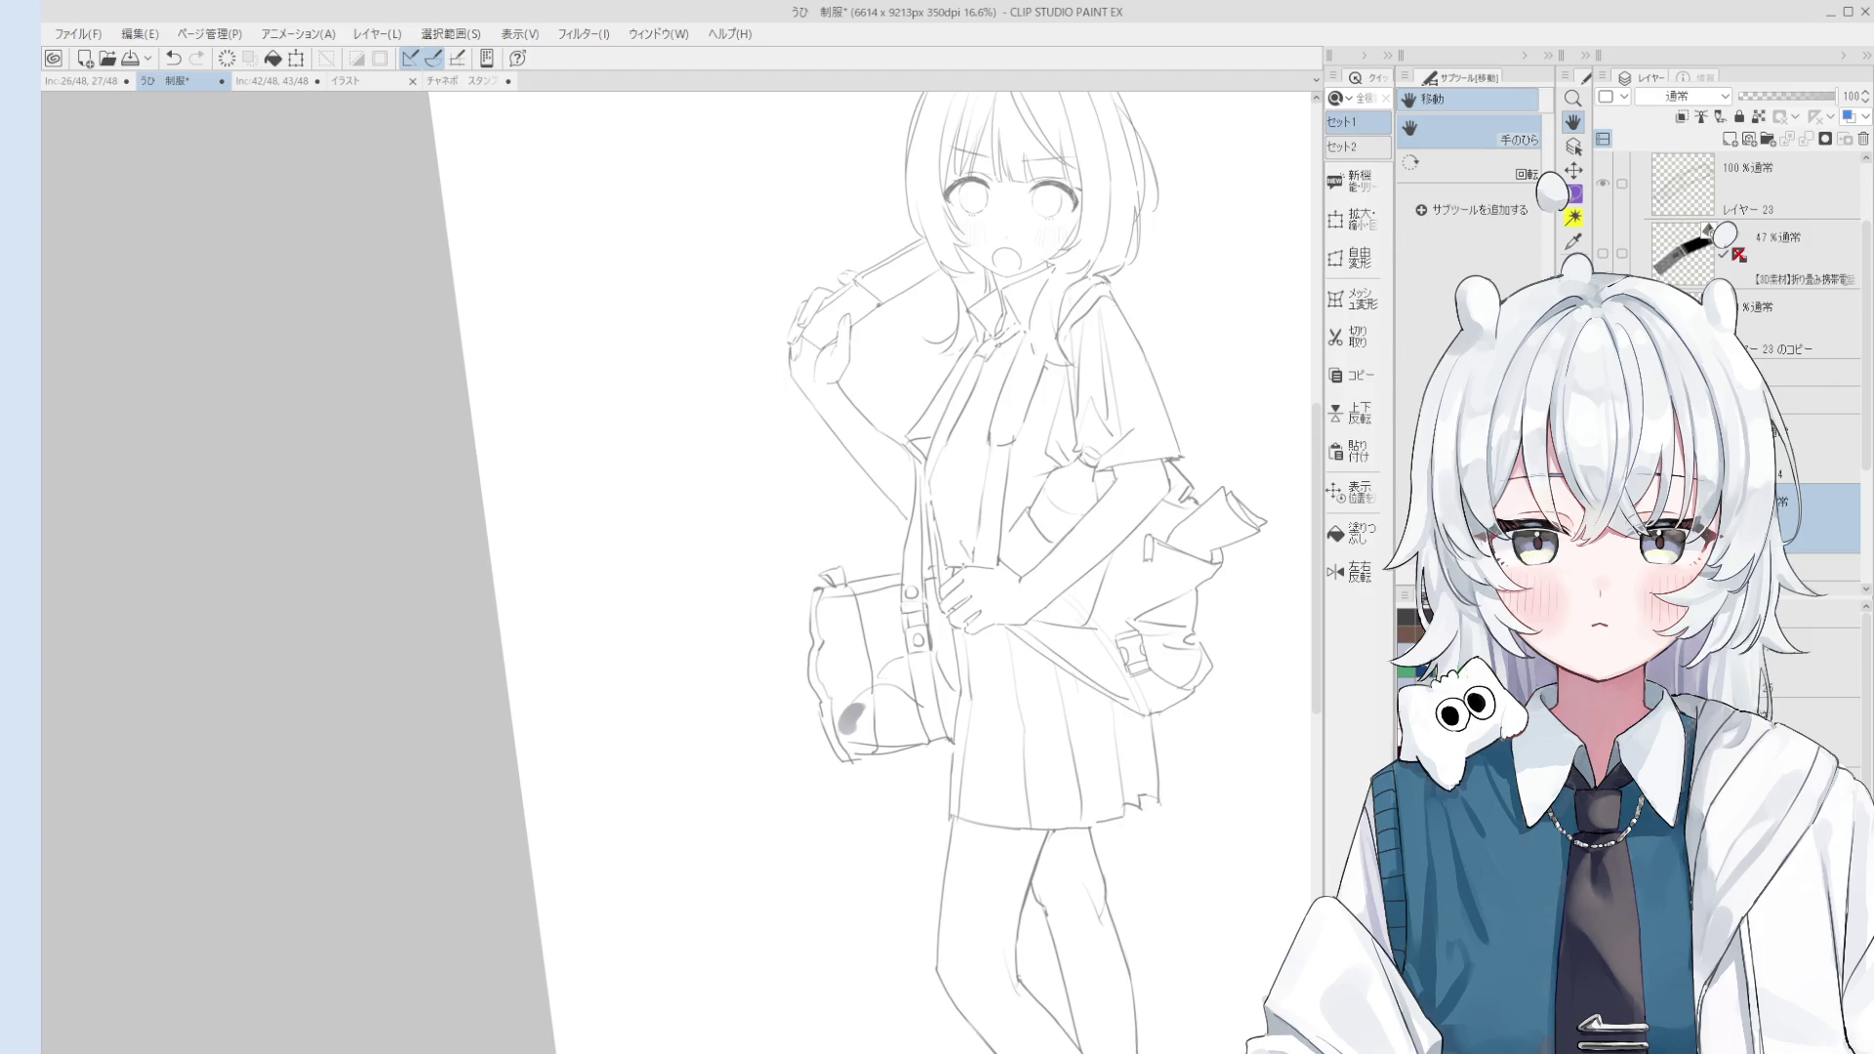
Step: Toggle the sketch folder's line drawing off and on to check it
left_click(1816, 400)
left_click(1603, 400)
left_click(1603, 401)
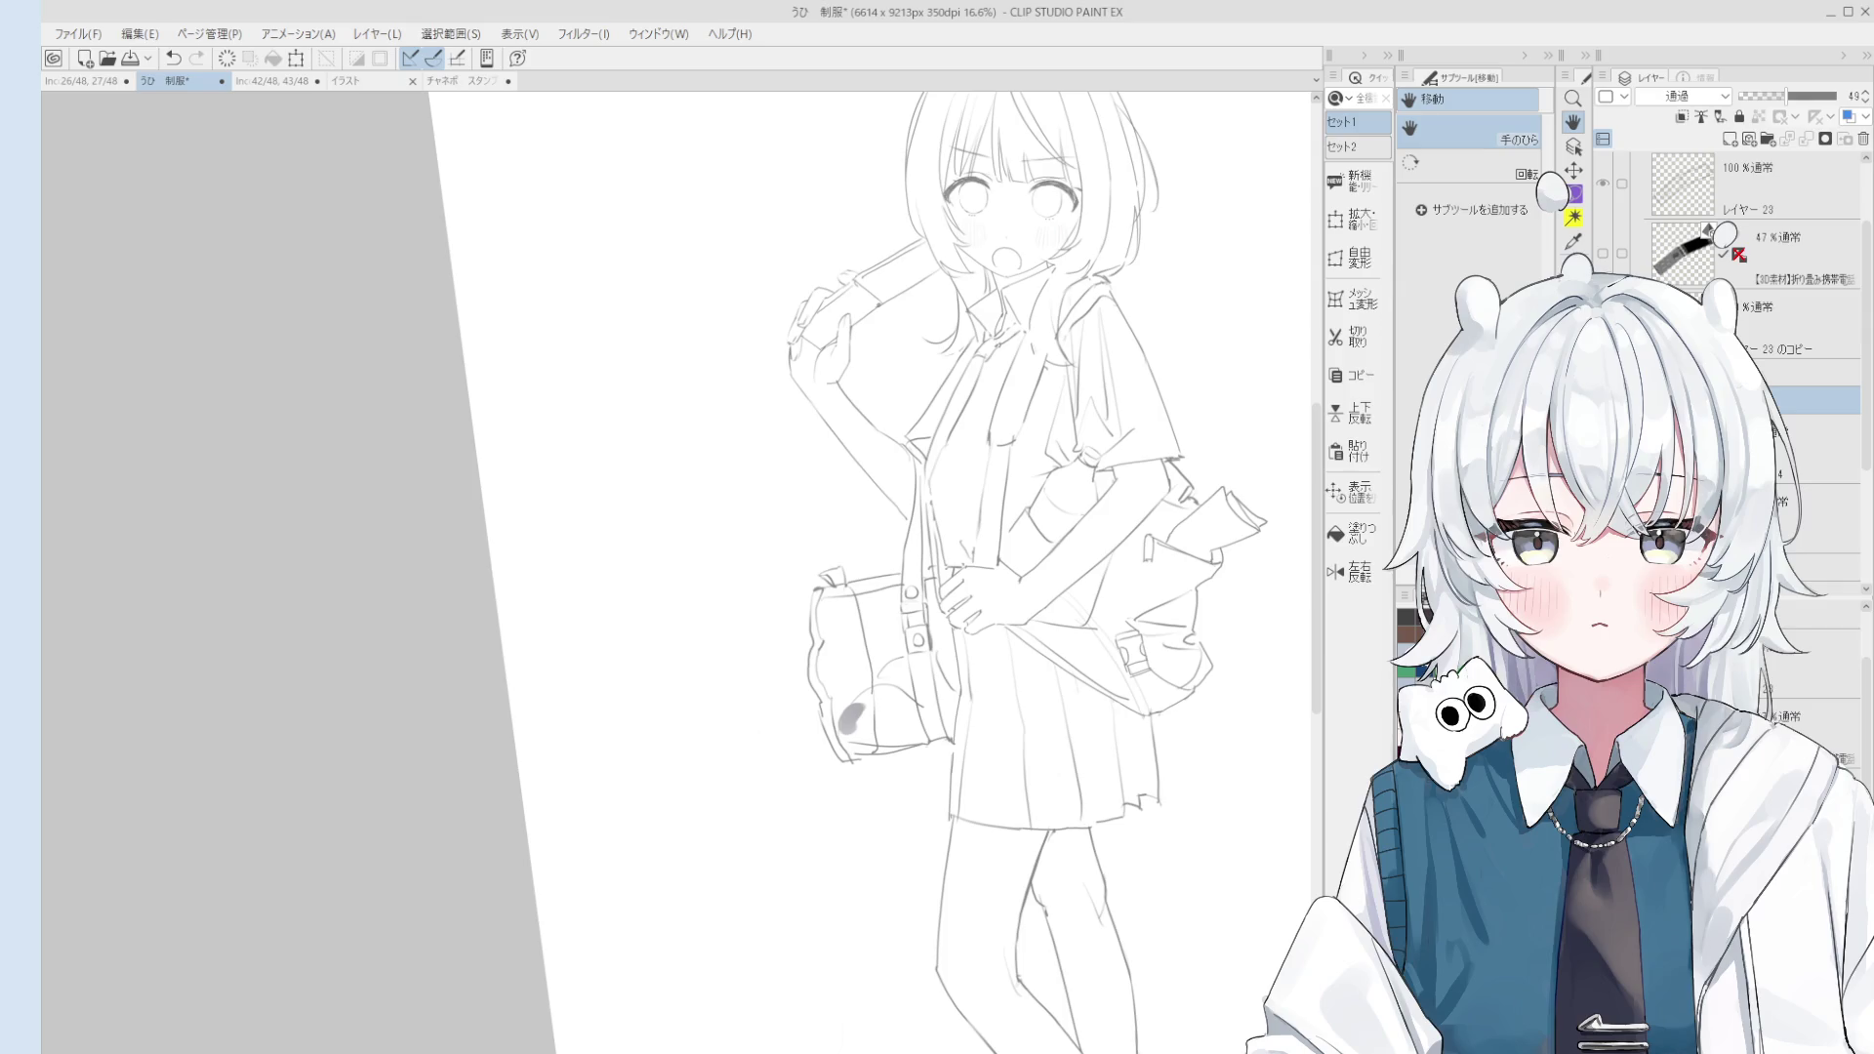
left_click(1816, 449)
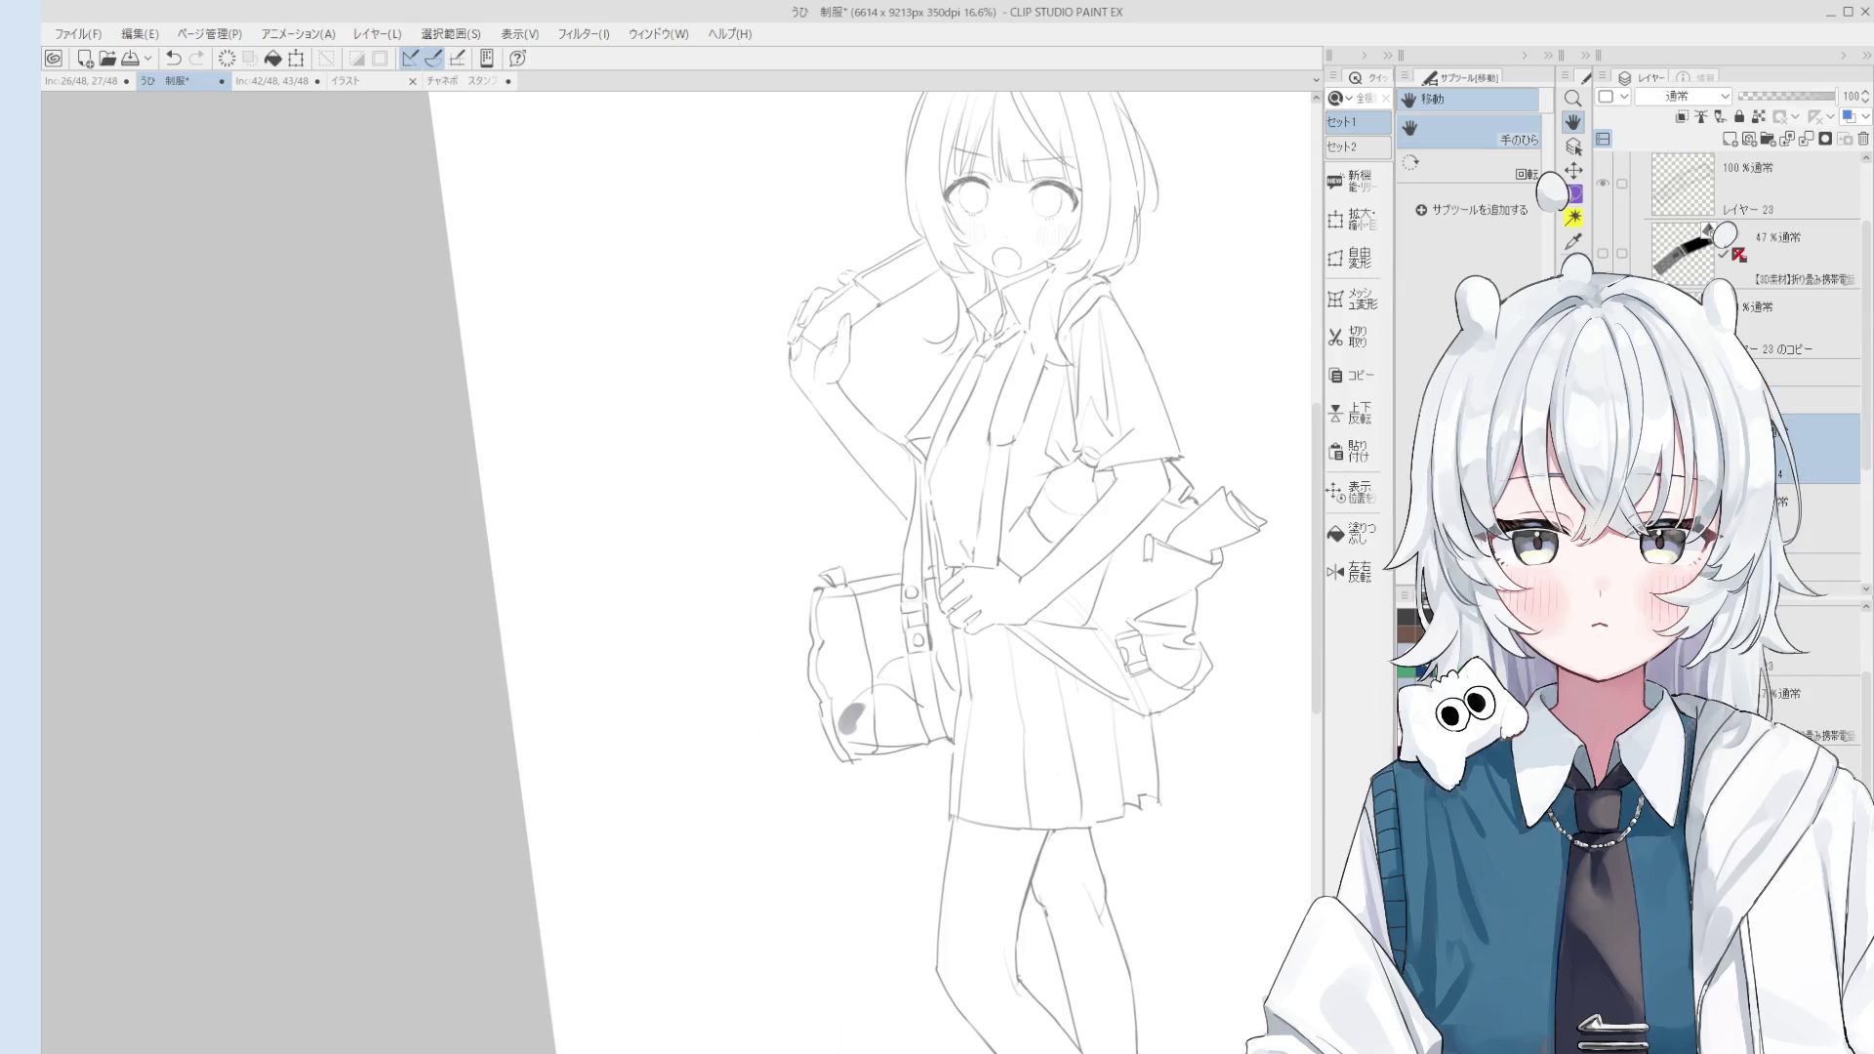
left_click(1816, 372)
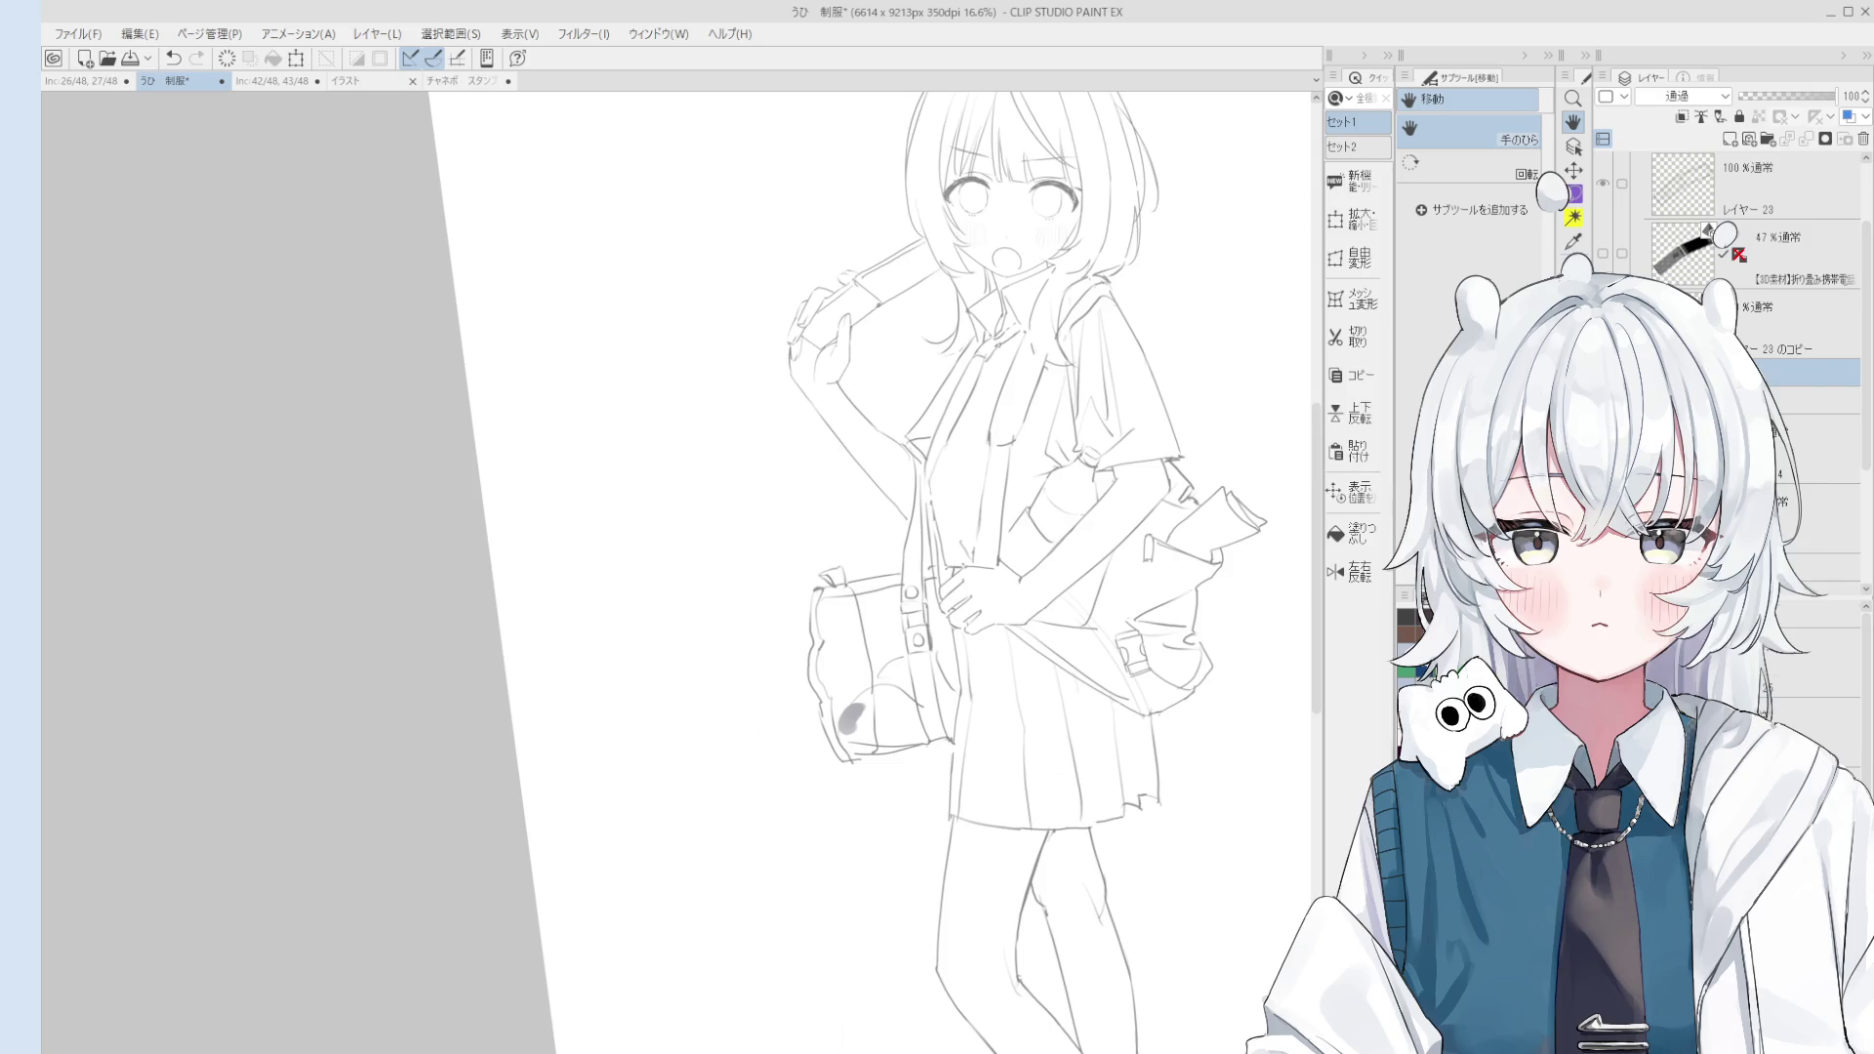
left_click(1815, 615)
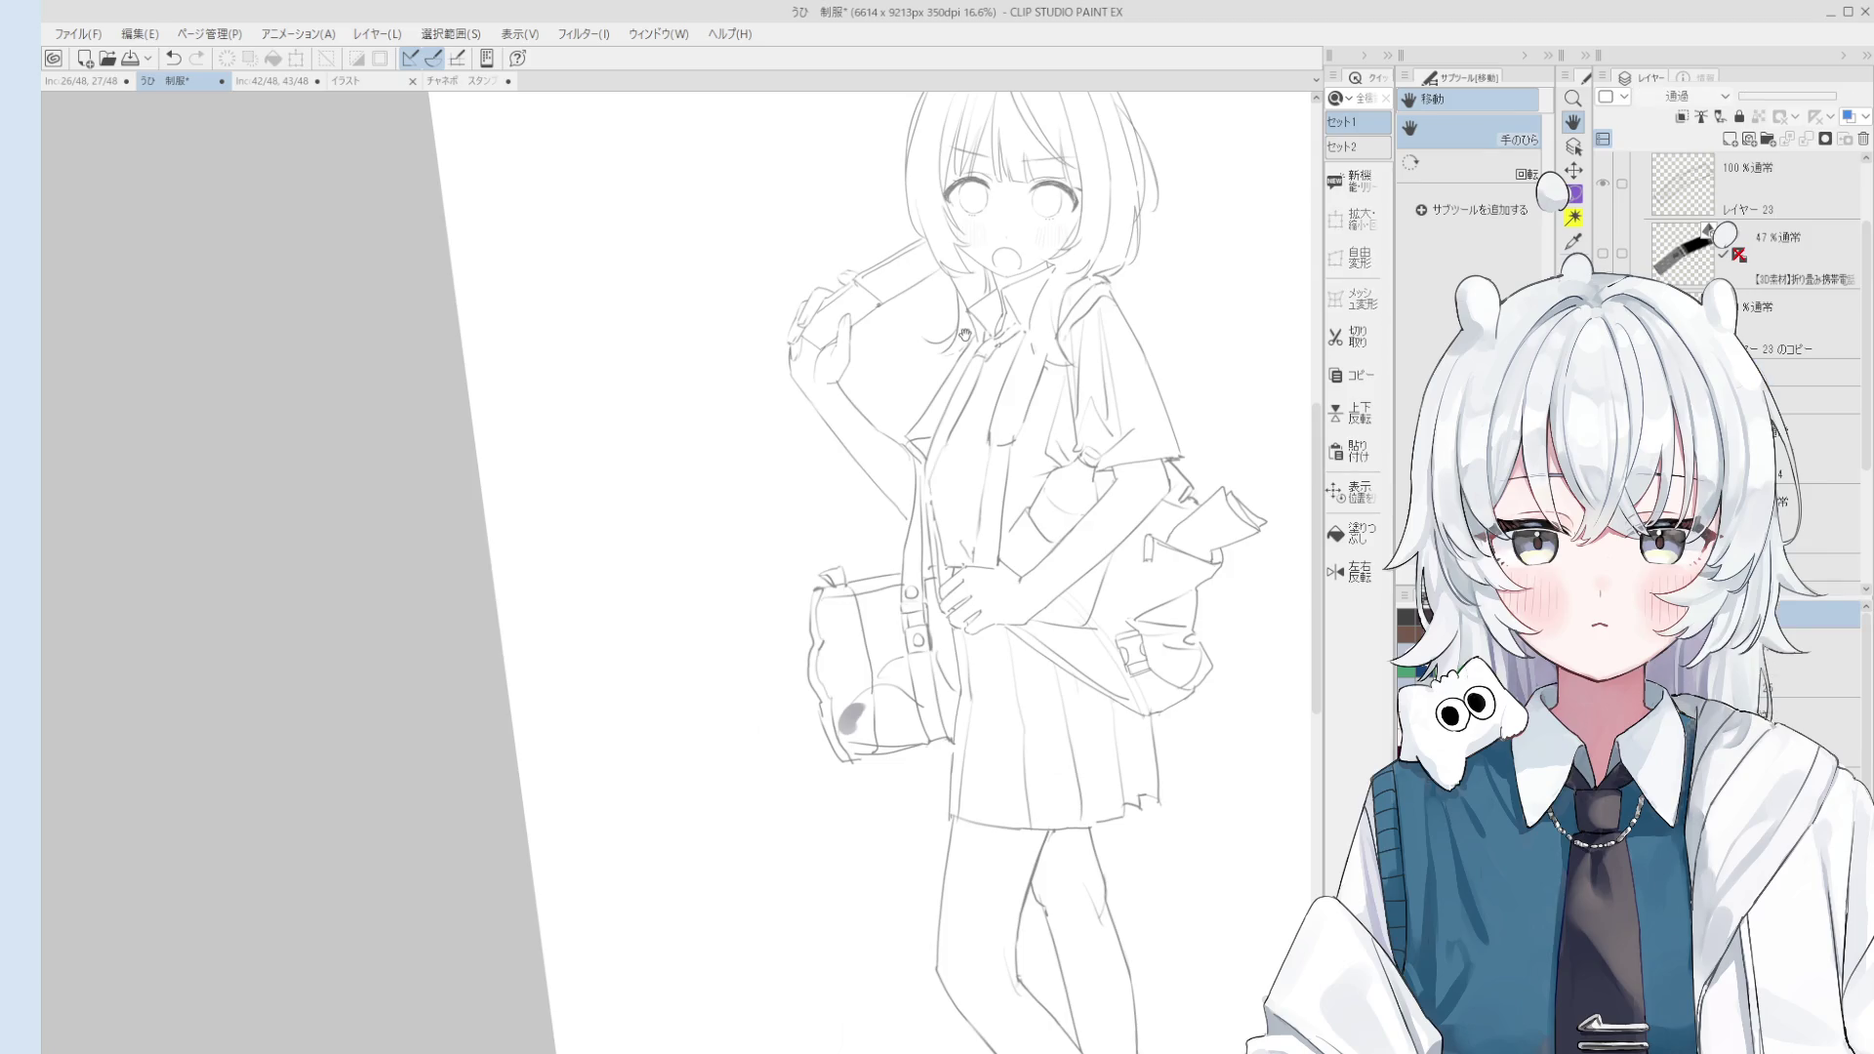
scroll(1113, 342, "up", 5)
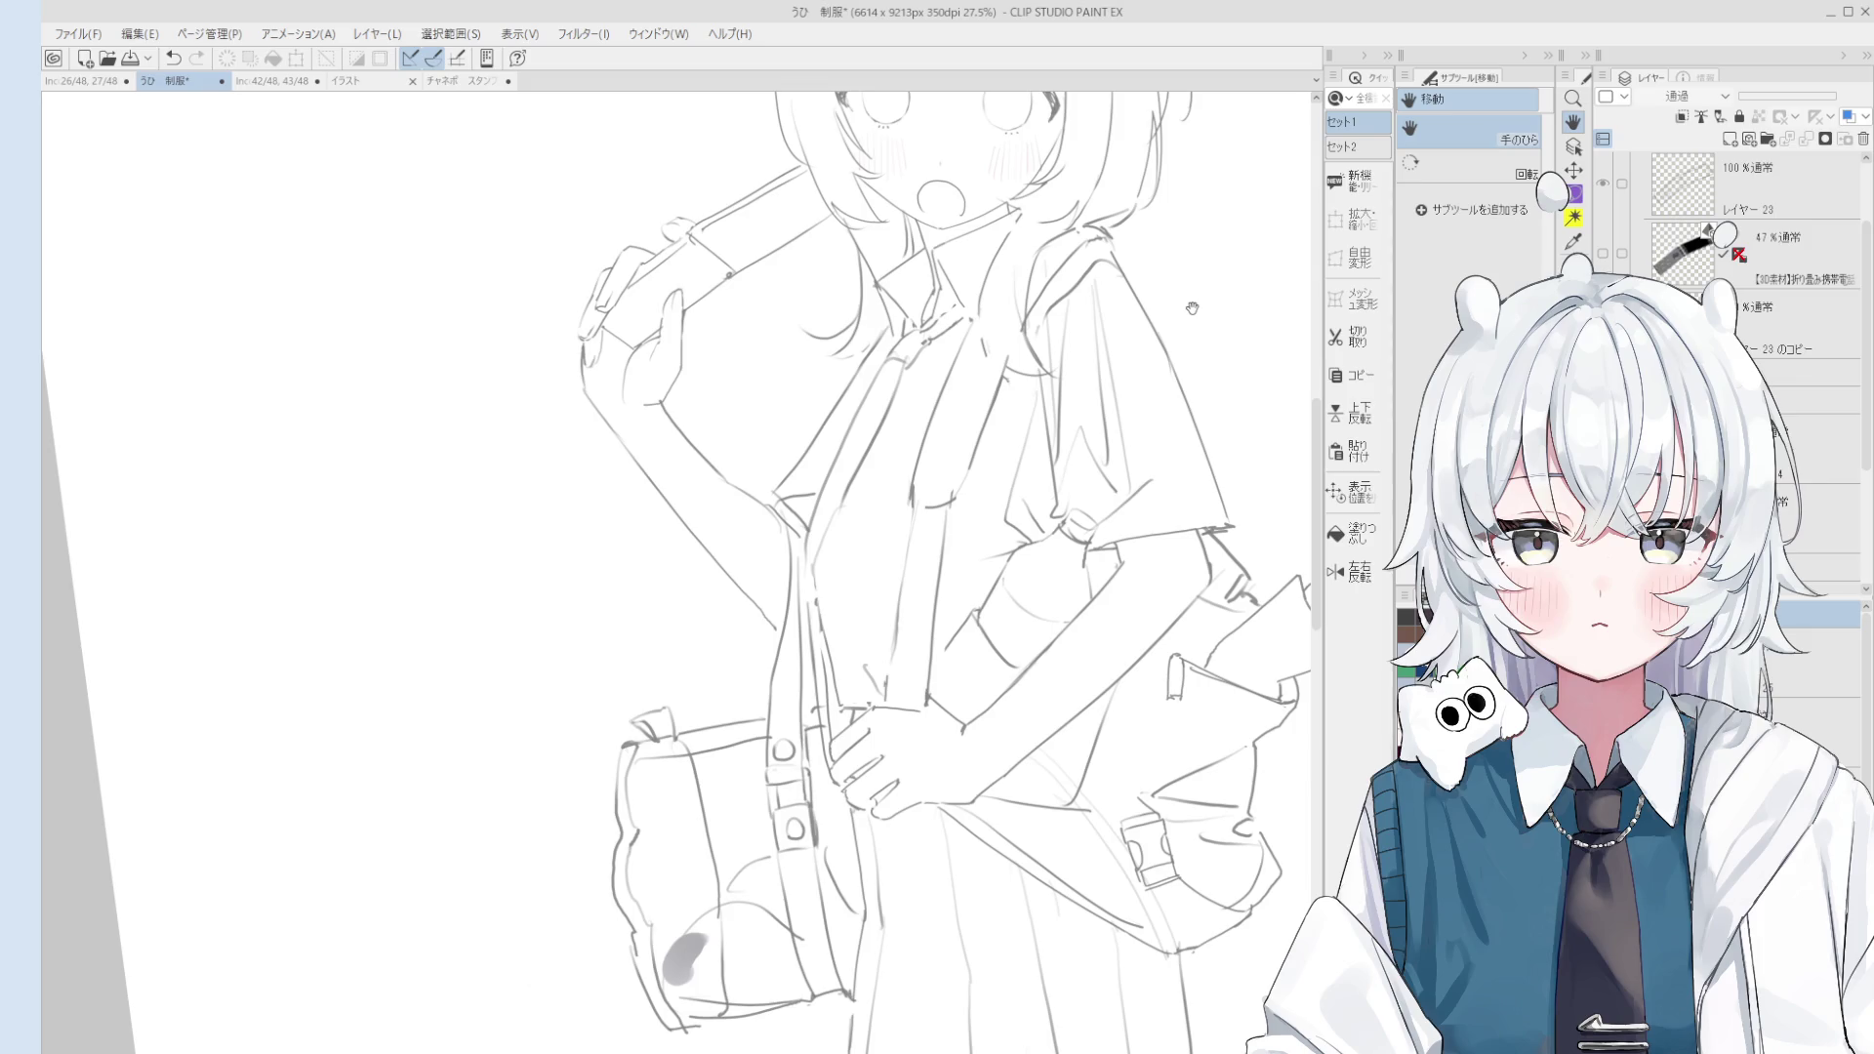
Step: Select レイヤー 23 as the drawing layer and straighten the page view
left_click(1215, 531, "ctrl+shift")
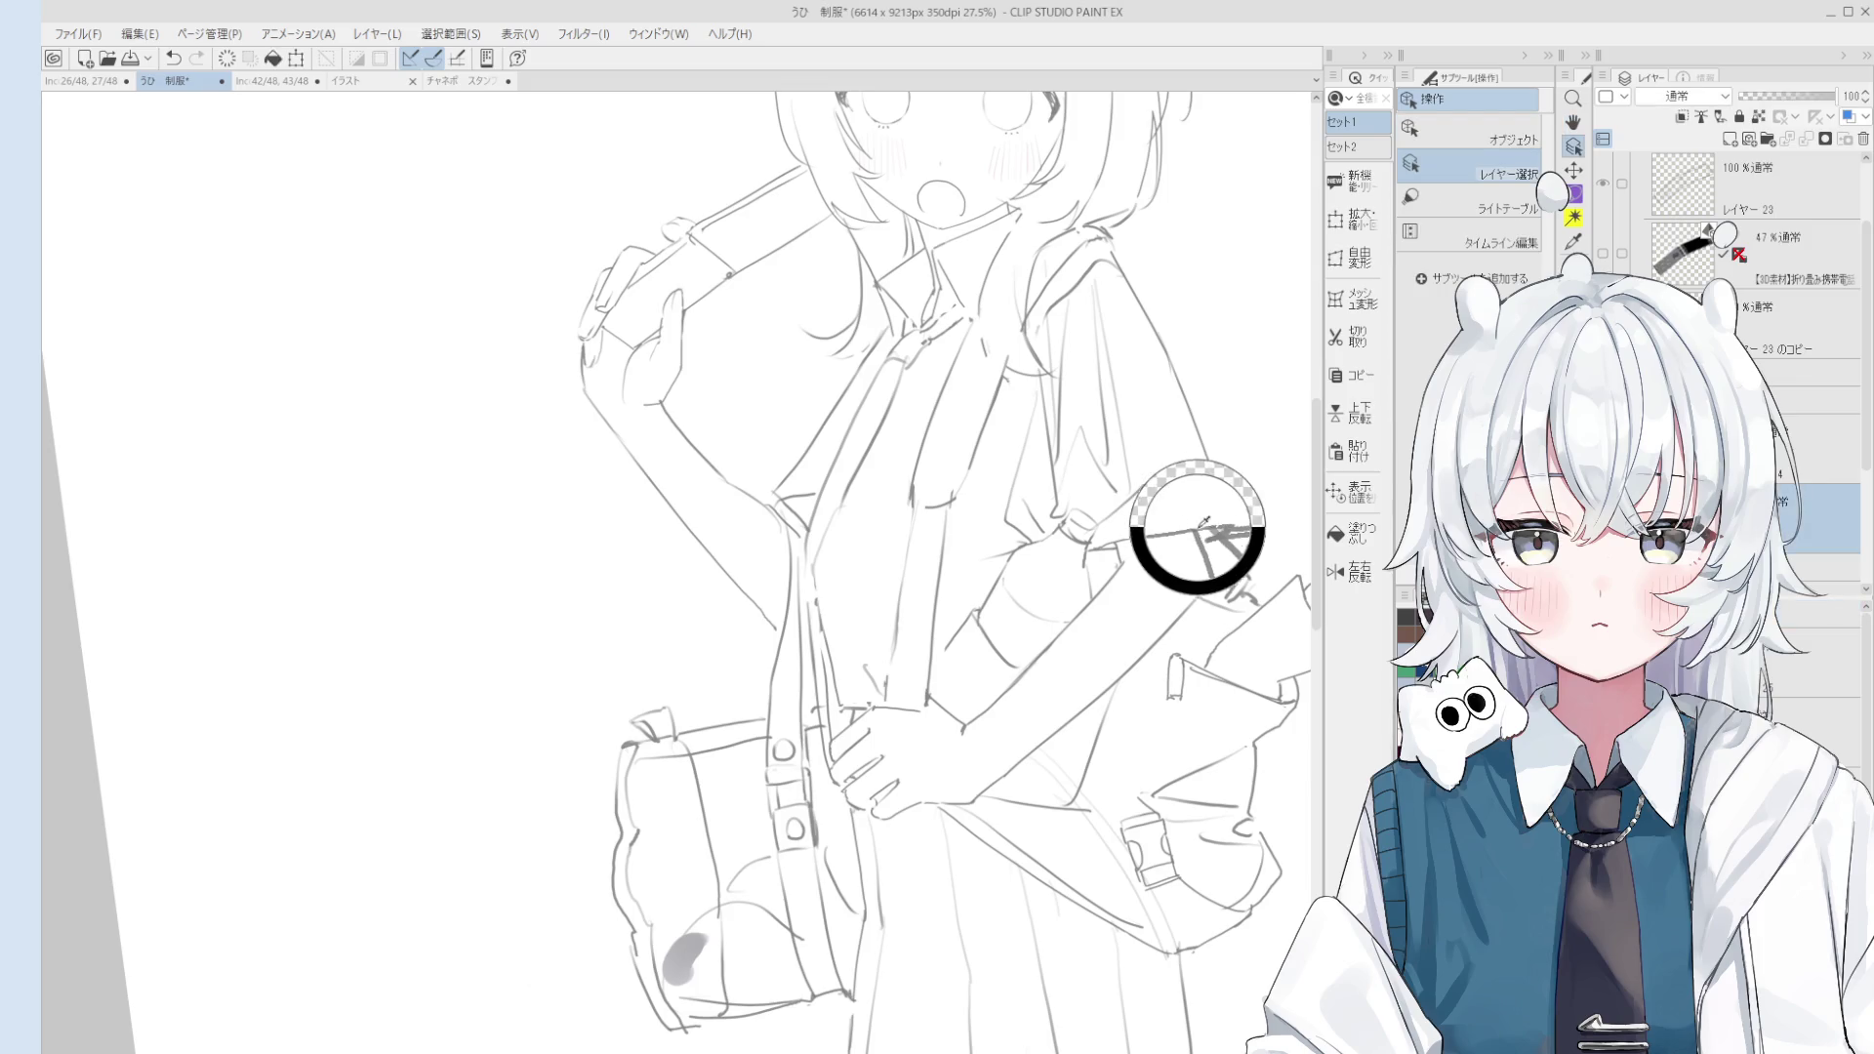
scroll(1216, 530, "down", 5)
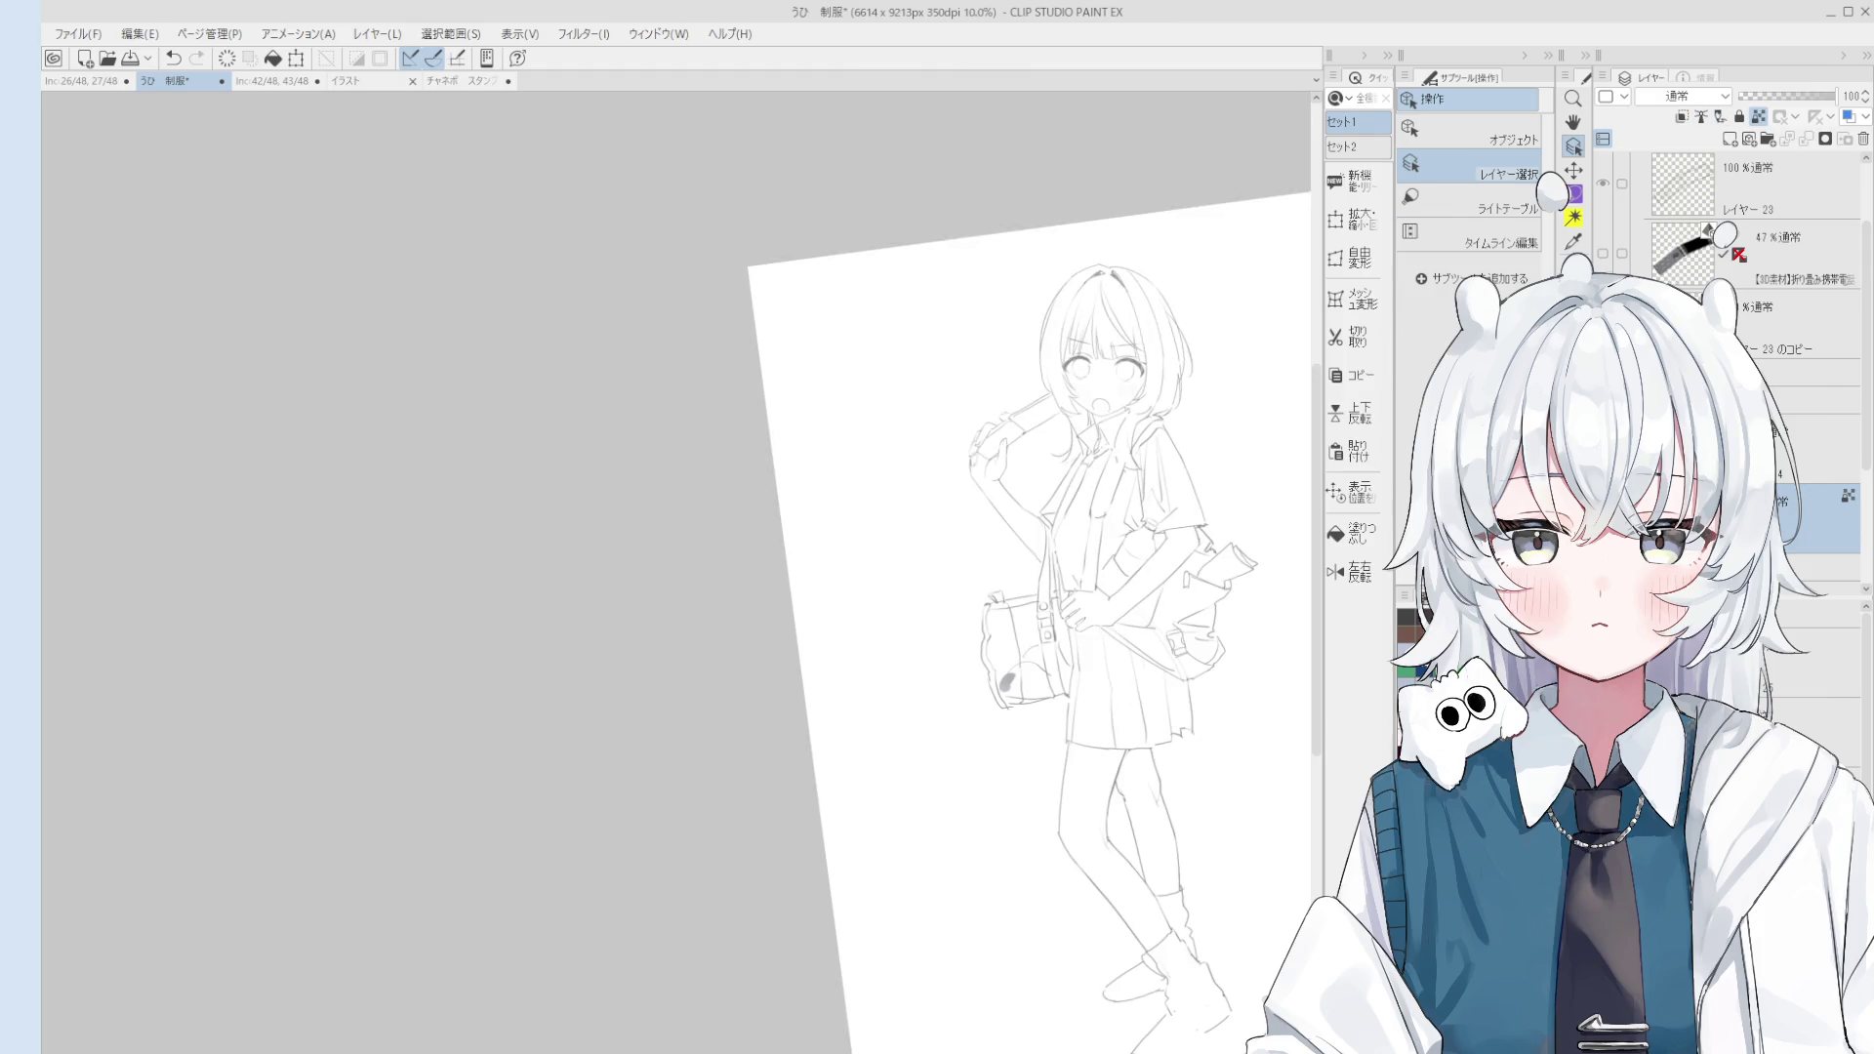
left_click(1806, 372)
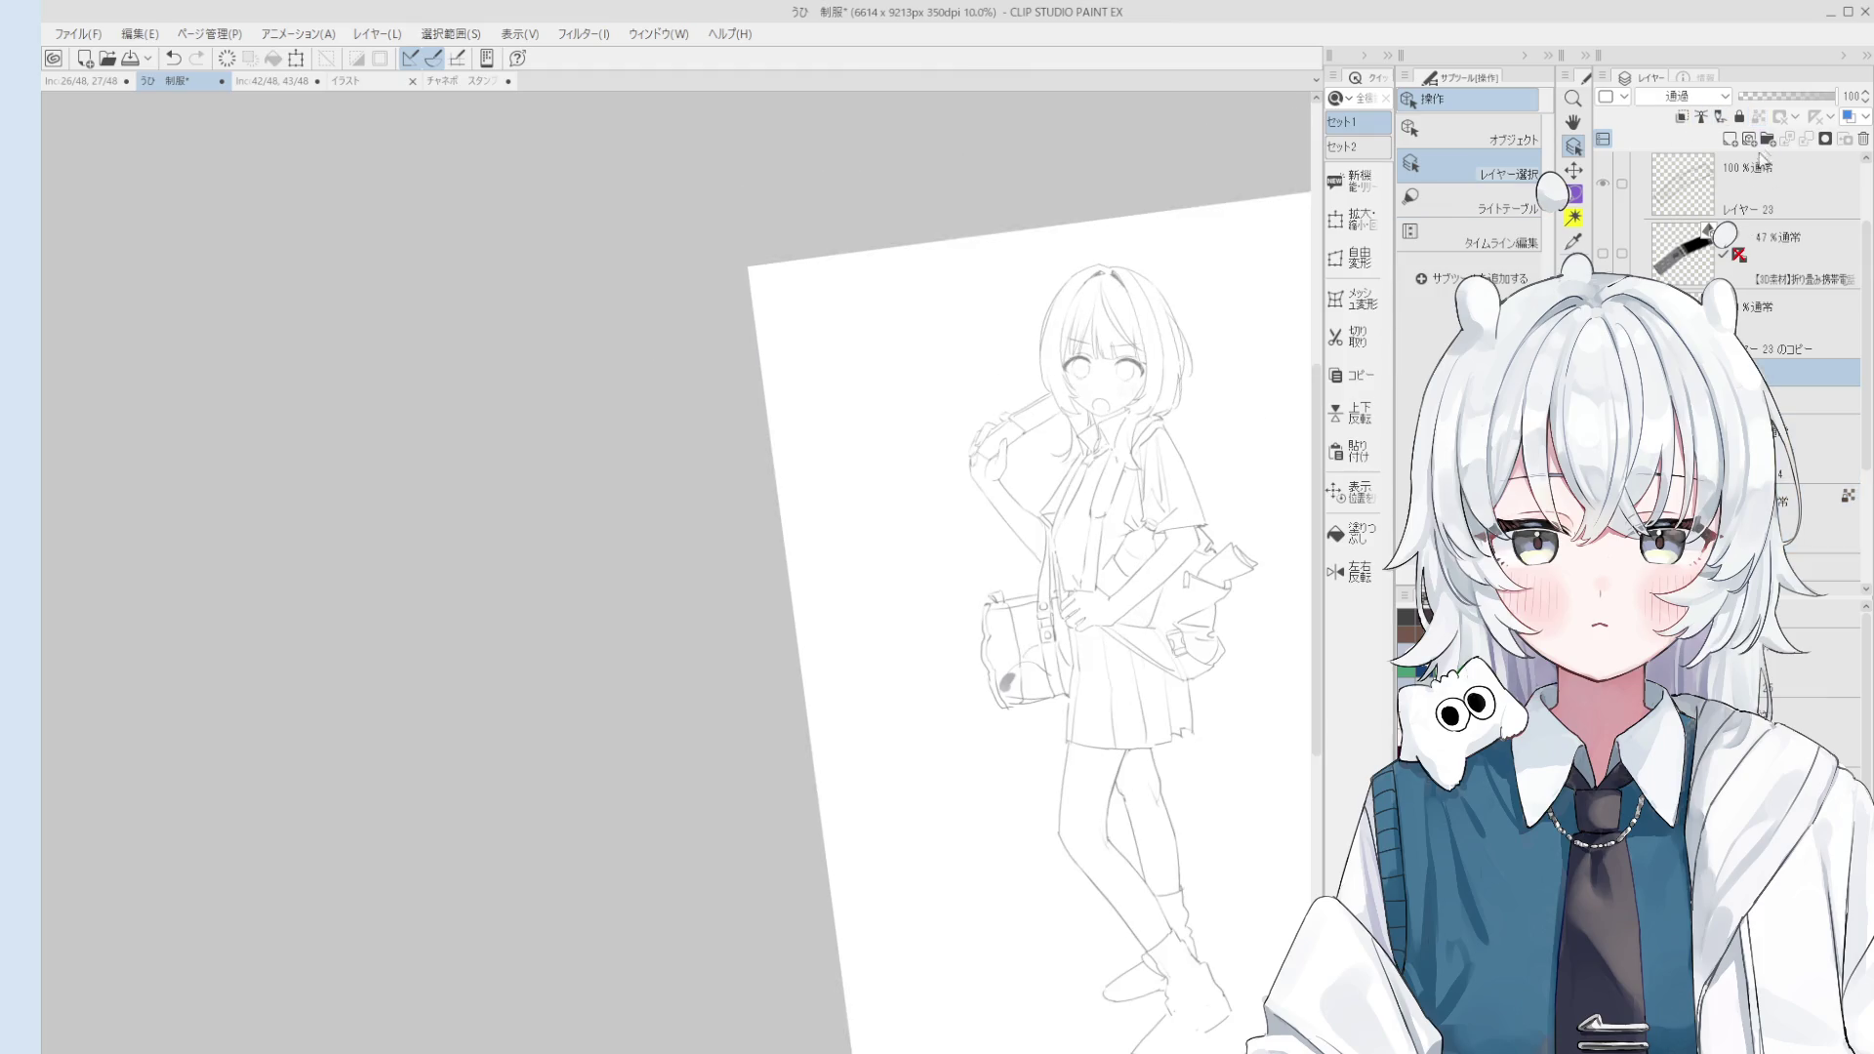
left_click(1796, 254)
left_click(1796, 327)
left_click(1694, 208)
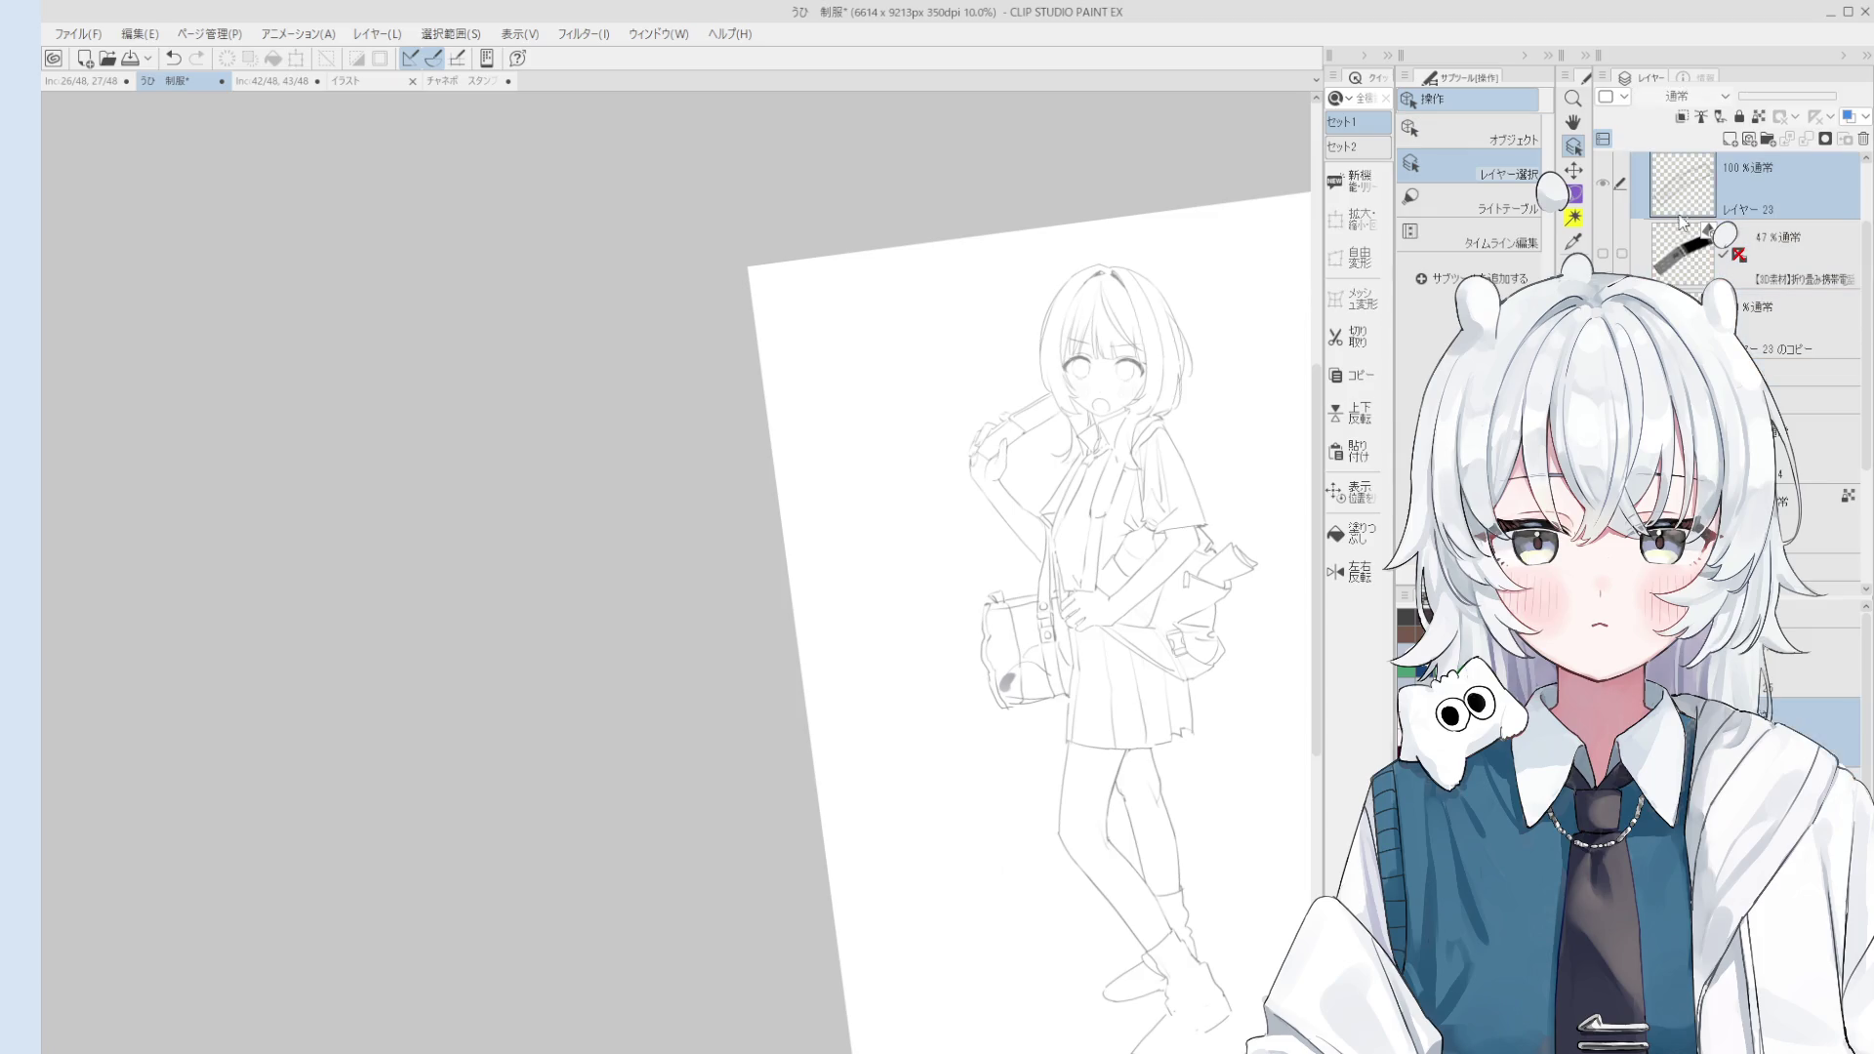
mouse_move(1268, 547)
left_mouse_down()
mouse_move(1181, 447)
mouse_move(1144, 506)
left_mouse_up()
scroll(1144, 507, "down", 1)
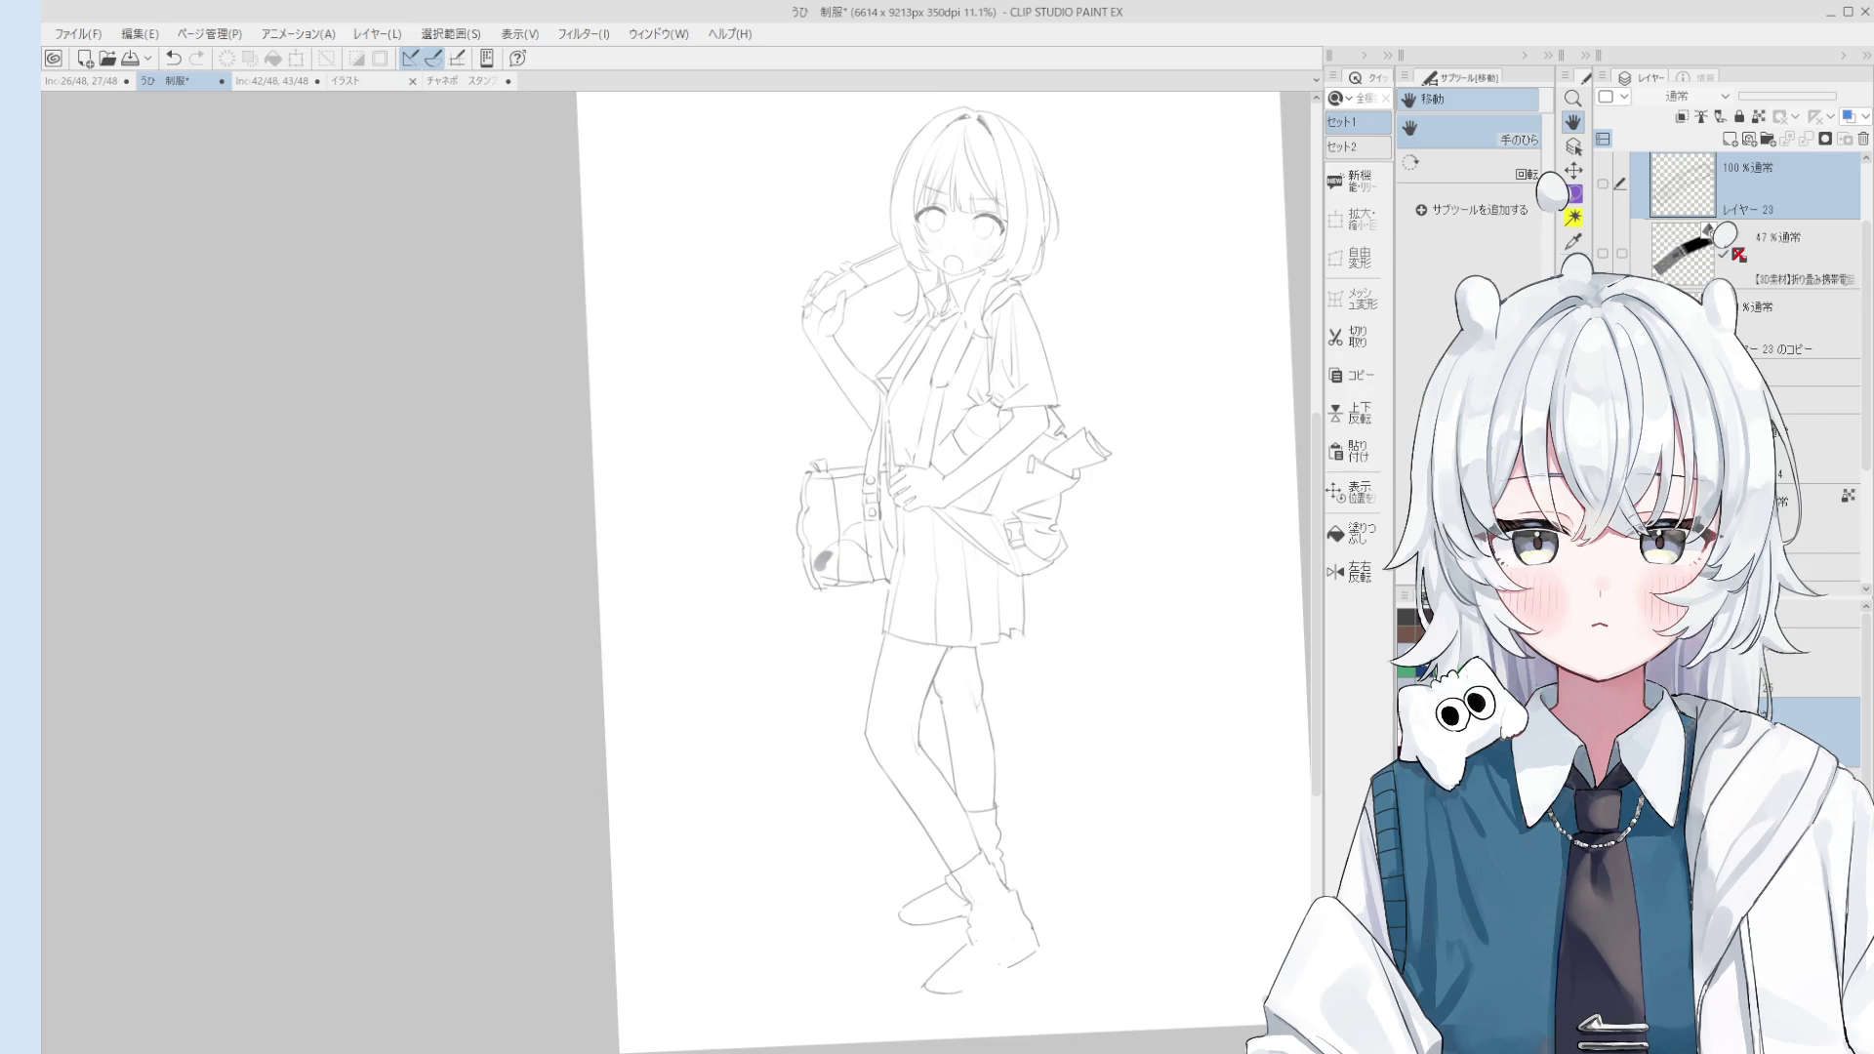
Step: Toggle the rough sketch layer off and on to compare it with the line art
left_click(1603, 323)
left_click(1603, 323)
left_click(1603, 322)
left_click(1603, 322)
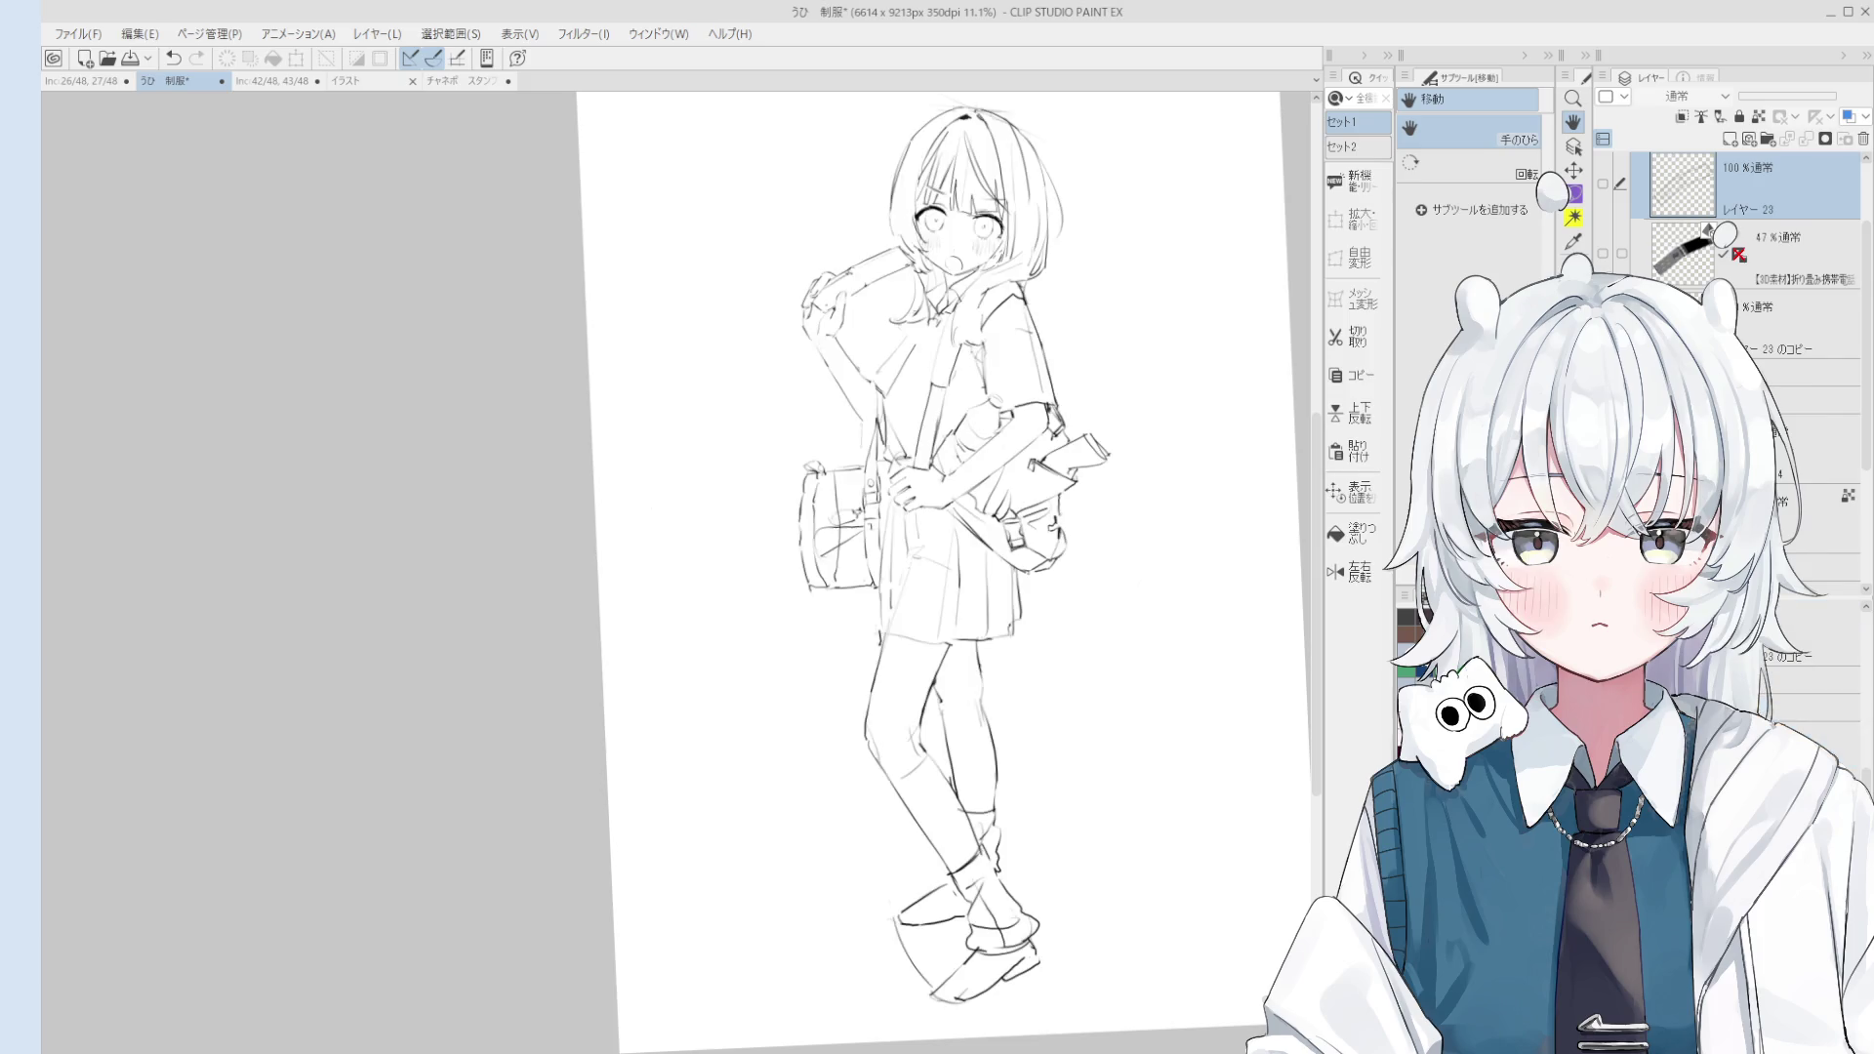
scroll(1234, 712, "up", 1)
scroll(1226, 703, "up", 2)
scroll(1205, 703, "up", 1)
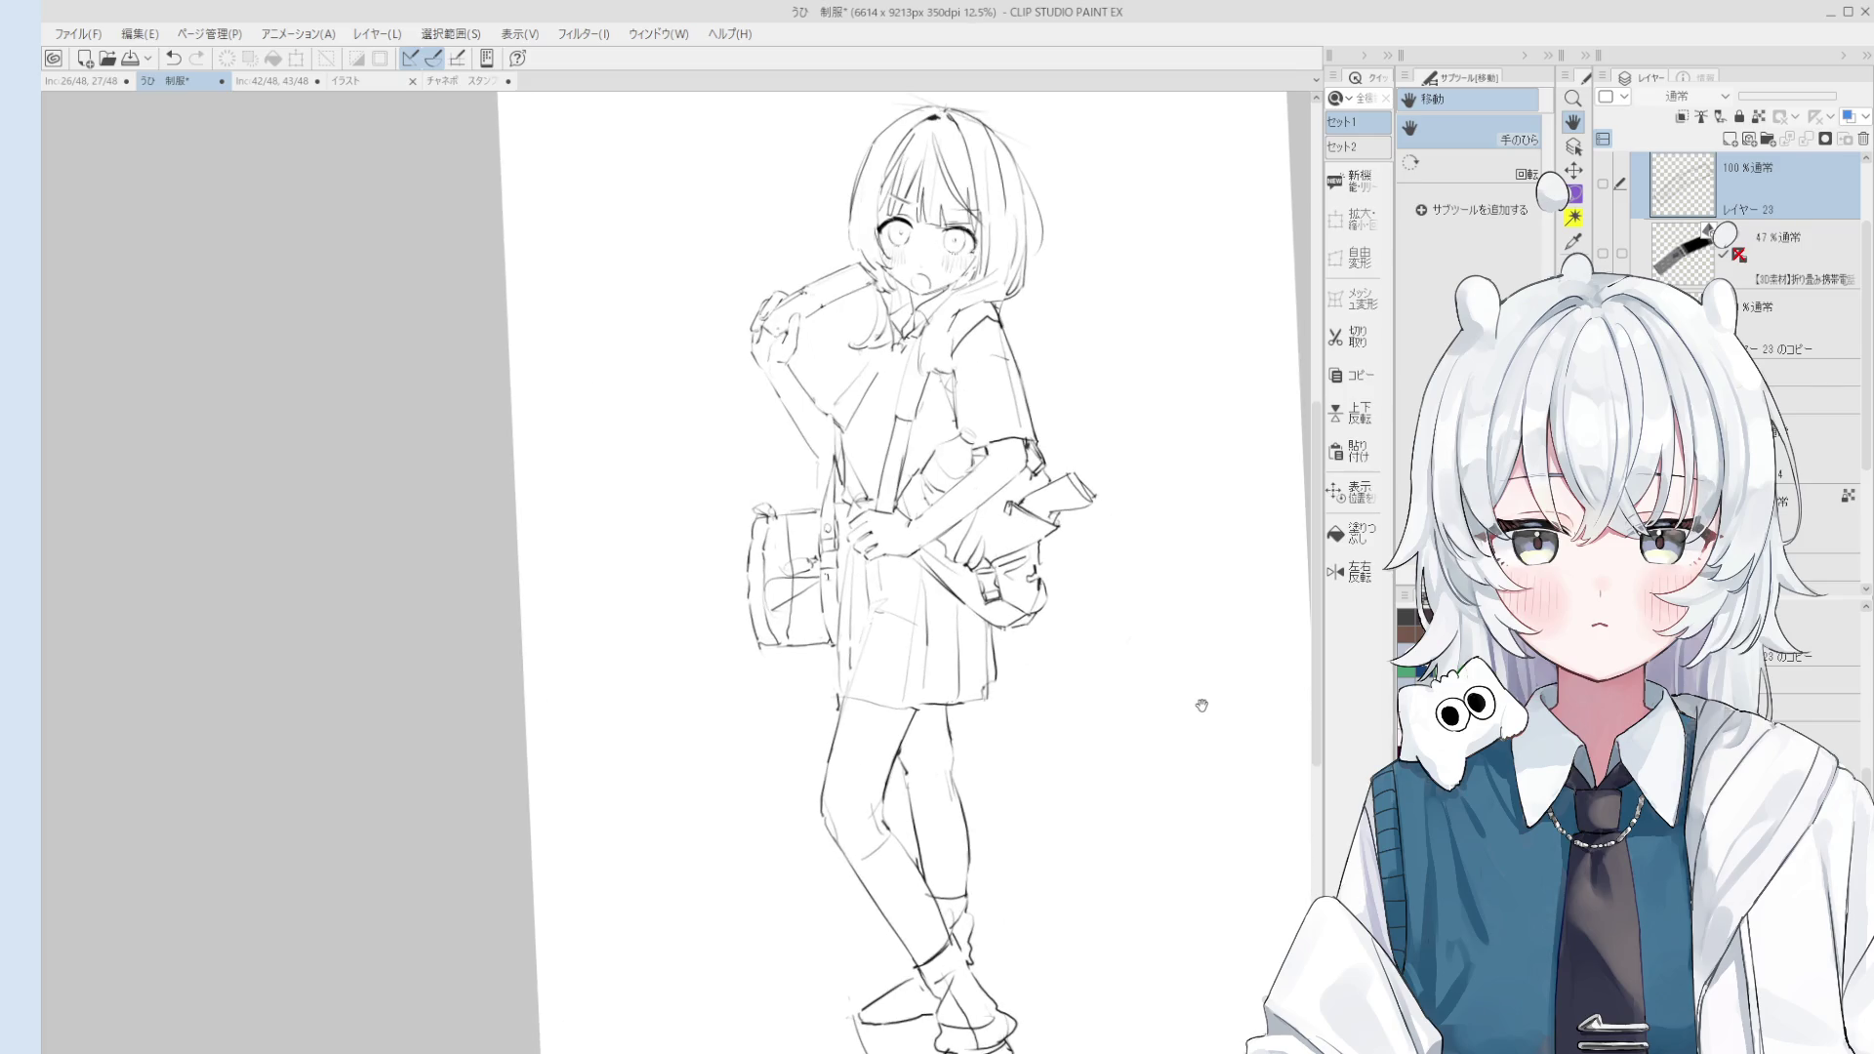
scroll(1190, 685, "up", 1)
scroll(1191, 684, "down", 1)
scroll(1230, 663, "down", 1)
scroll(1210, 615, "up", 1)
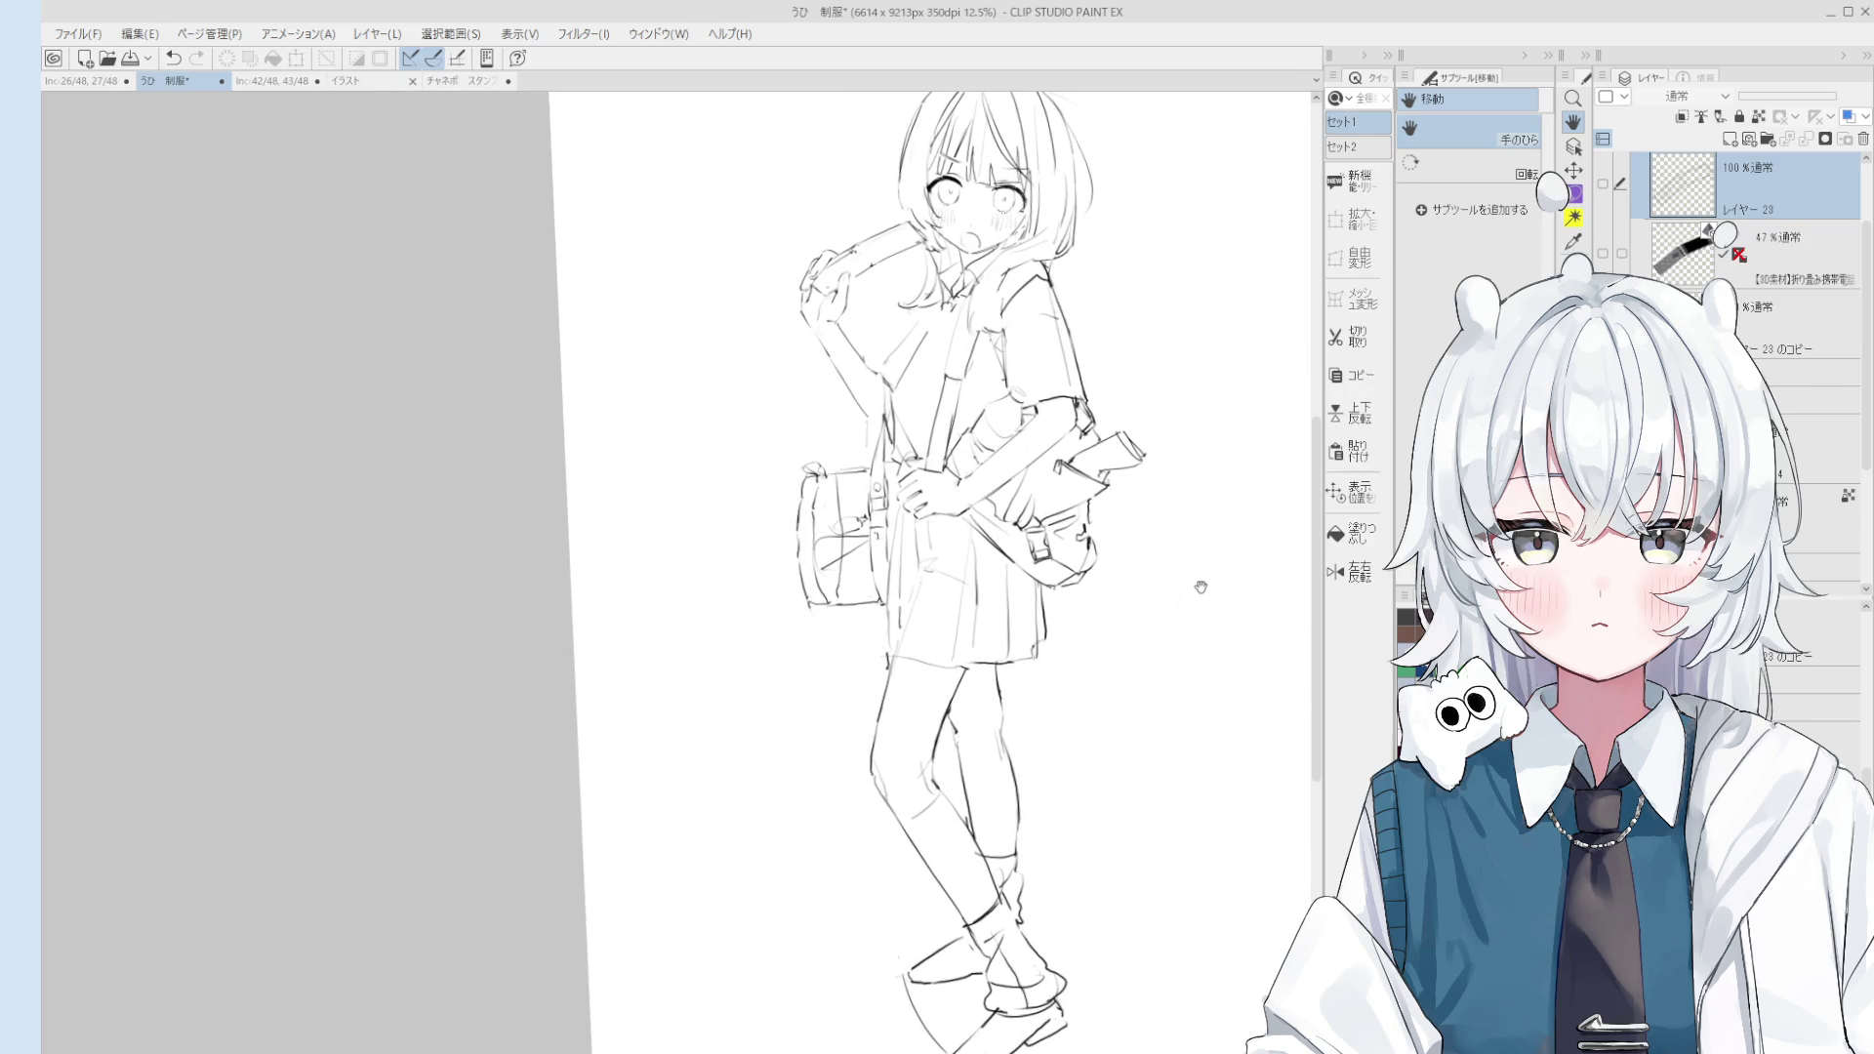
scroll(1231, 620, "up", 1)
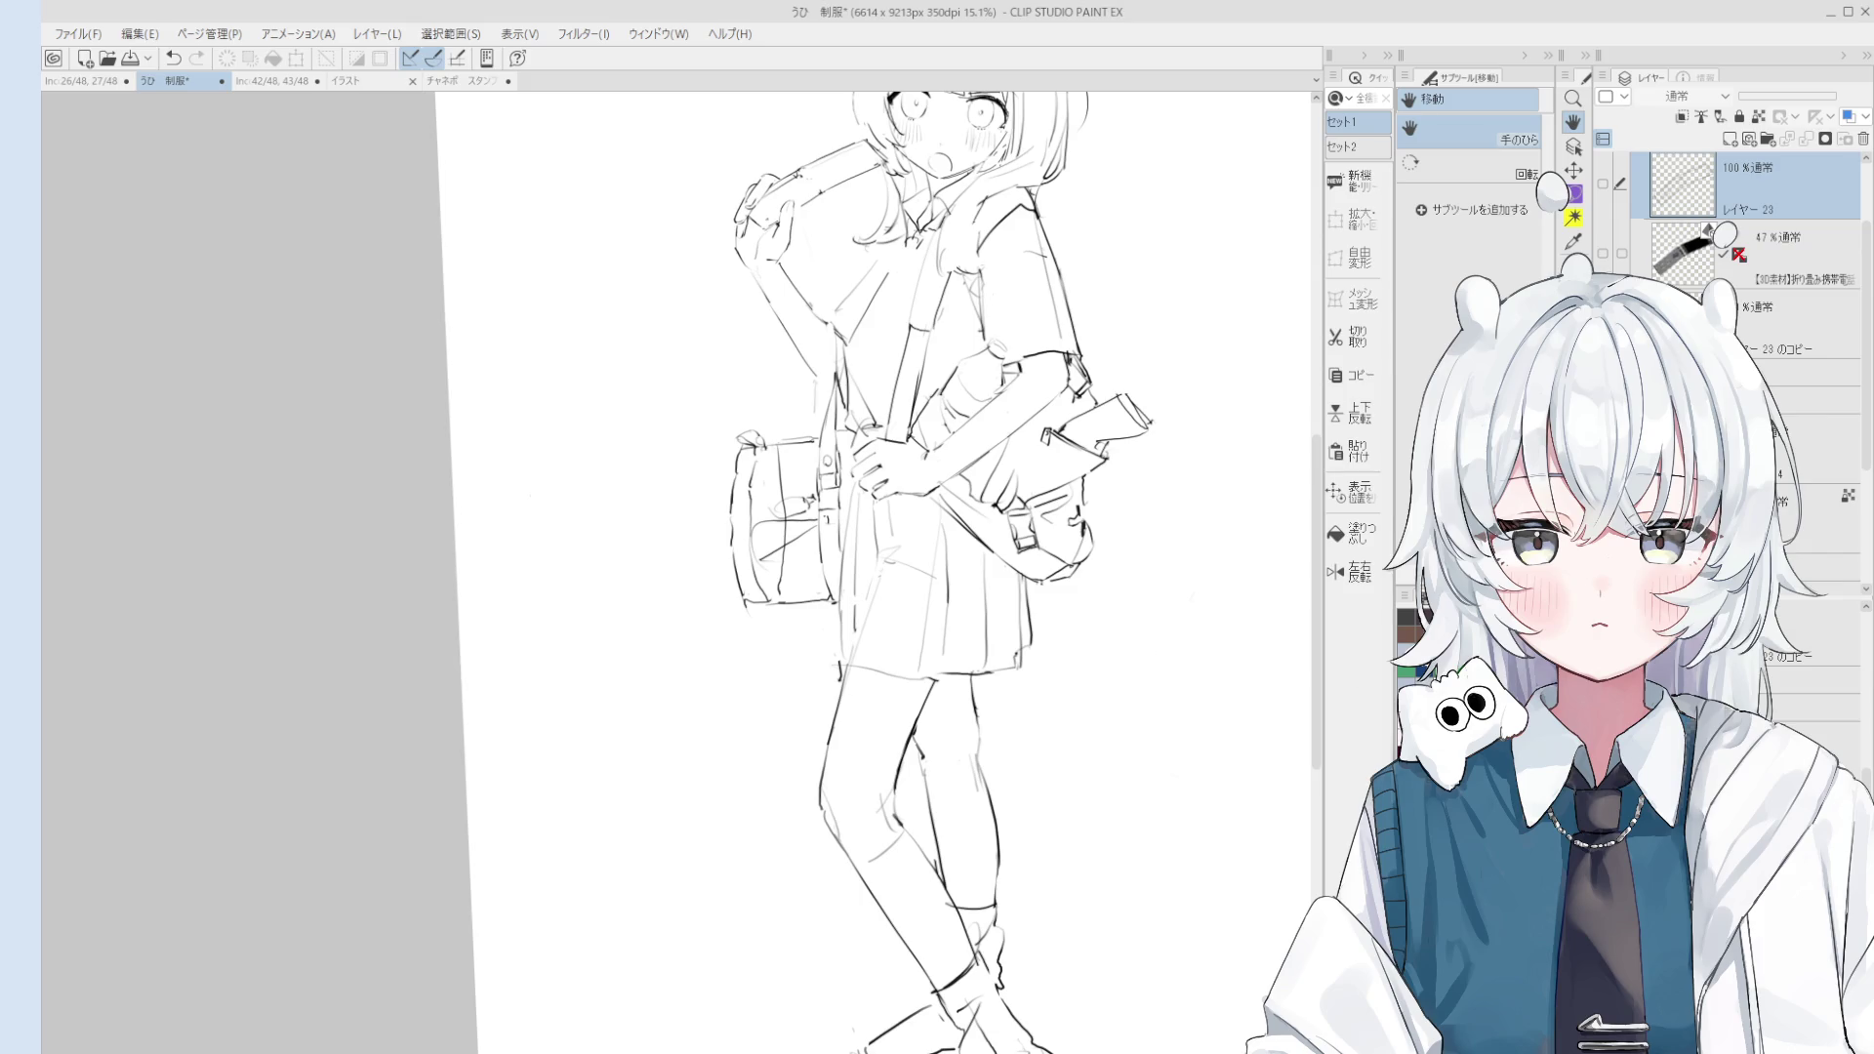
scroll(1659, 244, "up", 1)
Step: Show the 線画 line art folder and the eyes and mouth layer
left_click(1603, 166)
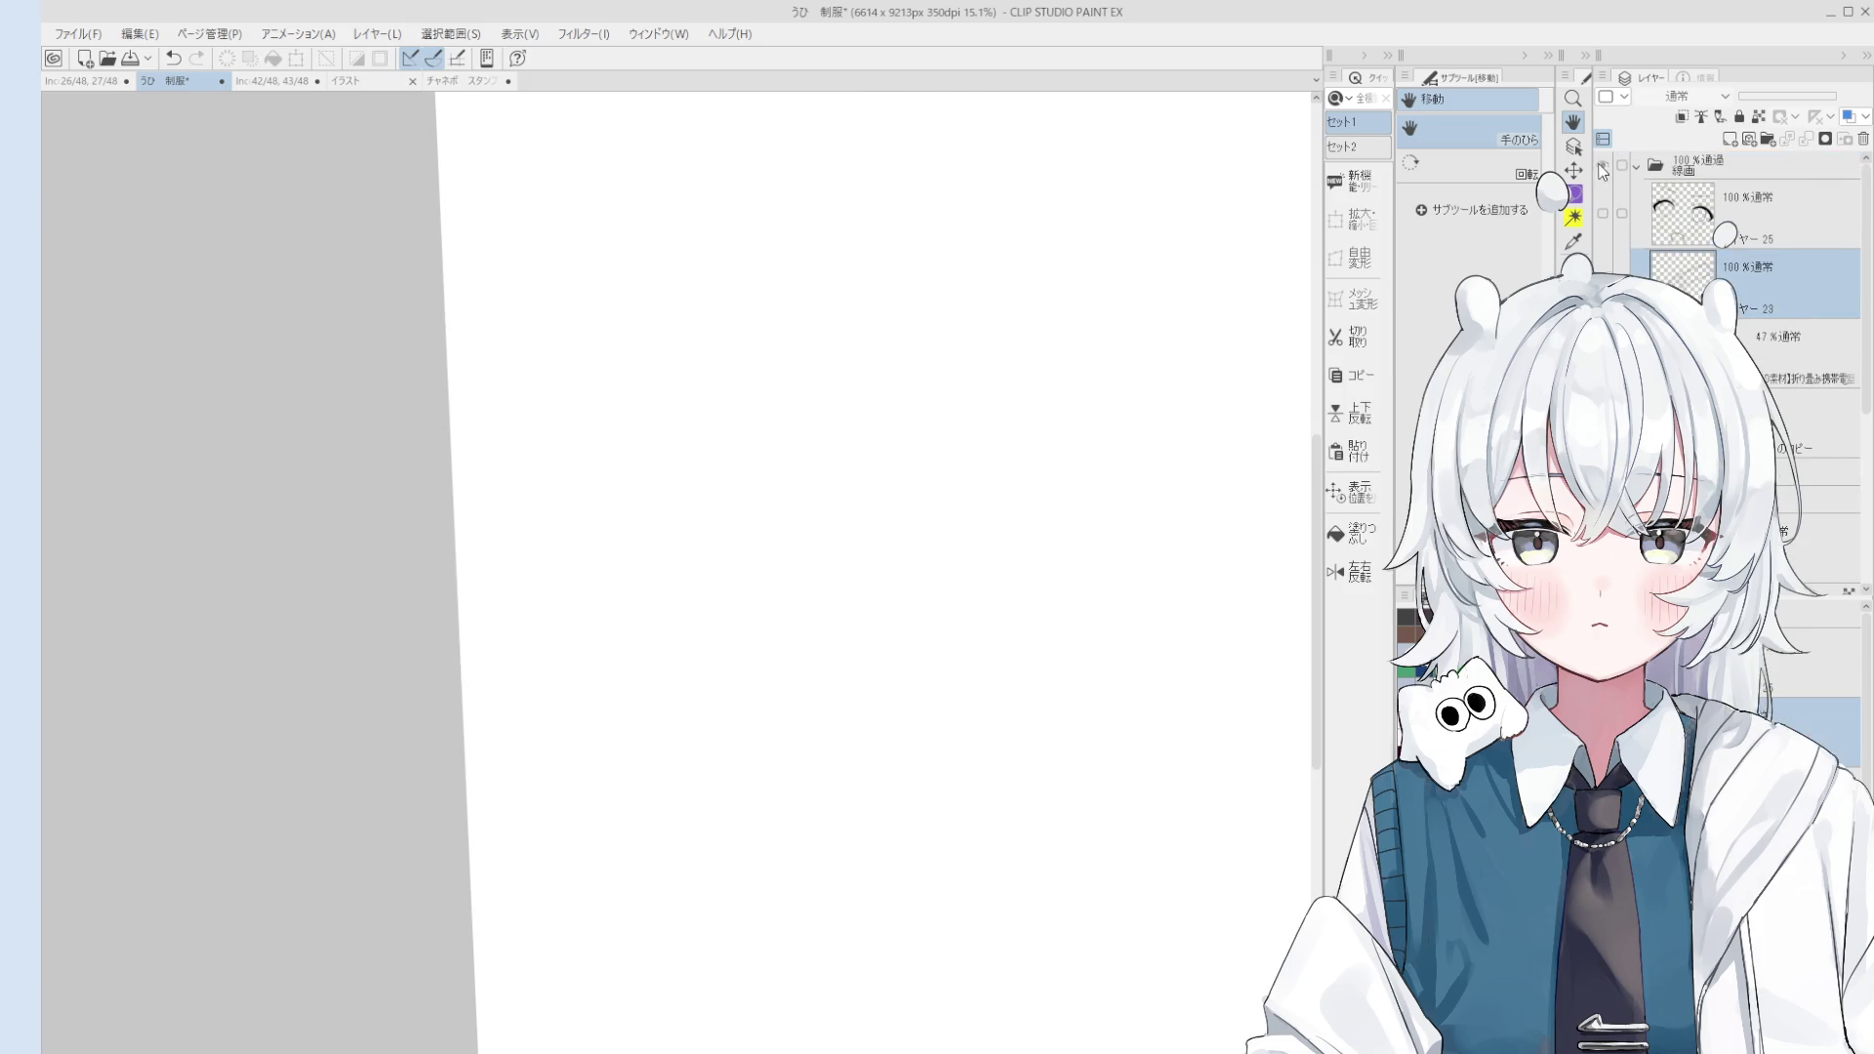
scroll(1155, 473, "down", 2)
scroll(1123, 498, "down", 1)
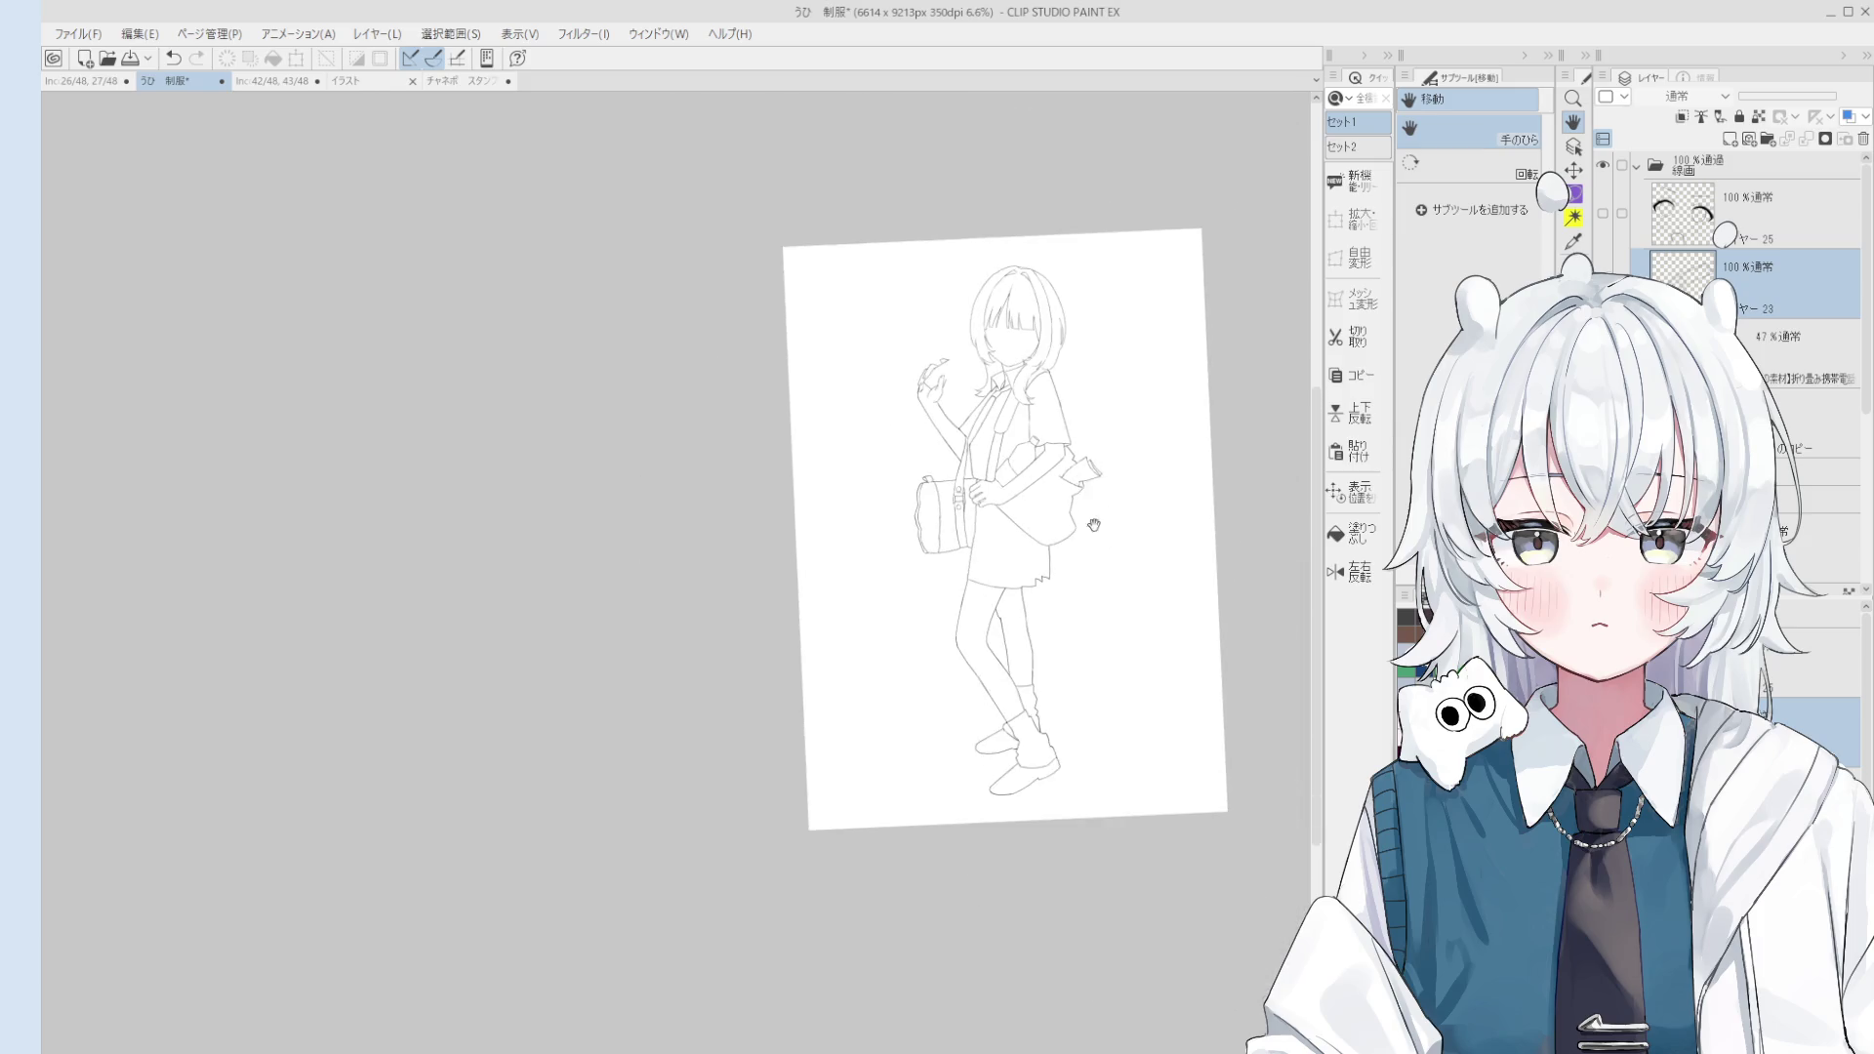
scroll(1080, 523, "down", 1)
left_click(1603, 212)
scroll(1138, 519, "up", 1)
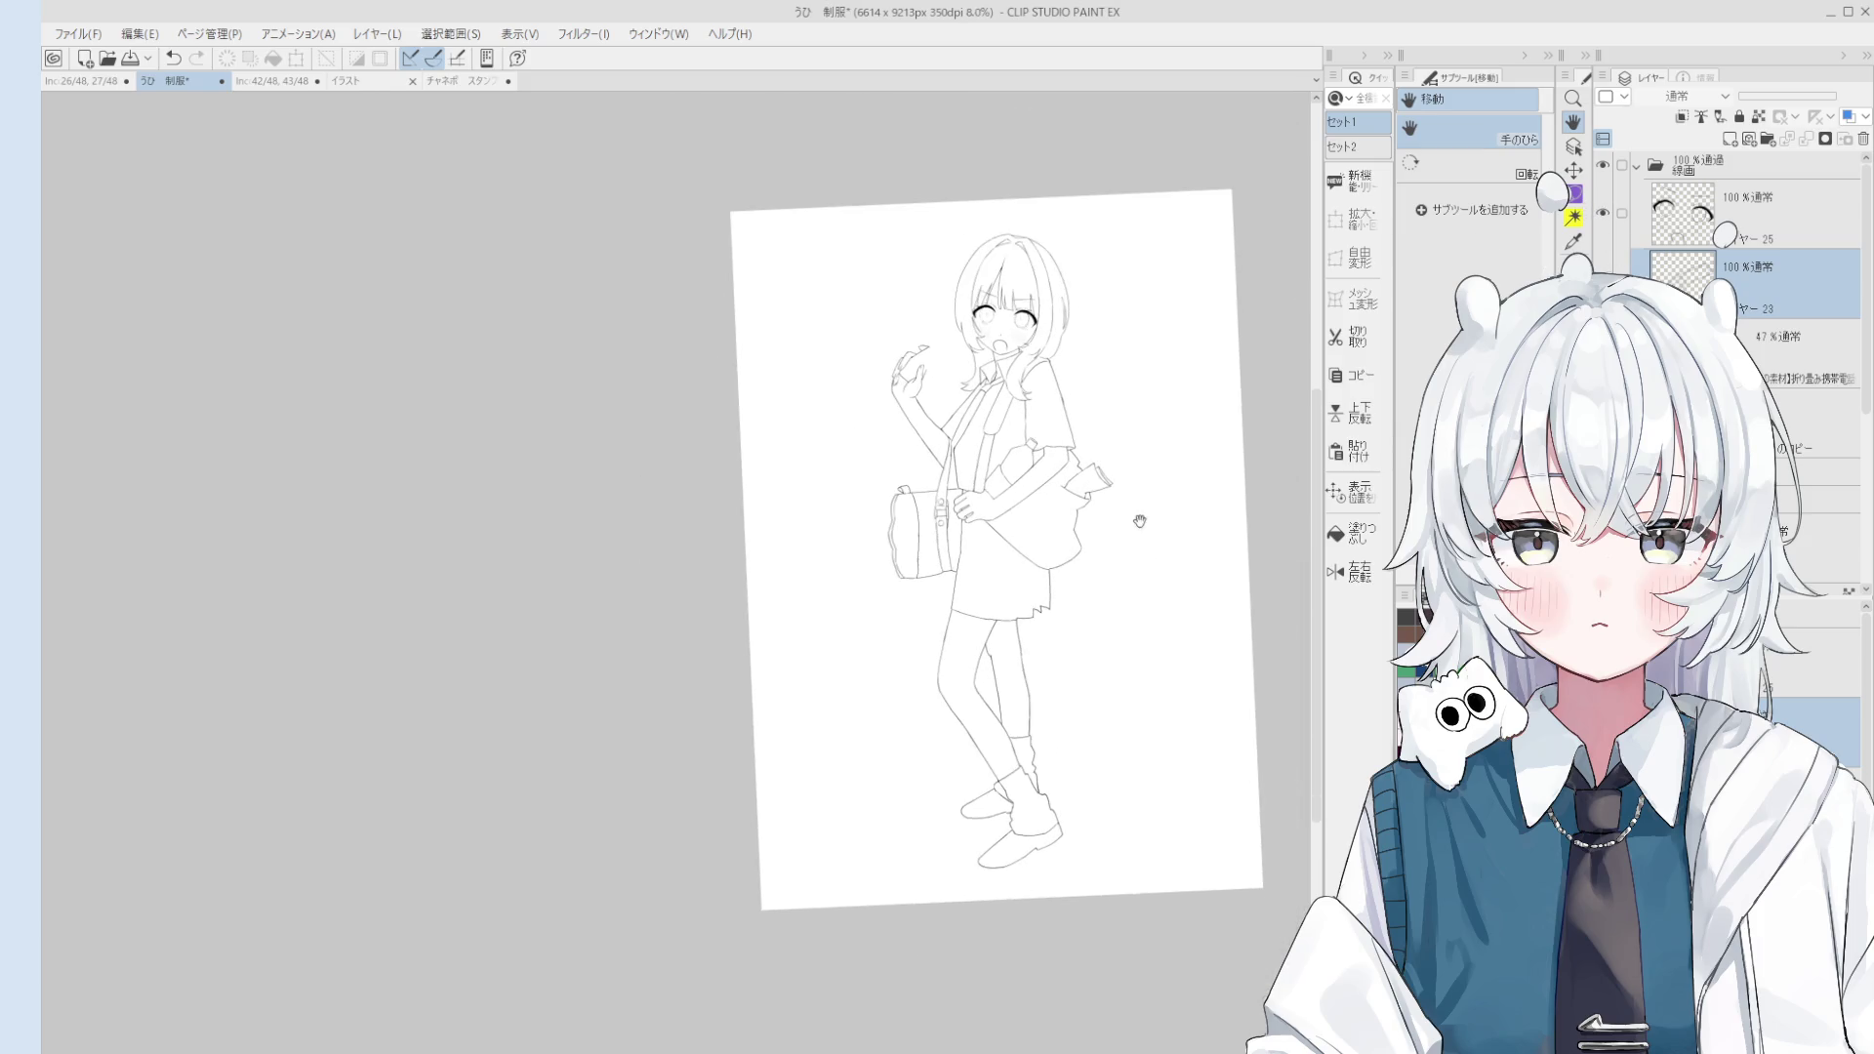
scroll(1110, 537, "up", 1)
left_click_drag(1096, 544, 1145, 603)
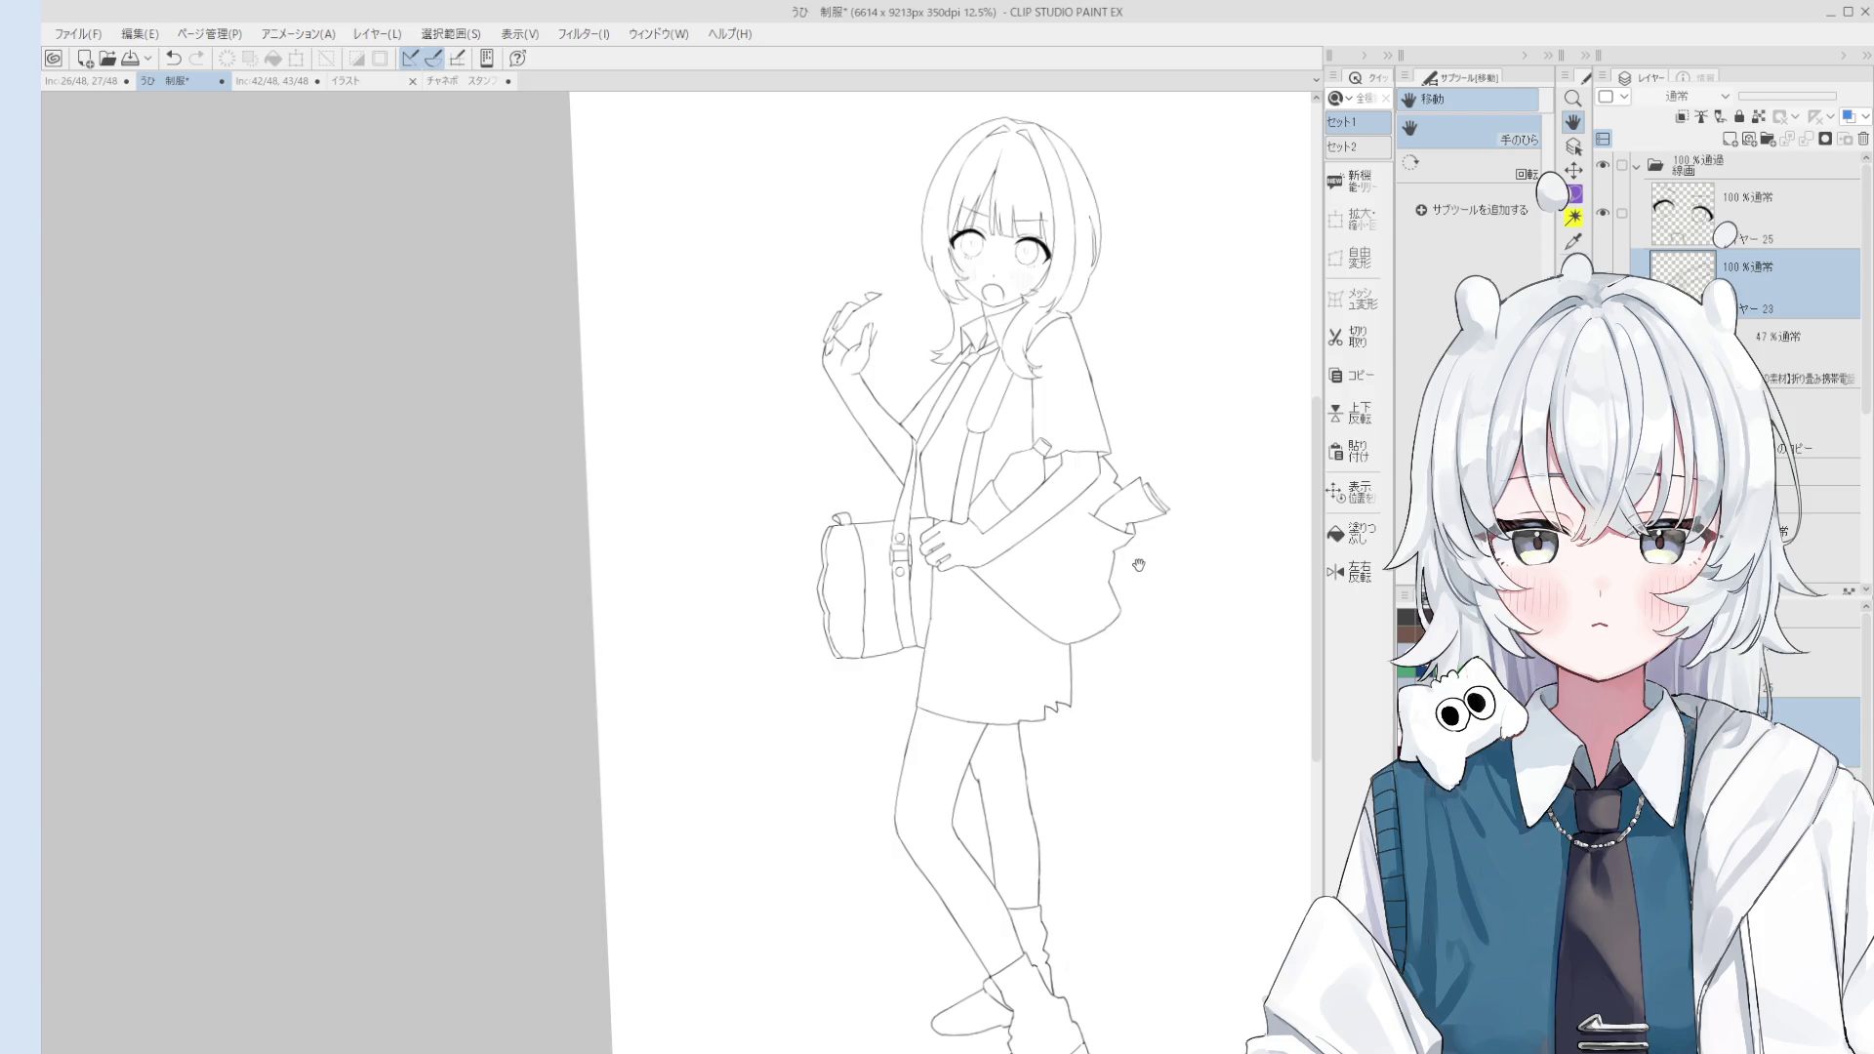
scroll(1149, 573, "down", 1)
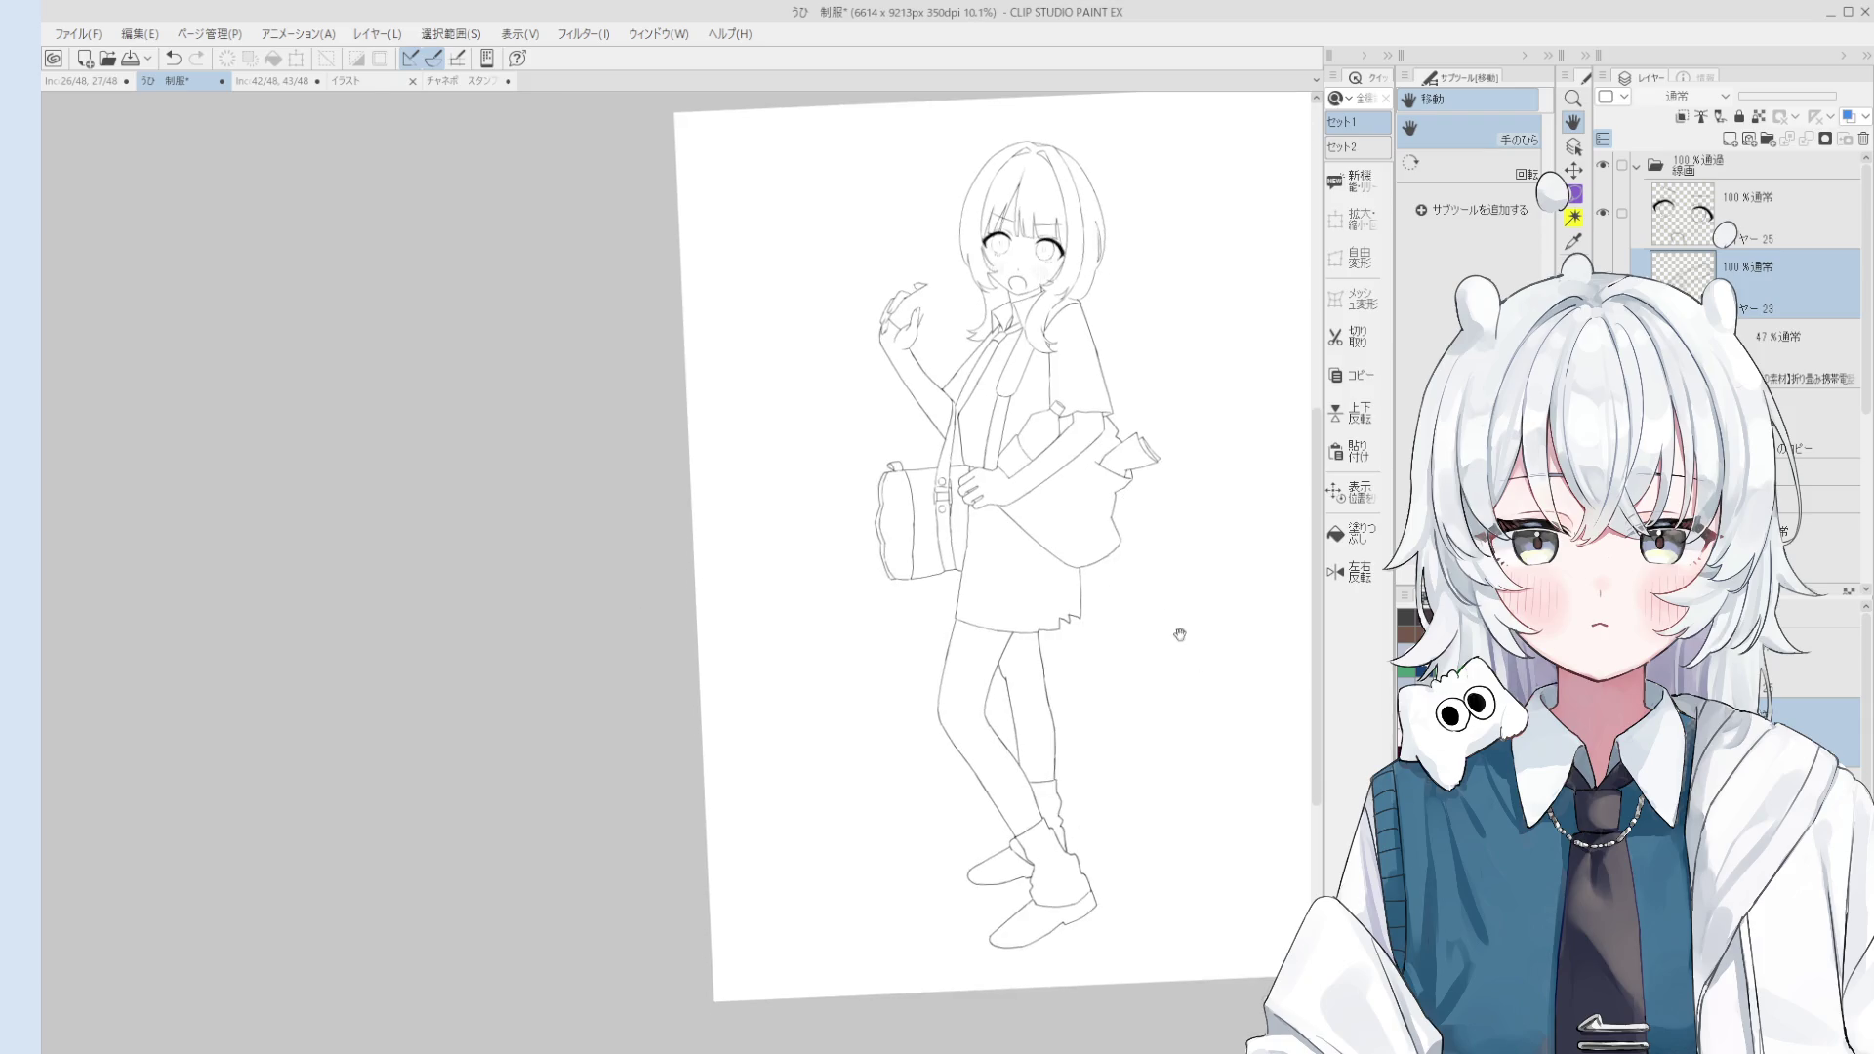
scroll(1247, 767, "down", 1)
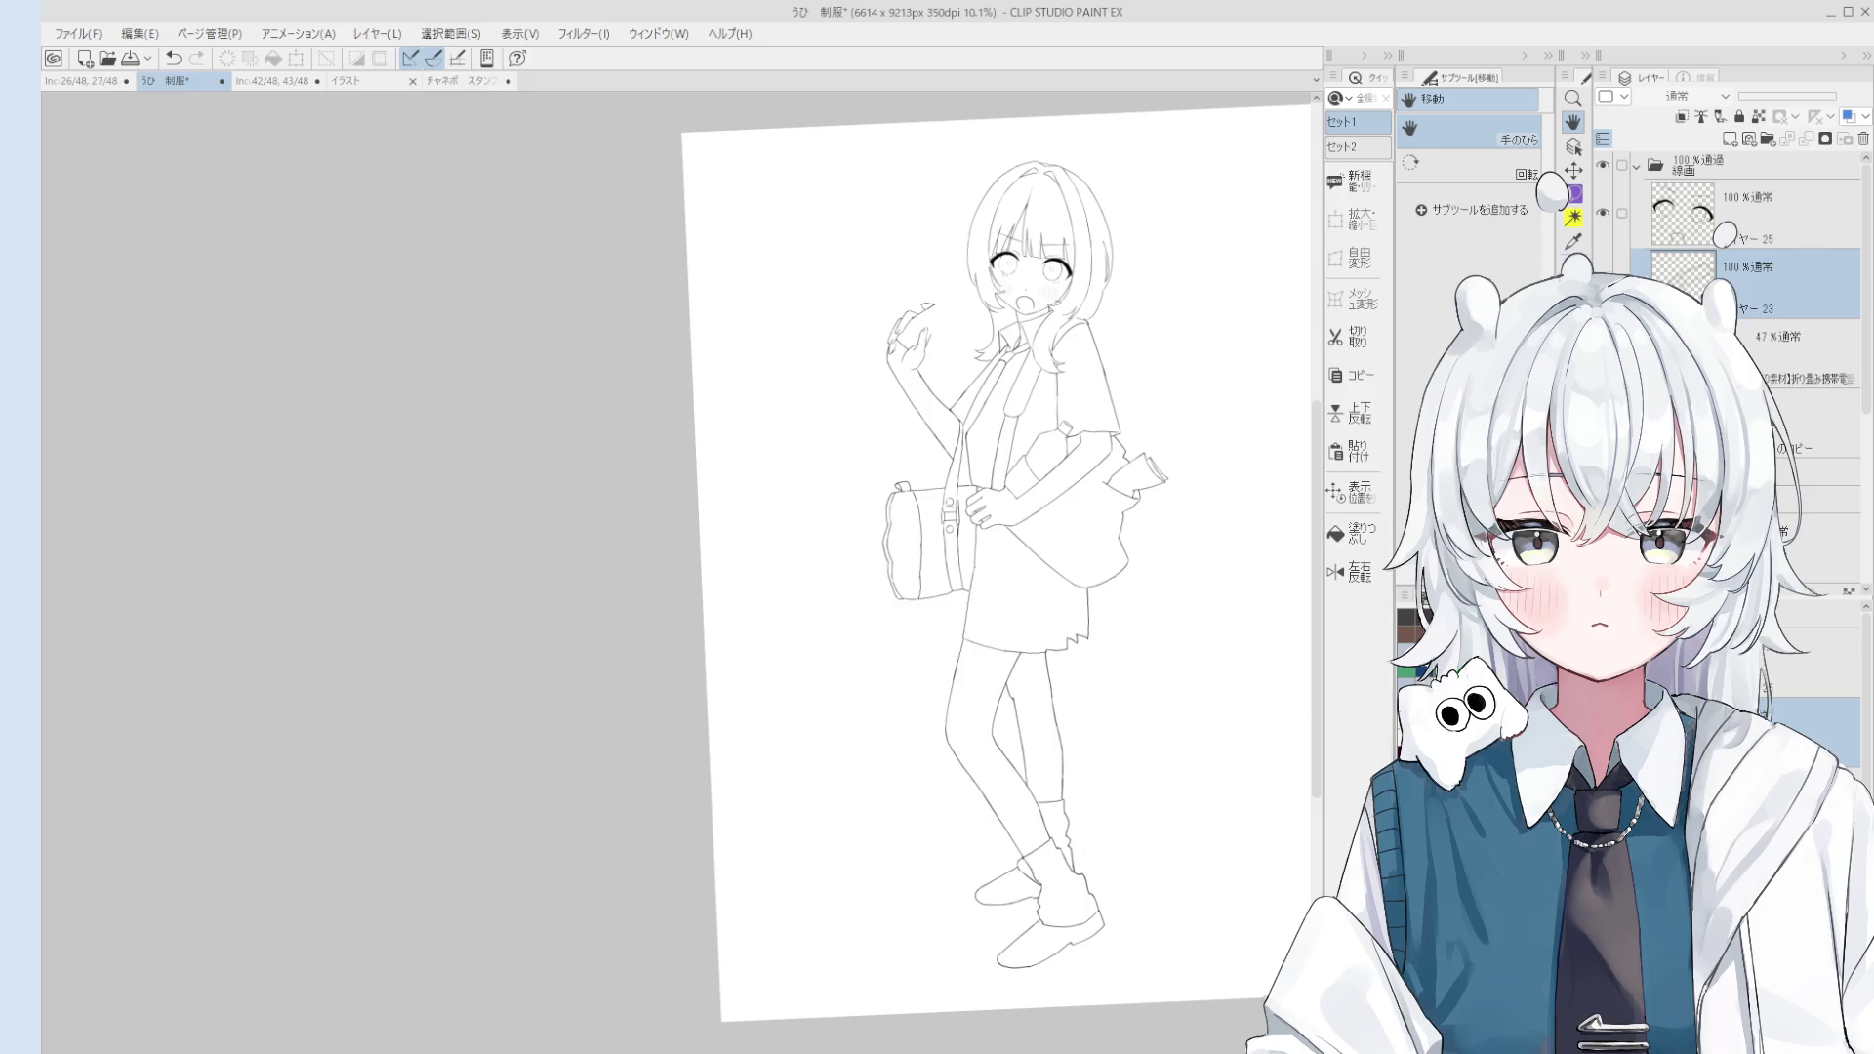
Step: Hide and reshow the line art and face layers to compare them against the sketch
left_click(1603, 166)
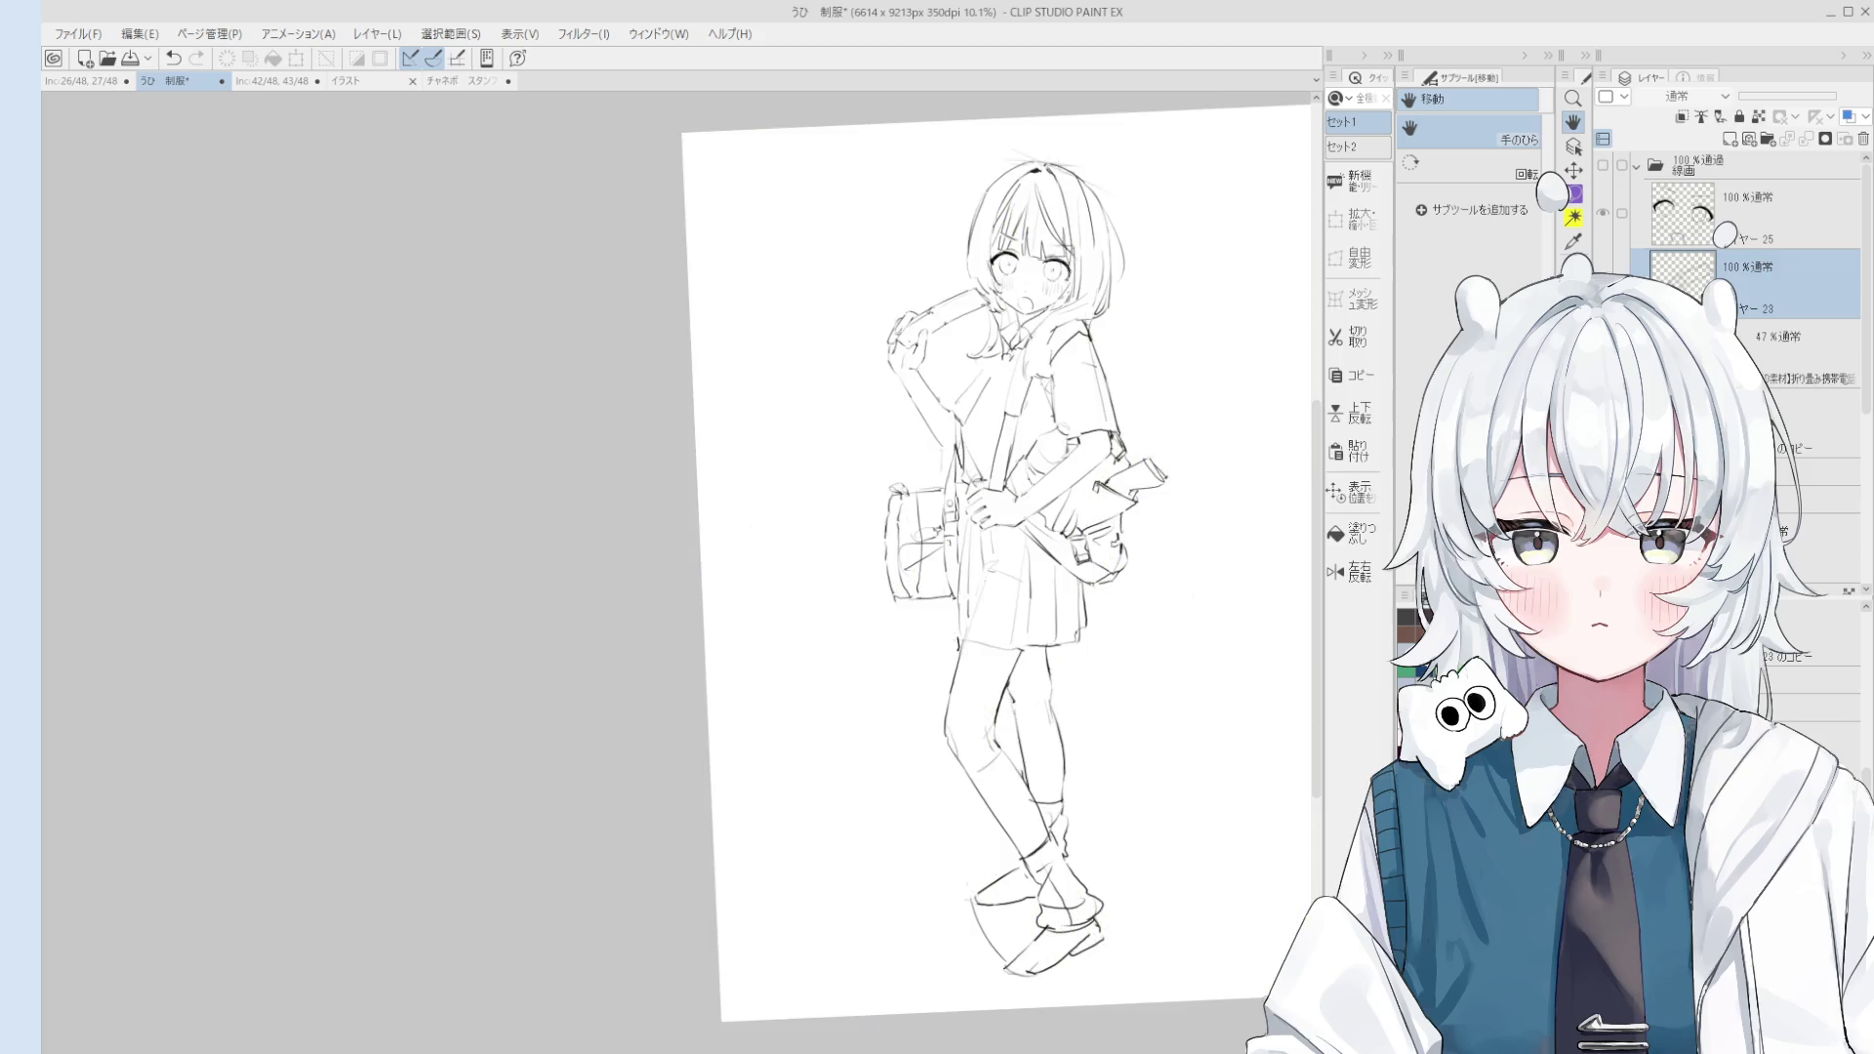
left_click(1606, 163)
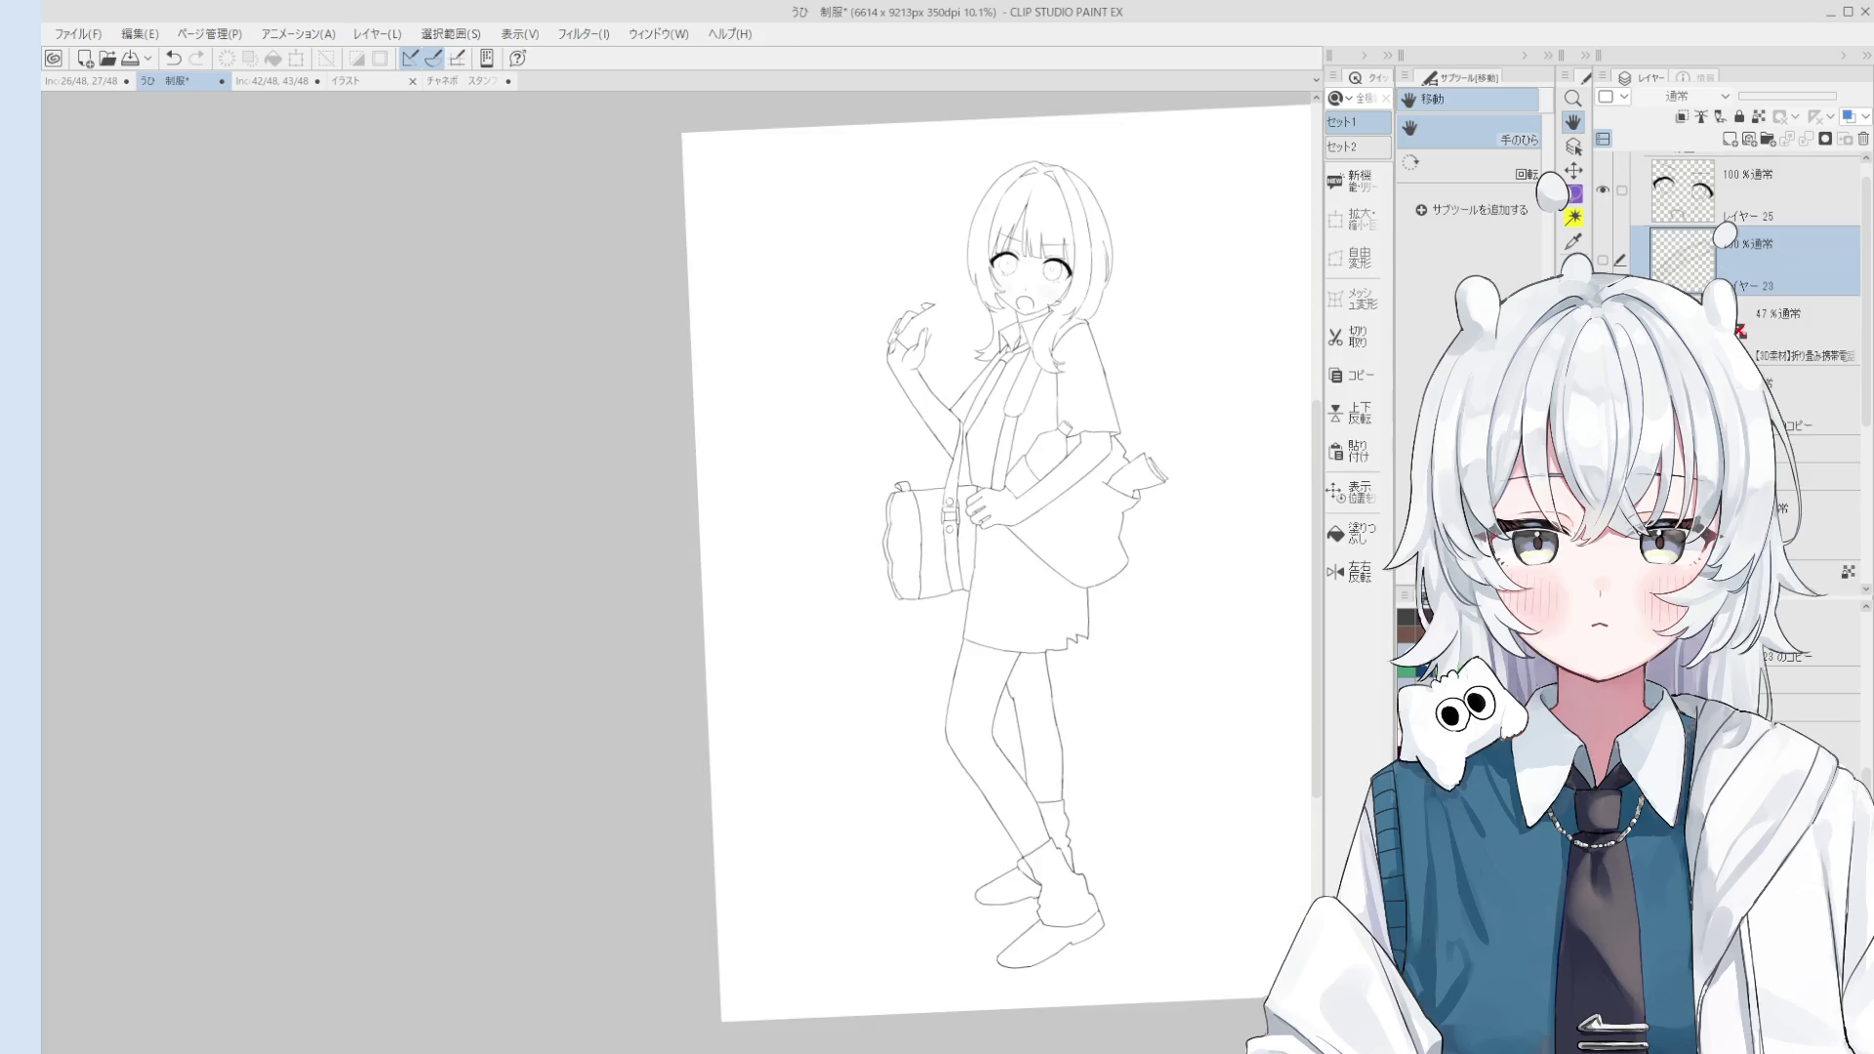
left_click(1603, 192)
left_click(1603, 192)
Step: Show the faint rough sketch under the line art and zoom onto the phone
left_click(1603, 314)
scroll(923, 312, "up", 3)
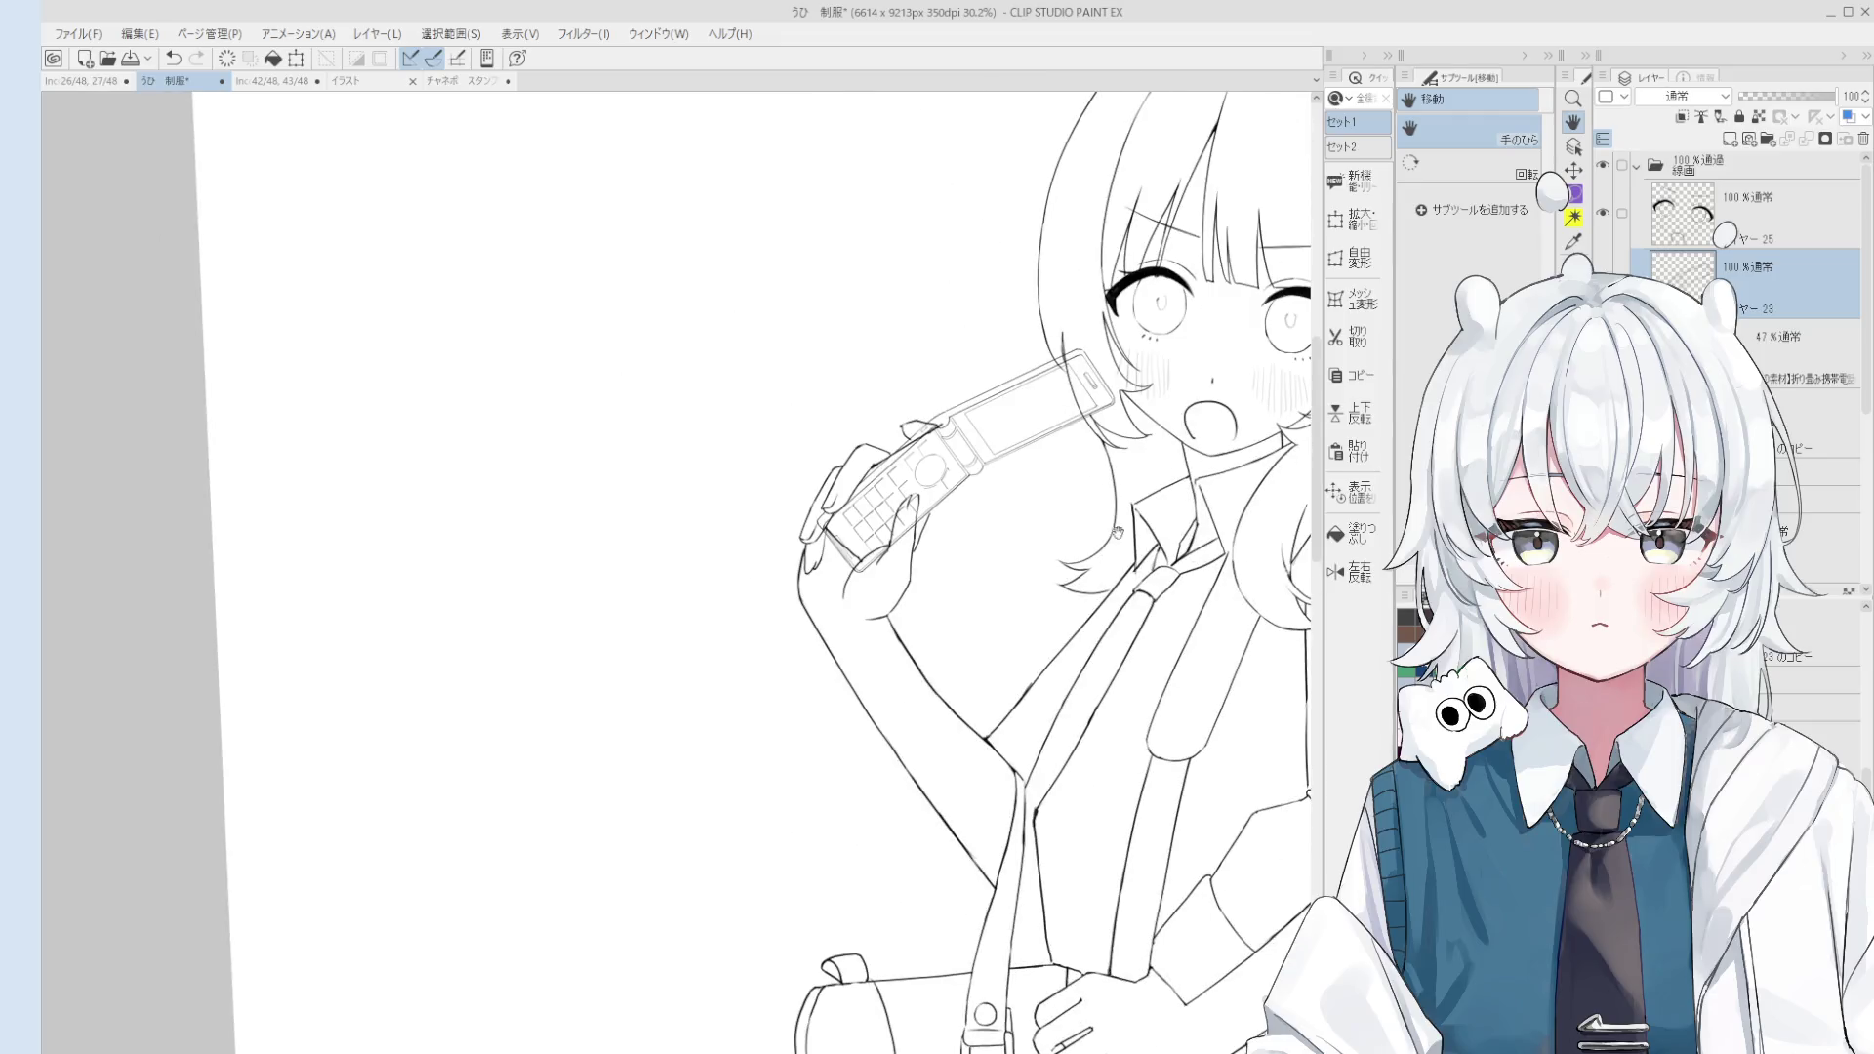
scroll(923, 313, "up", 2)
scroll(923, 312, "down", 1)
scroll(923, 312, "up", 1)
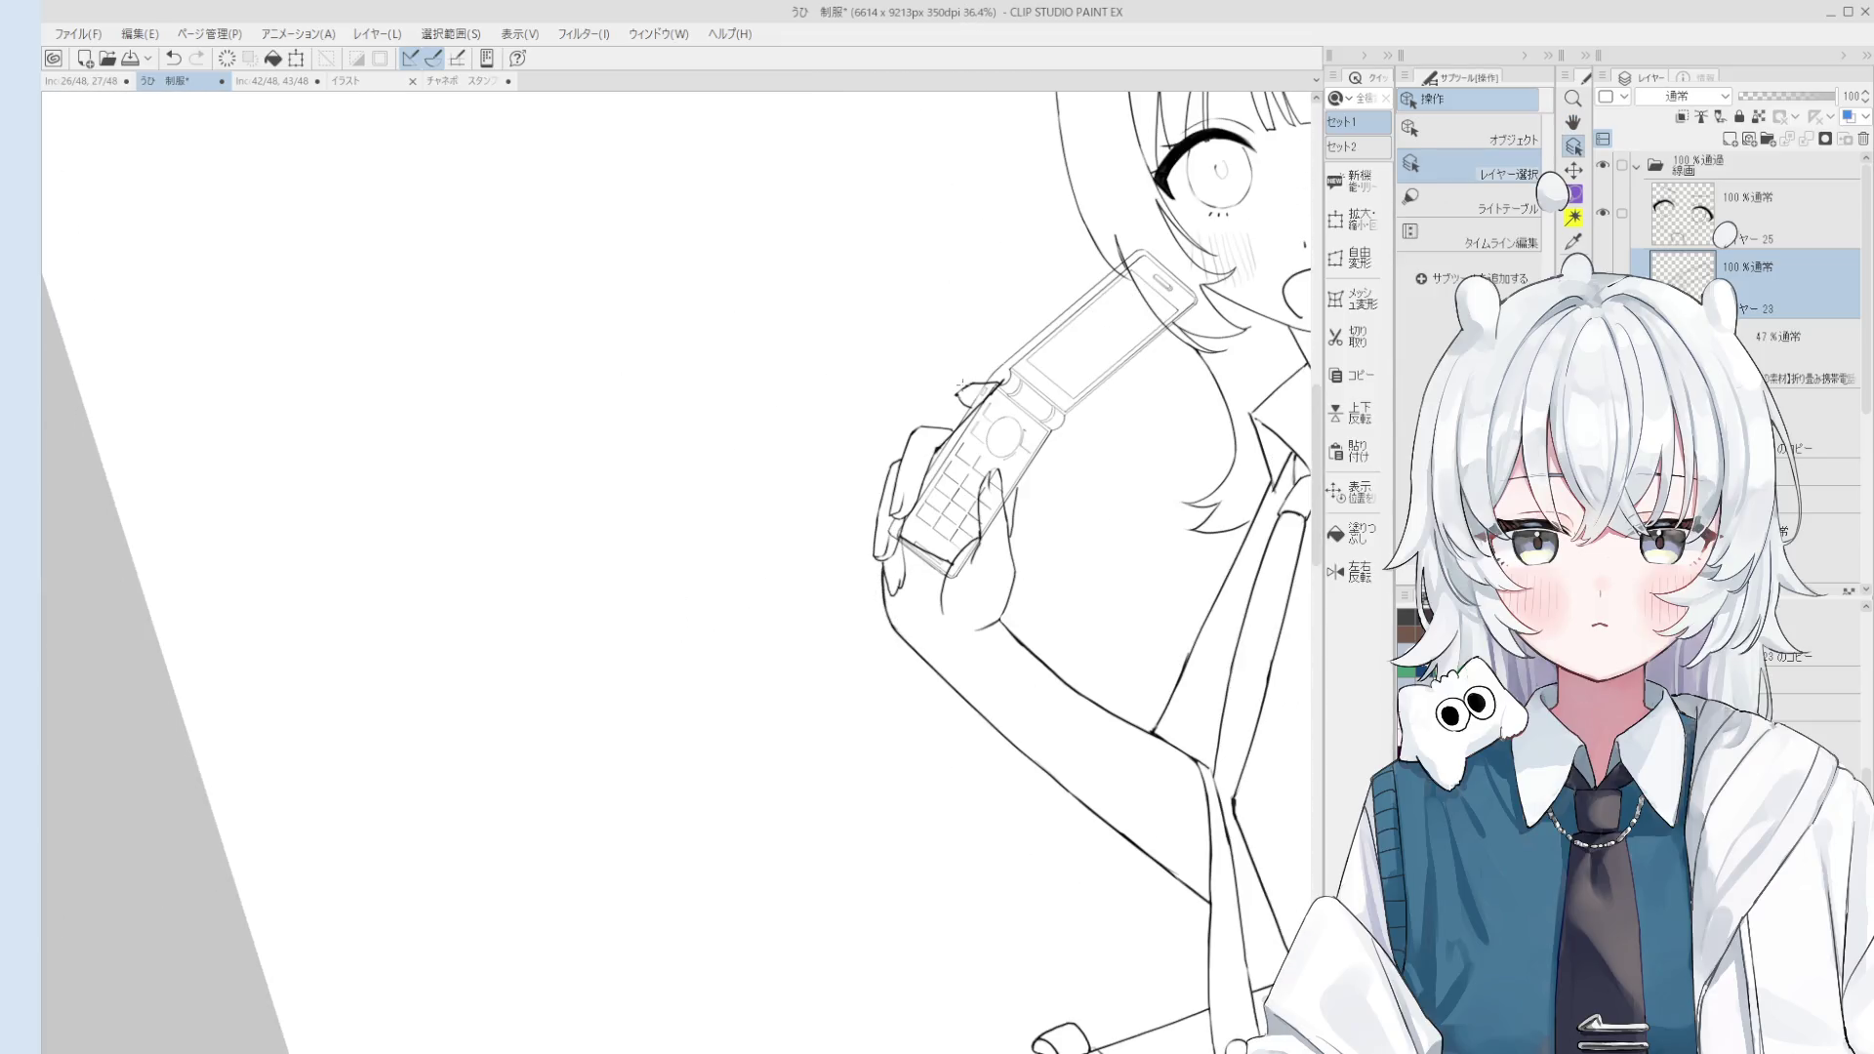
scroll(985, 396, "up", 3)
key("e")
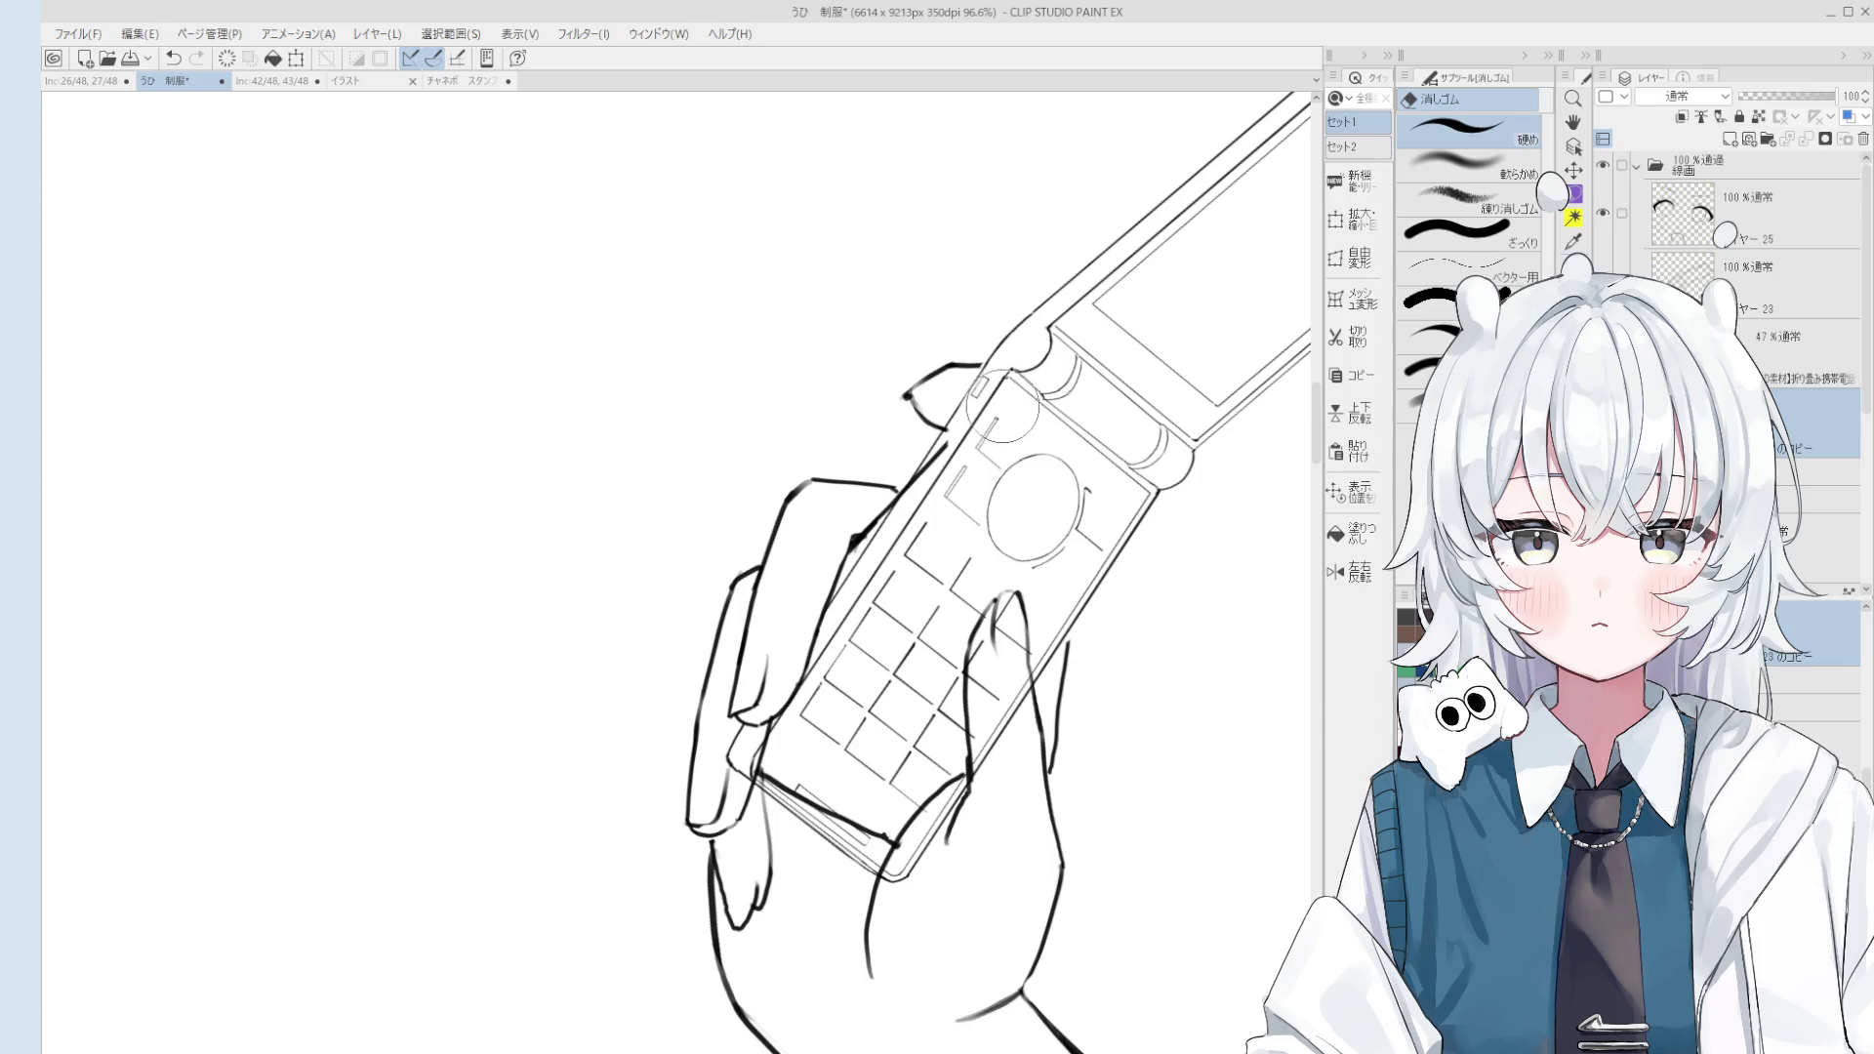
Step: Draw the hand line up to the flip phone's outline with the Pen (線画), undoing to retry
scroll(1004, 488, "down", 2)
scroll(968, 527, "up", 1)
scroll(968, 527, "up", 1)
scroll(969, 527, "up", 1)
key("o")
scroll(967, 528, "up", 2)
key("p")
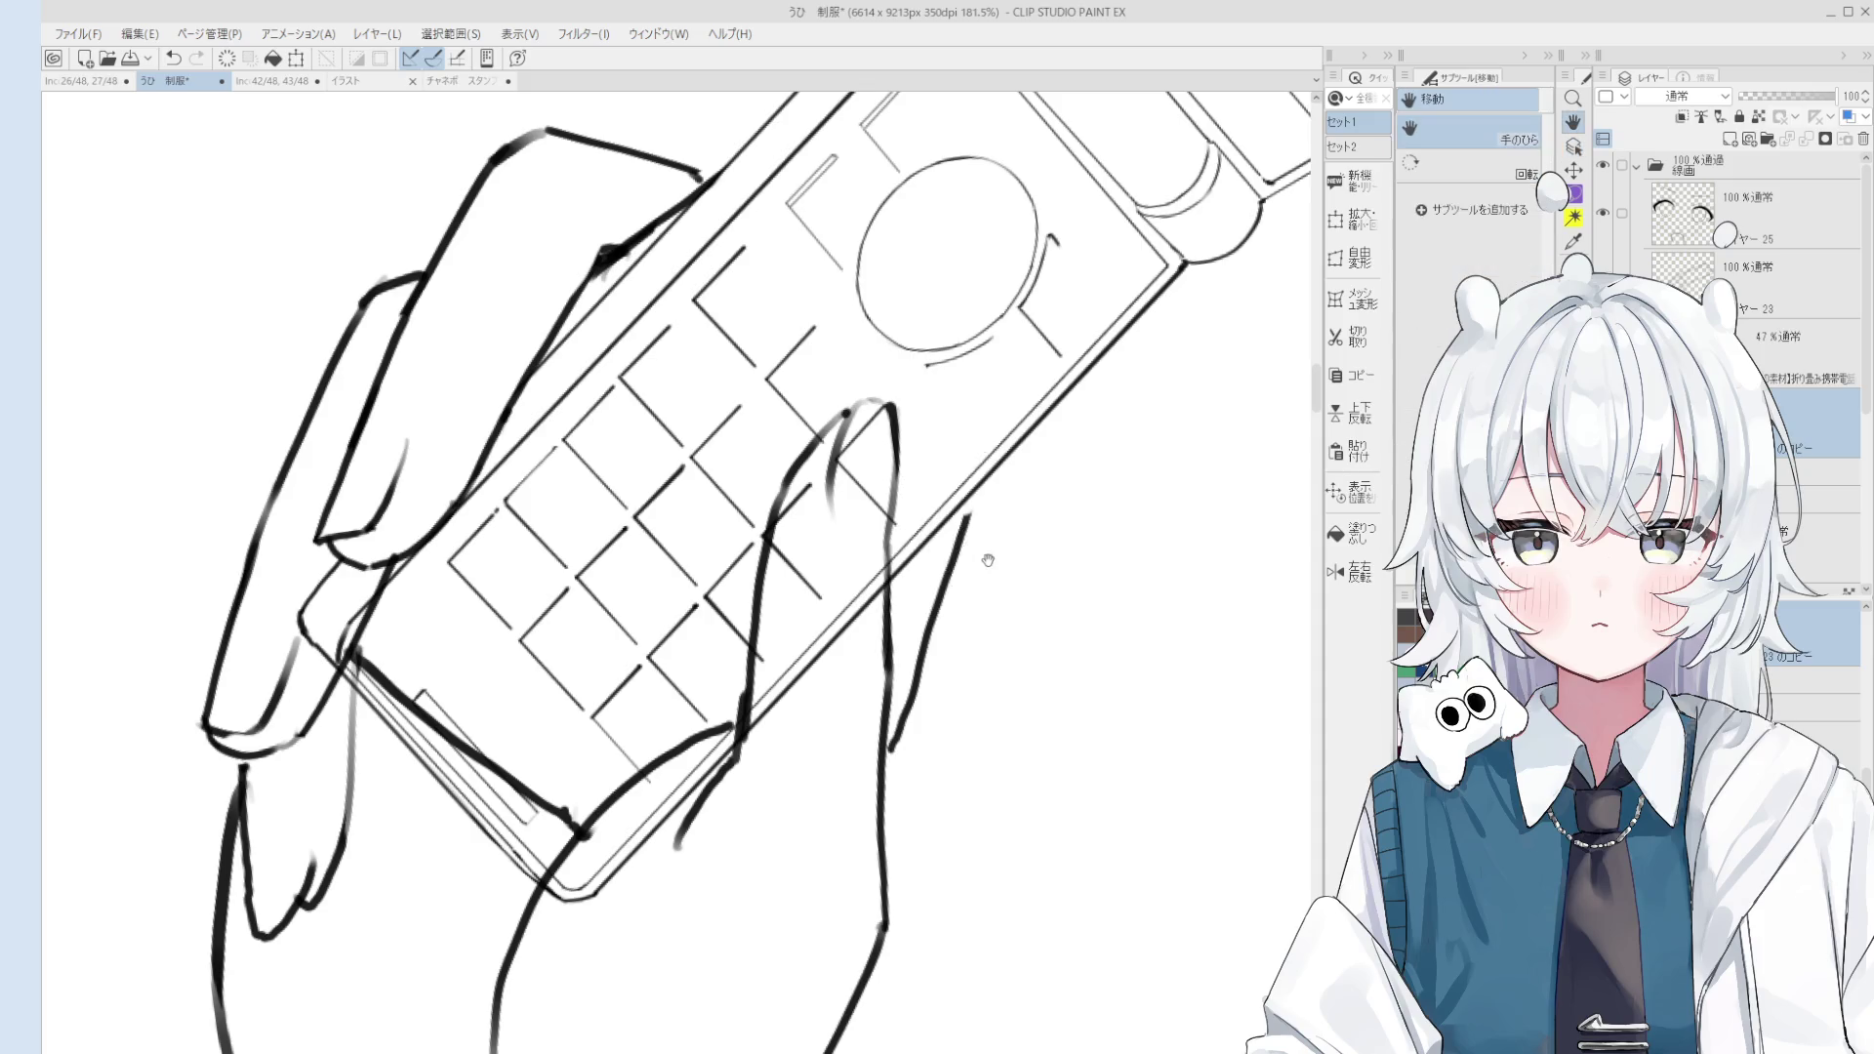
scroll(968, 517, "up", 1)
scroll(986, 459, "up", 1)
left_click_drag(979, 474, 986, 436)
key("ctrl+z")
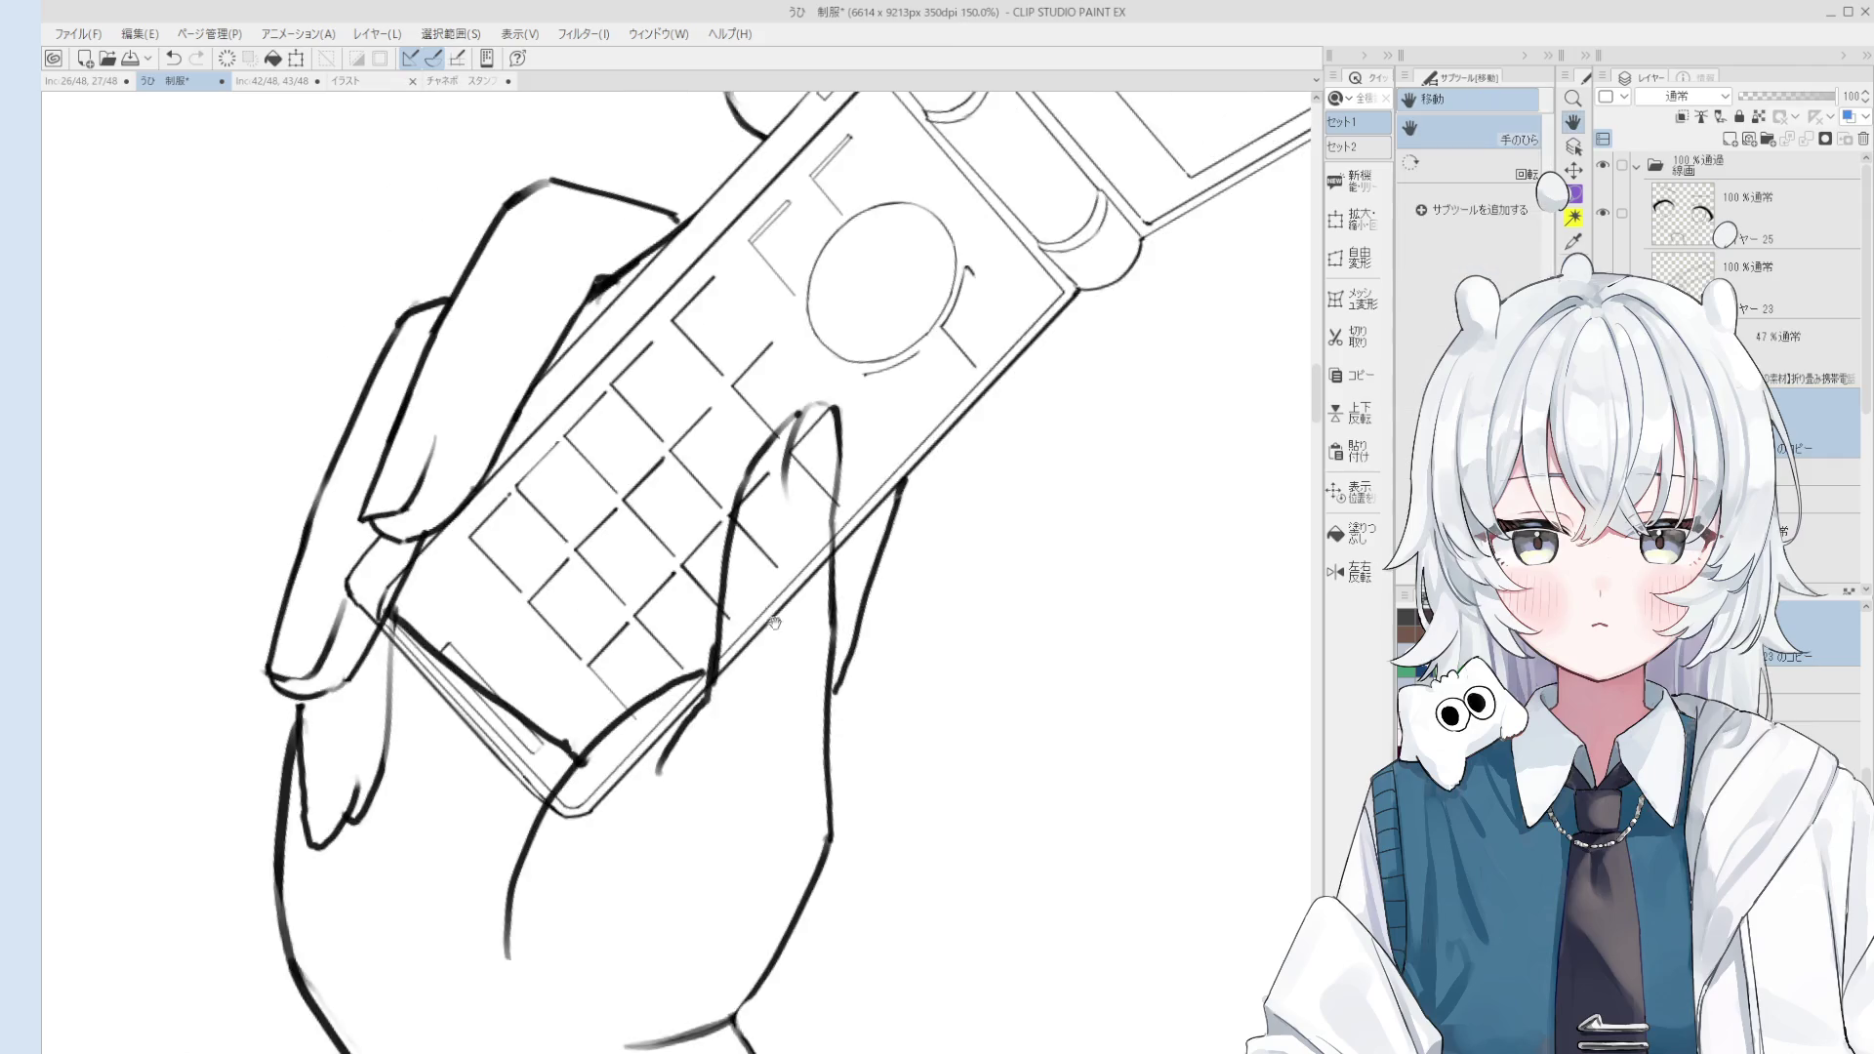
Step: Resize the eraser and erase stray bits of the fingertip over the keypad
key("o")
key("e")
scroll(836, 523, "down", 3)
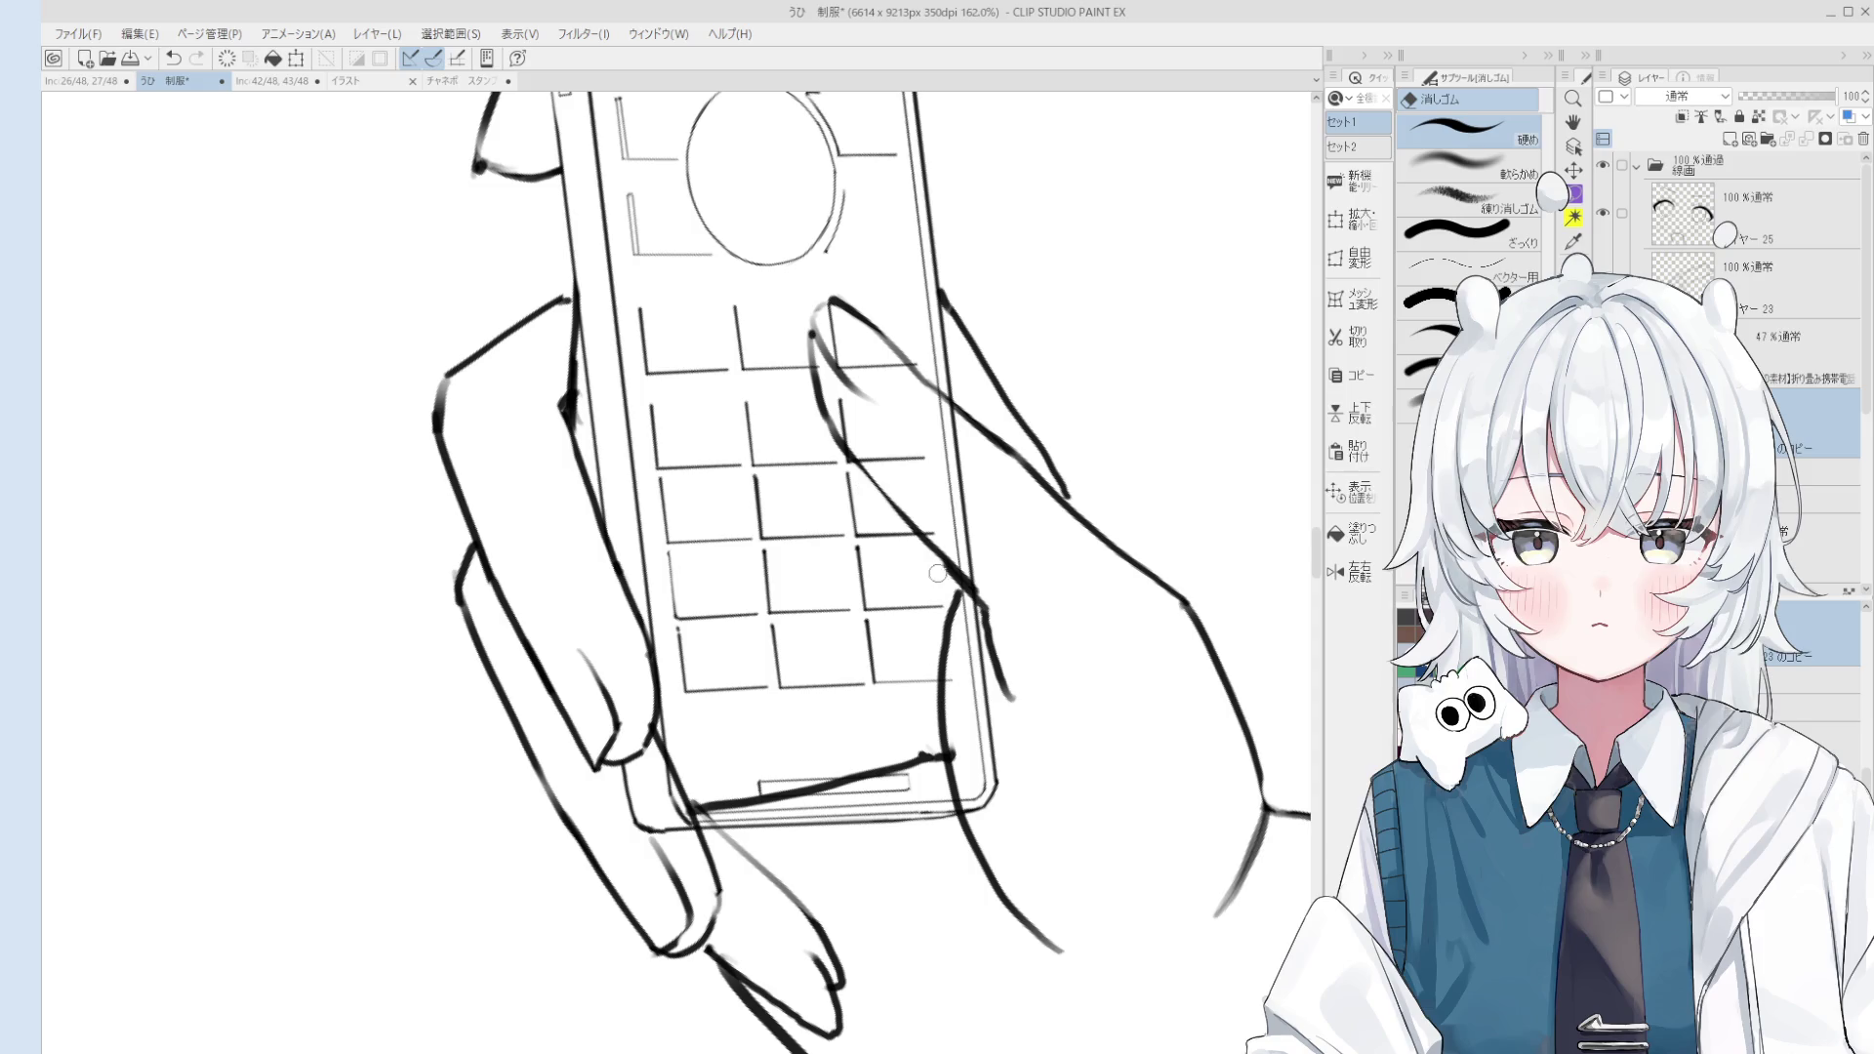
left_click_drag(917, 547, 842, 442)
key("h")
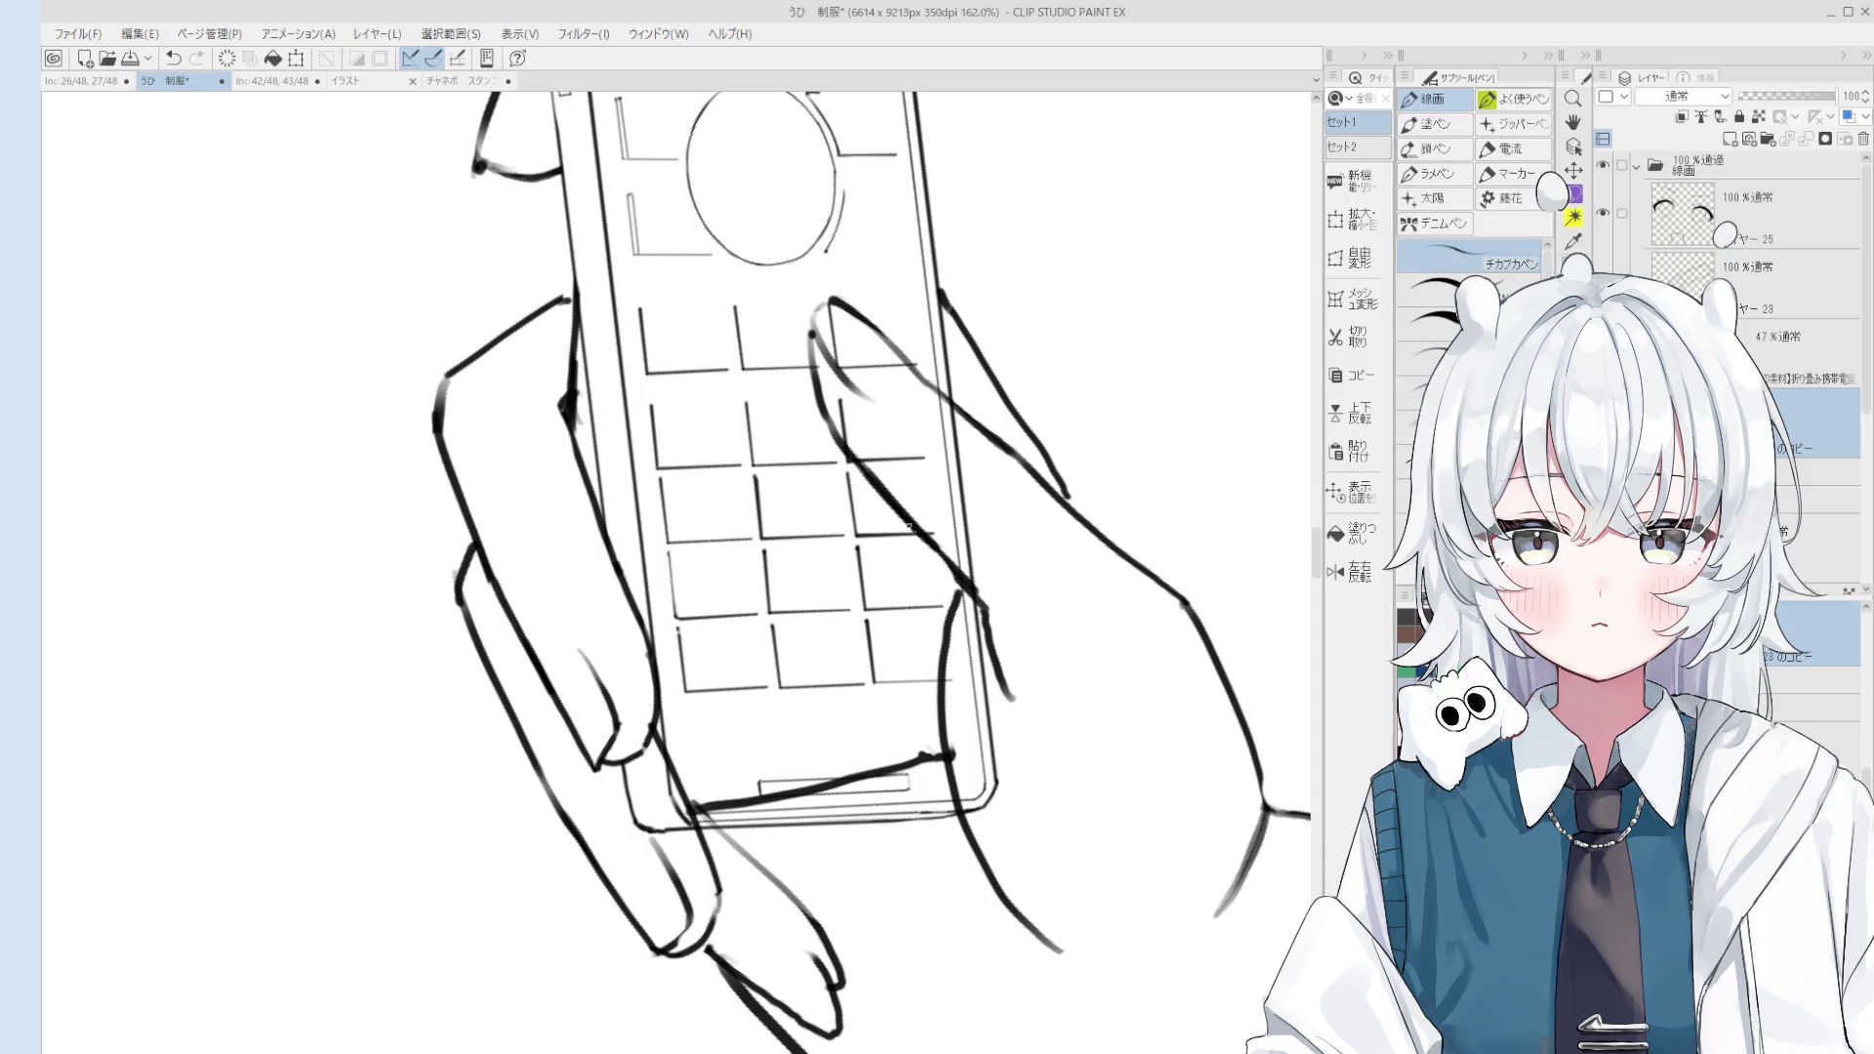
scroll(858, 441, "down", 3)
key("e")
scroll(858, 441, "up", 4)
mouse_move(883, 517)
left_mouse_down()
mouse_move(928, 585)
mouse_move(883, 467)
mouse_move(890, 522)
left_mouse_up()
key("p")
key("ctrl+z")
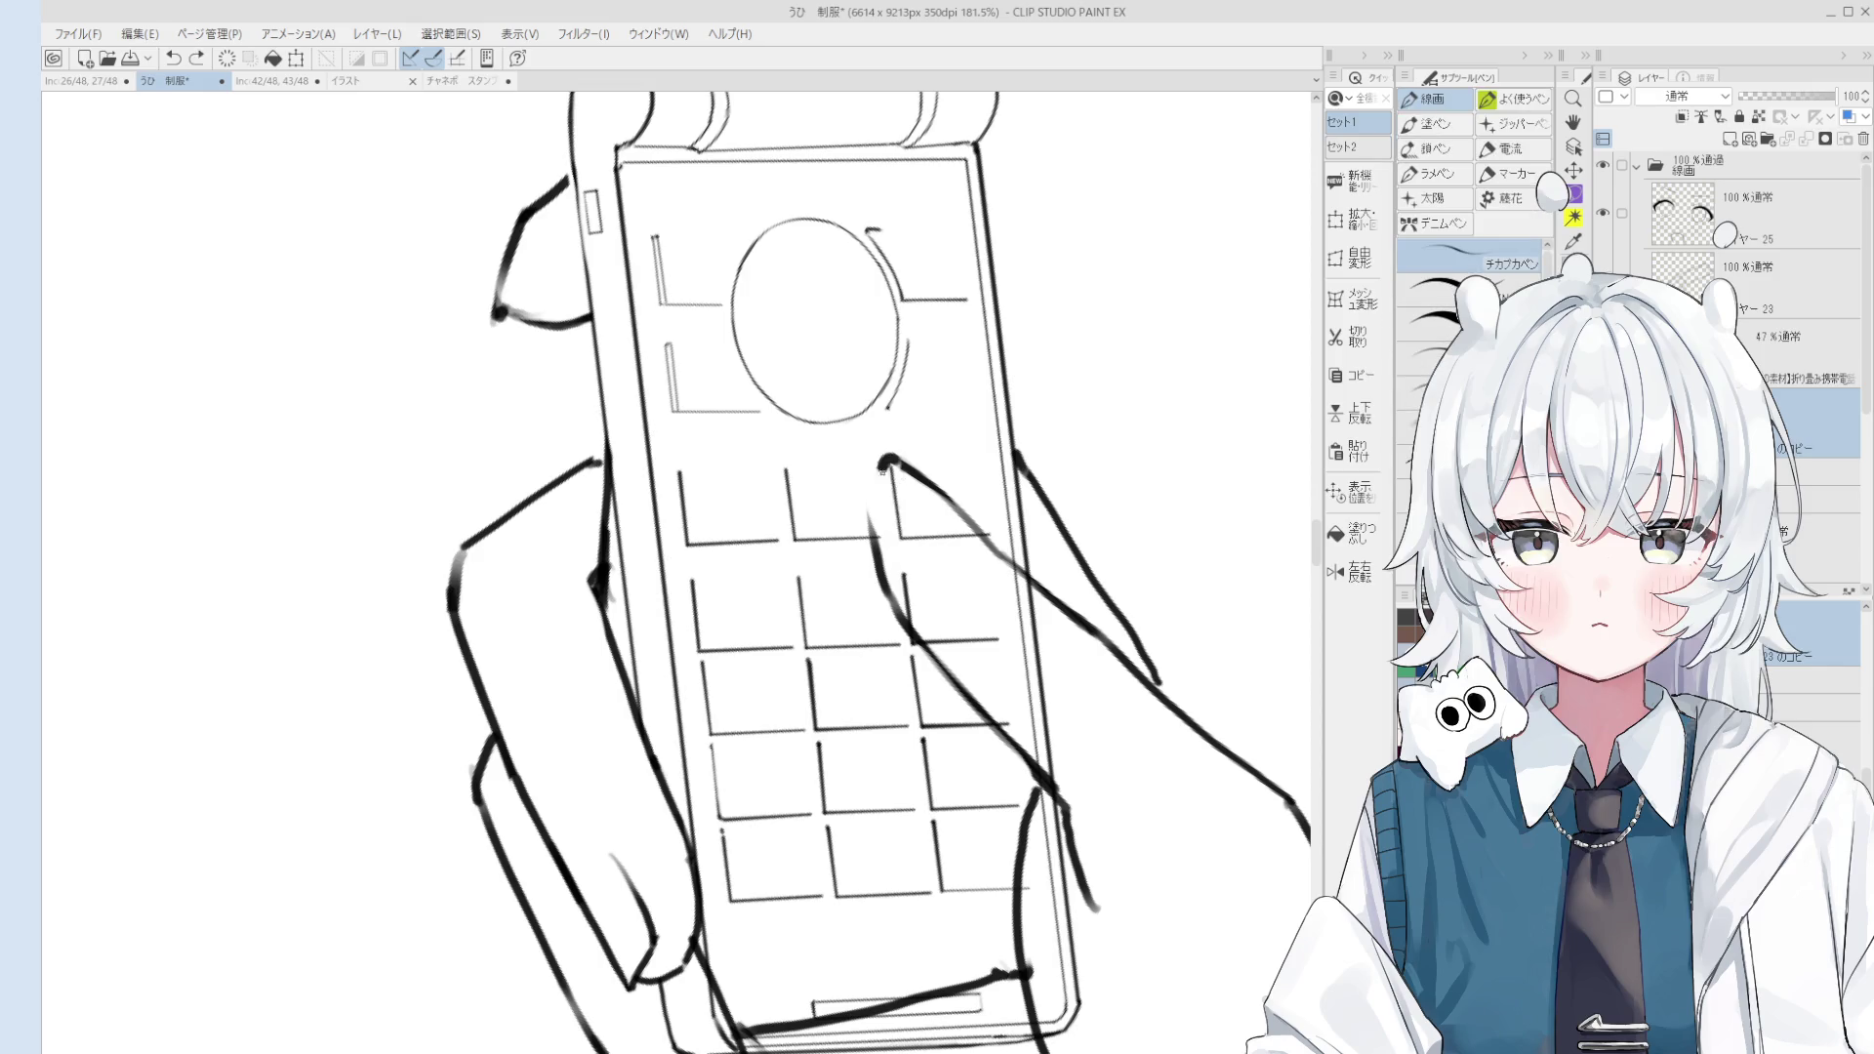
Step: Ink the fingertip over the keypad, undoing the stroke to redraw it
scroll(883, 488, "down", 2)
scroll(893, 488, "up", 2)
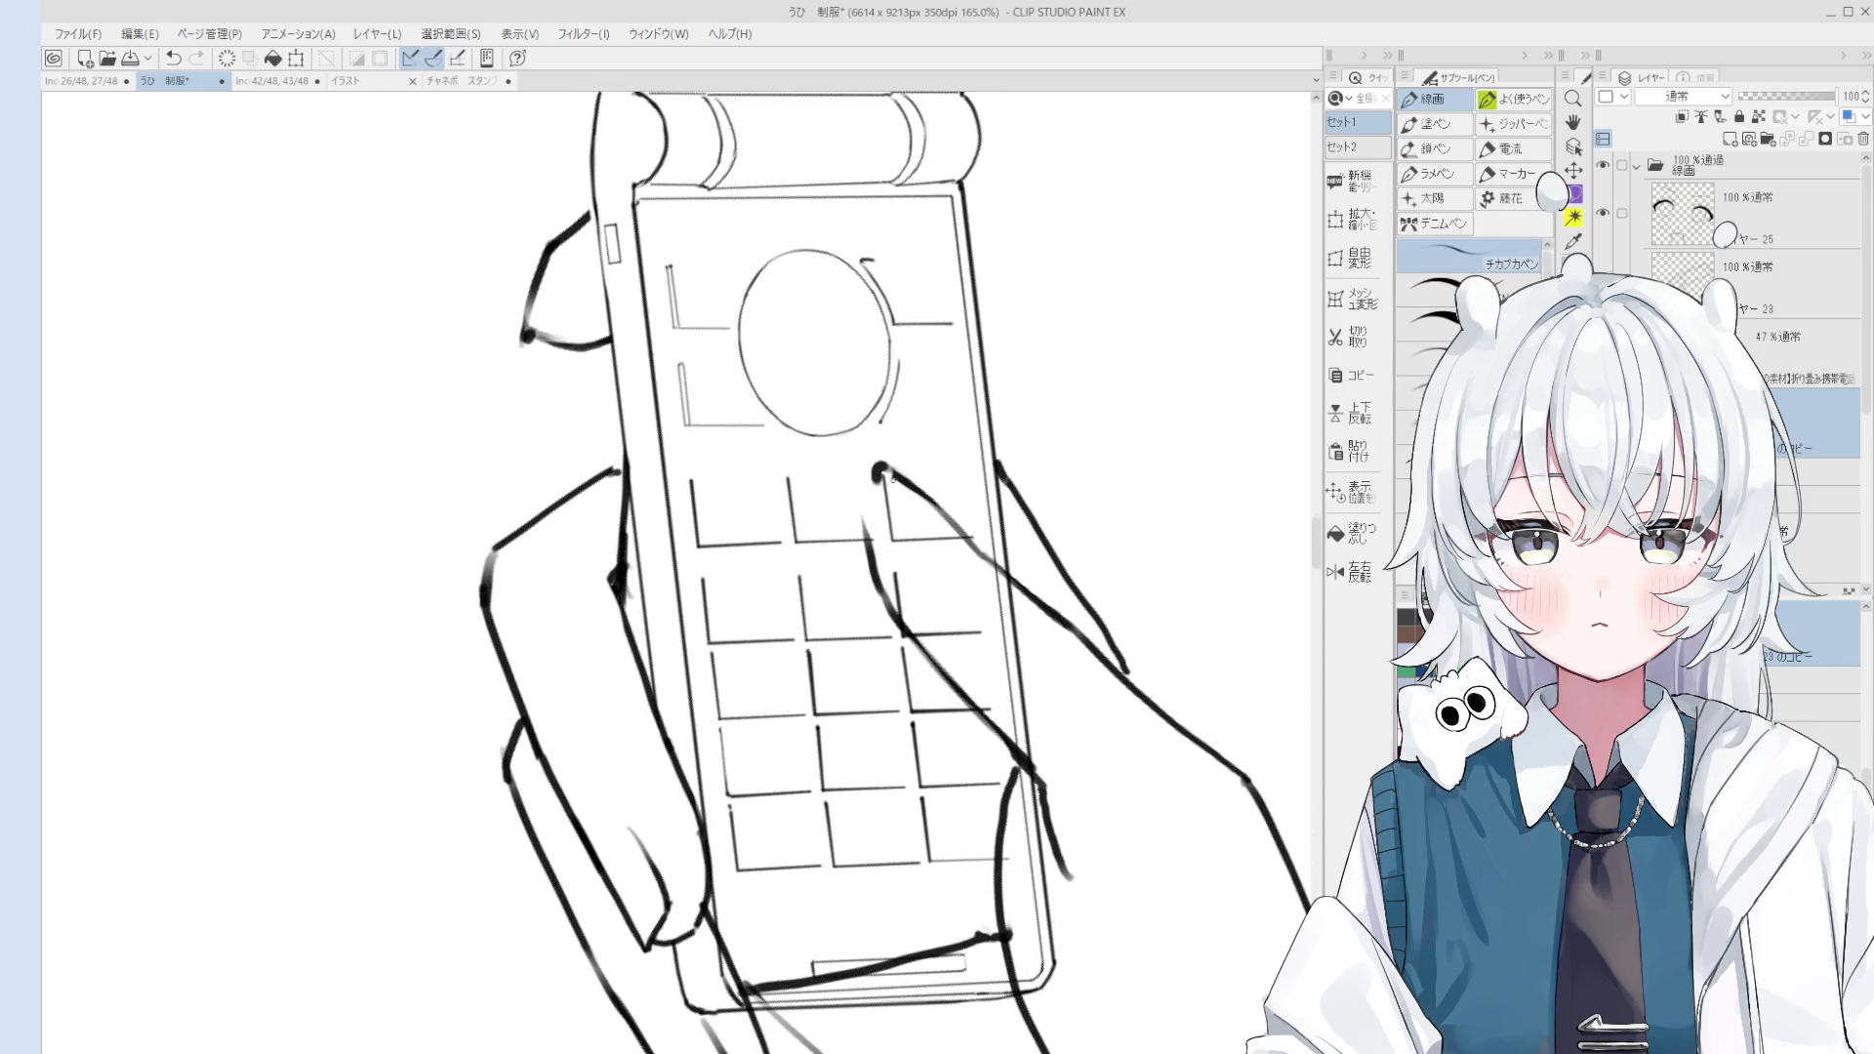
key("e")
key("p")
scroll(922, 503, "up", 1)
mouse_move(876, 458)
left_mouse_down()
mouse_move(952, 527)
mouse_move(933, 569)
mouse_move(853, 497)
left_mouse_up()
scroll(899, 507, "down", 1)
key("ctrl+z")
key("ctrl+z")
key("ctrl+z")
scroll(908, 539, "down", 1)
key("e")
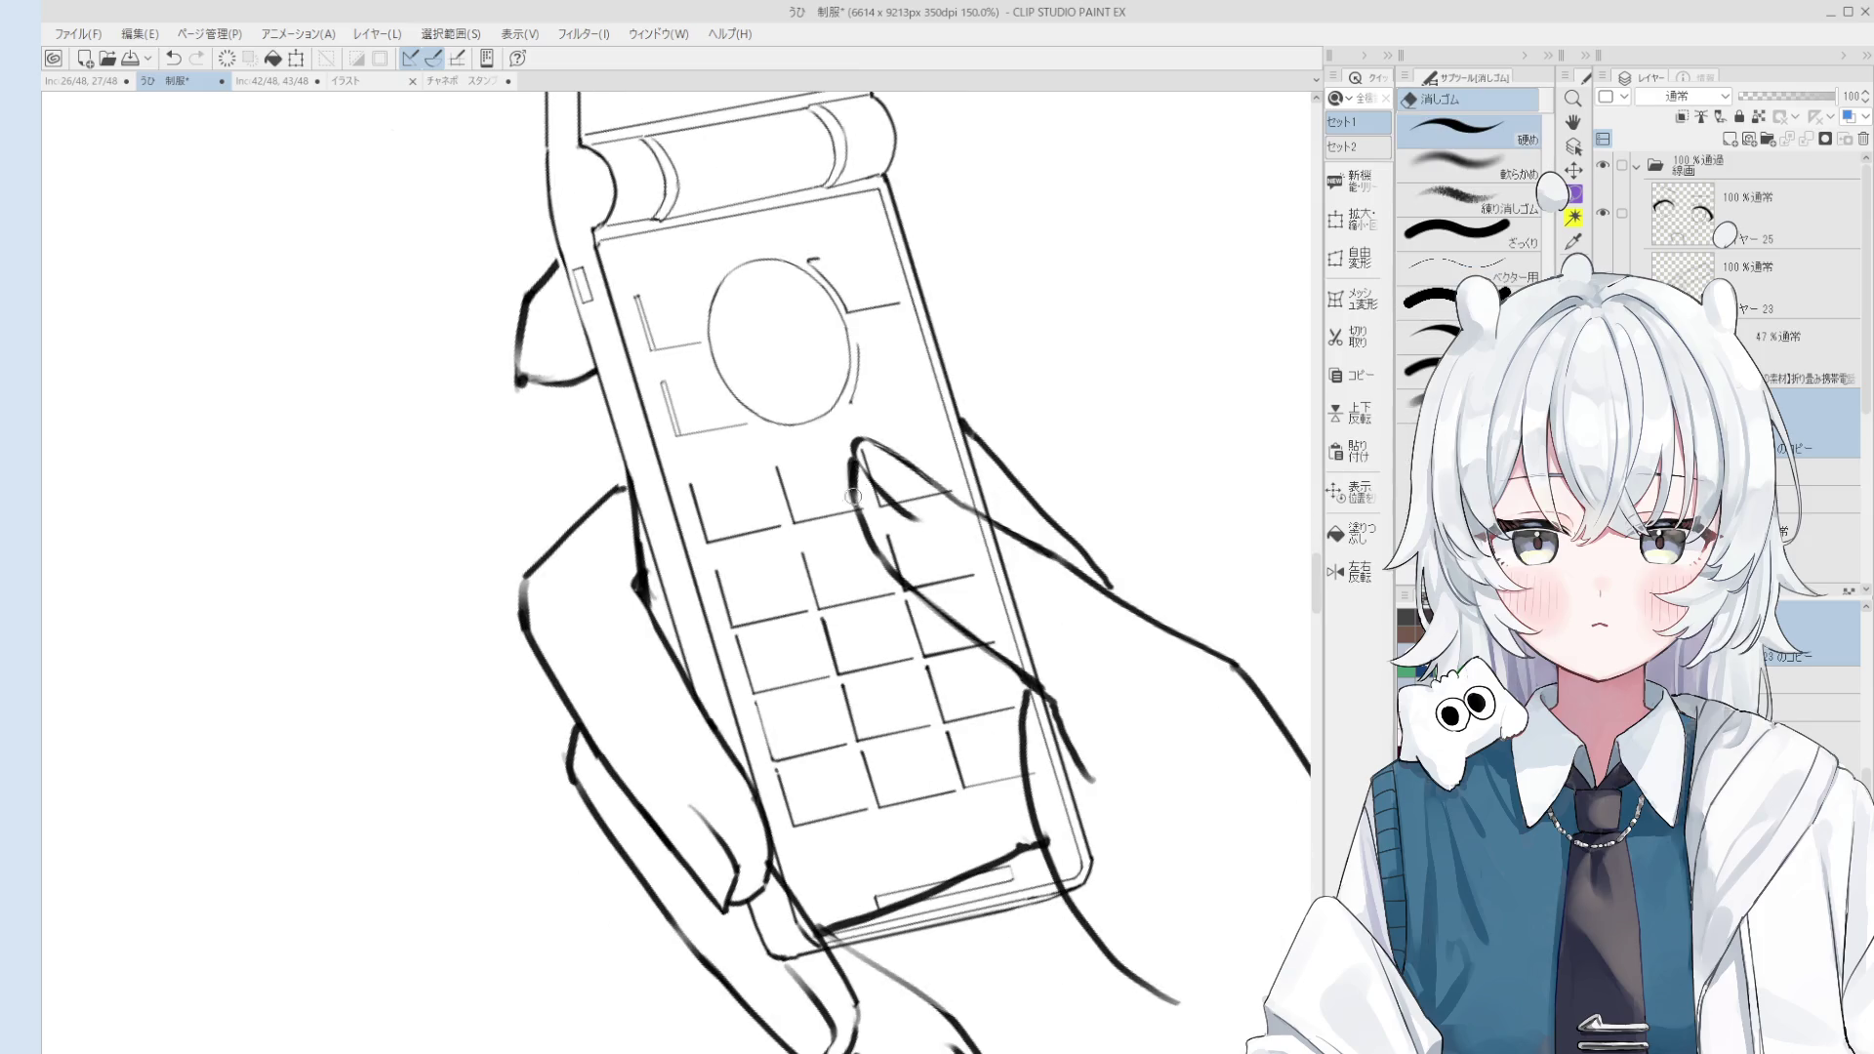
key("p")
mouse_move(857, 473)
left_mouse_down()
mouse_move(849, 511)
mouse_move(819, 449)
mouse_move(838, 518)
left_mouse_up()
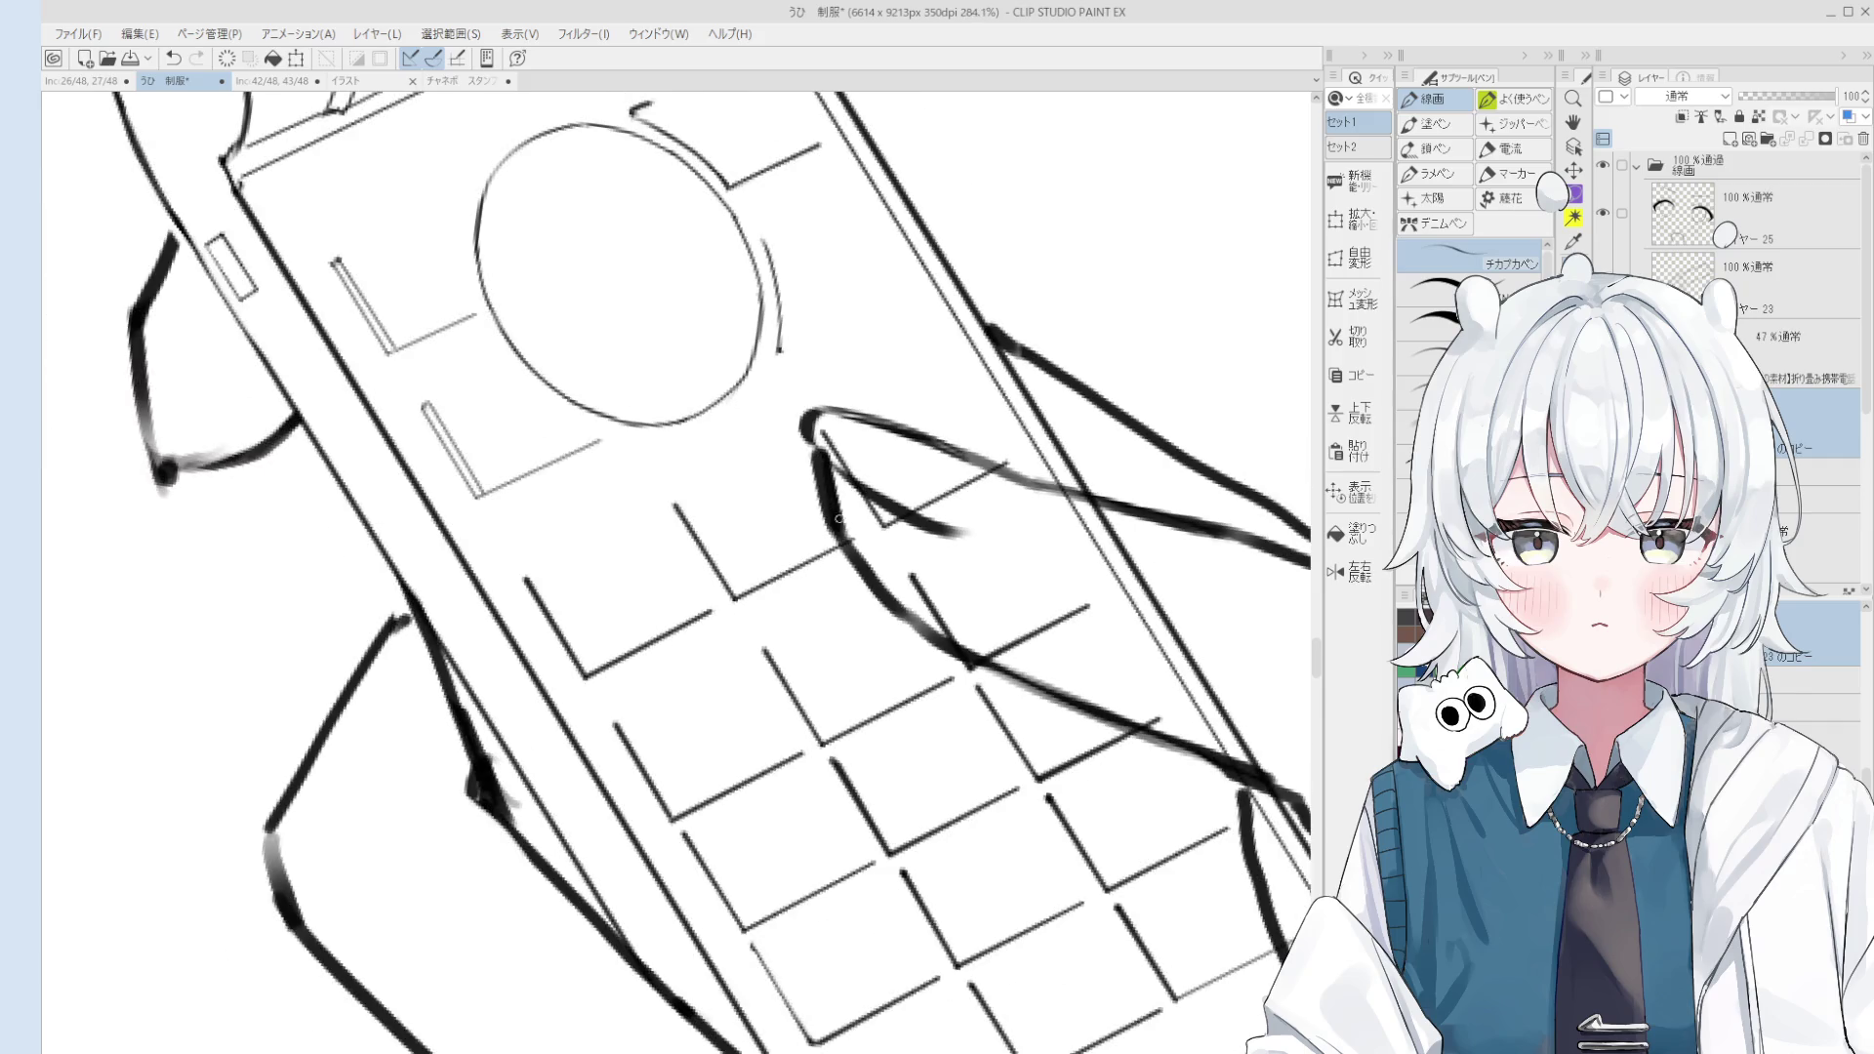
Step: With the phone rotated upright, redraw the thumb curve, undoing the too-thick stroke and erasing strays
key("e")
key("asciicircum")
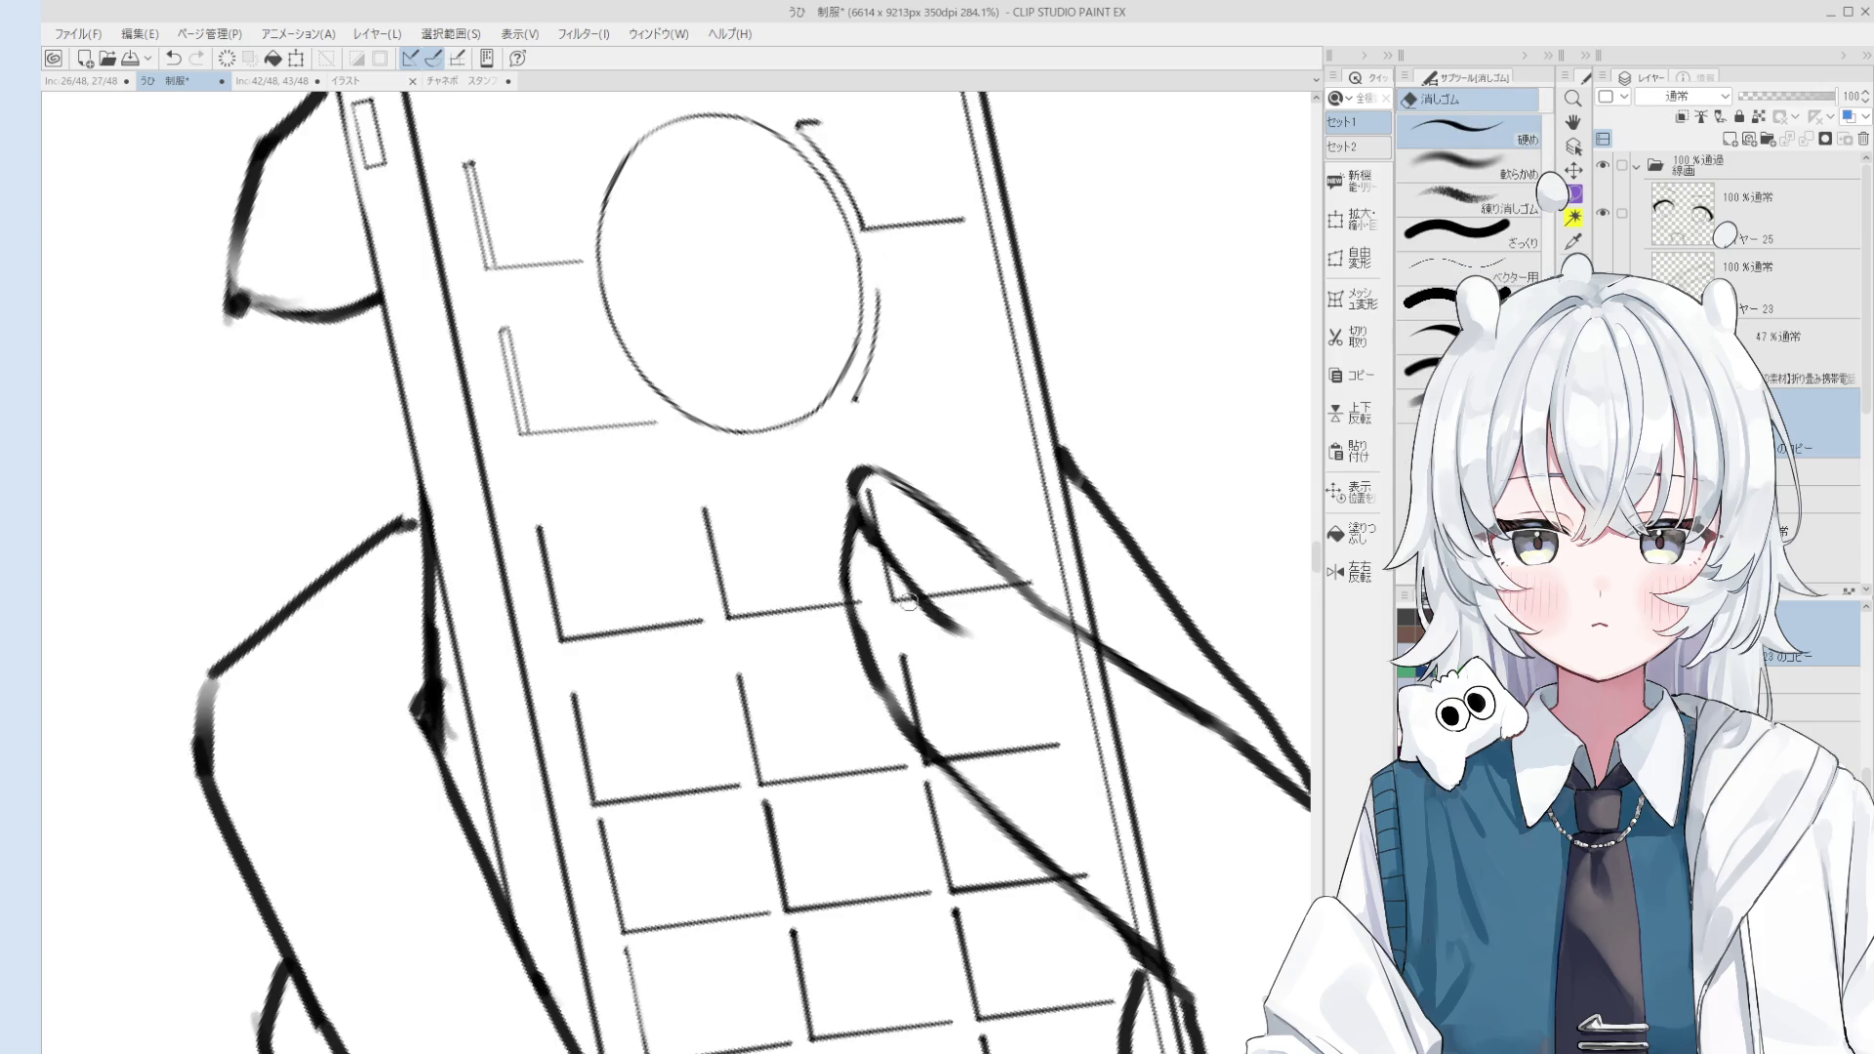
scroll(908, 602, "down", 1)
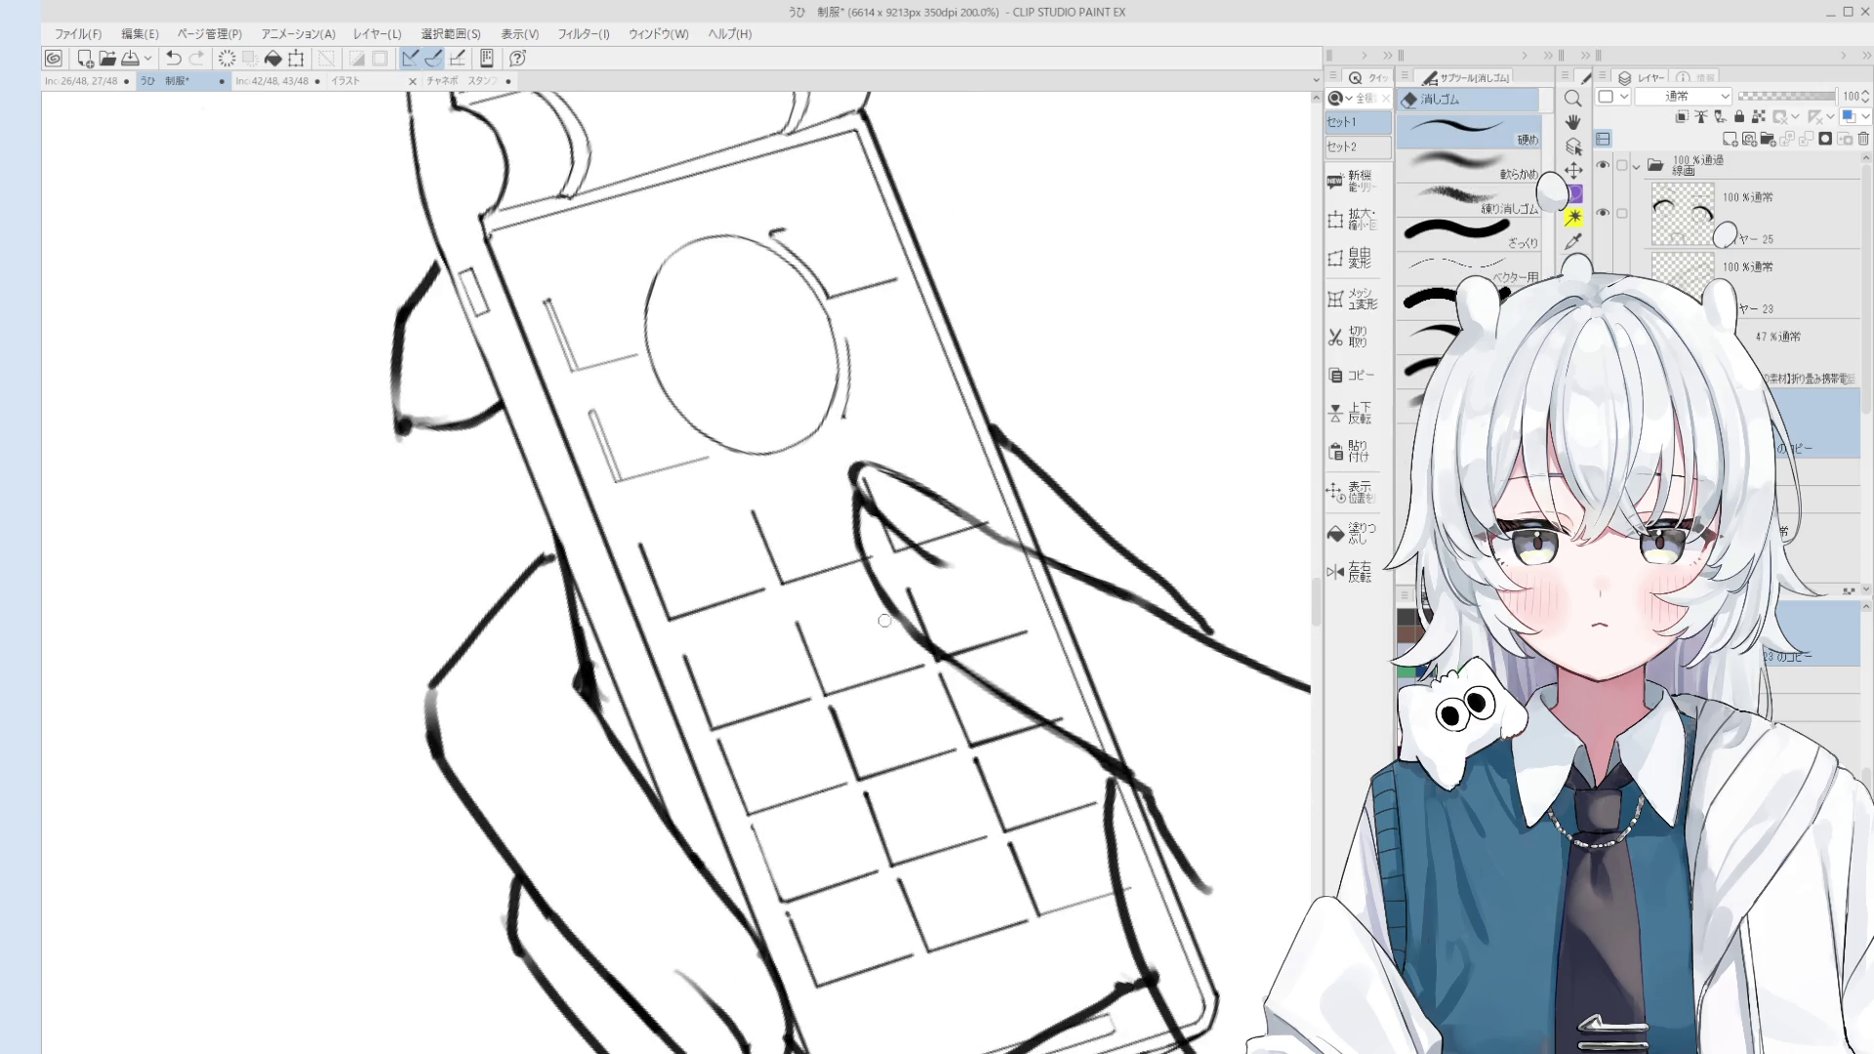
key("minus")
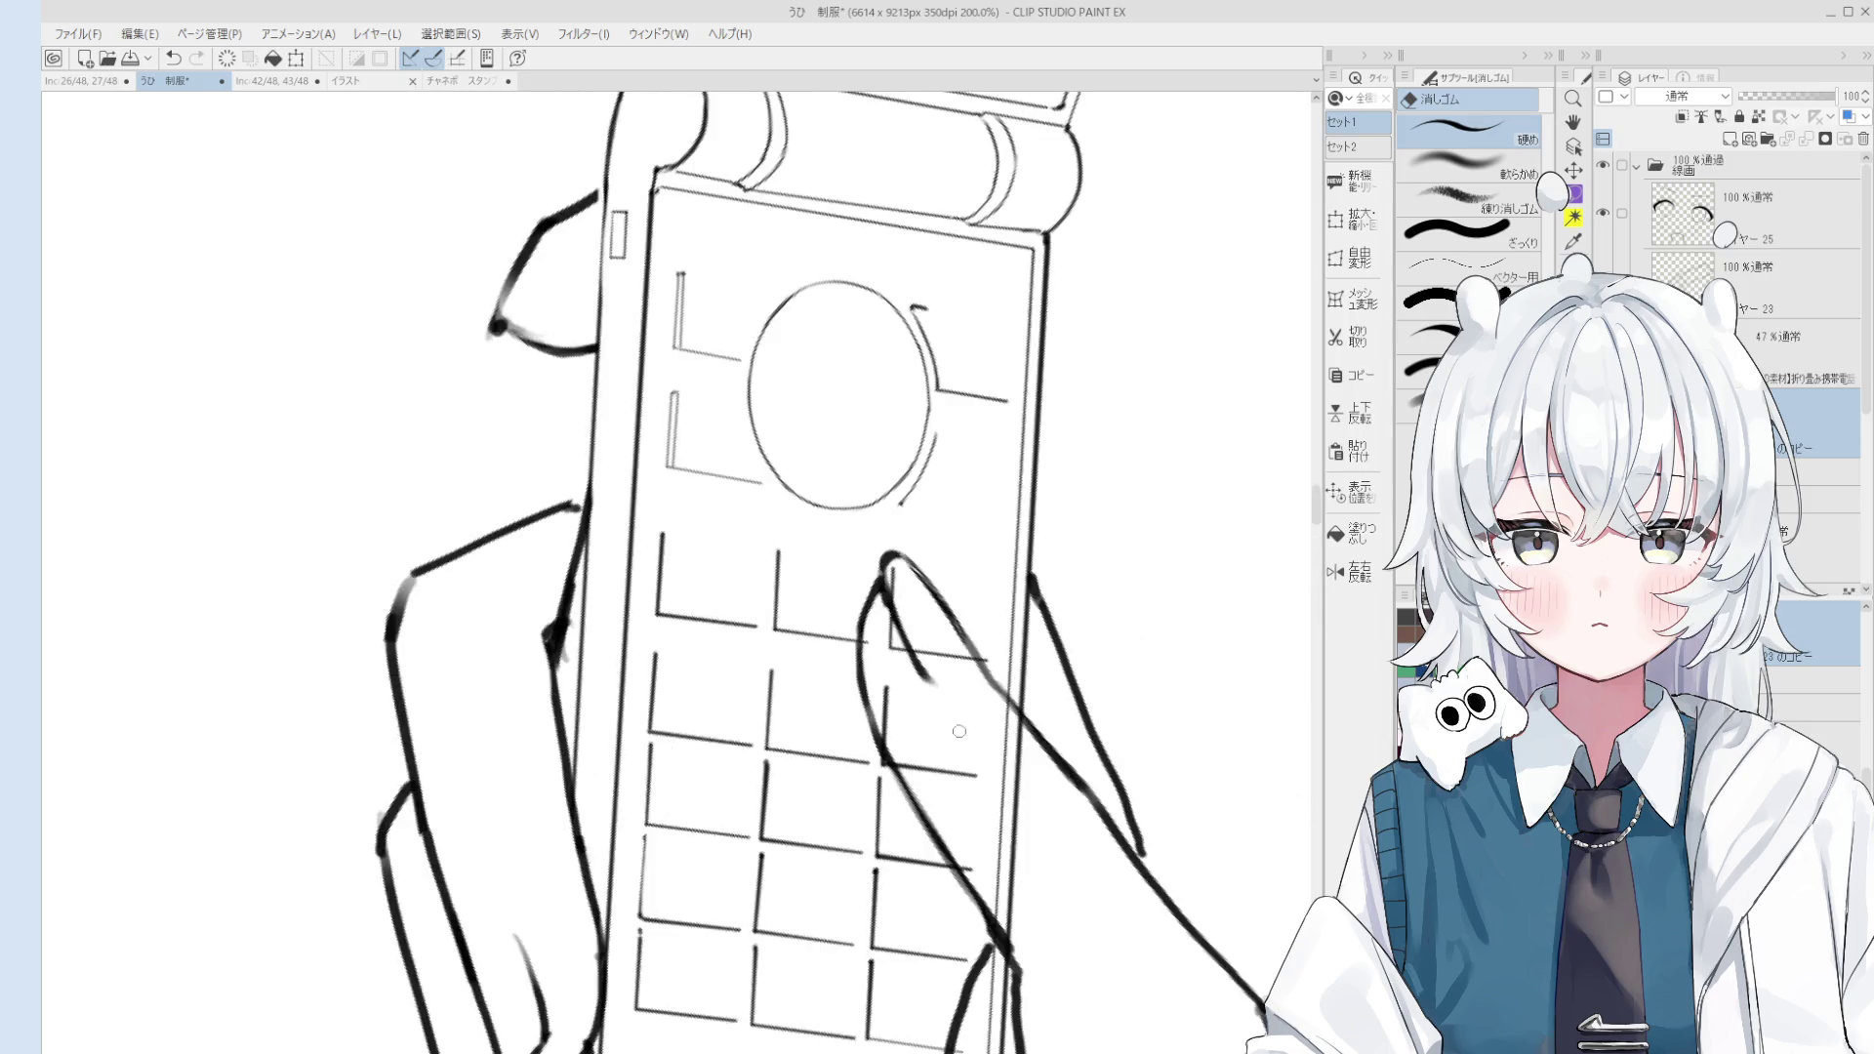
left_click_drag(959, 731, 898, 469)
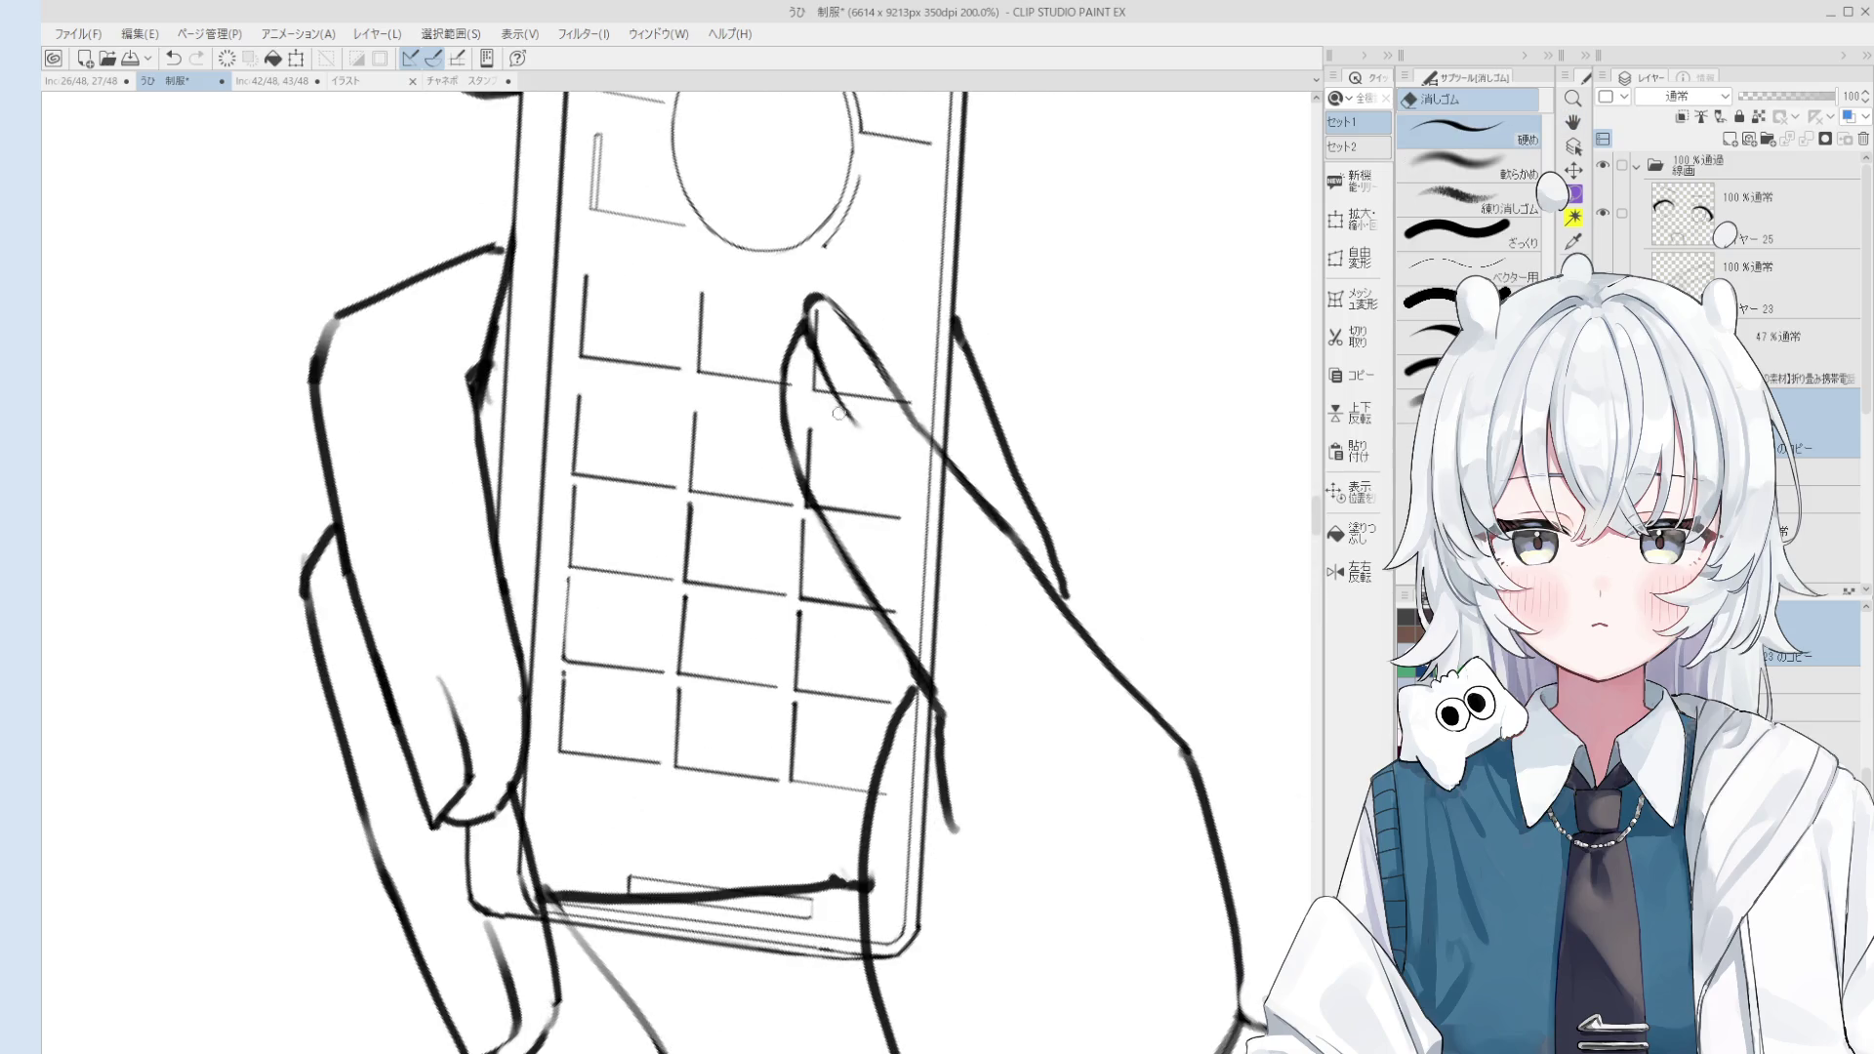
key("p")
scroll(827, 380, "up", 2)
left_click_drag(796, 293, 883, 459)
key("ctrl+z")
scroll(845, 398, "down", 3)
mouse_move(815, 353)
left_mouse_down()
mouse_move(867, 434)
mouse_move(847, 417)
left_mouse_up()
key("e")
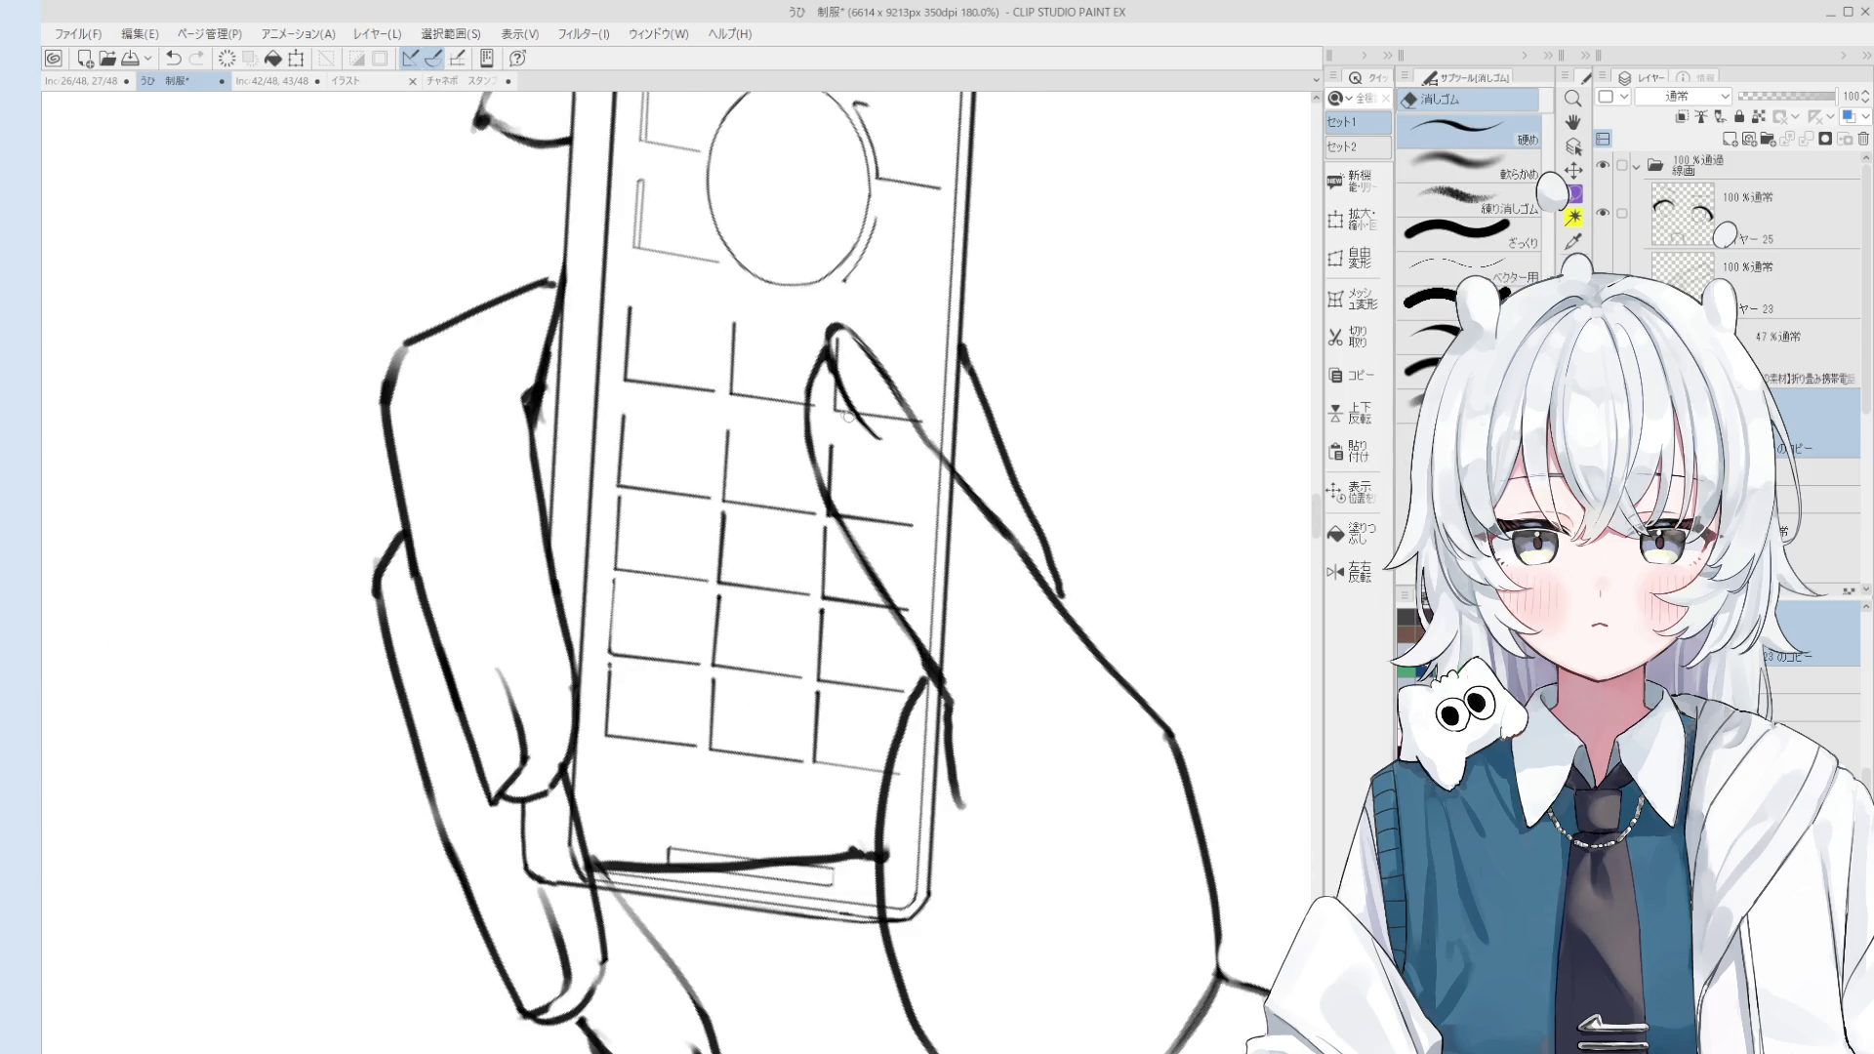
key("h")
scroll(848, 417, "down", 8)
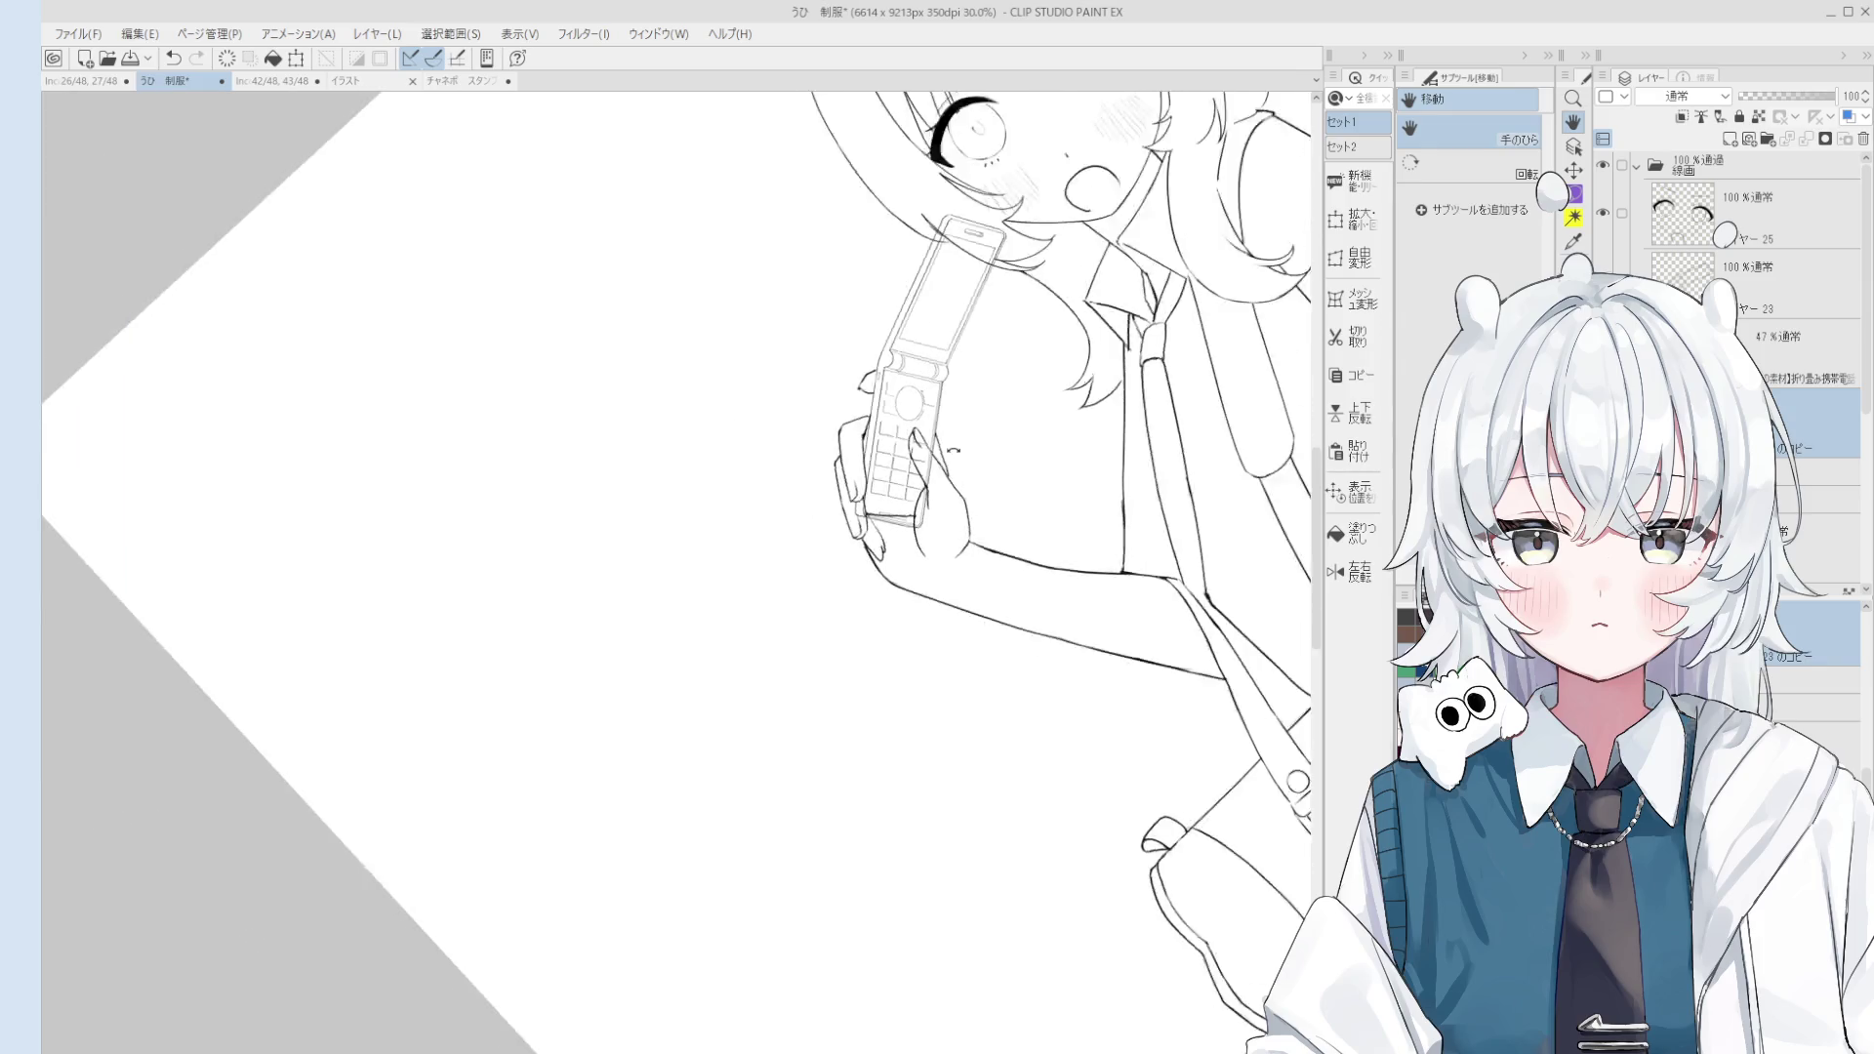
Step: Pick the phone linework layer from the canvas and erase overlapping lines where thumb meets keypad
left_click_drag(954, 450, 951, 629)
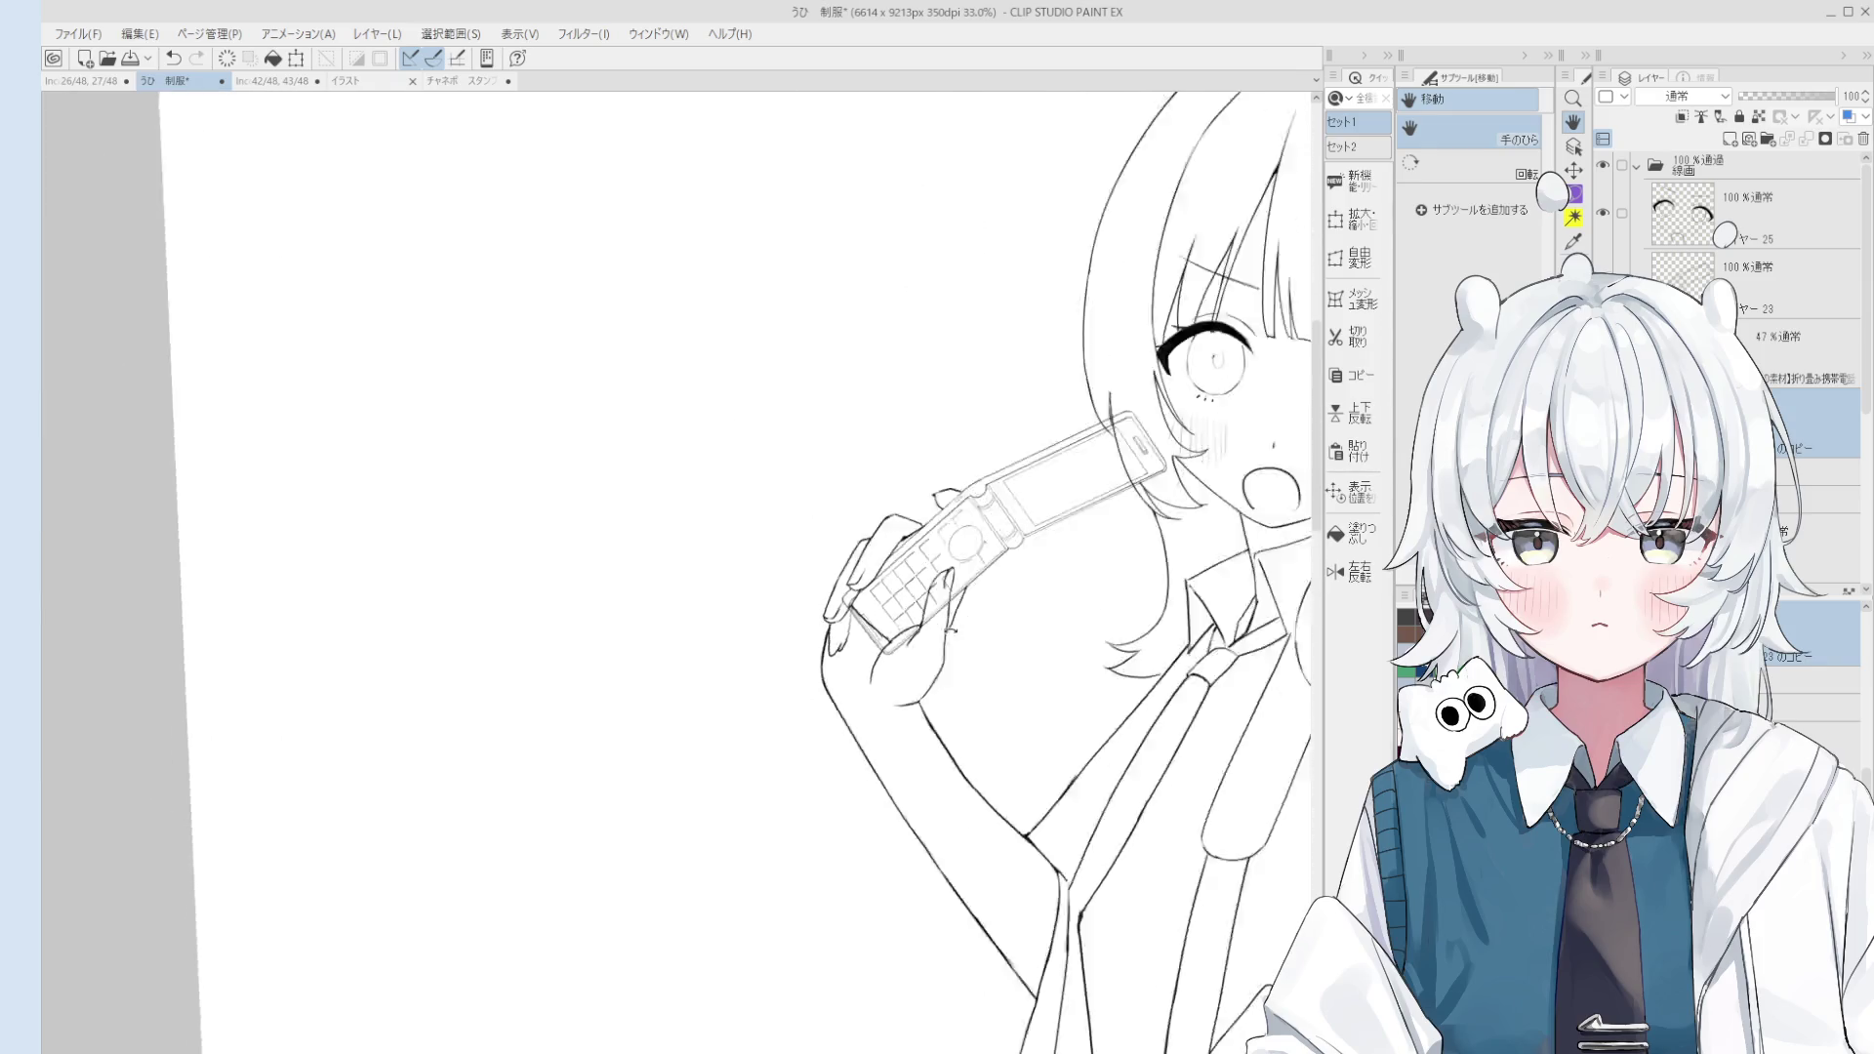
scroll(911, 579, "up", 4)
scroll(911, 580, "up", 3)
key("e")
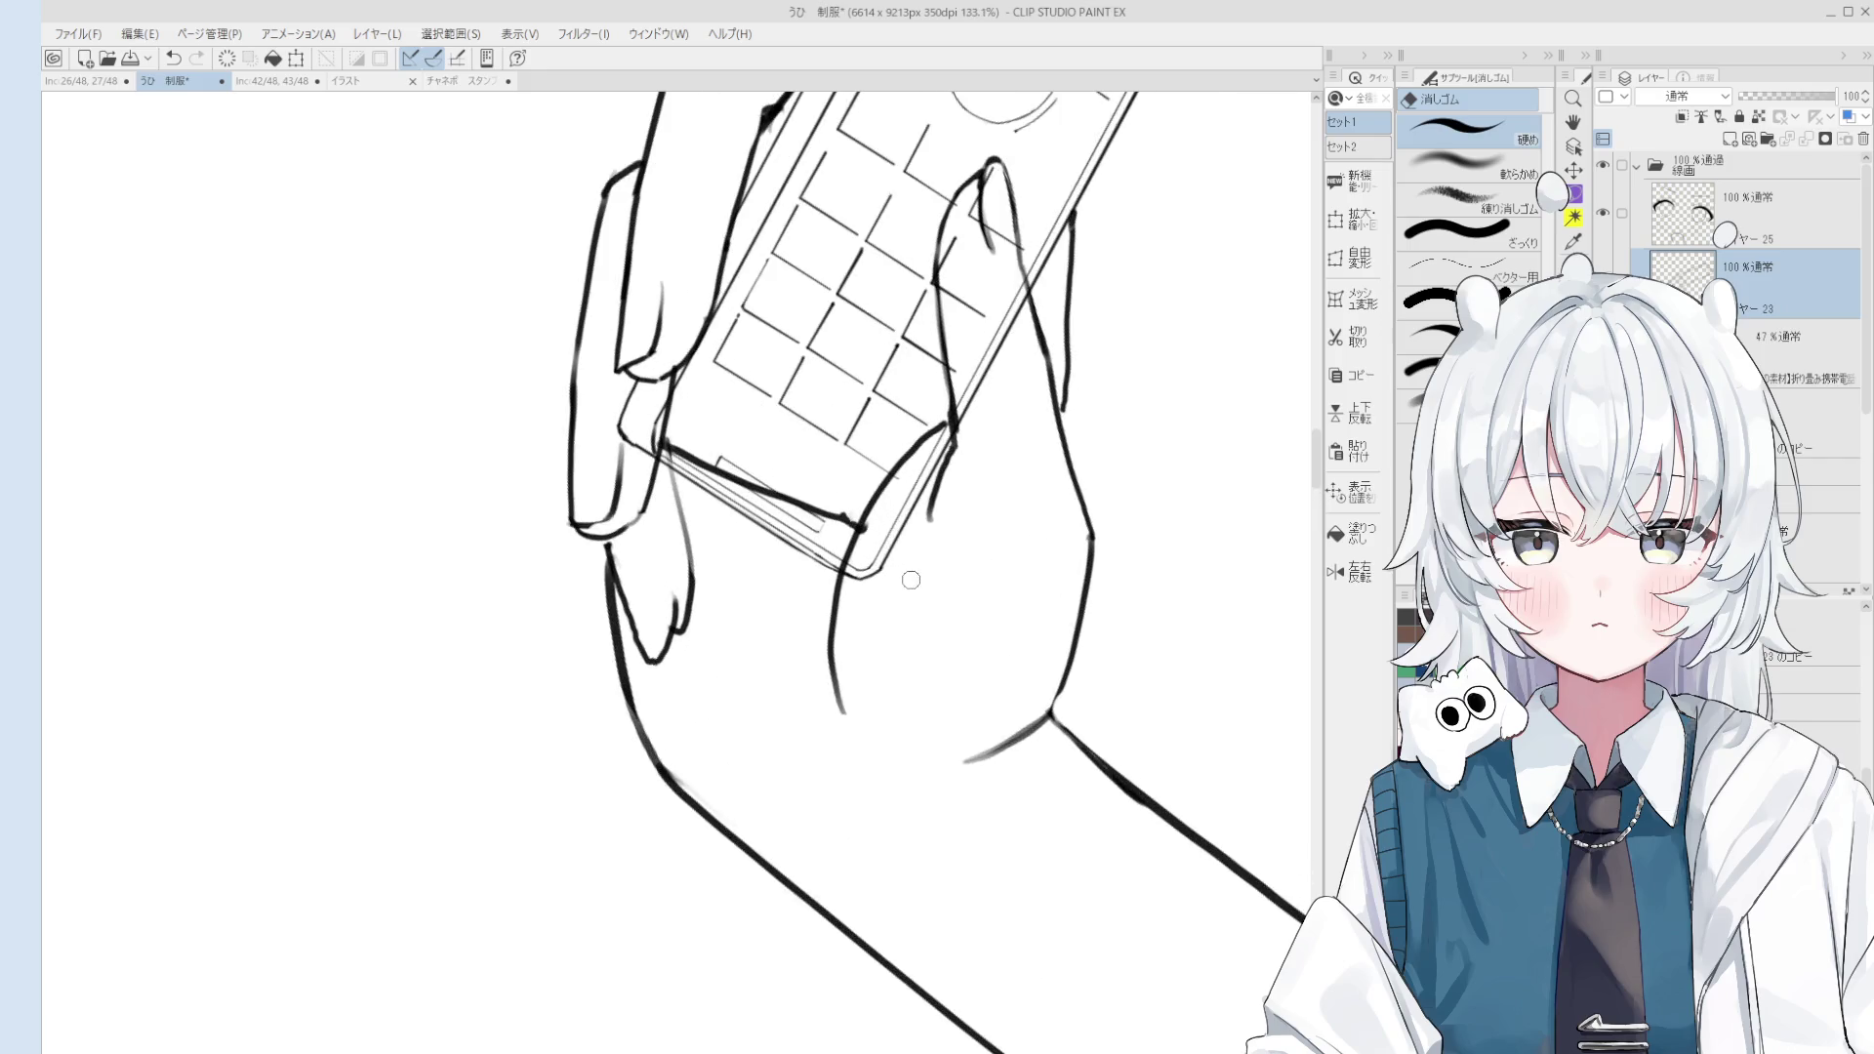
scroll(911, 579, "down", 4)
scroll(913, 478, "up", 2)
key("o")
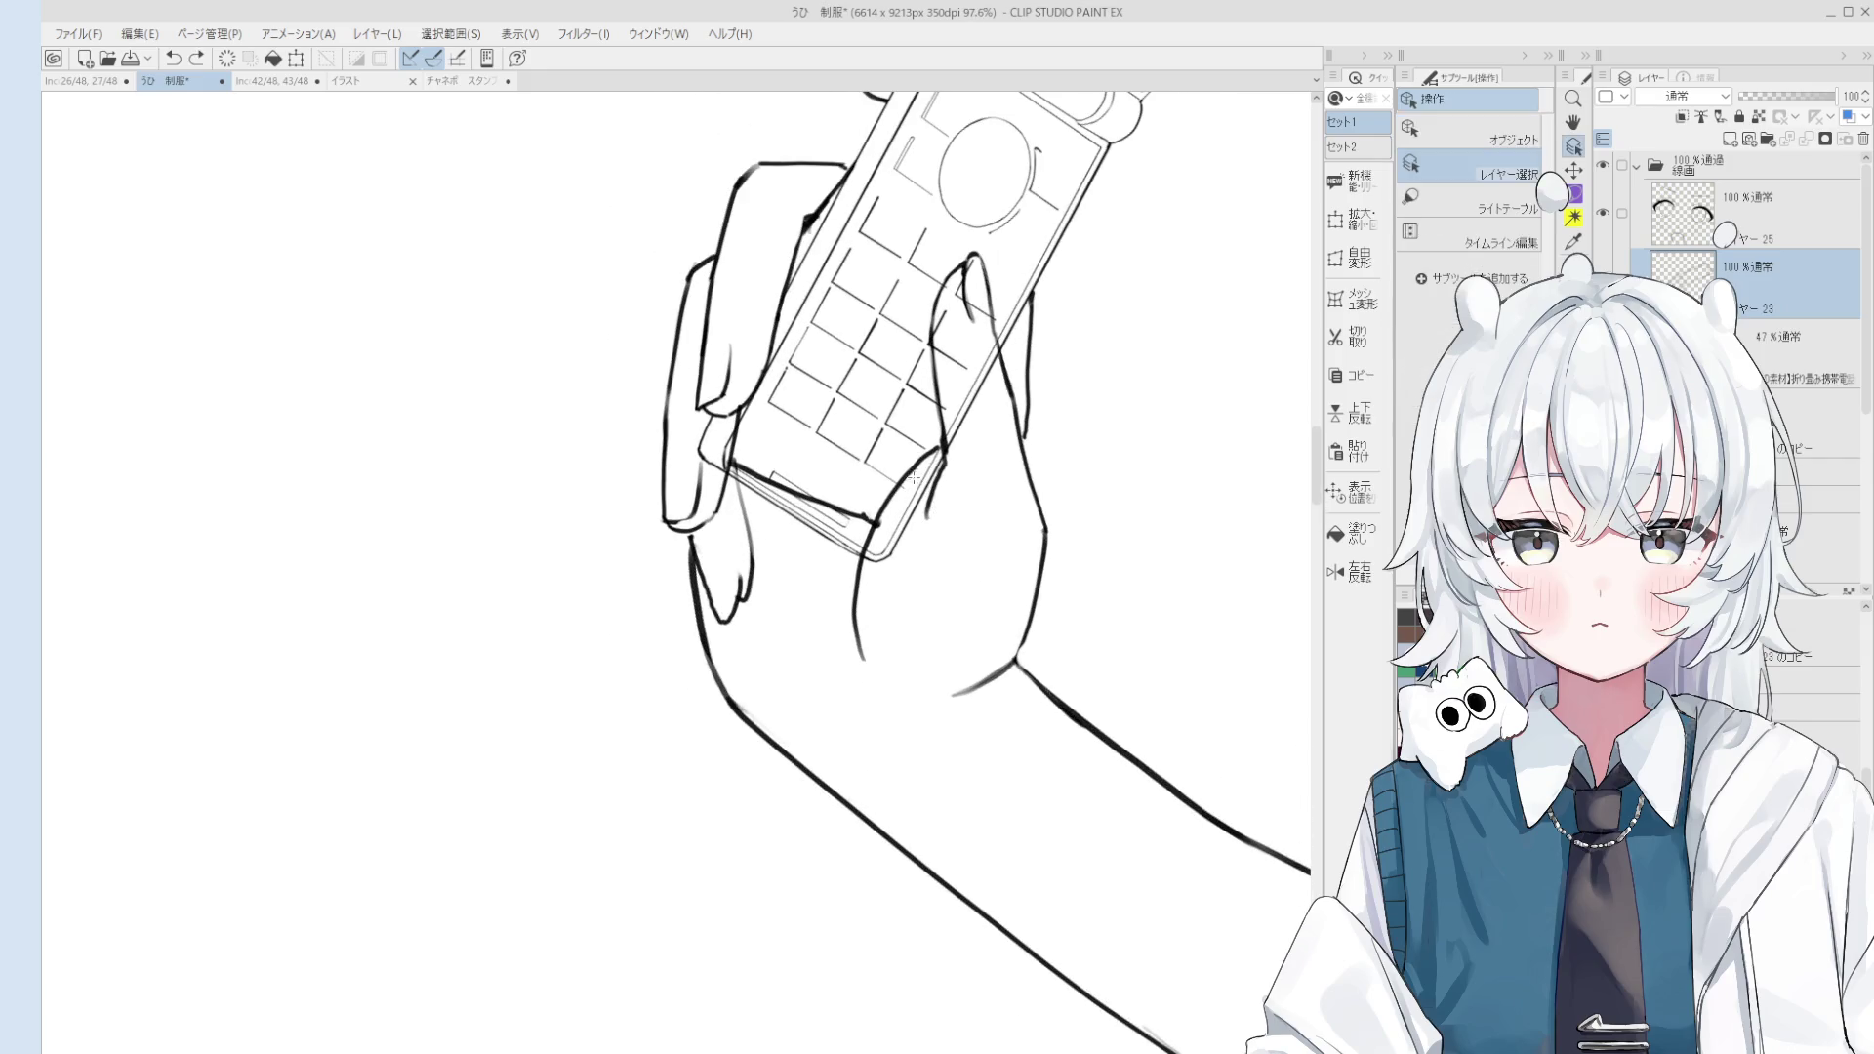
left_click(912, 477)
key("e")
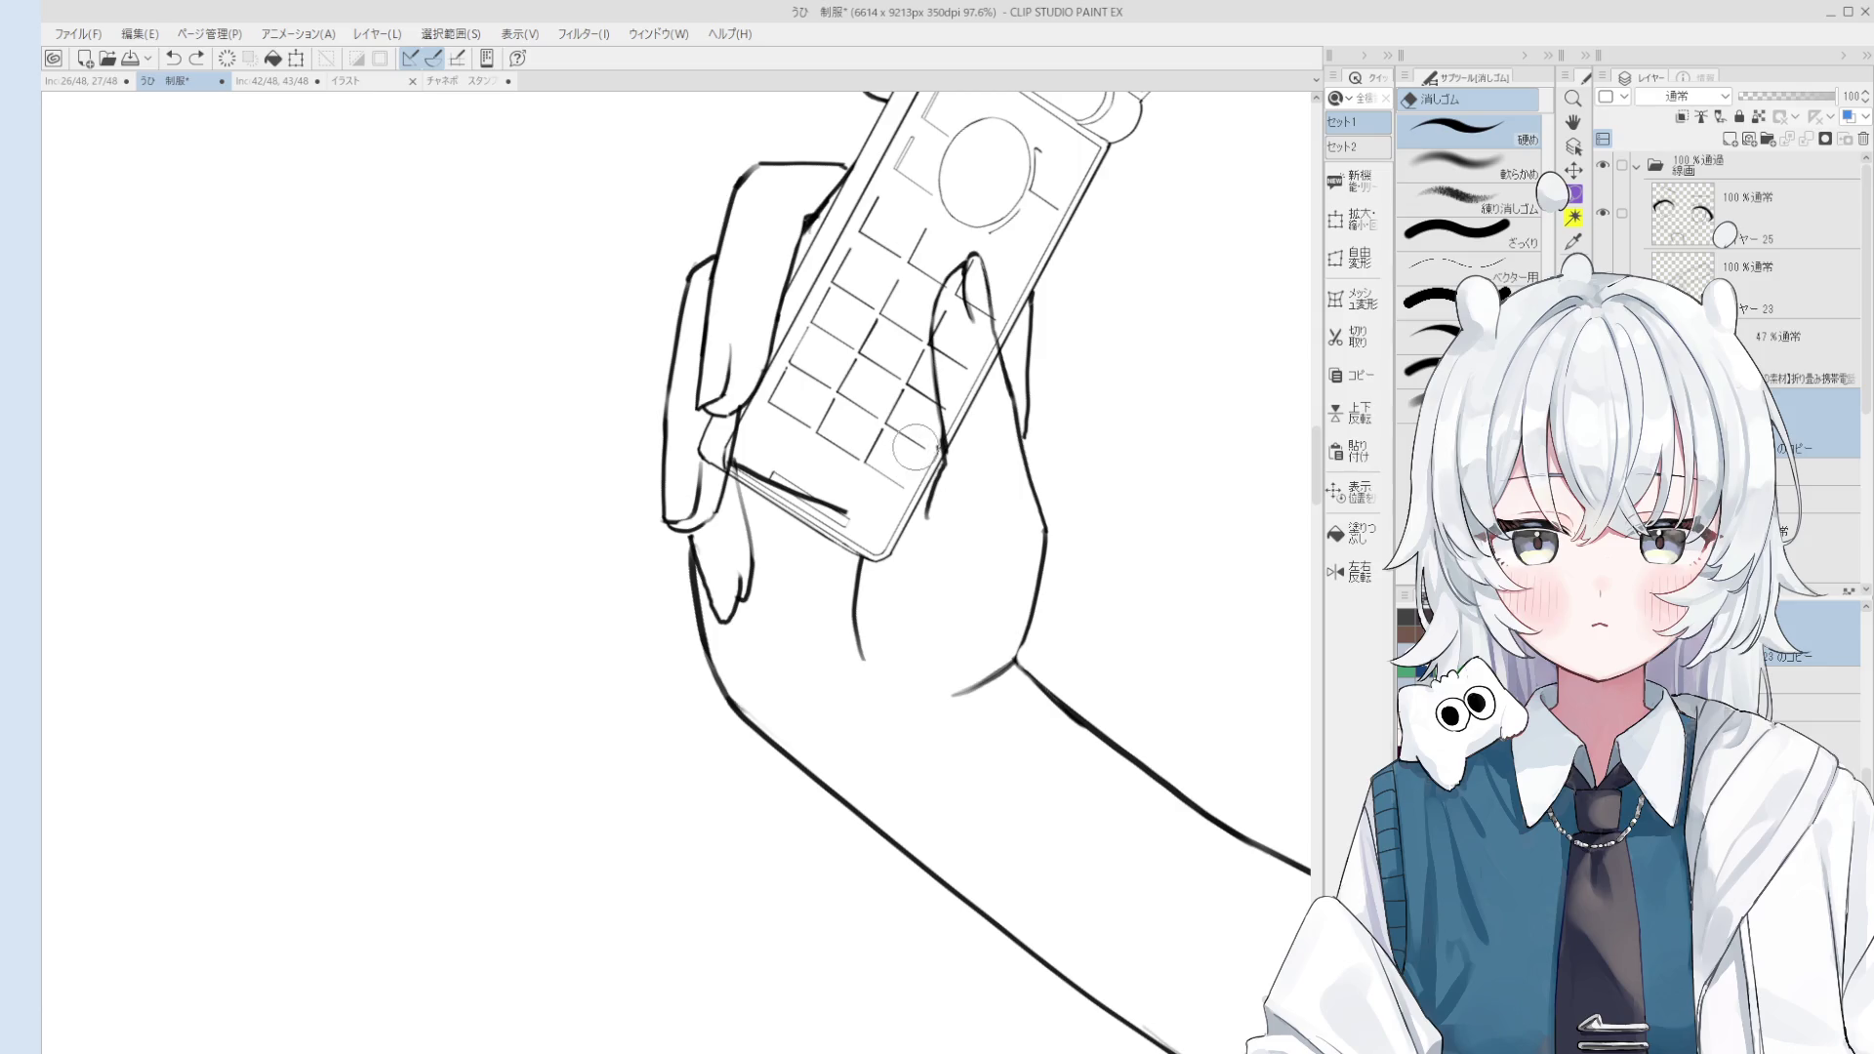
scroll(915, 447, "down", 2)
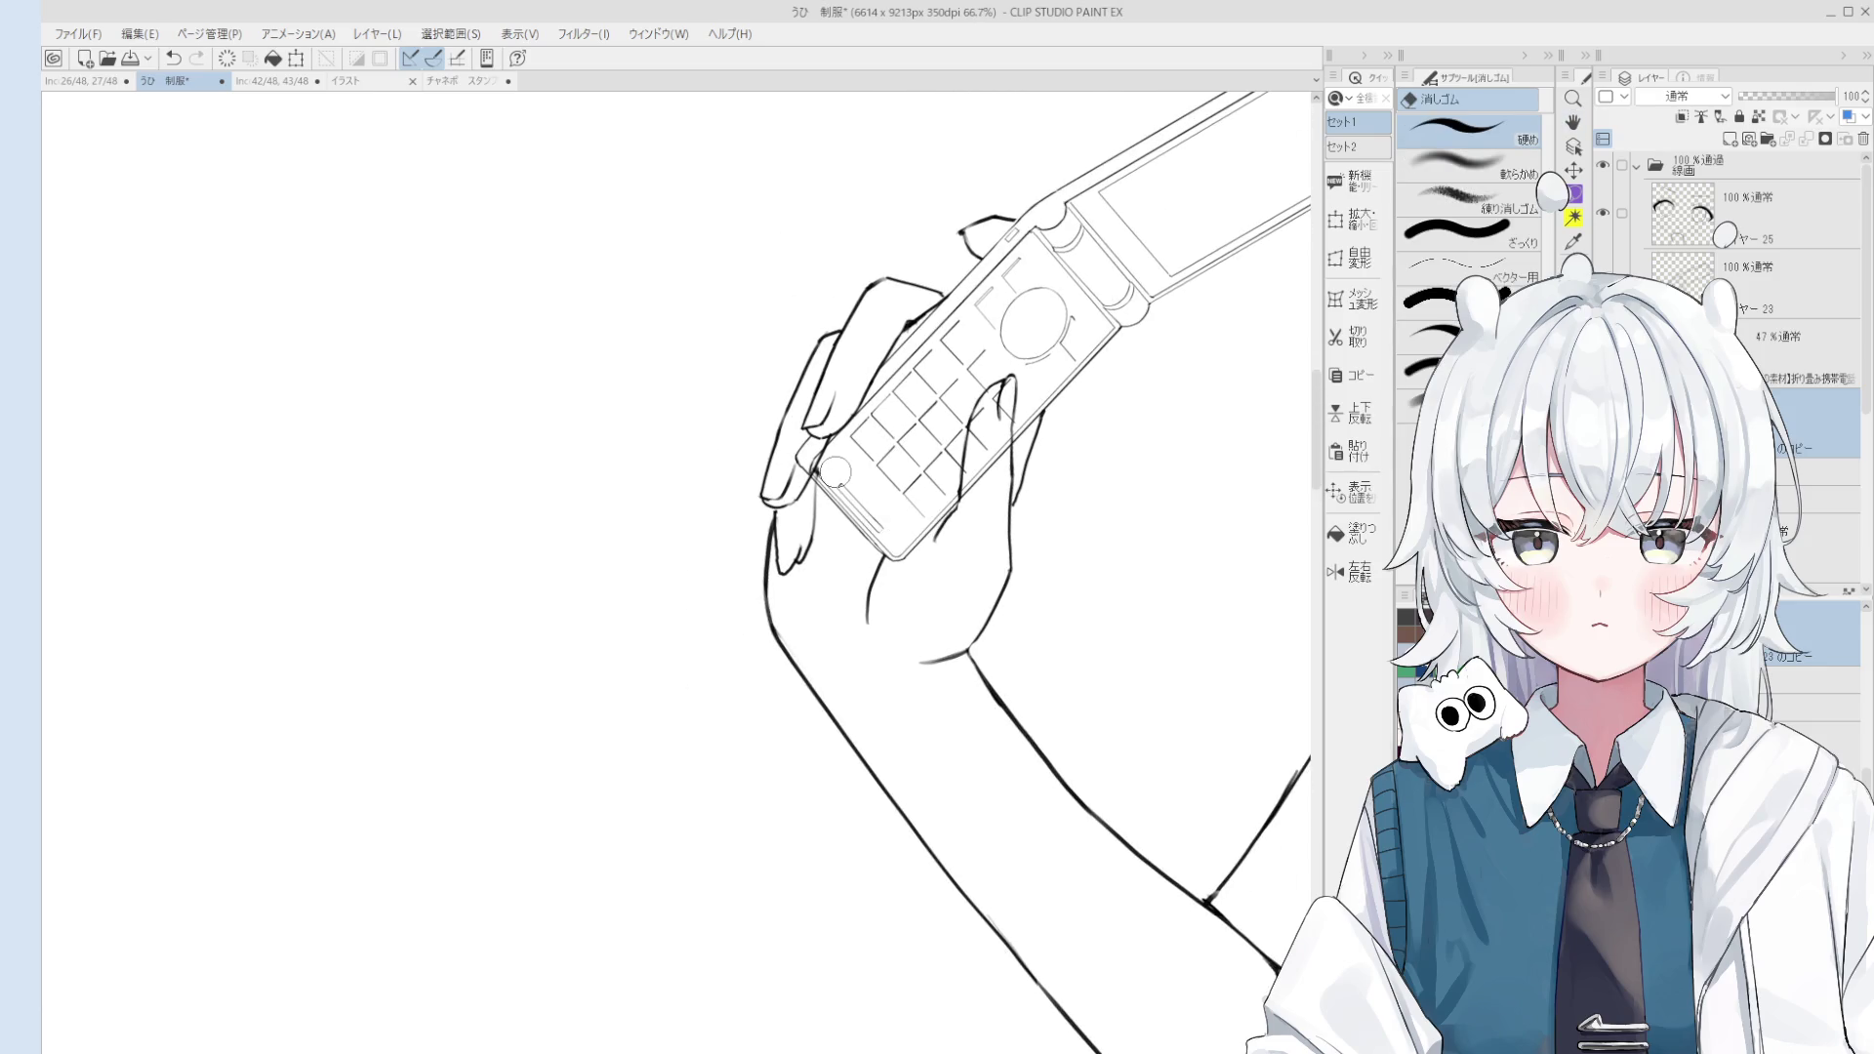
scroll(835, 473, "up", 1)
scroll(849, 476, "up", 1)
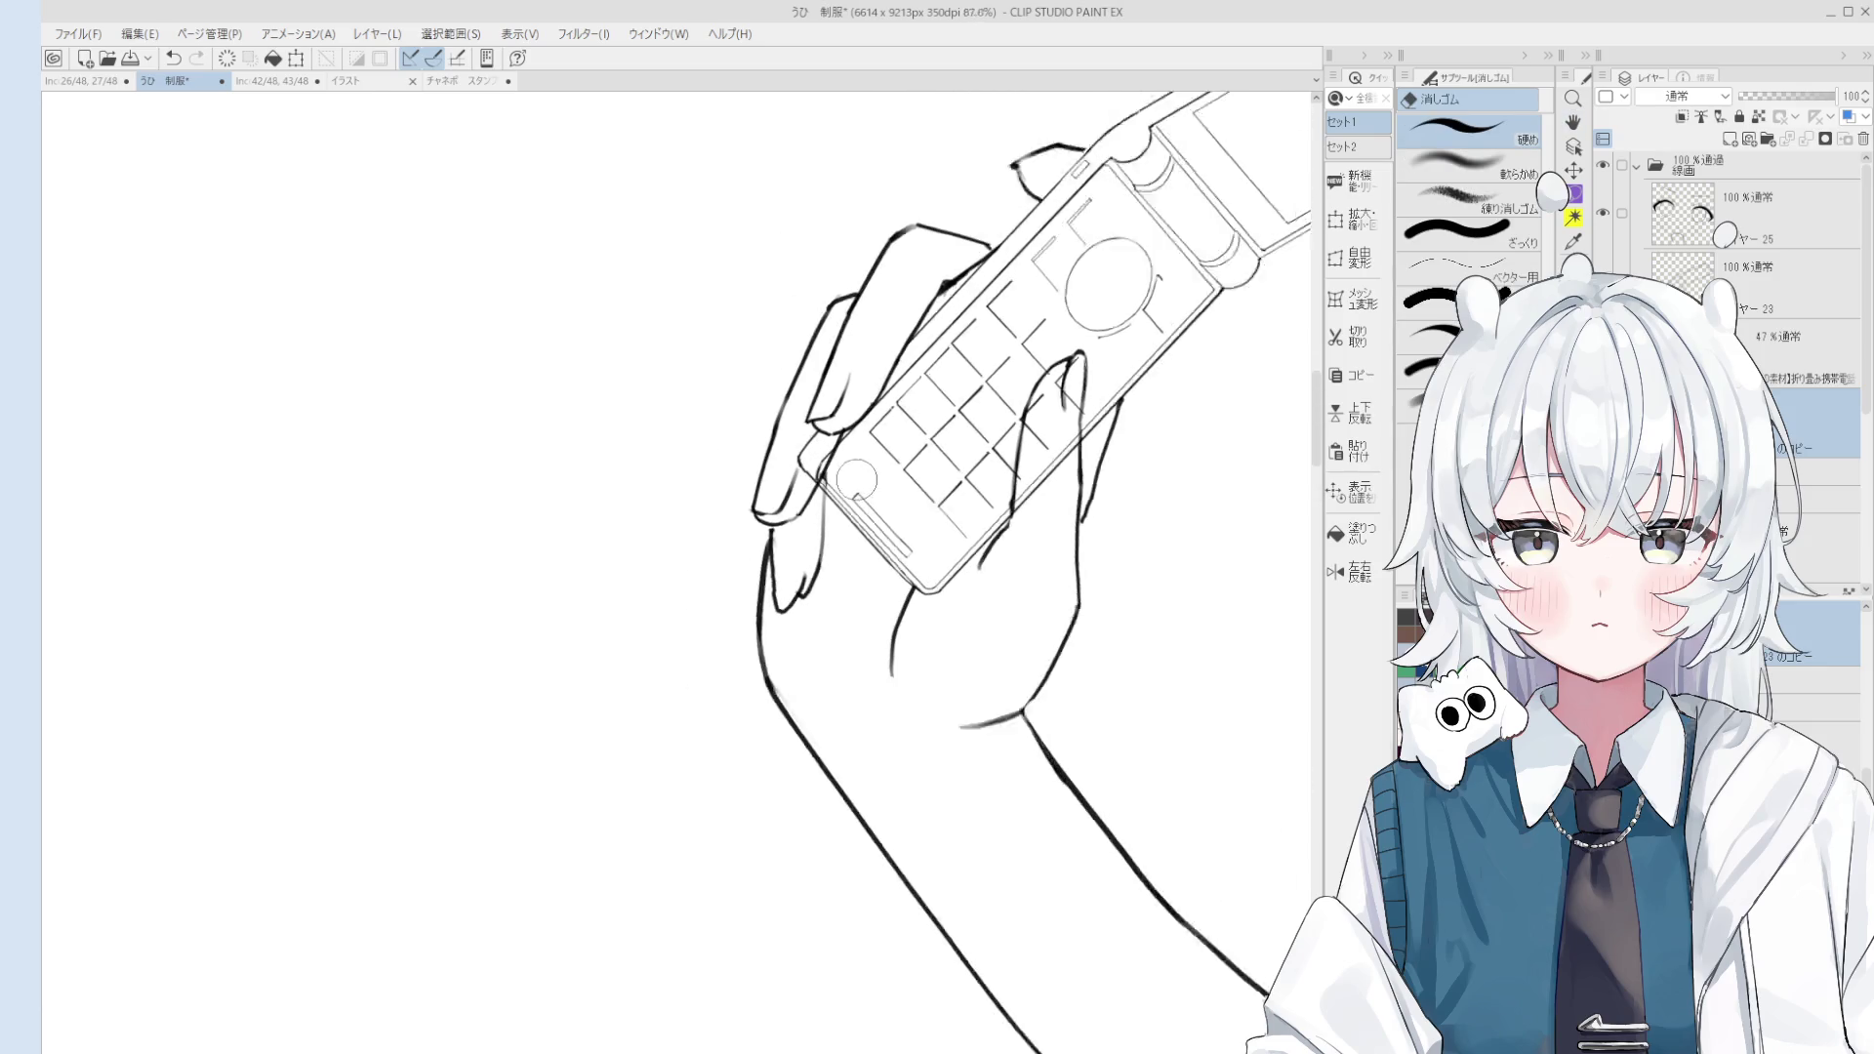
key("h")
scroll(927, 512, "down", 2)
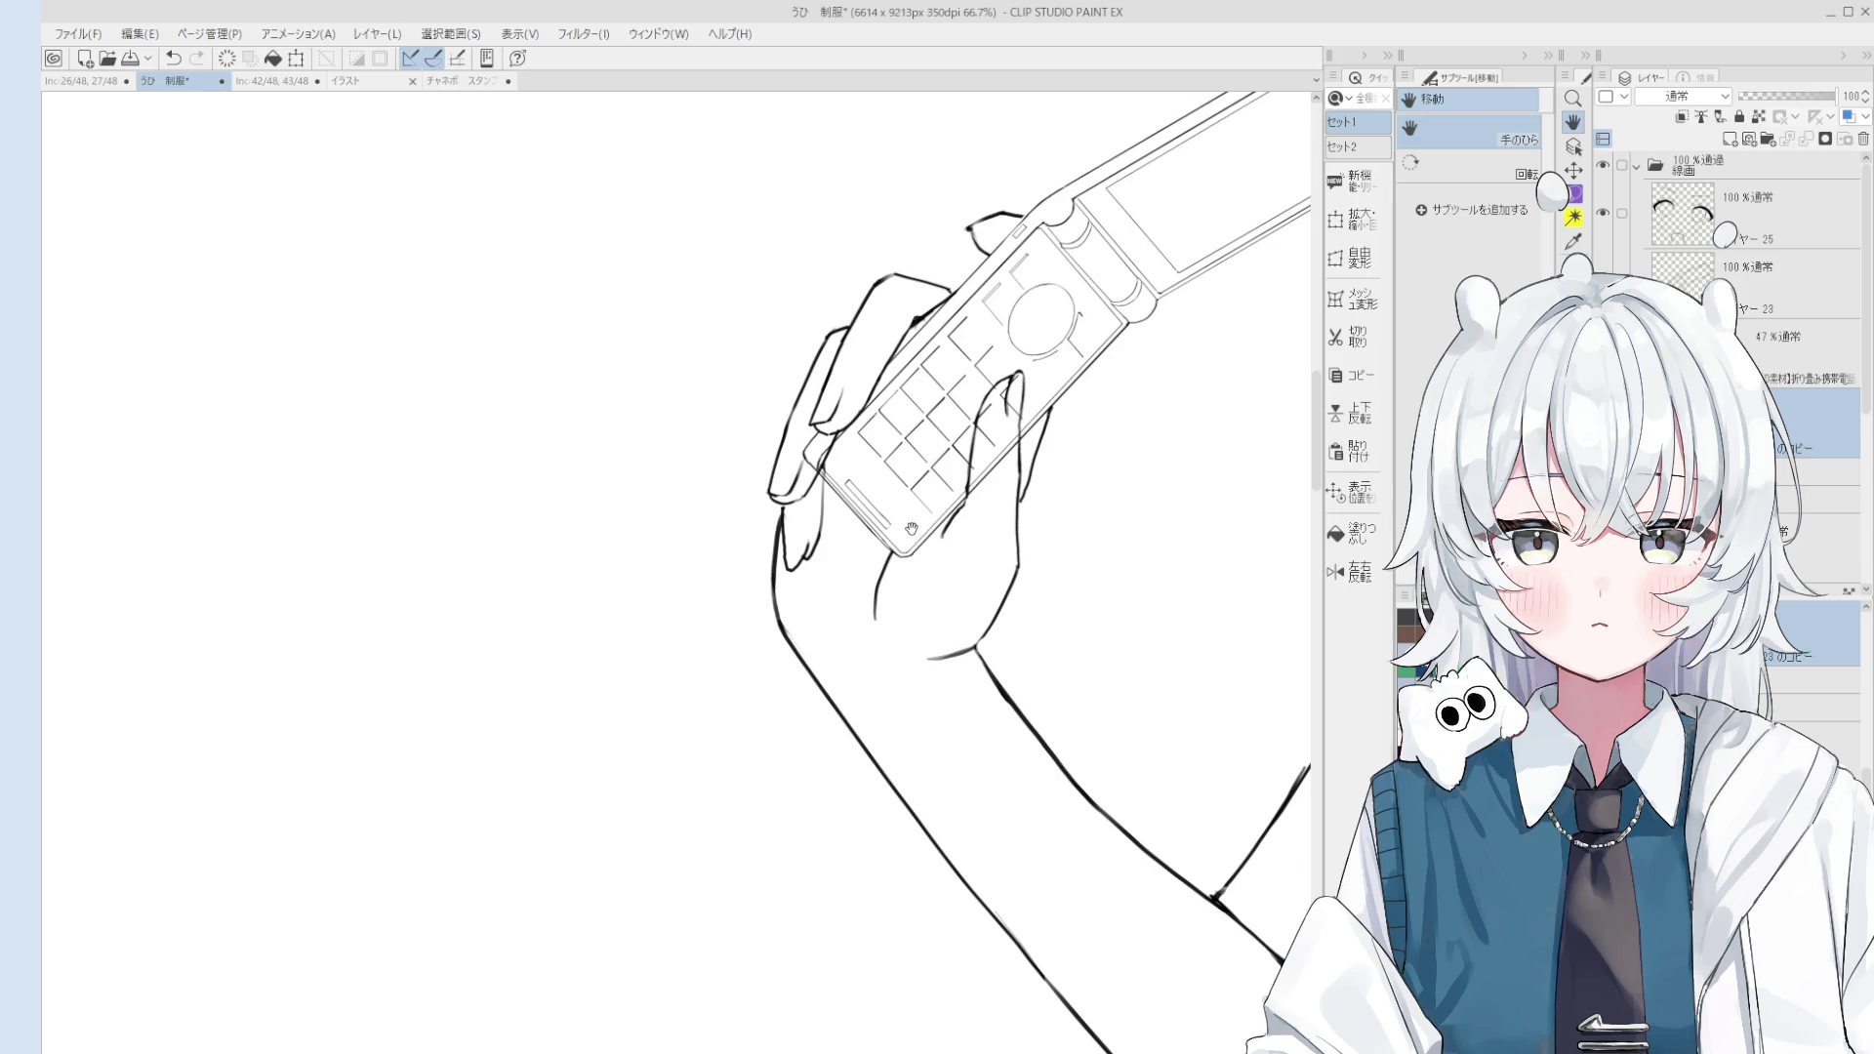
Step: Ink the fingertip on the keypad with the Pen (線画), undoing the failed stroke
left_click_drag(915, 548, 907, 391)
key("o")
scroll(907, 380, "up", 5)
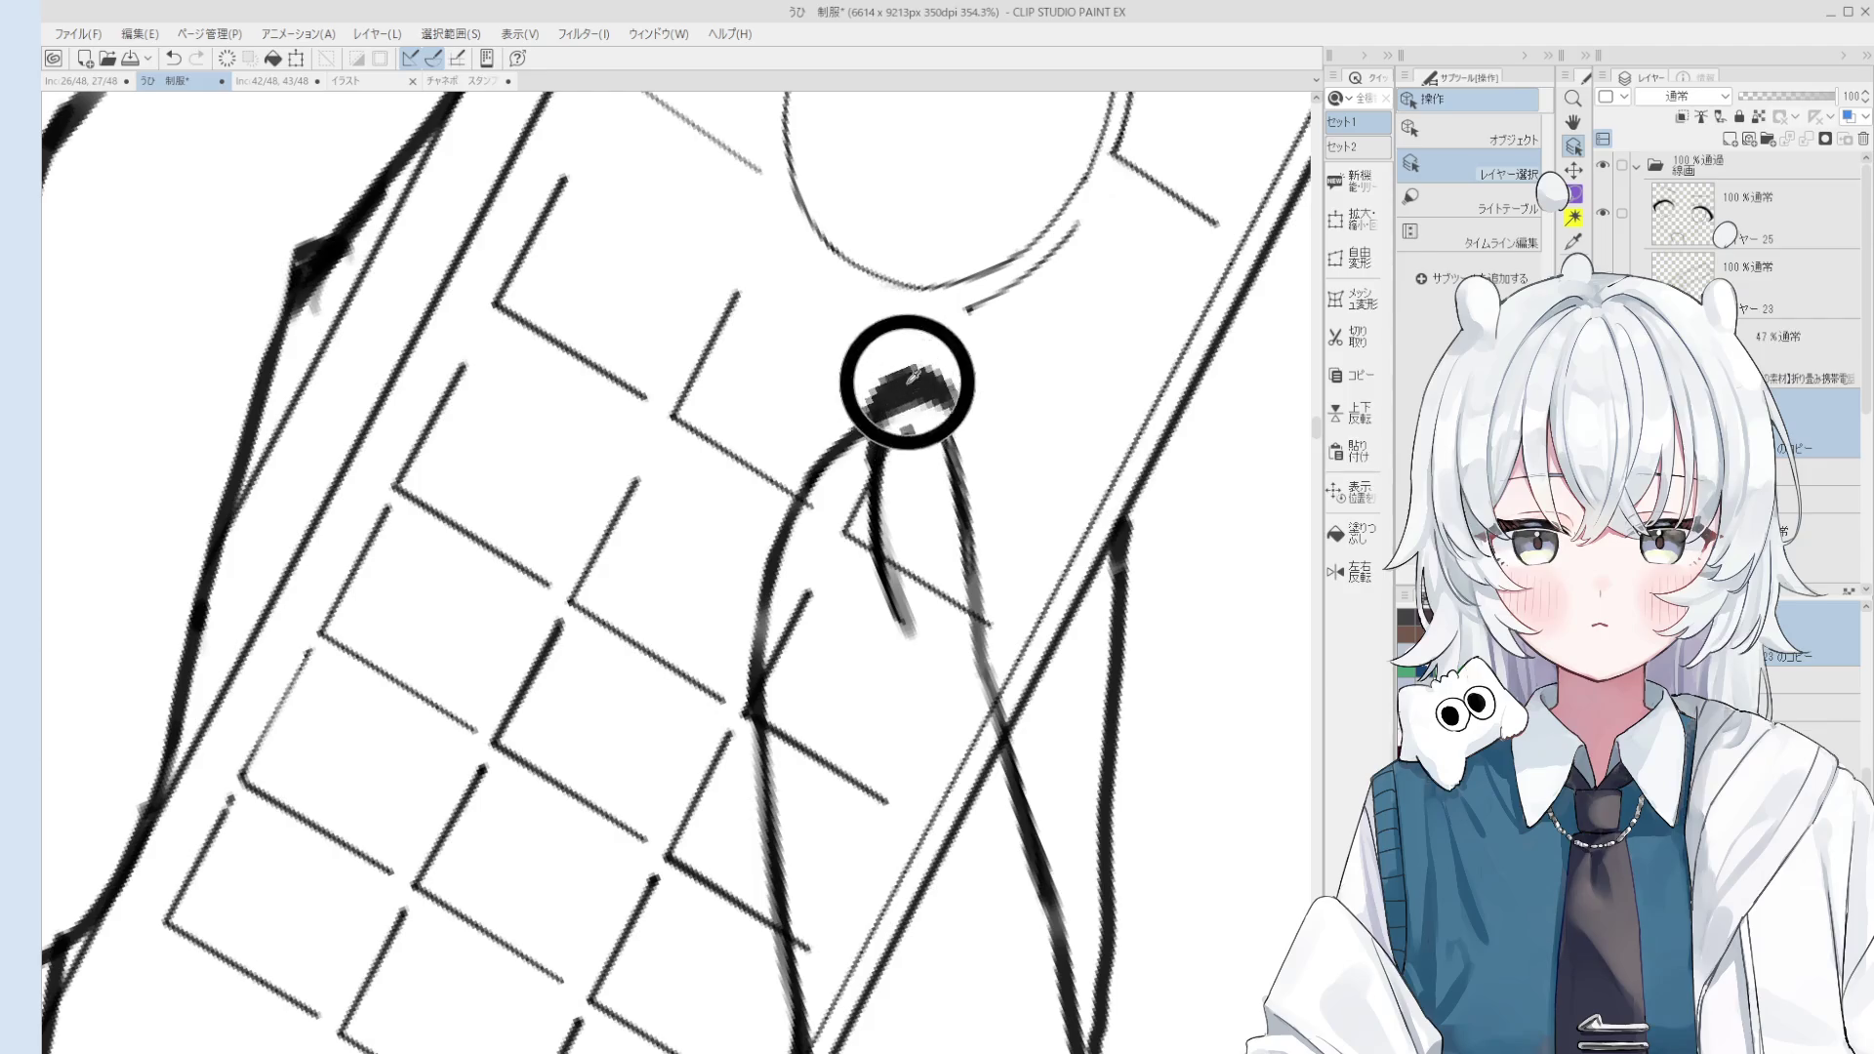
key("p")
scroll(907, 381, "down", 2)
scroll(883, 430, "down", 1)
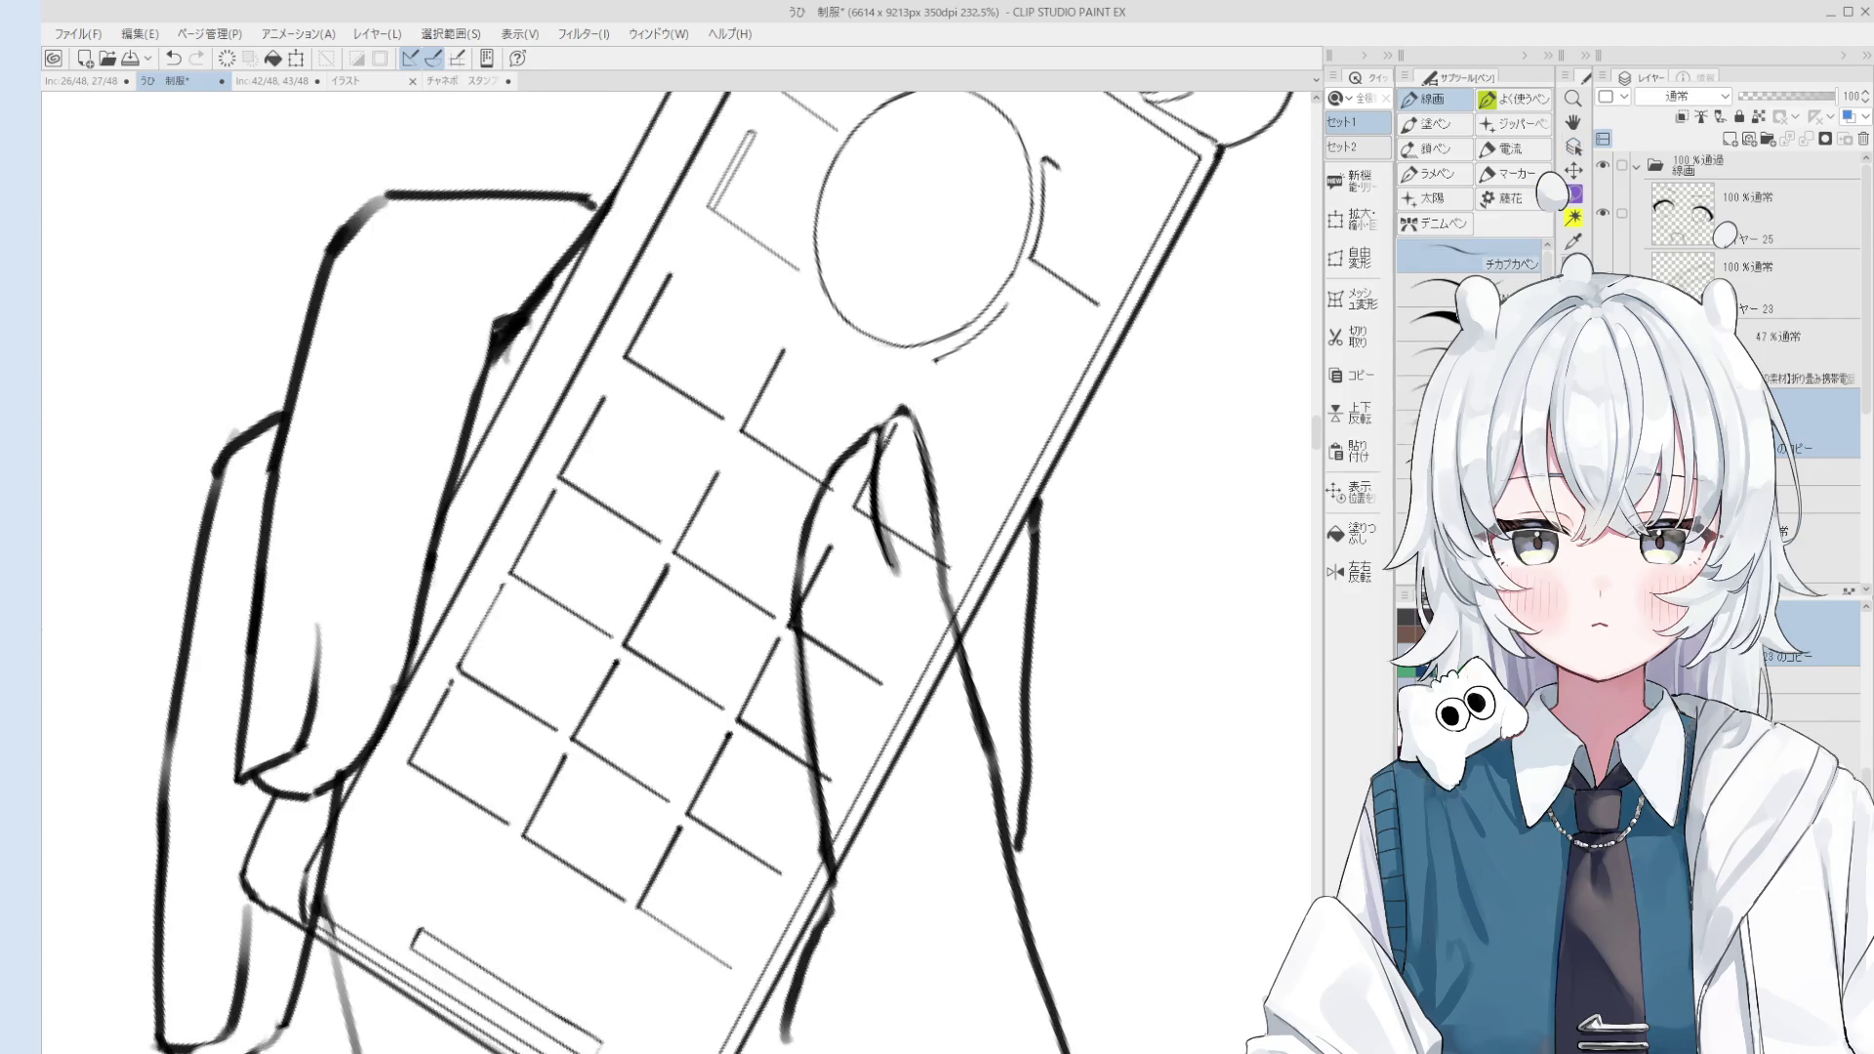
scroll(869, 430, "down", 2)
scroll(888, 416, "up", 1)
key("ctrl+z")
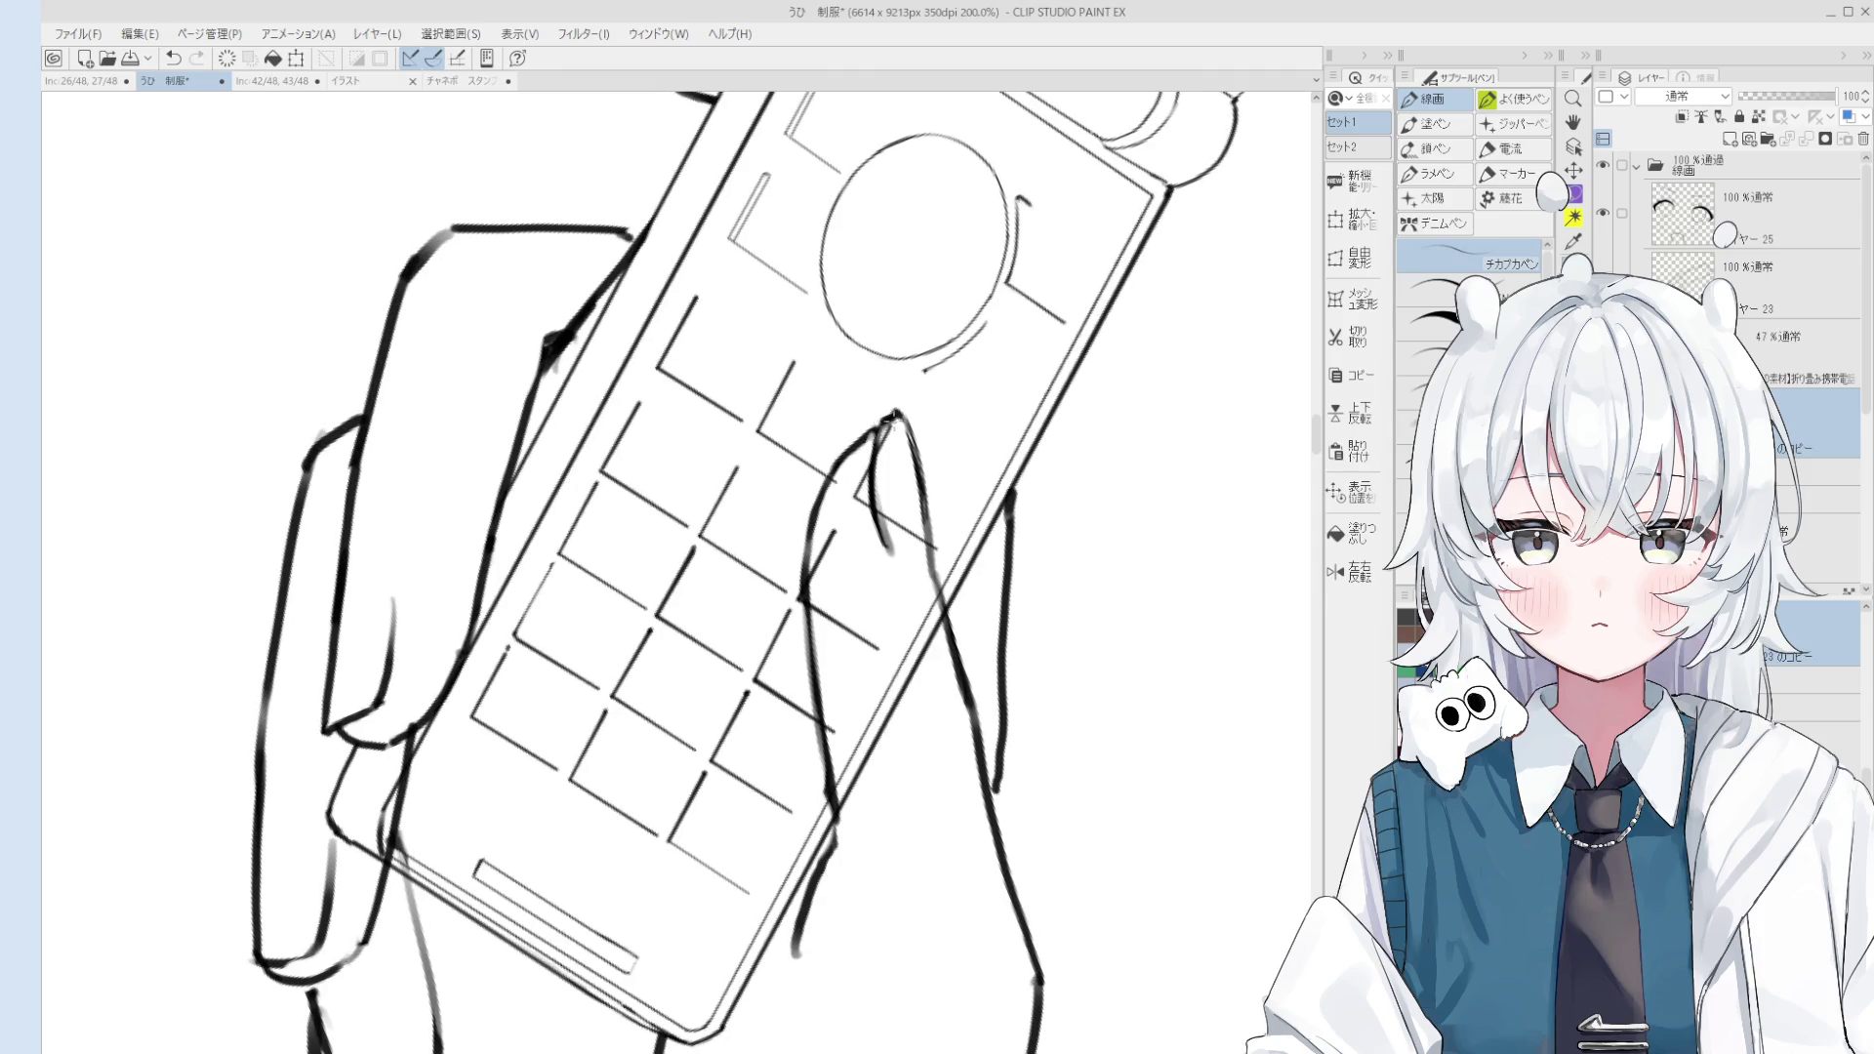
scroll(890, 420, "down", 3)
Step: Retry the fingertip with eraser and pen, undoing the bad stroke, then zoom out to the full figure
left_click_drag(896, 435, 905, 551)
scroll(905, 551, "down", 3)
left_click_drag(1249, 508, 820, 473)
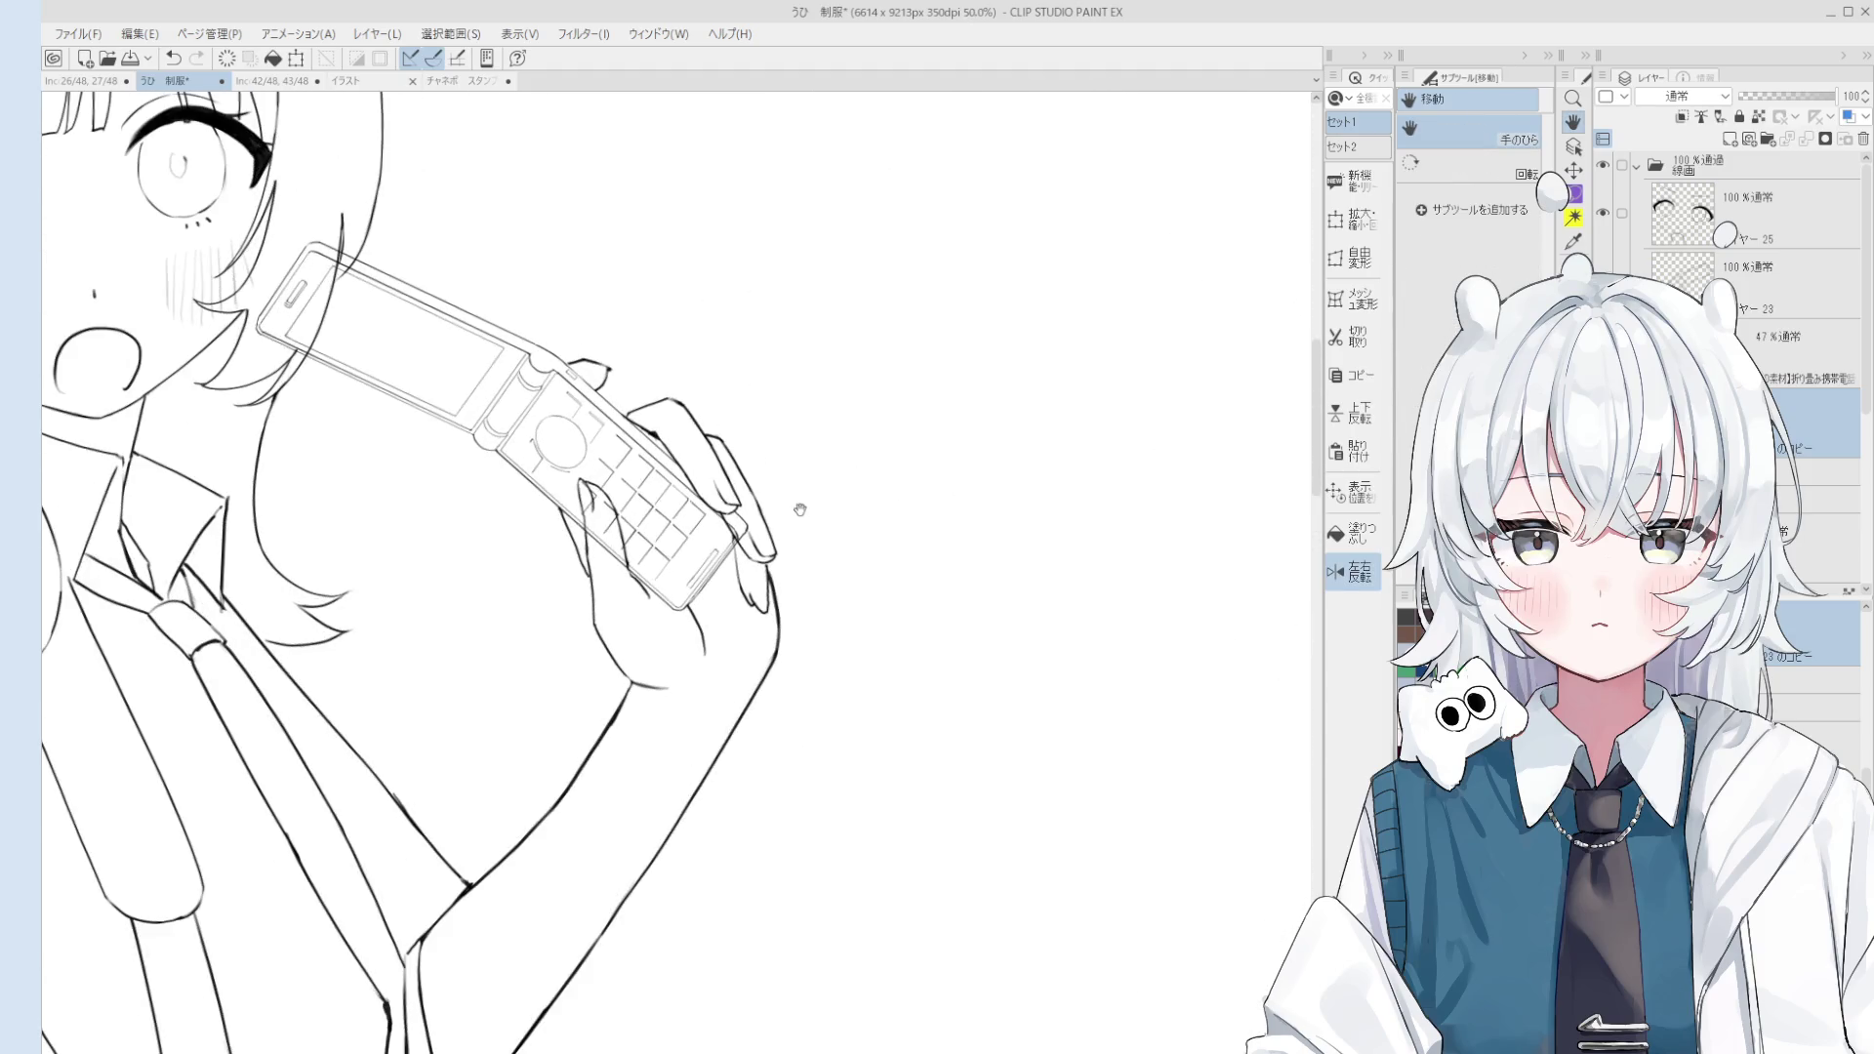
key("e")
scroll(799, 509, "up", 2)
scroll(931, 525, "up", 2)
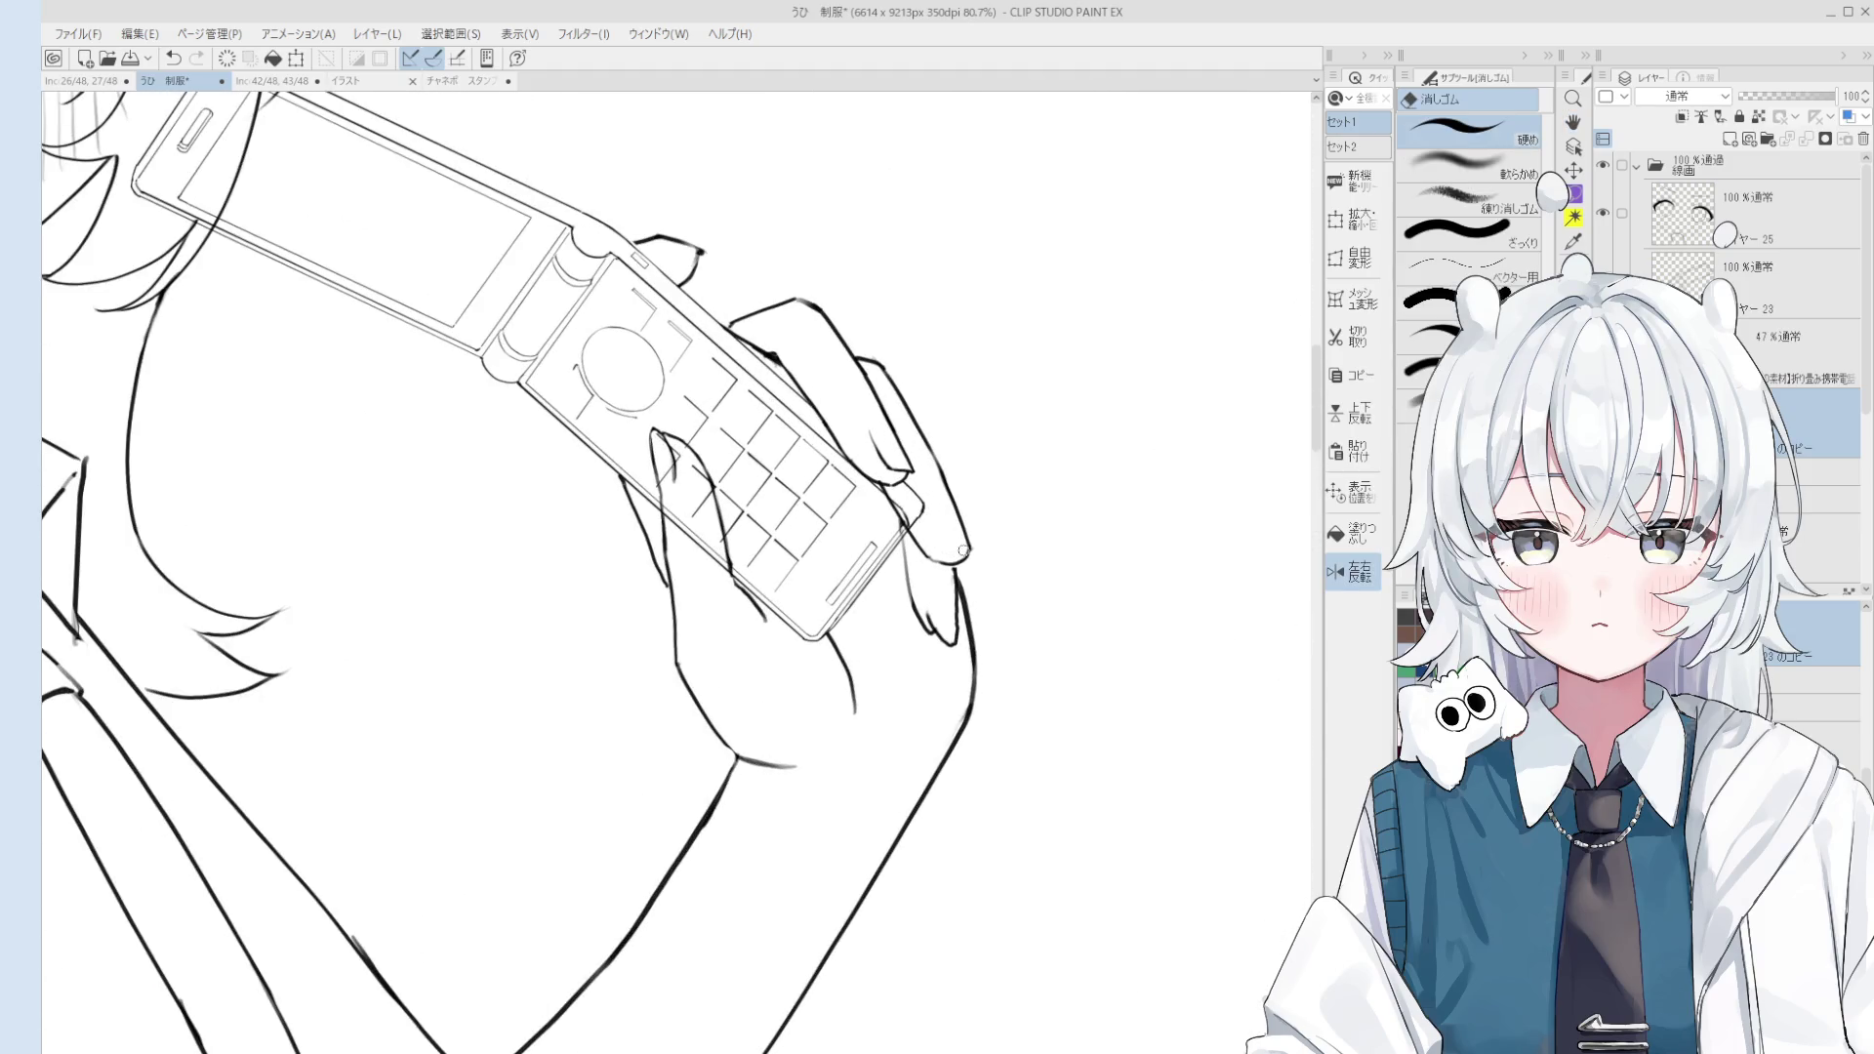
key("p")
scroll(966, 550, "up", 2)
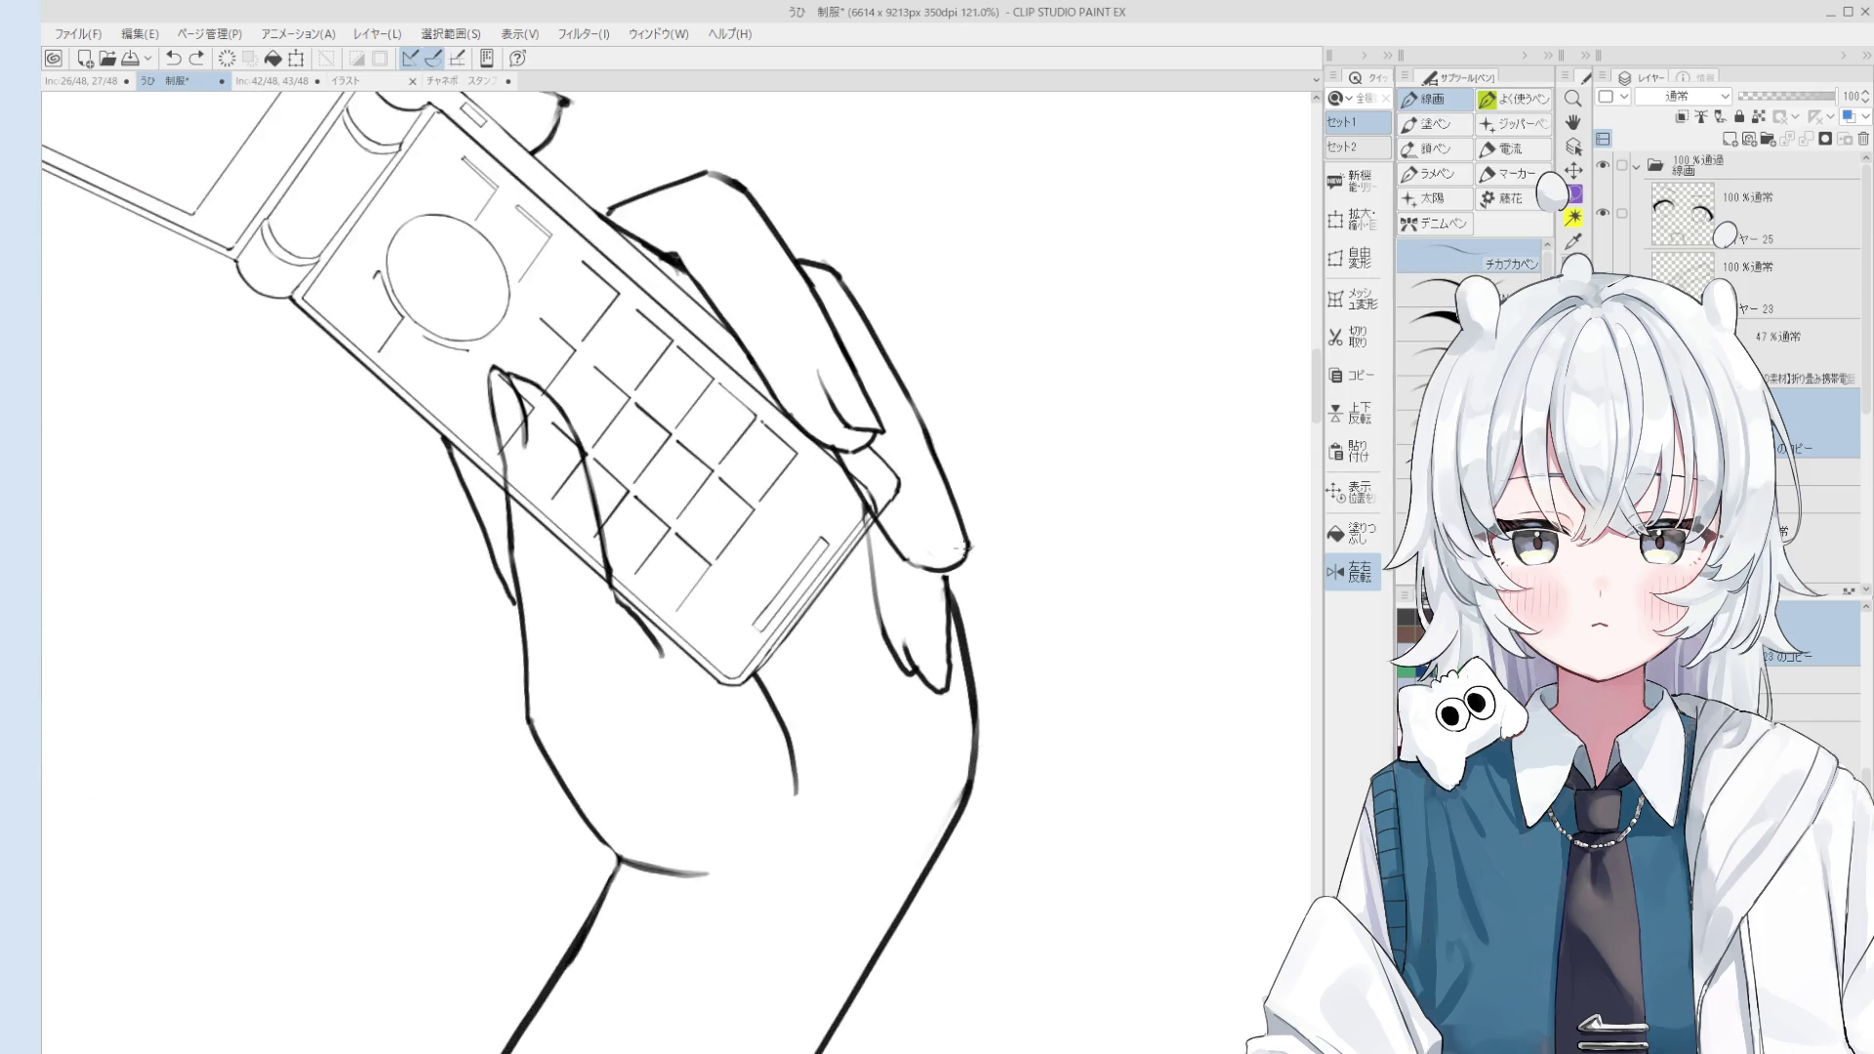
scroll(946, 555, "down", 2)
key("ctrl+z")
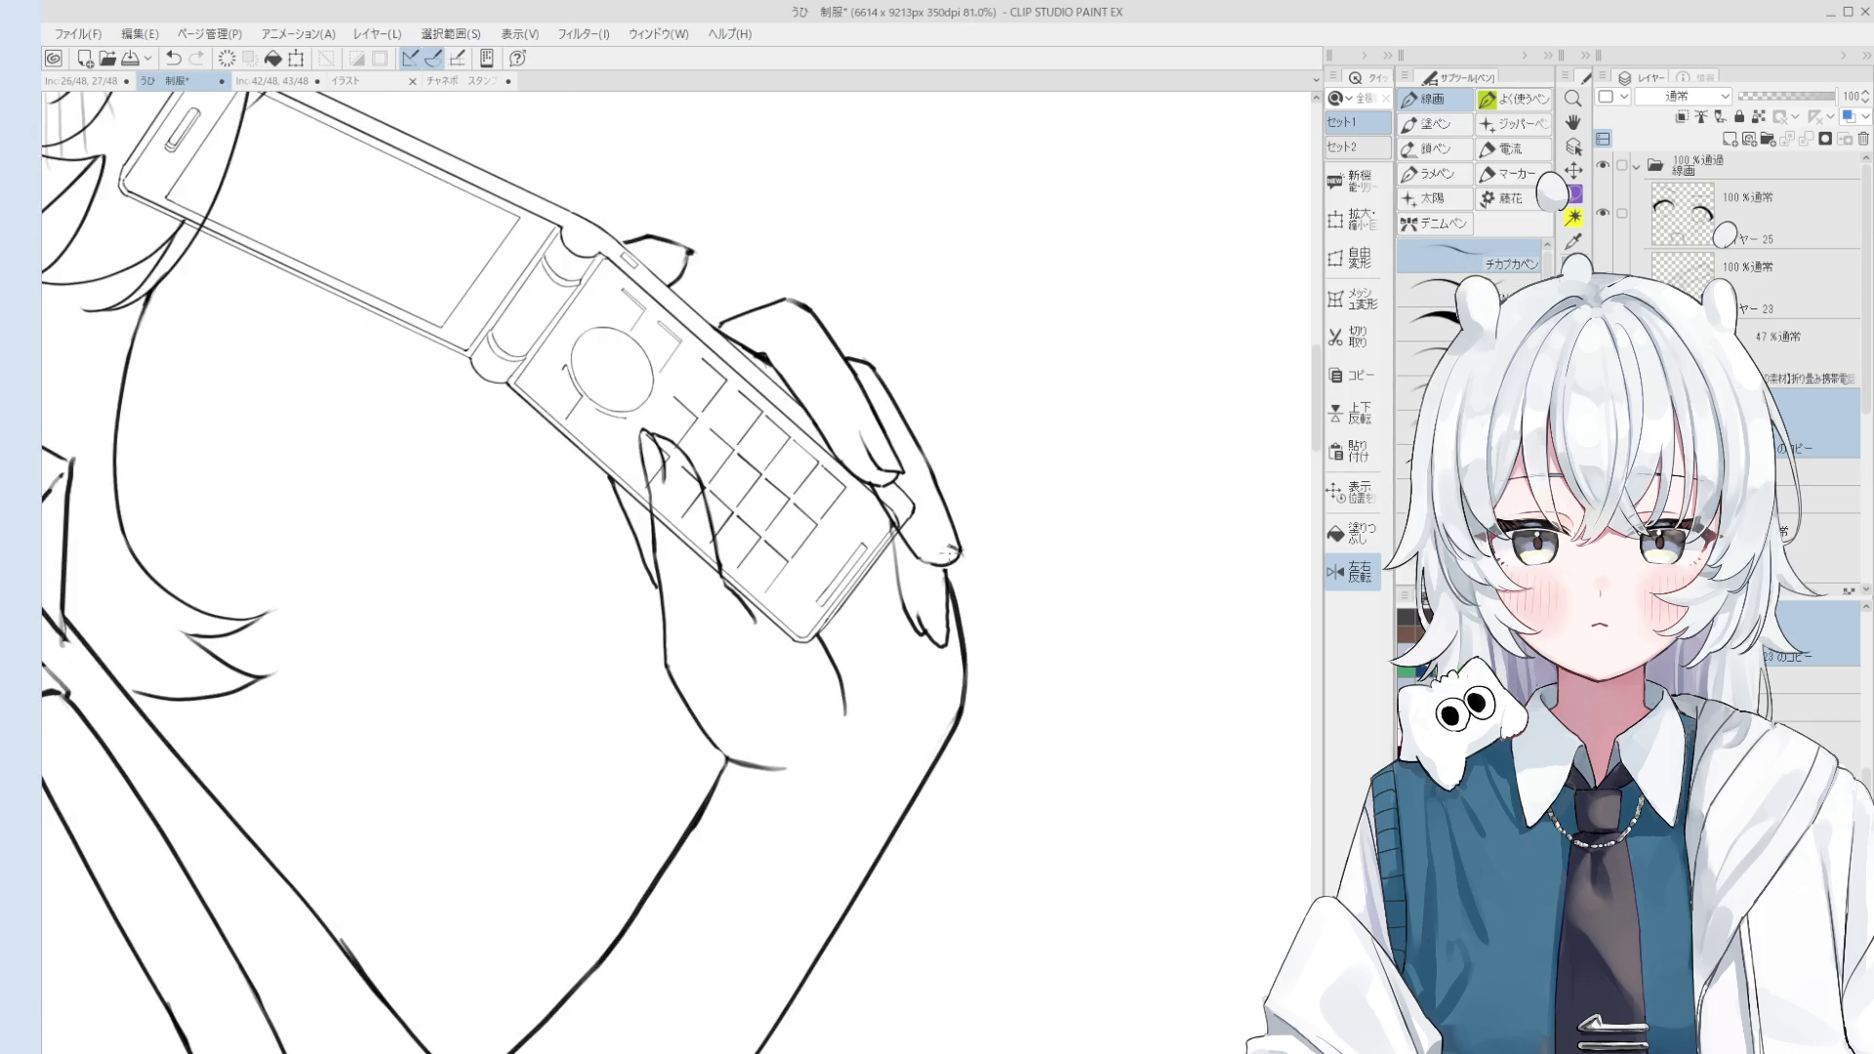
scroll(937, 541, "down", 1)
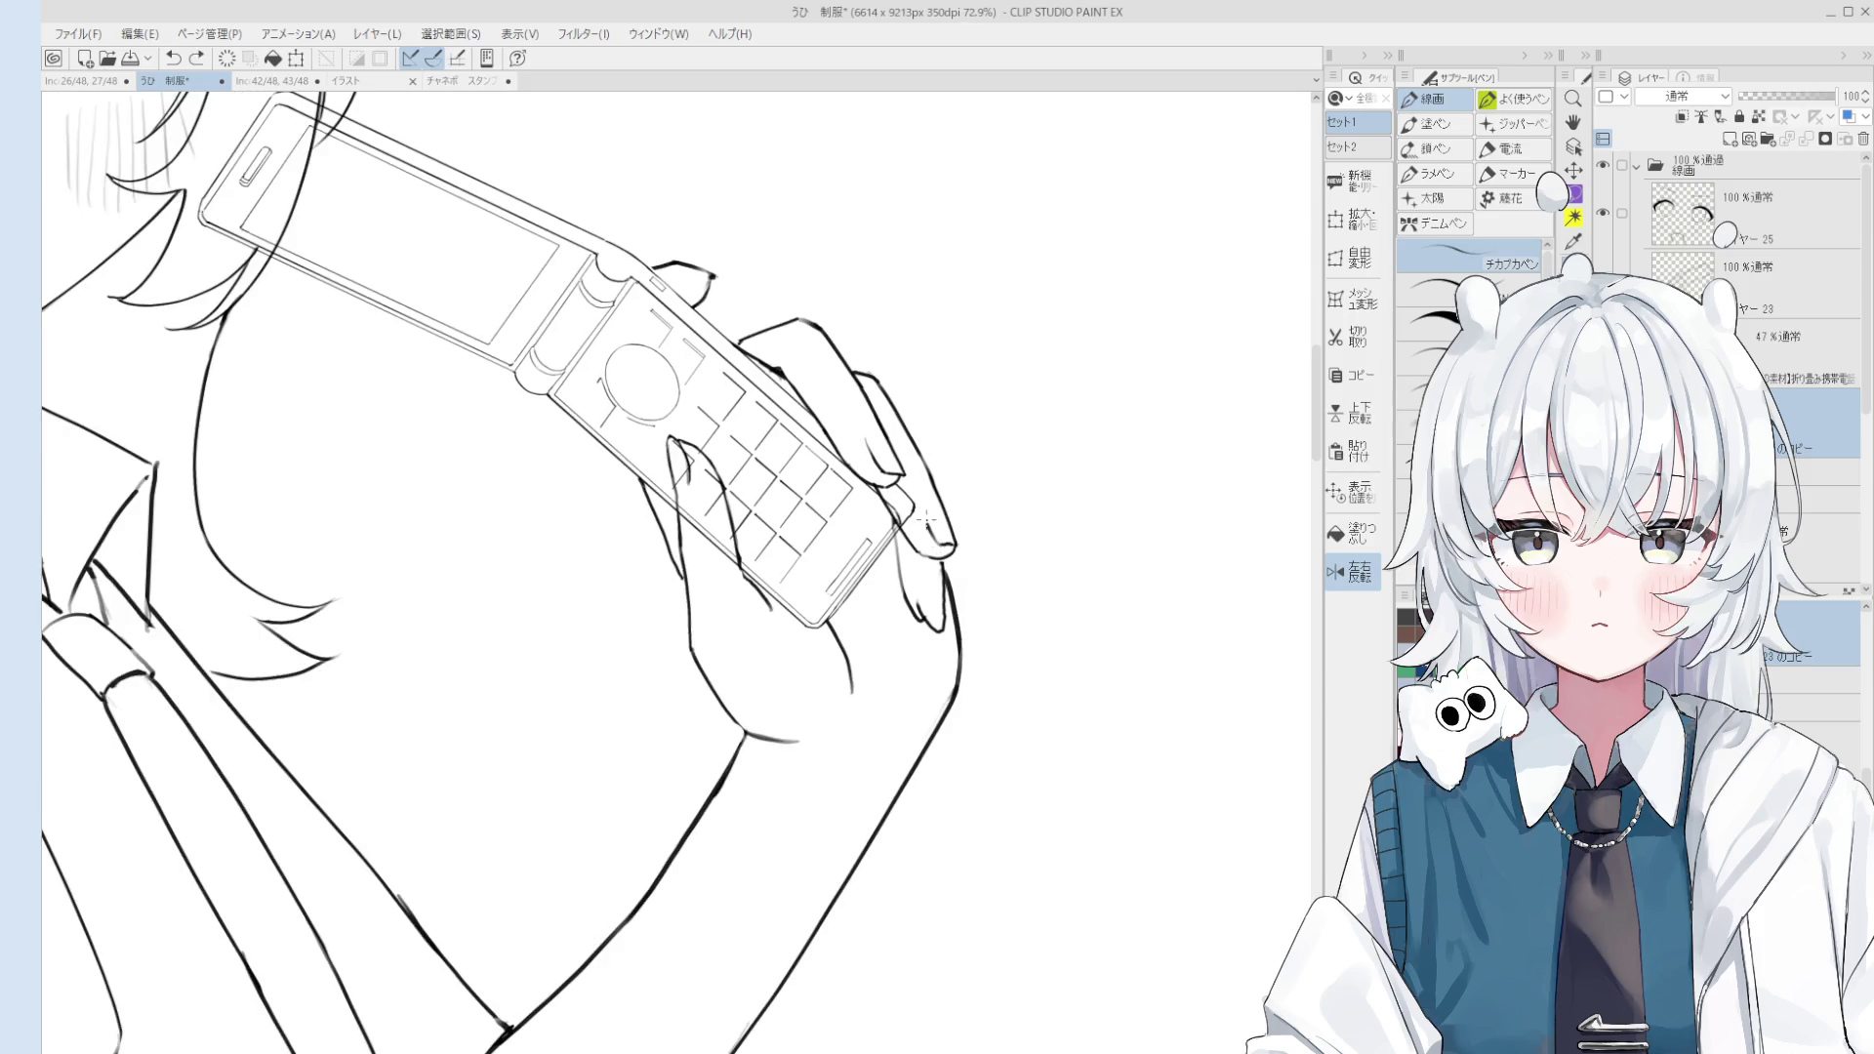
scroll(923, 517, "down", 2)
scroll(922, 512, "down", 2)
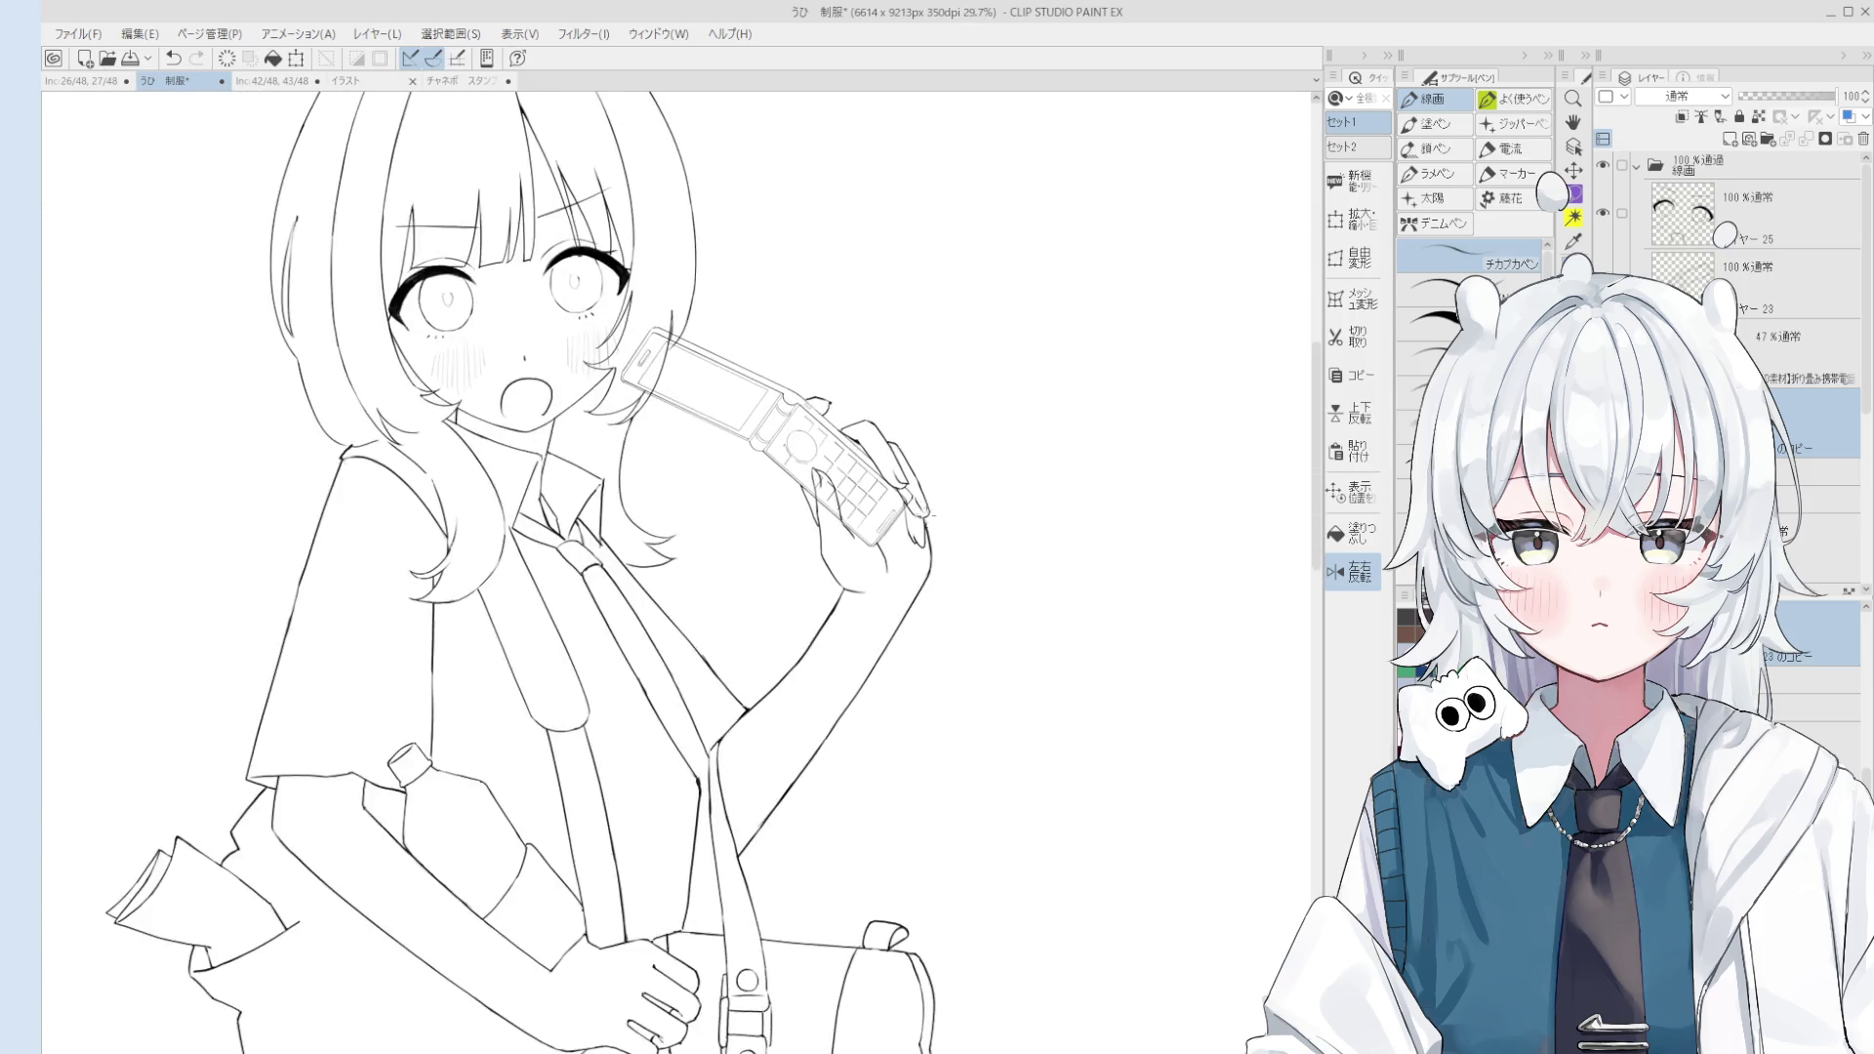
scroll(923, 506, "up", 2)
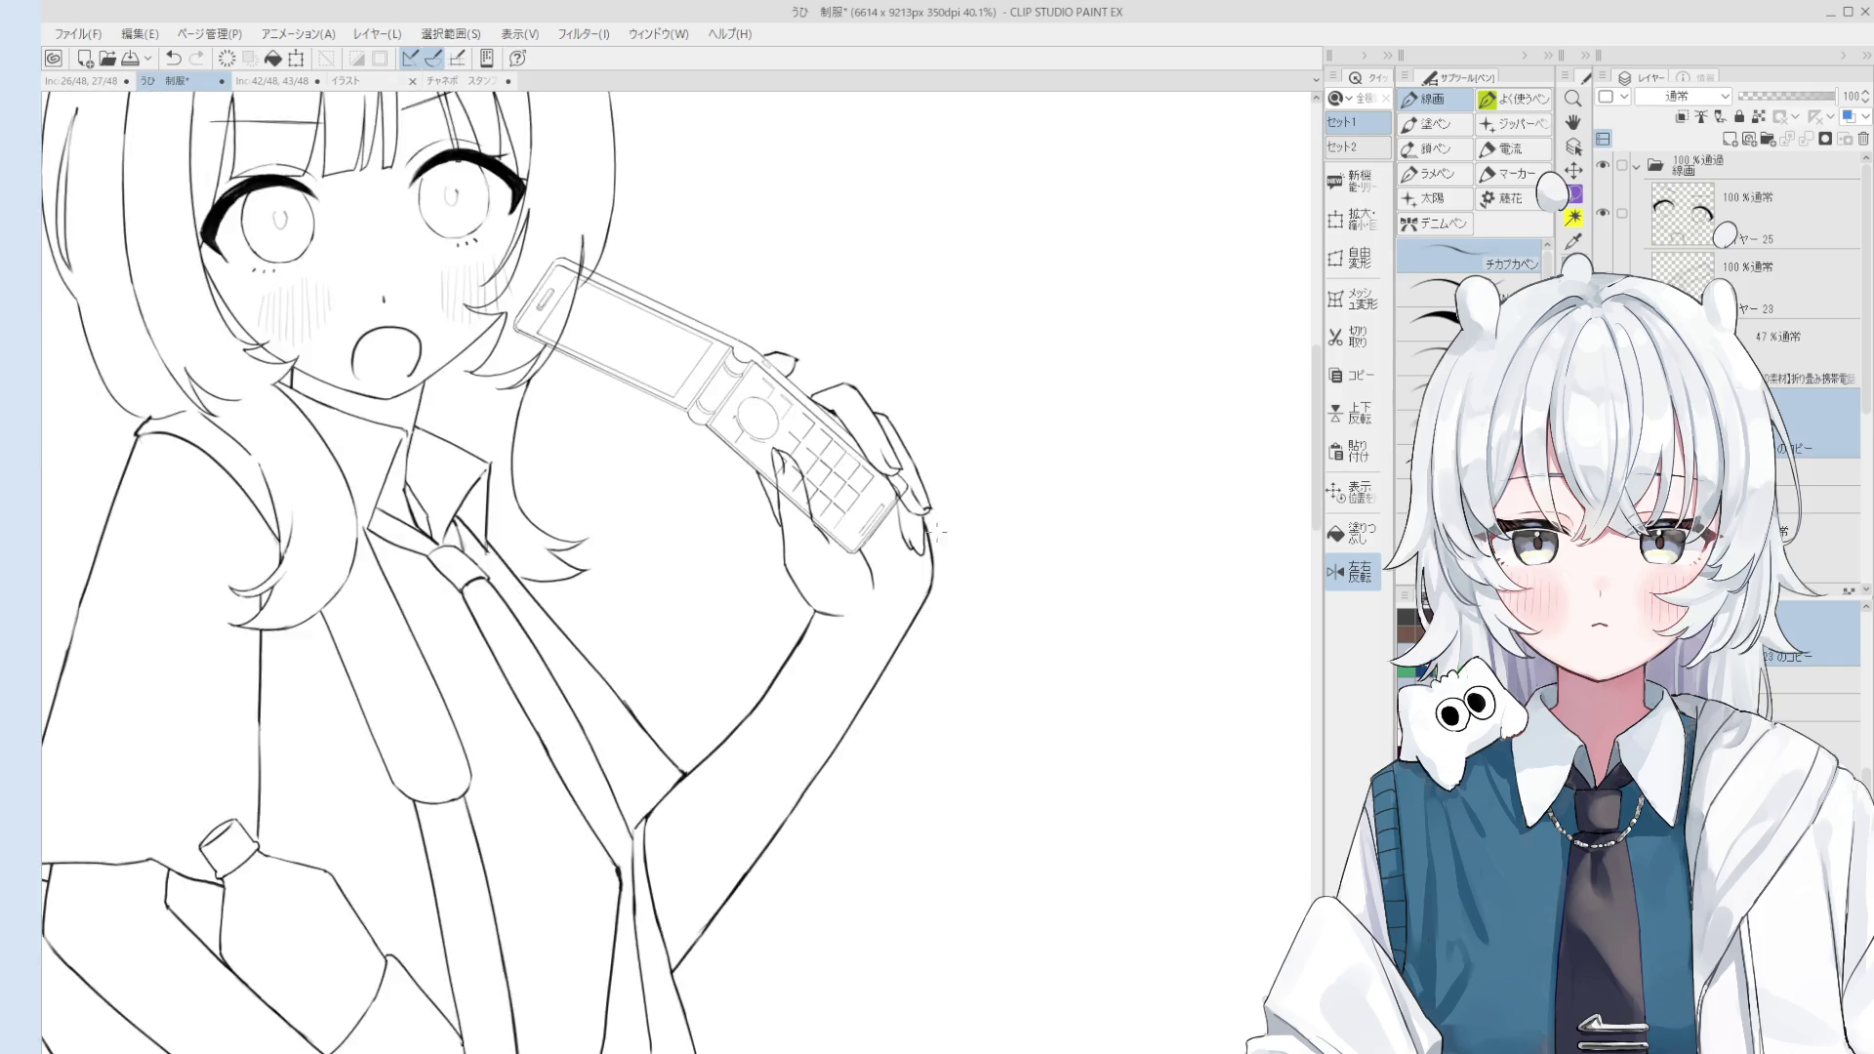
scroll(923, 508, "down", 5)
scroll(977, 362, "down", 1)
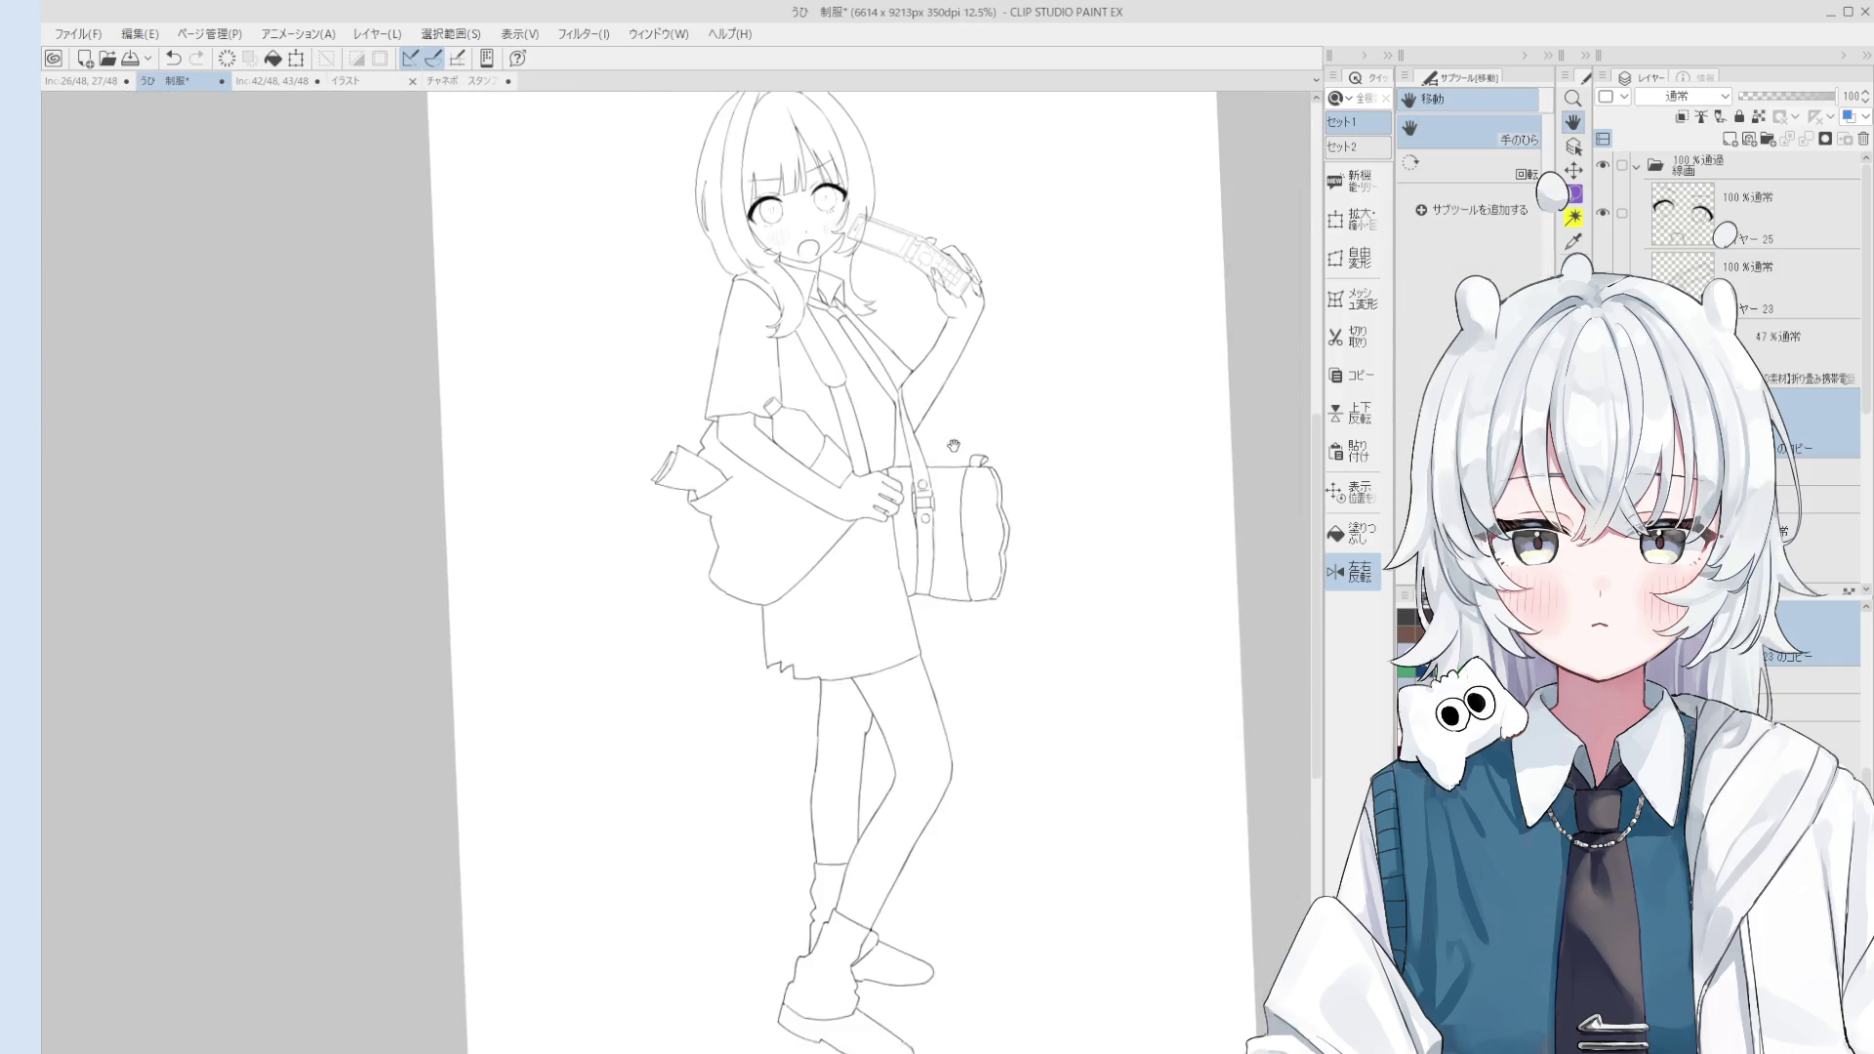
scroll(952, 414, "down", 1)
scroll(985, 569, "down", 1)
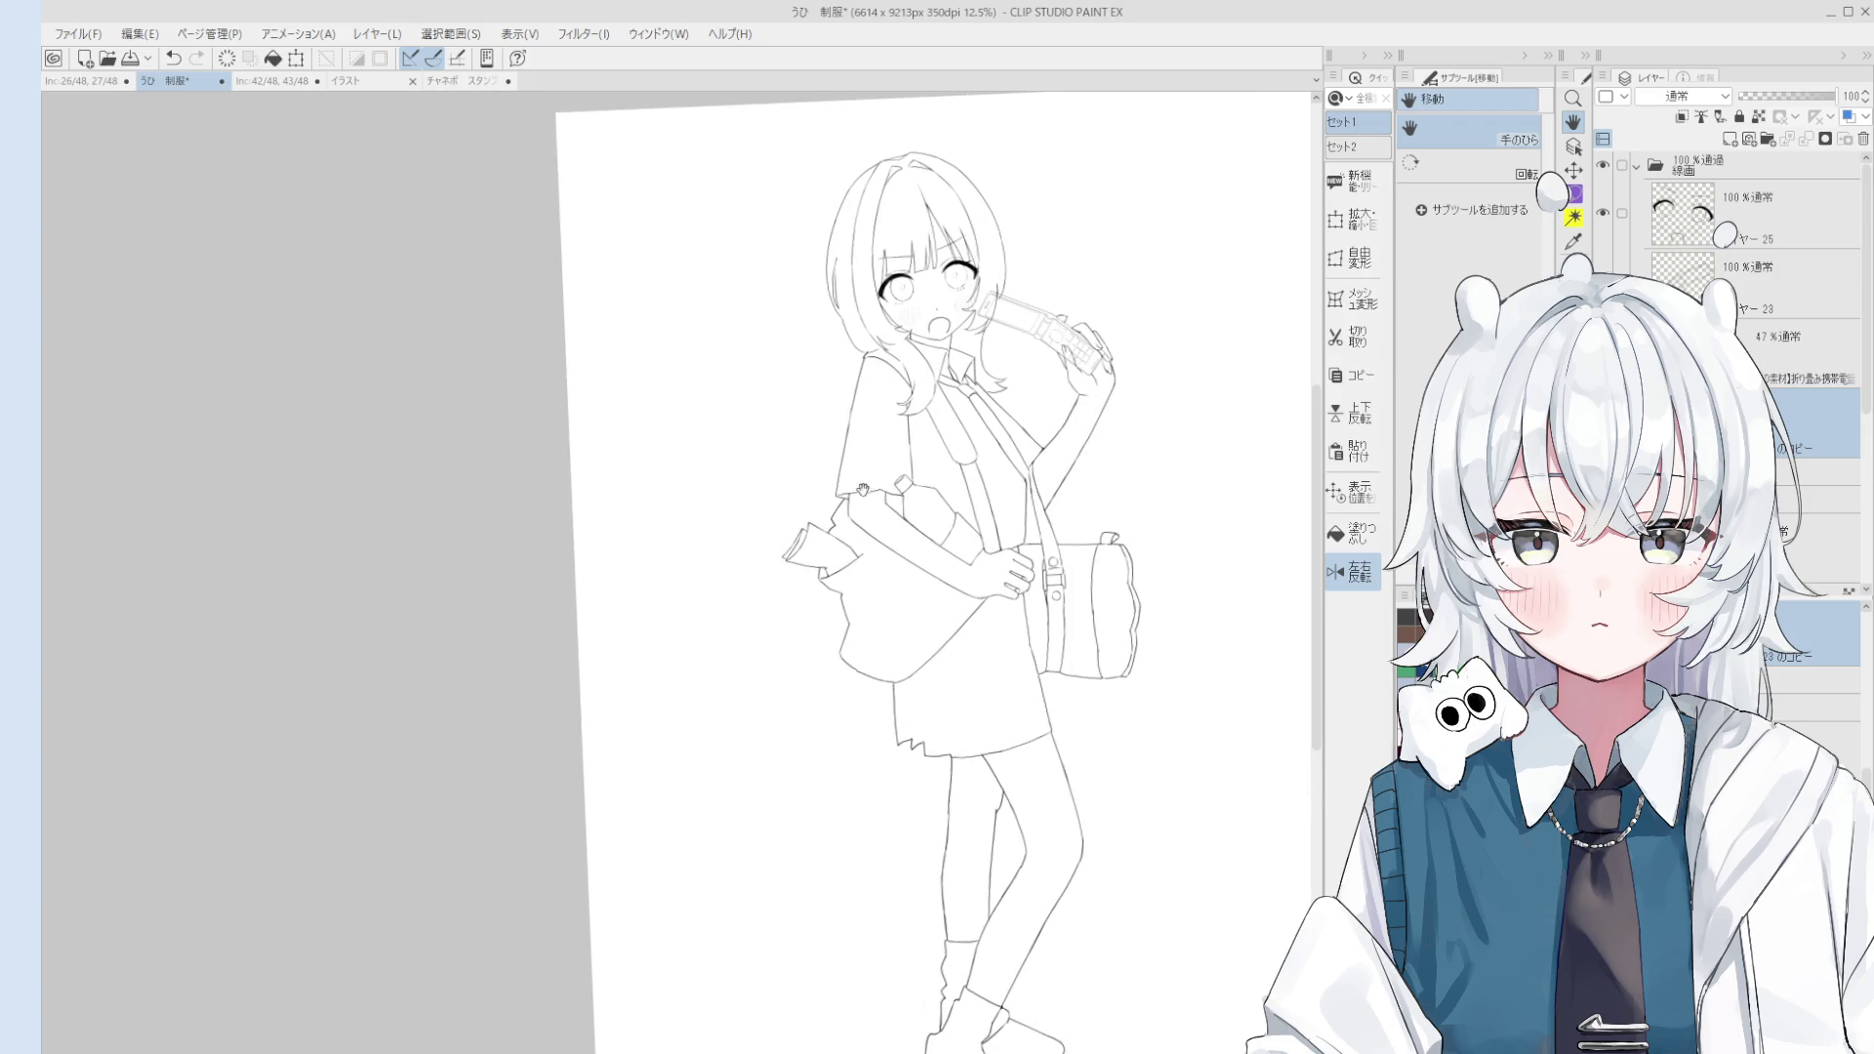
Step: Turn off Flip Horizontal and show the カラーラフ colour rough folder
key("h")
left_click_drag(720, 536, 1268, 612)
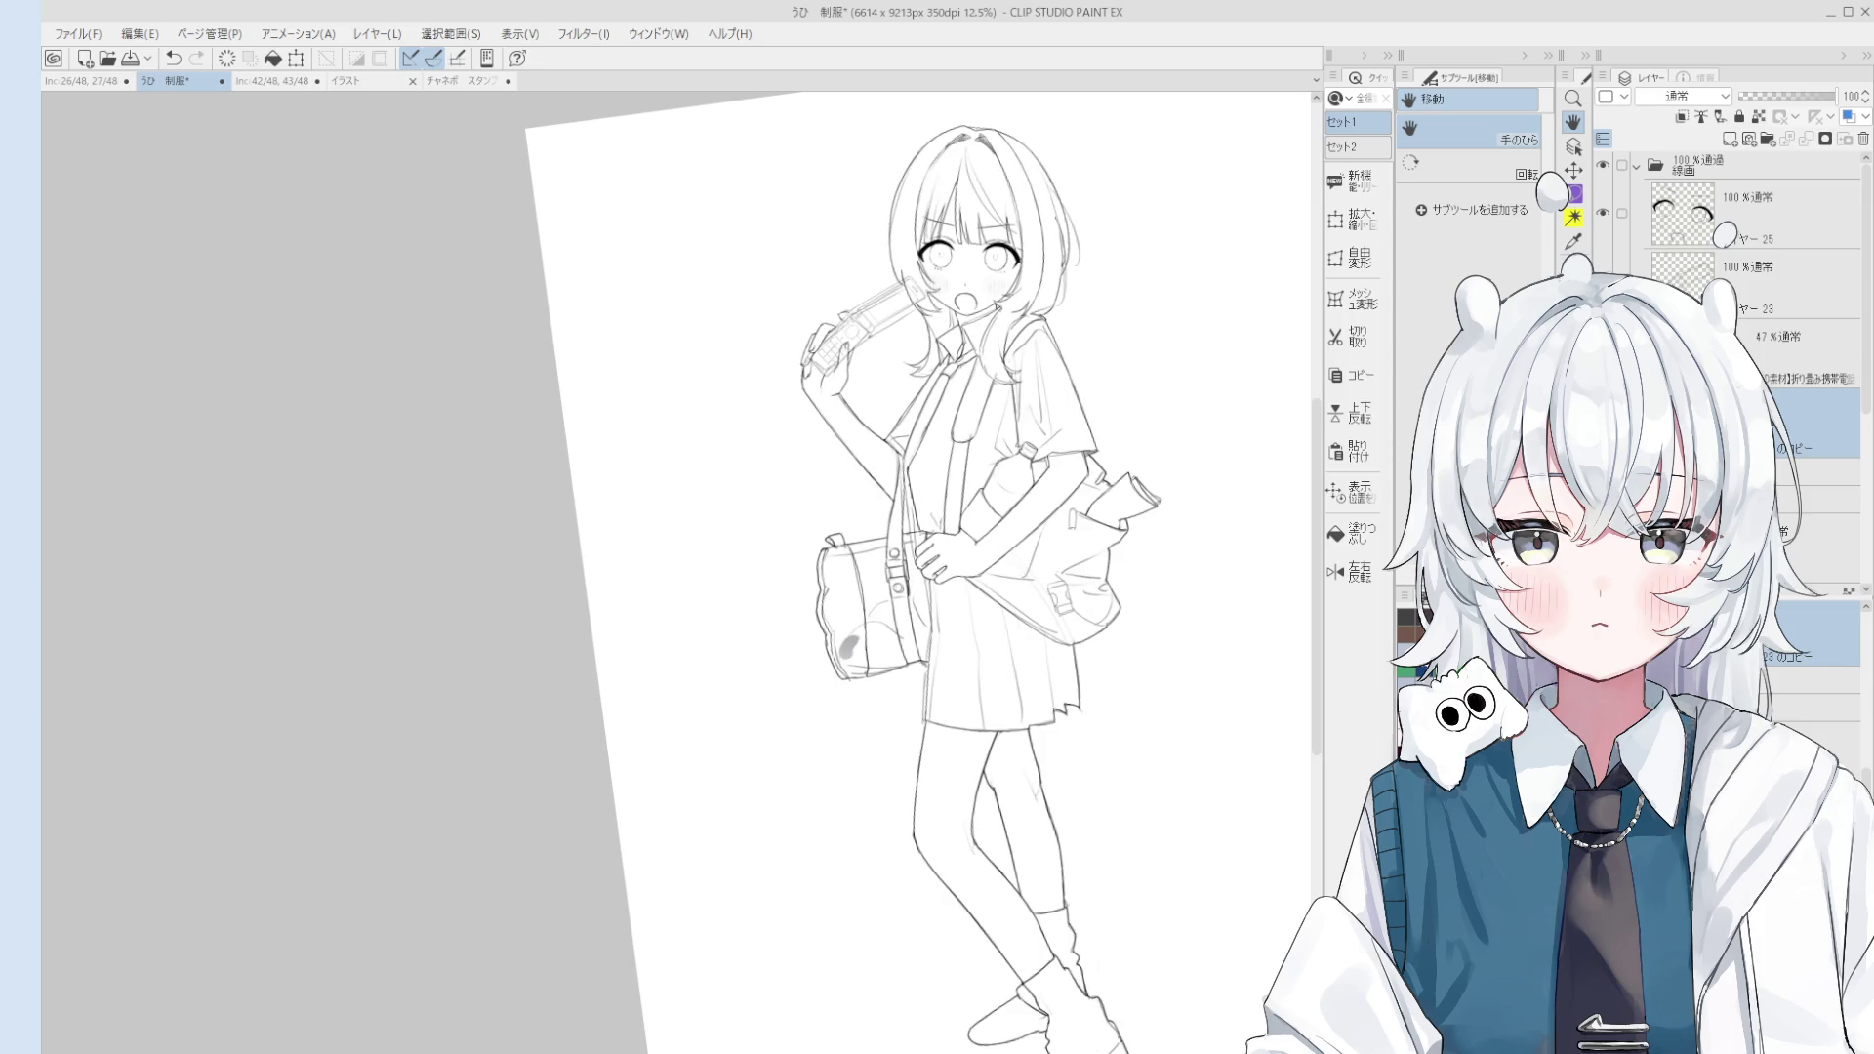
scroll(1726, 234, "up", 3)
left_click(1603, 218)
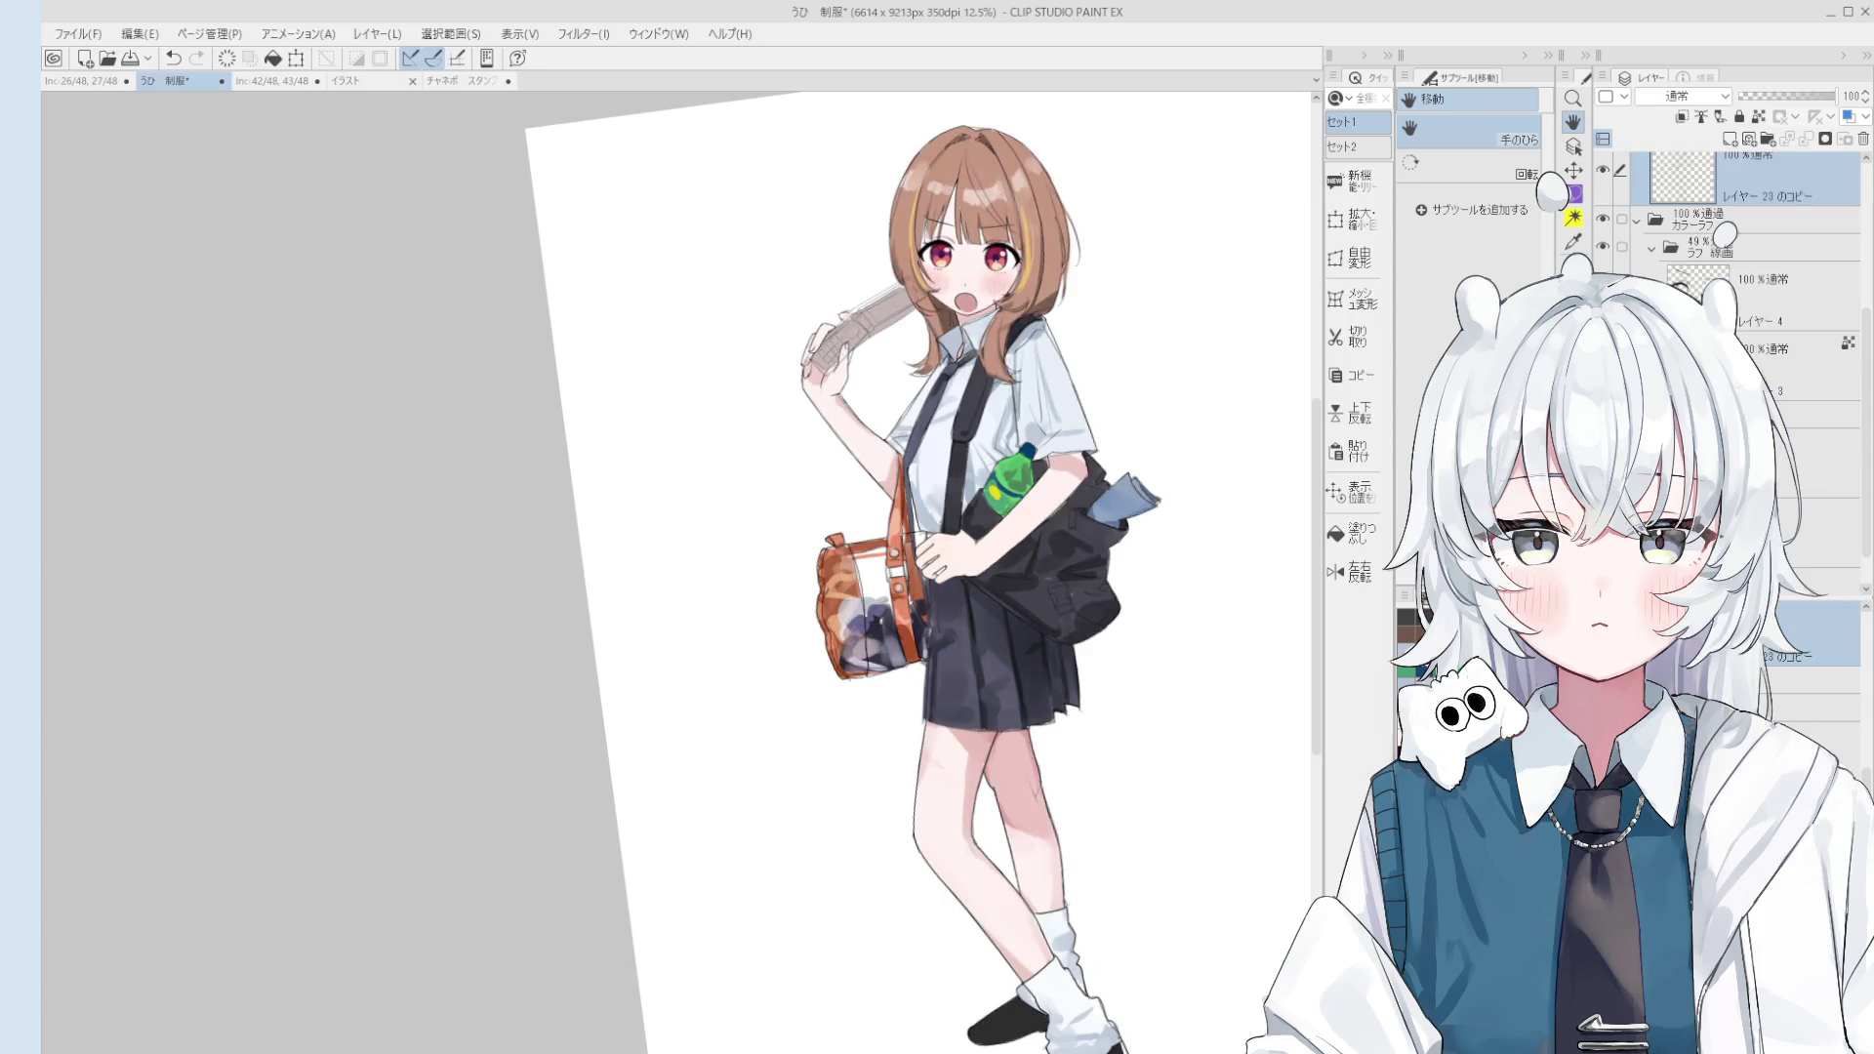
left_click_drag(1160, 538, 1243, 519)
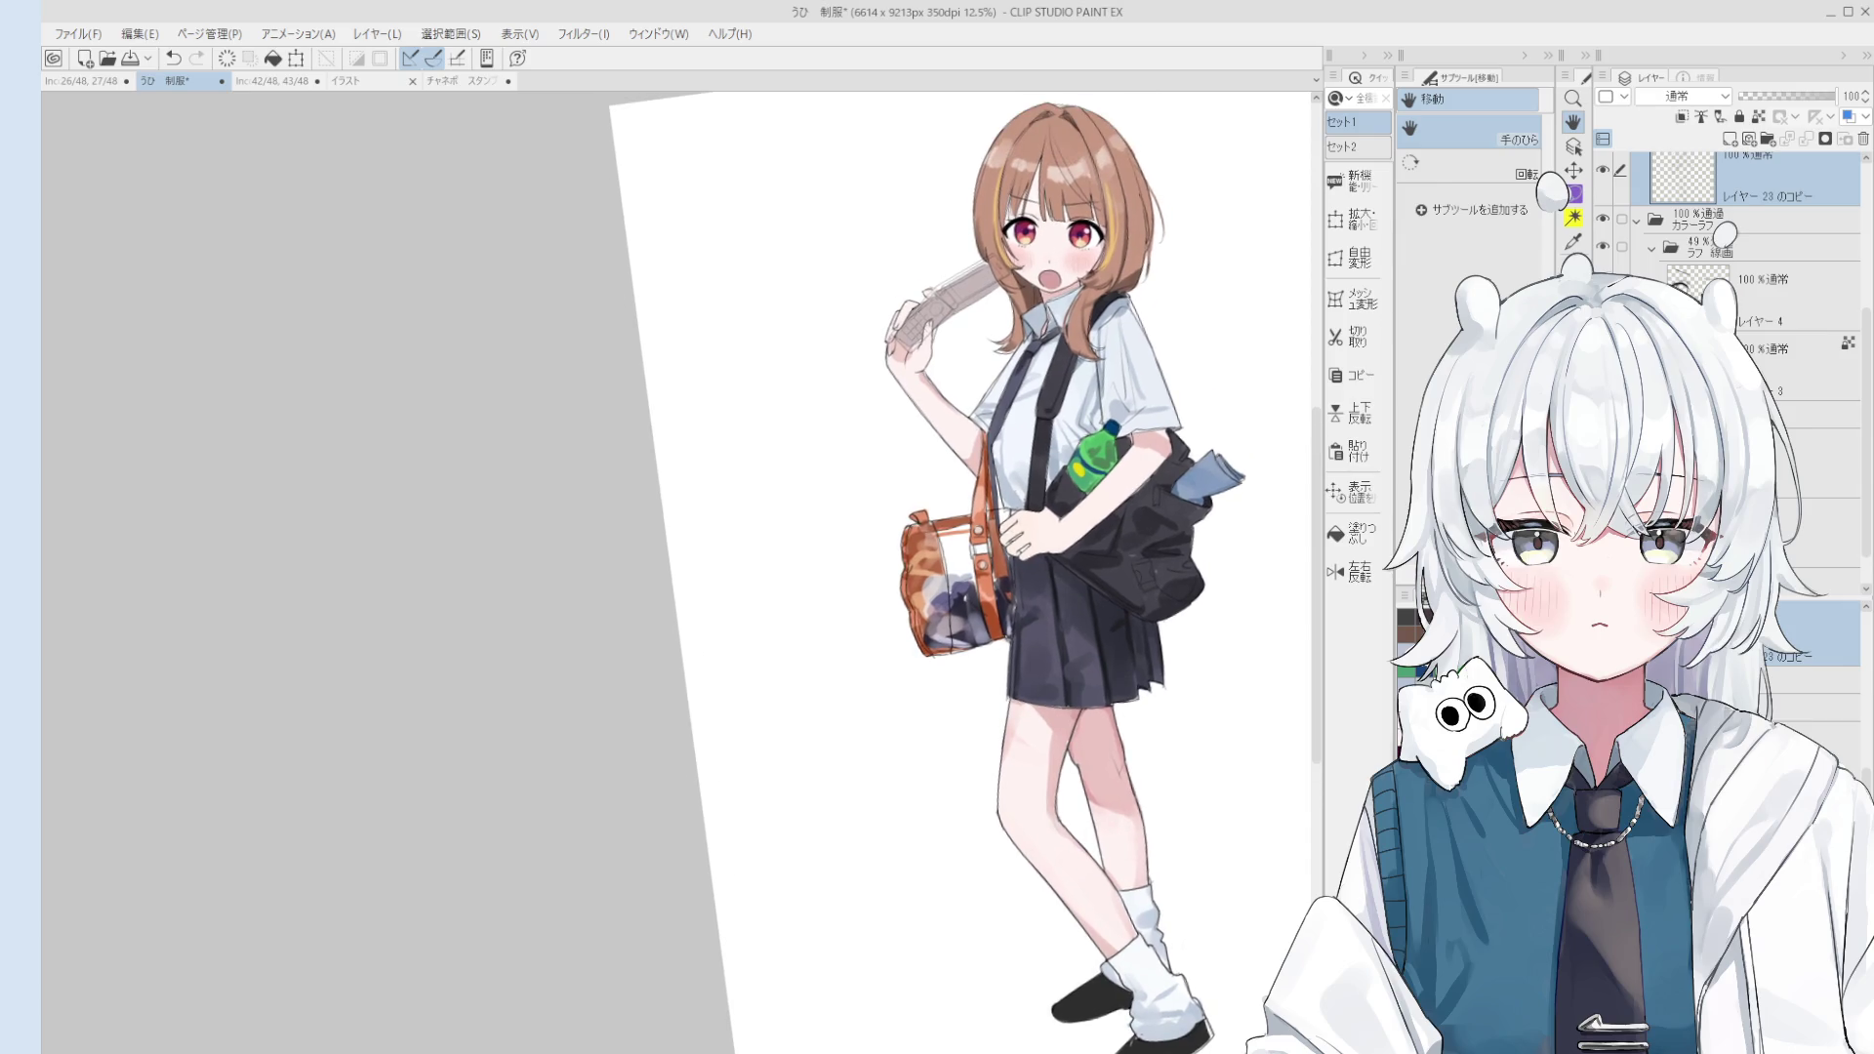
Step: Lower the colour rough layer's opacity to 20%
left_click(1806, 415)
left_click_drag(1833, 97, 1754, 96)
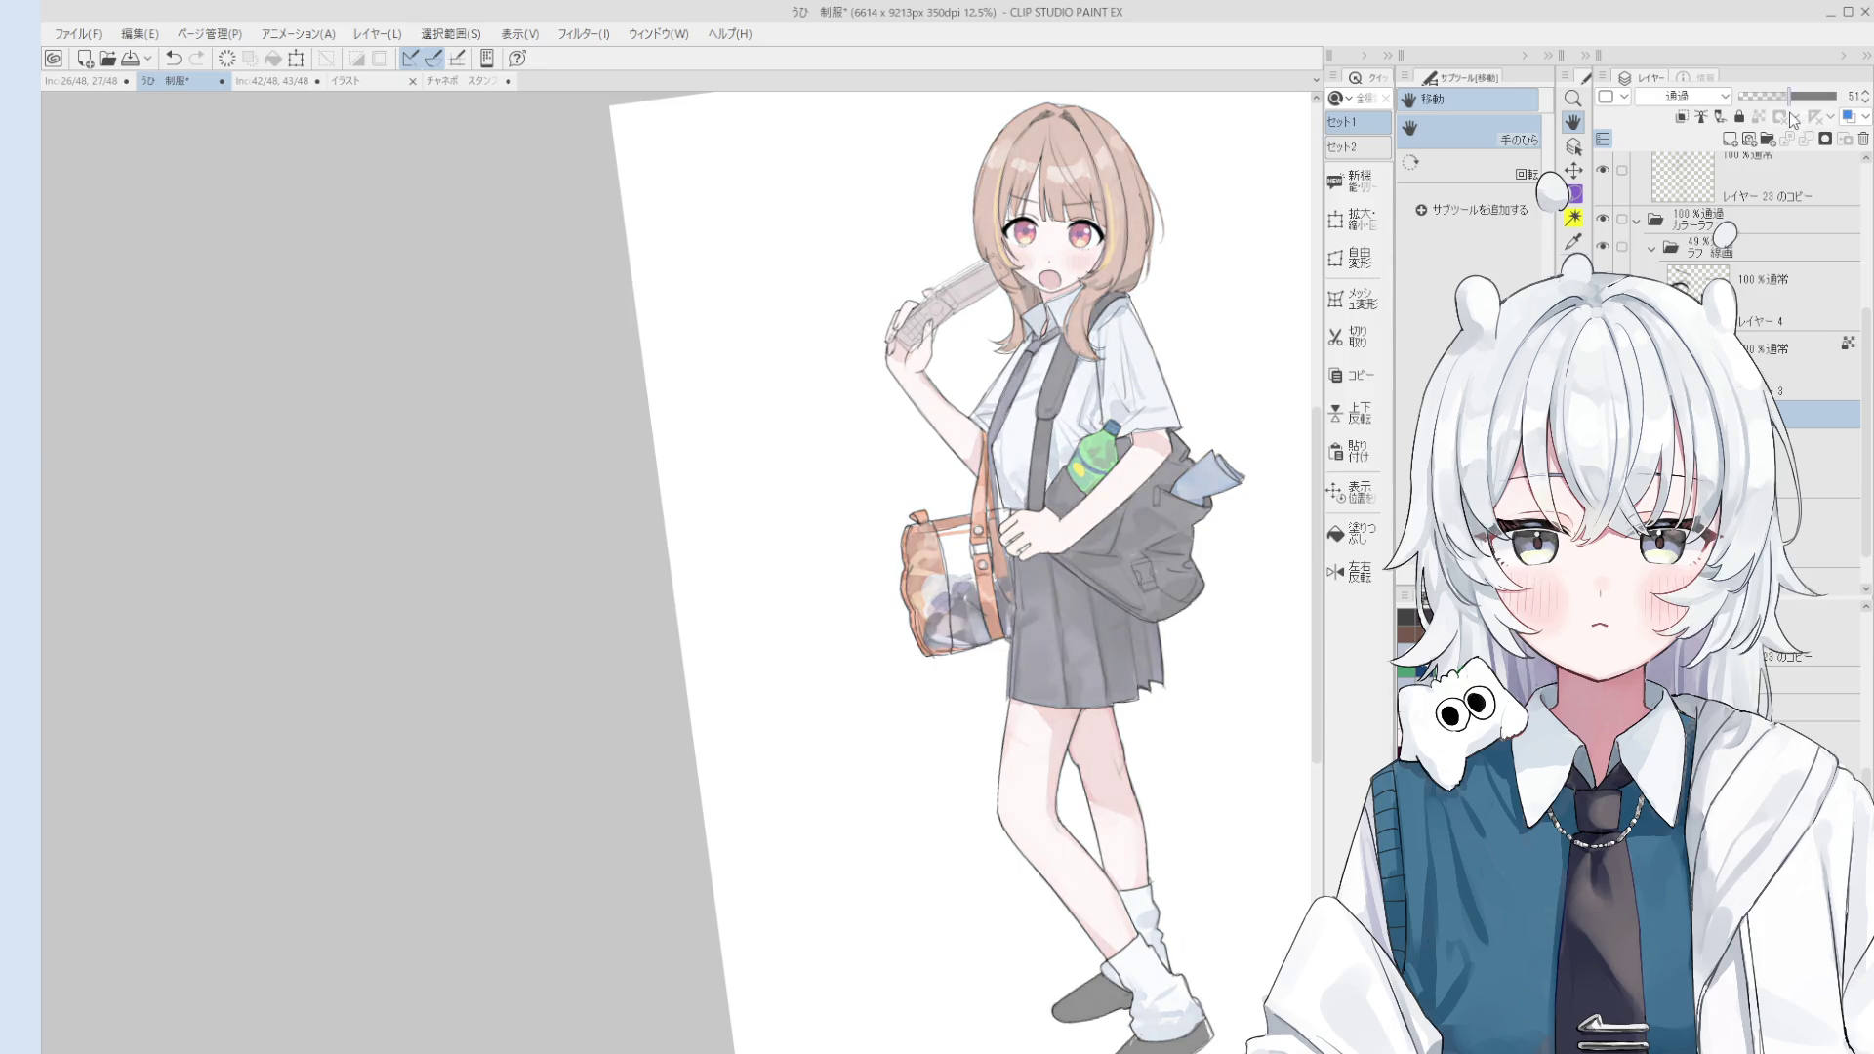
scroll(1754, 167, "up", 1)
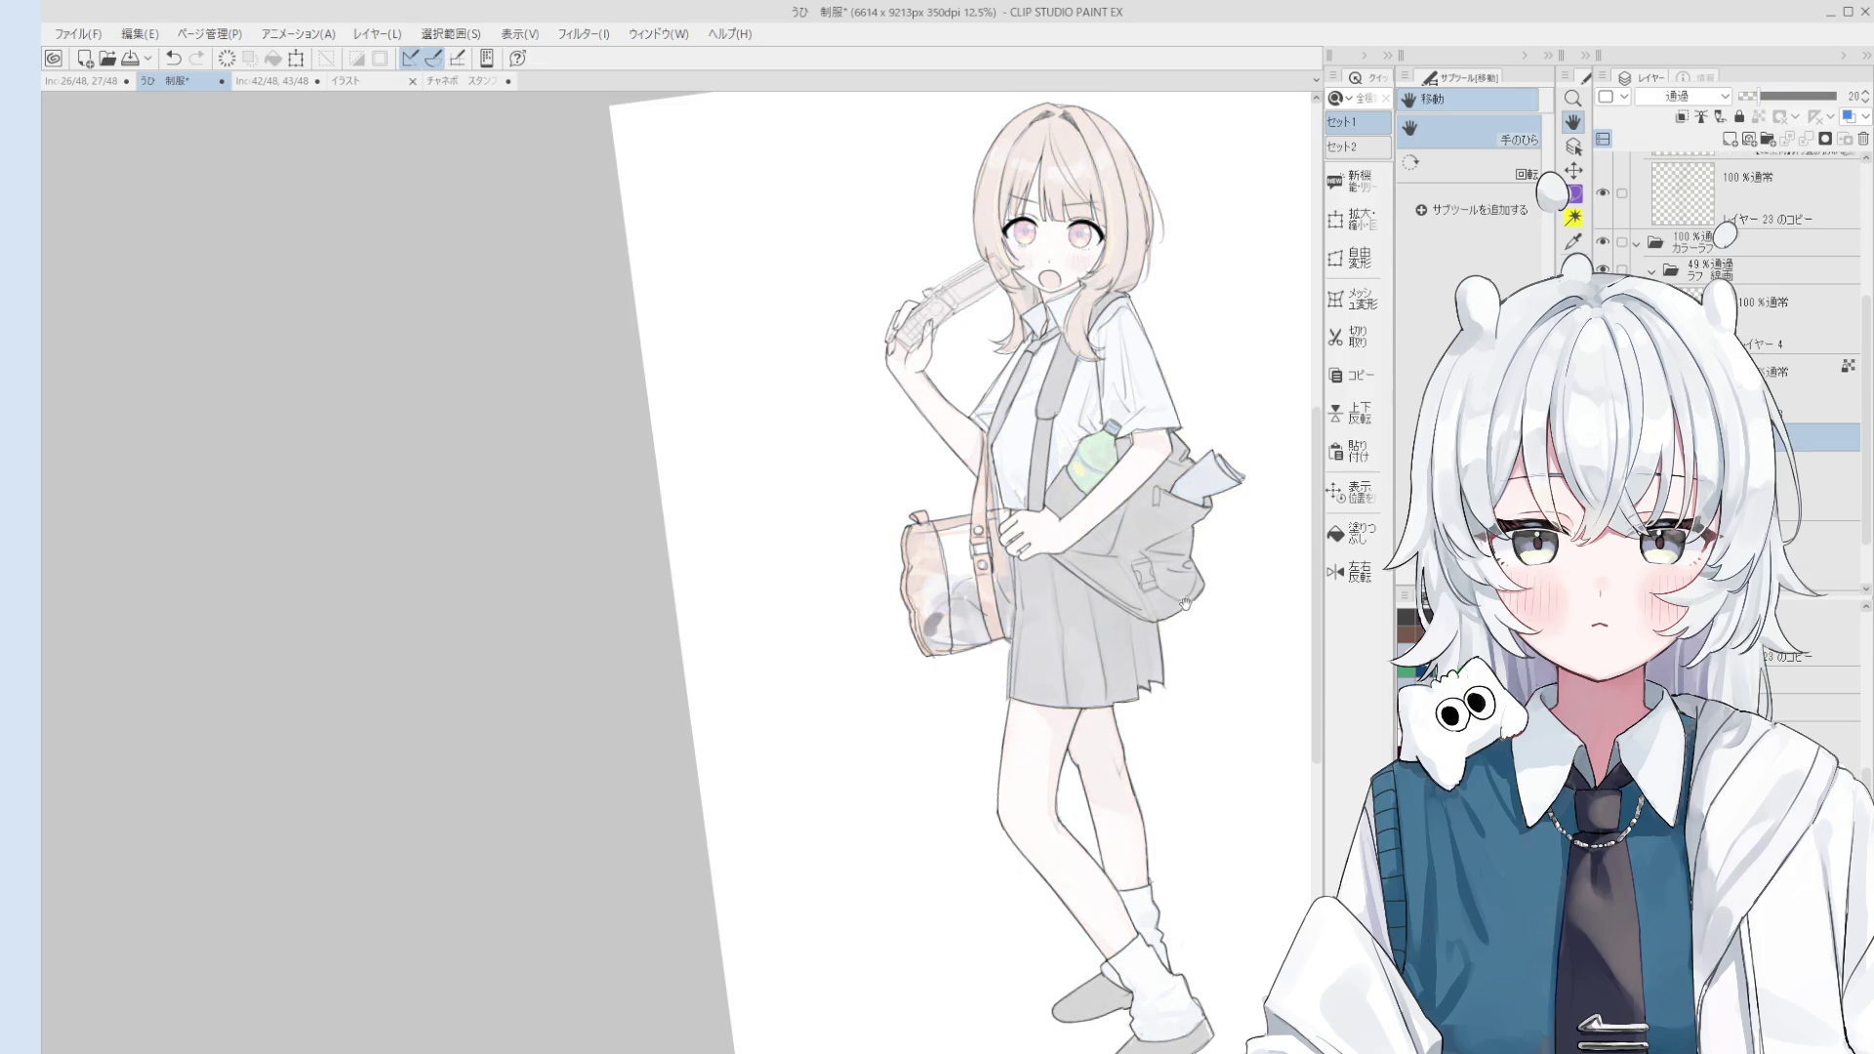
left_click_drag(937, 625, 960, 727)
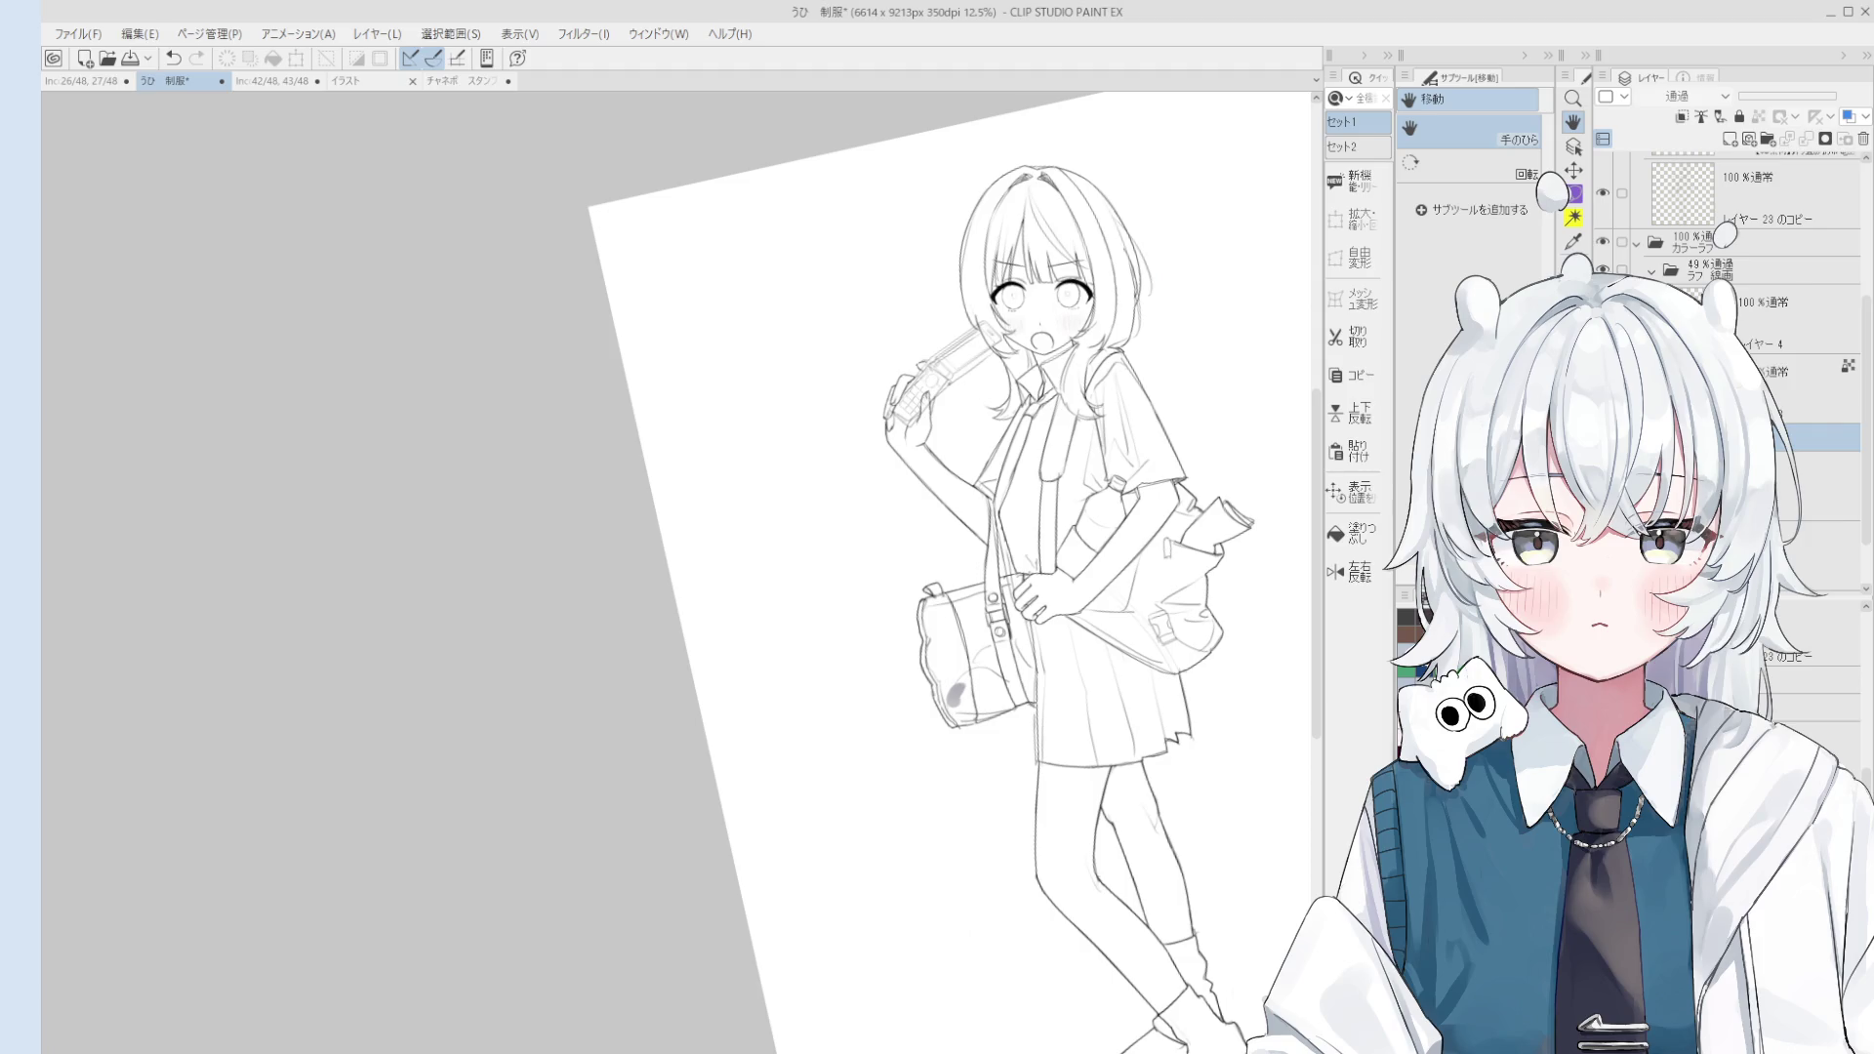
scroll(1757, 234, "down", 1)
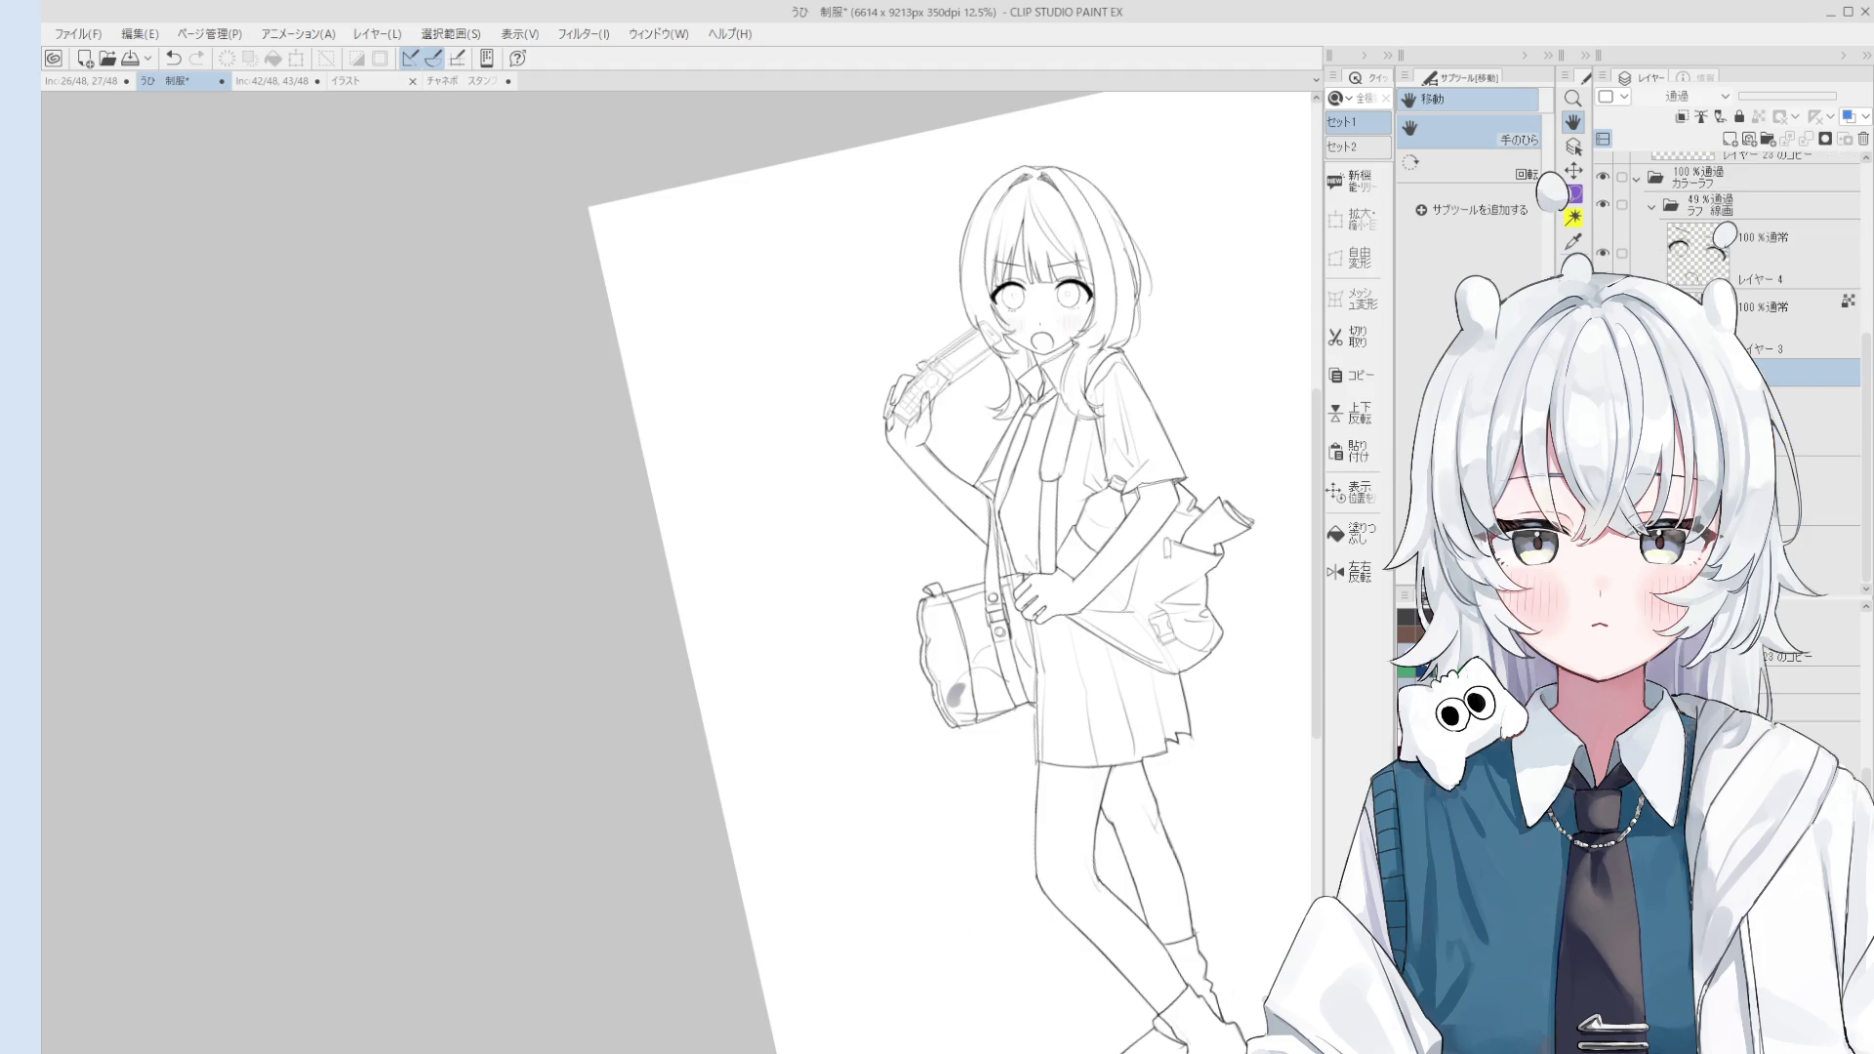
Step: Select the shoulder bag's layer with the Object tool and rotate the view onto the bag
scroll(983, 731, "up", 3)
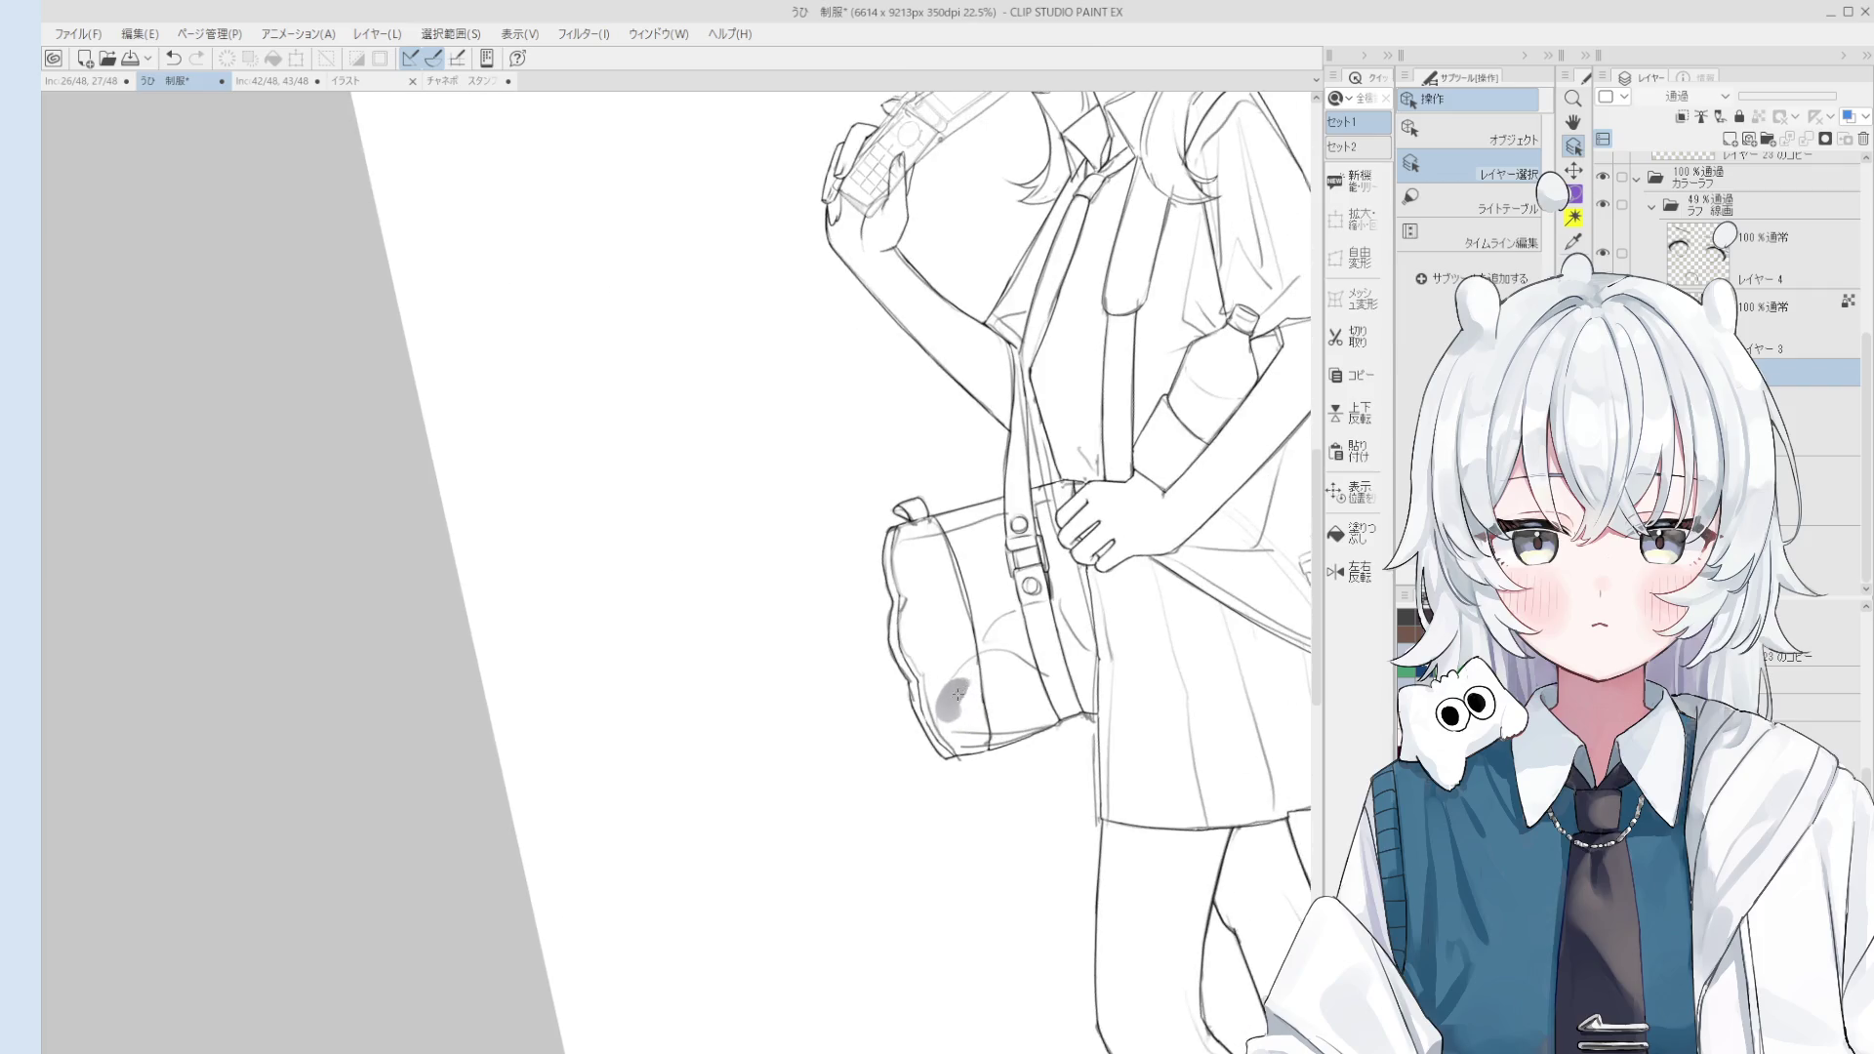
key("e")
scroll(976, 722, "up", 1)
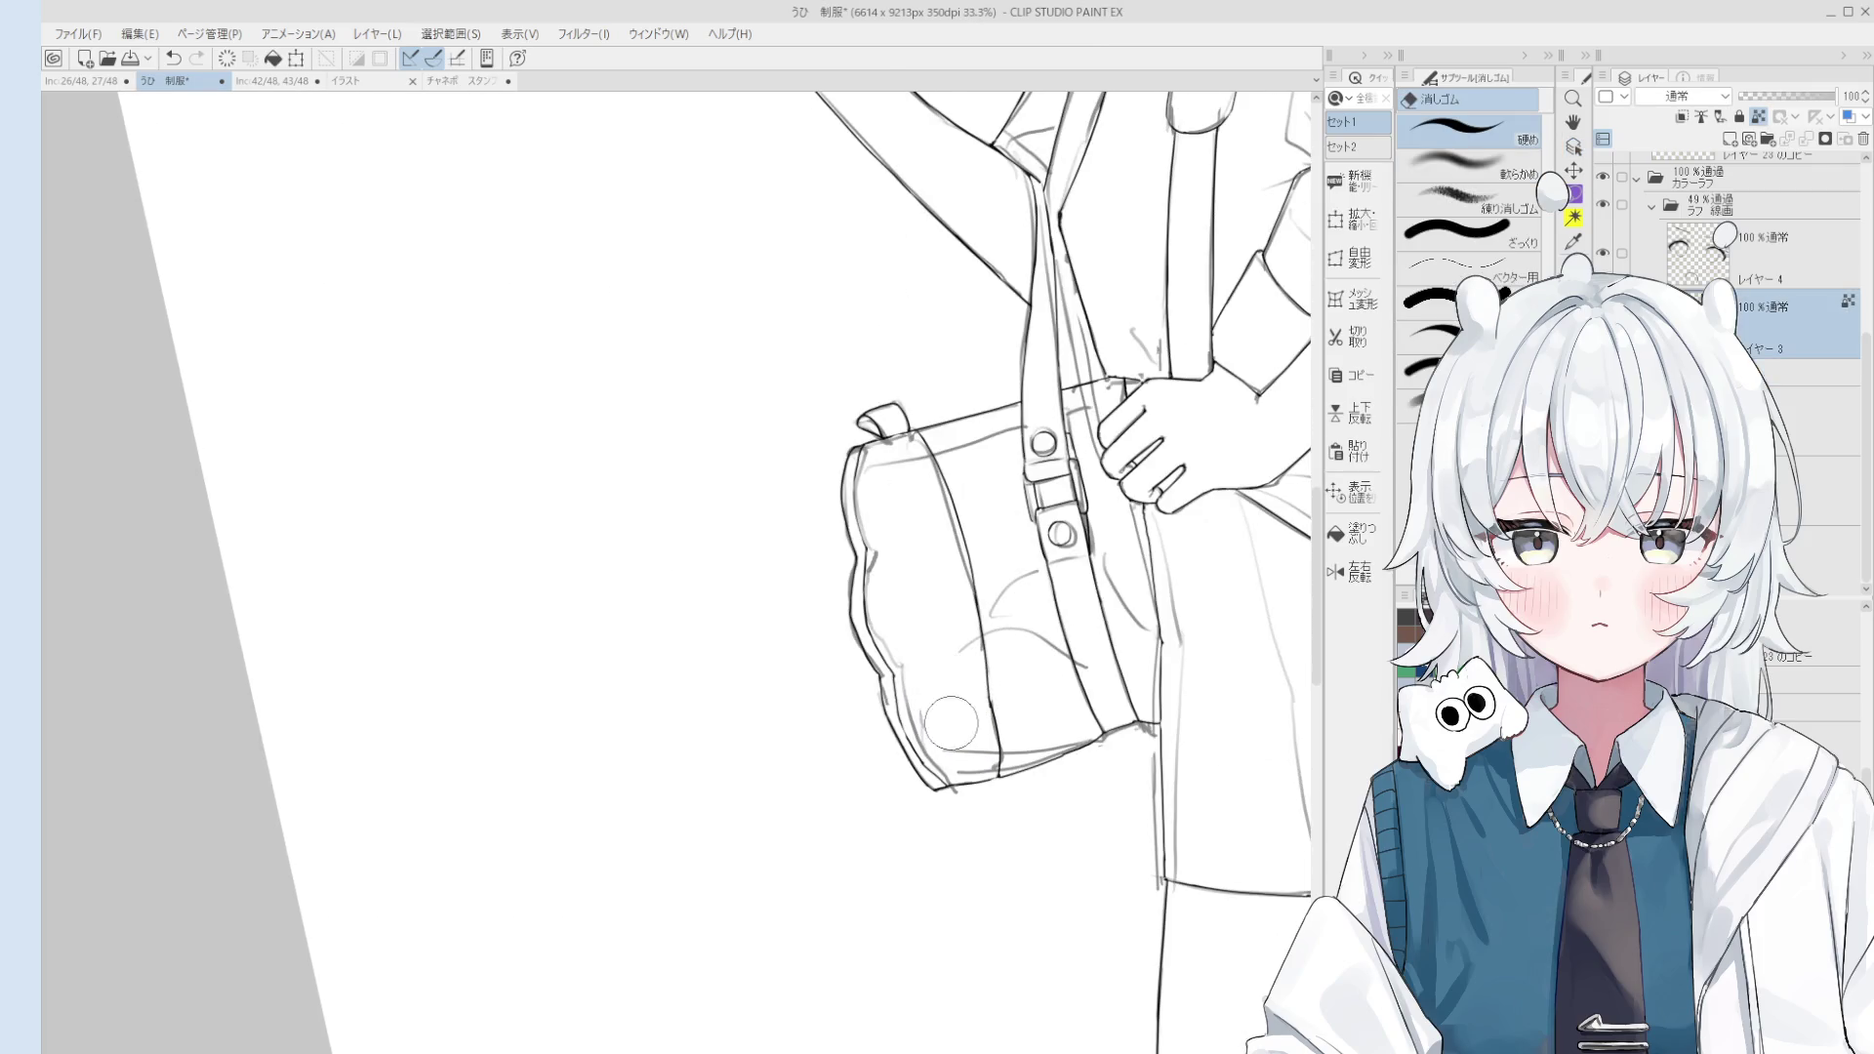
scroll(957, 698, "down", 1)
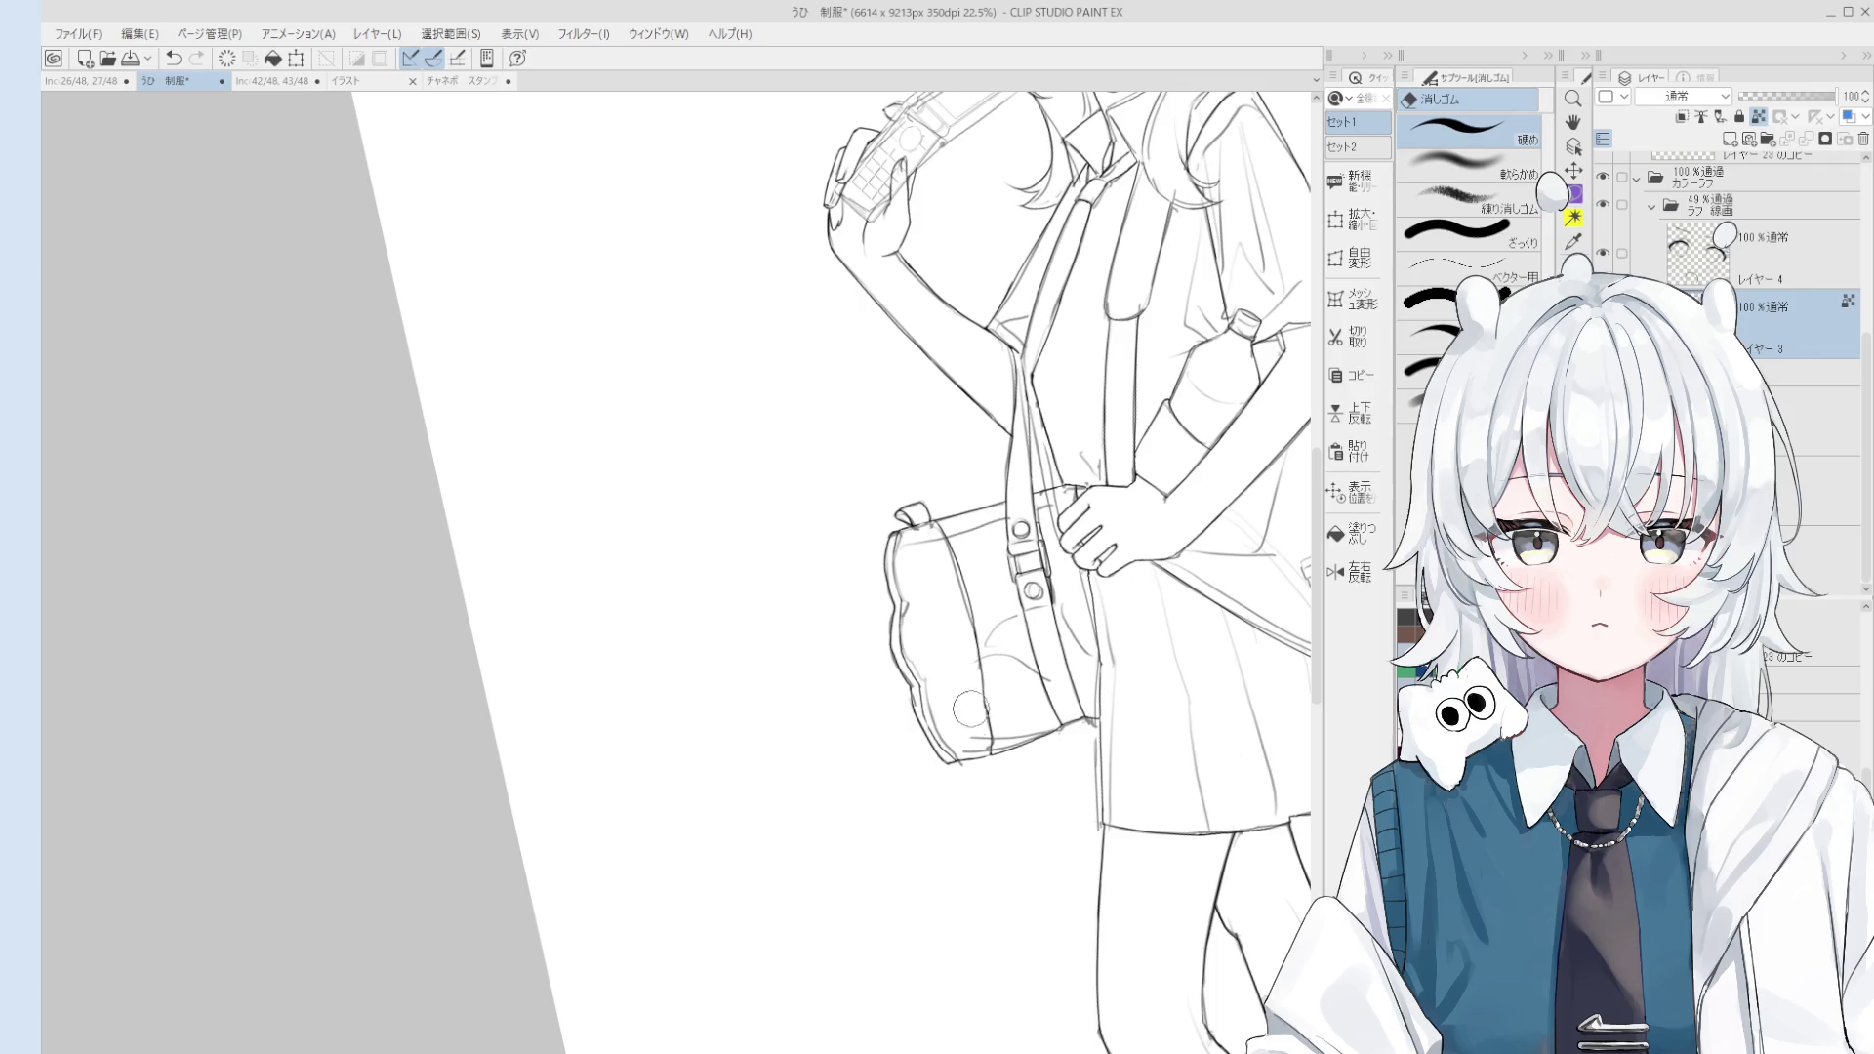
scroll(948, 701, "up", 1)
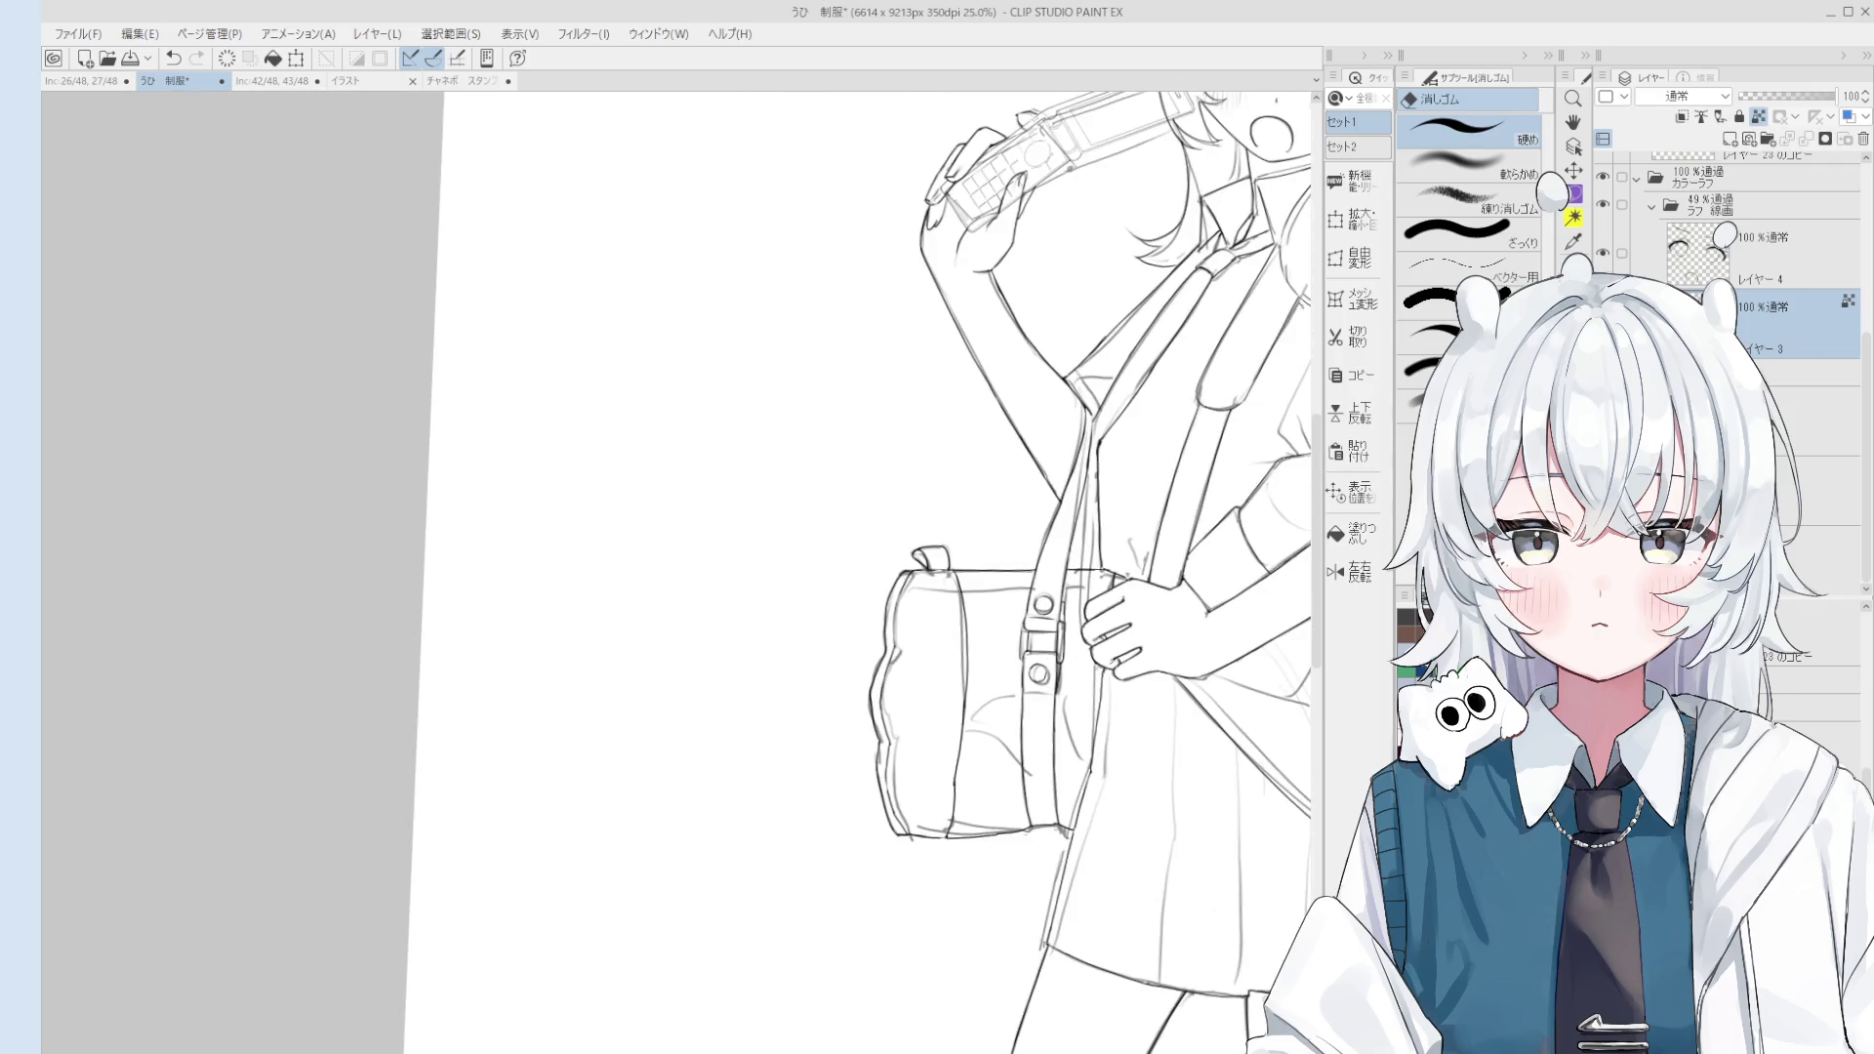
scroll(1693, 217, "up", 3)
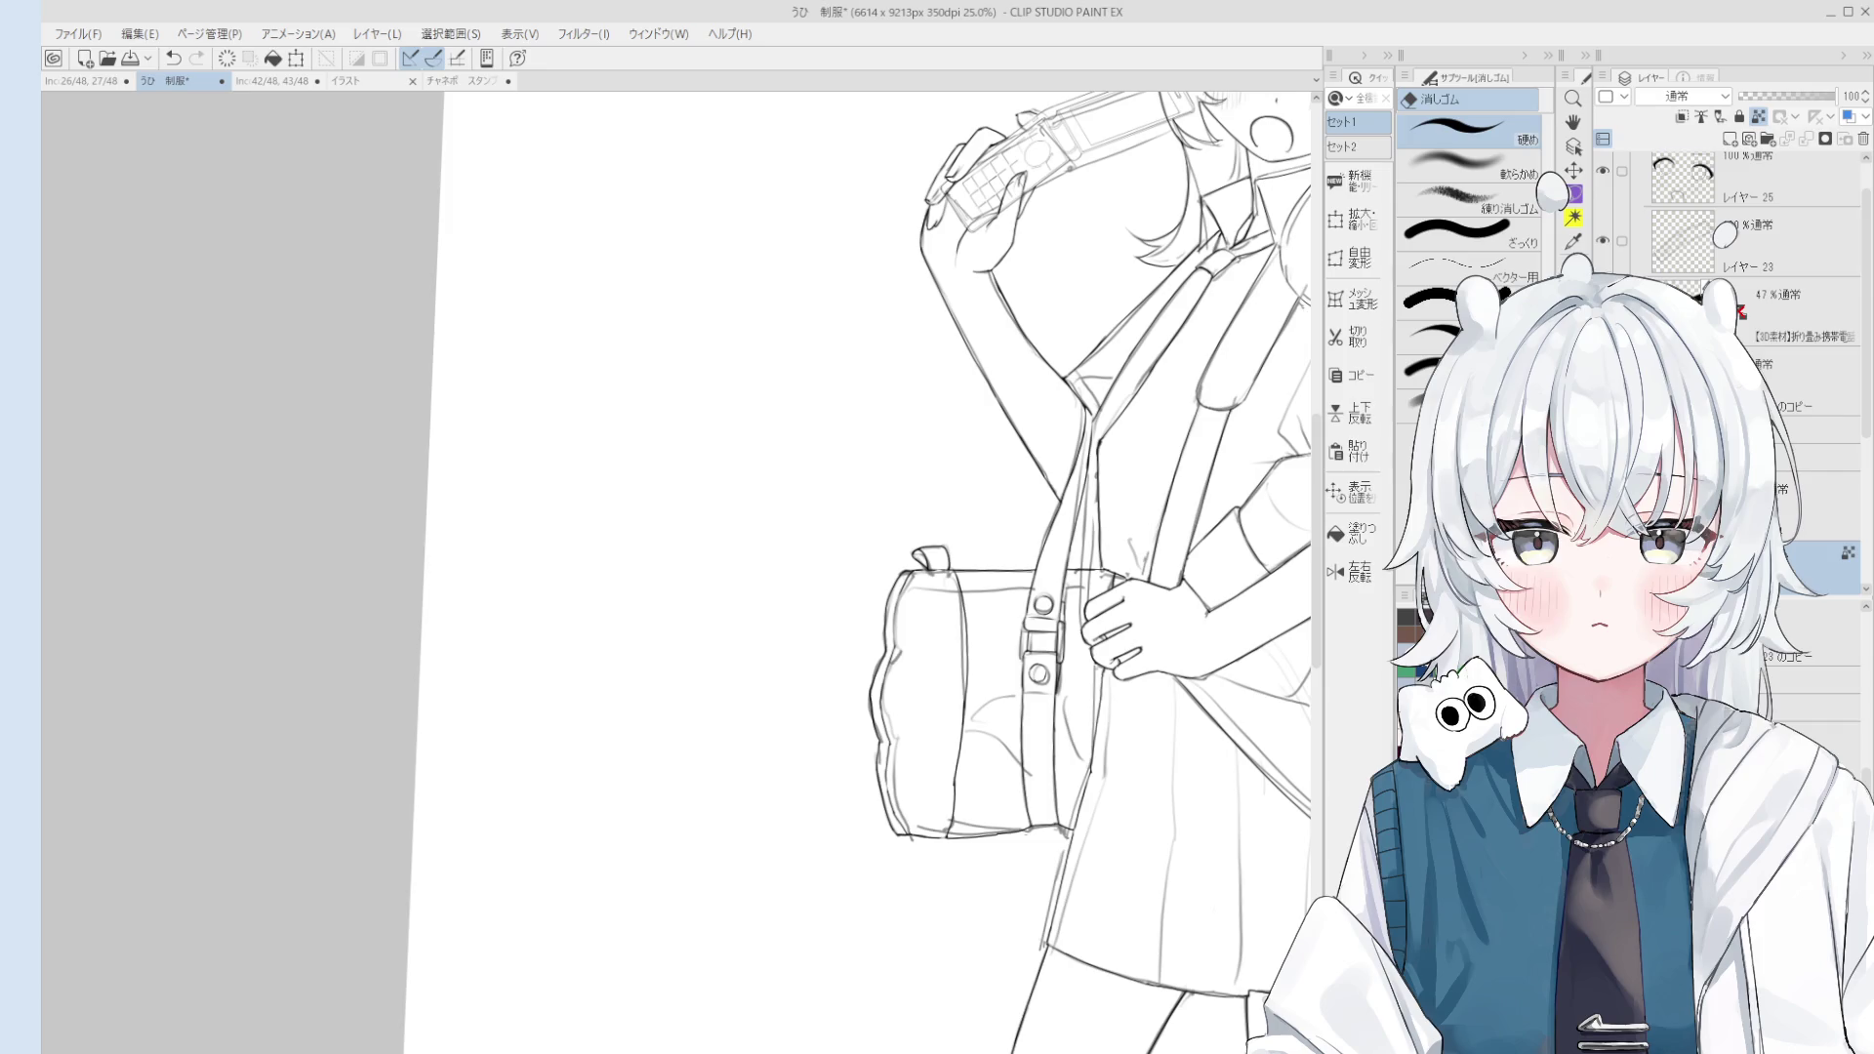
scroll(976, 547, "down", 2)
left_click_drag(923, 534, 1020, 519)
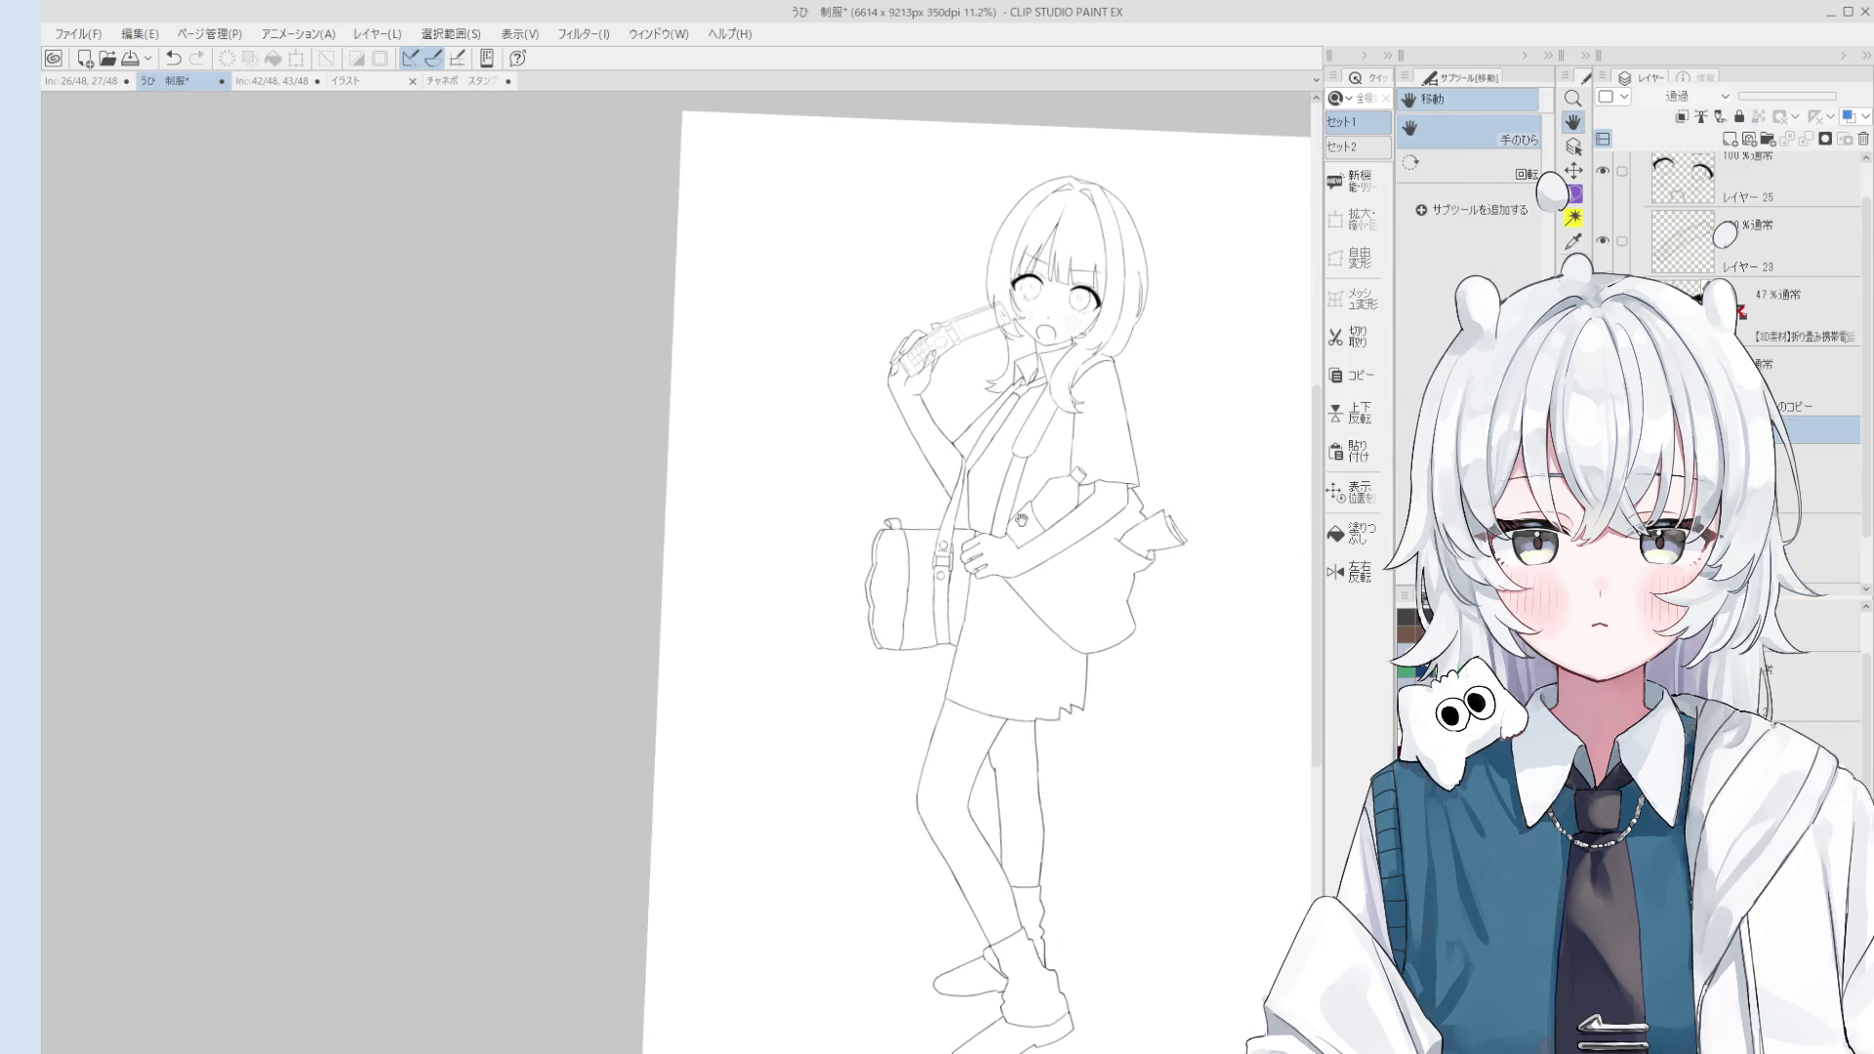
key("o")
scroll(909, 571, "up", 2)
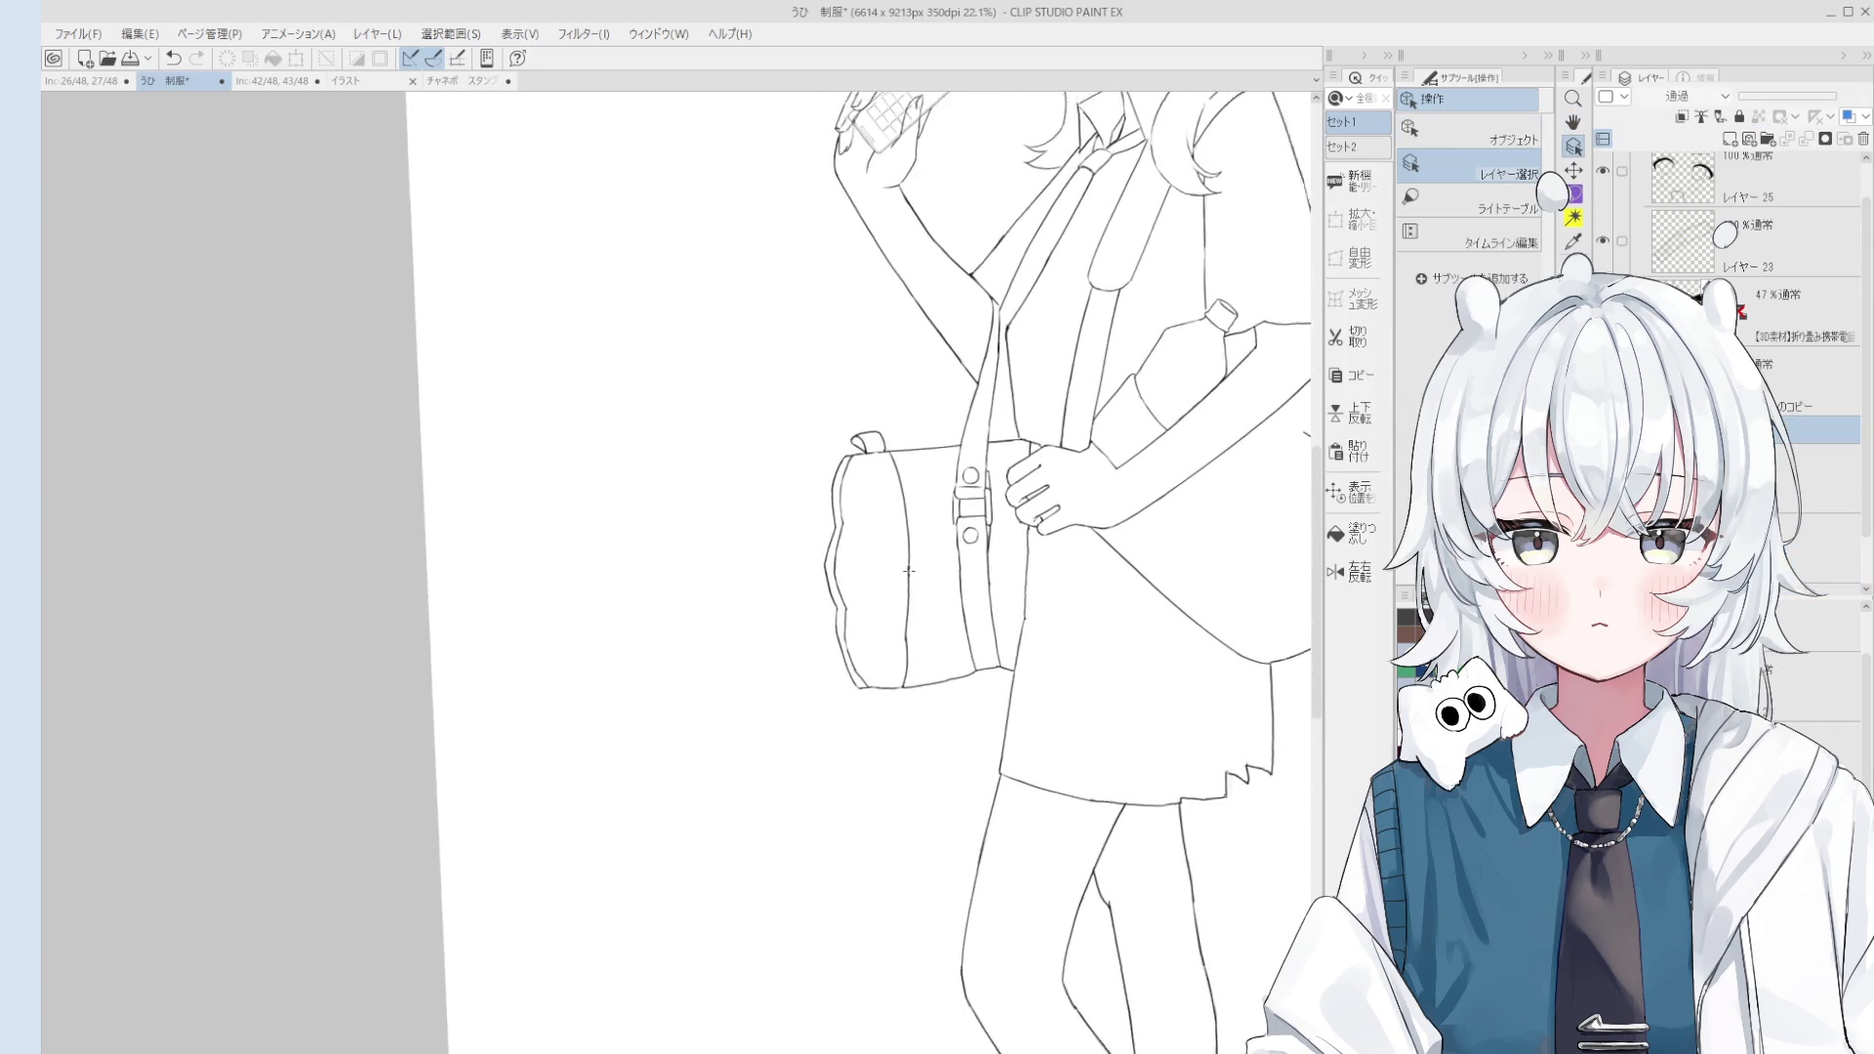
left_click(909, 571)
left_click_drag(909, 571, 993, 683)
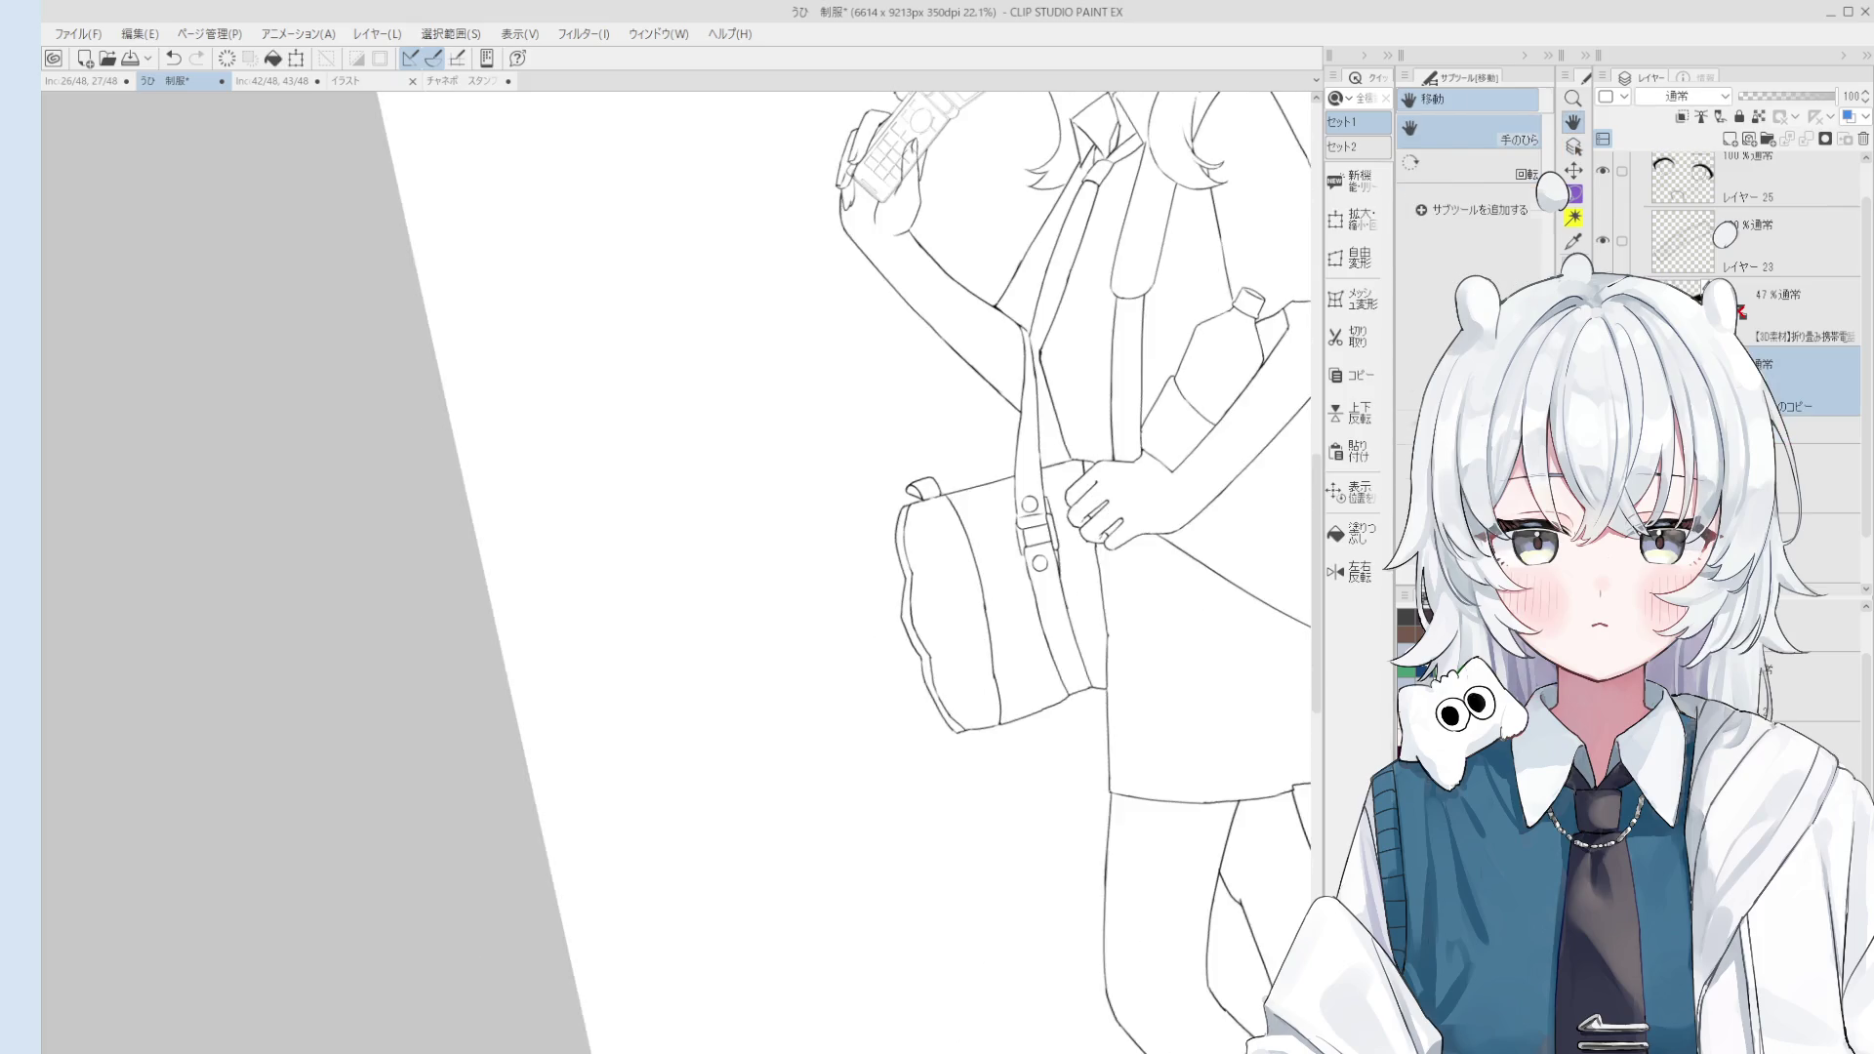
Step: Ink the bag's lower-left edge with the 線画 pen, retrying strokes until it sits right
key("p")
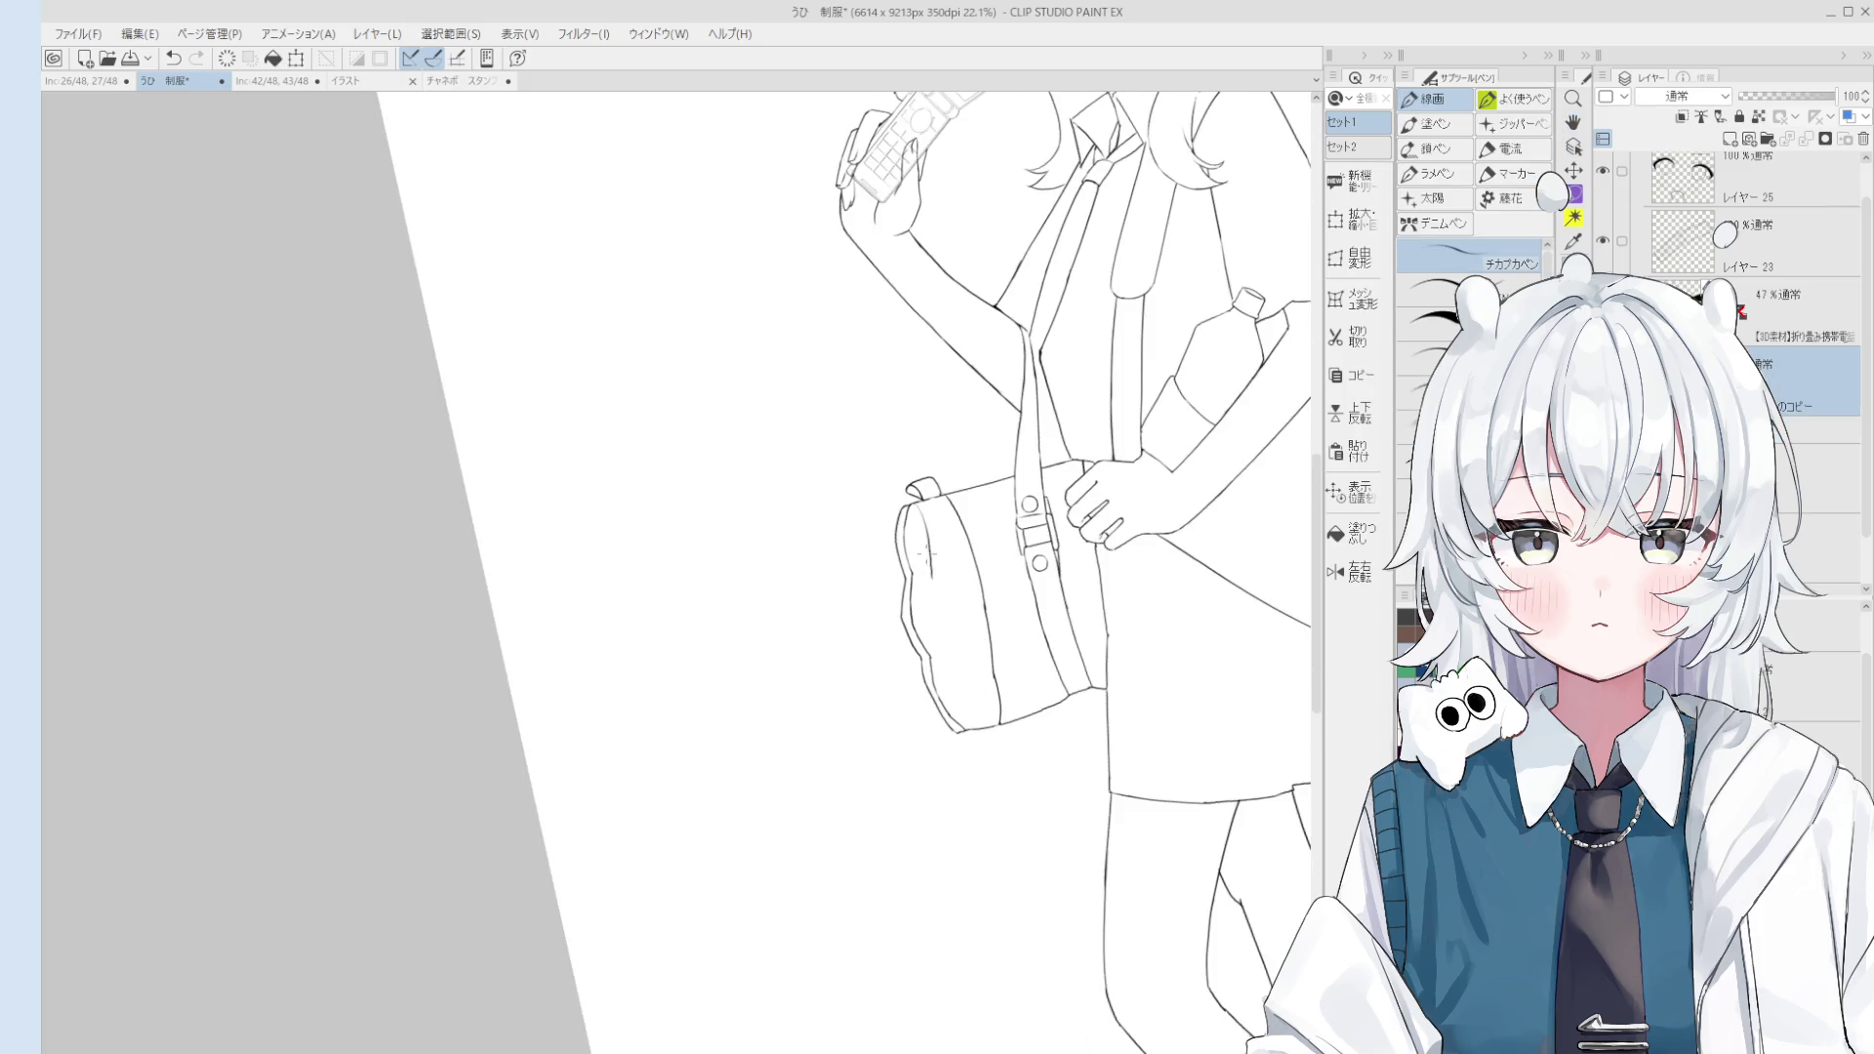
key("ctrl+z")
left_click_drag(929, 583, 943, 653)
key("ctrl+z")
key("ctrl+z")
left_click_drag(931, 578, 968, 732)
key("ctrl+z")
left_click_drag(949, 652, 971, 726)
key("ctrl+z")
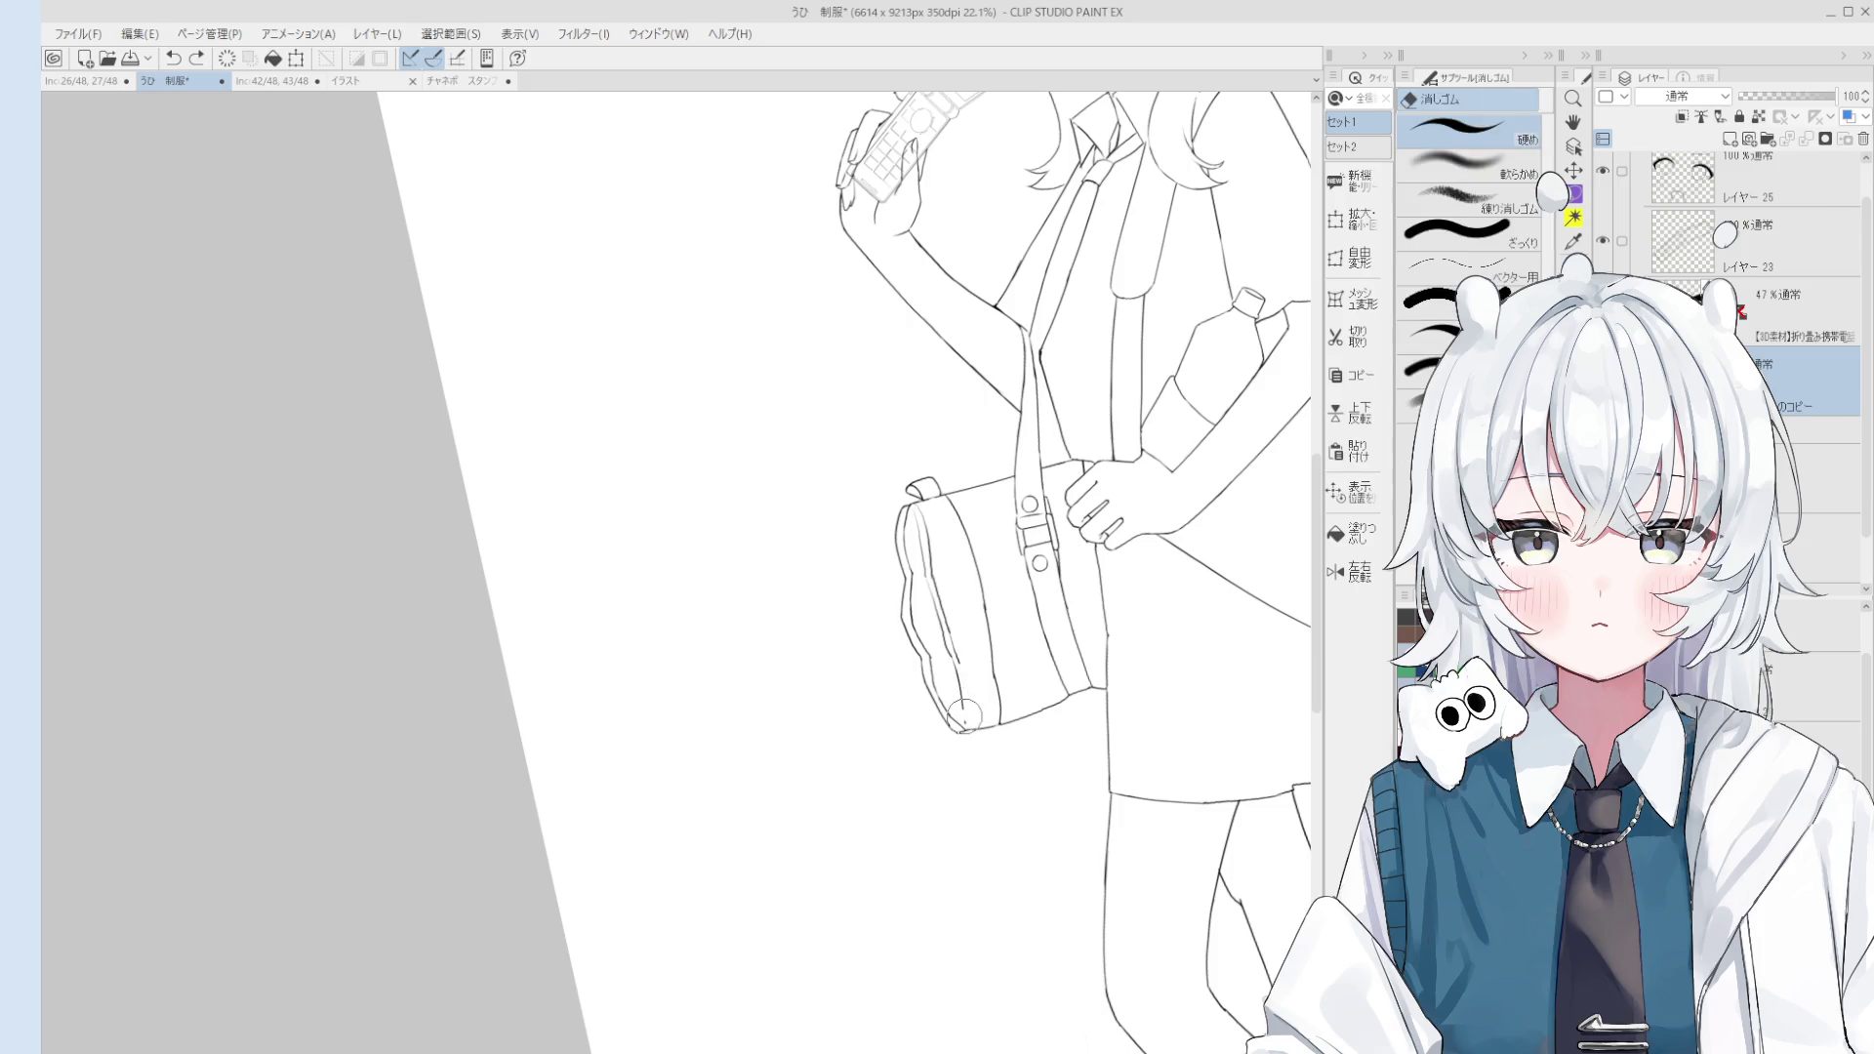
left_click_drag(950, 652, 976, 723)
key("ctrl+z")
key("ctrl+z")
key("ctrl+z")
left_click_drag(957, 656, 982, 734)
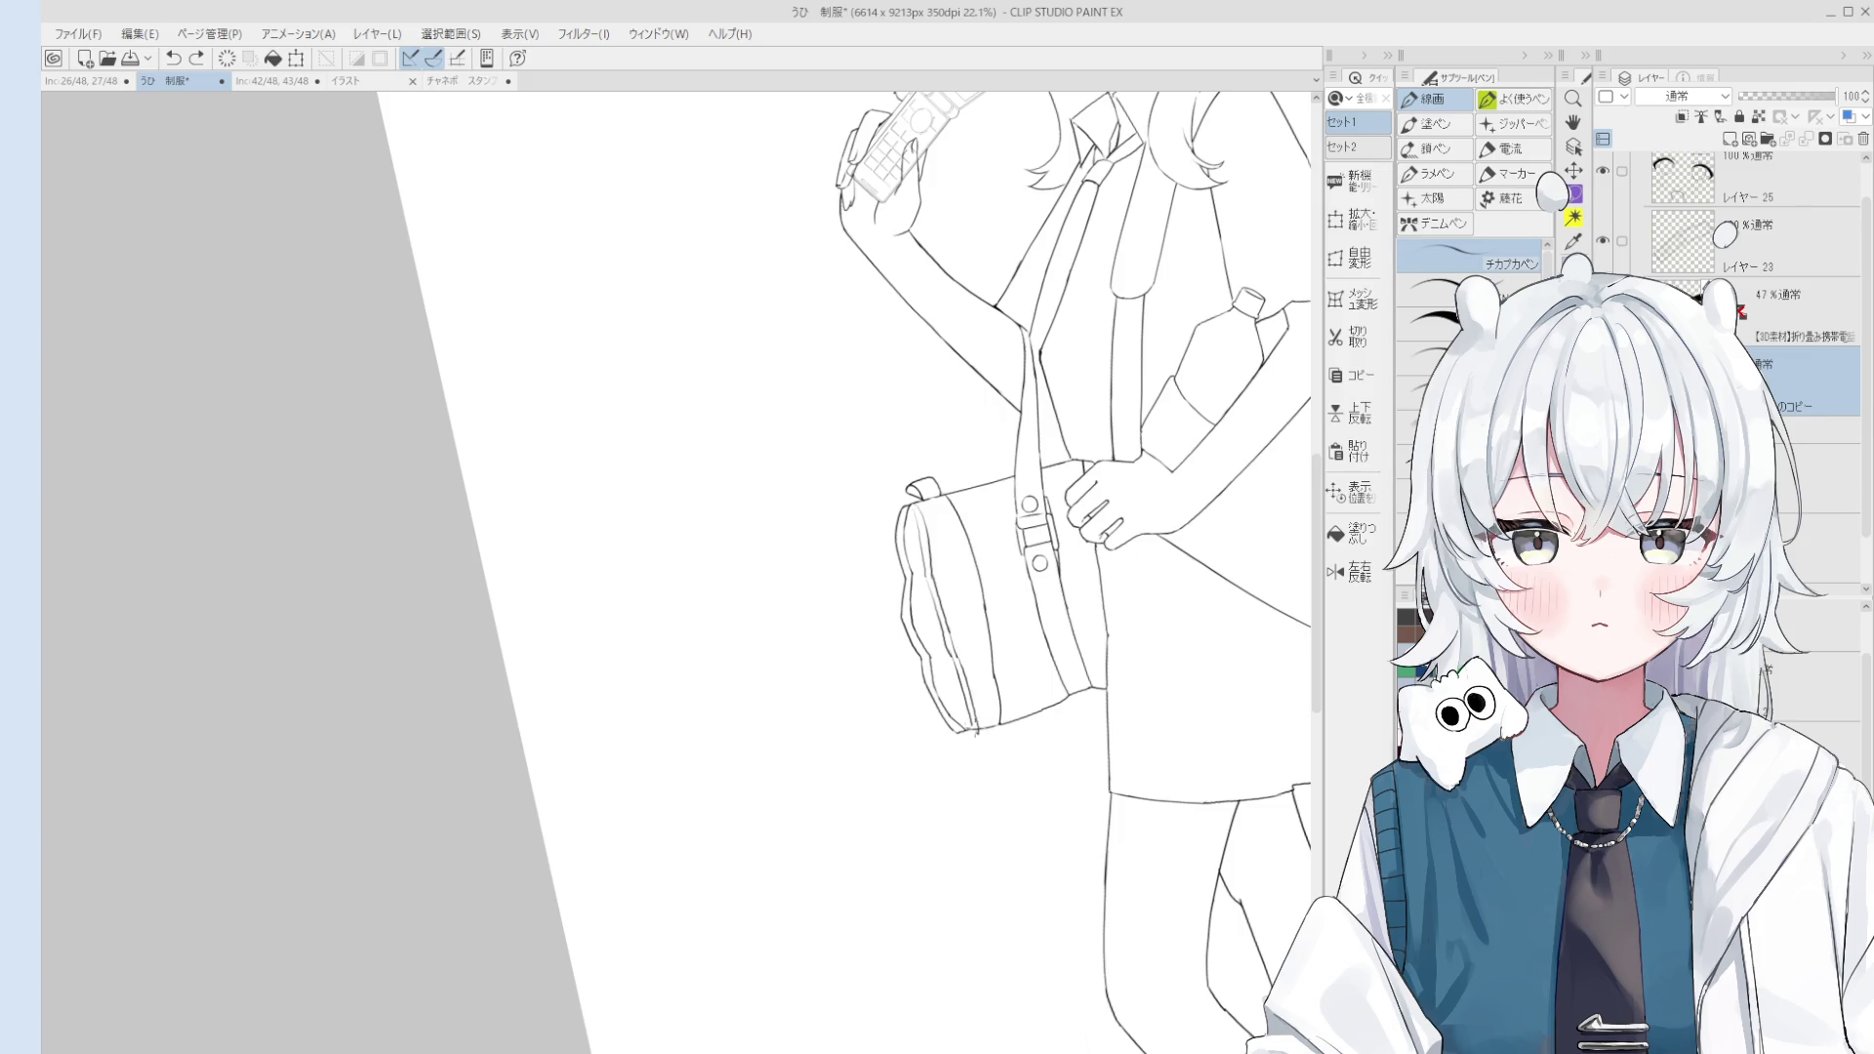
scroll(976, 732, "up", 3)
key("e")
scroll(972, 734, "up", 2)
key("h")
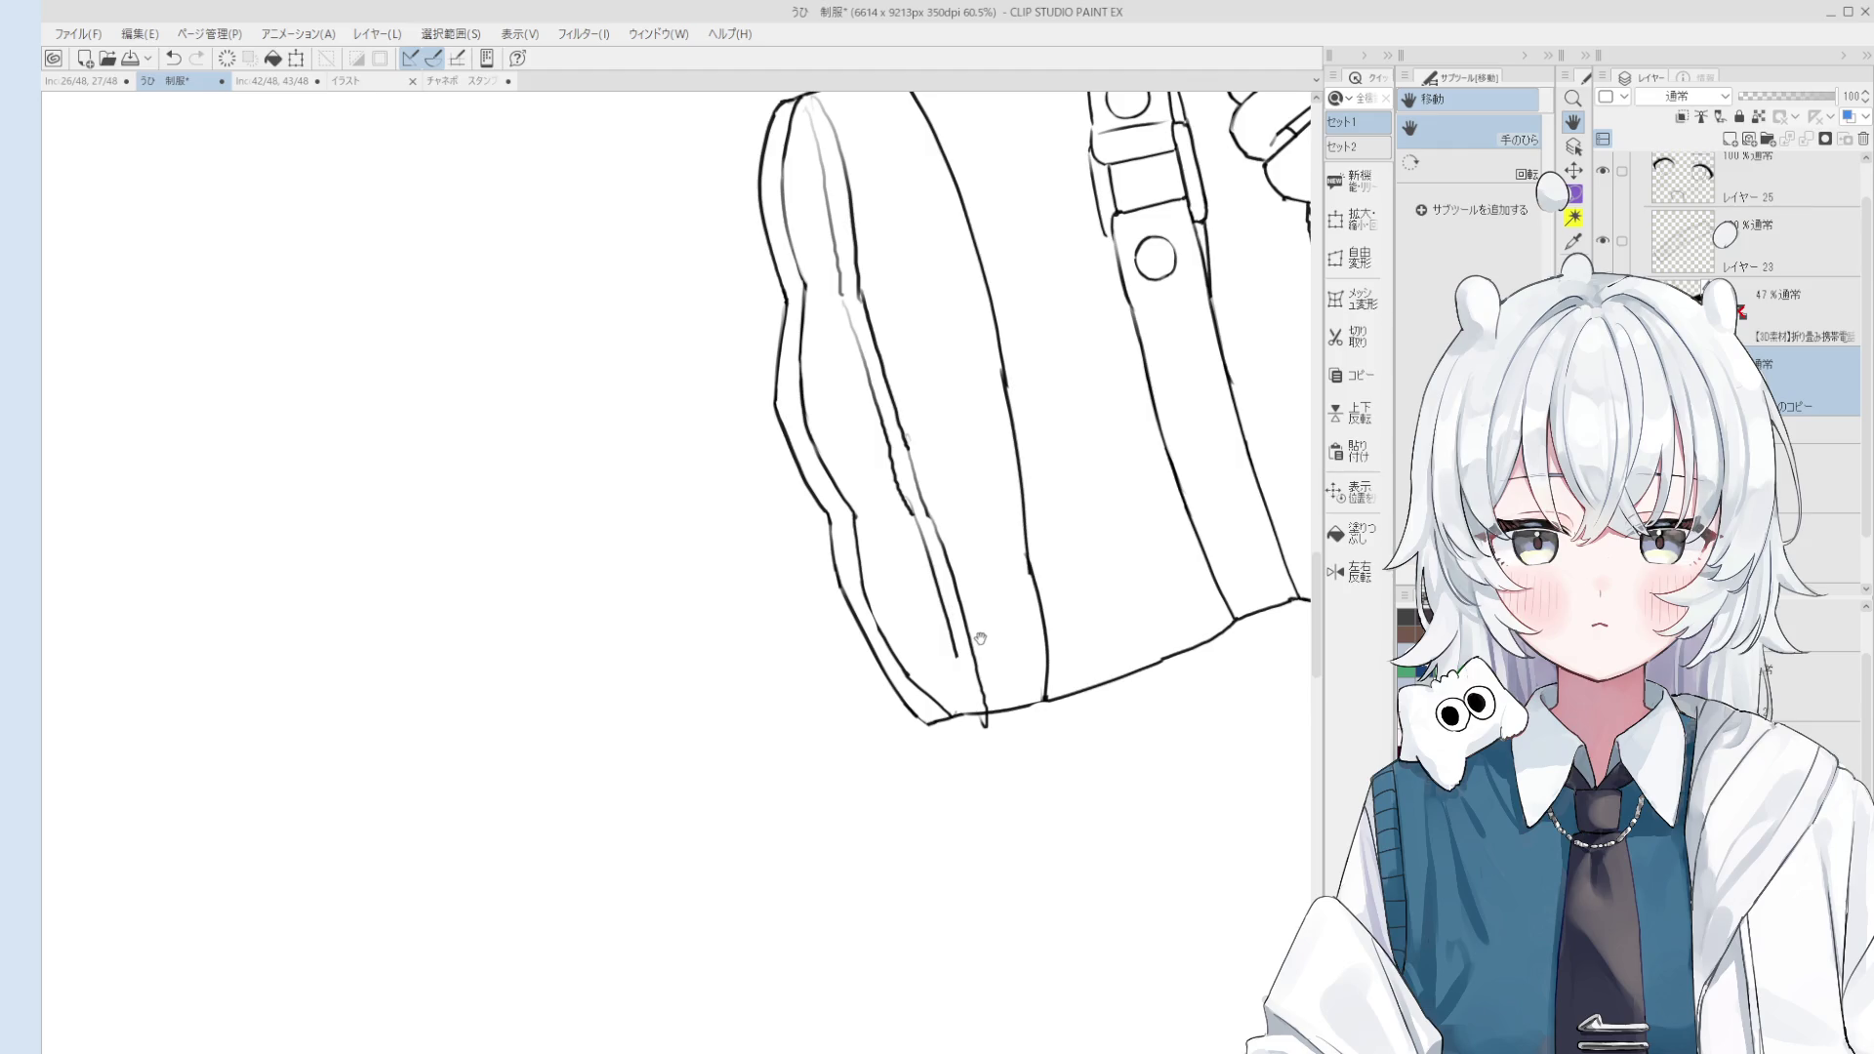
Step: Erase the lower part of the existing inner bag line
scroll(1006, 697, "up", 1)
key("e")
mouse_move(980, 639)
left_mouse_down()
mouse_move(1006, 697)
mouse_move(913, 503)
mouse_move(864, 327)
mouse_move(875, 302)
left_mouse_up()
key("p")
key("e")
scroll(876, 302, "down", 2)
key("h")
scroll(966, 399, "down", 1)
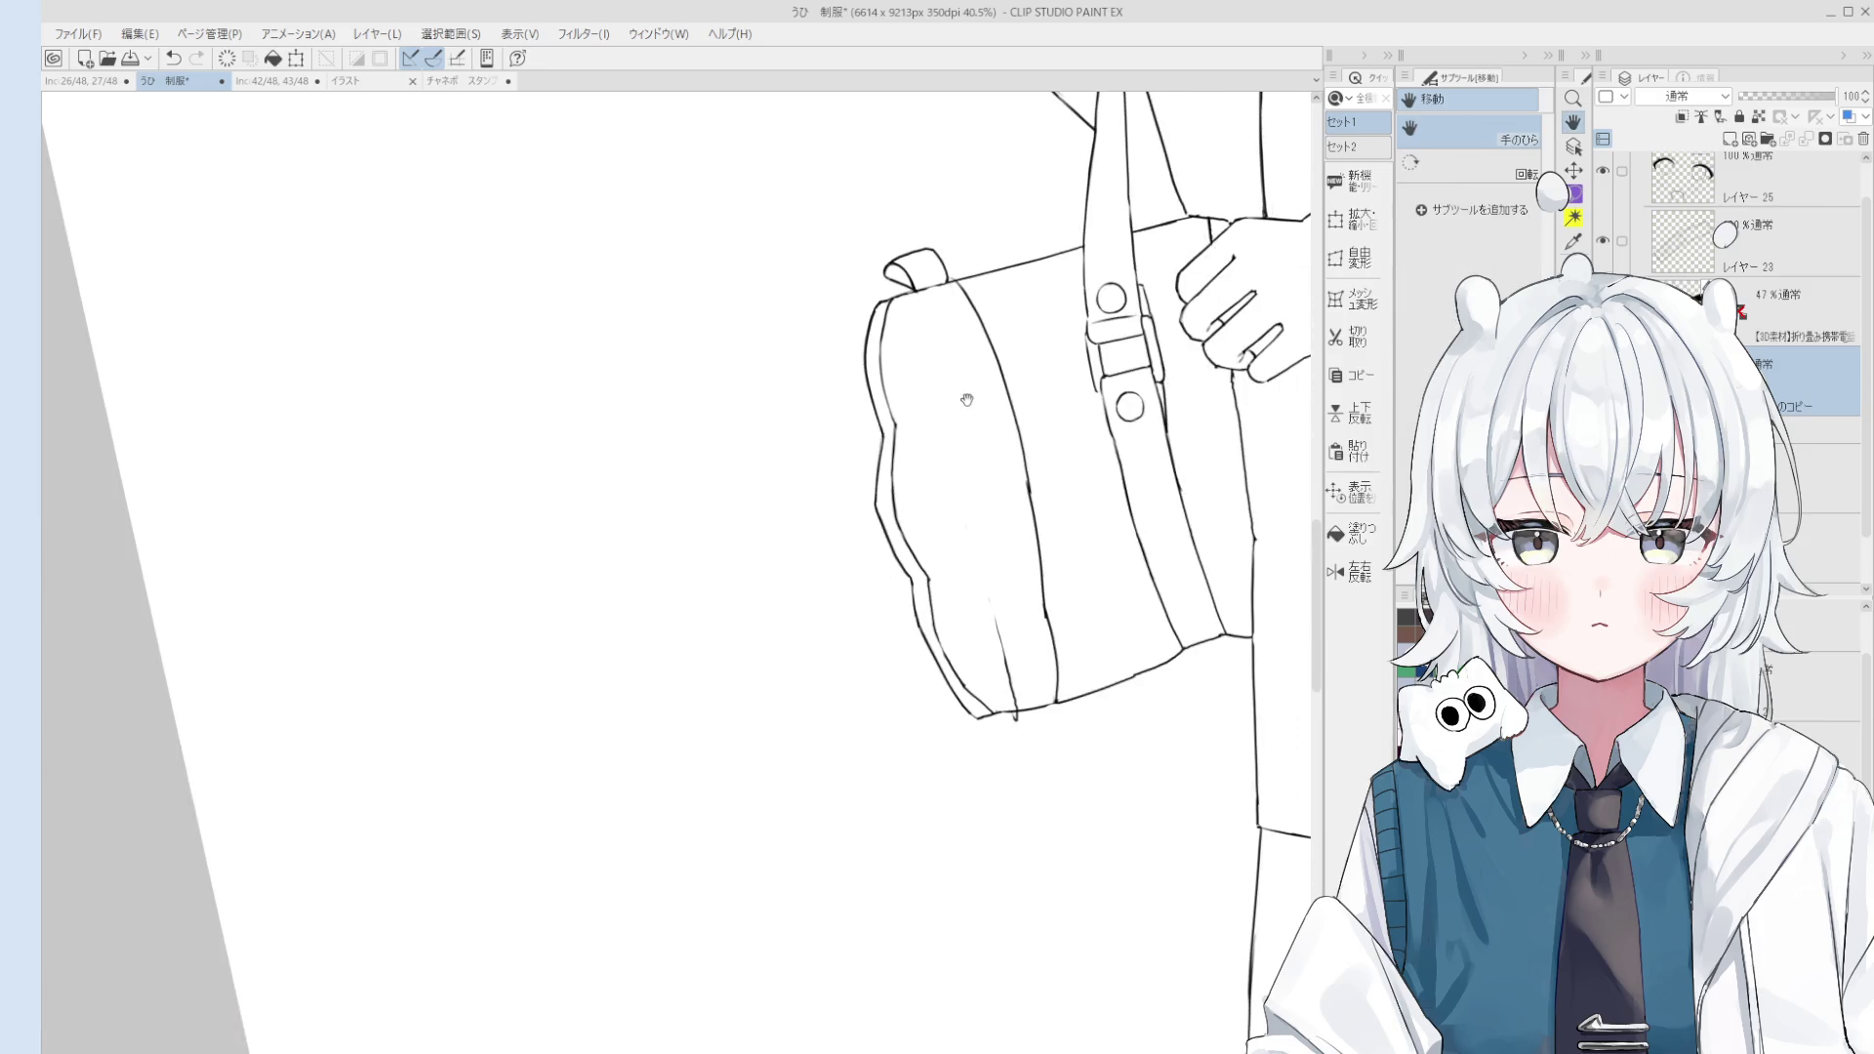
key("p")
Step: Draw a short inner line inside the bag, undoing and retrying the stroke several times
key("ctrl+z")
left_click_drag(892, 313, 926, 408)
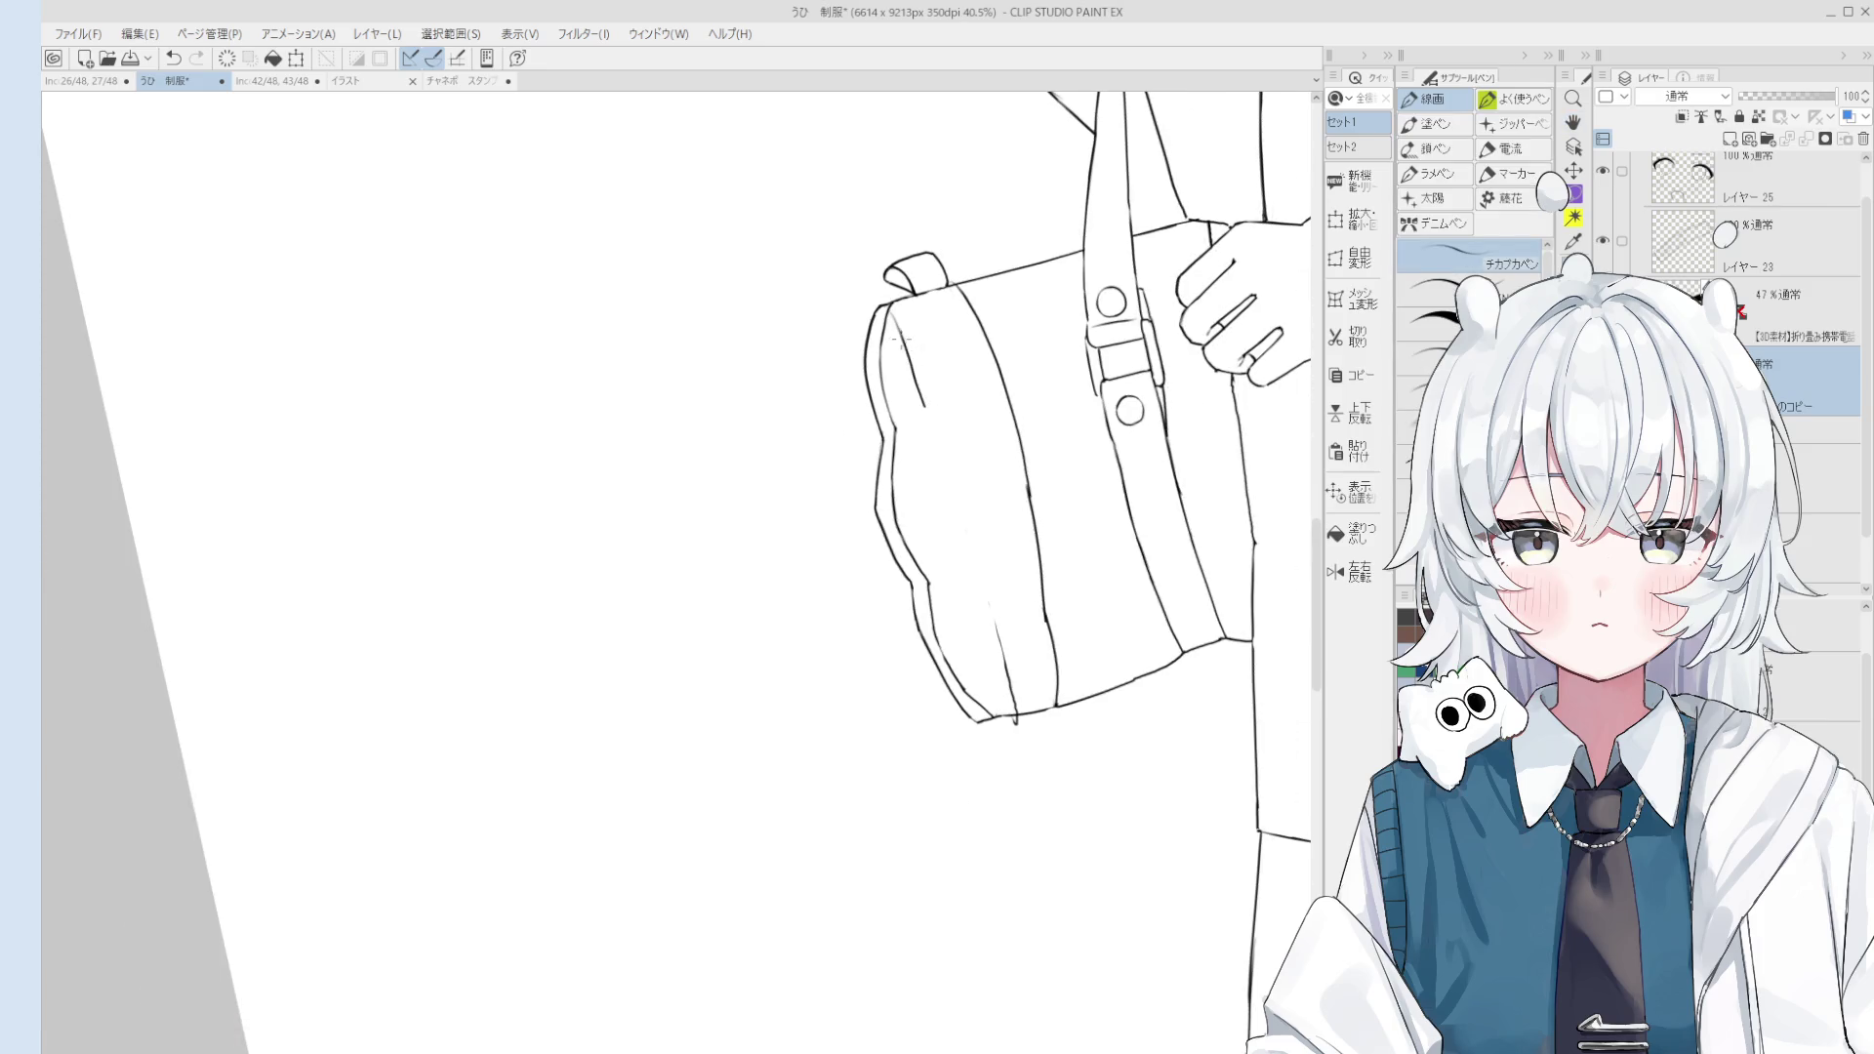
key("ctrl+z")
key("ctrl+z")
left_click_drag(896, 304, 932, 471)
key("ctrl+z")
key("ctrl+z")
key("ctrl+z")
left_click_drag(922, 396, 932, 527)
key("ctrl+z")
scroll(928, 430, "down", 1)
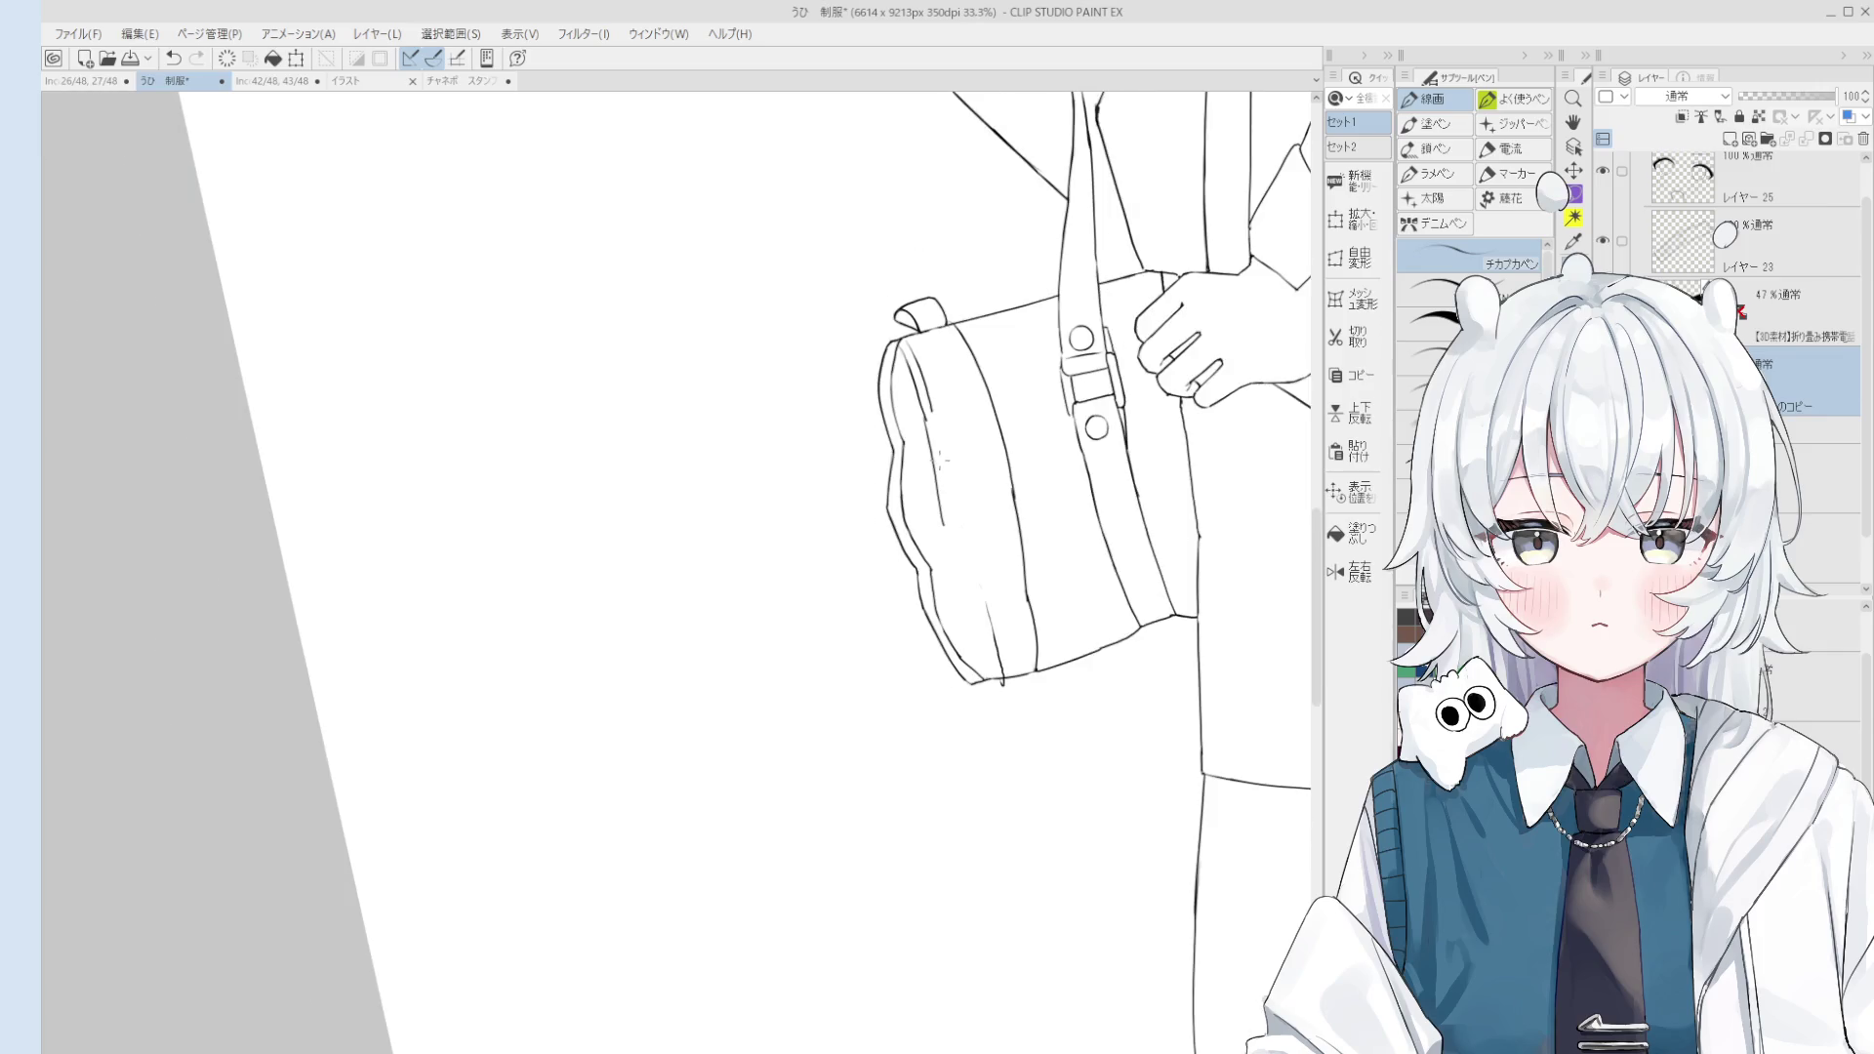
scroll(931, 444, "up", 2)
key("ctrl+z")
left_click_drag(930, 445, 942, 518)
Step: Keep redrawing the inner stroke down the bag's left side panel until it fits
key("ctrl+z")
left_click_drag(928, 390, 941, 509)
key("e")
key("p")
scroll(933, 470, "down", 1)
key("ctrl+z")
left_click_drag(925, 418, 943, 509)
key("ctrl+z")
left_click_drag(927, 420, 945, 525)
key("ctrl+z")
scroll(935, 459, "down", 1)
scroll(936, 458, "down", 1)
scroll(932, 451, "up", 1)
key("ctrl+z")
left_click_drag(927, 445, 947, 537)
Step: Trim the stroke's bottom hook, then draw a darker inner line further down the side
key("e")
left_click_drag(929, 459, 933, 437)
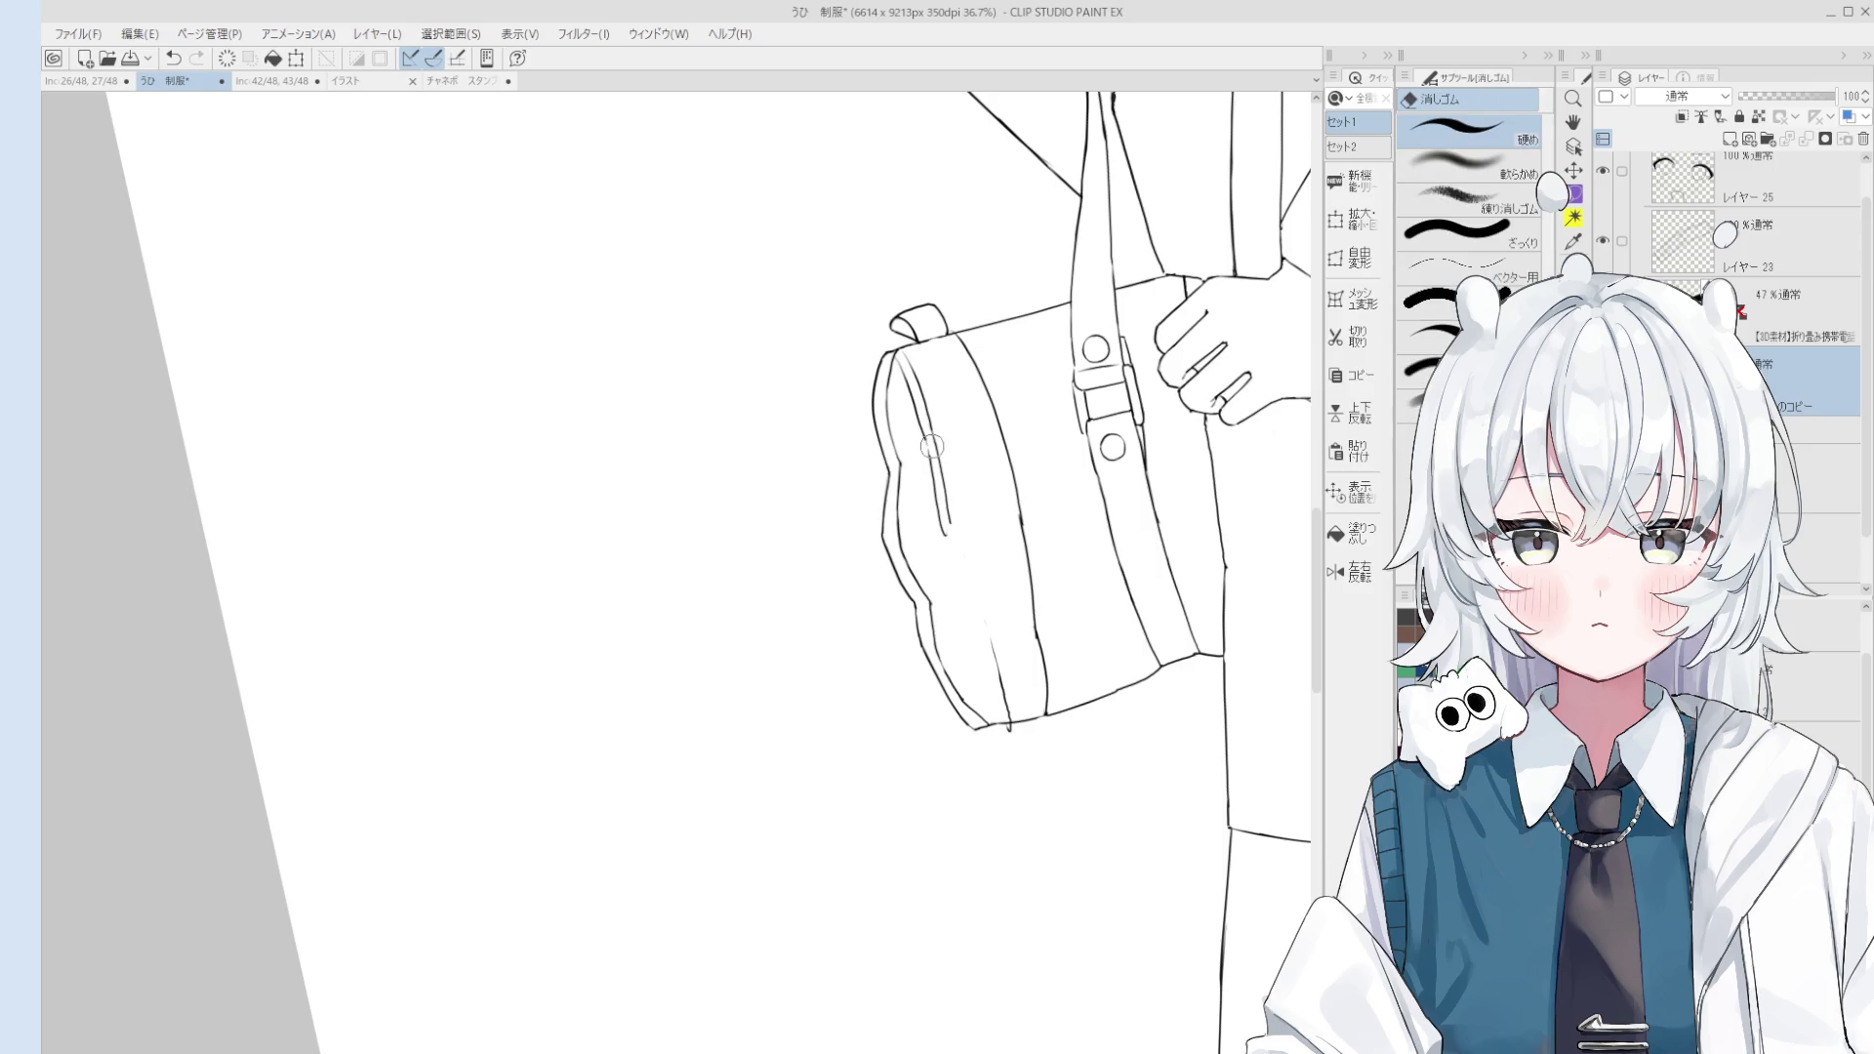
key("p")
key("ctrl+z")
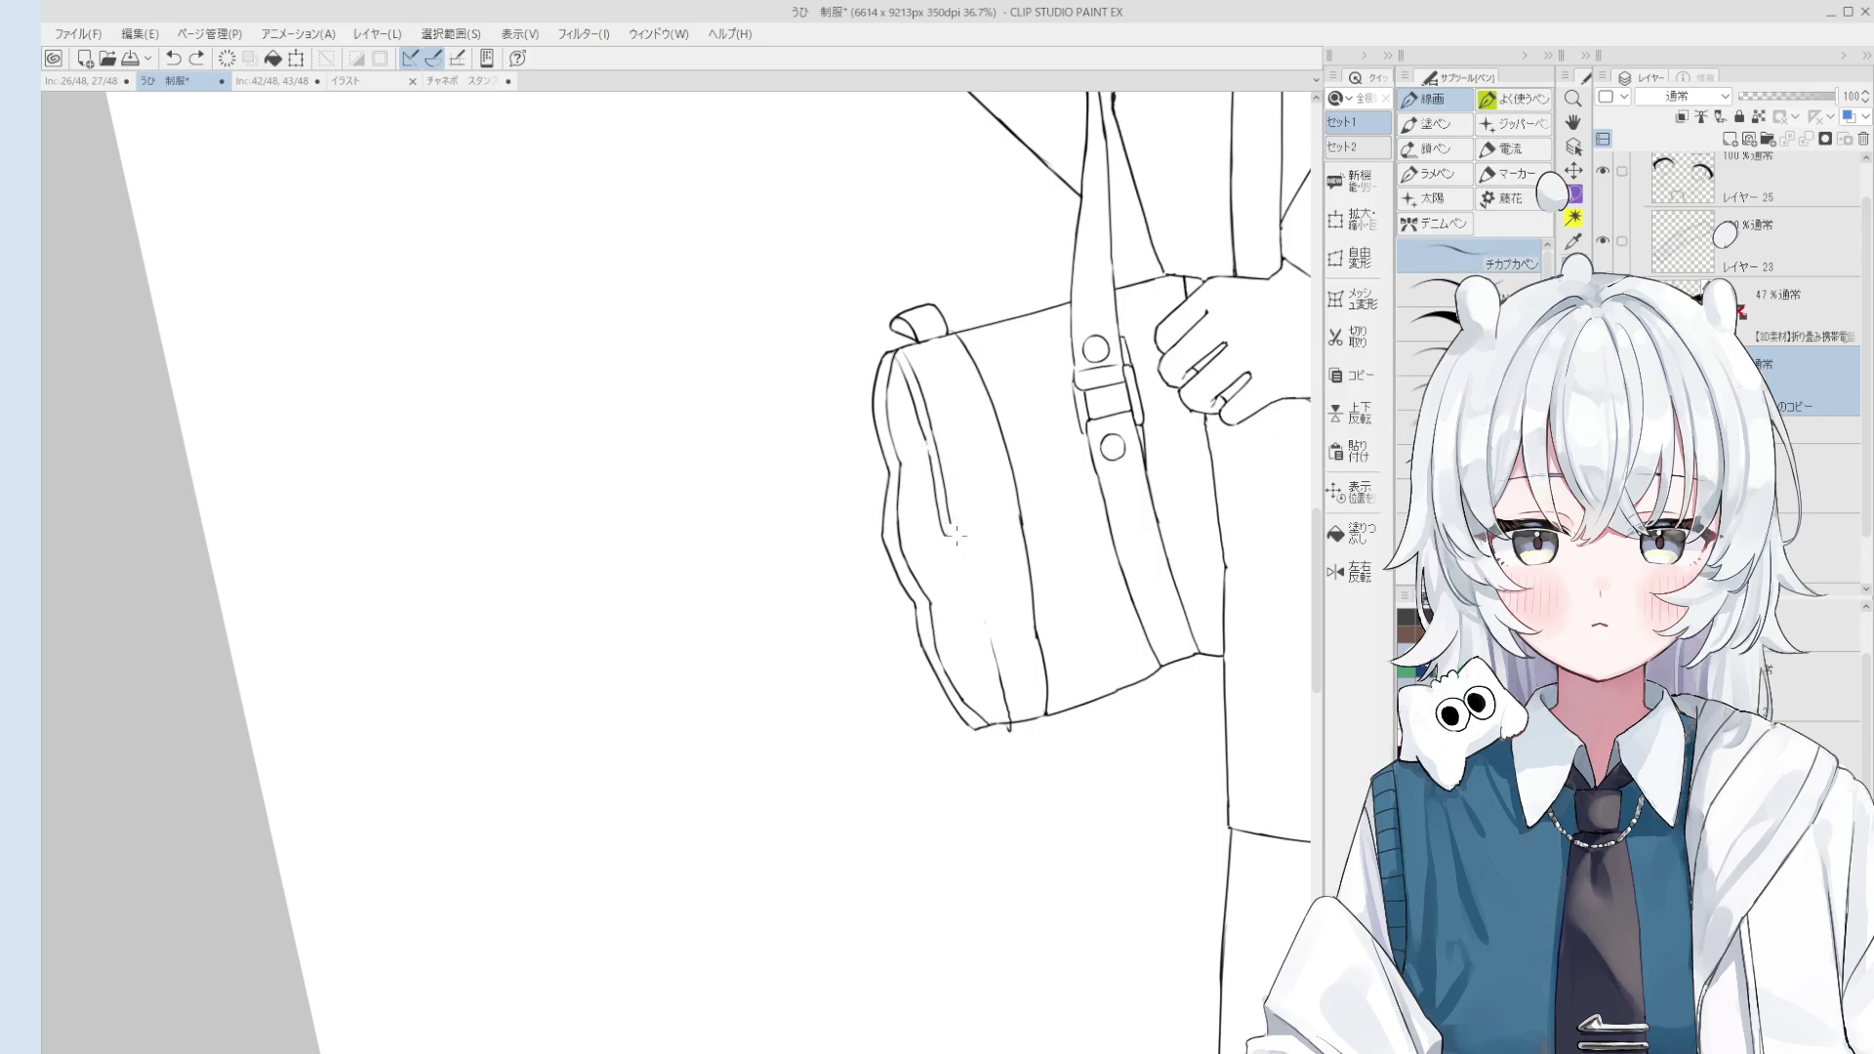
mouse_move(974, 611)
left_mouse_down()
mouse_move(939, 402)
mouse_move(967, 467)
left_mouse_up()
key("ctrl+z")
key("e")
key("p")
key("ctrl+z")
key("e")
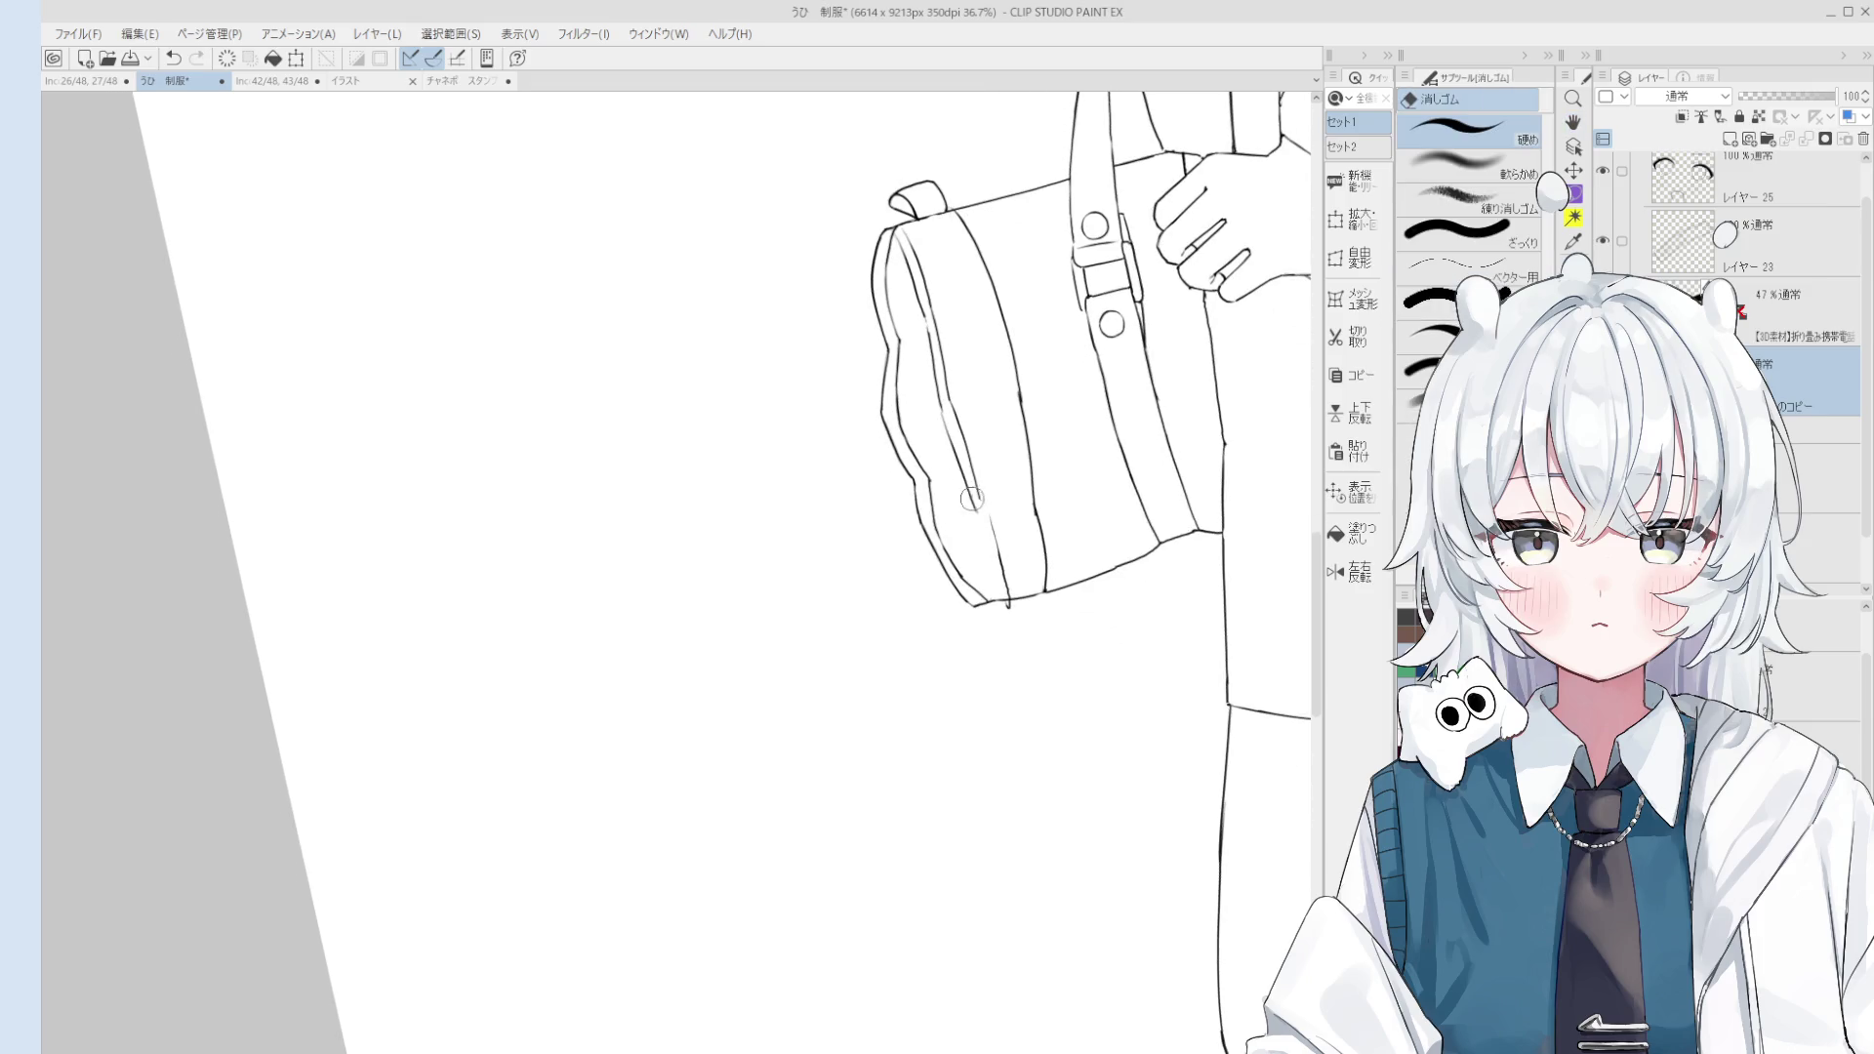
key("p")
key("ctrl+z")
key("ctrl+z")
left_click_drag(973, 478, 998, 596)
key("ctrl+z")
key("ctrl+z")
left_click_drag(975, 503, 997, 598)
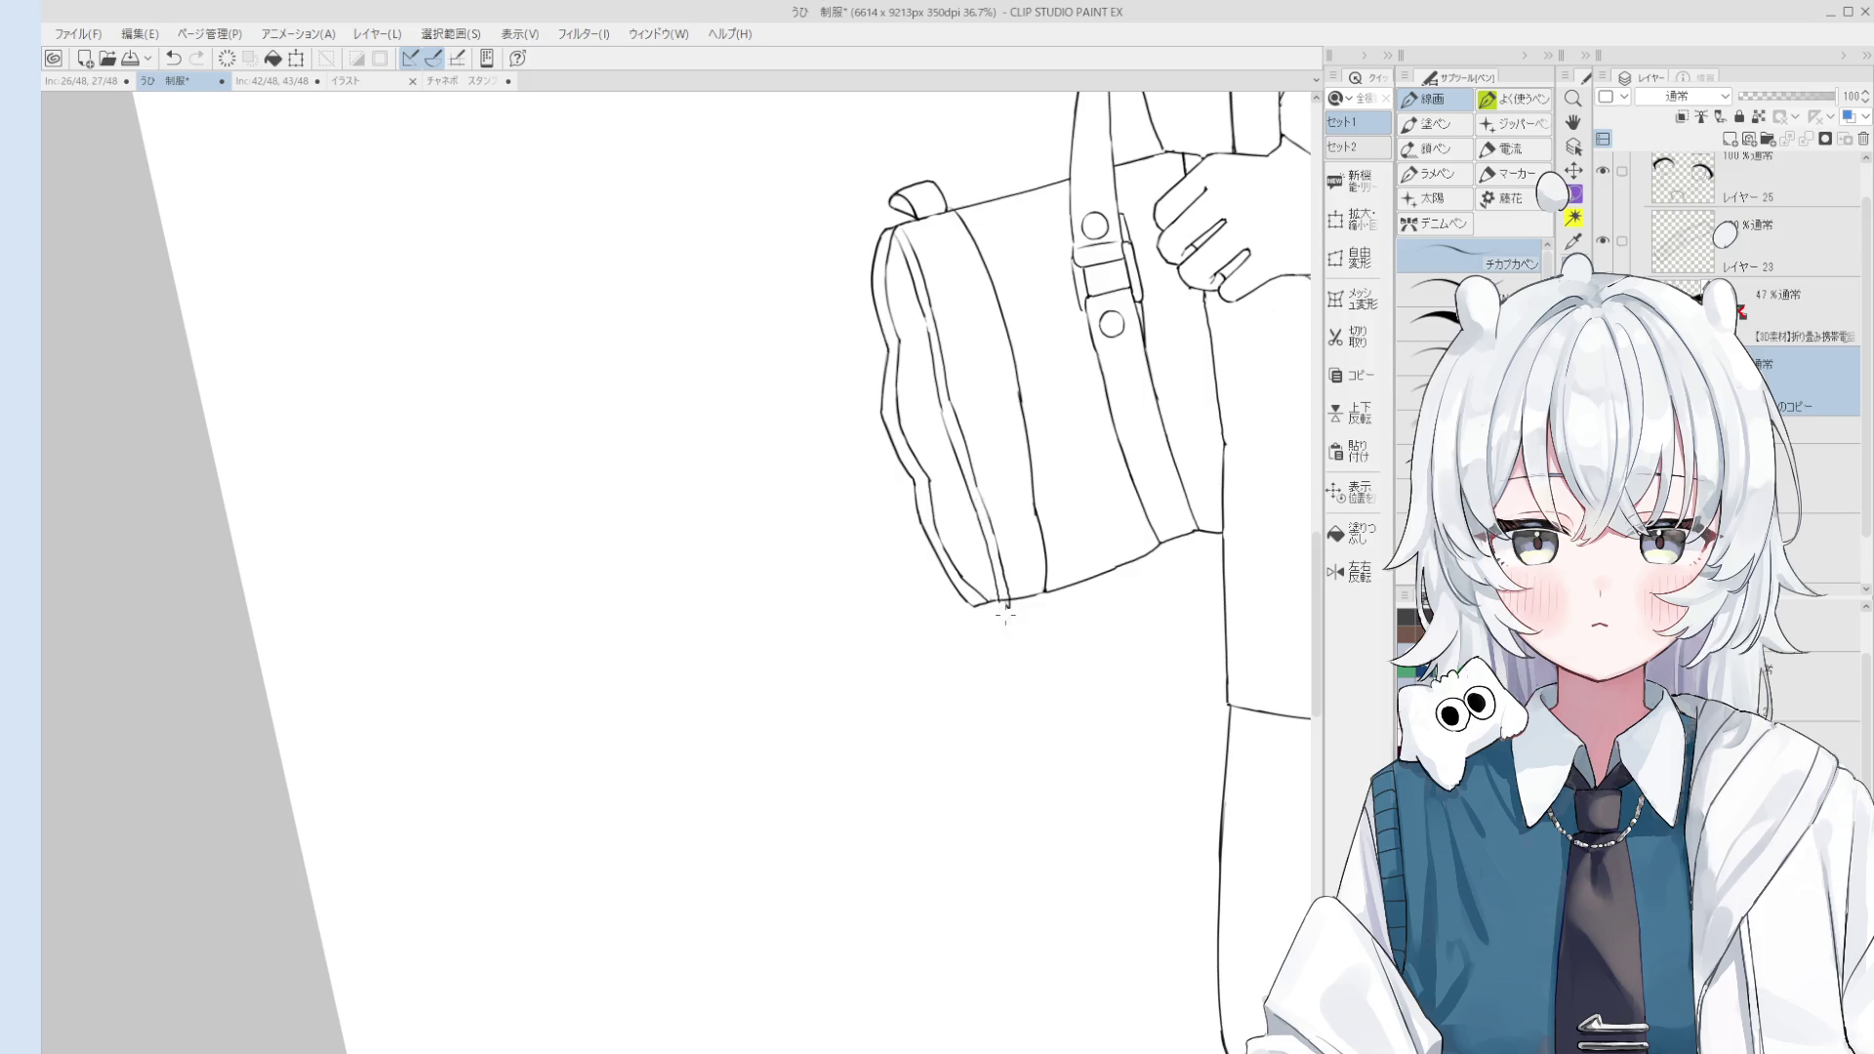
Step: Erase the excess along the bag's side to tidy the finished inner line
key("e")
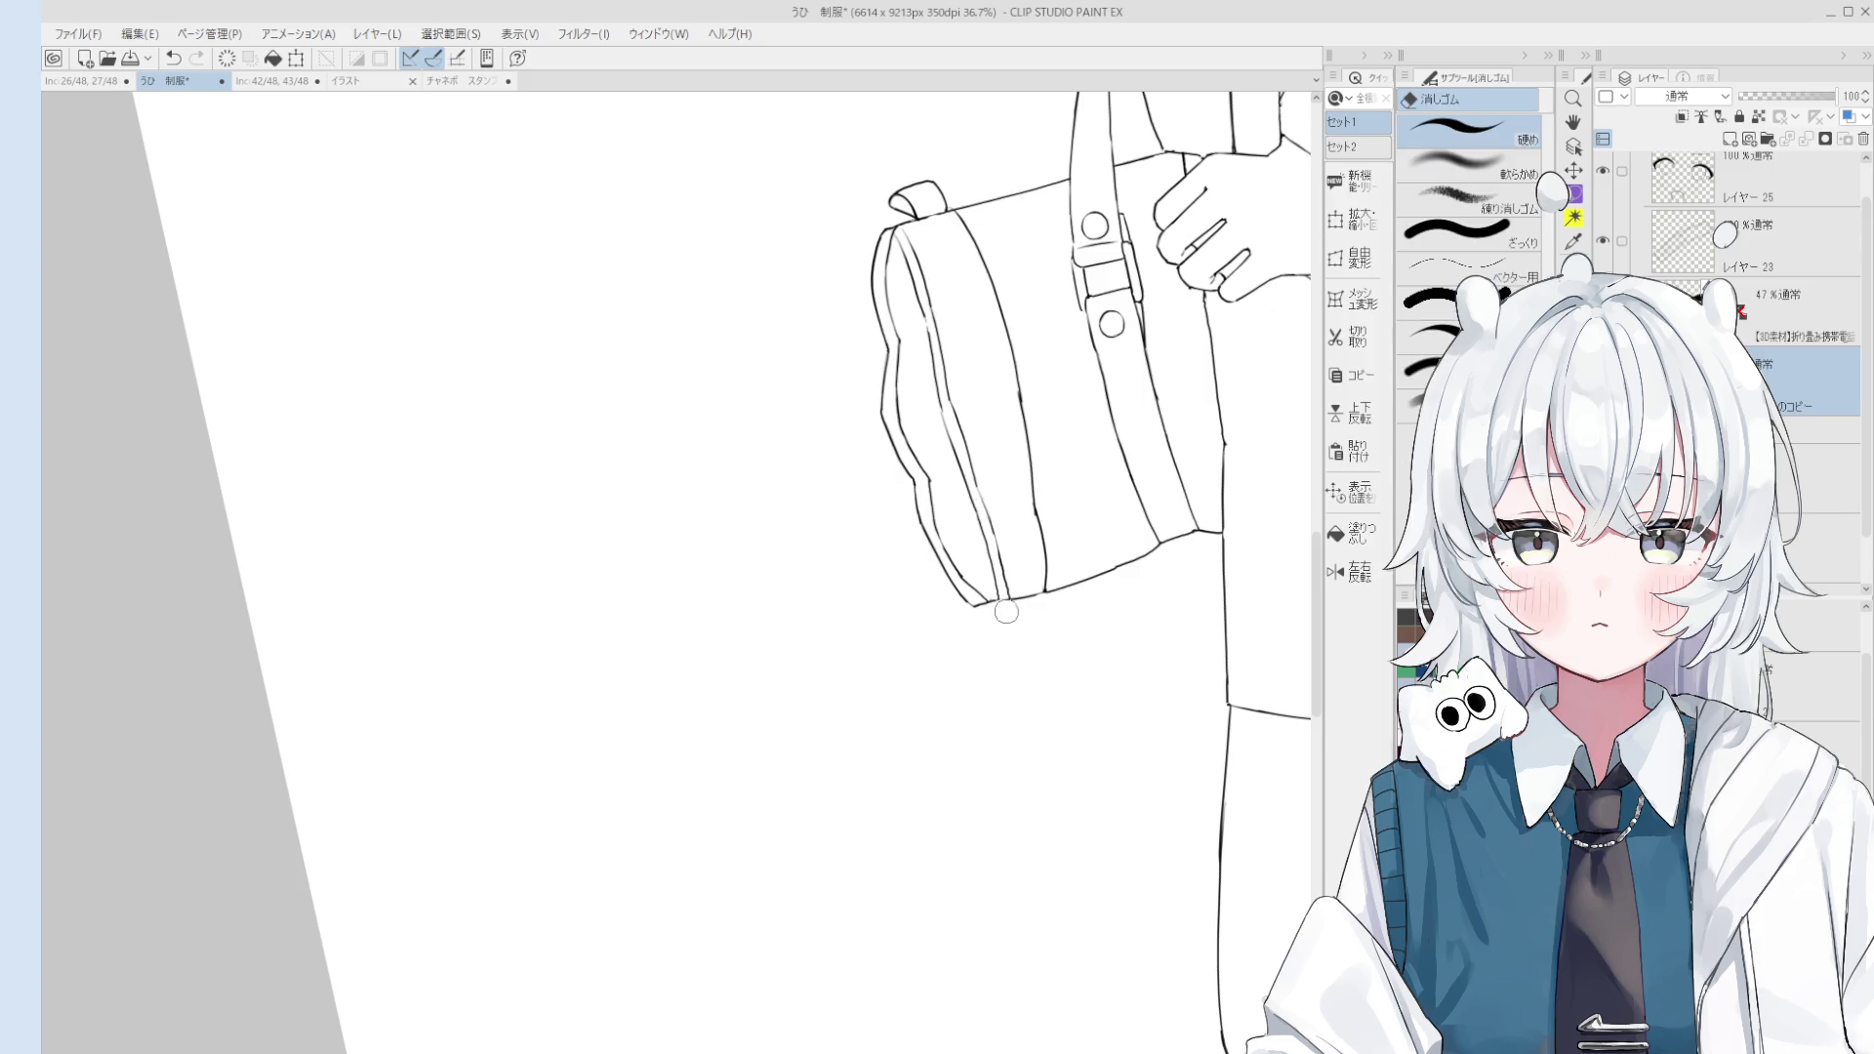
key("p")
scroll(952, 368, "up", 2)
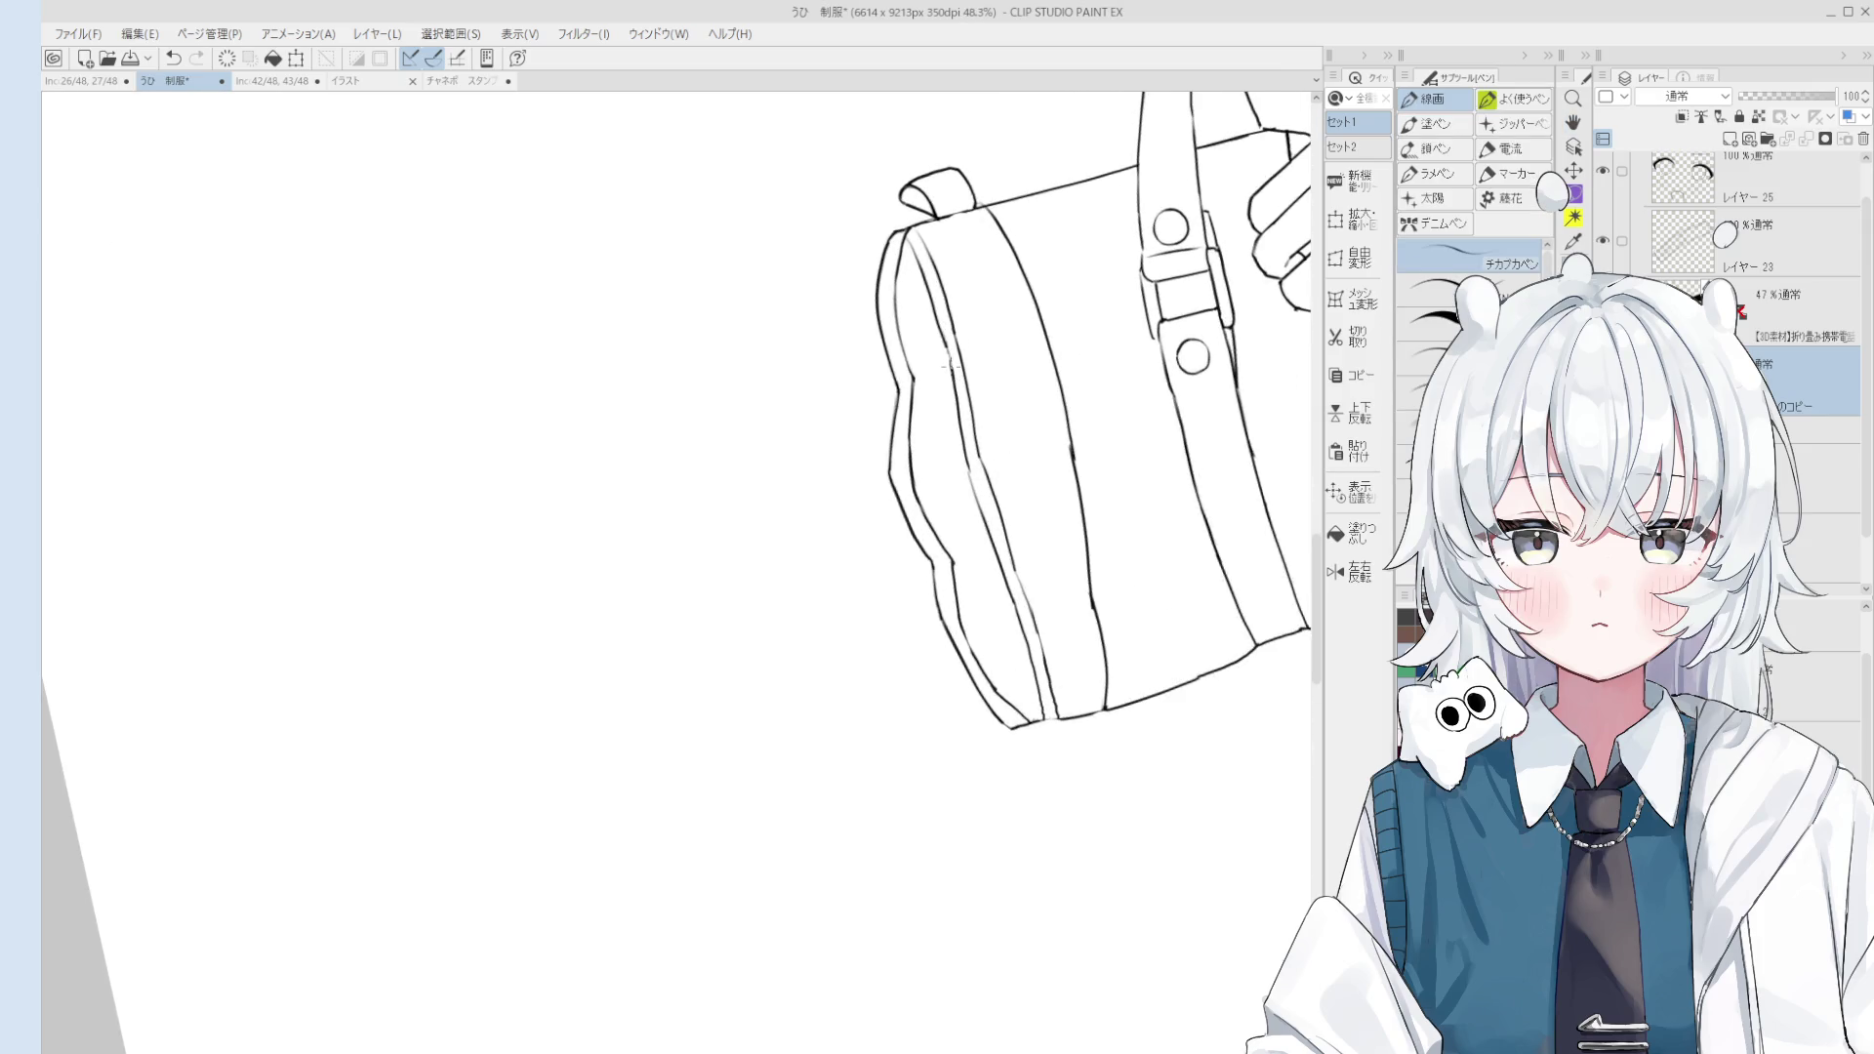
scroll(952, 368, "up", 2)
scroll(947, 367, "up", 2)
scroll(937, 366, "up", 1)
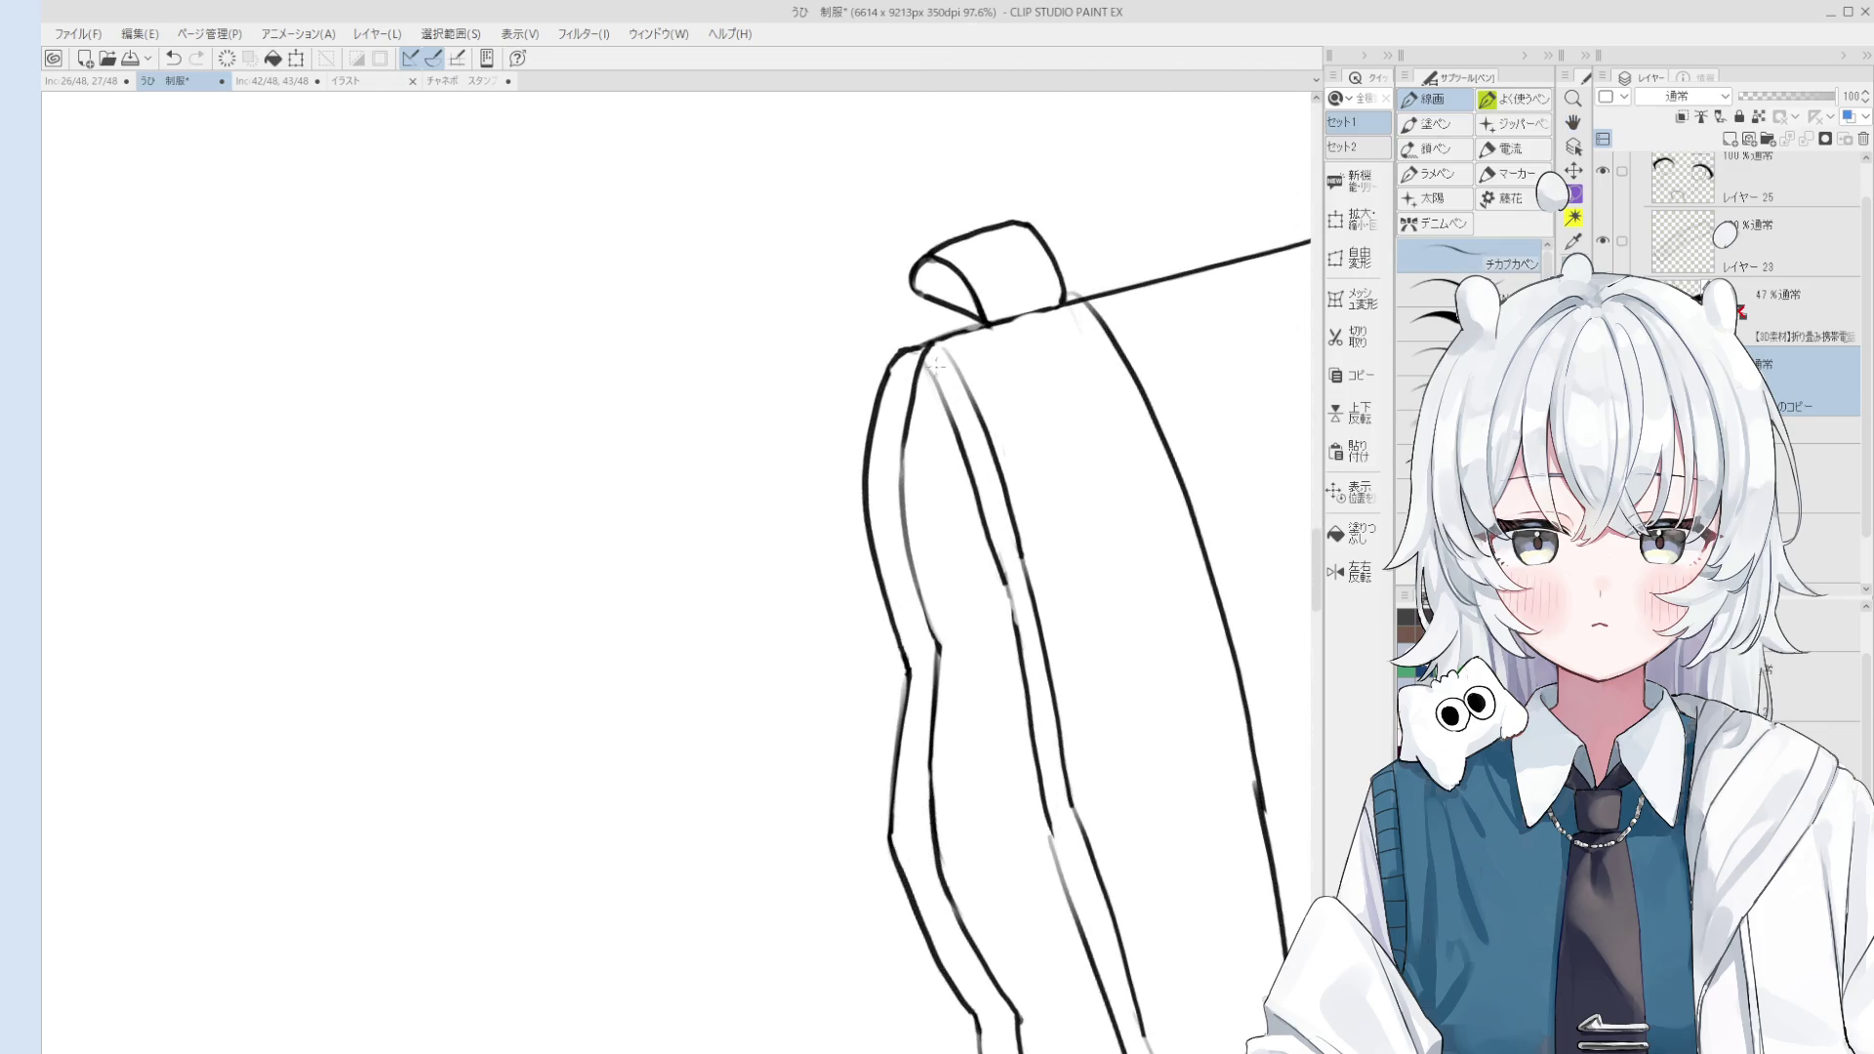
scroll(922, 363, "down", 3)
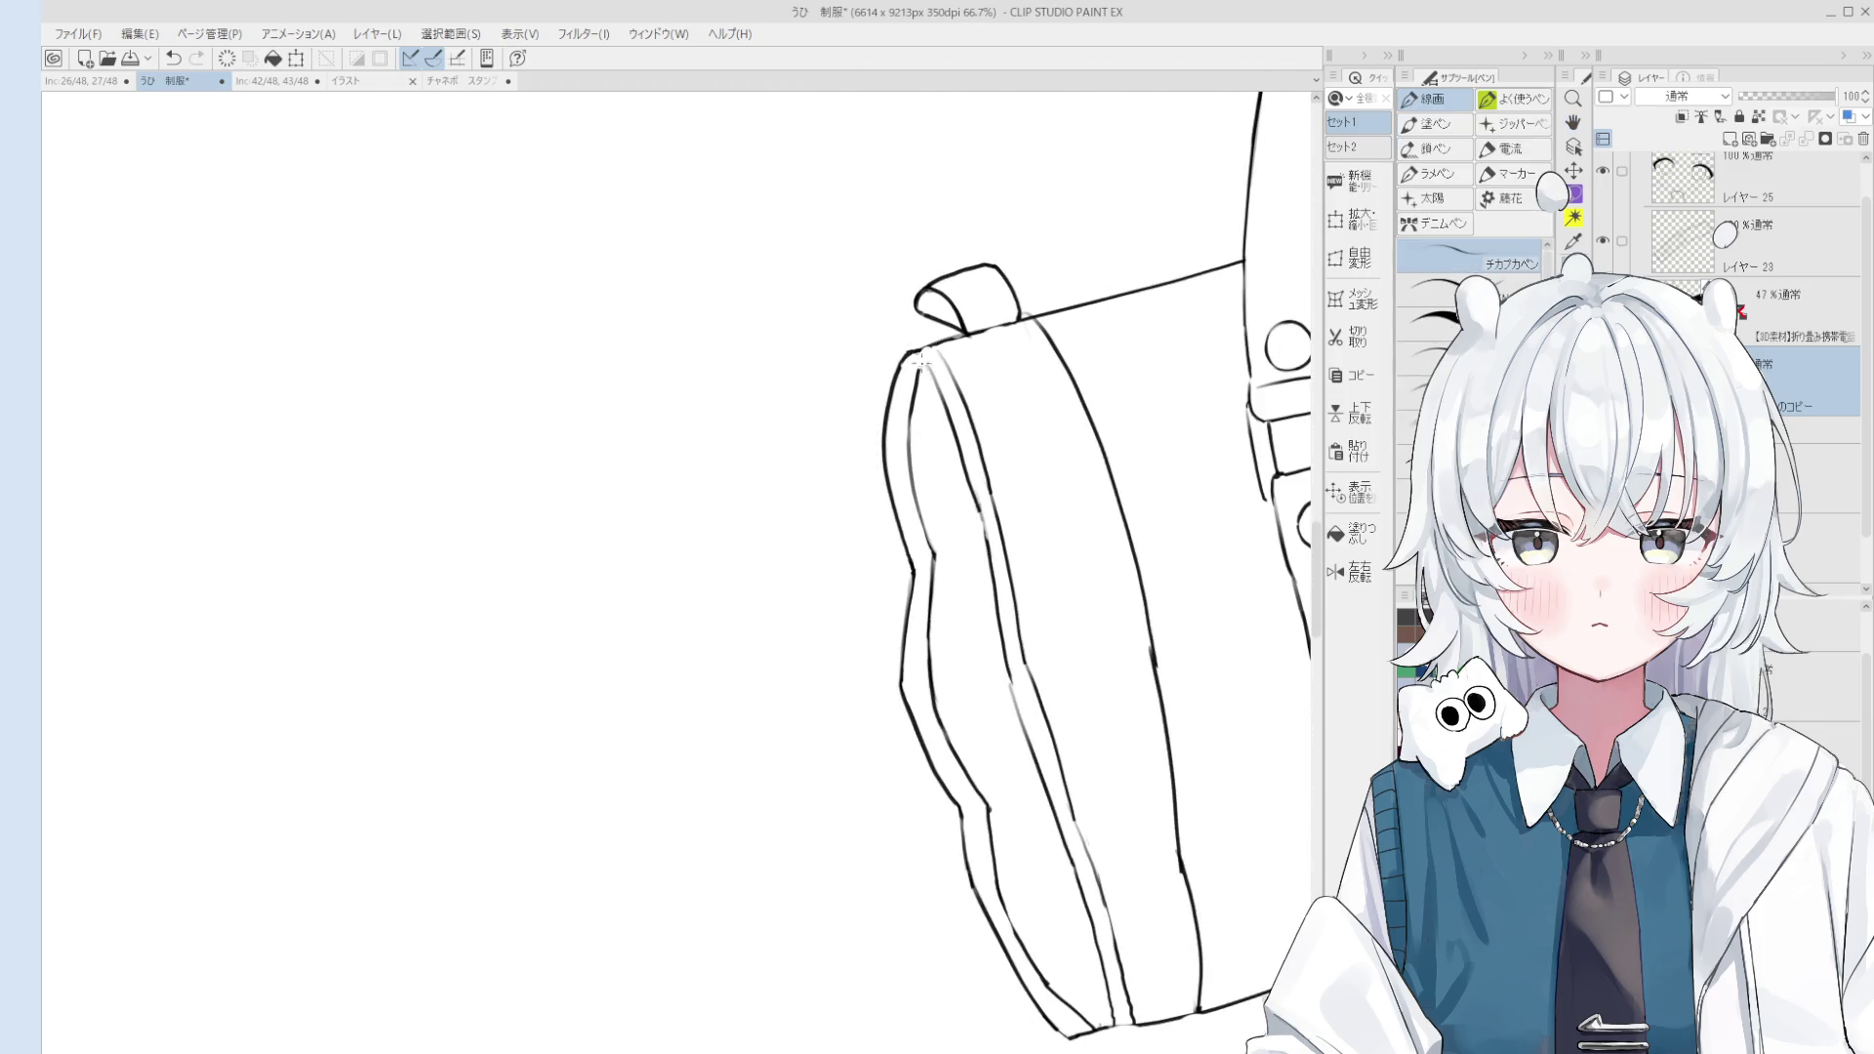
scroll(921, 366, "down", 1)
scroll(977, 439, "down", 3)
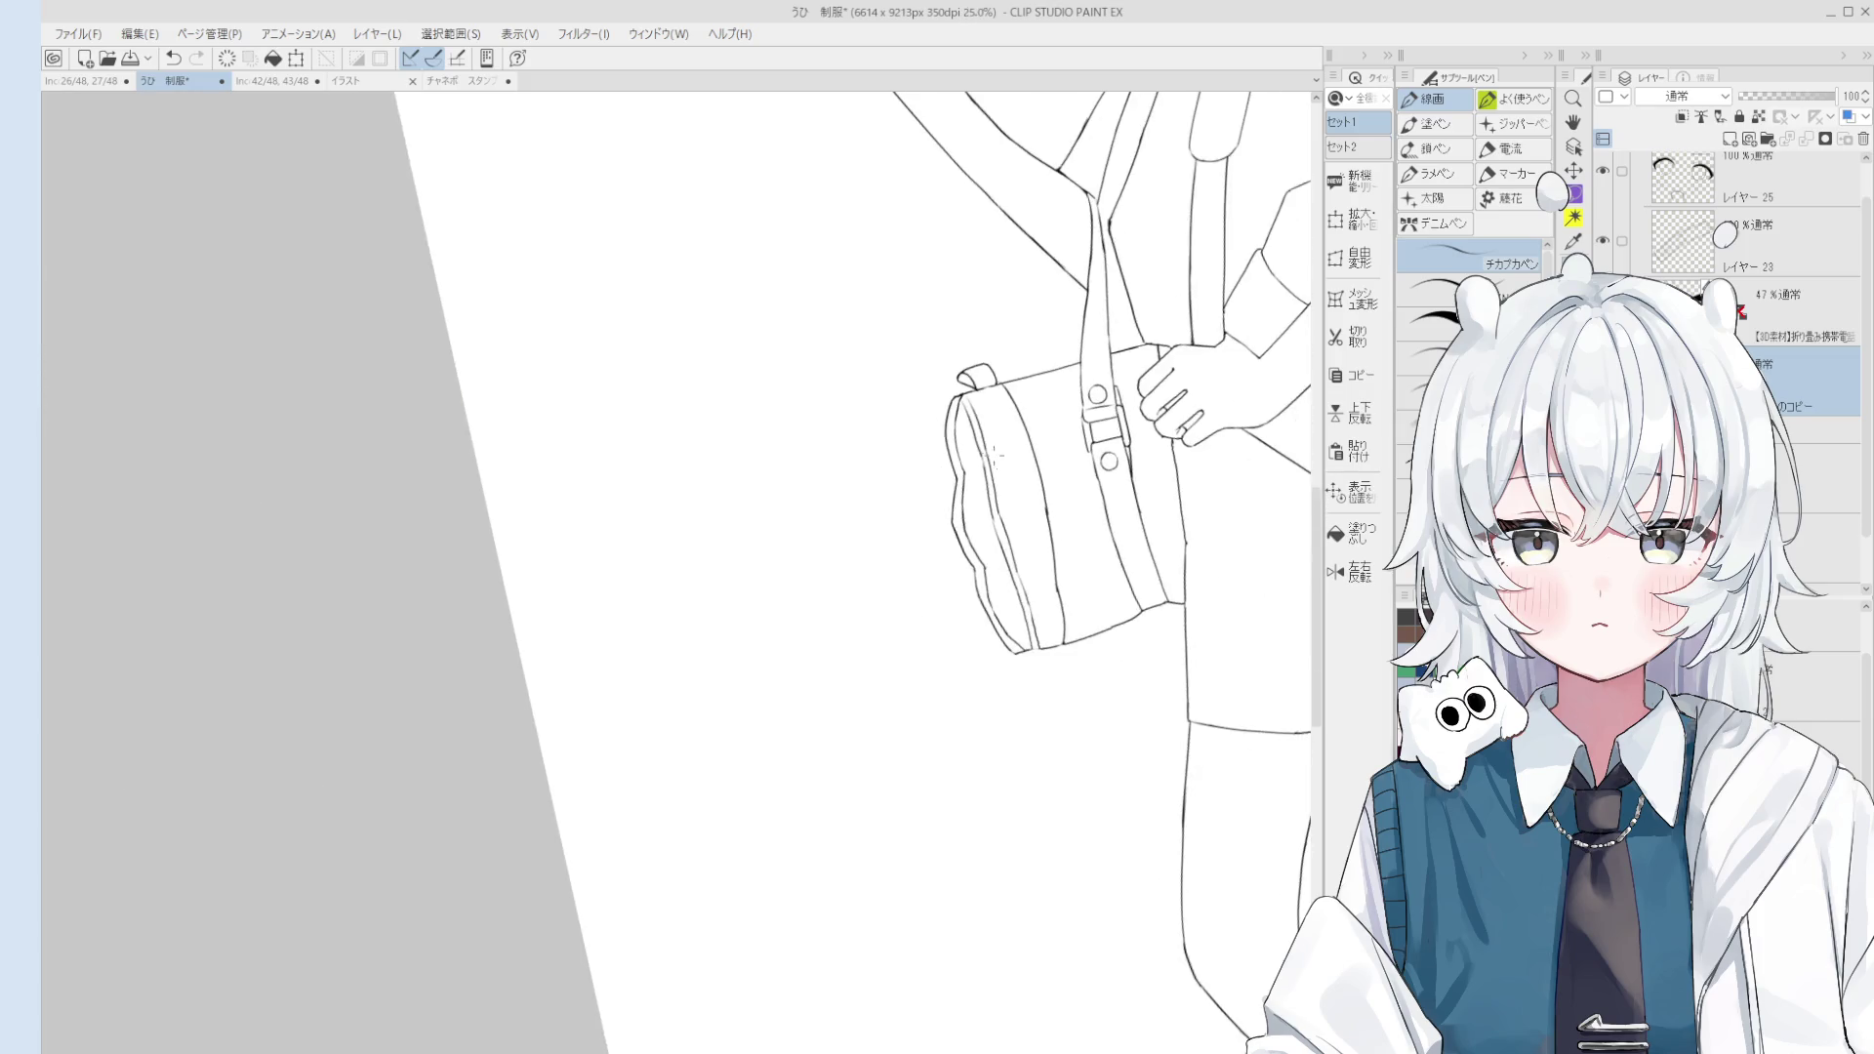
scroll(1021, 514, "down", 1)
key("e")
scroll(1020, 566, "up", 1)
scroll(1018, 606, "up", 3)
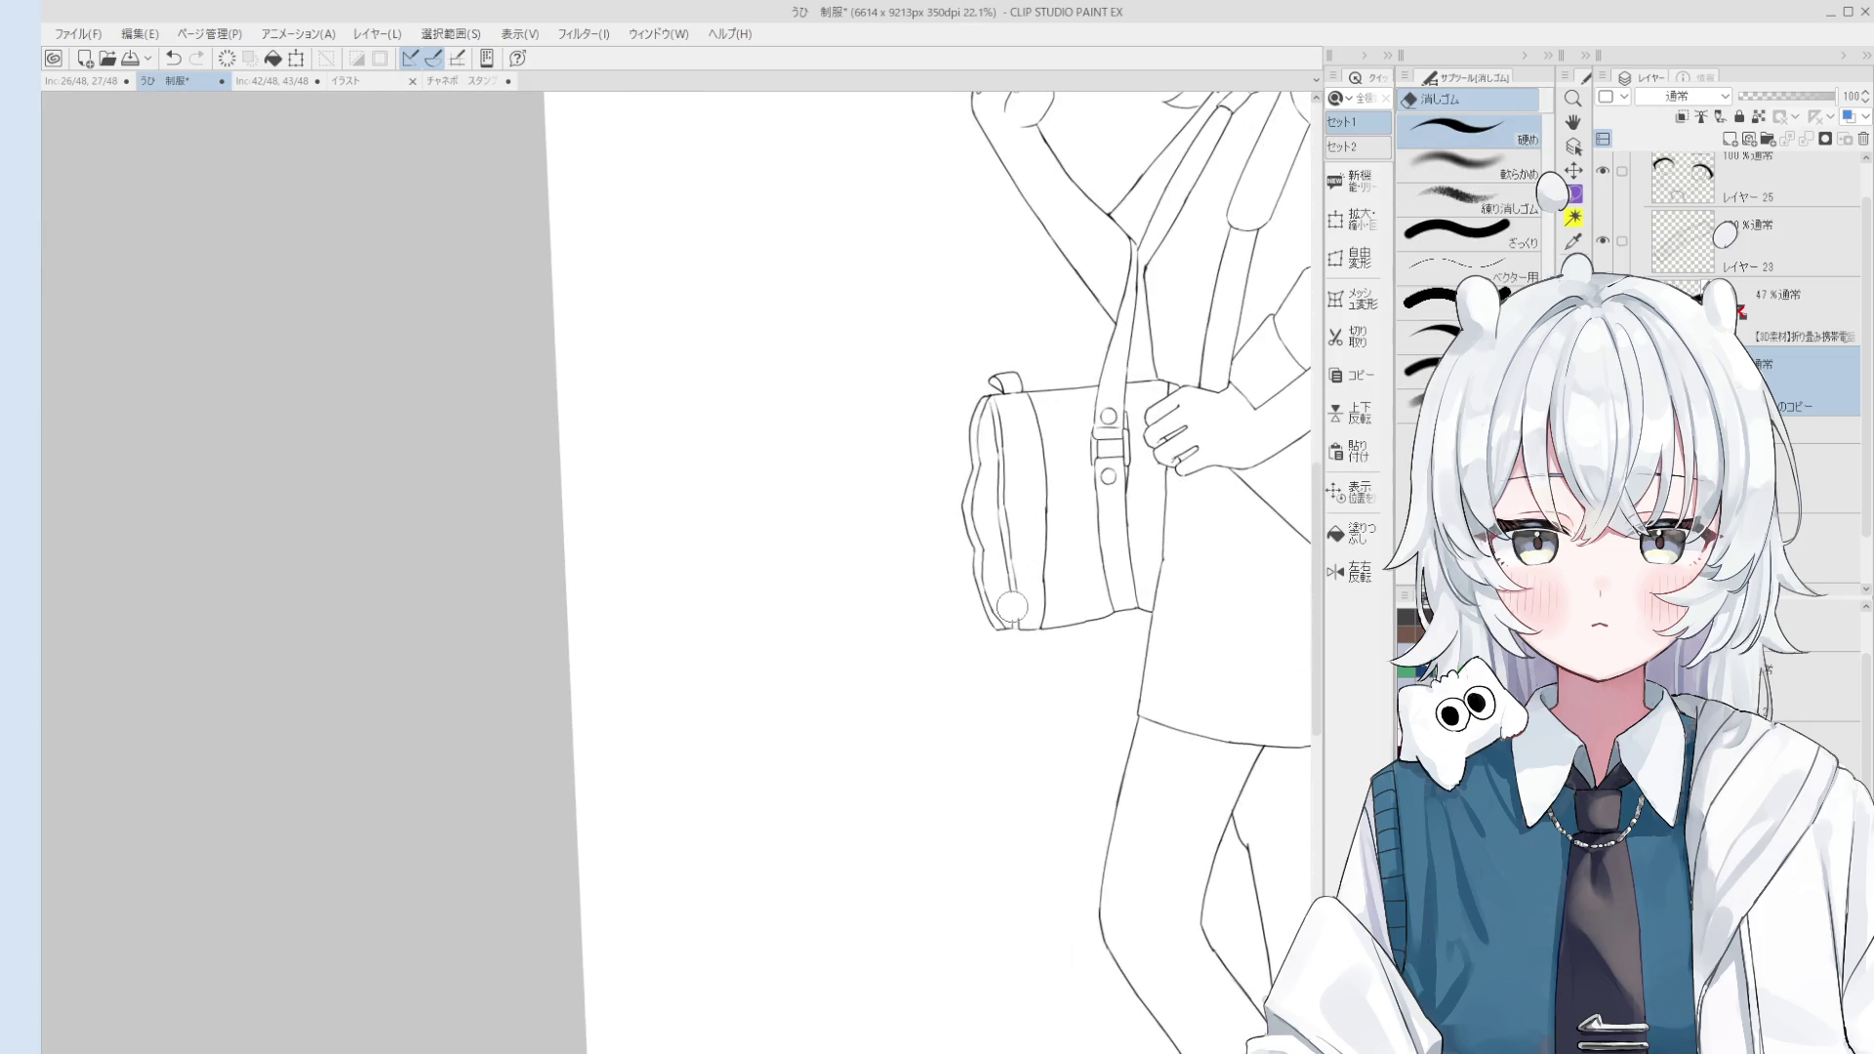
left_click_drag(1017, 609, 1000, 400)
scroll(1001, 405, "up", 2)
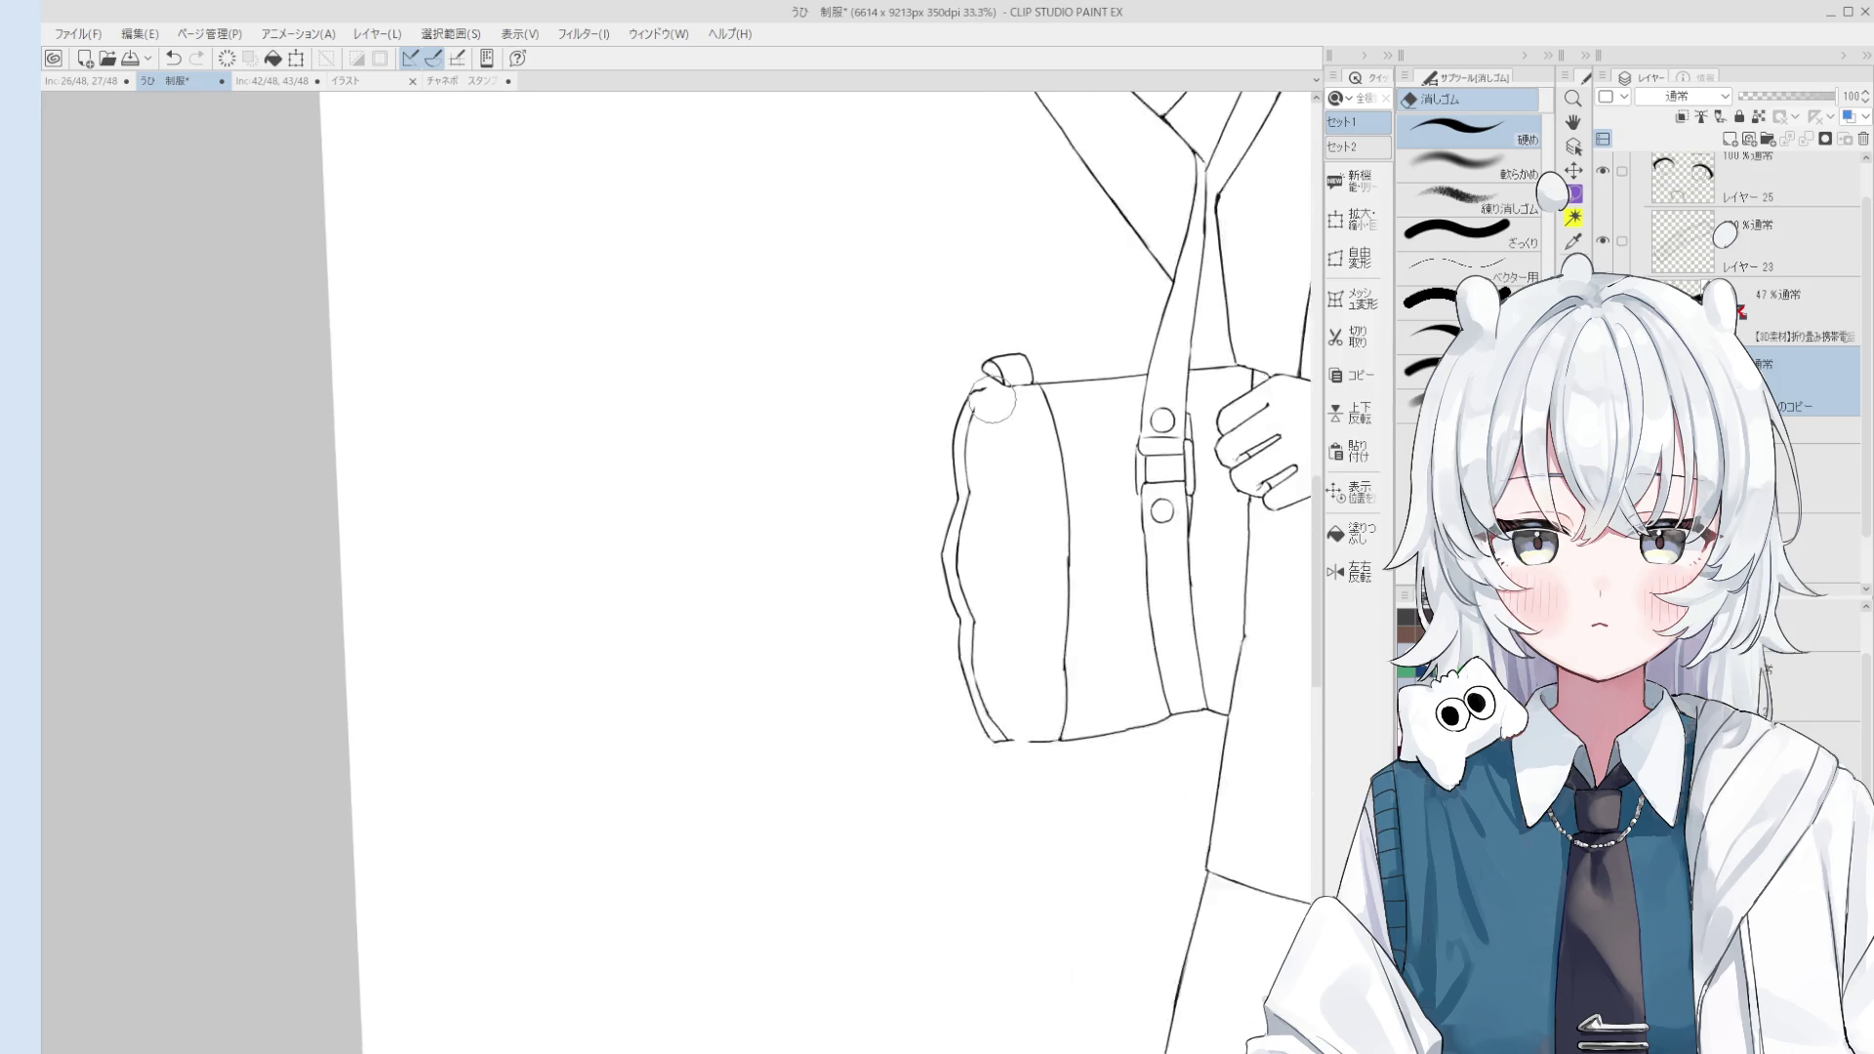
key("p")
scroll(972, 401, "up", 2)
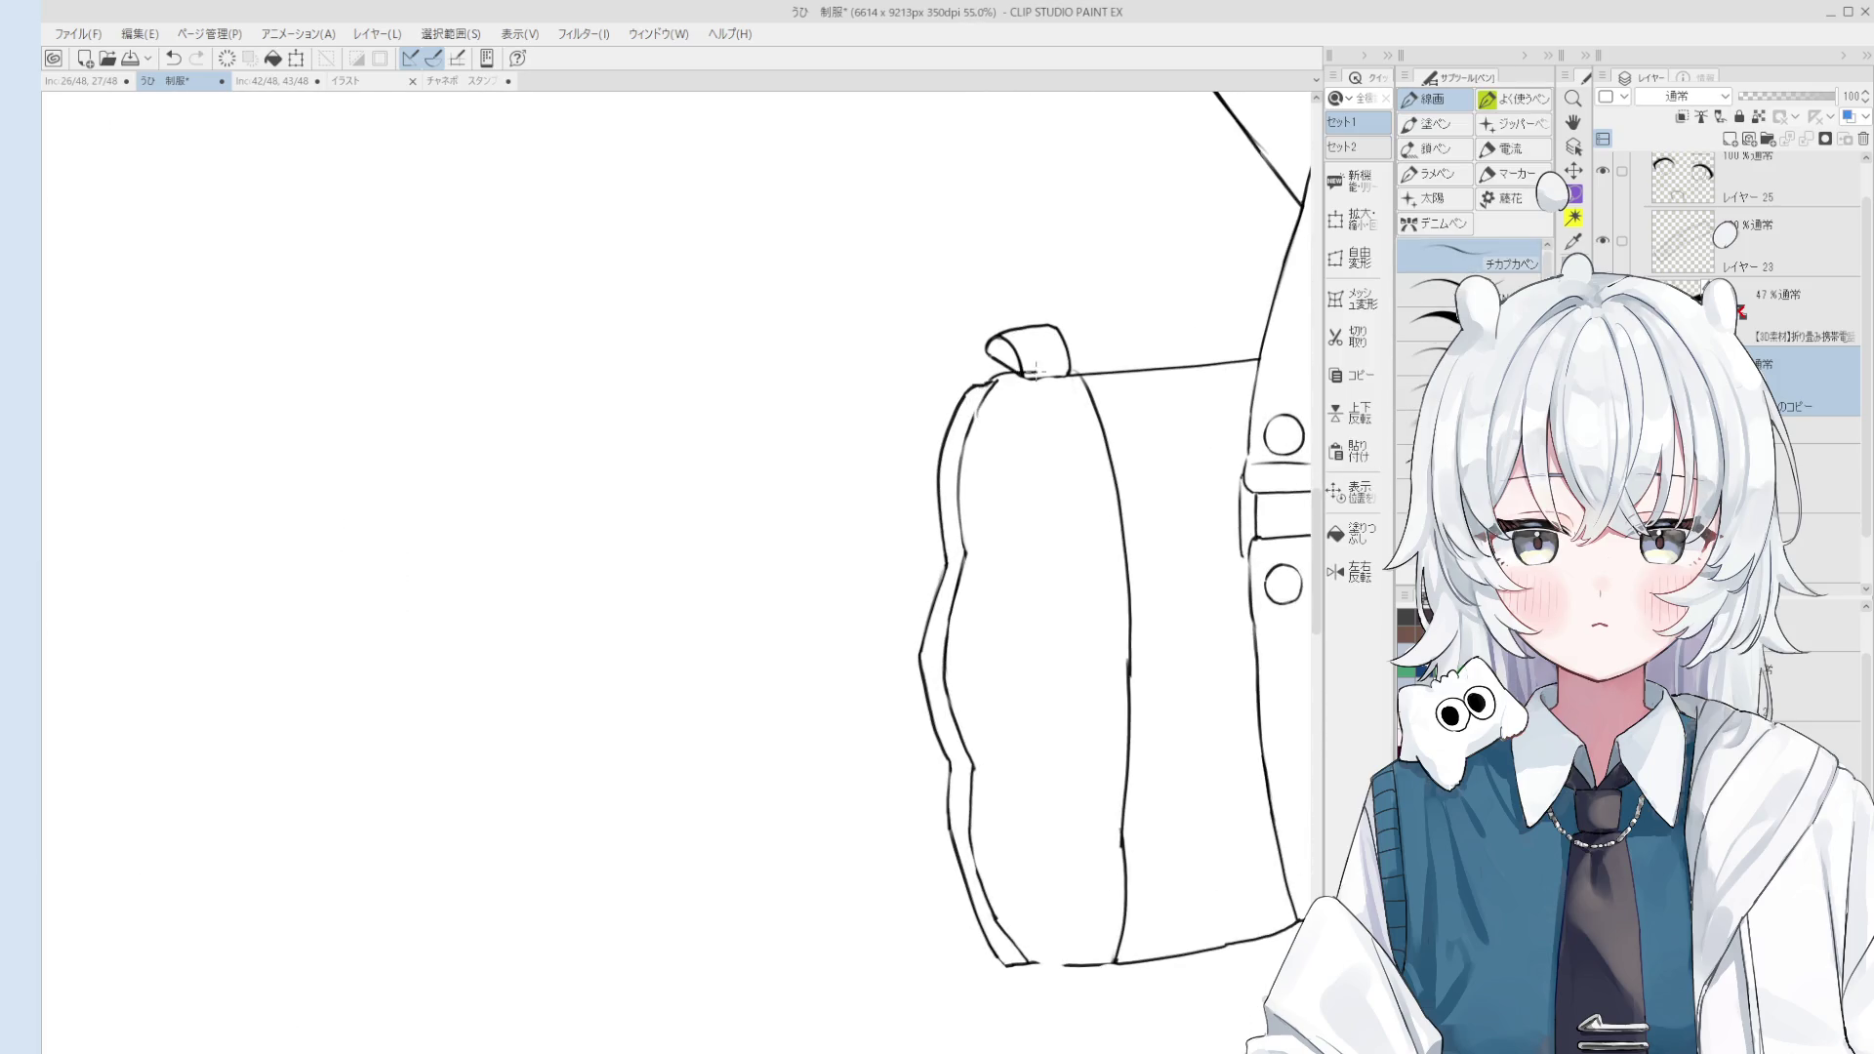
scroll(1033, 410, "down", 5)
key("h")
scroll(1025, 527, "down", 3)
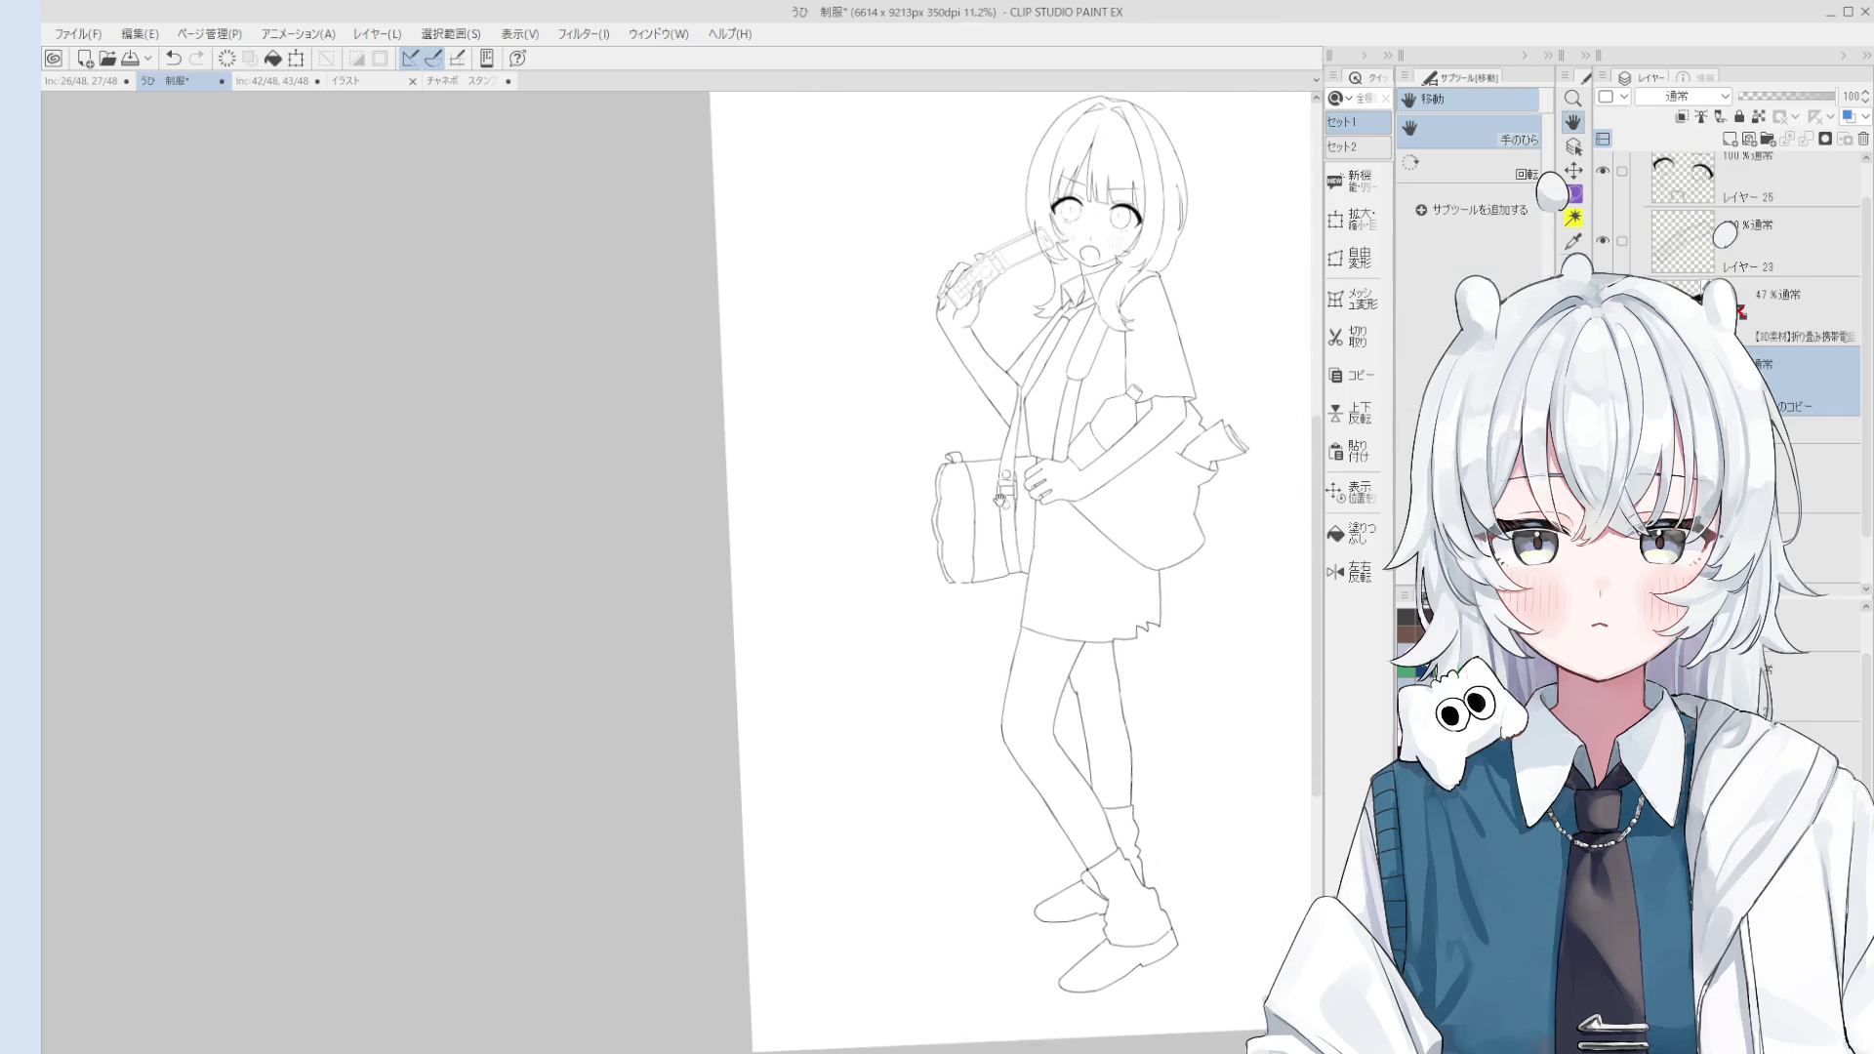
Step: Flip the canvas view horizontally and zoom in on the bag to review it
scroll(1025, 532, "up", 3)
key("p")
scroll(976, 507, "up", 2)
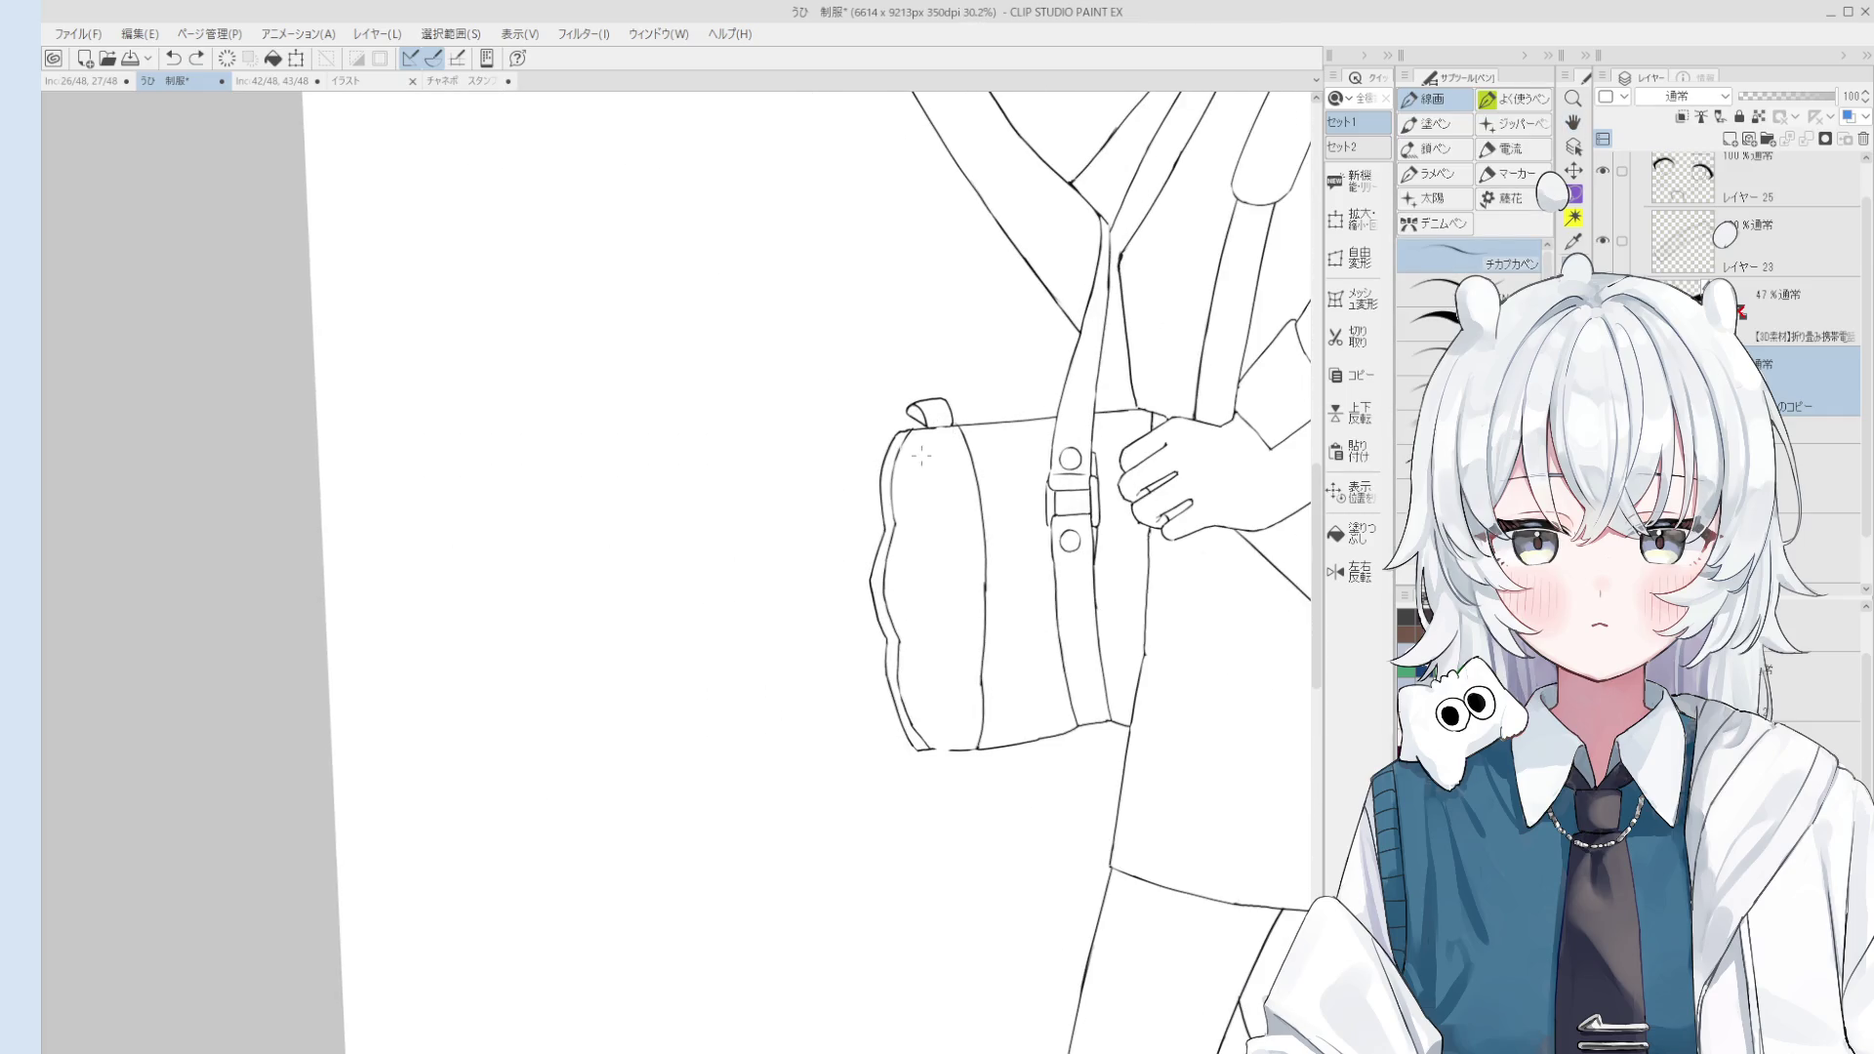
key("b")
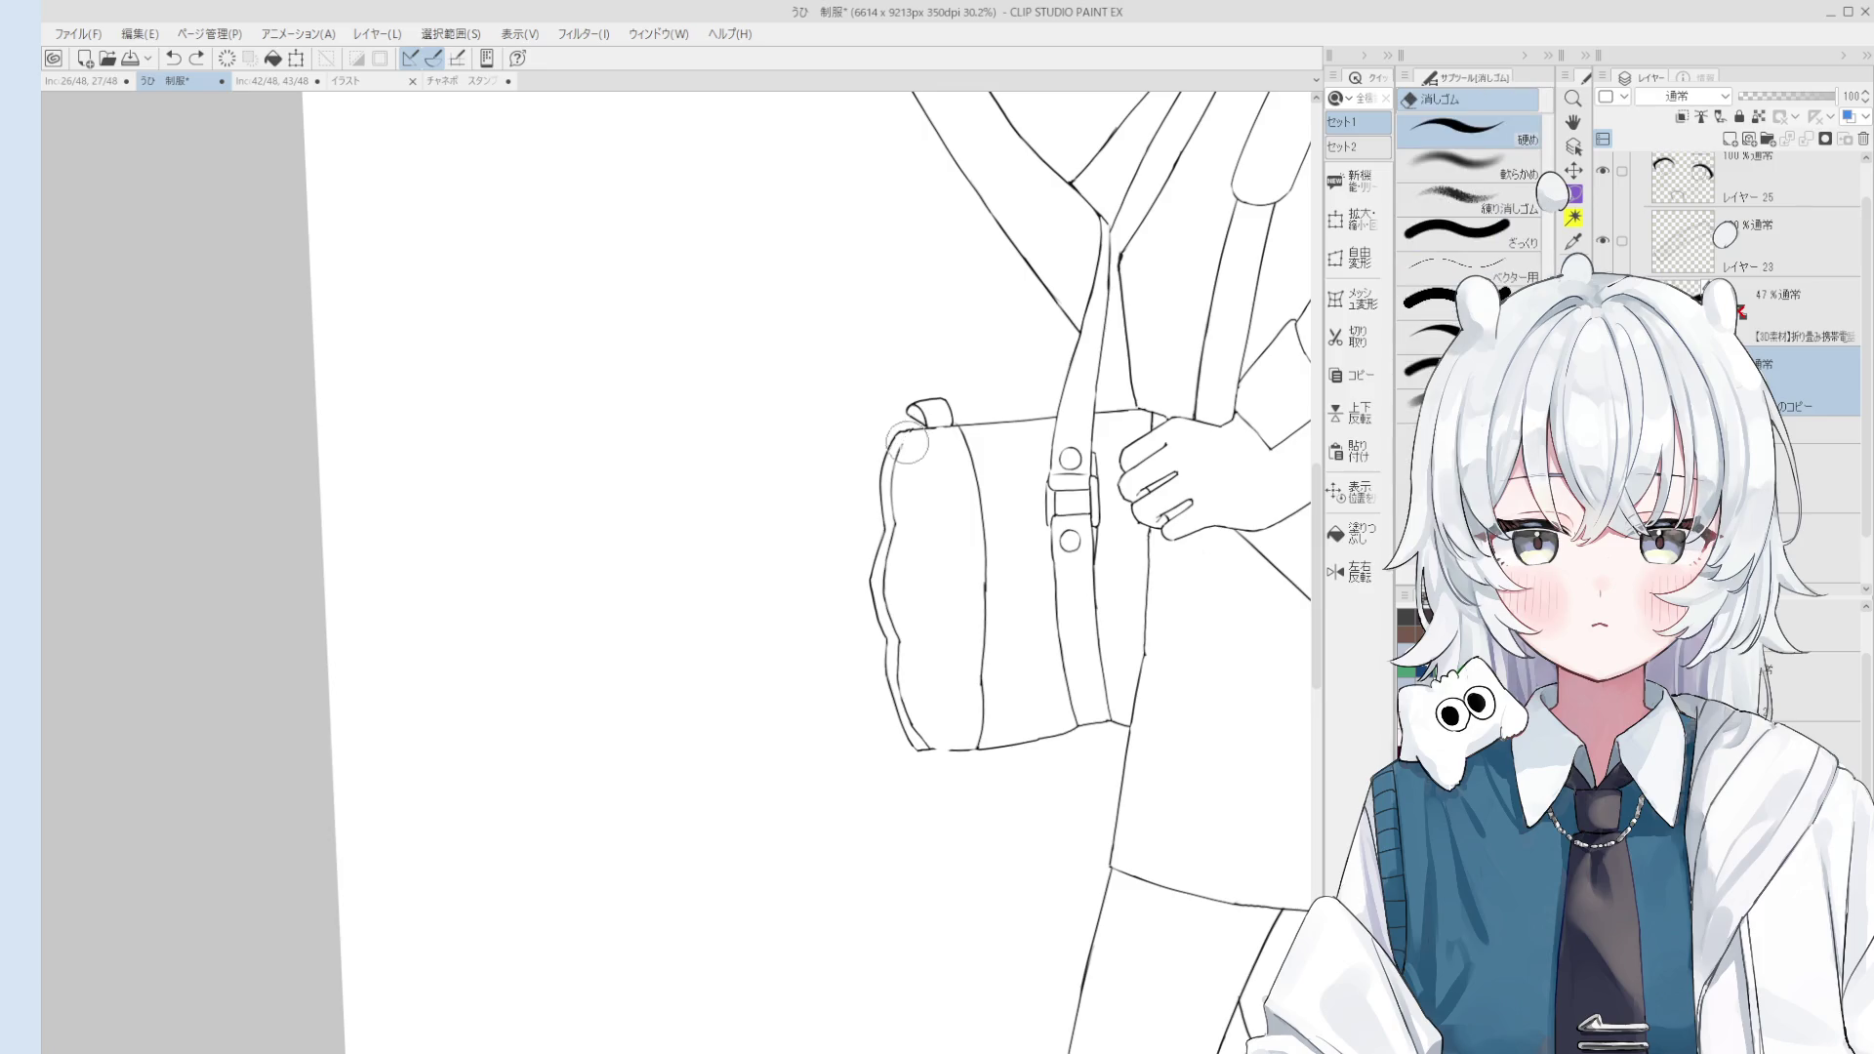
key("p")
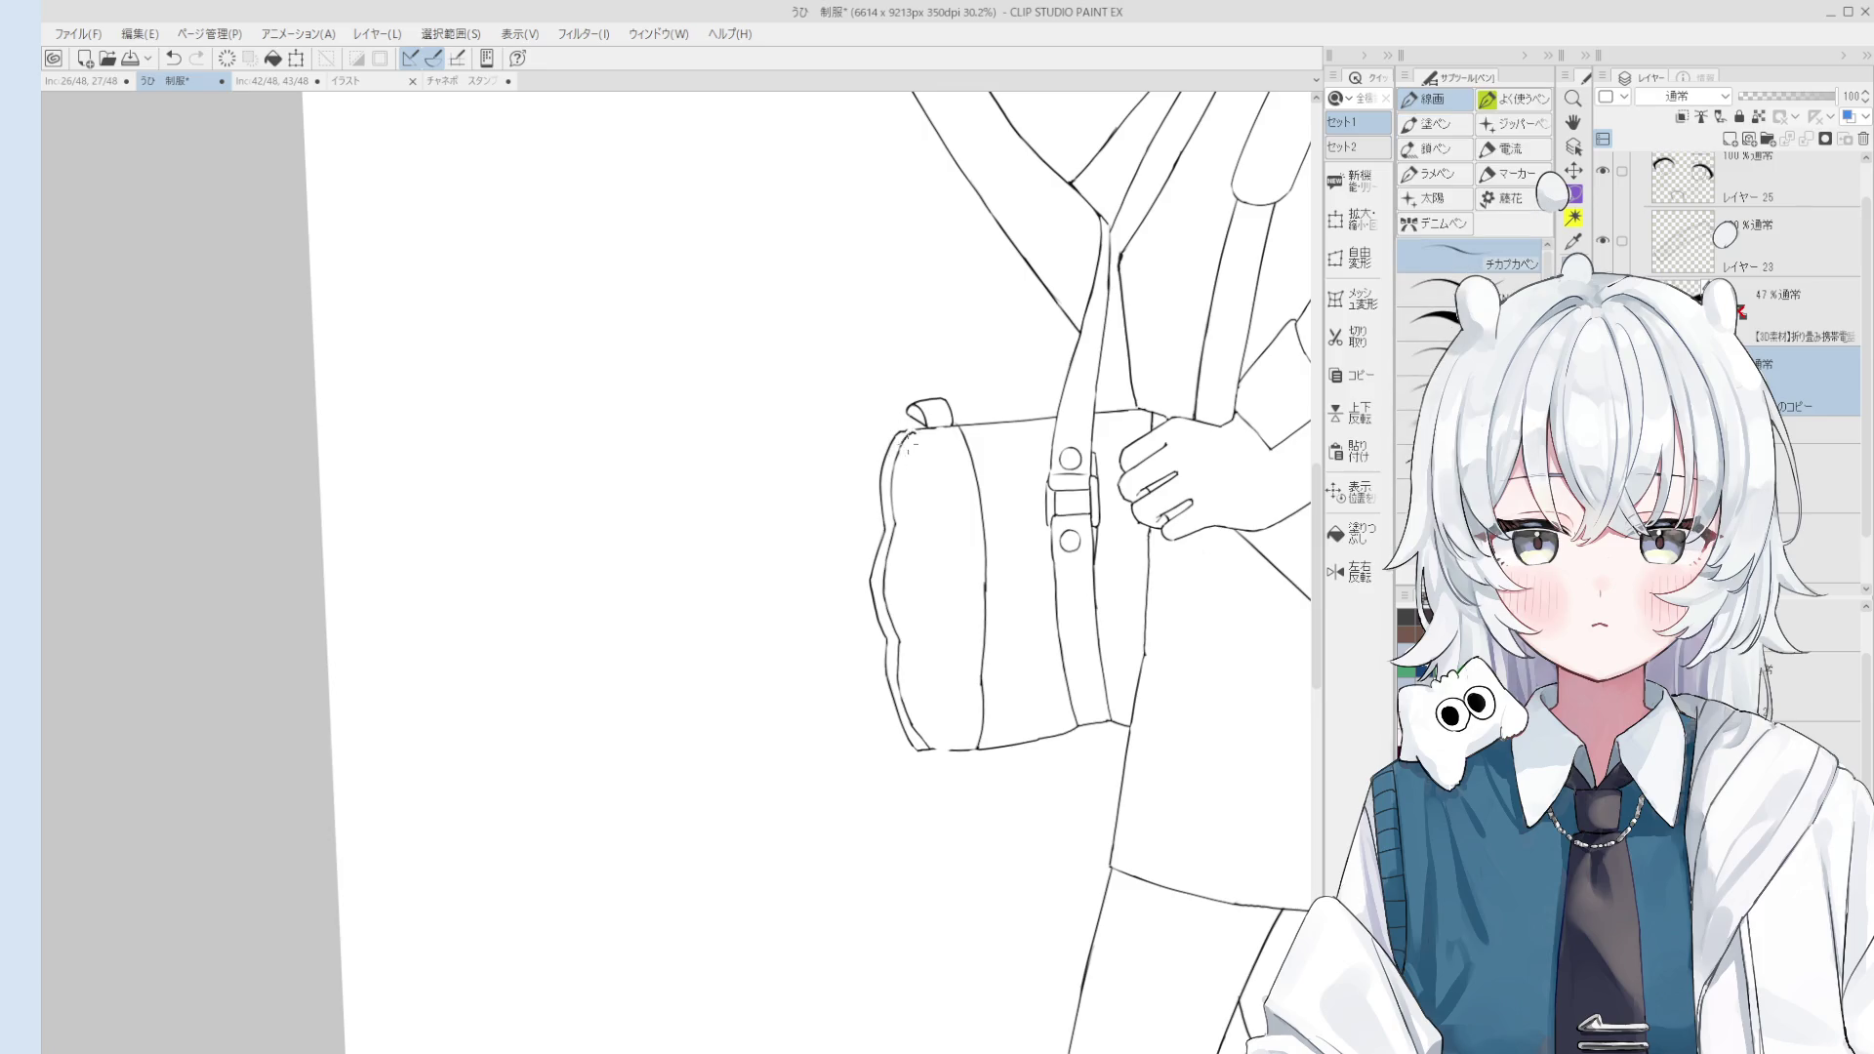
scroll(912, 444, "down", 3)
key("h")
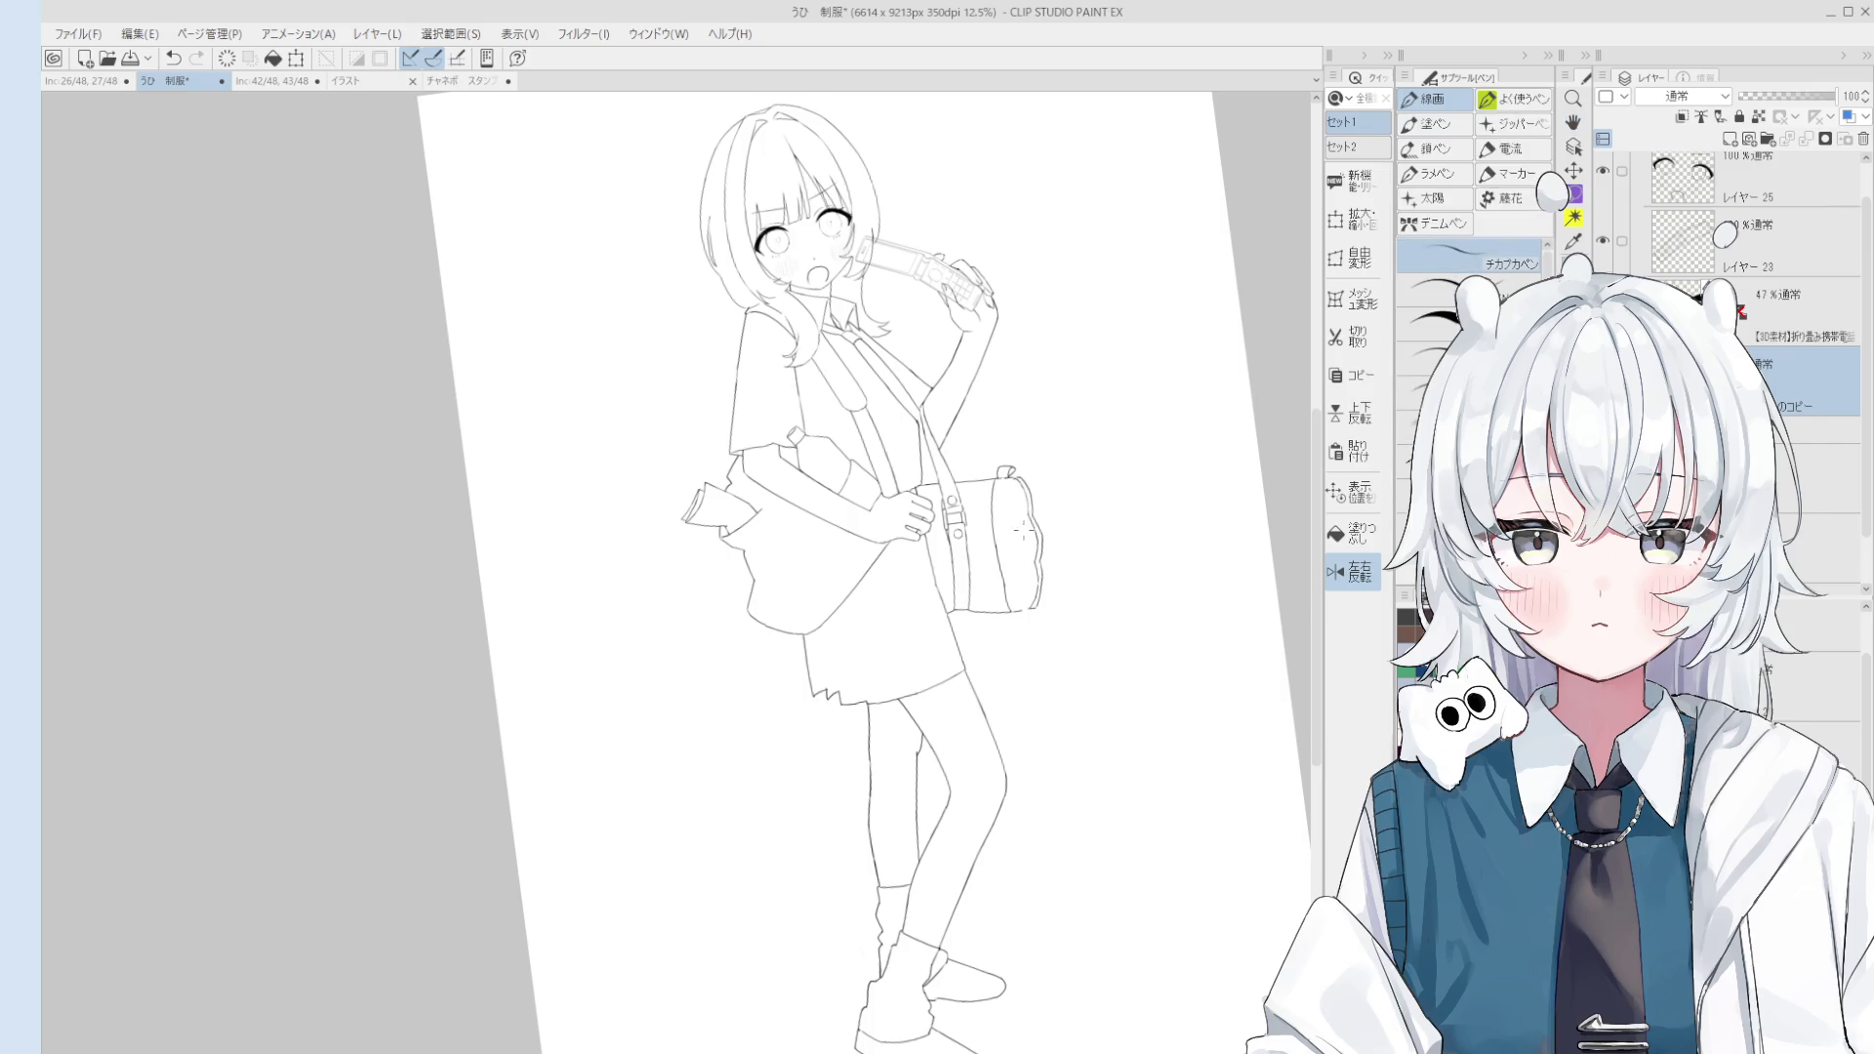
scroll(998, 583, "up", 1)
scroll(986, 576, "up", 1)
scroll(976, 568, "up", 1)
scroll(969, 562, "up", 1)
Step: Try a stroke along the bag's top edge, then undo it
key("ctrl+z")
left_click_drag(947, 564, 972, 549)
key("ctrl+z")
key("ctrl+z")
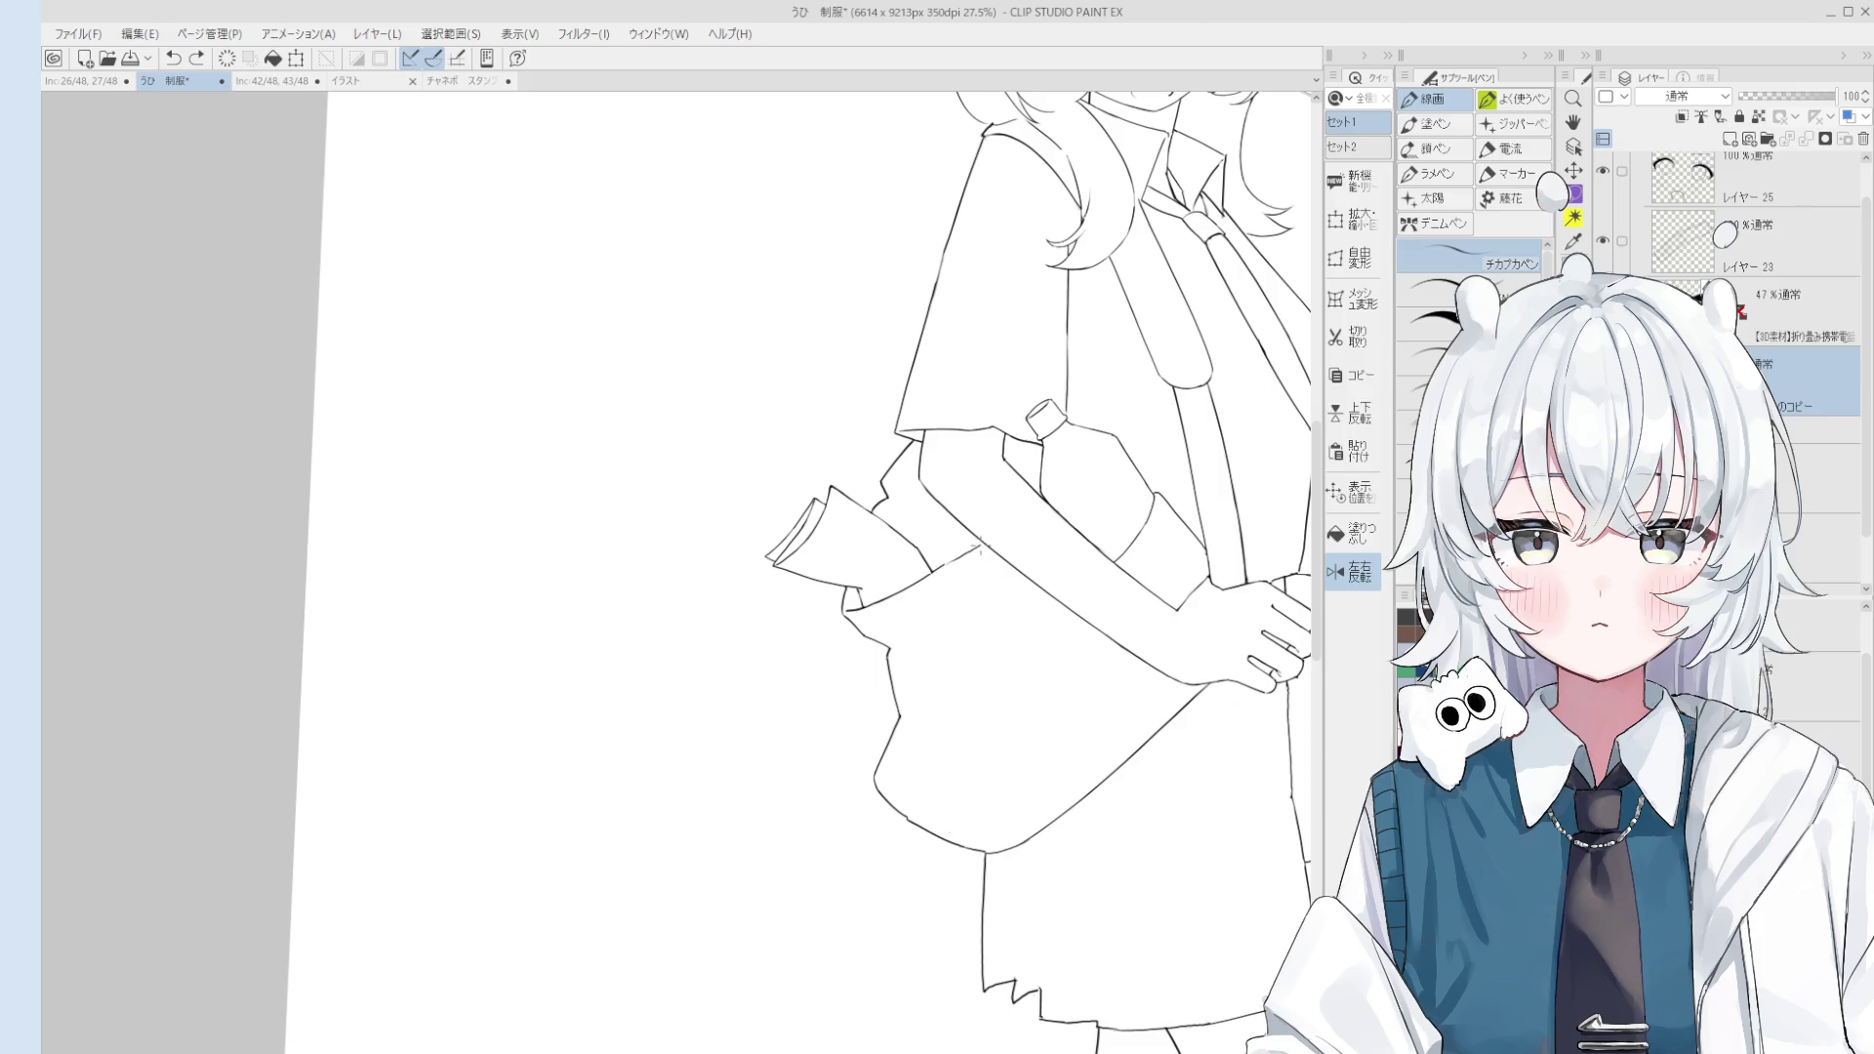
scroll(977, 541, "down", 2)
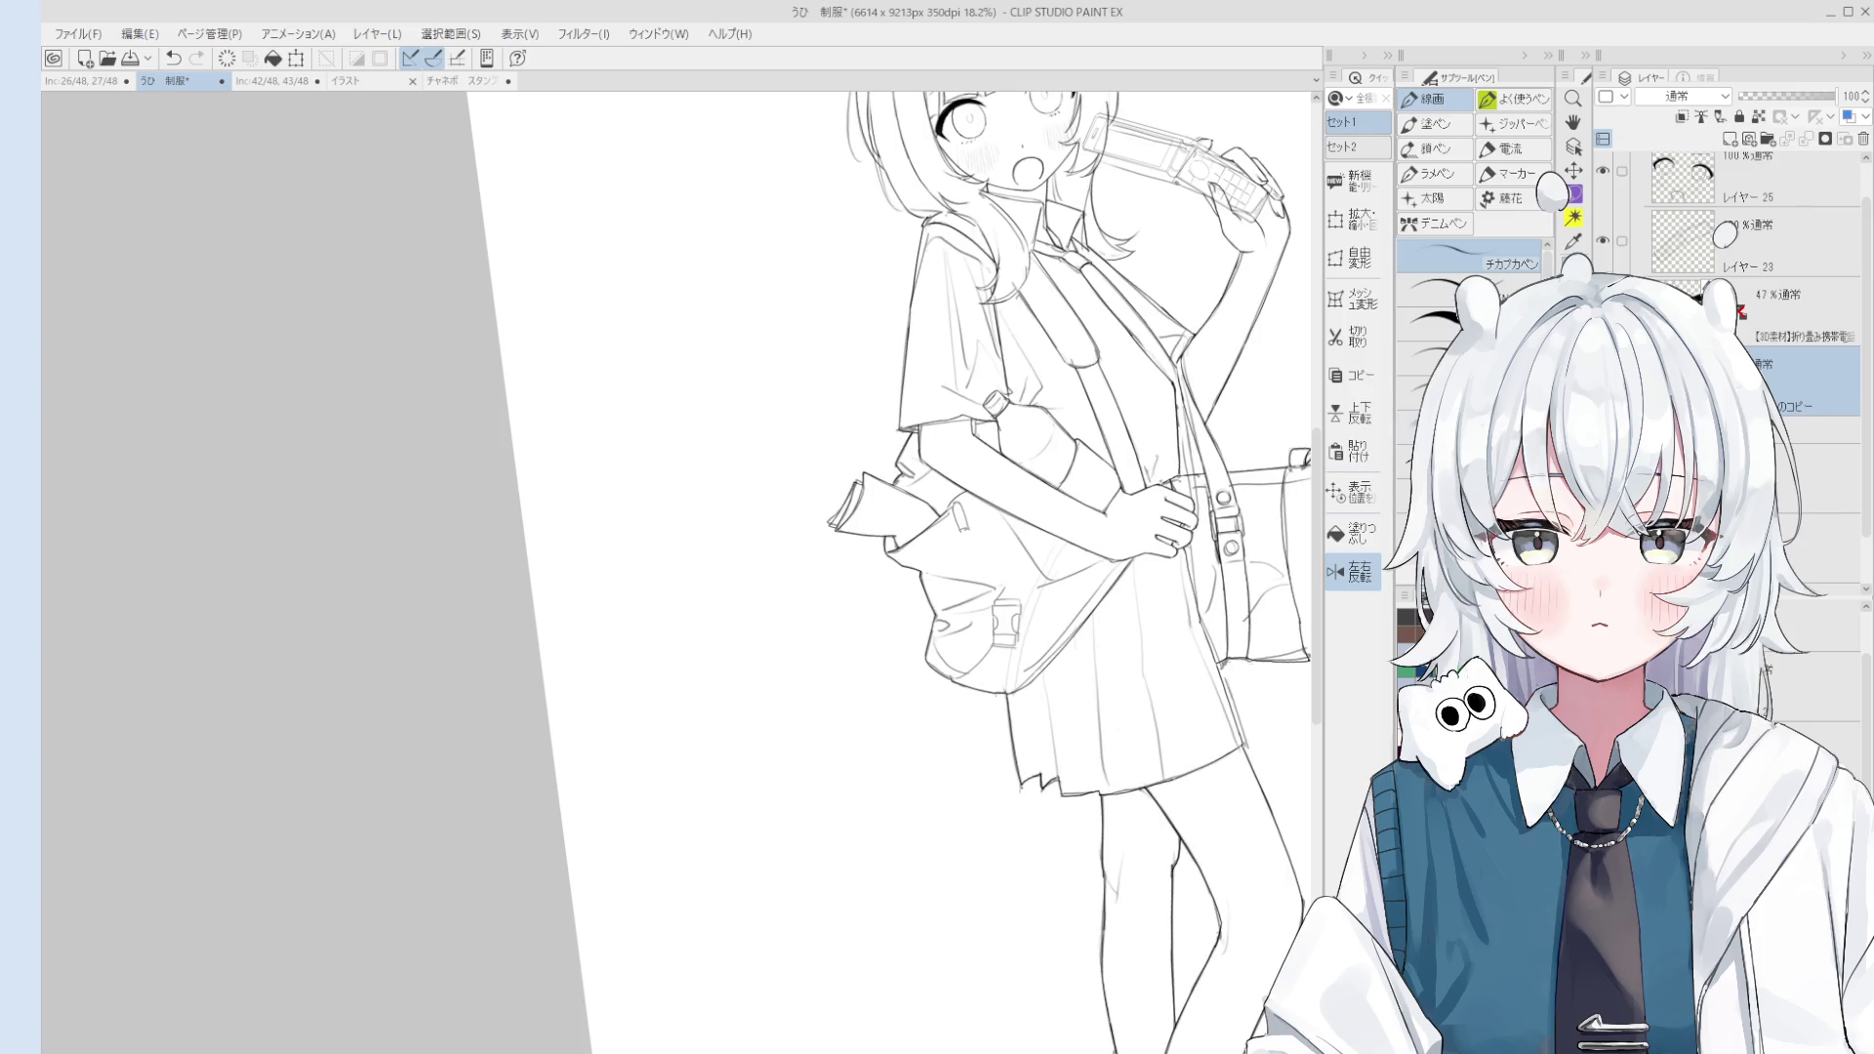
scroll(1748, 274, "down", 1)
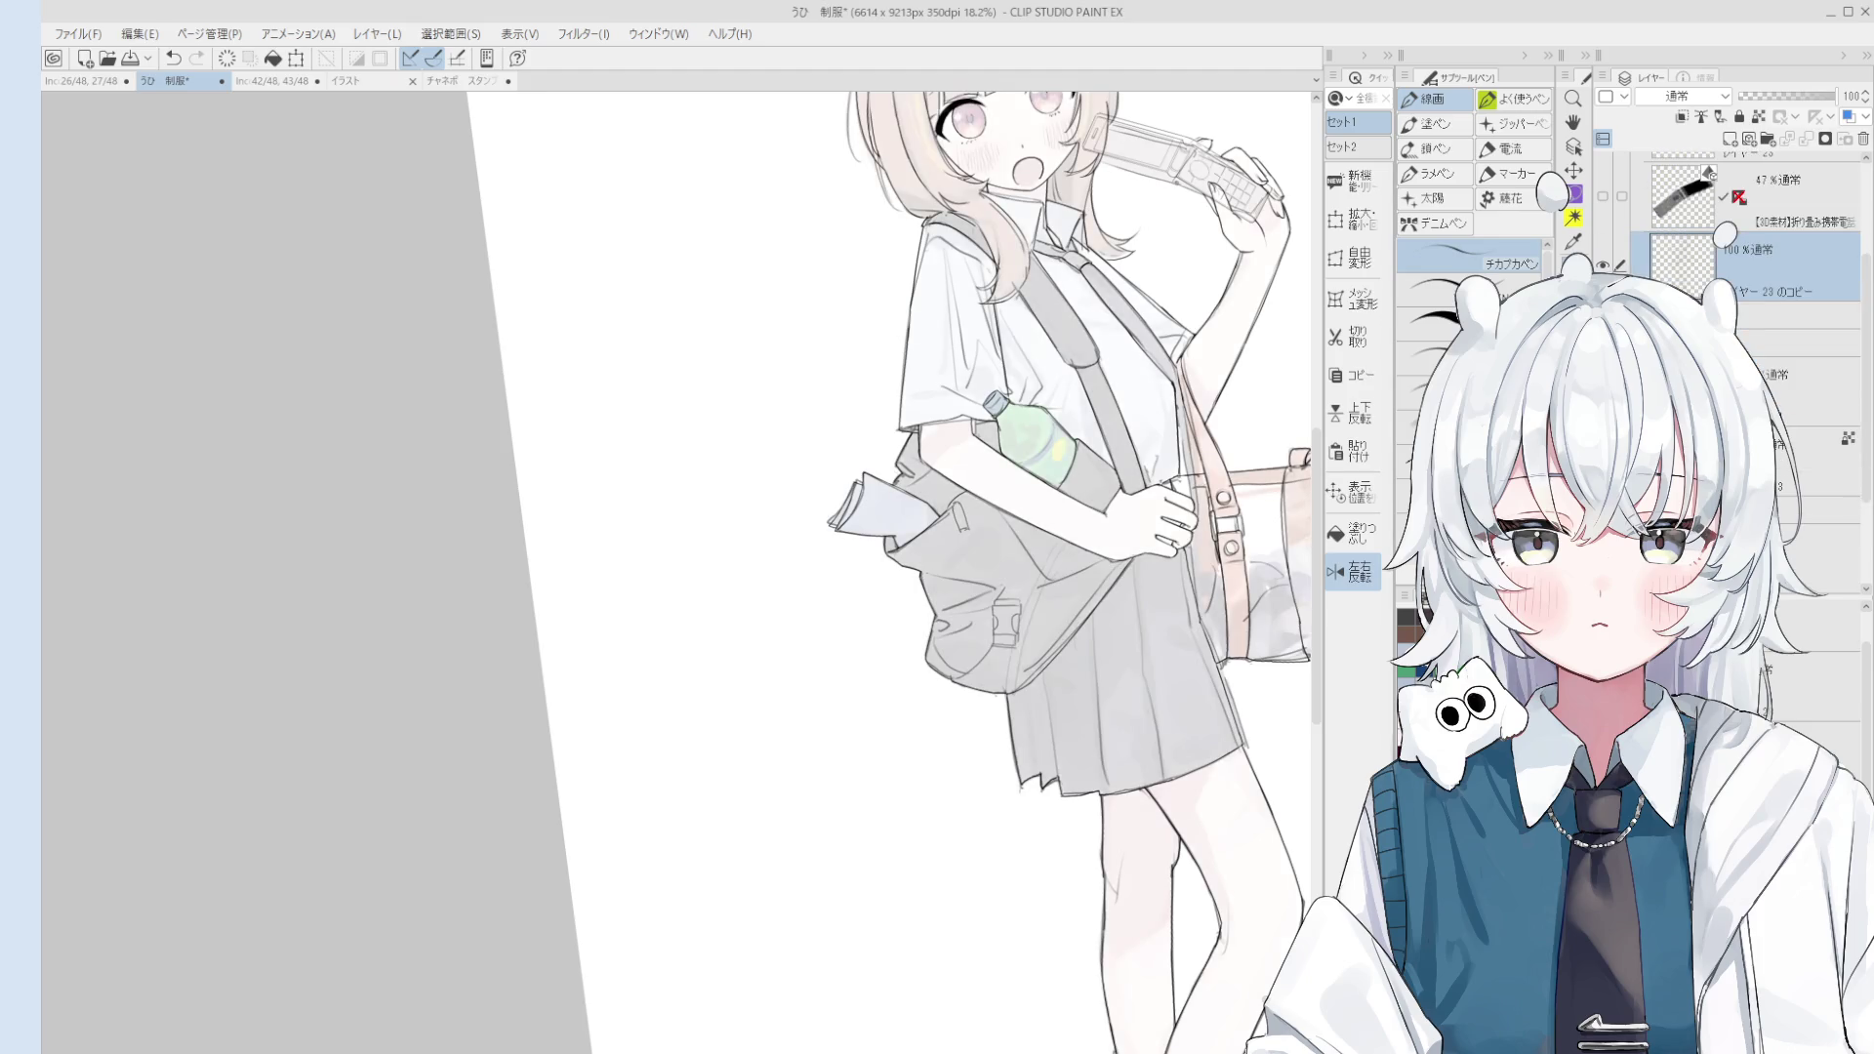
Step: Lower the colour layer's opacity and select the line-art layer
key("h")
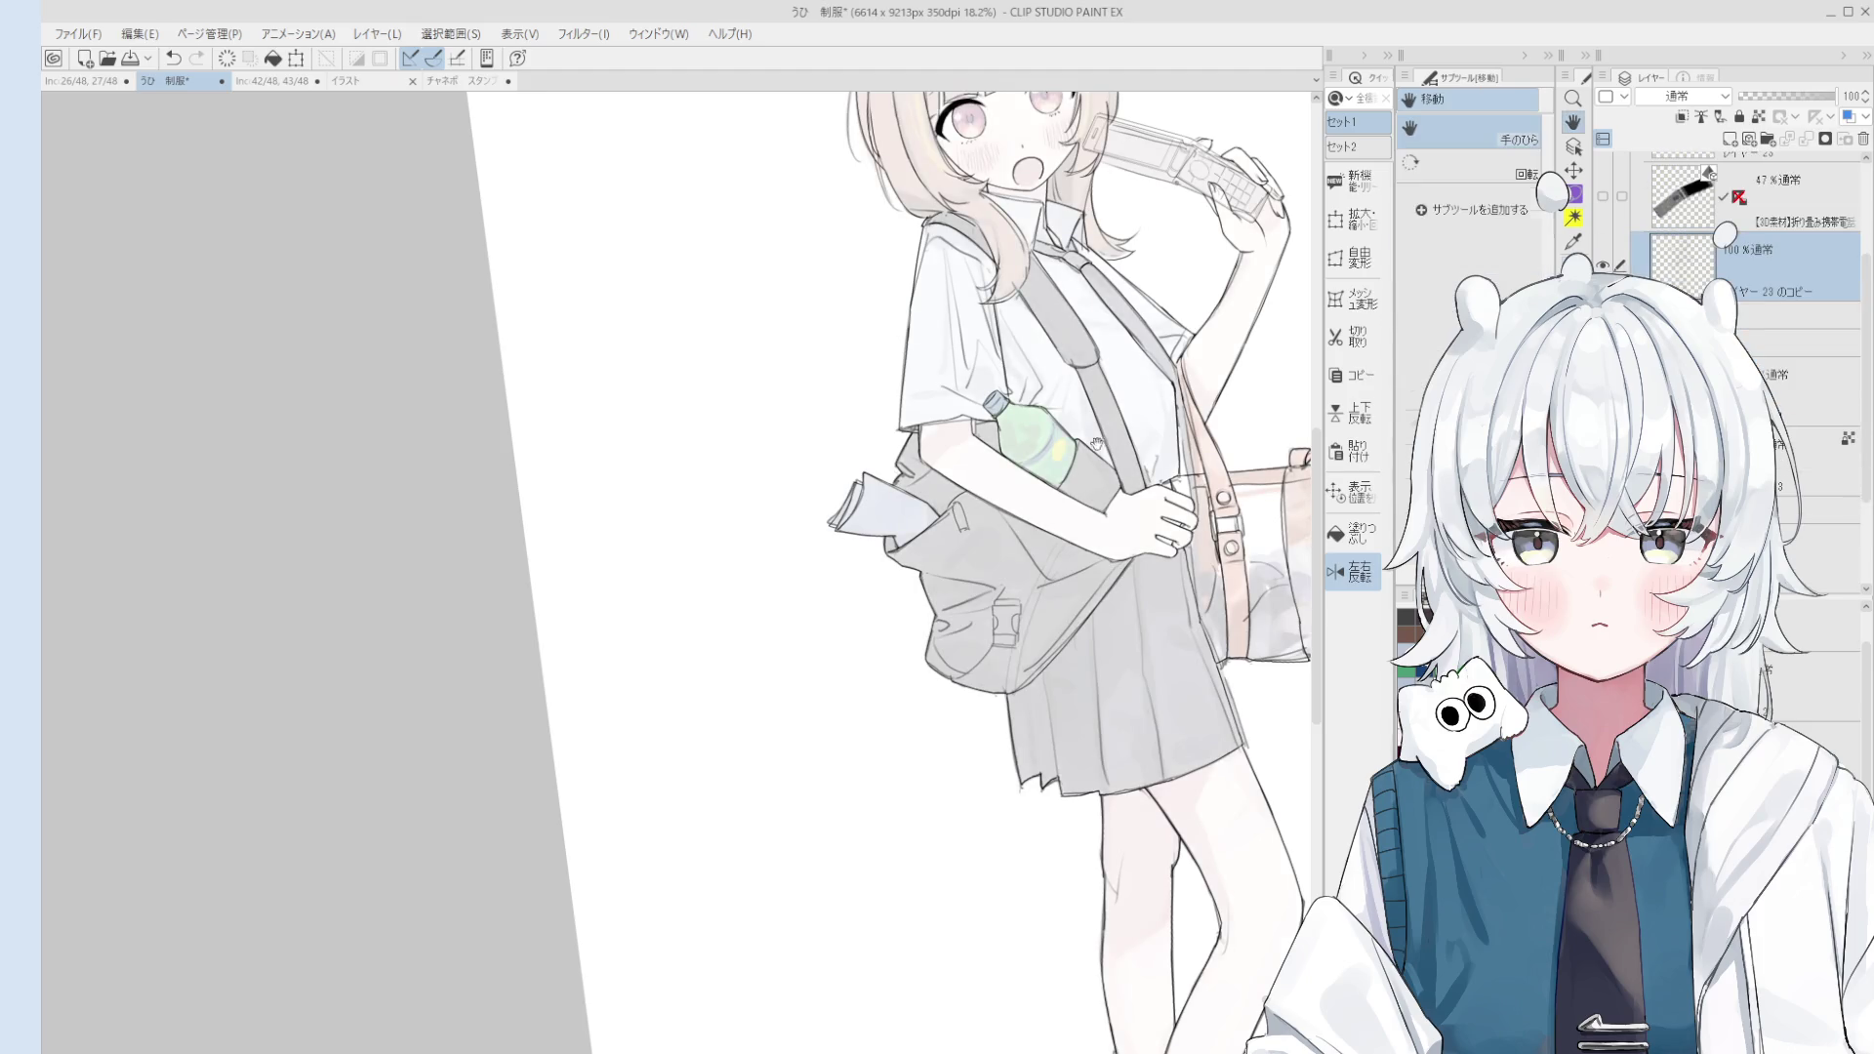
left_click(1787, 314)
left_click(1782, 97)
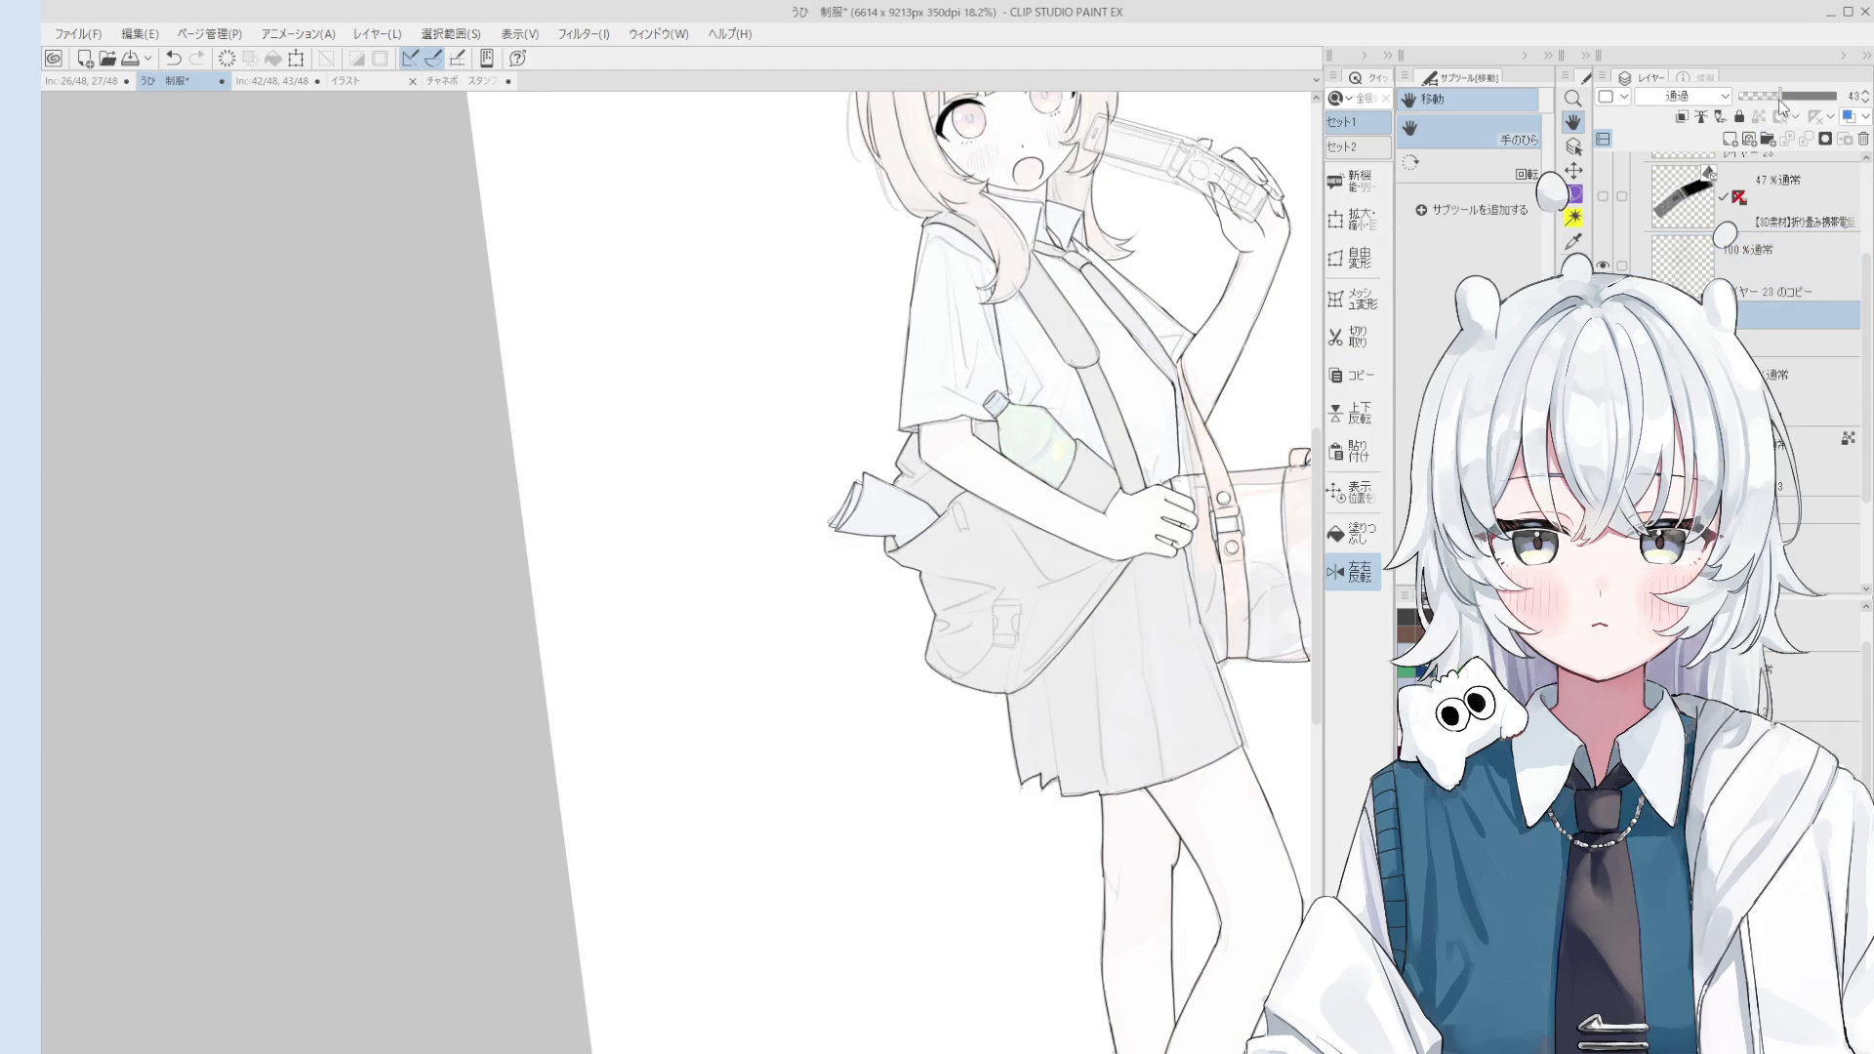
left_click(1656, 269)
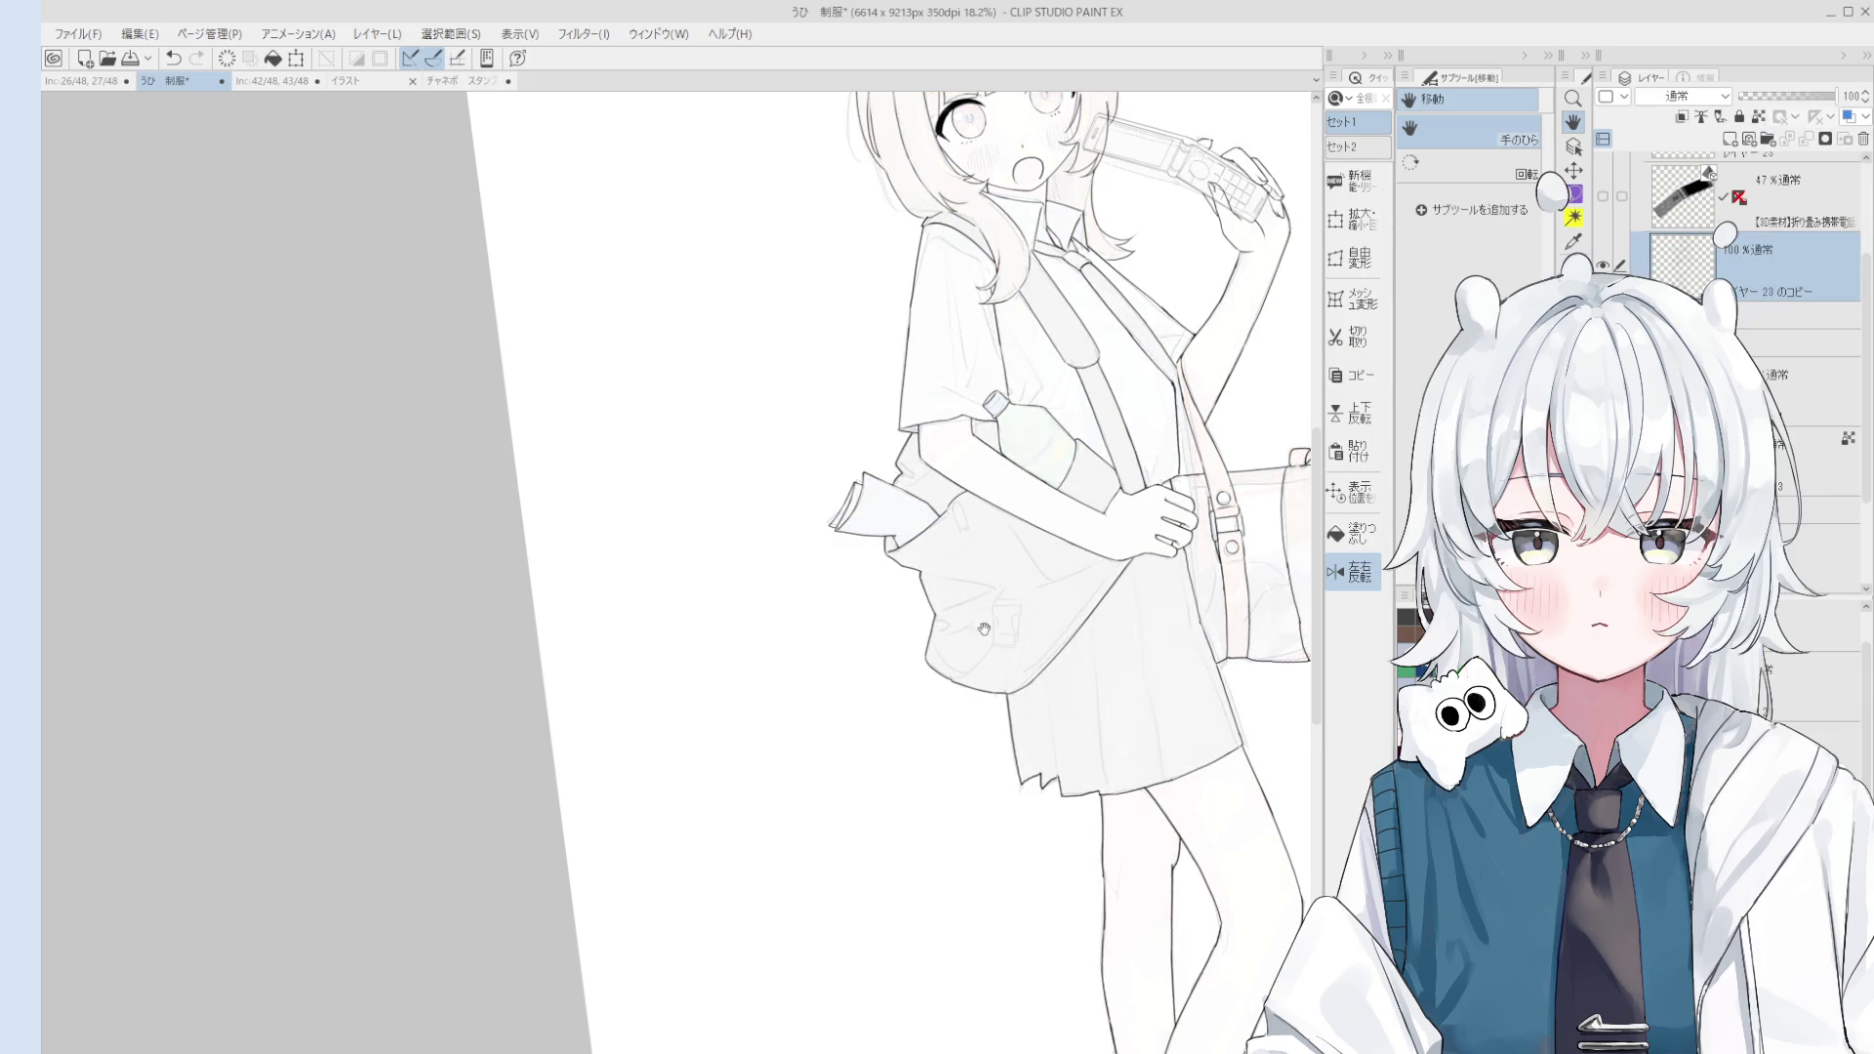
Step: Ink the top corner line of the tote's buckle, undoing the stroke end to redraw it
scroll(984, 630, "up", 10)
key("p")
scroll(931, 390, "down", 3)
mouse_move(905, 380)
left_mouse_down()
mouse_move(927, 422)
mouse_move(1015, 311)
mouse_move(1039, 353)
mouse_move(1022, 406)
left_mouse_up()
key("ctrl+z")
scroll(1036, 353, "up", 1)
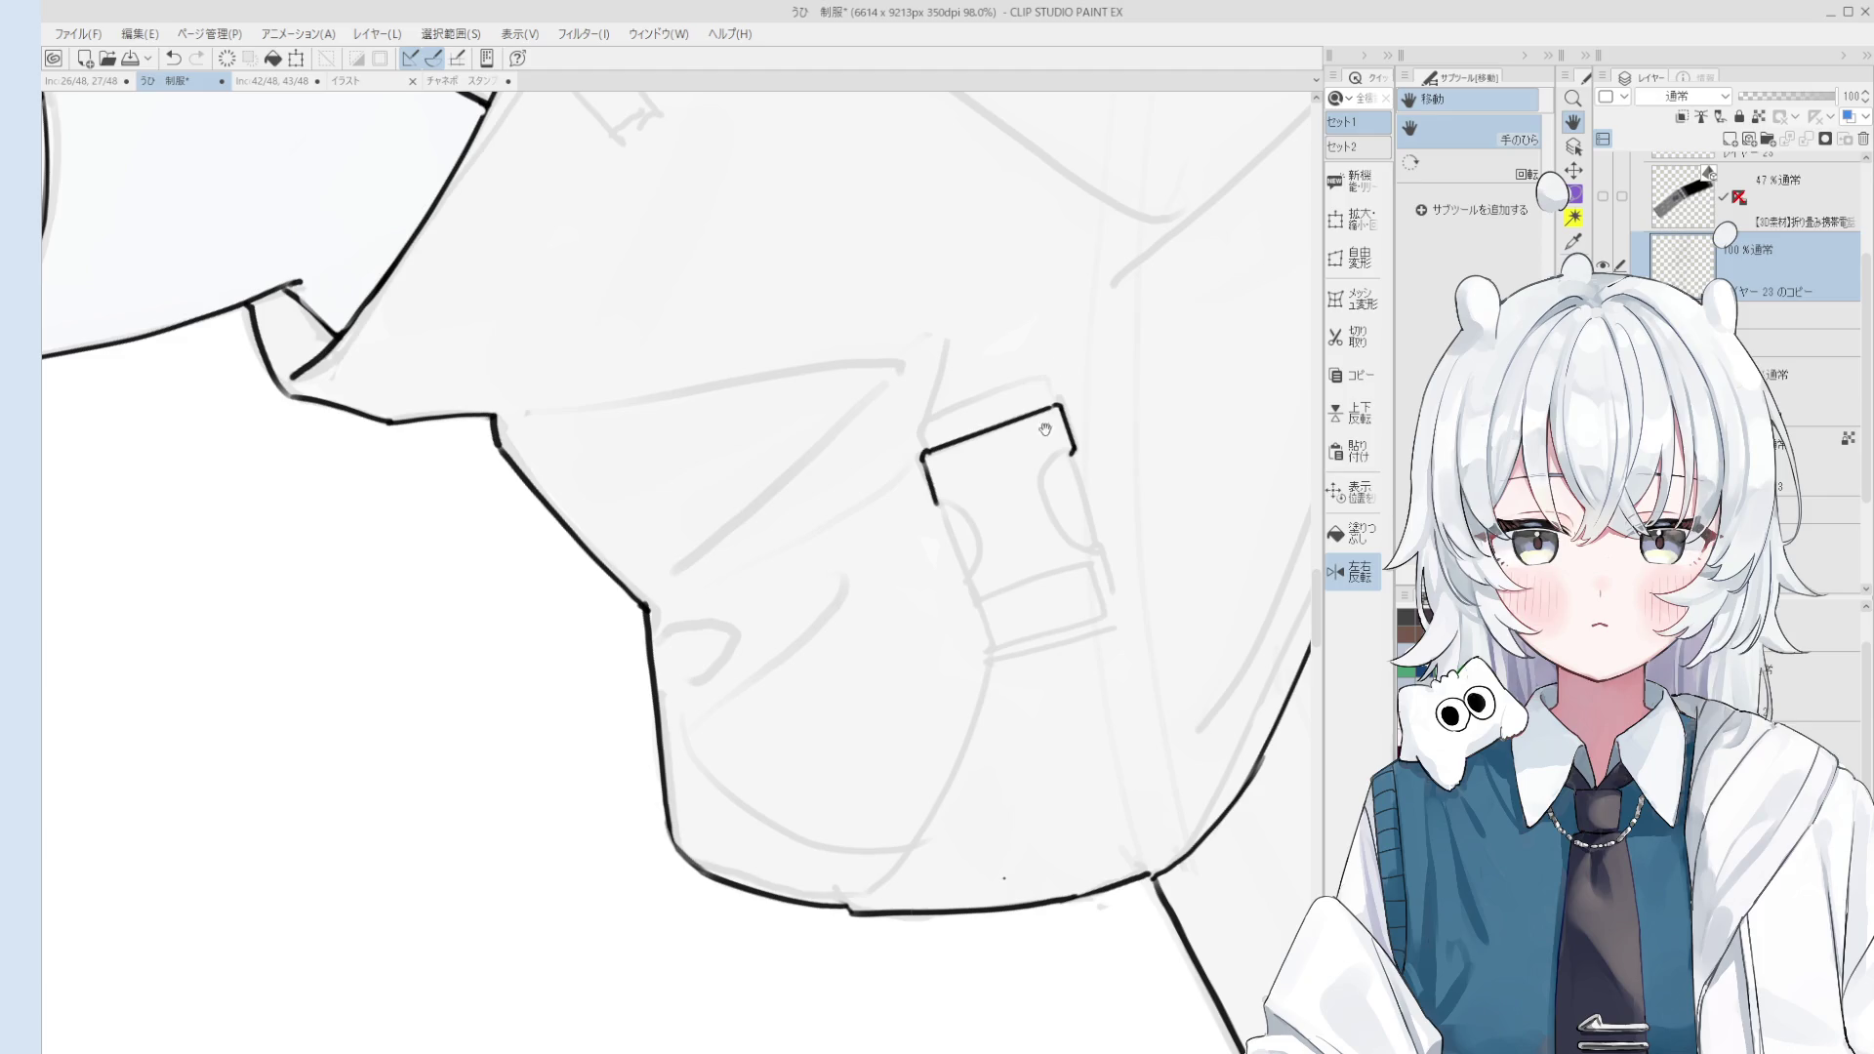
Step: Undo the last stroke and extend the buckle's corner line downward
scroll(1105, 481, "up", 1)
key("p")
key("ctrl+z")
scroll(901, 525, "up", 2)
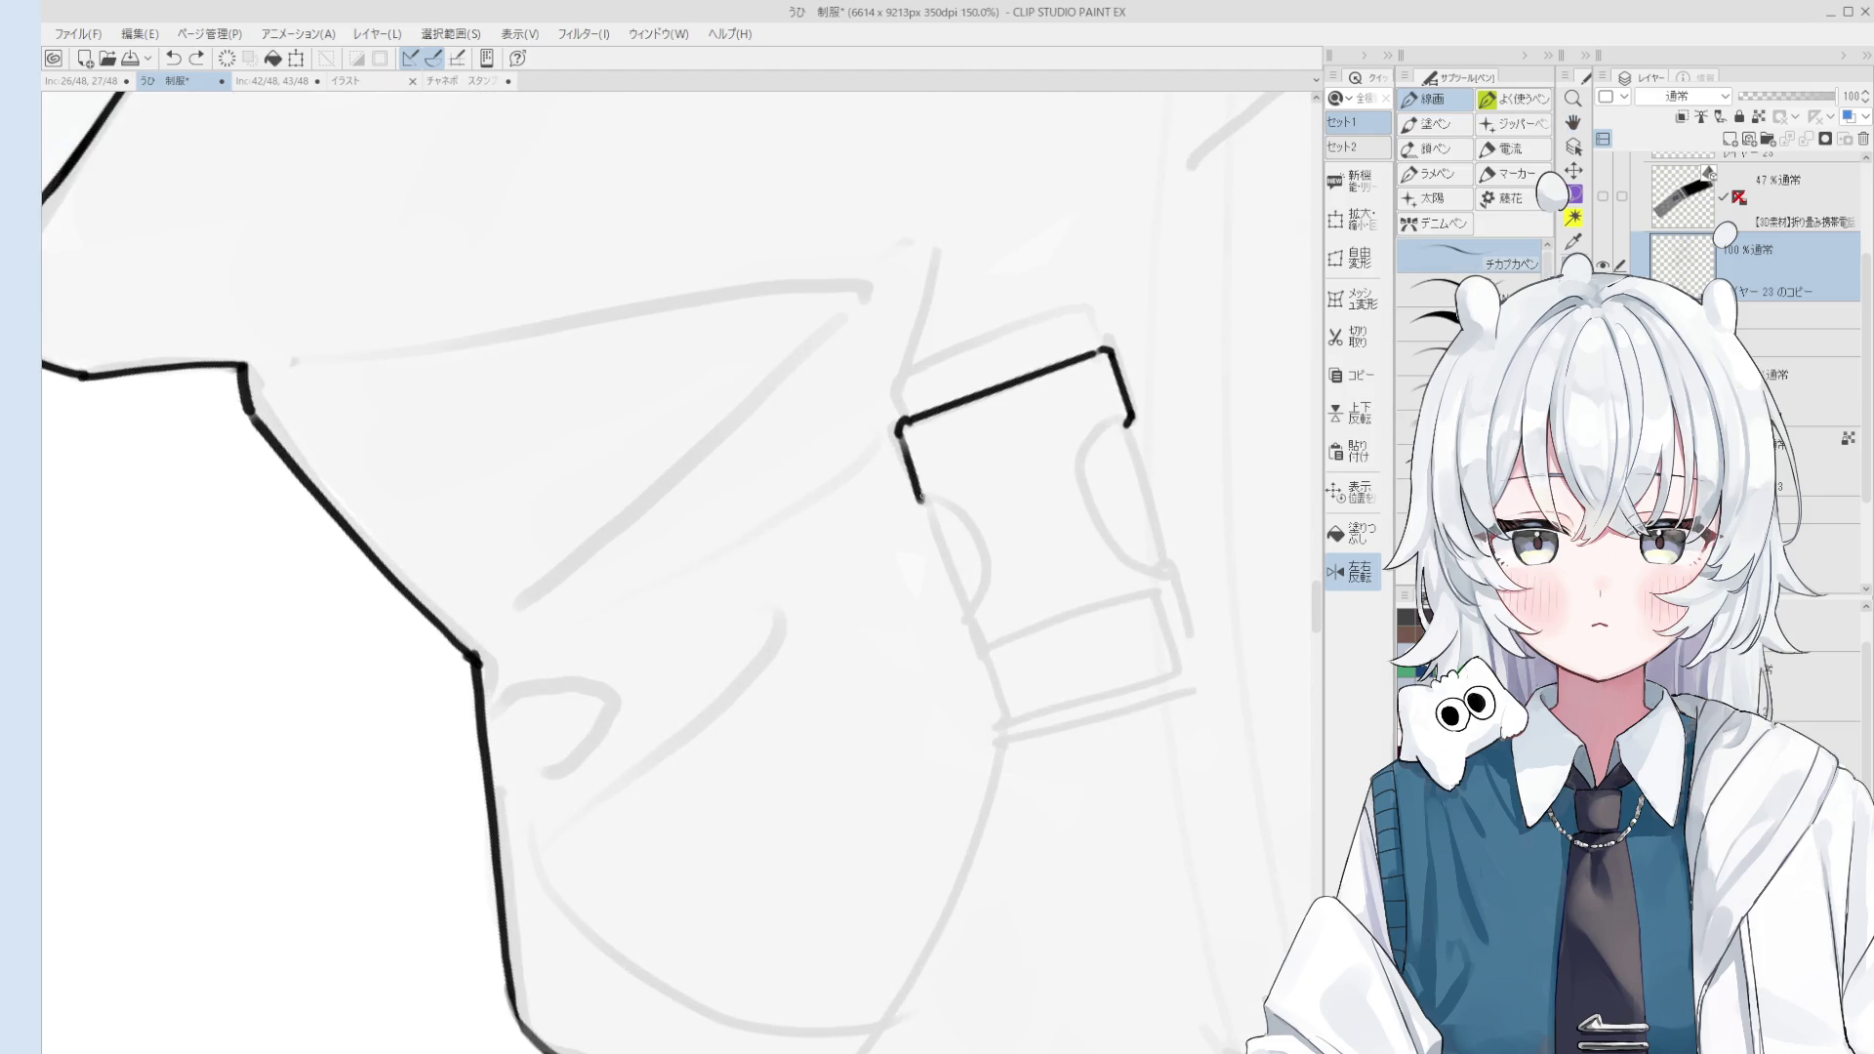
key("e")
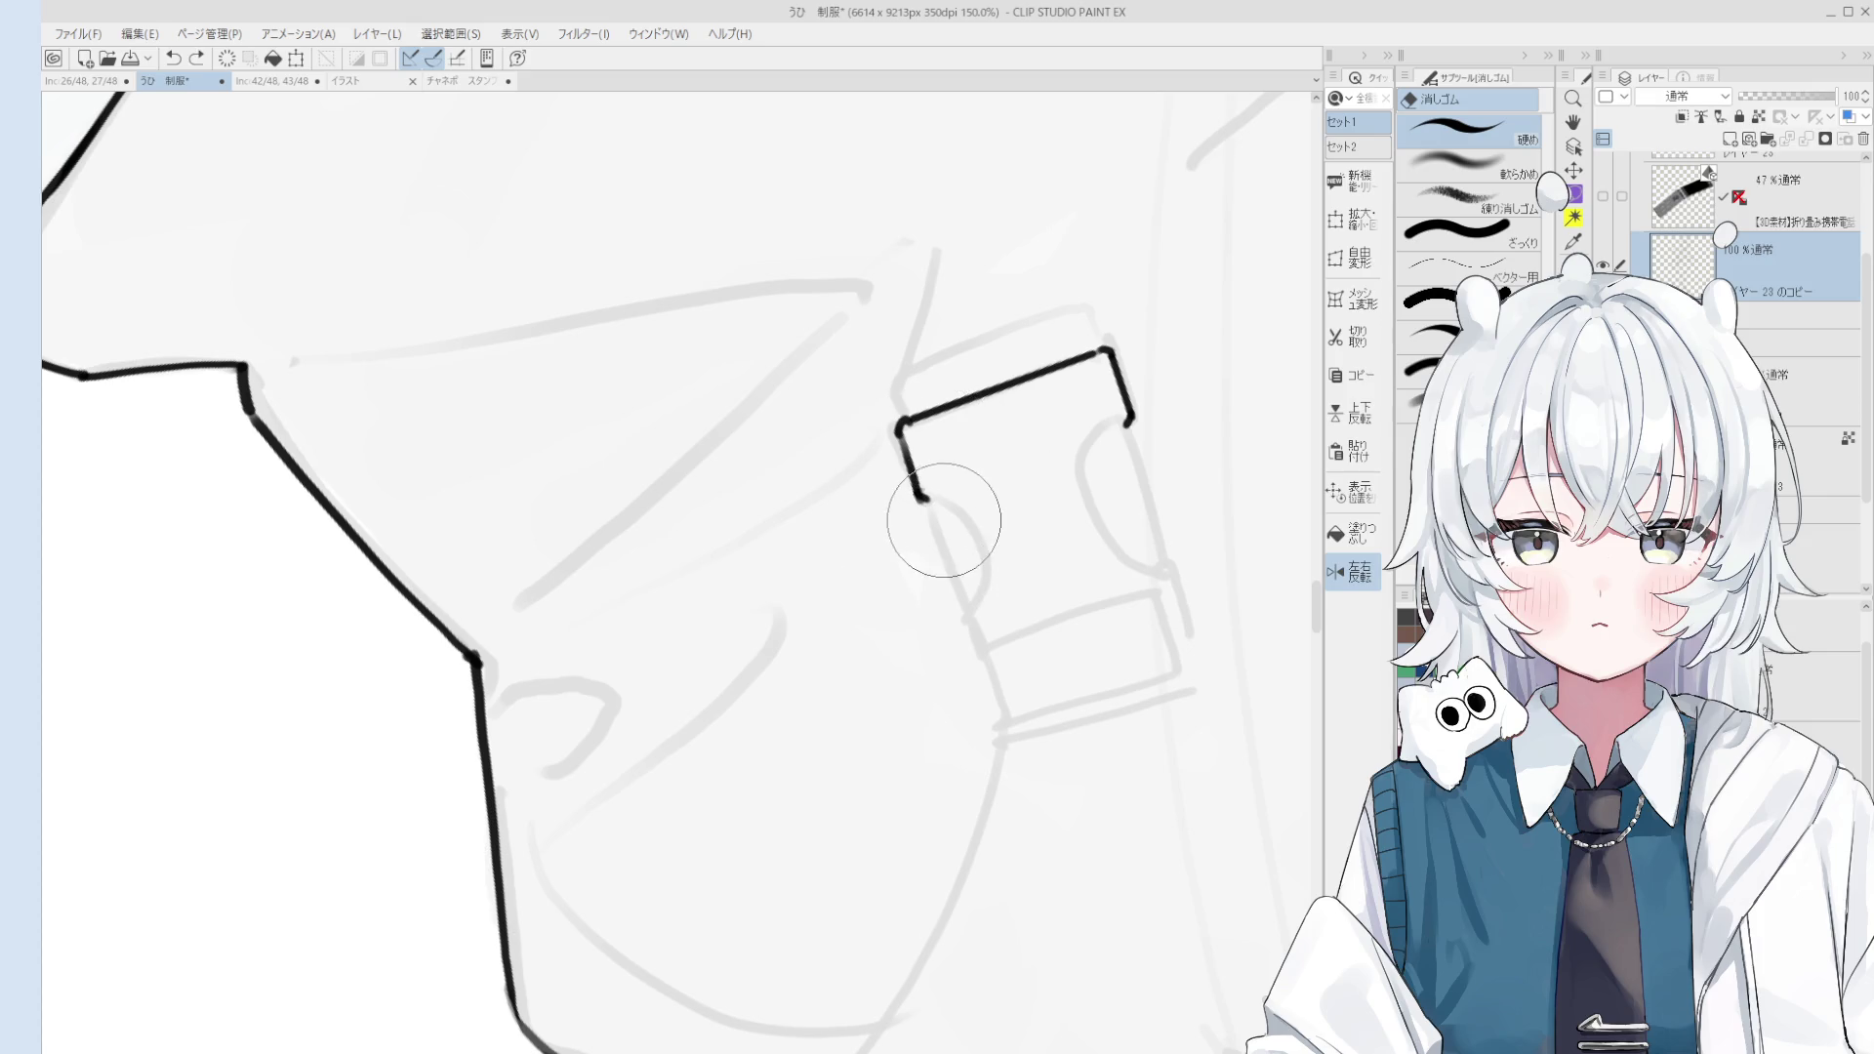
key("p")
scroll(935, 502, "down", 2)
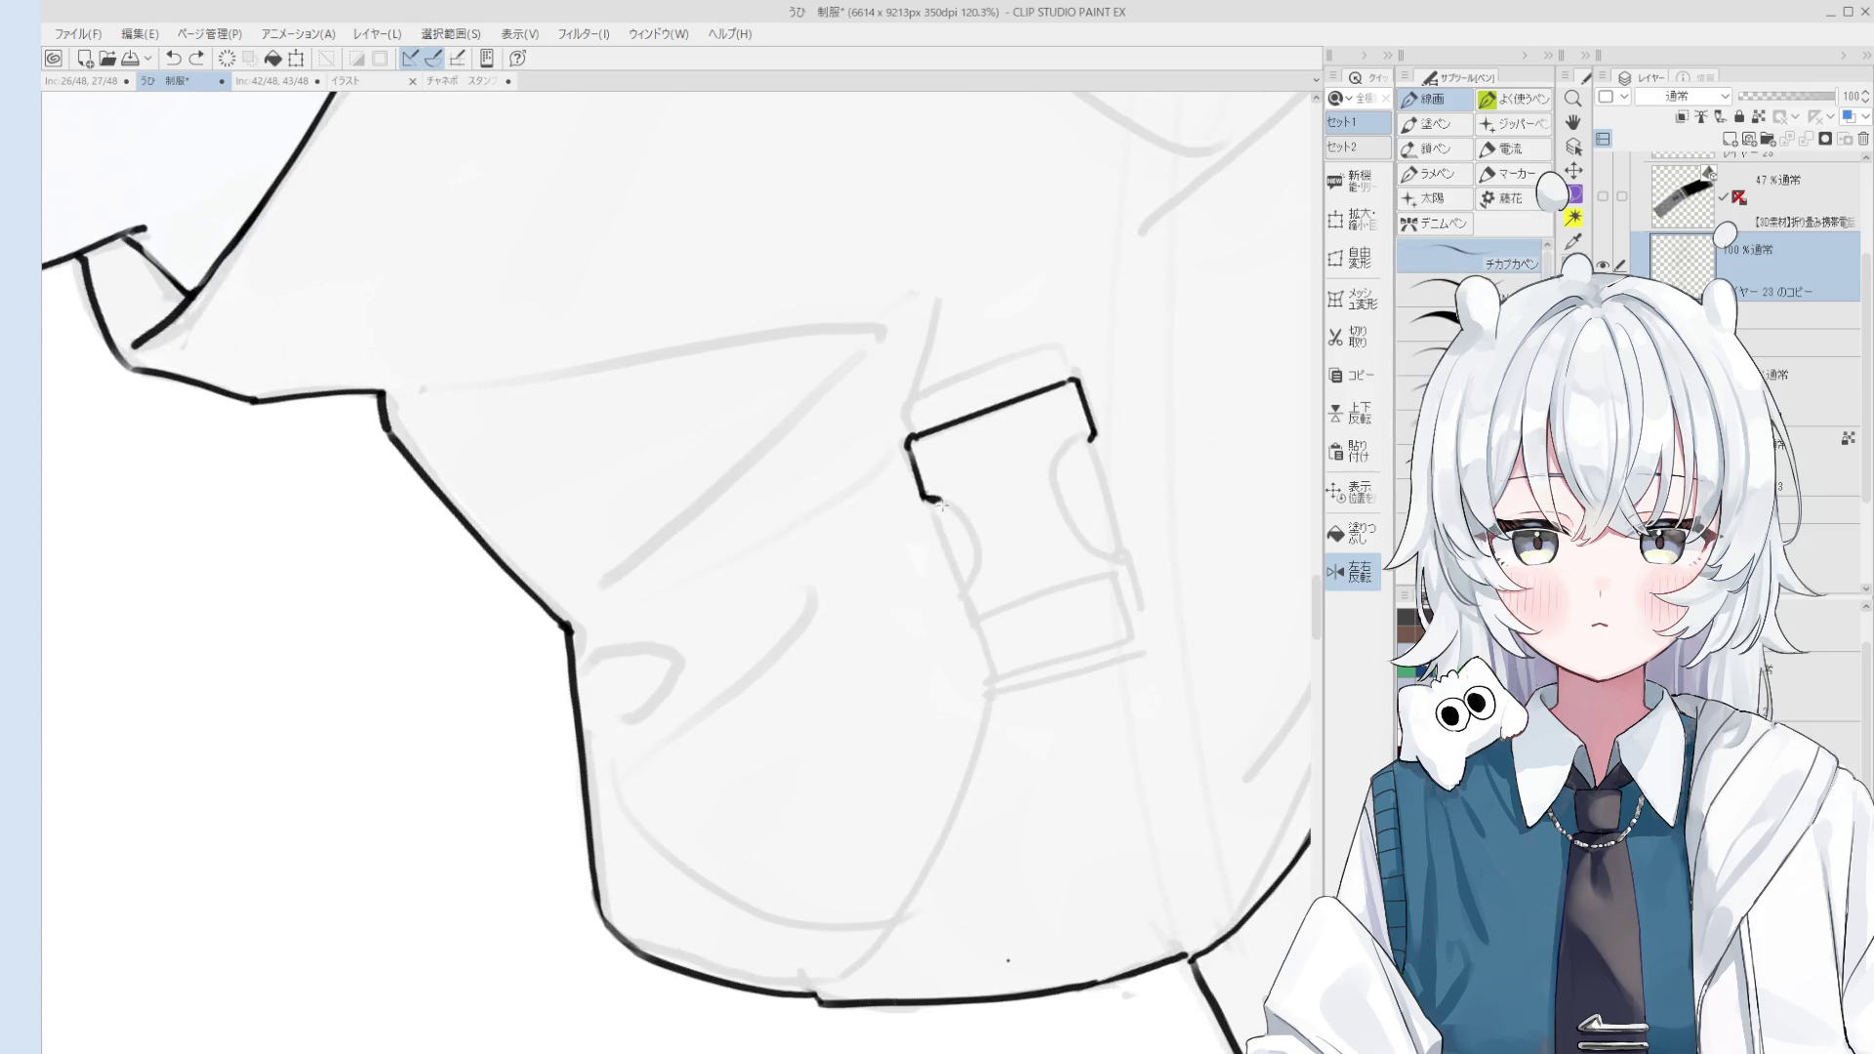
scroll(936, 503, "up", 2)
left_click_drag(935, 500, 988, 565)
scroll(850, 678, "down", 4)
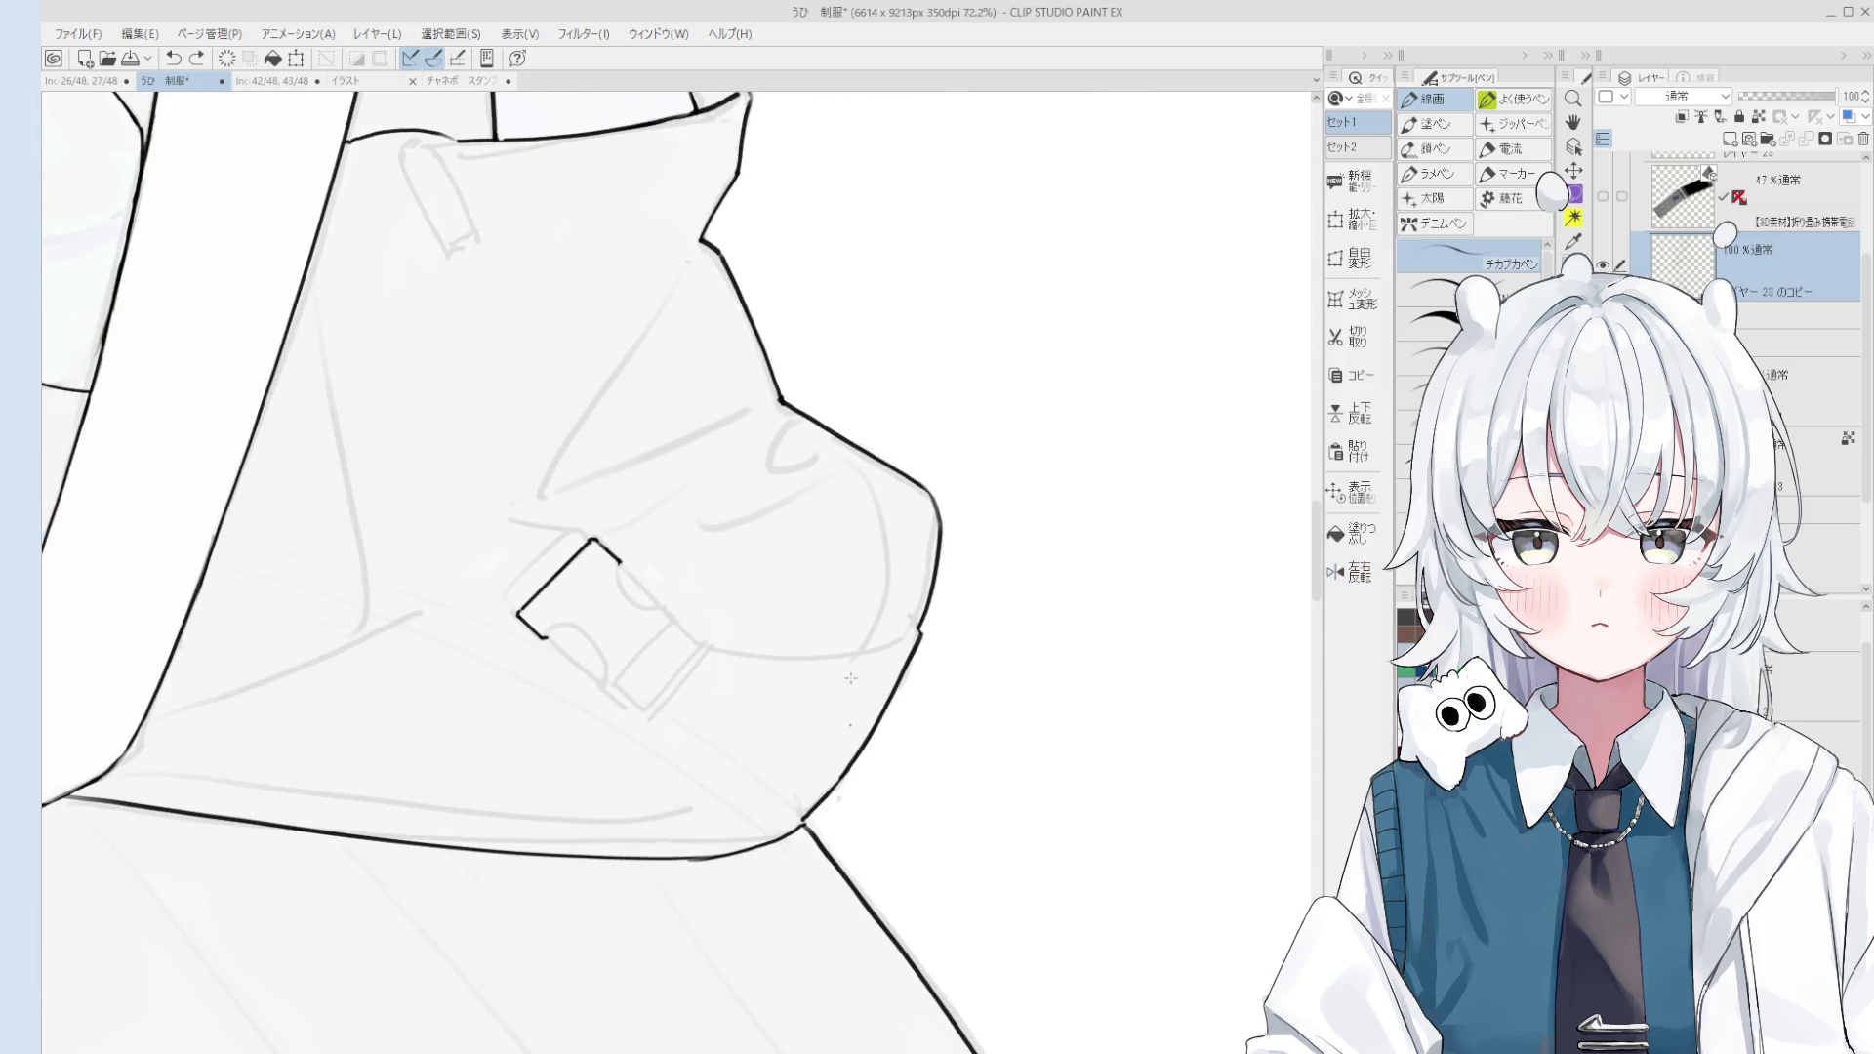
Step: Erase the short downward segment at the buckle's corner and undo the stroke end
key("h")
mouse_move(850, 678)
left_mouse_down()
mouse_move(932, 600)
mouse_move(925, 535)
mouse_move(953, 483)
left_mouse_up()
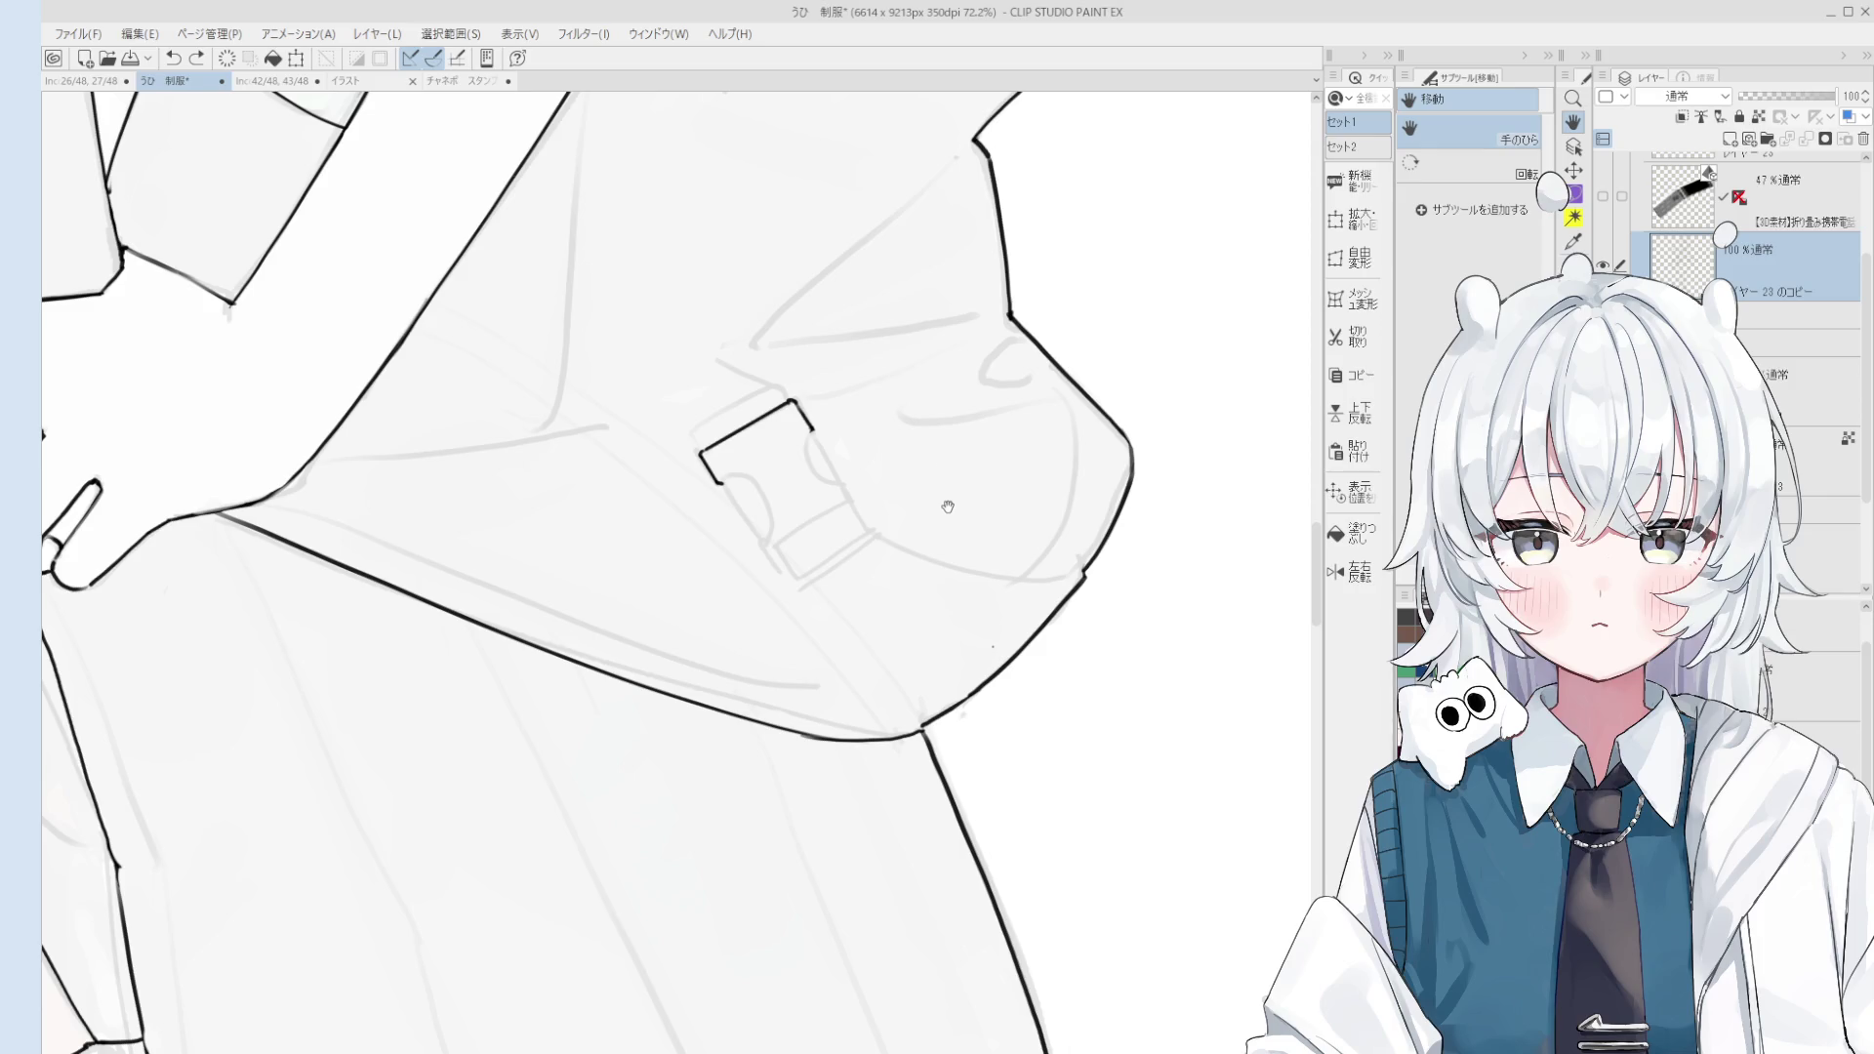
scroll(942, 552, "up", 2)
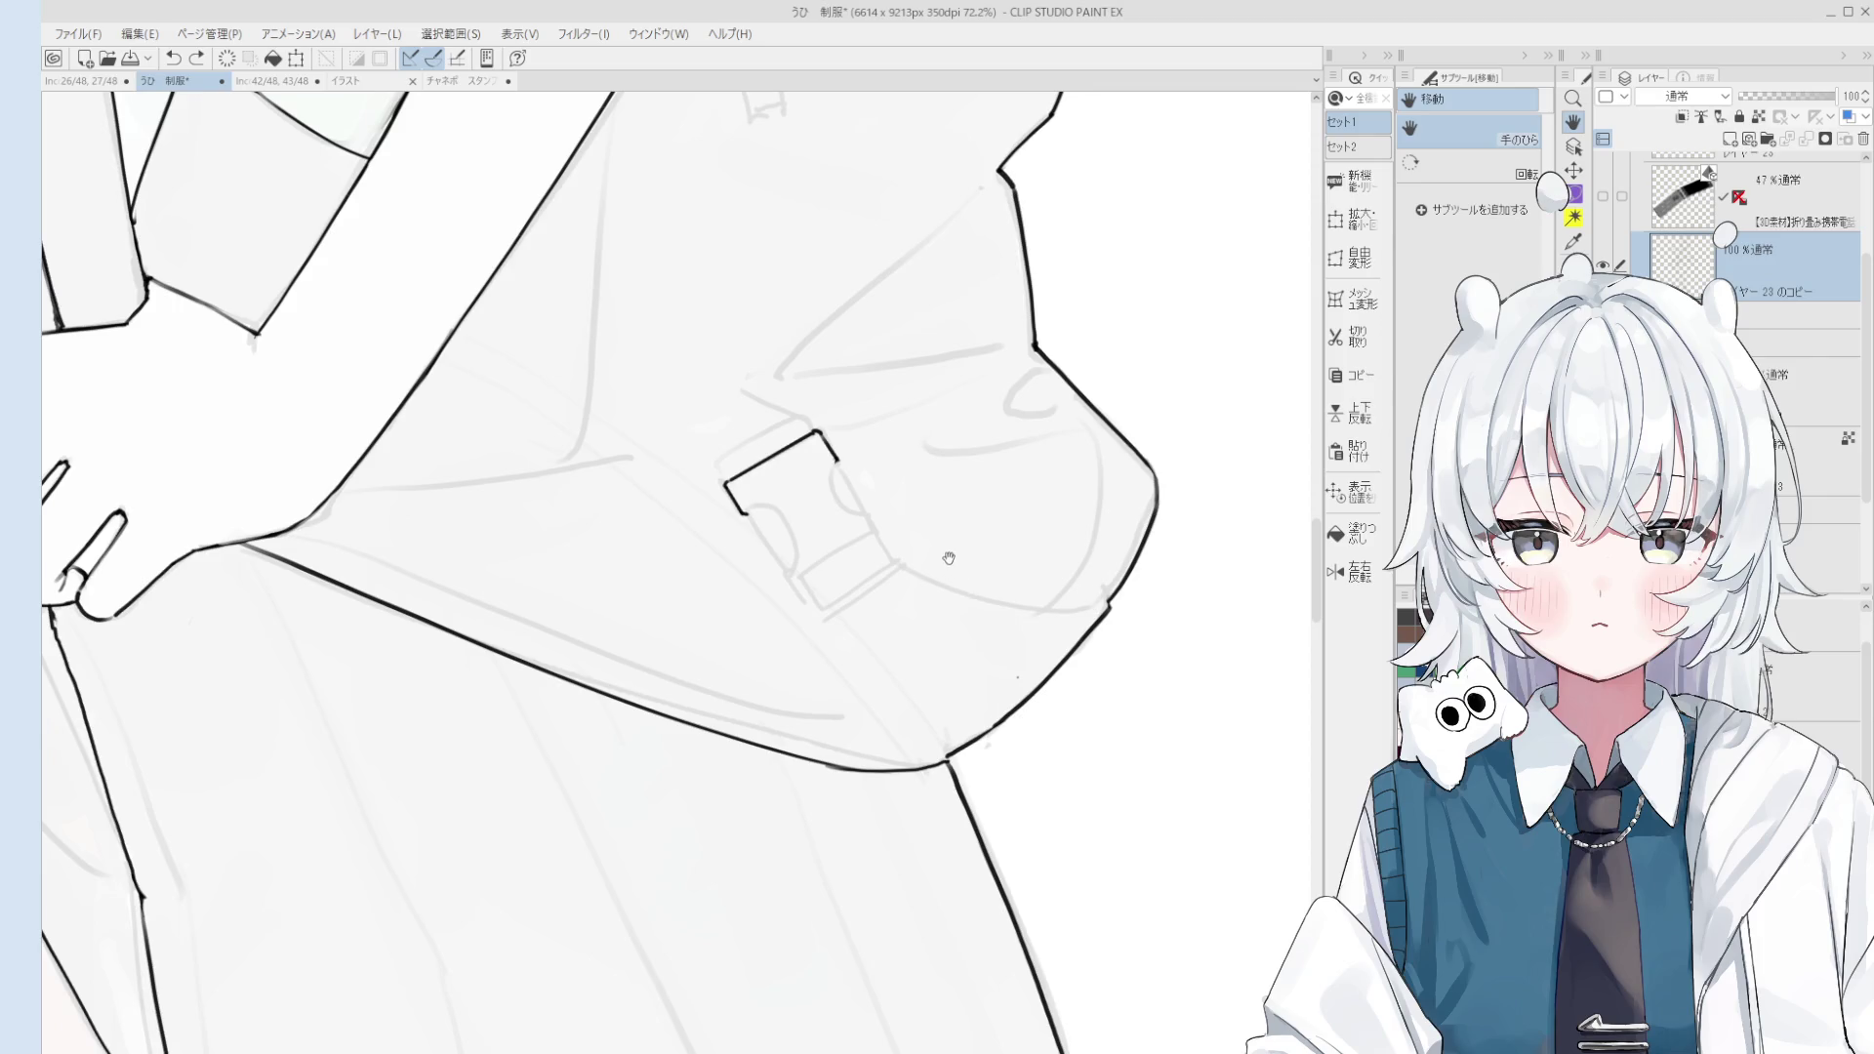
key("e")
scroll(853, 484, "up", 6)
mouse_move(842, 422)
left_mouse_down()
mouse_move(813, 459)
mouse_move(829, 542)
left_mouse_up()
key("p")
scroll(810, 430, "down", 1)
scroll(826, 461, "down", 1)
key("ctrl+z")
key("ctrl+z")
key("ctrl+z")
Step: Ink the curved notch line below the corner, continuing it down-right and downward
left_click_drag(822, 473, 876, 558)
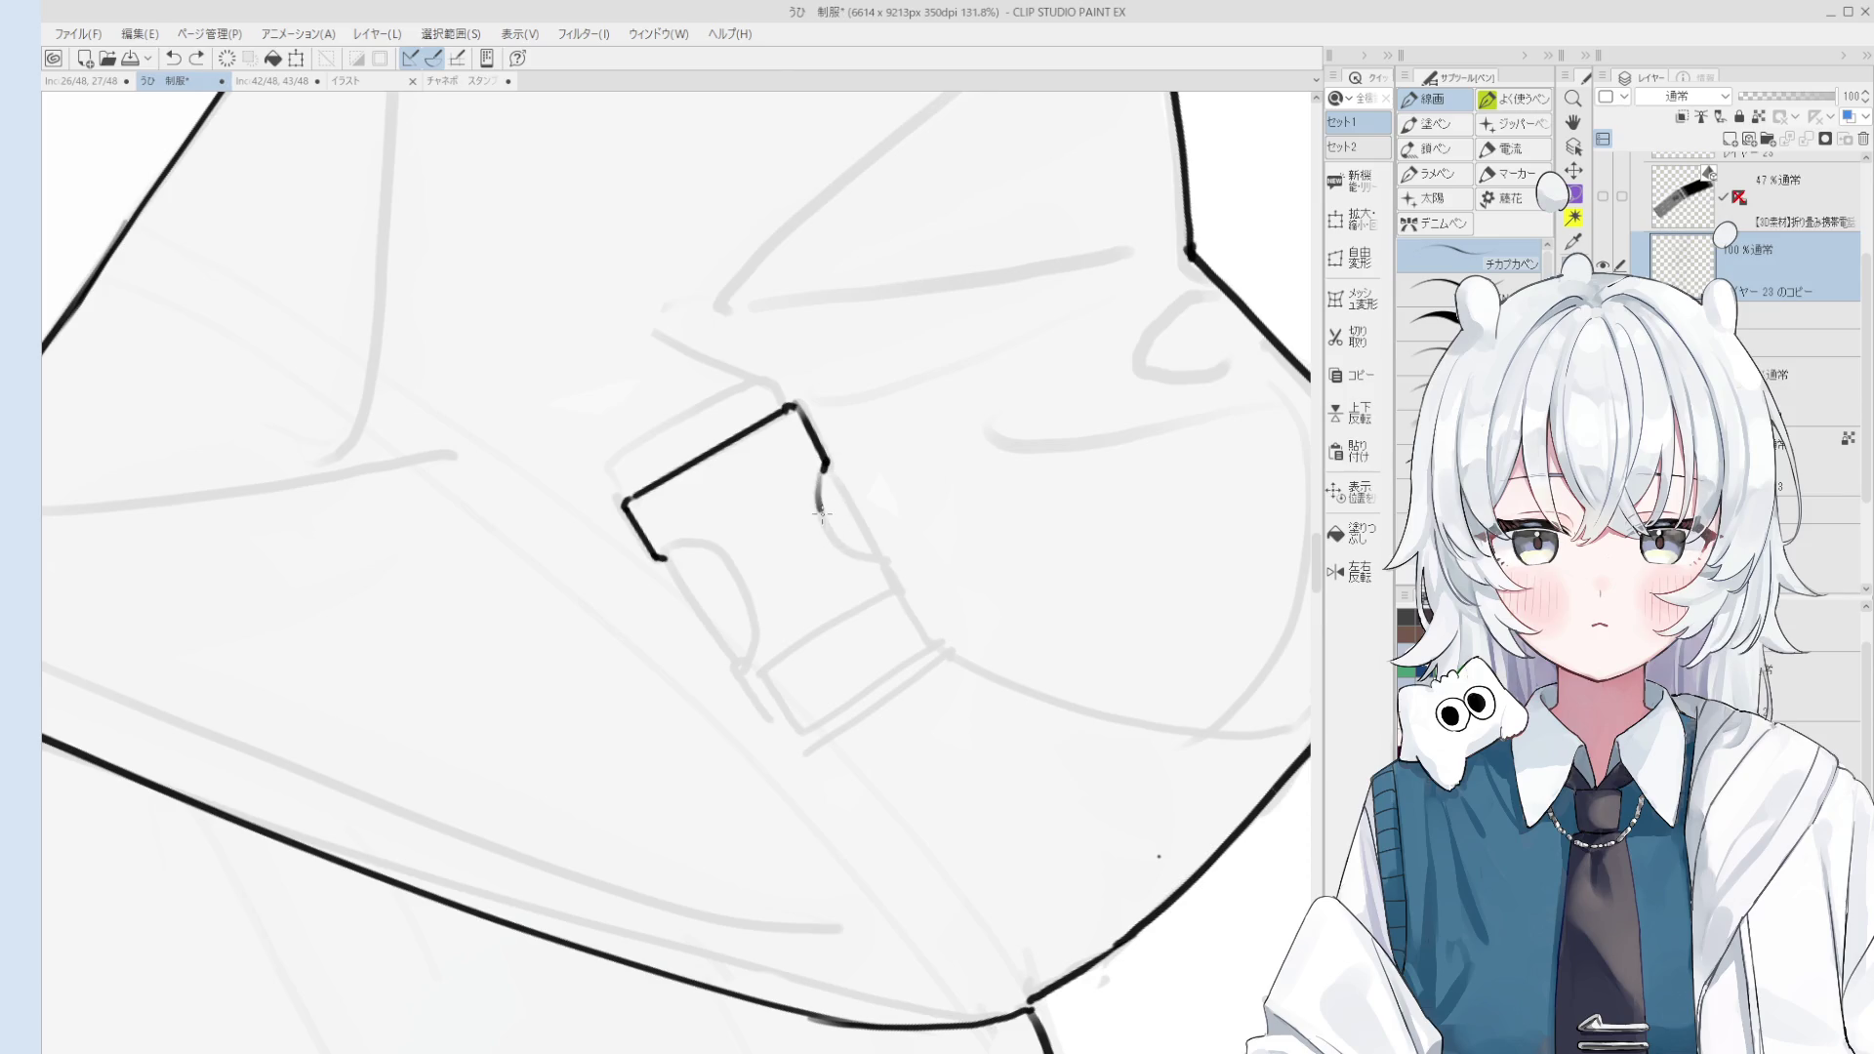
scroll(879, 547, "up", 5)
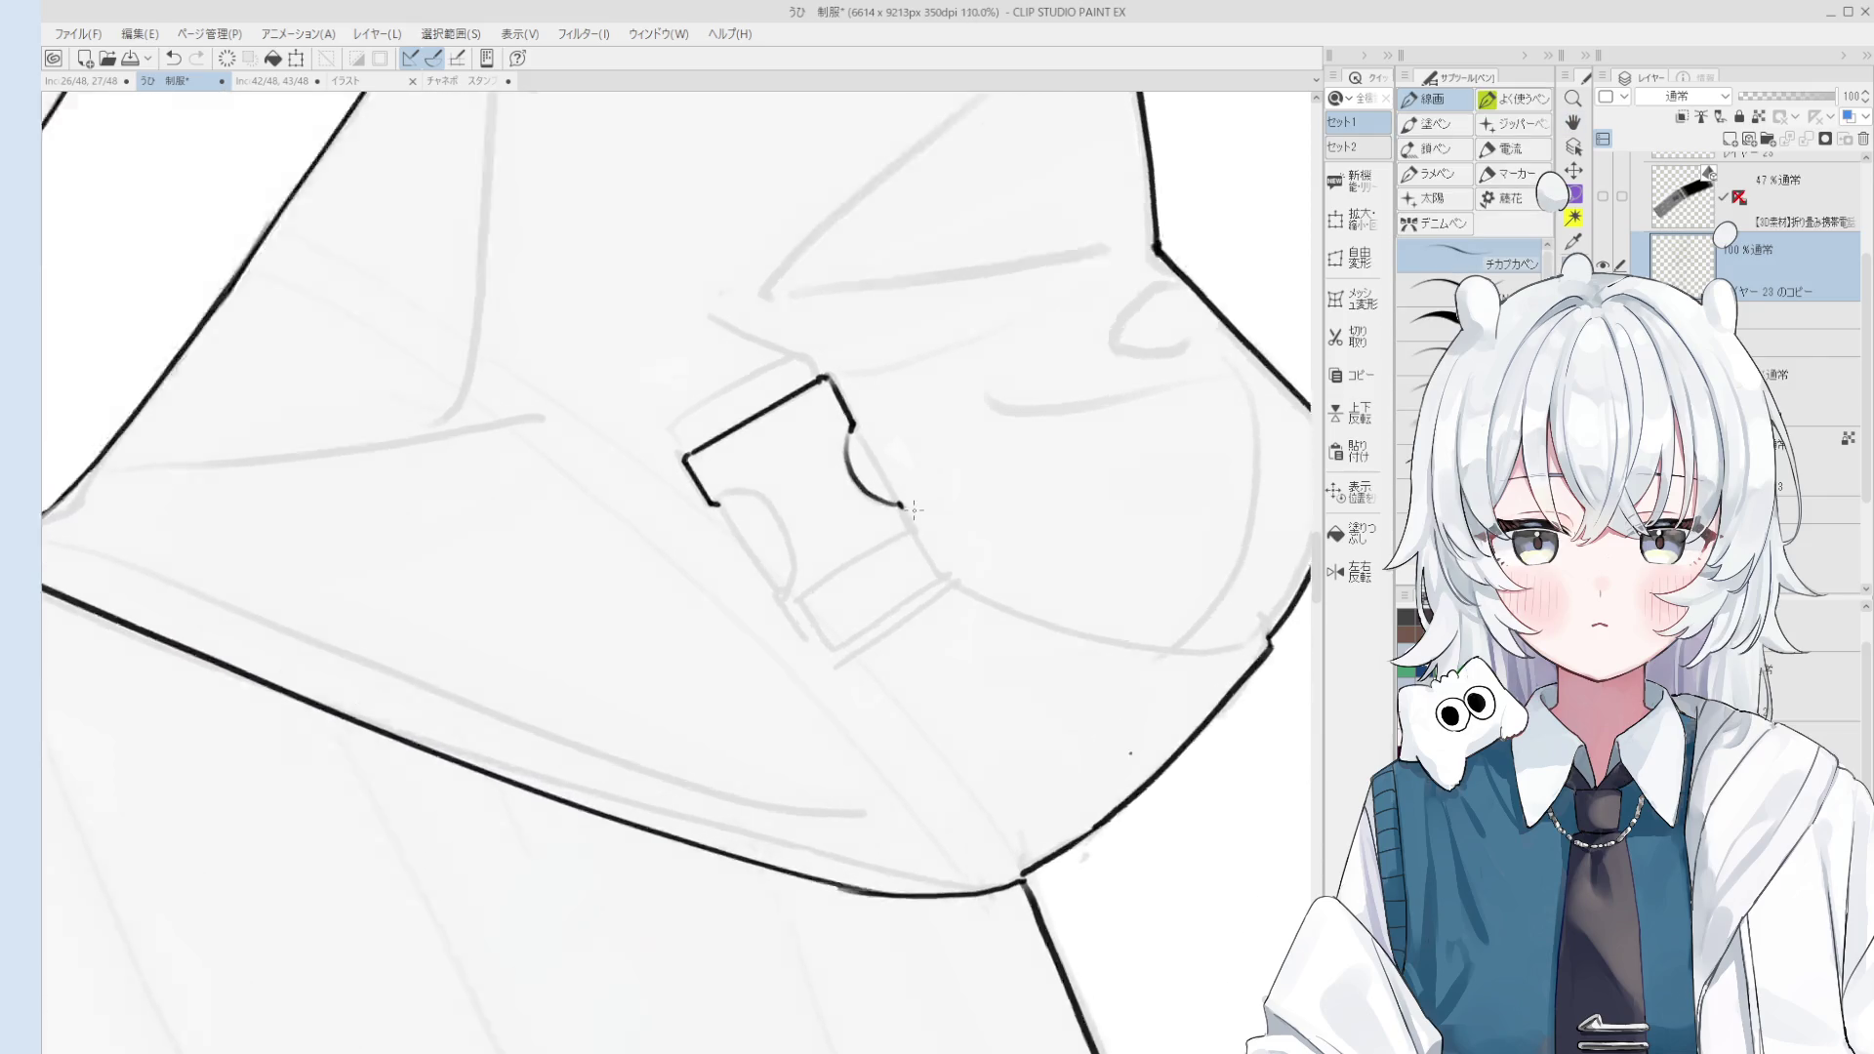
left_click_drag(884, 490, 913, 536)
scroll(913, 536, "down", 3)
left_click_drag(779, 493, 827, 487)
key("ctrl+z")
key("ctrl+z")
key("ctrl+z")
scroll(830, 498, "down", 2)
scroll(839, 517, "down", 2)
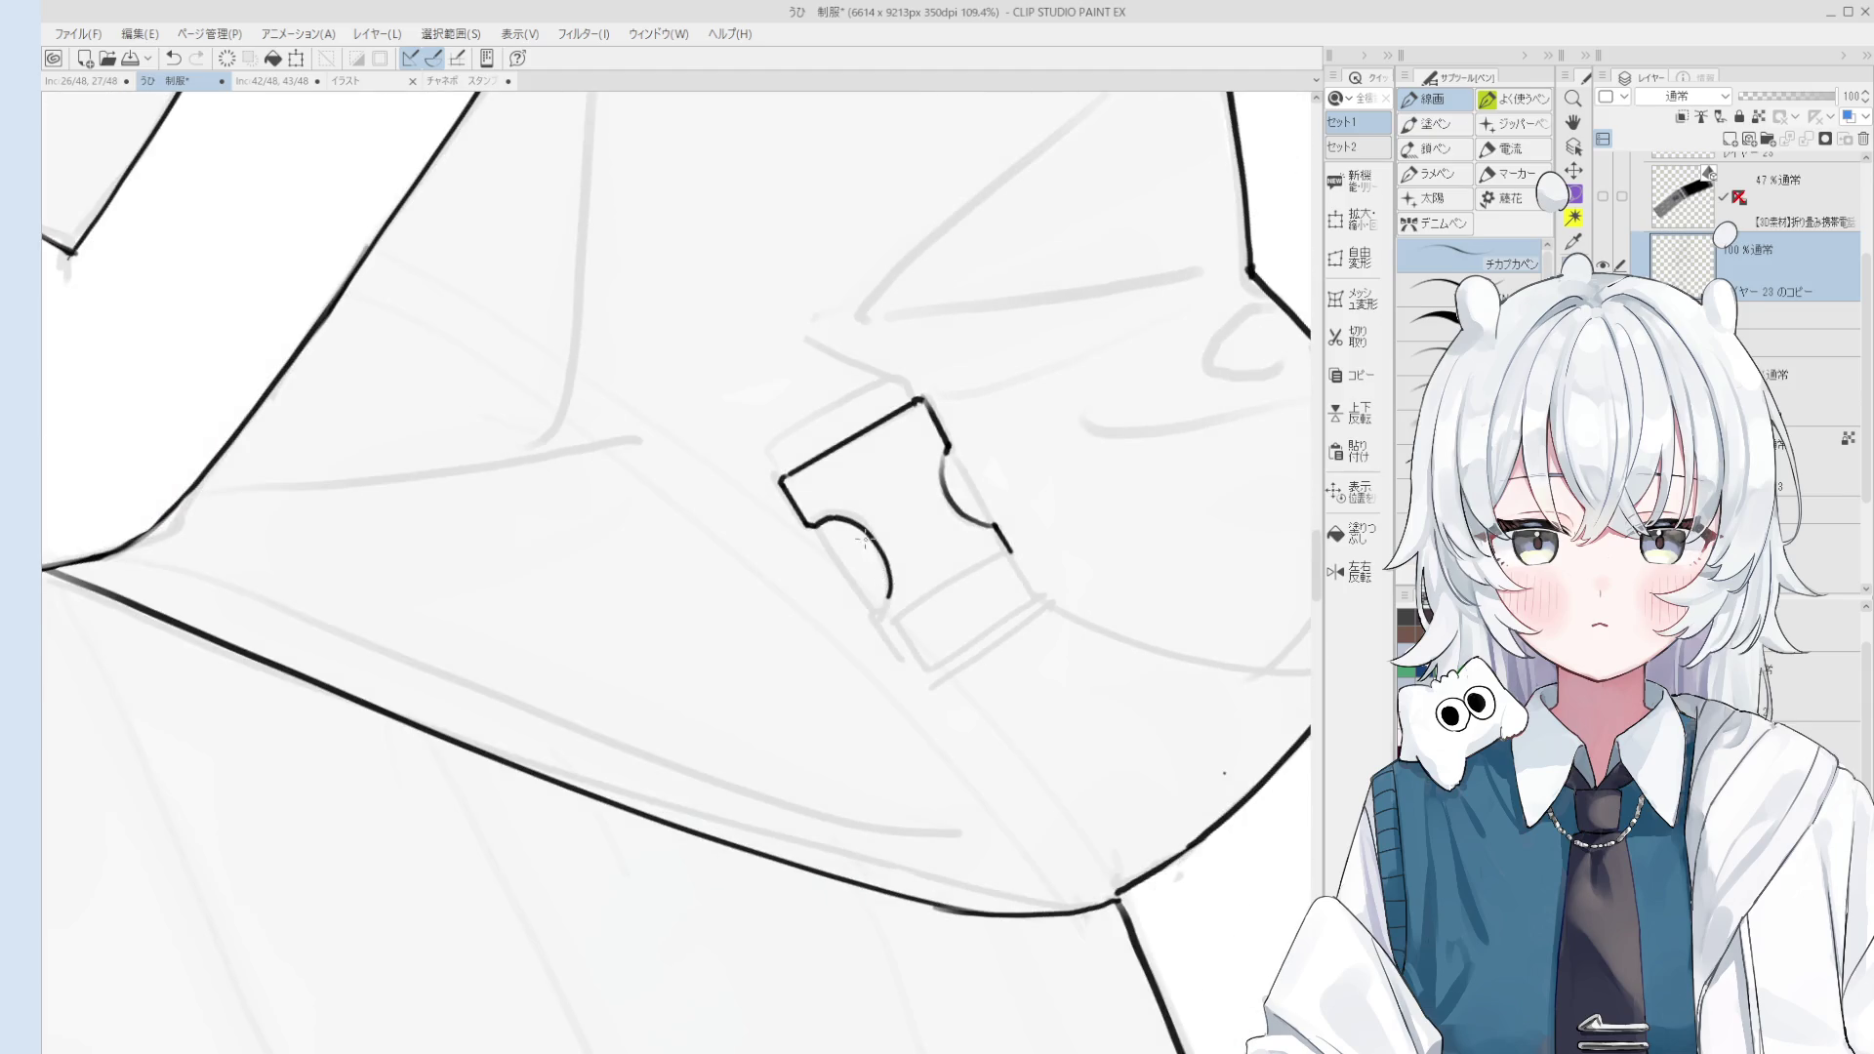
left_click_drag(847, 519, 880, 615)
scroll(880, 613, "down", 2)
key("e")
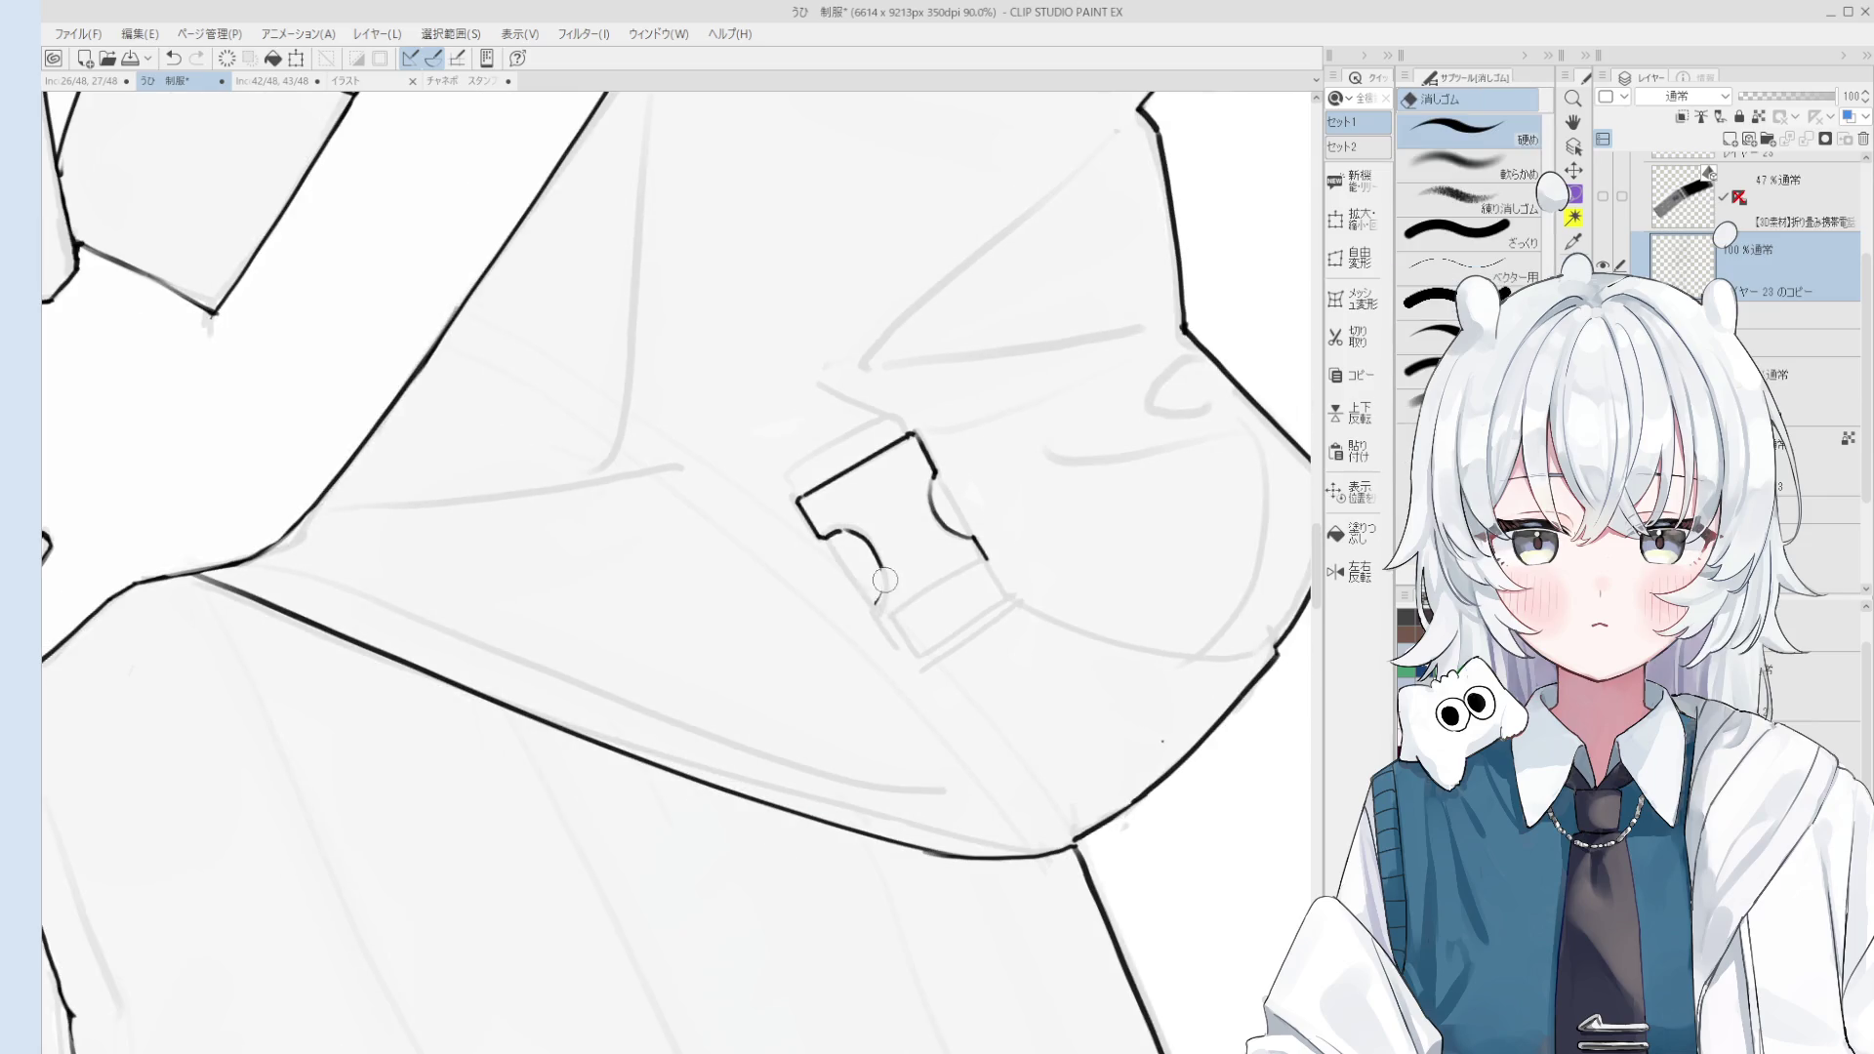
key("p")
Step: Undo stray strokes and redraw the tip of the notch line
scroll(875, 610, "down", 3)
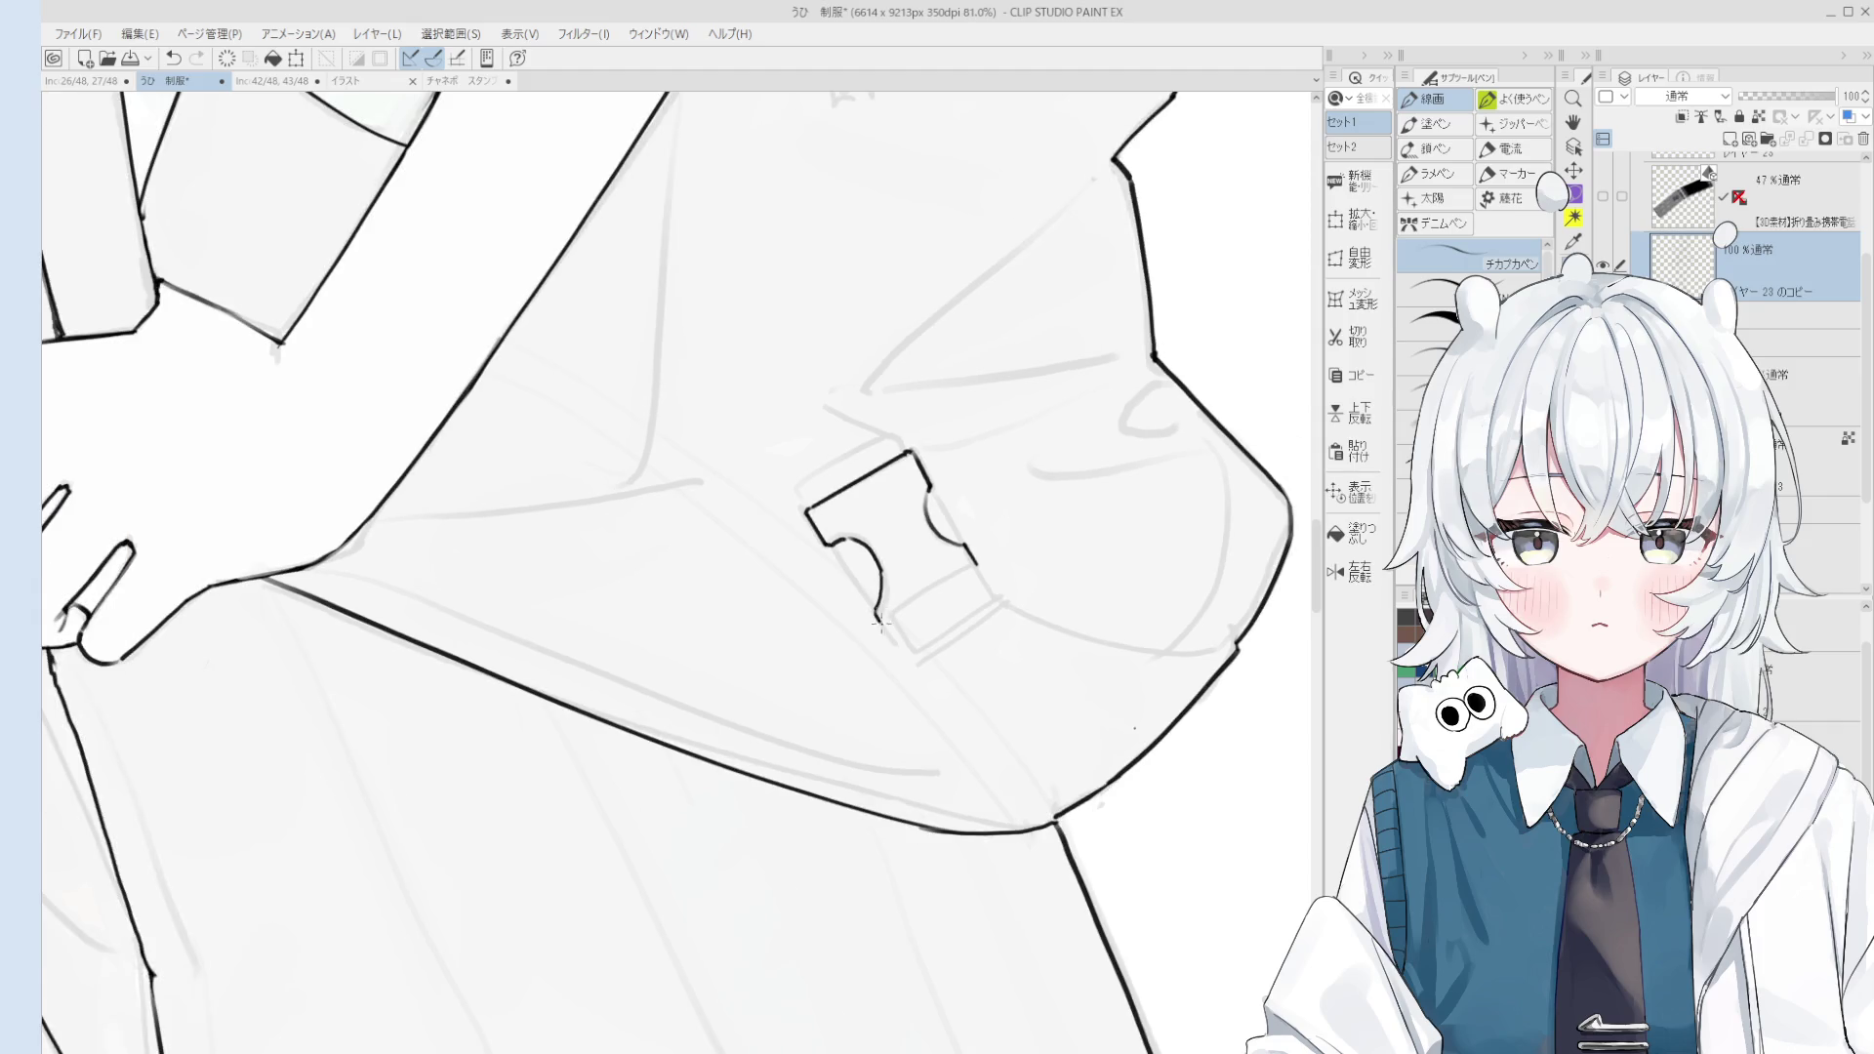
key("e")
scroll(873, 577, "up", 4)
scroll(874, 563, "up", 3)
key("p")
key("e")
key("p")
key("ctrl+z")
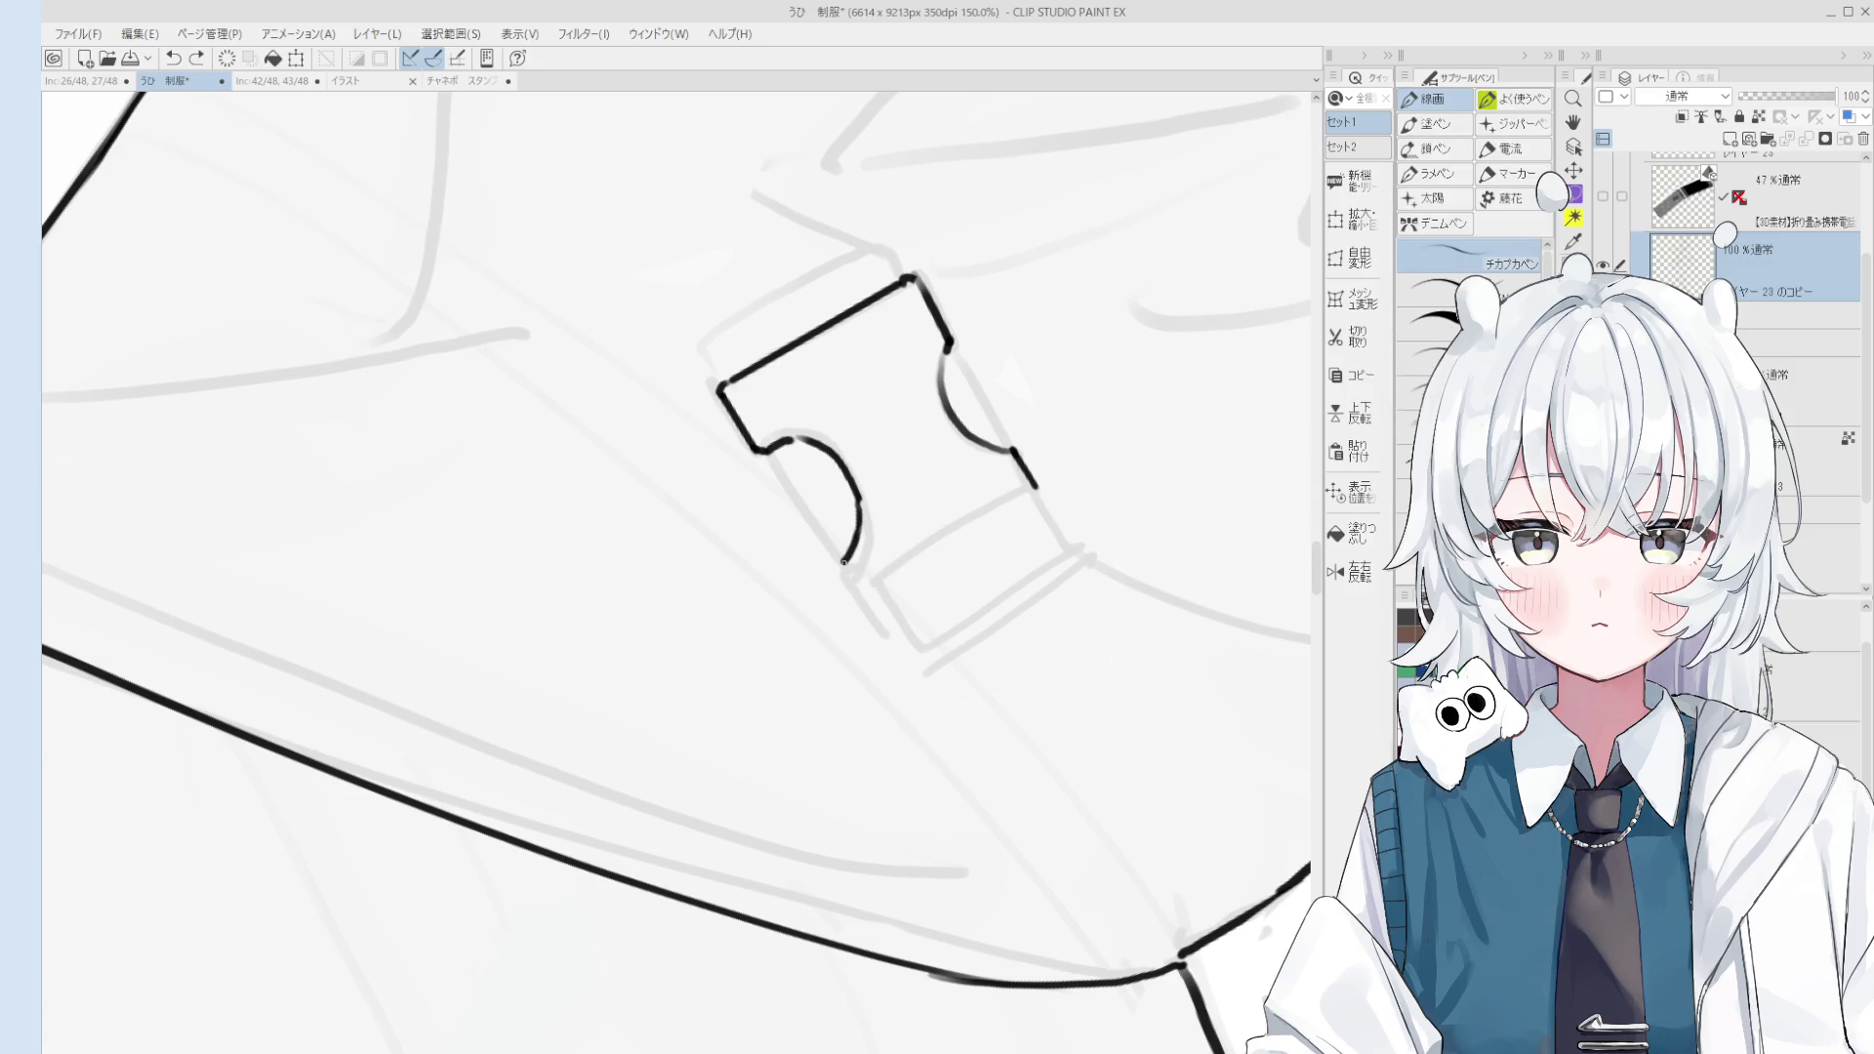
scroll(846, 567, "down", 3)
scroll(859, 562, "up", 1)
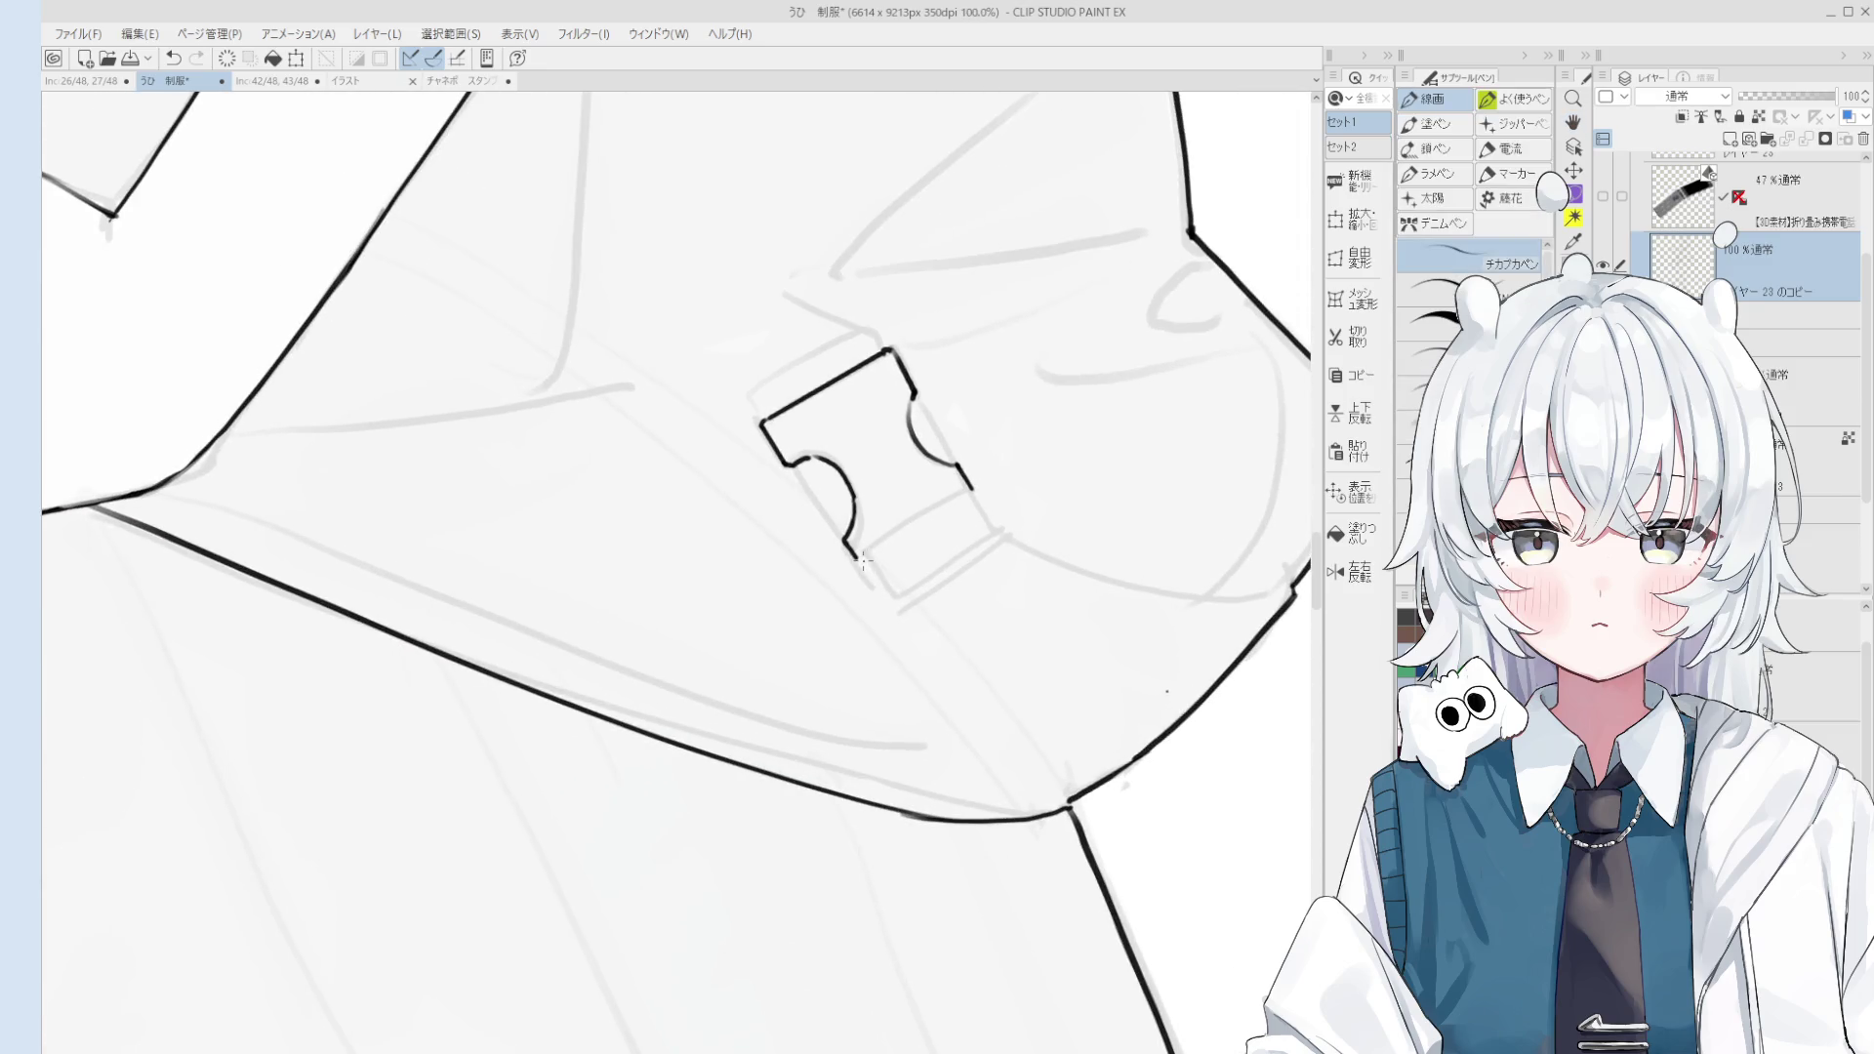
key("ctrl+z")
left_click_drag(857, 560, 863, 565)
Step: Move up over the buckle and try its corner stroke, undoing the attempts
key("h")
mouse_move(892, 522)
left_mouse_down()
mouse_move(886, 458)
mouse_move(944, 515)
mouse_move(848, 508)
mouse_move(869, 514)
mouse_move(994, 414)
left_mouse_up()
key("e")
key("p")
scroll(857, 473, "up", 1)
key("ctrl+z")
key("ctrl+z")
key("ctrl+z")
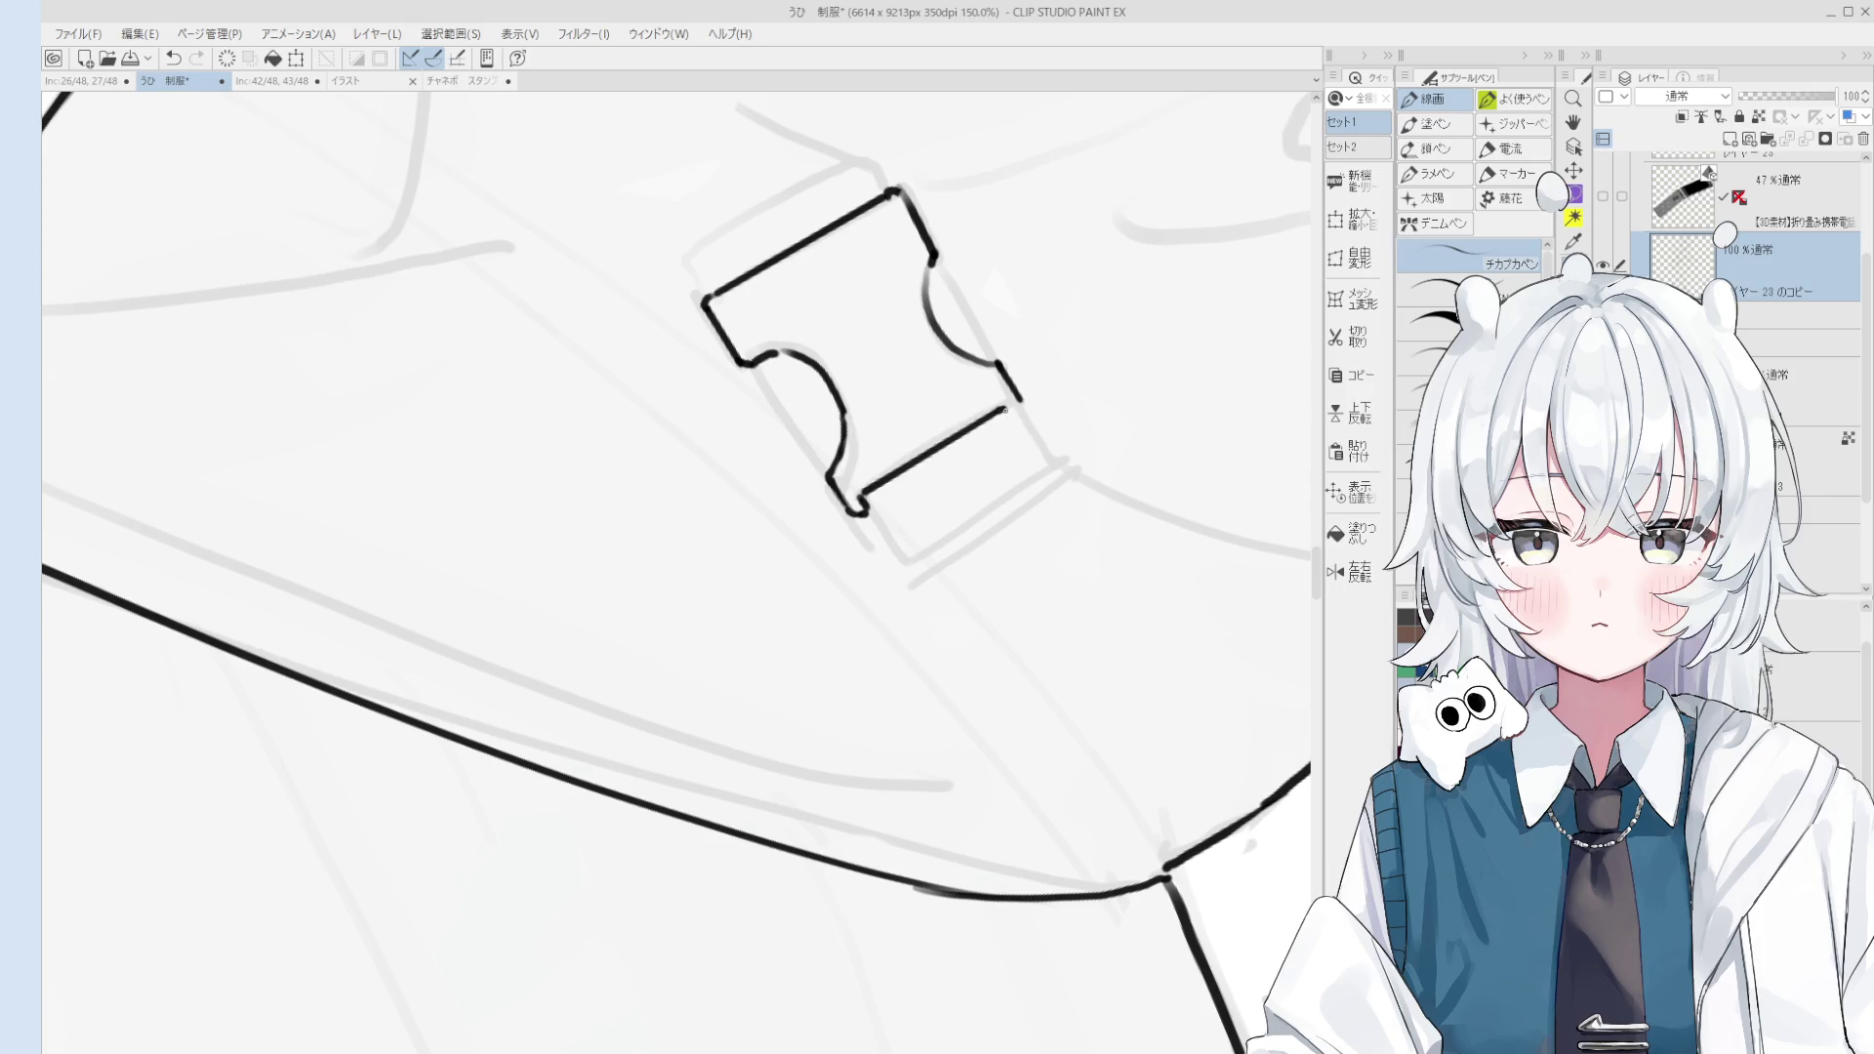
key("ctrl+z")
left_click_drag(1011, 418, 1021, 396)
key("ctrl+z")
Step: Ink a short line at the buckle's corner
key("e")
key("p")
scroll(1010, 415, "down", 2)
left_click_drag(1025, 420, 1017, 401)
scroll(1015, 415, "down", 1)
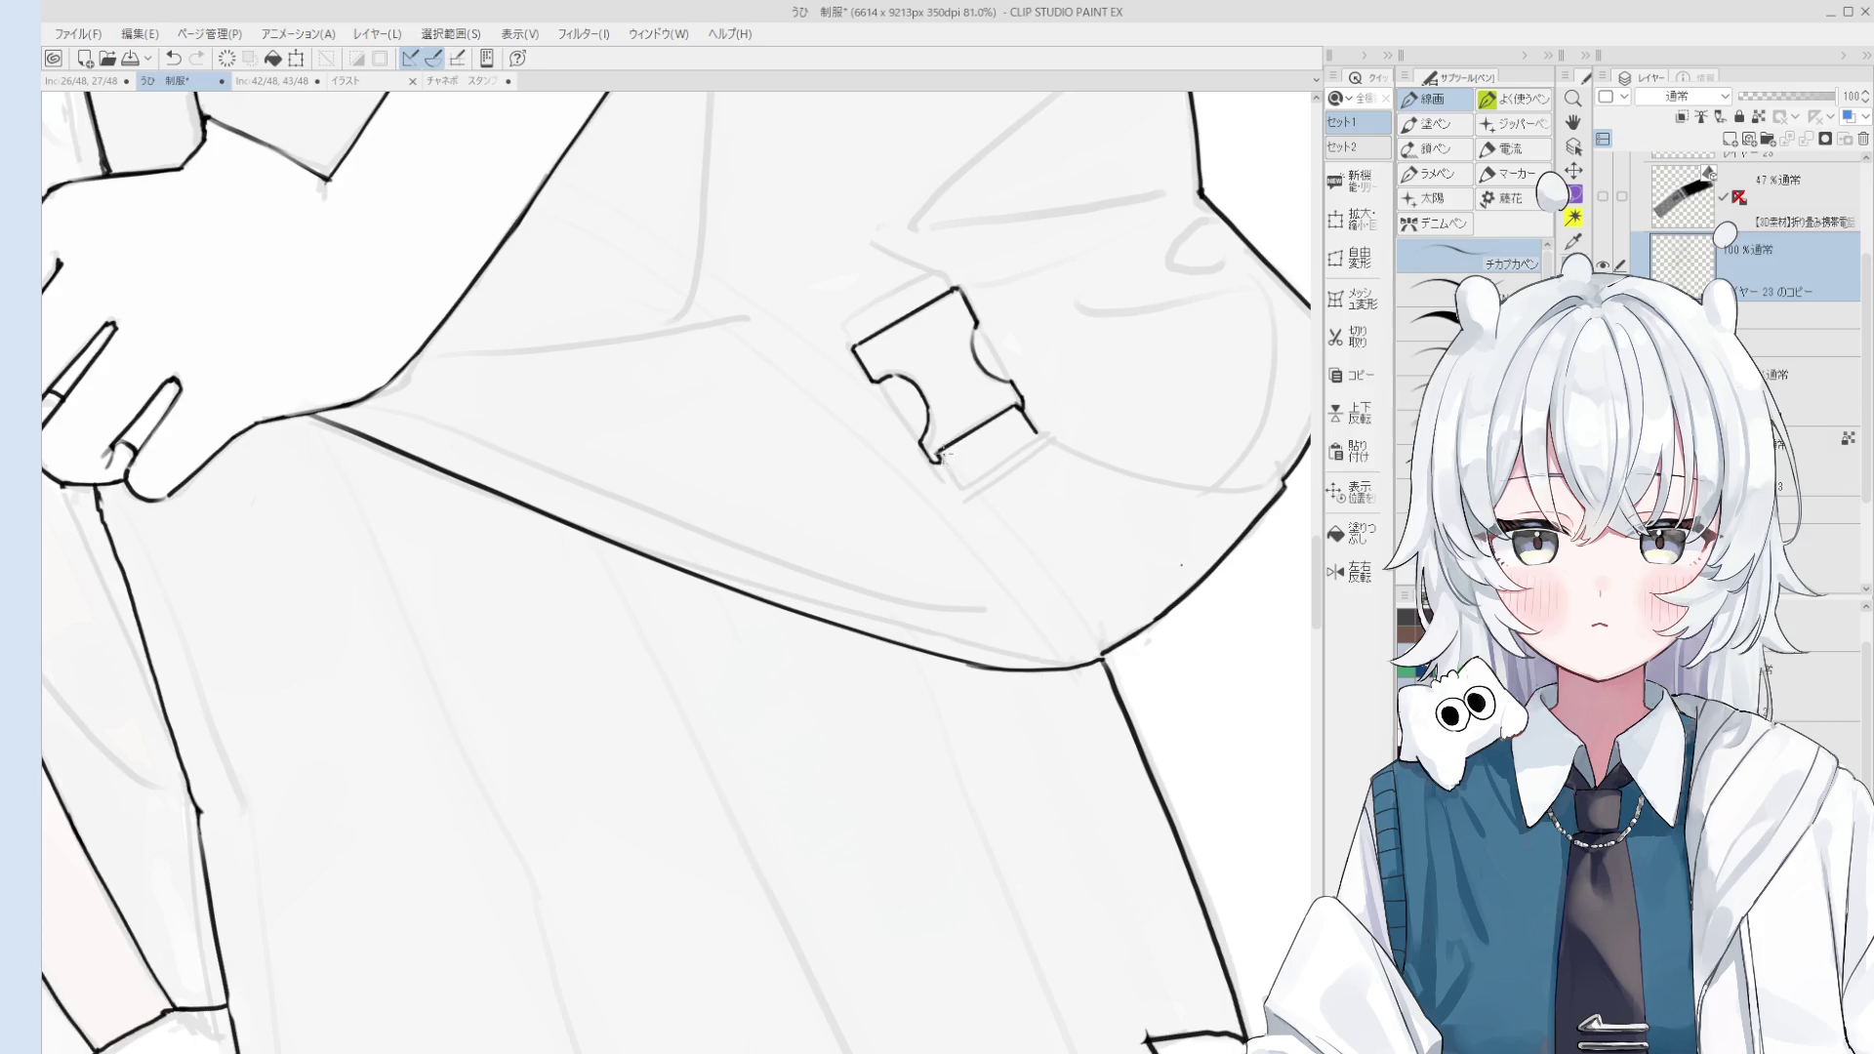
scroll(952, 468, "down", 2)
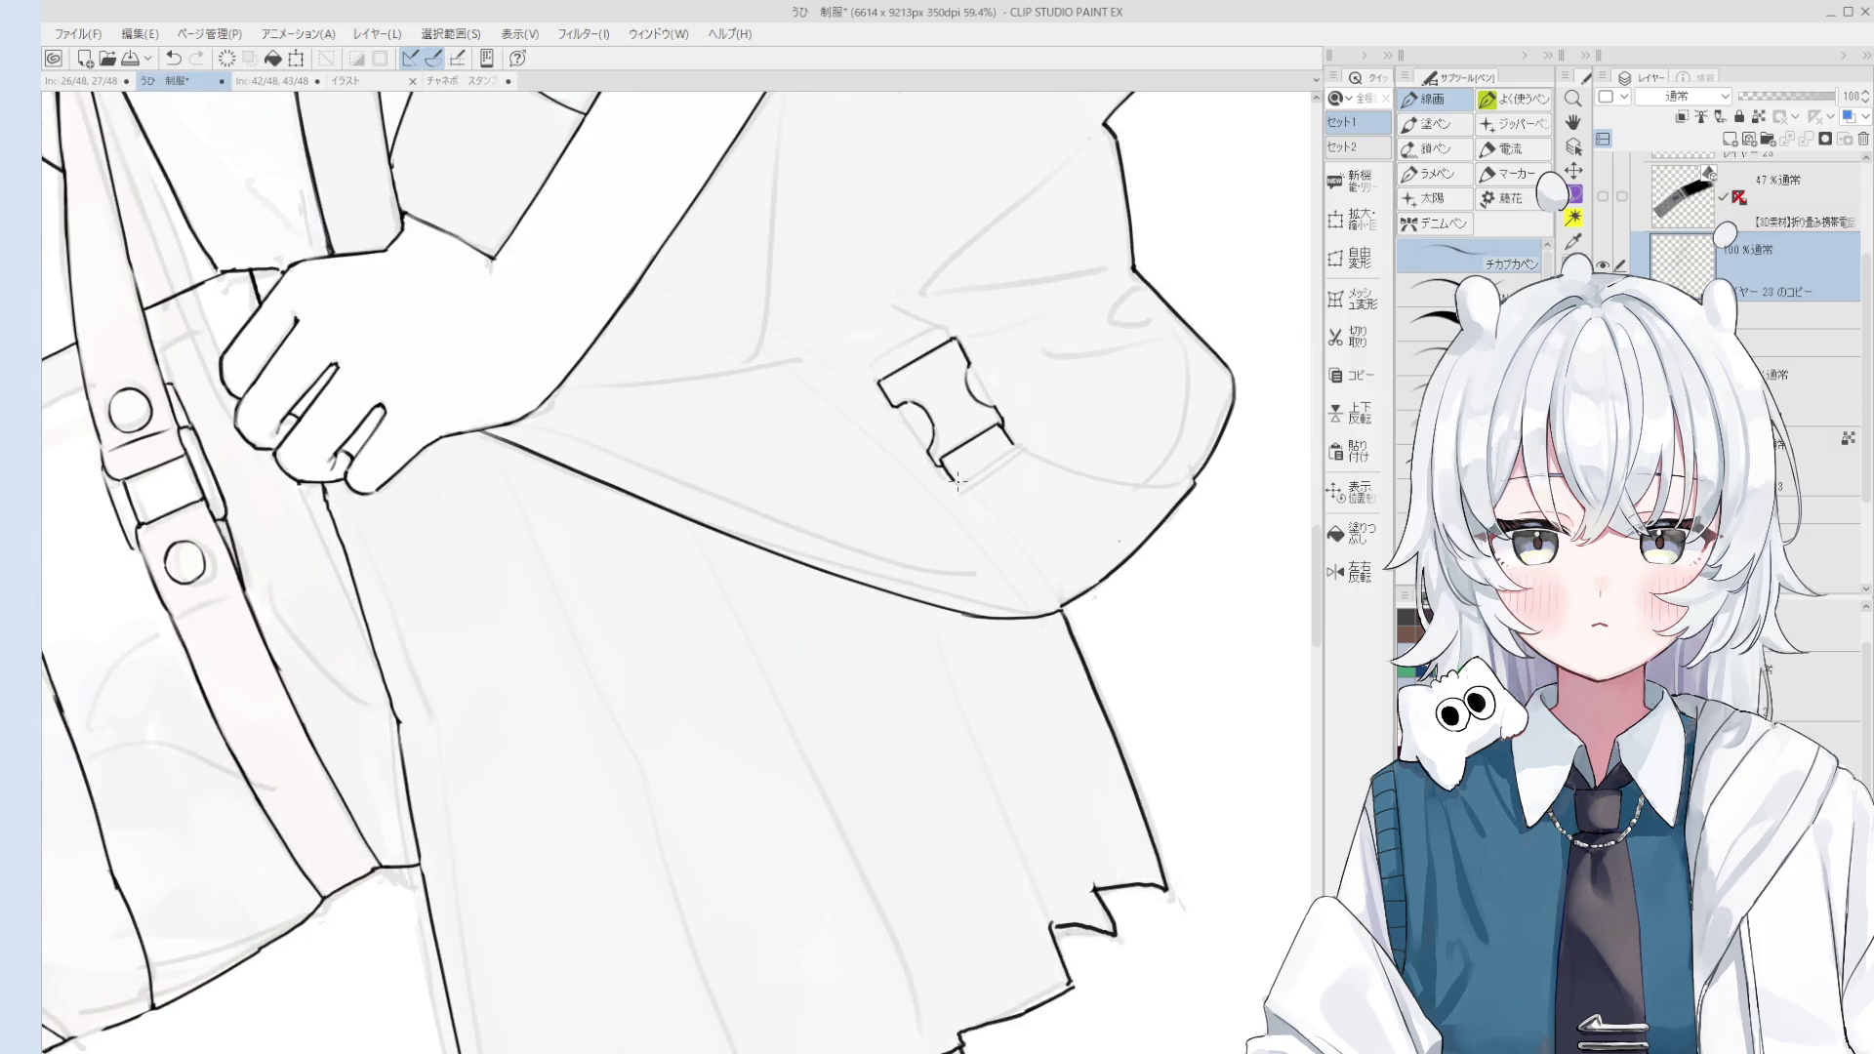
scroll(955, 480, "up", 1)
key("e")
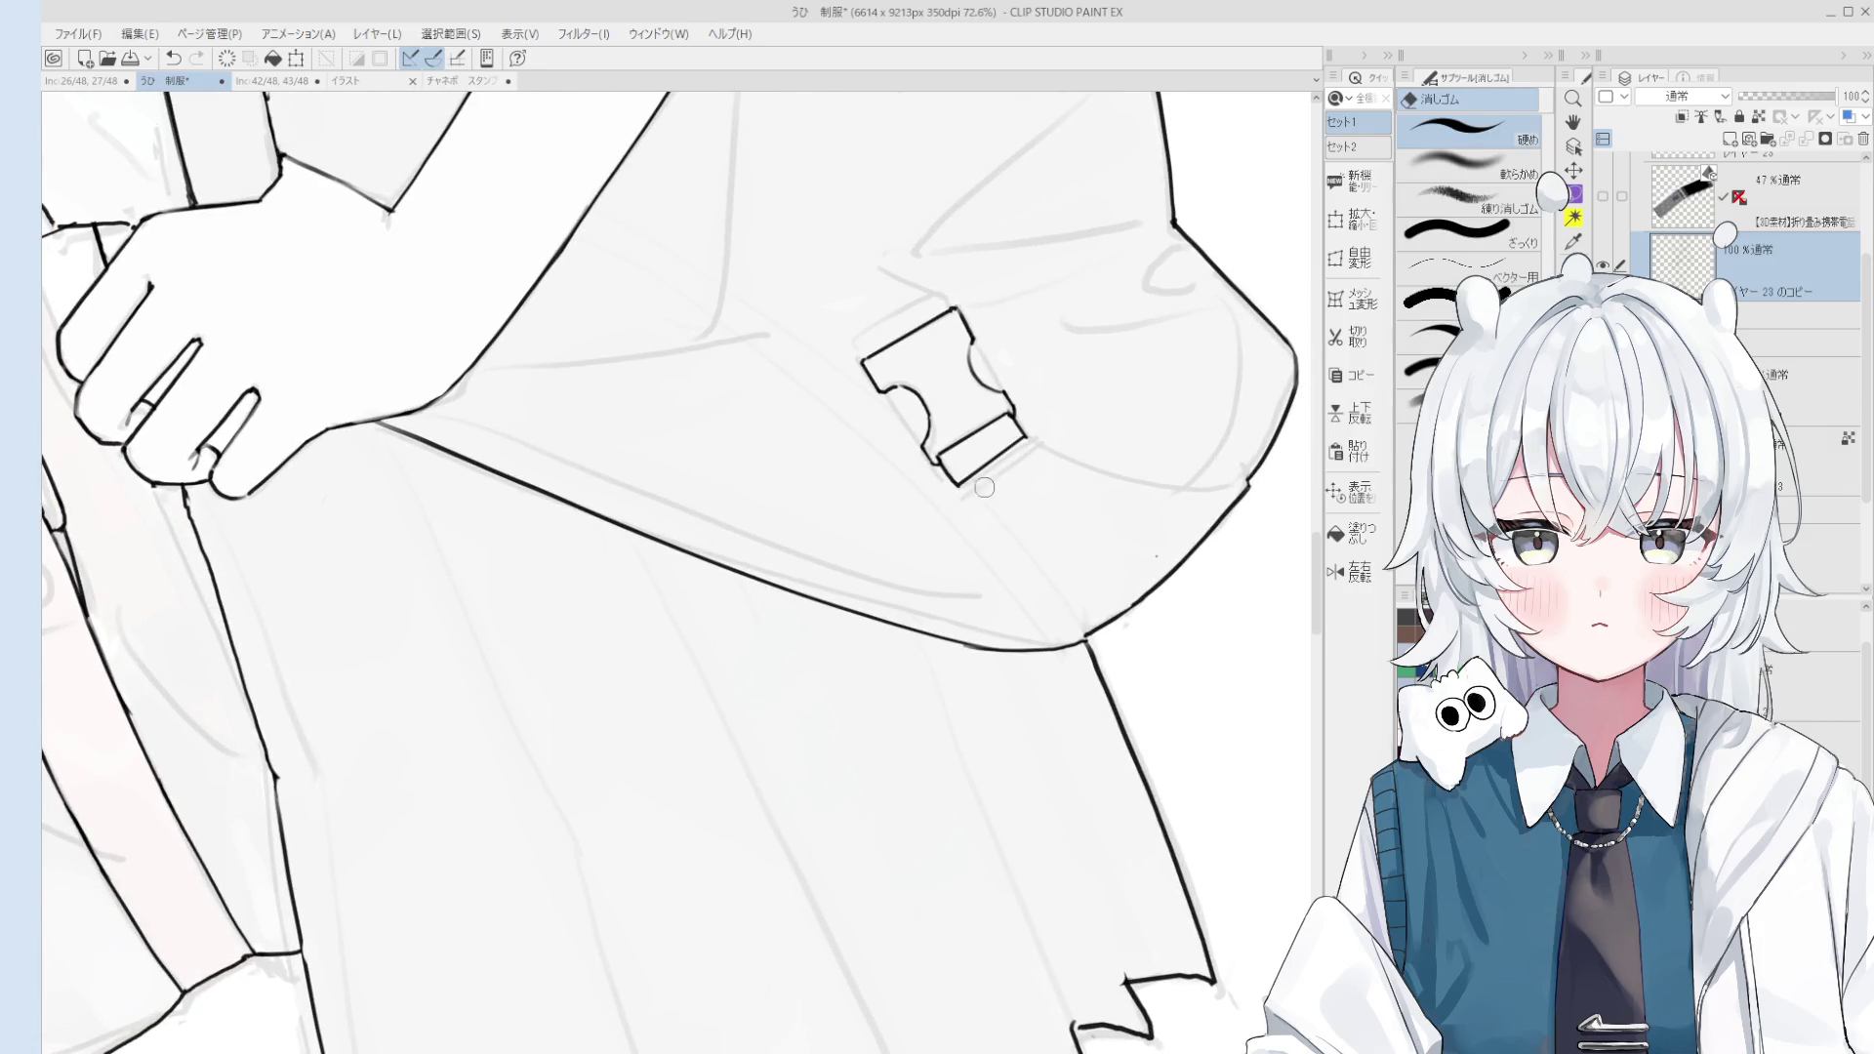
key("p")
scroll(963, 490, "up", 2)
Step: Draw the band along the buckle's lower edge and add a second line along it
mouse_move(1071, 398)
left_mouse_down()
mouse_move(945, 485)
mouse_move(1072, 400)
left_mouse_up()
key("e")
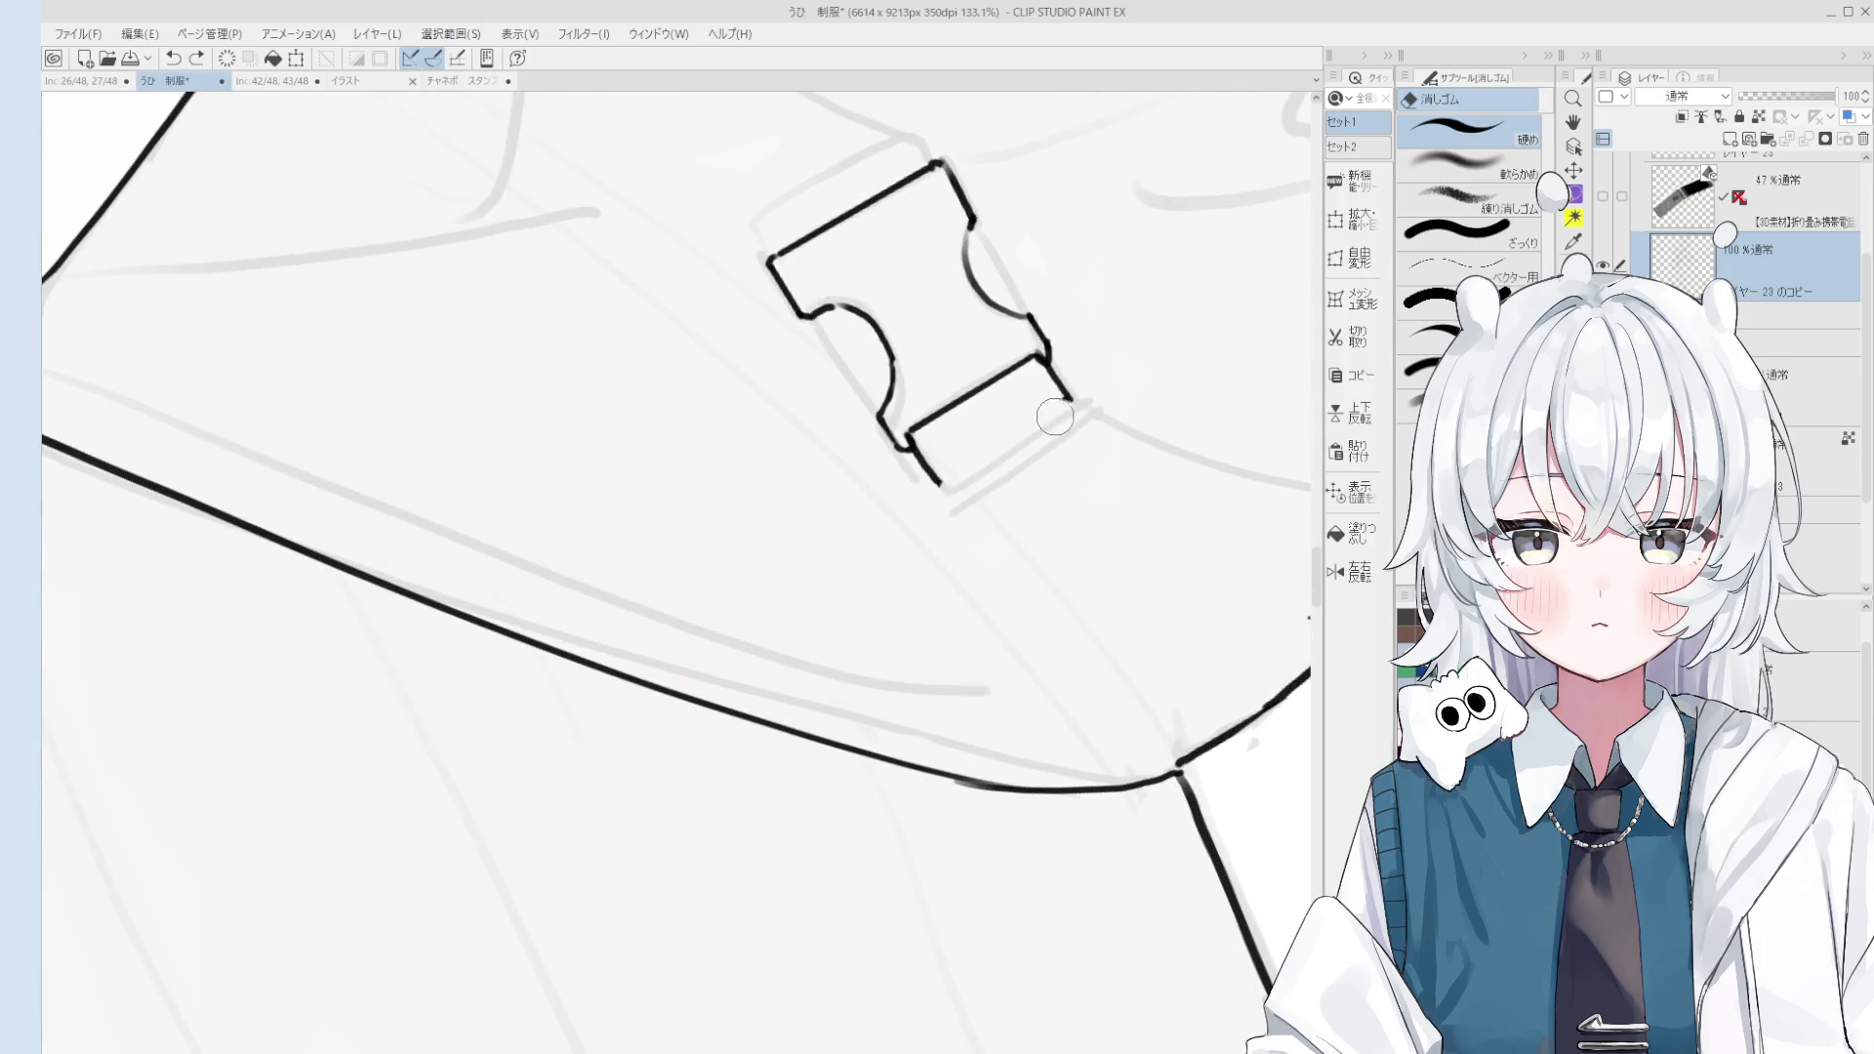
key("p")
left_click_drag(932, 480, 1071, 400)
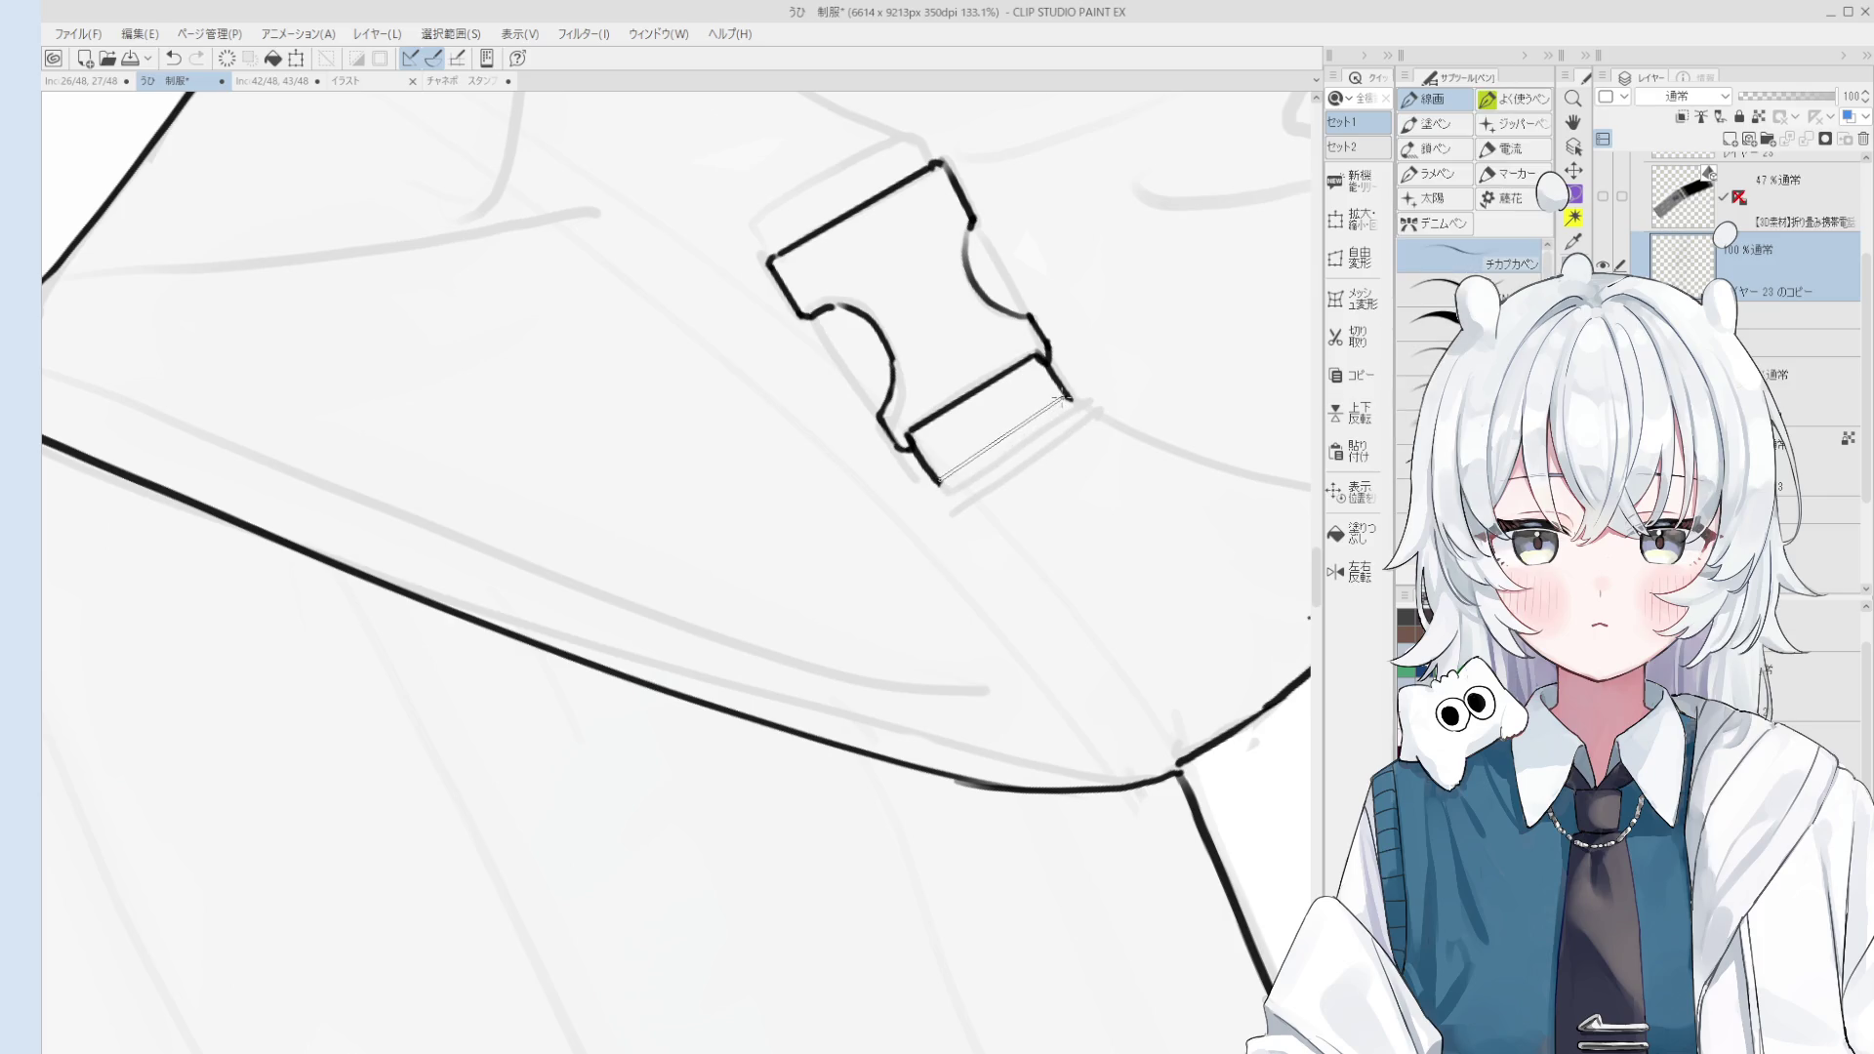
scroll(1000, 414, "down", 5)
scroll(999, 414, "up", 6)
scroll(979, 439, "down", 3)
mouse_move(984, 439)
left_mouse_down()
mouse_move(1084, 373)
mouse_move(1005, 475)
left_mouse_up()
scroll(1015, 429, "down", 4)
scroll(1006, 473, "up", 2)
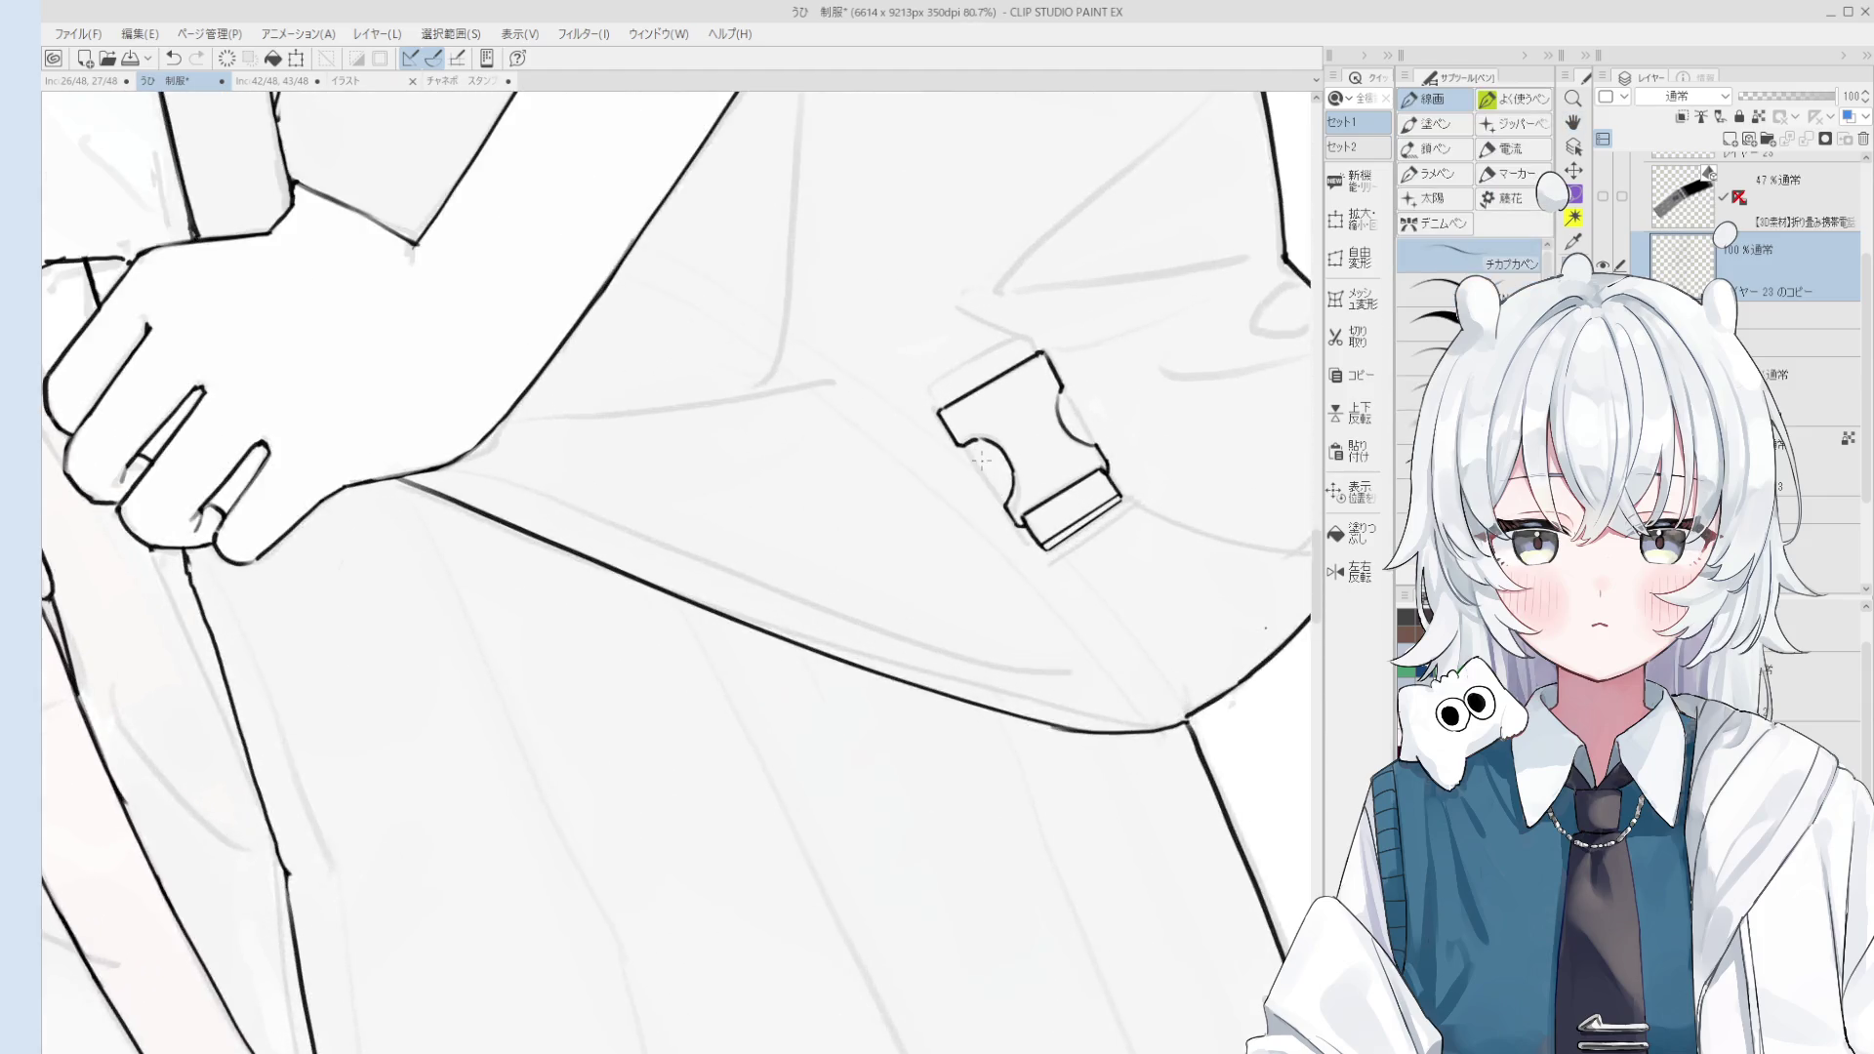
Step: Ink the inner curve of the buckle's left notch
scroll(1005, 474, "up", 2)
left_click_drag(961, 436, 1013, 520)
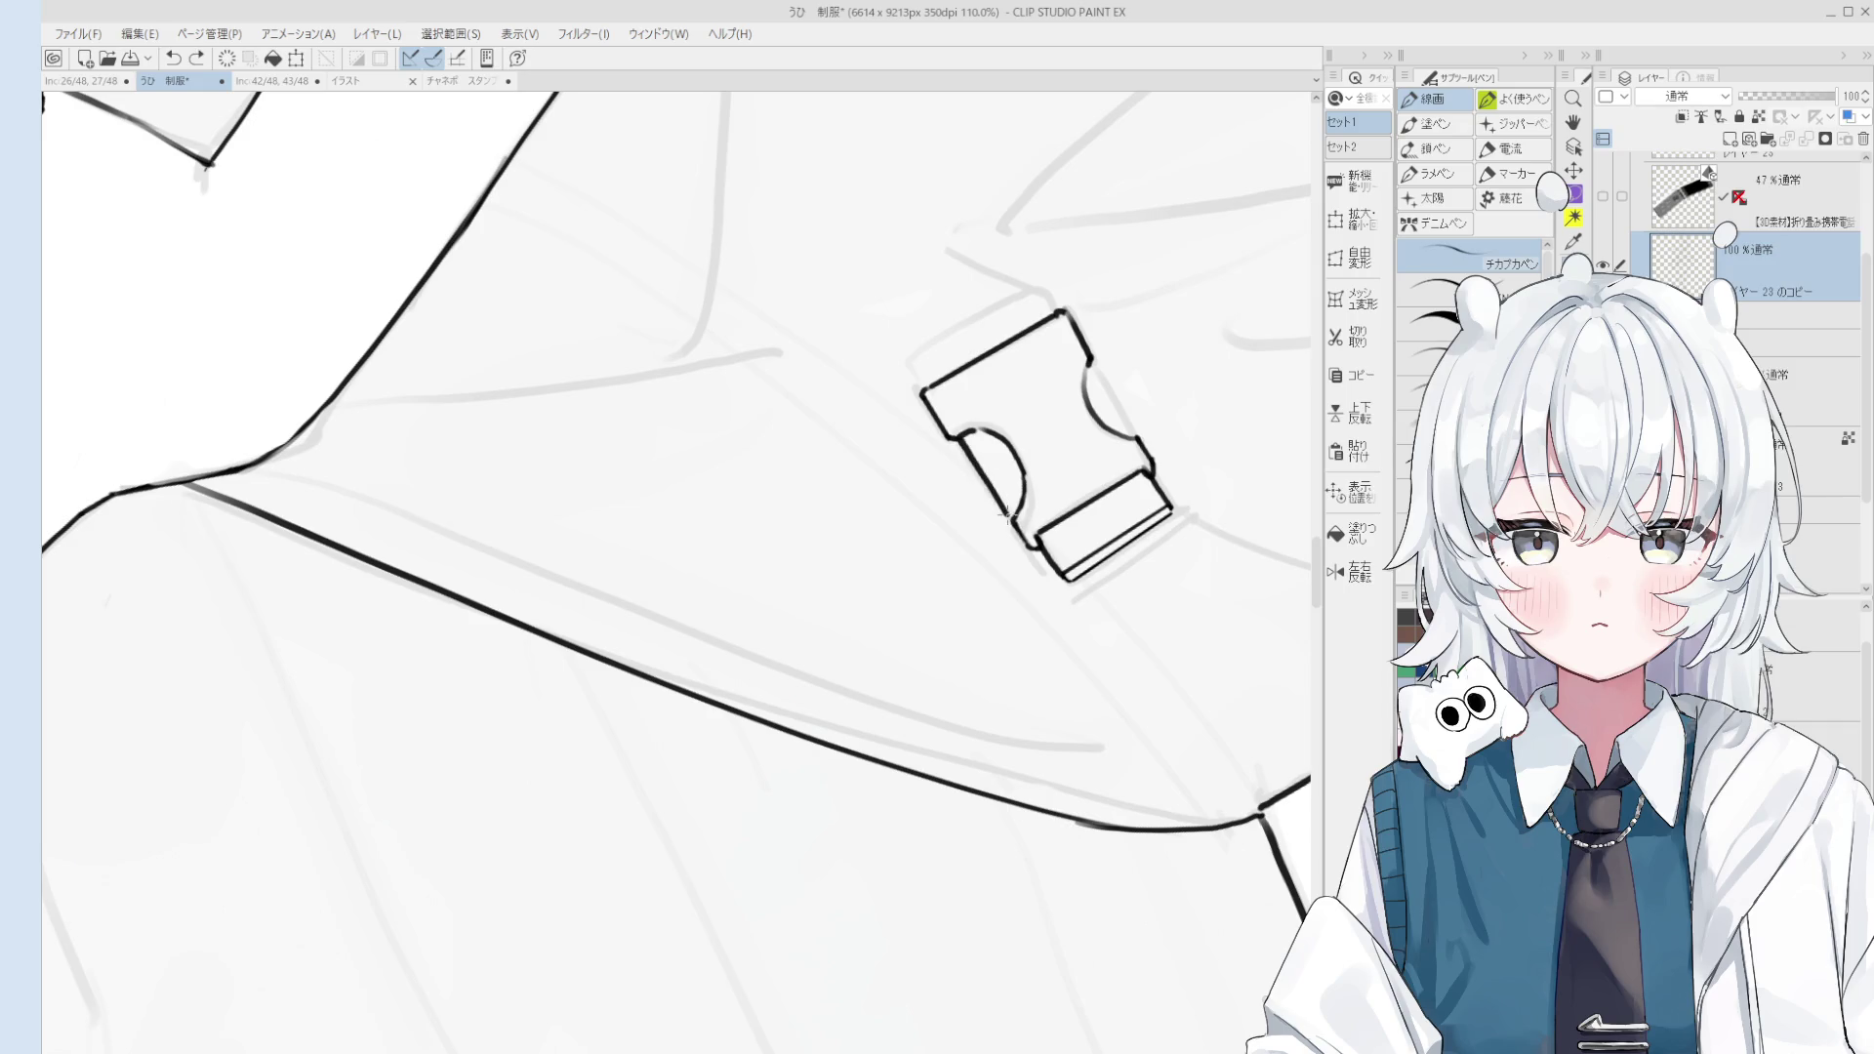
scroll(1013, 522, "down", 2)
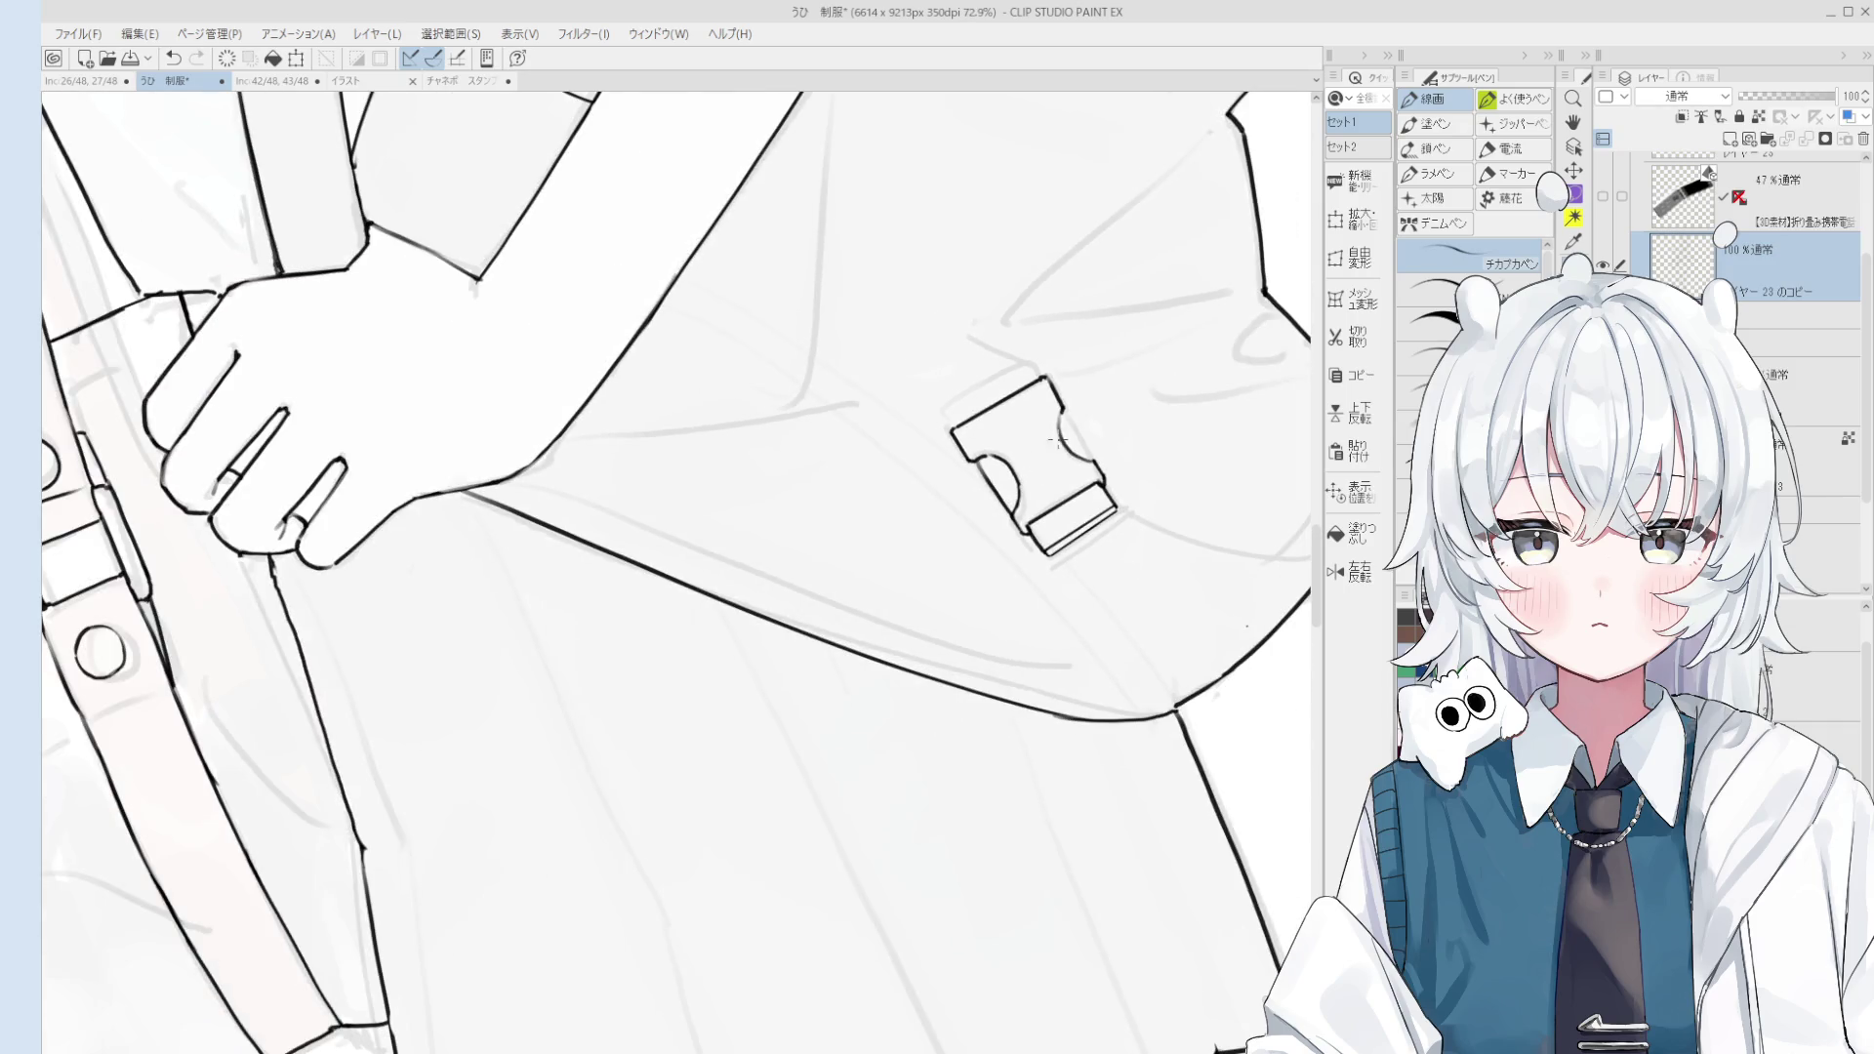
scroll(1074, 430, "up", 1)
scroll(1074, 429, "up", 1)
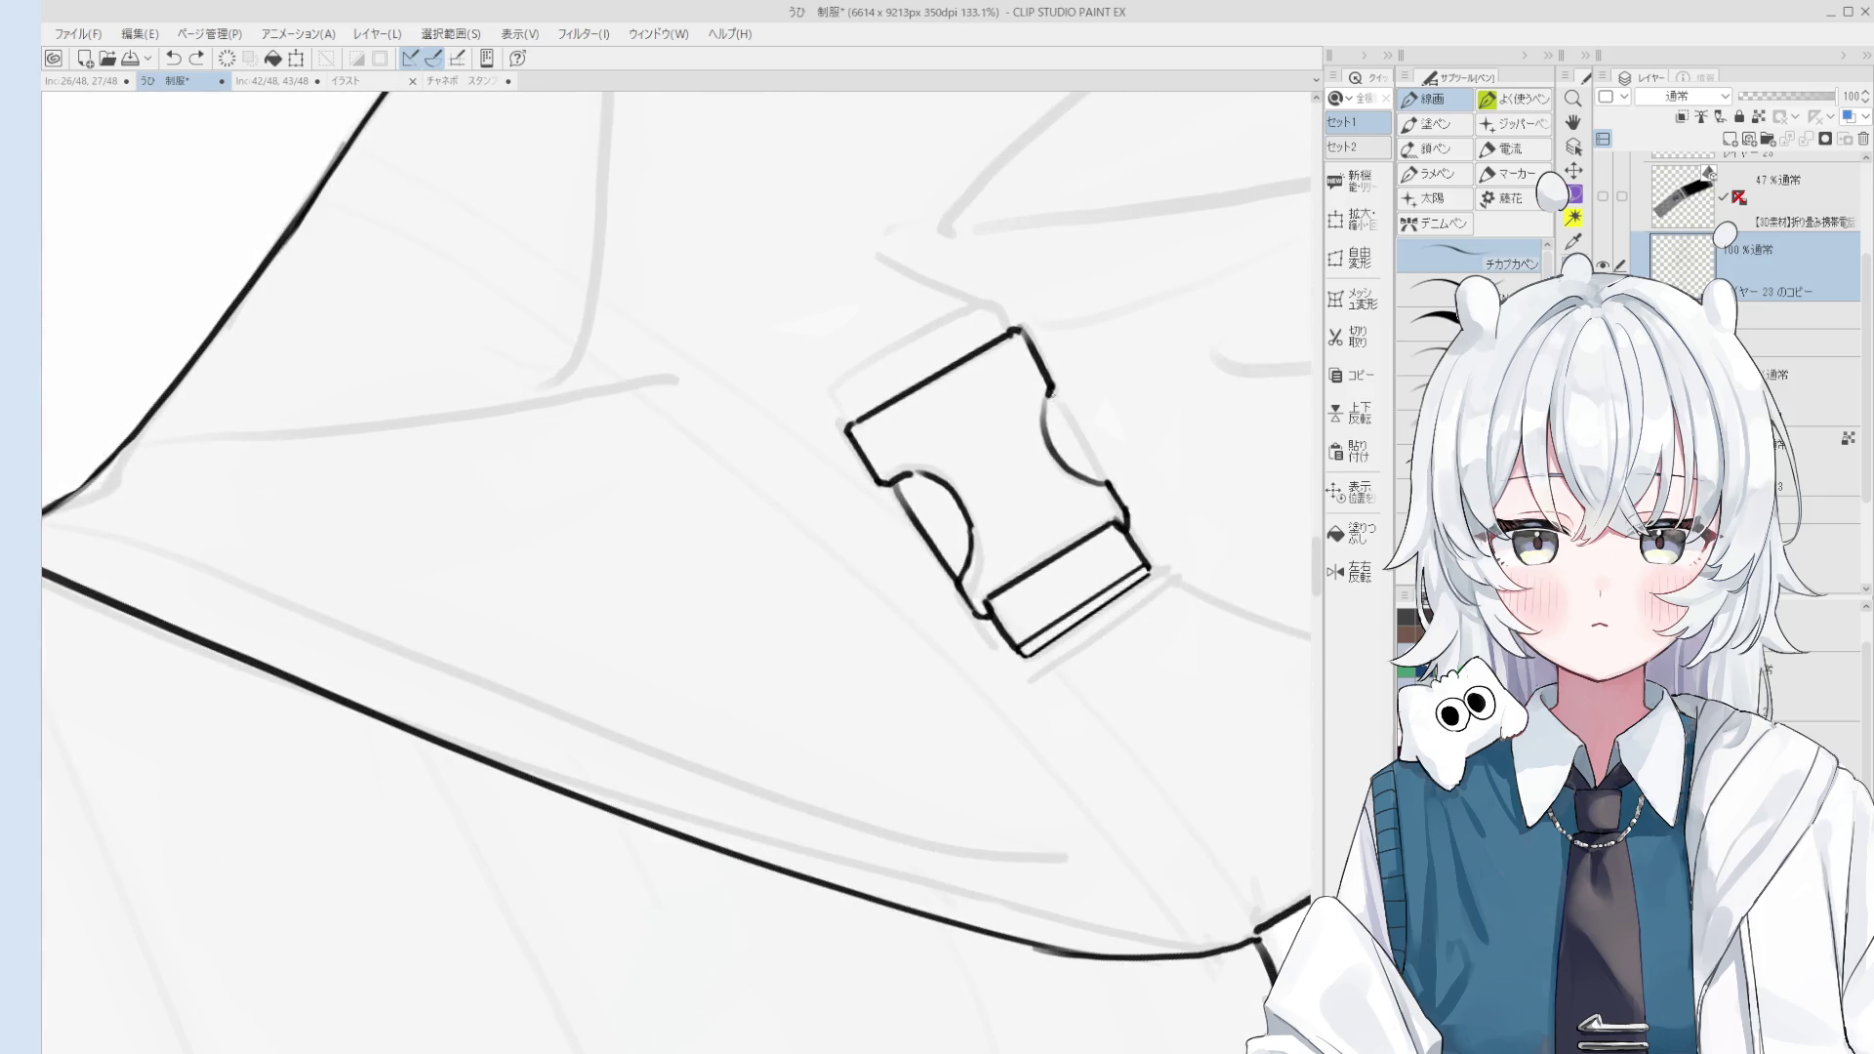
scroll(1037, 471, "down", 1)
scroll(1037, 471, "down", 1)
scroll(1037, 471, "up", 2)
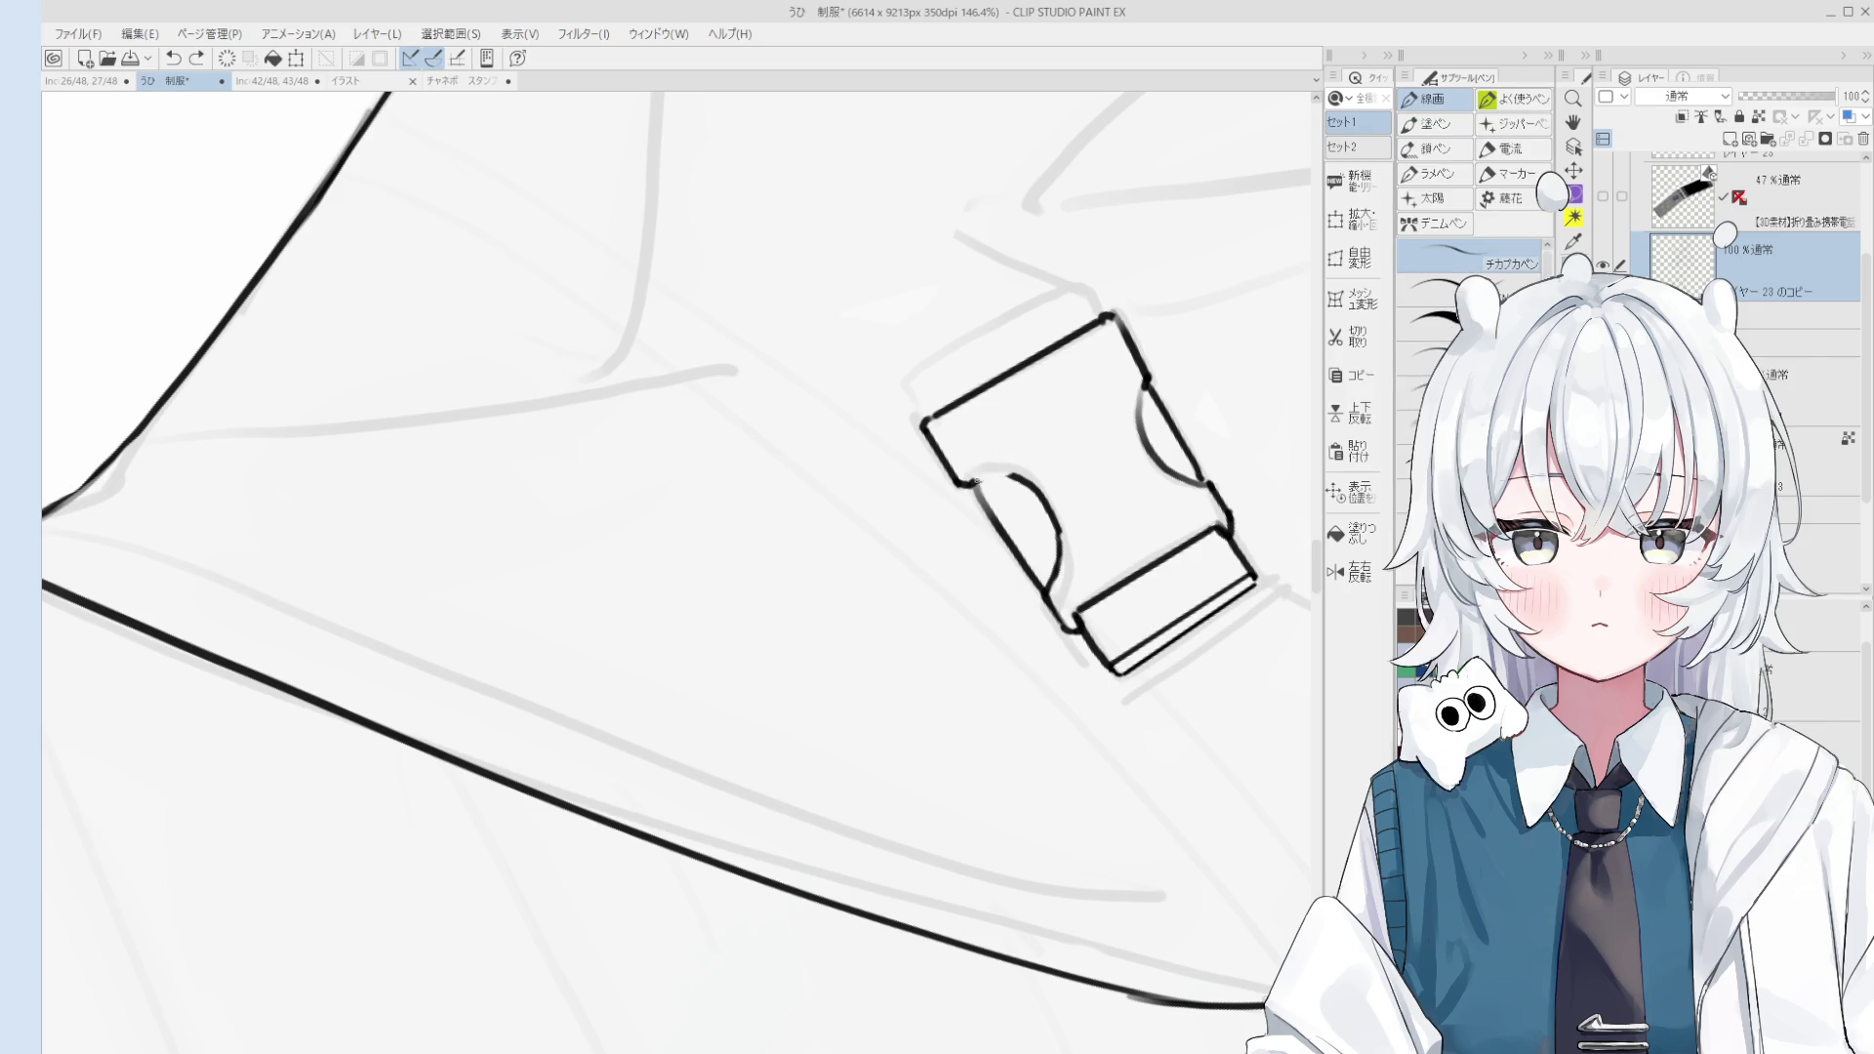
scroll(1038, 456, "down", 3)
scroll(1066, 402, "up", 2)
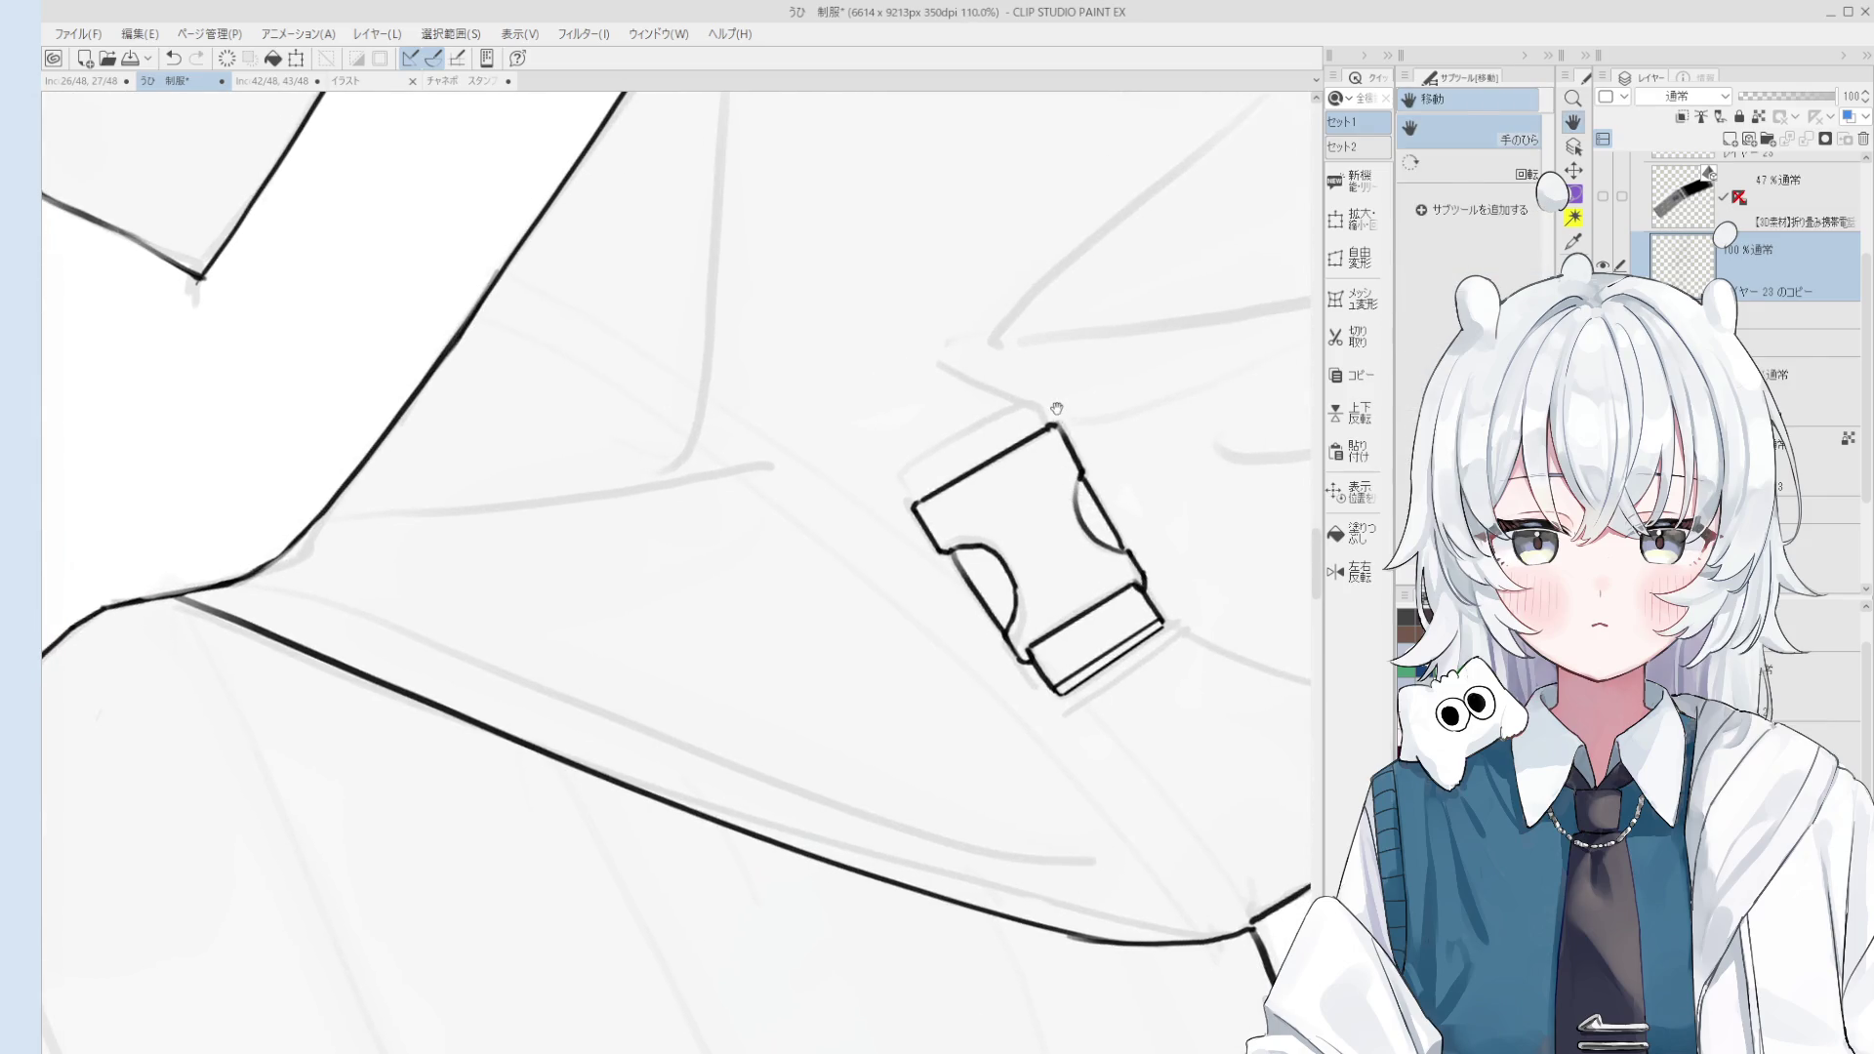
Step: Erase the buckle's top corner and redraw its corner stroke
key("e")
scroll(1068, 429, "up", 2)
key("p")
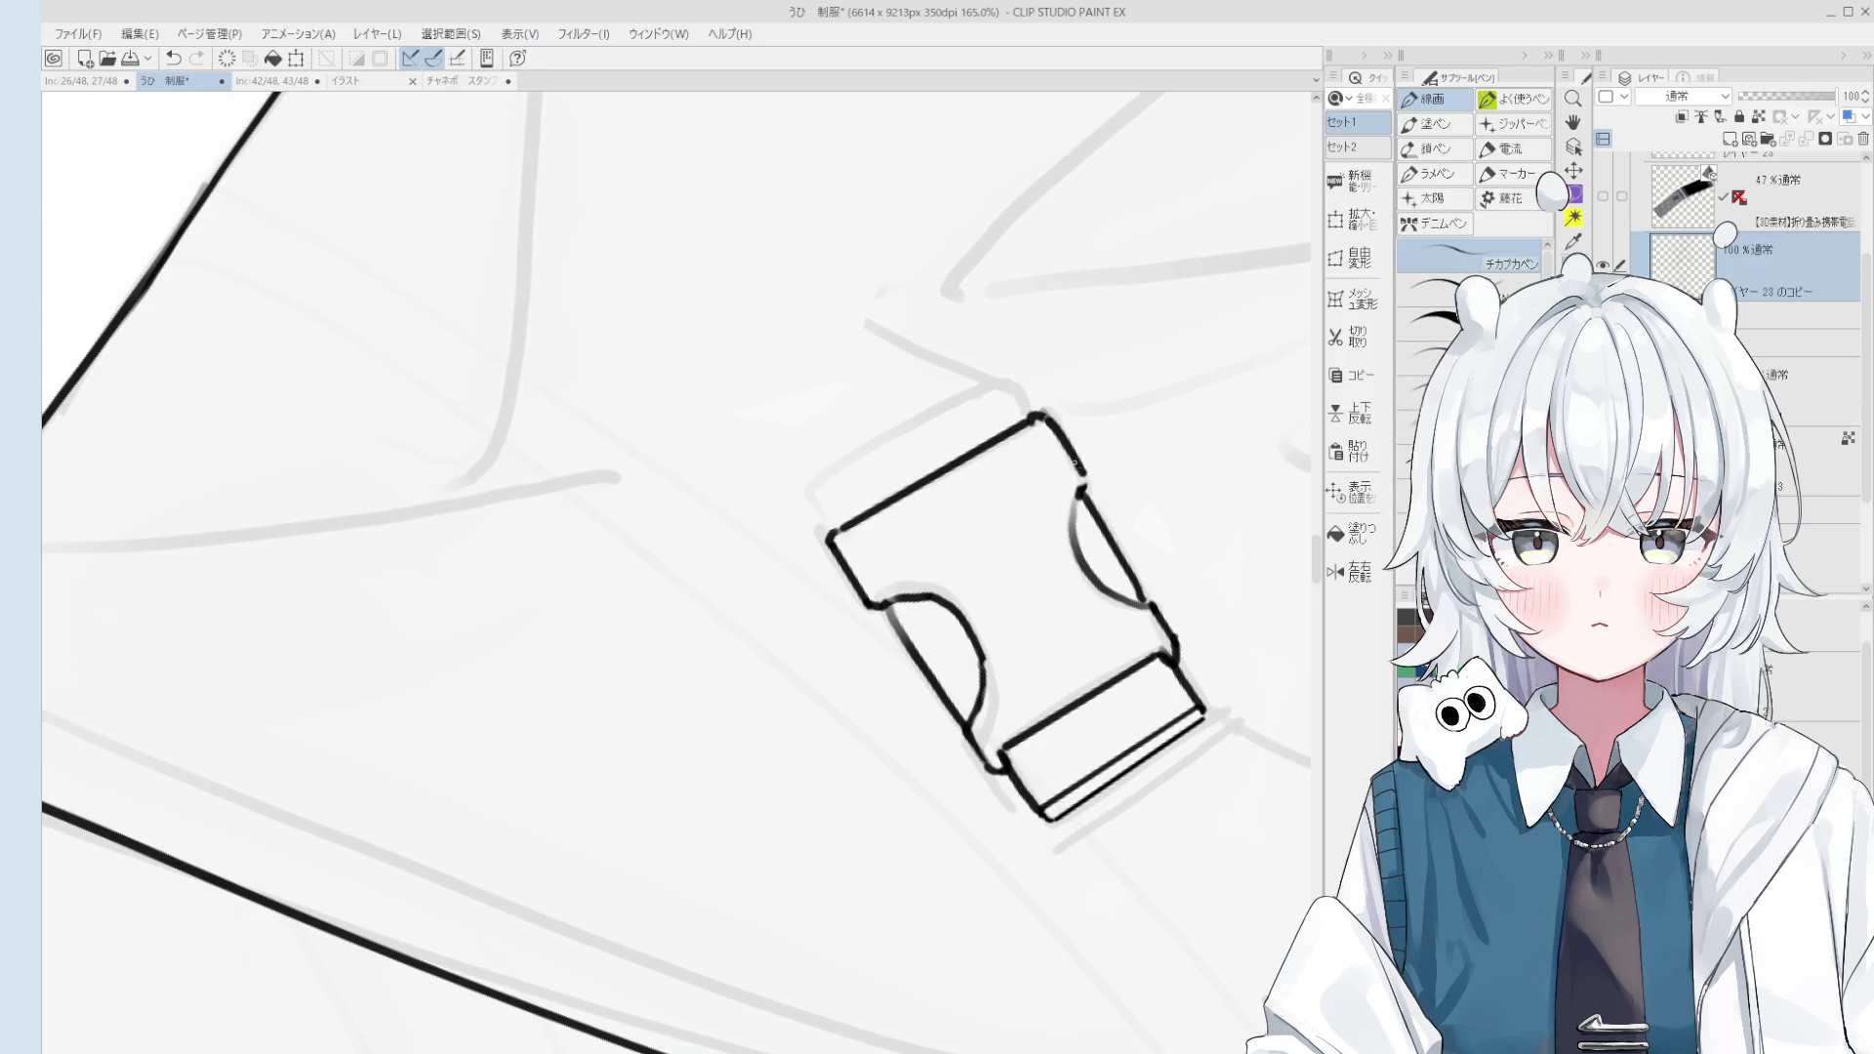
scroll(1077, 463, "down", 1)
key("e")
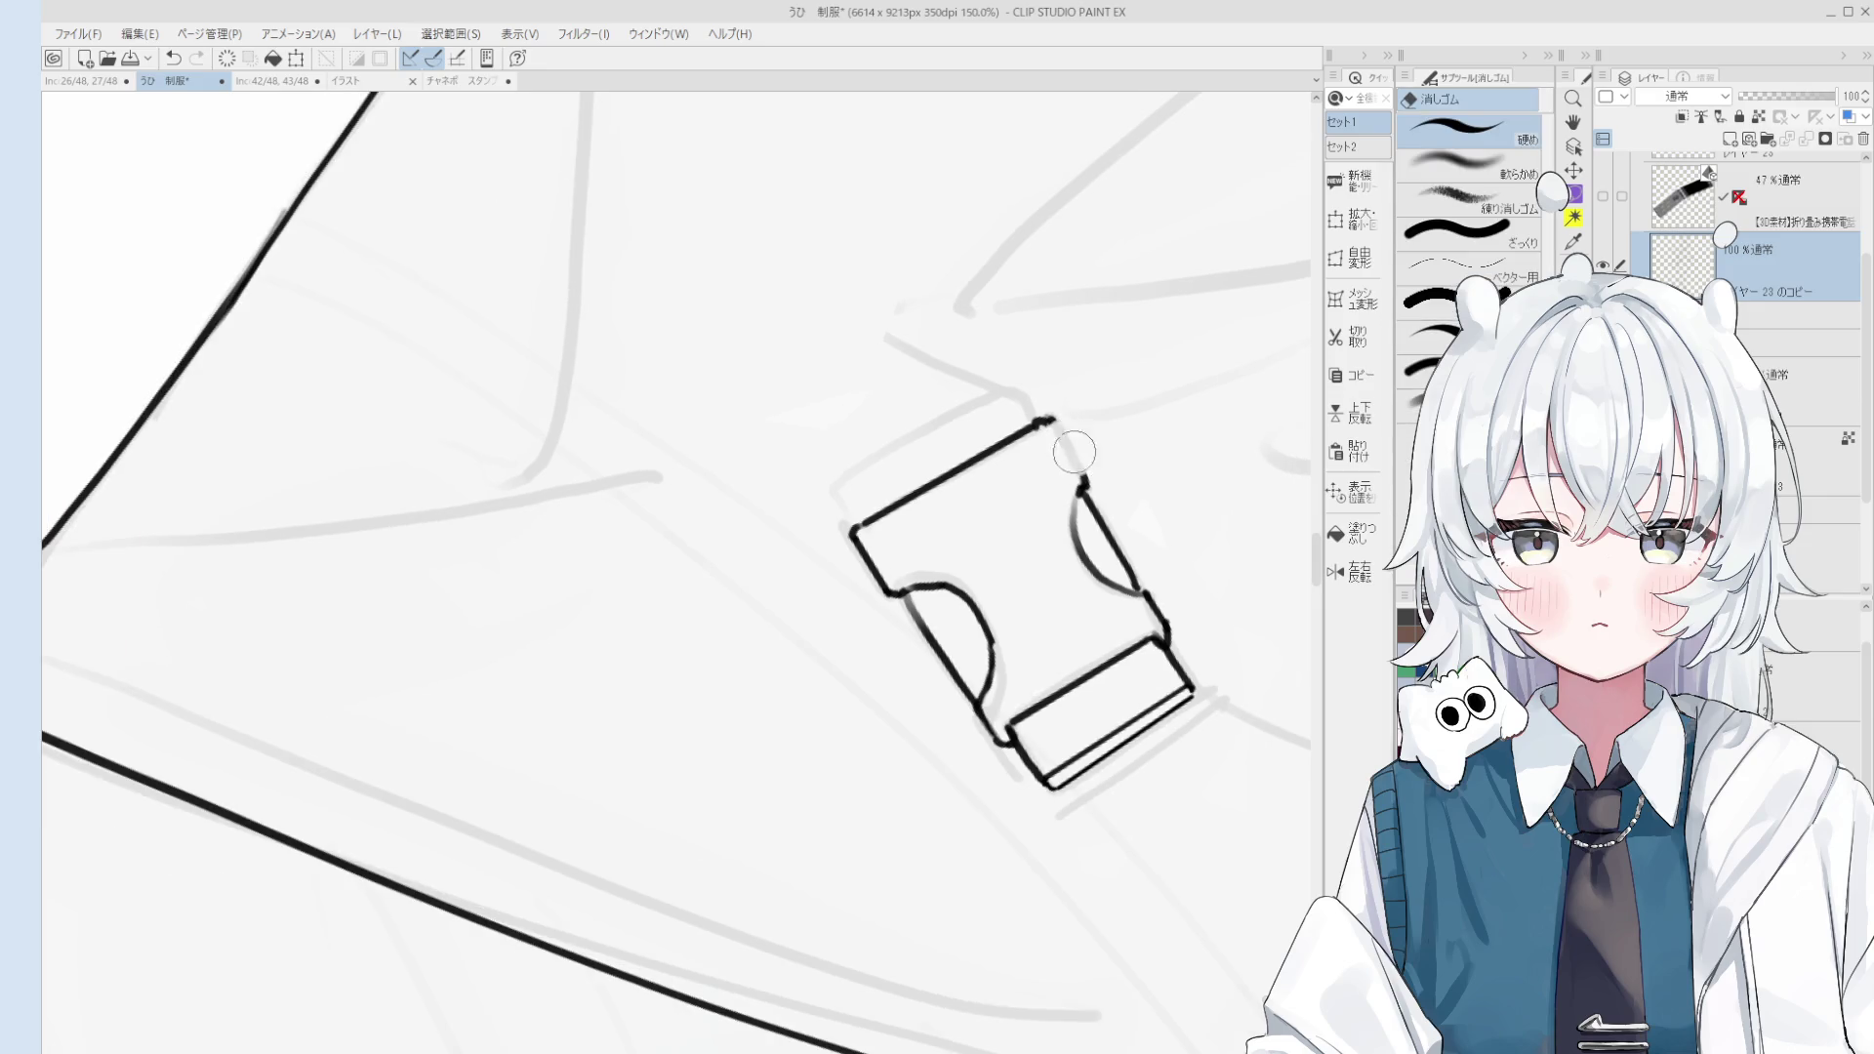
key("p")
key("e")
left_click_drag(1057, 424, 1055, 413)
key("p")
key("ctrl+z")
key("ctrl+z")
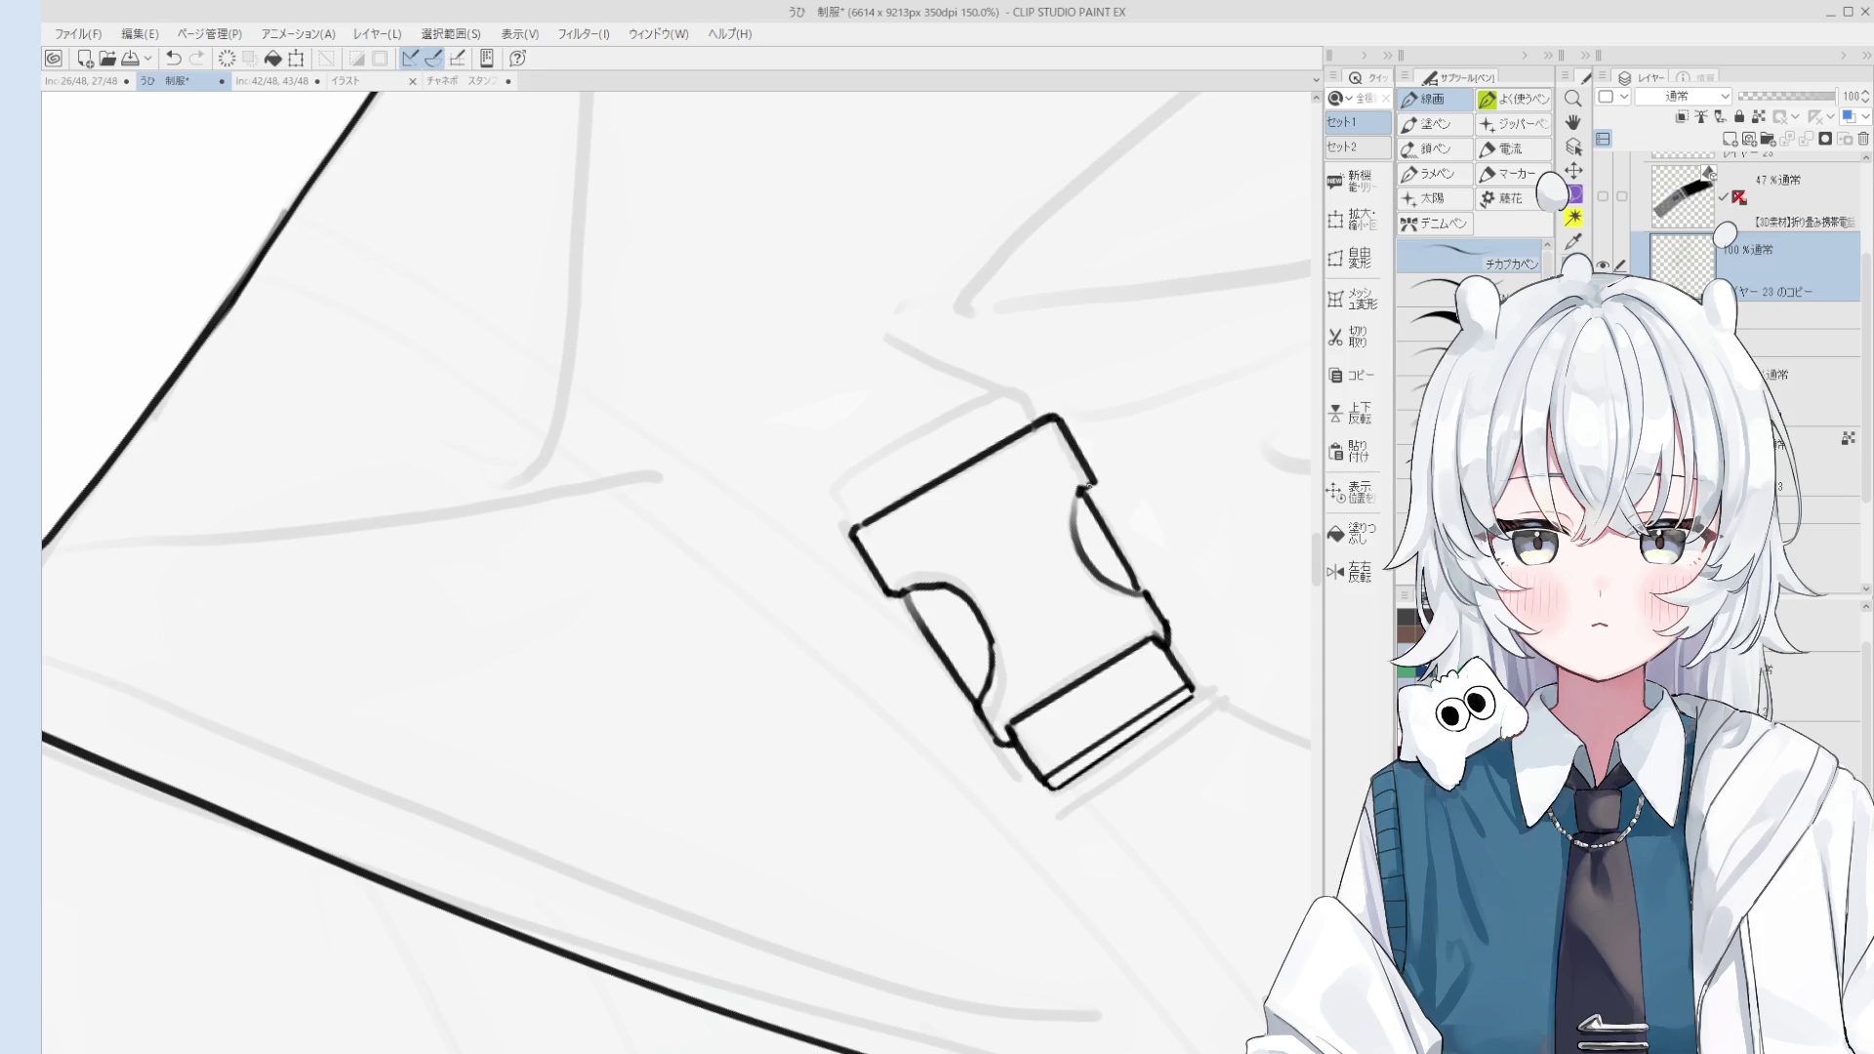
key("e")
key("p")
Step: Trim away part of the buckle's right-hand curve with the 消しゴム eraser
scroll(1085, 480, "down", 1)
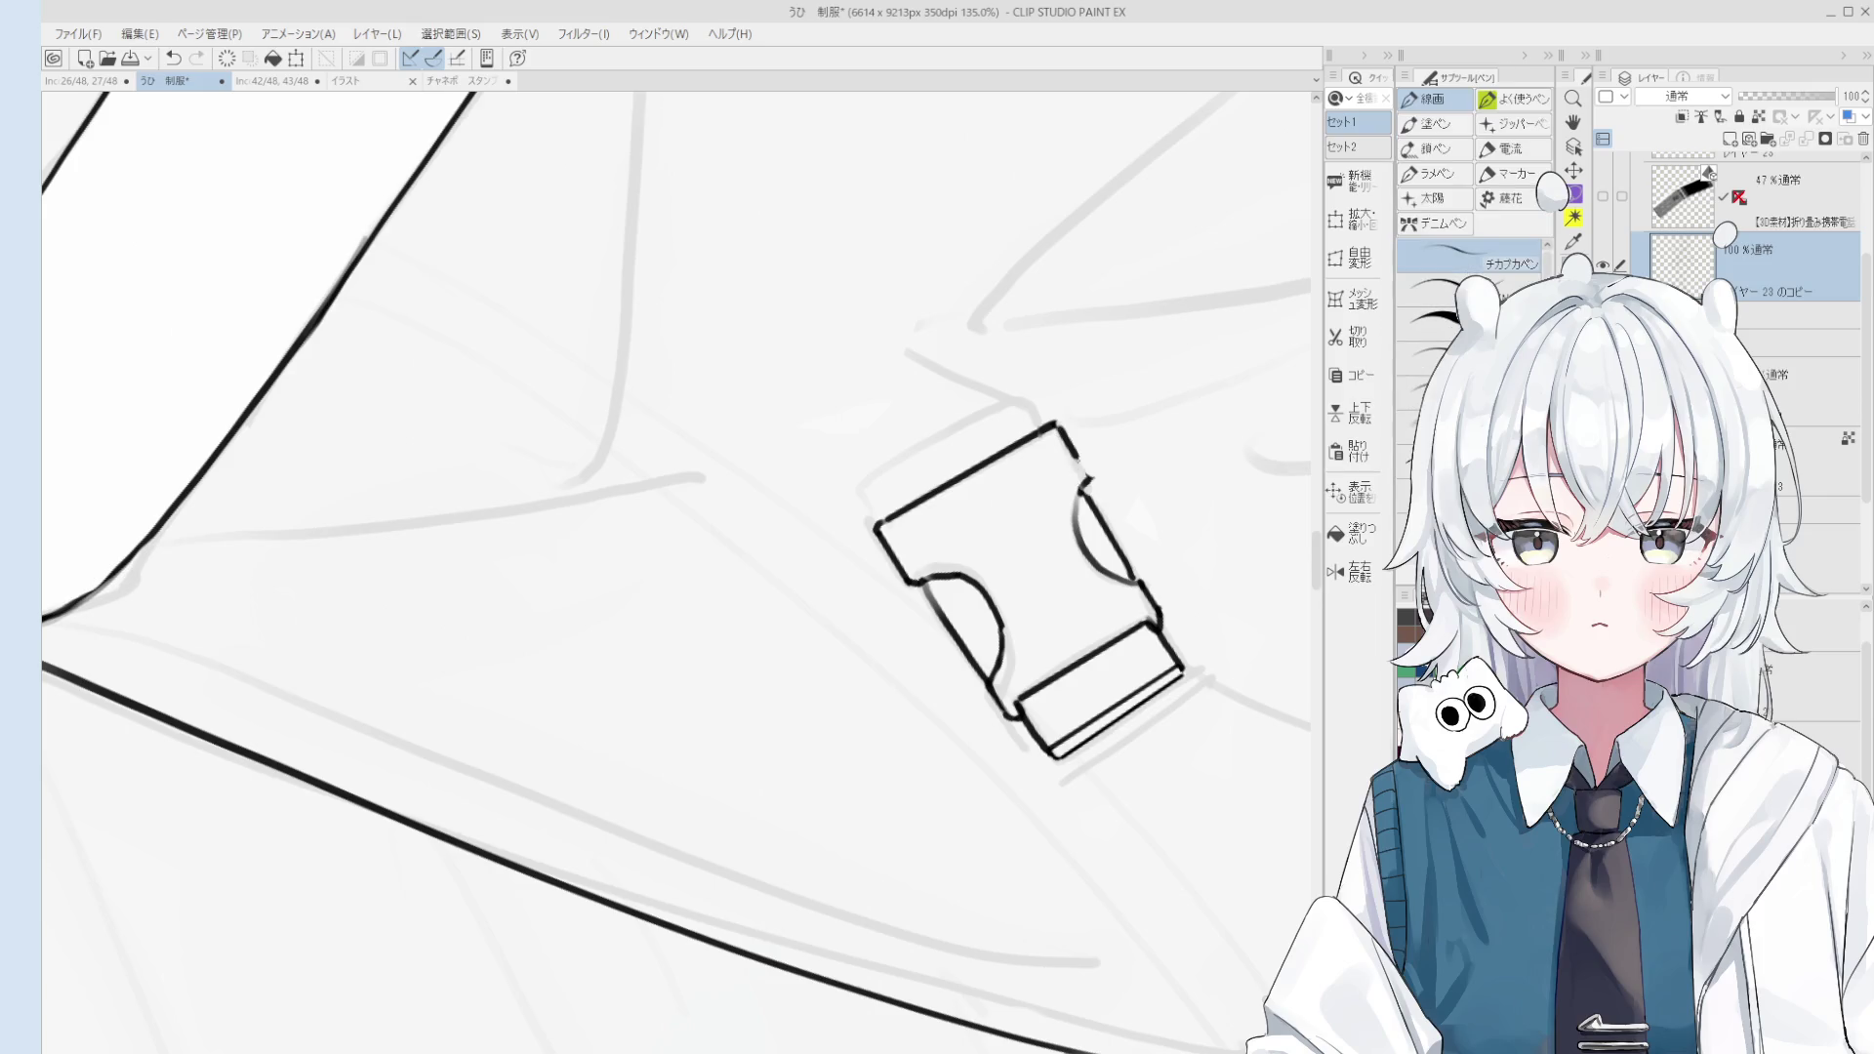
scroll(1086, 478, "down", 3)
key("e")
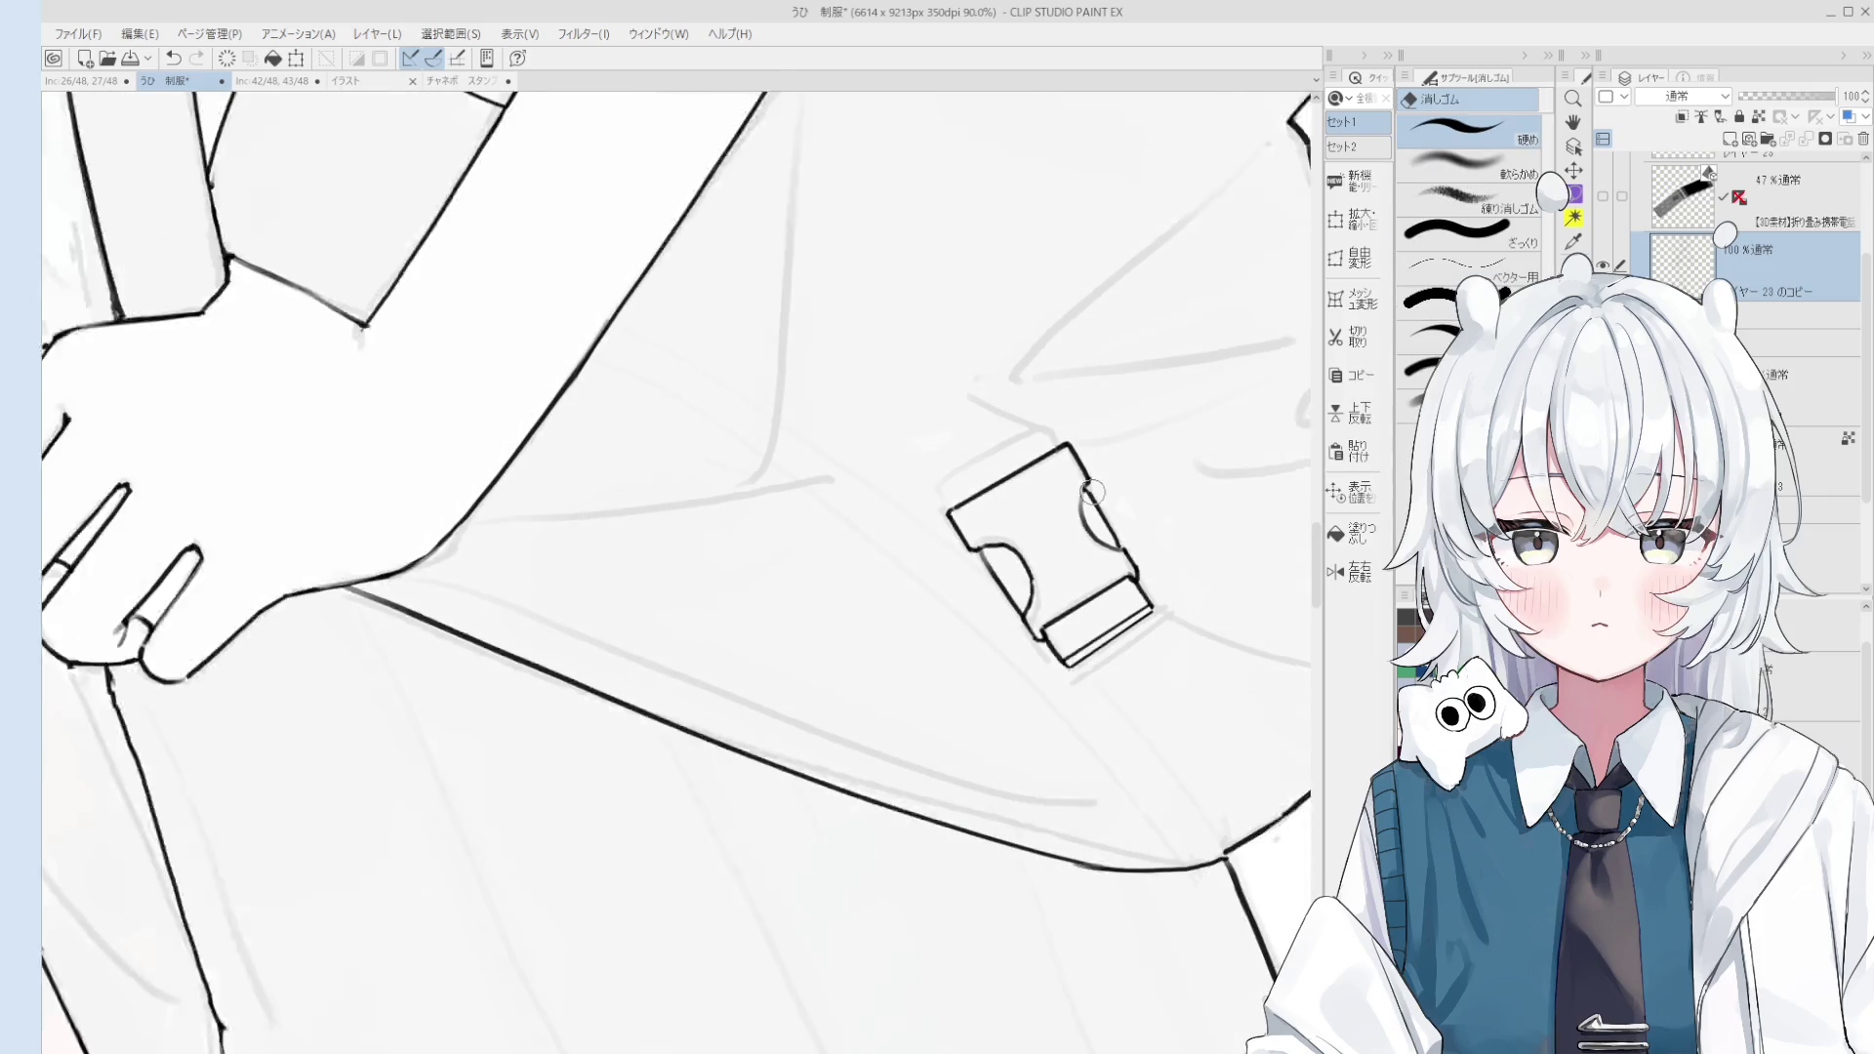
scroll(1113, 503, "up", 4)
left_click_drag(1079, 517, 1117, 552)
key("p")
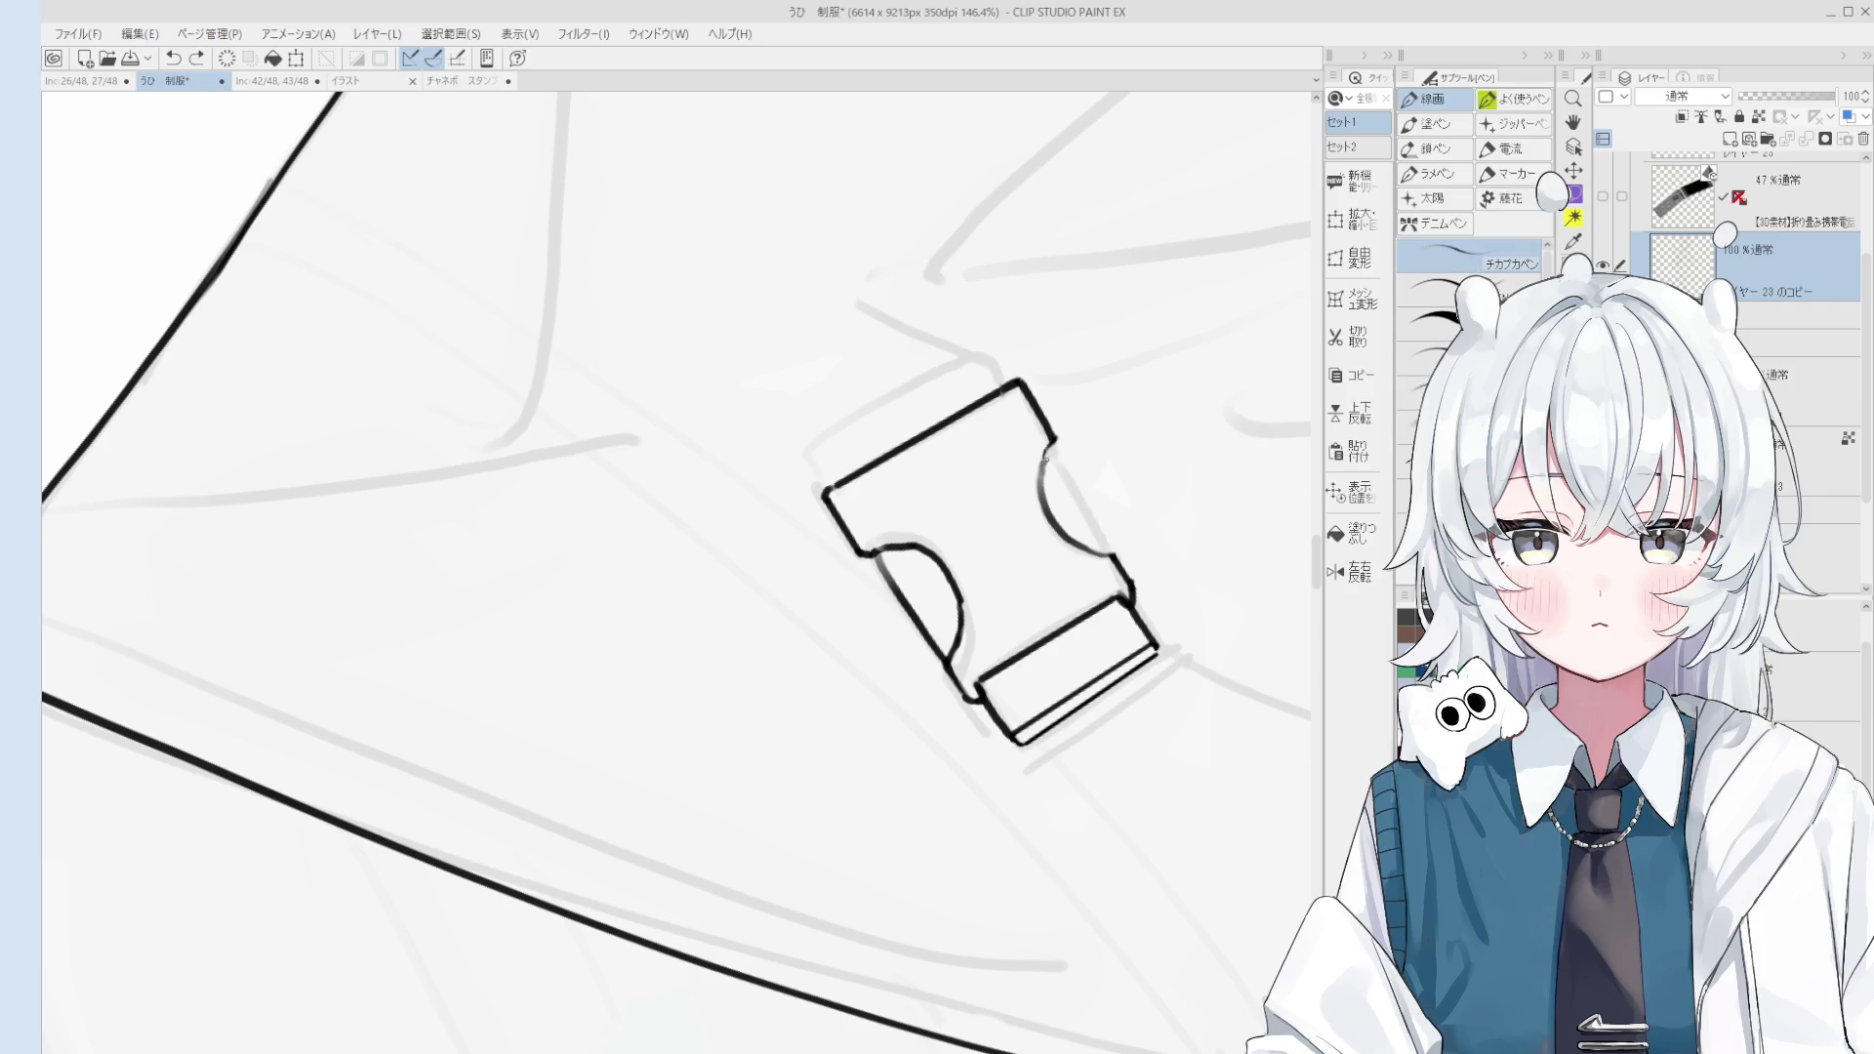
scroll(1053, 441, "down", 3)
scroll(1074, 469, "down", 1)
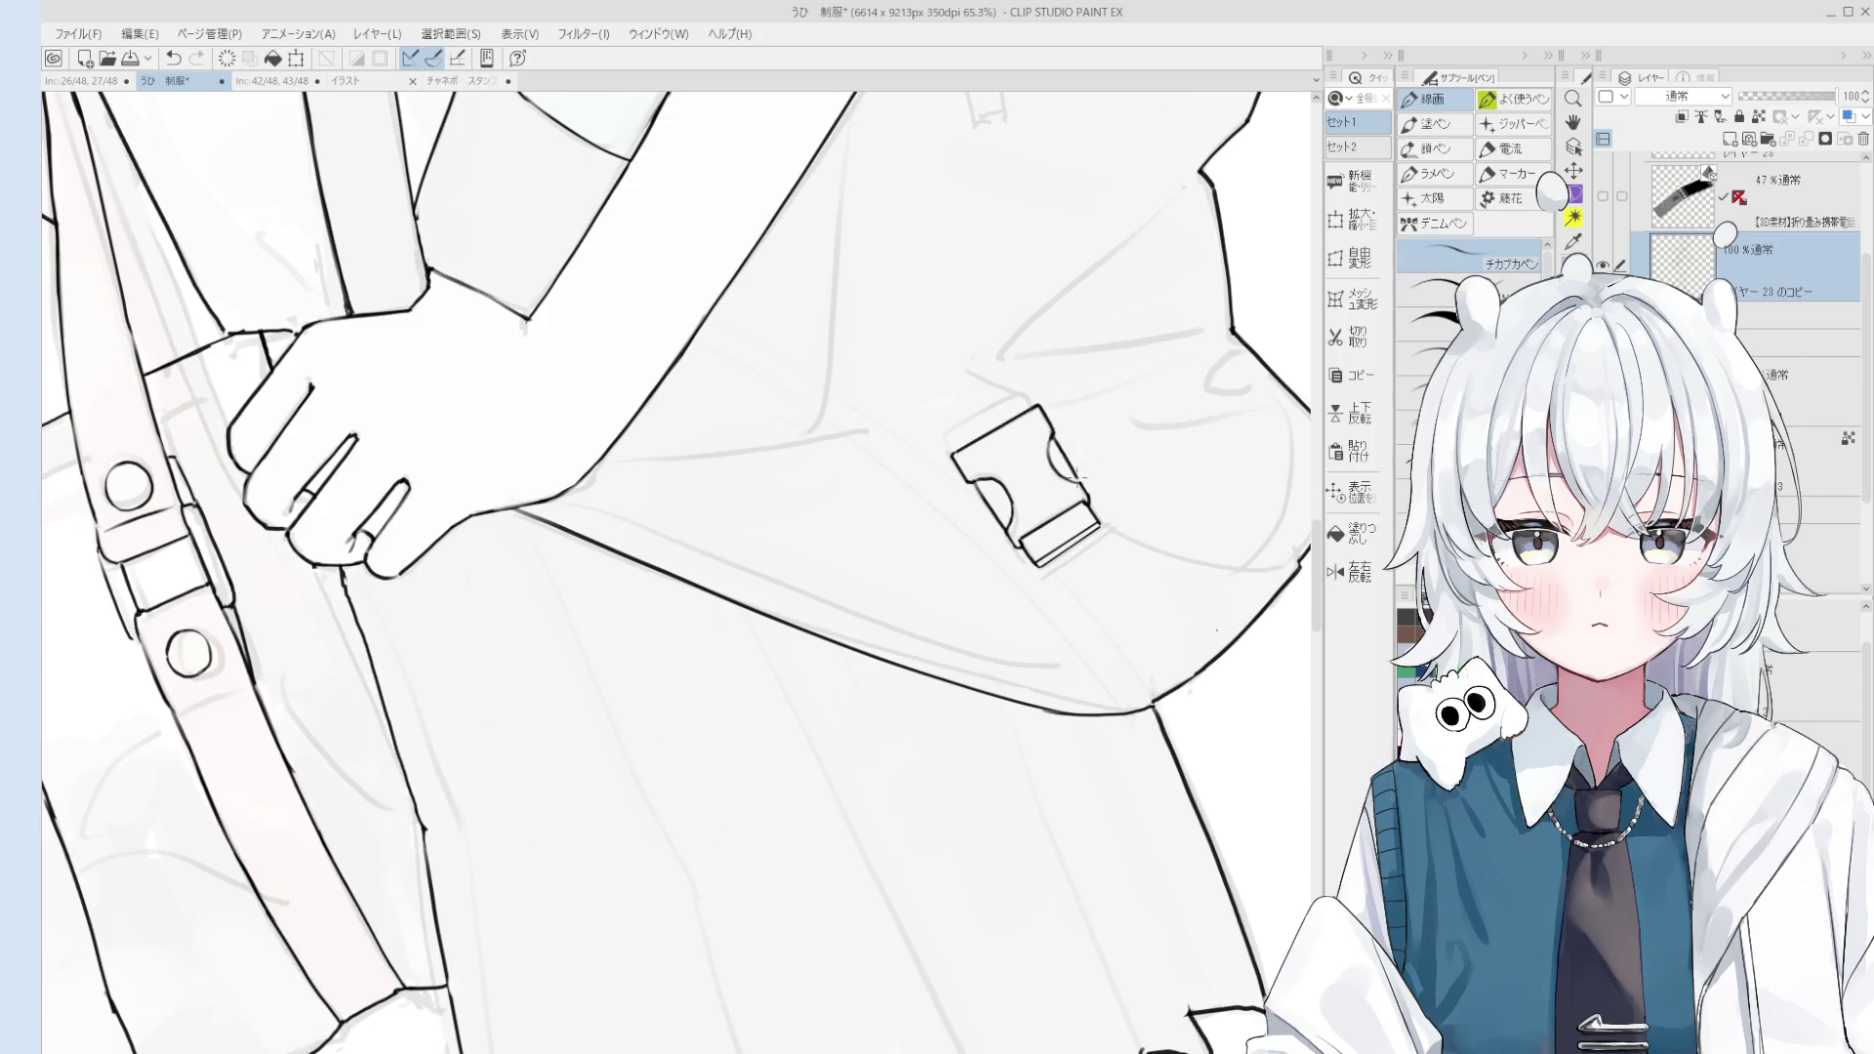
scroll(1059, 451, "up", 3)
key("e")
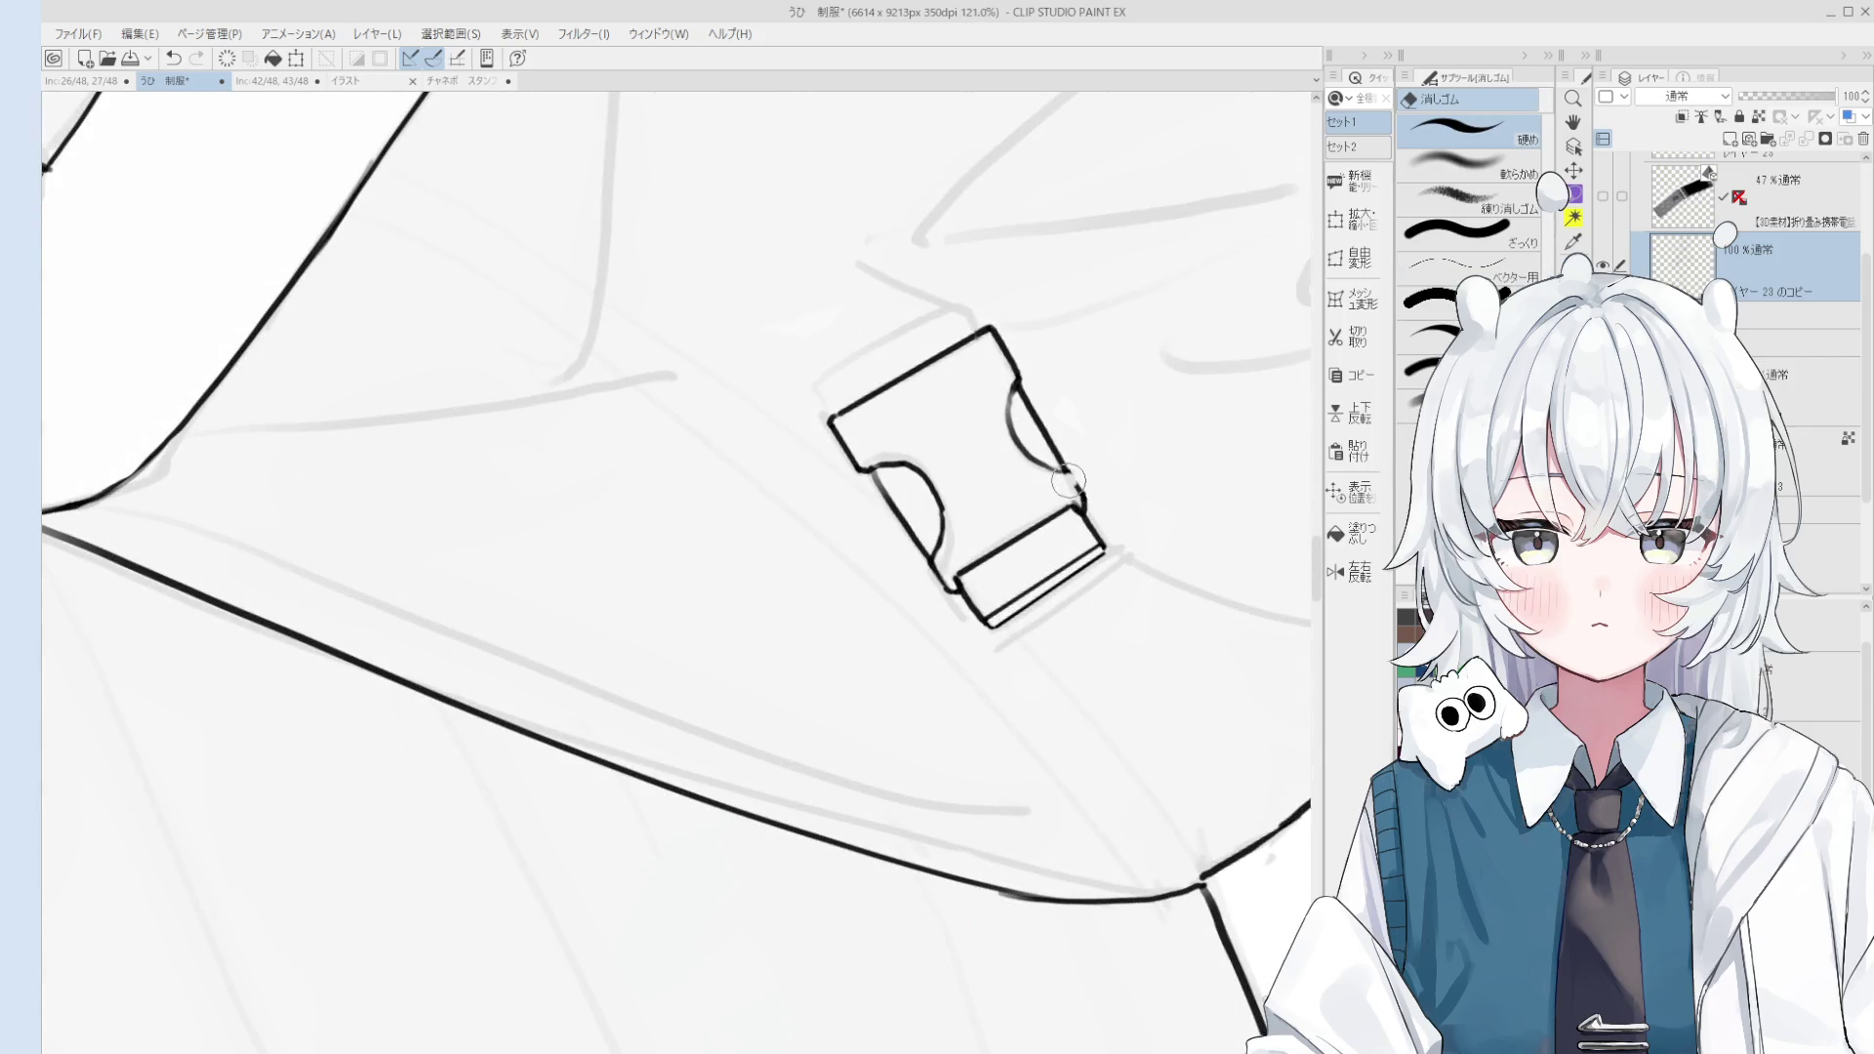
scroll(1071, 479, "up", 2)
key("p")
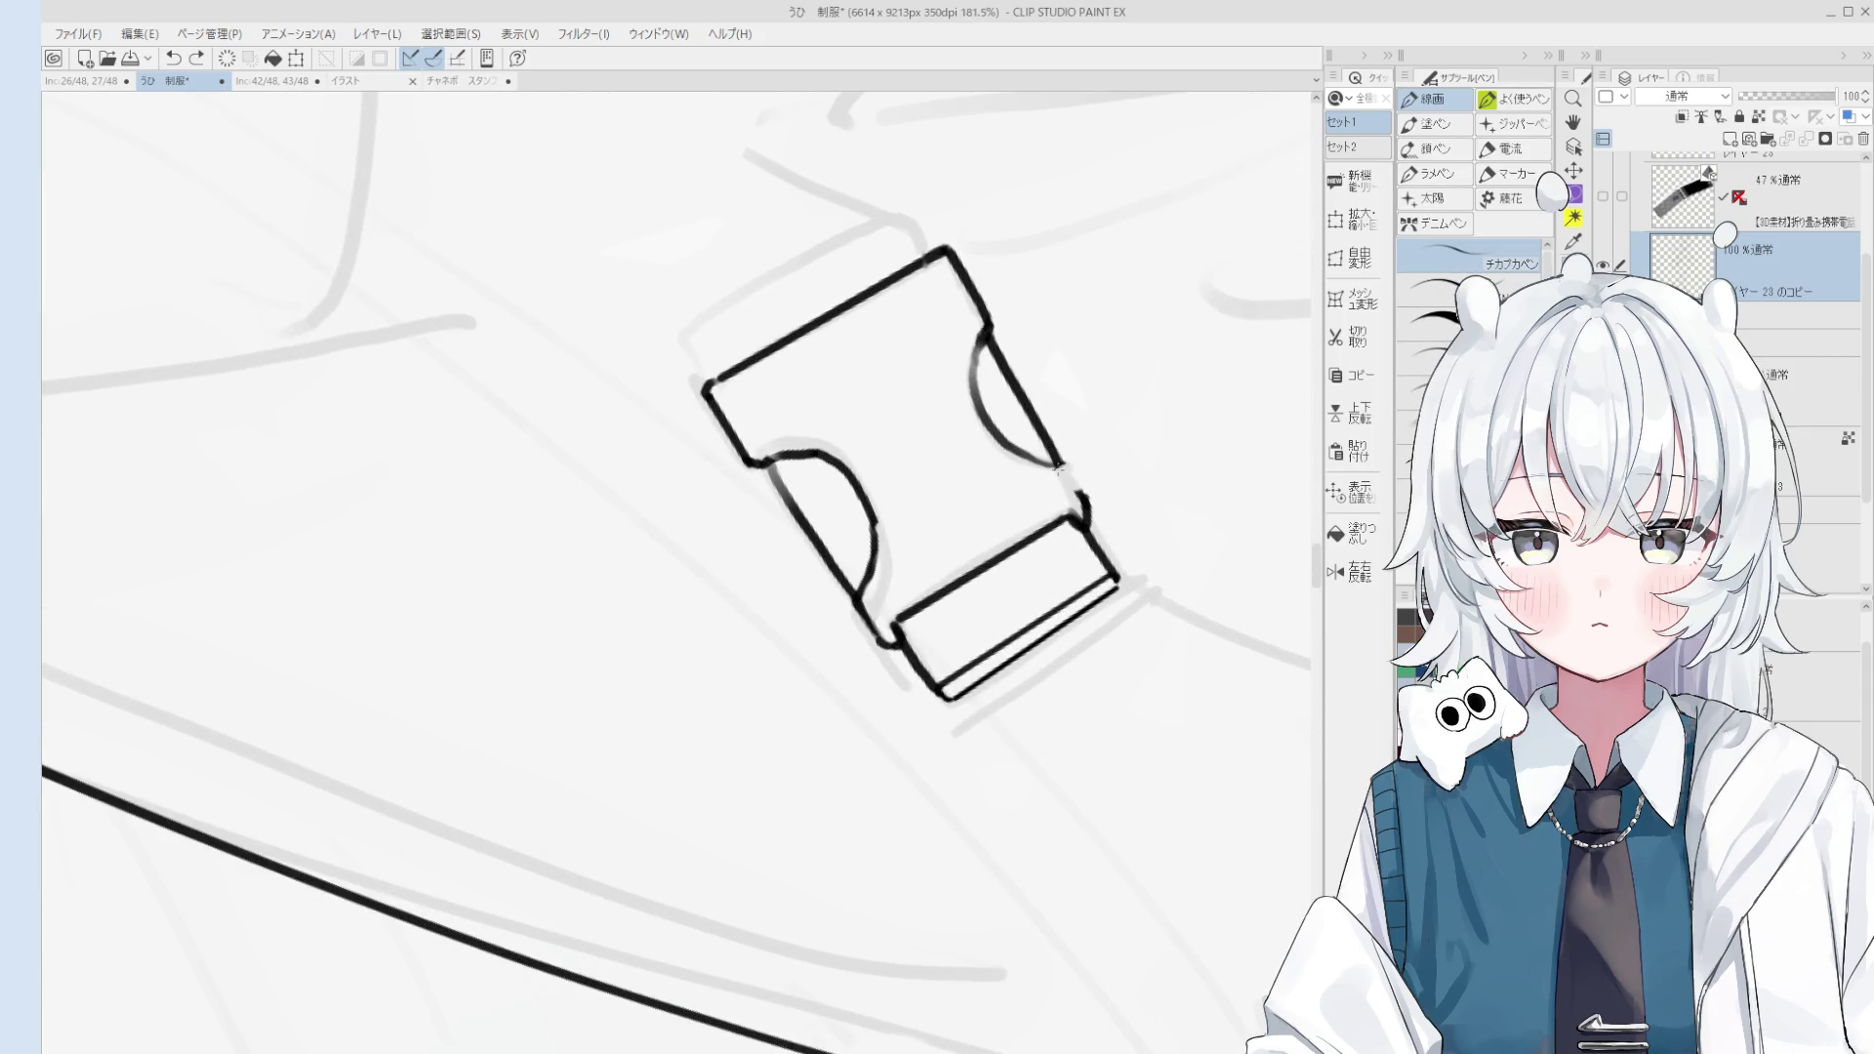
Step: Make final touch-ups around the buckle, alternating the 消しゴム eraser and 線画 pen
key("e")
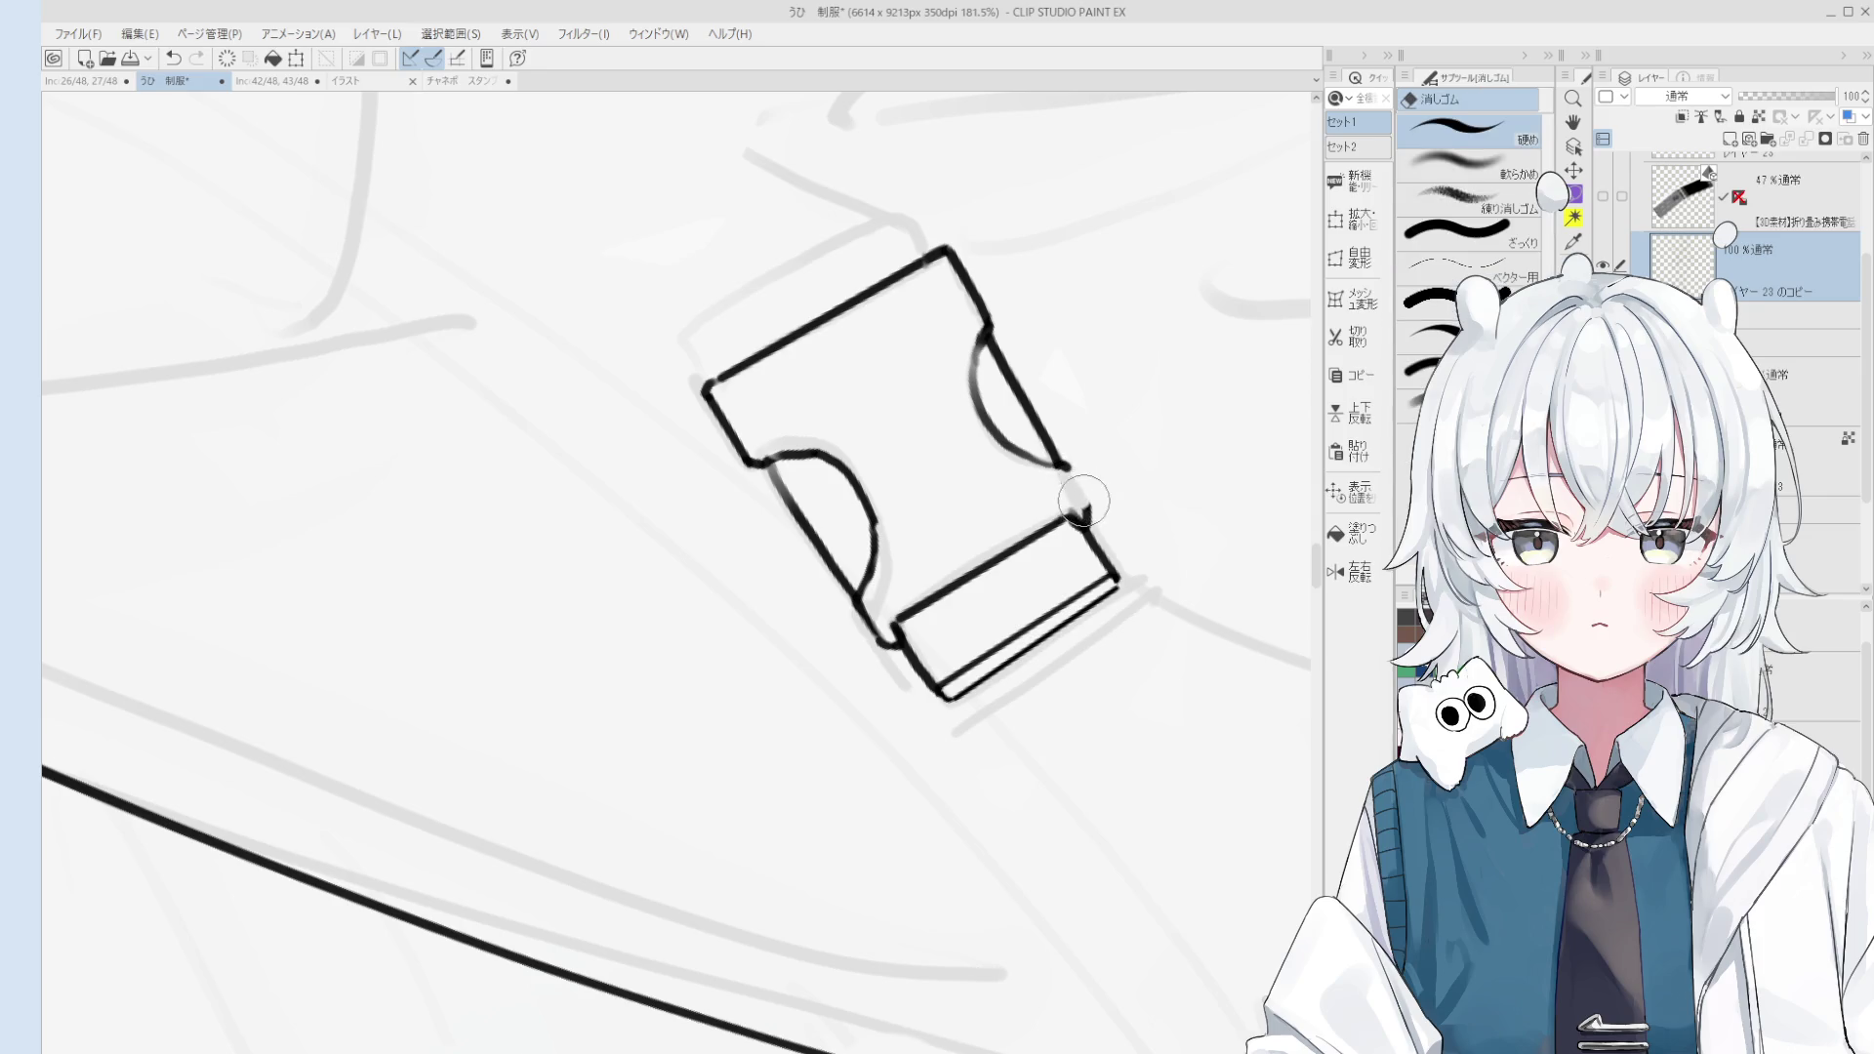
key("p")
scroll(1089, 503, "down", 2)
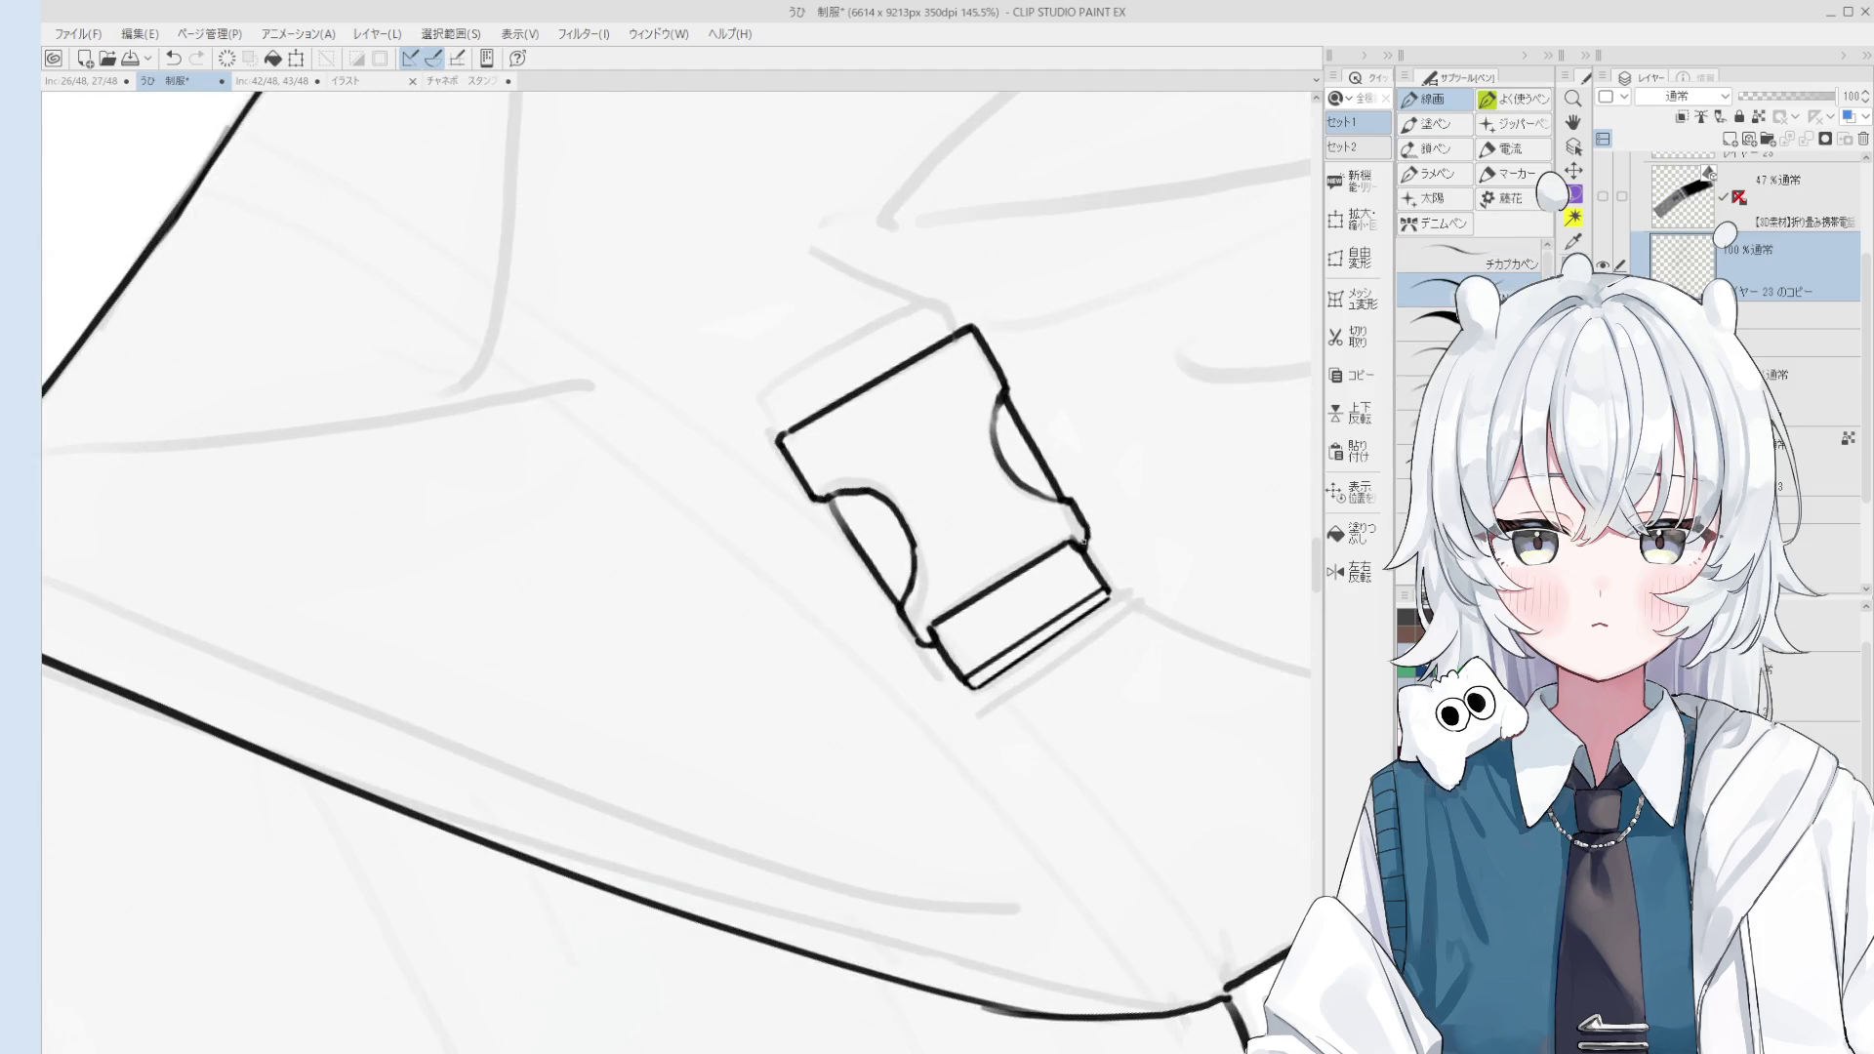
scroll(1084, 537, "down", 2)
key("e")
scroll(1078, 554, "down", 1)
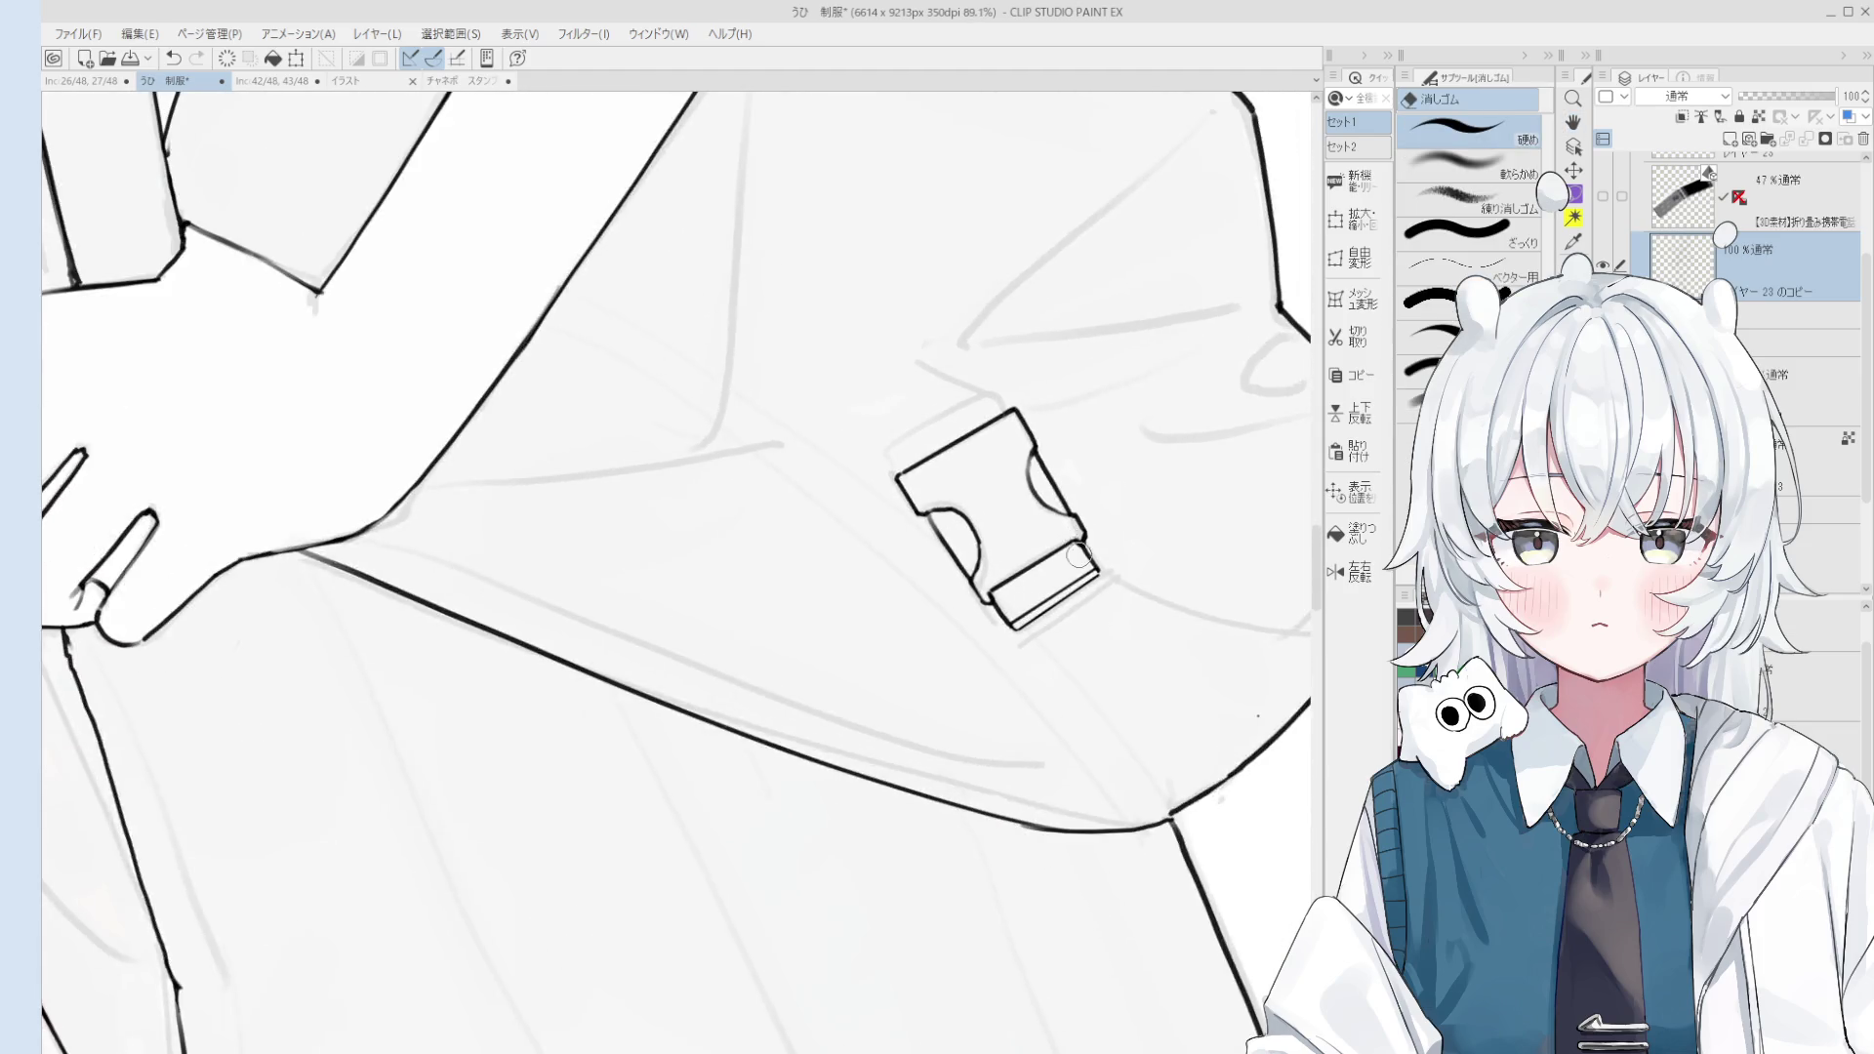
scroll(1078, 554, "up", 1)
key("p")
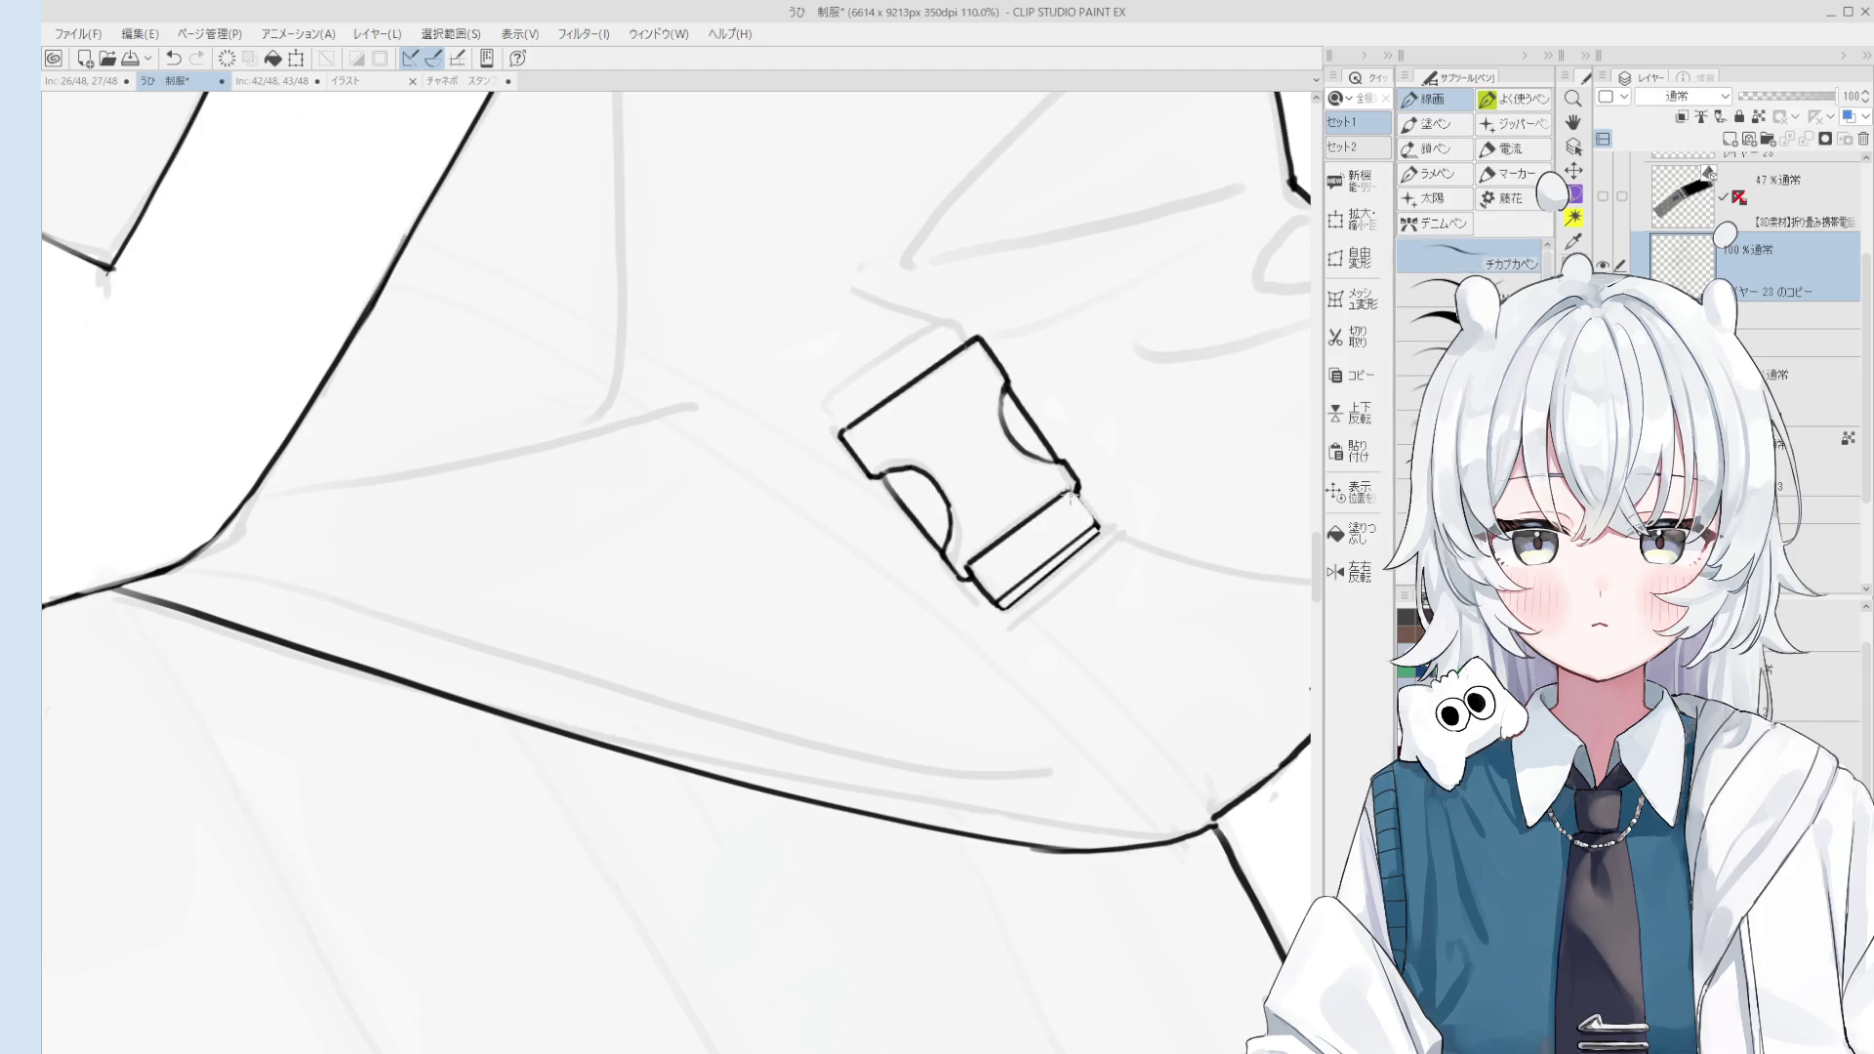
scroll(1091, 521, "down", 3)
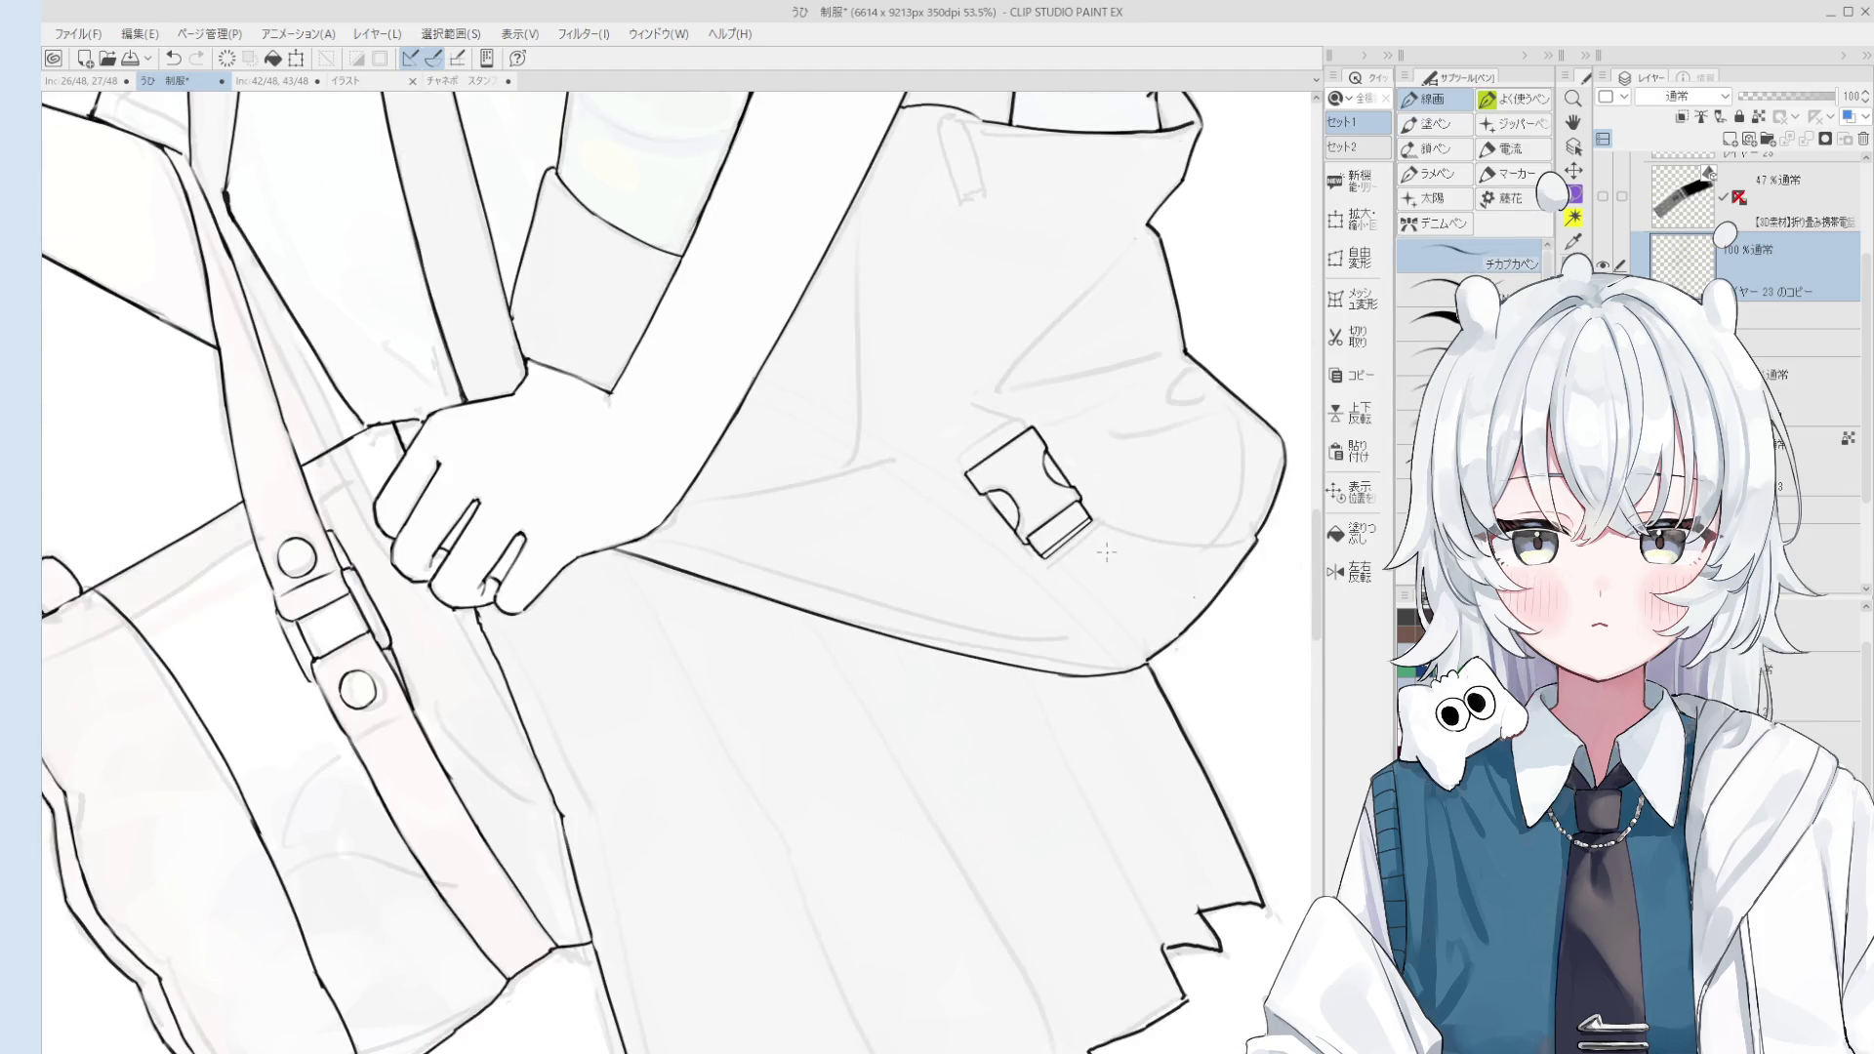
key("e")
scroll(1008, 478, "up", 2)
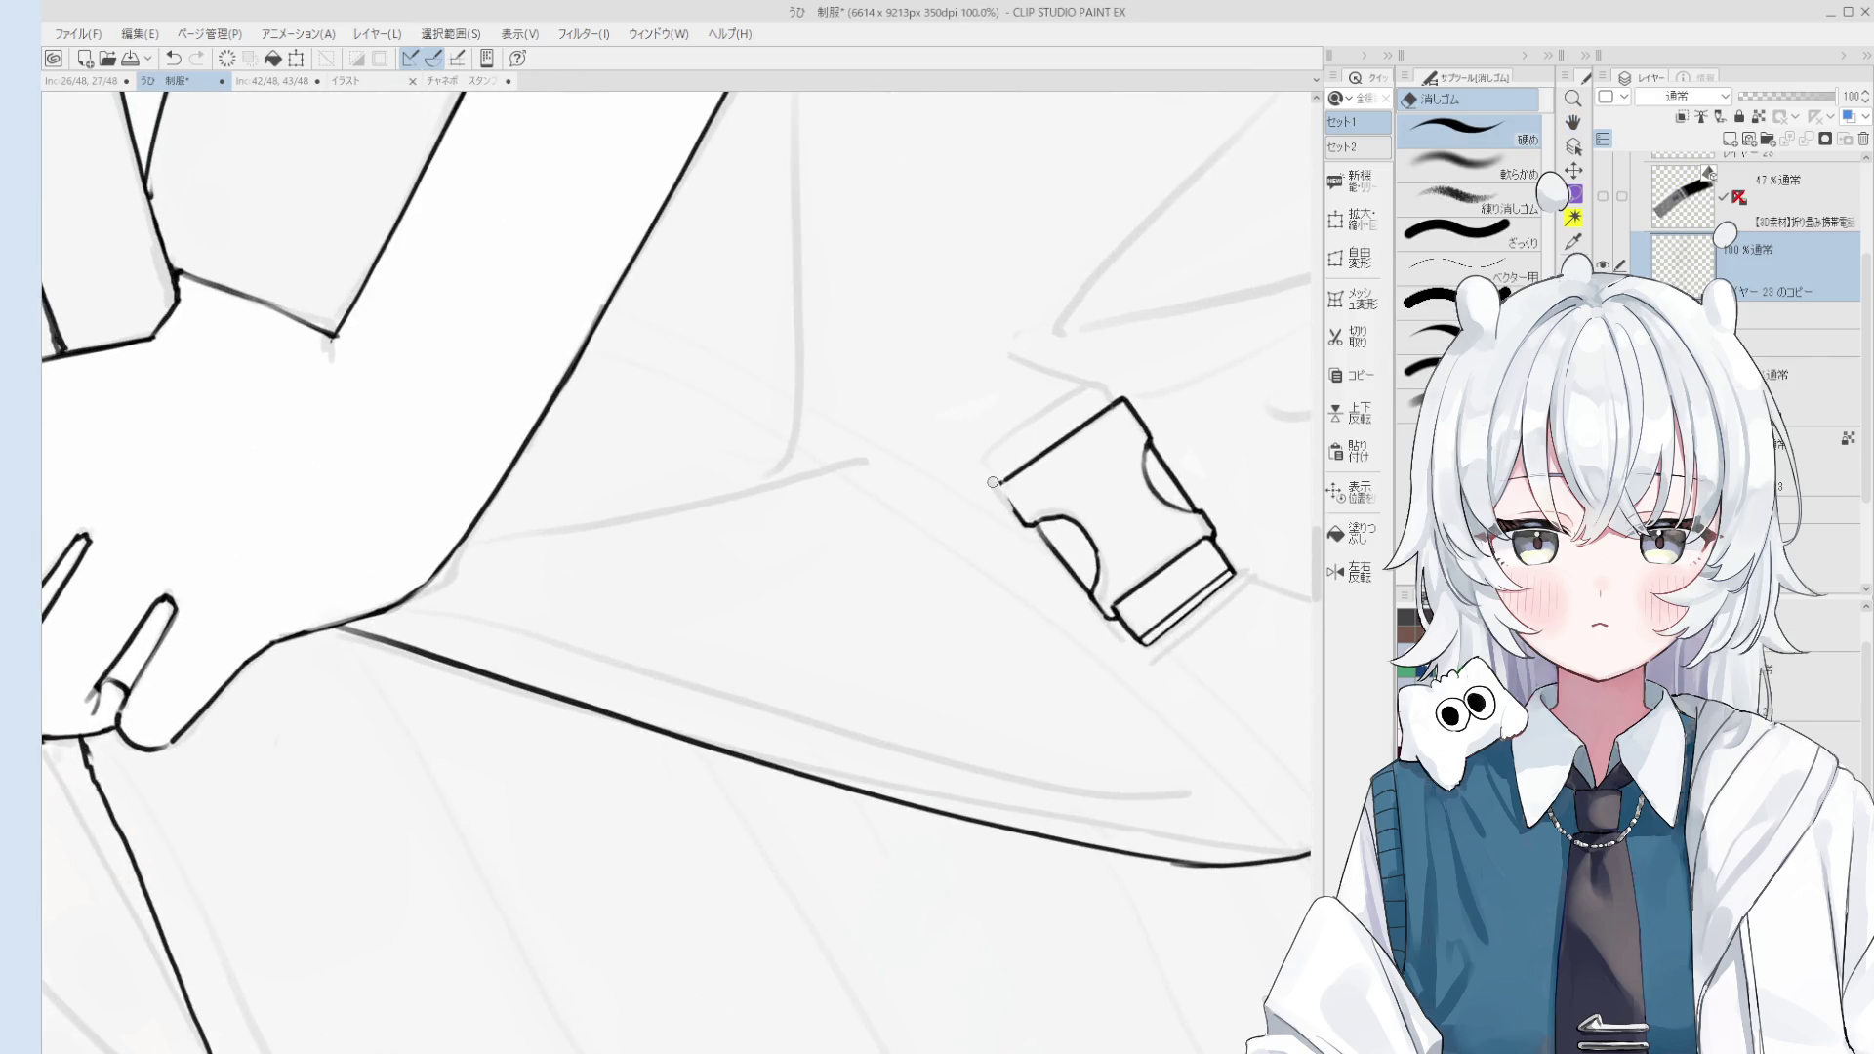
key("p")
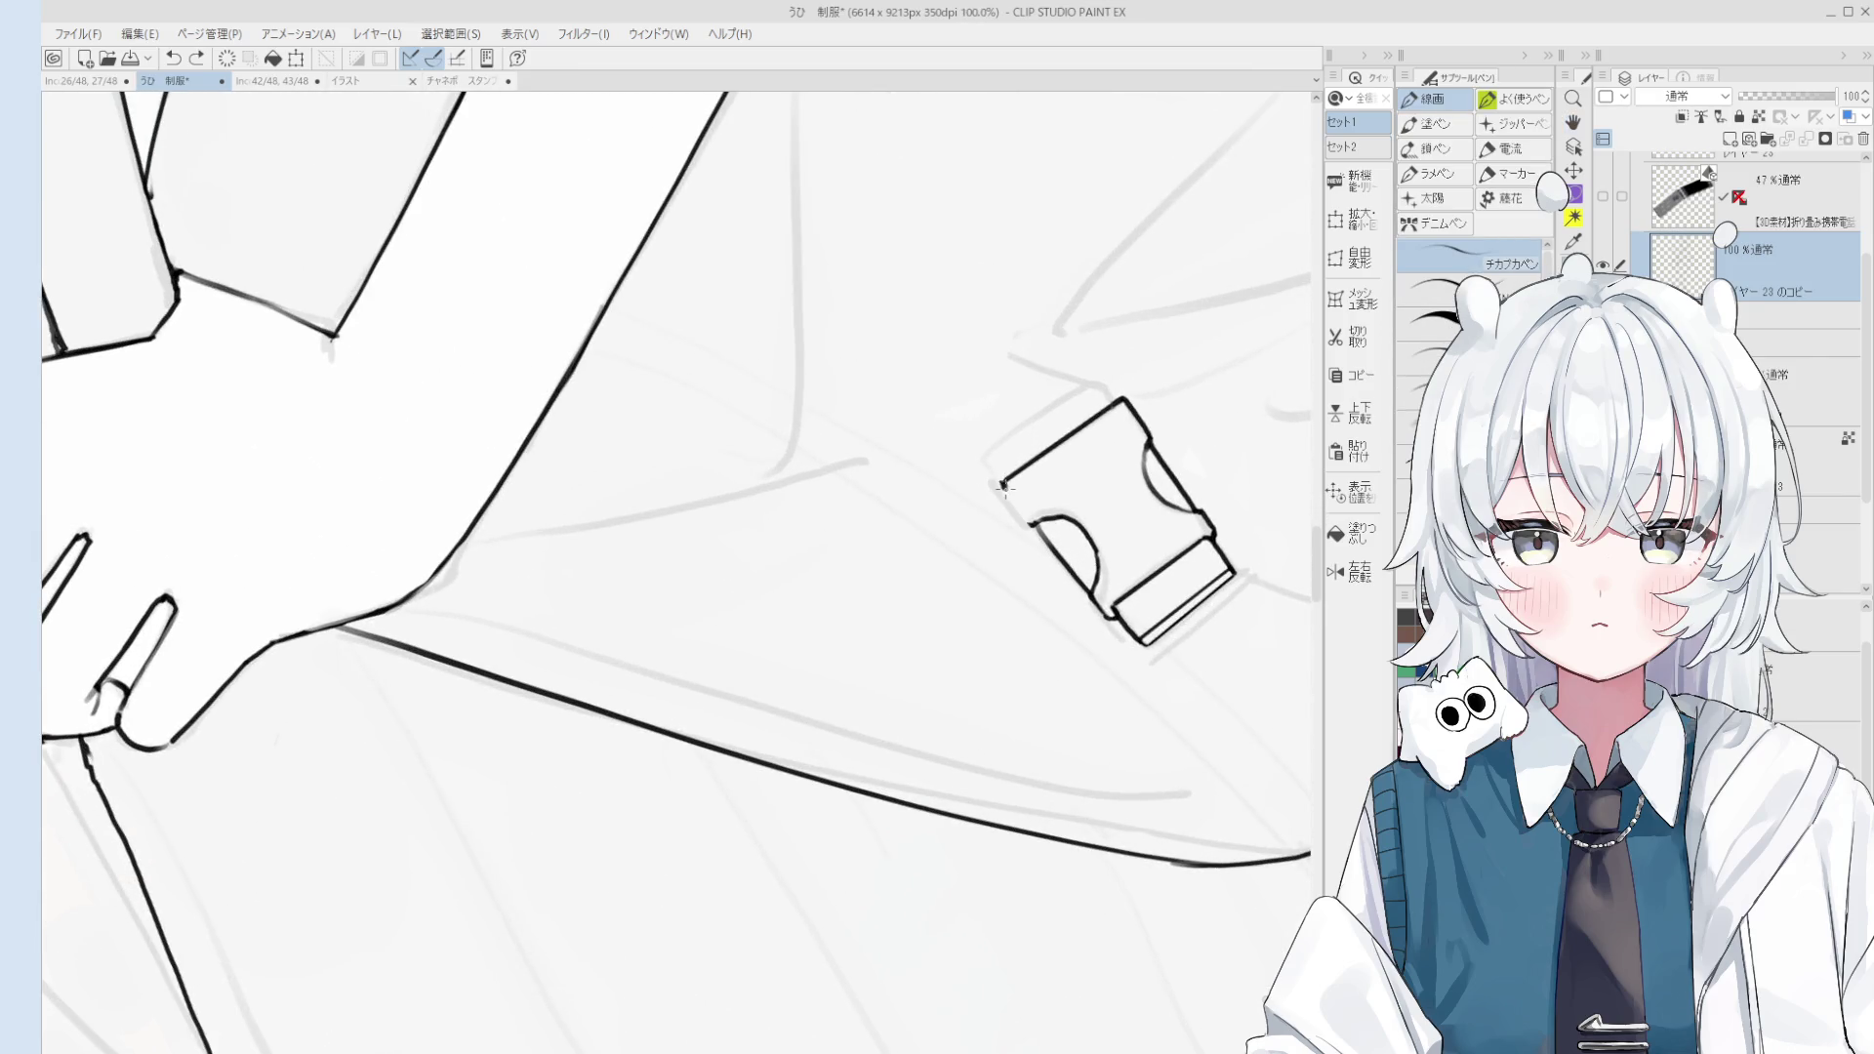
scroll(1062, 523, "down", 3)
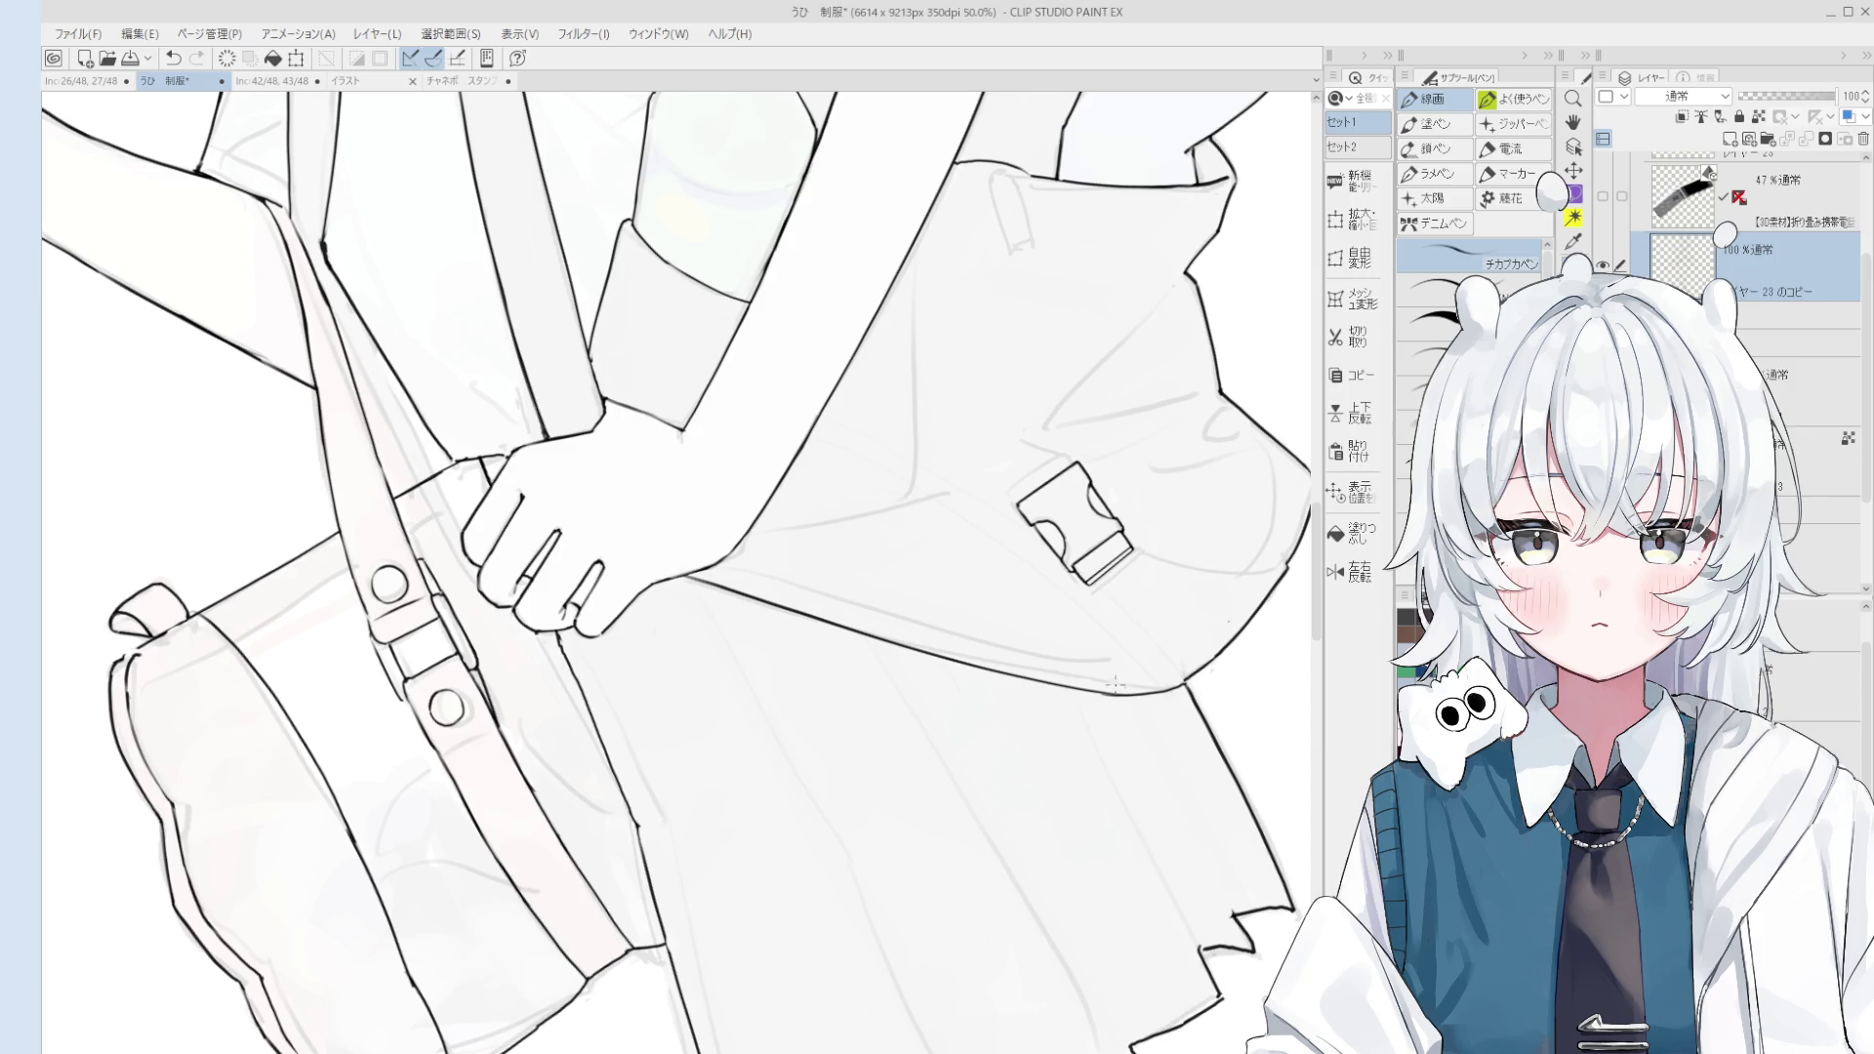
Step: Zoom in to about 242% and erase the stroke at the buckle's upper-right corner
scroll(1078, 561, "up", 3)
key("e")
scroll(1079, 562, "up", 2)
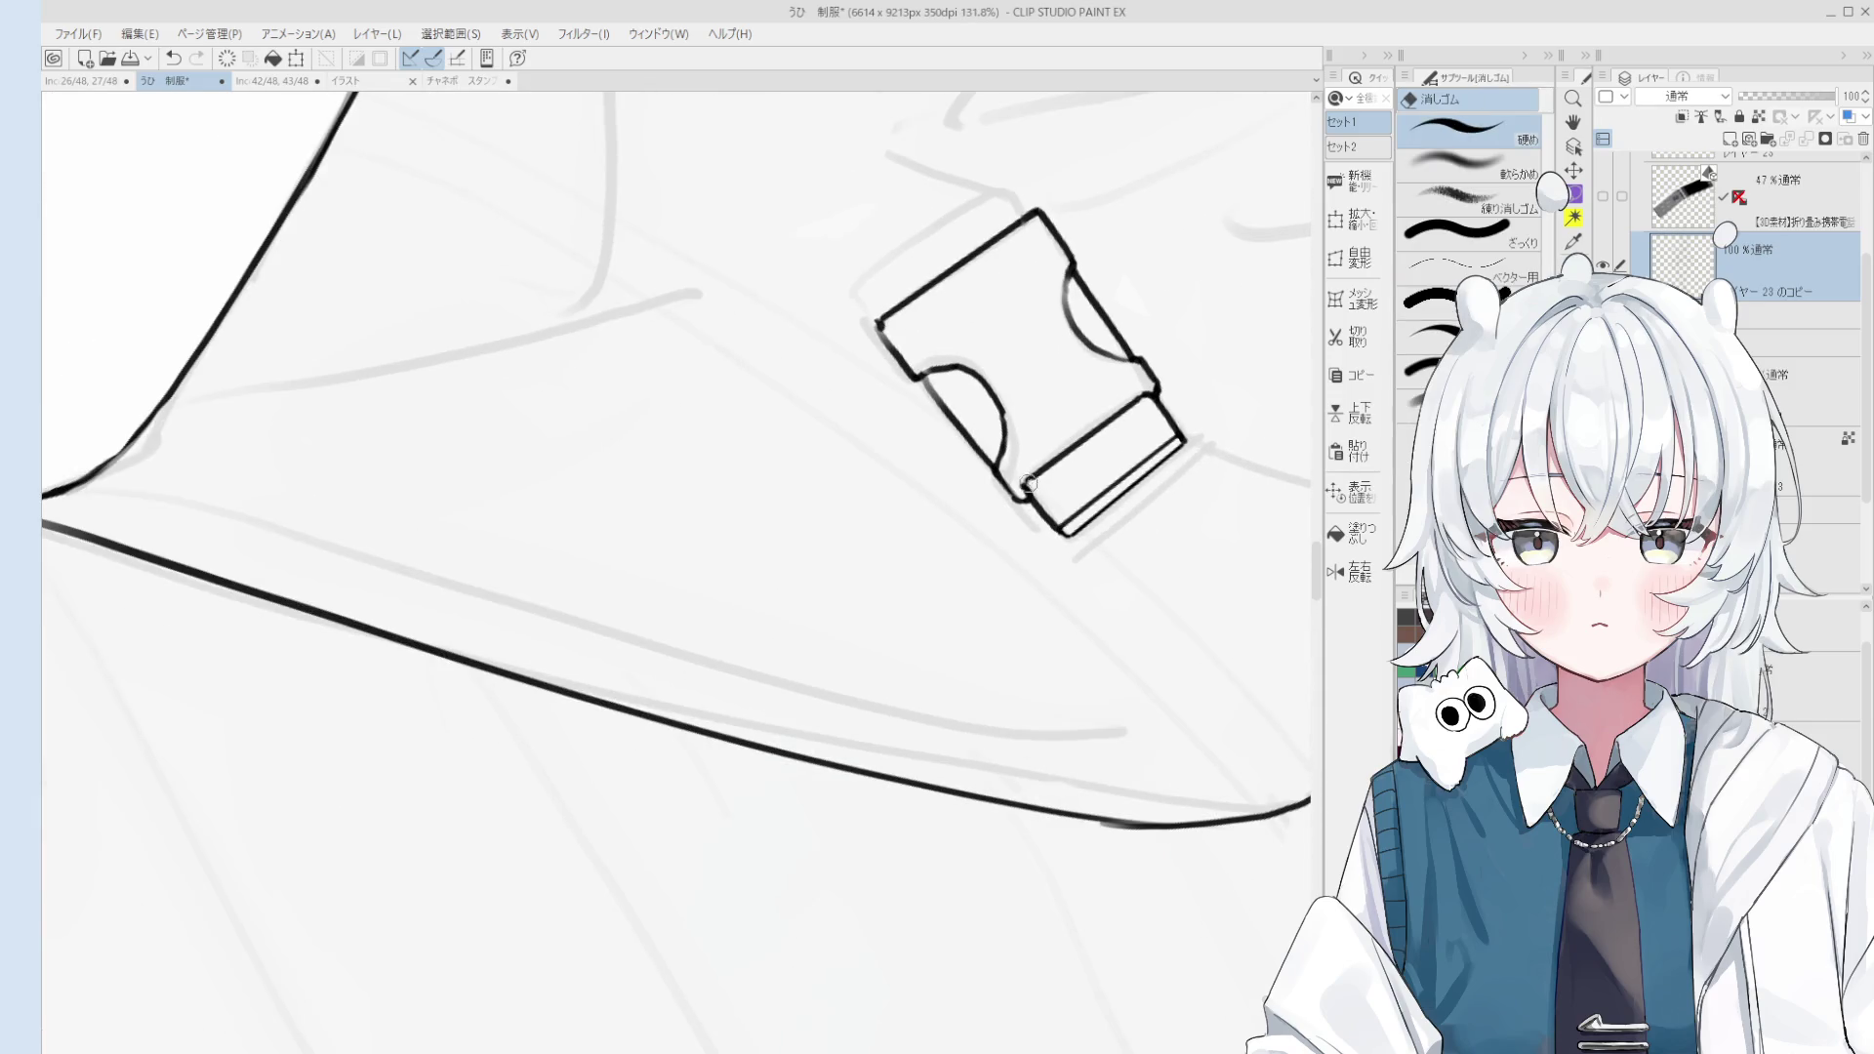
scroll(1030, 483, "up", 2)
key("p")
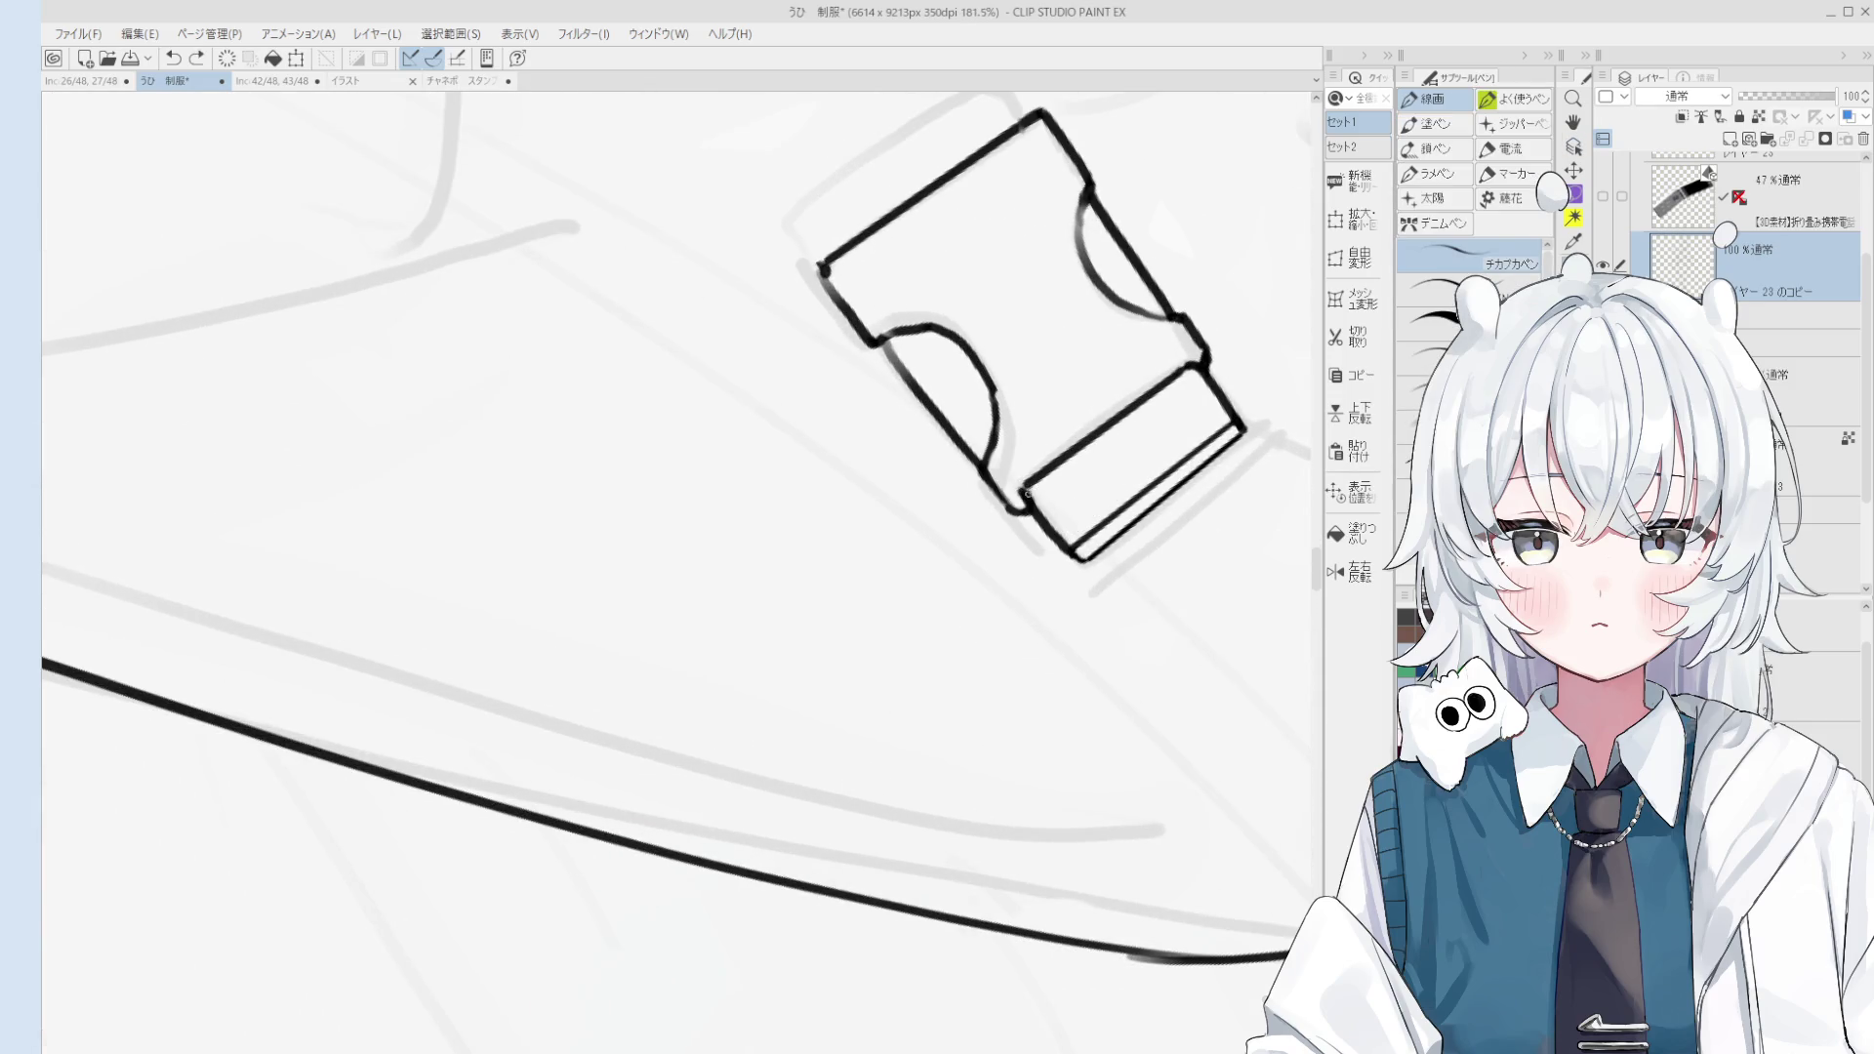
key("e")
scroll(1028, 492, "down", 2)
scroll(1020, 478, "up", 2)
scroll(1015, 459, "up", 1)
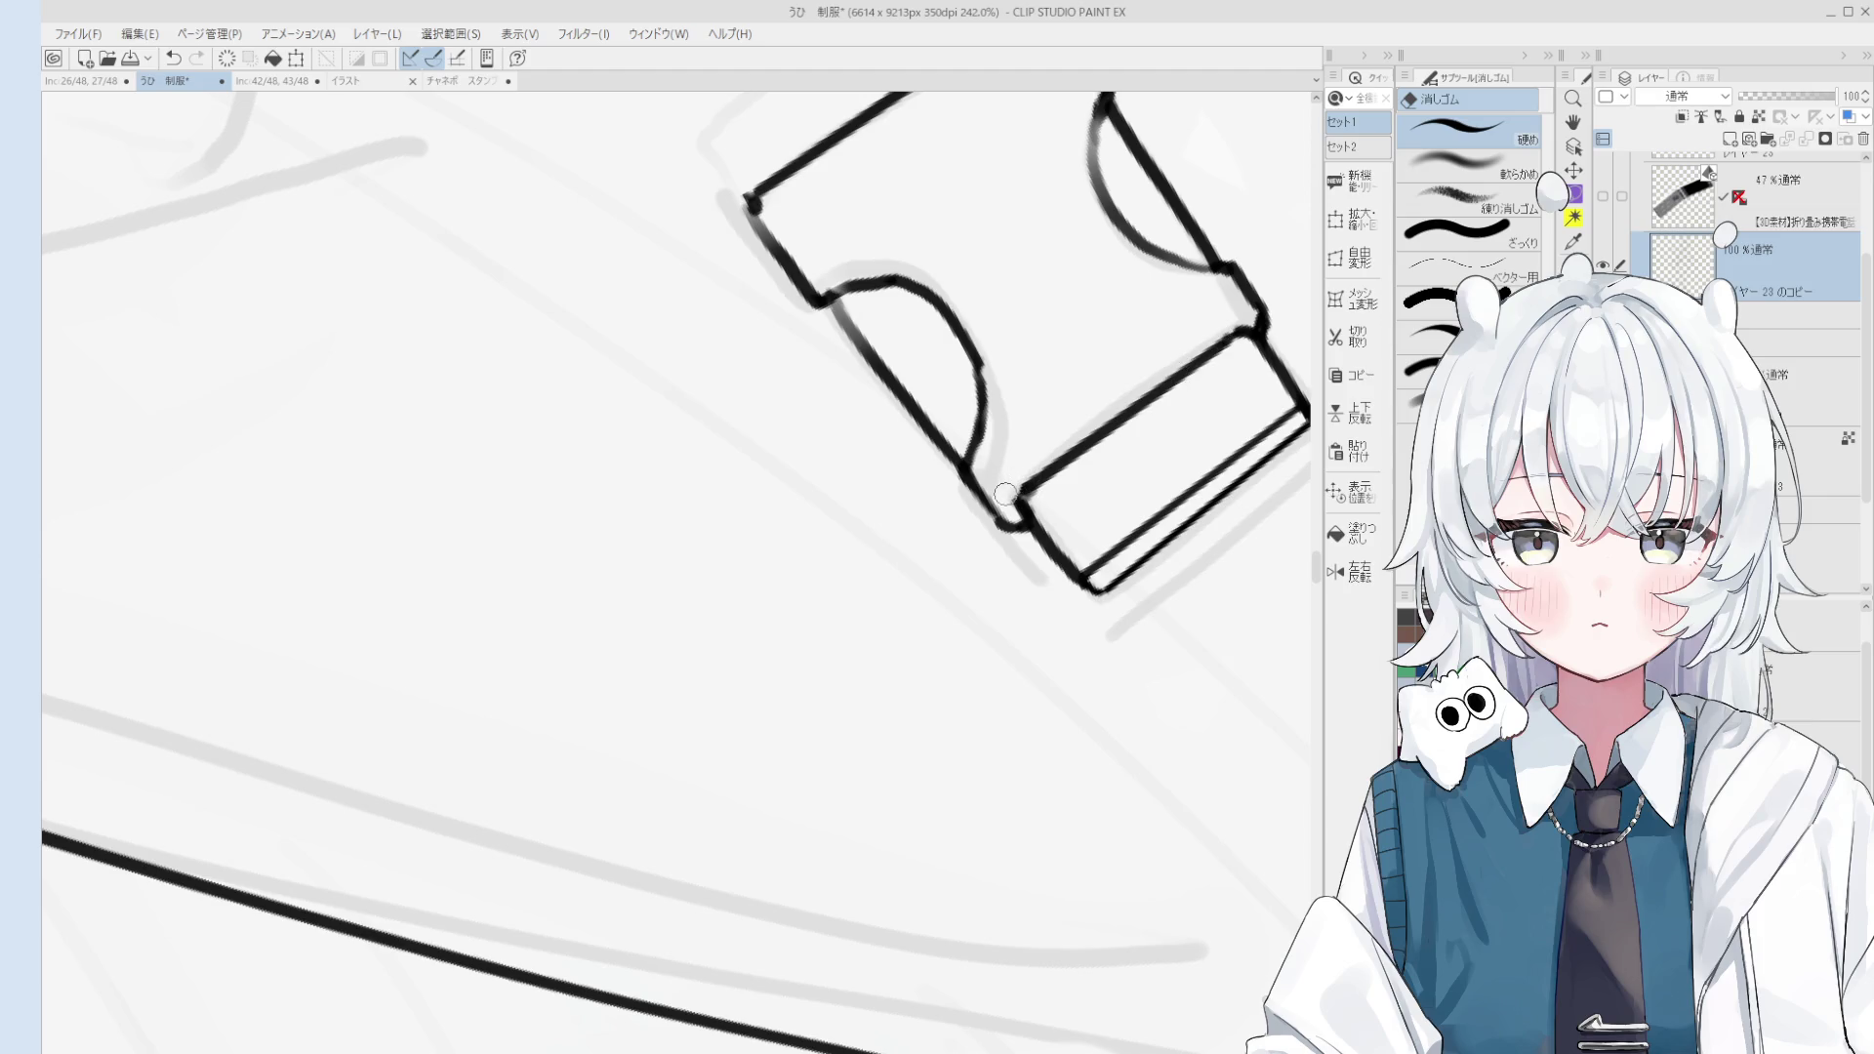
left_click_drag(1008, 496, 1228, 340)
Step: Pick up the line colour, undo the first attempt, and redraw the buckle corner thicker with the 線画 pen
left_click(1228, 340, "alt")
key("p")
key("ctrl+z")
left_click_drag(1026, 491, 1025, 498)
Step: Pan and zoom across the bag to inspect the redrawn buckle corner
scroll(1152, 420, "down", 3)
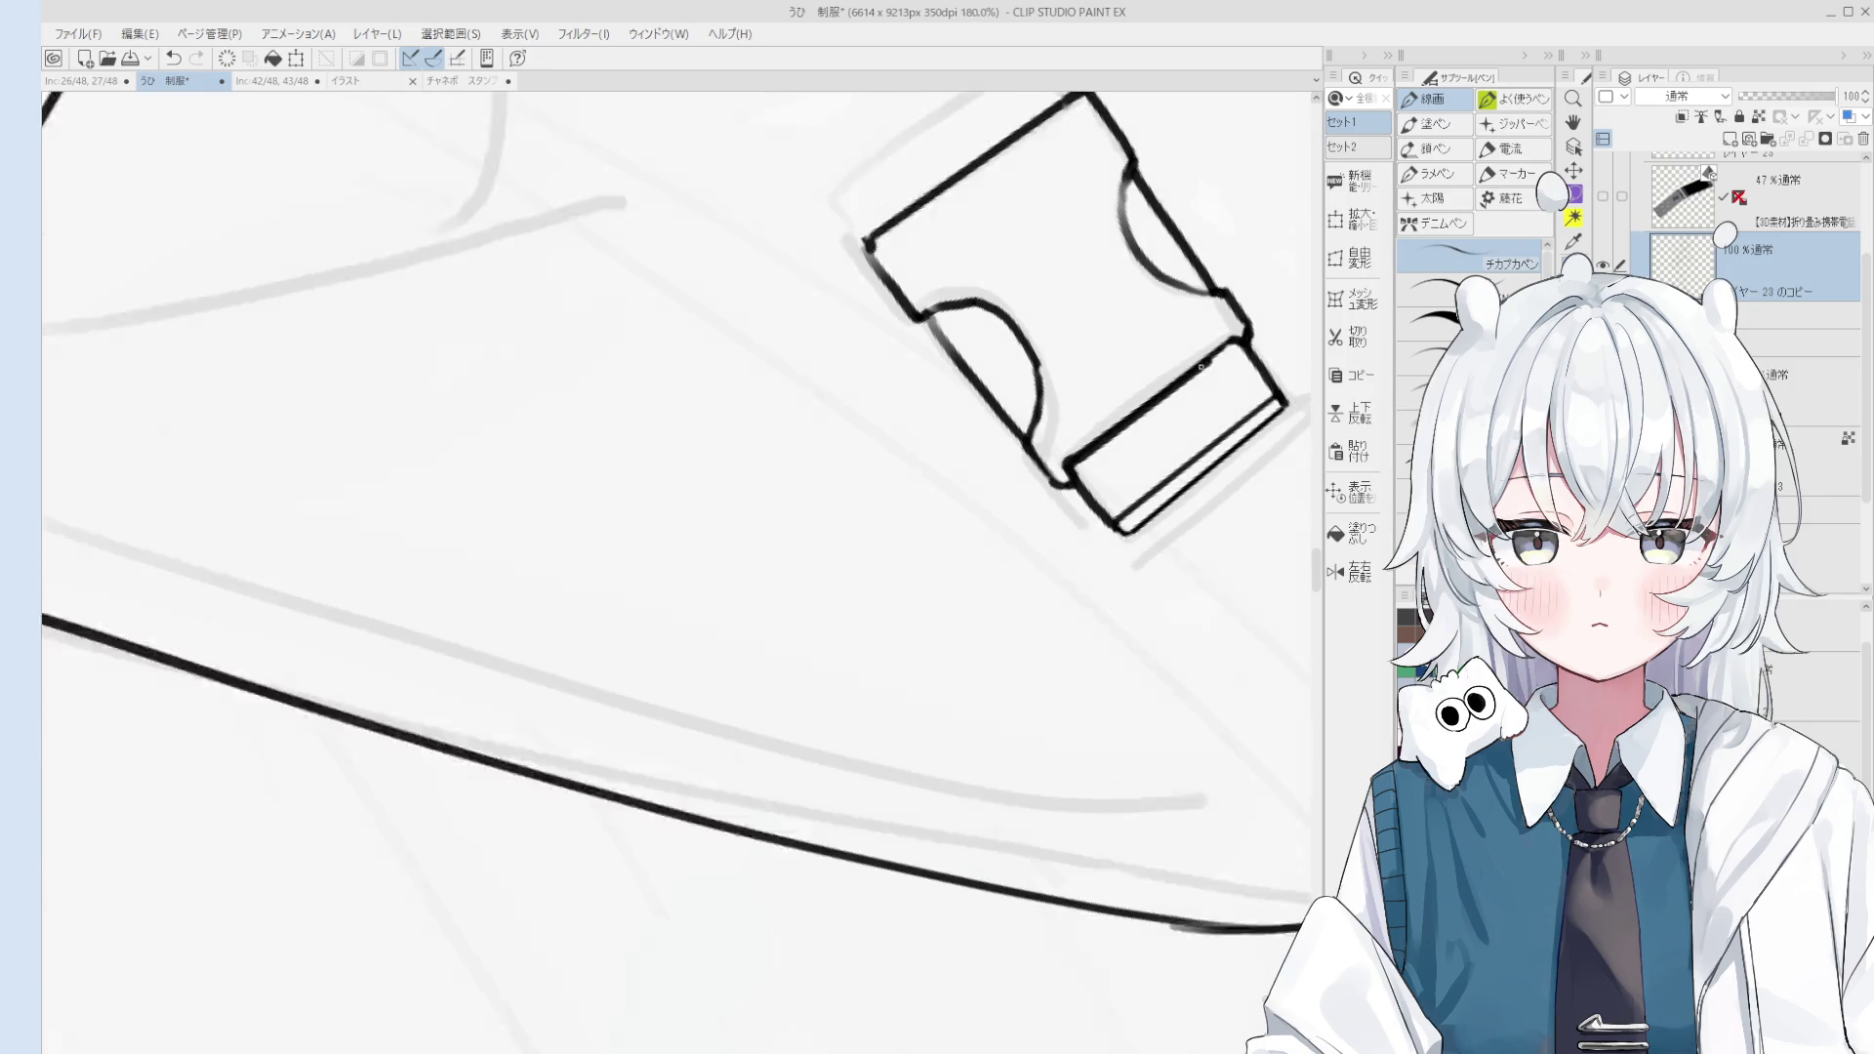
key("e")
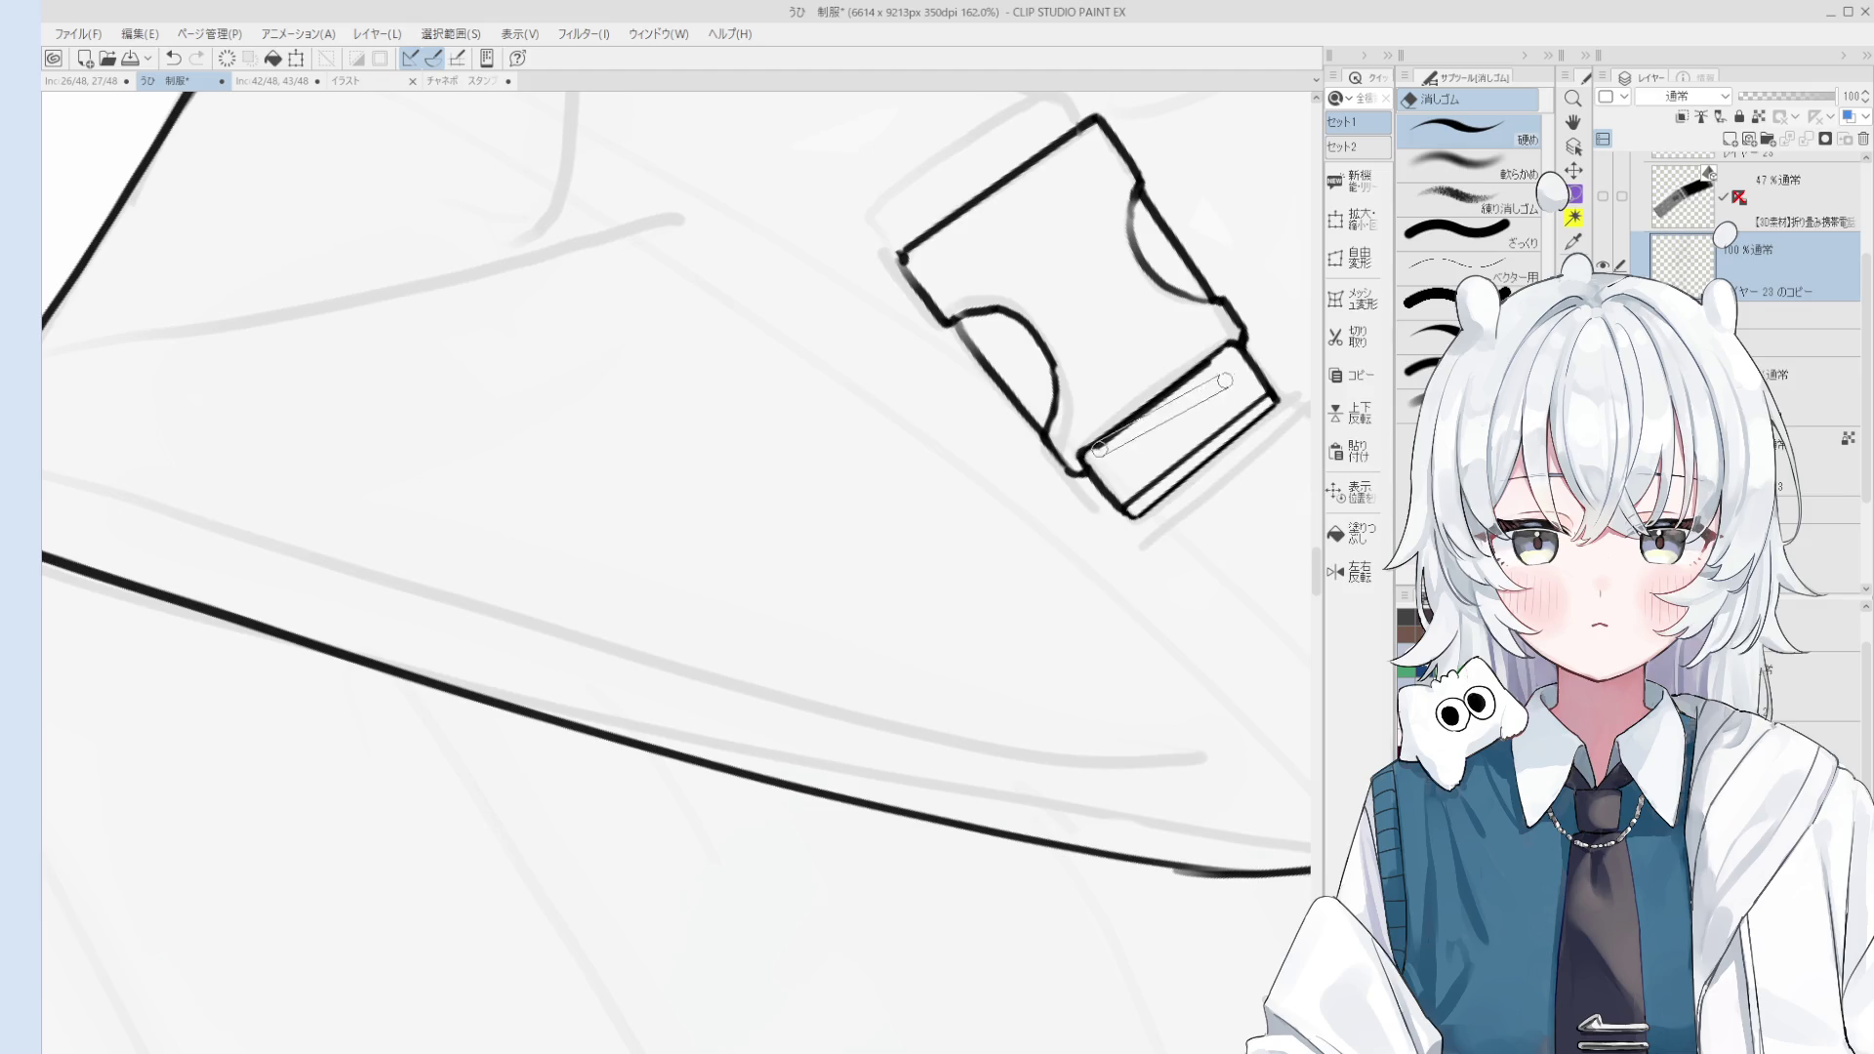
scroll(1211, 400, "down", 3)
key("h")
left_click_drag(1210, 401, 1117, 457)
key("p")
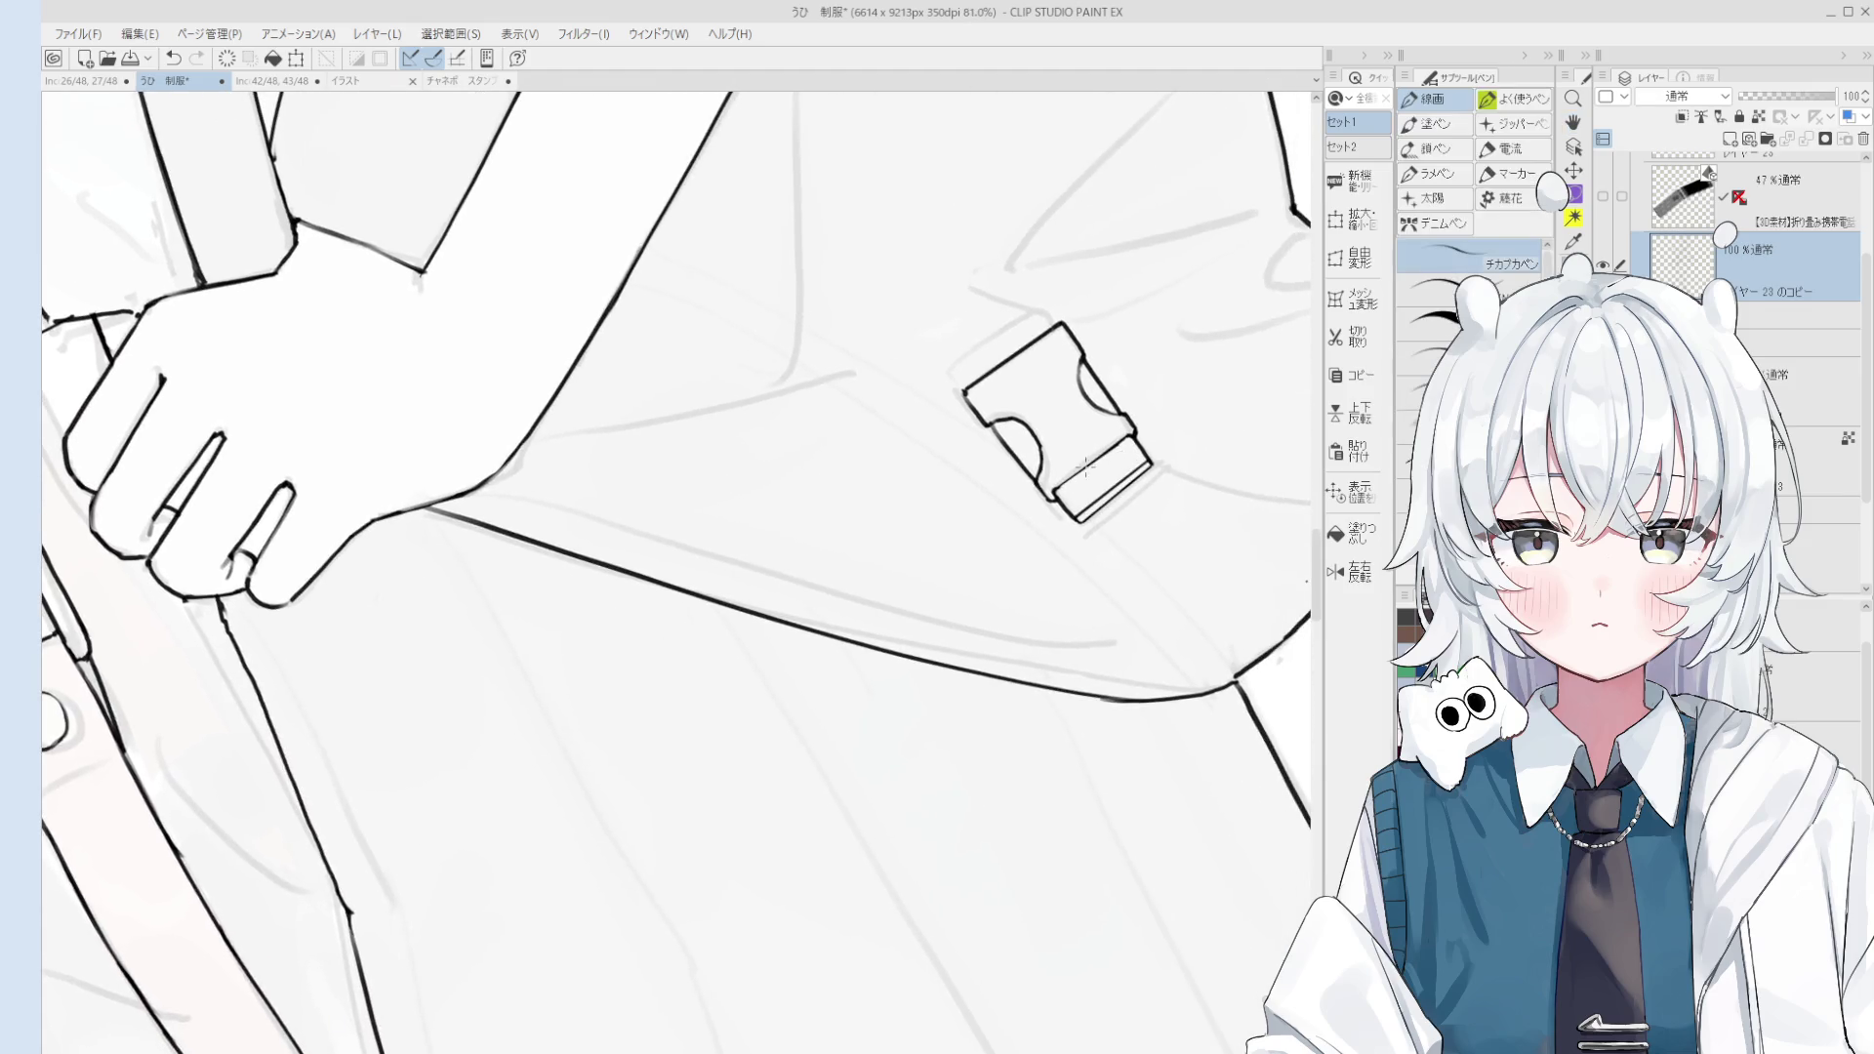
scroll(1122, 439, "up", 3)
scroll(1083, 488, "down", 6)
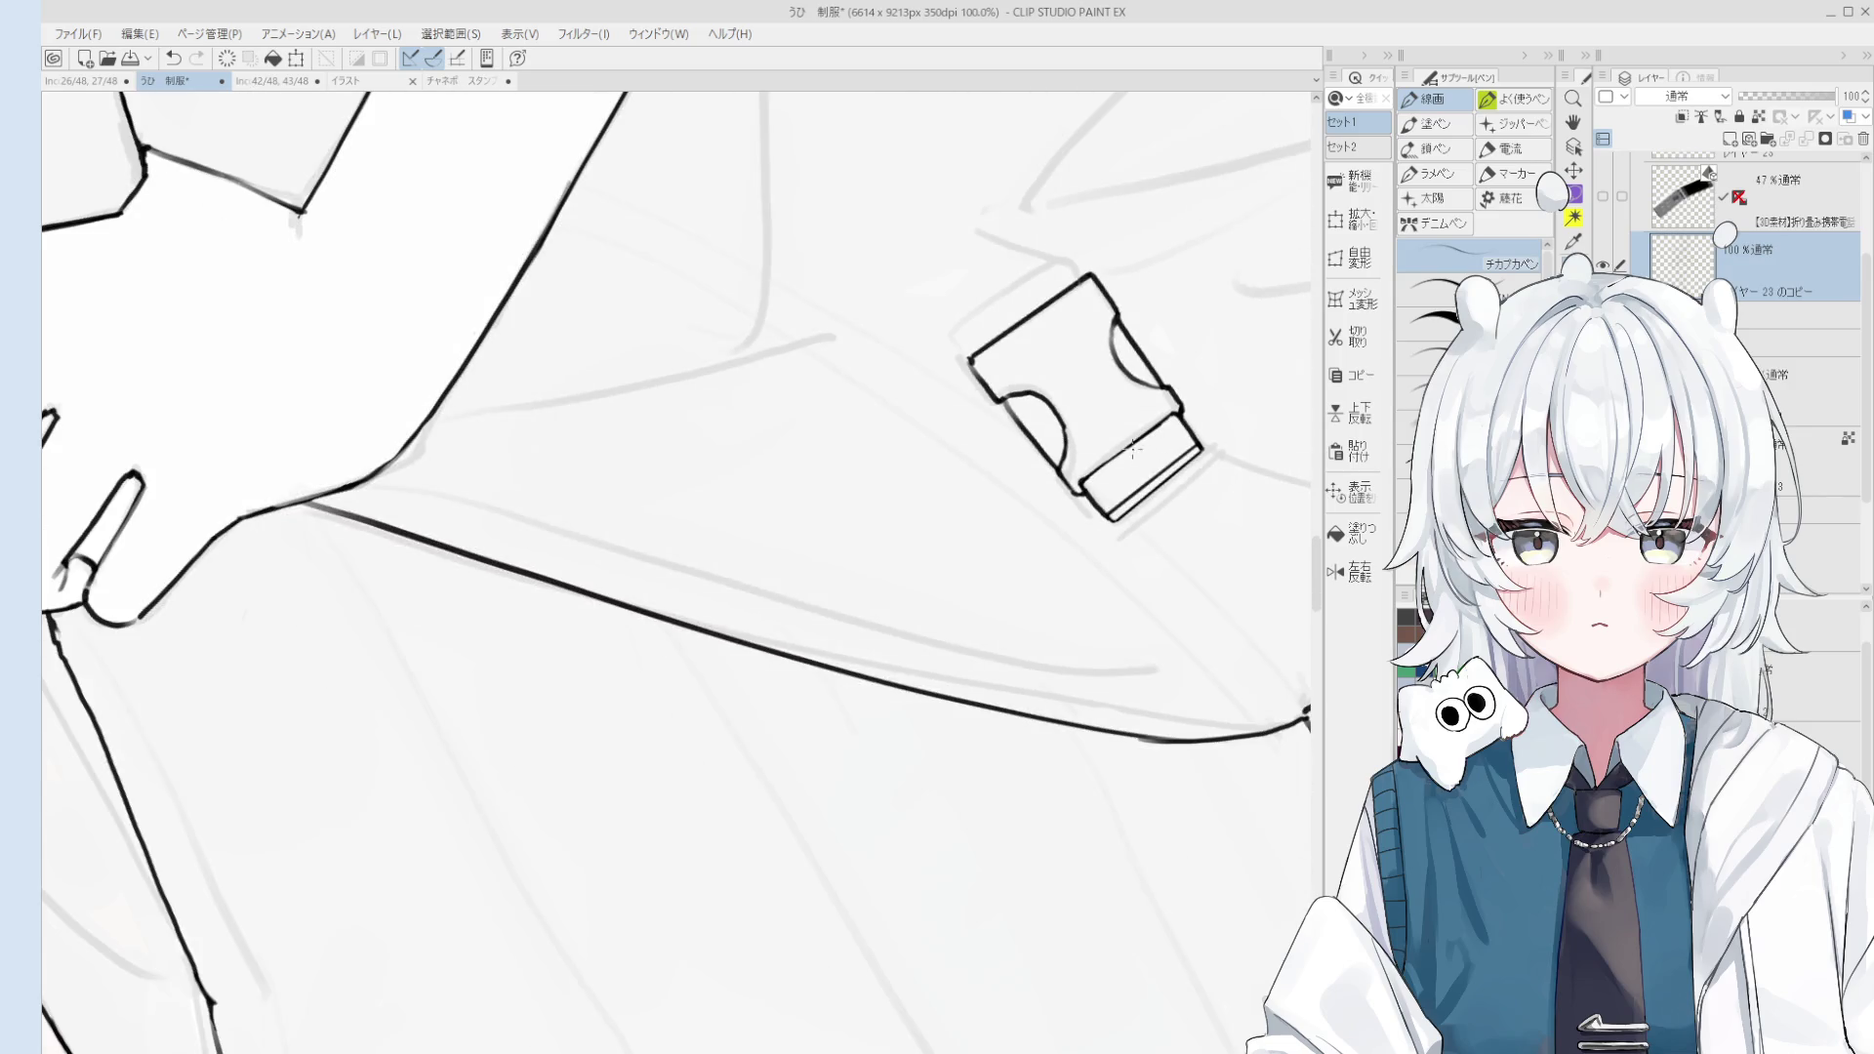
key("h")
scroll(1121, 503, "up", 1)
key("p")
scroll(1046, 501, "up", 1)
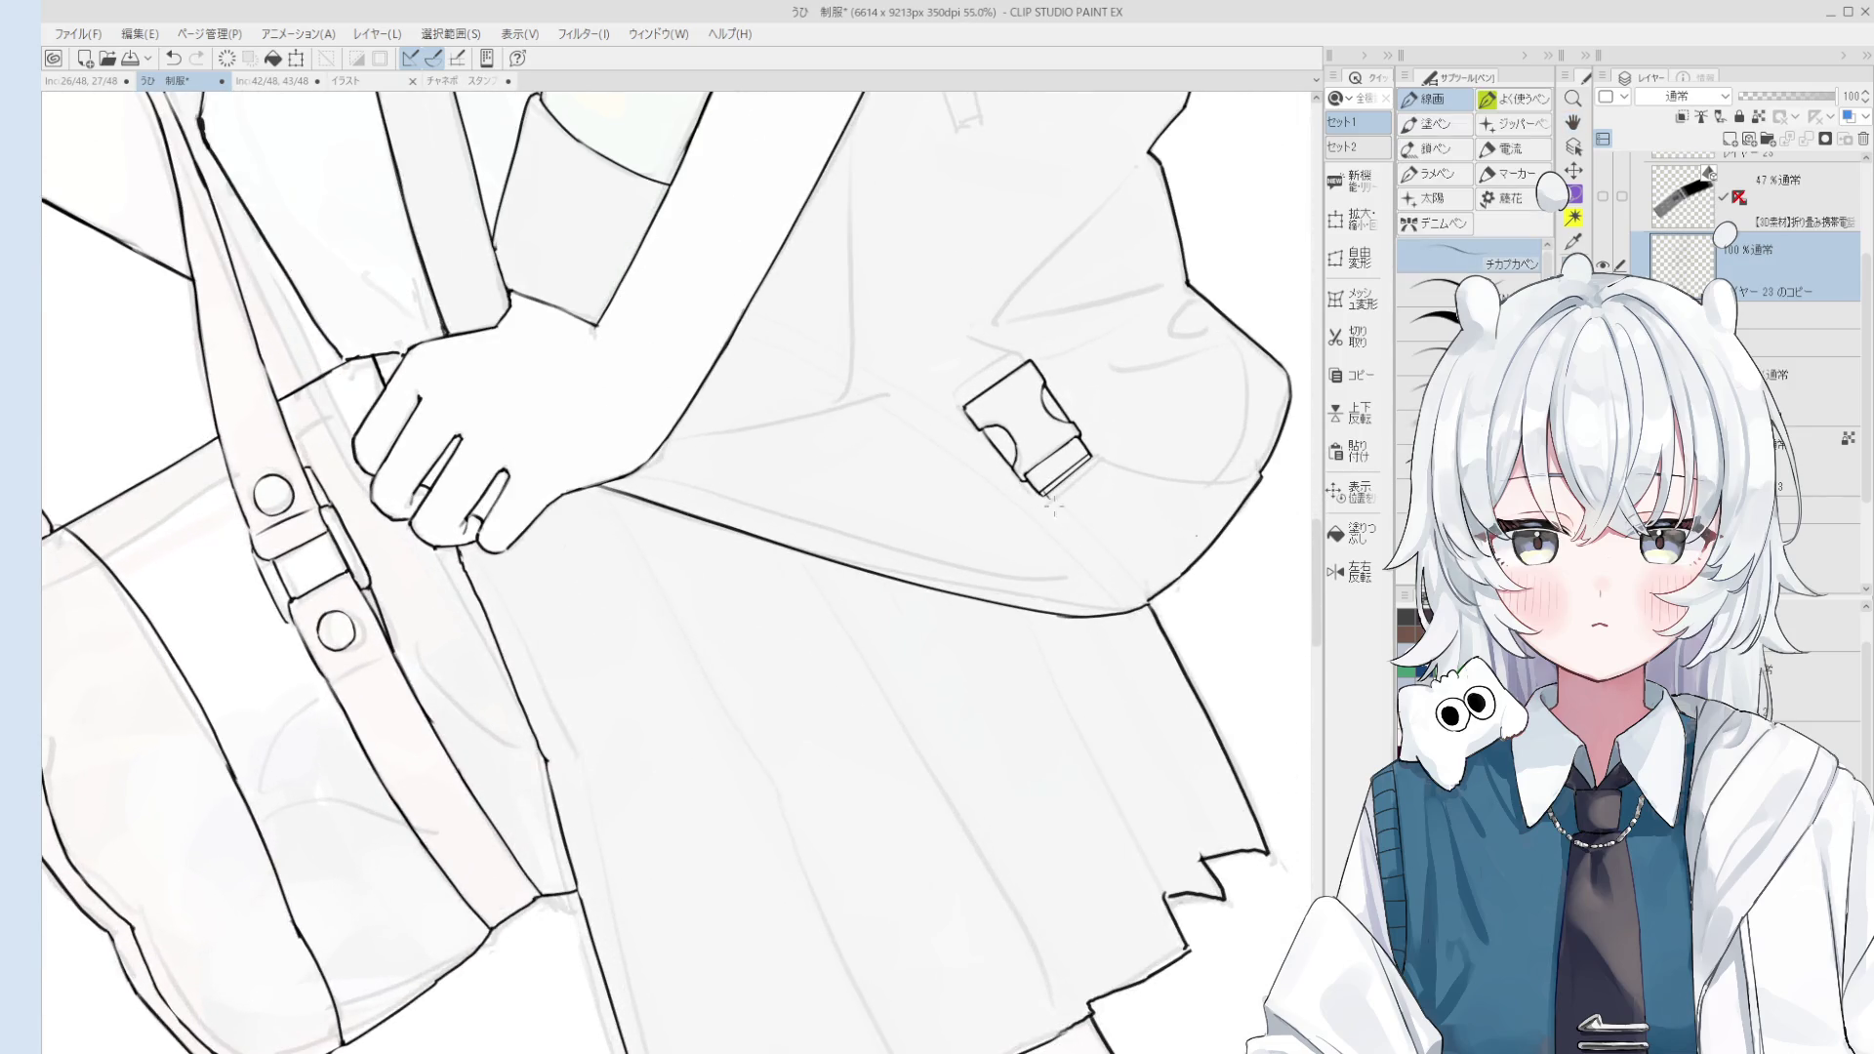
scroll(1046, 501, "down", 5)
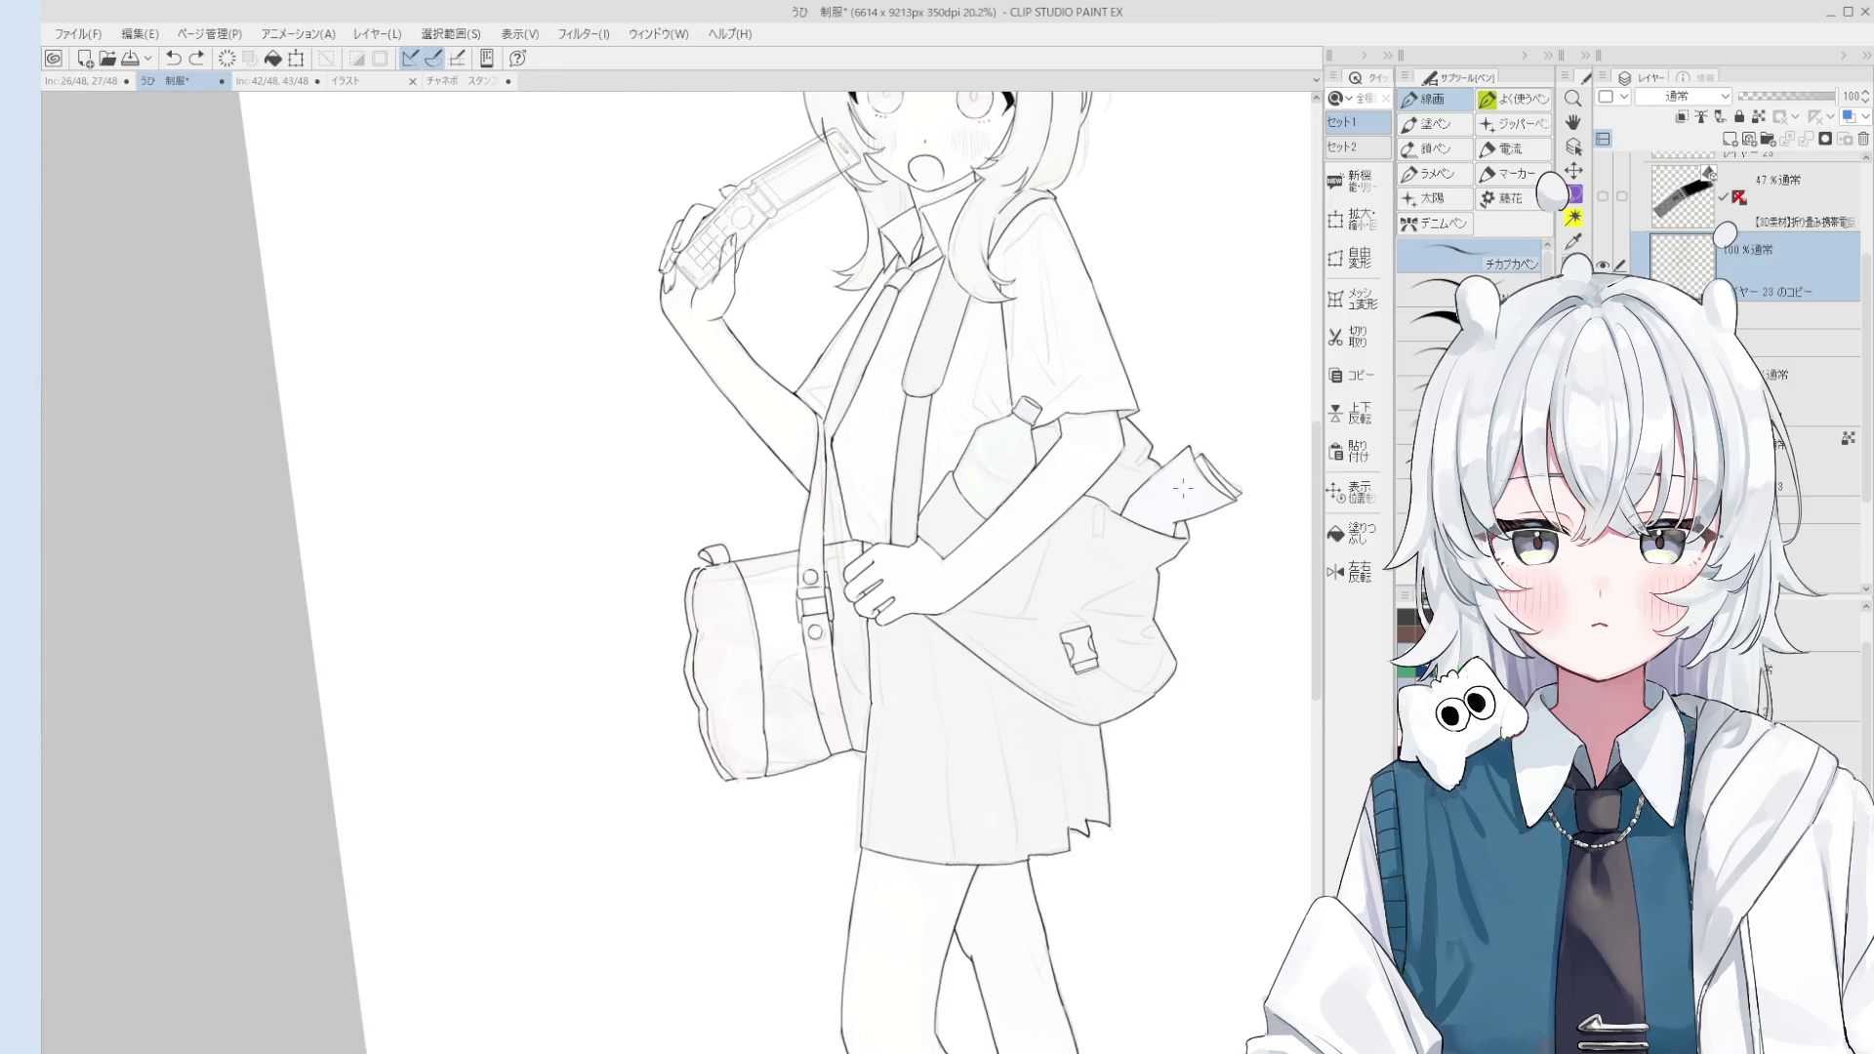
Step: Zoom out to about 11% and pan until the full-length schoolgirl with her buckled tote fits on screen
scroll(1171, 596, "up", 1)
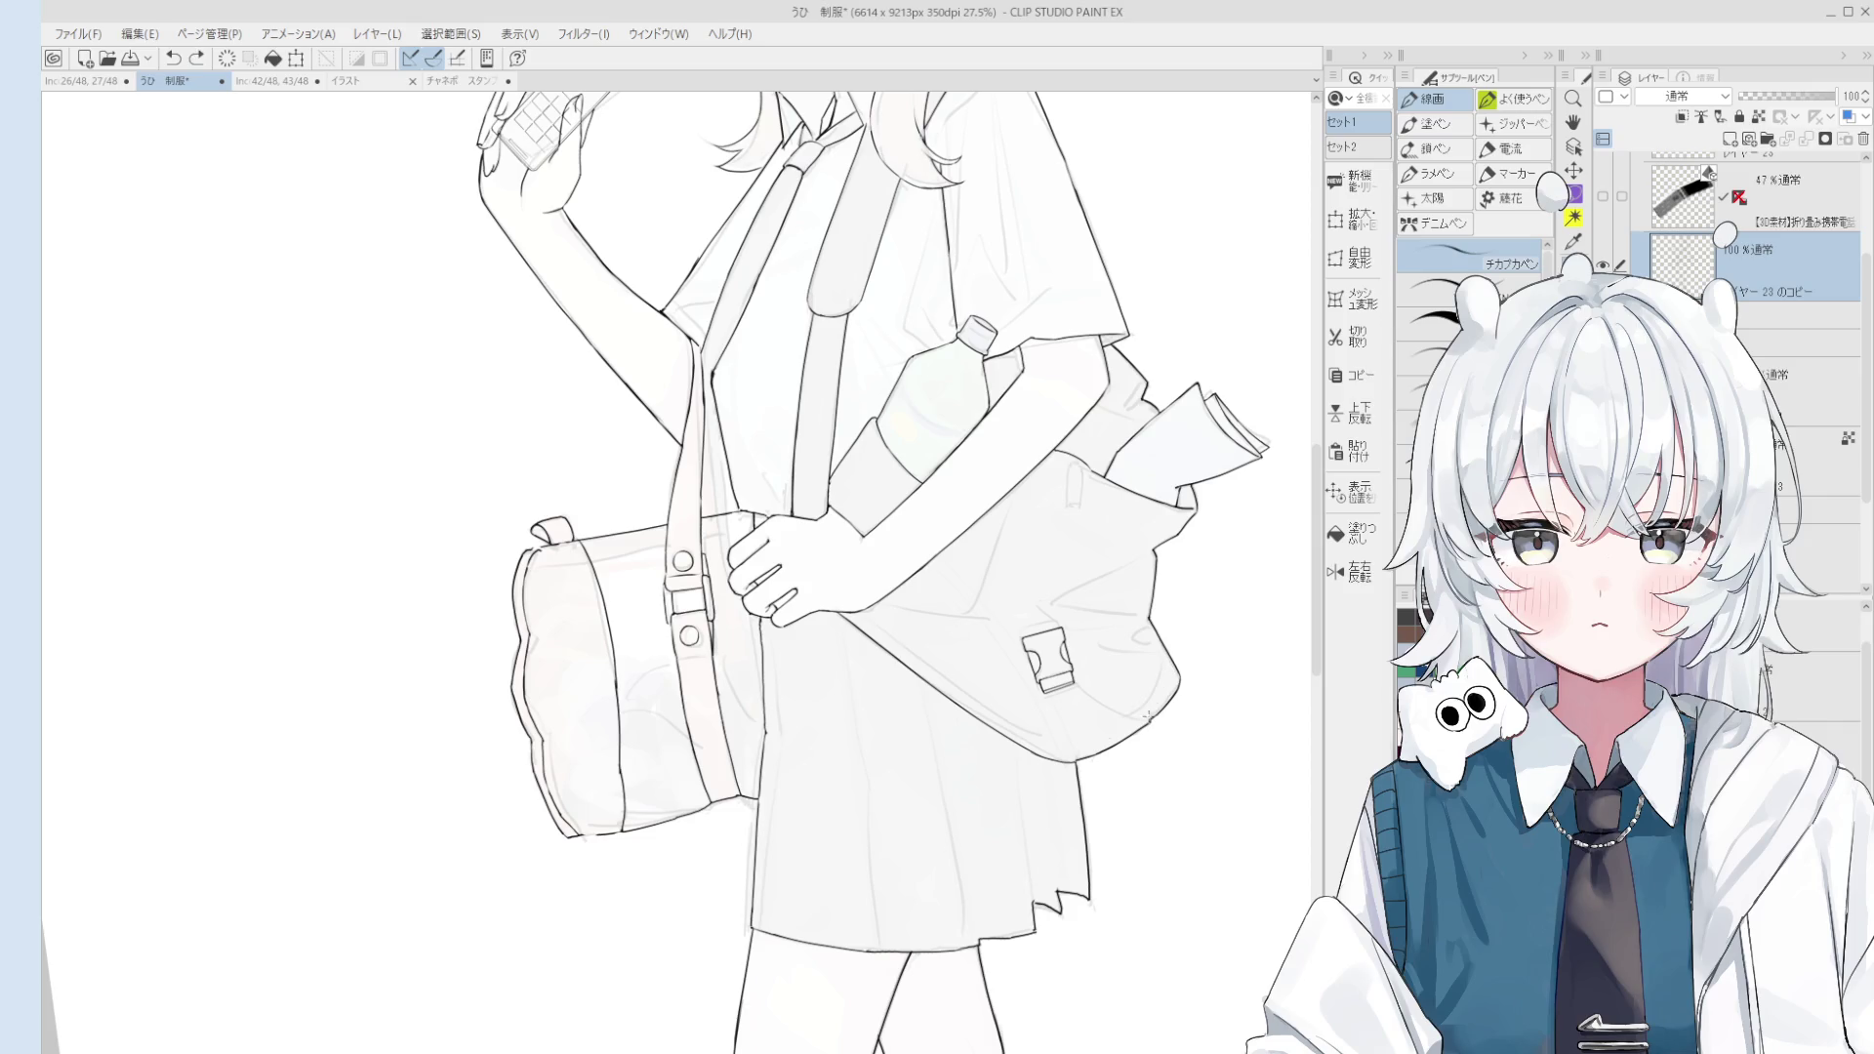
scroll(1165, 650, "down", 2)
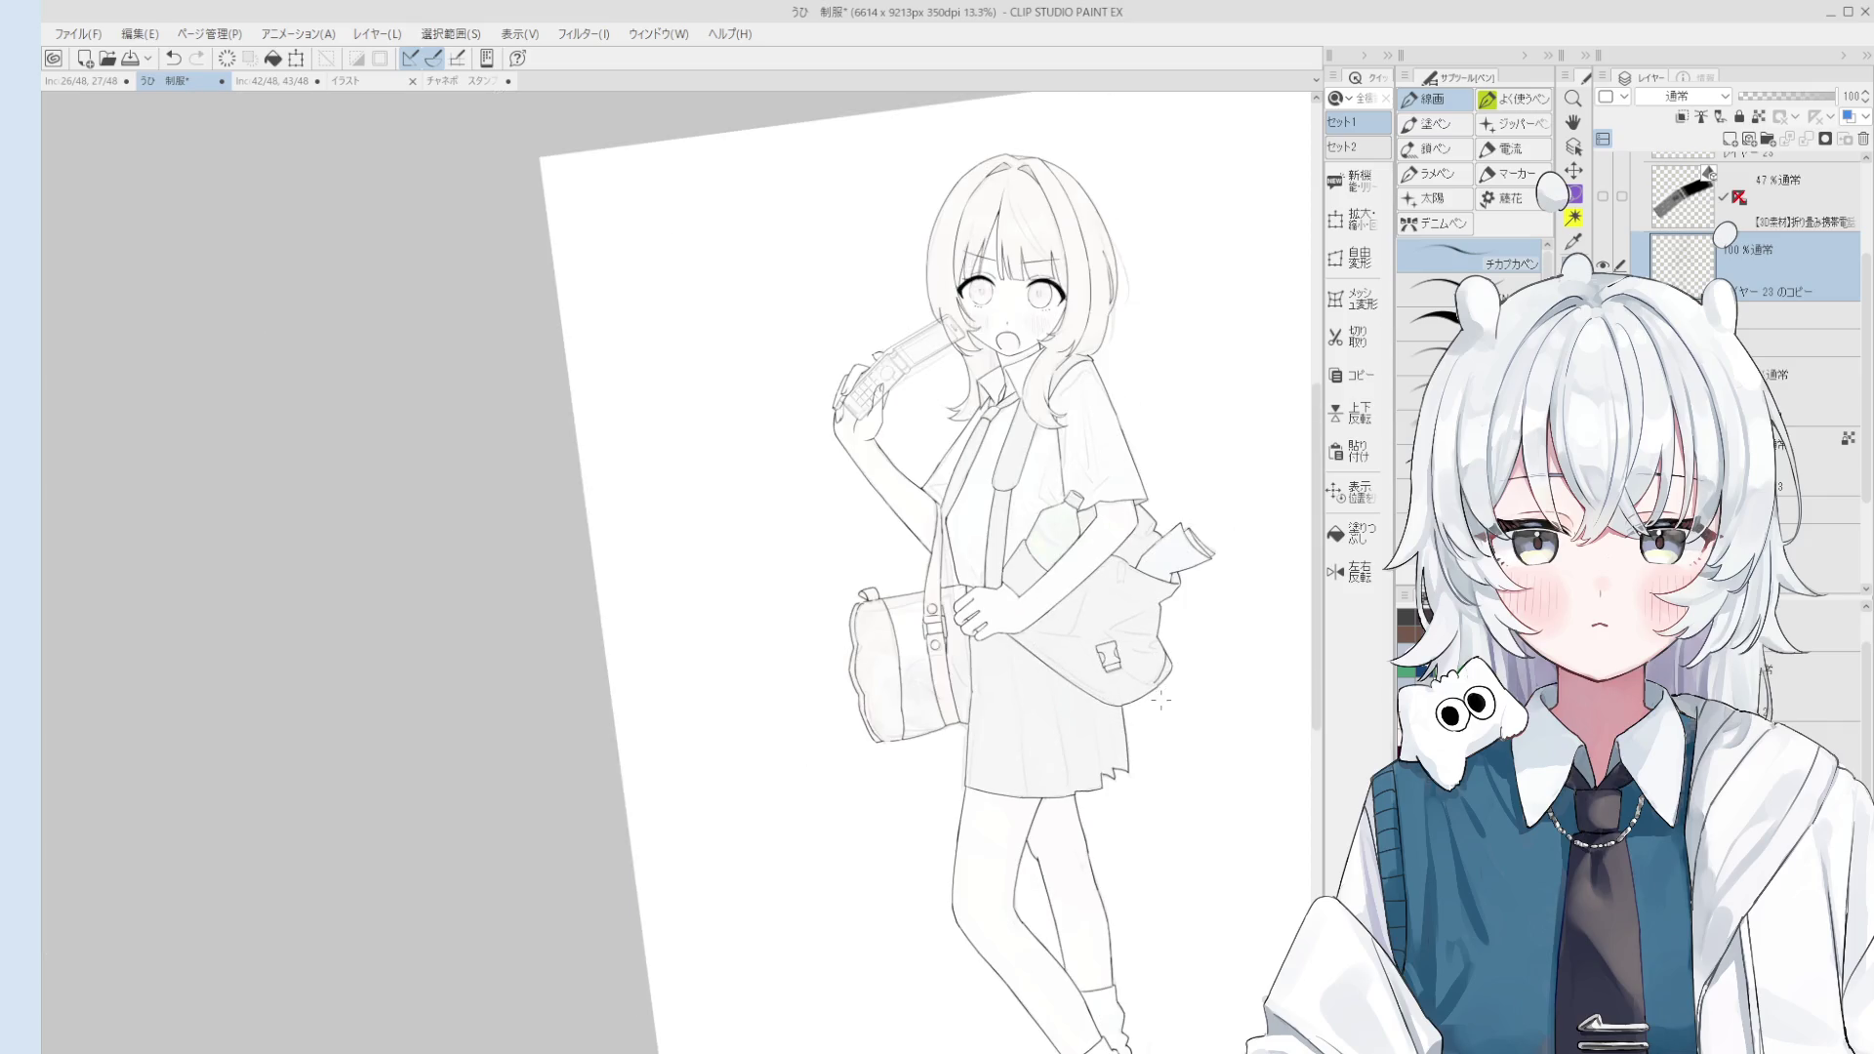
scroll(1160, 700, "down", 1)
mouse_move(1161, 699)
left_mouse_down()
mouse_move(1140, 531)
mouse_move(1113, 681)
left_mouse_up()
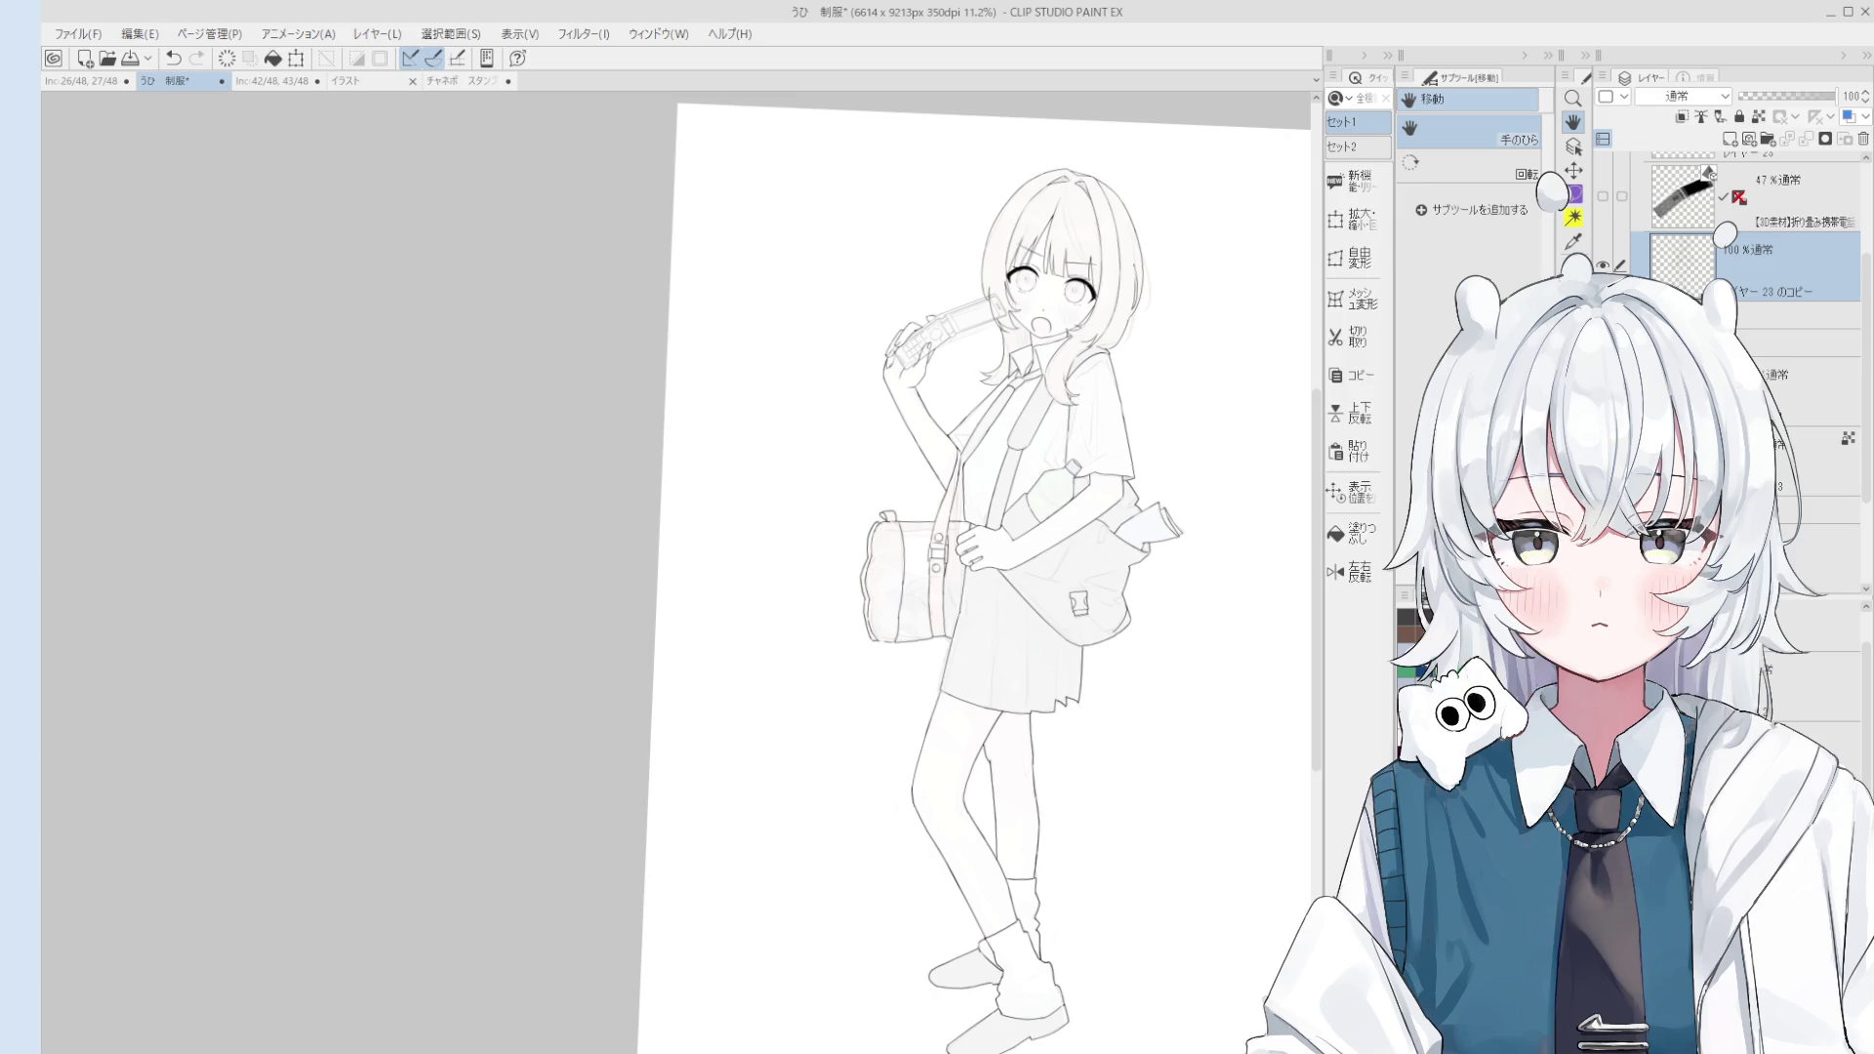
Step: Touch up the line art, alternating between the eraser and the pen
scroll(1155, 313, "up", 1)
scroll(1162, 427, "up", 1)
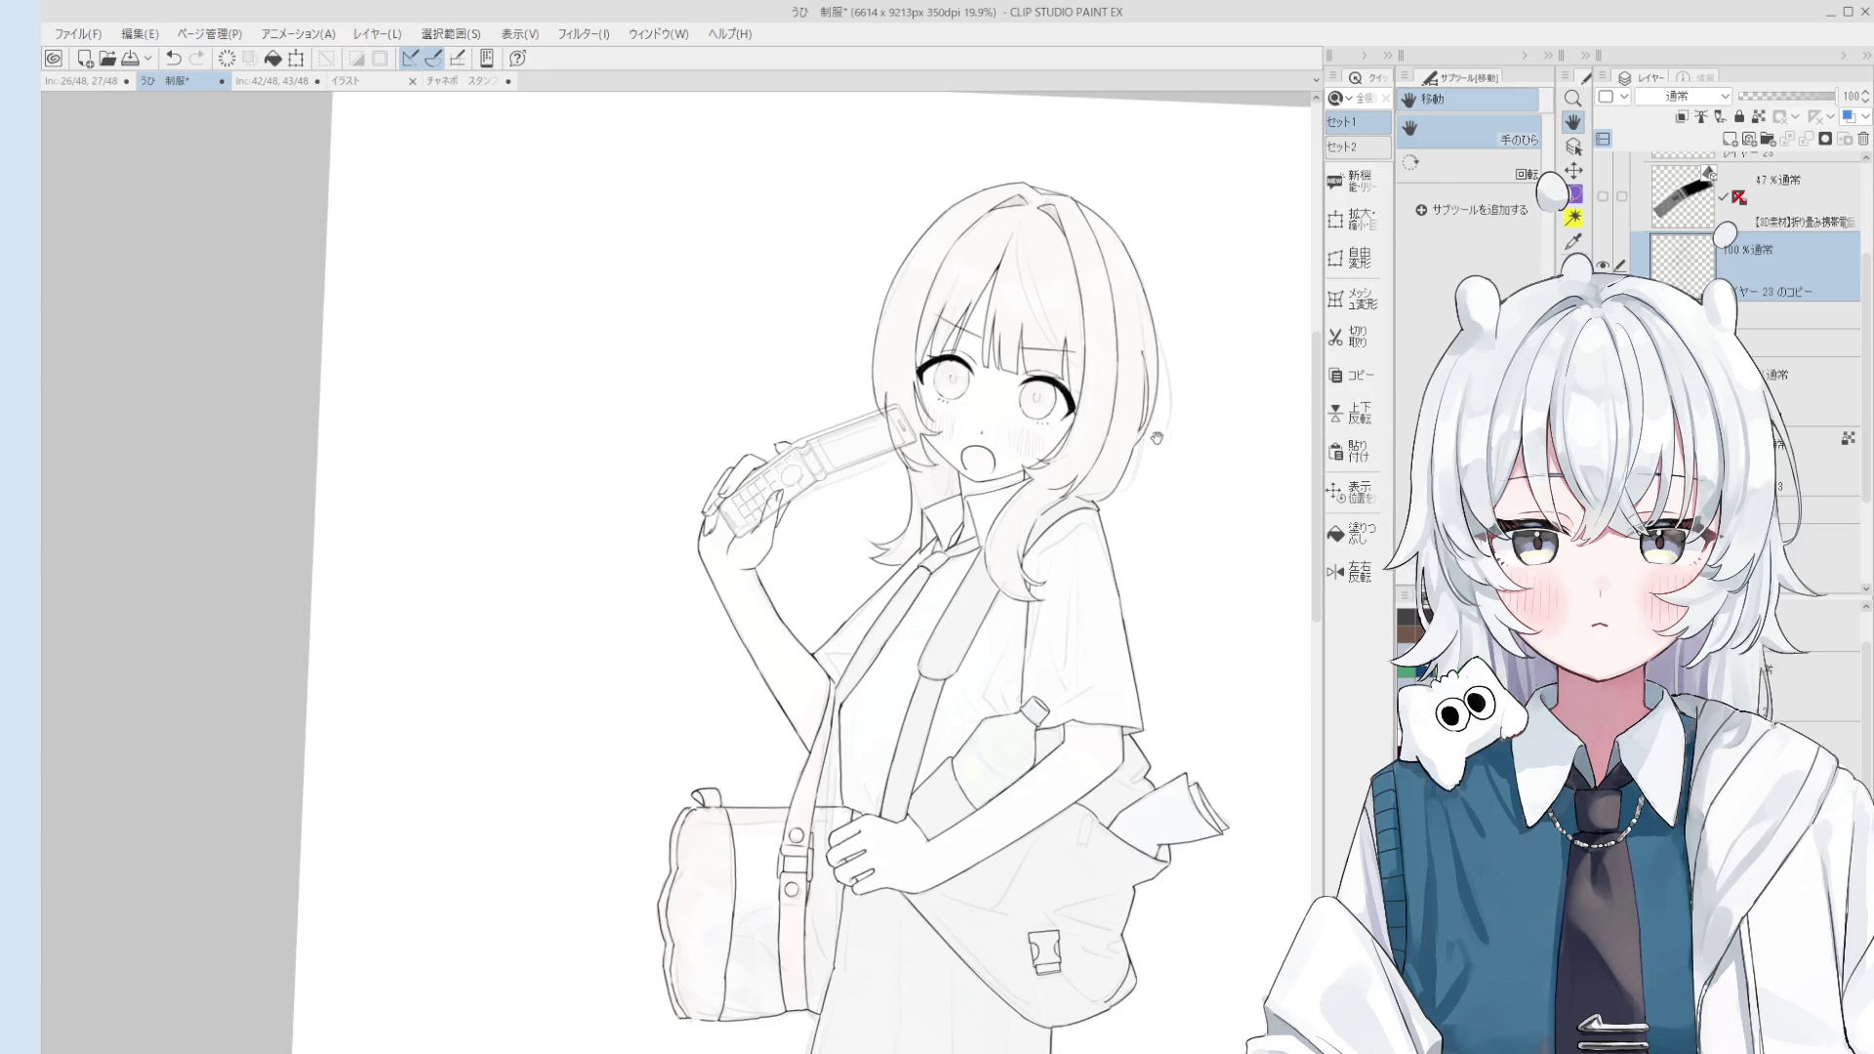
scroll(1217, 438, "up", 1)
scroll(1151, 515, "up", 3)
key("e")
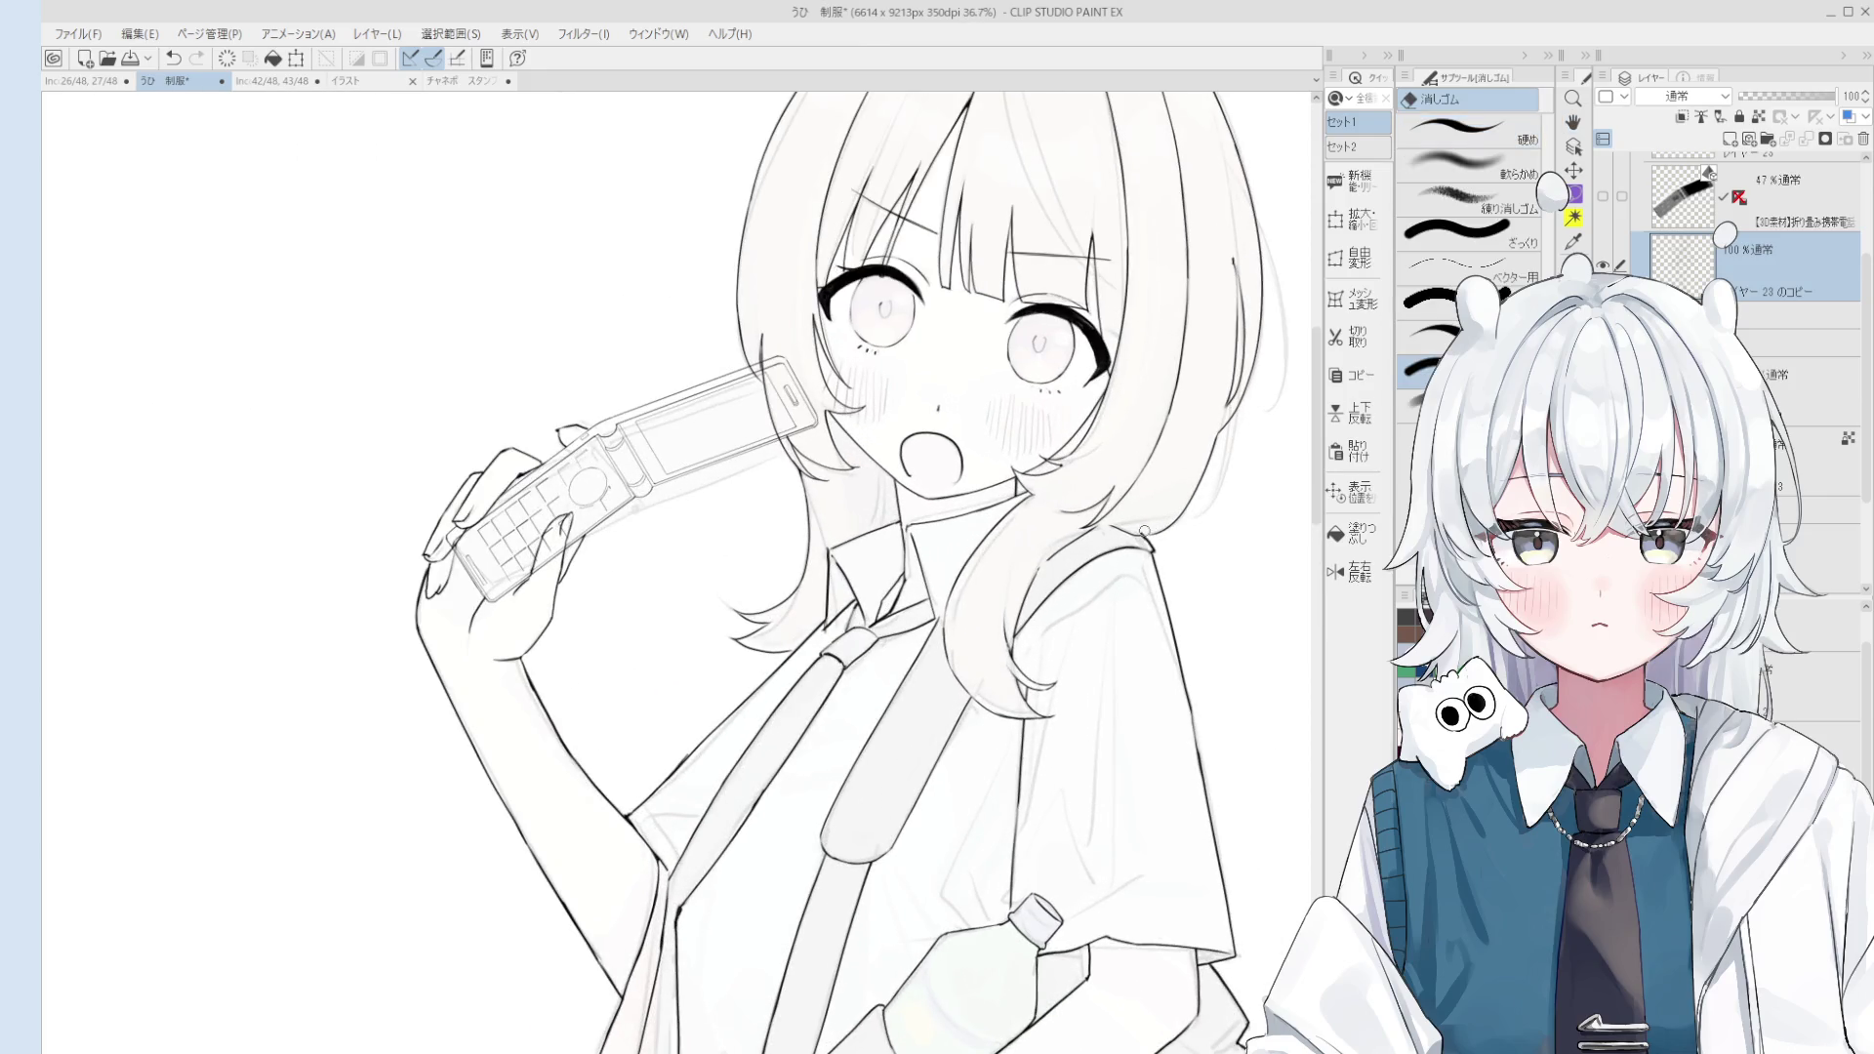
scroll(1144, 531, "up", 2)
scroll(1137, 531, "up", 1)
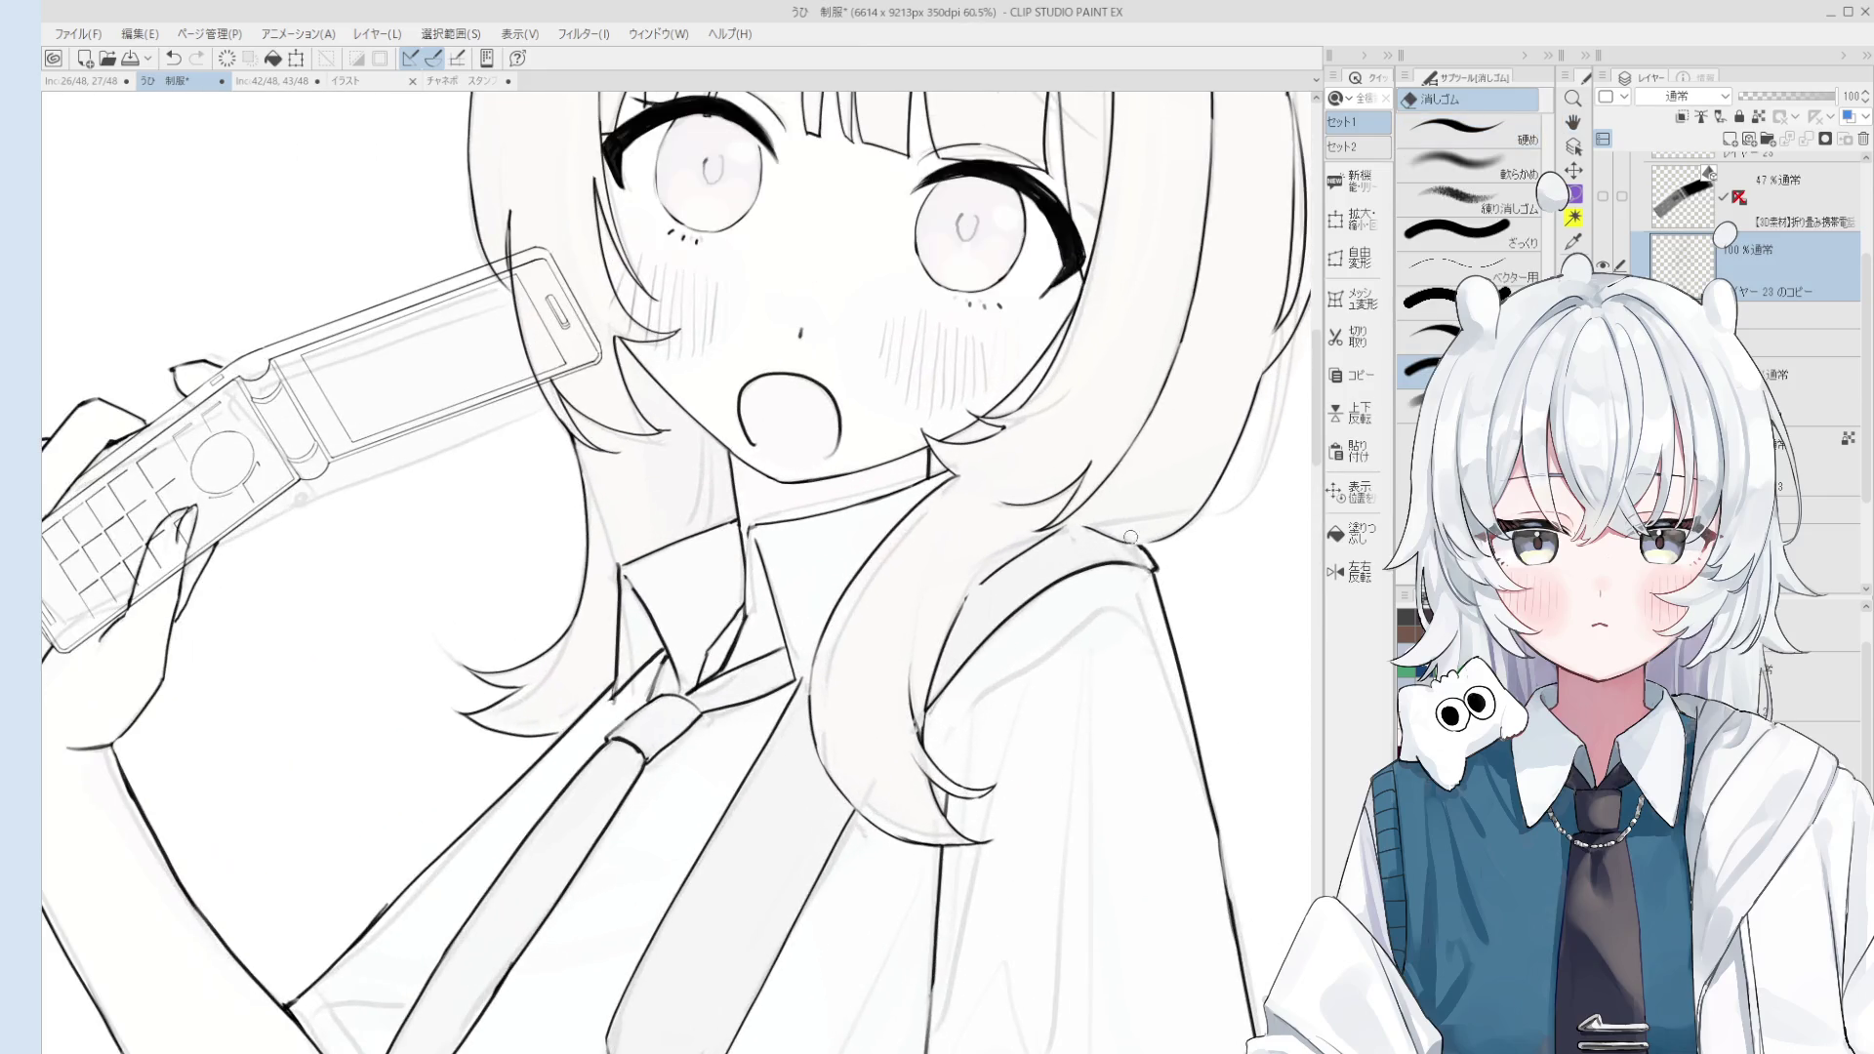
key("p")
scroll(1087, 531, "down", 4)
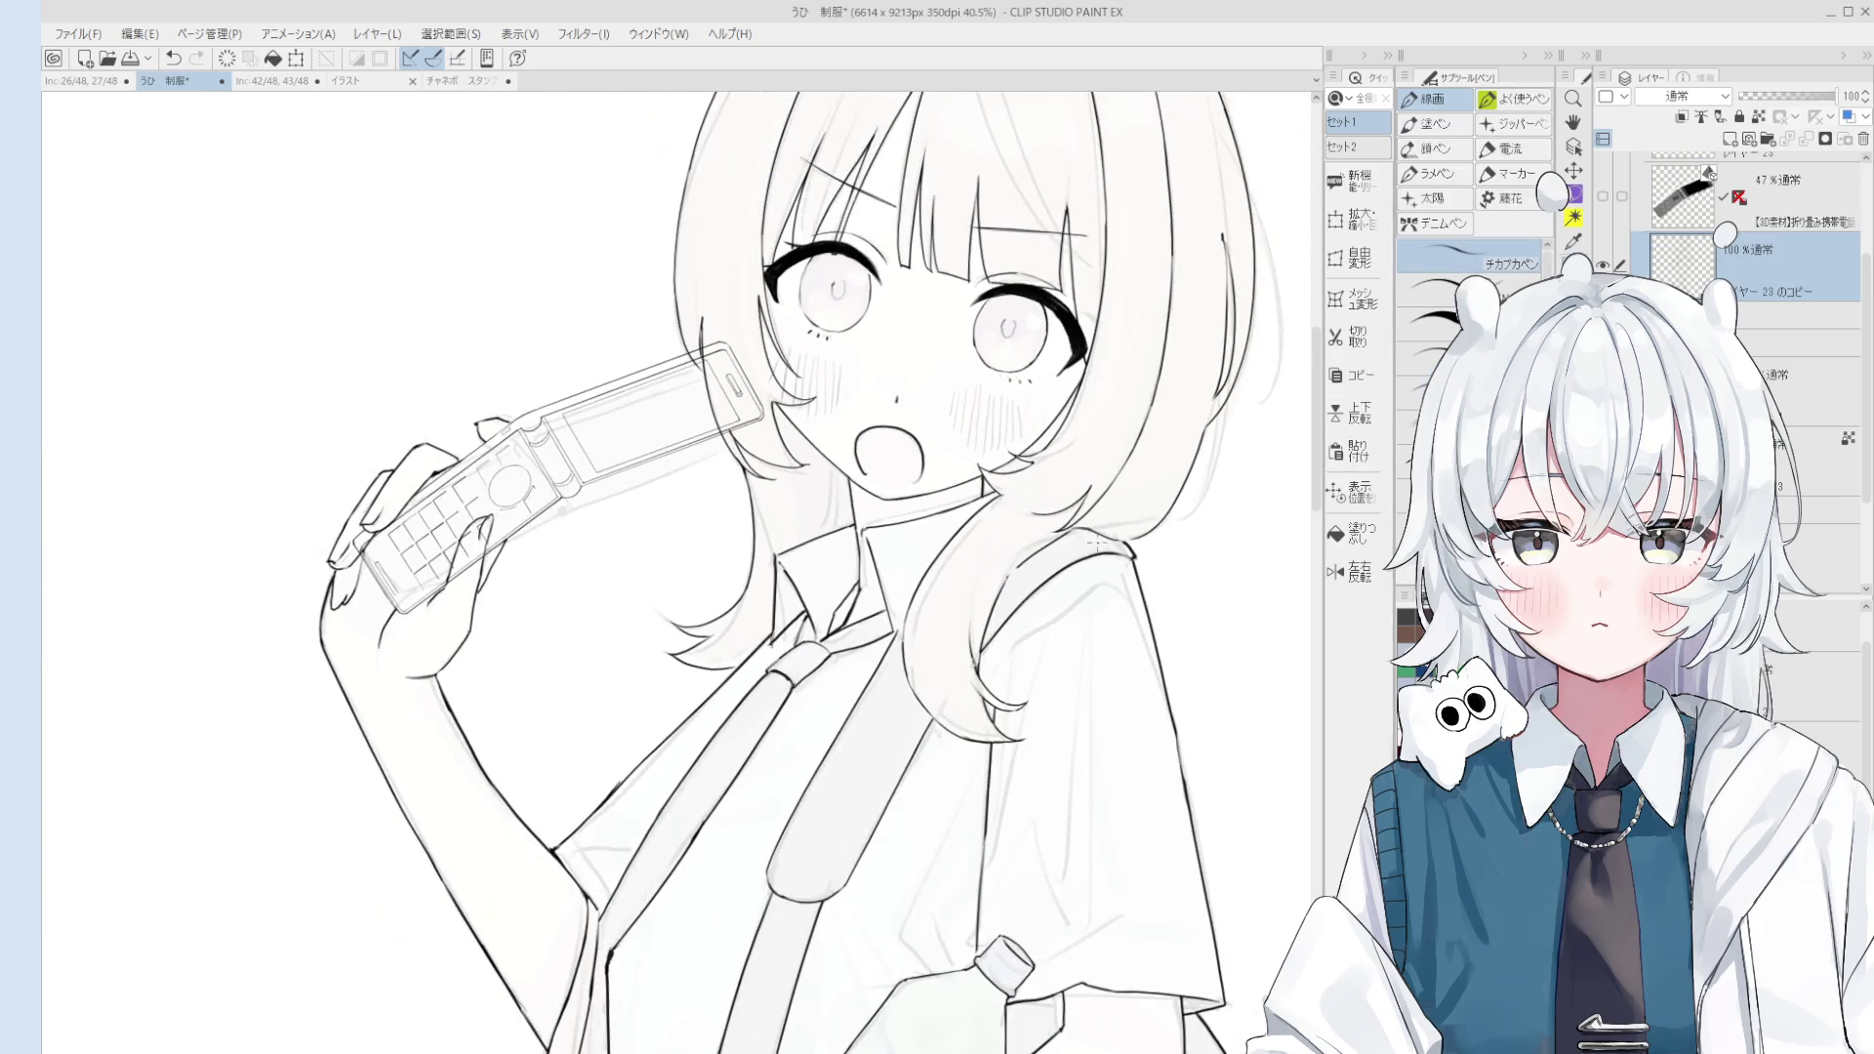
key("e")
scroll(1098, 524, "up", 5)
scroll(1089, 533, "down", 2)
scroll(1089, 533, "up", 4)
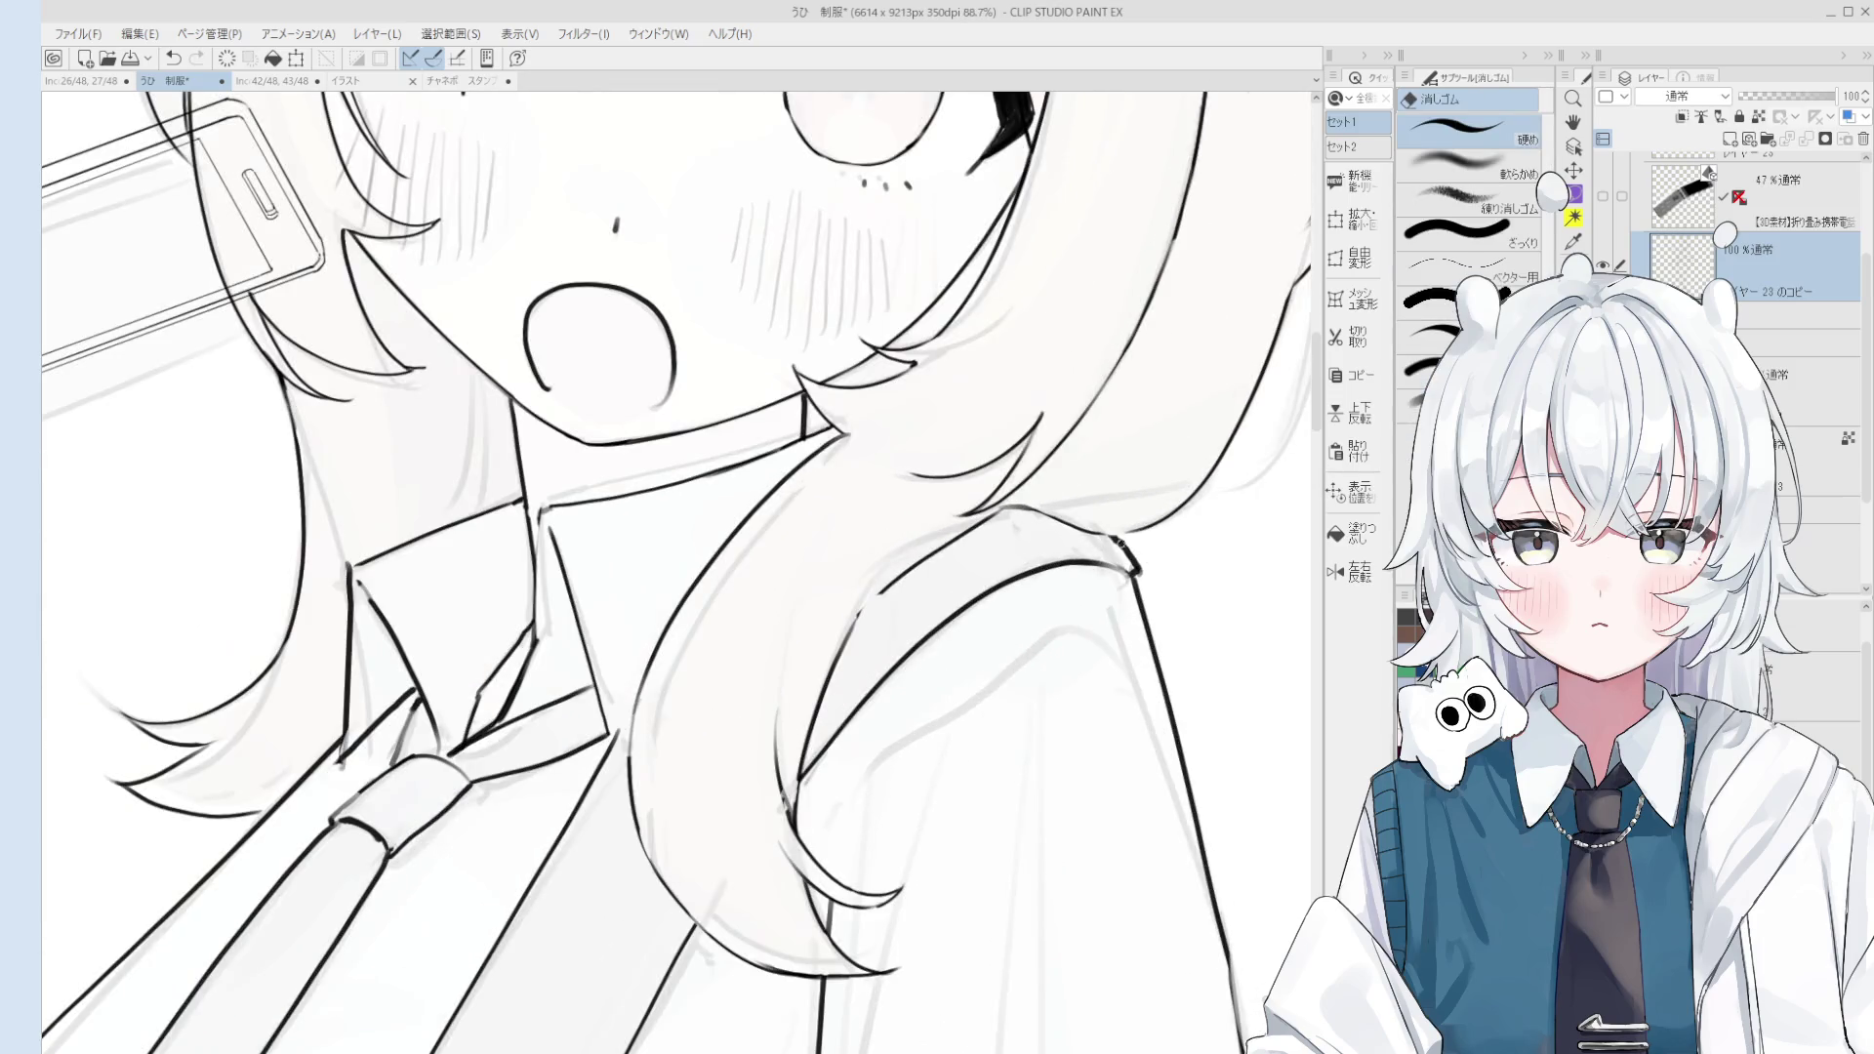
key("p")
scroll(1125, 536, "down", 5)
scroll(1128, 537, "down", 1)
scroll(1133, 537, "up", 2)
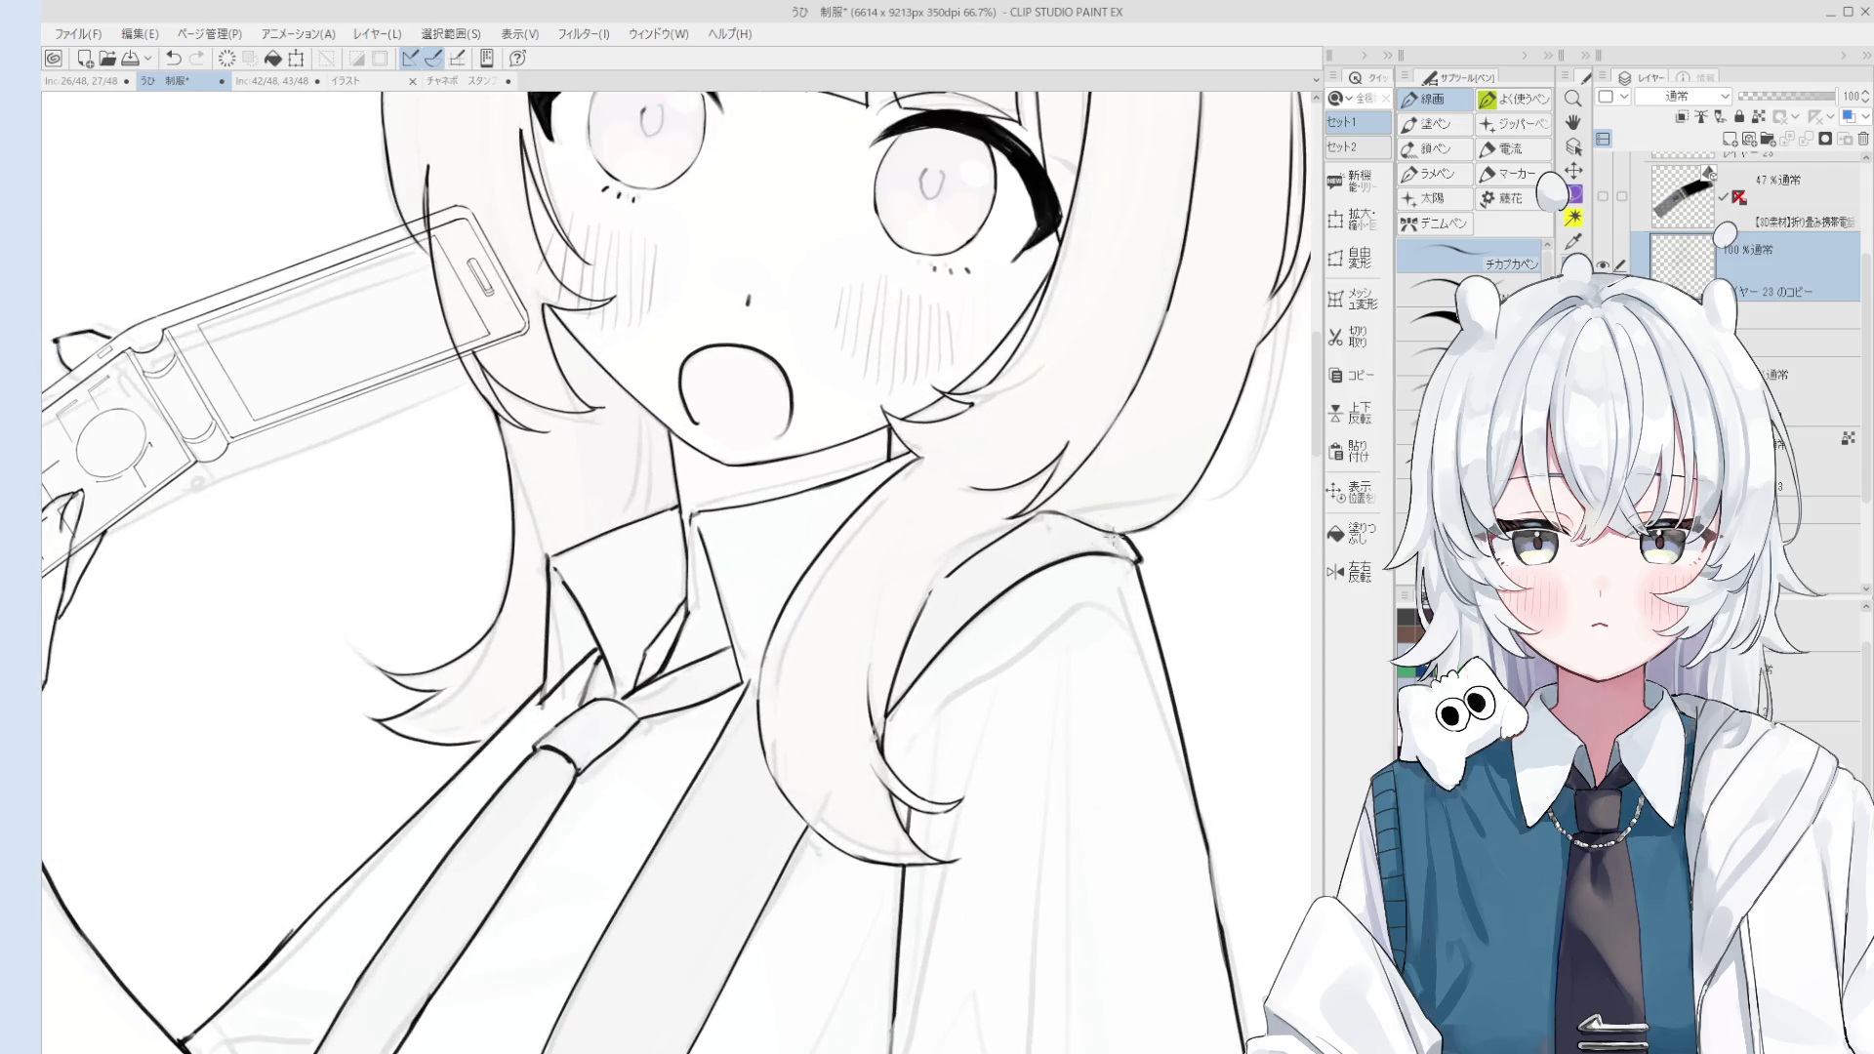
scroll(1143, 542, "down", 2)
scroll(1144, 542, "down", 2)
scroll(1154, 550, "up", 1)
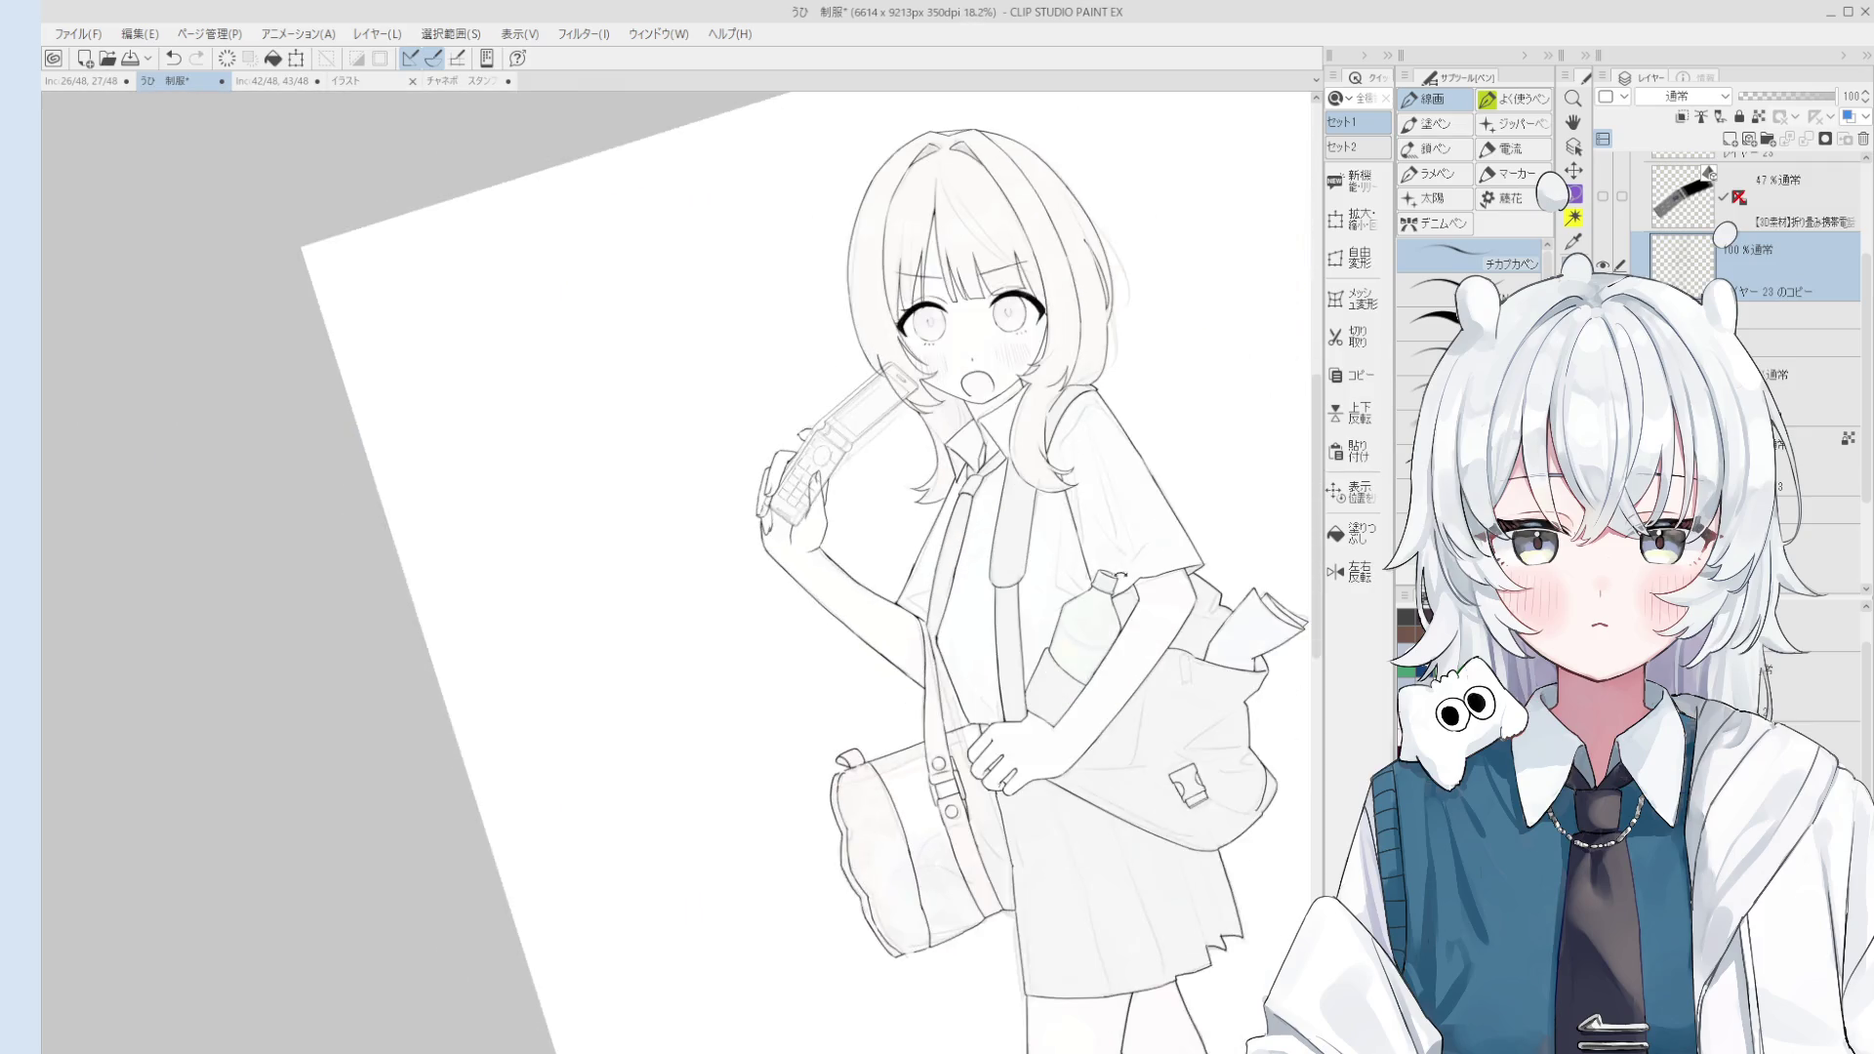
key("e")
scroll(1025, 440, "up", 2)
scroll(914, 345, "up", 1)
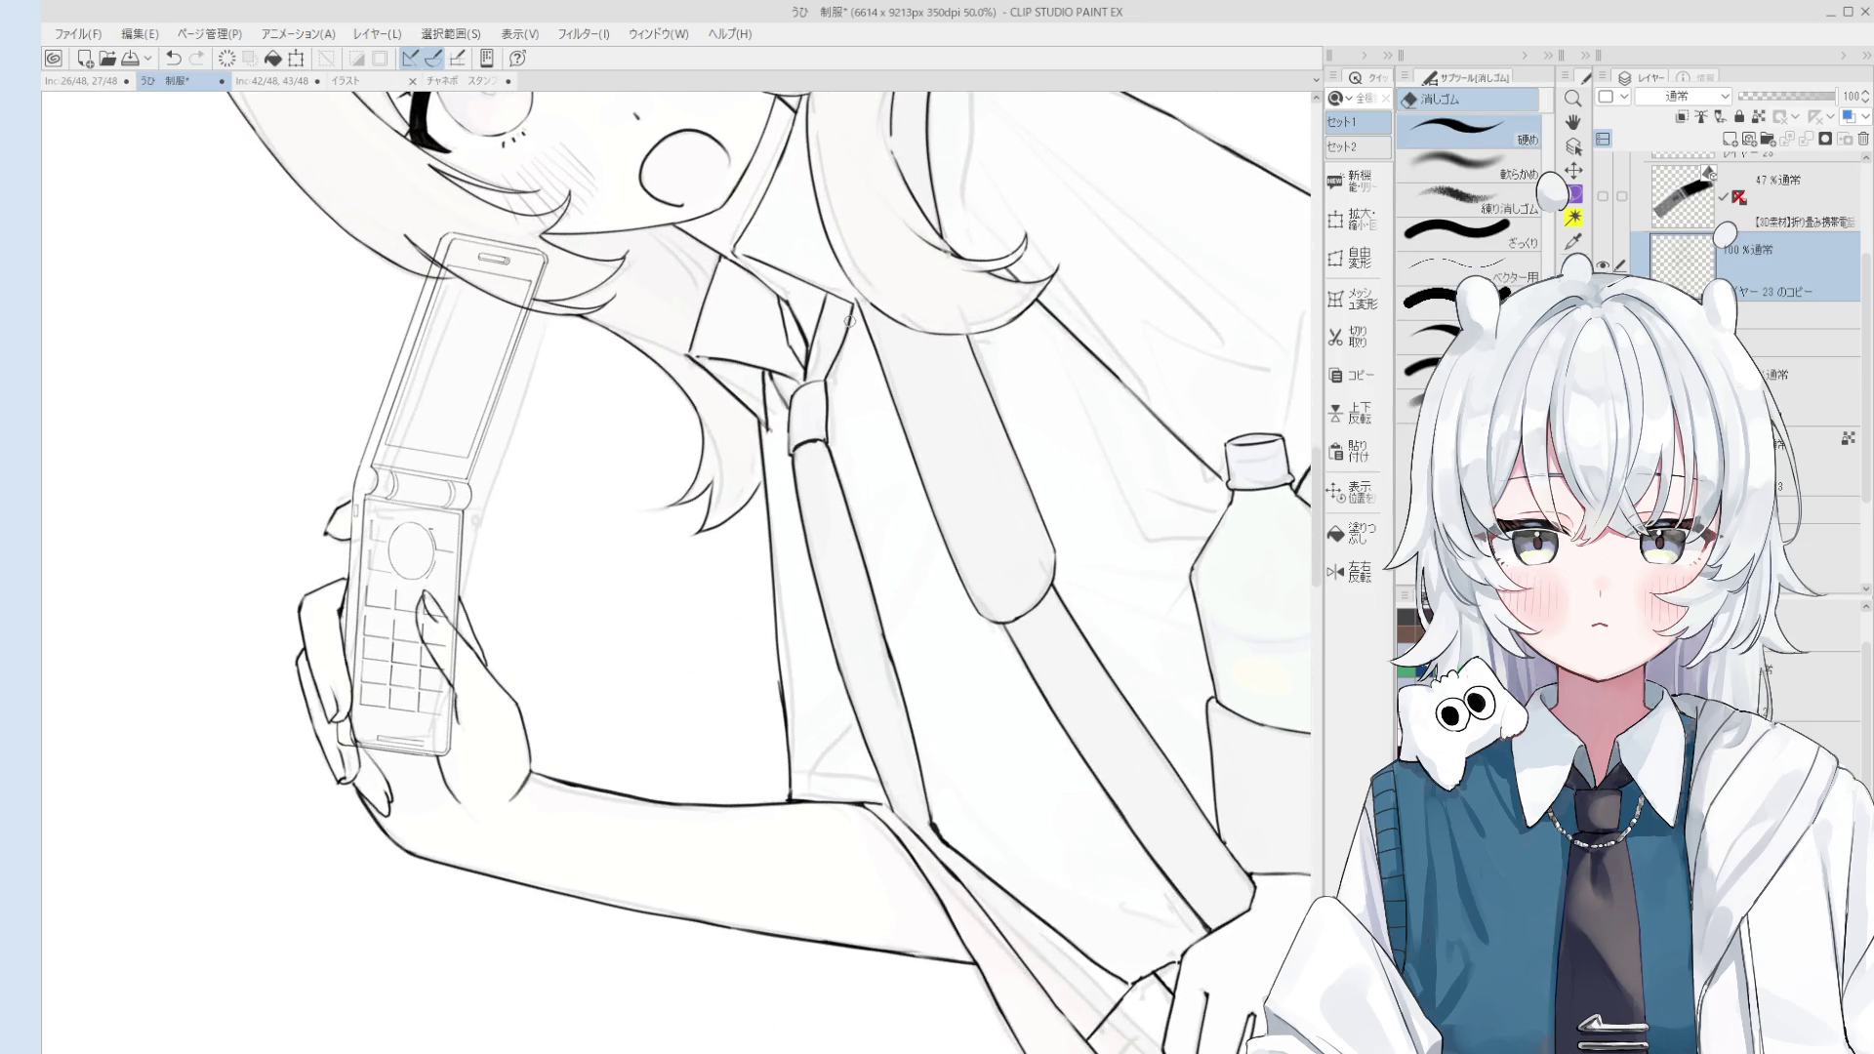
key("p")
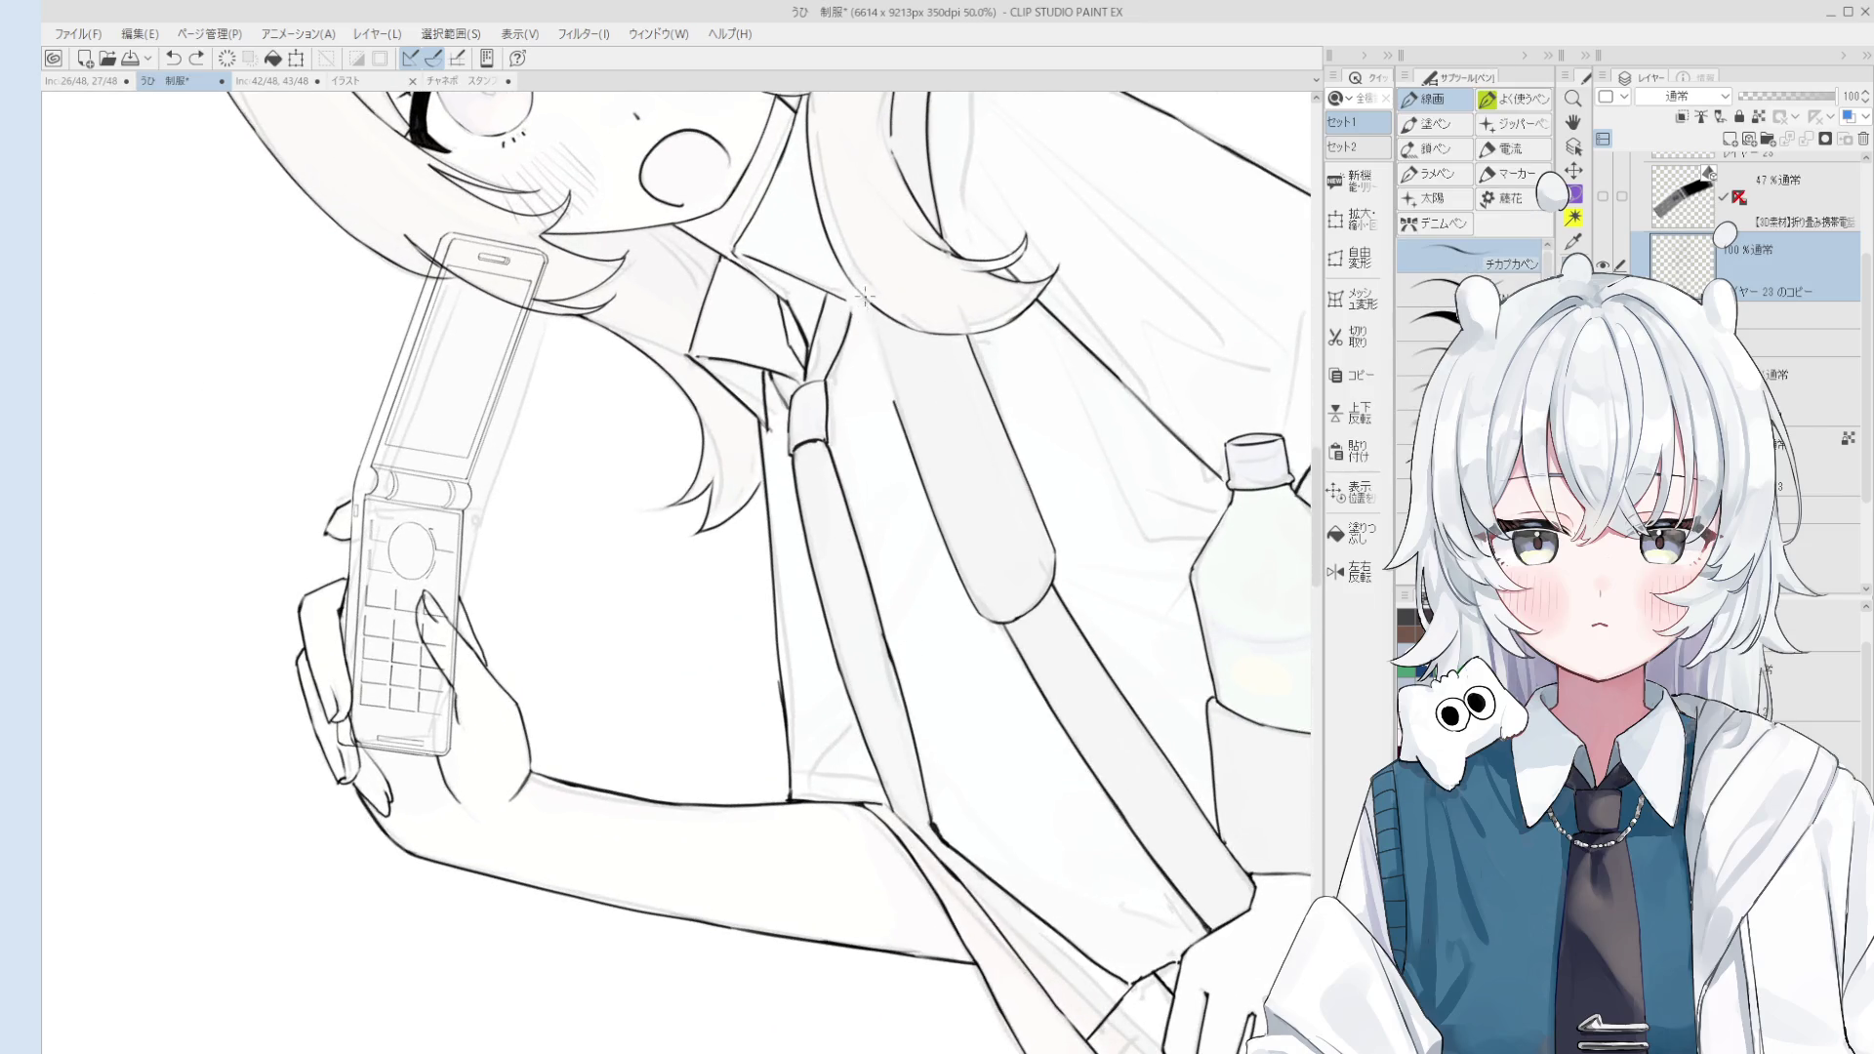
scroll(861, 306, "down", 1)
scroll(913, 426, "down", 2)
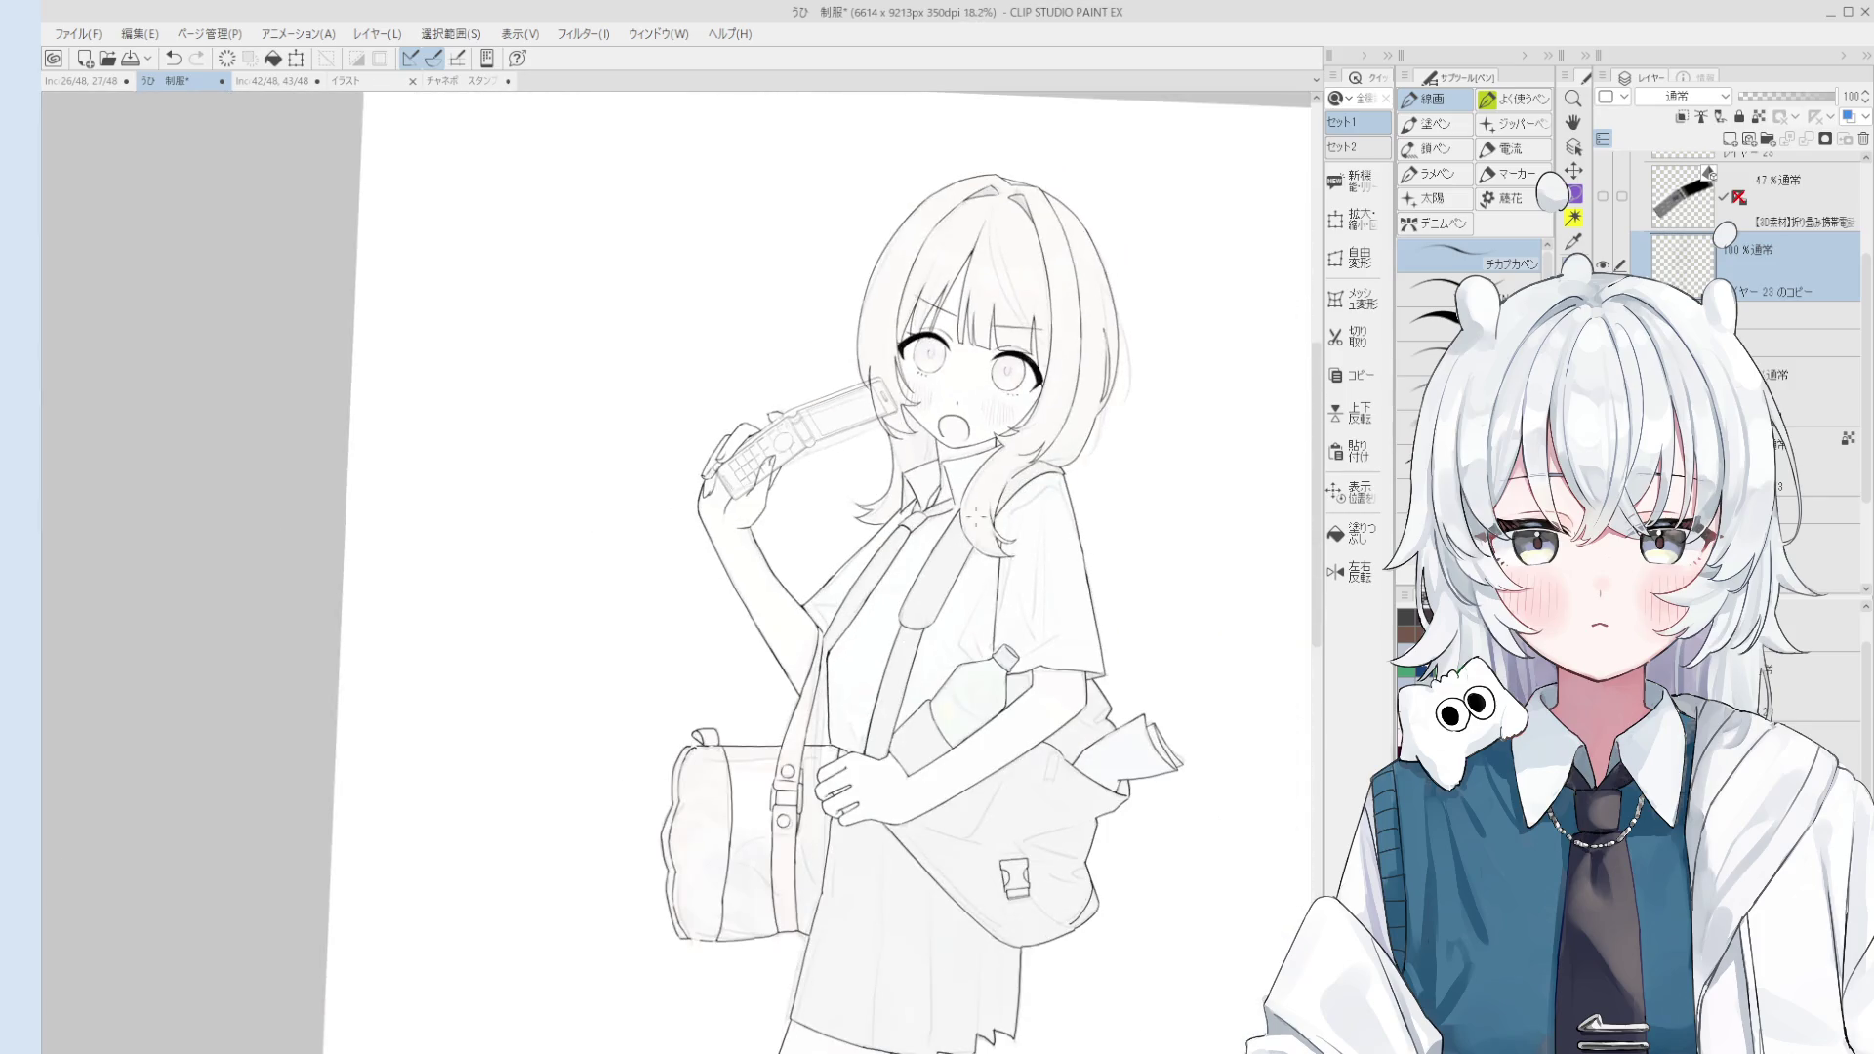
scroll(1016, 524, "up", 1)
Step: Zoom out and reposition the view to frame the whole figure
left_click_drag(1016, 524, 996, 615)
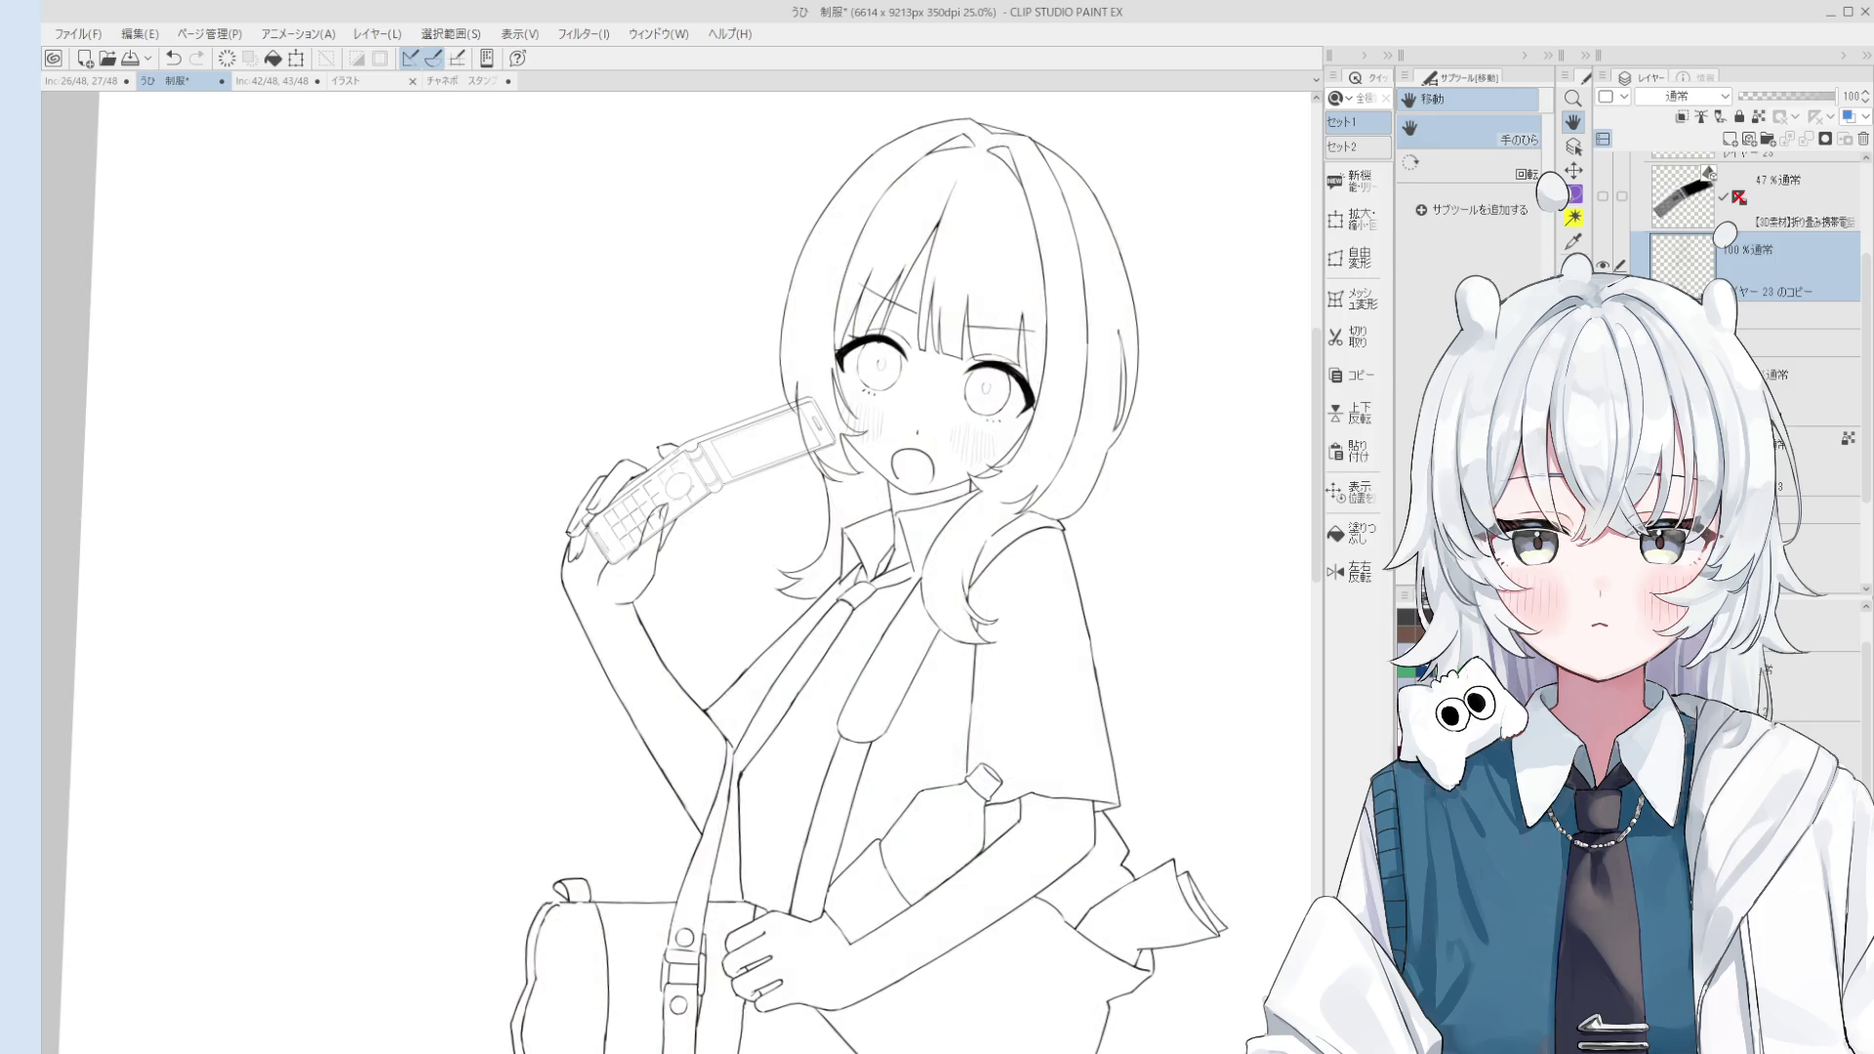
scroll(1757, 292, "down", 3)
scroll(1052, 459, "down", 1)
scroll(1052, 458, "down", 2)
scroll(1053, 458, "down", 1)
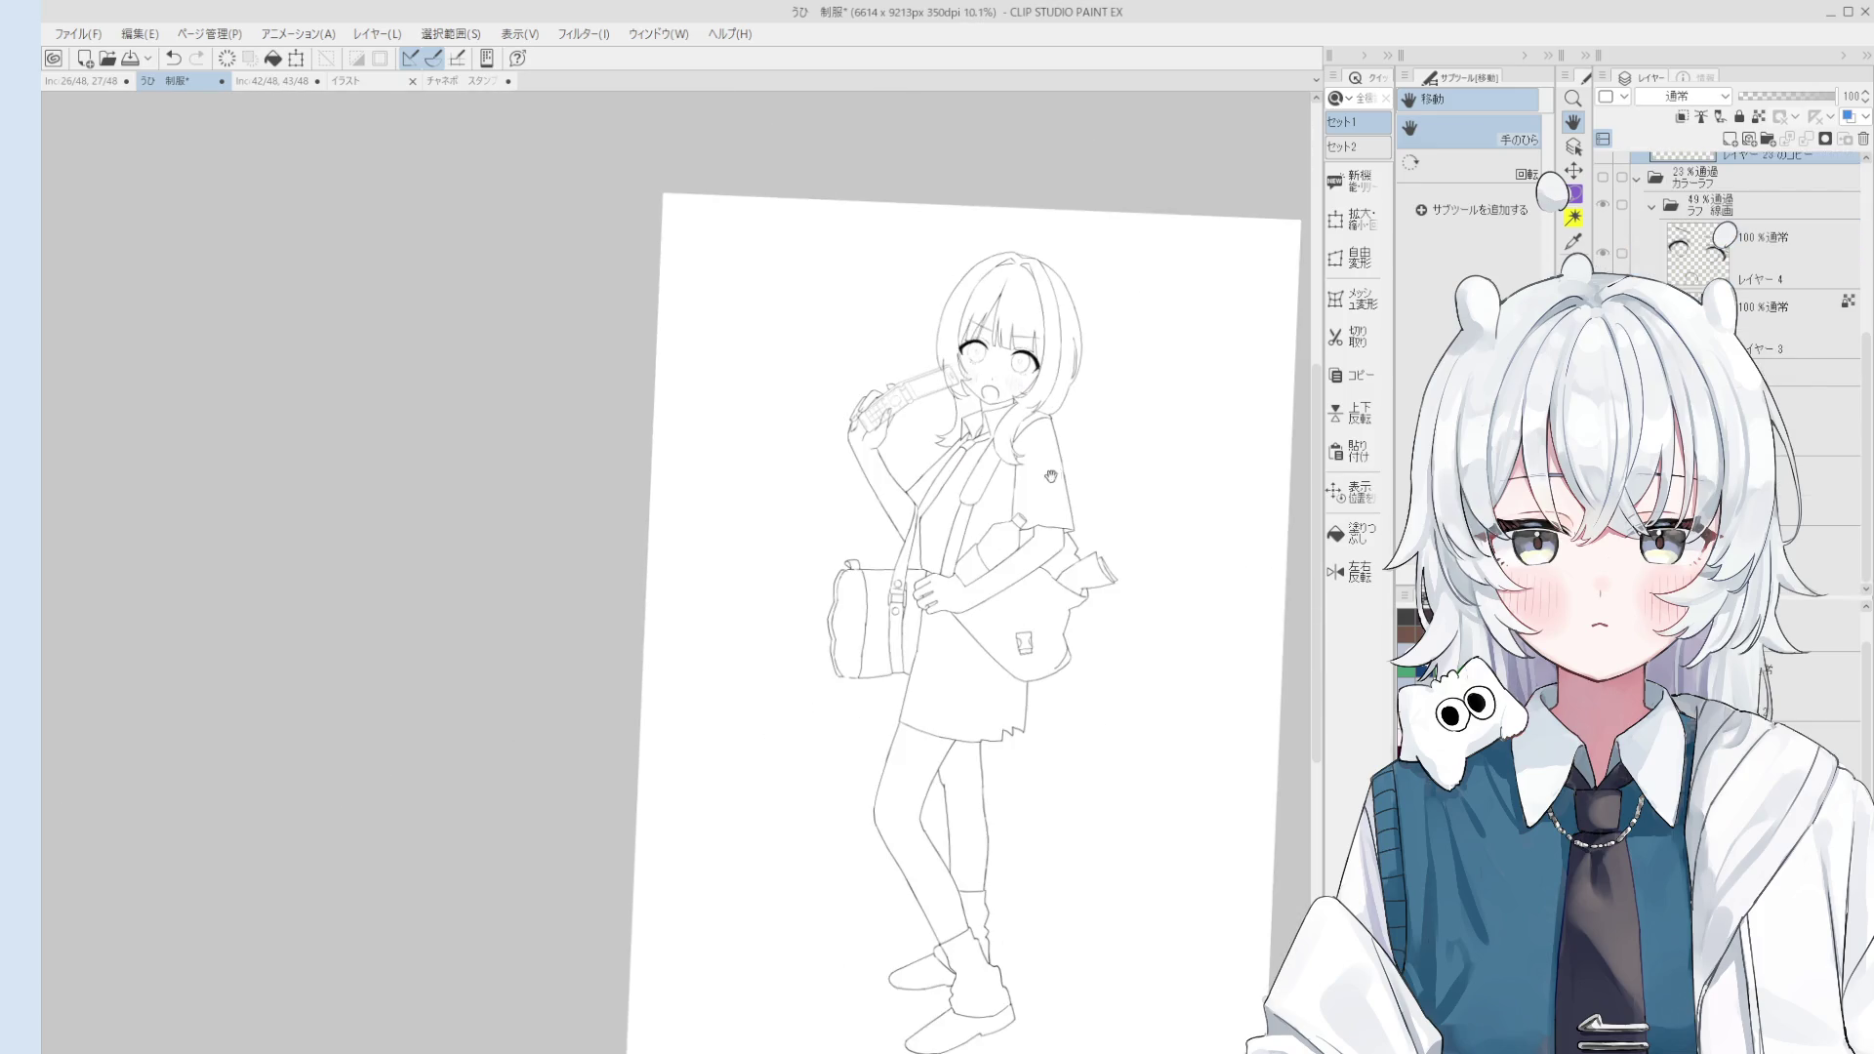
scroll(1053, 476, "down", 1)
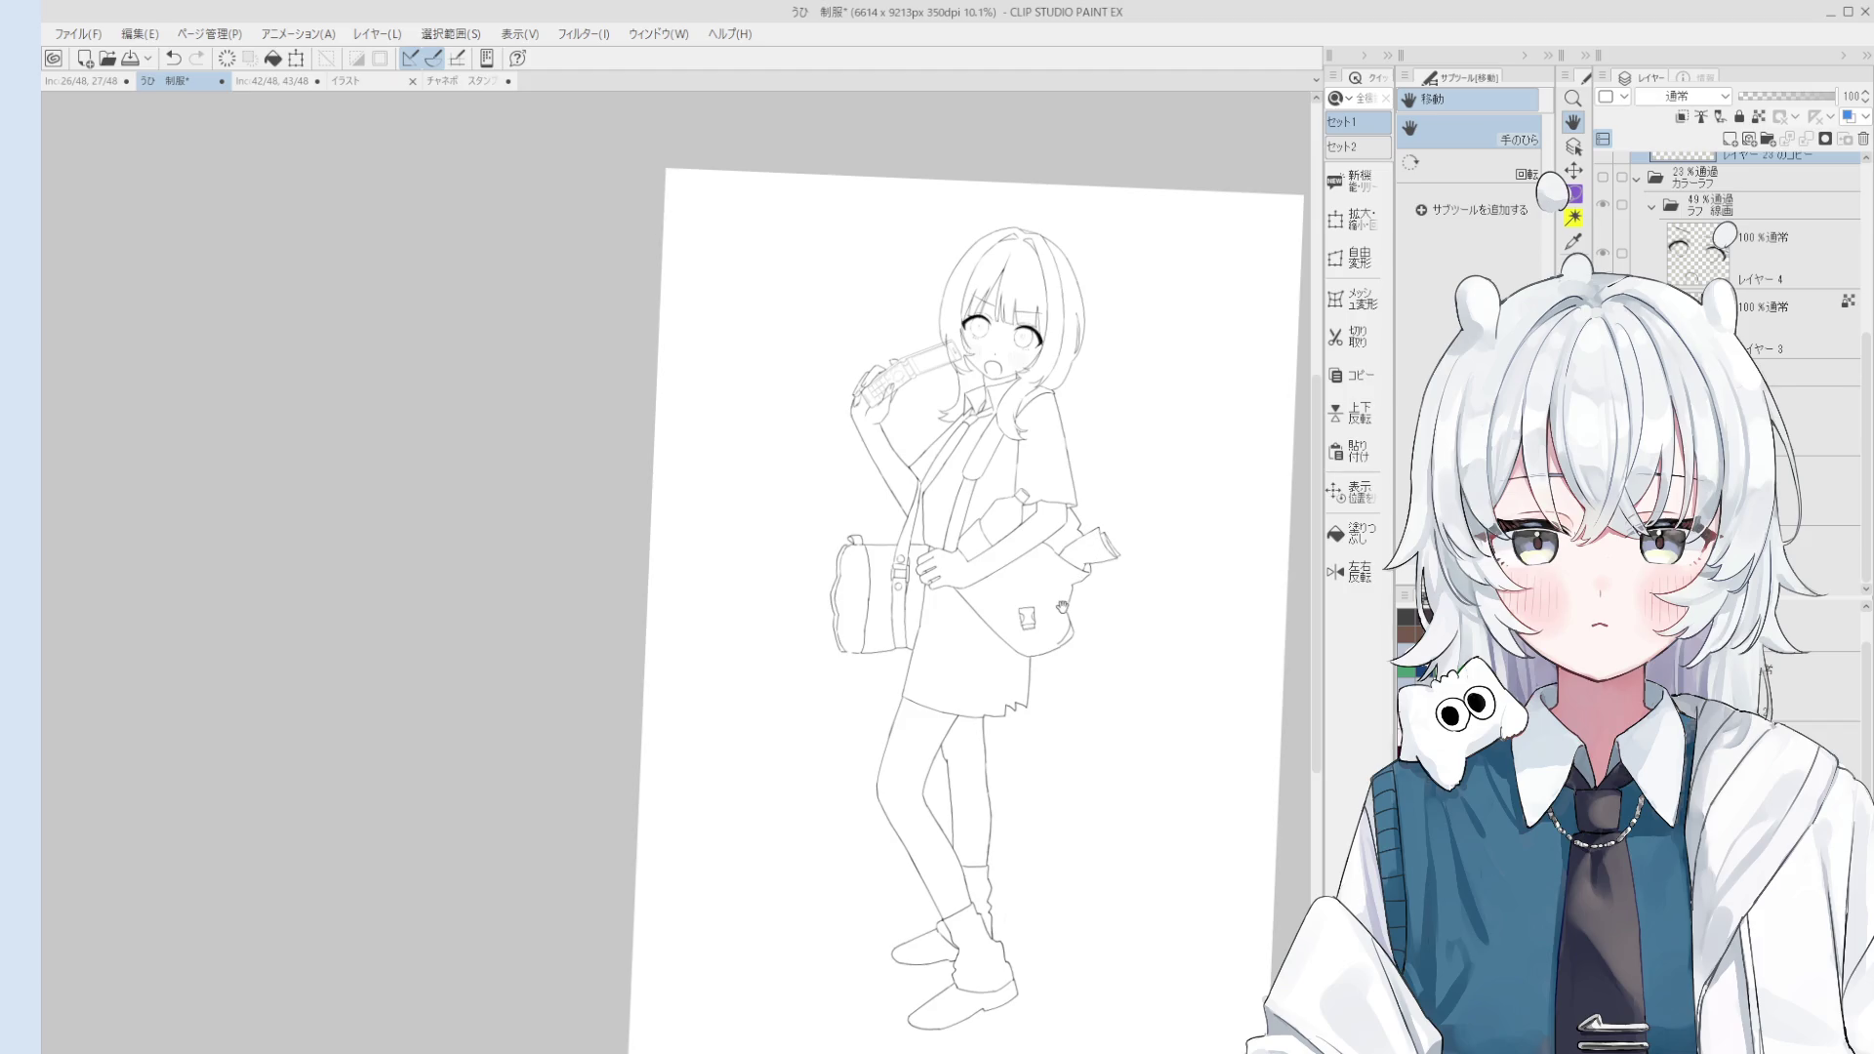
scroll(1054, 610, "up", 1)
left_click_drag(1049, 615, 1152, 517)
scroll(1694, 215, "up", 3)
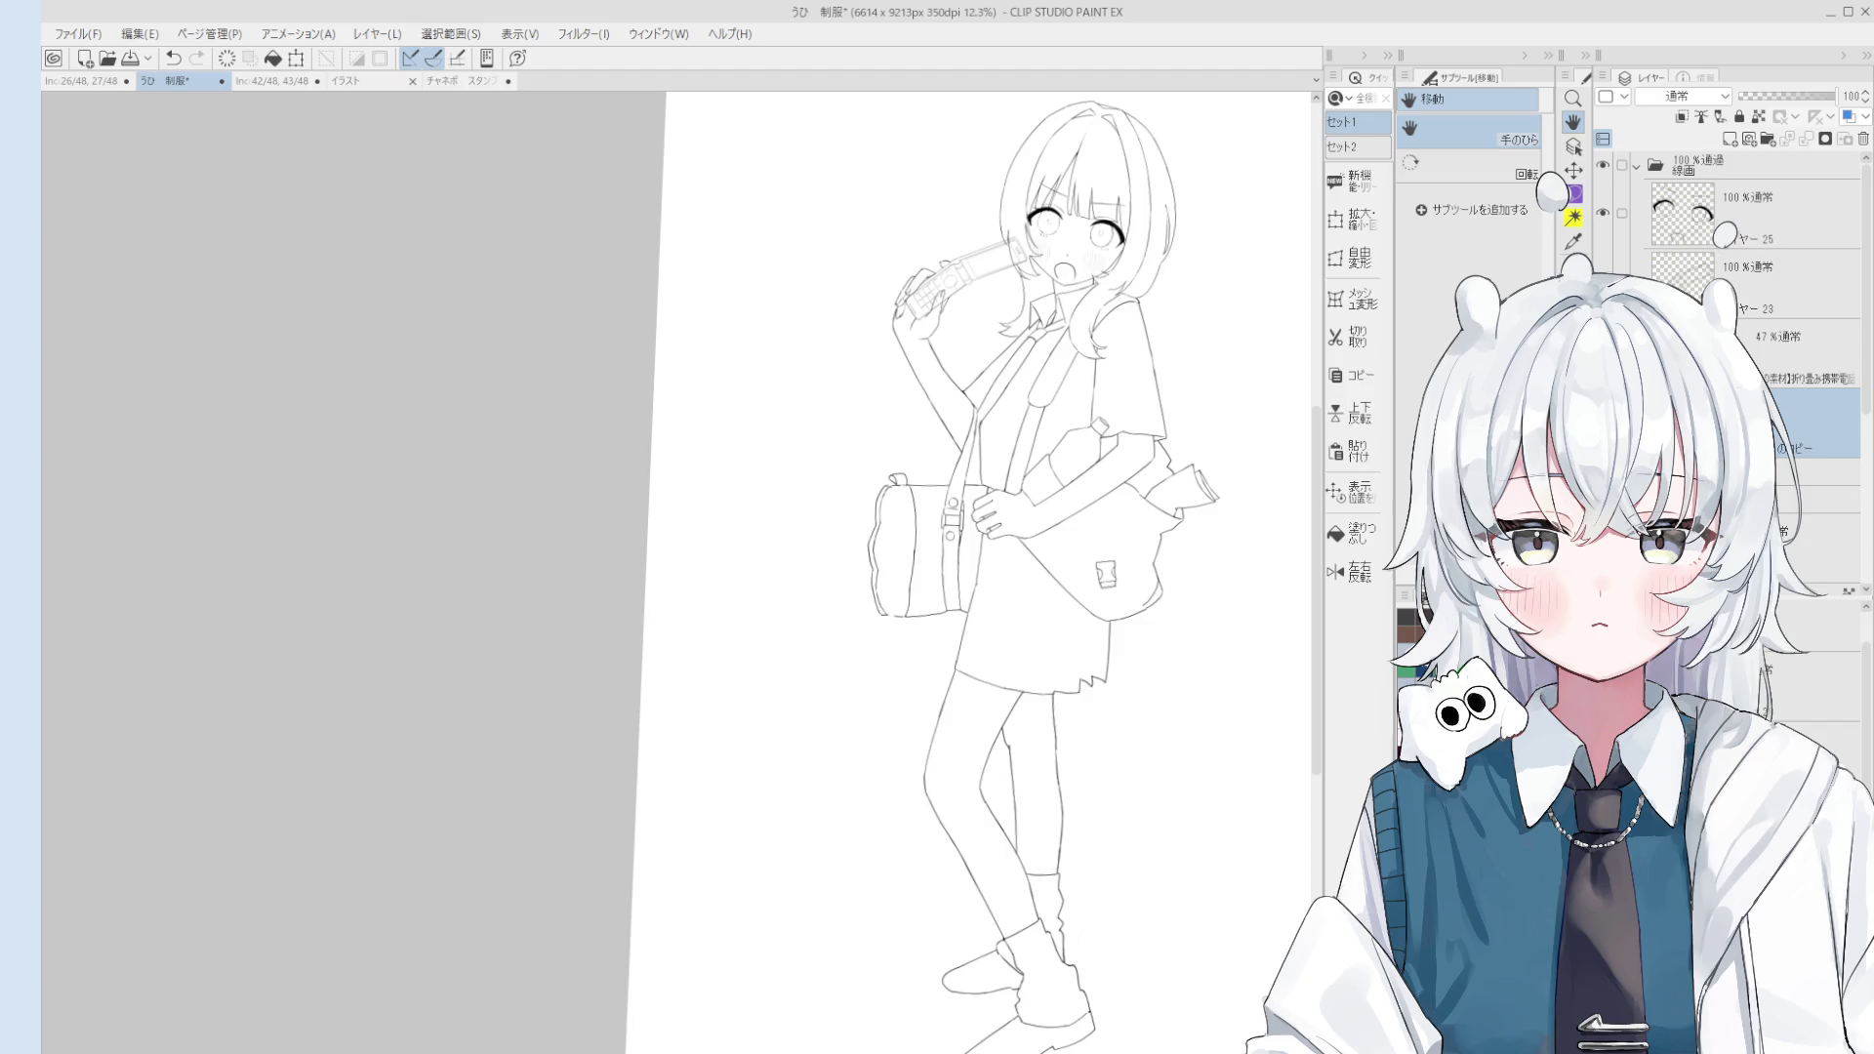
Step: Create a new layer folder below the line-art copy and select the layer beneath it
left_click(1768, 139)
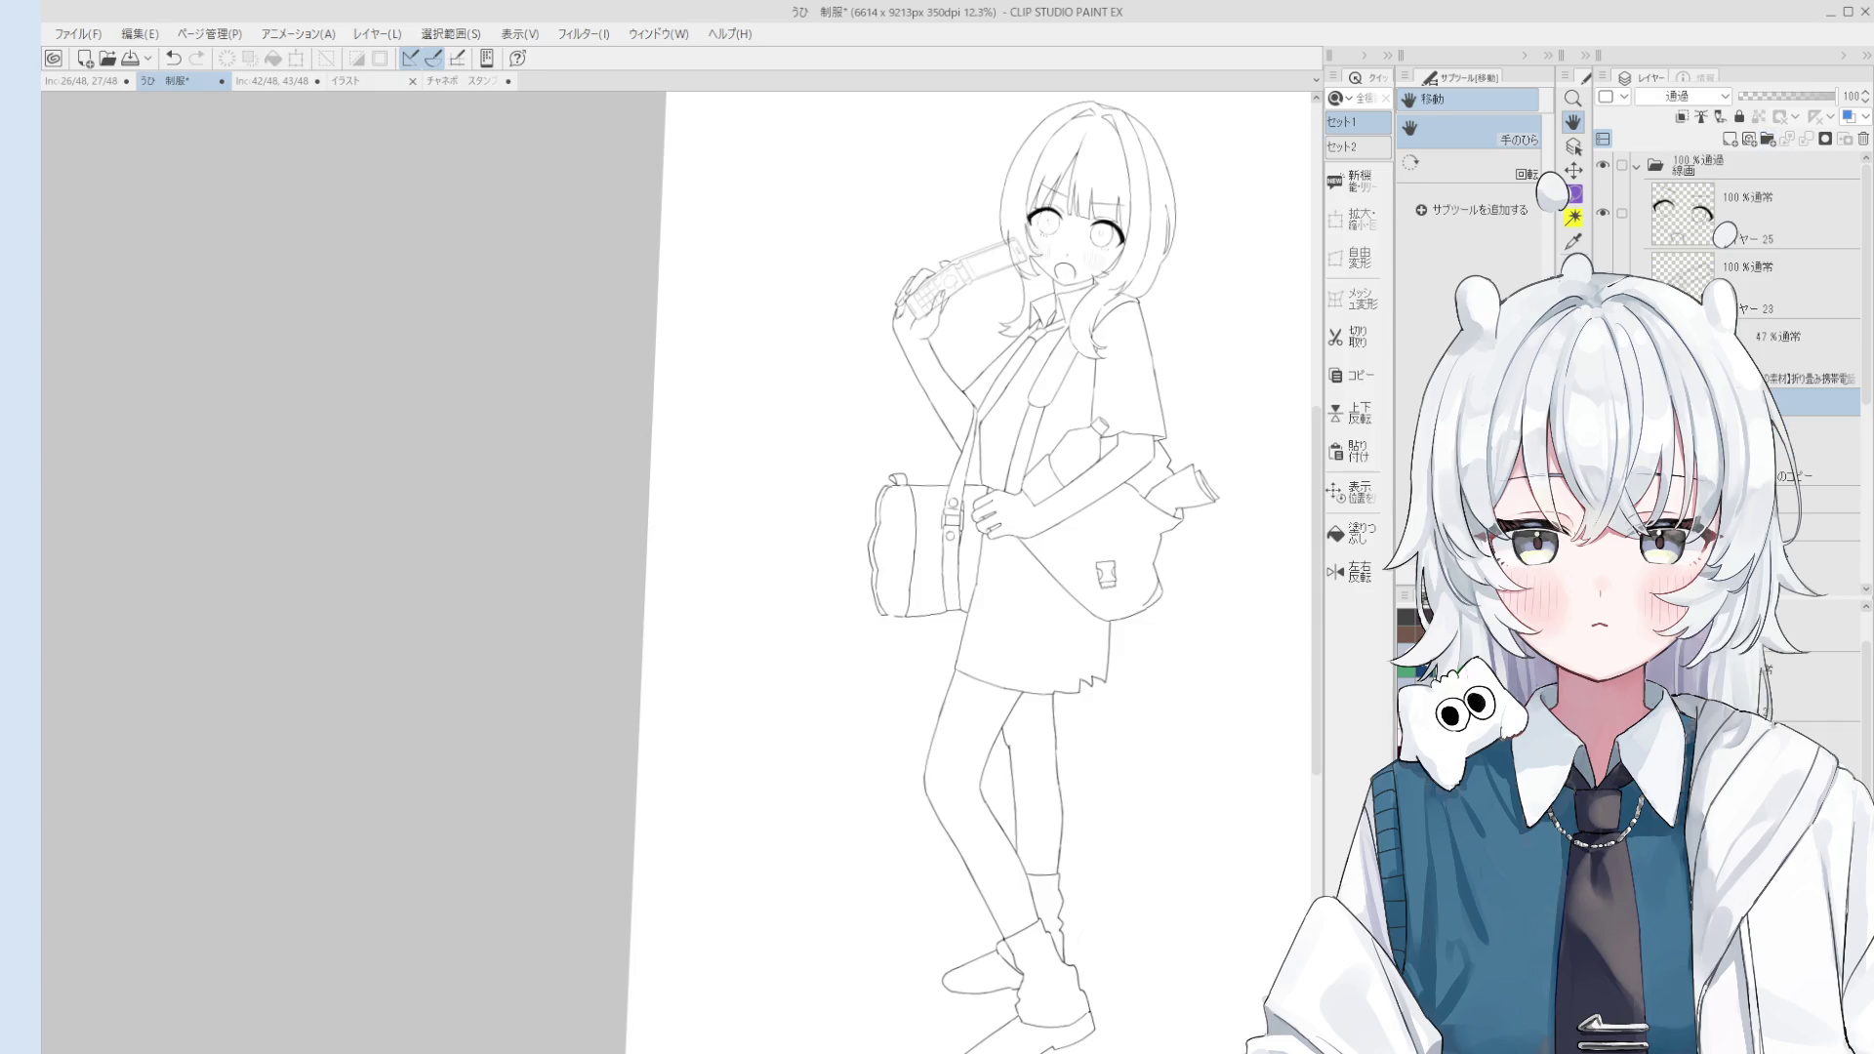
key("ctrl+z")
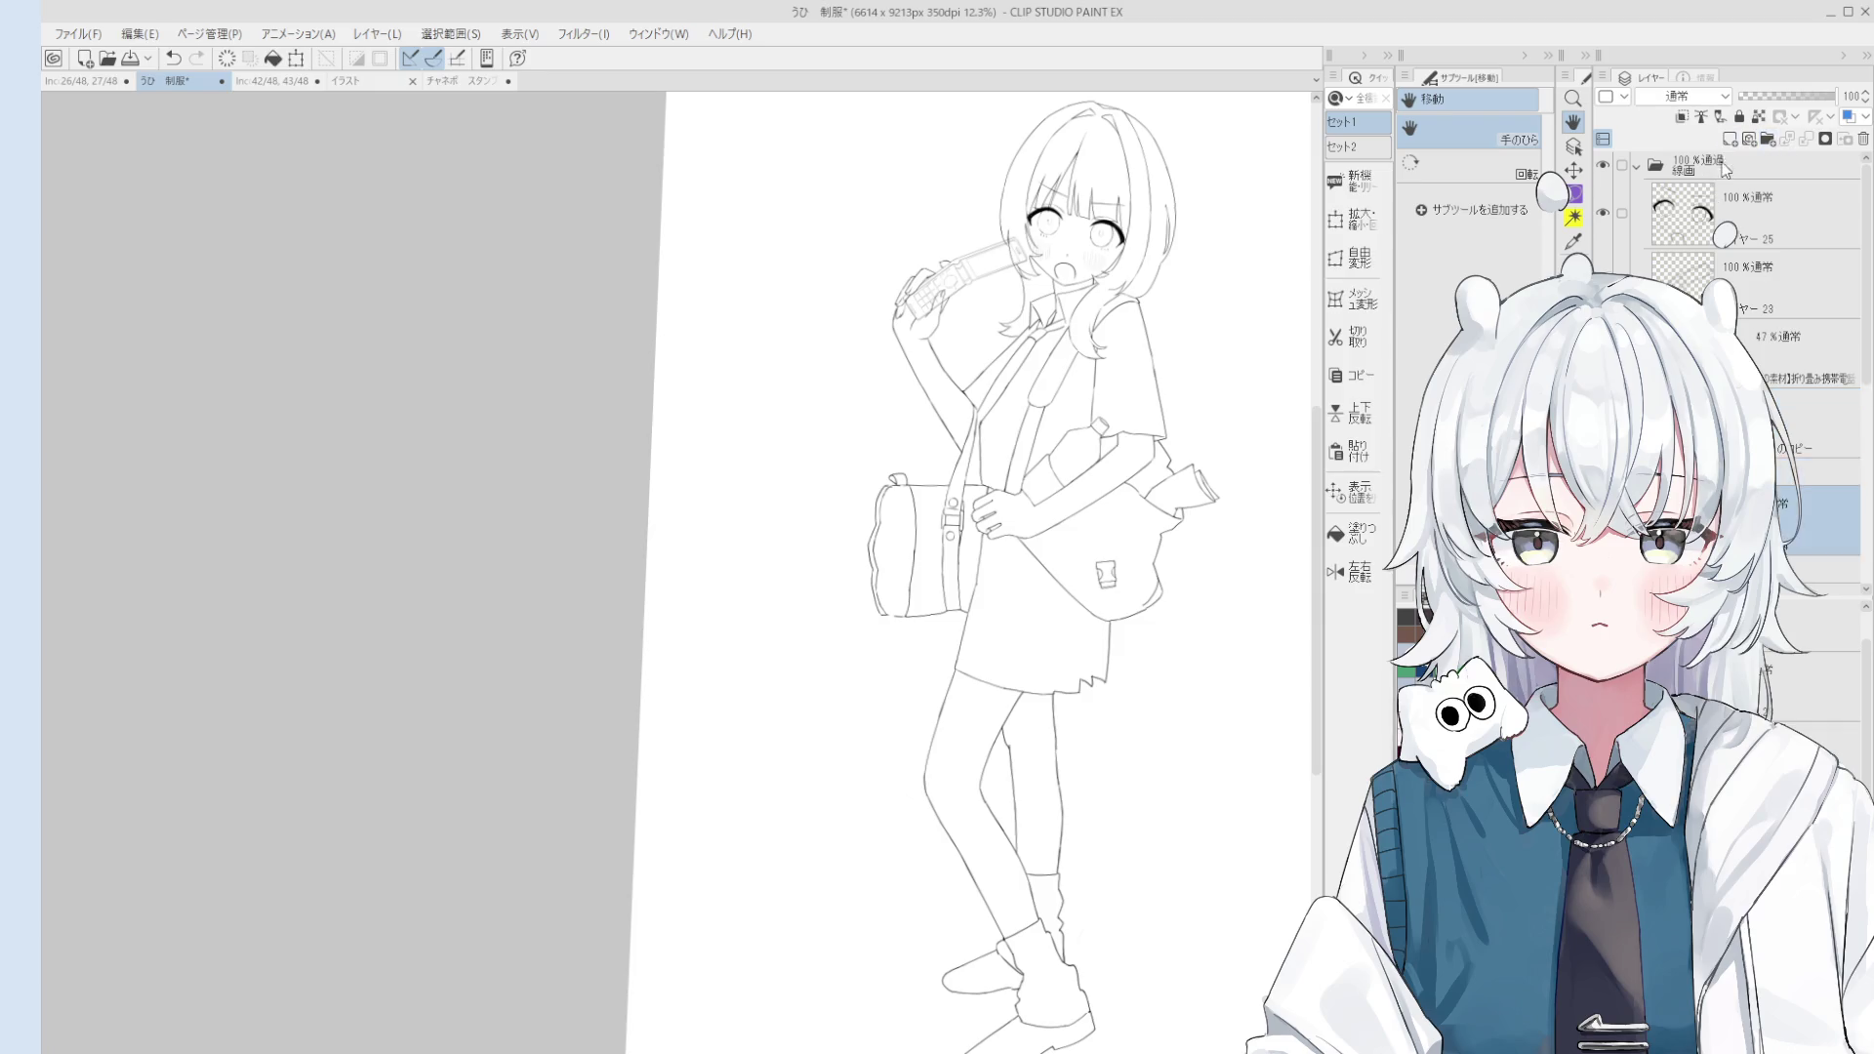
scroll(1726, 171, "down", 2)
left_click(1768, 139)
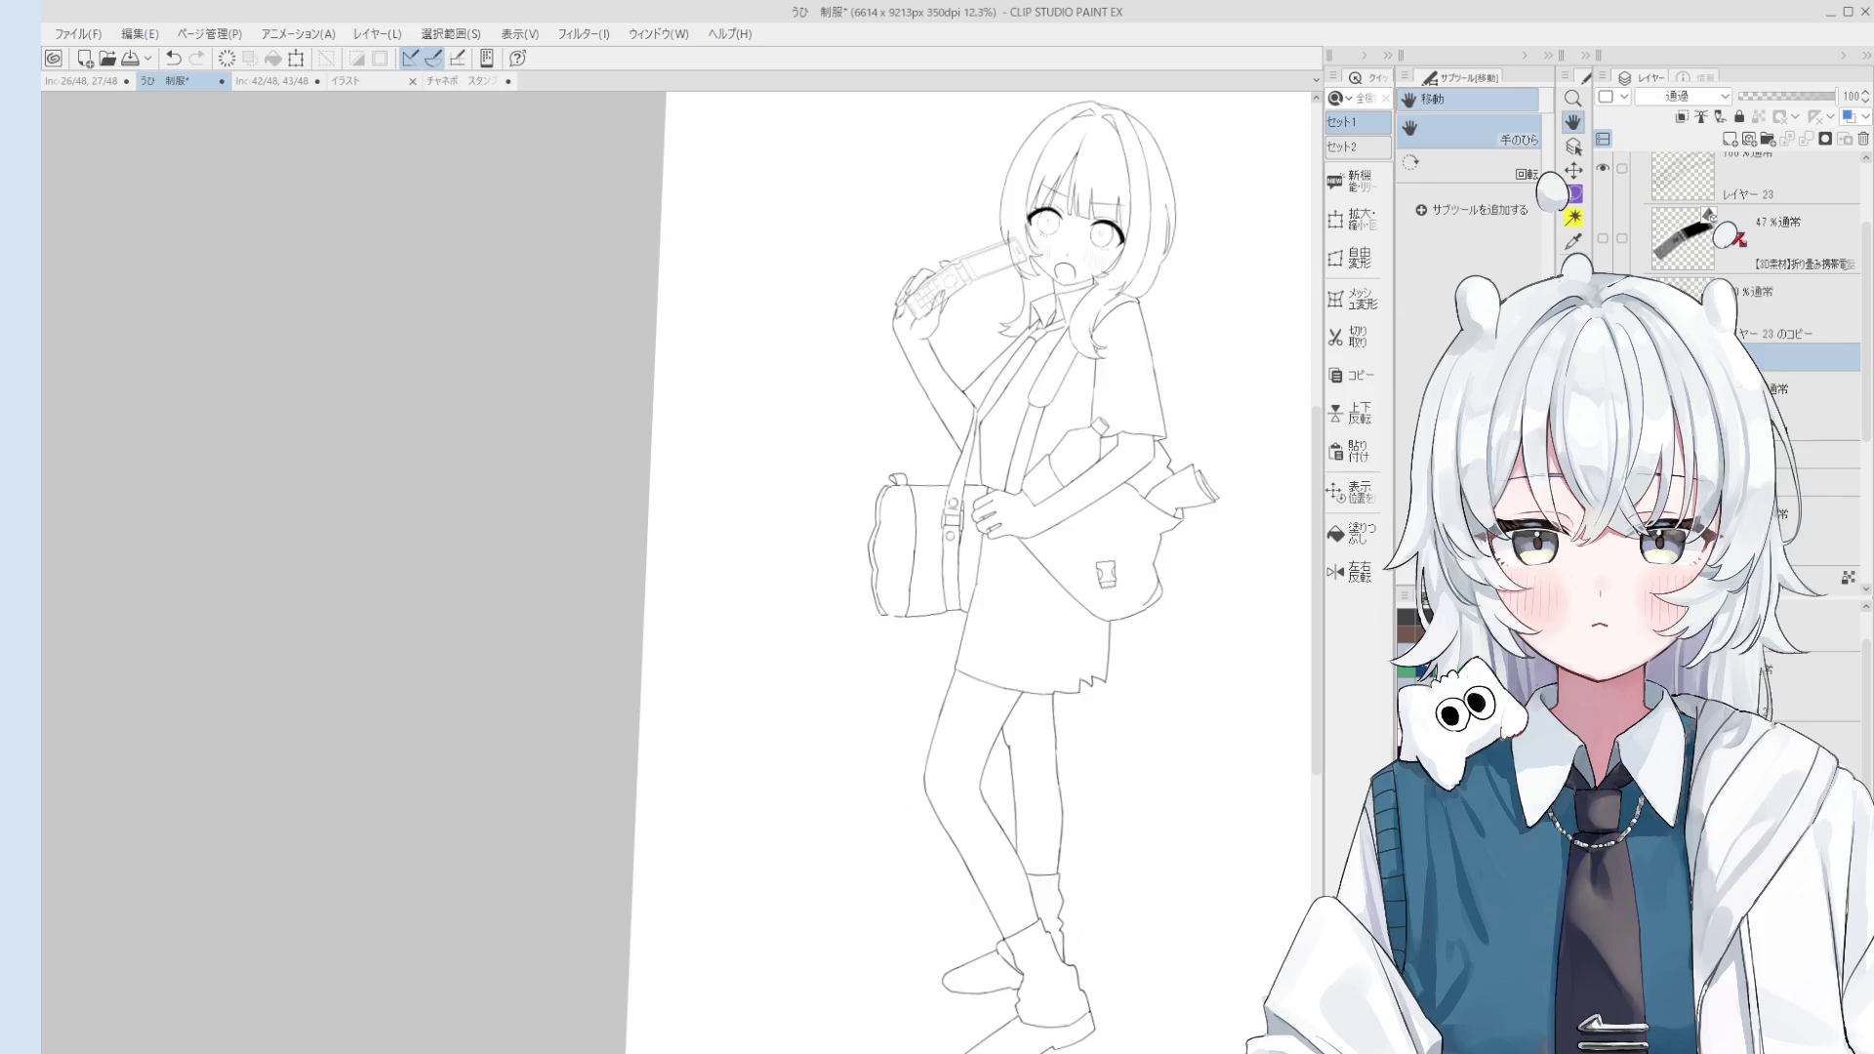
left_click(1796, 405)
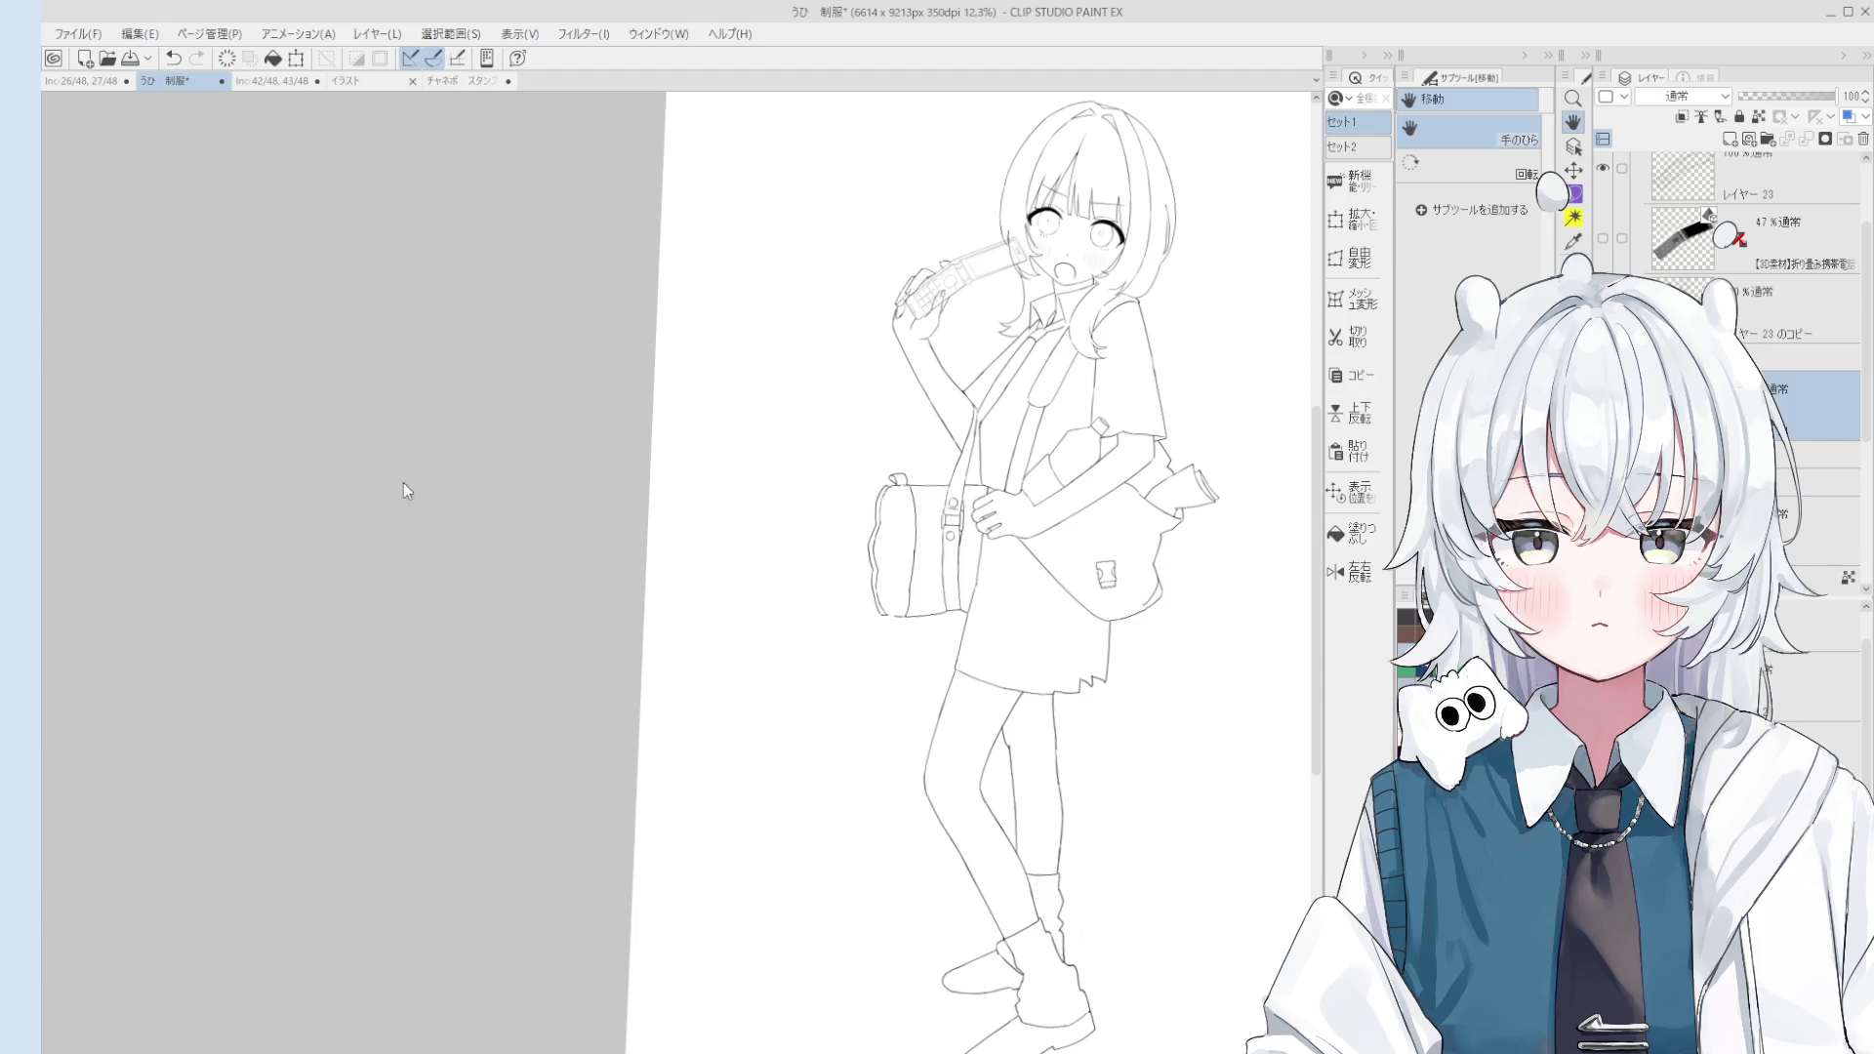
Step: Pick a reddish-brown colour and fill the hair with it
left_click(416, 327)
scroll(1152, 185, "up", 3)
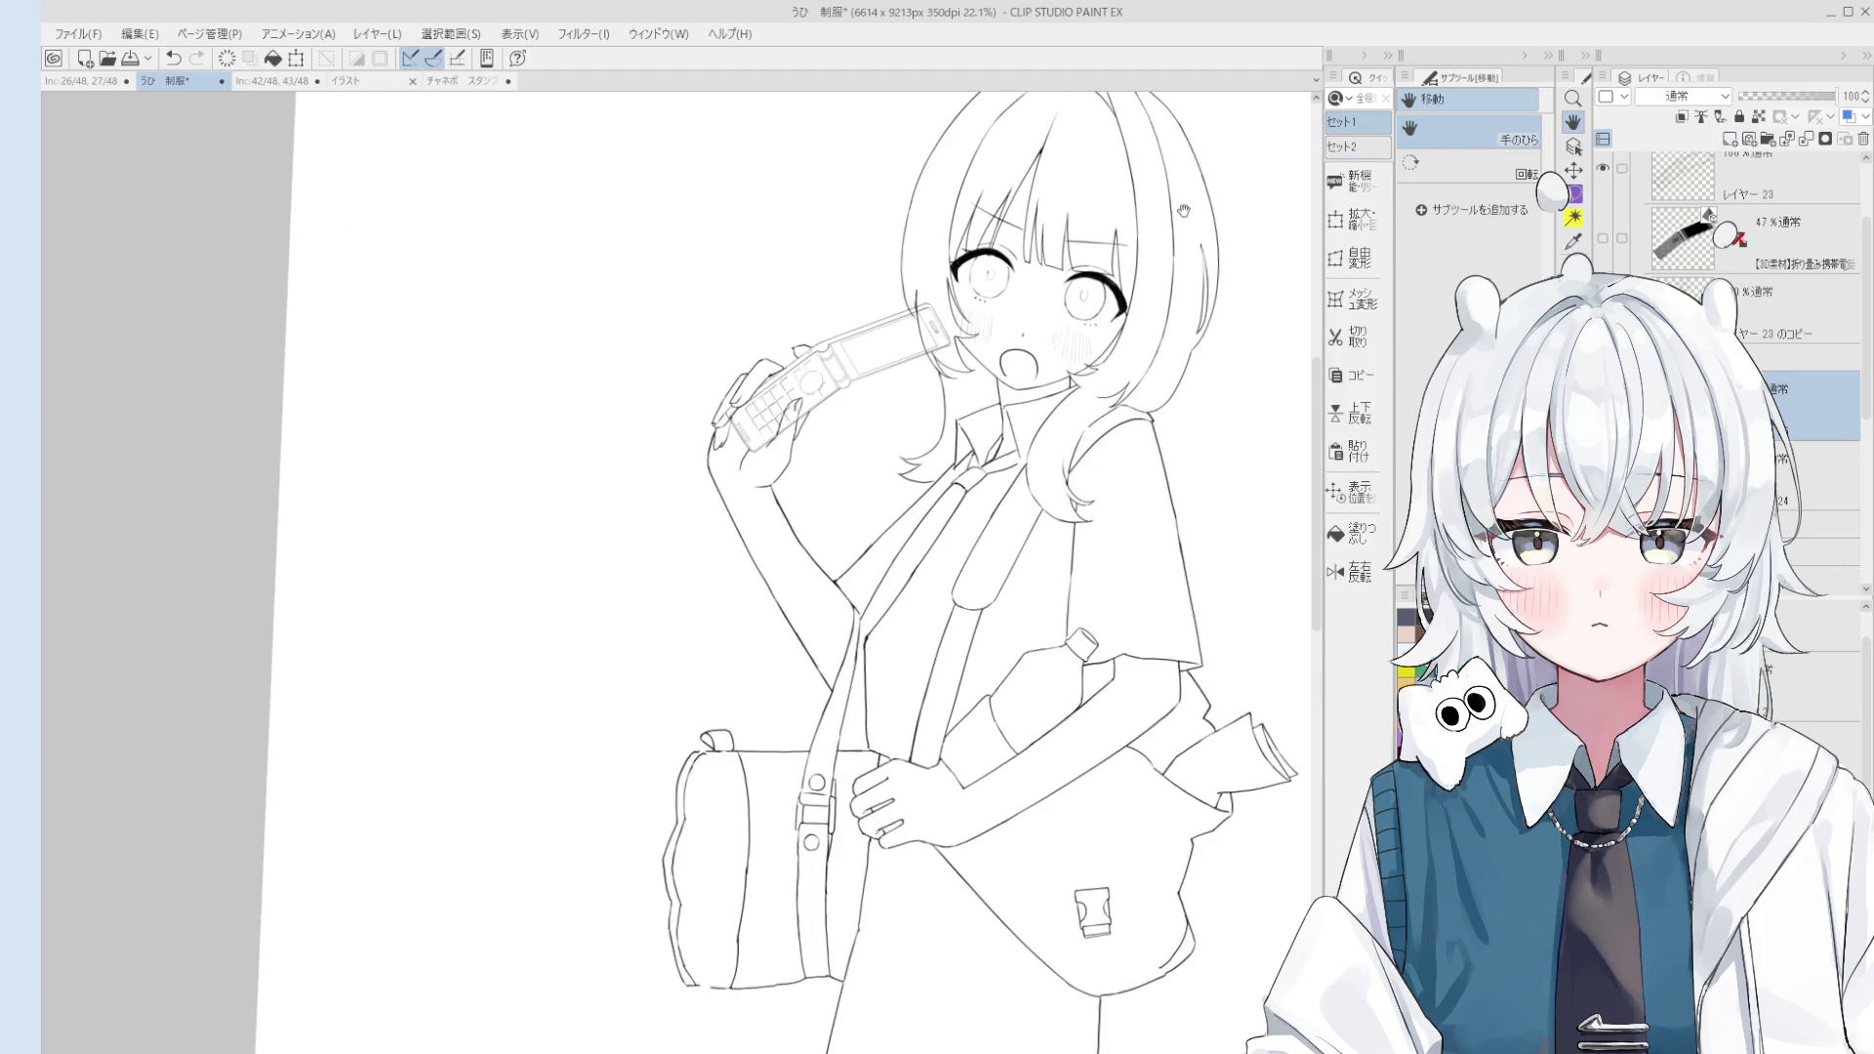
left_click(1353, 533)
Step: Fill the remaining hair areas brown and hide the eye layer to check the fill
left_click(1161, 270)
left_click(1187, 244)
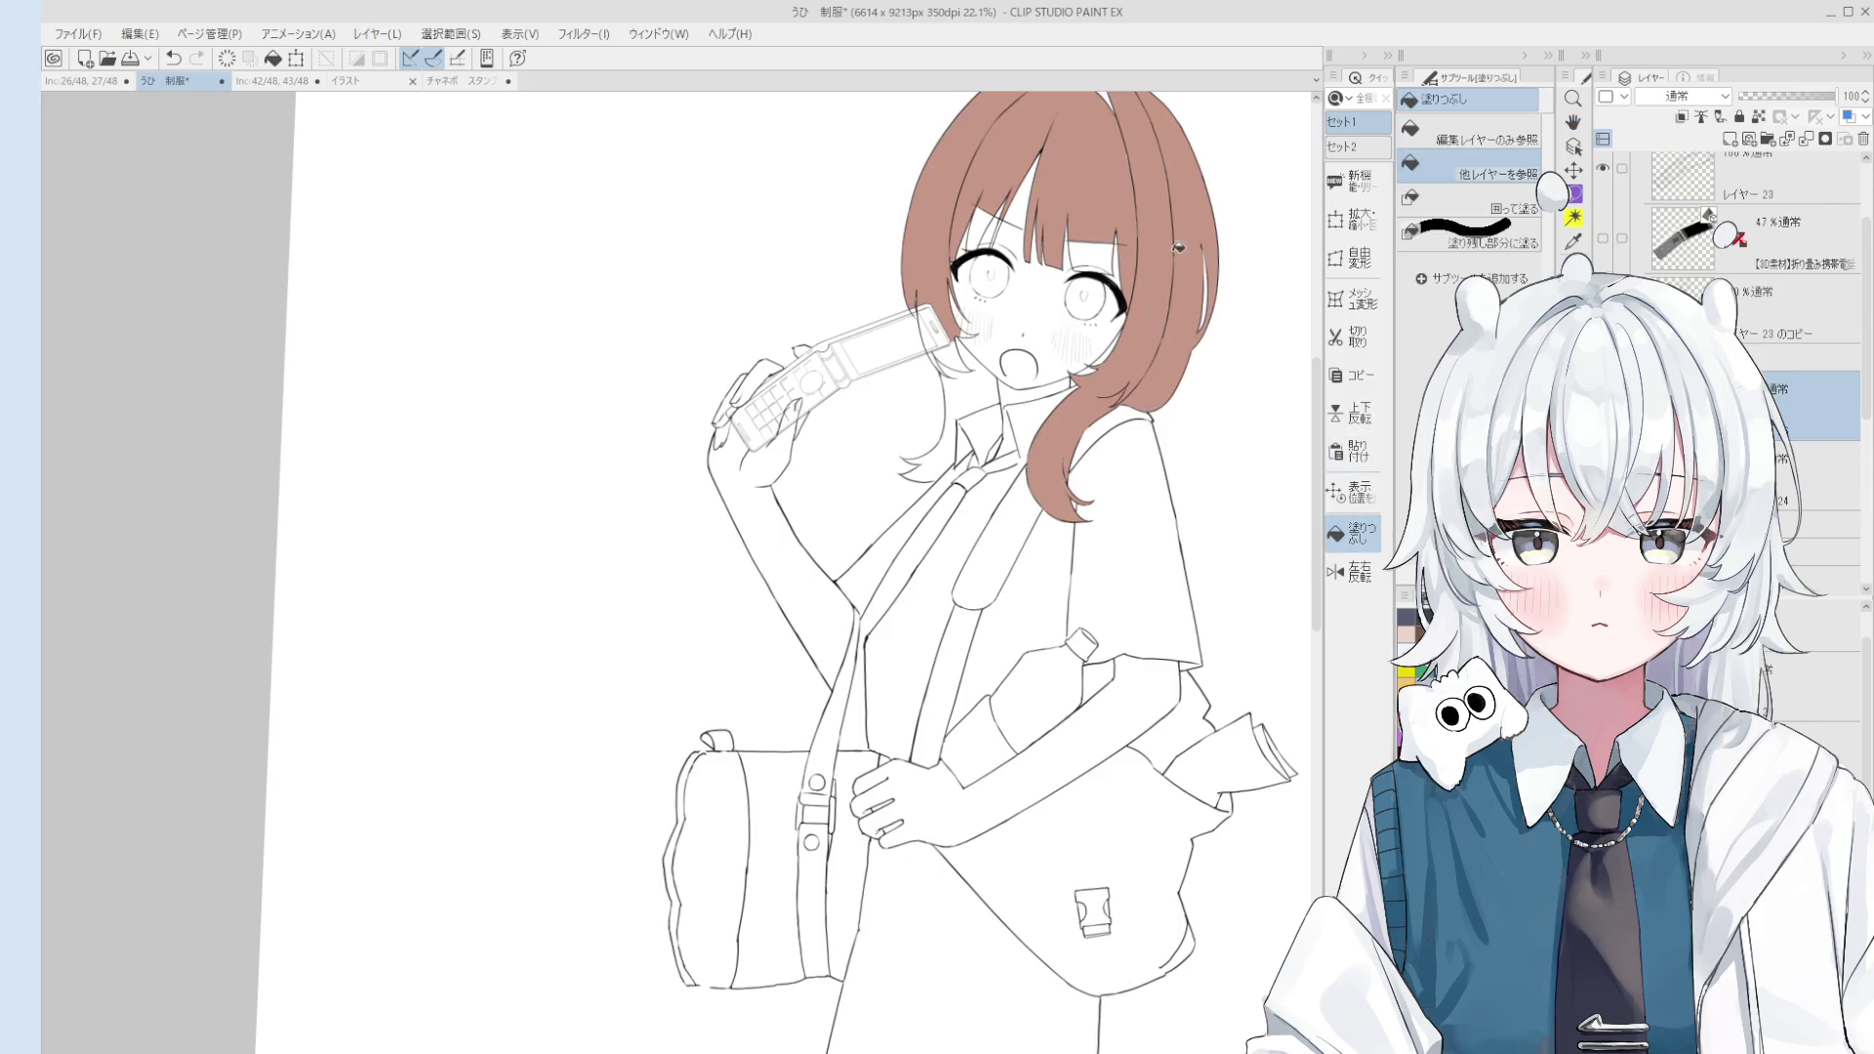
scroll(1045, 227, "up", 1)
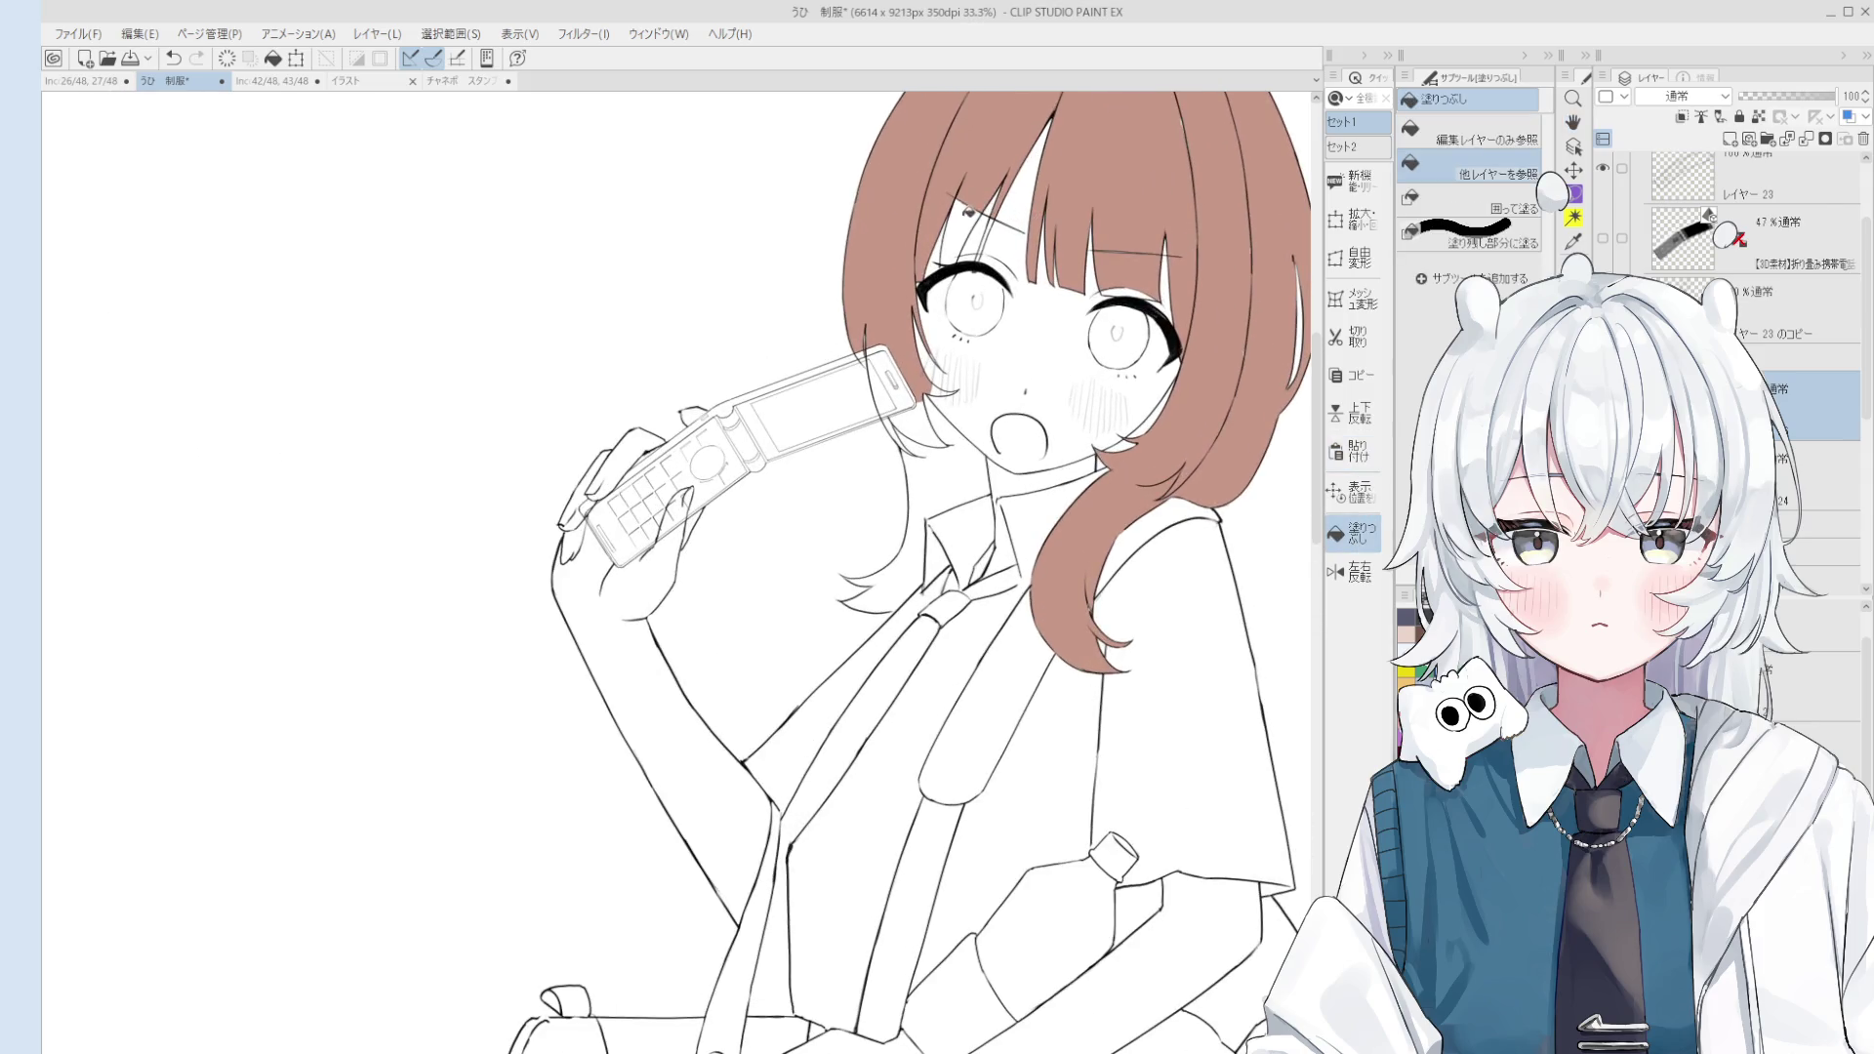
scroll(1000, 222, "up", 1)
scroll(986, 229, "up", 1)
key("b")
scroll(957, 234, "up", 1)
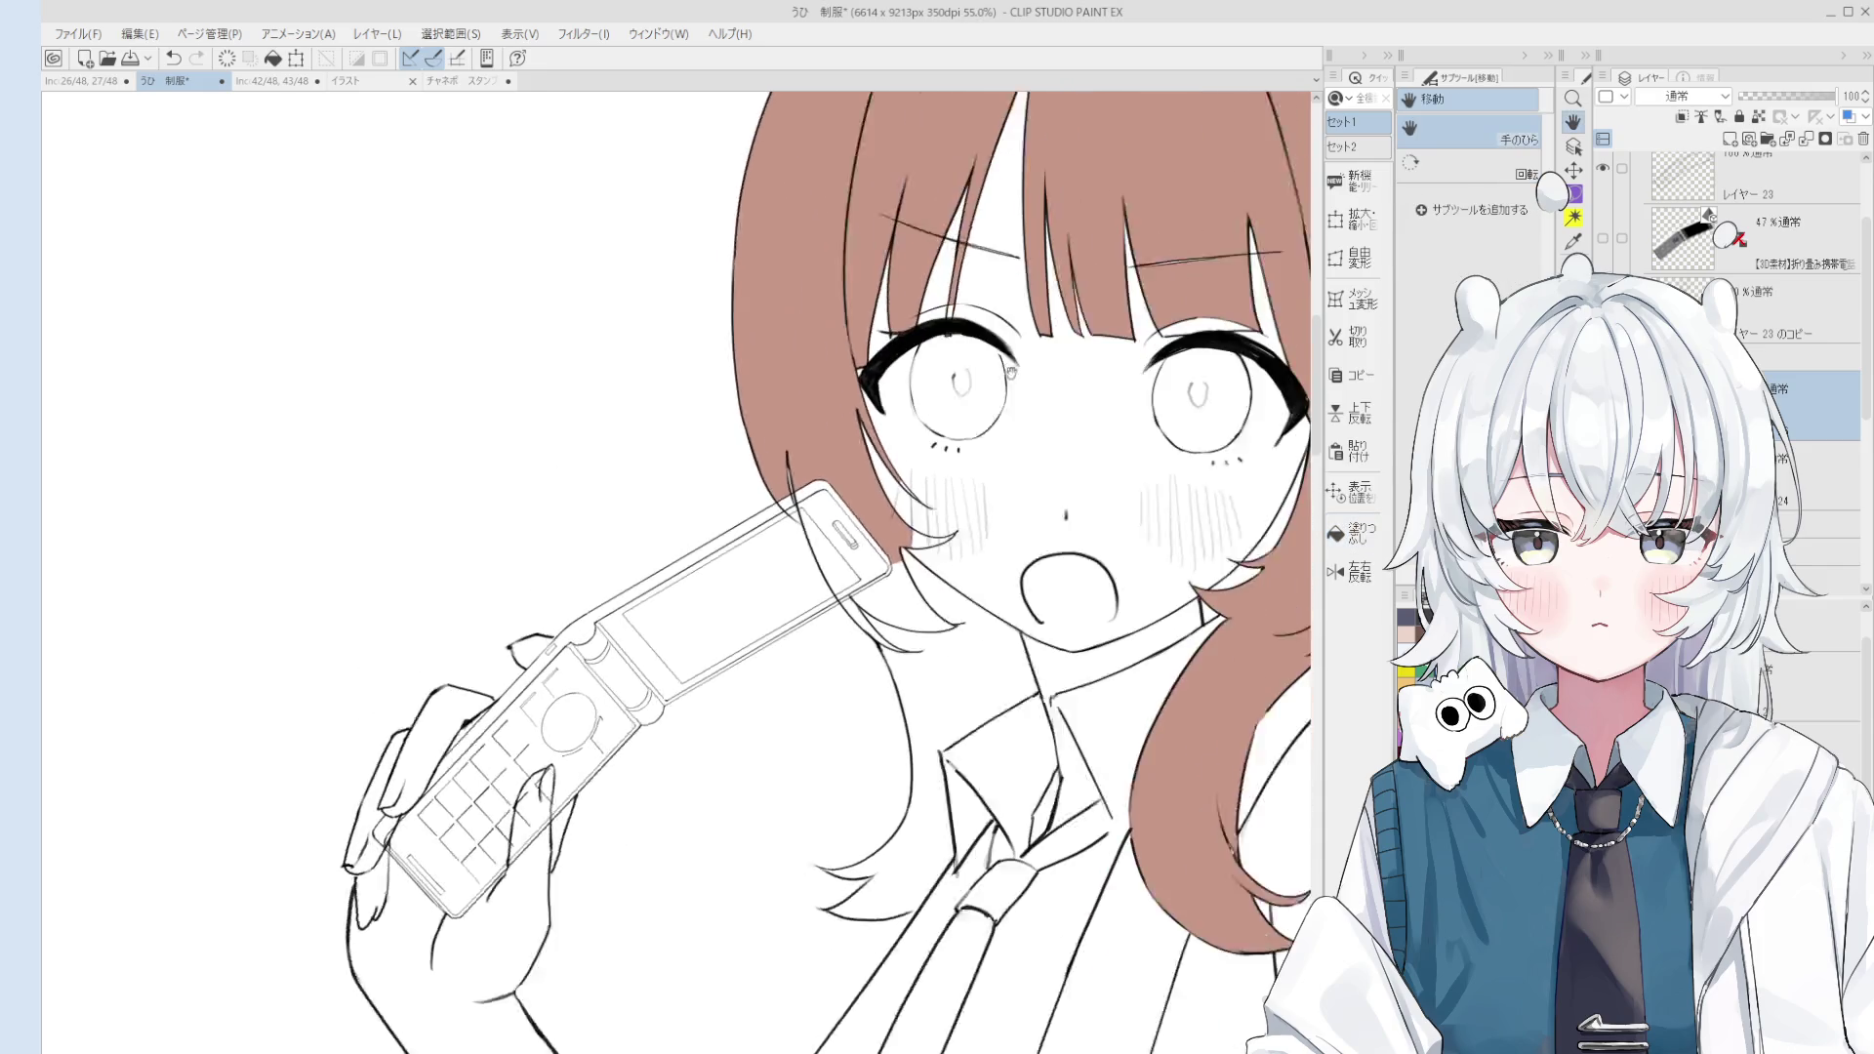
scroll(909, 244, "up", 3)
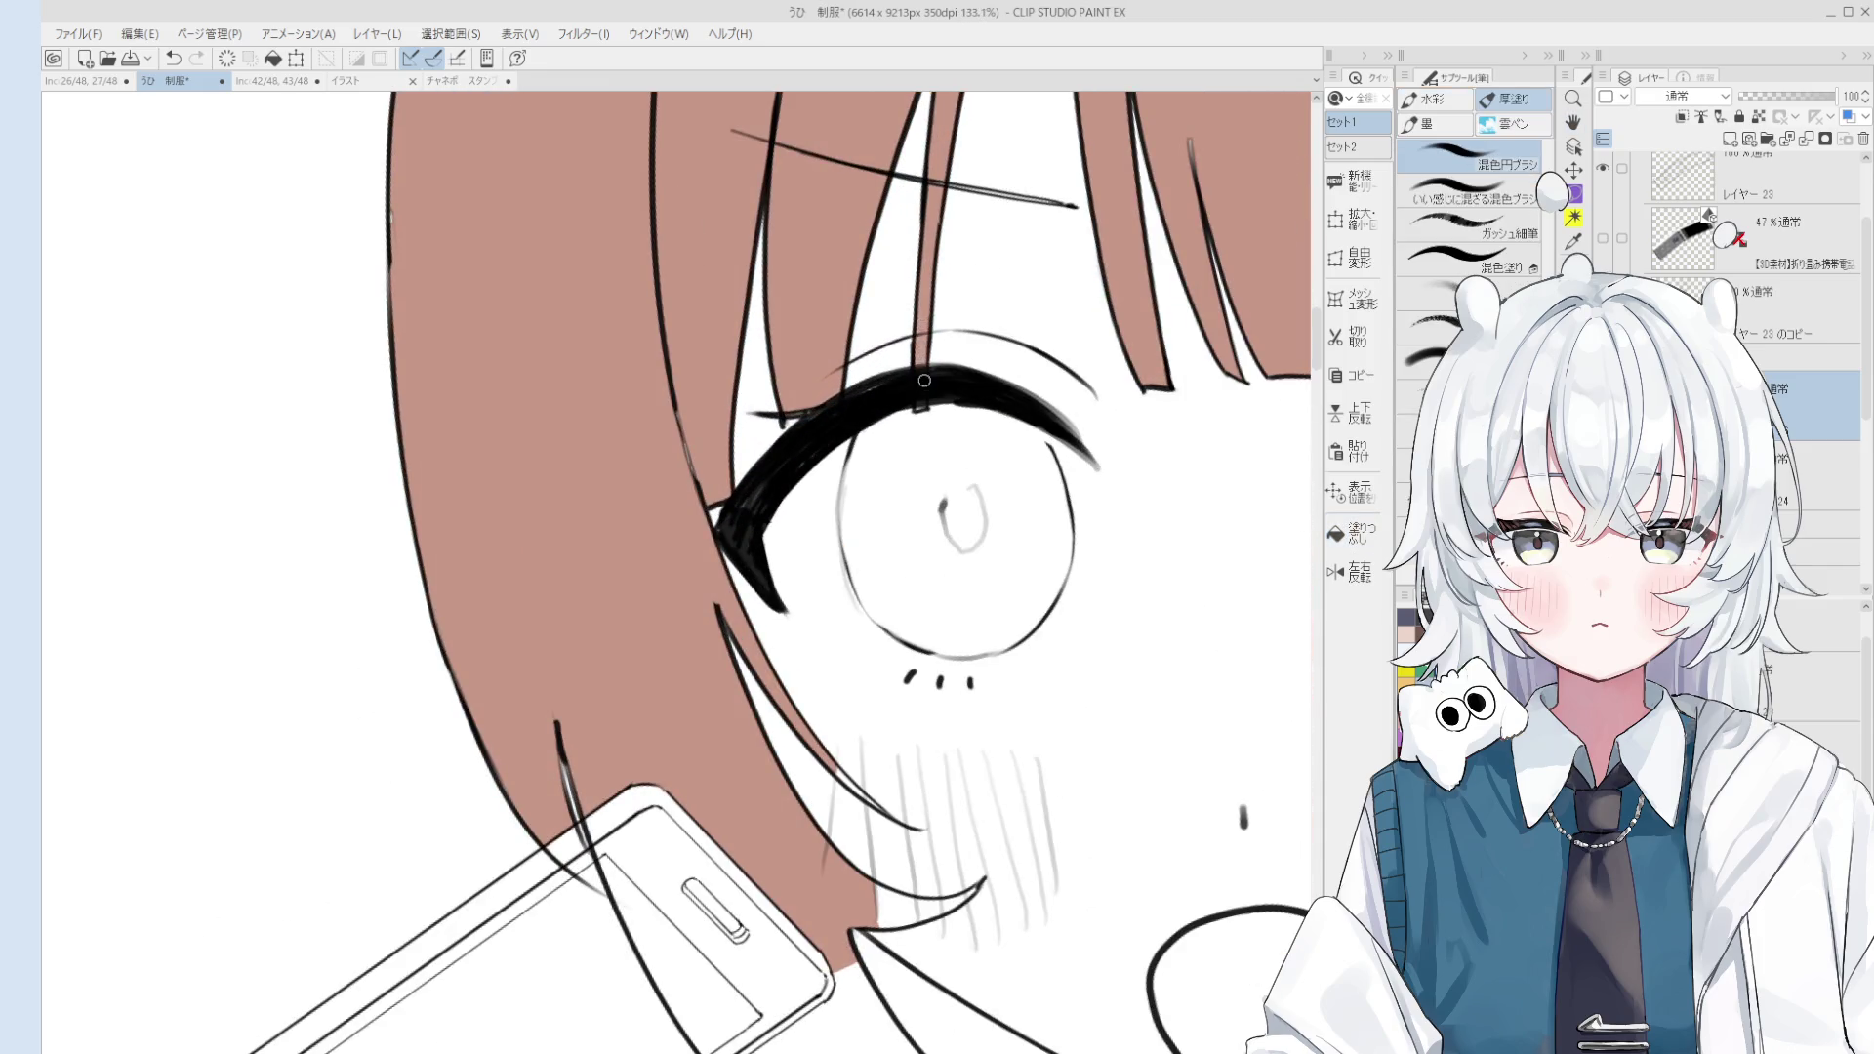
left_click(1063, 364, "ctrl+shift")
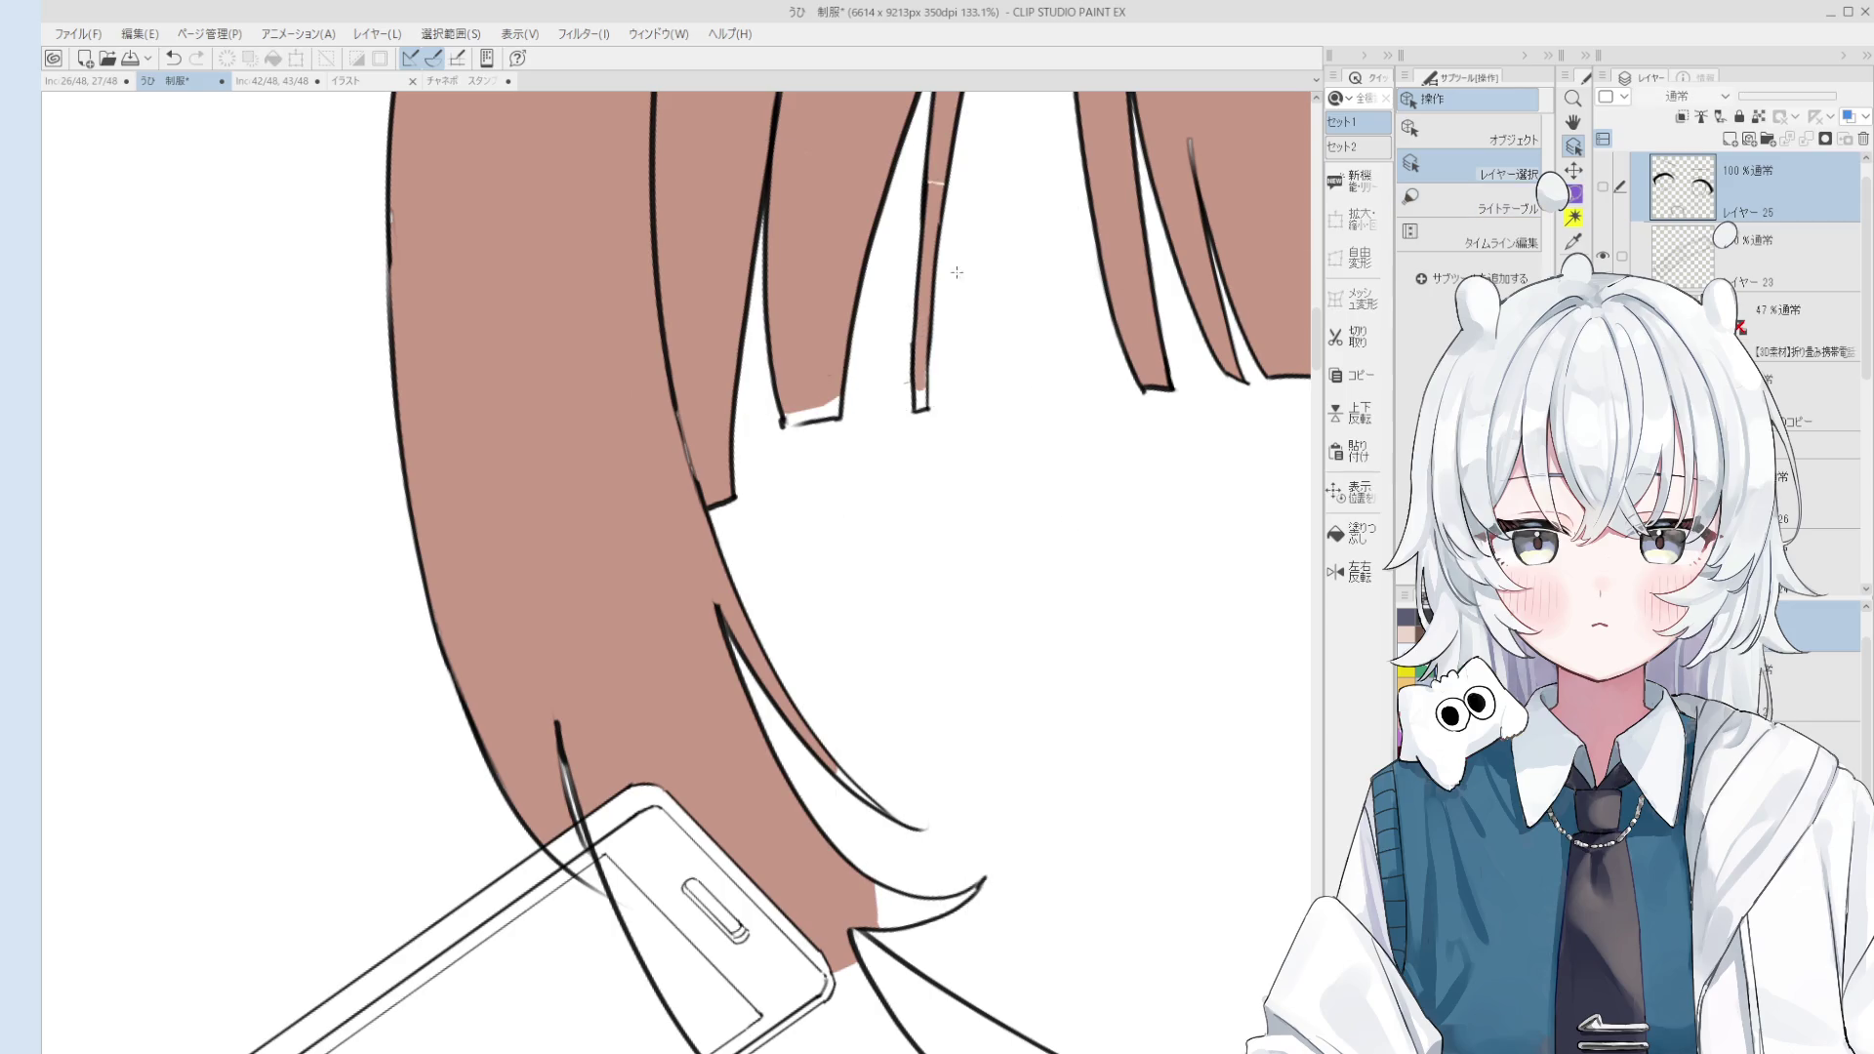
left_click(918, 229, "ctrl+shift")
left_click_drag(918, 229, 955, 310)
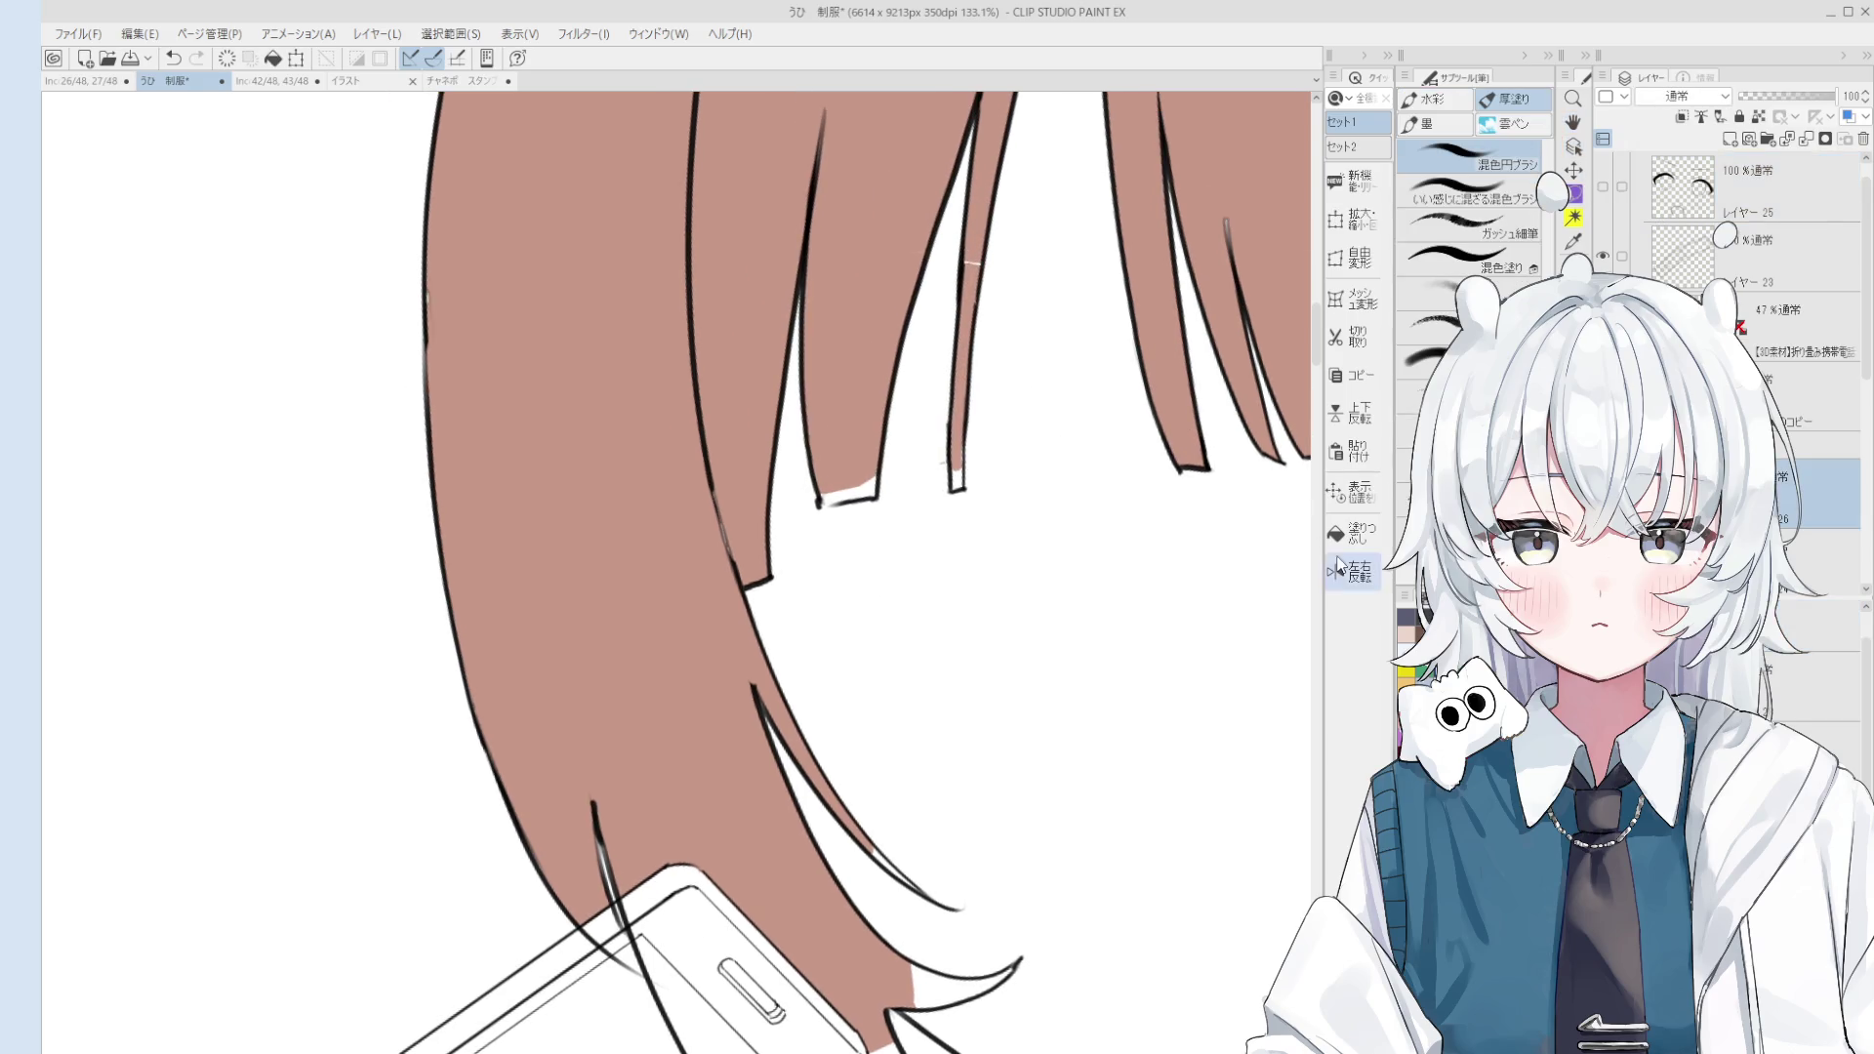
Step: Bucket-fill the white gaps under the strand tips brown, undoing a blobby tip stroke
key("g")
left_click(953, 474)
left_click(868, 490)
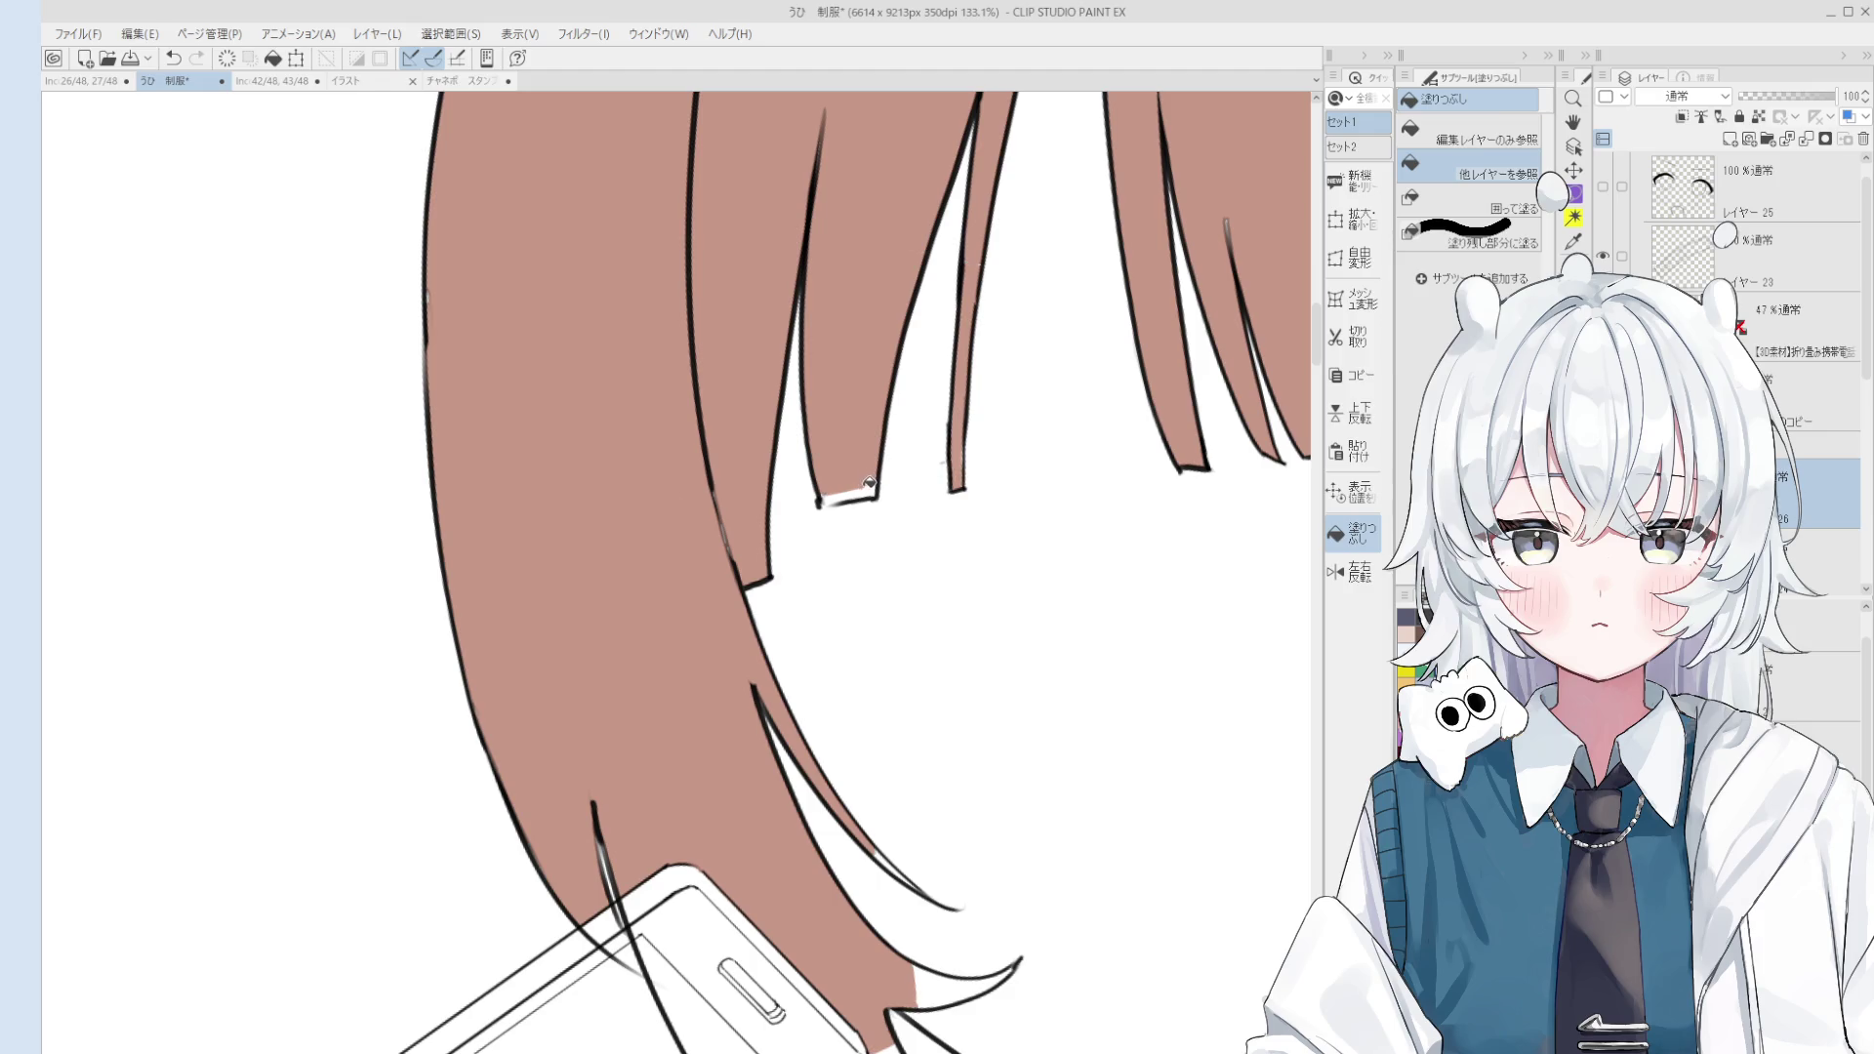
key("e")
scroll(868, 490, "up", 1)
scroll(873, 489, "up", 2)
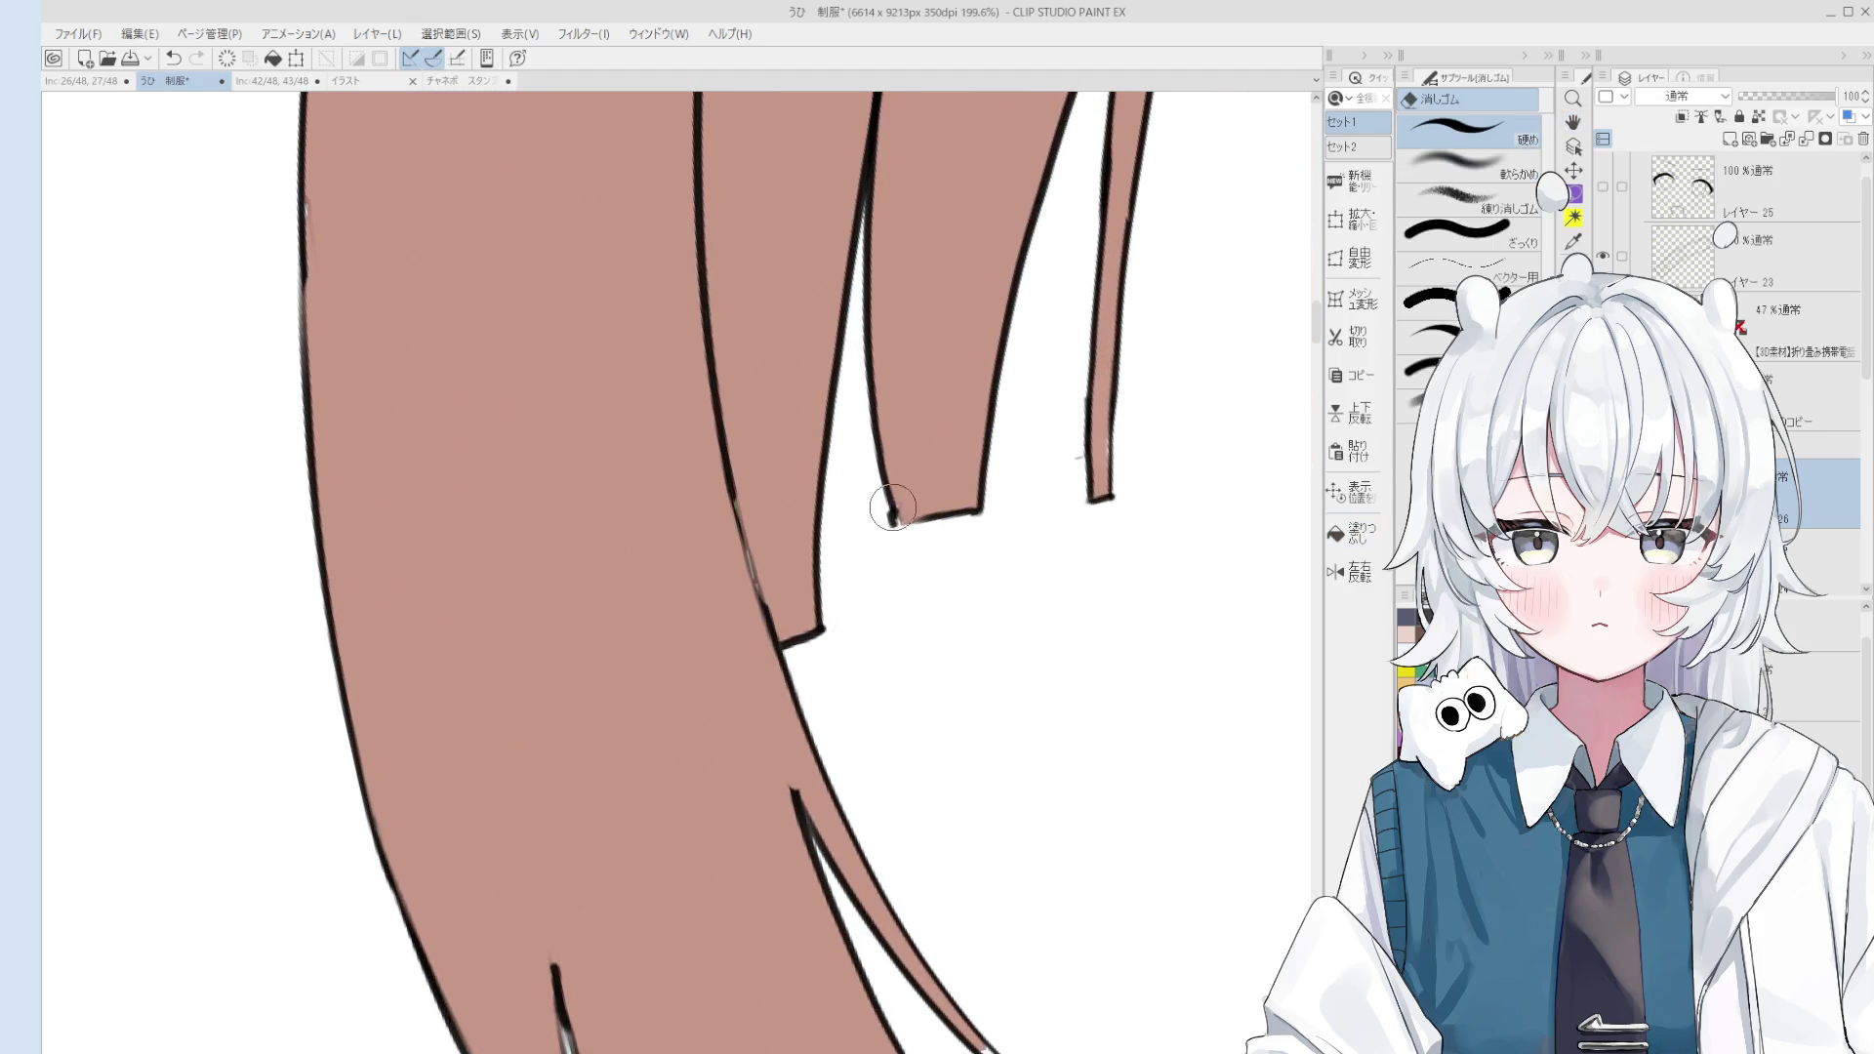
key("p")
left_click_drag(879, 470, 902, 524)
key("ctrl+z")
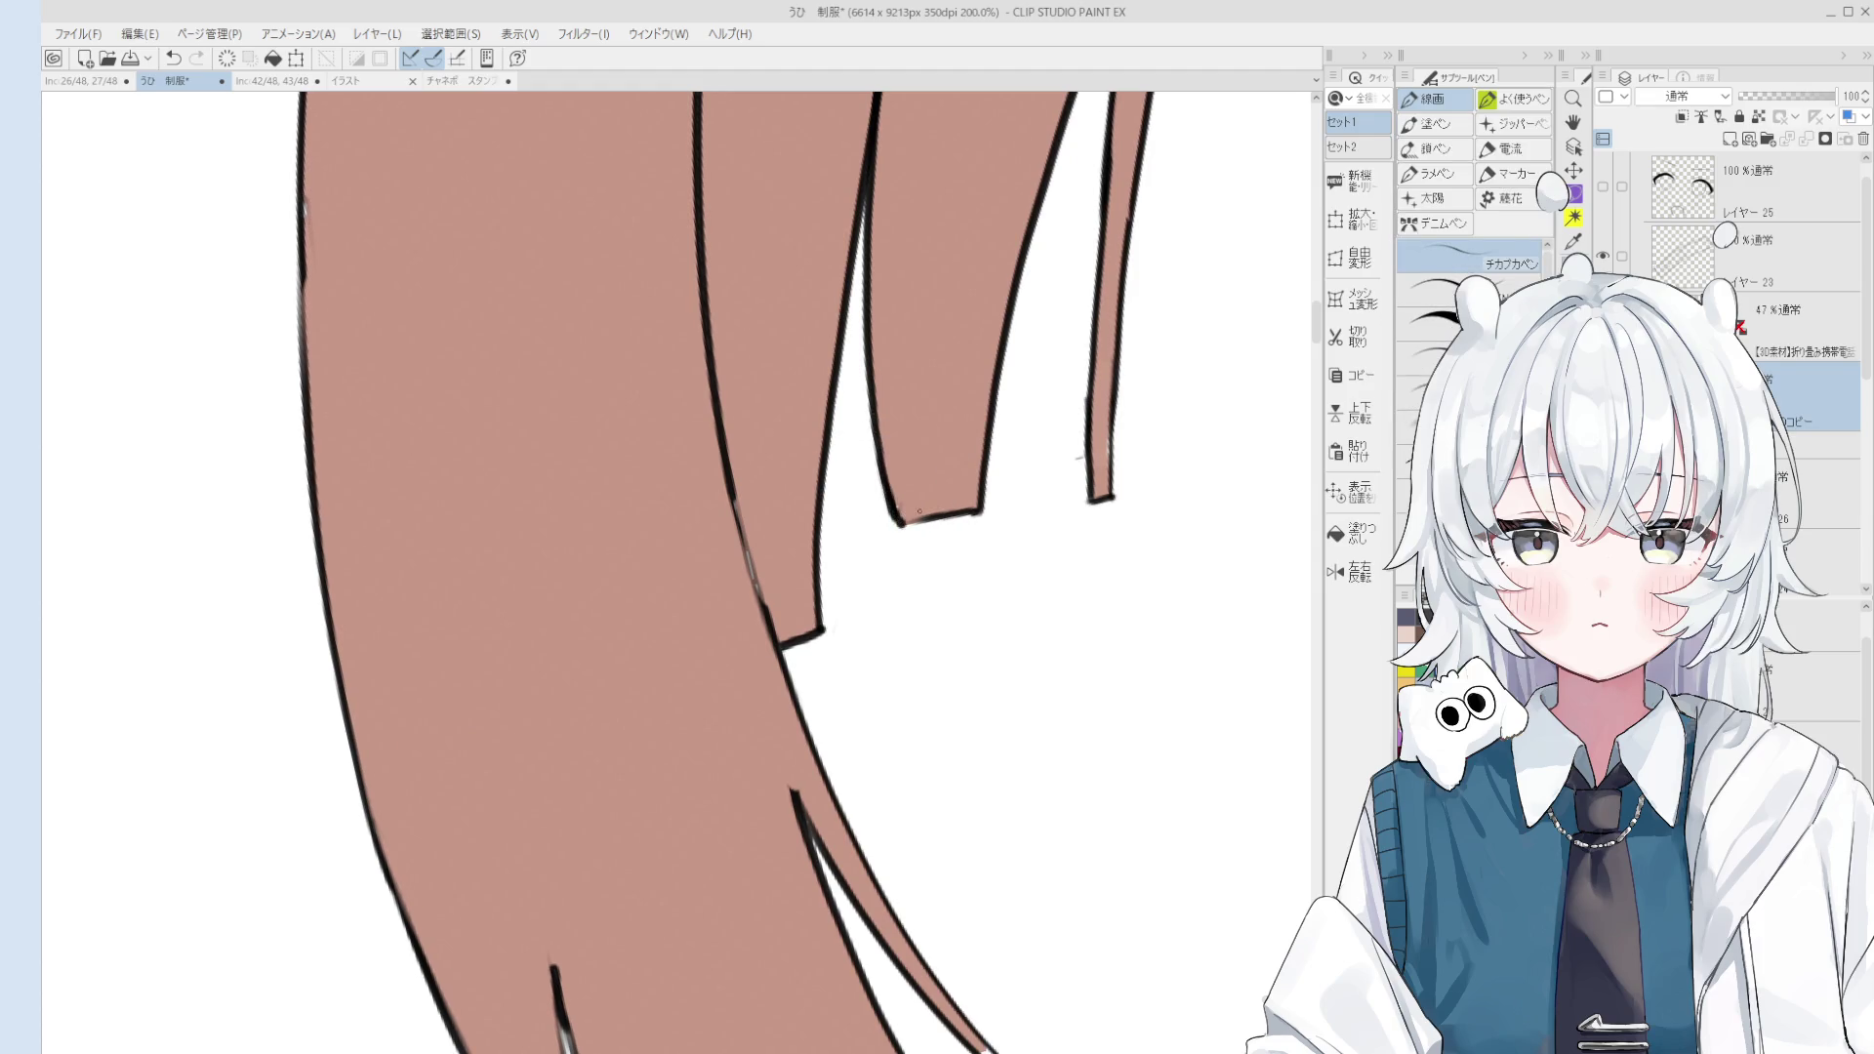
Step: Tidy stray marks along the strand tips with the pen and eraser
key("o")
key("p")
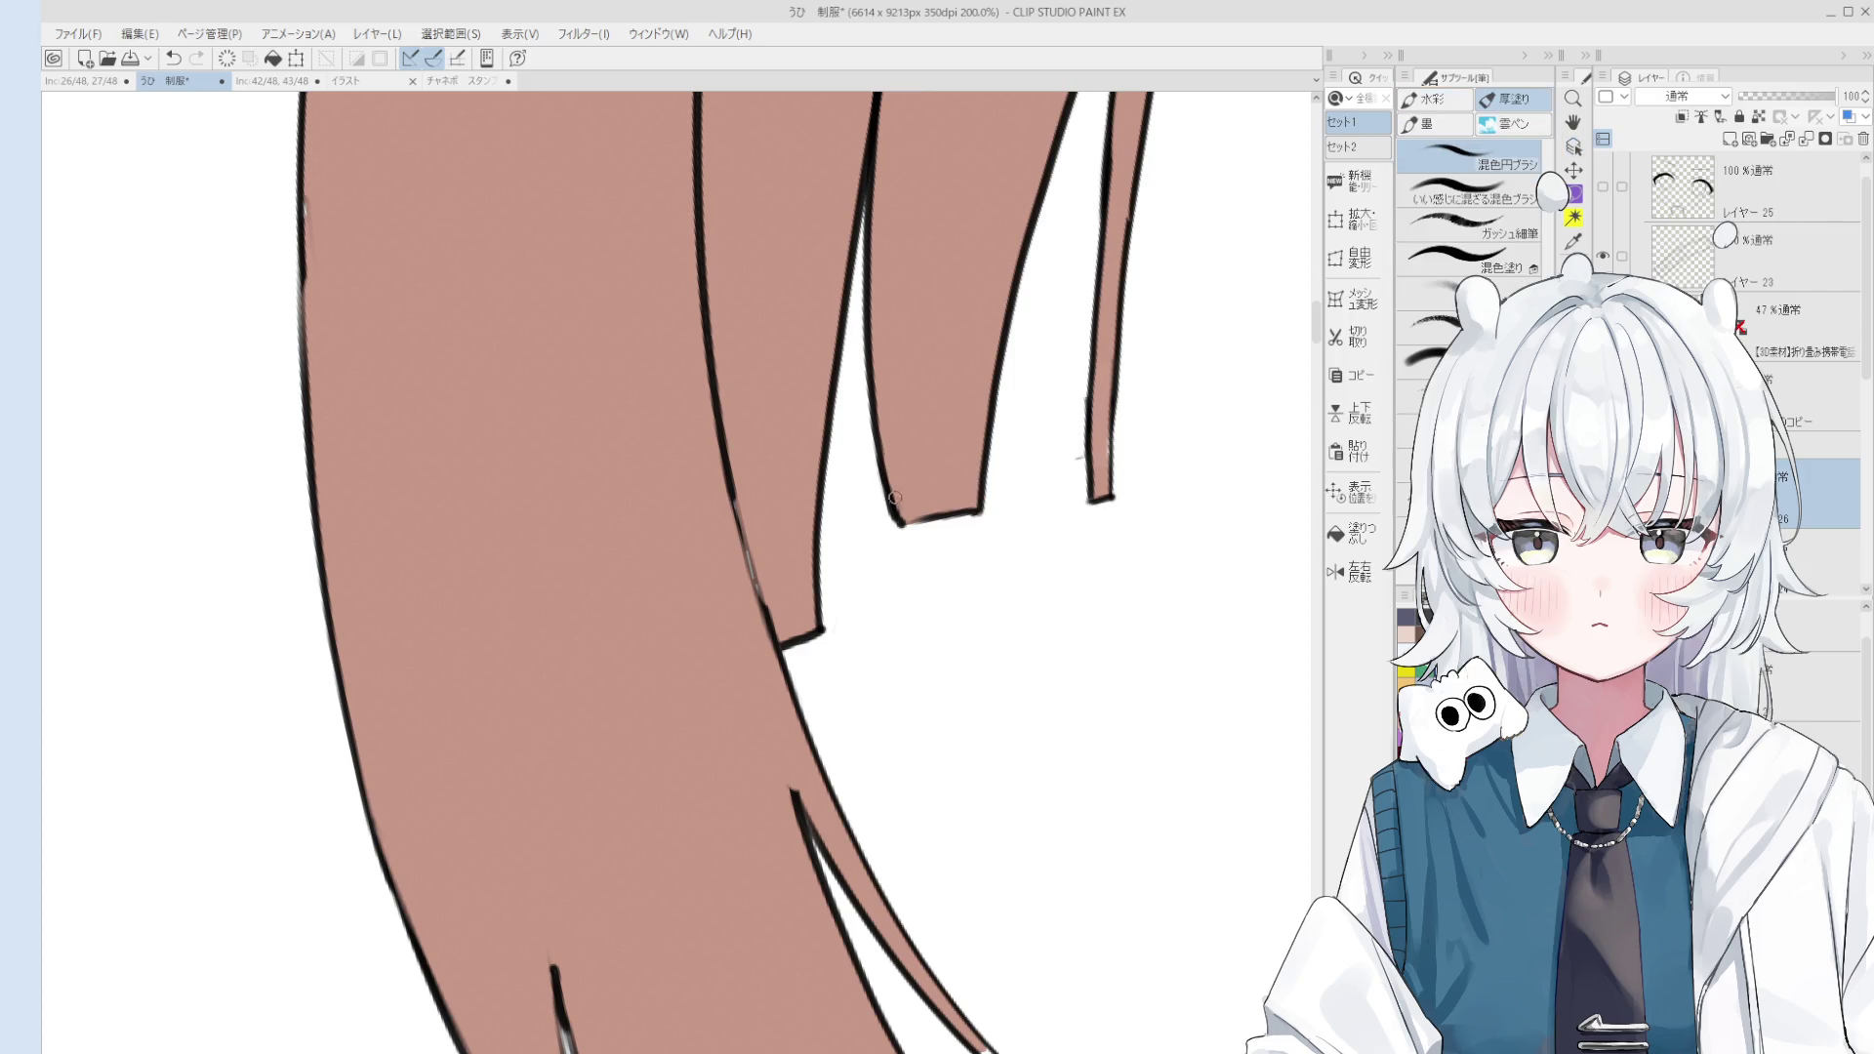
key("h")
left_click_drag(1071, 487, 1062, 485)
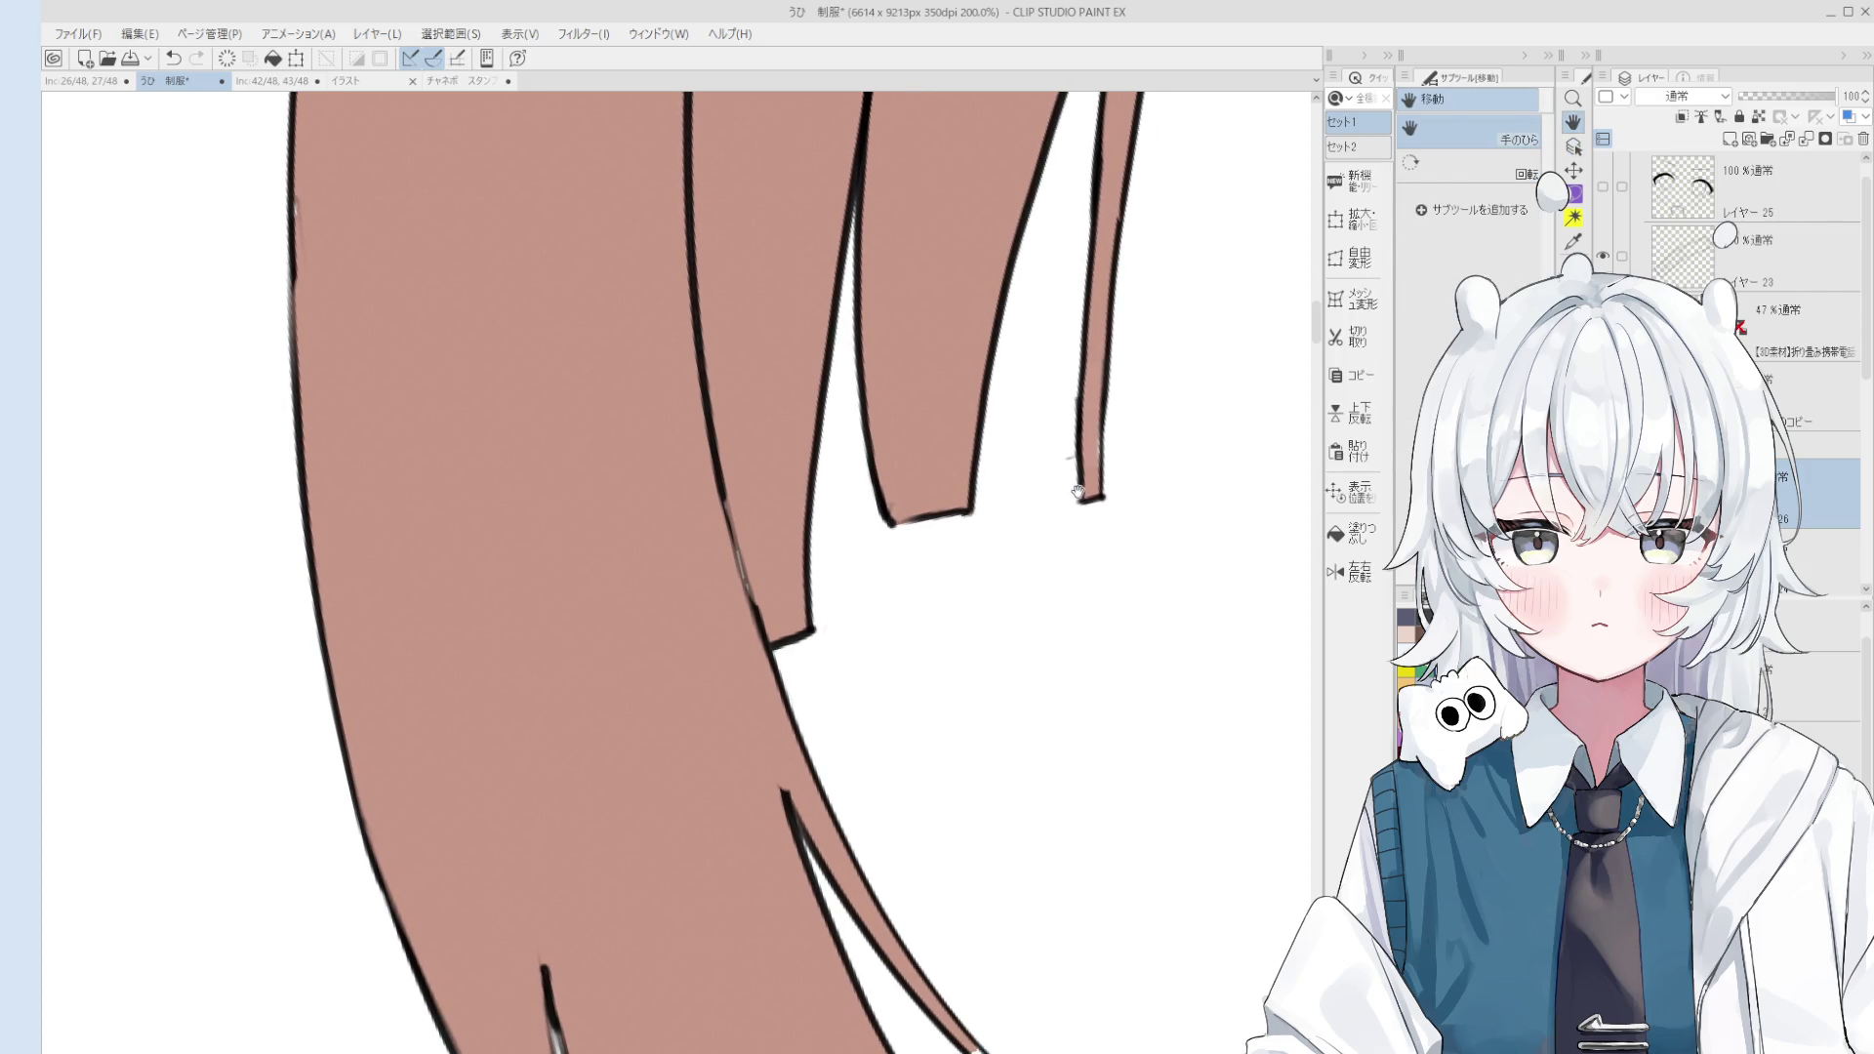
scroll(1060, 497, "up", 3)
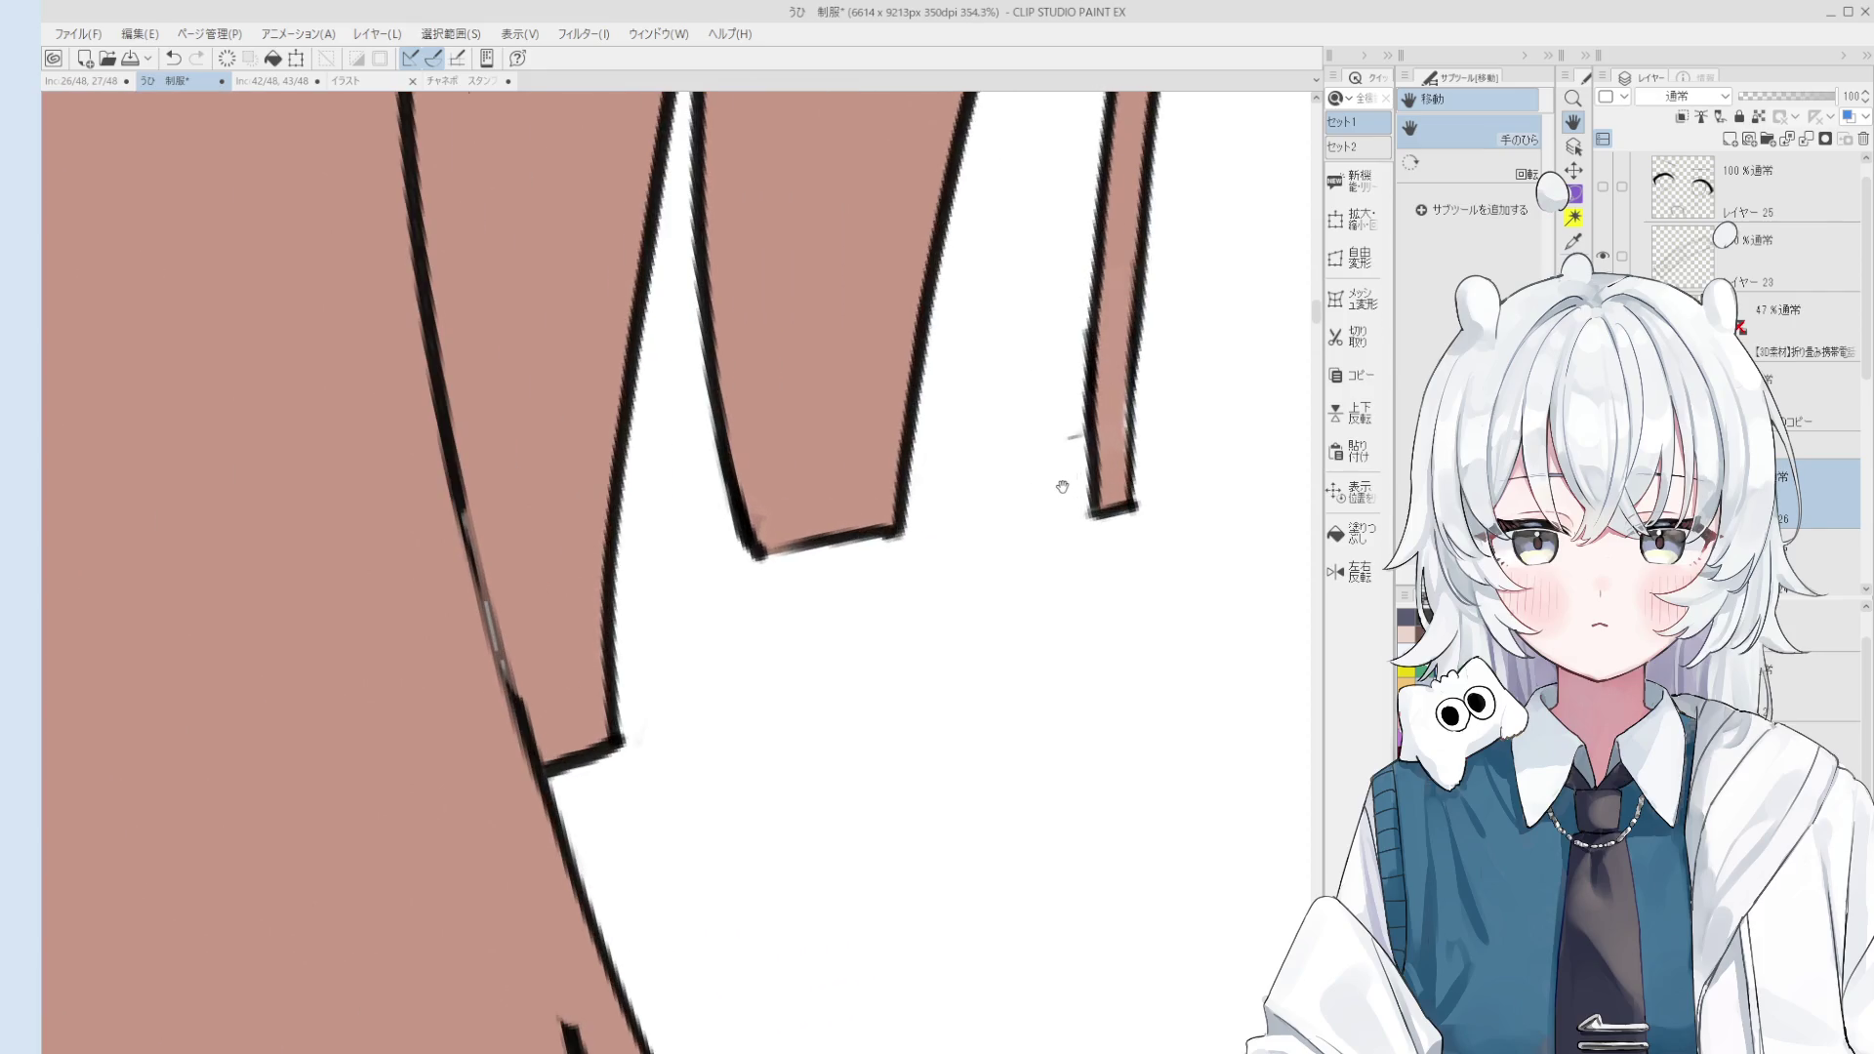
key("o")
key("e")
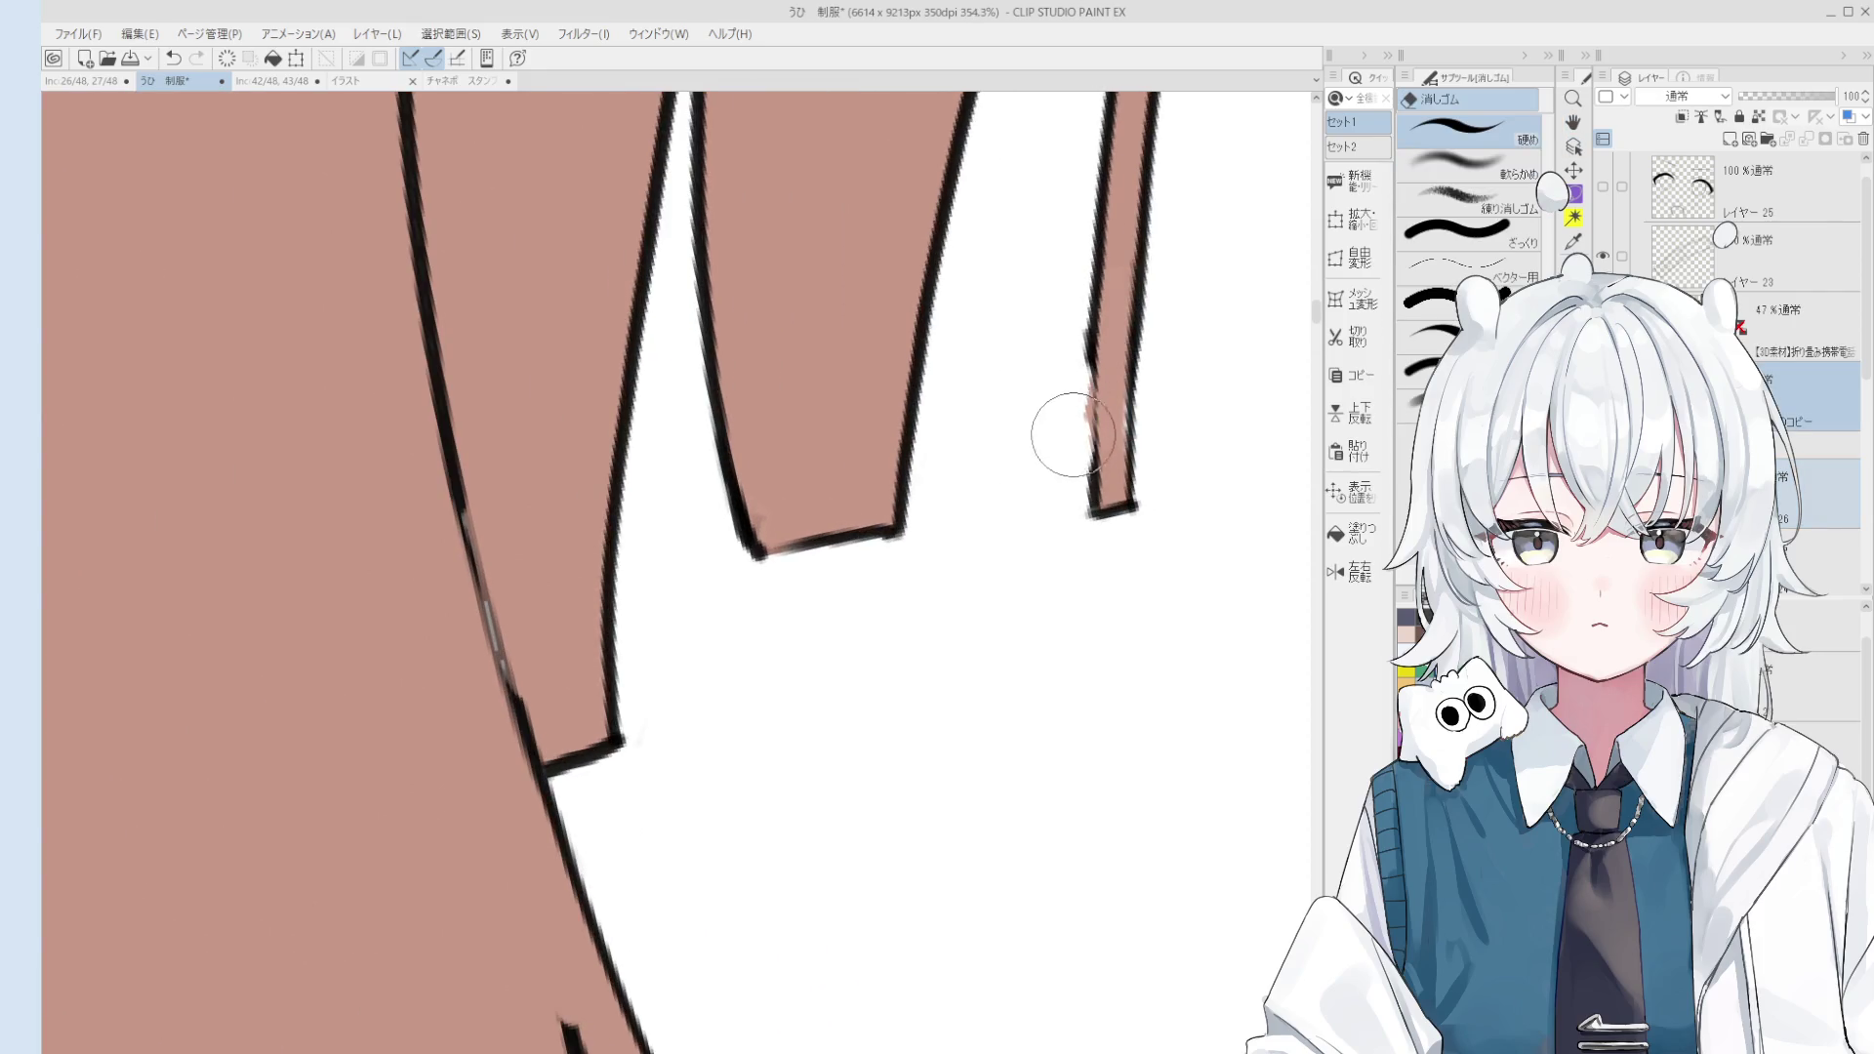
scroll(1073, 474, "down", 1)
key("o")
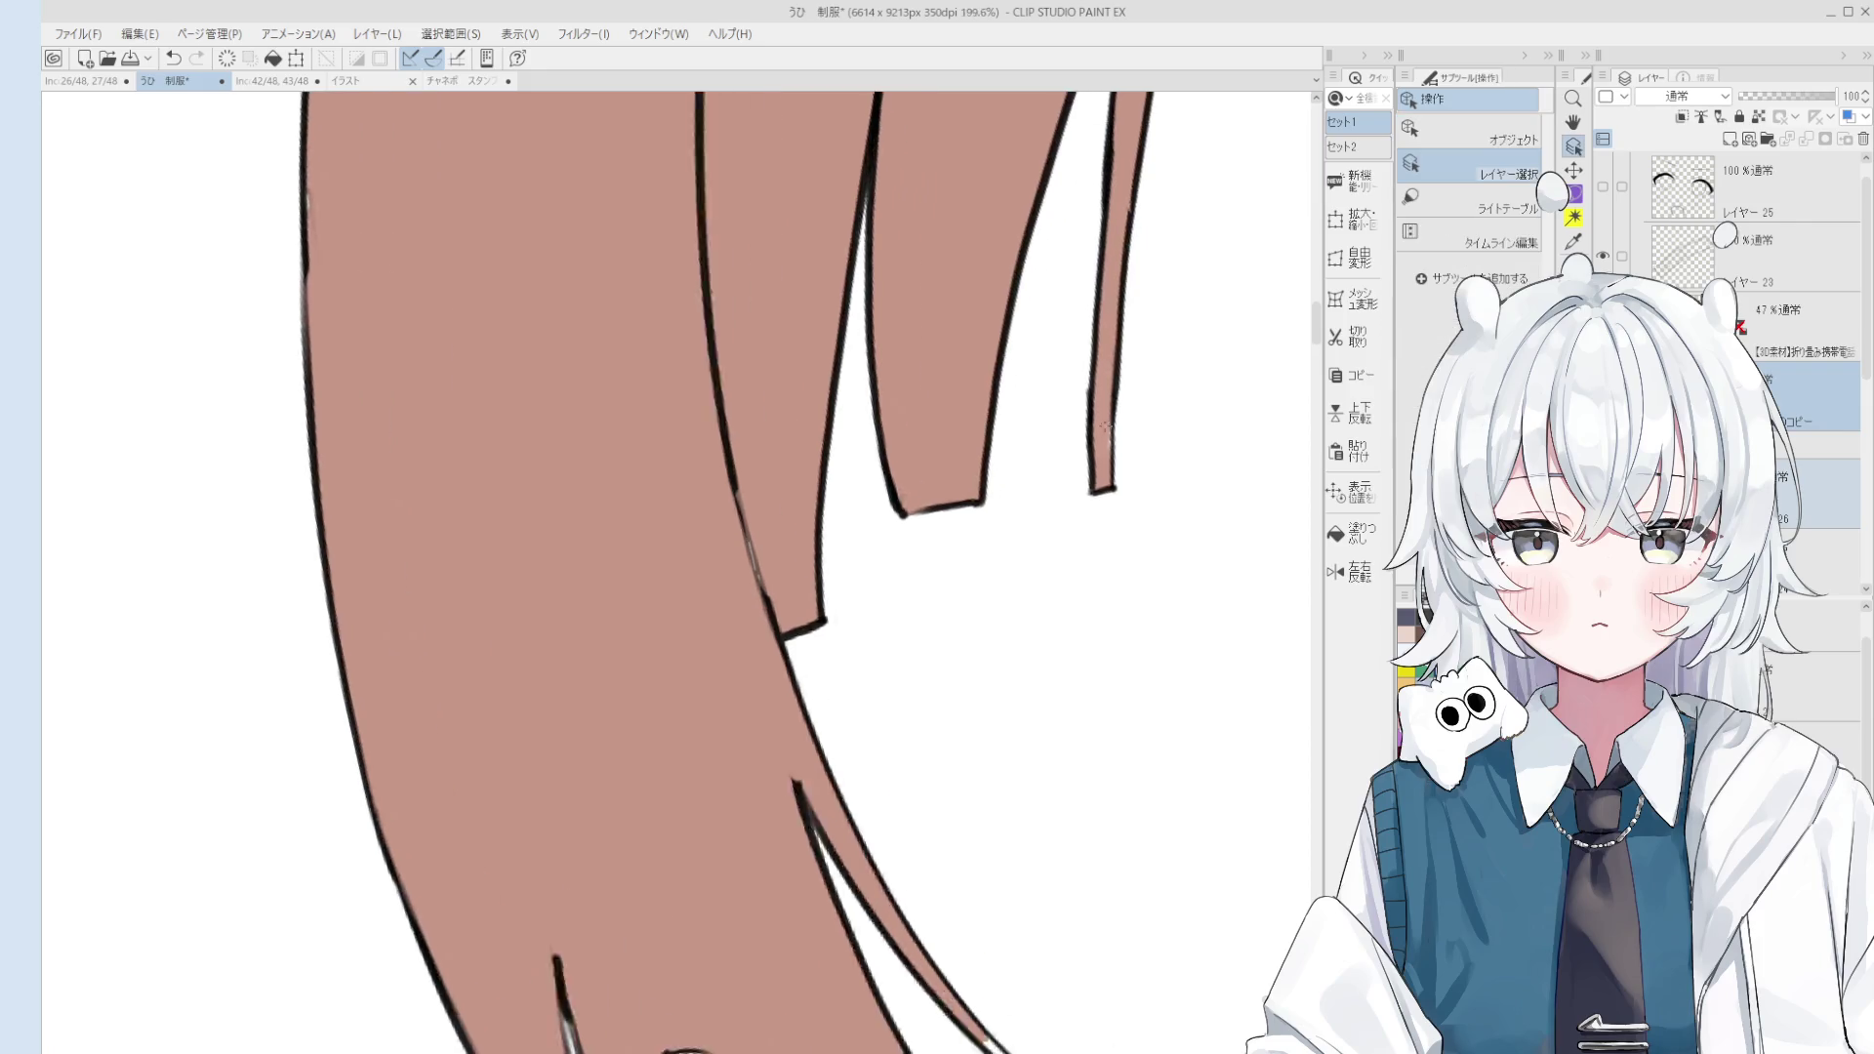
scroll(1082, 439, "up", 1)
Step: Zoom out to bring the whole hair into view
key("p")
scroll(1082, 439, "down", 1)
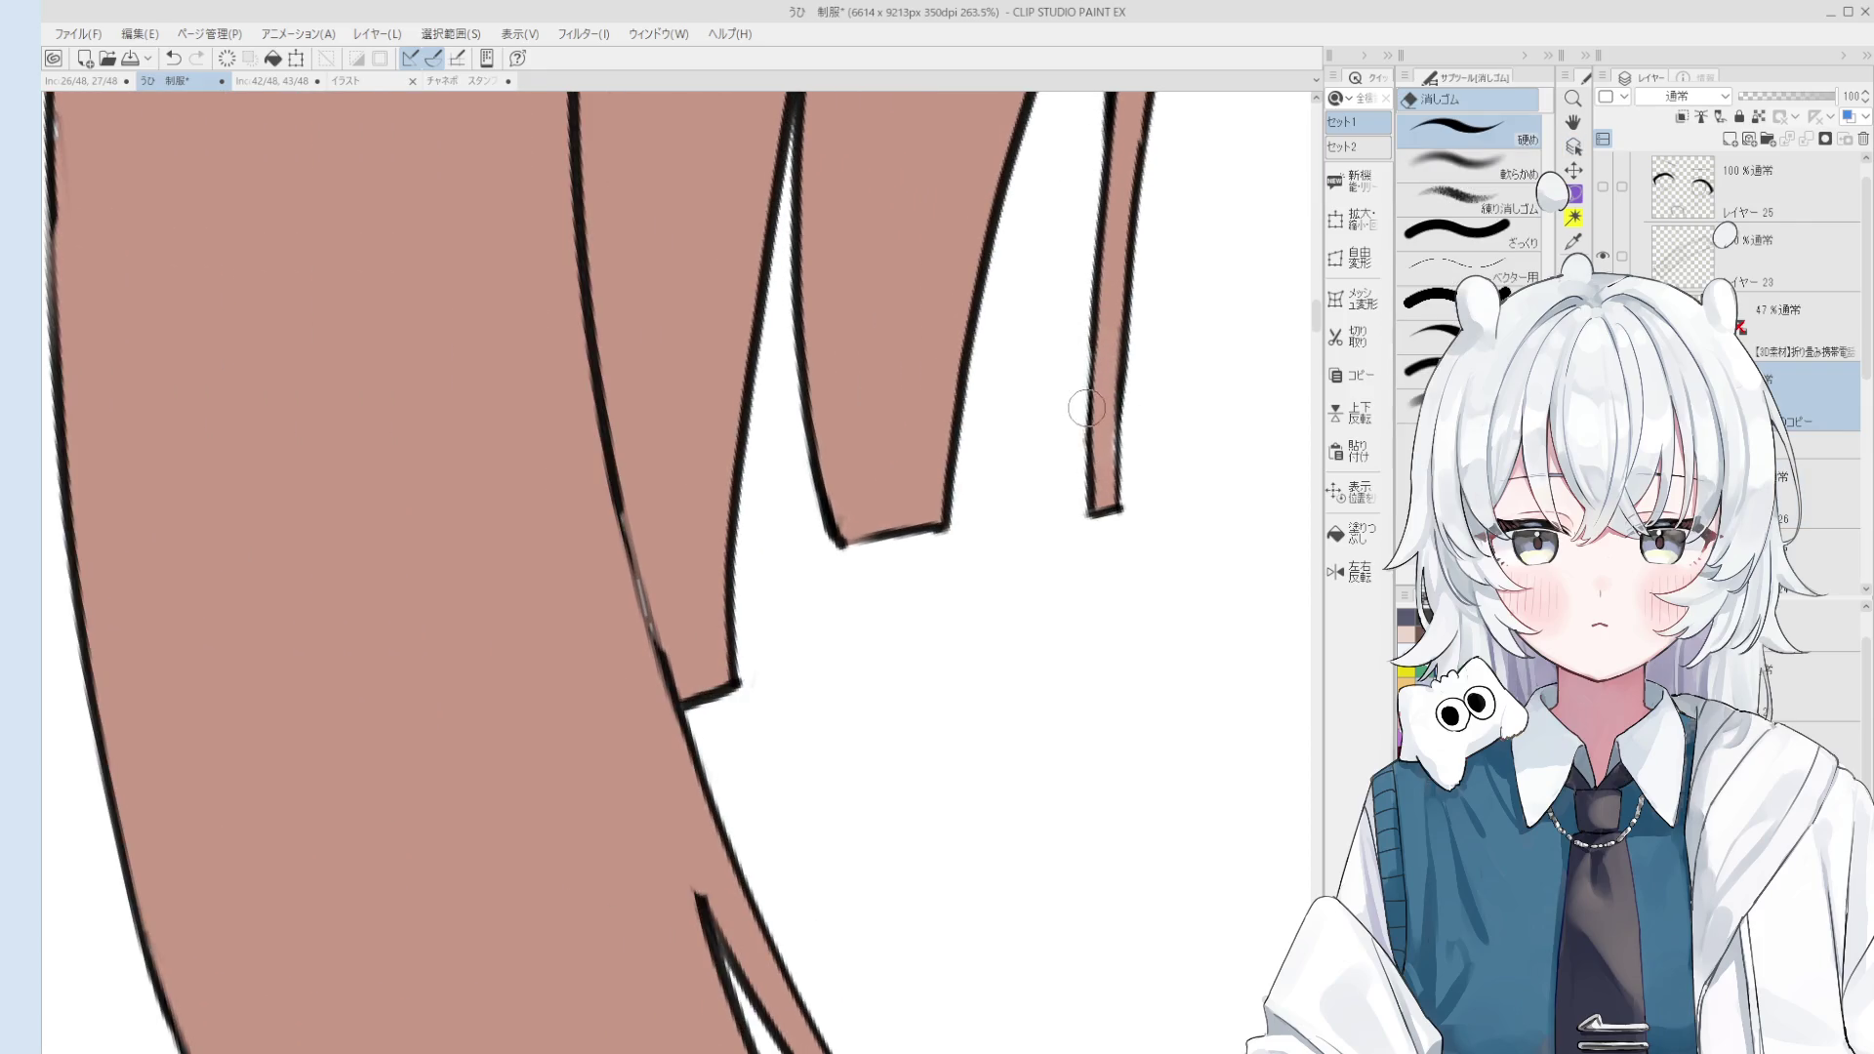
scroll(1086, 429, "down", 1)
scroll(1089, 410, "down", 1)
scroll(1095, 389, "down", 1)
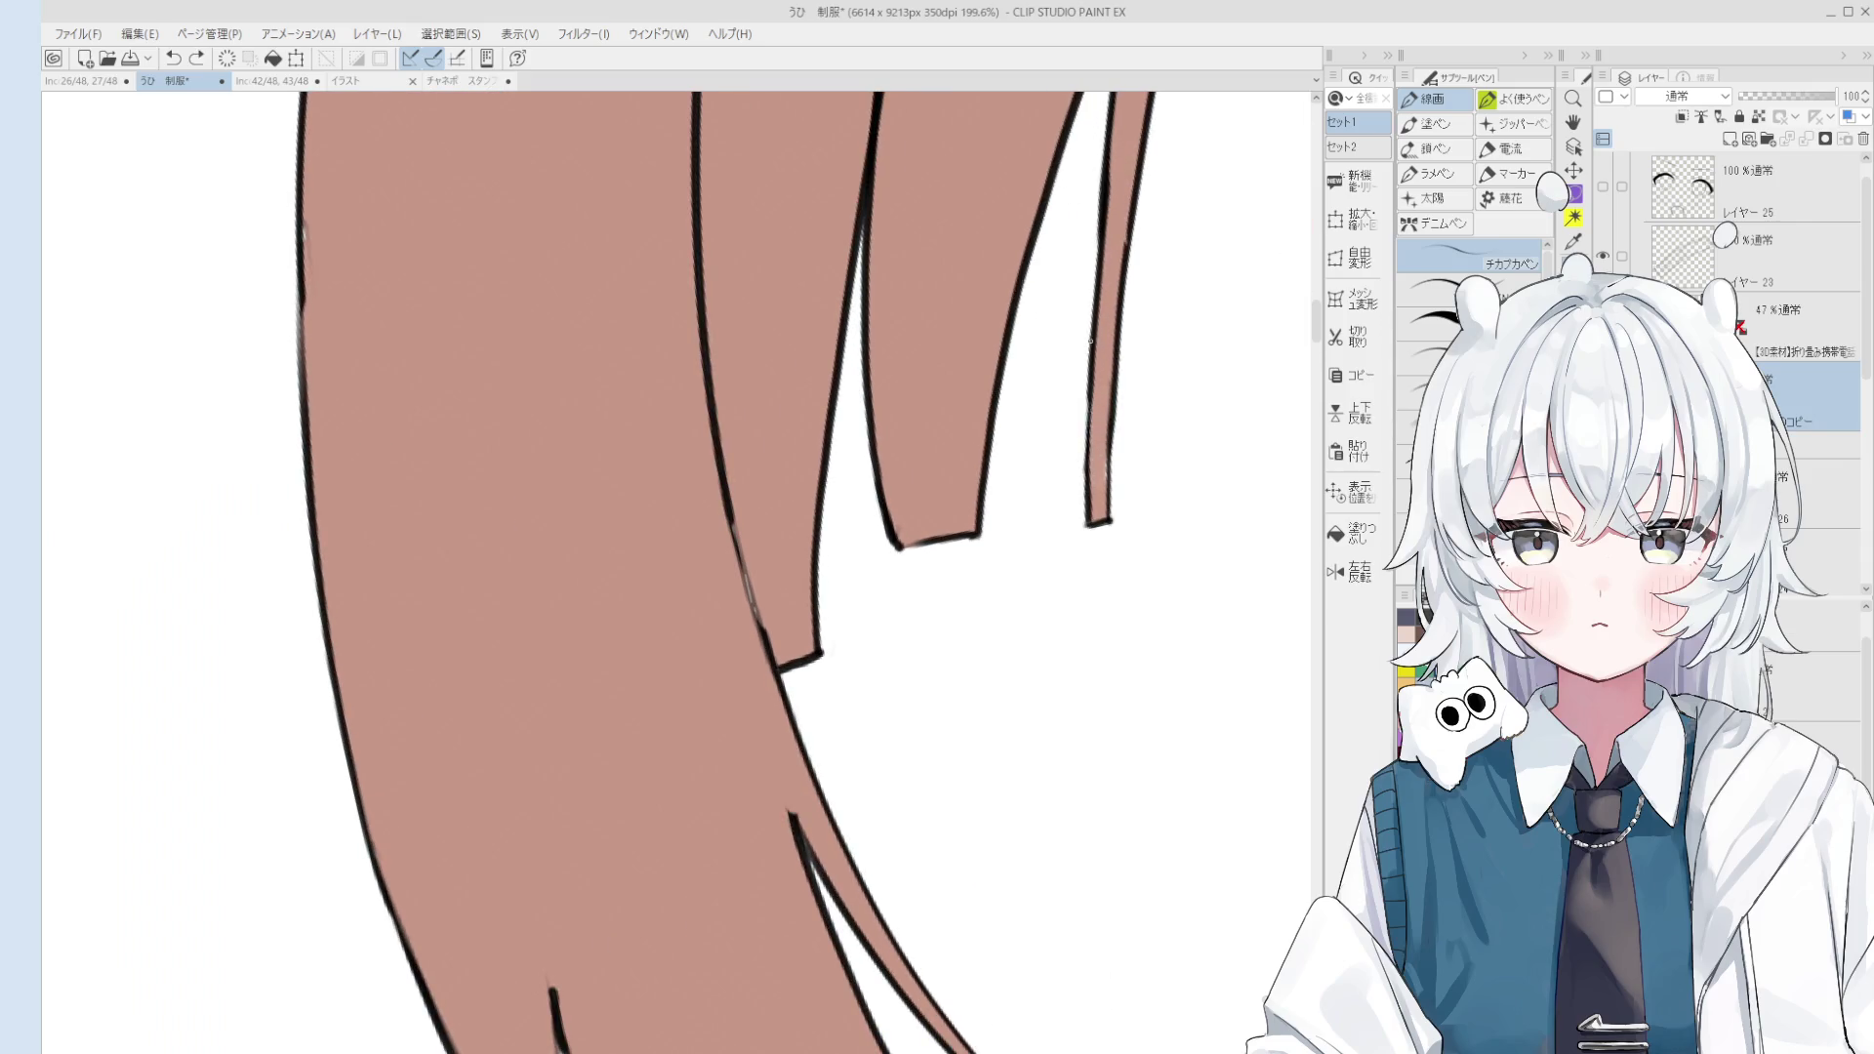
scroll(1084, 463, "down", 1)
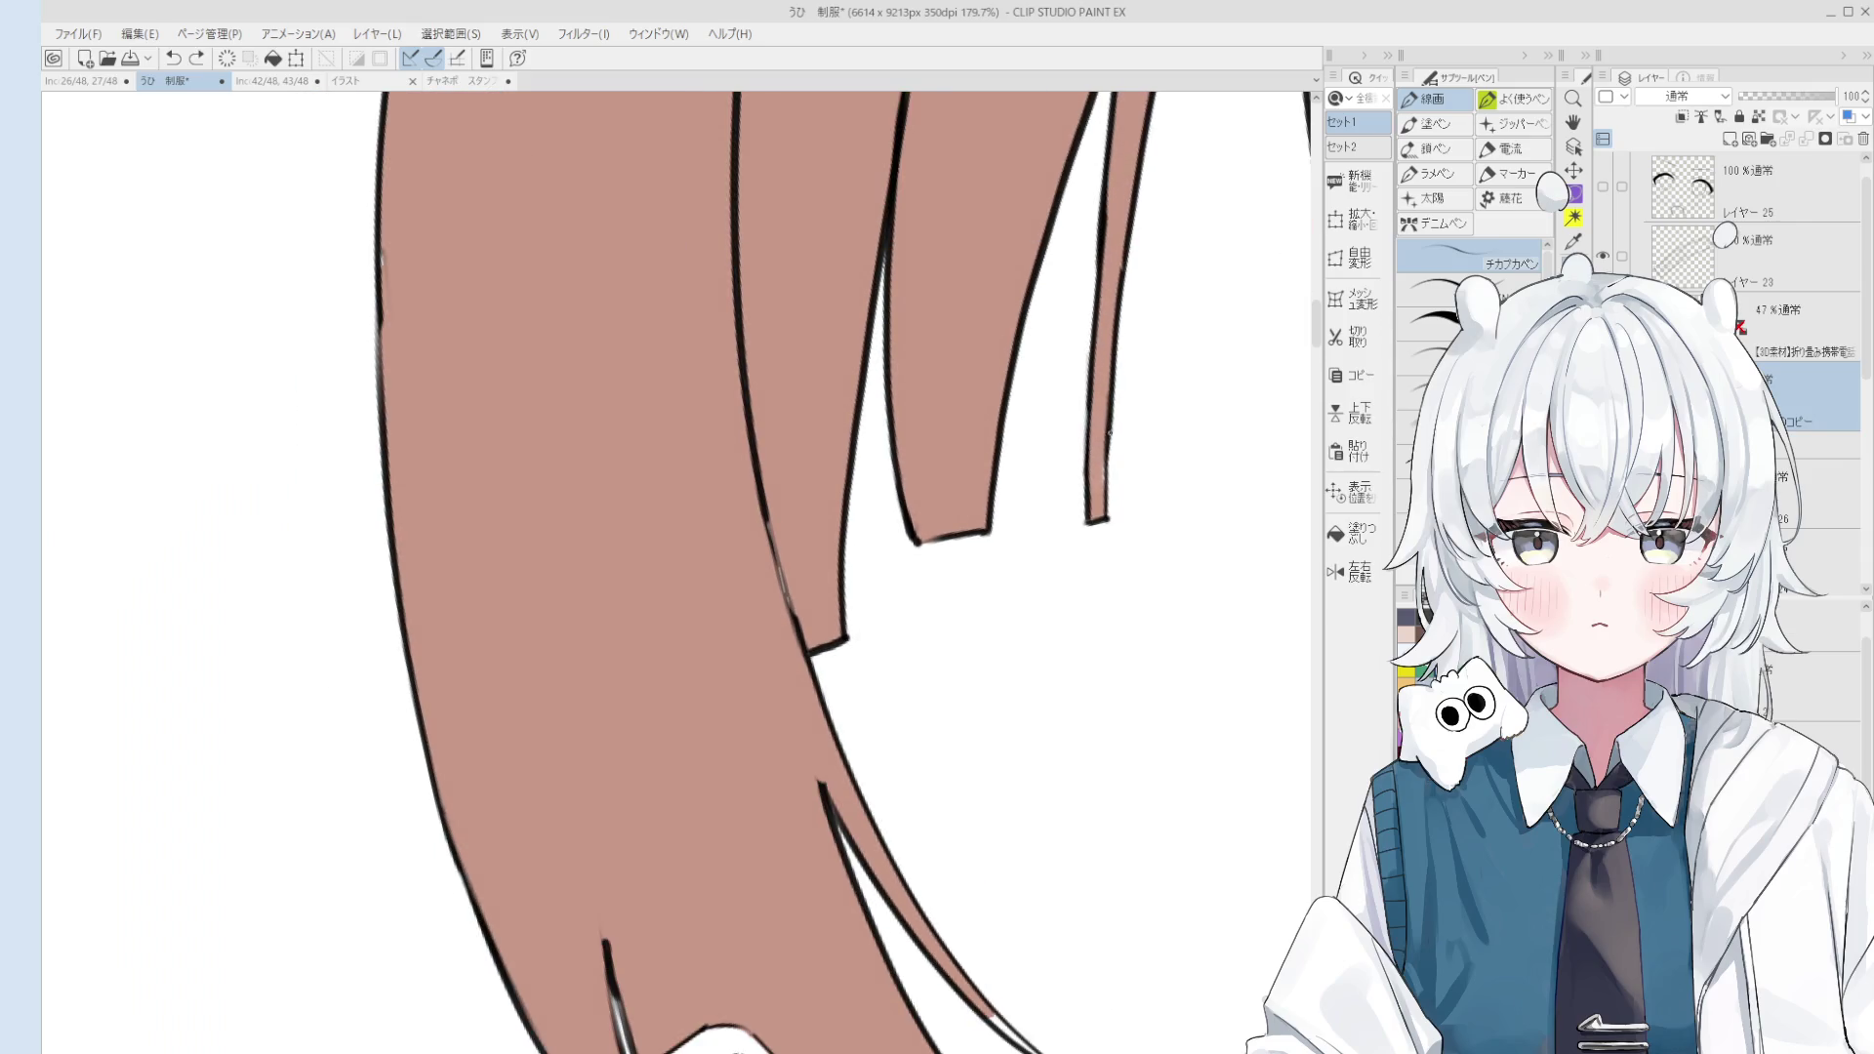
scroll(1084, 463, "down", 5)
scroll(1182, 401, "down", 5)
key("o")
left_click_drag(1181, 401, 1153, 433)
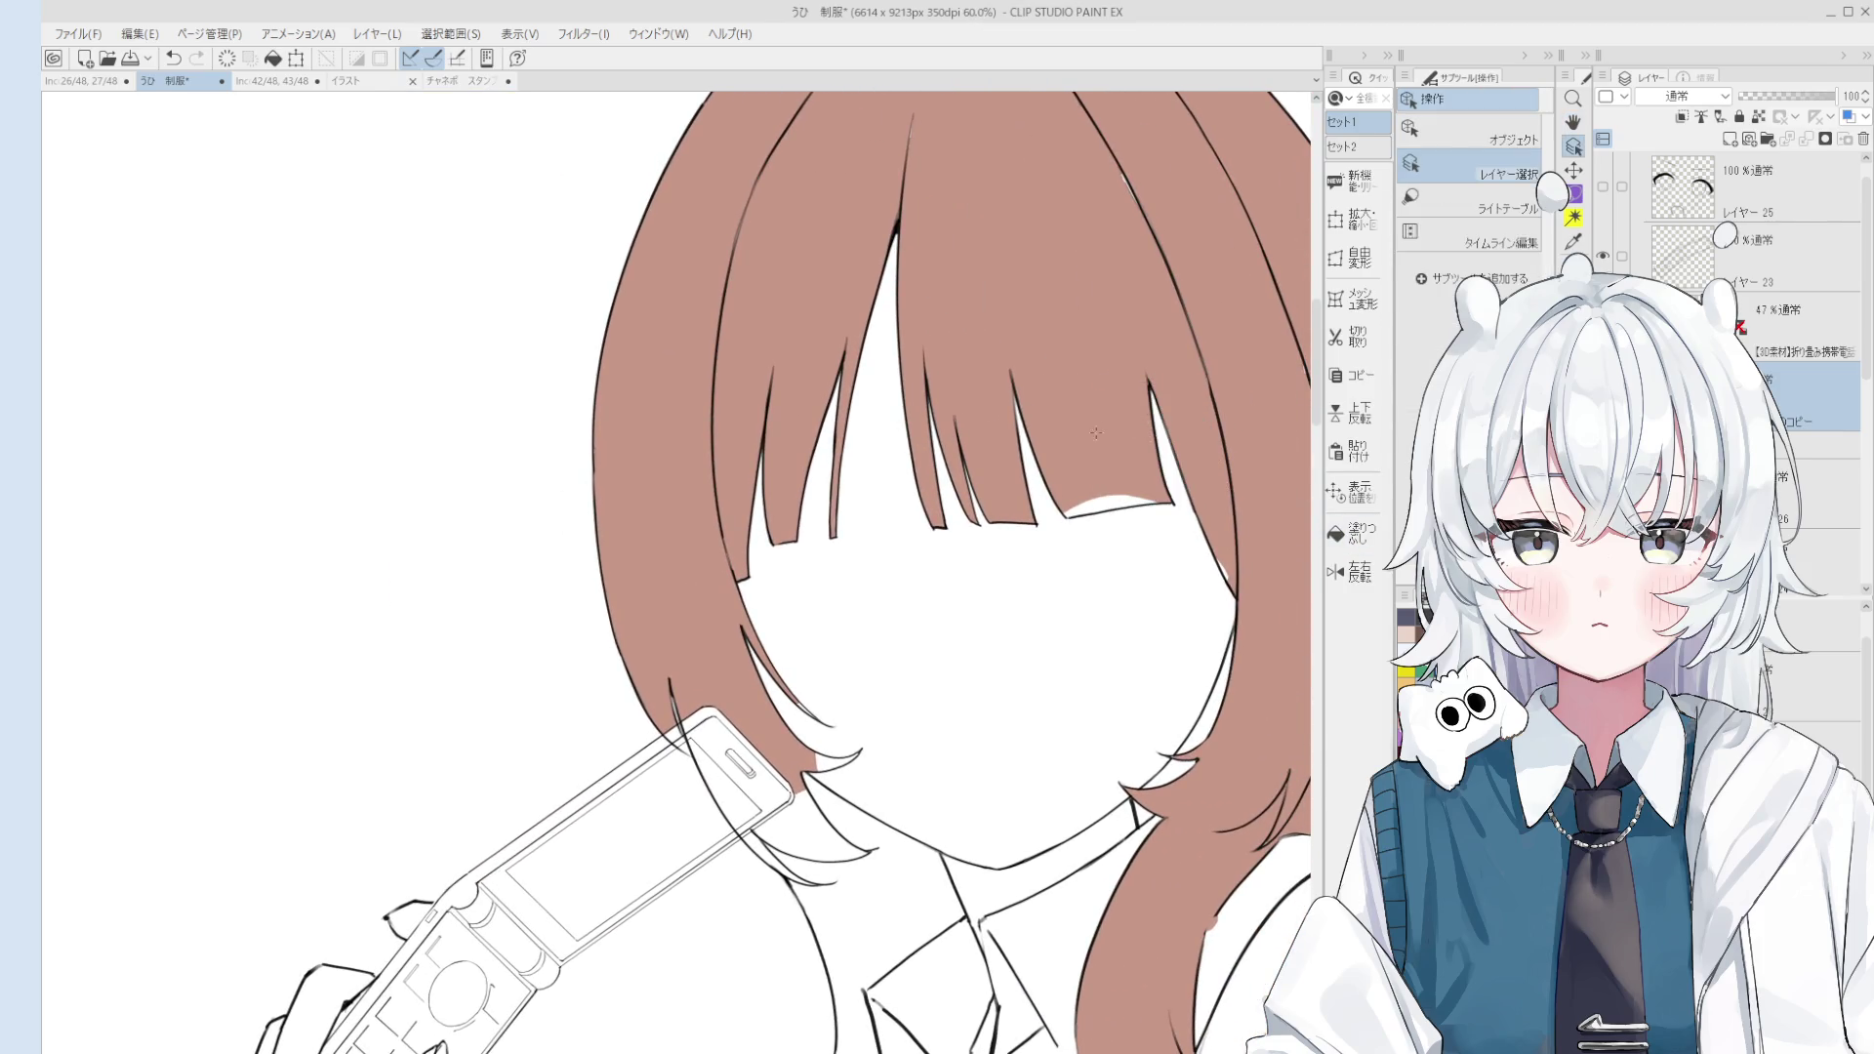
Step: Frame the crown of the head and ready the brush for the gaps
key("h")
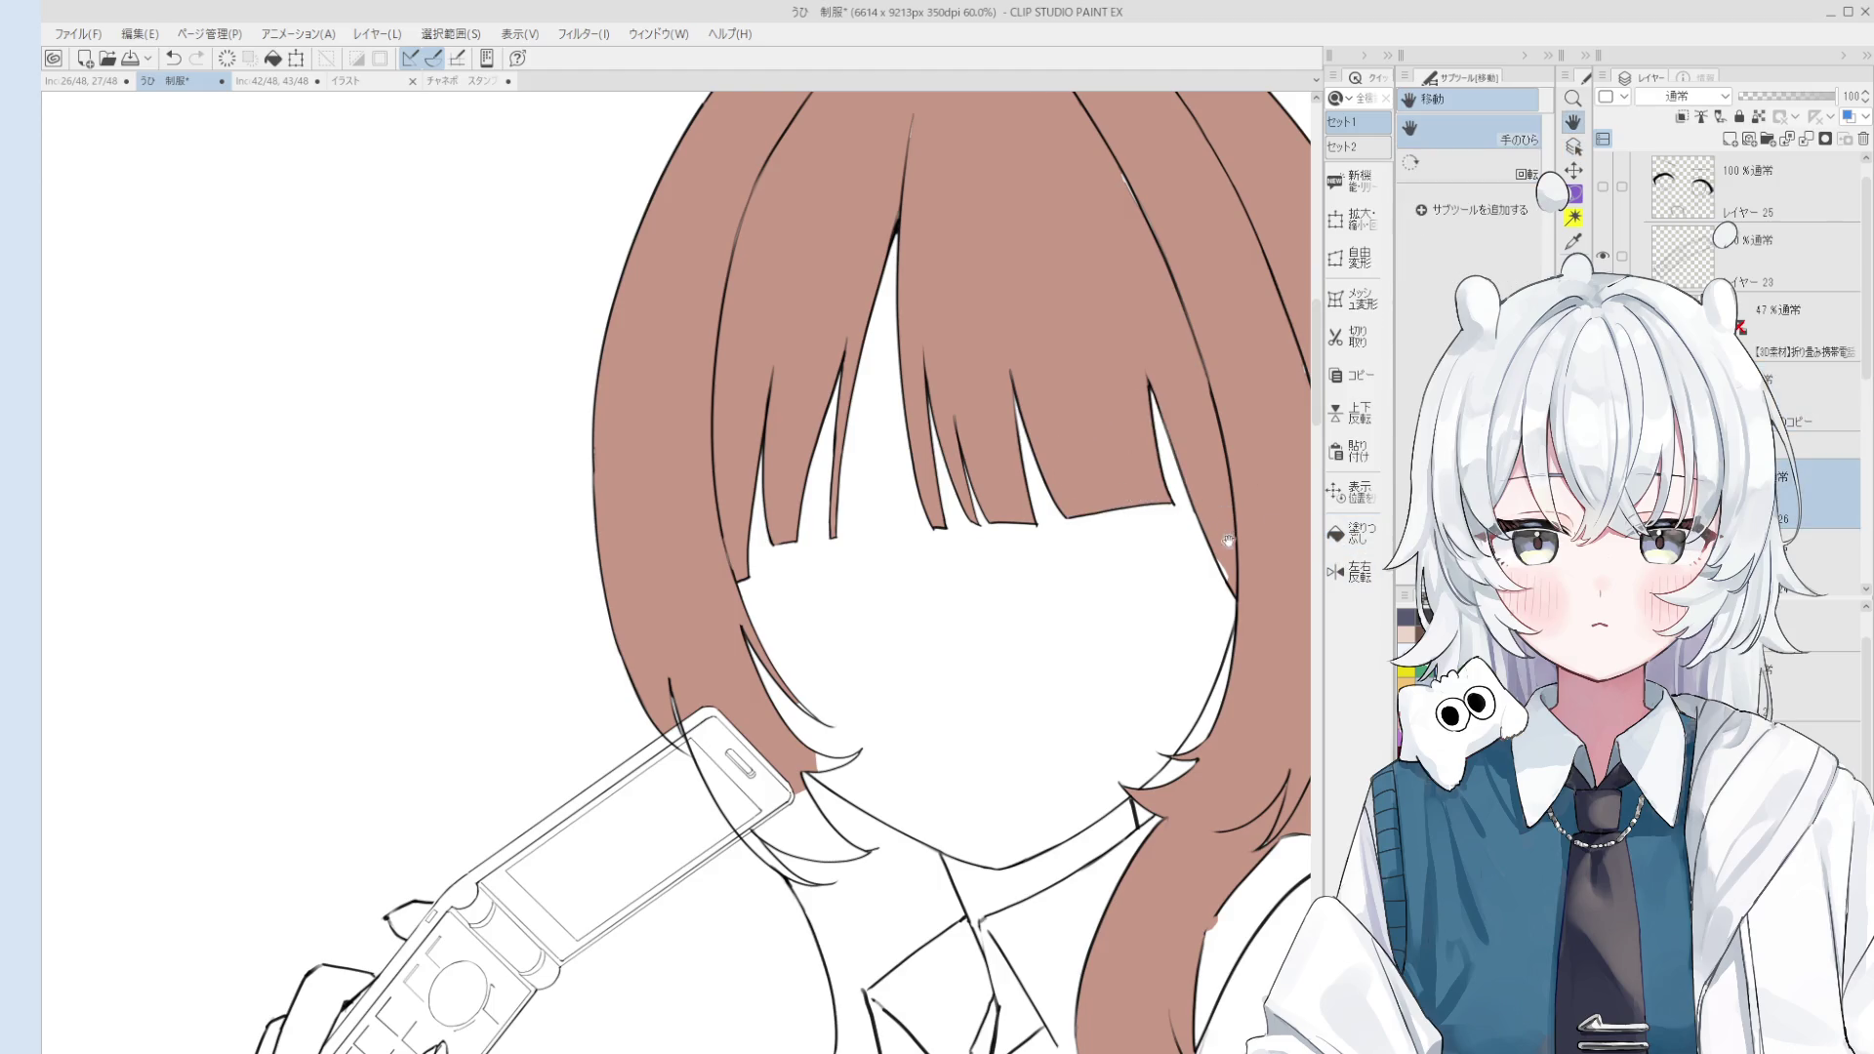
left_click_drag(1228, 540, 1126, 500)
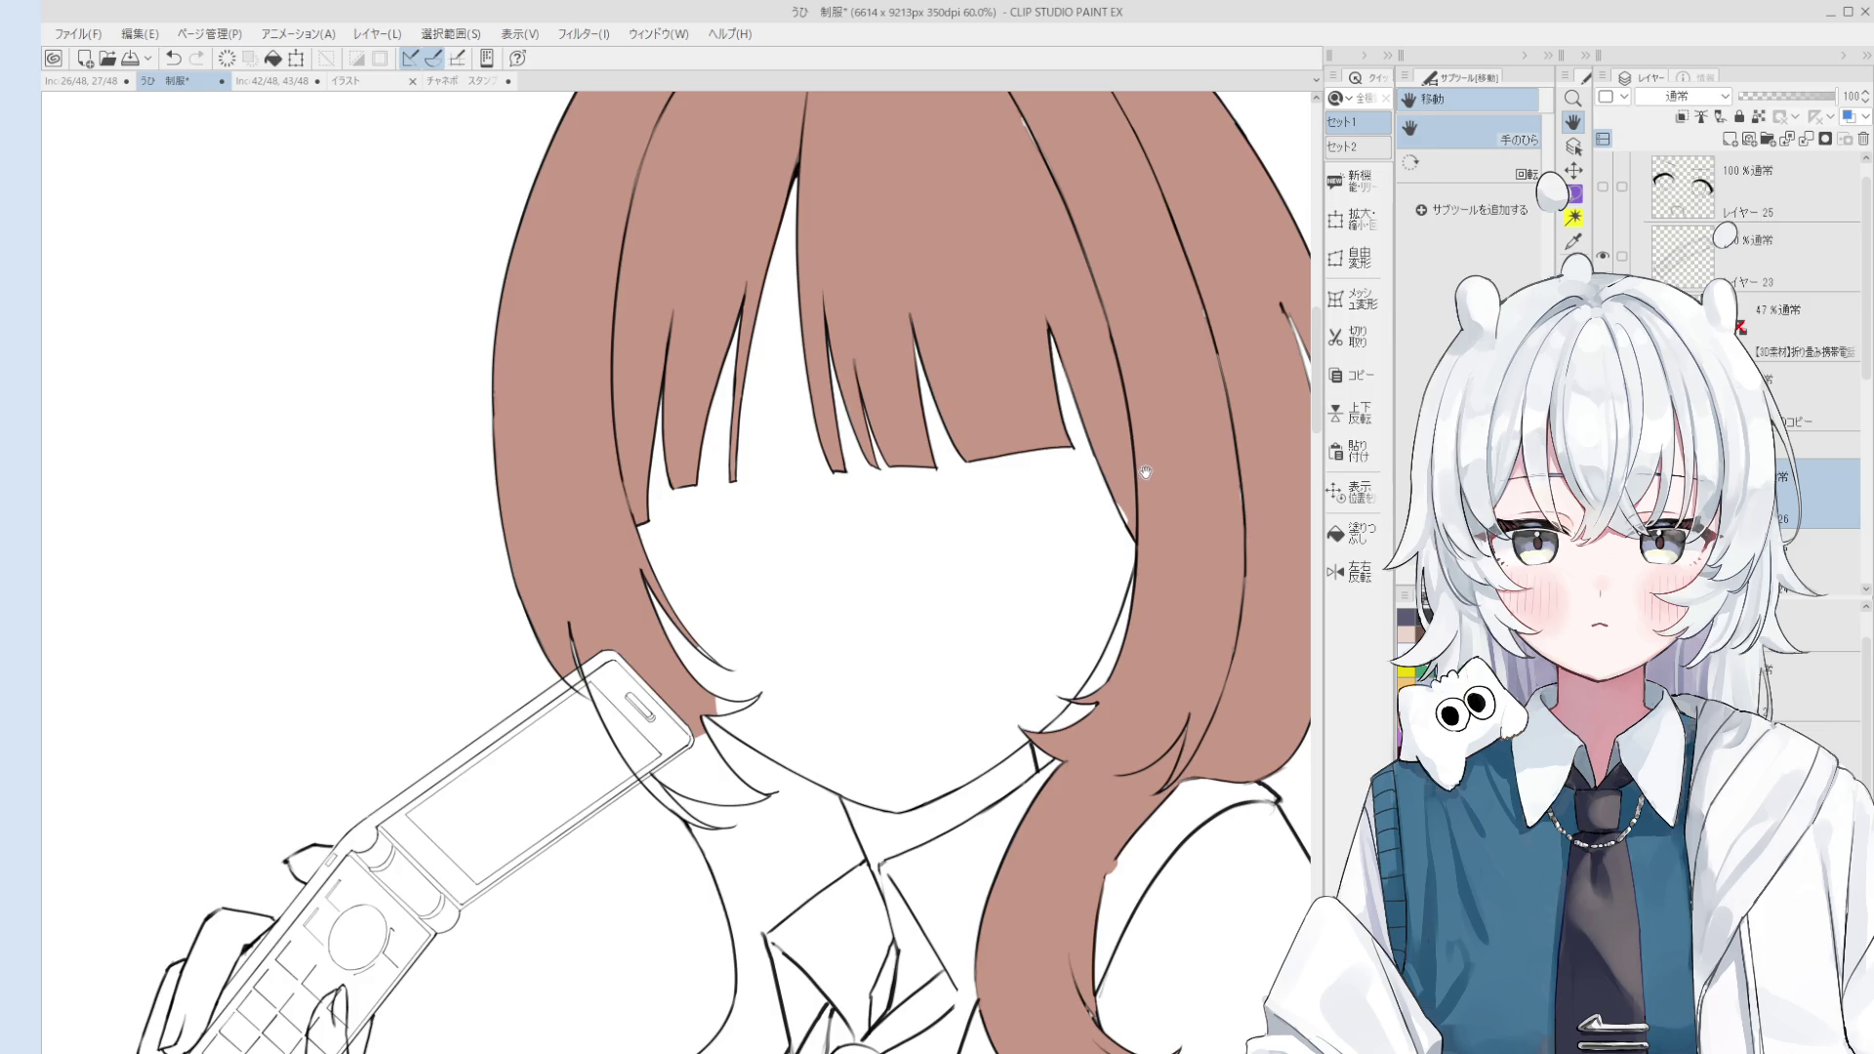
left_click_drag(1146, 471, 1140, 479)
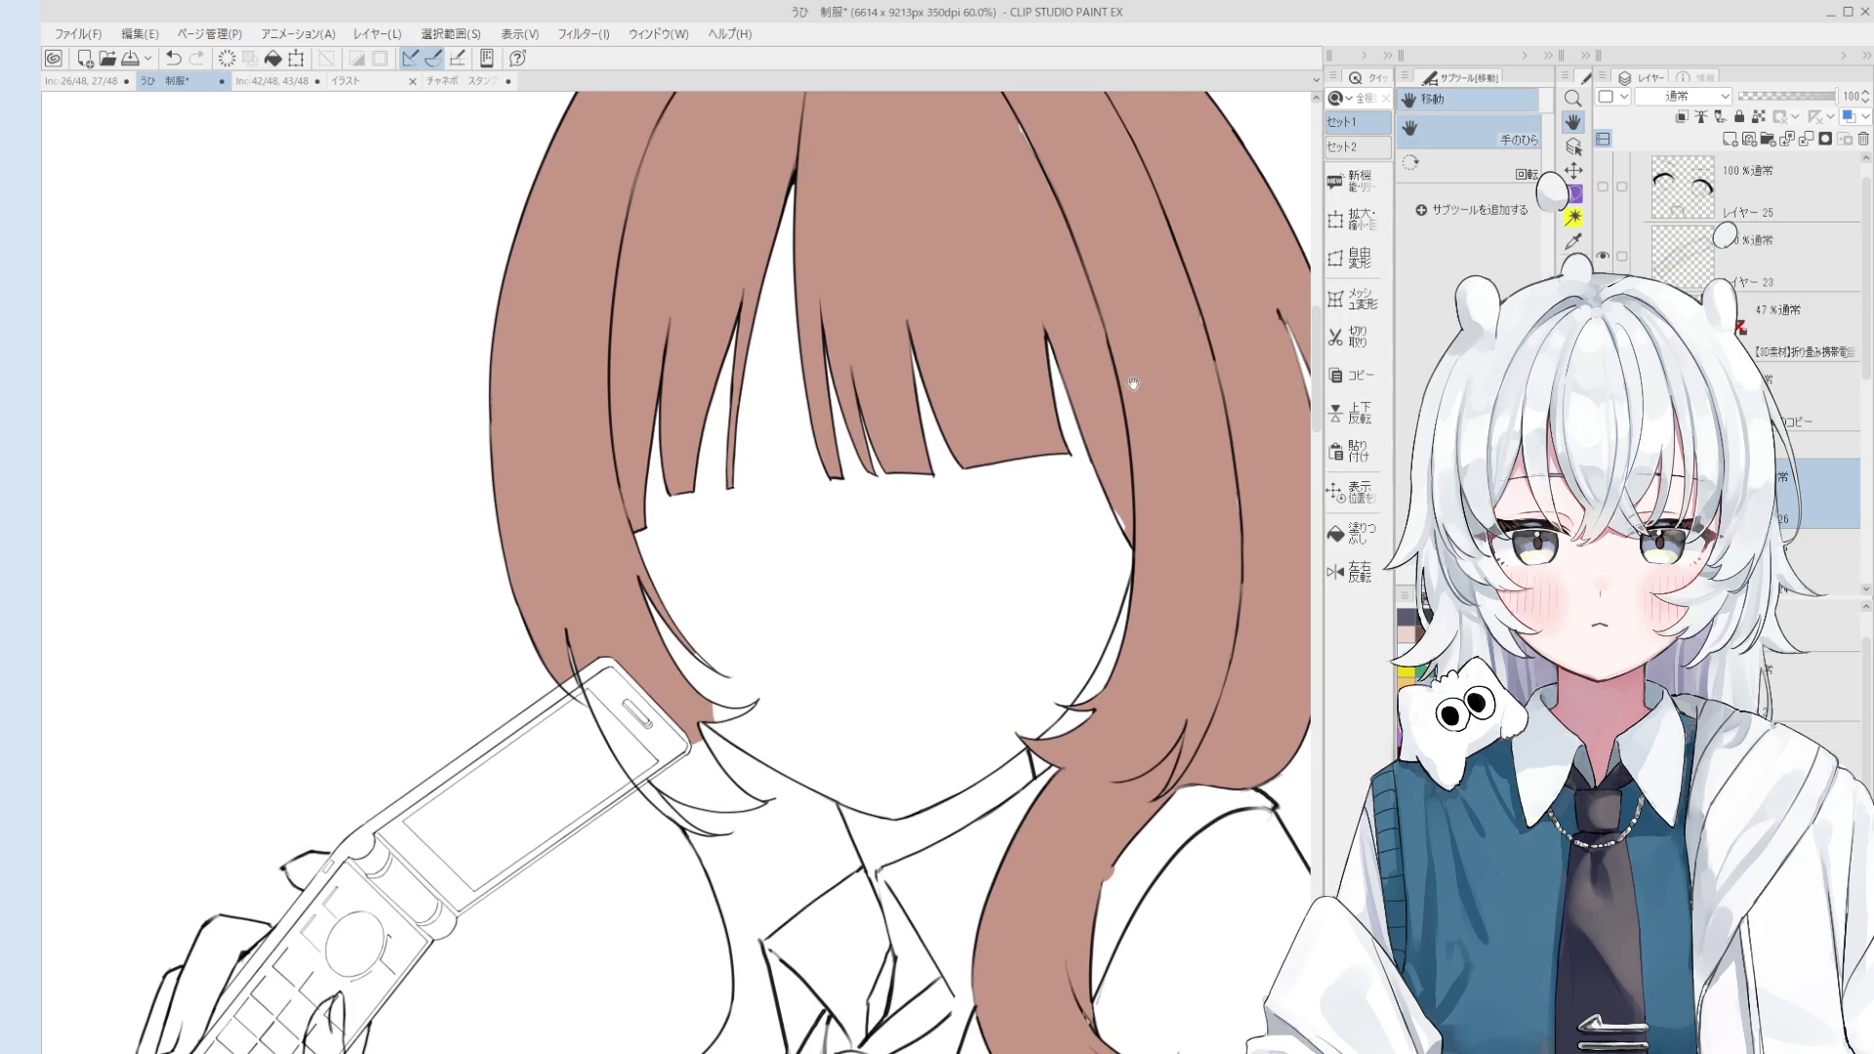
key("o")
scroll(1194, 498, "up", 1)
key("b")
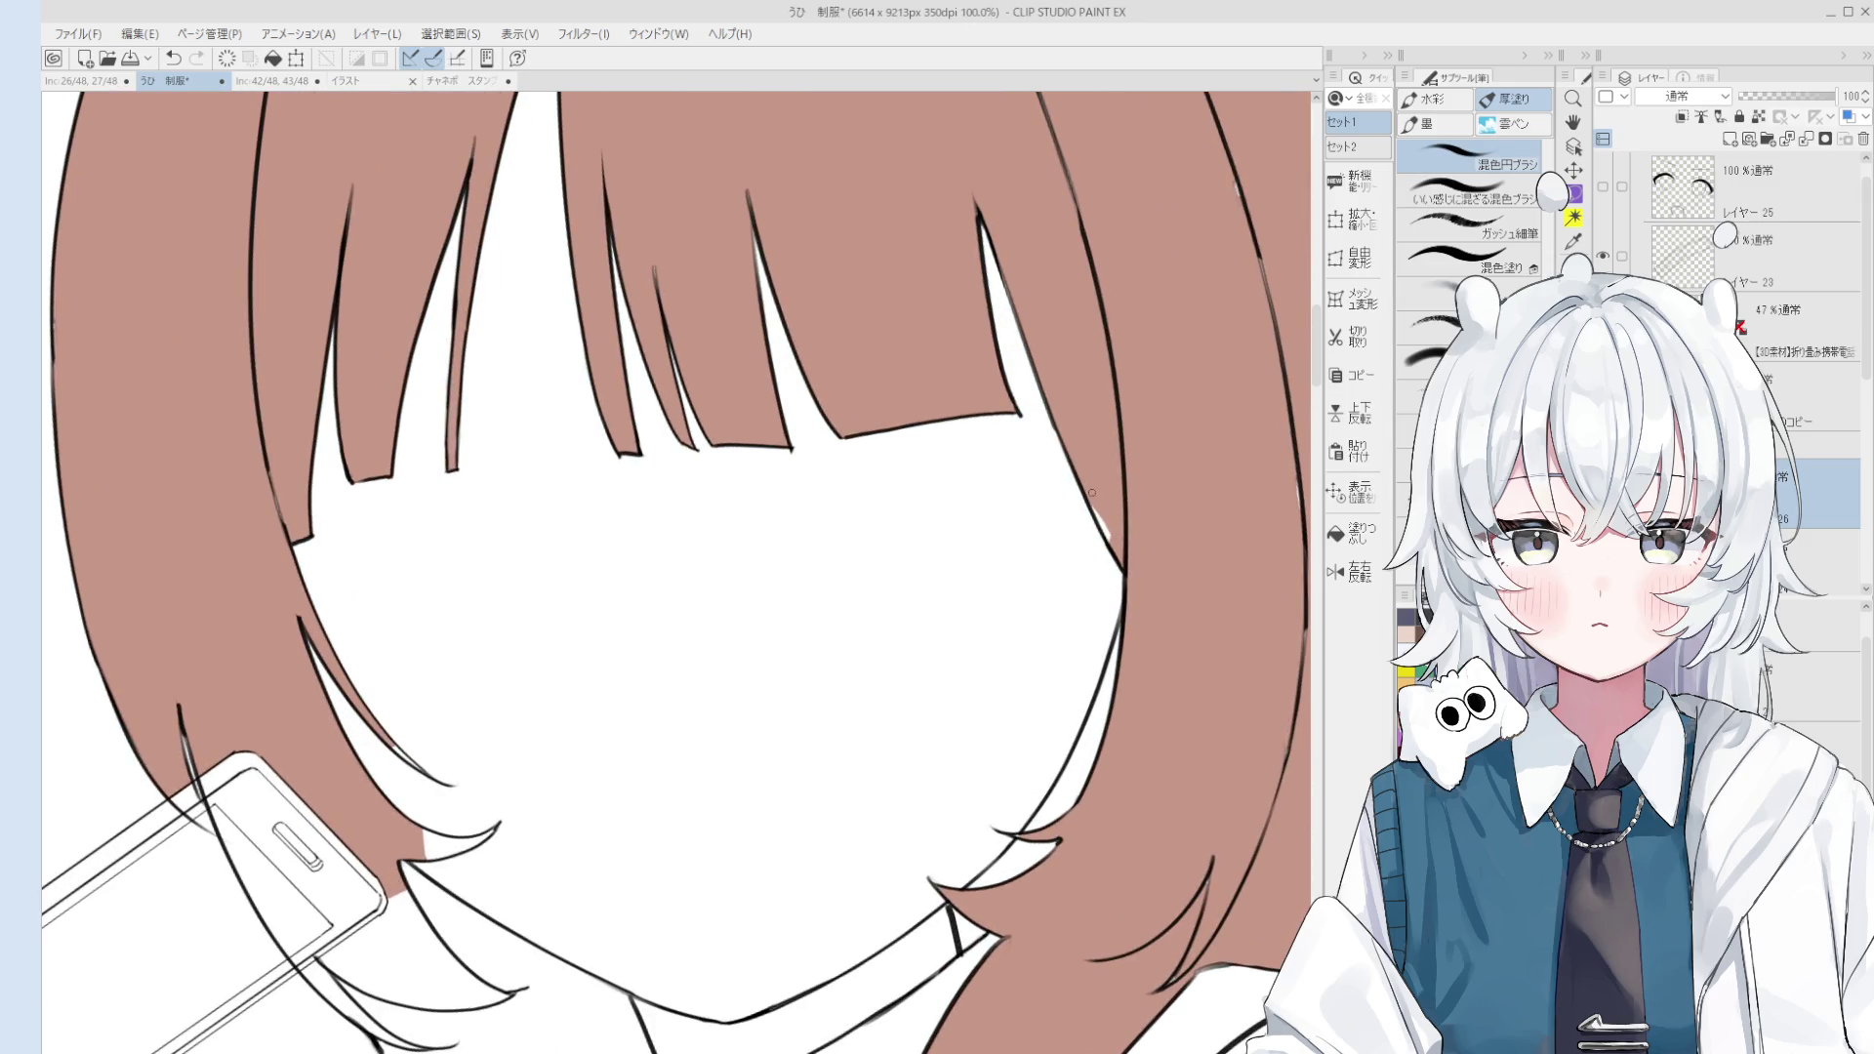
scroll(1211, 552, "up", 1)
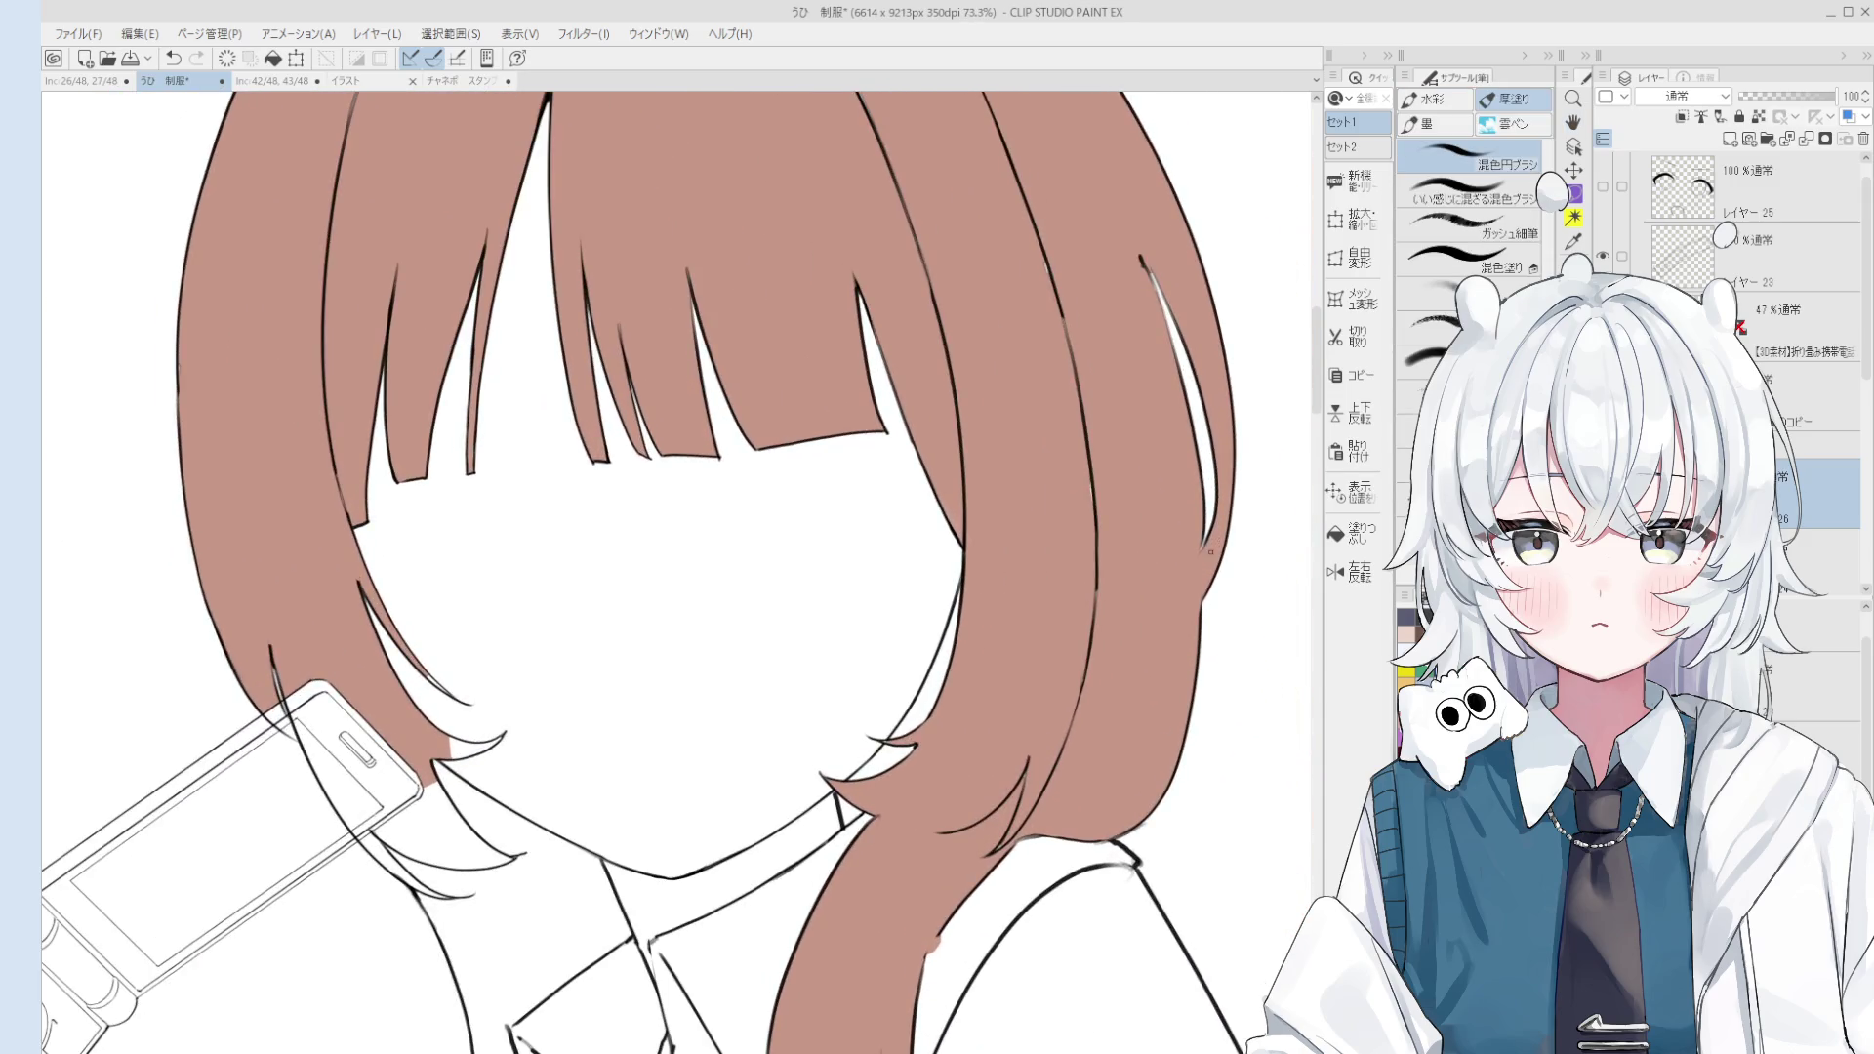
scroll(1136, 585, "down", 1)
scroll(1135, 586, "down", 2)
scroll(1135, 586, "down", 1)
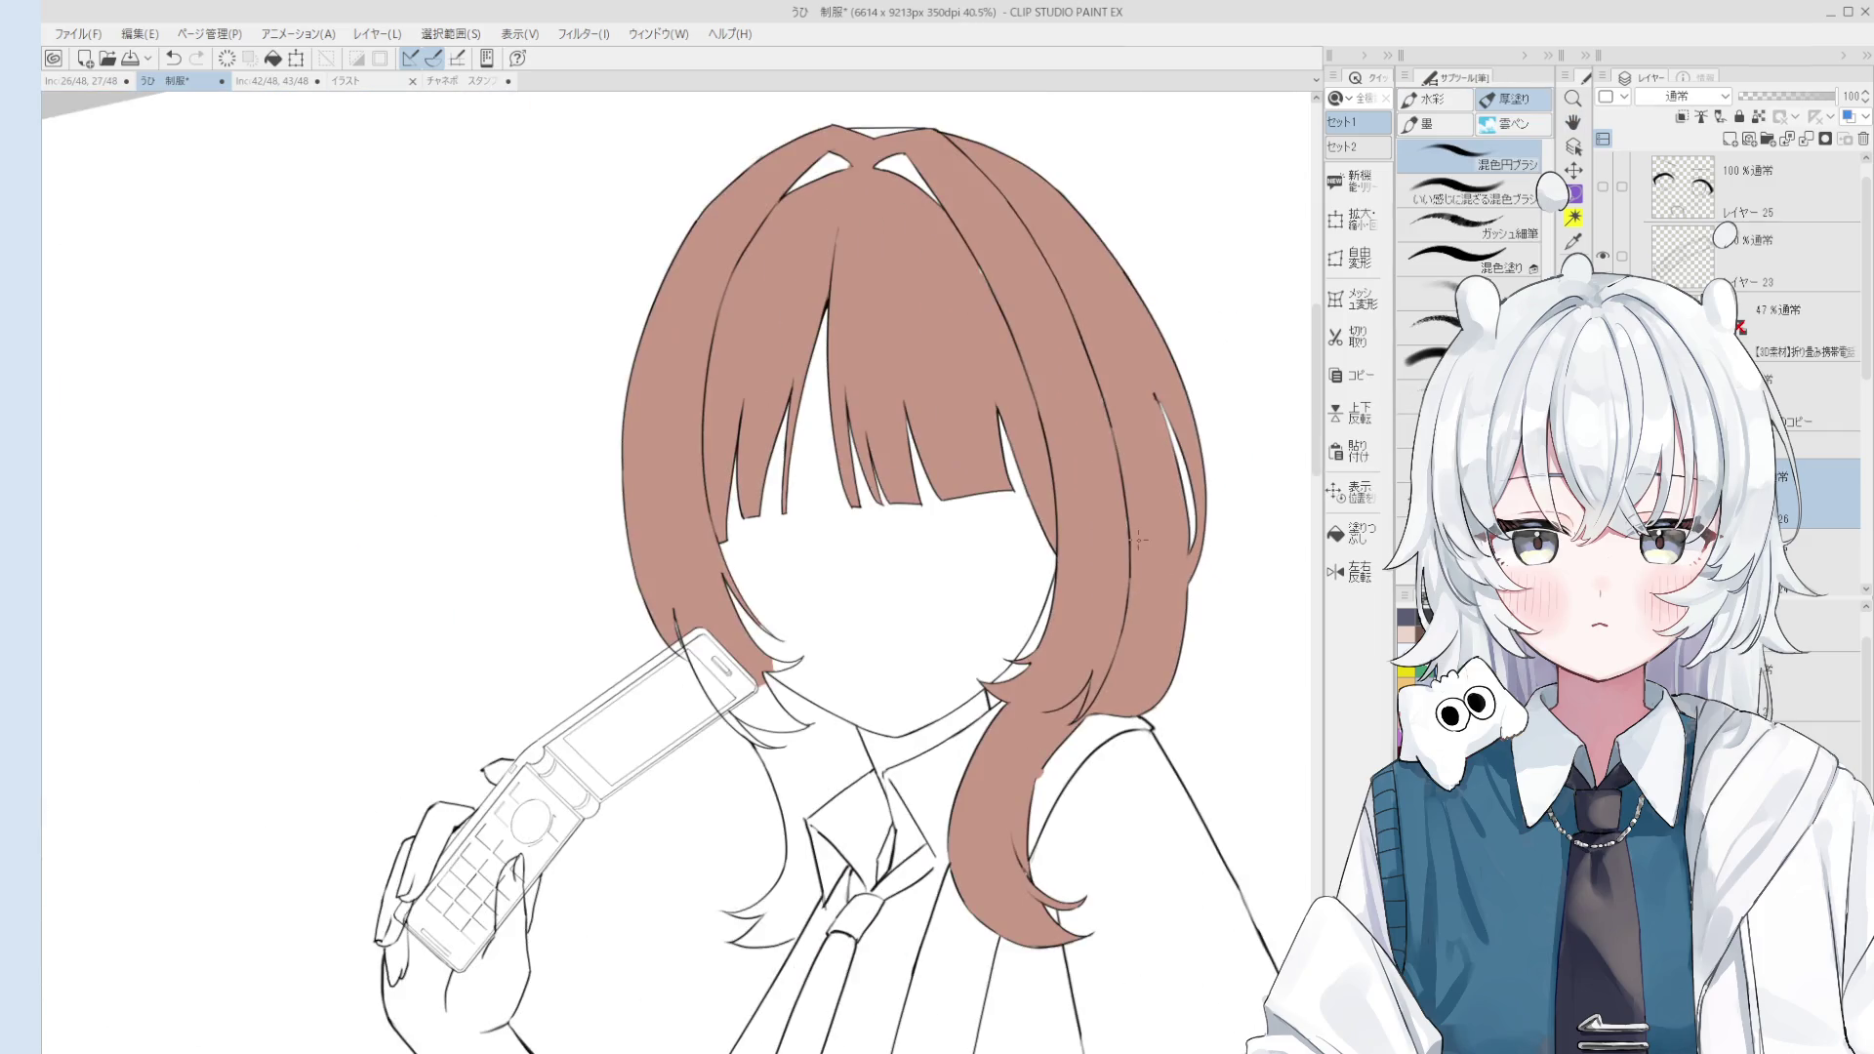
left_click_drag(1069, 381, 1177, 651)
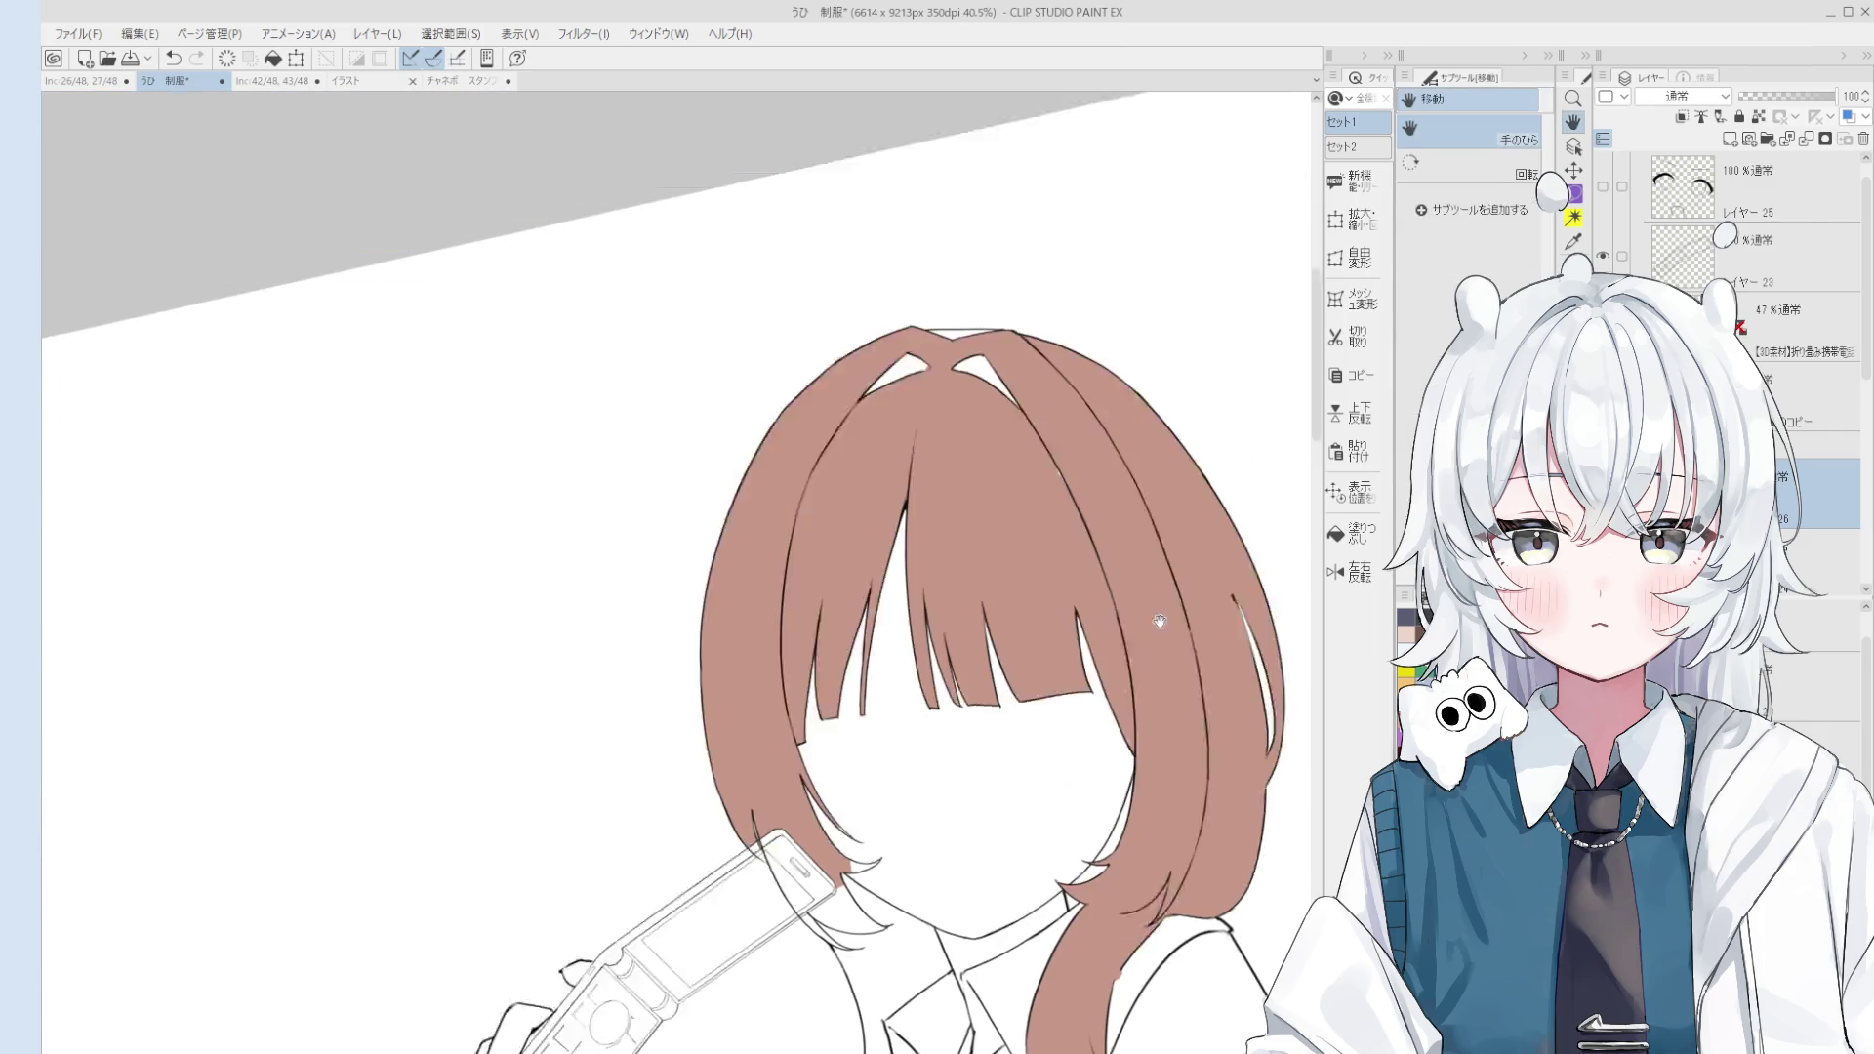
key("o")
scroll(1084, 508, "up", 10)
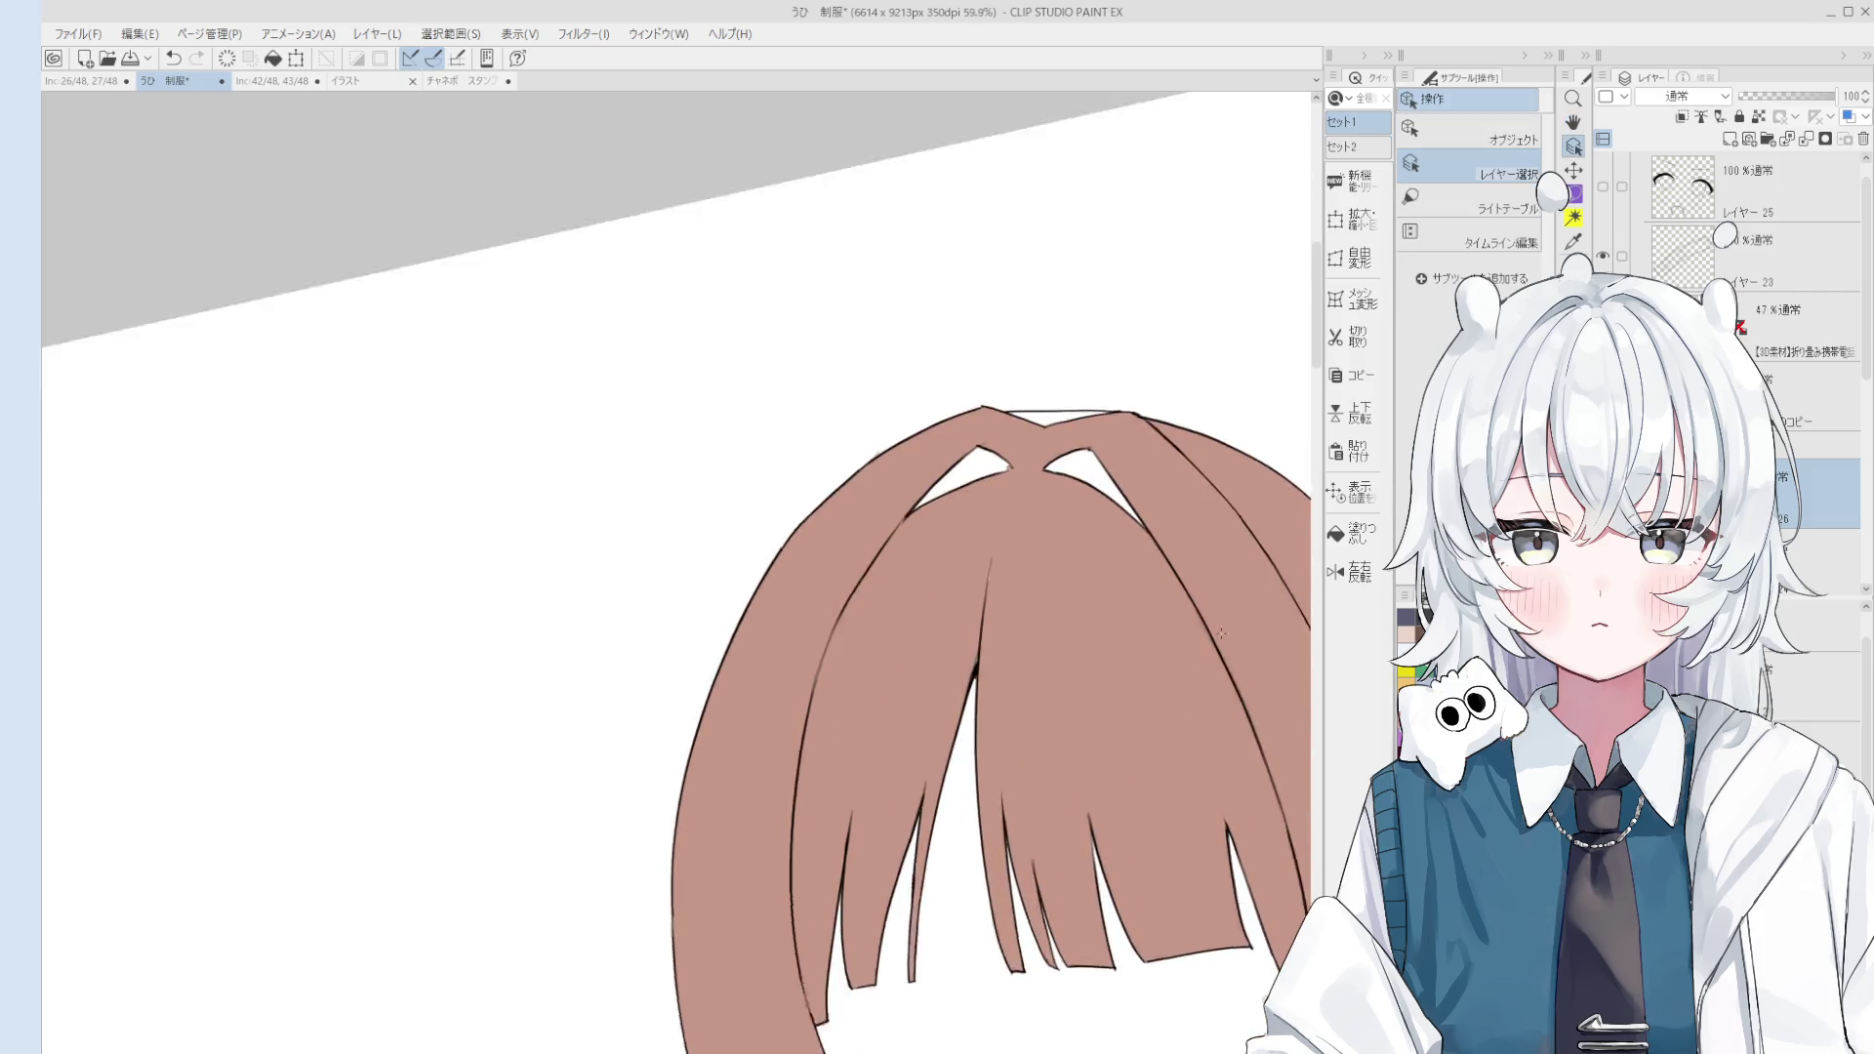
scroll(1098, 561, "down", 9)
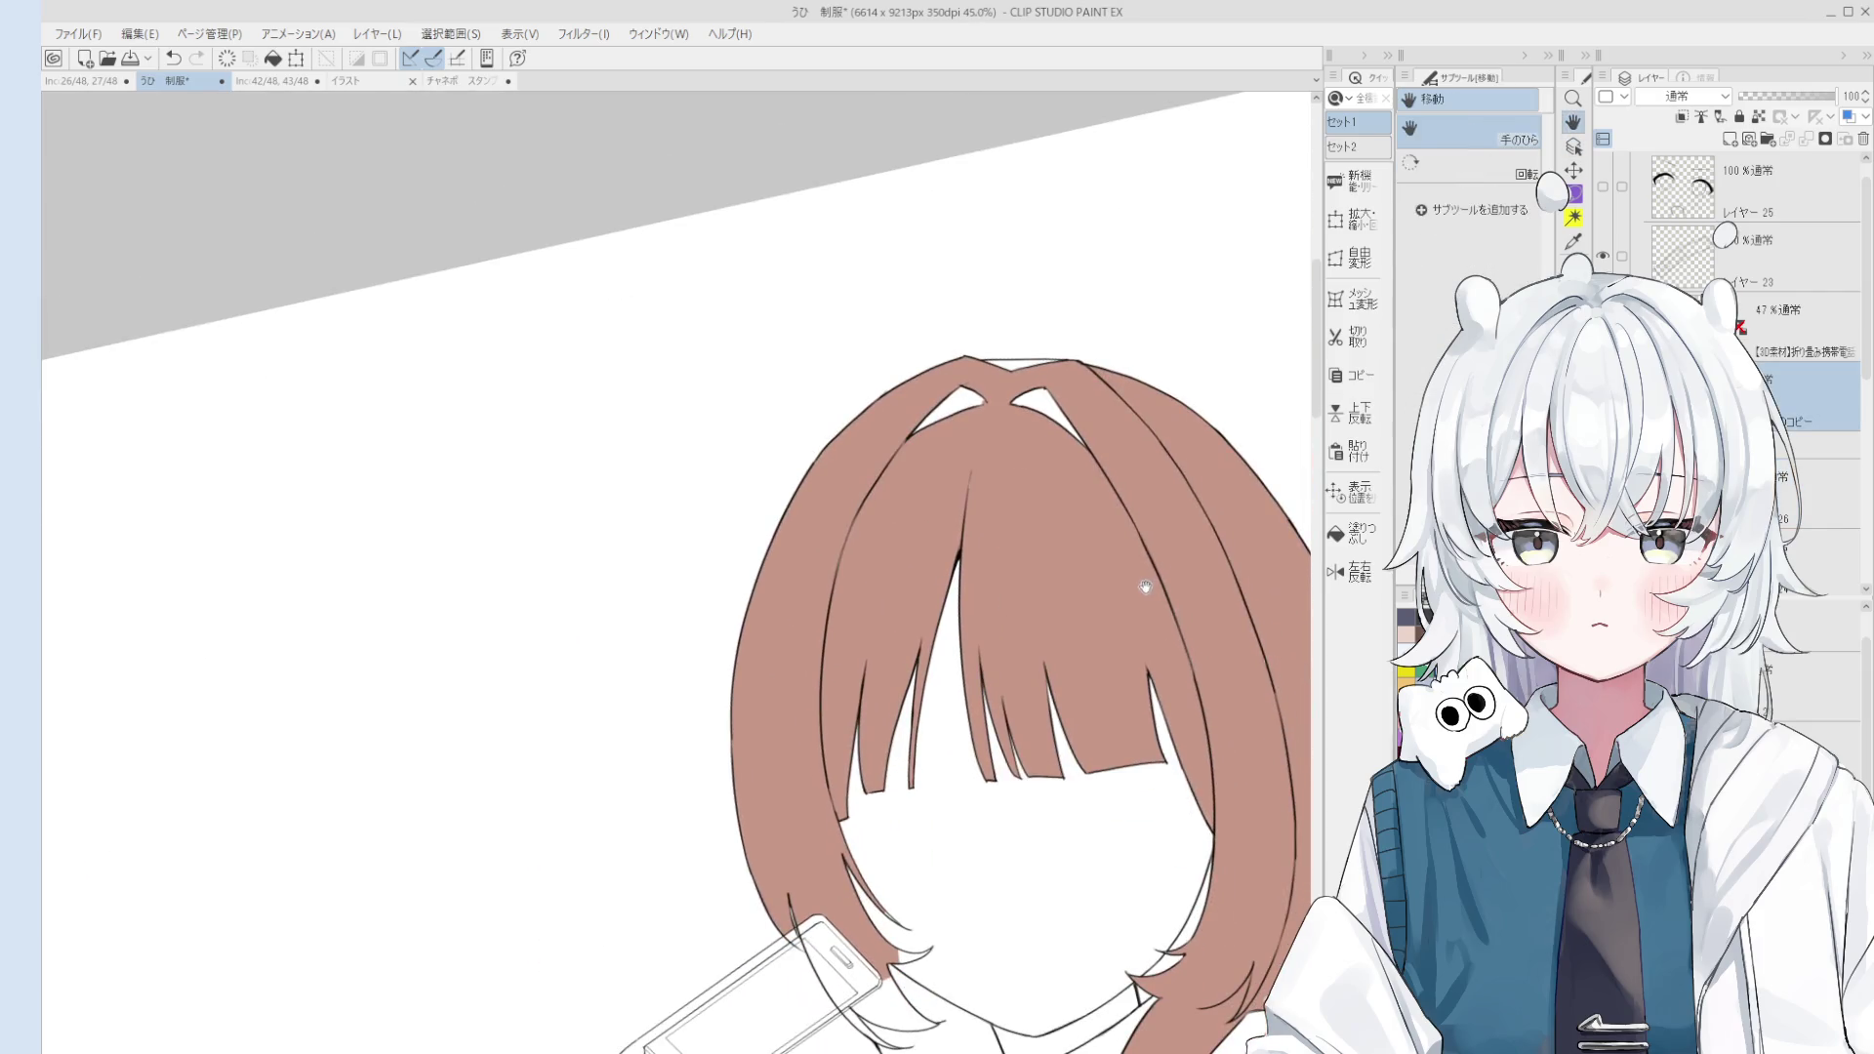
key("b")
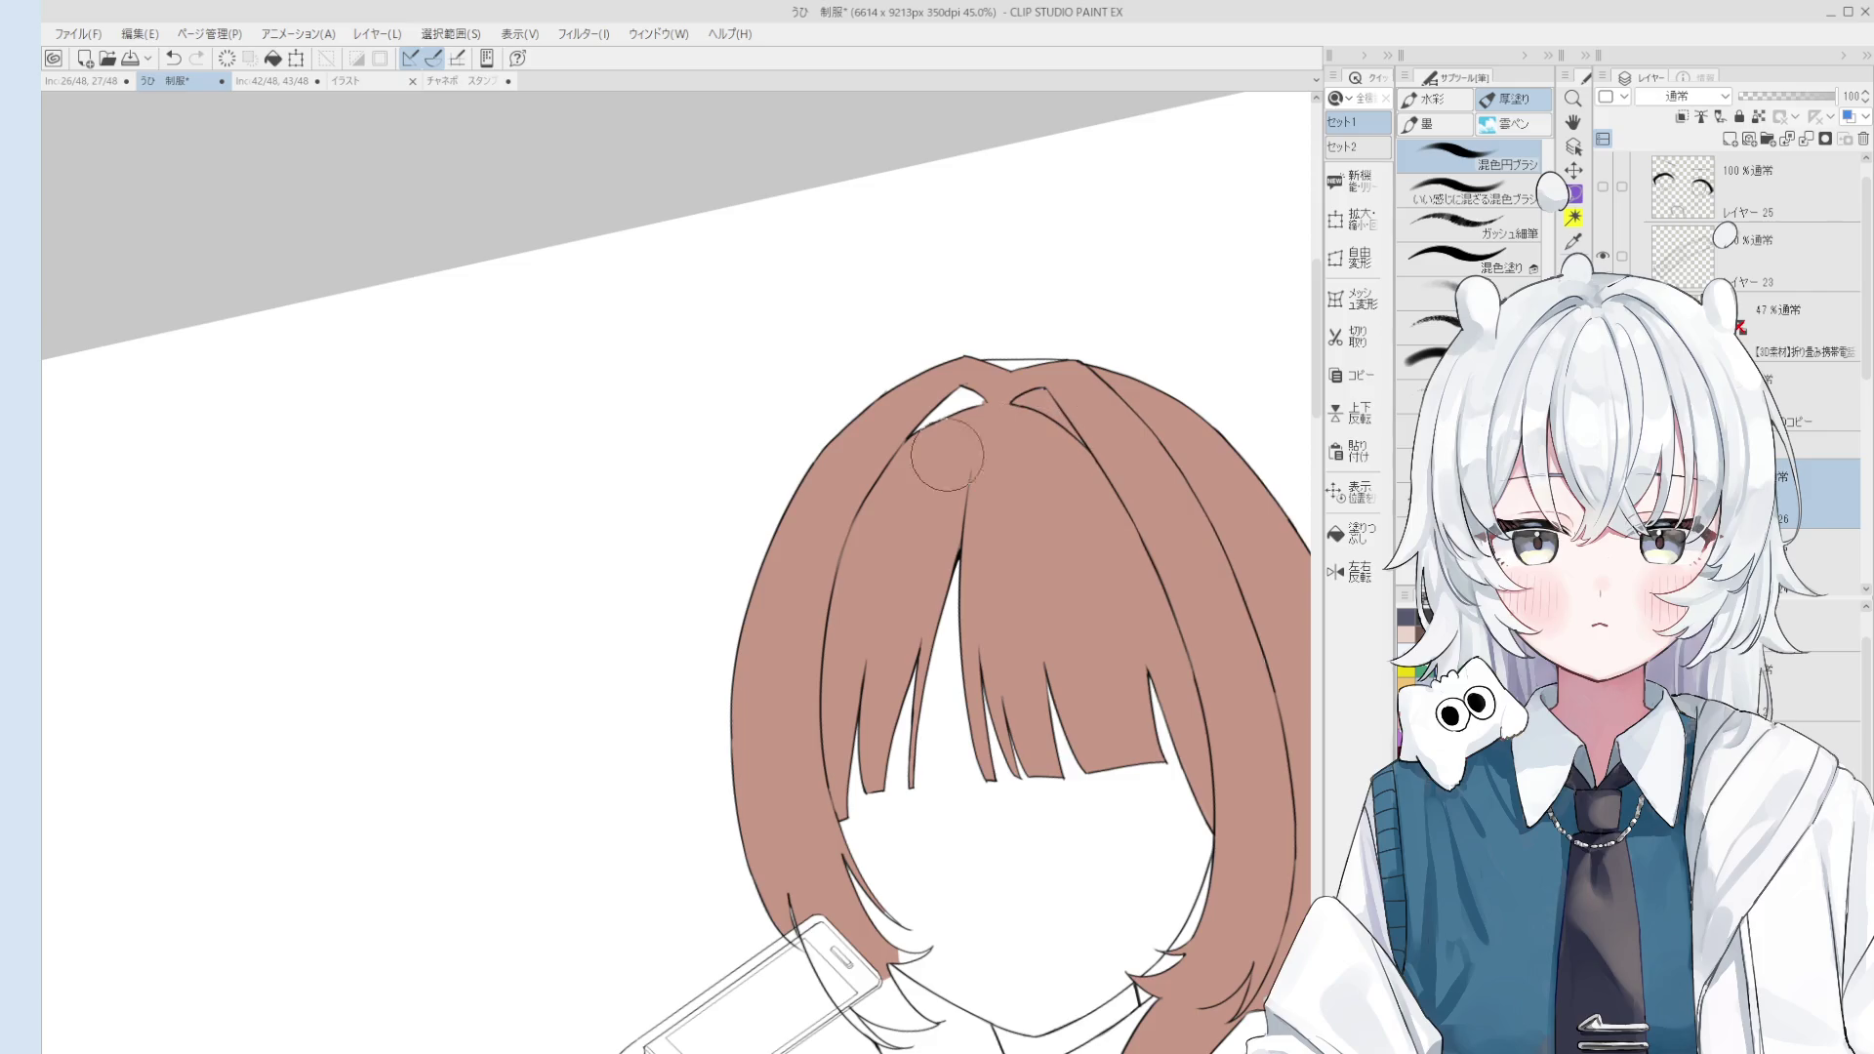
Step: Paint and fill brown into the white gaps at the top of the hair
key("g")
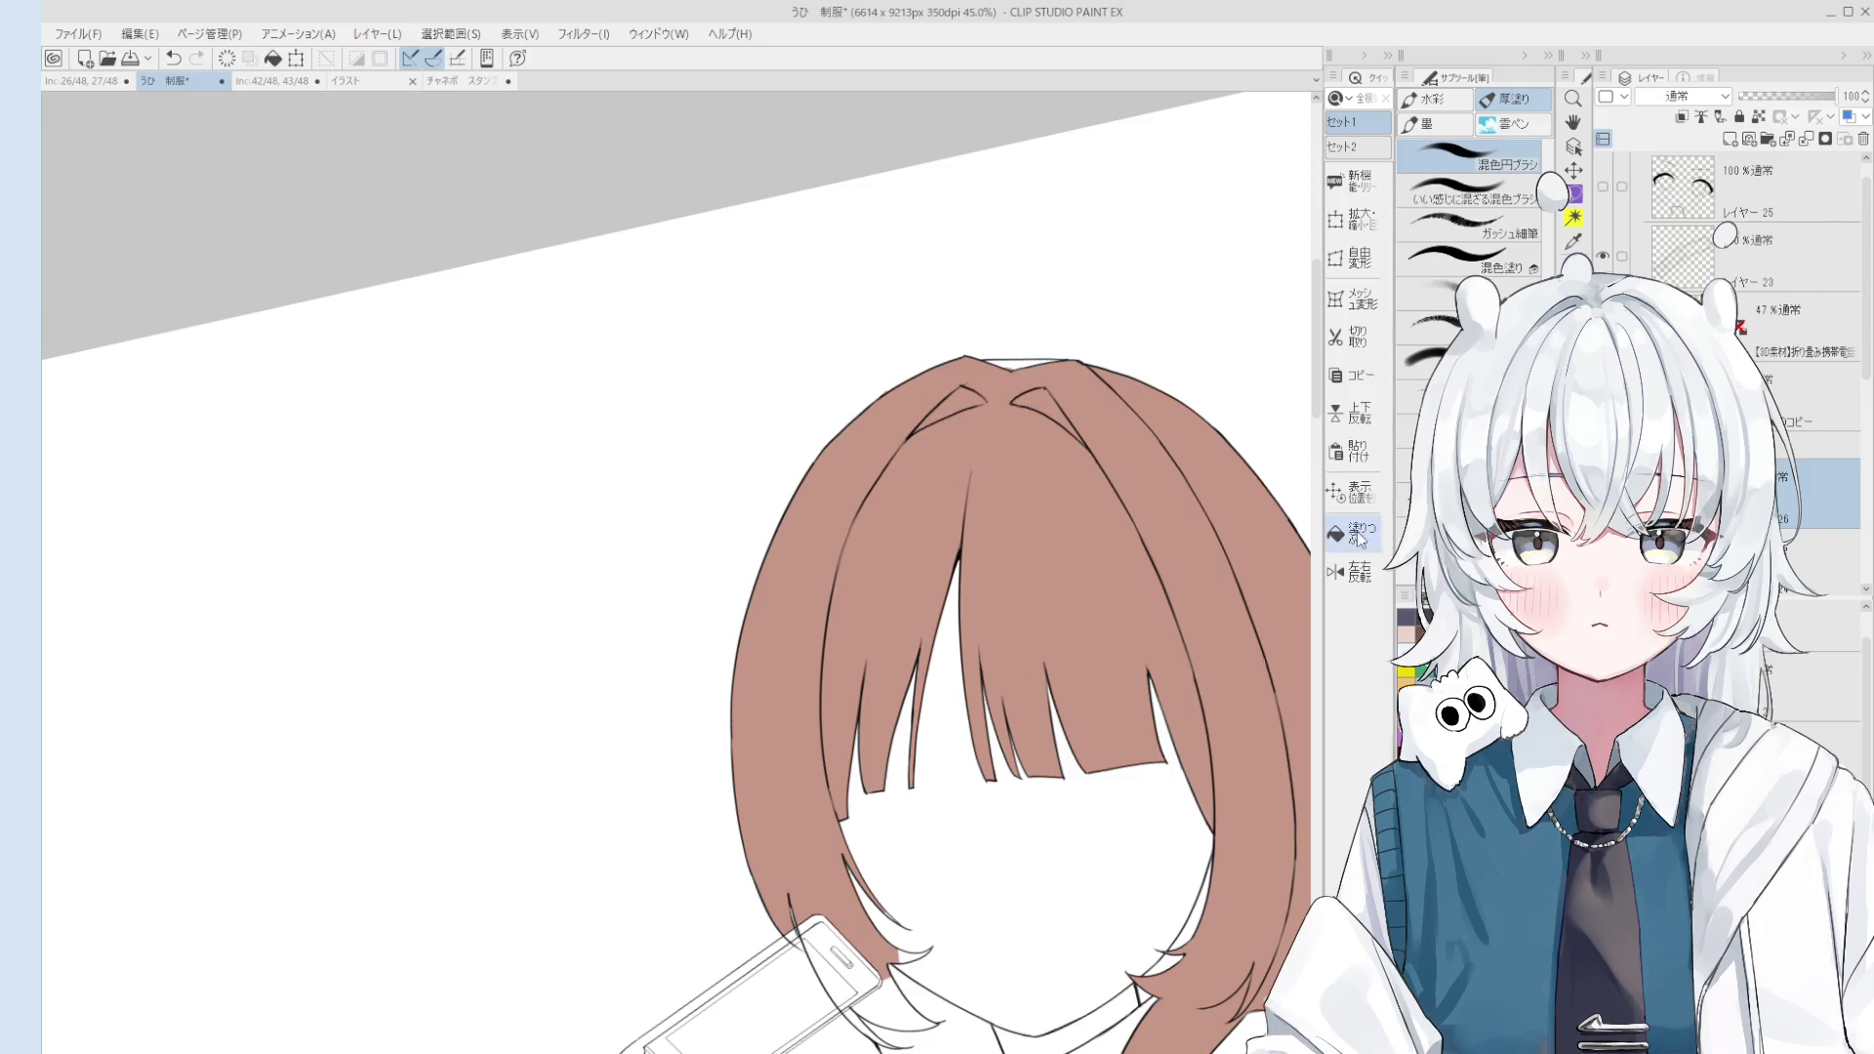
scroll(1053, 355, "up", 3)
scroll(1054, 355, "down", 3)
key("b")
scroll(1045, 510, "up", 2)
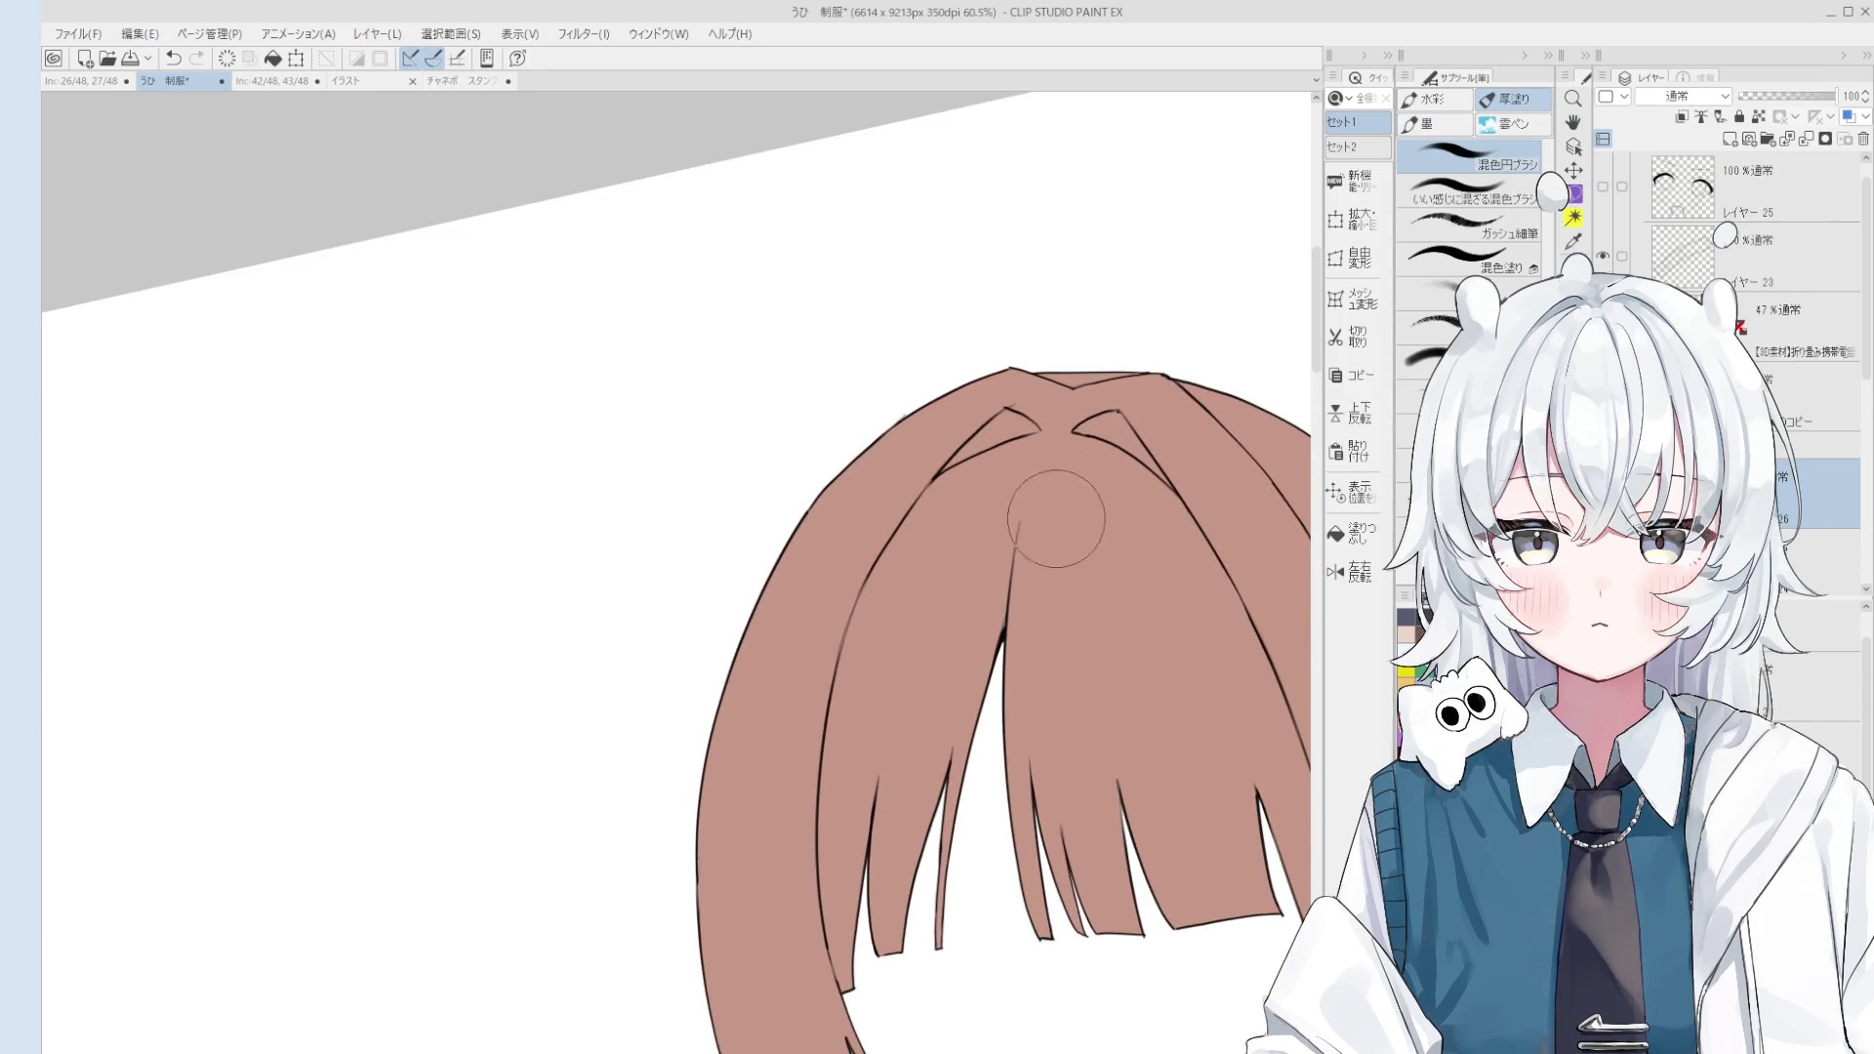
scroll(1224, 547, "down", 3)
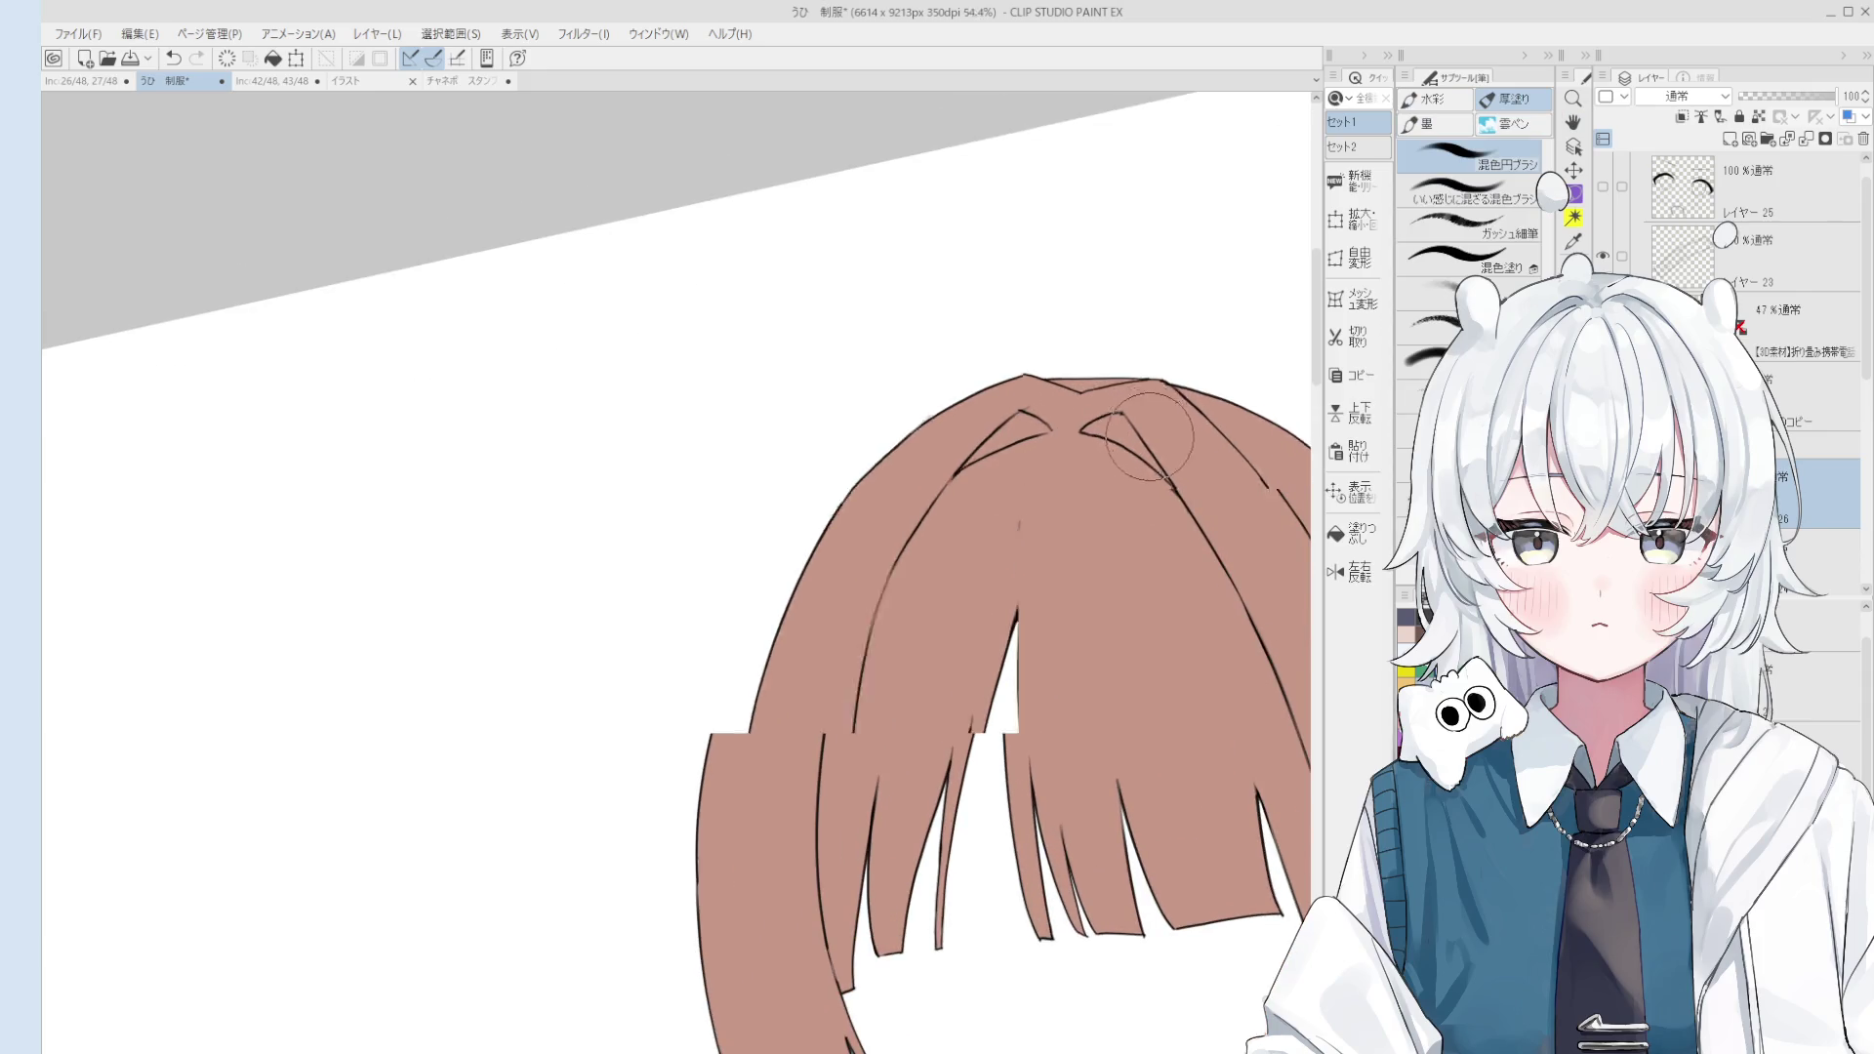
key("o")
scroll(1198, 469, "up", 2)
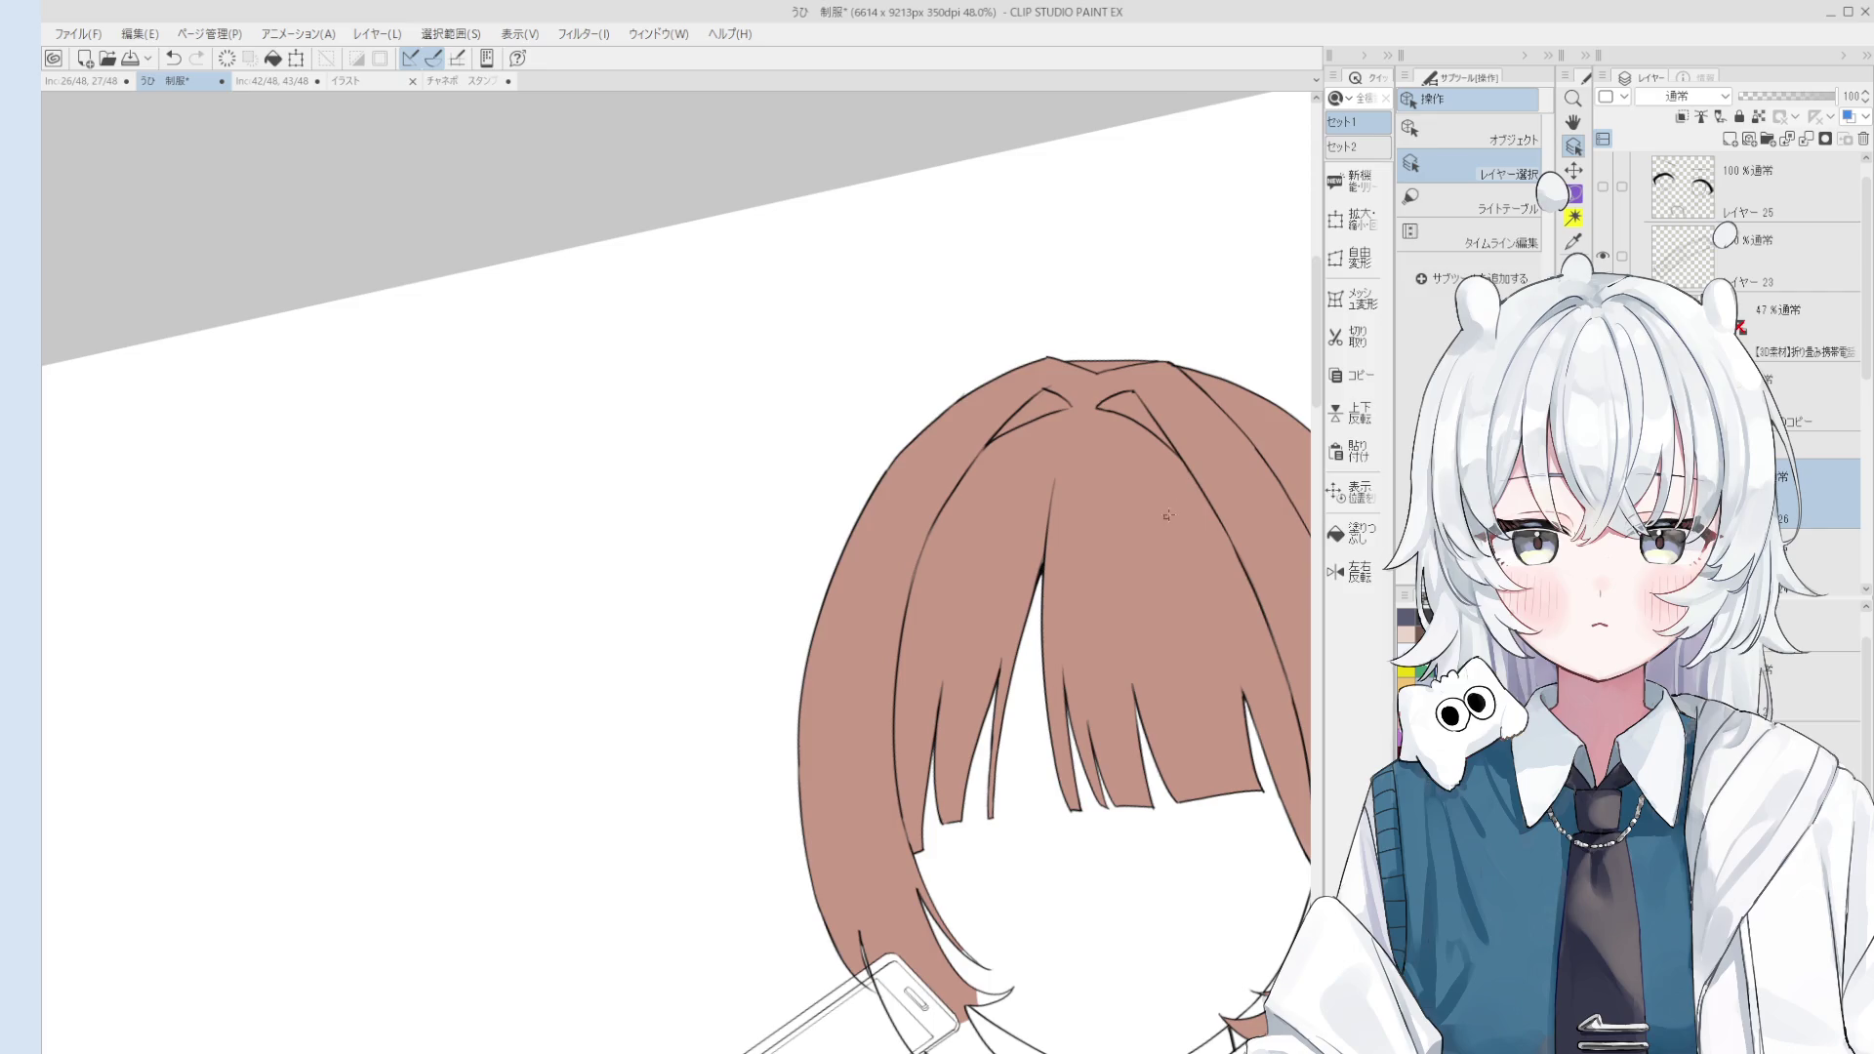
key("b")
scroll(1113, 478, "down", 2)
Step: Mirror the canvas horizontally and bucket-fill the remaining gaps brown
key("h")
scroll(1088, 564, "down", 2)
mouse_move(1120, 703)
left_mouse_down()
mouse_move(1364, 481)
mouse_move(1336, 626)
left_mouse_up()
scroll(1172, 488, "down", 1)
left_click(1352, 532)
scroll(1167, 461, "up", 1)
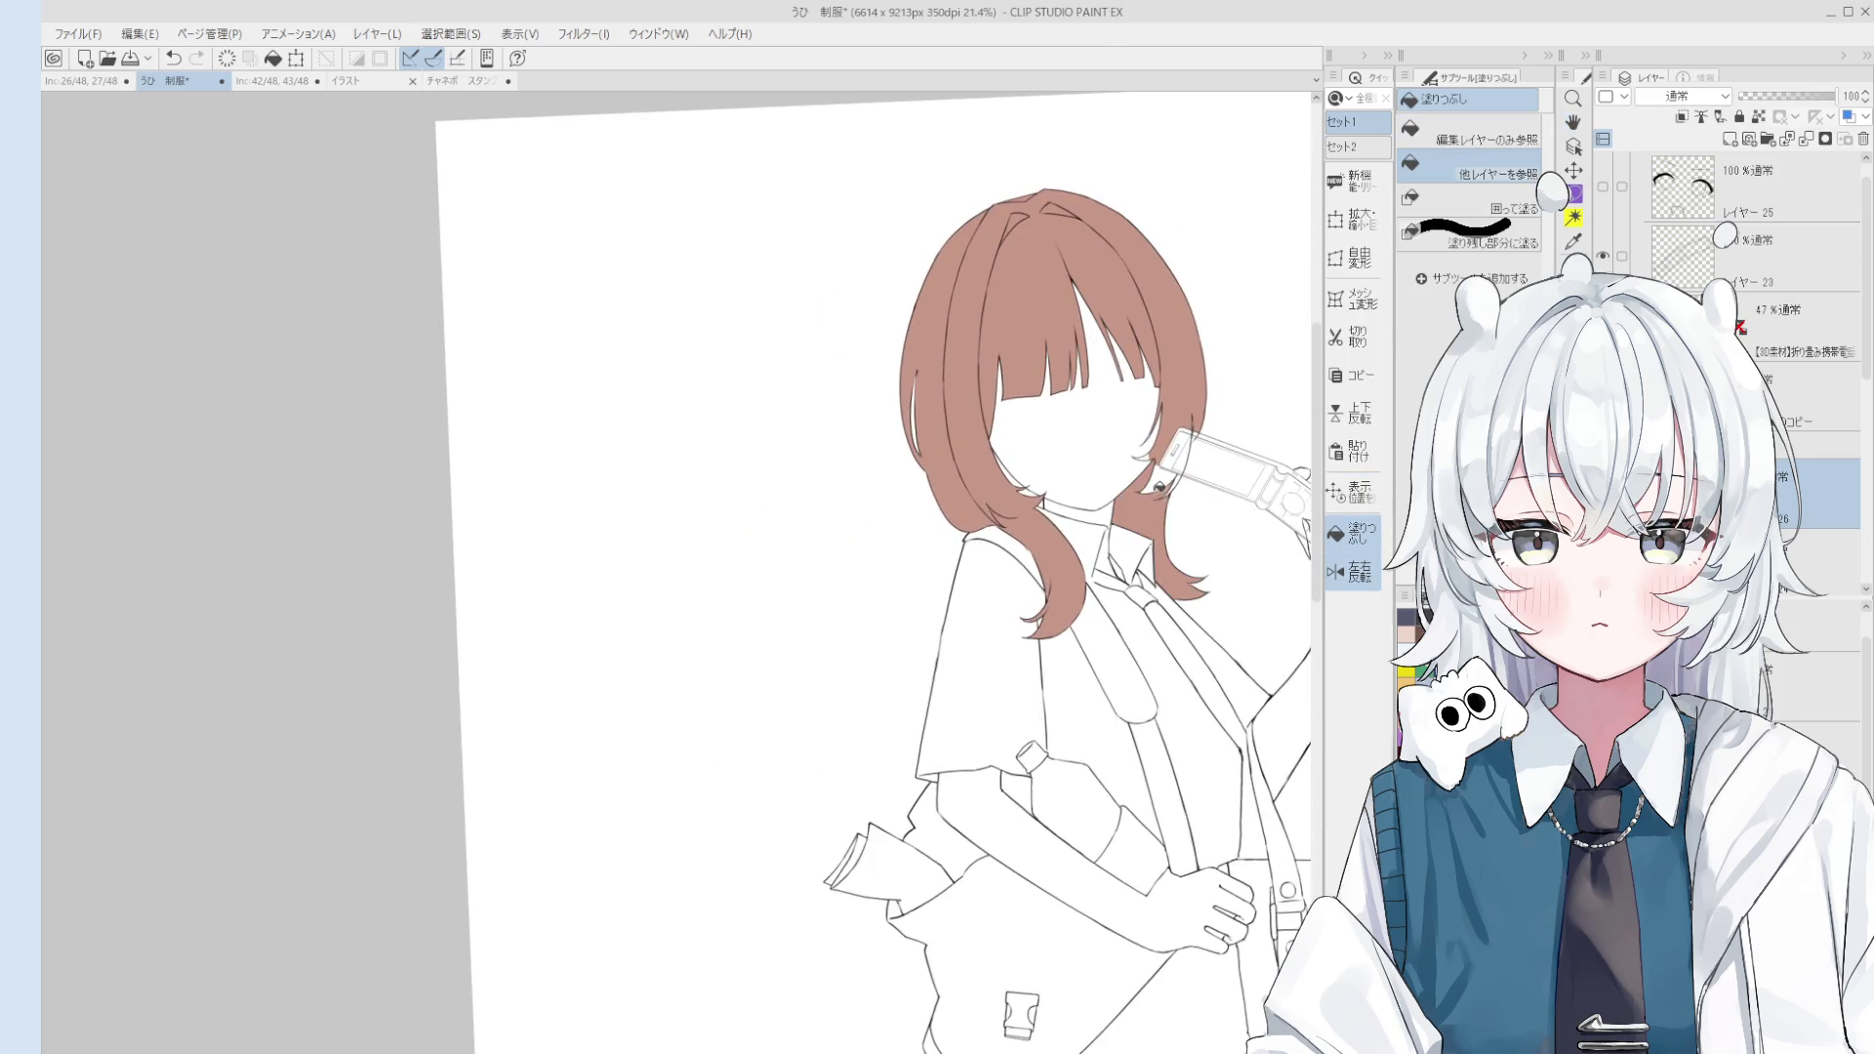
scroll(1166, 460, "up", 2)
scroll(1186, 479, "up", 1)
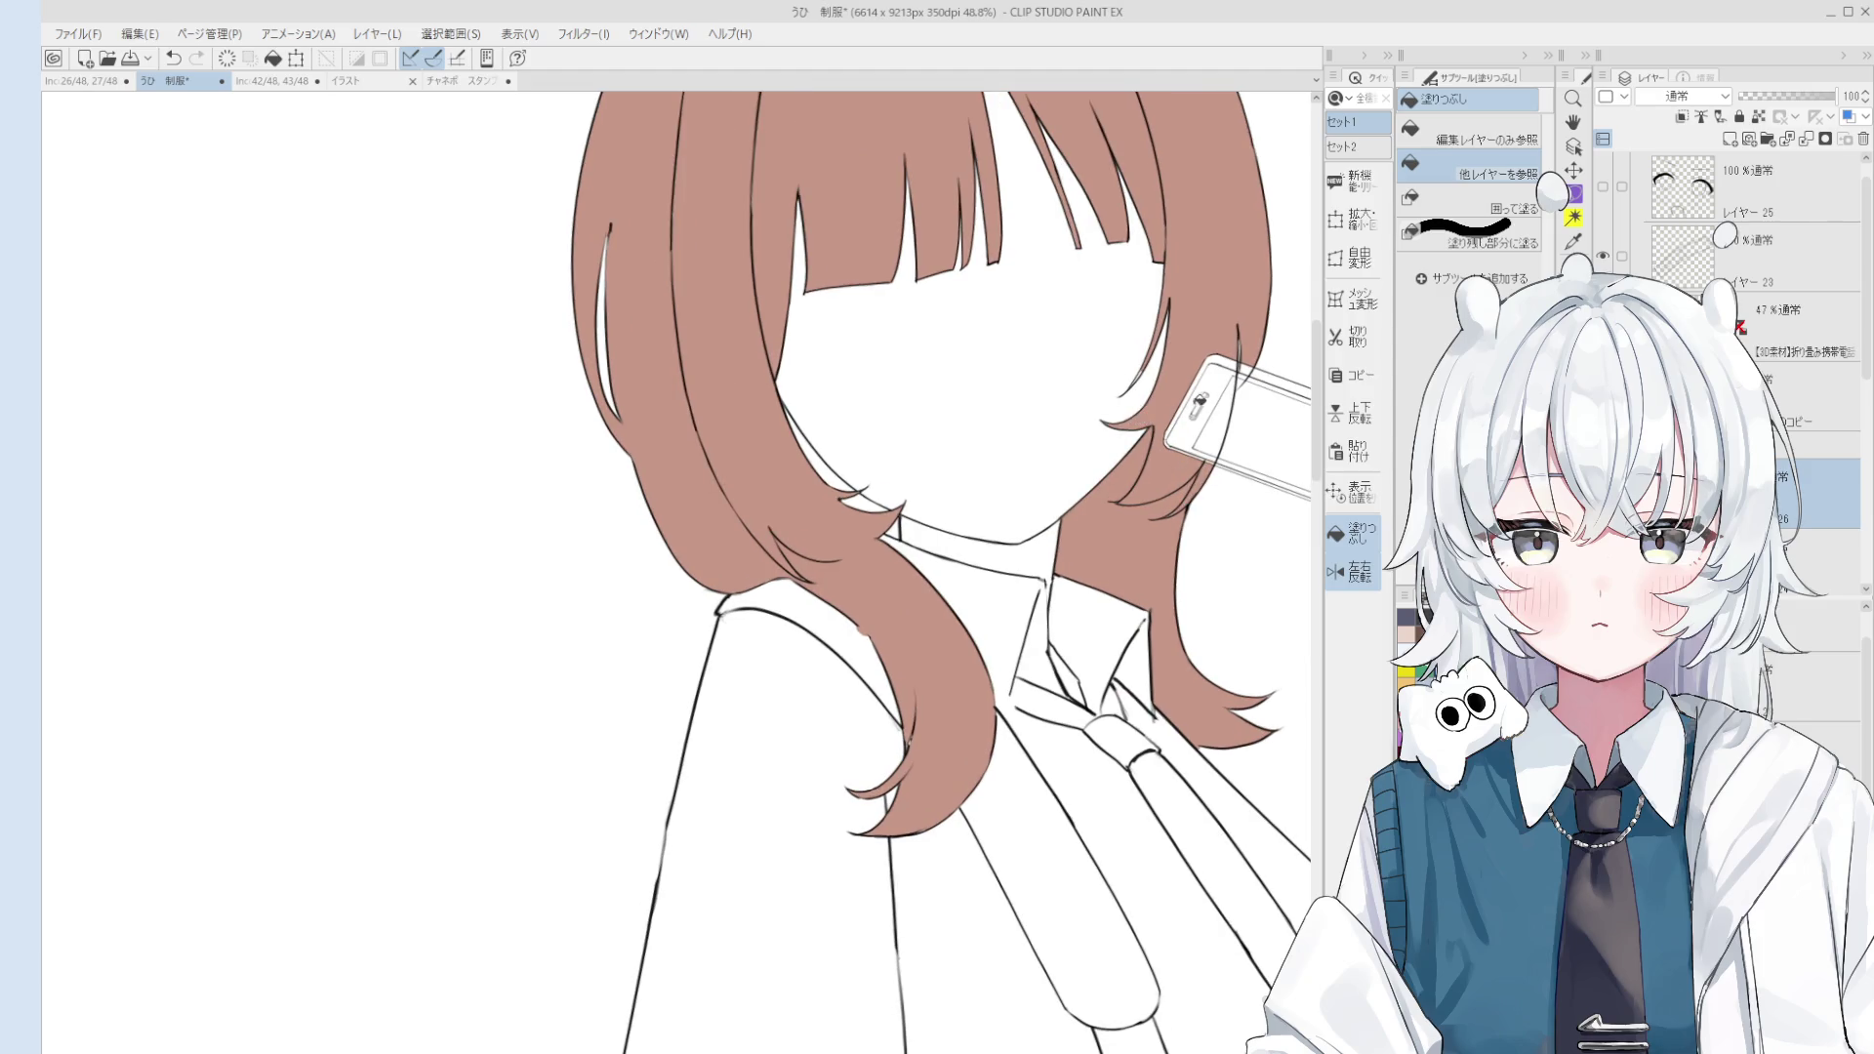
Step: Make final brush and eraser touch-ups, then show the eyes and mouth layer
key("b")
scroll(1140, 381, "up", 1)
scroll(1140, 374, "up", 1)
scroll(1138, 369, "up", 1)
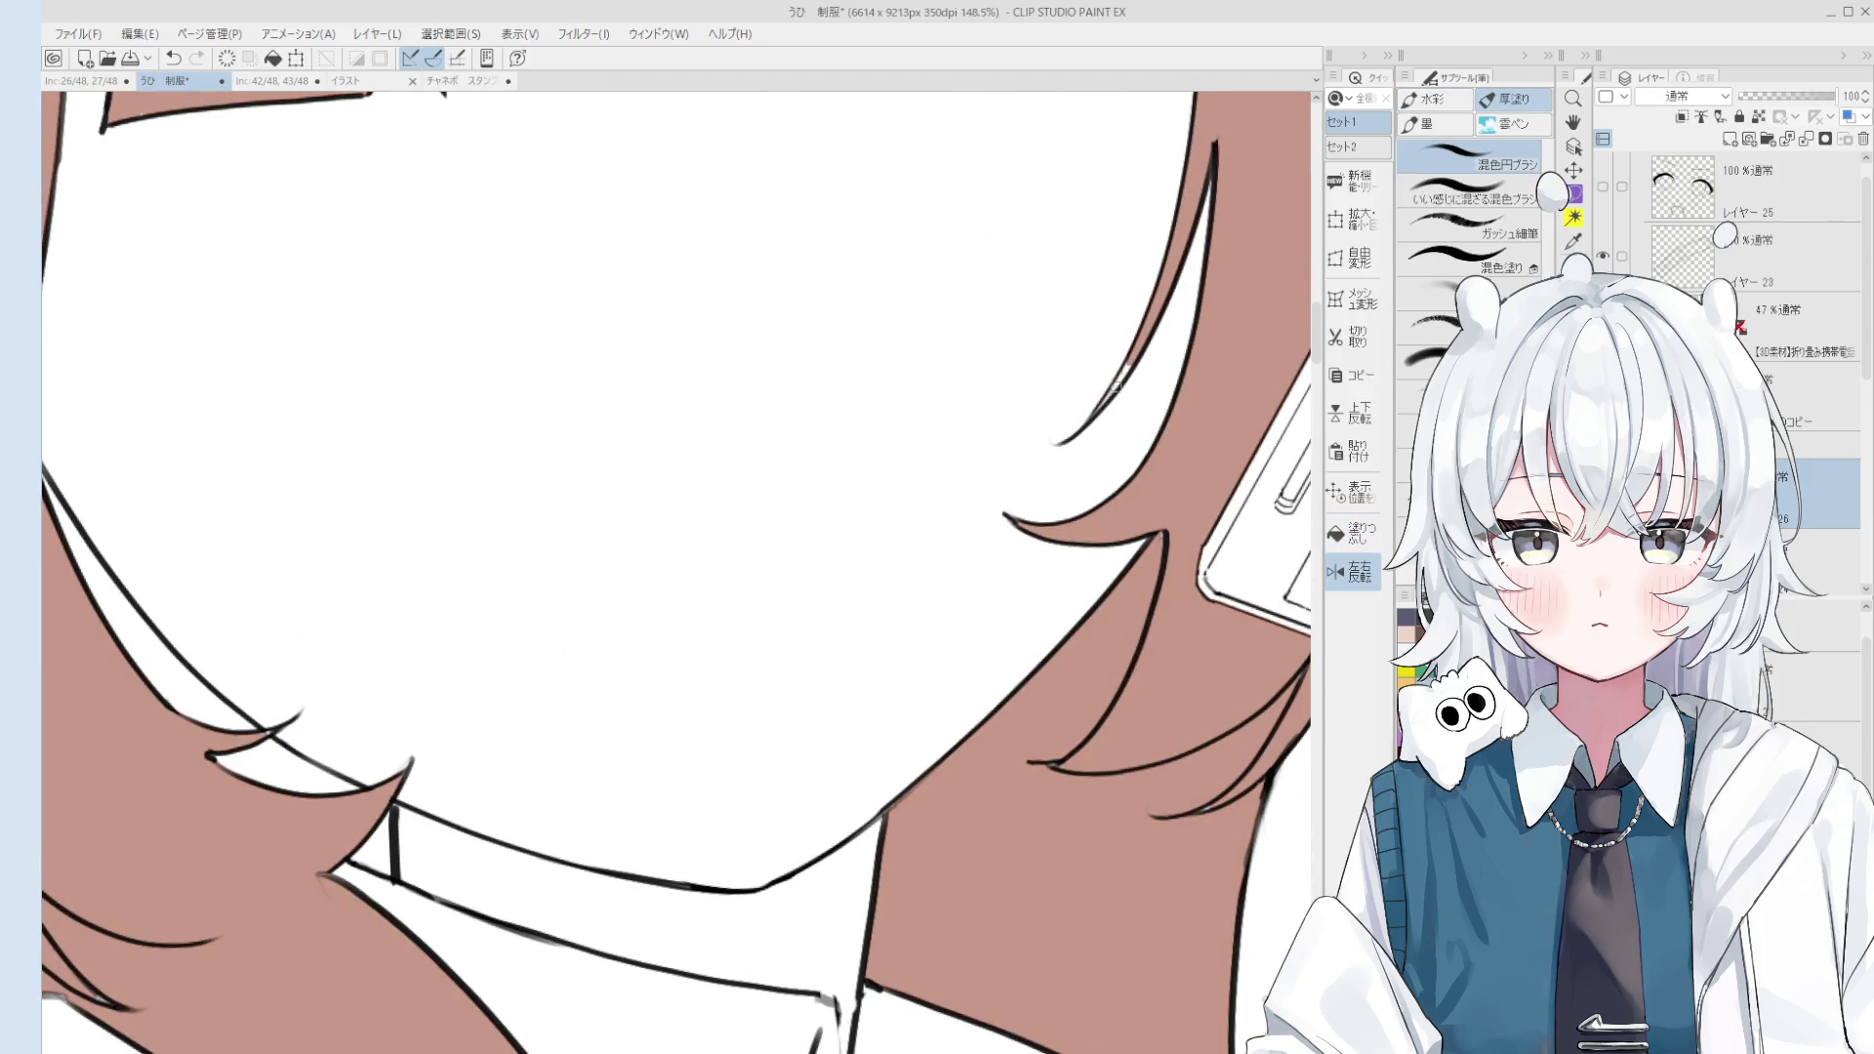
key("e")
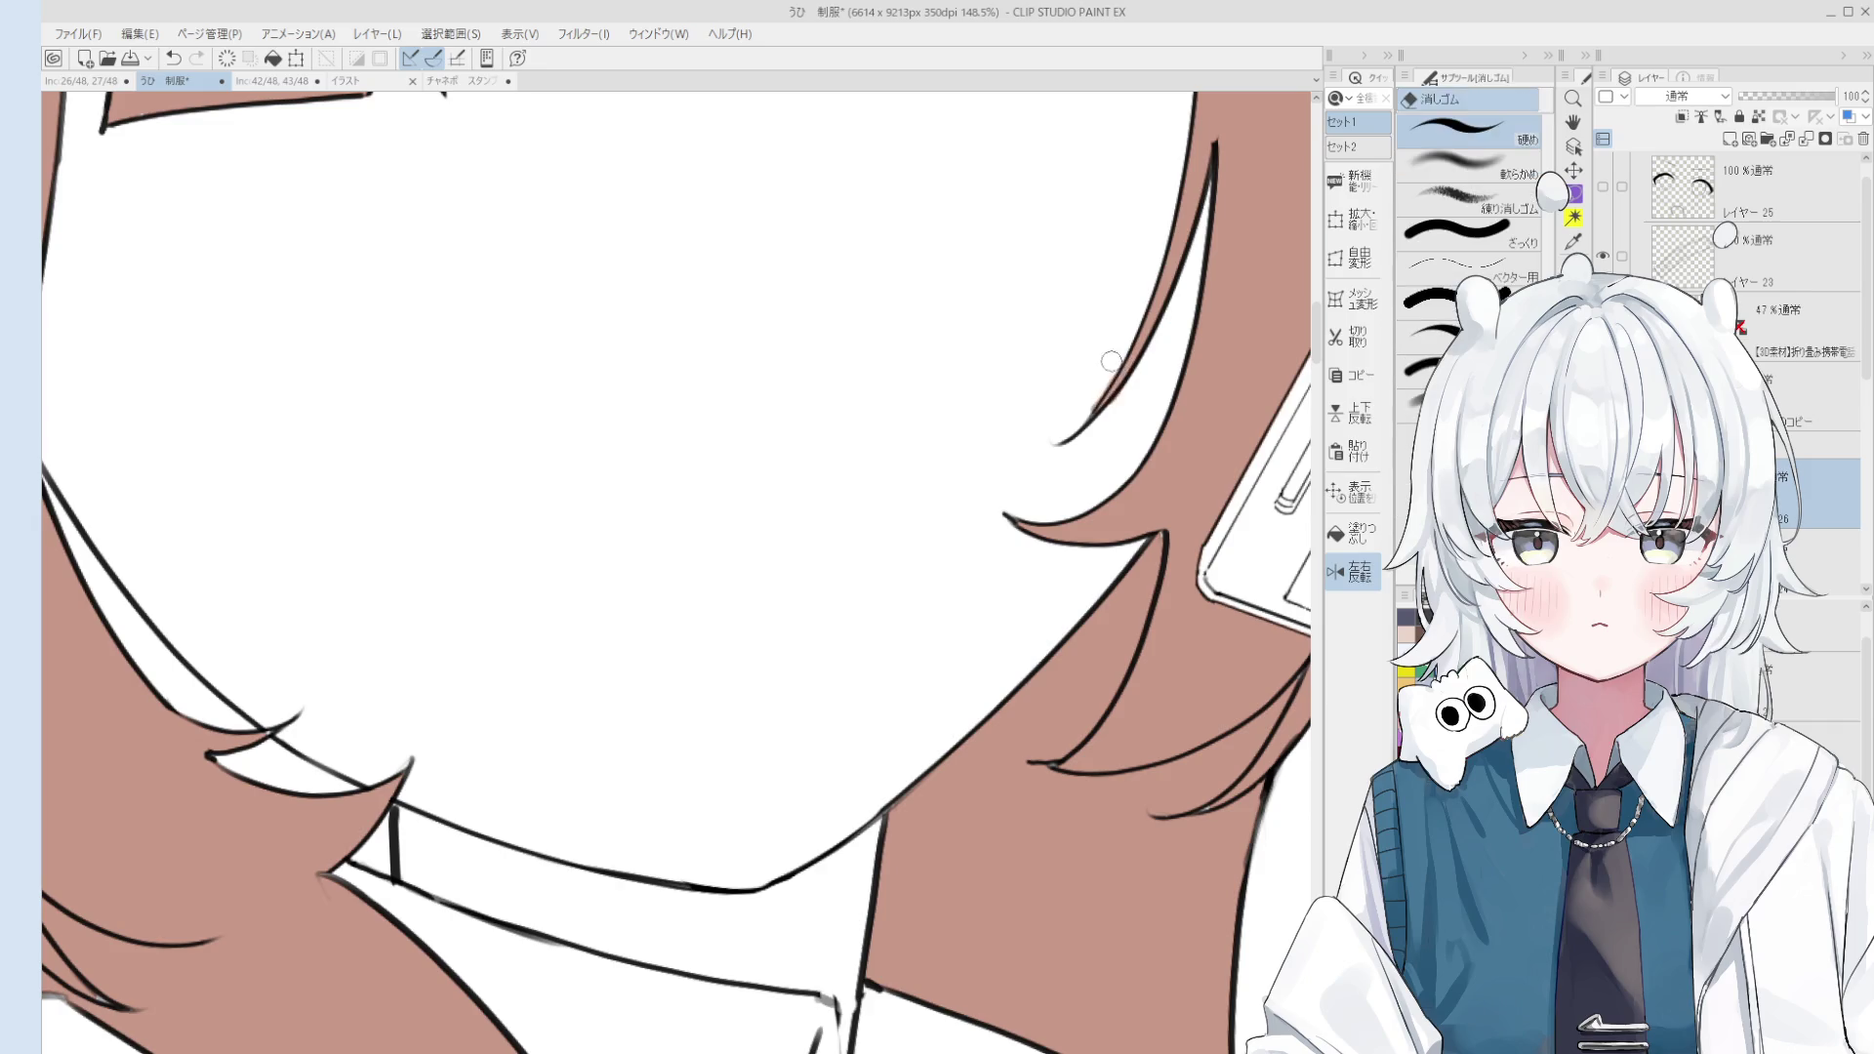
key("b")
scroll(1138, 390, "down", 4)
scroll(1137, 390, "down", 1)
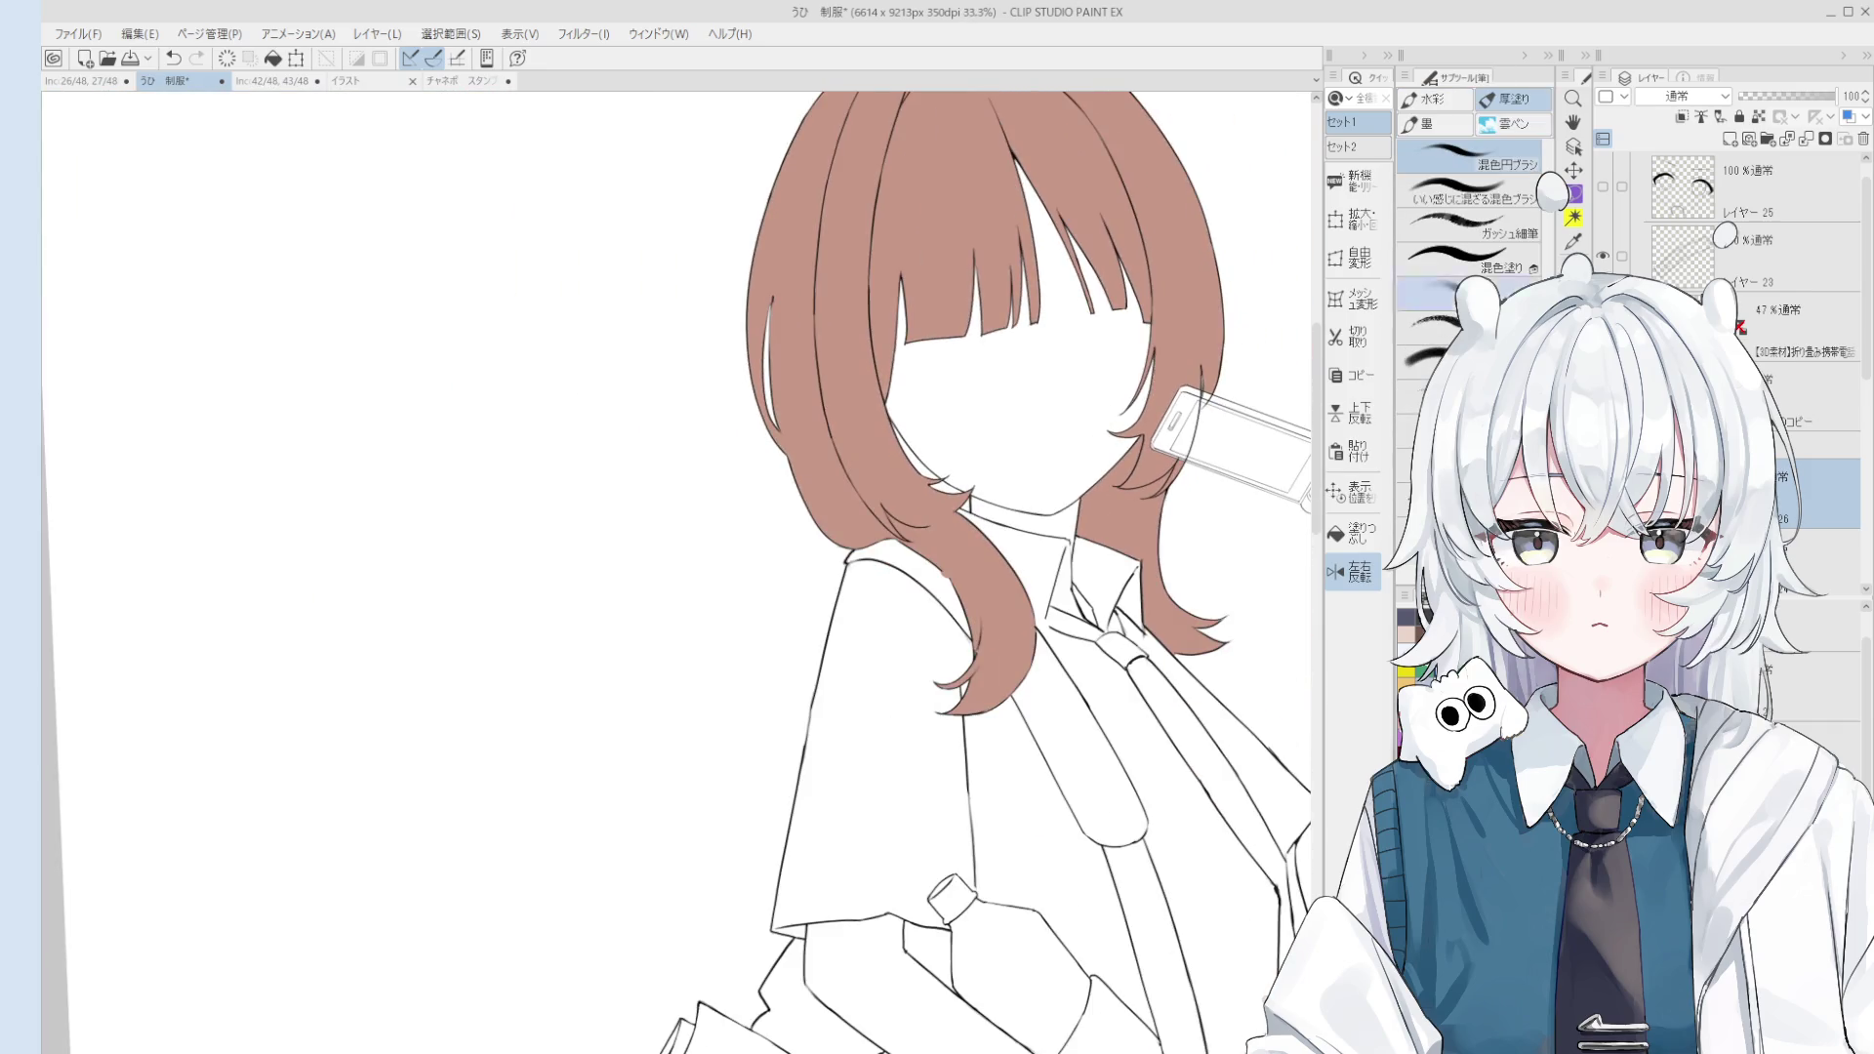
left_click(1602, 185)
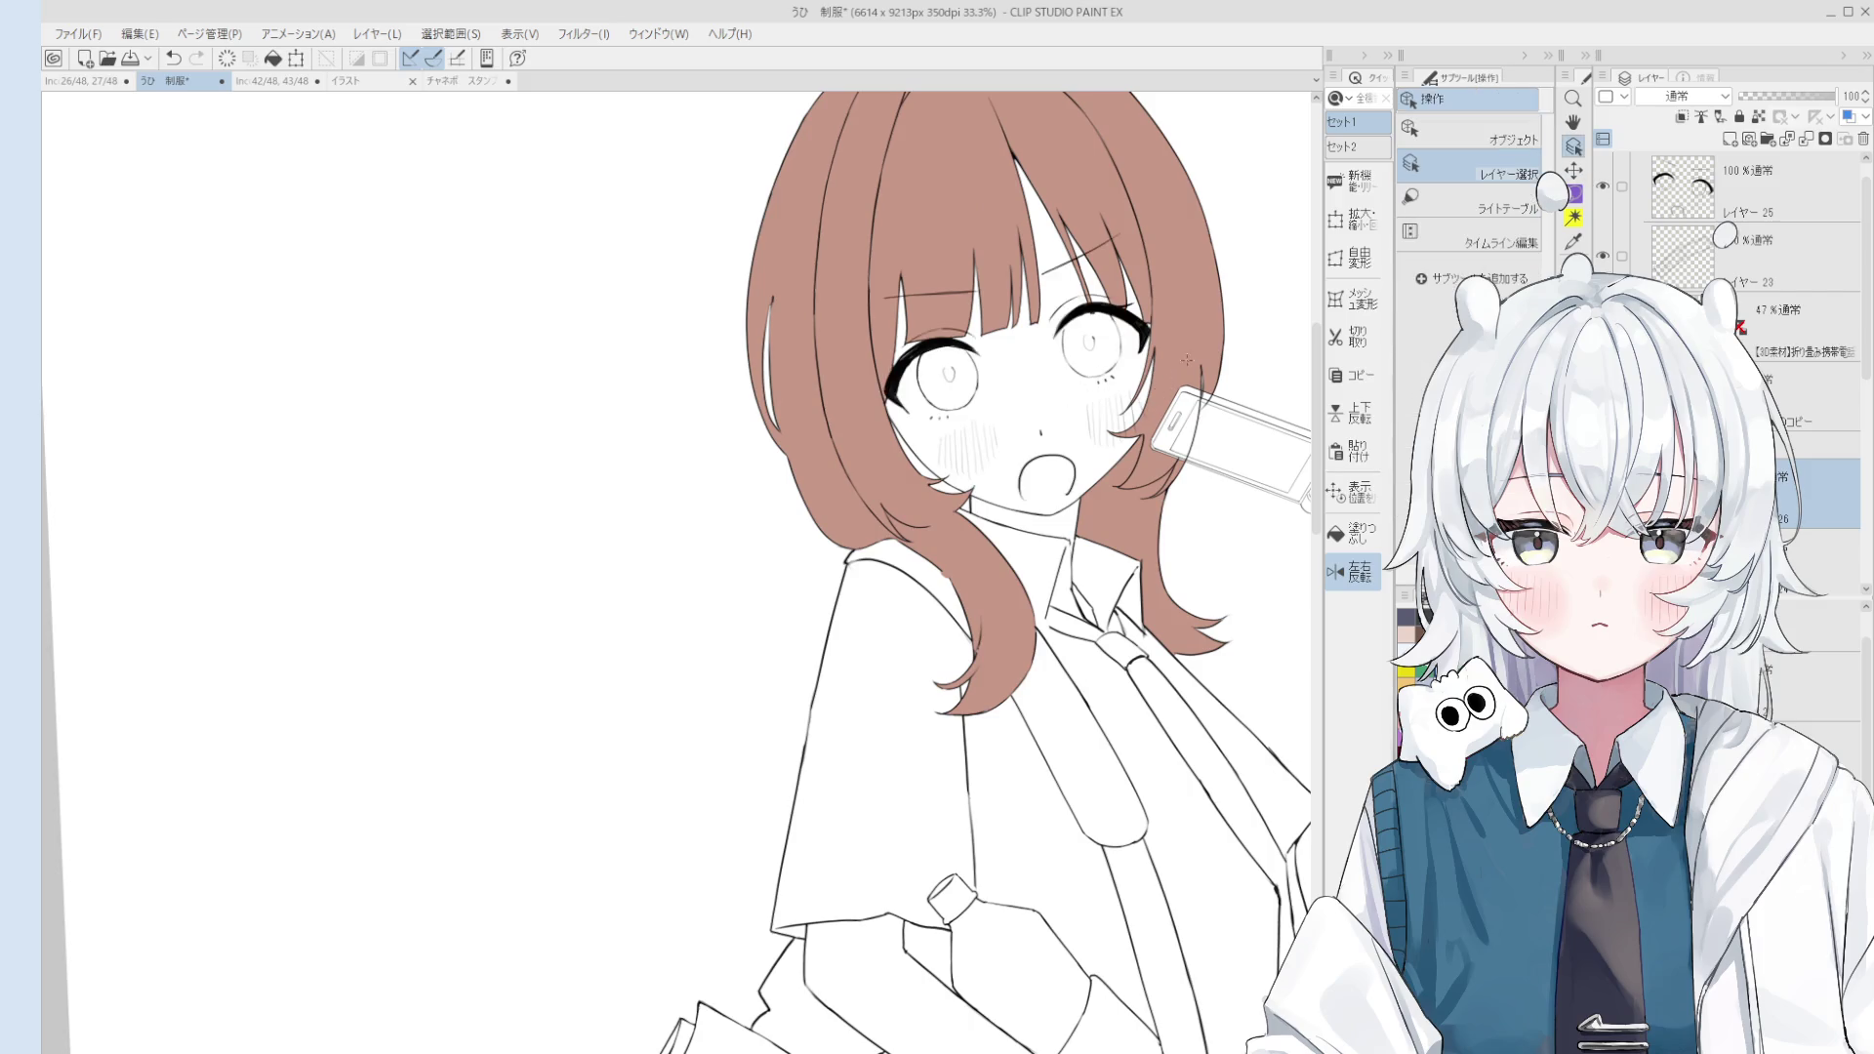
Step: Reframe the view and hide the body and hair line-art layer
scroll(1165, 389, "up", 2)
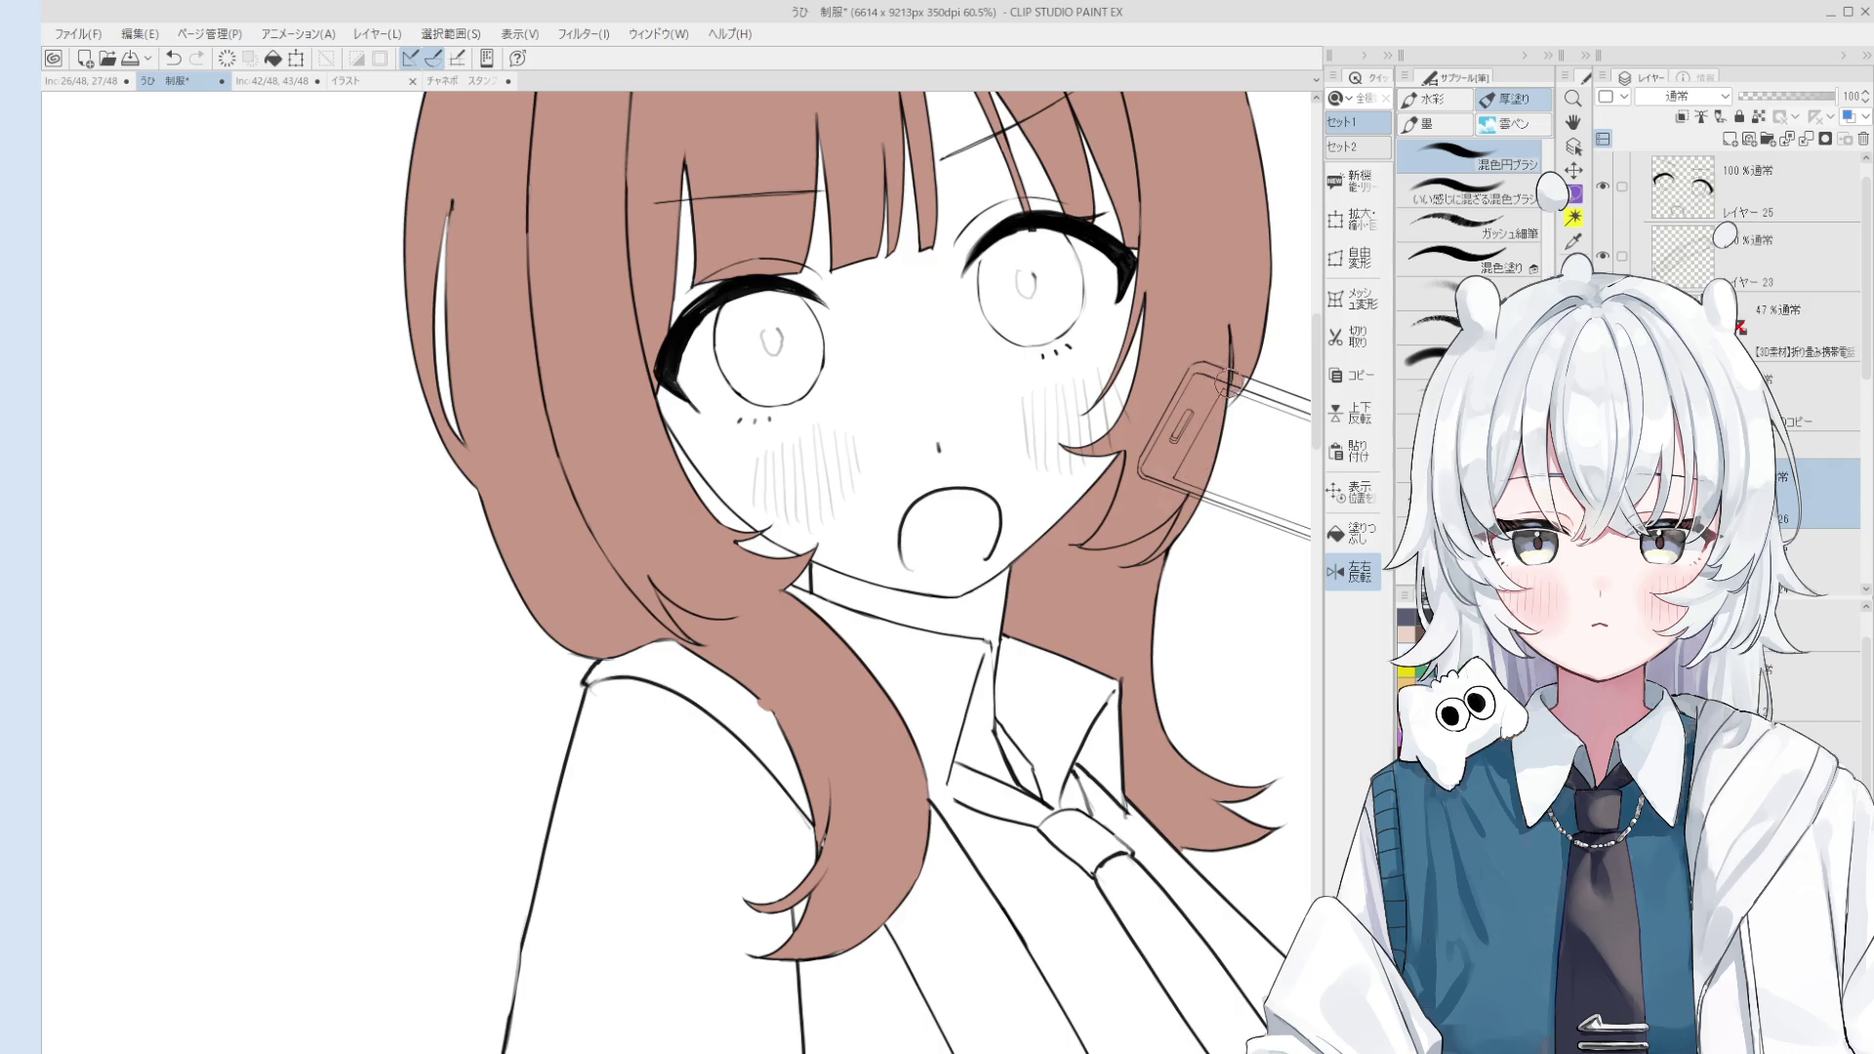
key("e")
scroll(1232, 371, "up", 2)
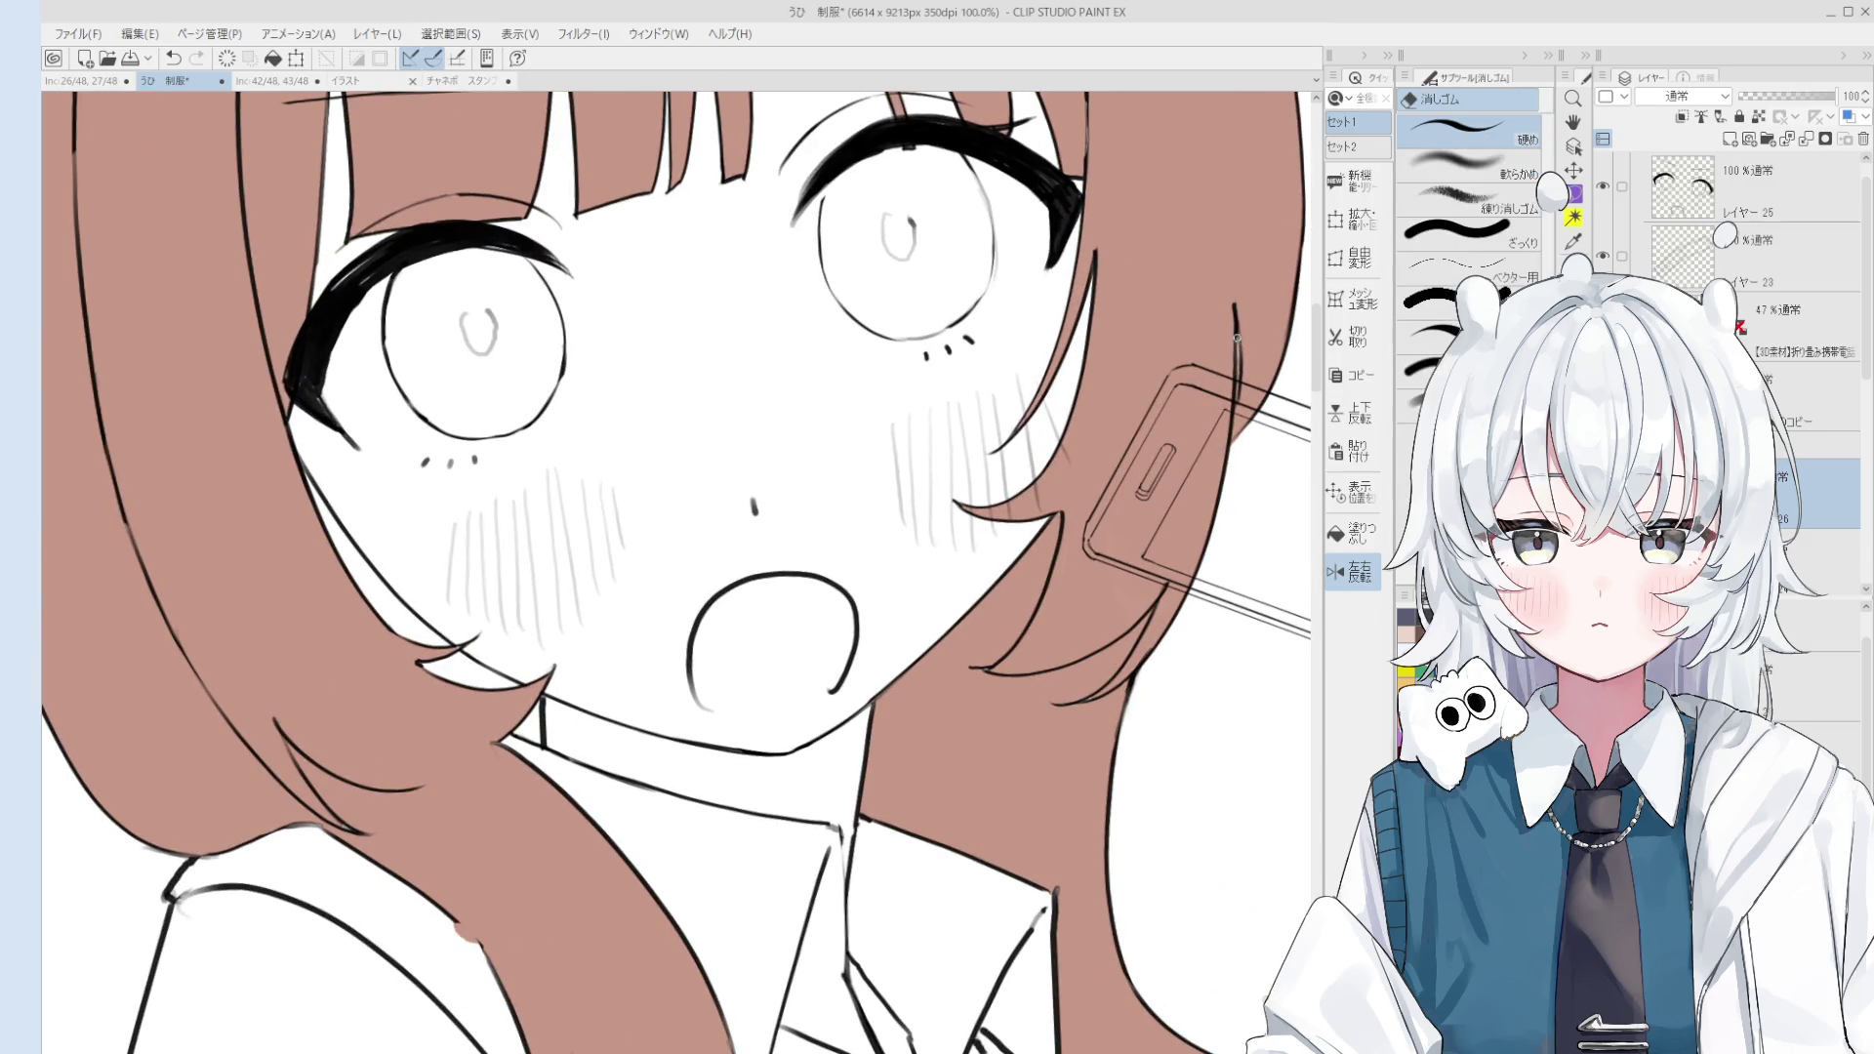
scroll(1236, 374, "down", 3)
scroll(1236, 374, "down", 2)
left_click_drag(1236, 374, 1283, 525, "shift+space")
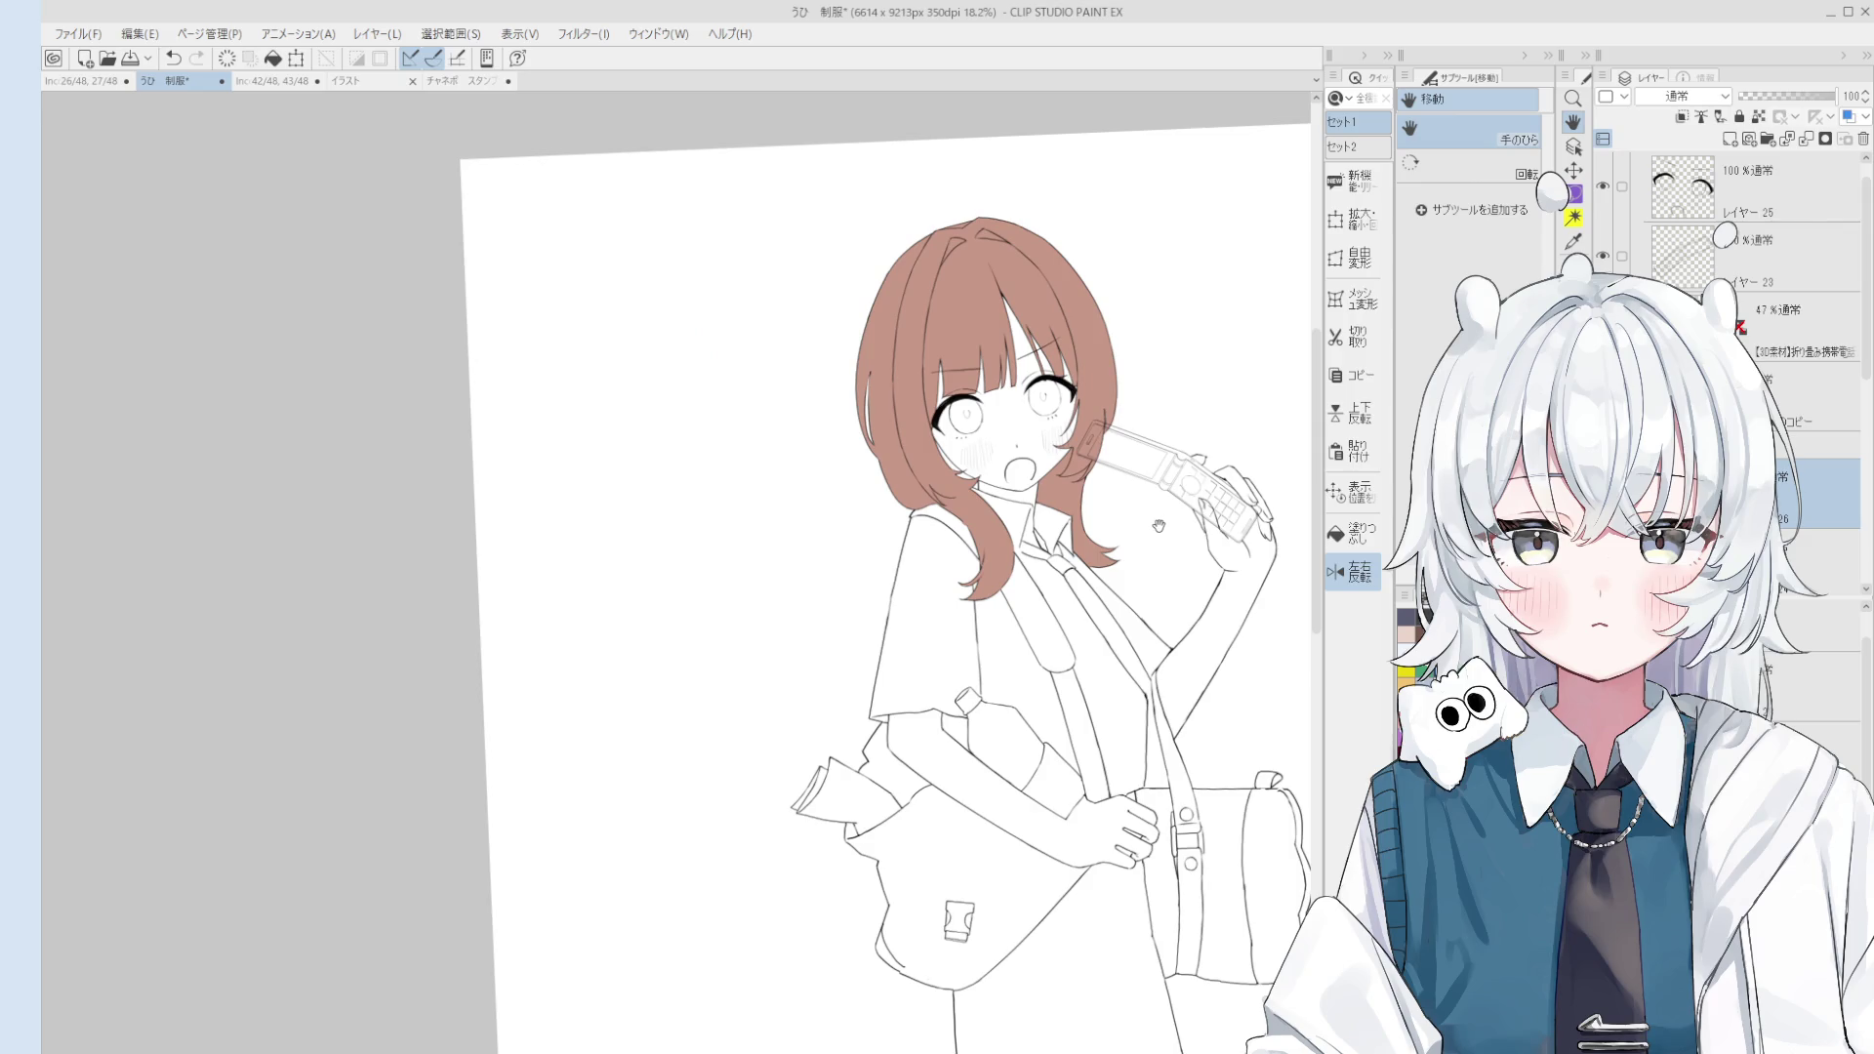
left_click_drag(1178, 444, 1181, 439)
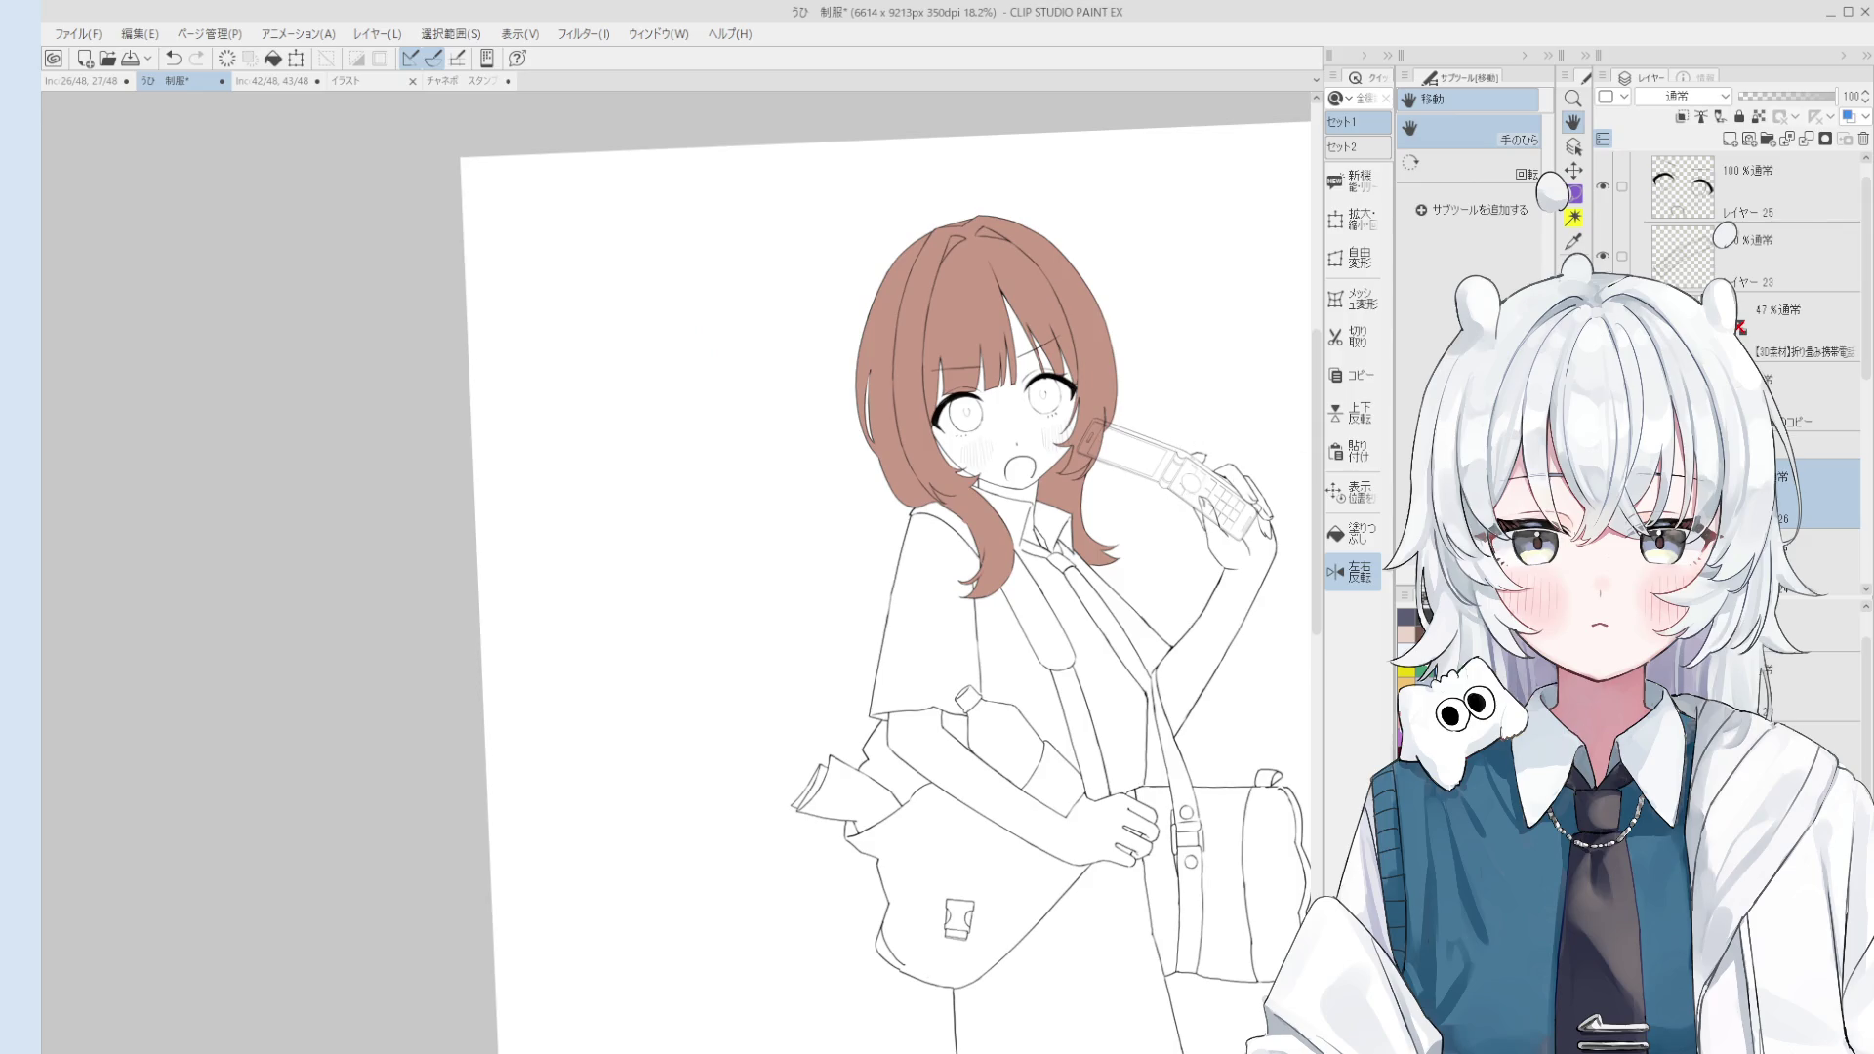
left_click(1602, 395)
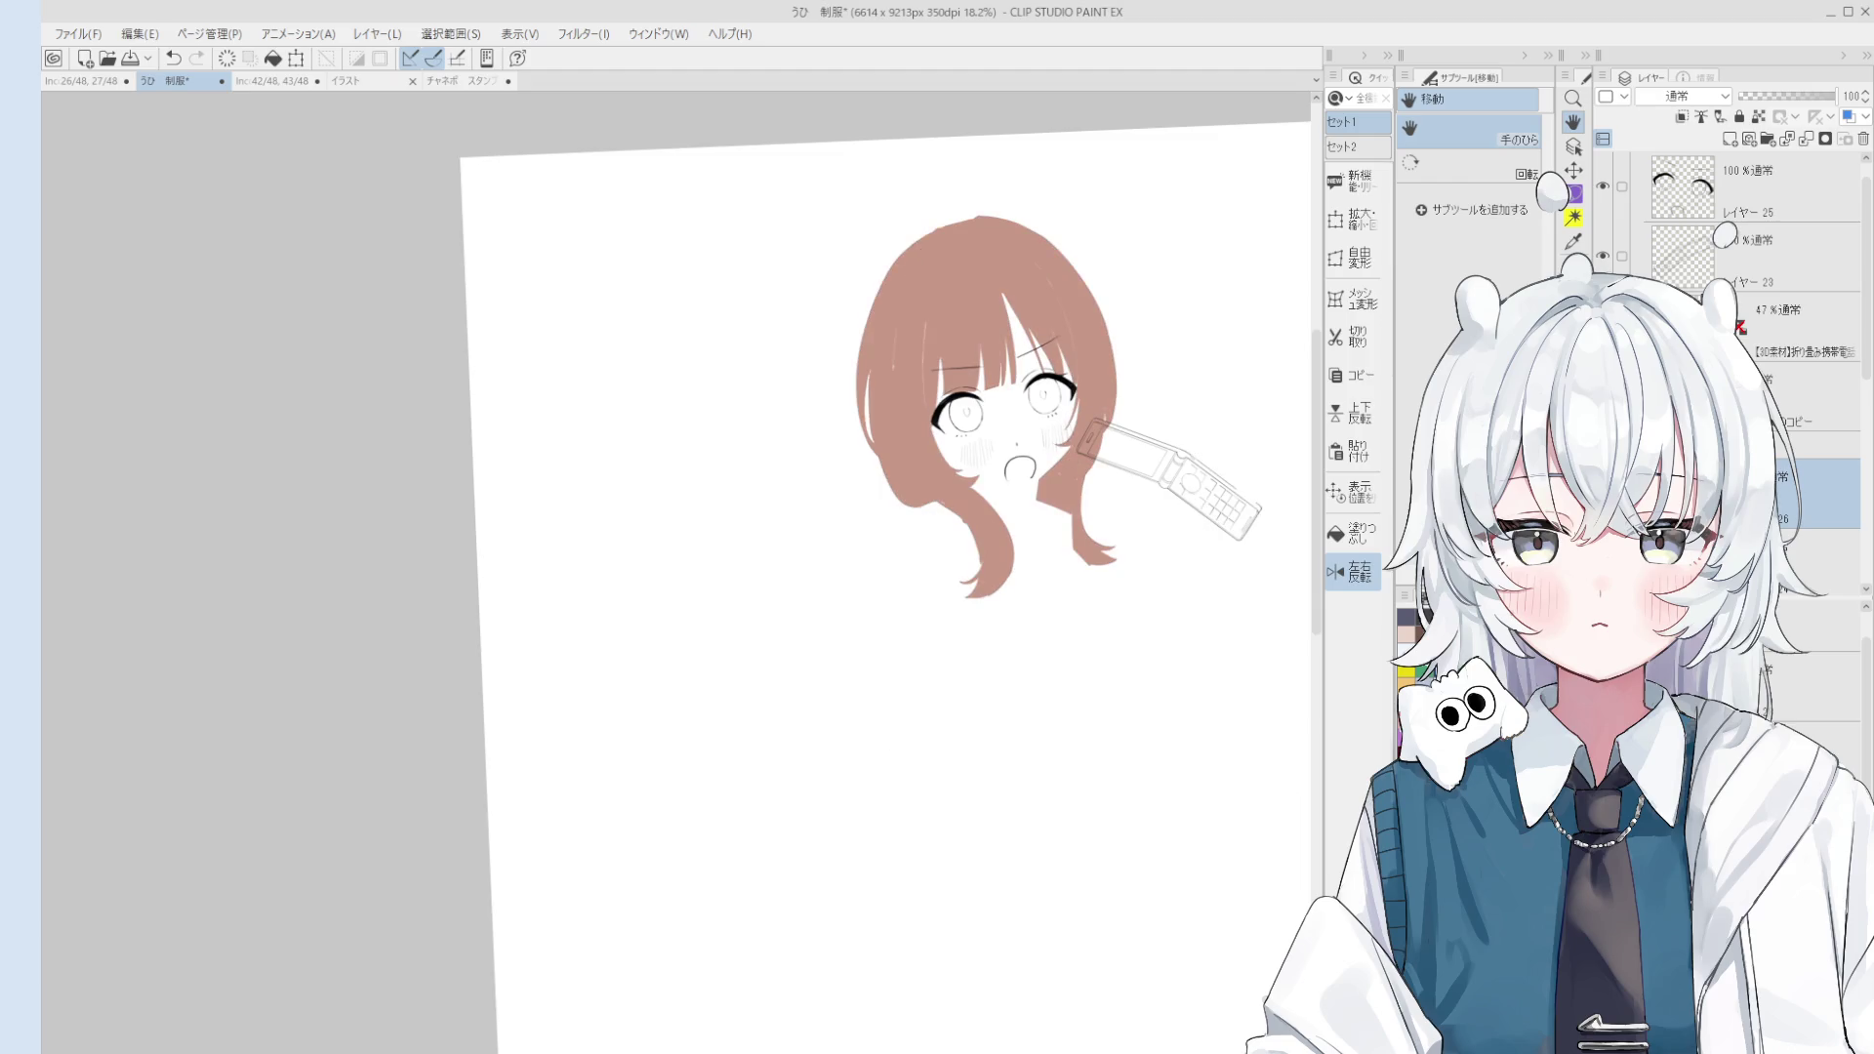
Step: Zoom in and brush over gaps in the brown hair fill, panning across the hair
key("b")
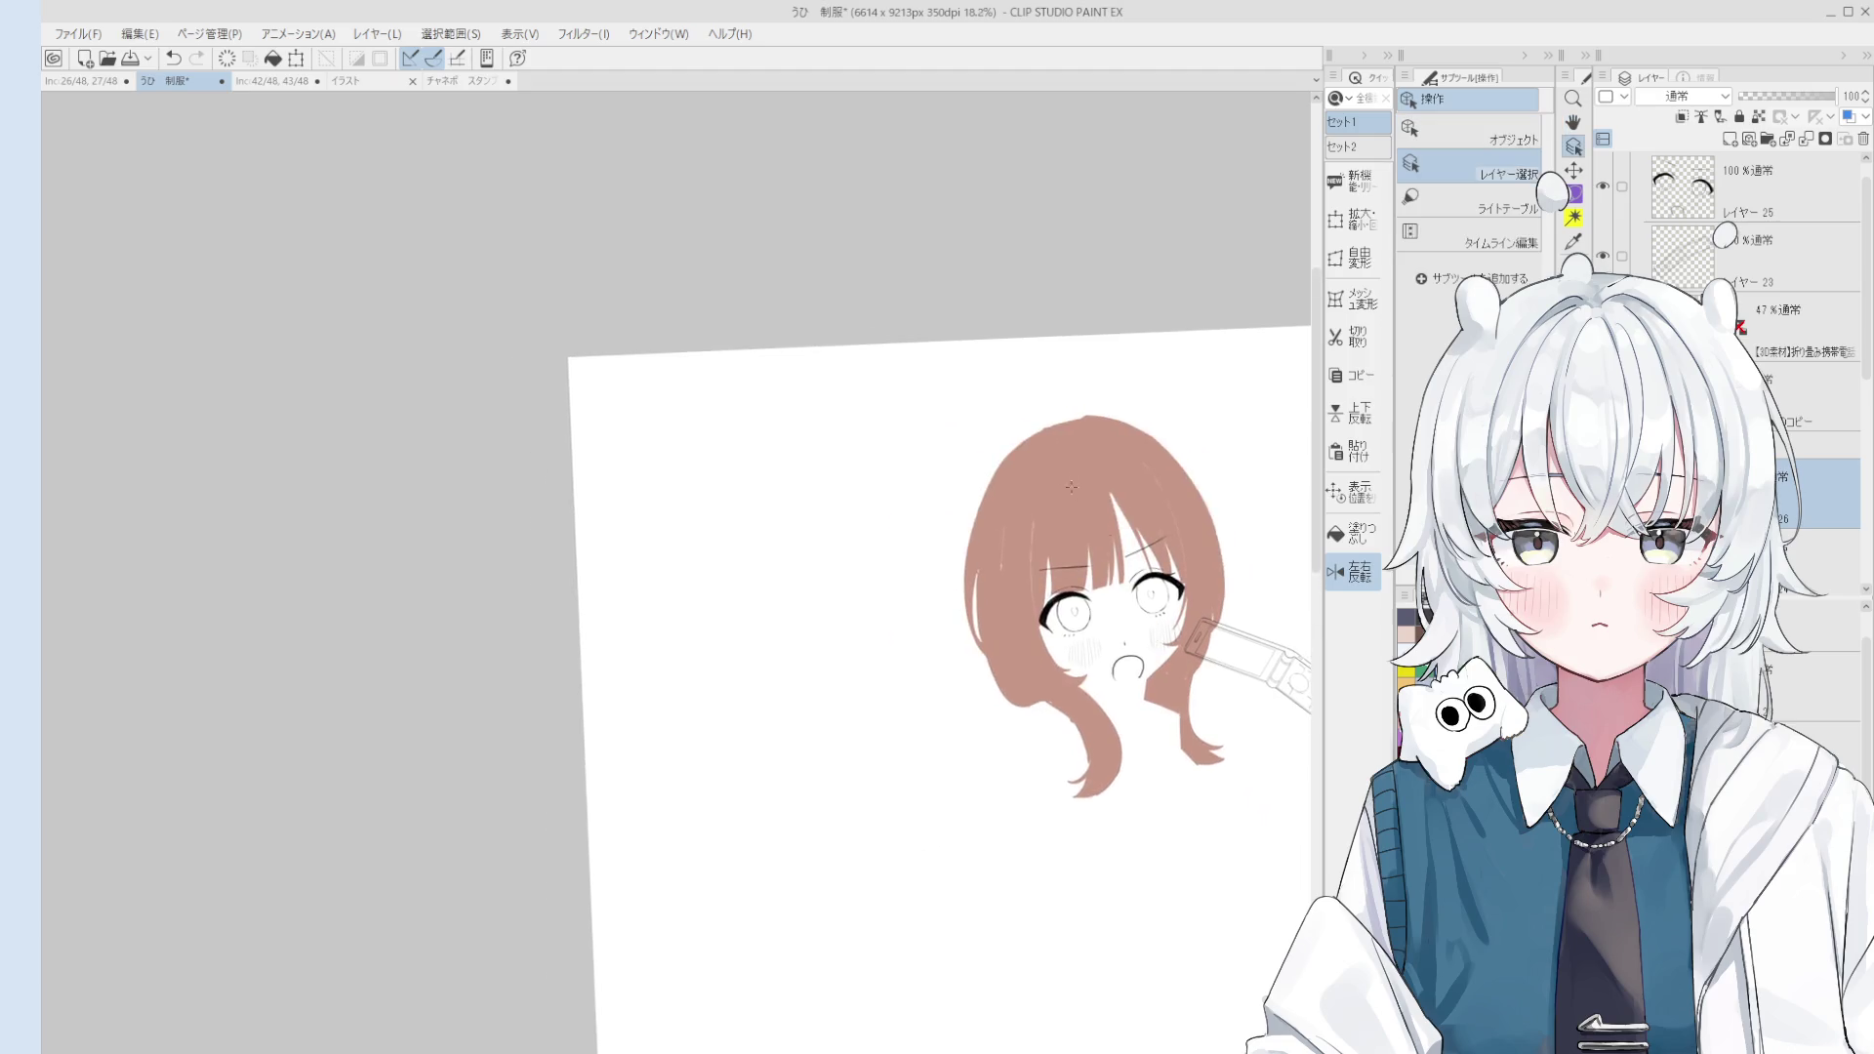
scroll(1021, 529, "up", 2)
scroll(1022, 529, "up", 2)
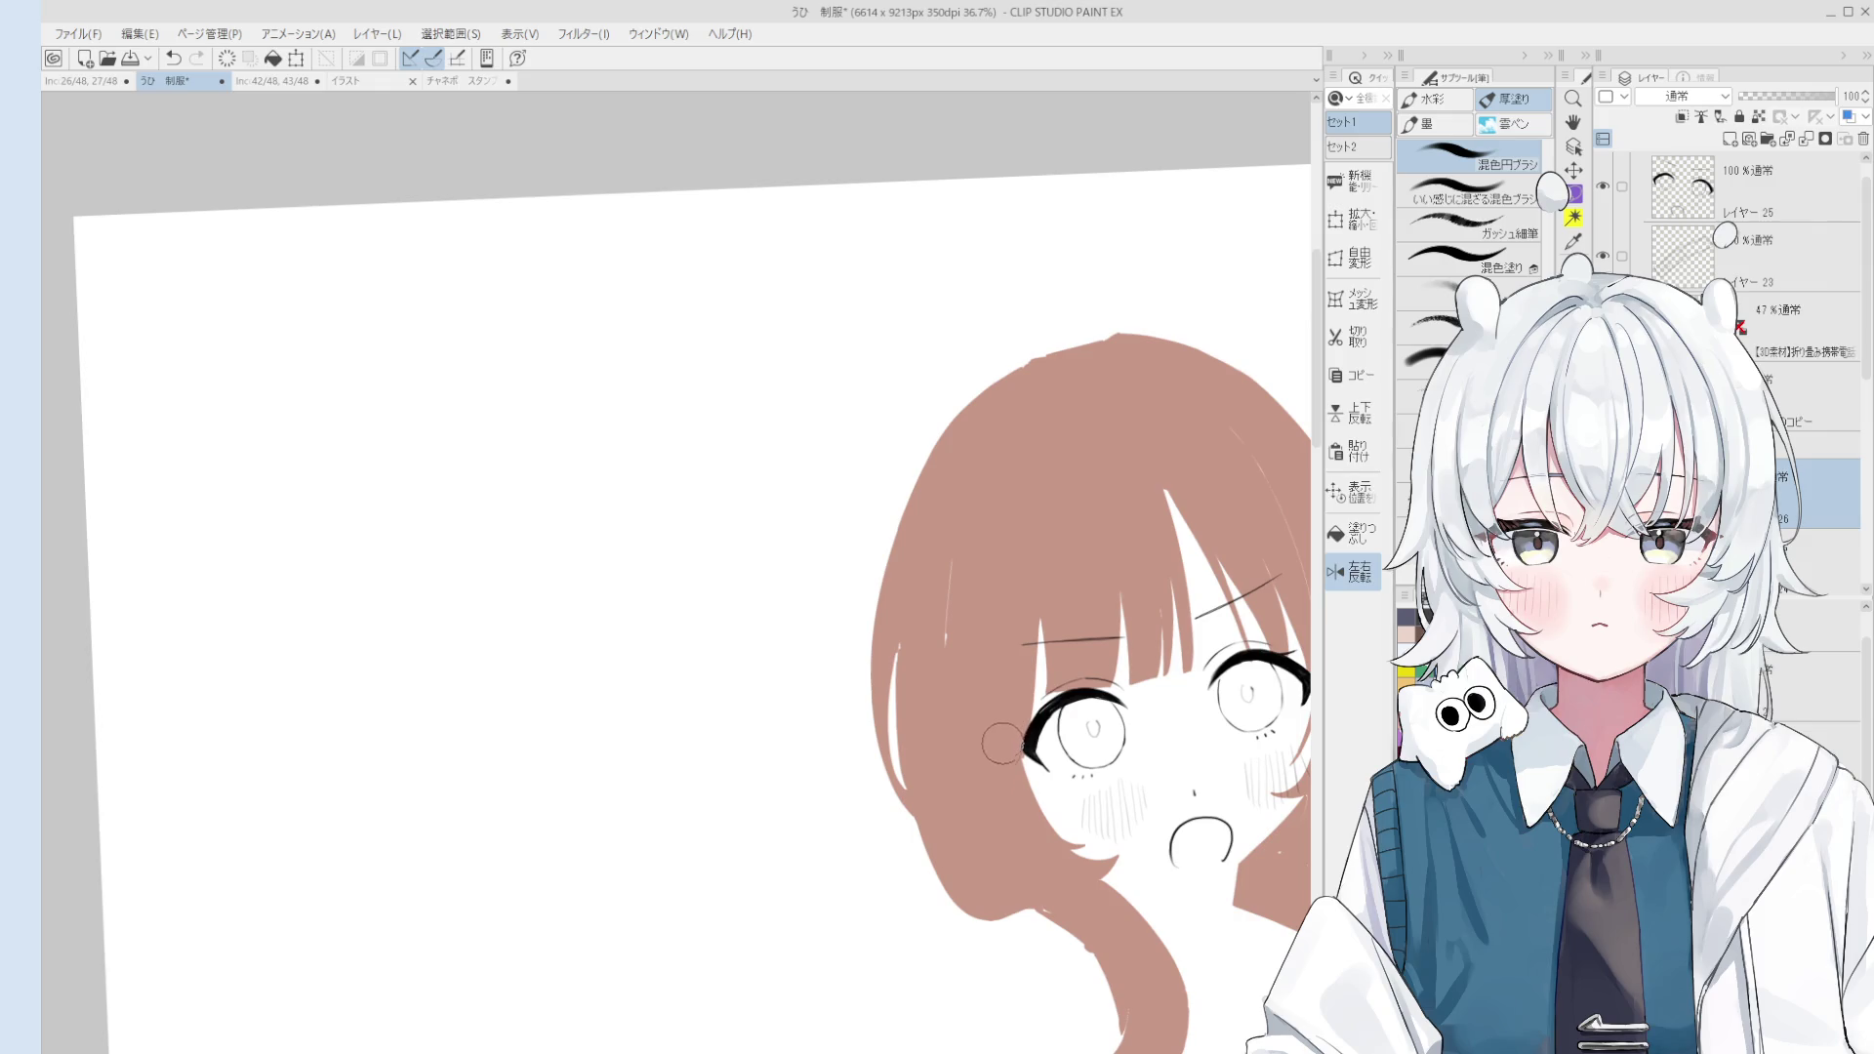
key("h")
mouse_move(1079, 481)
left_mouse_down()
mouse_move(1102, 493)
mouse_move(1047, 430)
left_mouse_up()
key("b")
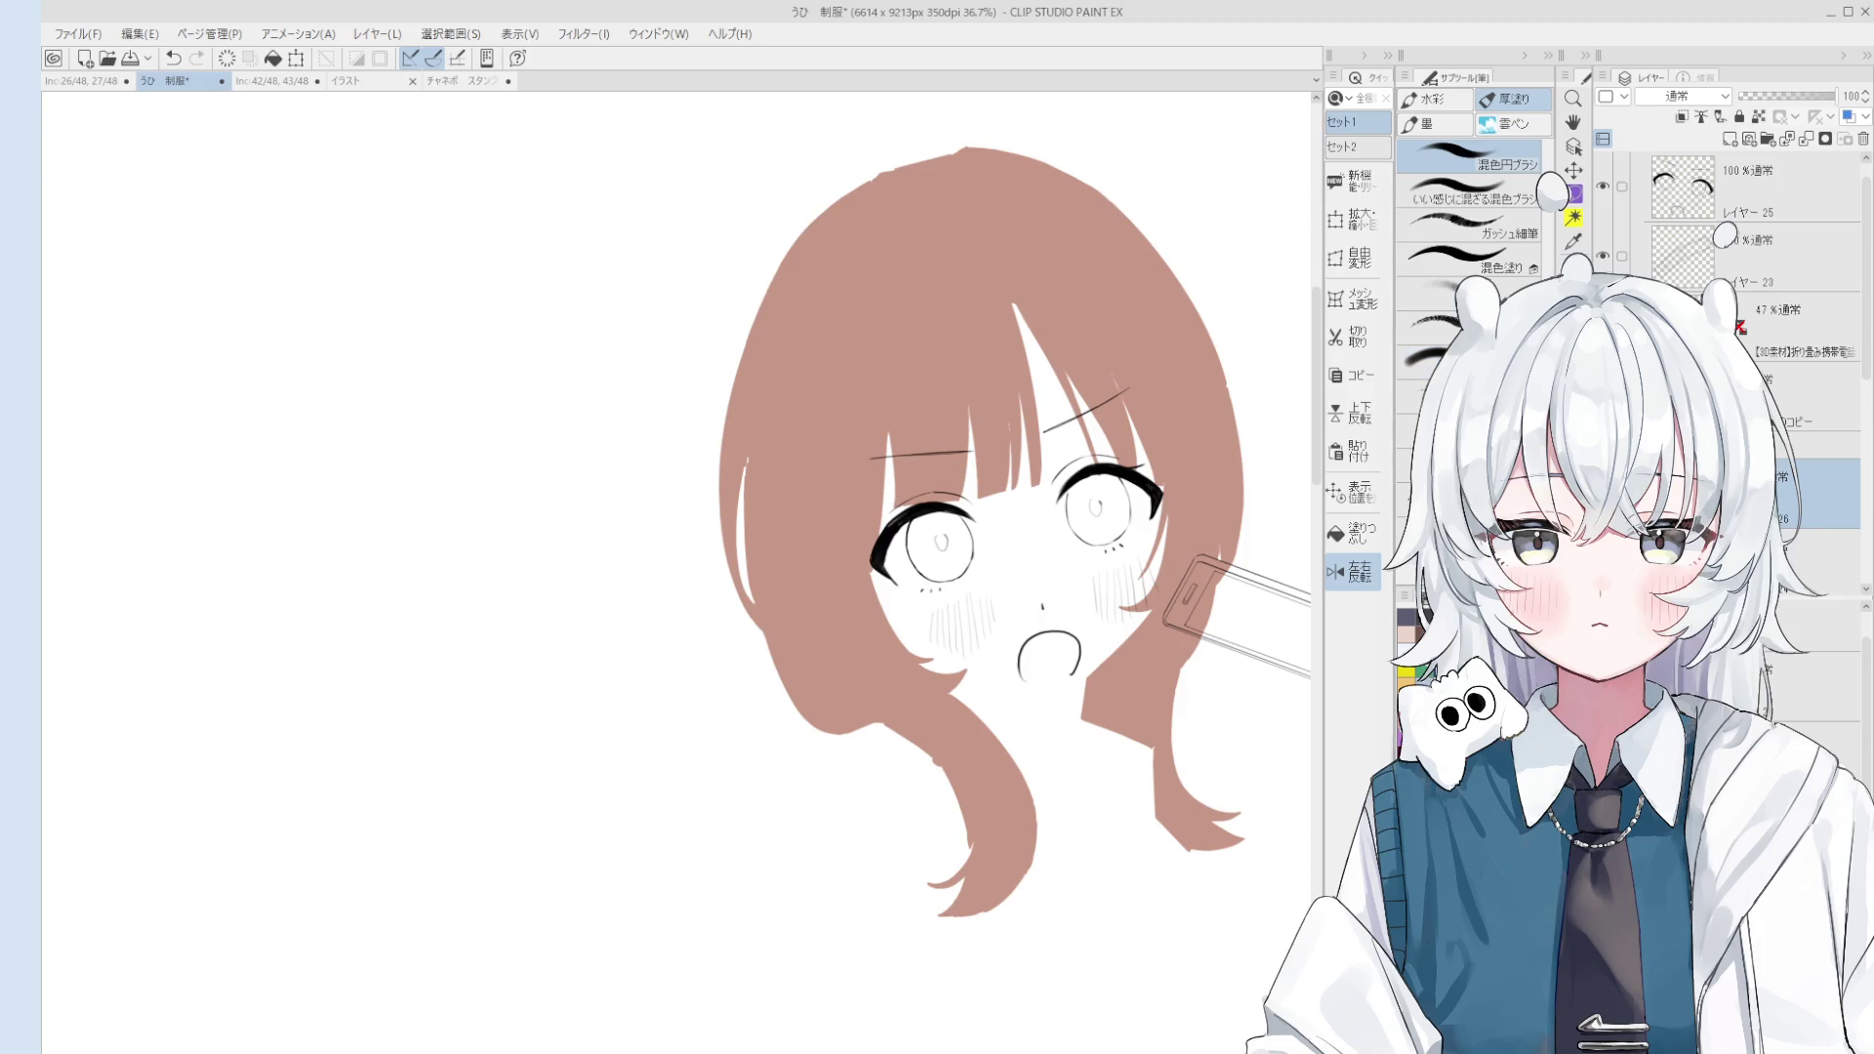
Step: Show the line-art layer again over the brown hair and straighten the canvas rotation
left_click(1602, 256)
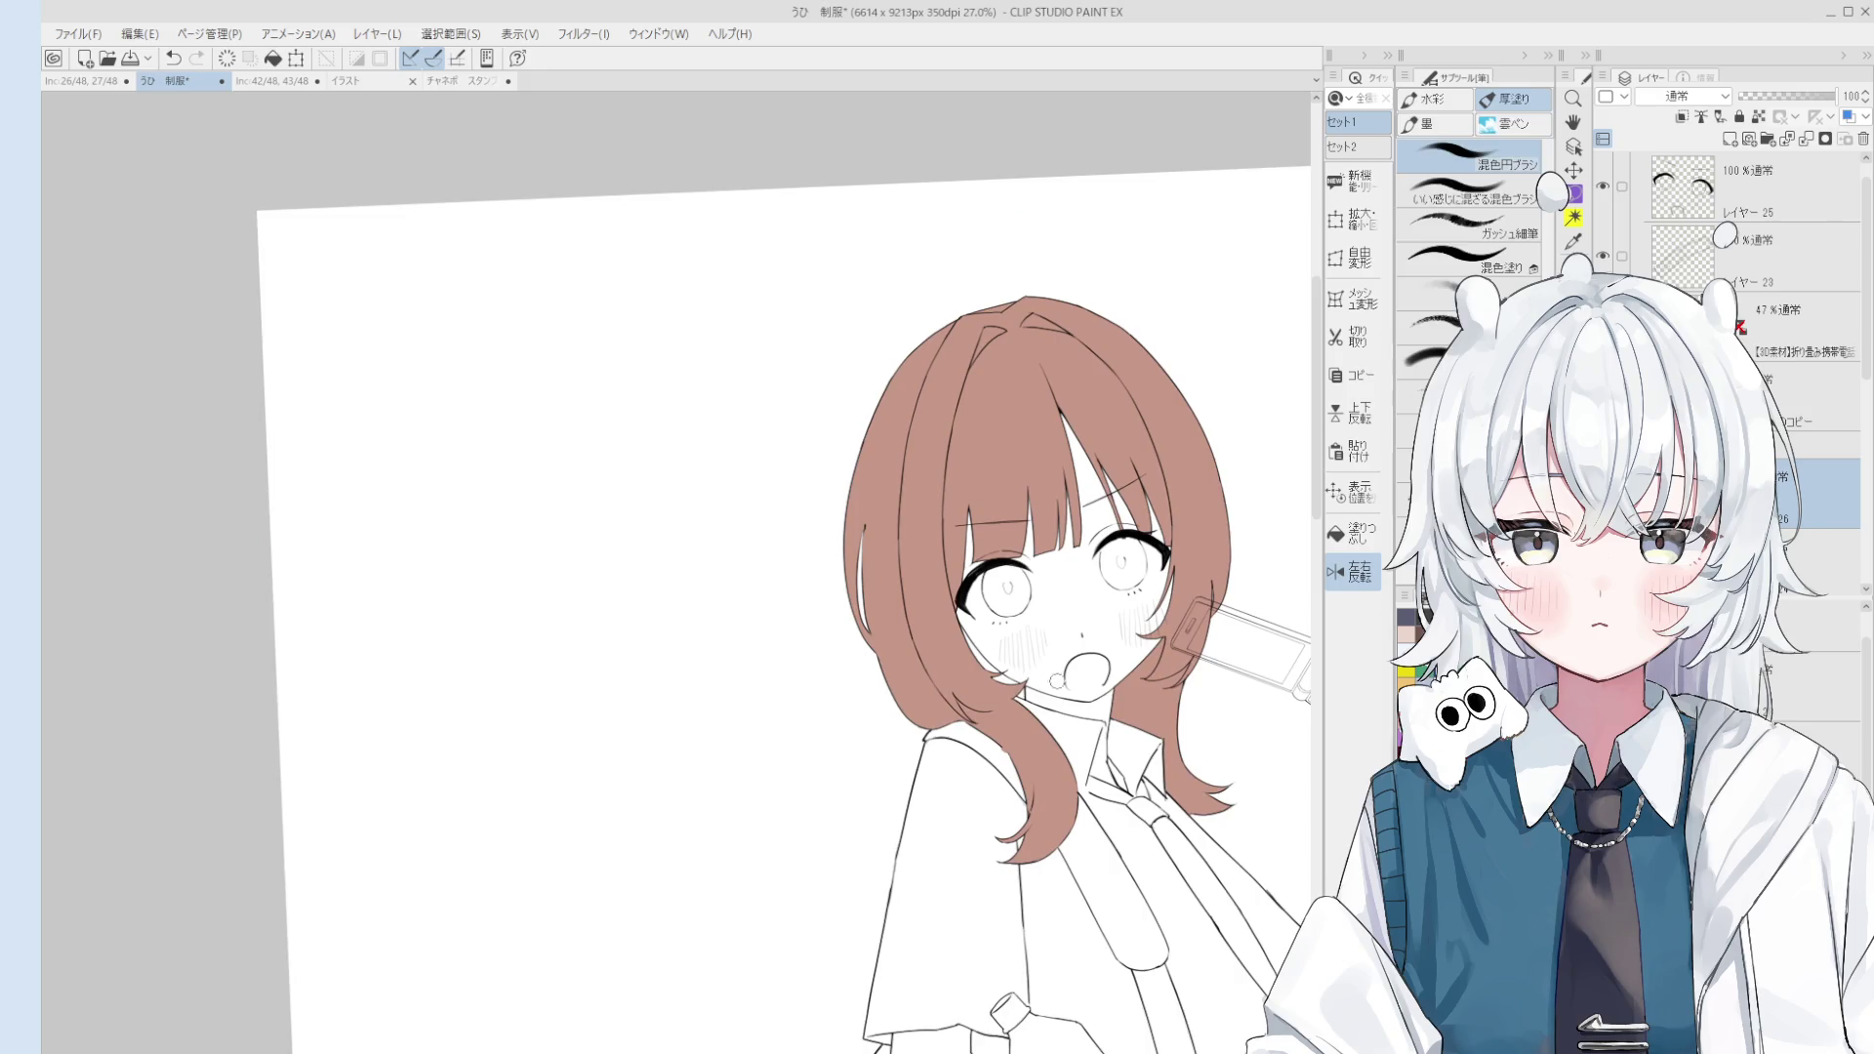
key("o")
key("g")
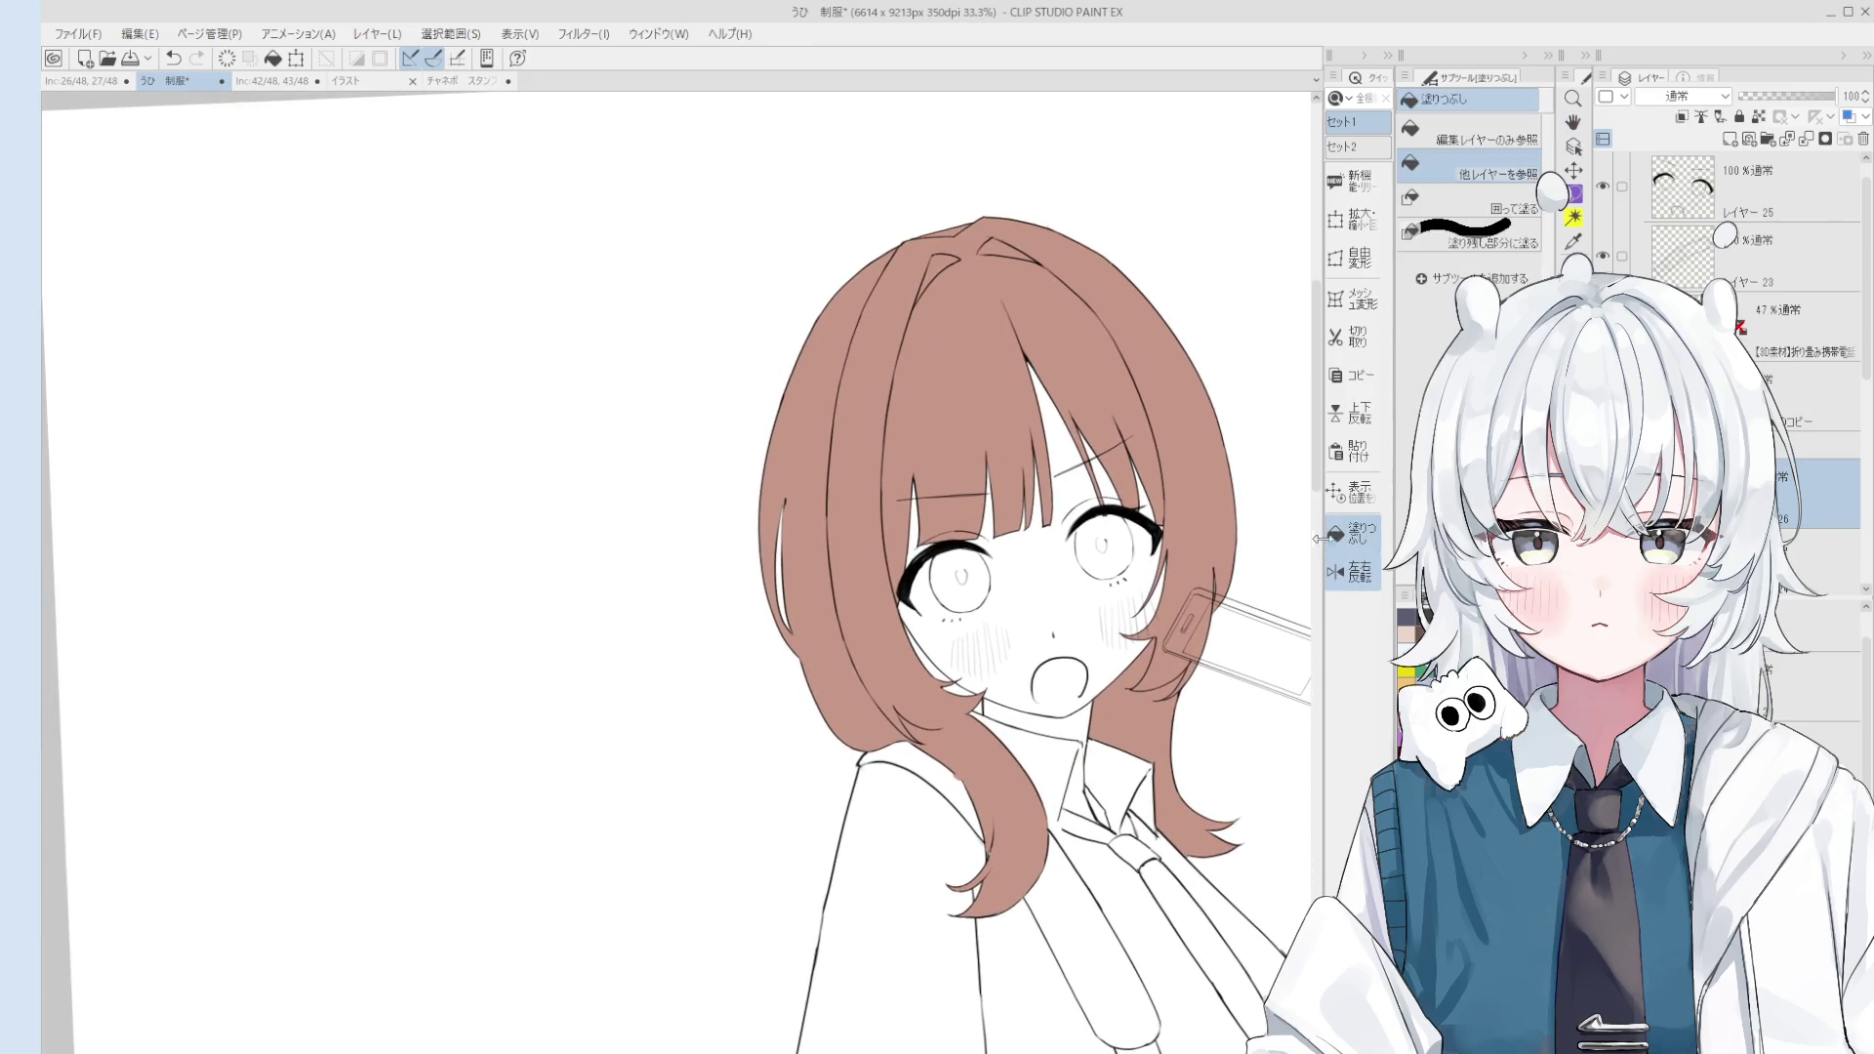
scroll(862, 605, "up", 2)
scroll(1082, 781, "up", 1)
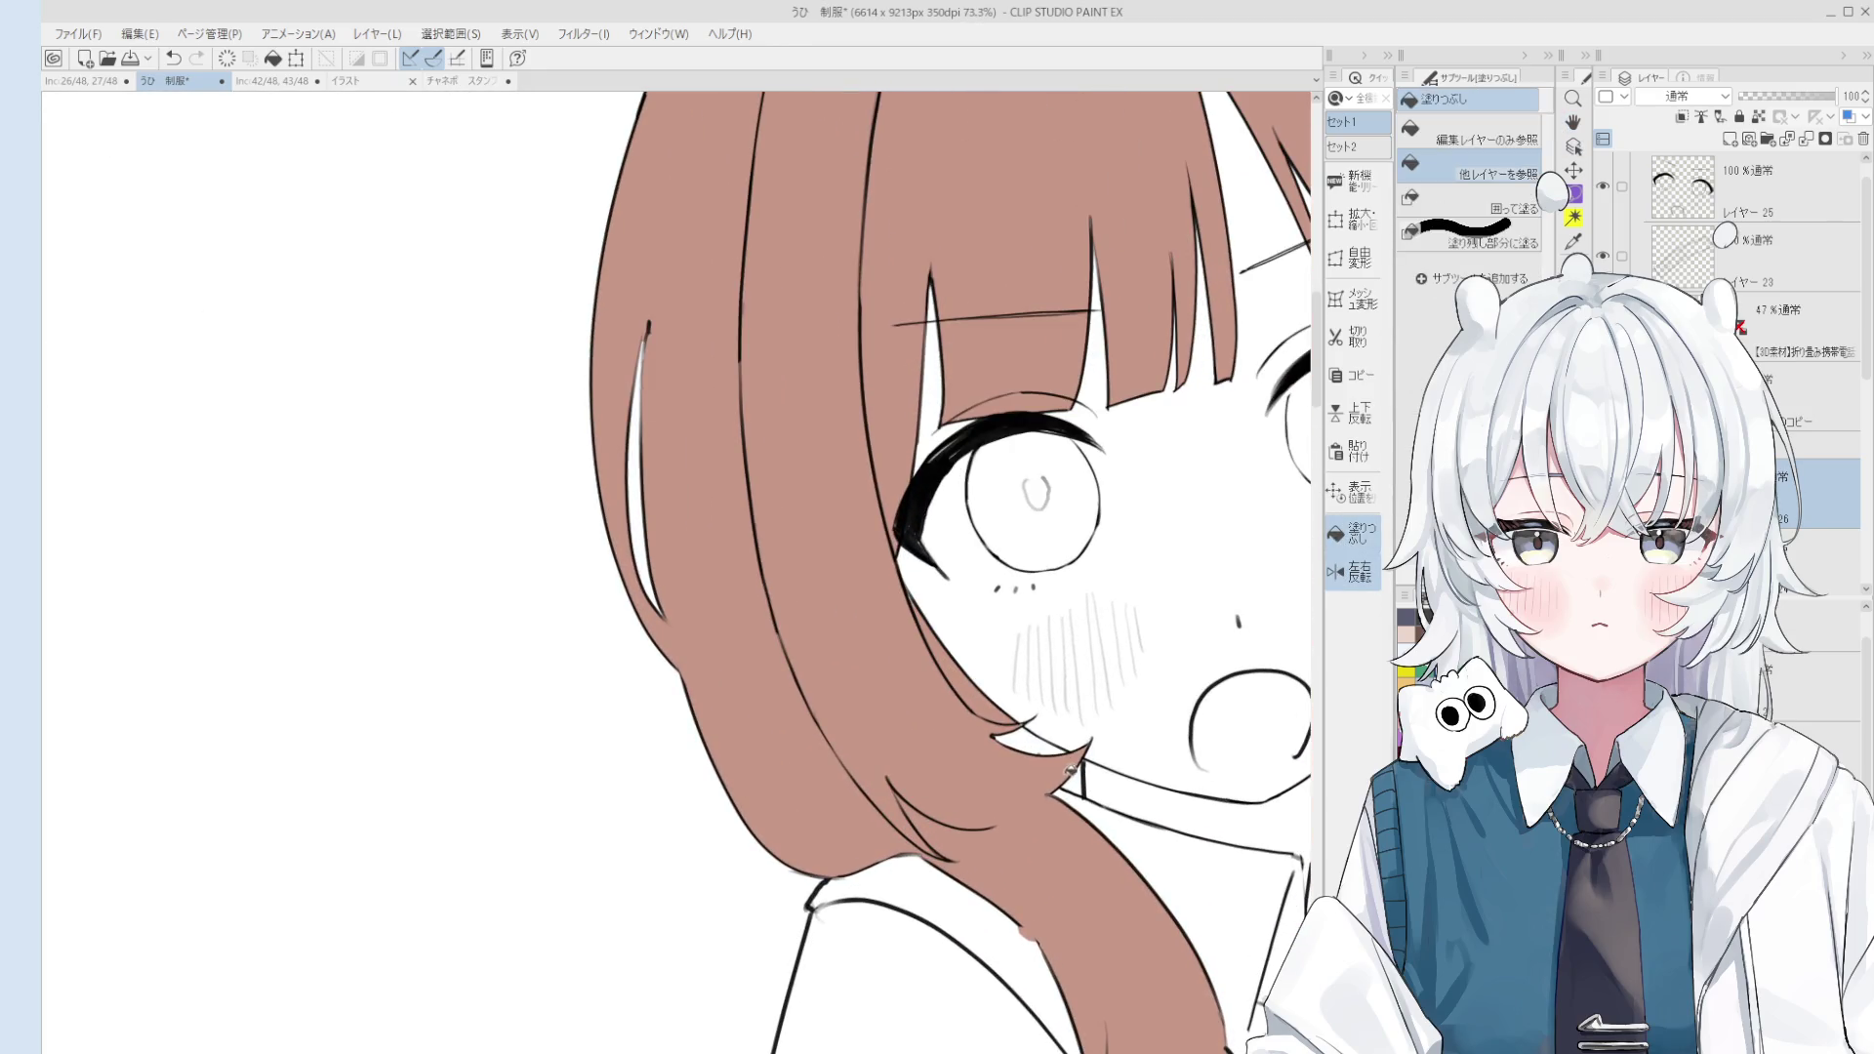
Step: Close the gap in the hair edge near the chin with a short pen stroke
key("e")
scroll(1074, 786, "up", 3)
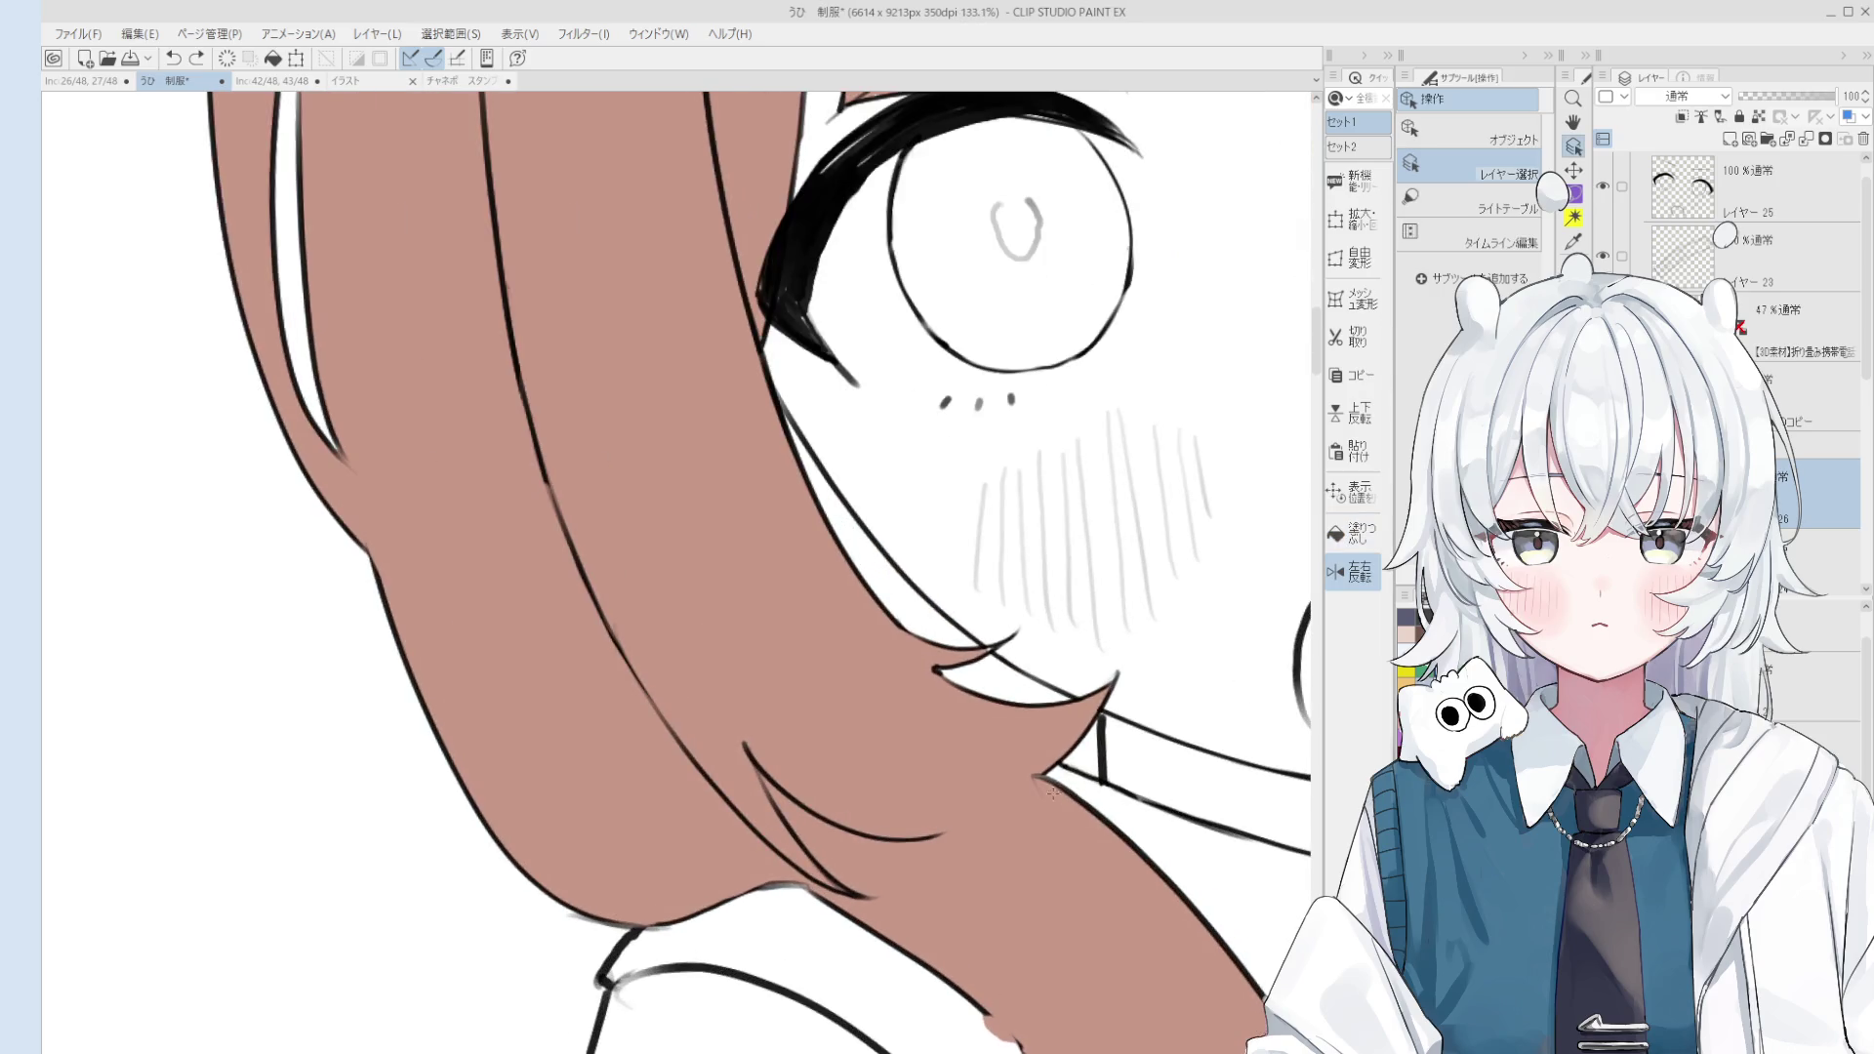
key("p")
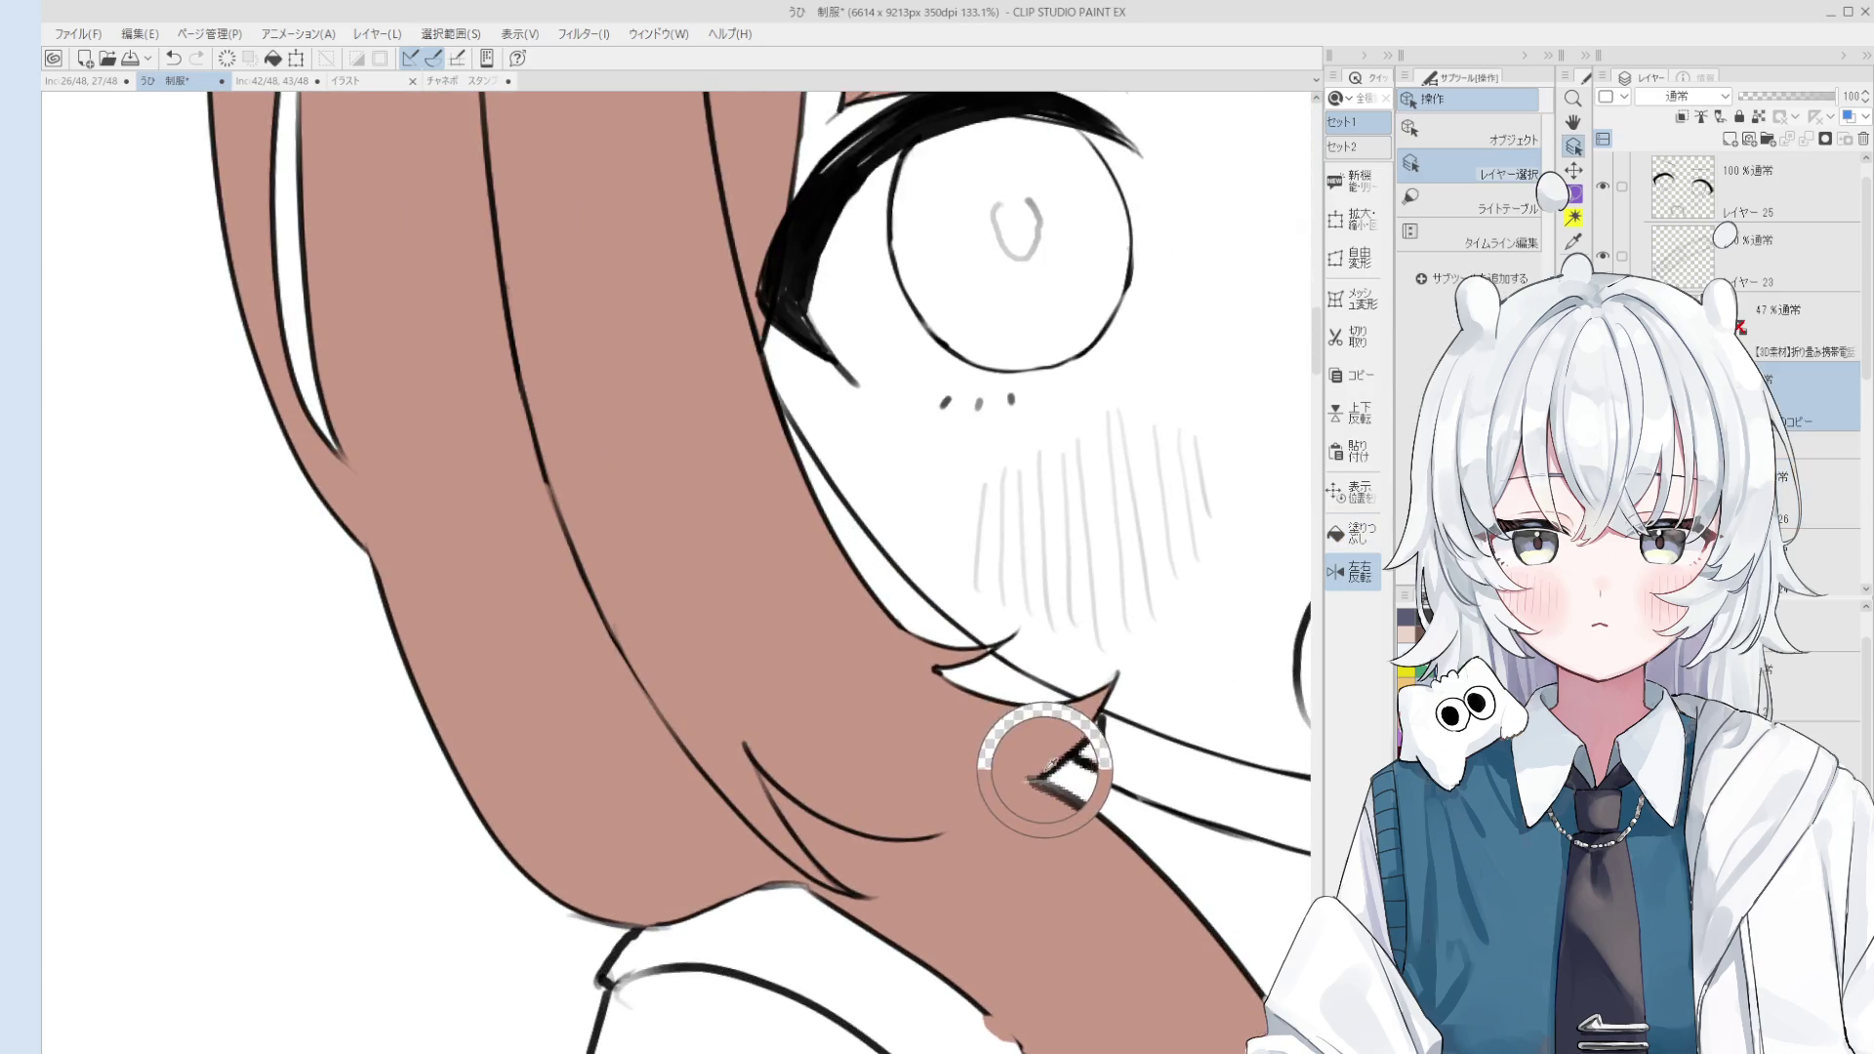
scroll(882, 603, "down", 2)
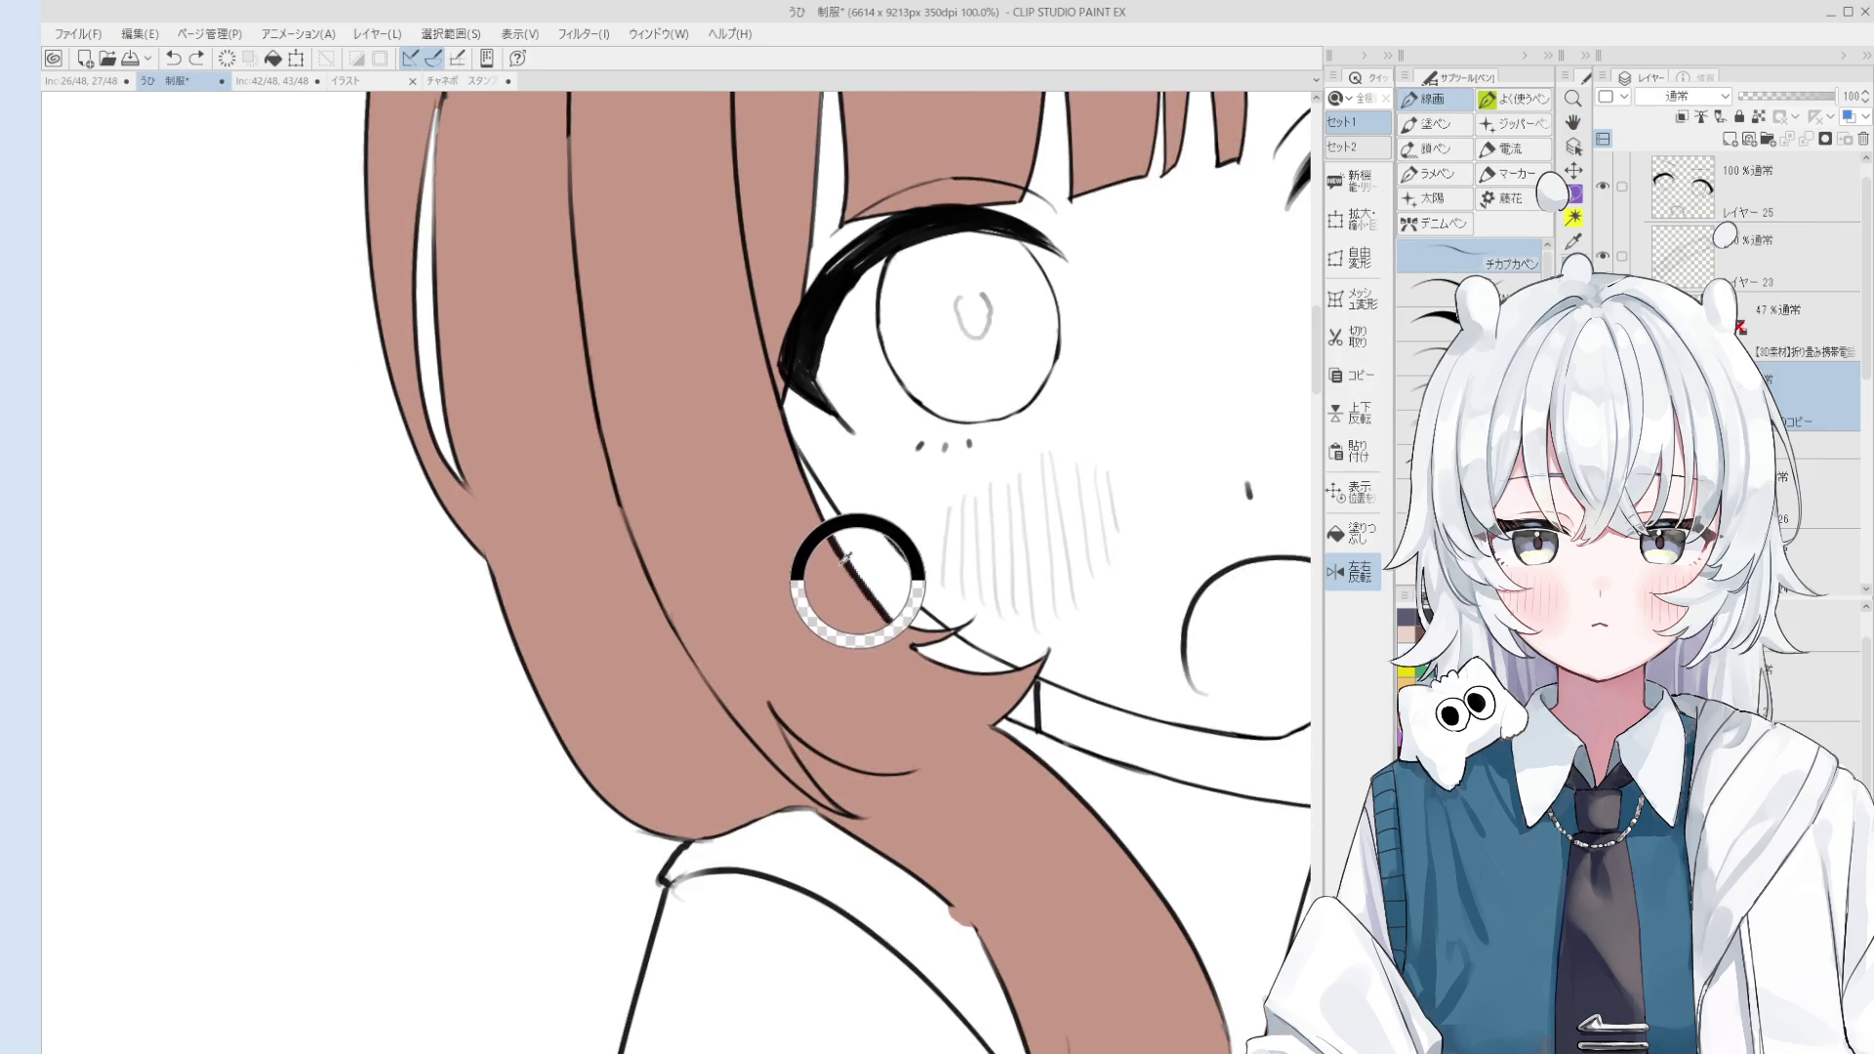
key("period")
left_click_drag(866, 591, 928, 620)
scroll(898, 591, "down", 2)
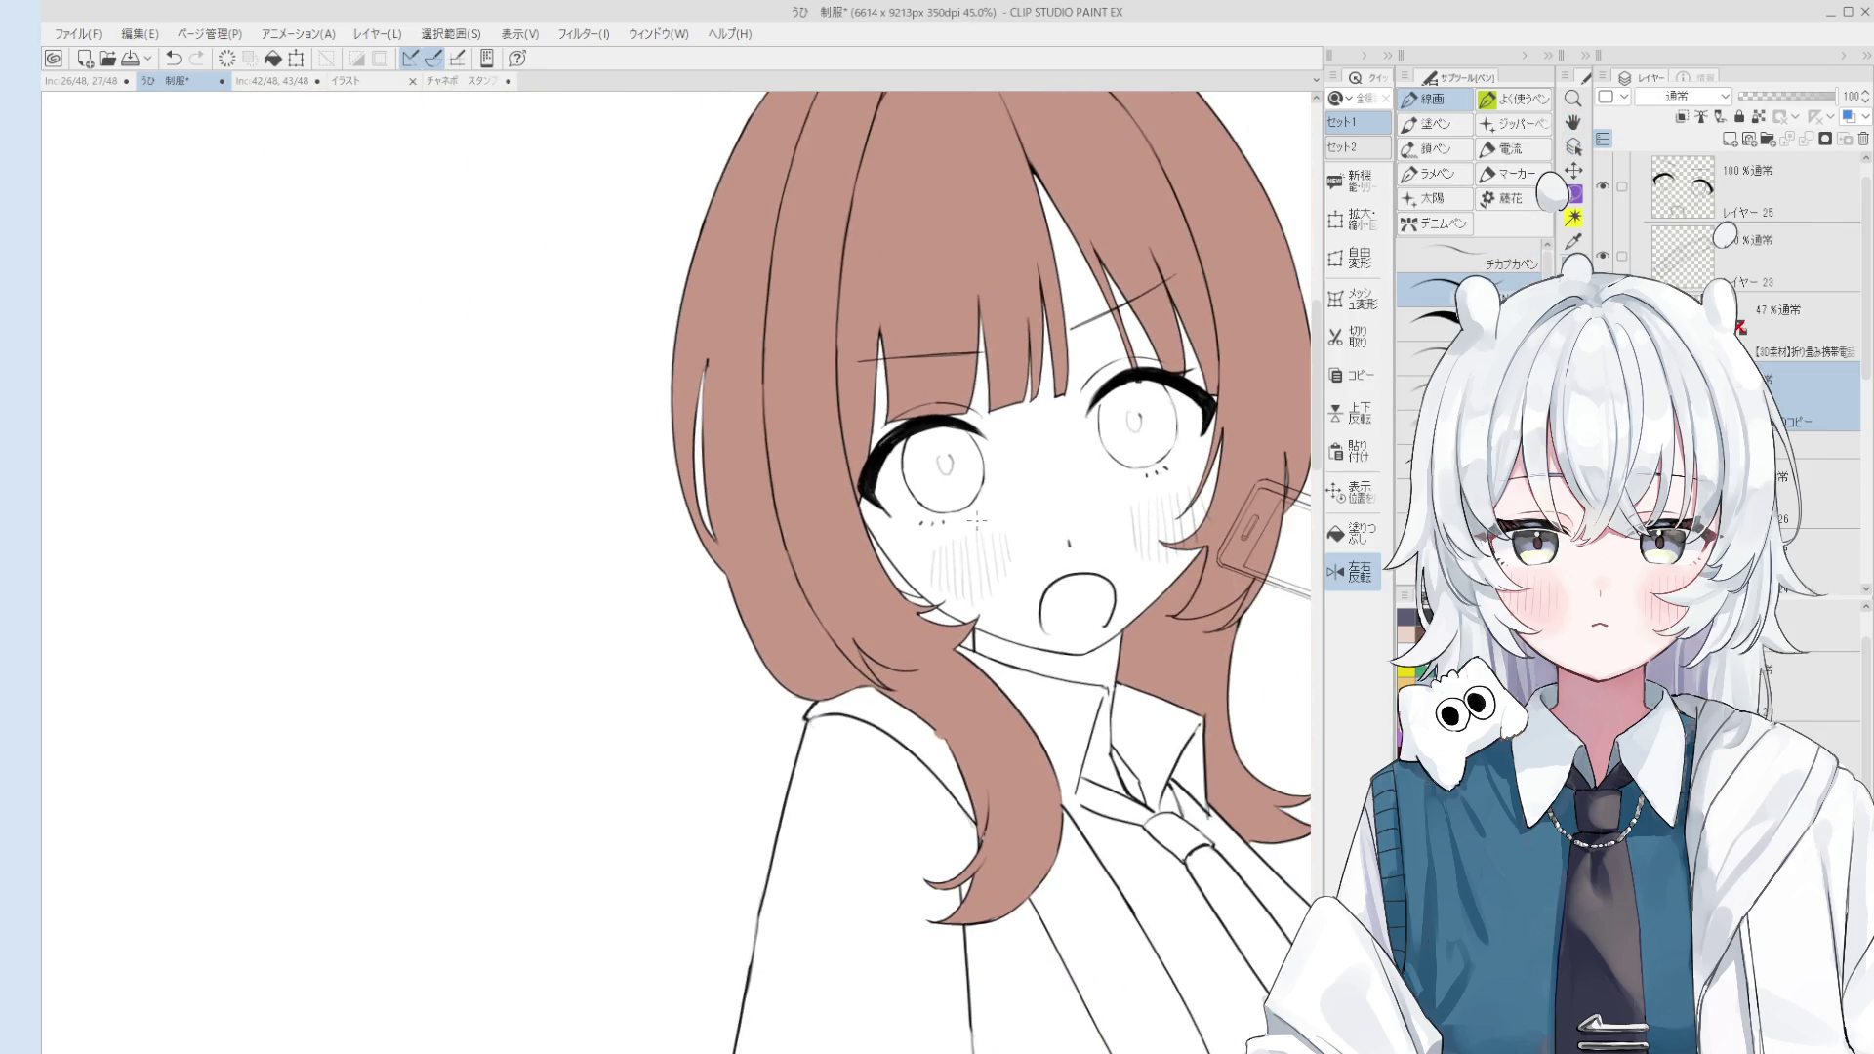
scroll(898, 590, "up", 1)
Step: Move to the layer below and zoom back out with the Hand tool
key("e")
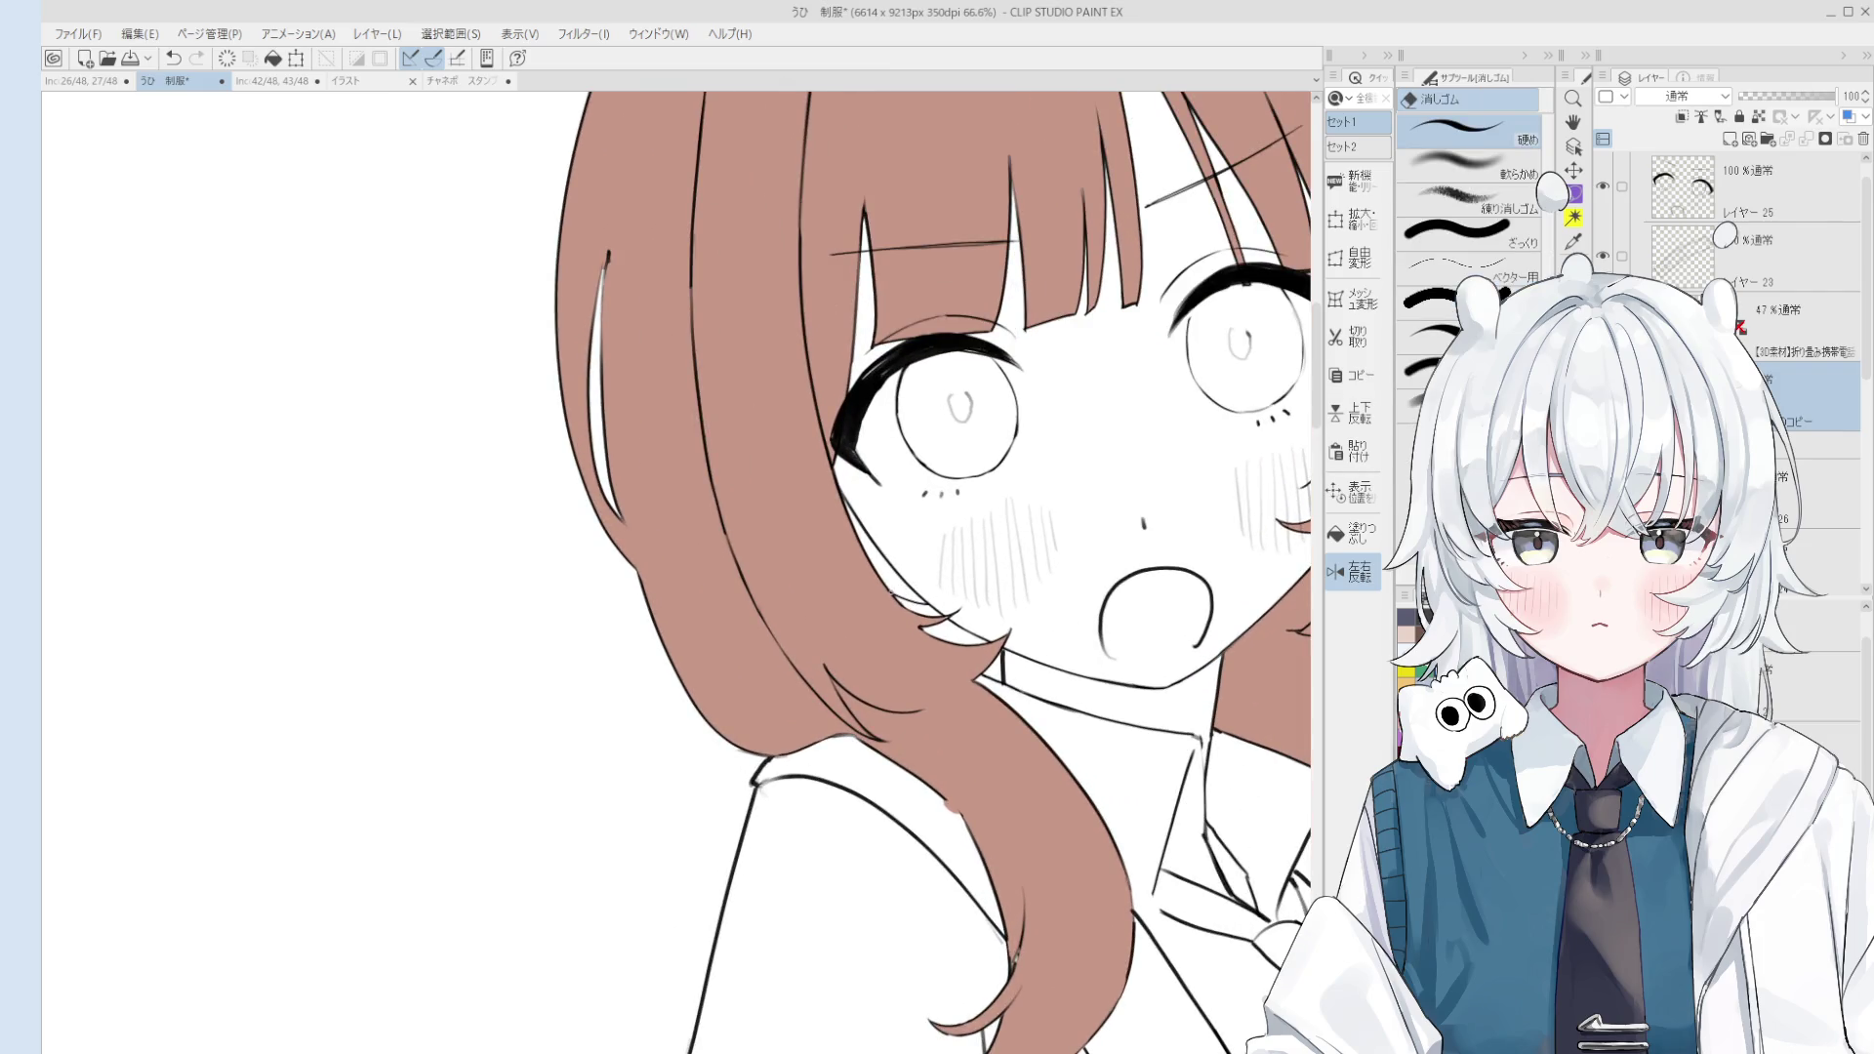
key("g")
key("alt+bracketleft")
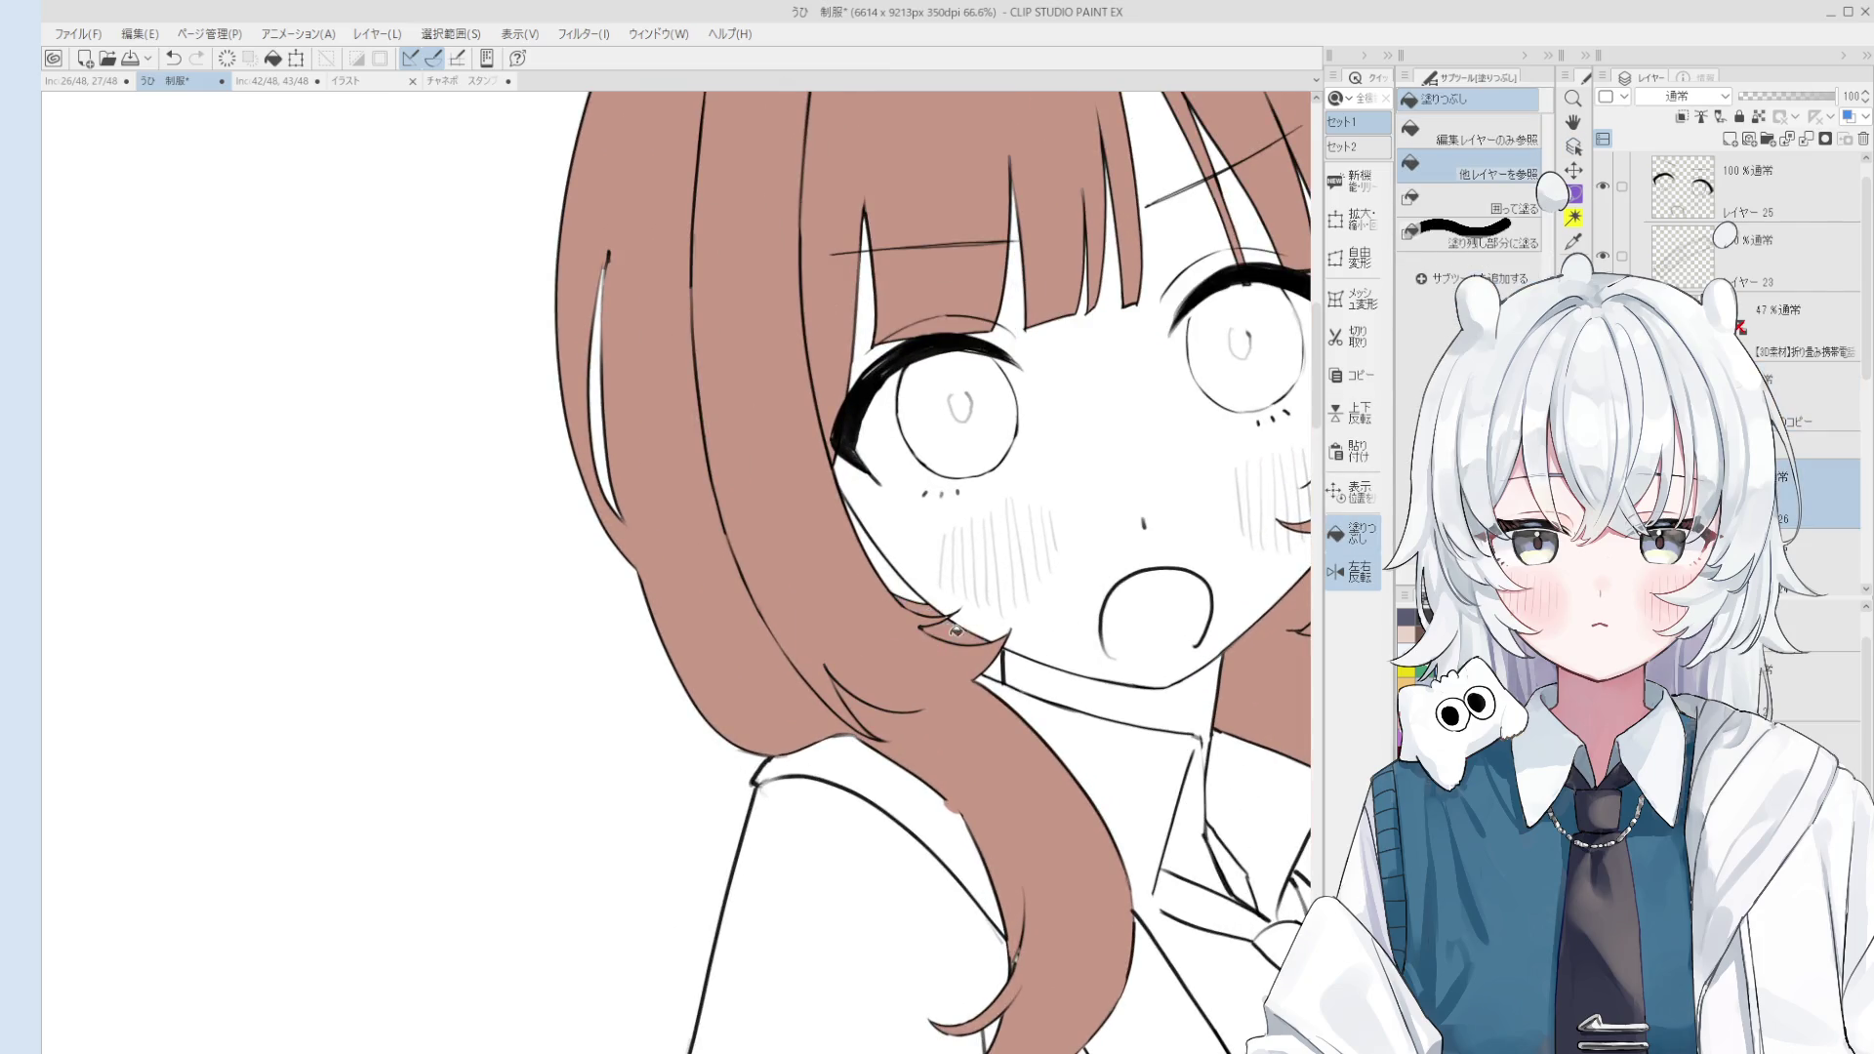
scroll(957, 630, "down", 3)
scroll(957, 635, "up", 2)
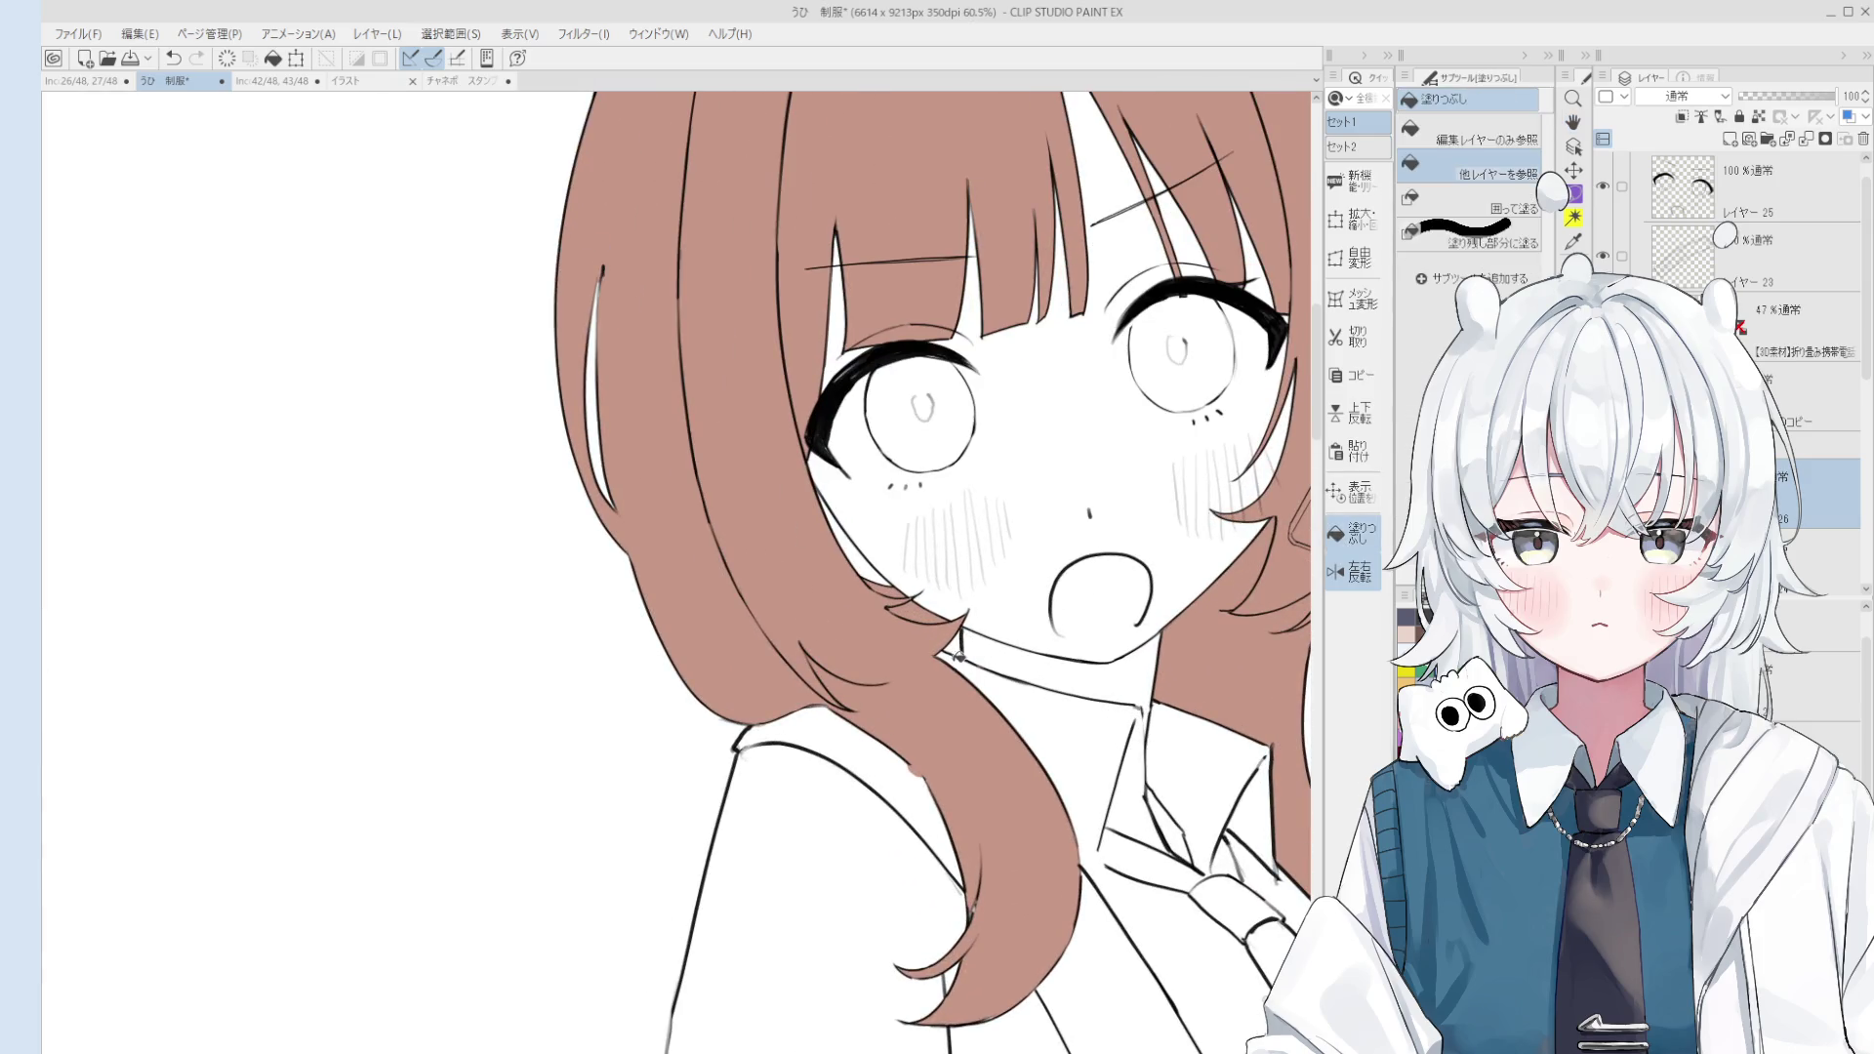
scroll(923, 753, "up", 1)
key("e")
scroll(920, 755, "up", 1)
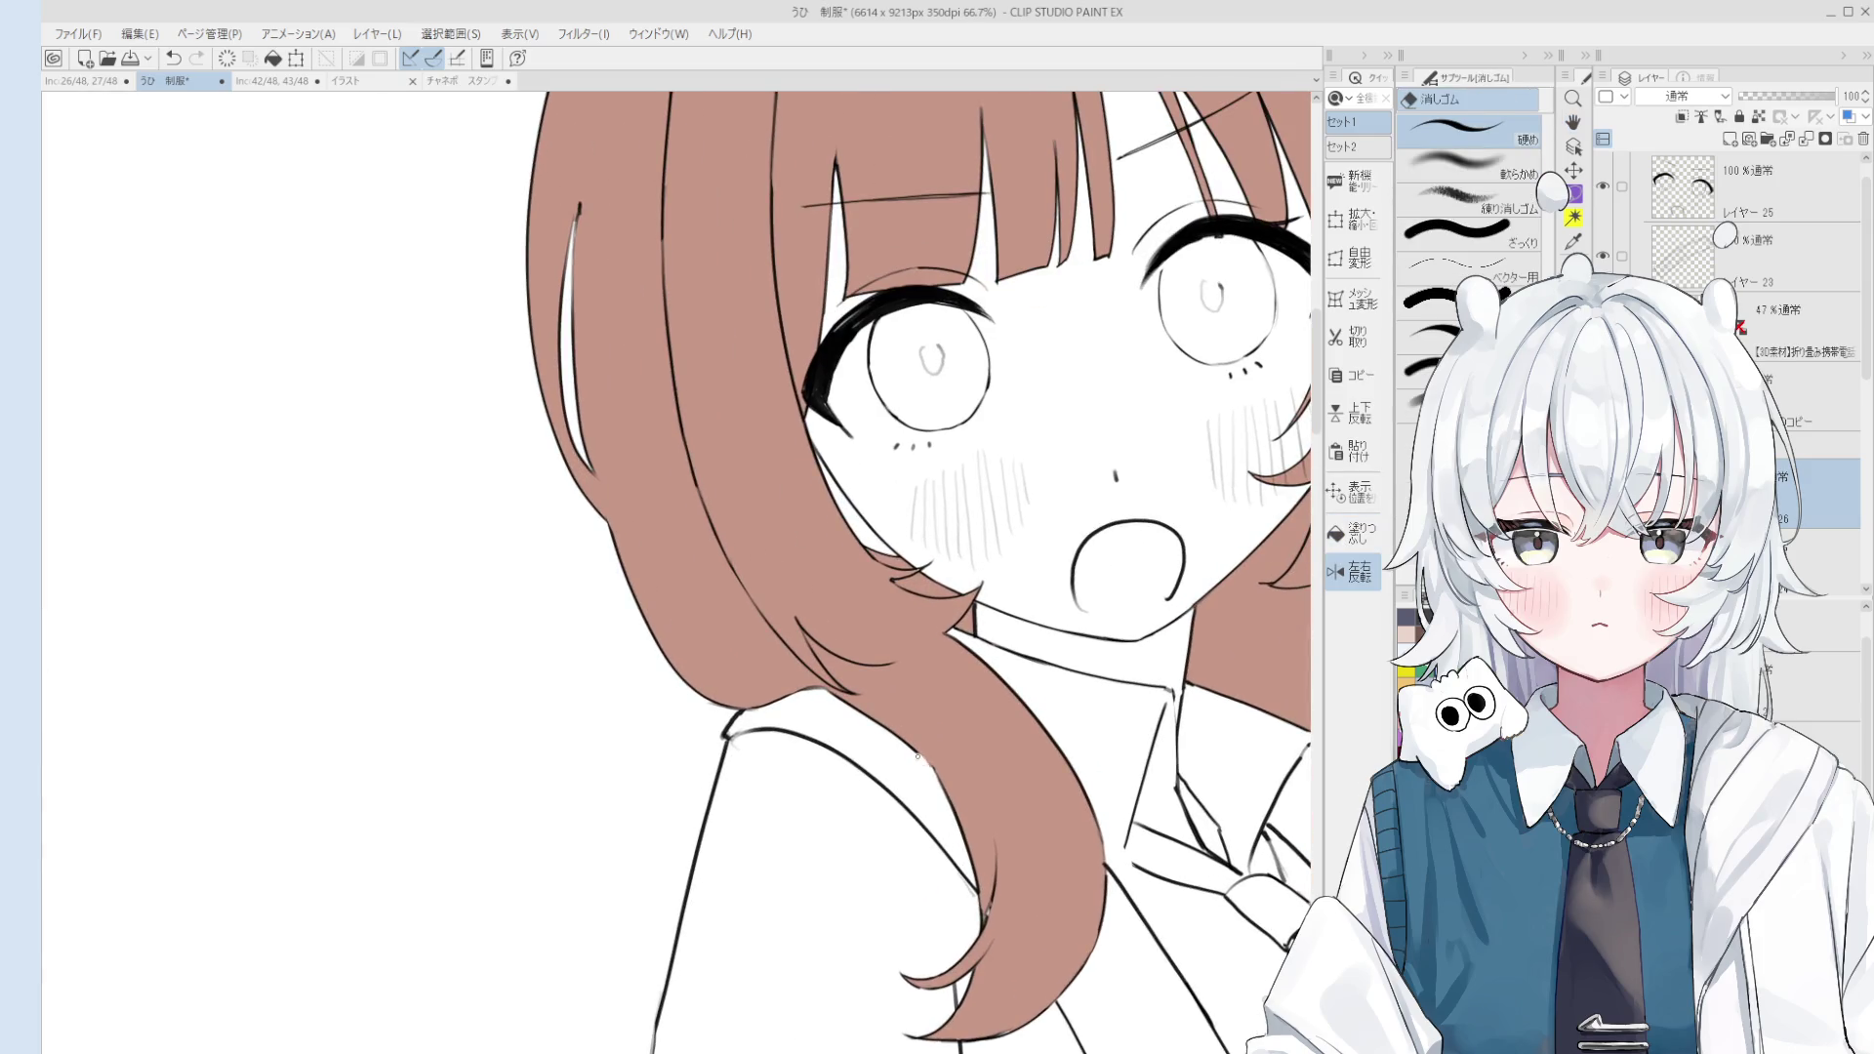
scroll(918, 755, "down", 1)
key("h")
scroll(918, 751, "down", 3)
scroll(916, 683, "up", 1)
scroll(916, 671, "up", 1)
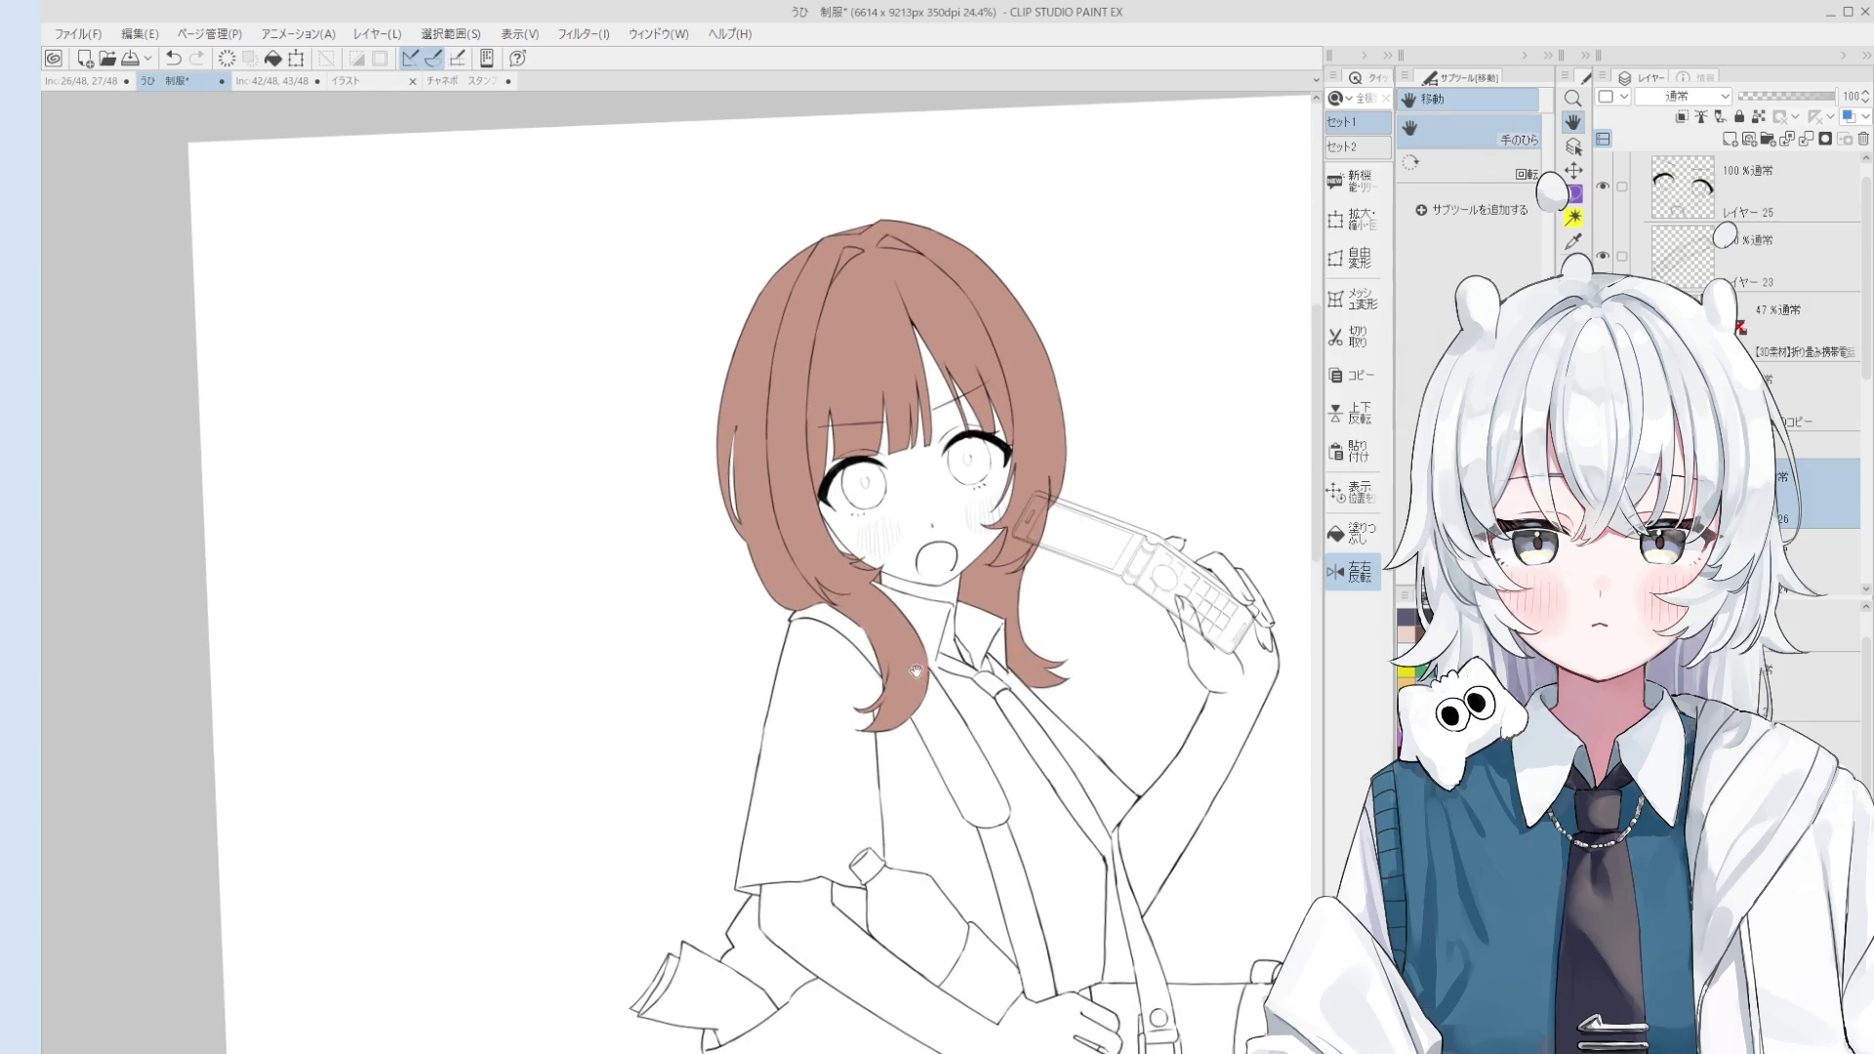
scroll(916, 671, "down", 1)
scroll(916, 671, "down", 1)
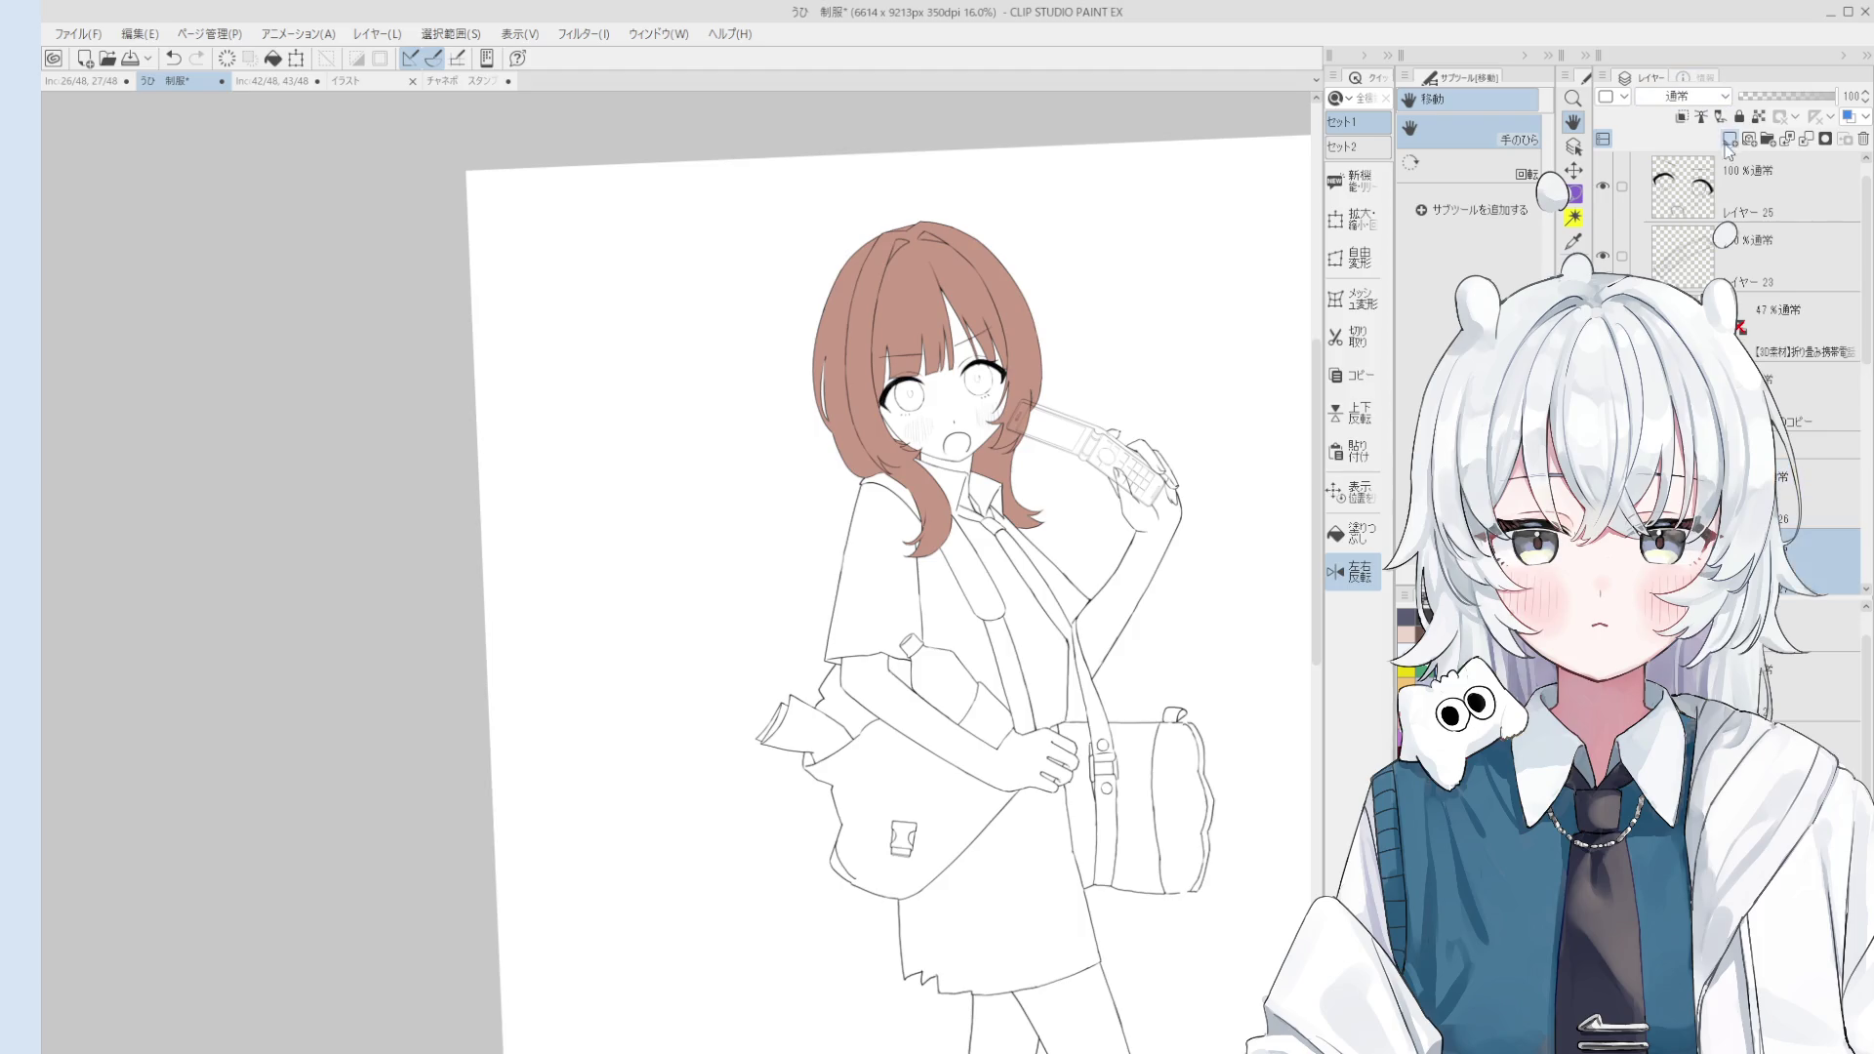
scroll(1757, 264, "down", 3)
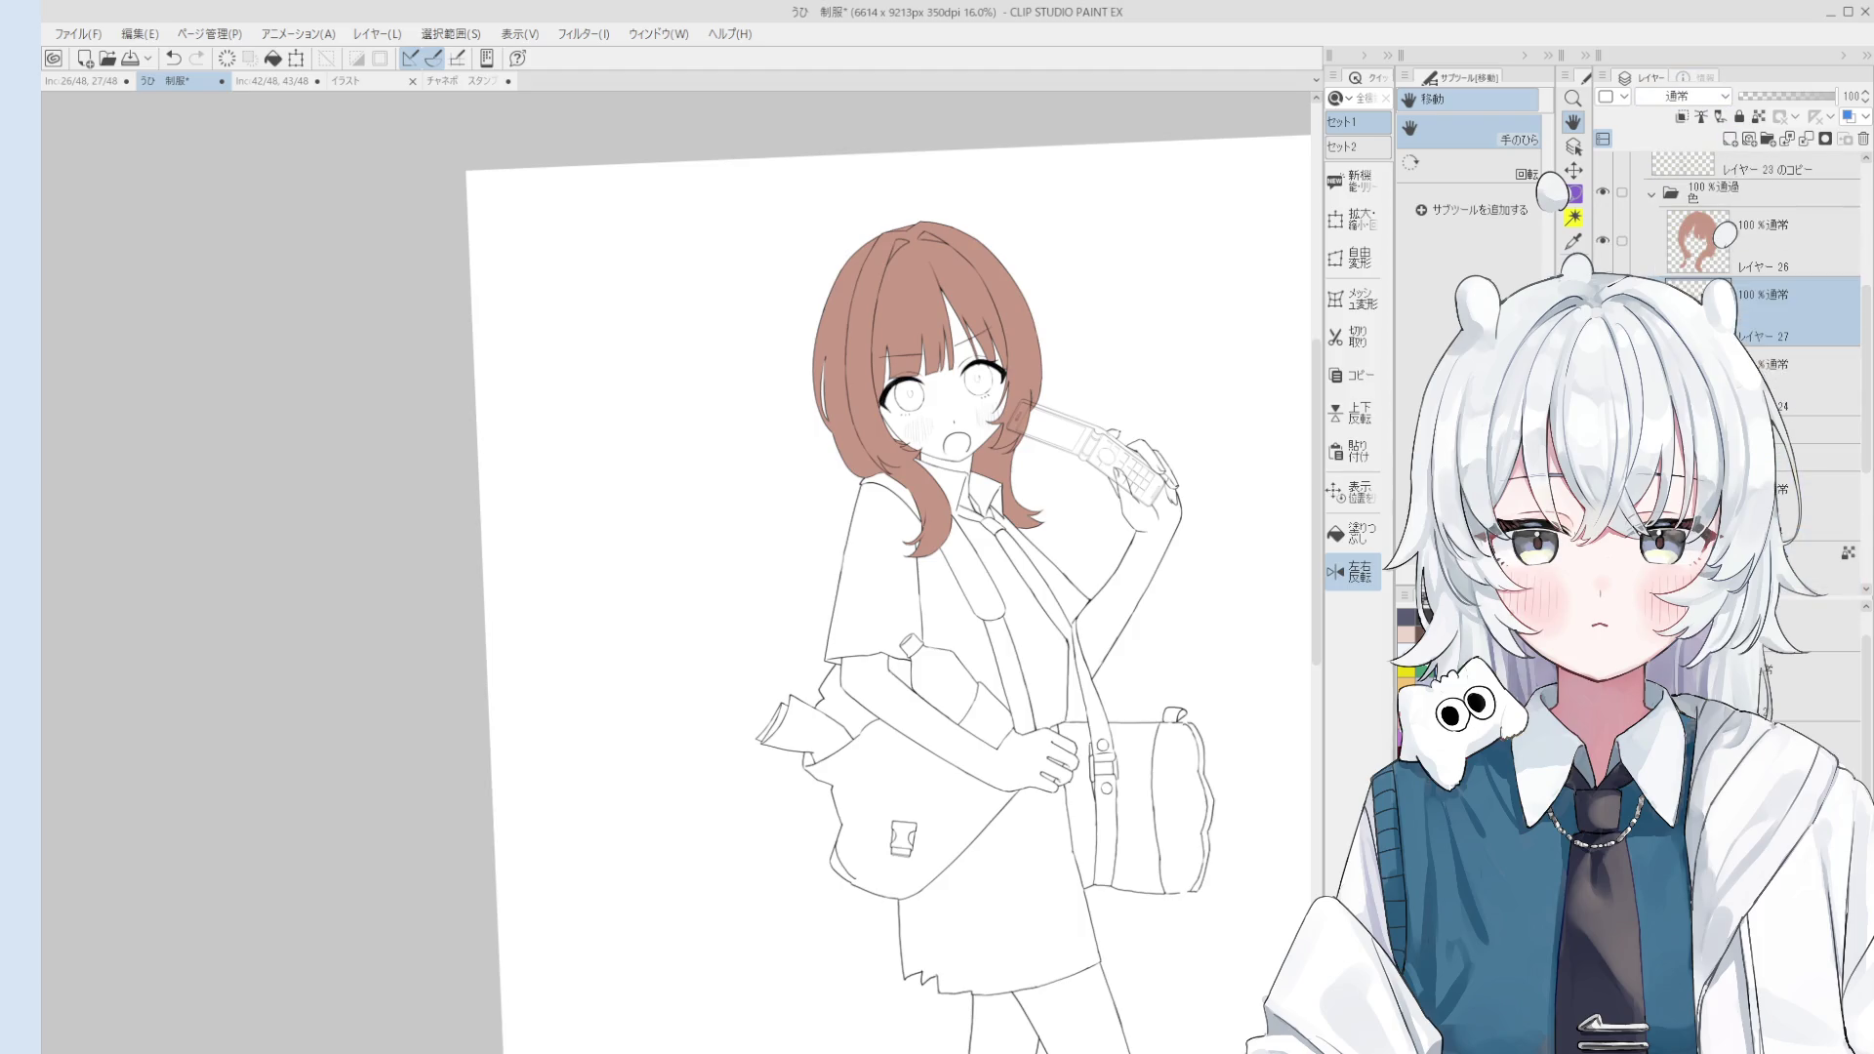
Step: Fill the shirt areas and both collar sides blue-gray, undoing one stray fill
left_click(1362, 534)
left_click(873, 585)
left_click(952, 593)
scroll(995, 566, "up", 3)
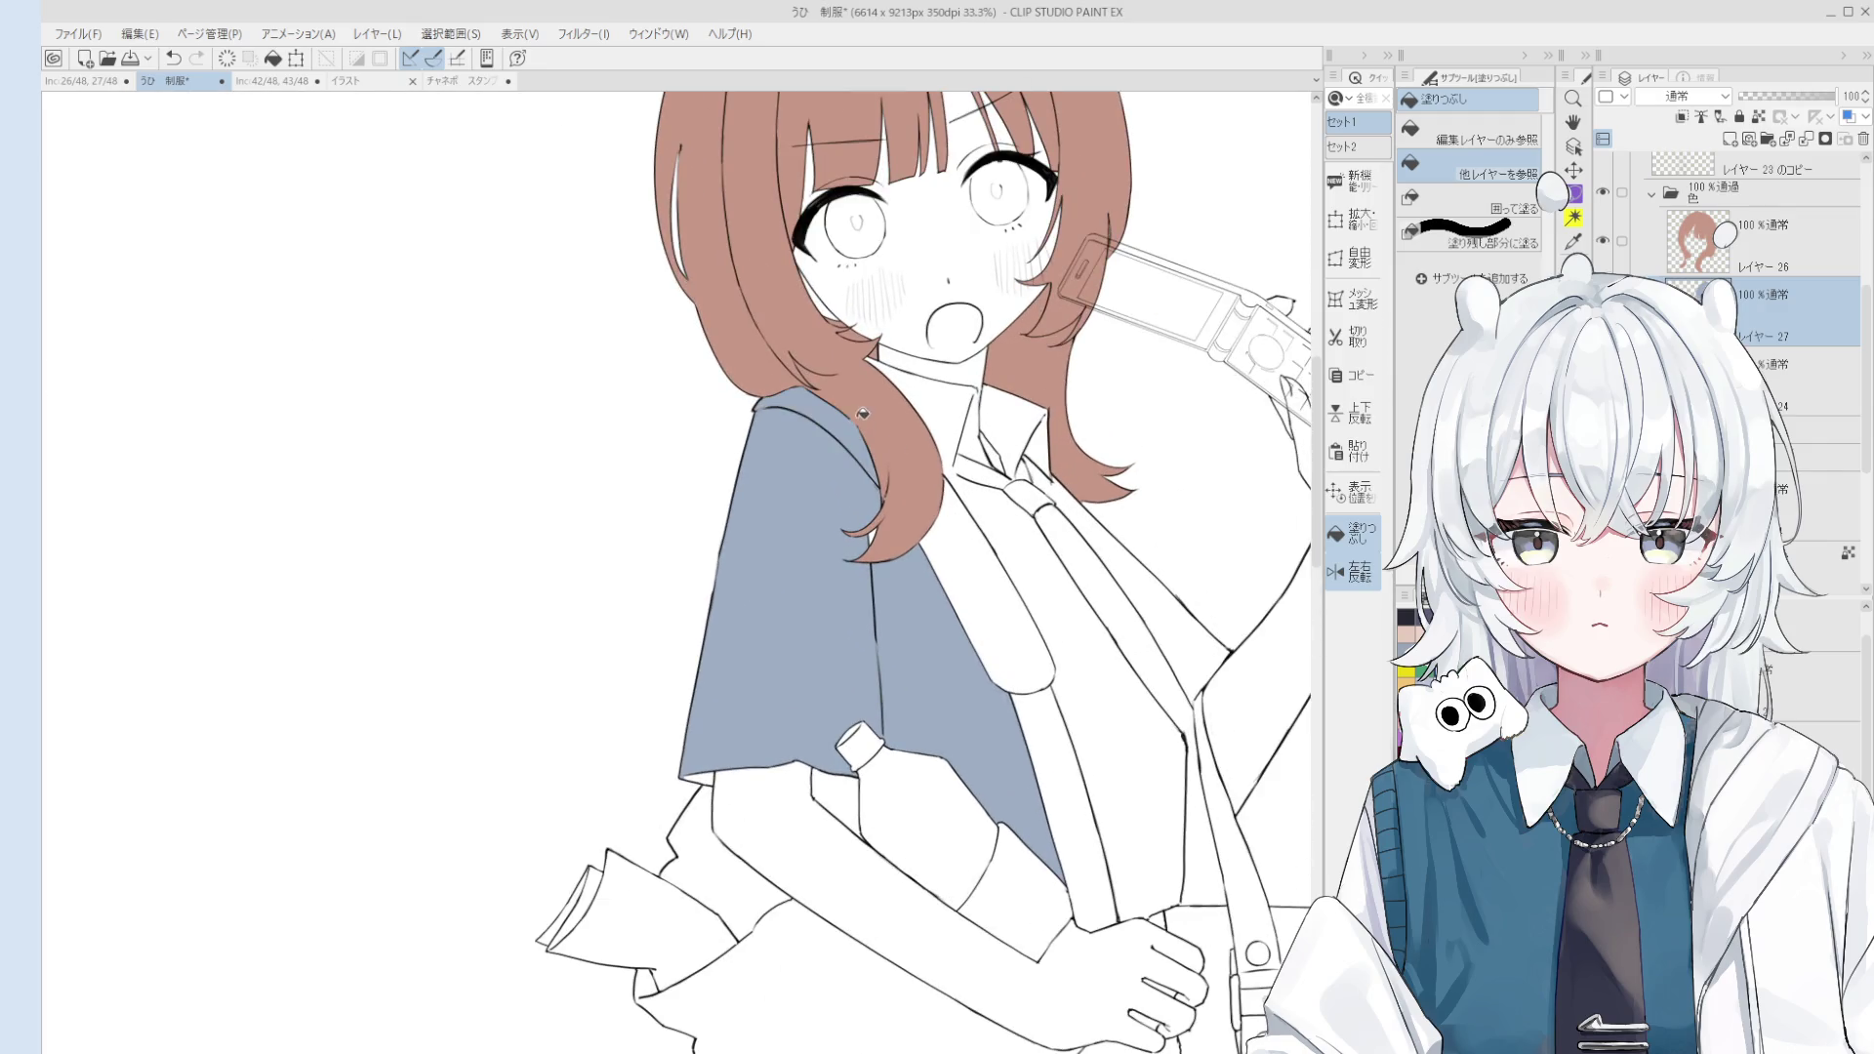
key("ctrl+z")
left_click(1064, 616)
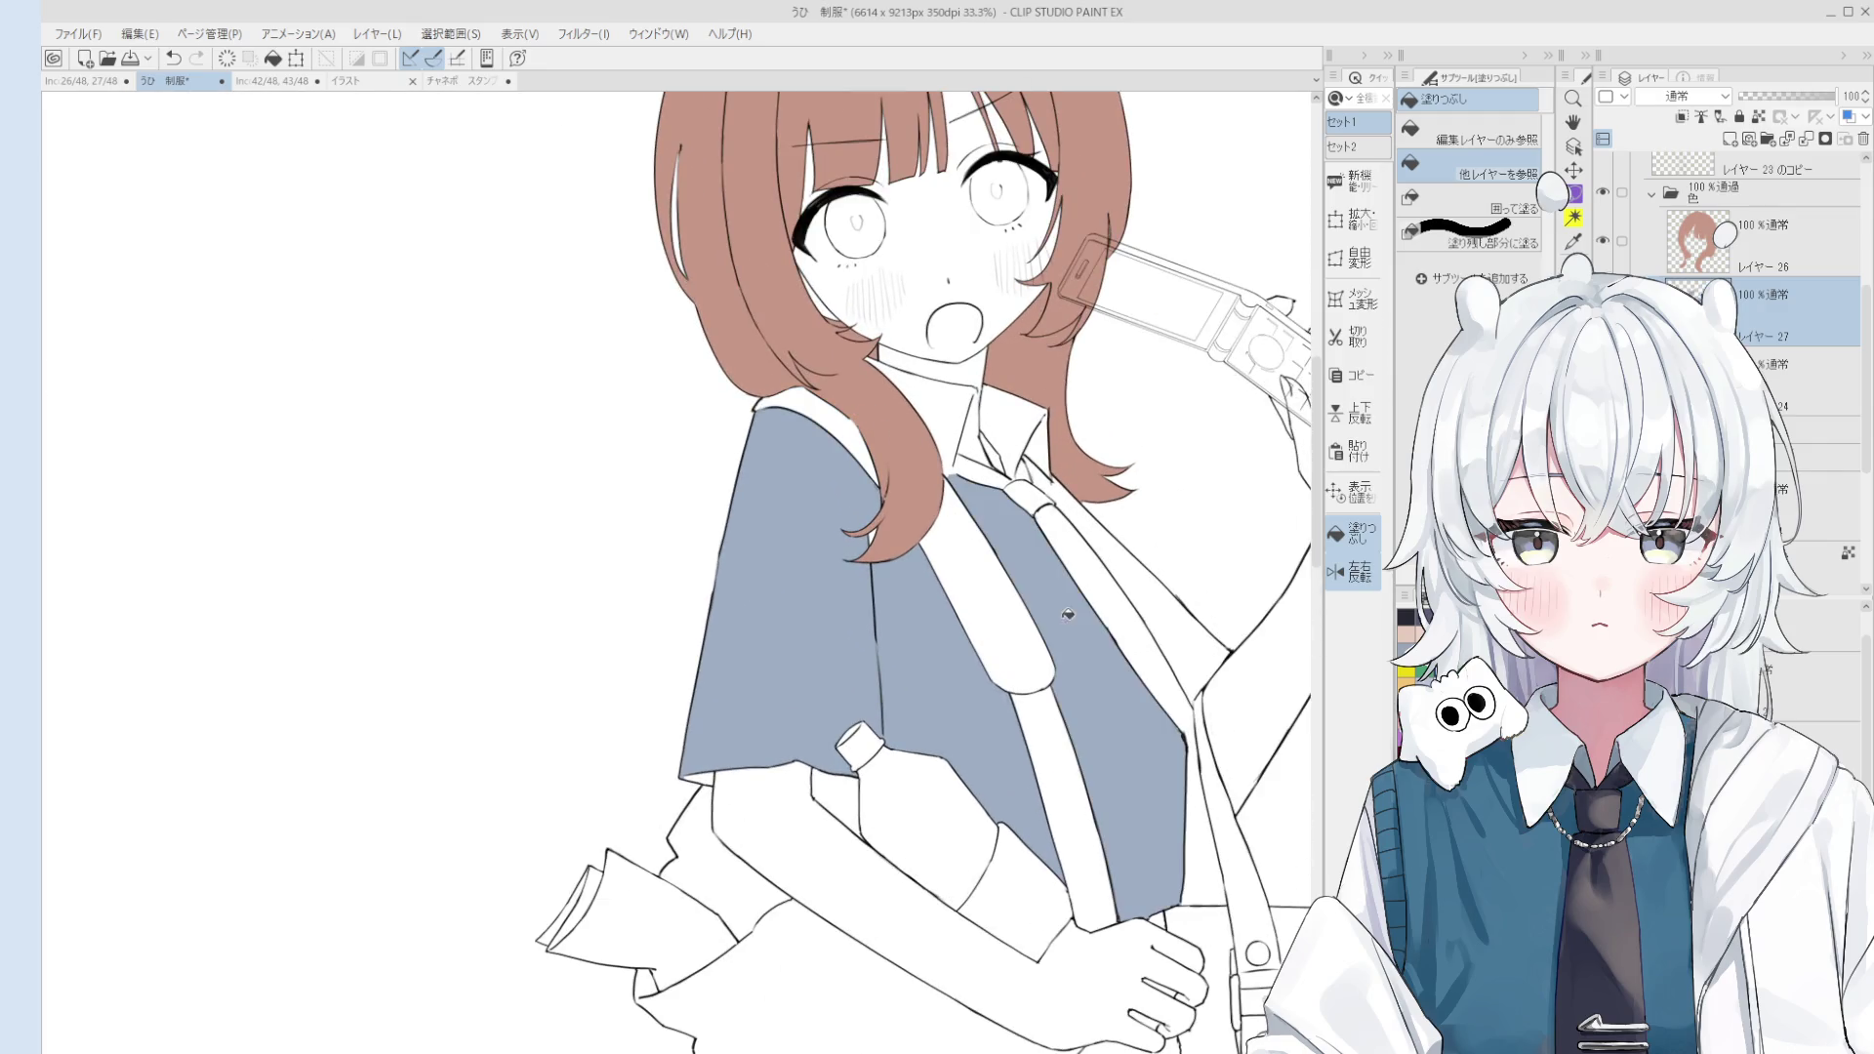
left_click(1134, 573)
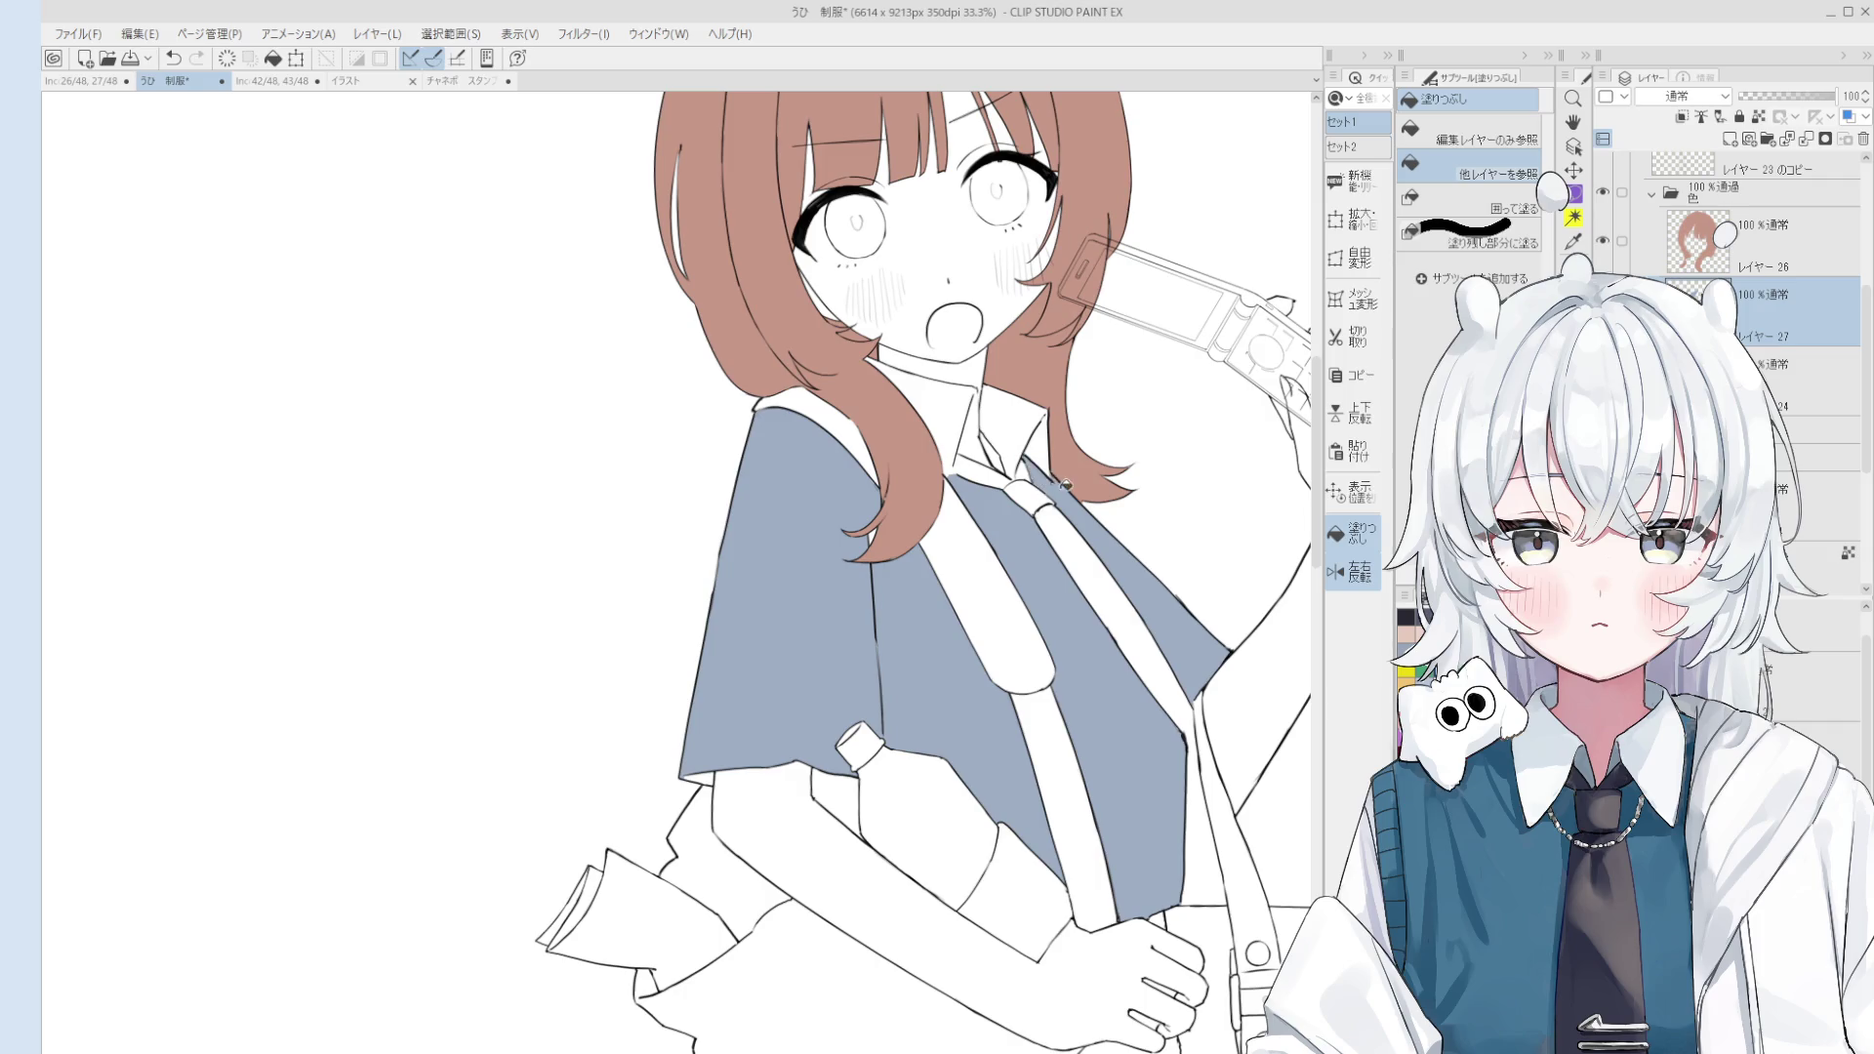
left_click(996, 425)
left_click(958, 427)
Step: Zoom in and pick the Layer 23 copy line layer from the canvas
key("e")
scroll(959, 430, "up", 1)
scroll(958, 430, "up", 1)
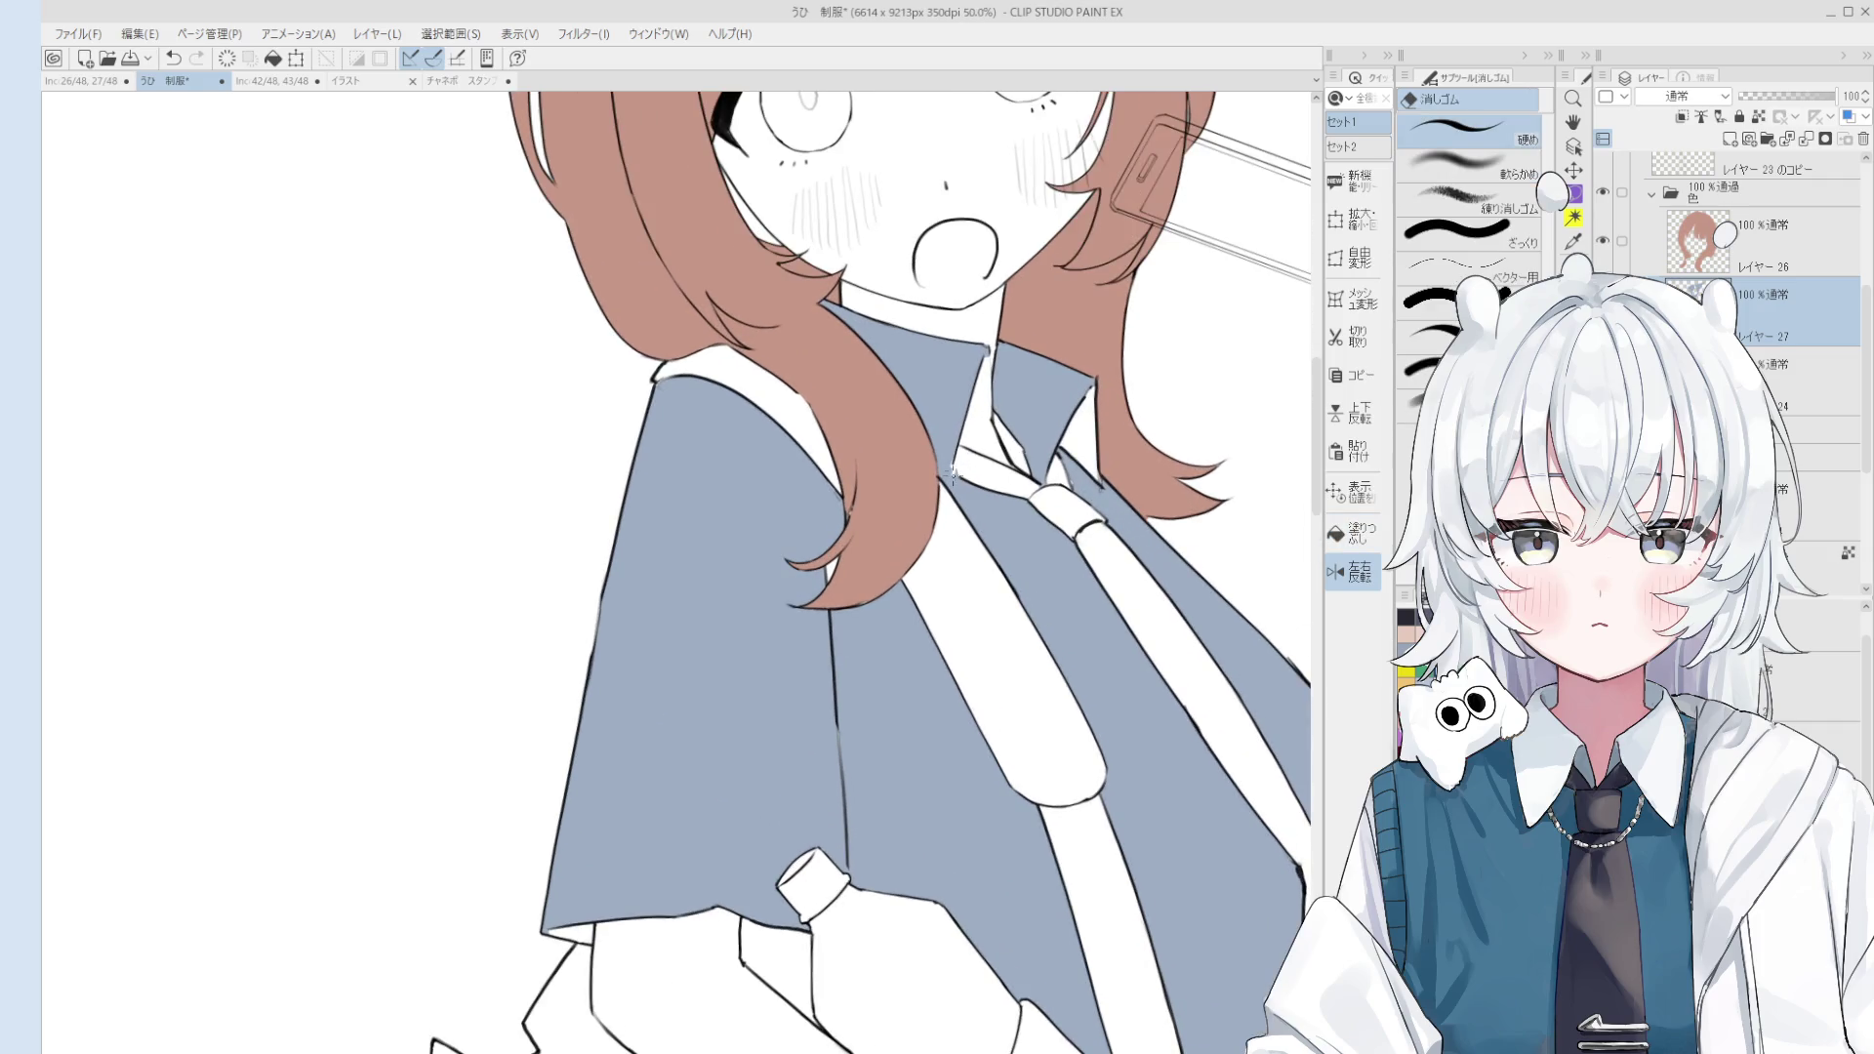
scroll(960, 473, "up", 2)
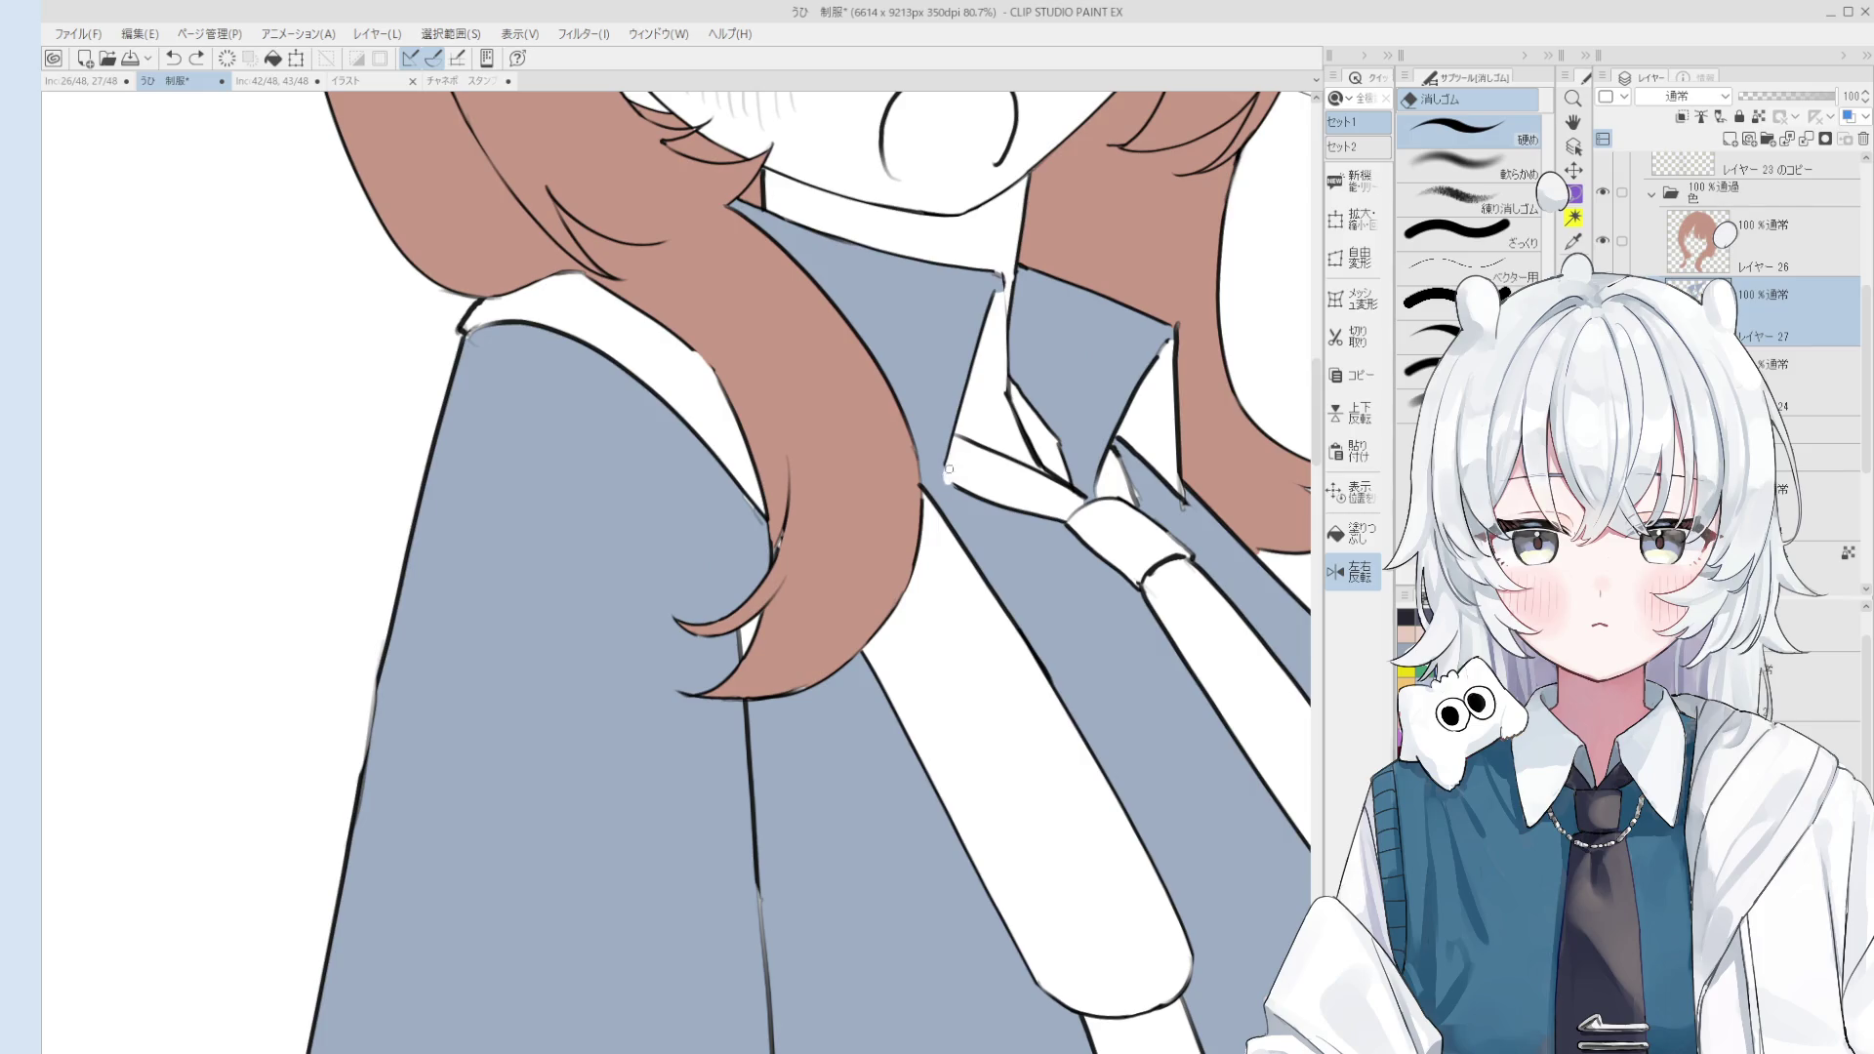
key("b")
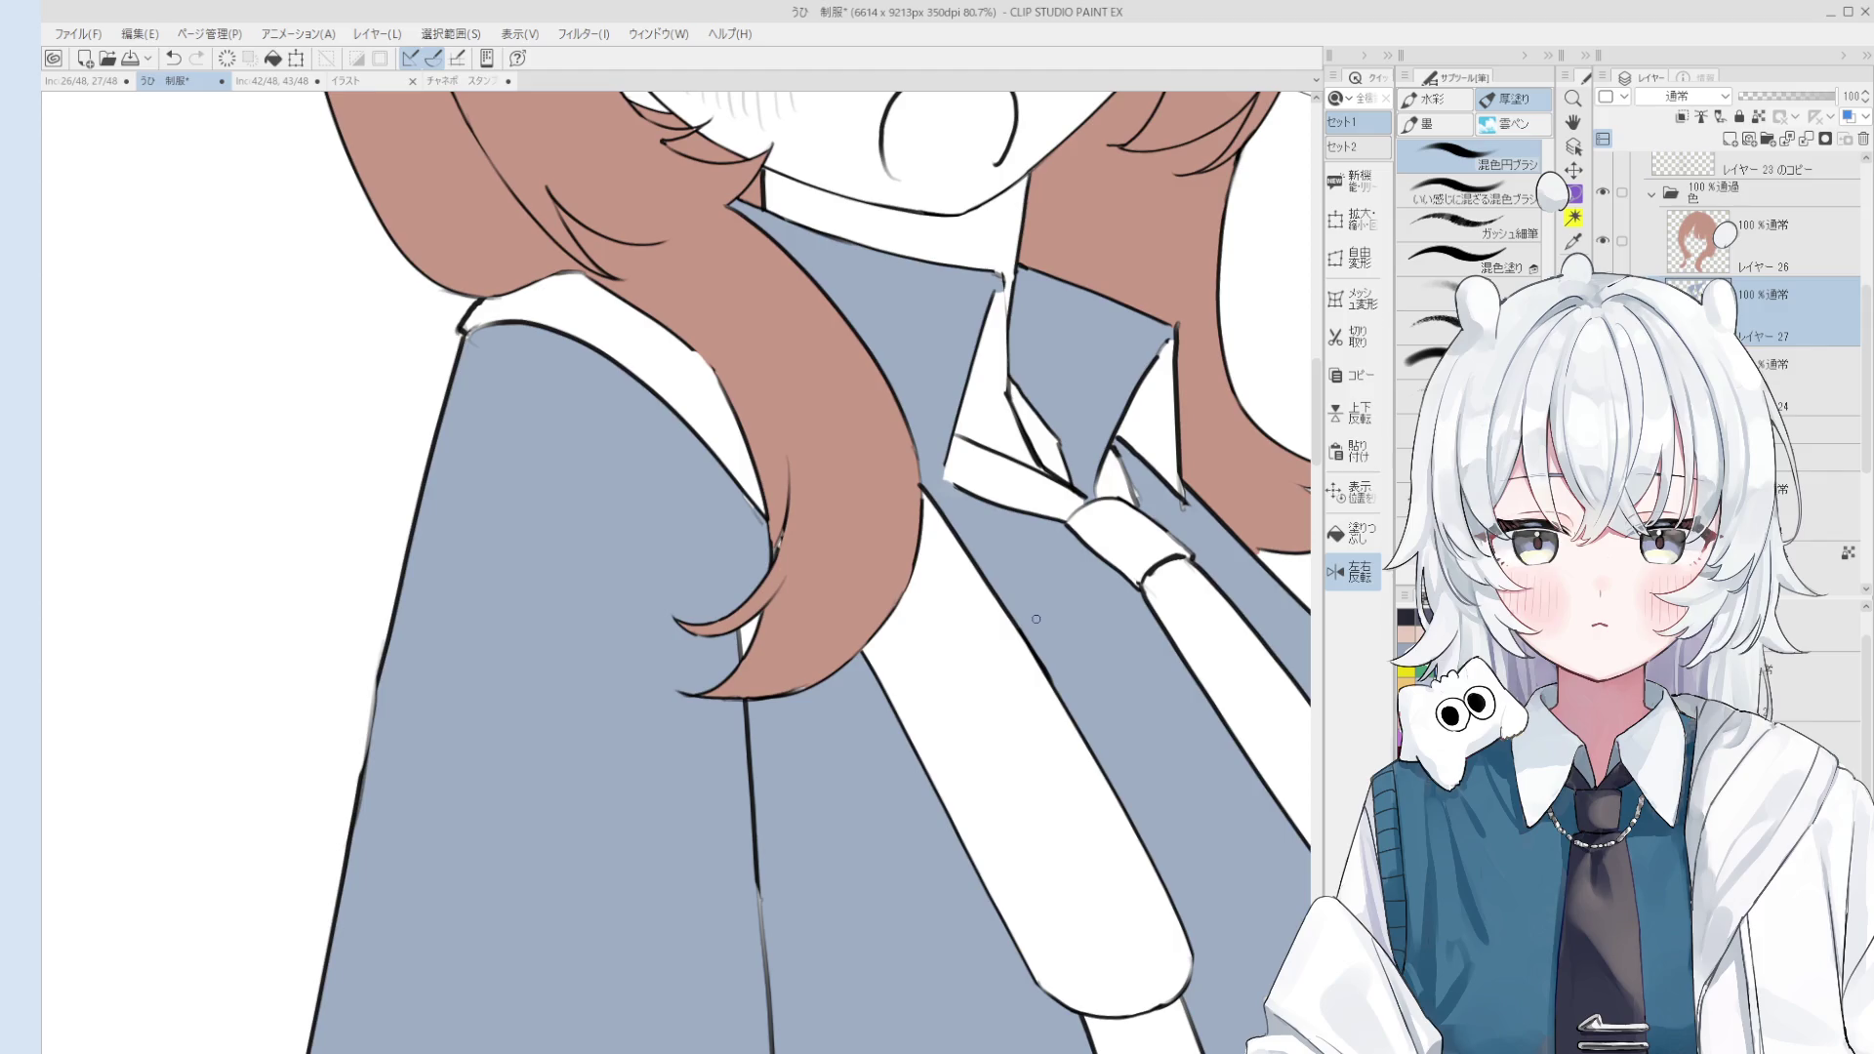
scroll(1026, 636, "down", 2)
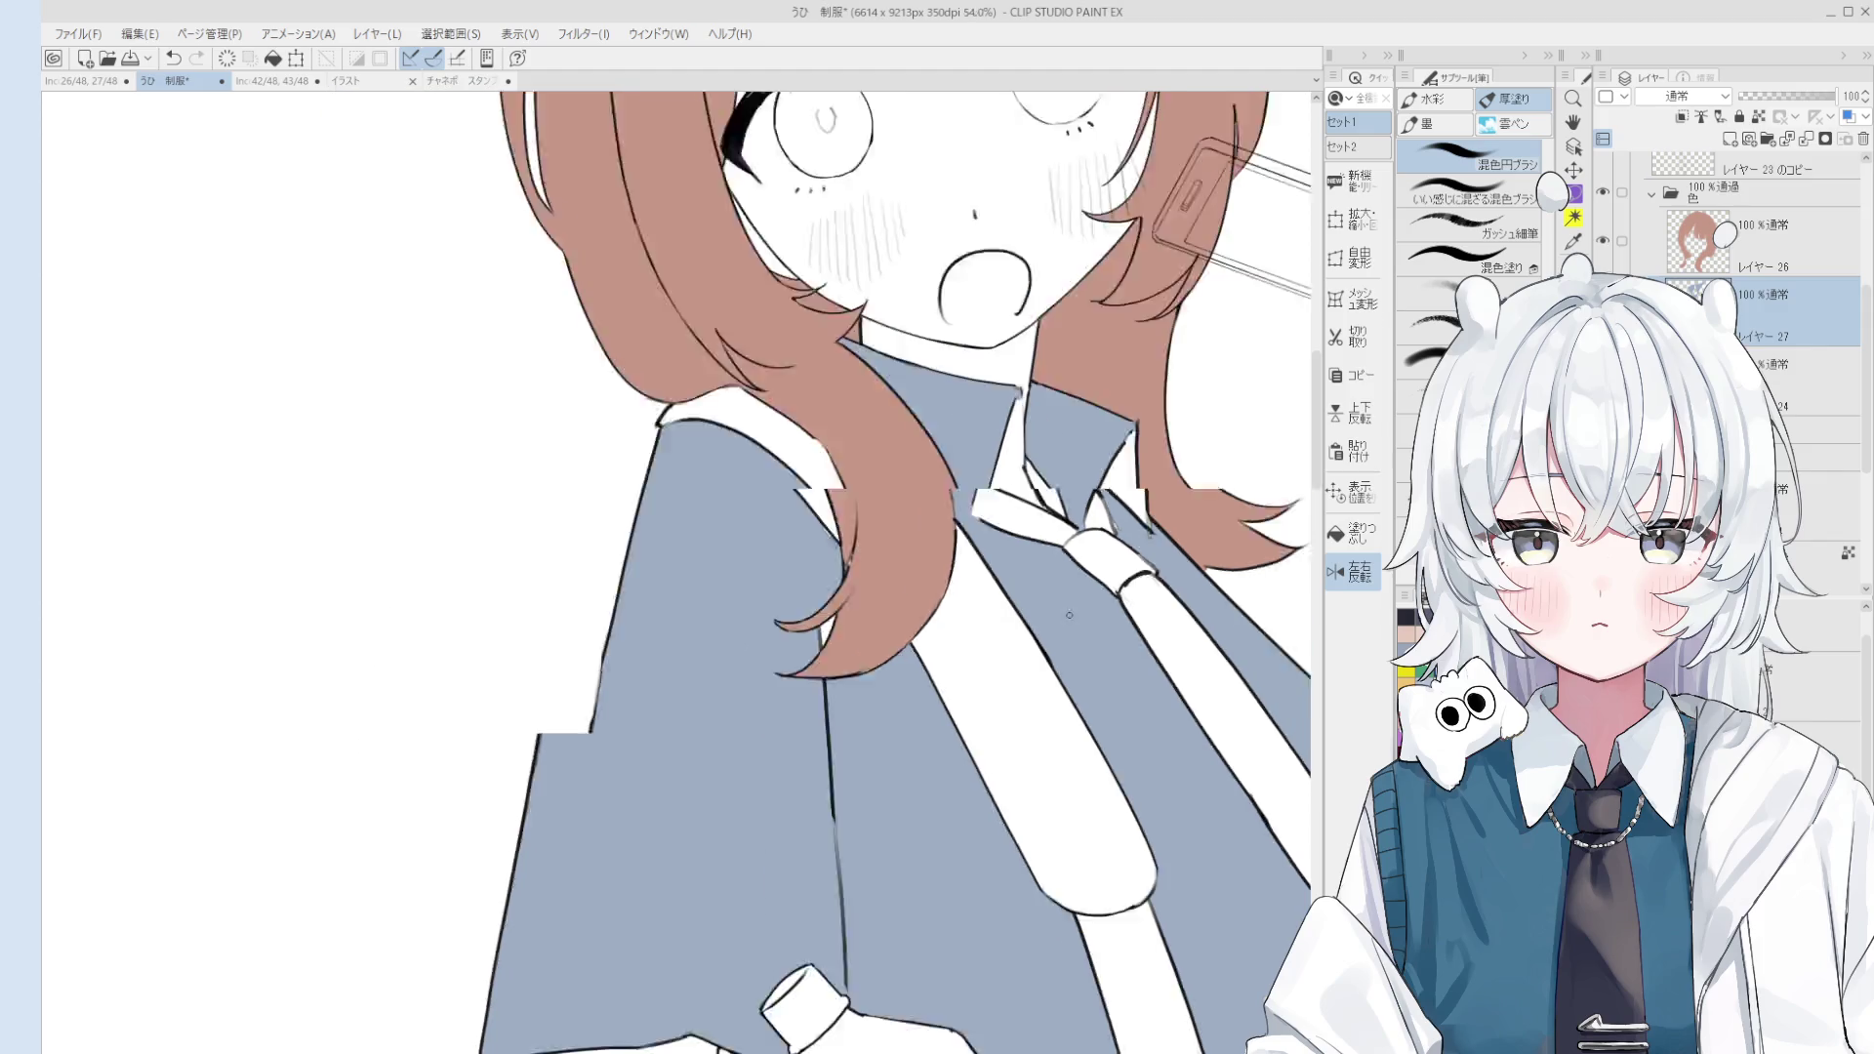
scroll(1026, 637, "down", 2)
key("o")
scroll(923, 532, "up", 2)
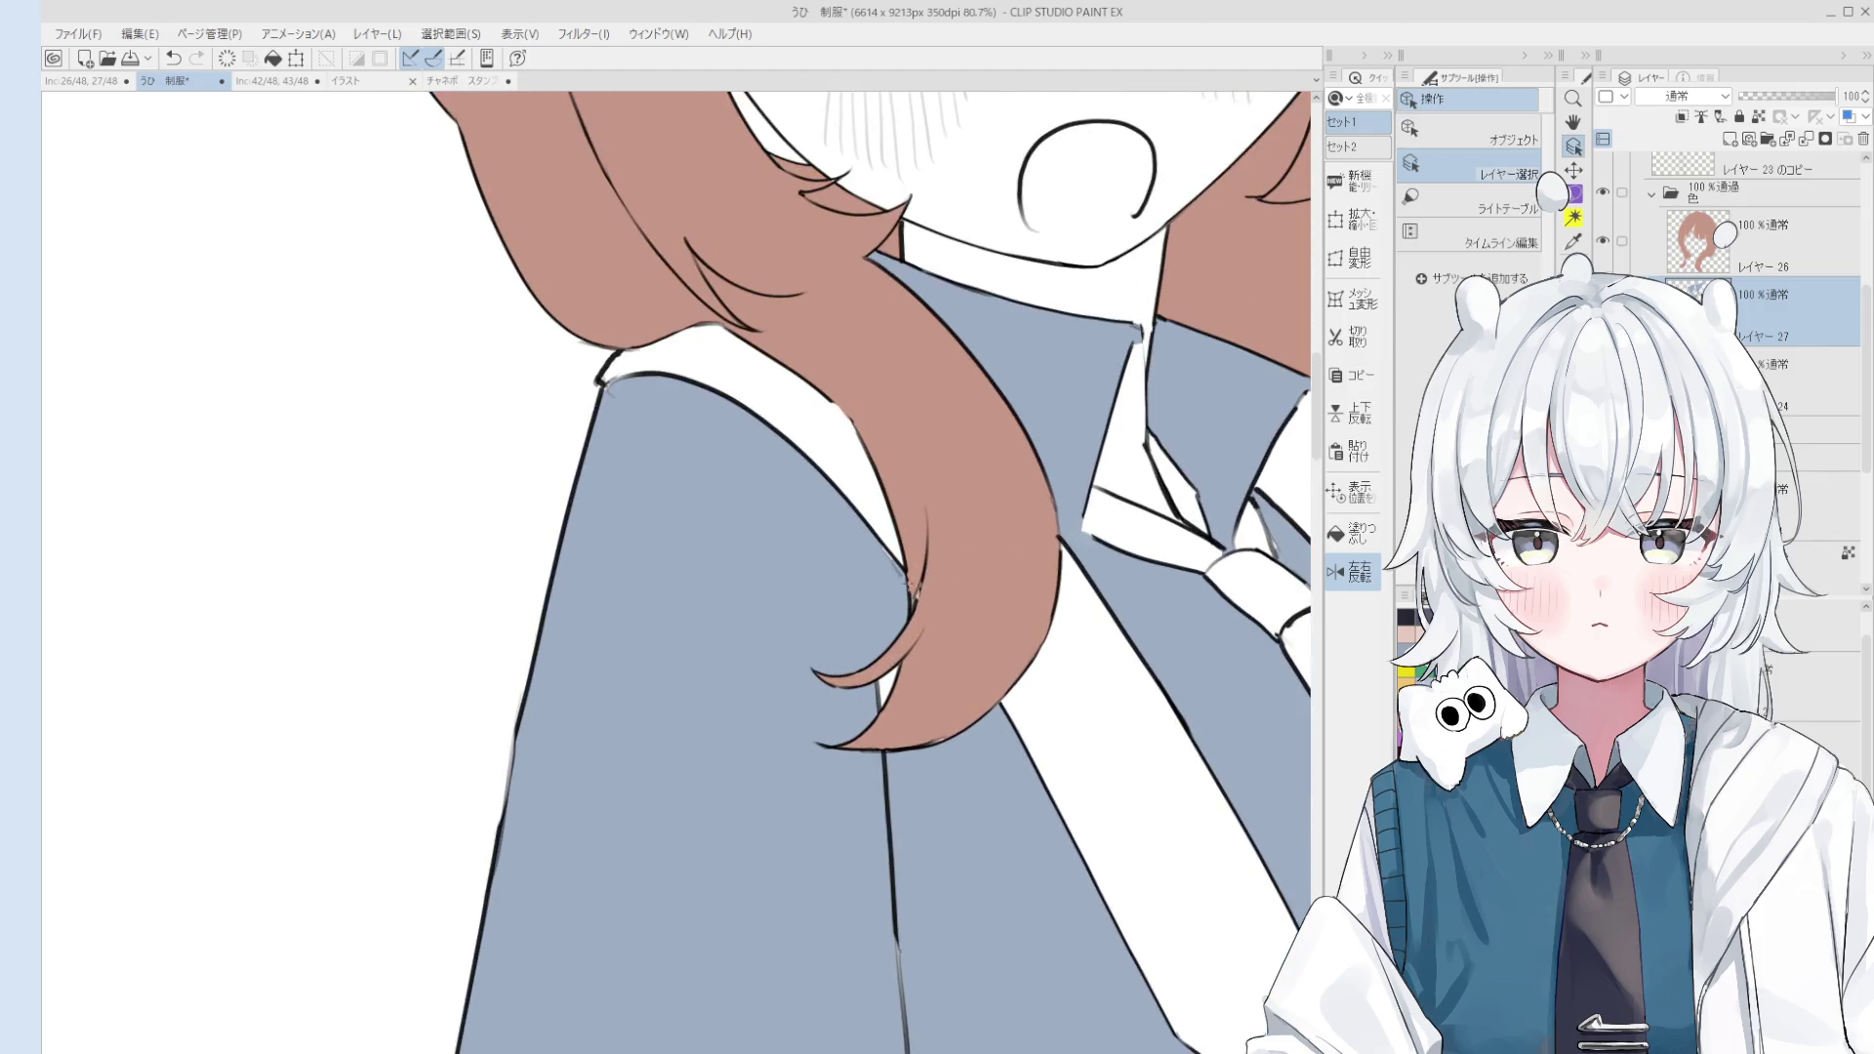
scroll(924, 603, "up", 2)
left_click(891, 582)
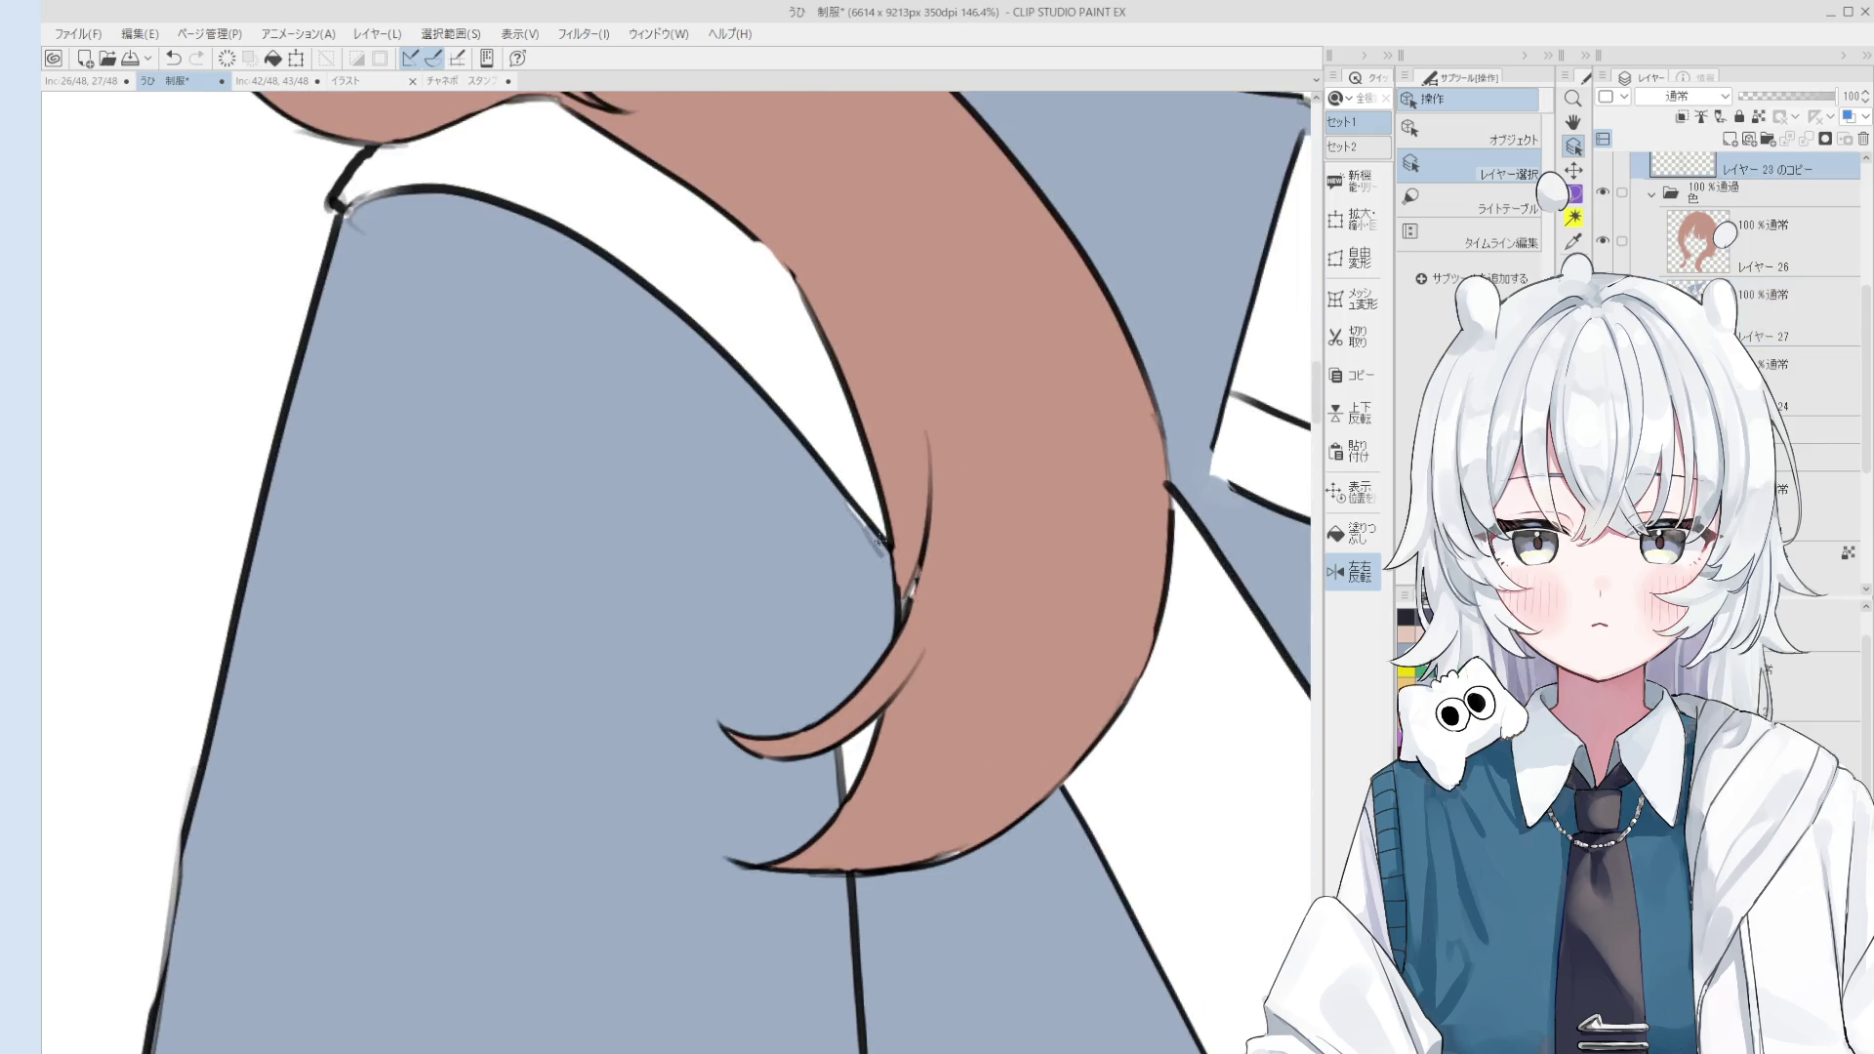
Step: Briefly switch to Layer 27, then reselect the Layer 23 copy line art
key("e")
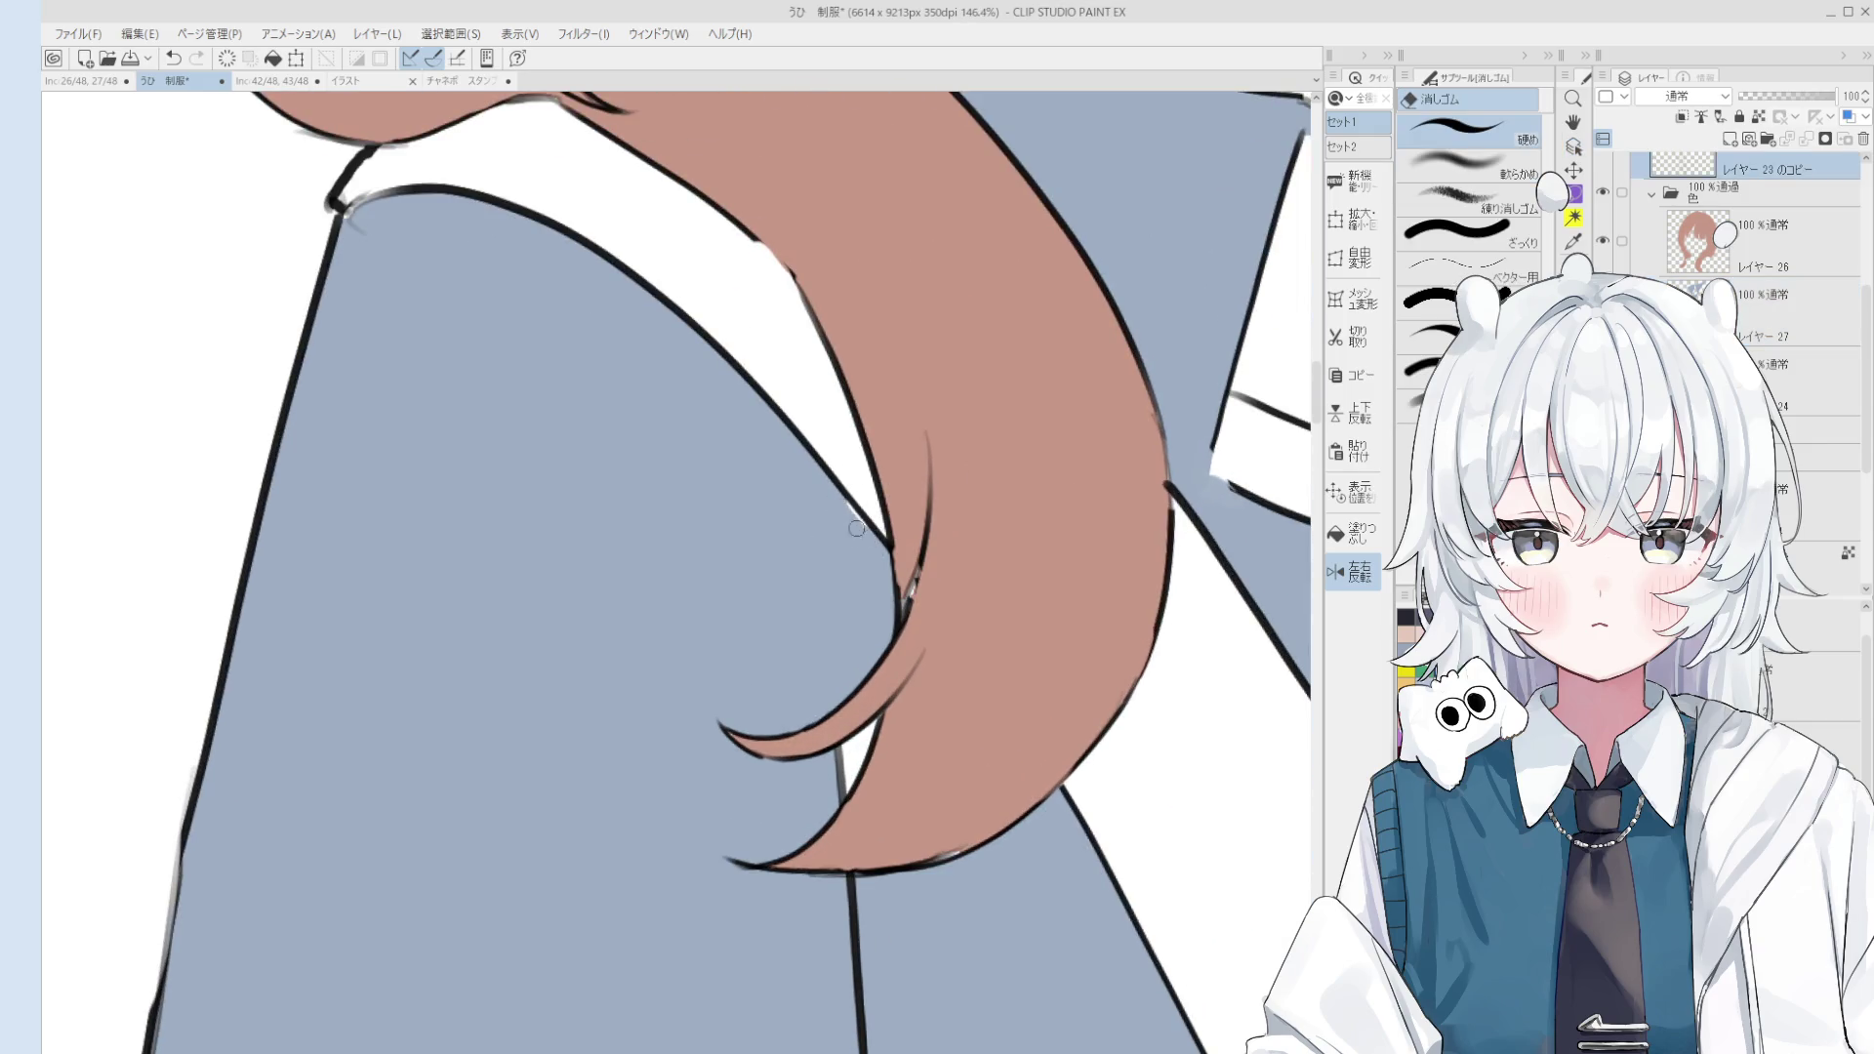
key("b")
left_click(853, 582, "ctrl+shift")
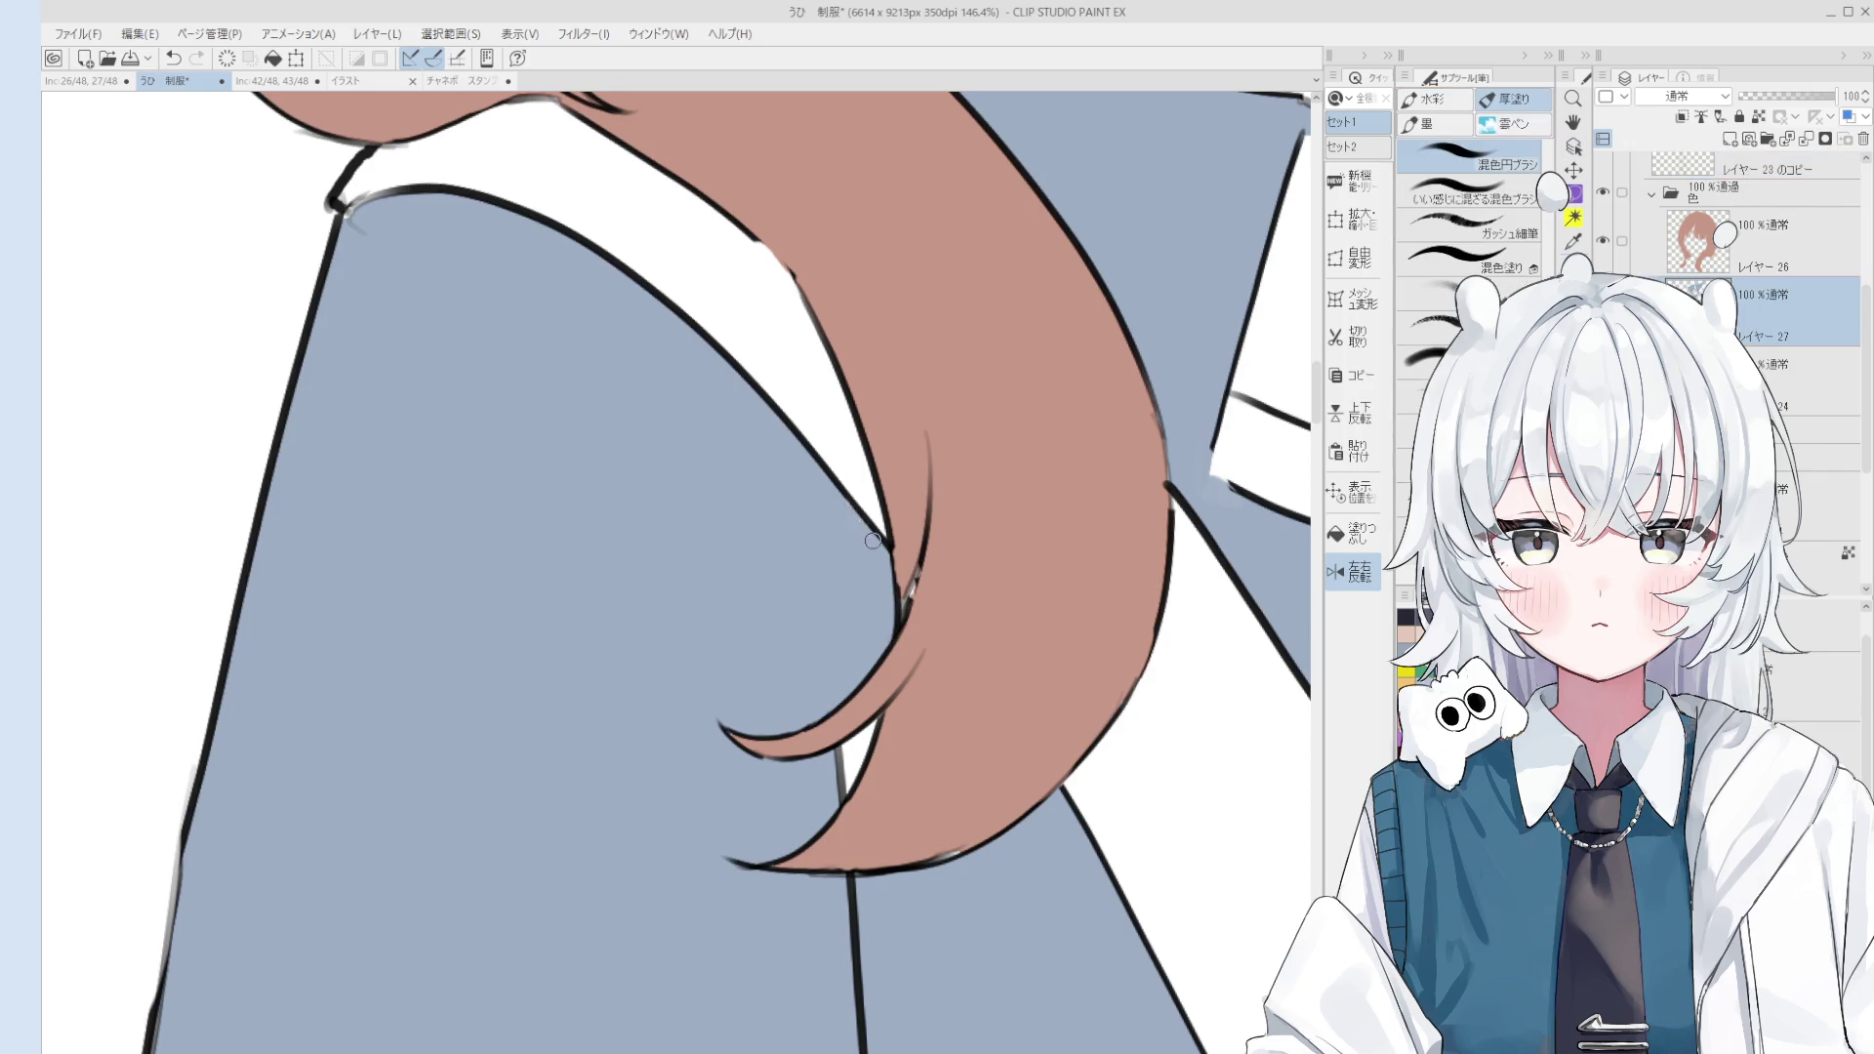
scroll(872, 540, "up", 1)
key("o")
scroll(874, 556, "up", 2)
left_click(875, 579)
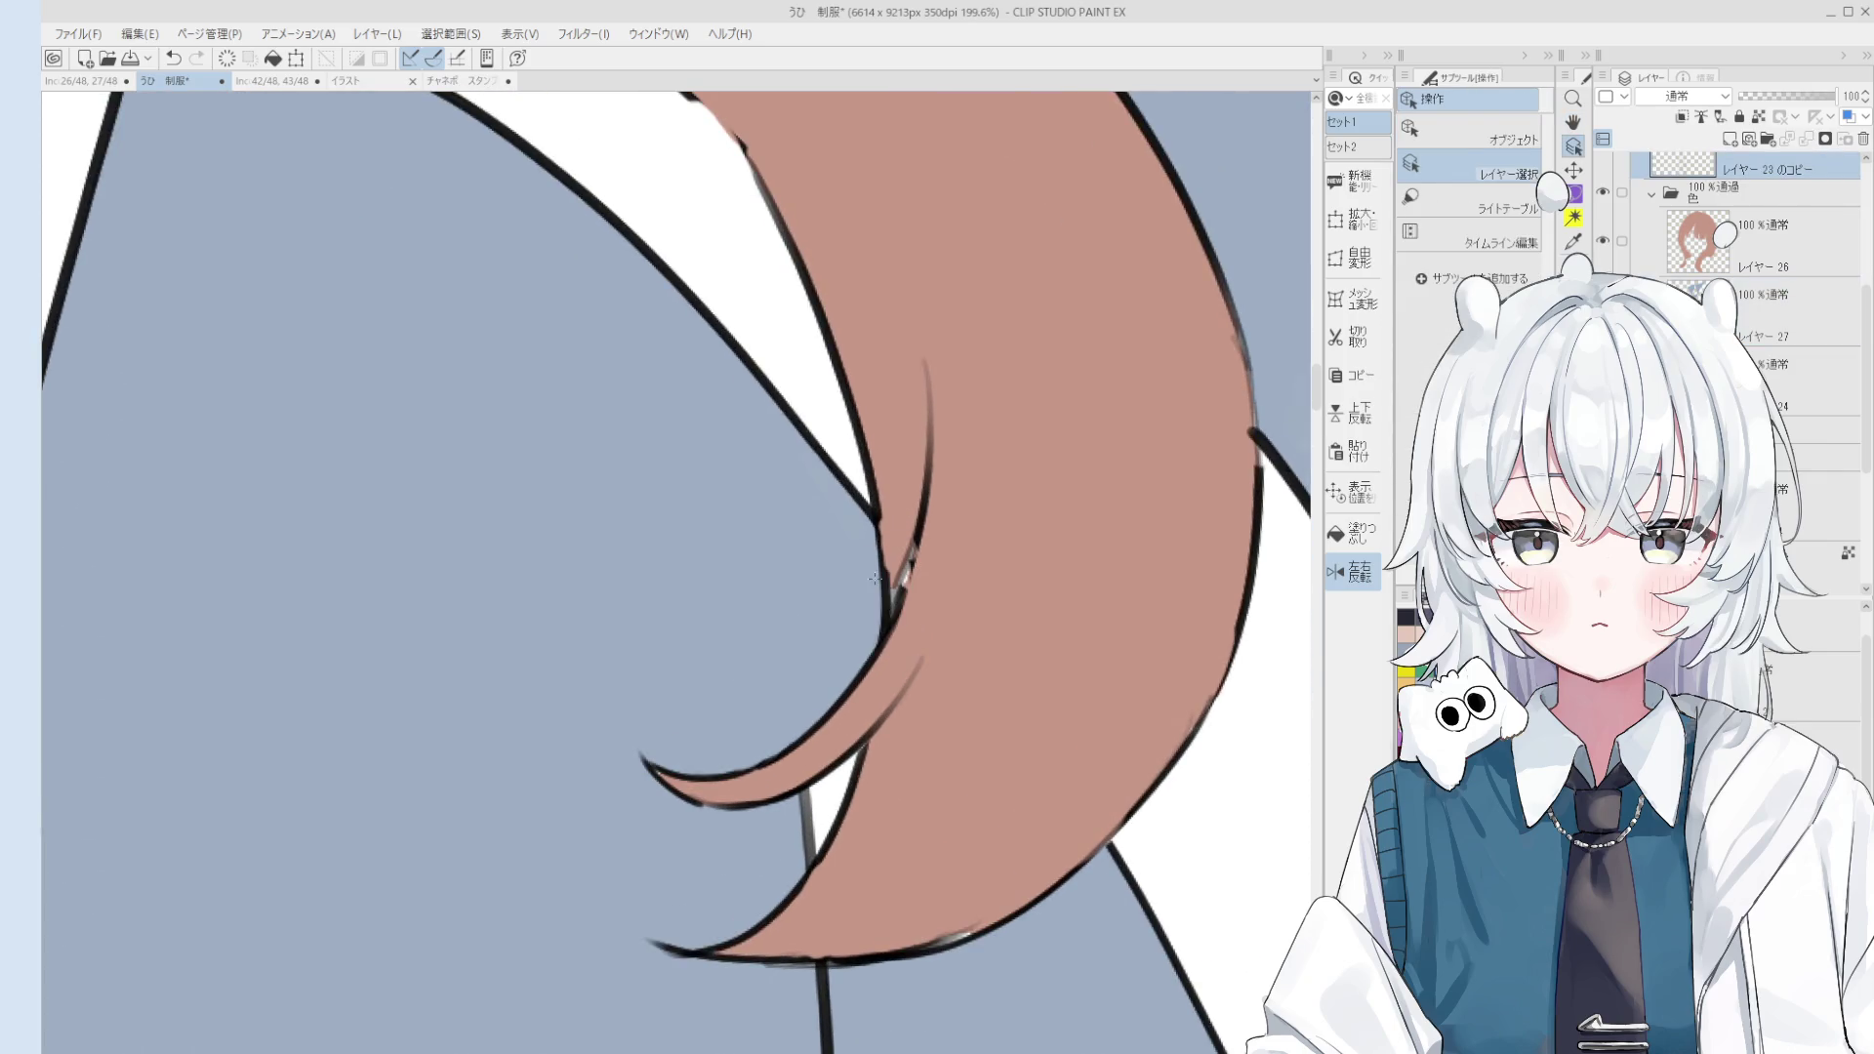
Step: Erase the stray line edge where the hair meets the shoulder
key("p")
scroll(876, 566, "down", 2)
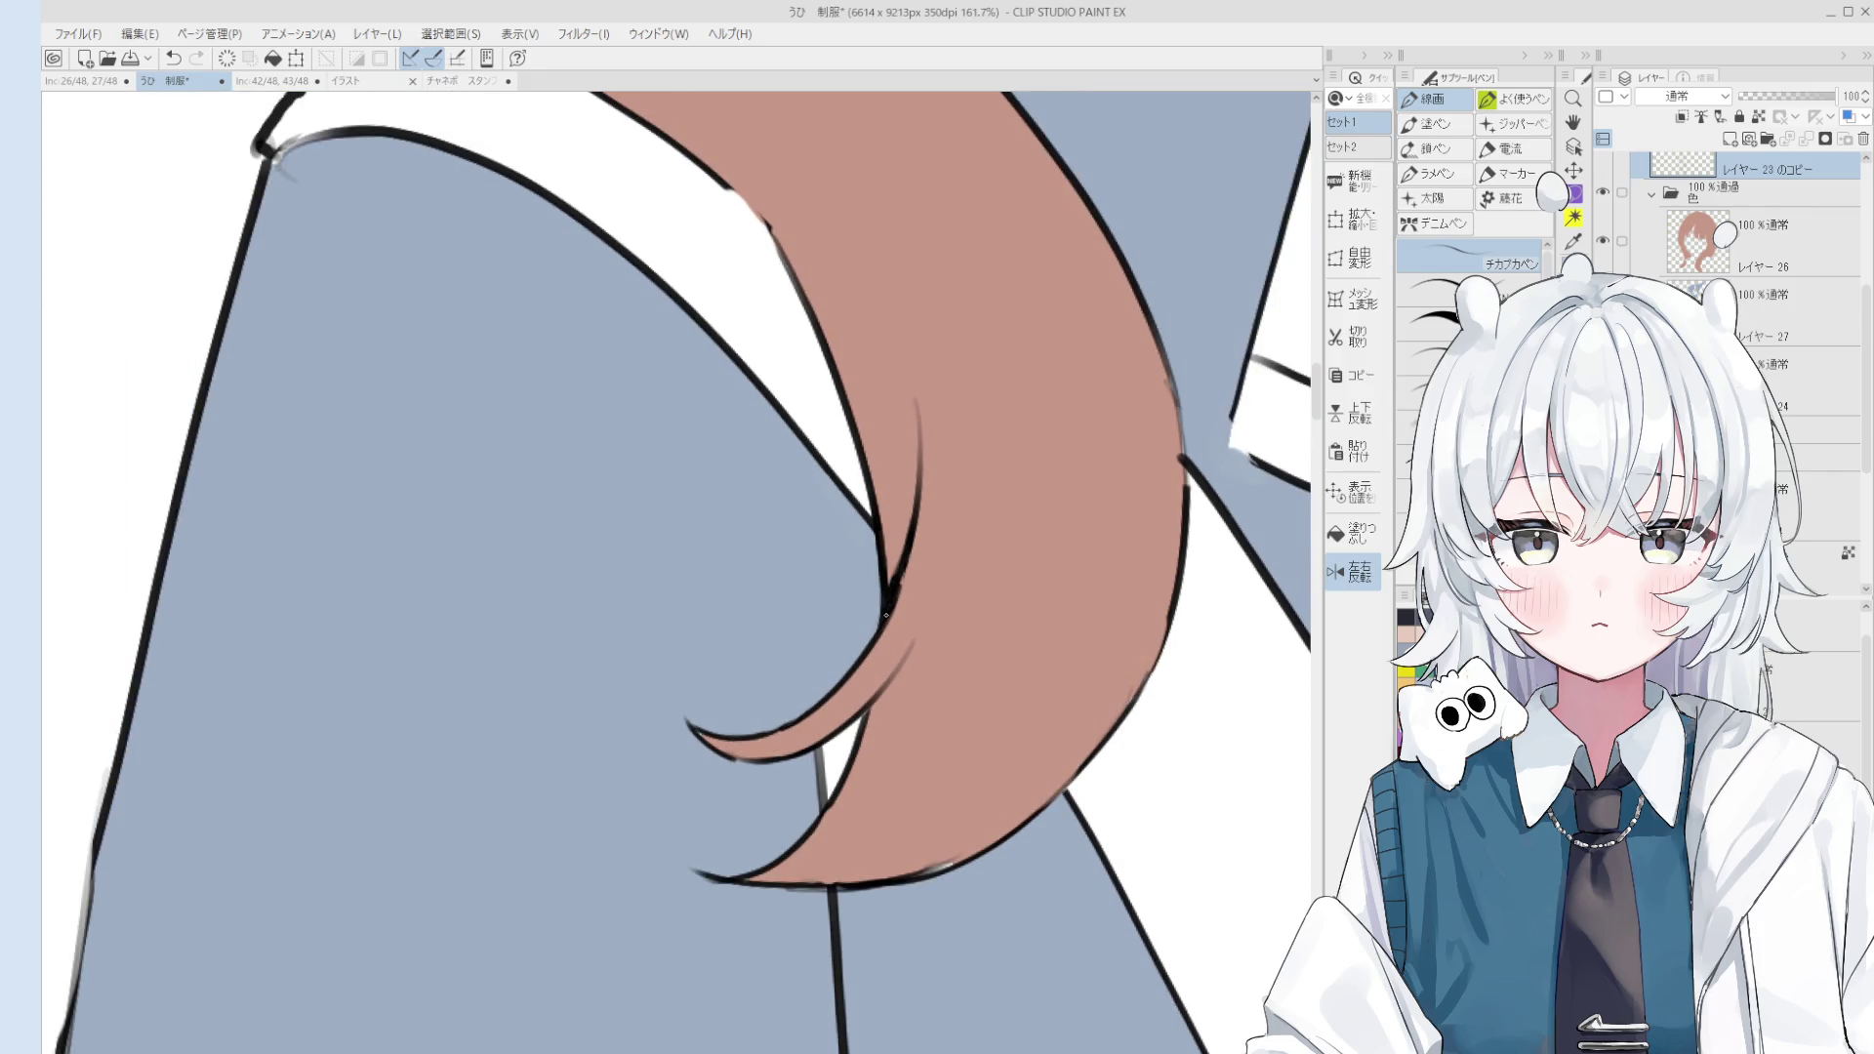
key("e")
key("ctrl+z")
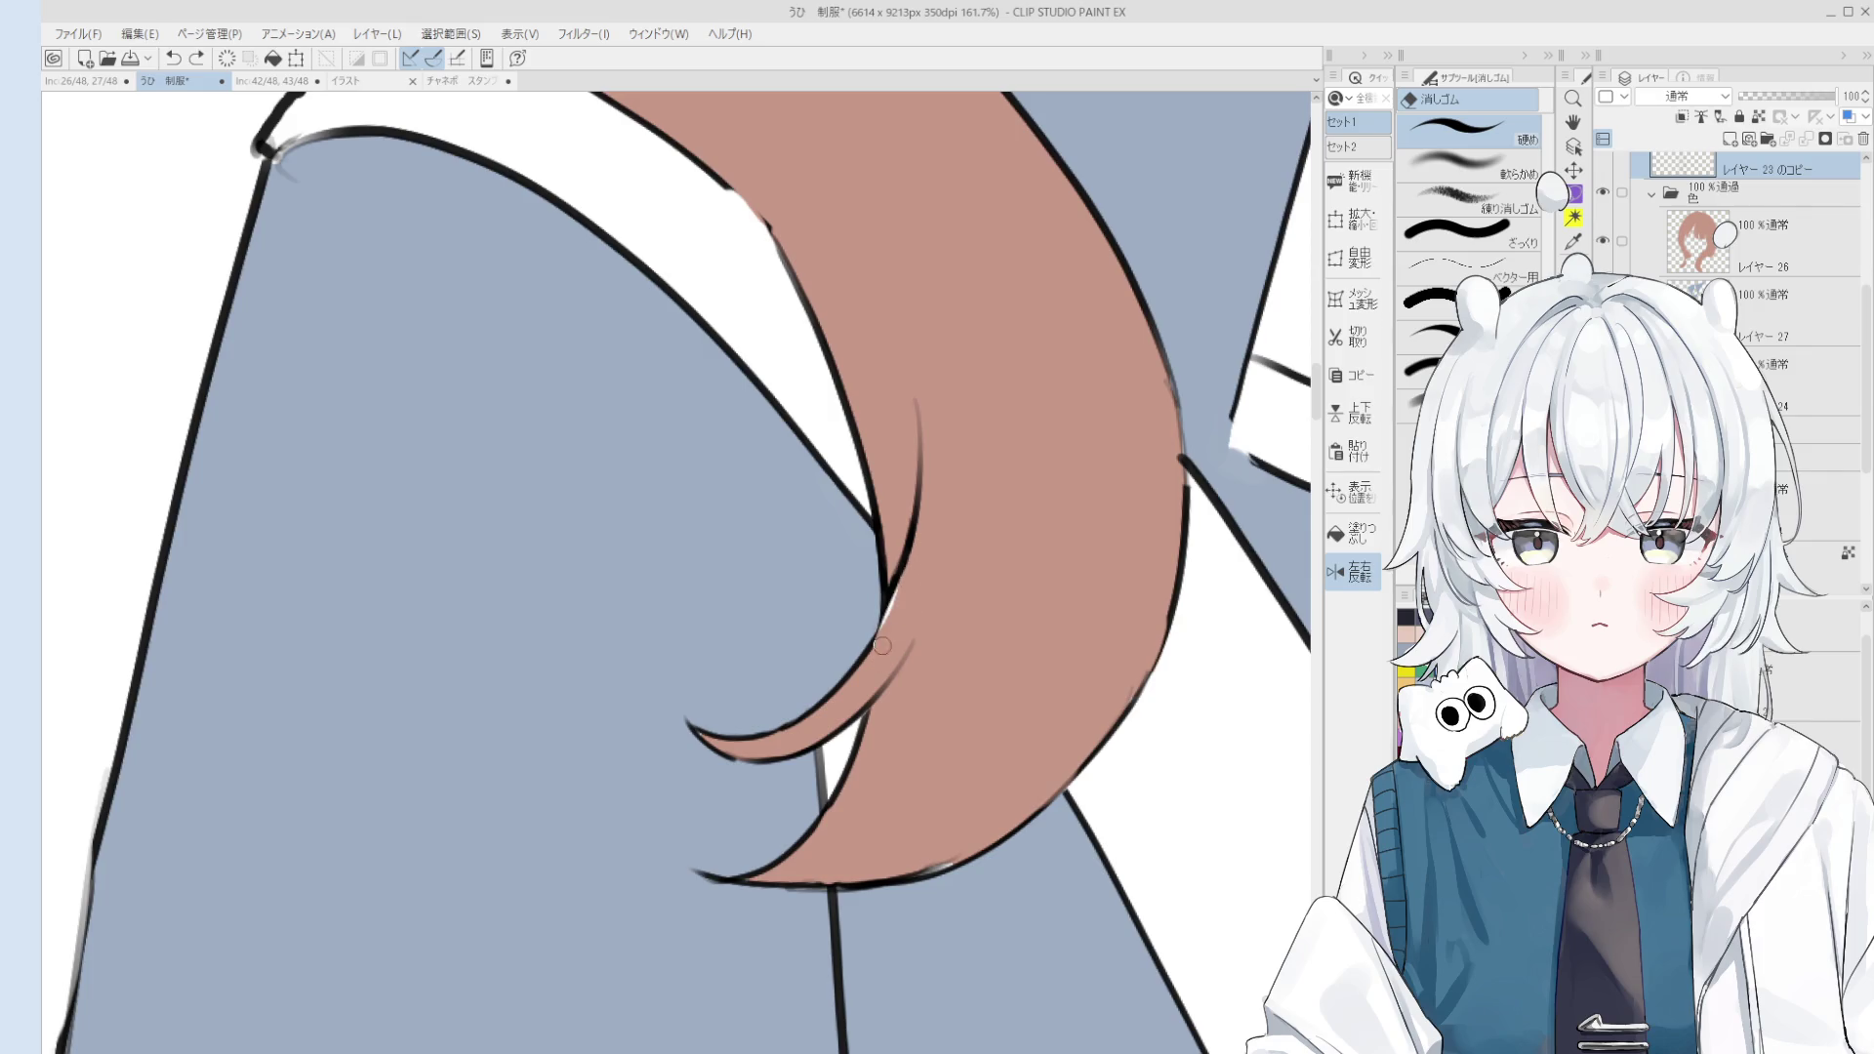
key("ctrl+z")
left_click_drag(886, 646, 878, 670)
Step: Check the hair colour layer, then return to the Layer 23 copy line art pen
left_click(939, 595, "ctrl+shift")
key("b")
key("h")
scroll(883, 634, "down", 2)
scroll(883, 633, "down", 2)
scroll(884, 633, "down", 2)
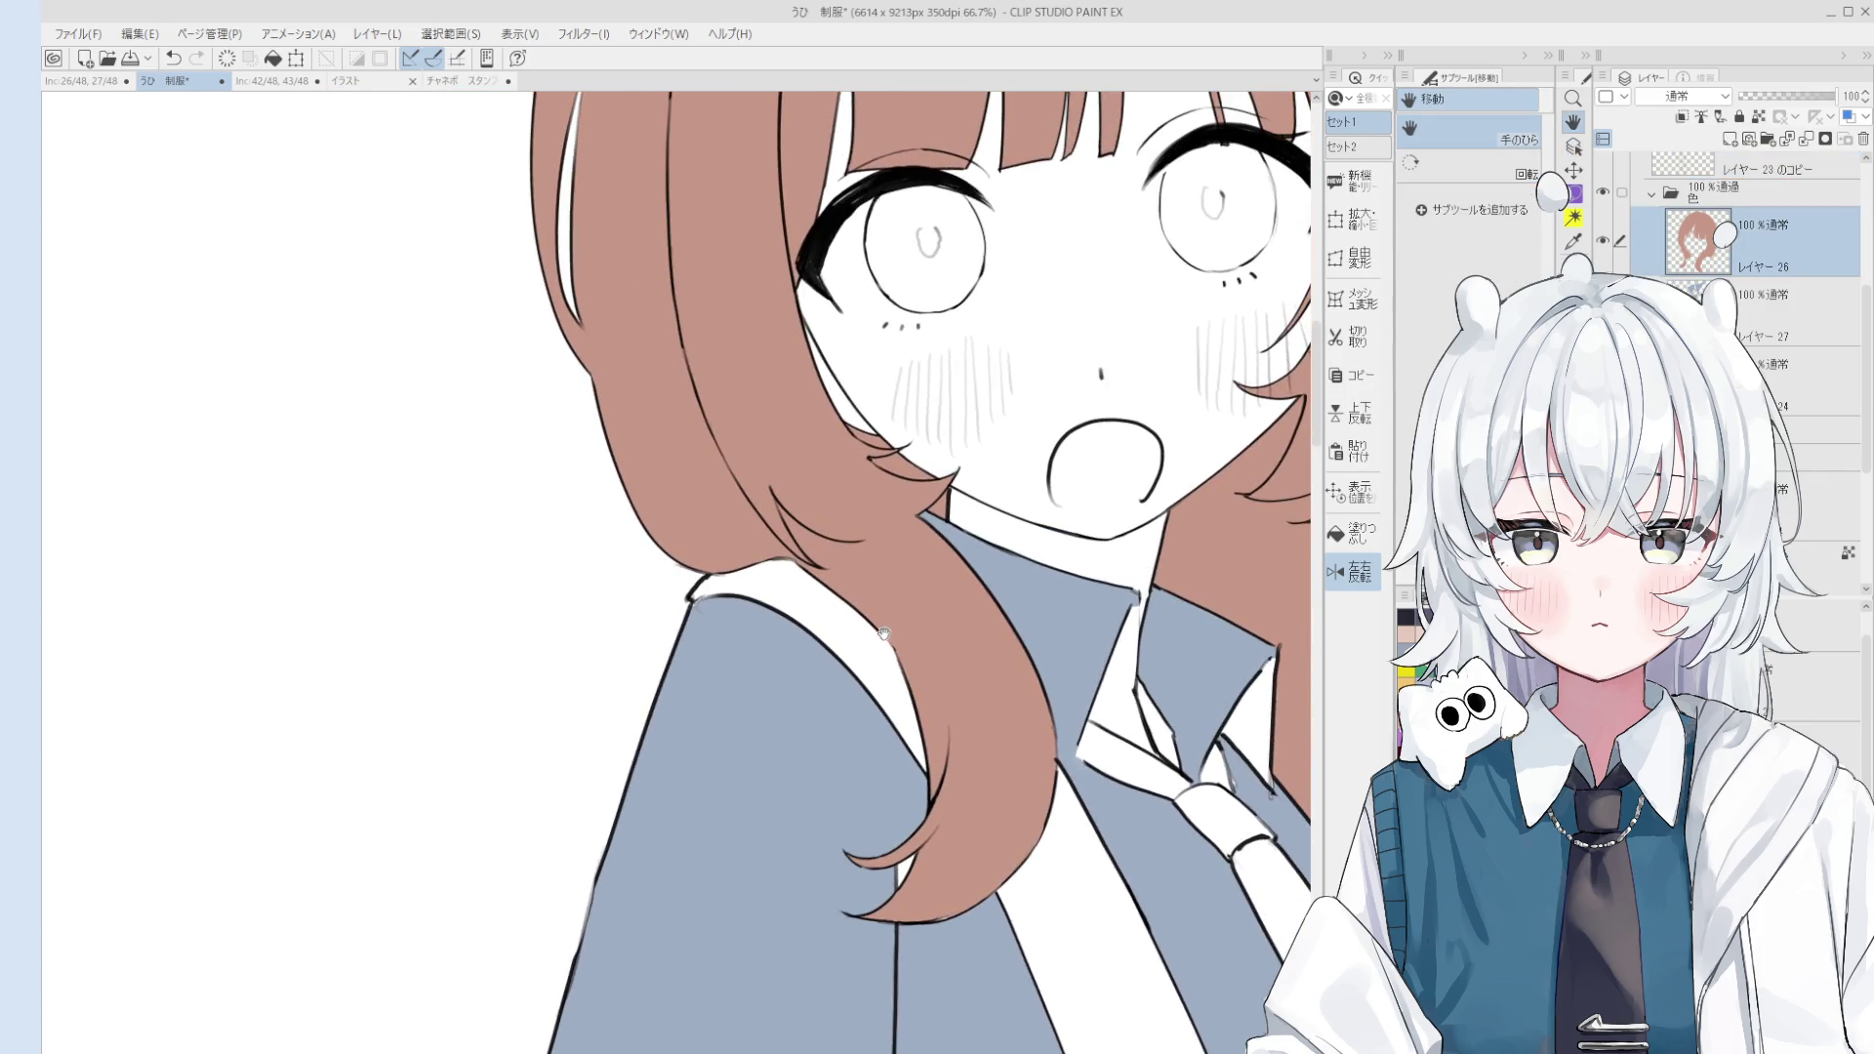
key("b")
scroll(883, 634, "up", 4)
left_click(886, 644, "ctrl+shift")
key("p")
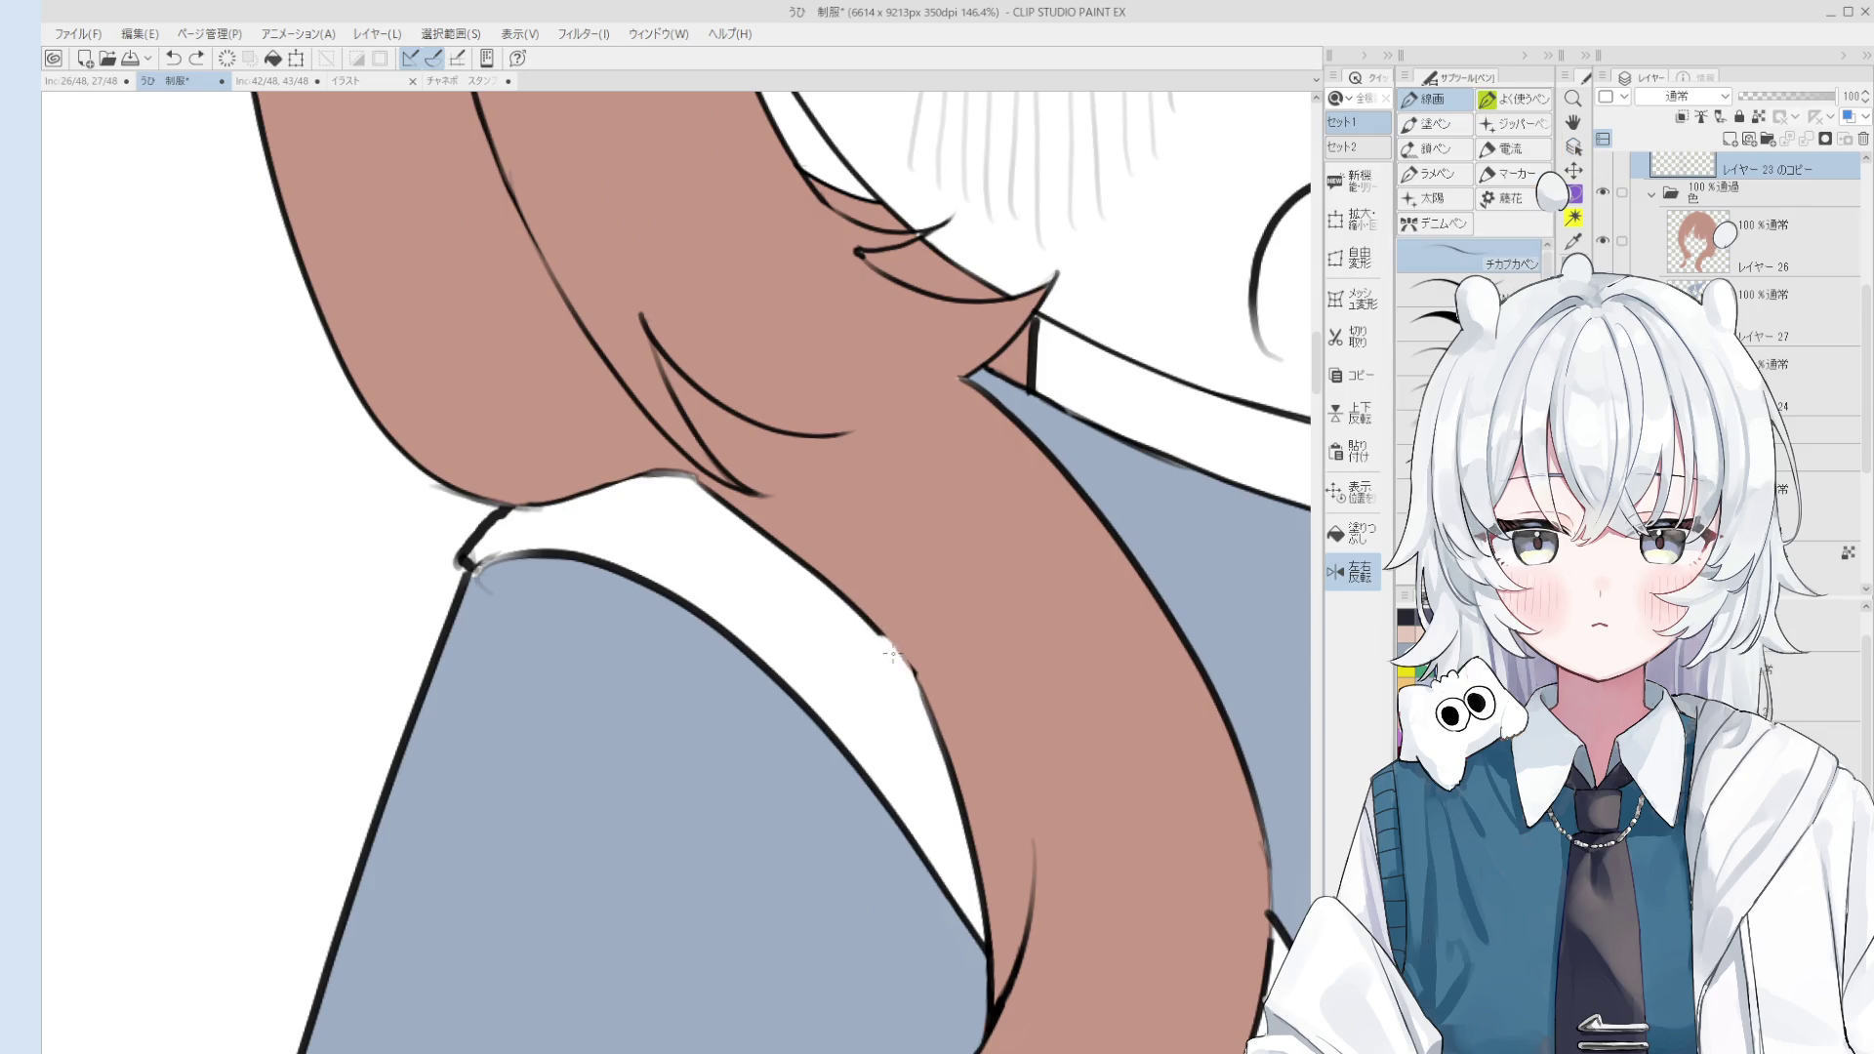
Step: Pan the view down to the hair, shoulder and collar corner
key("h")
scroll(957, 749, "down", 3)
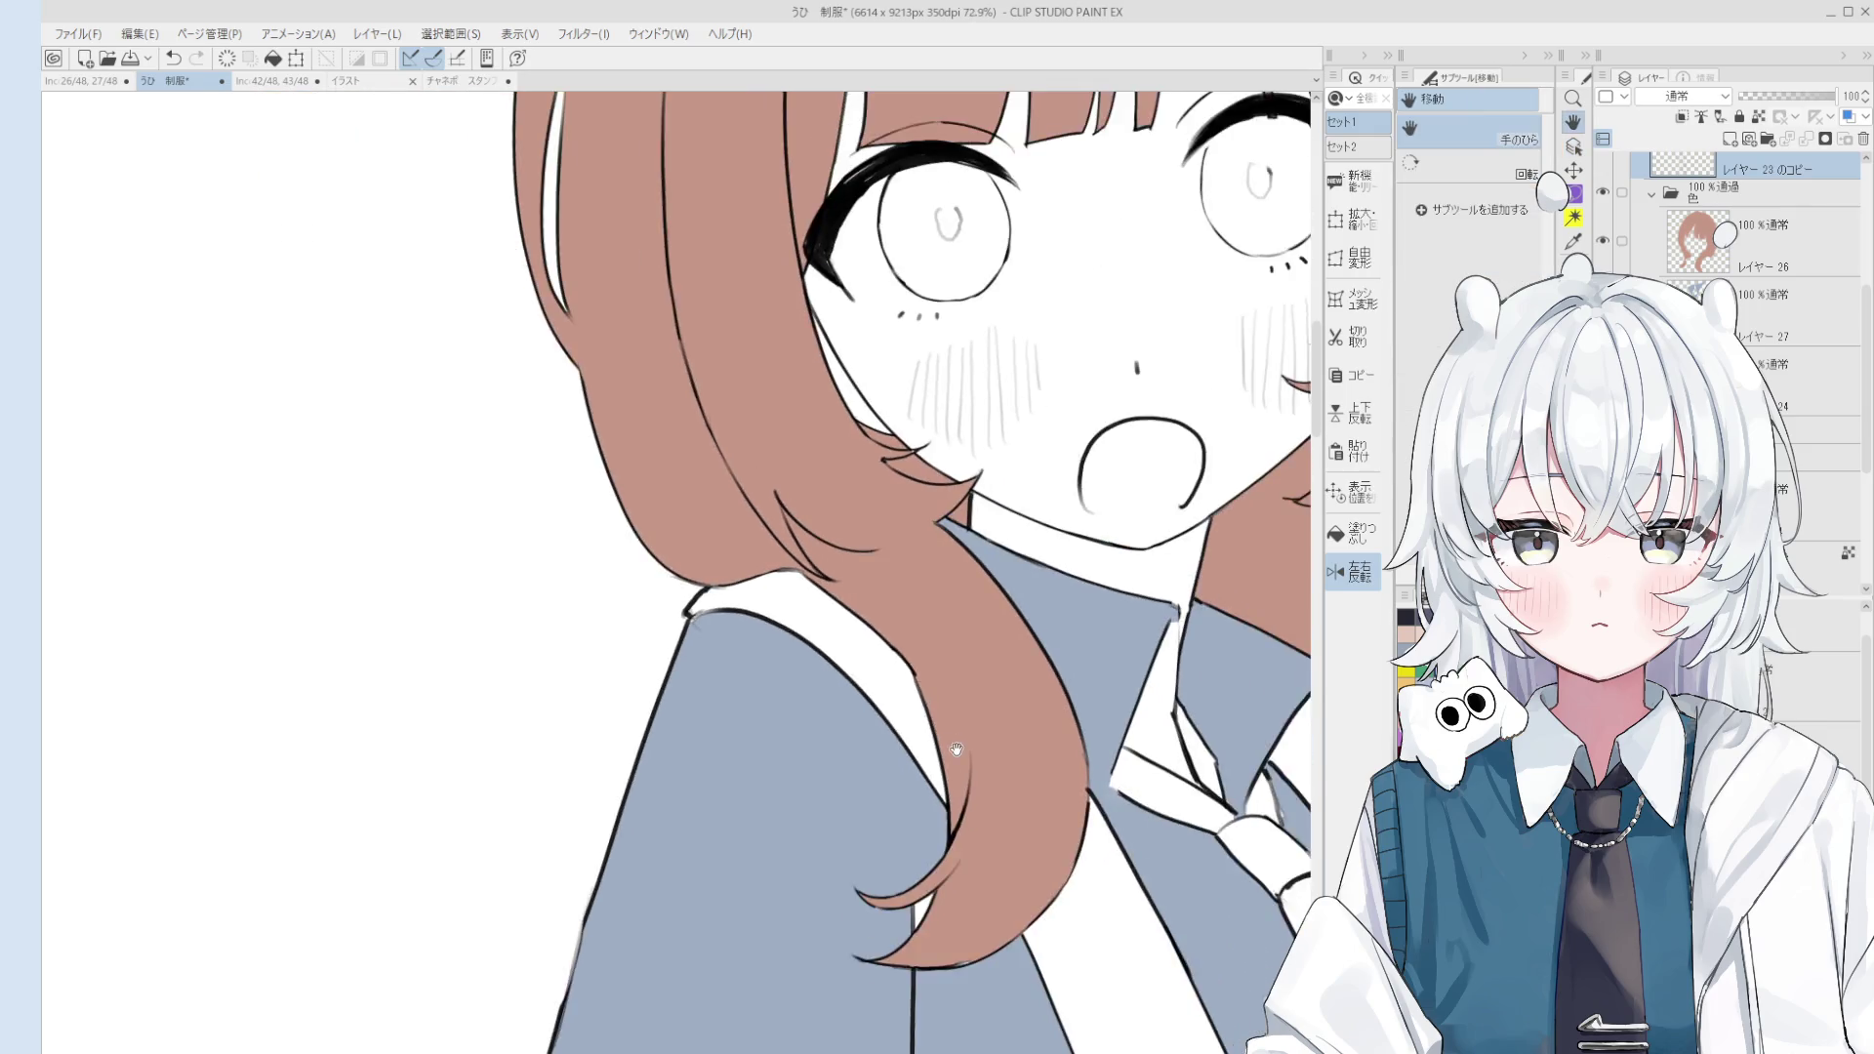
left_click_drag(957, 749, 939, 682)
key("e")
scroll(885, 576, "up", 4)
key("p")
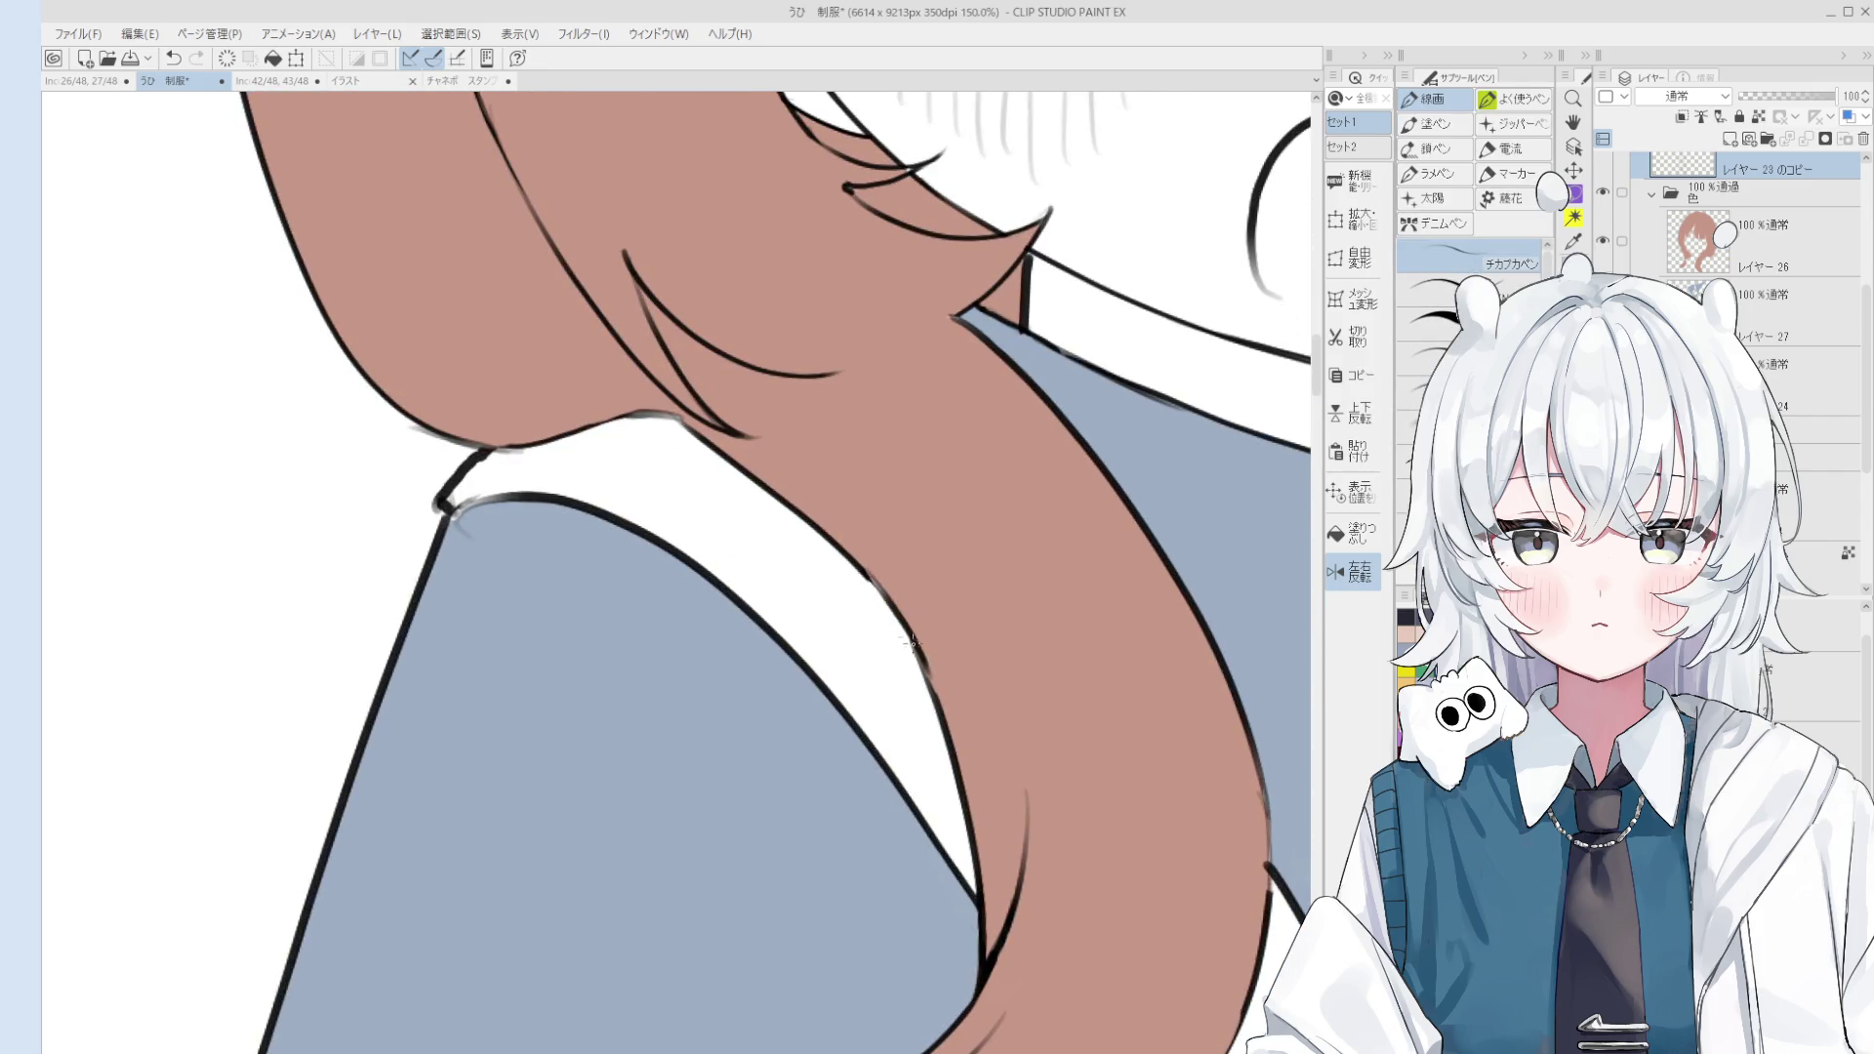
scroll(928, 673, "down", 3)
scroll(954, 711, "down", 1)
key("h")
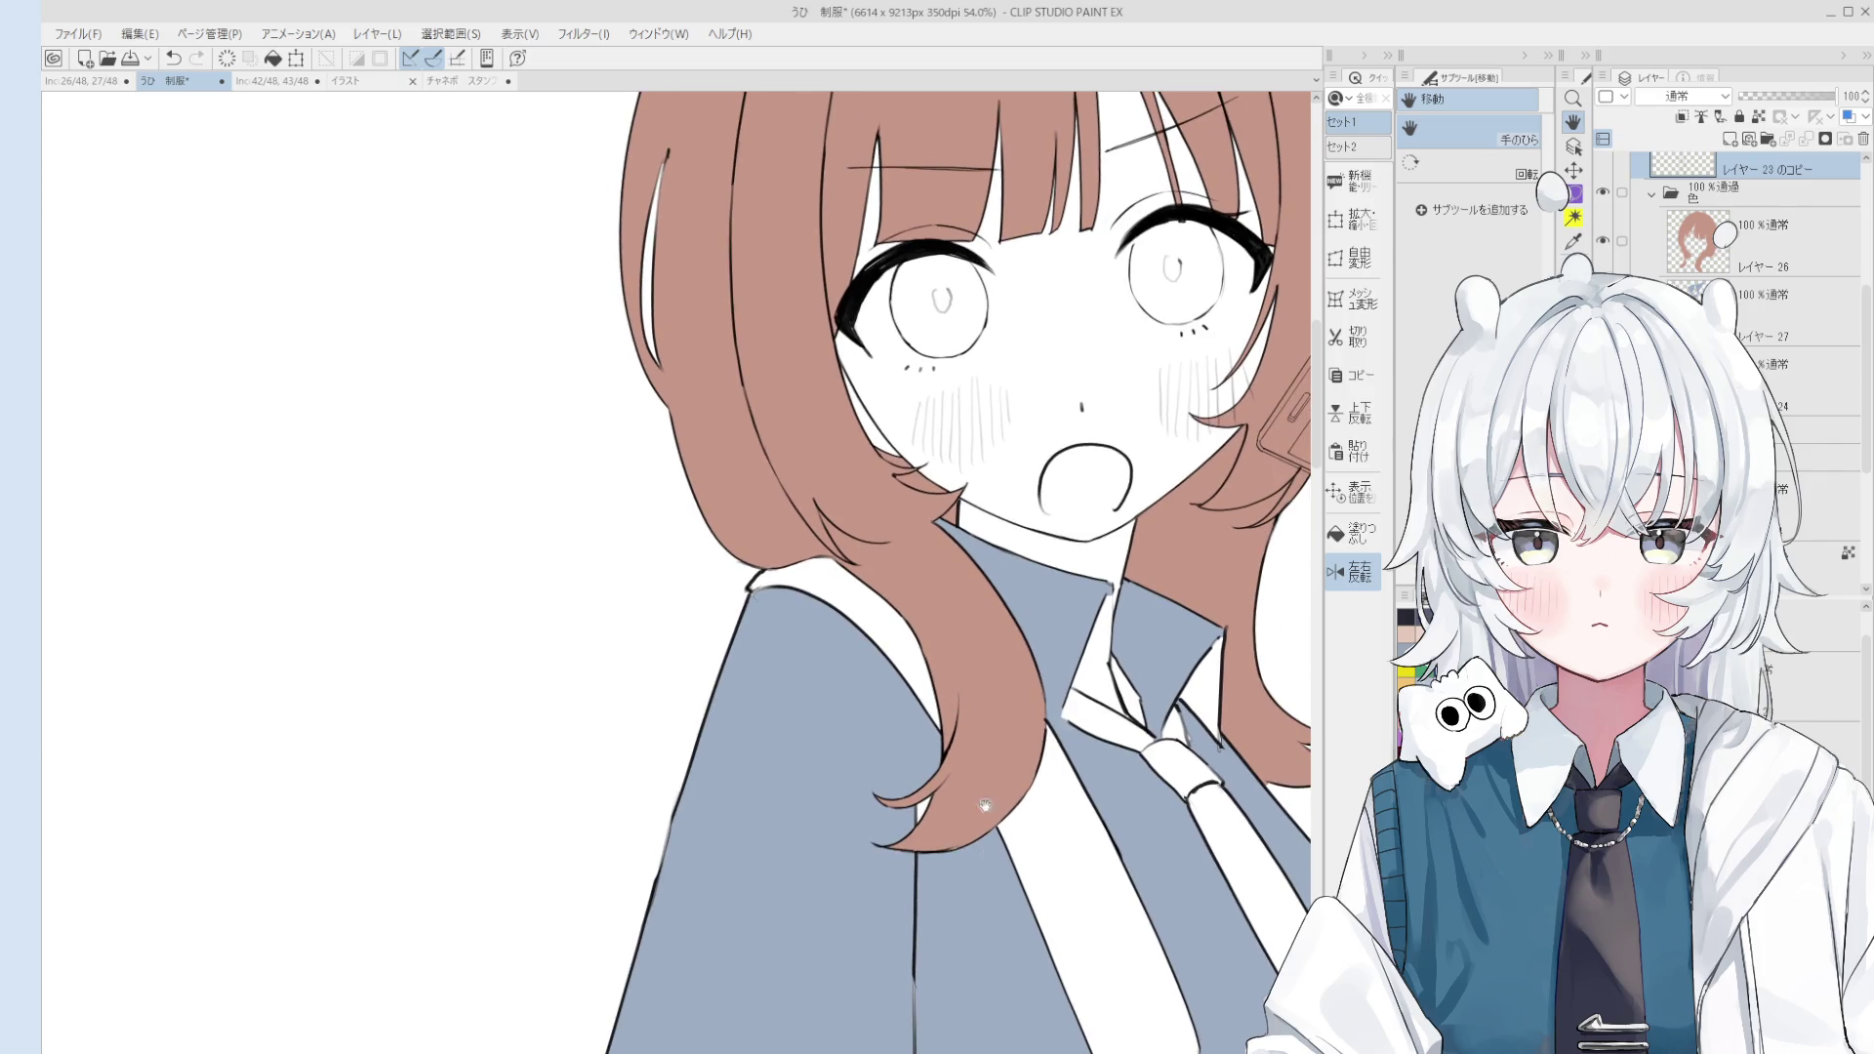
left_click_drag(774, 535, 830, 564)
Step: Redraw the collar corner line neatly under the hair
scroll(809, 622, "up", 4)
key("e")
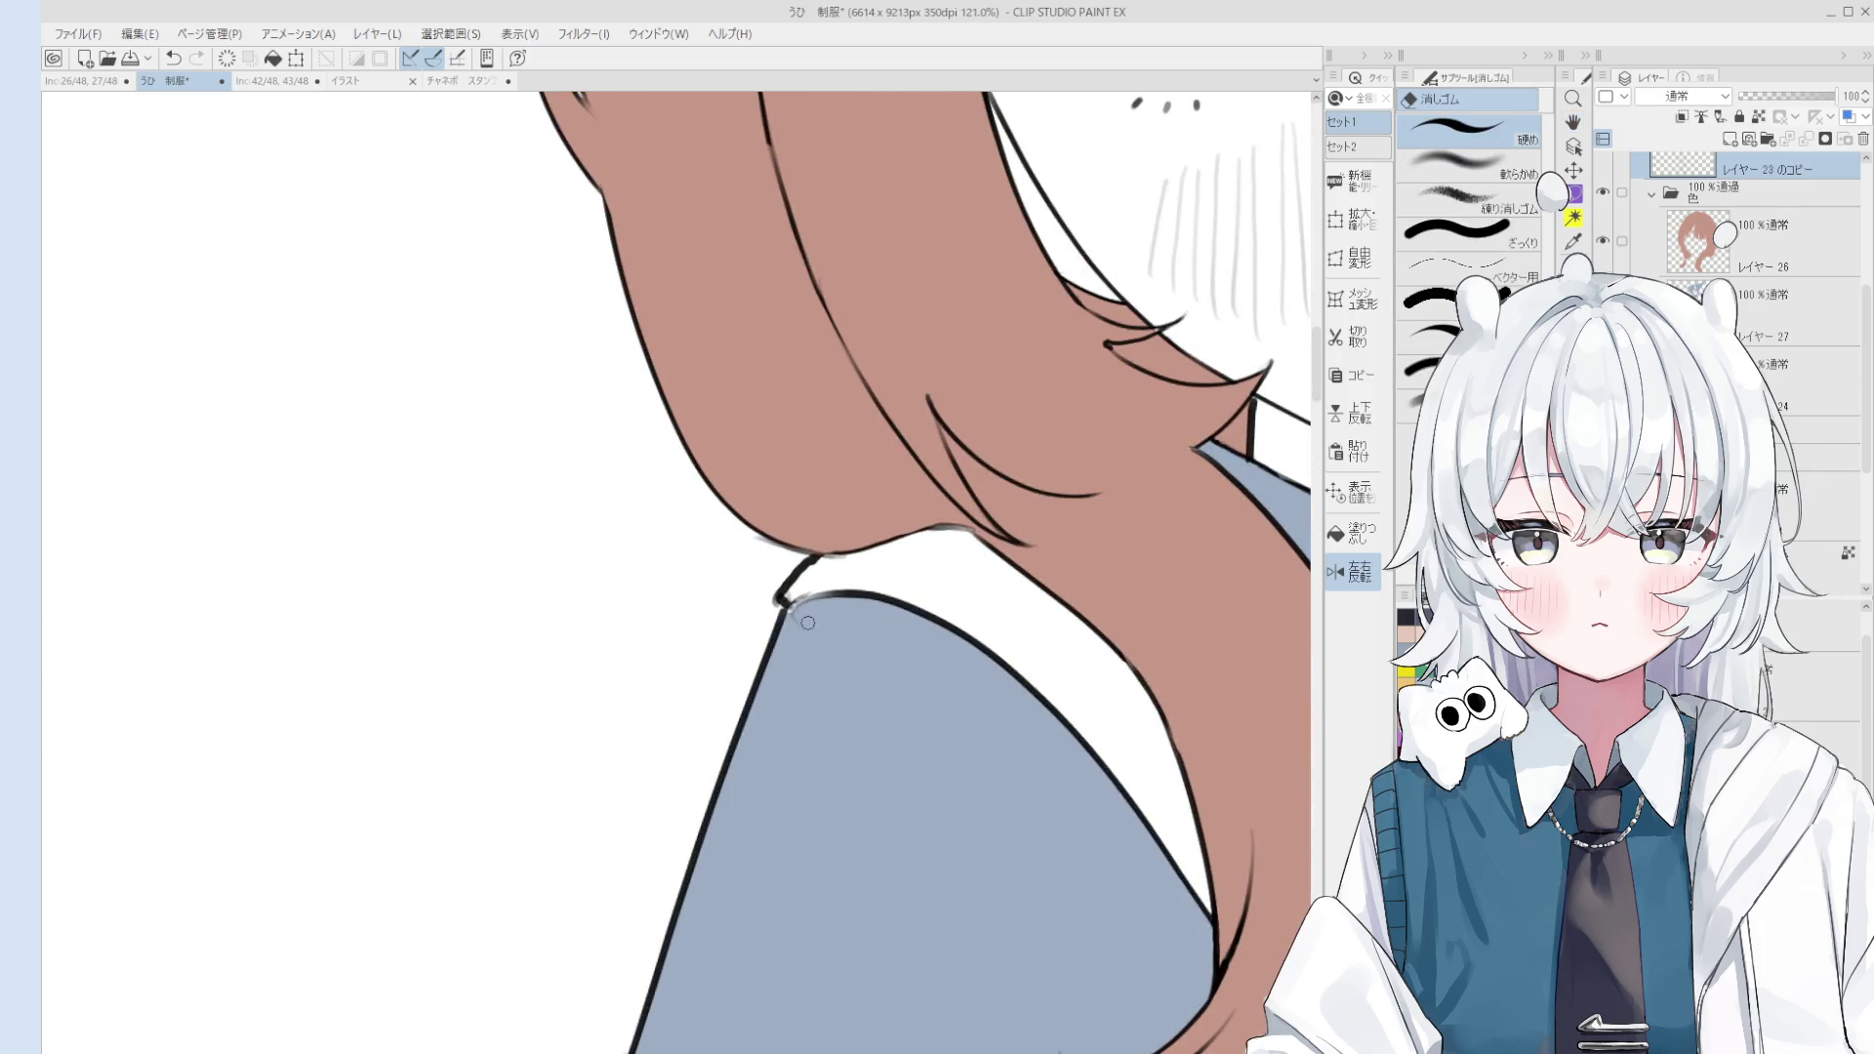
scroll(798, 616, "up", 1)
scroll(798, 616, "up", 1)
key("p")
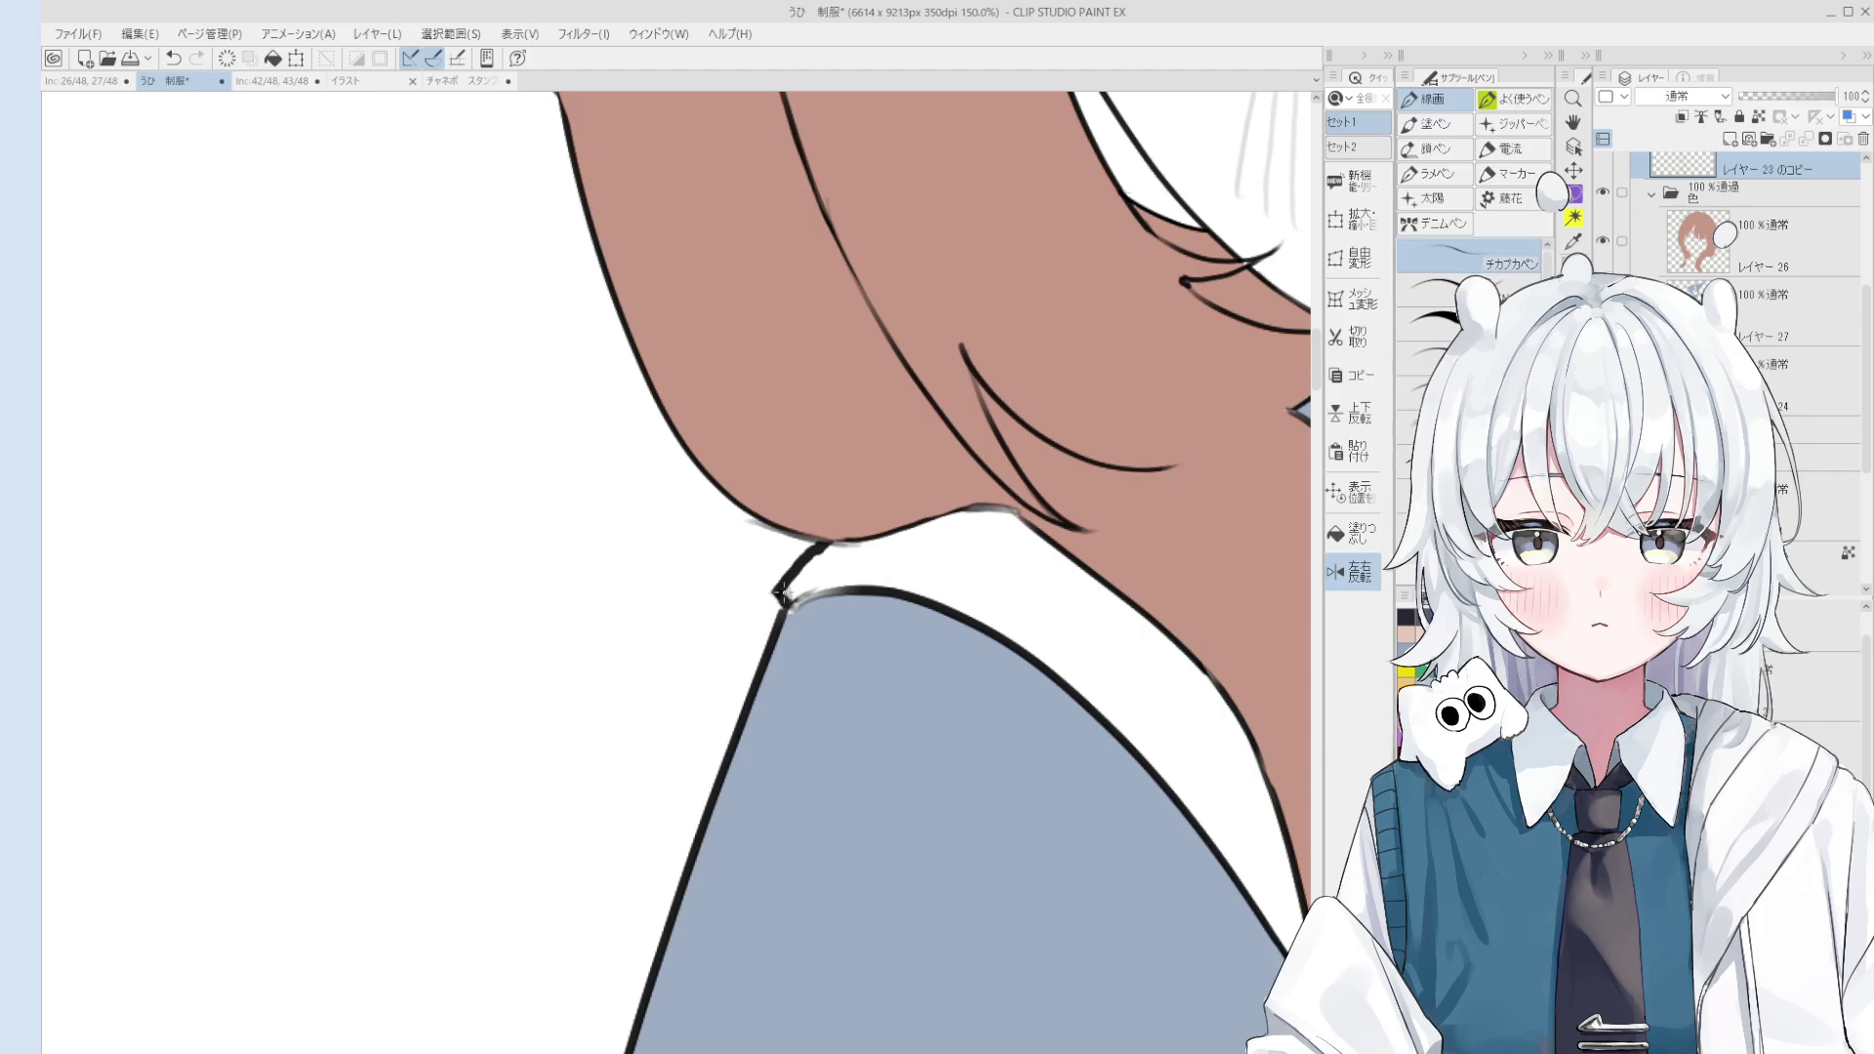
scroll(787, 598, "up", 1)
left_click_drag(786, 605, 831, 597)
Step: Rotate and pan the view back to the face and reselect the hair colour layer
key("e")
scroll(810, 580, "down", 1)
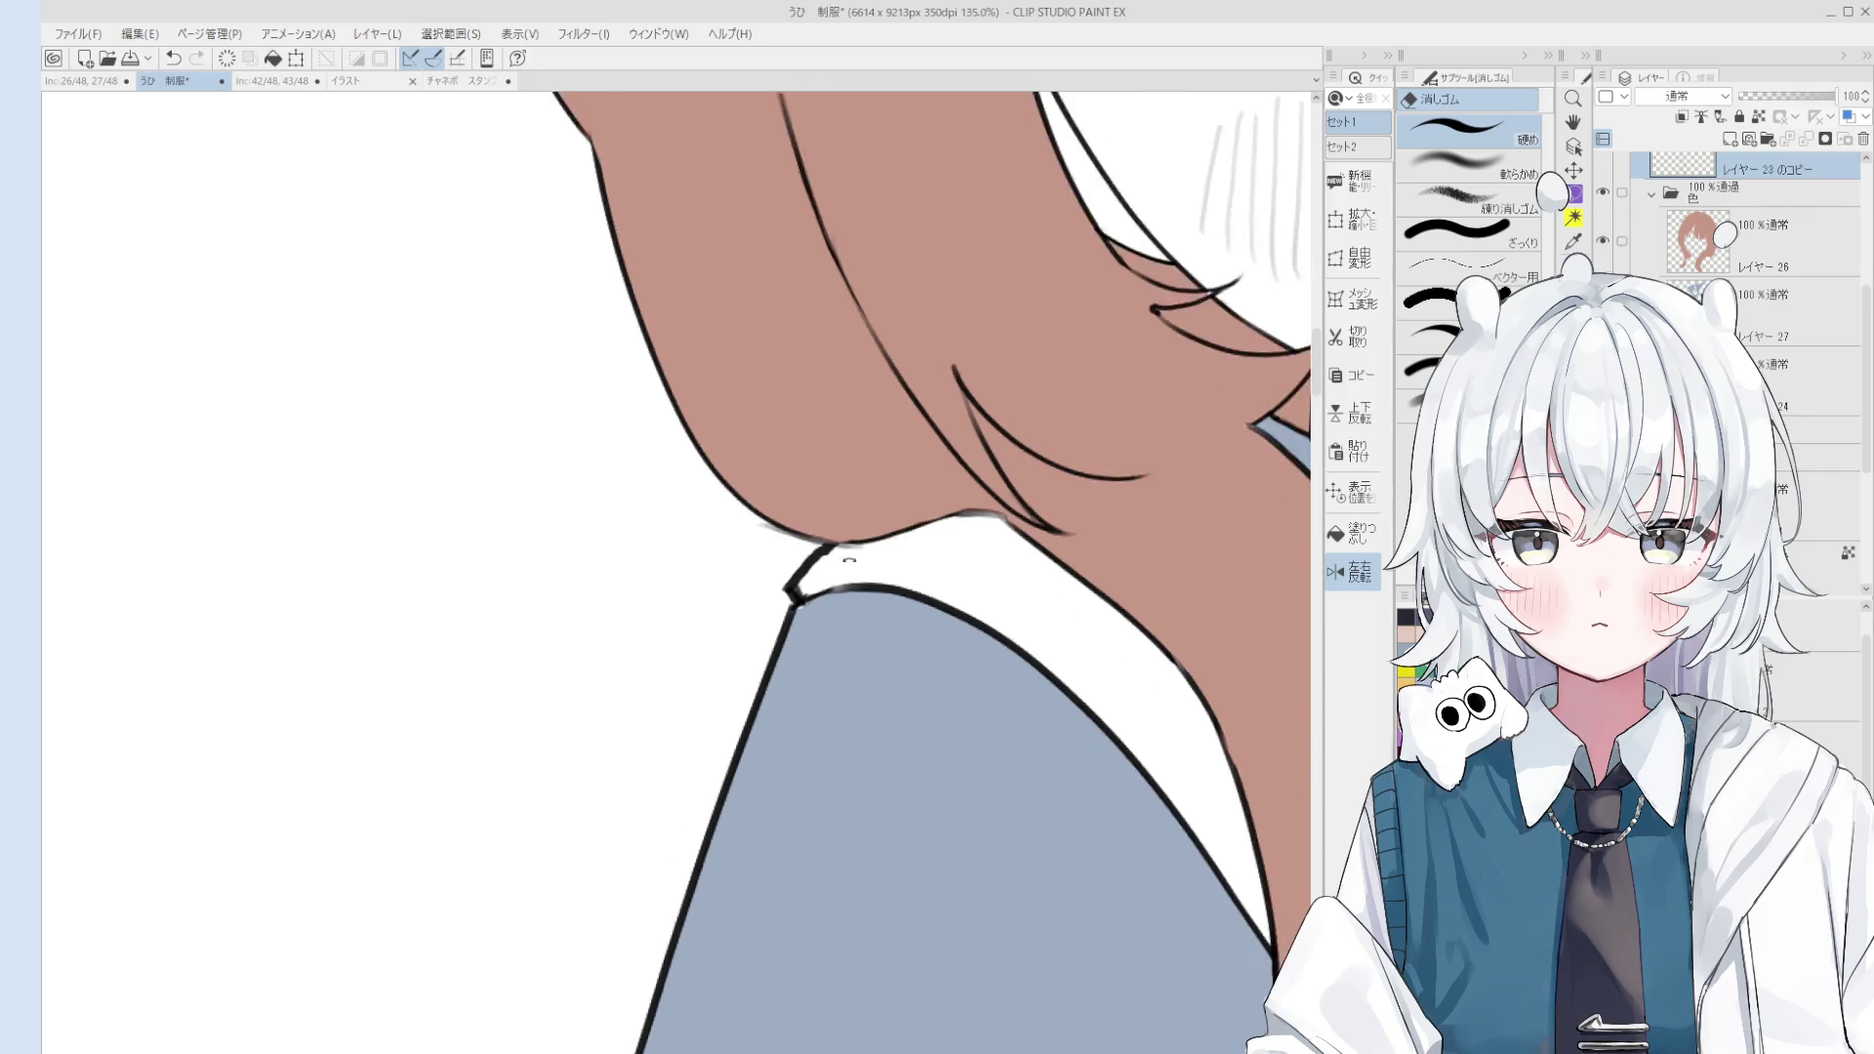
scroll(811, 581, "down", 1)
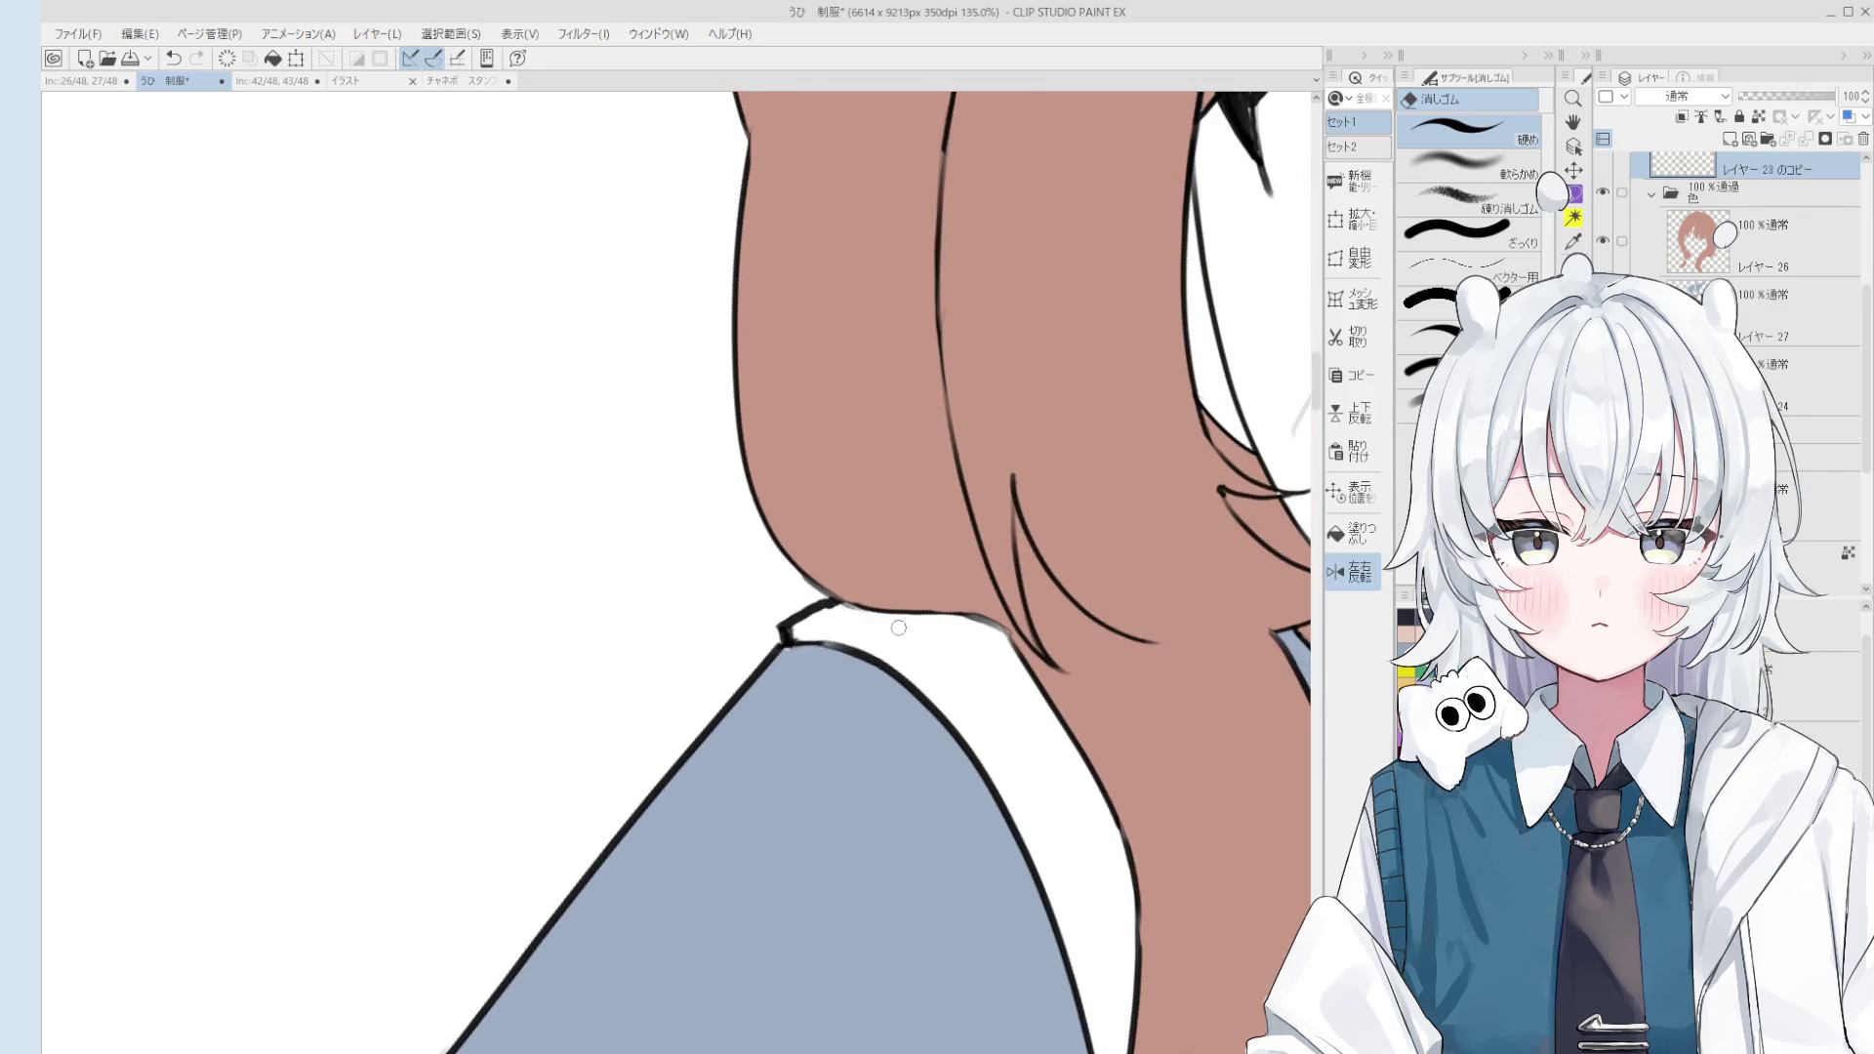
key("minus")
key("minus")
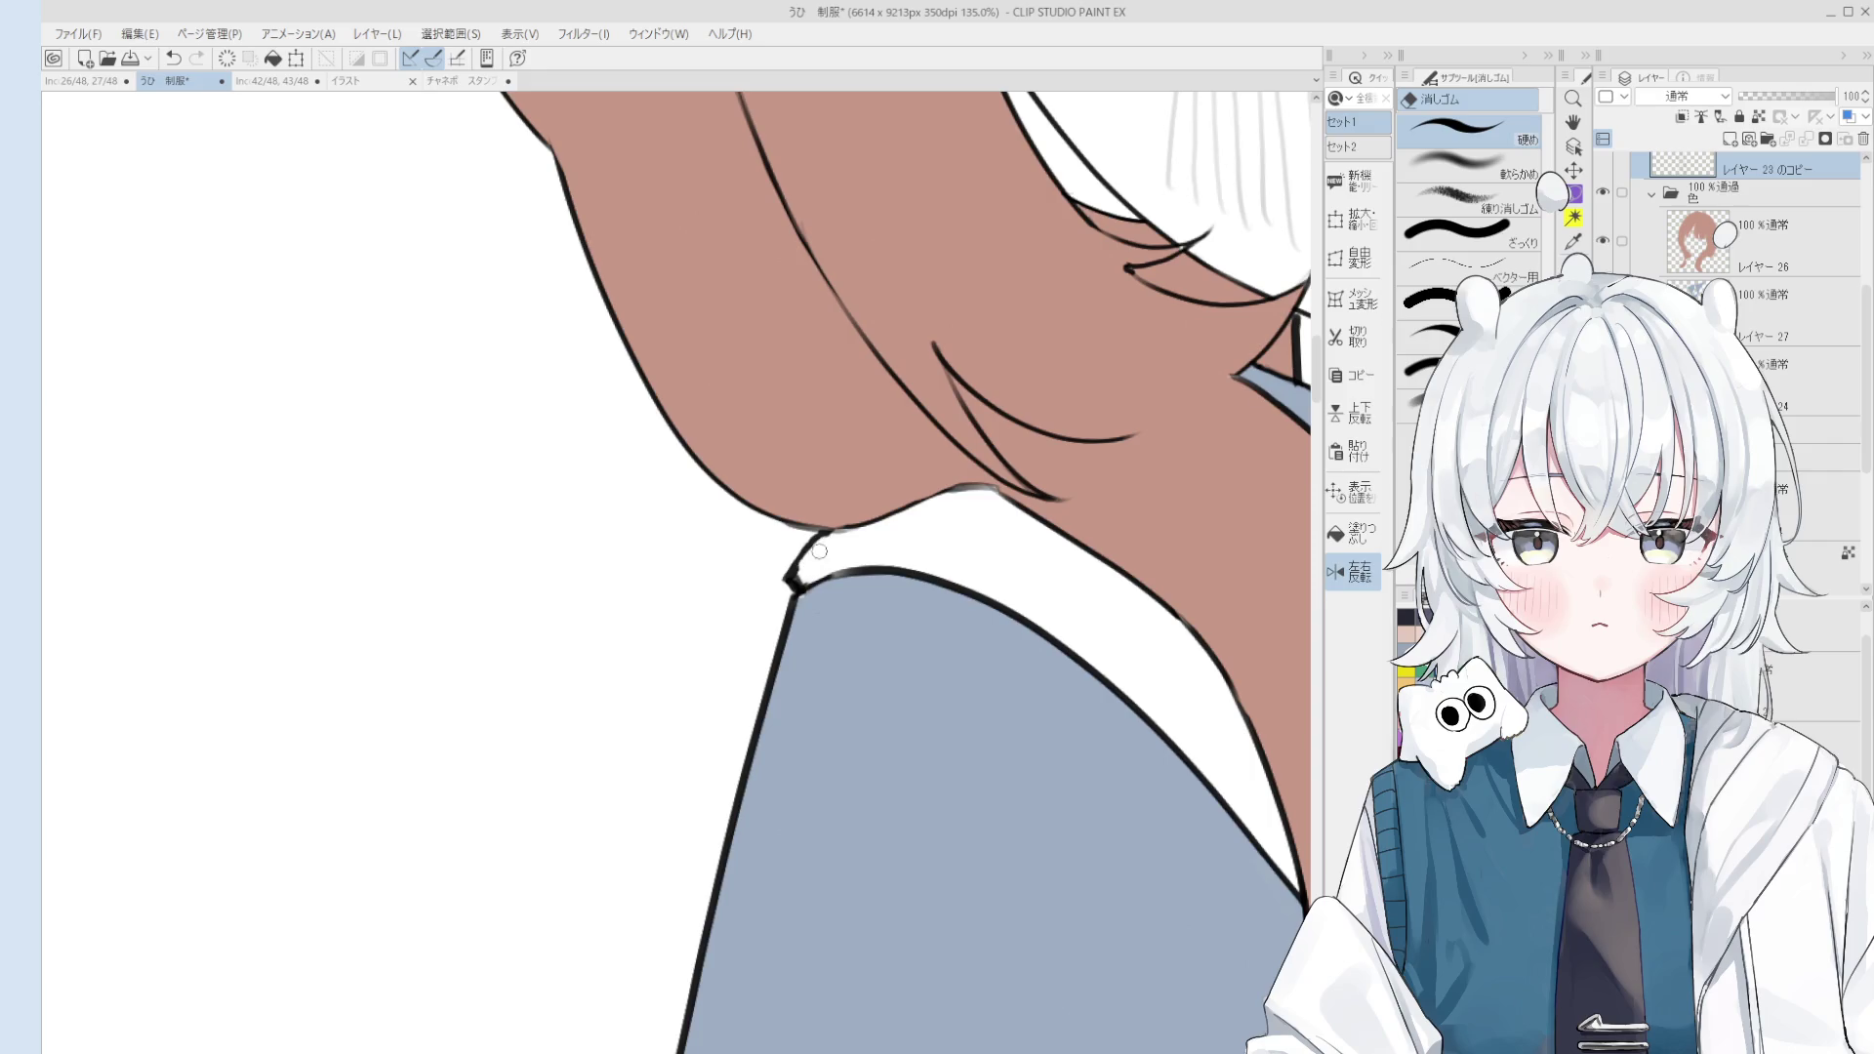
scroll(808, 565, "down", 1)
key("h")
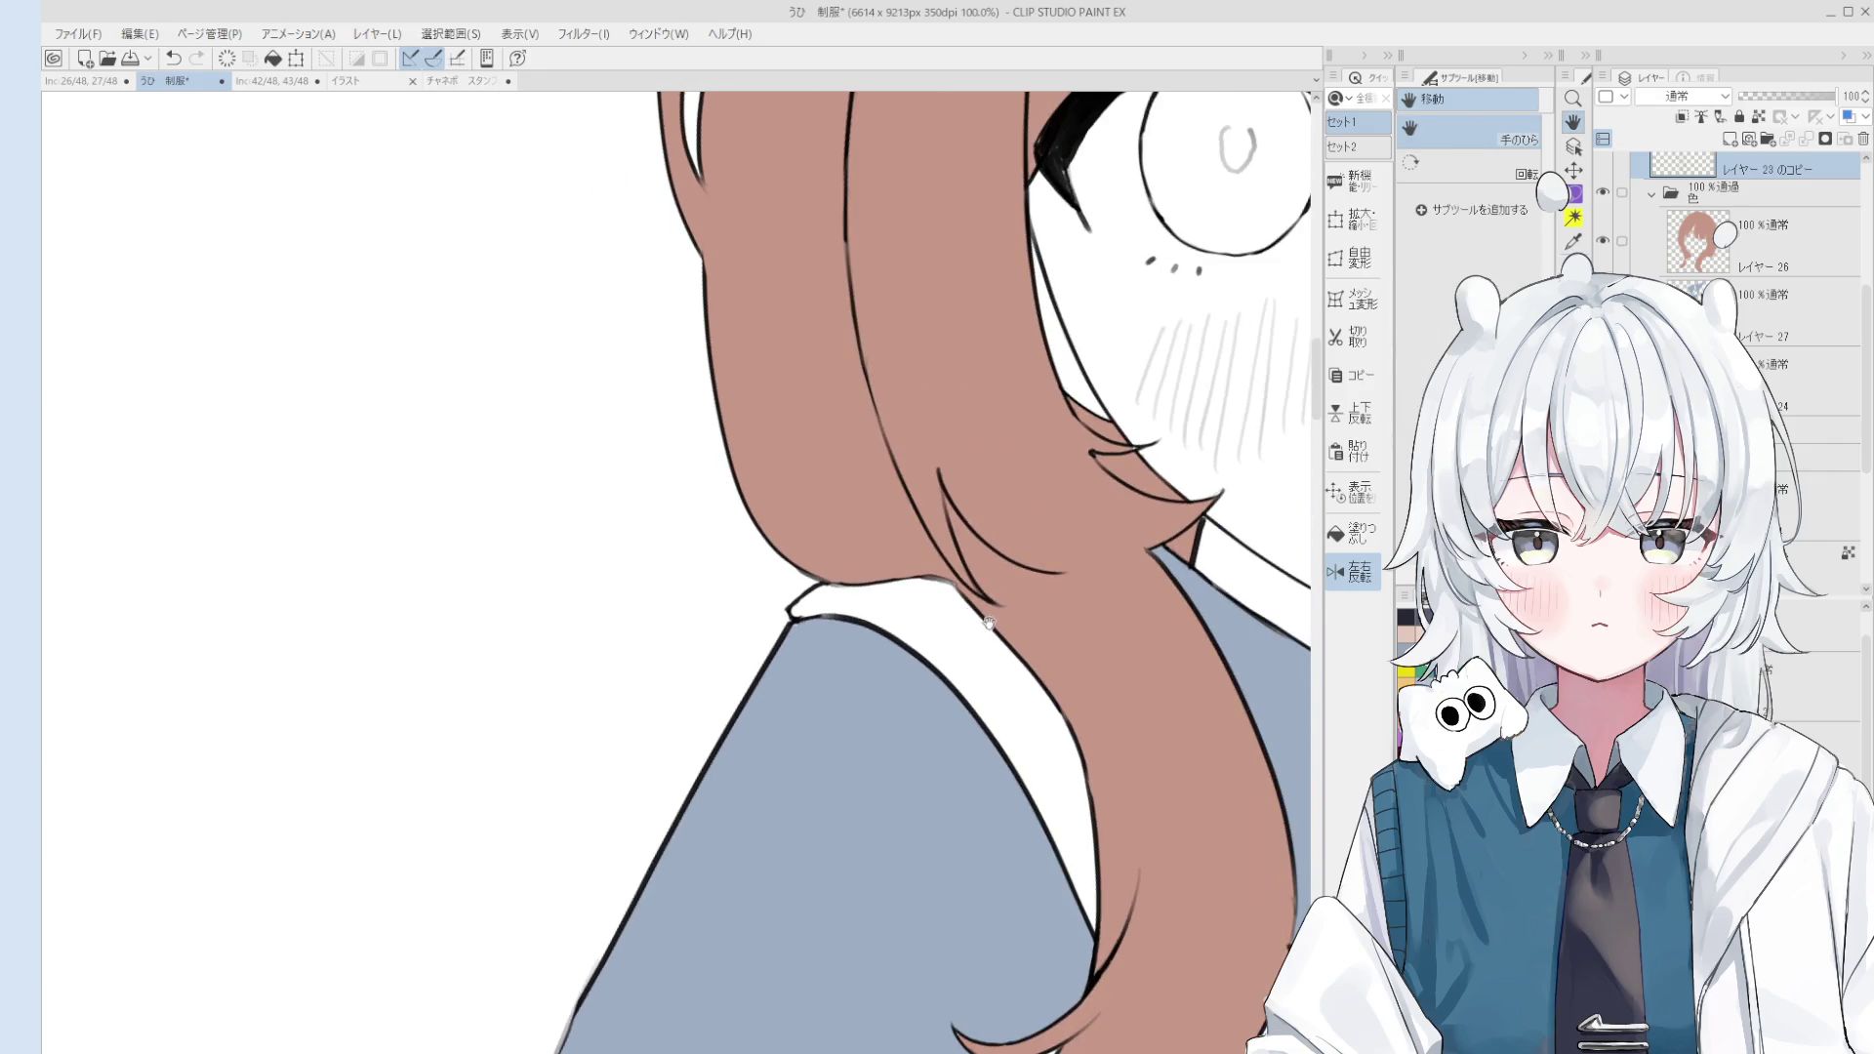
scroll(808, 565, "down", 3)
left_click_drag(879, 547, 946, 524)
key("p")
scroll(820, 547, "up", 4)
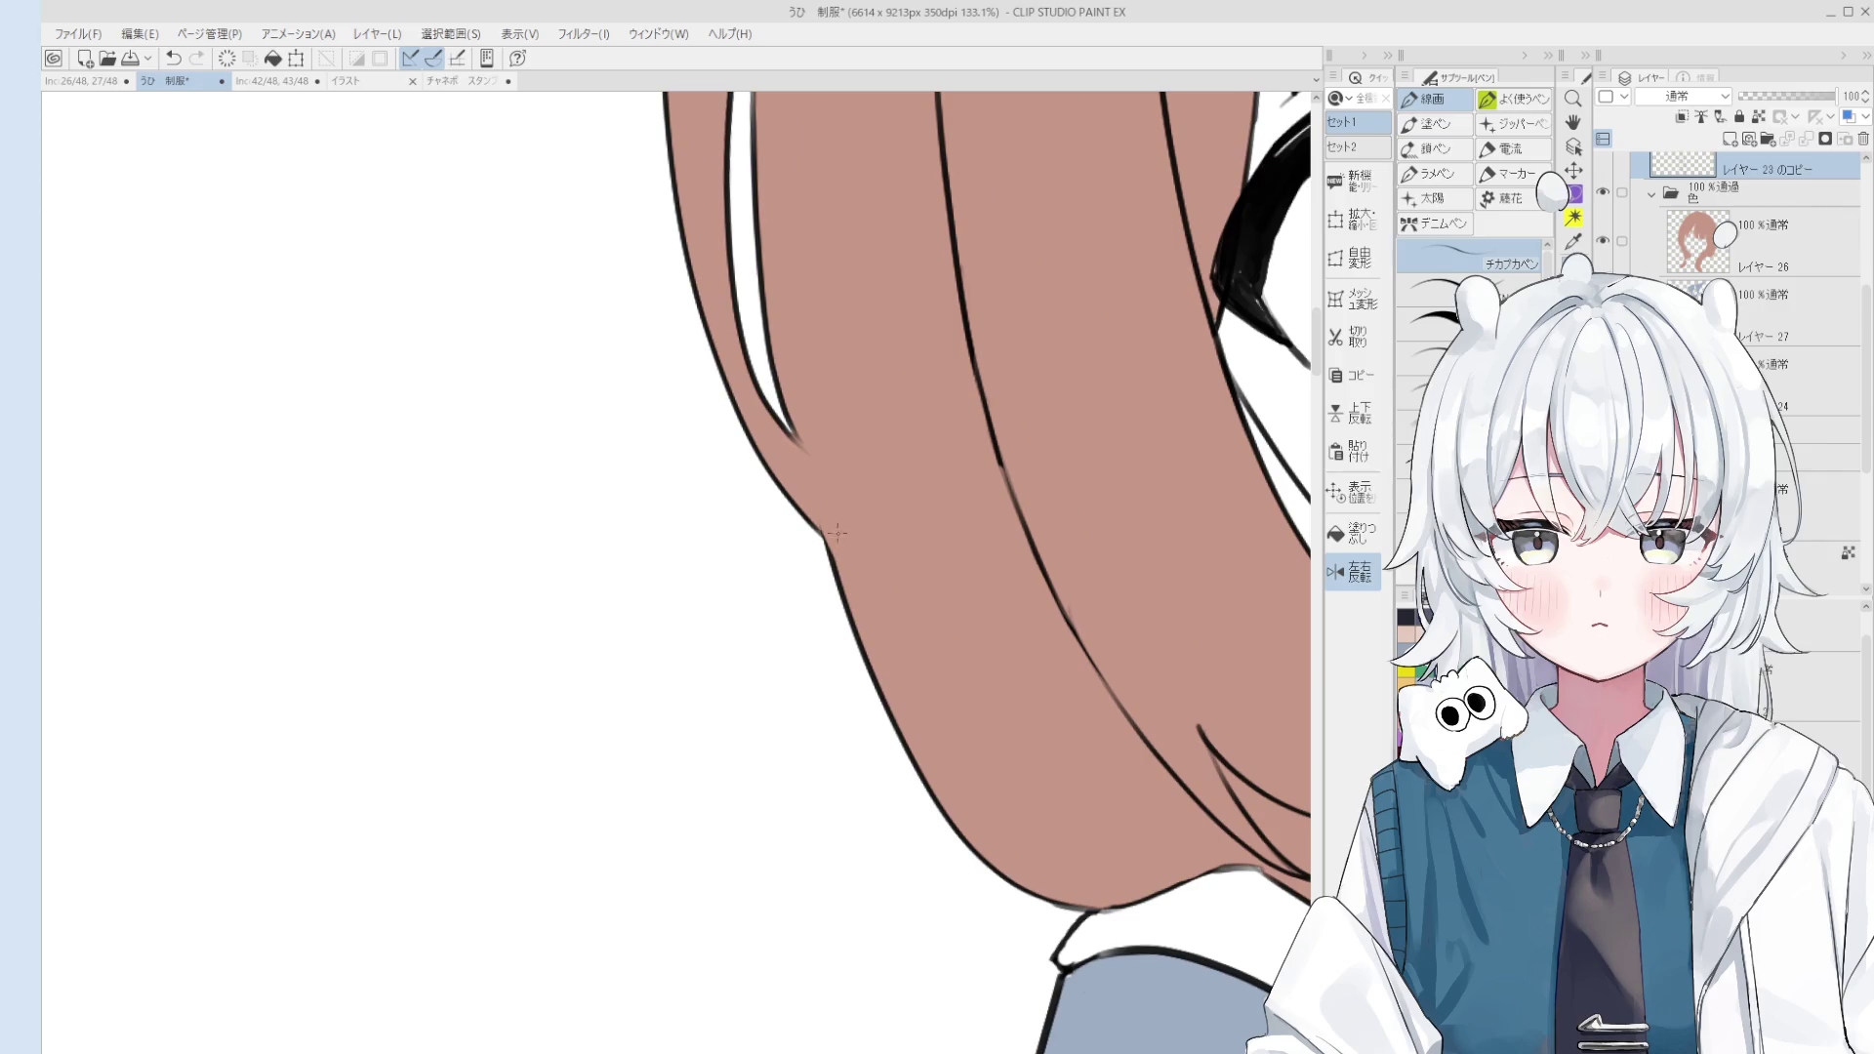
key("b")
scroll(834, 532, "down", 2)
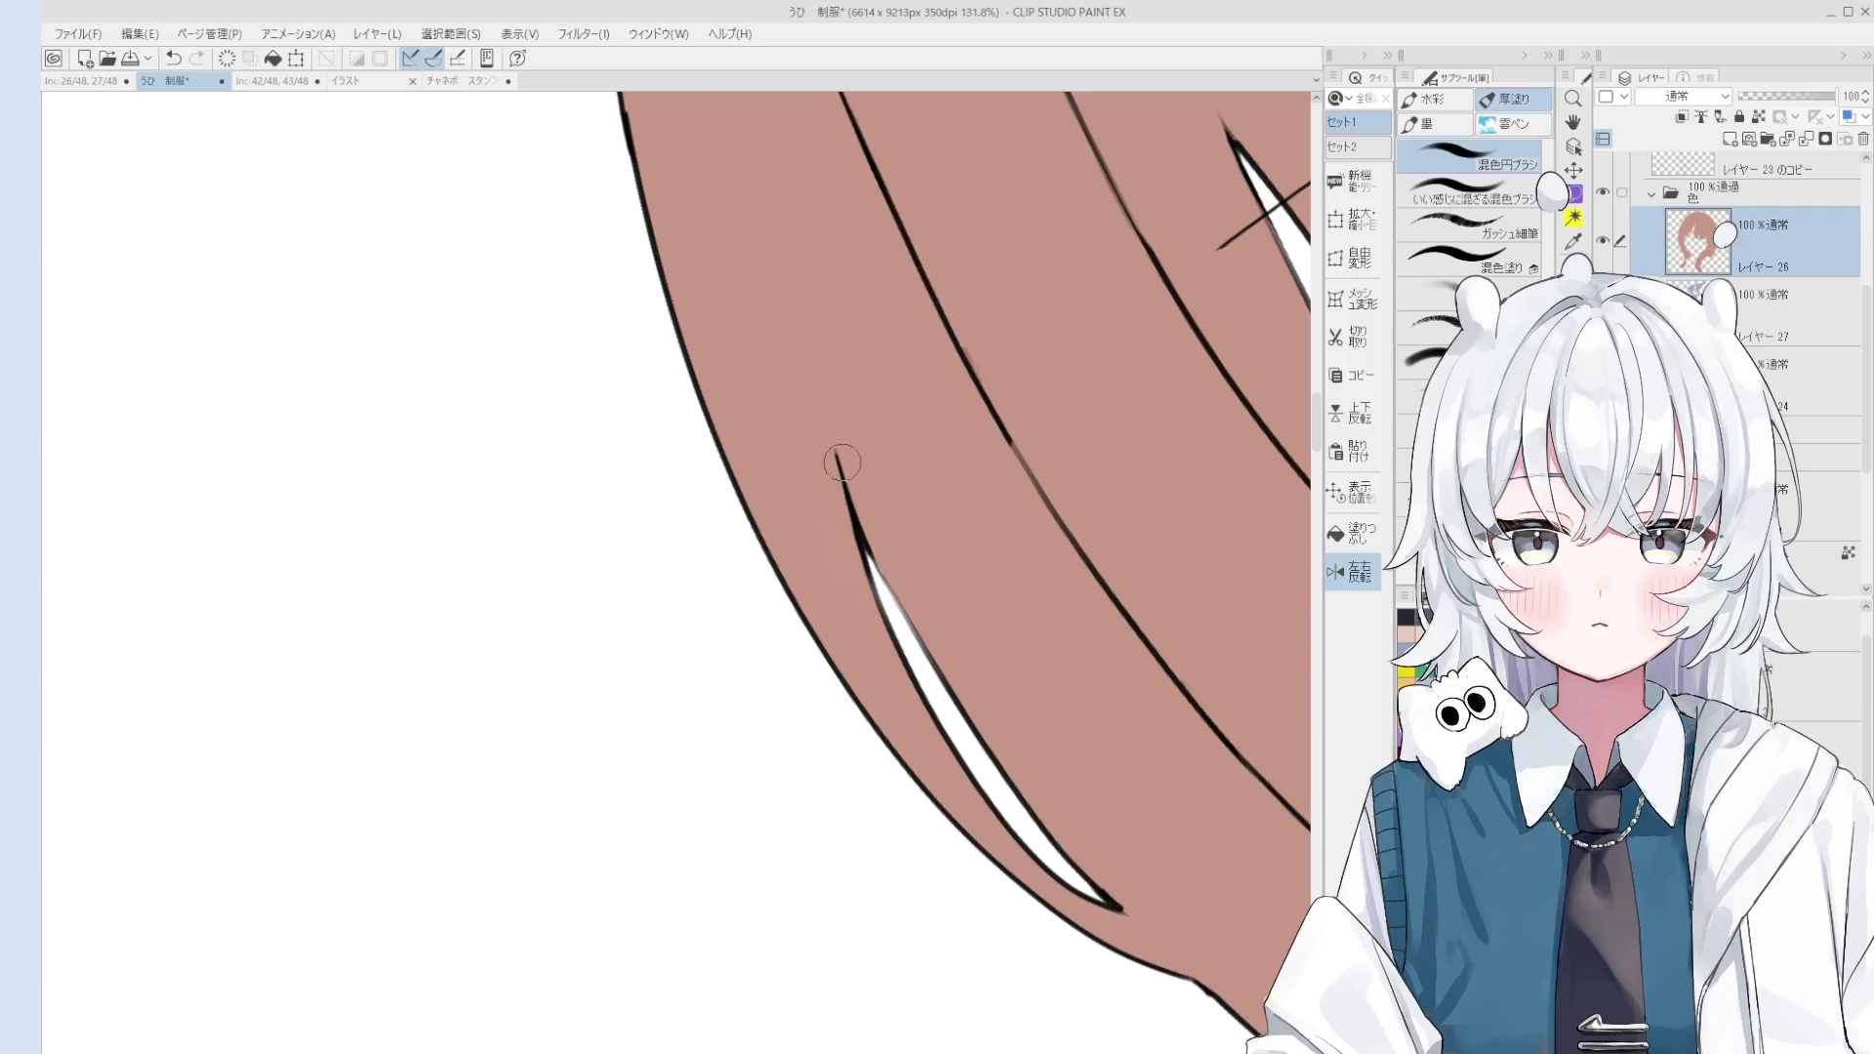
left_click(877, 508, "ctrl+shift")
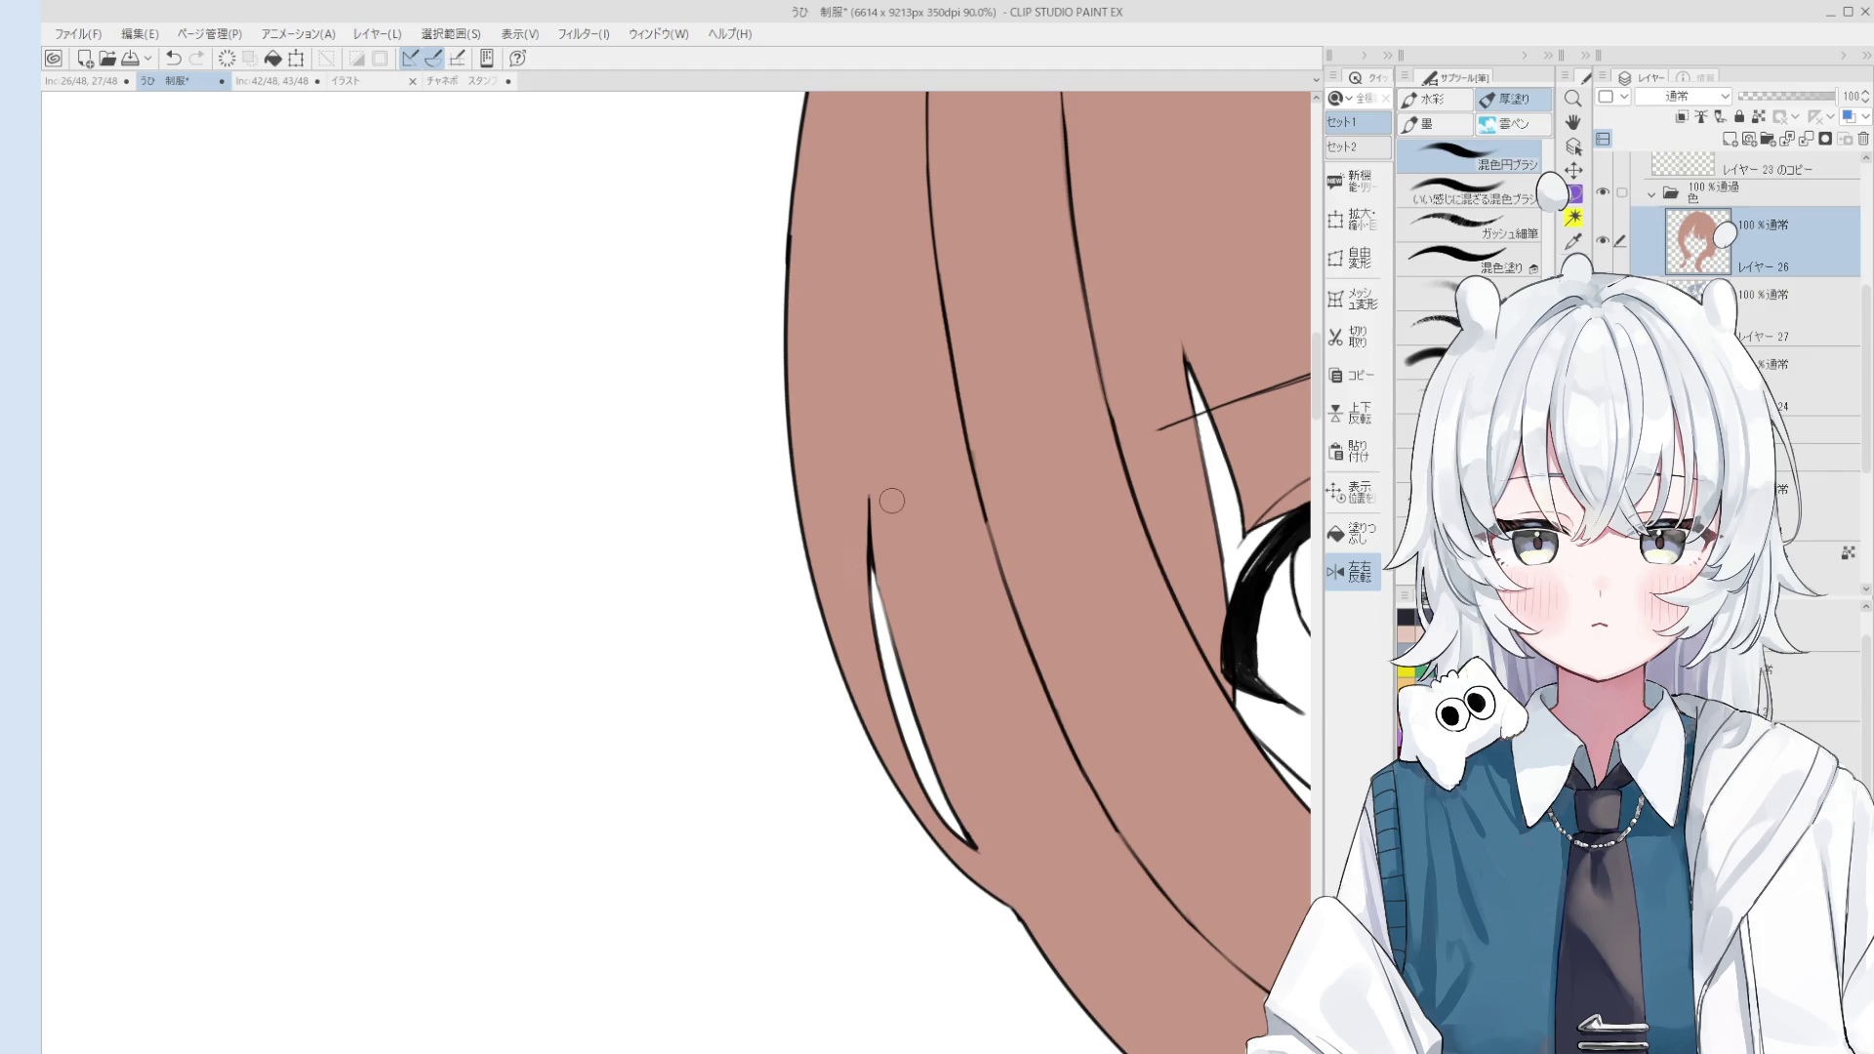
Step: Erase a short section of the hair strand line beside the eye
scroll(891, 501, "down", 3)
scroll(1004, 565, "up", 3)
key("e")
left_click_drag(1045, 586, 1015, 499)
Step: Toggle undo and redo to compare, keeping the hair line section erased
key("ctrl+z")
key("ctrl+z")
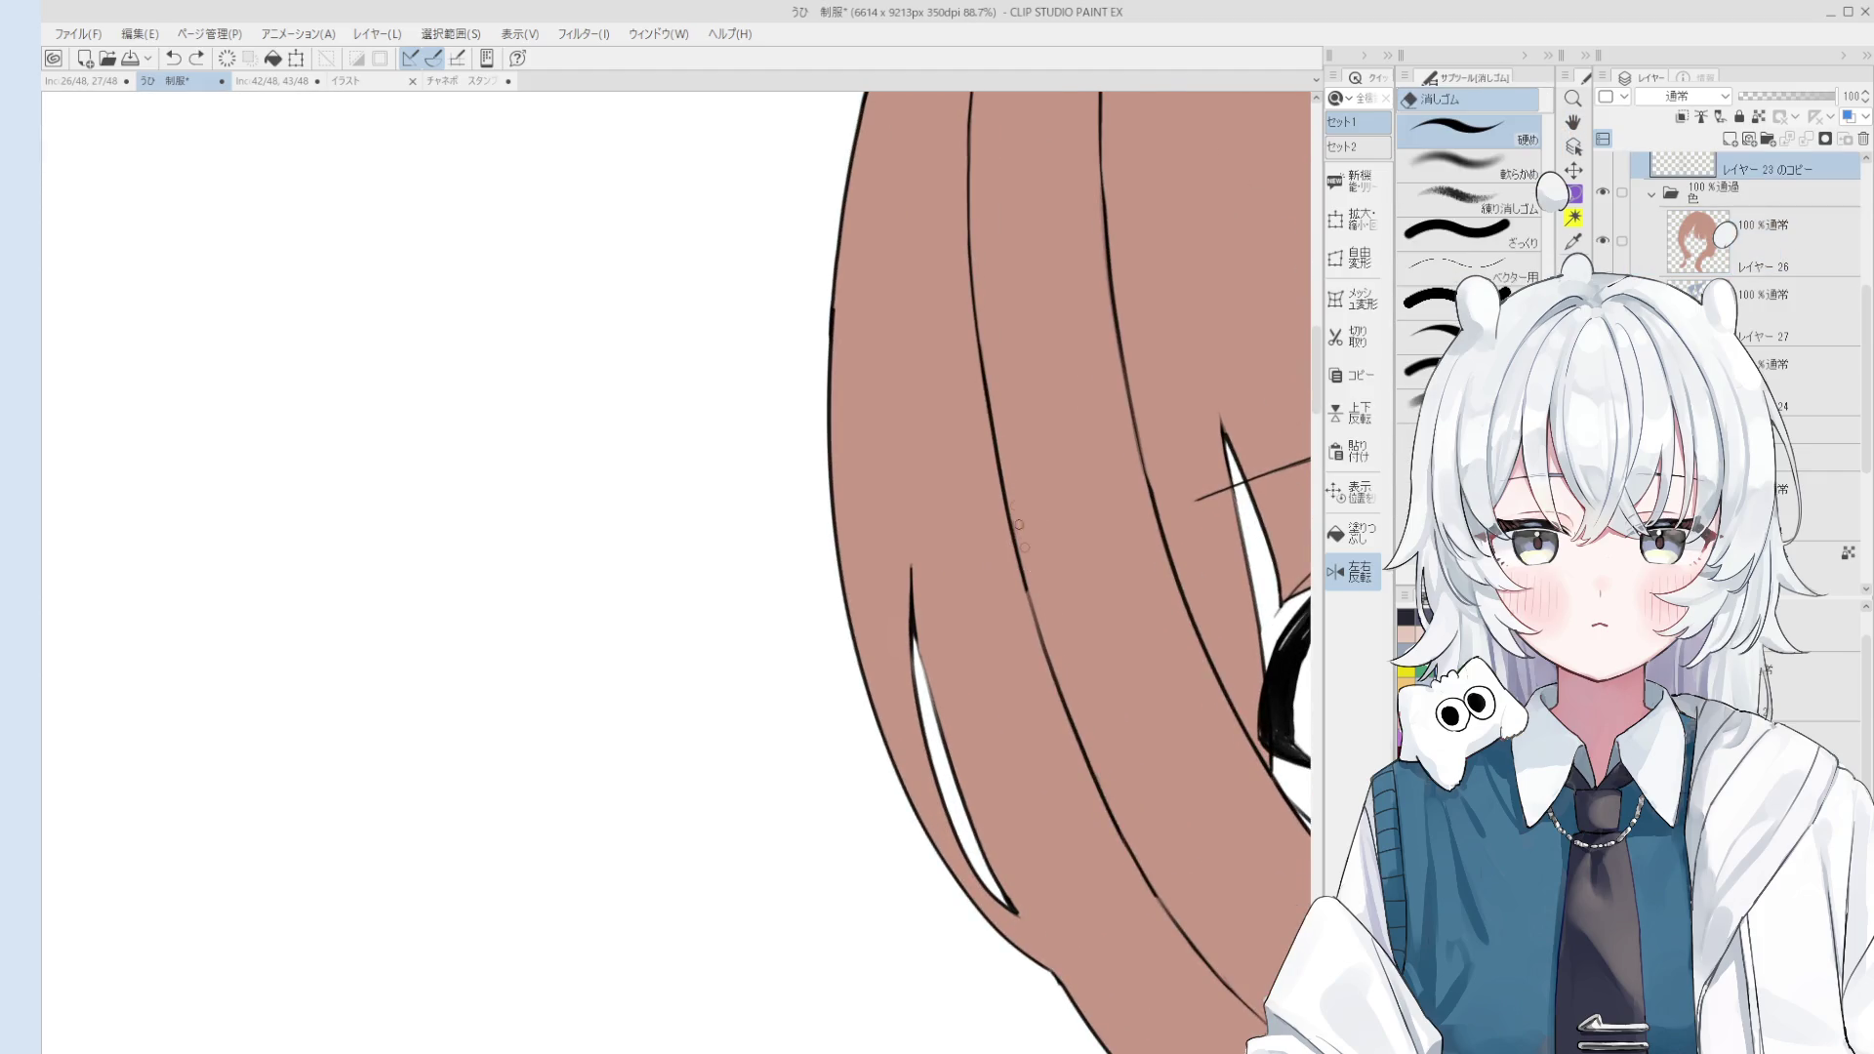
key("ctrl+y")
key("ctrl+z")
key("ctrl+y")
key("ctrl+z")
key("ctrl+y")
key("ctrl+z")
key("ctrl+y")
key("h")
scroll(1074, 611, "down", 5)
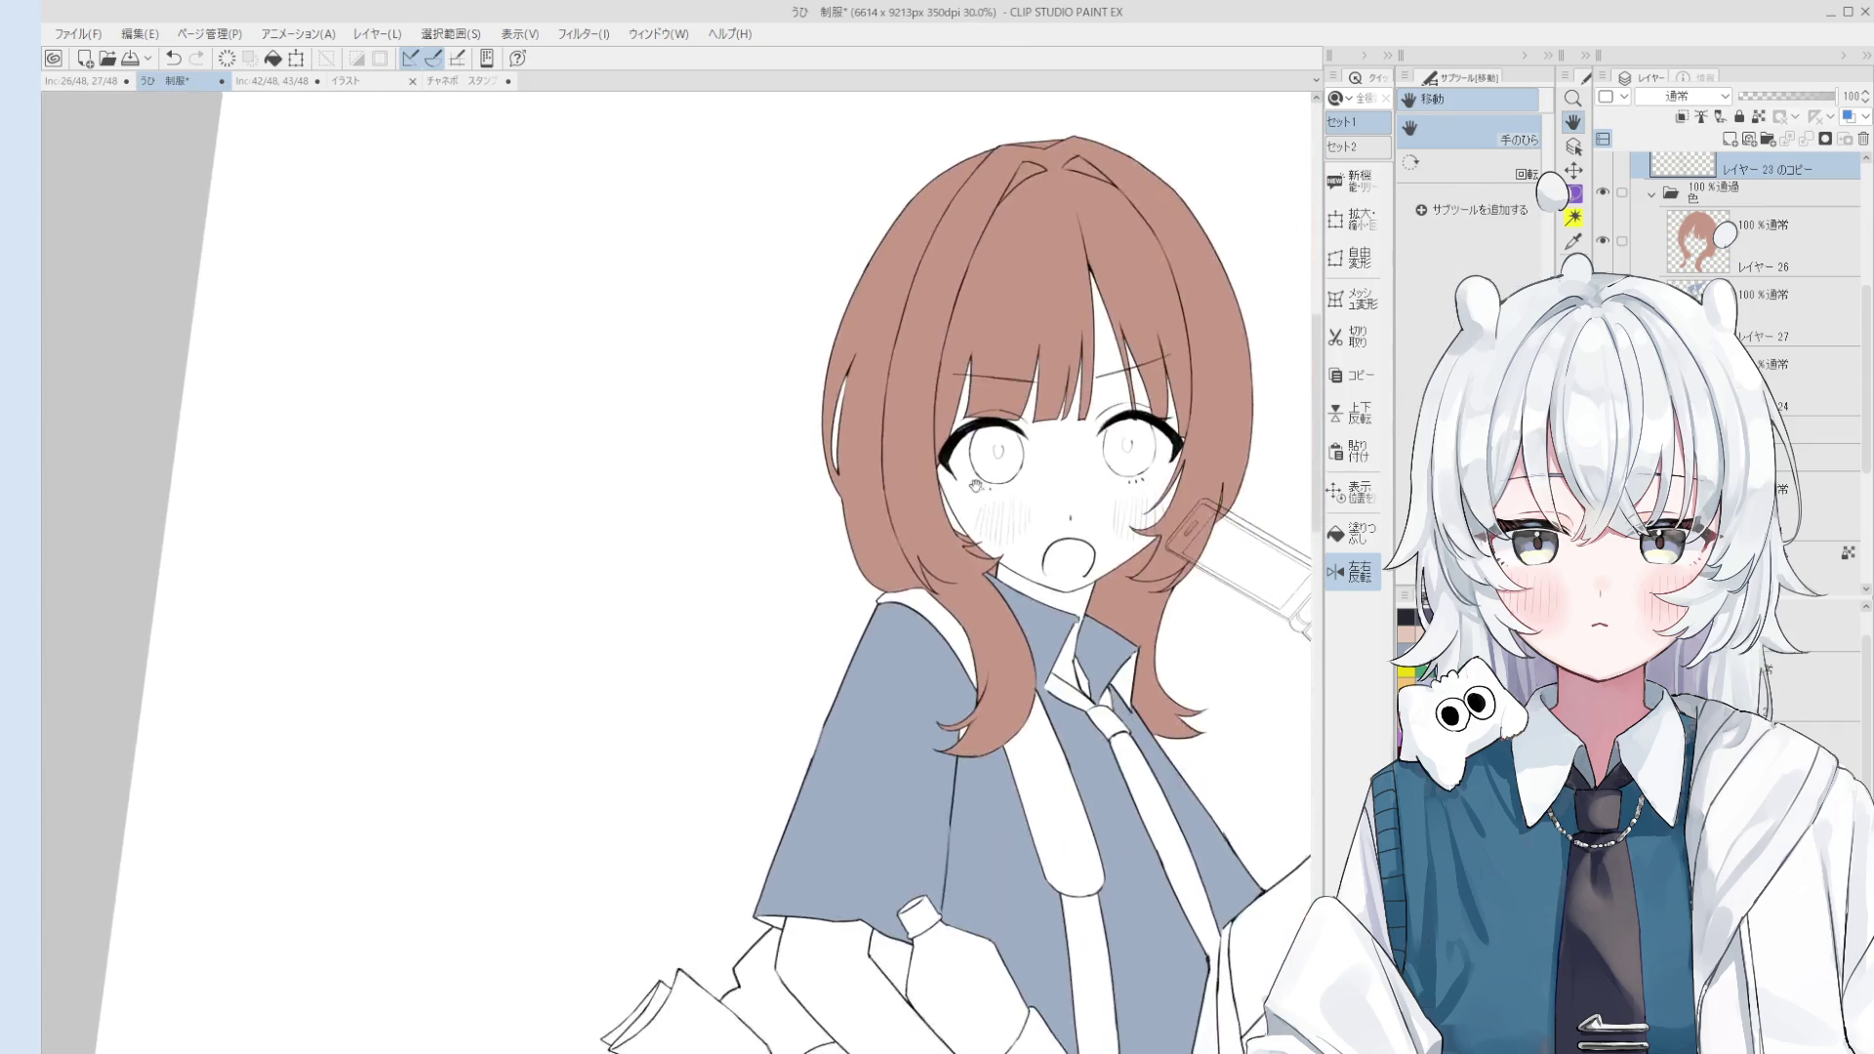
scroll(1098, 587, "down", 2)
key("o")
left_click(1051, 630)
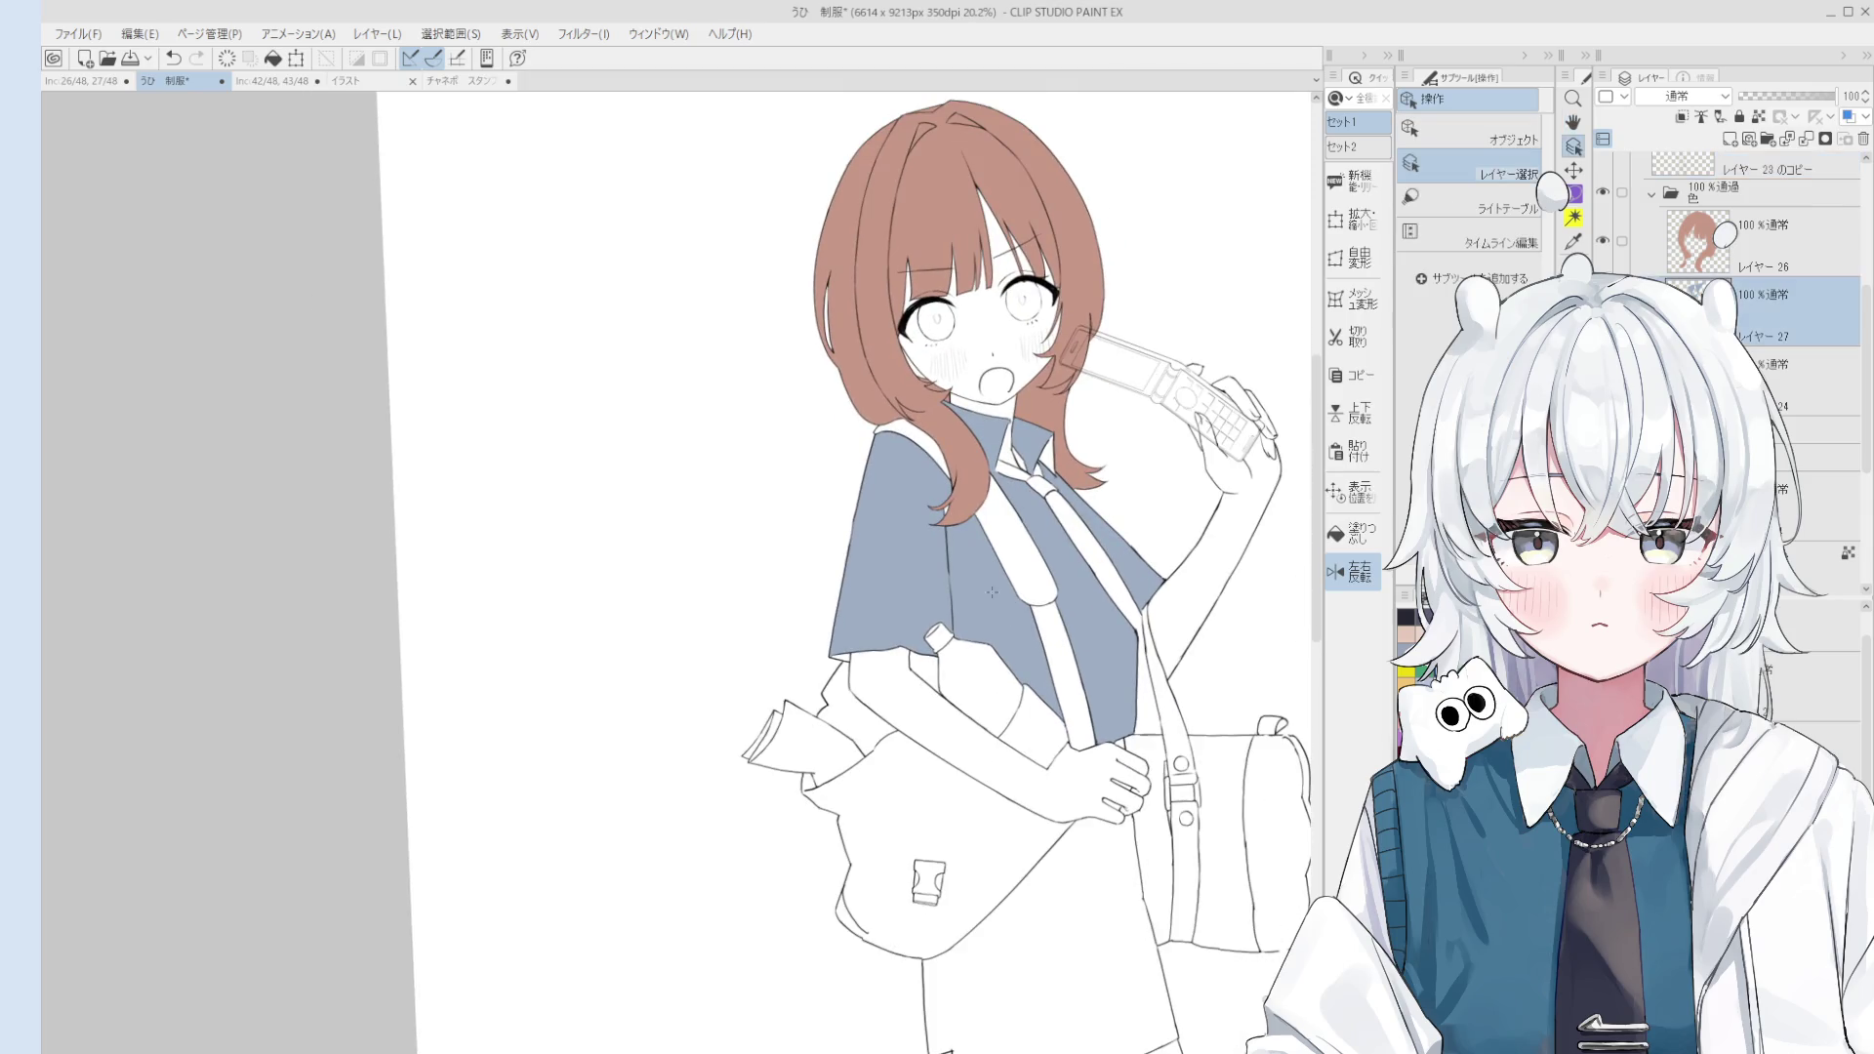
key("b")
scroll(885, 676, "up", 1)
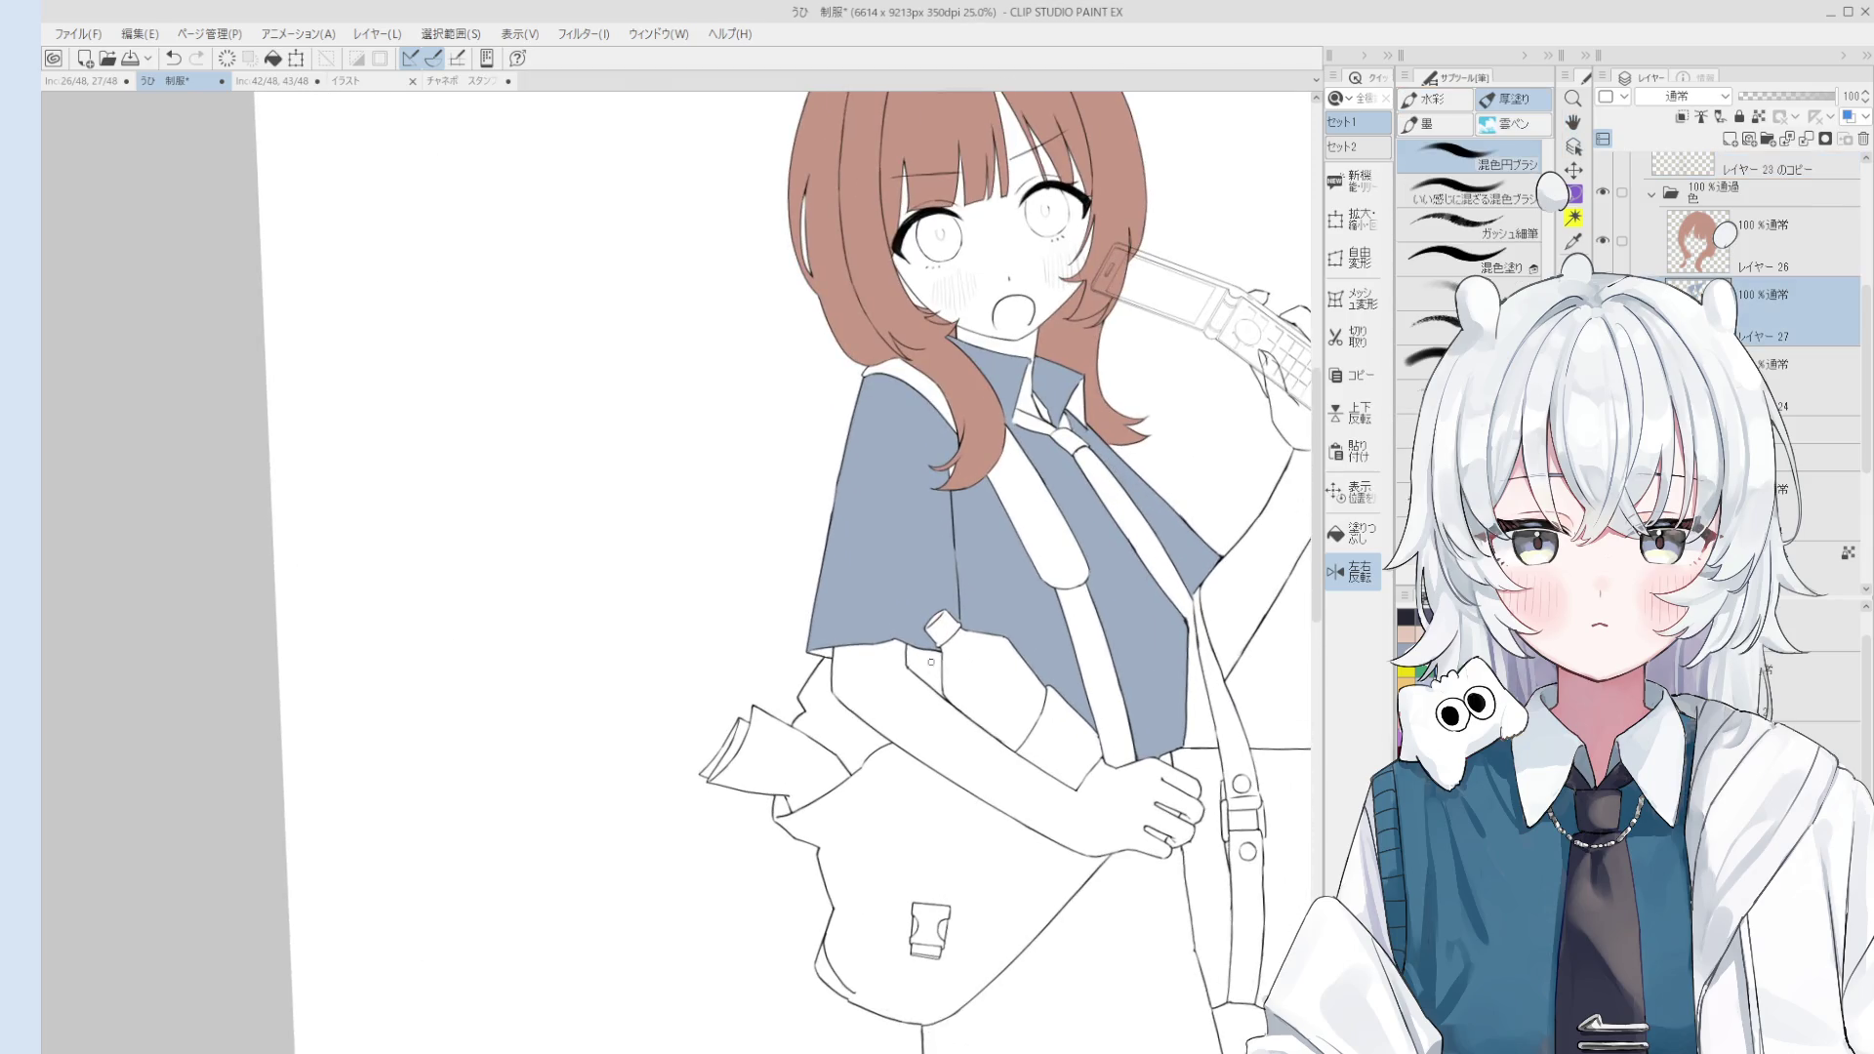
scroll(931, 662, "up", 5)
key("p")
key("ctrl+z")
left_click_drag(871, 663, 967, 642)
key("ctrl+z")
key("ctrl+z")
scroll(874, 645, "down", 4)
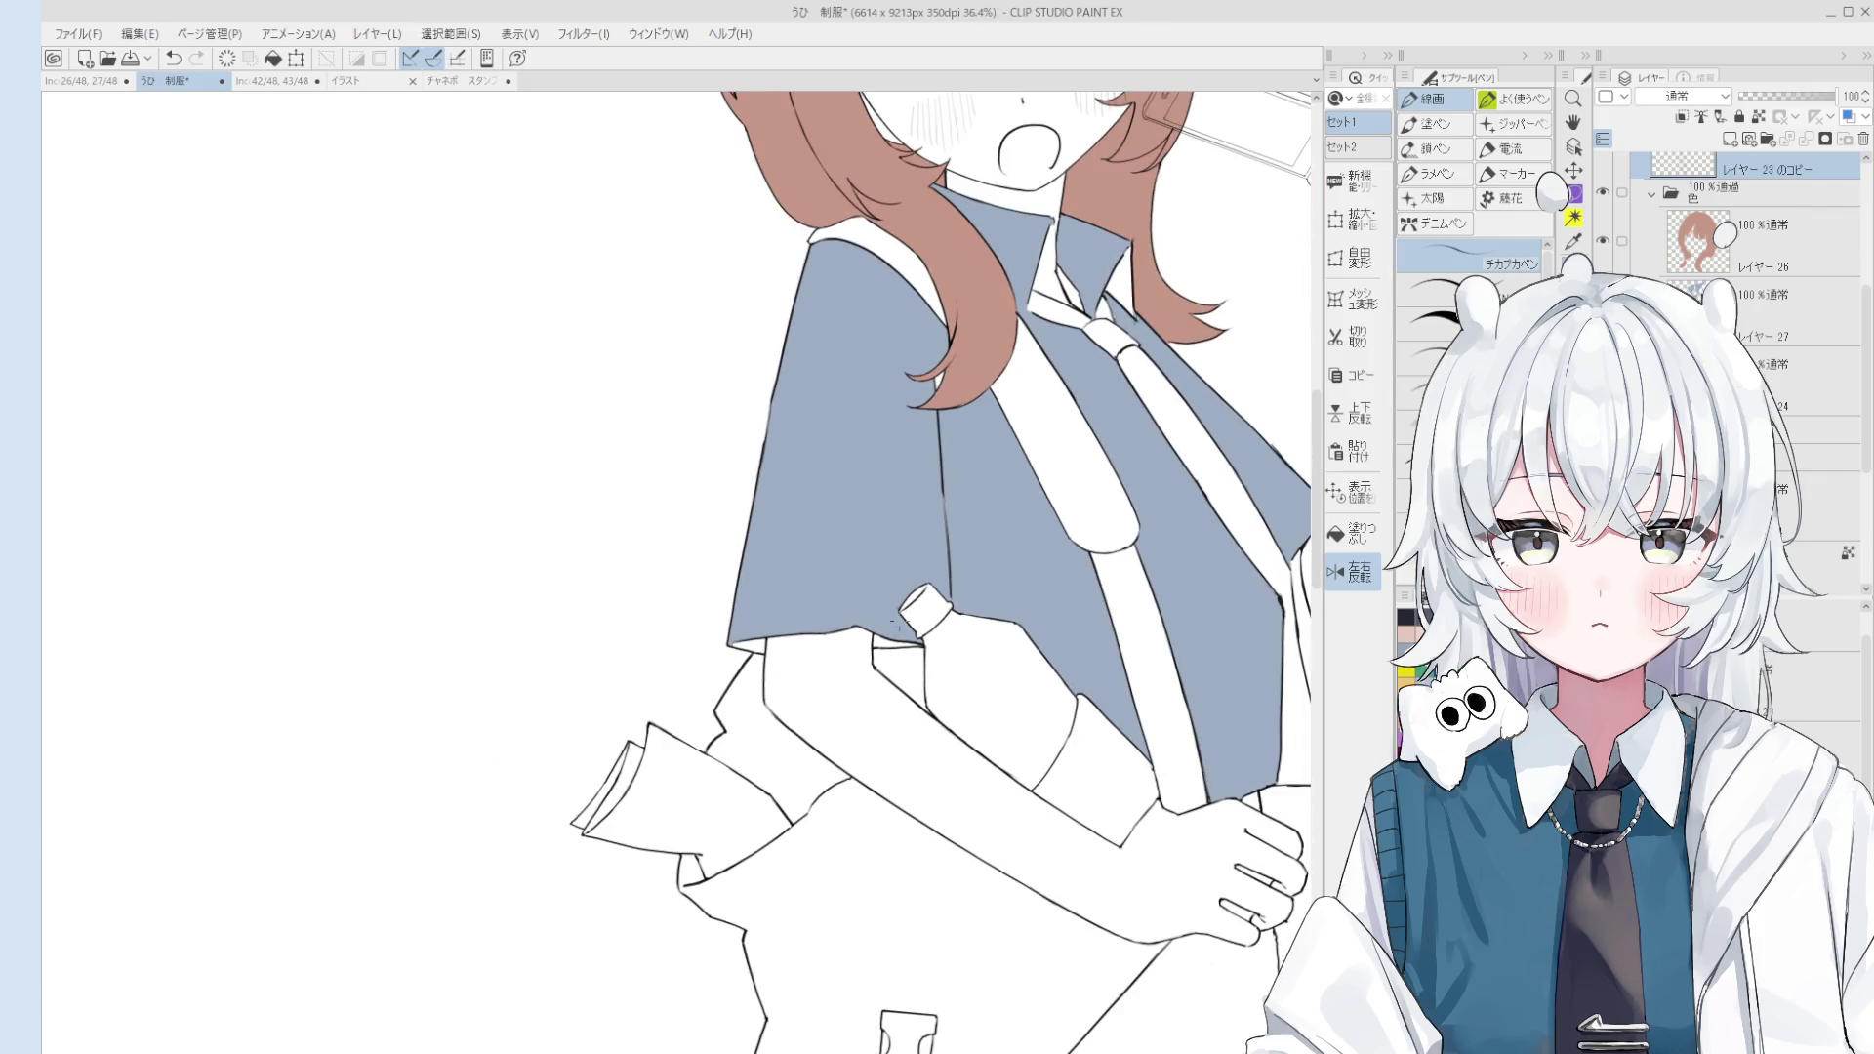
key("g")
left_click(884, 625, "ctrl+shift")
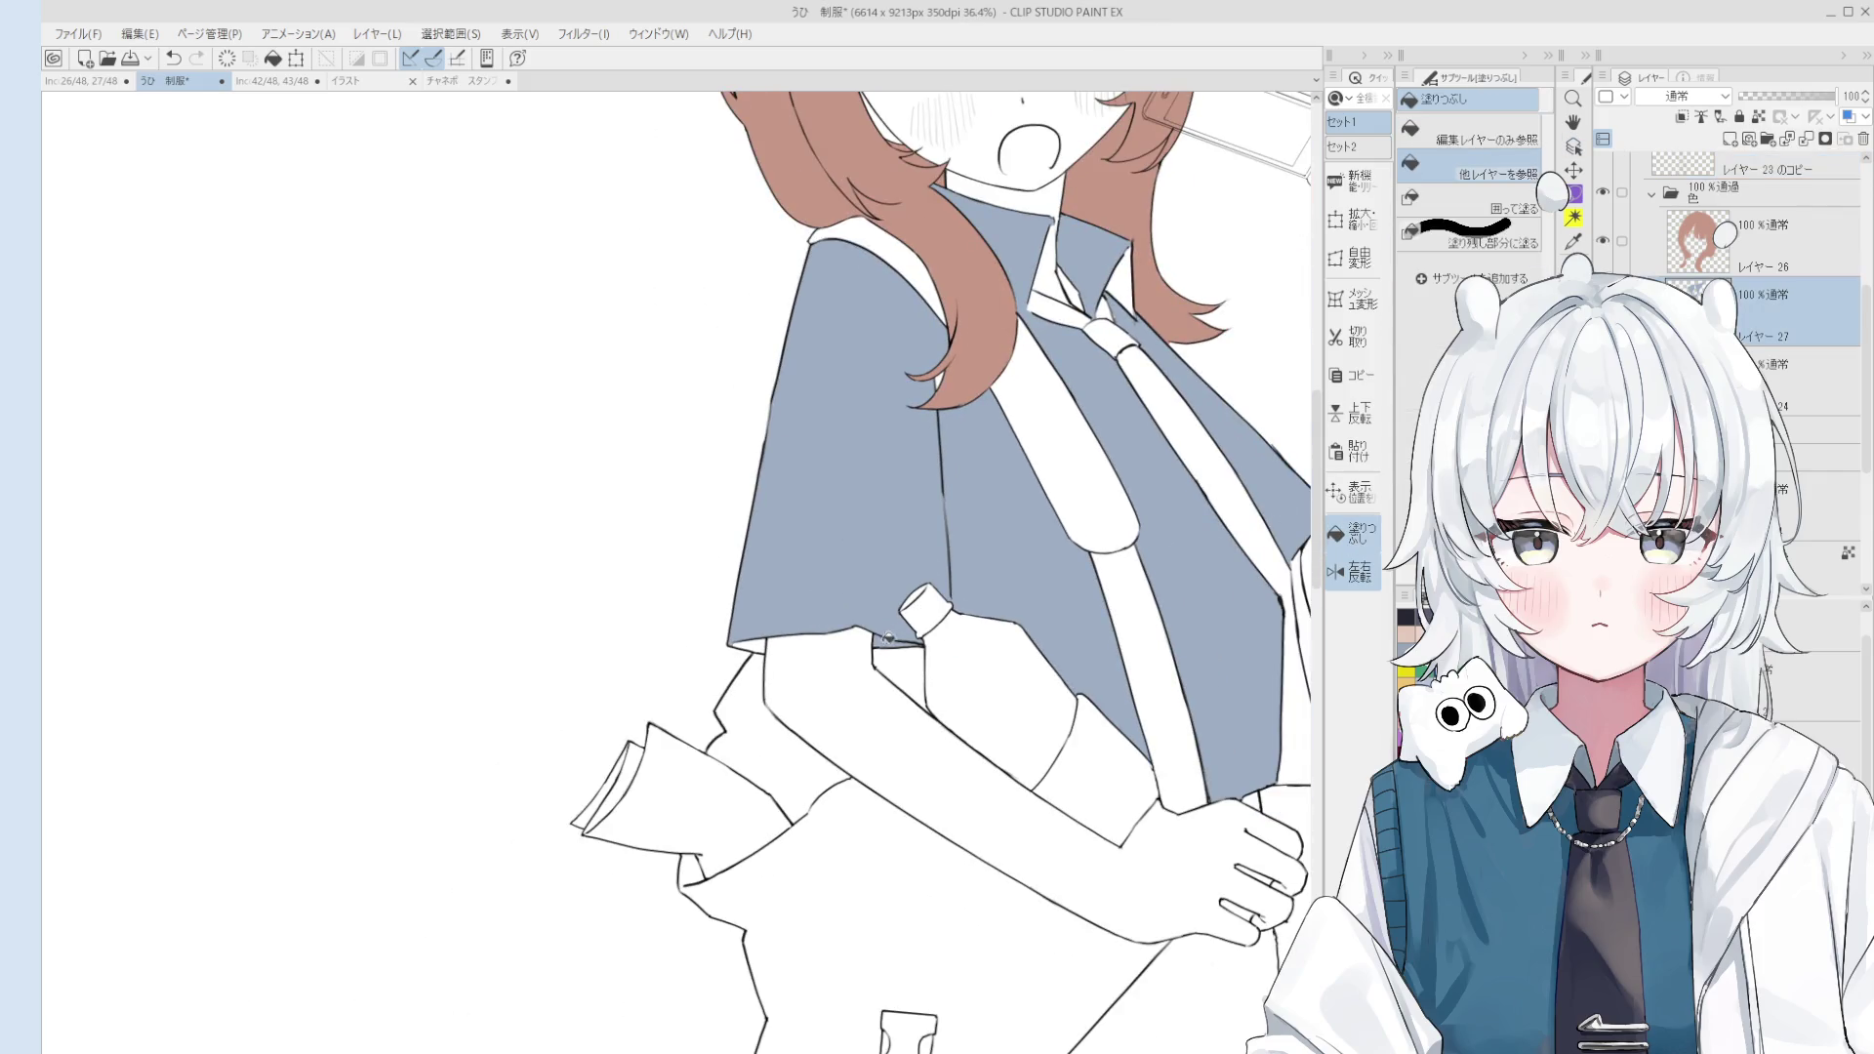
scroll(912, 623, "down", 4)
key("b")
scroll(774, 618, "up", 2)
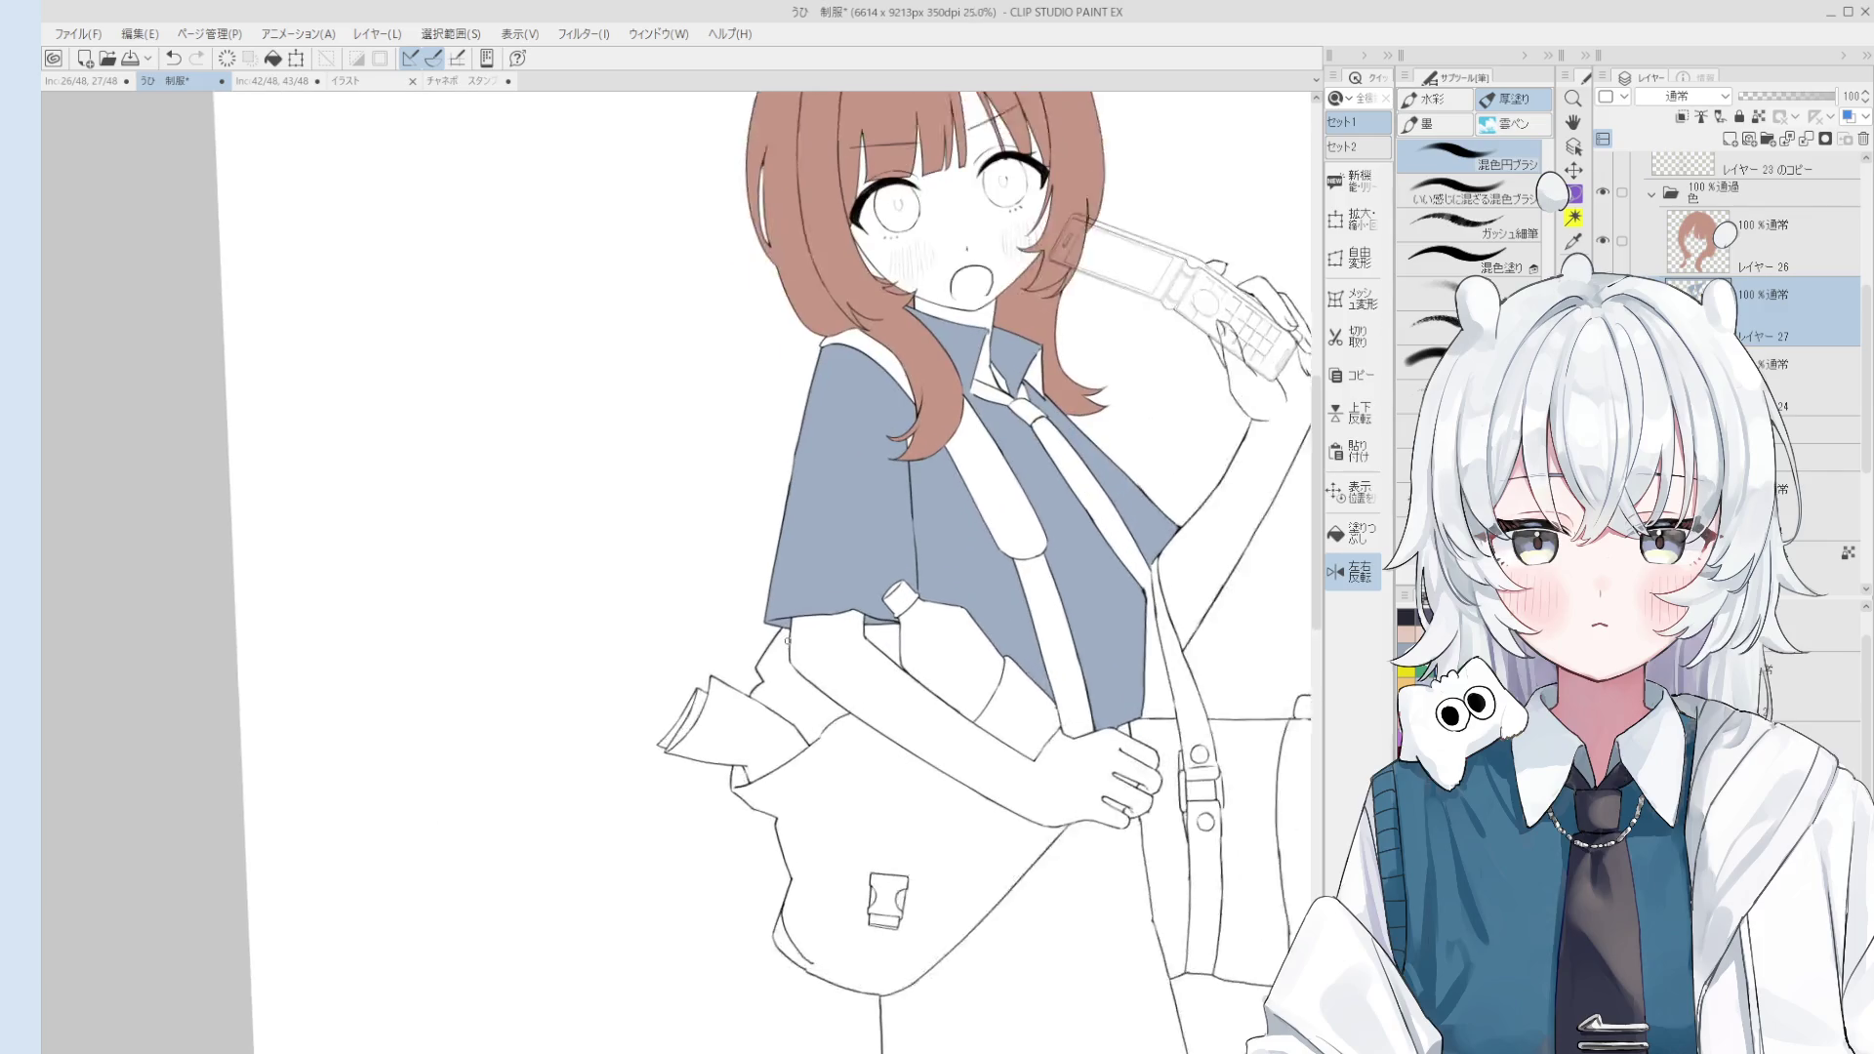
key("space")
left_click_drag(859, 645, 859, 584)
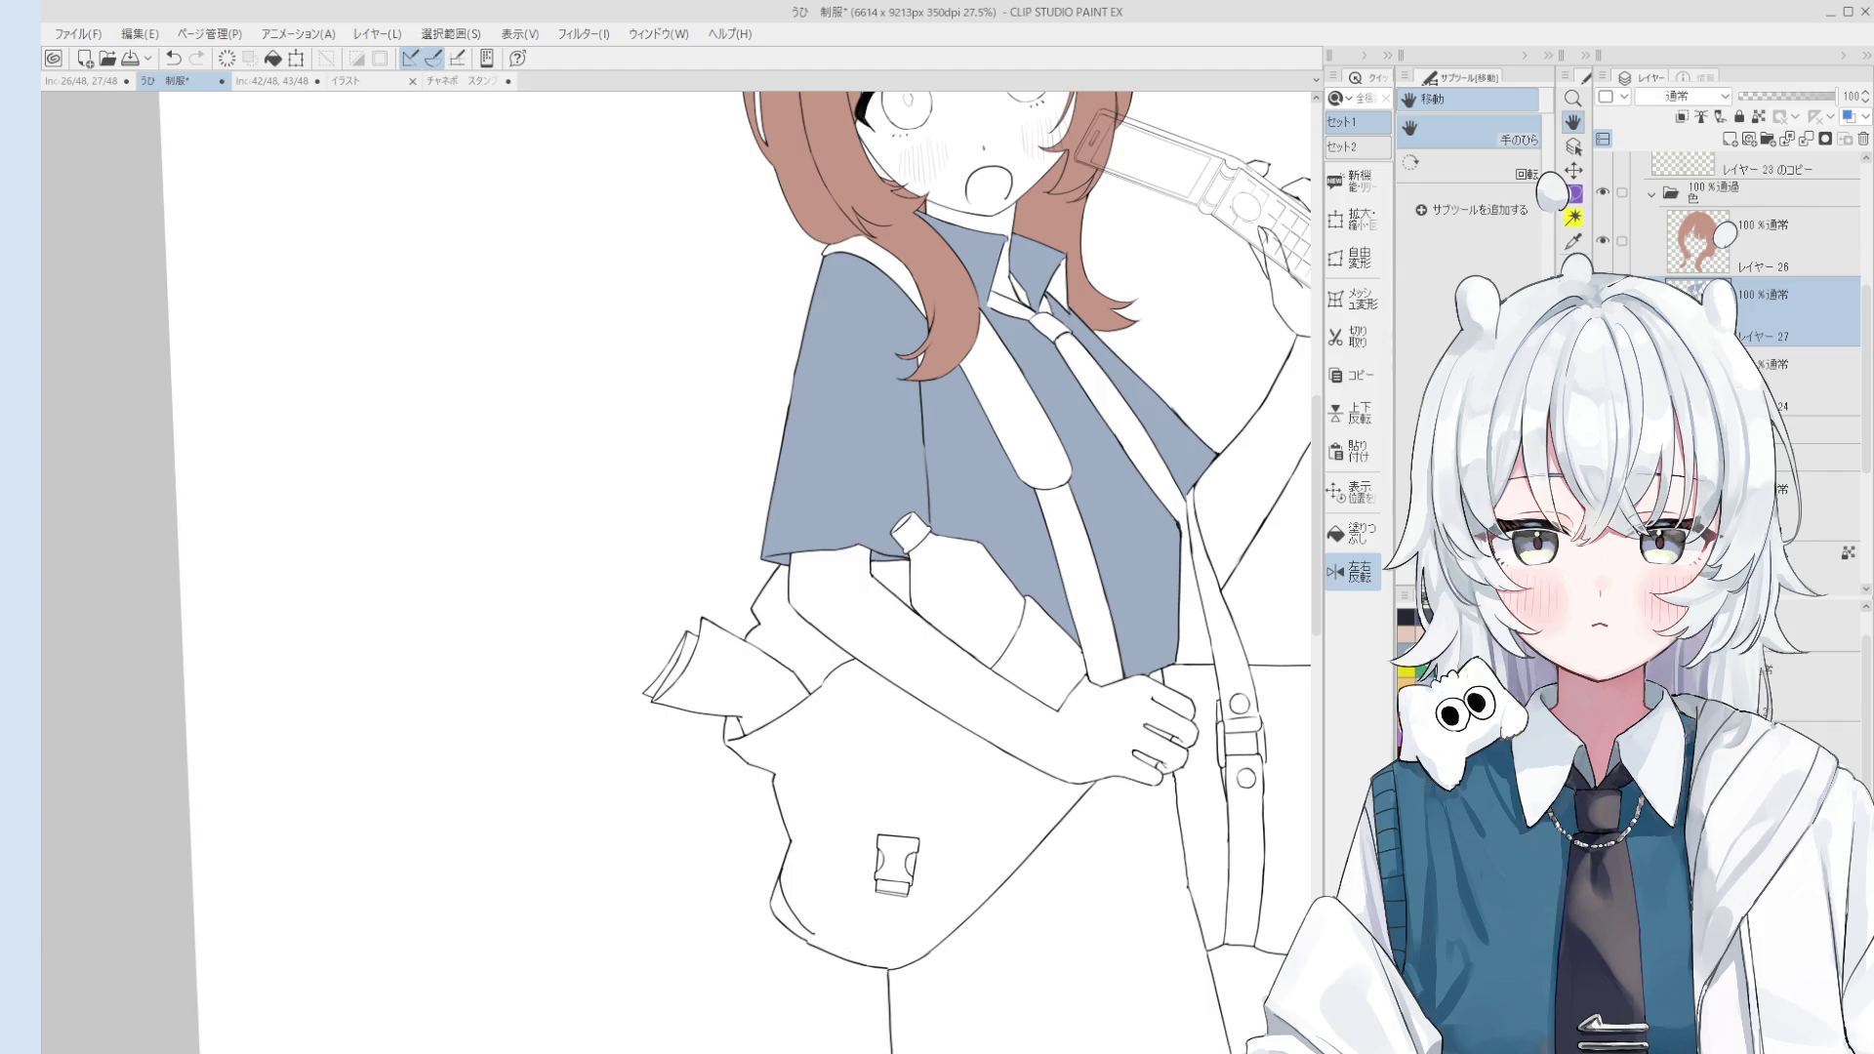
key("ctrl+0")
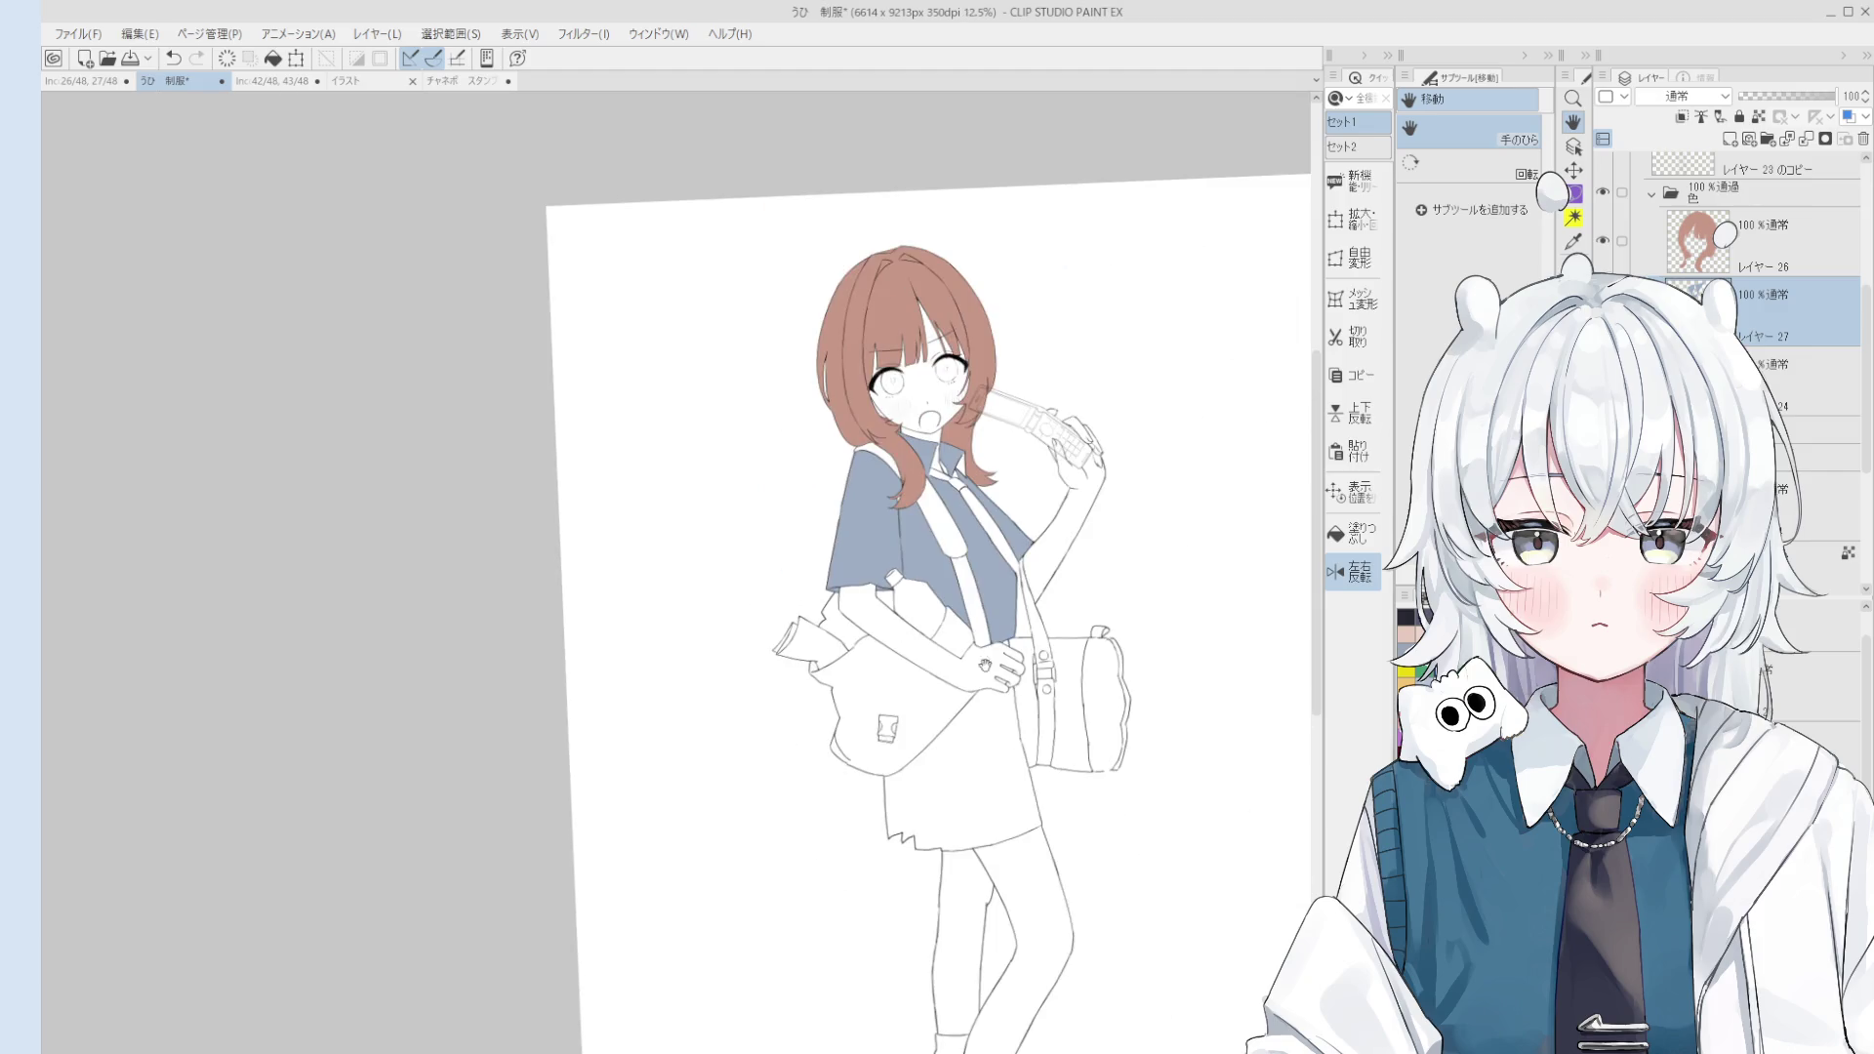
Step: Make the Layer 23 copy line art active and pan toward the bag and bottle
scroll(913, 649, "up", 3)
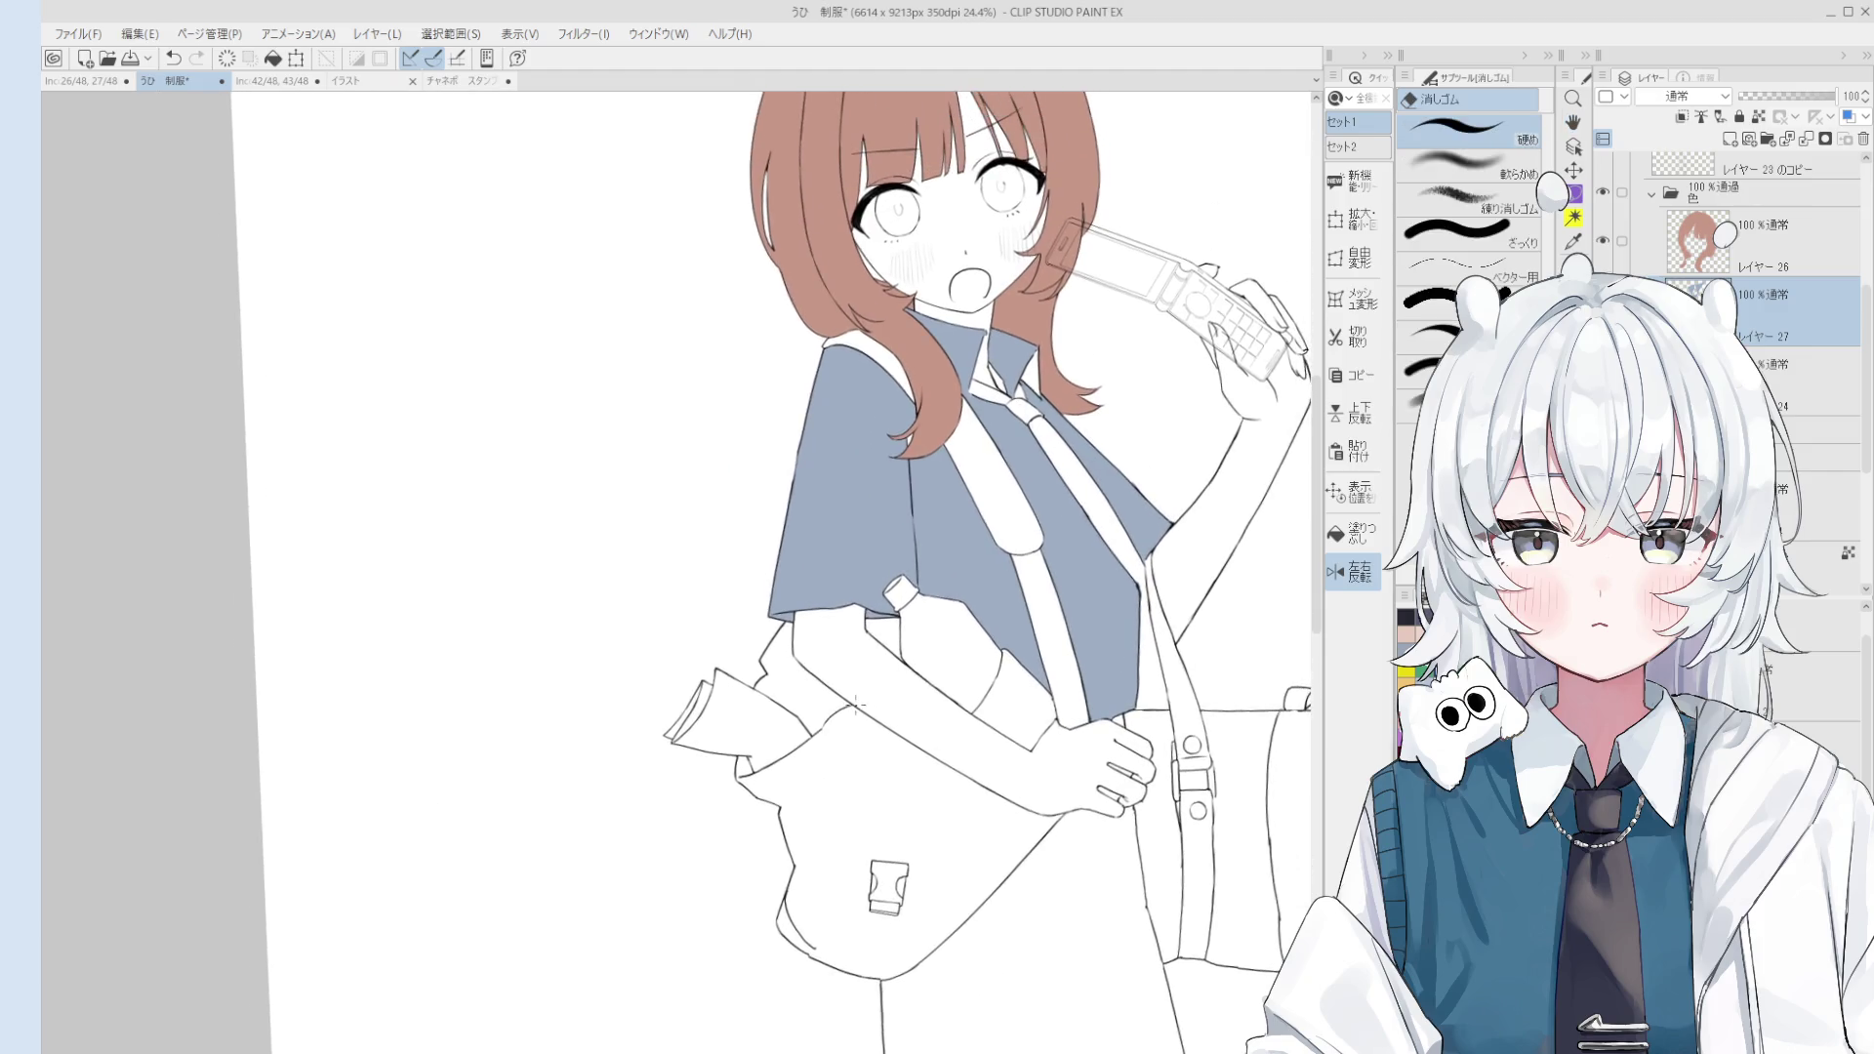
scroll(874, 610, "up", 5)
left_click(768, 752, "ctrl+shift")
scroll(768, 752, "up", 2)
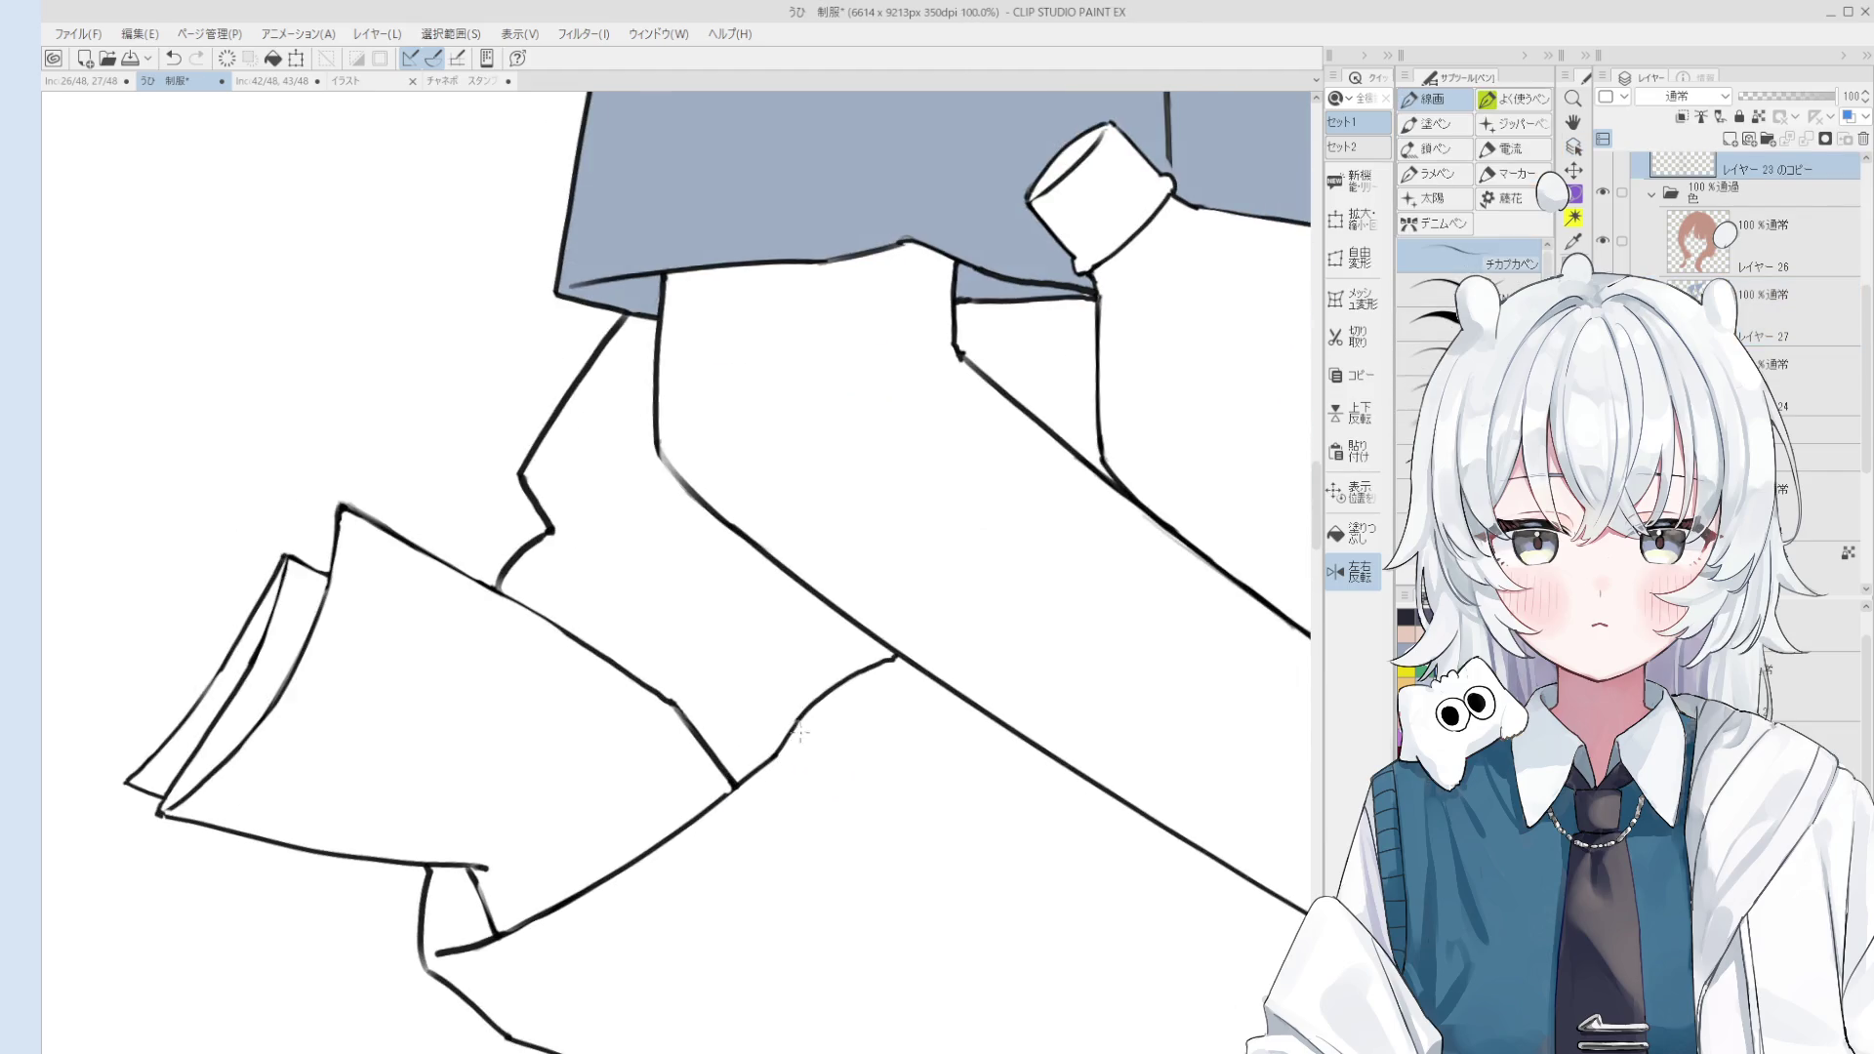
scroll(791, 737, "down", 2)
scroll(898, 719, "down", 1)
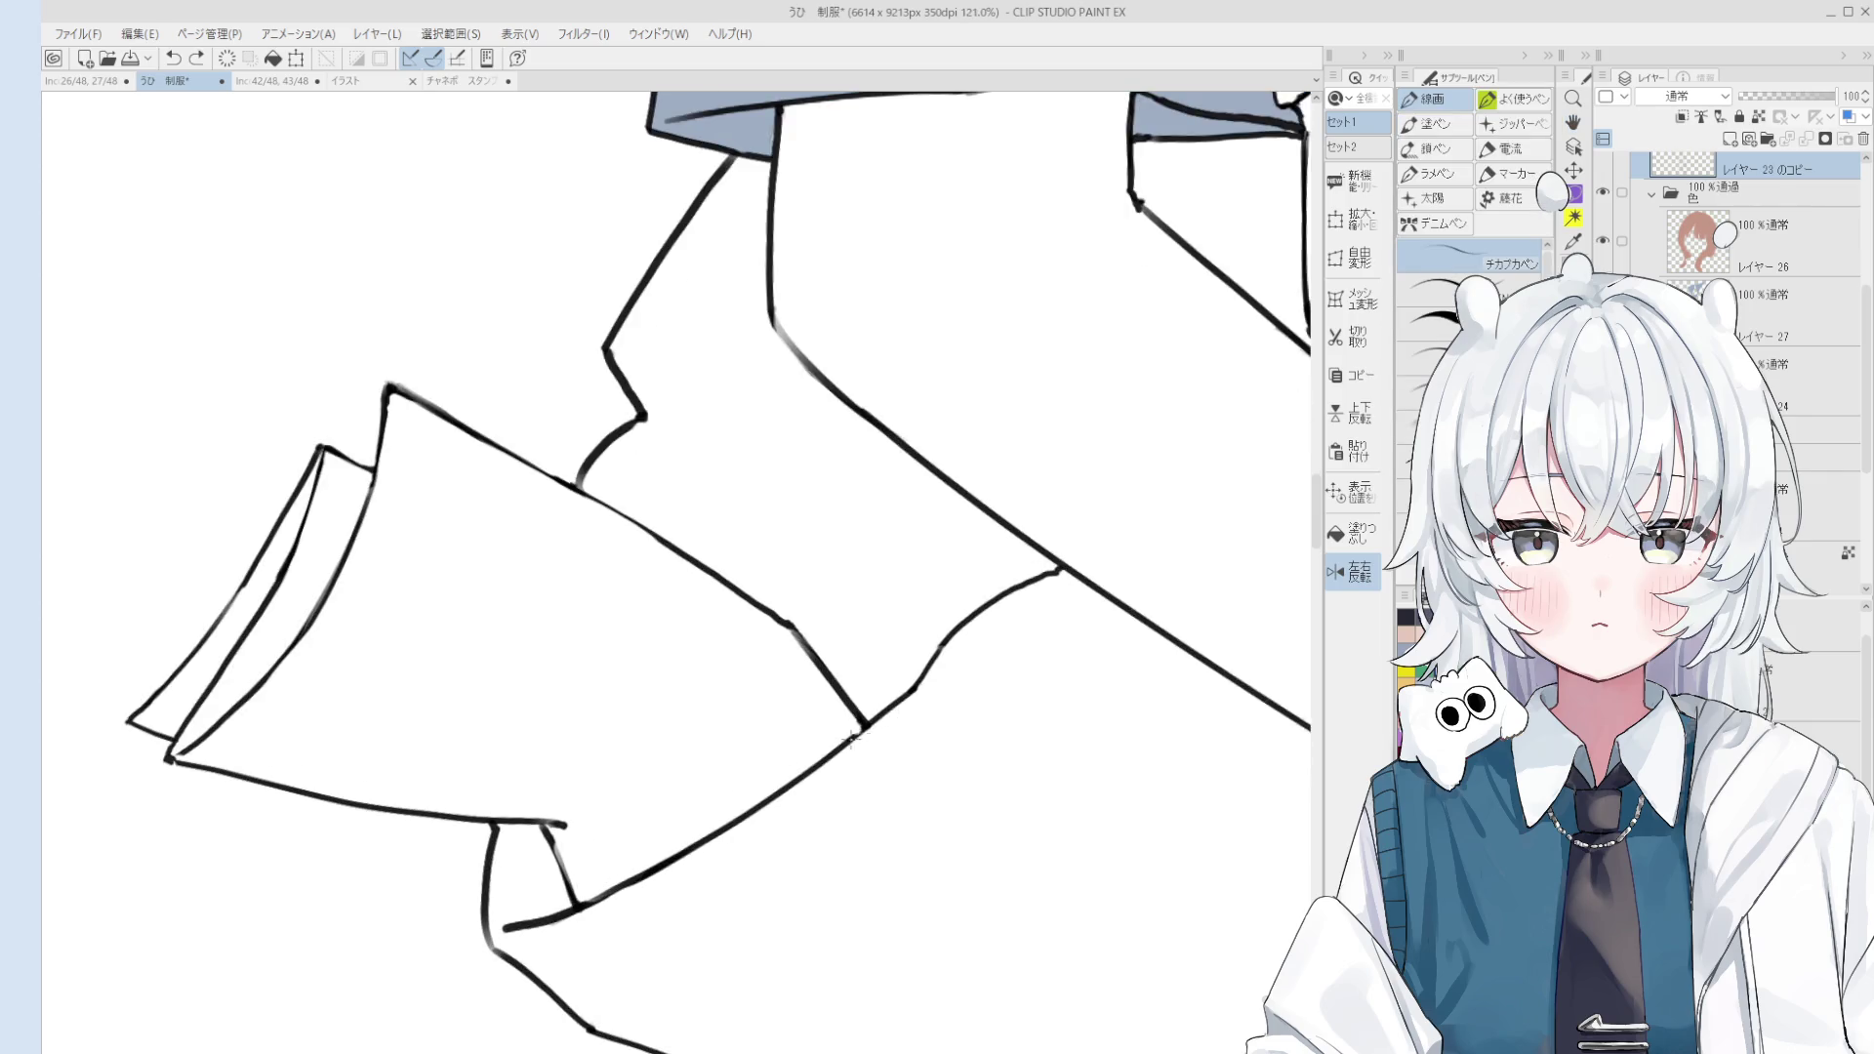
scroll(893, 722, "down", 2)
key("e")
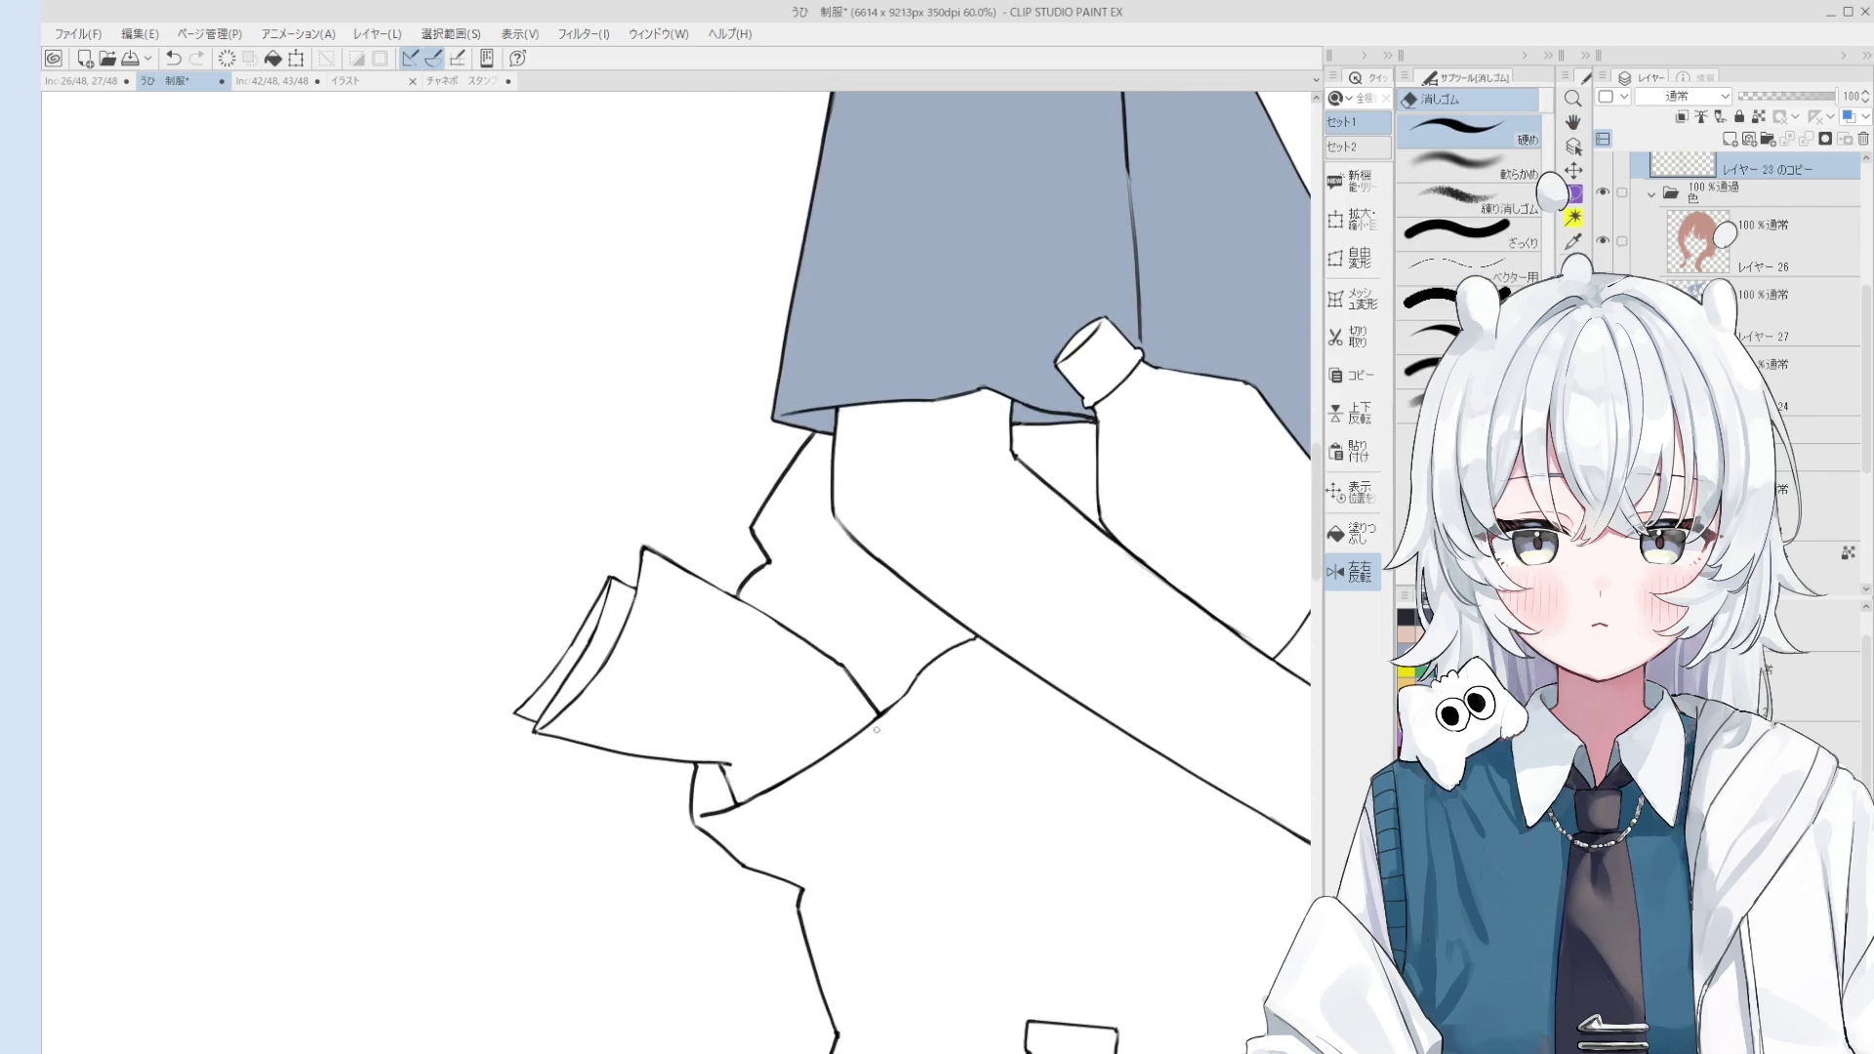
scroll(893, 703, "up", 1)
key("p")
key("h")
left_click_drag(945, 686, 887, 732)
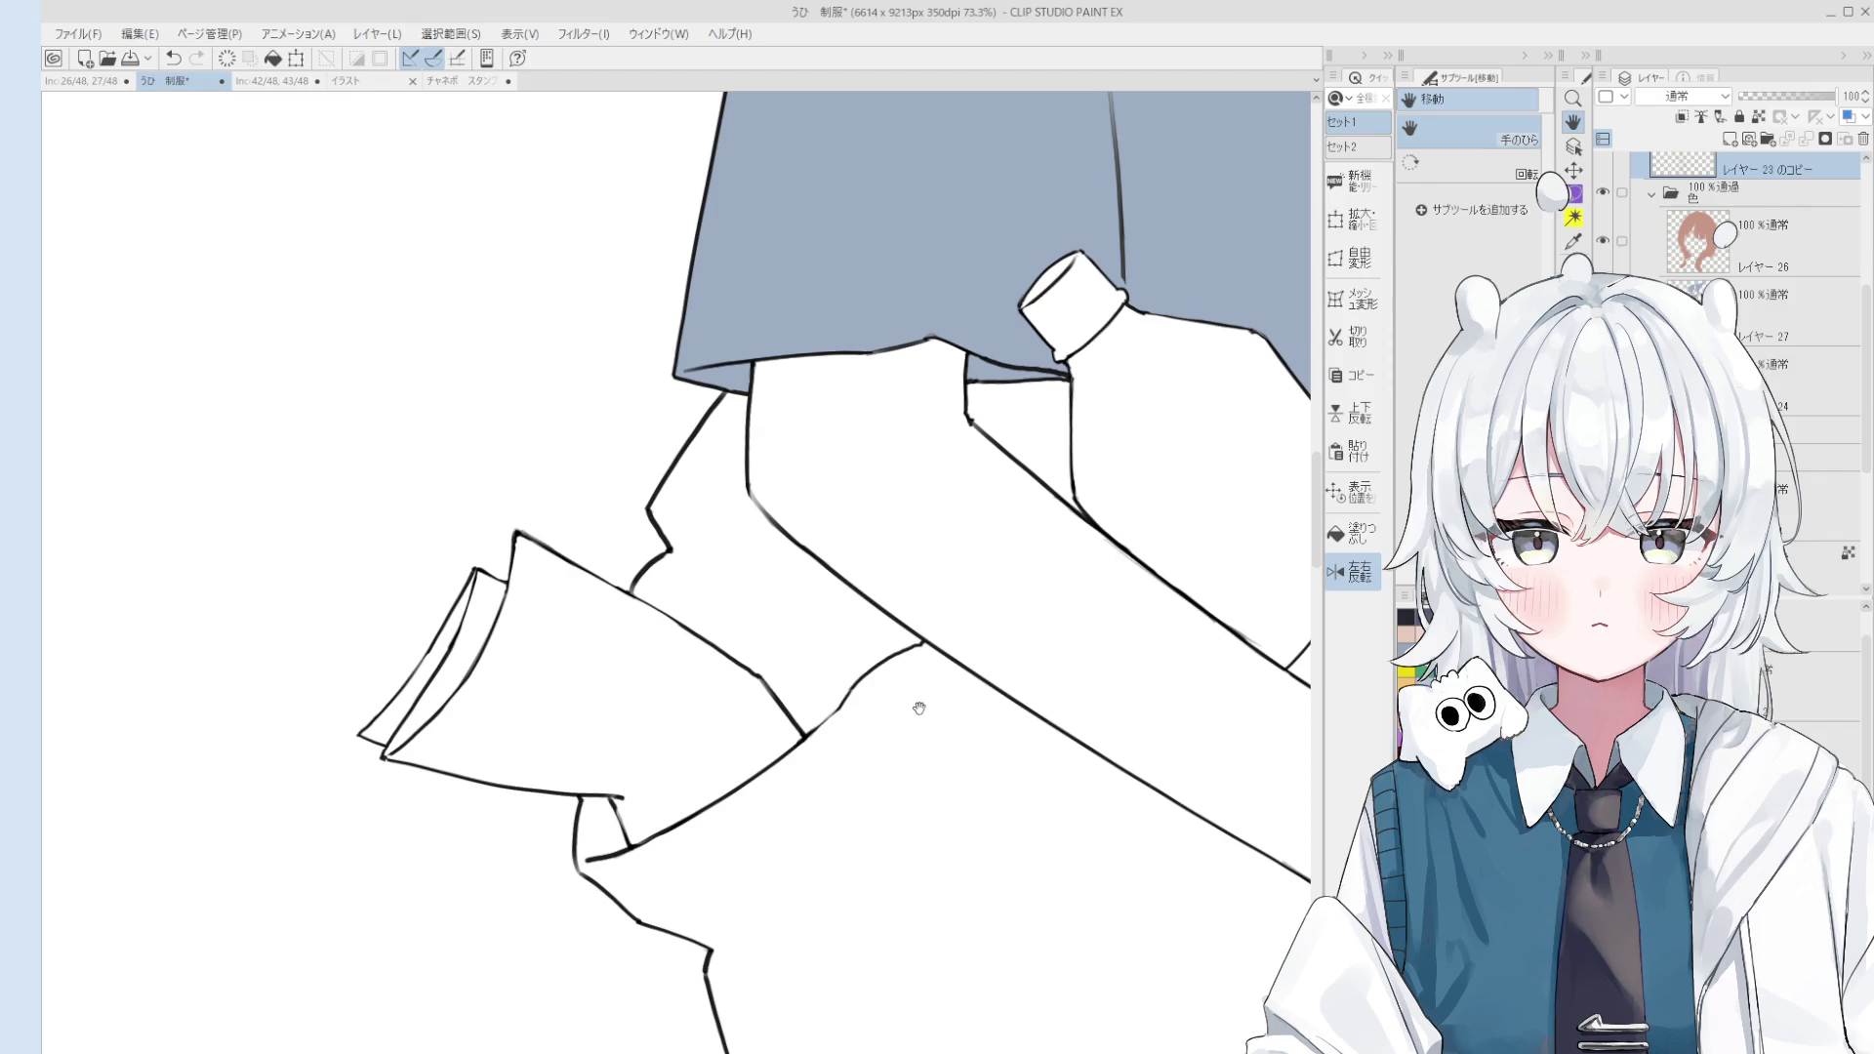
Step: Draw a short pen stroke closing the gap in the water bottle's shoulder outline
scroll(928, 703, "down", 2)
scroll(952, 664, "down", 1)
scroll(968, 674, "up", 4)
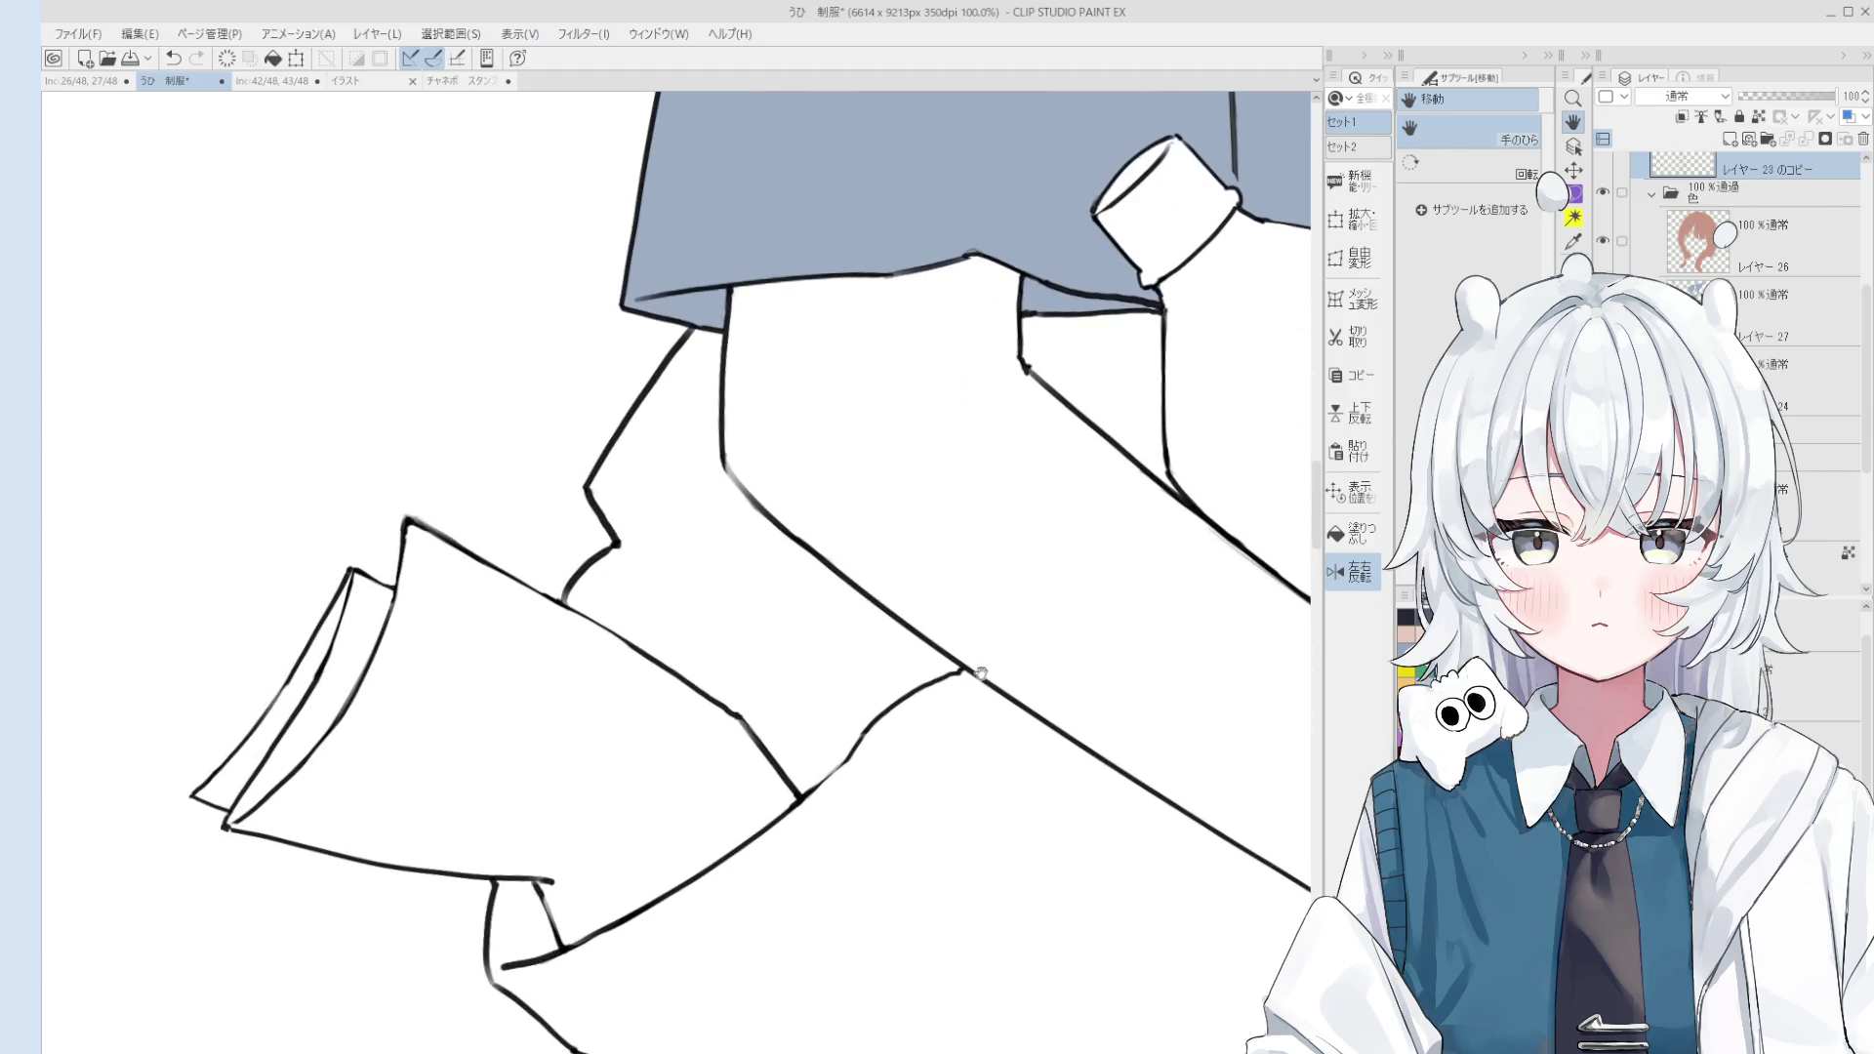
key("p")
scroll(967, 672, "down", 2)
scroll(952, 624, "down", 2)
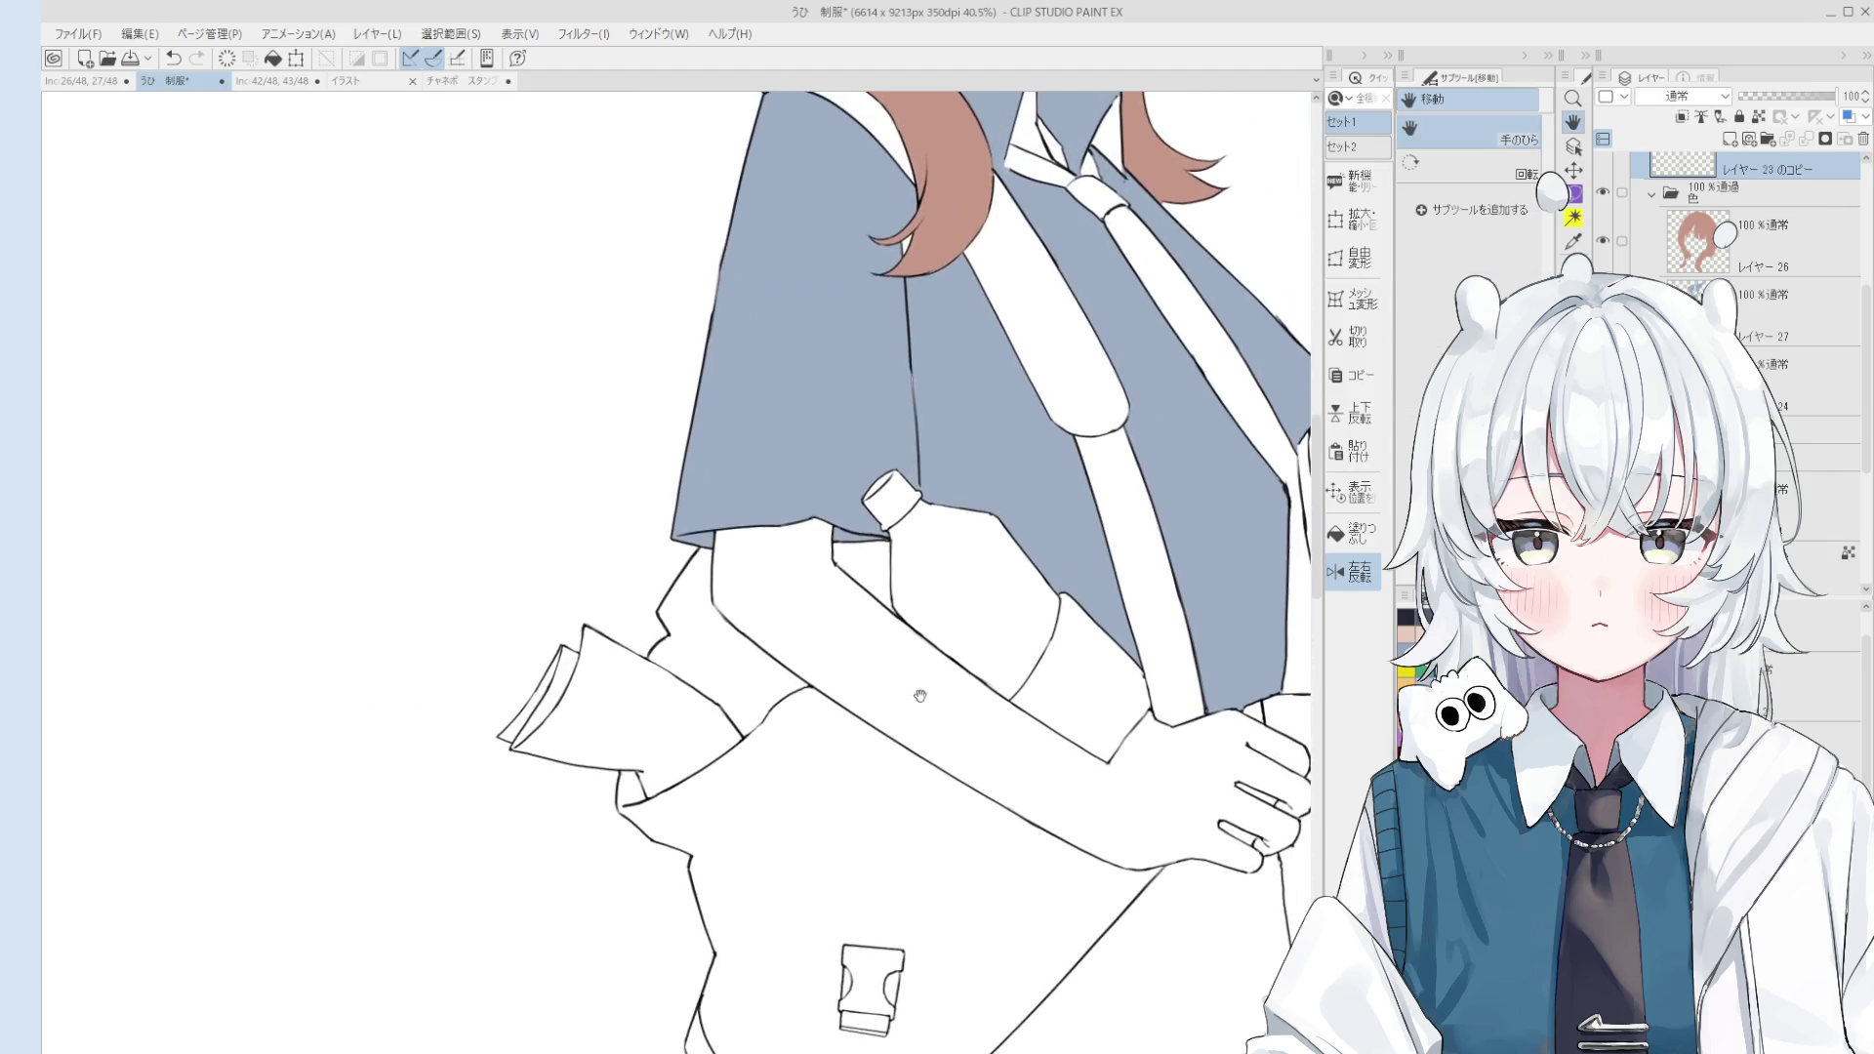
key("e")
scroll(941, 569, "up", 2)
scroll(1011, 582, "up", 3)
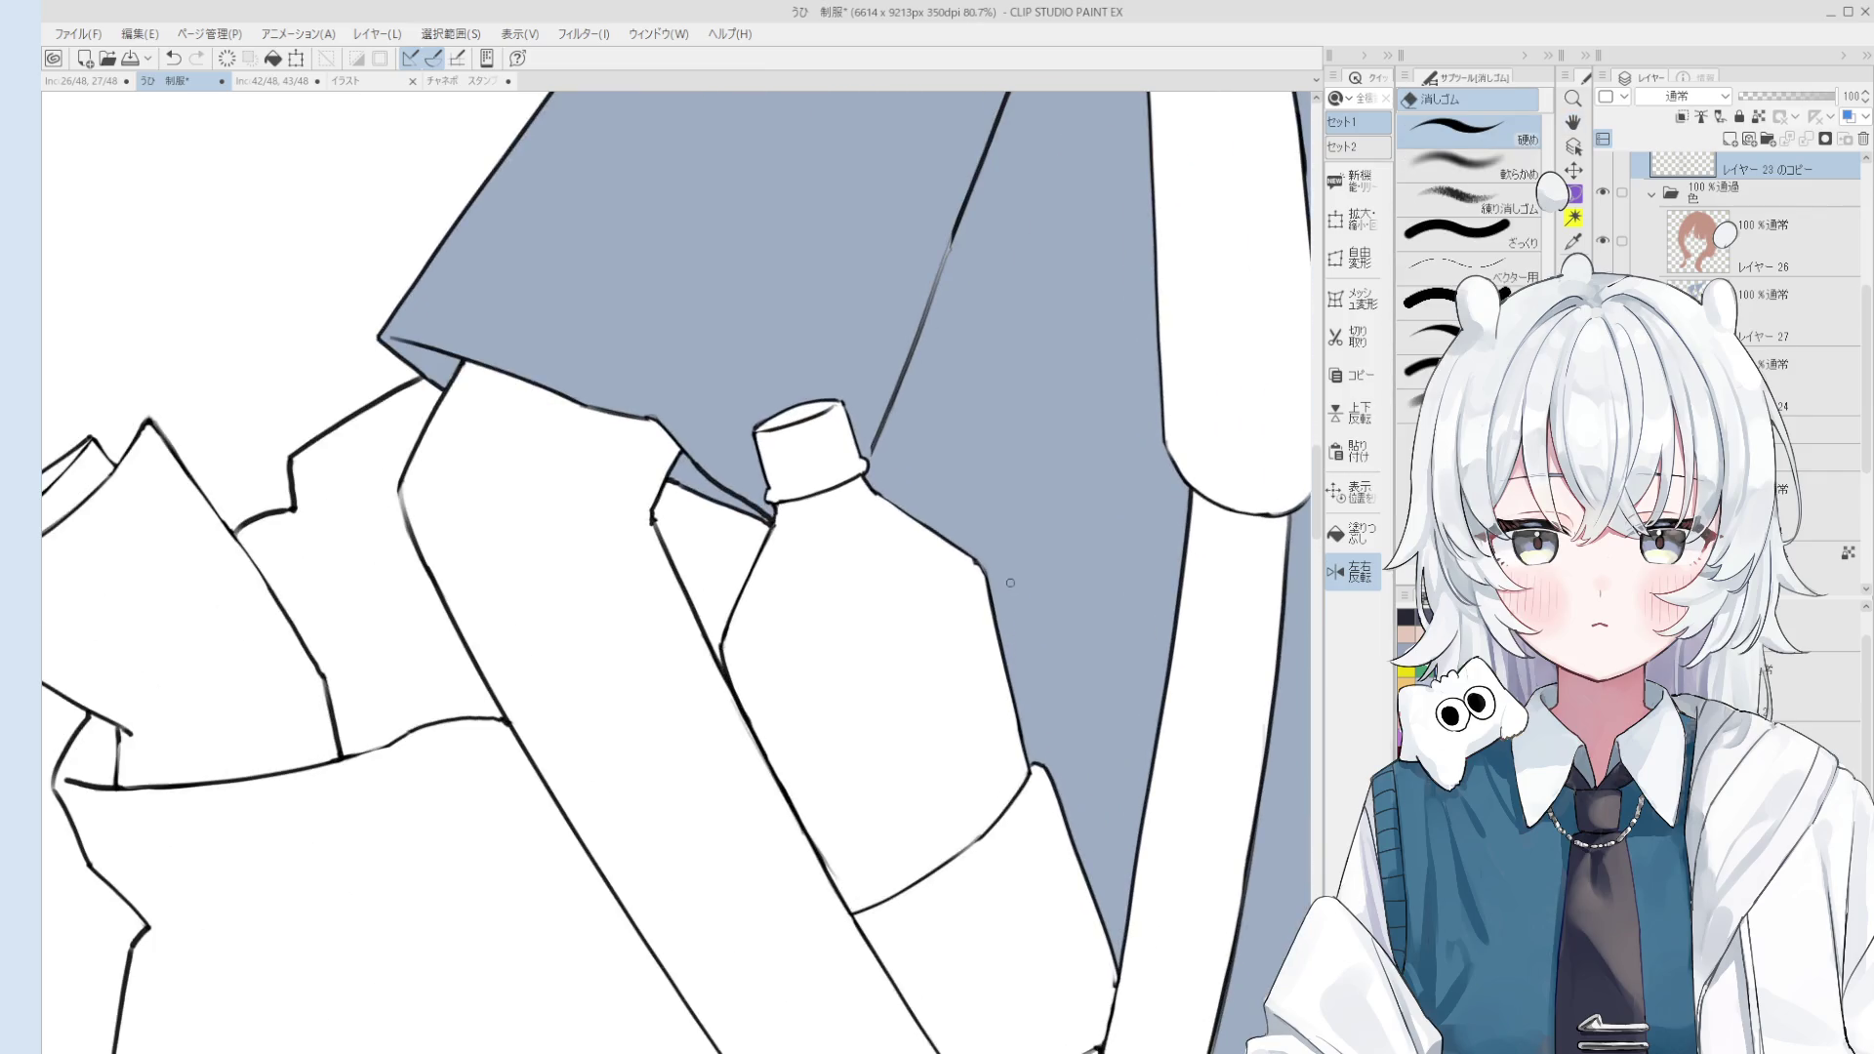
key("p")
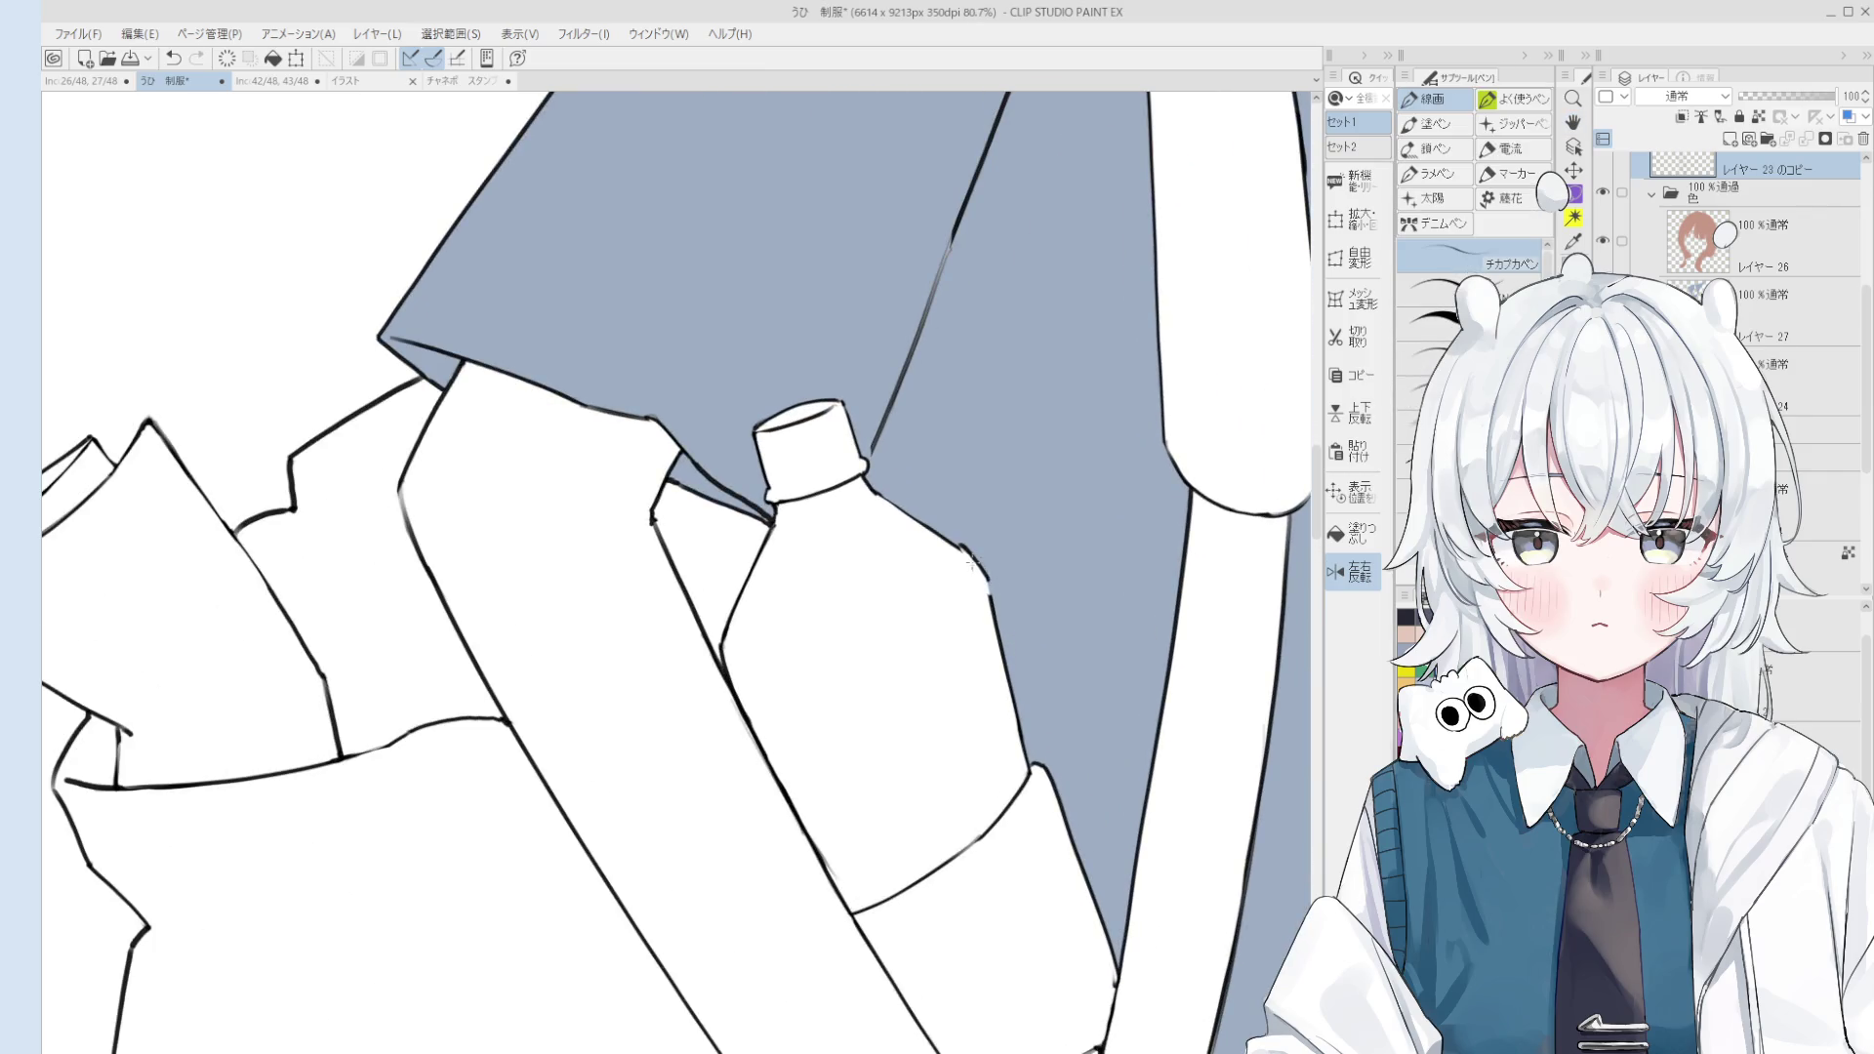
left_click_drag(964, 555, 982, 572)
Step: Make Layer 27 the active layer and tilt the view counter-clockwise
key("e")
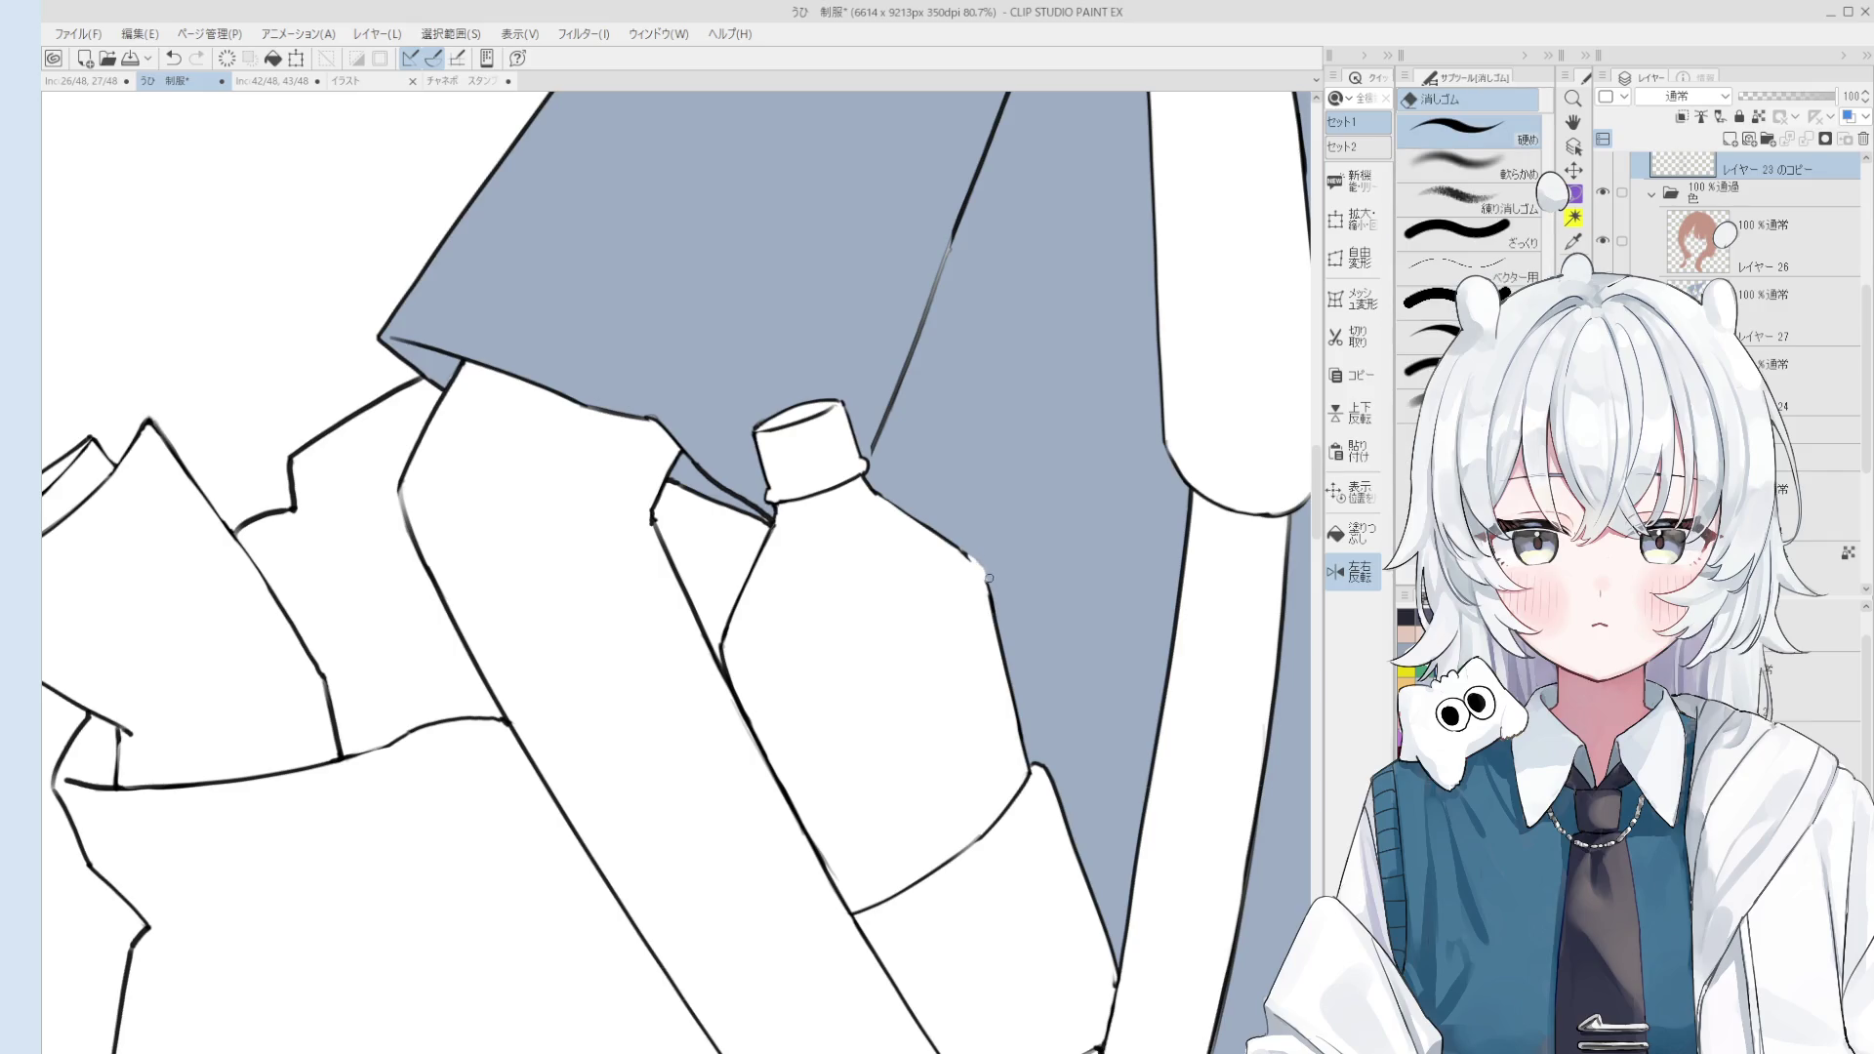
key("p")
key("e")
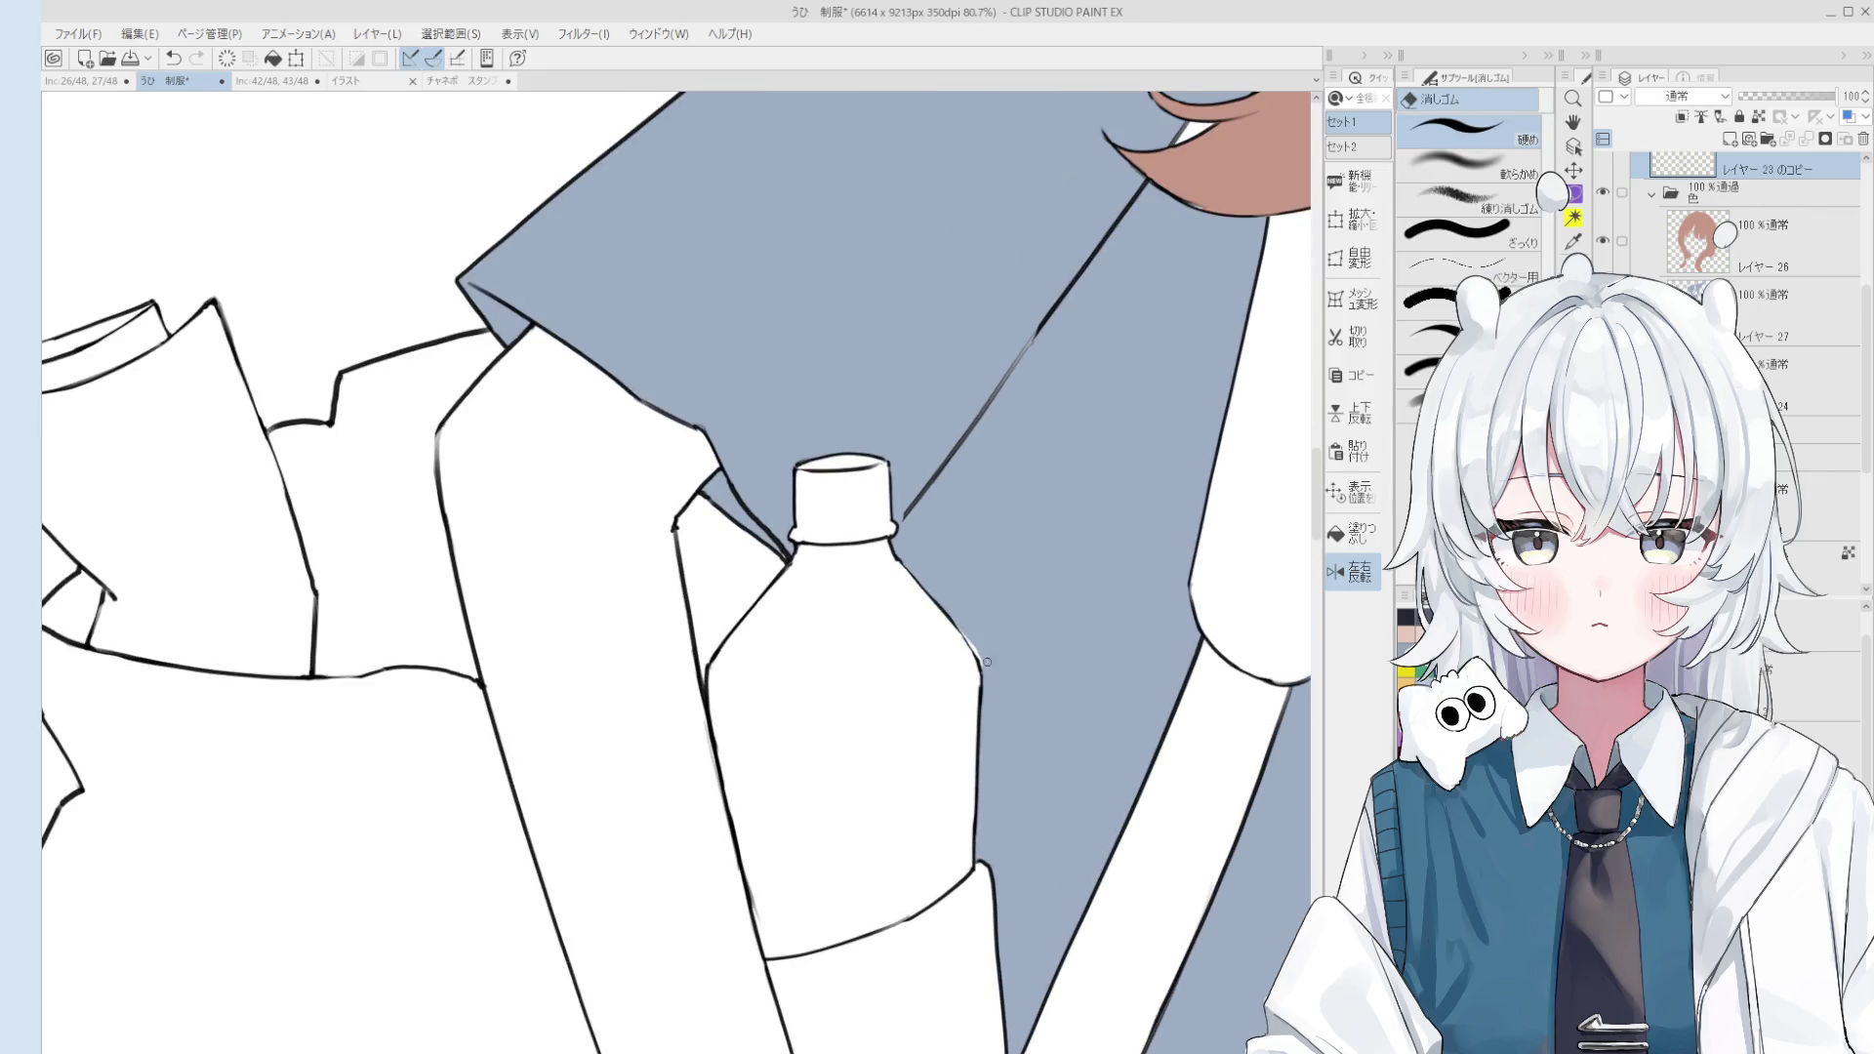
key("p")
scroll(973, 642, "up", 1)
scroll(952, 617, "down", 1)
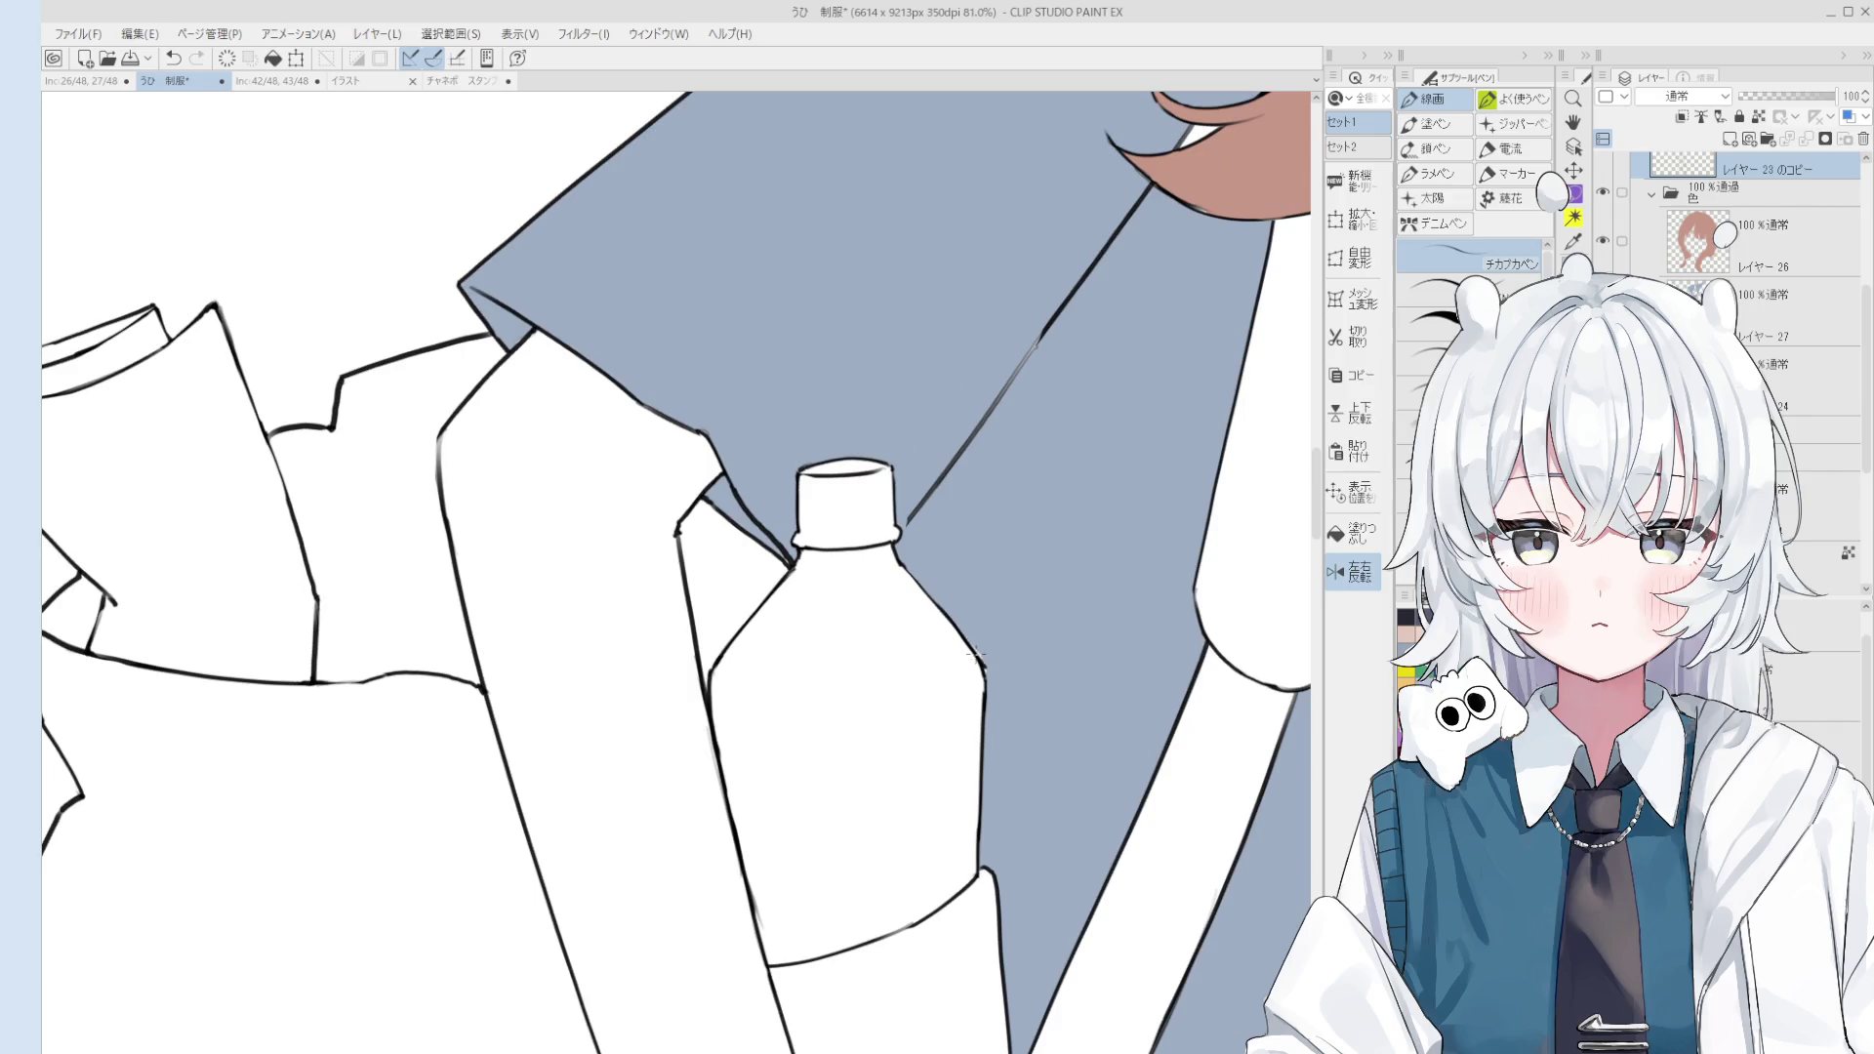
key("e")
key("b")
left_click(950, 590, "ctrl+shift")
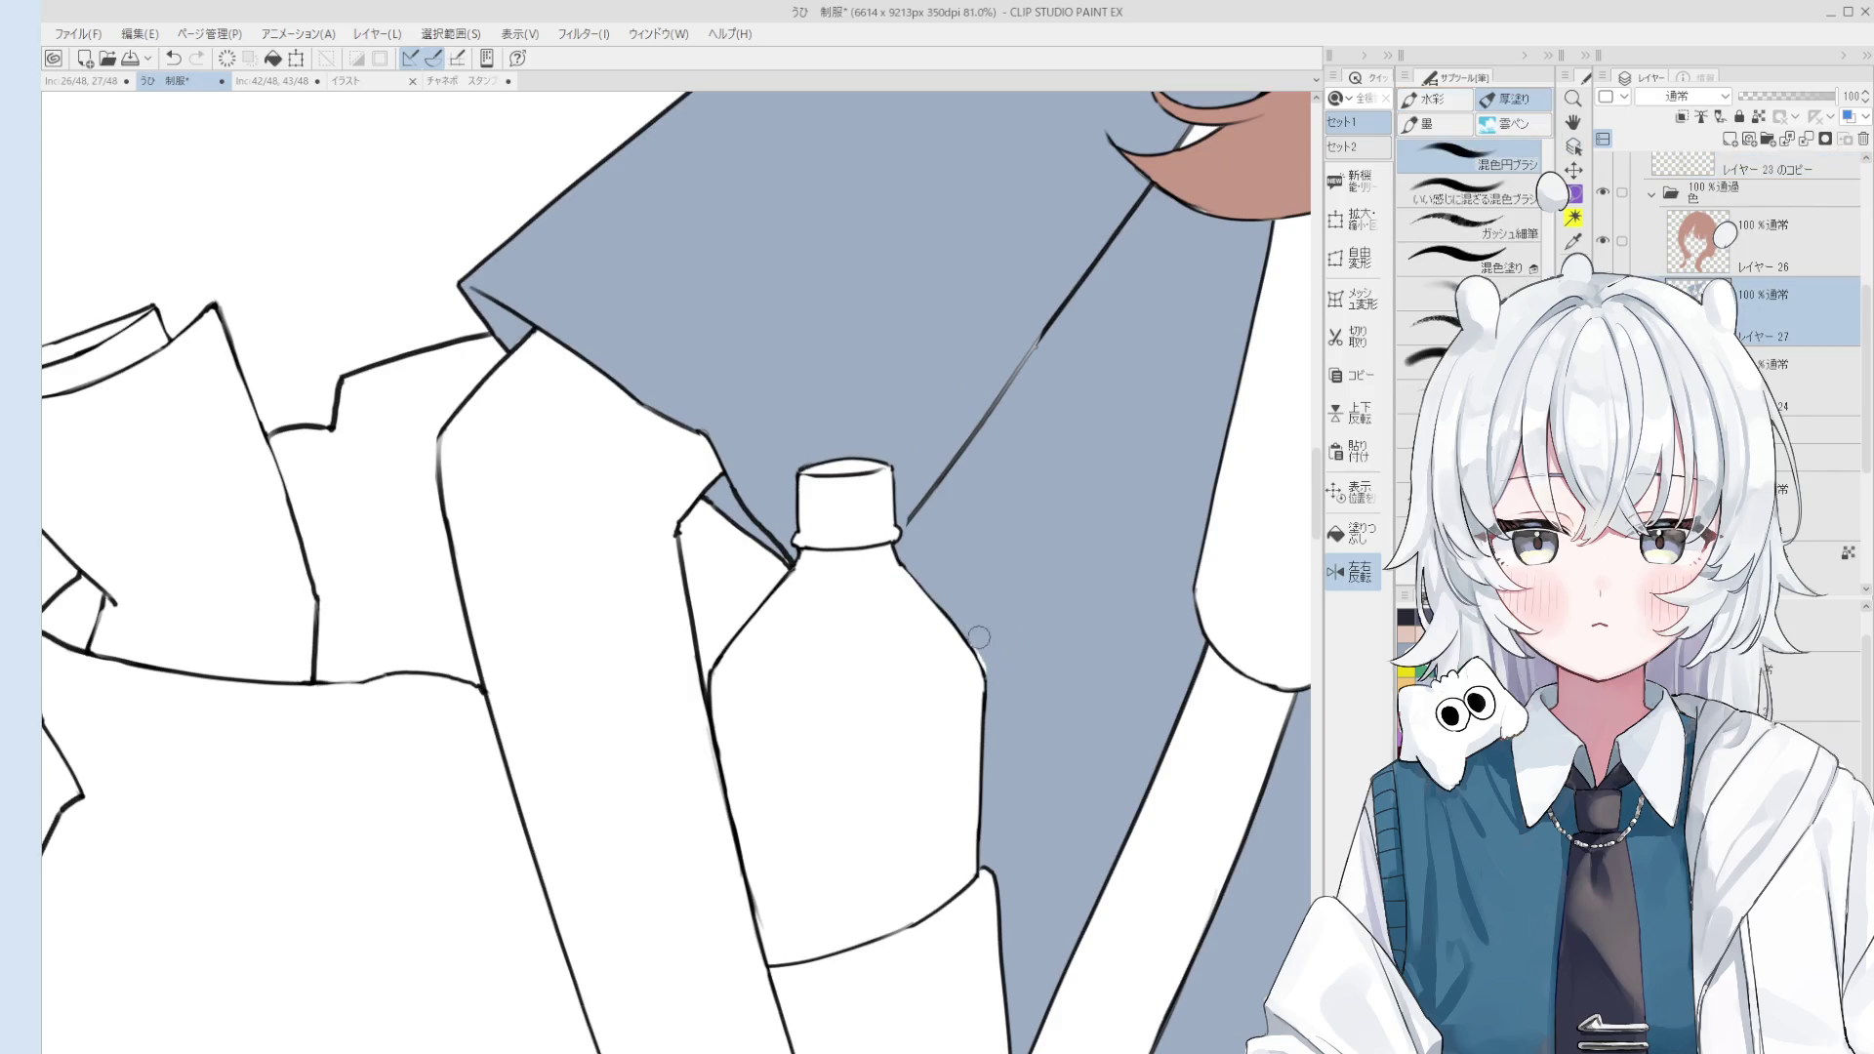
scroll(979, 638, "down", 1)
key("o")
key("minus")
key("minus")
scroll(785, 636, "up", 3)
Step: On the copied line art layer, erase a stray bit of bottle outline, then undo it
left_click(786, 637, "ctrl+shift")
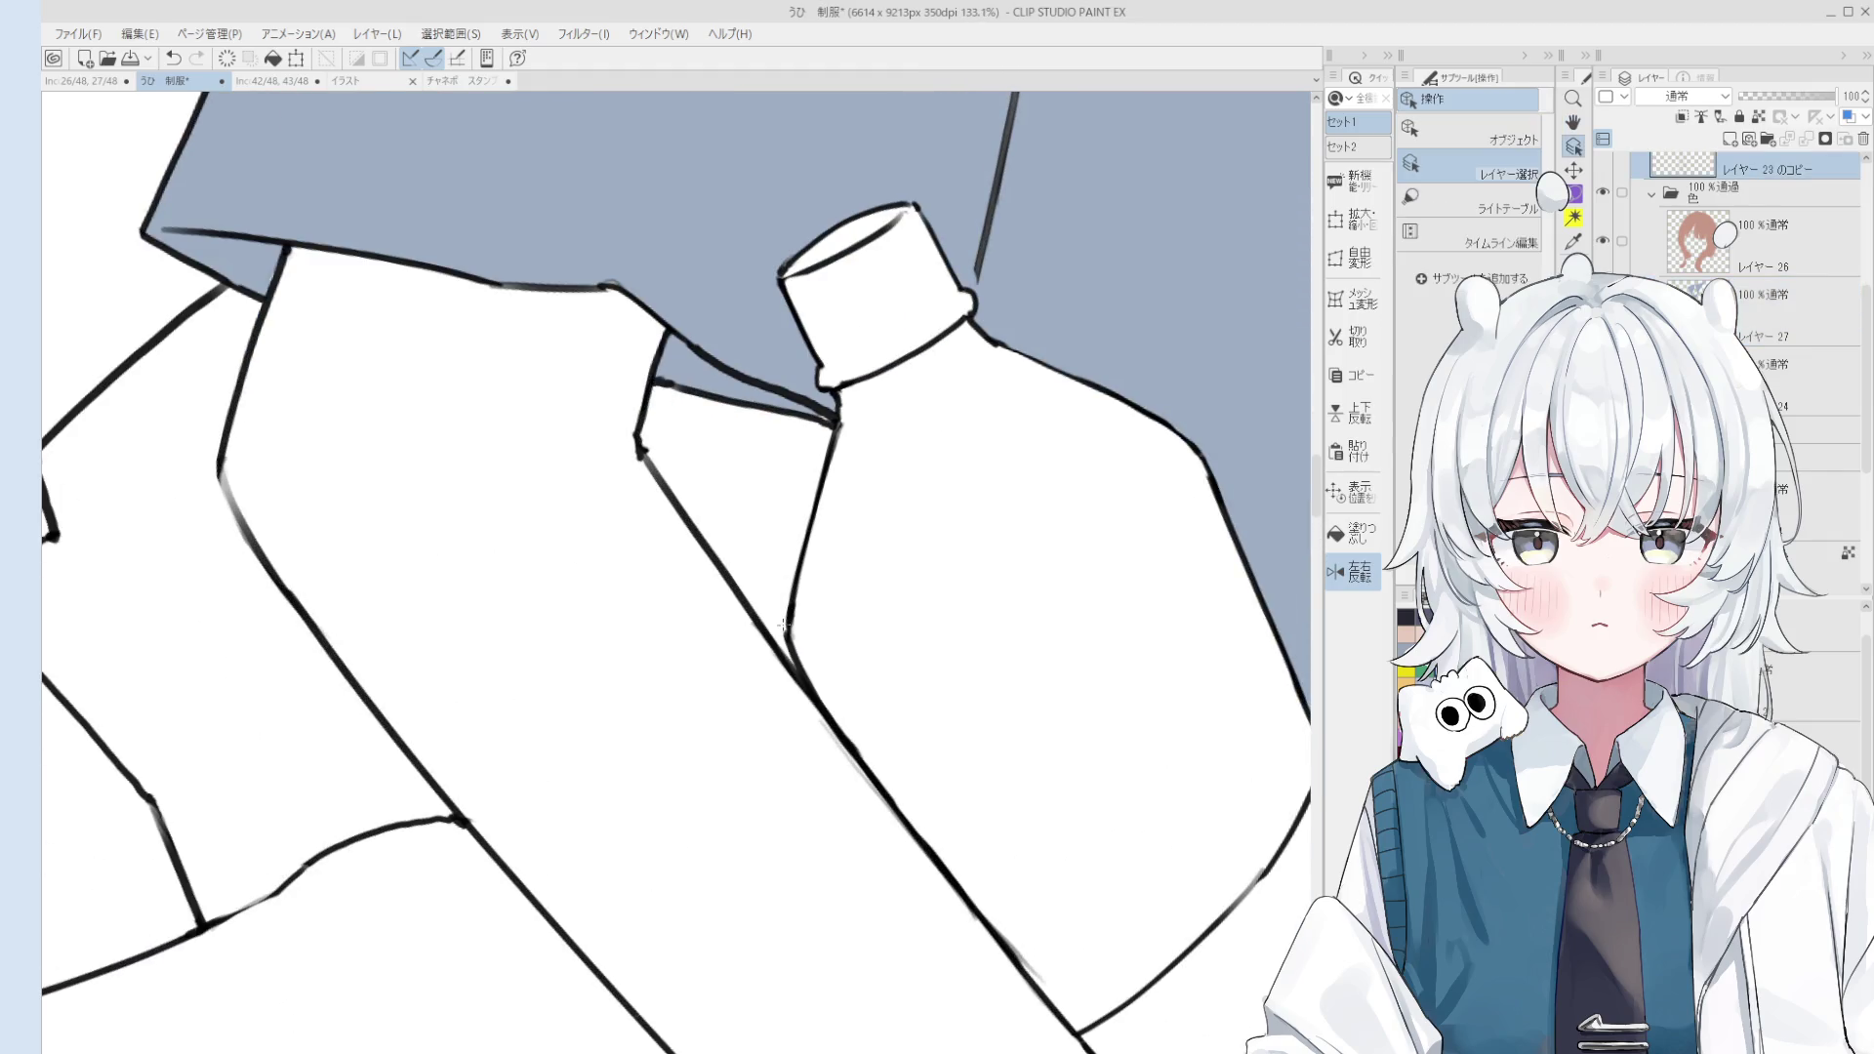
key("e")
mouse_move(792, 668)
left_mouse_down()
mouse_move(785, 633)
mouse_move(793, 664)
left_mouse_up()
key("ctrl+z")
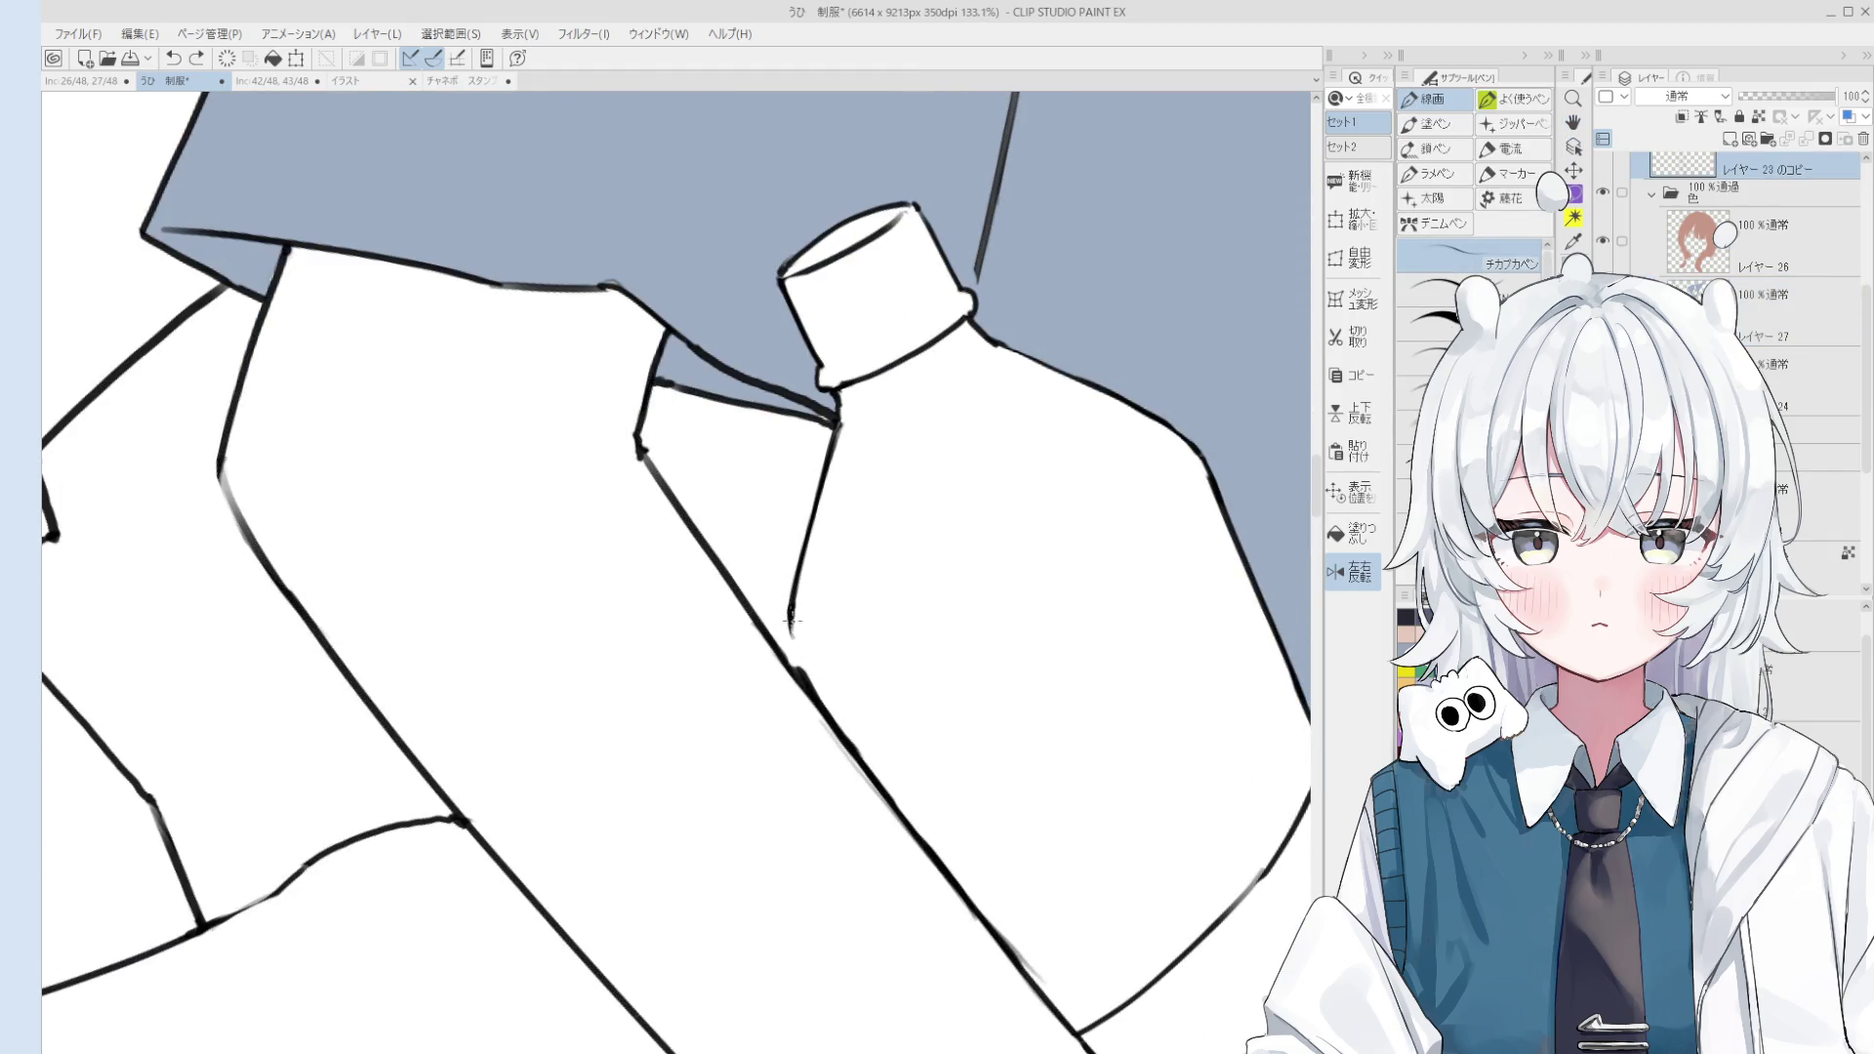
key("ctrl+z")
scroll(786, 636, "down", 4)
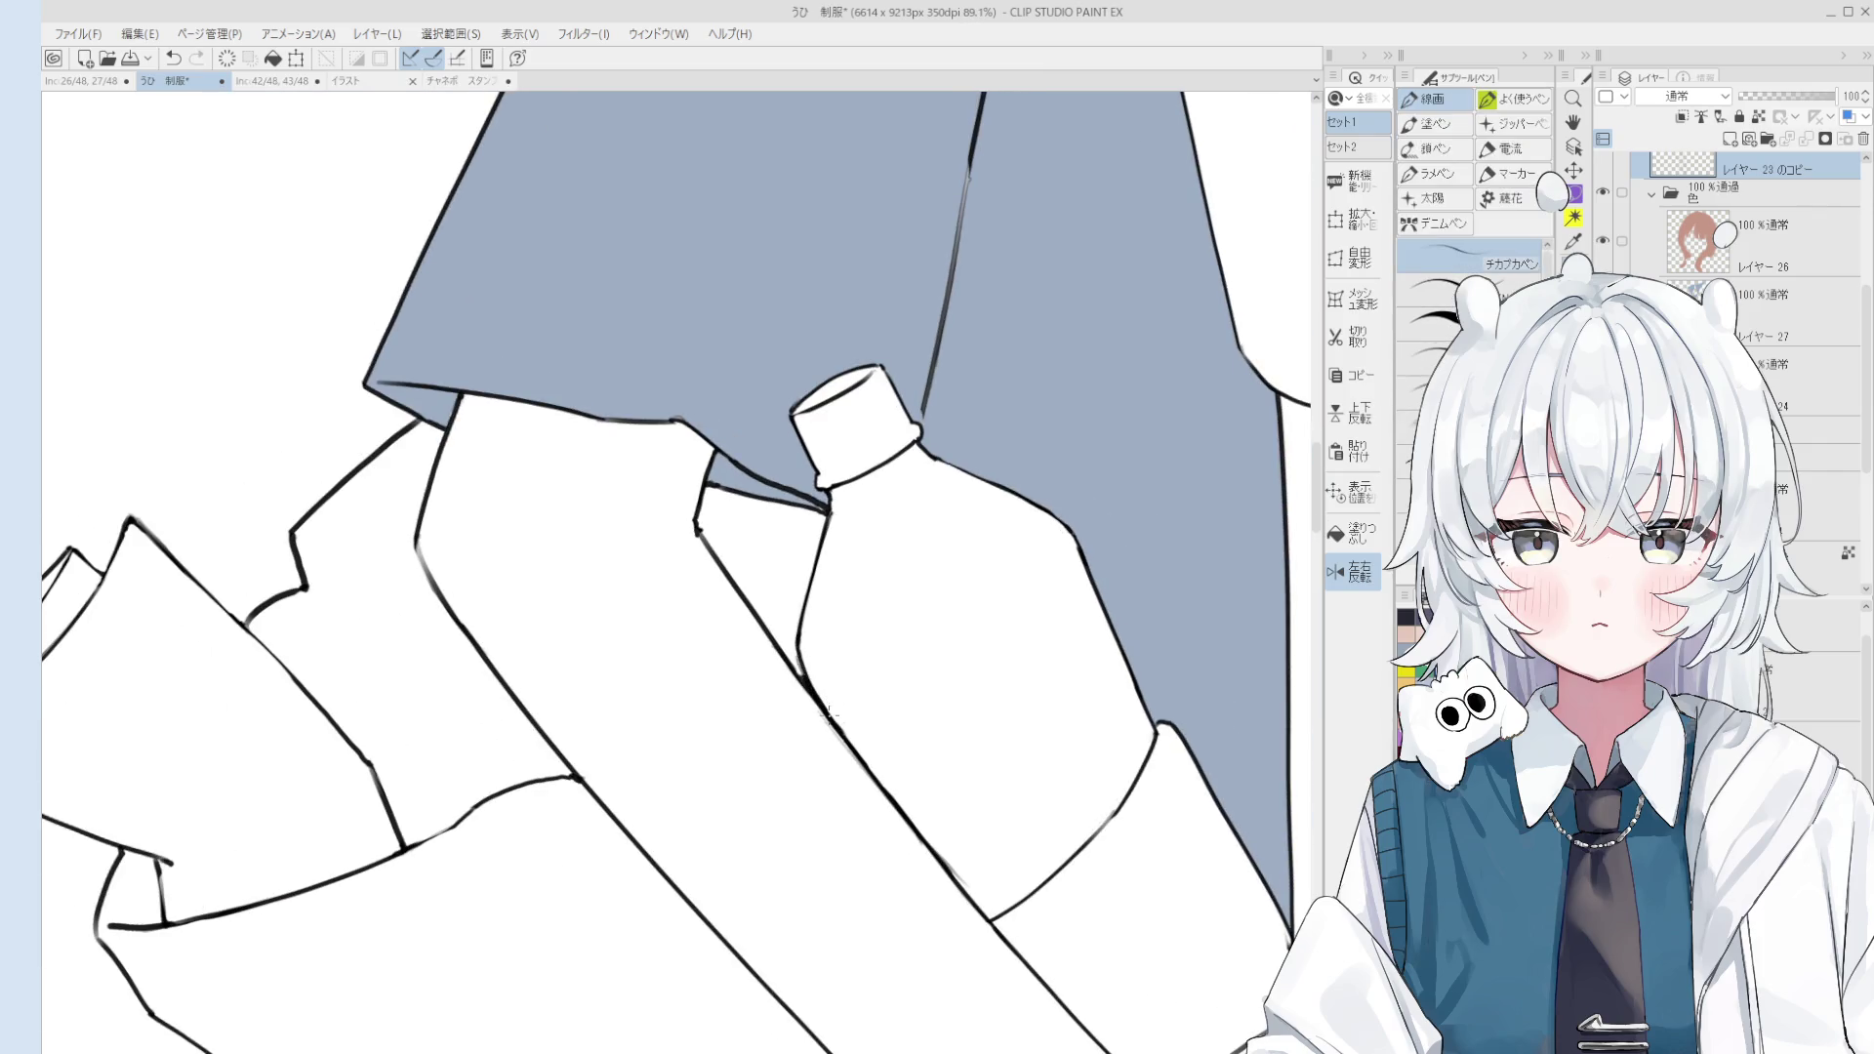
scroll(827, 747, "down", 2)
scroll(825, 736, "down", 2)
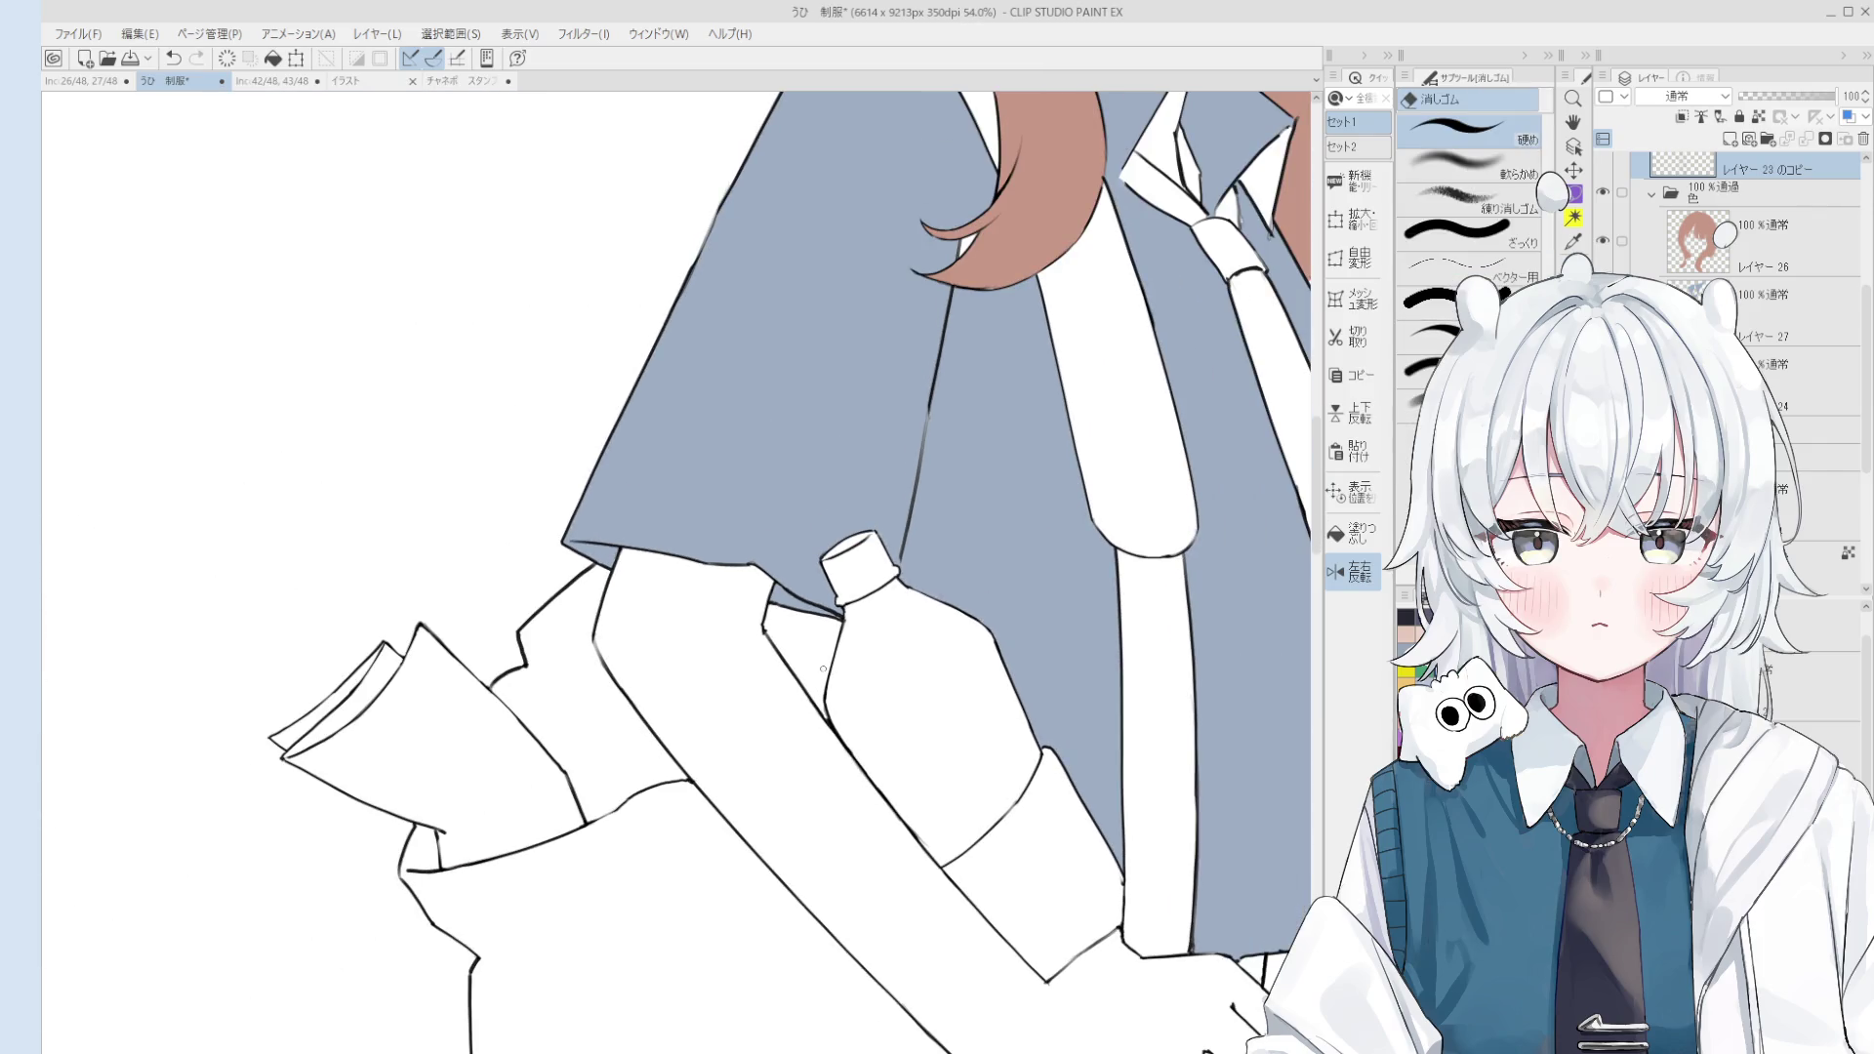
scroll(770, 635, "up", 1)
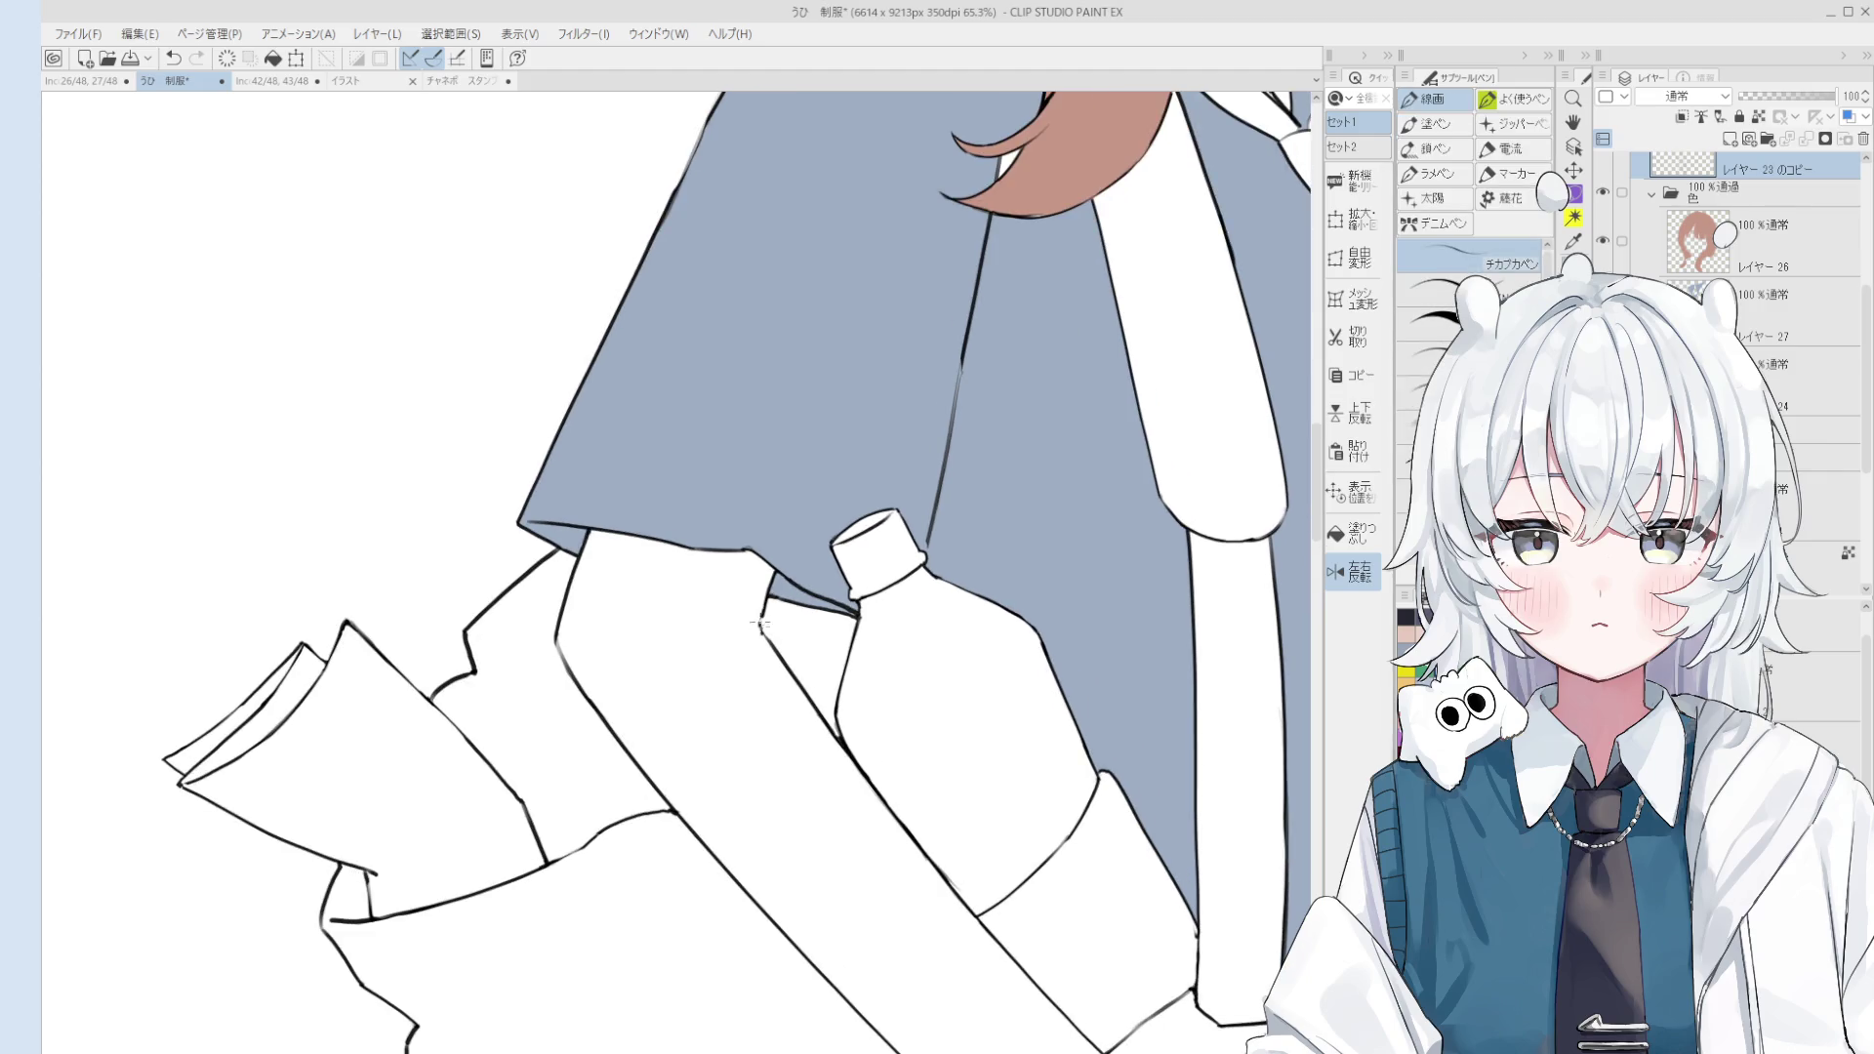
scroll(761, 640, "up", 3)
Step: Switch between pen and eraser, then rotate the view about 15 degrees
key("p")
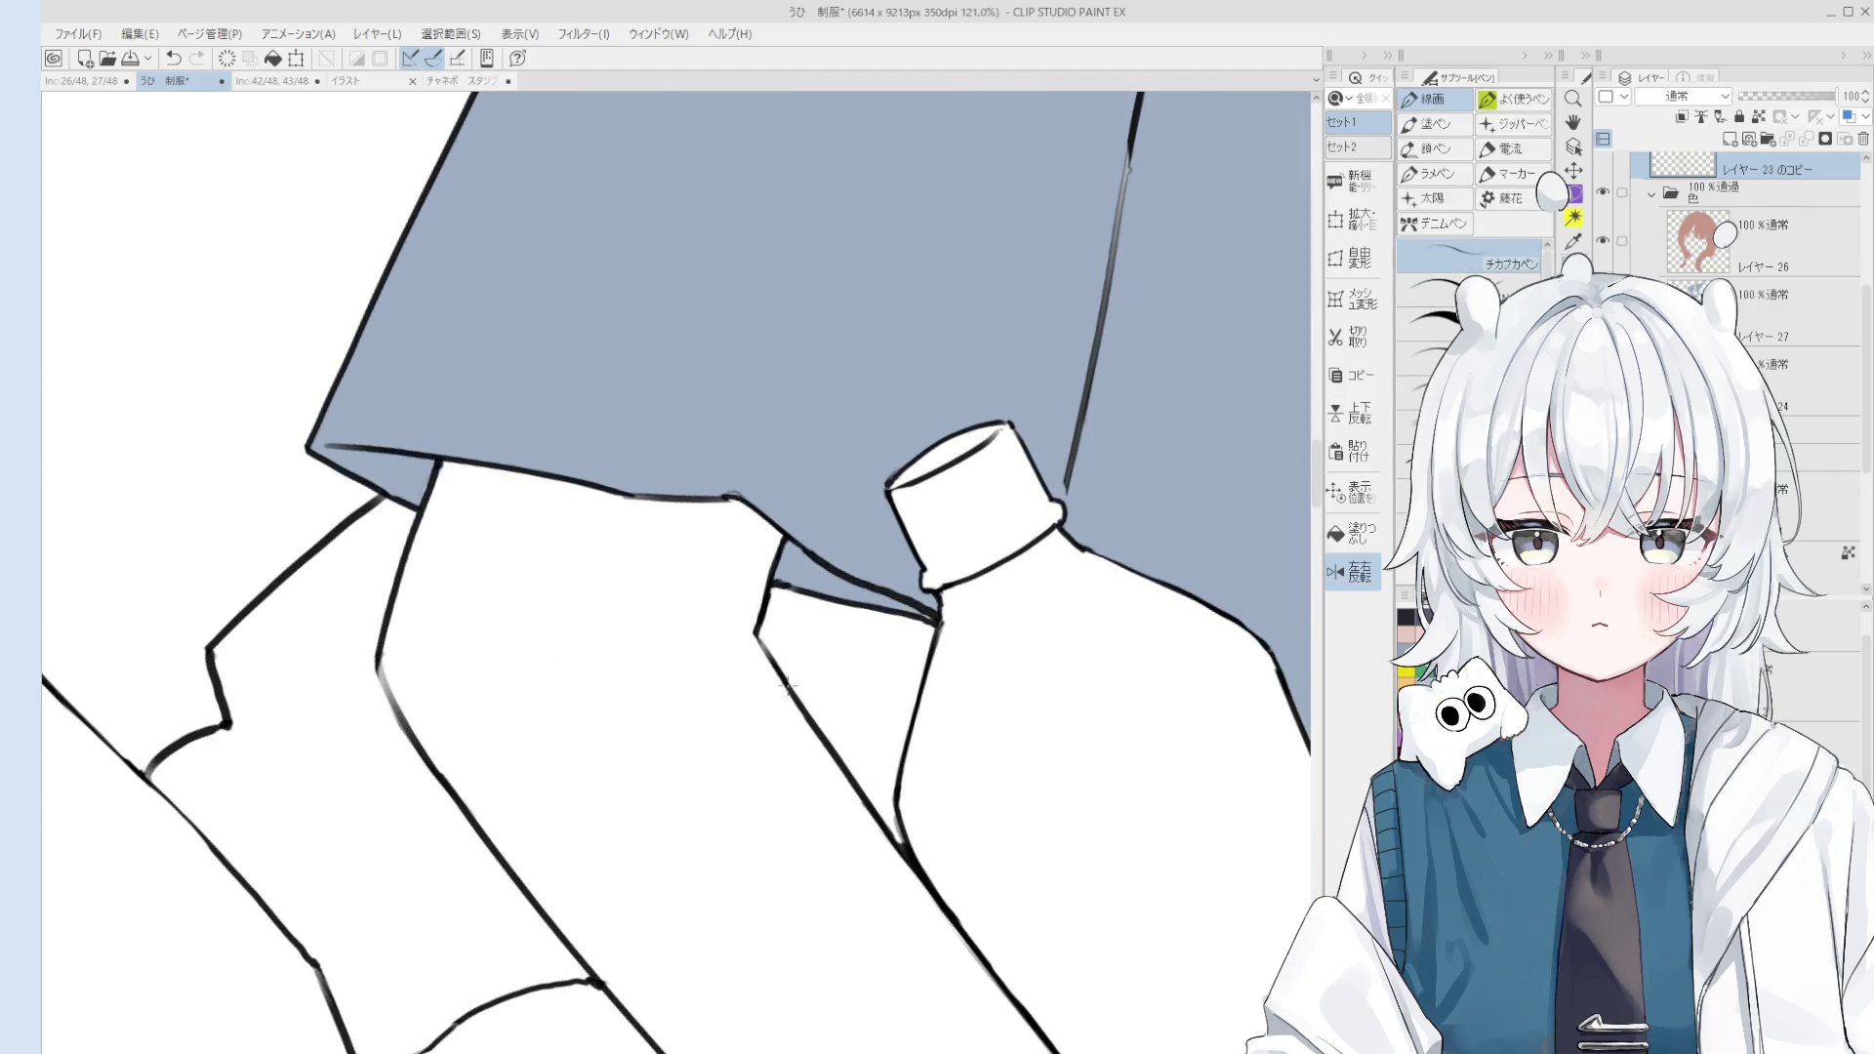
key("e")
scroll(762, 634, "down", 5)
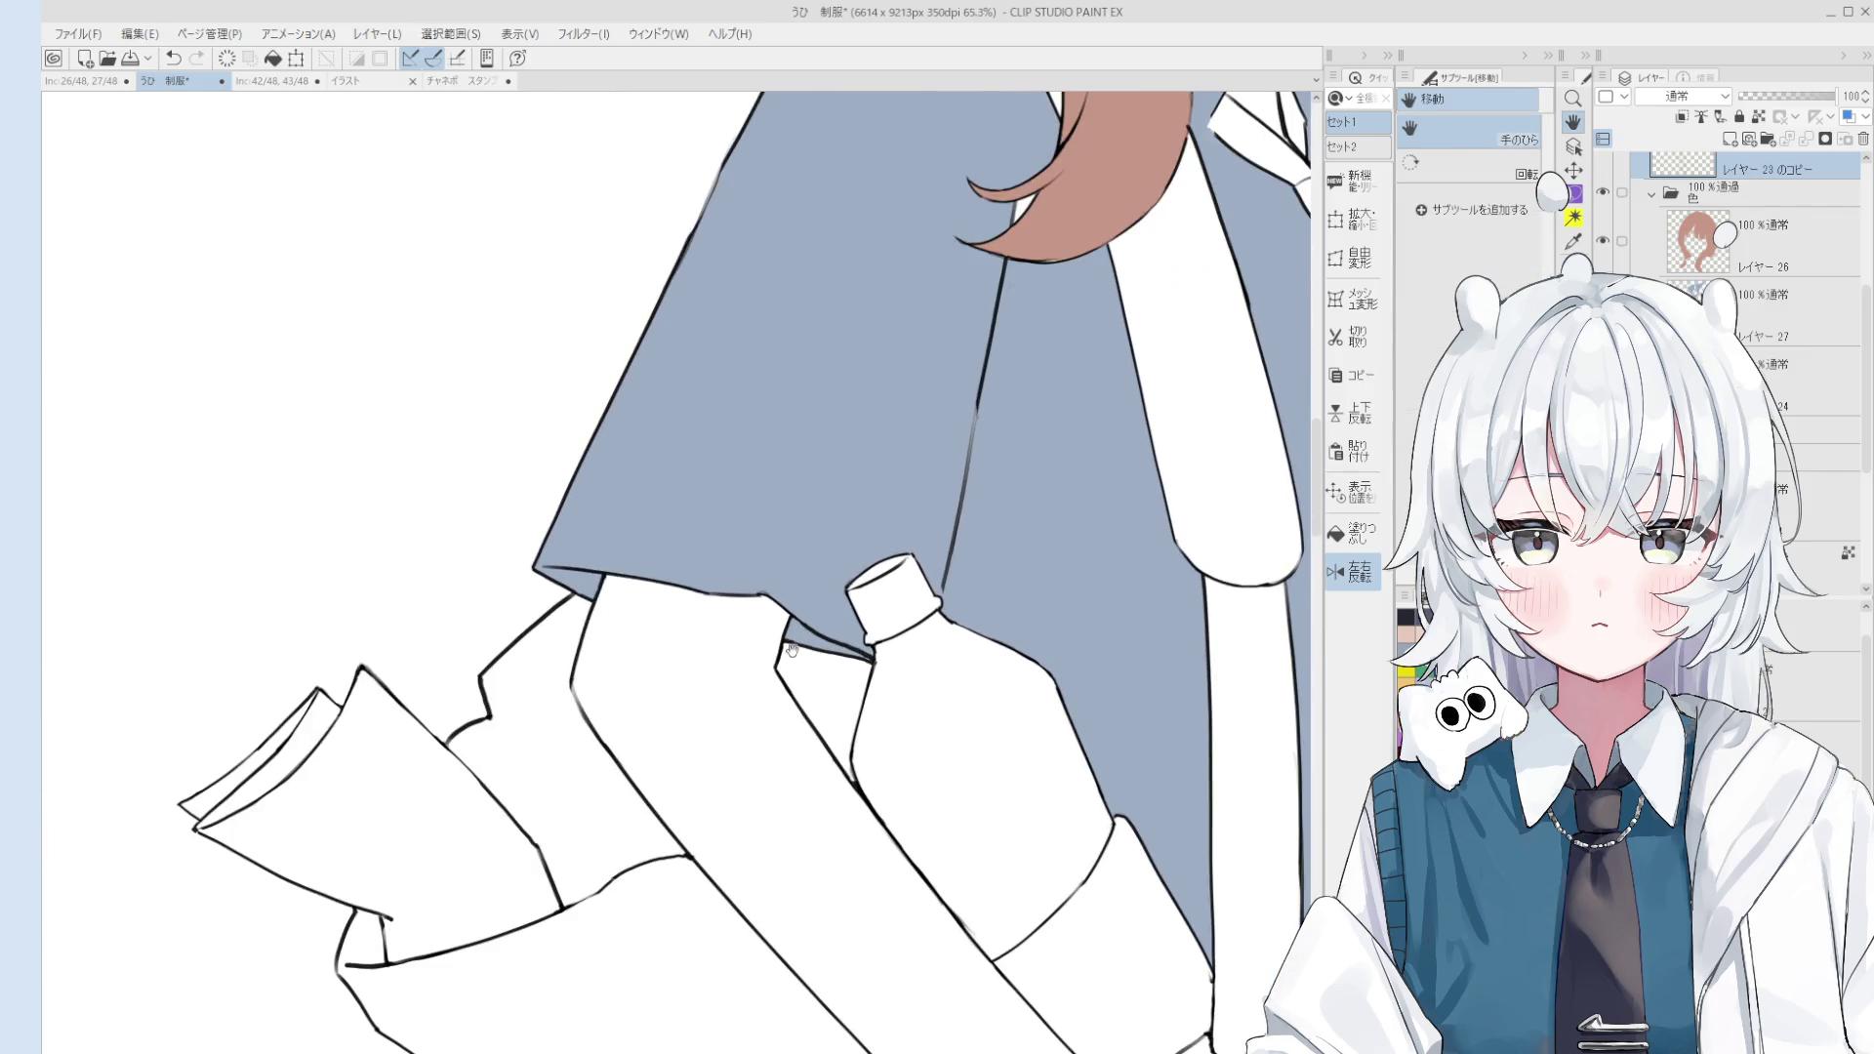
scroll(775, 589, "up", 6)
key("p")
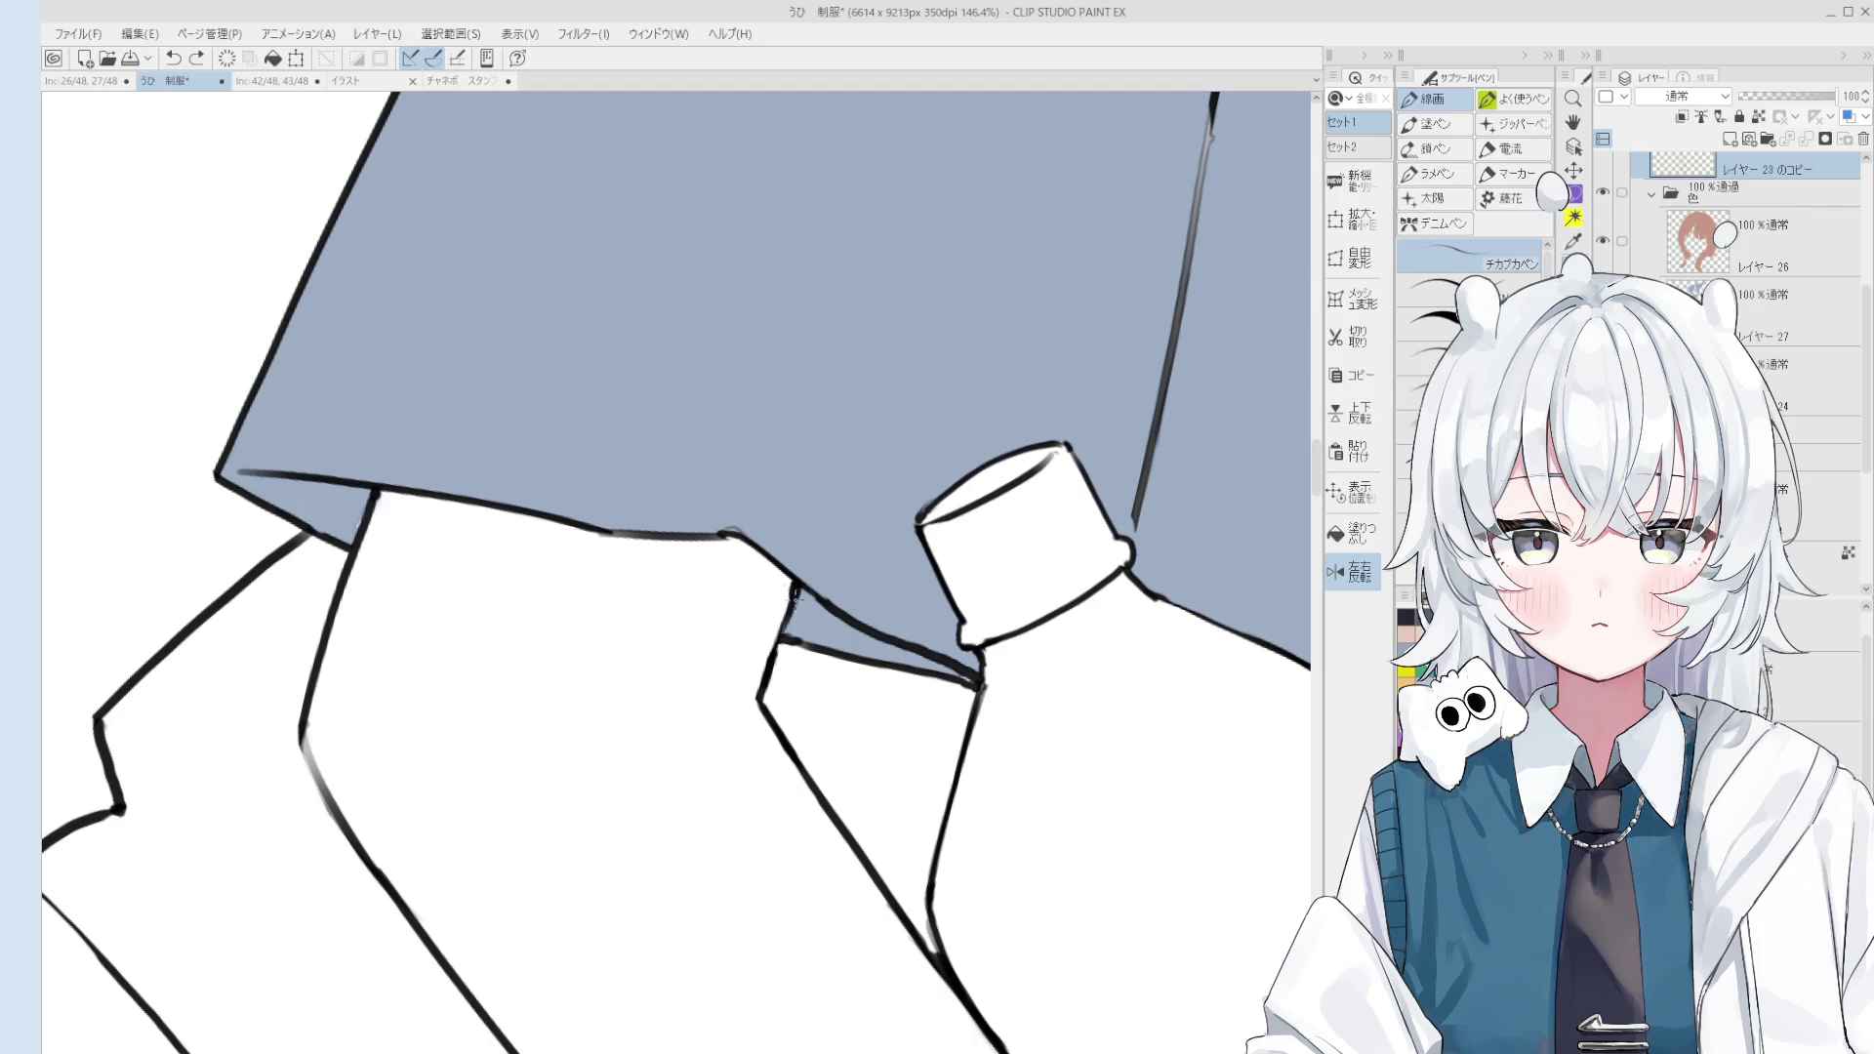
key("e")
key("h")
scroll(787, 580, "down", 3)
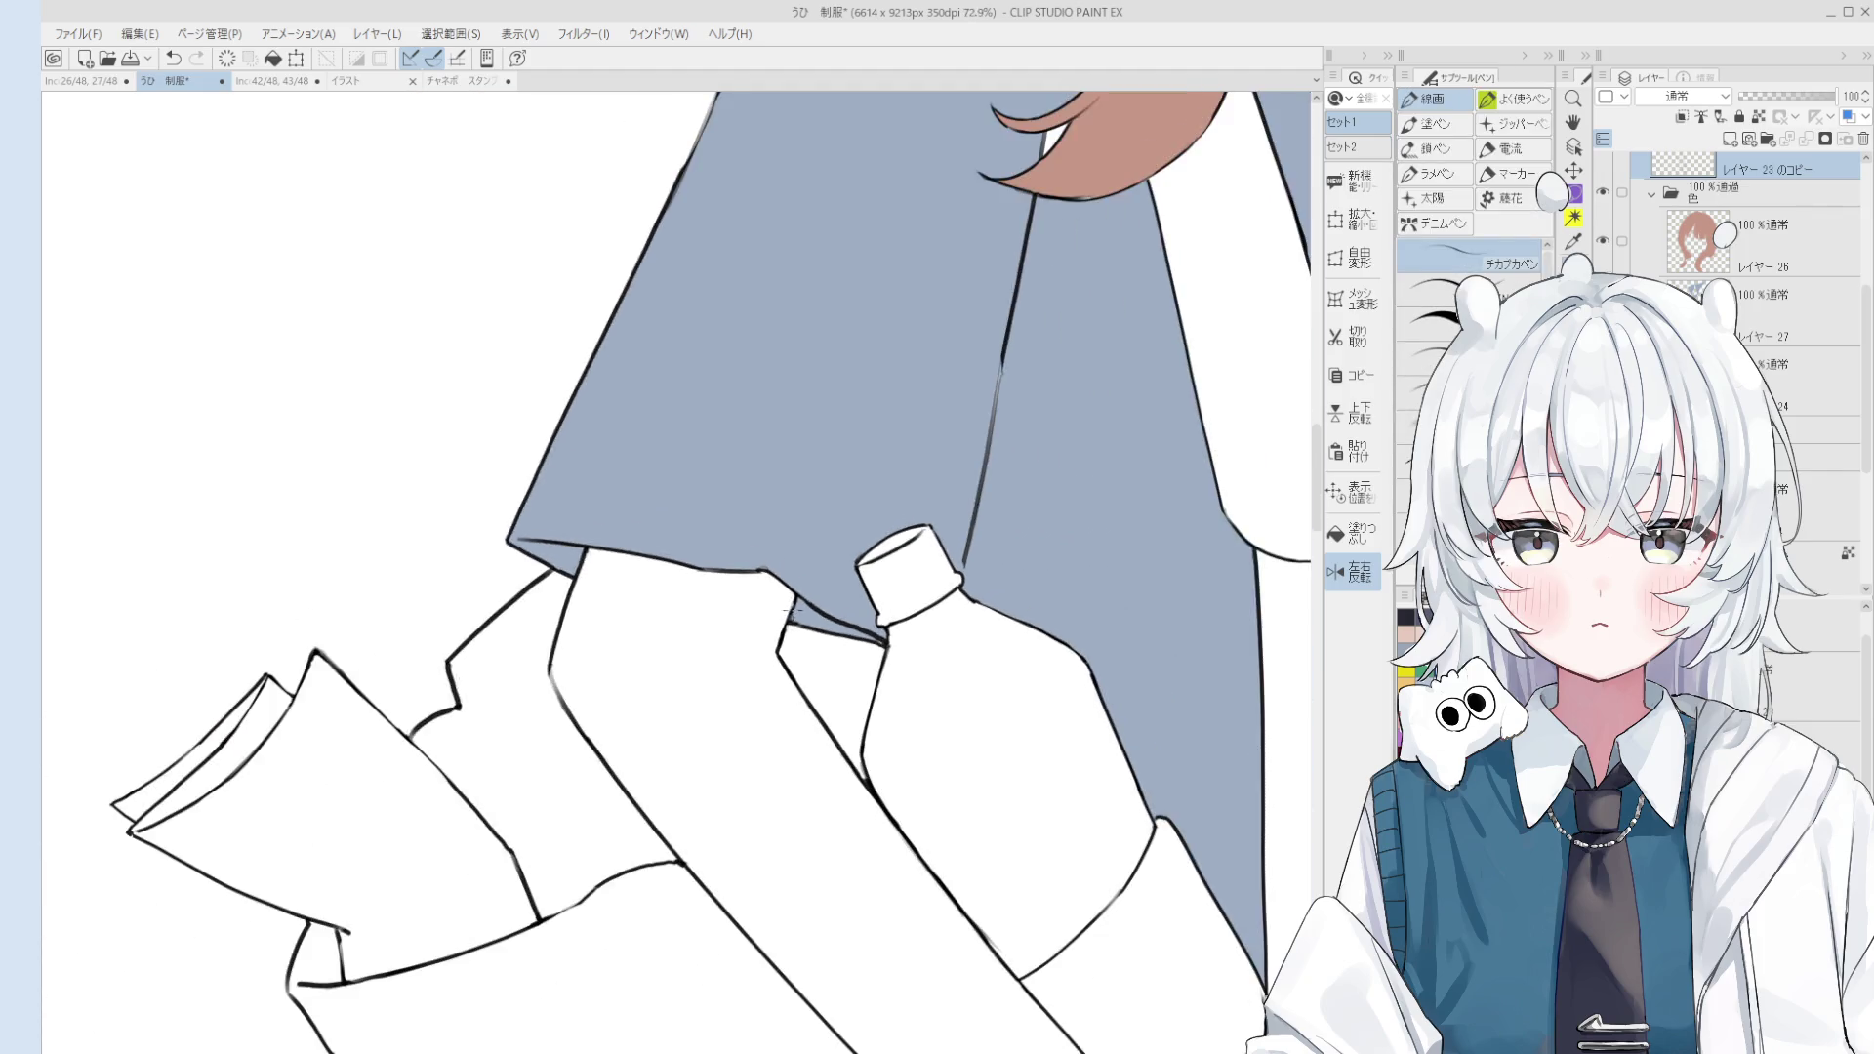
scroll(785, 574, "down", 3)
scroll(783, 567, "down", 2)
key("minus")
scroll(1019, 337, "up", 1)
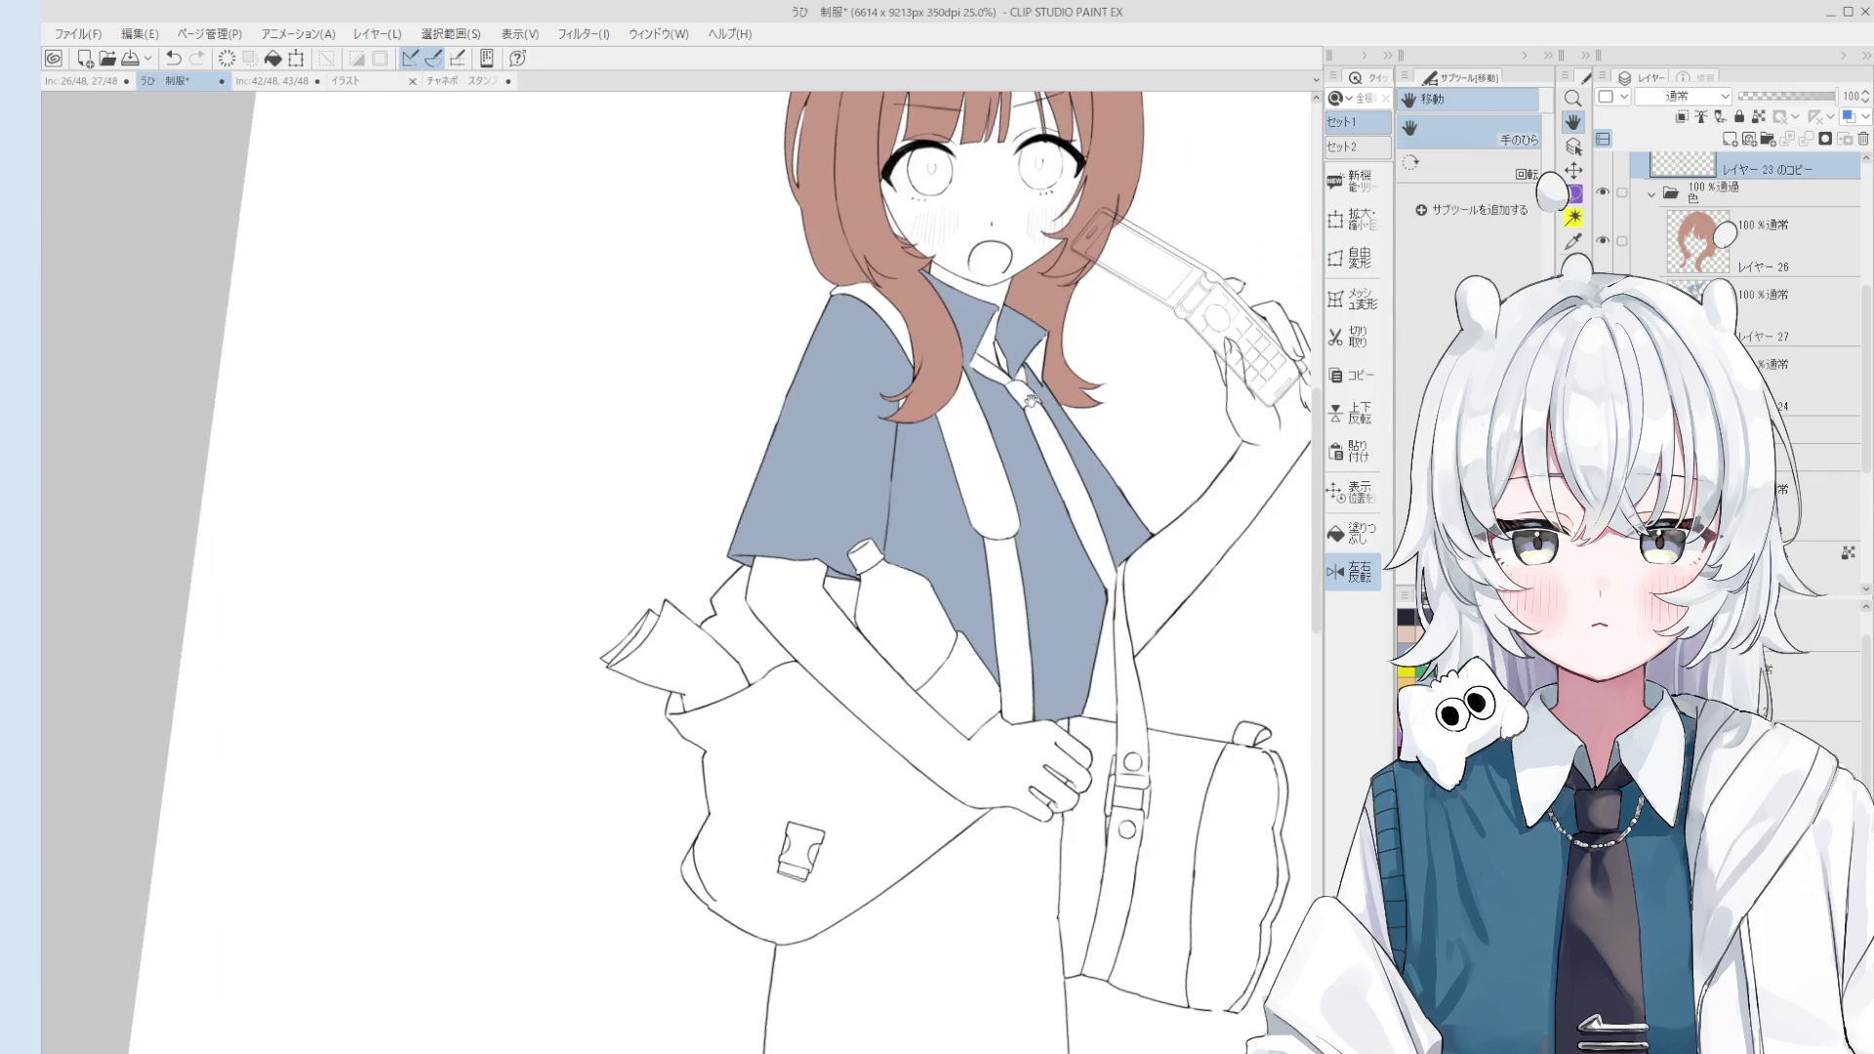
Step: Make Layer 27 active and bring the collar and tie knot into view
key("o")
left_click(1018, 337)
key("b")
scroll(932, 375, "up", 1)
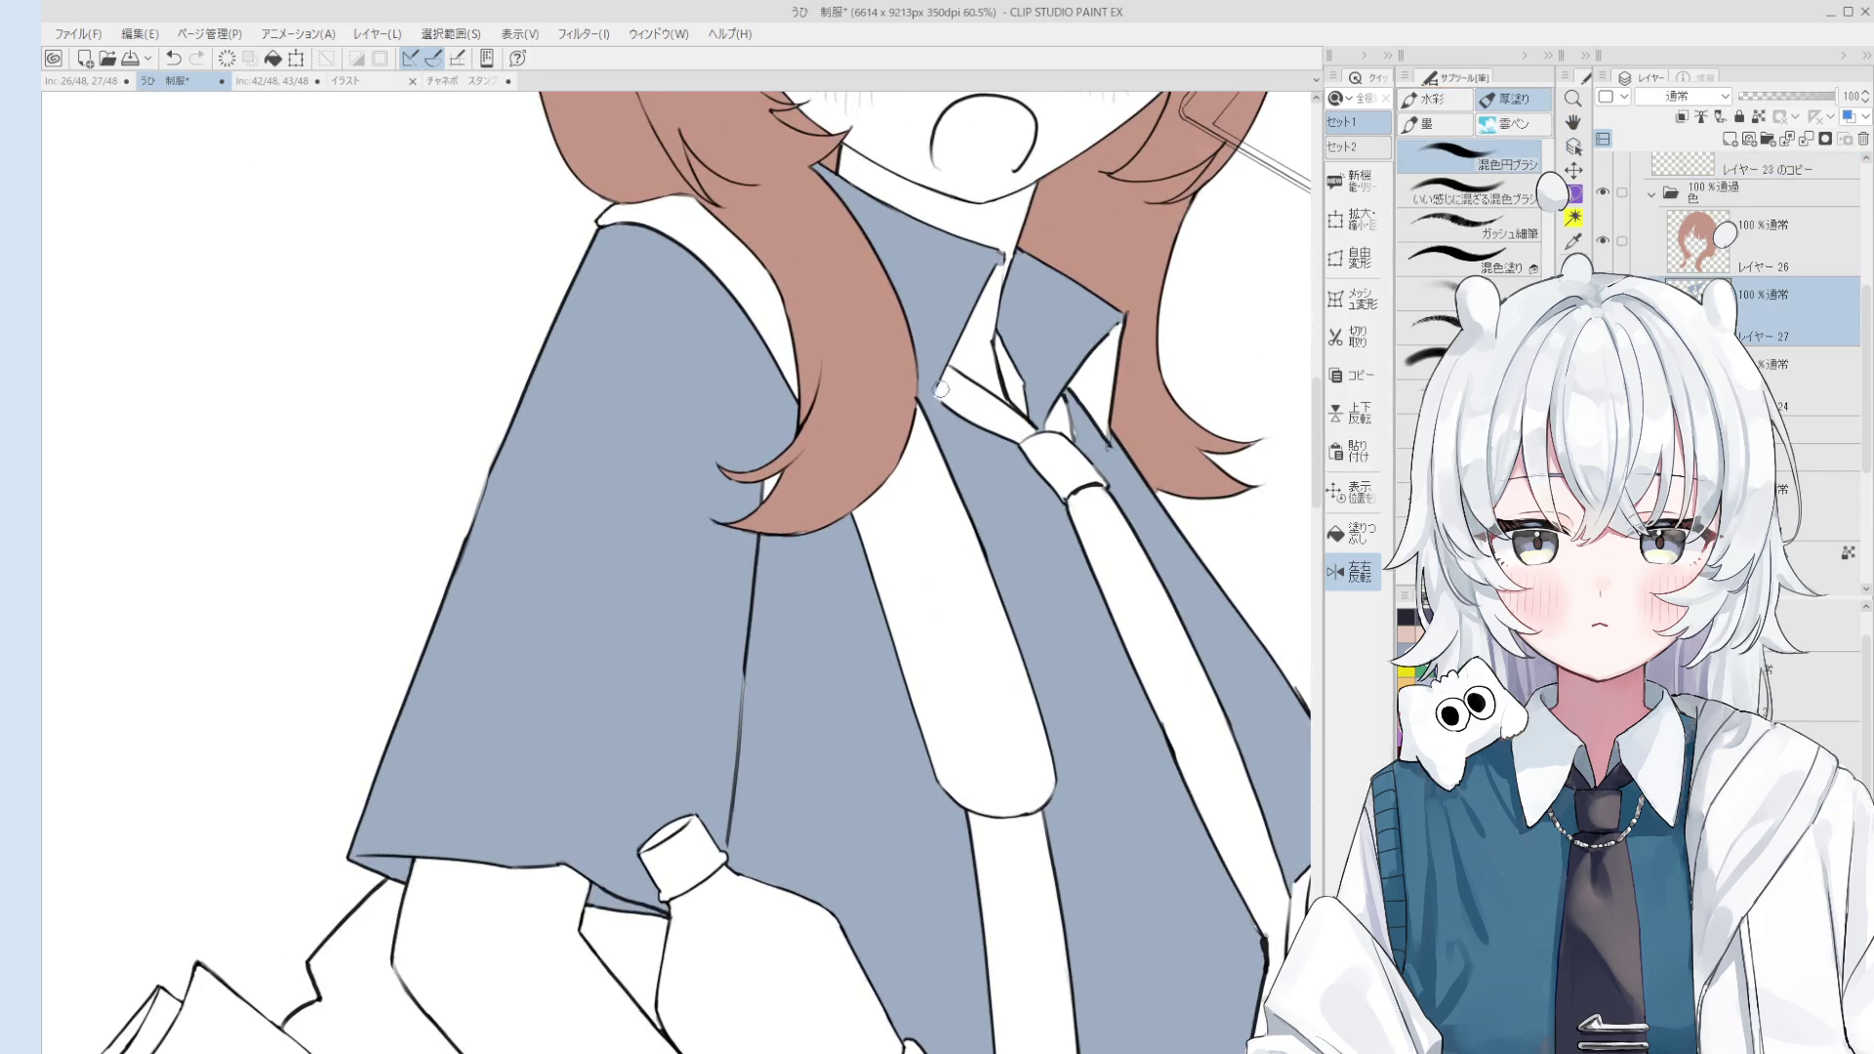
key("p")
scroll(940, 390, "up", 3)
scroll(939, 393, "up", 1)
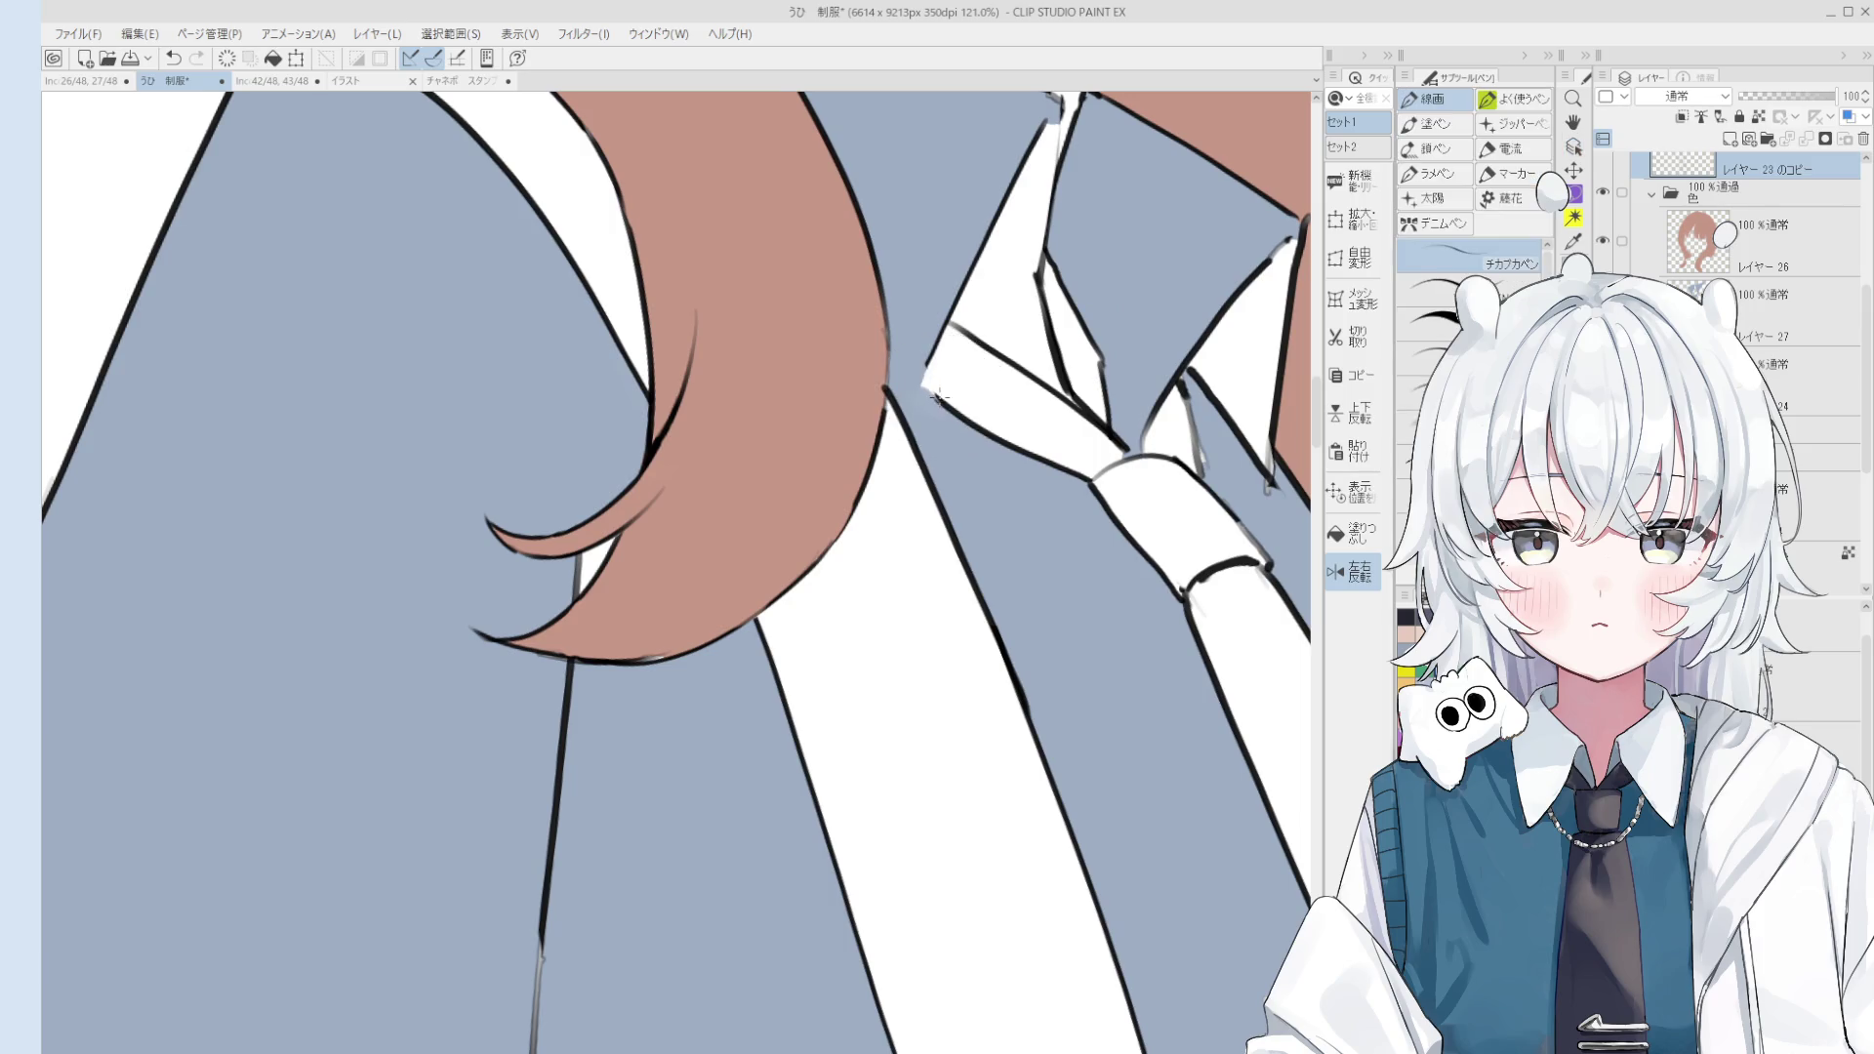
left_click_drag(928, 391, 861, 524)
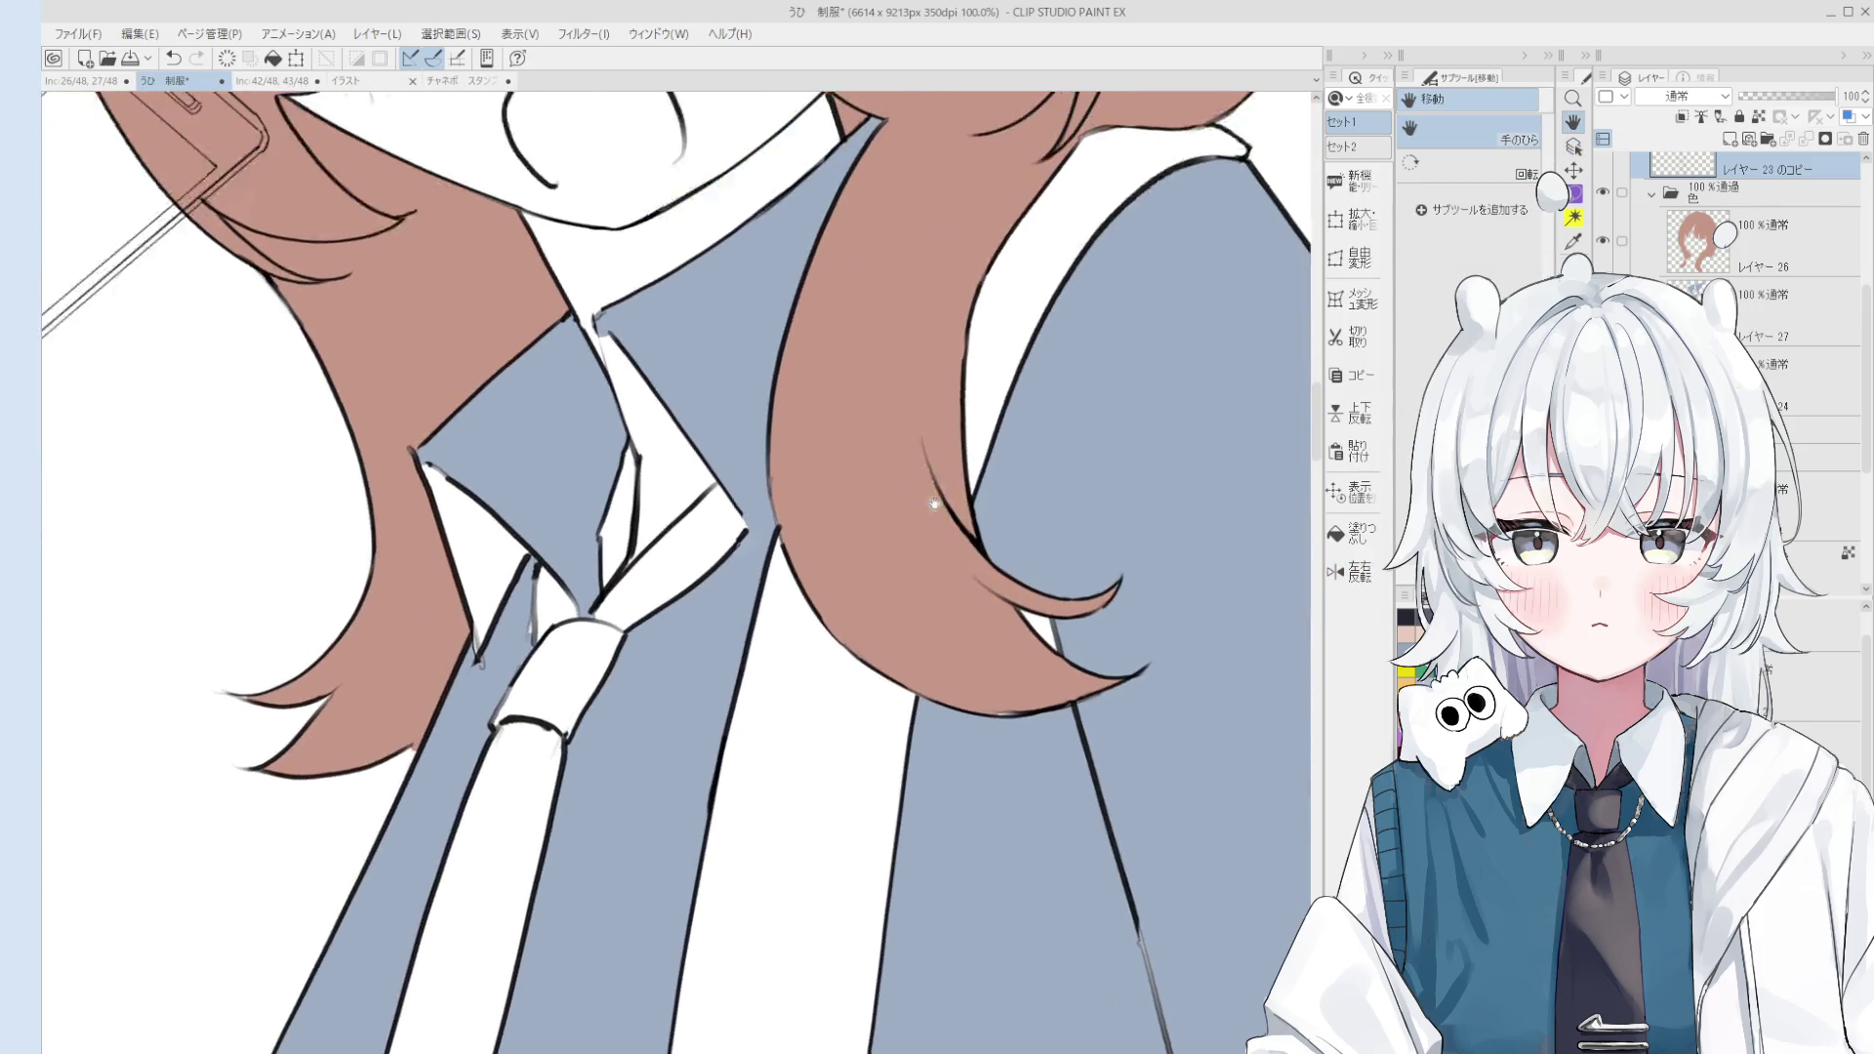
scroll(861, 524, "up", 1)
scroll(861, 527, "up", 1)
left_click_drag(877, 559, 972, 607)
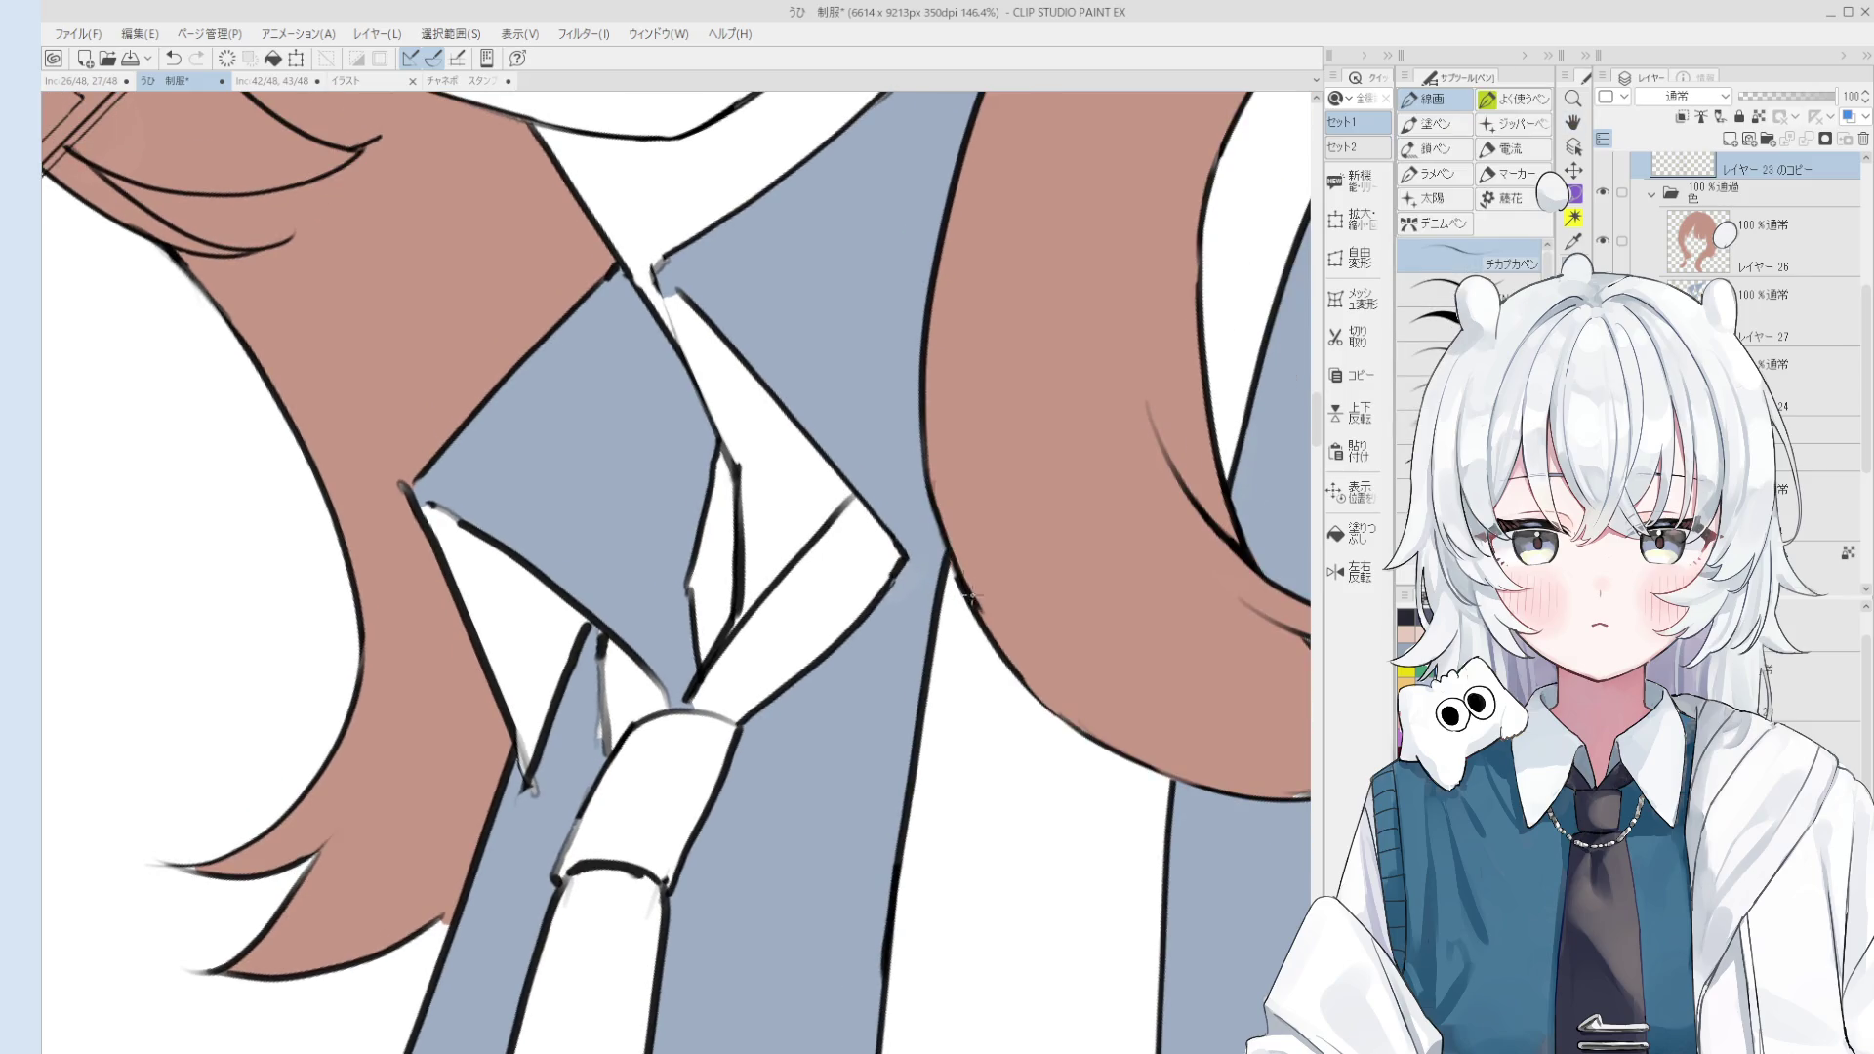
Step: Shift the view to show the collar and phone, and make Layer 27 active for colouring
key("e")
scroll(971, 554, "down", 2)
scroll(971, 554, "up", 1)
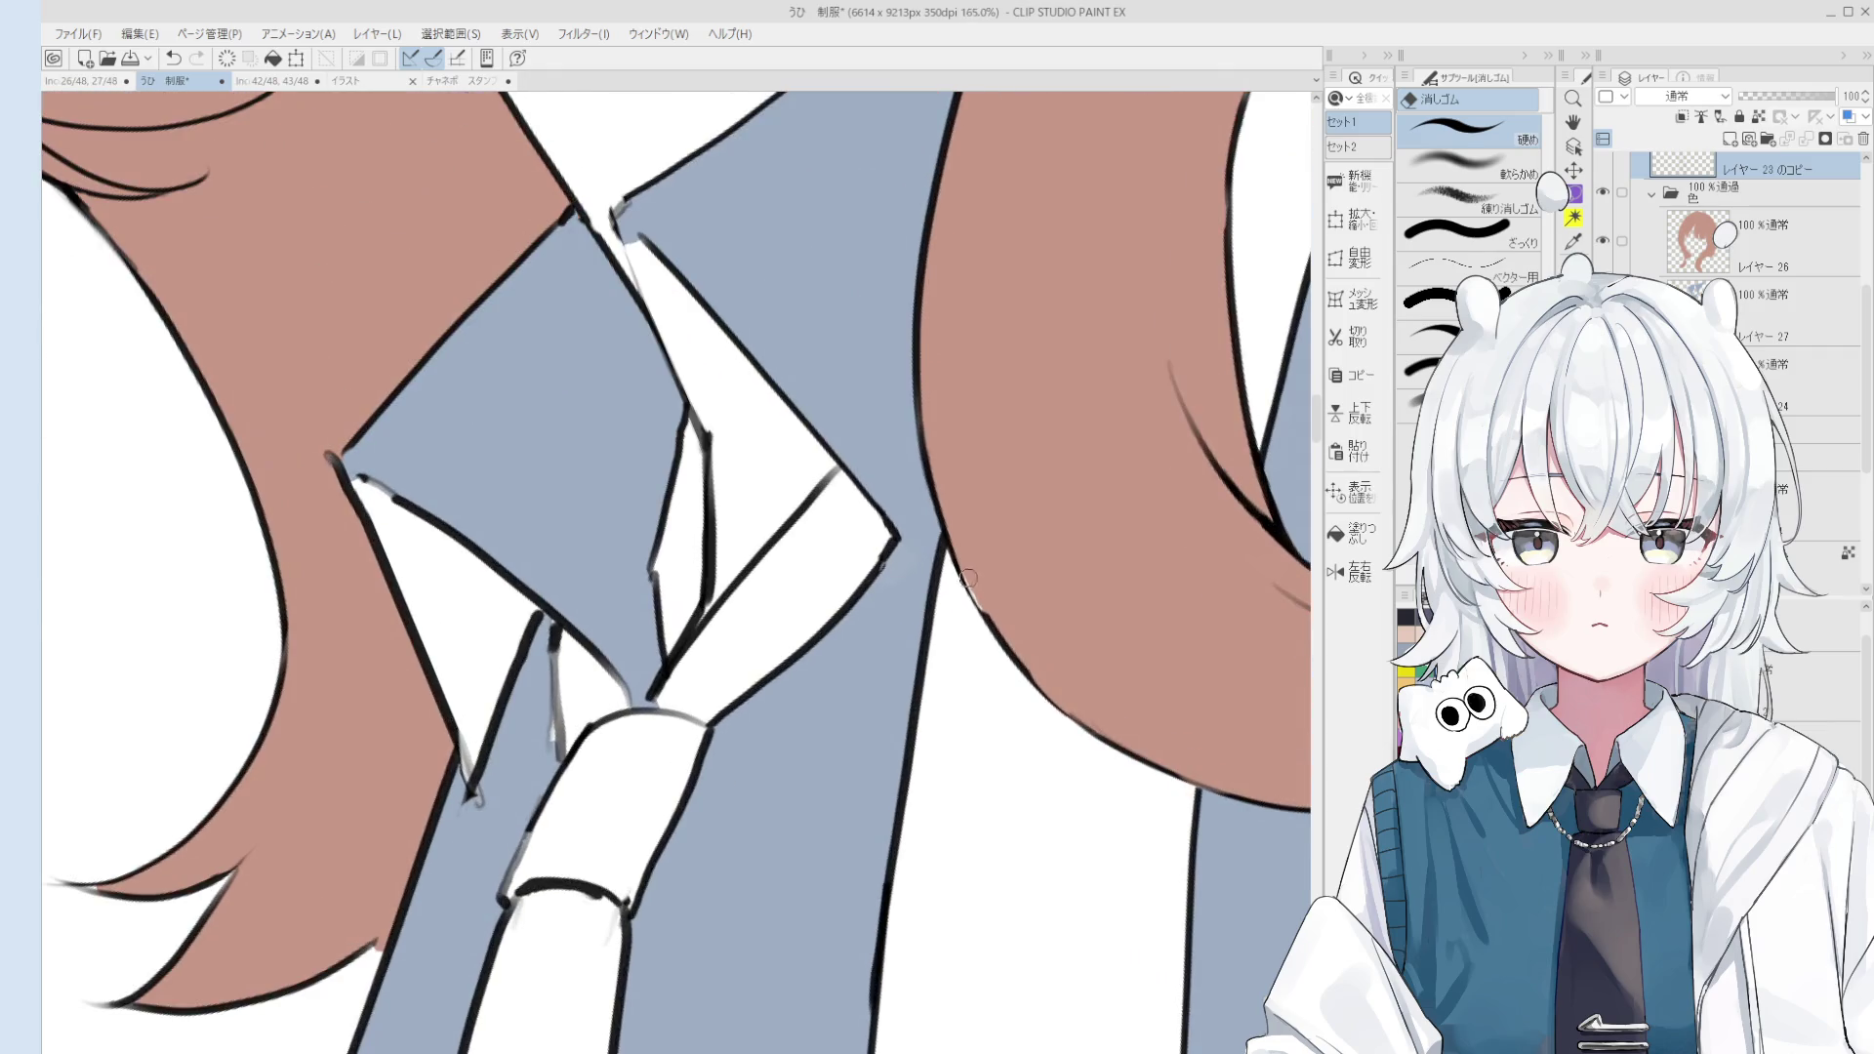
key("p")
scroll(940, 626, "down", 2)
left_click_drag(940, 626, 959, 644)
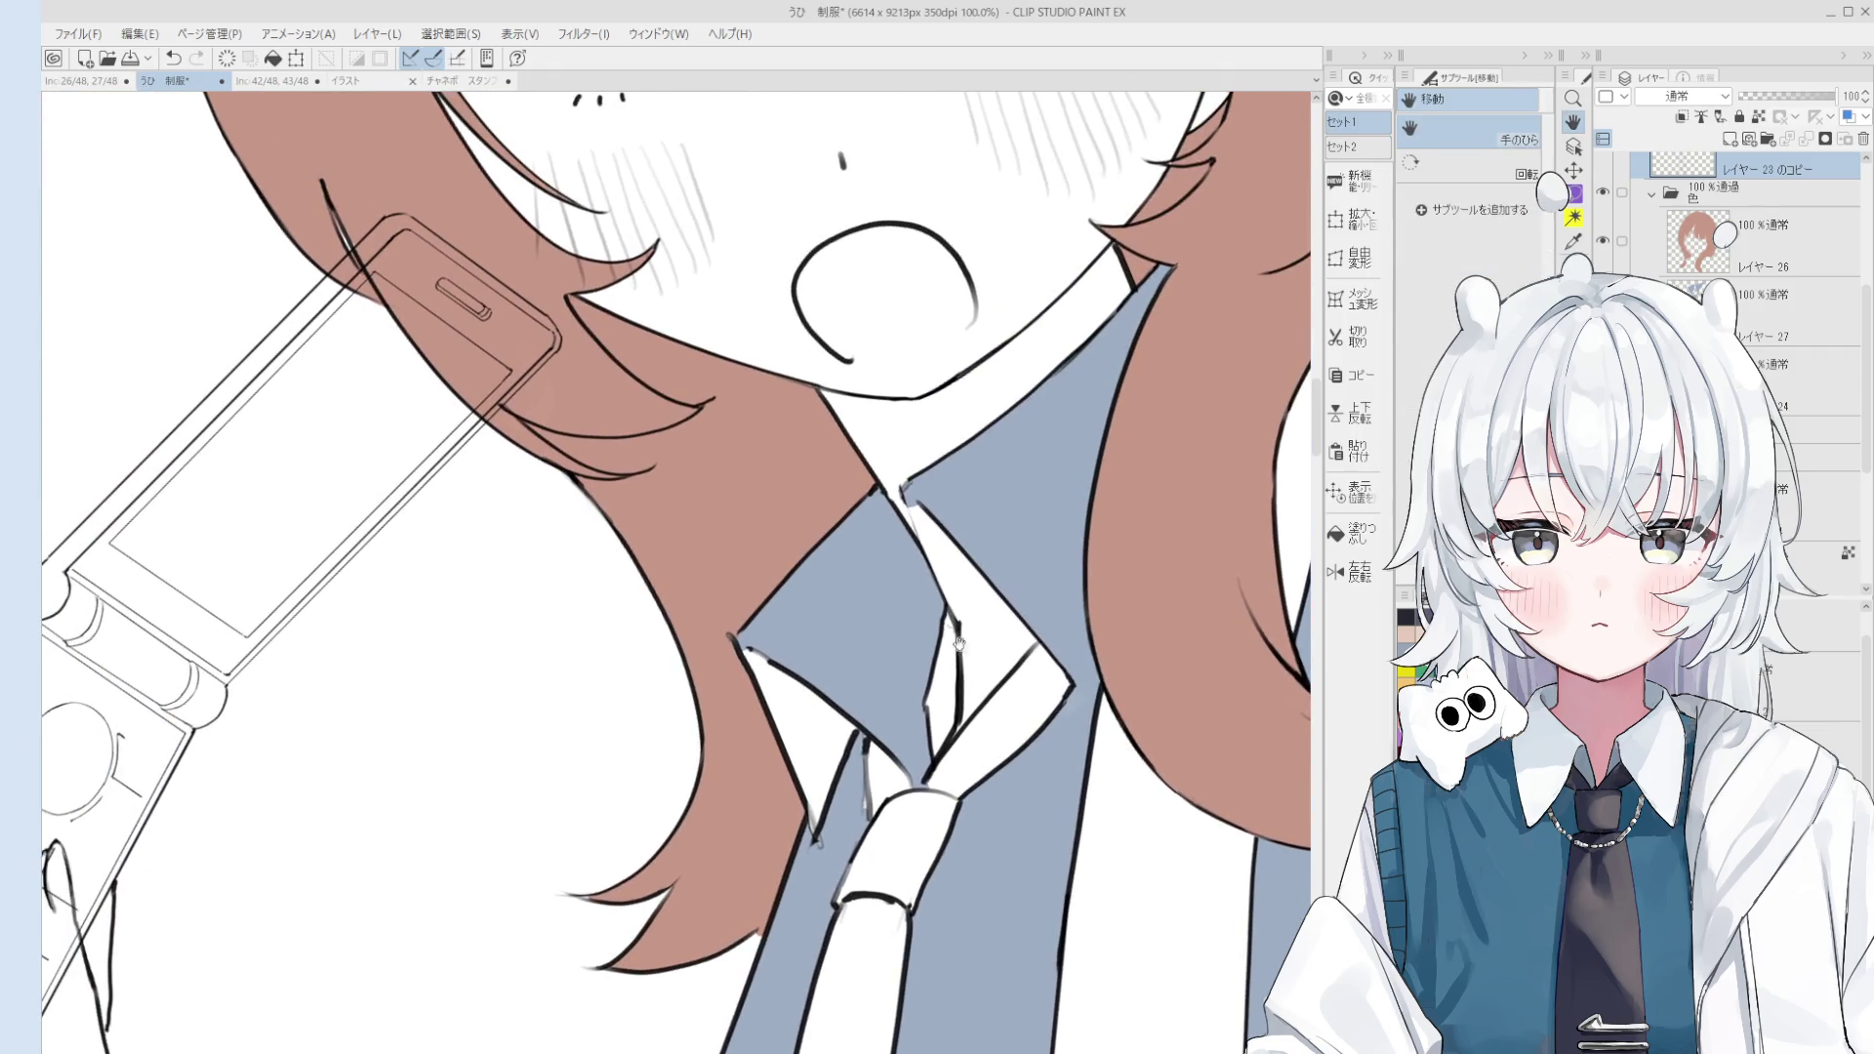
left_click(952, 518, "ctrl+shift")
key("g")
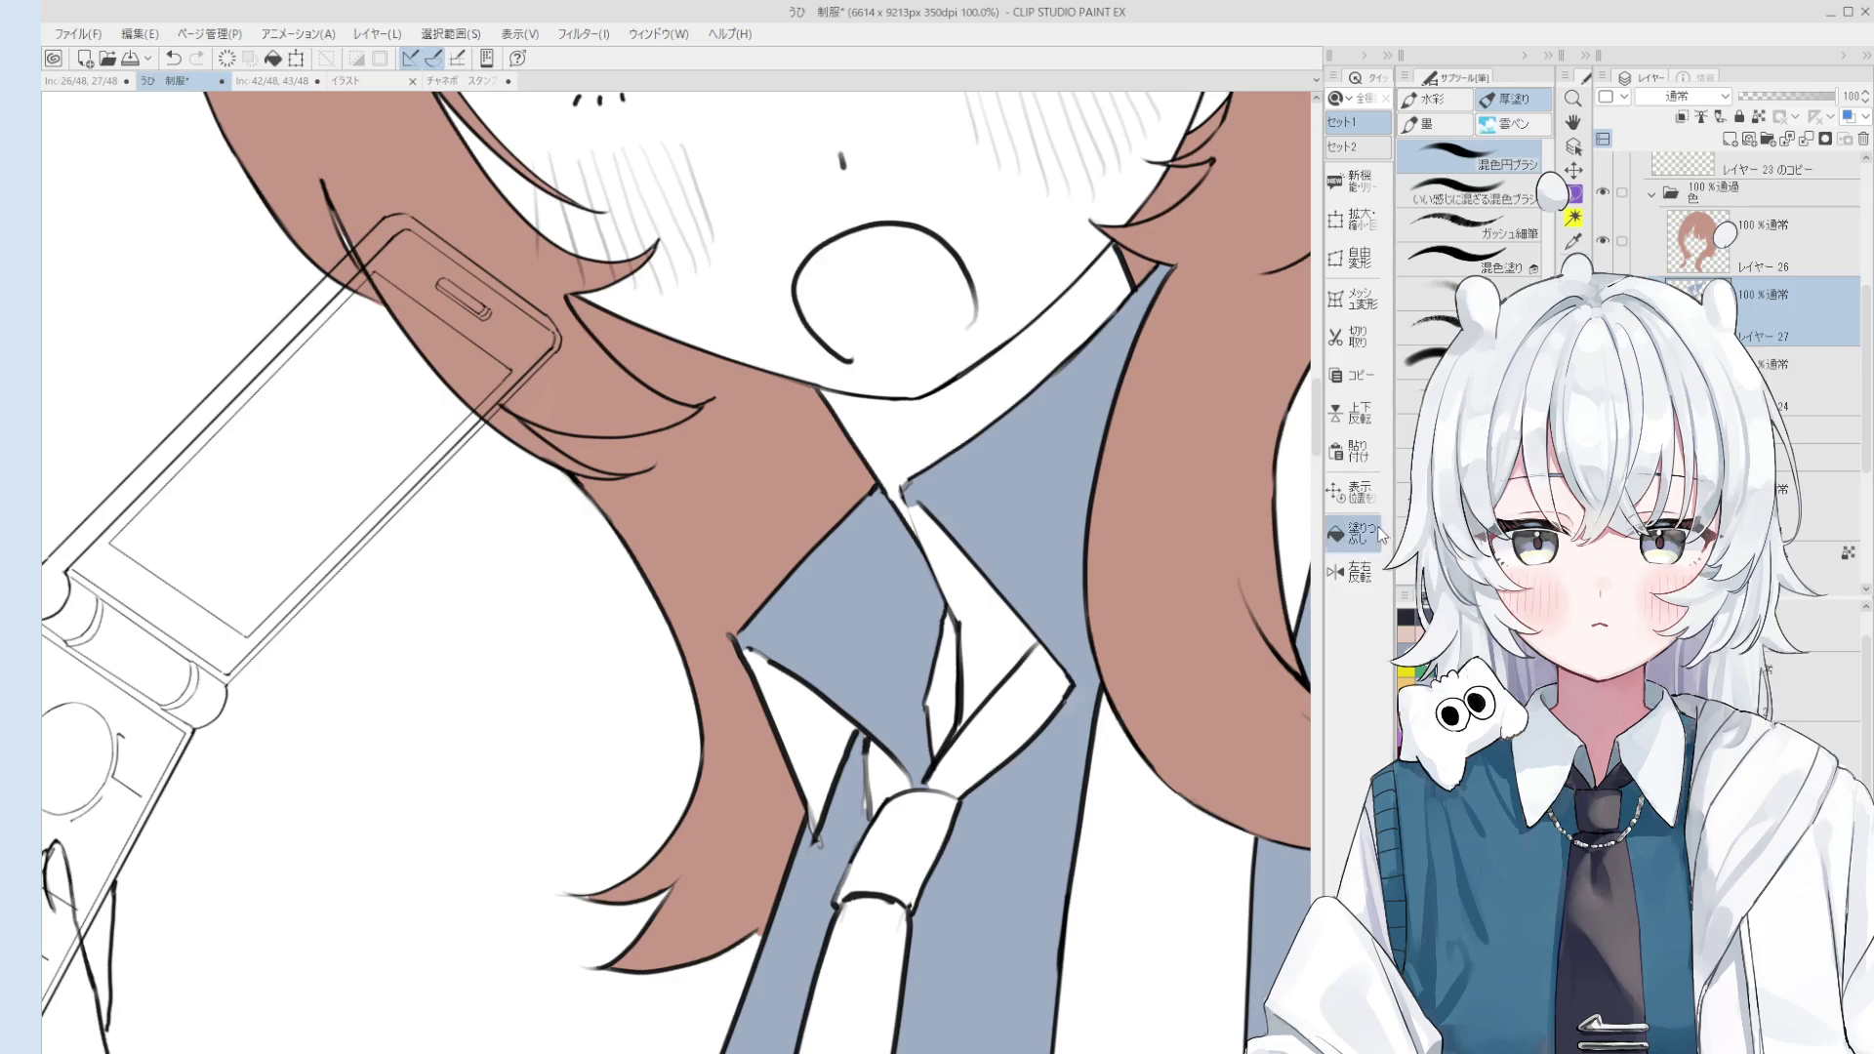
scroll(986, 624, "down", 2)
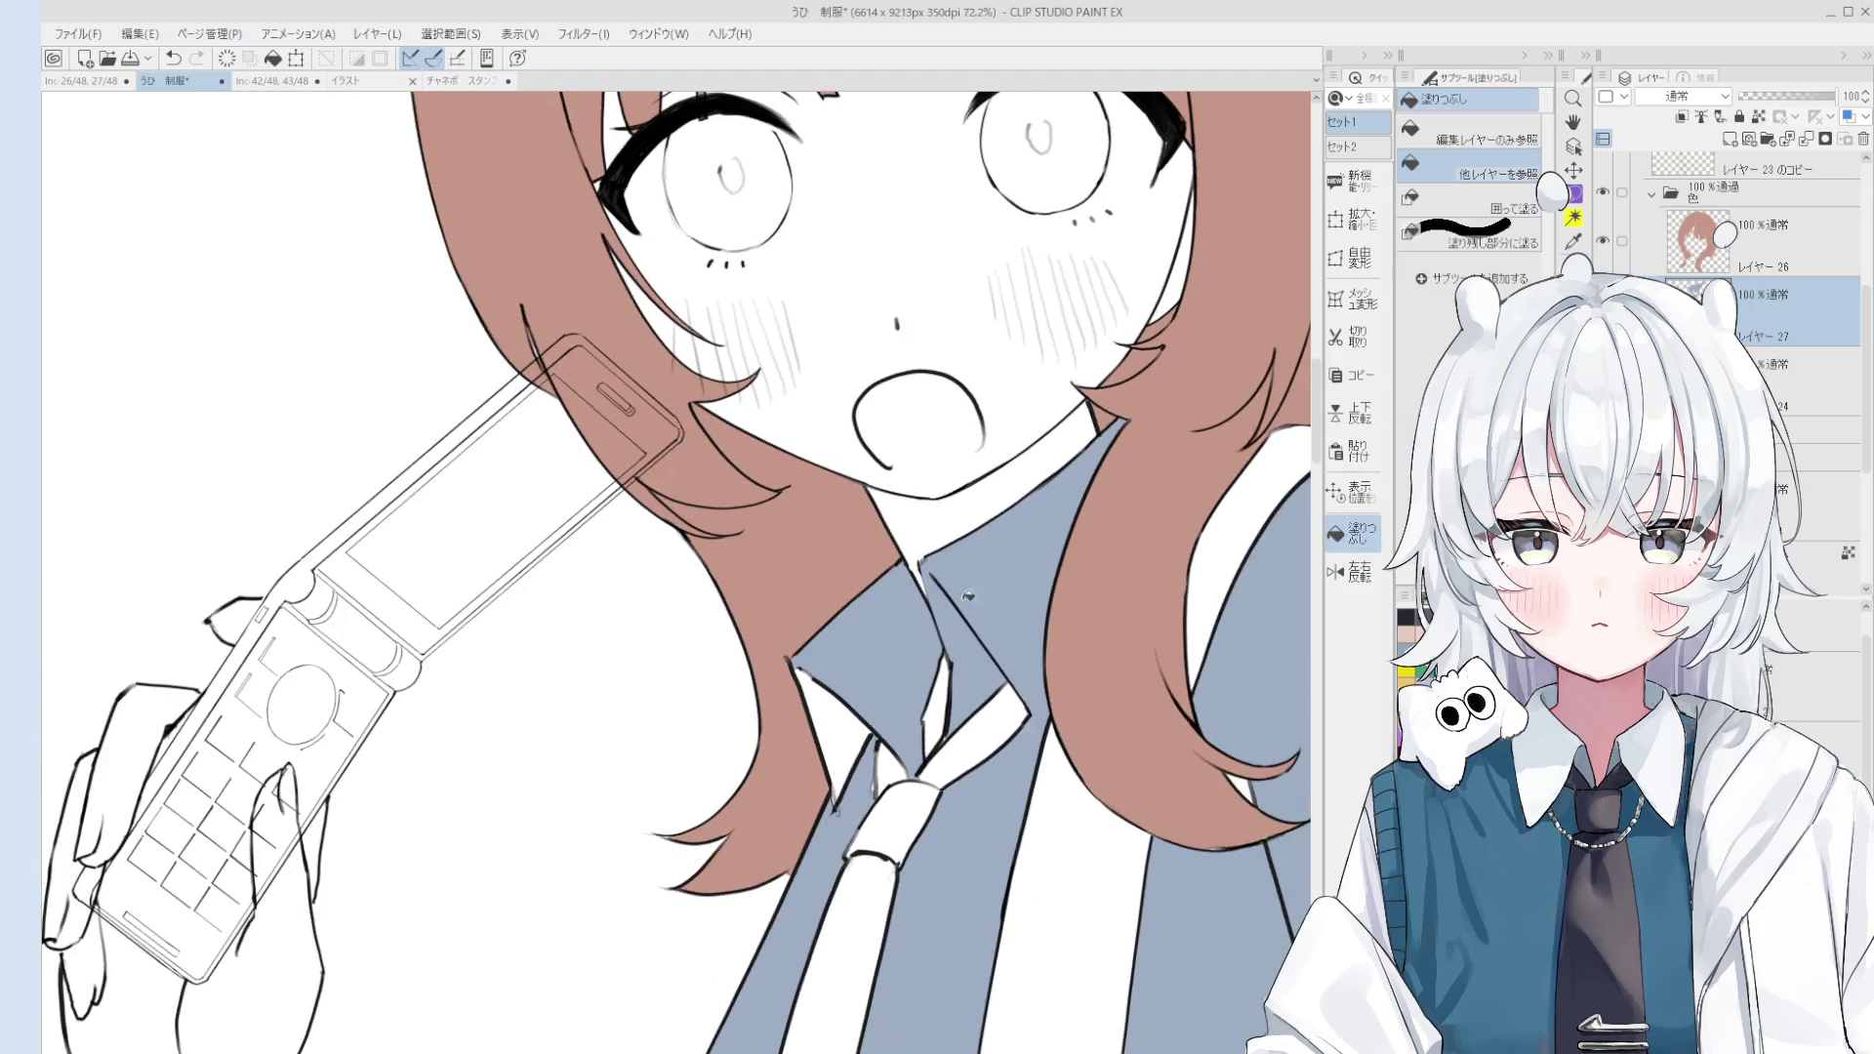
scroll(915, 583, "up", 3)
key("o")
scroll(915, 583, "up", 2)
Step: Flip the view horizontally to check the drawing around the collar
key("e")
scroll(957, 566, "up", 1)
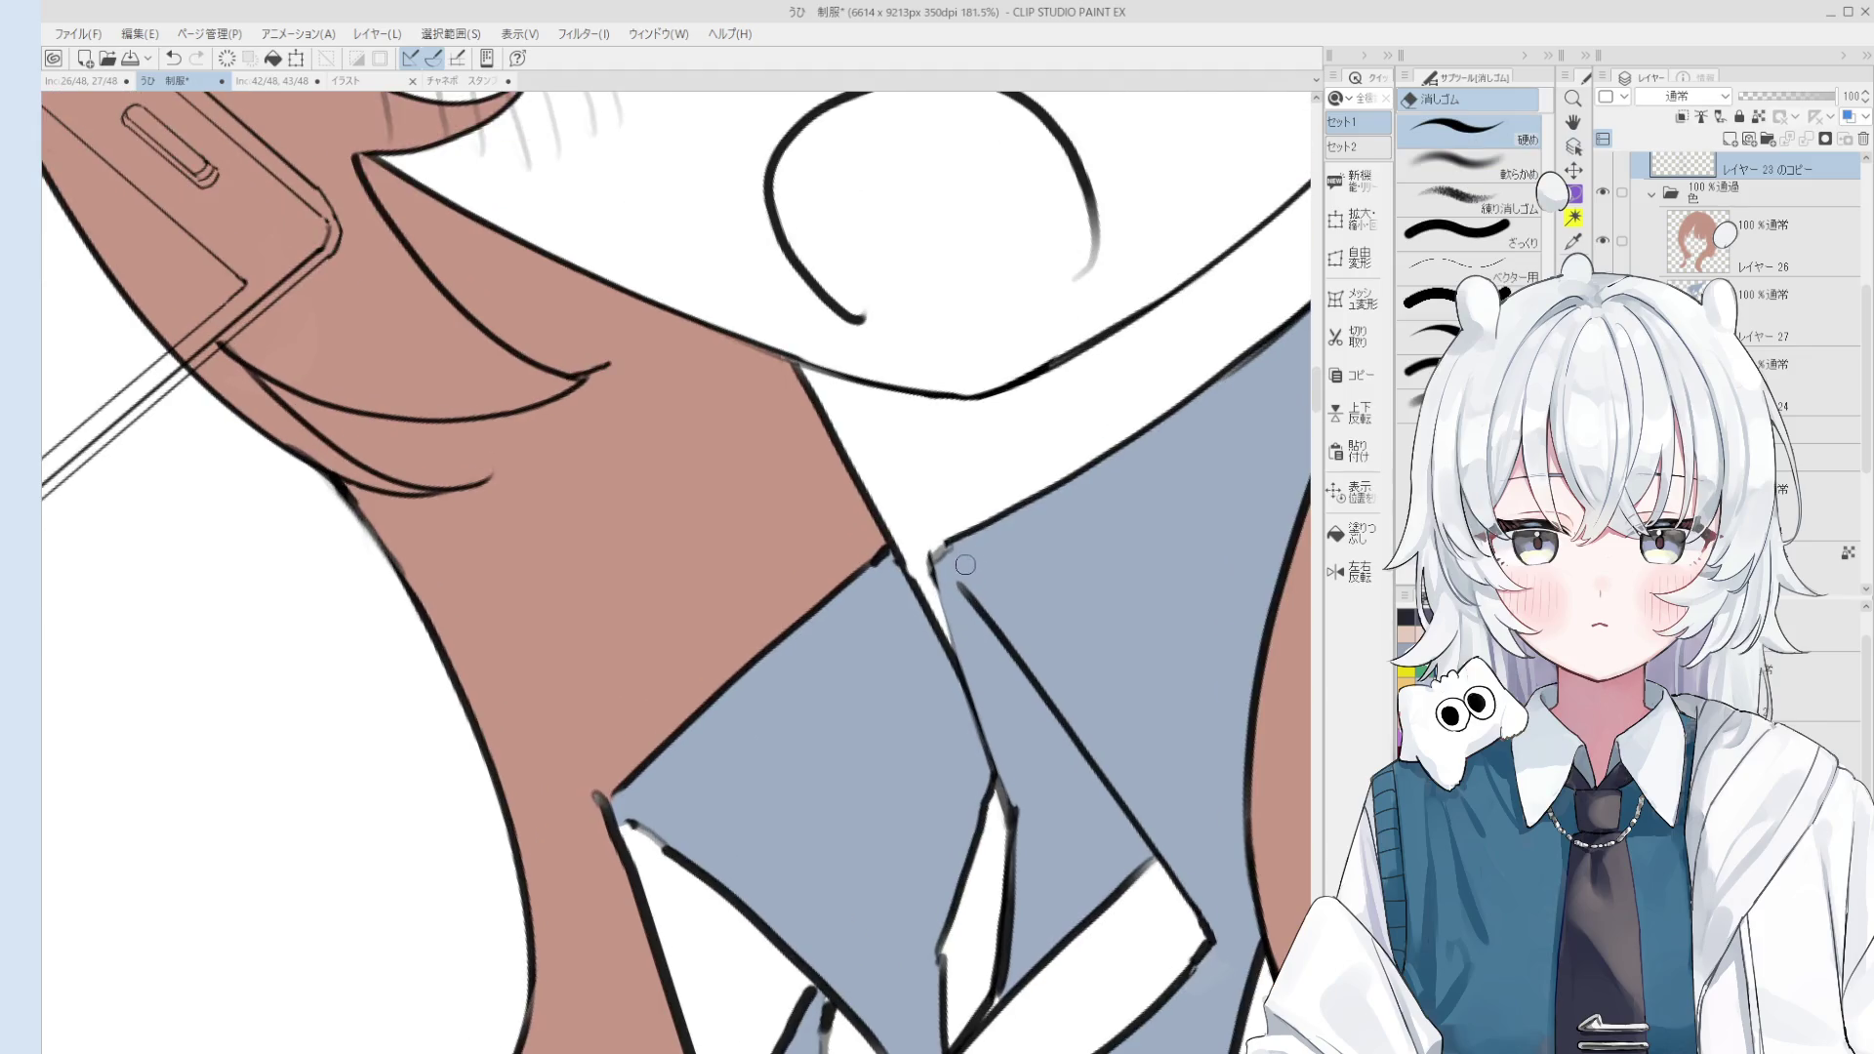
scroll(949, 553, "down", 1)
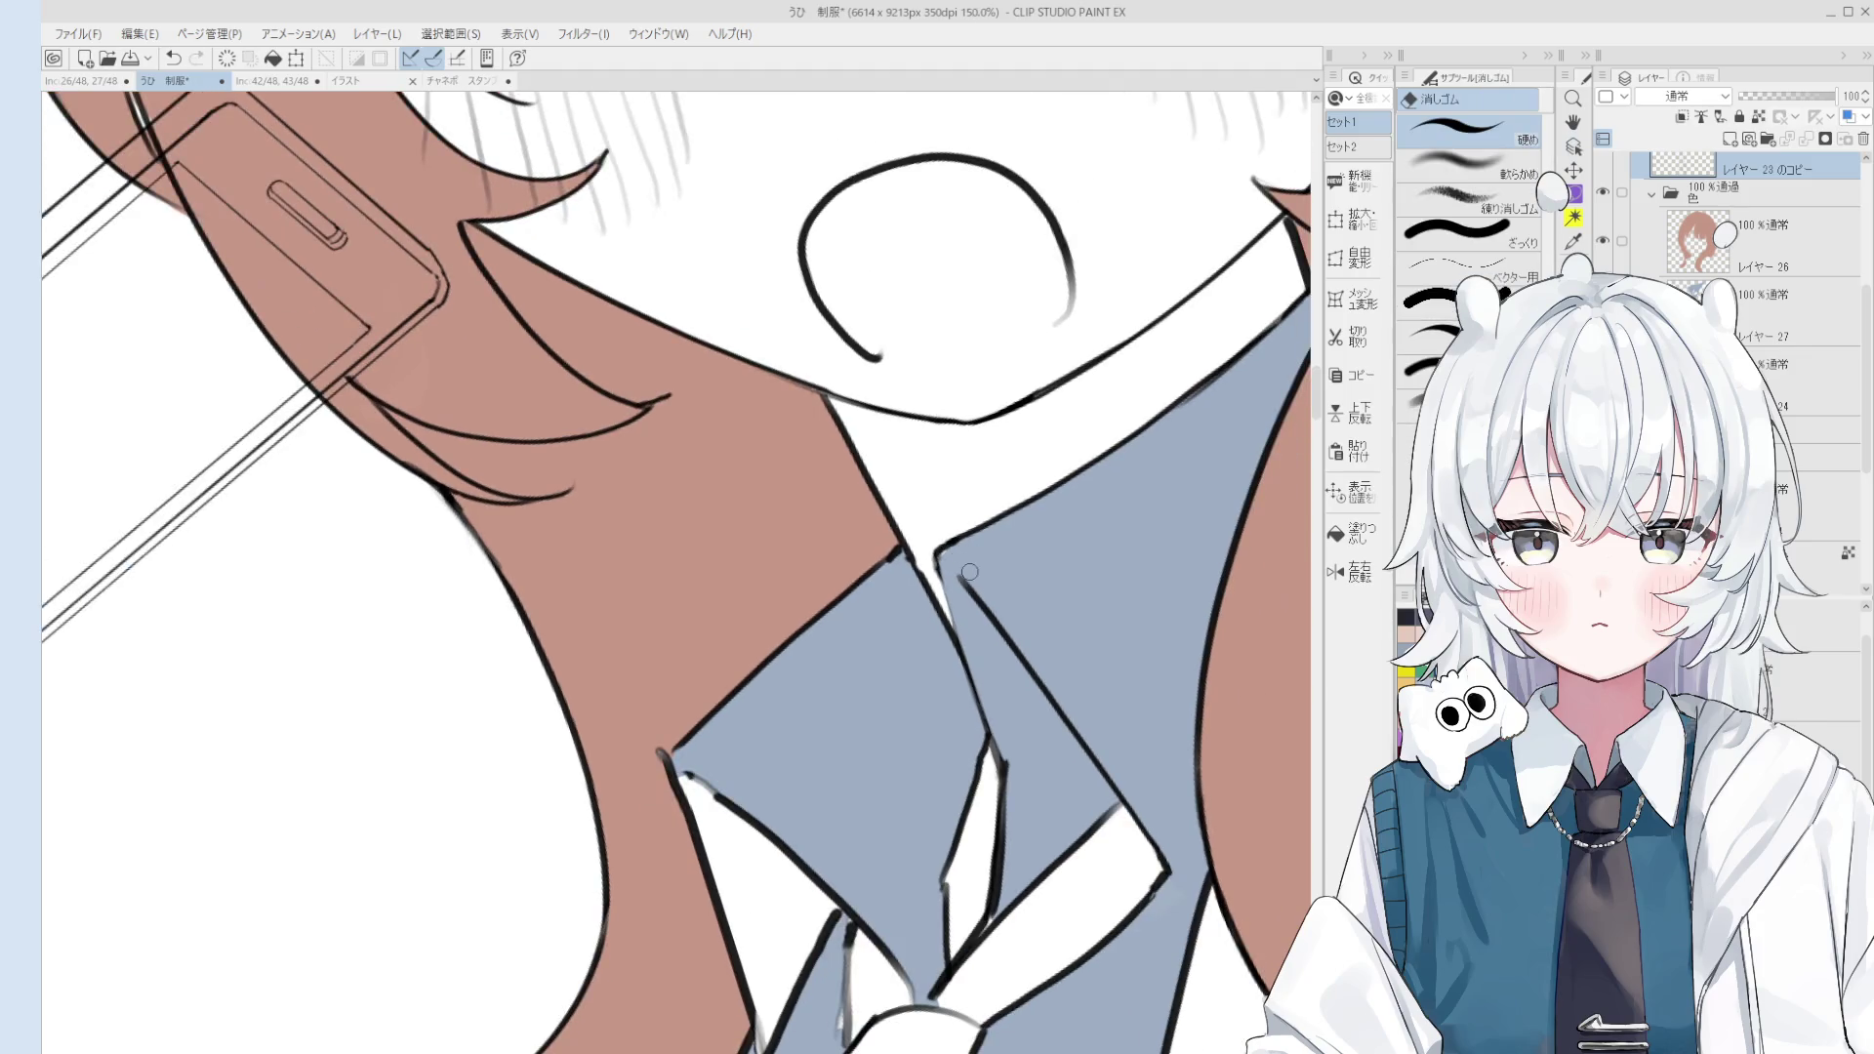
scroll(1126, 500, "down", 2)
scroll(1125, 500, "up", 2)
scroll(1132, 444, "up", 2)
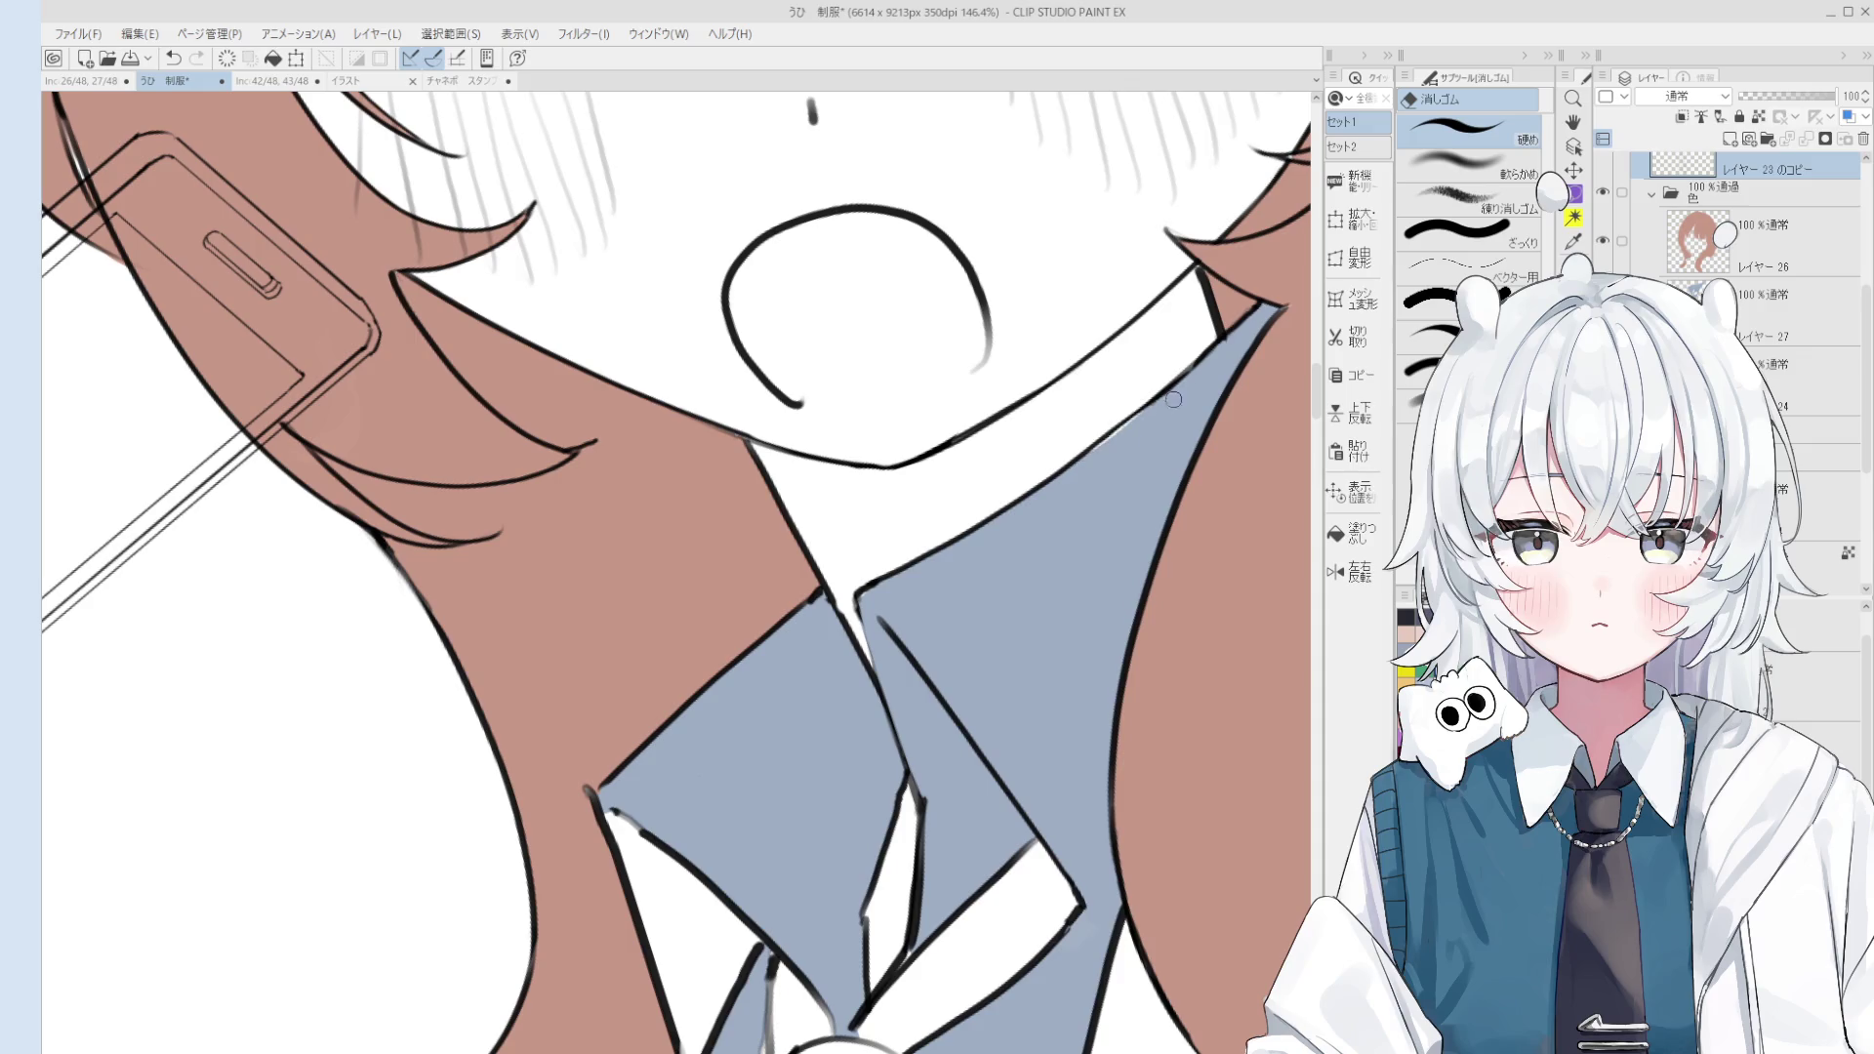
scroll(1109, 523, "down", 5)
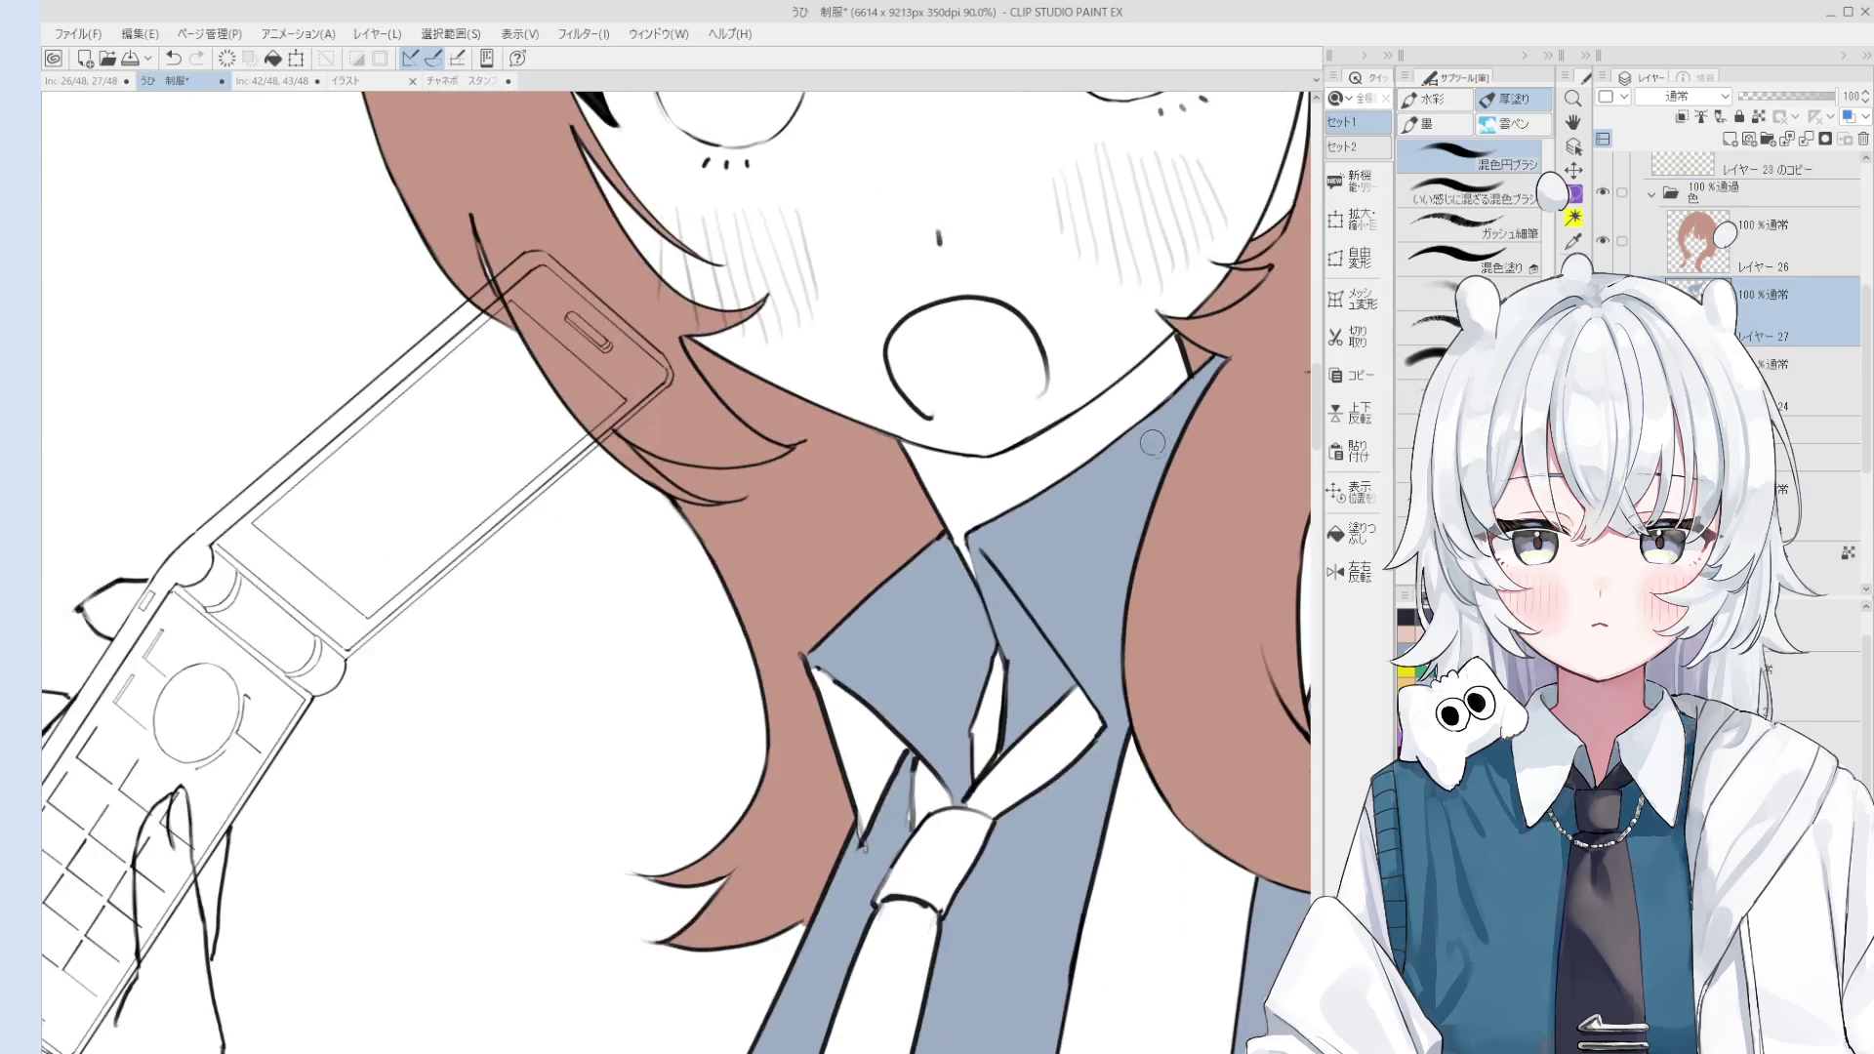
key("h")
key("o")
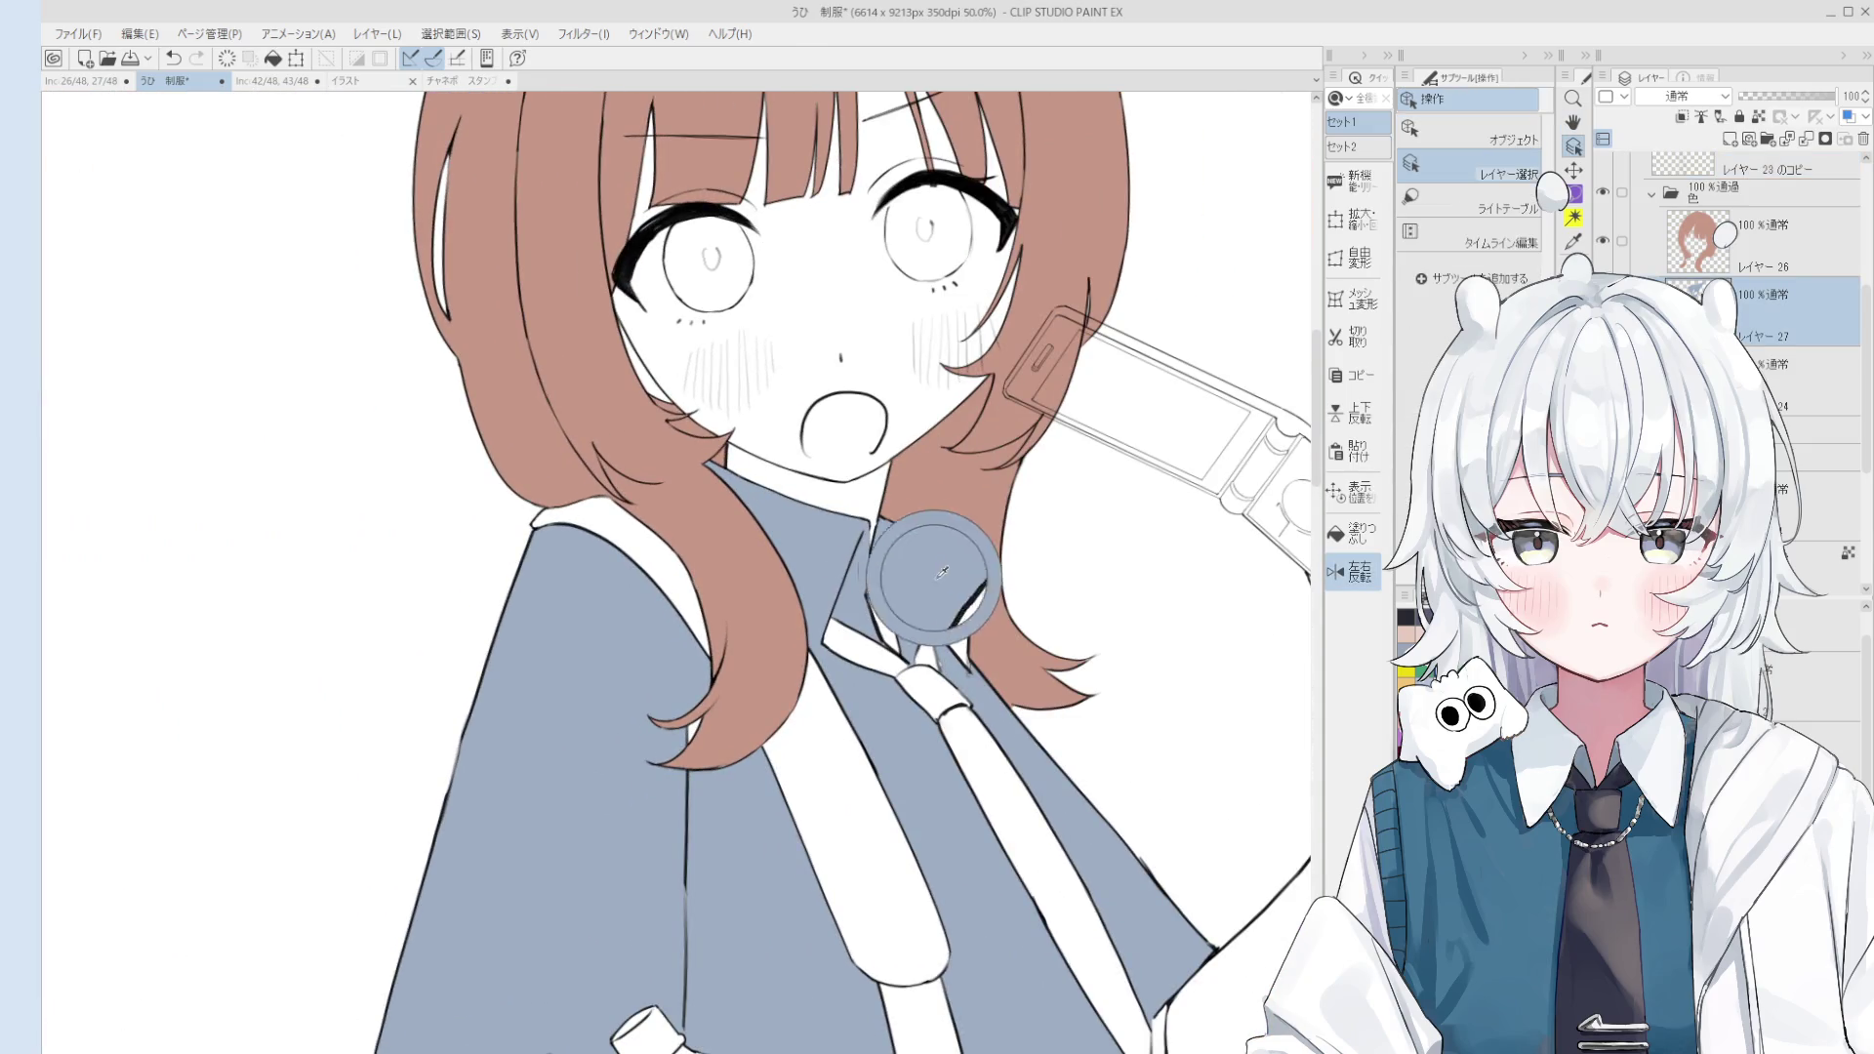
key("b")
scroll(950, 628, "up", 1)
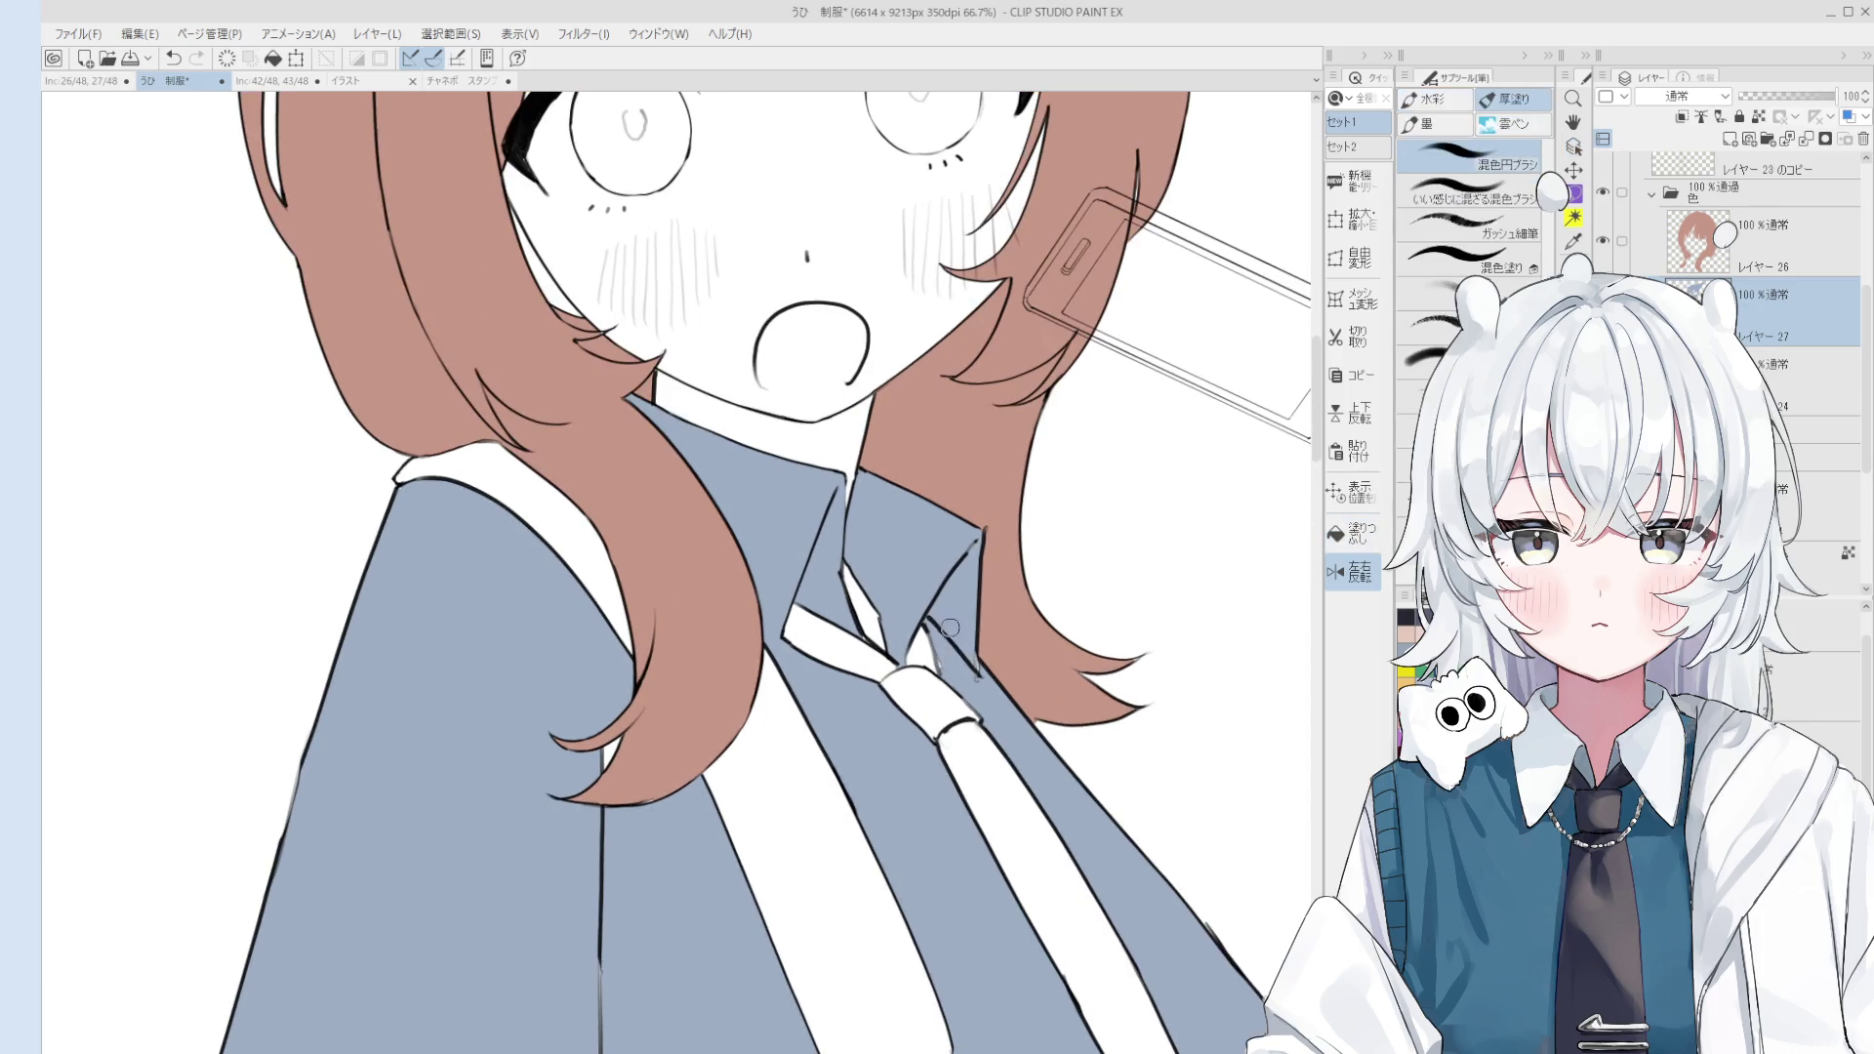
key("e")
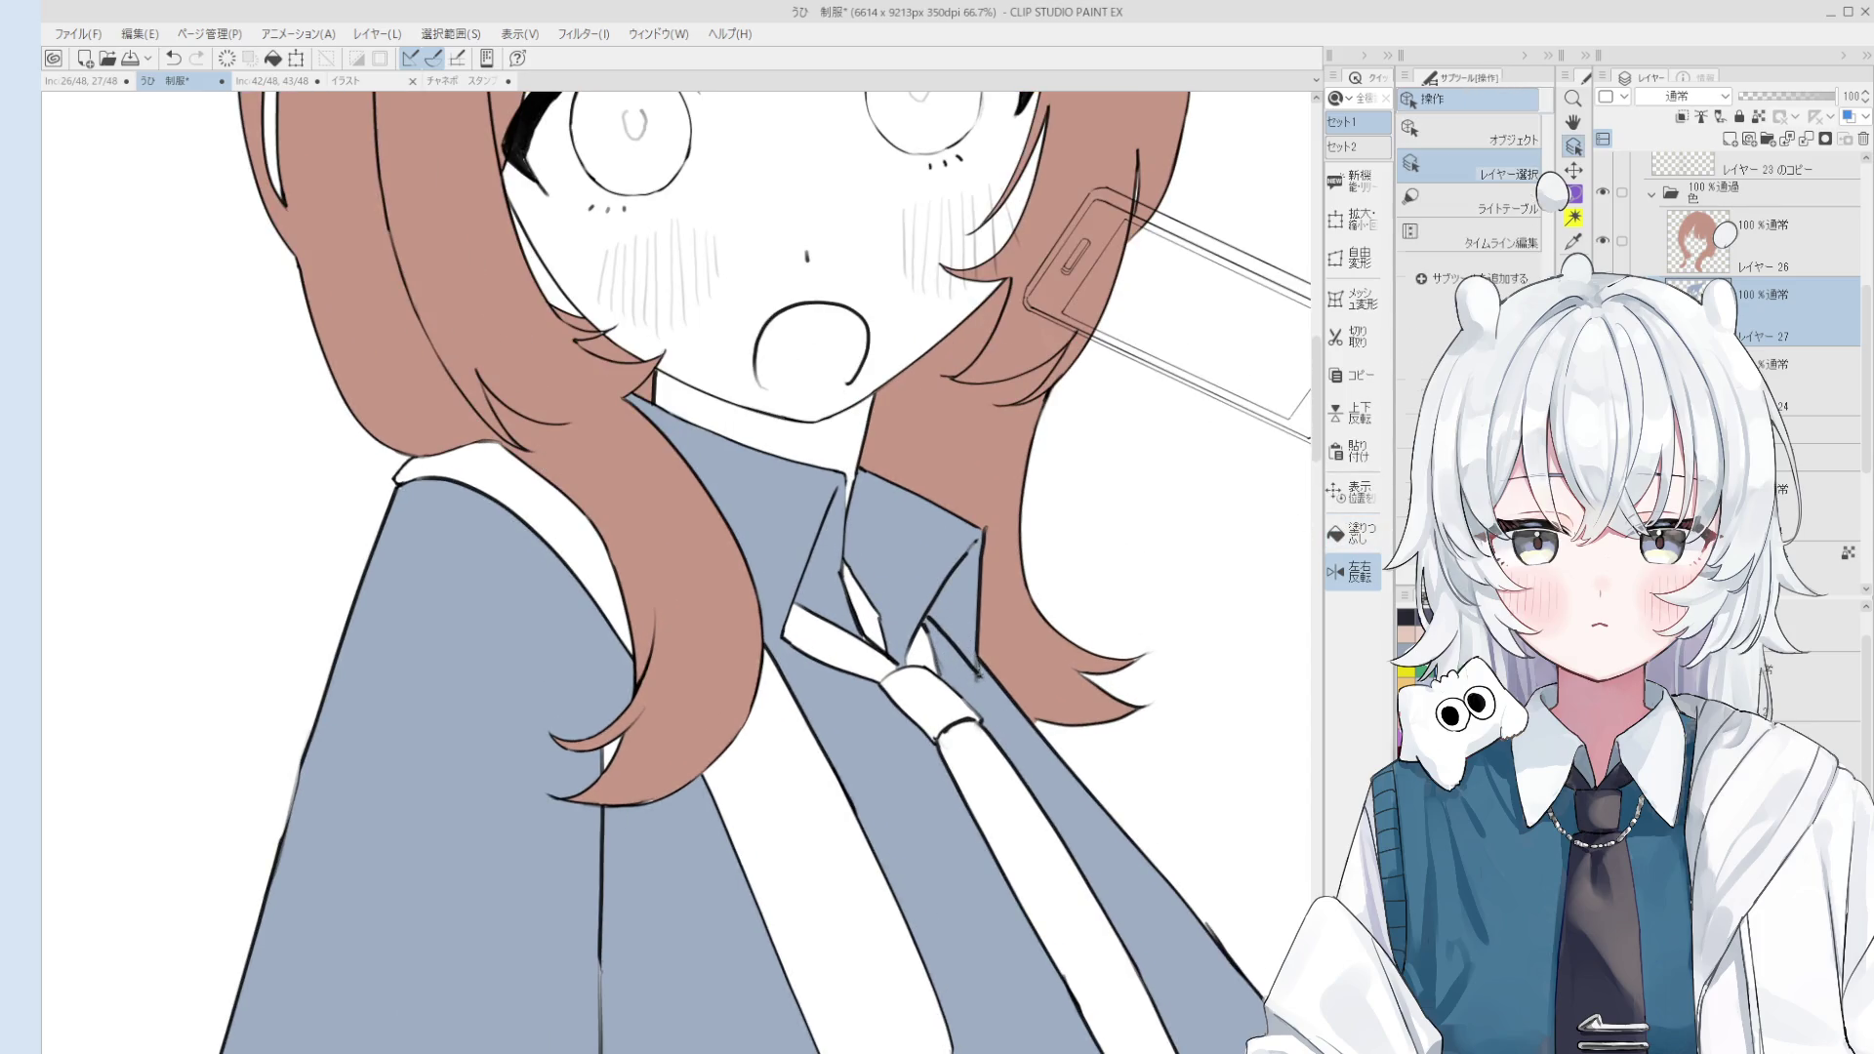
scroll(962, 642, "up", 3)
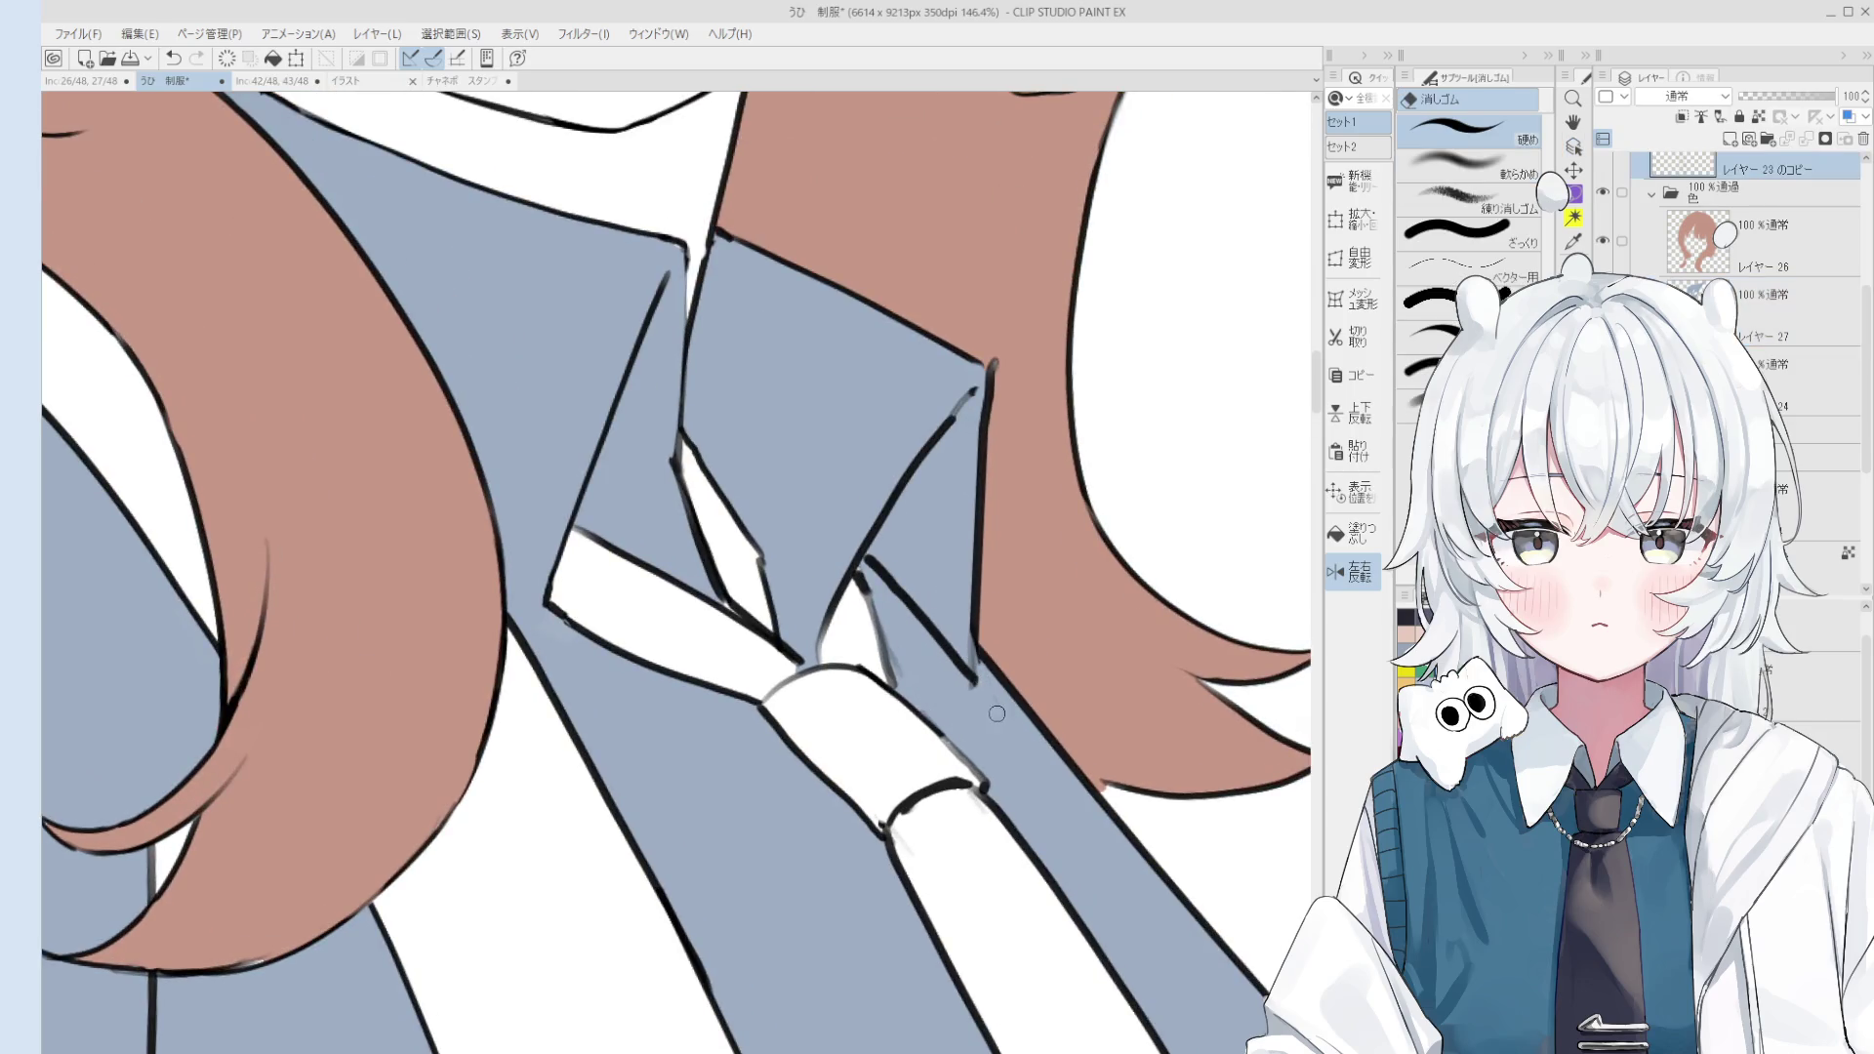
Step: Erase the rough tie-edge line and redraw it as a dark stroke with the 線画 pen
left_click_drag(859, 564, 884, 583)
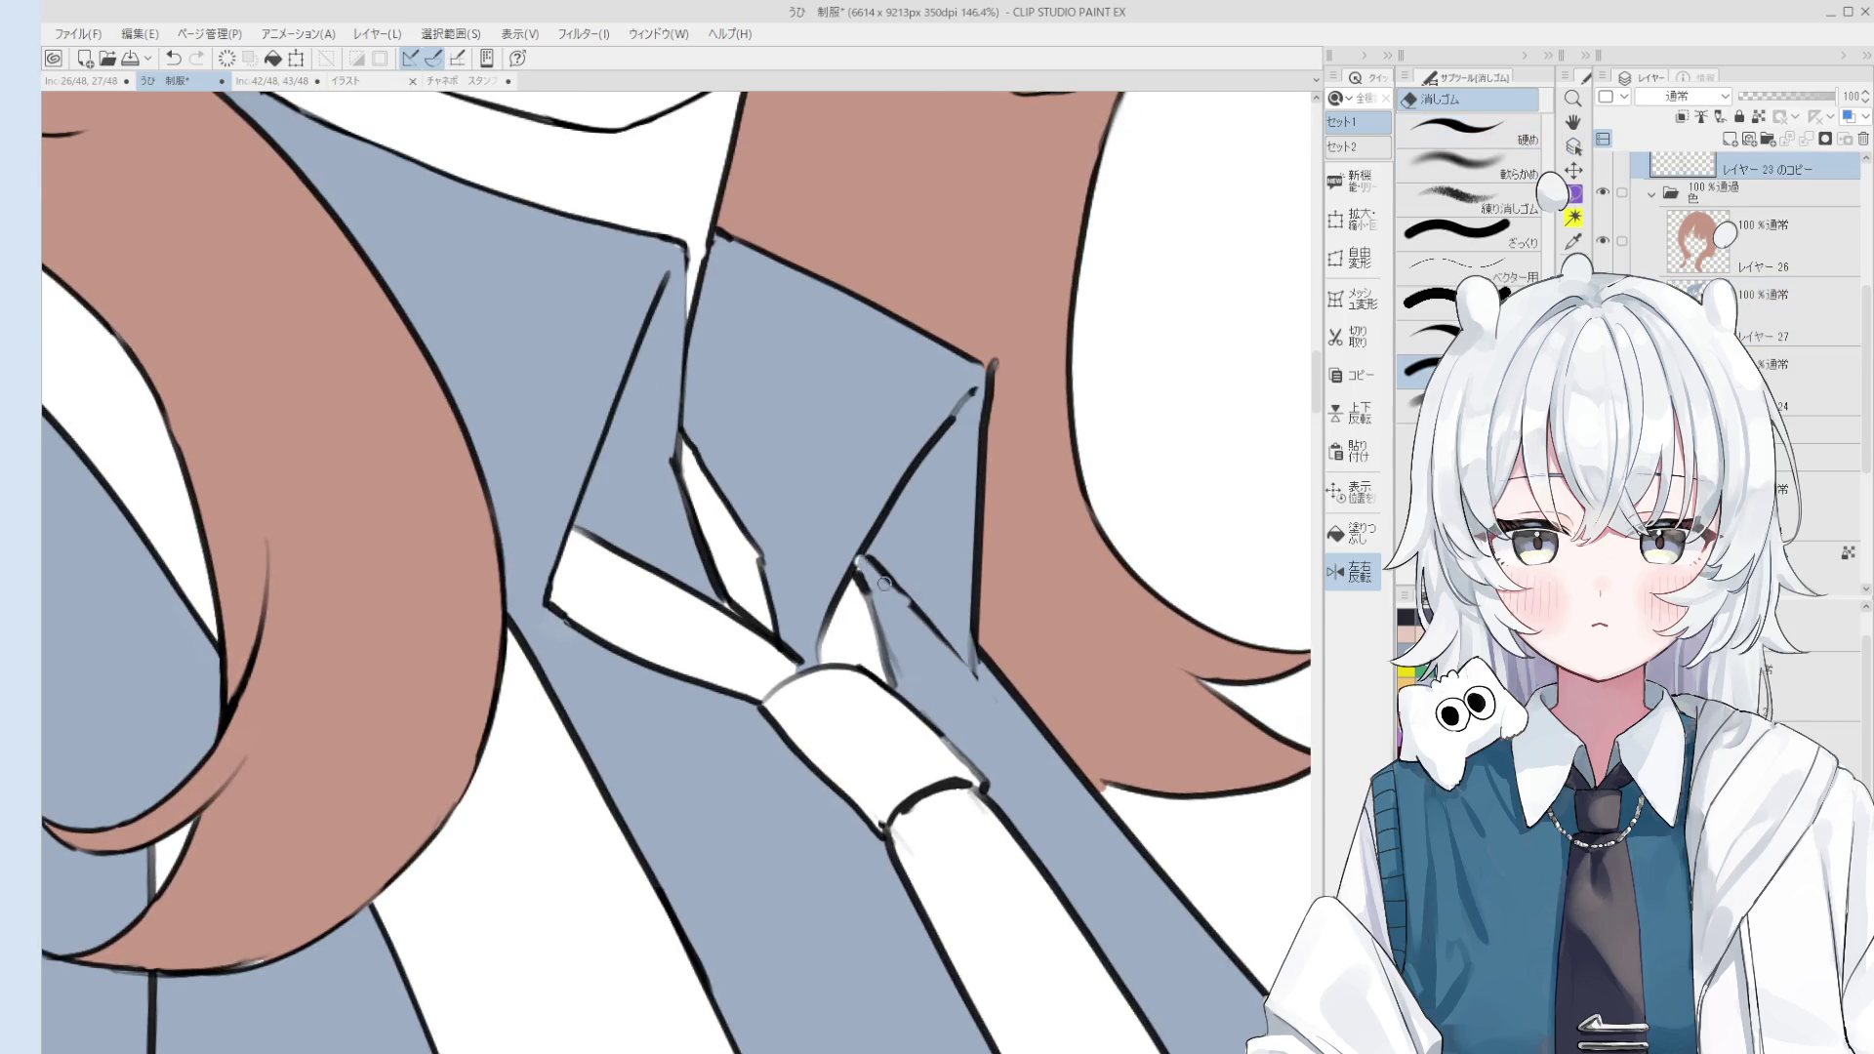
key("p")
left_click_drag(891, 581, 967, 662)
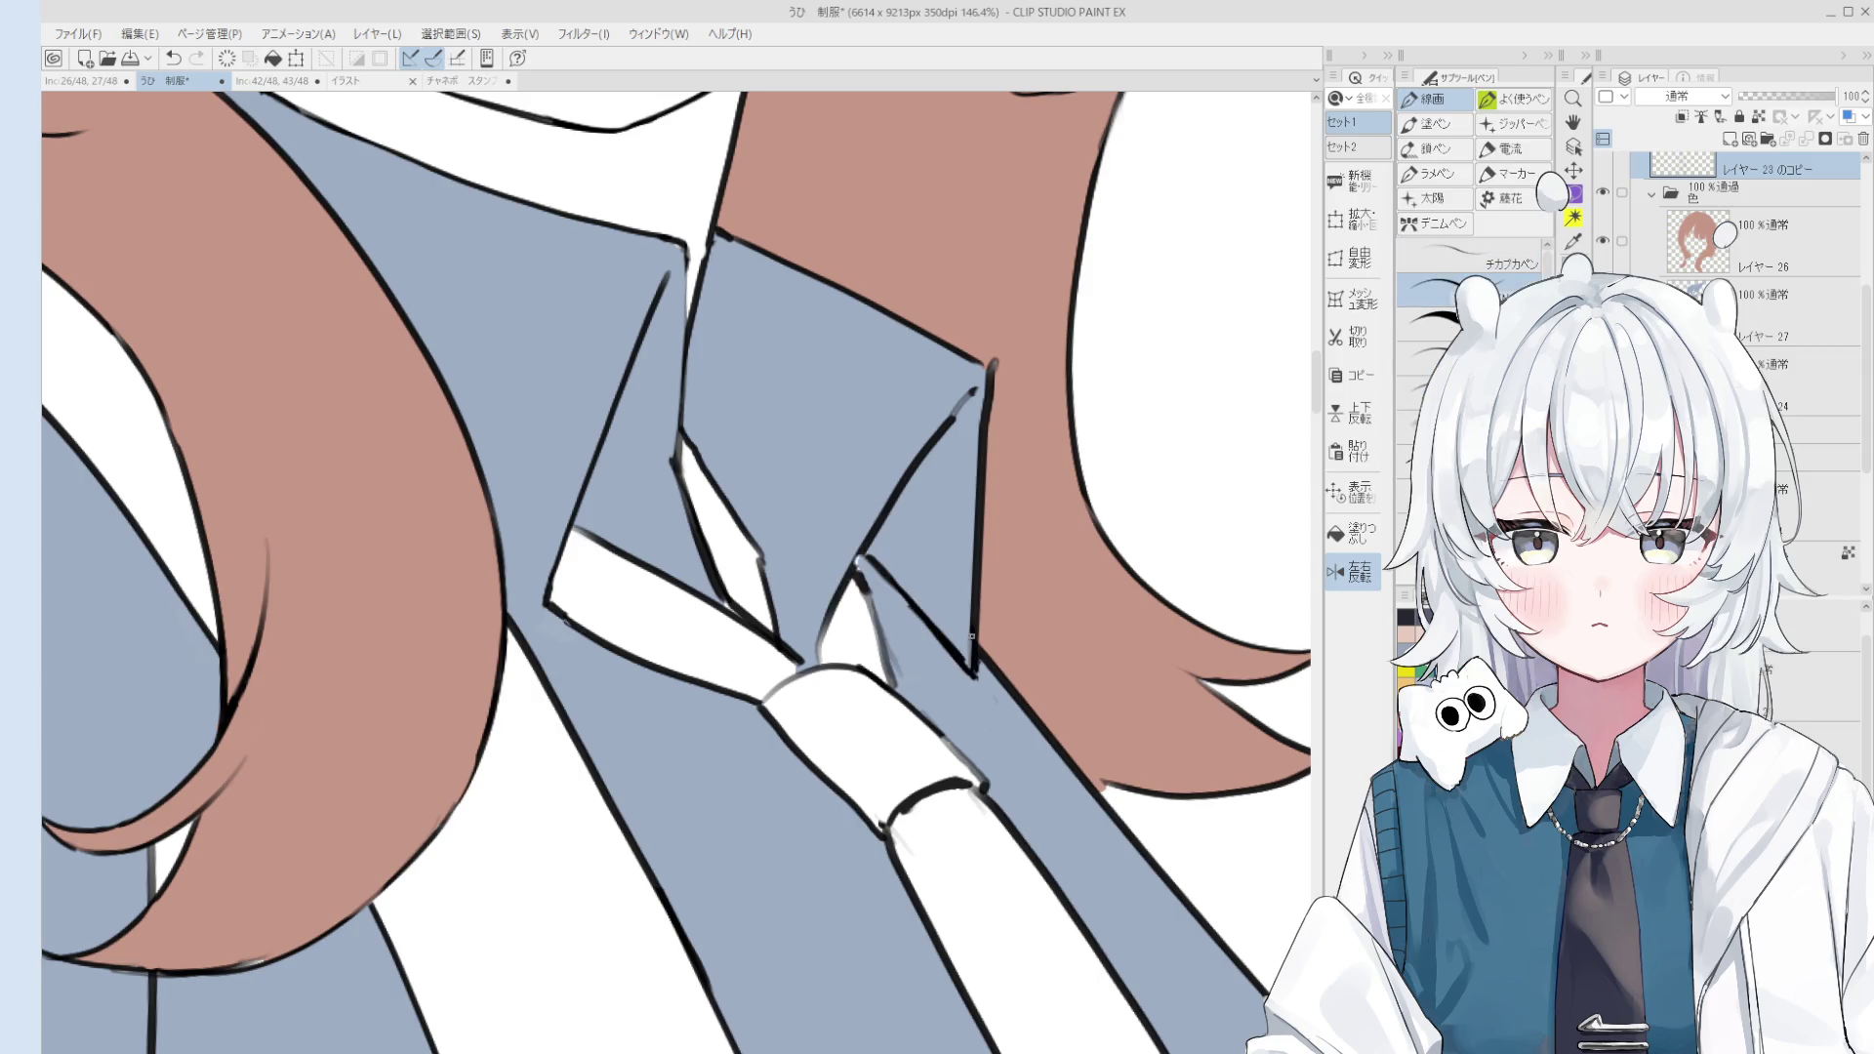
key("e")
left_click_drag(966, 668, 917, 610)
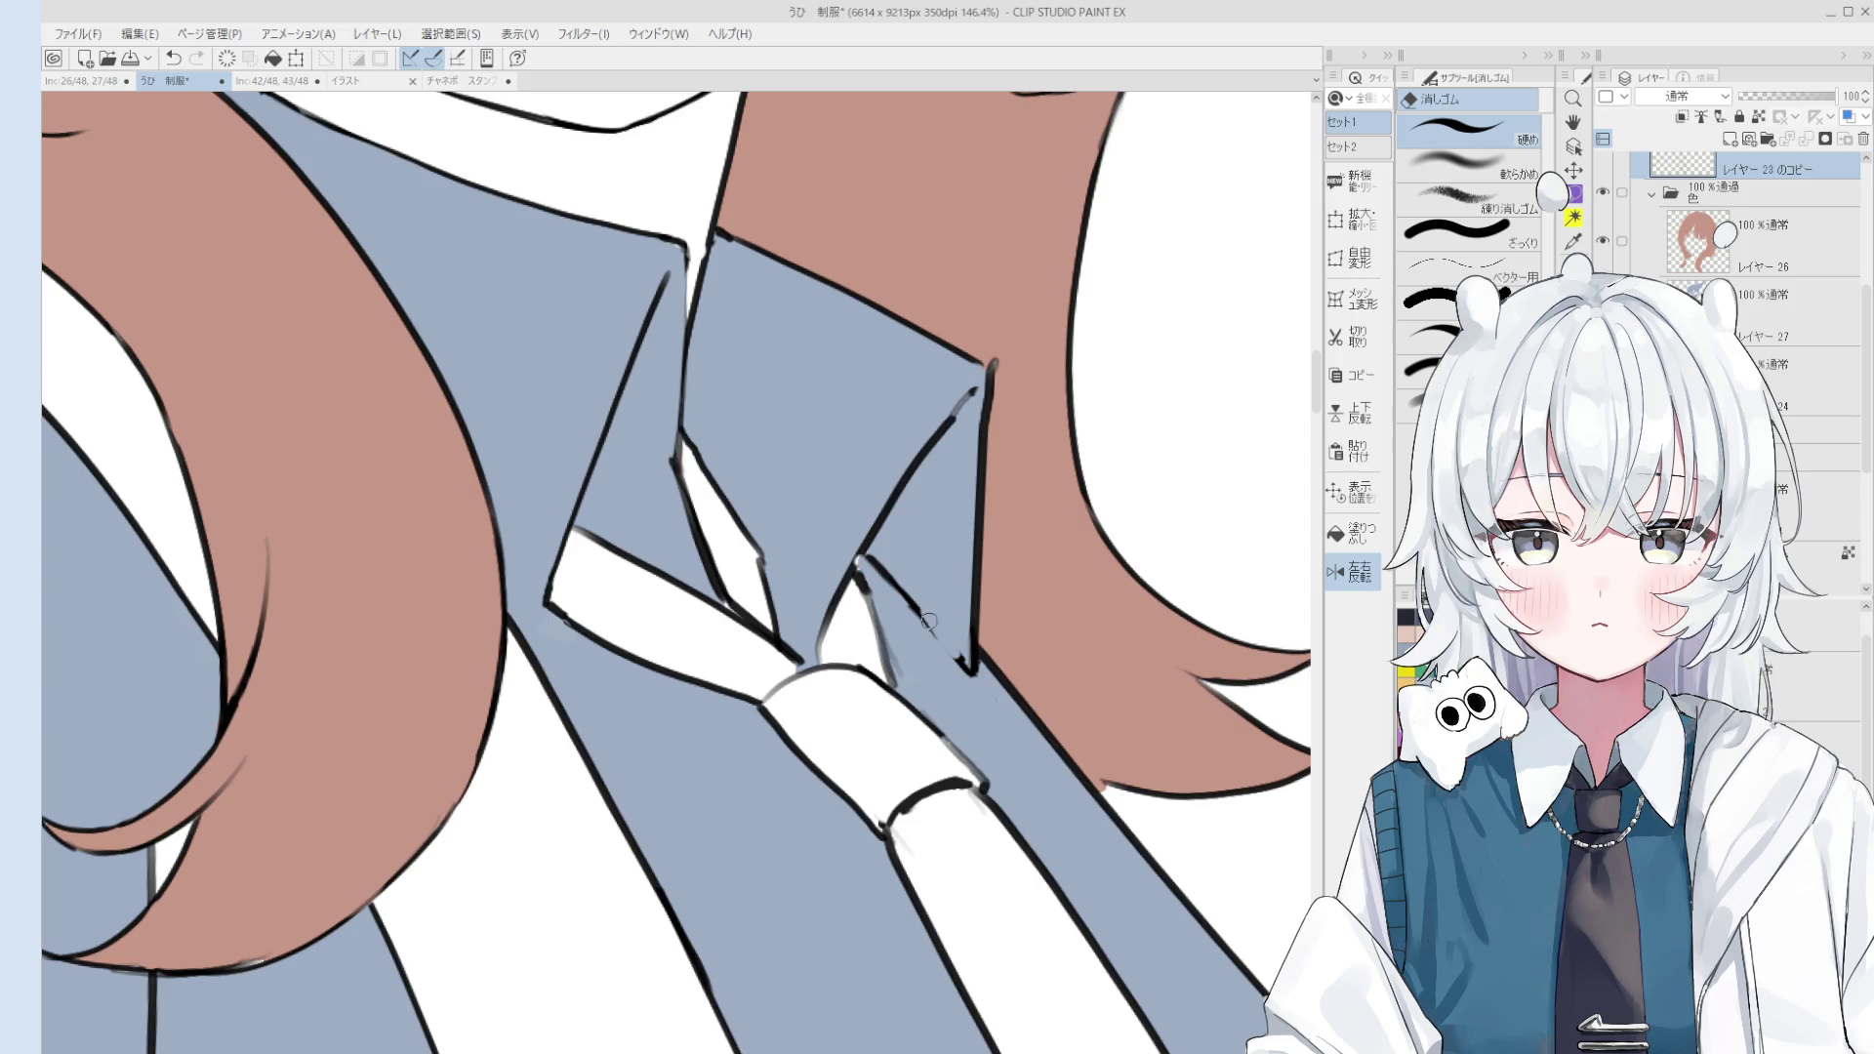
key("p")
key("ctrl+z")
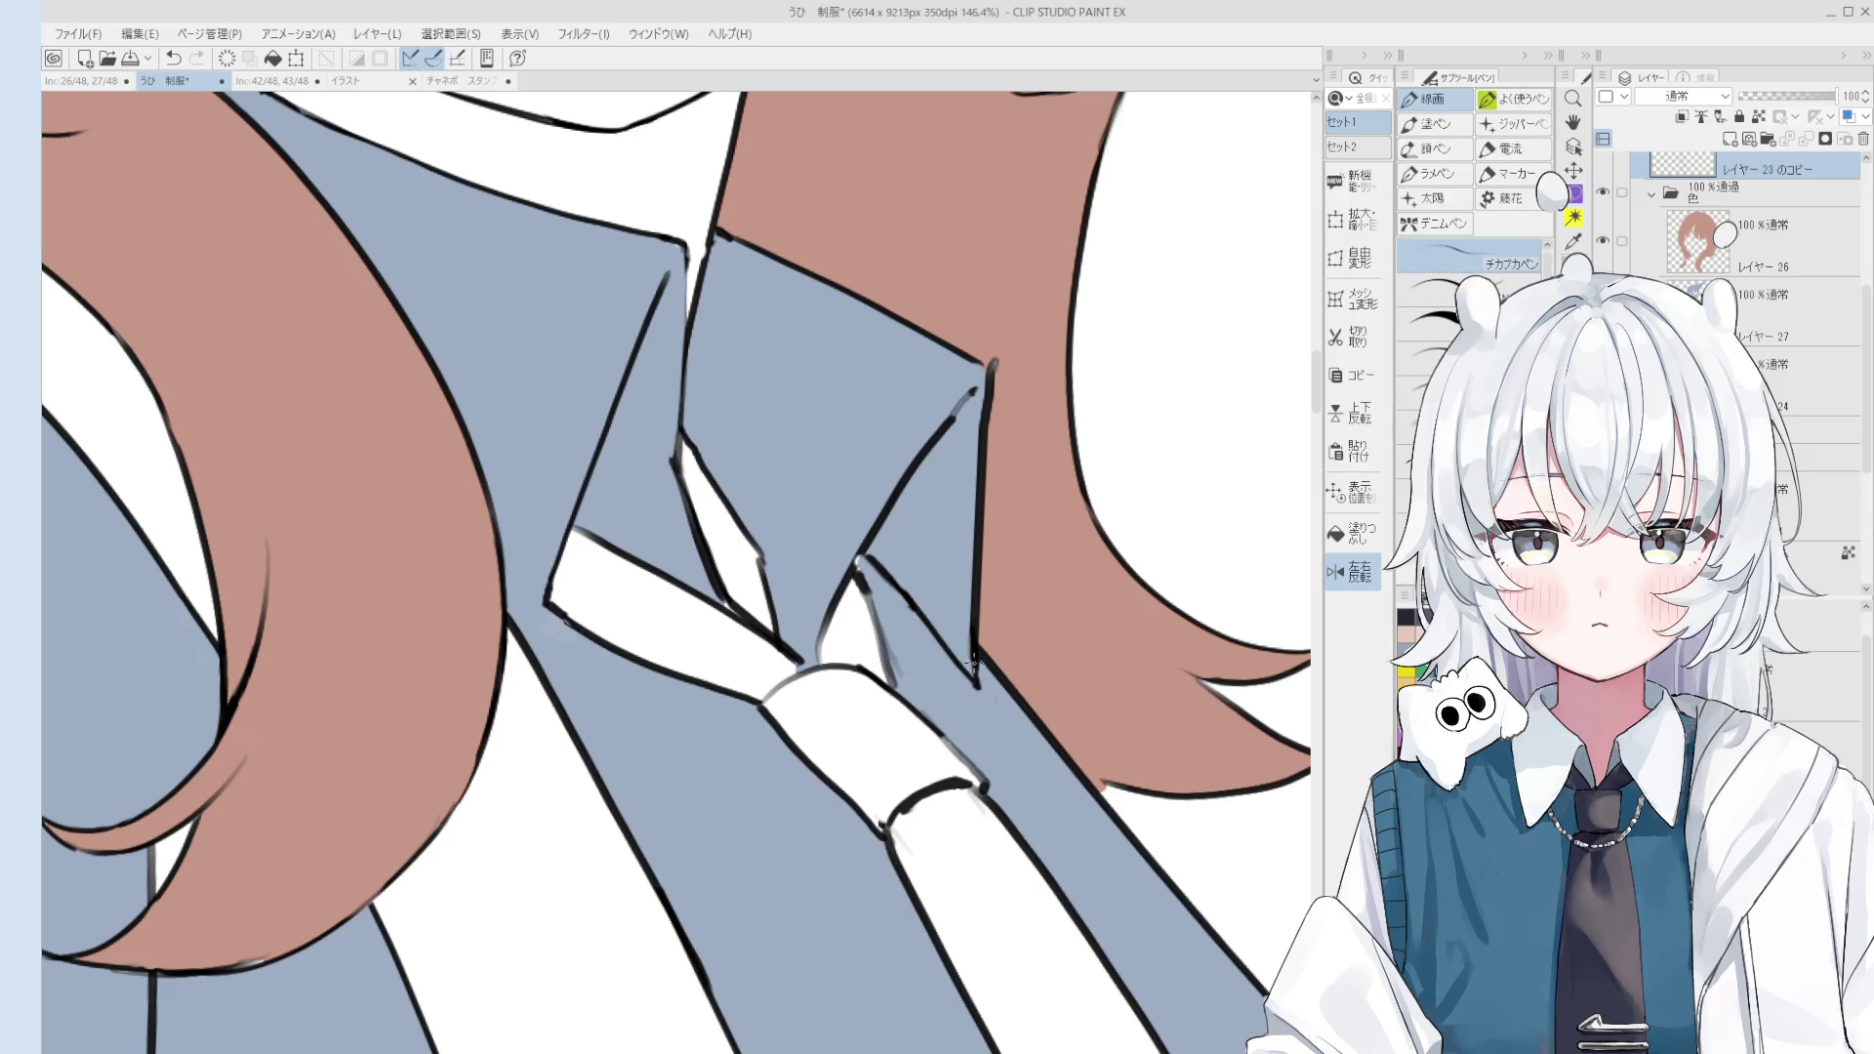
Step: Pick the collar's colour layer with the mixing brush and enlarge the brush size
key("e")
key("p")
key("e")
key("p")
scroll(857, 574, "down", 3)
key("o")
key("b")
left_click(884, 535, "ctrl+shift")
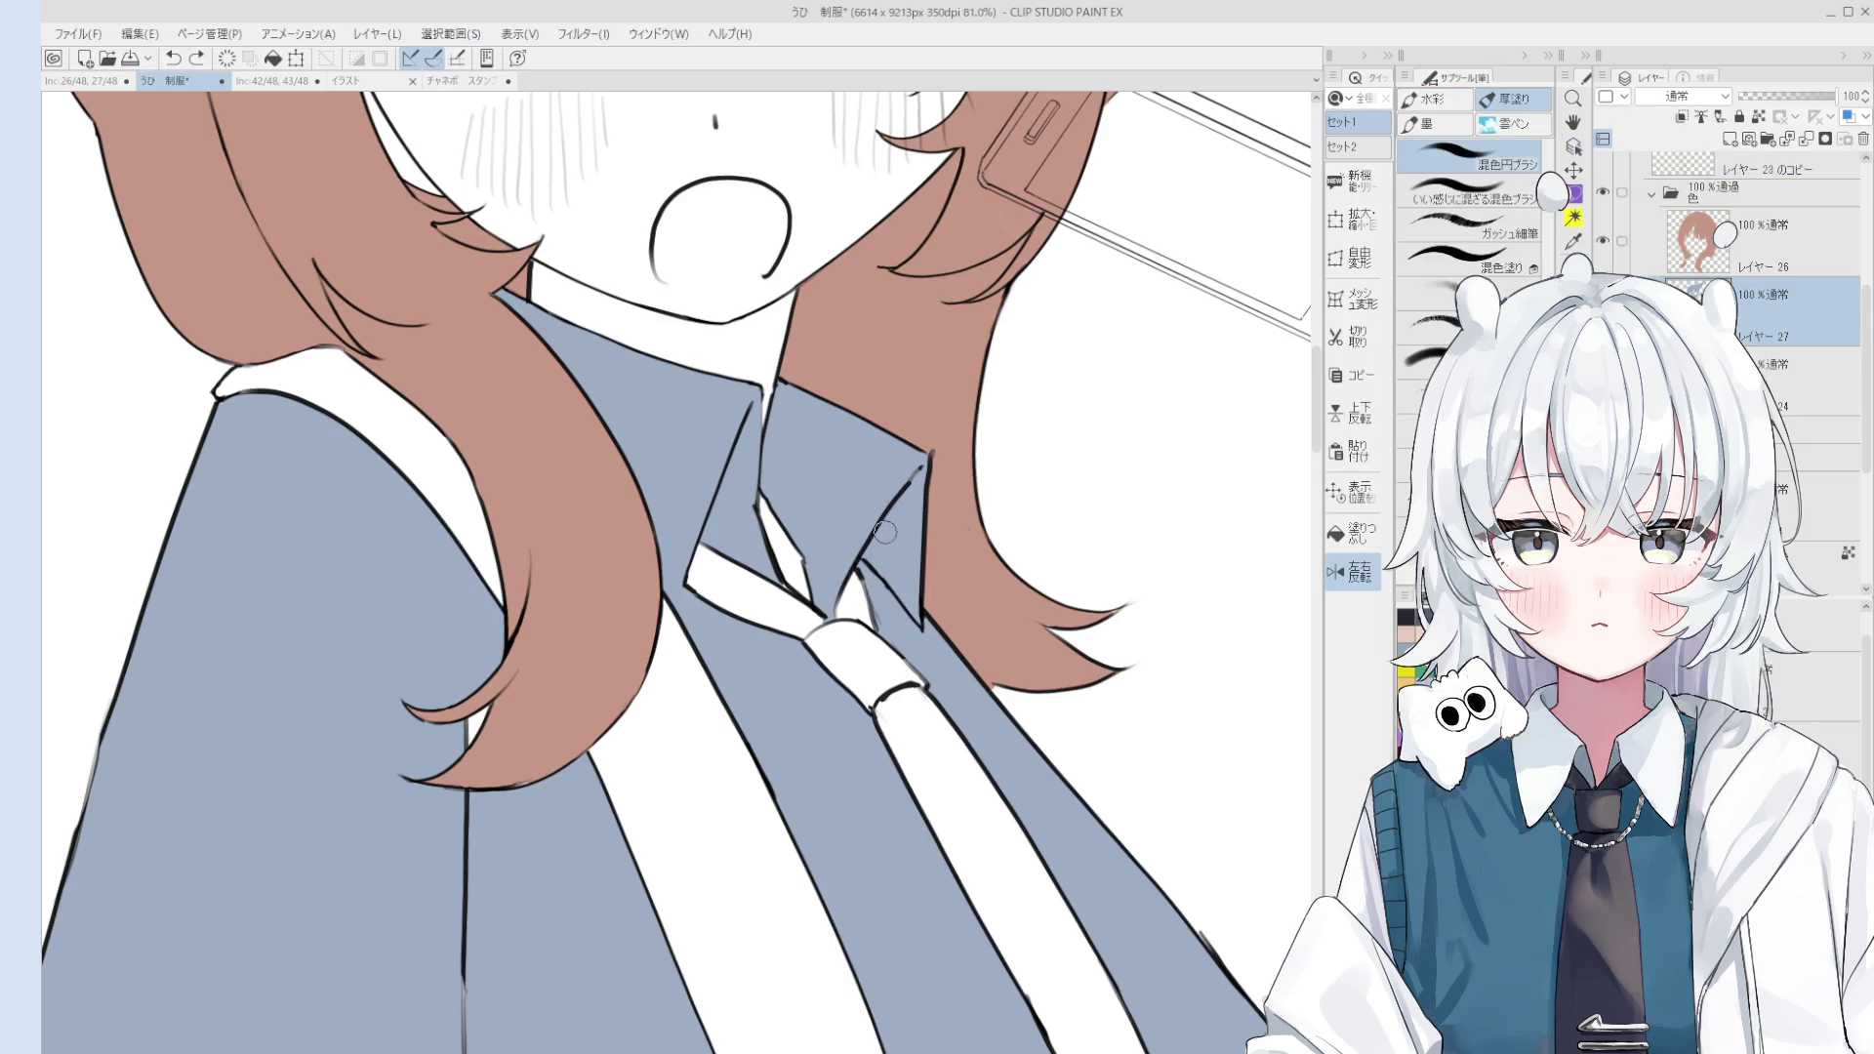
key("]")
Step: Repaint the collar colour near the tie knot with the mixing brush
left_click_drag(890, 574, 863, 615)
scroll(917, 478, "up", 5)
left_click(918, 479, "ctrl+shift")
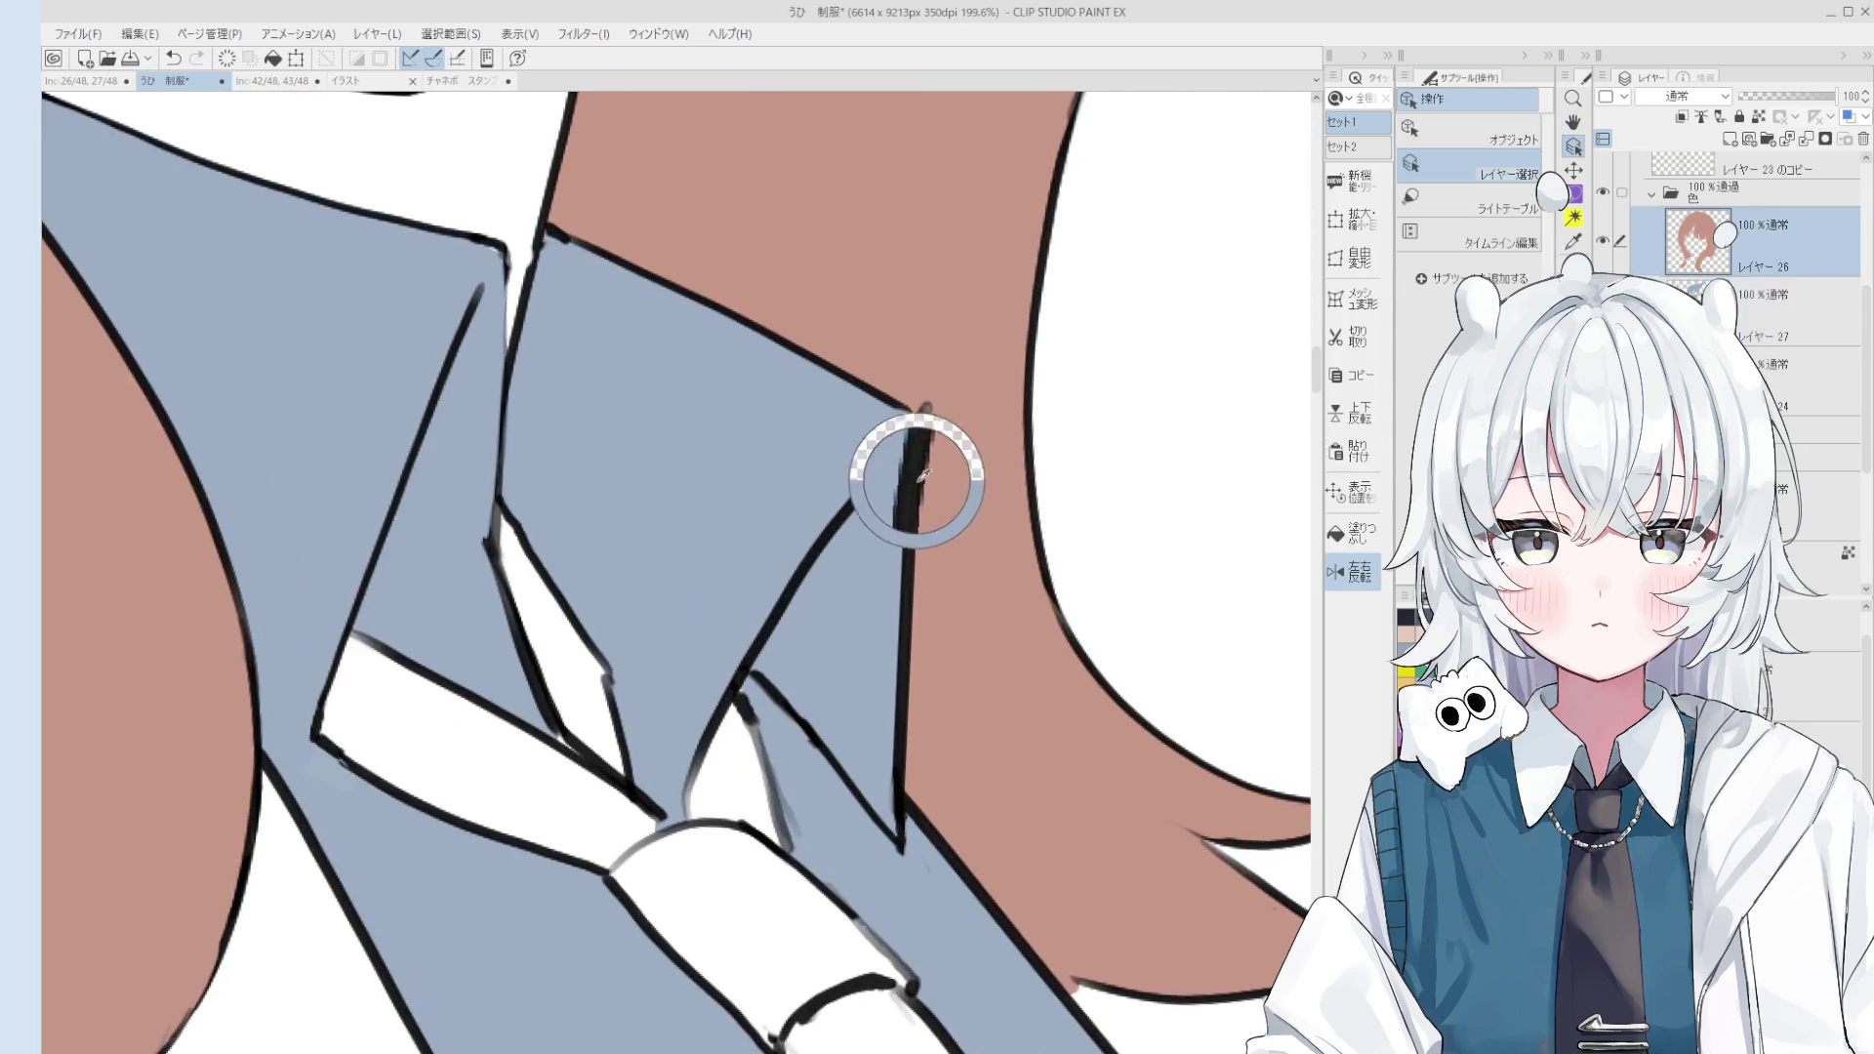
left_click(931, 404, "ctrl+shift")
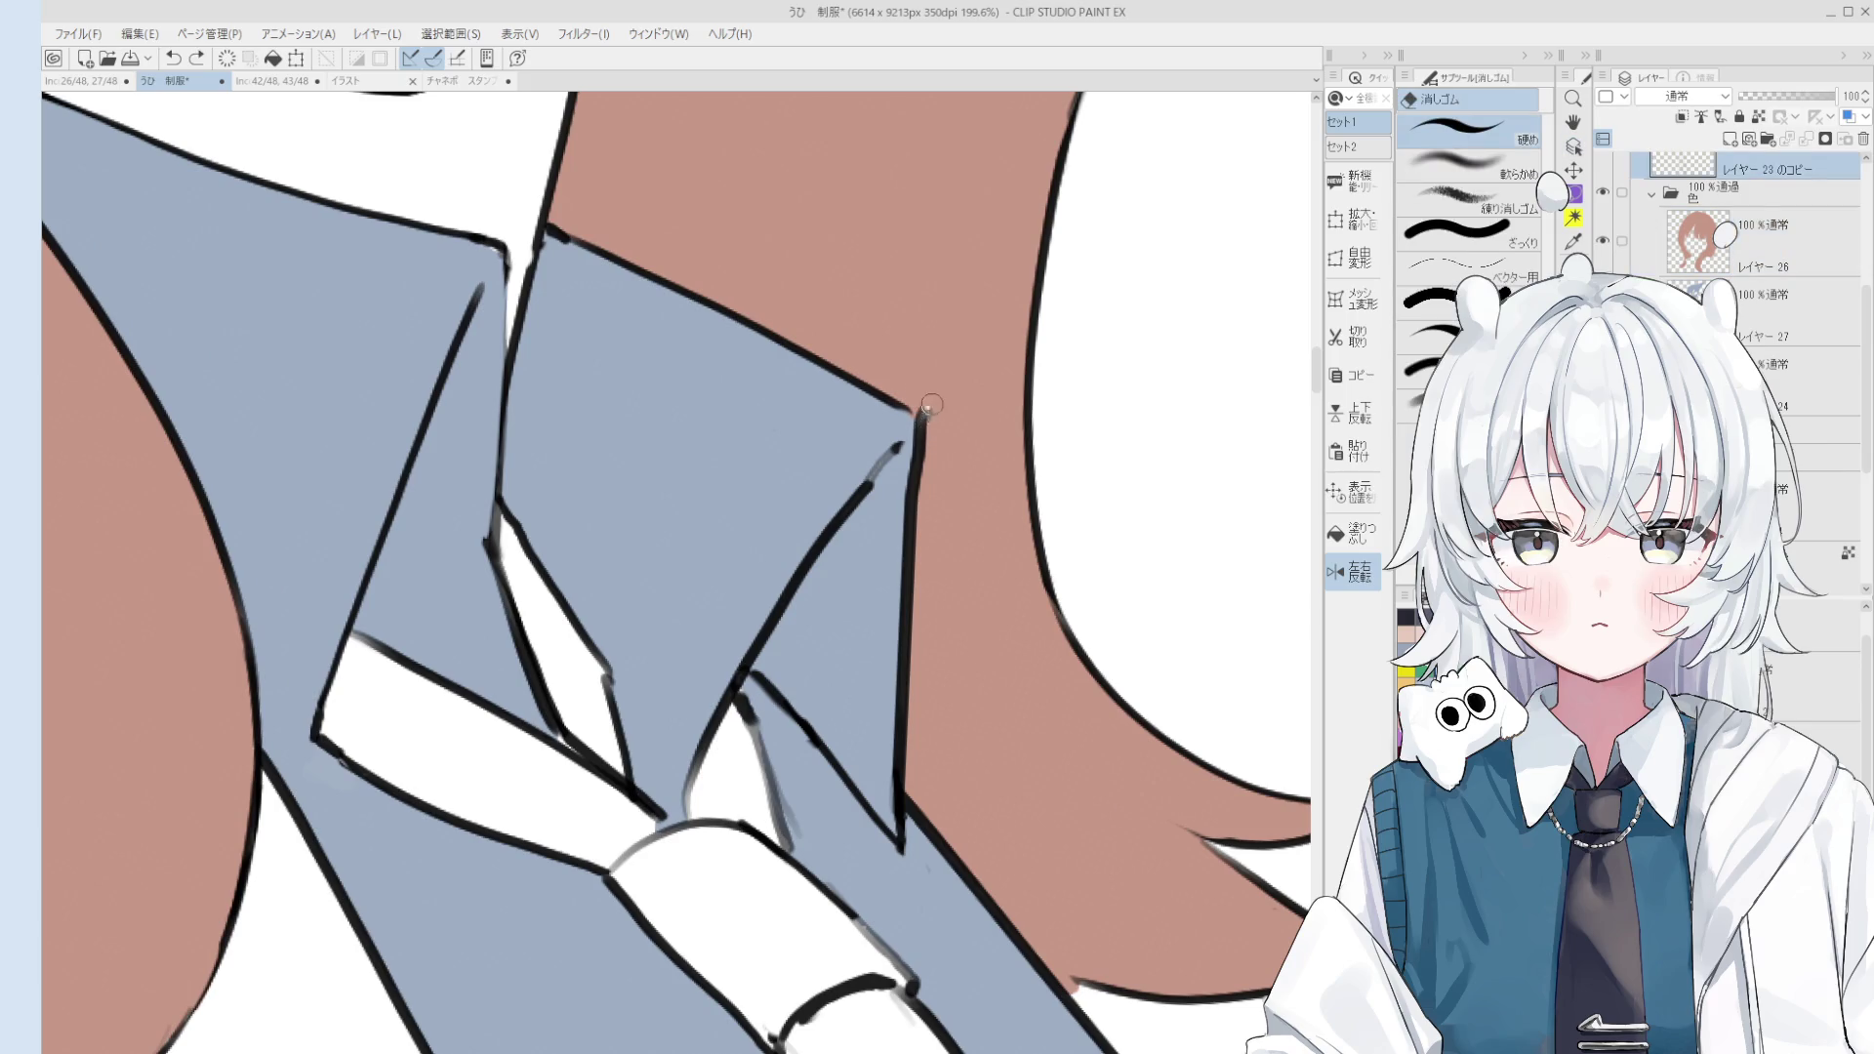
left_click(930, 404, "ctrl+shift")
key("b")
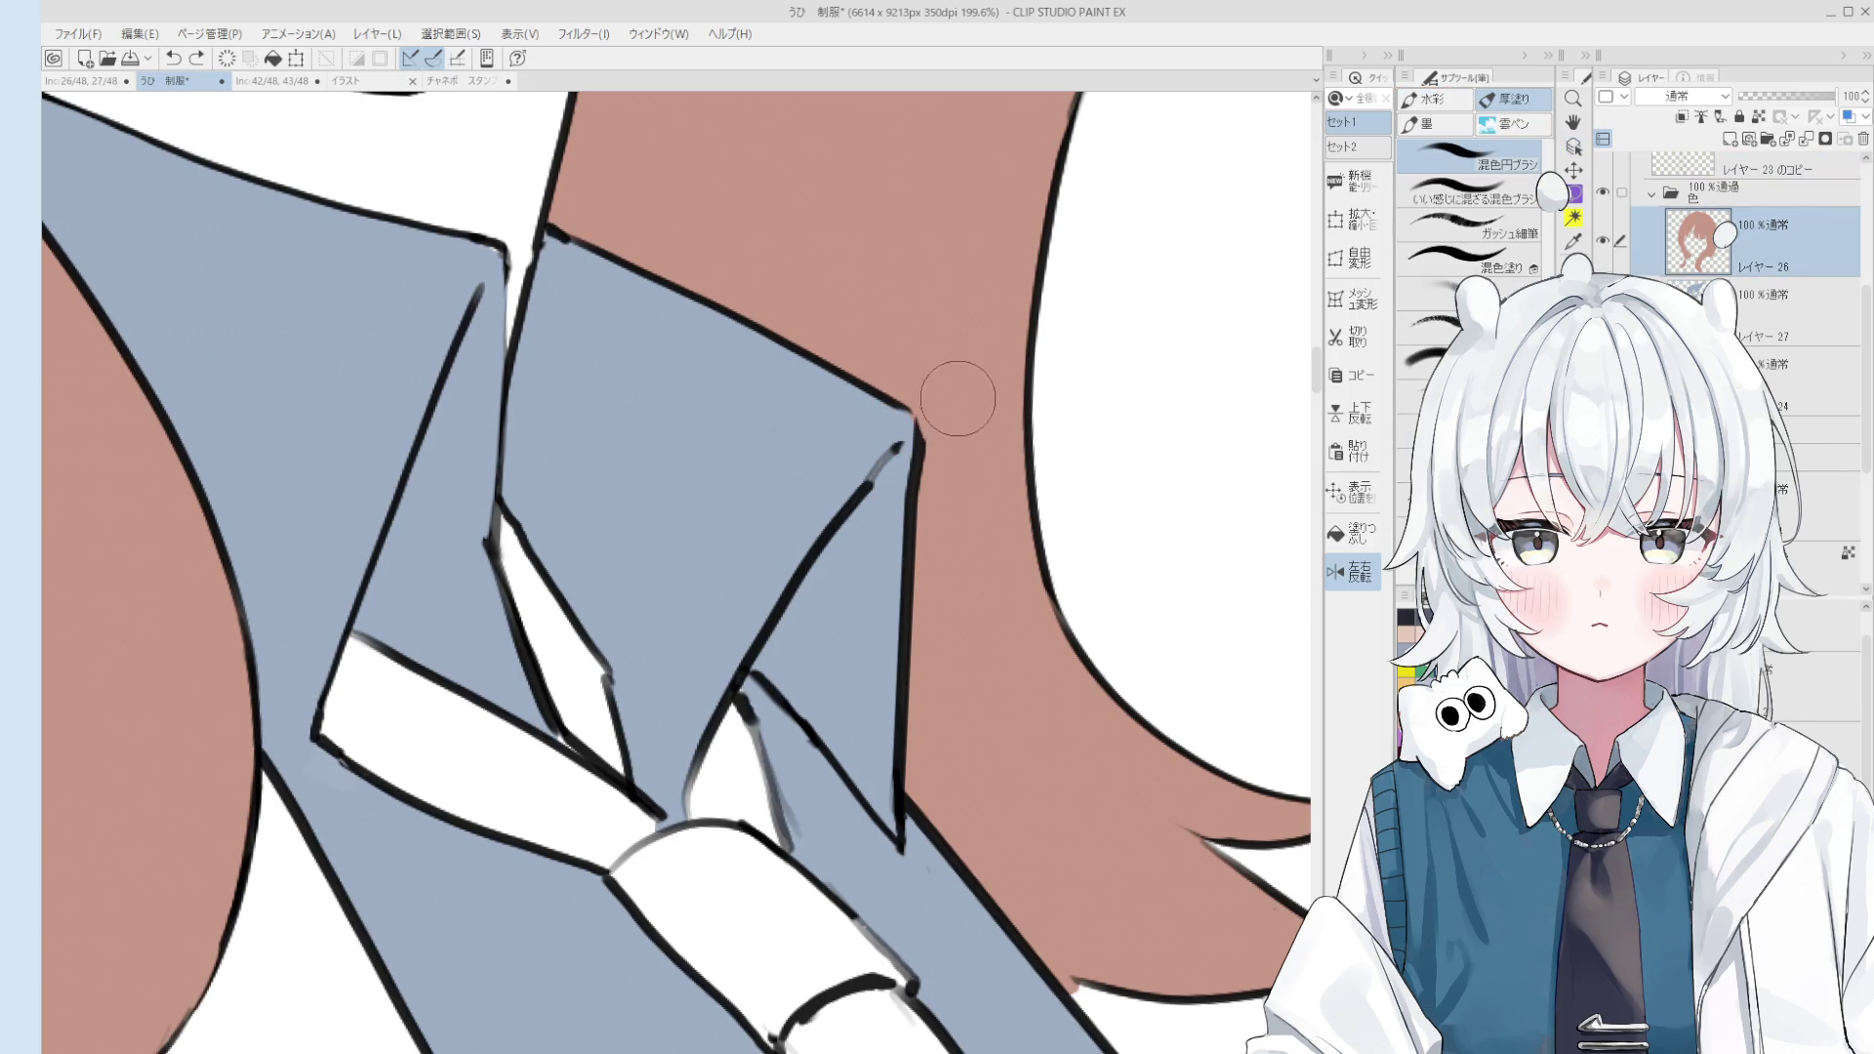
key("p")
left_click(911, 413, "ctrl+shift")
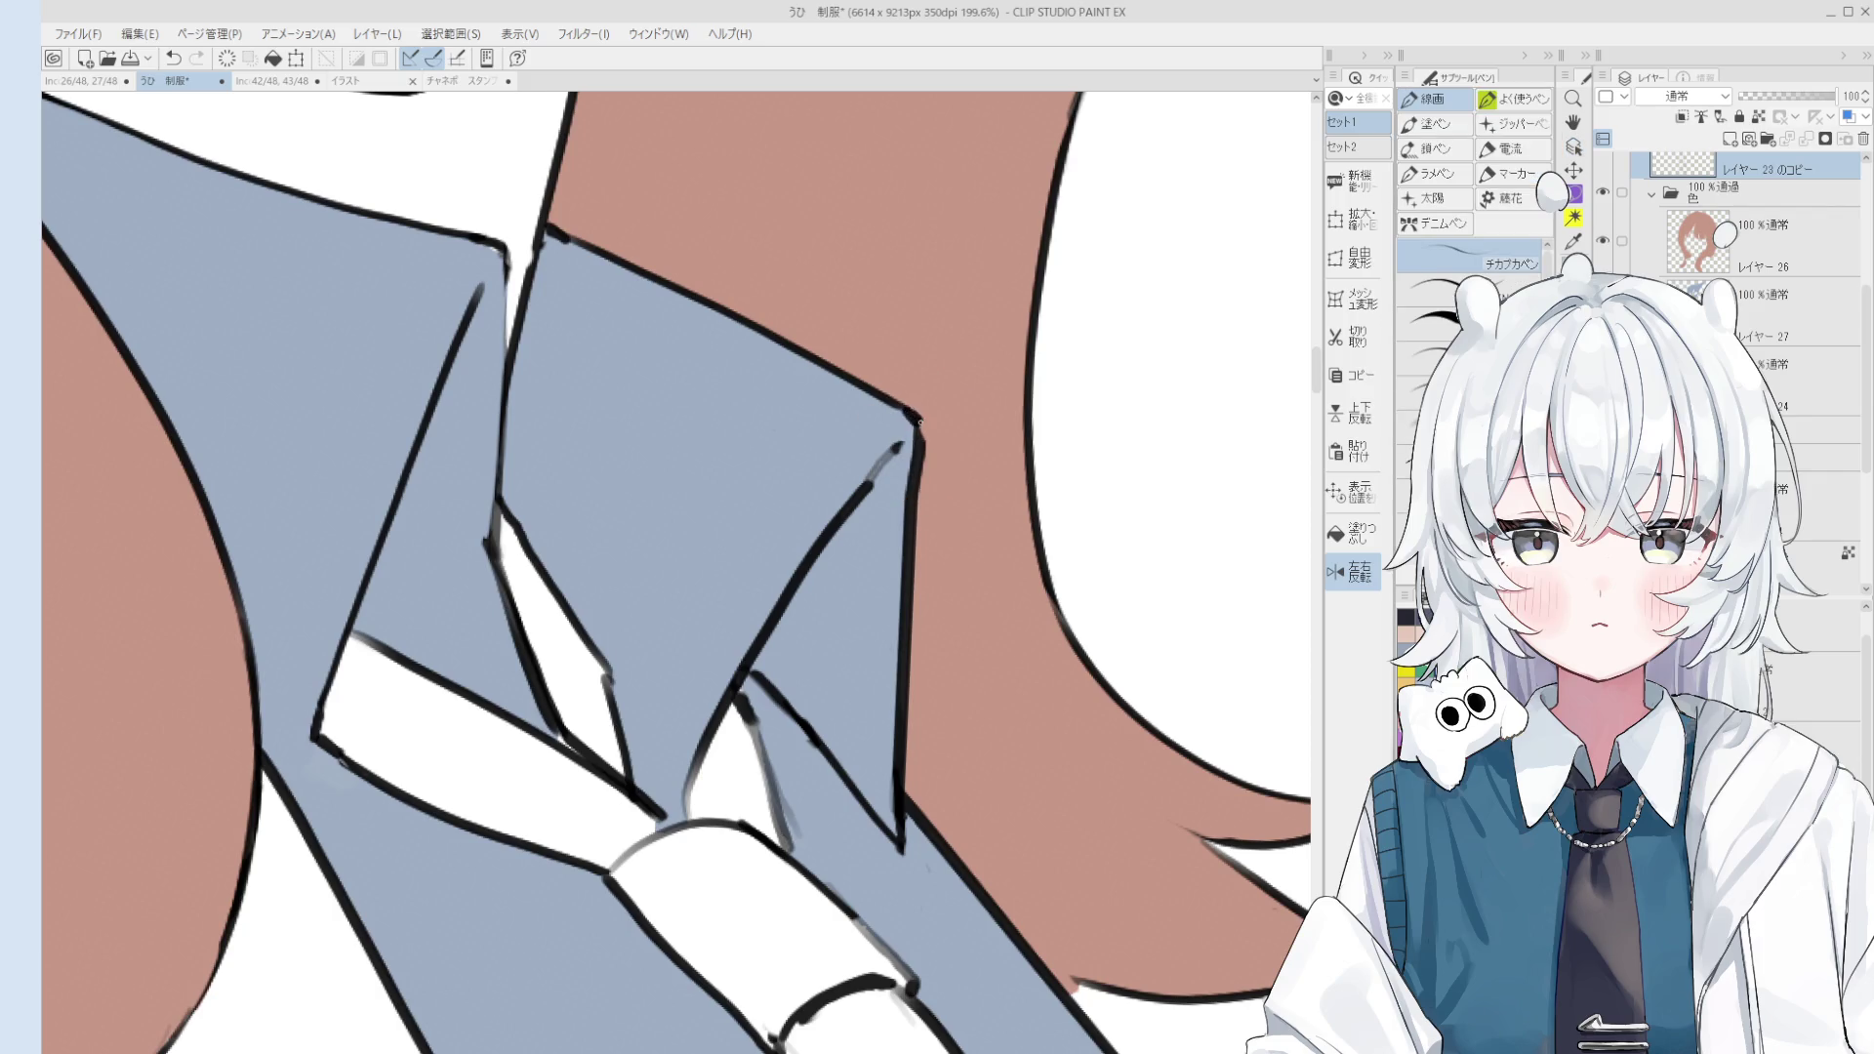
Step: Clean up the collar's right edge line, then pick the hair colour layer and rotate the view
key("e")
scroll(923, 446, "down", 2)
scroll(898, 390, "down", 2)
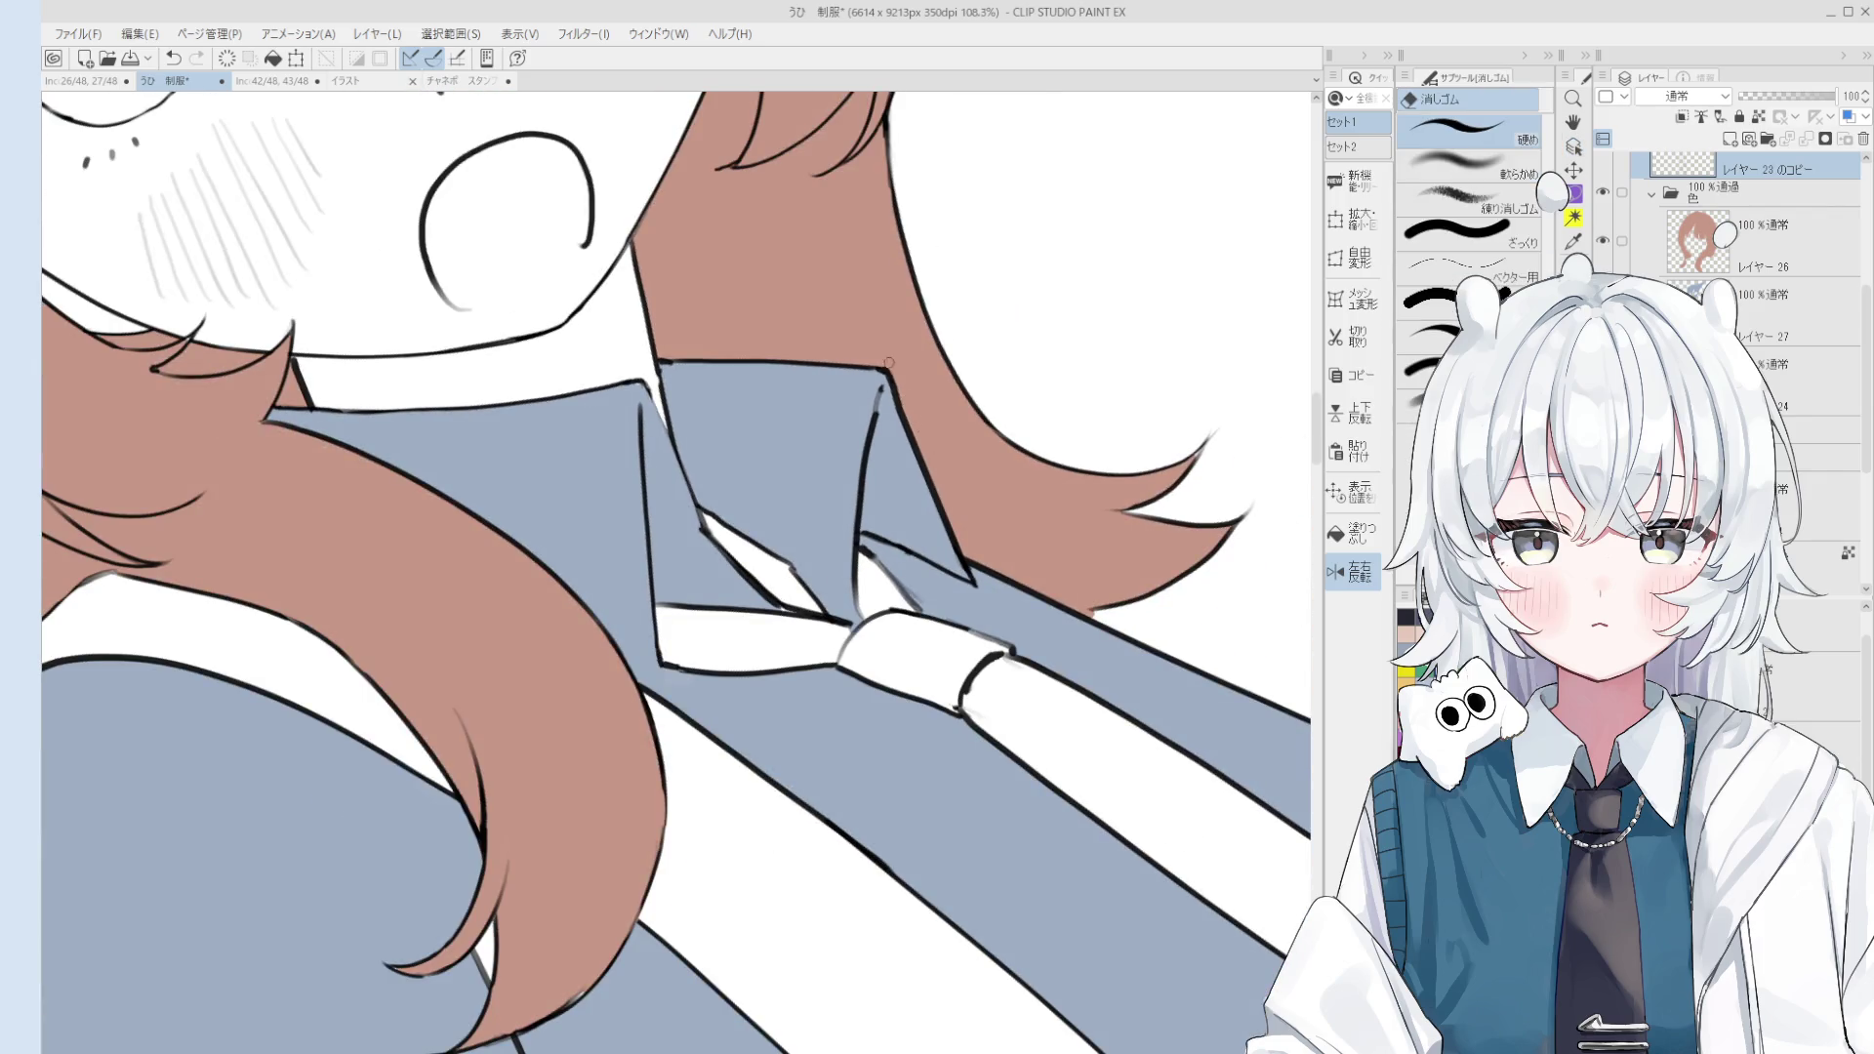
left_click_drag(936, 480, 960, 527)
key("b")
left_click(893, 361, "ctrl+shift")
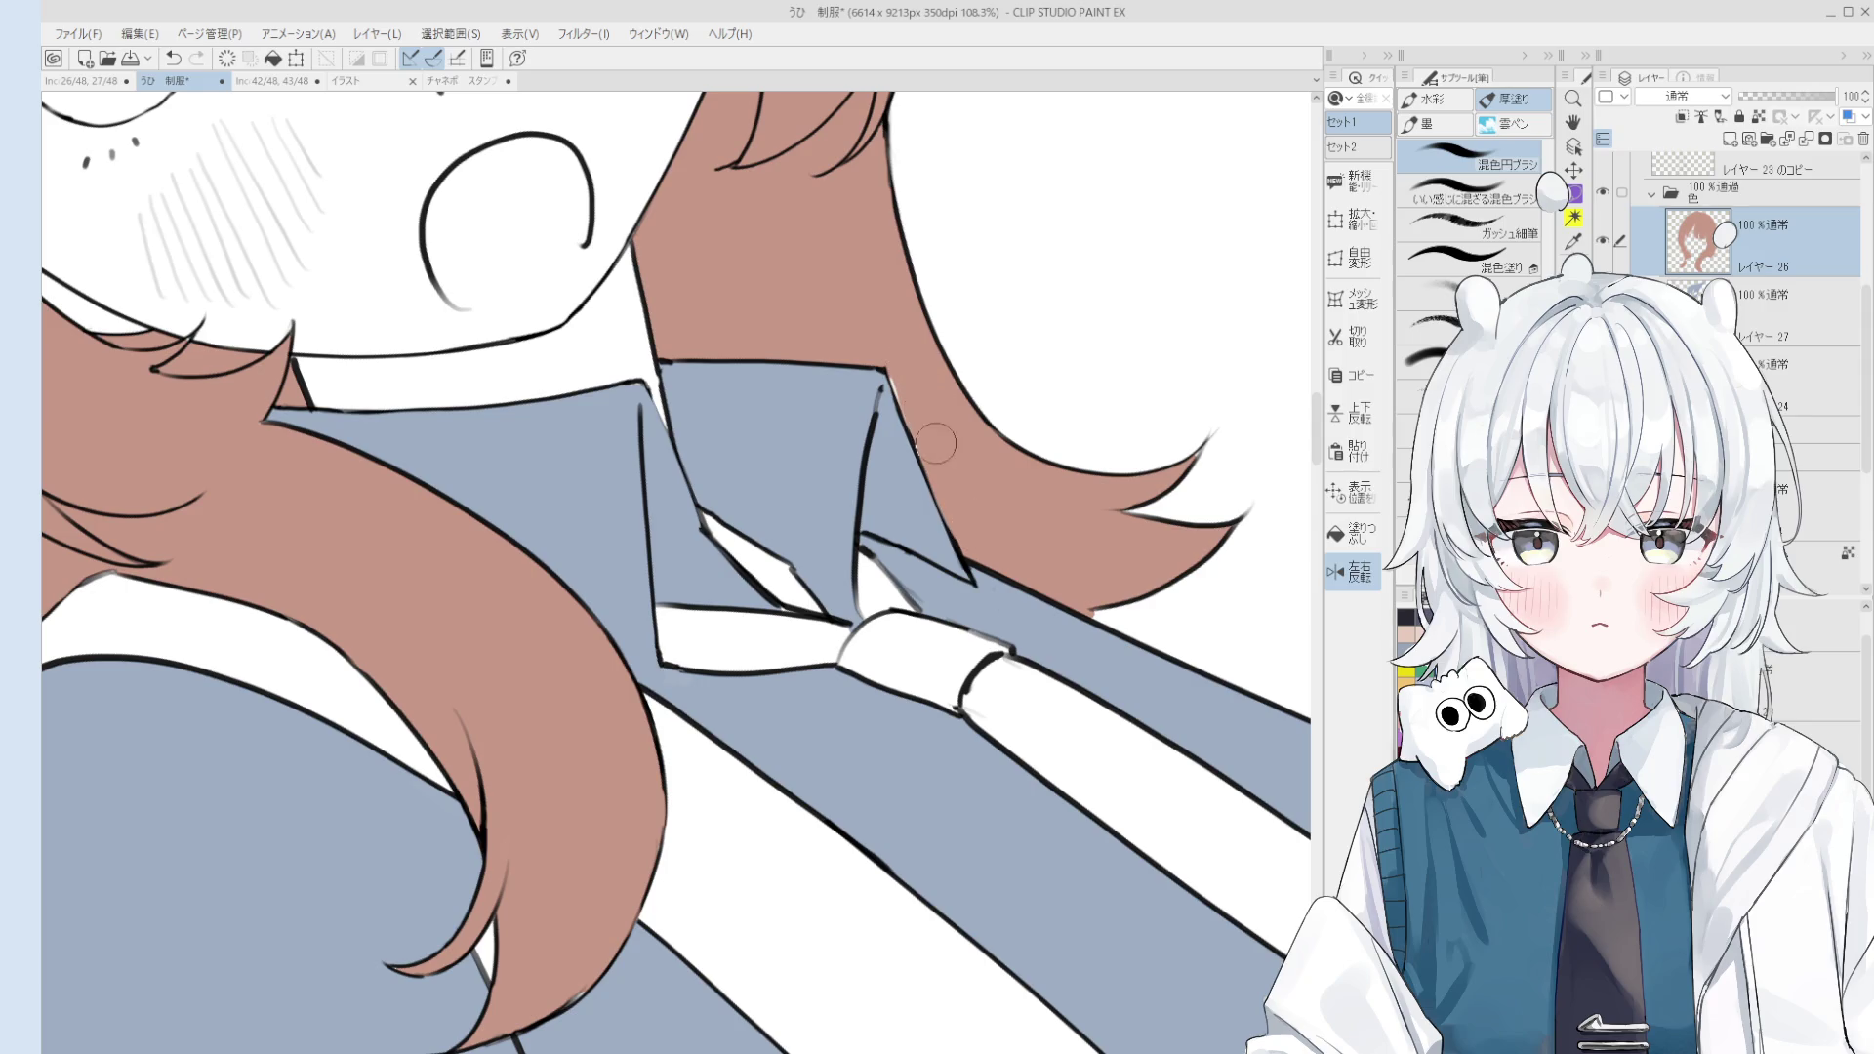
key("asciicircum")
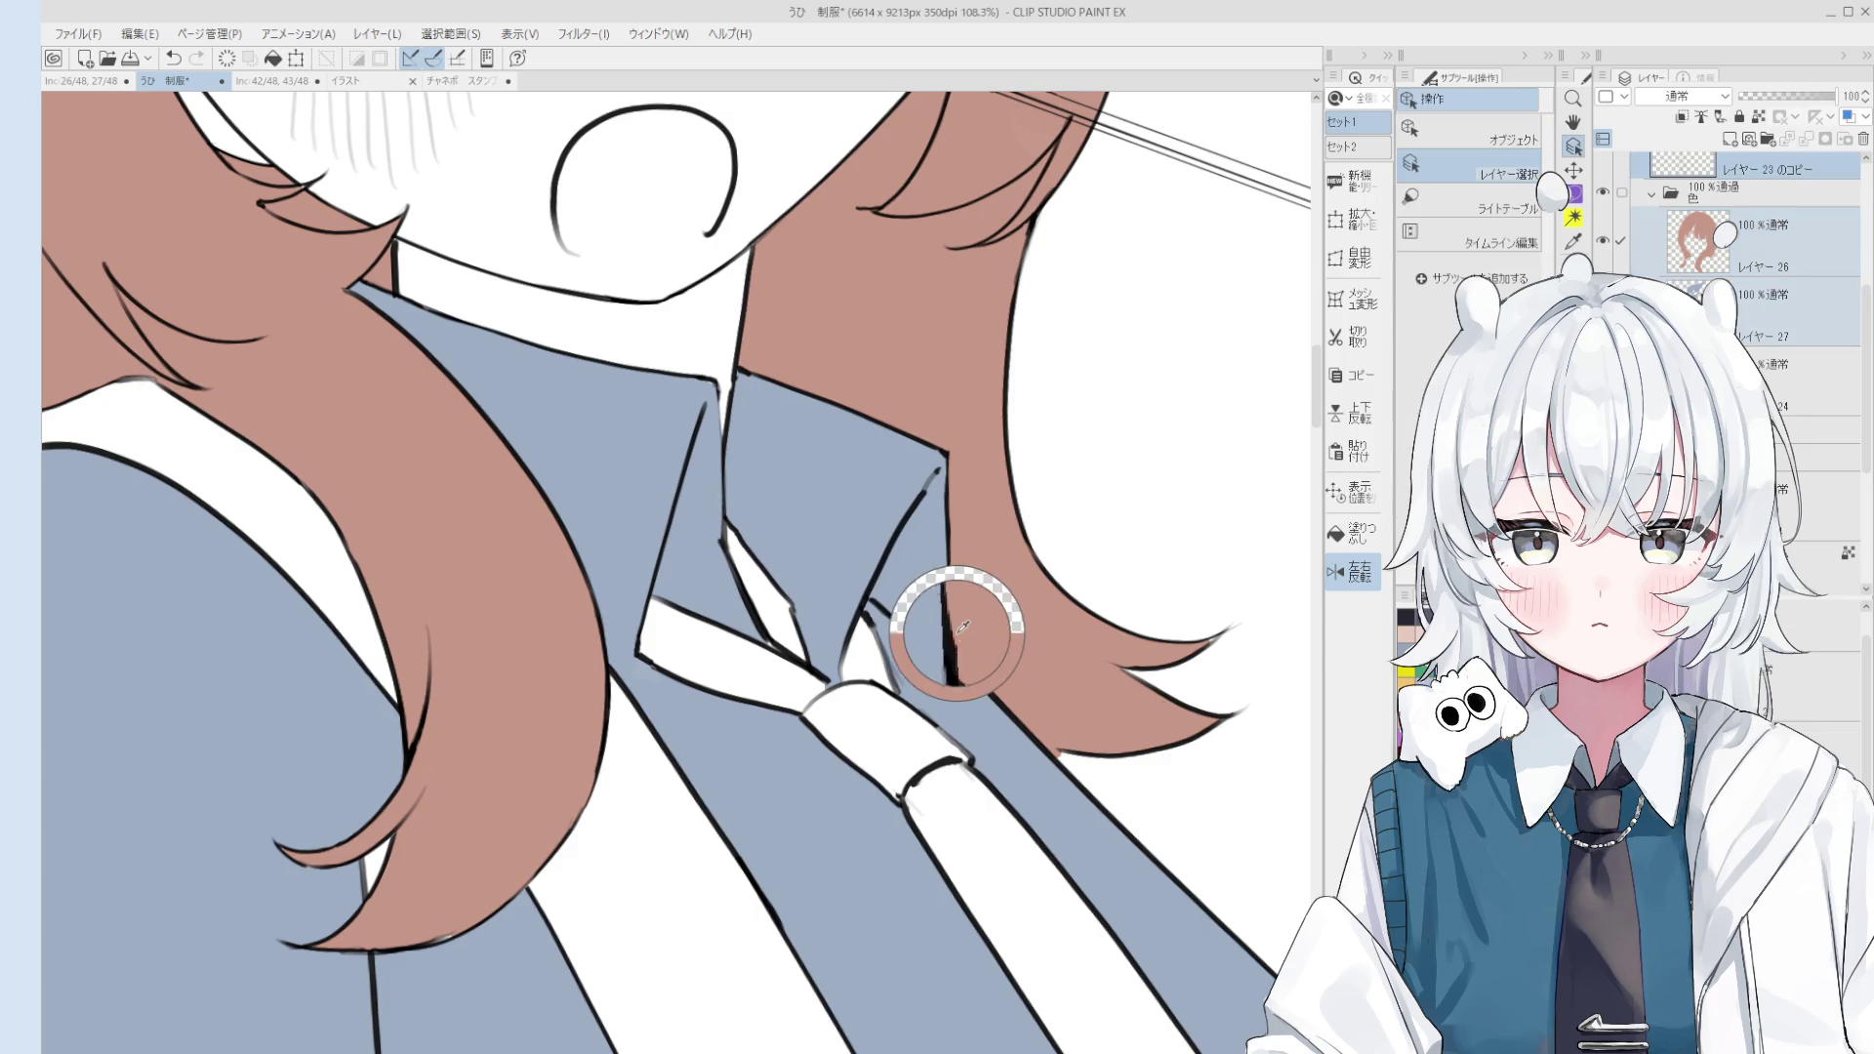
Step: Erase the rough collar-hair edge and paint hair colour up to the collar
key("e")
scroll(966, 637, "up", 2)
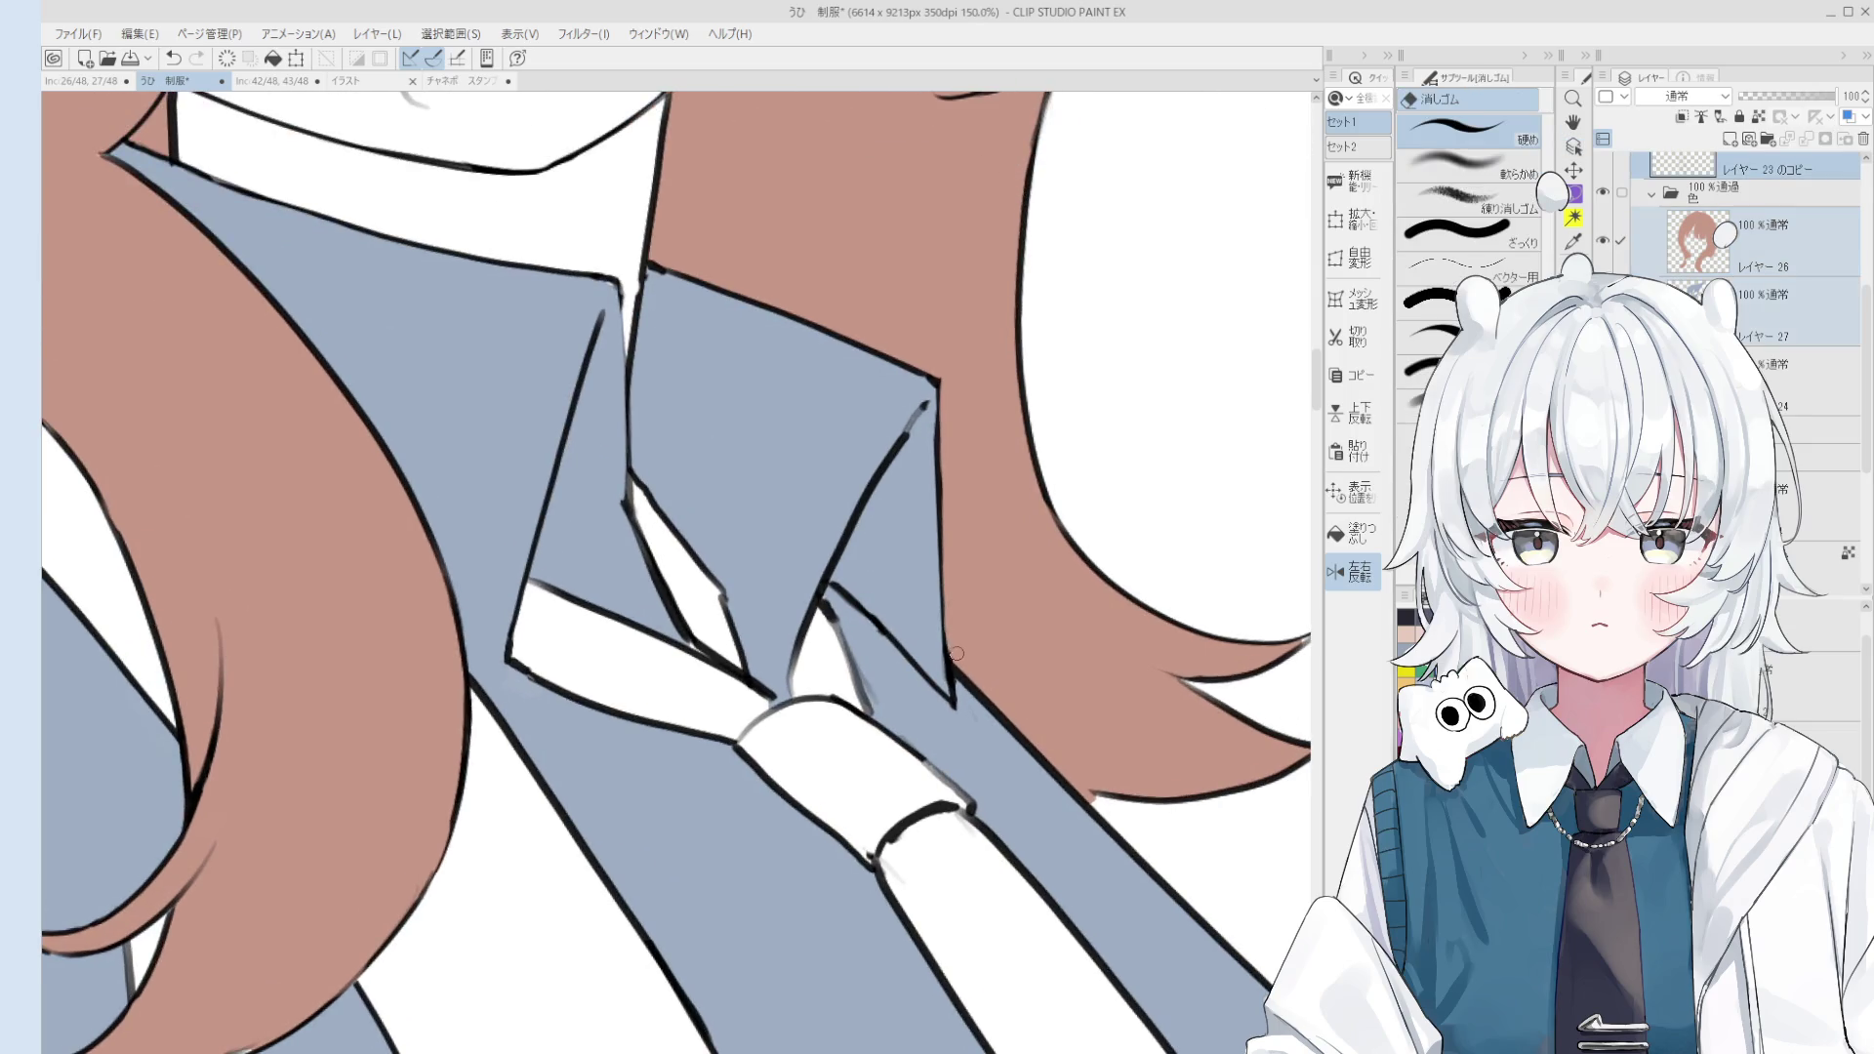
scroll(956, 653, "down", 3)
scroll(933, 609, "up", 3)
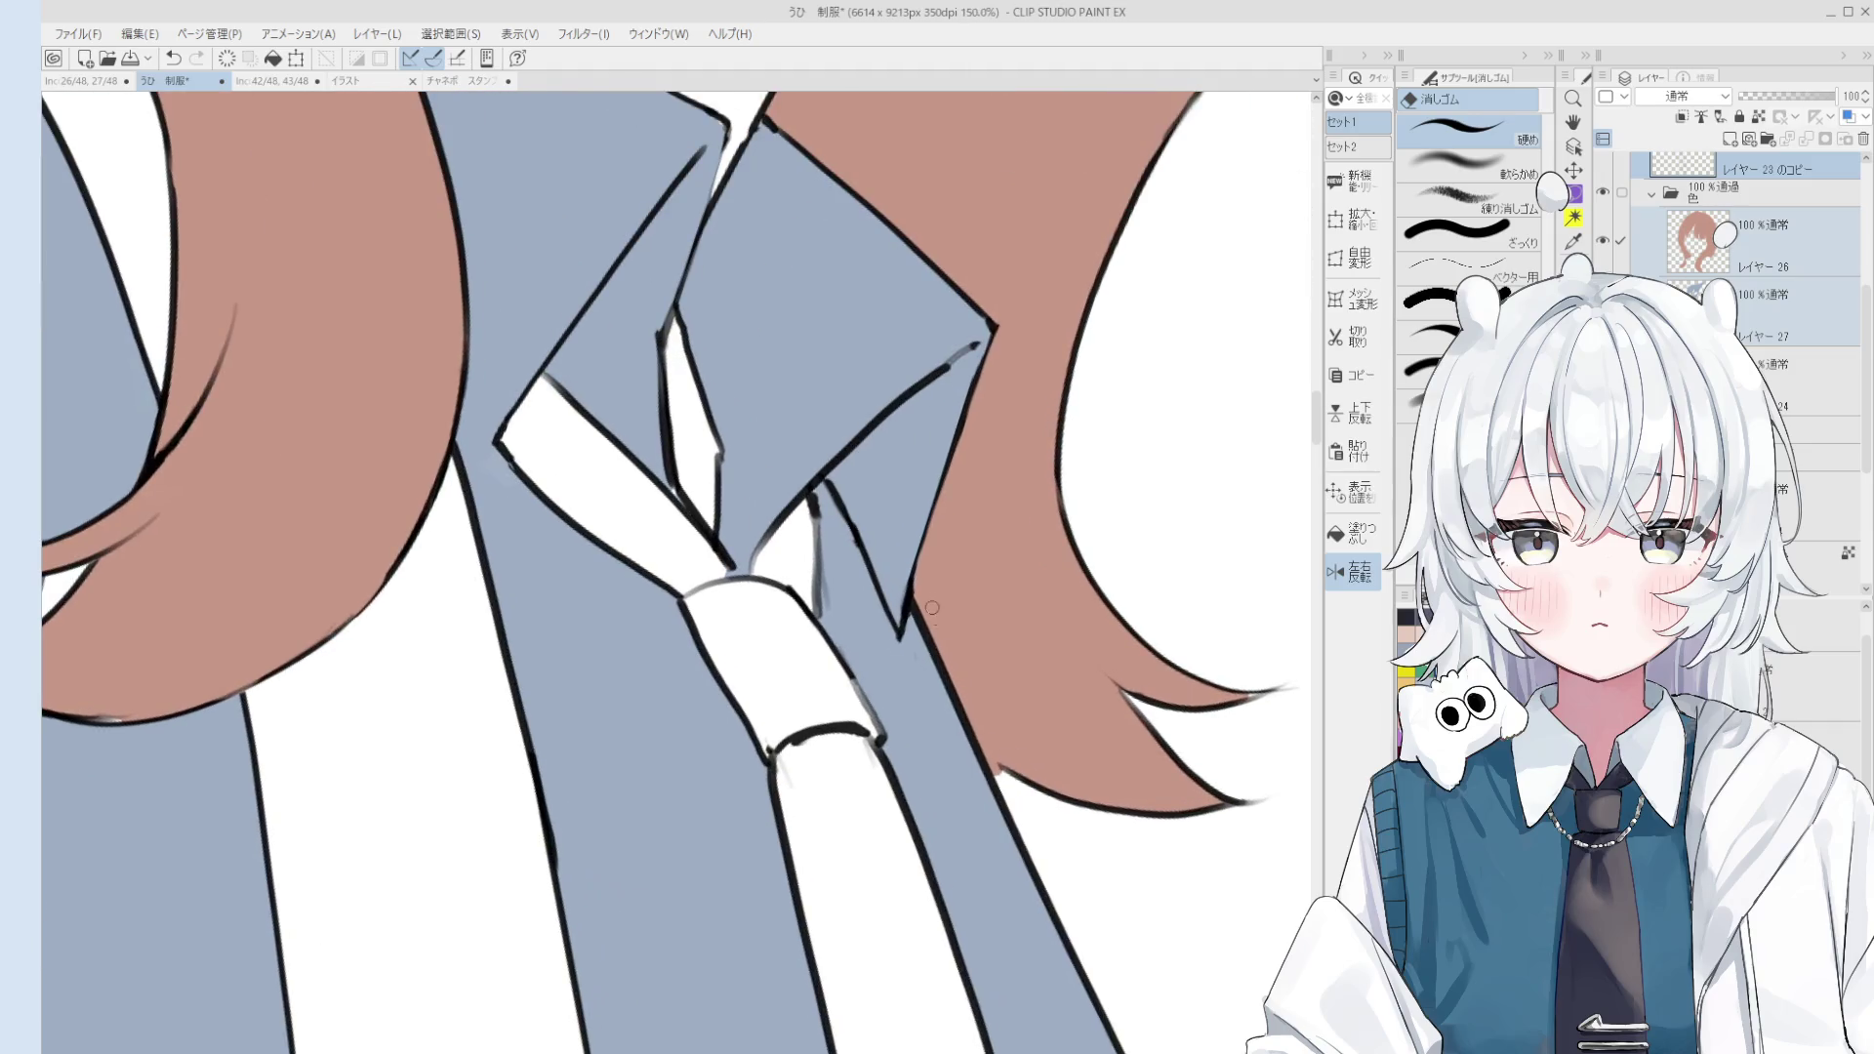
mouse_move(961, 680)
left_mouse_down()
mouse_move(917, 600)
mouse_move(953, 680)
left_mouse_up()
key("b")
left_click_drag(955, 617, 995, 724)
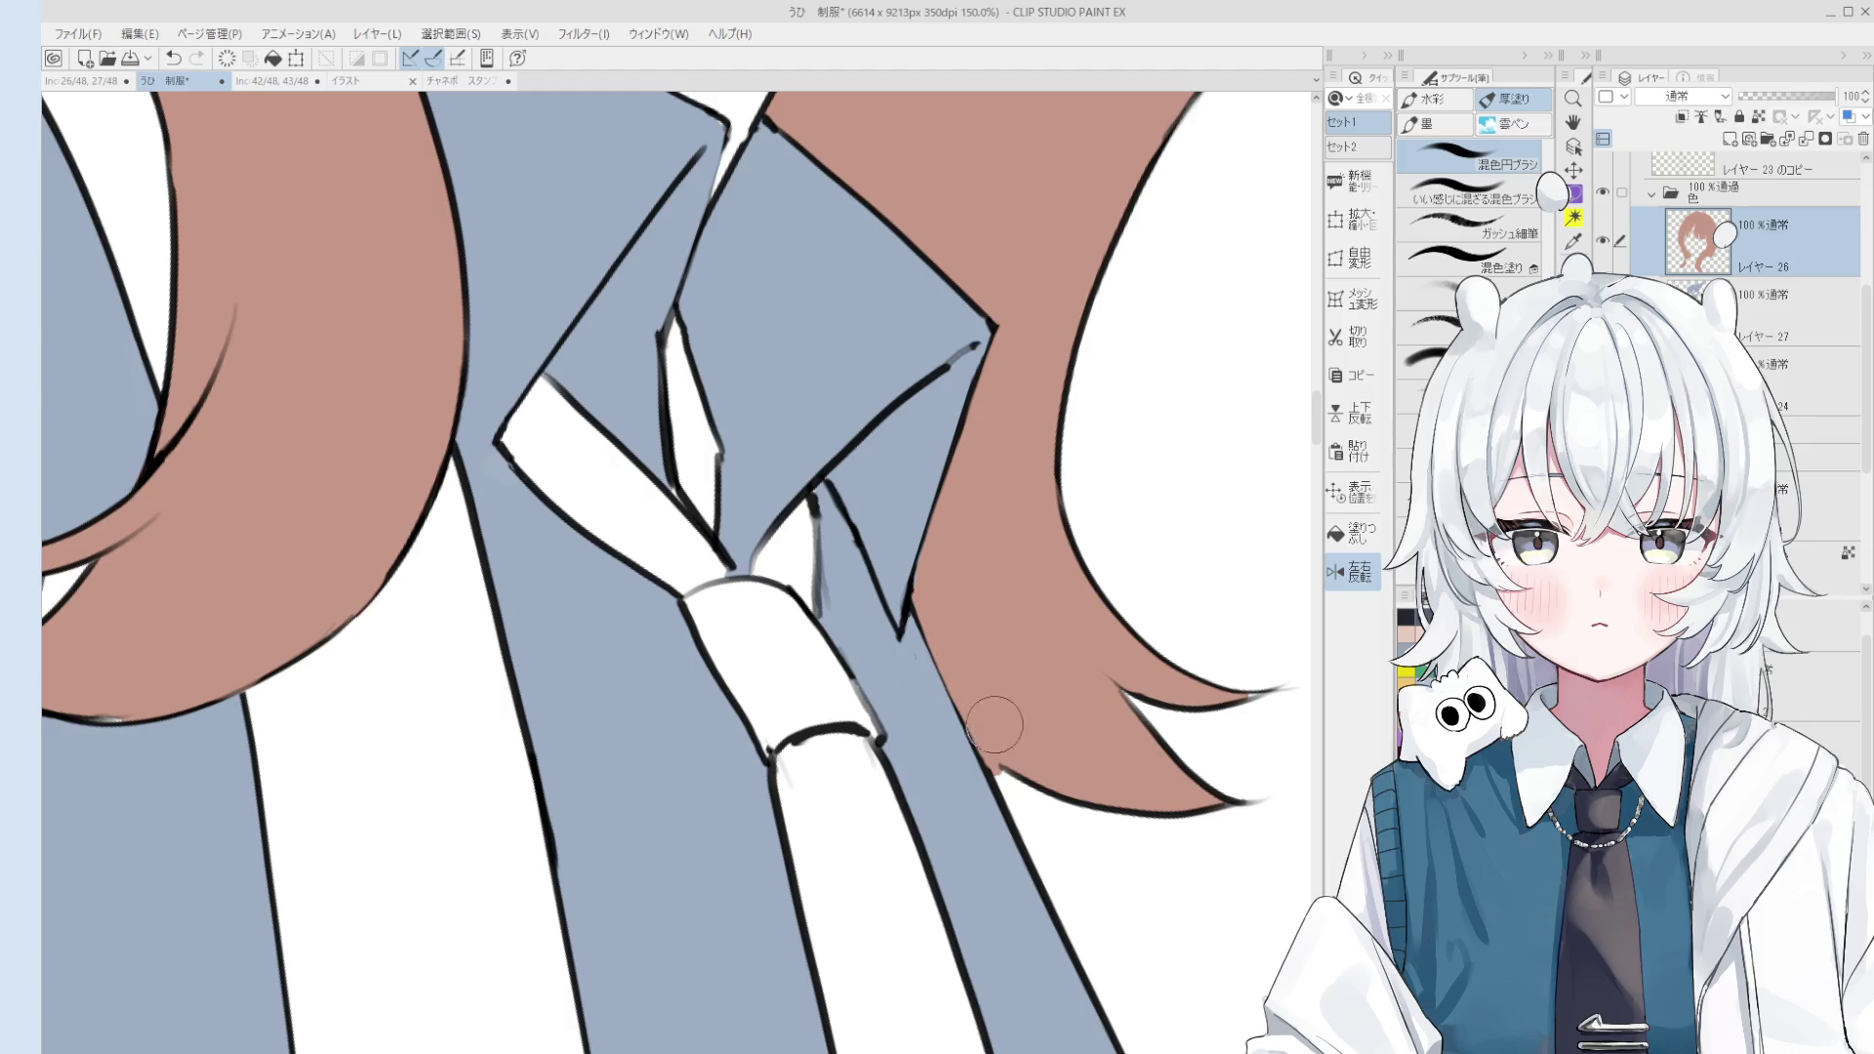
Step: Draw a dark outline along the collar-hair edge, retrying it, and centre the whole figure
key("p")
mouse_move(916, 547)
left_mouse_down()
mouse_move(986, 664)
mouse_move(1038, 699)
left_mouse_up()
key("ctrl+z")
key("ctrl+z")
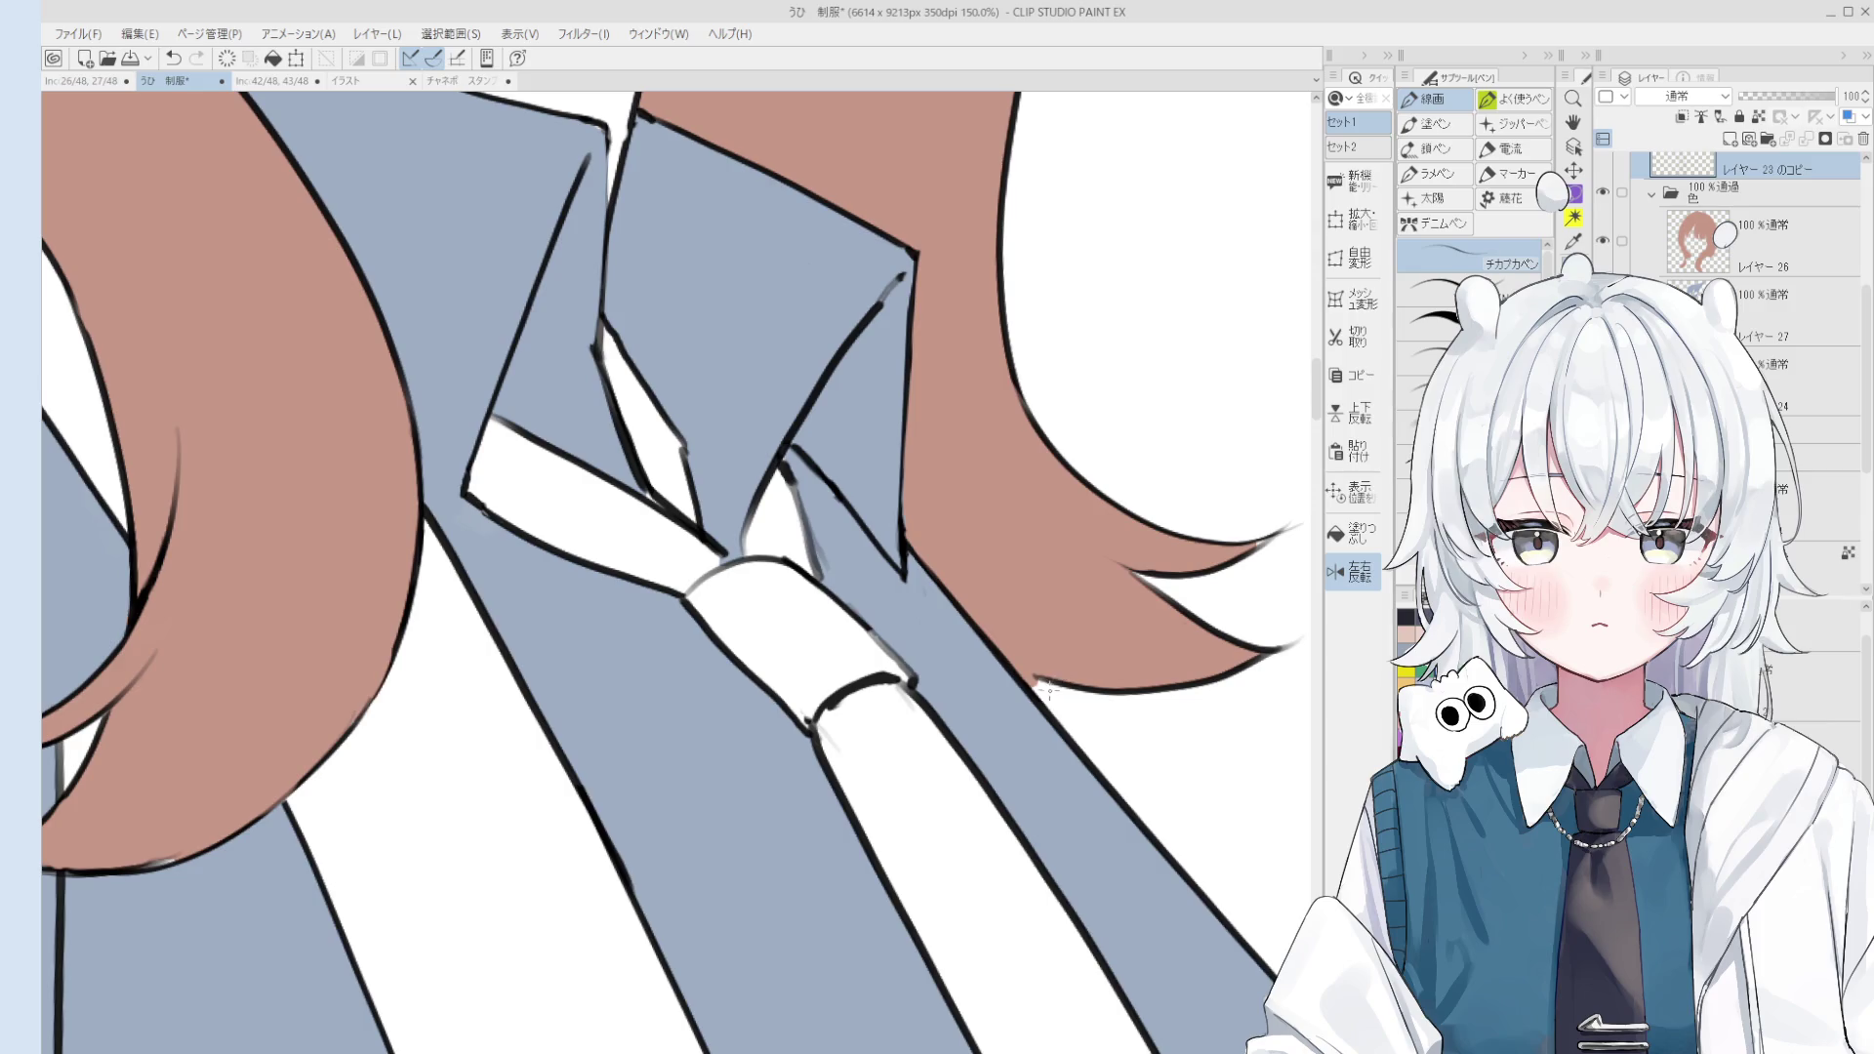
key("e")
left_click(1049, 645, "ctrl+shift")
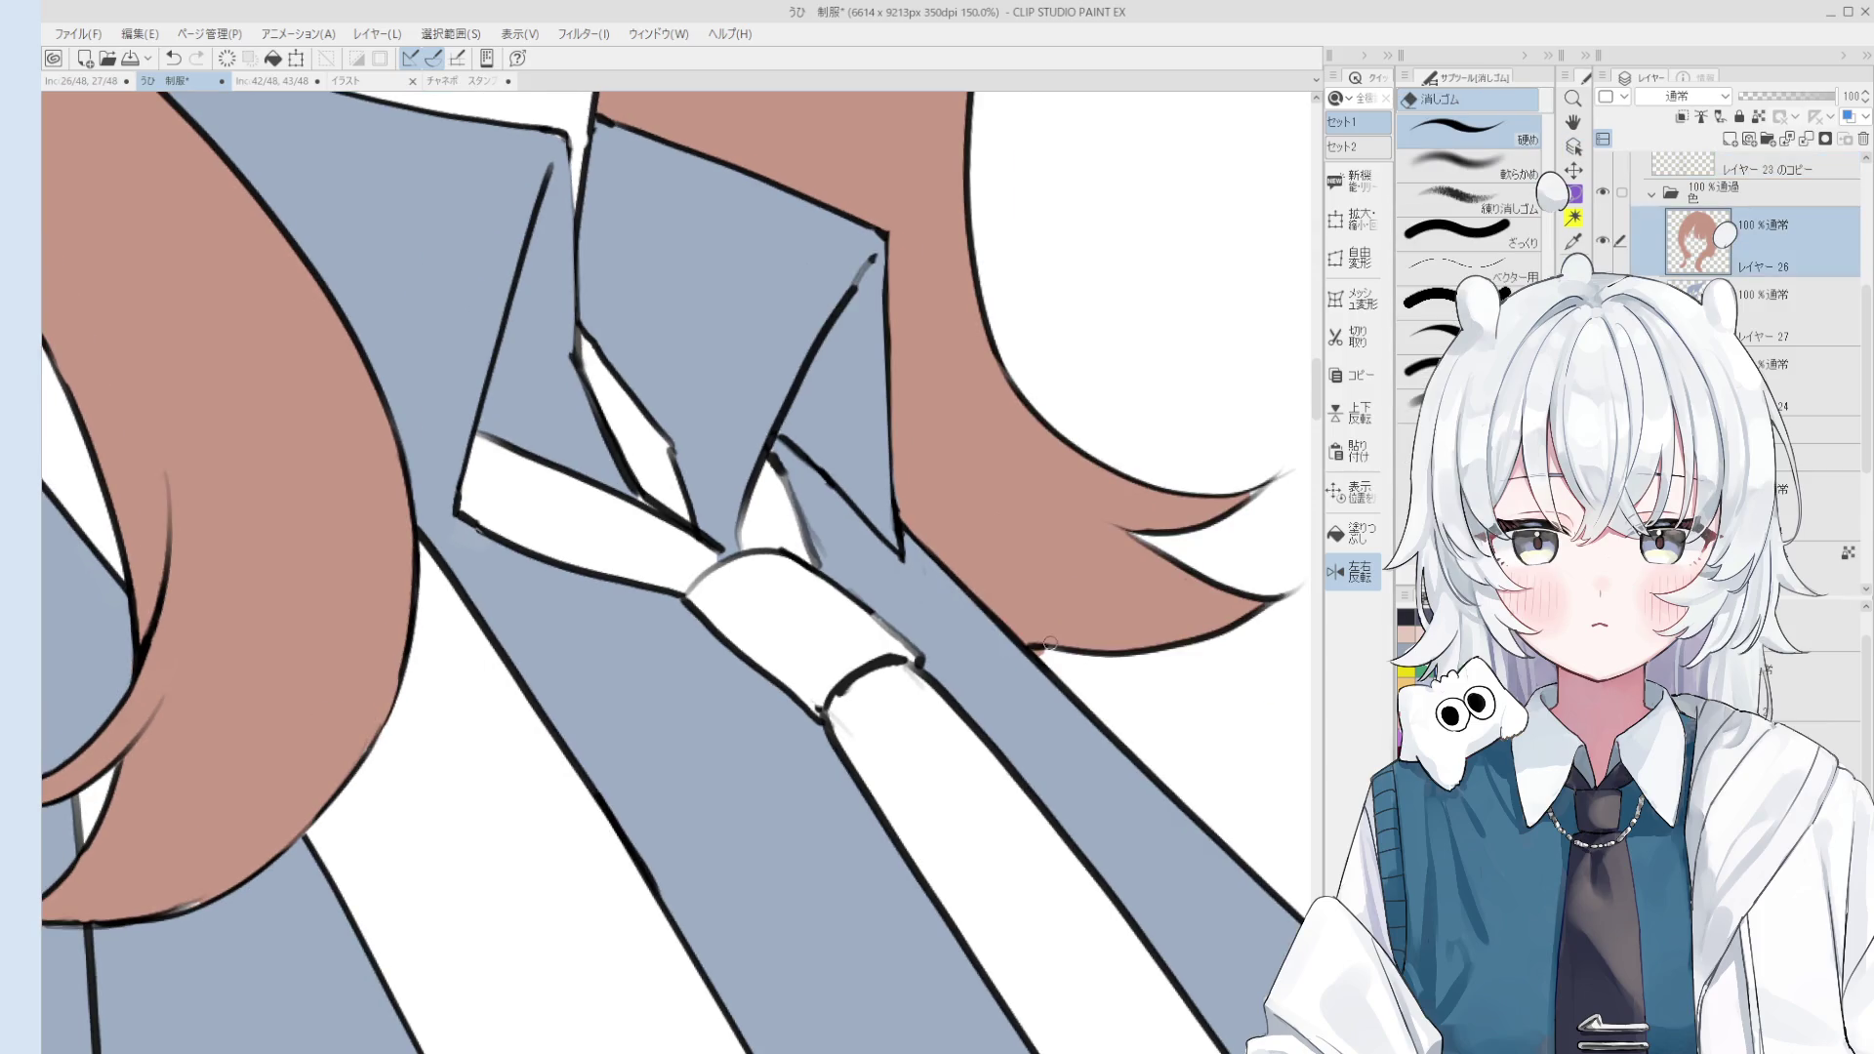
scroll(1069, 586, "down", 6)
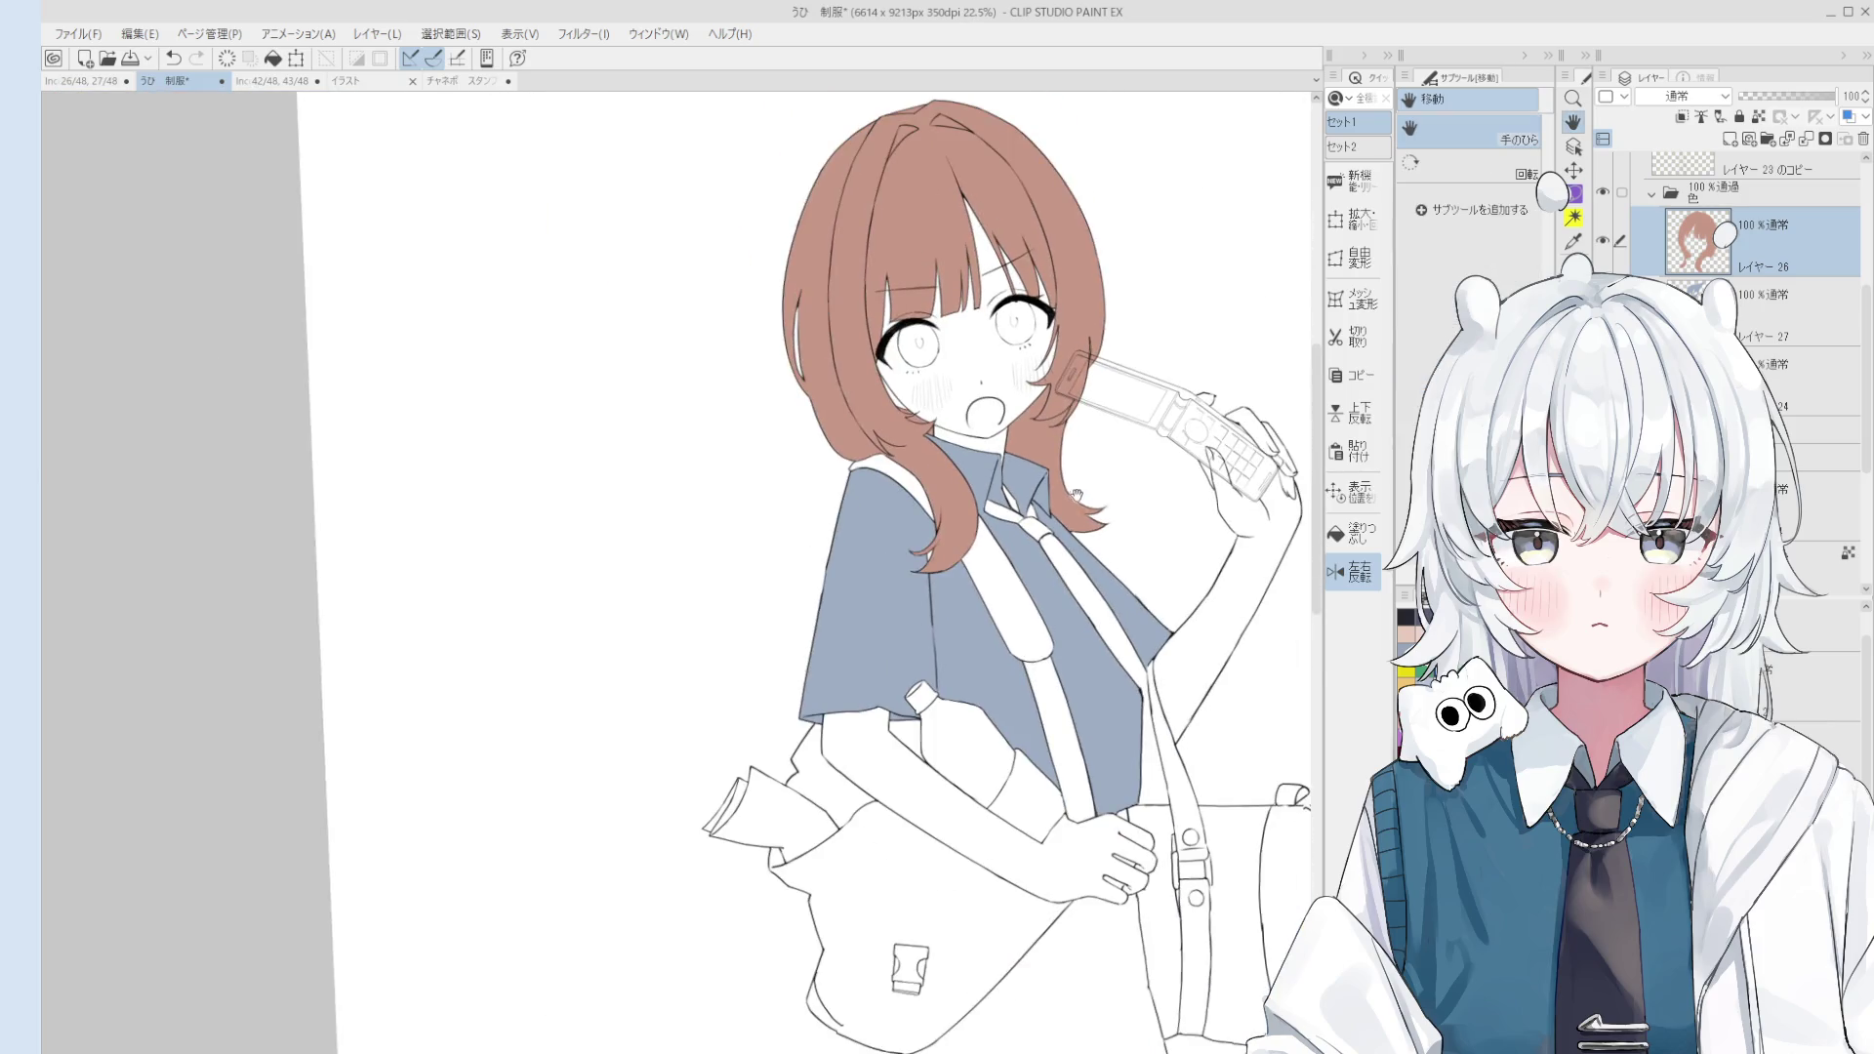
left_click_drag(1077, 495, 1069, 505)
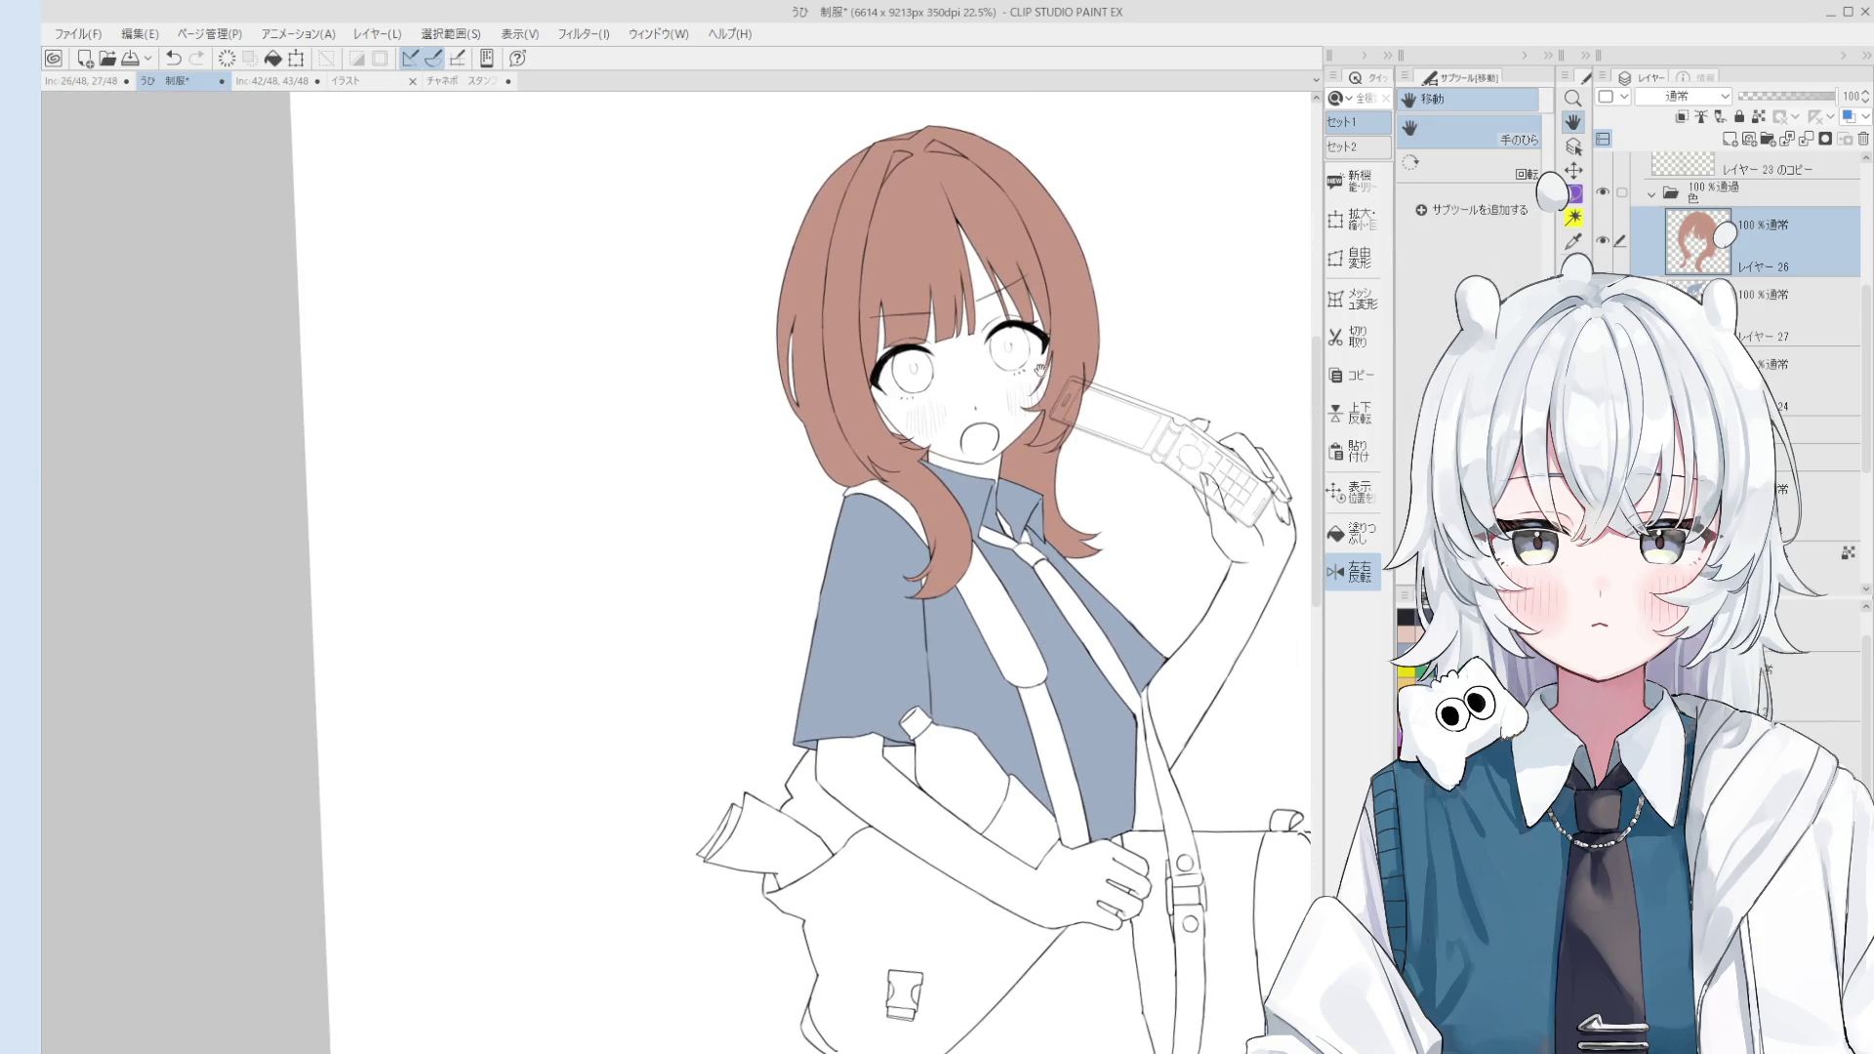
Step: Paint both irises dark purple on レイヤー28 with the paint-mixing brush
left_click_drag(1041, 370, 1084, 478)
left_click(1206, 558, "ctrl+shift")
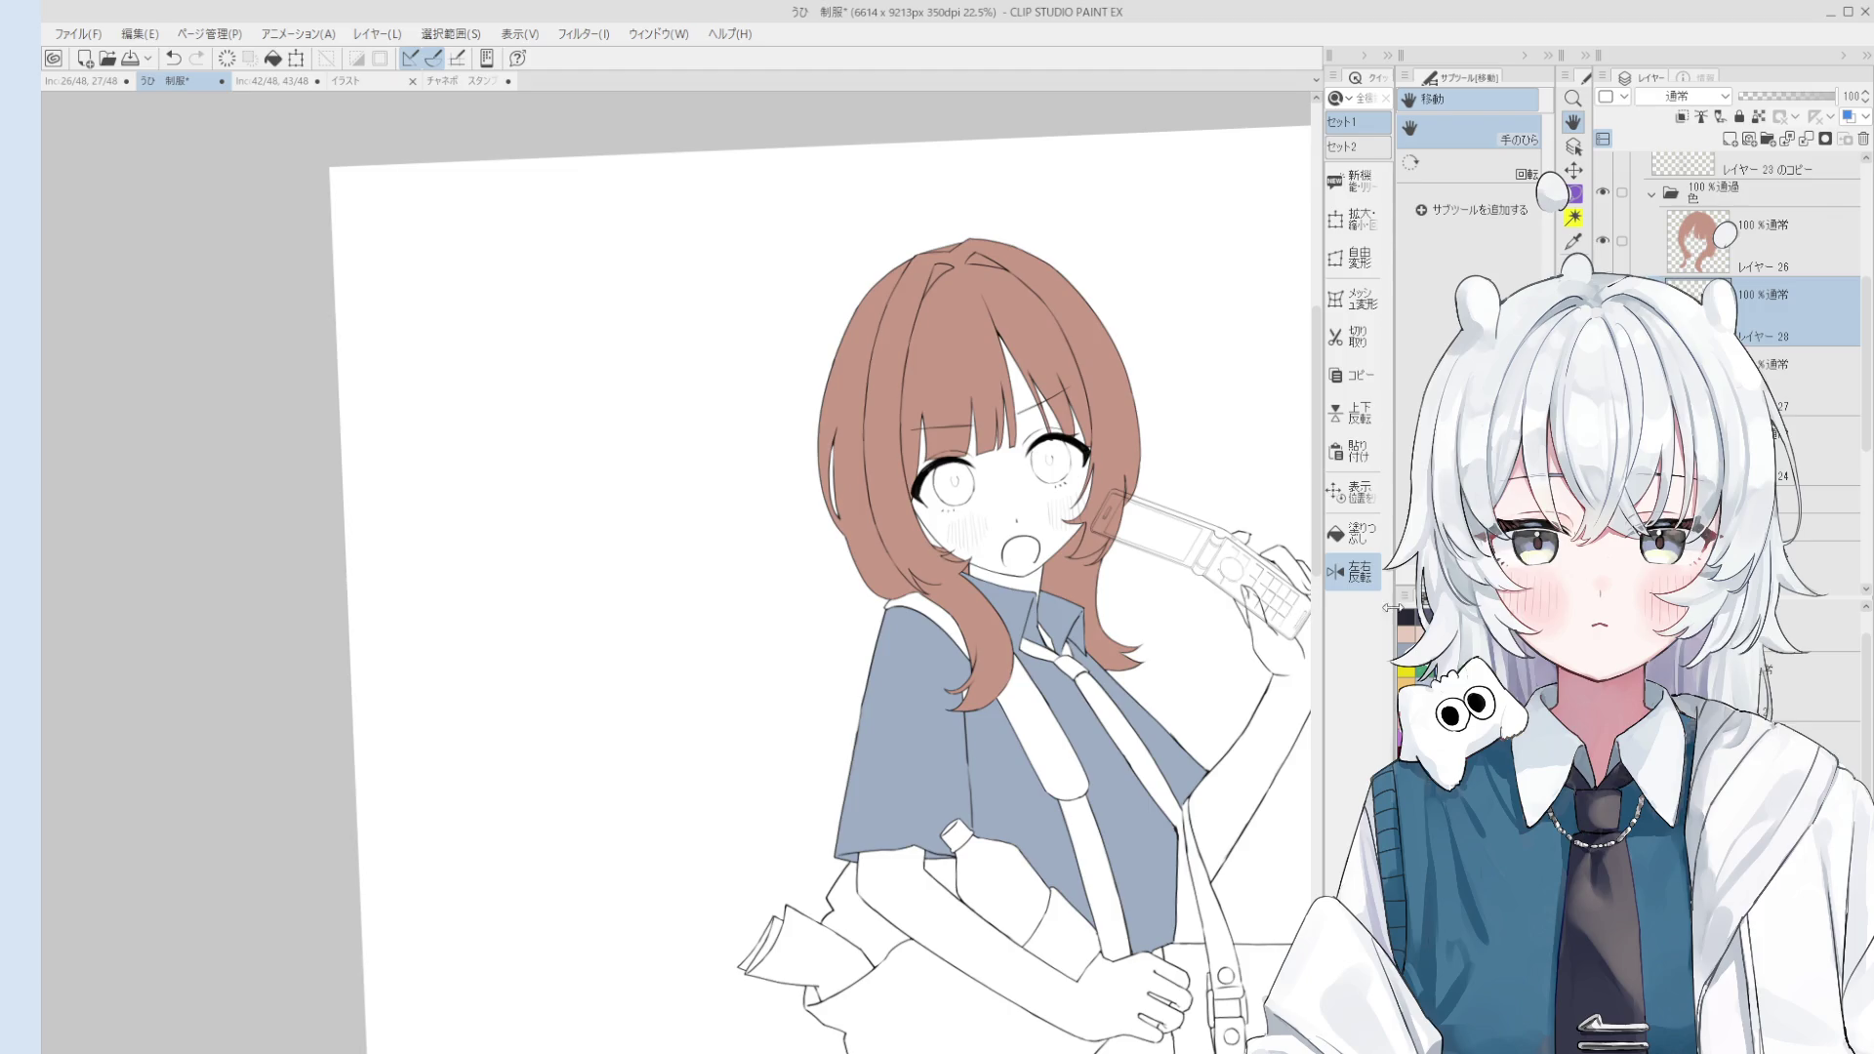
key("b")
scroll(1283, 496, "up", 3)
left_click(1033, 465)
left_click(883, 493)
scroll(871, 509, "up", 2)
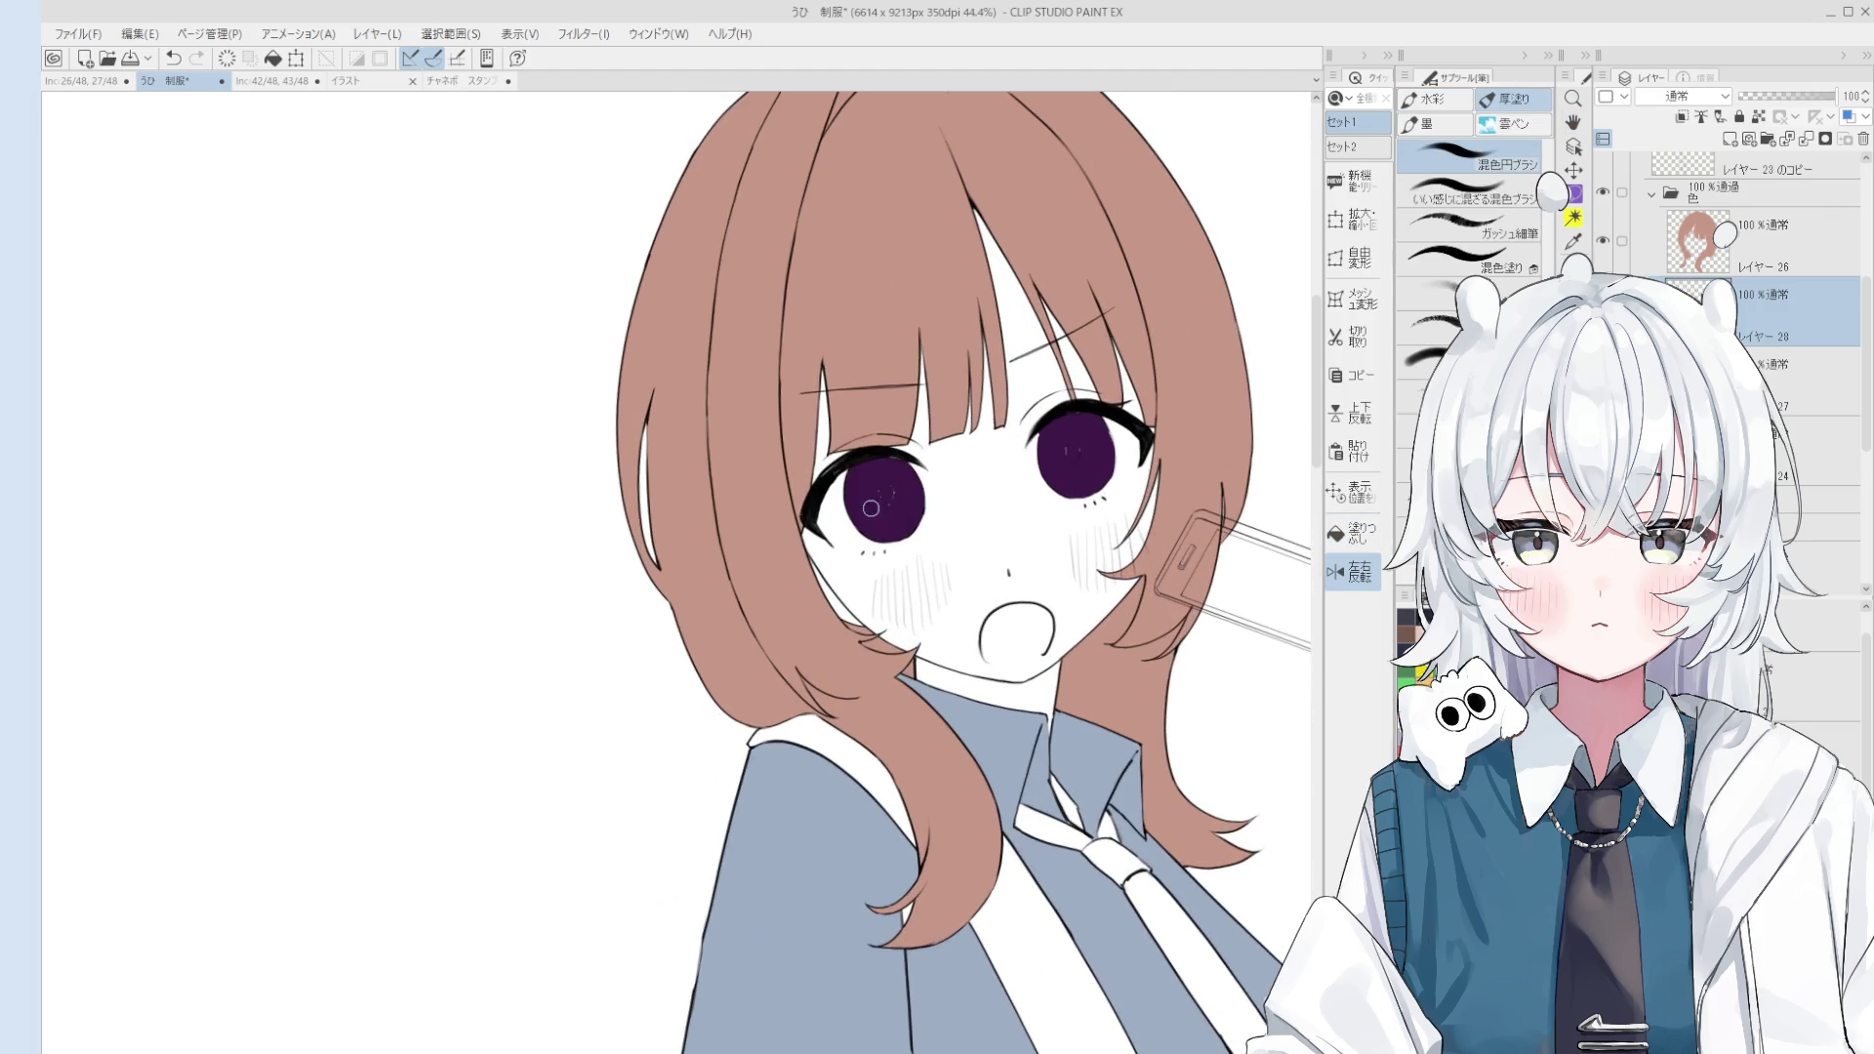
scroll(871, 508, "up", 3)
Step: Add a new layer above the eye layer and fill the tie dark navy
key("h")
scroll(1235, 390, "down", 4)
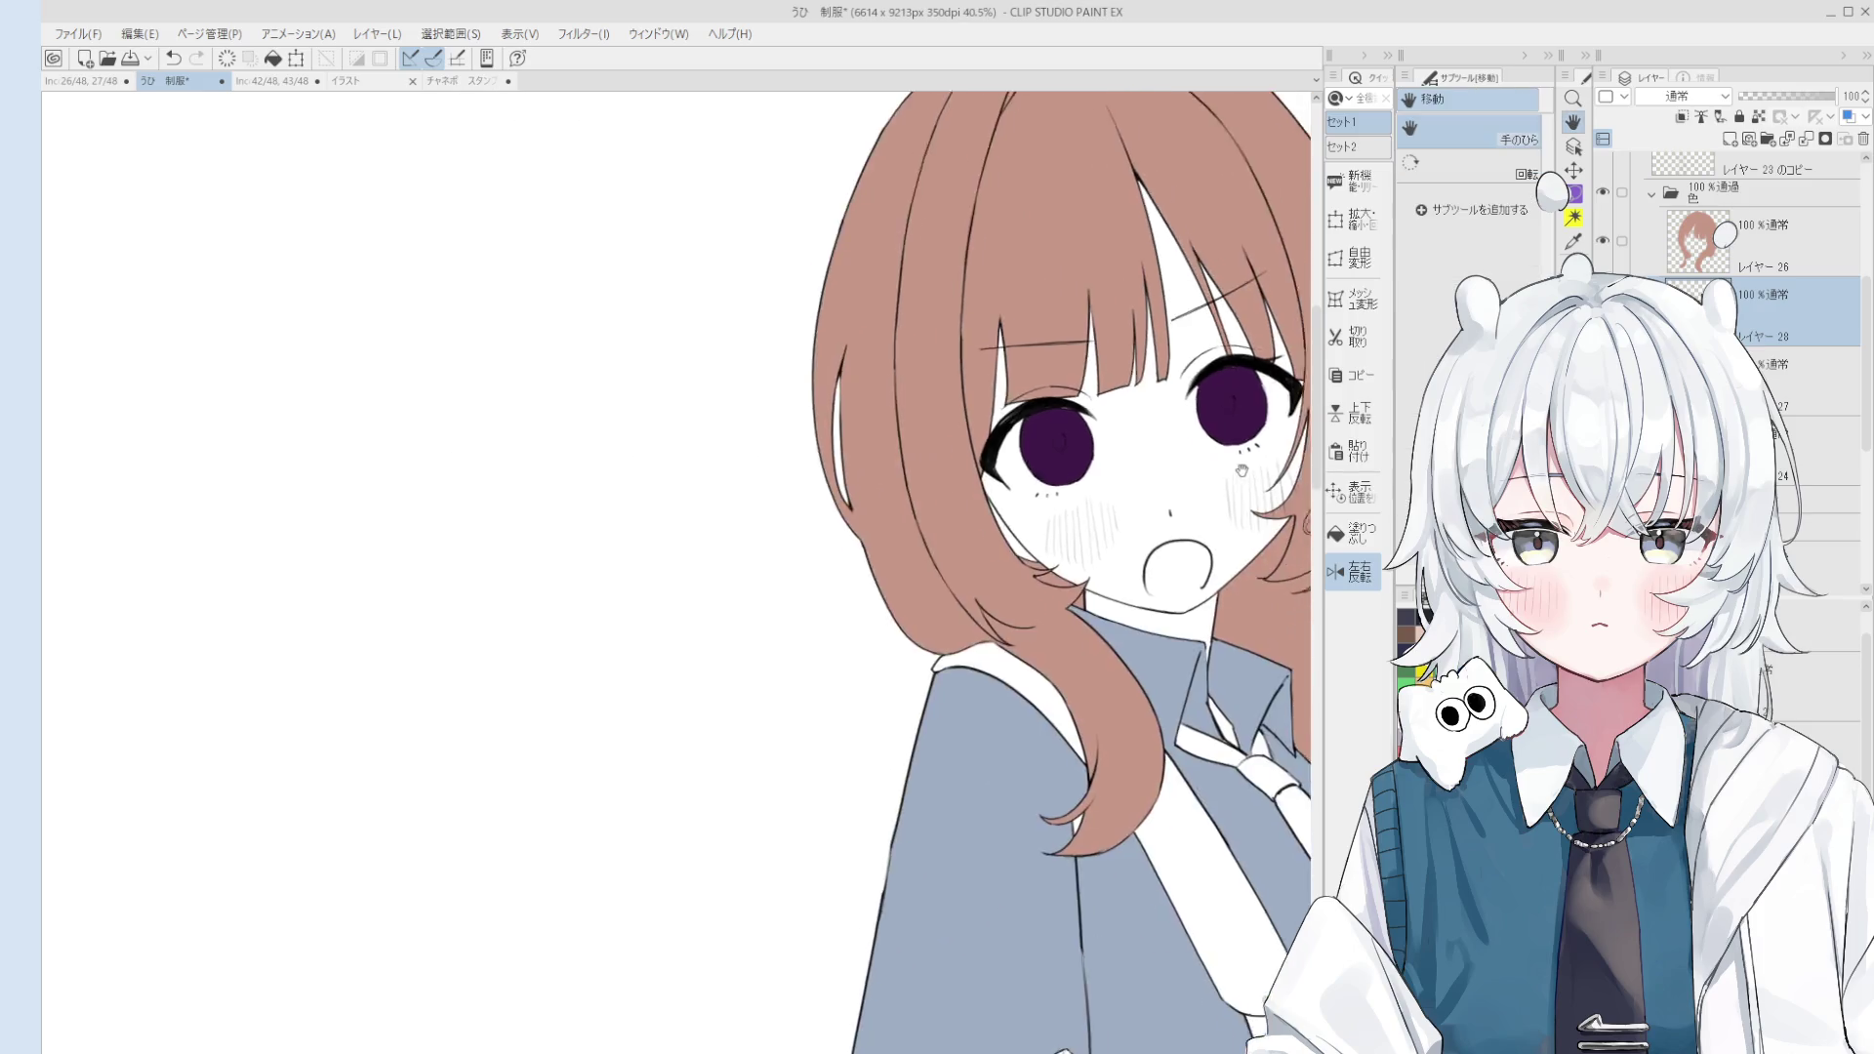
scroll(1242, 471, "down", 3)
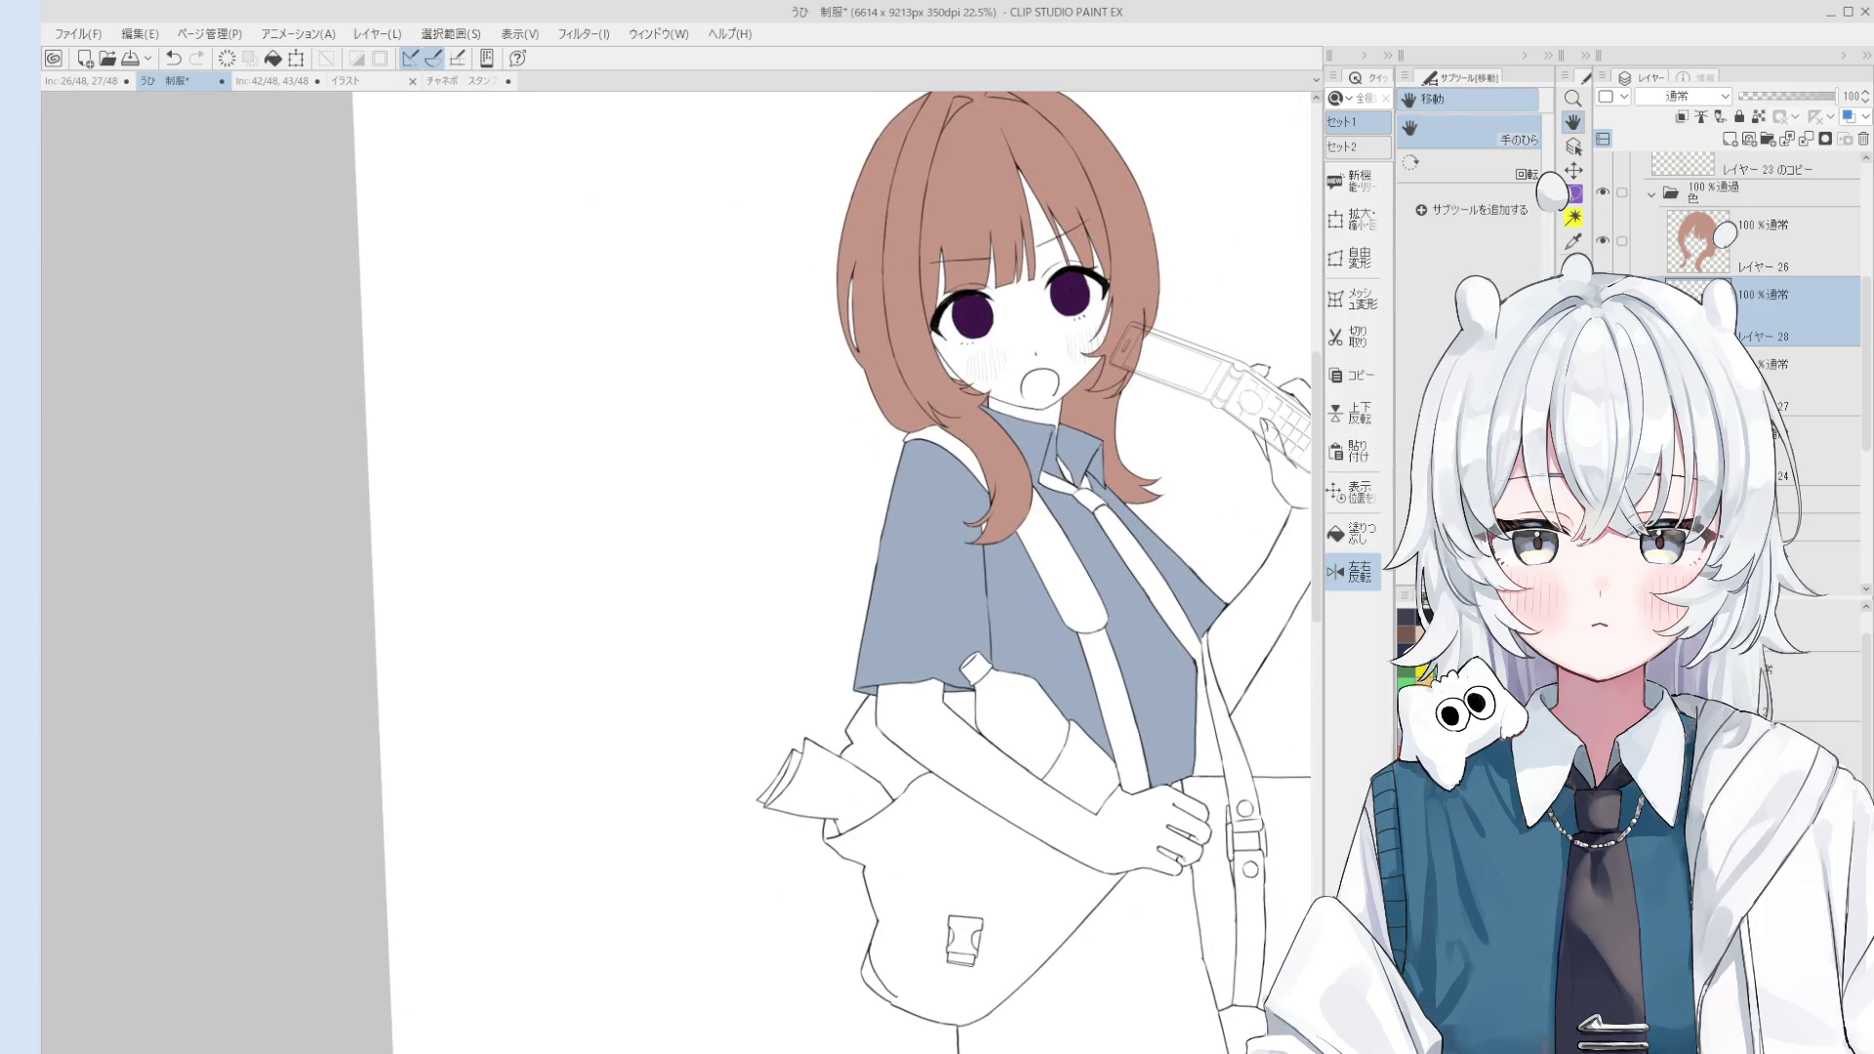
left_click(1730, 140)
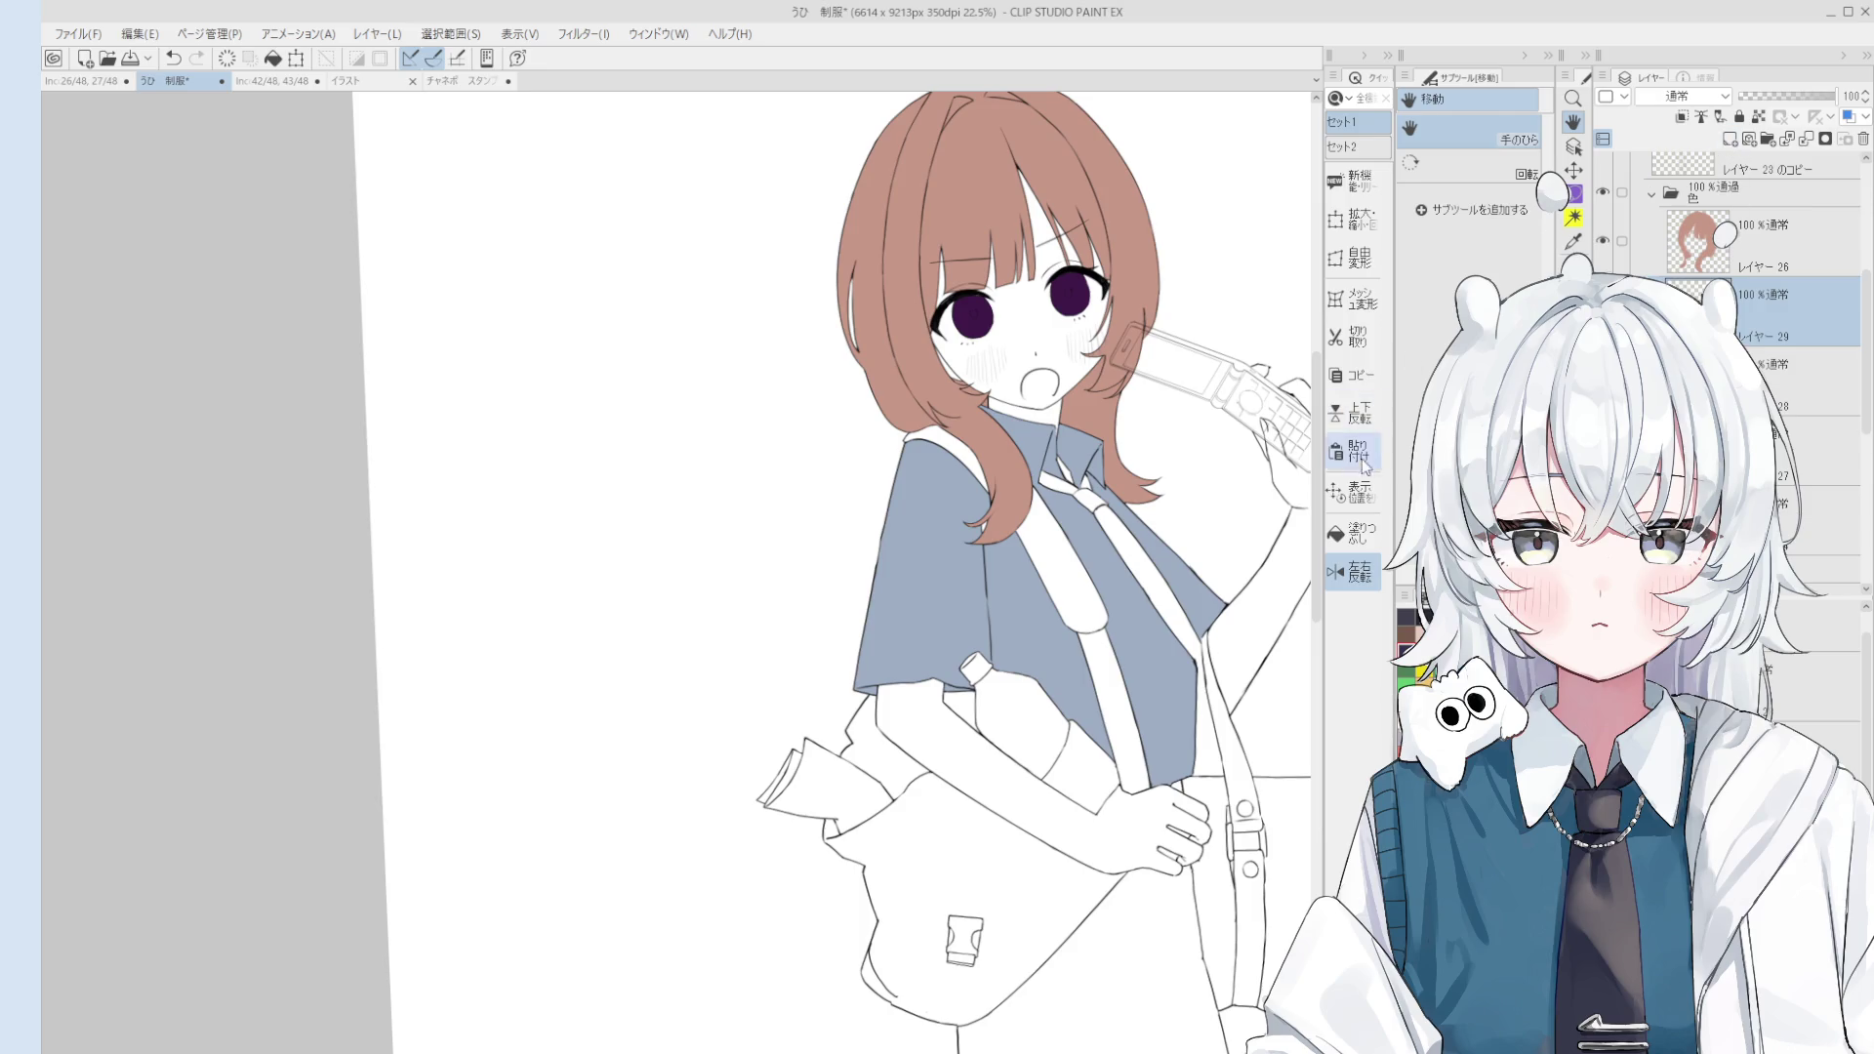
left_click(1355, 533)
left_click(1142, 546)
scroll(1066, 480, "up", 1)
scroll(1066, 480, "up", 1)
Step: Fill the tie knot navy and erase the tie's lower end beside the strap
left_click(1066, 481)
scroll(1066, 480, "up", 2)
key("space")
scroll(1066, 480, "down", 2)
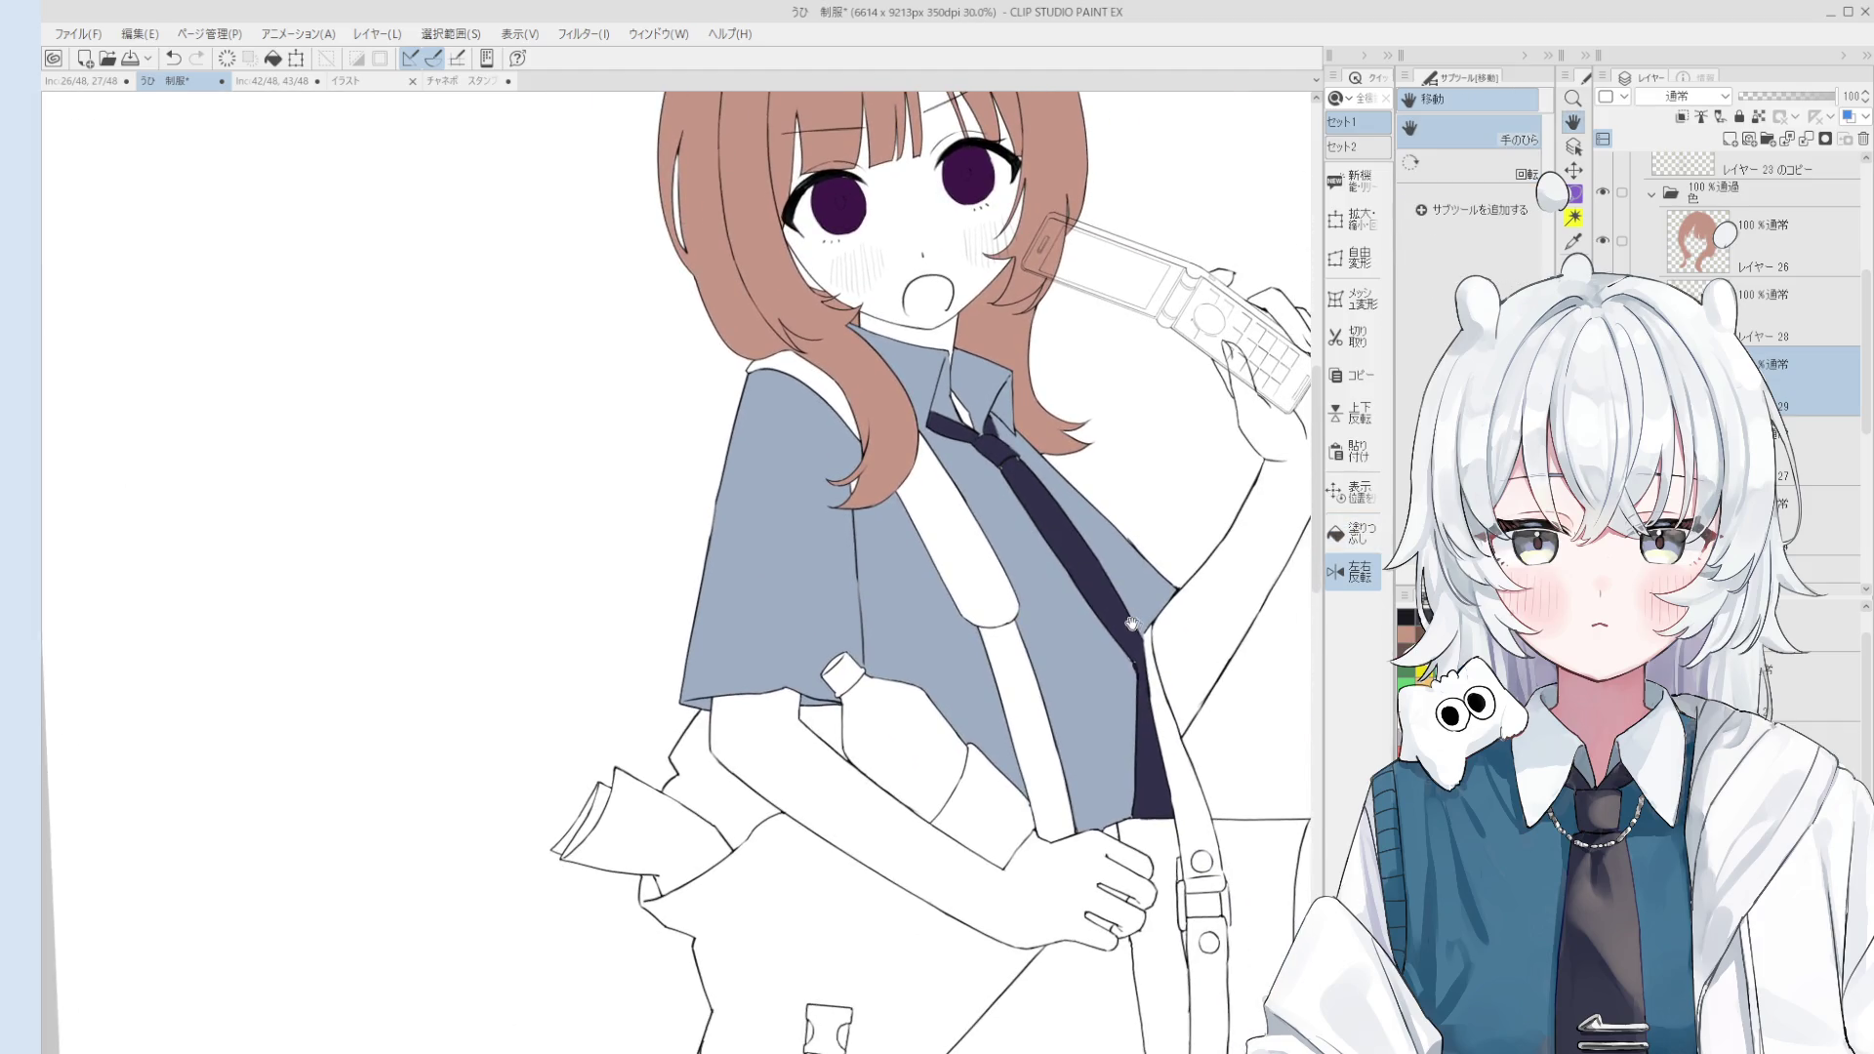
key("e")
scroll(1172, 781, "up", 2)
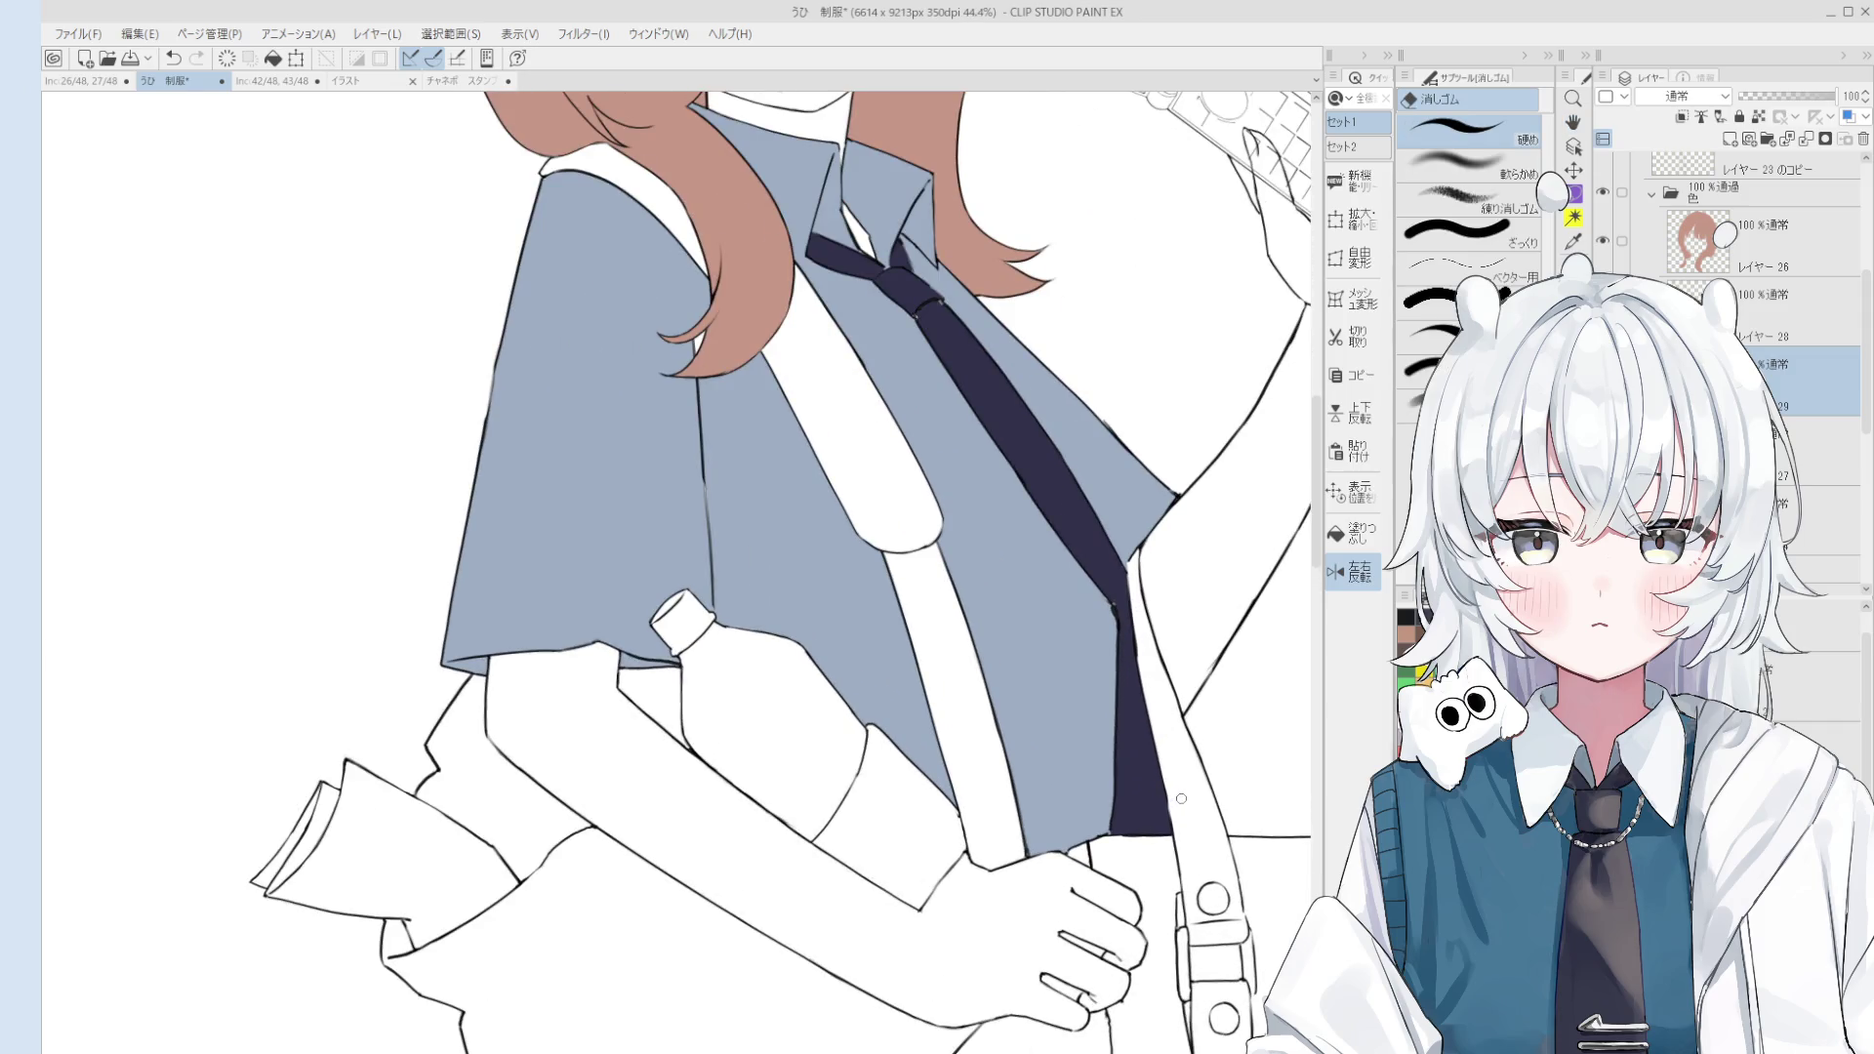
left_click_drag(1162, 679, 1166, 864)
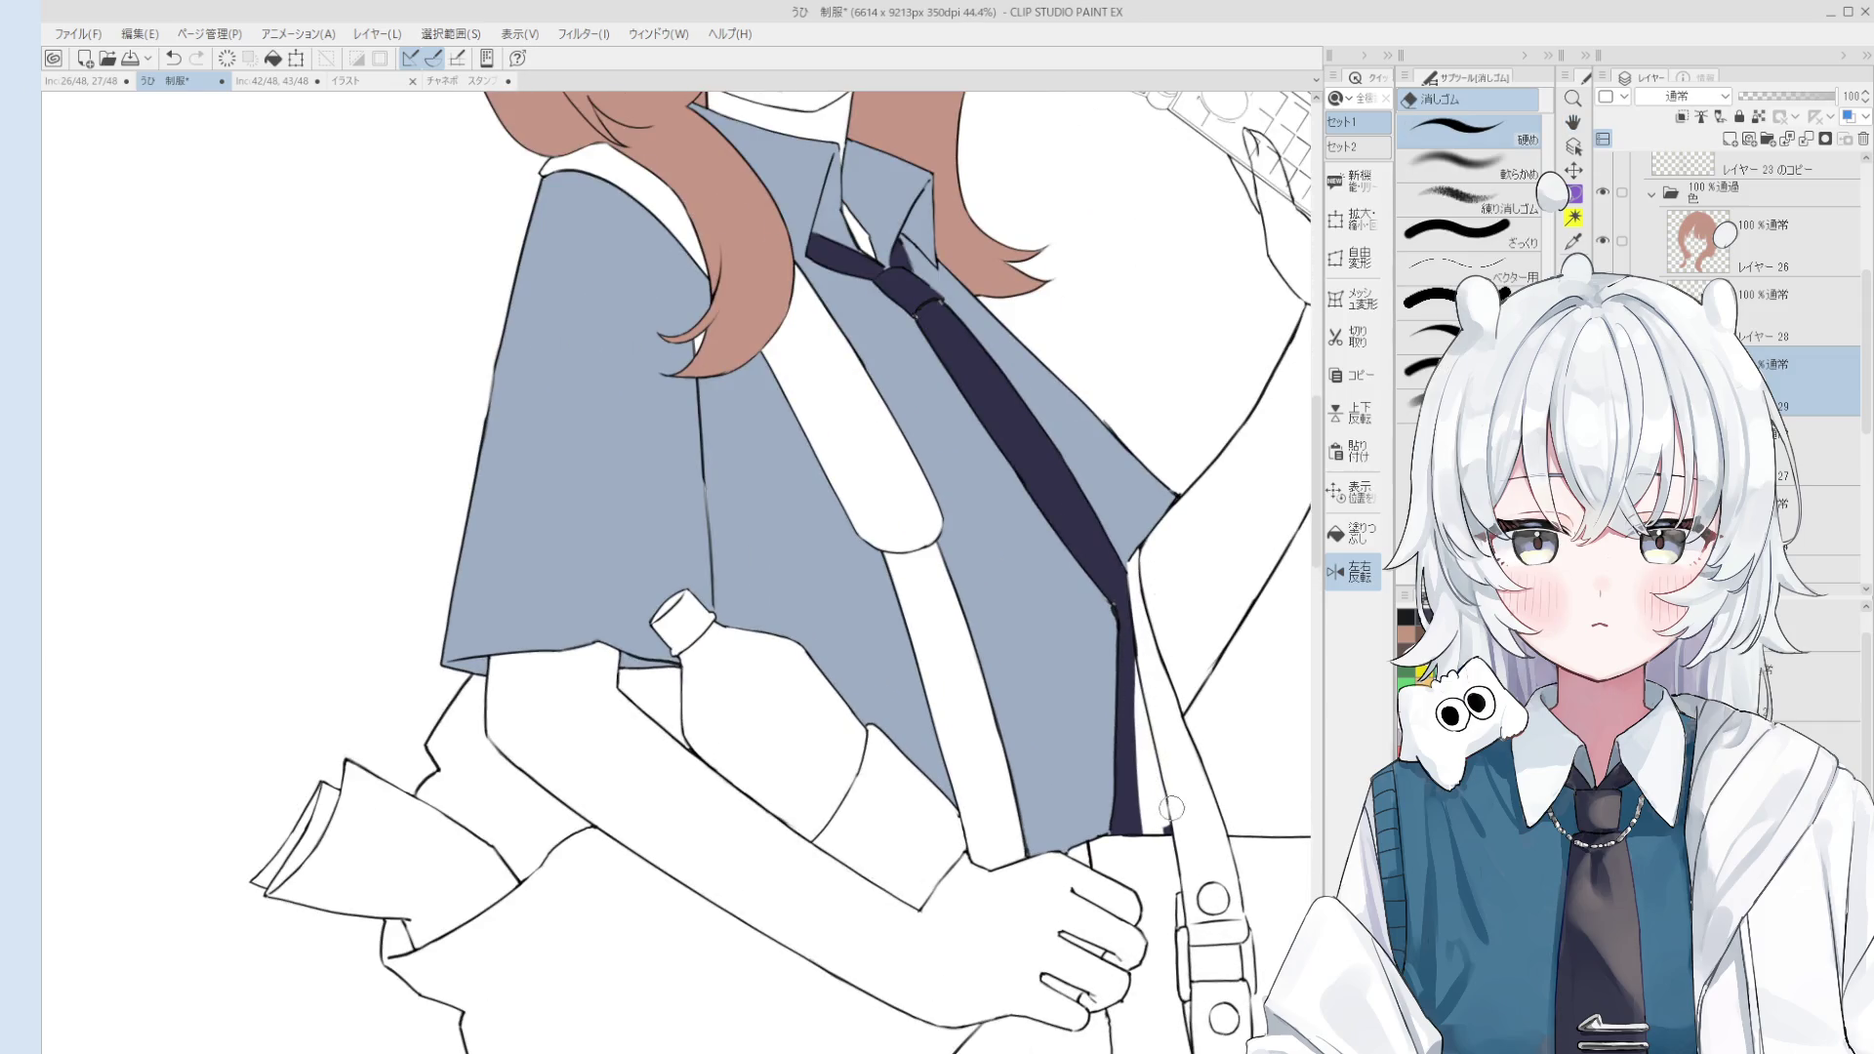
mouse_move(1092, 717)
left_mouse_down()
mouse_move(1119, 823)
mouse_move(1101, 680)
left_mouse_up()
scroll(1165, 703, "down", 1)
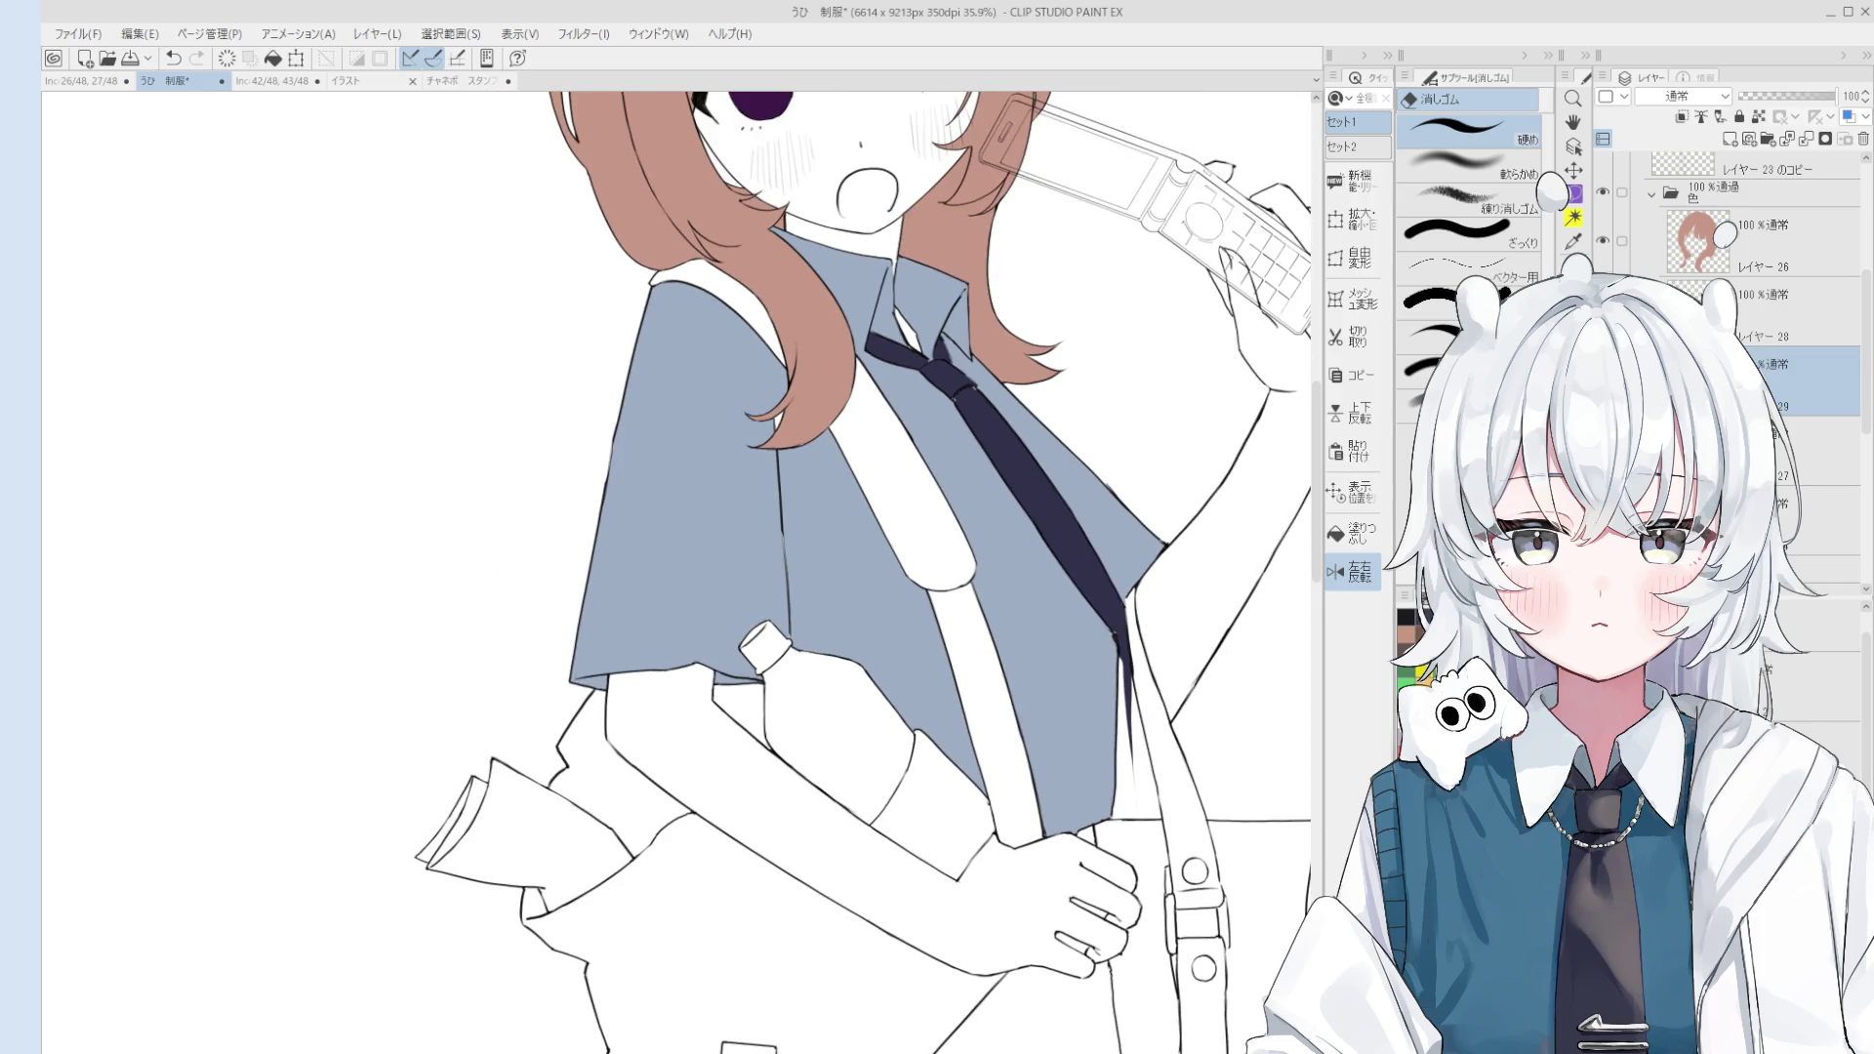
scroll(1208, 758, "up", 5)
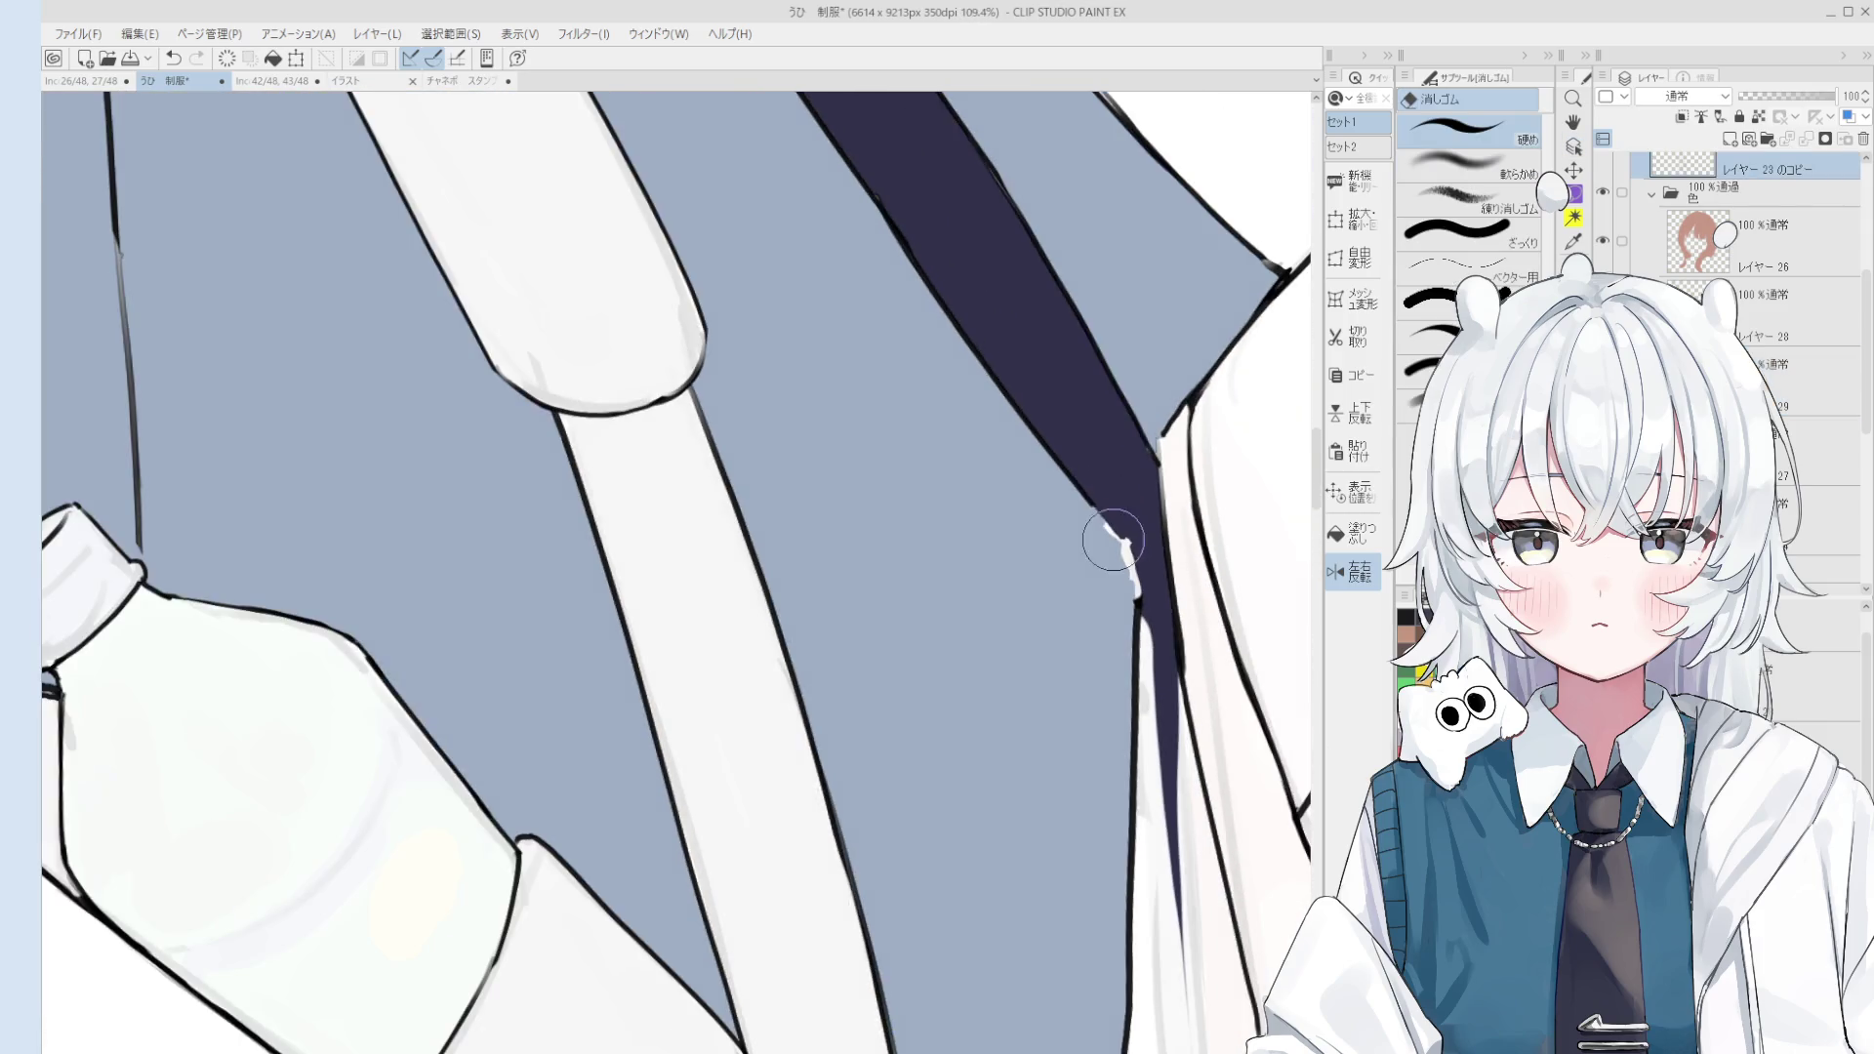
scroll(1087, 519, "down", 2)
Step: Redraw the tie's left edge line down to its corner with the pen
key("p")
left_click_drag(1091, 505, 1127, 542)
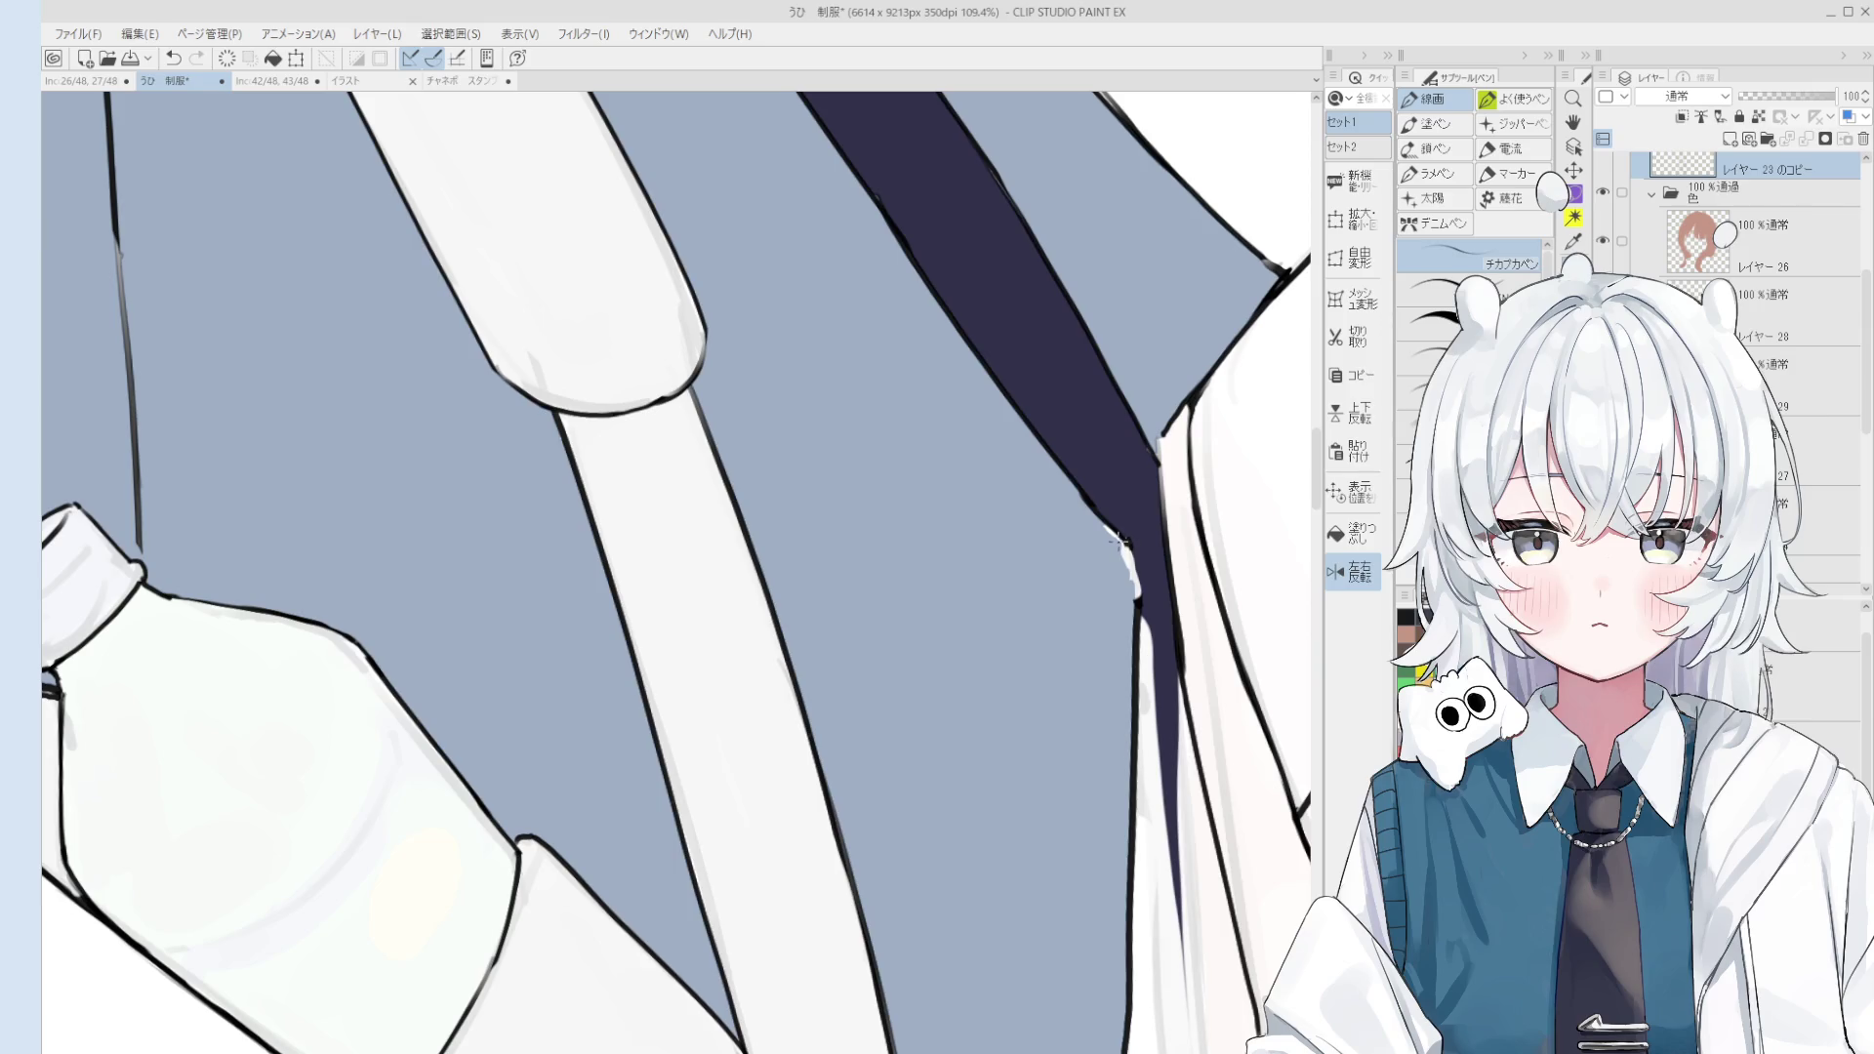
key("e")
scroll(1121, 586, "down", 1)
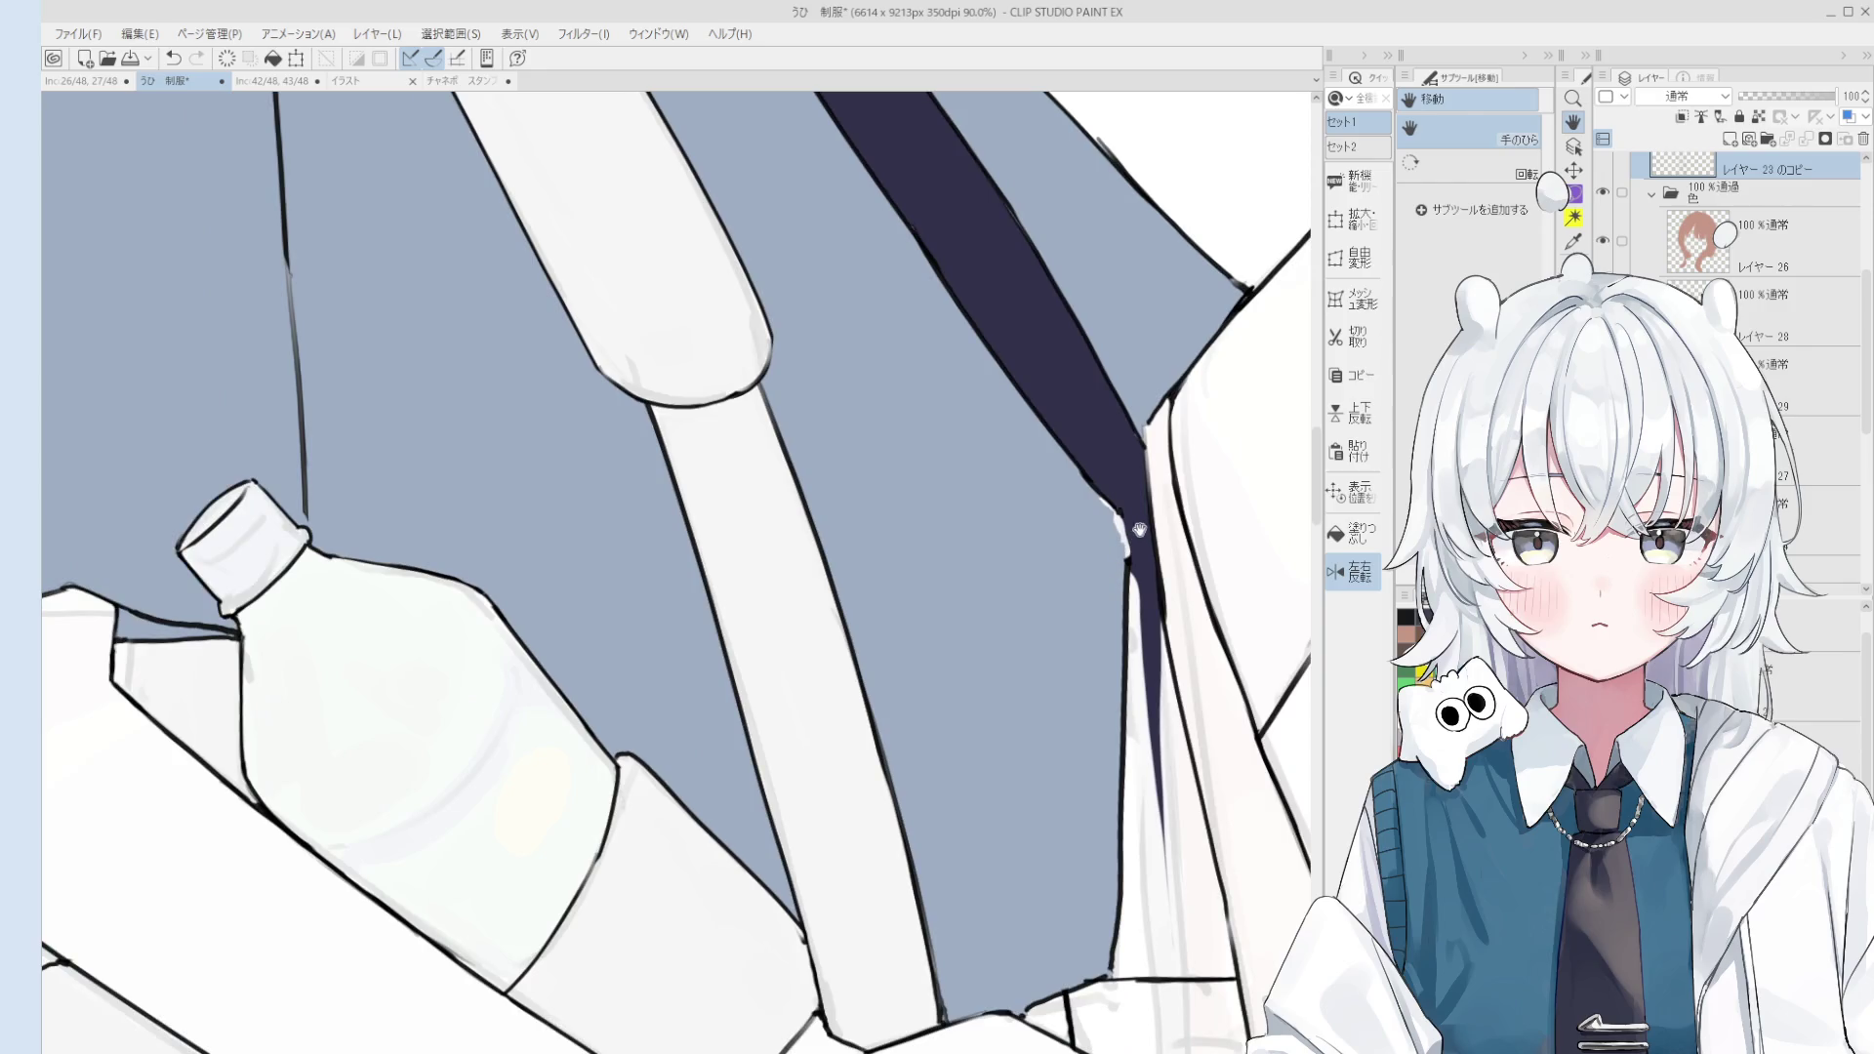
scroll(1096, 489, "up", 3)
scroll(1074, 459, "down", 5)
key("p")
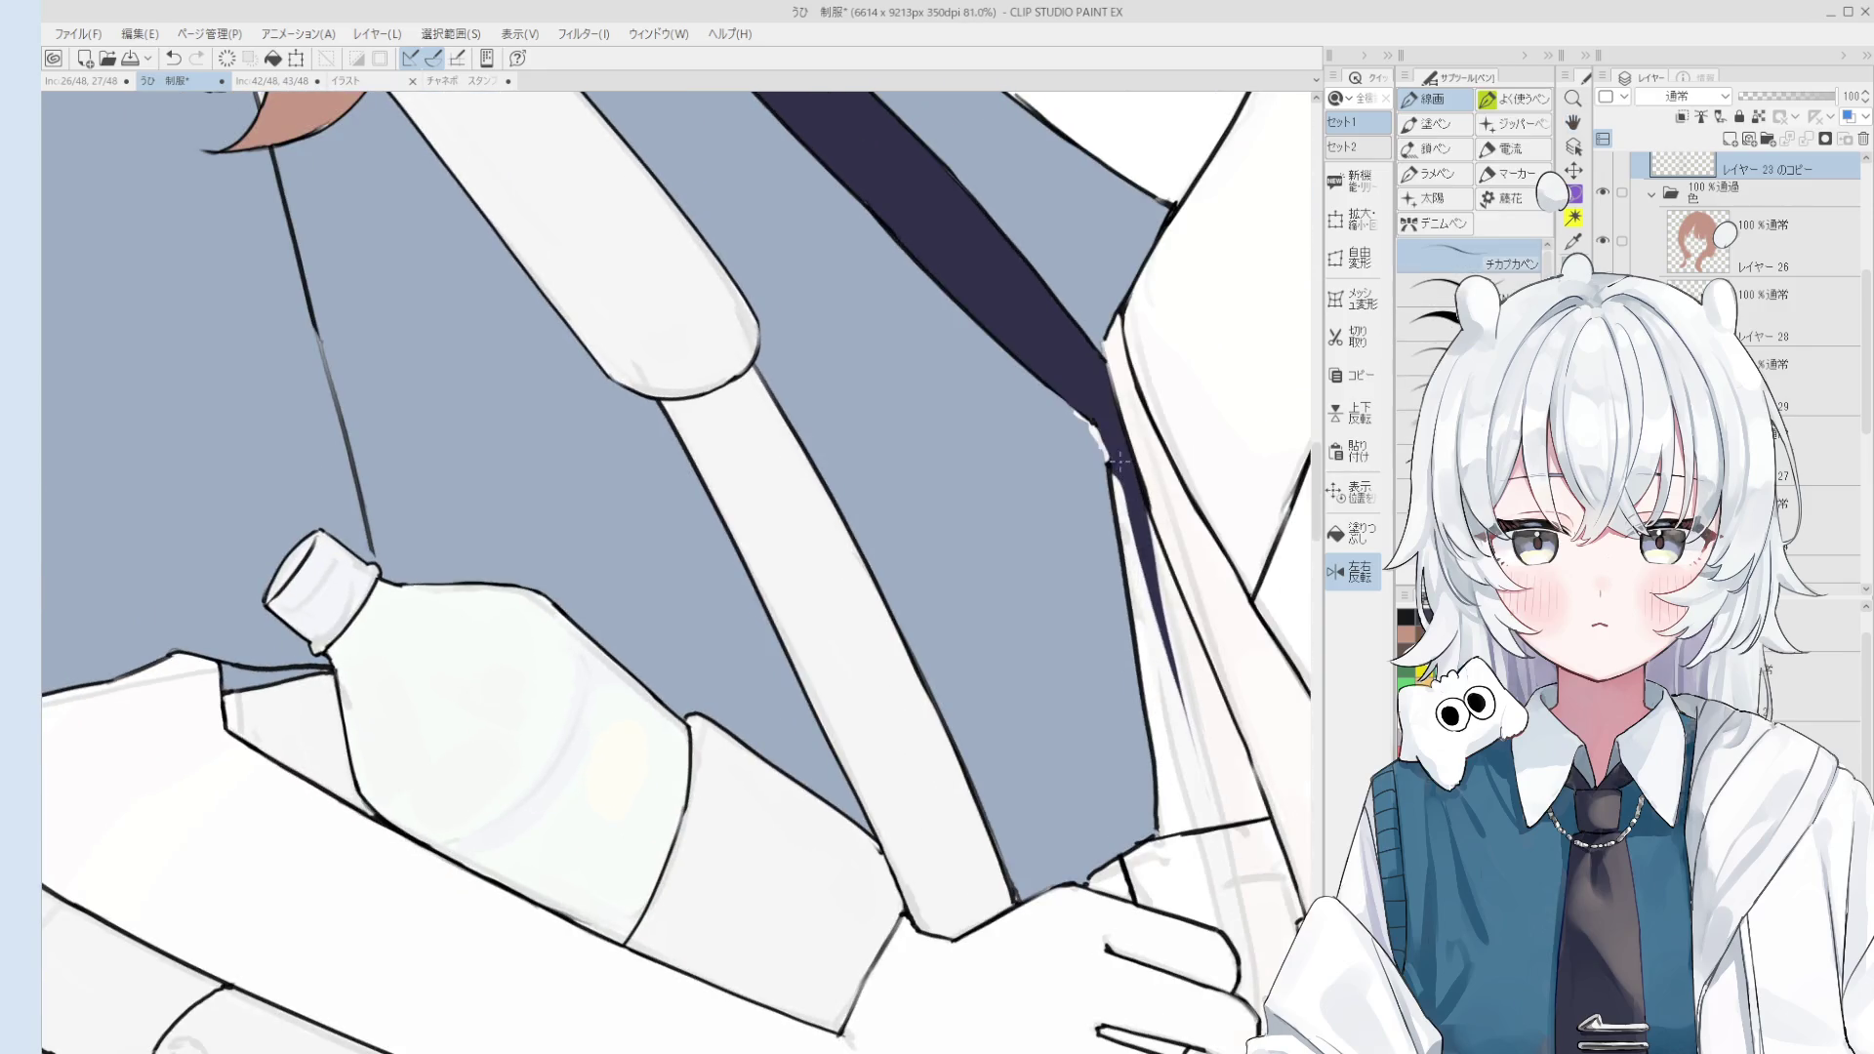
Step: Try a short stroke along the tie's left edge, then undo it
left_click_drag(1116, 477, 1096, 426)
key("ctrl+z")
scroll(1095, 430, "down", 1)
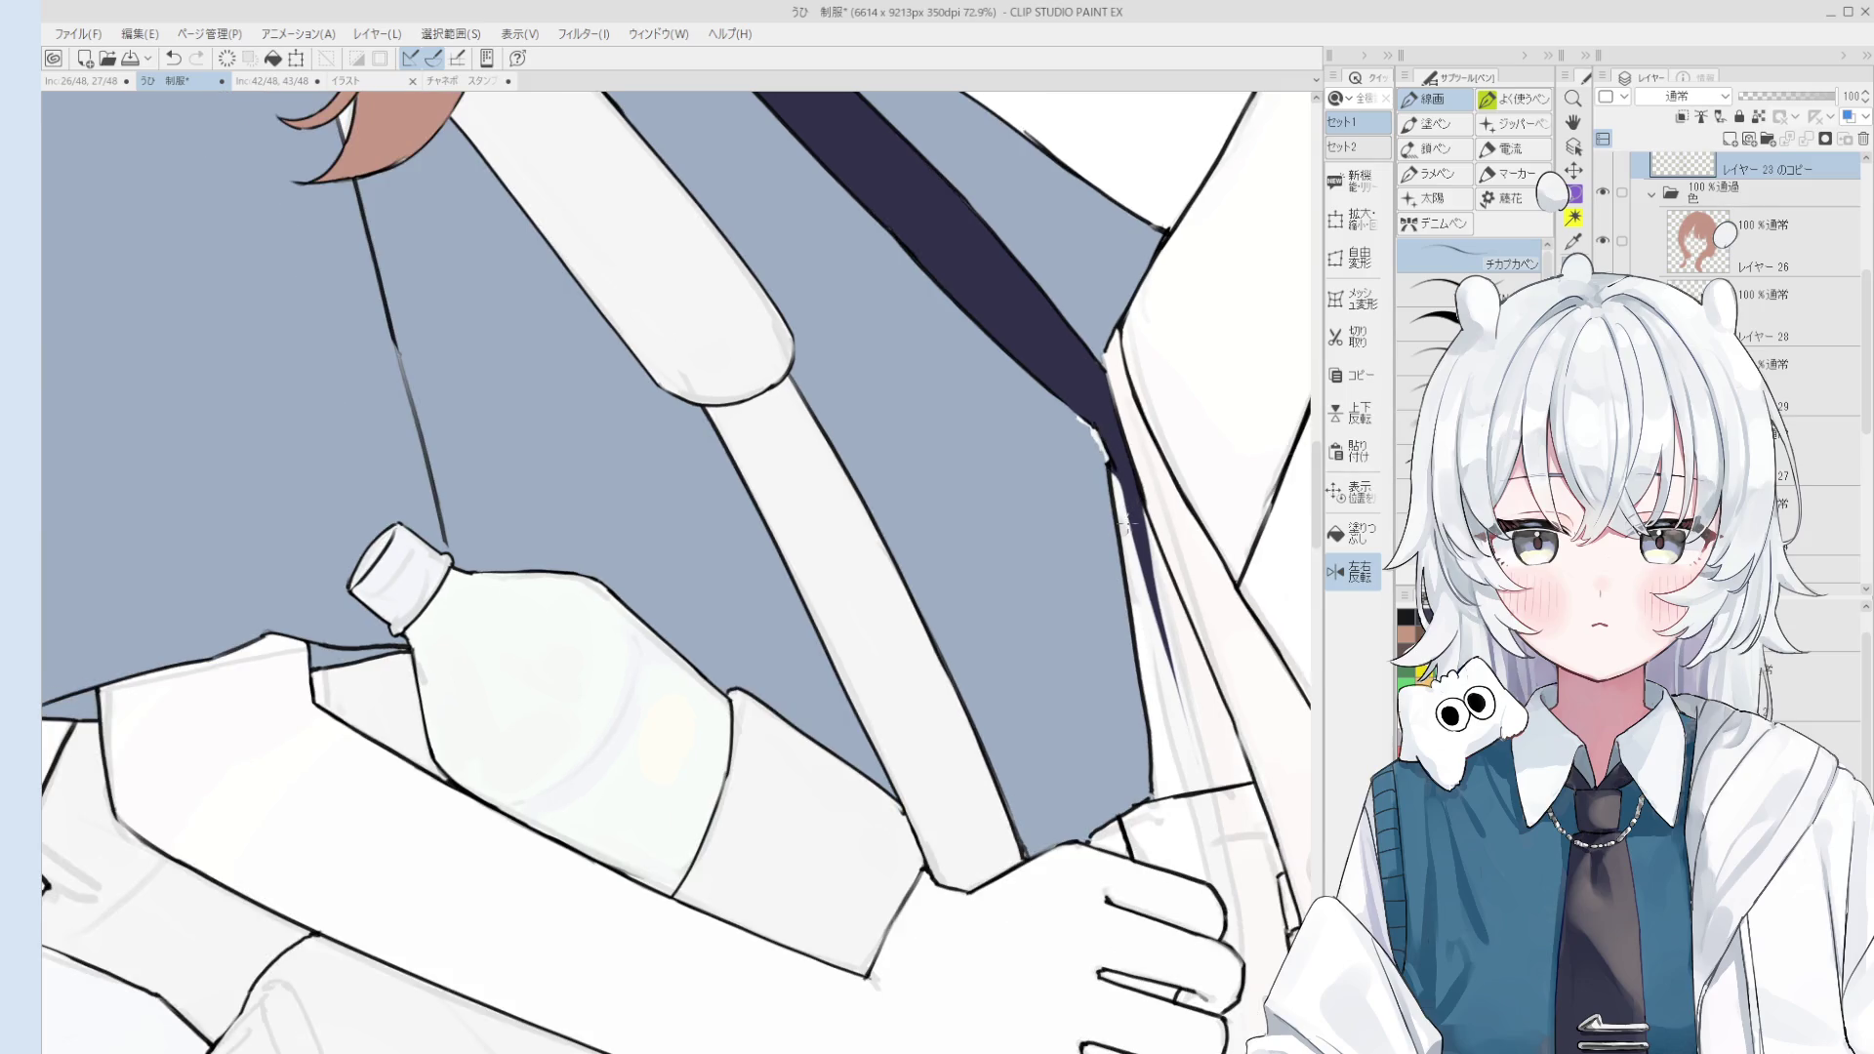
scroll(1127, 497, "up", 2)
scroll(1124, 508, "up", 1)
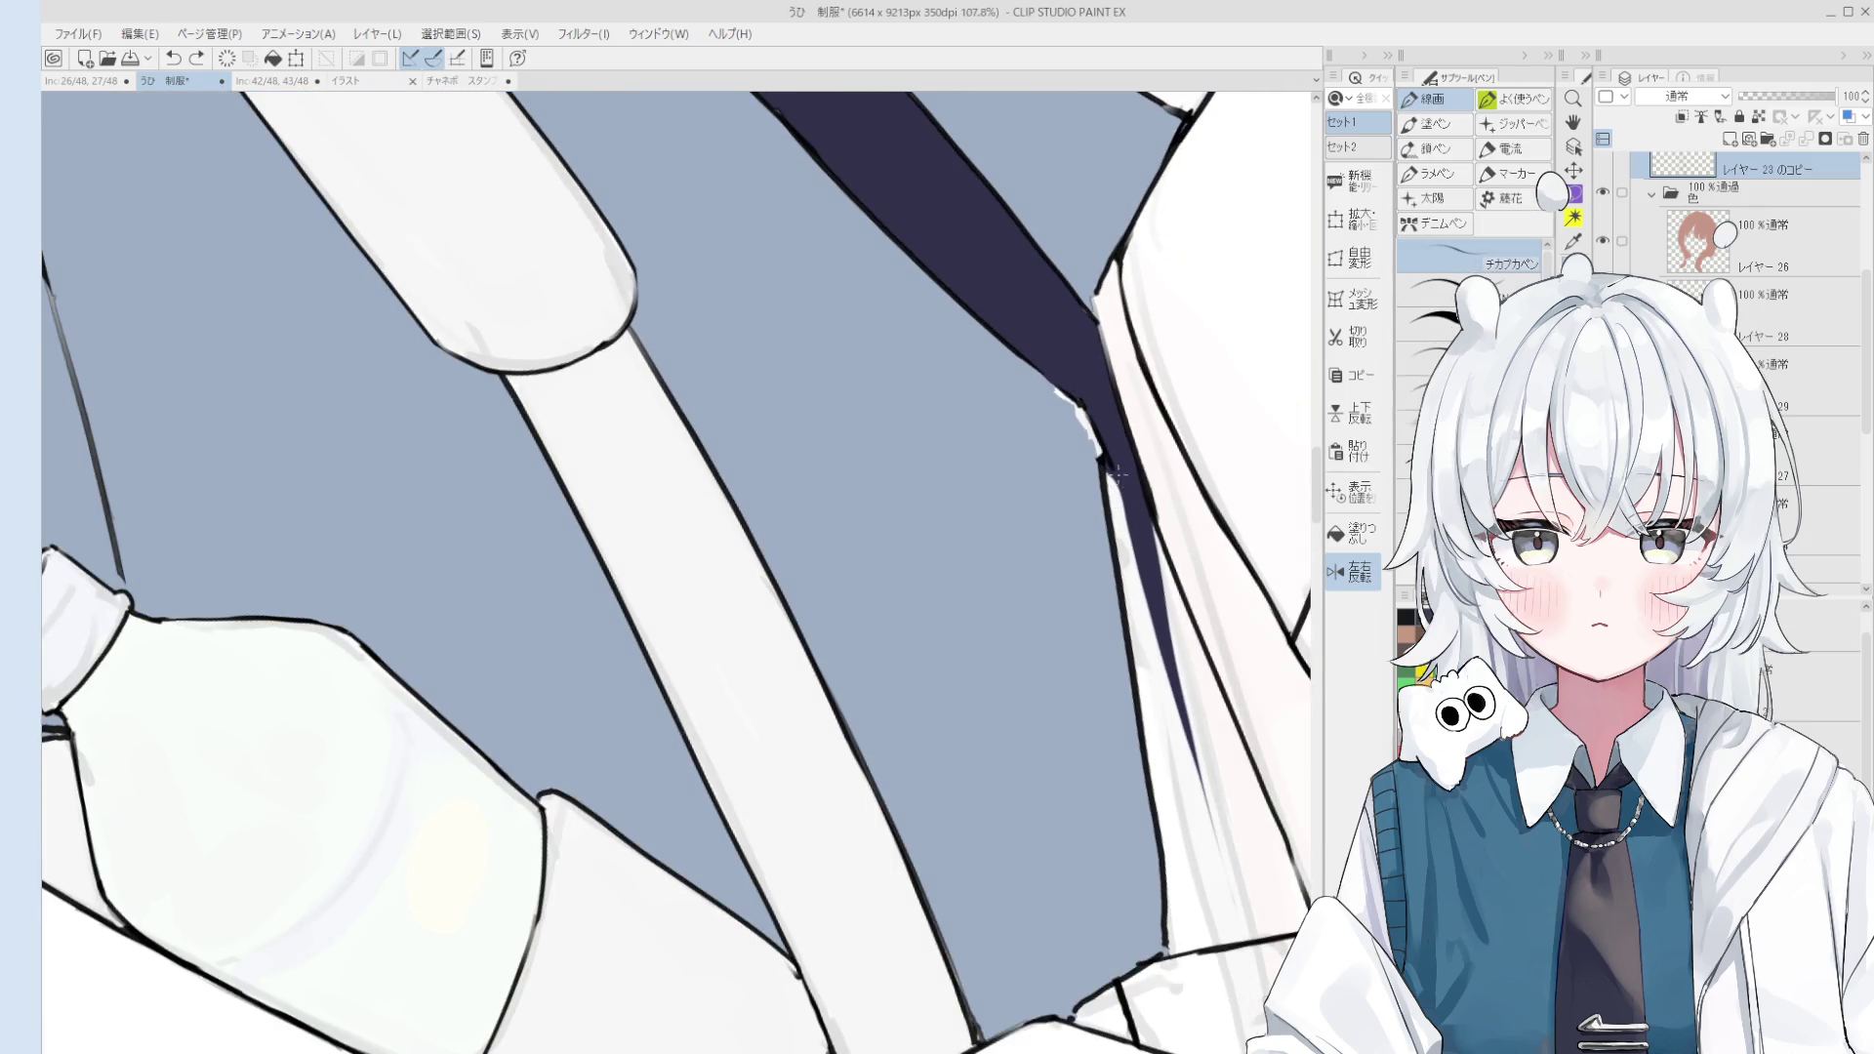
key("ctrl+z")
scroll(1118, 493, "down", 3)
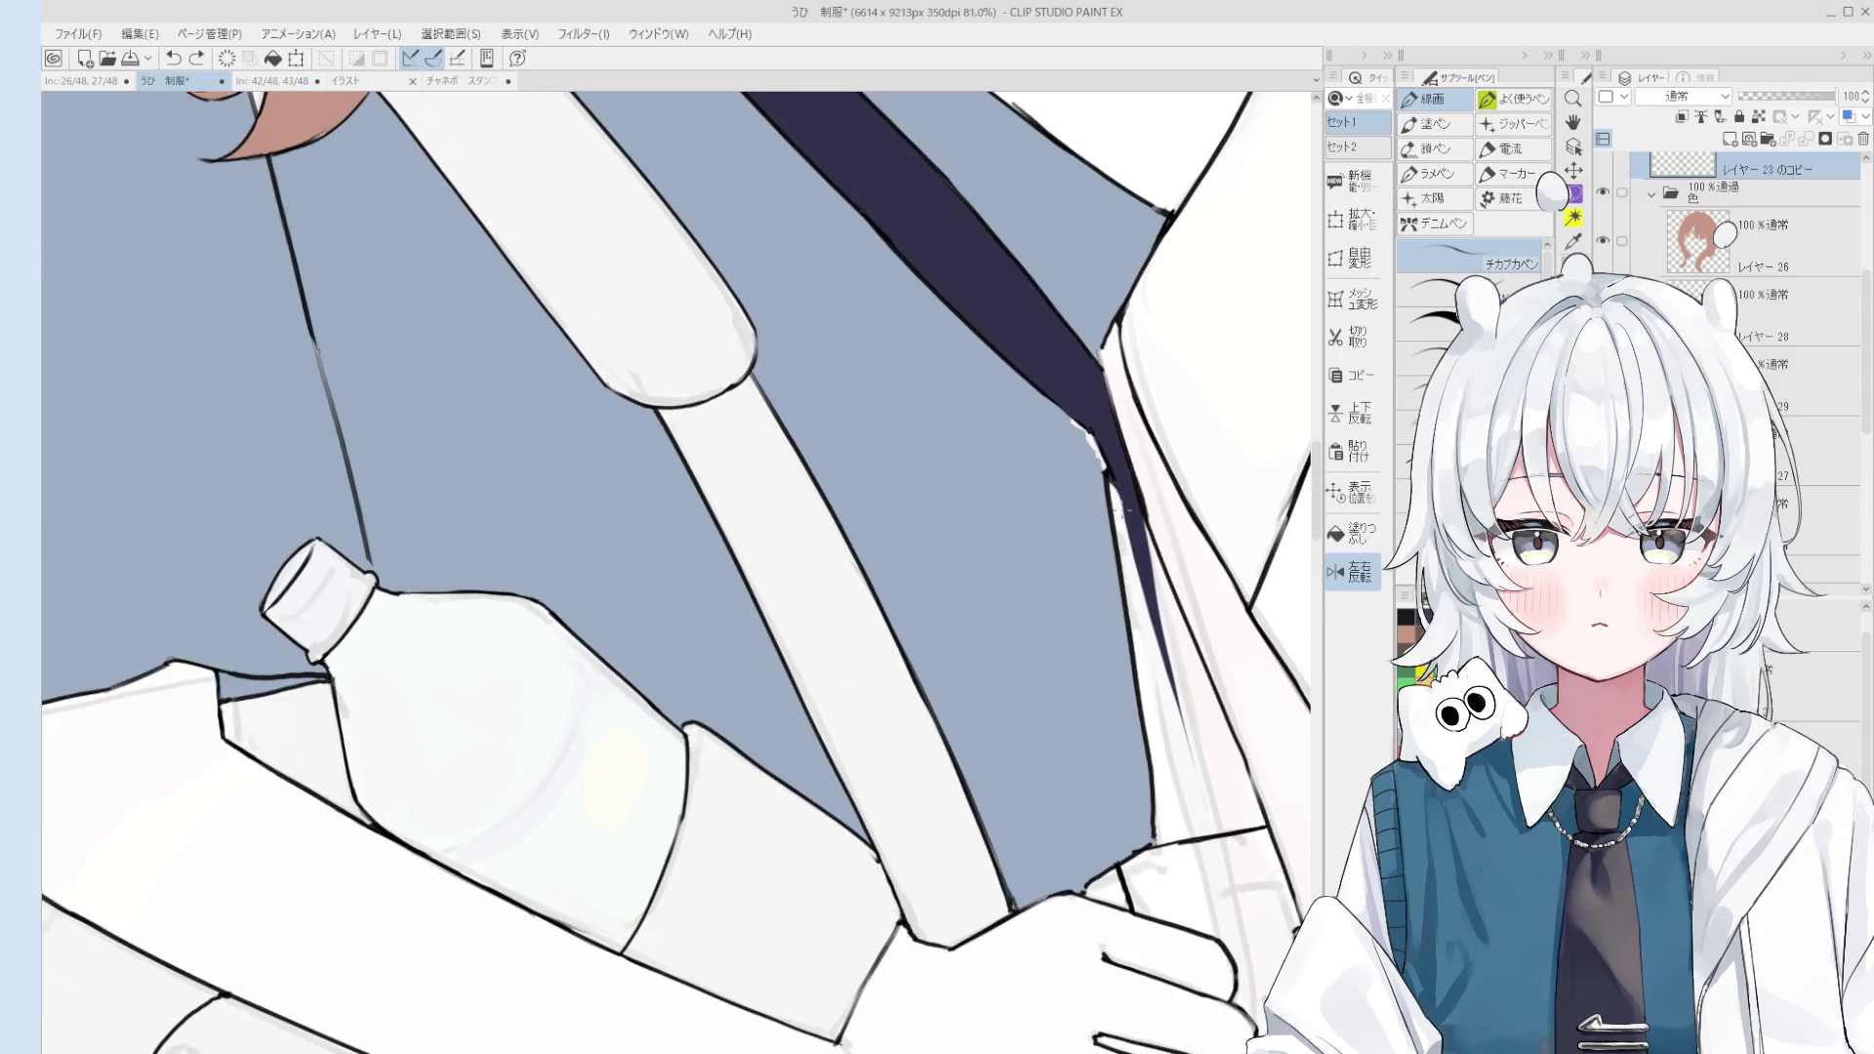
scroll(1144, 571, "down", 1)
Step: Retry several strokes along the tie's lower edge and keep the final one
left_click_drag(1128, 513, 1176, 701)
key("ctrl+z")
mouse_move(1119, 513)
left_mouse_down()
mouse_move(1186, 737)
mouse_move(1165, 668)
left_mouse_up()
key("ctrl+z")
scroll(1161, 672, "down", 4)
left_click_drag(1159, 600, 1184, 720)
key("ctrl+z")
key("ctrl+z")
left_click_drag(1157, 615, 1186, 722)
scroll(1172, 673, "up", 1)
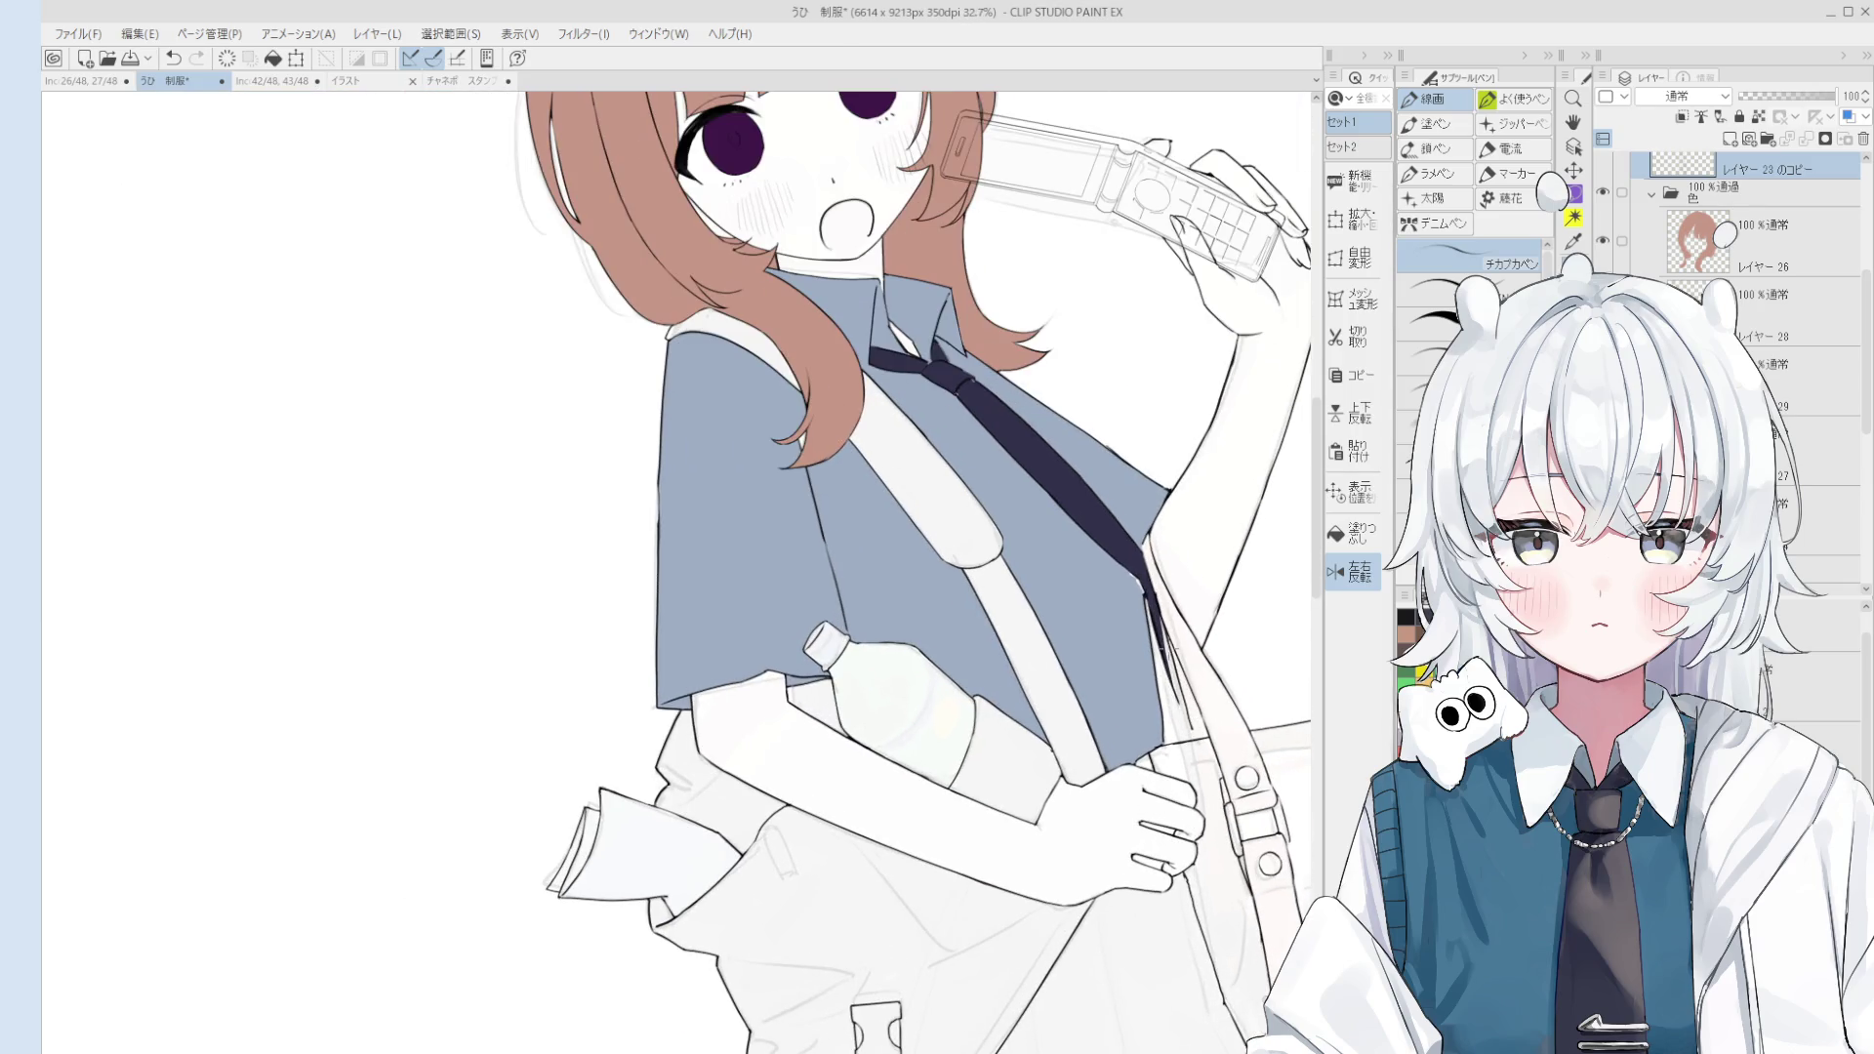
scroll(1172, 673, "up", 2)
scroll(1170, 684, "up", 1)
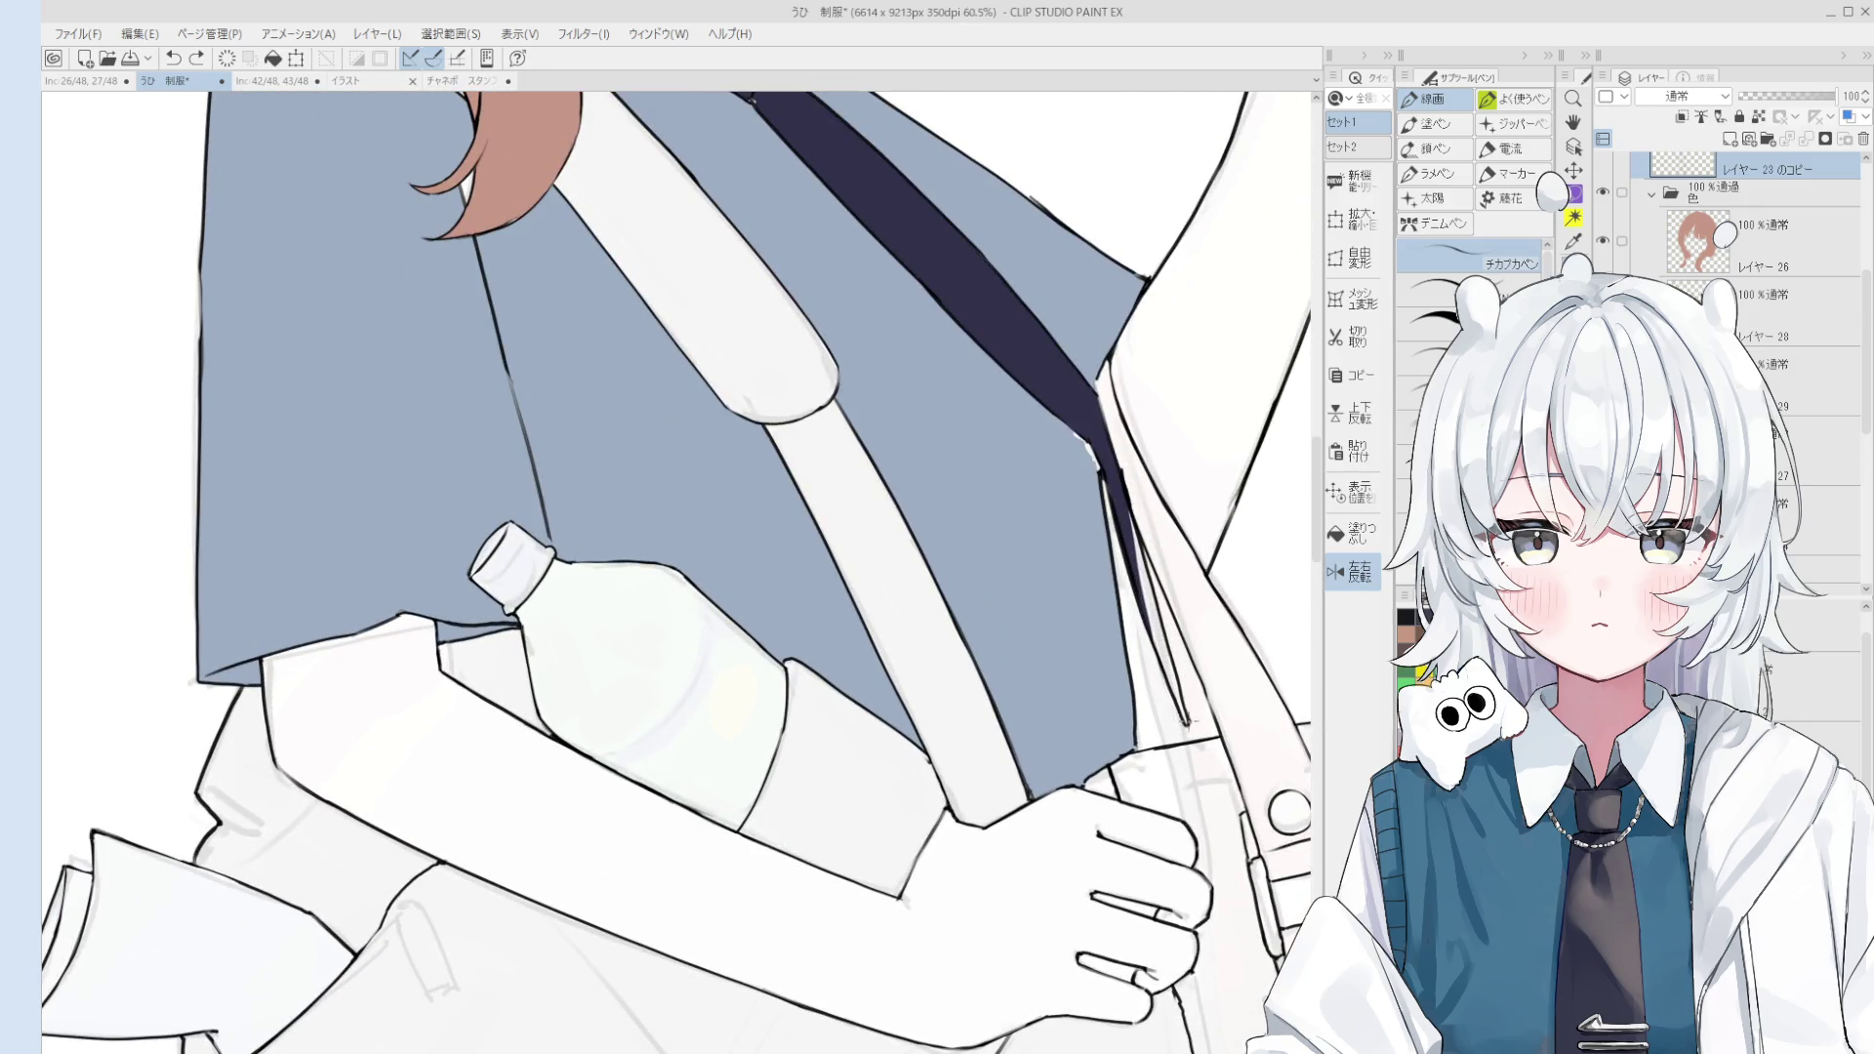
Step: Paint navy at the tie's tip with the brush
key("o")
scroll(1191, 724, "down", 3)
scroll(1131, 557, "up", 2)
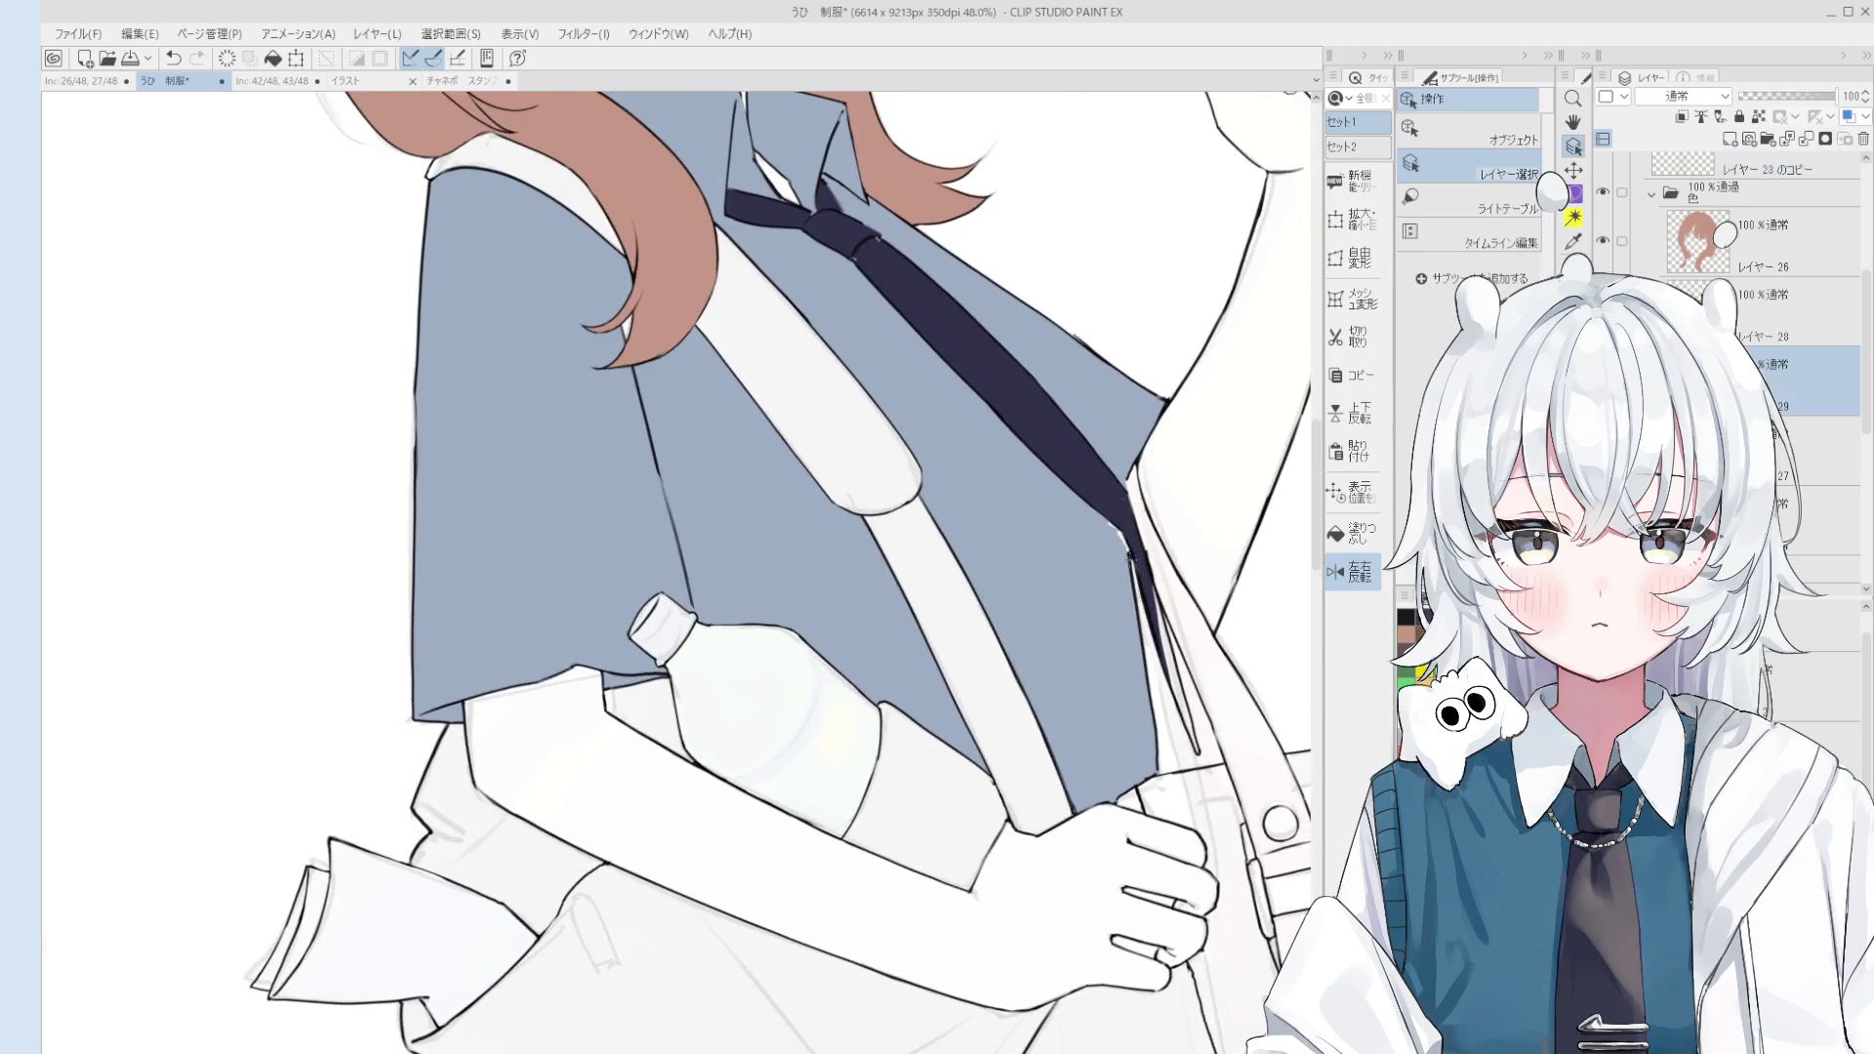
key("g")
scroll(1191, 684, "up", 2)
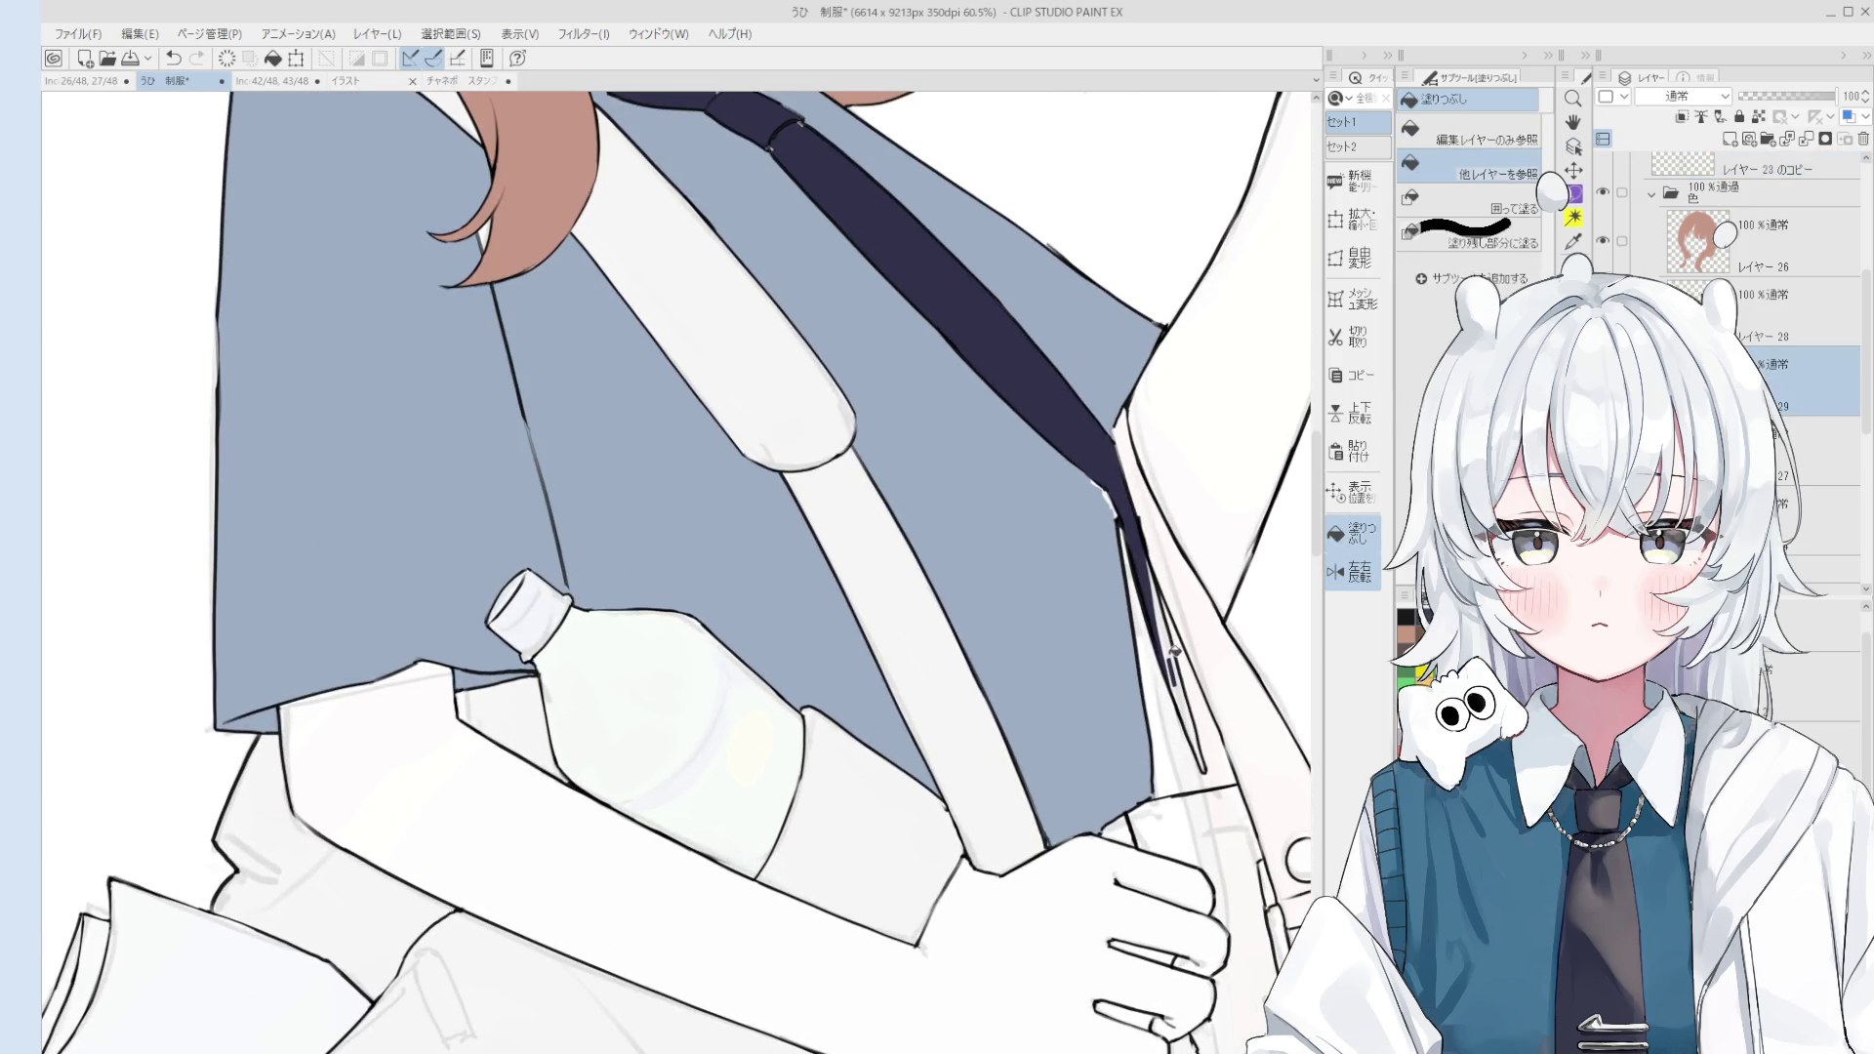
key("b")
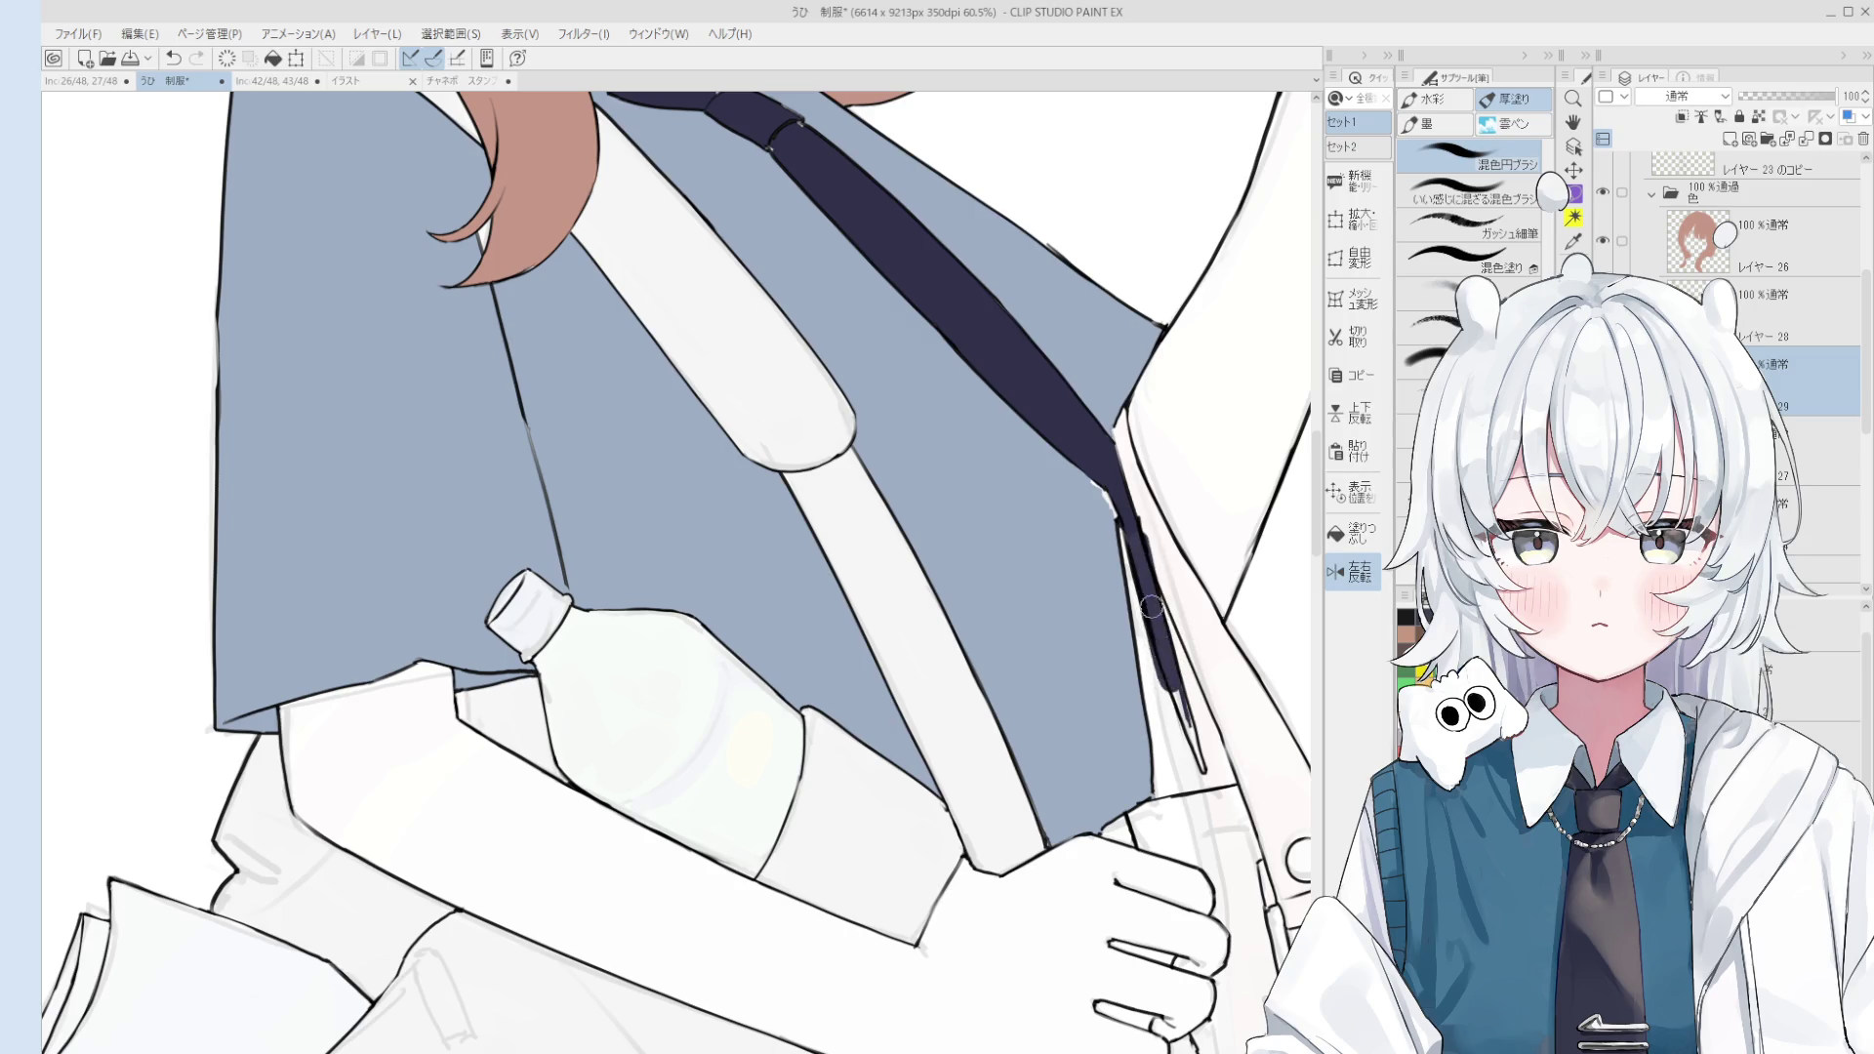
scroll(1183, 722, "up", 1)
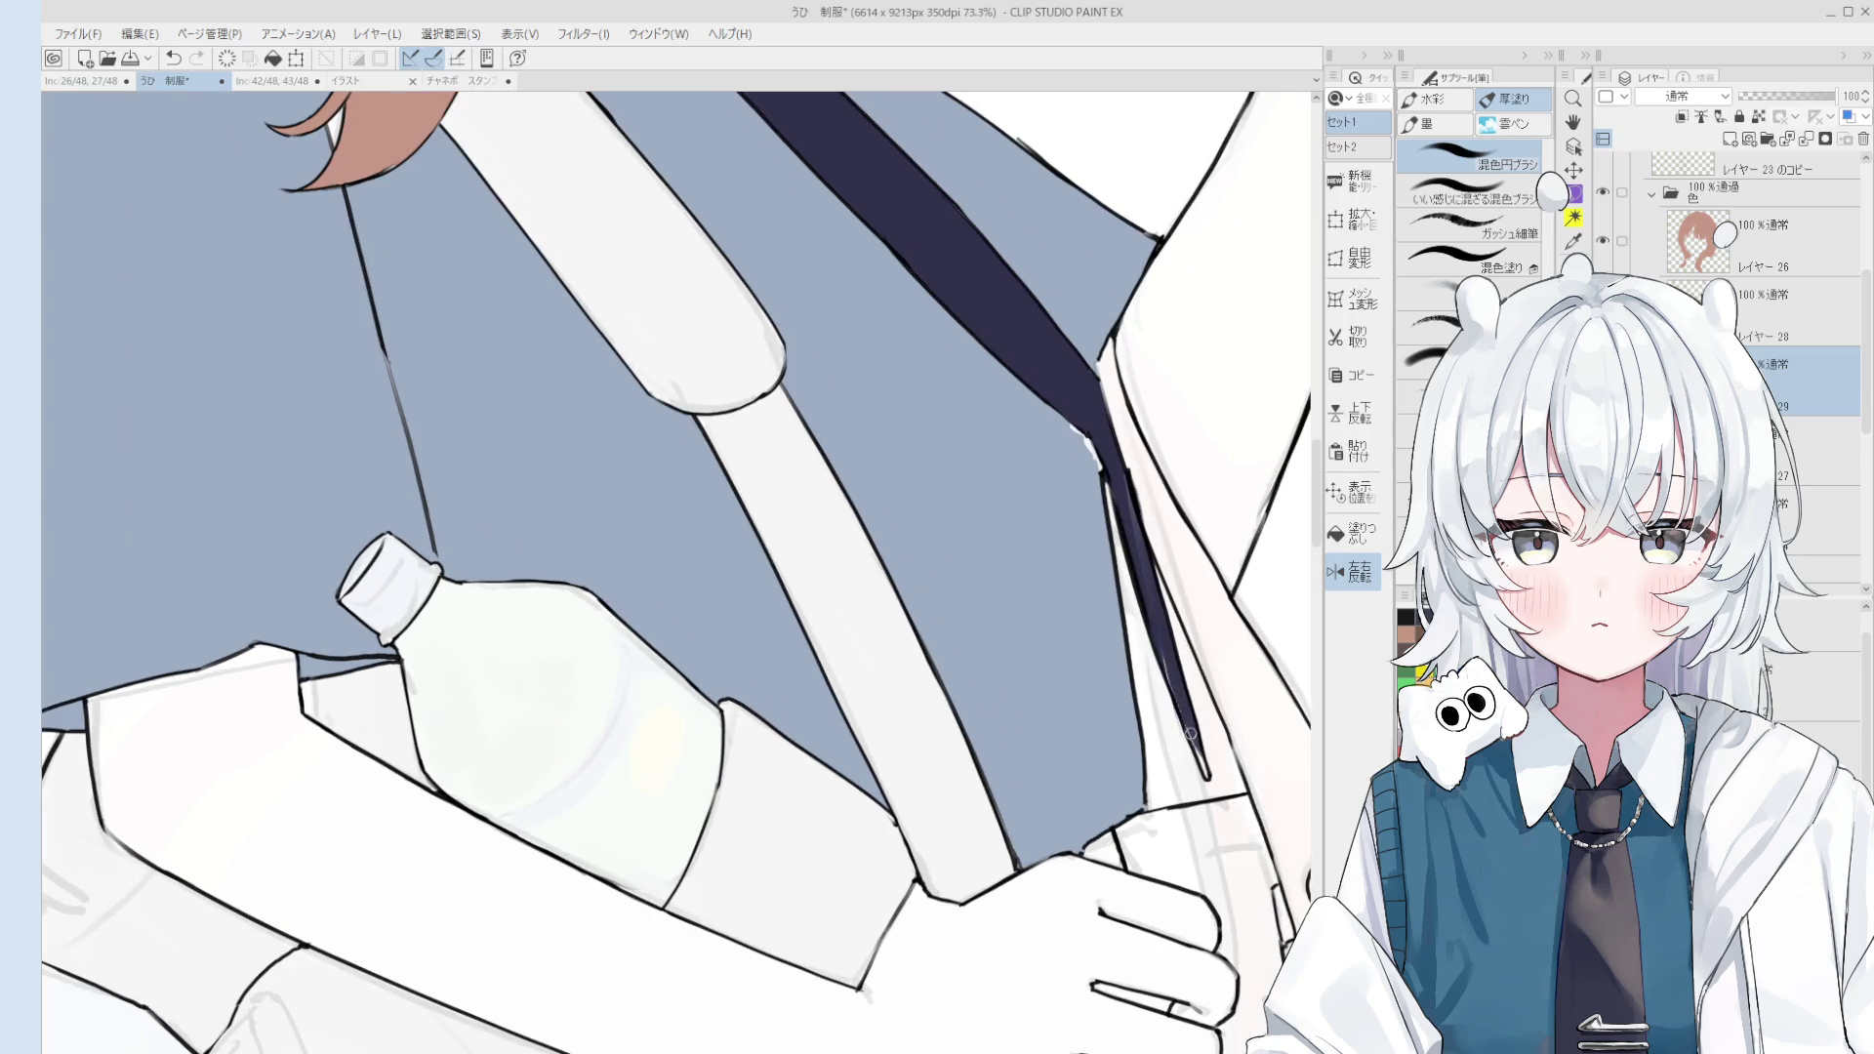
left_click_drag(1185, 723, 1198, 796)
Step: Select the tie's colour layer, then return to the copied line-art layer
key("e")
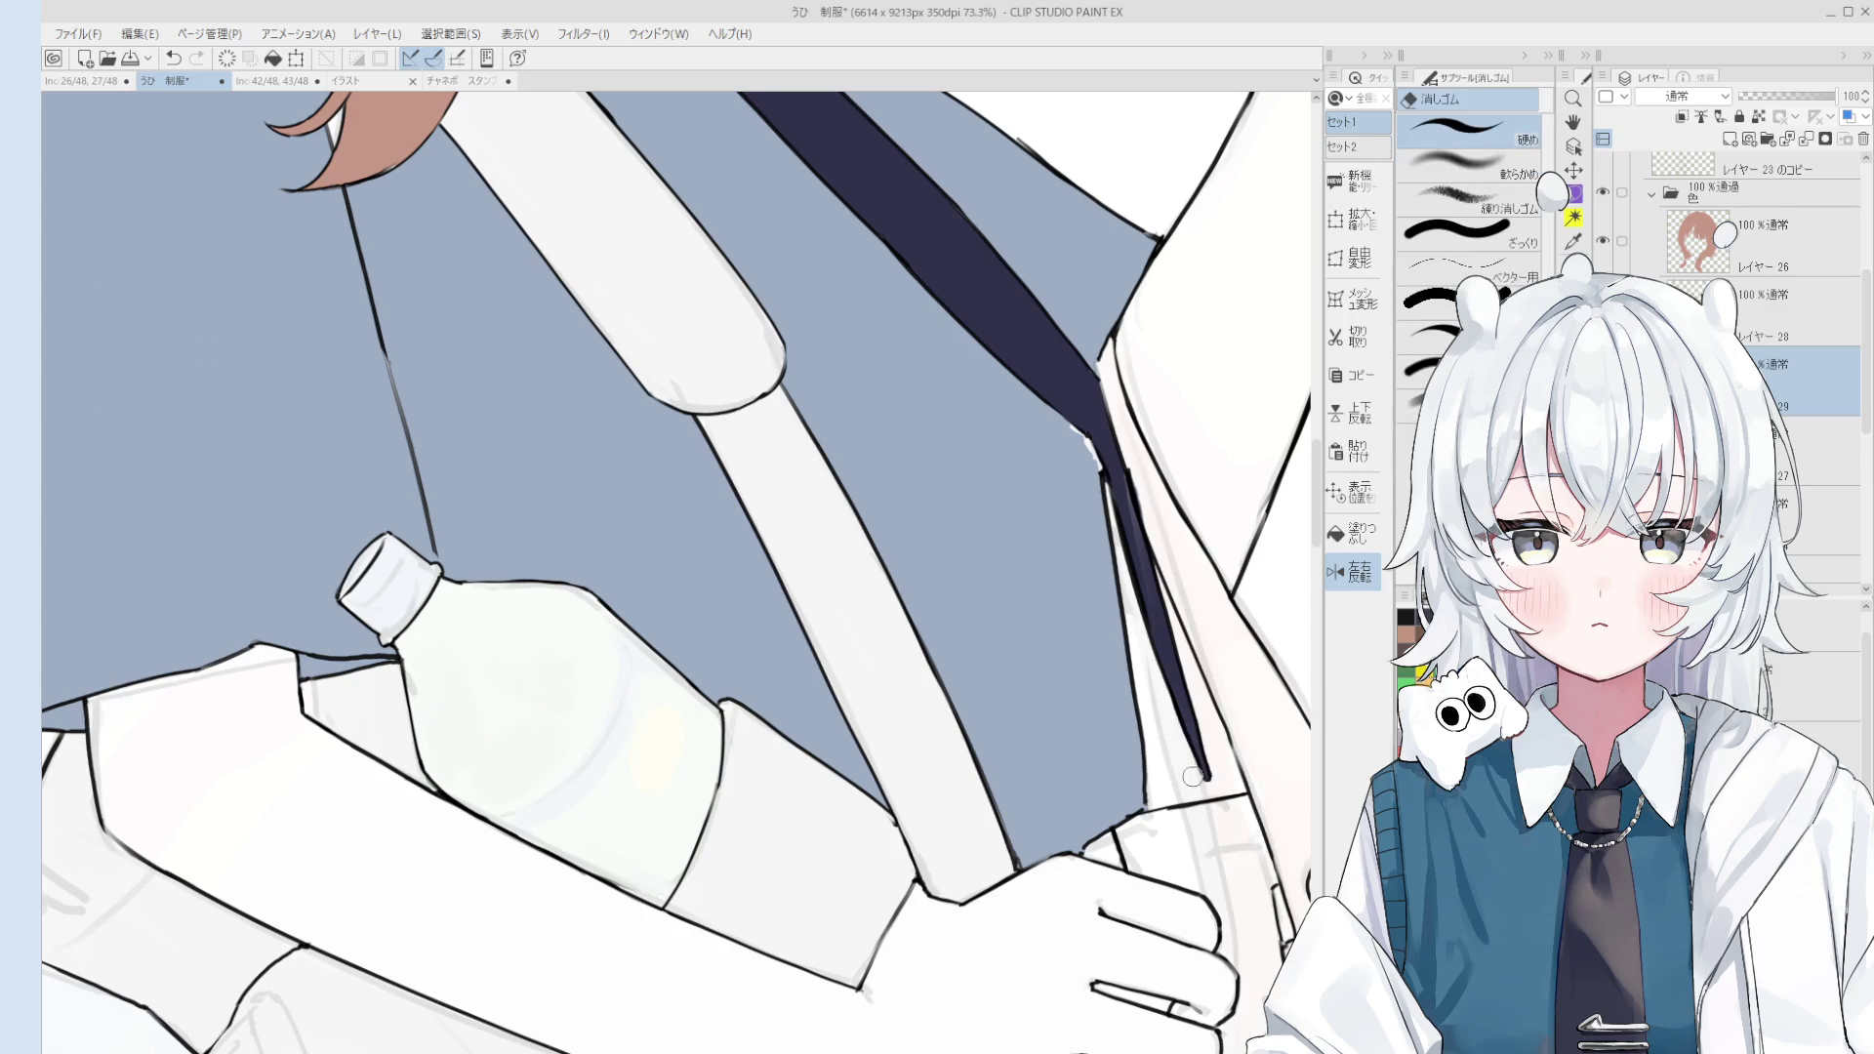
scroll(1181, 695, "down", 1)
scroll(1182, 695, "up", 2)
scroll(1182, 695, "up", 1)
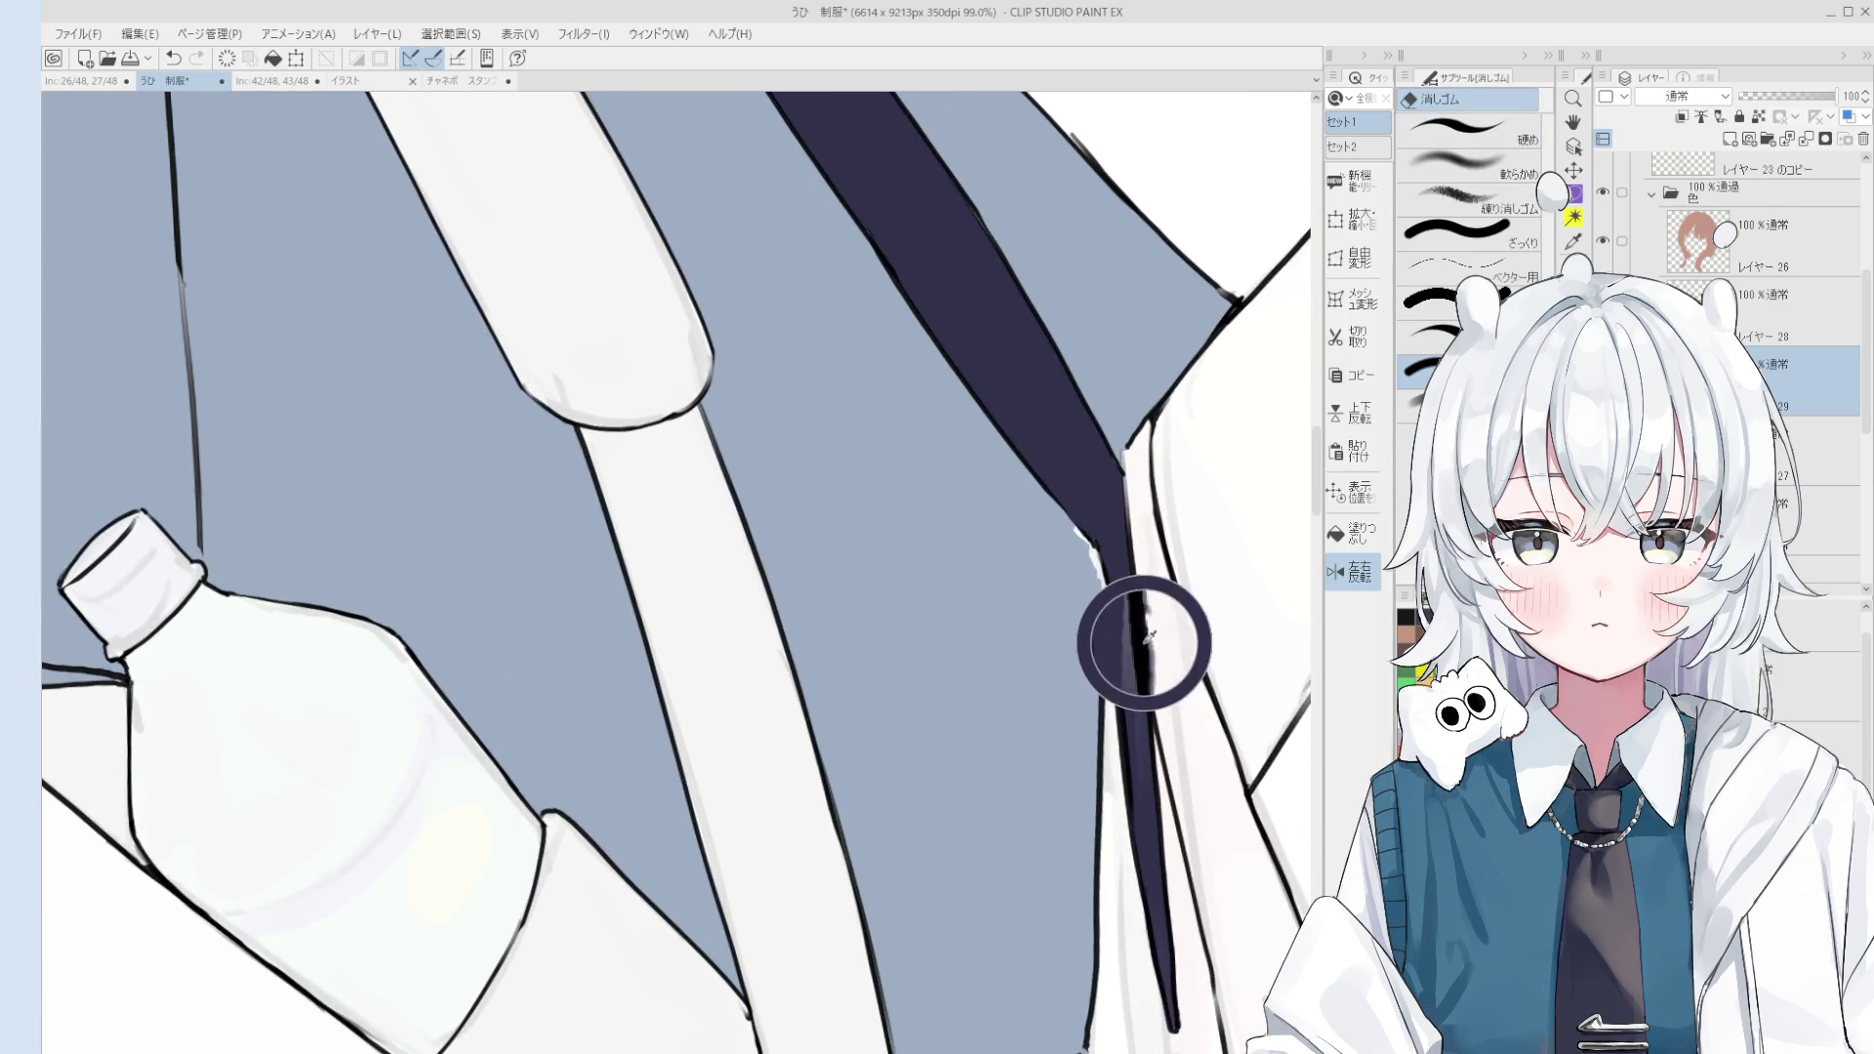
scroll(1159, 647, "up", 1)
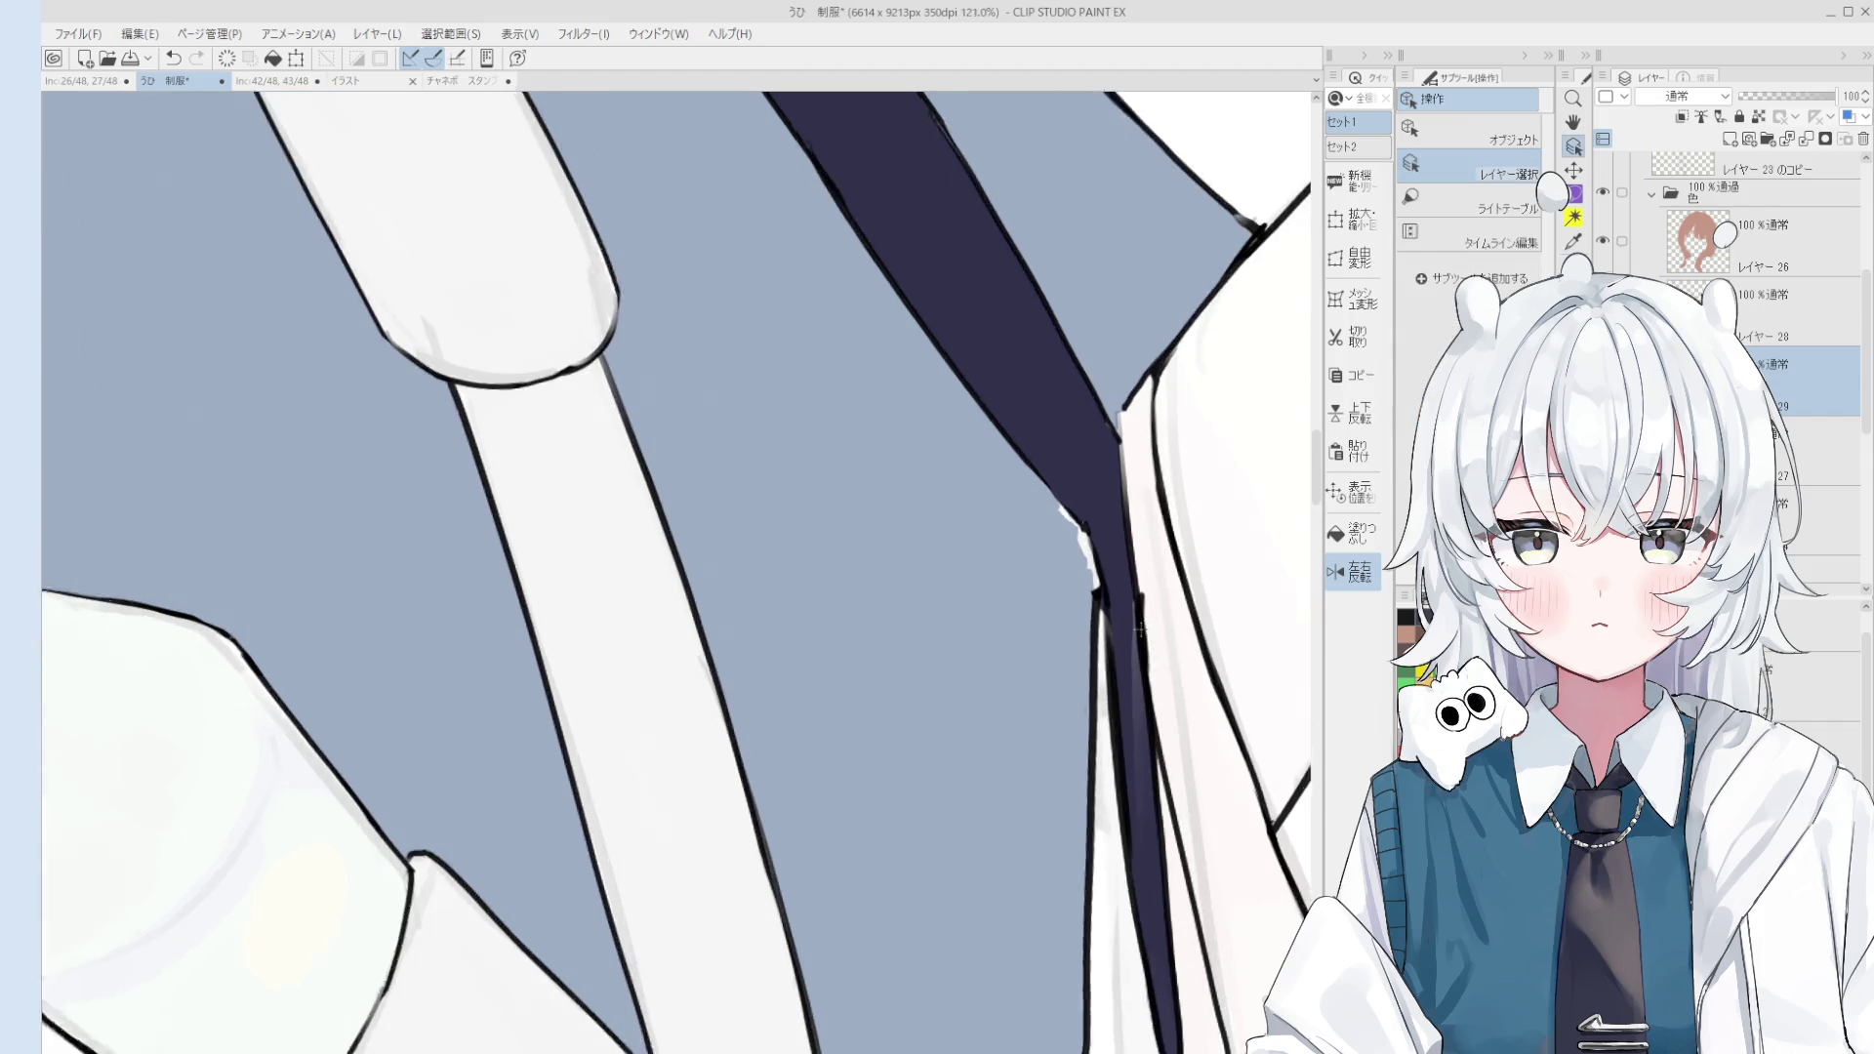
scroll(1162, 634, "up", 1)
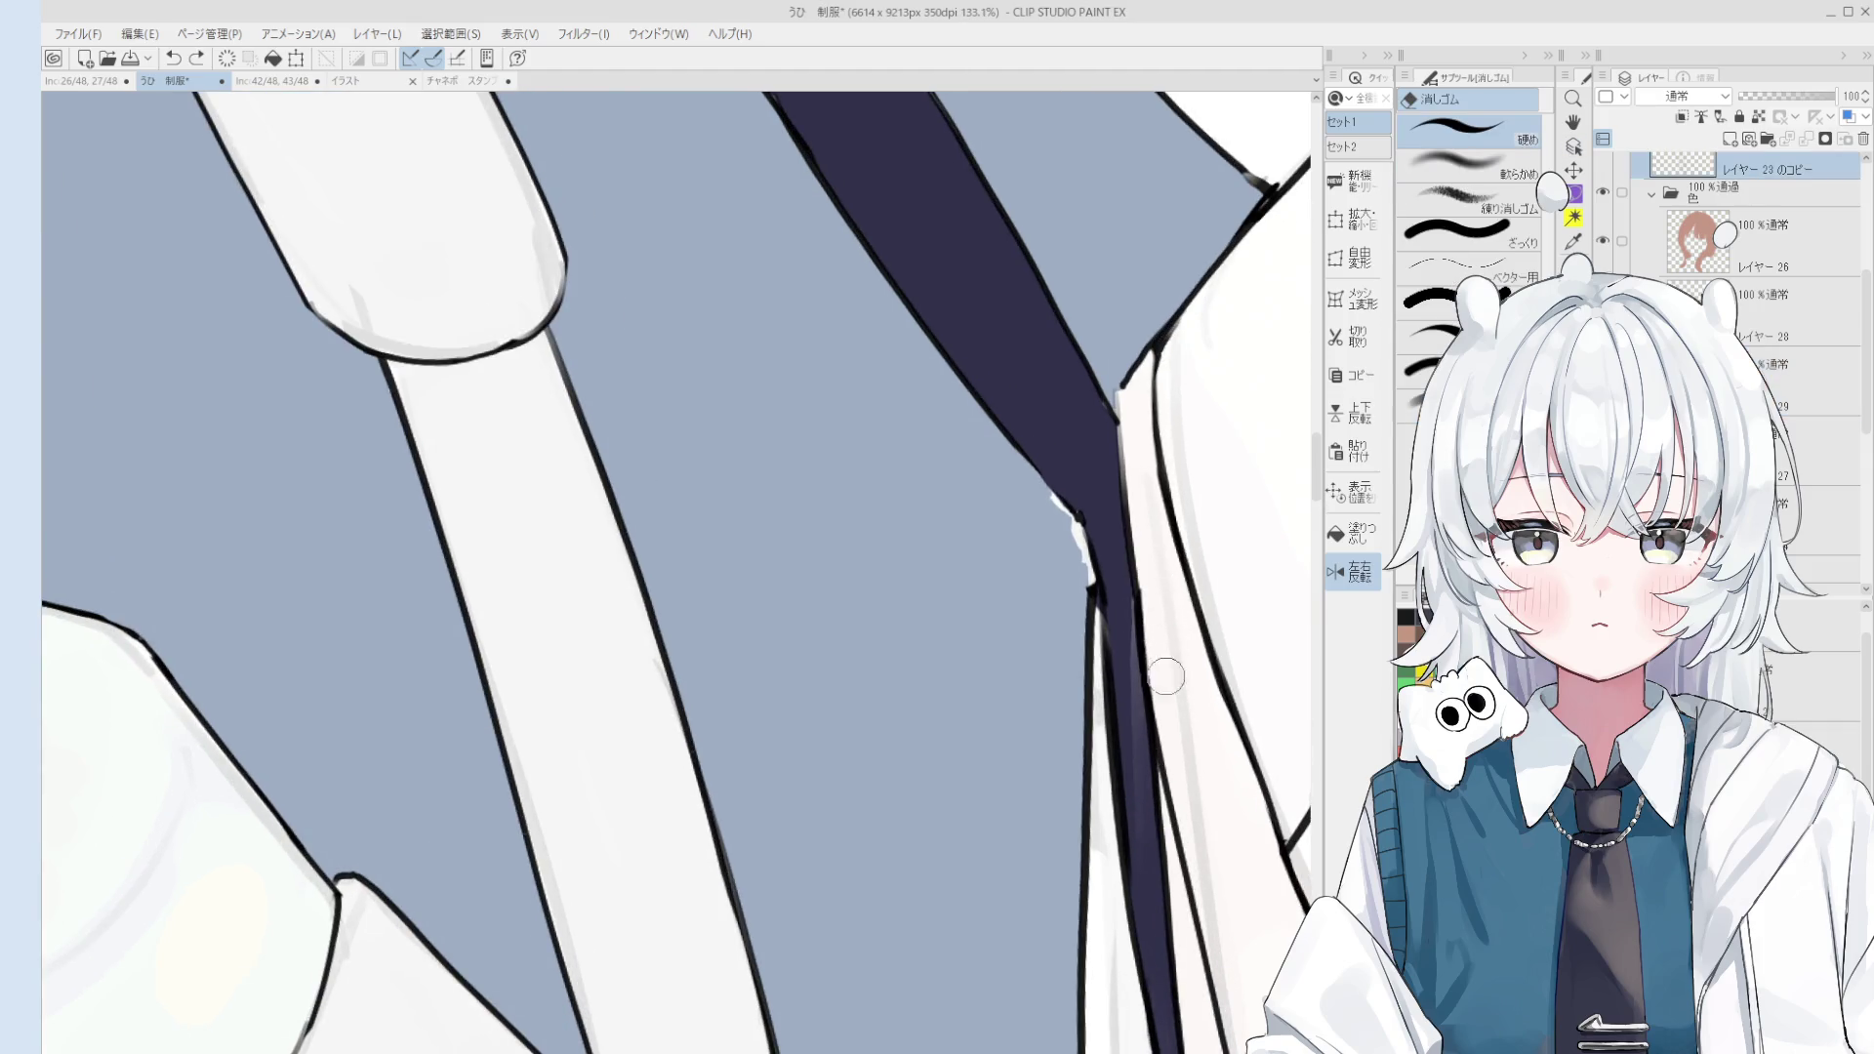
scroll(1162, 629, "down", 4)
left_click(1092, 634, "ctrl+shift")
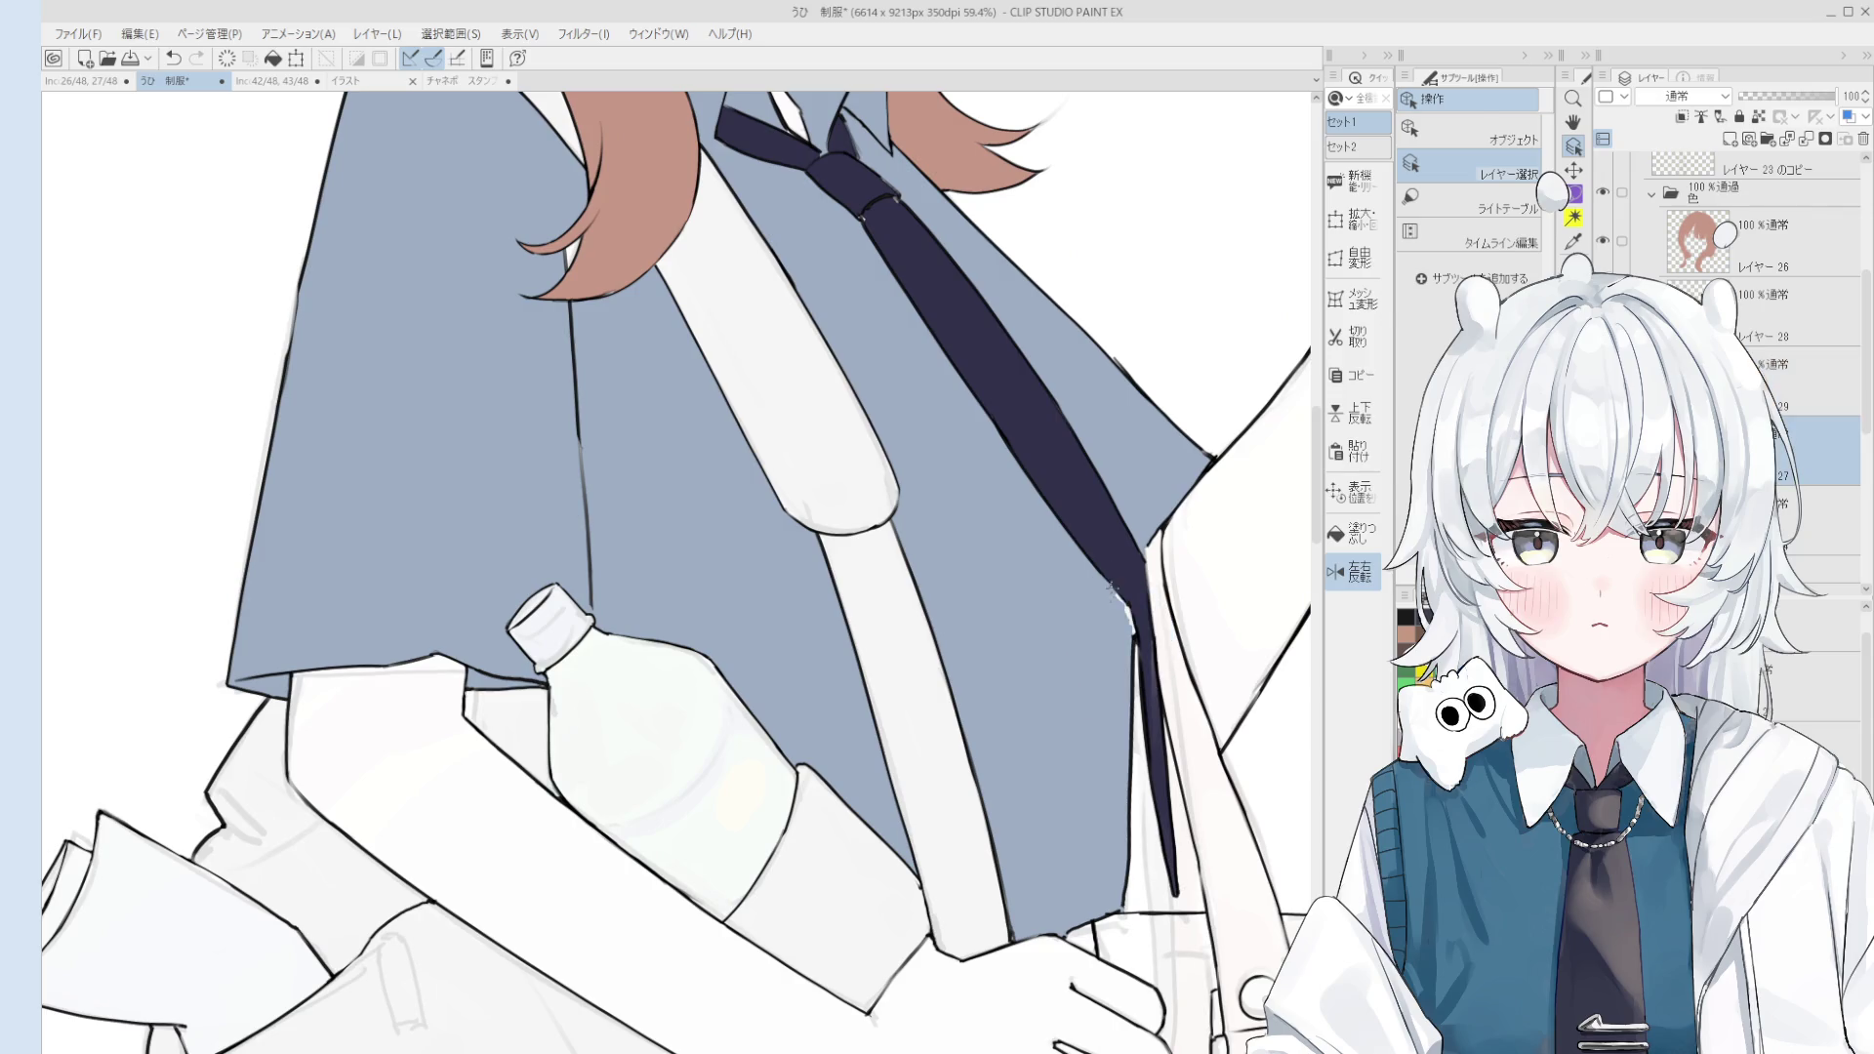
left_click(1111, 590, "ctrl+shift")
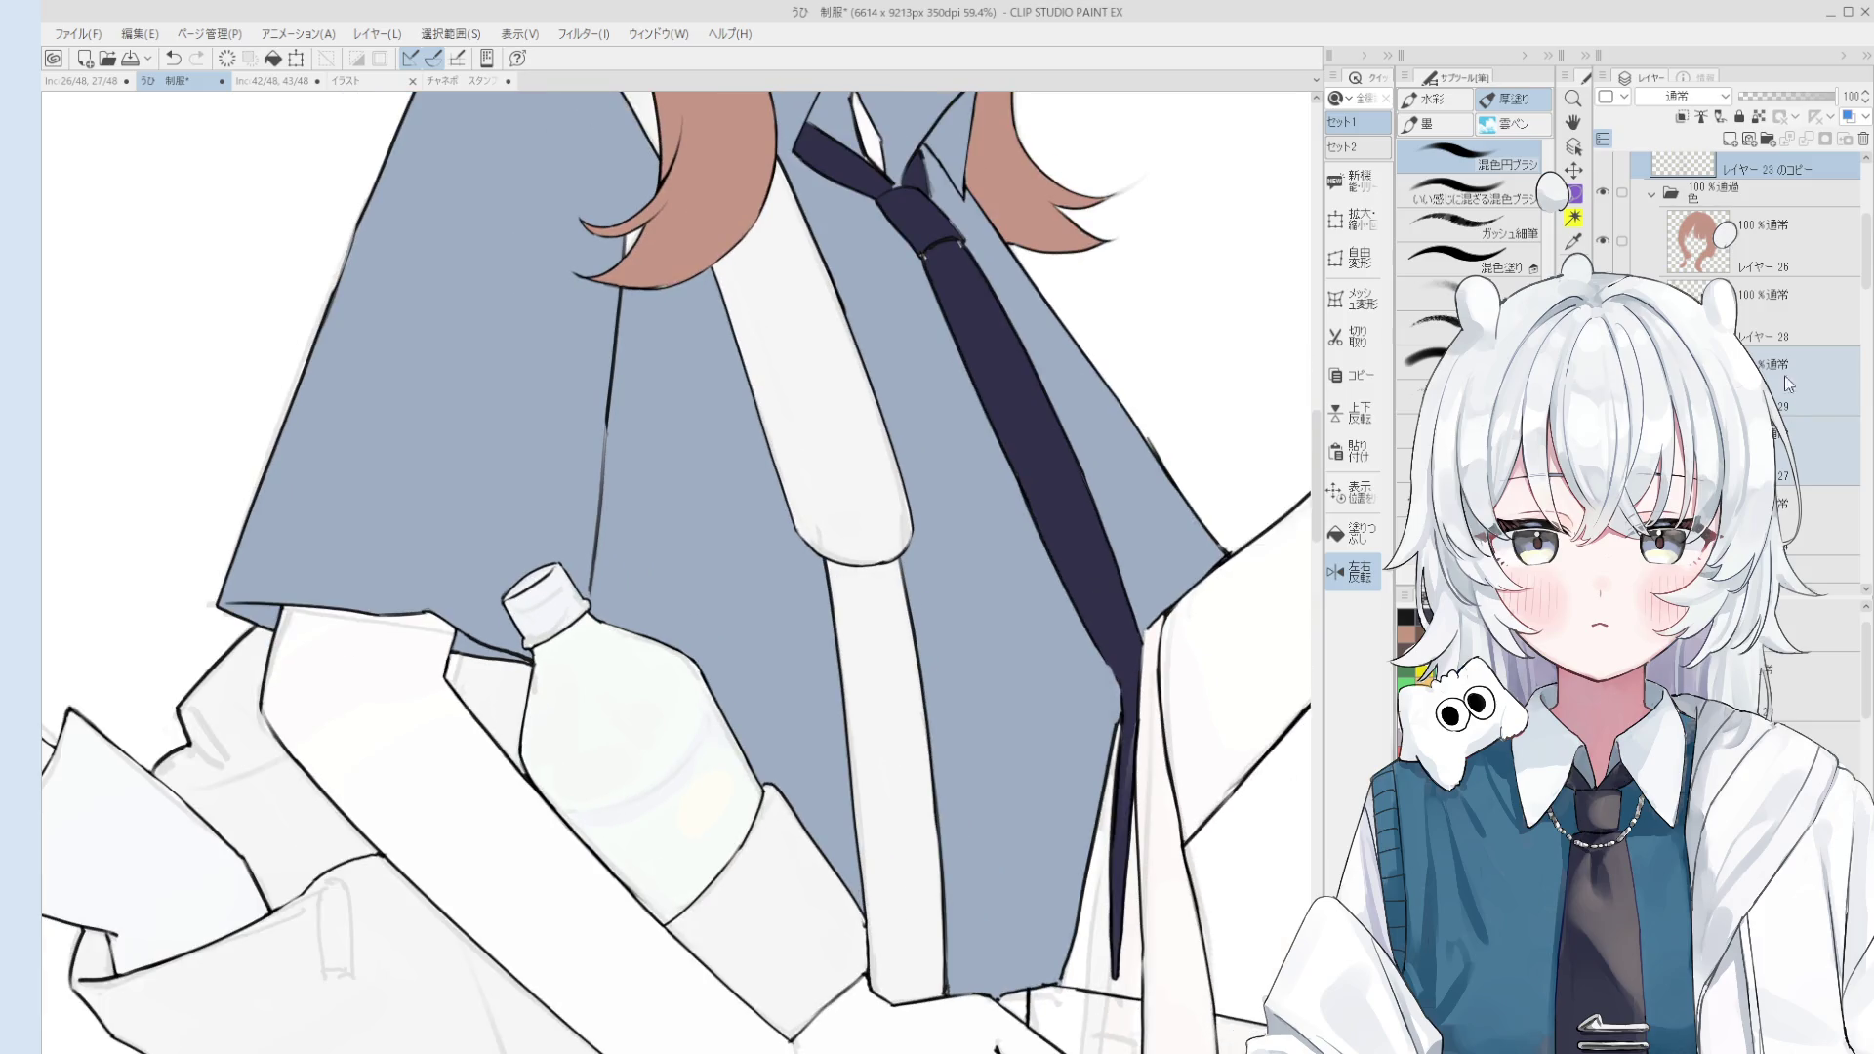
Step: Lighten the tie's left edge line with the eraser
key("e")
scroll(1115, 670, "up", 1)
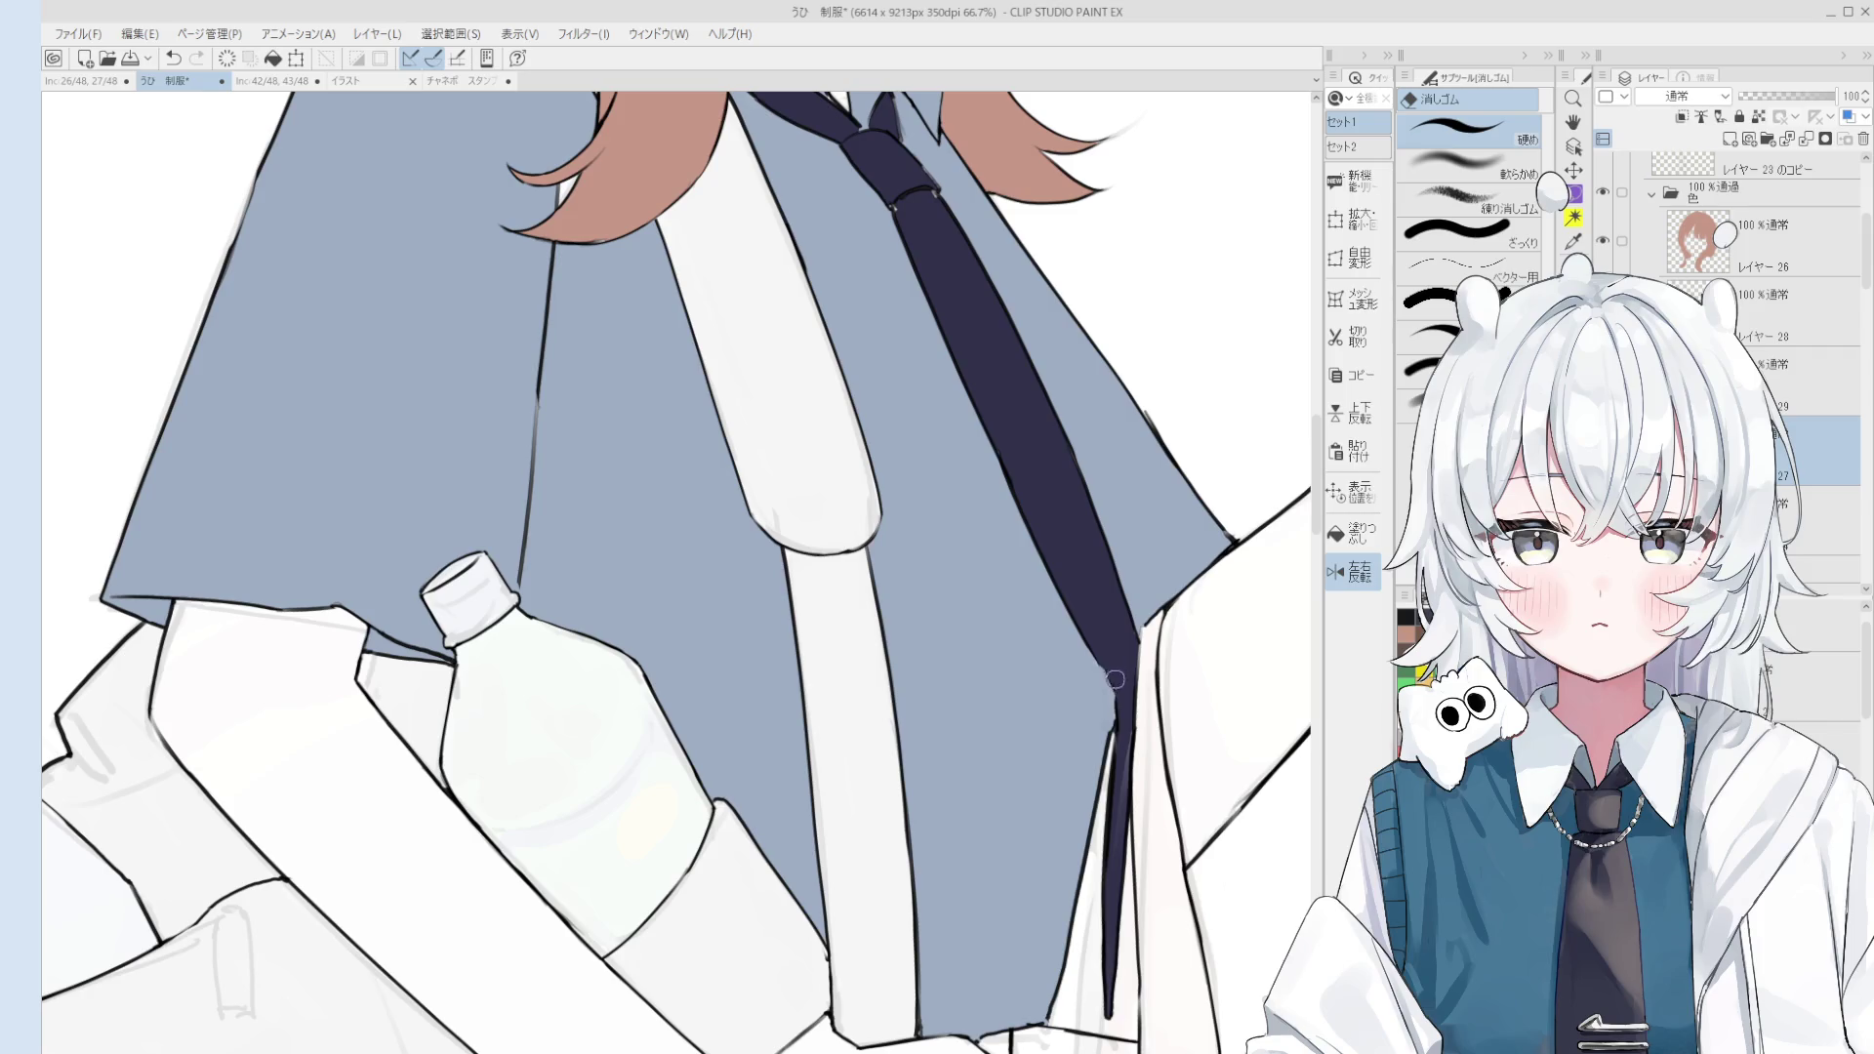
scroll(1154, 663, "up", 3)
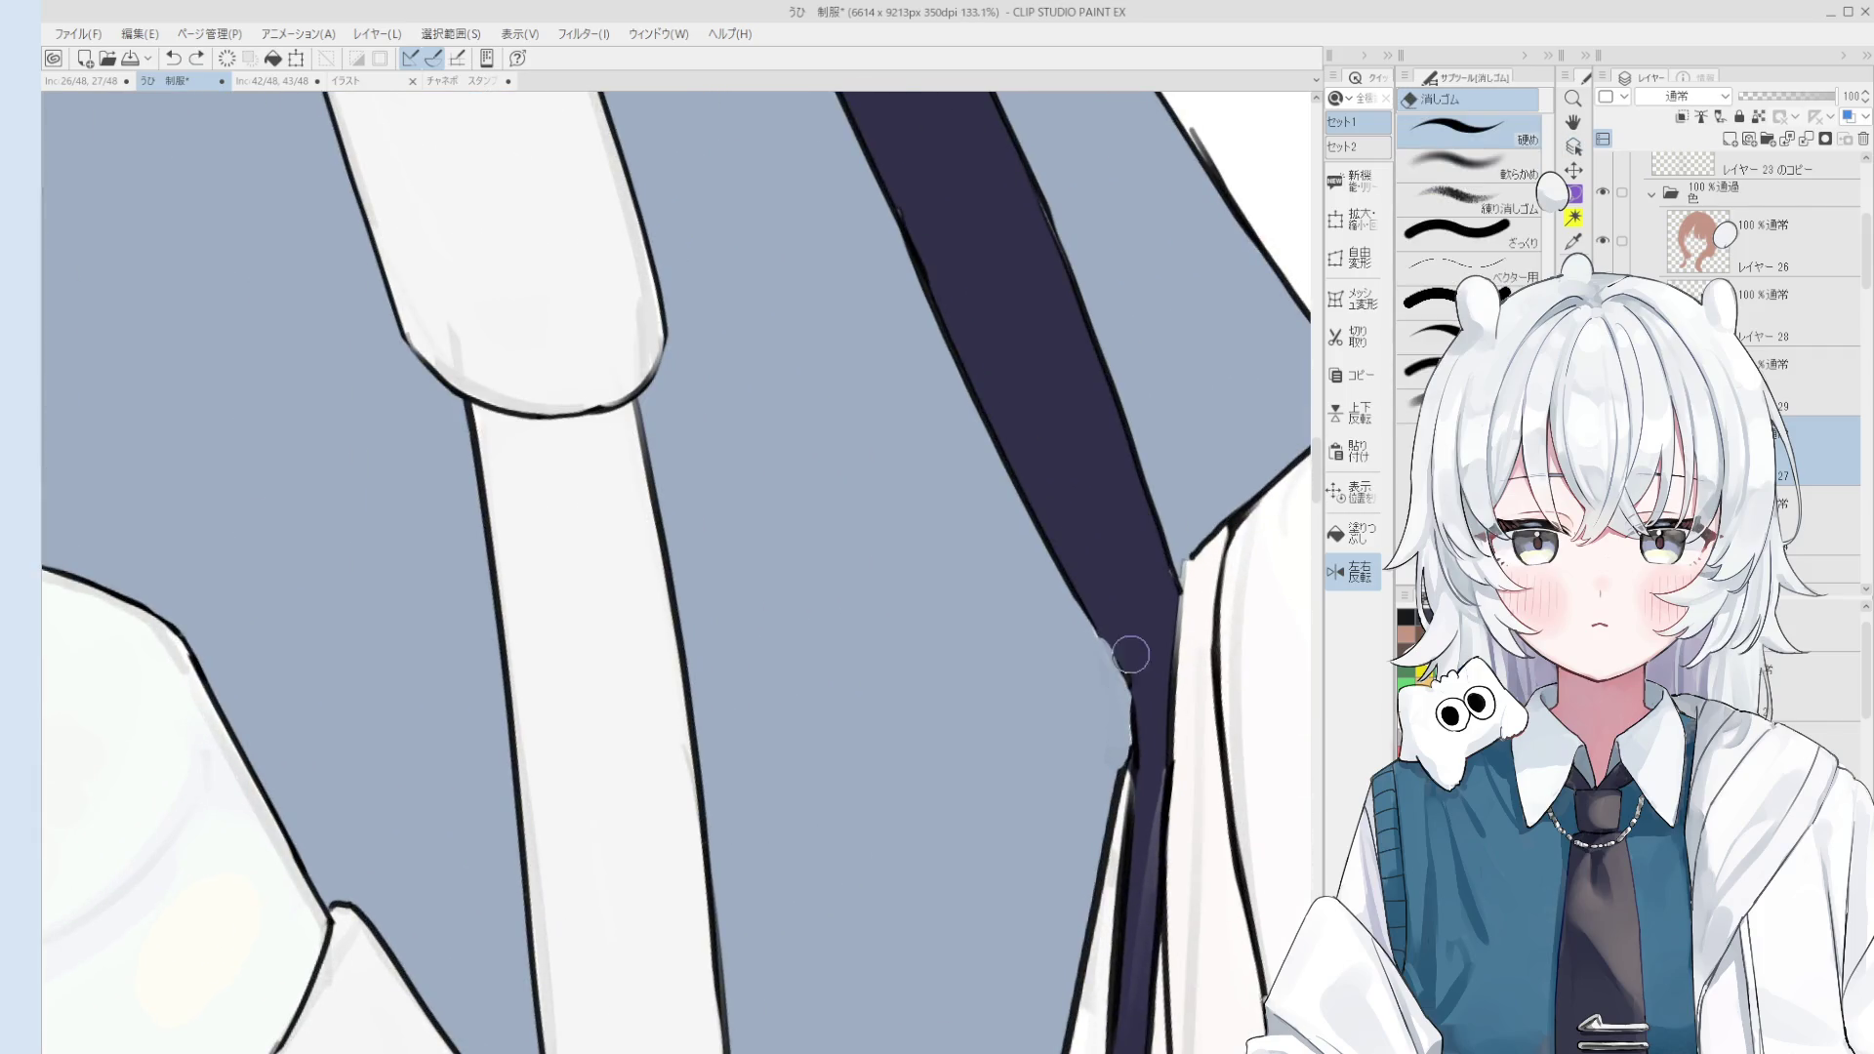
scroll(1129, 656, "up", 2)
left_click_drag(1096, 627, 1113, 821)
scroll(1113, 821, "down", 4)
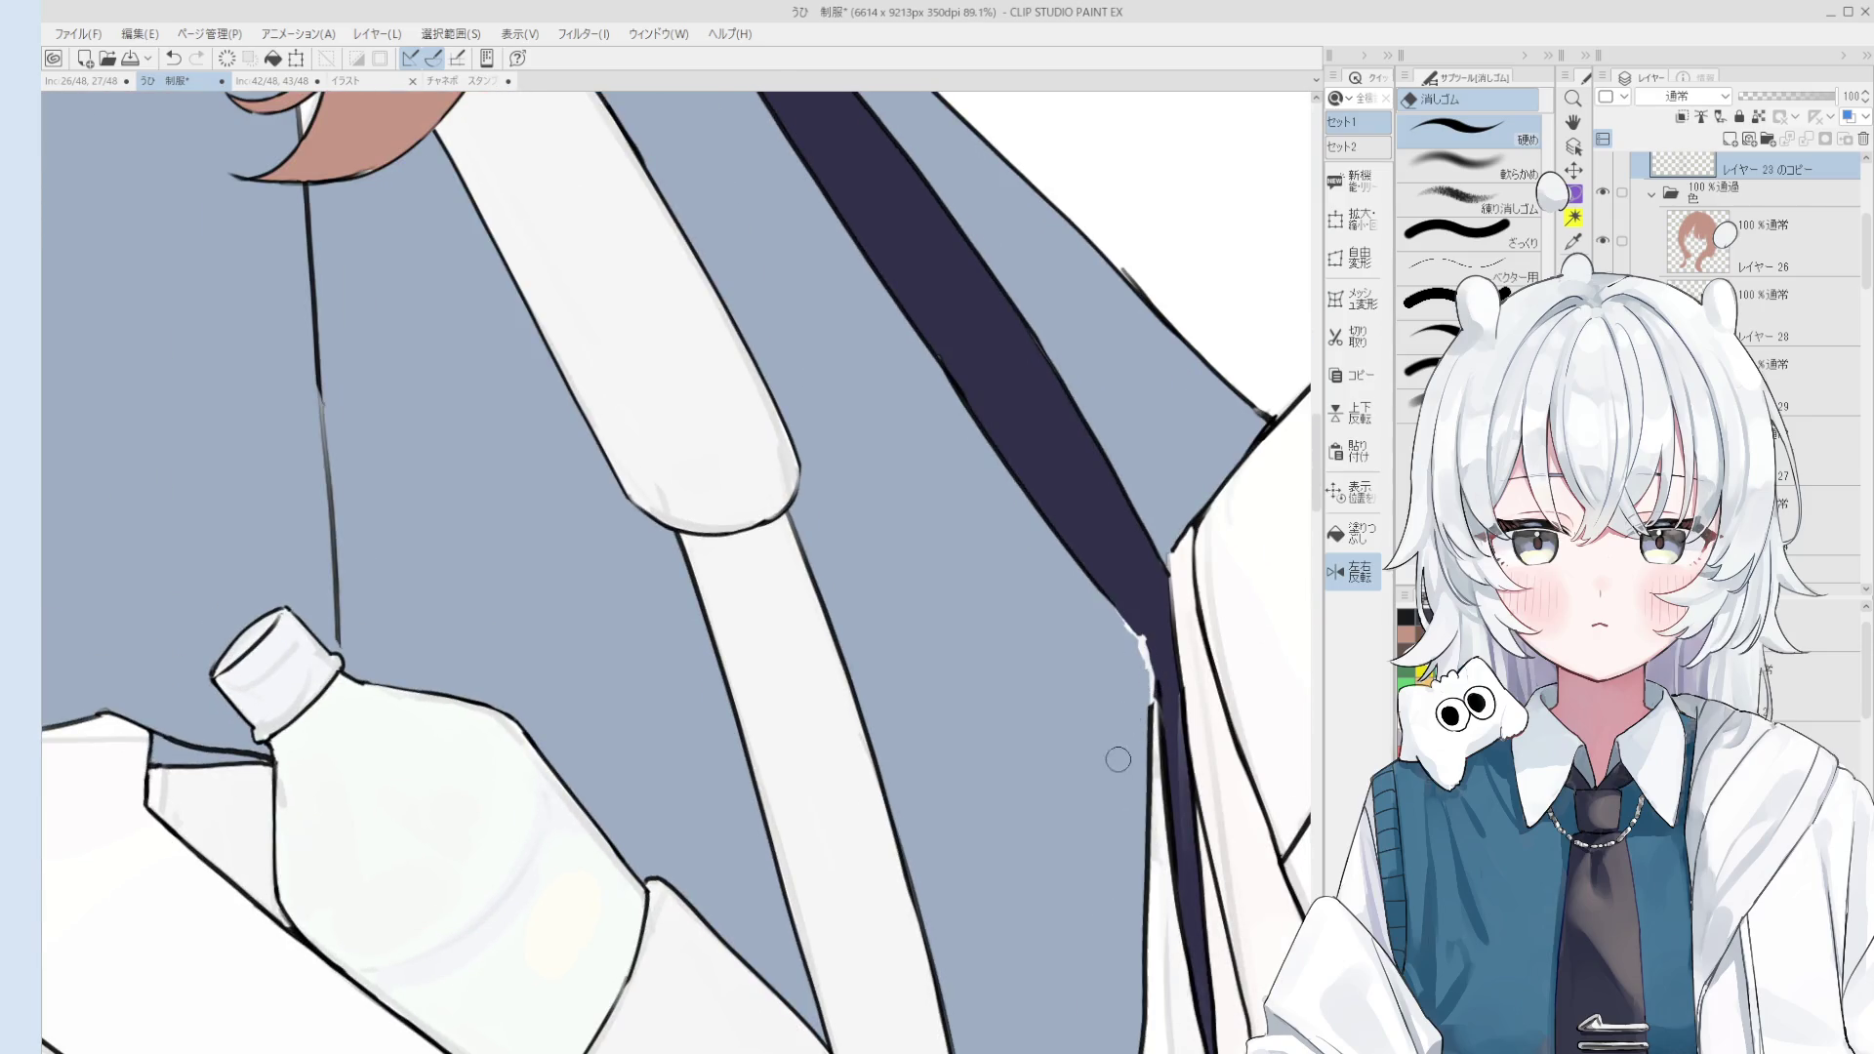
Step: Paint the white gap along the tie's left edge navy on the colour layer
key("b")
left_click(1132, 654, "ctrl")
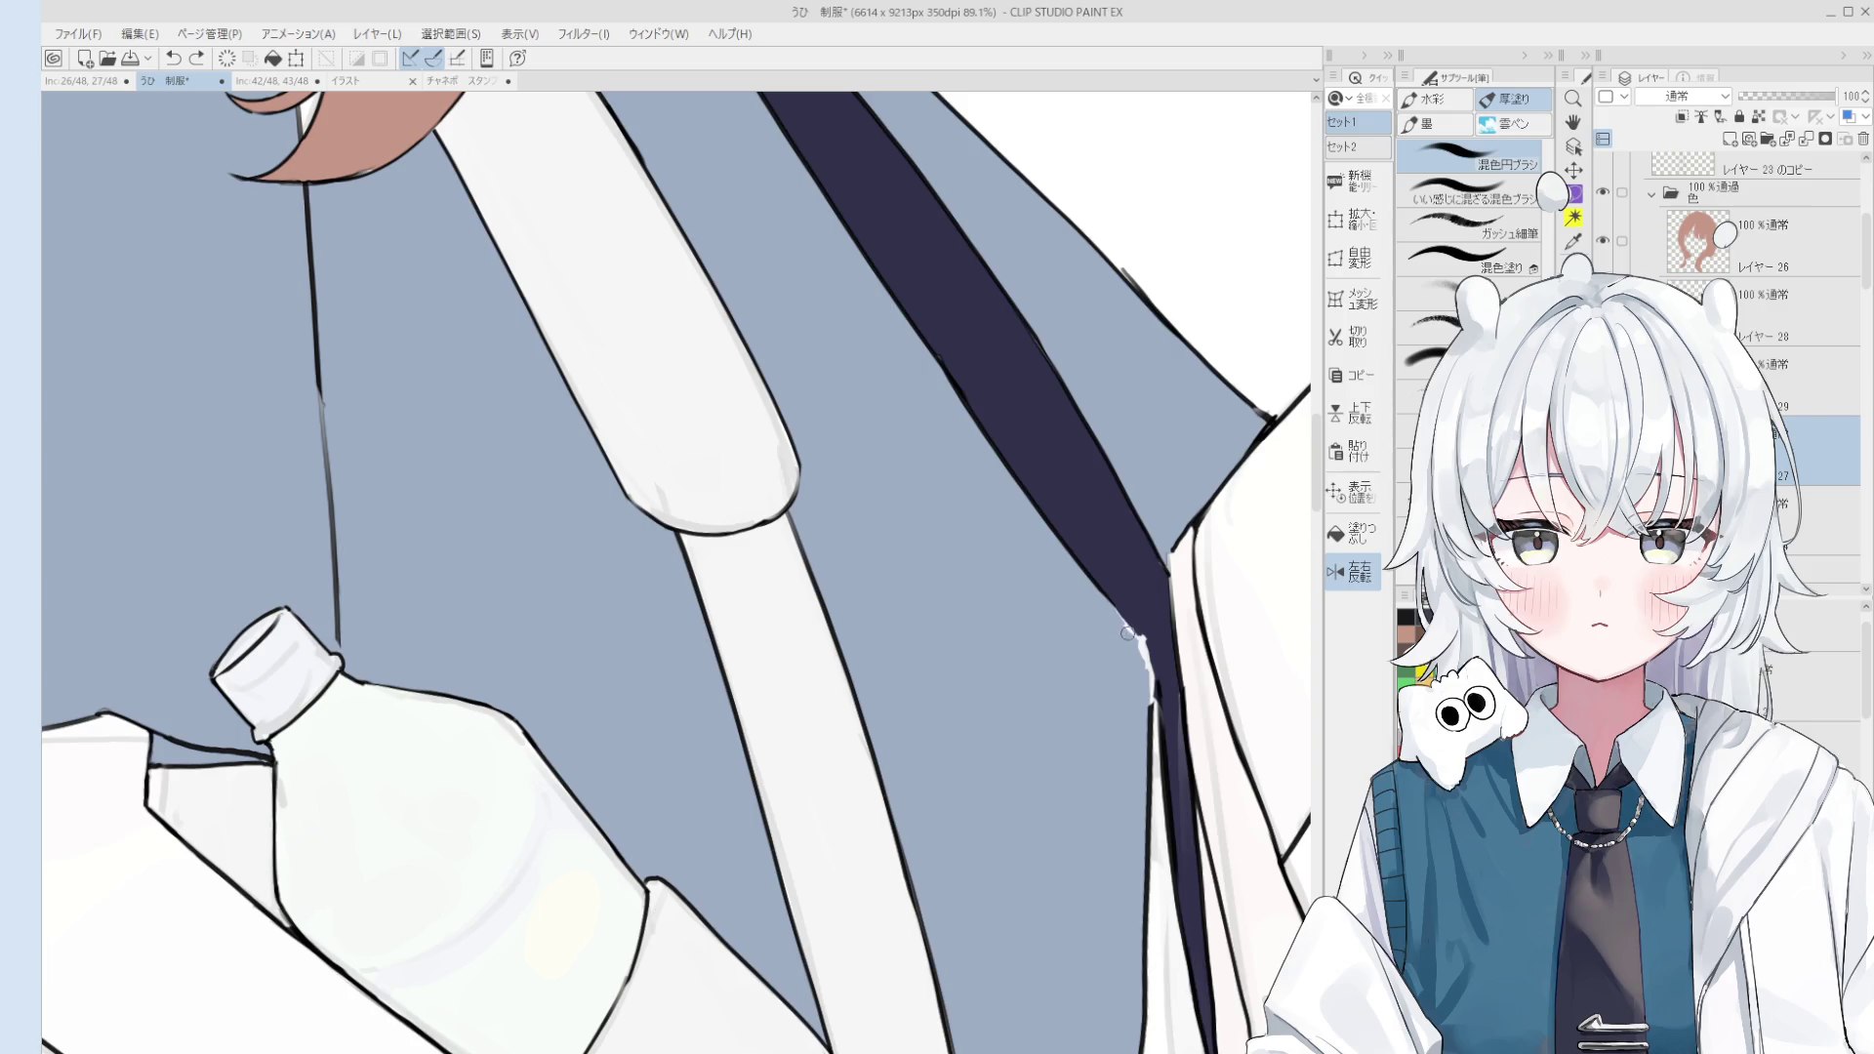
left_click_drag(1138, 650, 1144, 669)
scroll(1142, 719, "up", 2)
Step: On the top line-art layer, redraw the tie's left outline and erase stray marks
left_click(1139, 702, "ctrl")
key("p")
key("ctrl+z")
left_click_drag(1106, 582, 1136, 610)
key("ctrl+z")
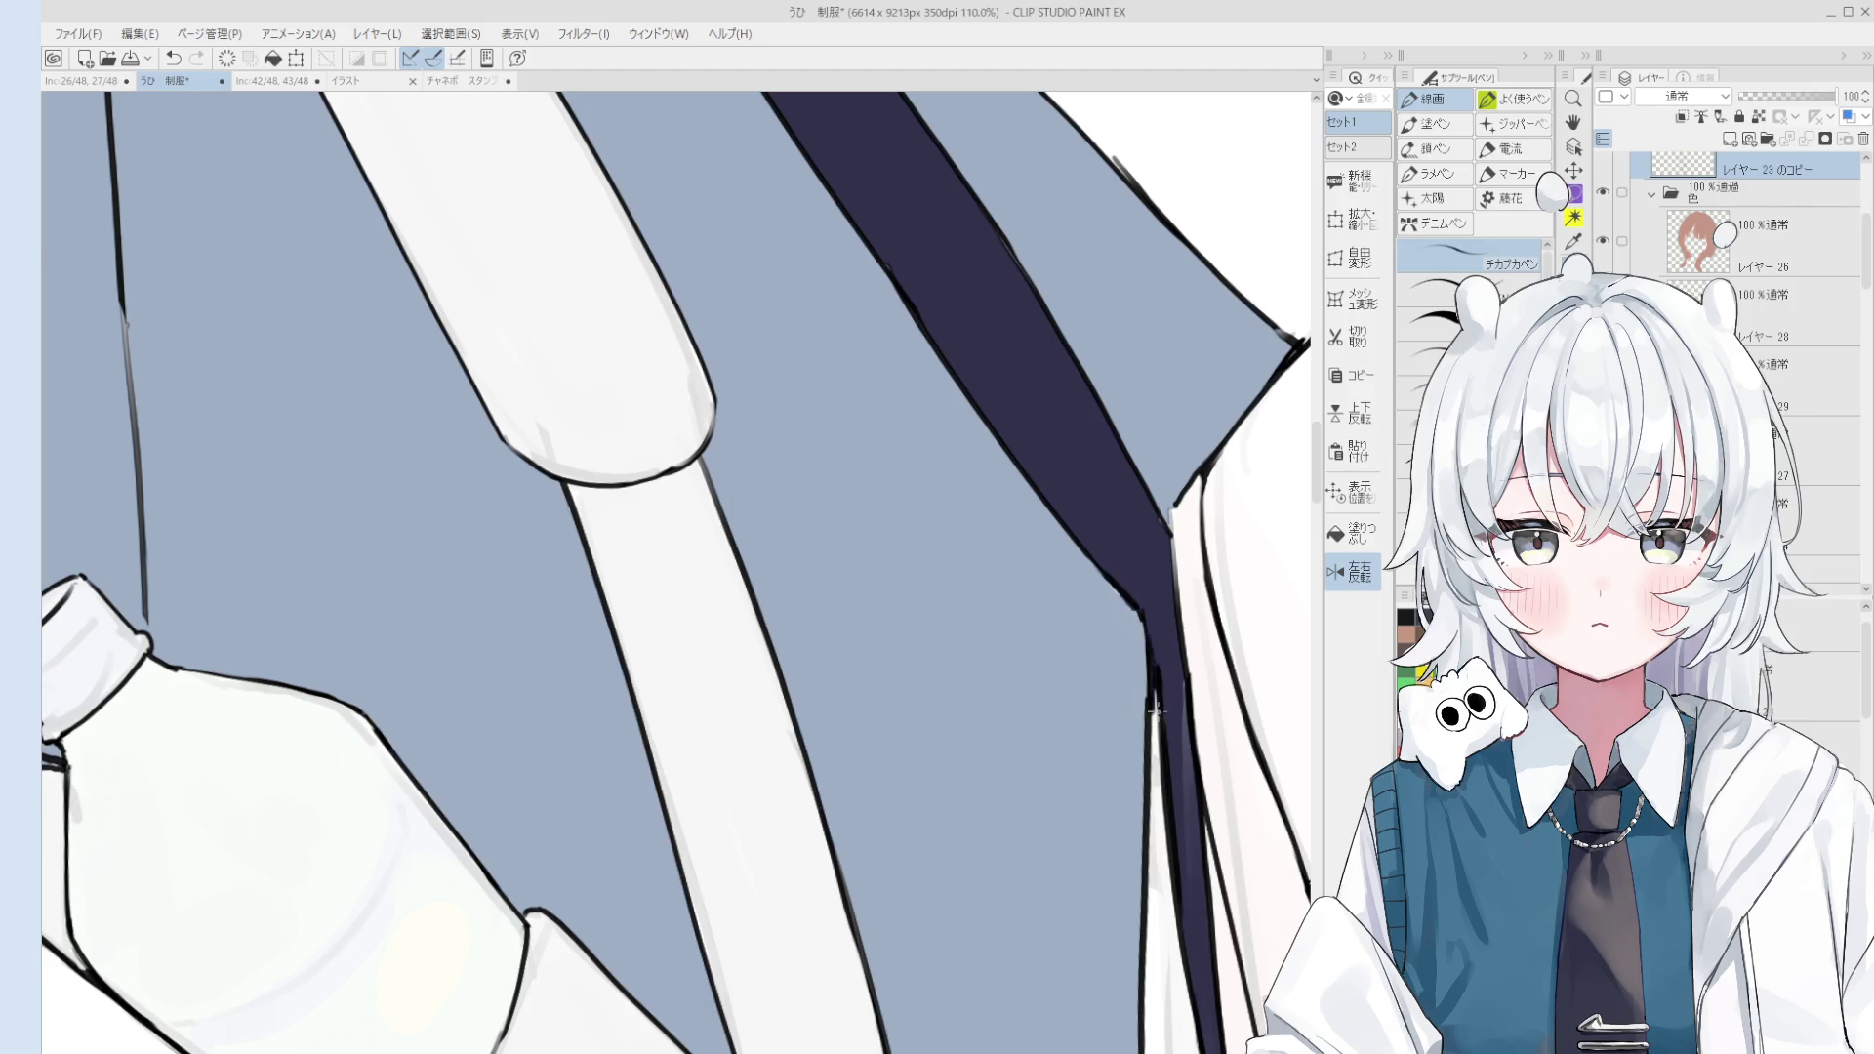
key("e")
left_click_drag(1162, 567, 1186, 639)
key("ctrl+z")
left_click_drag(1162, 561, 1186, 635)
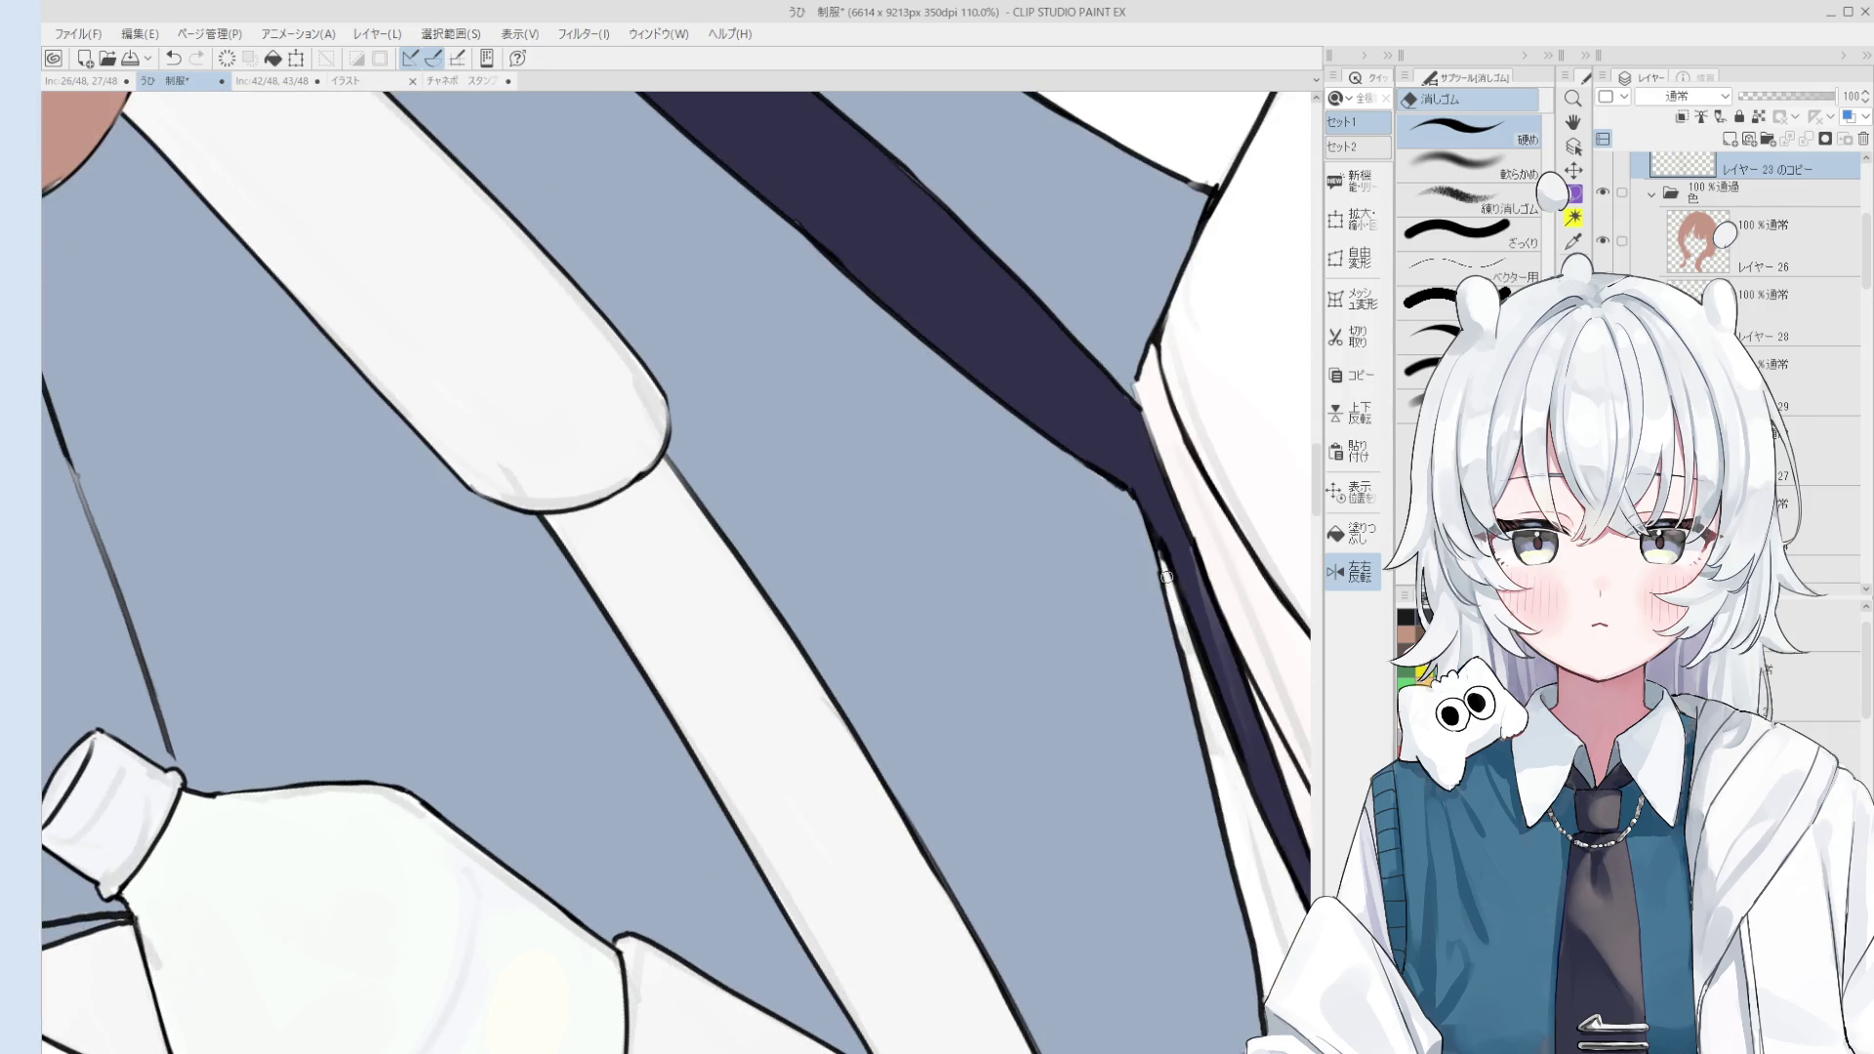
Step: Pick the layer under the tie edge and shift the view along it
key("o")
left_click(1160, 517)
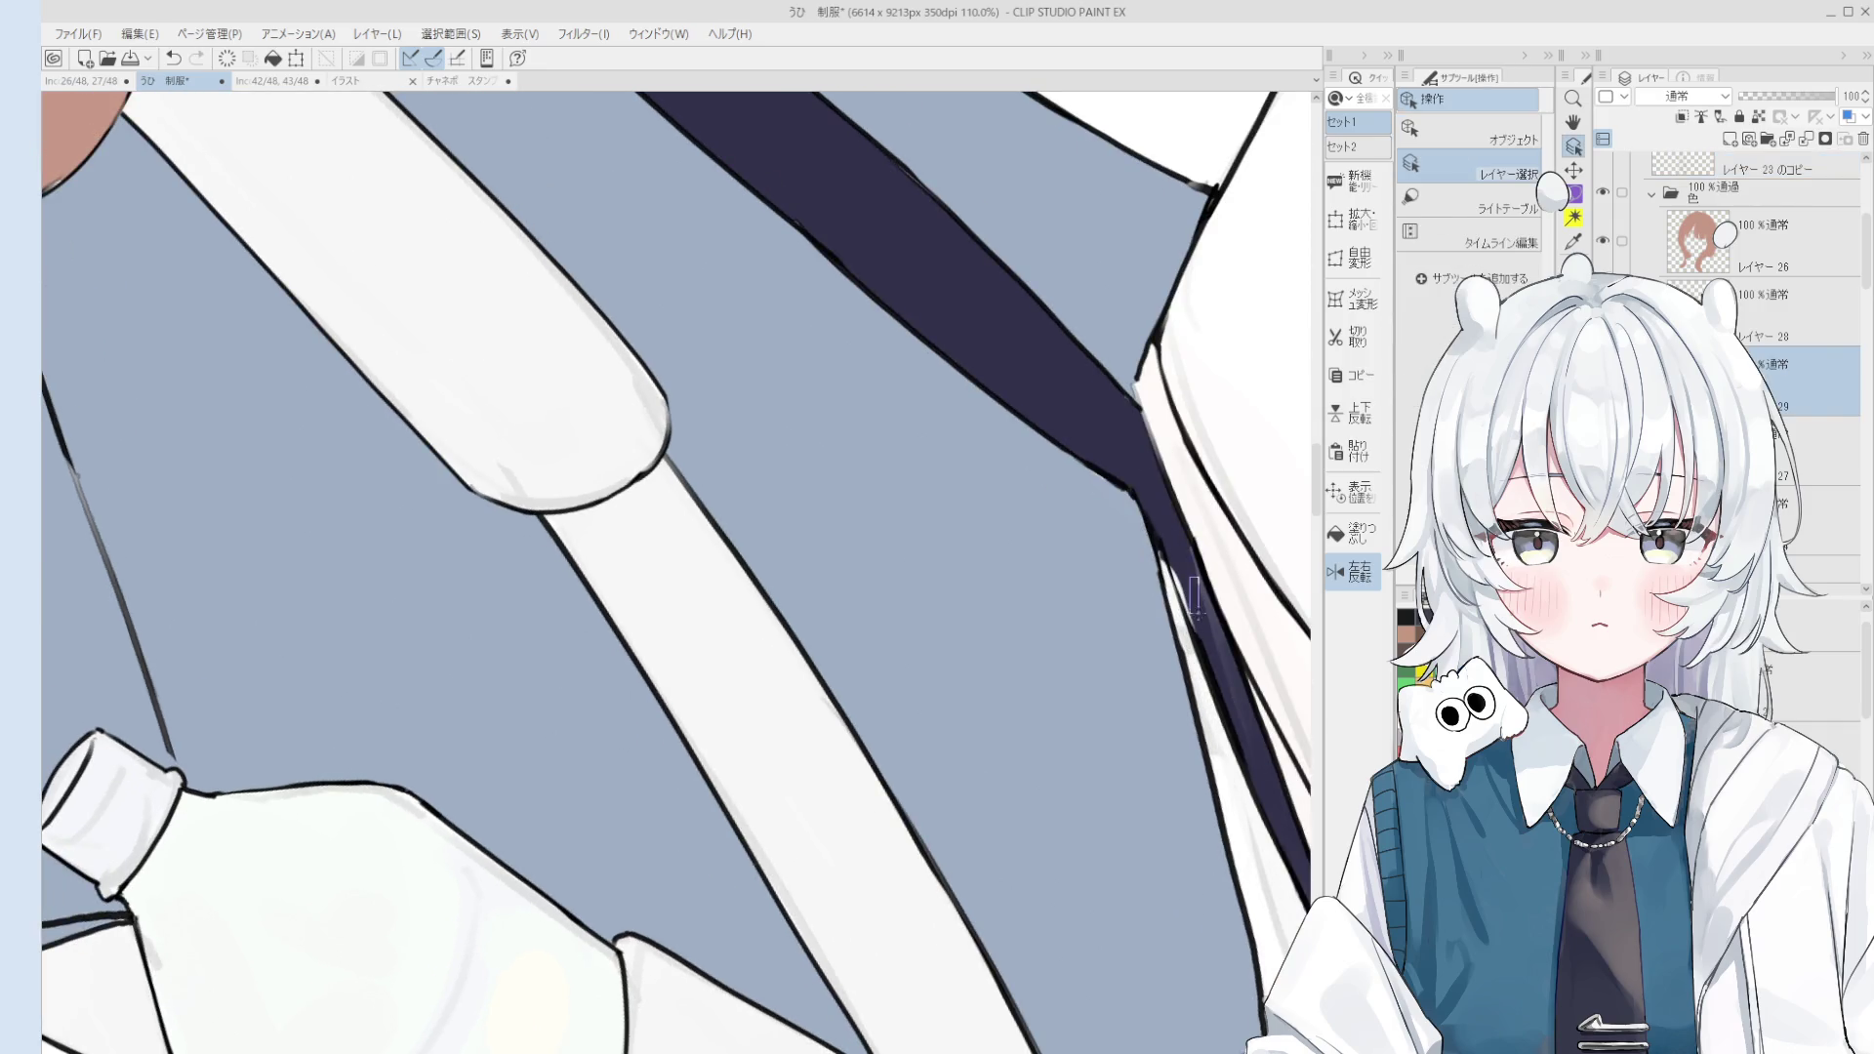
key("p")
left_click_drag(1191, 625, 1153, 608)
key("b")
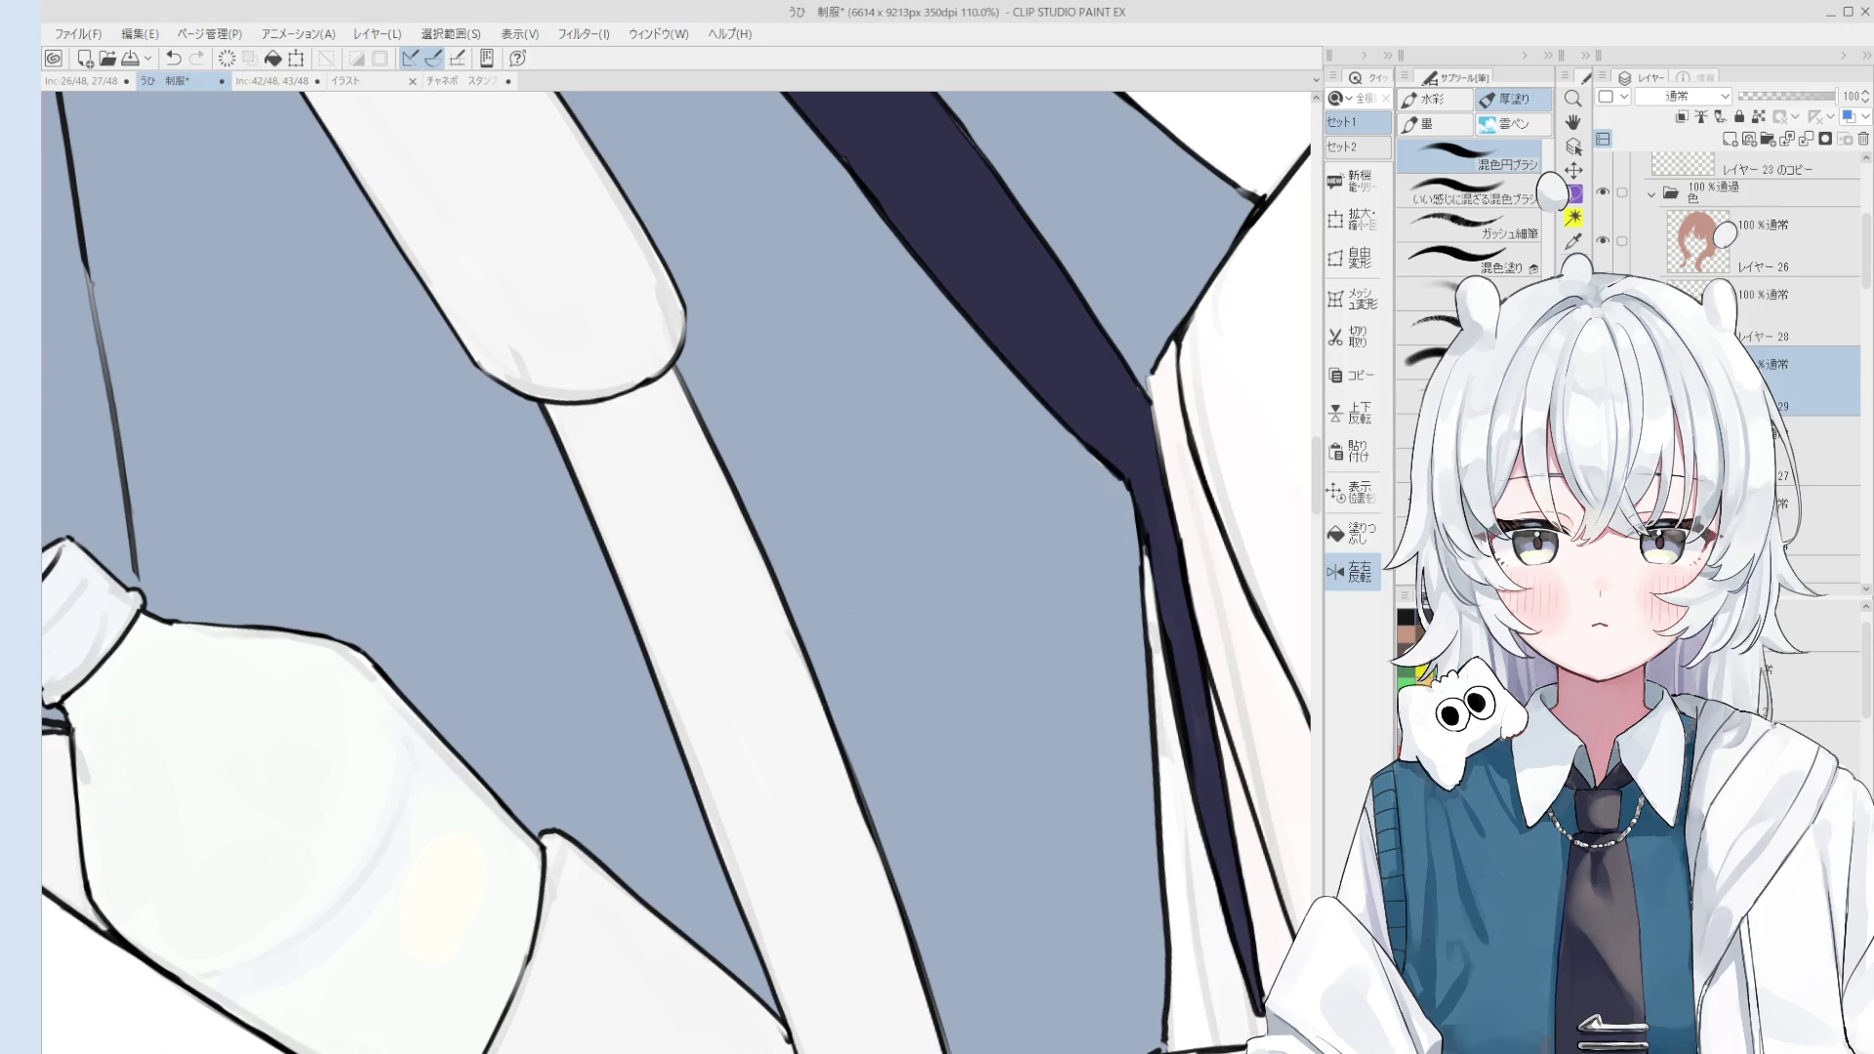
Step: Switch between the copy of Layer 23 and Layer 29 in the layer list
scroll(1175, 673, "up", 1)
left_click(1174, 674, "ctrl+shift")
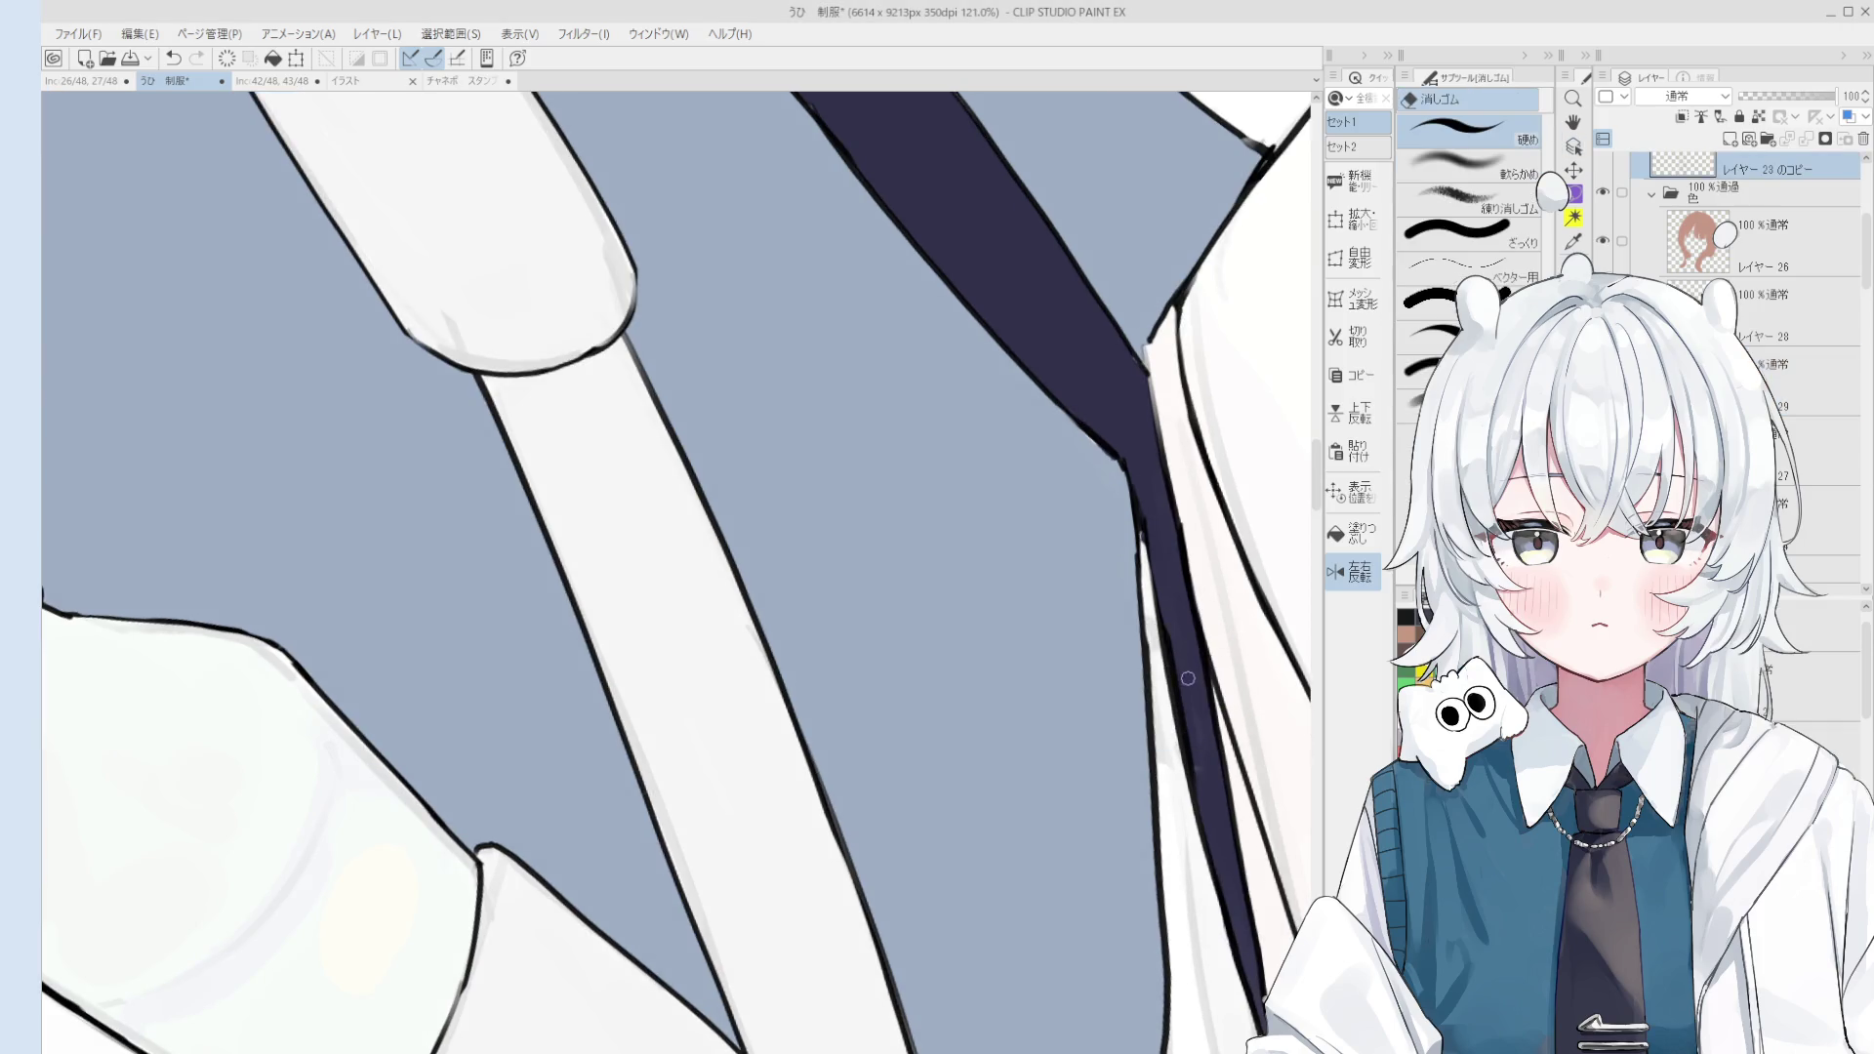
scroll(1175, 669, "down", 1)
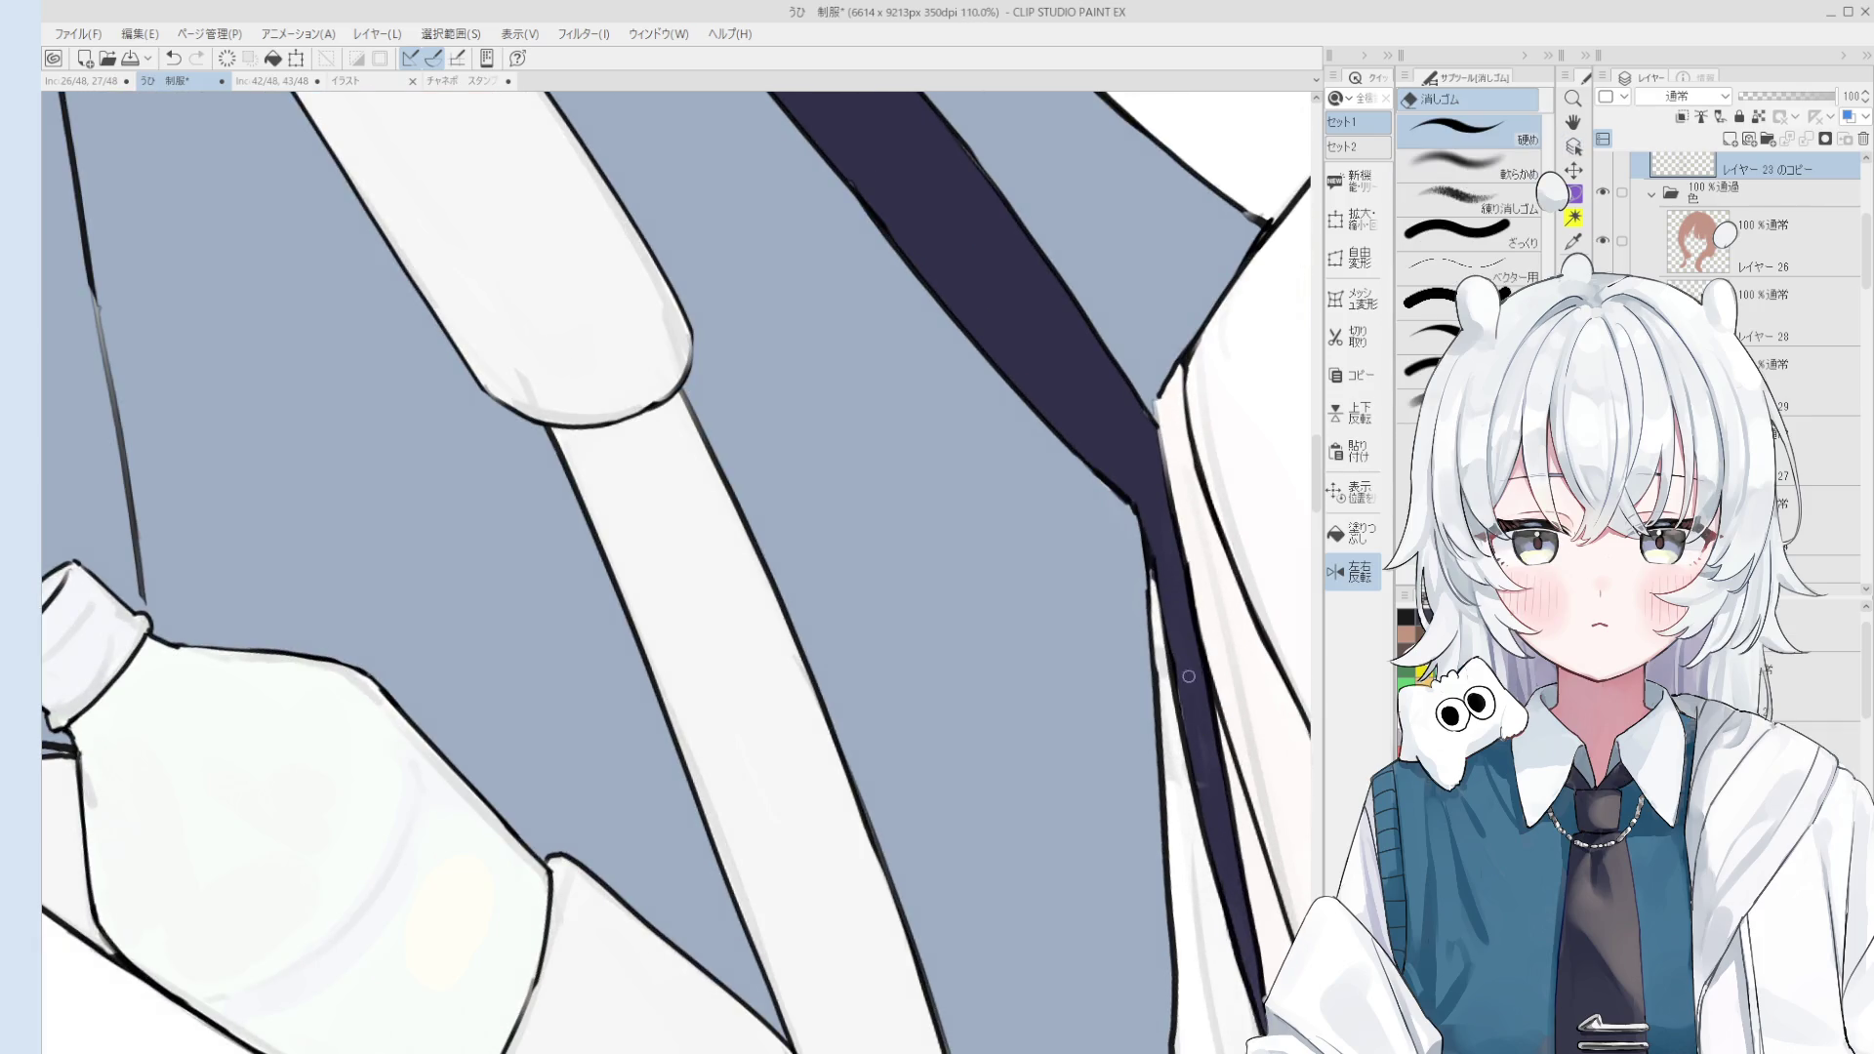
left_click(1198, 697, "ctrl+shift")
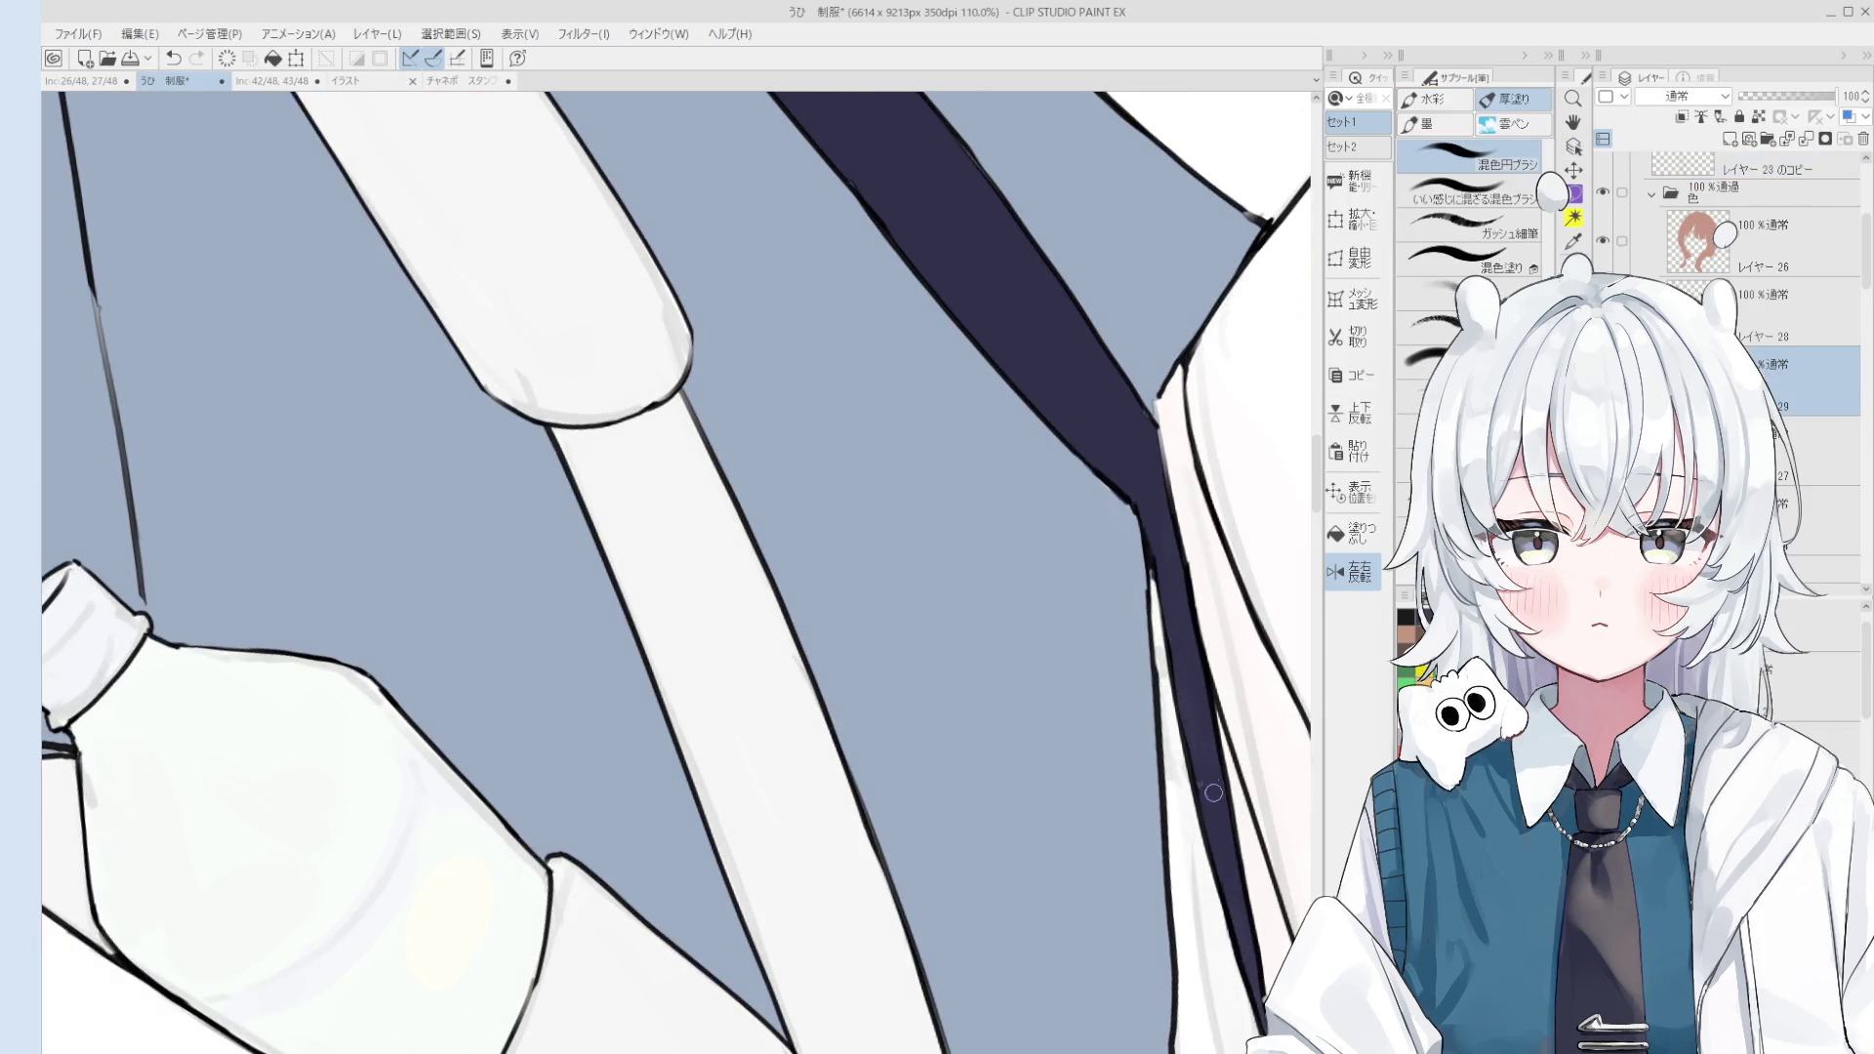
scroll(1198, 697, "down", 6)
scroll(1165, 582, "up", 6)
left_click(1165, 582, "ctrl+shift")
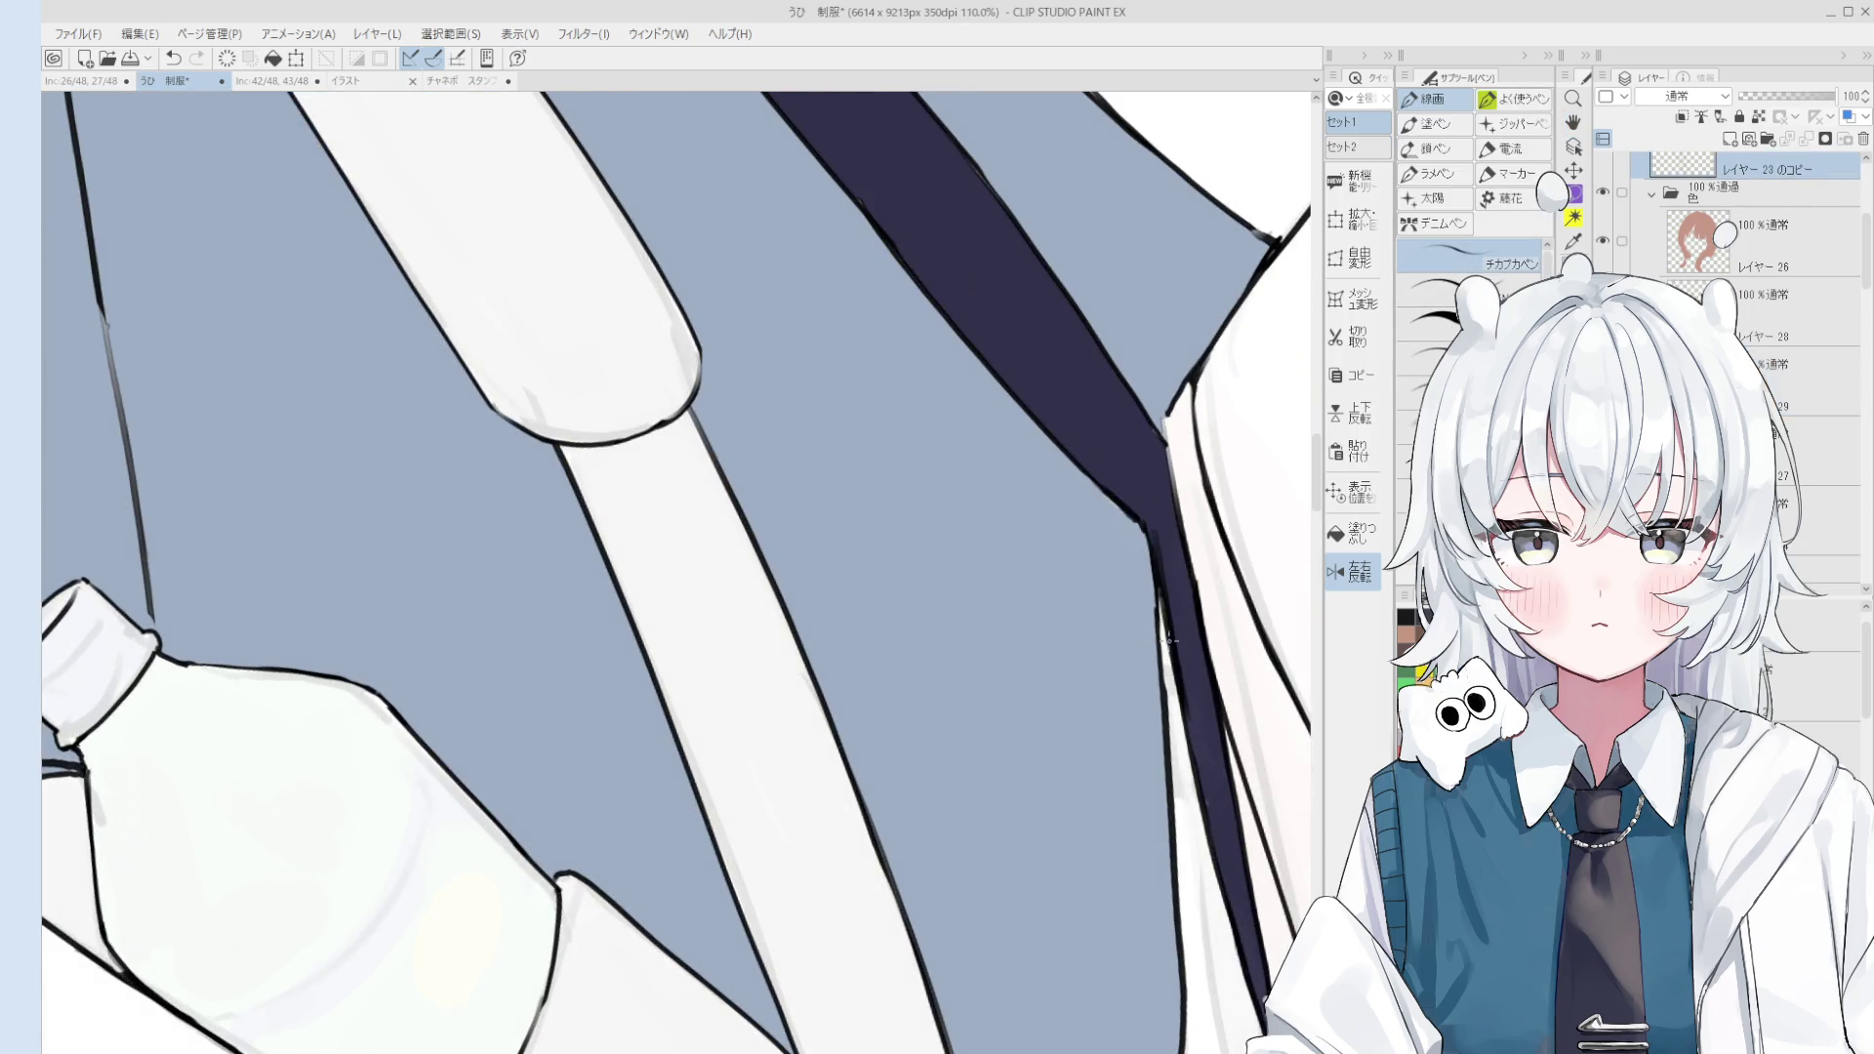
Step: Zoom out to the full figure, pick black, and add empty Layer 30
scroll(1186, 683, "down", 2)
scroll(1193, 781, "down", 3)
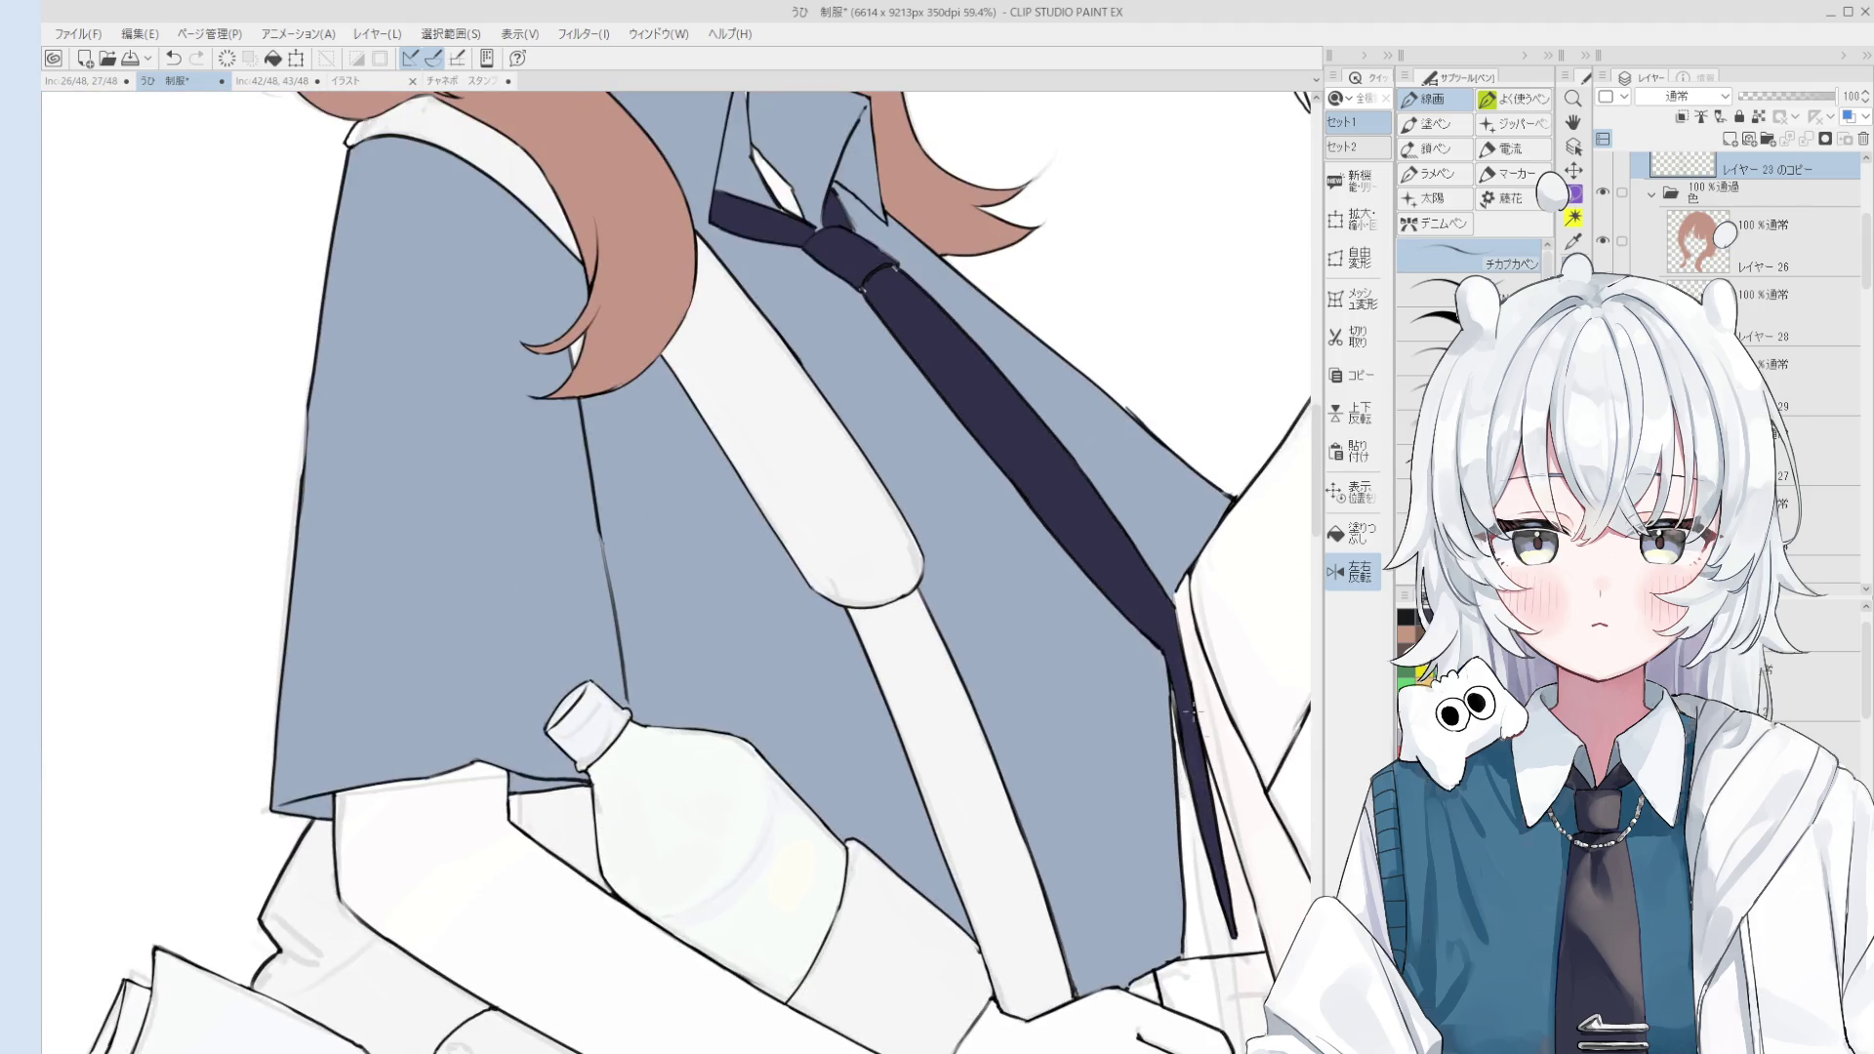
scroll(1167, 667, "down", 5)
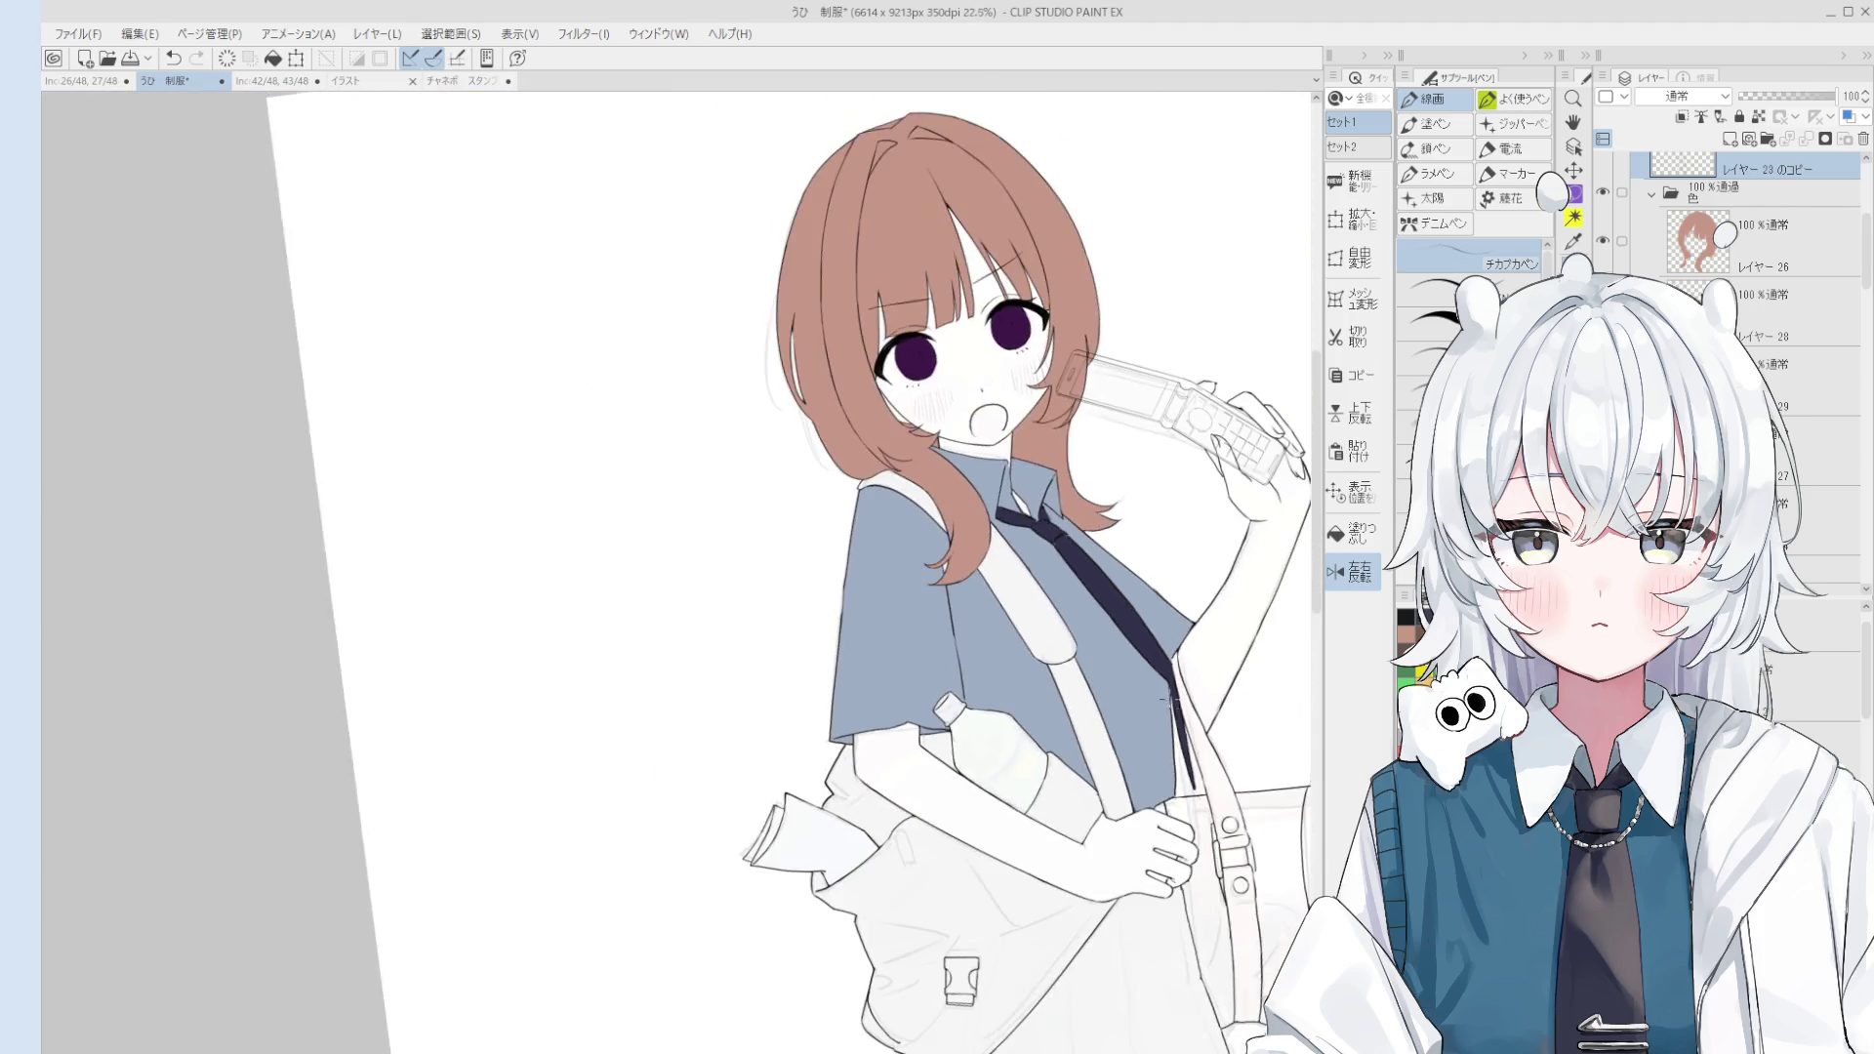
mouse_move(1167, 667)
left_mouse_down()
mouse_move(1174, 765)
mouse_move(982, 647)
left_mouse_up()
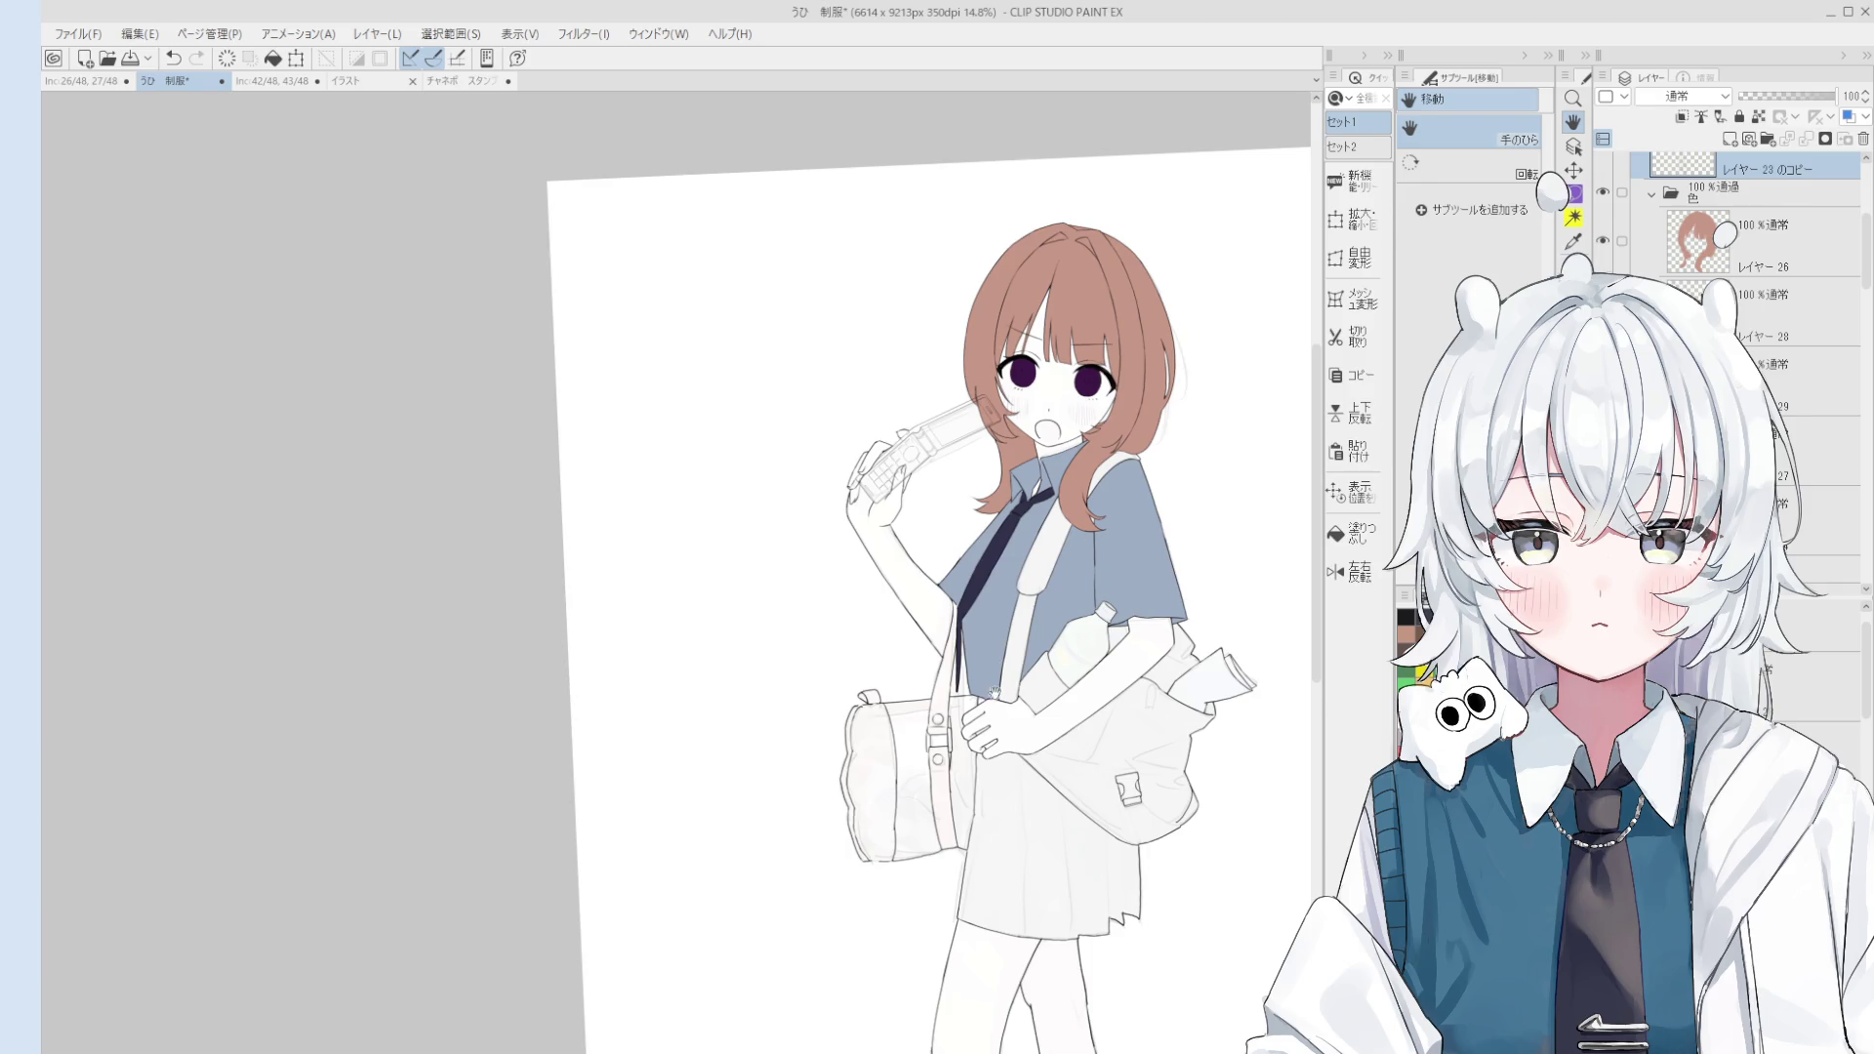
scroll(994, 691, "up", 1)
left_click_drag(994, 691, 1054, 720)
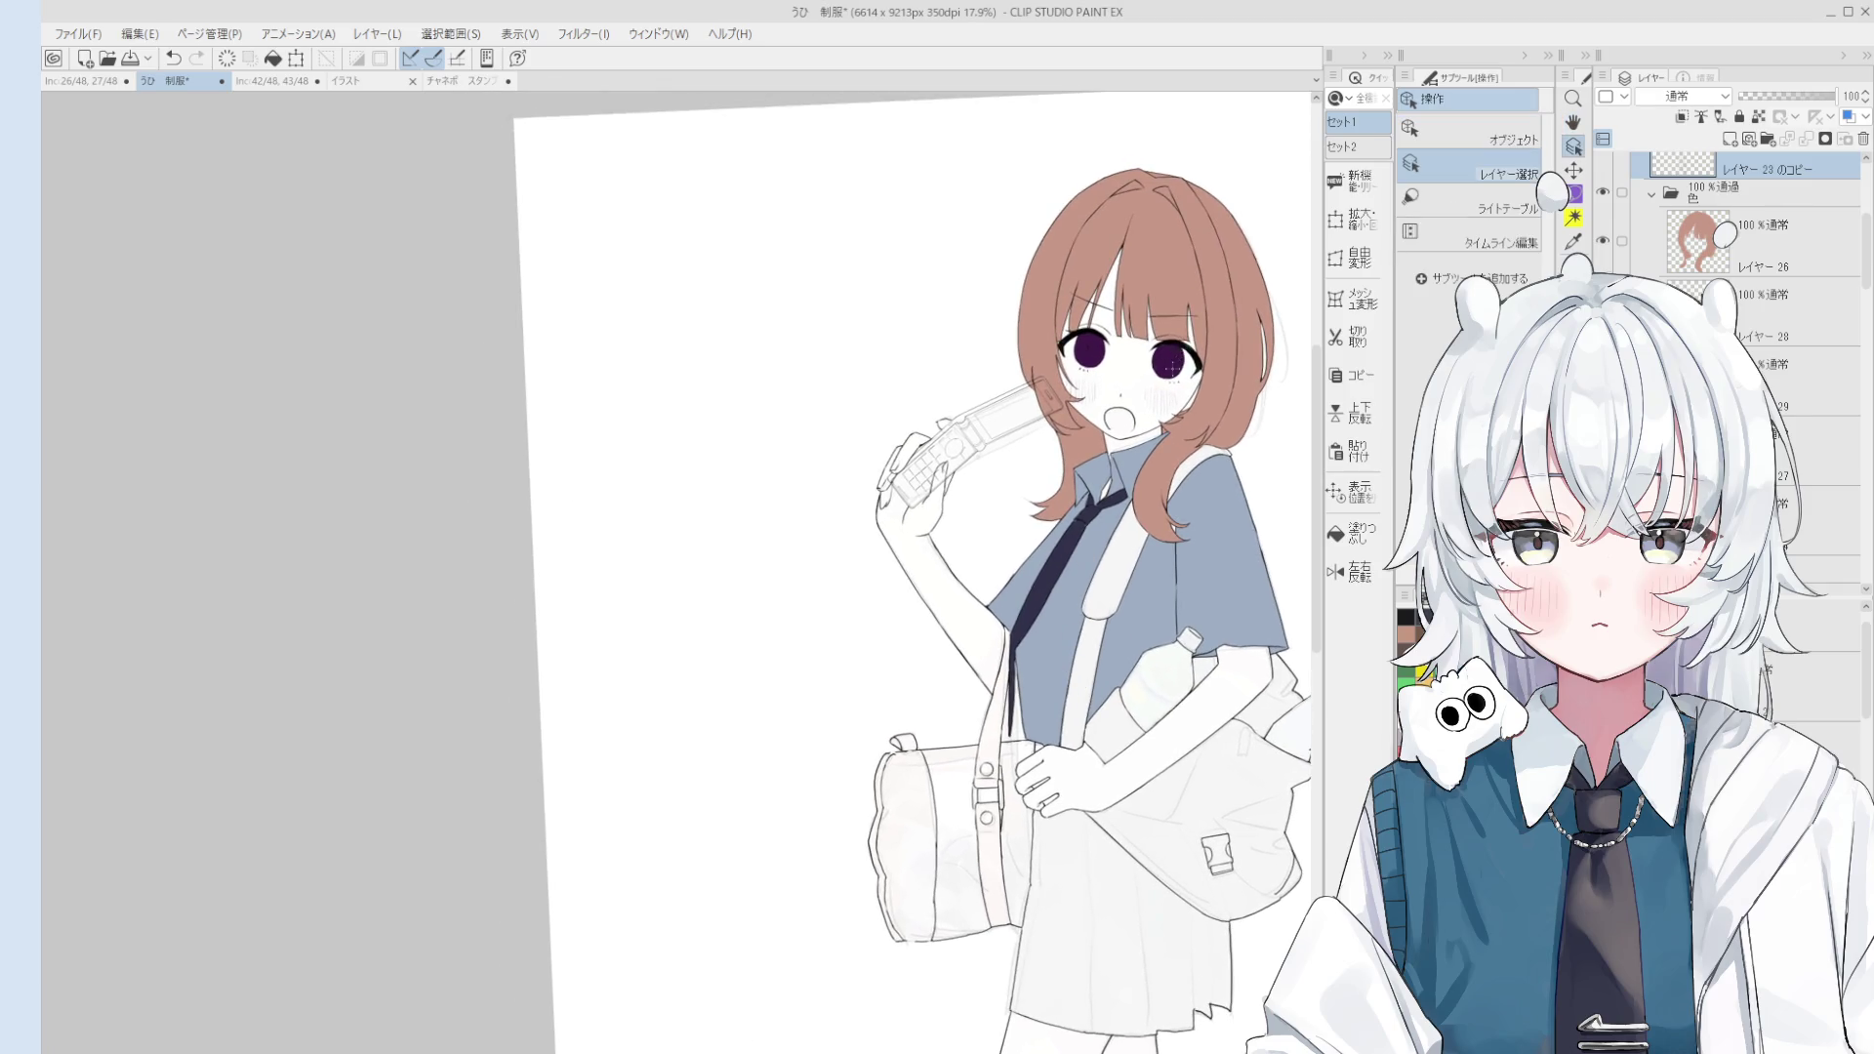
scroll(1172, 366, "up", 2)
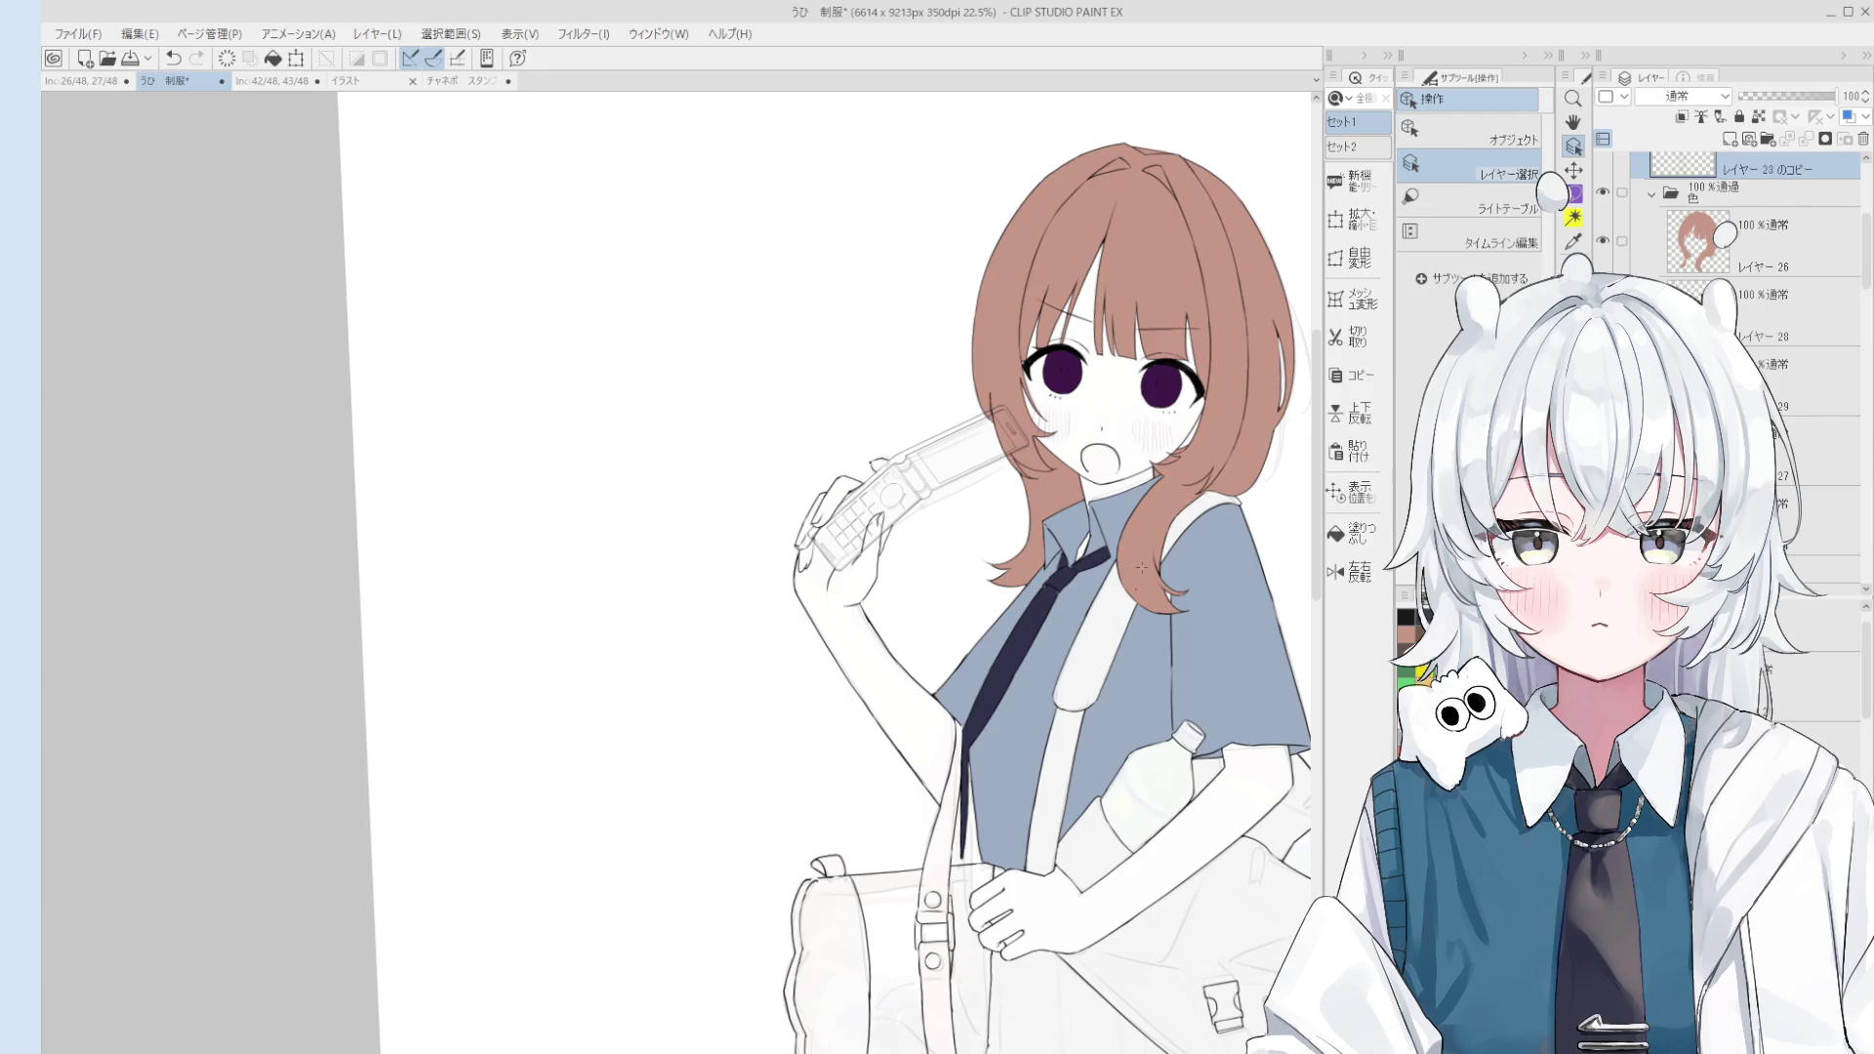
left_click(1406, 618)
key("ctrl+shift+n")
Step: Fill the bag strap black, including the white gaps in its upper part
key("g")
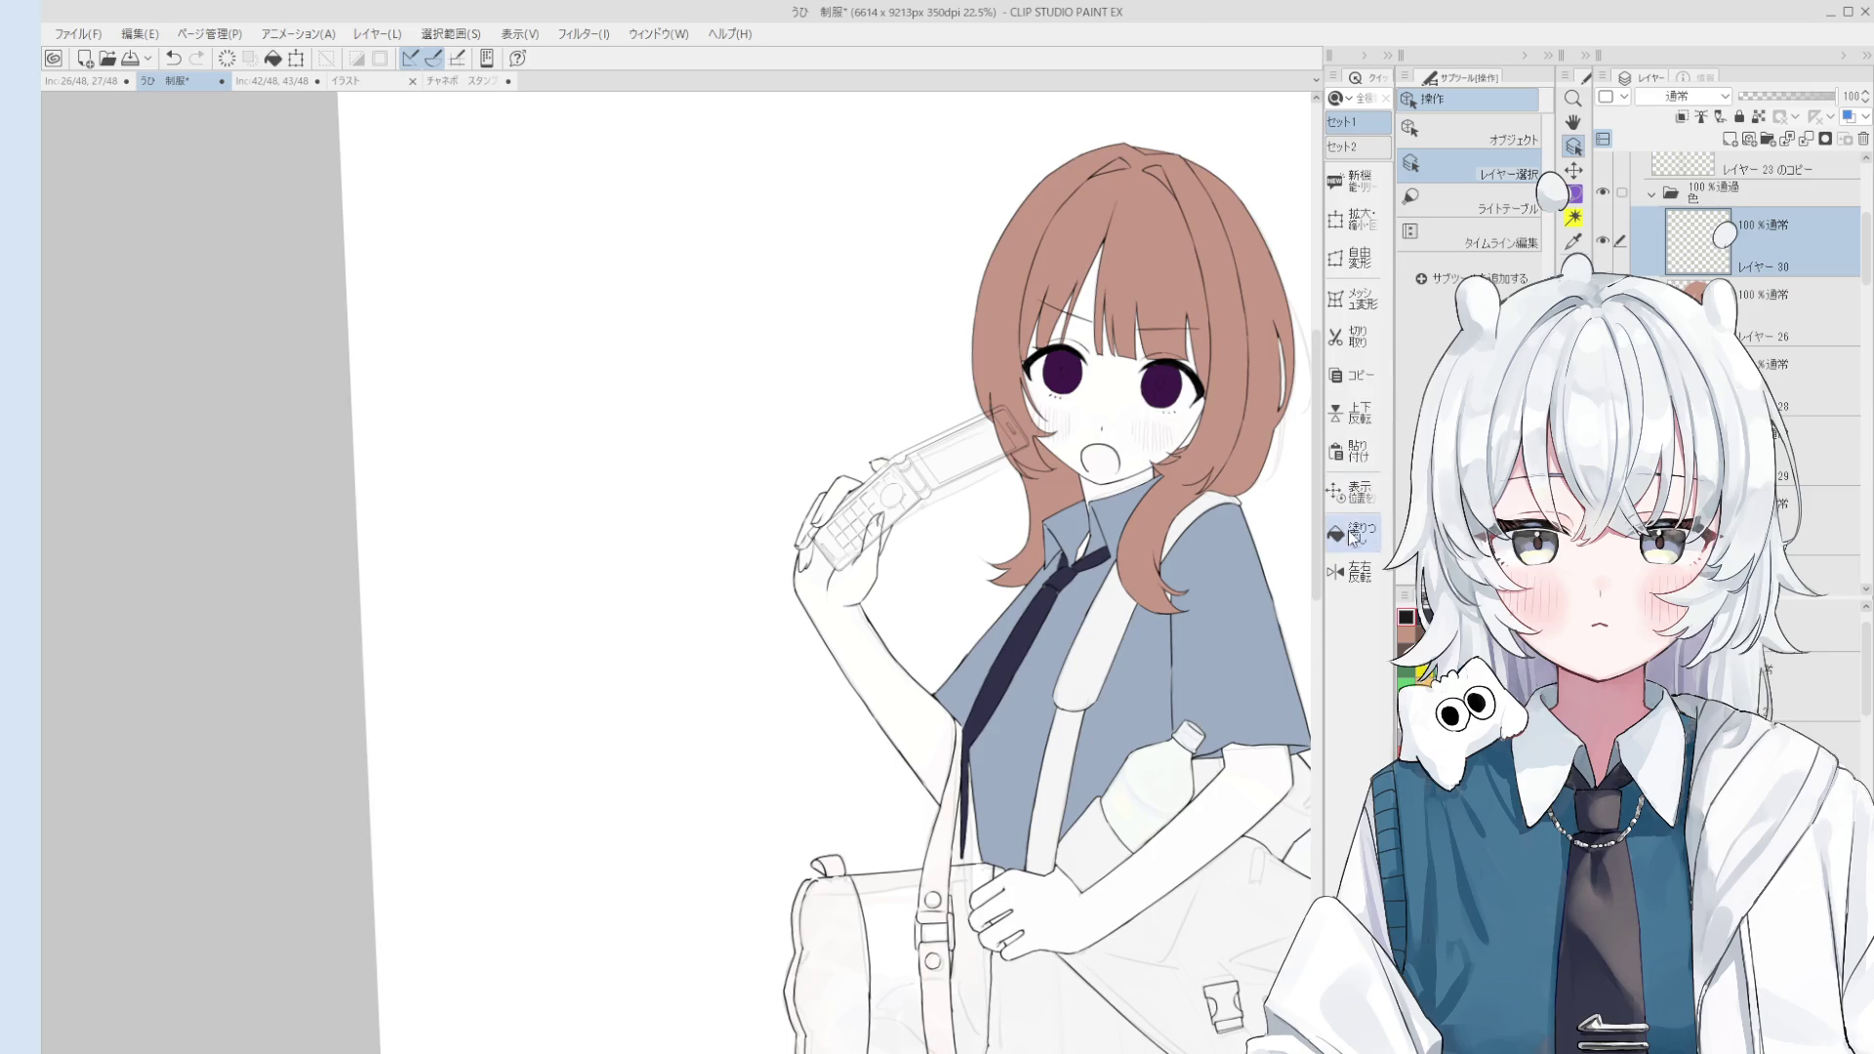
left_click(1137, 603)
scroll(1098, 633, "up", 1)
scroll(1098, 633, "up", 2)
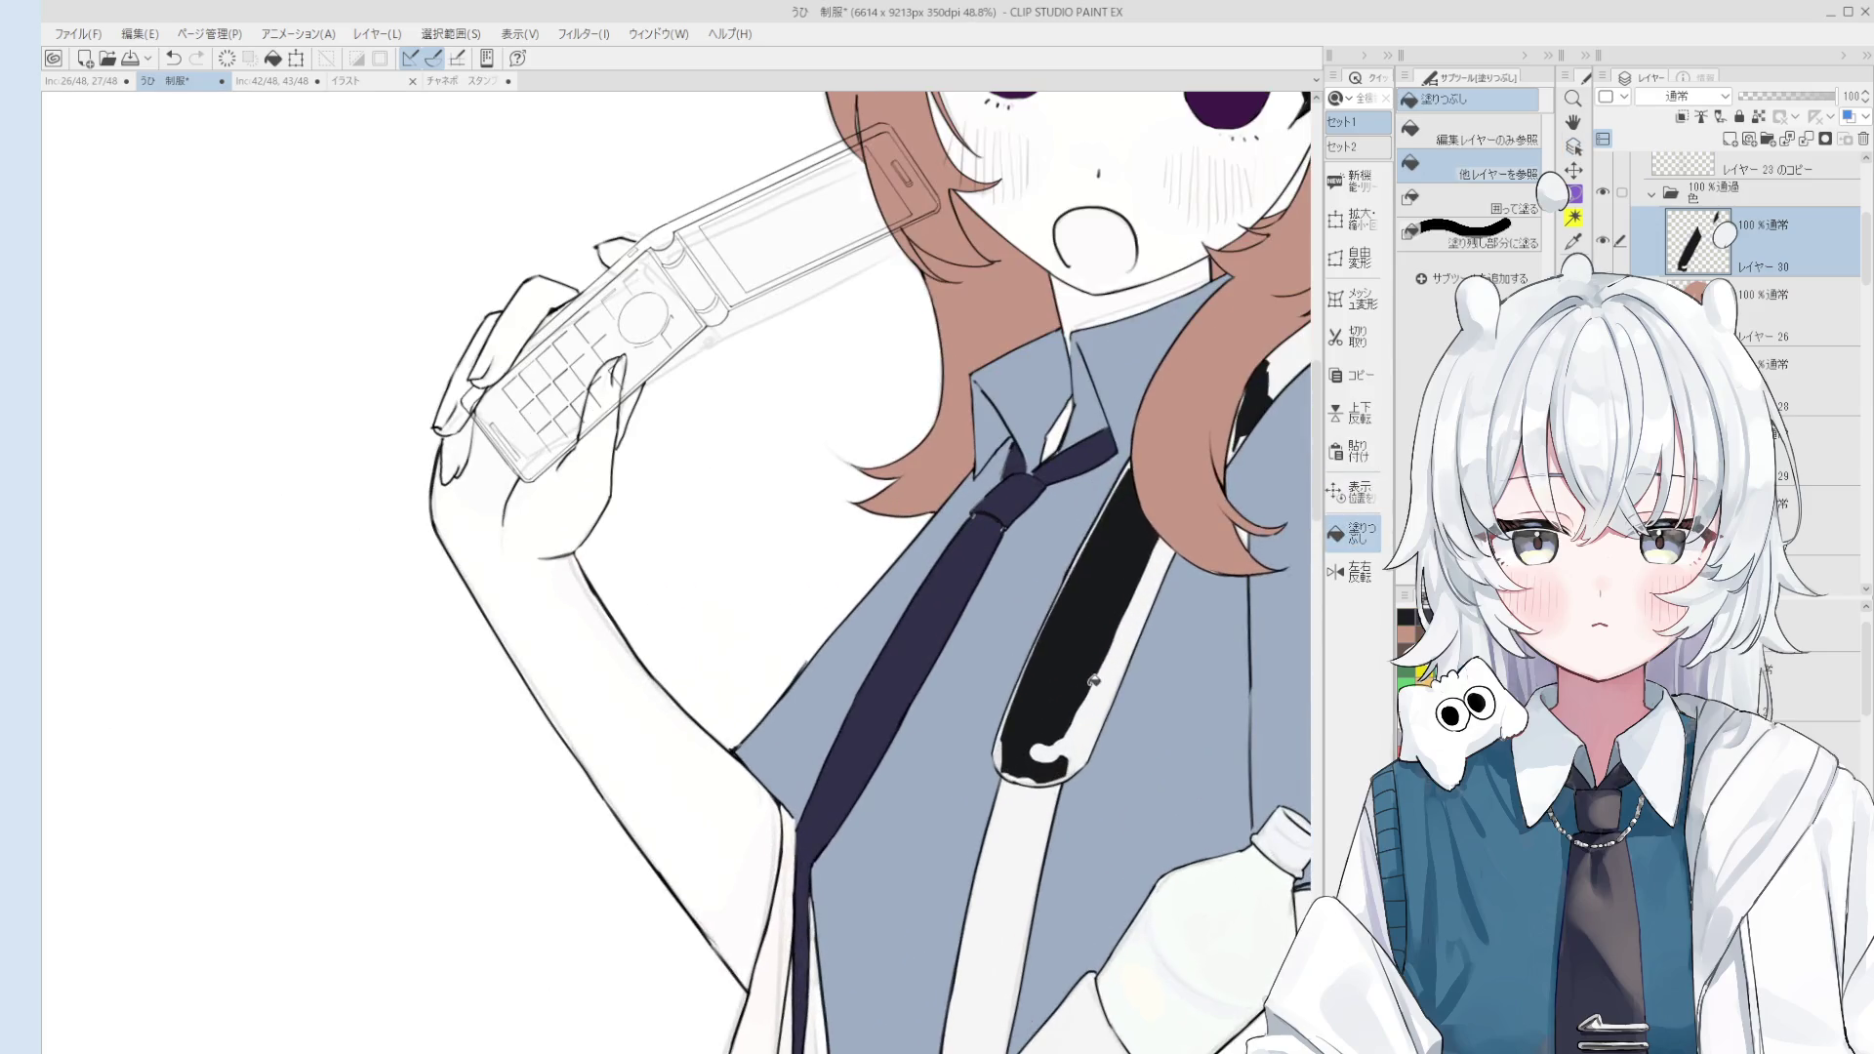
left_click_drag(1090, 712, 1021, 765)
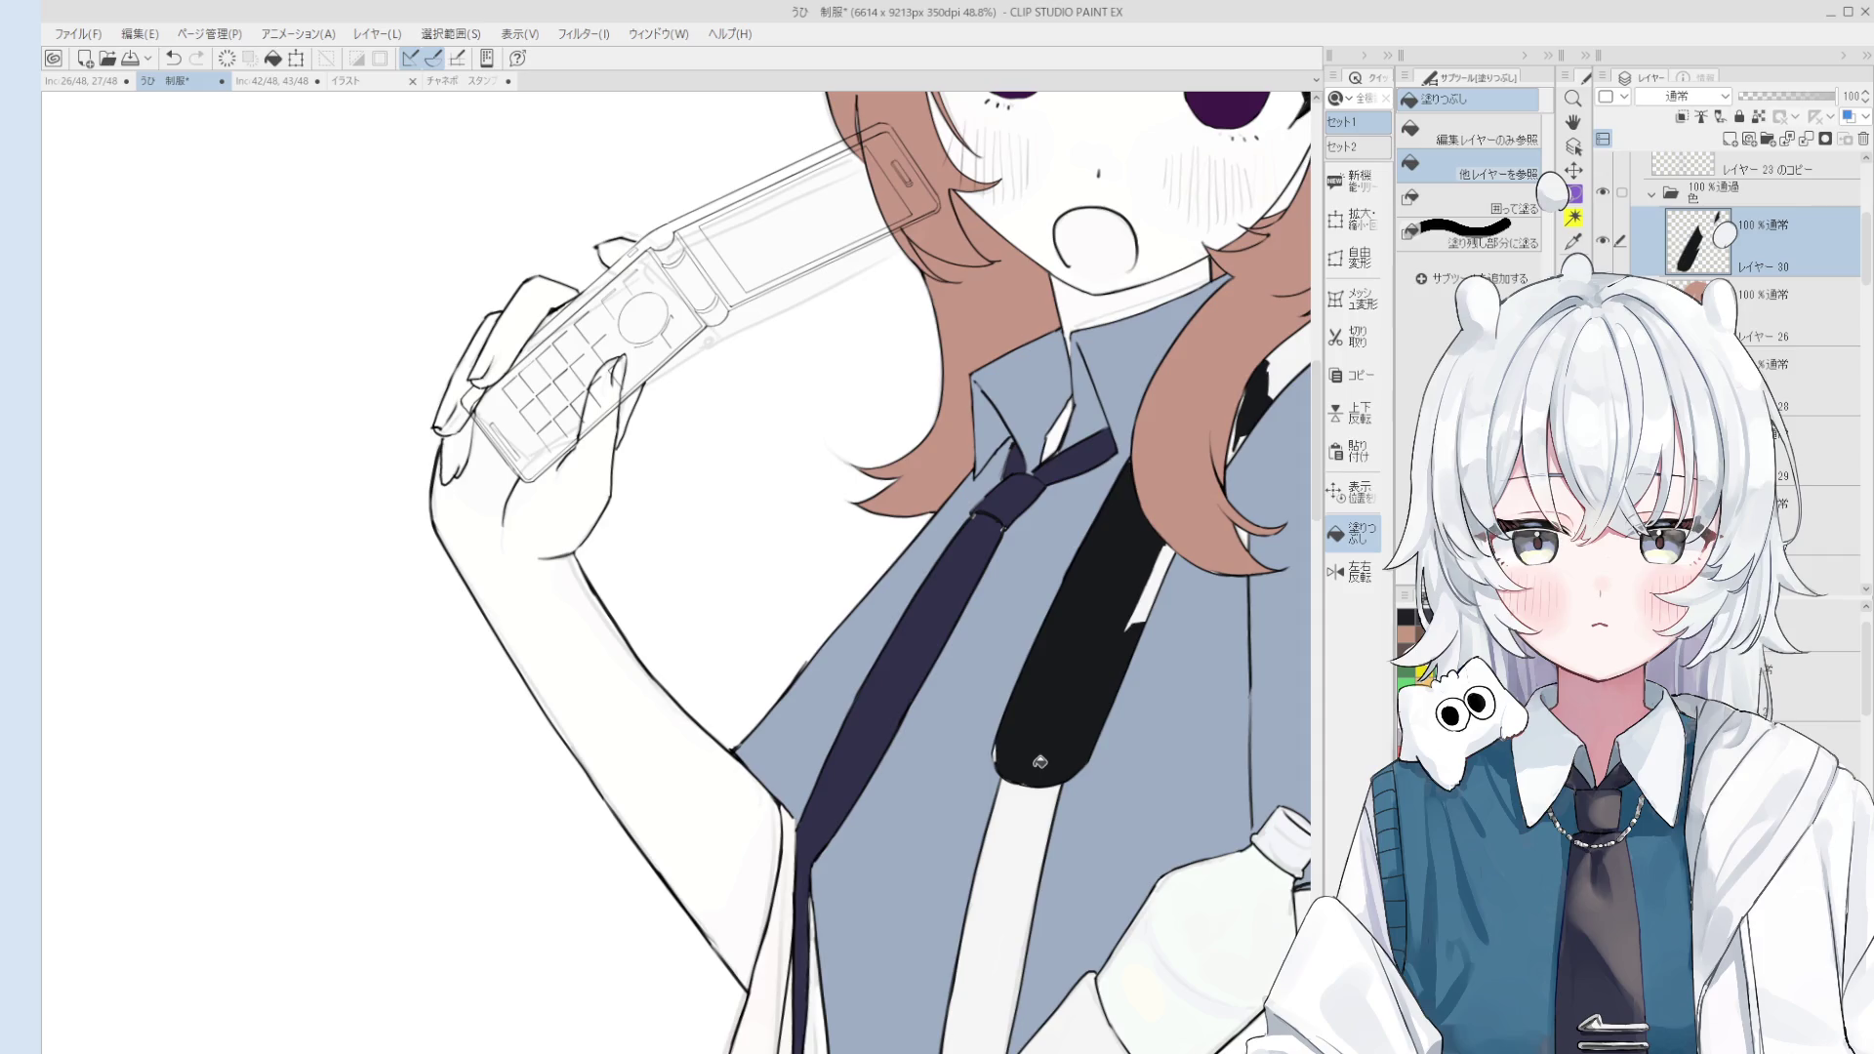
left_click(1291, 367)
scroll(1090, 664, "down", 1)
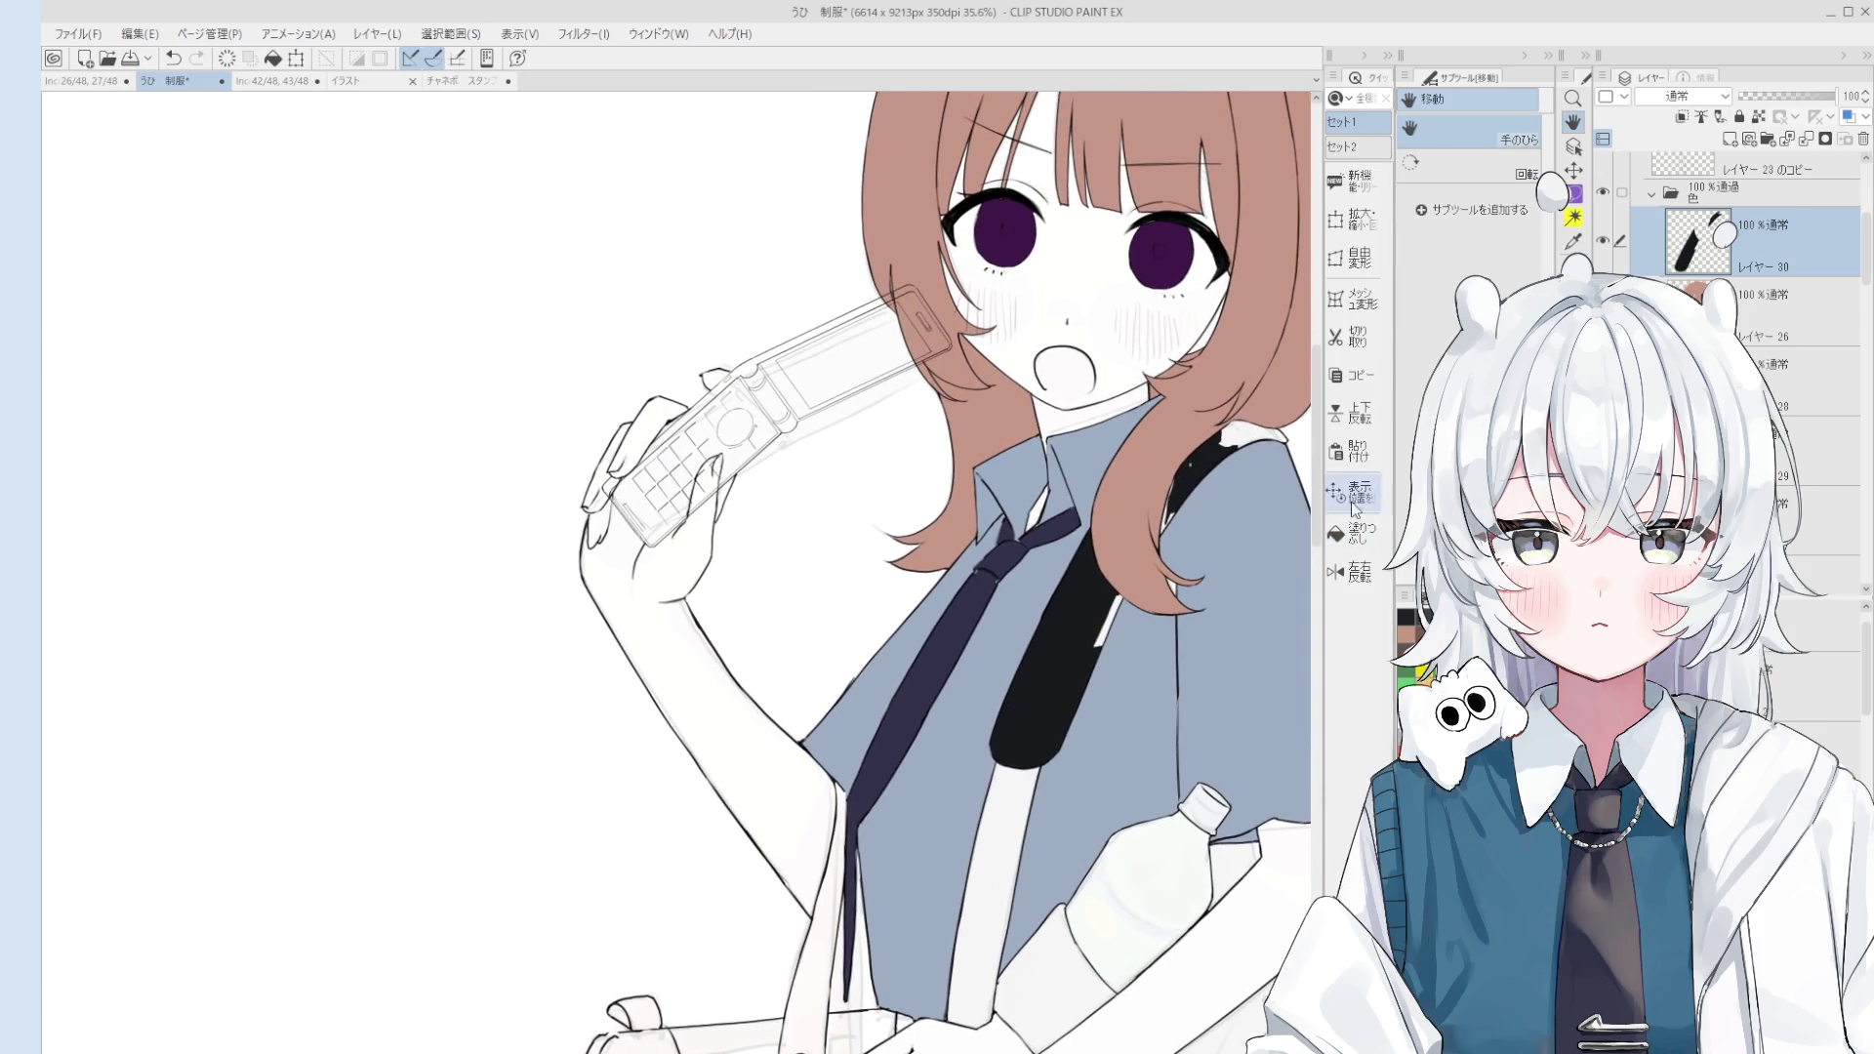
left_click_drag(1113, 601, 1101, 649)
Step: Fill the lower part of the strap solid black, undoing and redoing the fill
left_click_drag(1015, 781, 994, 917)
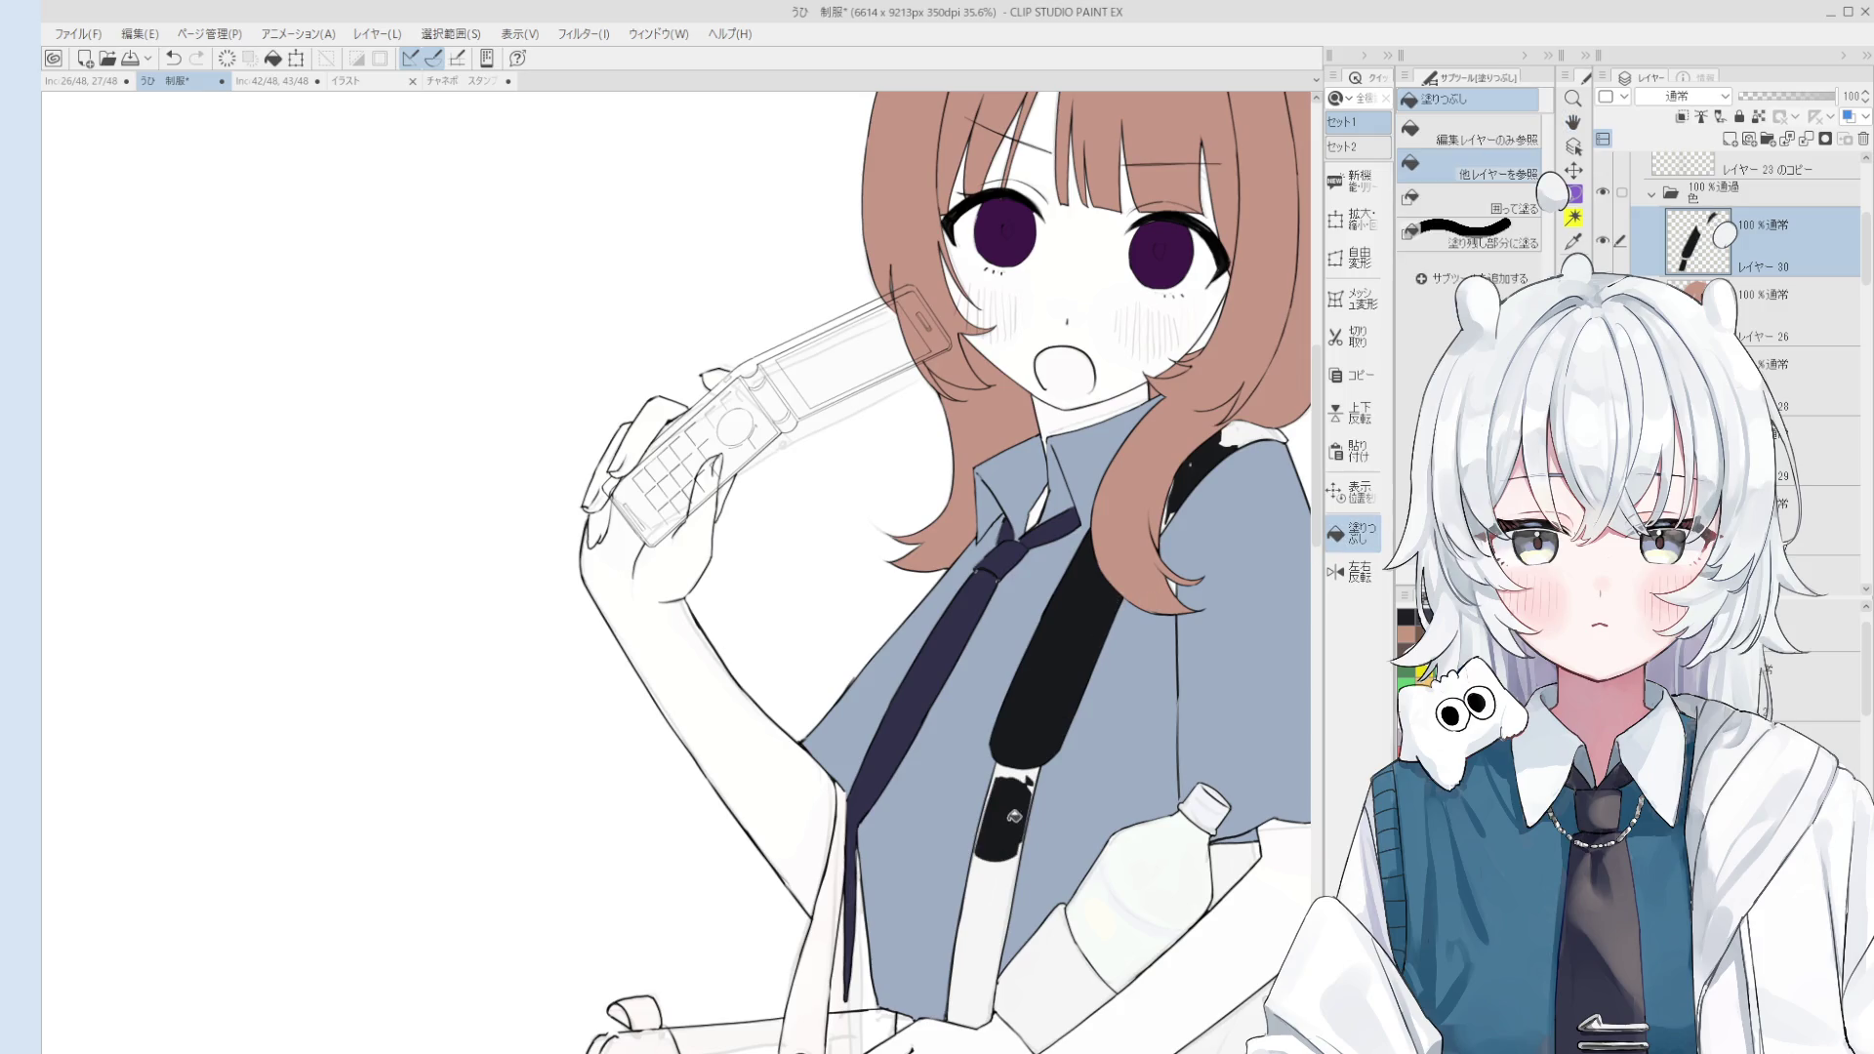
key("ctrl+z")
left_click(1816, 629)
key("ctrl+z")
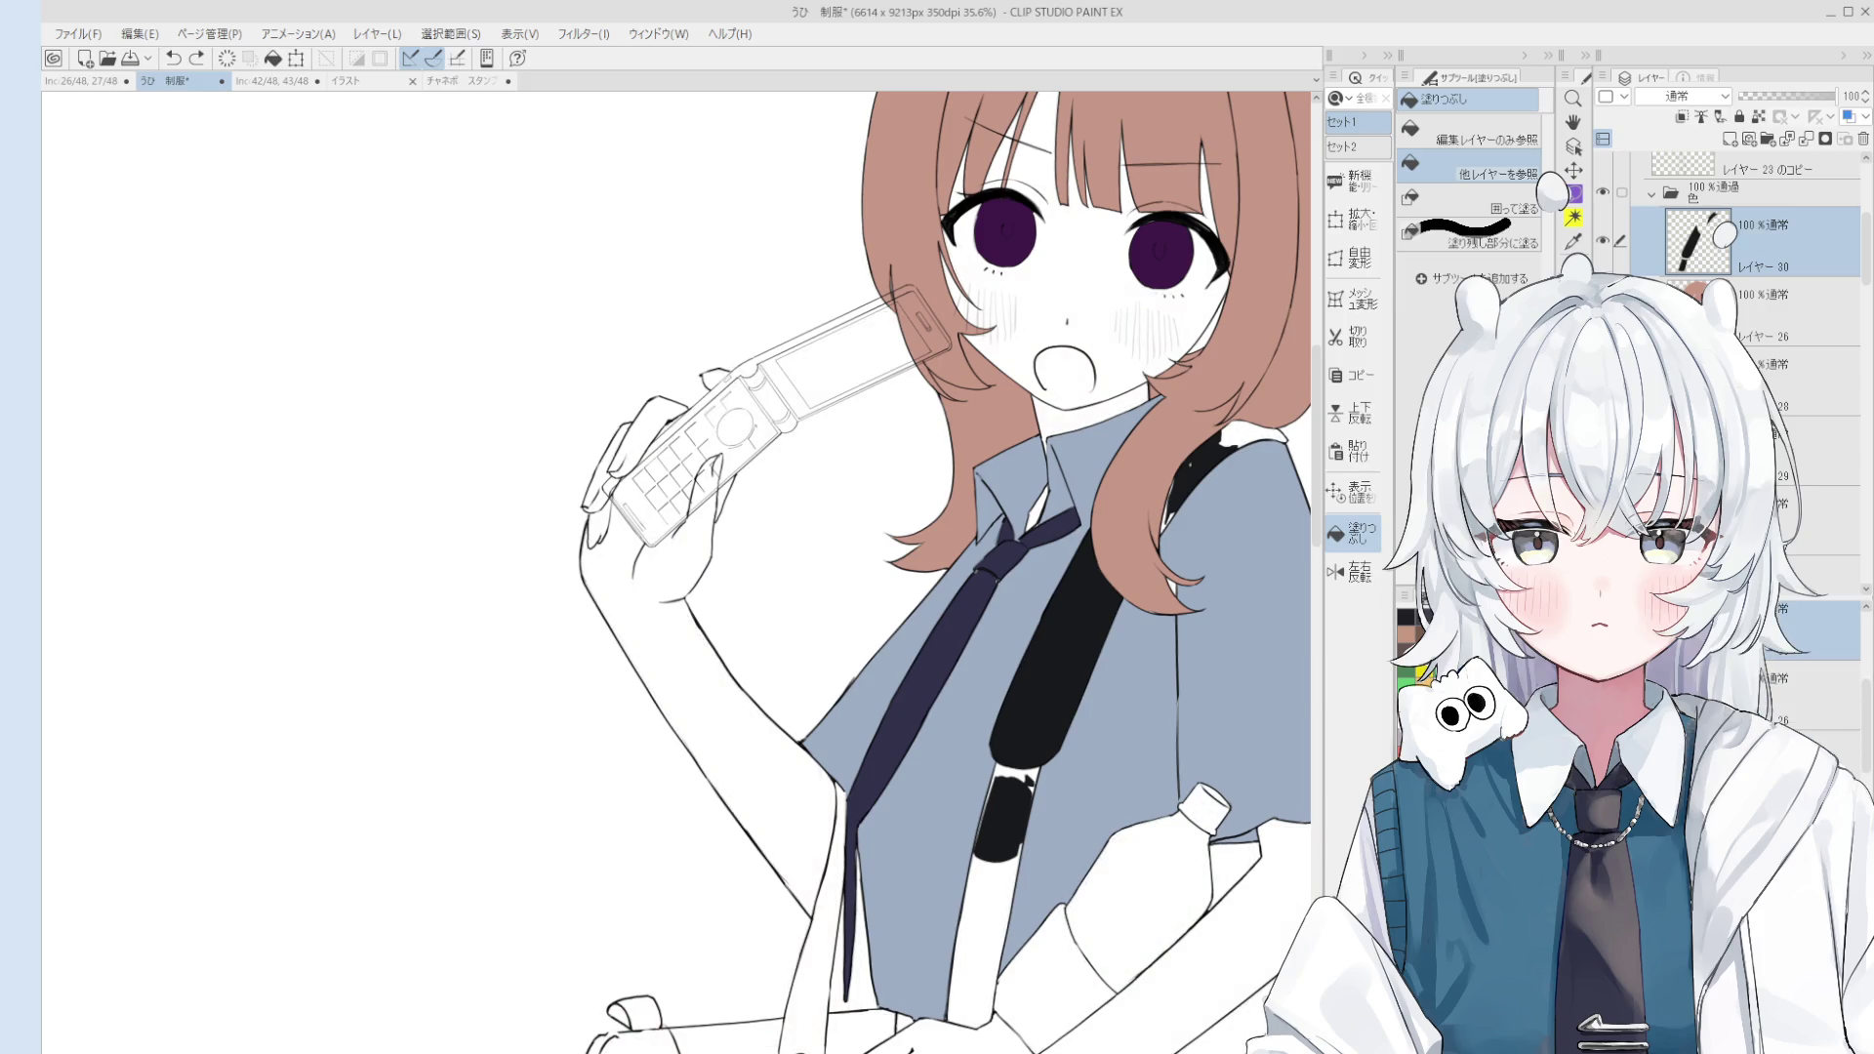
left_click(1013, 890)
scroll(1030, 774, "up", 3)
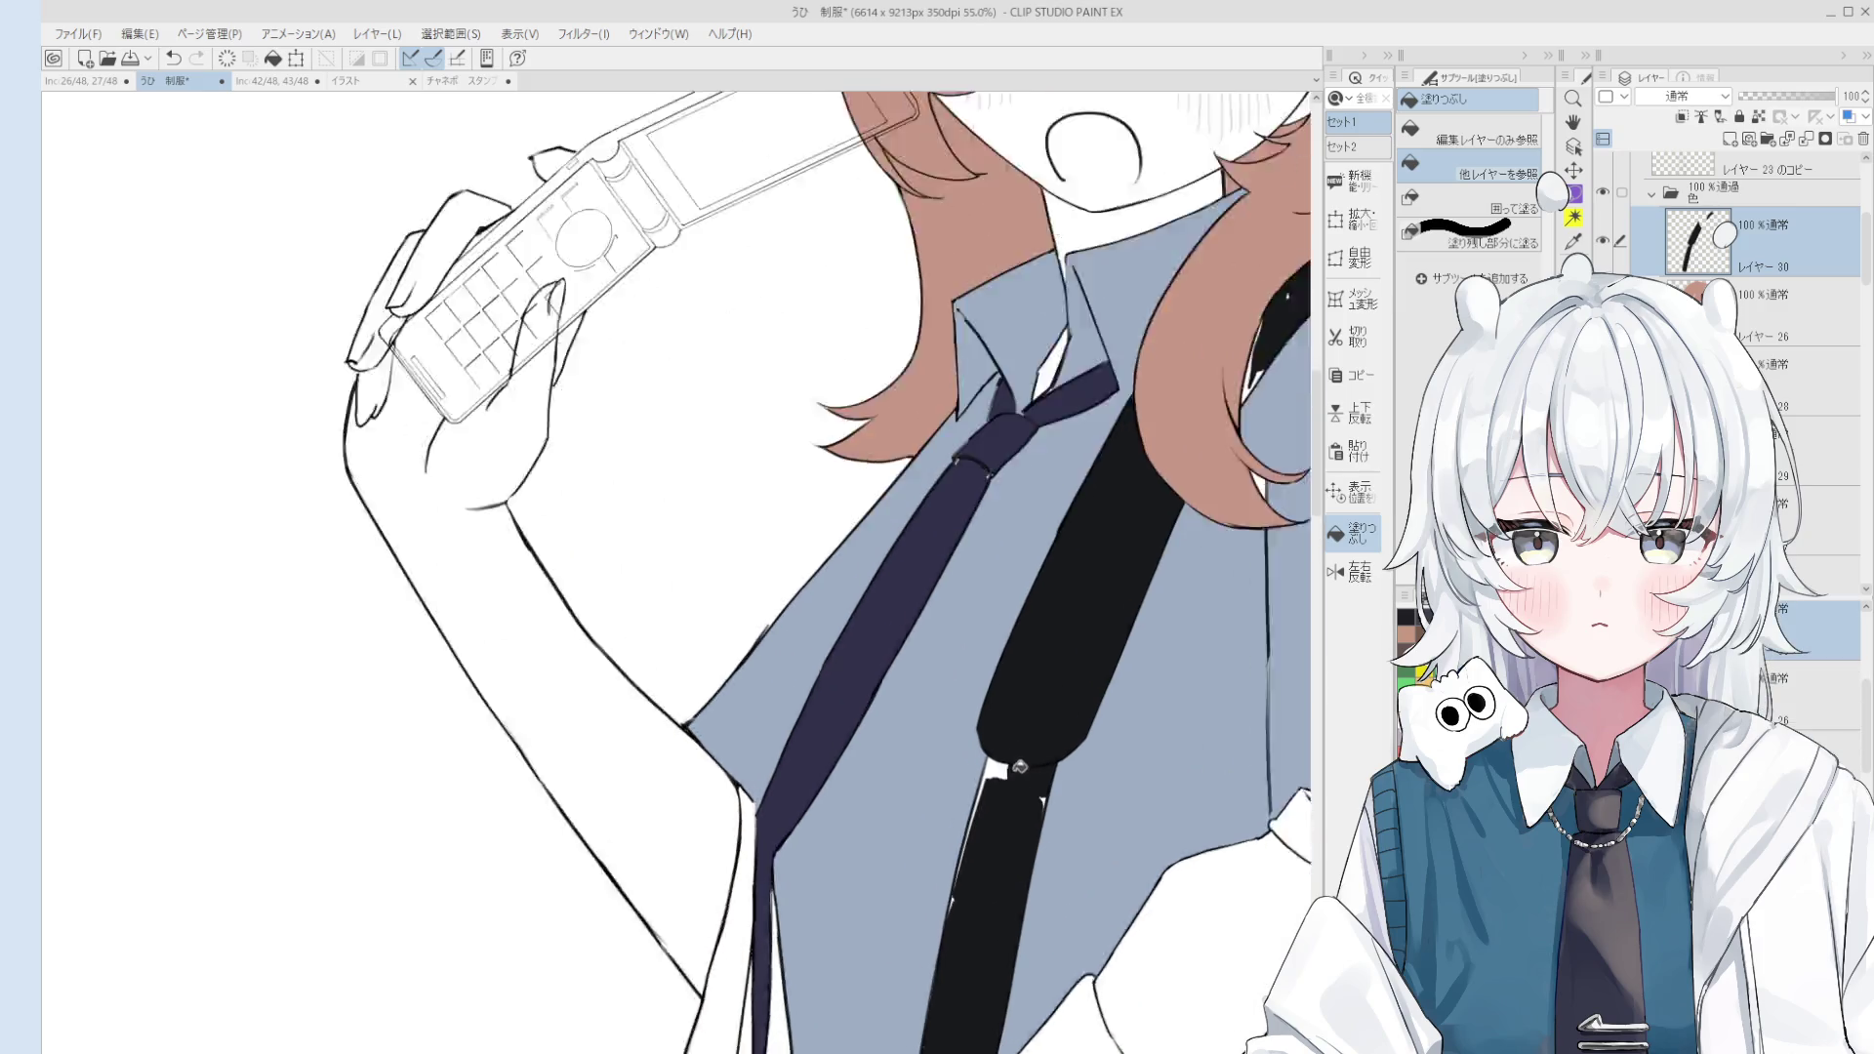
scroll(1030, 774, "up", 2)
scroll(981, 943, "down", 2)
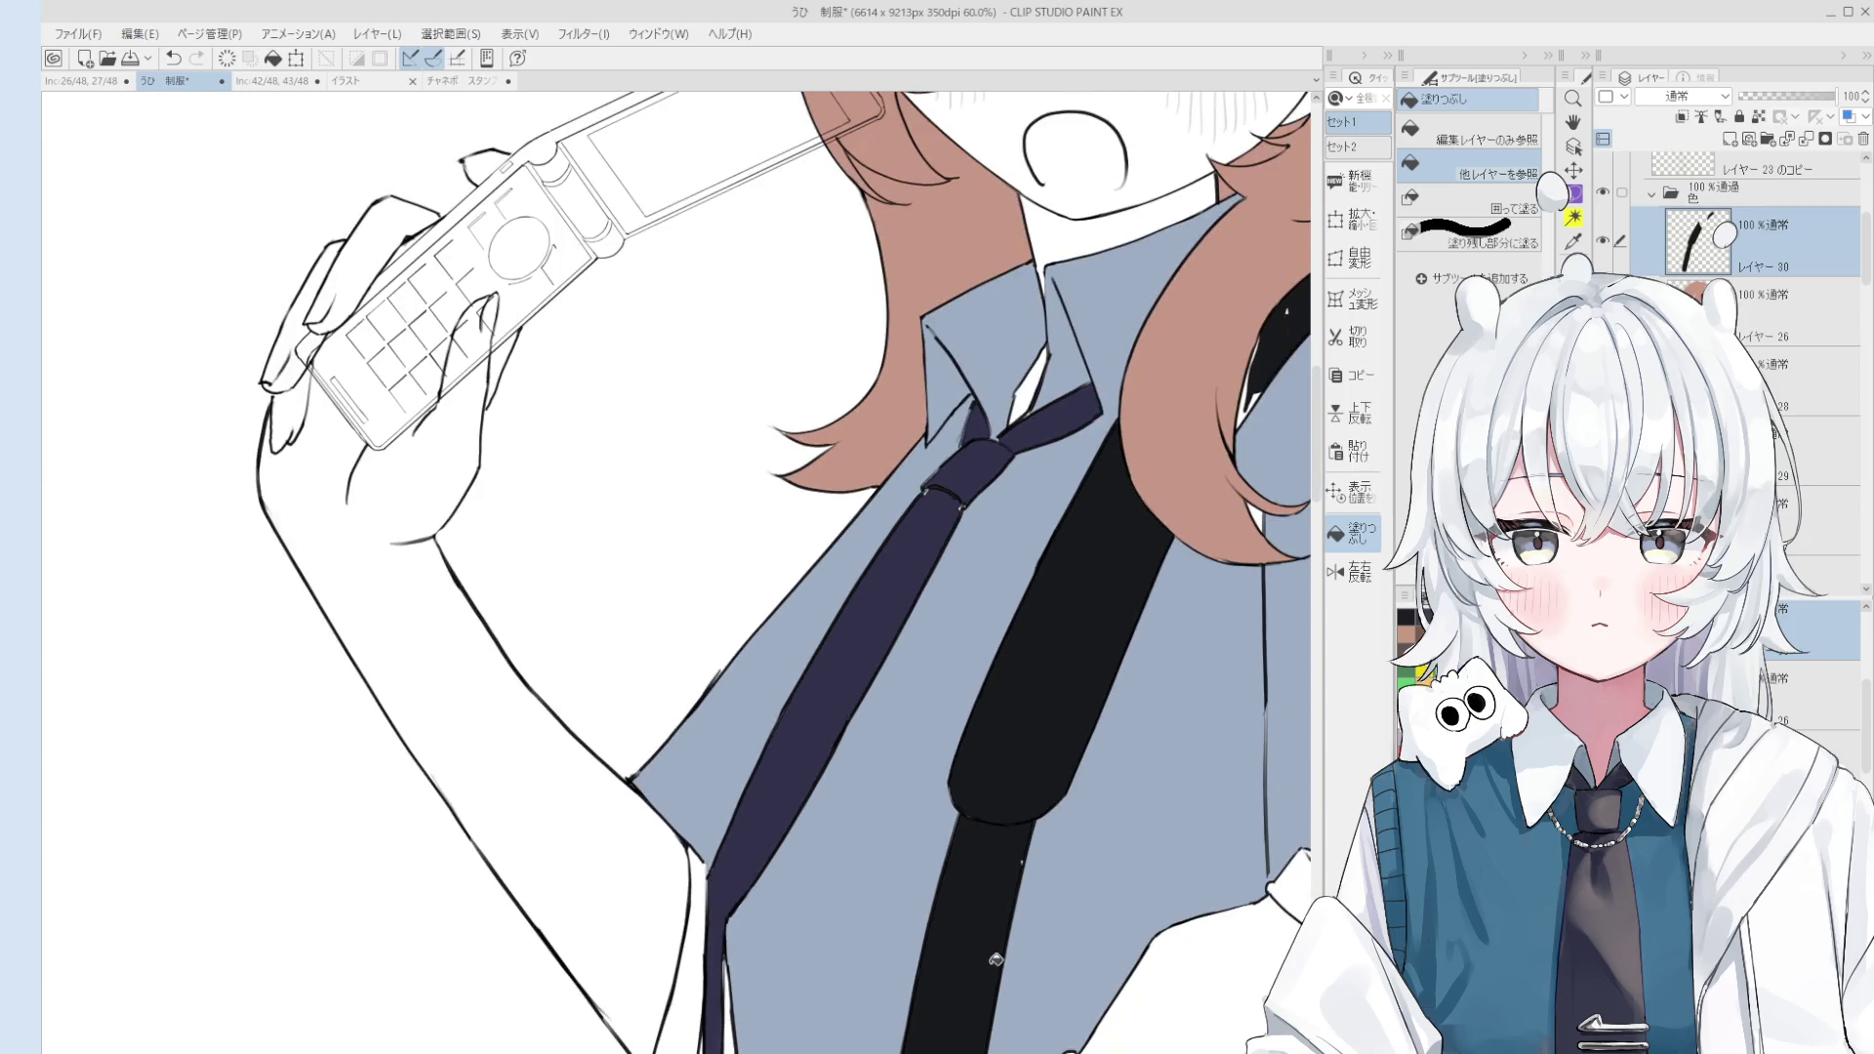
scroll(1043, 835, "down", 2)
scroll(1043, 834, "down", 1)
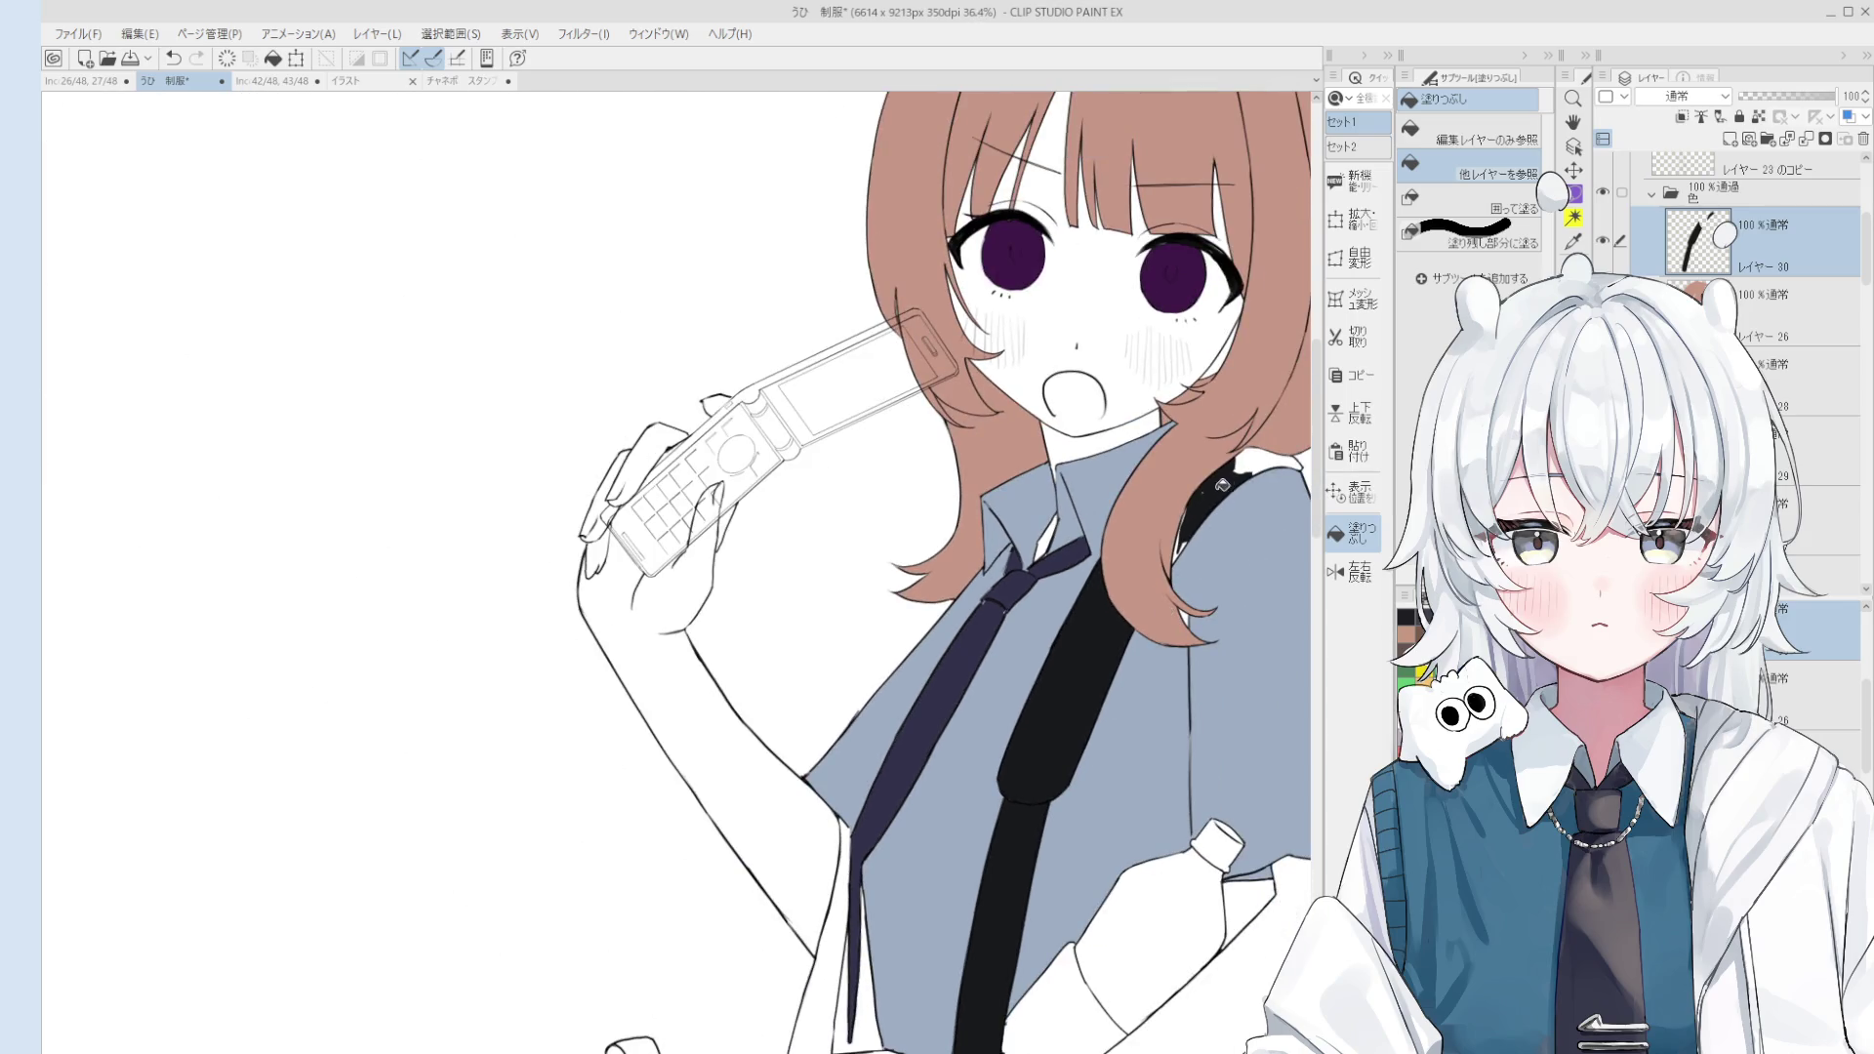
scroll(1232, 468, "up", 2)
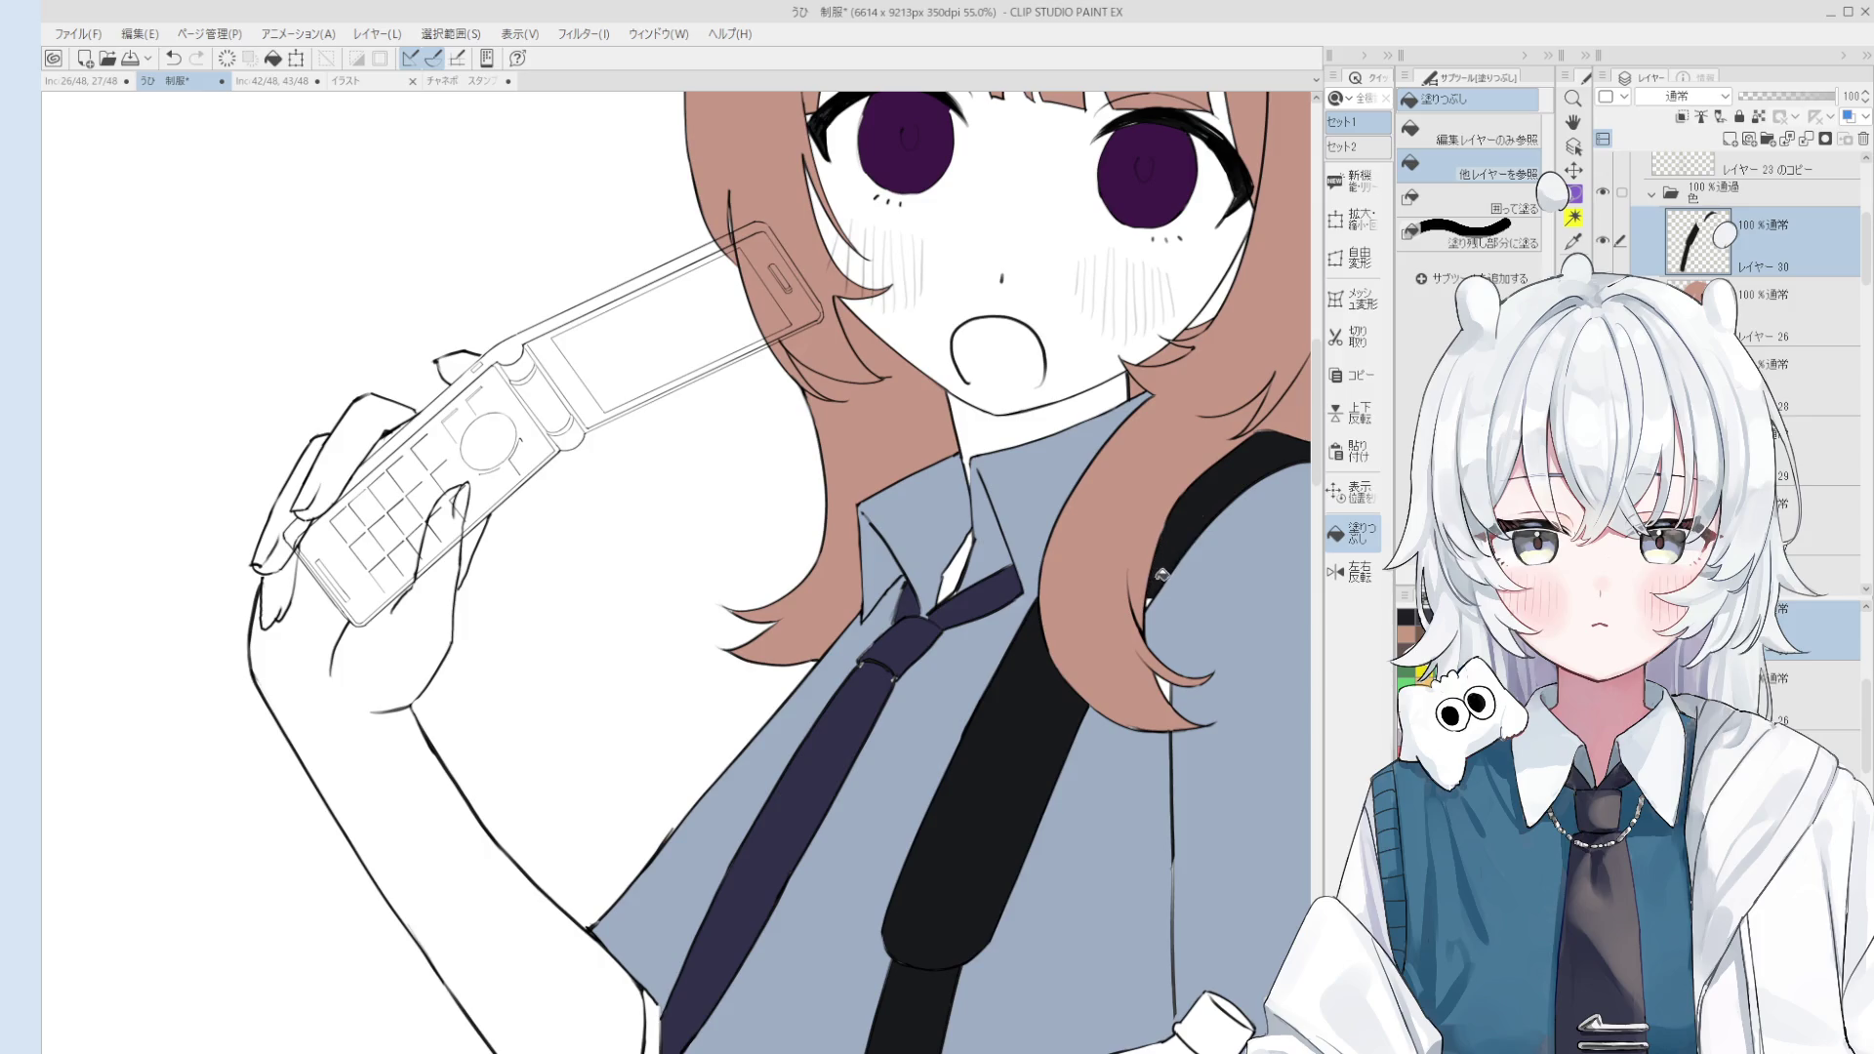
scroll(1158, 586, "up", 1)
Step: Return to the brush, select a lower layer, and move the view toward the chest
key("b")
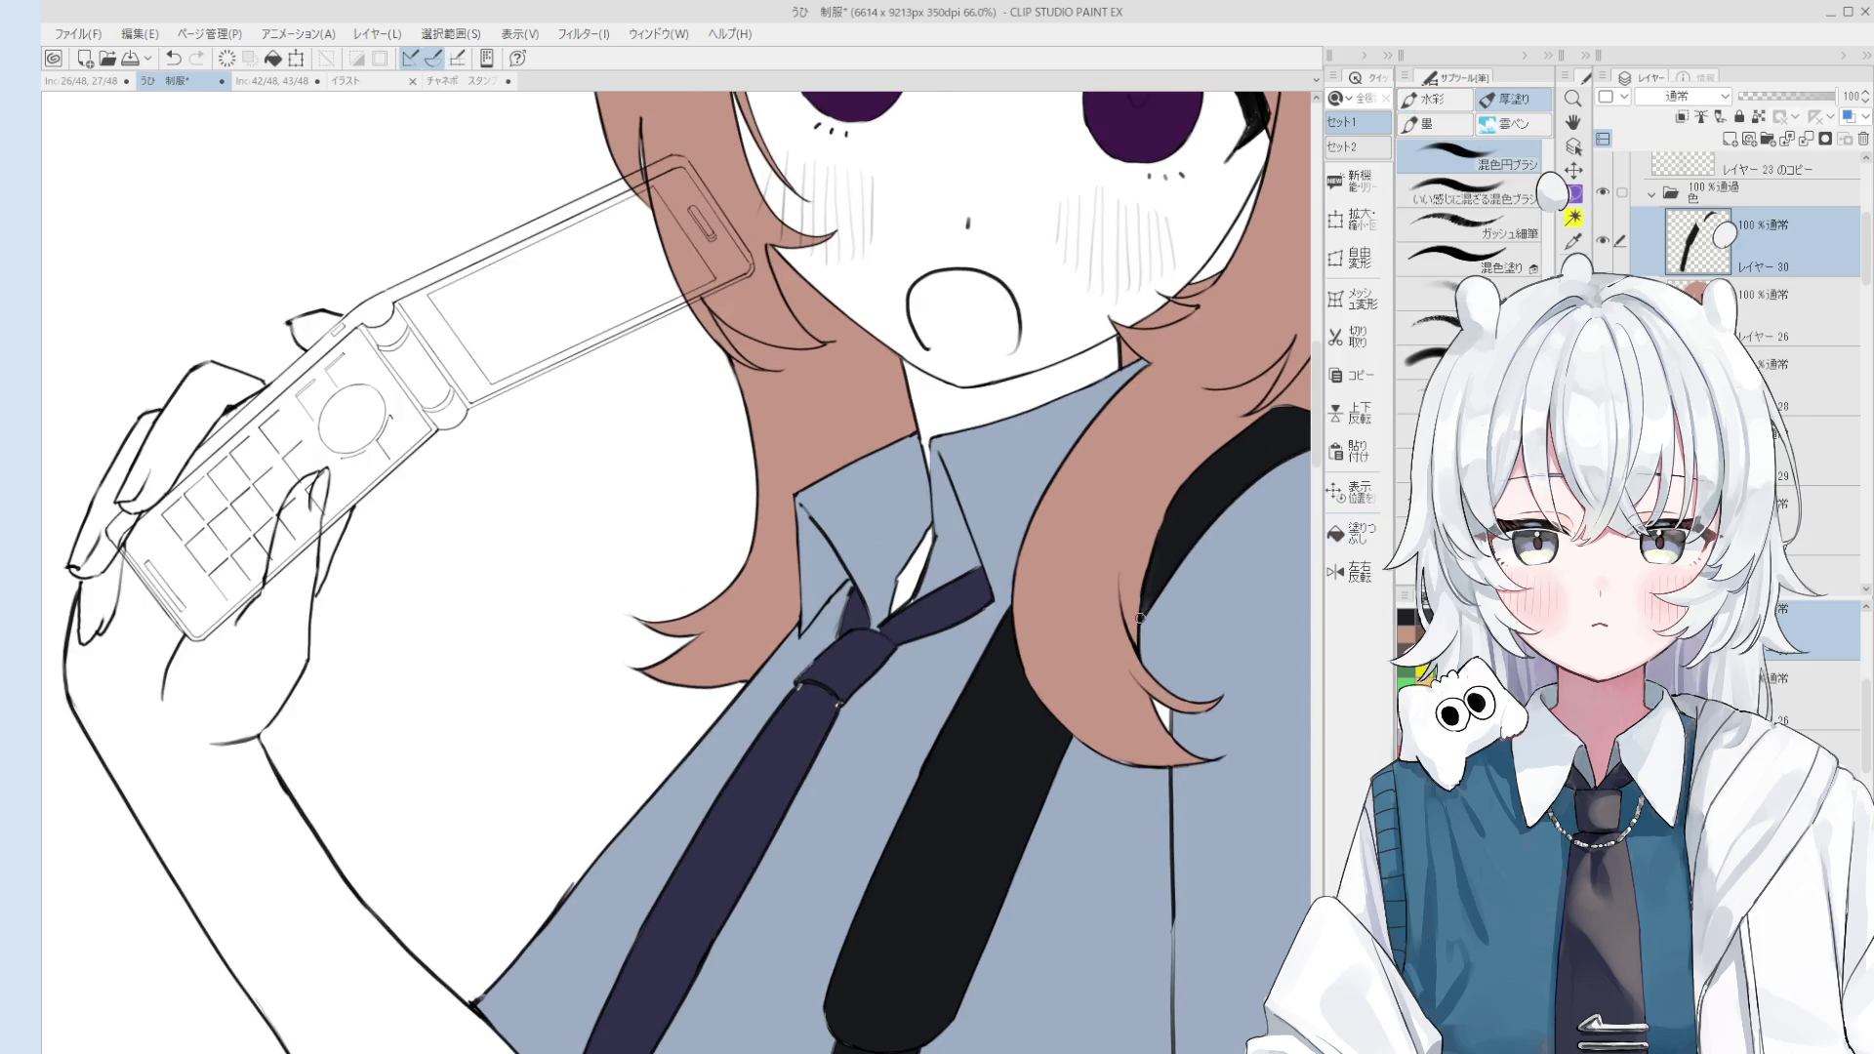
scroll(1140, 618, "down", 2)
left_click(1179, 652, "ctrl+shift")
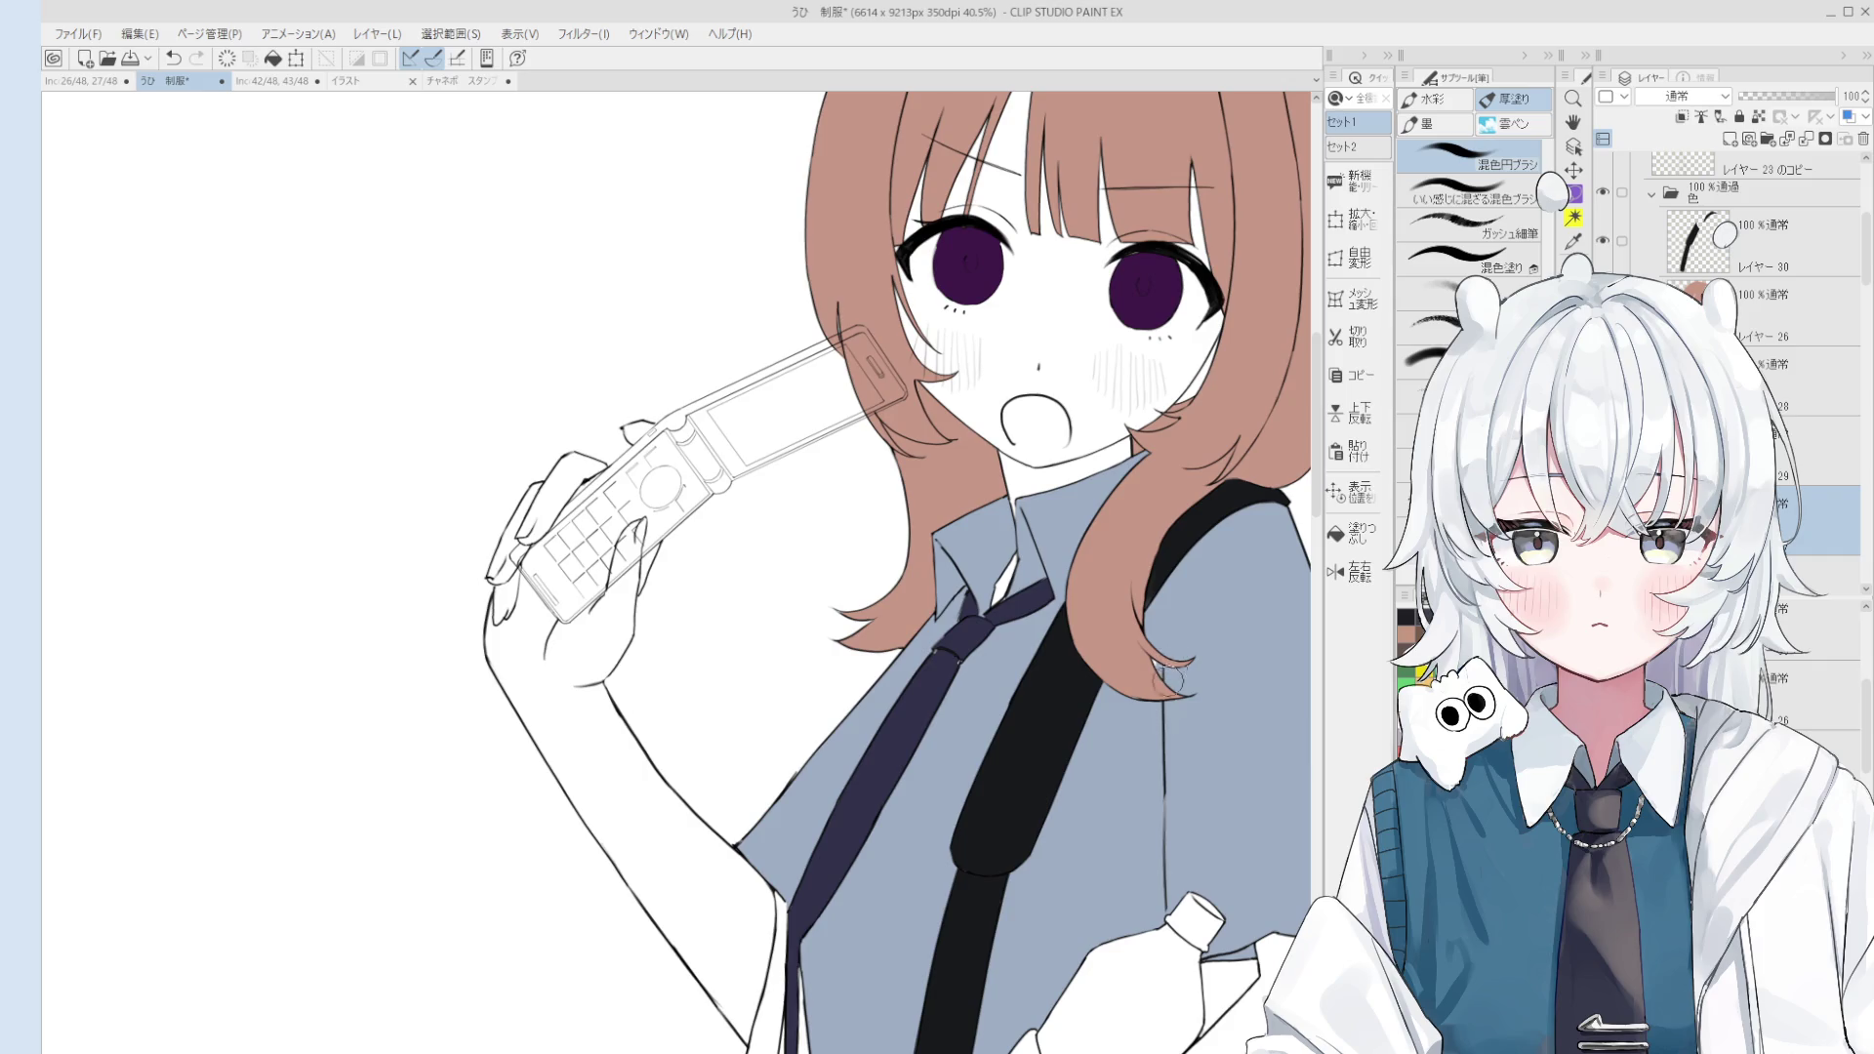
left_click_drag(1152, 728, 1156, 731)
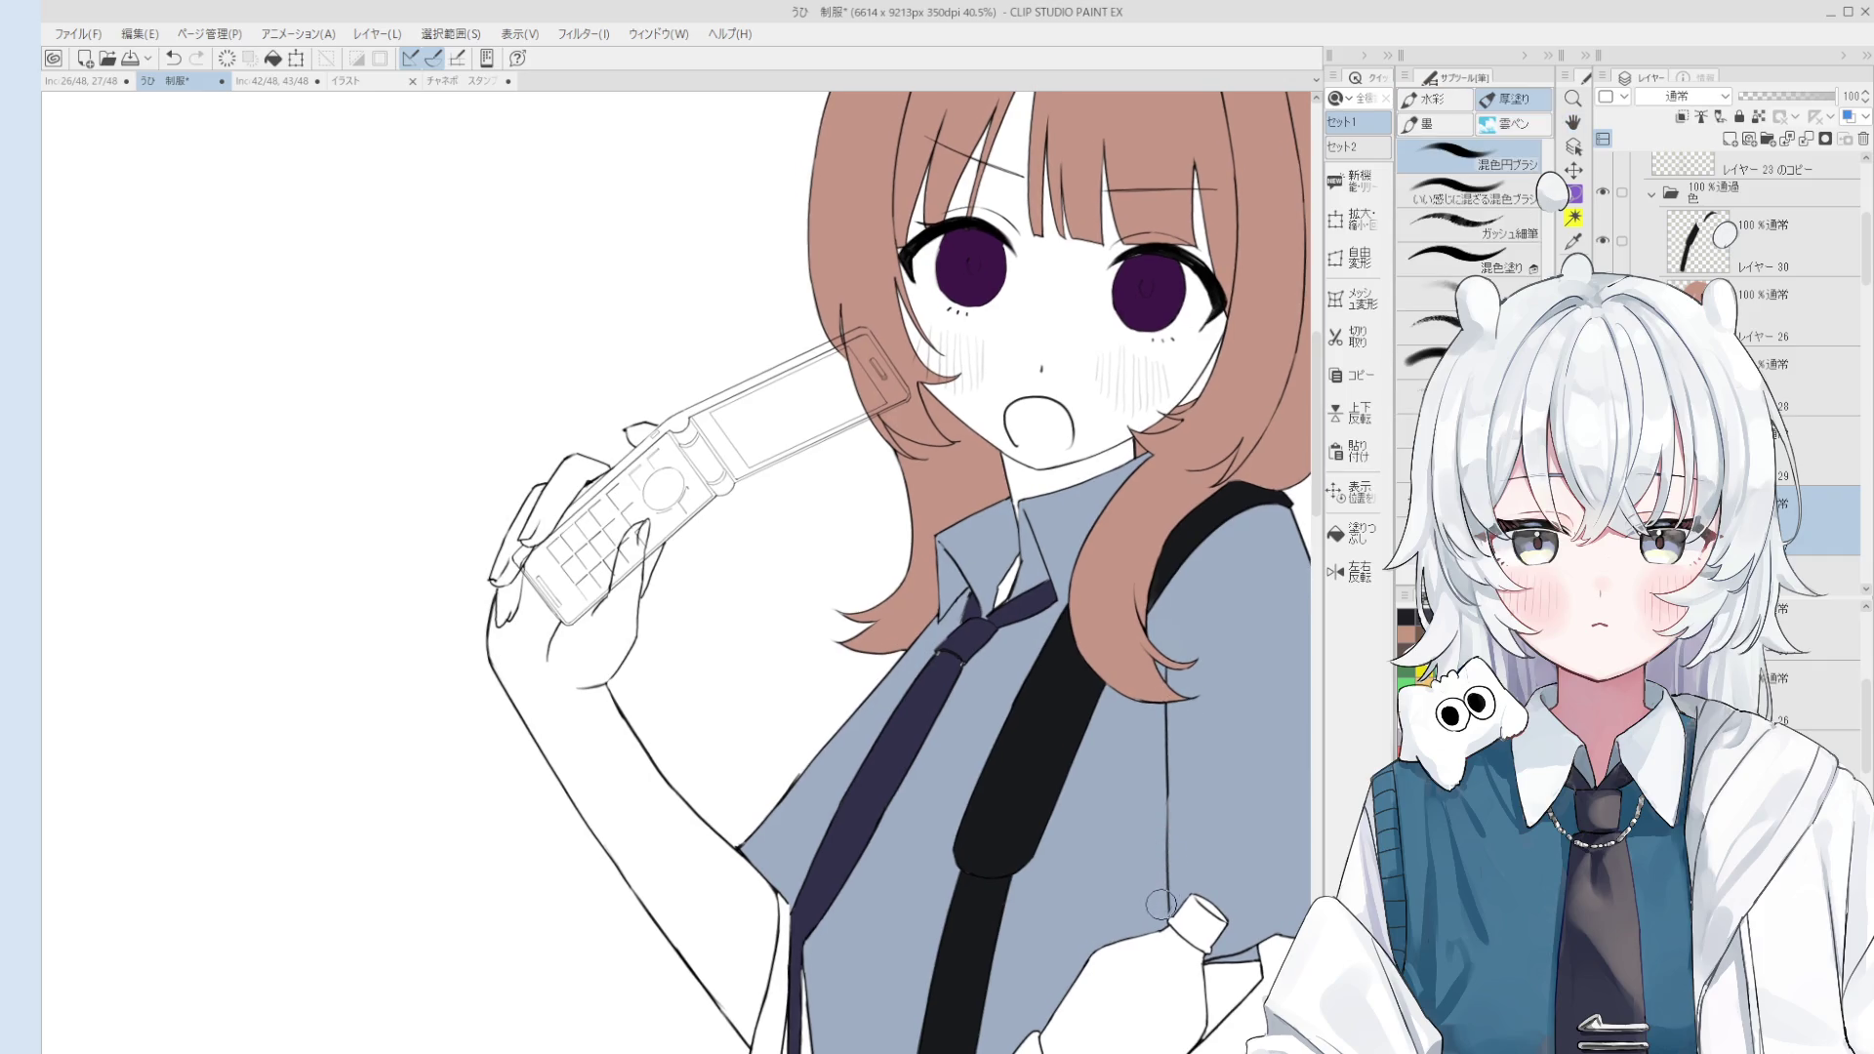
left_click_drag(1167, 874, 1174, 732)
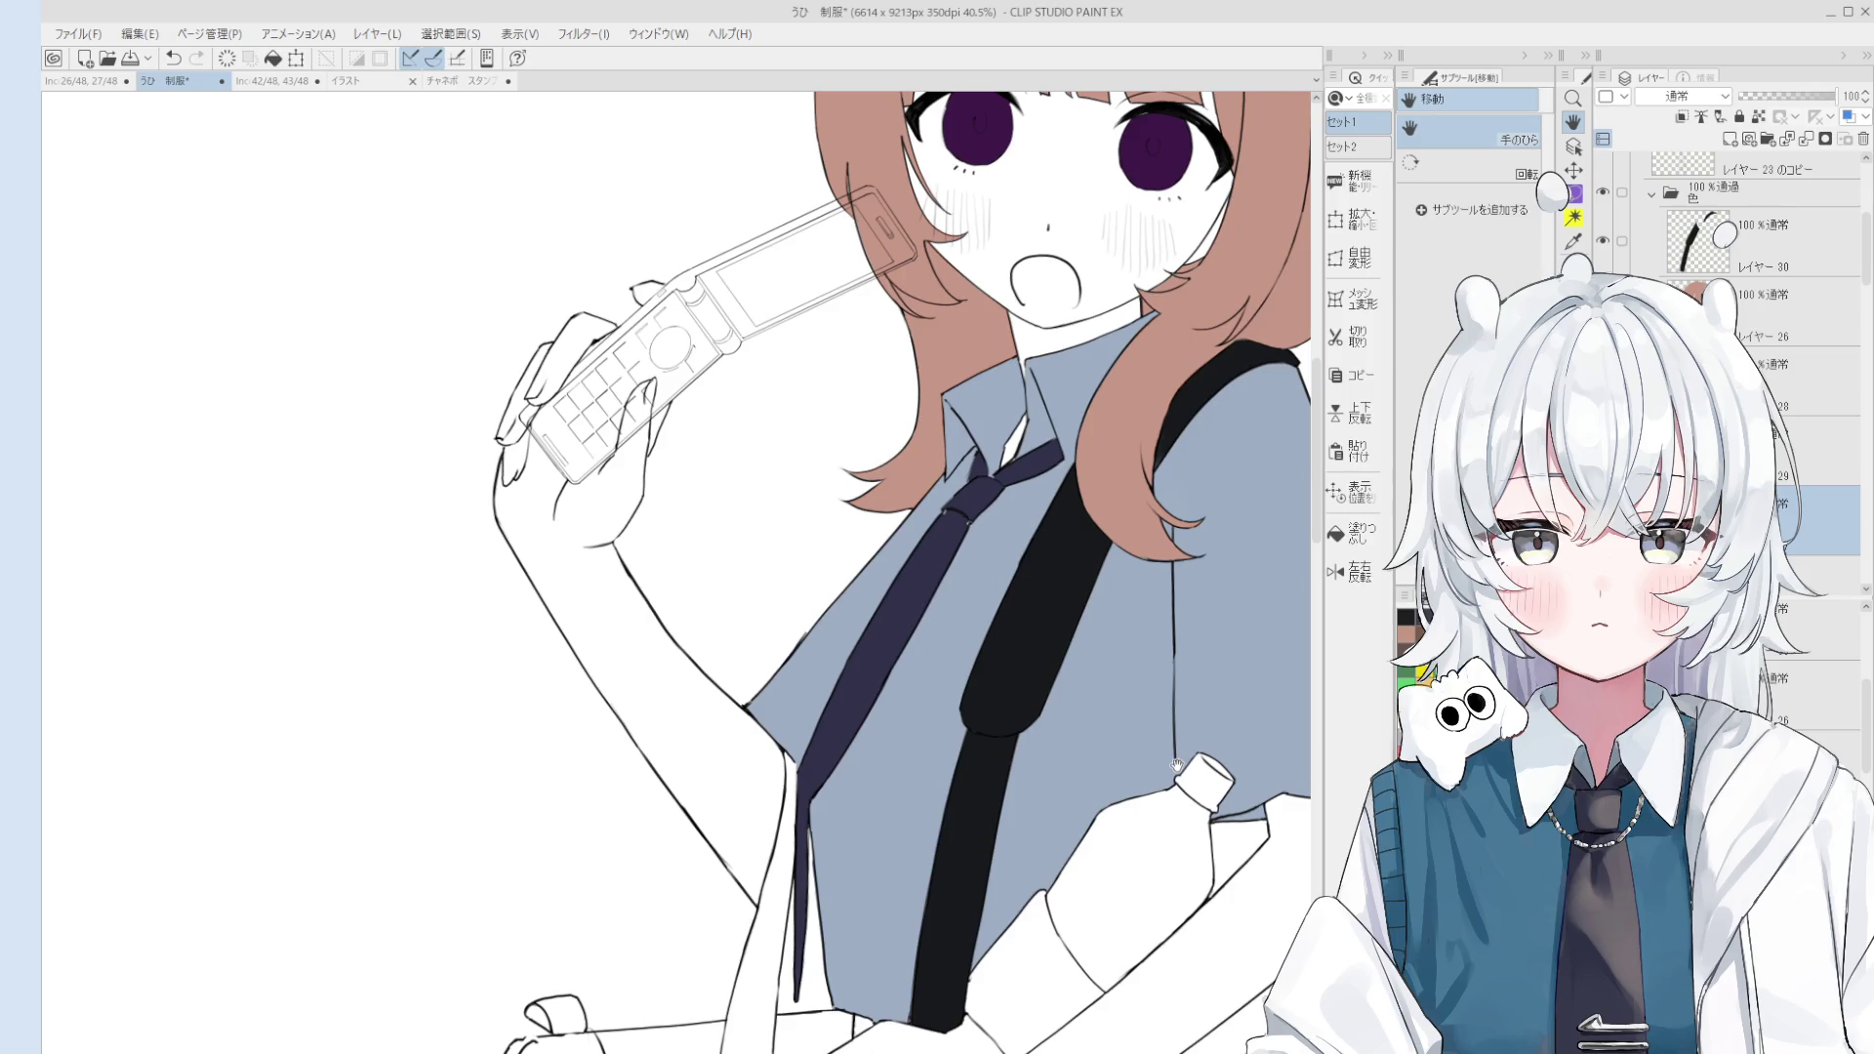
Step: On the tie's layer, paint the band of the navy tie knot
key("o")
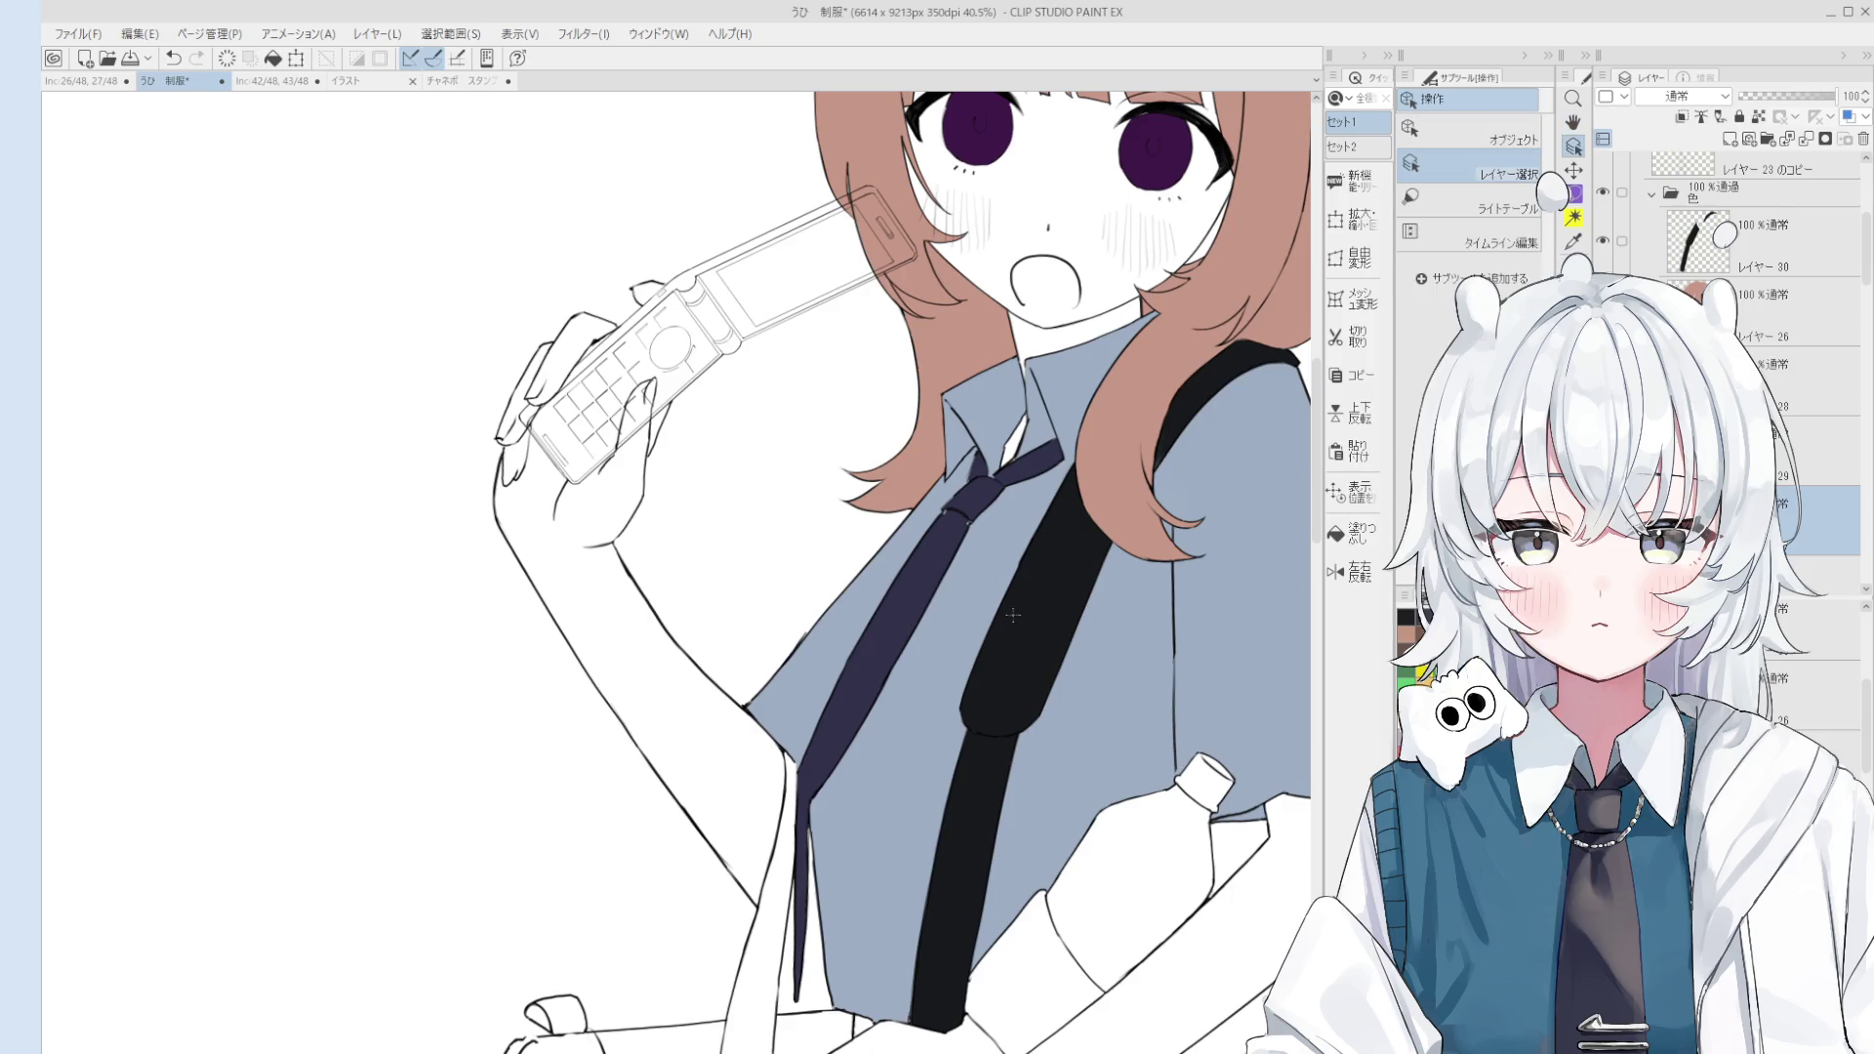
left_click(956, 536)
scroll(956, 536, "up", 2)
key("b")
scroll(970, 532, "up", 1)
left_click_drag(954, 494, 991, 497)
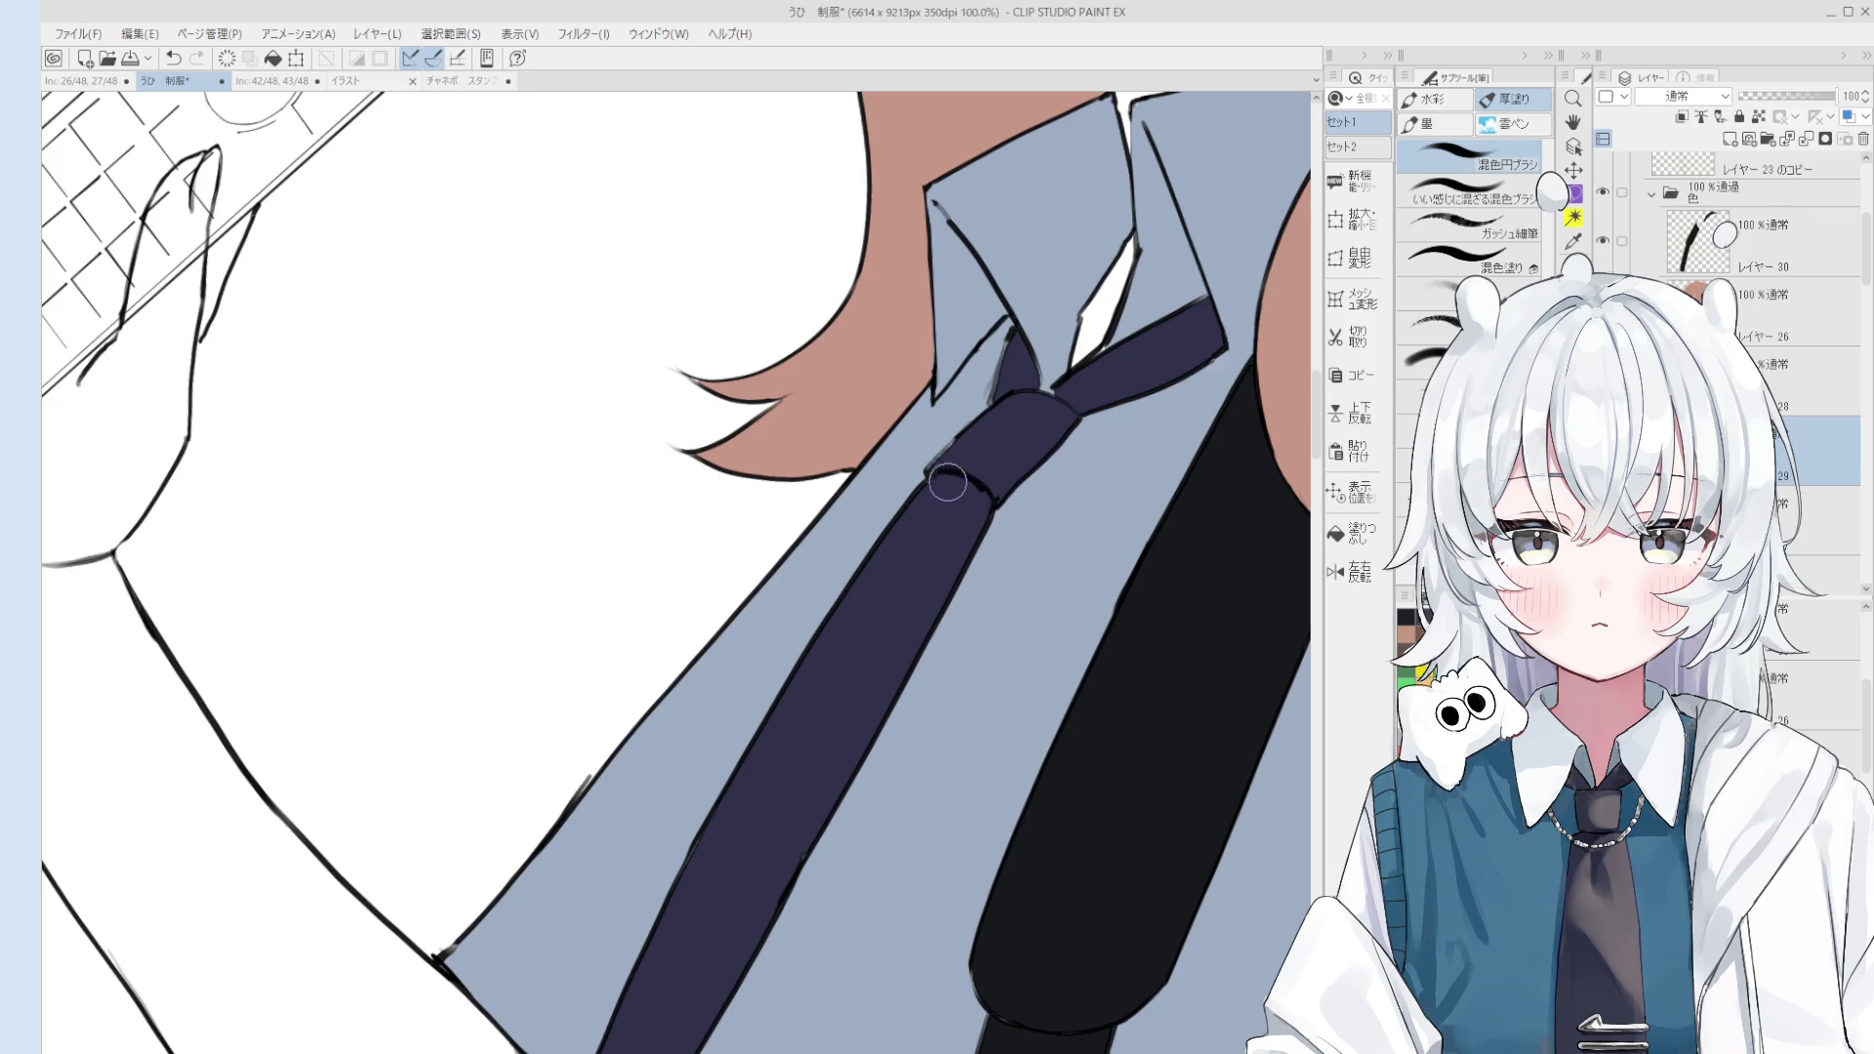
Step: On the outline layer, erase the stray dark strokes left of the tie knot
key("h")
scroll(1003, 460, "down", 1)
scroll(1002, 460, "up", 1)
key("b")
key("o")
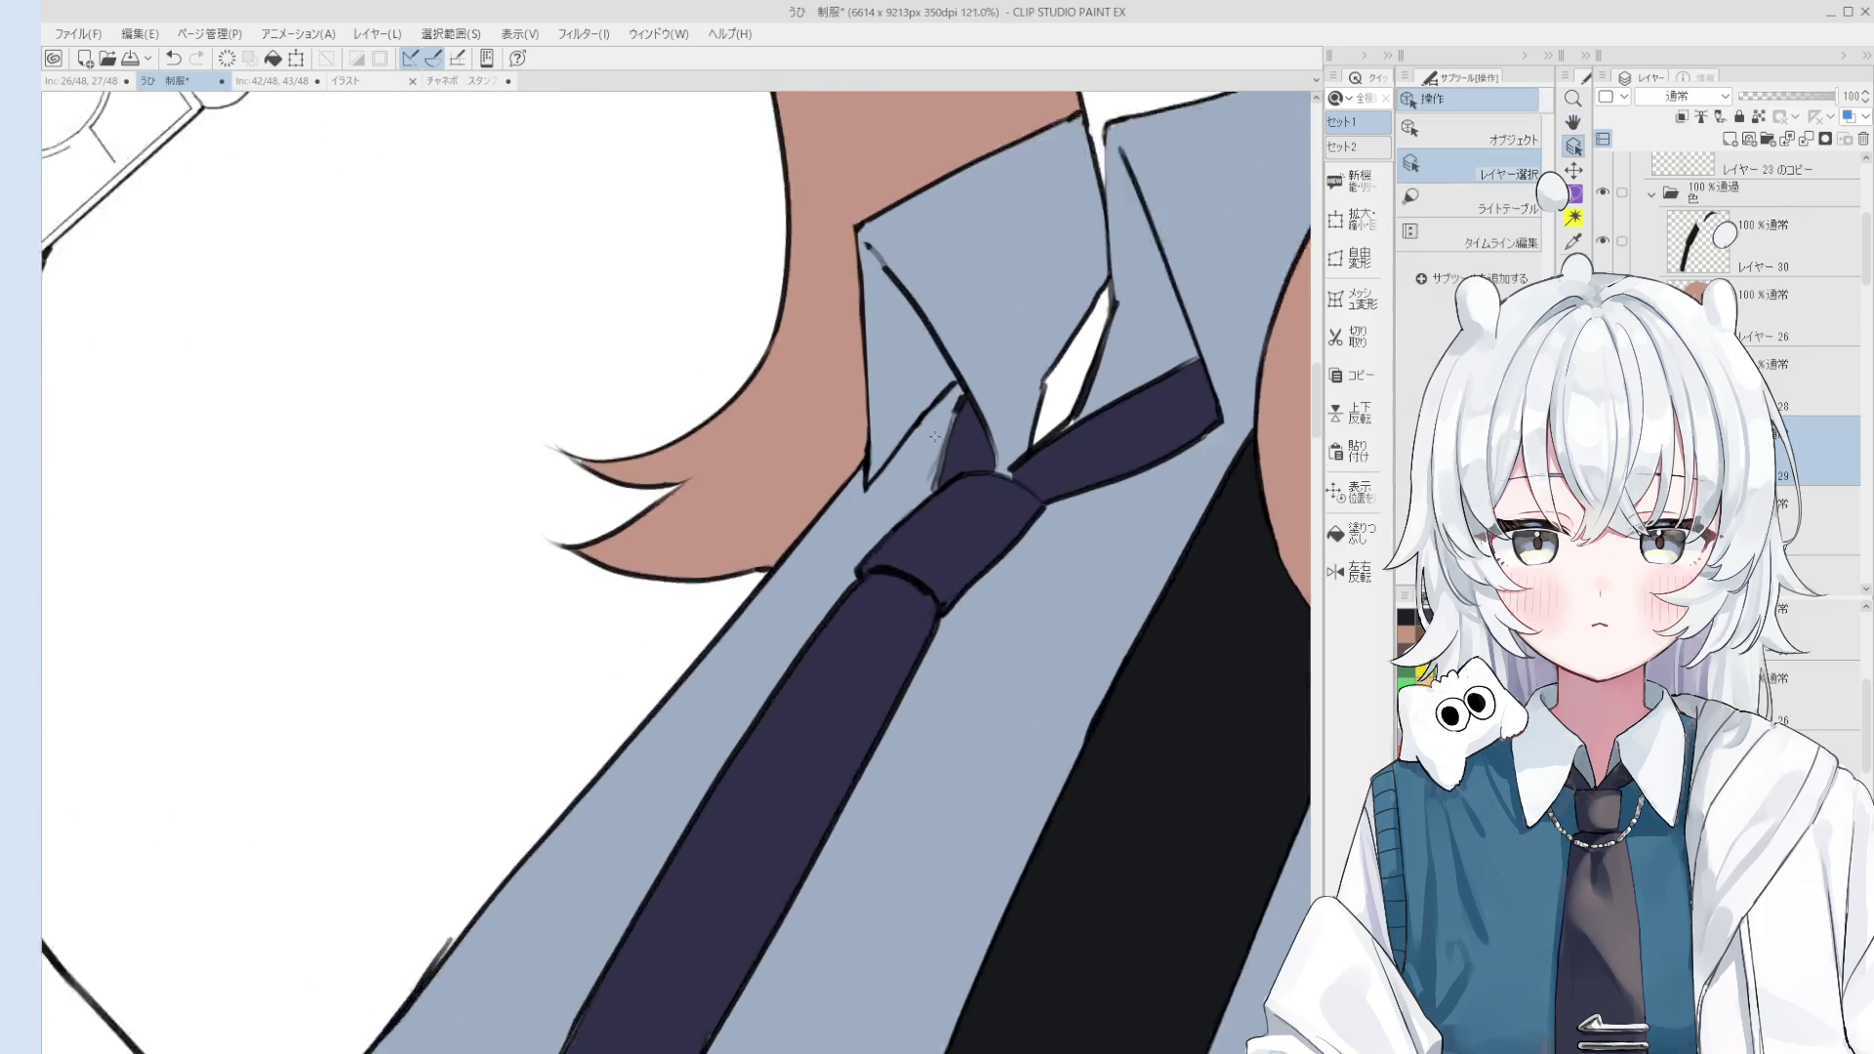
scroll(976, 419, "up", 2)
left_click(963, 388)
key("e")
mouse_move(954, 429)
left_mouse_down()
mouse_move(925, 496)
mouse_move(929, 478)
left_mouse_up()
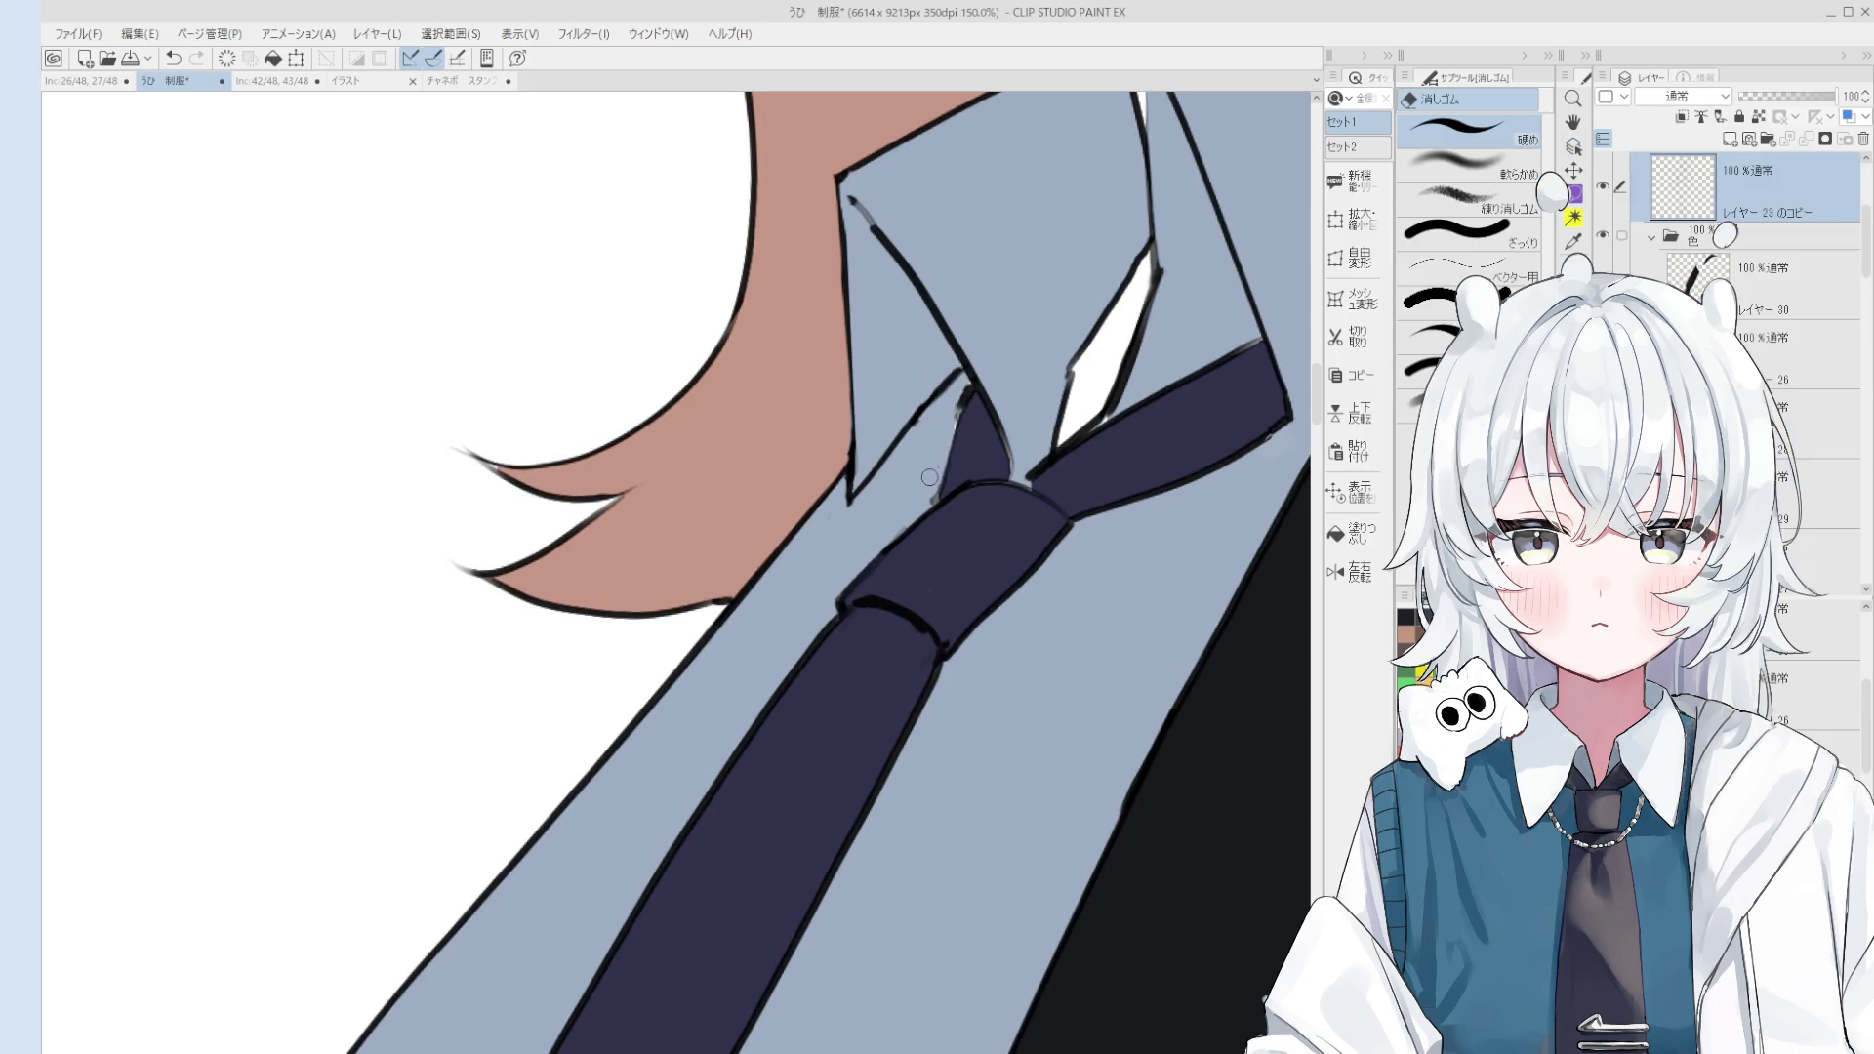
left_click_drag(959, 401, 931, 496)
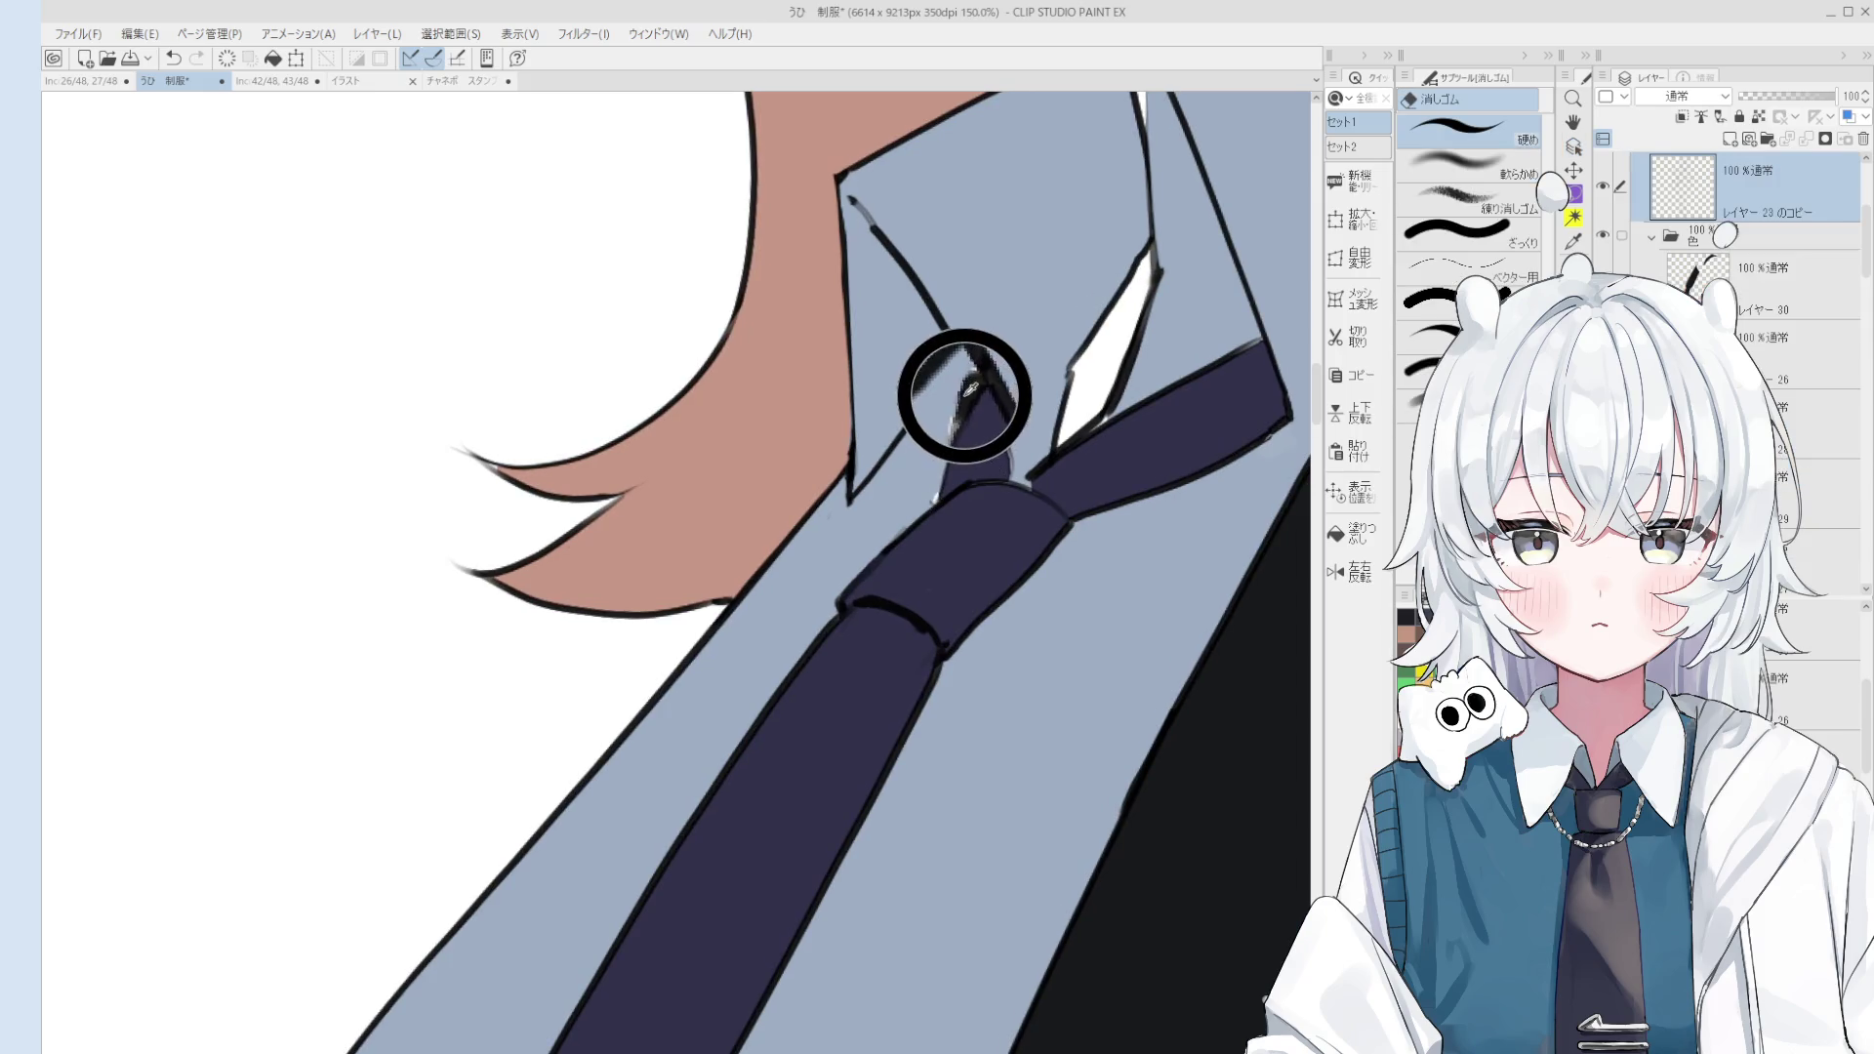
Step: Try a thin line along the tie's left edge, then undo it and the last collar stroke
key("p")
key("ctrl+z")
left_click_drag(961, 405, 933, 495)
key("ctrl+z")
key("e")
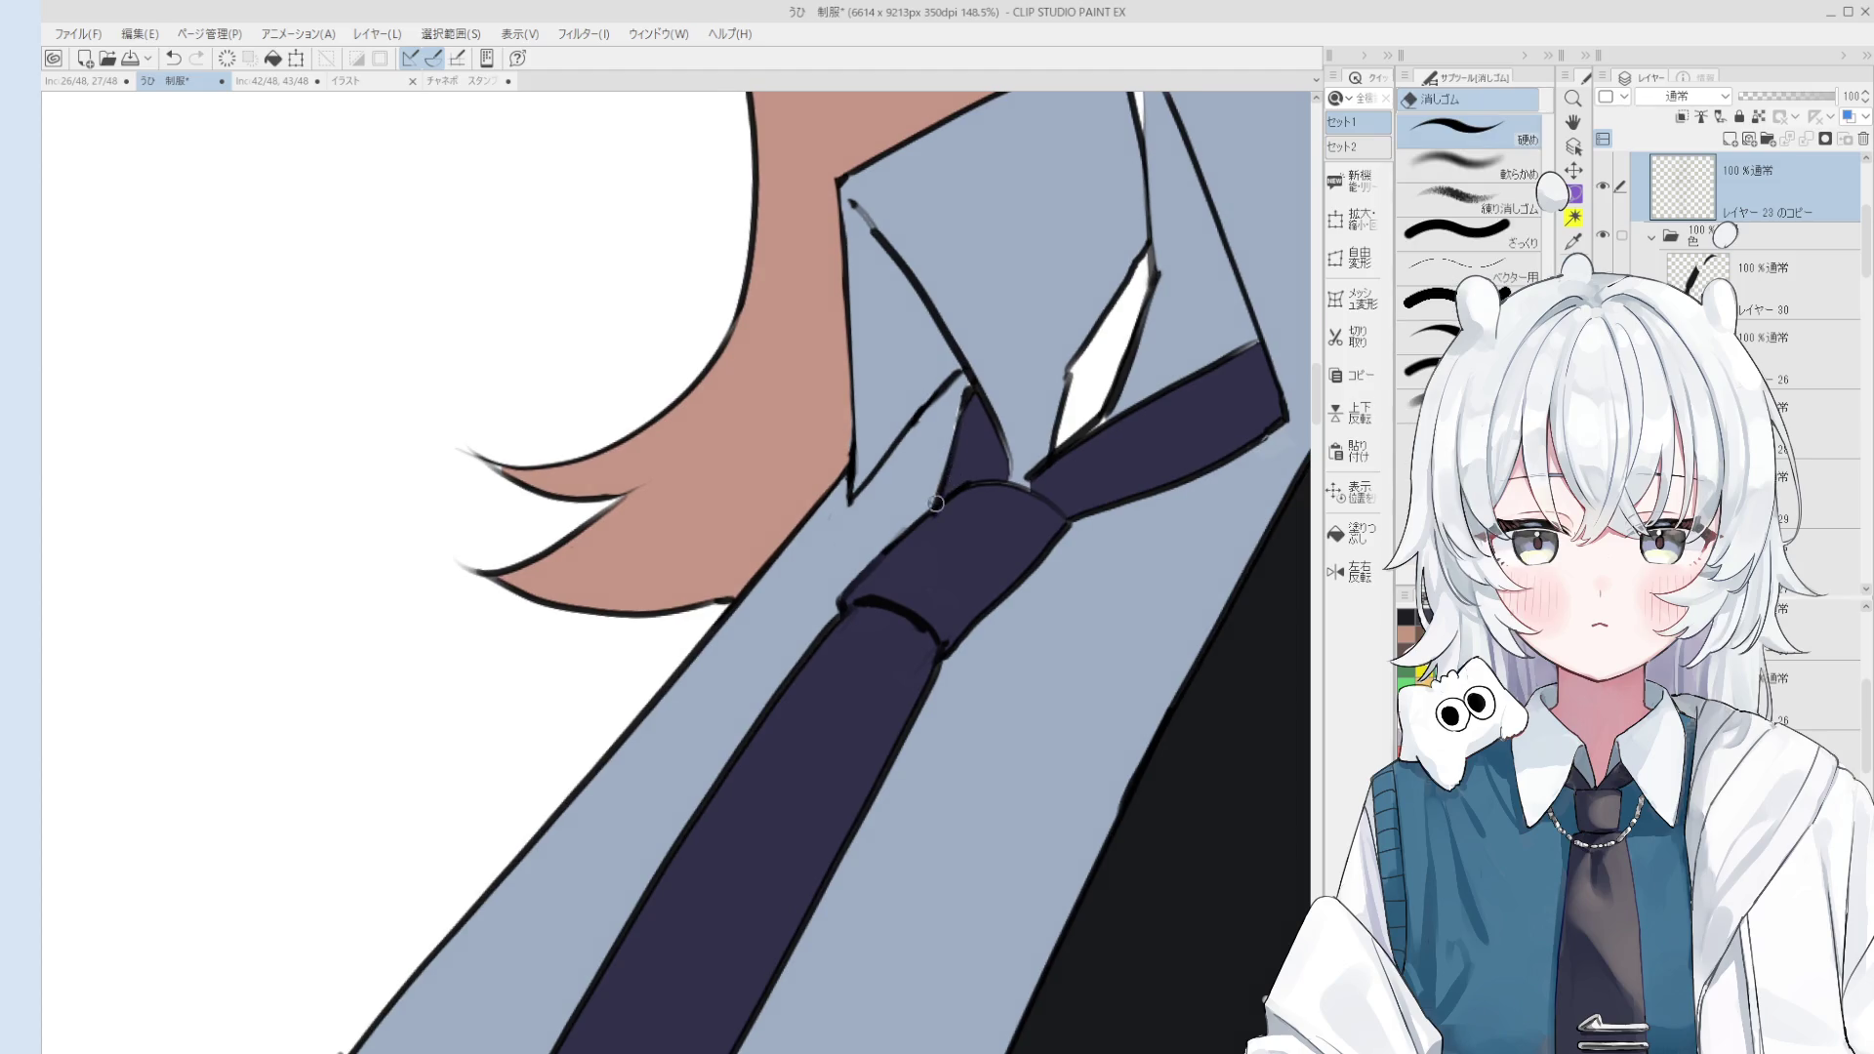
scroll(935, 527, "down", 1)
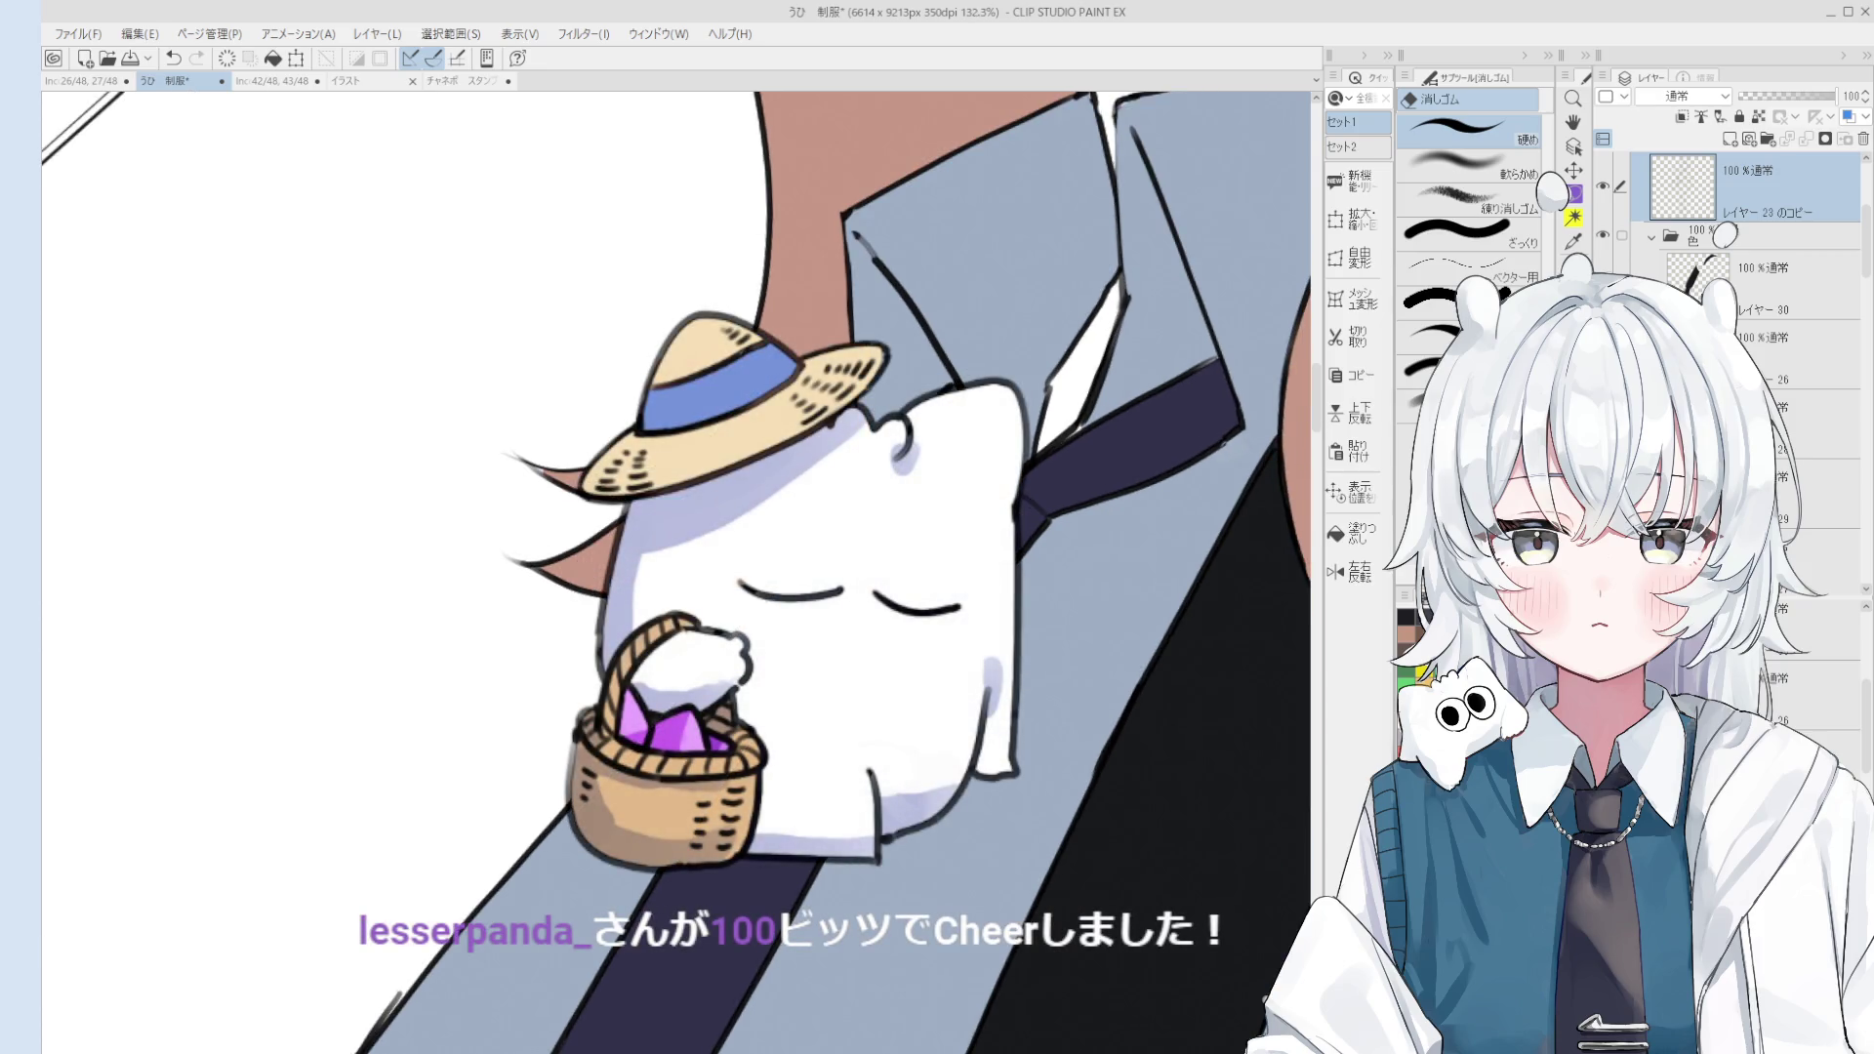
key("ctrl+z")
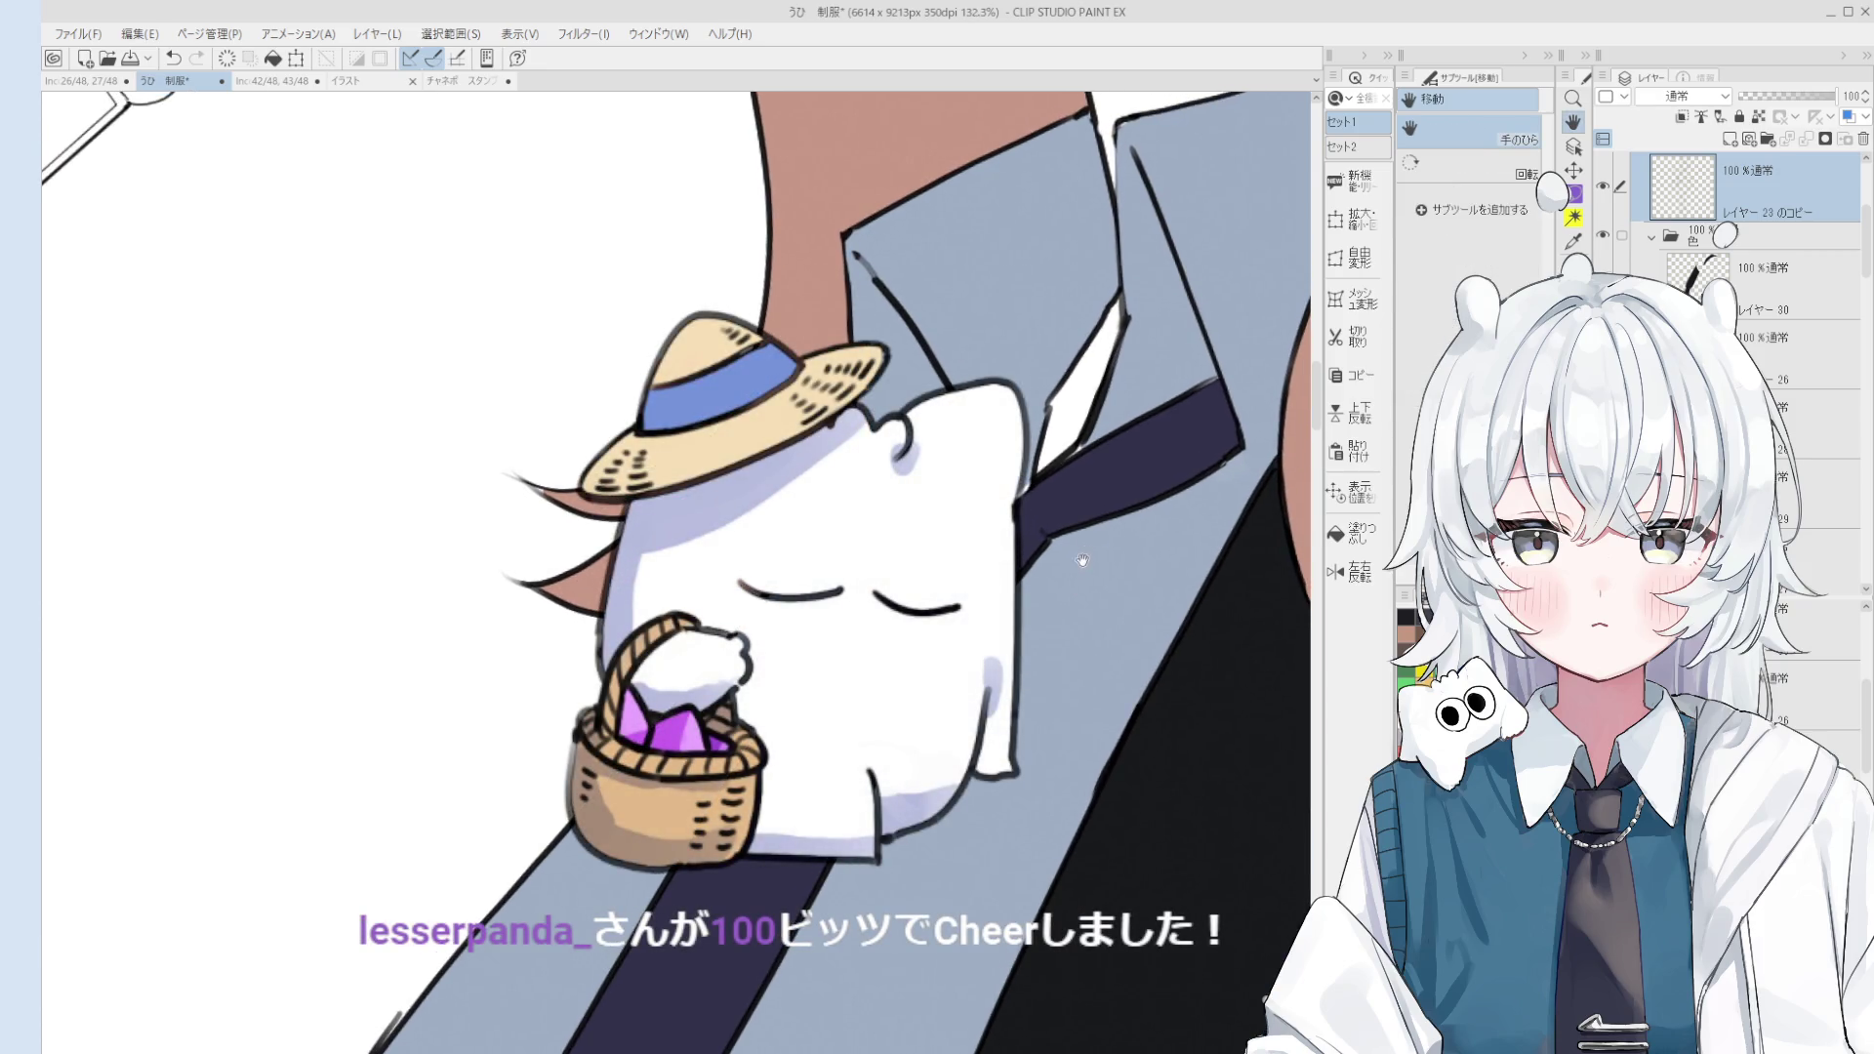
scroll(1064, 498, "up", 2)
key("p")
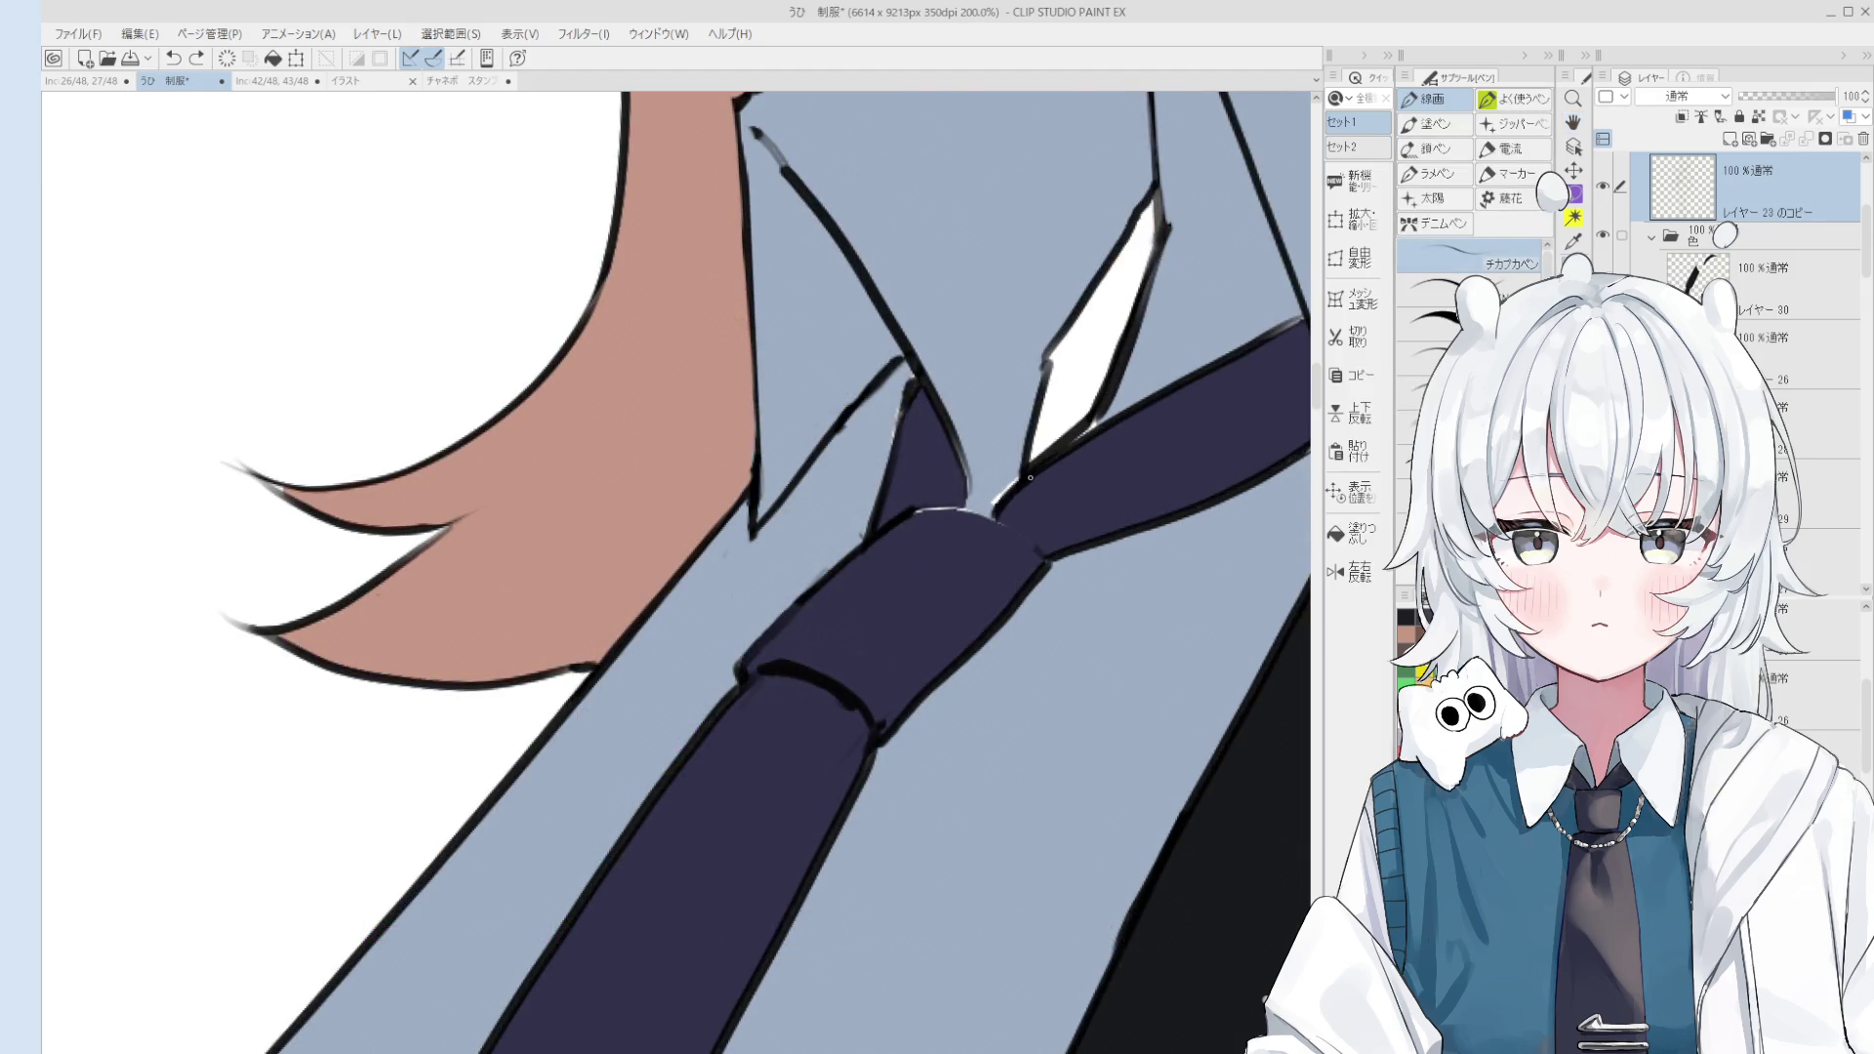
Step: Zoom out to view the whole upper body with the pen selected
scroll(995, 519, "down", 2)
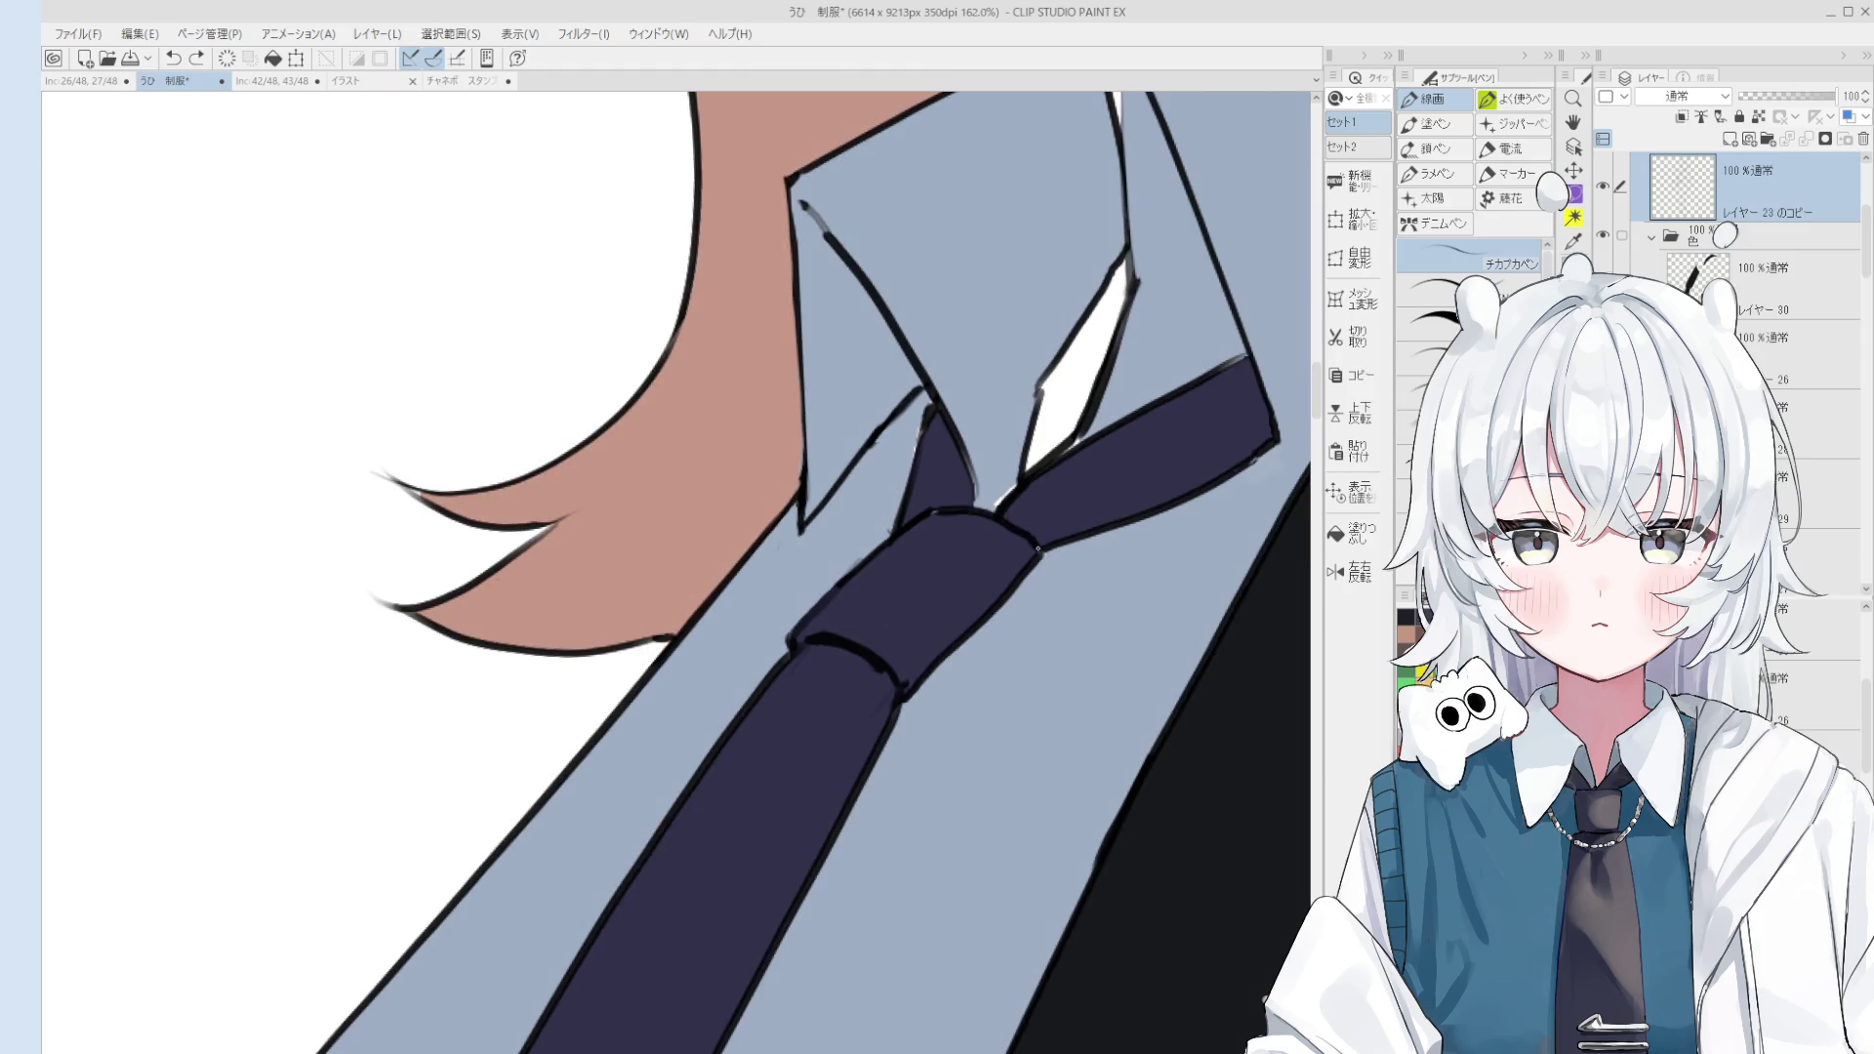
scroll(1049, 566, "down", 1)
scroll(1049, 566, "down", 1)
key("e")
key("p")
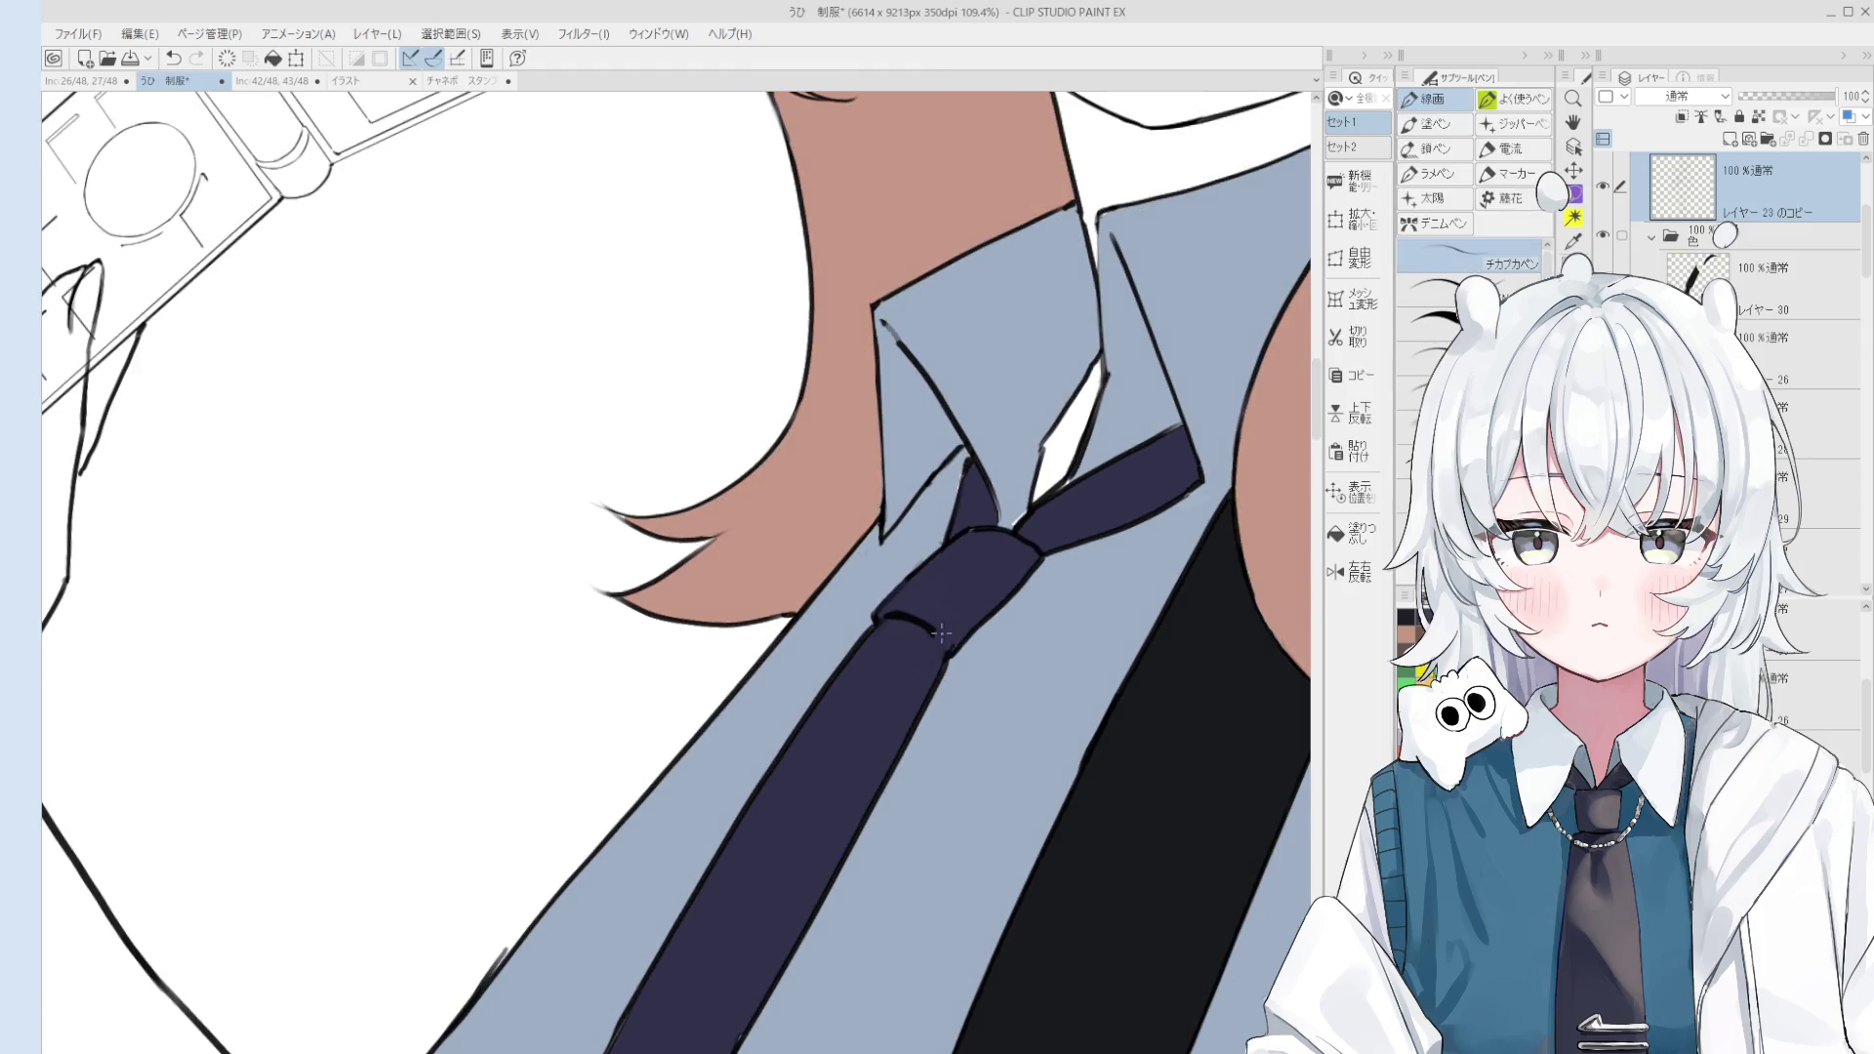
scroll(938, 636, "down", 4)
scroll(1011, 571, "down", 3)
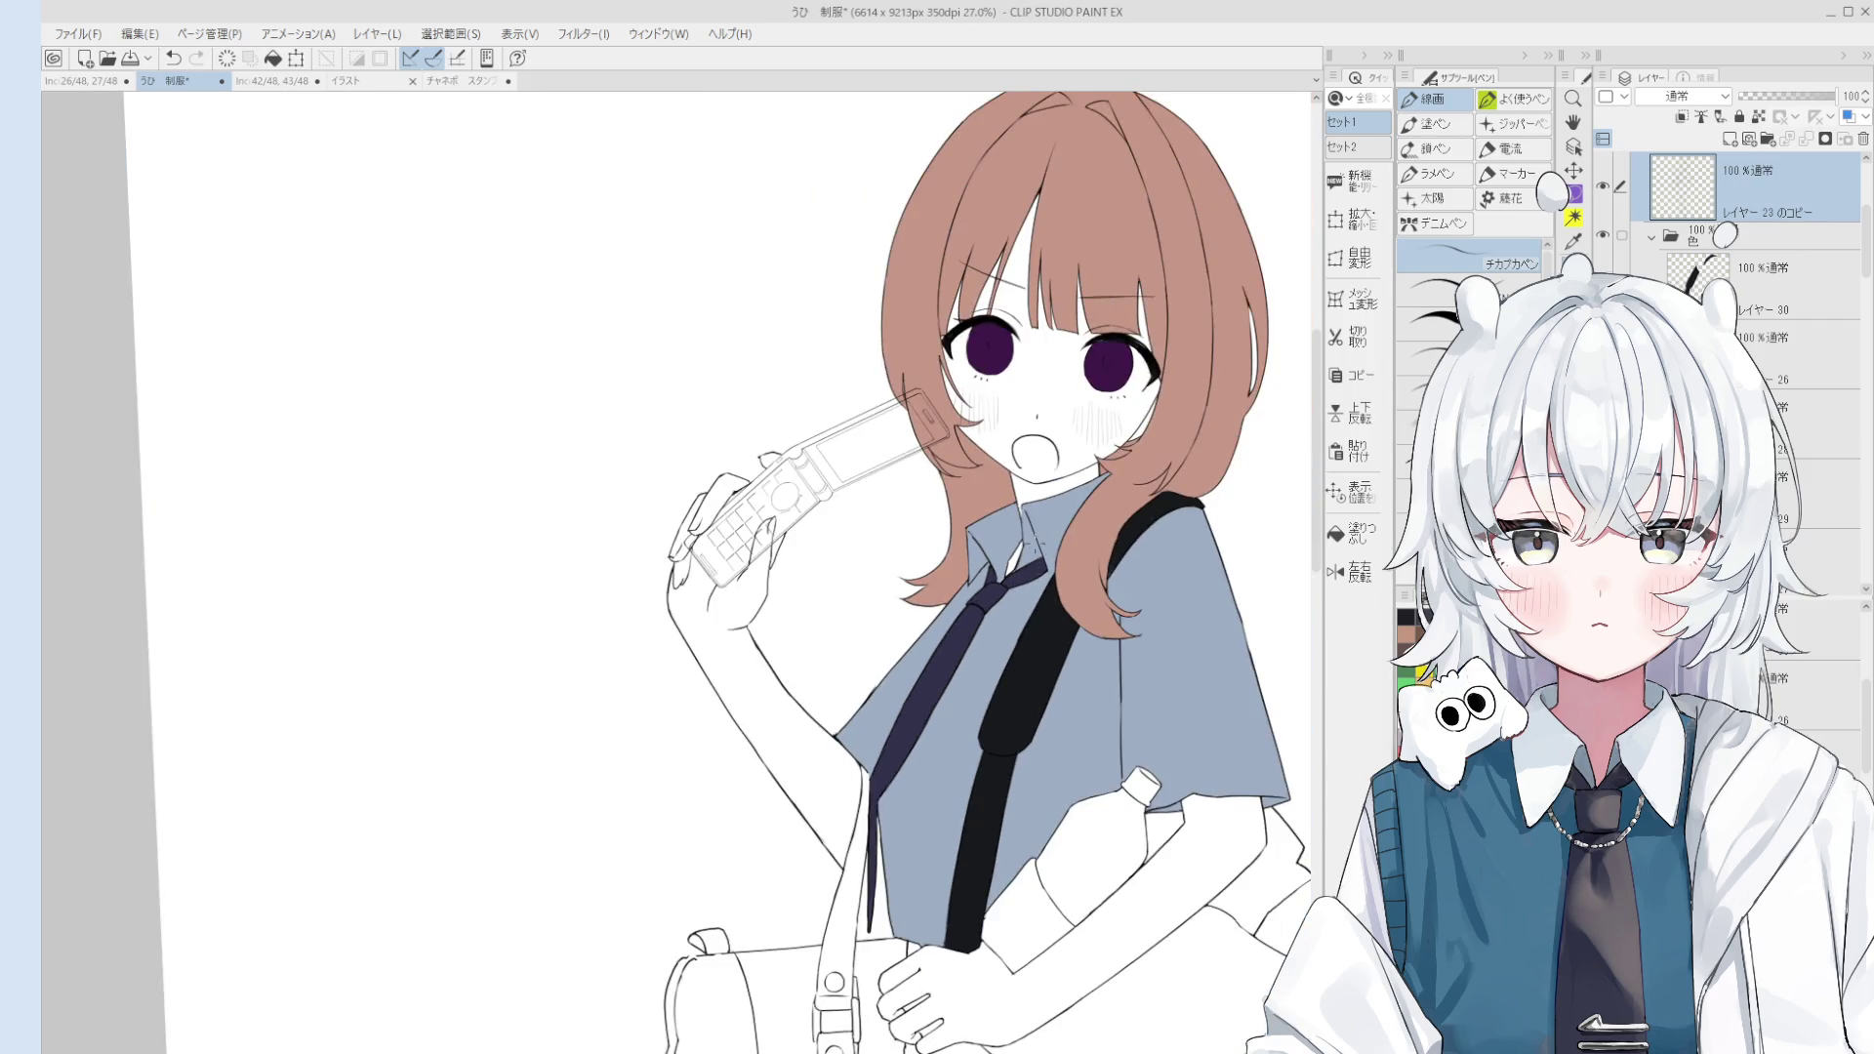
Step: Zoom and pan the view in on the tie's tail near the bag strap
key("h")
scroll(1098, 532, "down", 1)
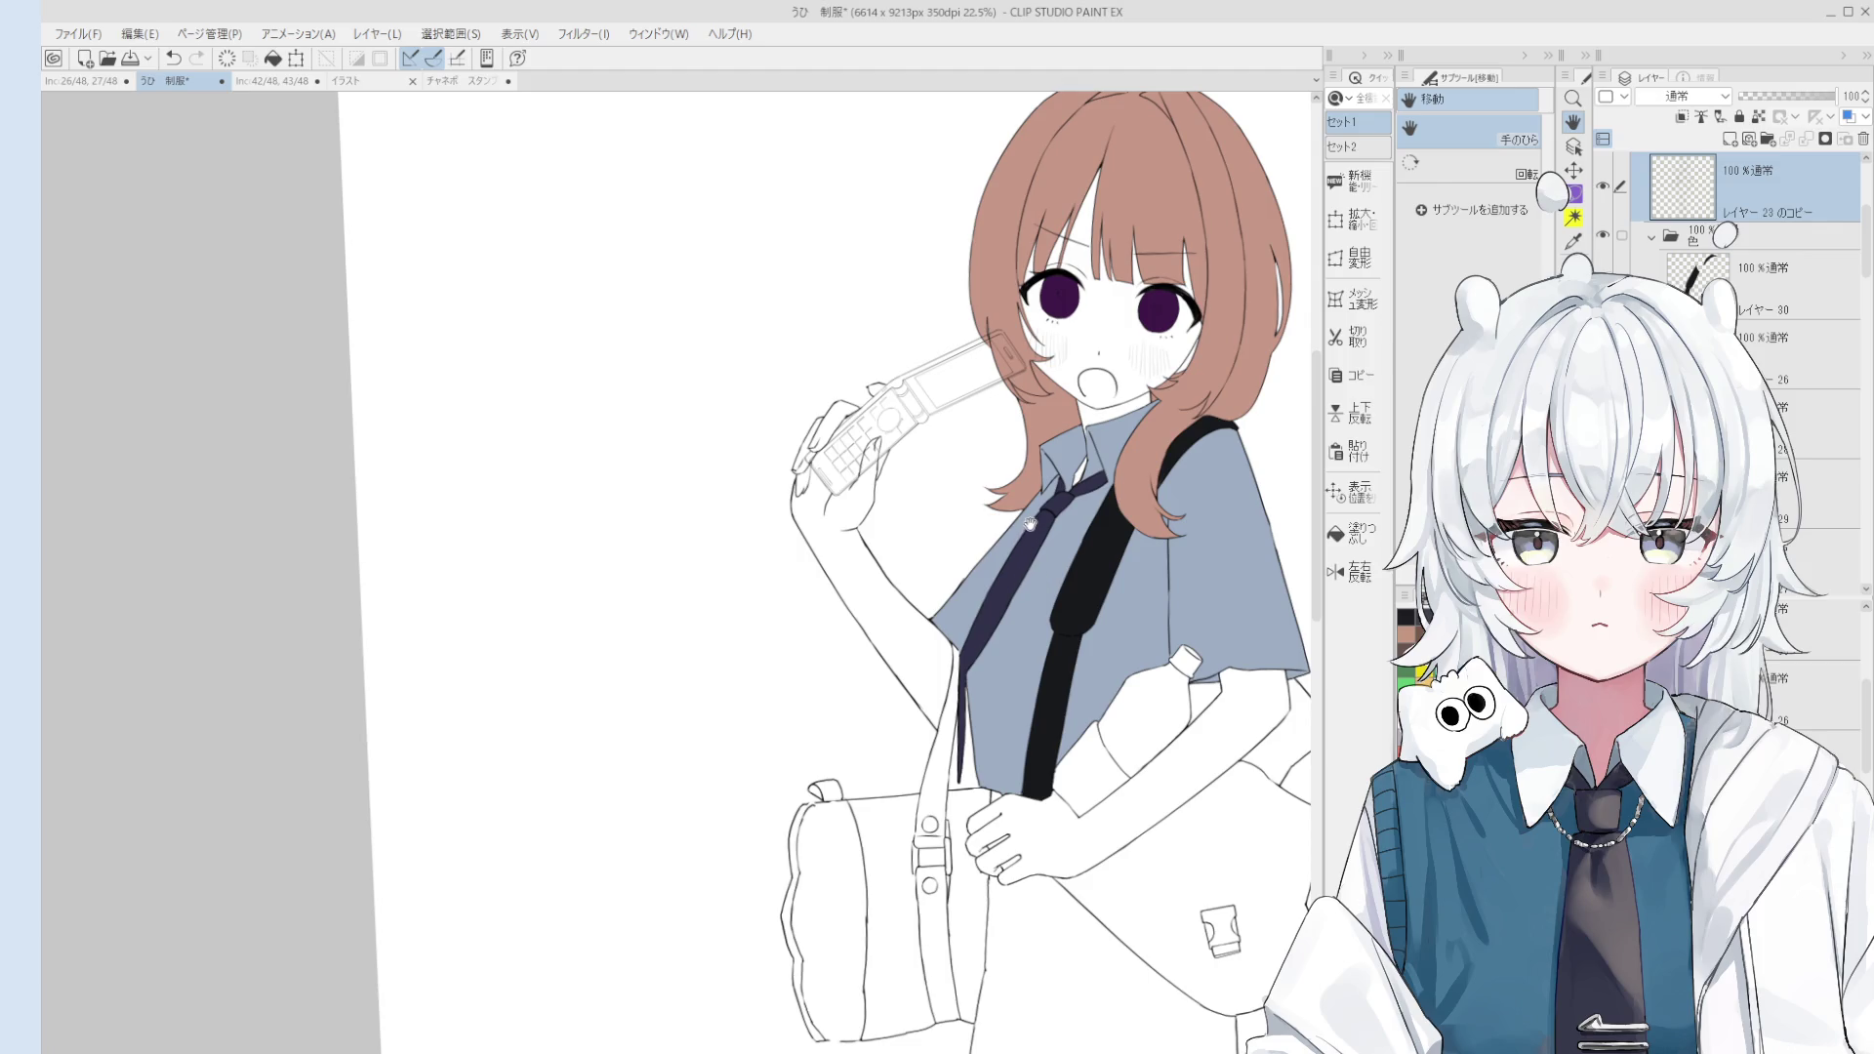
scroll(1033, 618, "up", 1)
scroll(1033, 618, "up", 1)
scroll(1033, 618, "up", 2)
scroll(976, 615, "up", 2)
key("e")
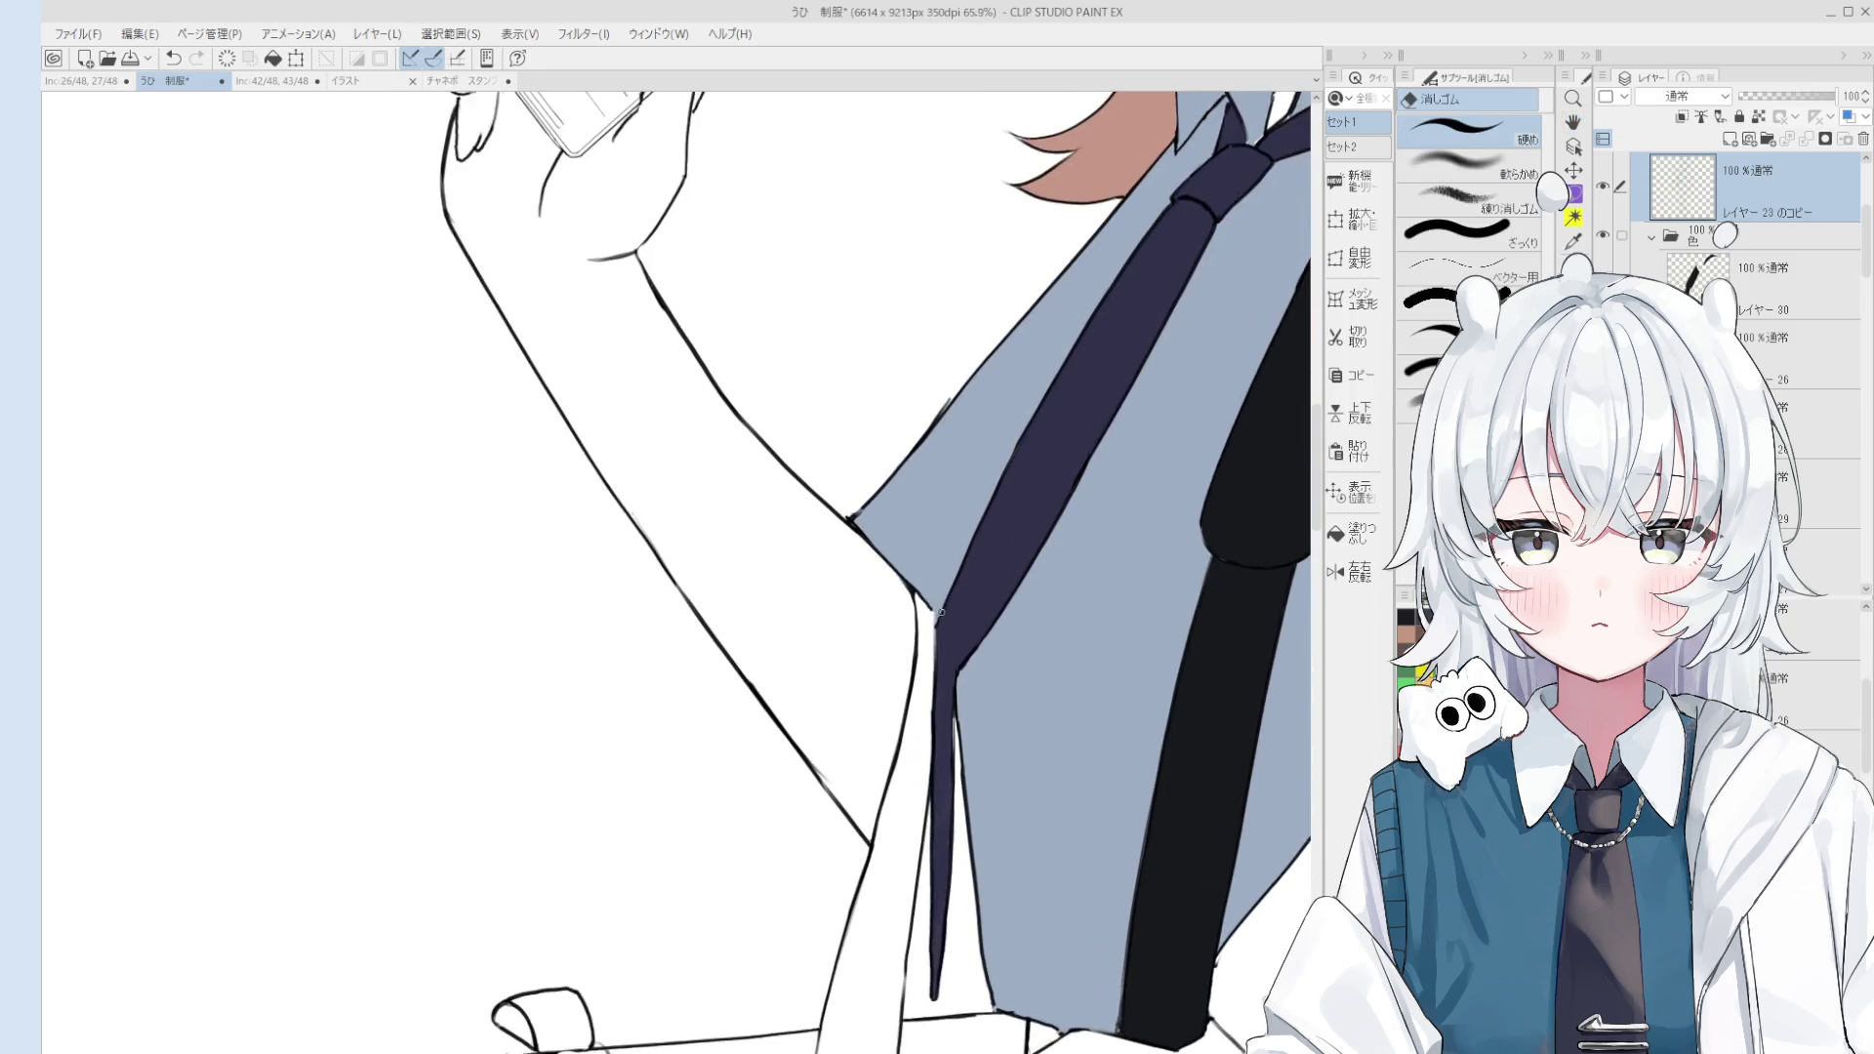
key("h")
scroll(940, 613, "down", 2)
scroll(940, 613, "down", 2)
scroll(947, 590, "down", 2)
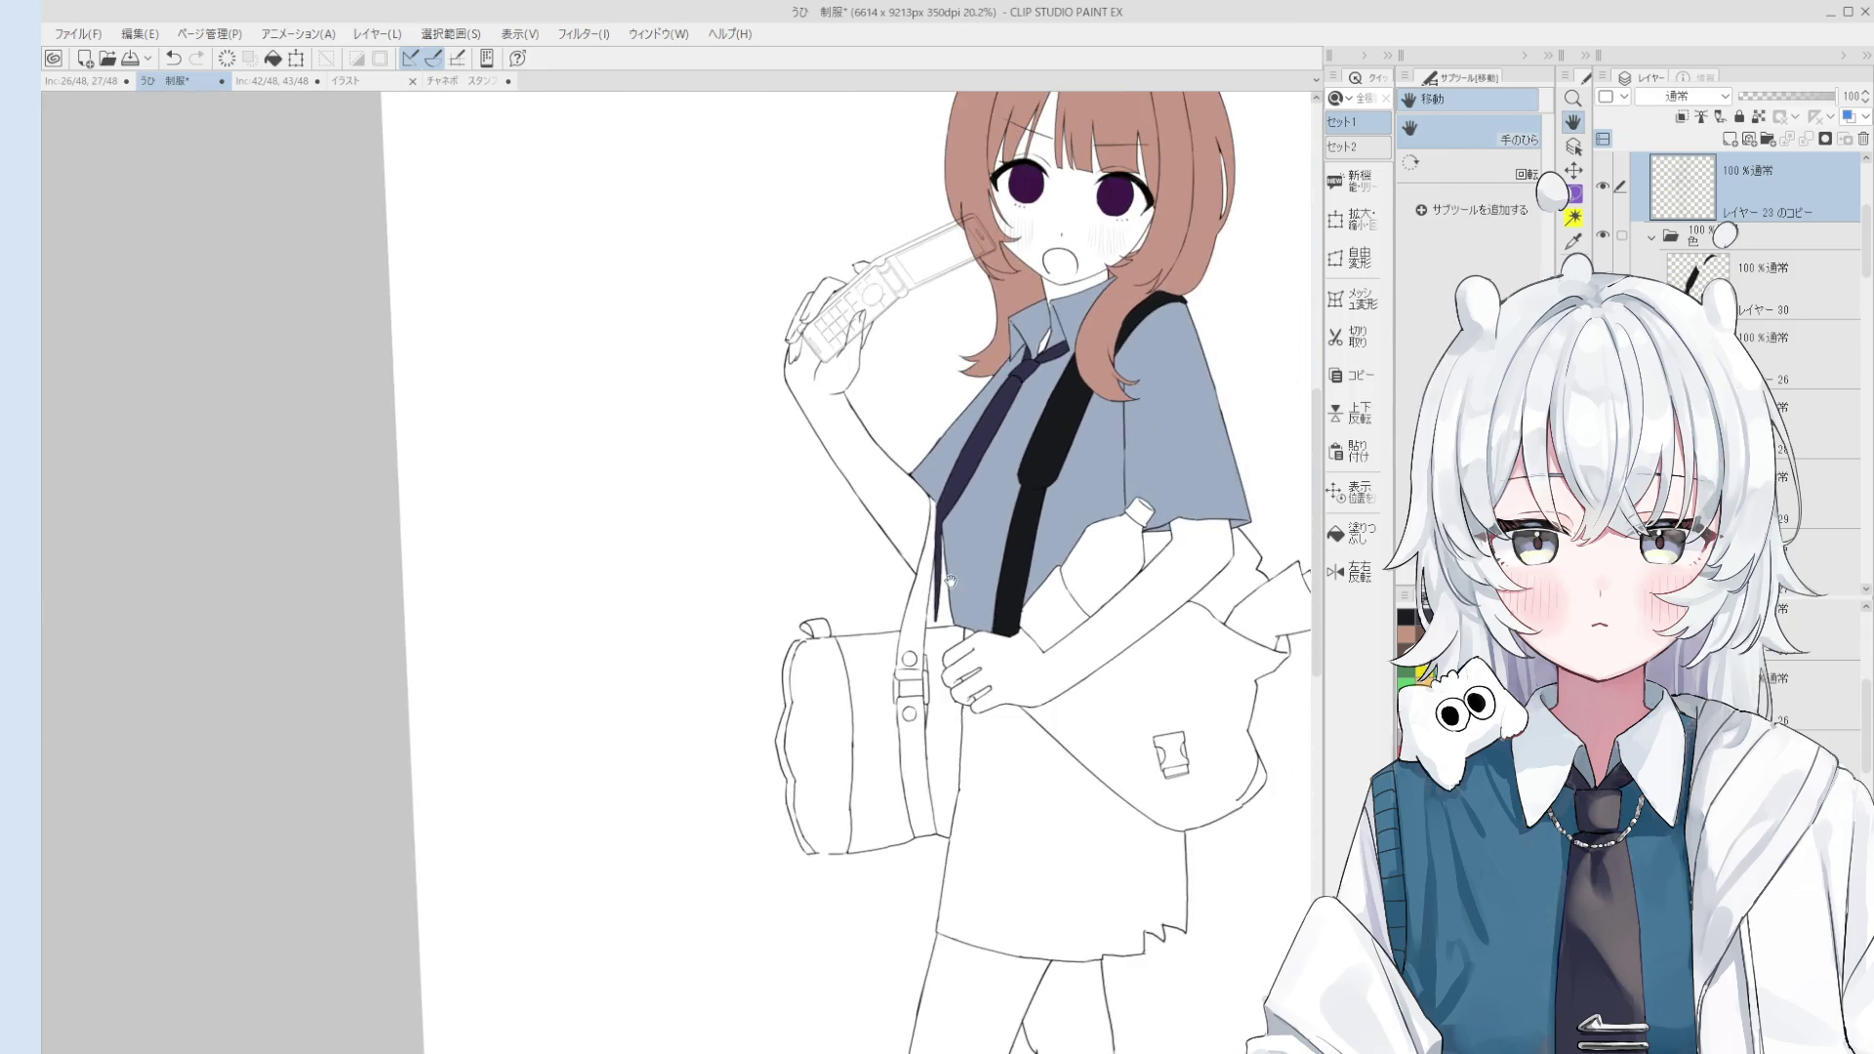
scroll(945, 571, "up", 1)
scroll(942, 574, "up", 1)
scroll(928, 566, "up", 2)
Step: Rotate the view and erase the stray diagonal line beside the tie's tail
key("o")
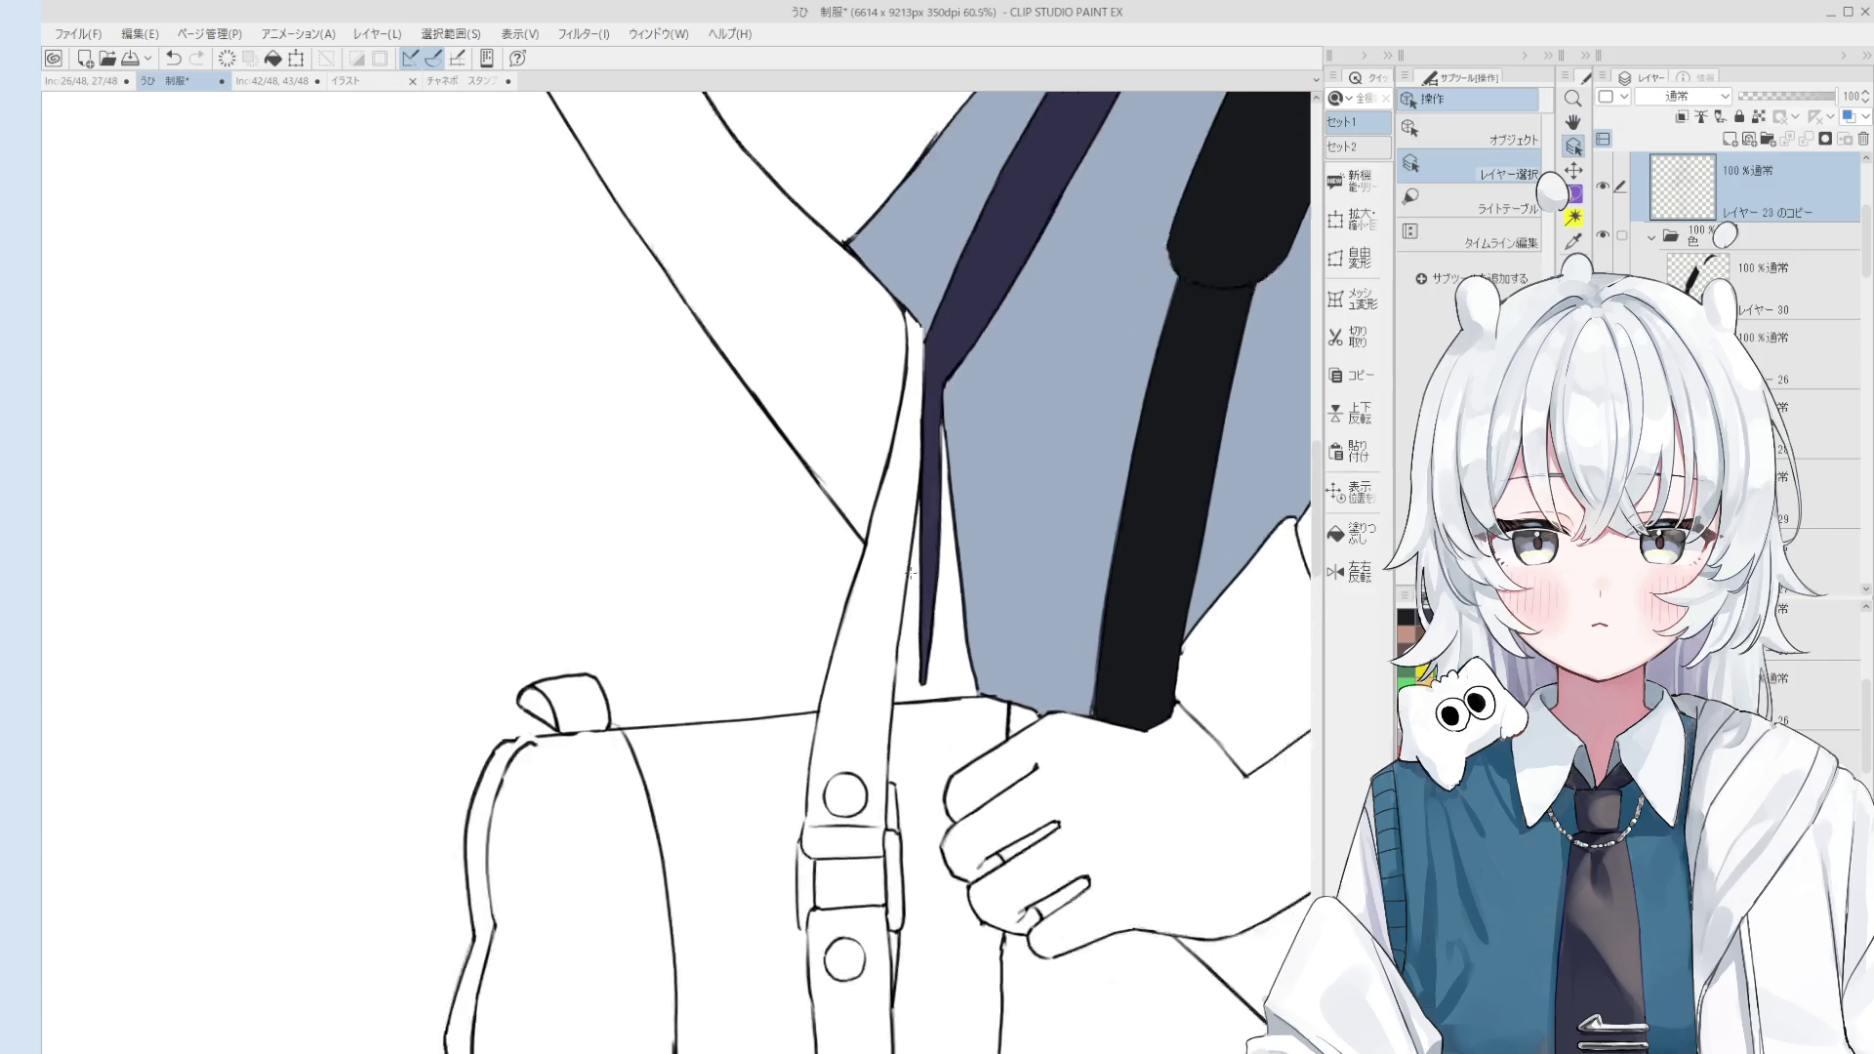
scroll(908, 558, "up", 2)
key("e")
key("asciicircum")
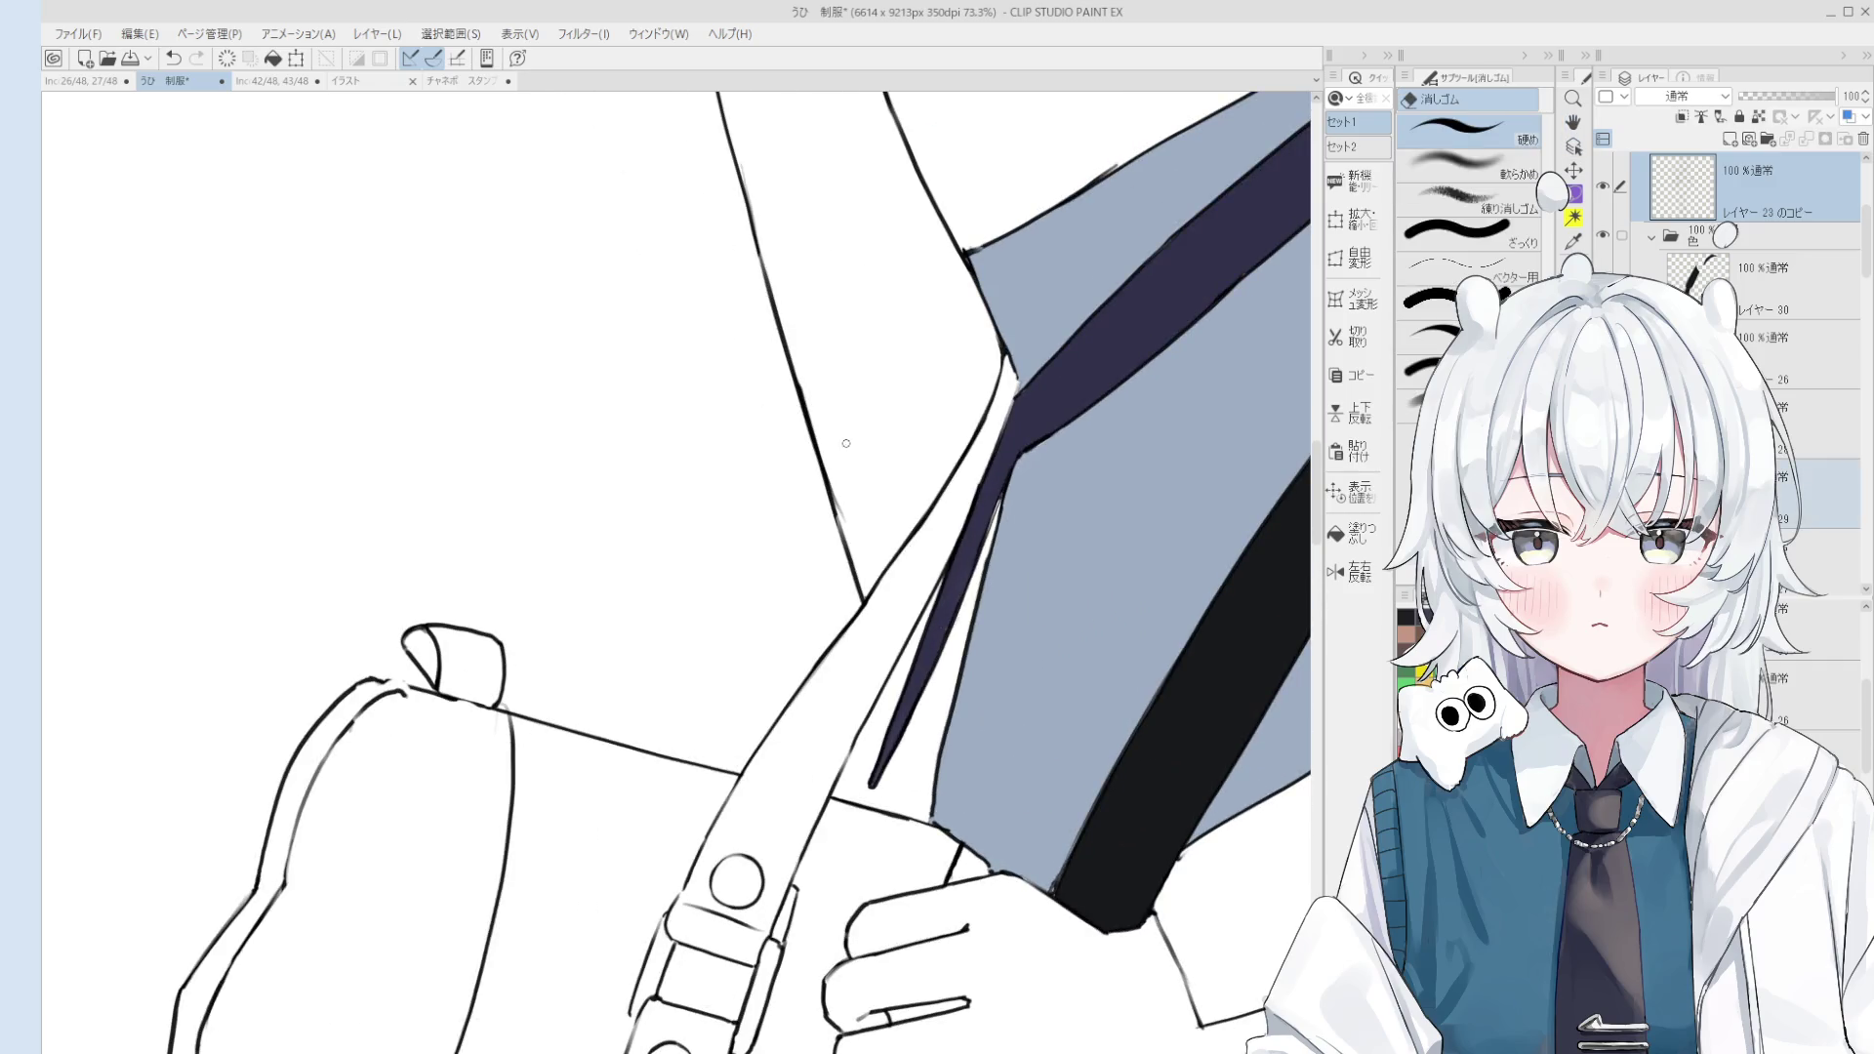
left_click_drag(802, 378, 845, 520)
Step: Test a pen stroke along the arm line and undo it
key("p")
left_click_drag(801, 367, 855, 547)
key("ctrl+z")
scroll(805, 425, "down", 2)
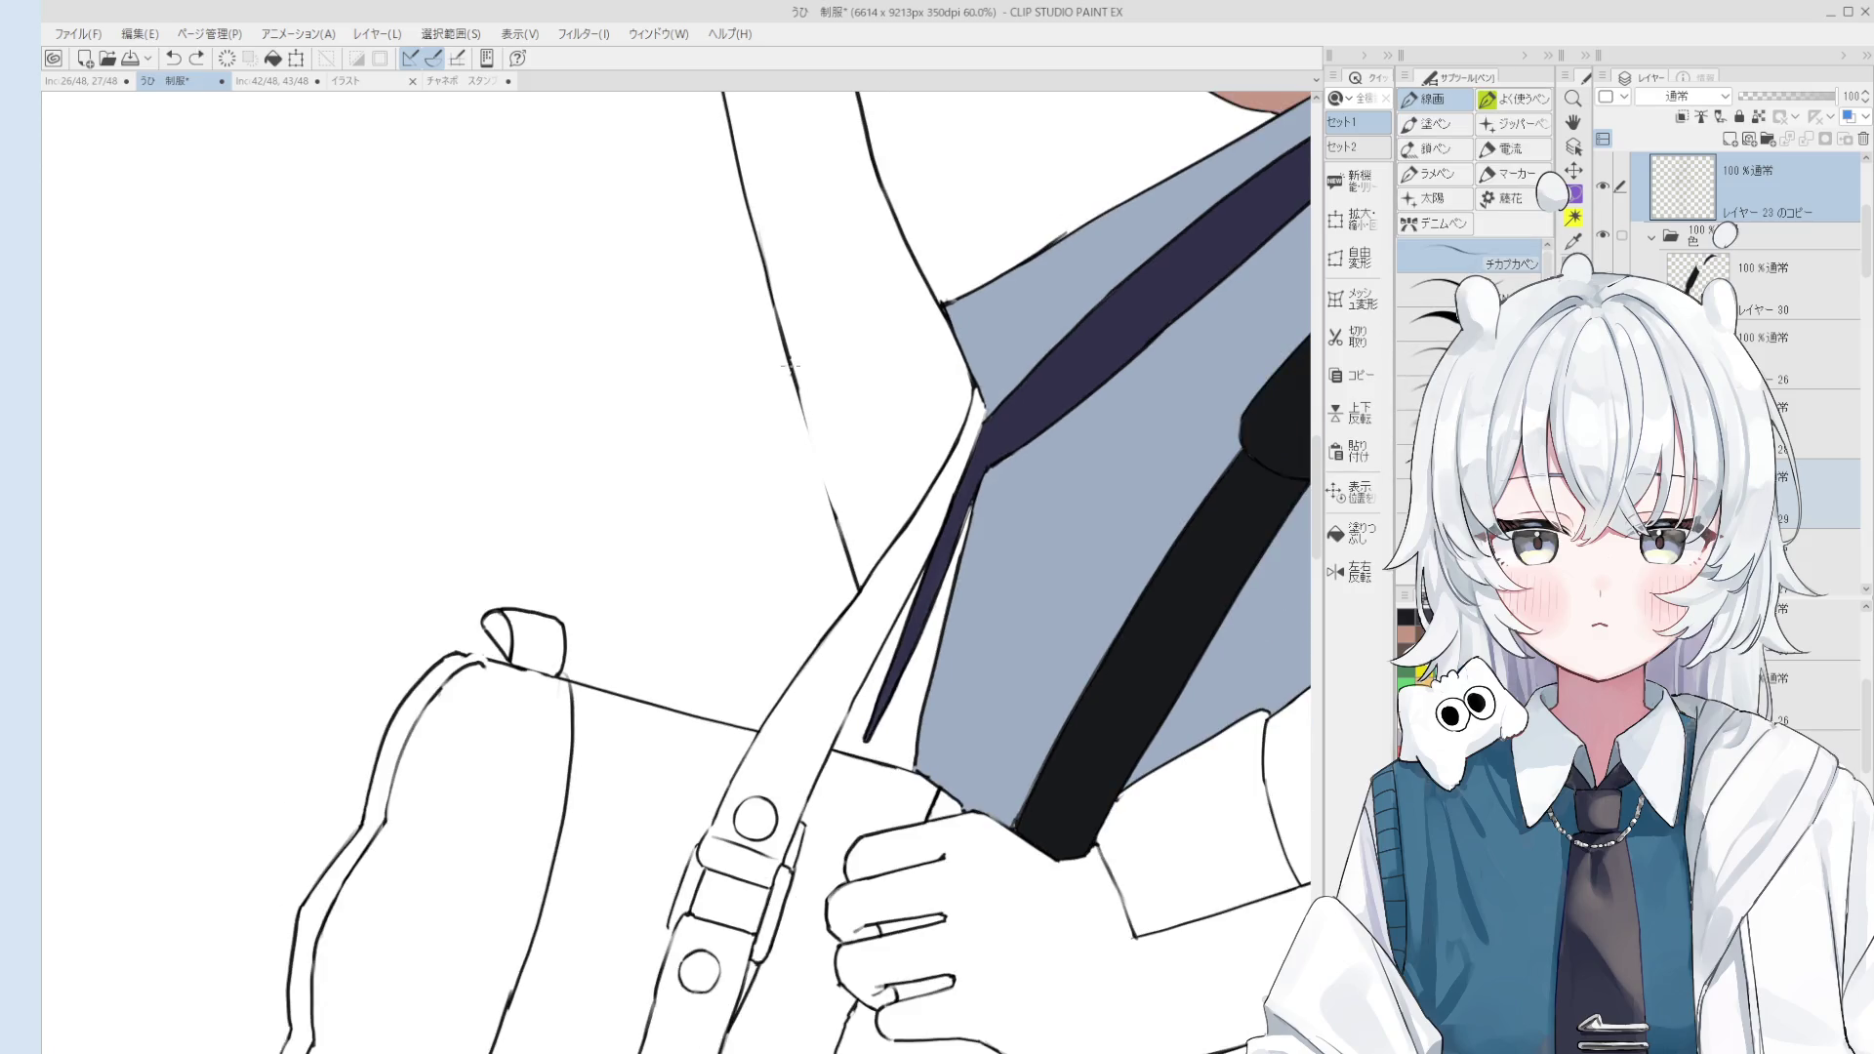
scroll(805, 425, "down", 1)
scroll(818, 478, "up", 2)
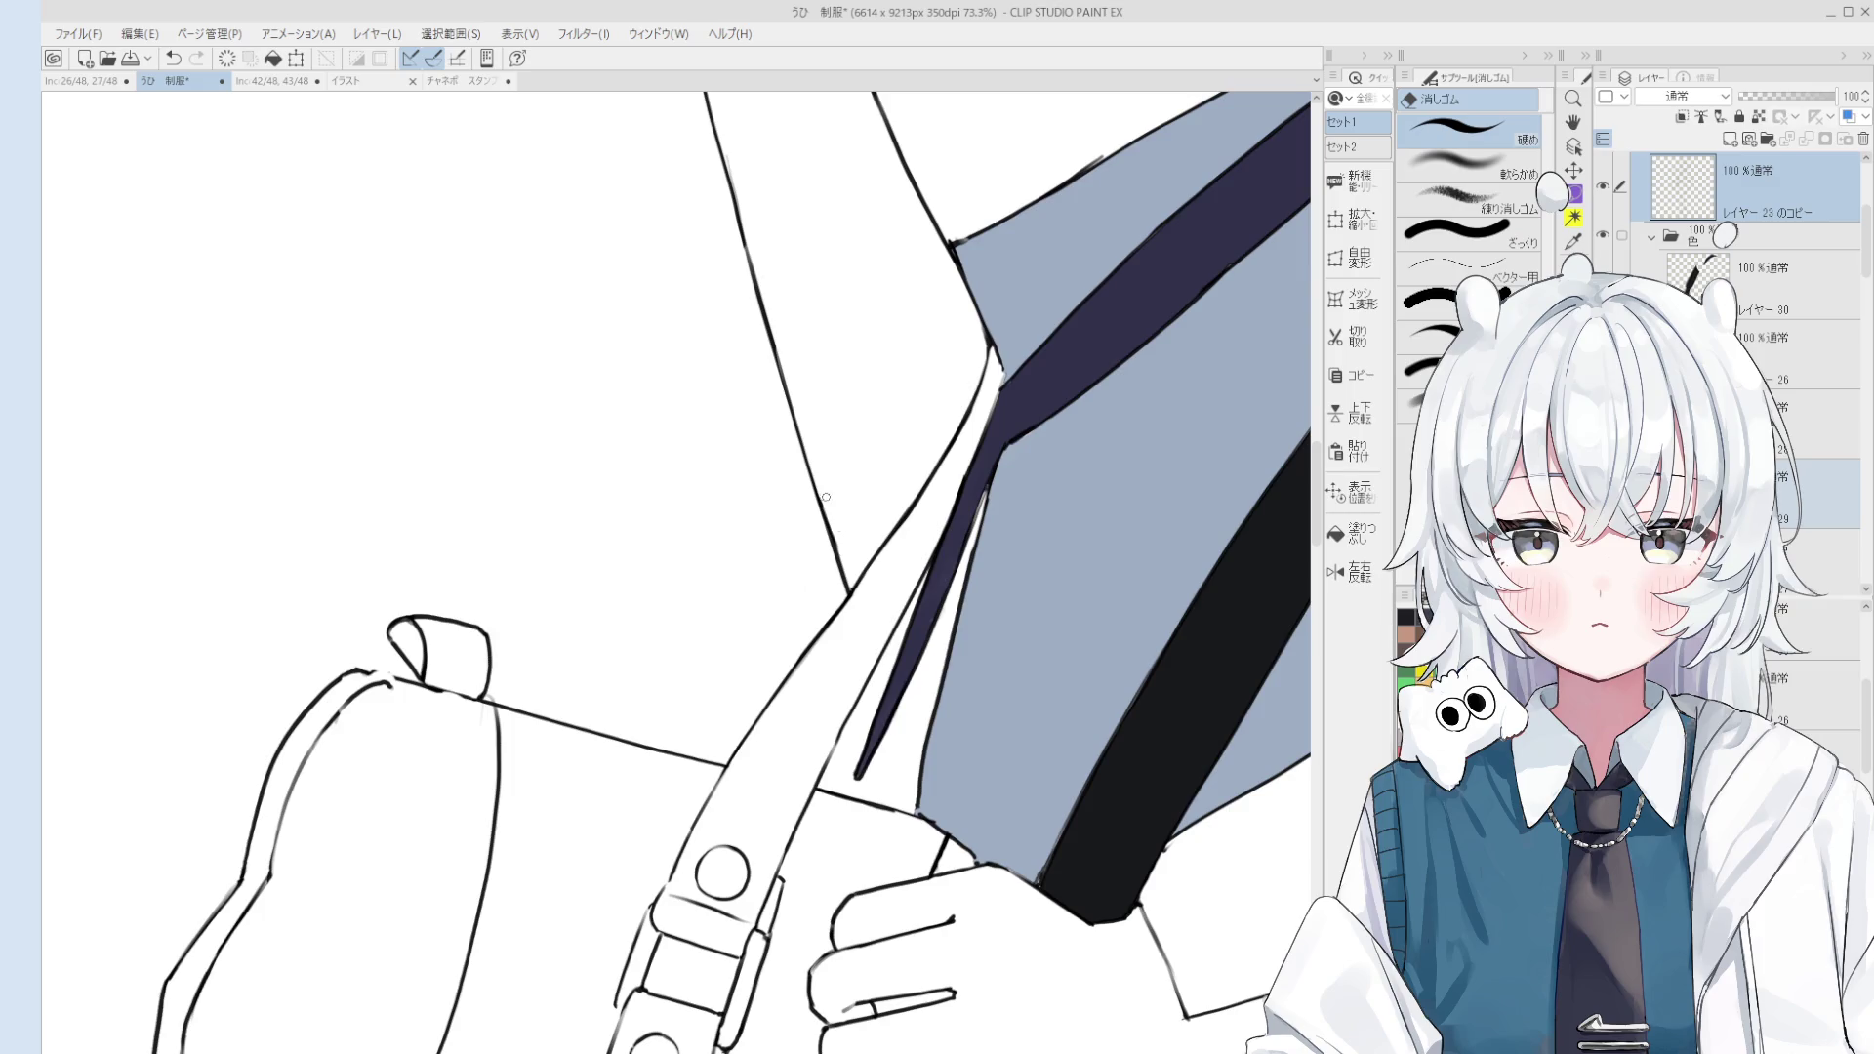
scroll(818, 479, "down", 1)
Step: Nudge the view and mirror the canvas horizontally to check the drawing
left_click_drag(892, 608, 885, 594)
scroll(865, 605, "up", 1)
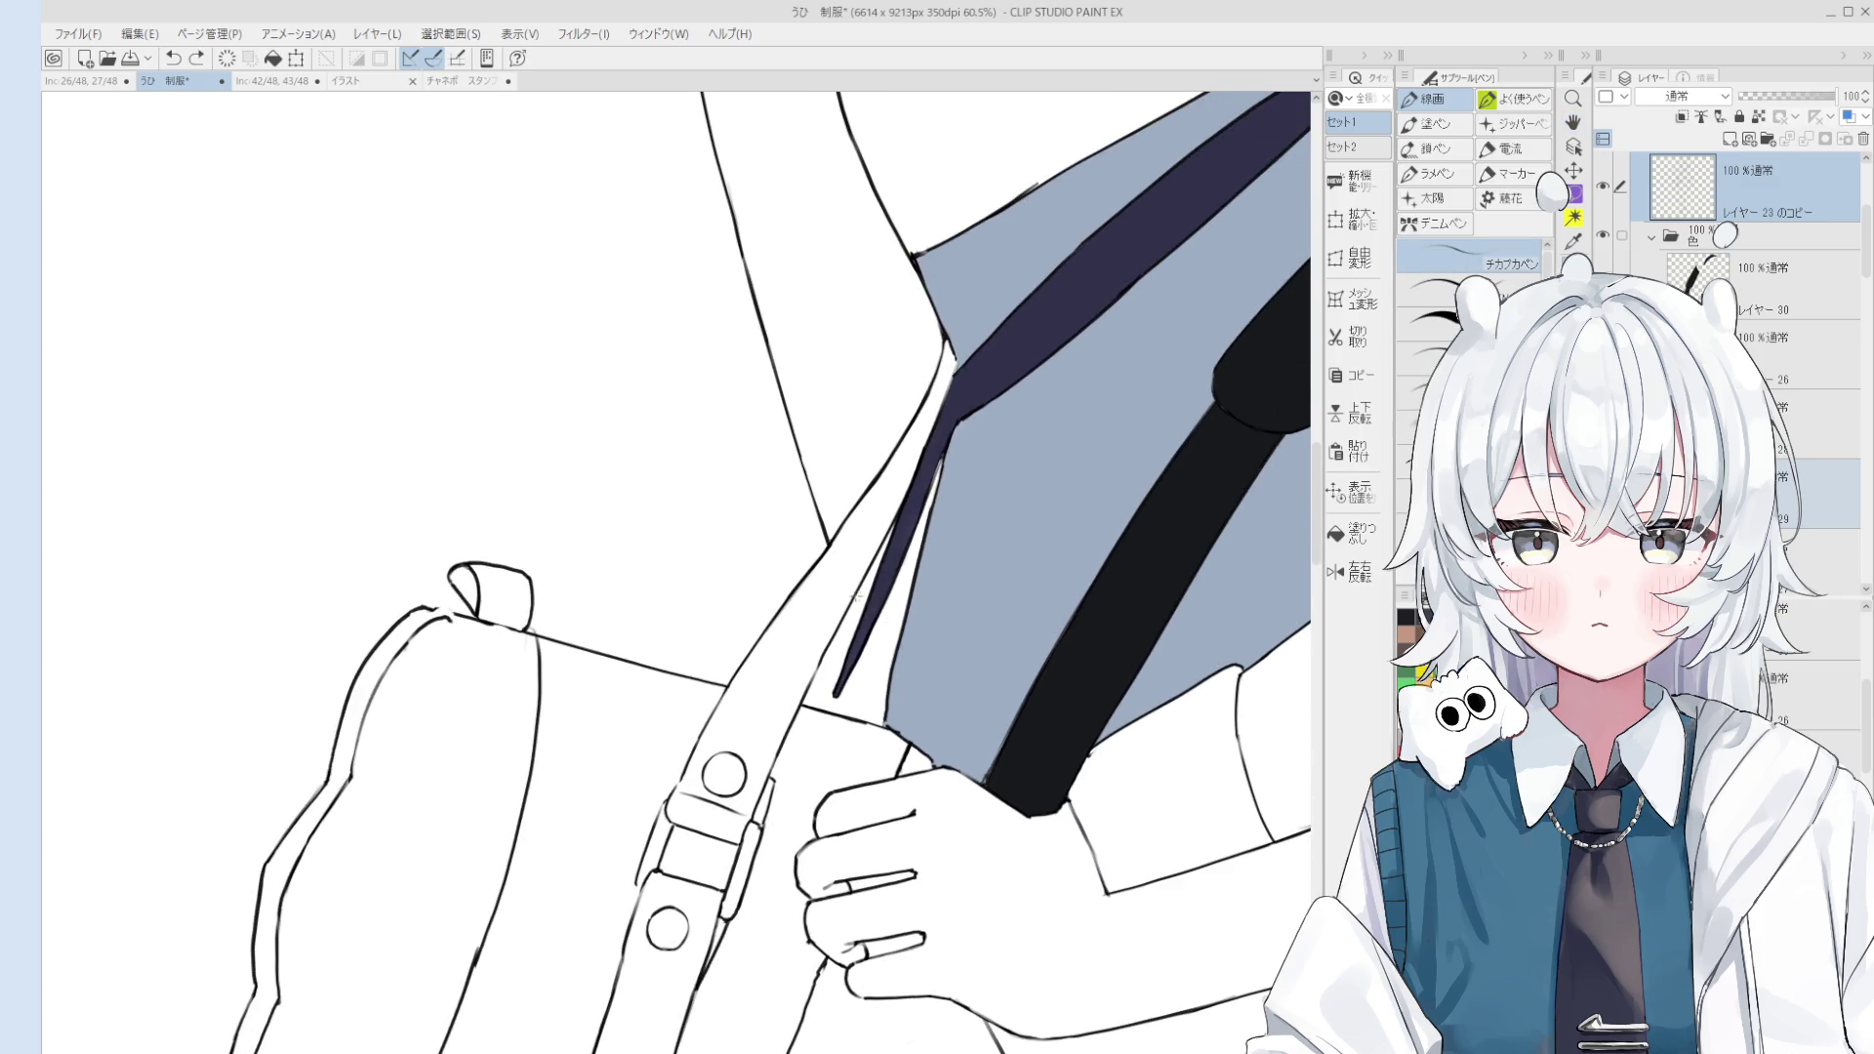
scroll(855, 598, "down", 2)
key("h")
scroll(839, 561, "down", 3)
scroll(823, 524, "up", 1)
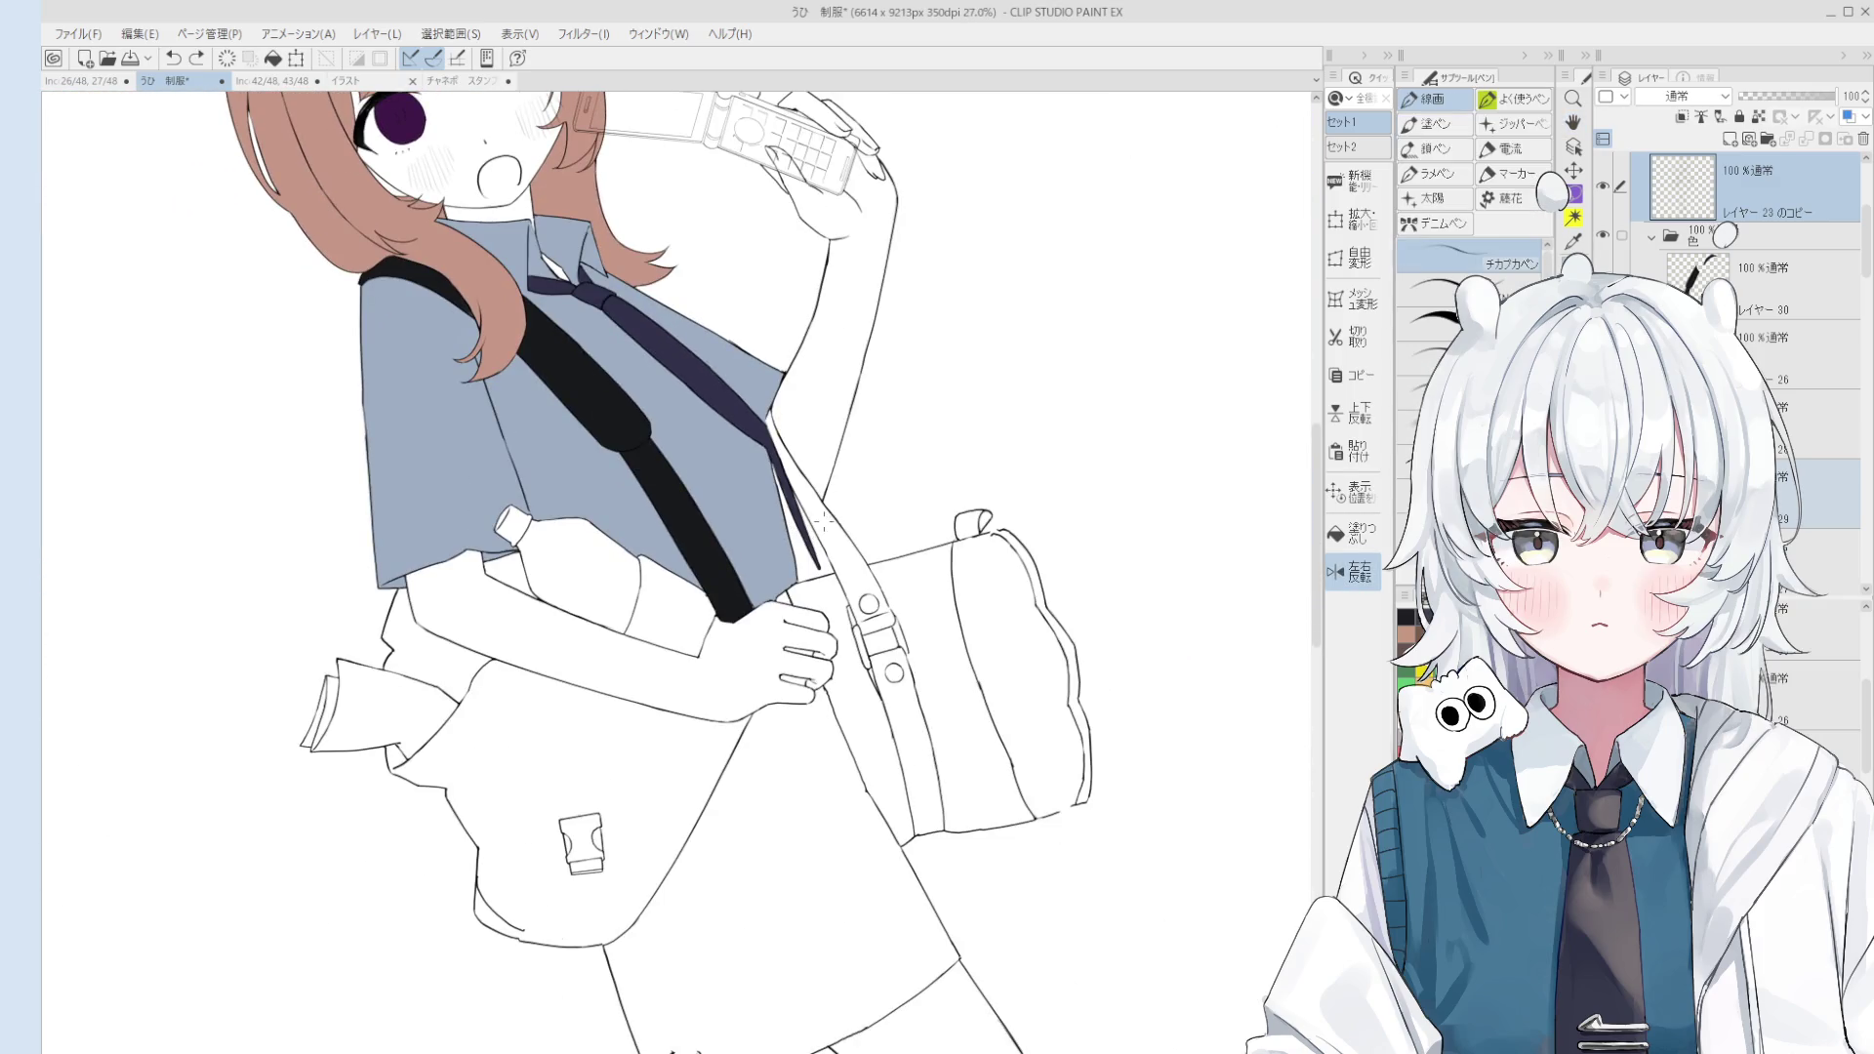
scroll(823, 524, "up", 3)
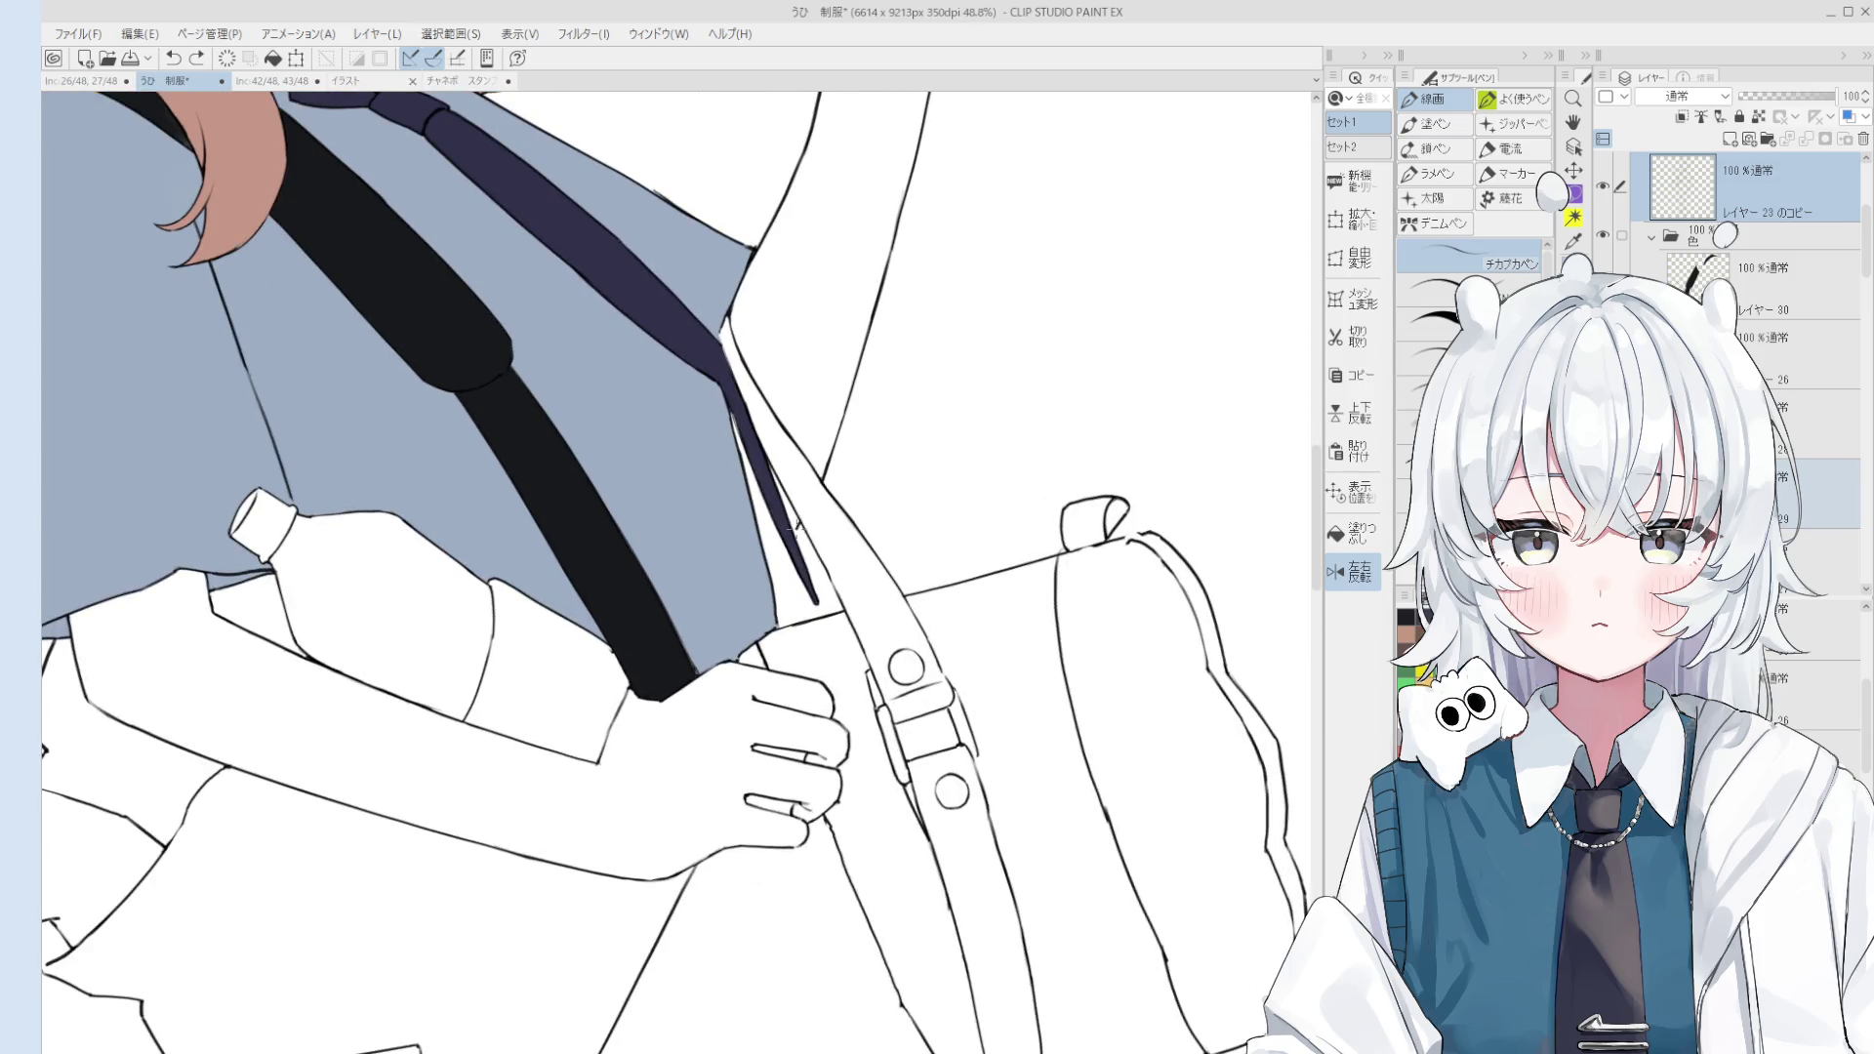
scroll(802, 524, "down", 5)
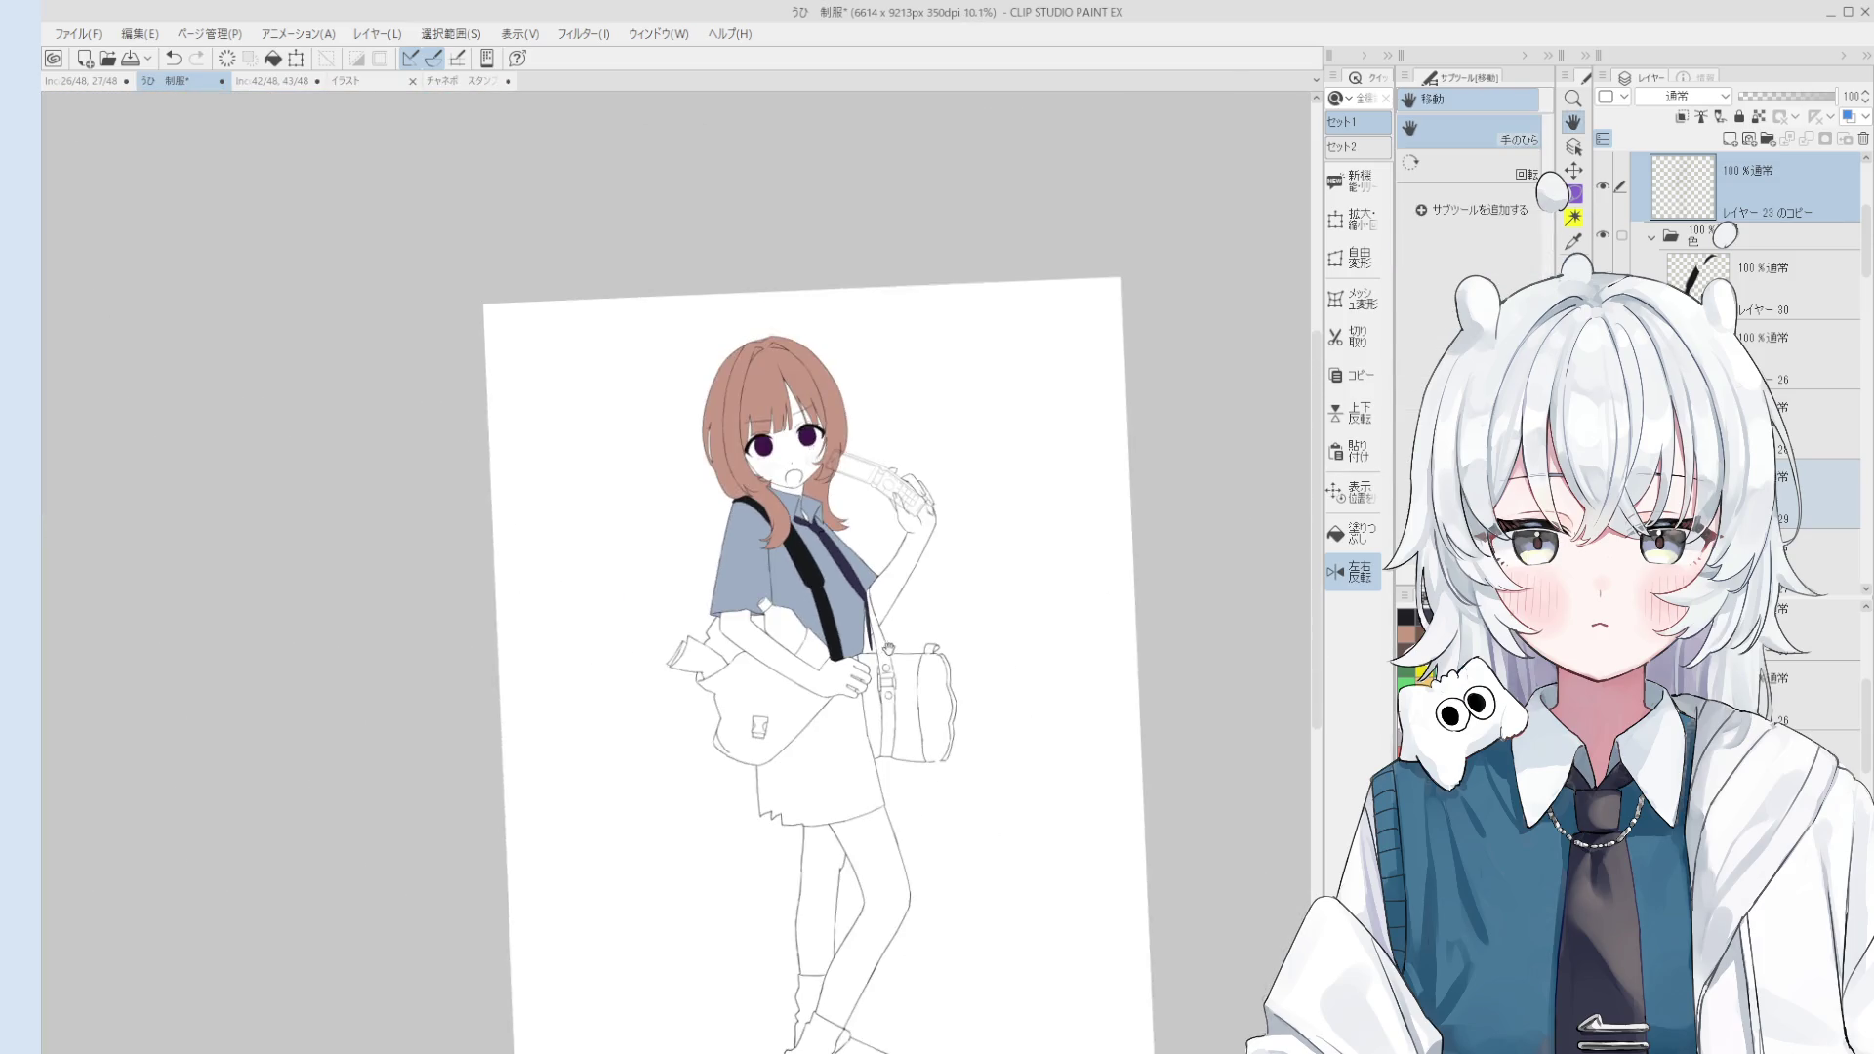
scroll(874, 617, "up", 1)
scroll(873, 618, "up", 2)
scroll(872, 633, "up", 1)
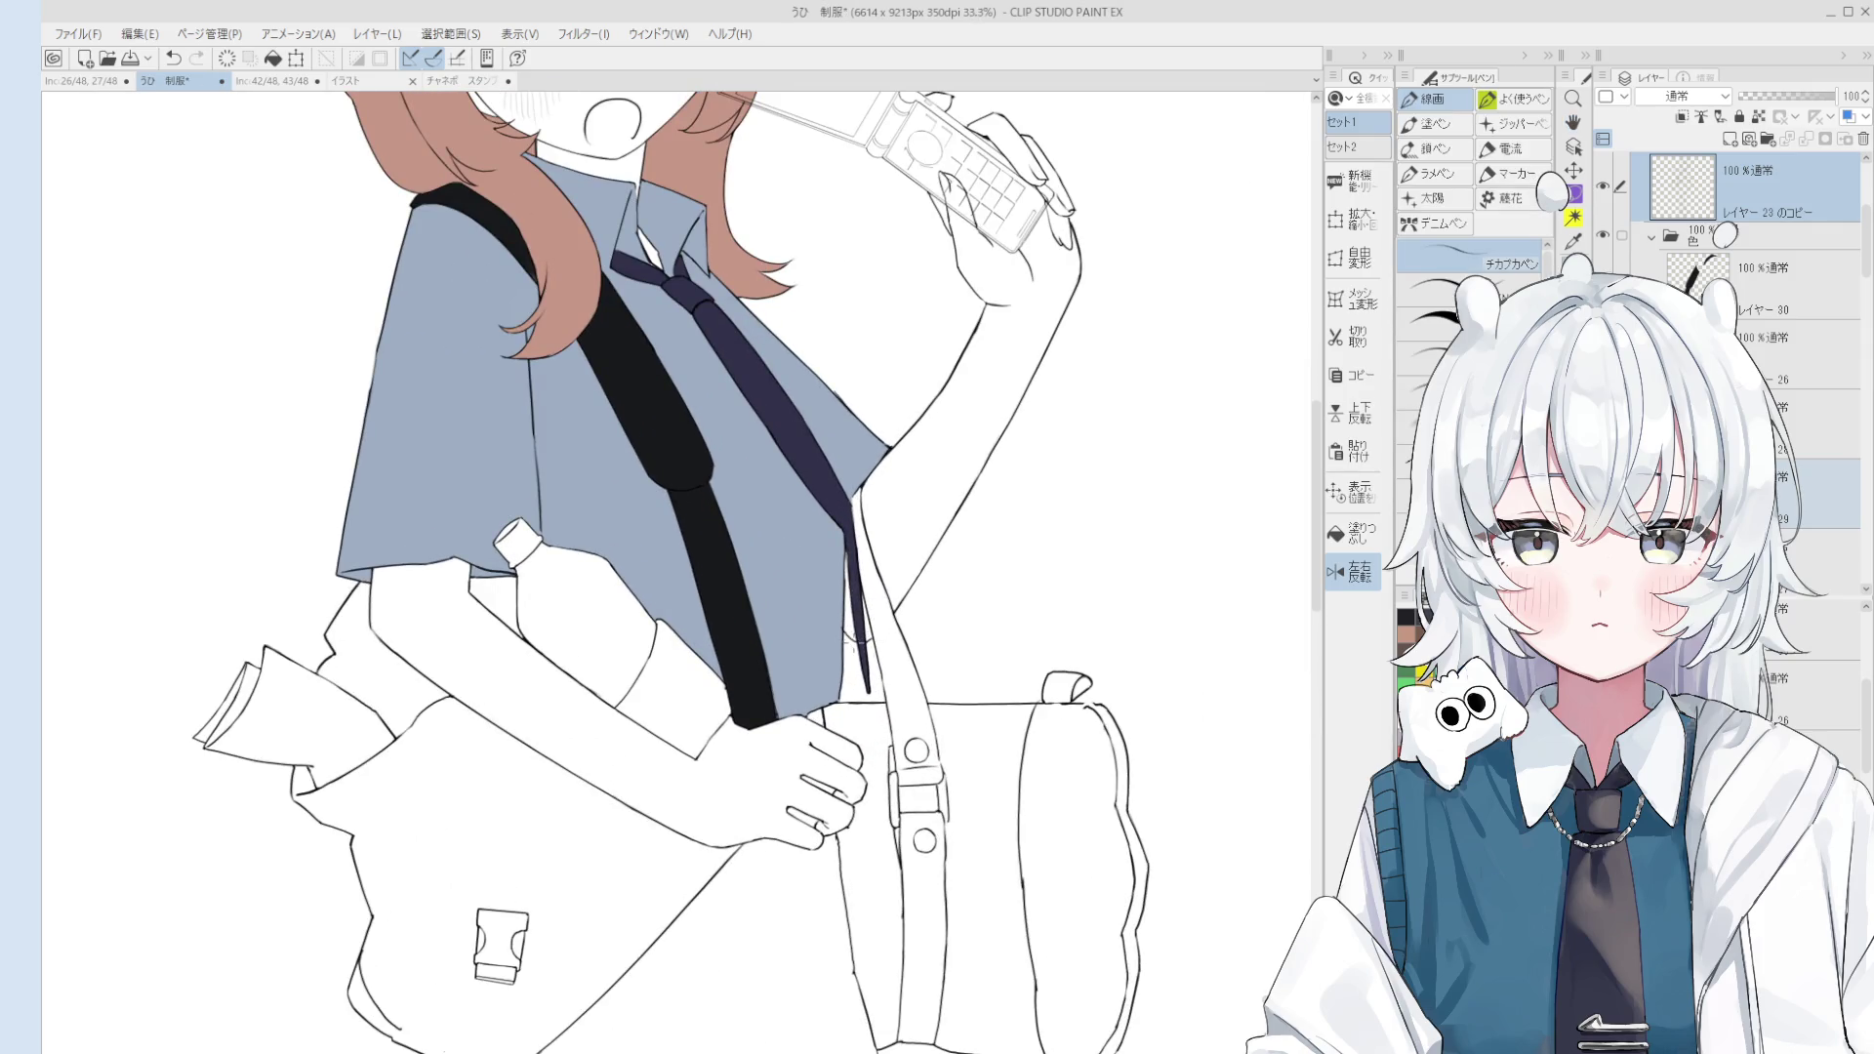
scroll(950, 640, "down", 2)
scroll(950, 640, "down", 1)
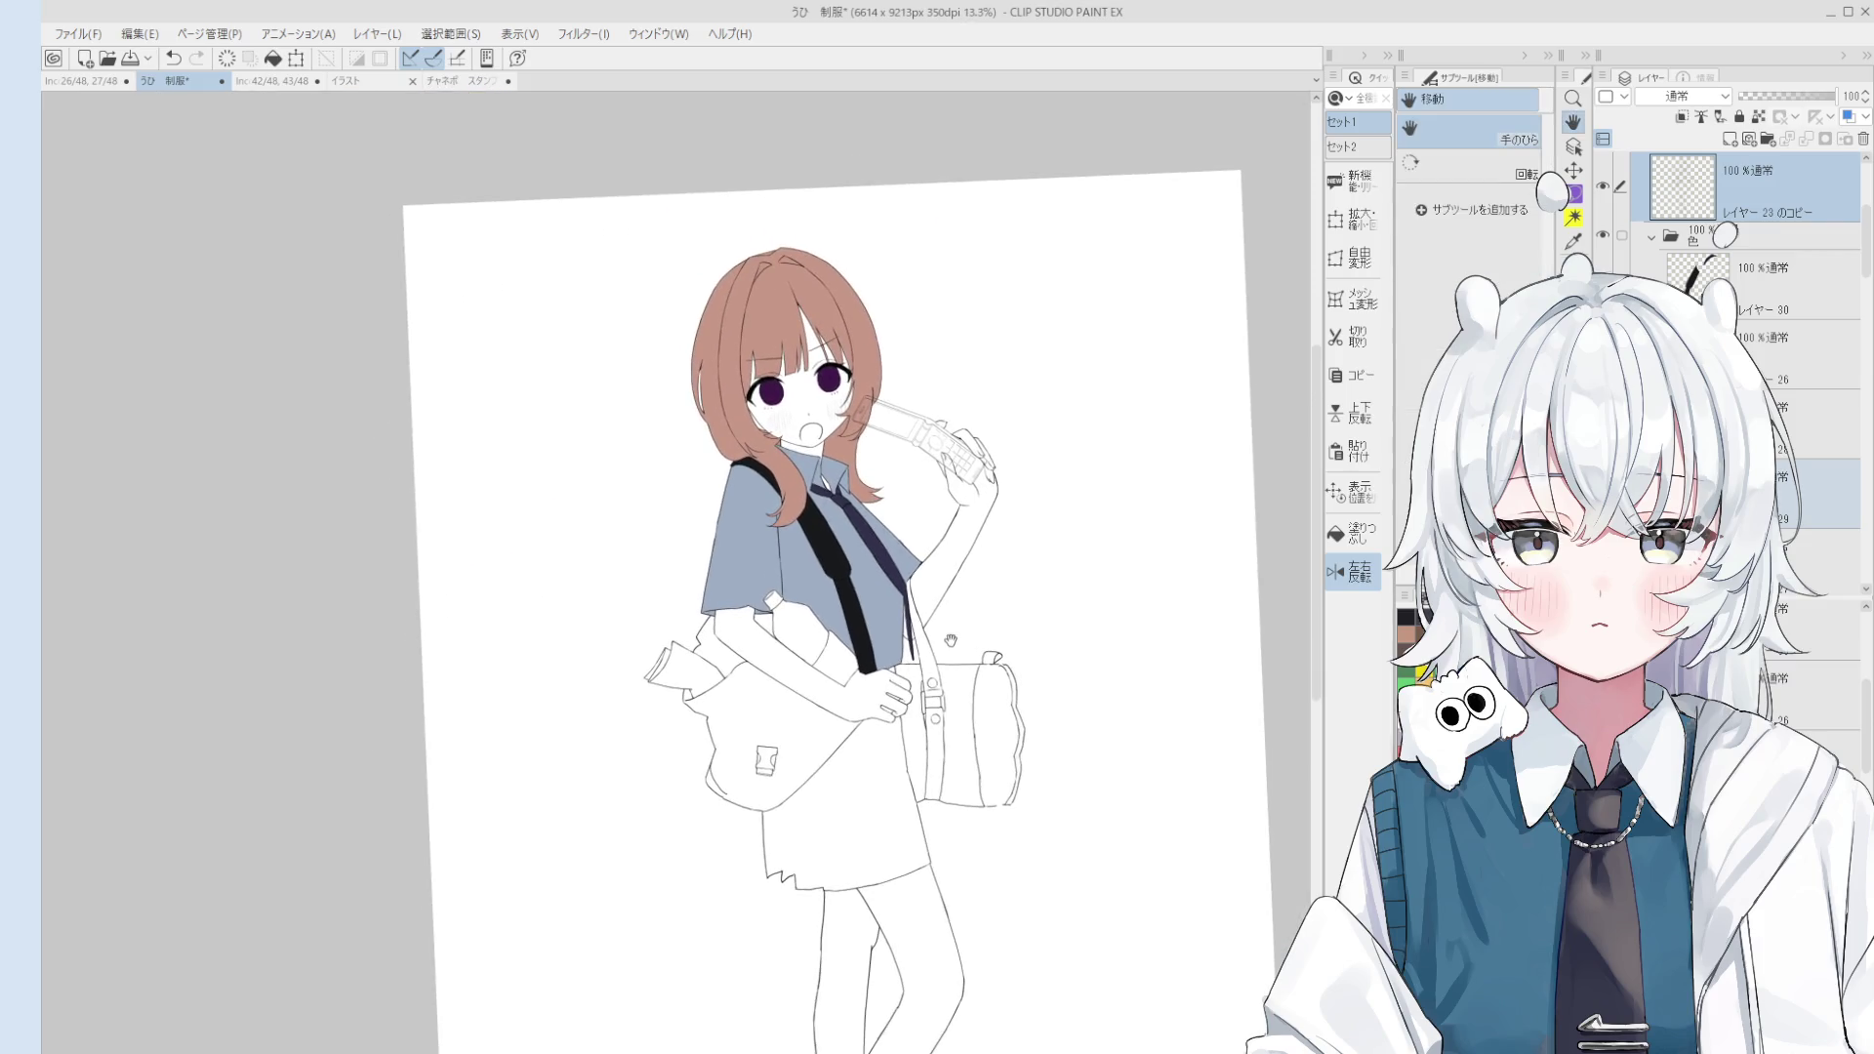
scroll(935, 617, "up", 1)
scroll(947, 654, "up", 1)
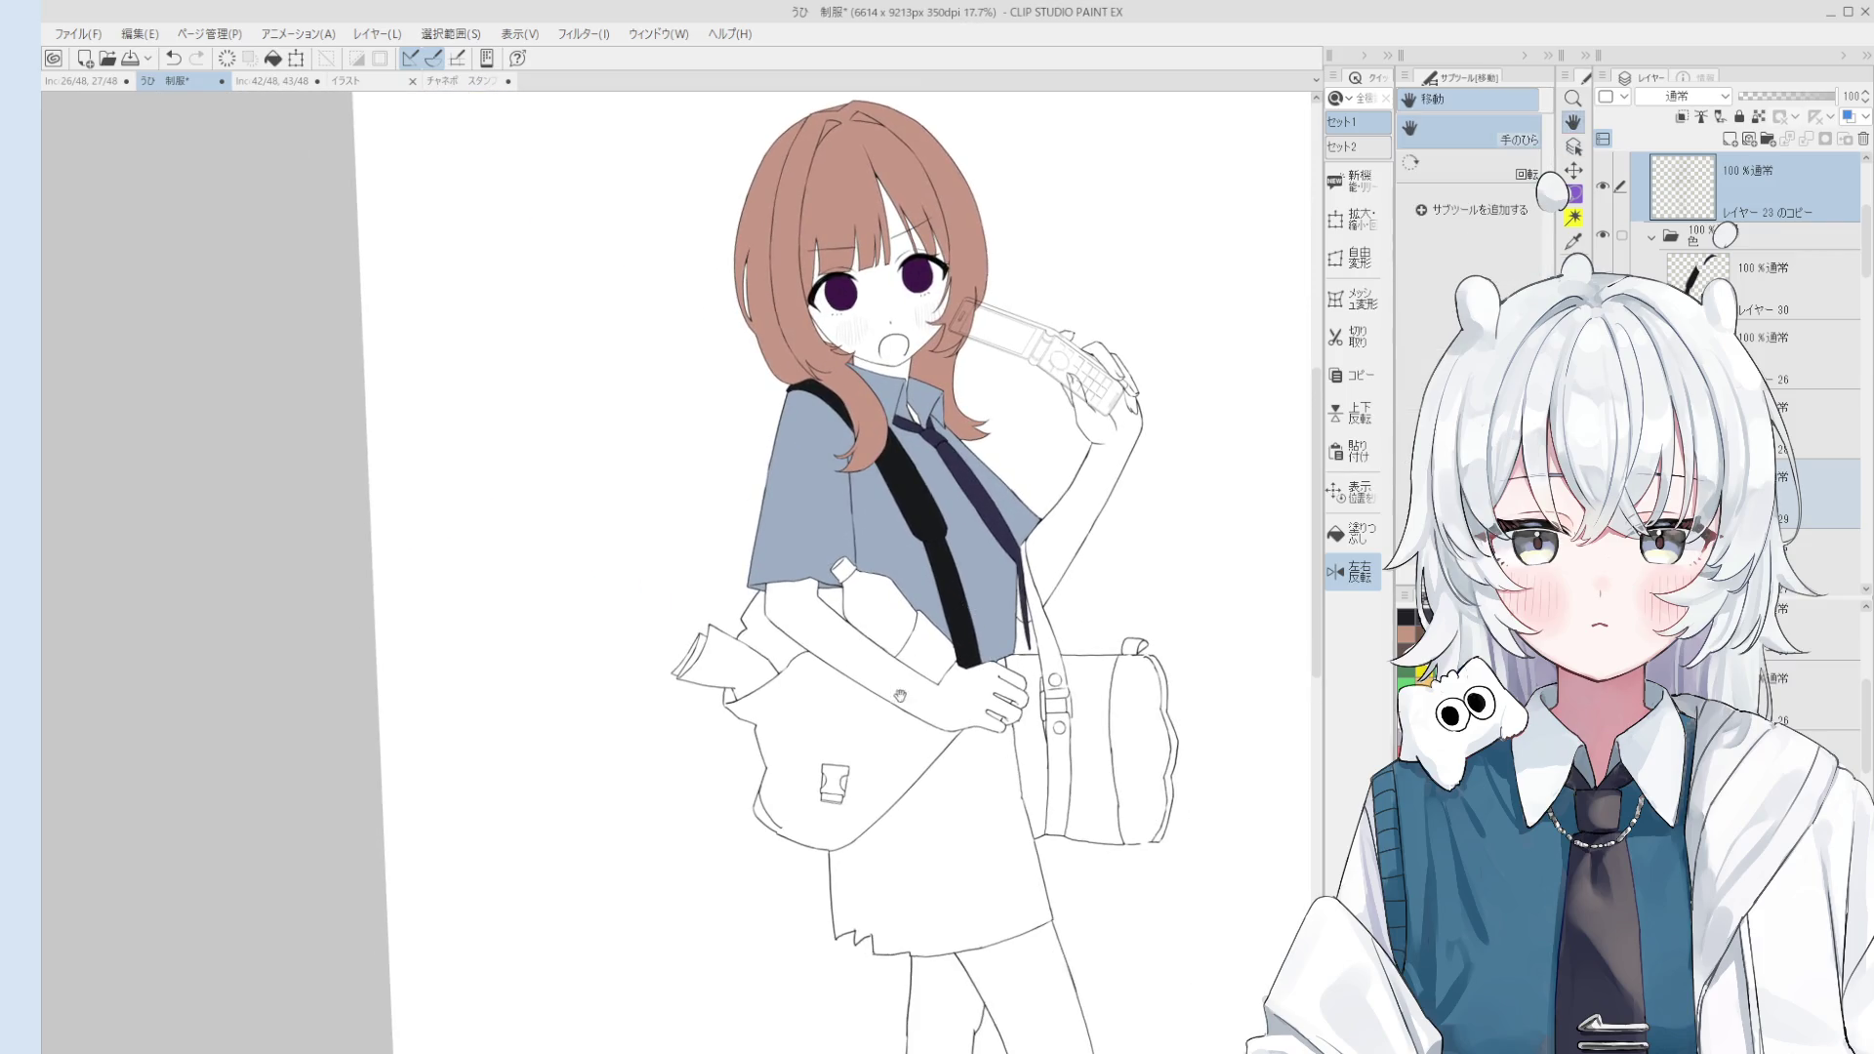
scroll(968, 710, "up", 1)
key("o")
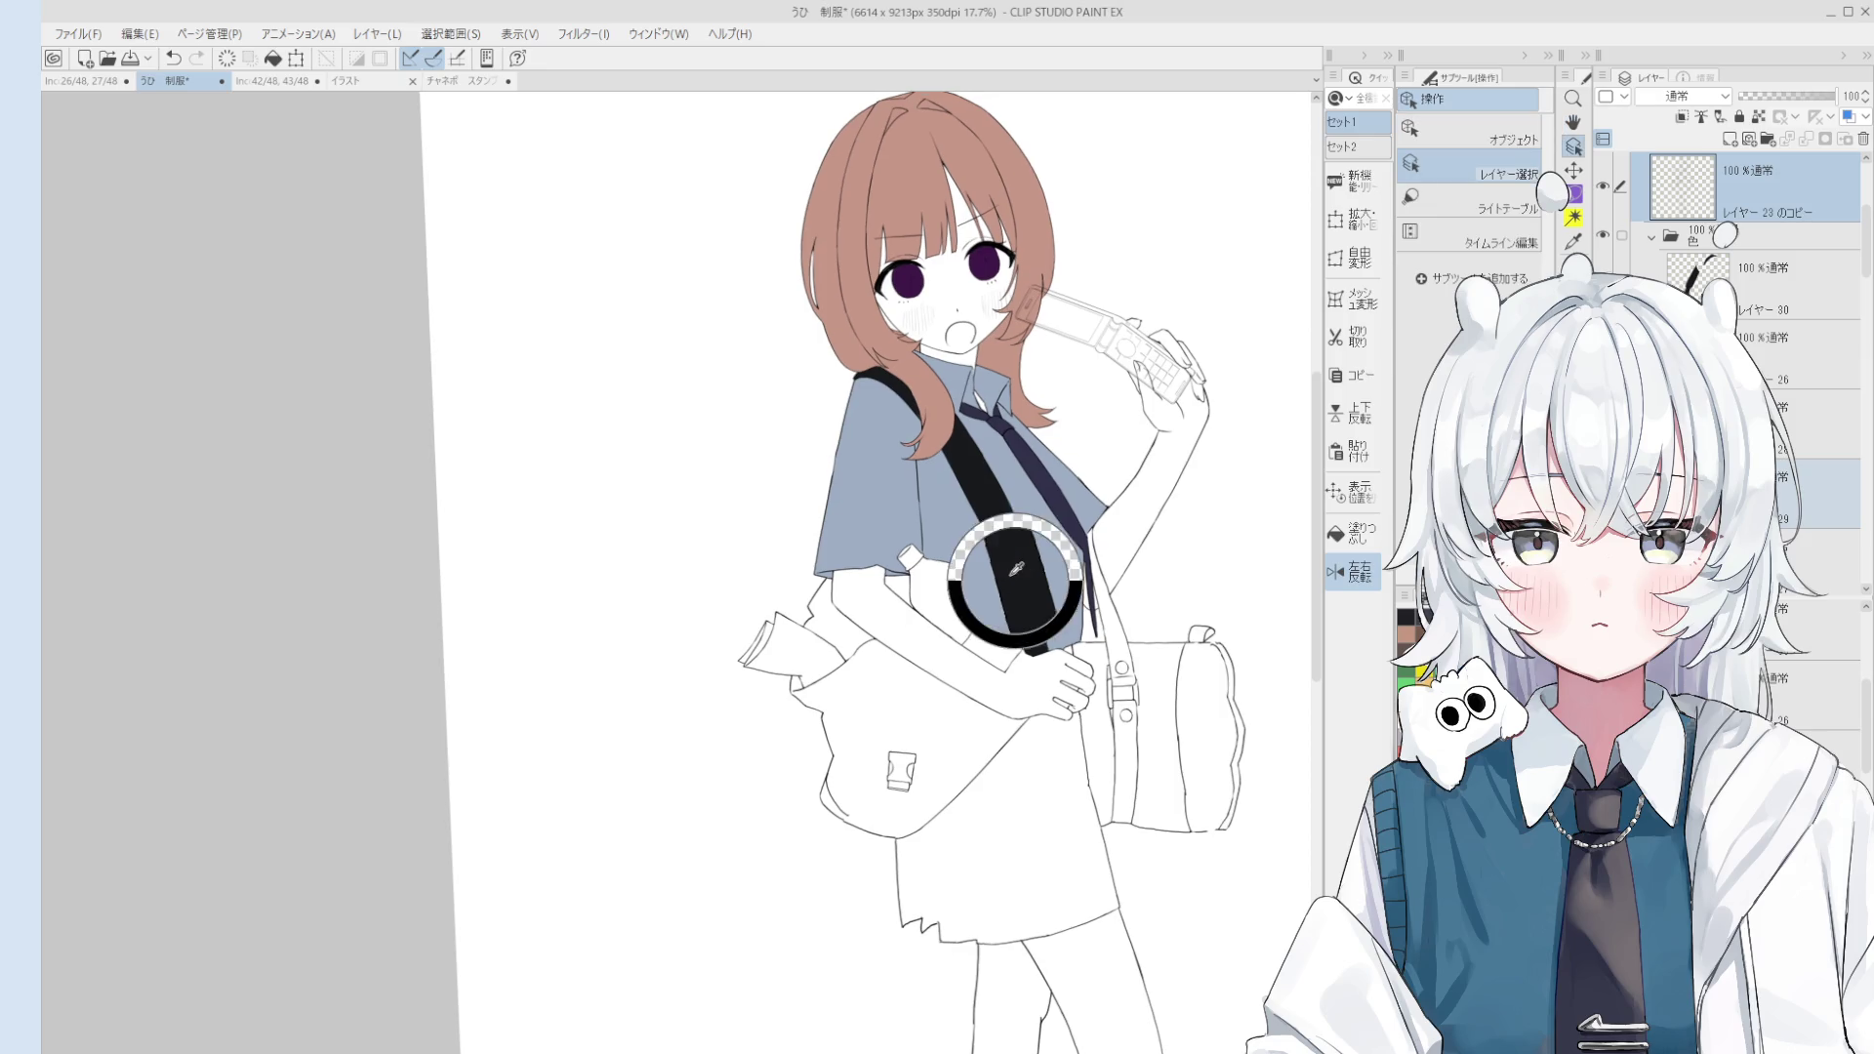
Step: On the color layer, fill the messenger bag black
left_click(1015, 566)
left_click(1352, 532)
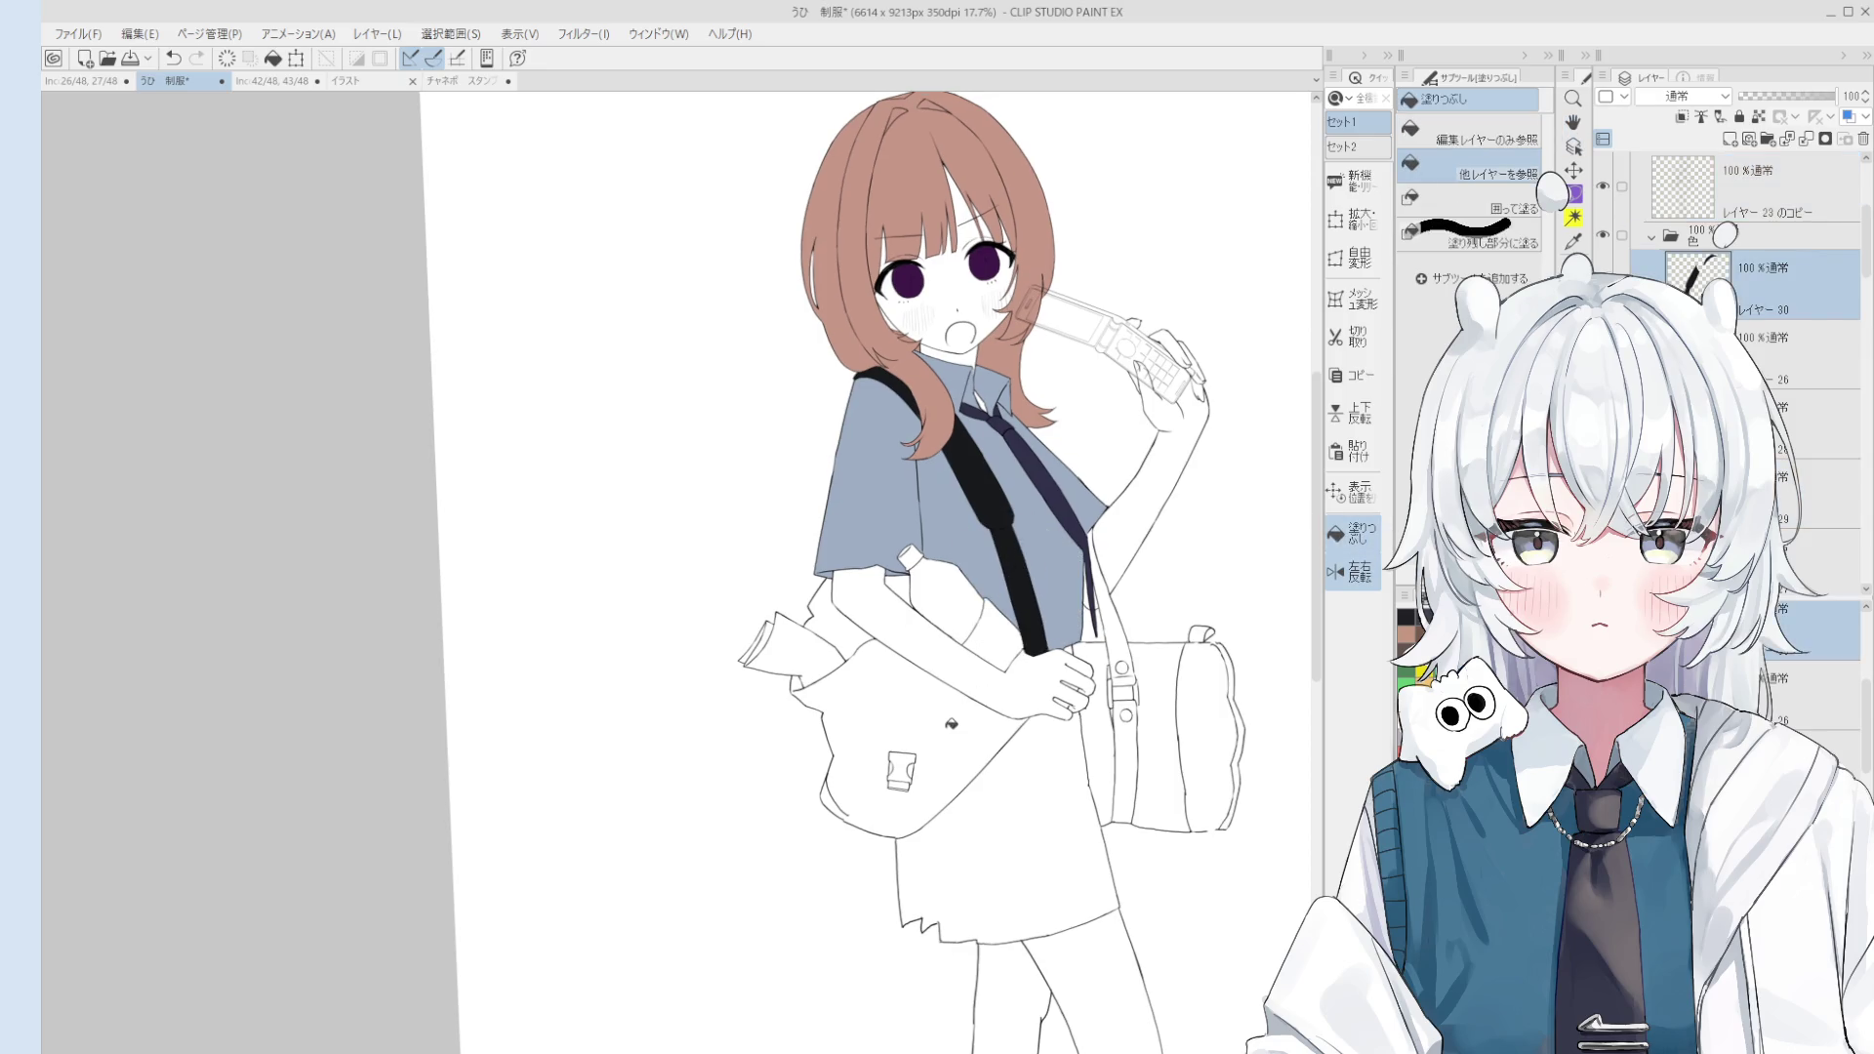
left_click(913, 757)
key("b")
scroll(900, 778, "up", 3)
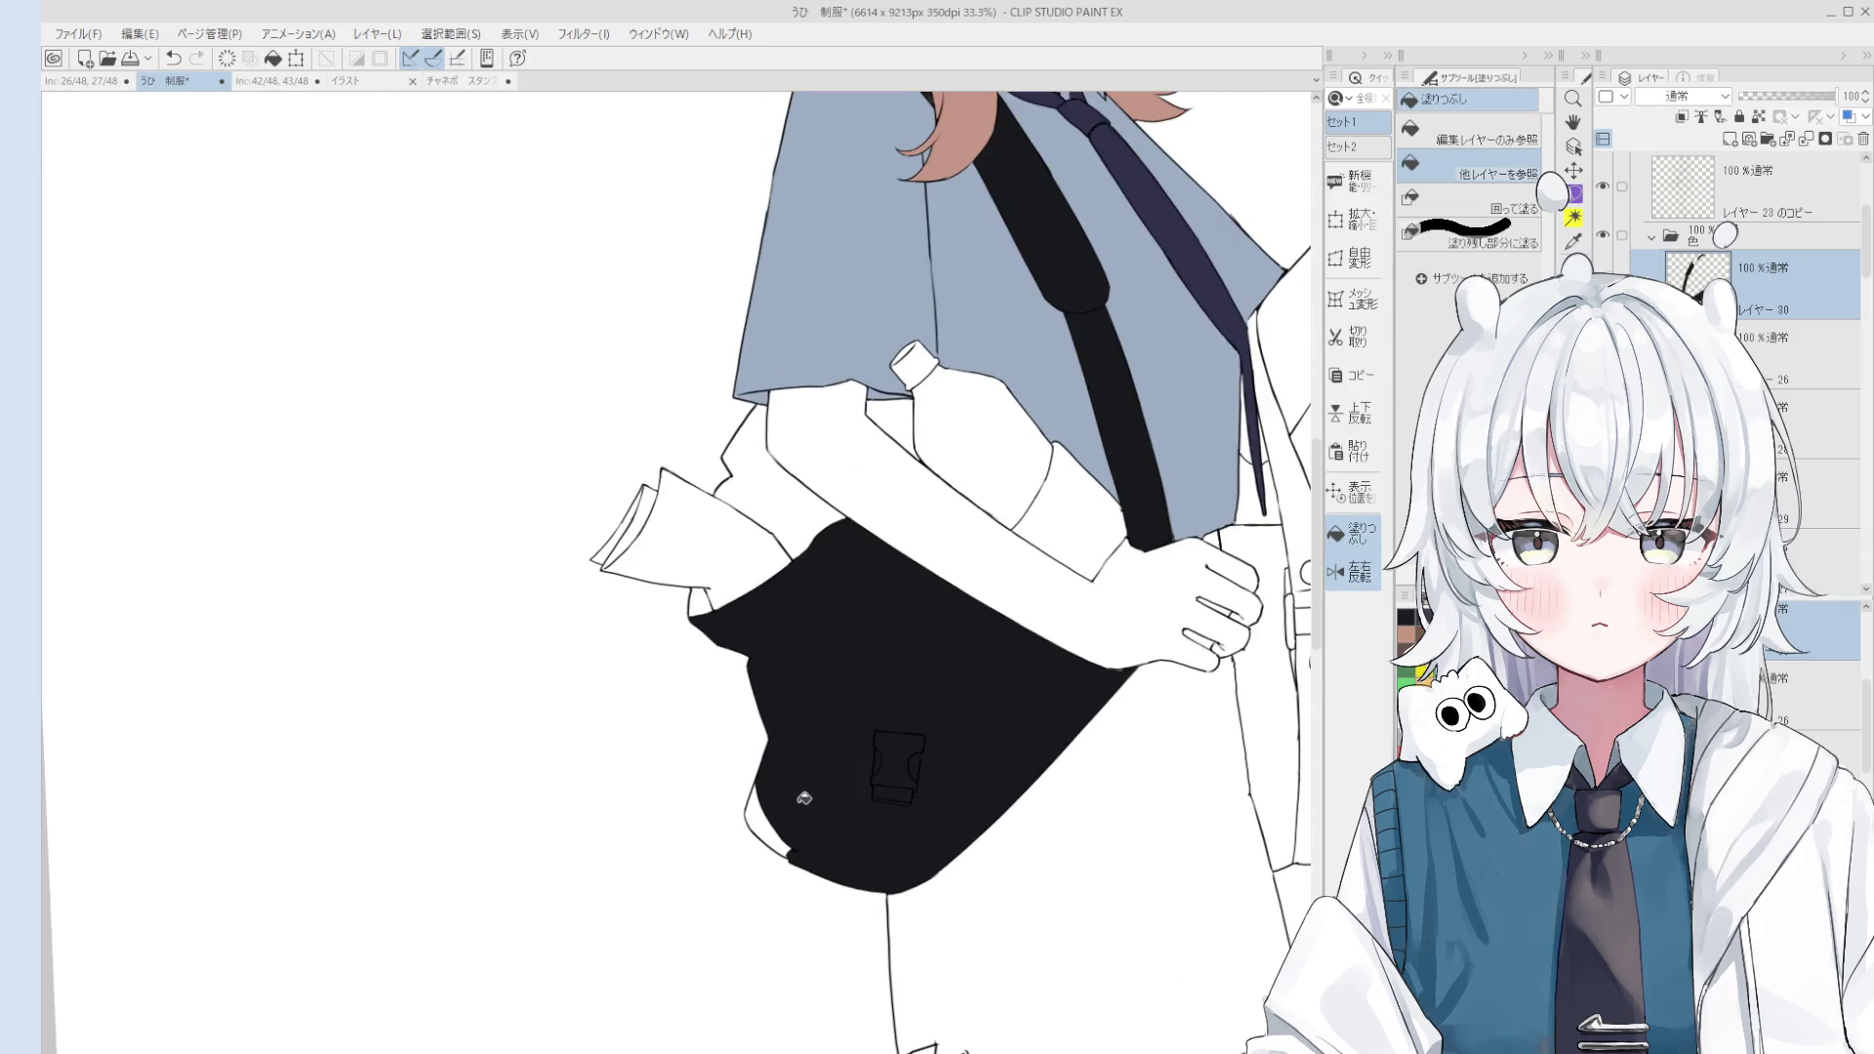
Step: Fill the remaining white gap above the bag with black
key("h")
left_click_drag(771, 810, 942, 812)
key("g")
left_click(926, 634)
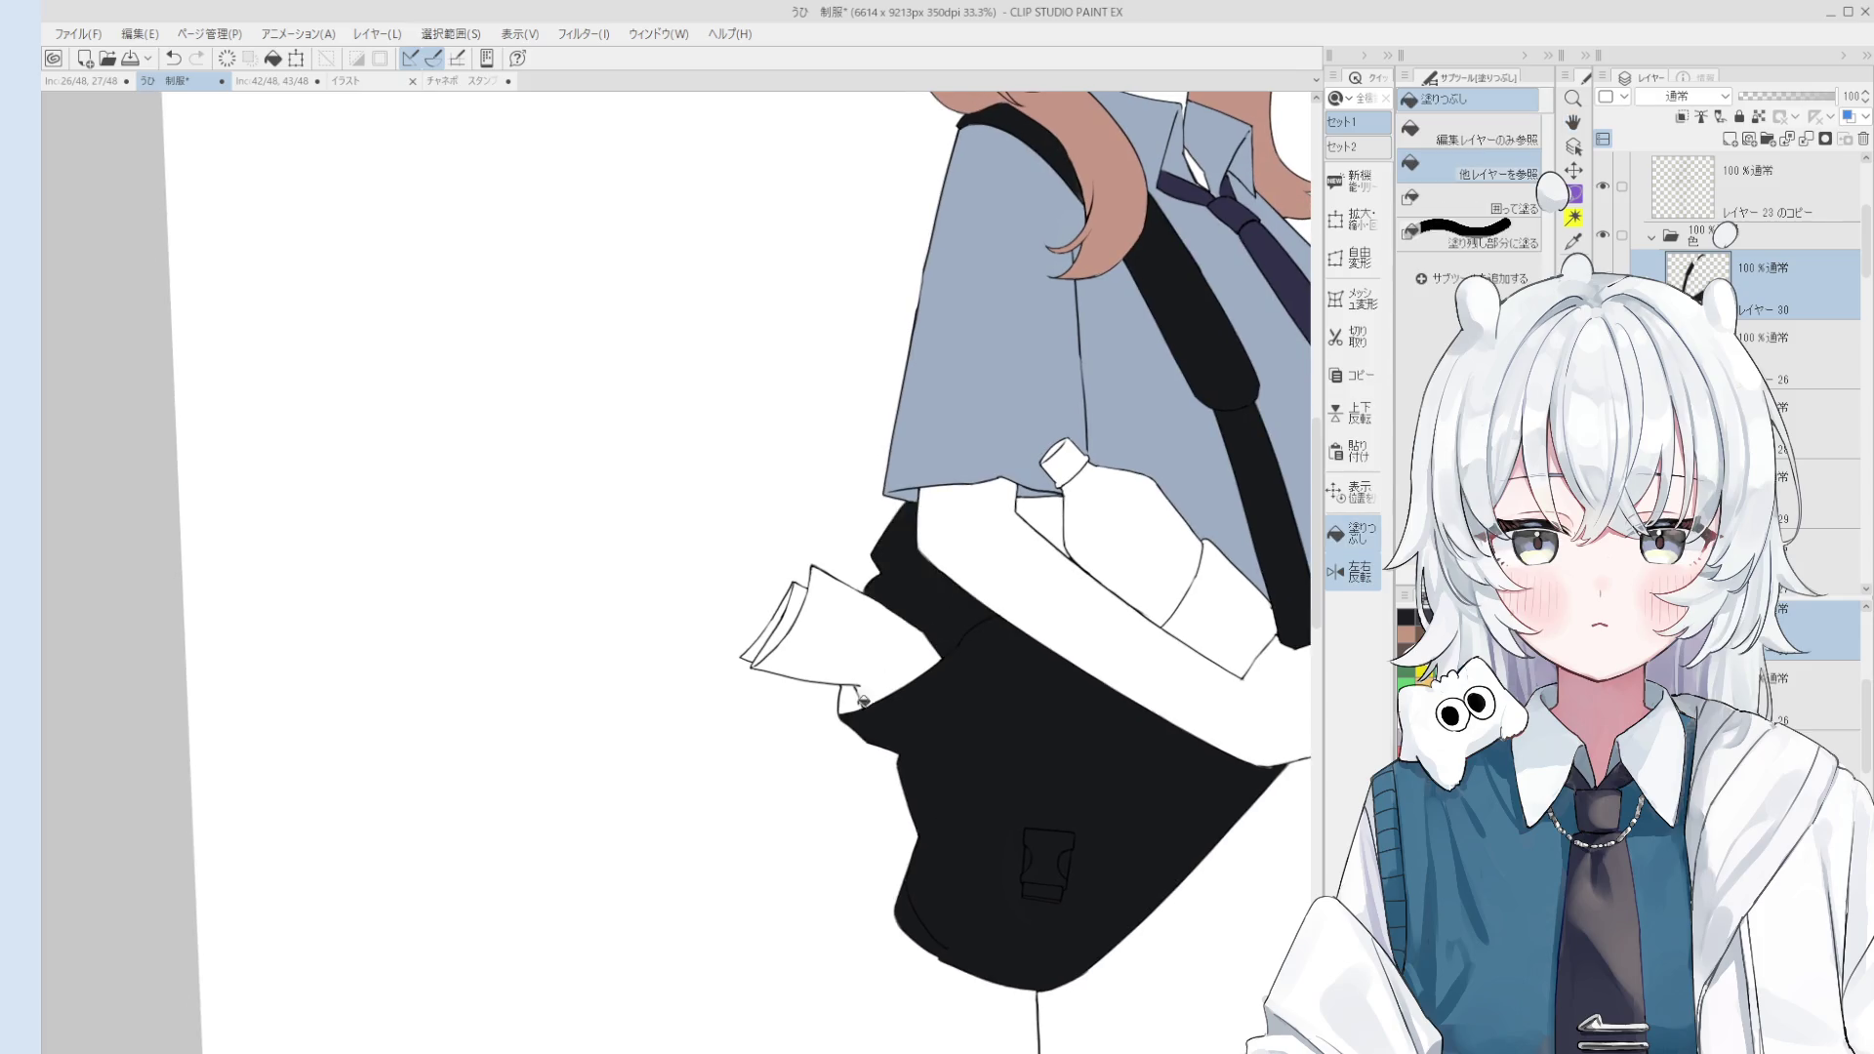
scroll(1043, 527, "down", 3)
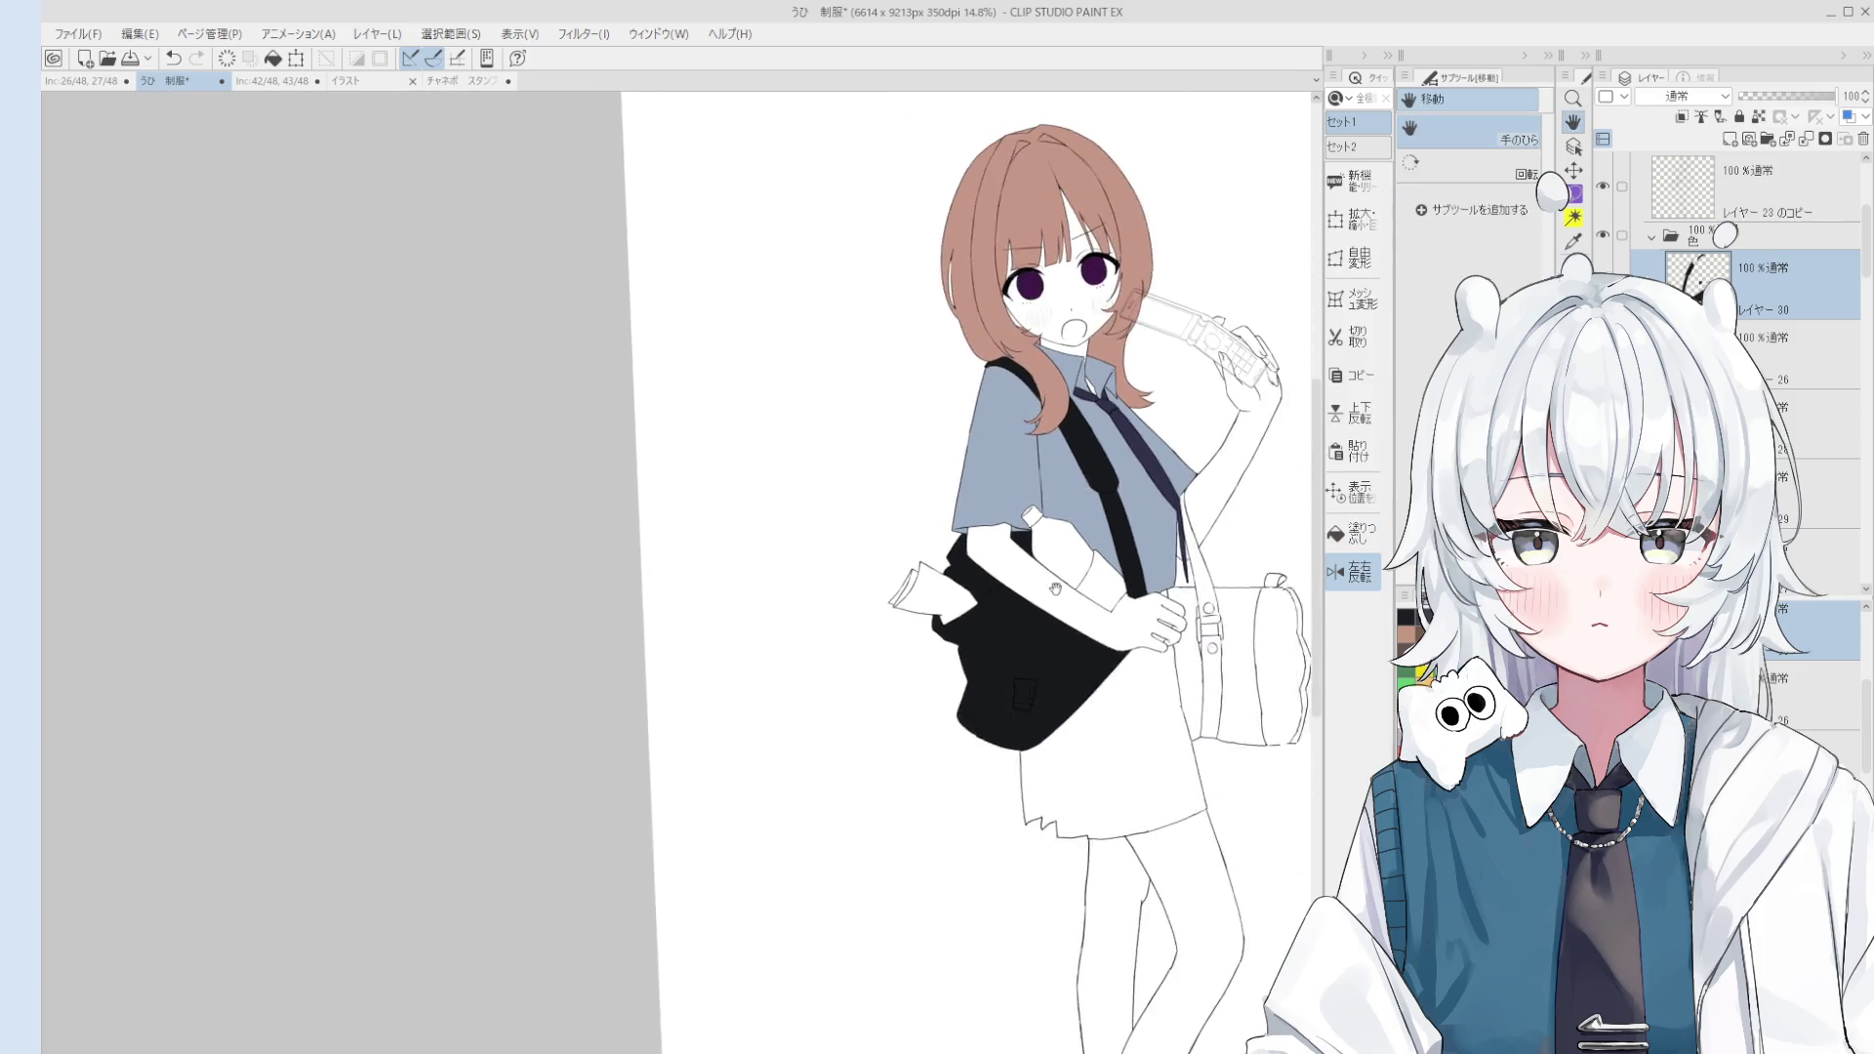
scroll(1044, 586, "down", 1)
Step: On a new layer, fill the skirt dark blue, then add another empty layer
key("h")
key("ctrl+shift+f")
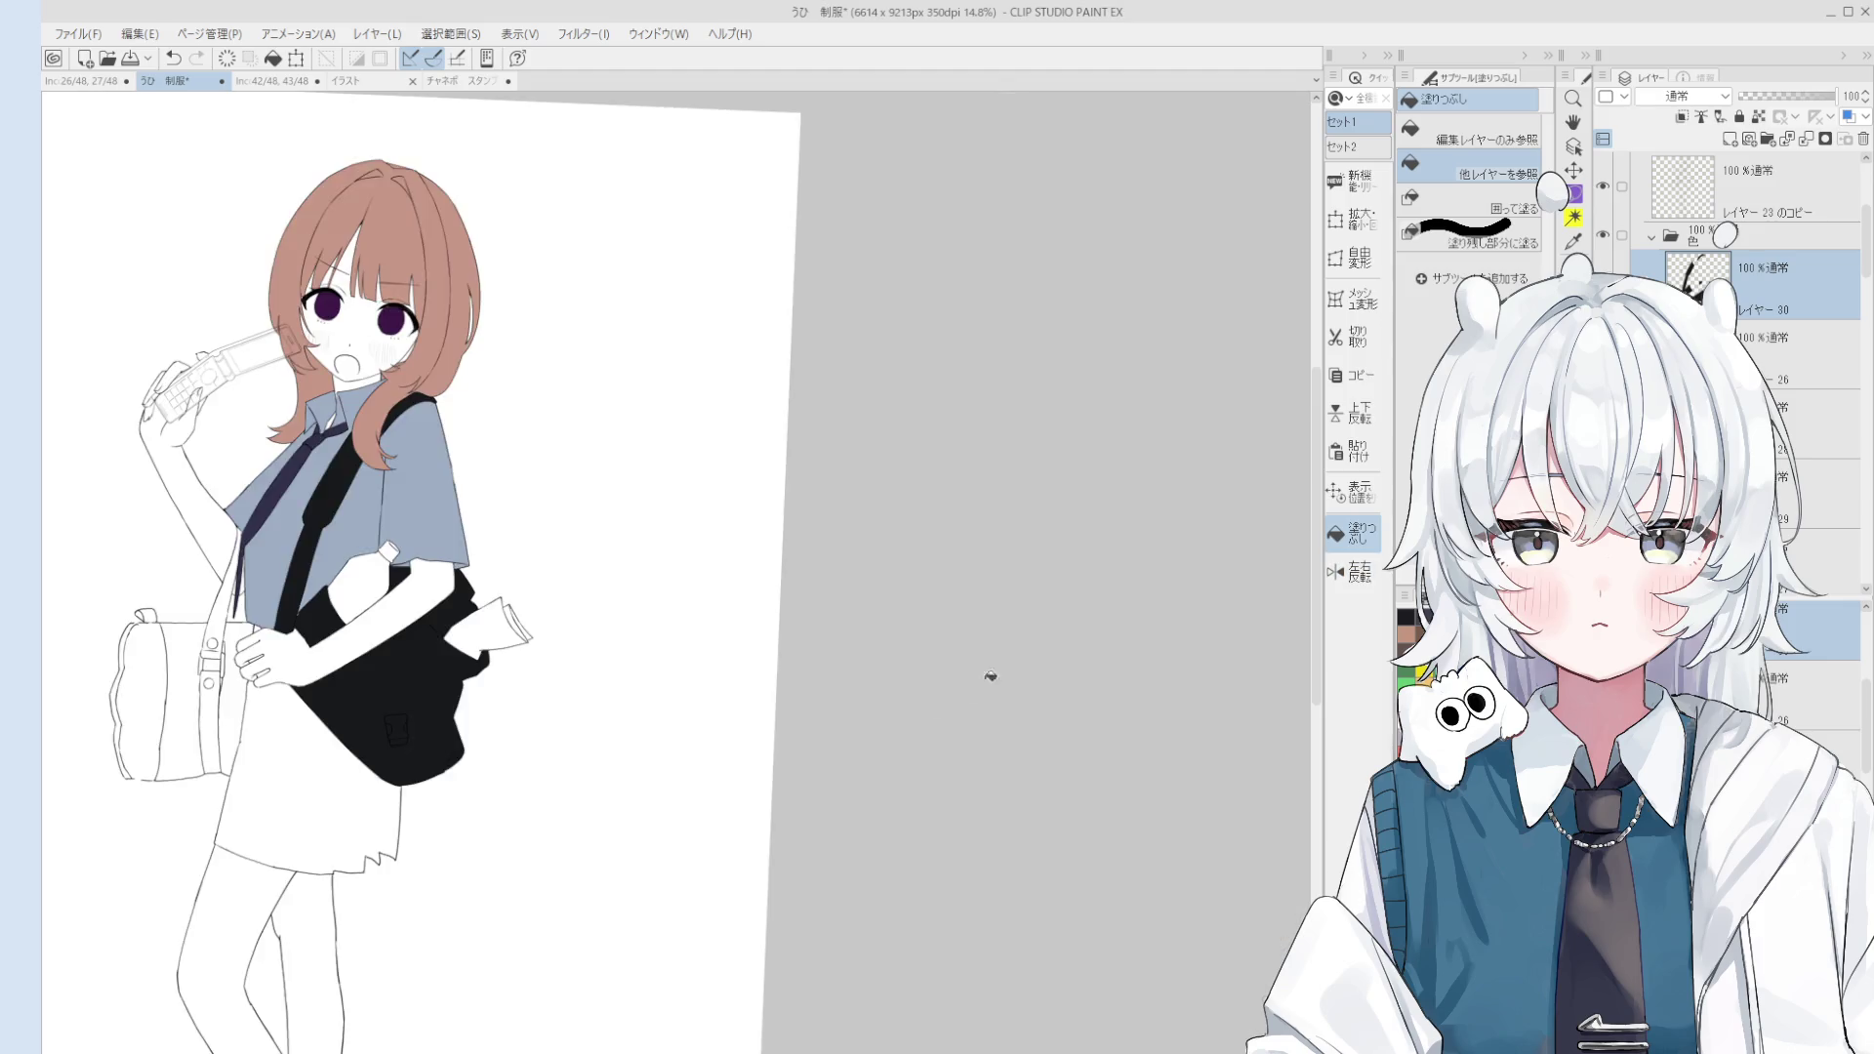
left_click_drag(371, 625, 1015, 541)
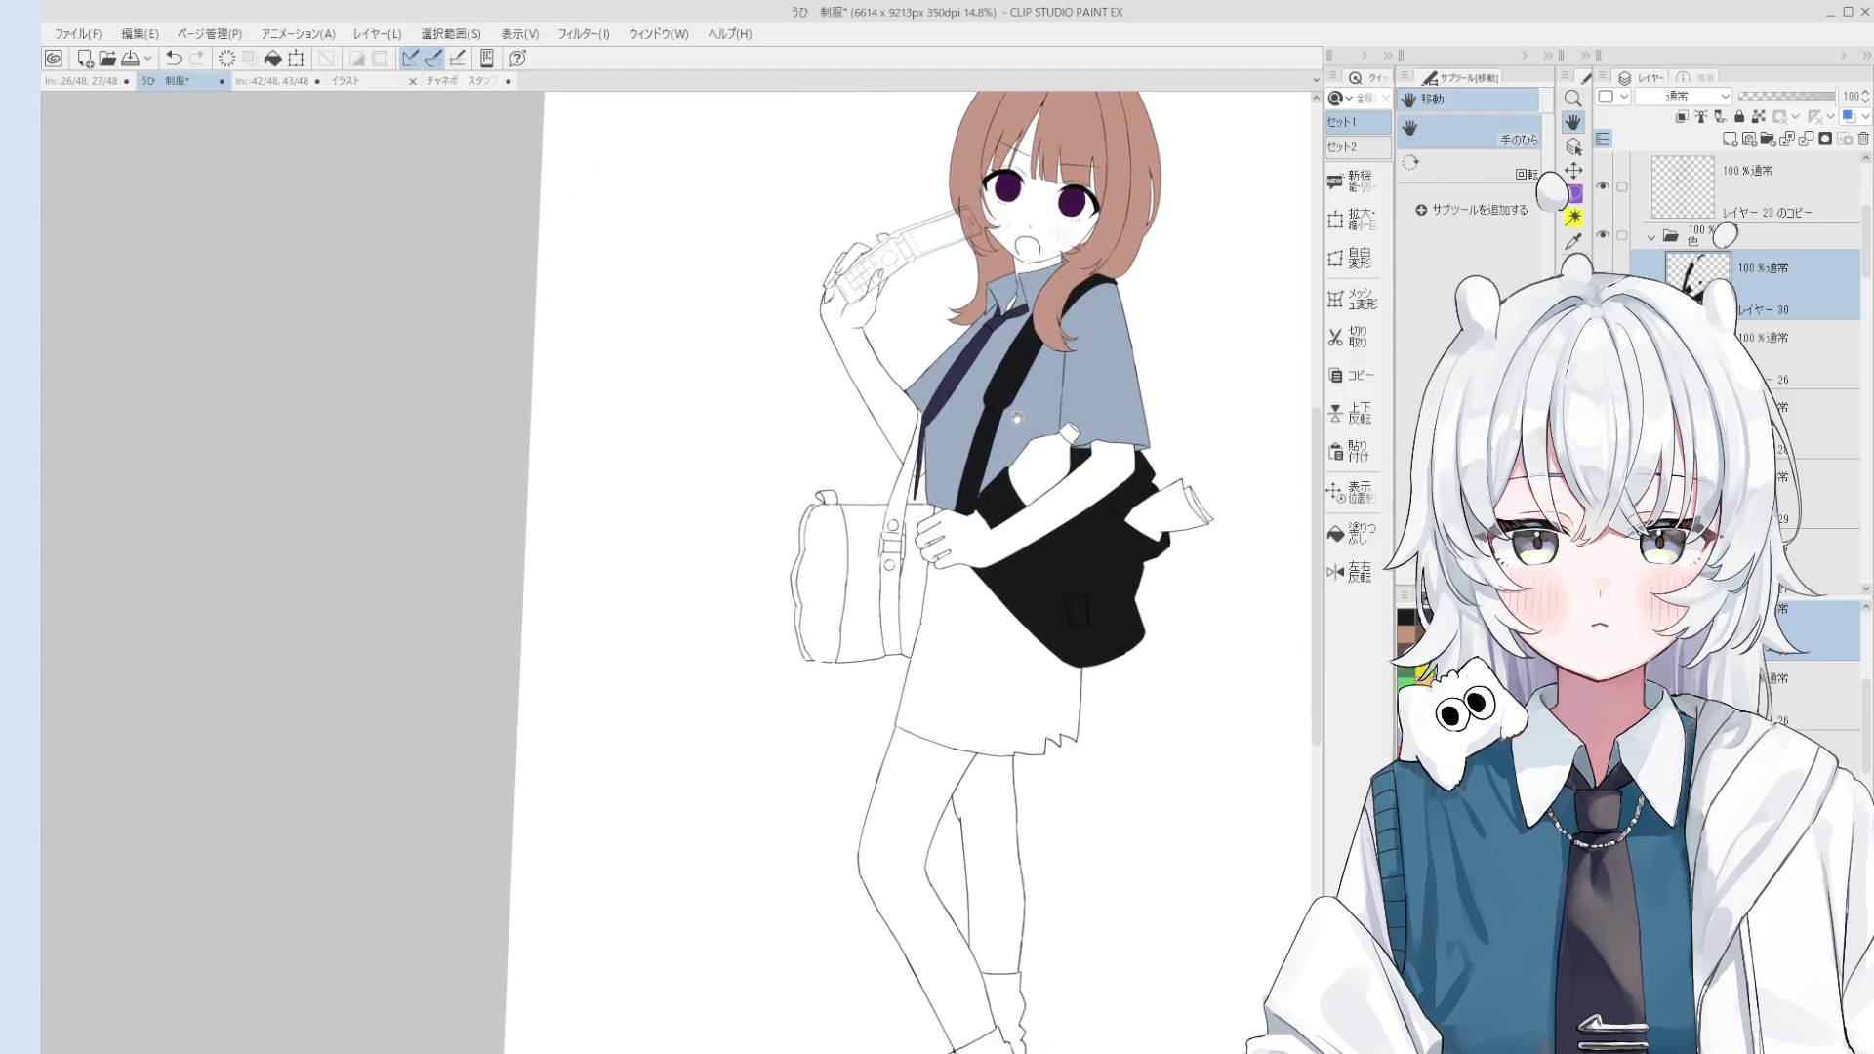
left_click(1730, 139)
key("g")
left_click(1037, 686)
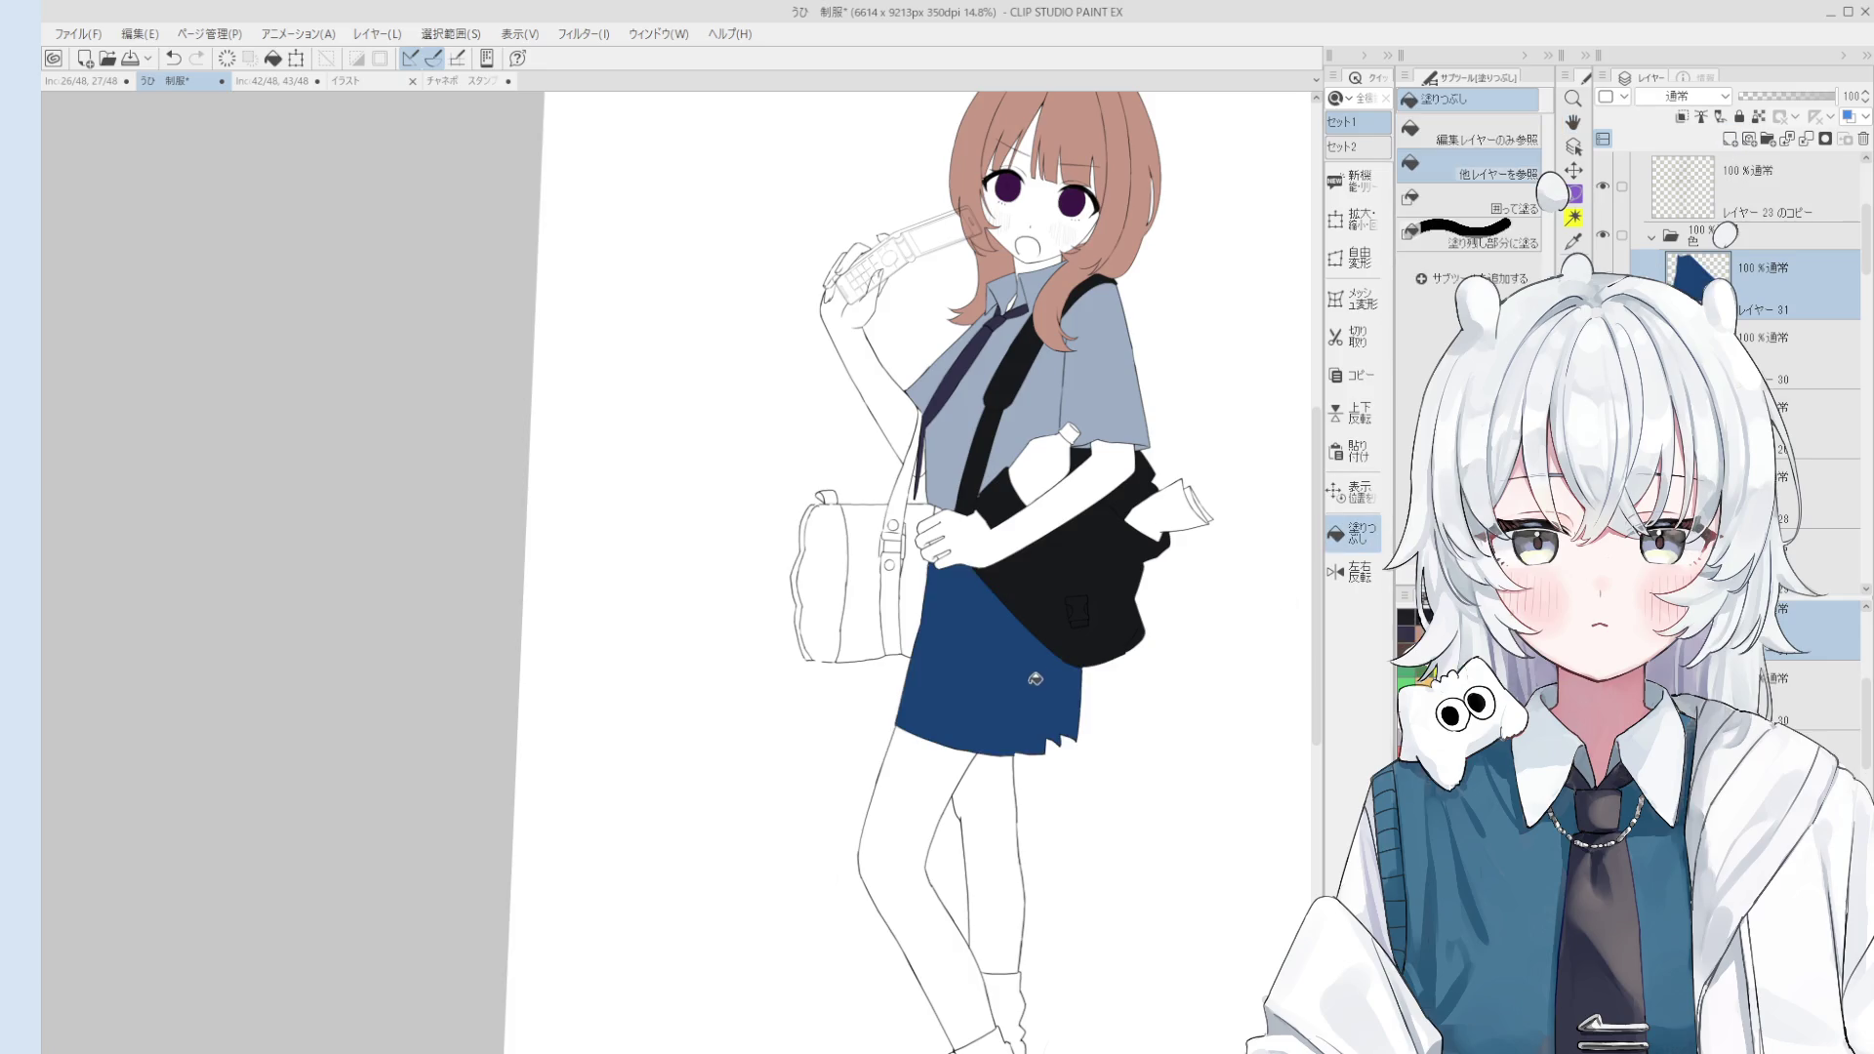
left_click_drag(1046, 734, 1132, 851)
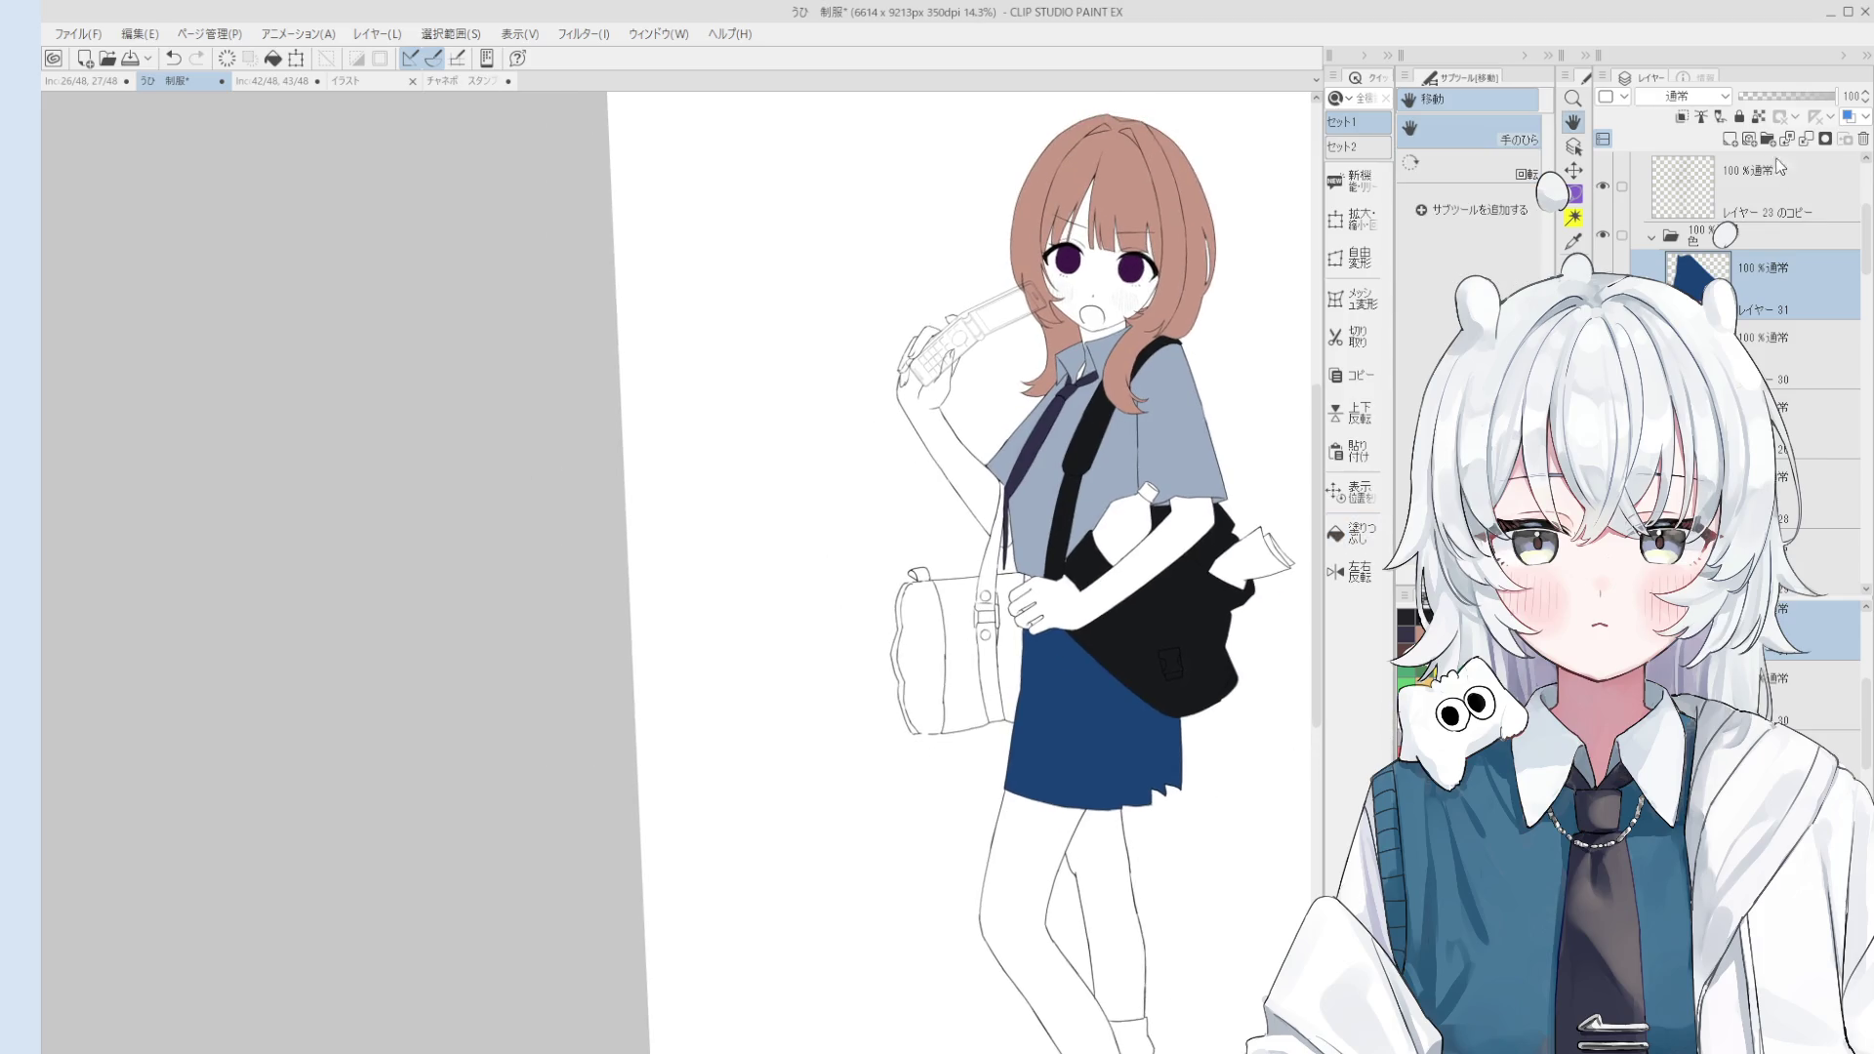
left_click(1730, 140)
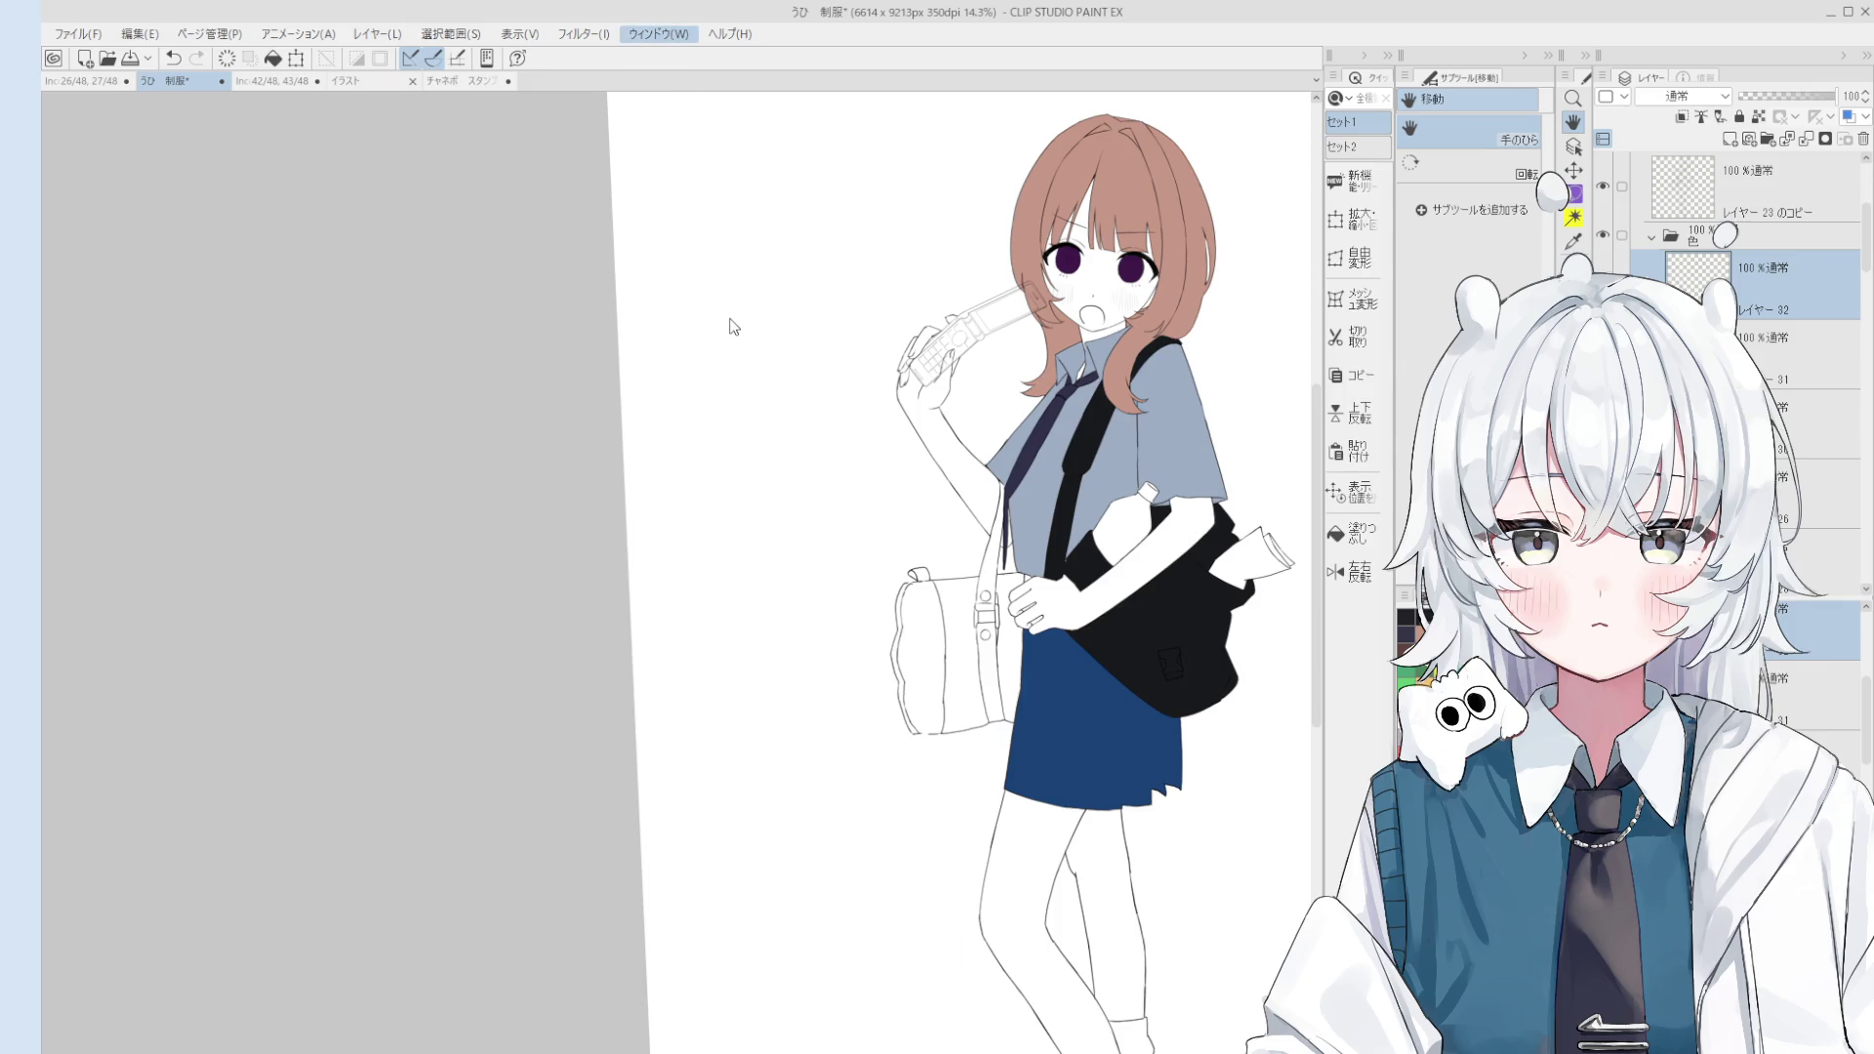
Step: Fill the lower and upper segments of the bag strap with flat orange
left_click_drag(314, 753, 329, 641)
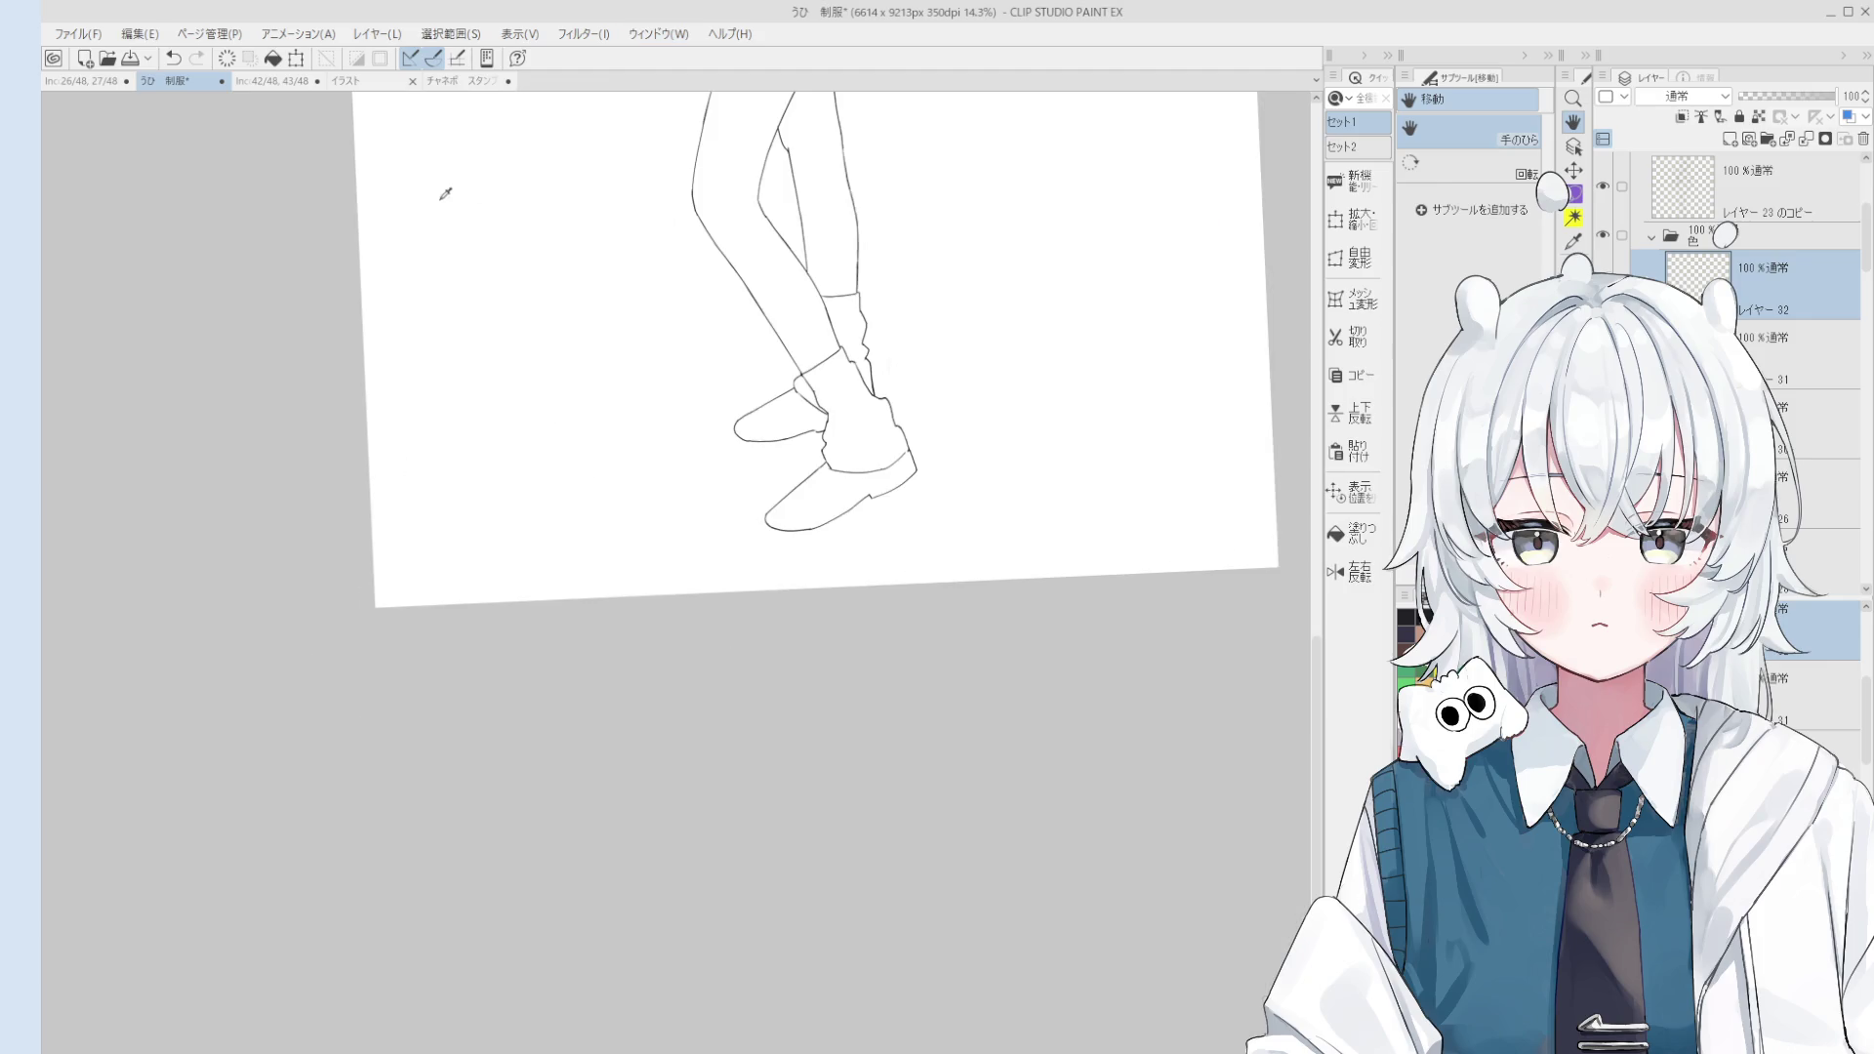
scroll(478, 253, "up", 10)
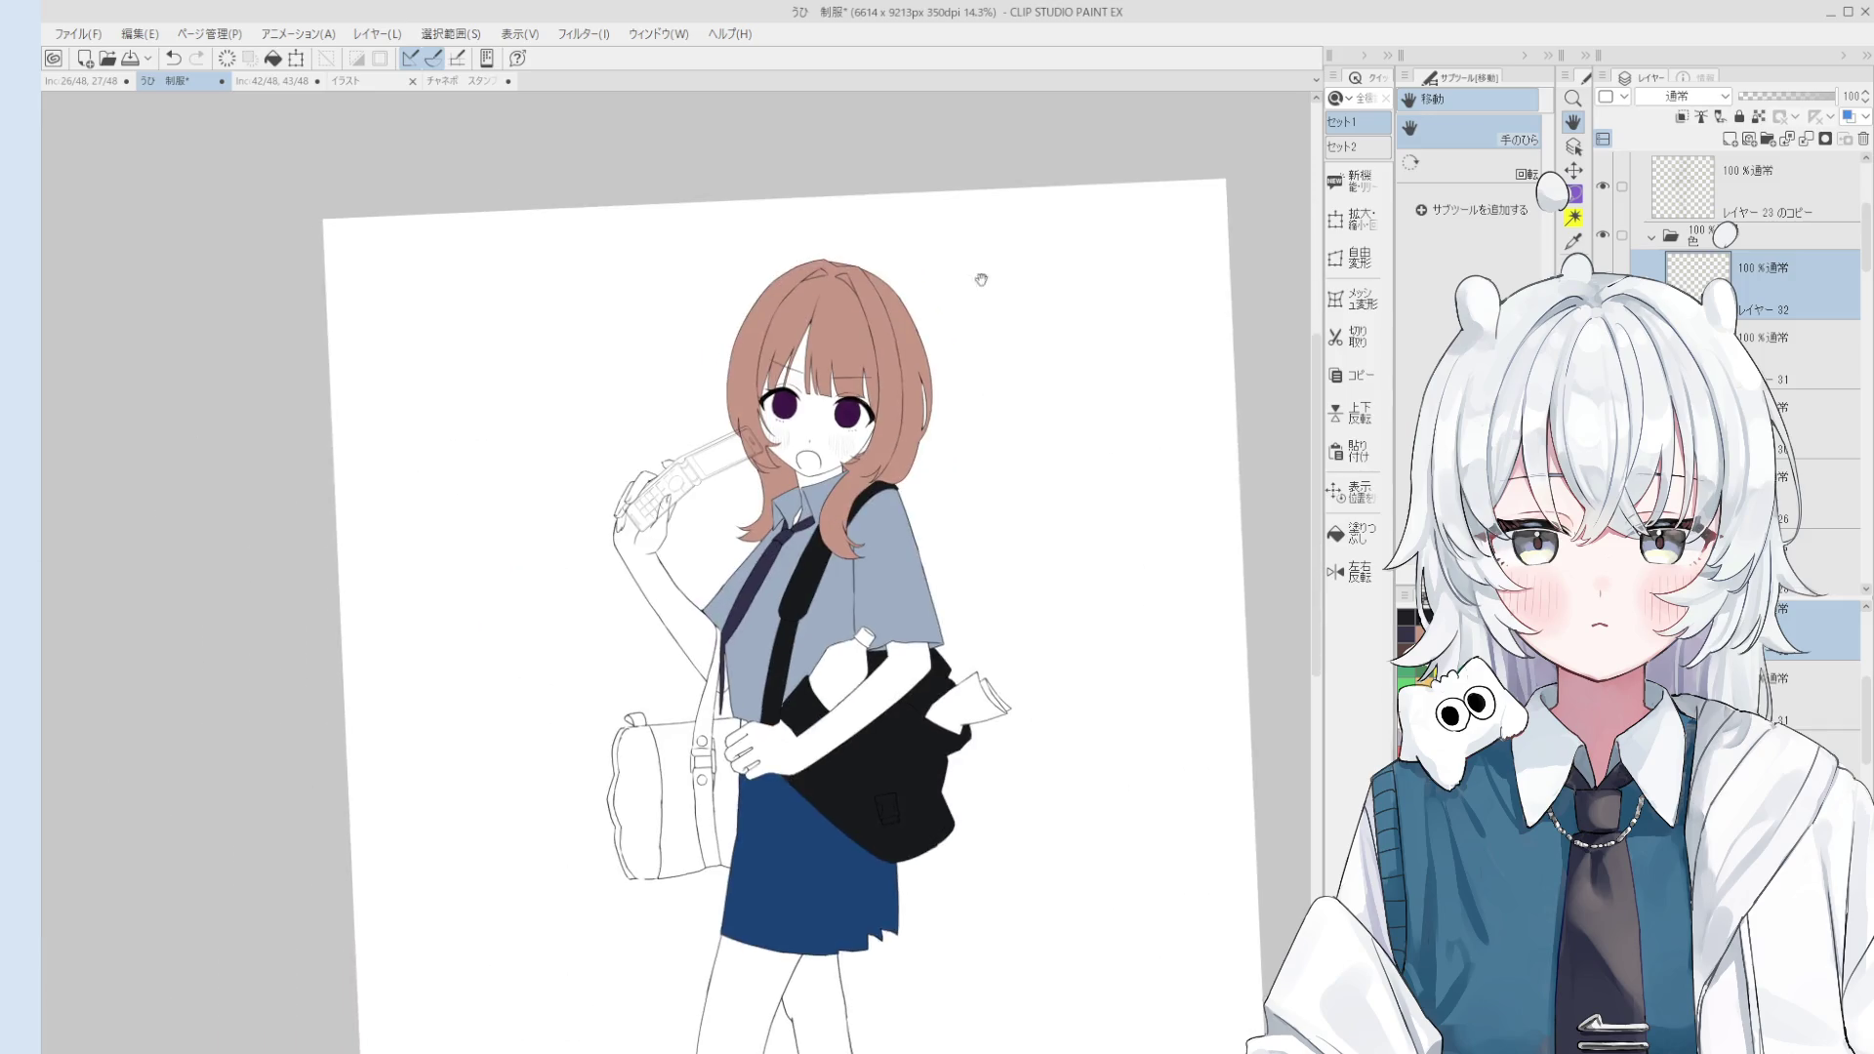
left_click_drag(530, 174, 923, 301)
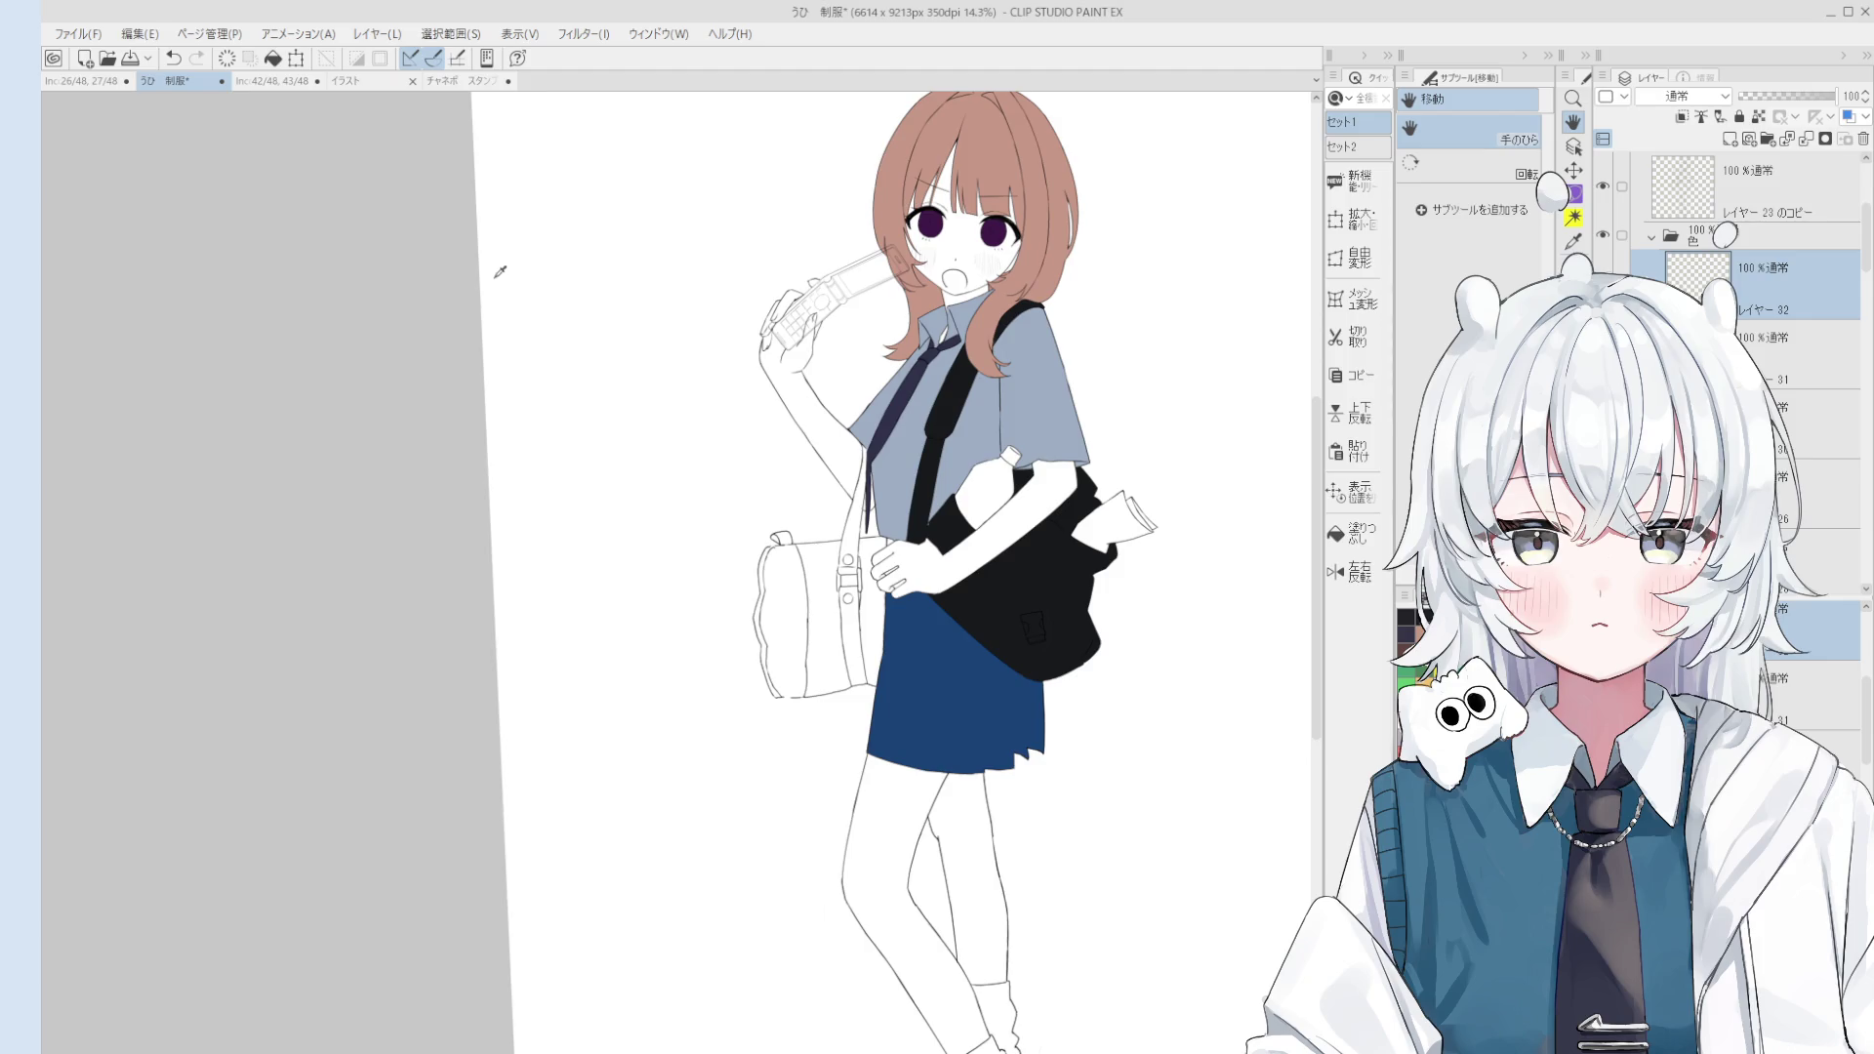
scroll(940, 540, "up", 1)
key("g")
scroll(1103, 502, "up", 1)
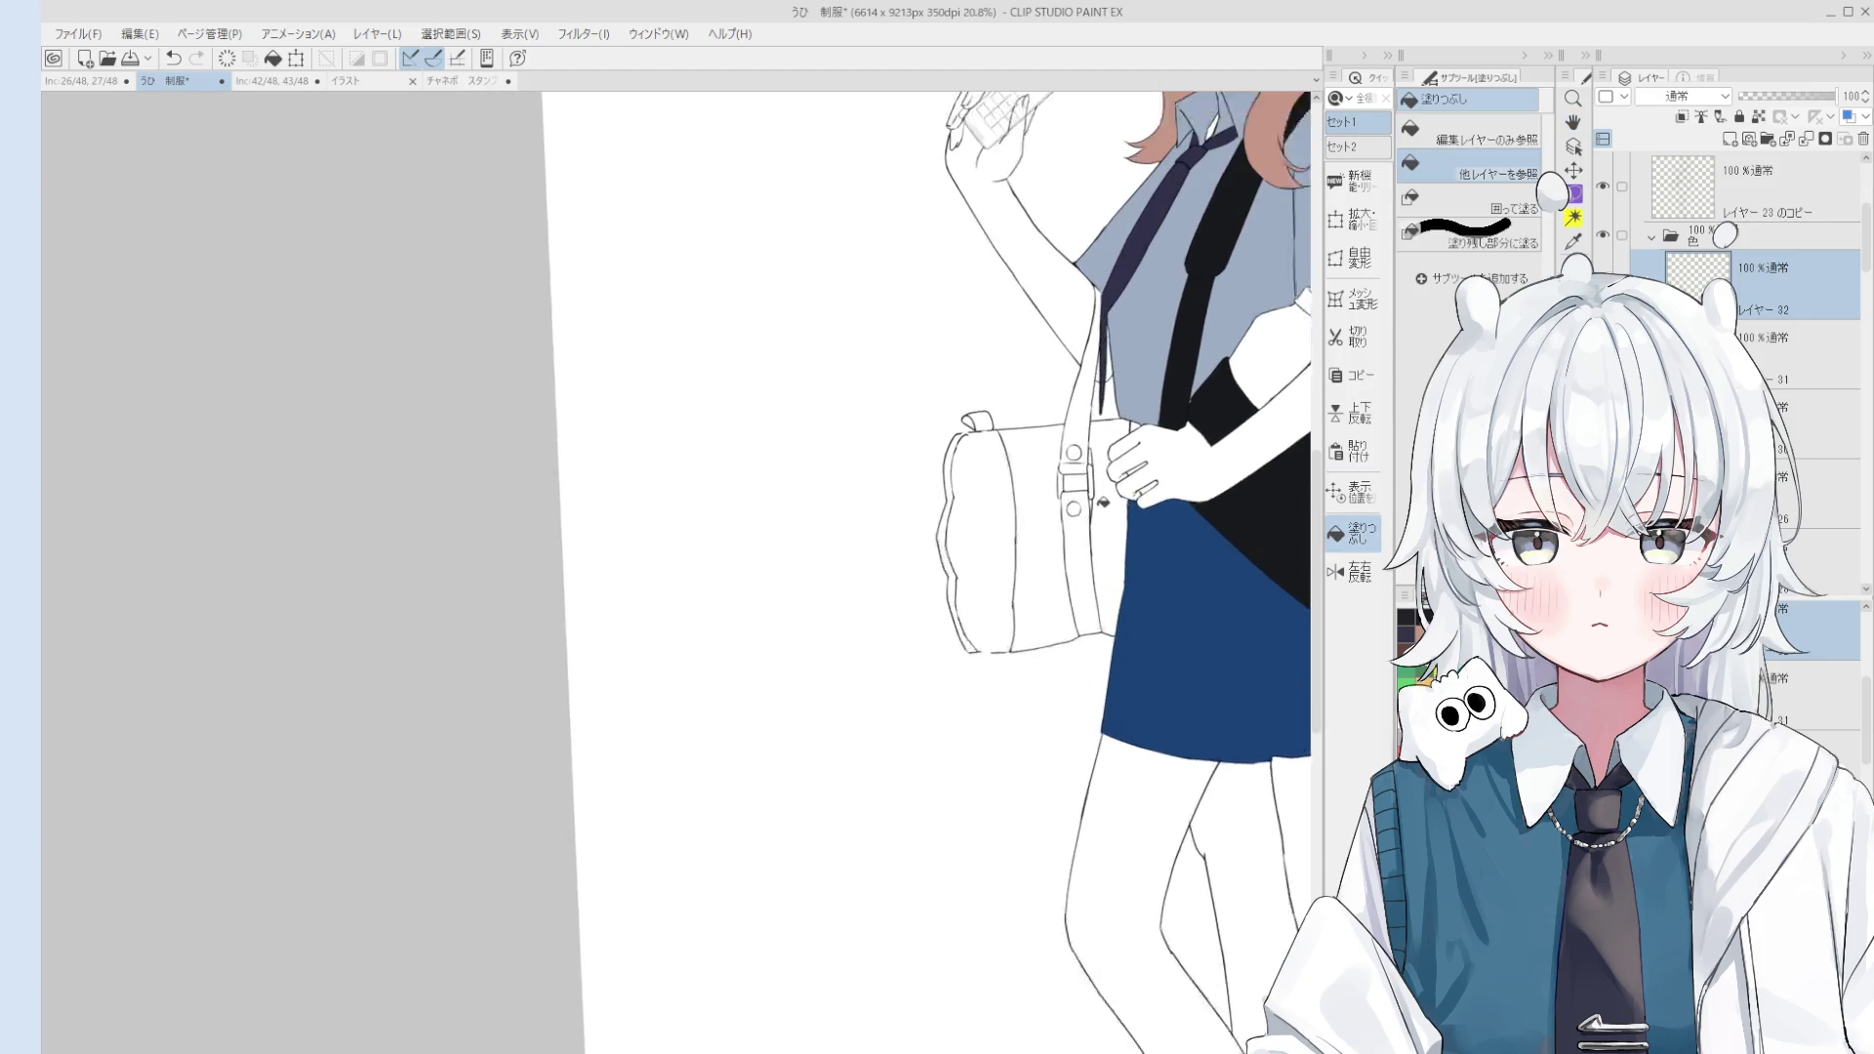
scroll(1103, 502, "up", 1)
left_click(1083, 540)
left_click(1081, 420)
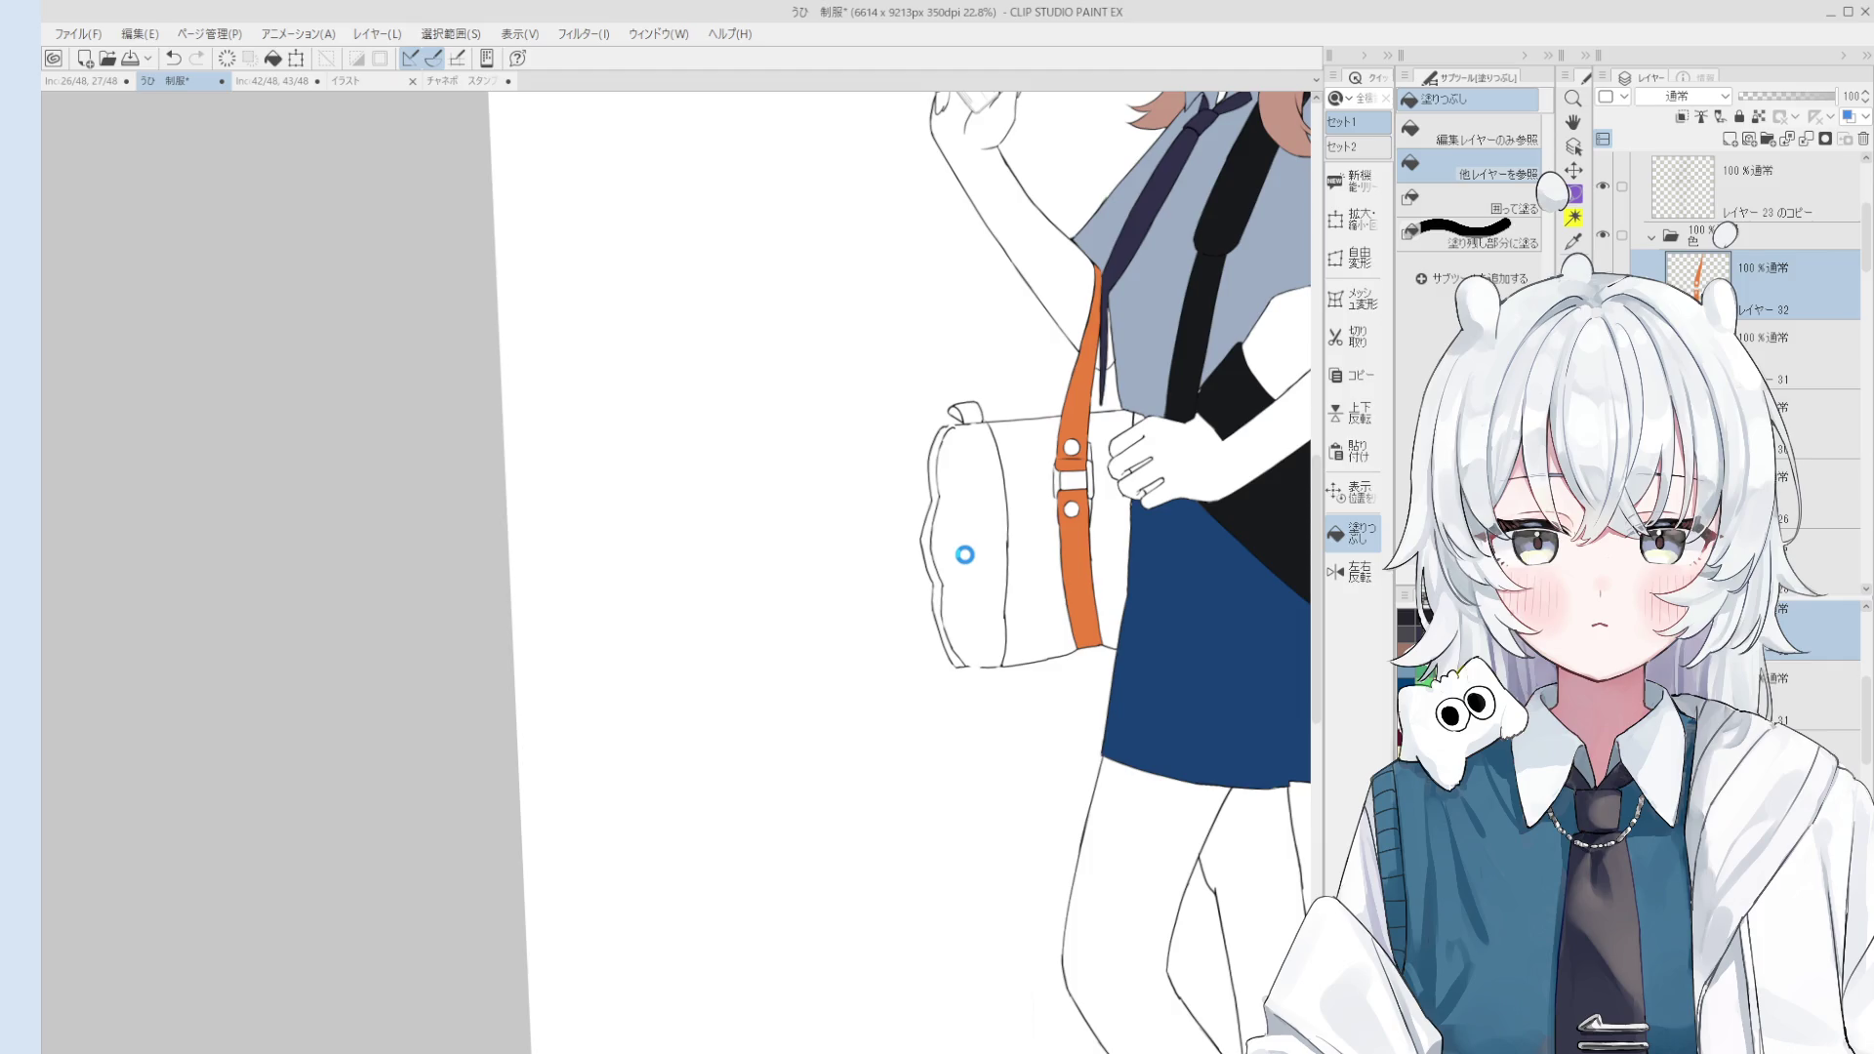
Step: Undo the bag-body fill that flooded the background and close the gap in the bag's bottom outline
left_click(964, 555)
key("ctrl+z")
scroll(984, 660, "up", 3)
key("p")
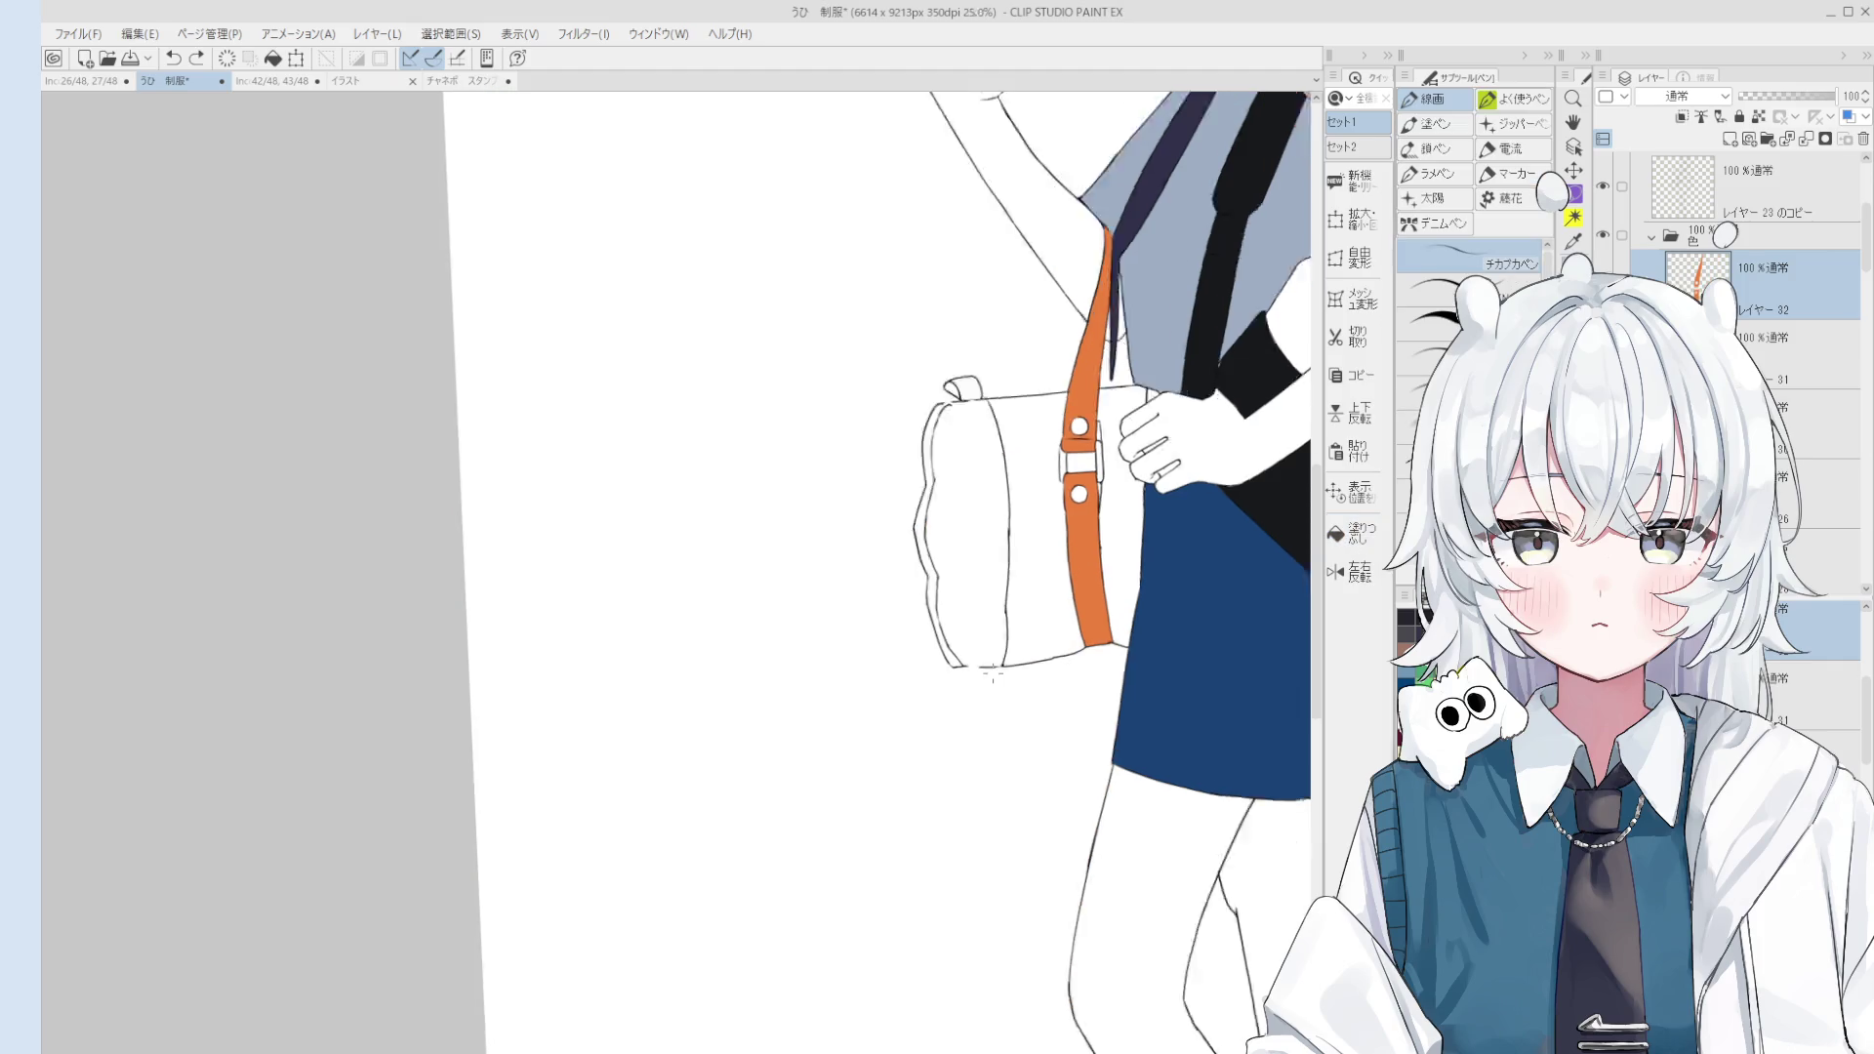
left_click_drag(978, 663, 966, 660)
Step: Fill the bag's left end panel, its lower-left strip and the left edge strips orange
key("g")
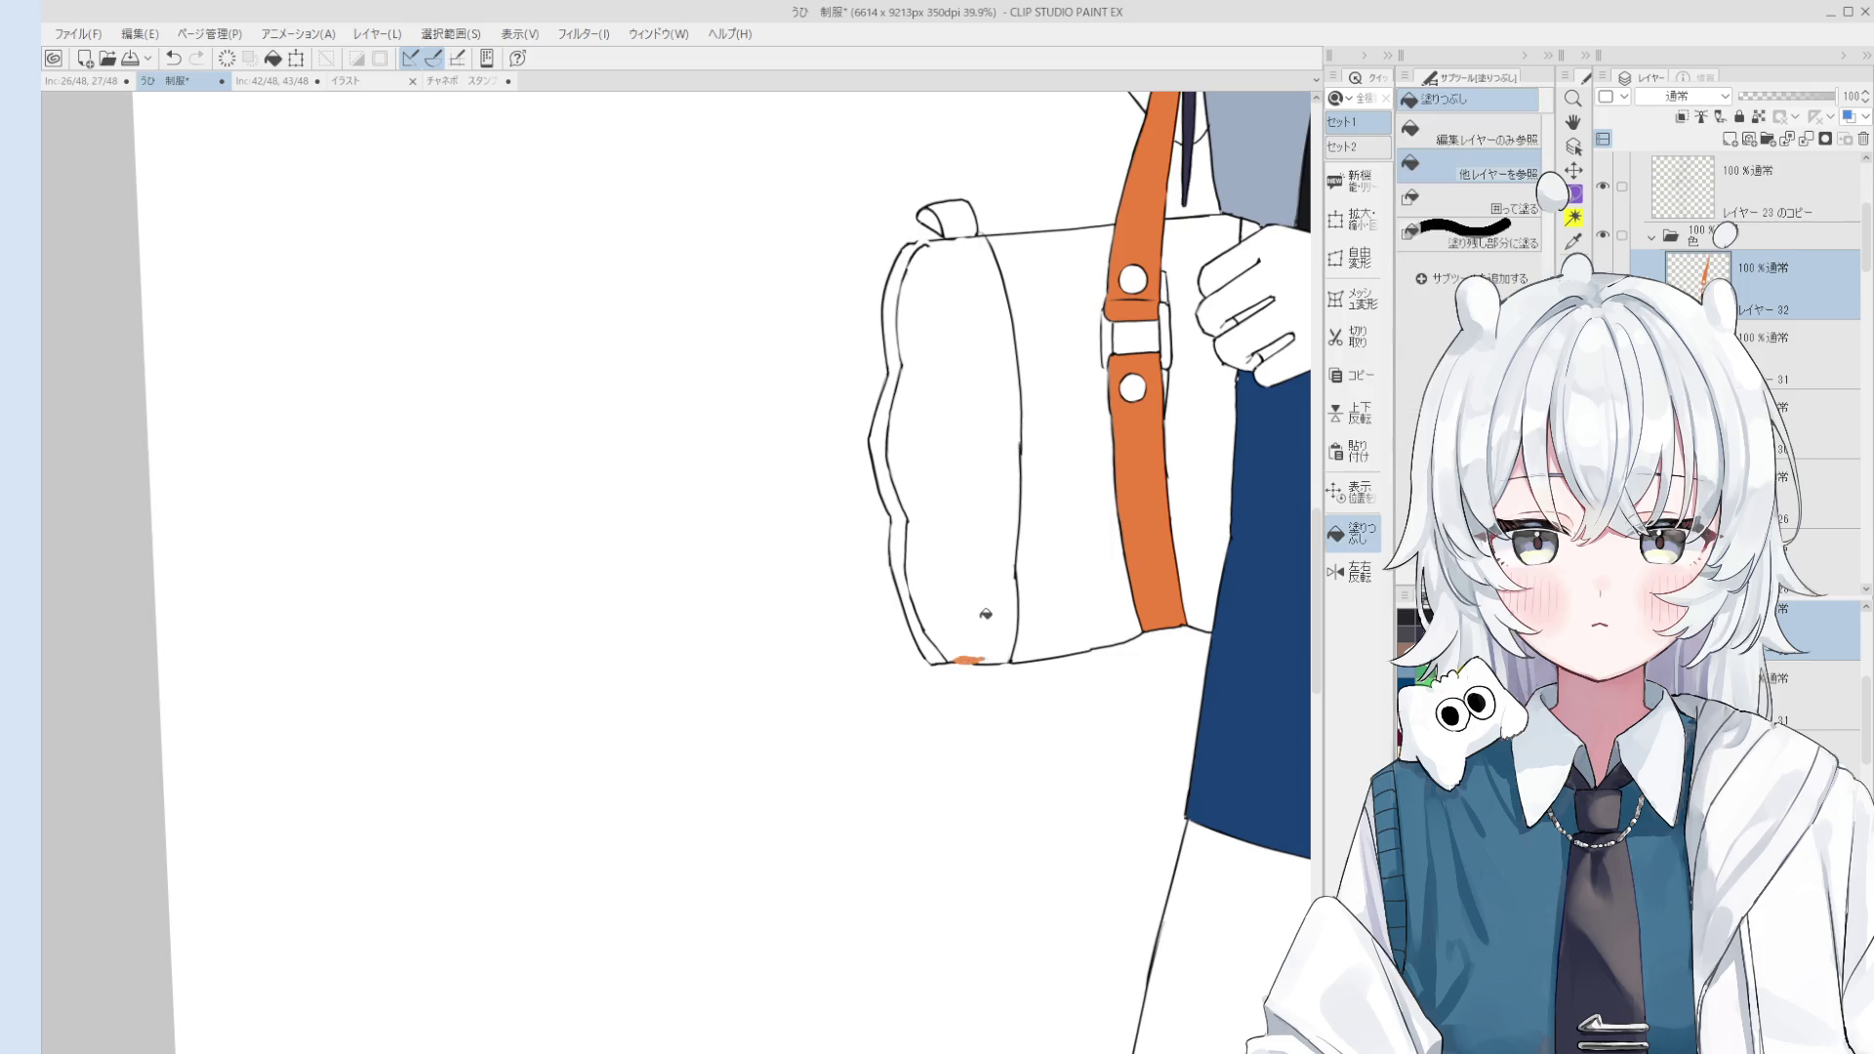
scroll(991, 610, "down", 1)
left_click(991, 610)
left_click(940, 643)
left_click(921, 550)
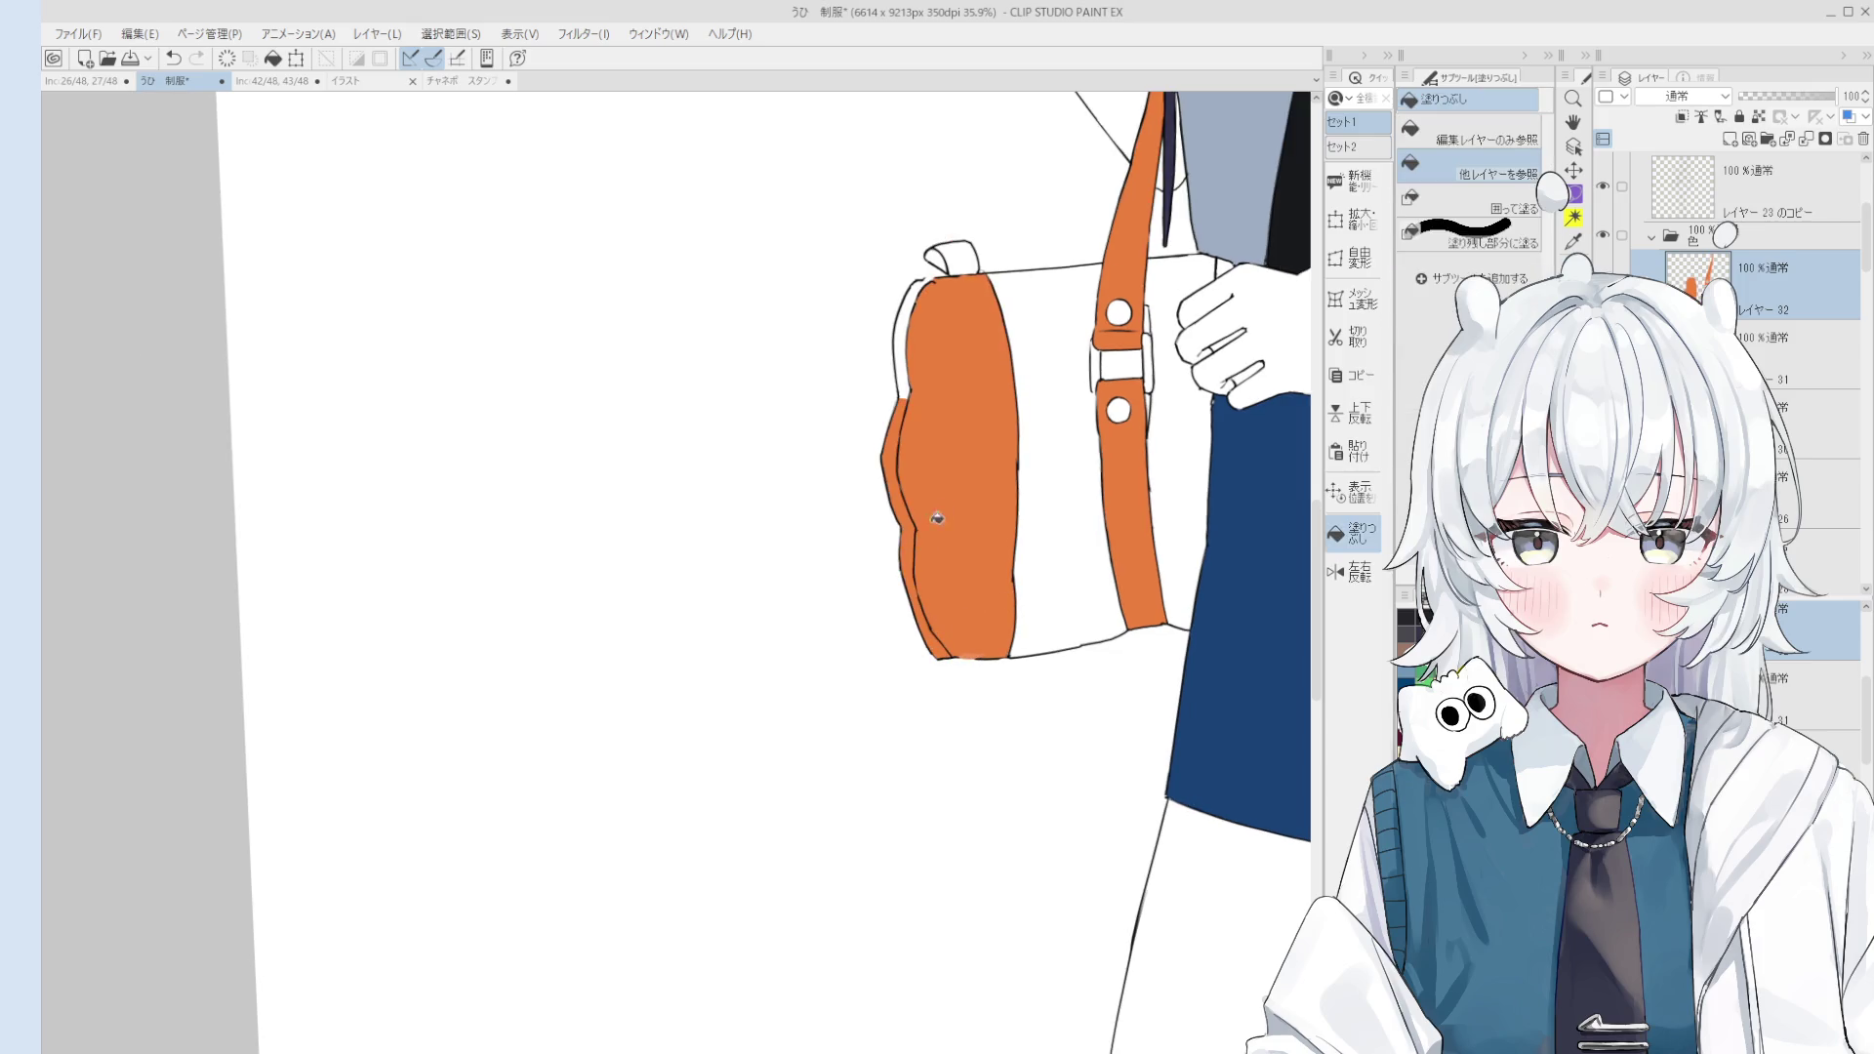
left_click(910, 358)
Step: Recentre and zoom the view around the bag
left_click_drag(984, 395, 916, 503)
key("b")
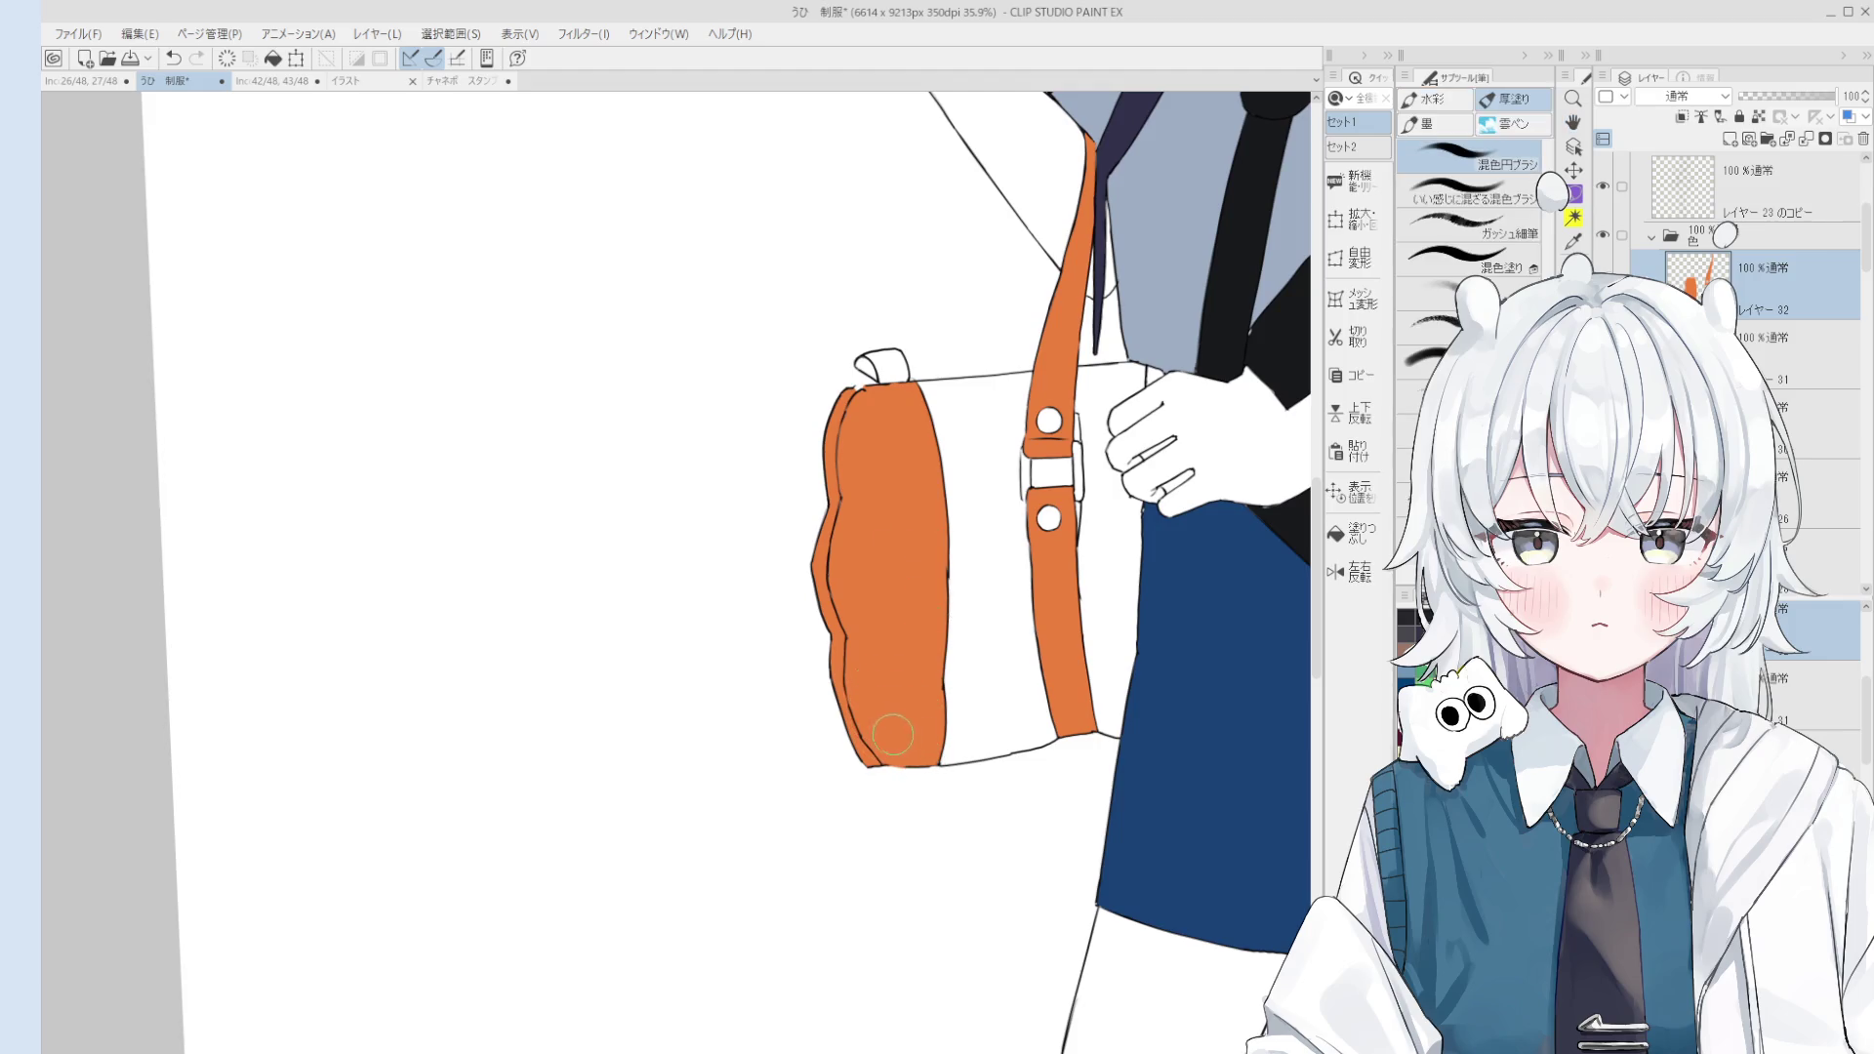
scroll(886, 502, "down", 1)
left_click_drag(886, 501, 903, 586)
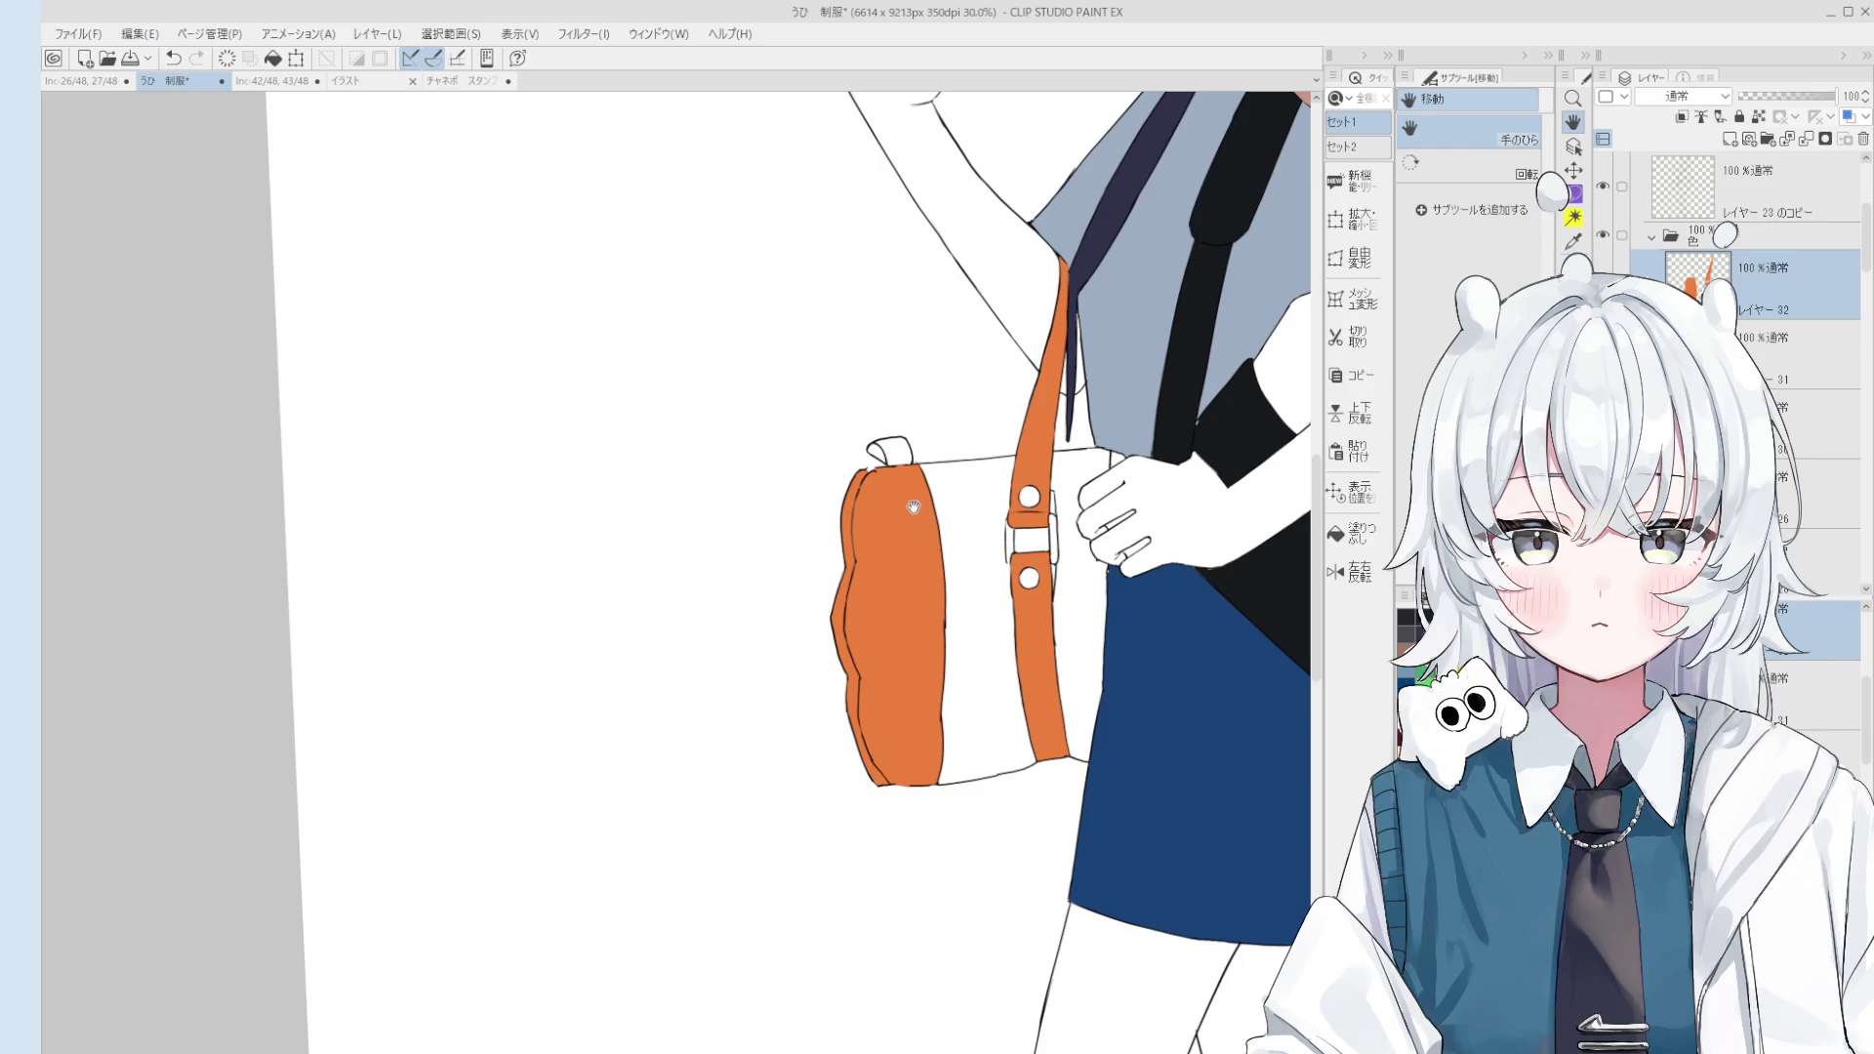
left_click(1352, 532)
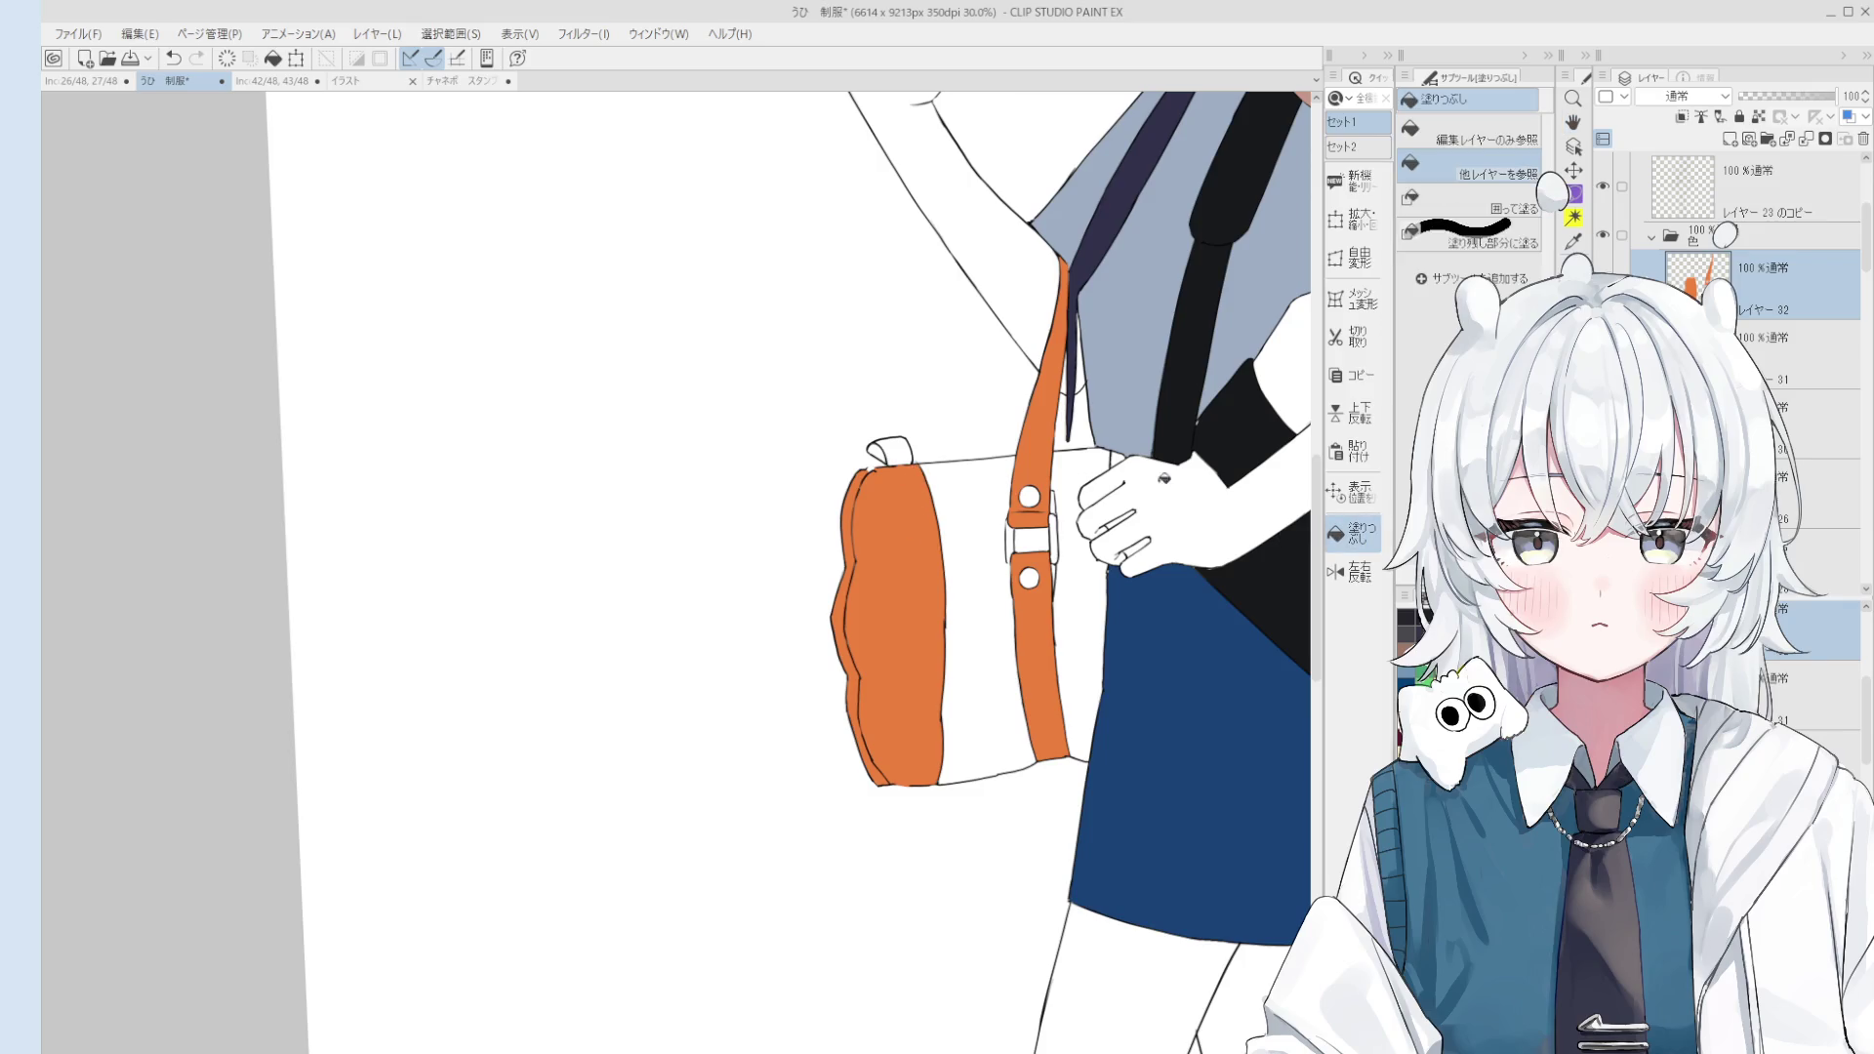
scroll(875, 475, "up", 2)
scroll(876, 476, "up", 1)
Step: Undo an erase at the bag's top-left corner and reposition the view on the bag
key("e")
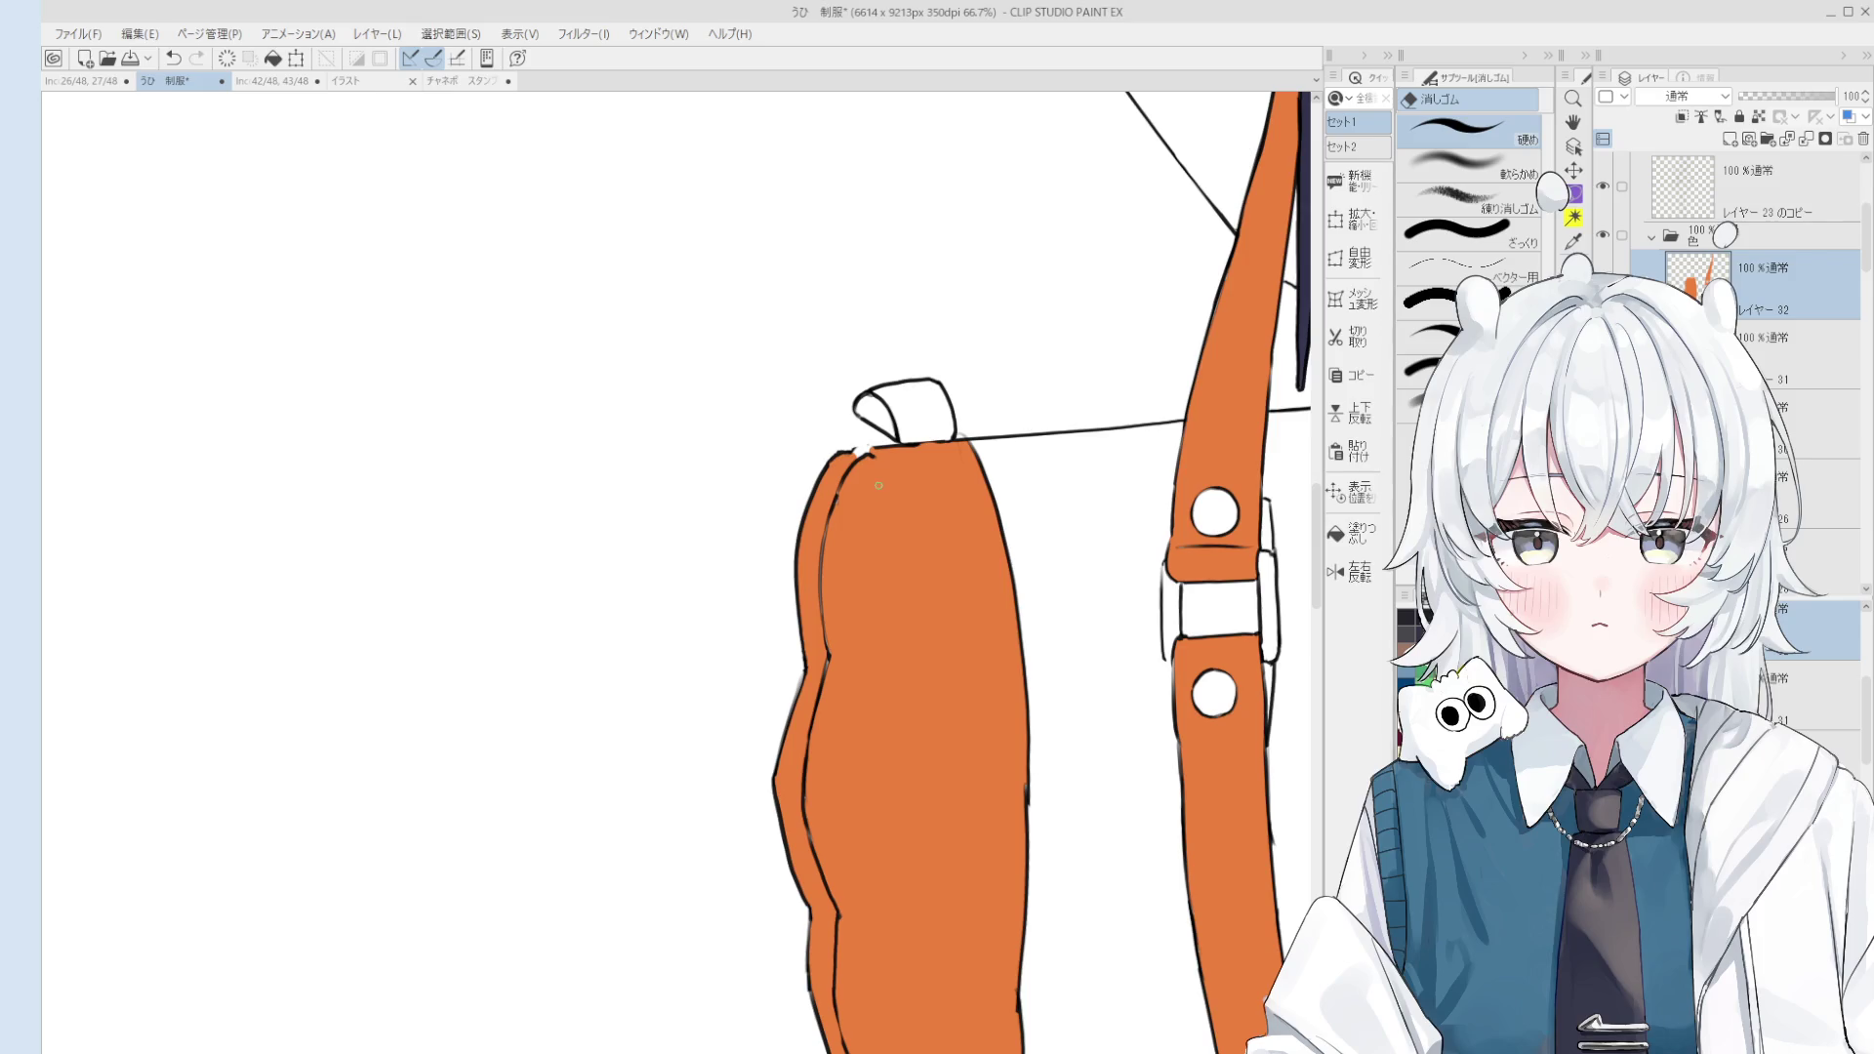
mouse_move(870, 475)
left_mouse_down()
mouse_move(839, 533)
mouse_move(822, 664)
left_mouse_up()
key("ctrl+z")
key("b")
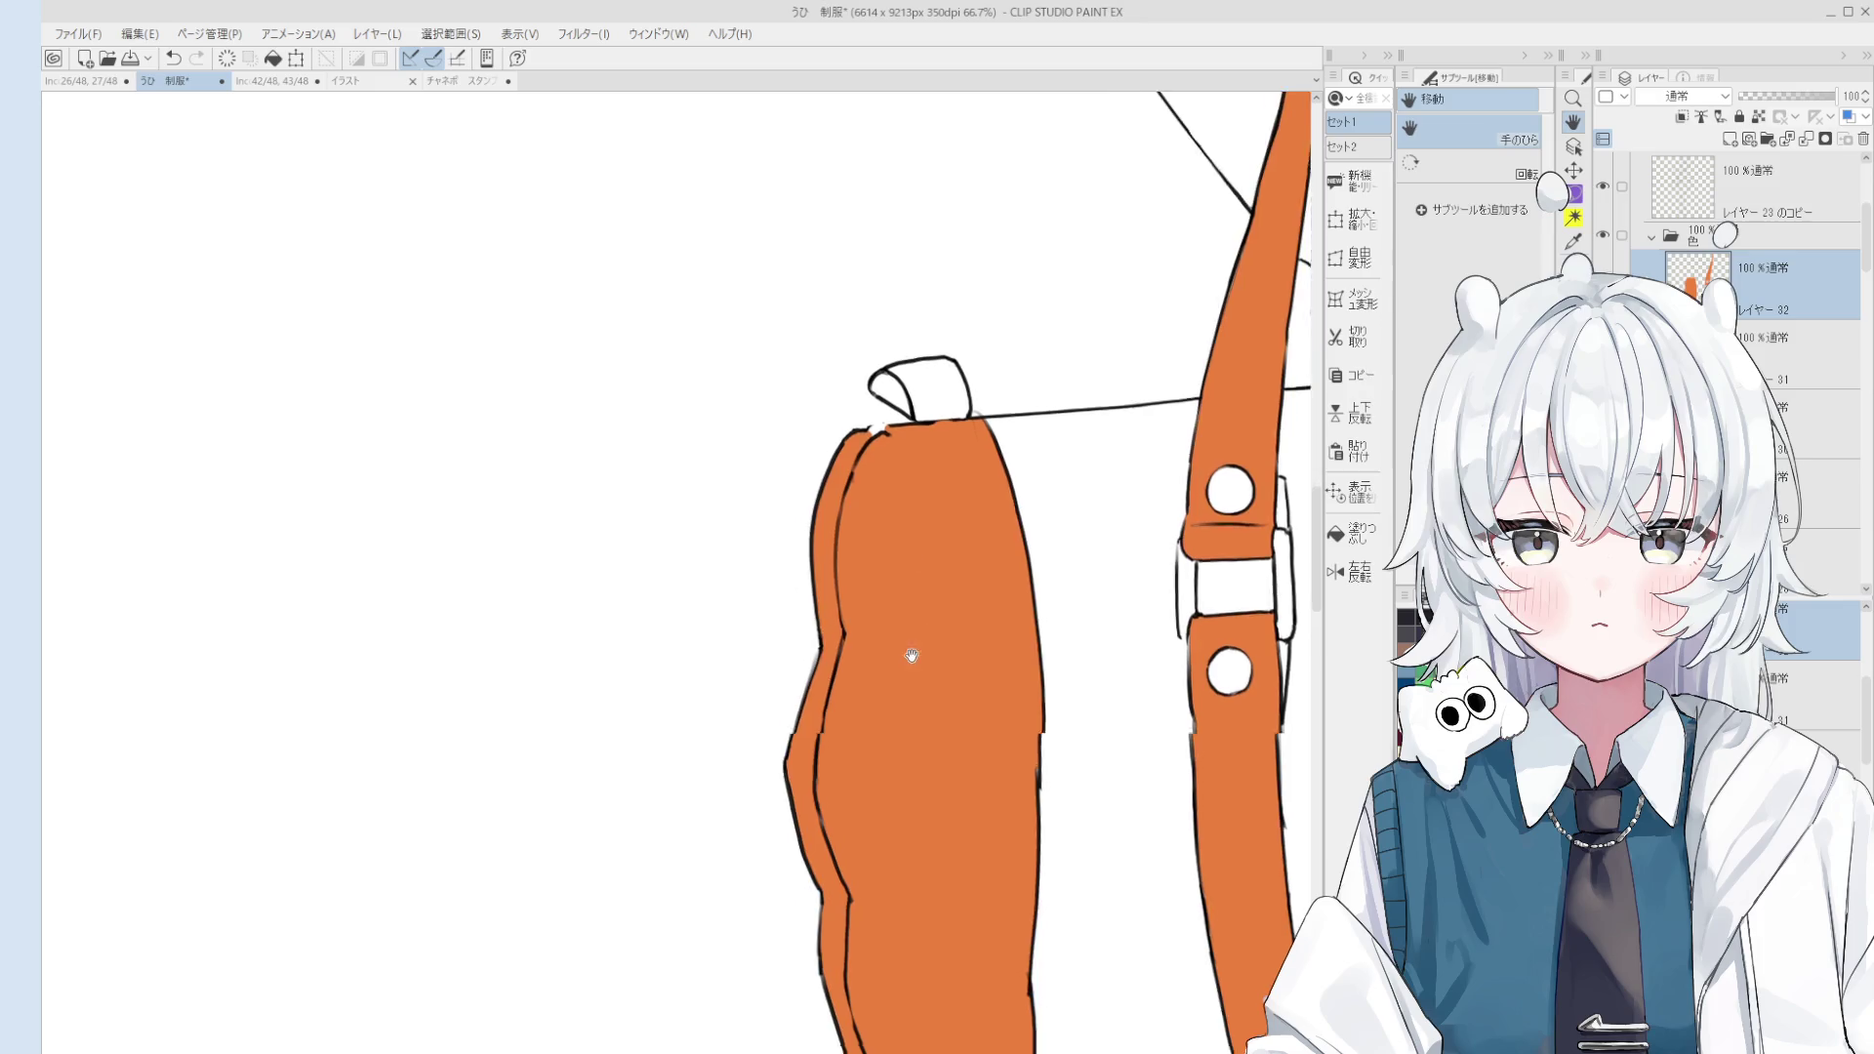
left_click_drag(855, 752, 934, 644)
left_click_drag(953, 937, 954, 753)
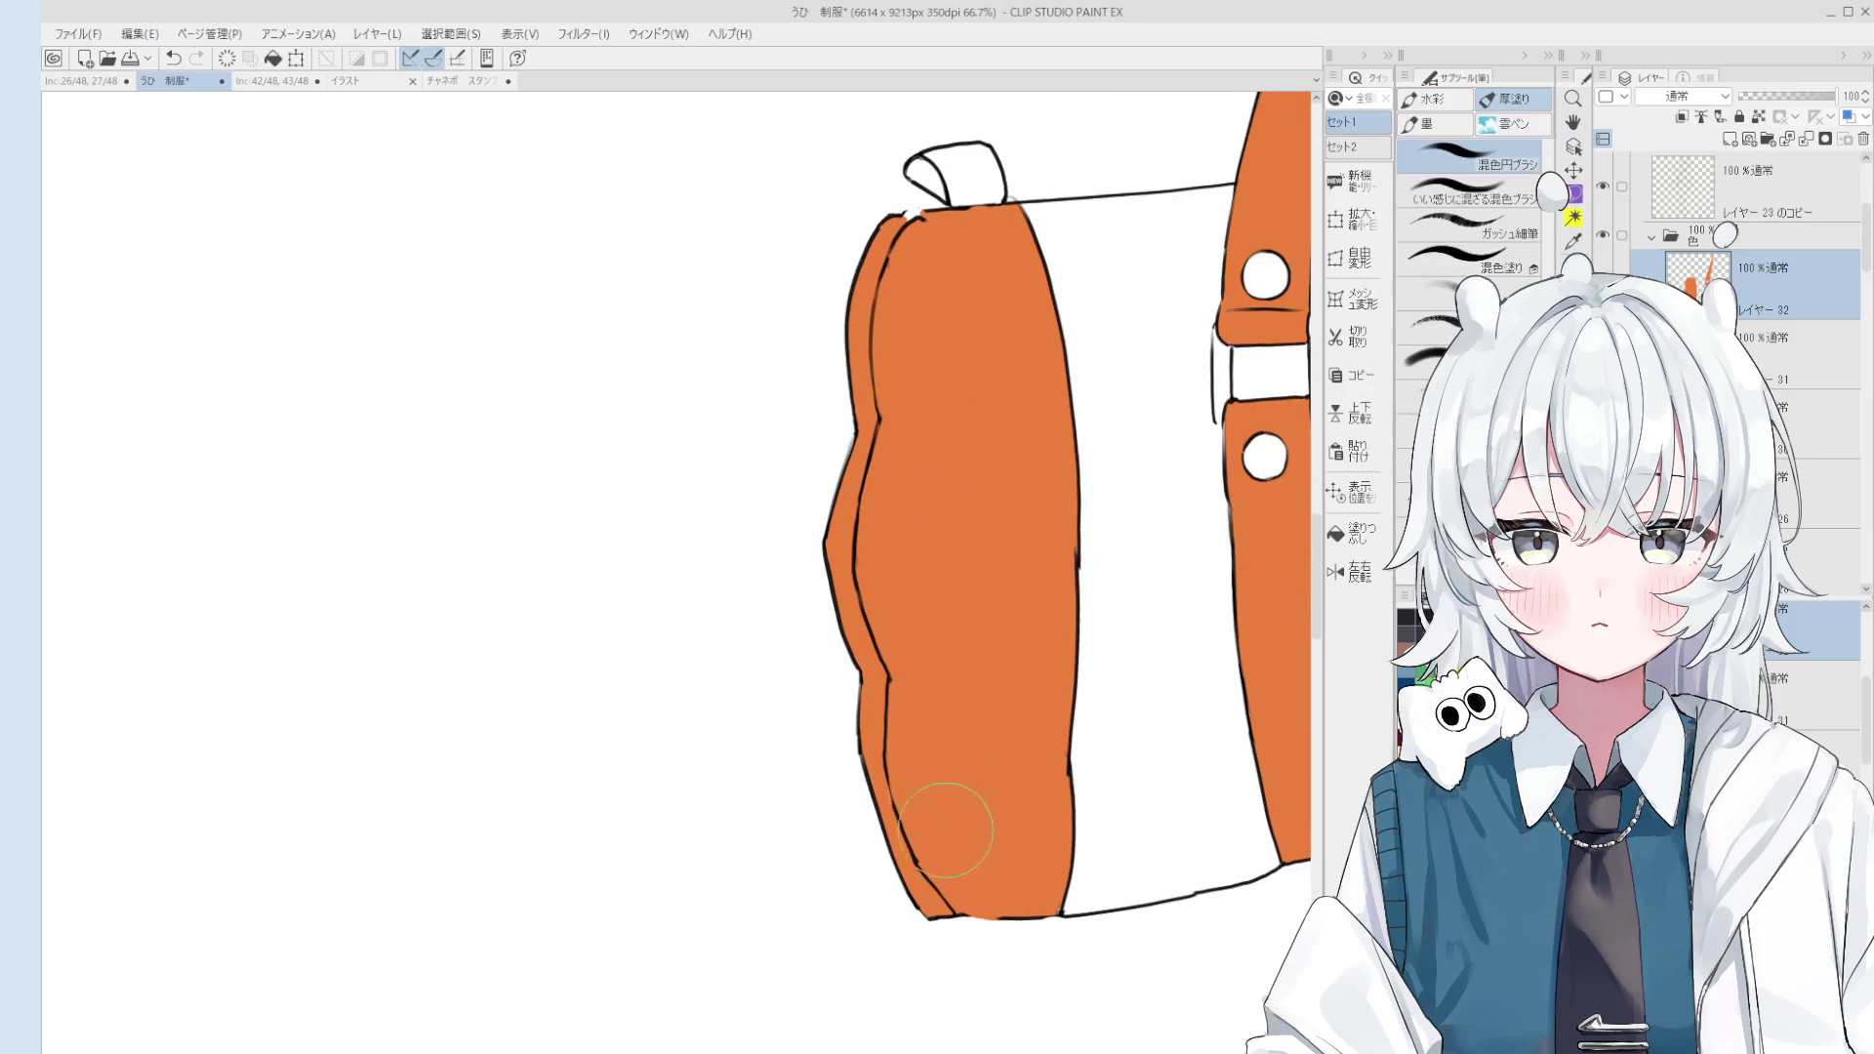
left_click_drag(941, 824, 925, 778)
scroll(927, 863, "up", 2)
key("alt+bracketright")
key("e")
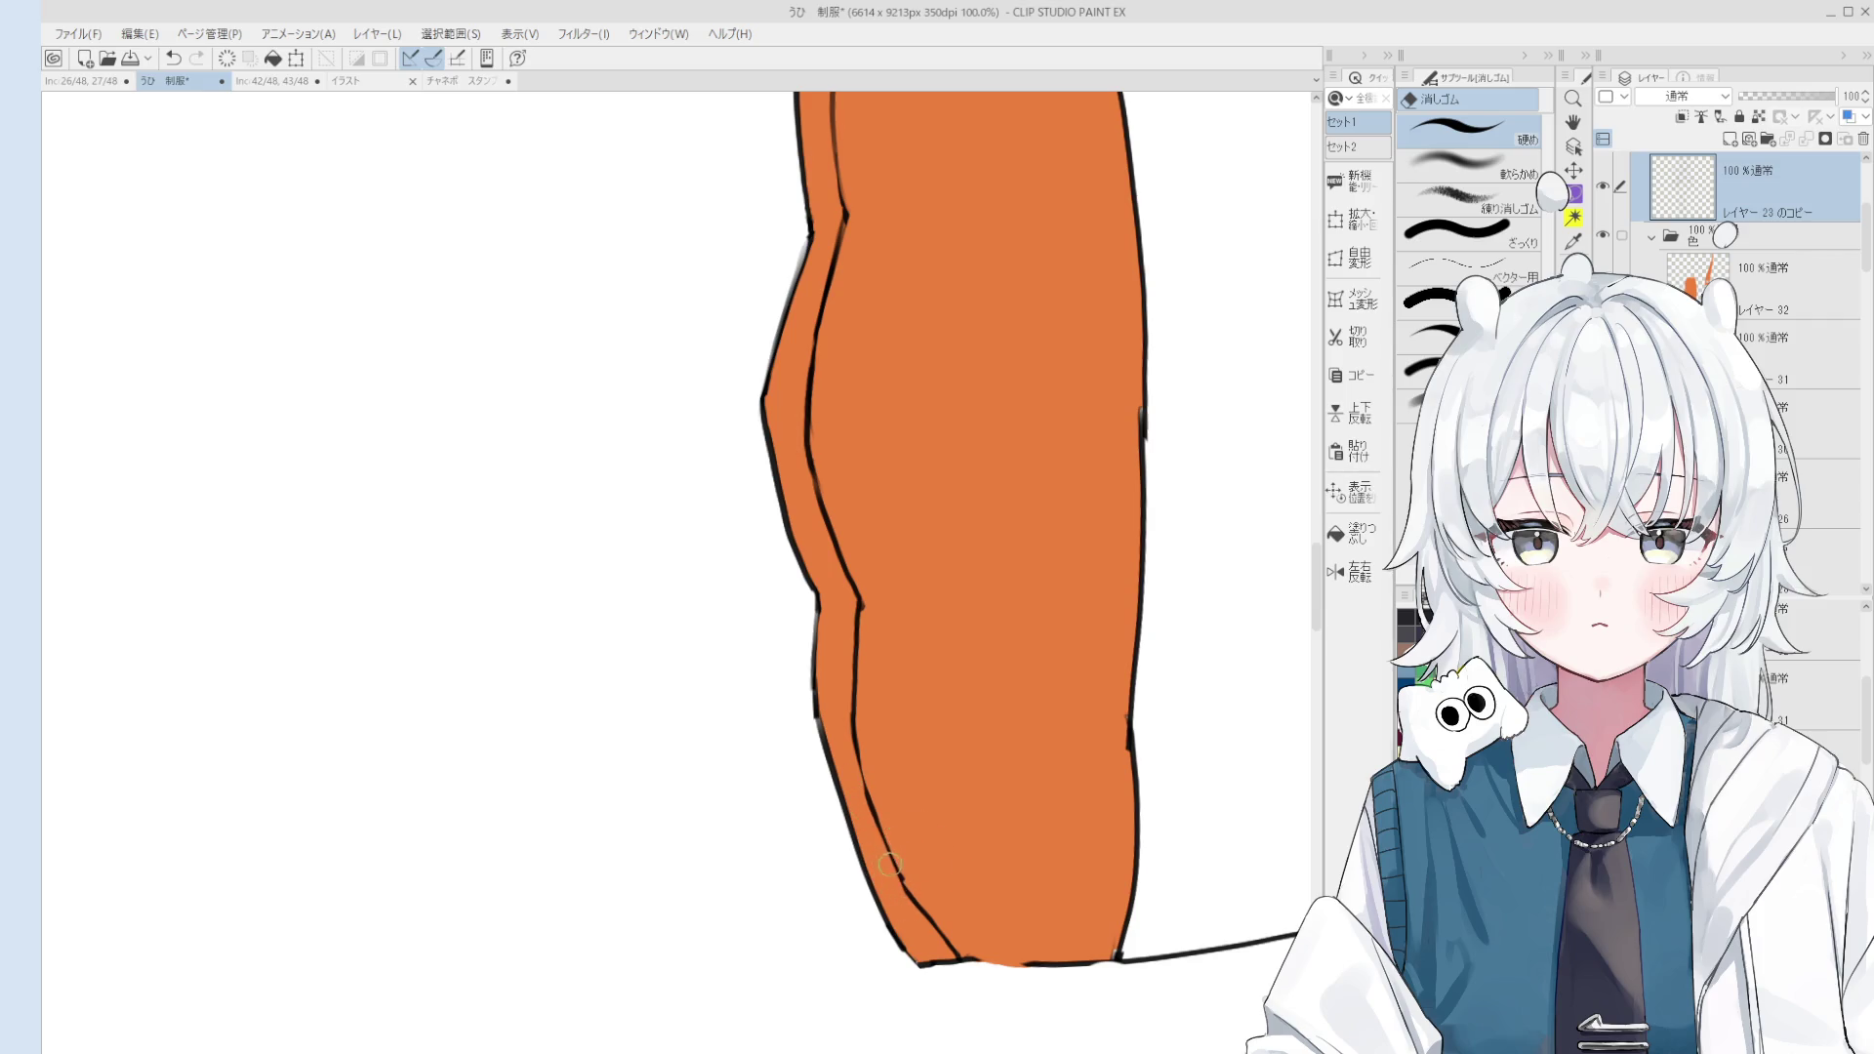
scroll(898, 864, "down", 3)
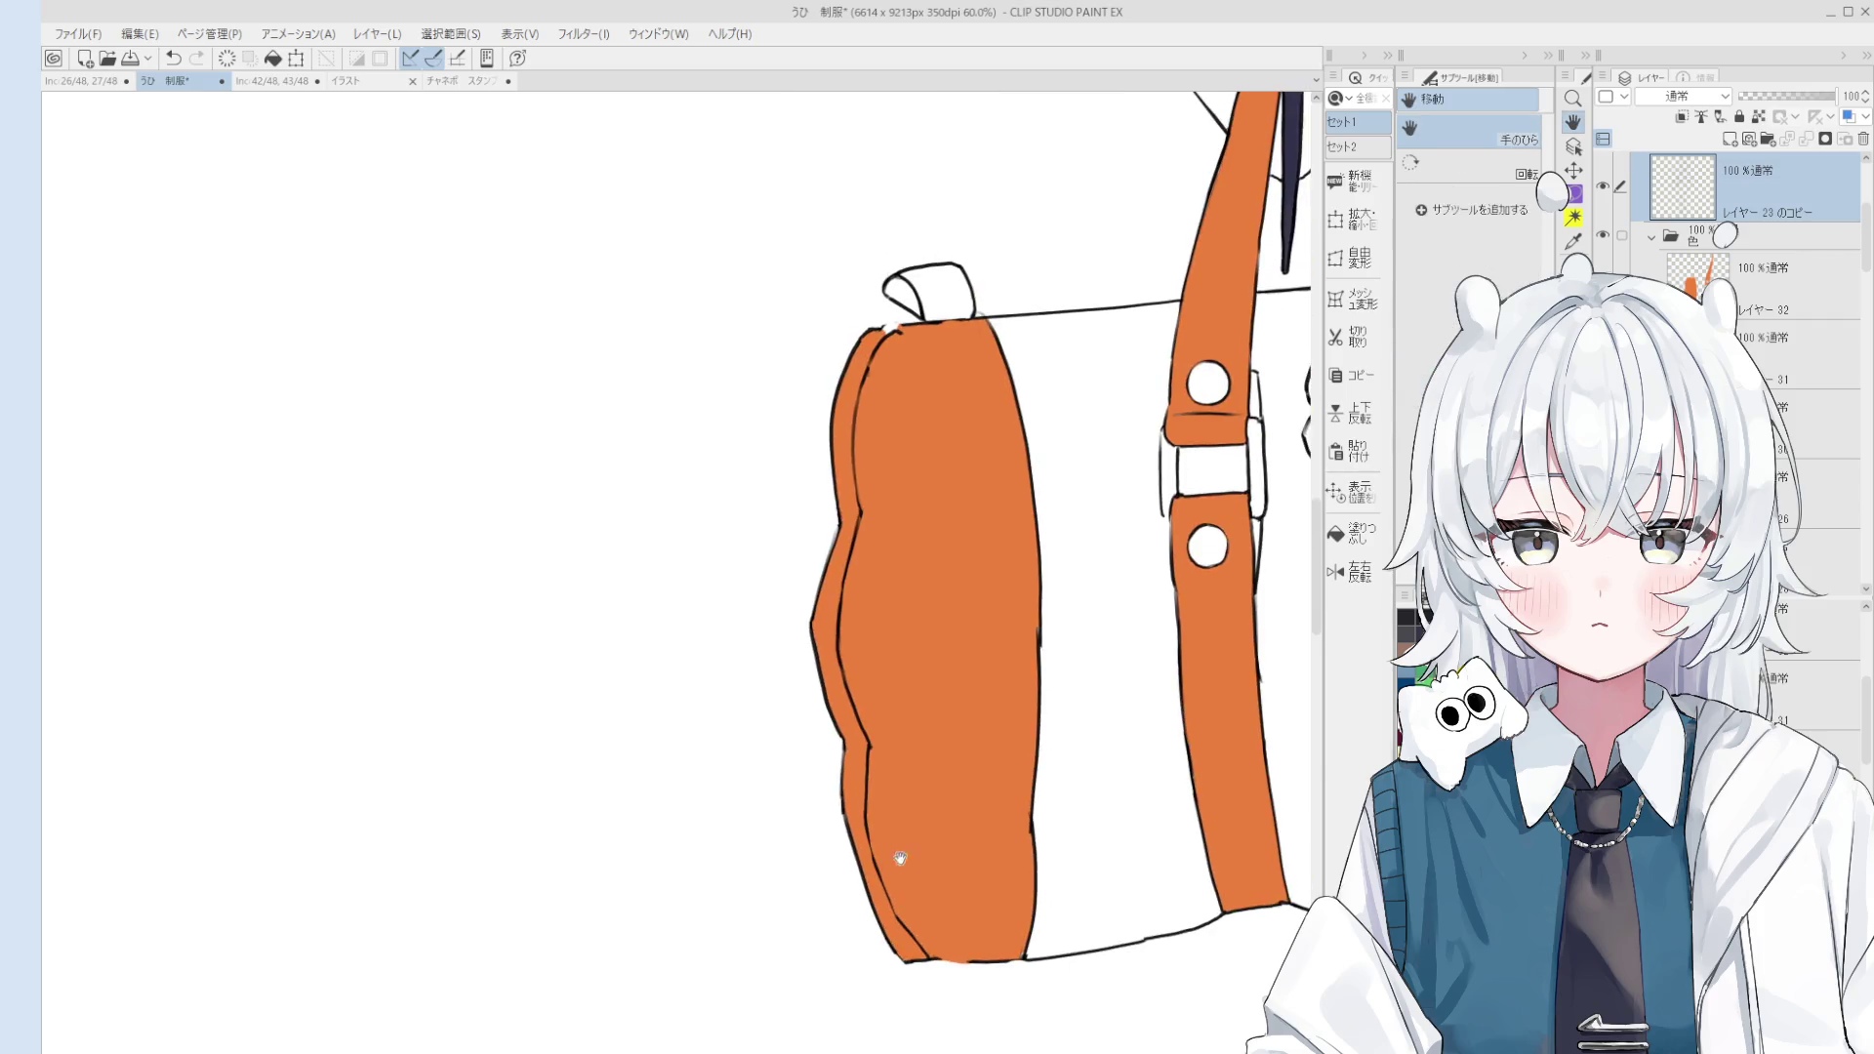
Step: On the top line art layer, erase the extra inner stroke at the bag's top-left
key("o")
left_click(950, 642)
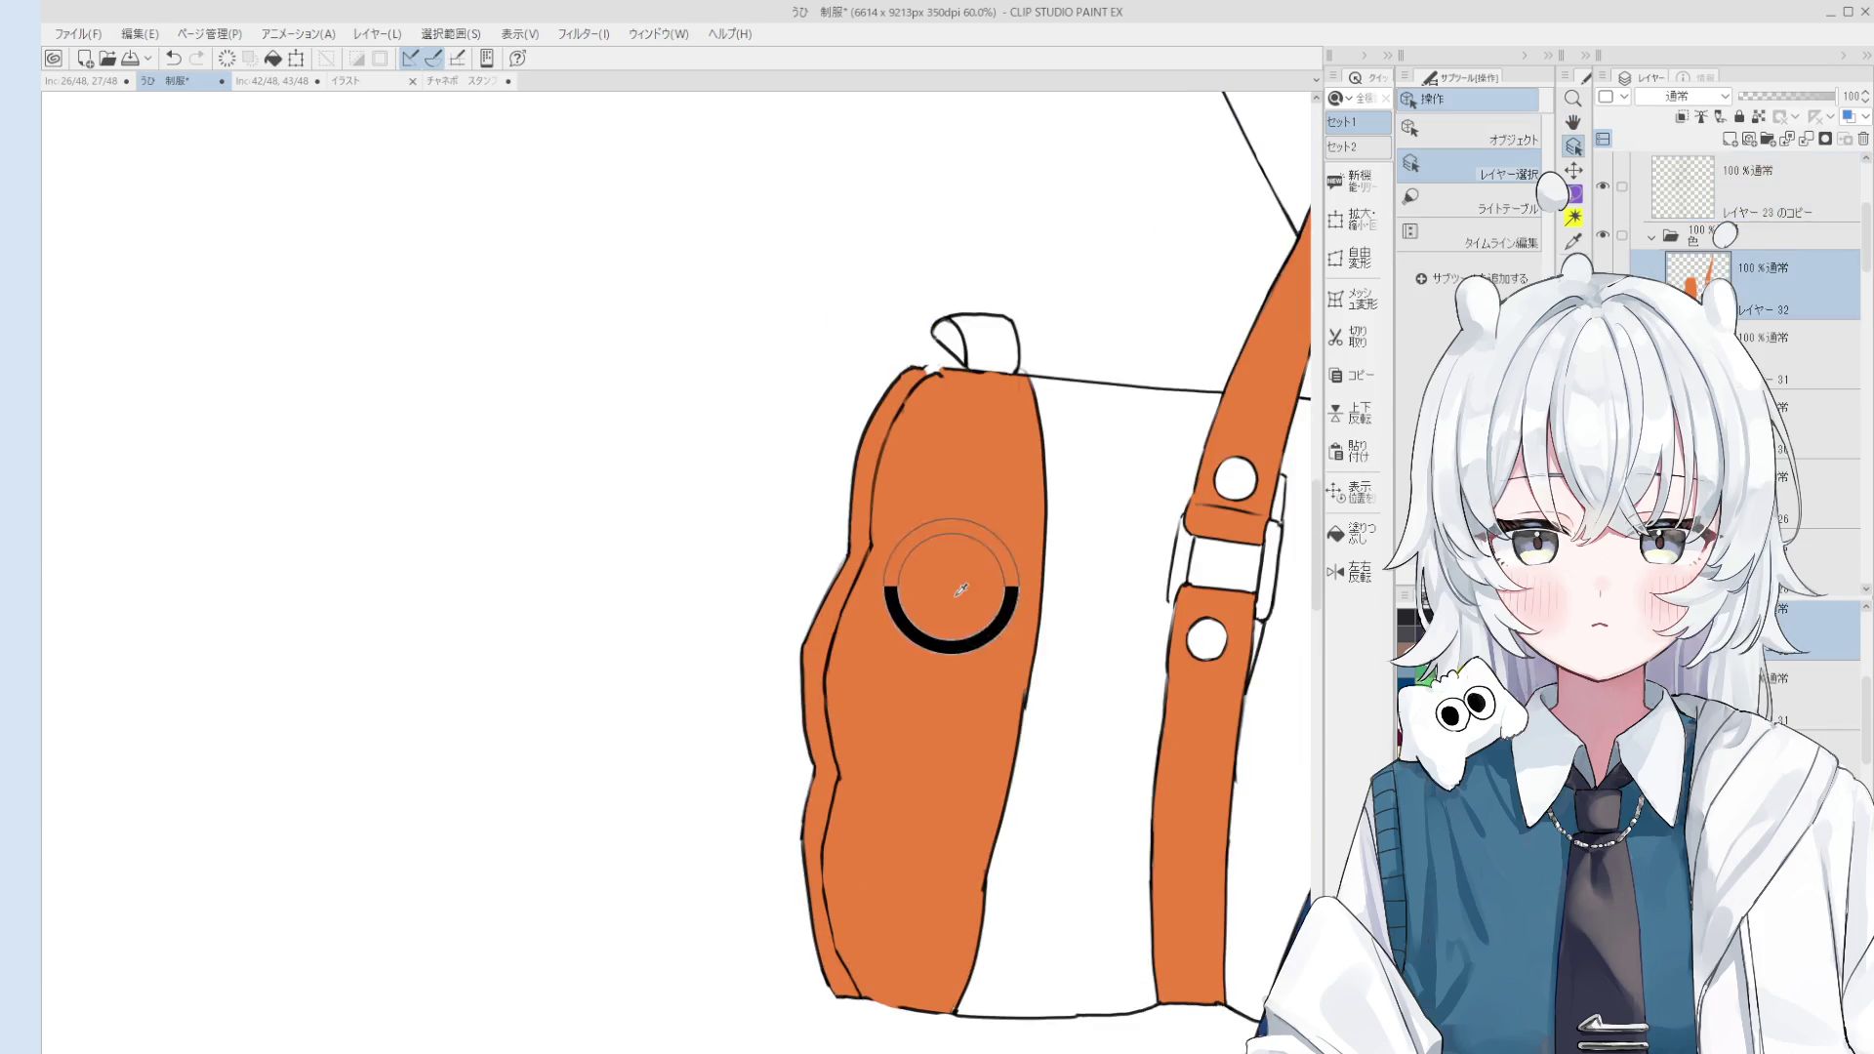
key("b")
scroll(952, 595, "up", 2)
scroll(954, 573, "up", 5)
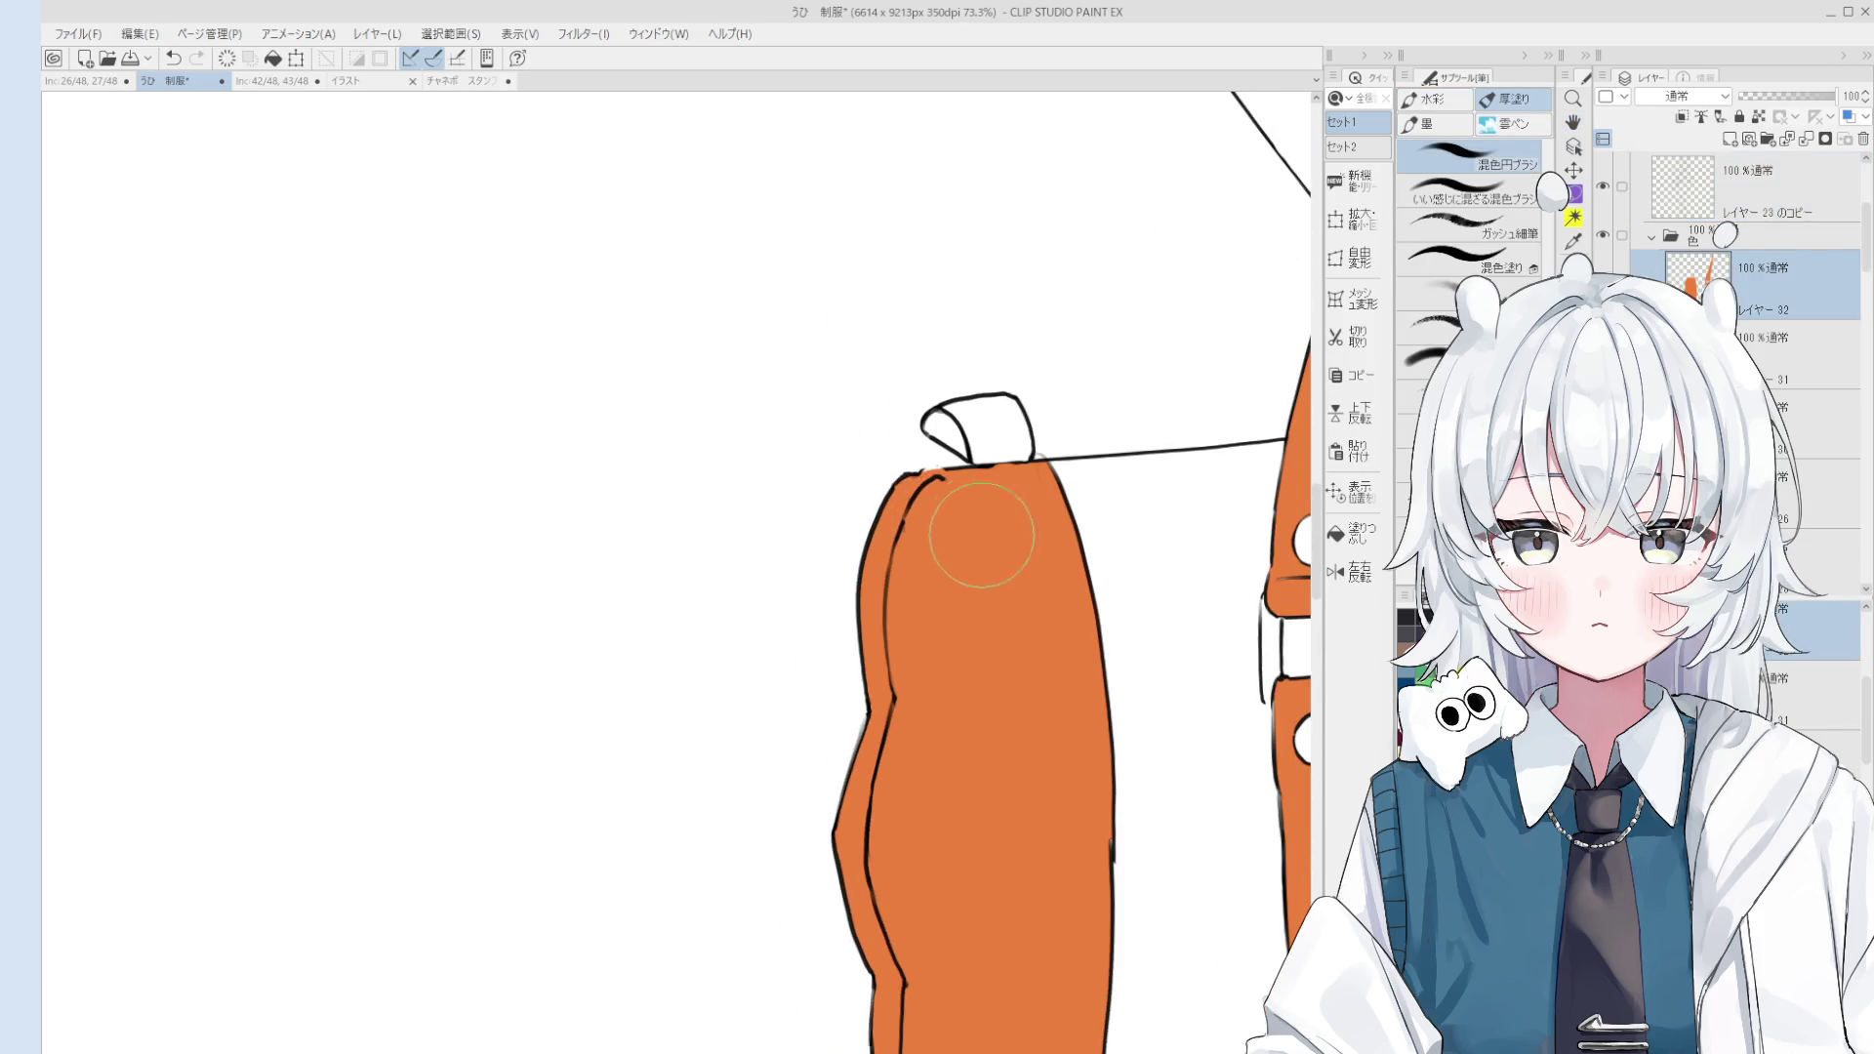
key("e")
left_click(942, 494, "ctrl+shift")
mouse_move(972, 496)
left_mouse_down()
mouse_move(897, 509)
mouse_move(945, 473)
left_mouse_up()
Step: Undo a stray pen stroke and reselect the line art layer from its stroke
key("p")
scroll(954, 465, "down", 1)
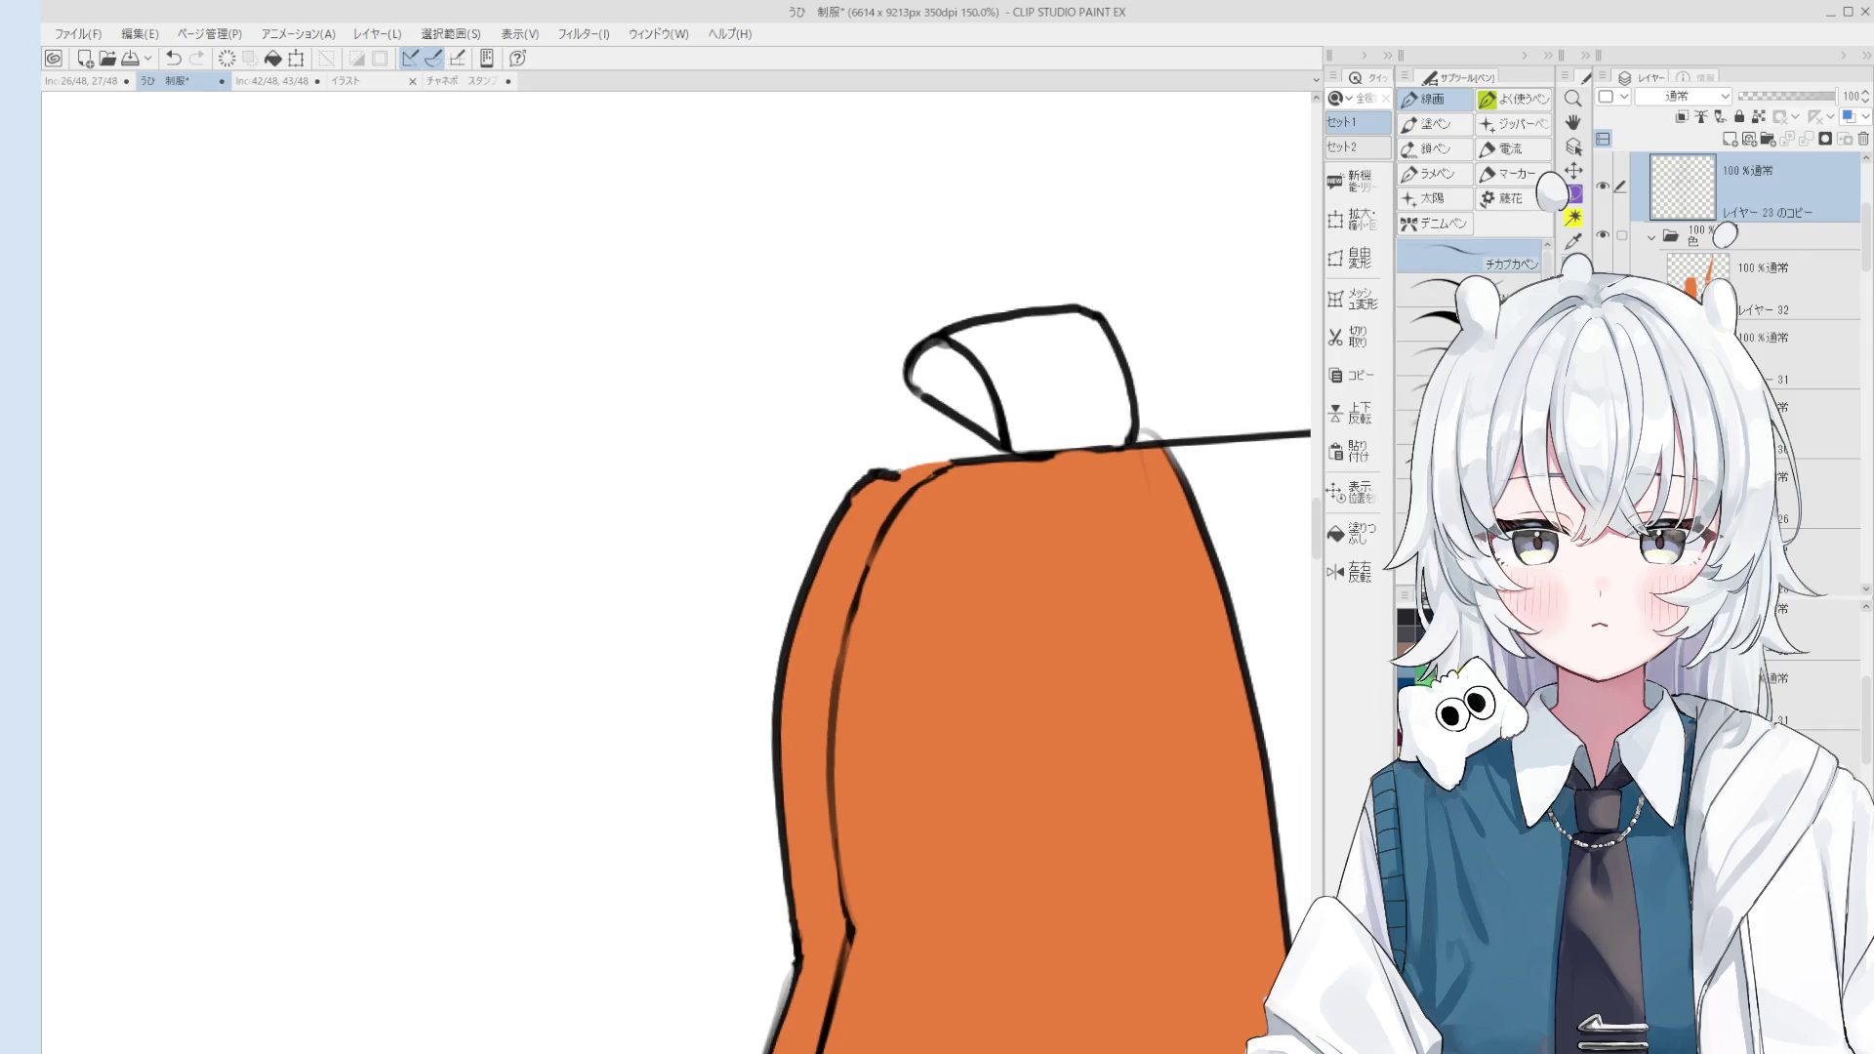
key("ctrl+z")
scroll(948, 463, "down", 2)
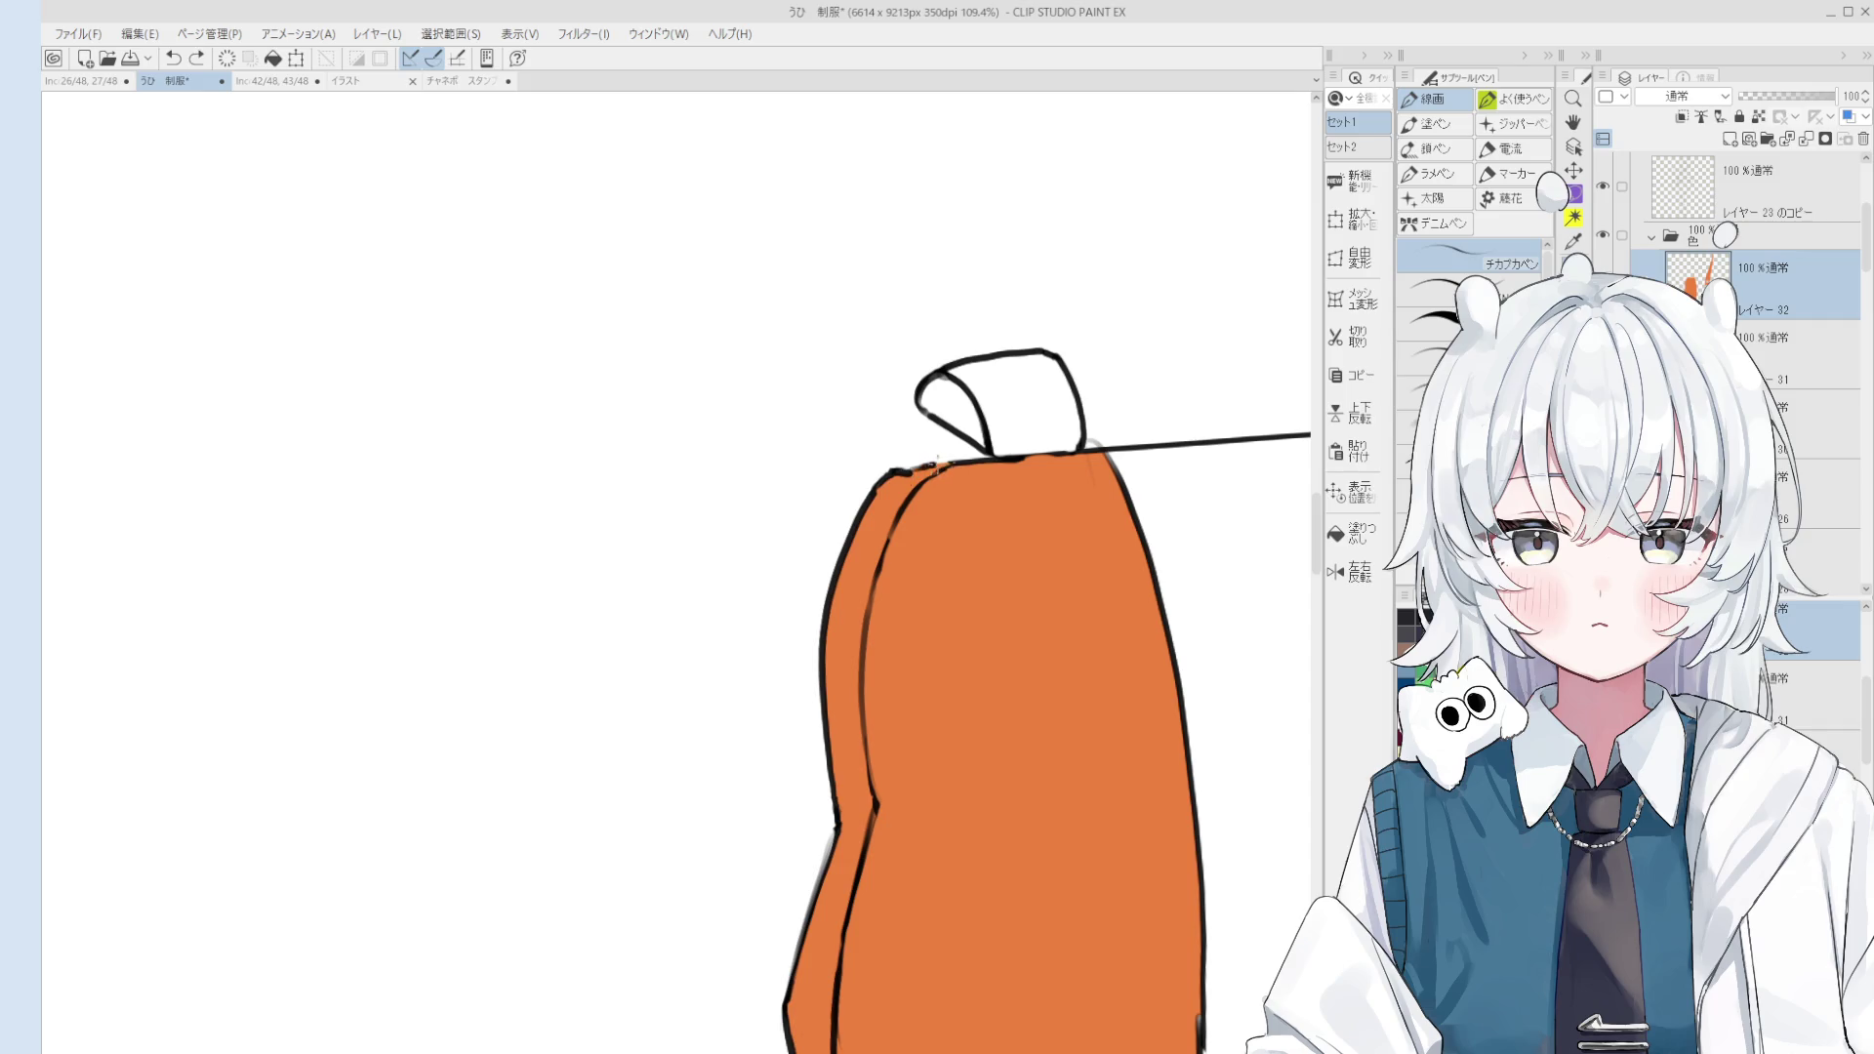
scroll(932, 470, "down", 1)
key("o")
scroll(1069, 523, "down", 1)
left_click(1071, 520)
Step: Zoom in and rotate the view of the bag clockwise
key("e")
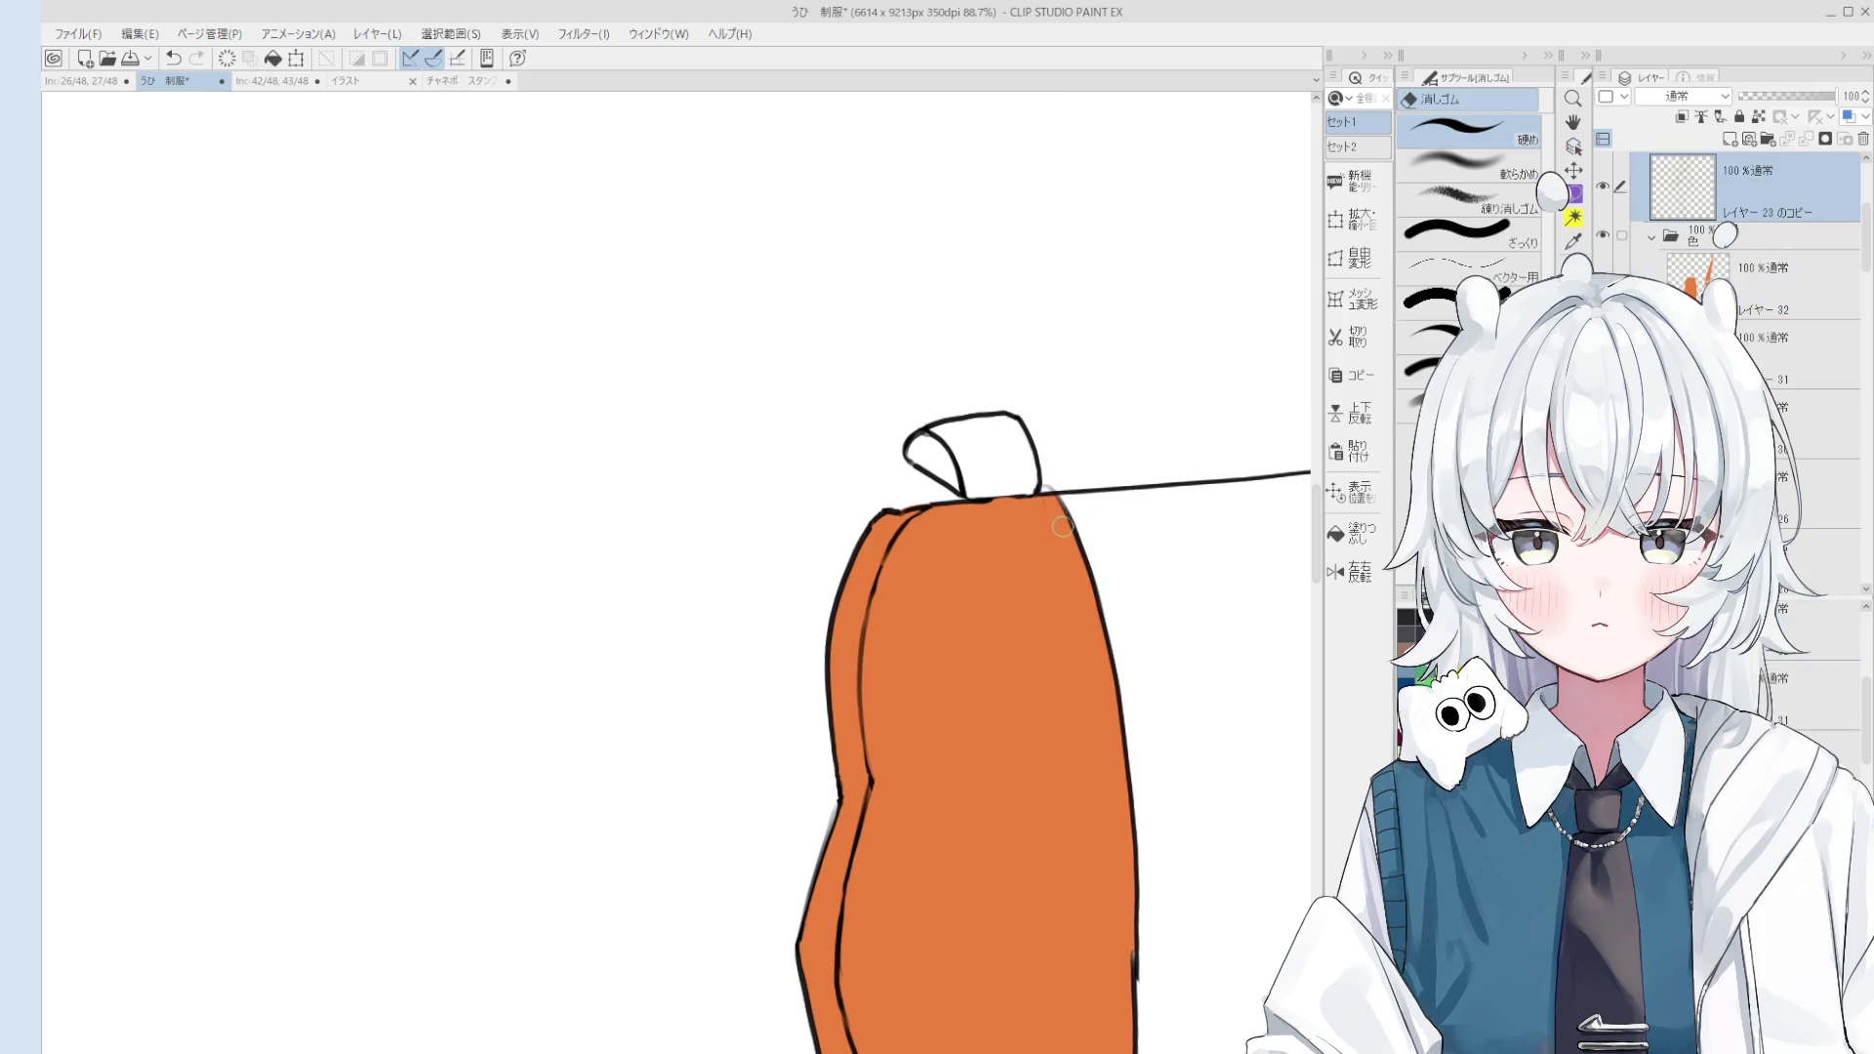
scroll(1049, 508, "up", 2)
scroll(1041, 488, "up", 2)
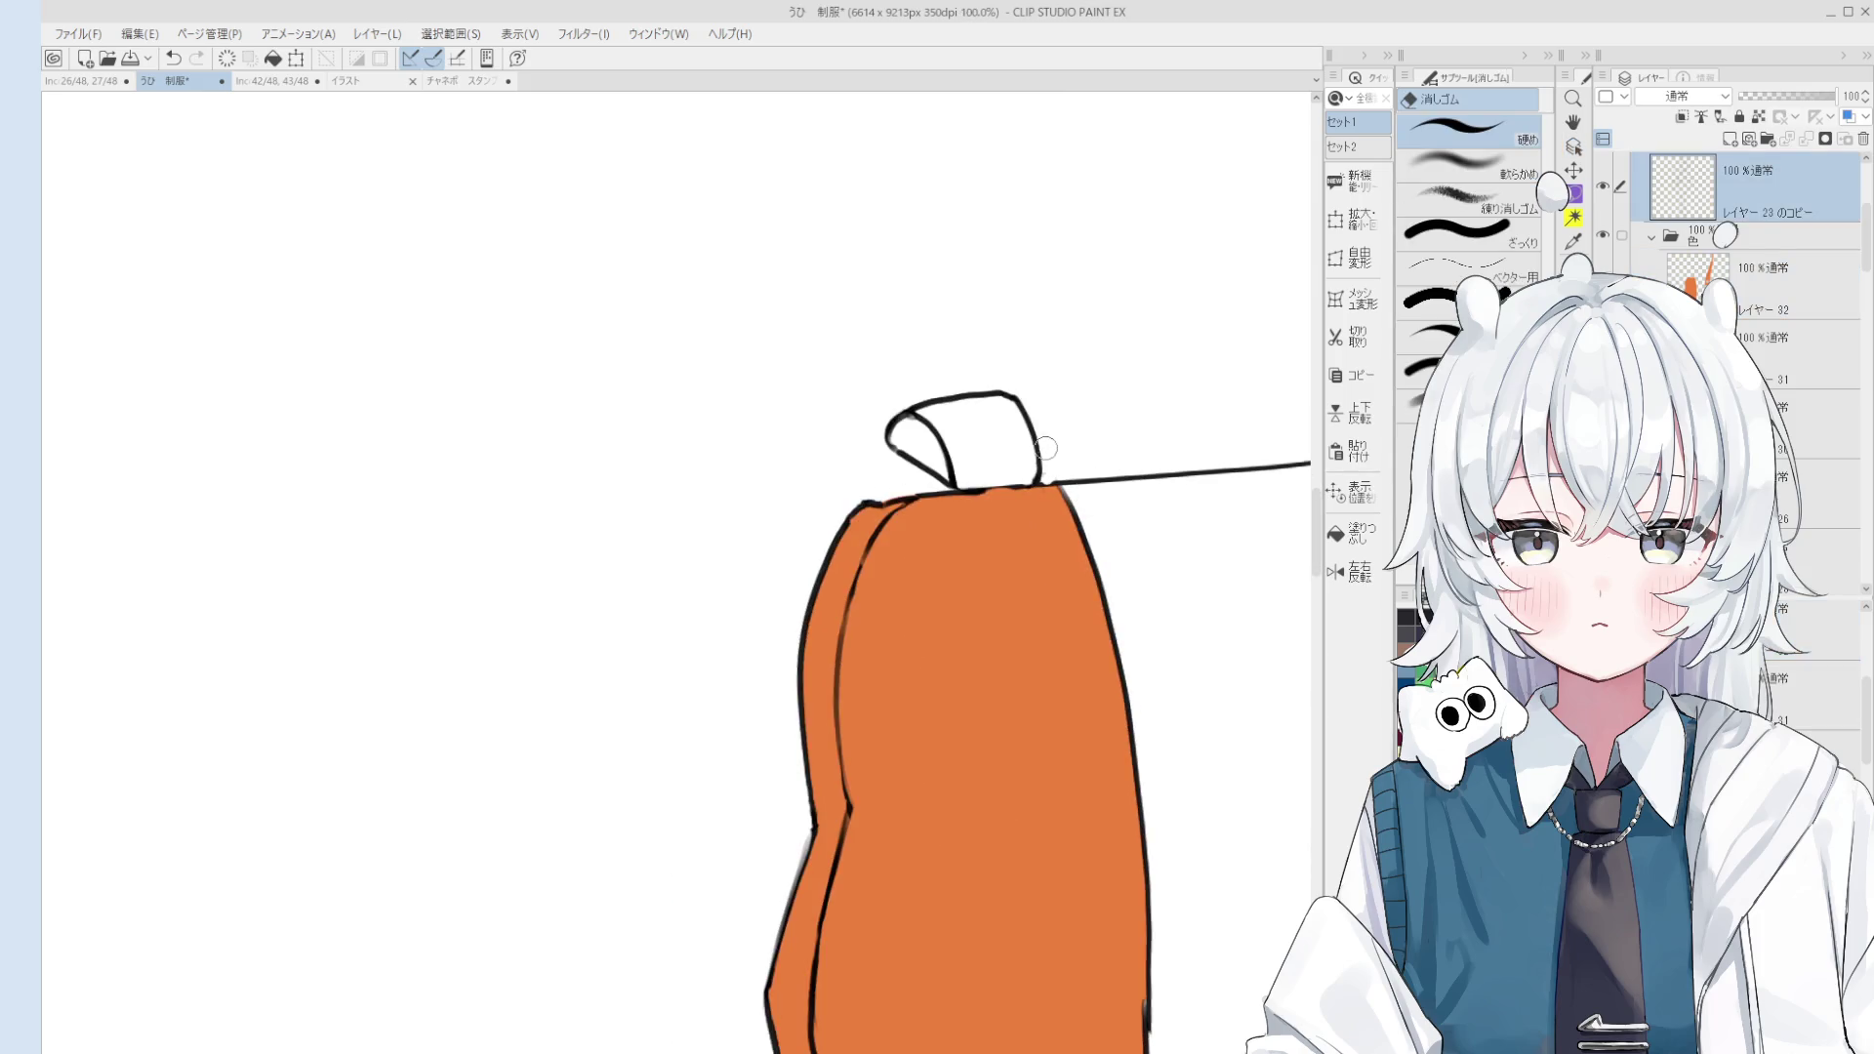
scroll(1041, 485, "up", 1)
mouse_move(1041, 485)
left_mouse_down()
mouse_move(976, 649)
mouse_move(1025, 638)
left_mouse_up()
key("p")
scroll(977, 649, "down", 2)
key("o")
scroll(1025, 639, "down", 2)
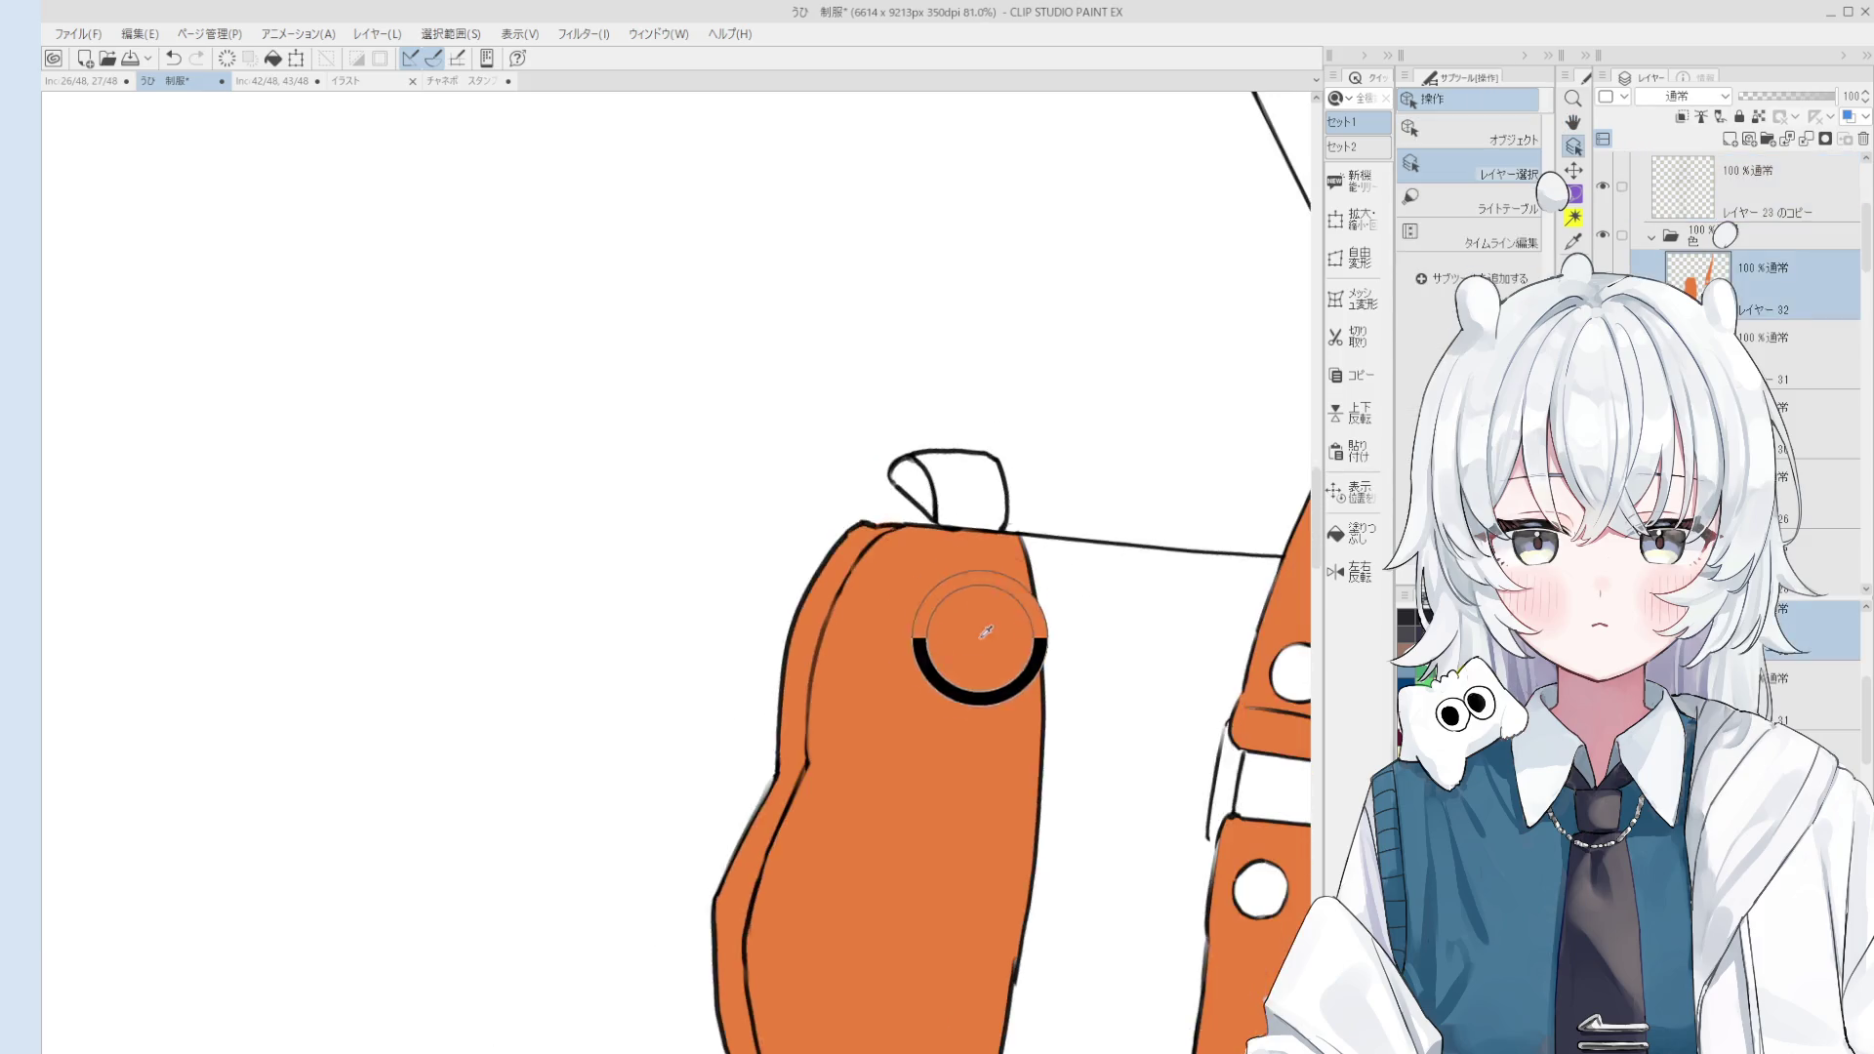
Step: Fill the bag's flap tab and its curl orange, then reinforce the fold line
left_click(1350, 532)
left_click(937, 415)
left_click(871, 418)
scroll(918, 424, "down", 1)
key("b")
left_click_drag(913, 451, 900, 415)
Step: Pan the view to bring the bag's top flap into view
key("h")
left_click_drag(1016, 572, 1013, 568)
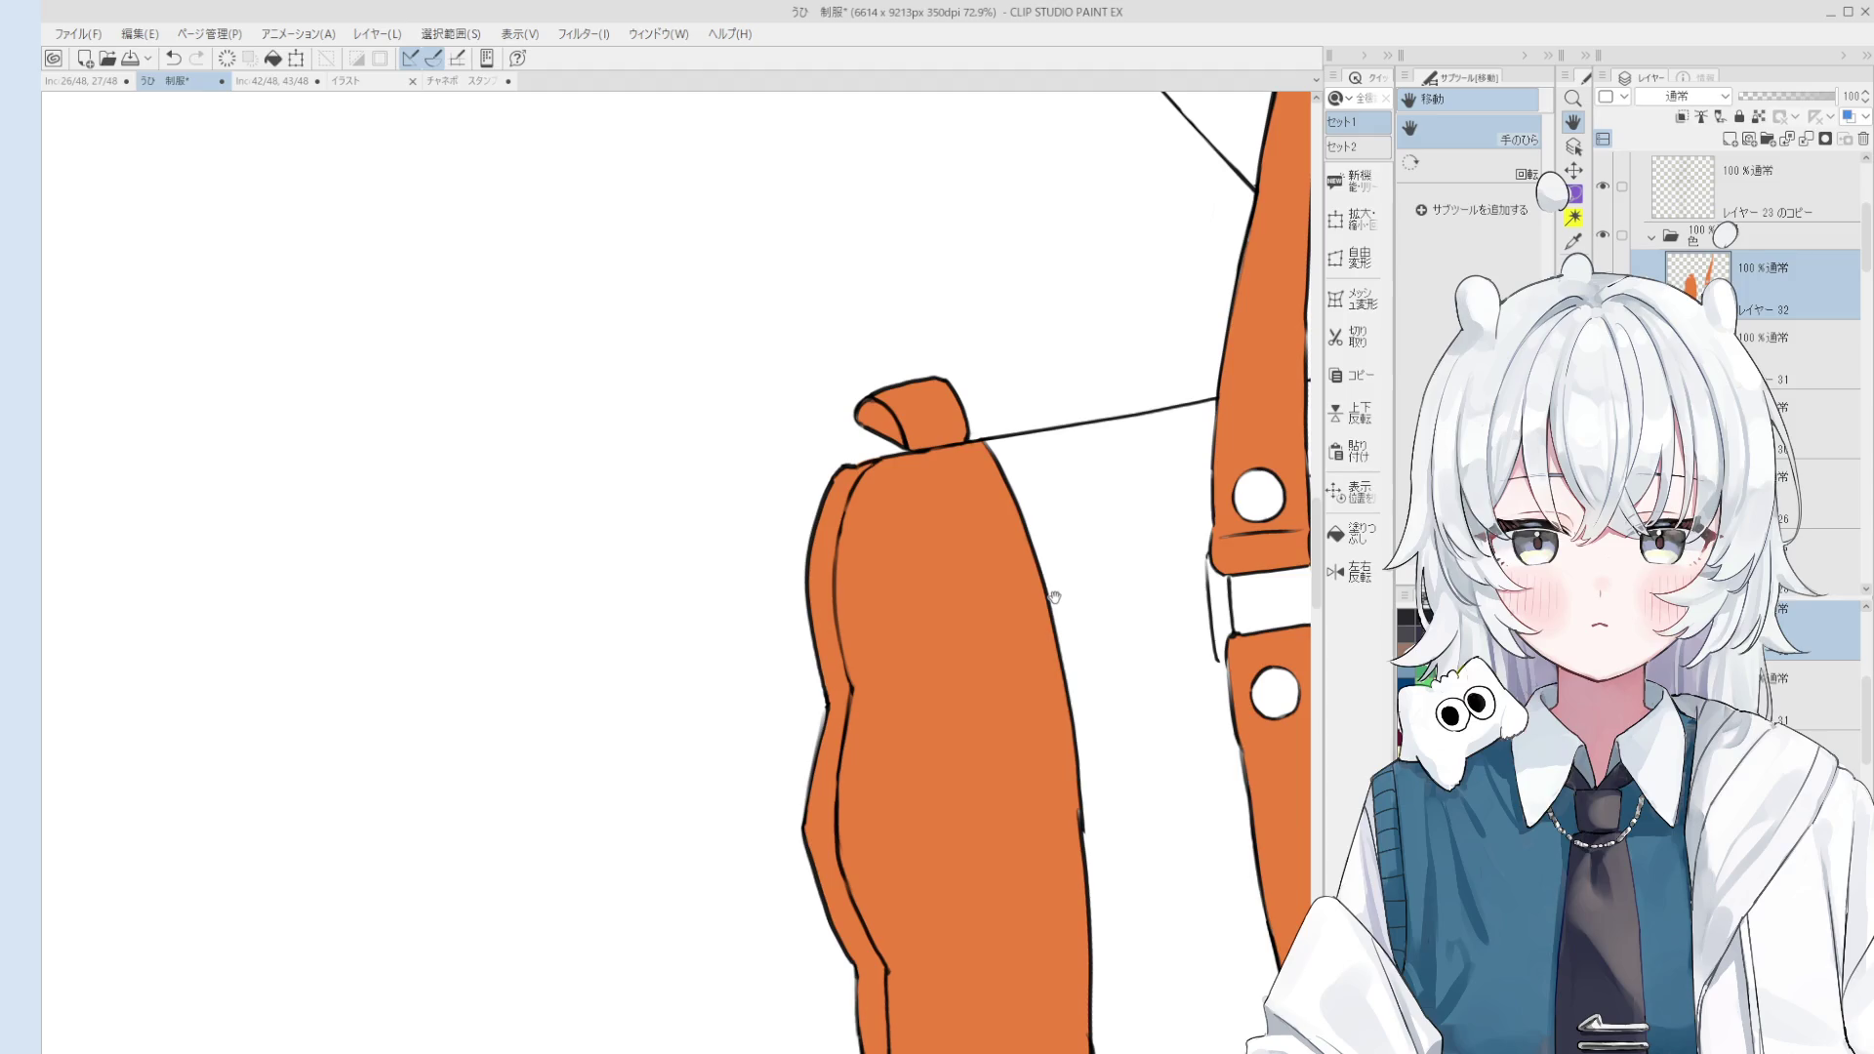
left_click_drag(1012, 560, 1004, 745)
key("o")
scroll(1060, 558, "up", 3)
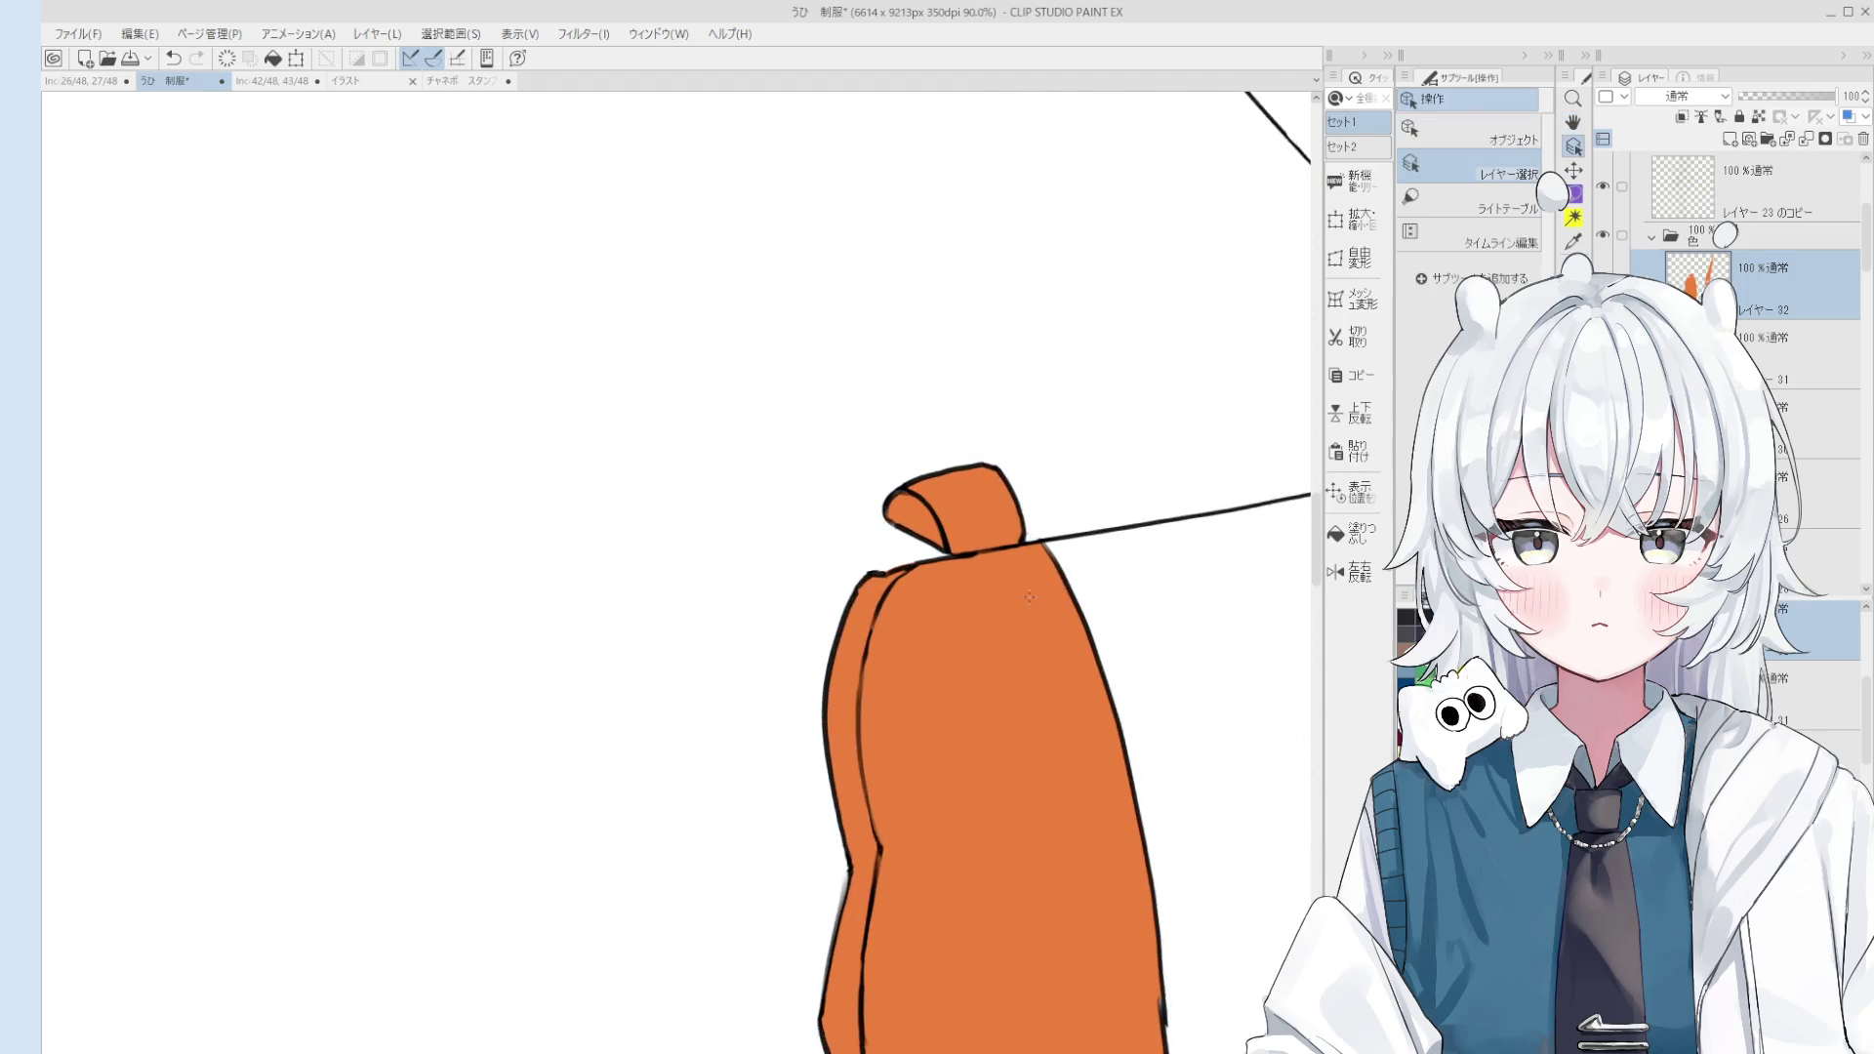
Step: On the line art layer, redraw the right edge of the bag flap
scroll(1060, 557, "up", 5)
left_click(1006, 503)
key("e")
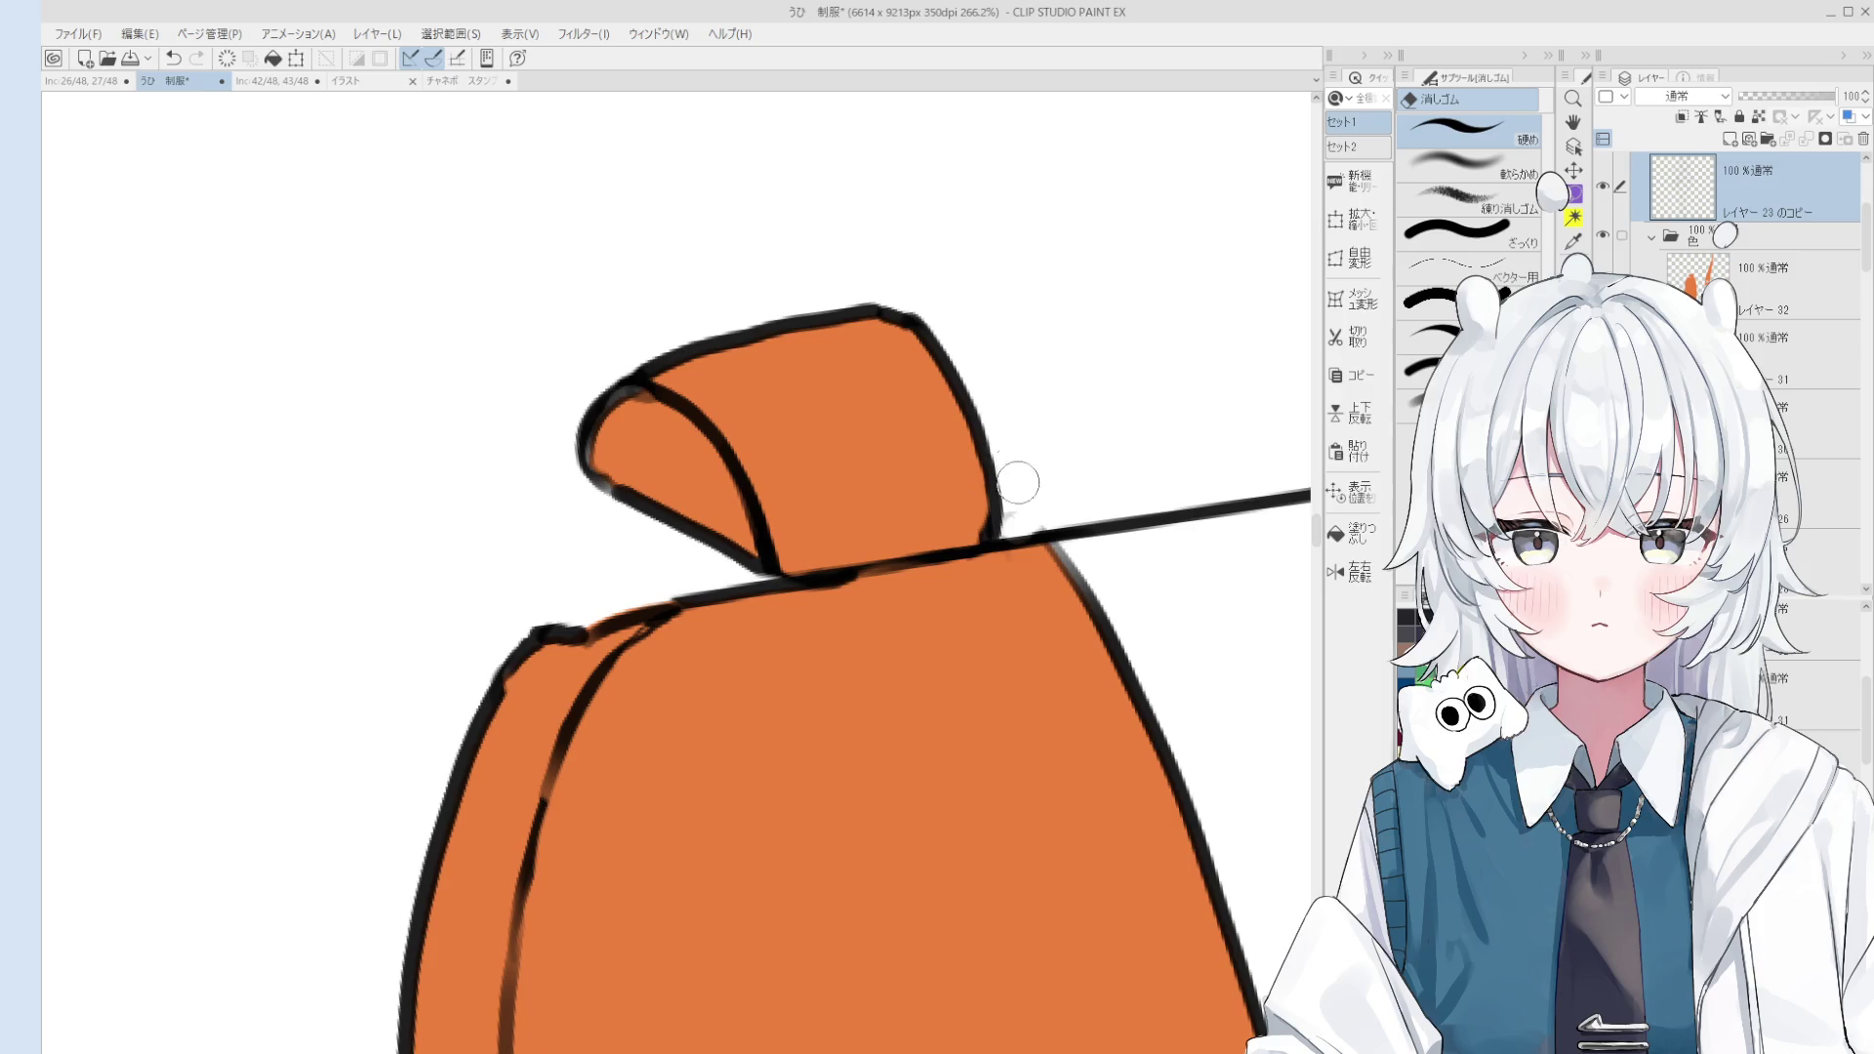
scroll(1059, 547, "down", 1)
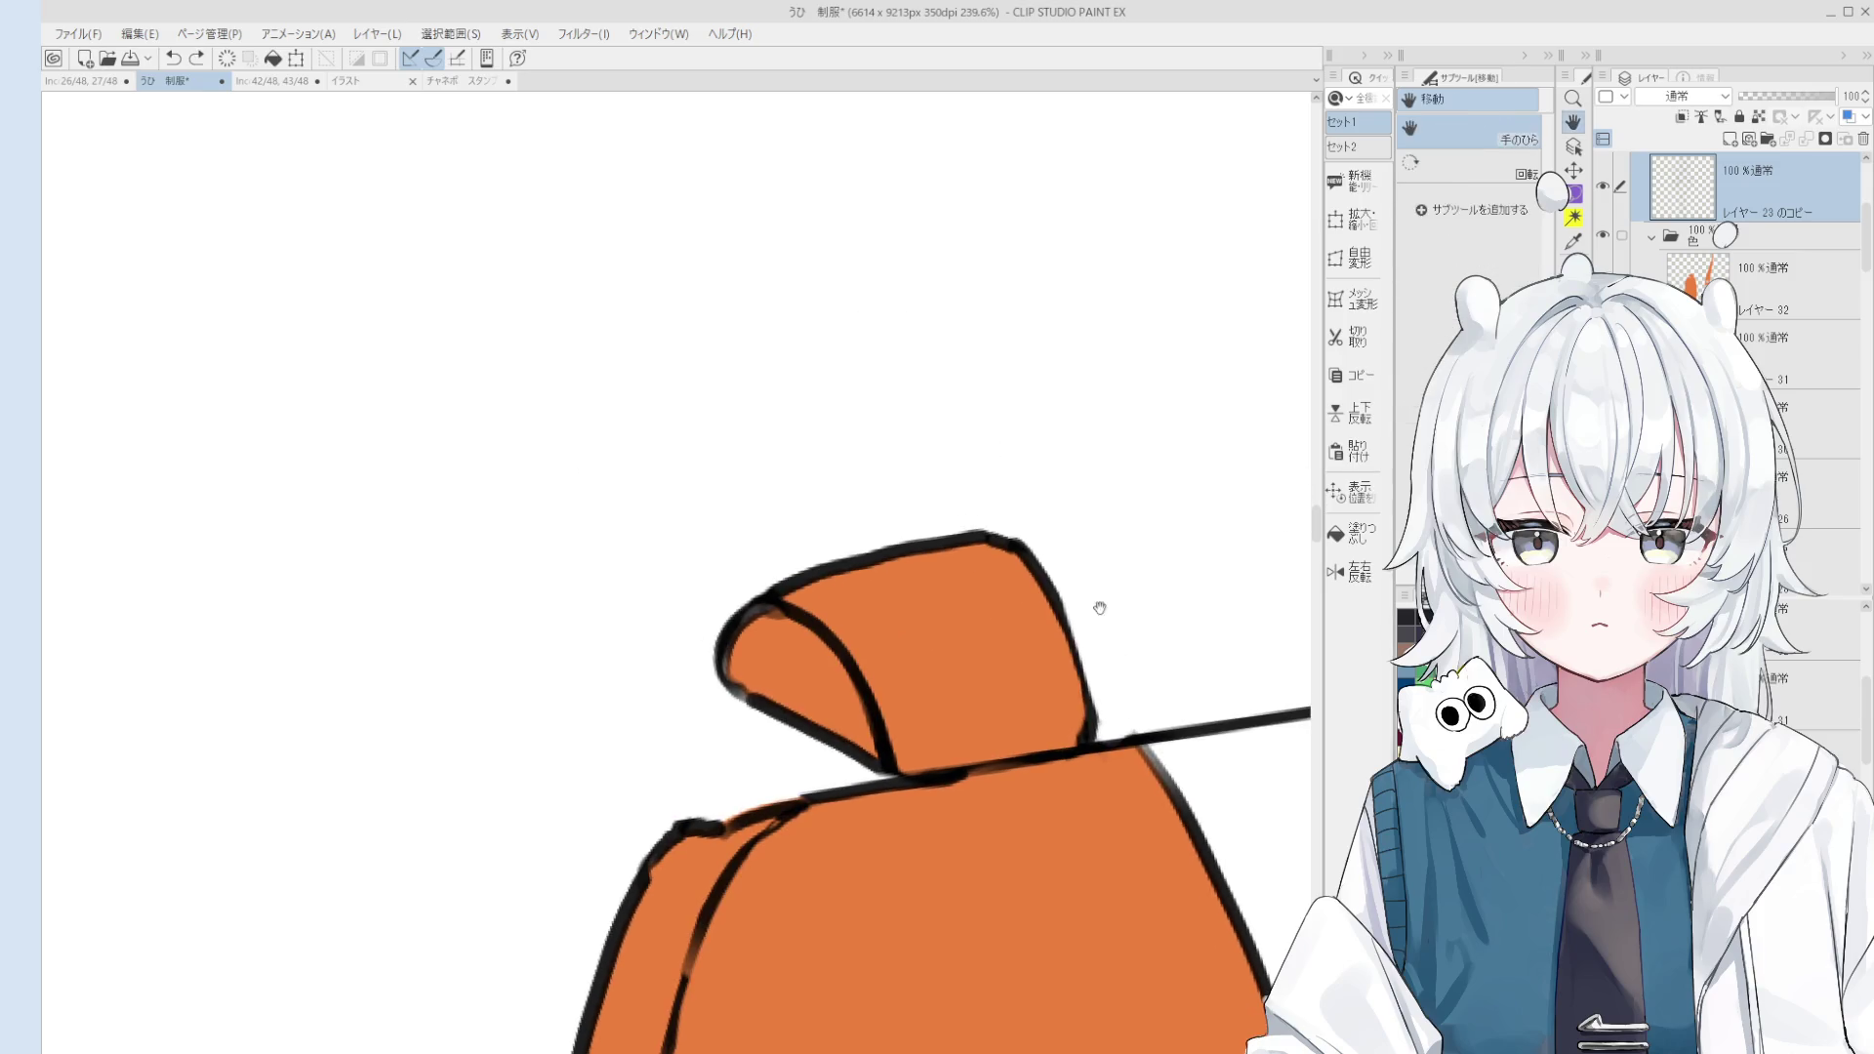
key("p")
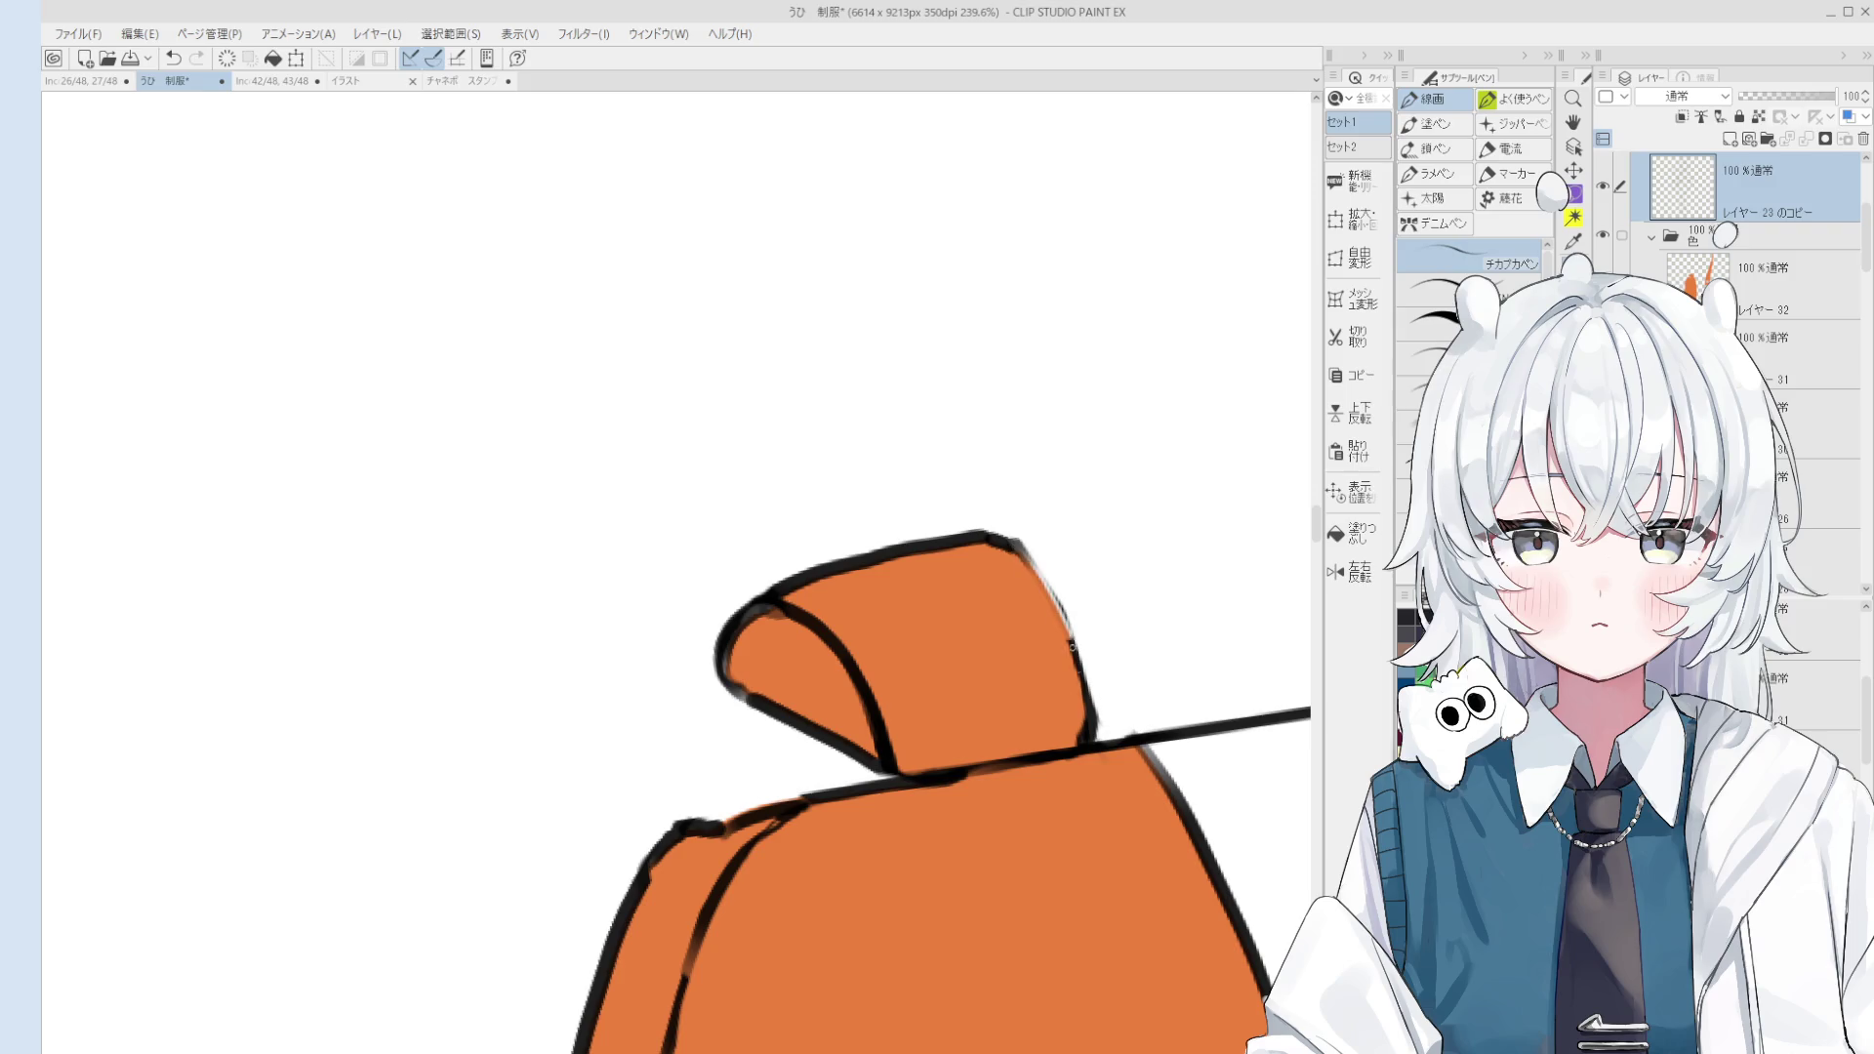
left_click_drag(1011, 540, 1085, 683)
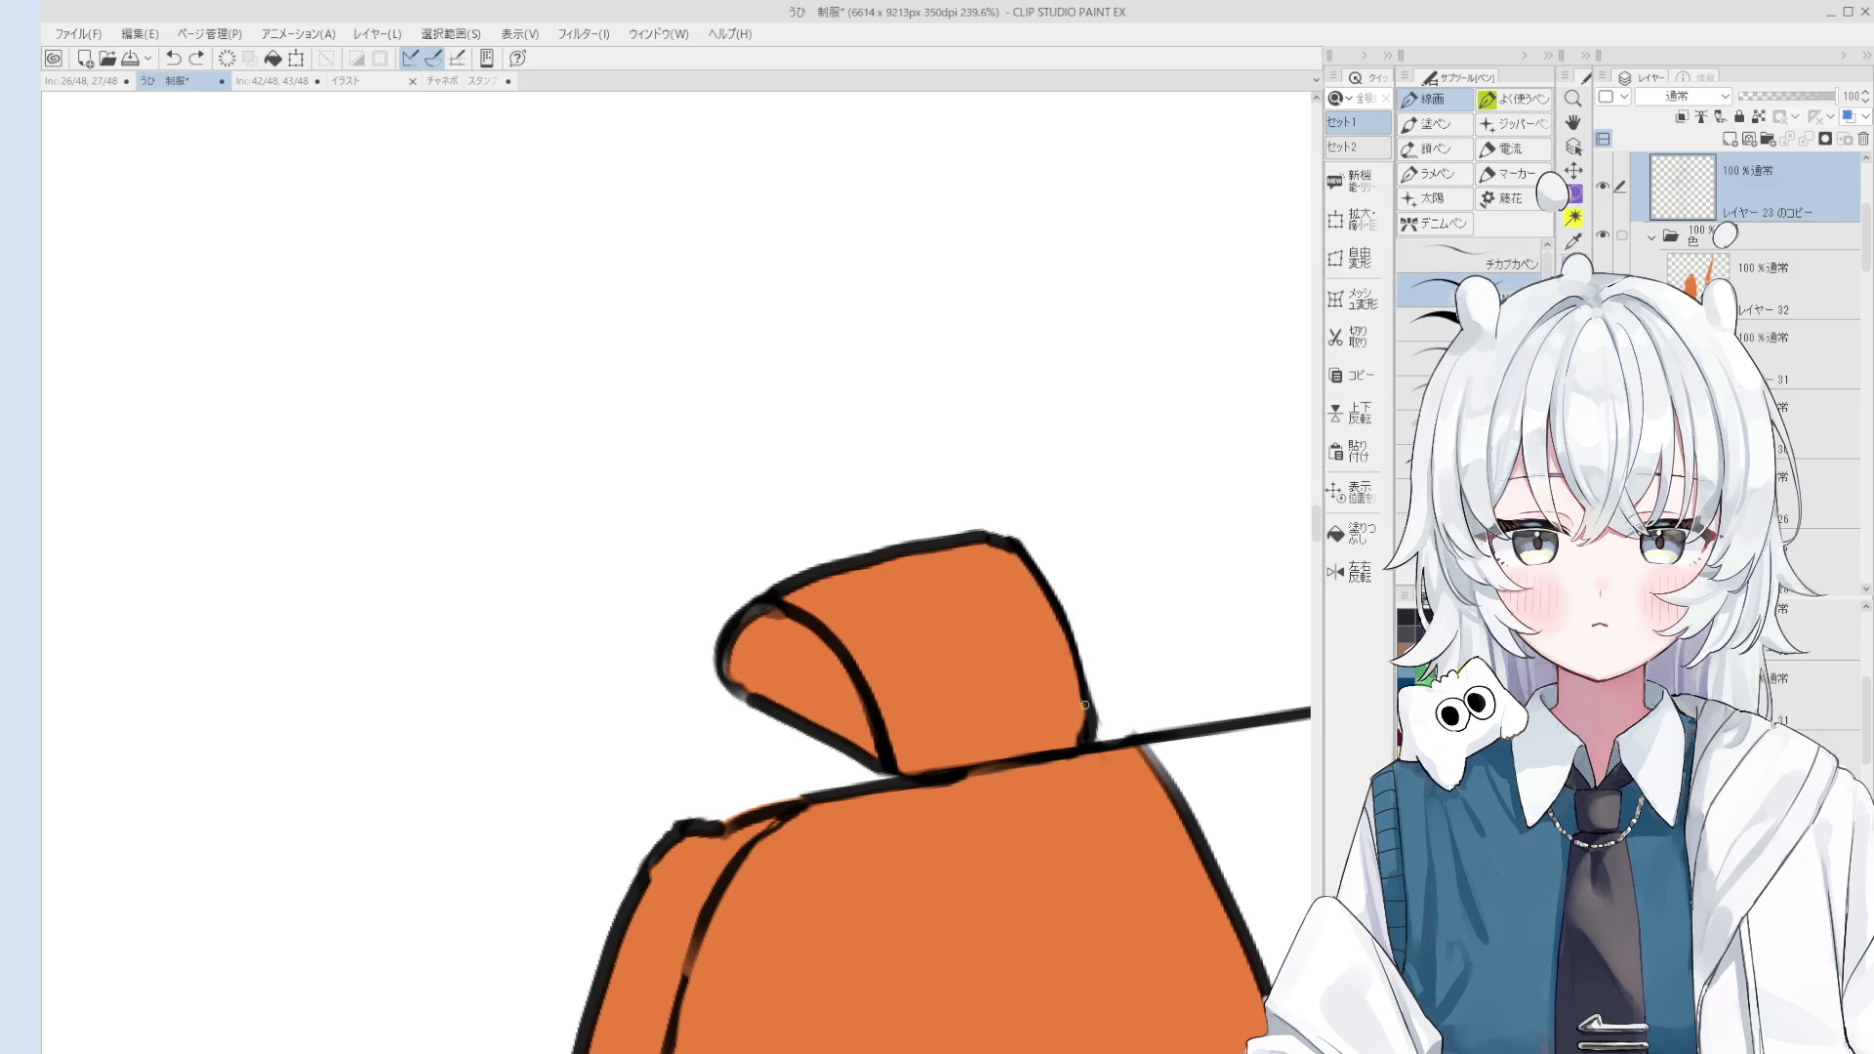
scroll(1083, 674, "down", 2)
Step: Erase the flap's old inner fold line, undo, and redraw the fold line
key("e")
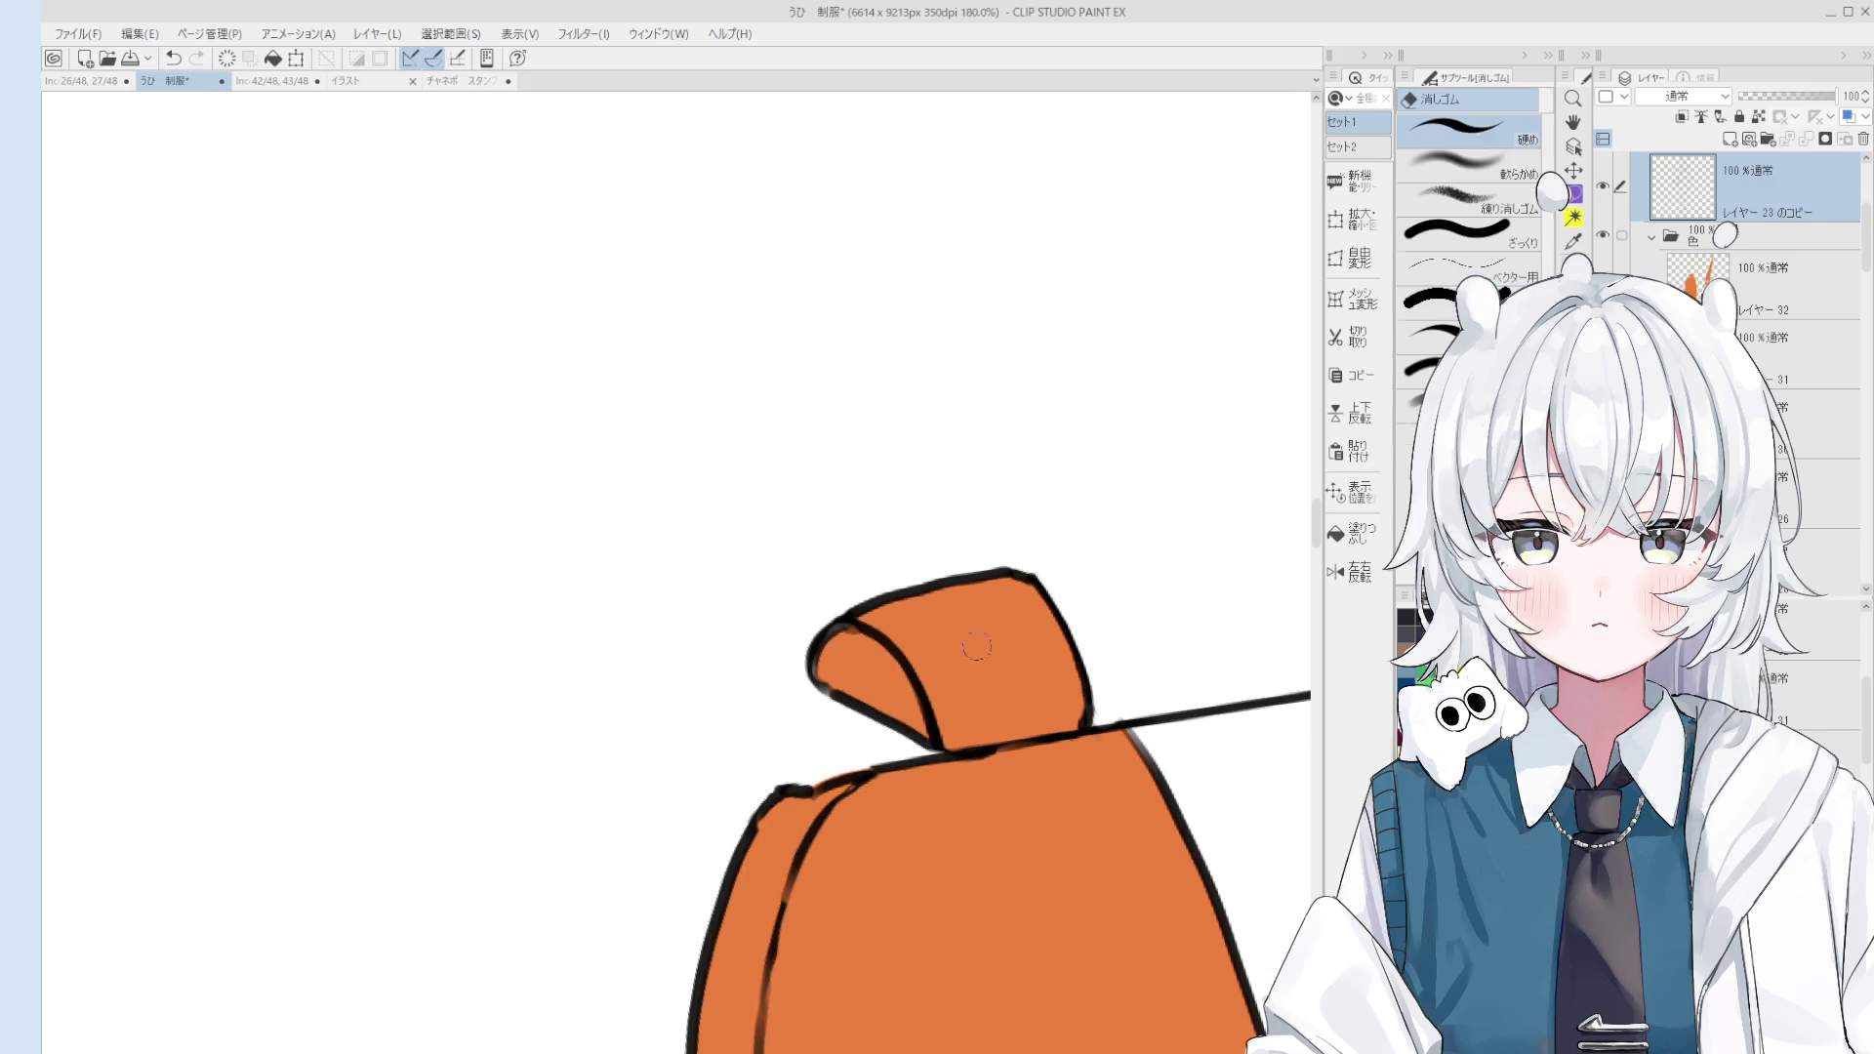
mouse_move(932, 680)
left_mouse_down()
mouse_move(908, 673)
mouse_move(948, 734)
left_mouse_up()
key("p")
key("ctrl+z")
key("ctrl+z")
mouse_move(906, 660)
left_mouse_down()
mouse_move(952, 739)
mouse_move(970, 682)
left_mouse_up()
key("b")
left_click(952, 724, "ctrl+shift")
Step: Undo a stray erase mark on the bag and reselect the line art layer
key("h")
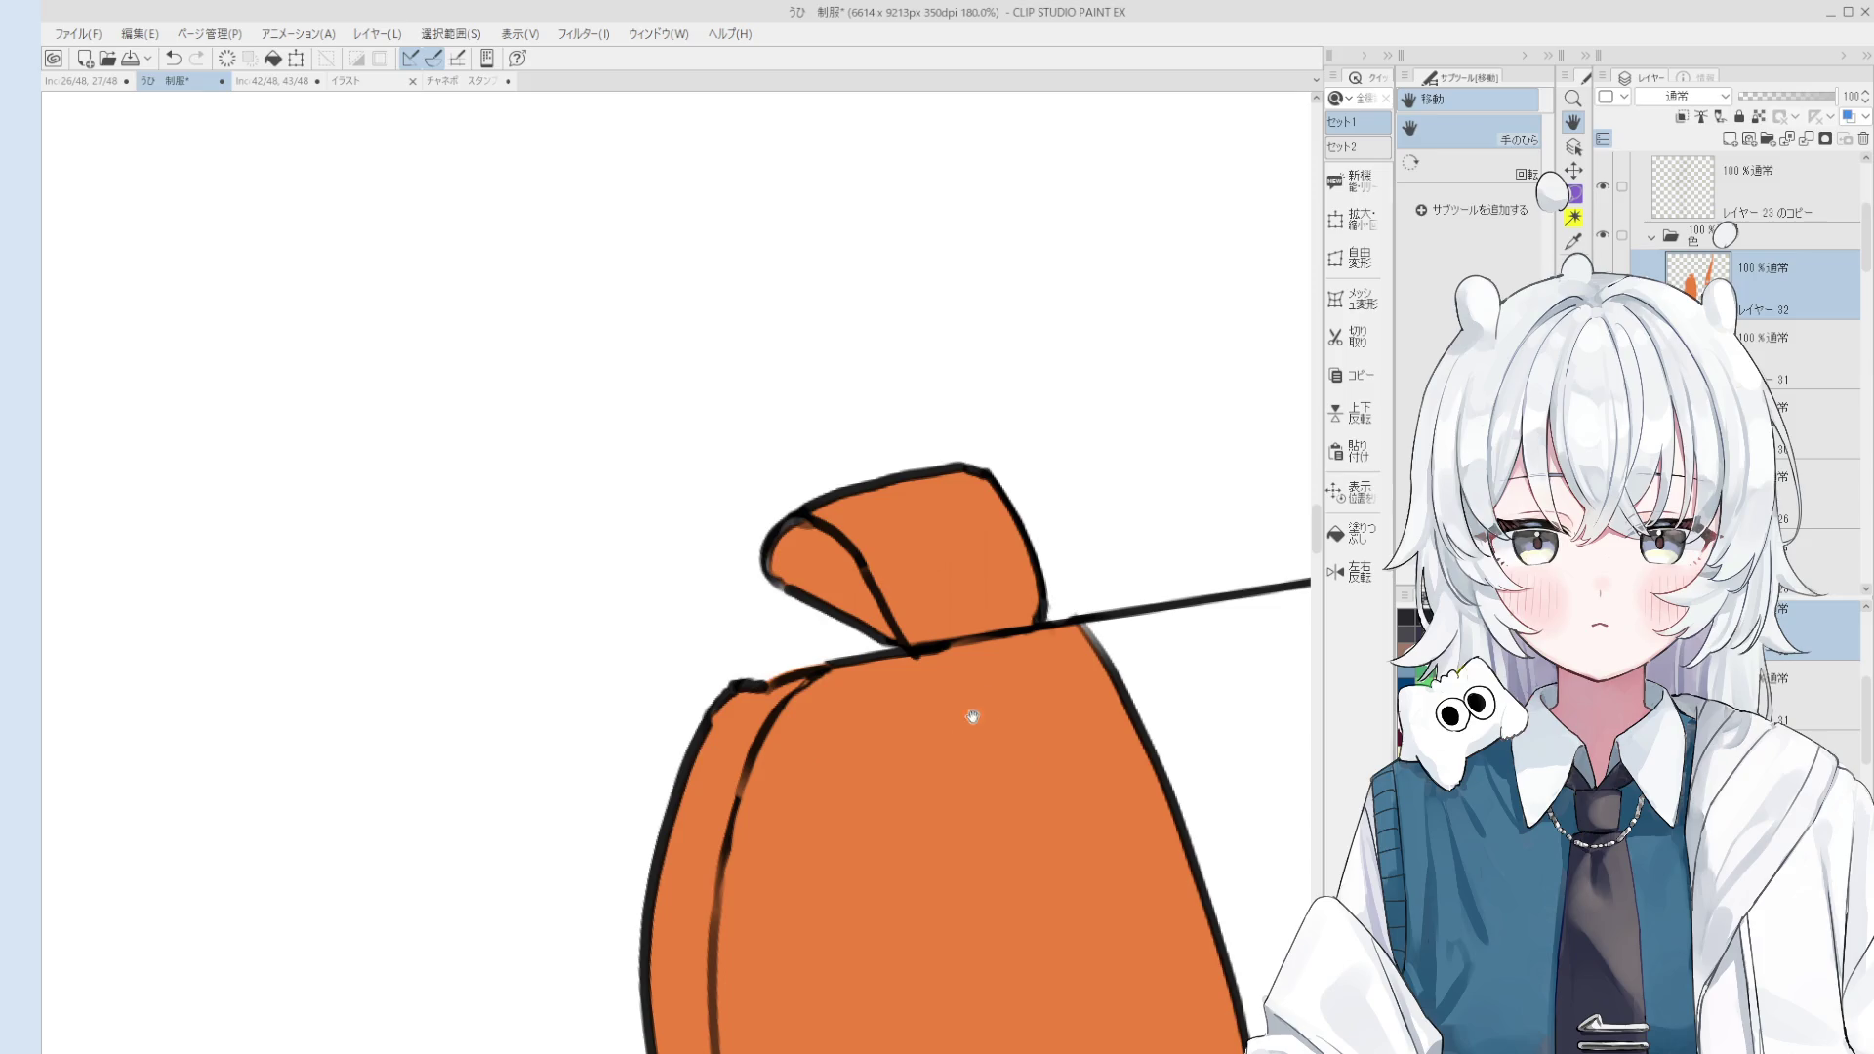
scroll(943, 548, "down", 2)
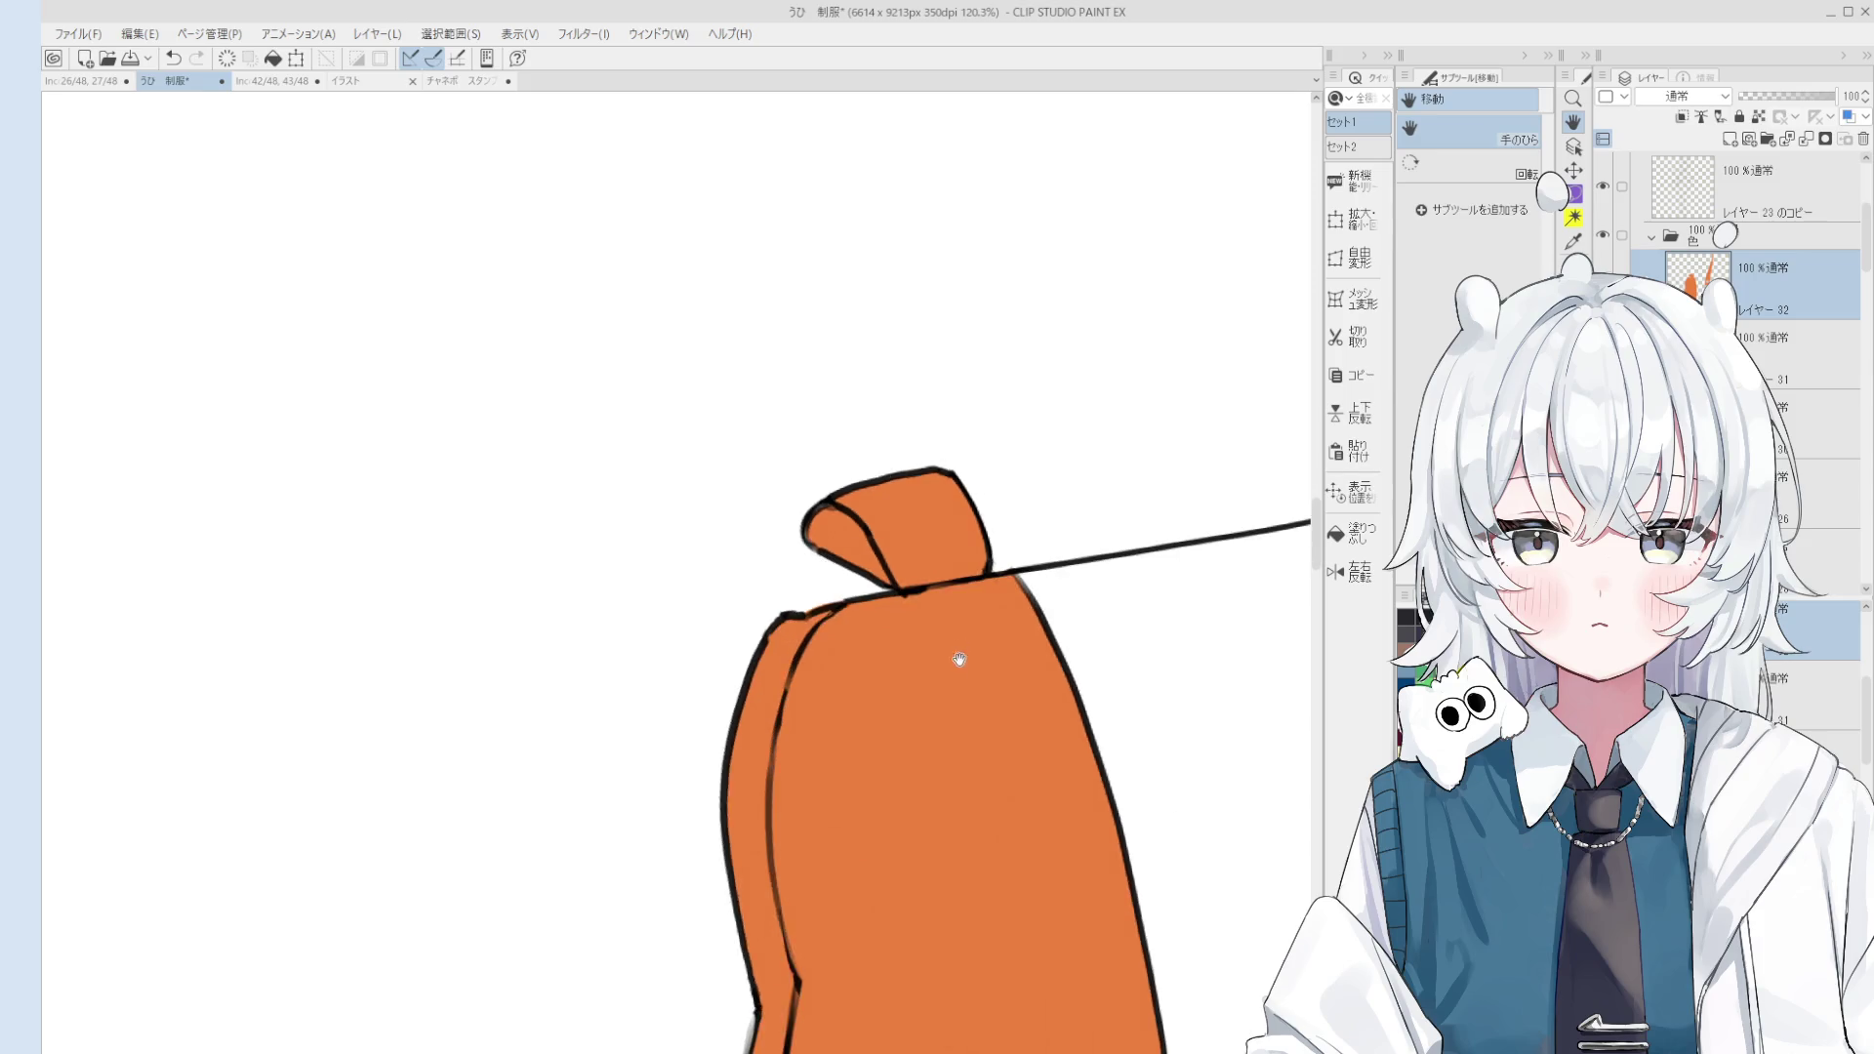
scroll(957, 635, "down", 1)
key("e")
left_click_drag(967, 615, 986, 465)
key("ctrl+z")
left_click(972, 598, "ctrl+shift")
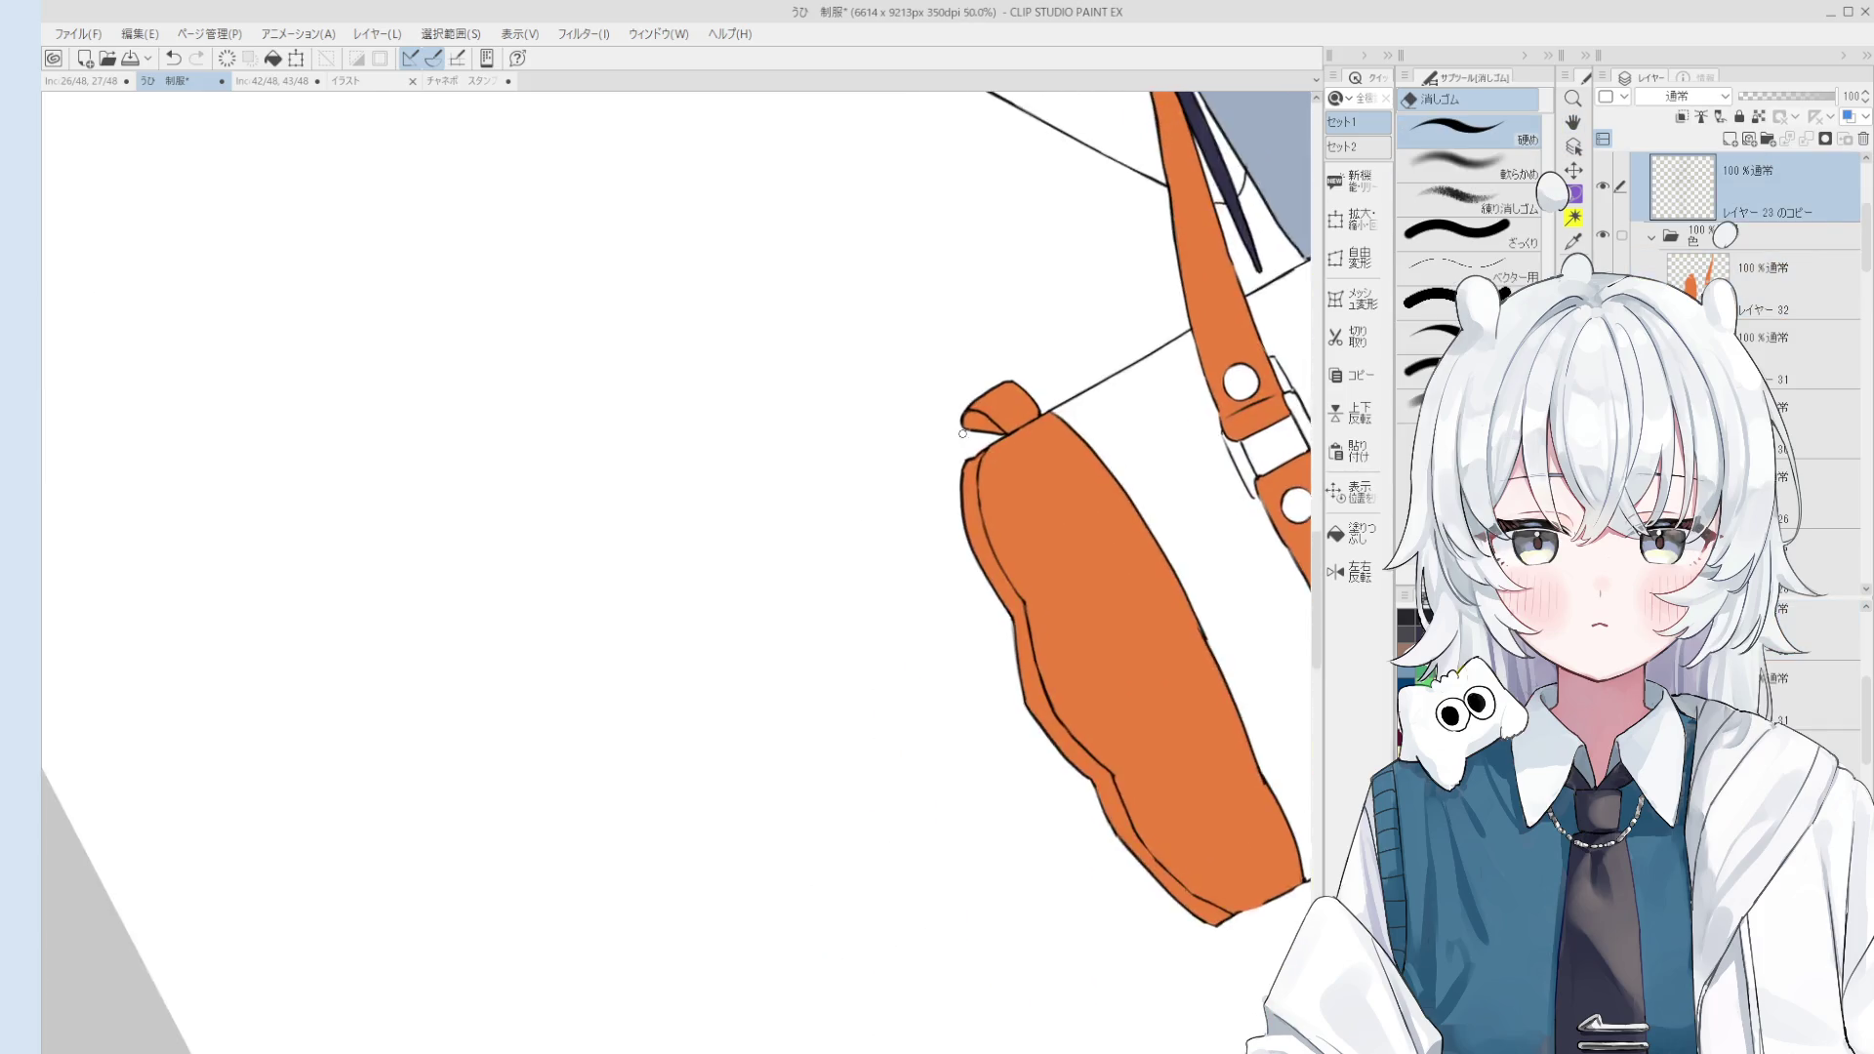
Step: On the colour layer, erase orange spilling past the bag's left outline; undo the shoulder erase
scroll(986, 466, "up", 2)
scroll(984, 461, "up", 4)
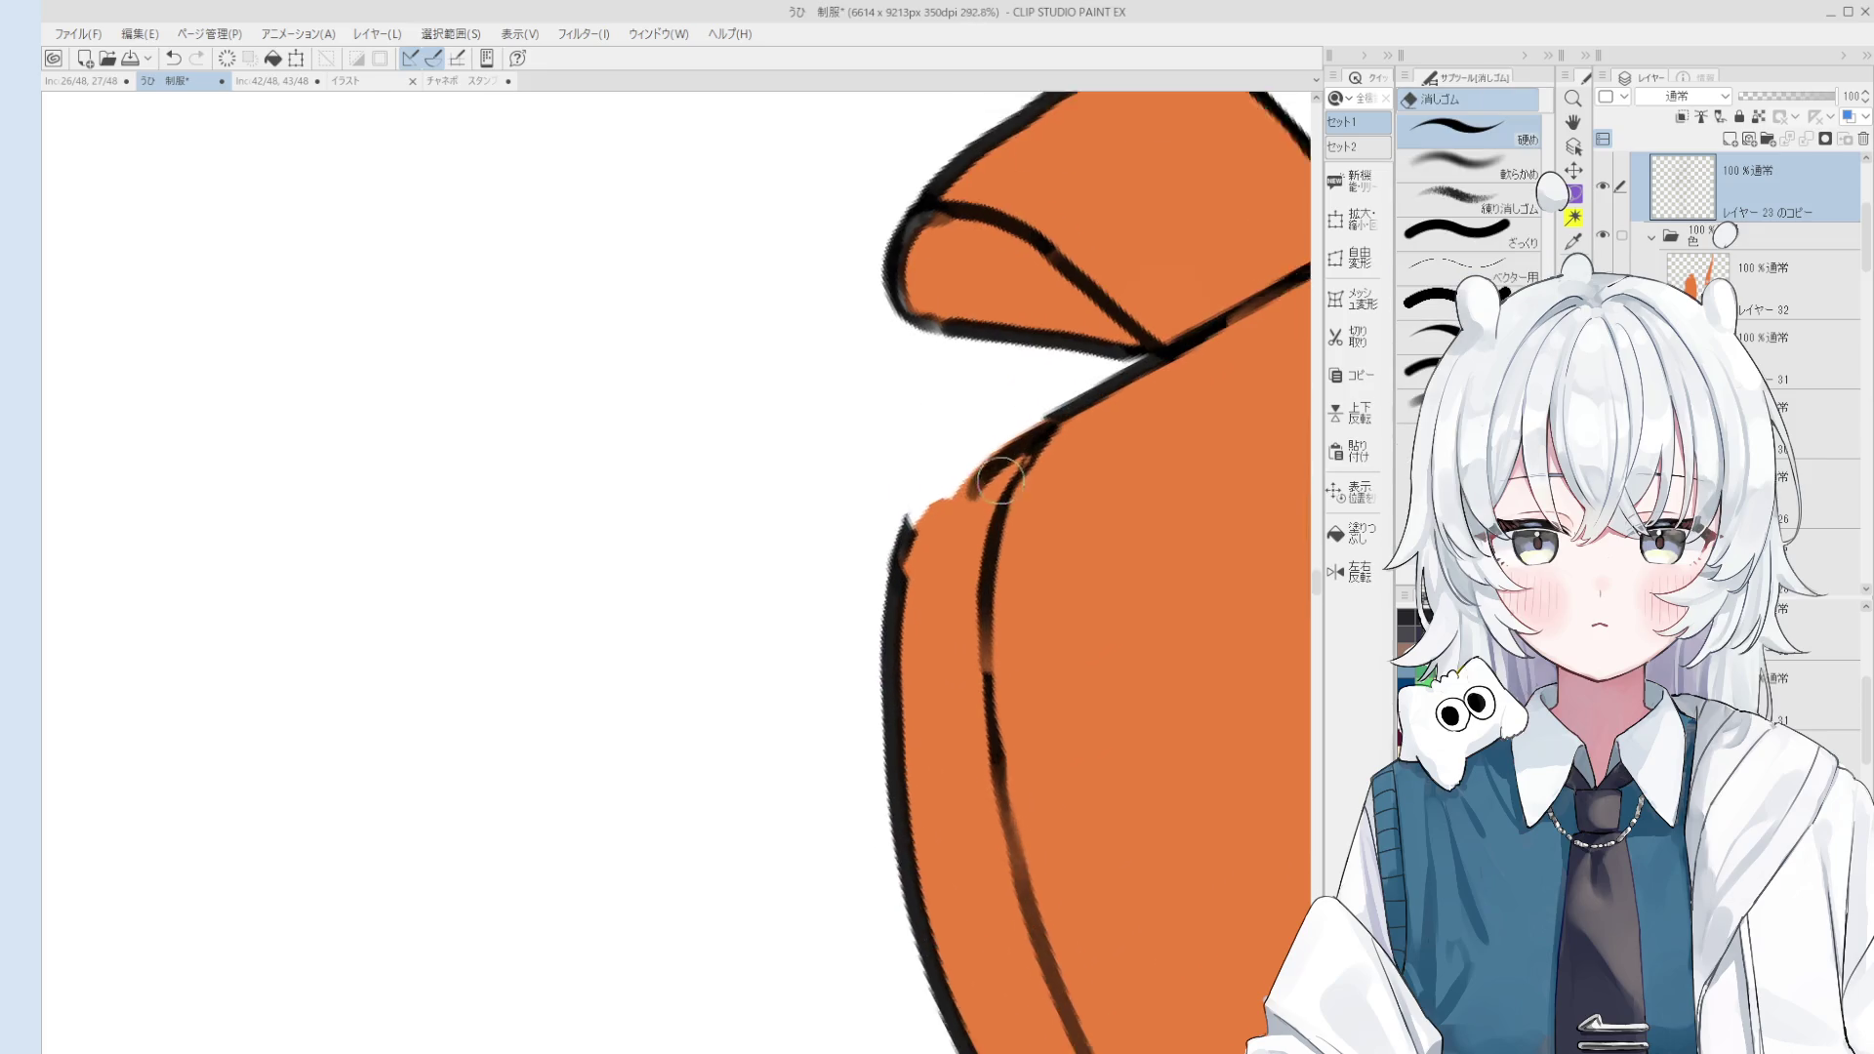
left_click(998, 435, "ctrl+shift")
key("e")
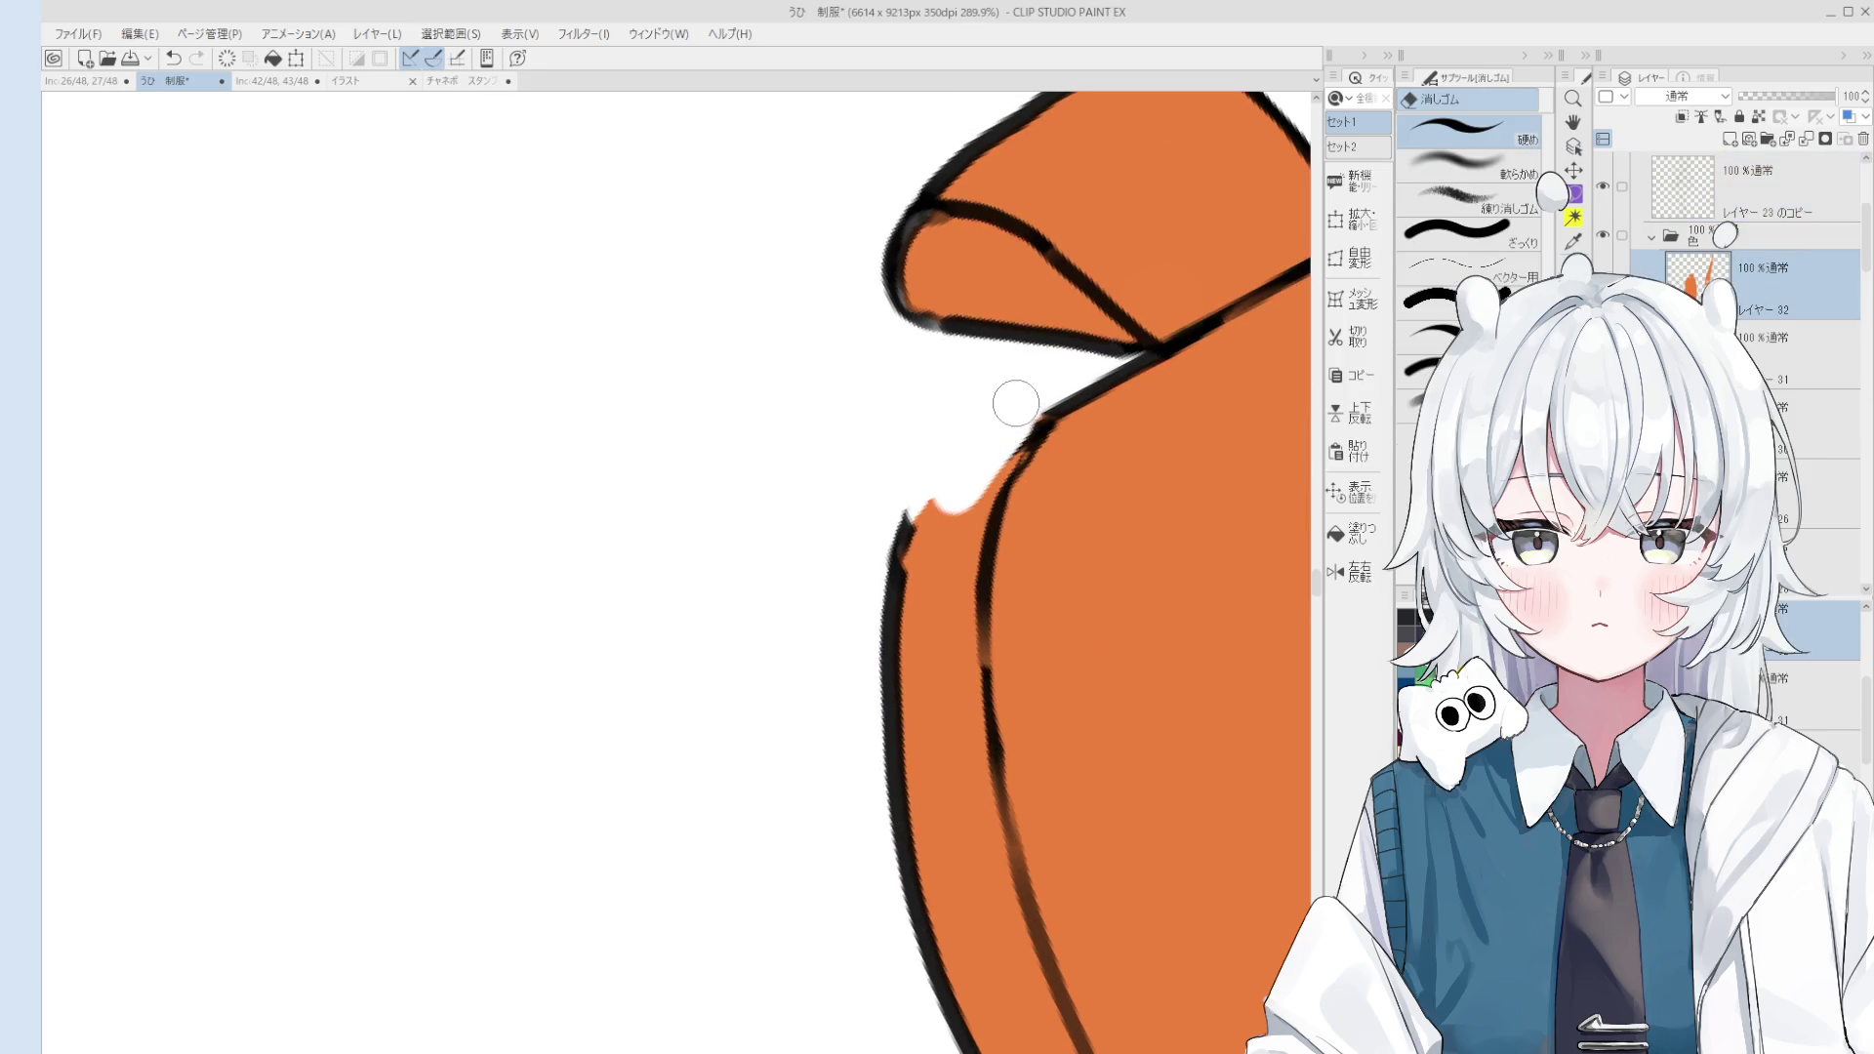
left_click_drag(912, 500, 977, 488)
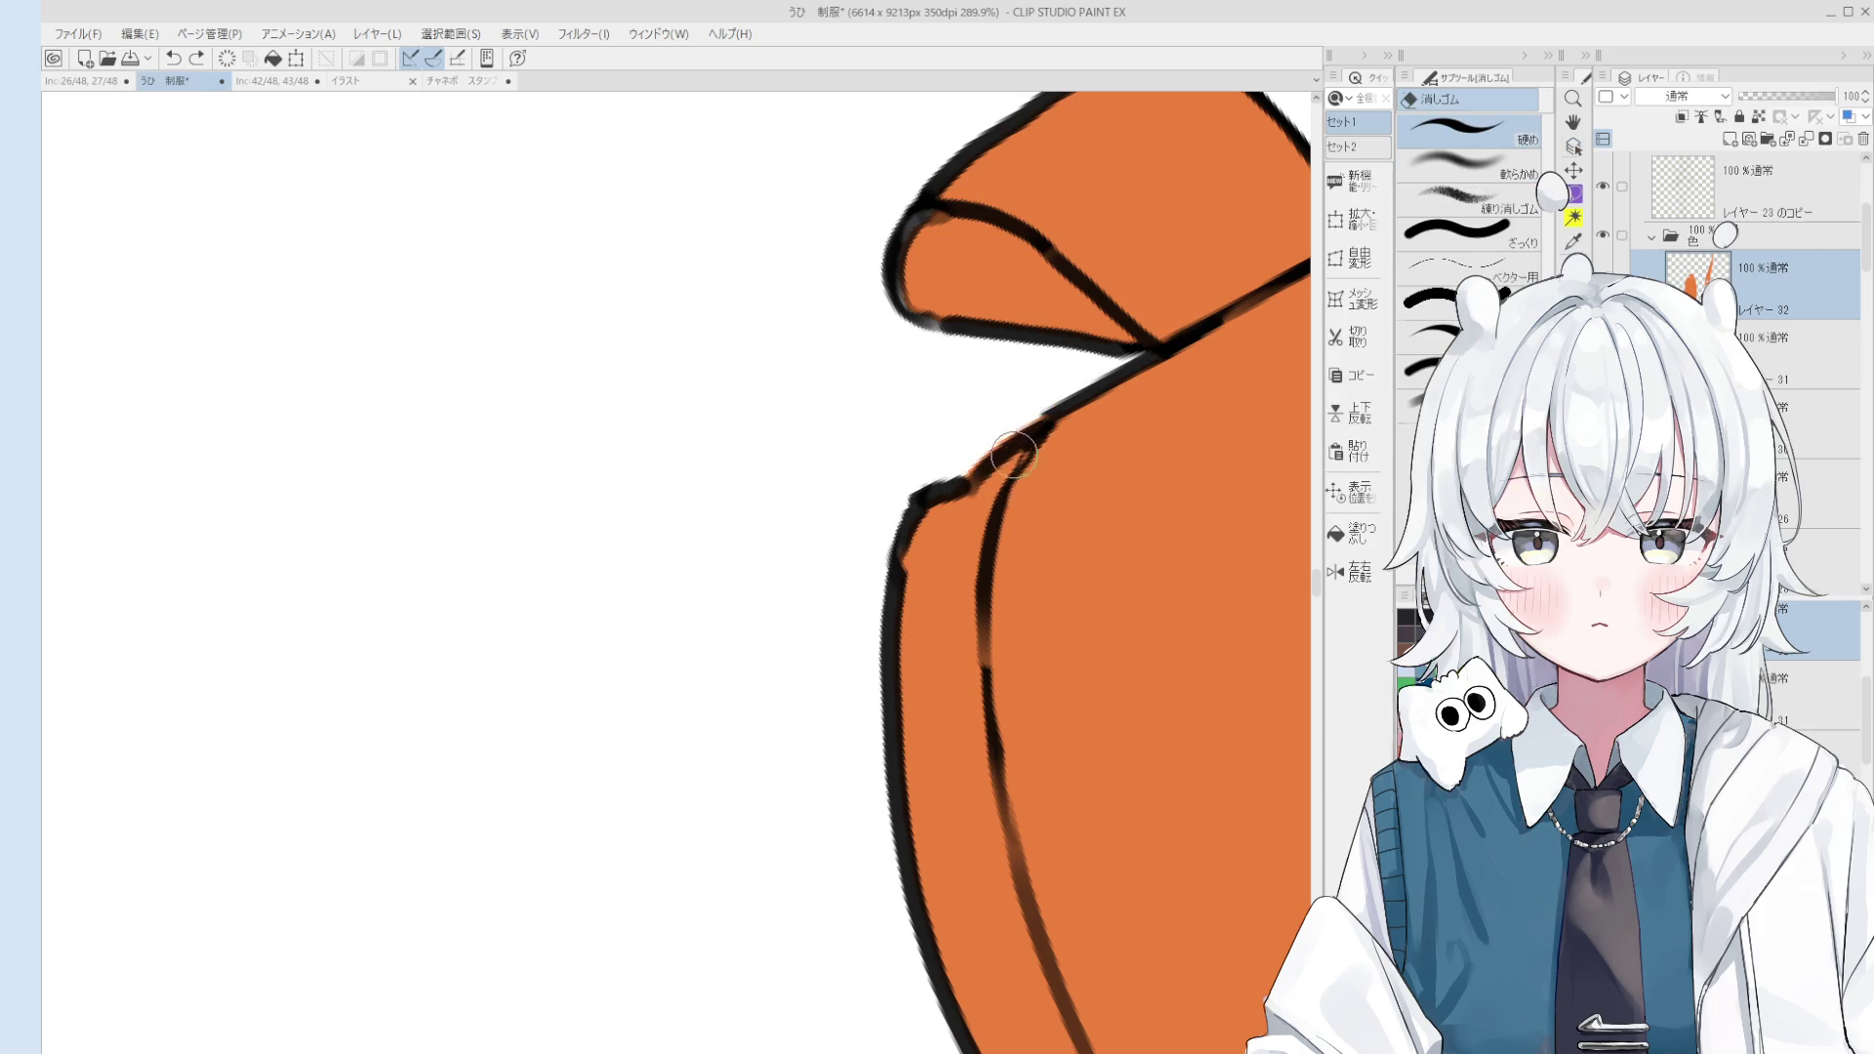
scroll(1059, 394, "down", 1)
scroll(1059, 393, "down", 1)
mouse_move(1147, 362)
left_mouse_down()
mouse_move(949, 513)
mouse_move(966, 492)
left_mouse_up()
key("ctrl+z")
Step: Undo a small shoulder erase and reselect the line art layer at the bag's shoulder
left_click(964, 460, "ctrl+shift")
key("ctrl+z")
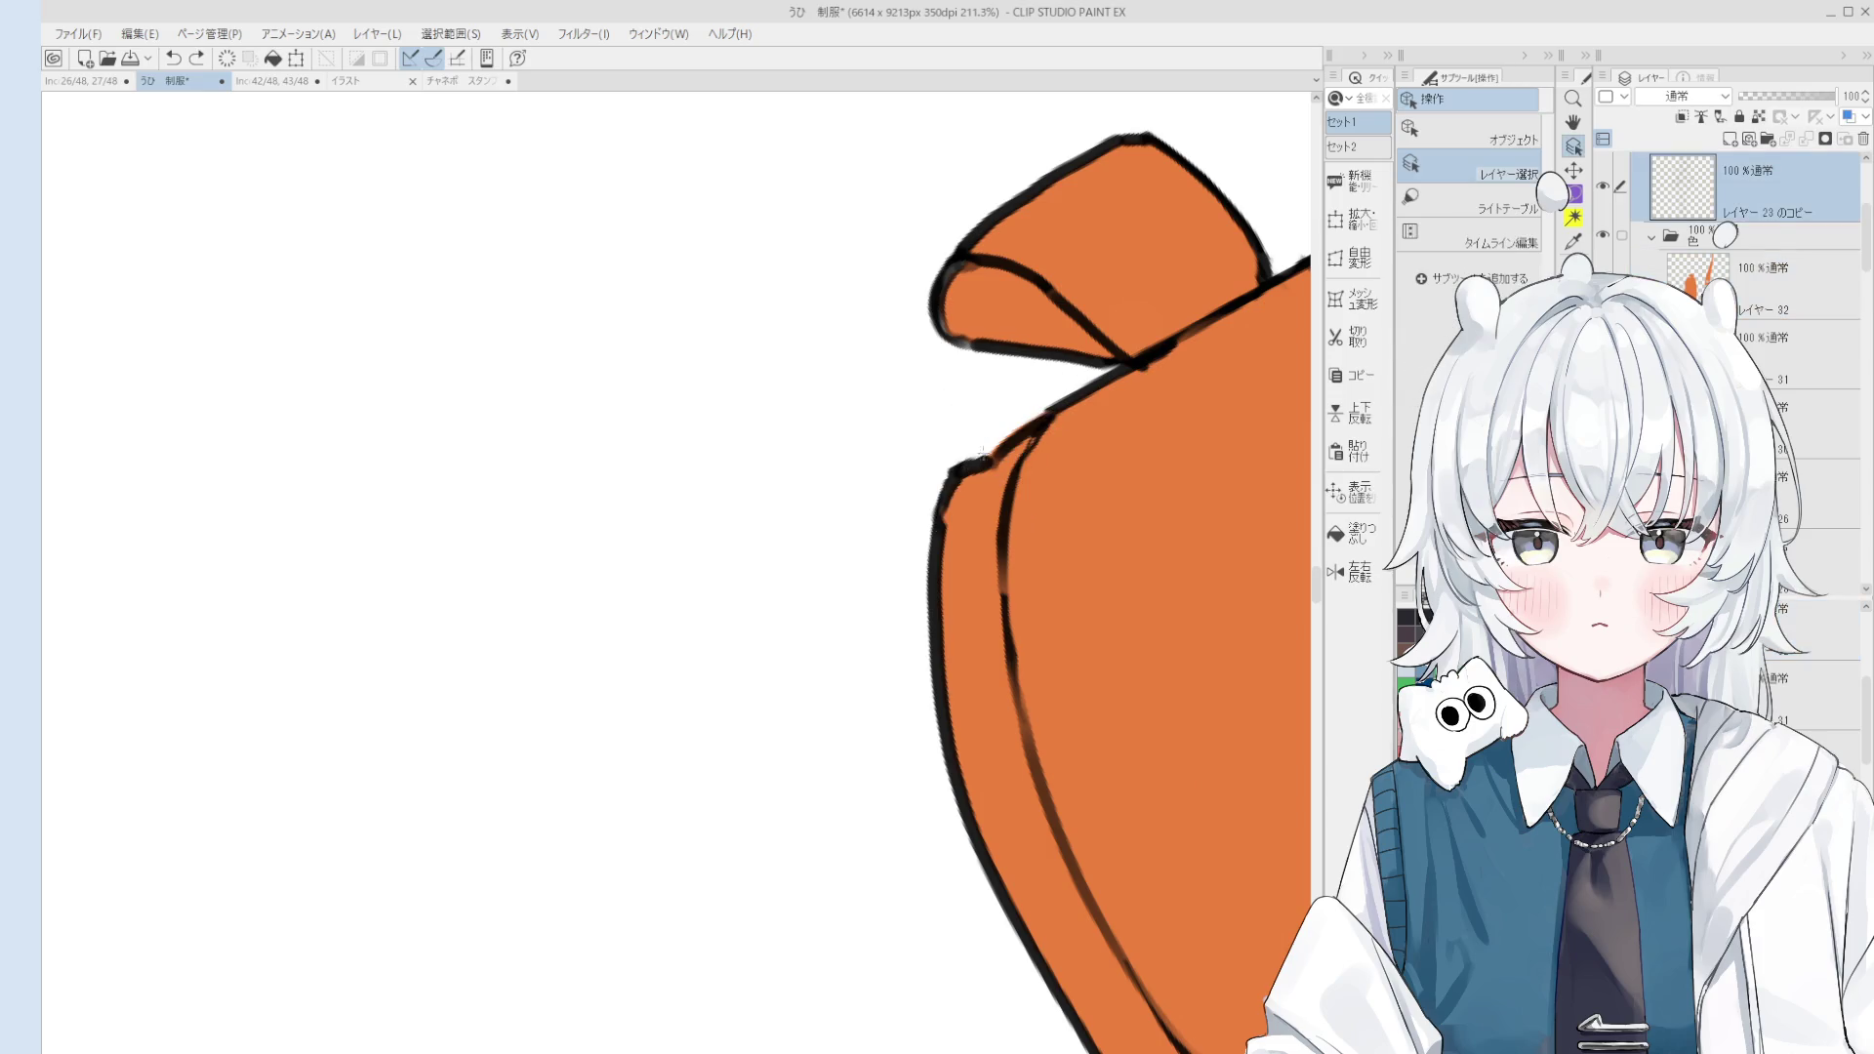
key("e")
left_click(1008, 445, "ctrl+shift")
left_click(1109, 519, "ctrl+shift")
key("b")
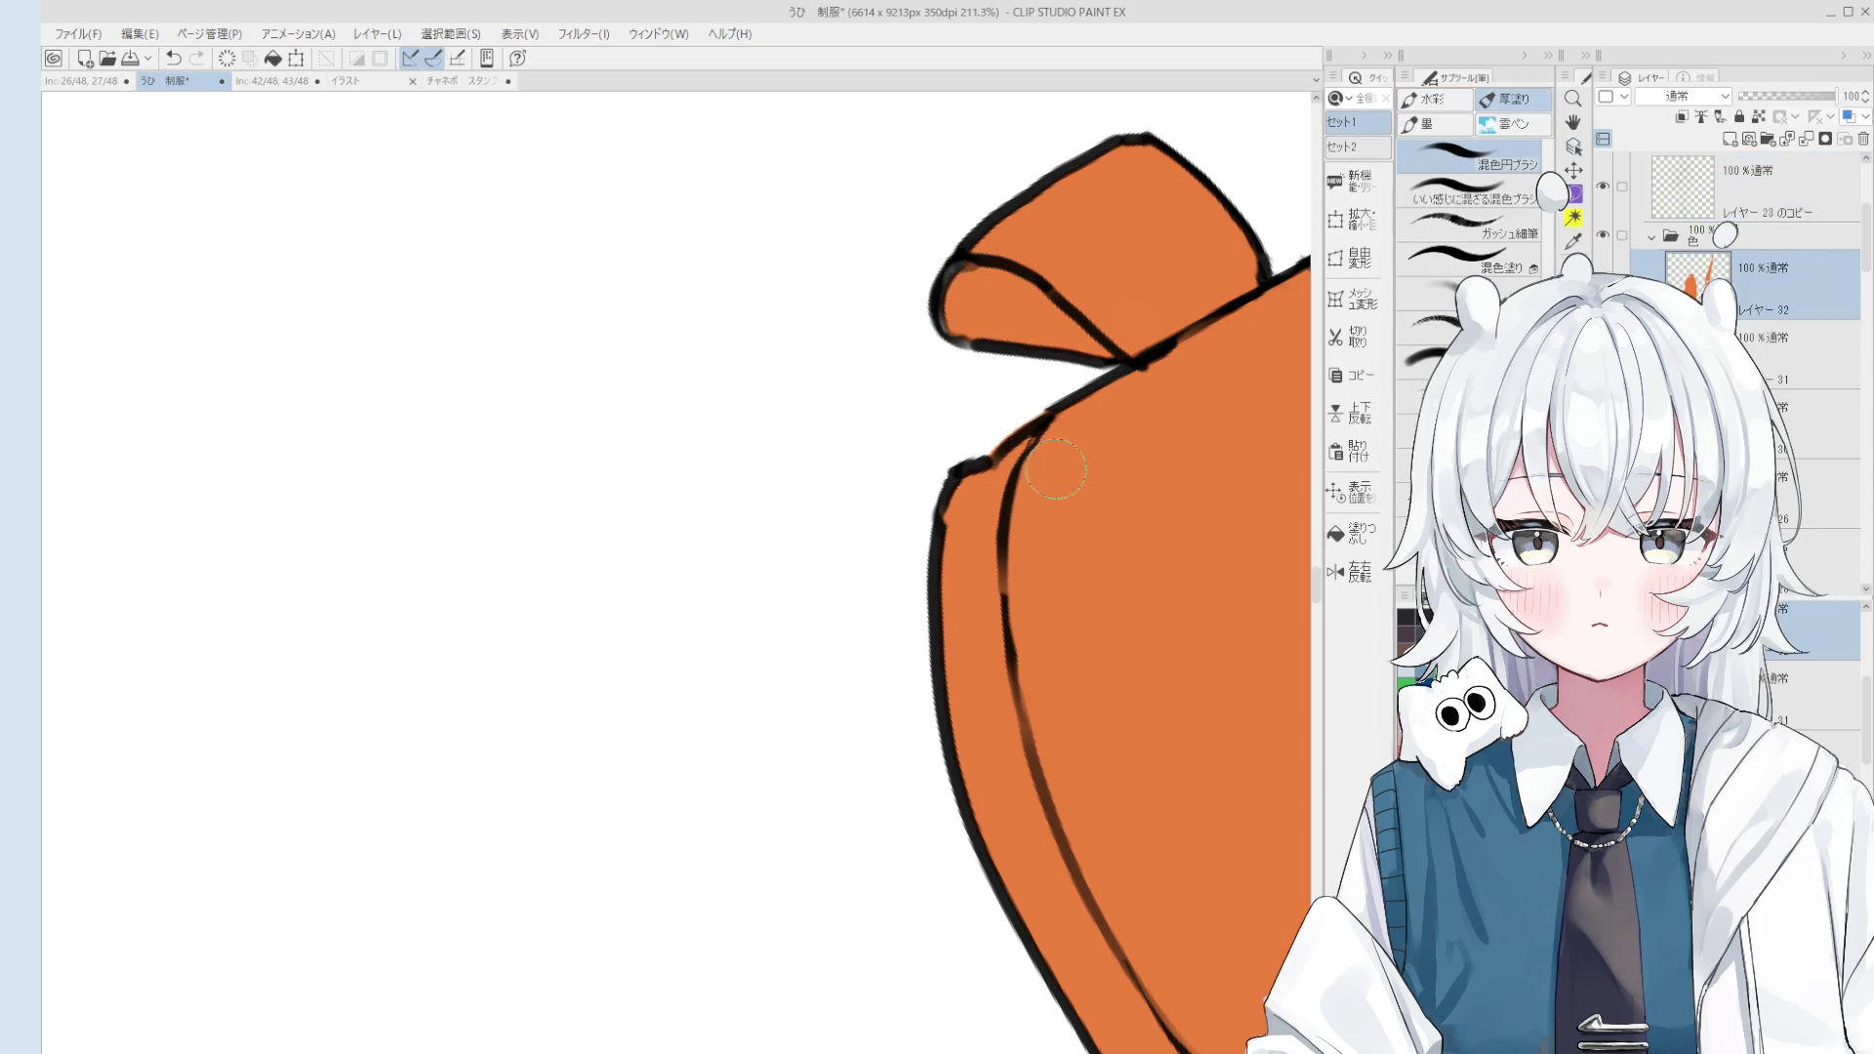
left_click(1050, 455, "ctrl+shift")
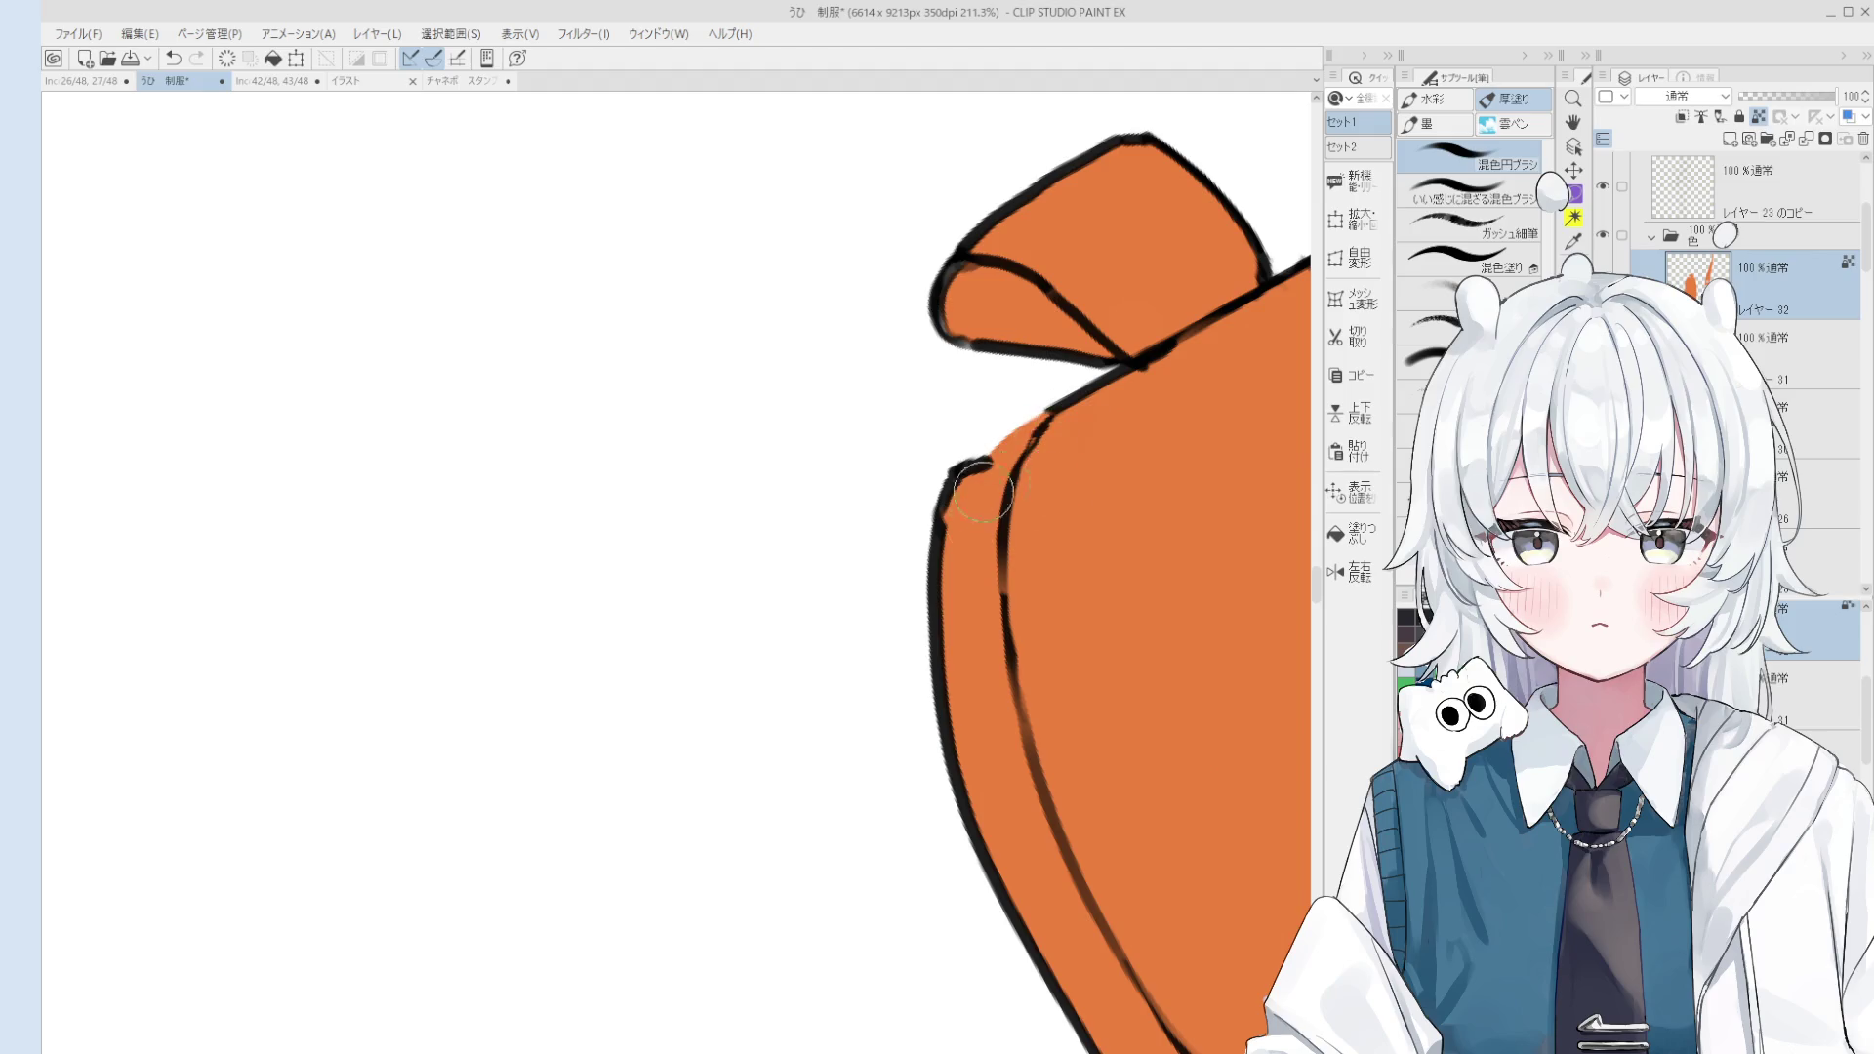
scroll(1035, 444, "down", 5)
left_click(1033, 441, "ctrl+shift")
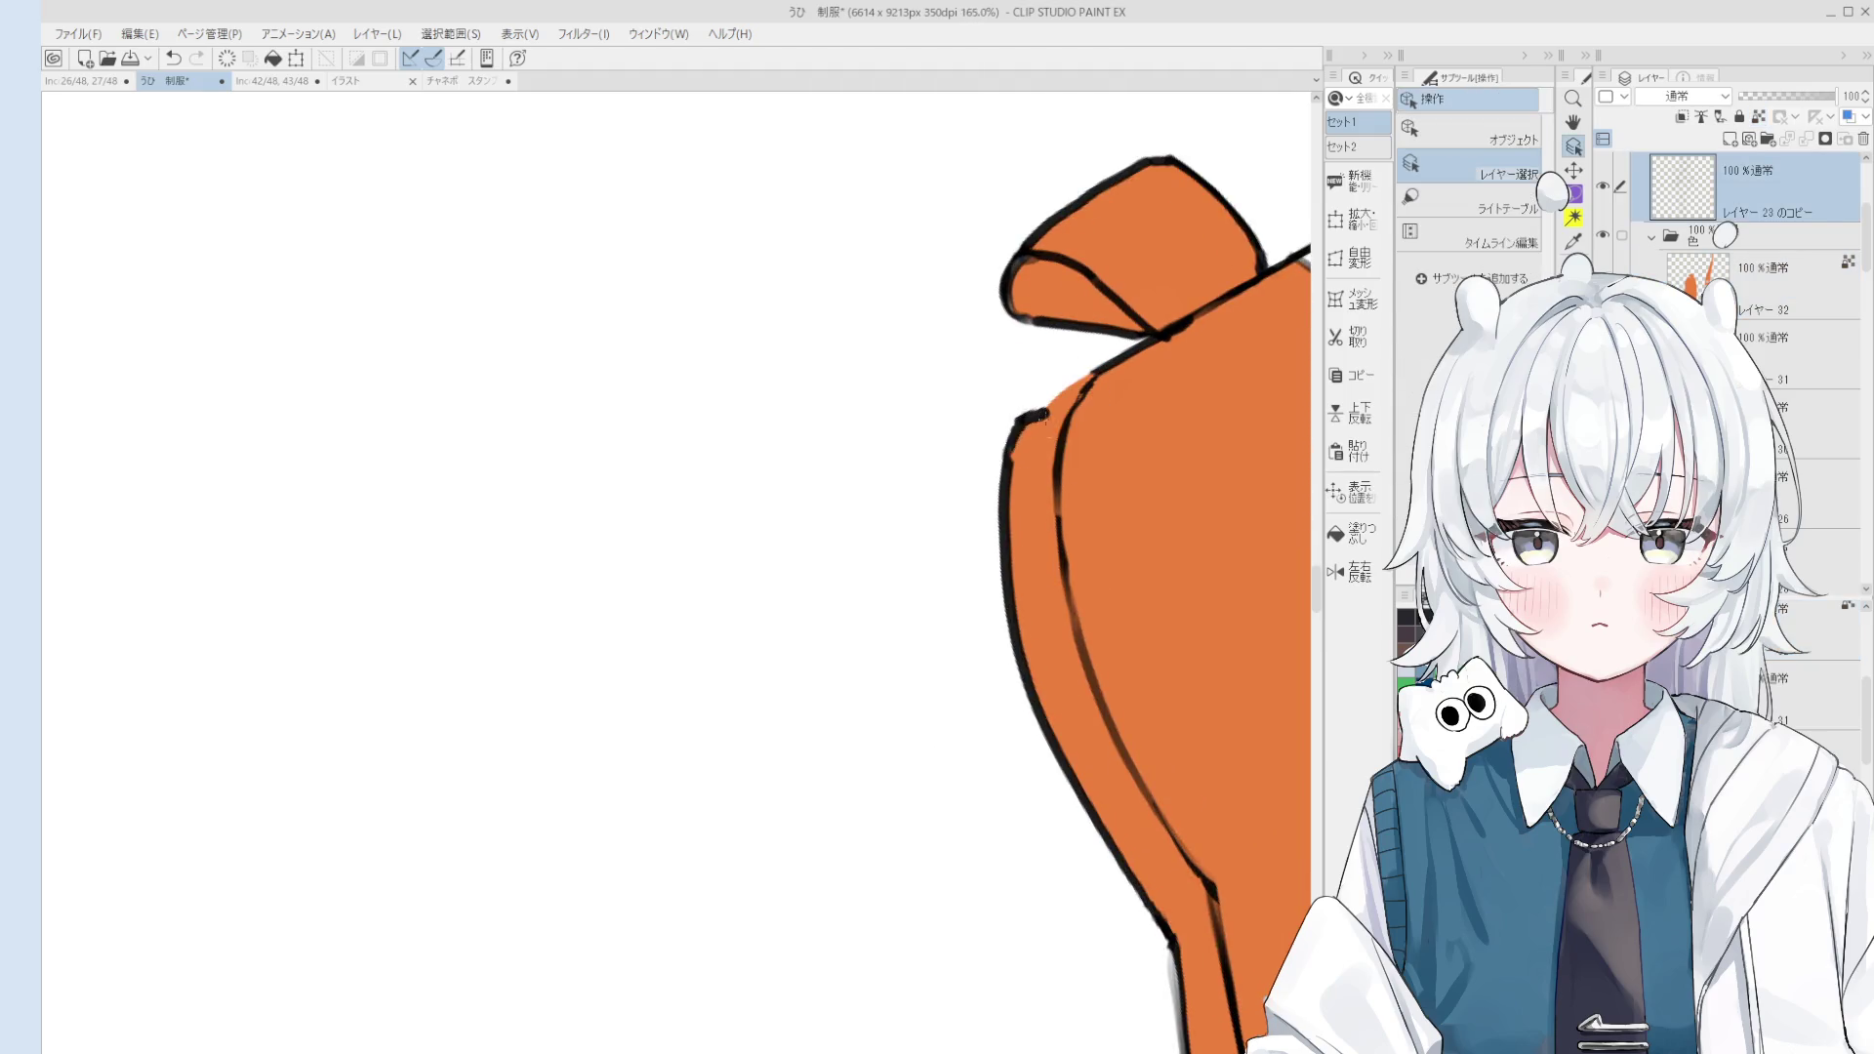
scroll(1030, 434, "up", 3)
scroll(1032, 420, "down", 1)
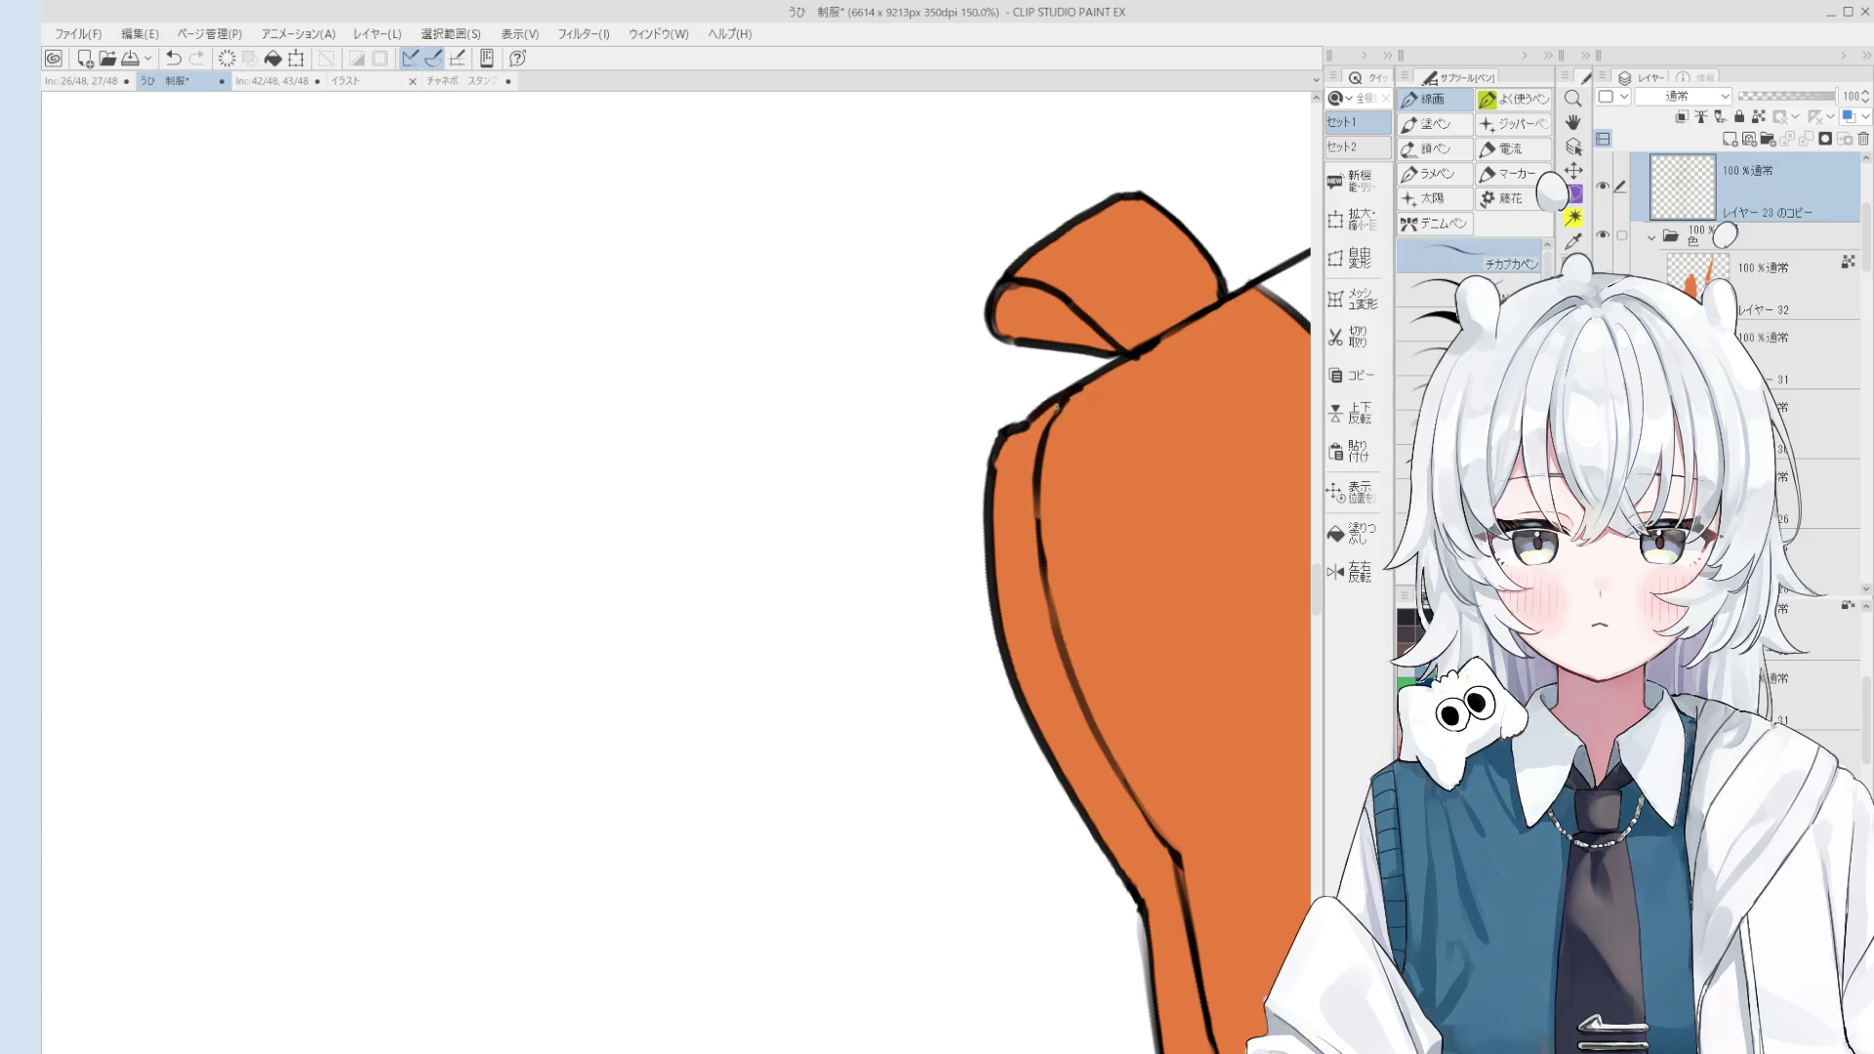
Step: Erase the shoulder outline under the flap and paint orange over the leftover line
key("e")
left_click_drag(1128, 374, 1167, 352)
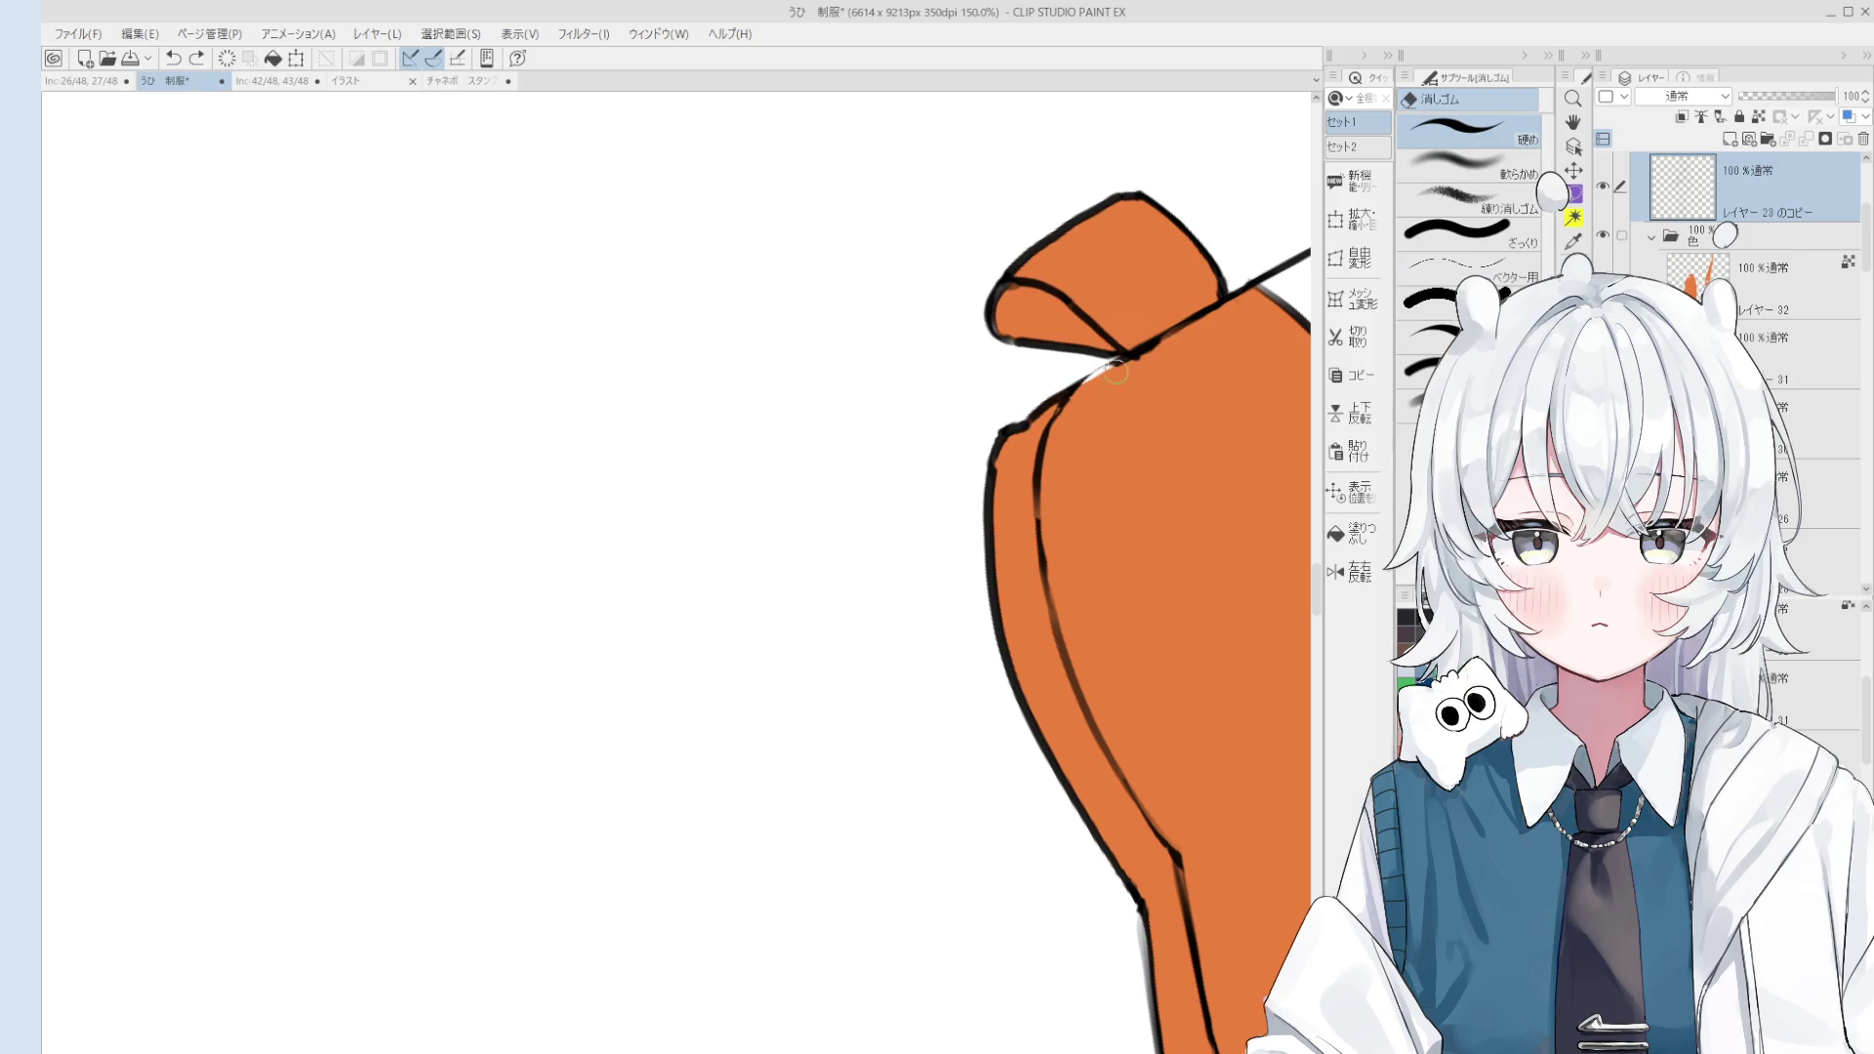
left_click(1162, 356, "ctrl+shift")
key("b")
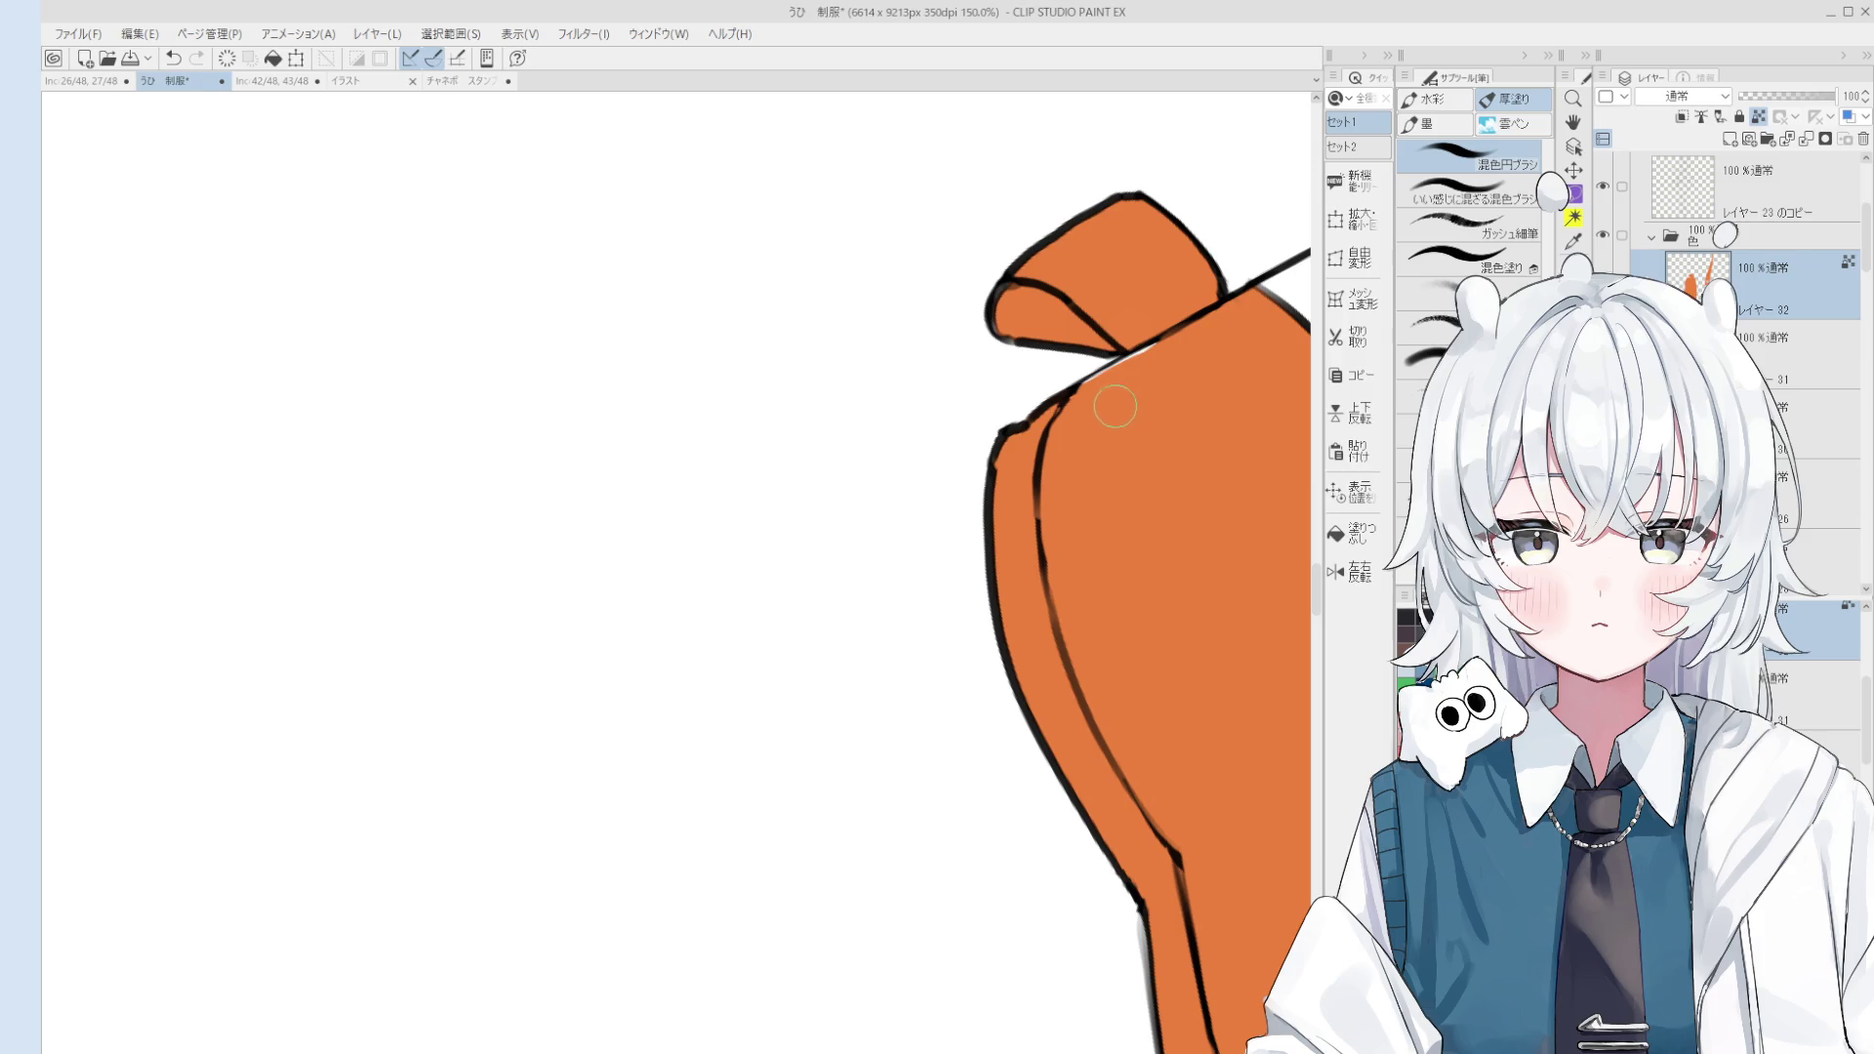
left_click_drag(1135, 375, 1082, 467)
key("ctrl+minus")
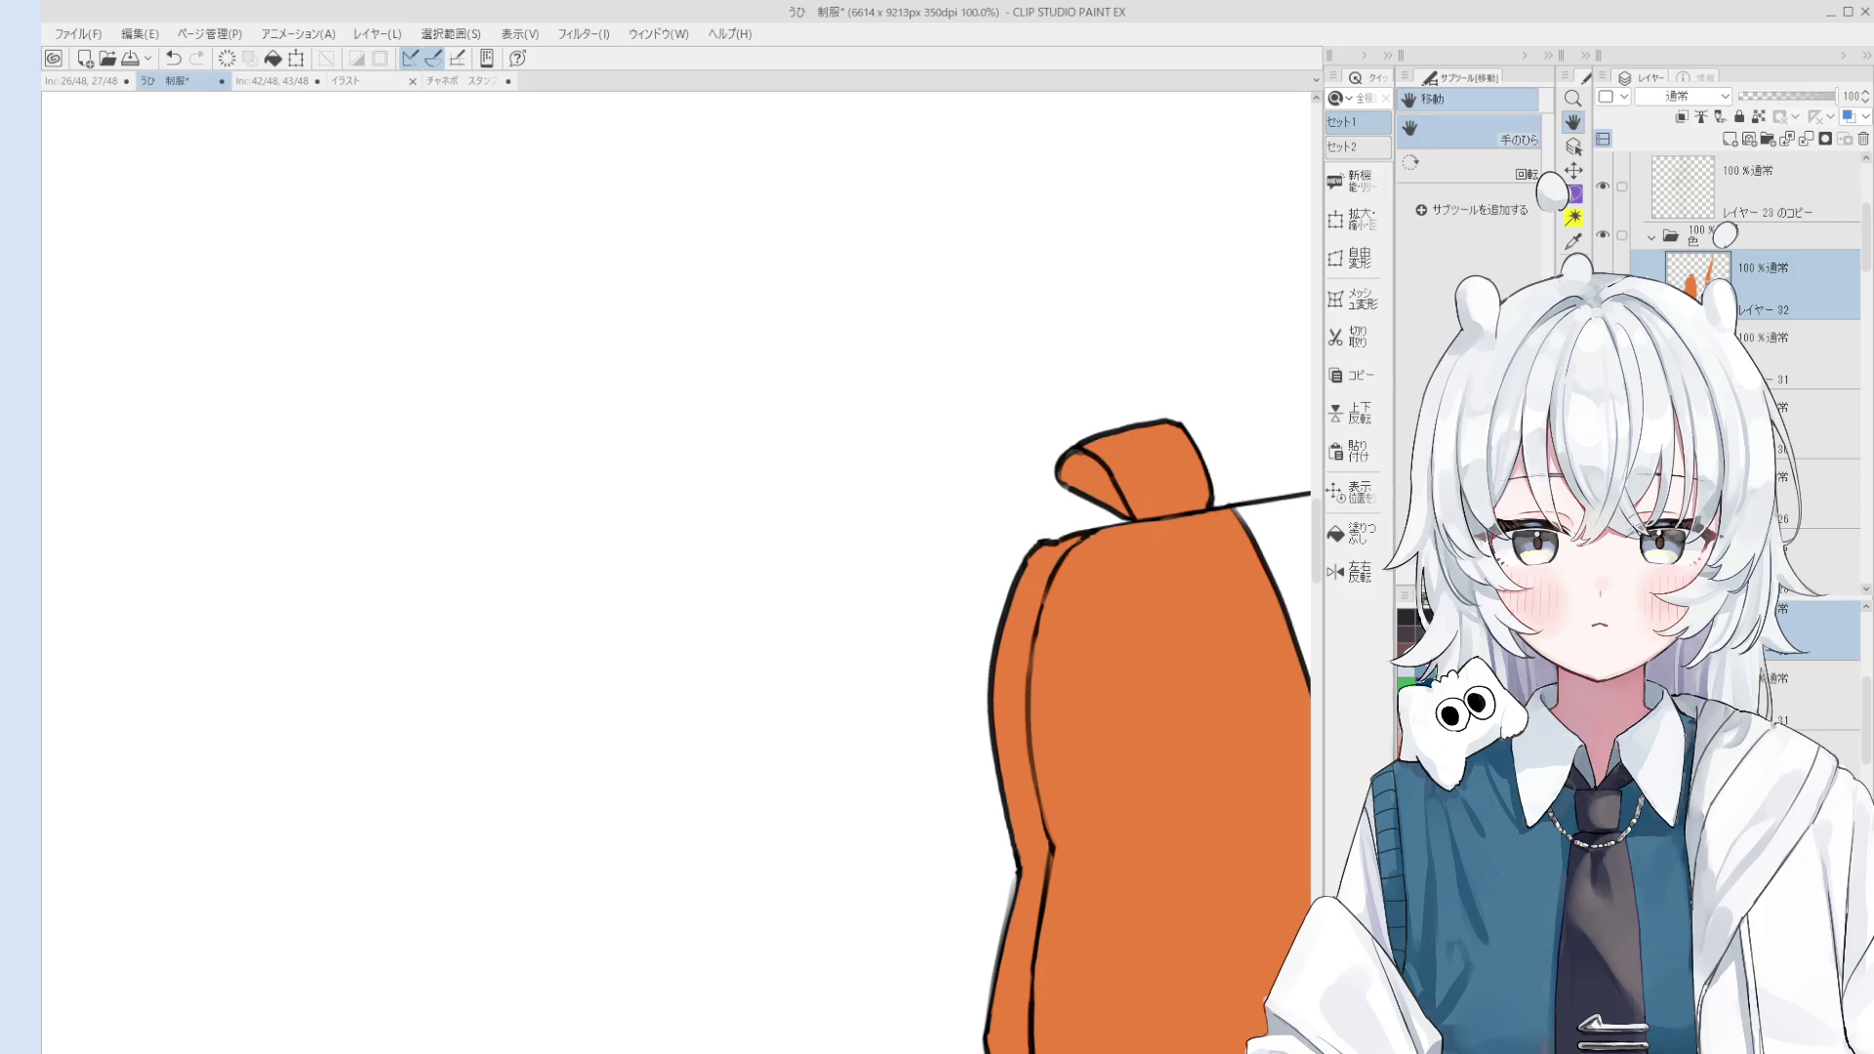
Step: Select the line art layer at the strap and rotate and pan the view onto the bag
scroll(1081, 757, "down", 5)
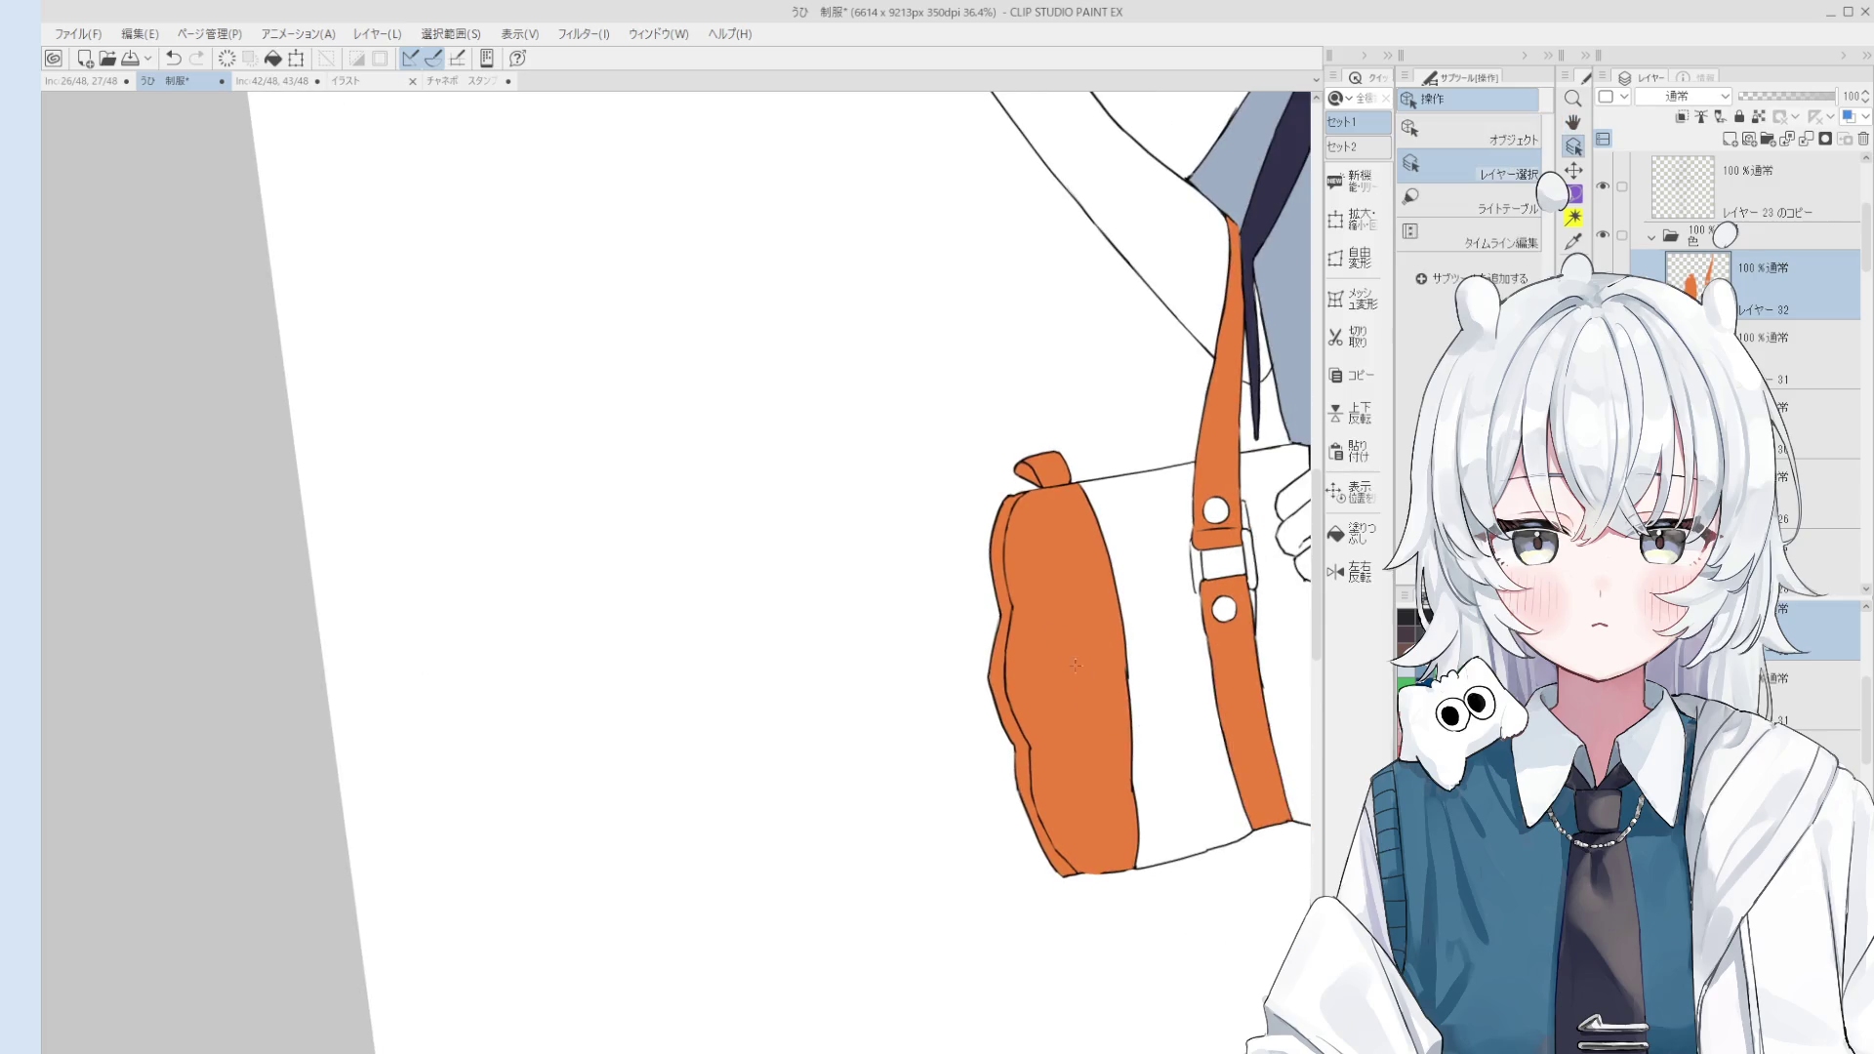
scroll(1122, 661, "up", 5)
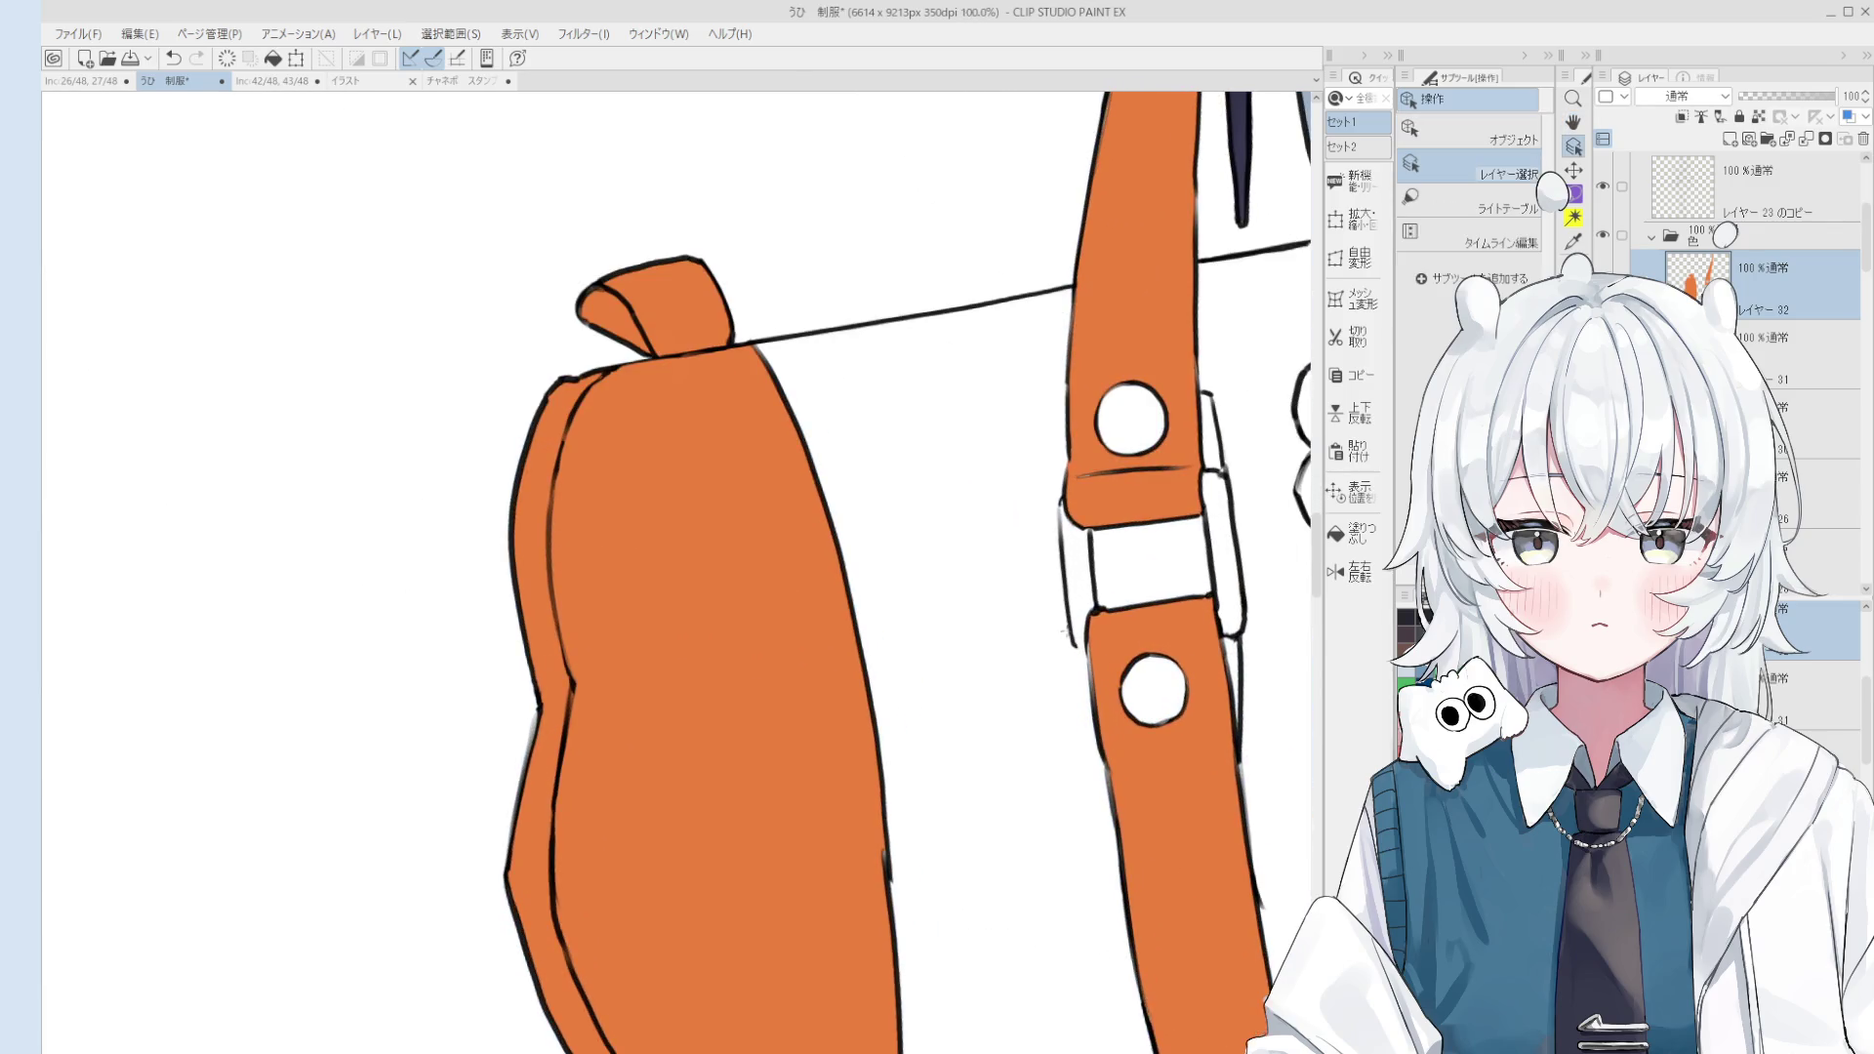
left_click(1071, 623, "ctrl+shift")
scroll(1074, 644, "up", 1)
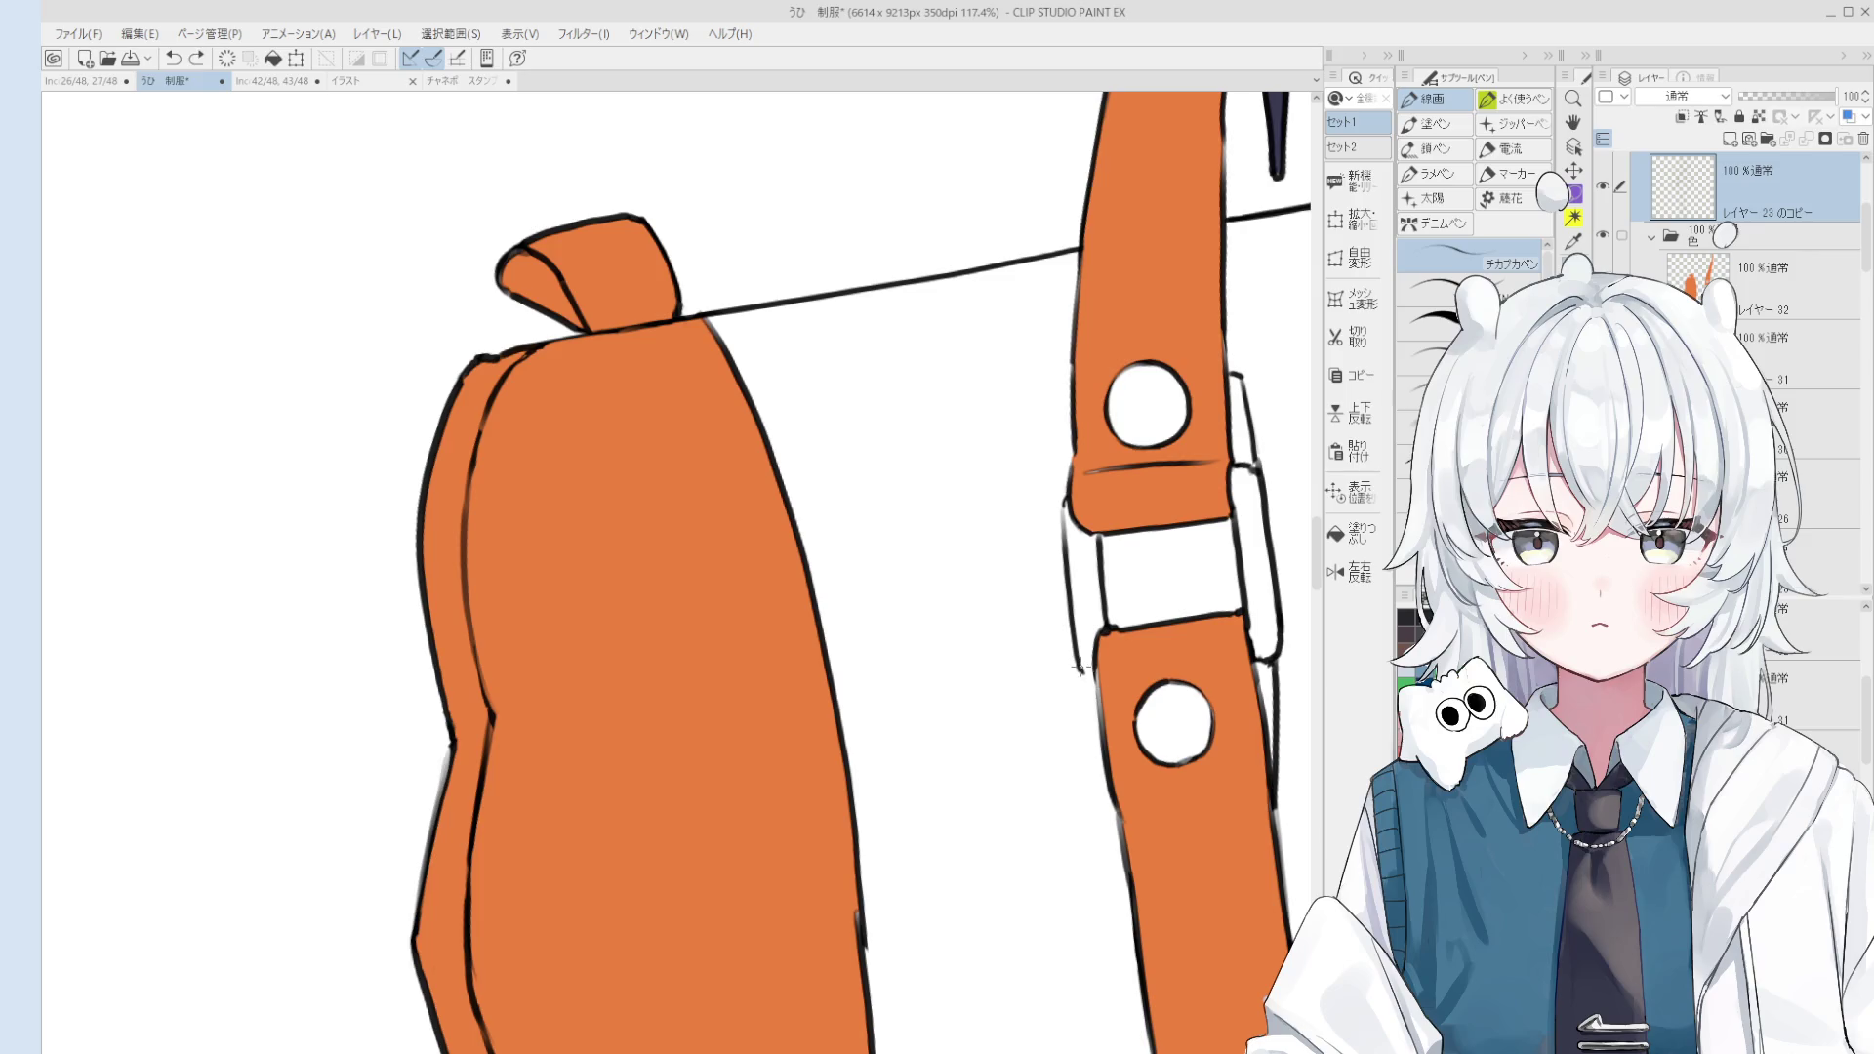
key("minus")
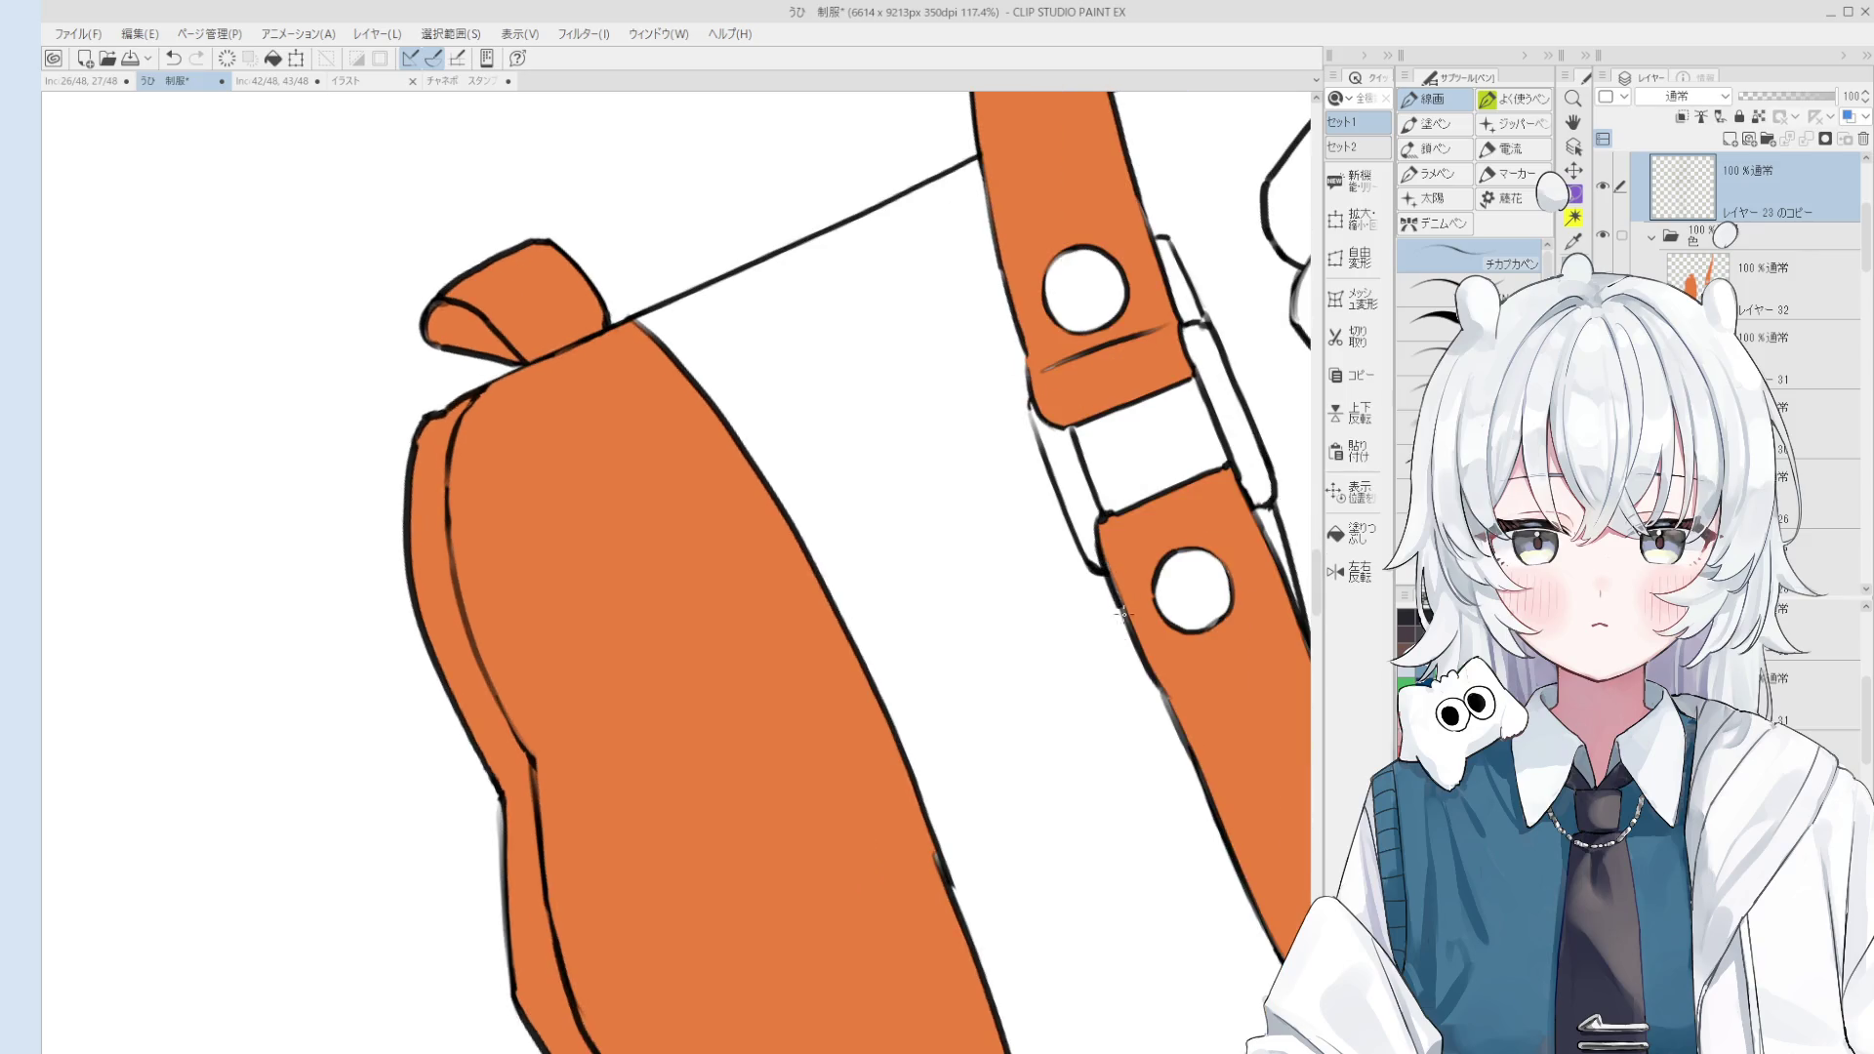
scroll(1137, 605, "down", 1)
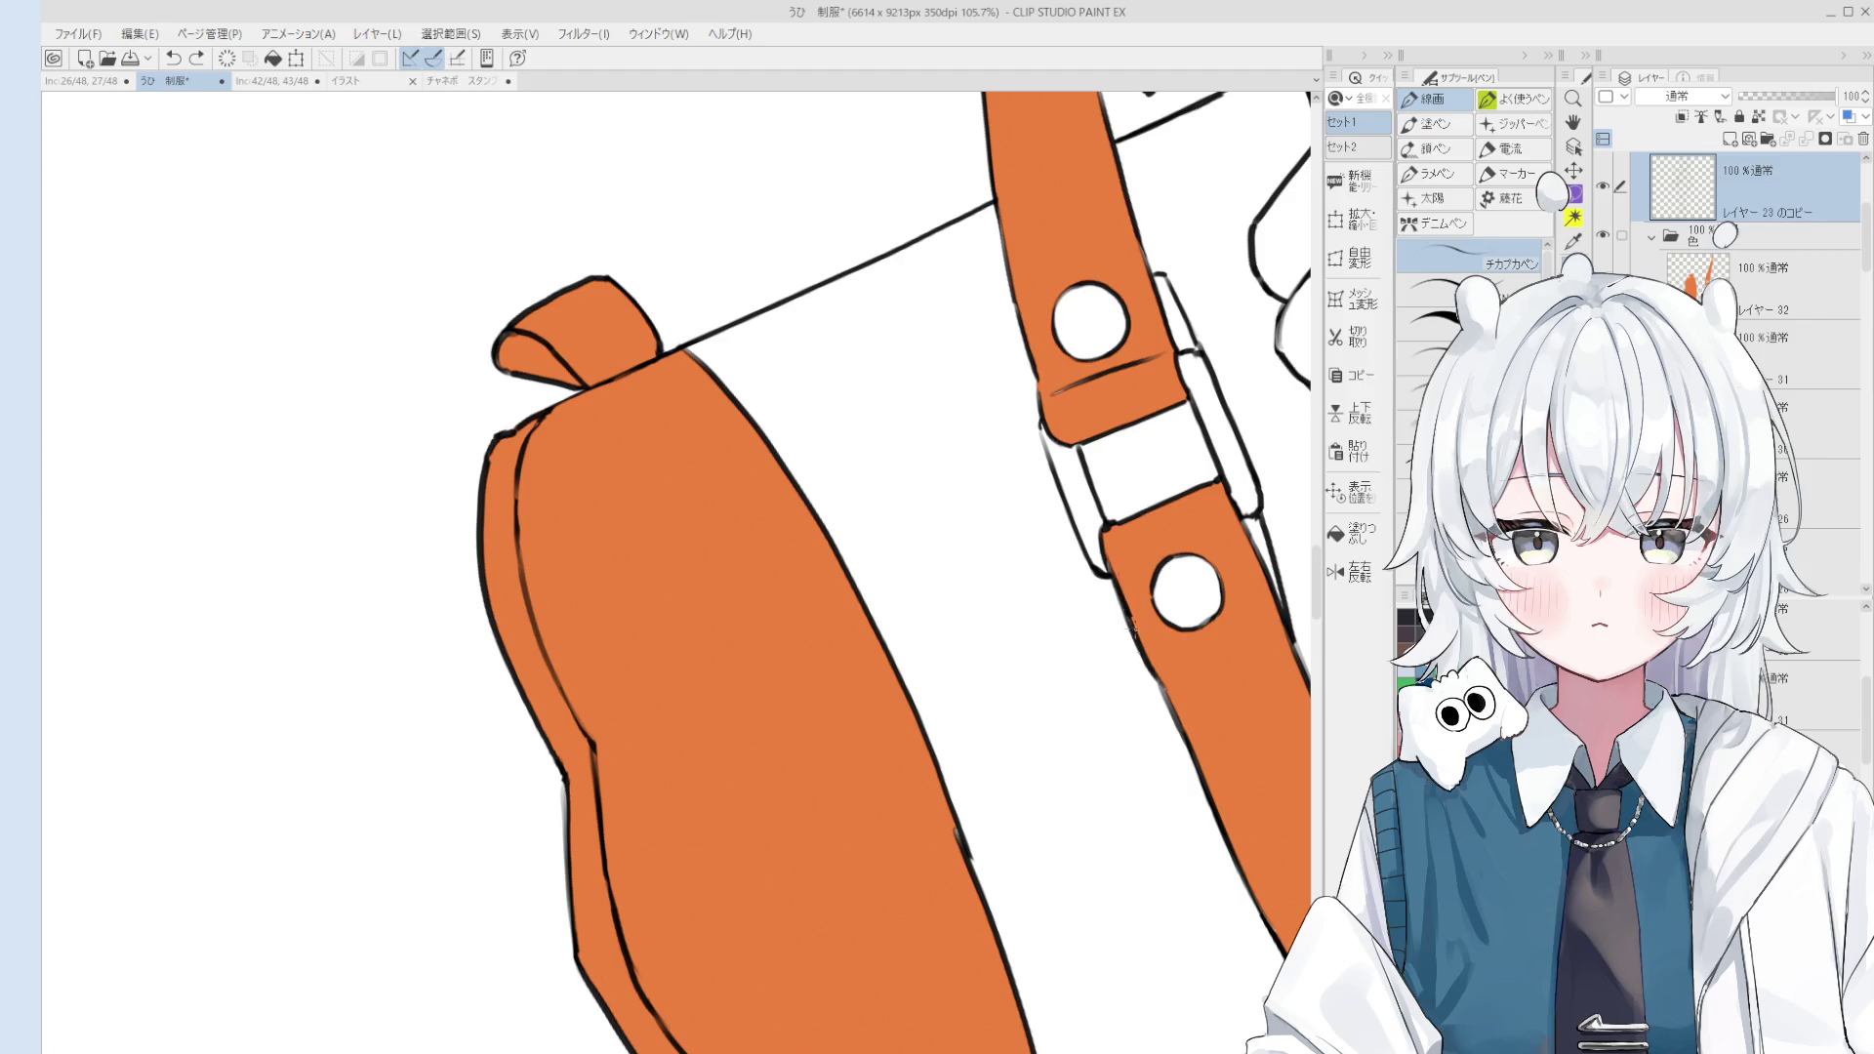
scroll(1118, 591, "down", 1)
key("e")
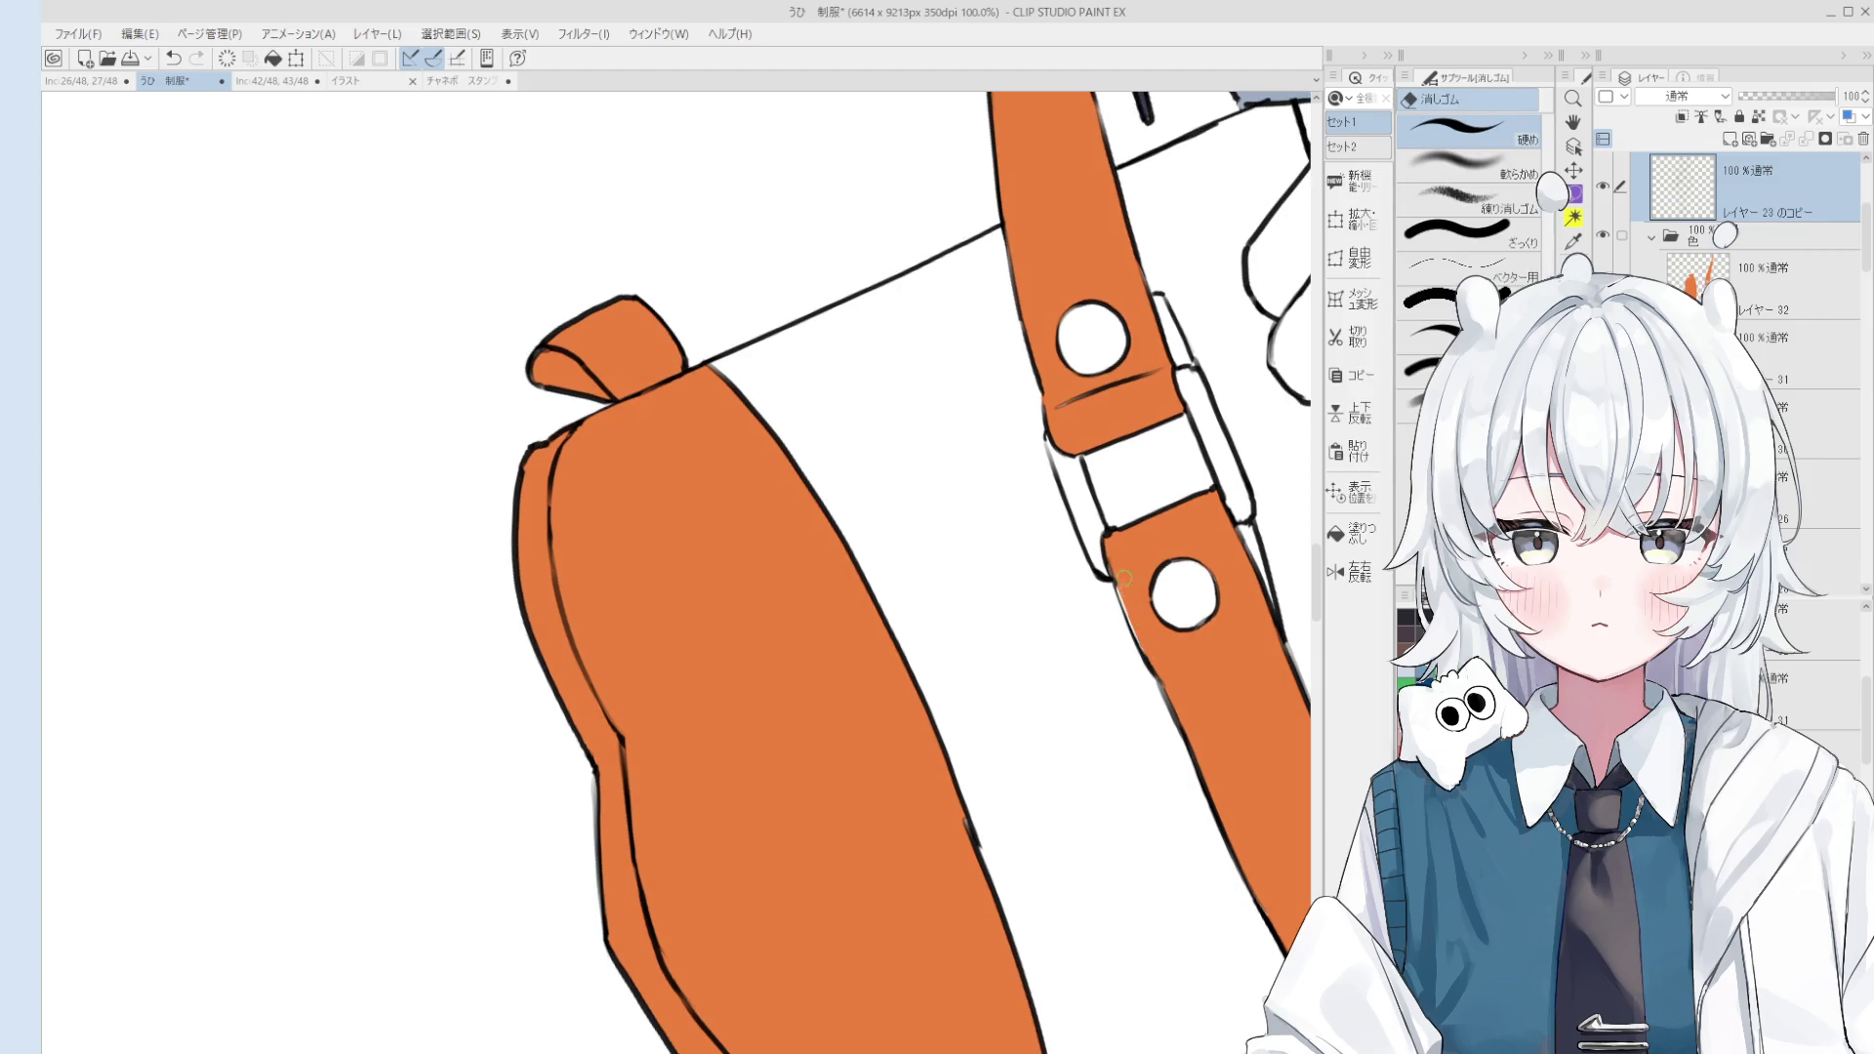
key("p")
scroll(1116, 593, "down", 1)
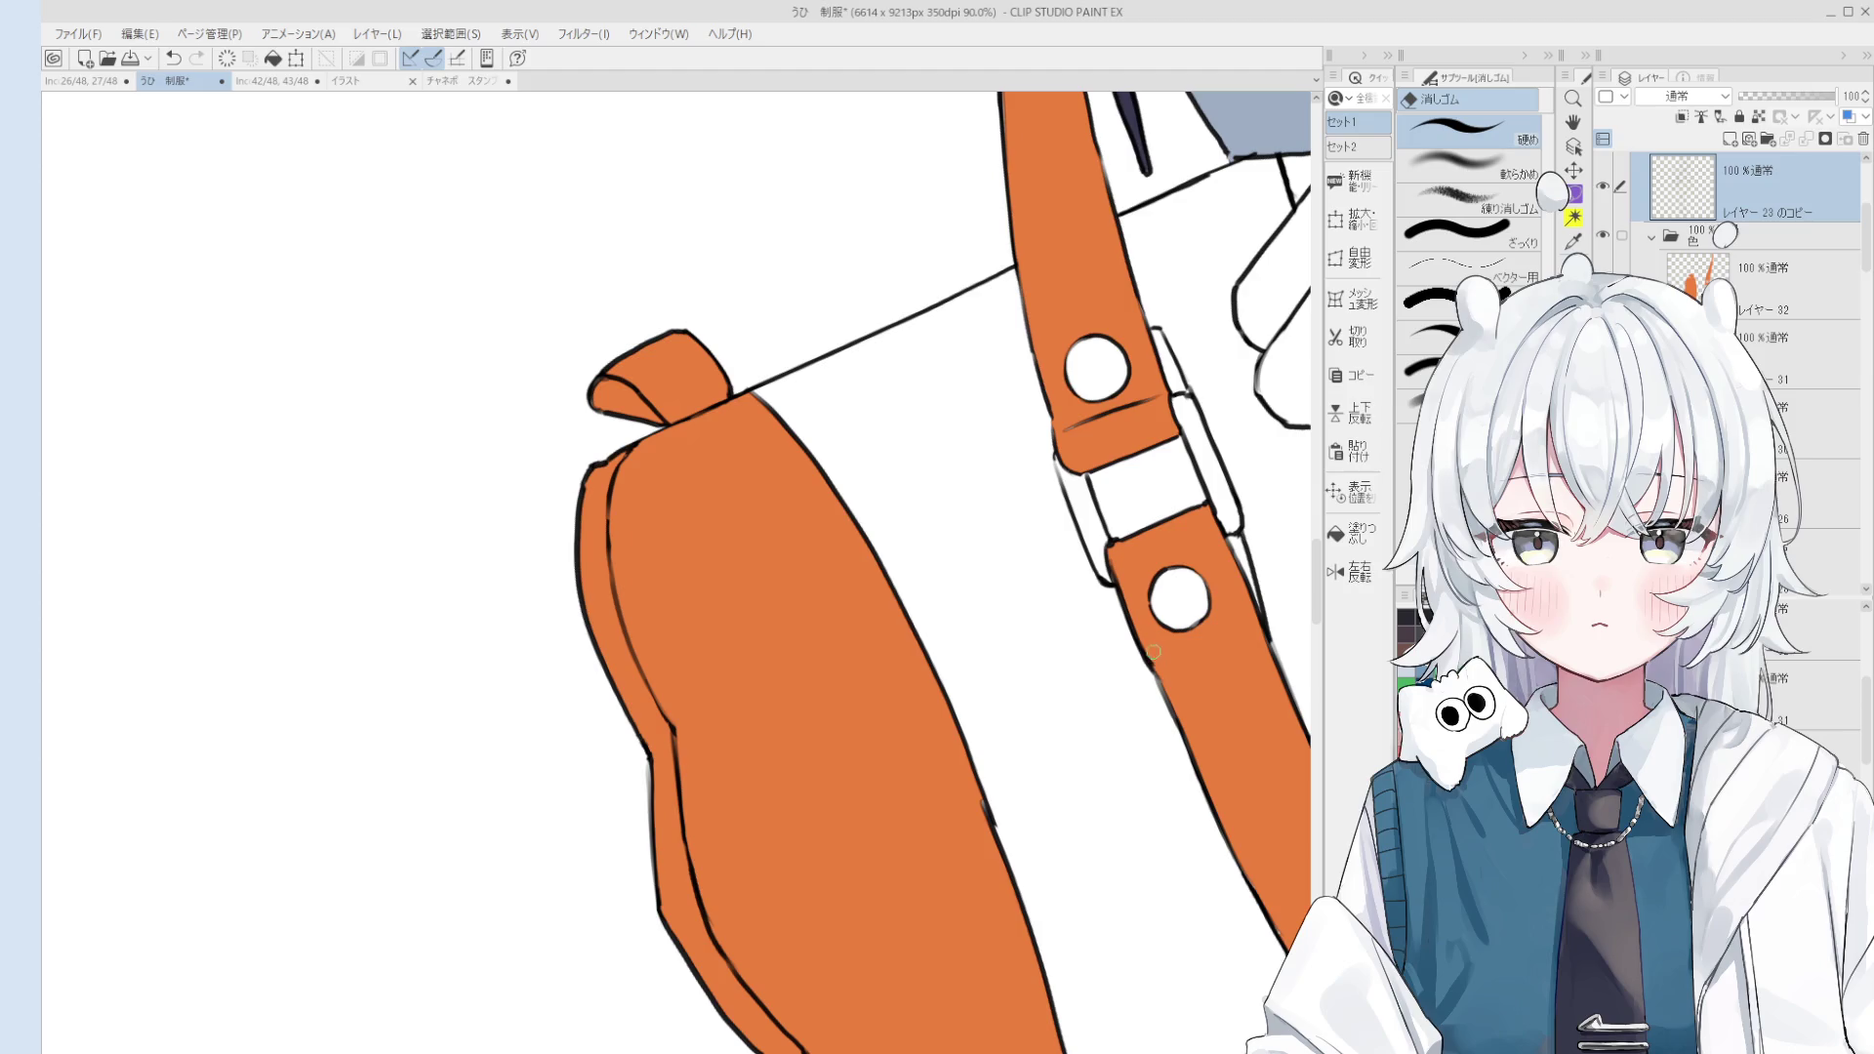
scroll(1161, 664, "down", 1)
key("h")
scroll(1201, 721, "down", 1)
left_click_drag(1202, 720, 1137, 605)
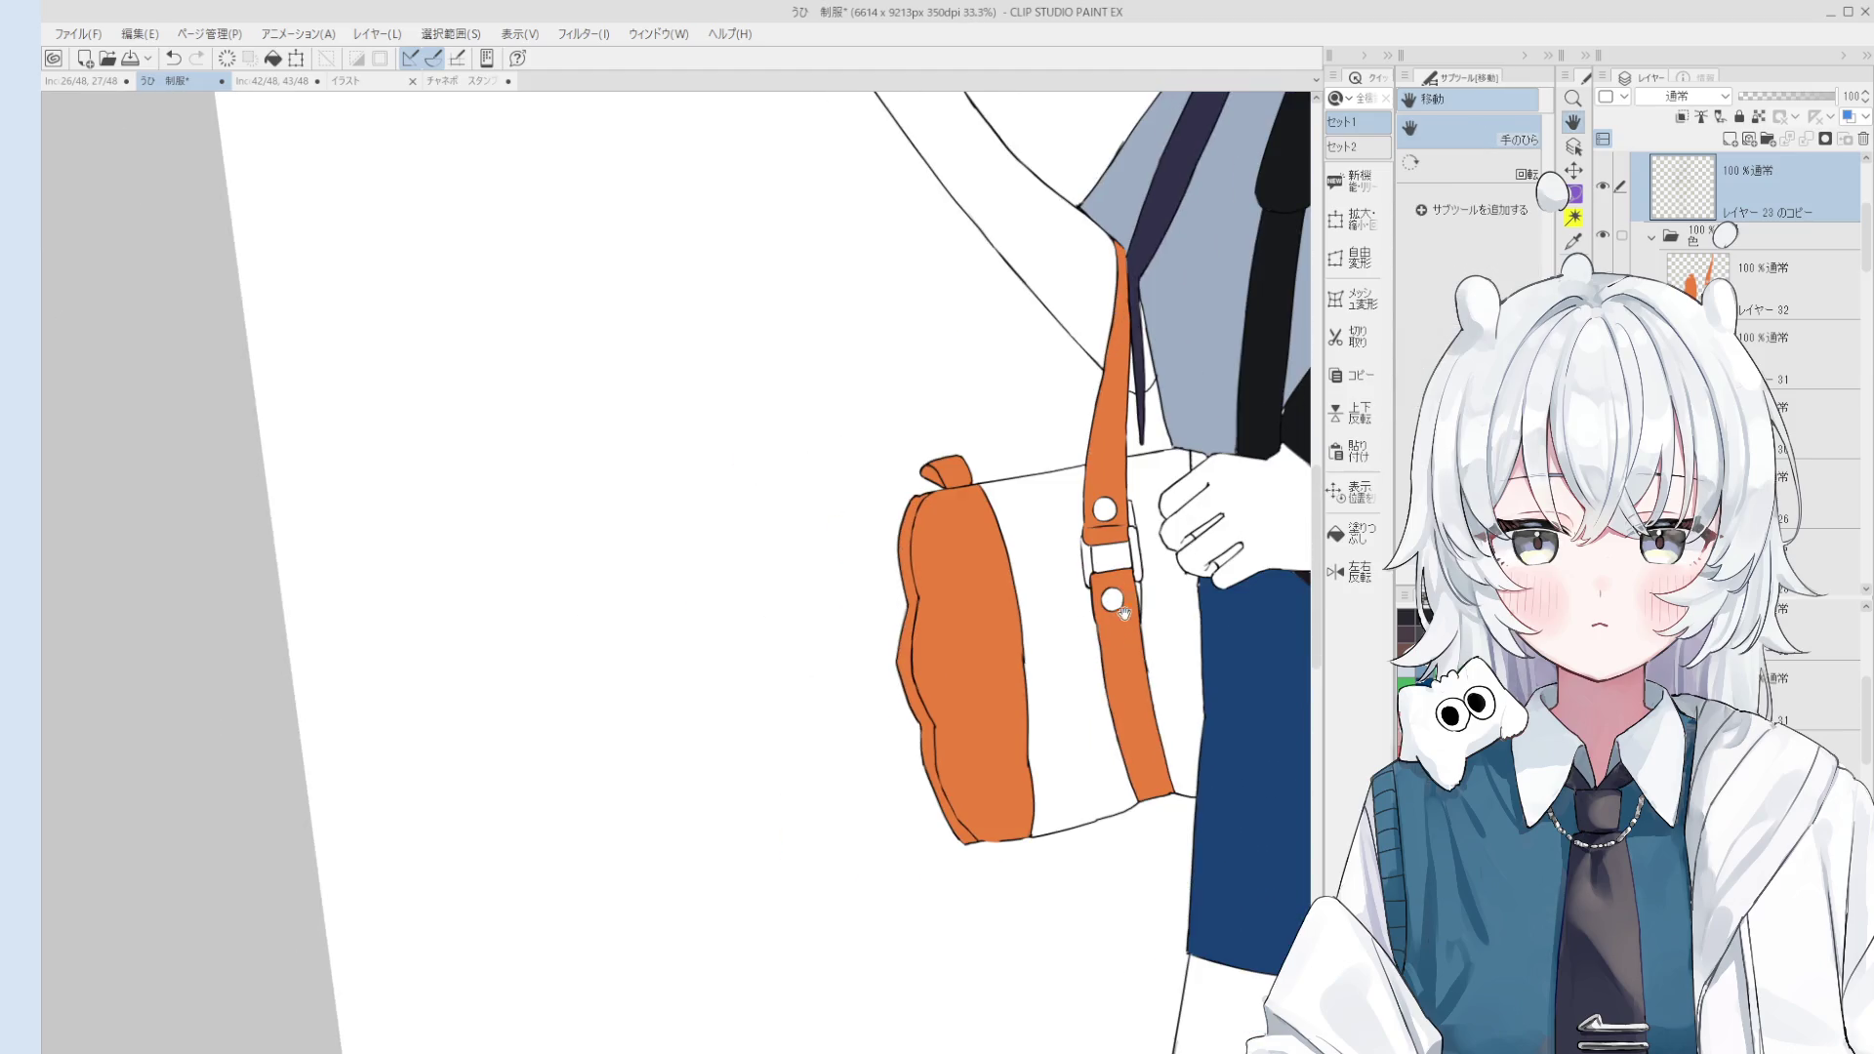
Step: Pick the bag's colour layer and touch it up with brush and eraser while tilting the view
left_click(1114, 530, "ctrl+shift")
key("b")
scroll(1113, 546, "up", 1)
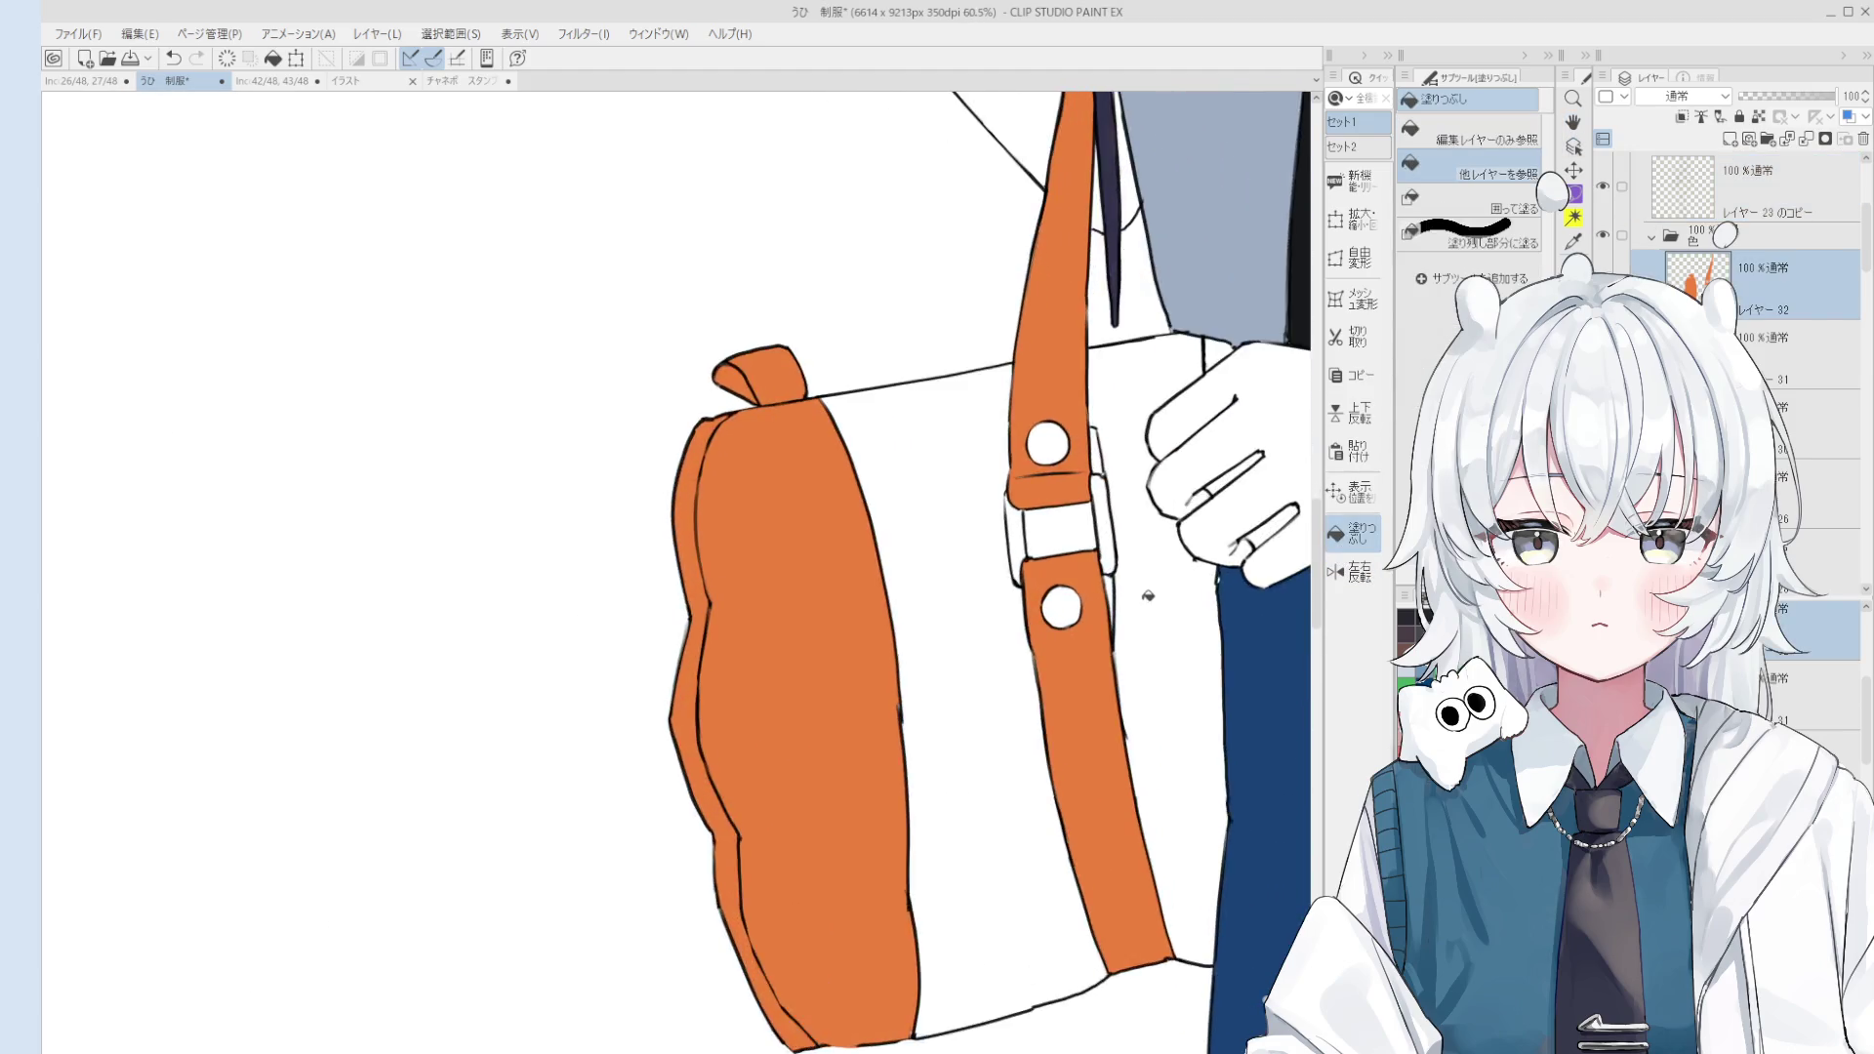
scroll(1103, 576, "up", 2)
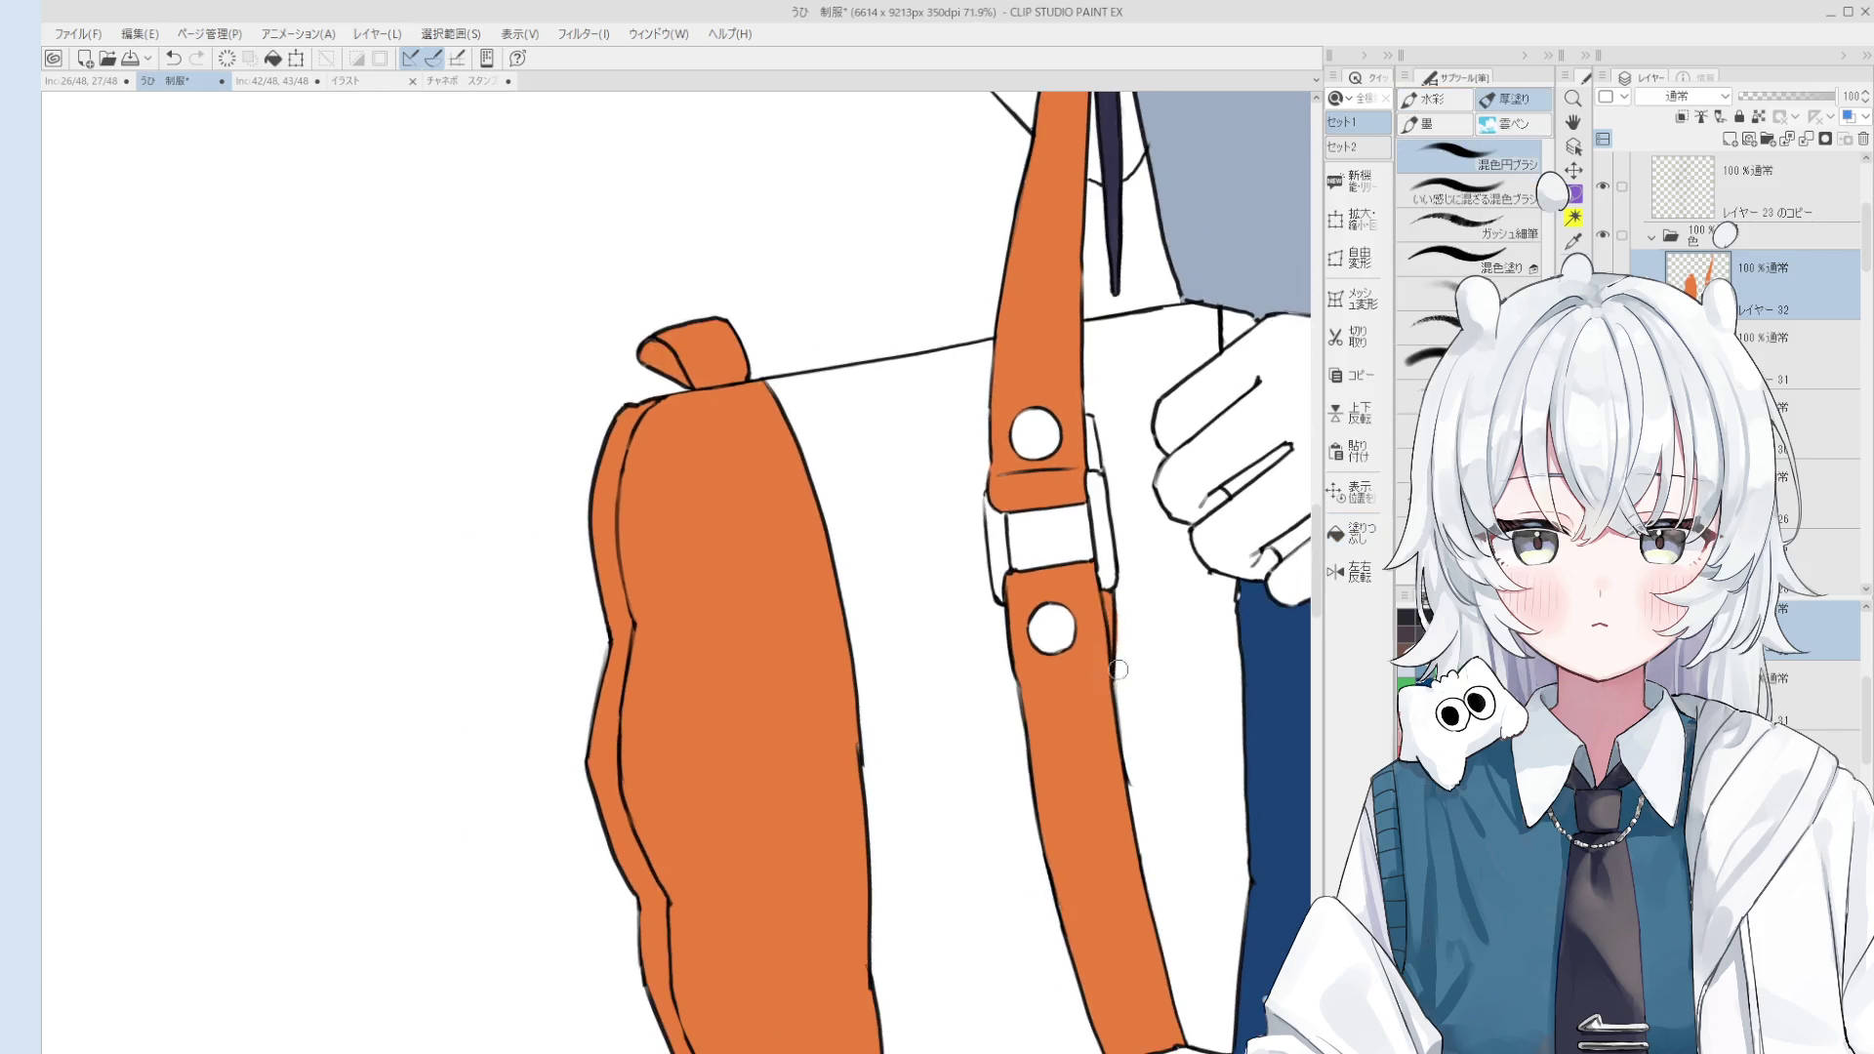
scroll(1113, 615, "down", 1)
key("e")
scroll(1123, 669, "down", 1)
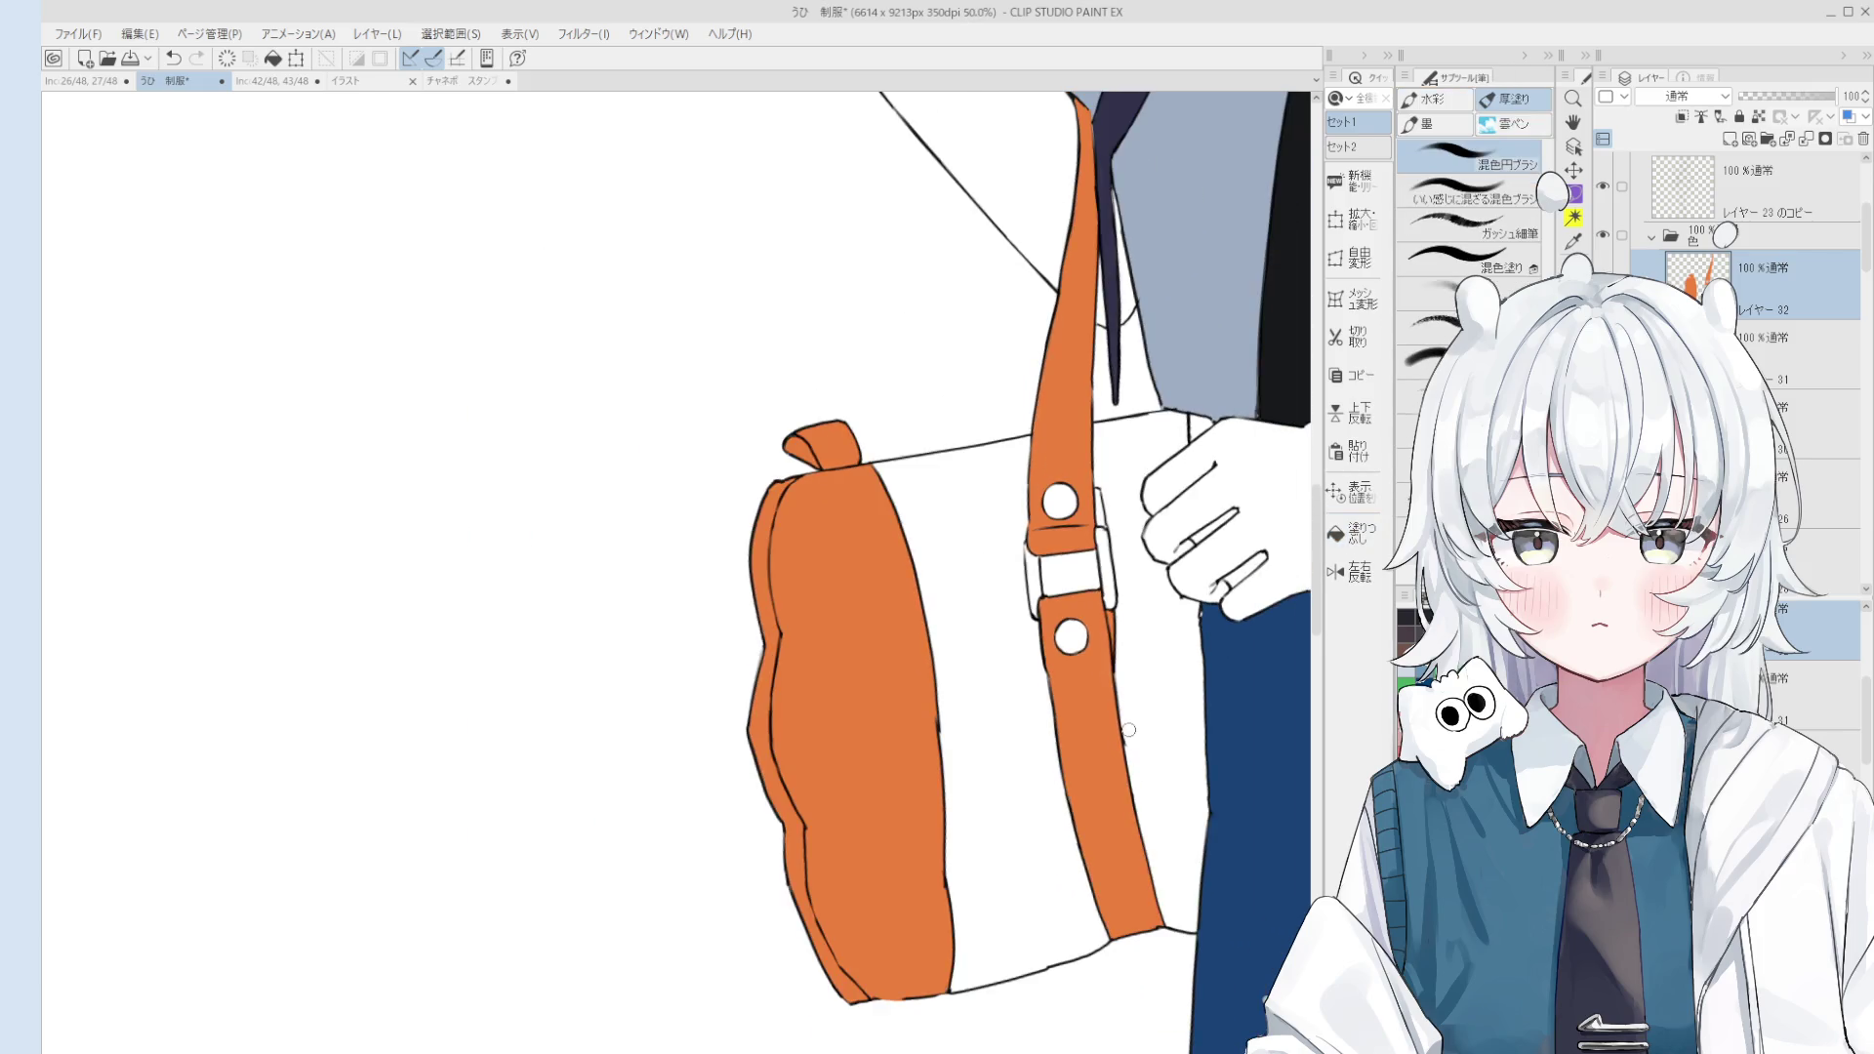
left_click_drag(1122, 668, 1140, 527)
scroll(1140, 527, "up", 2)
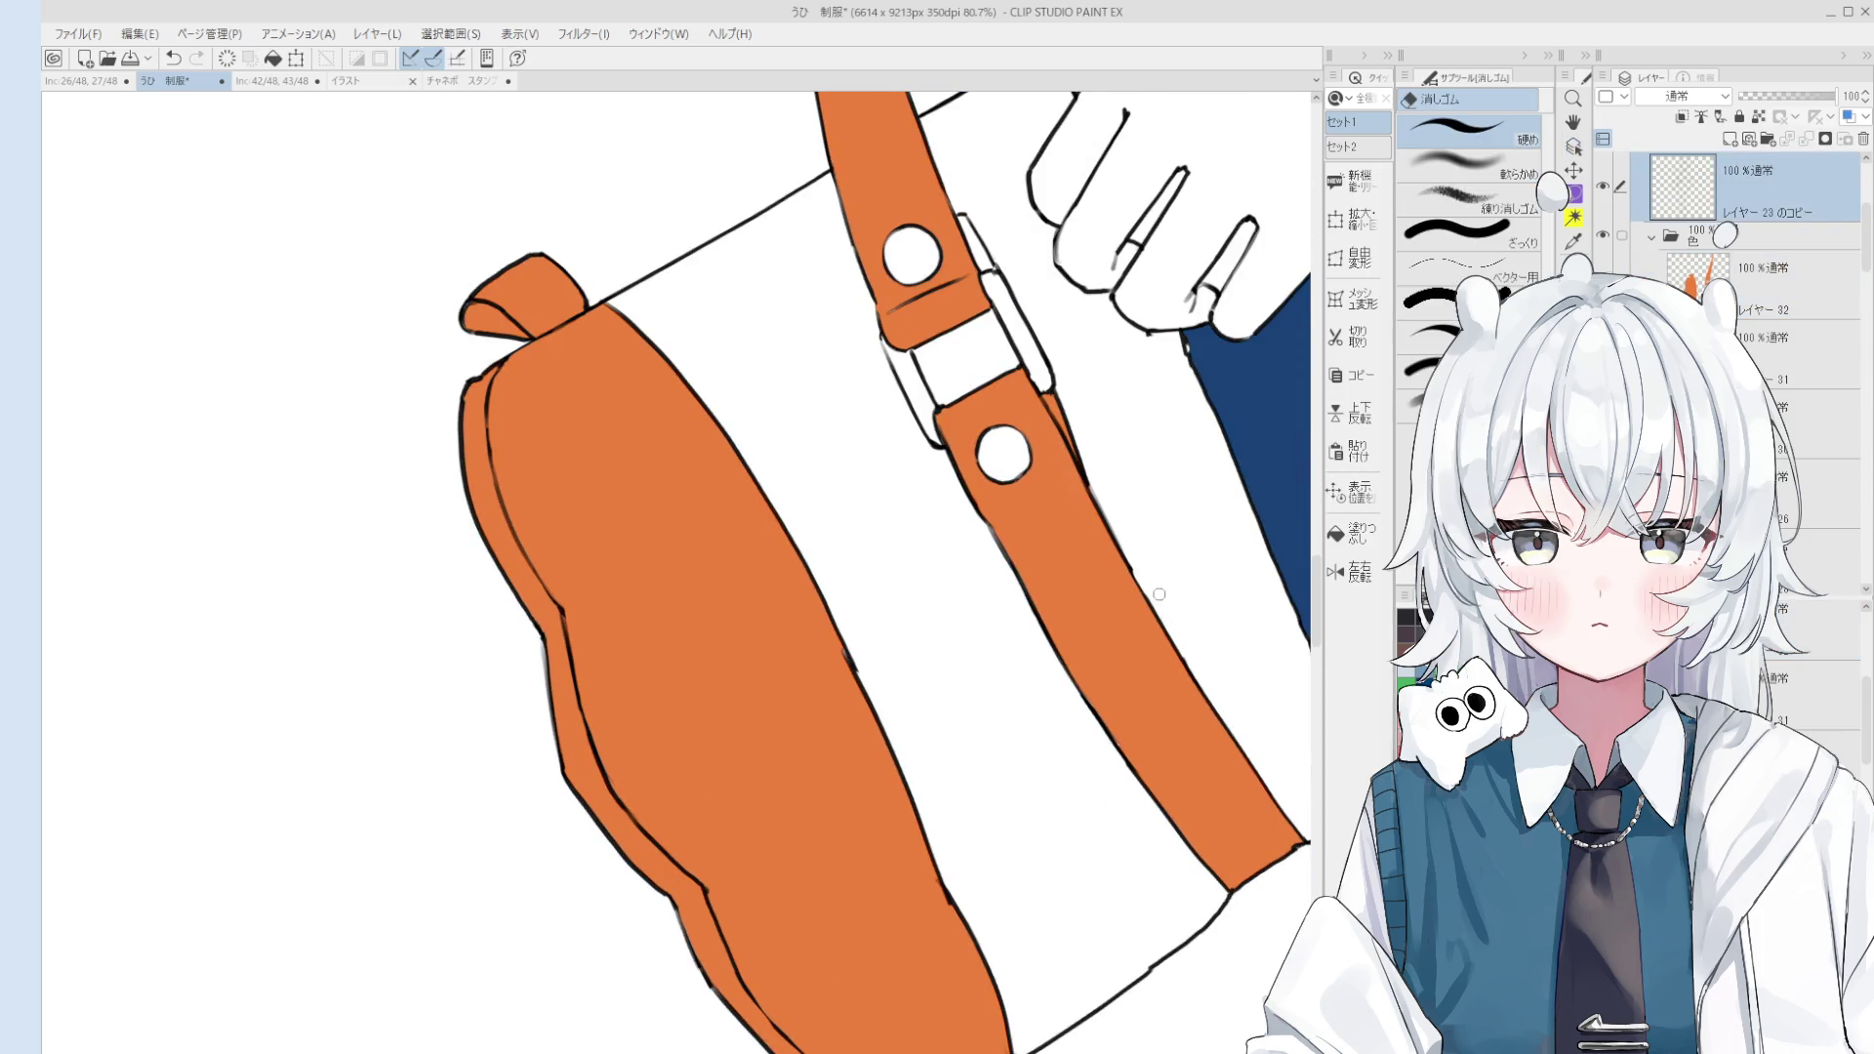
key("h")
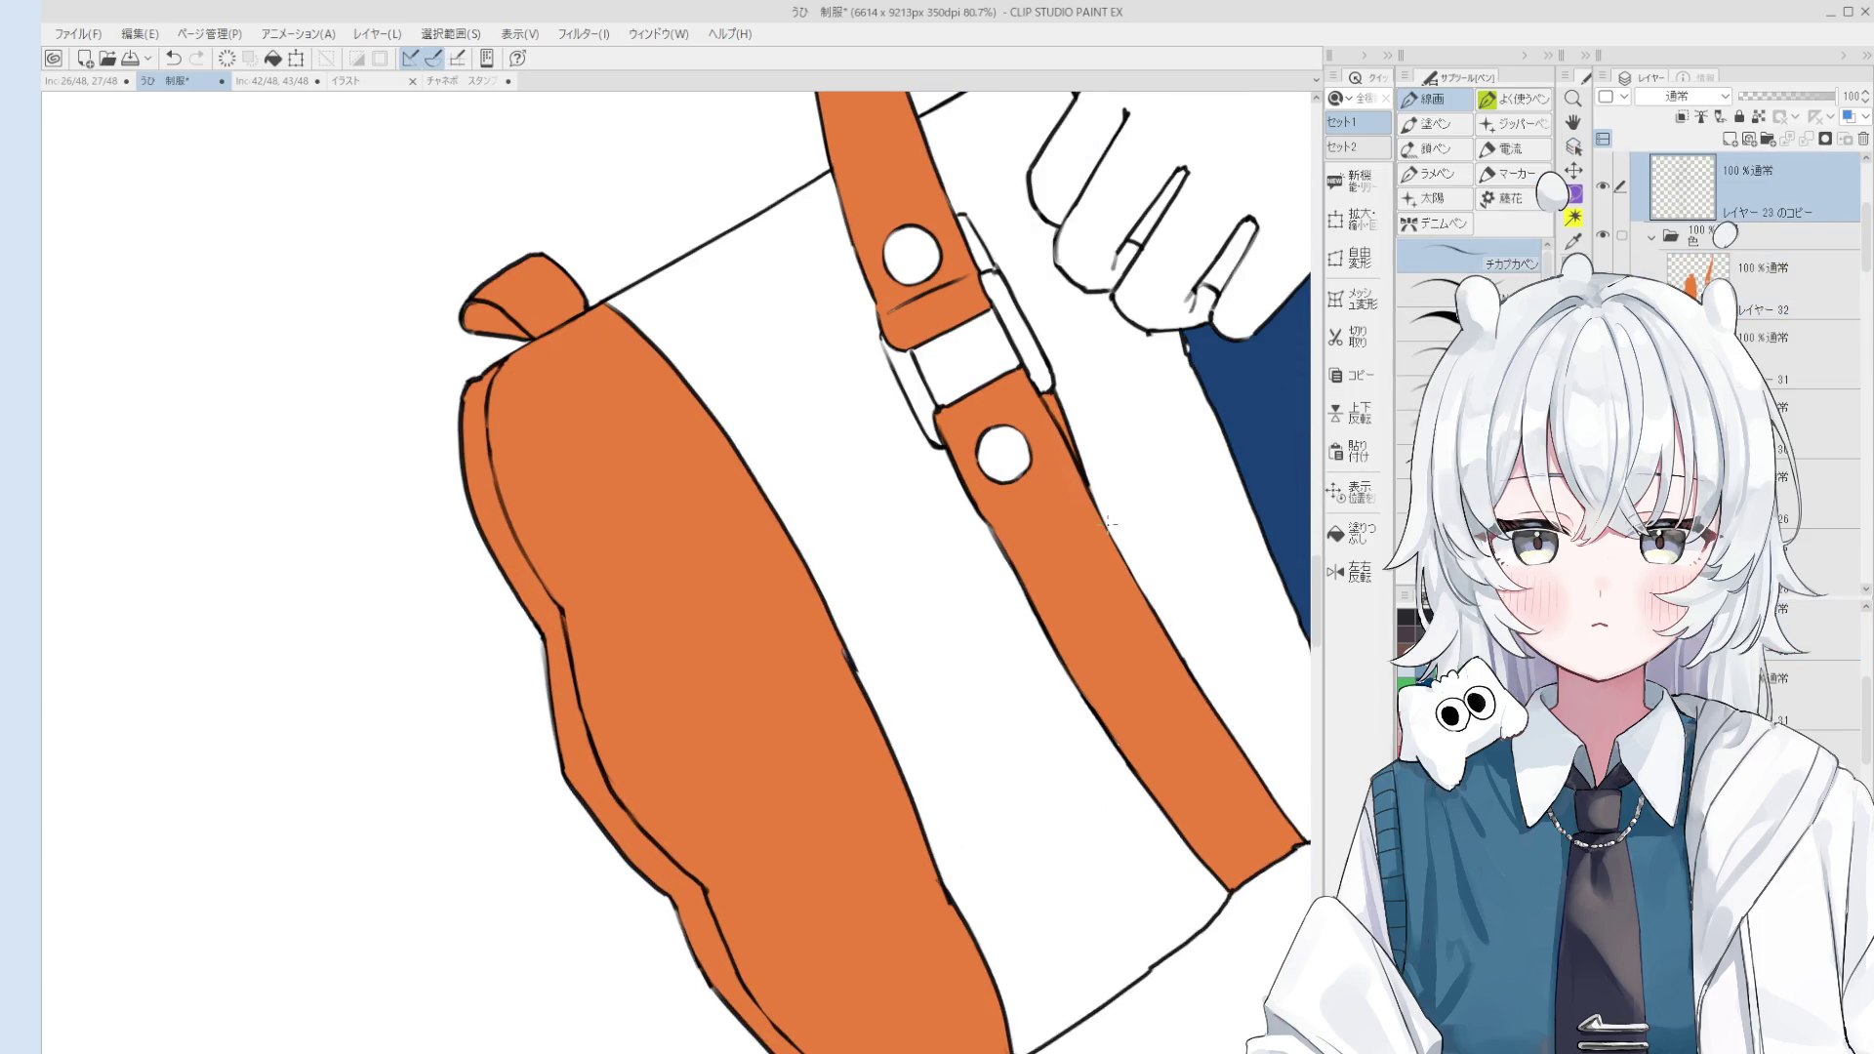
left_click_drag(1121, 542, 1142, 574)
key("p")
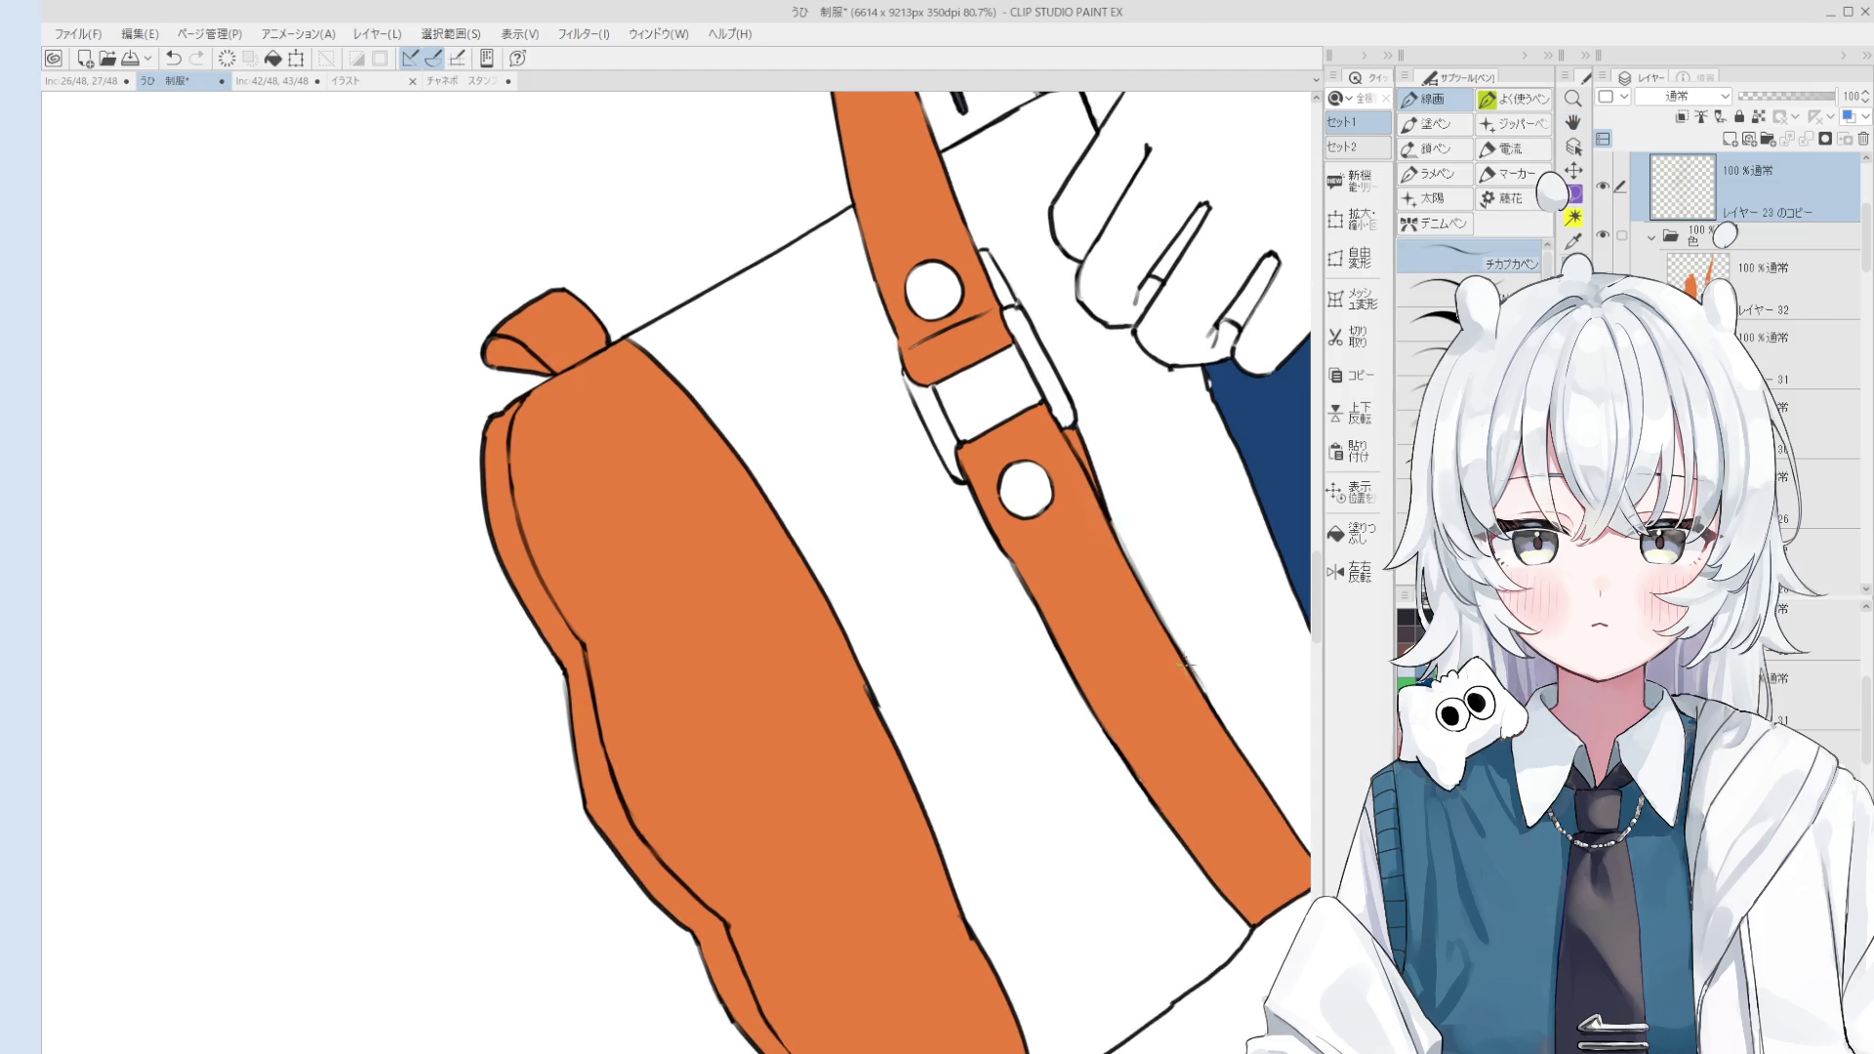
left_click_drag(1187, 659, 1165, 628)
Step: Erase part of the bag's right outline, undo the bad stroke, and zoom out
key("e")
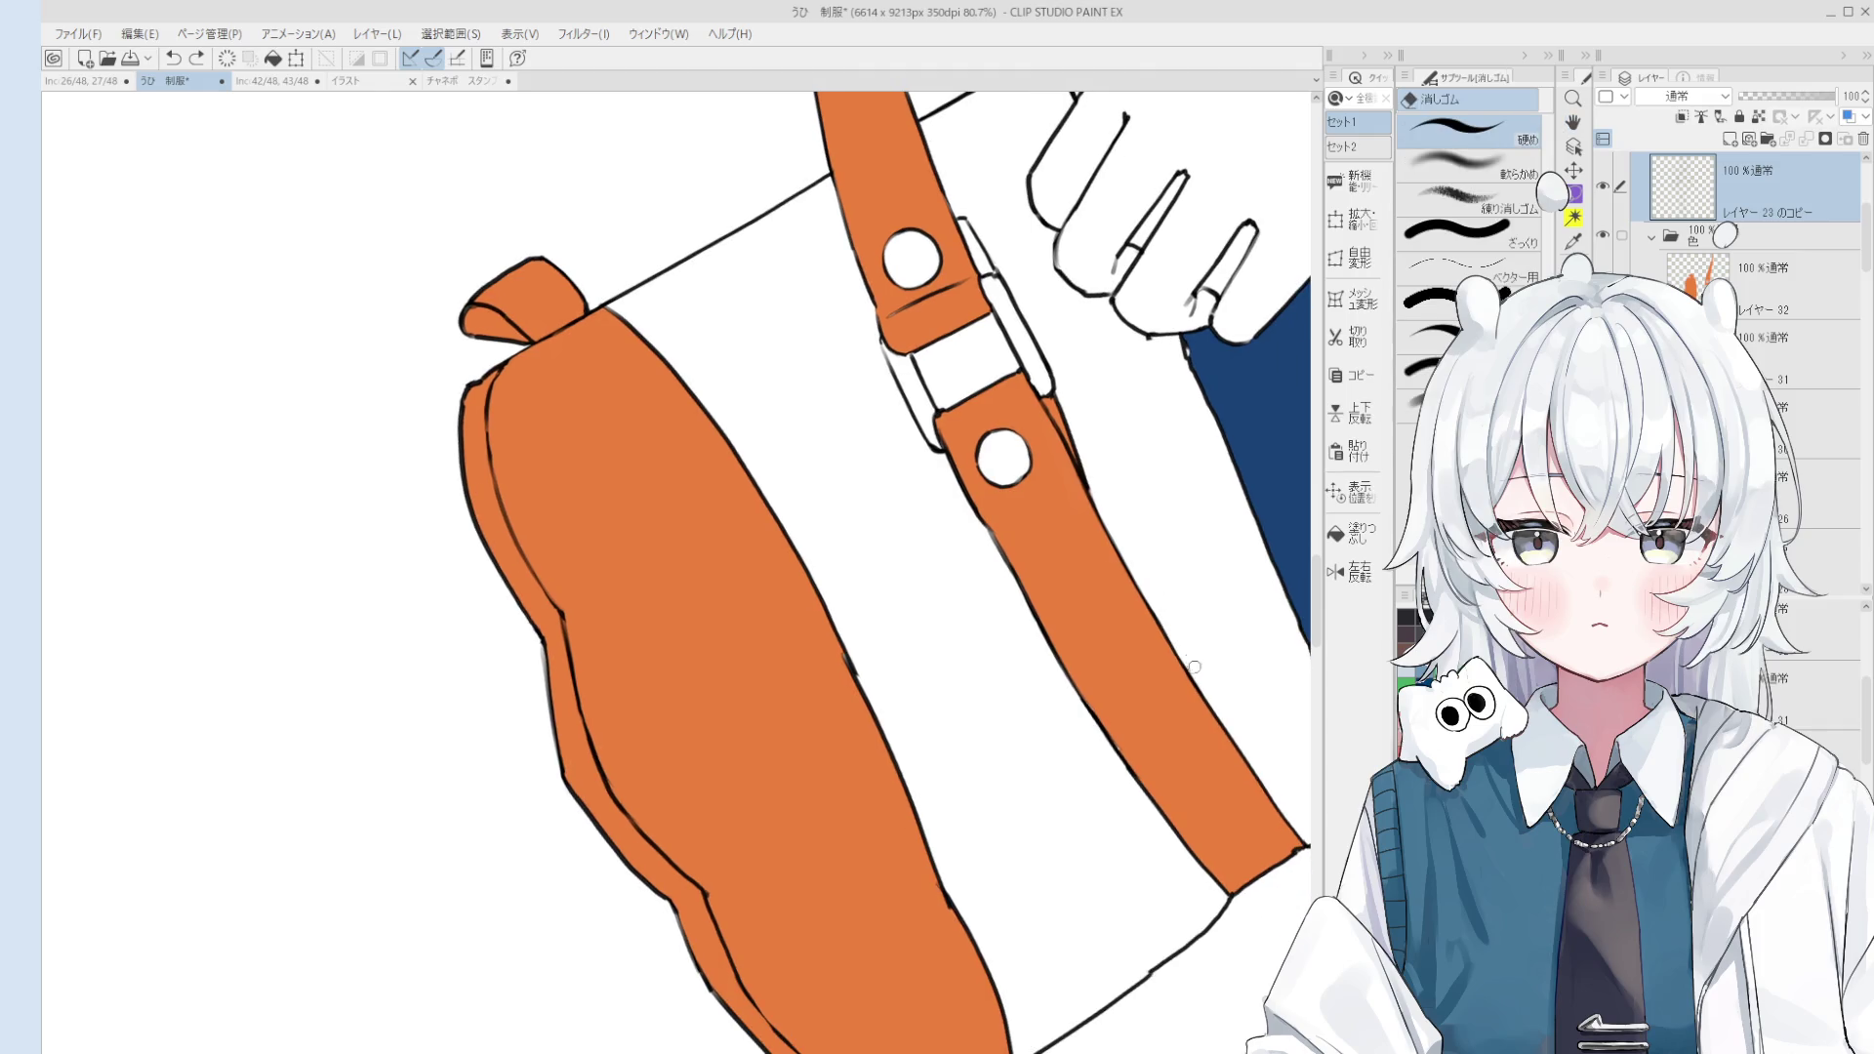
scroll(1166, 661, "down", 3)
scroll(1066, 580, "up", 3)
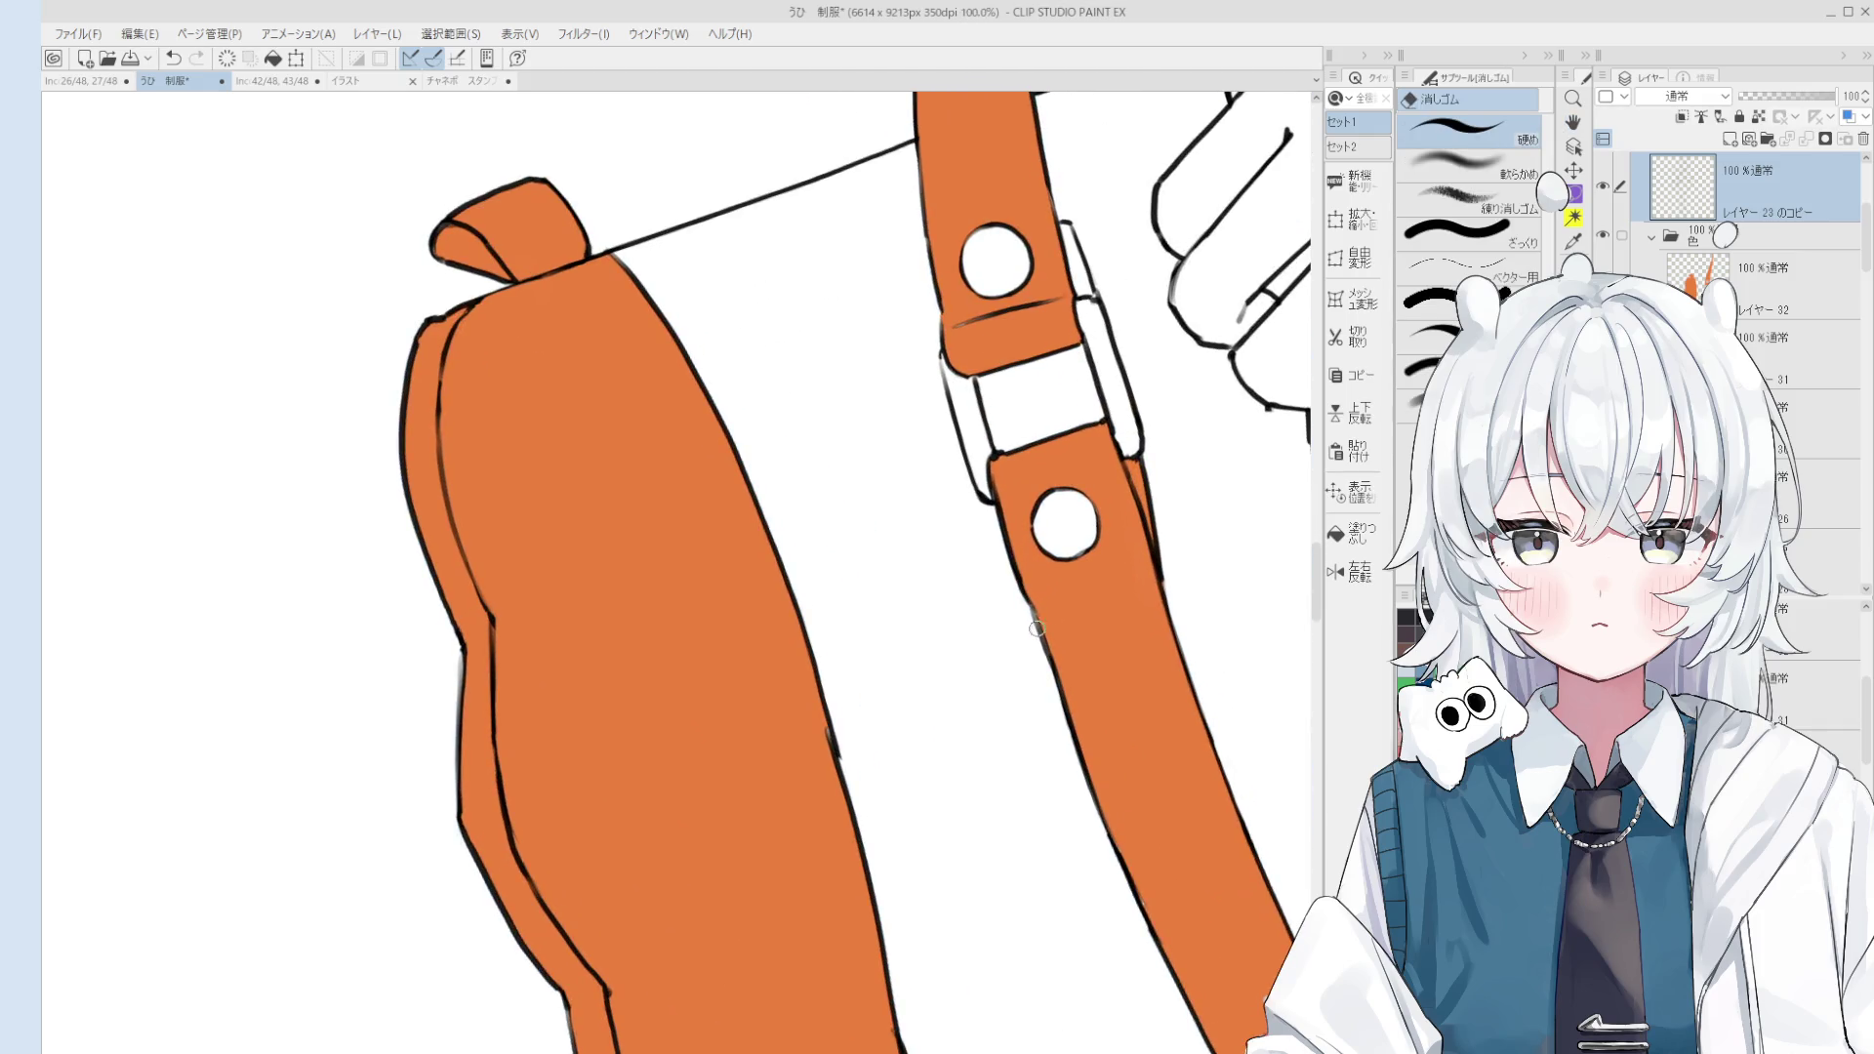
key("p")
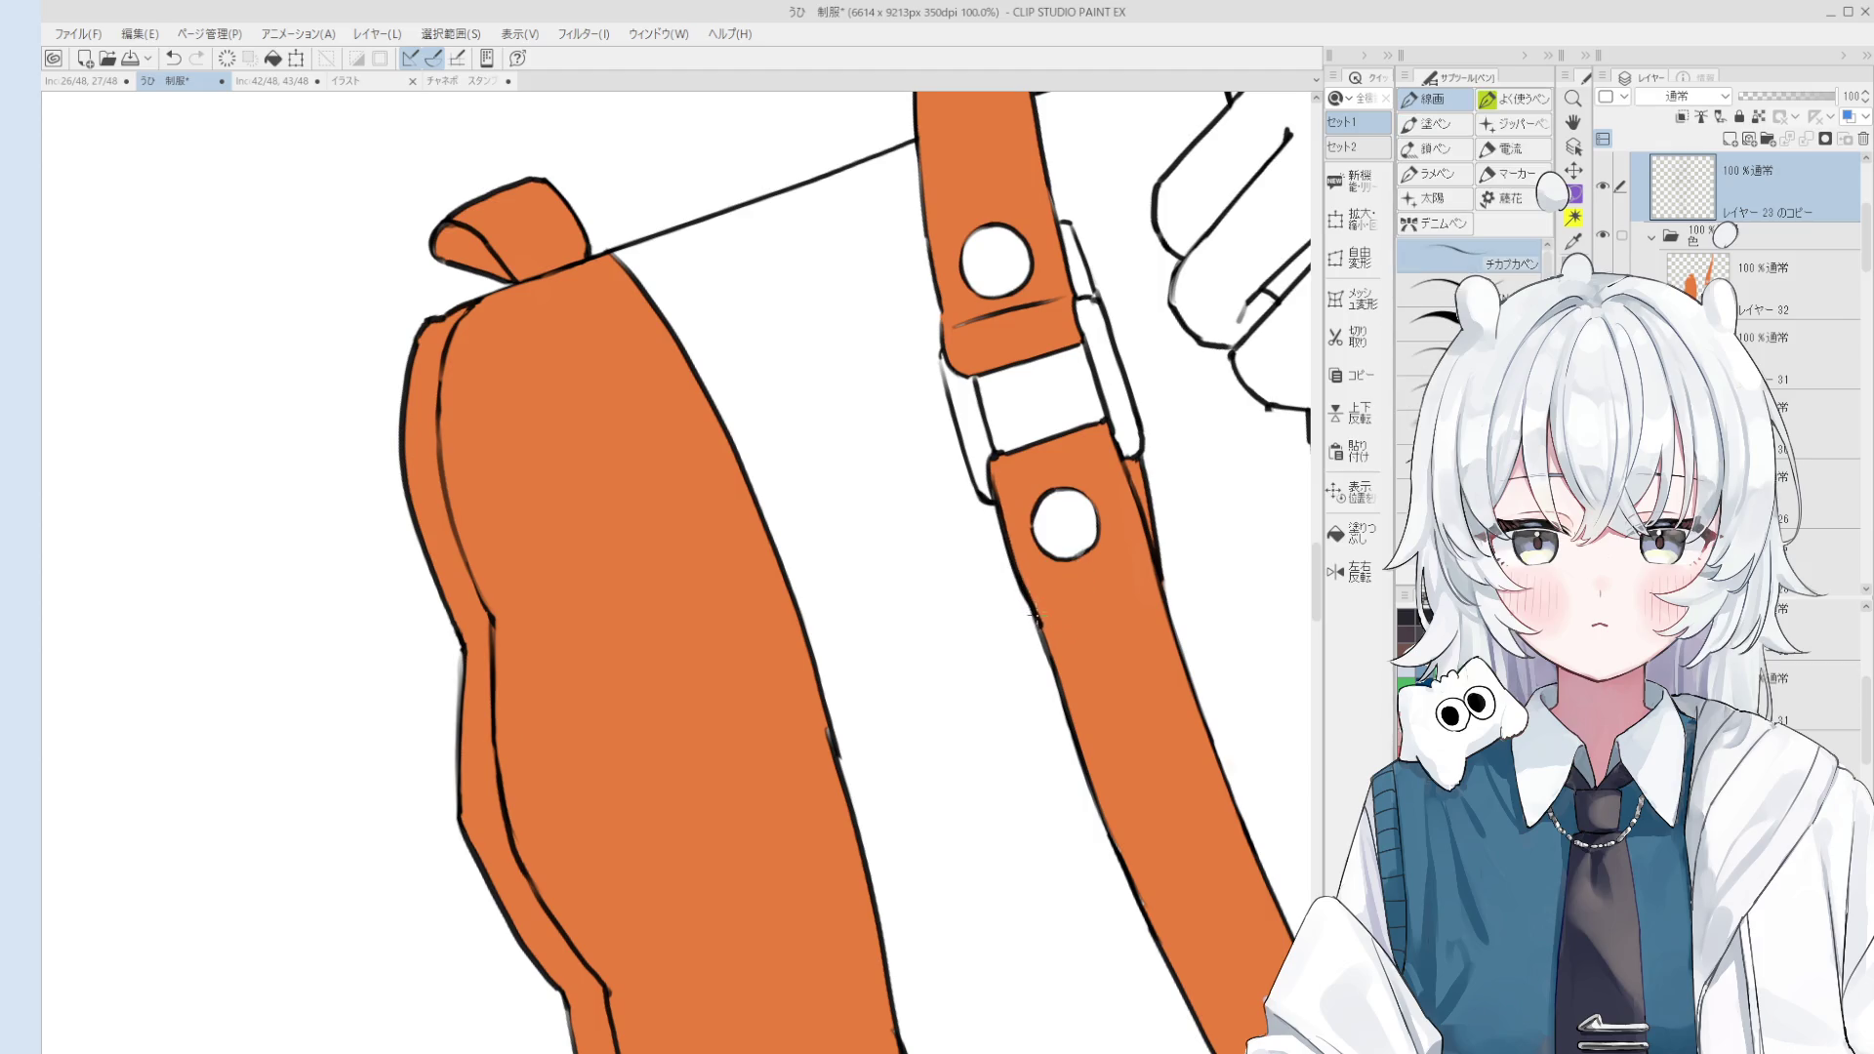
scroll(1086, 668, "down", 3)
key("e")
scroll(1044, 674, "up", 3)
mouse_move(988, 597)
left_mouse_down()
mouse_move(1053, 722)
mouse_move(1034, 671)
left_mouse_up()
key("p")
key("ctrl+z")
scroll(1099, 774, "down", 3)
scroll(1099, 773, "down", 3)
scroll(1099, 773, "down", 3)
key("h")
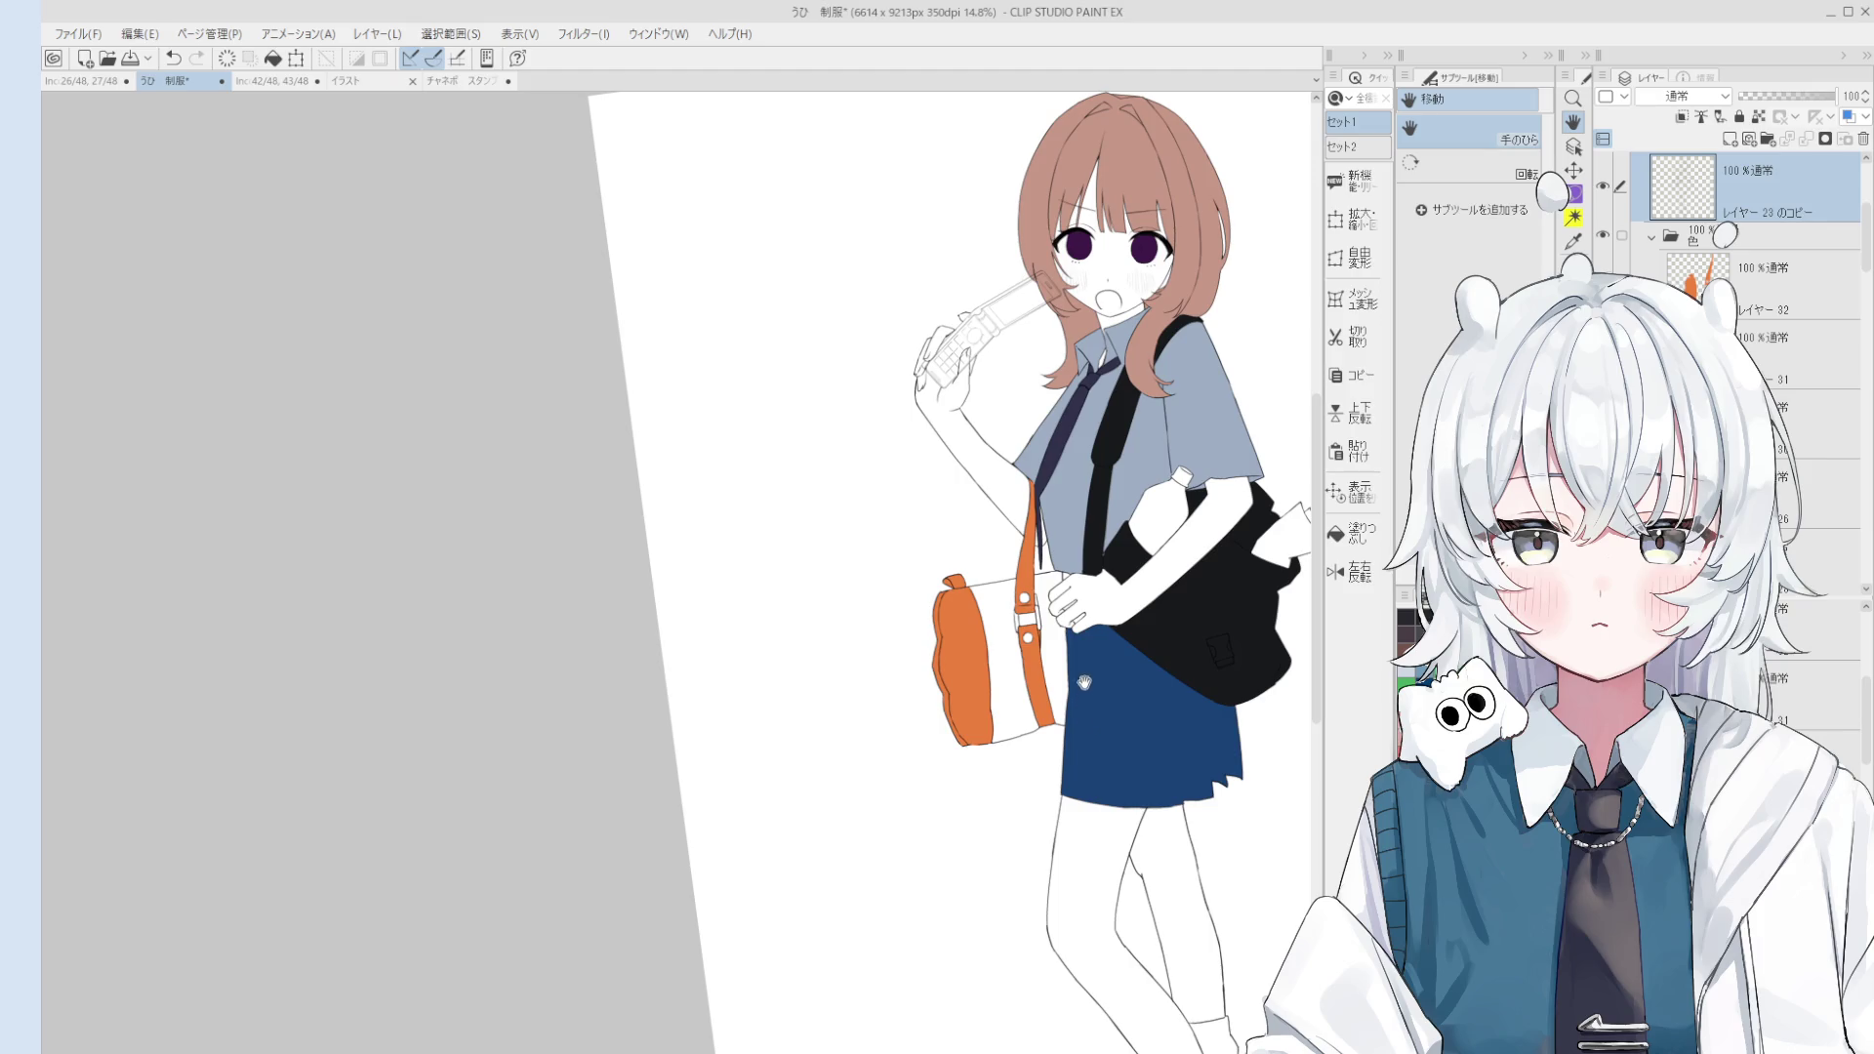
Step: Alternate eraser and pen on the bag's lines, then pan to show the whole figure
scroll(1040, 634, "up", 2)
scroll(975, 620, "up", 5)
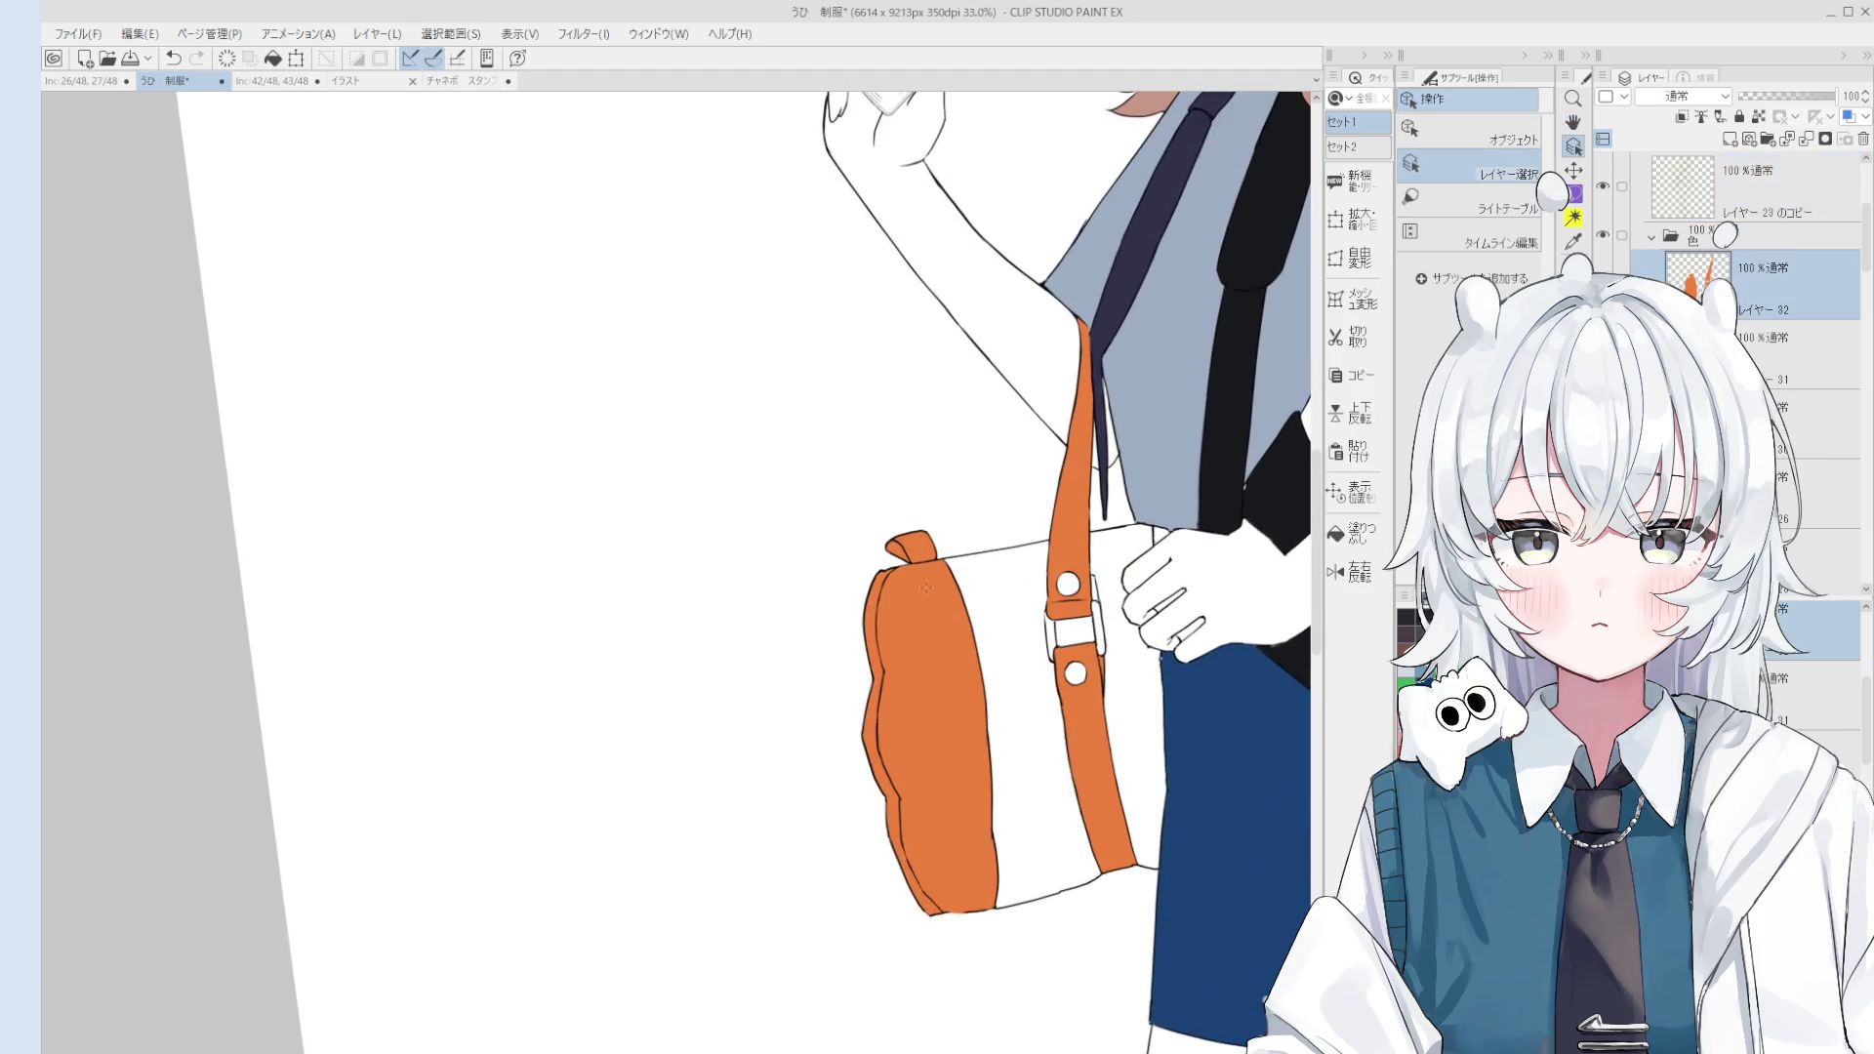
key("o")
key("e")
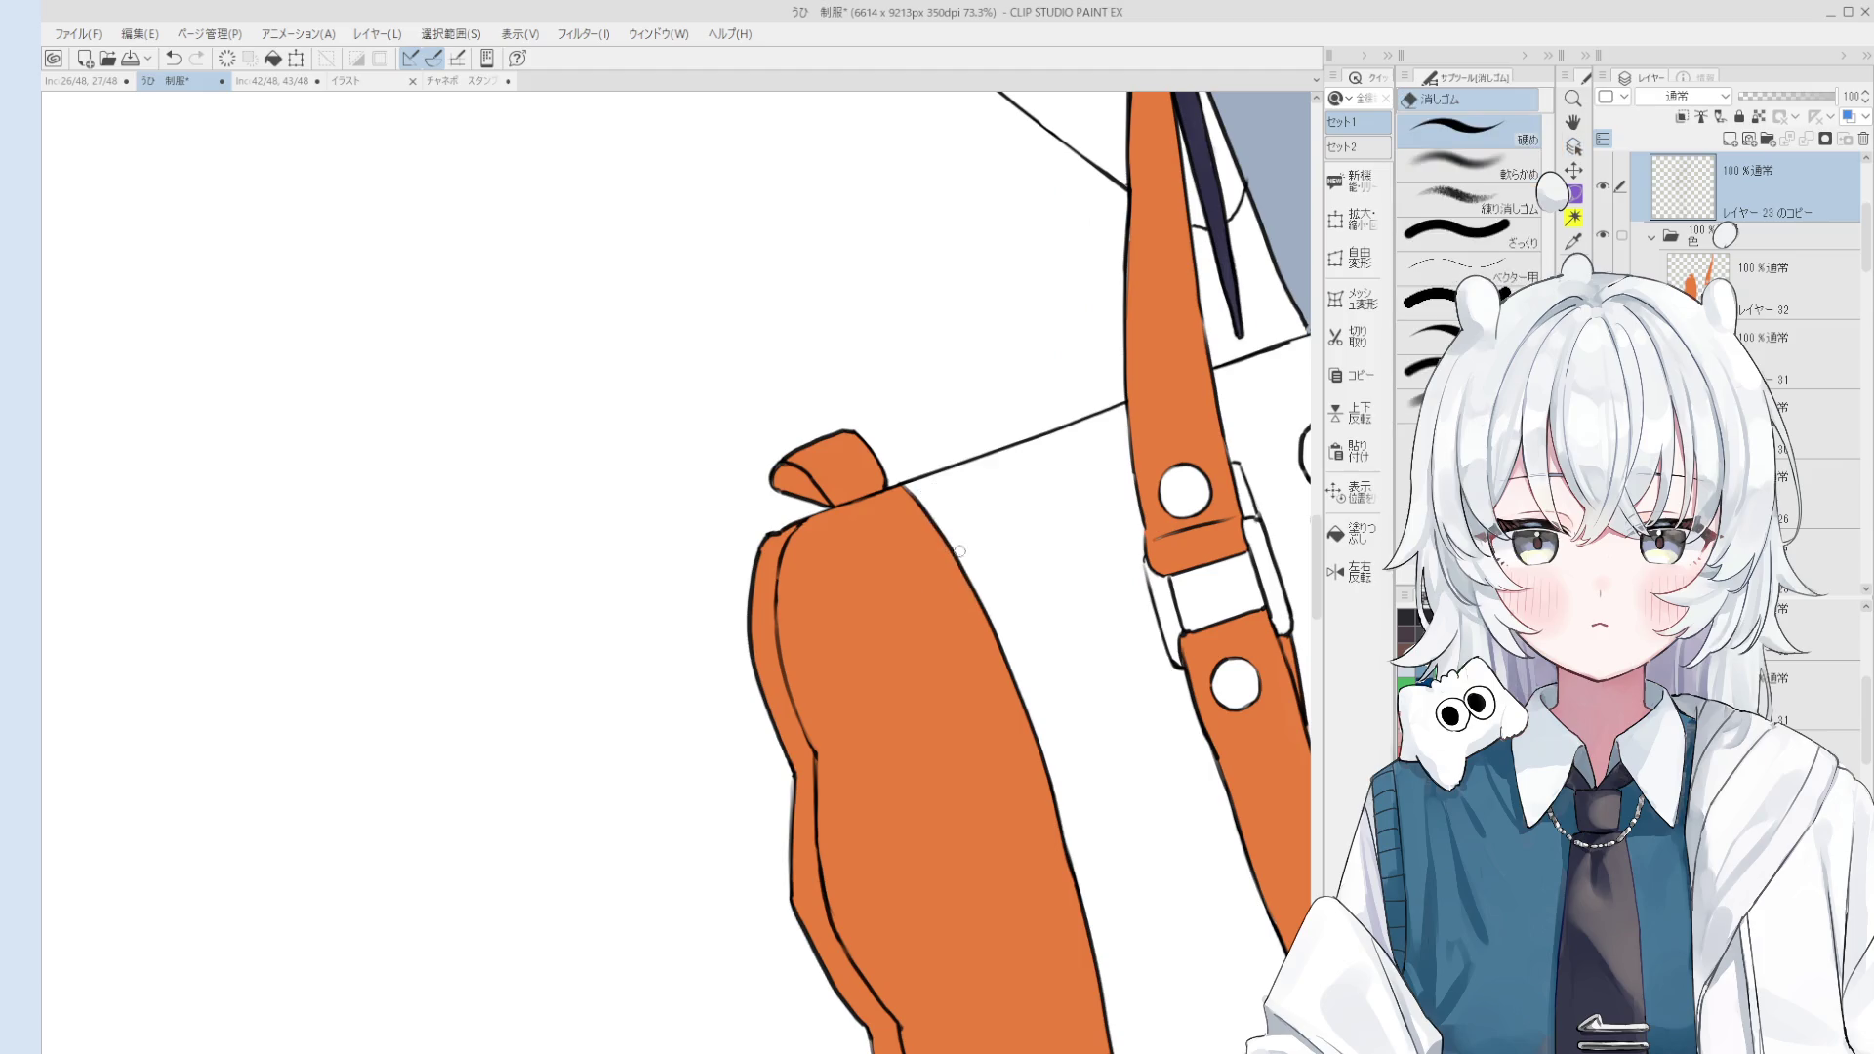
scroll(908, 493, "down", 2)
scroll(1205, 483, "up", 1)
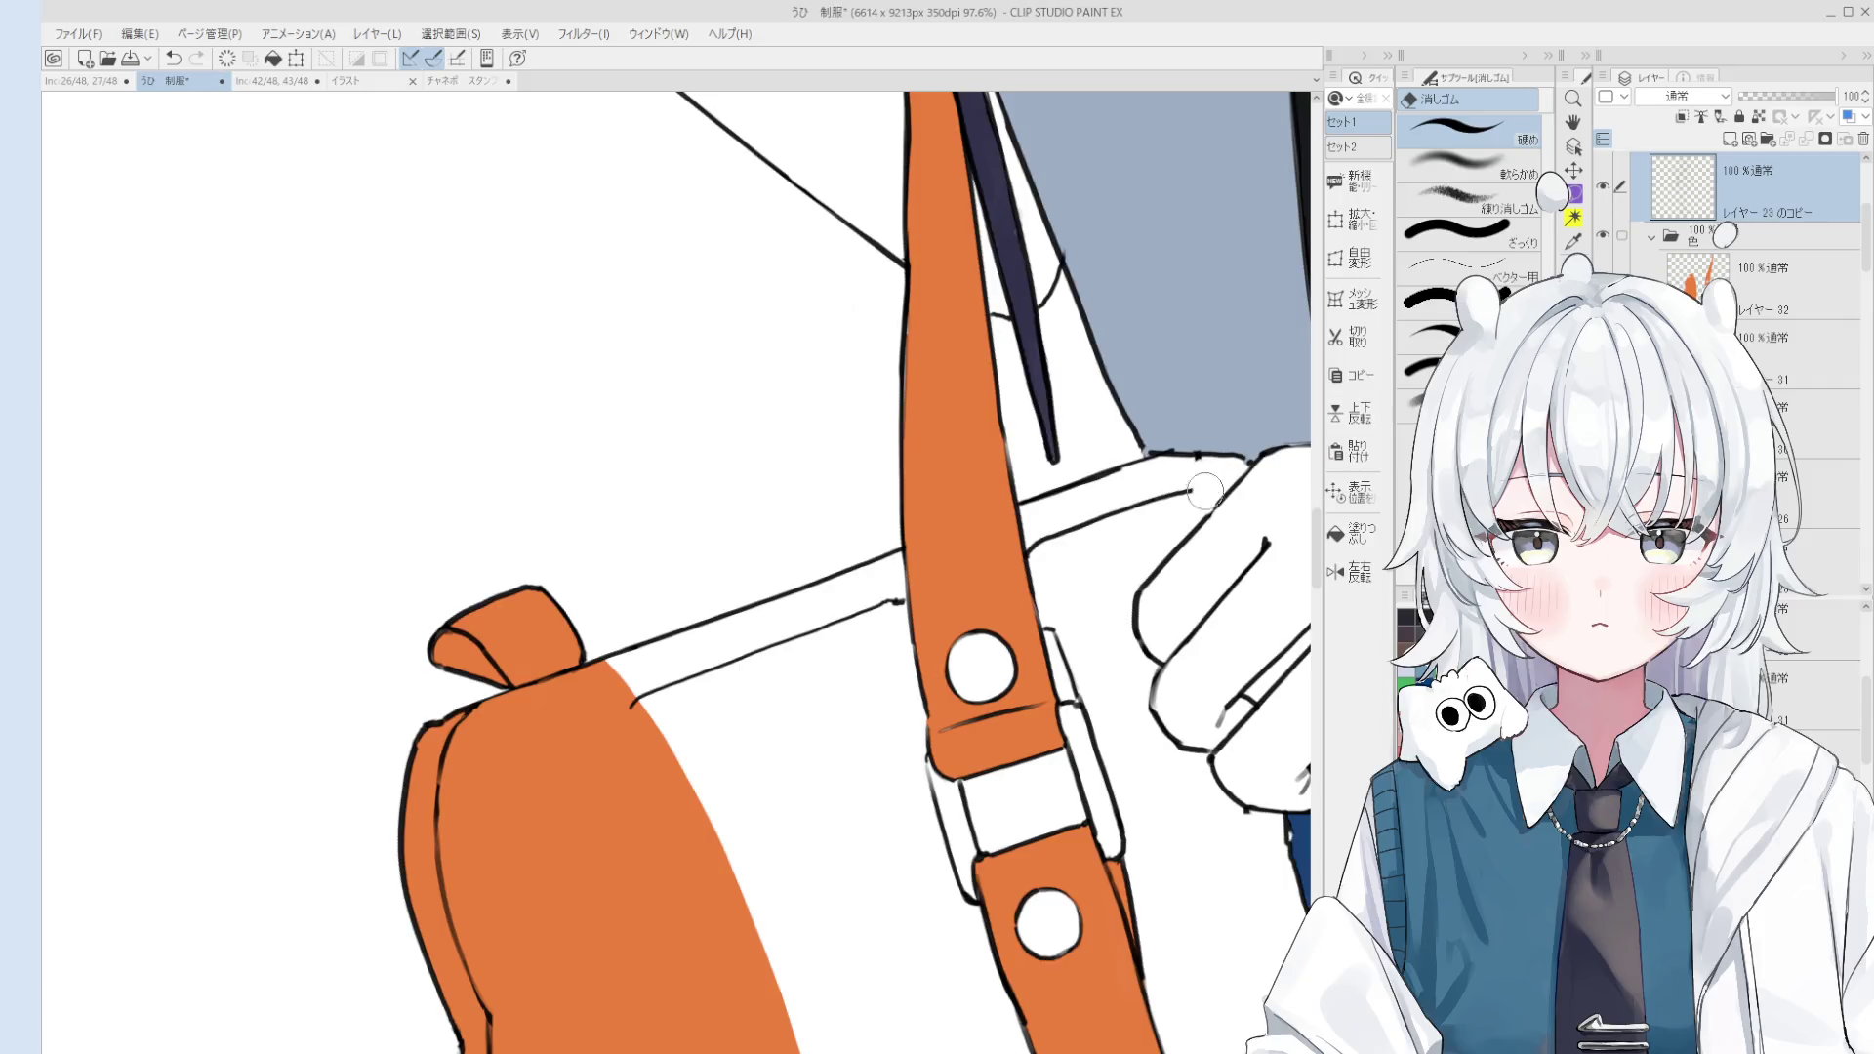
key("p")
scroll(1205, 483, "down", 1)
scroll(1206, 452, "down", 5)
key("h")
left_click_drag(1297, 625, 1159, 622)
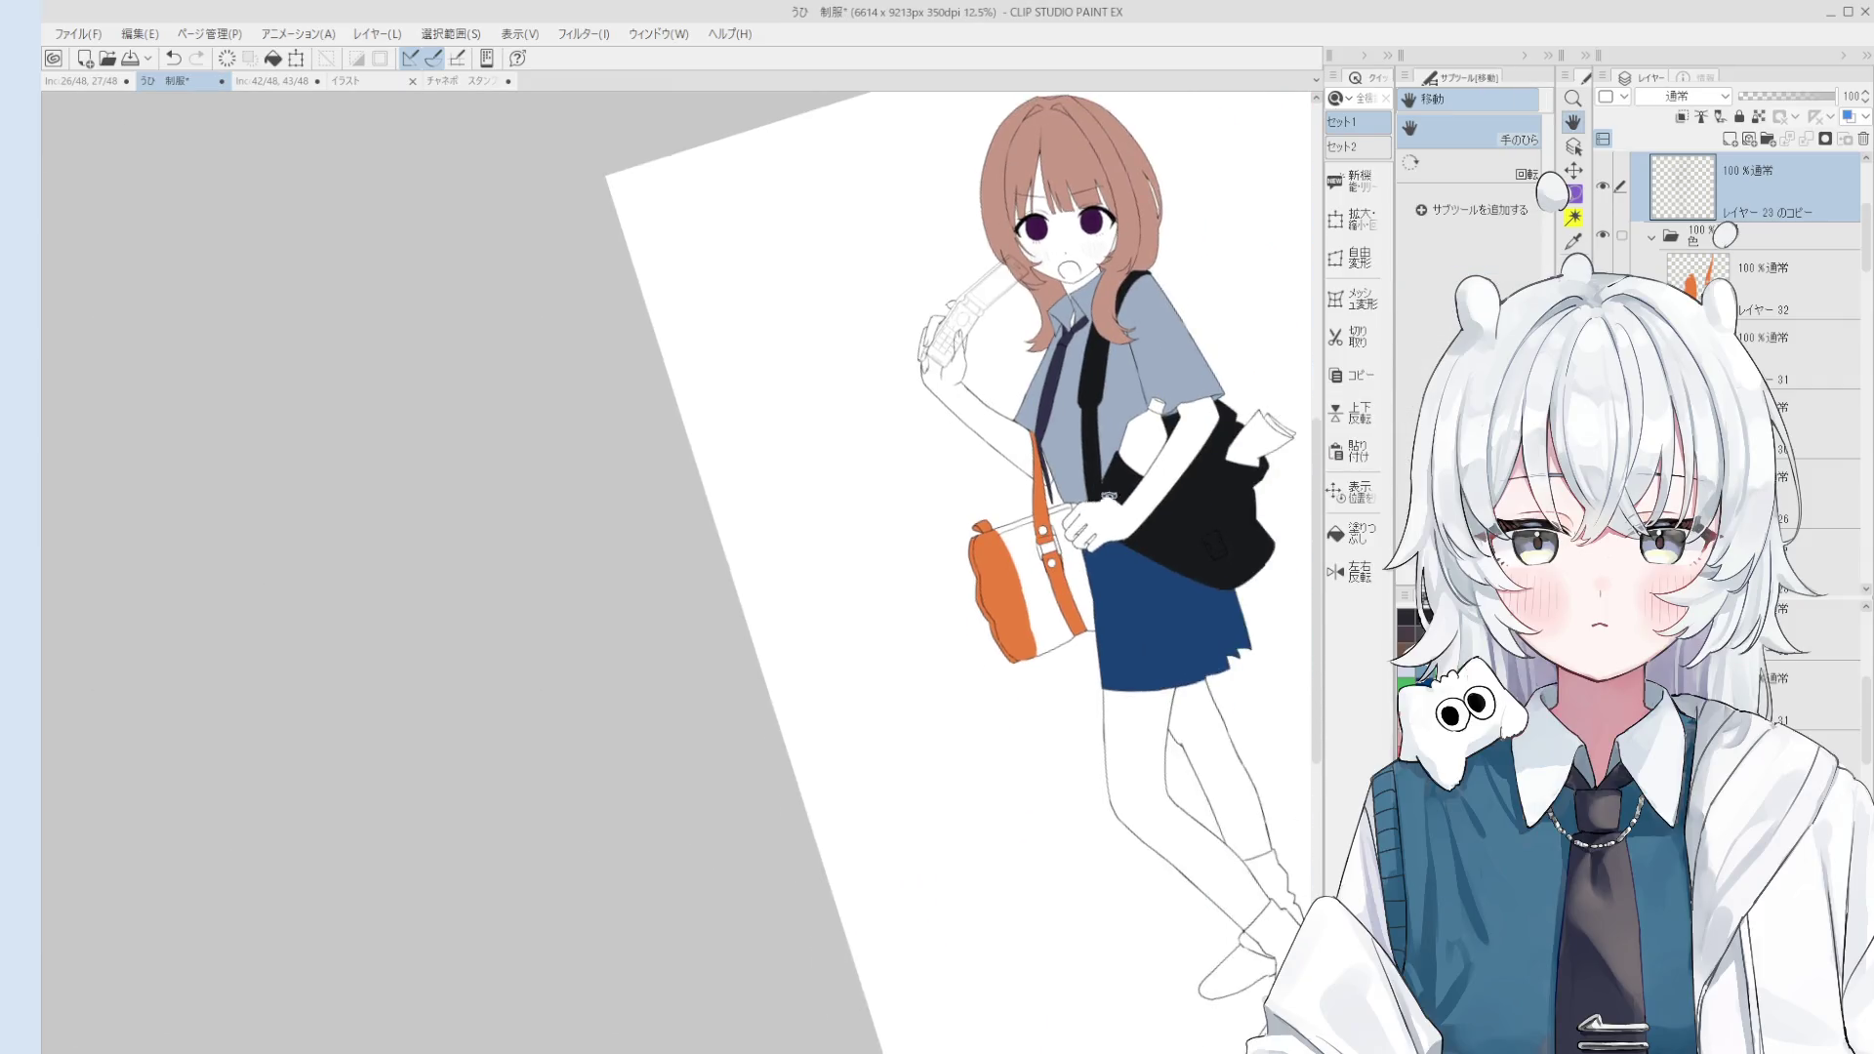
Step: Zoom and rotate onto the bag's top flap and redraw its line, undoing and redoing a stroke
scroll(1160, 621, "up", 1)
scroll(1123, 649, "up", 1)
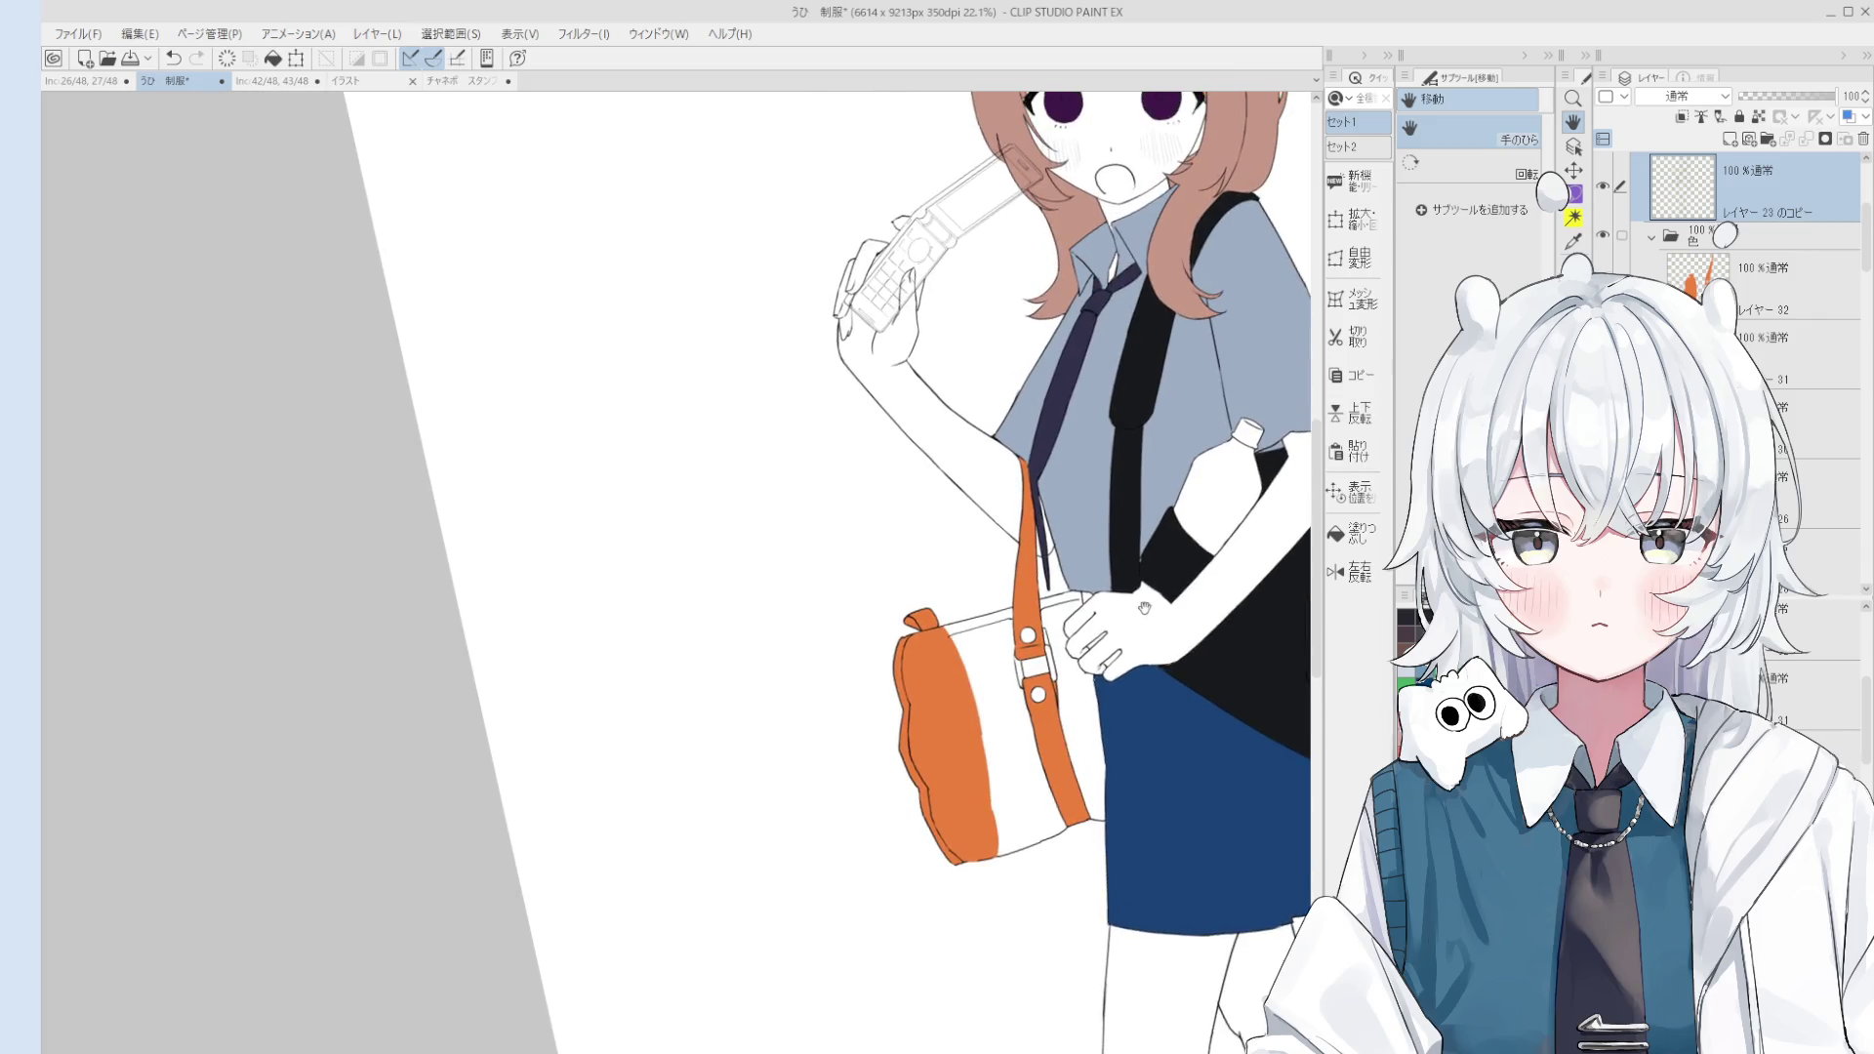
scroll(1073, 684, "up", 1)
scroll(1024, 722, "up", 1)
key("asciicircum")
key("asciicircum")
key("asciicircum")
key("e")
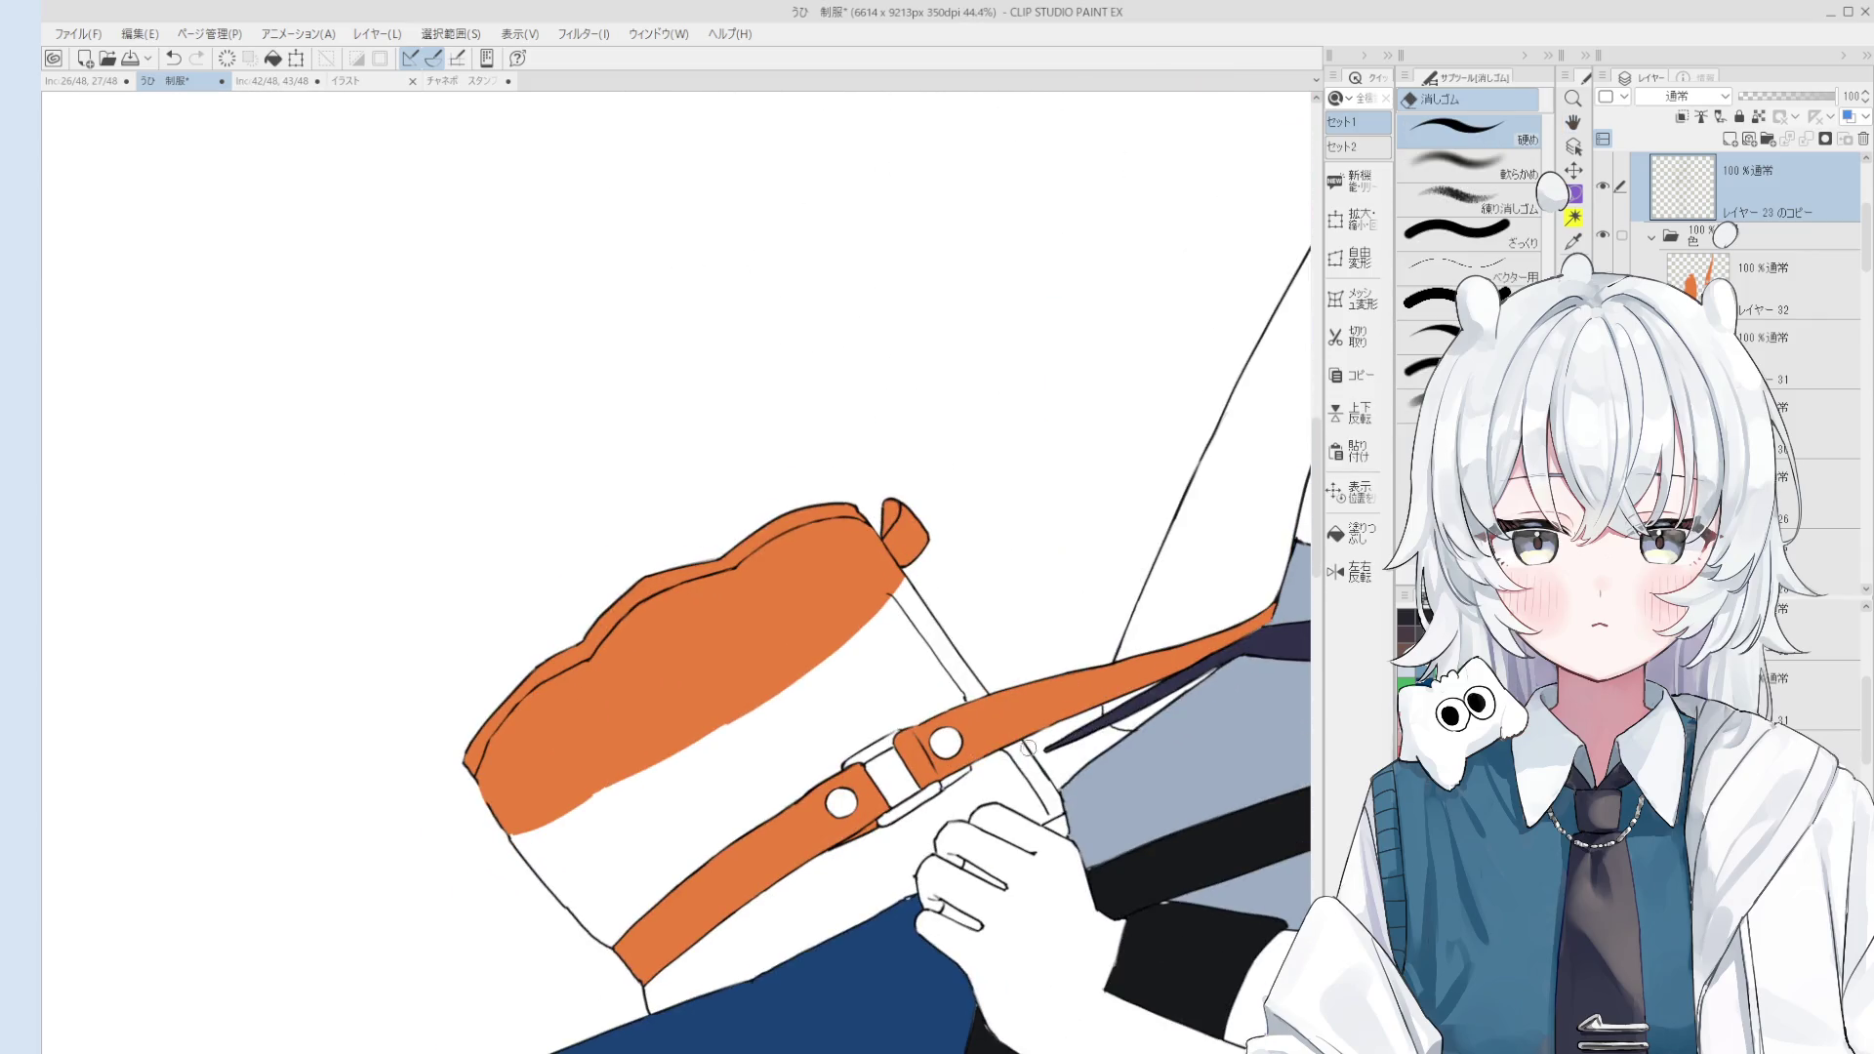
scroll(966, 767, "up", 2)
key("p")
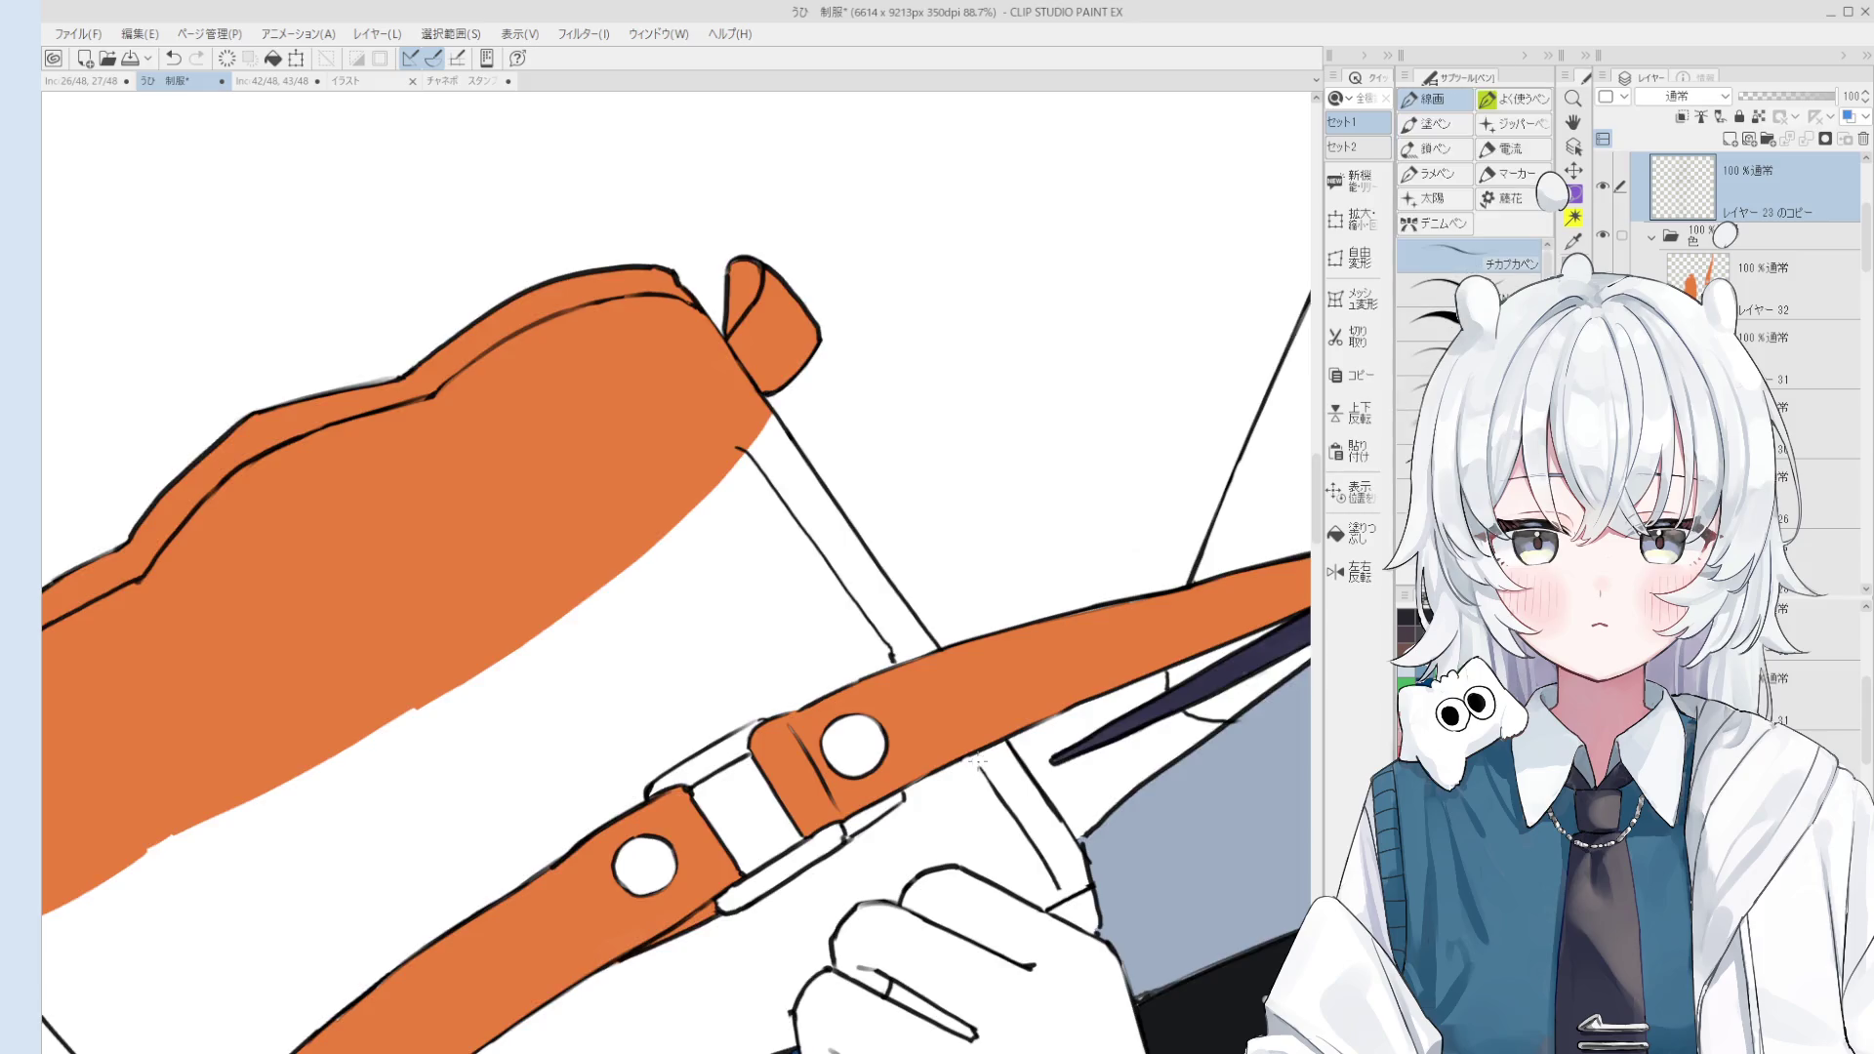
scroll(970, 761, "up", 1)
key("ctrl+z")
key("ctrl+y")
scroll(971, 757, "down", 1)
scroll(1095, 906, "down", 1)
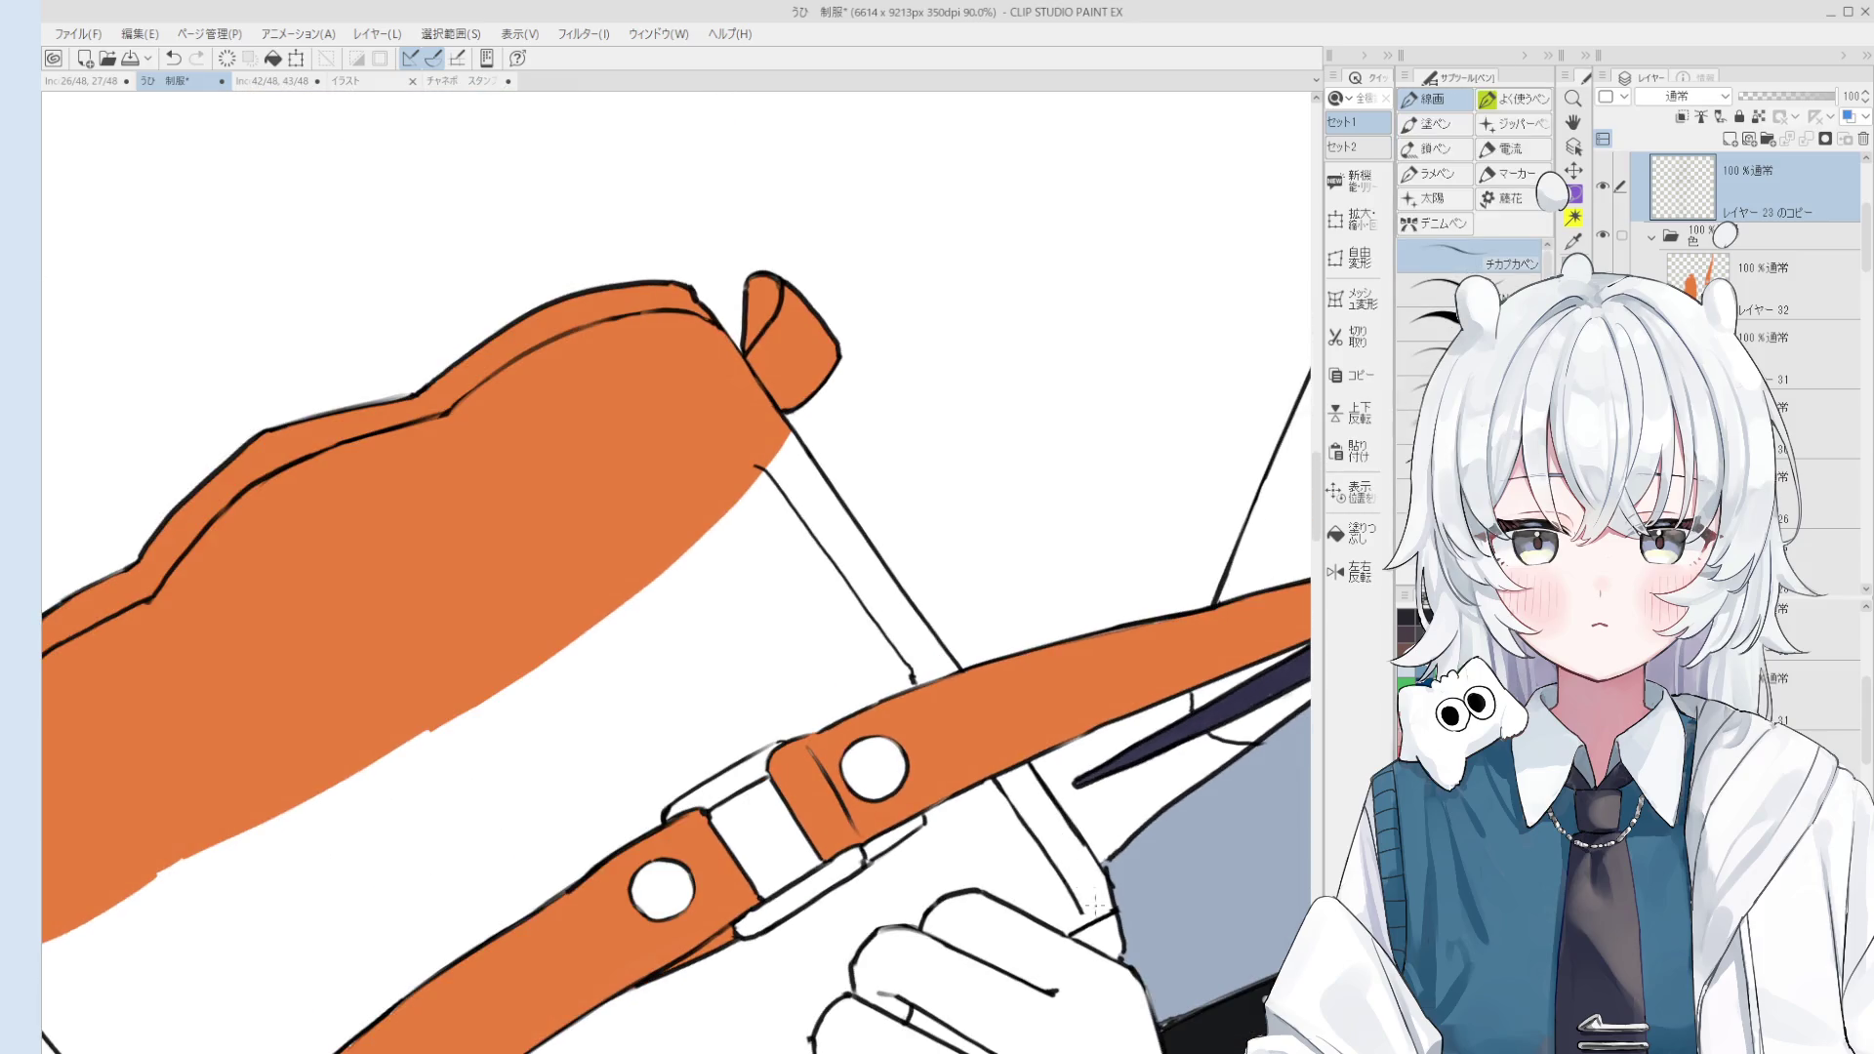
Step: Tidy the strap buckle's outline by alternating eraser and pen
scroll(1087, 927, "up", 1)
scroll(1167, 792, "up", 1)
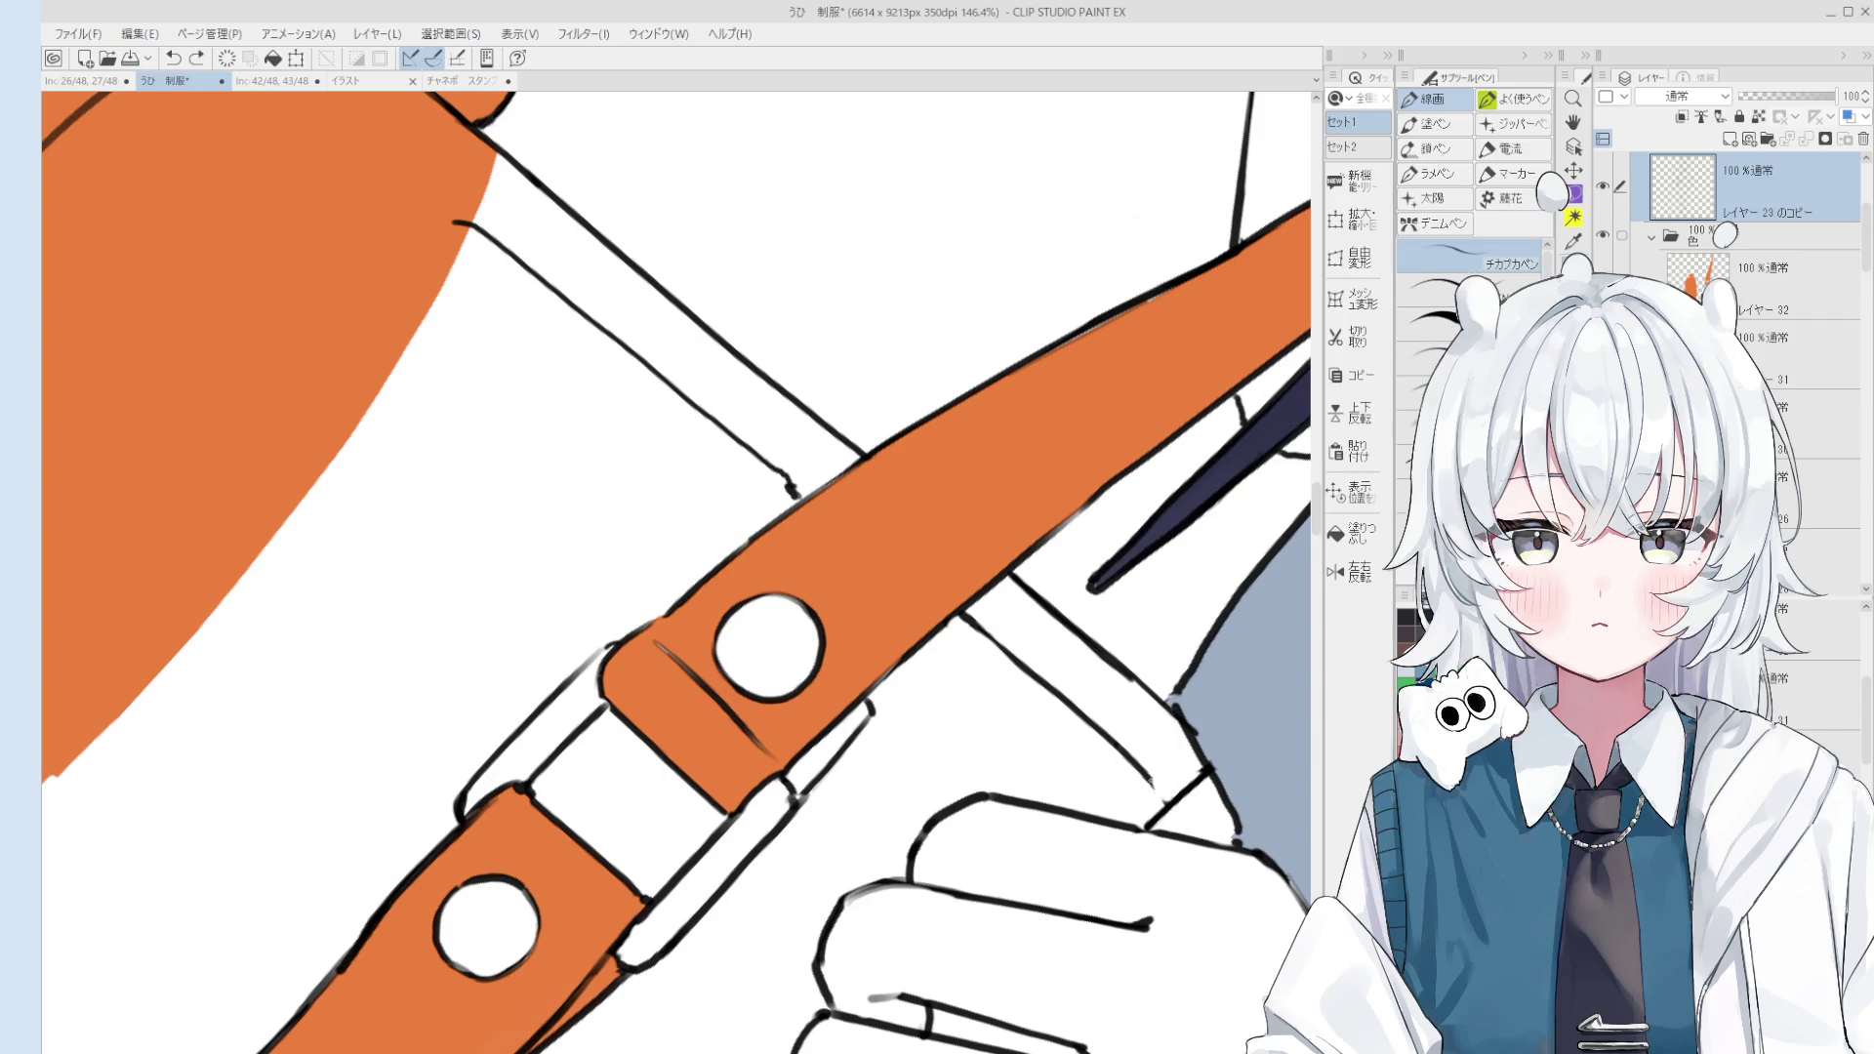
scroll(1157, 796, "down", 2)
key("e")
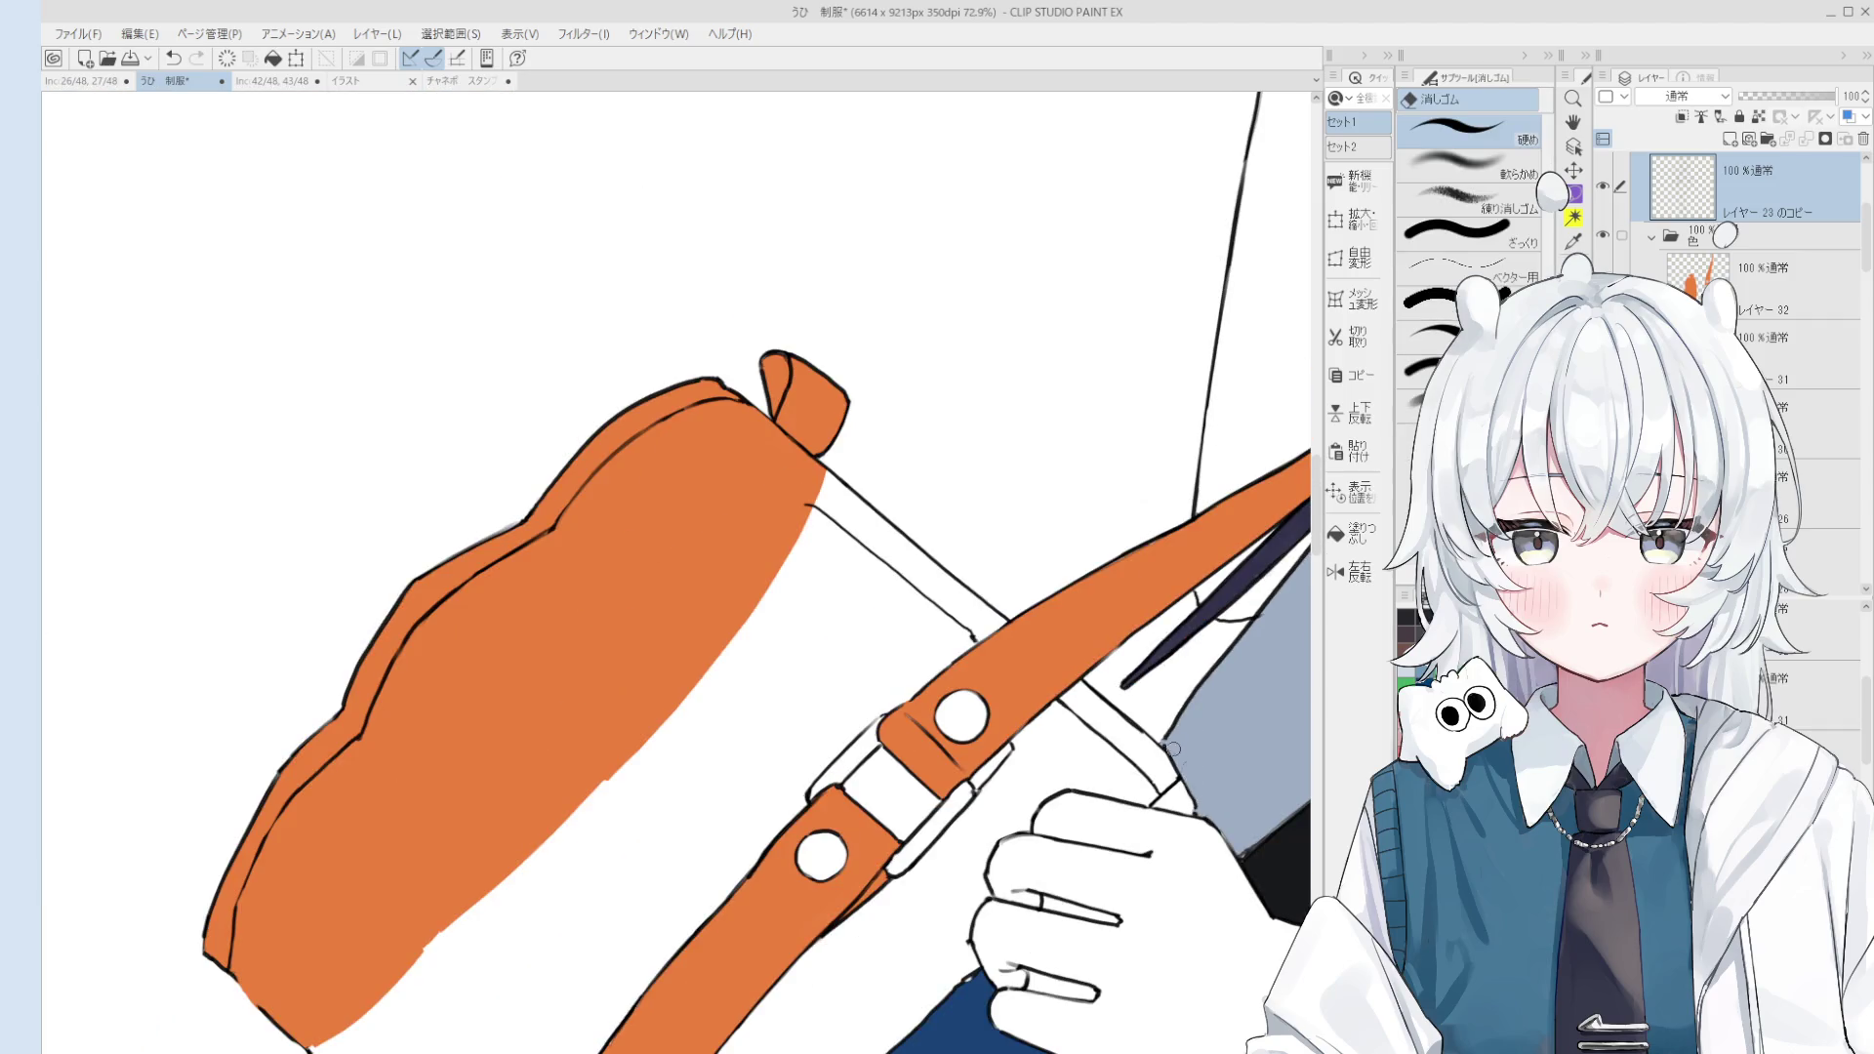
key("p")
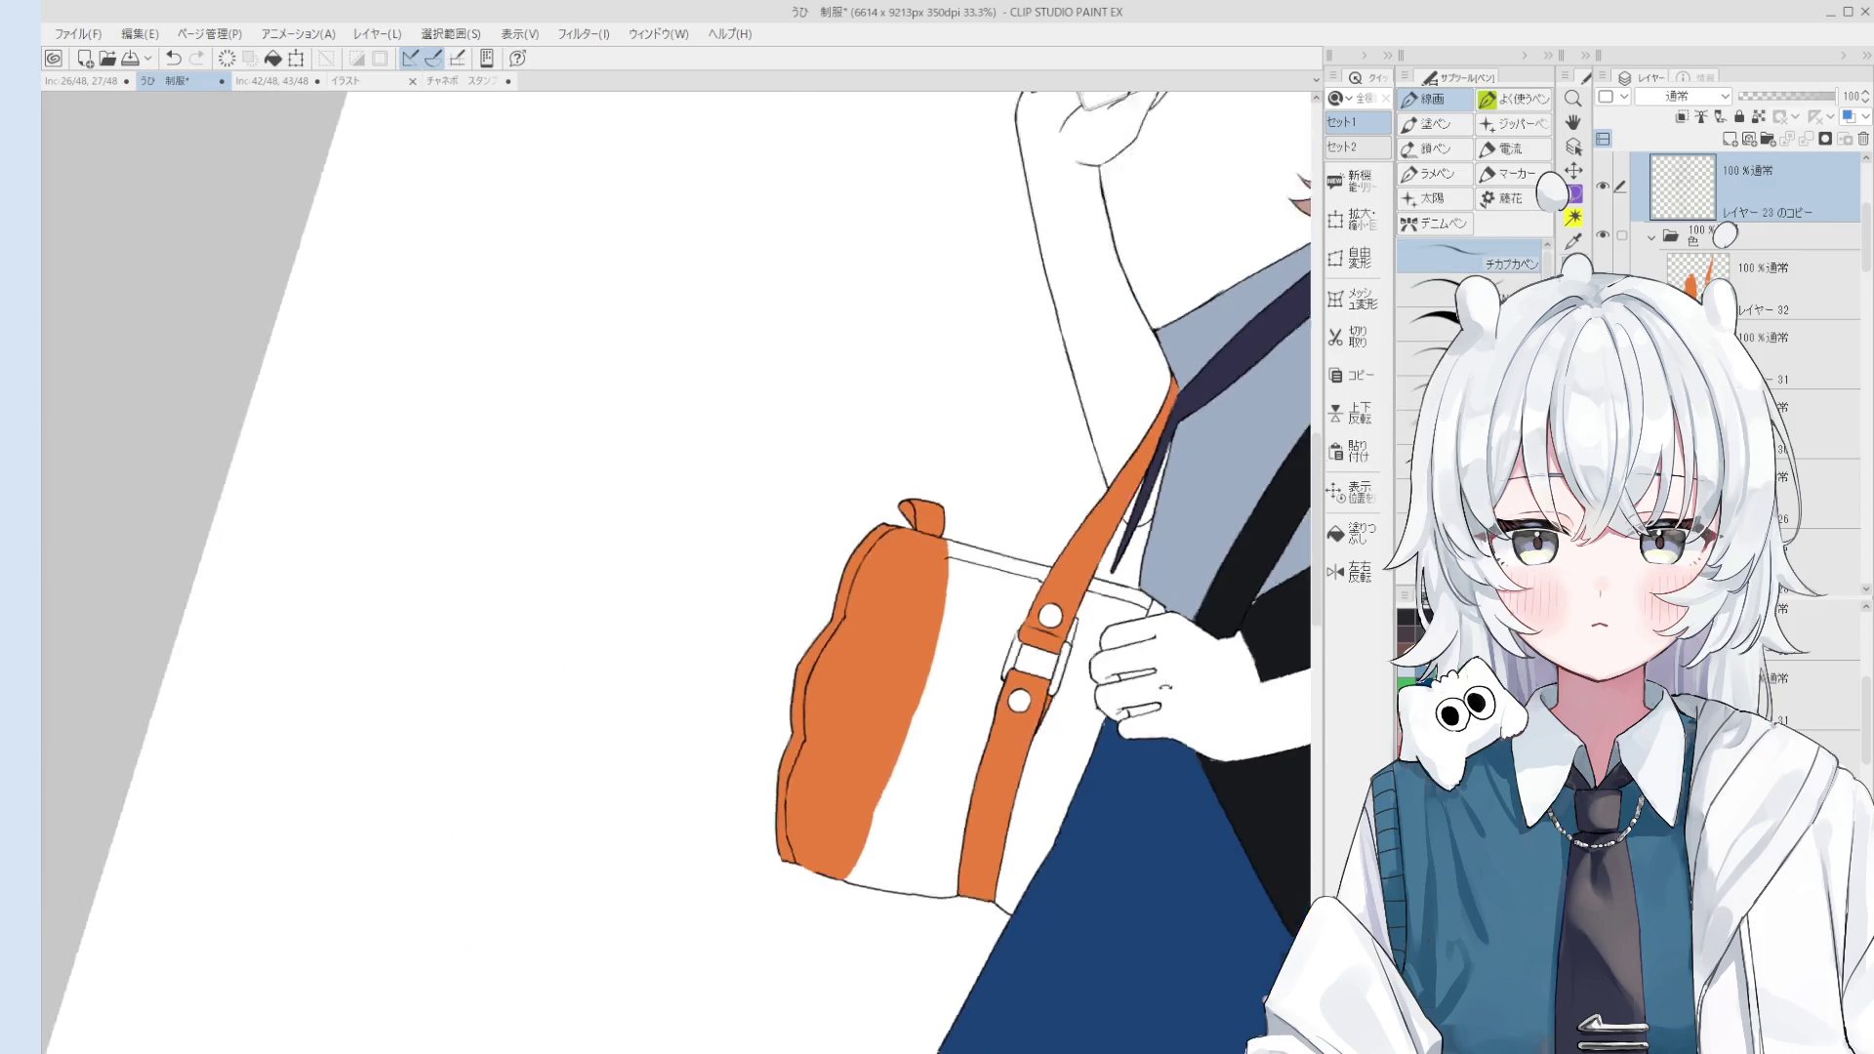
scroll(1035, 693, "up", 1)
scroll(1004, 729, "up", 2)
key("e")
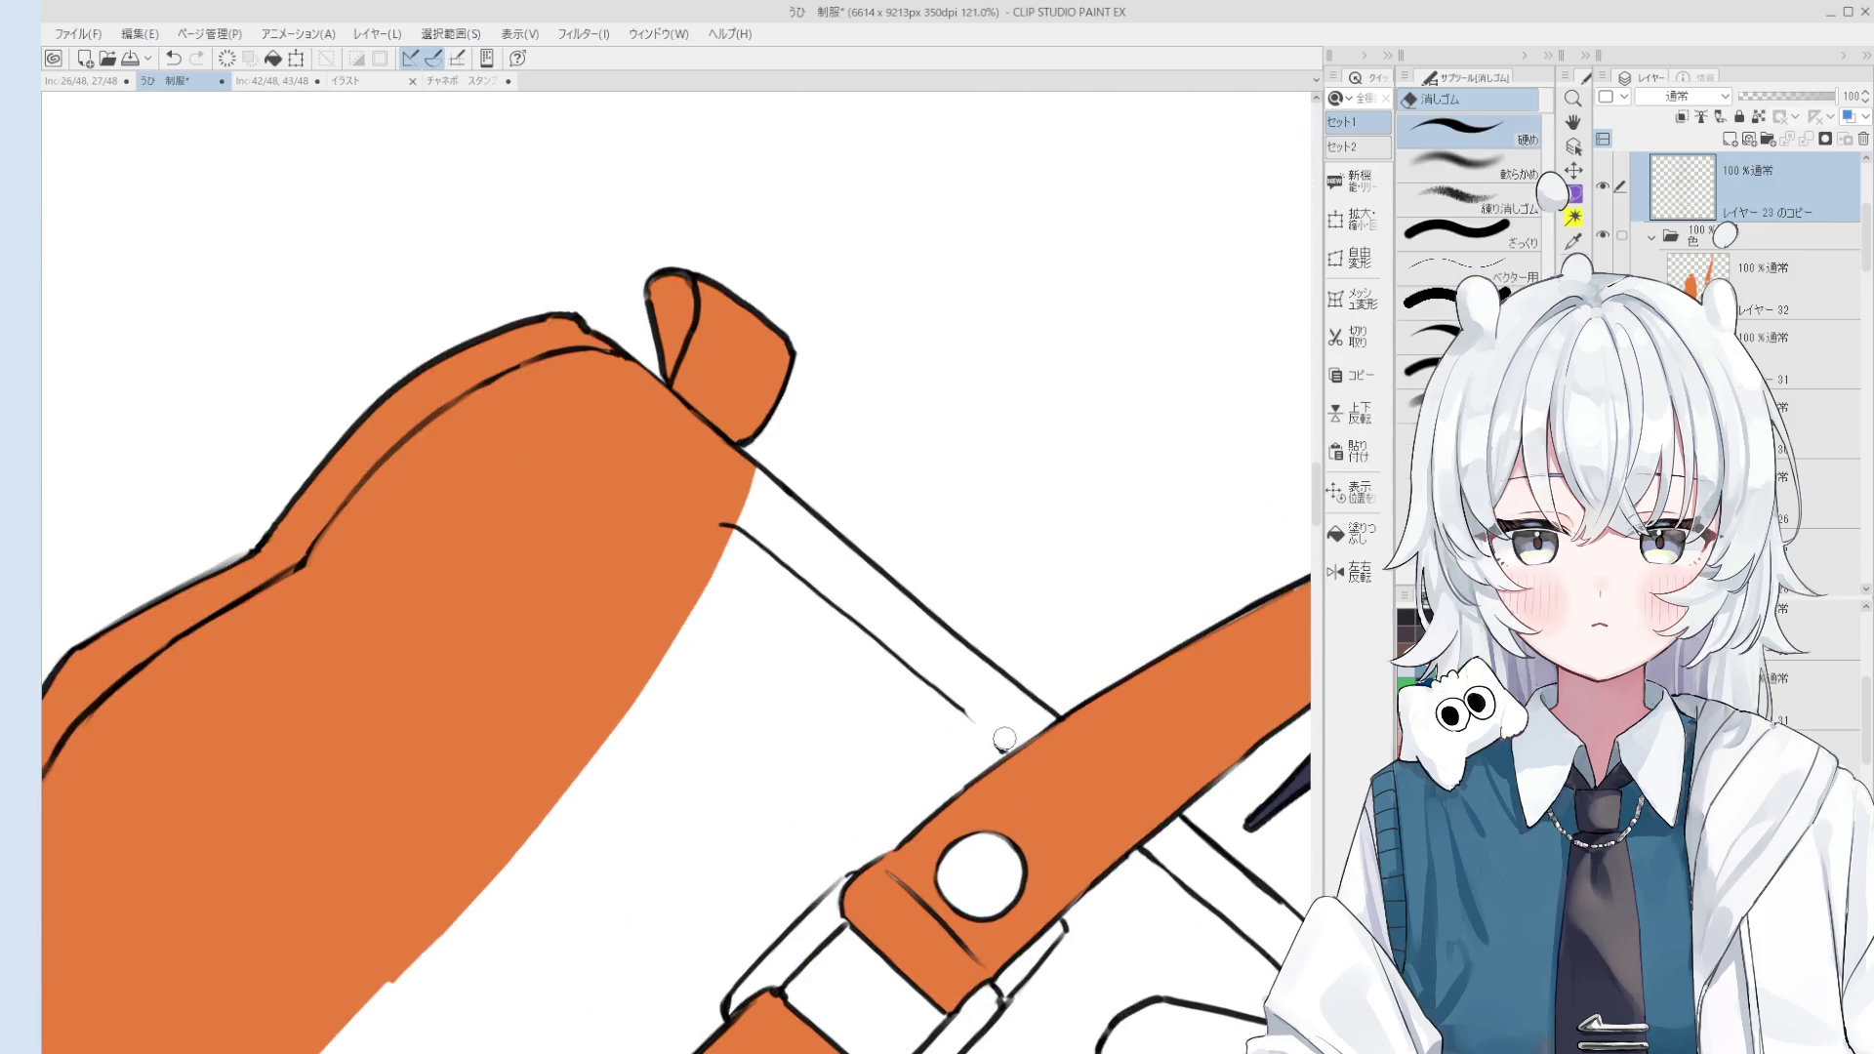
key("p")
scroll(1007, 747, "down", 2)
scroll(1015, 698, "down", 2)
Step: Select the bag's orange colour layer and fill the two white gaps along its top
key("o")
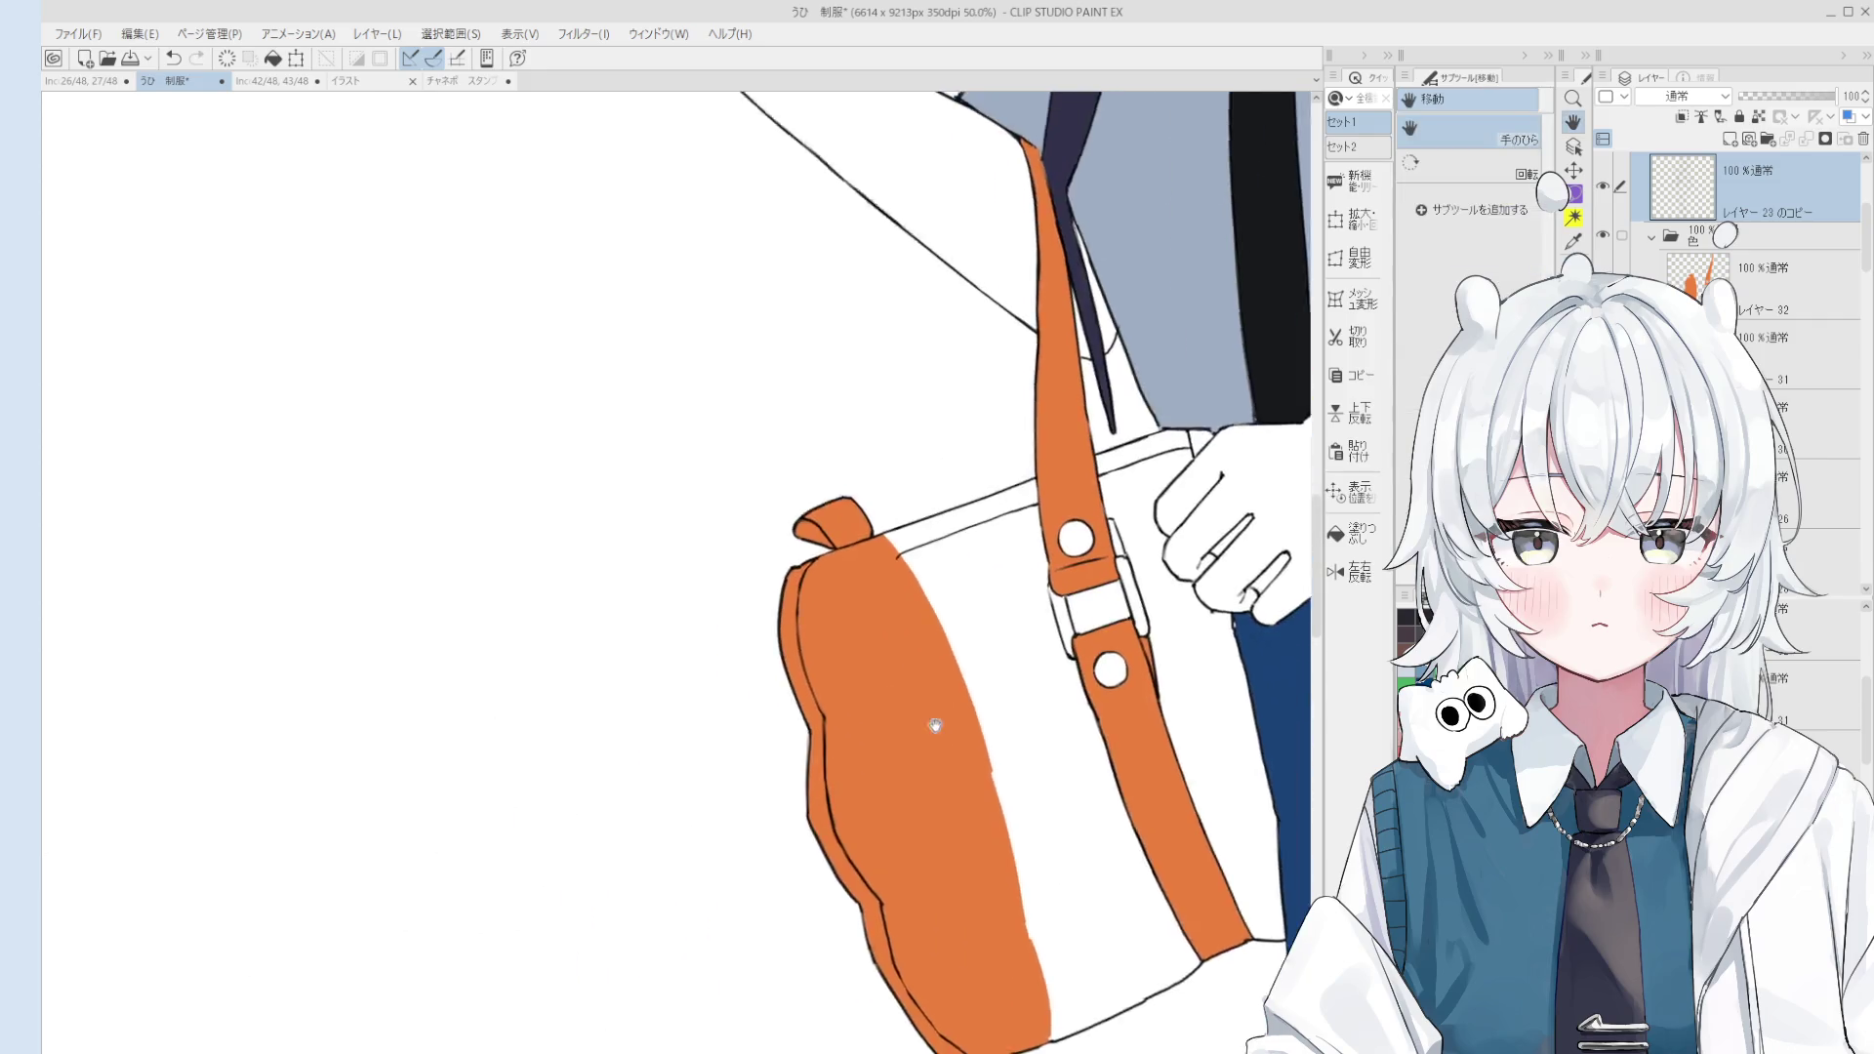
left_click(965, 699)
key("g")
left_click(1052, 542)
left_click(1227, 469)
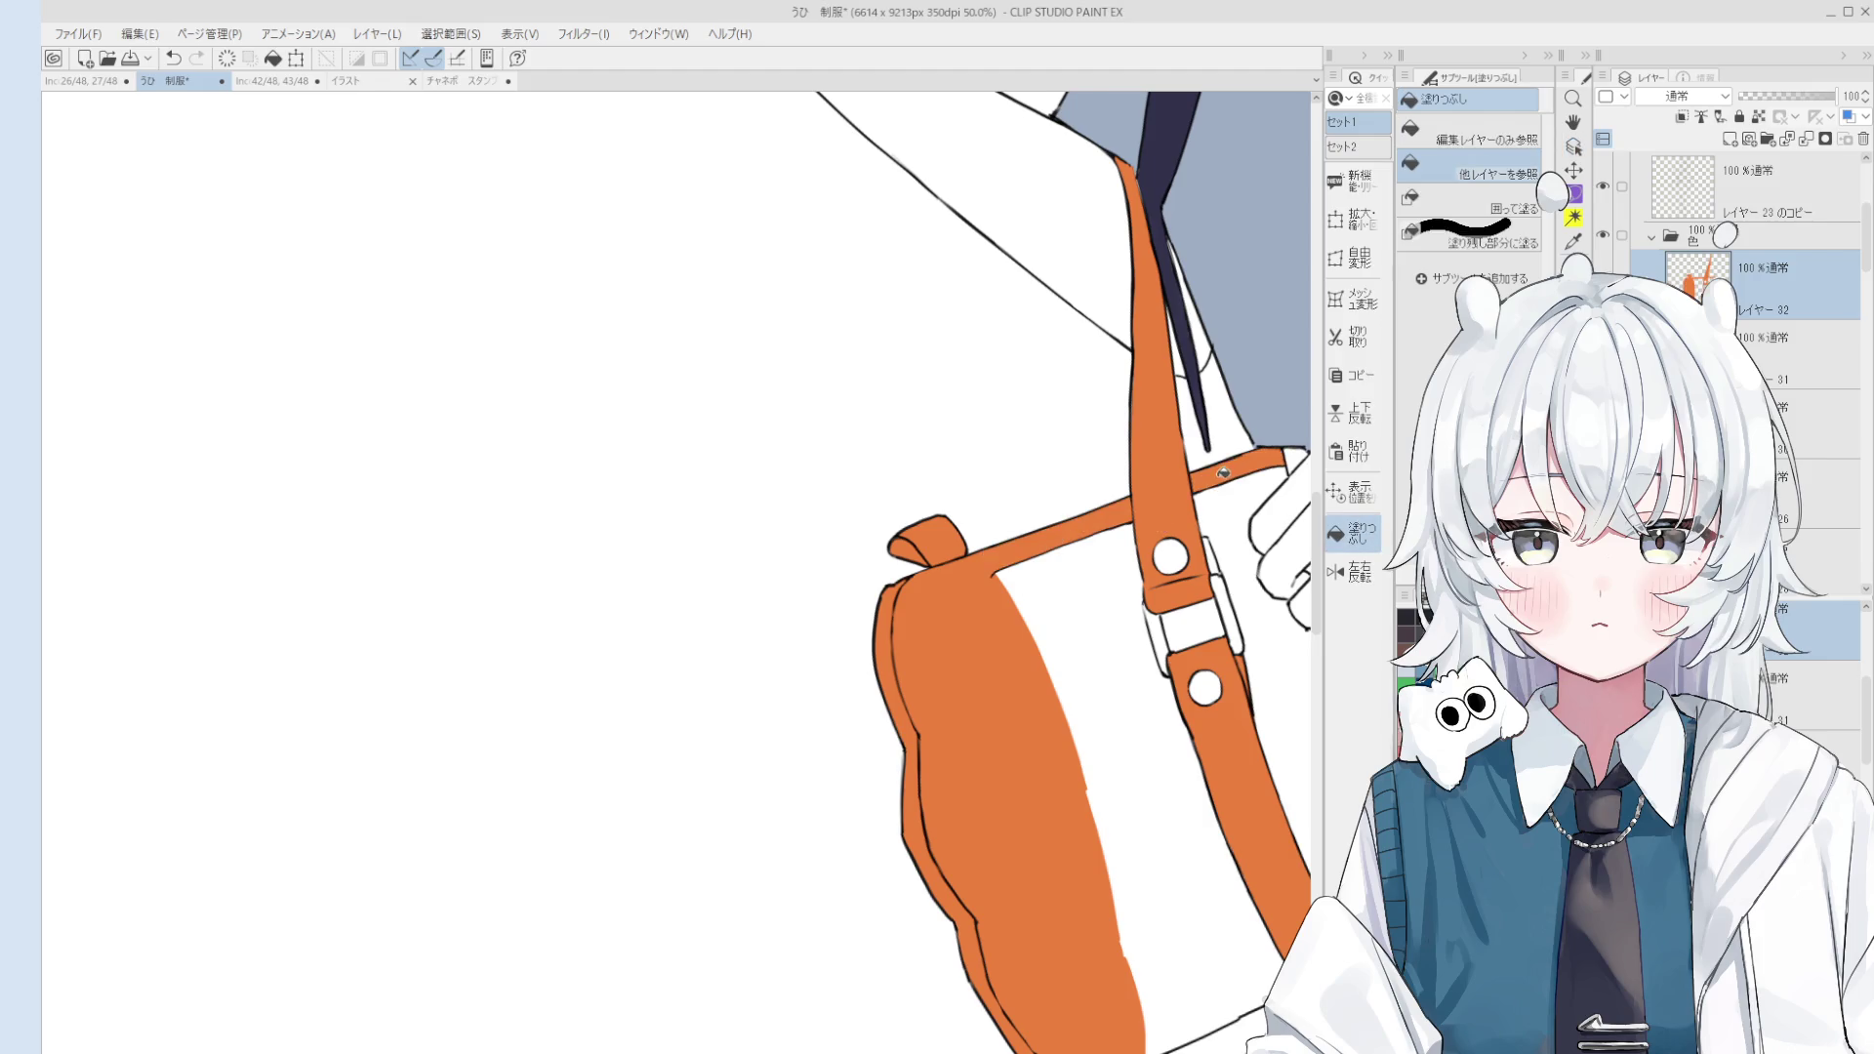
scroll(1227, 469, "down", 1)
Step: On the line art layer, erase the stray line along the strap's lower edge and recentre the figure
key("o")
scroll(1034, 541, "up", 1)
key("e")
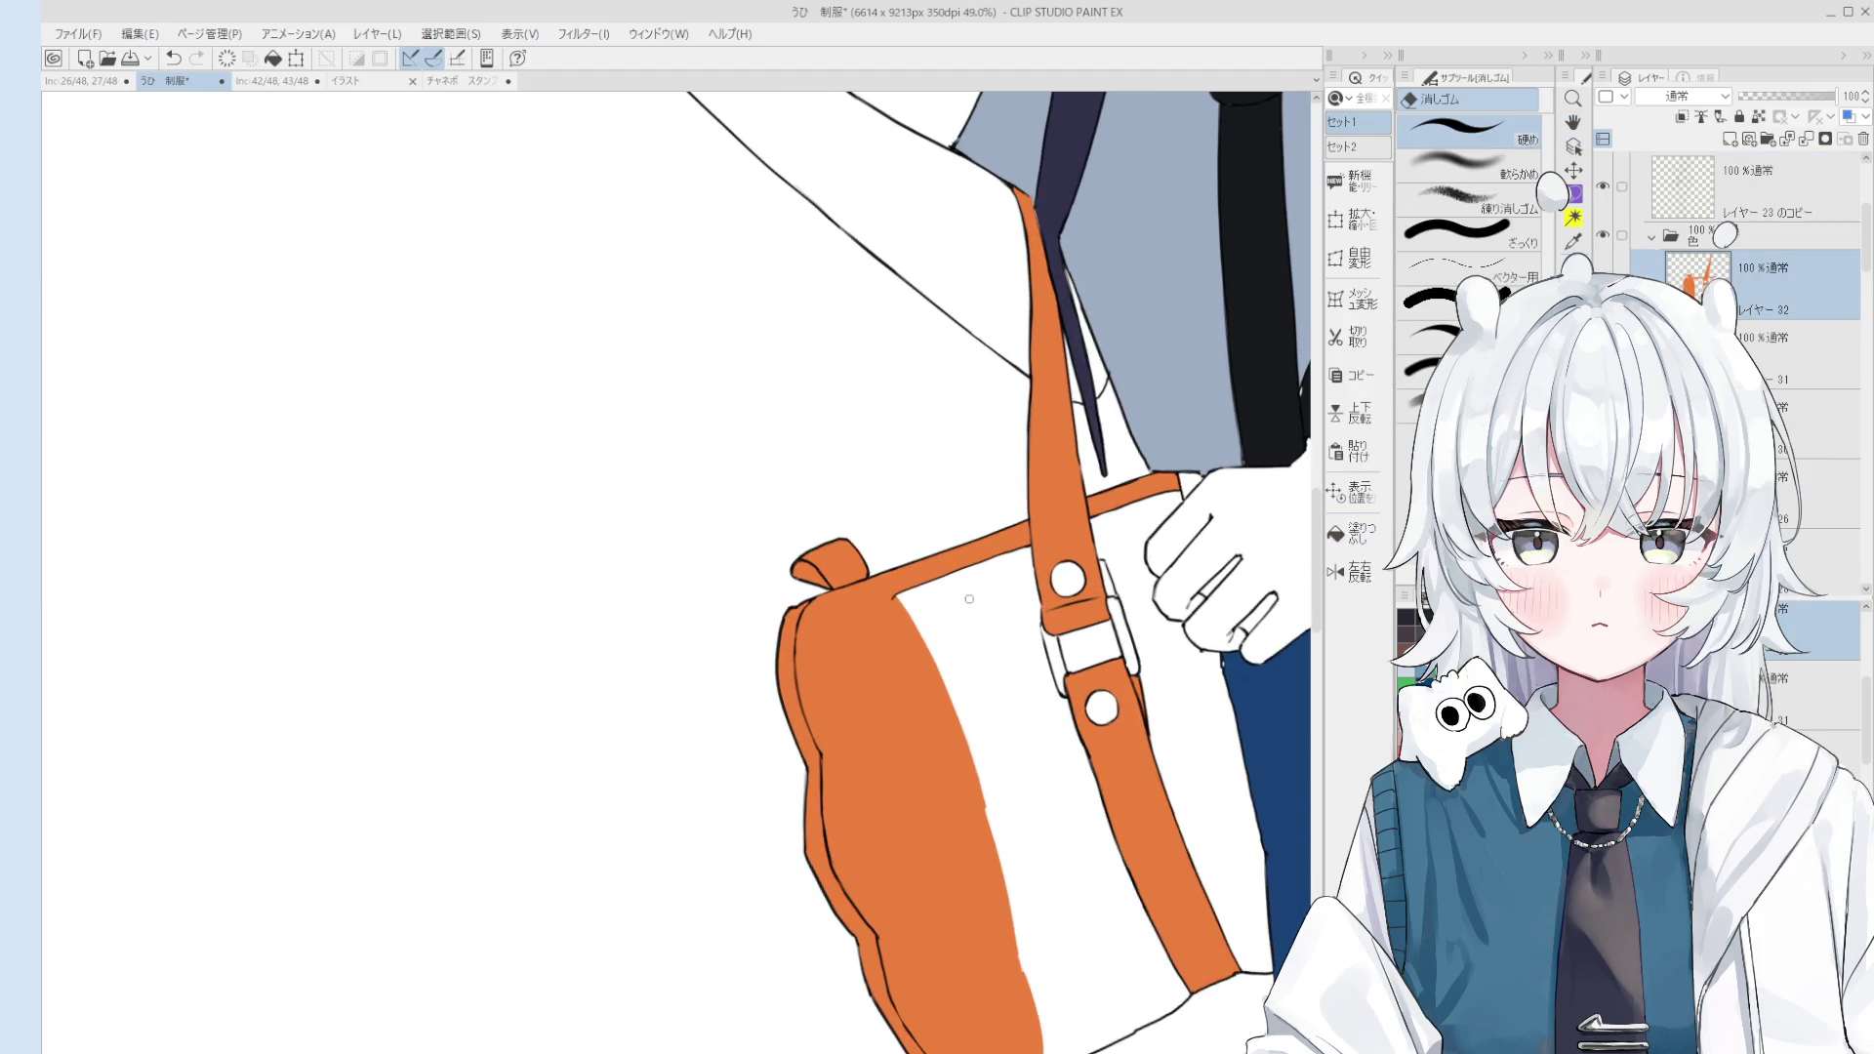
scroll(898, 595, "up", 3)
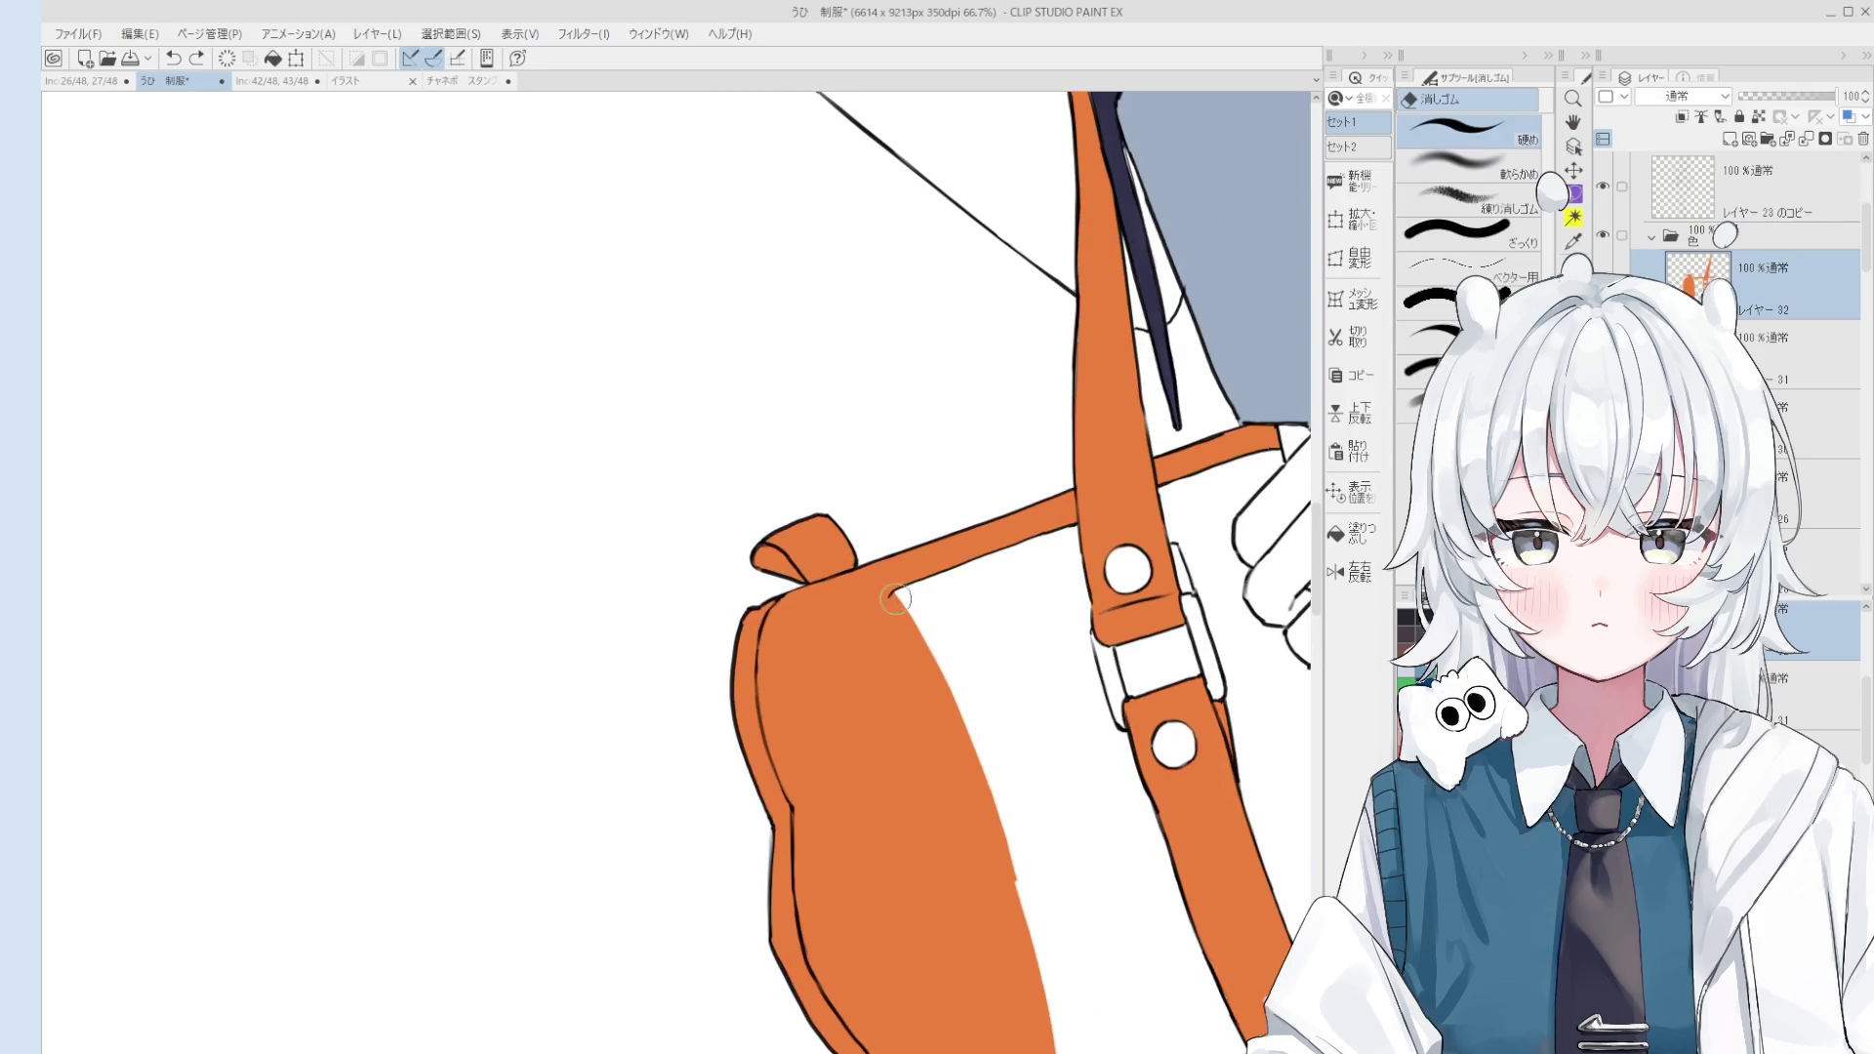
key("alt+bracketright")
key("alt+bracketright")
left_click_drag(888, 594, 1115, 500)
scroll(1115, 500, "down", 1)
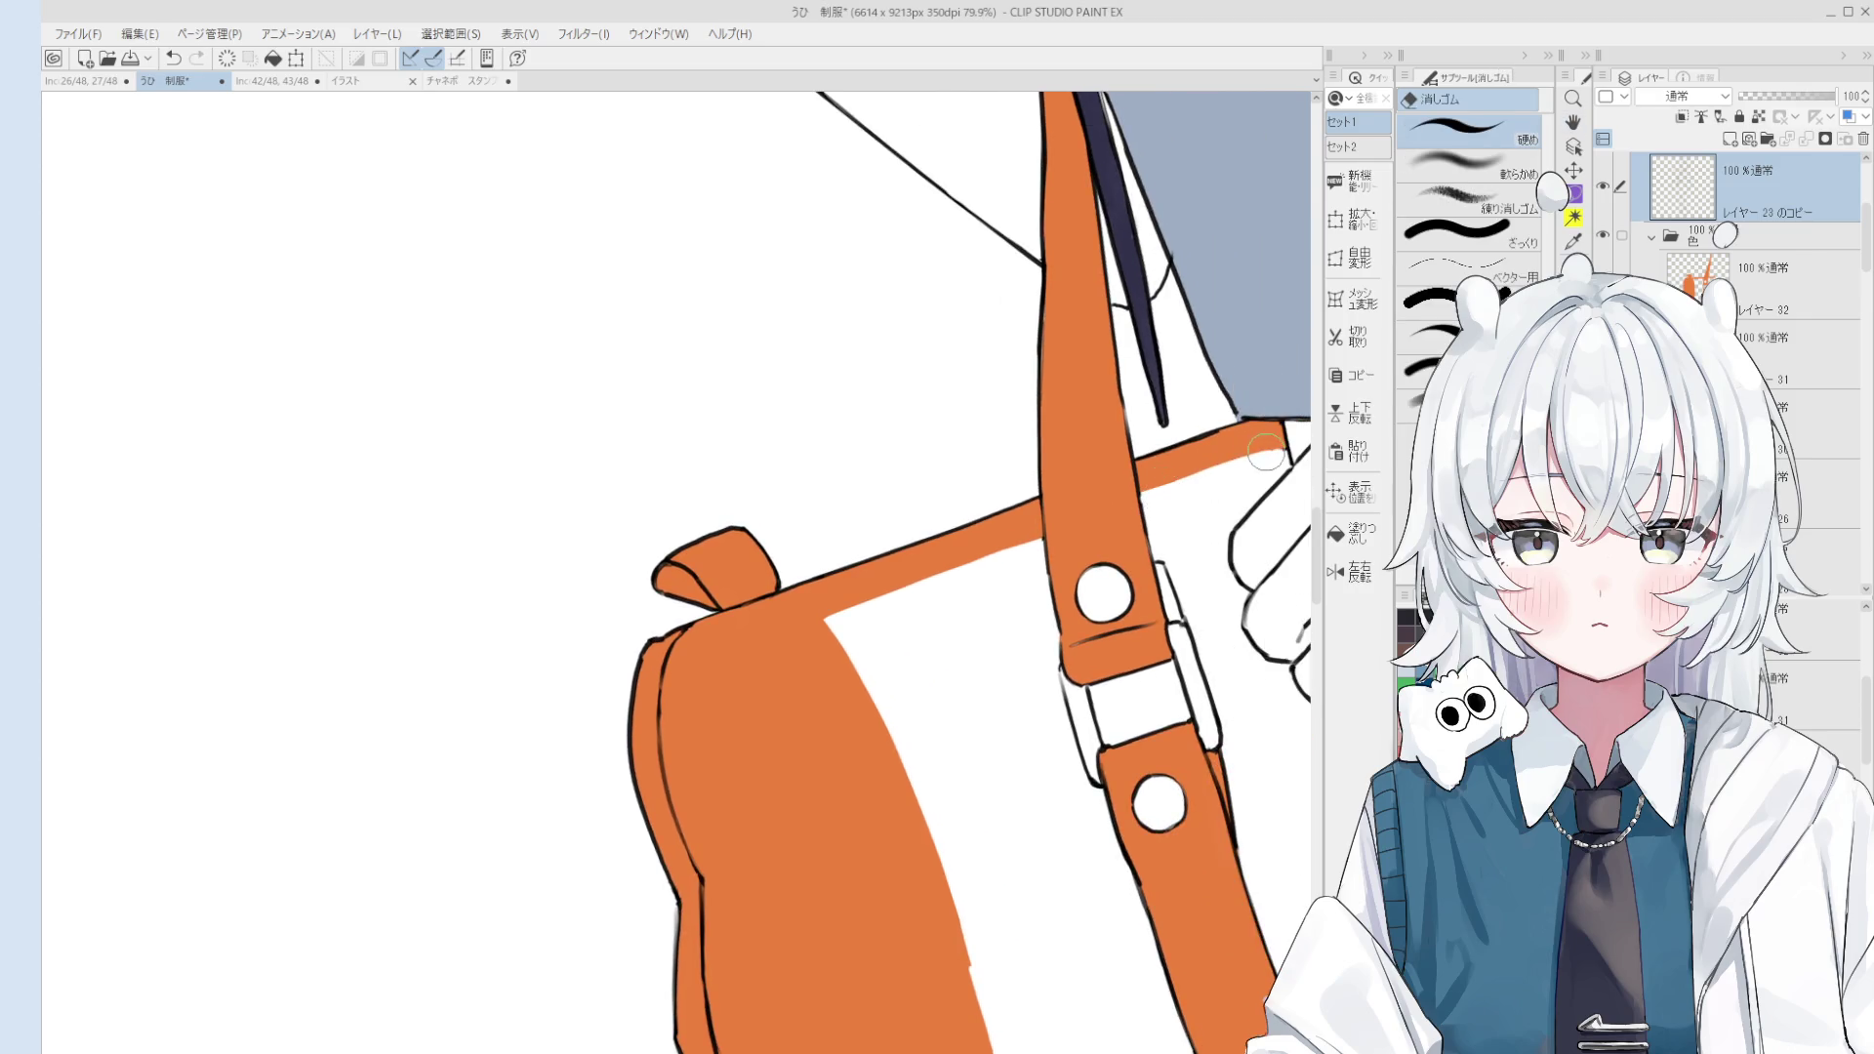
scroll(1259, 451, "down", 5)
left_click_drag(1164, 541, 1073, 589)
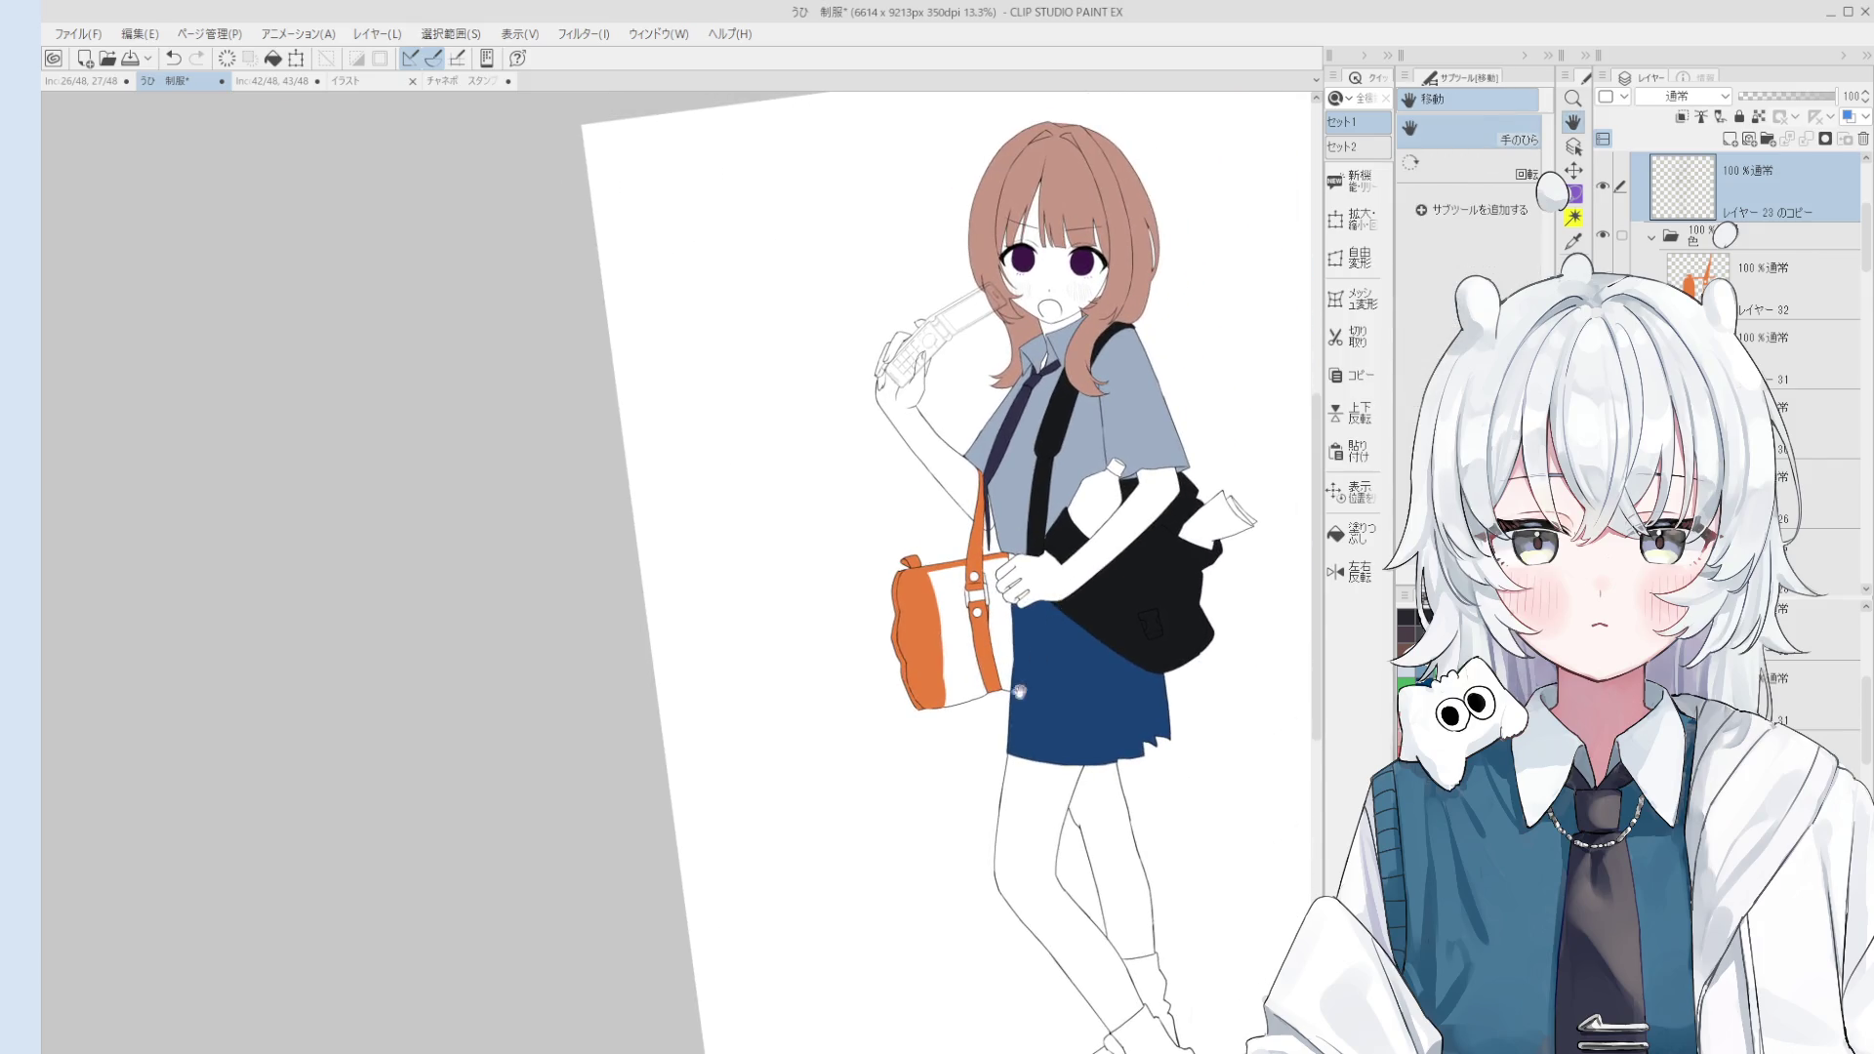
Step: Select レイヤー33 and fill the bottle inside the black bag with flat green
scroll(1007, 684, "up", 1)
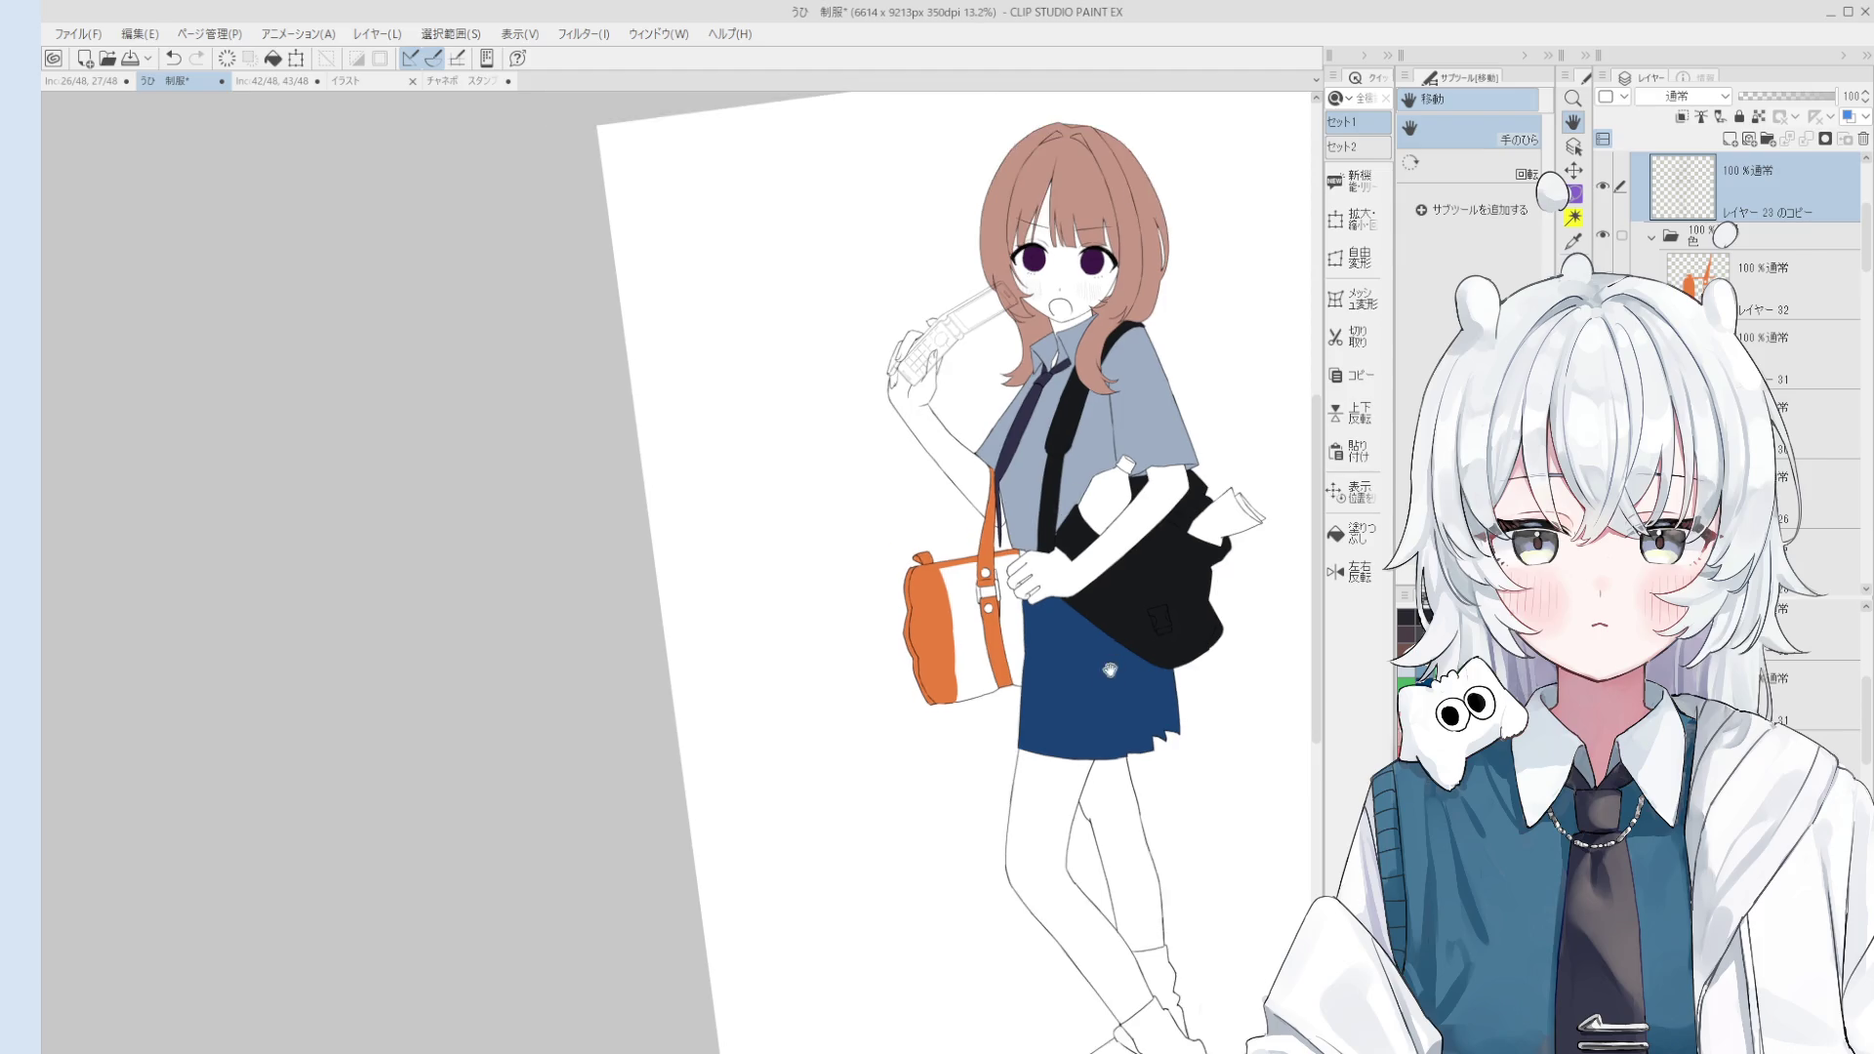
scroll(1304, 703, "down", 4)
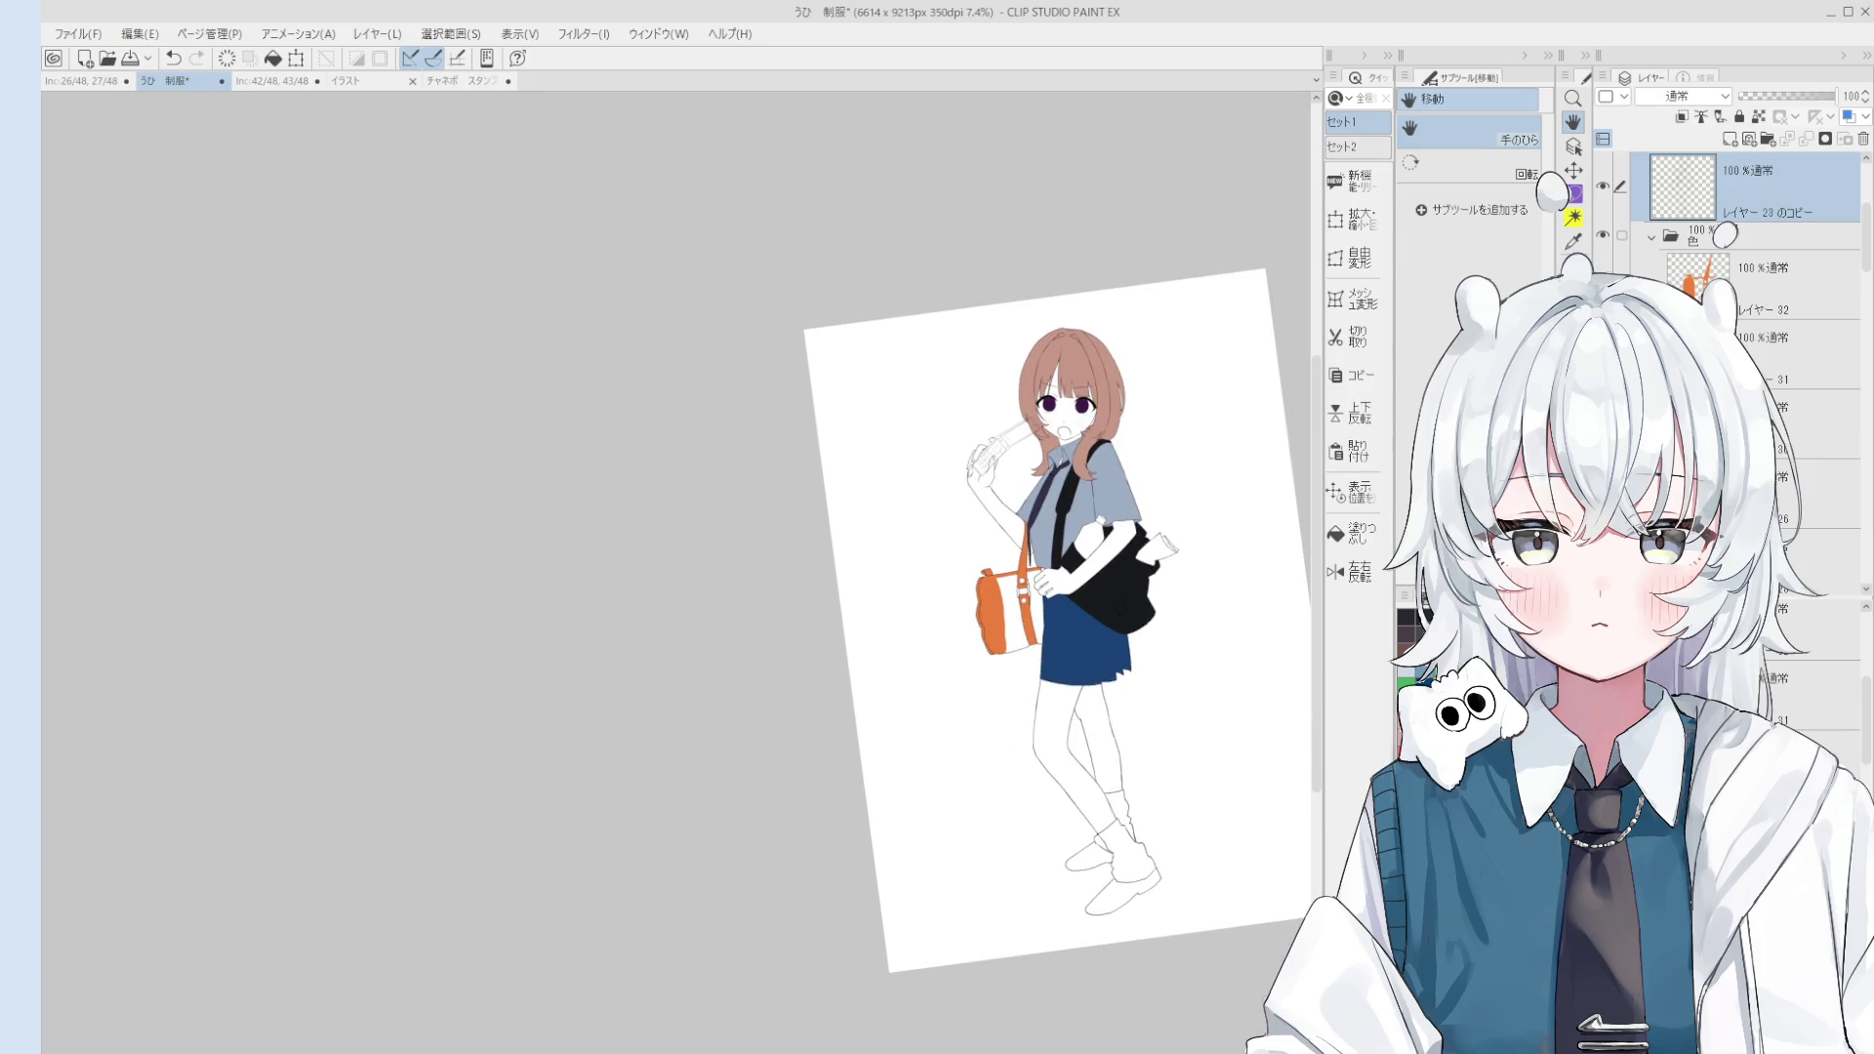
left_click(1757, 283)
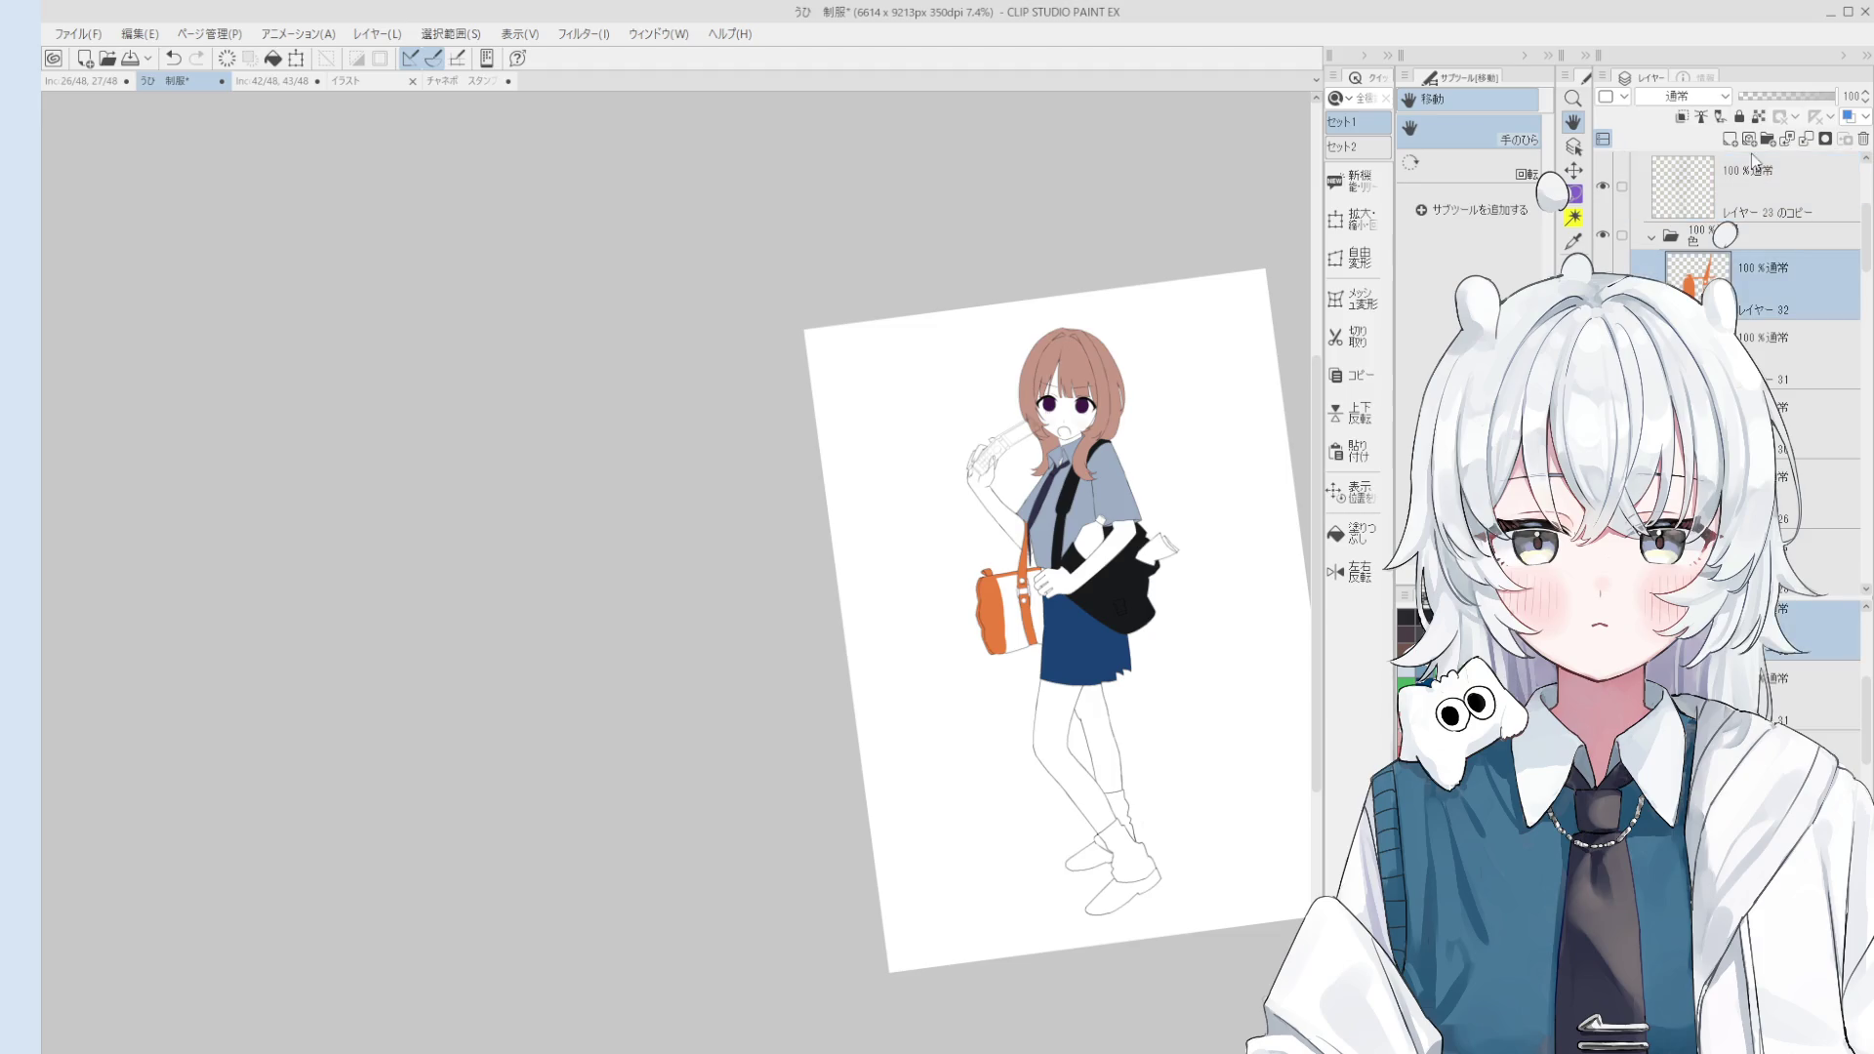
key("g")
scroll(1094, 522, "up", 3)
left_click(1074, 576)
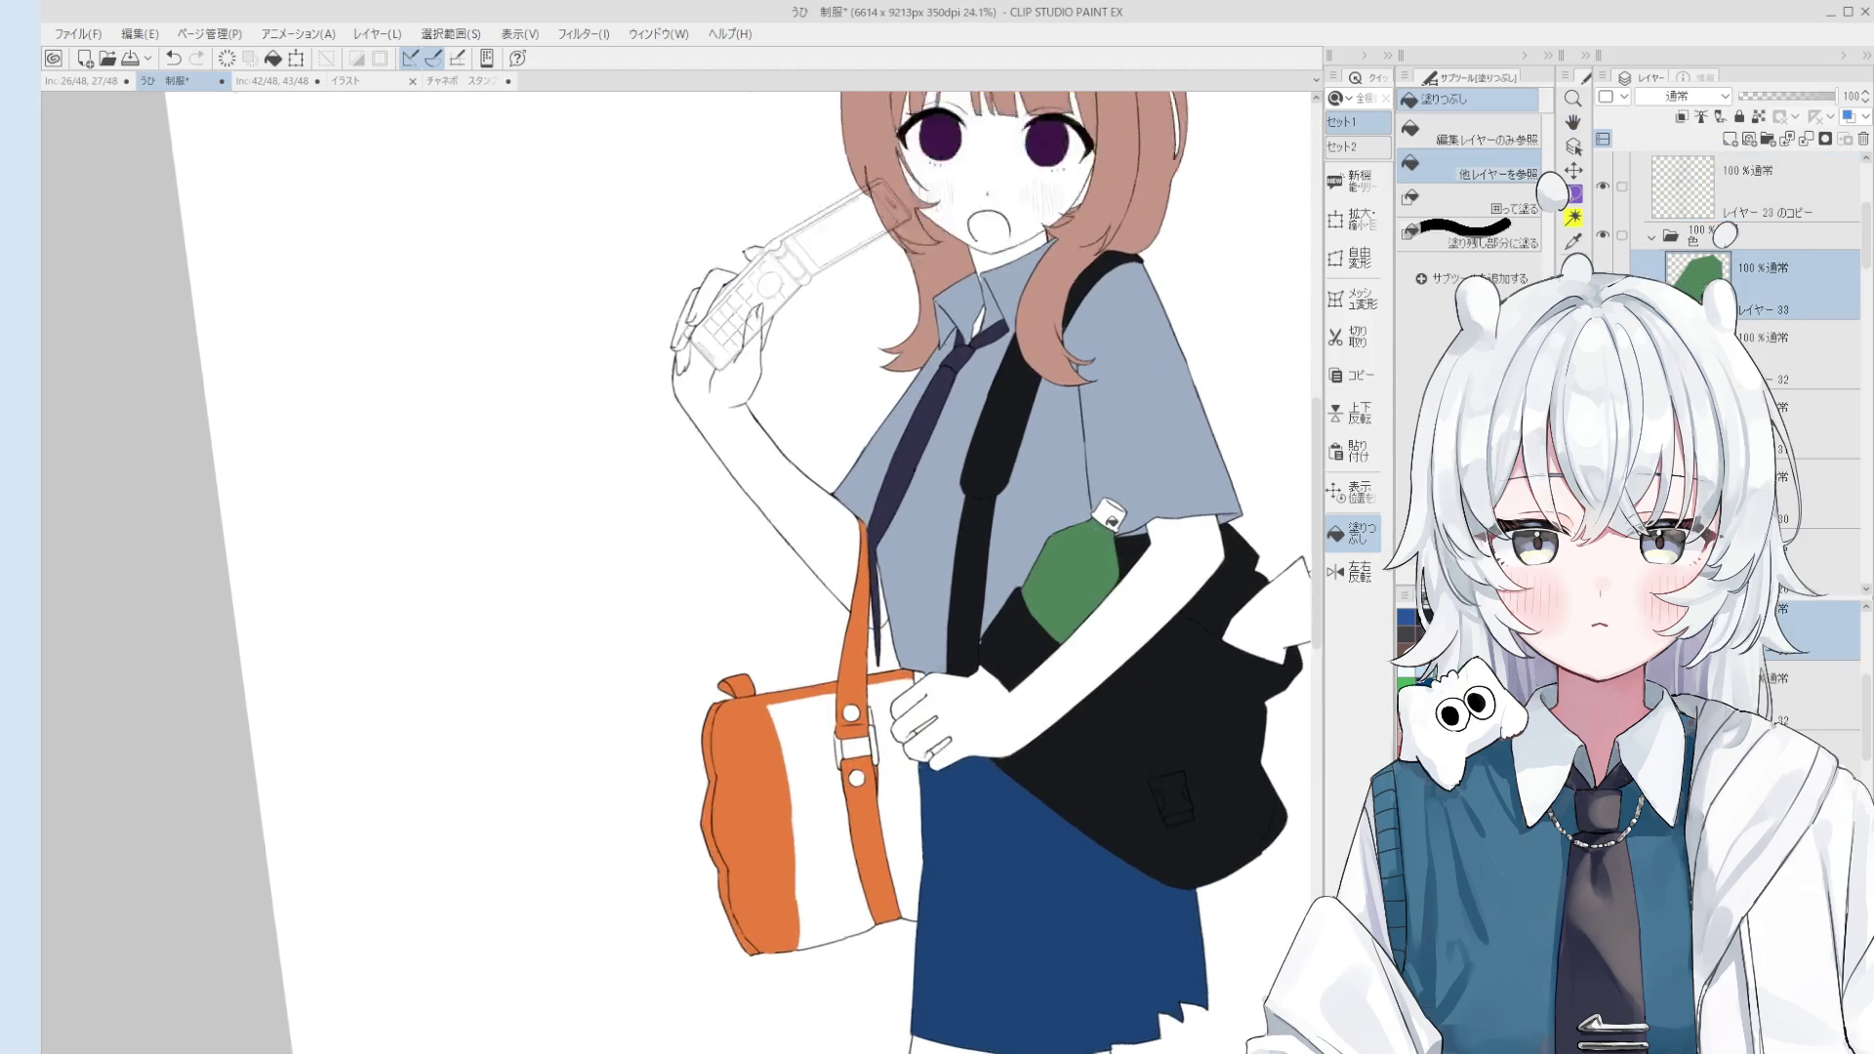
Step: Choose blue, add a new layer, and fill the paper sticking out of the bag blue
scroll(1074, 576, "up", 2)
scroll(1255, 600, "down", 4)
left_click(1407, 617)
left_click(1730, 138)
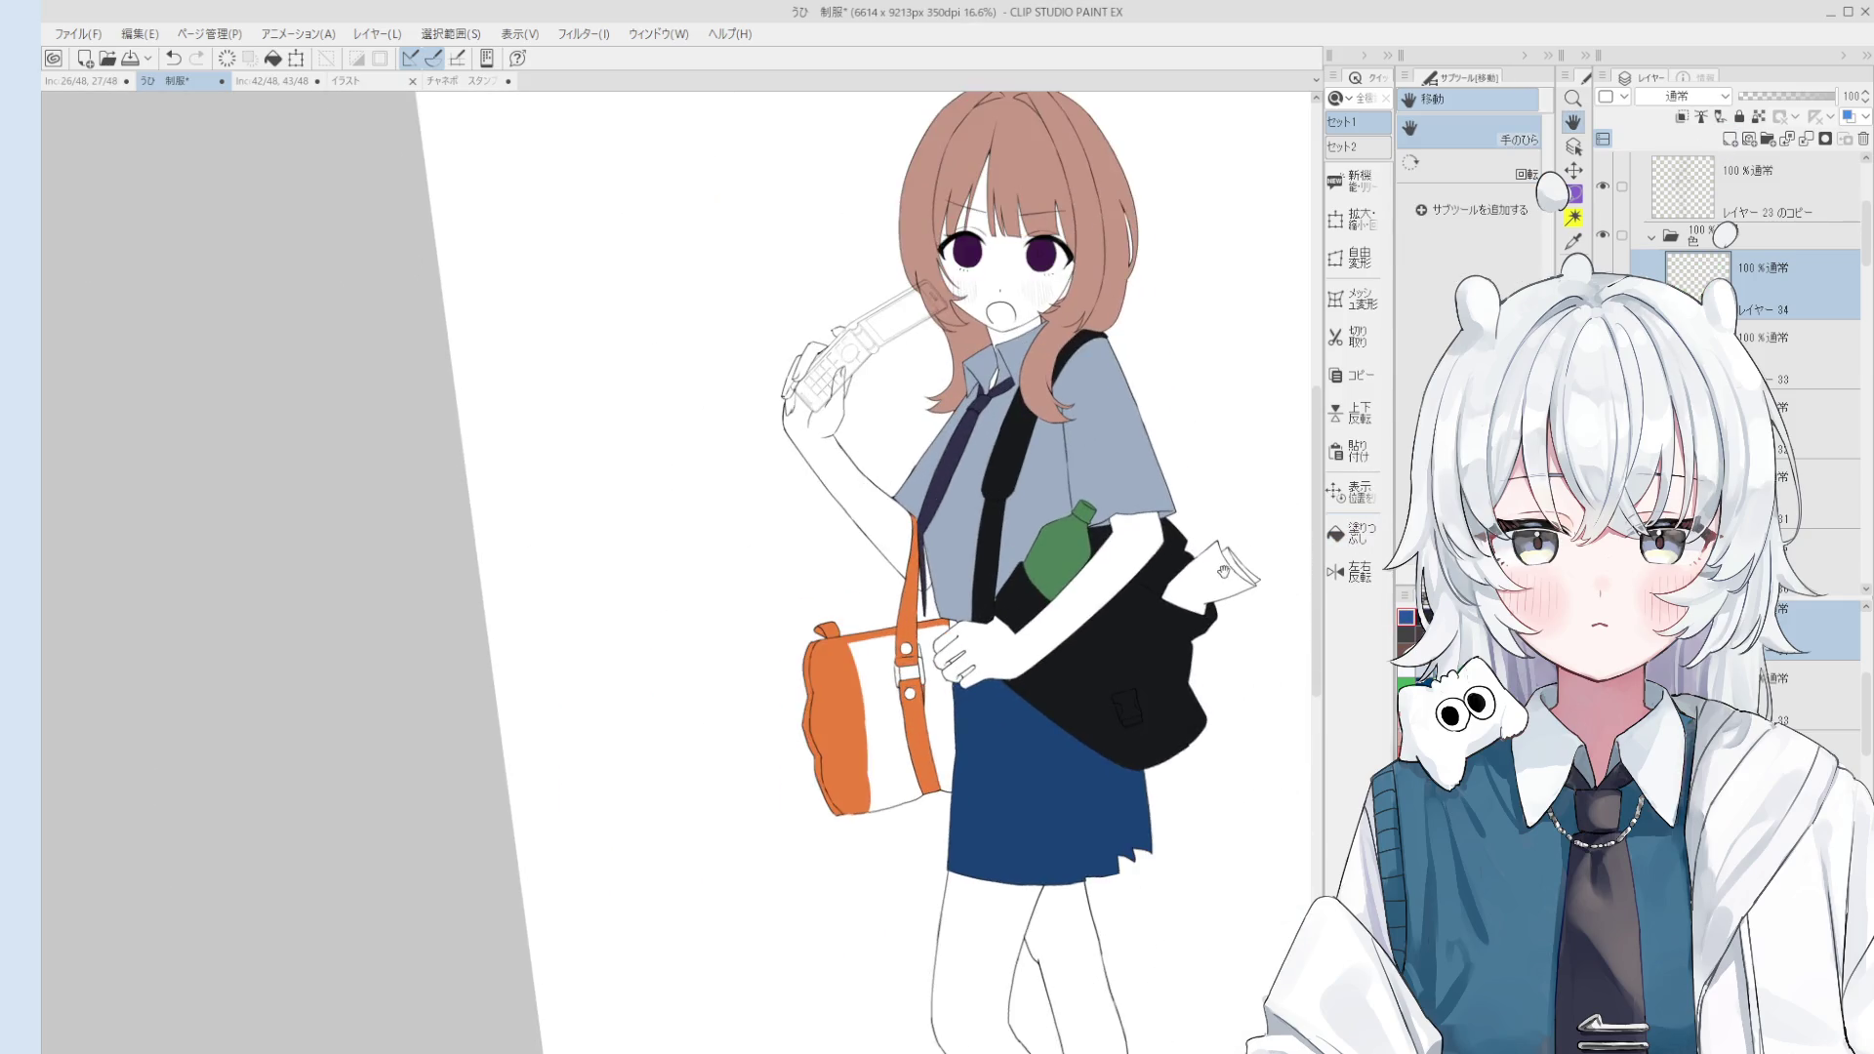
scroll(1235, 550, "up", 2)
scroll(1235, 550, "up", 2)
key("g")
left_click(1249, 570)
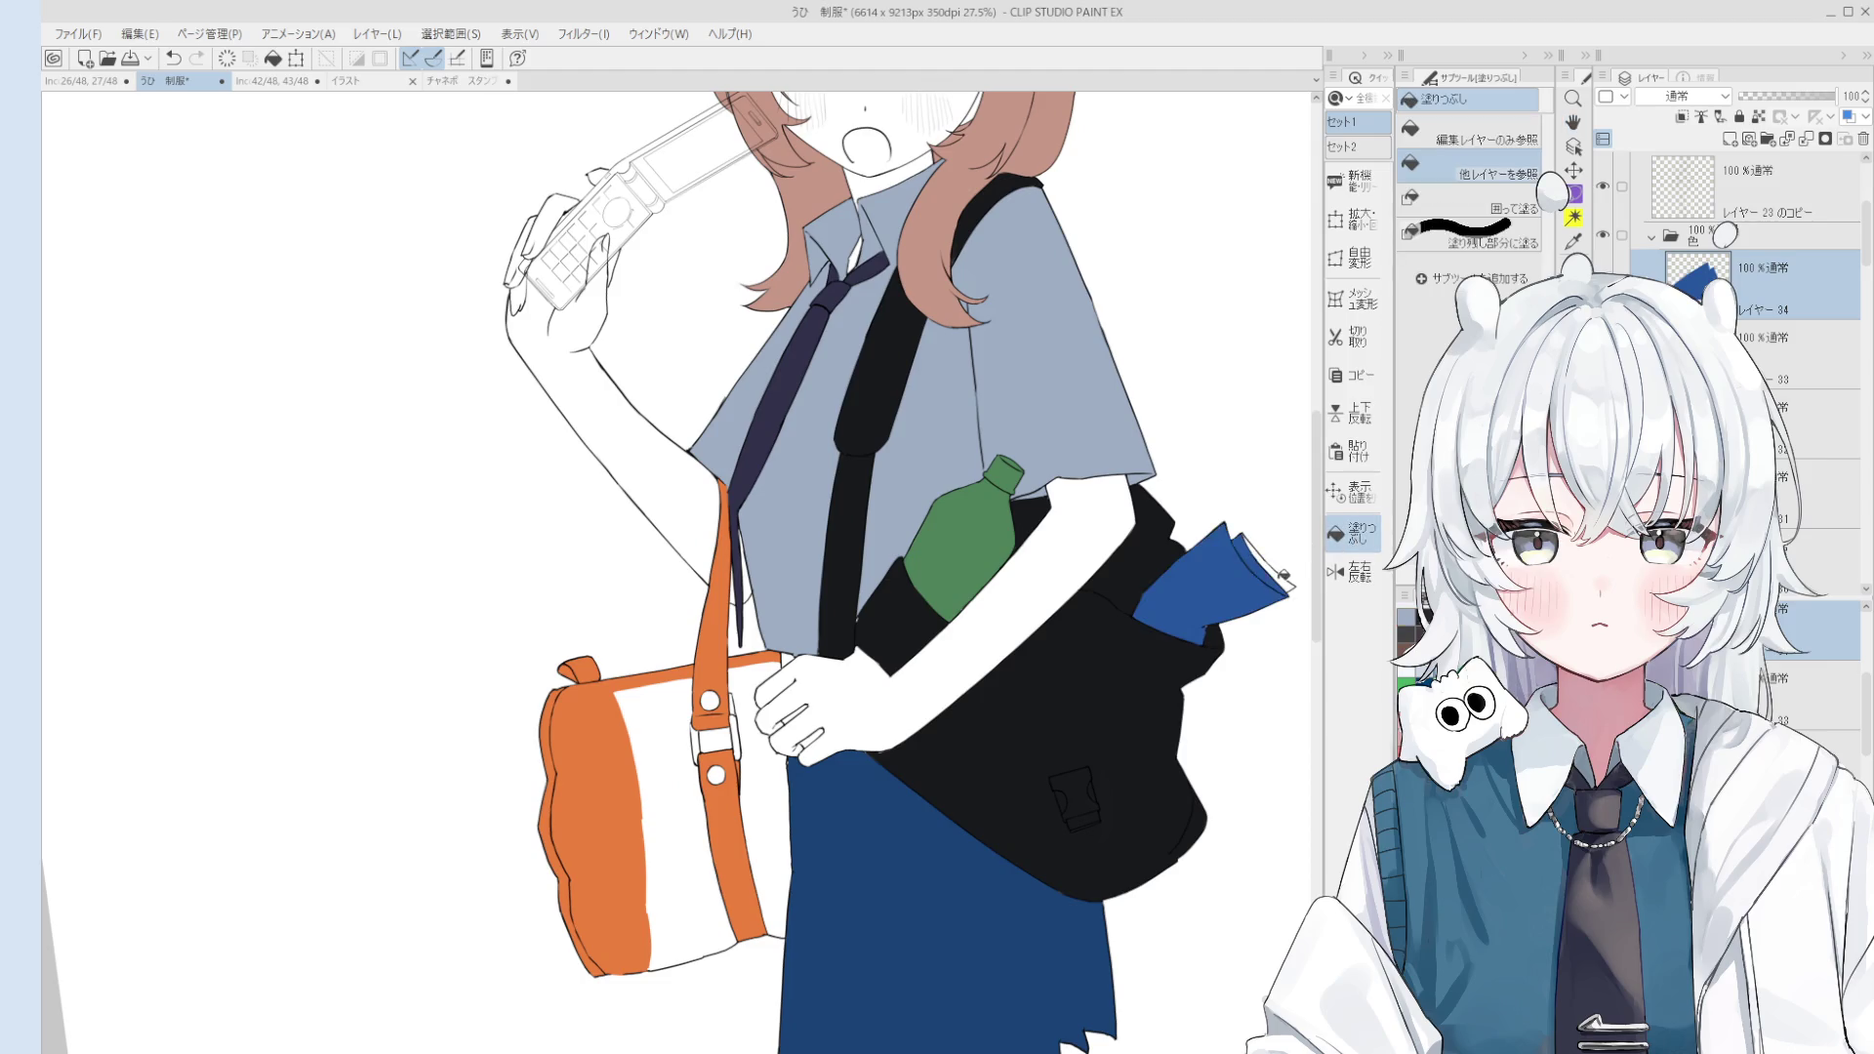
Step: Brush blue over the folded paper's corner and erase stray marks
key("b")
scroll(1279, 586, "up", 2)
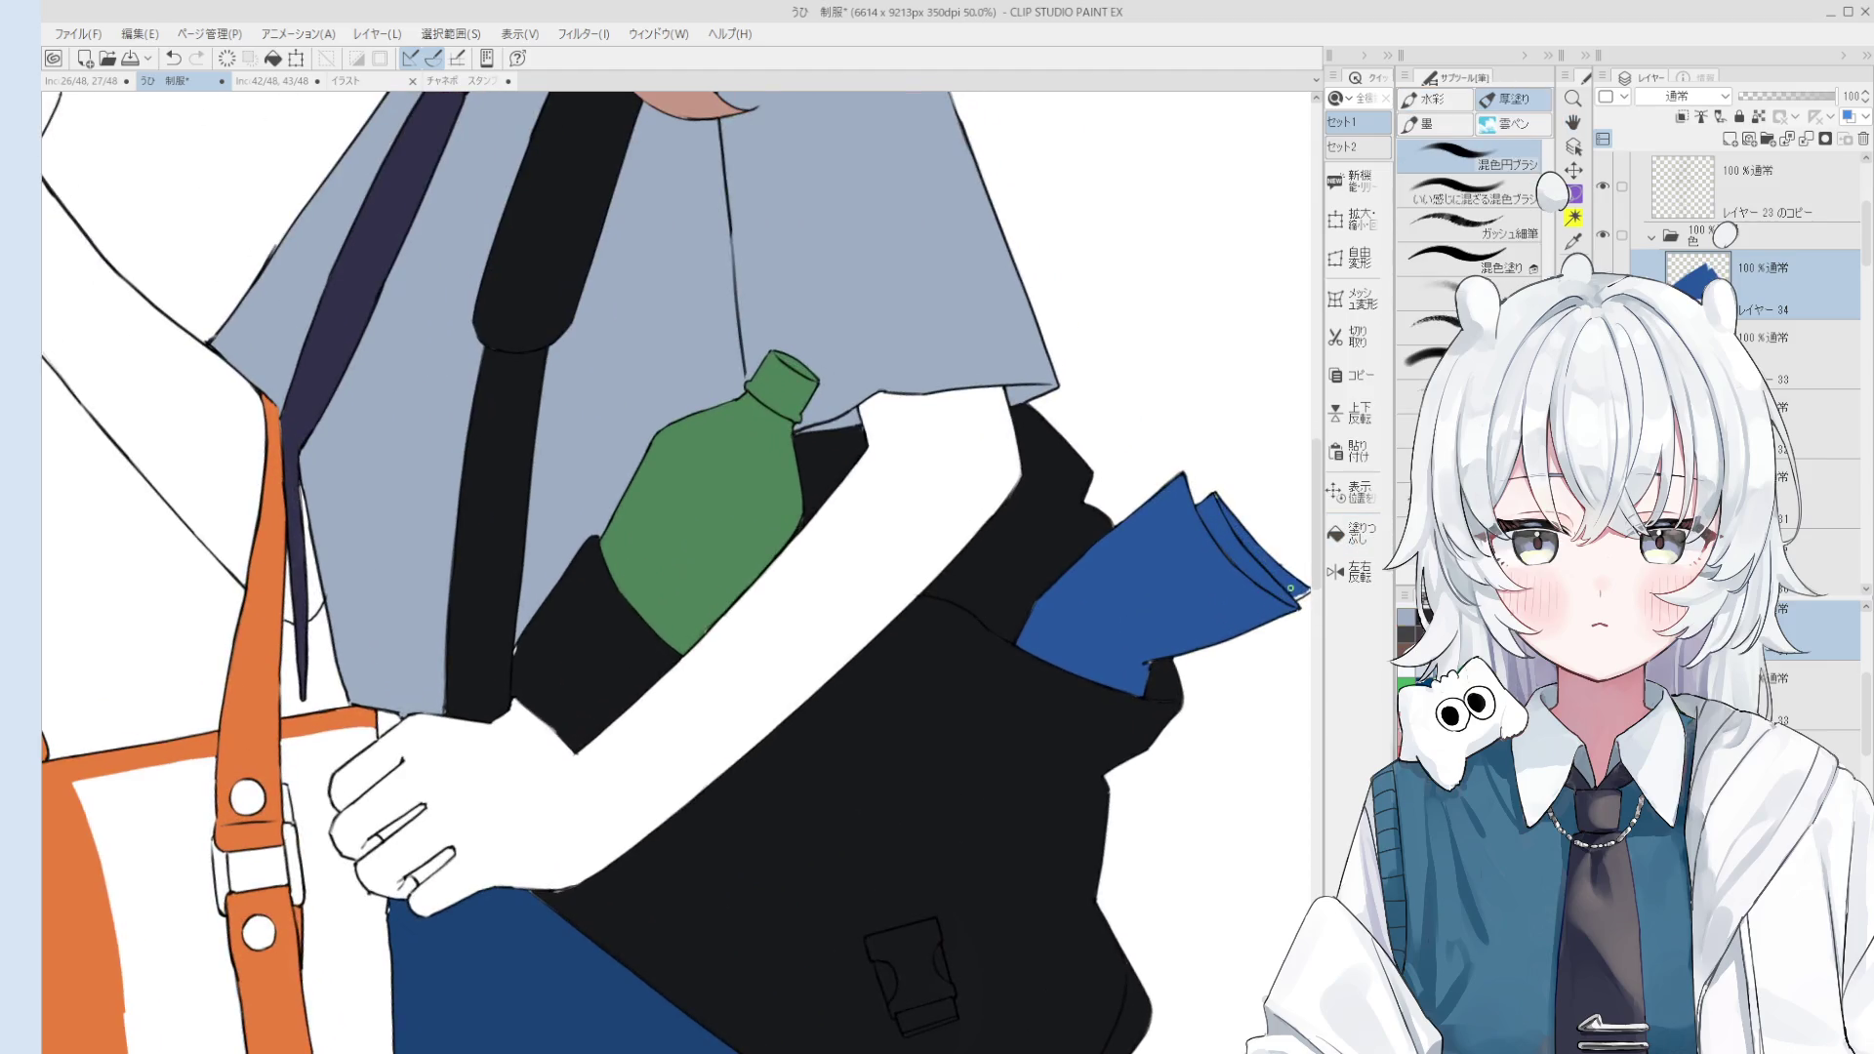
scroll(1284, 591, "up", 1)
scroll(1050, 697, "up", 2)
left_click_drag(1015, 717, 1005, 649)
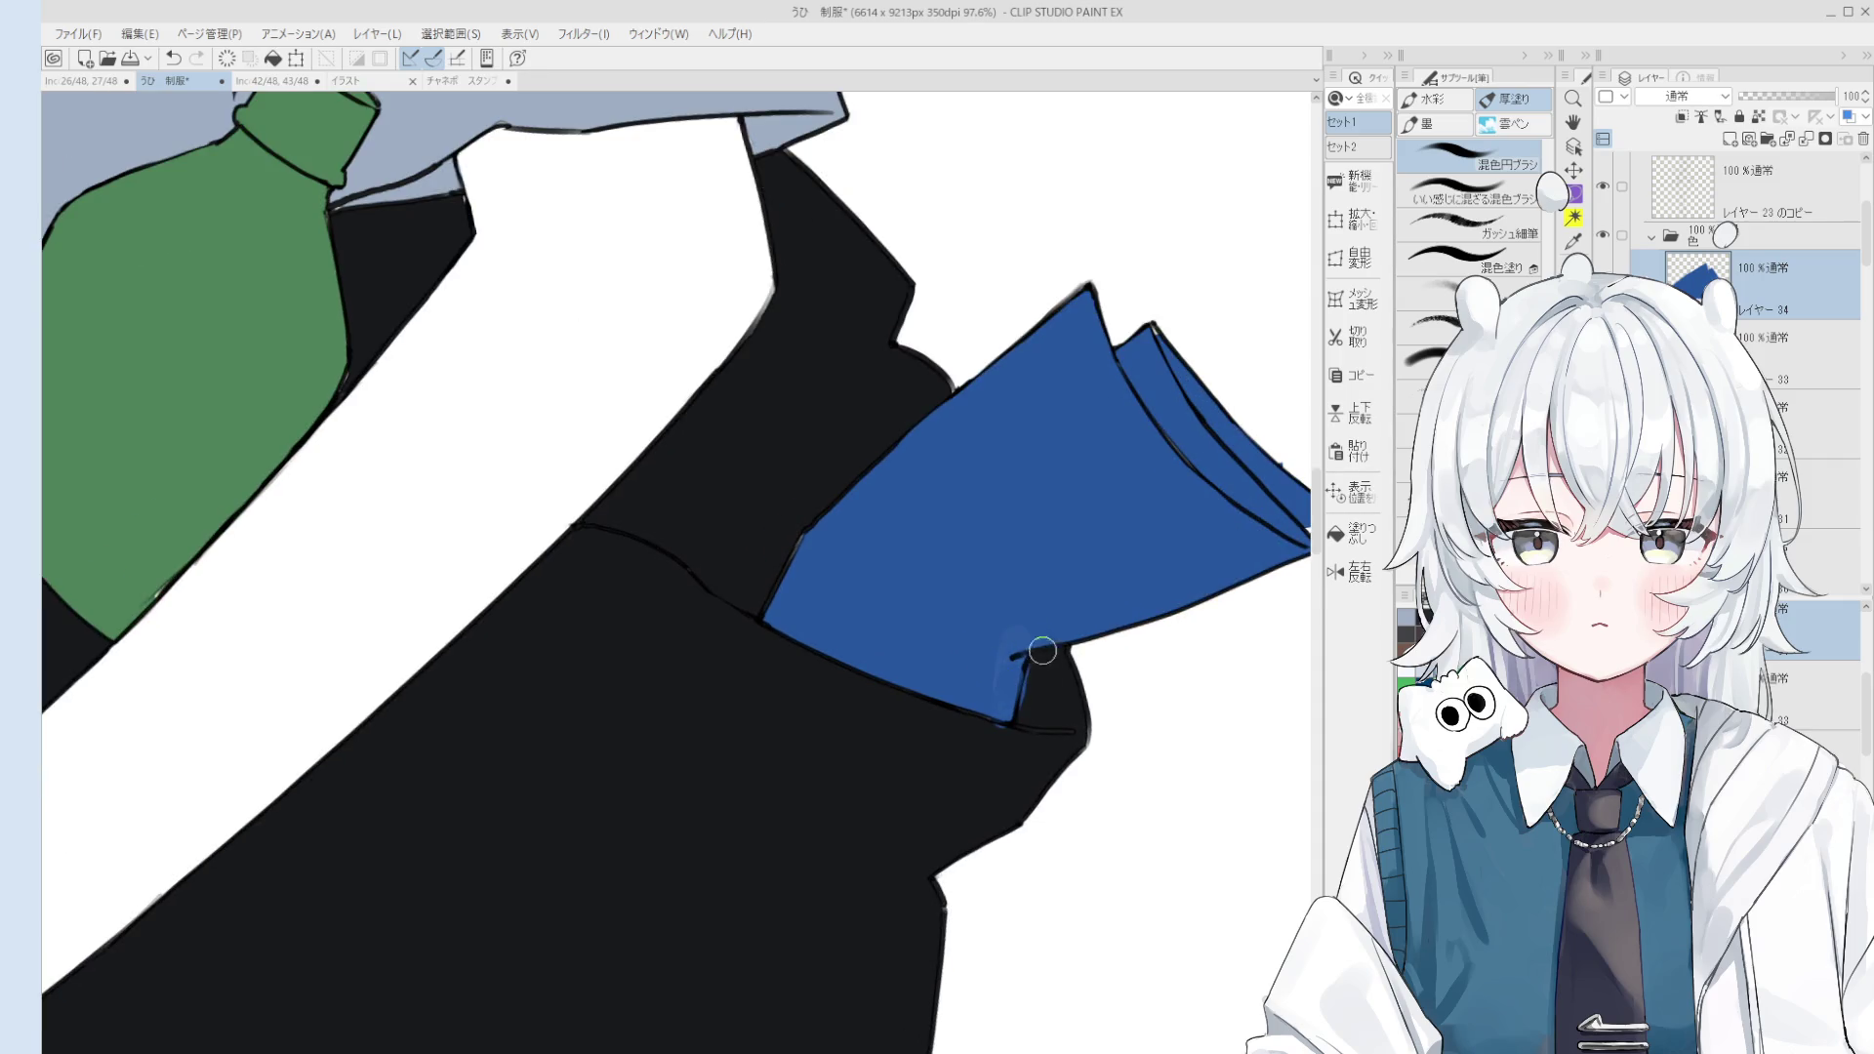
key("e")
scroll(1042, 710, "down", 3)
key("b")
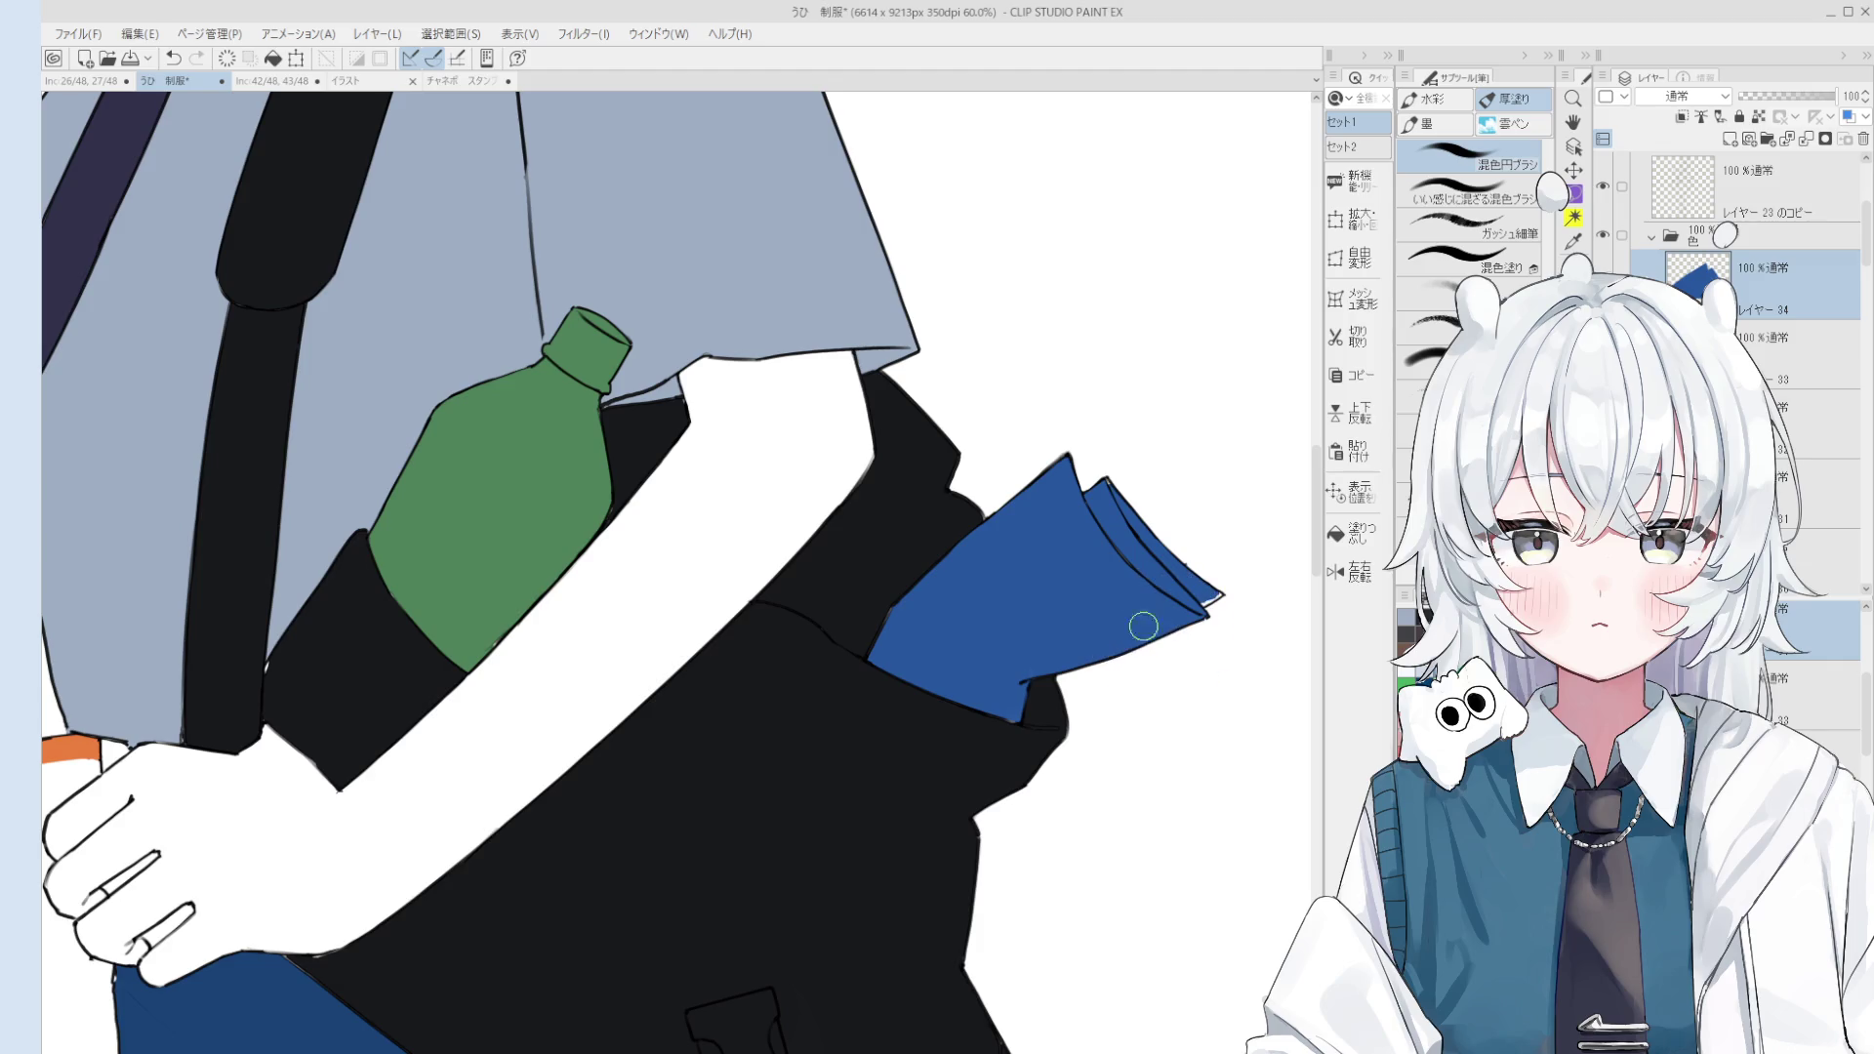
Step: Paint the white gap at the paper's tip blue, then clean up with a smaller eraser
scroll(1093, 608, "up", 1)
scroll(1092, 608, "left", 3)
scroll(1092, 608, "up", 1)
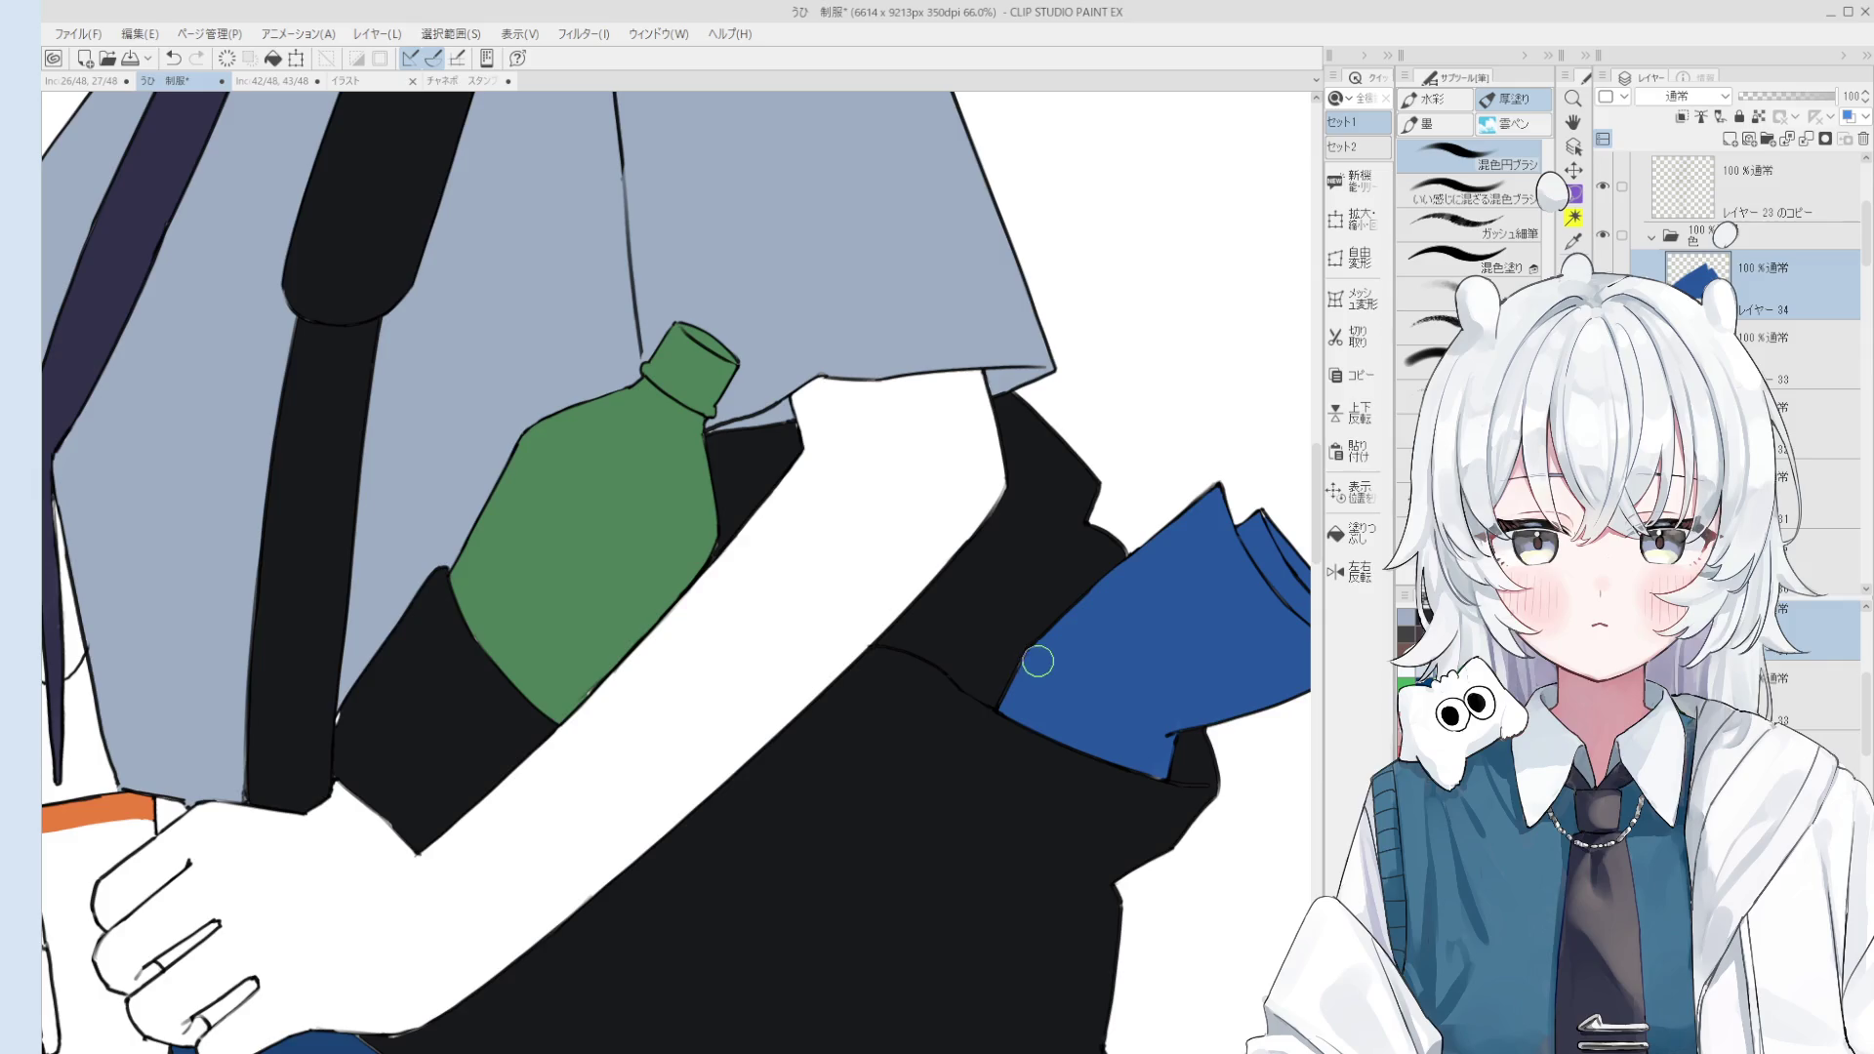
scroll(1031, 681, "down", 3)
scroll(1054, 688, "up", 2)
scroll(1081, 703, "up", 2)
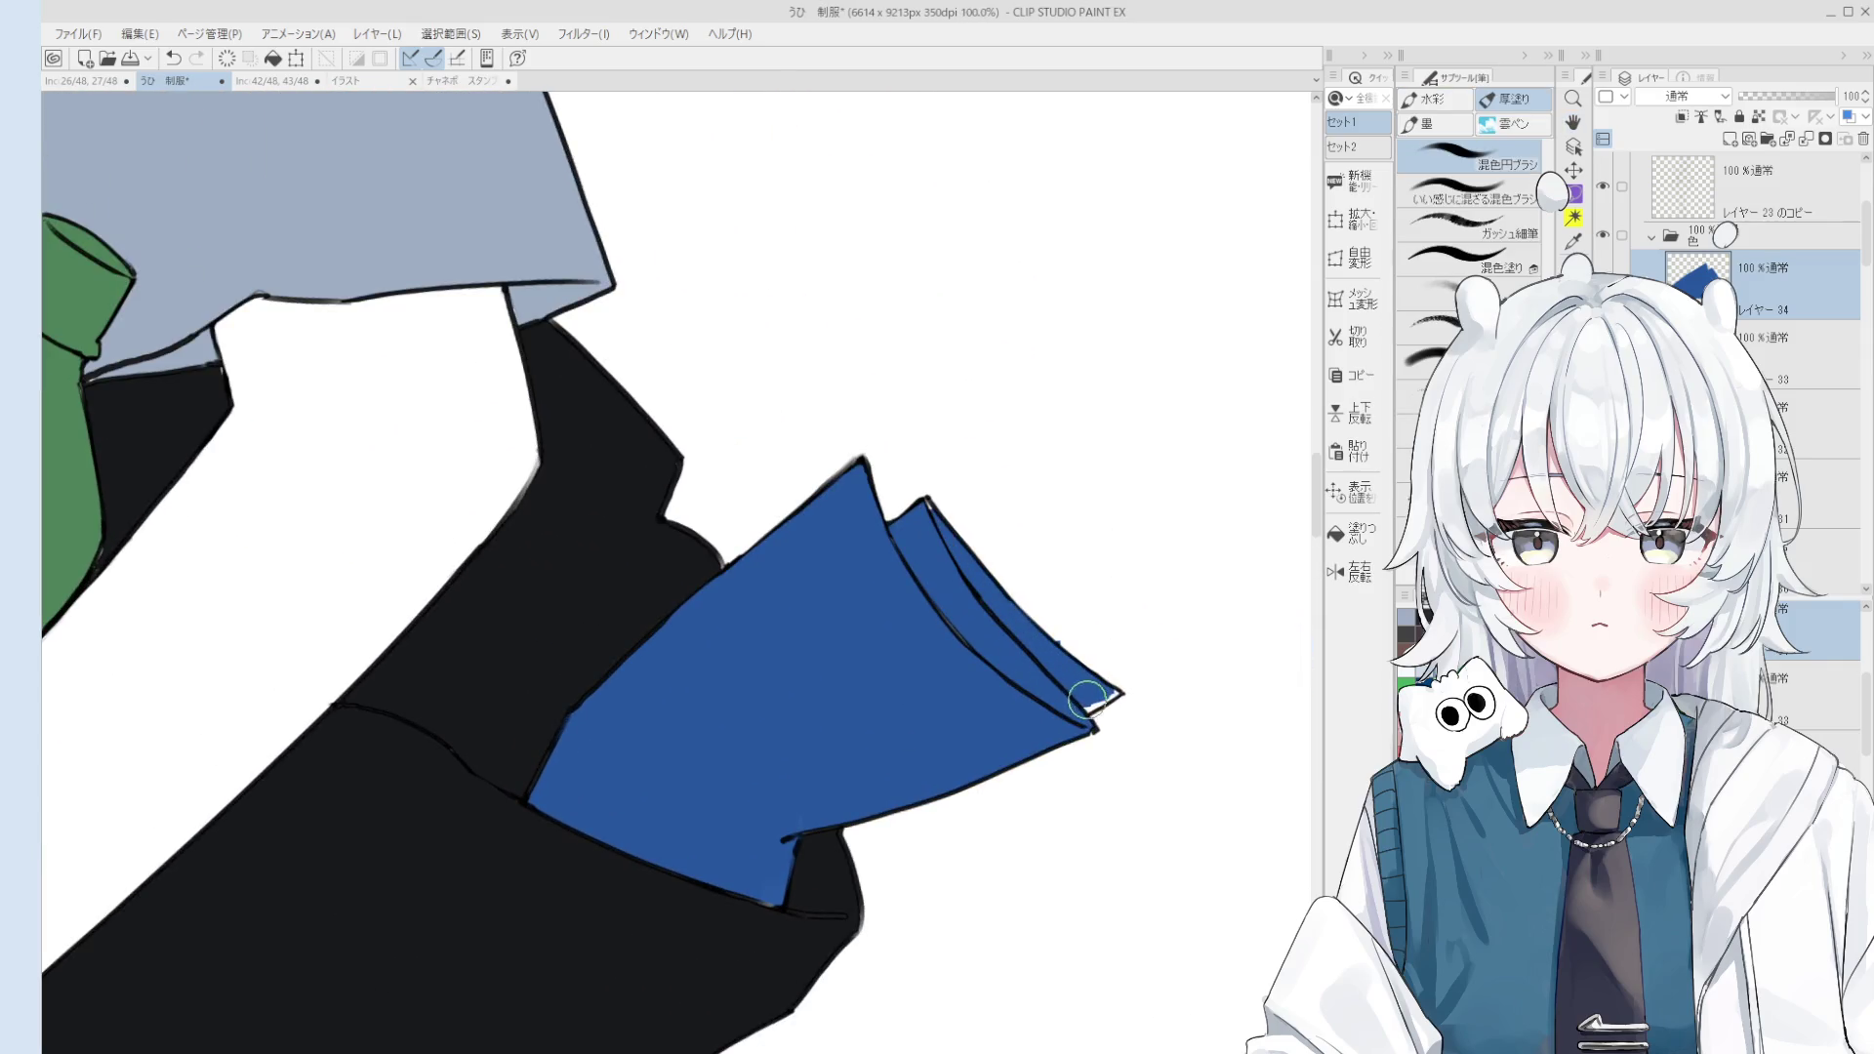
left_click_drag(1082, 702, 1113, 695)
key("e")
key("bracketleft")
key("bracketleft")
key("bracketleft")
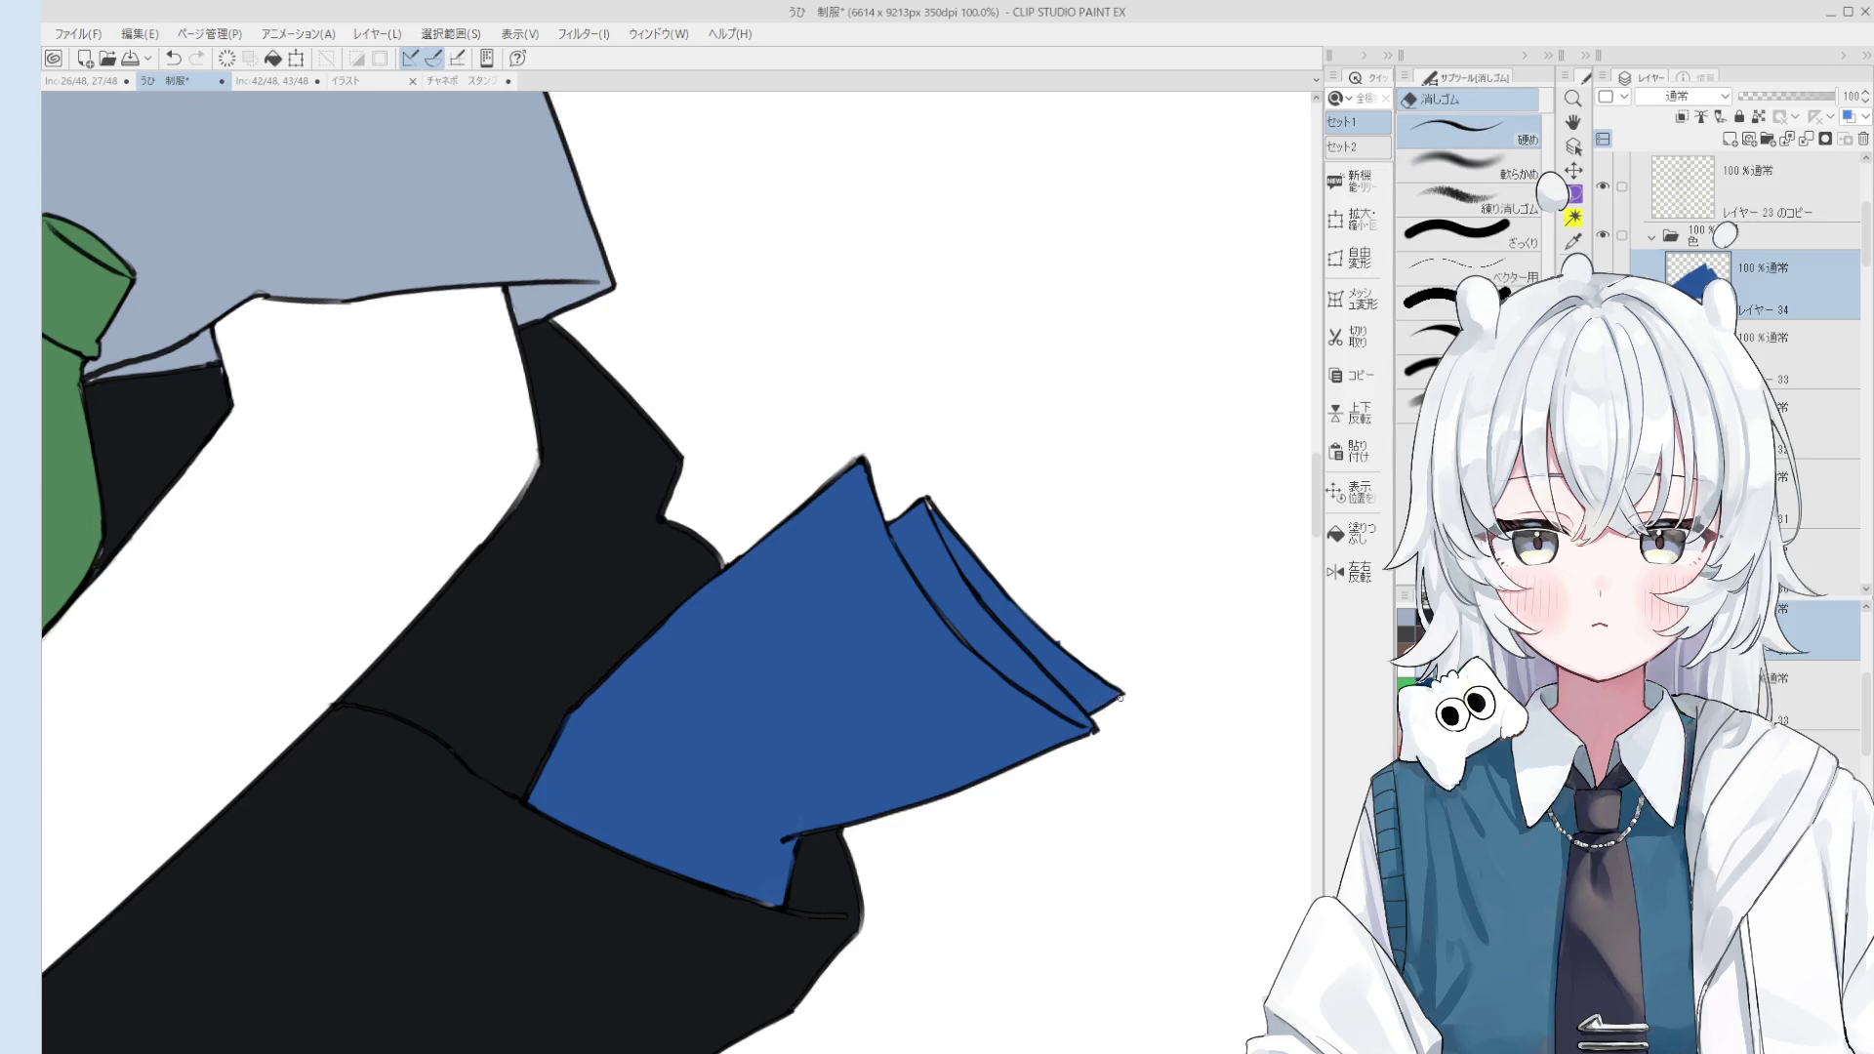
scroll(1093, 673, "up", 1)
scroll(1063, 632, "up", 2)
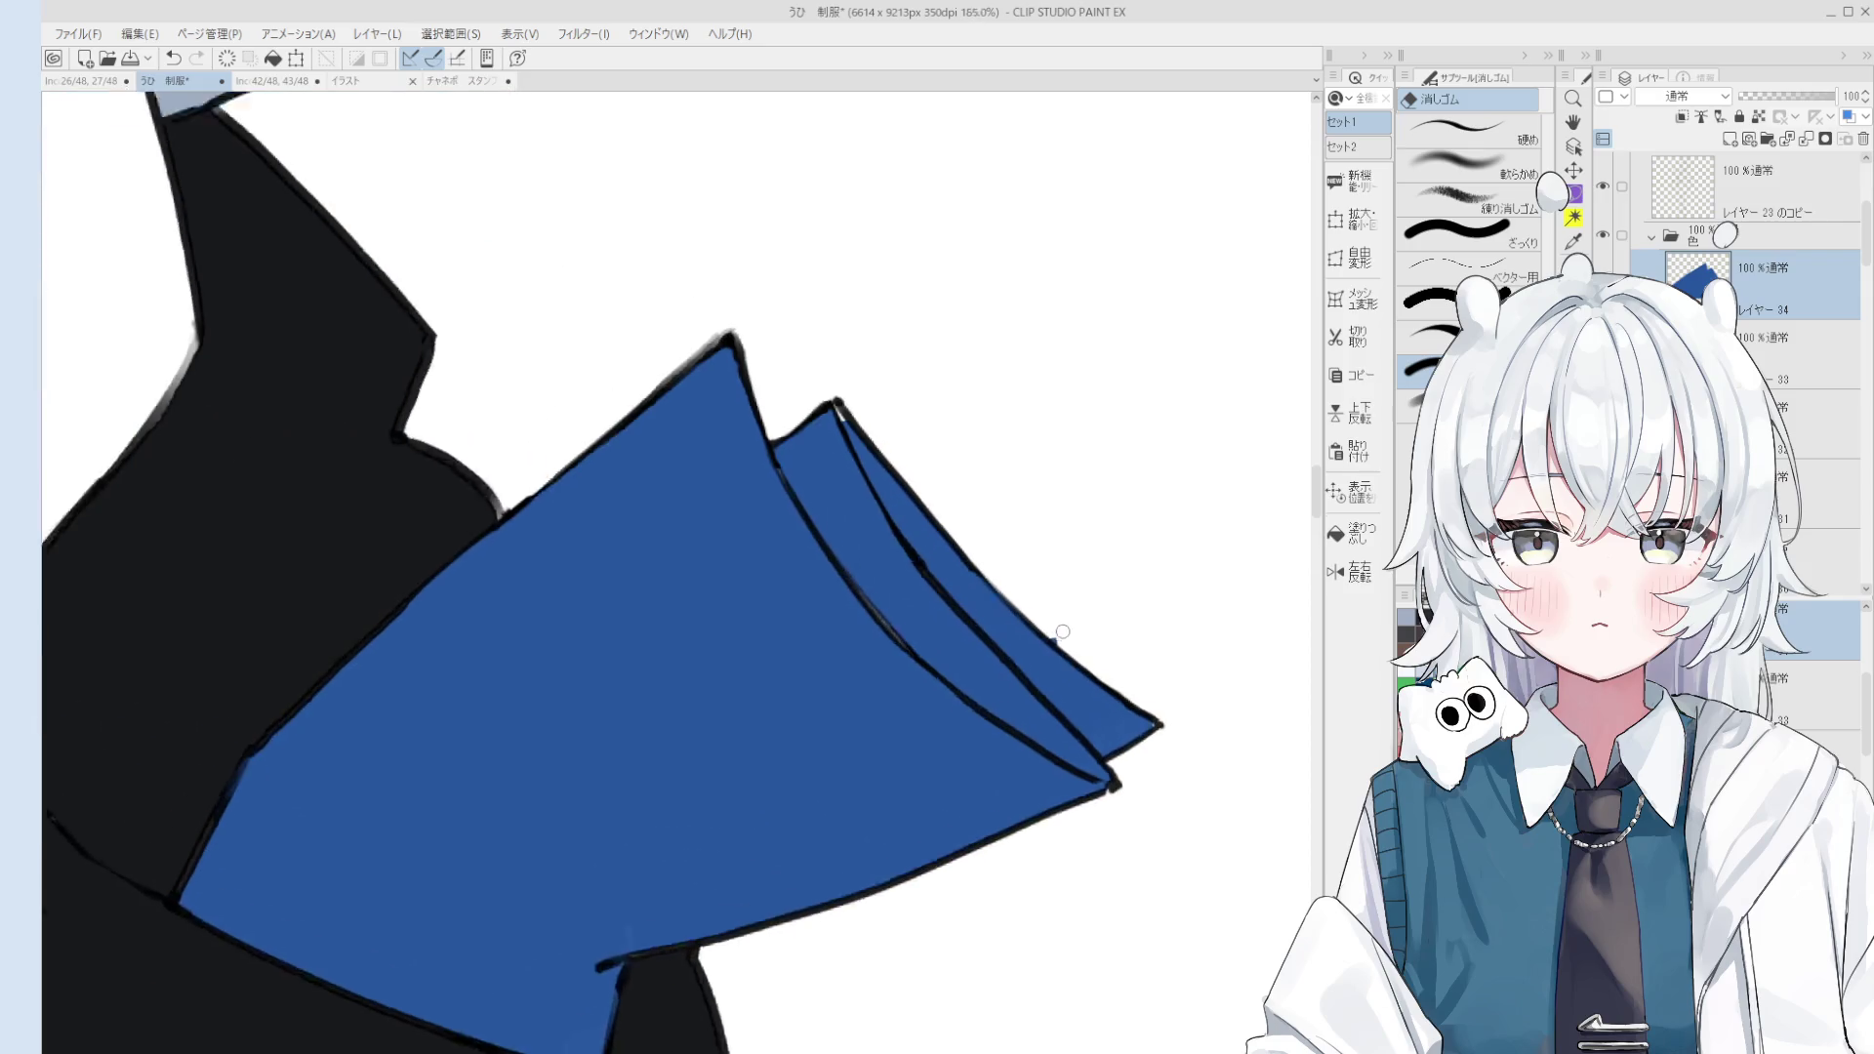
scroll(1063, 632, "down", 1)
Step: Rotate, pan and zoom the view back out onto the whole figure
key("o")
scroll(1069, 664, "down", 1)
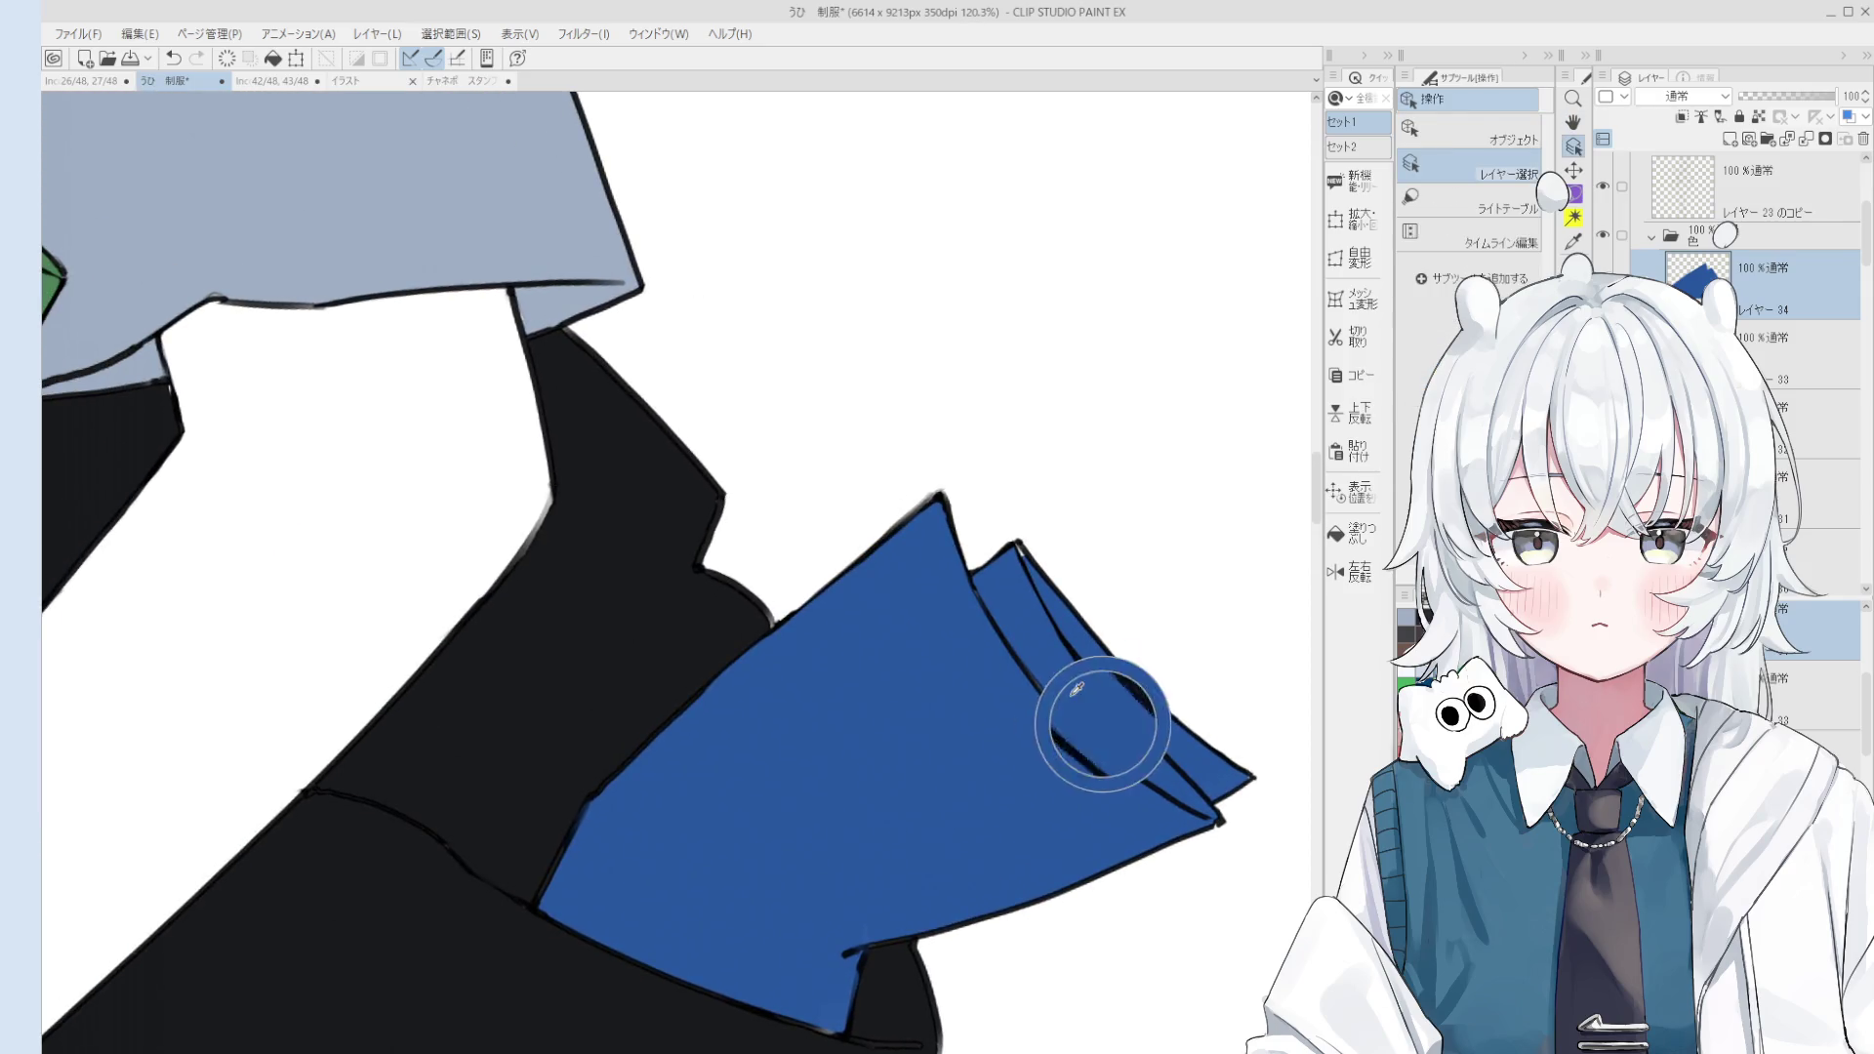
key("b")
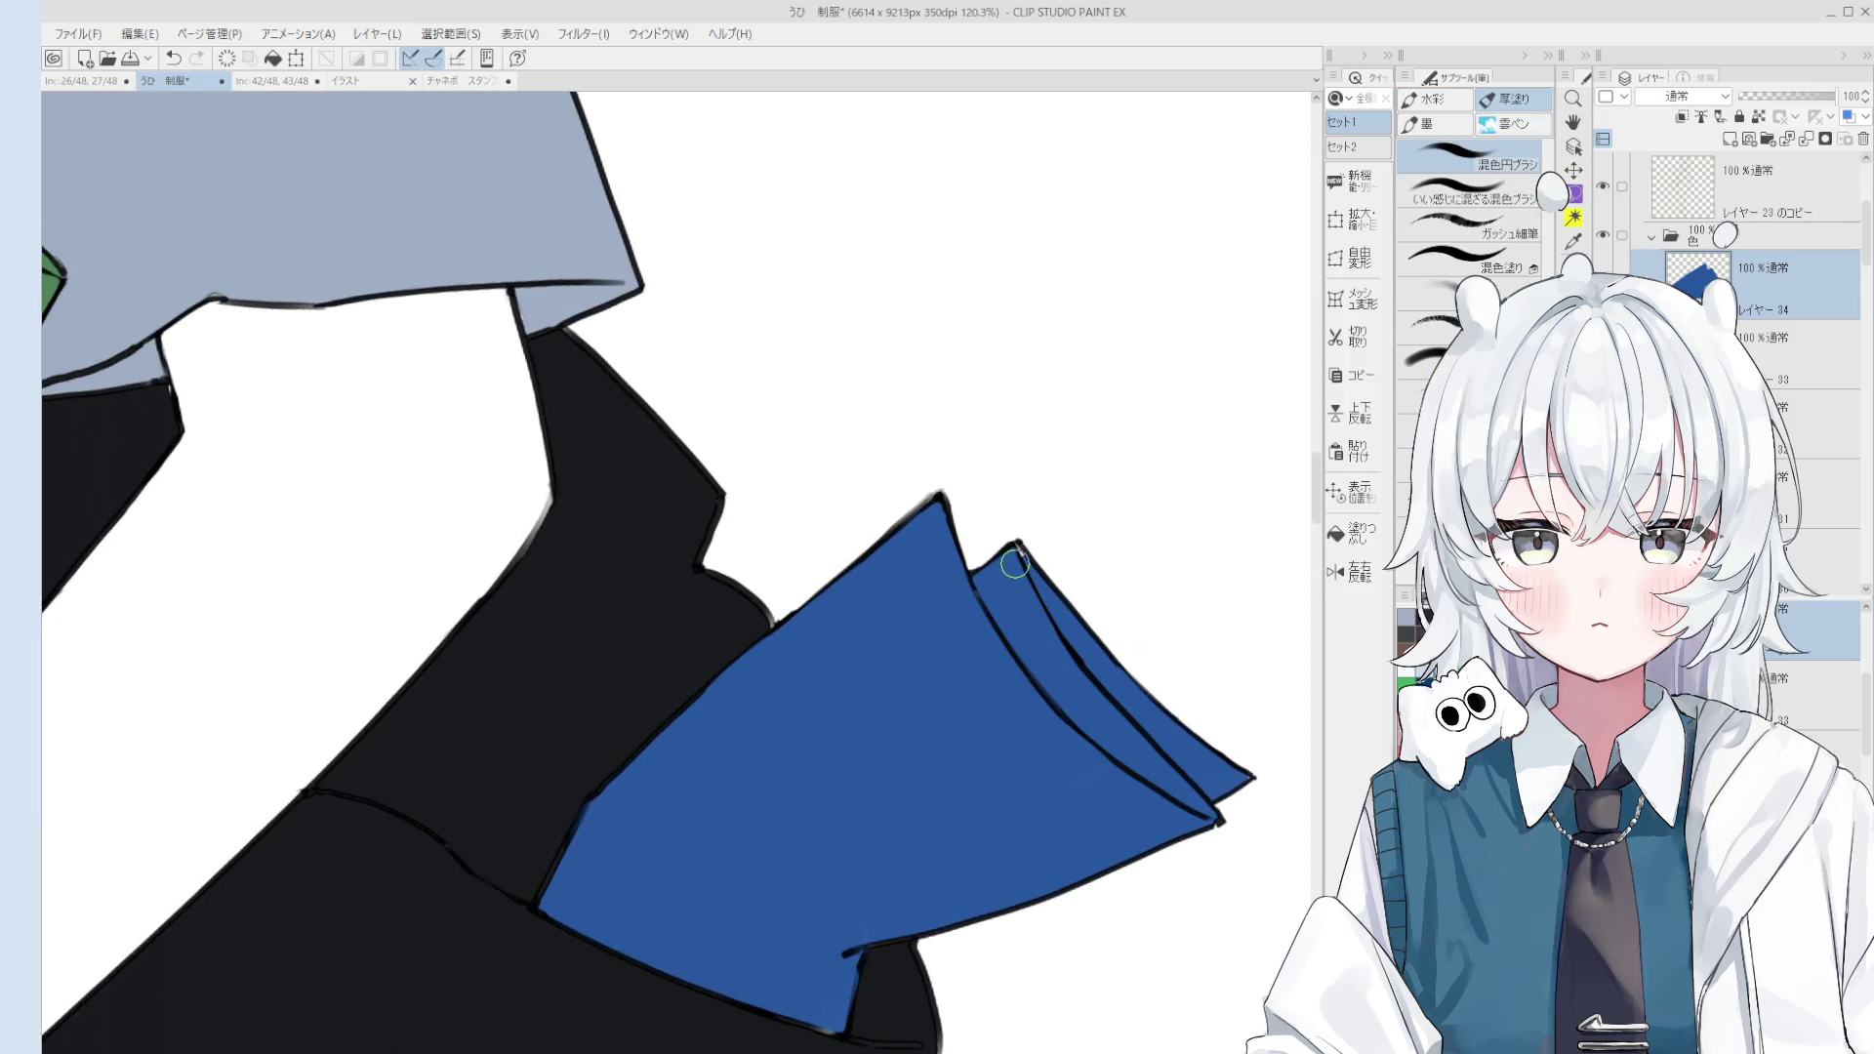
scroll(1082, 766, "down", 2)
key("h")
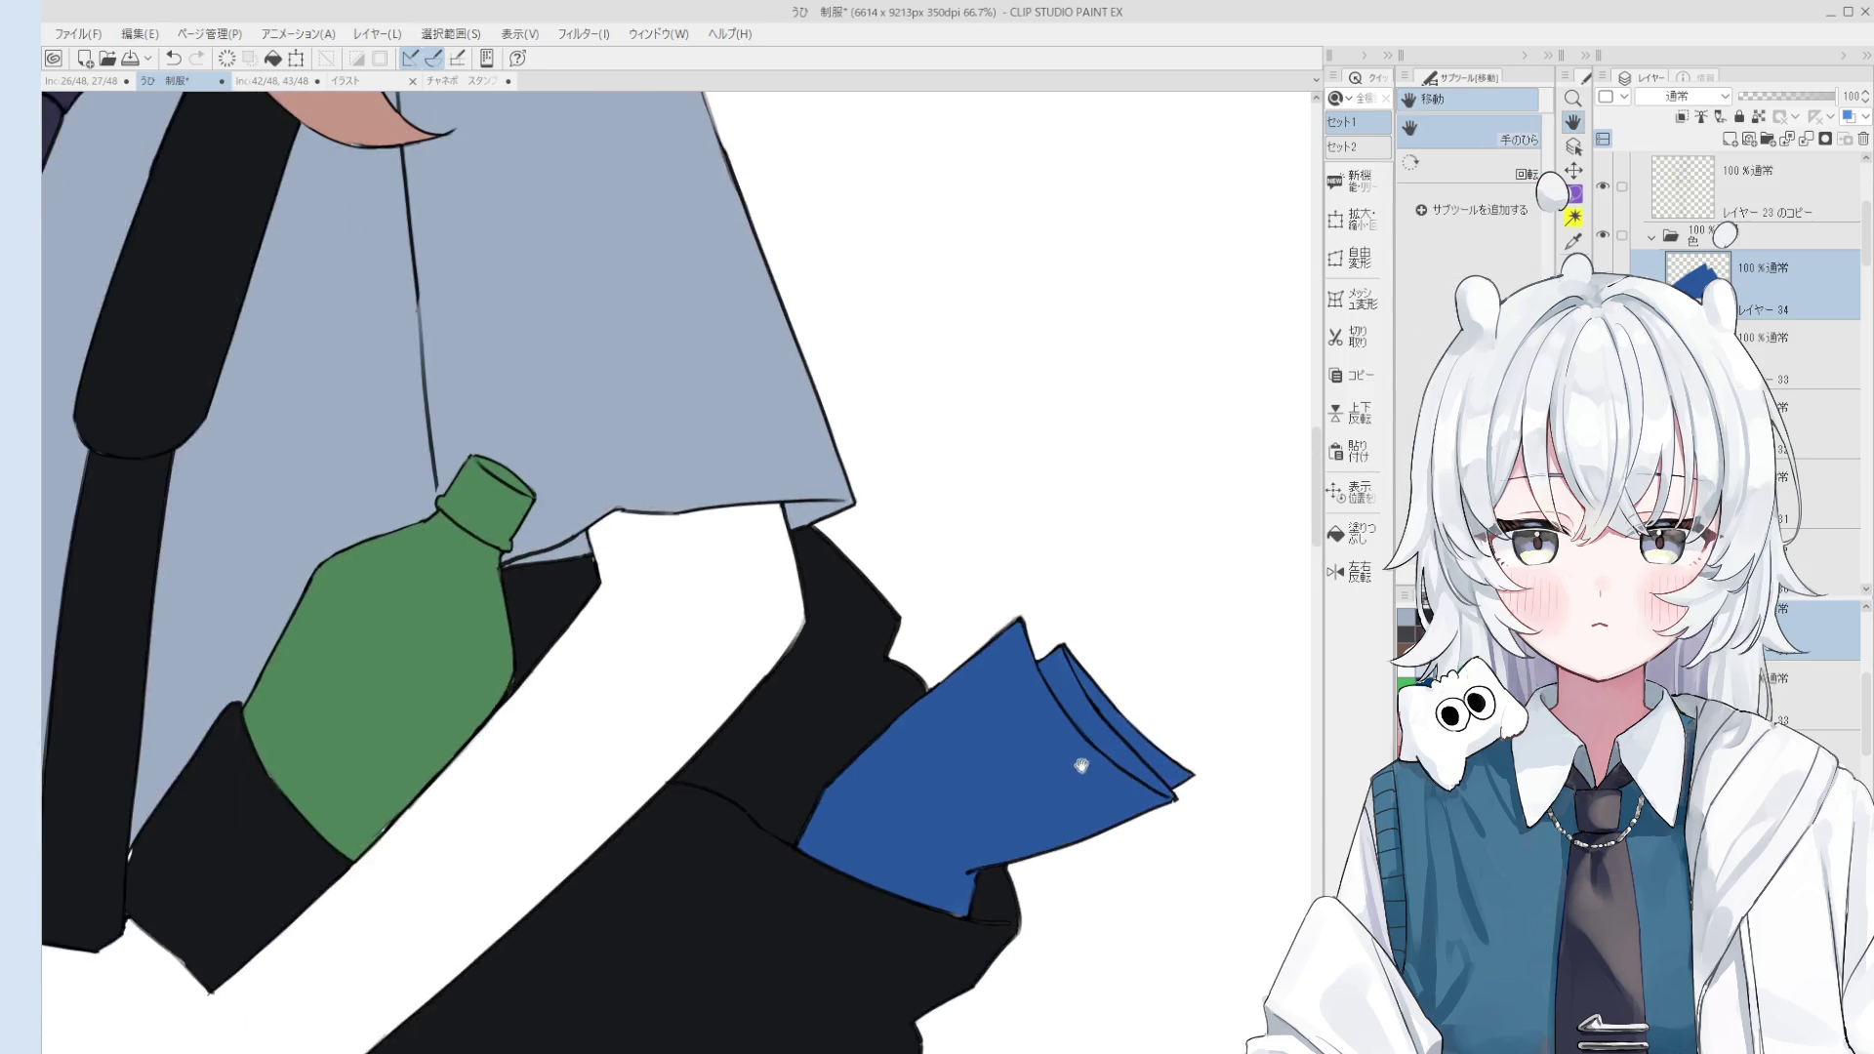
scroll(1082, 766, "down", 1)
key("b")
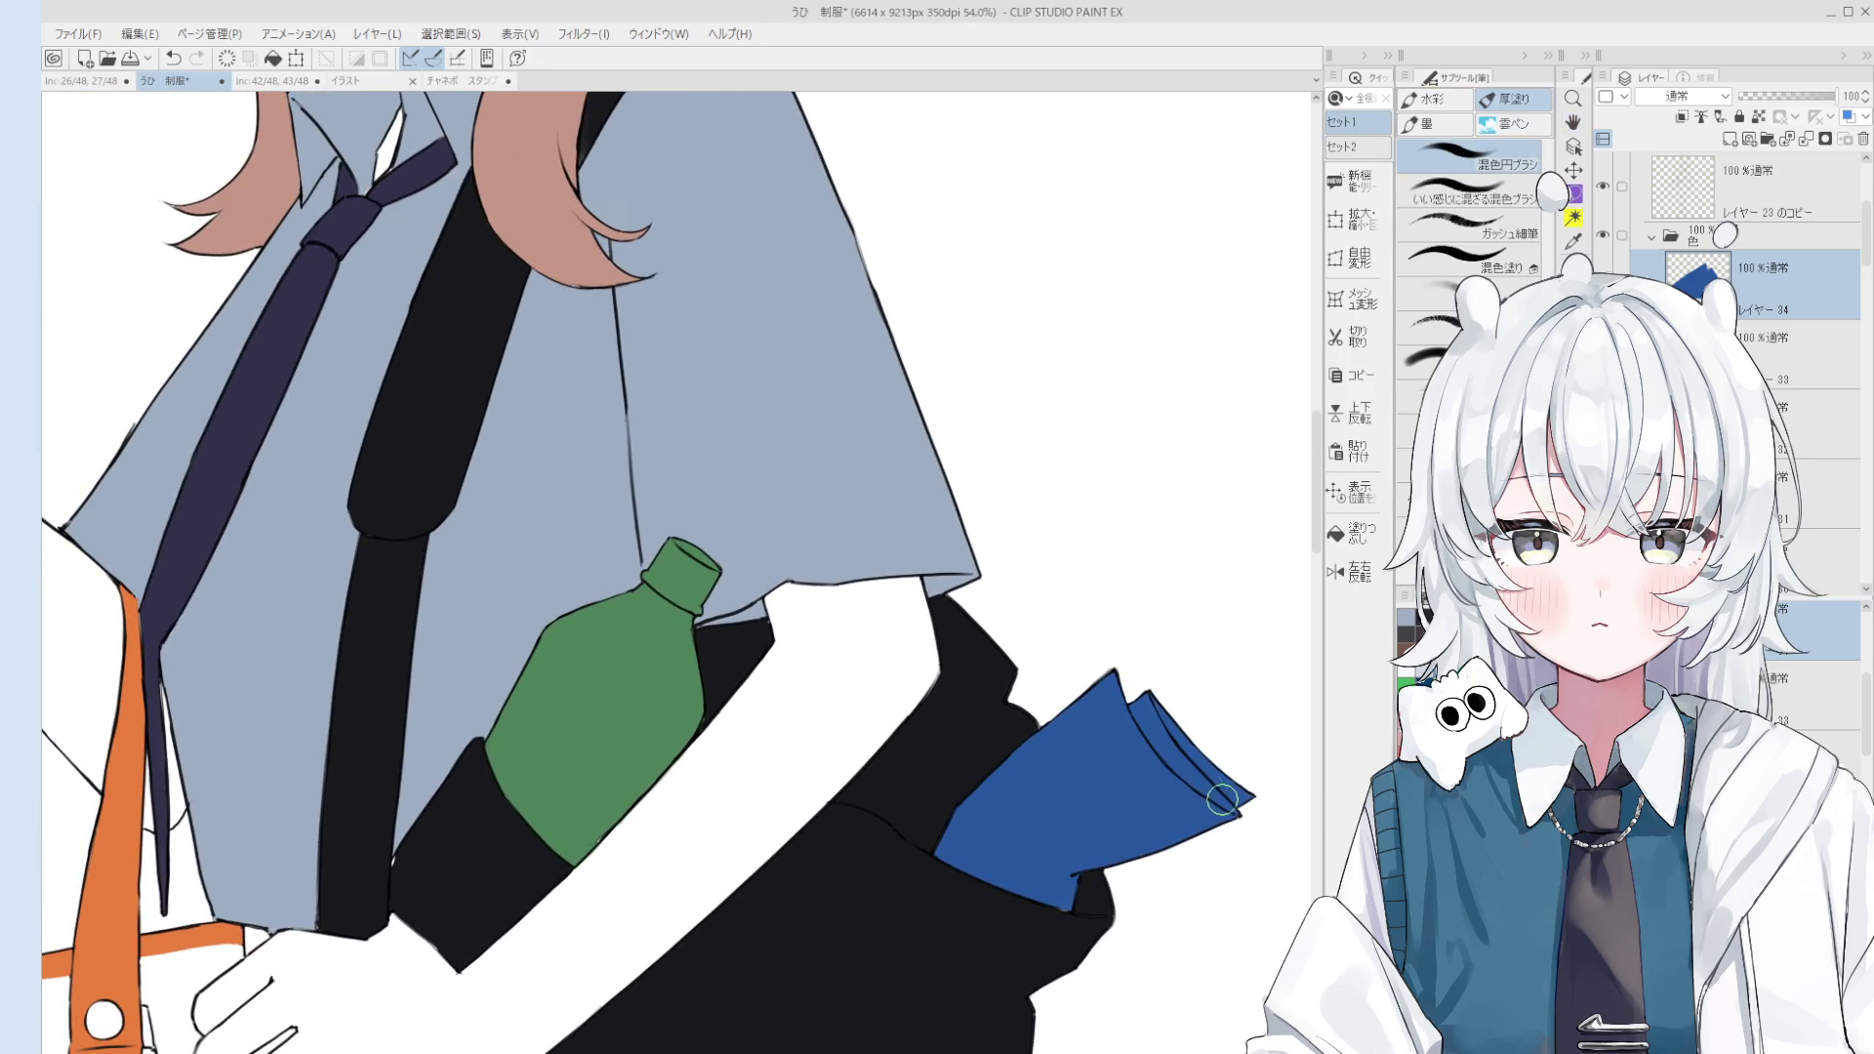
scroll(1222, 801, "down", 5)
key("h")
mouse_move(1222, 800)
left_mouse_down()
mouse_move(1188, 743)
mouse_move(1218, 637)
left_mouse_up()
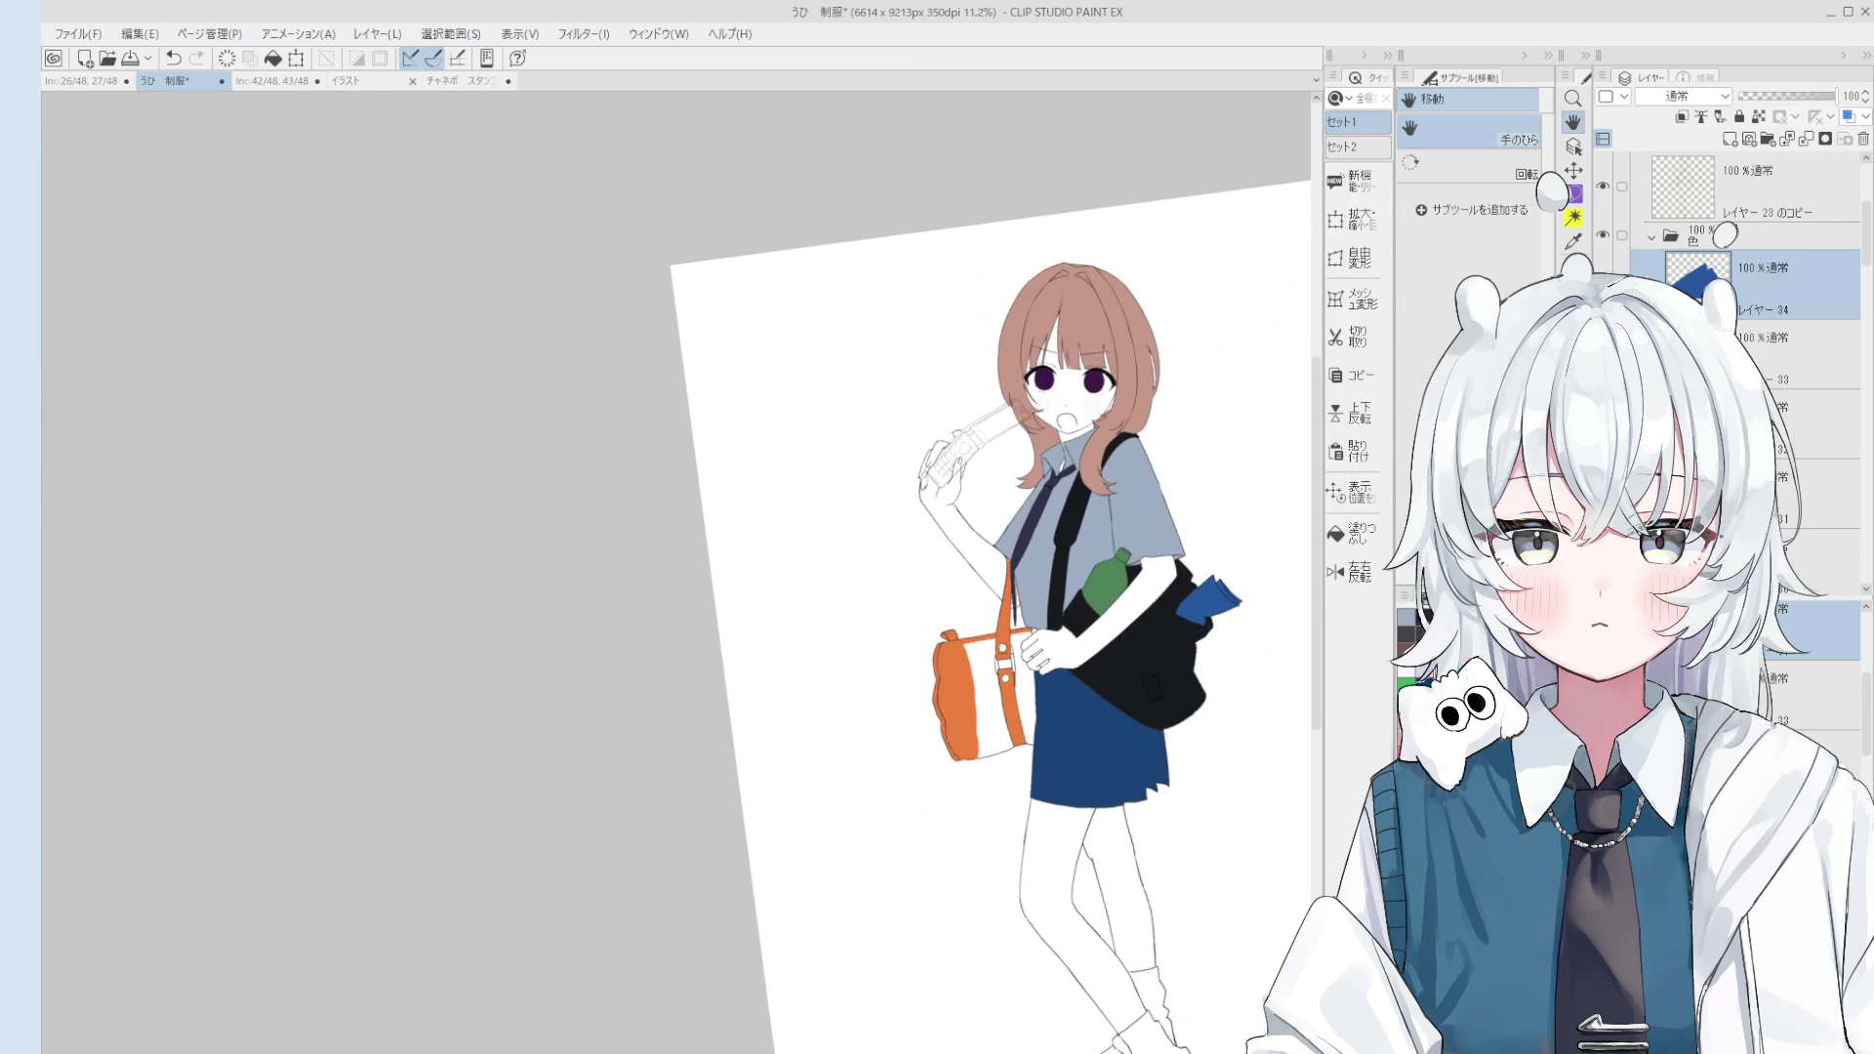
scroll(908, 708, "up", 2)
Step: Fill the bag's two middle panels blue-grey
key("b")
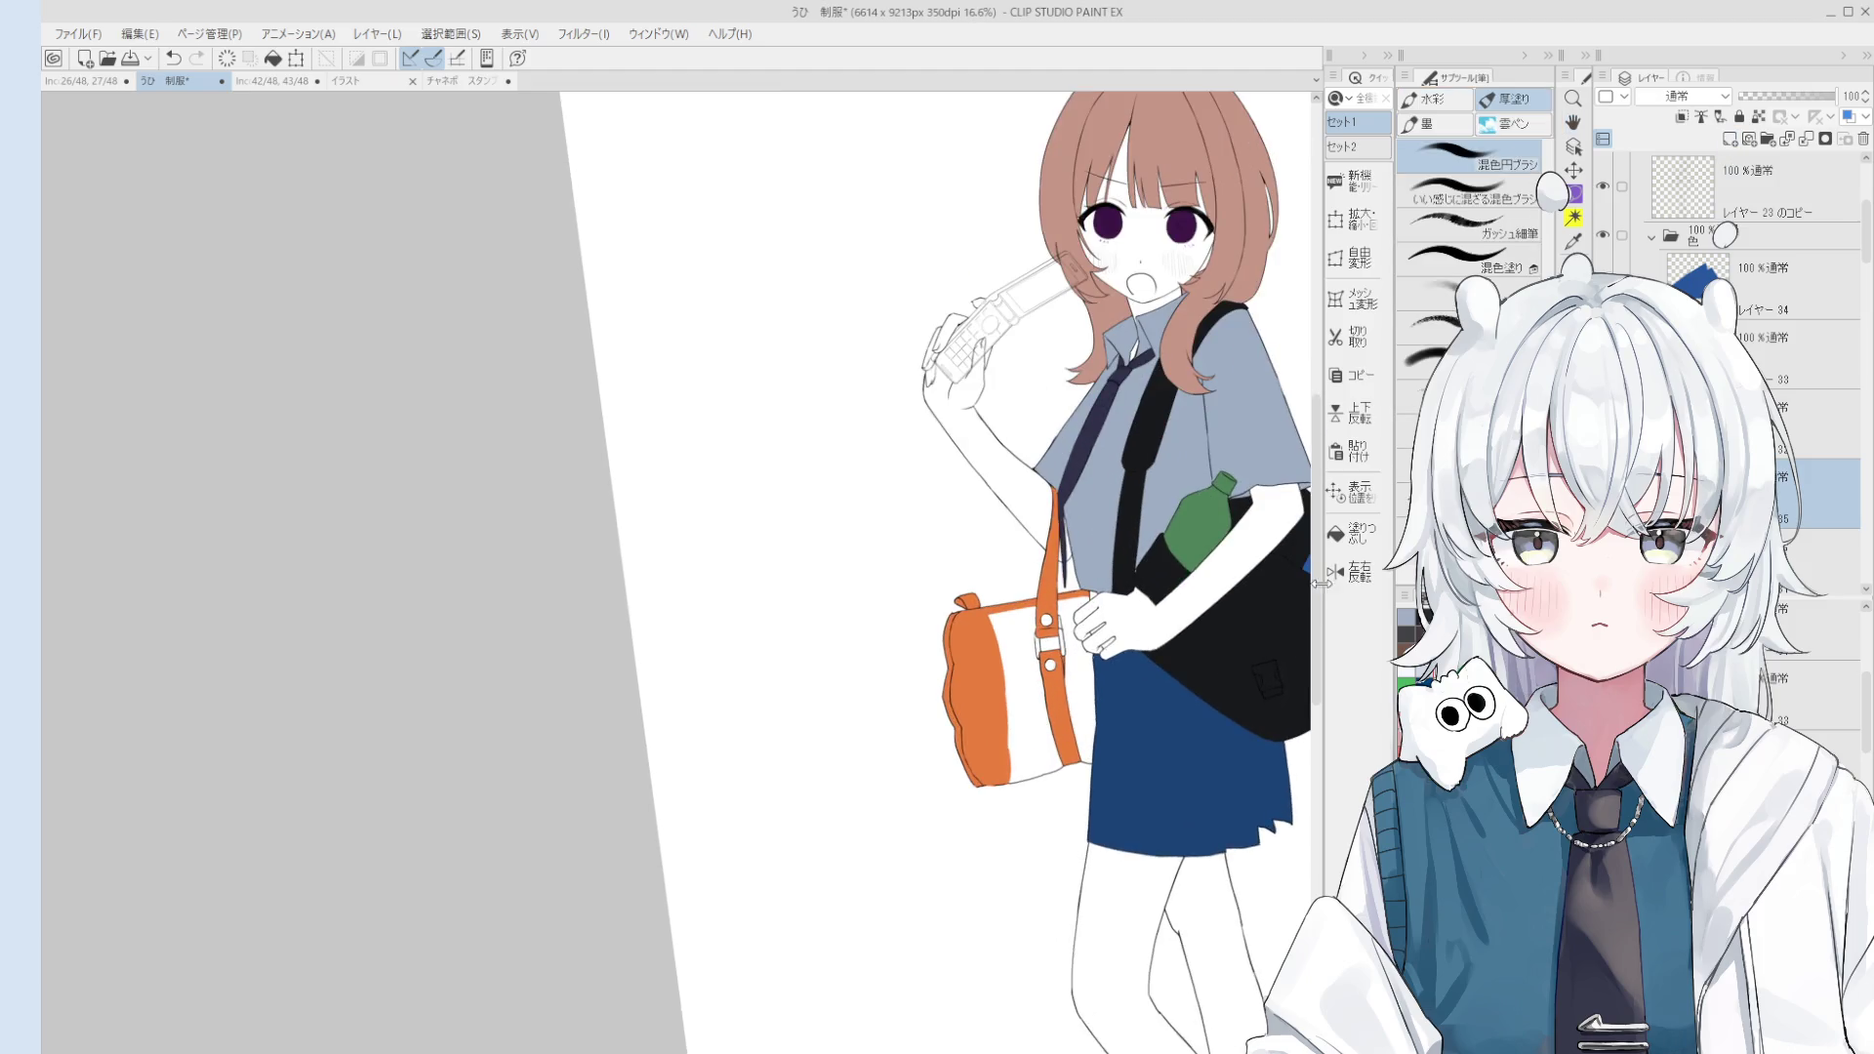
left_click(1352, 532)
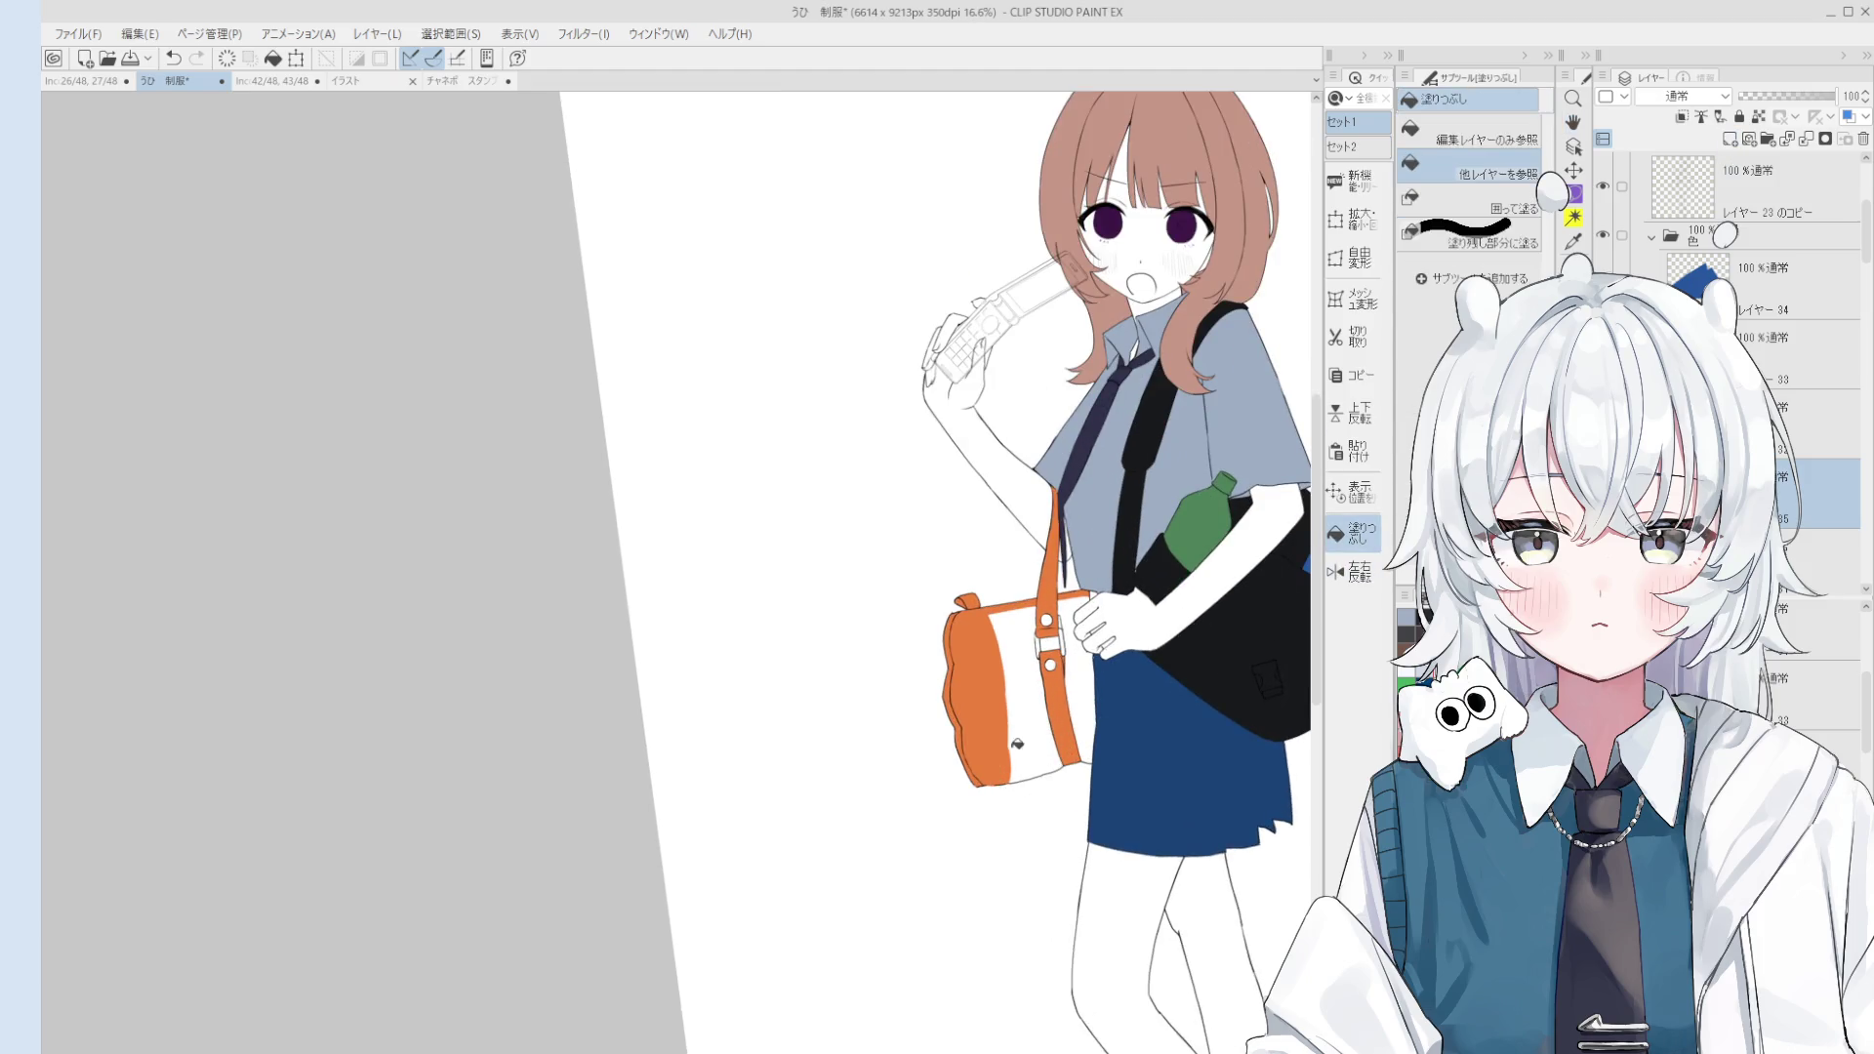
left_click(1018, 744)
left_click(1074, 722)
scroll(1040, 634, "up", 1)
key("b")
scroll(1040, 635, "up", 1)
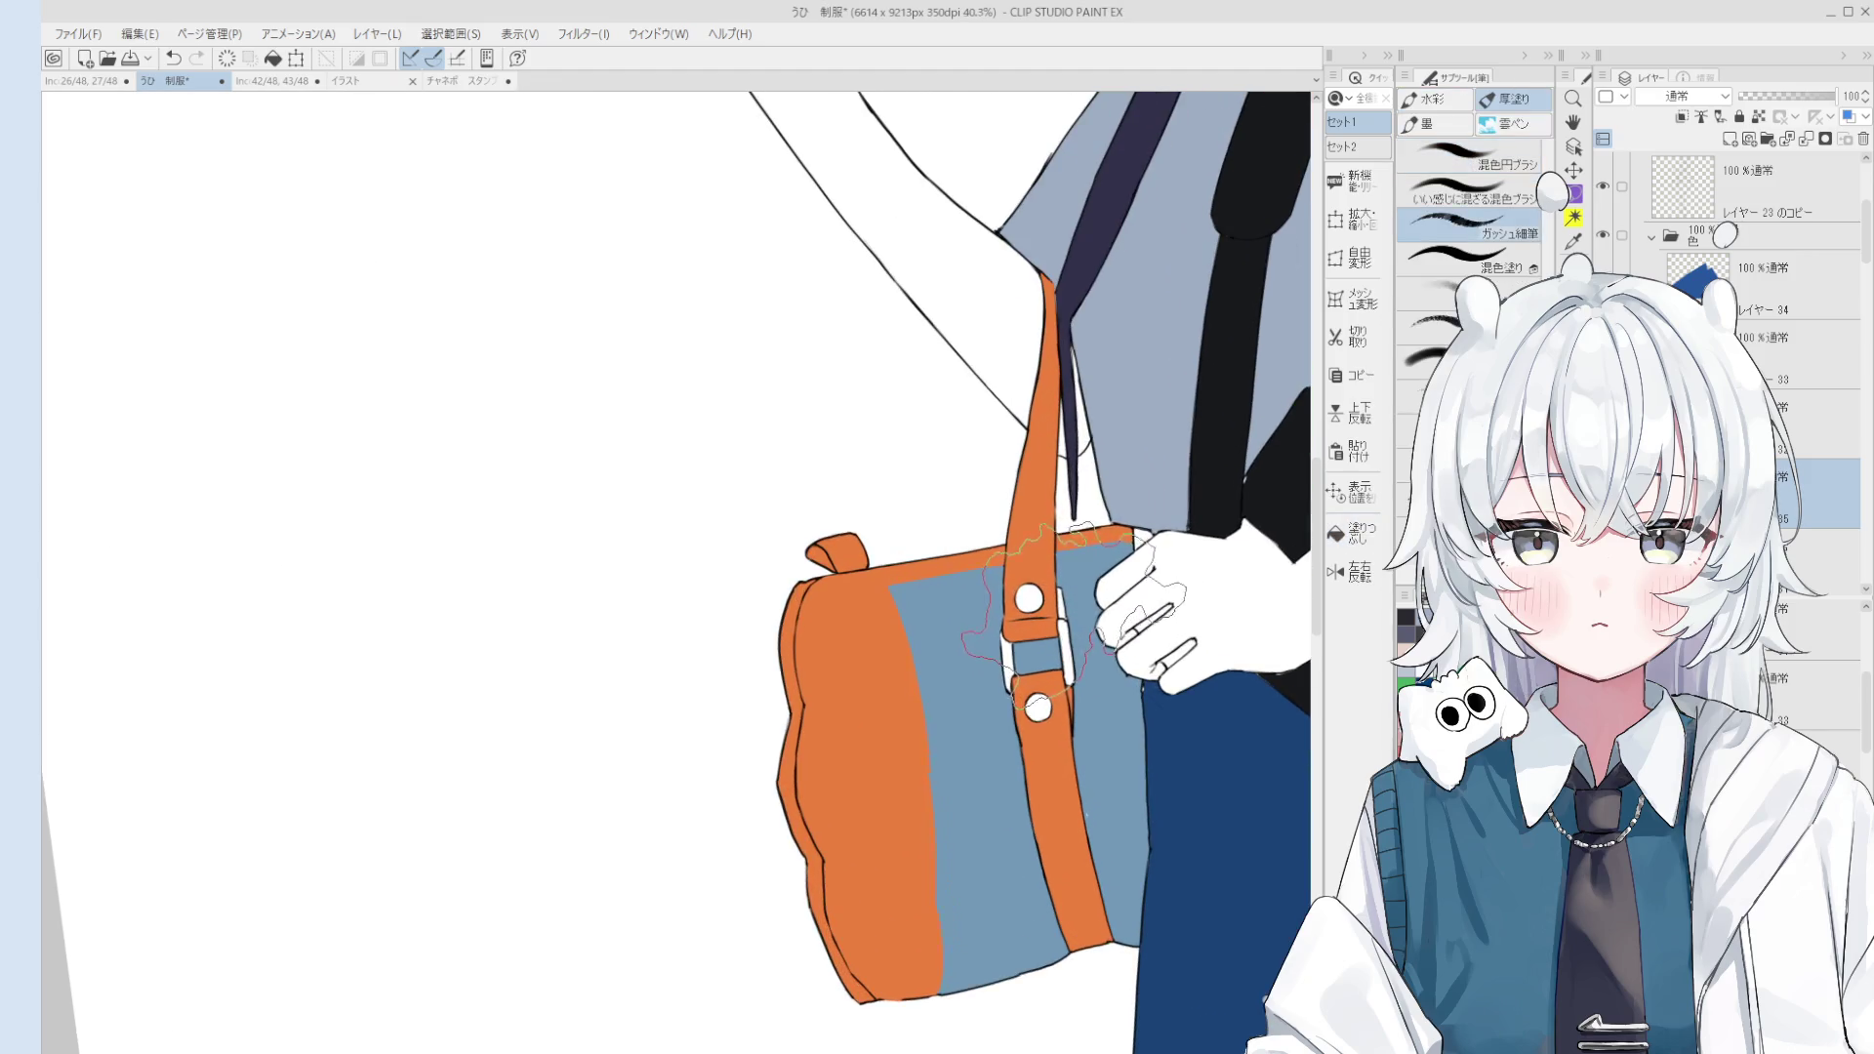
Step: On the picked colour layer, fill the lower and upper gaps between the fingers navy
key("o")
left_click(1021, 569)
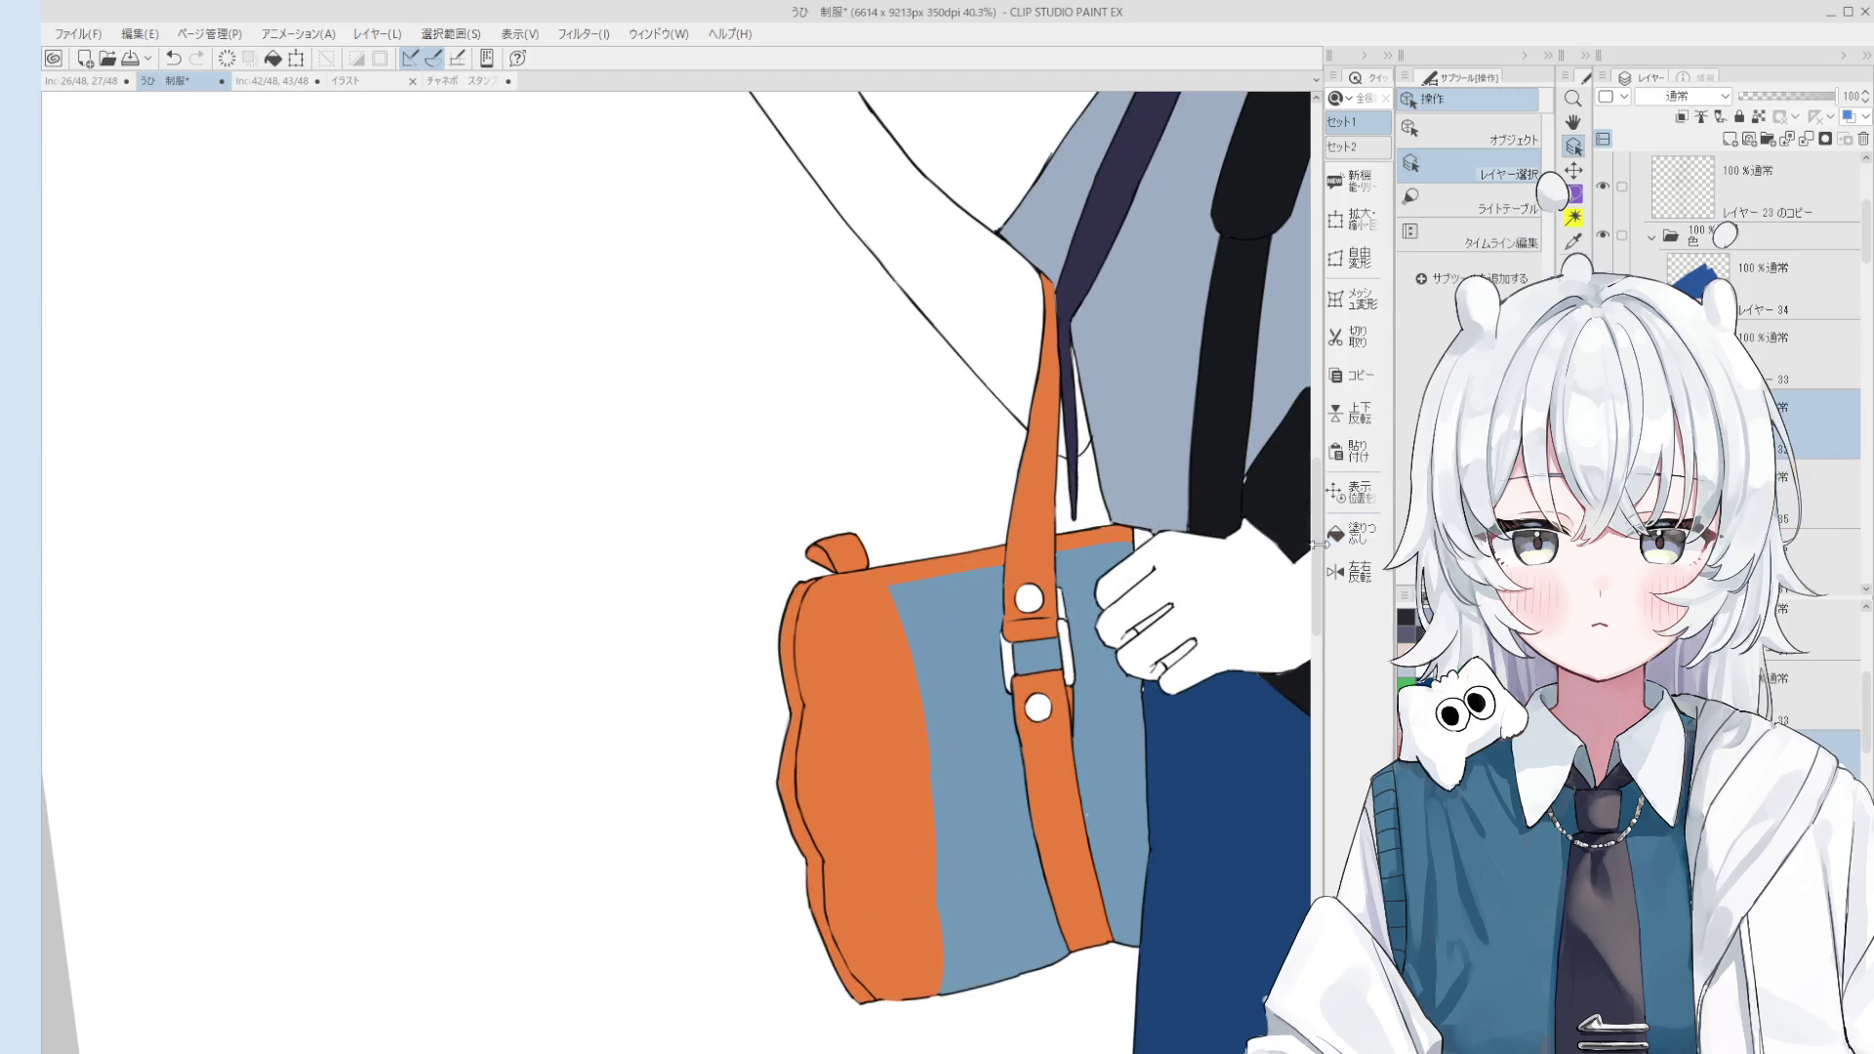
scroll(1092, 617, "up", 1)
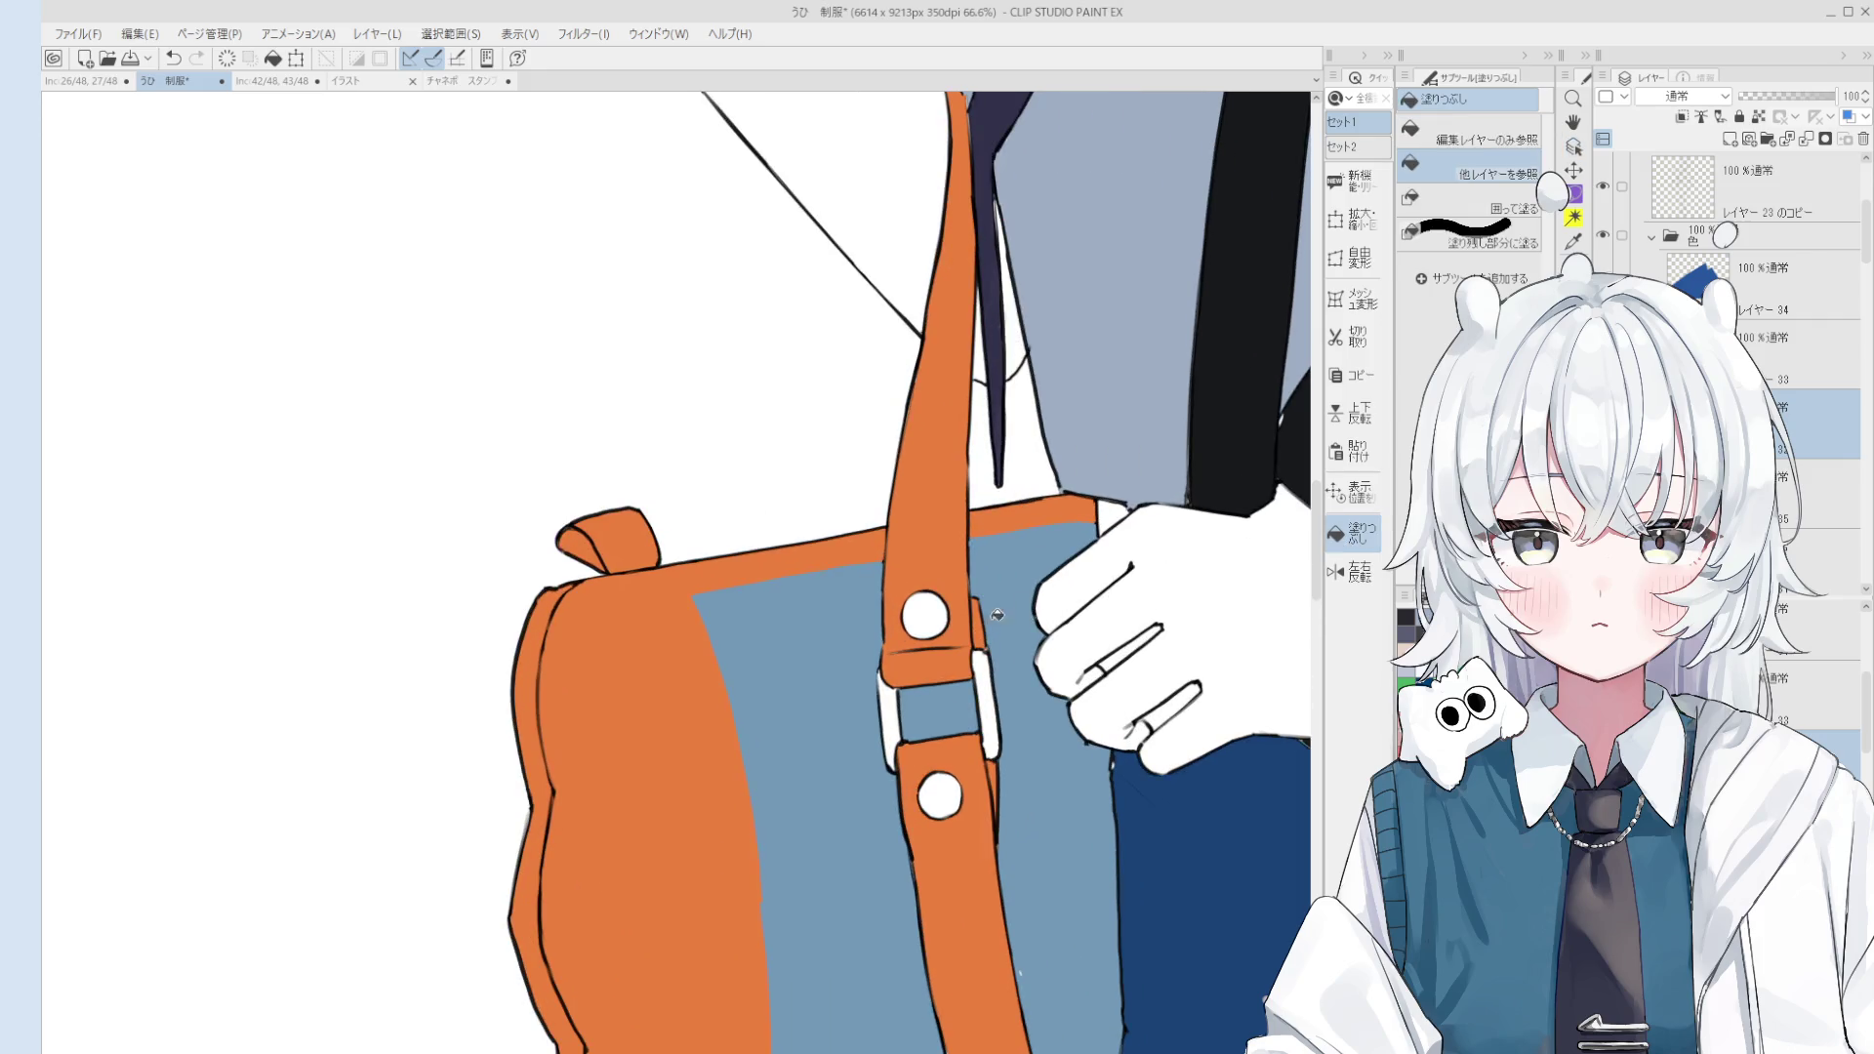
scroll(1092, 617, "down", 2)
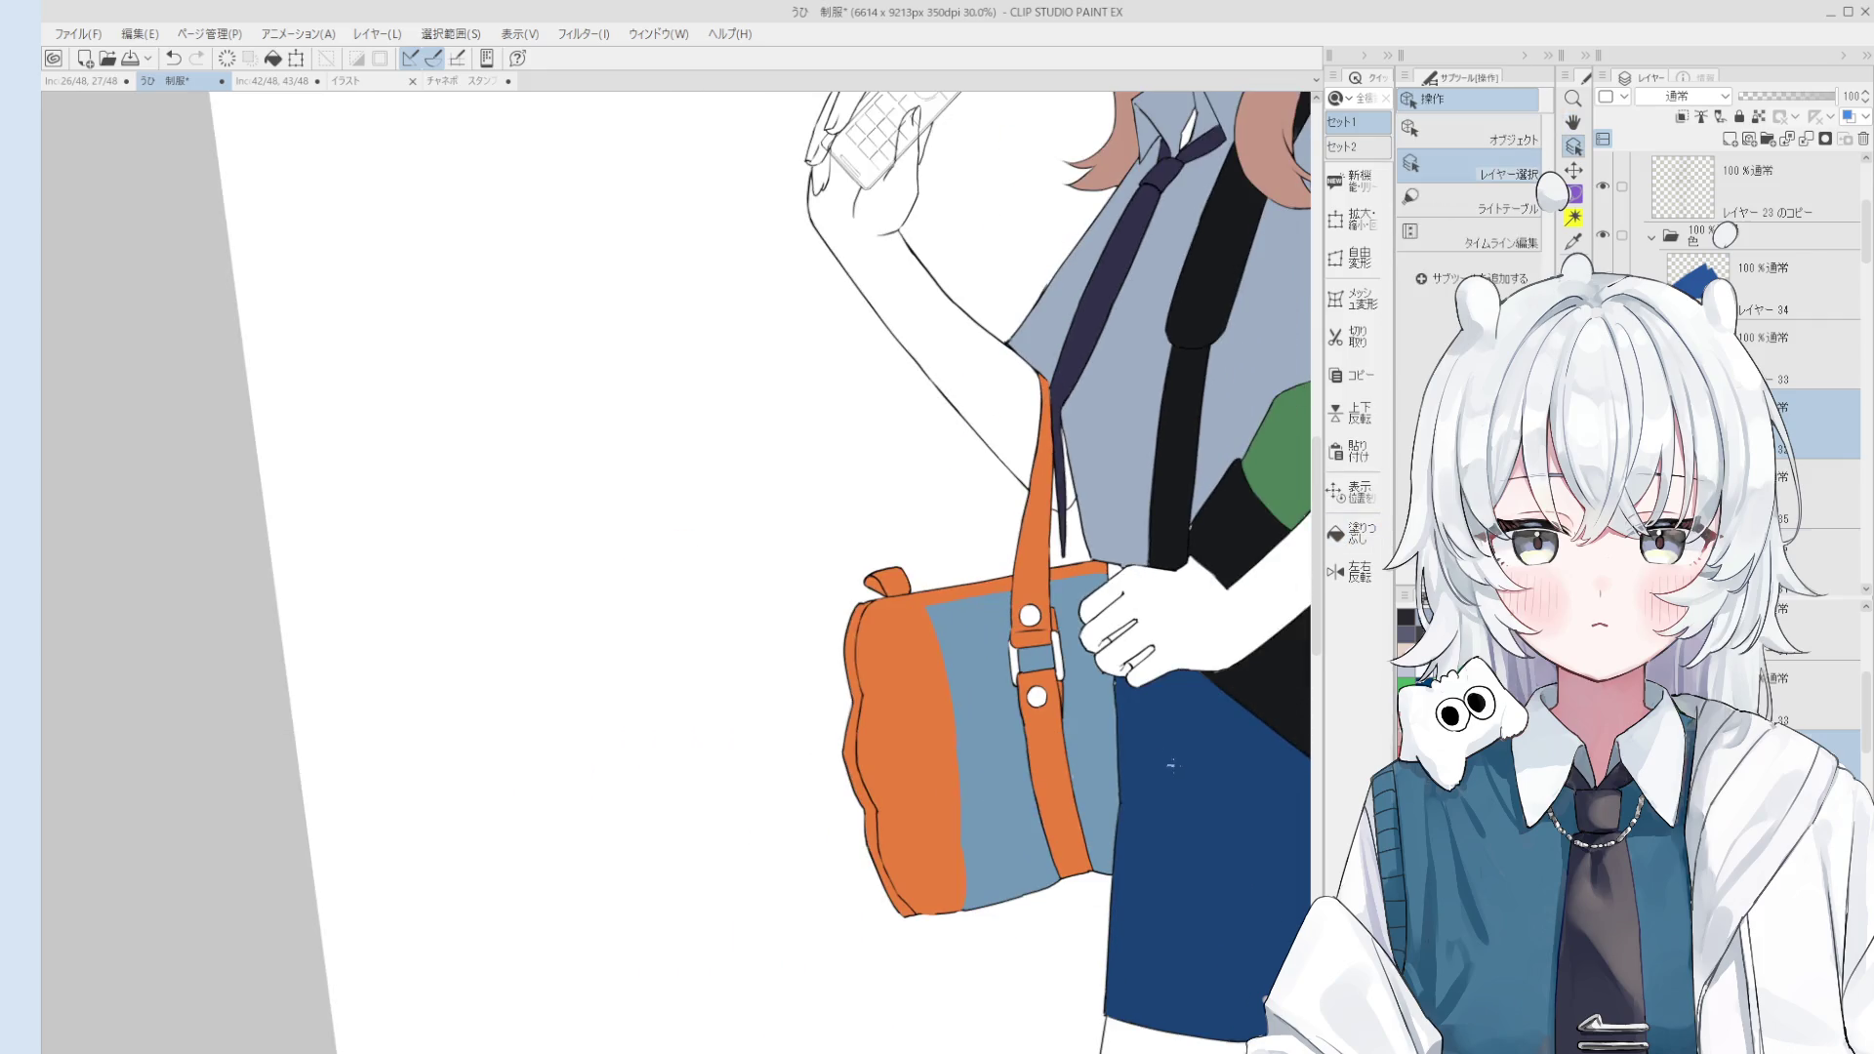
key("b")
left_click(1339, 533)
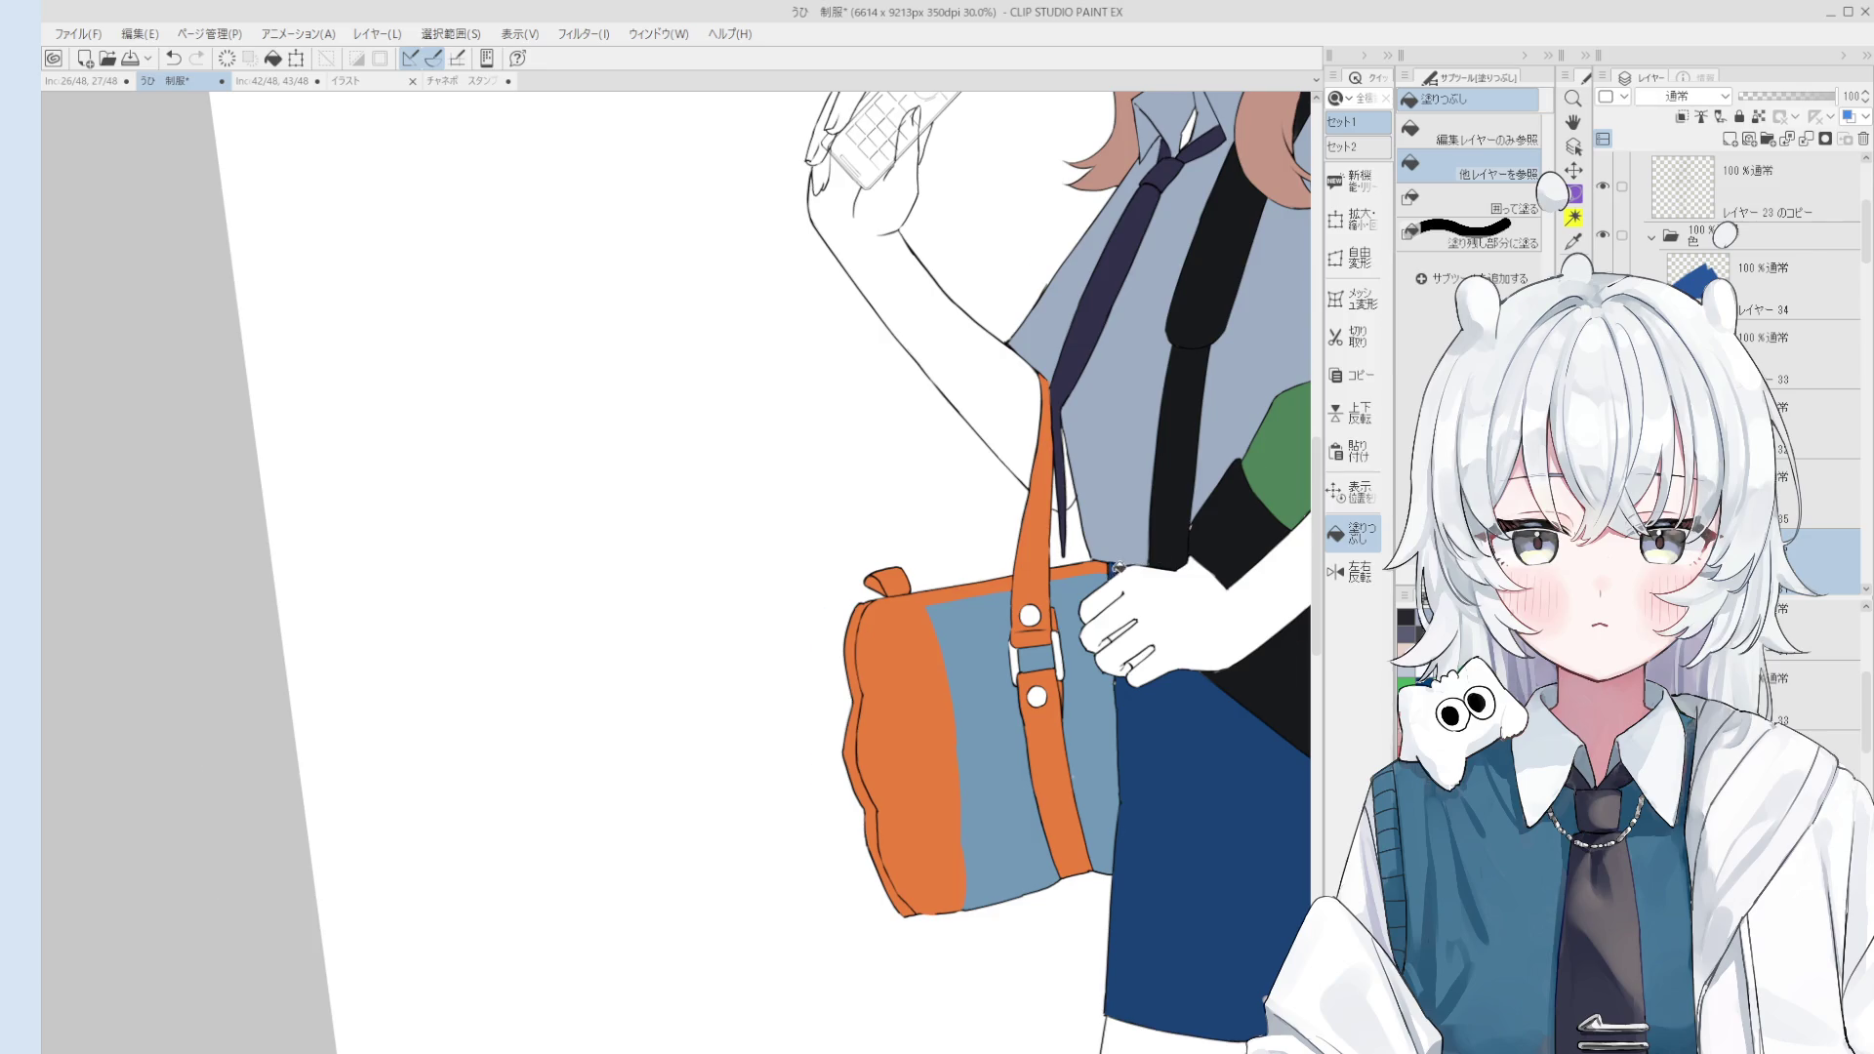
scroll(1118, 566, "up", 2)
left_click(1161, 705)
left_click(1130, 662)
Step: Zoom and pan the view to centre the figure
scroll(1130, 660, "down", 2)
scroll(1172, 703, "down", 2)
scroll(1210, 767, "down", 1)
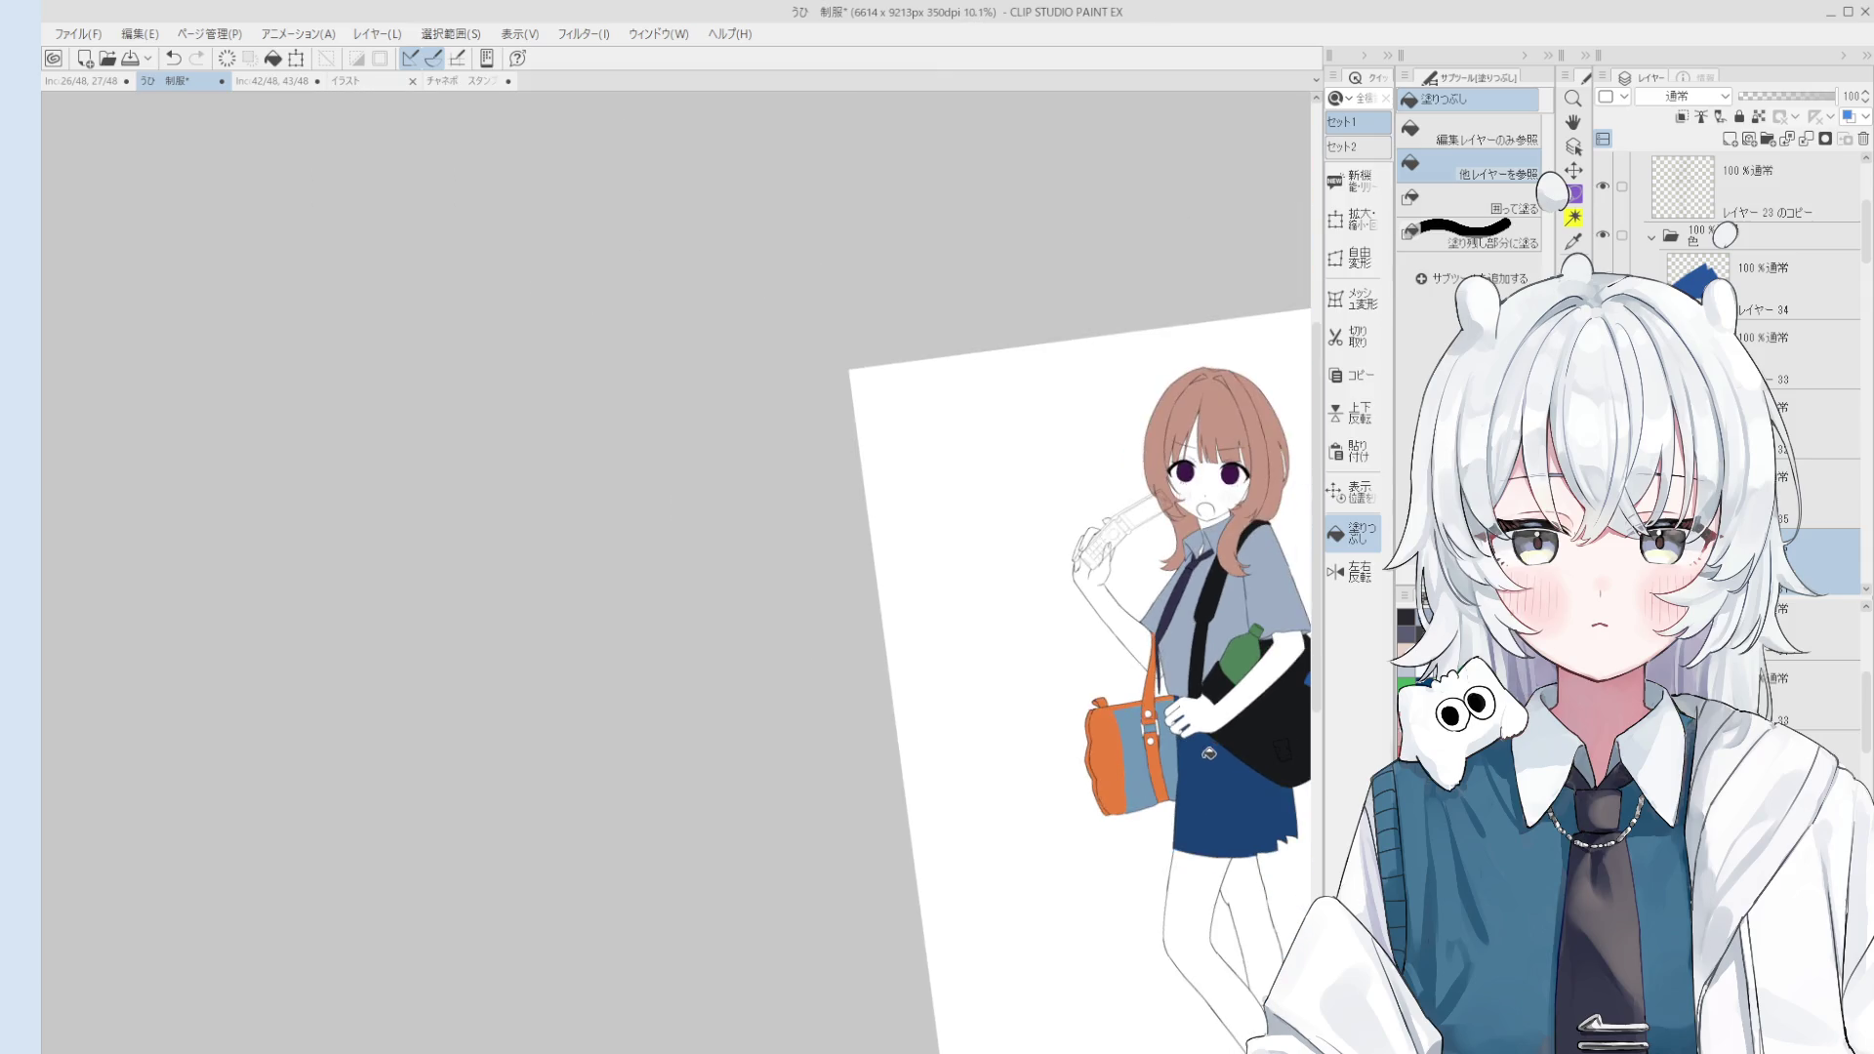
scroll(1214, 747, "down", 1)
scroll(1215, 748, "up", 1)
left_click_drag(1215, 748, 1054, 504)
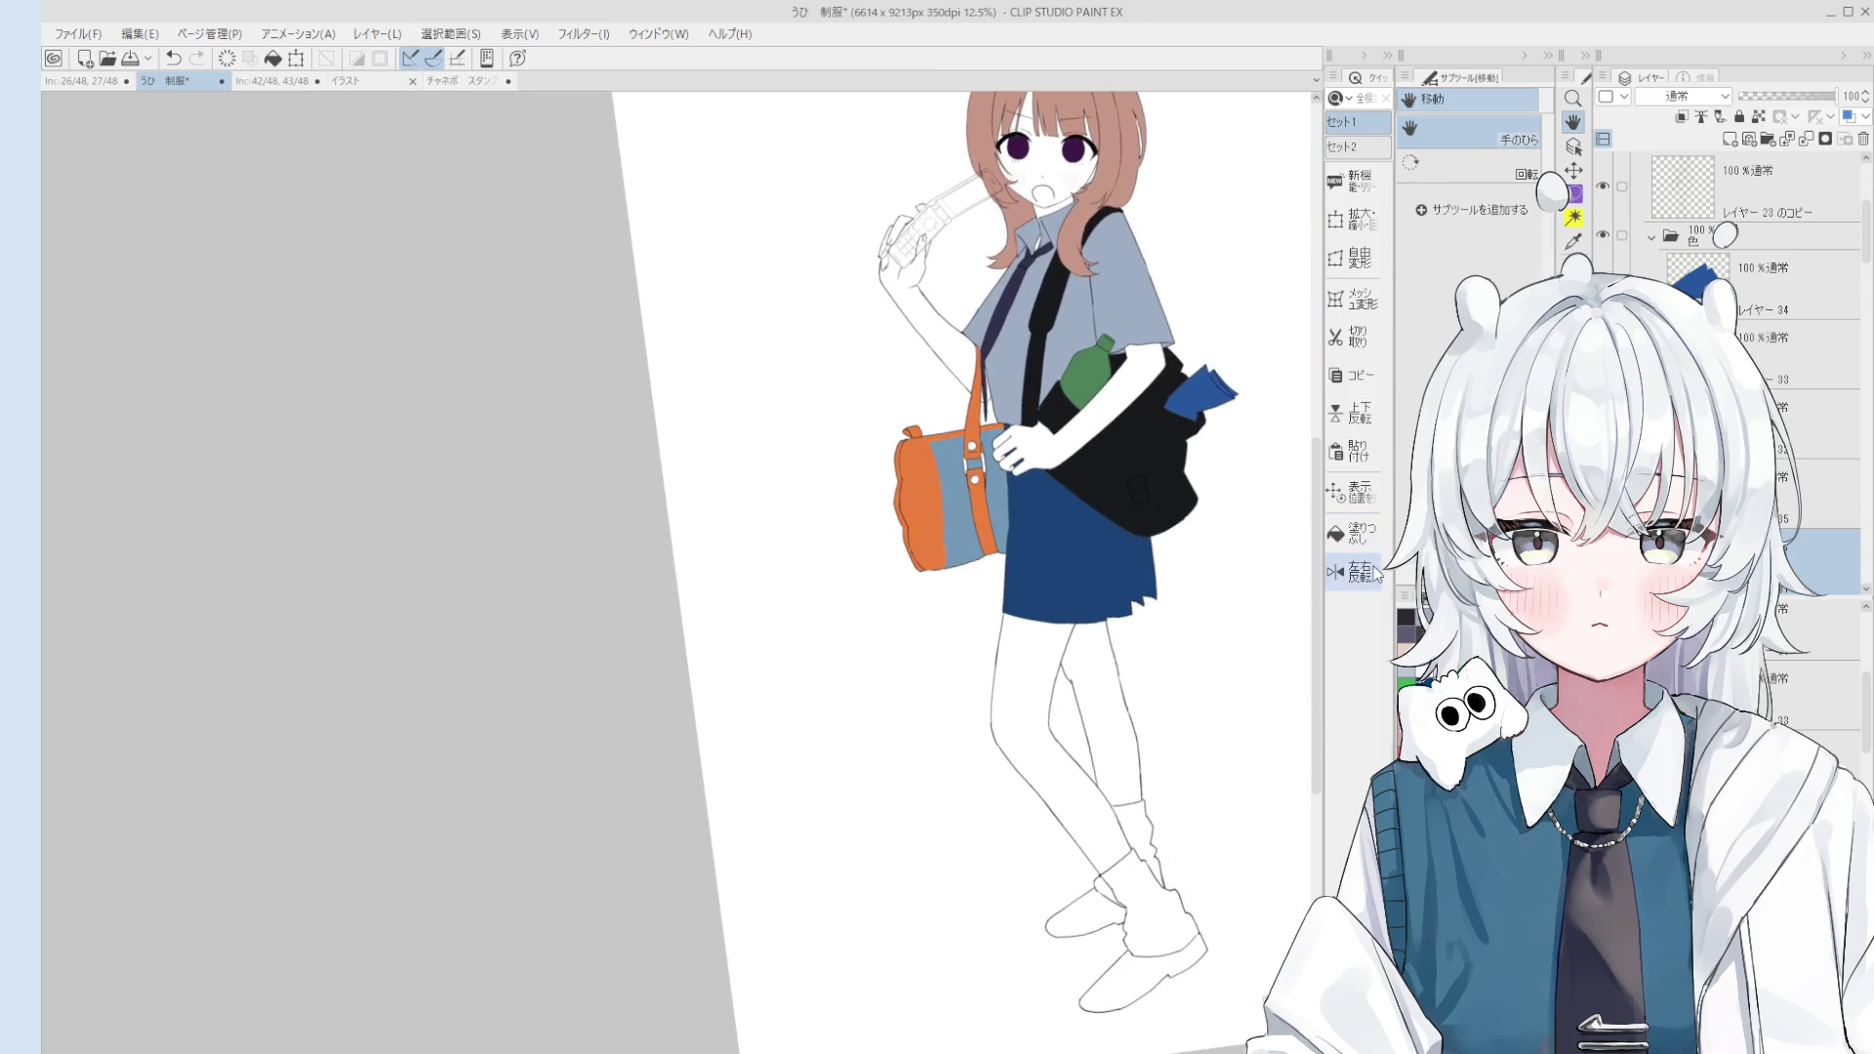
Step: Pick the colour layer from the canvas and fill both socks, including the remaining sock area, grey-blue
key("o")
left_click(1142, 310)
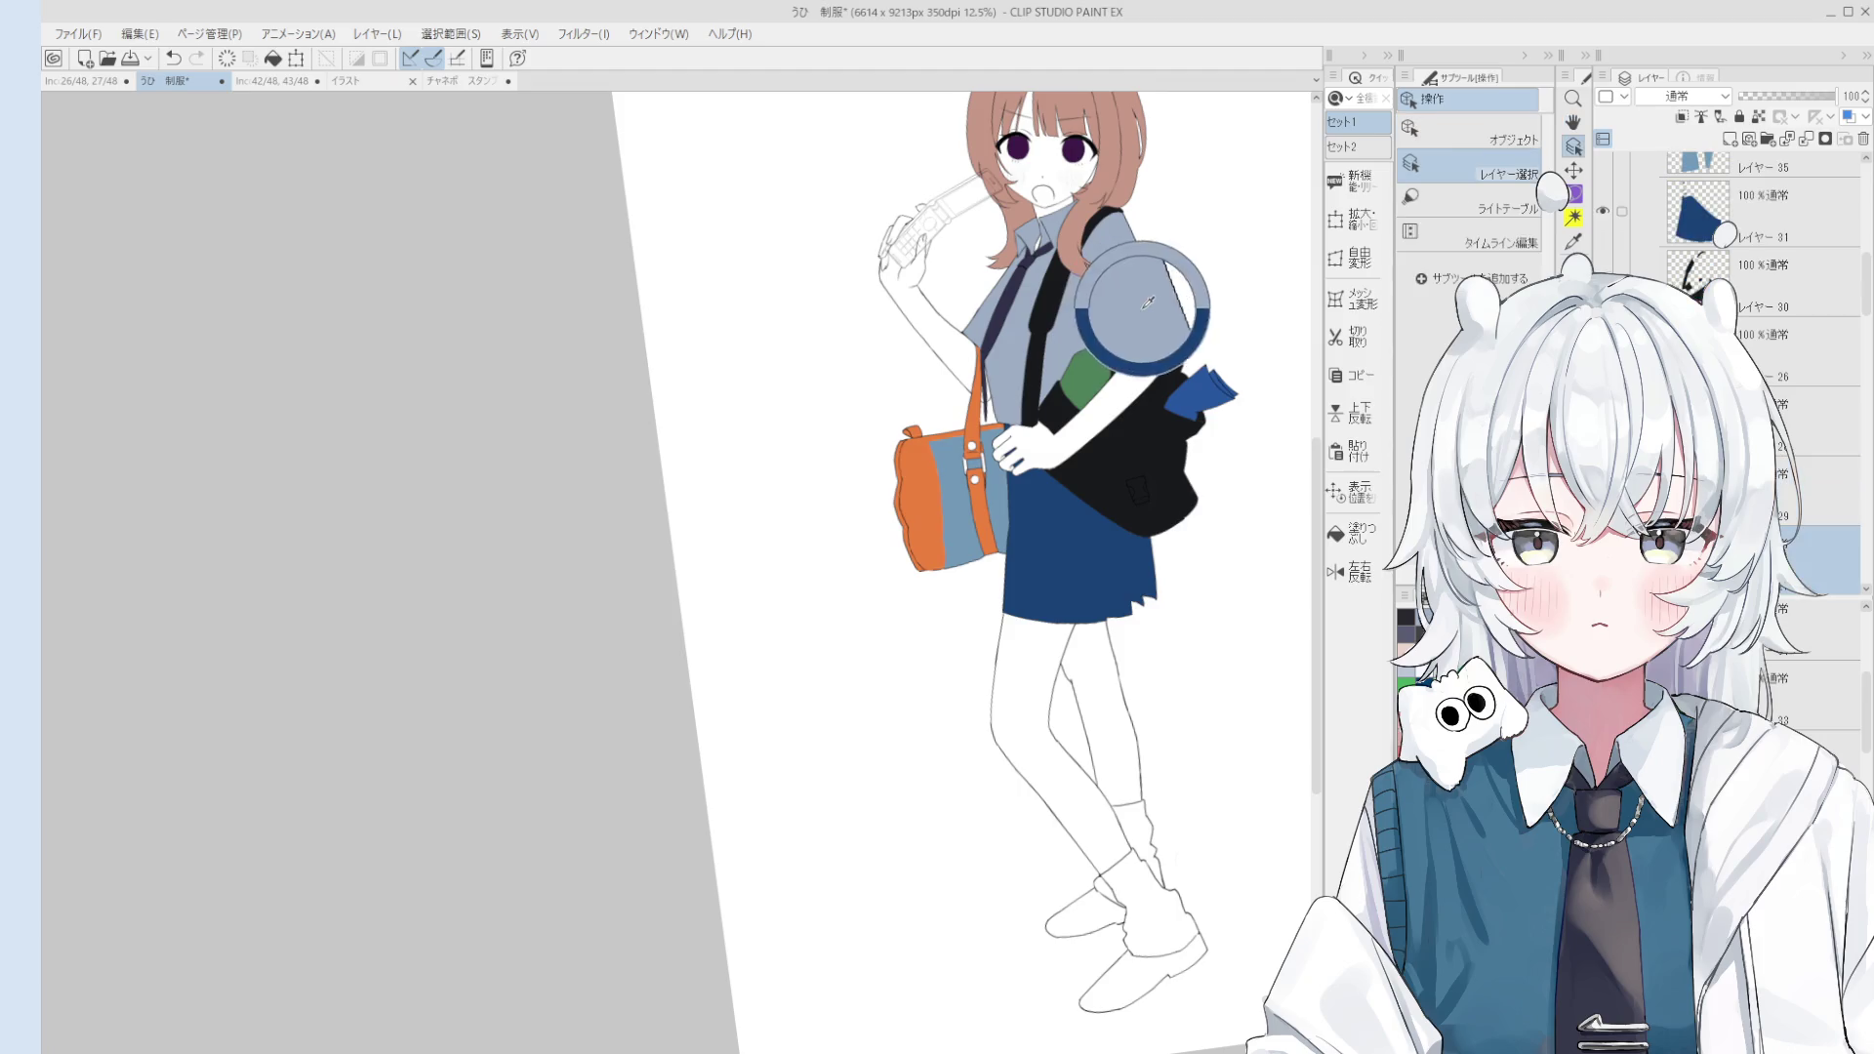
left_click(1355, 533)
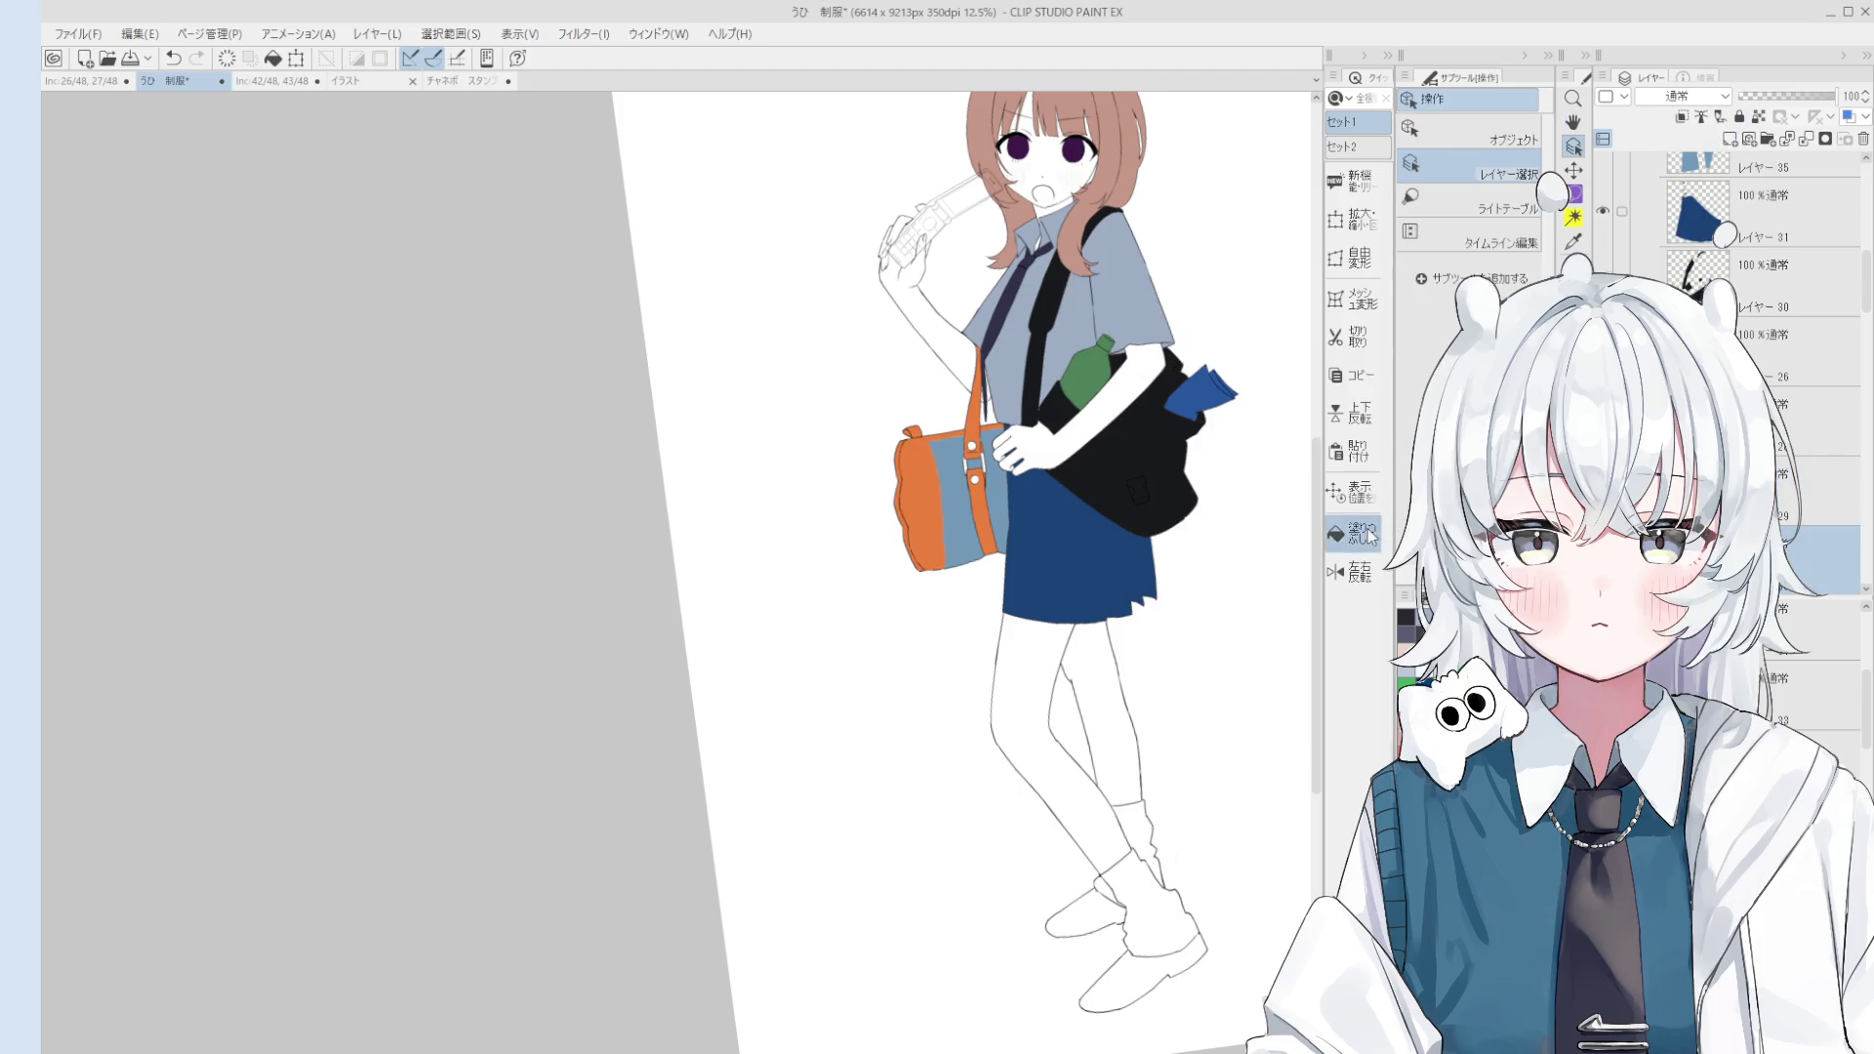
scroll(1159, 896, "up", 1)
left_click(1159, 897)
left_click(1133, 840)
scroll(1159, 896, "up", 2)
left_click(1098, 896)
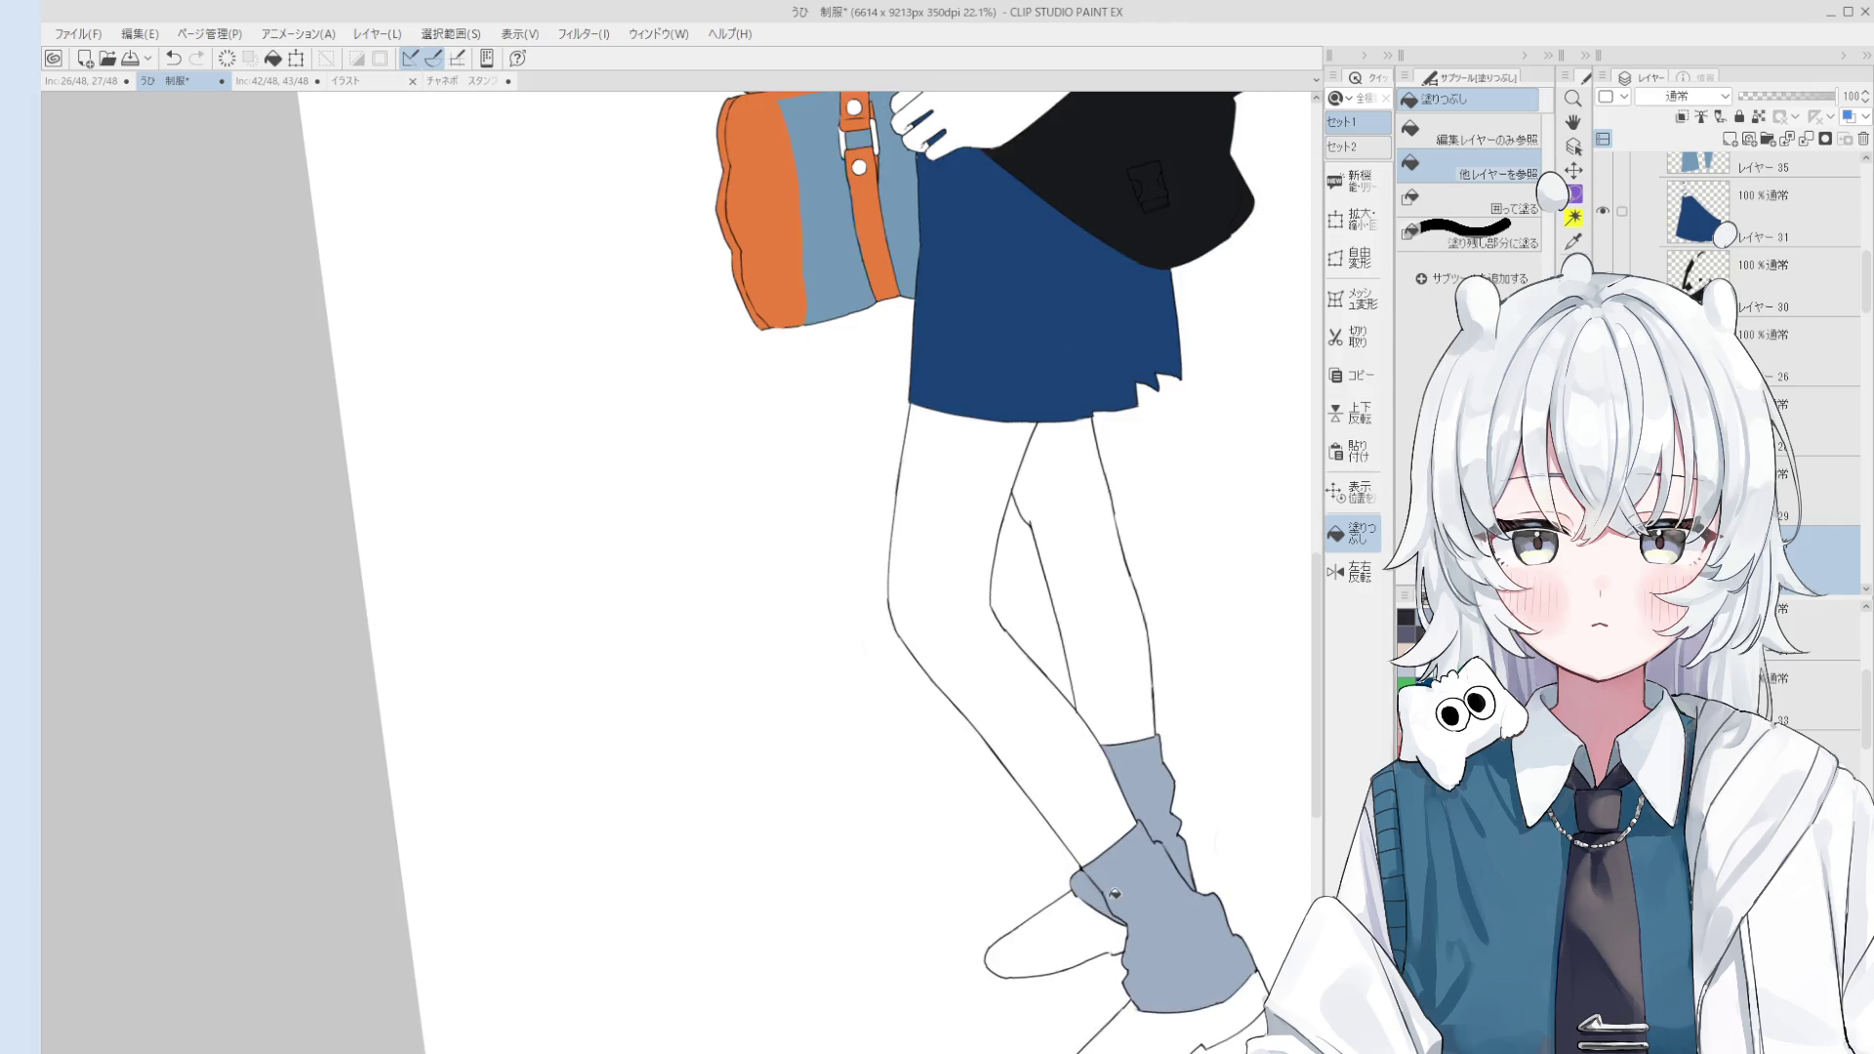
left_click_drag(1169, 895, 1160, 868)
scroll(1160, 869, "up", 2)
key("e")
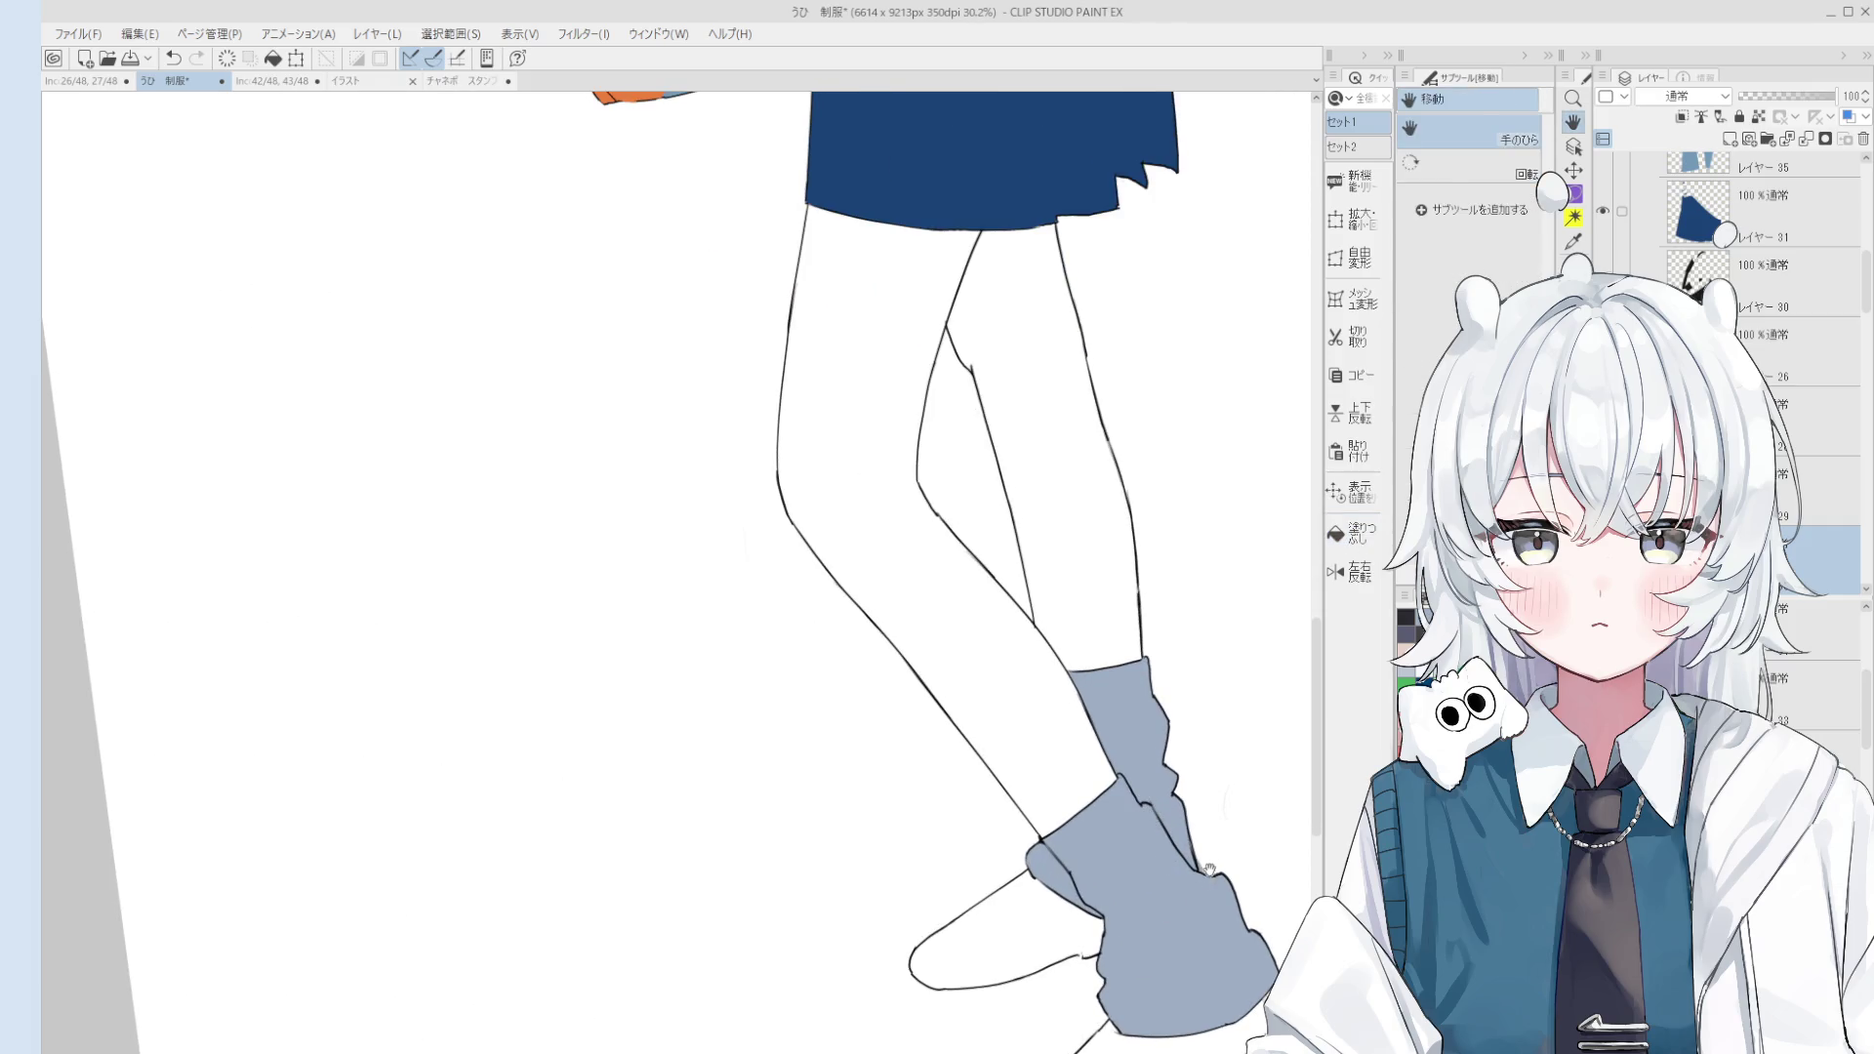
key("h")
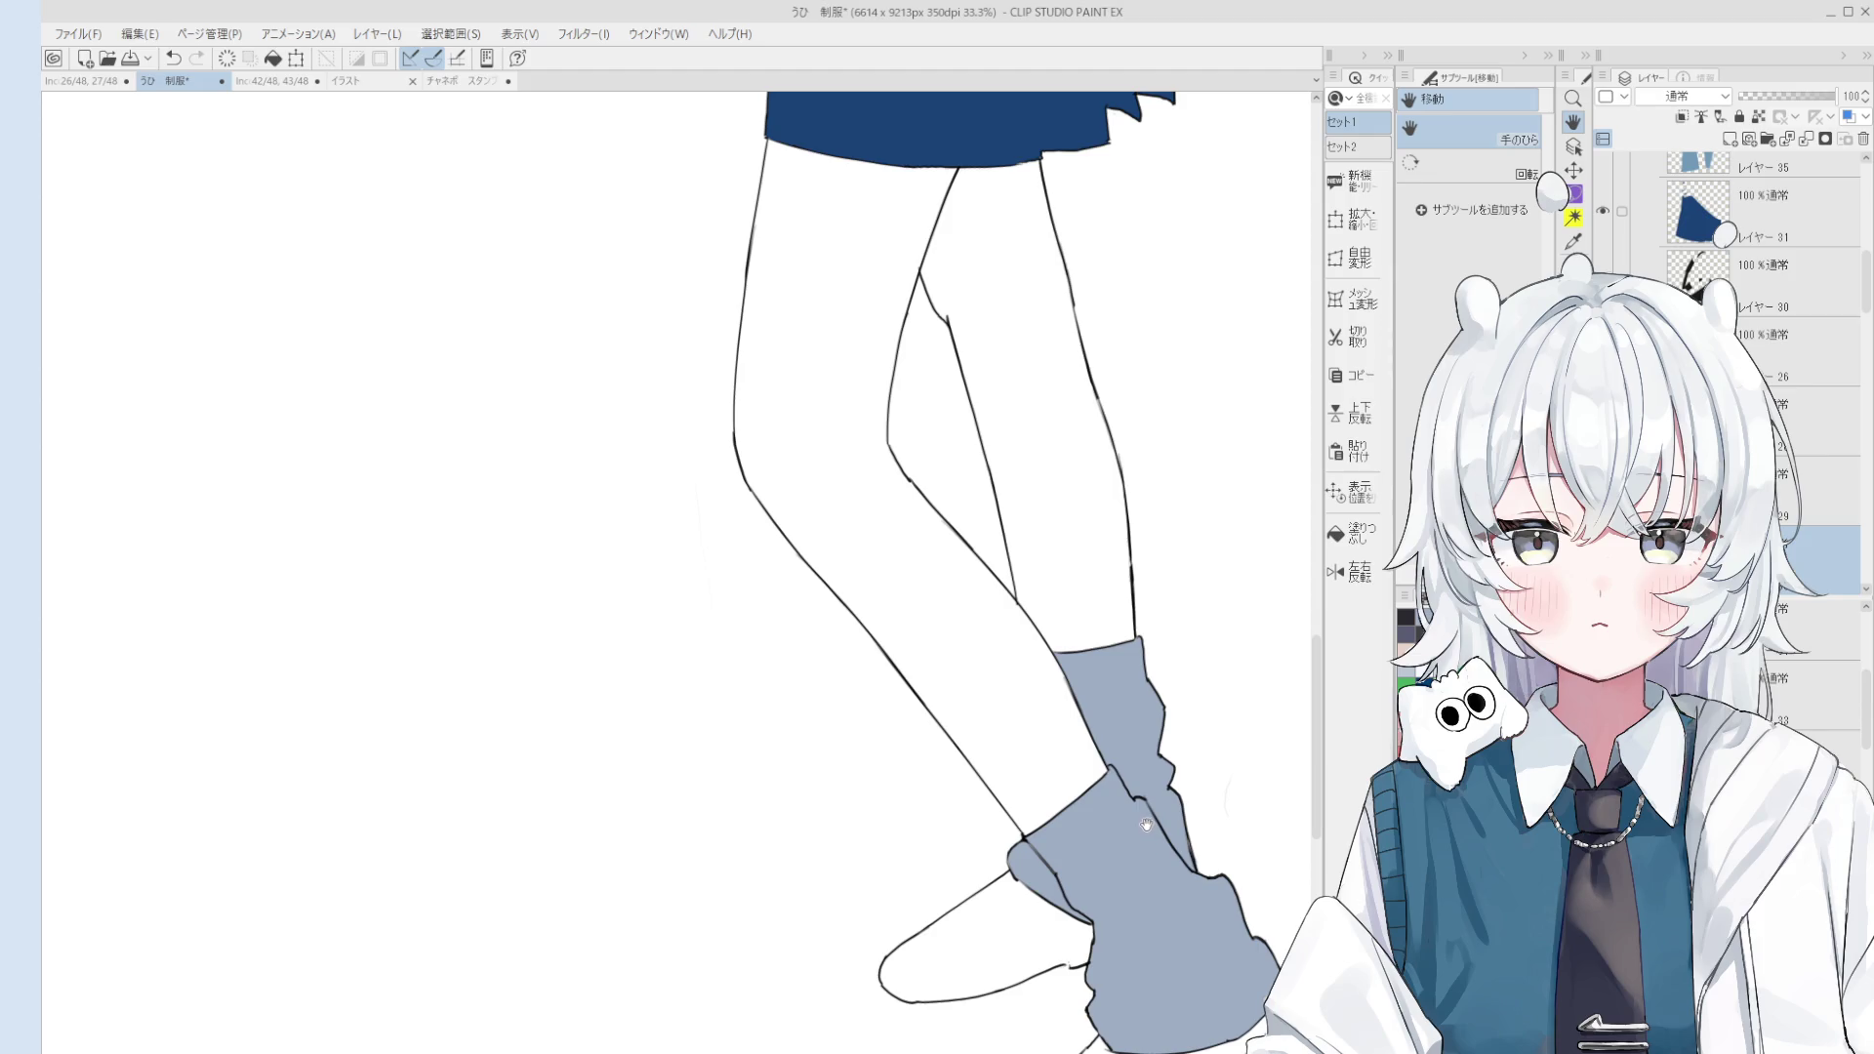
Step: Zoom in on the sock and shoe and erase the stray line segment near the sock
left_click_drag(1144, 840, 1144, 806)
scroll(1144, 806, "up", 2)
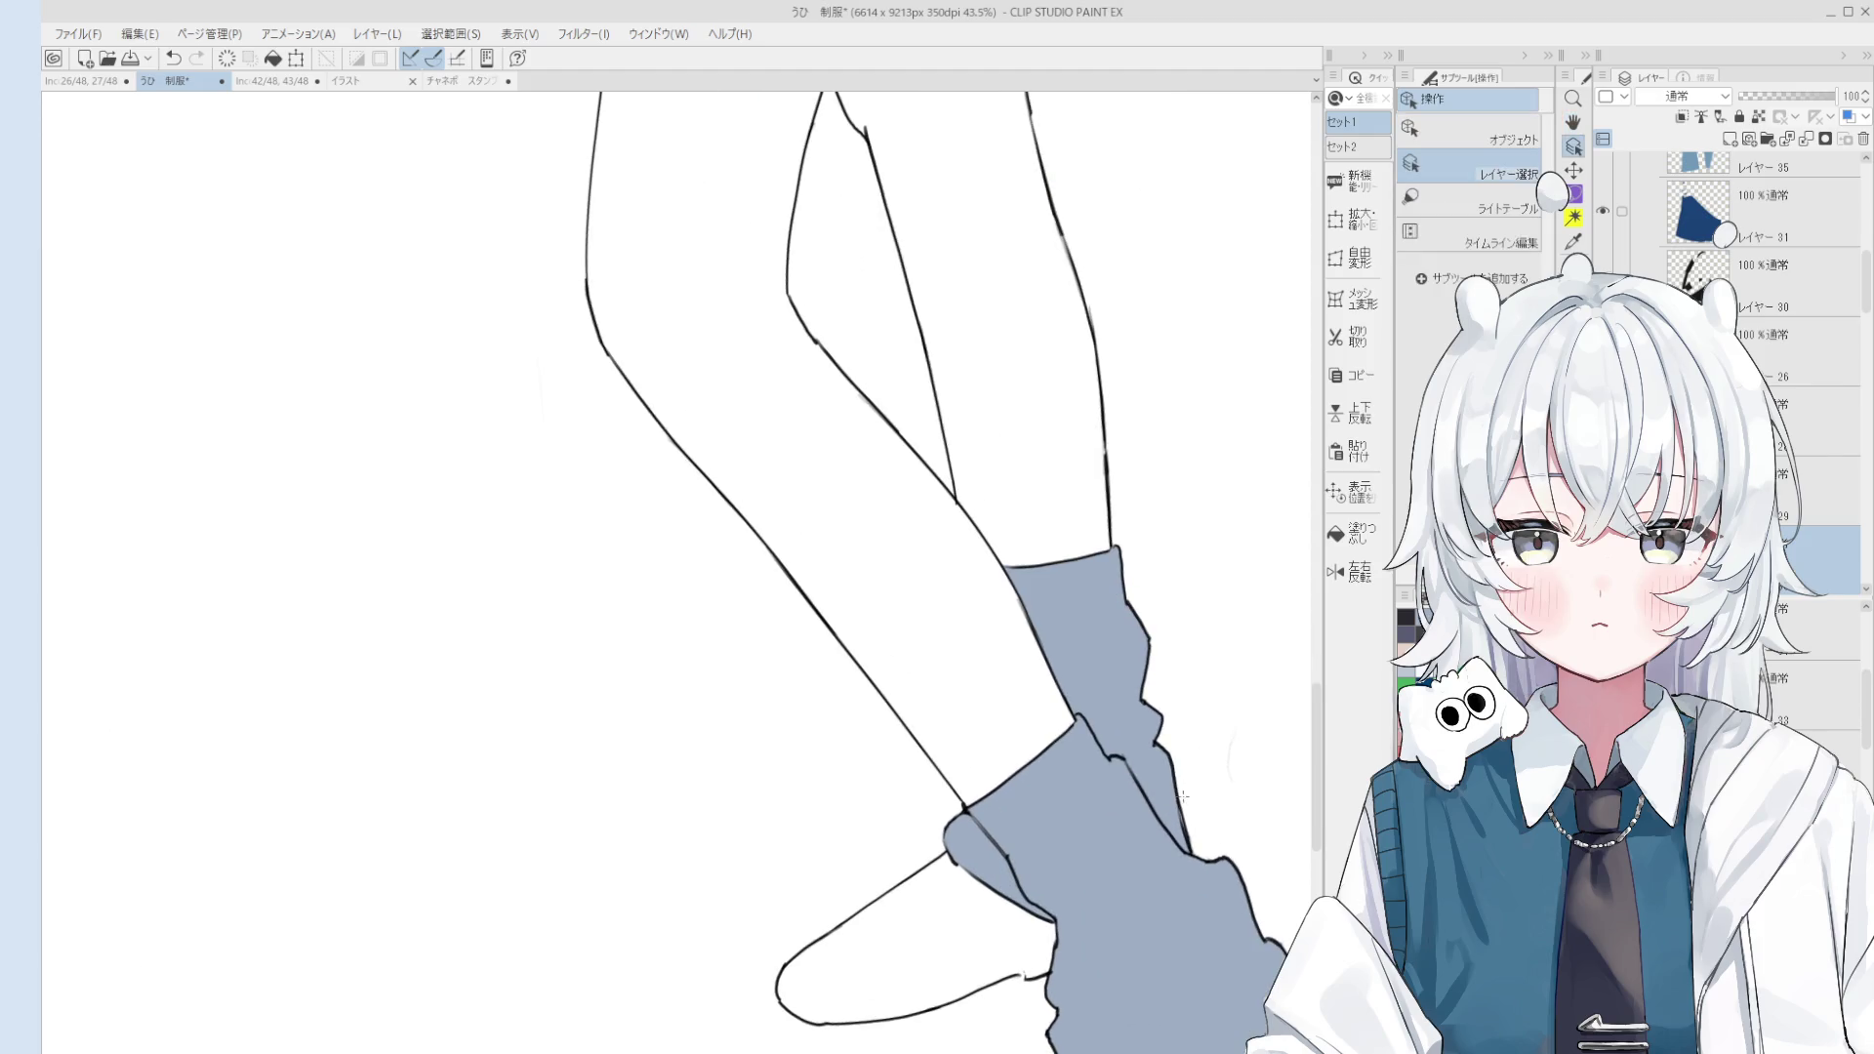
key("e")
scroll(1231, 801, "down", 3)
key("o")
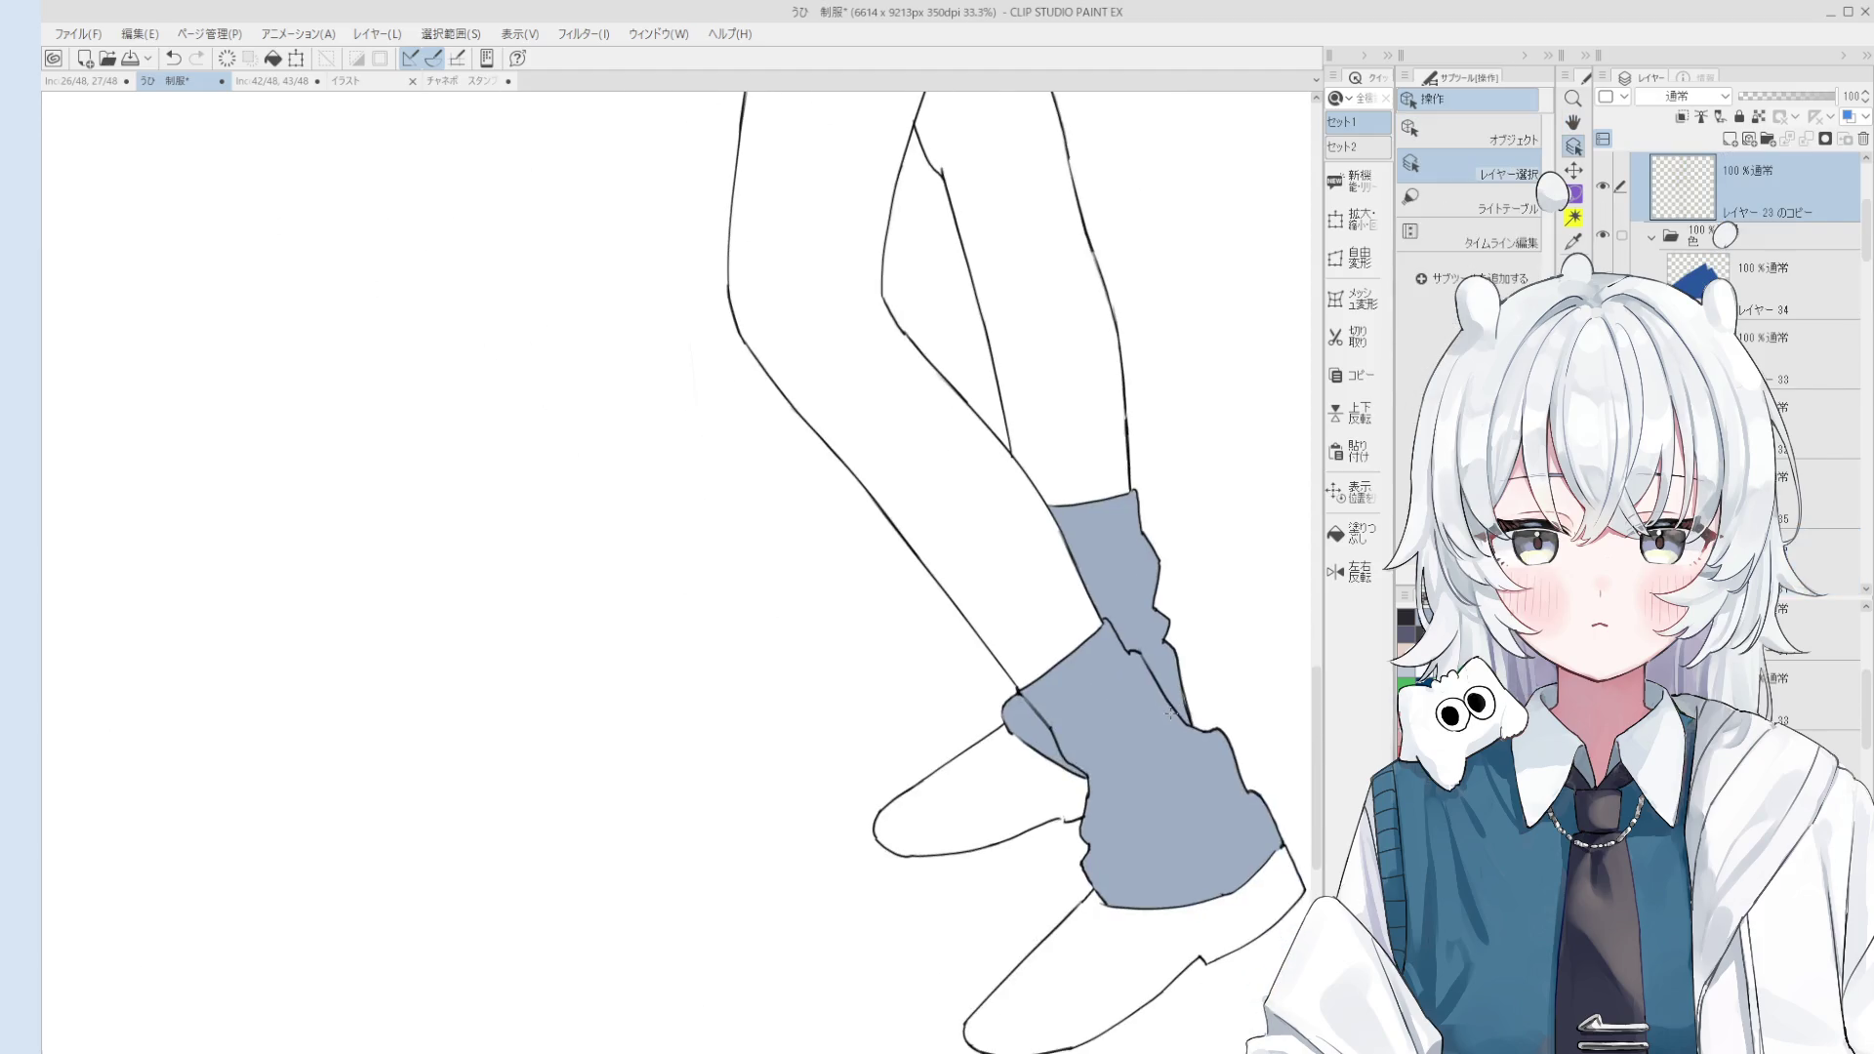
scroll(1213, 729, "up", 2)
key("e")
scroll(1199, 718, "up", 4)
left_click_drag(1184, 615, 1180, 637)
scroll(1157, 576, "down", 1)
scroll(1166, 625, "up", 1)
Step: Extend the sock outline with the pen so it joins the lower contour at the ankle
key("p")
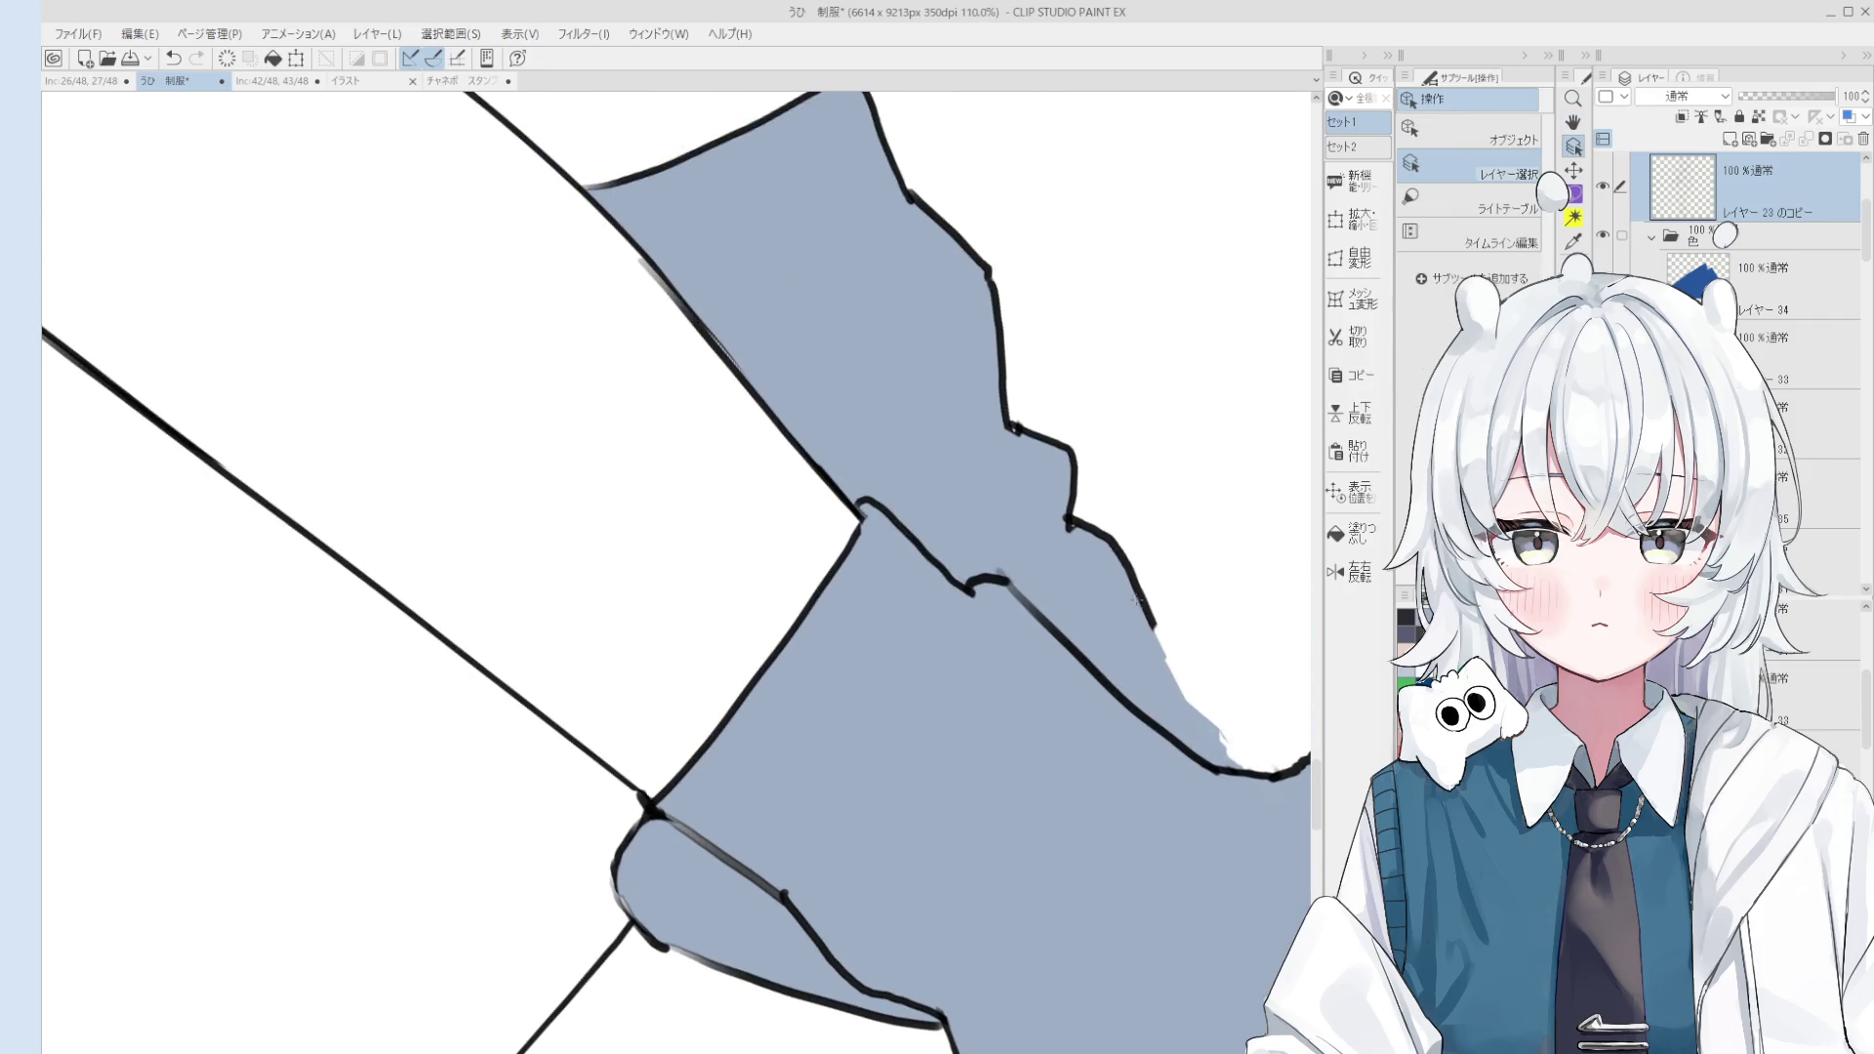
scroll(1167, 650, "up", 1)
scroll(1167, 651, "down", 1)
scroll(1167, 650, "up", 1)
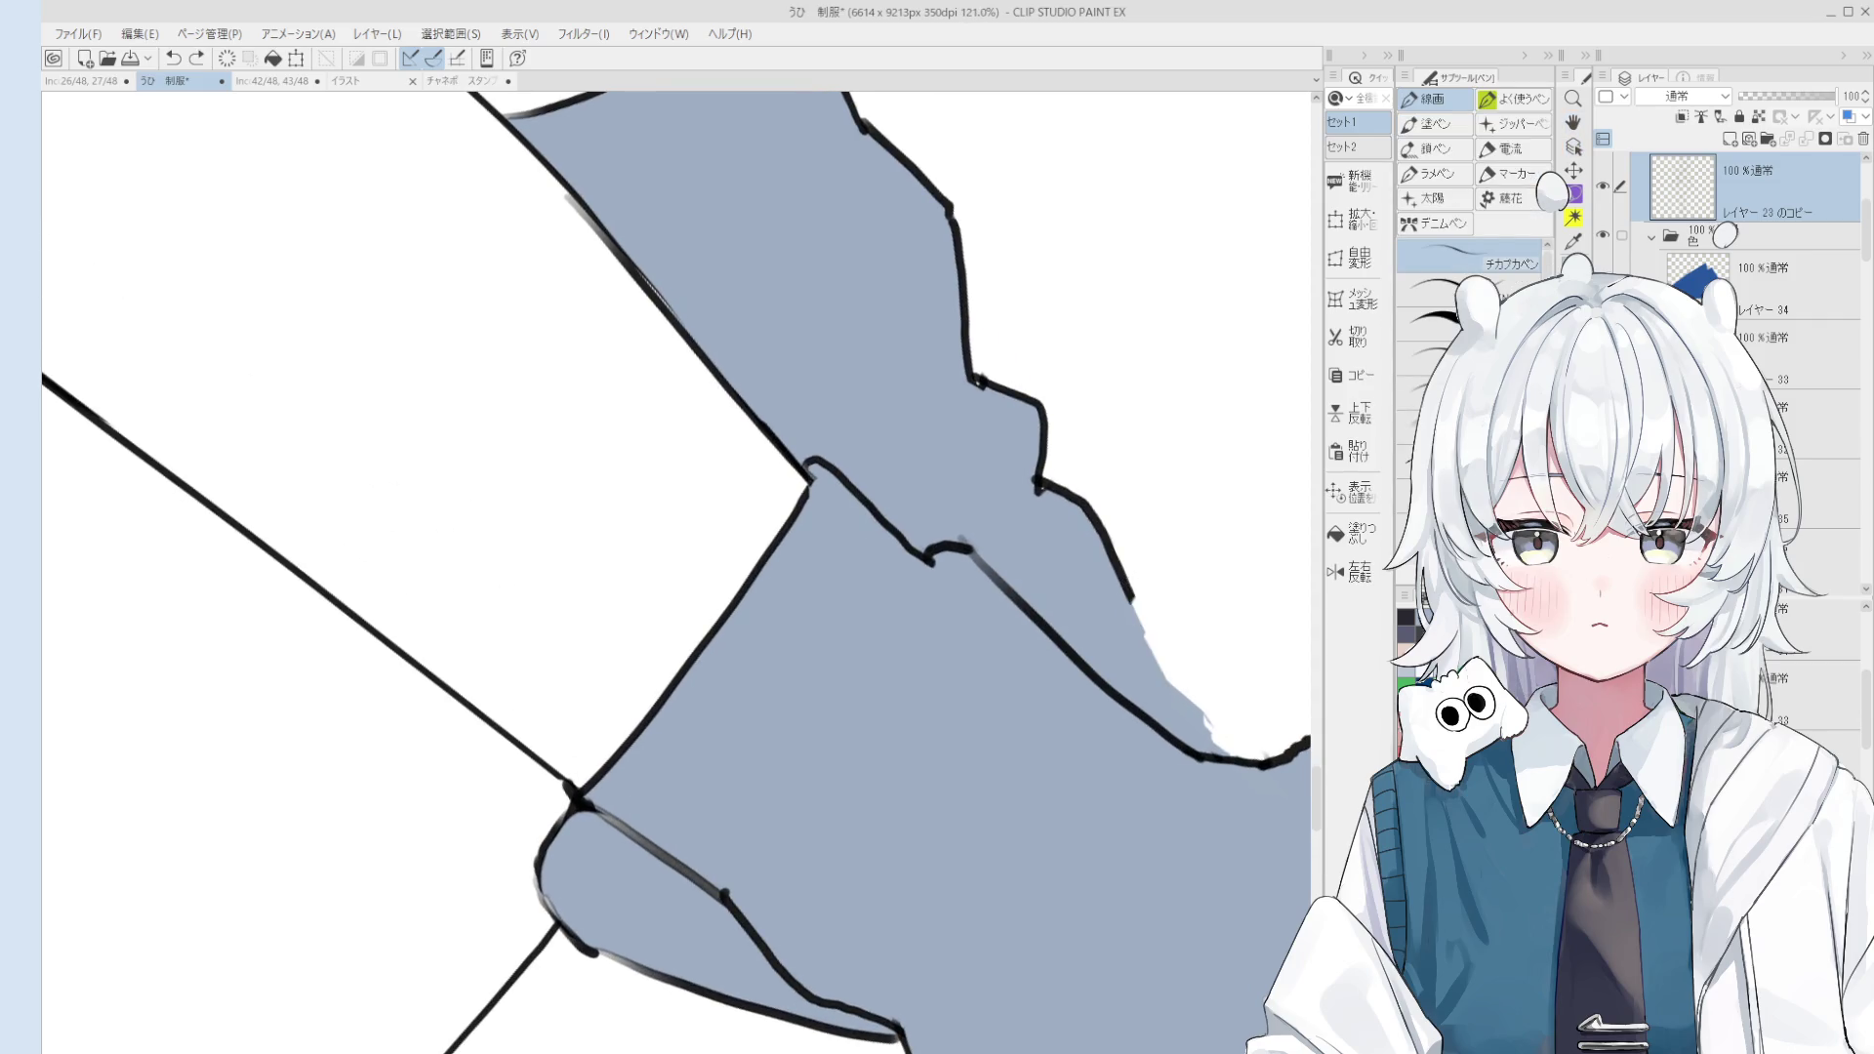
scroll(1189, 698, "down", 2)
left_click_drag(1176, 688, 1211, 739)
scroll(1211, 739, "down", 1)
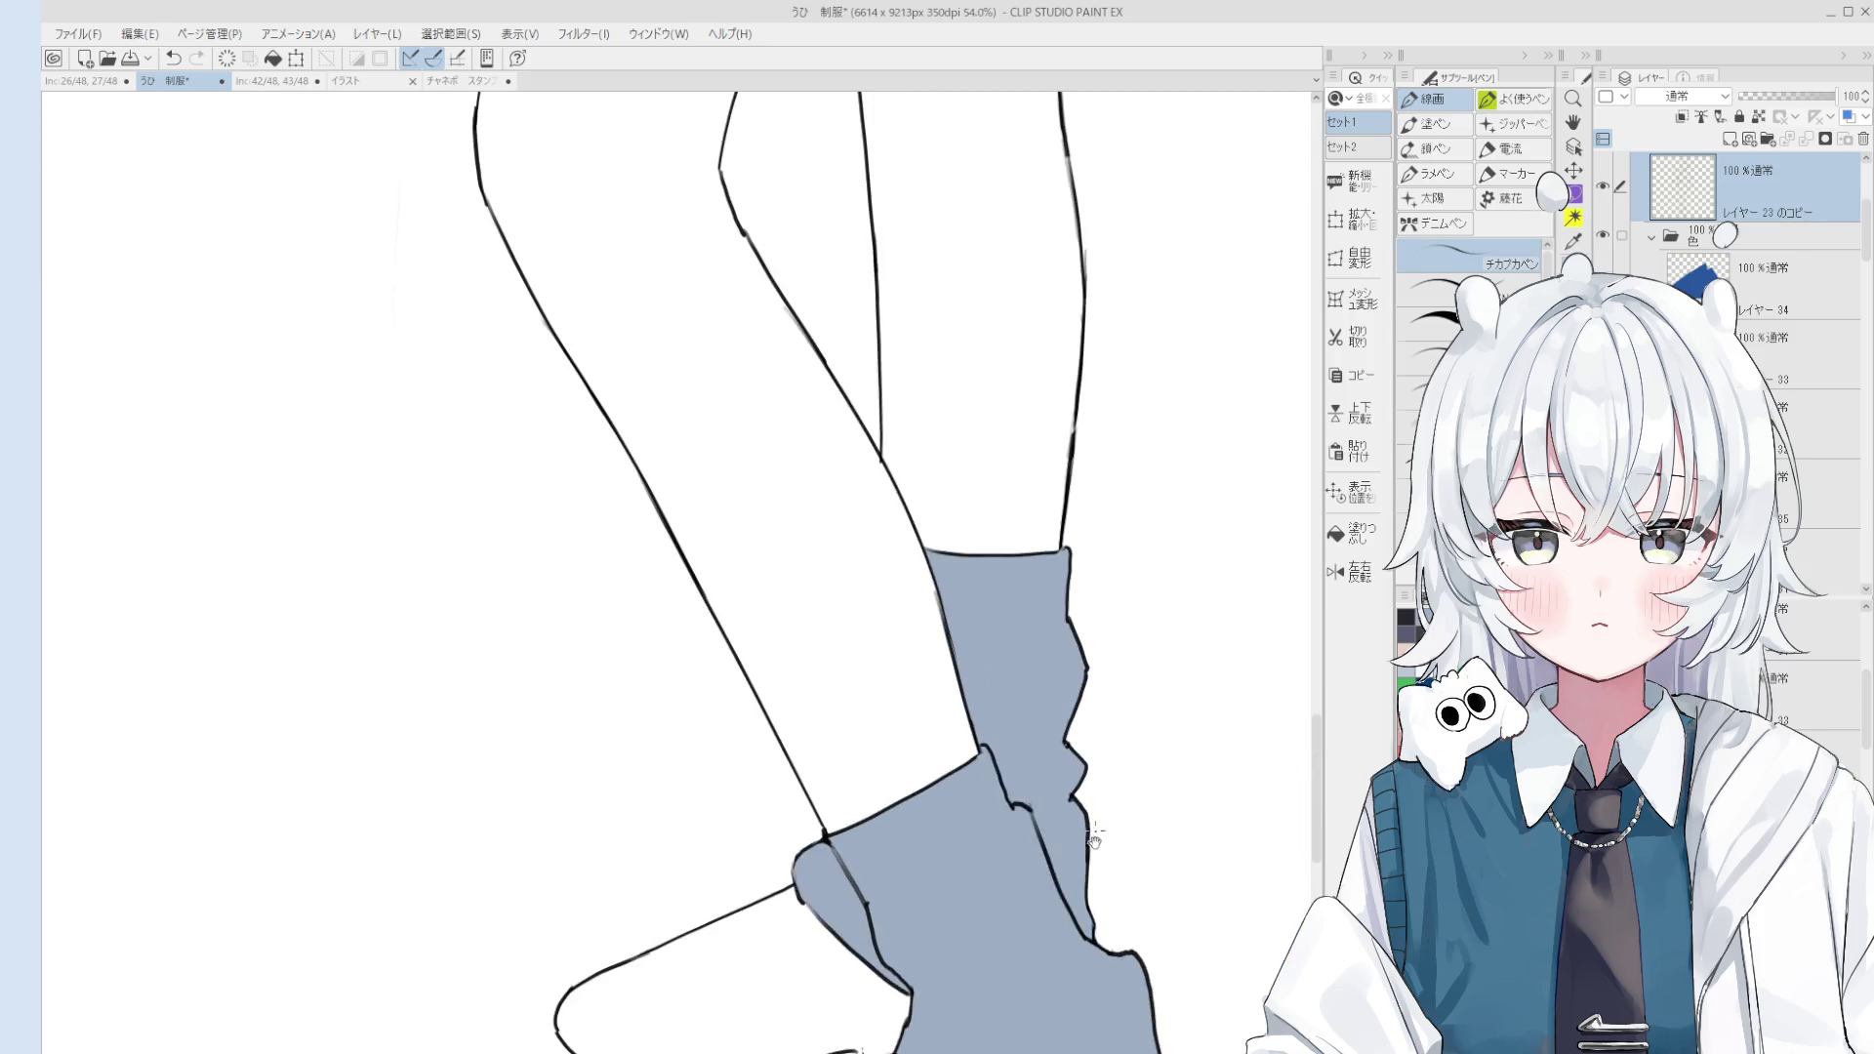
key("e")
scroll(1063, 705, "down", 1)
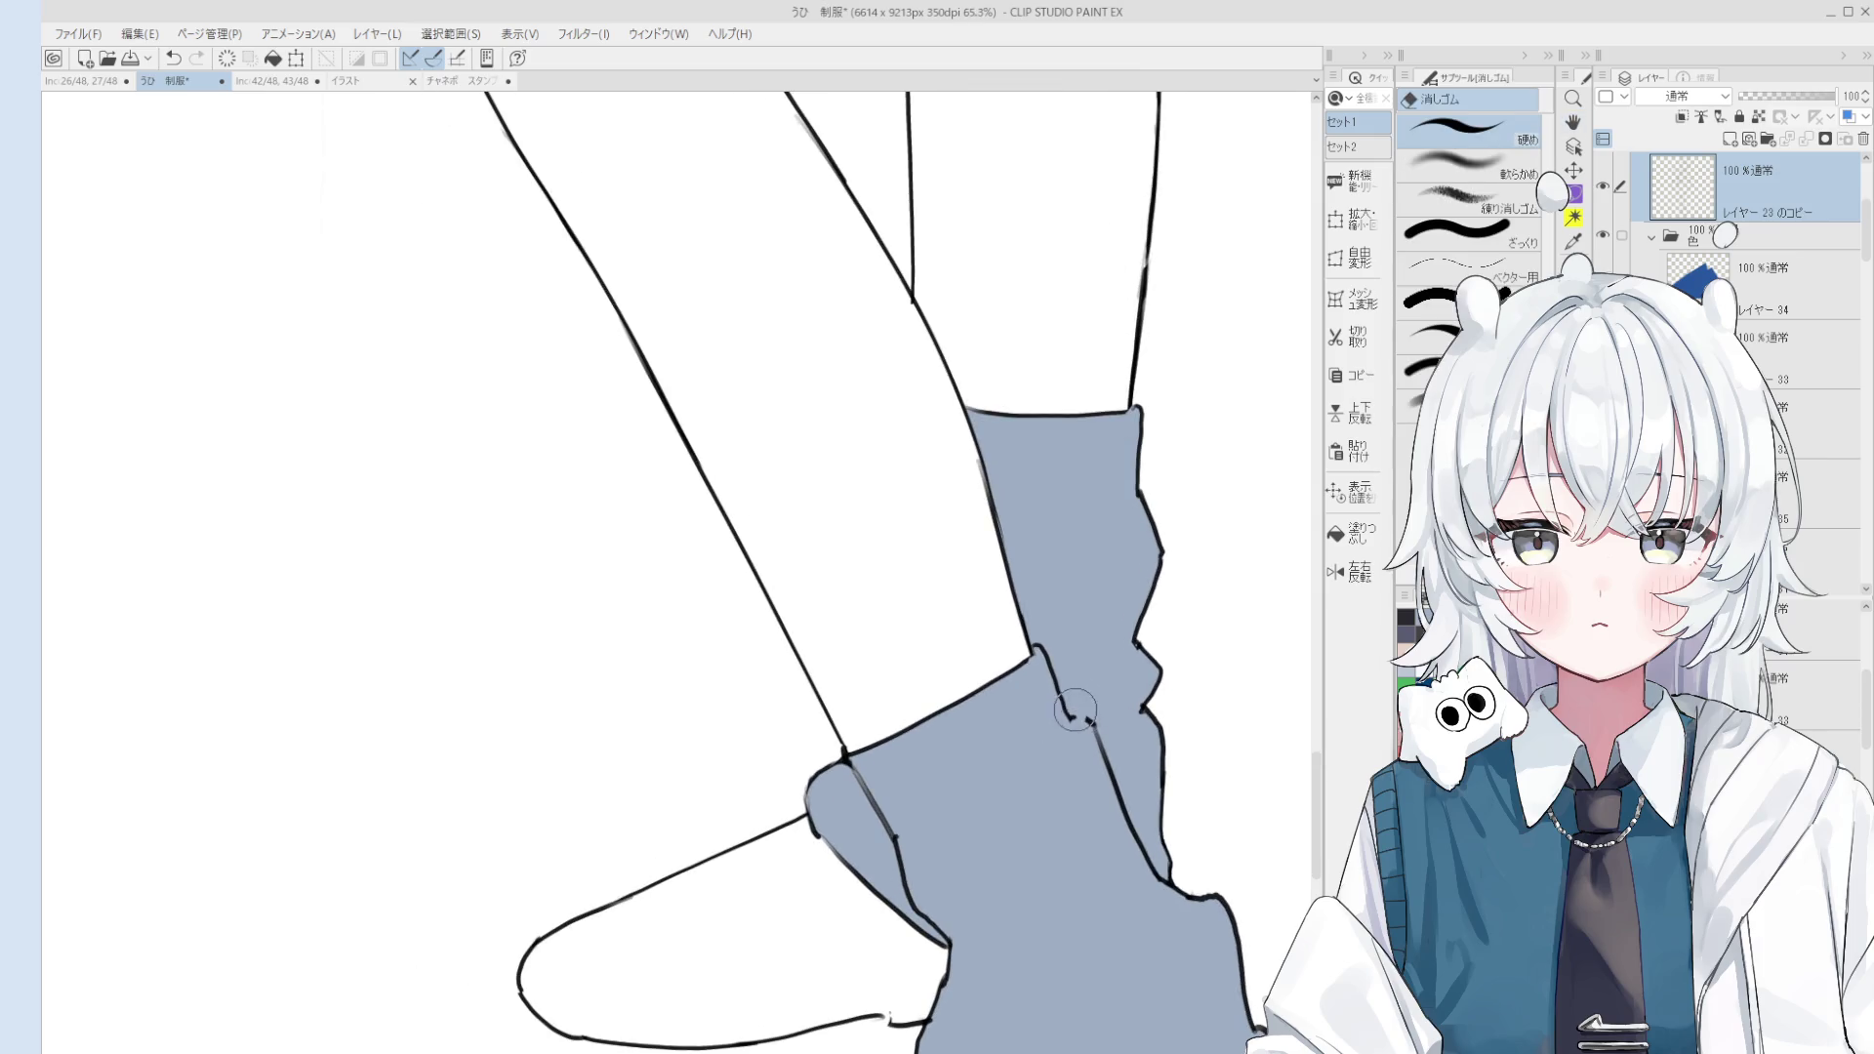
key("p")
scroll(1067, 717, "down", 2)
scroll(1067, 718, "down", 2)
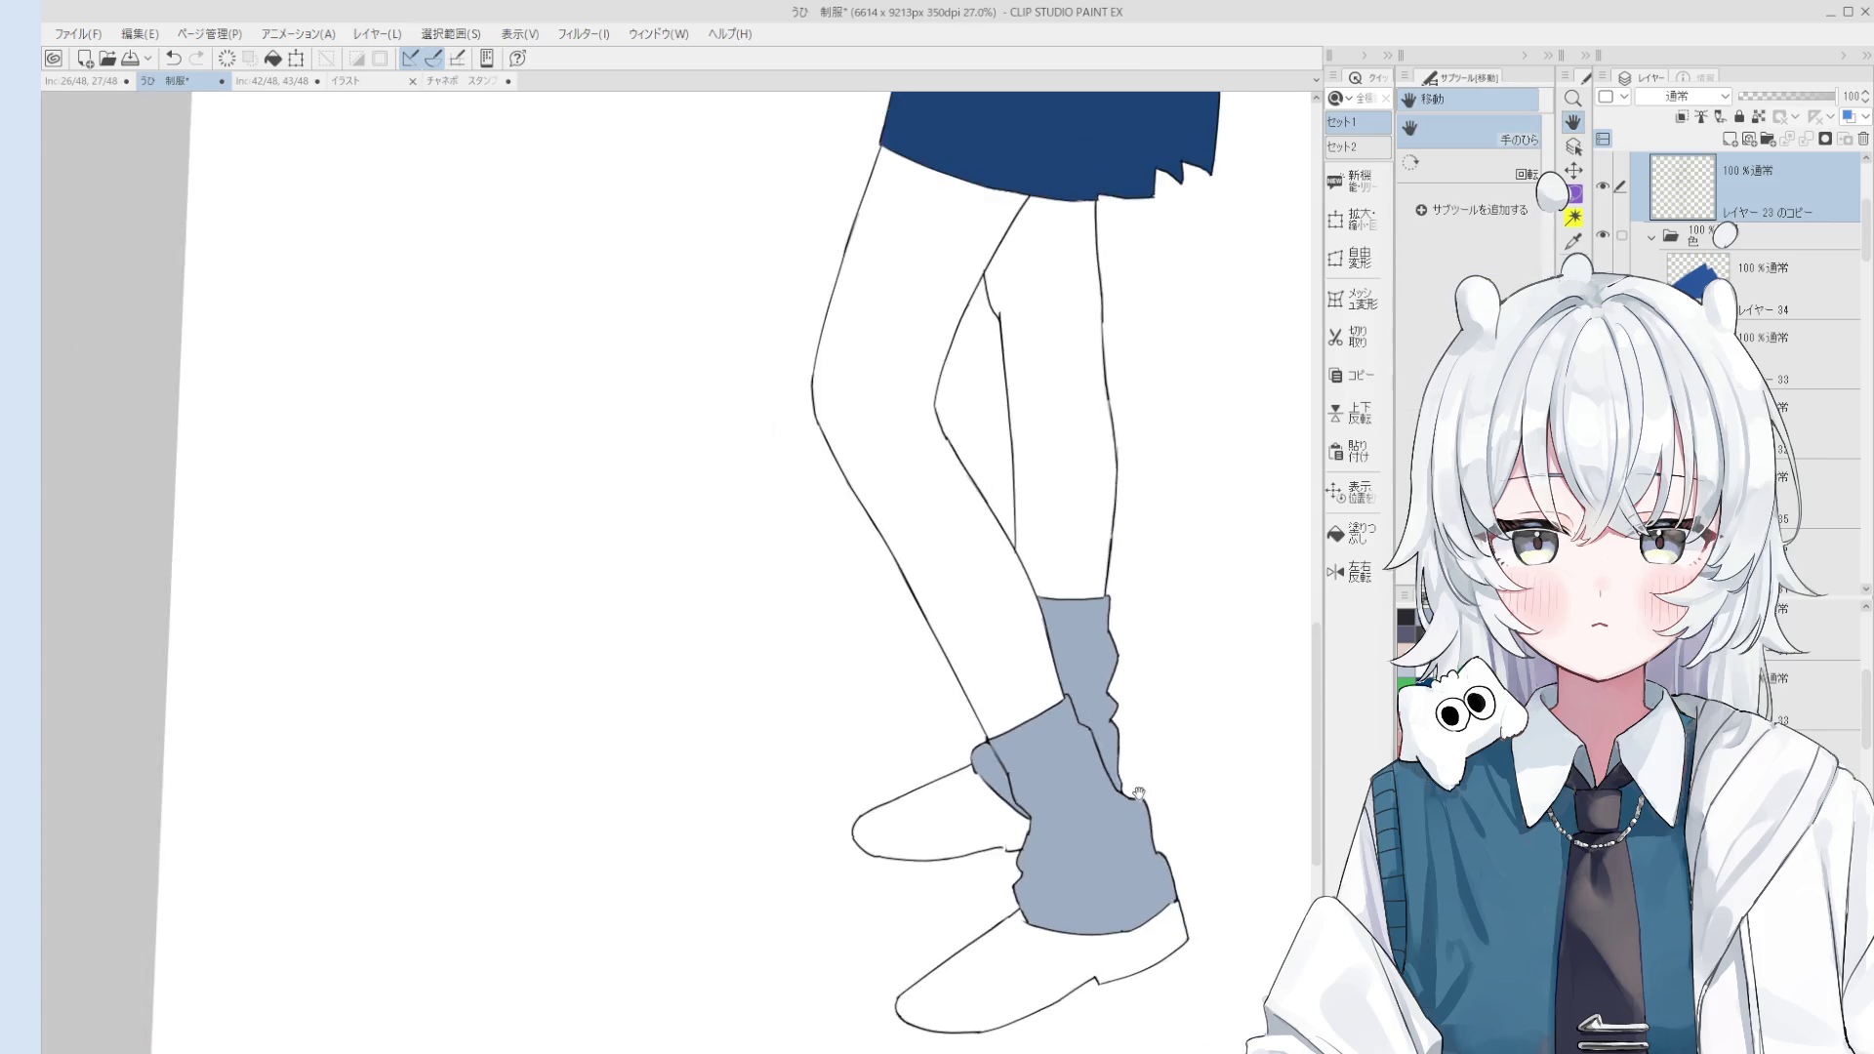
Step: Redraw and erase the ankle outlines on both legs until the sock and shoe lines join cleanly
left_click_drag(1068, 689, 1107, 543)
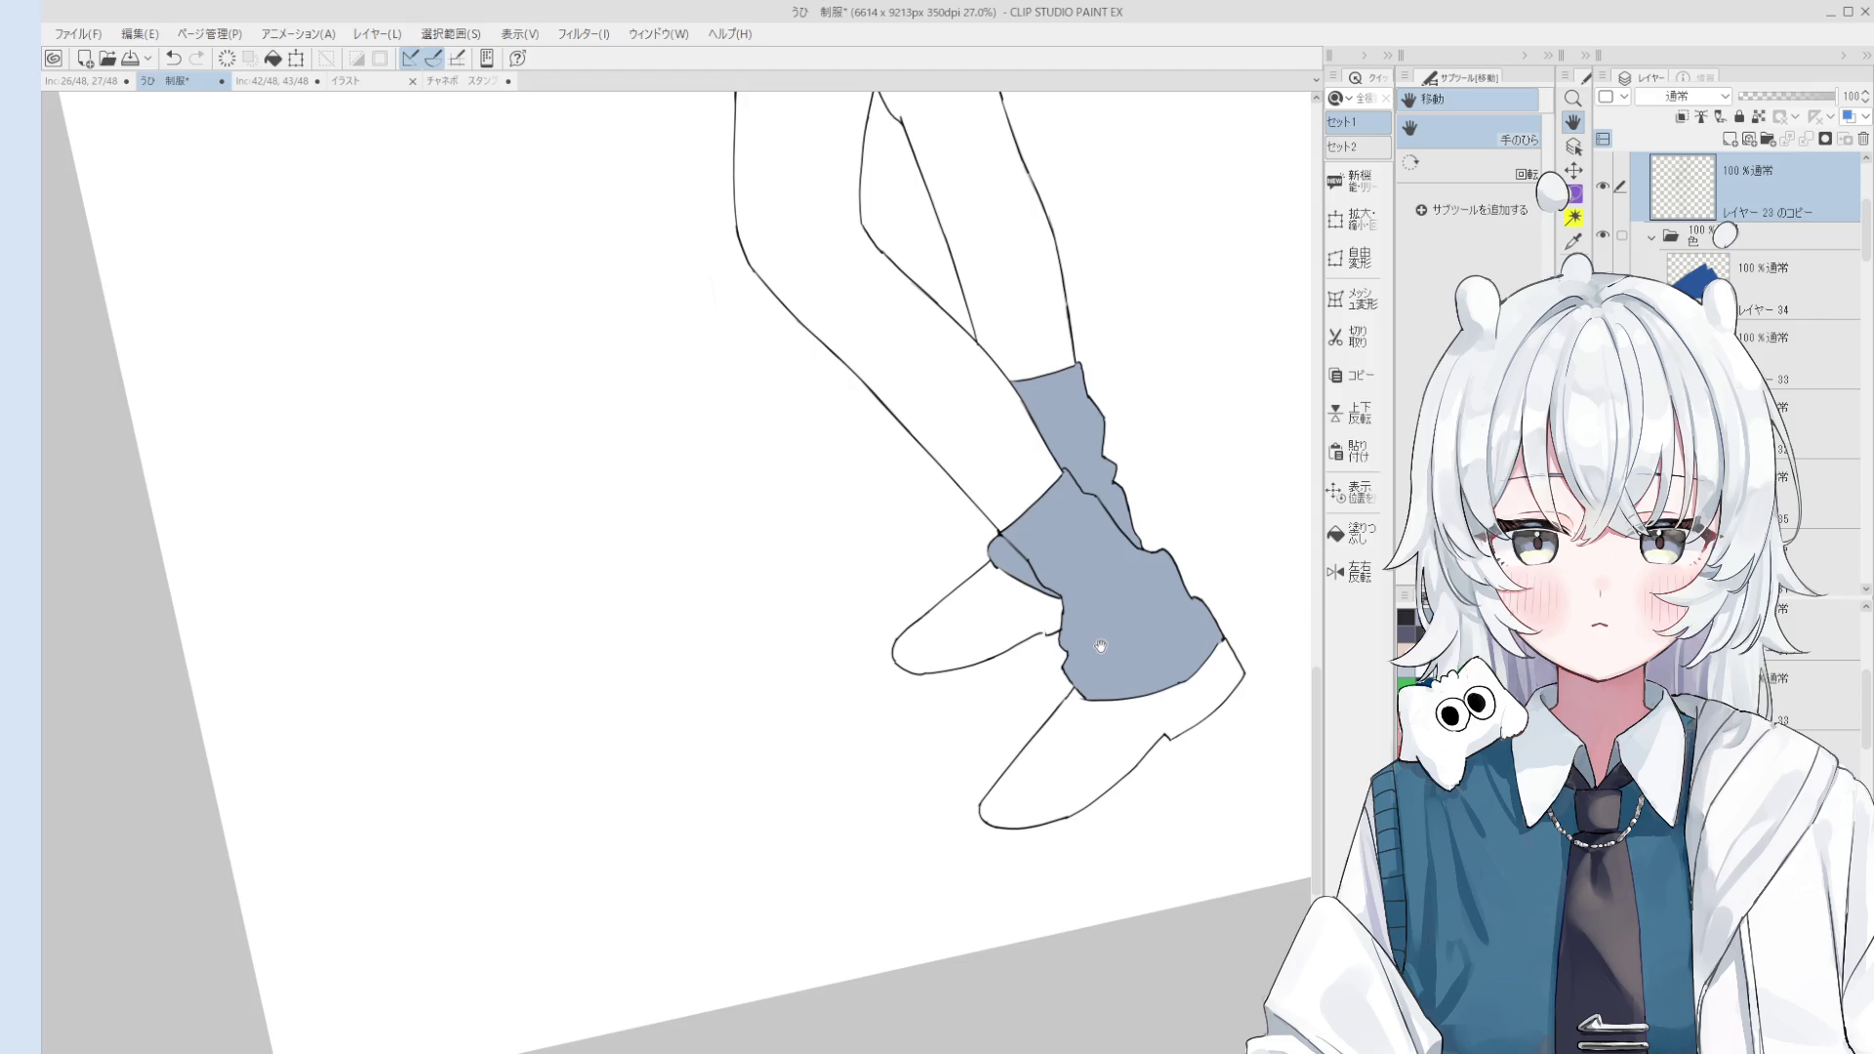
scroll(1100, 646, "up", 5)
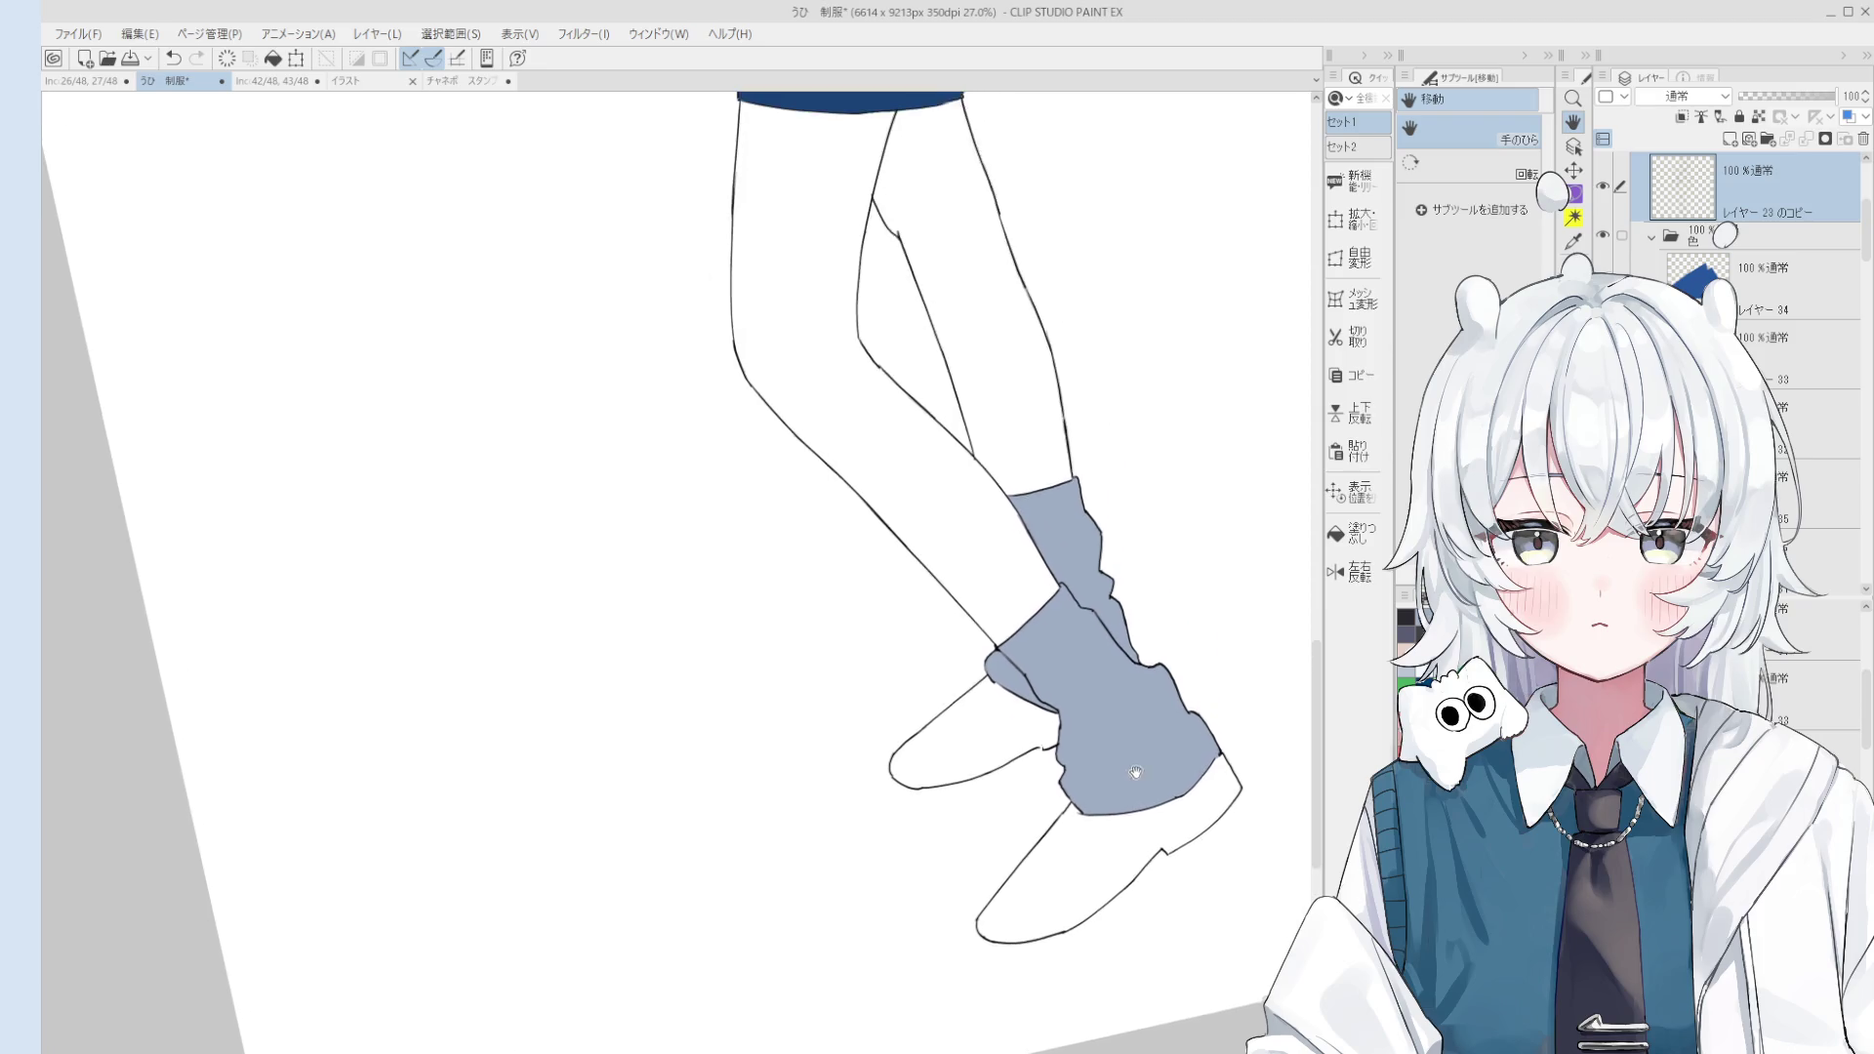
key("e")
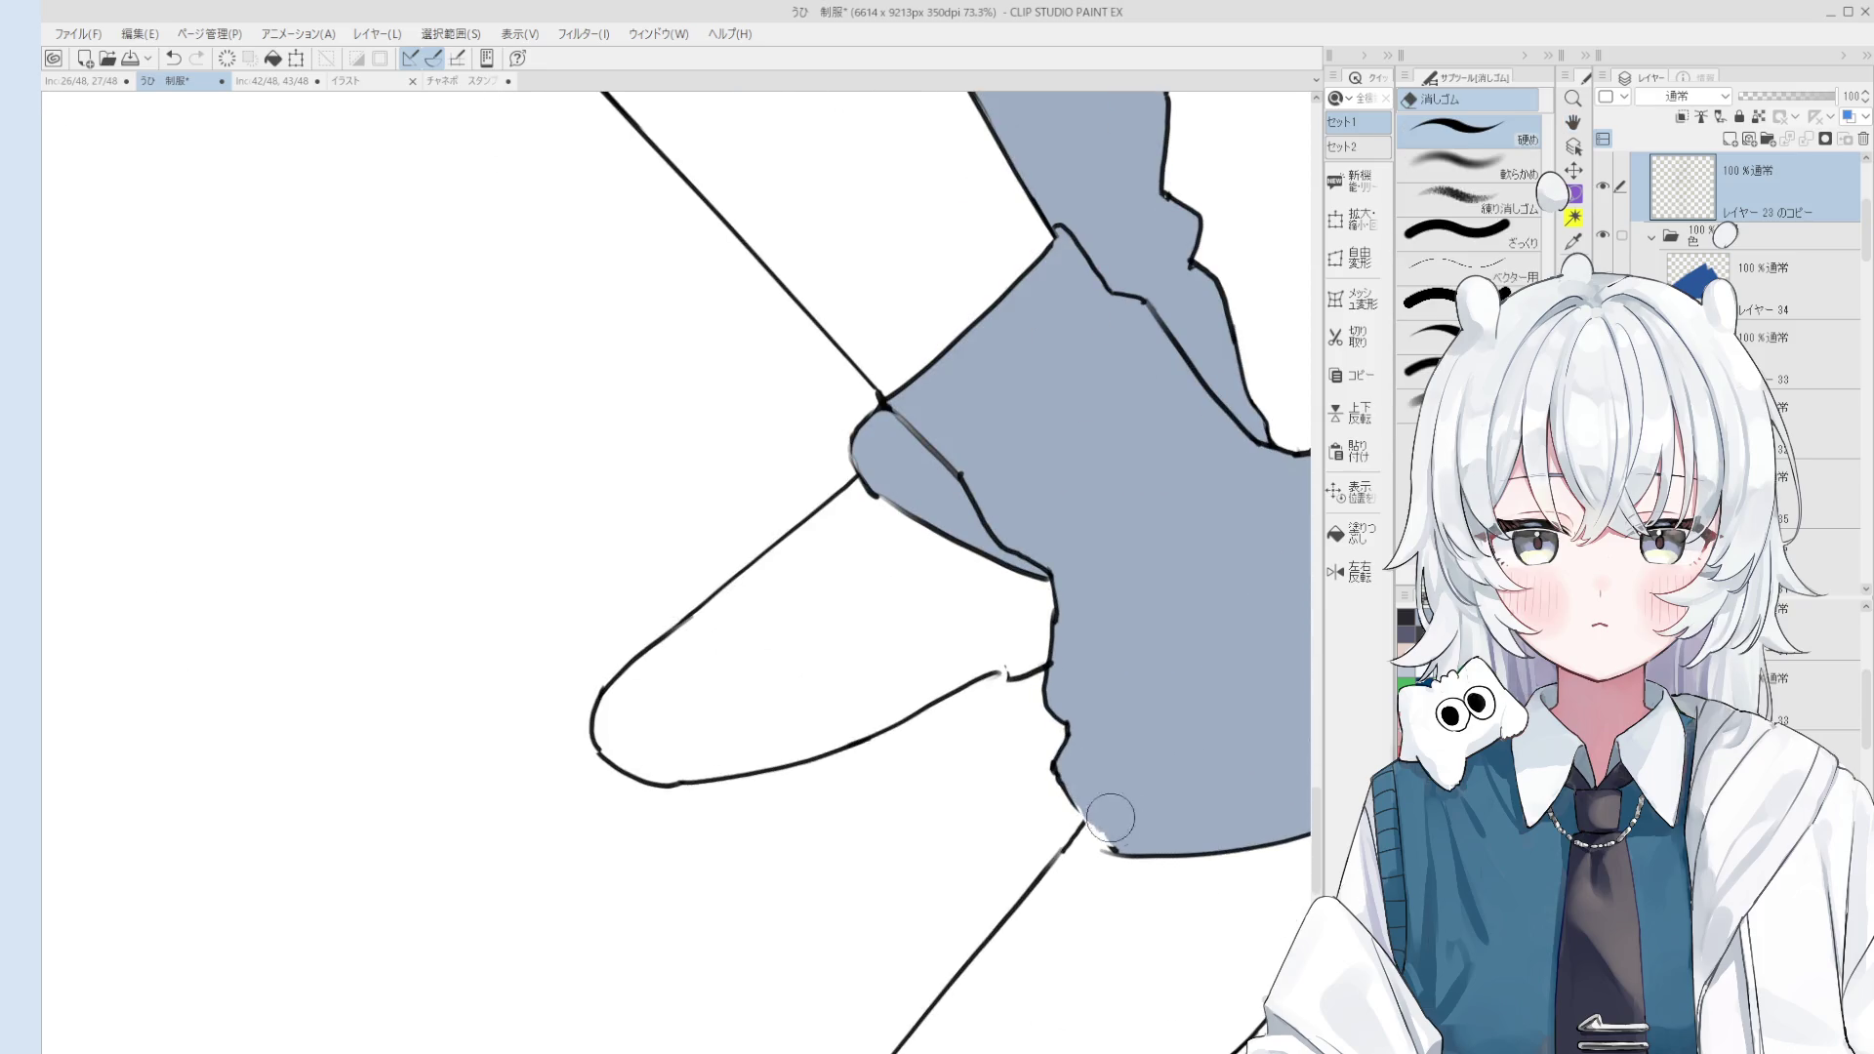
key("p")
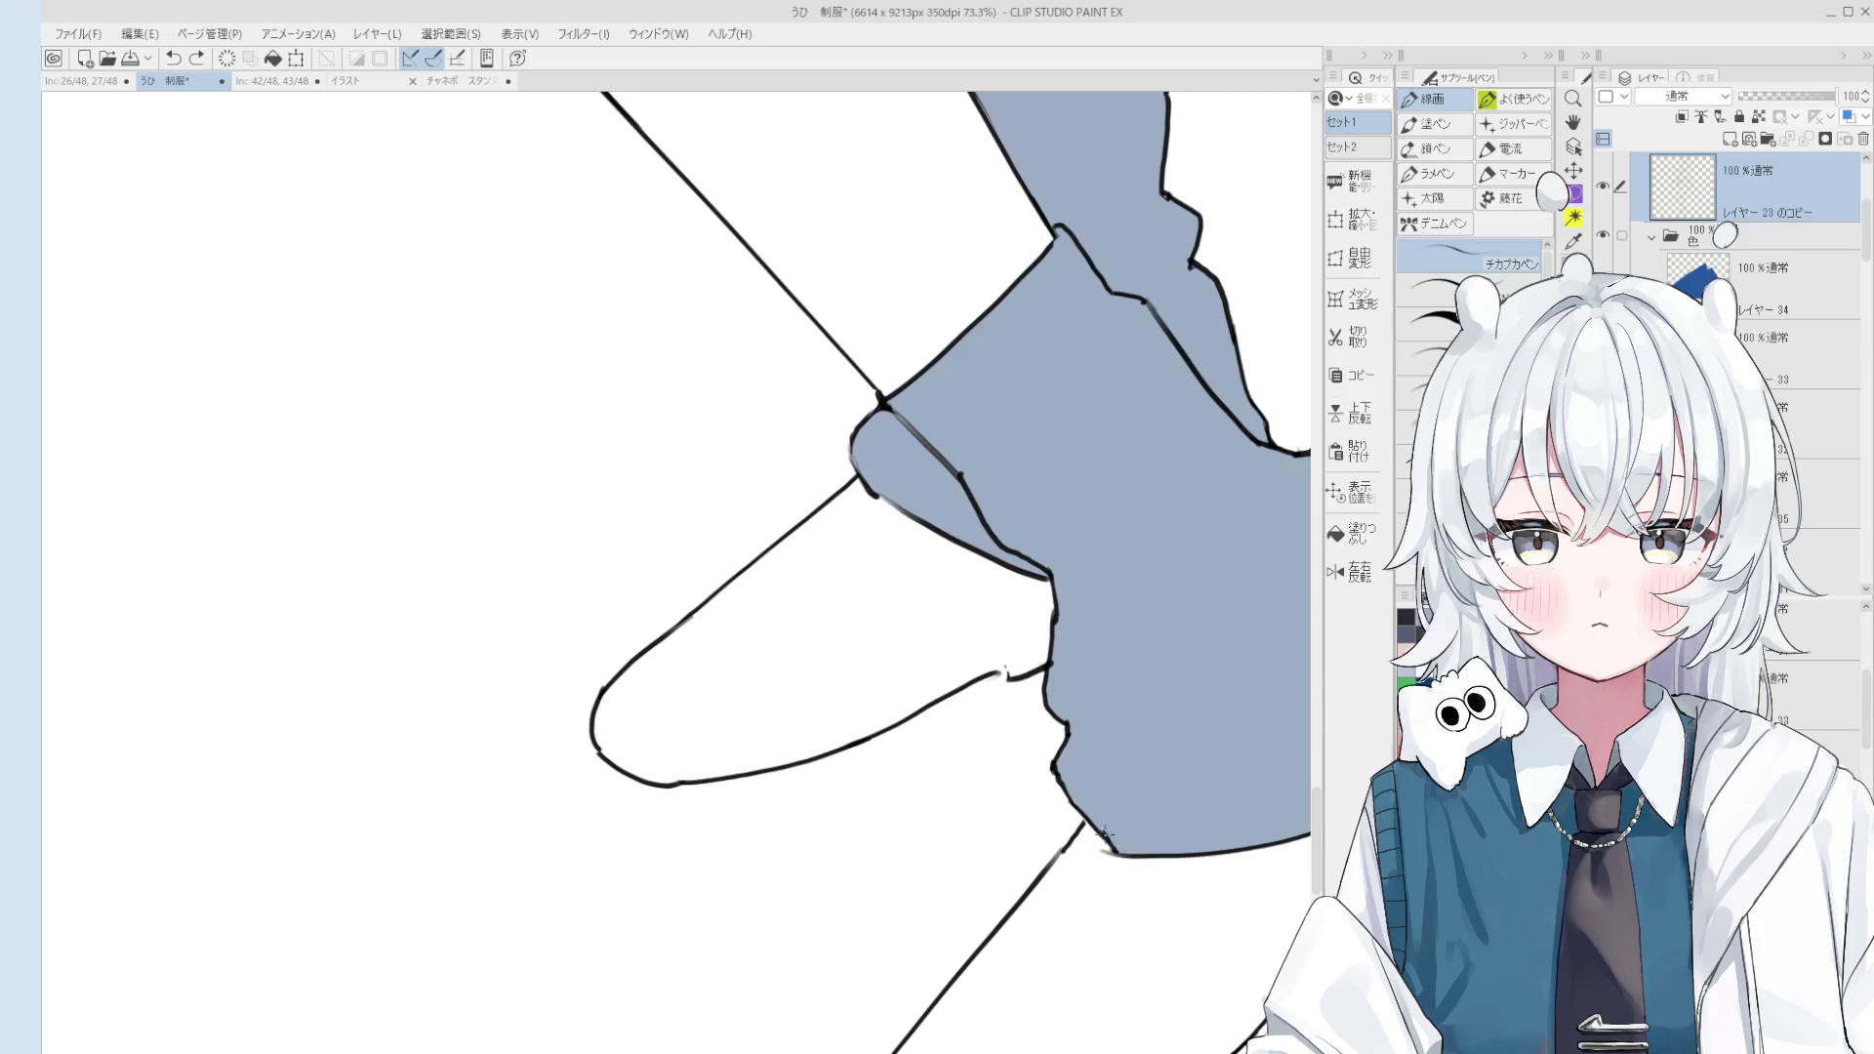
key("e")
key("p")
key("ctrl+z")
key("e")
key("p")
key("e")
scroll(1106, 842, "down", 3)
key("p")
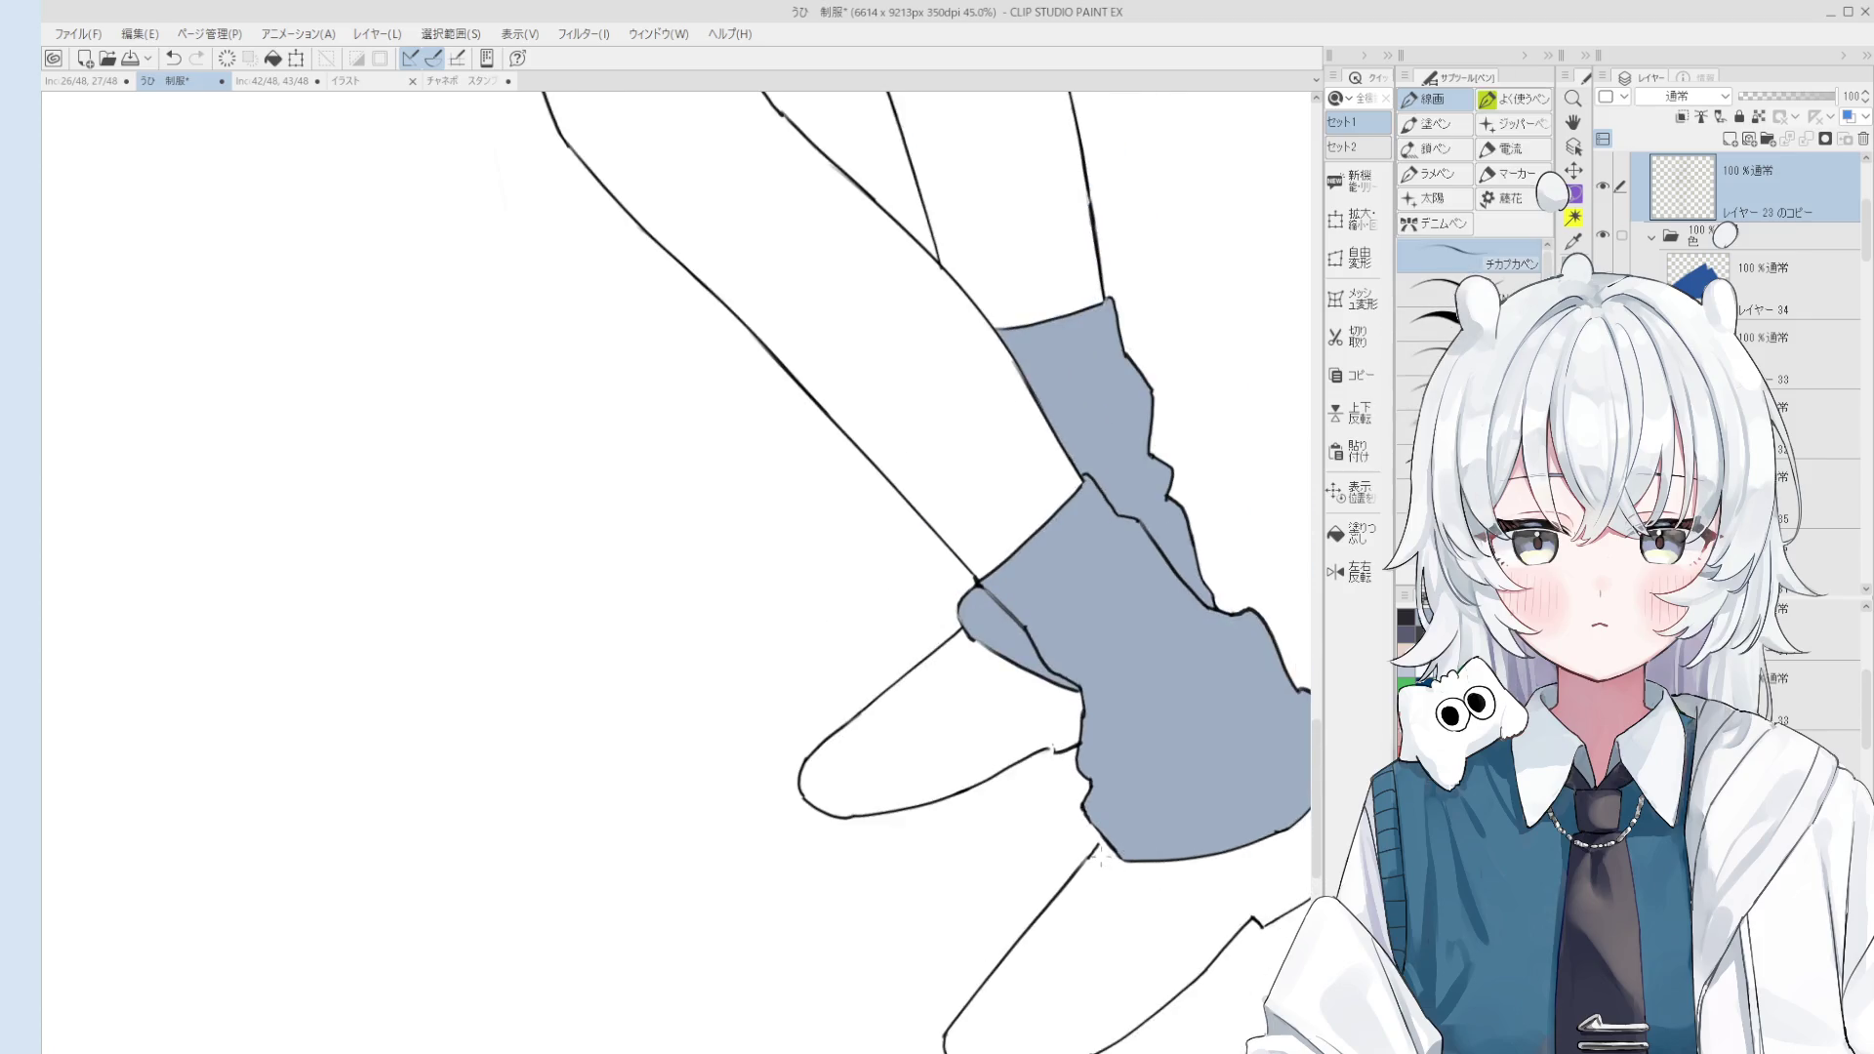
scroll(1103, 839, "up", 1)
key("e")
scroll(1106, 834, "down", 2)
scroll(1074, 766, "up", 2)
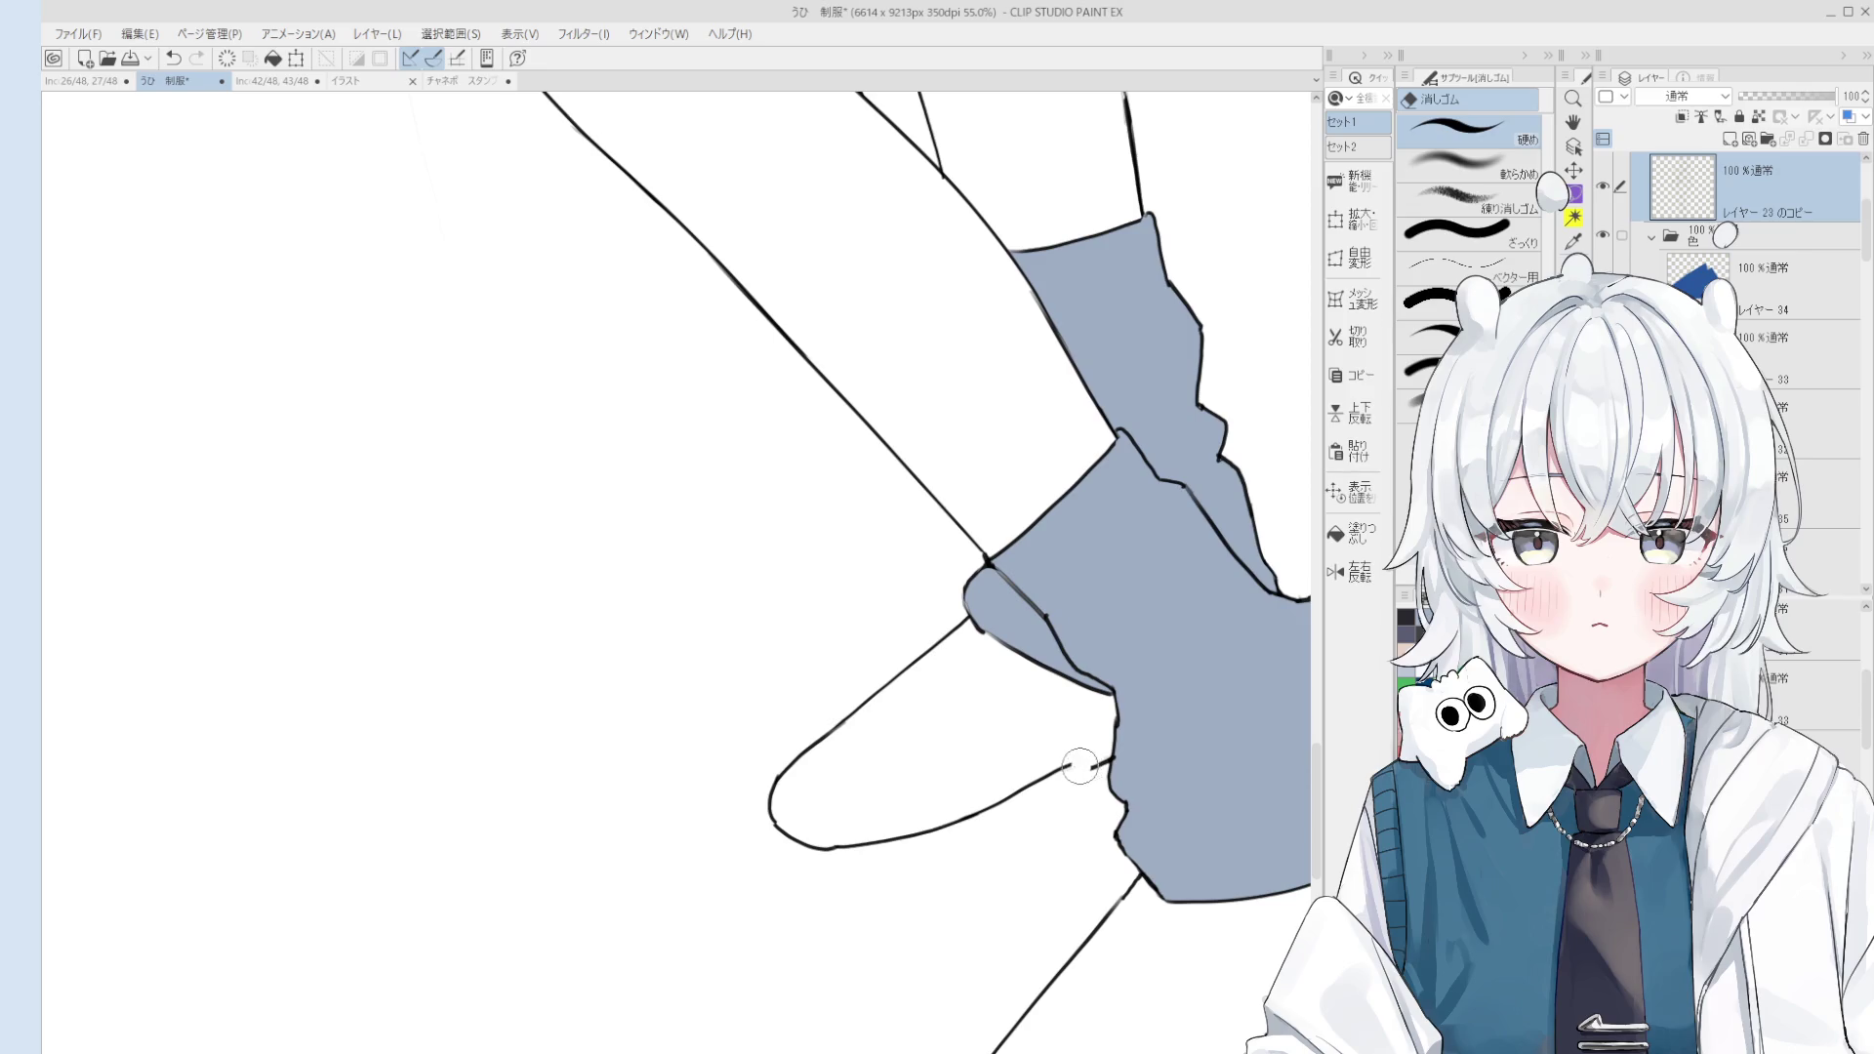
key("p")
key("e")
scroll(1088, 764, "up", 2)
key("p")
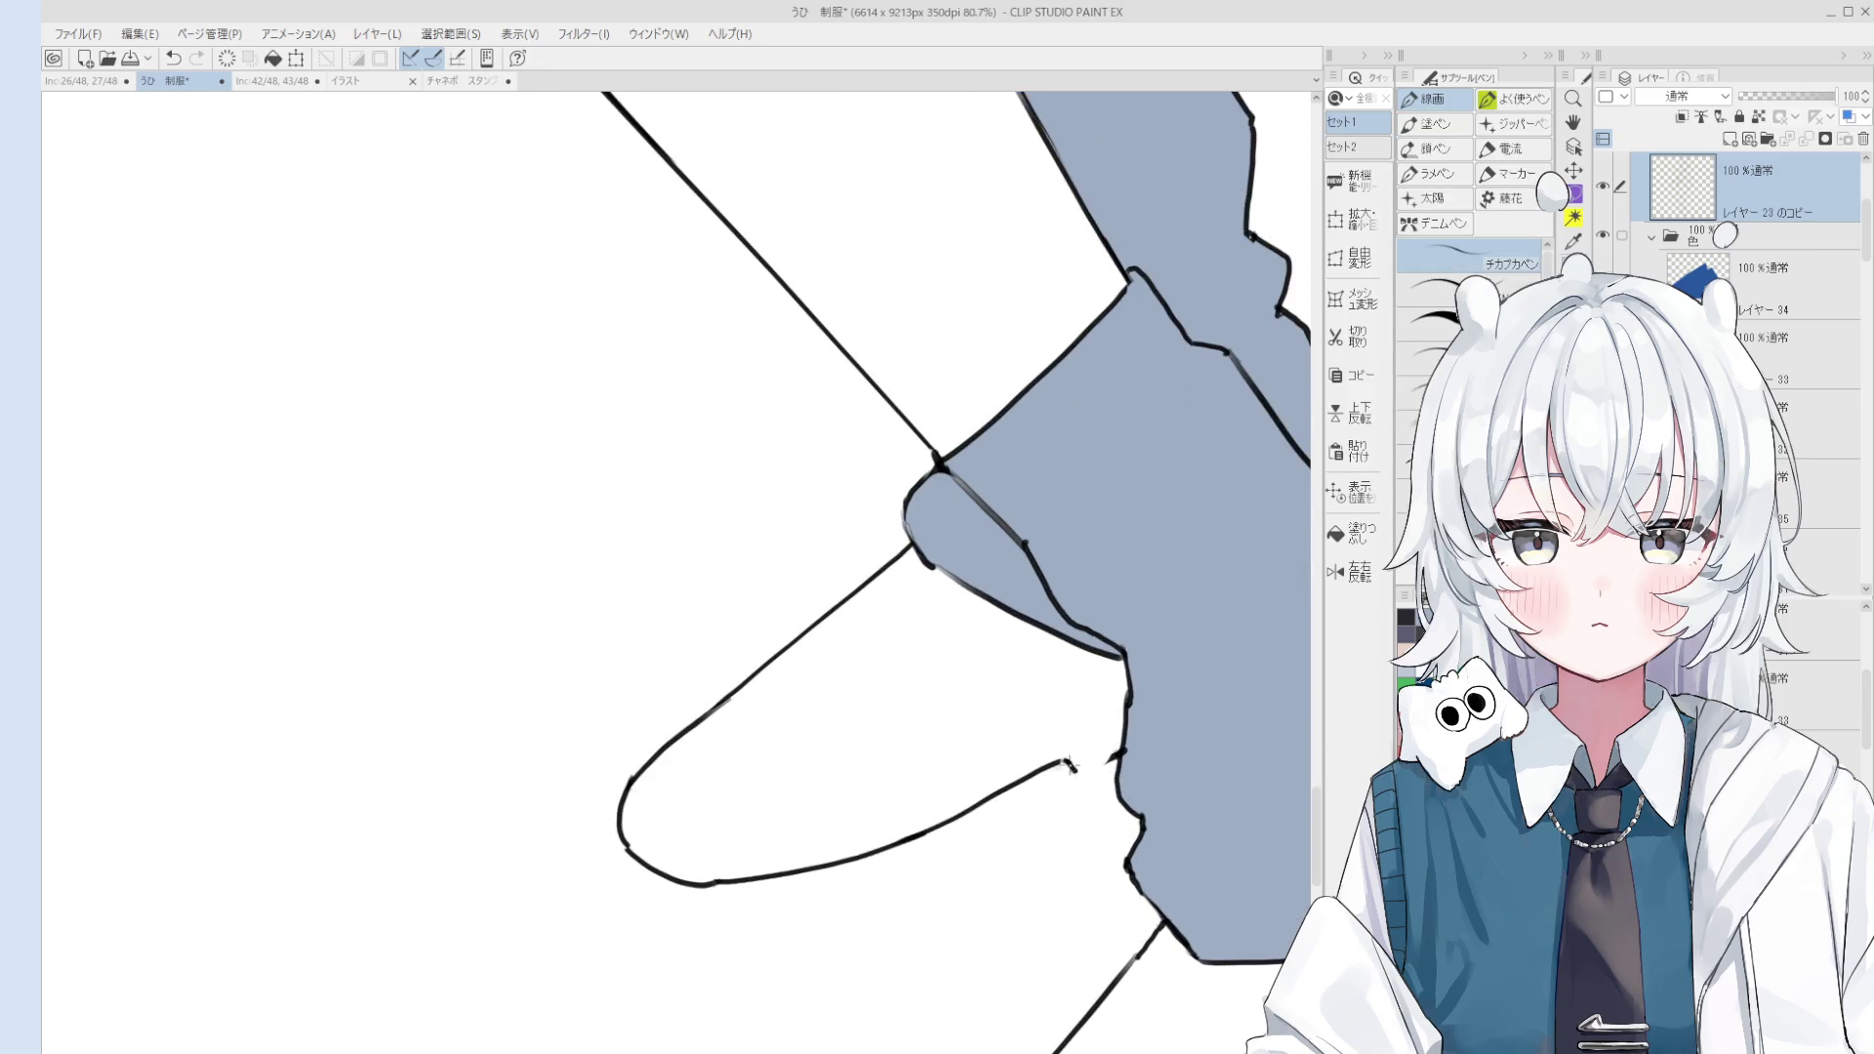
scroll(1118, 752, "down", 2)
scroll(1142, 747, "down", 3)
Step: Straighten the rotated canvas view and zoom out to see the whole figure
key("o")
key("p")
scroll(1123, 742, "down", 2)
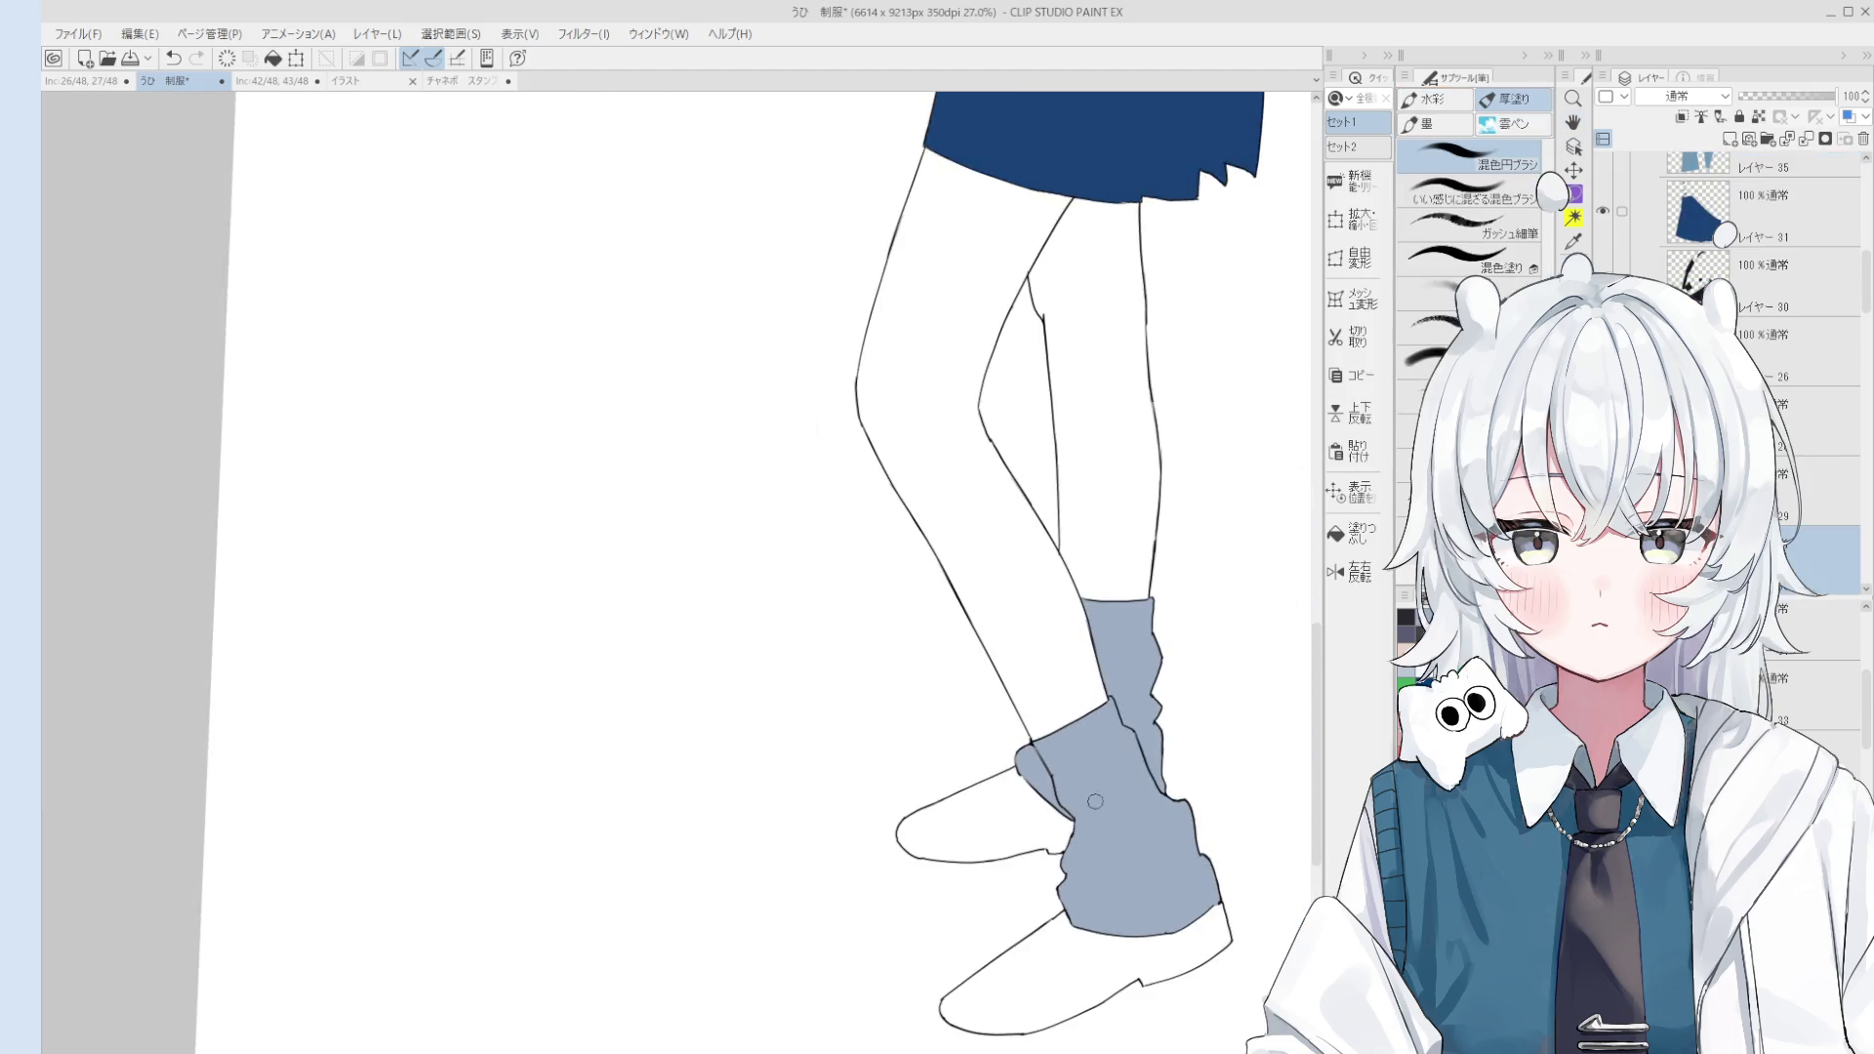
key("h")
scroll(1016, 771, "up", 1)
scroll(1016, 771, "up", 3)
key("p")
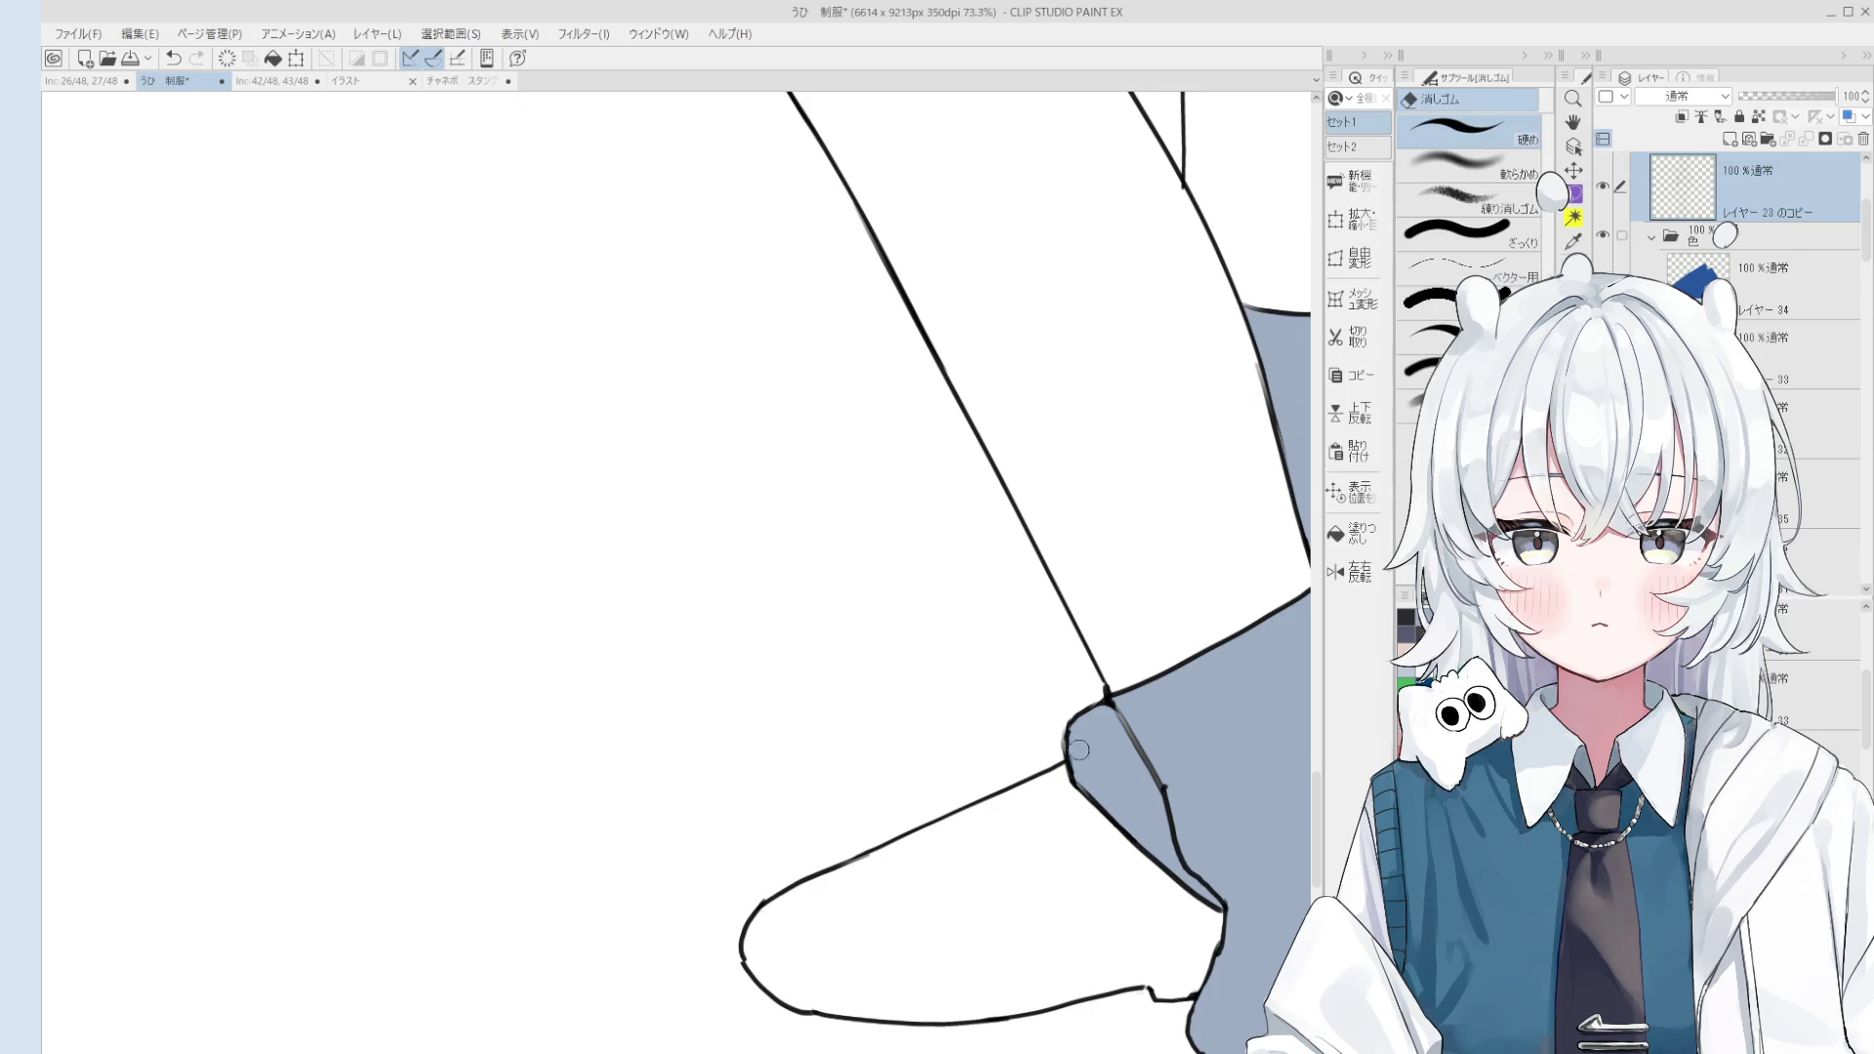
scroll(1066, 744, "down", 3)
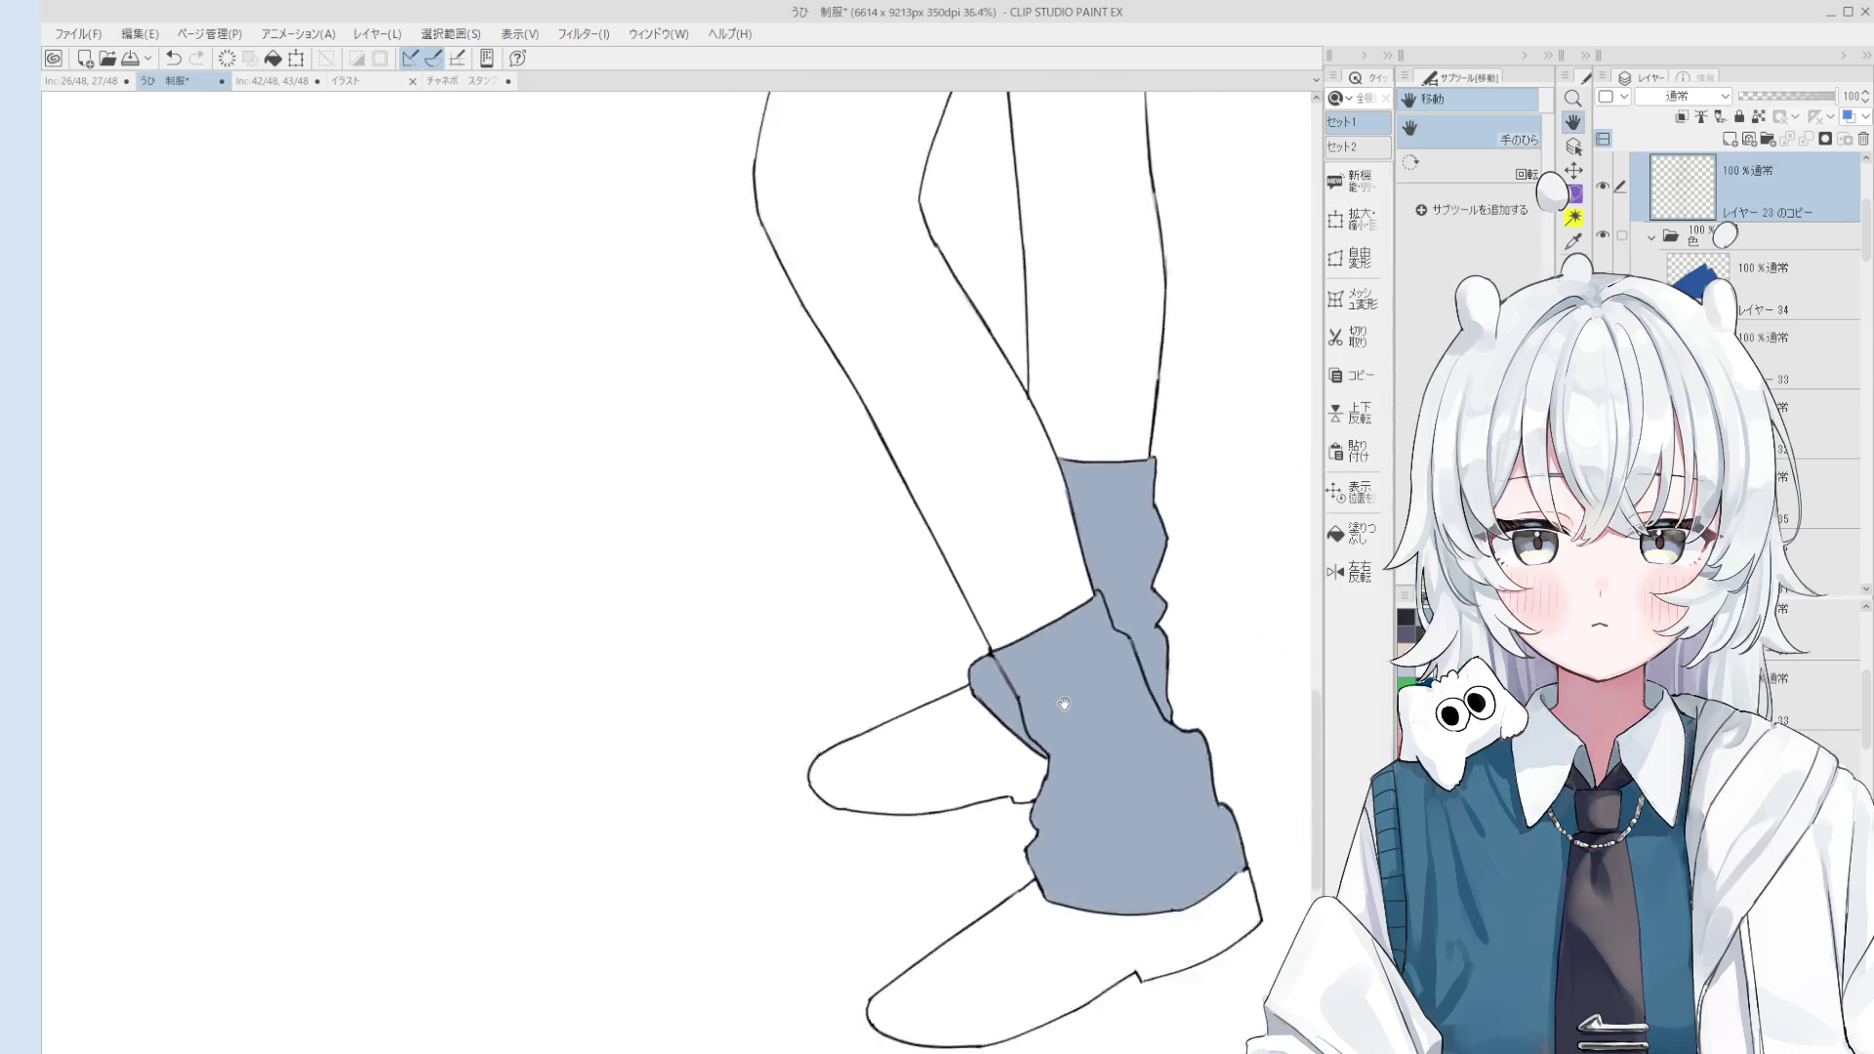
key("b")
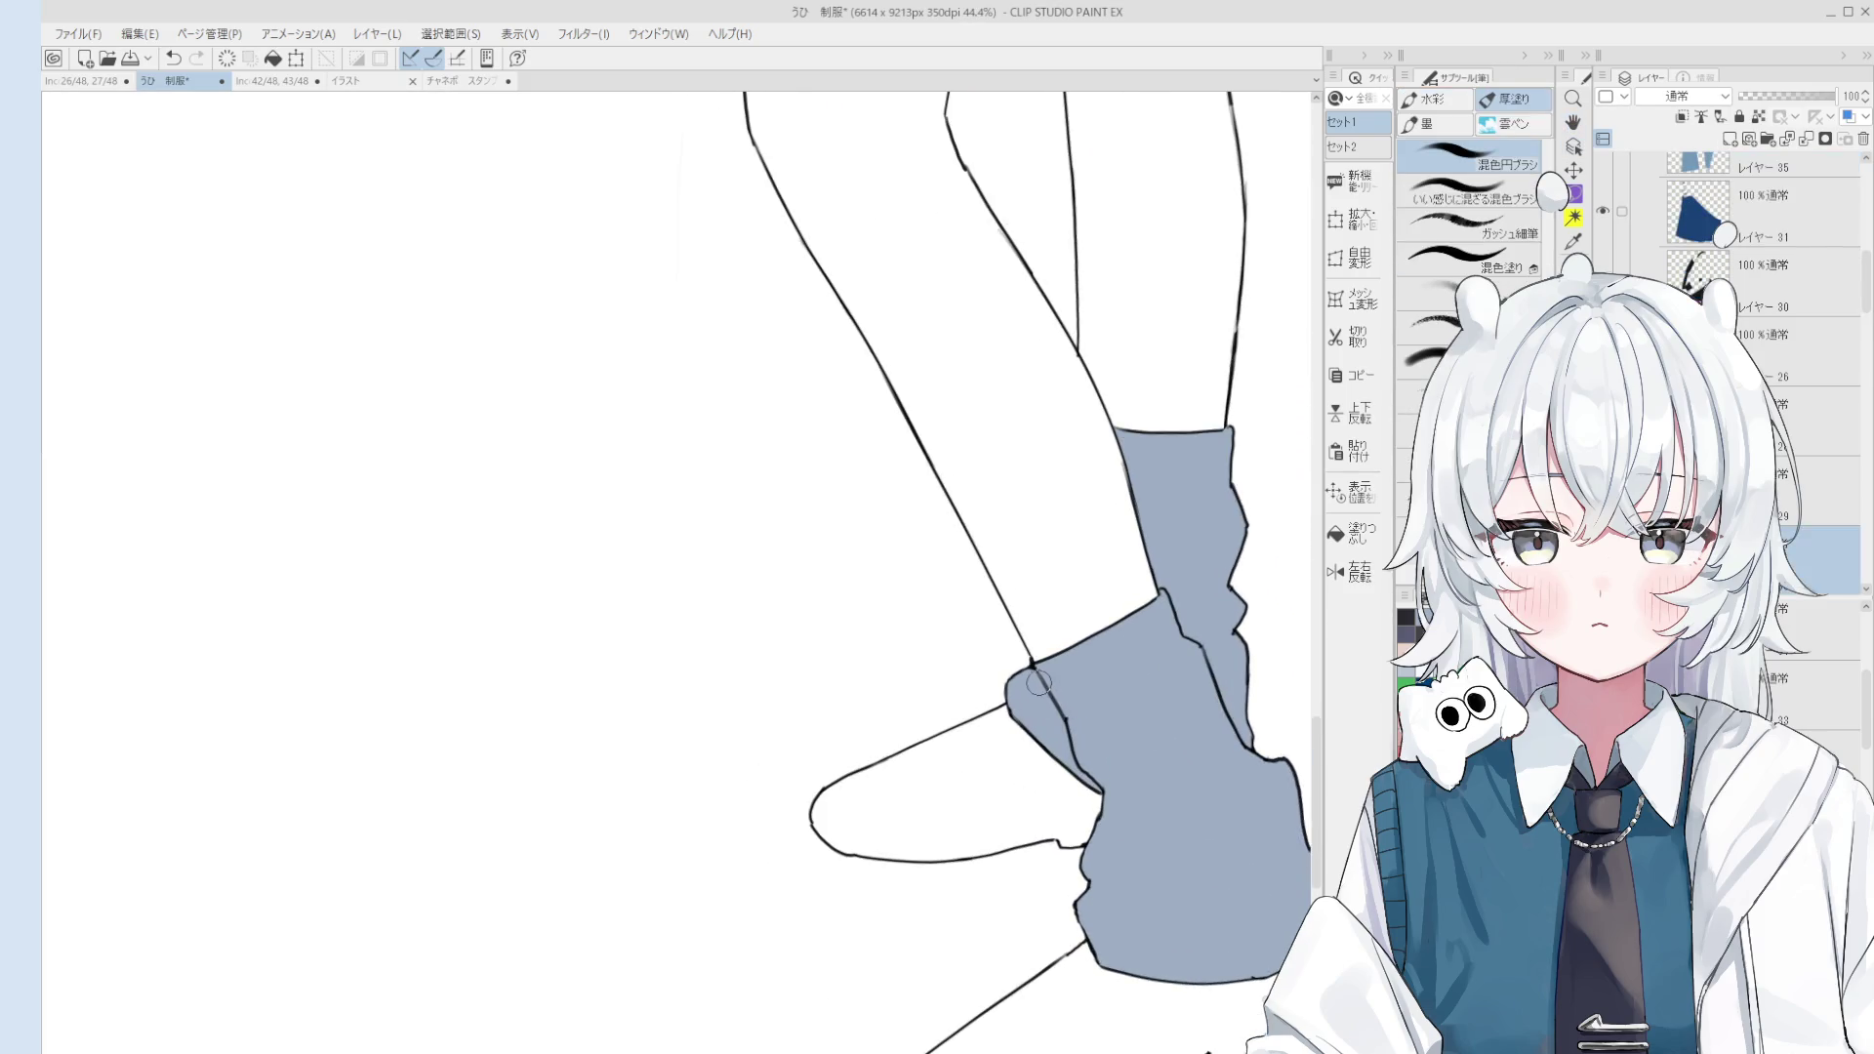
key("o")
scroll(1219, 696, "down", 1)
scroll(1197, 673, "up", 1)
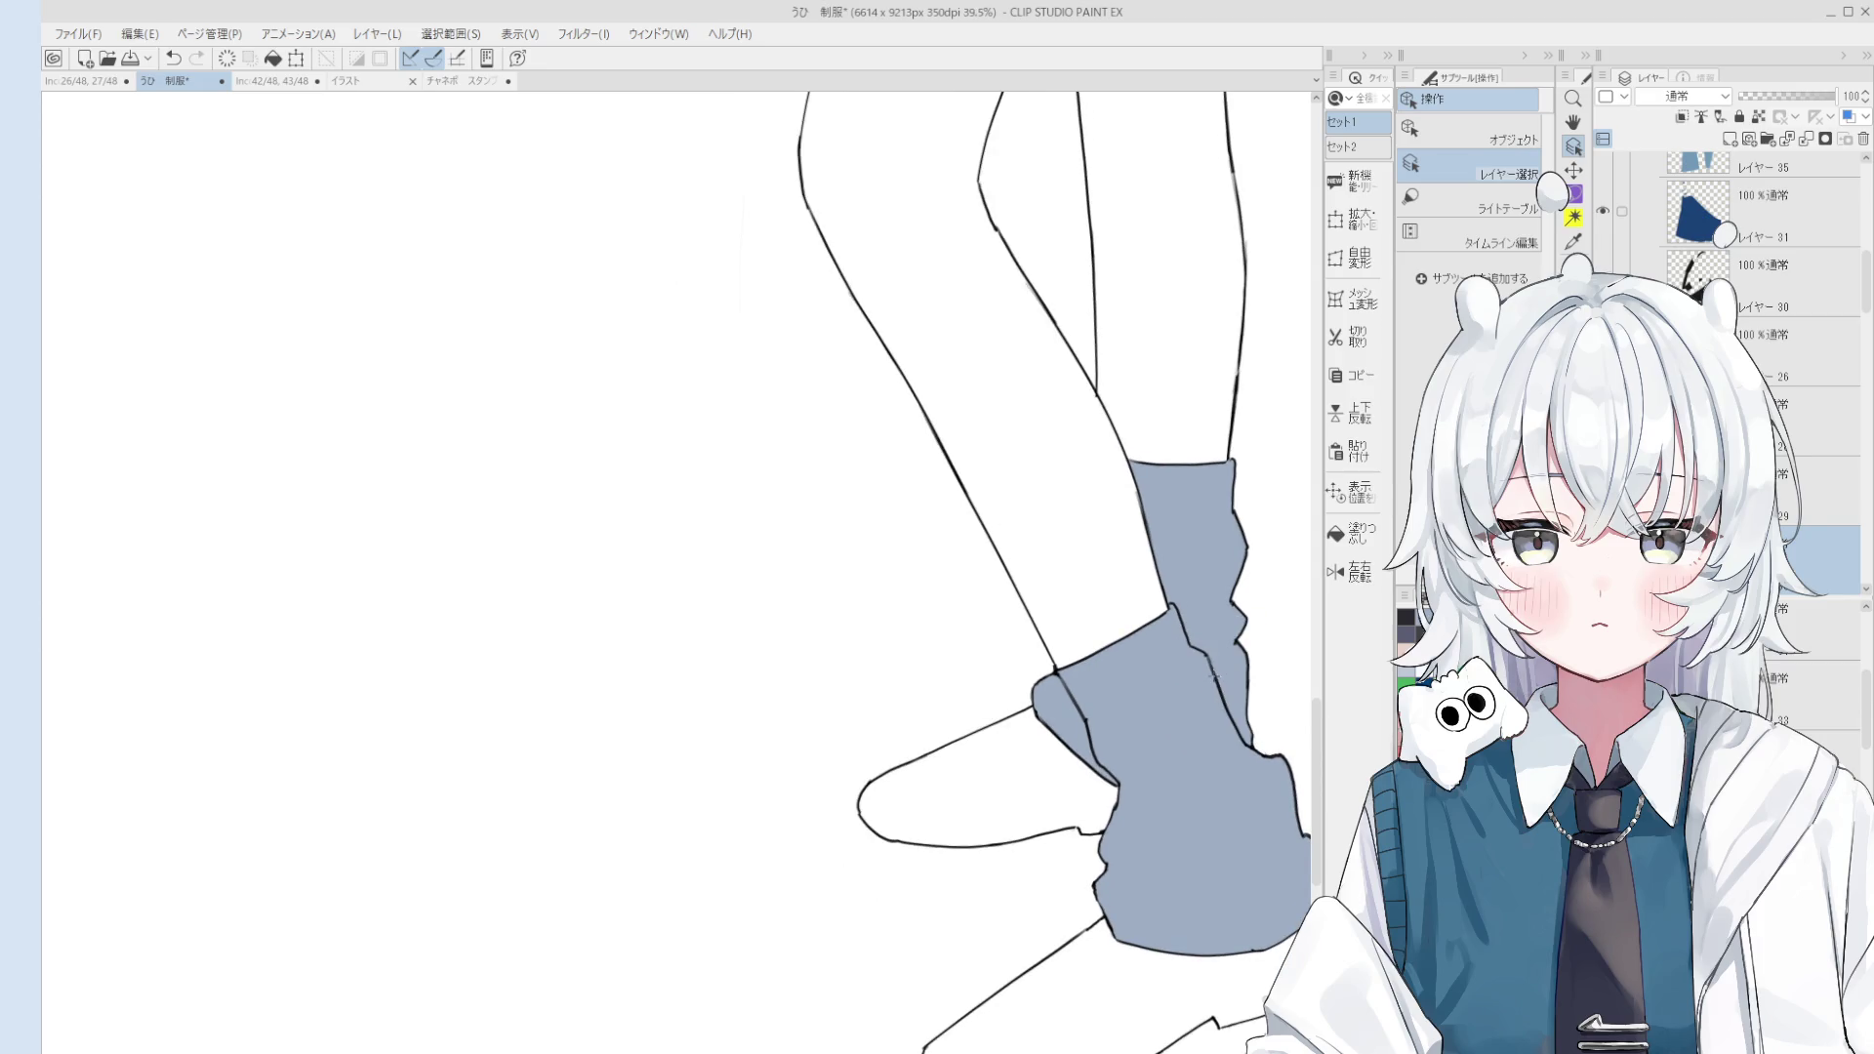
scroll(1183, 700, "down", 5)
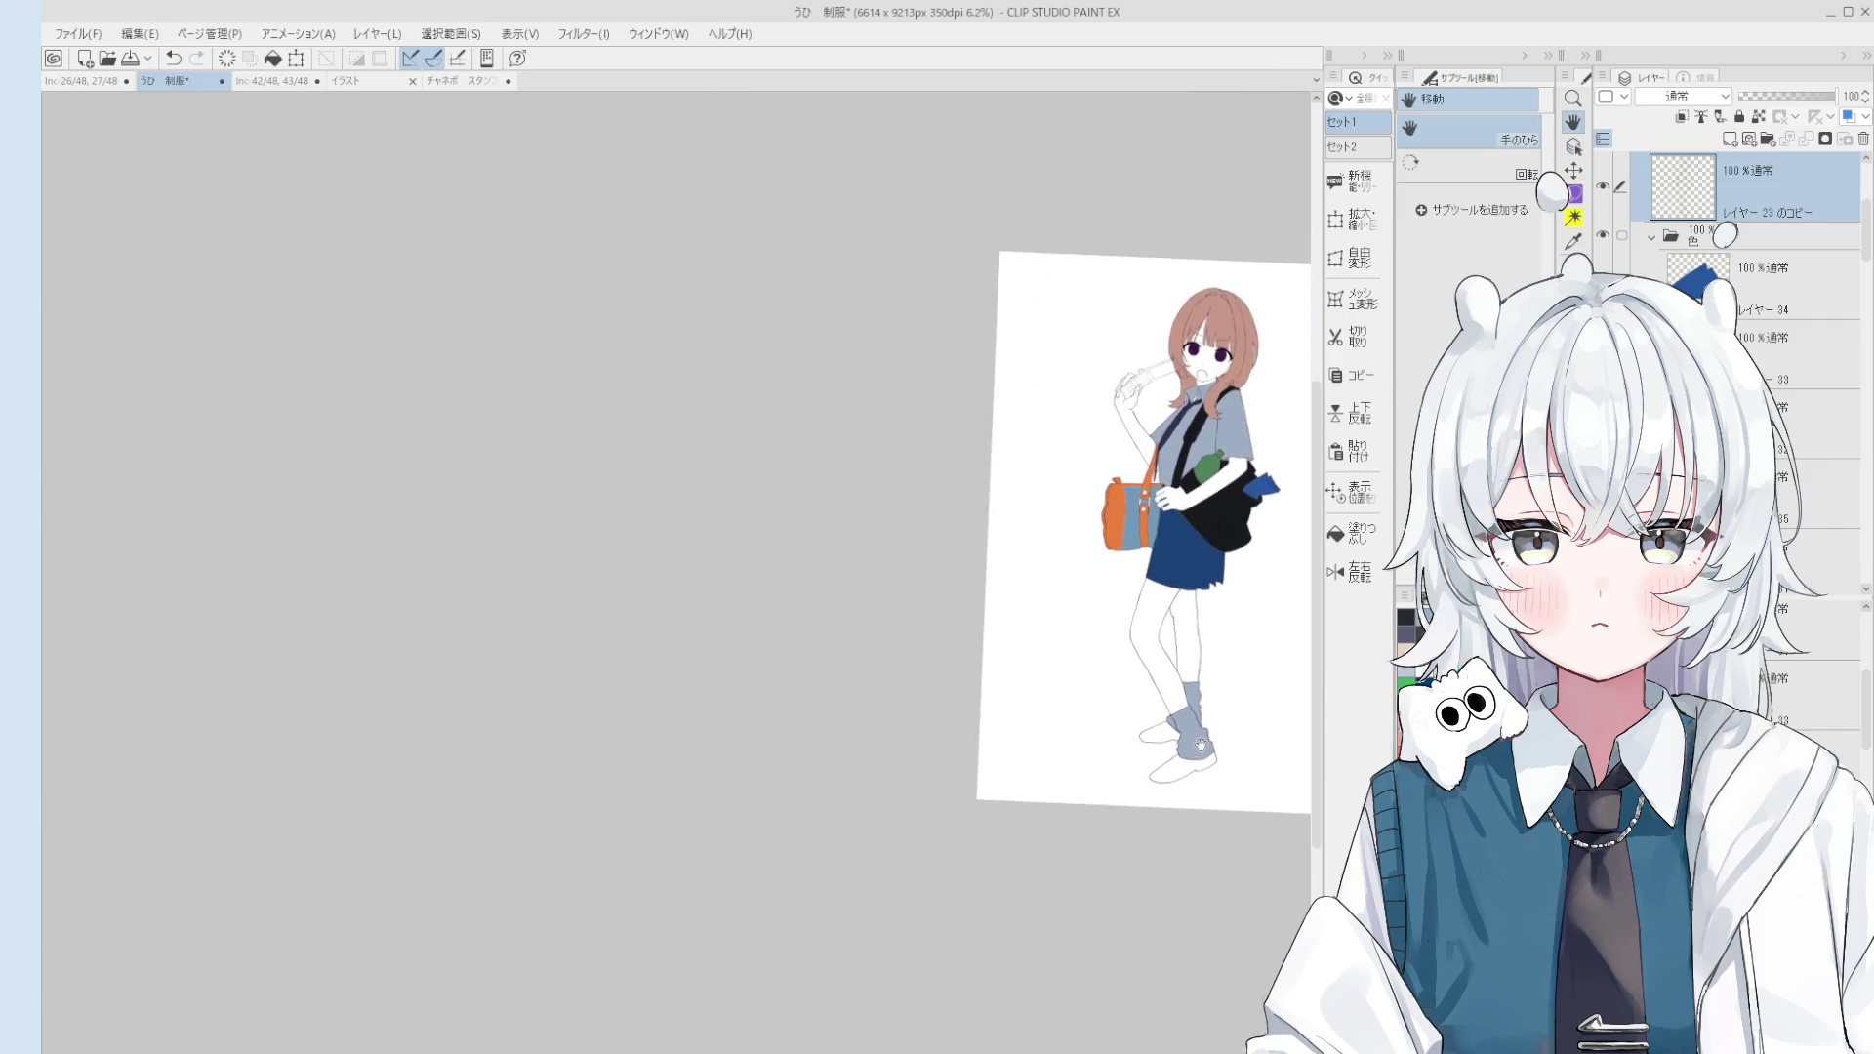
Step: Select the colour layer inside the folder and mirror the canvas view horizontally
scroll(1174, 445, "down", 1)
left_click(1713, 265)
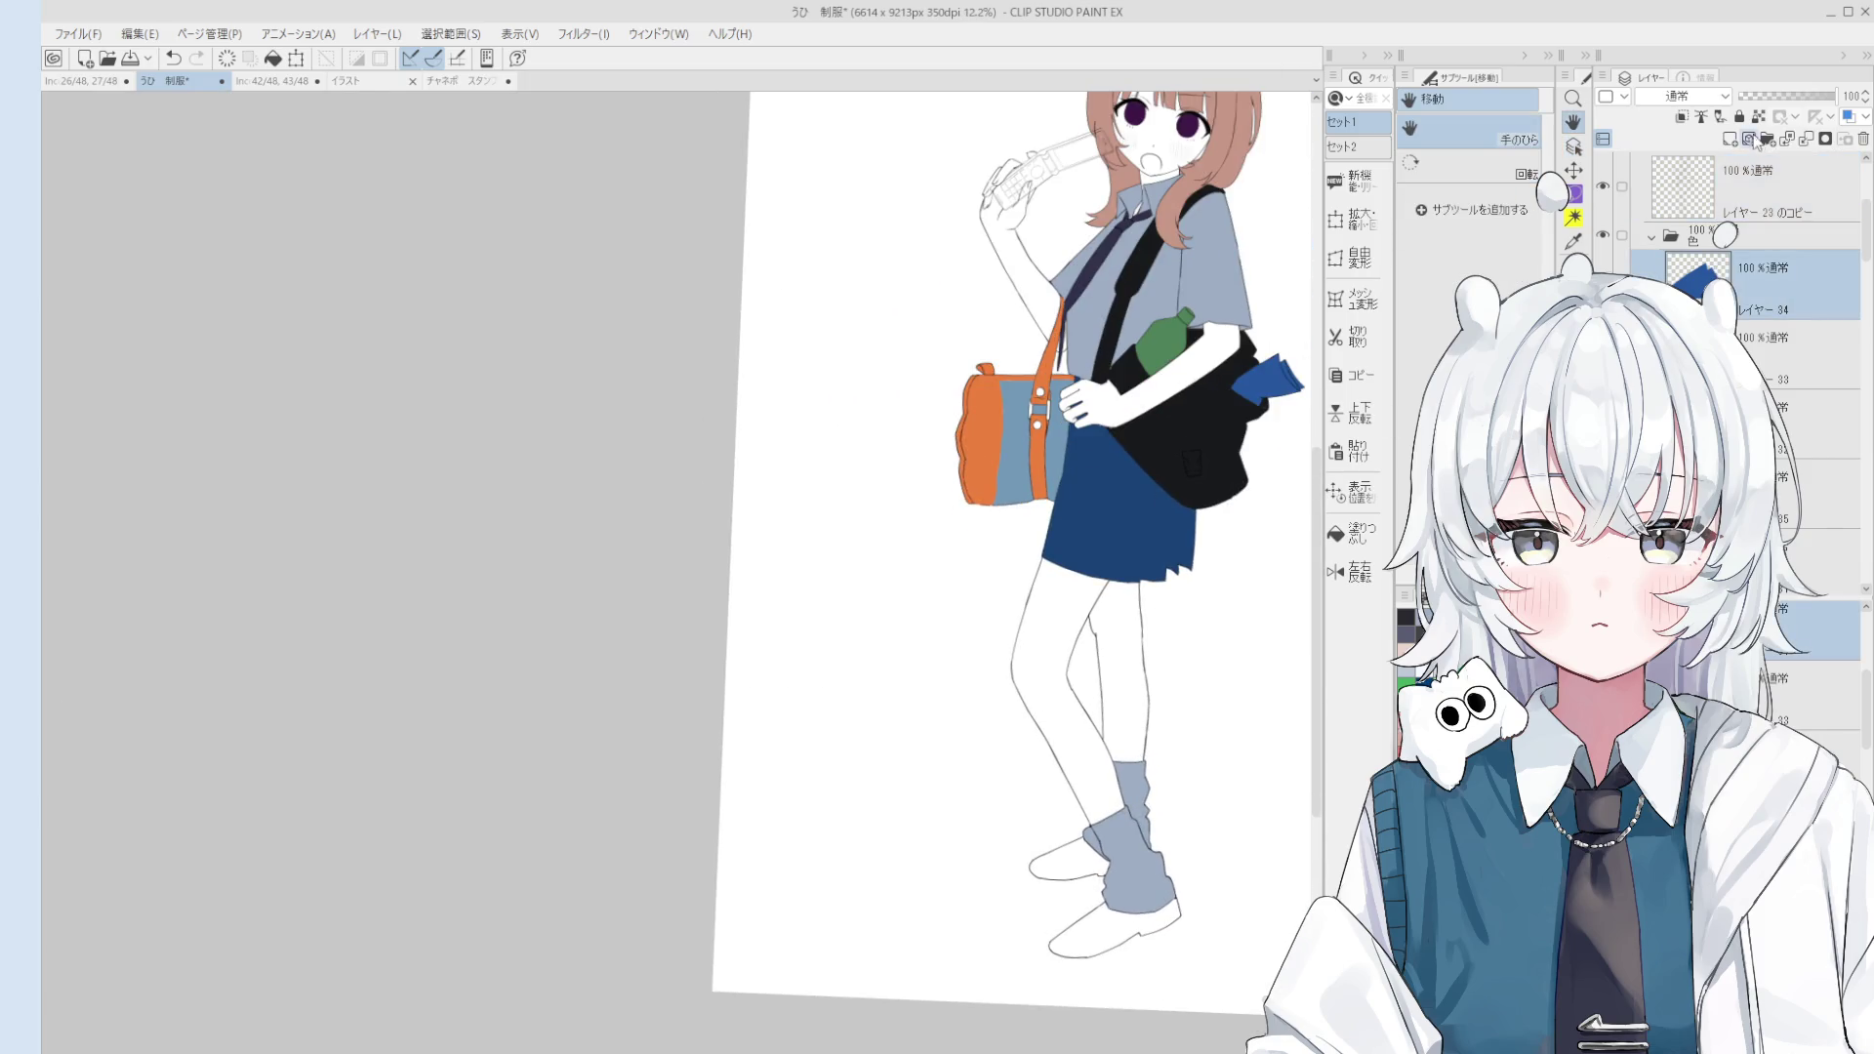
left_click(1345, 566)
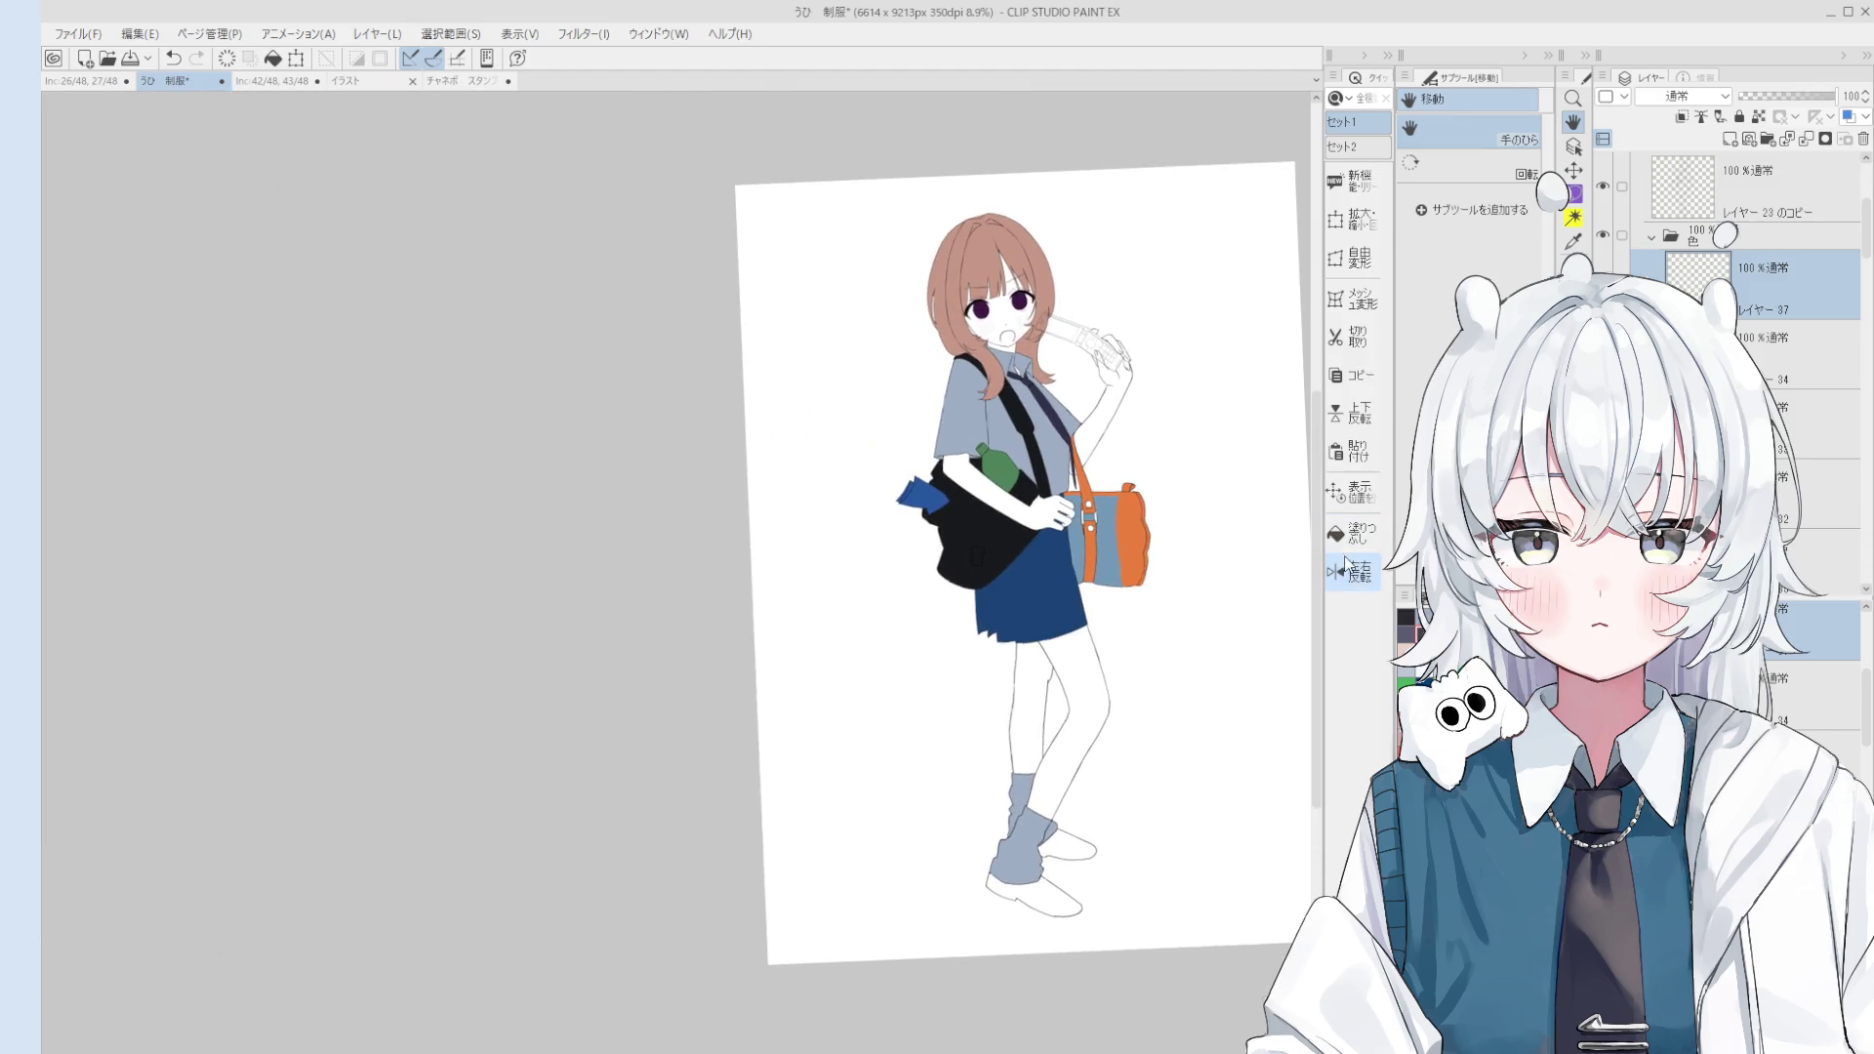
Step: Fill the three shoe areas solid dark grey
left_click(1347, 532)
scroll(1032, 798, "up", 2)
left_click(1035, 932)
left_click(1084, 851)
left_click(1040, 833)
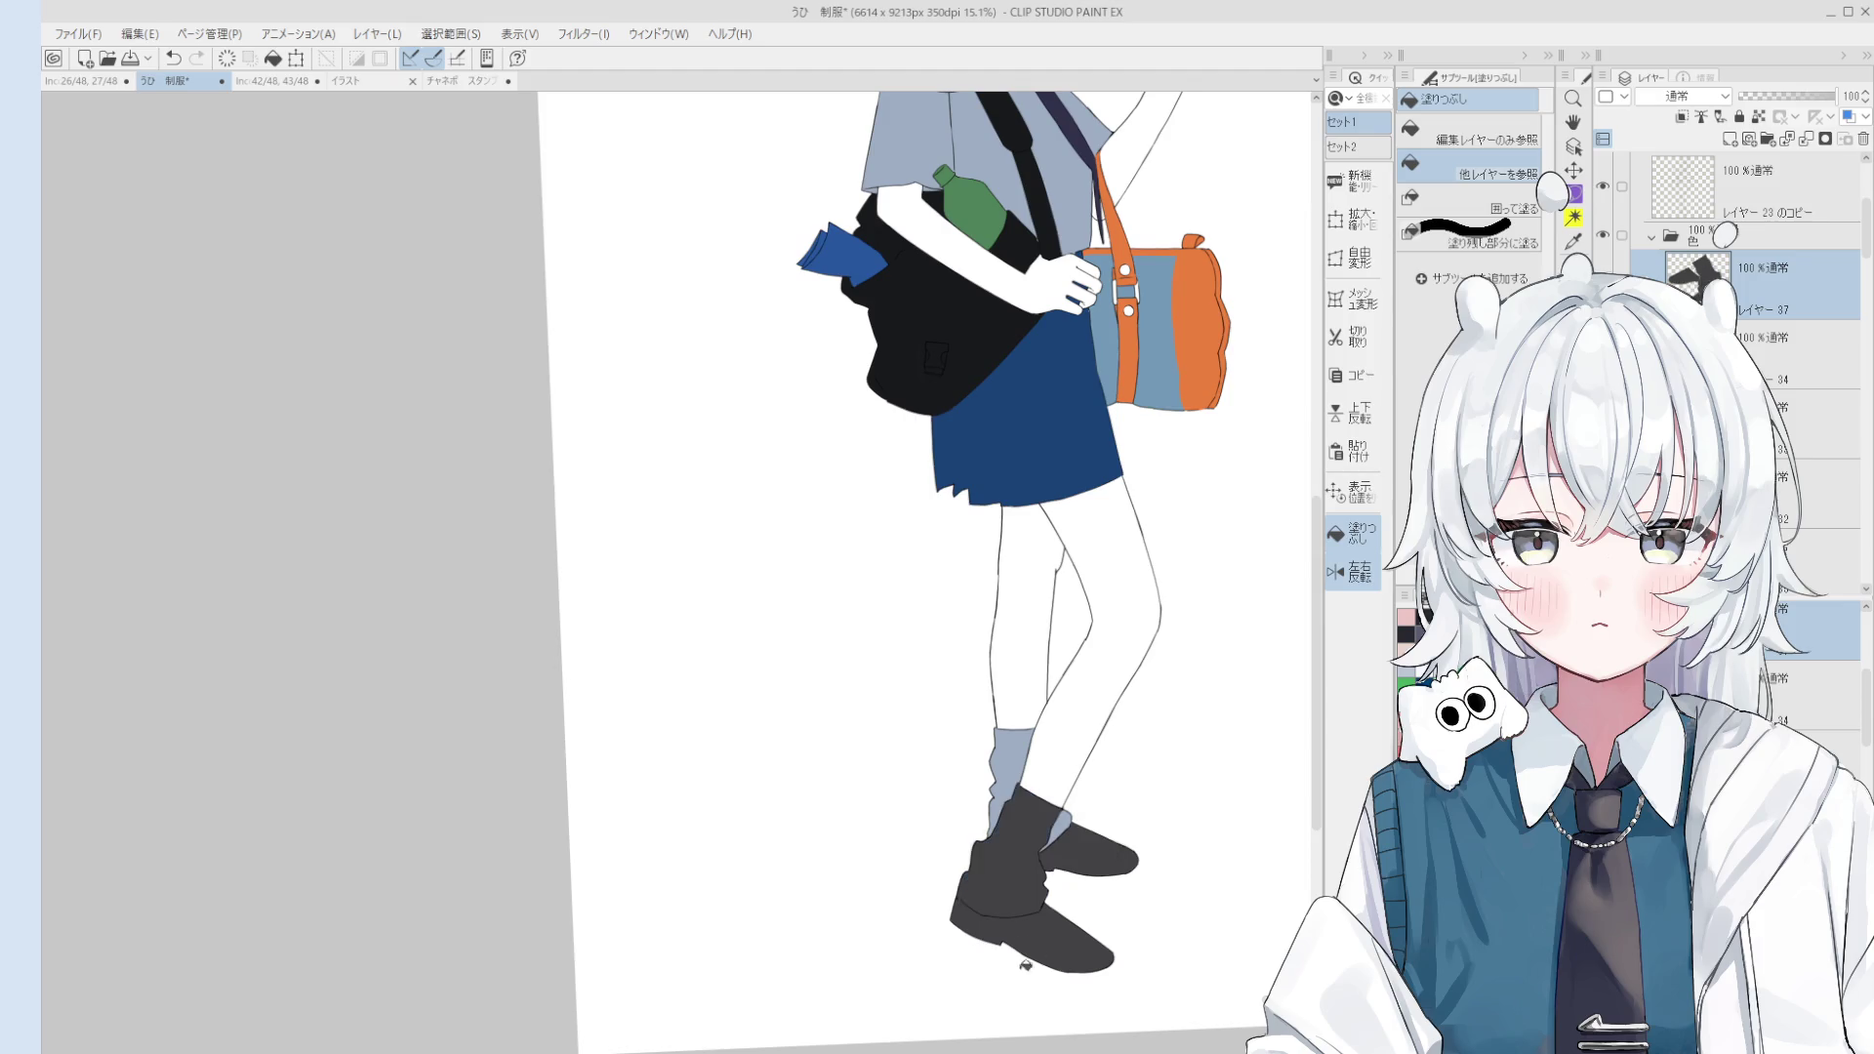
Step: Pan and zoom the view up toward the head
scroll(1040, 832, "down", 1)
left_click_drag(1041, 585, 1129, 787)
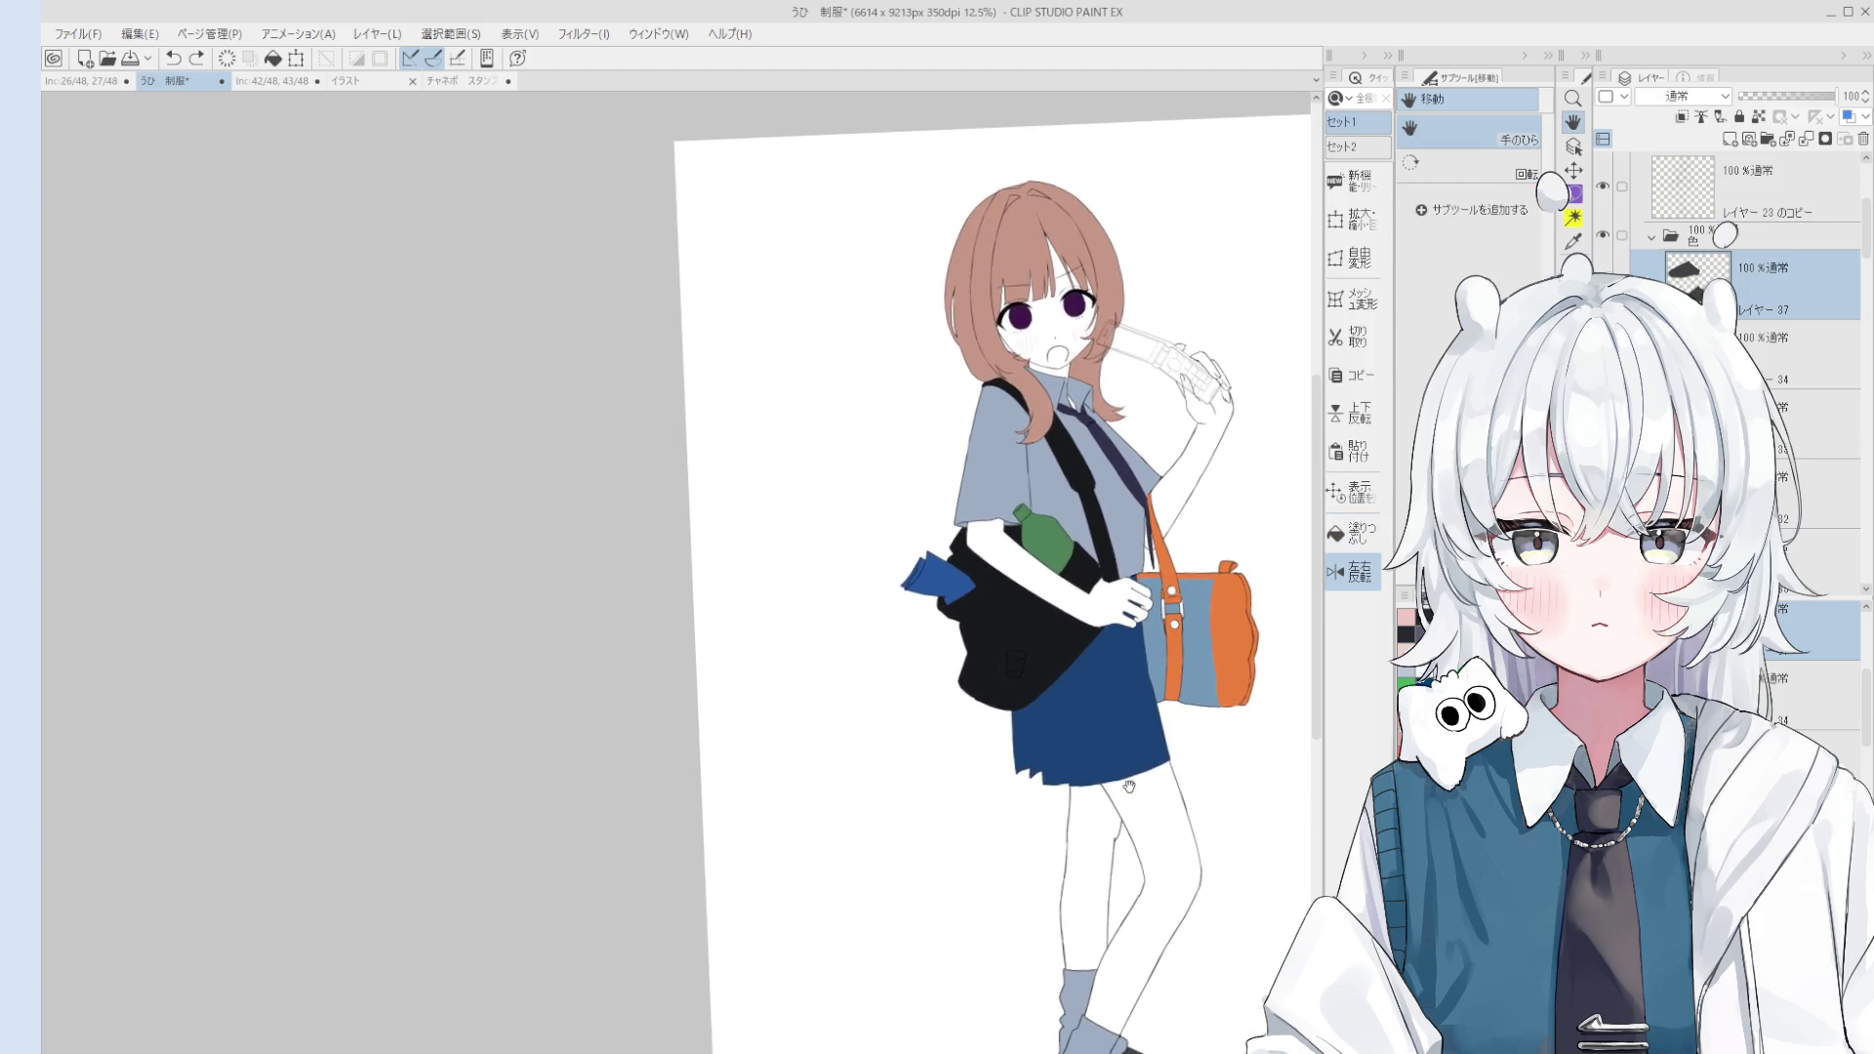
key("o")
key("h")
left_click_drag(1176, 496, 1159, 587)
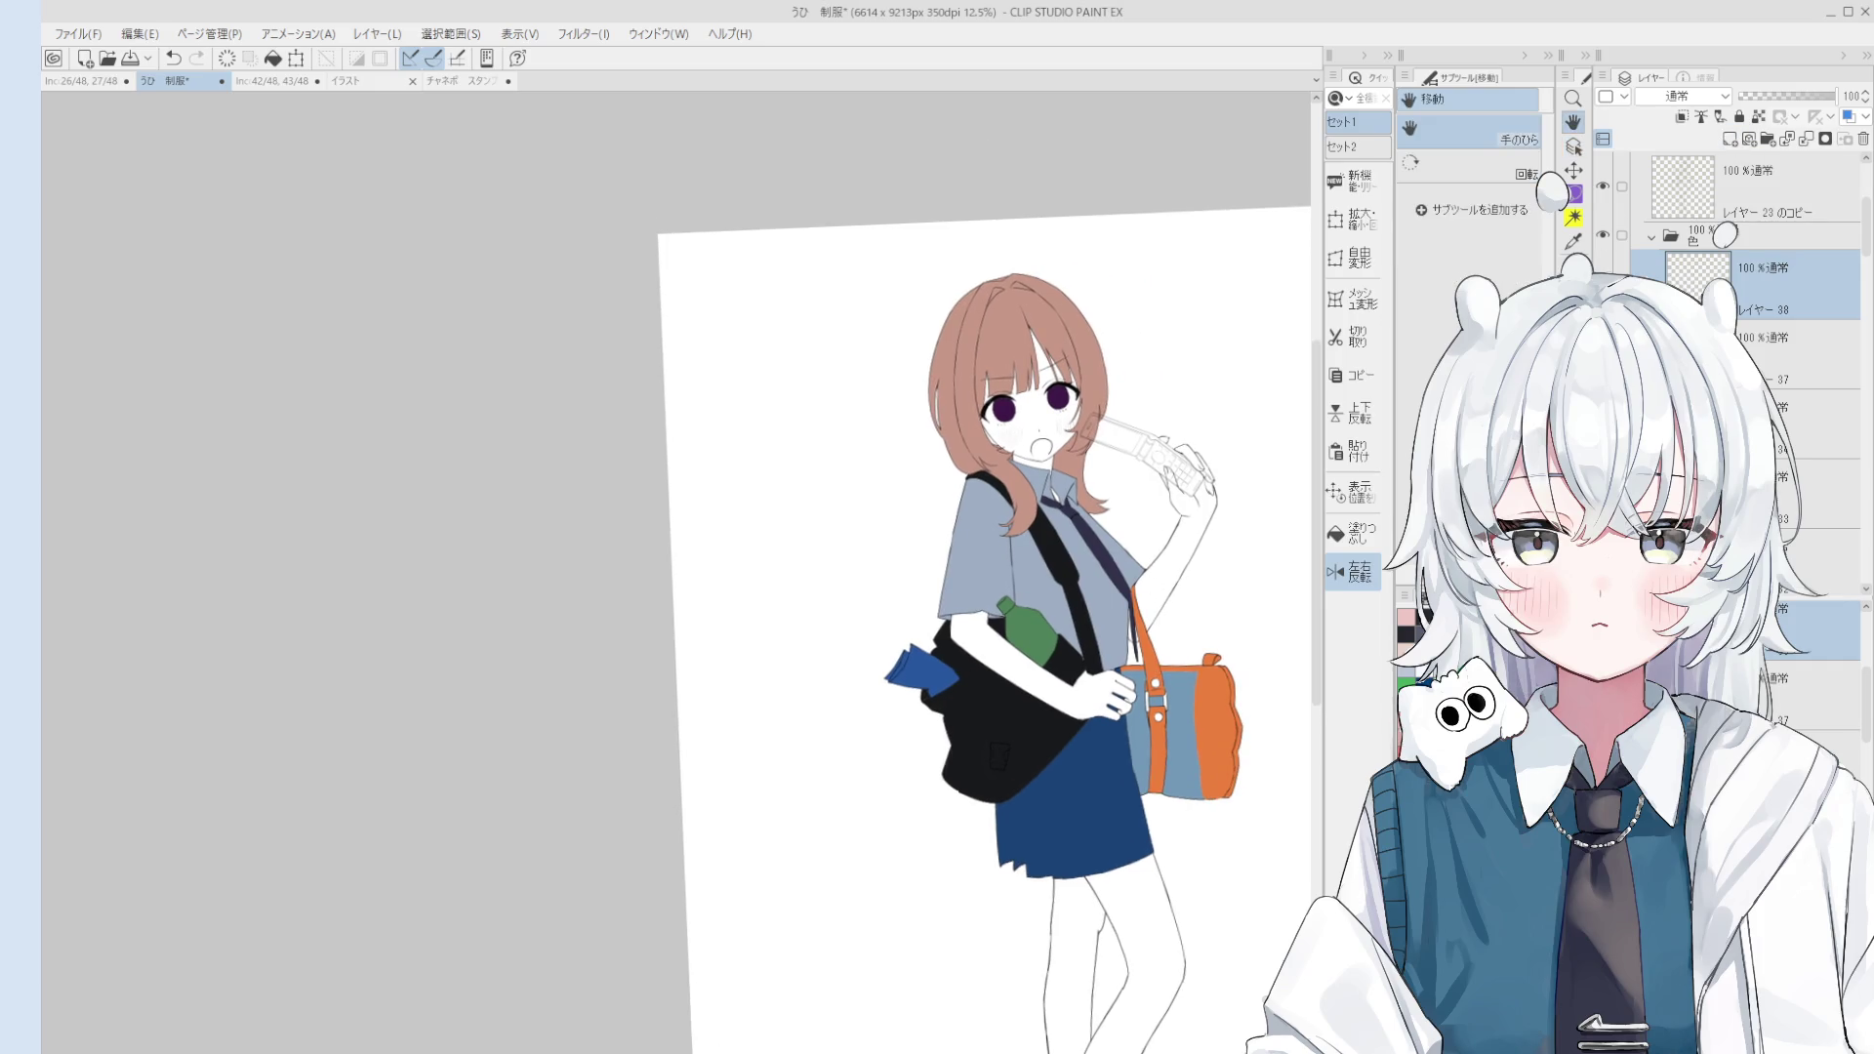
scroll(1069, 322, "up", 3)
scroll(1069, 323, "up", 2)
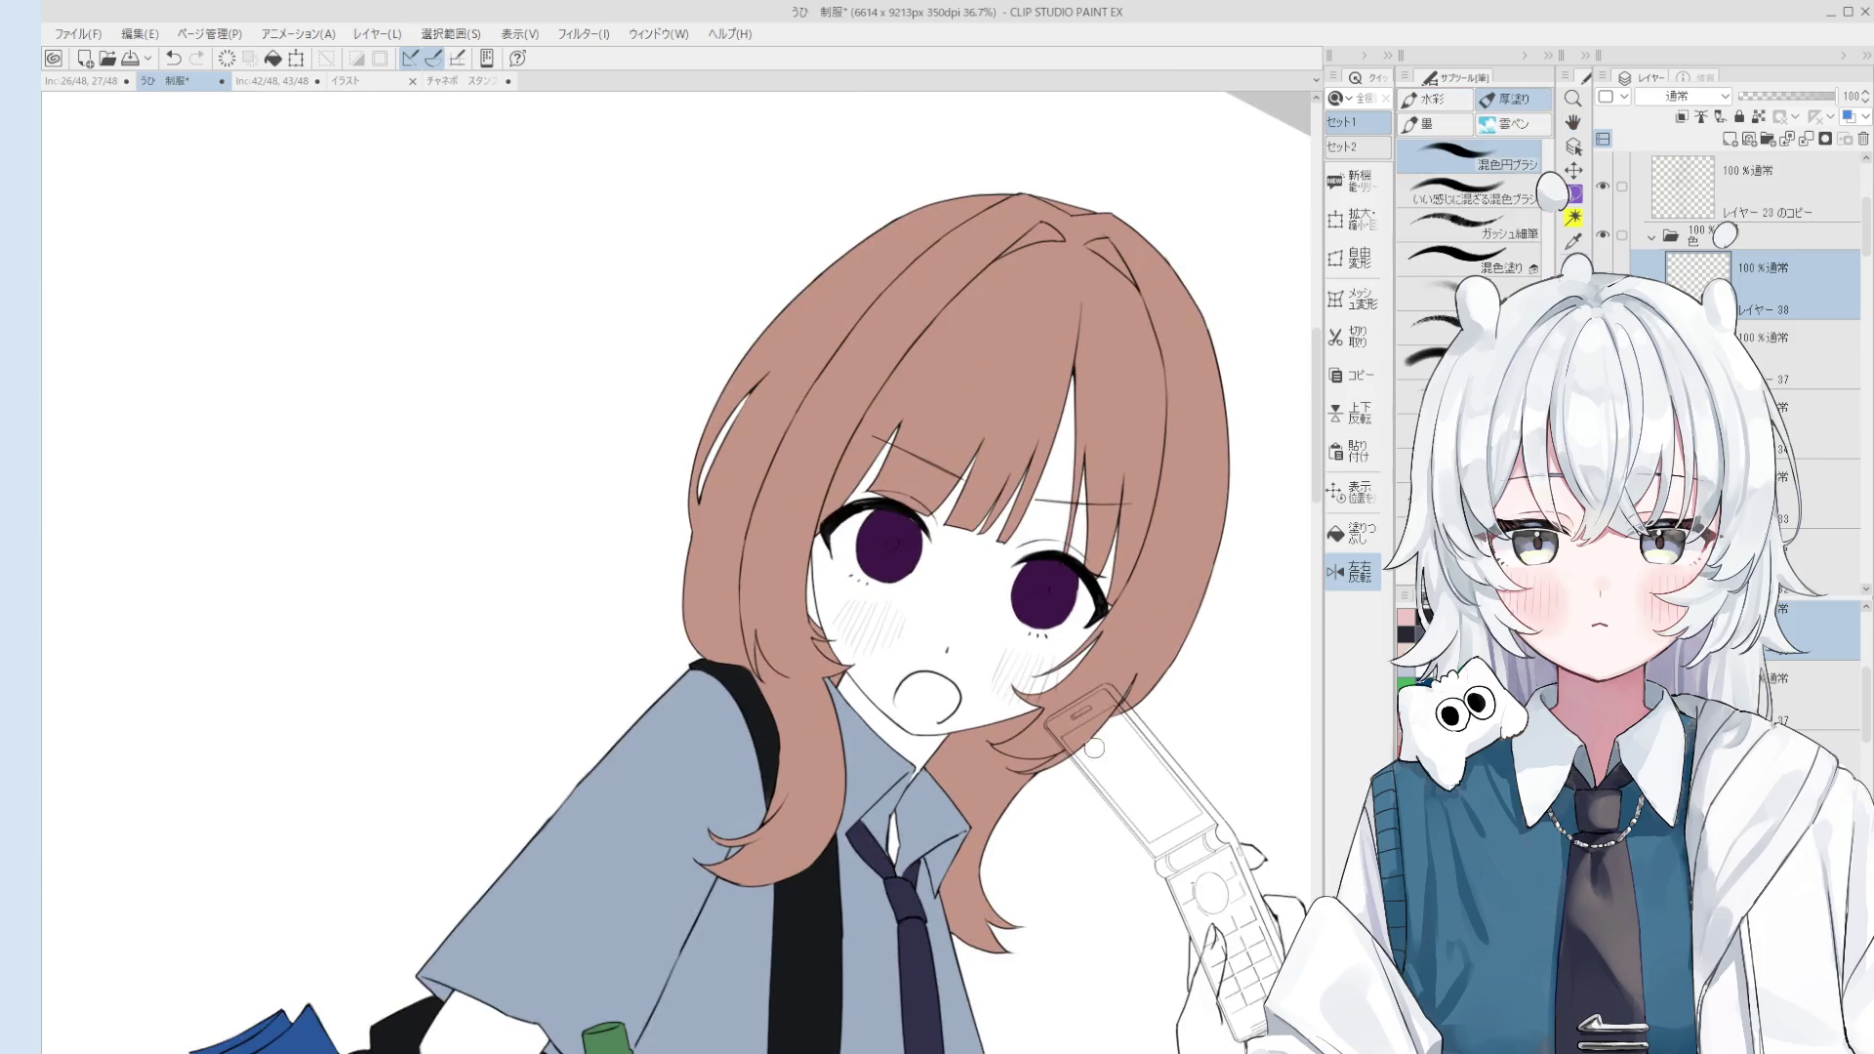
key("b")
key("ctrl+shift+n")
left_click_drag(1089, 734, 1108, 761)
key("ctrl+z")
key("g")
left_click(1135, 759)
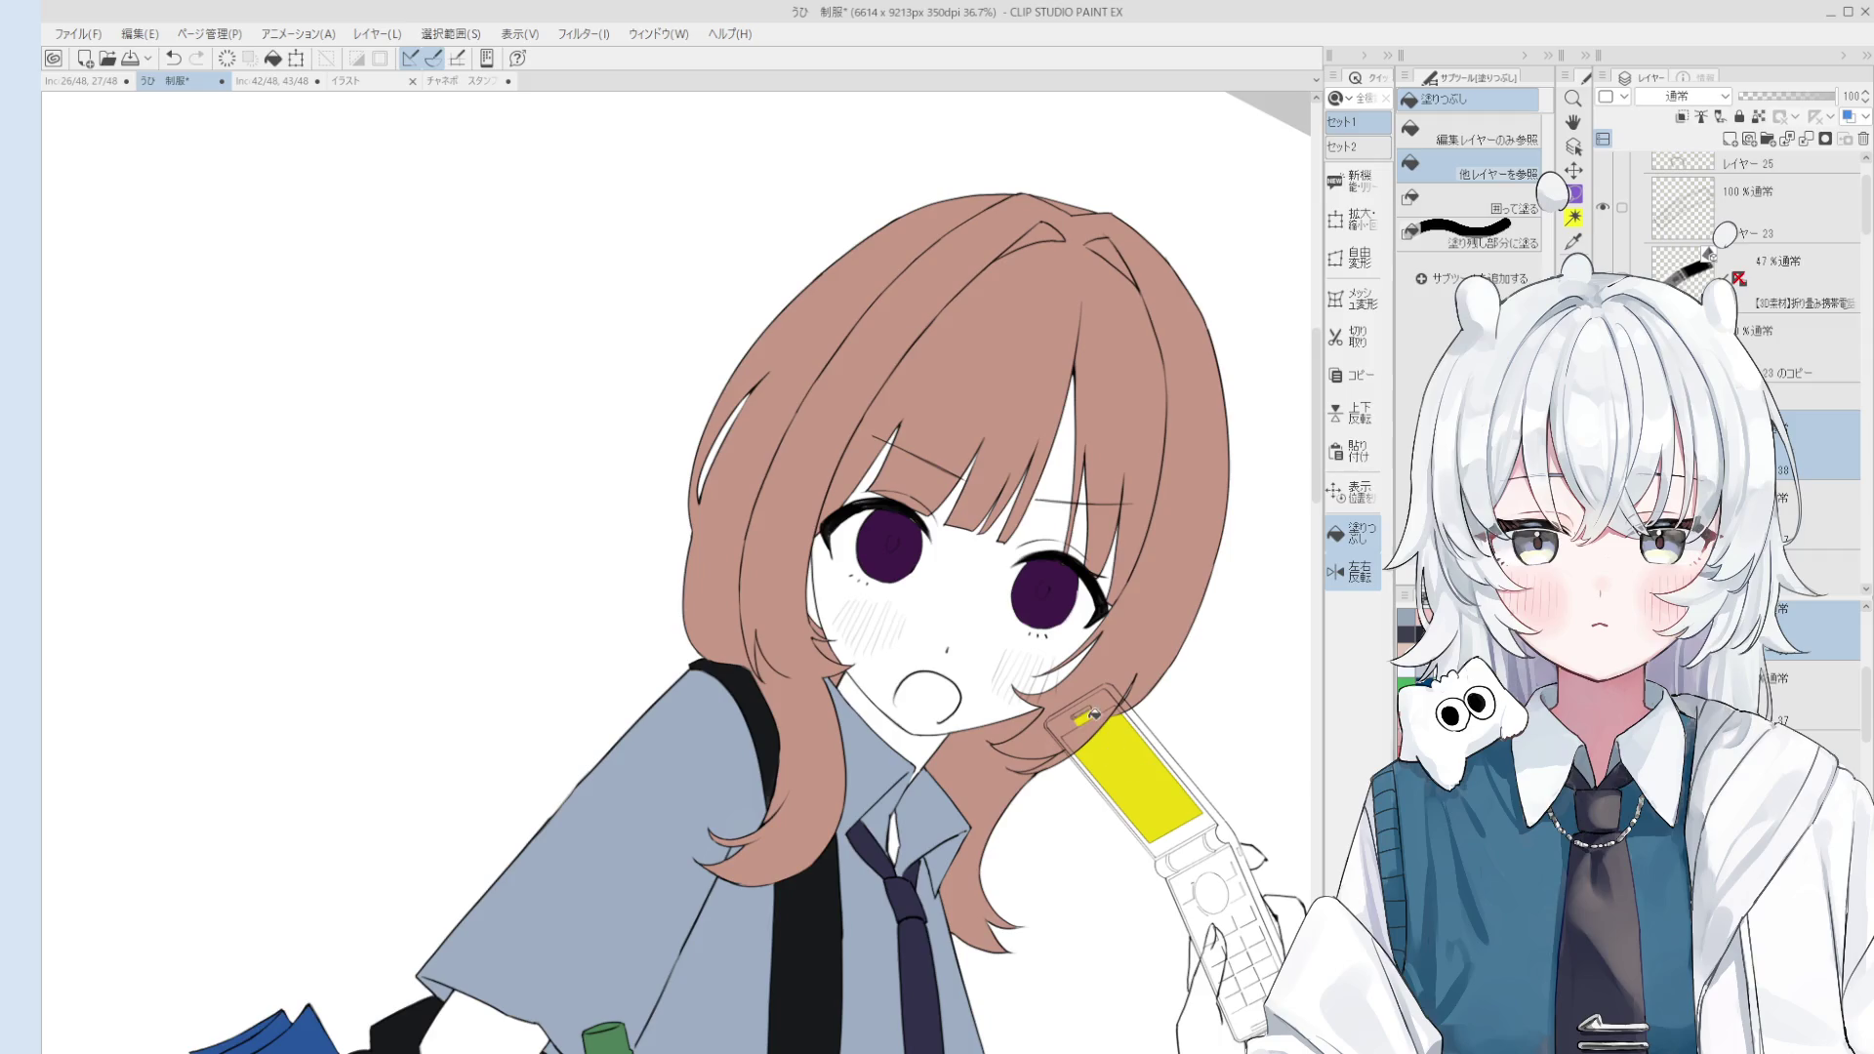
left_click(1074, 719)
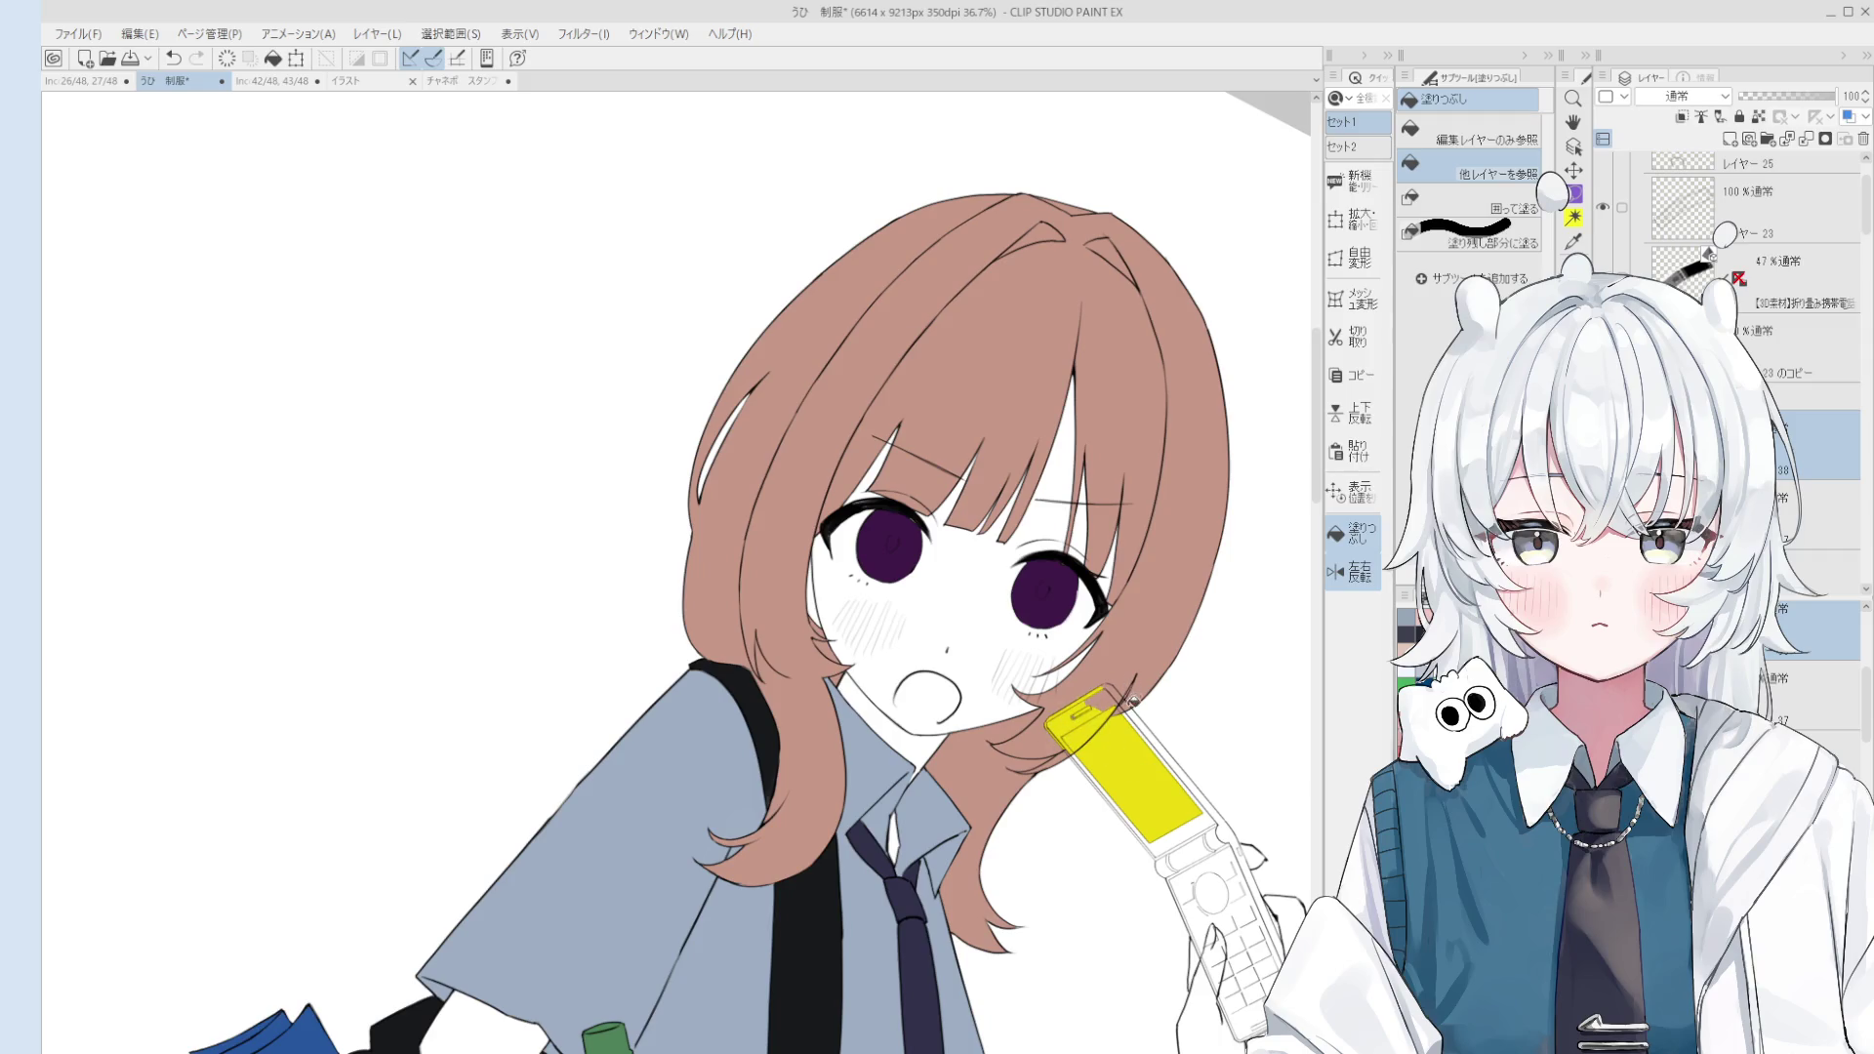
scroll(1133, 701, "up", 5)
key("e")
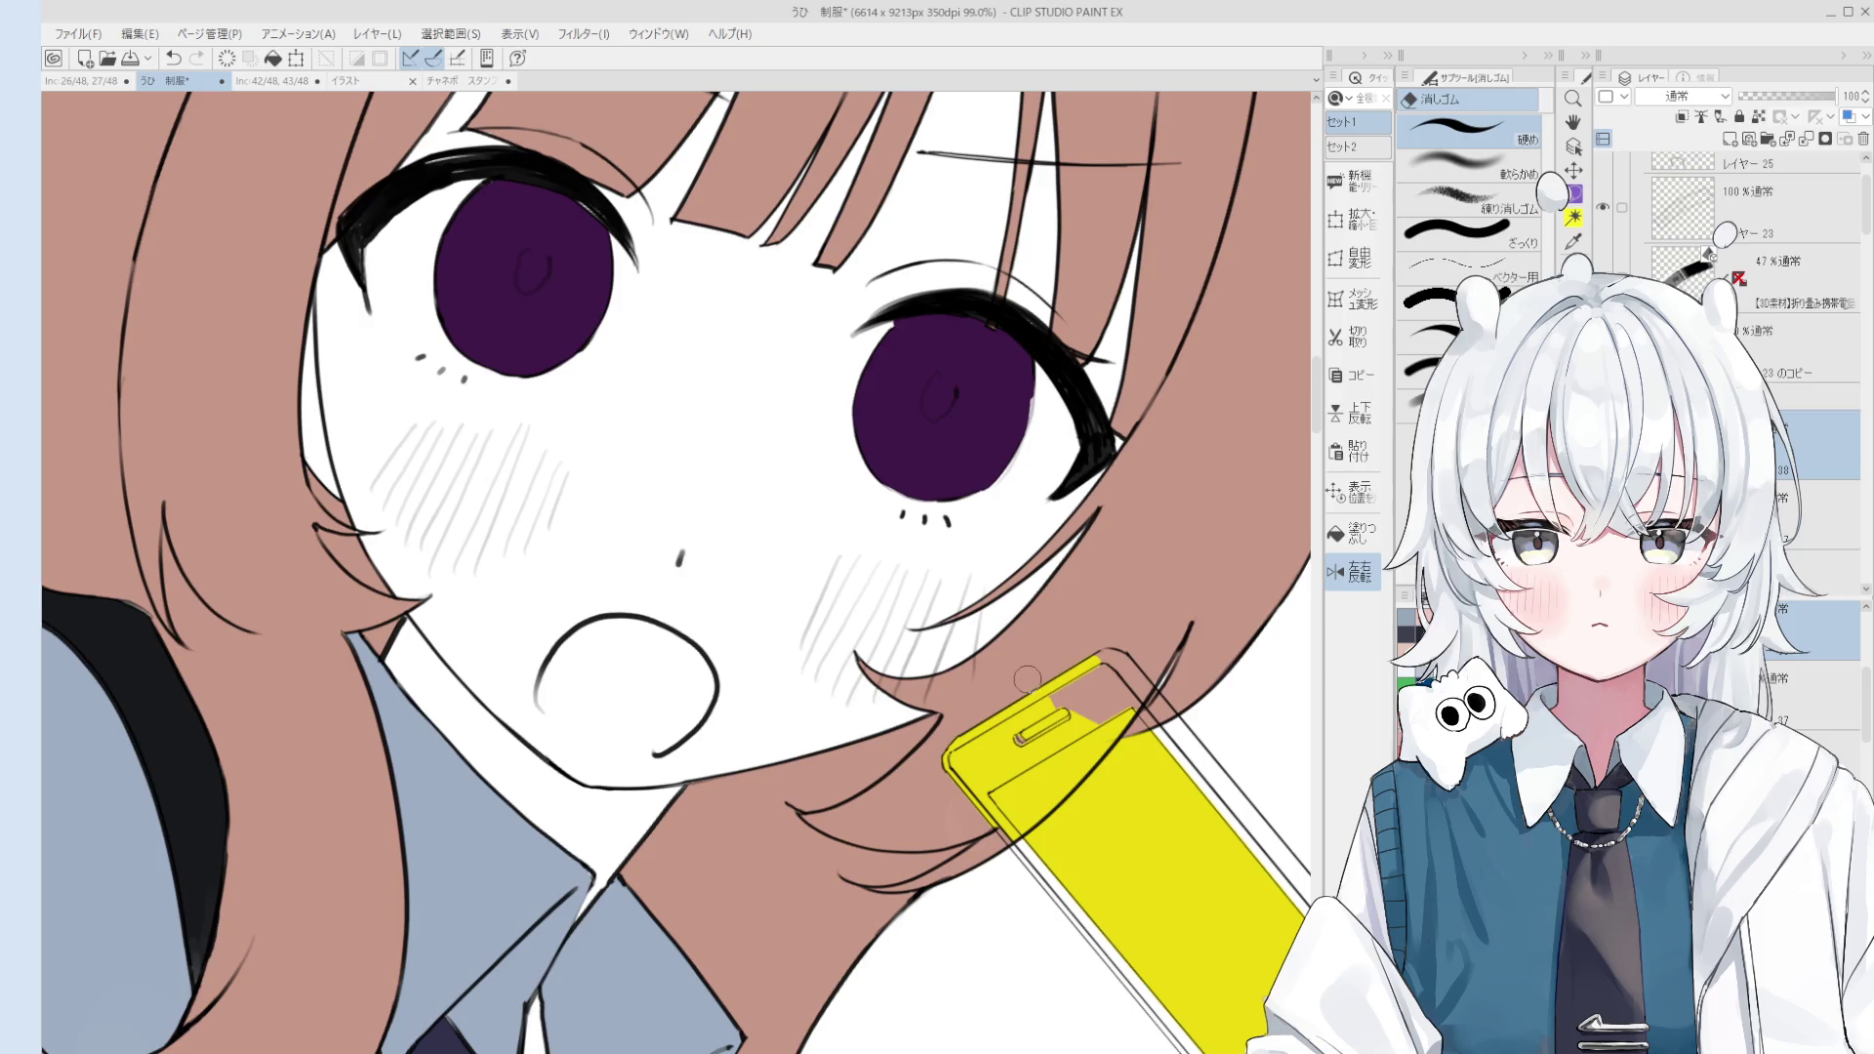
key("g")
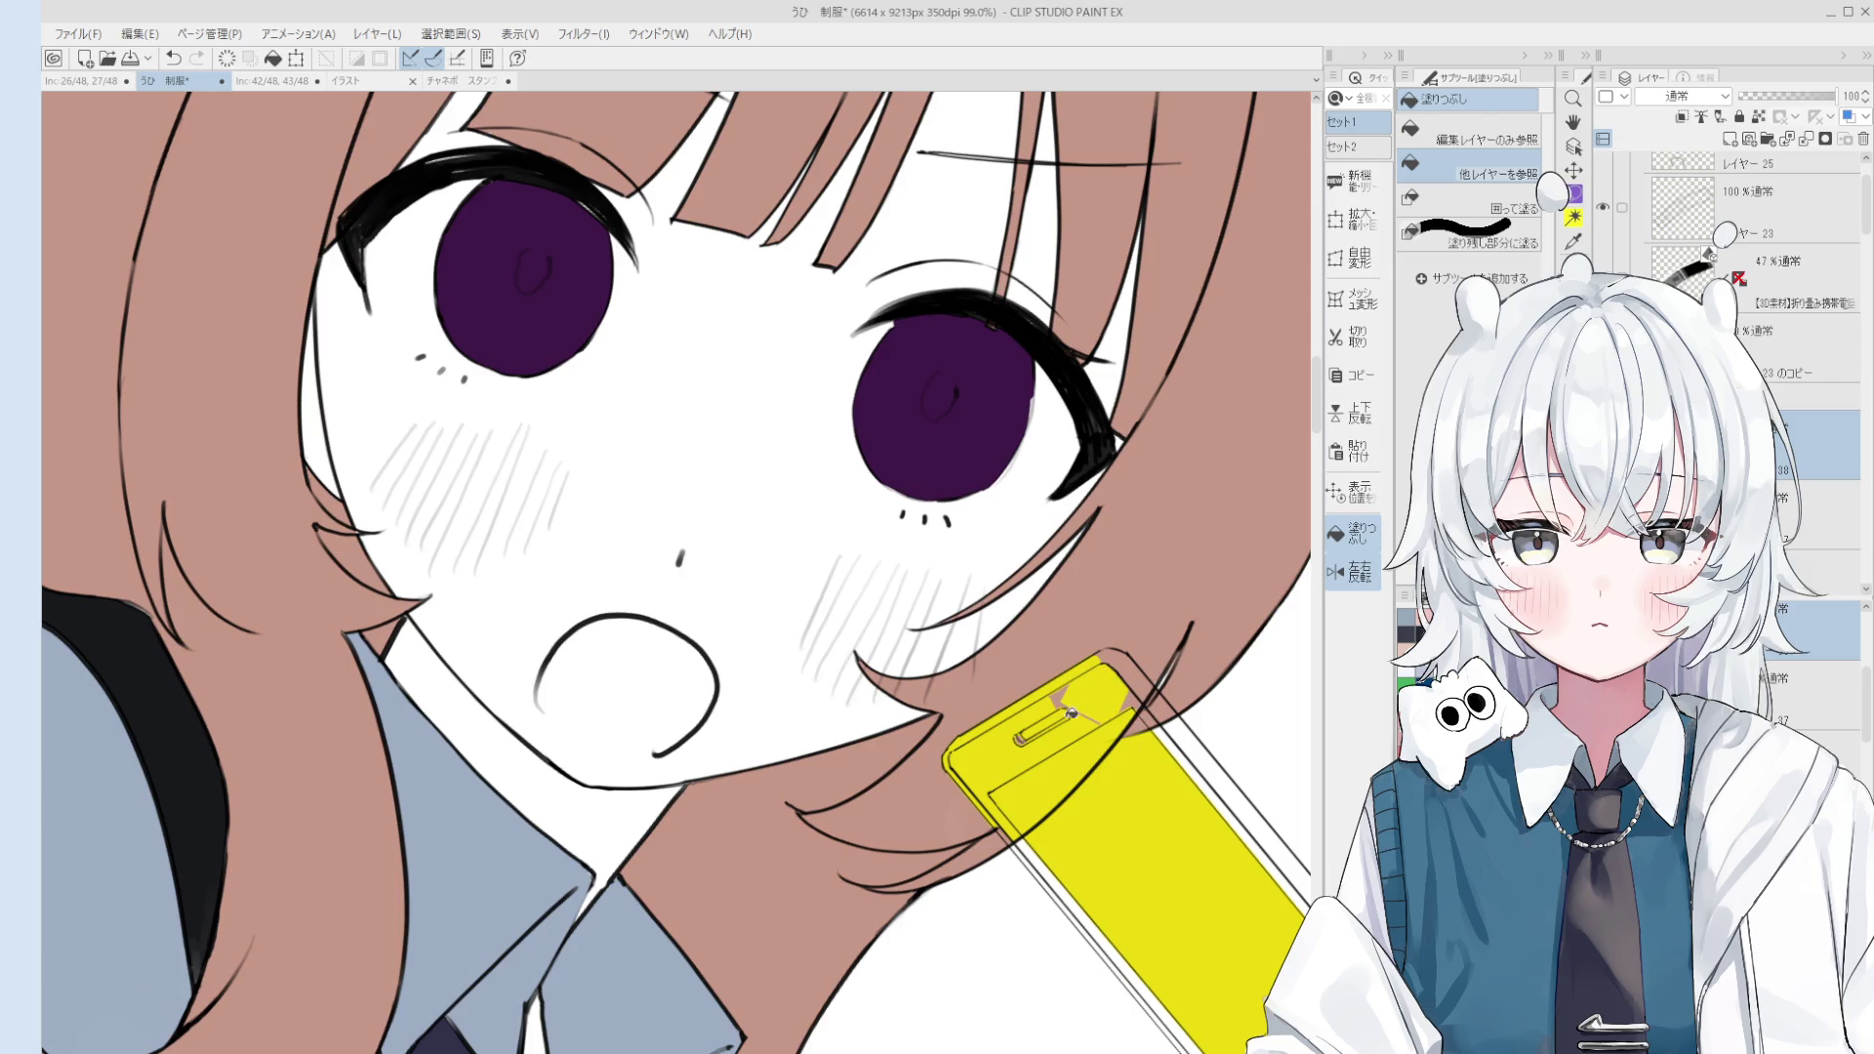
key("b")
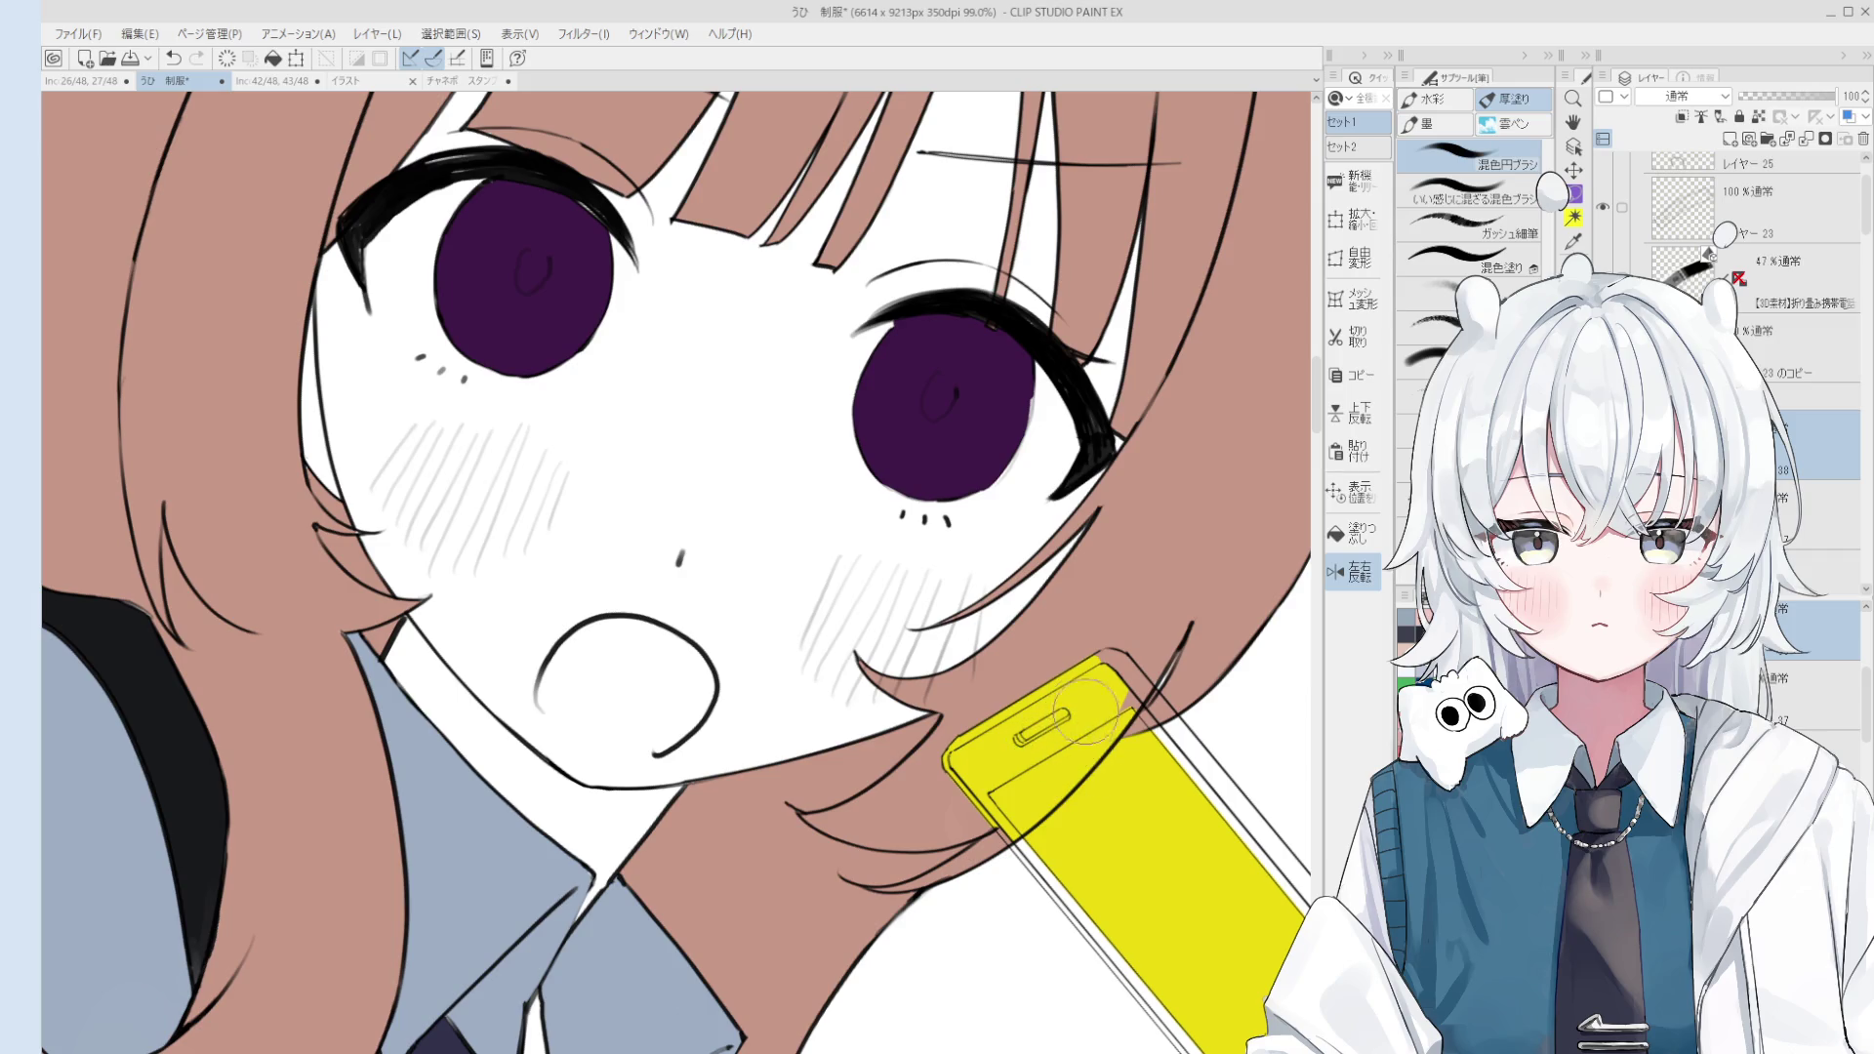
key("h")
scroll(1064, 752, "down", 3)
left_click_drag(1123, 845, 1124, 813)
scroll(1079, 747, "up", 3)
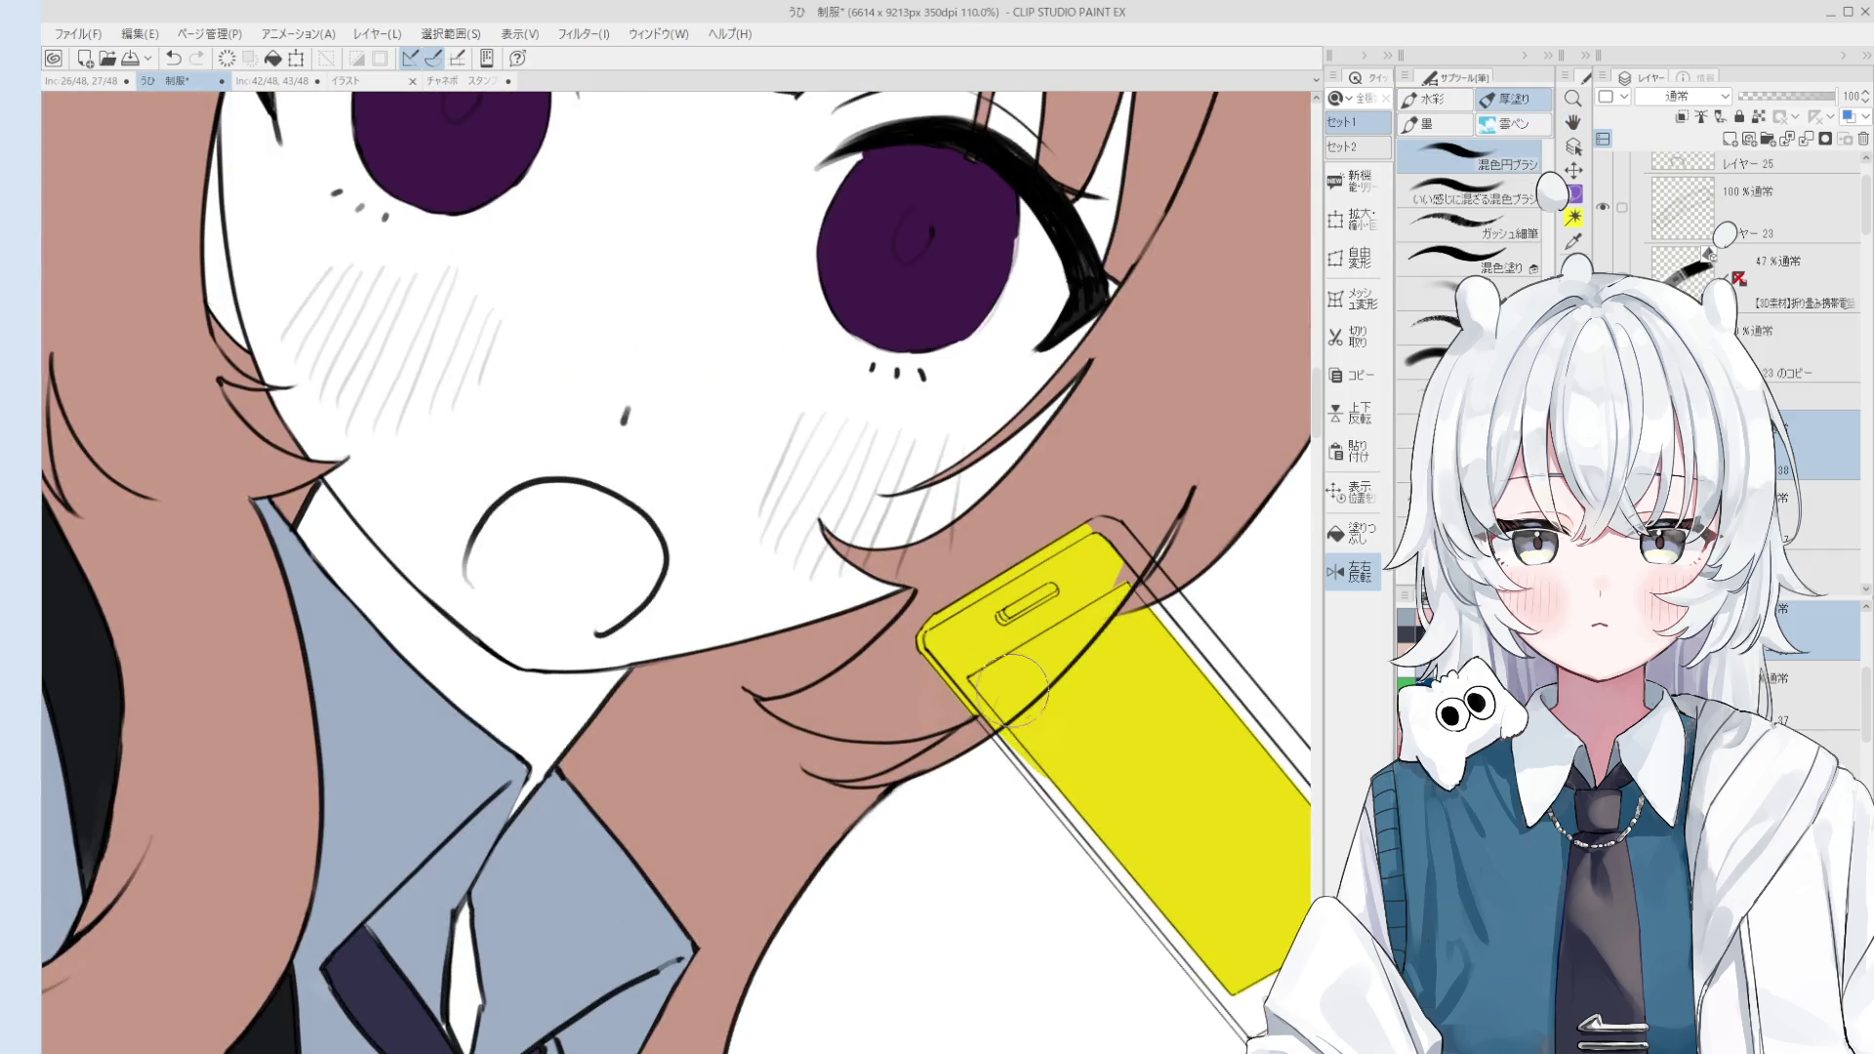
key("[")
scroll(991, 709, "down", 2)
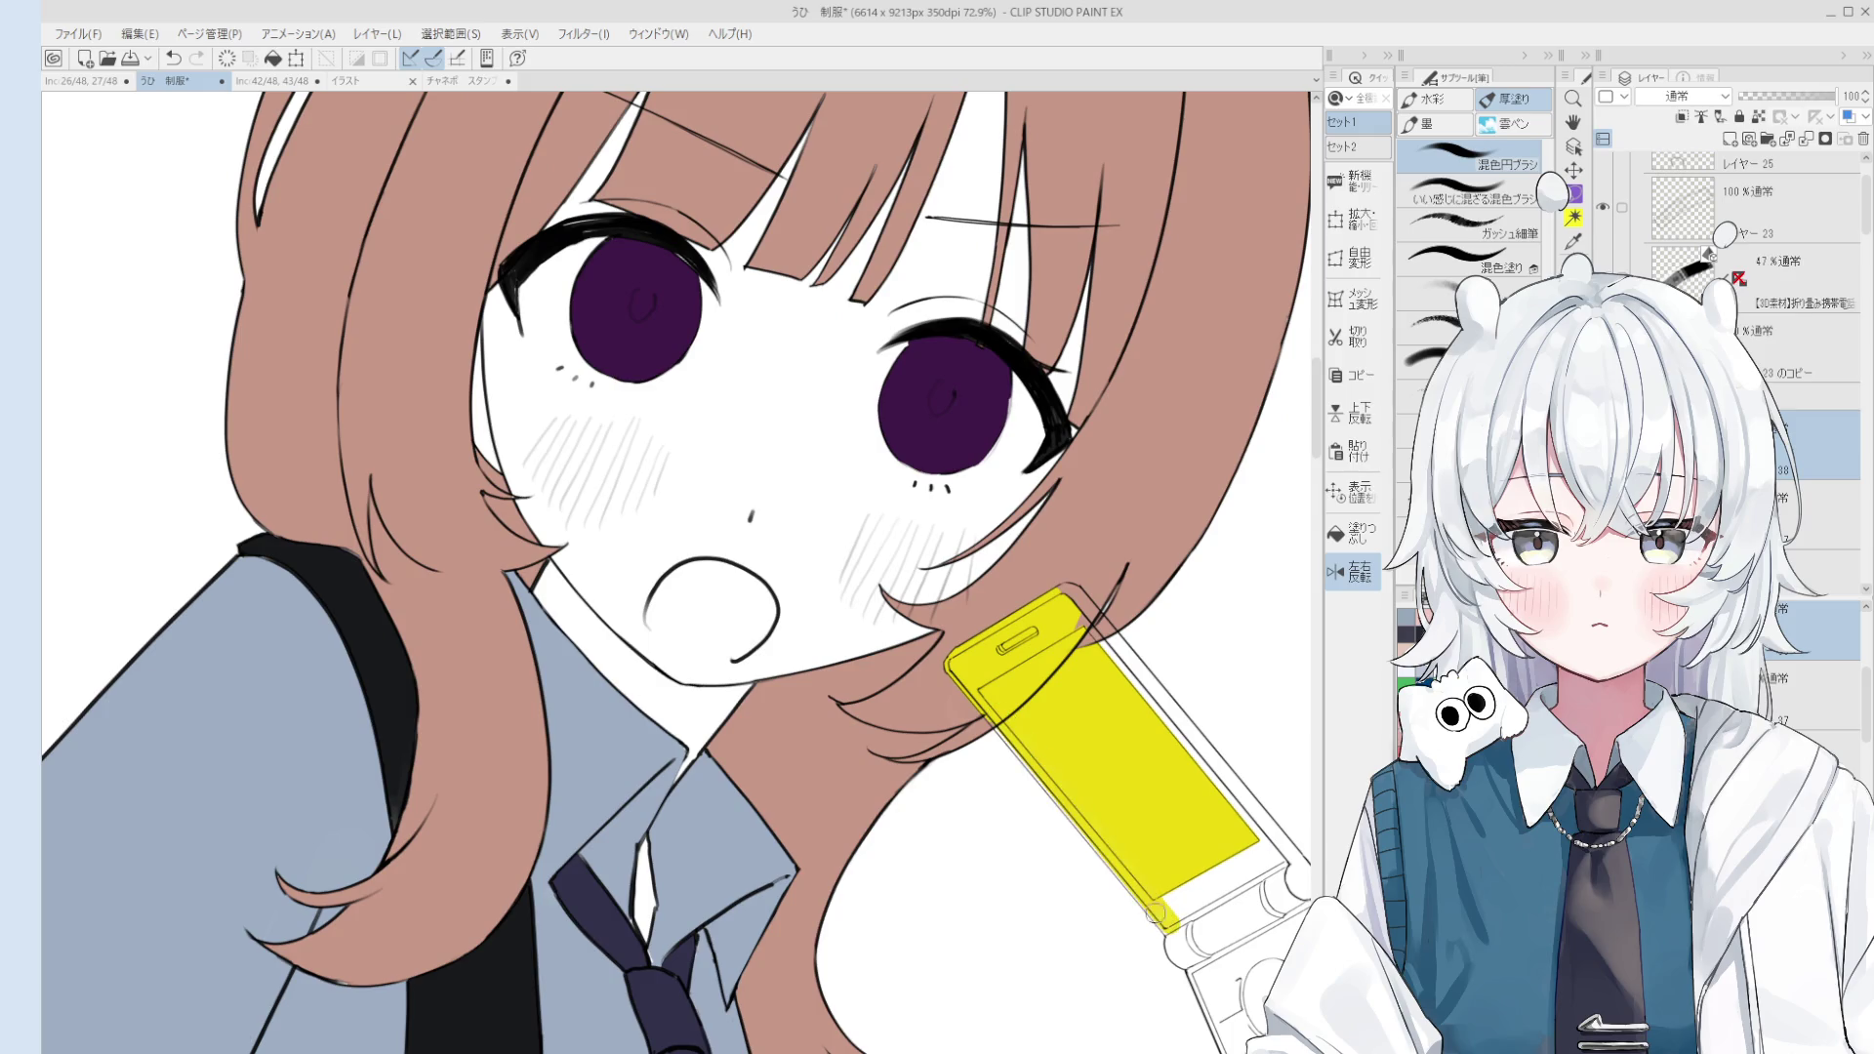
scroll(1025, 715, "up", 1)
scroll(1025, 715, "down", 1)
scroll(1025, 716, "up", 2)
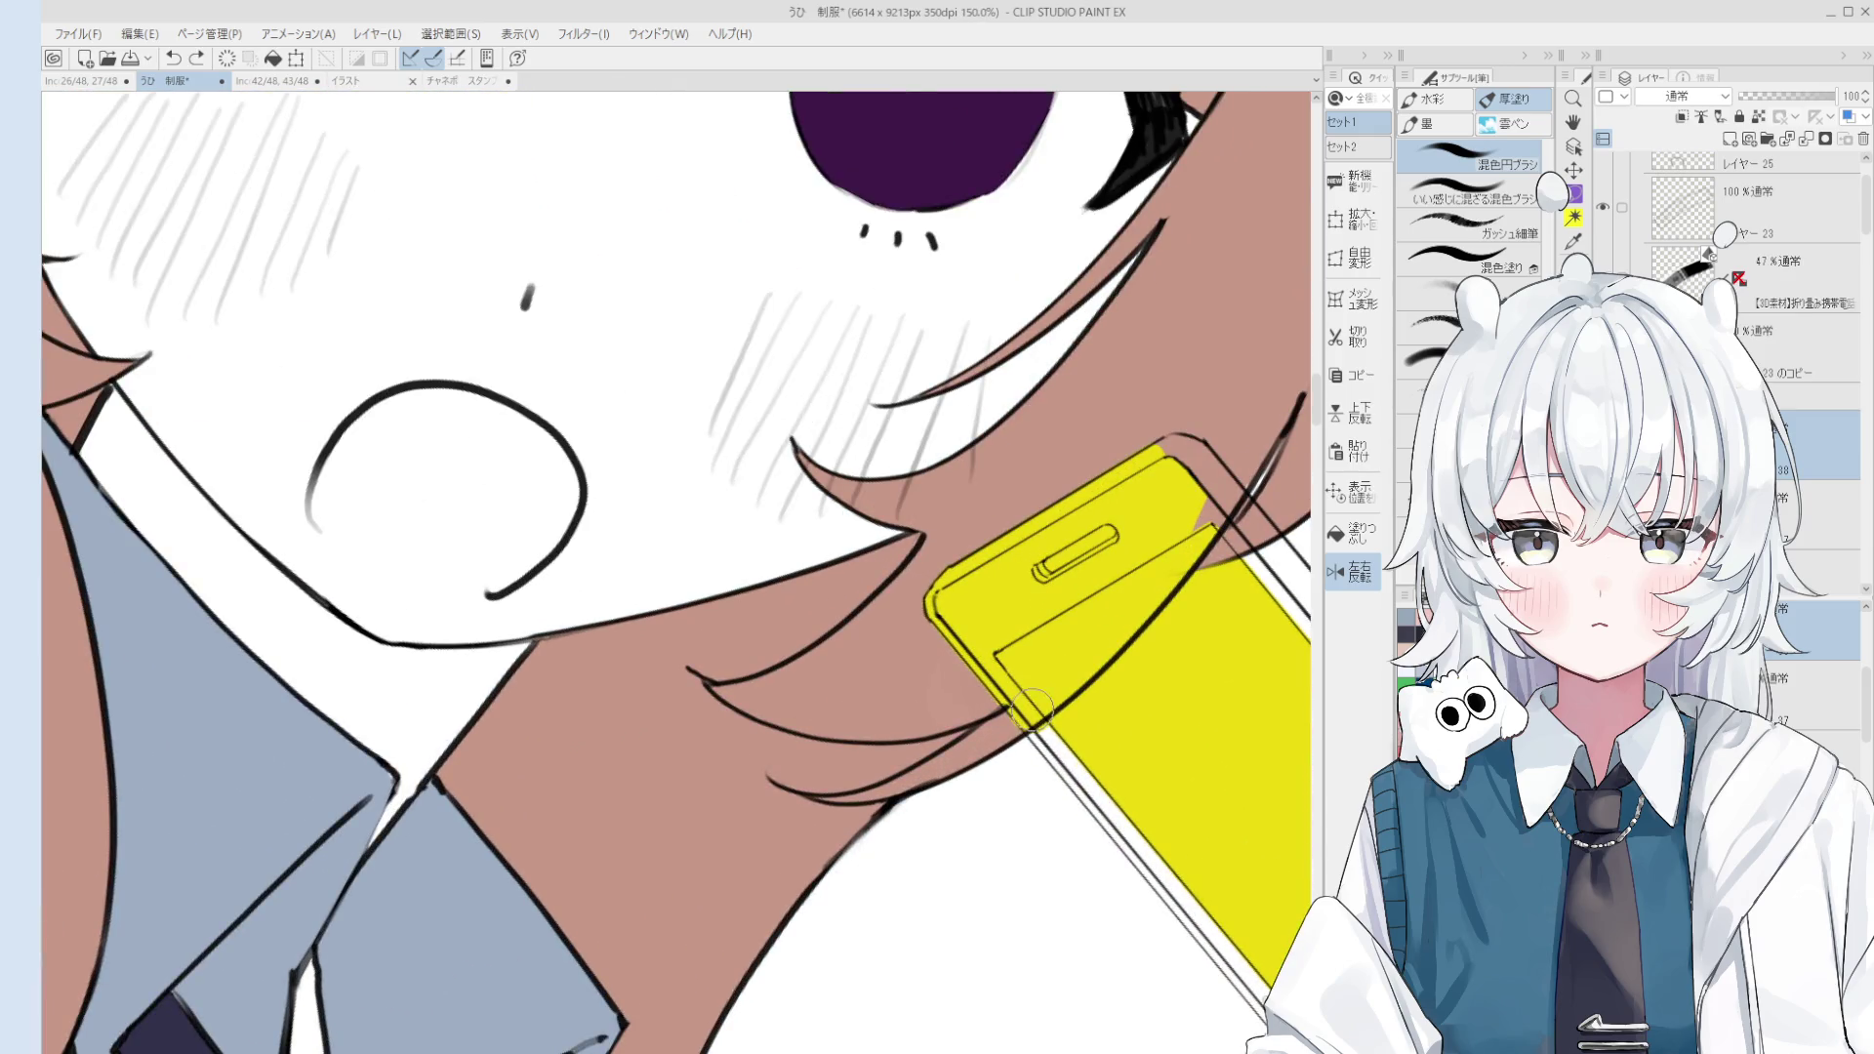
key("e")
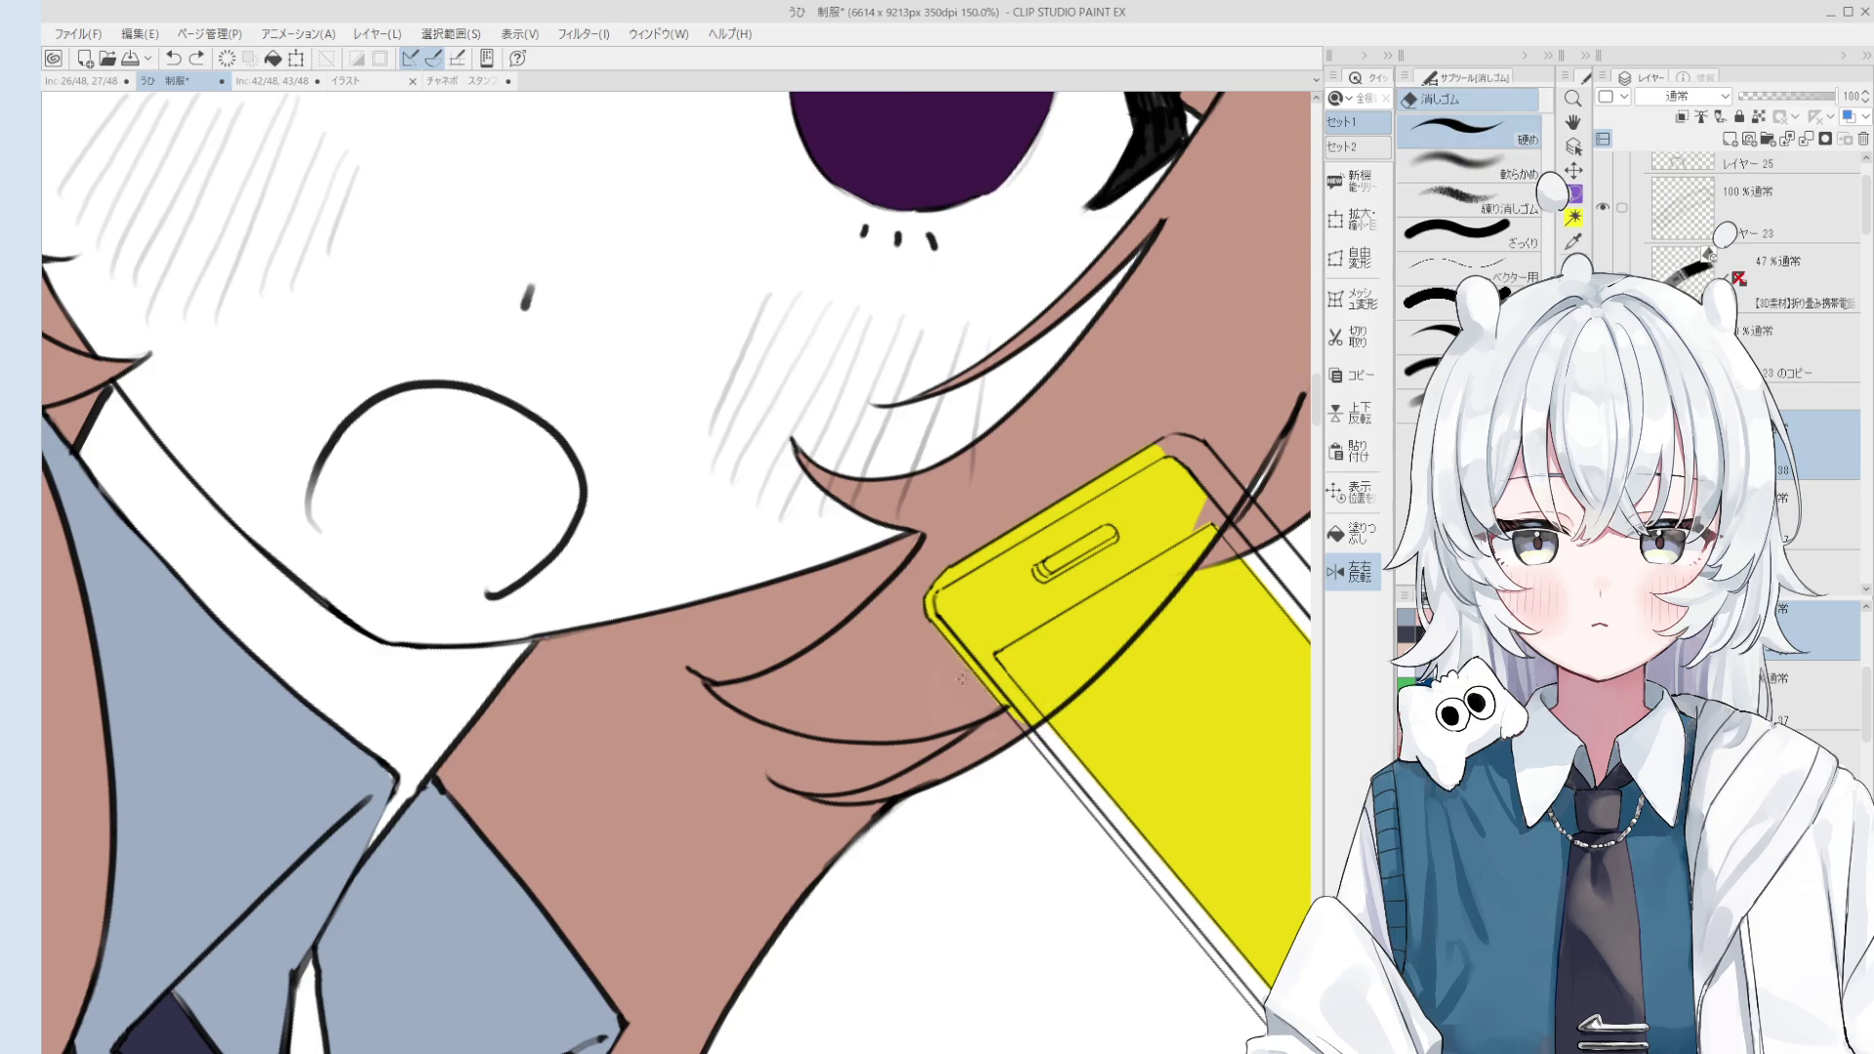
key("o")
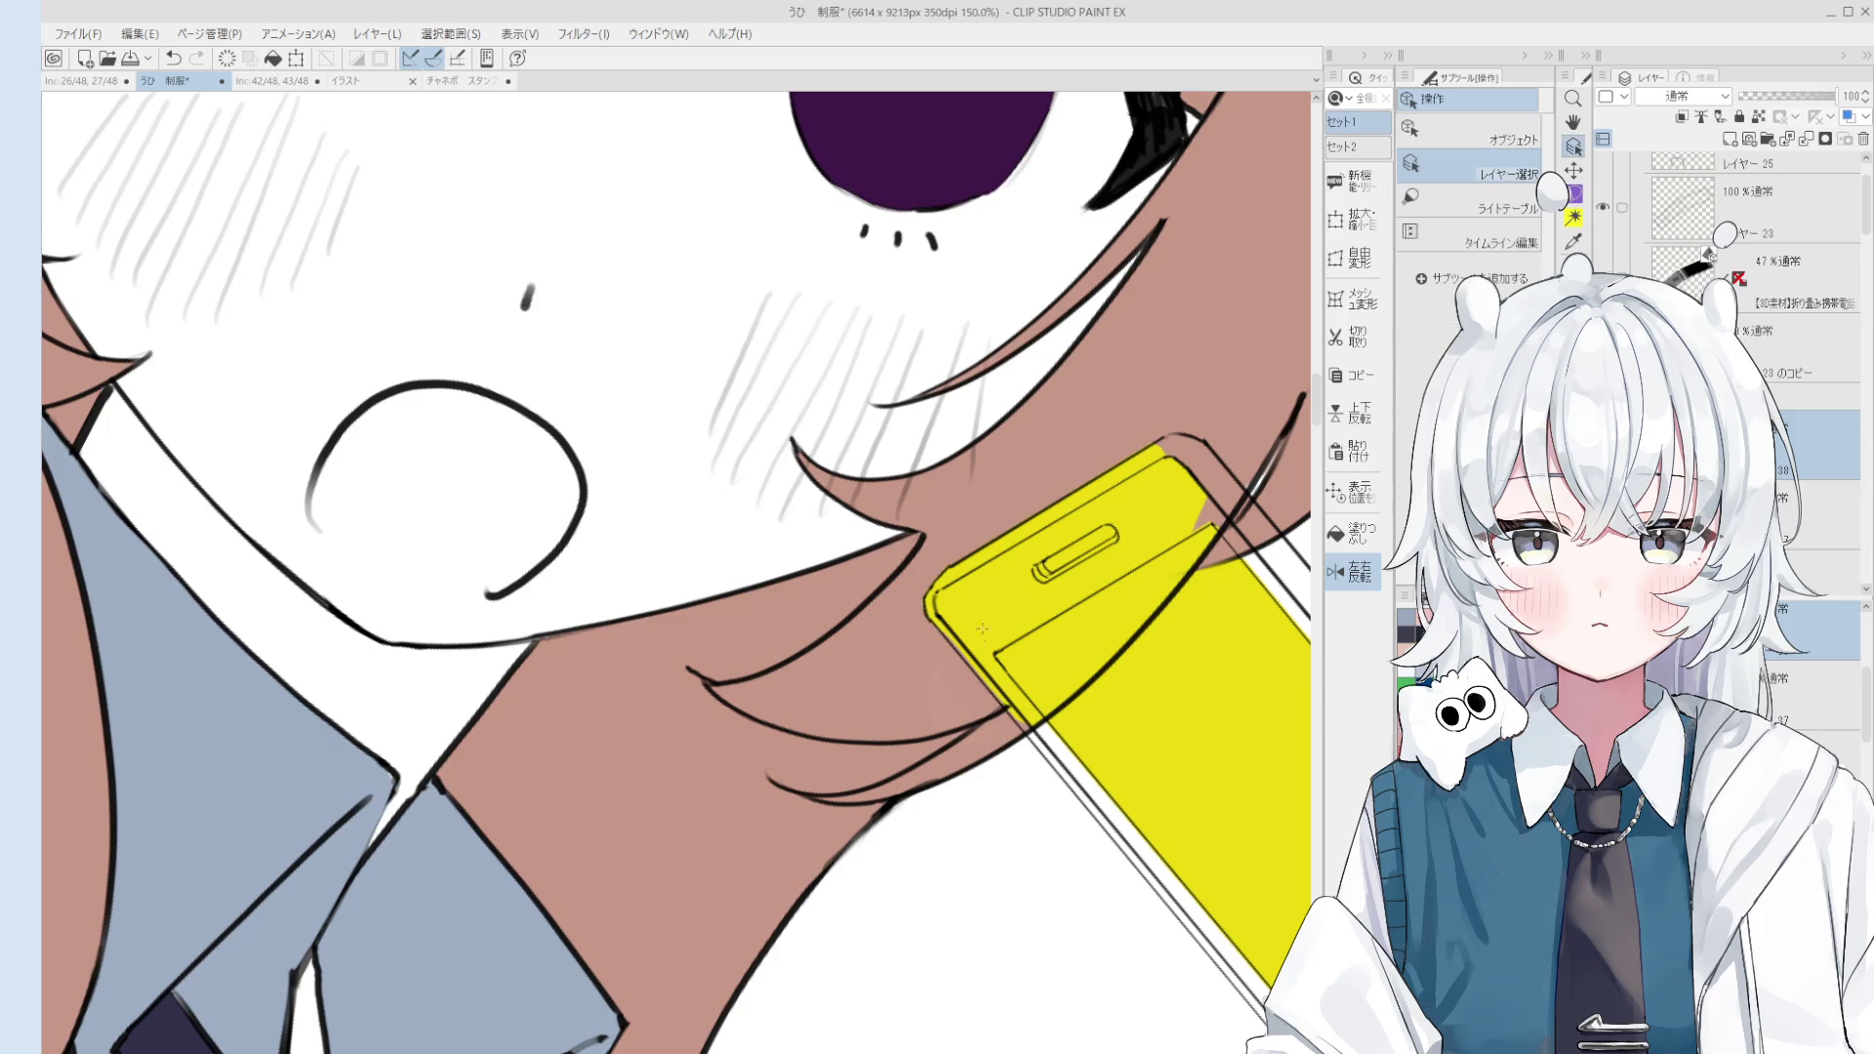
key("b")
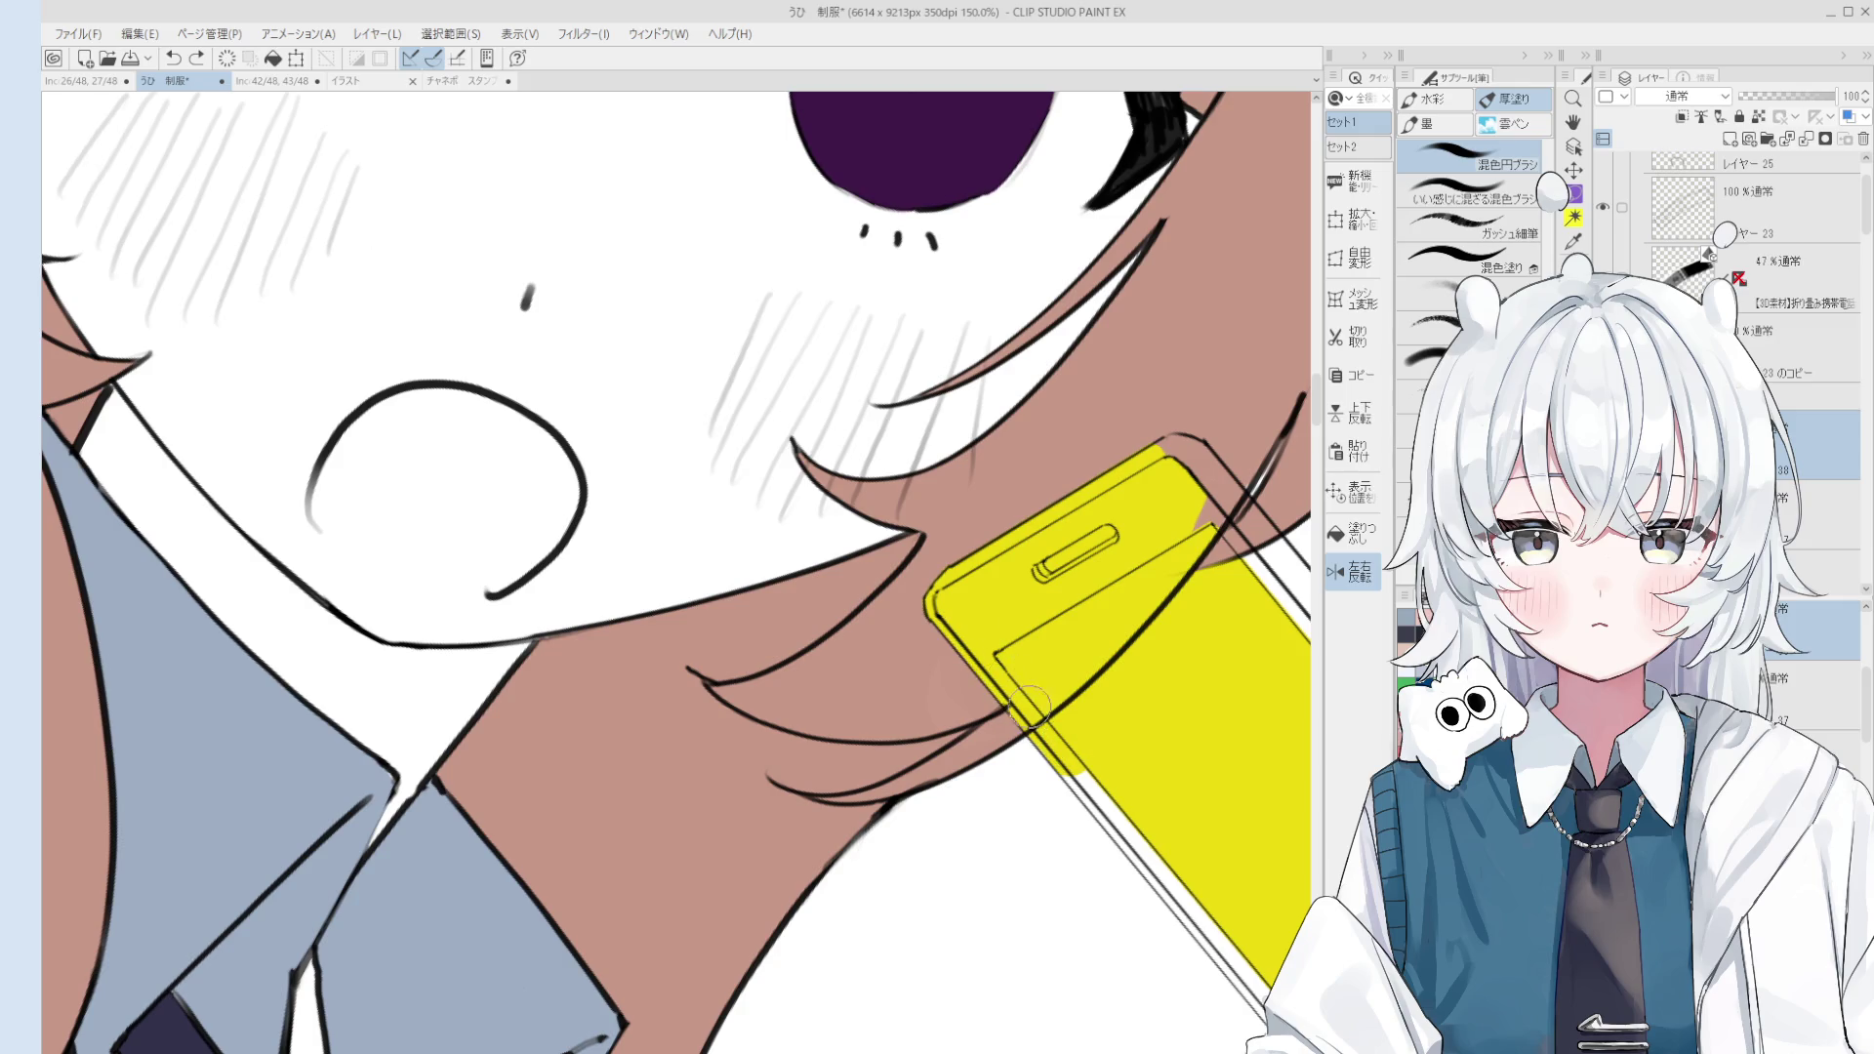
scroll(1091, 765, "down", 3)
scroll(1125, 803, "up", 1)
Step: Trial-fill the phone's white edge strip and left-edge strip yellow, undoing both misfills
key("g")
scroll(1089, 774, "up", 3)
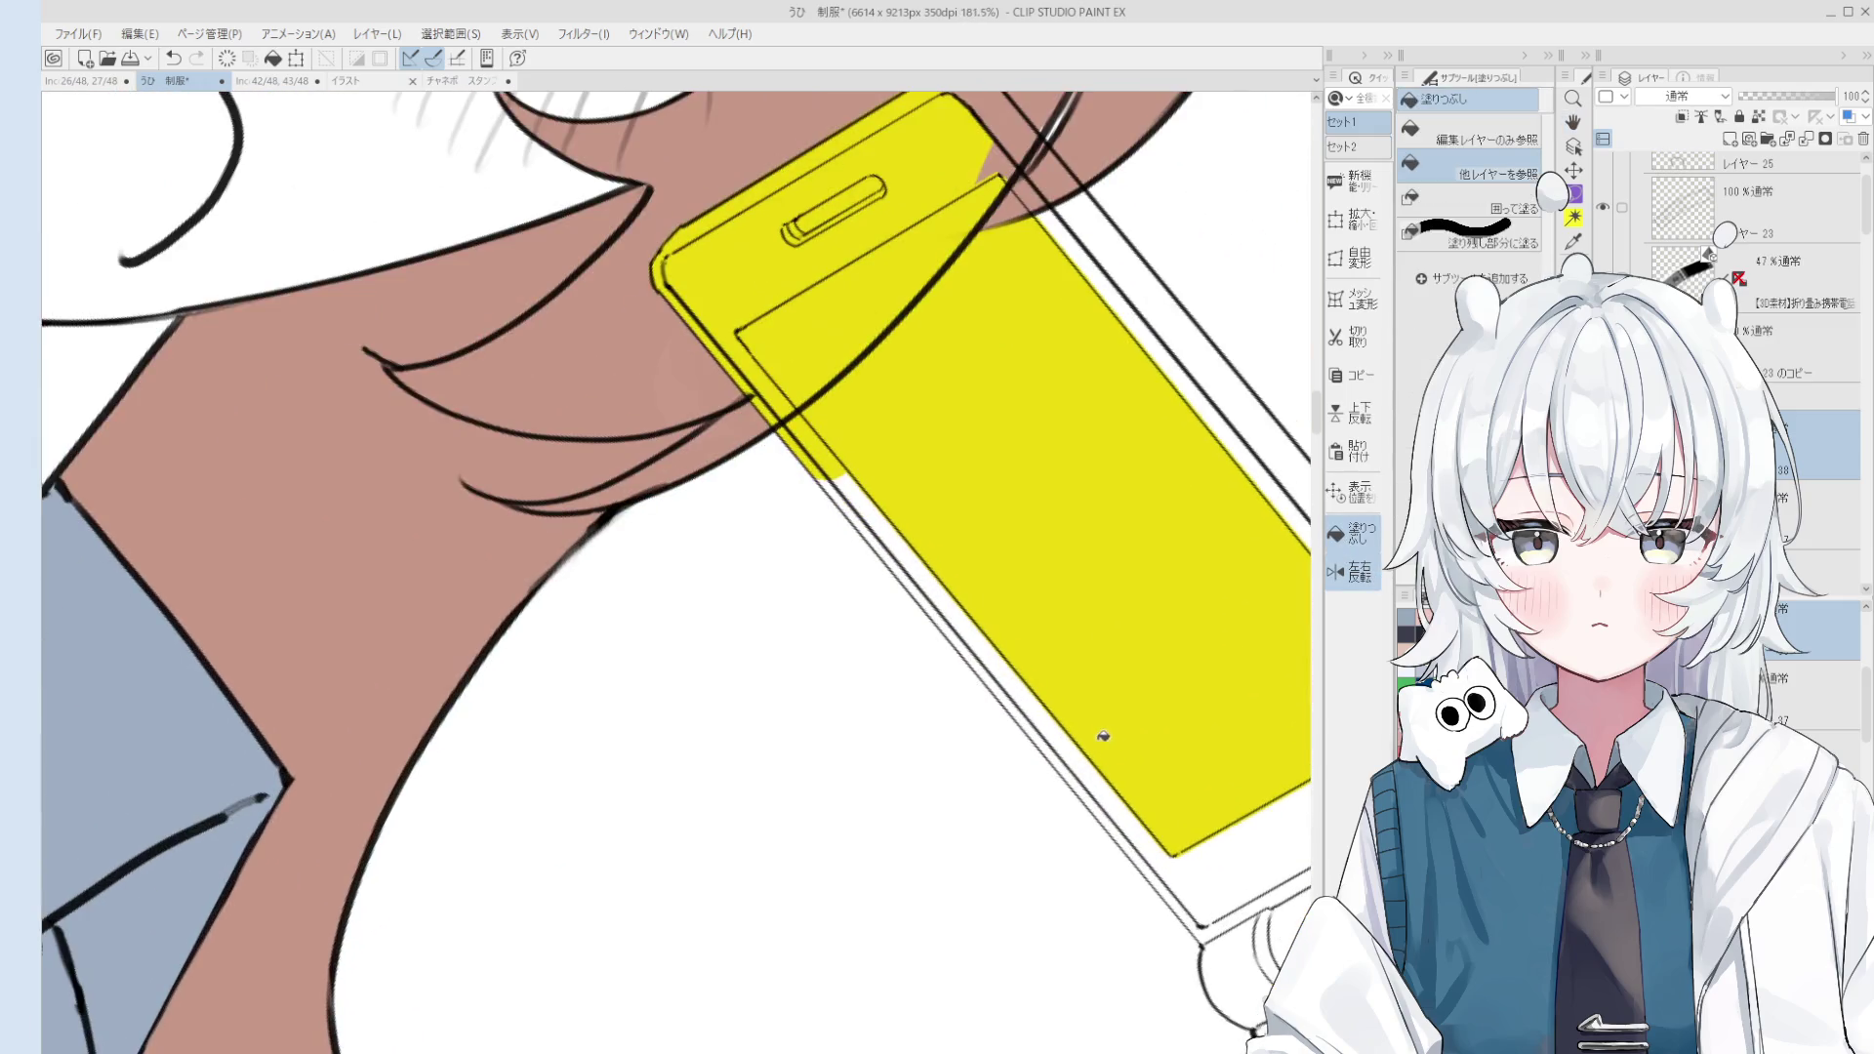
left_click(1088, 774)
scroll(1084, 796, "down", 1)
scroll(1100, 729, "down", 2)
key("ctrl+z")
key("ctrl+z")
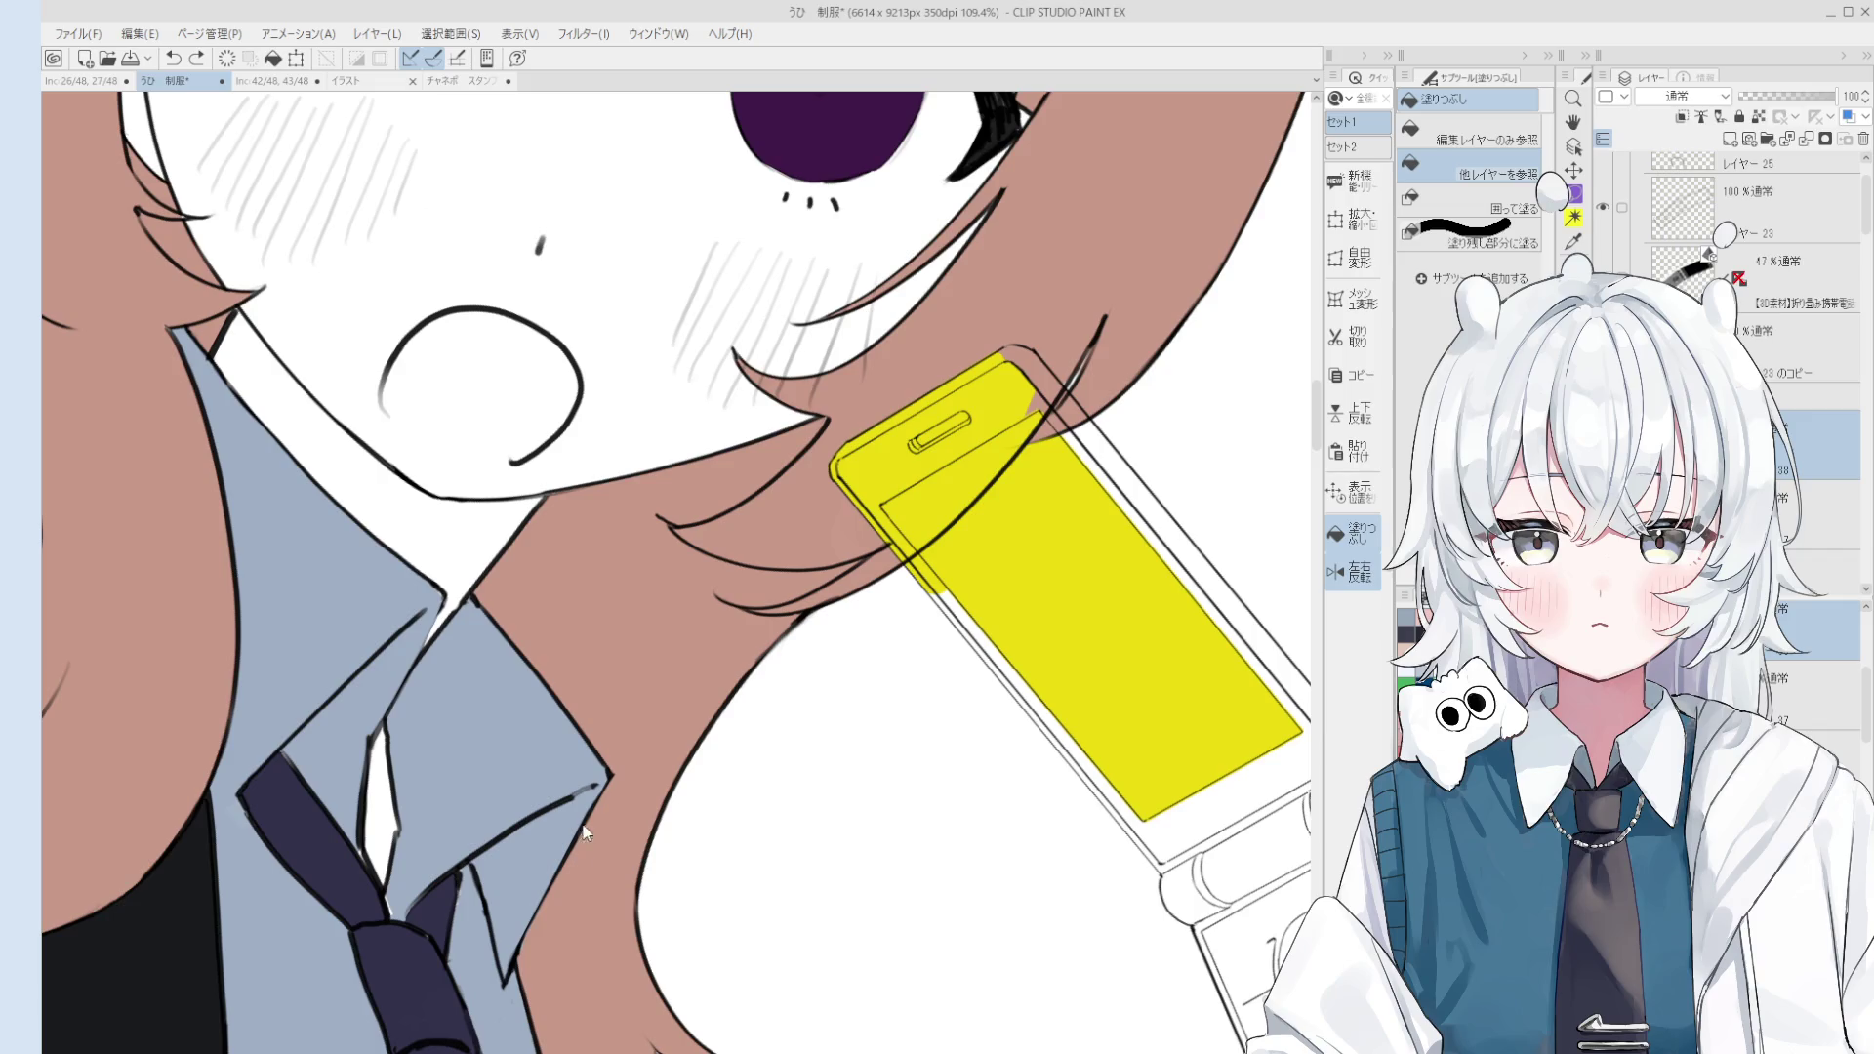
left_click(972, 622)
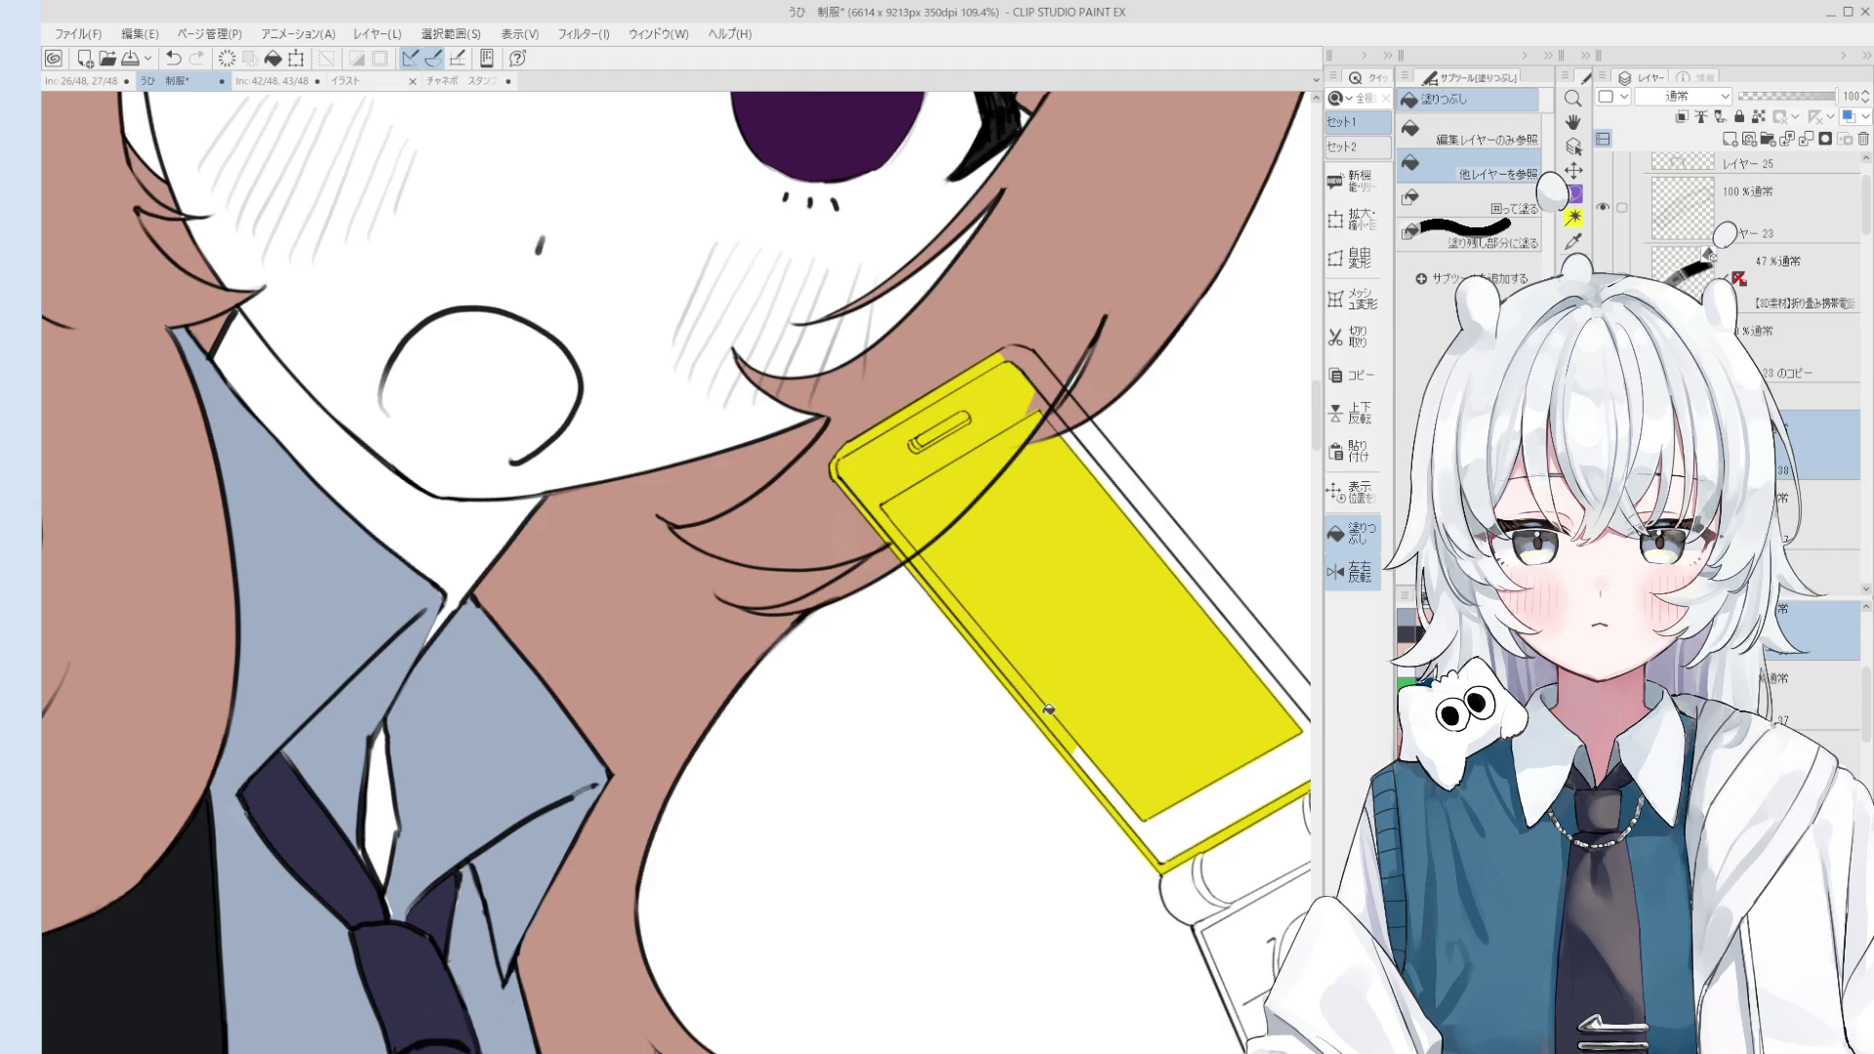
scroll(1083, 762, "up", 3)
scroll(1104, 778, "up", 2)
scroll(1103, 778, "down", 3)
key("ctrl+z")
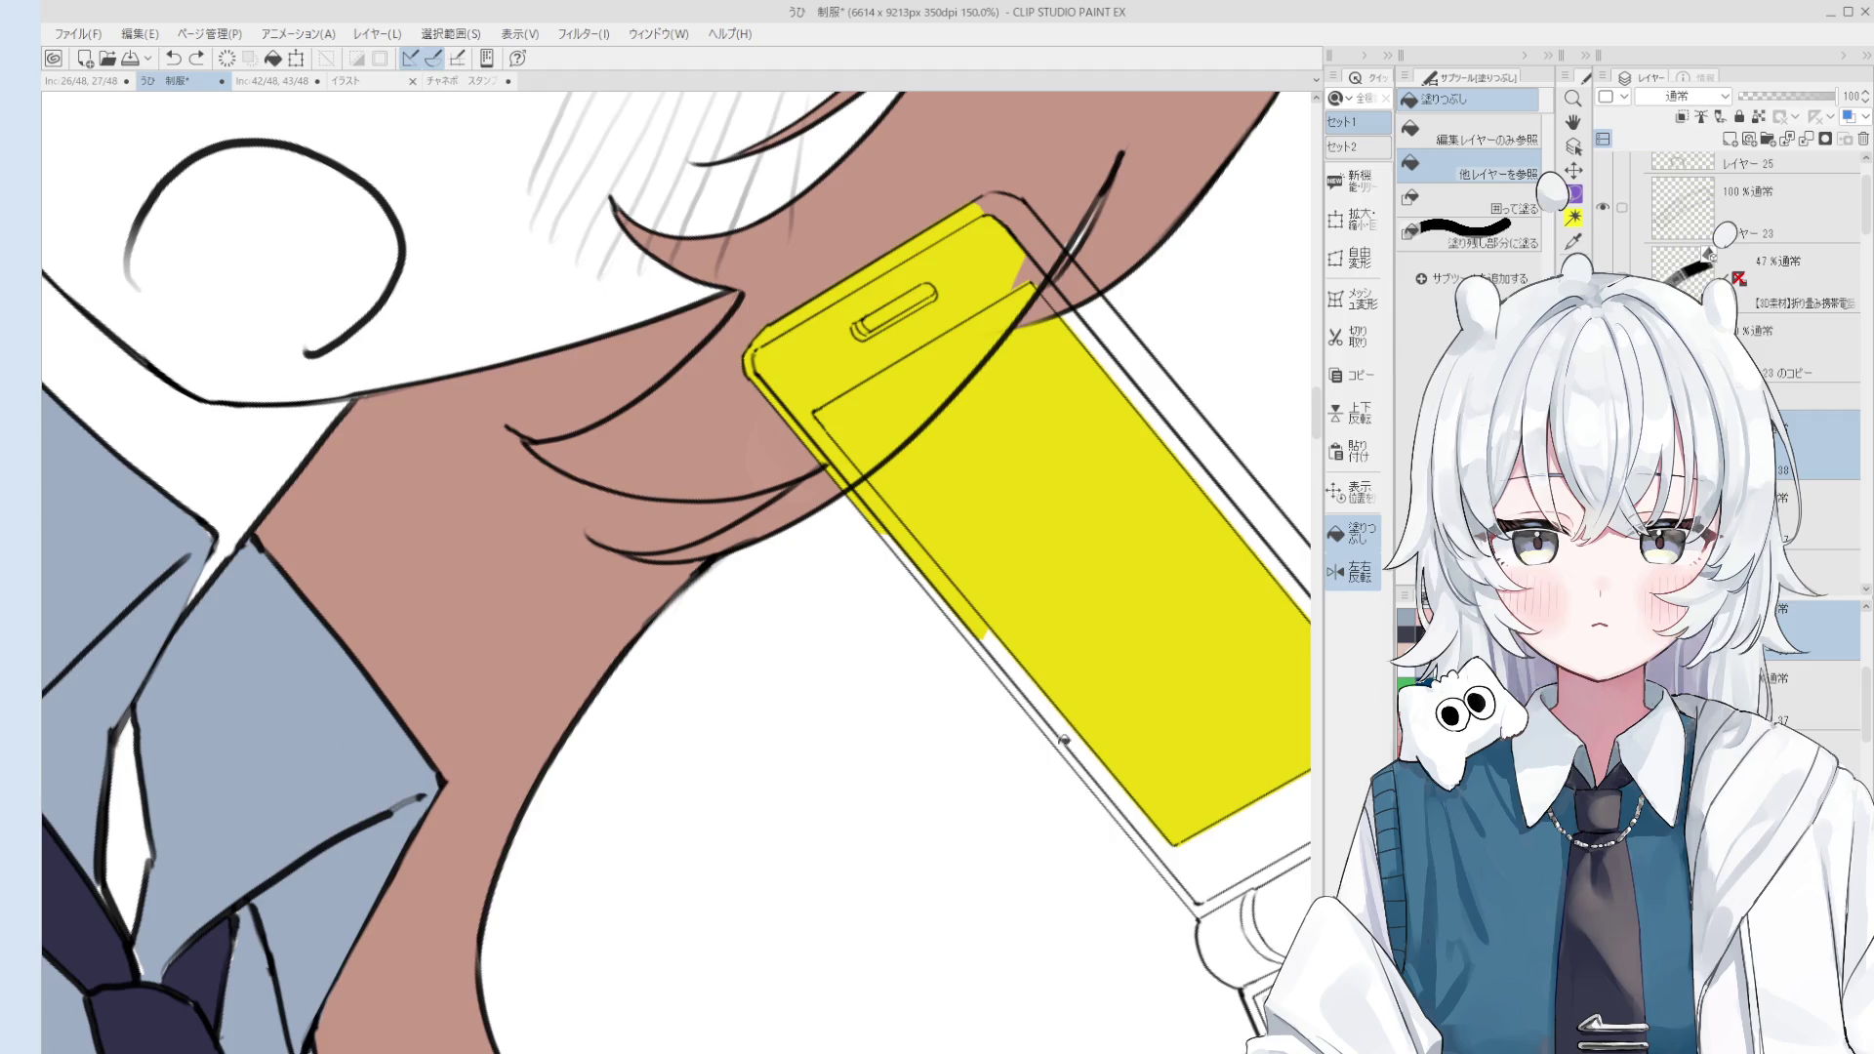
Step: Fill the phone's upper edge strip and right-edge strip yellow, undoing the misfilled bottom strip
left_click(1064, 737)
scroll(1064, 737, "up", 1)
key("ctrl+z")
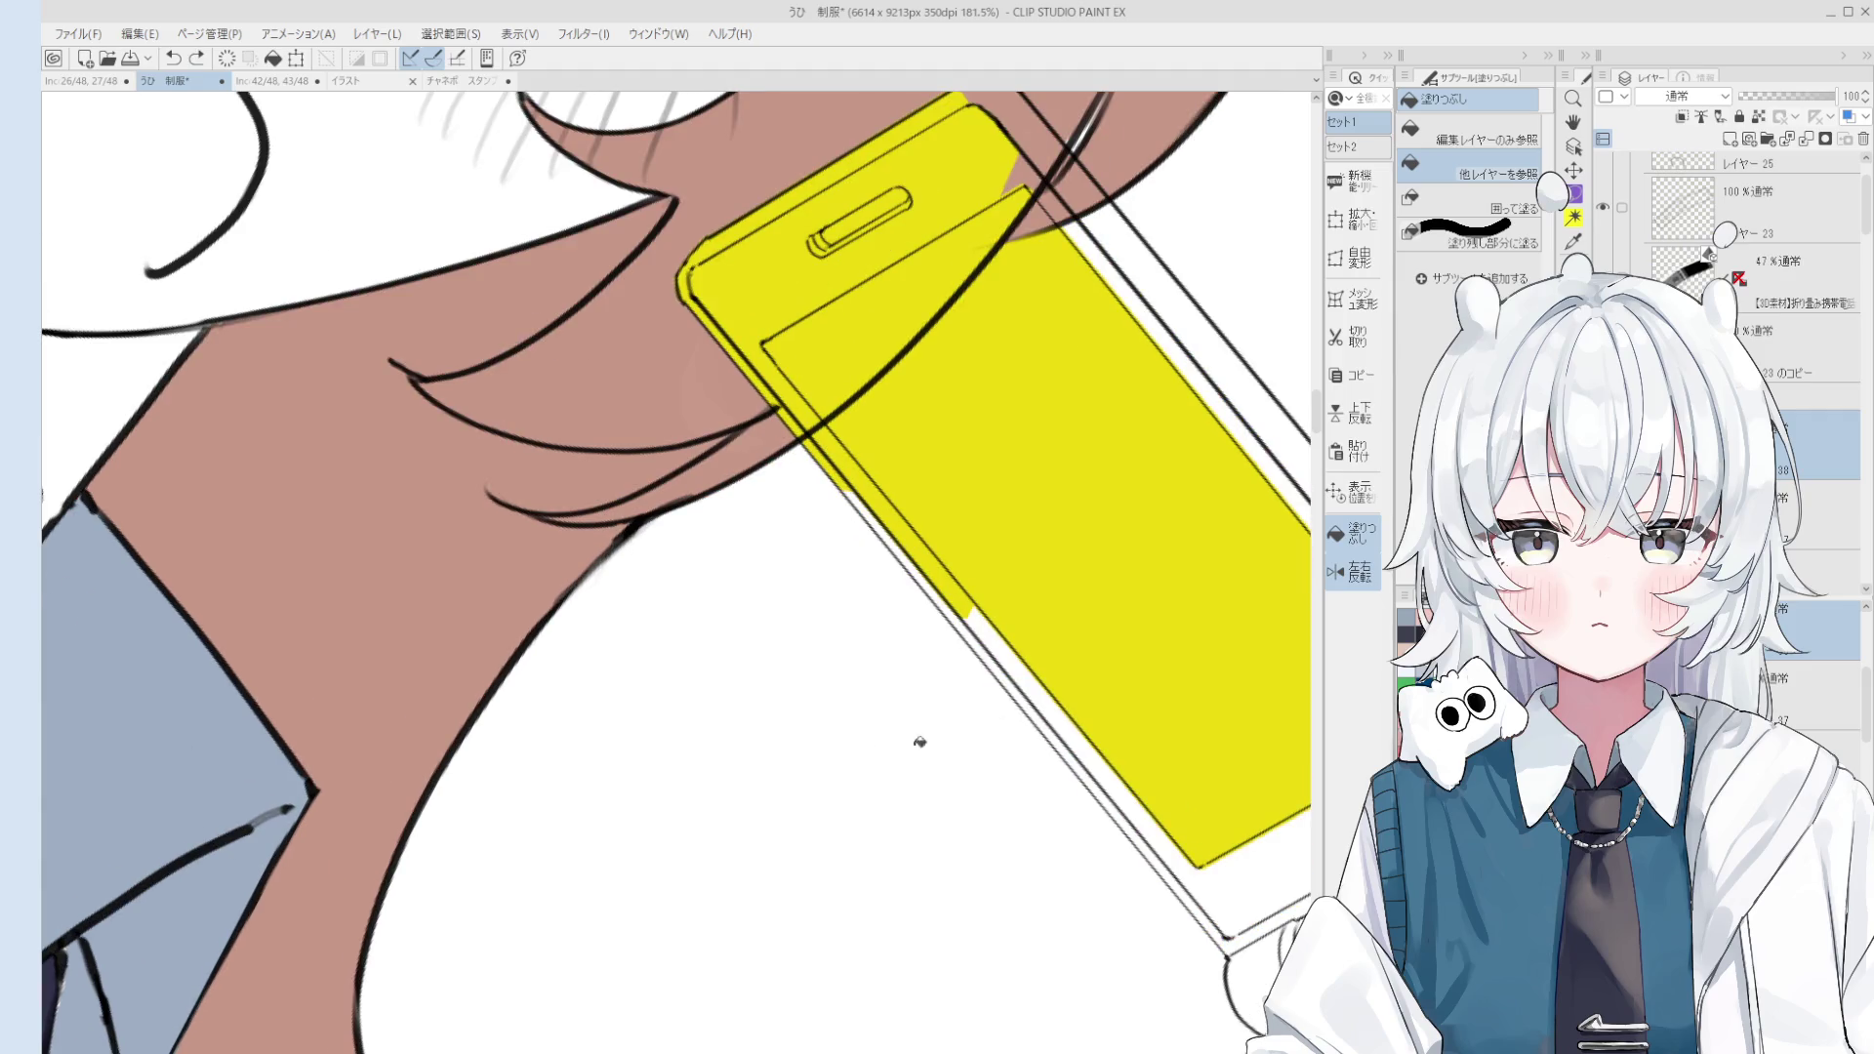
left_click(1045, 689)
scroll(1033, 703, "down", 3)
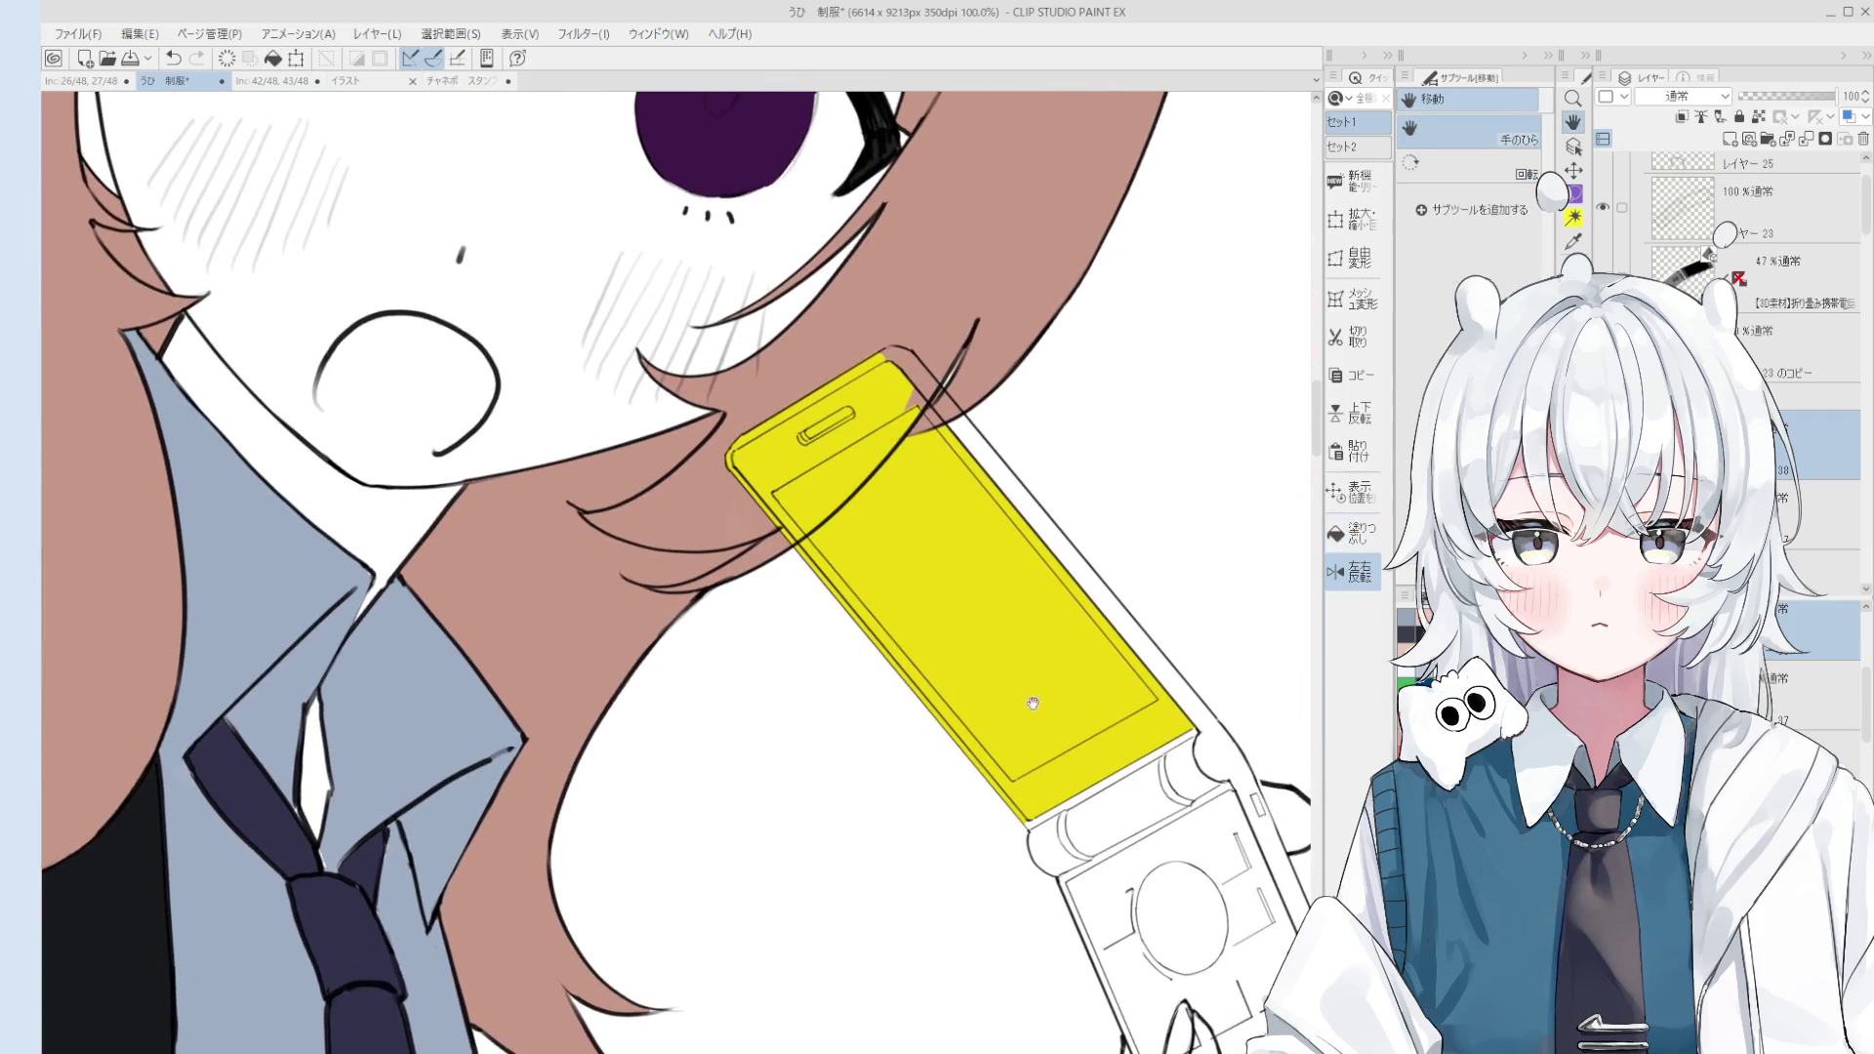
left_click(1061, 548)
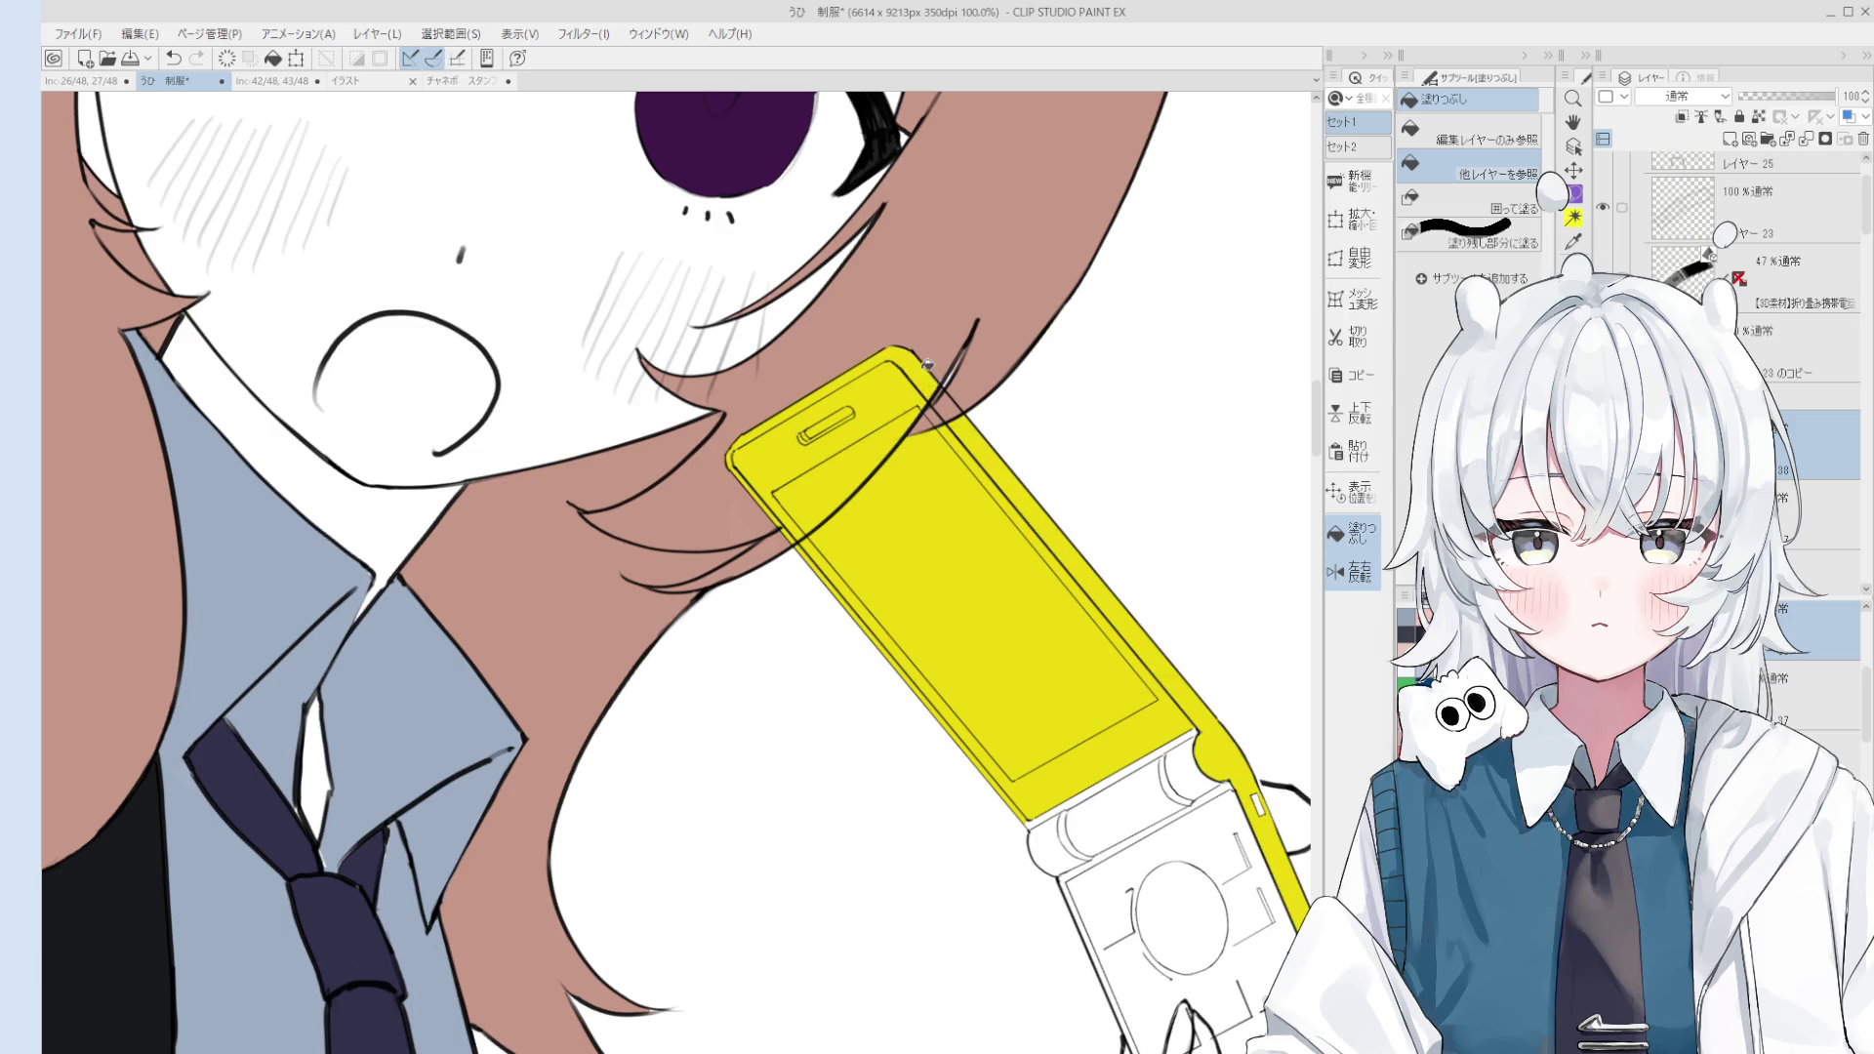
key("b")
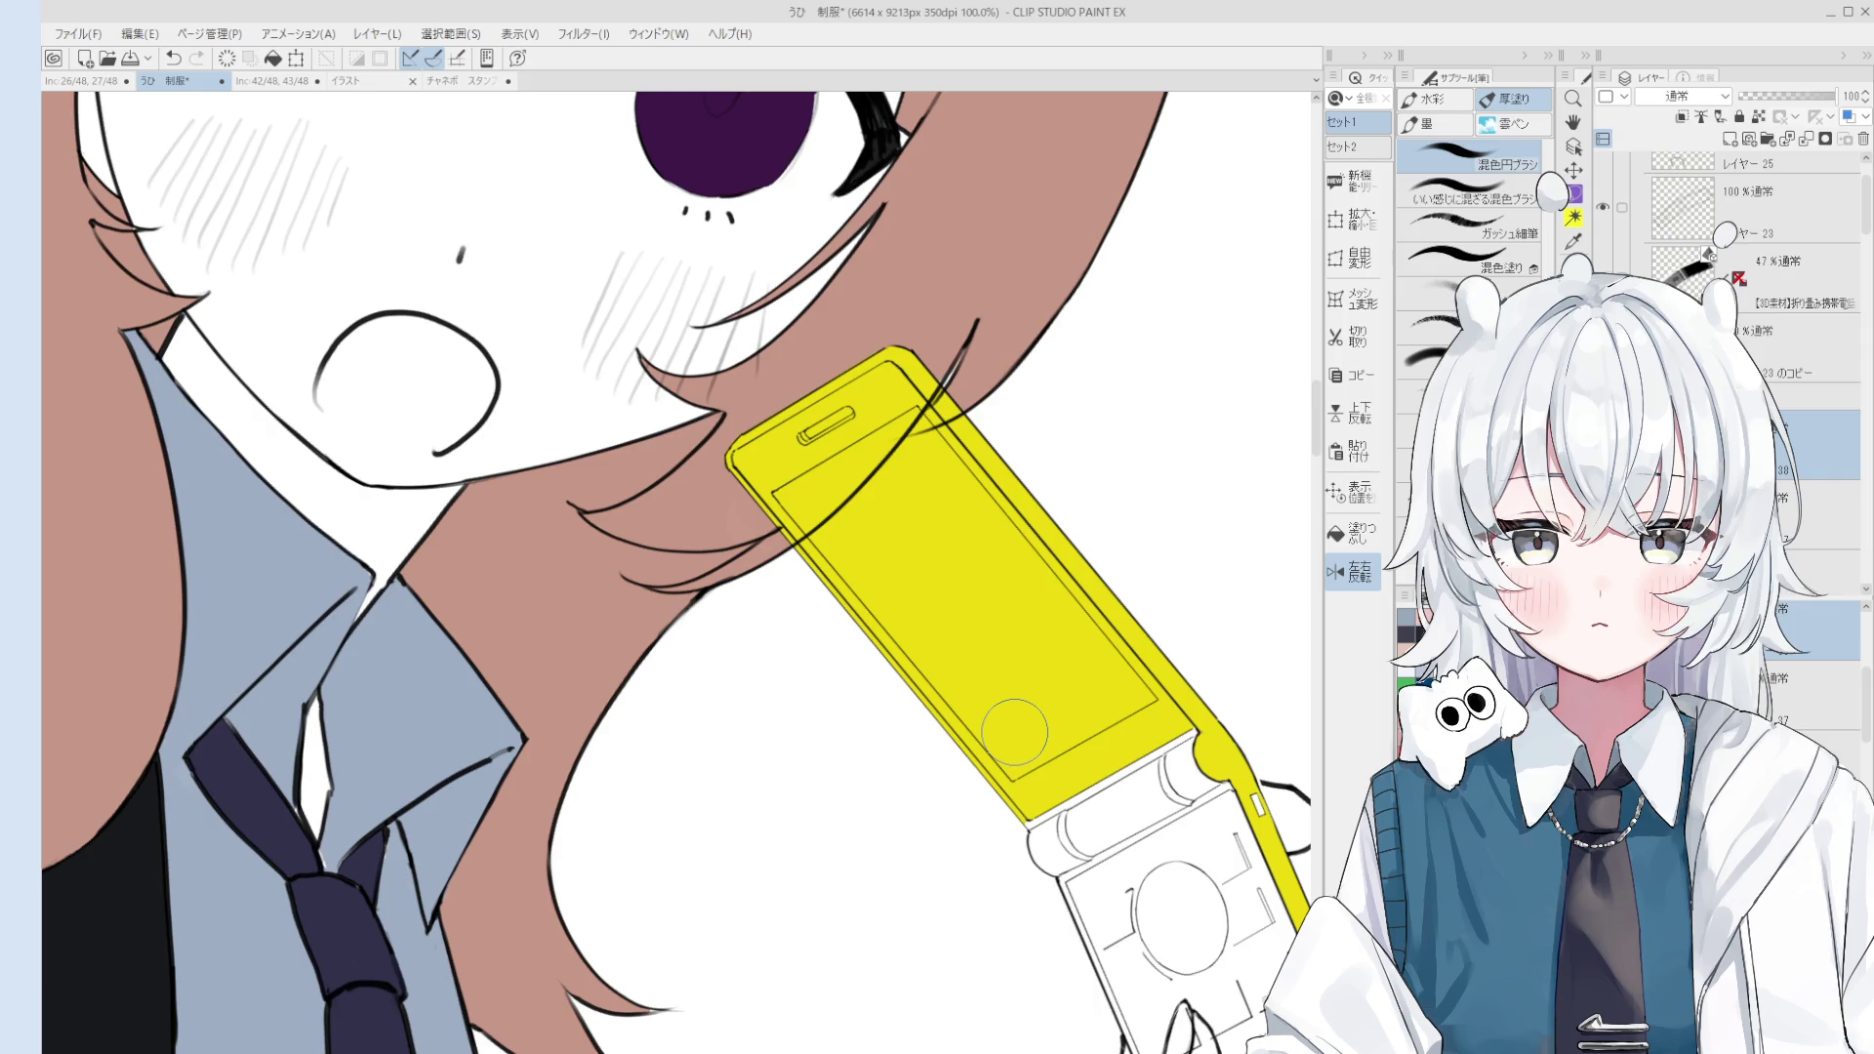
left_click_drag(1015, 732, 1220, 878)
scroll(1009, 598, "up", 1)
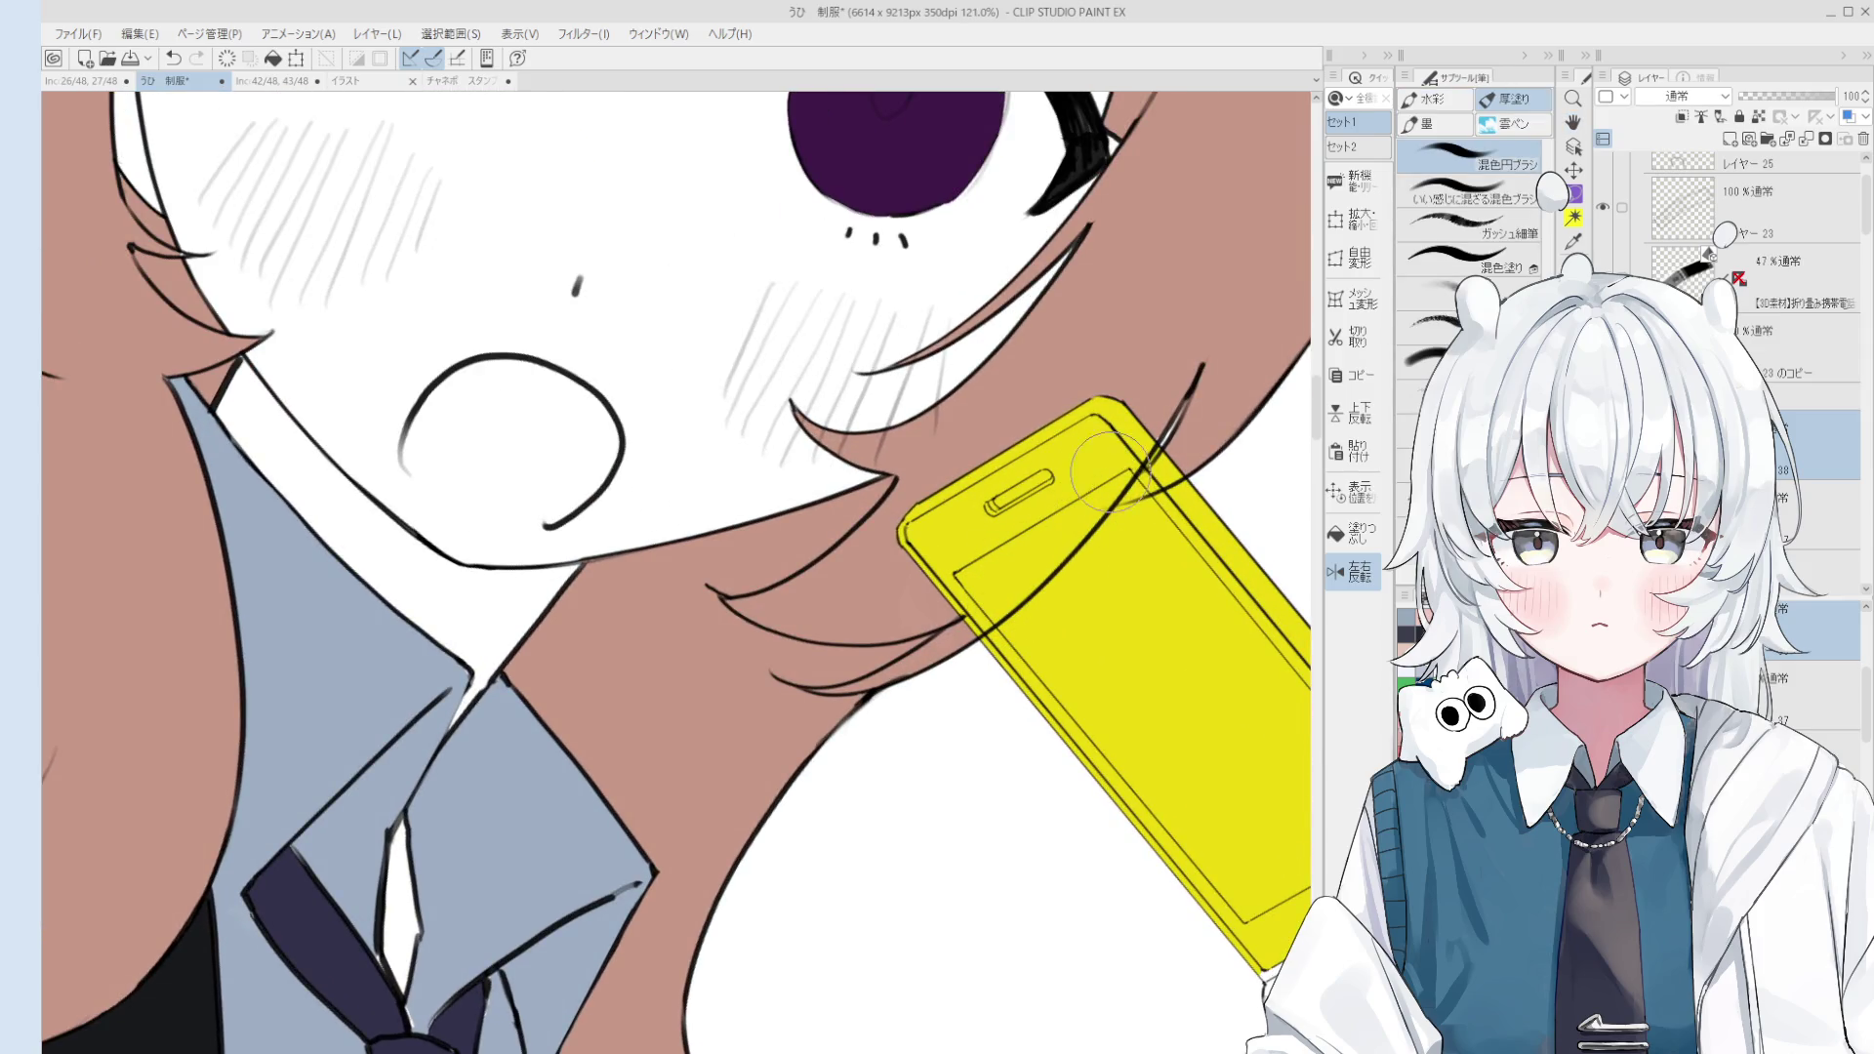
scroll(1132, 481, "down", 3)
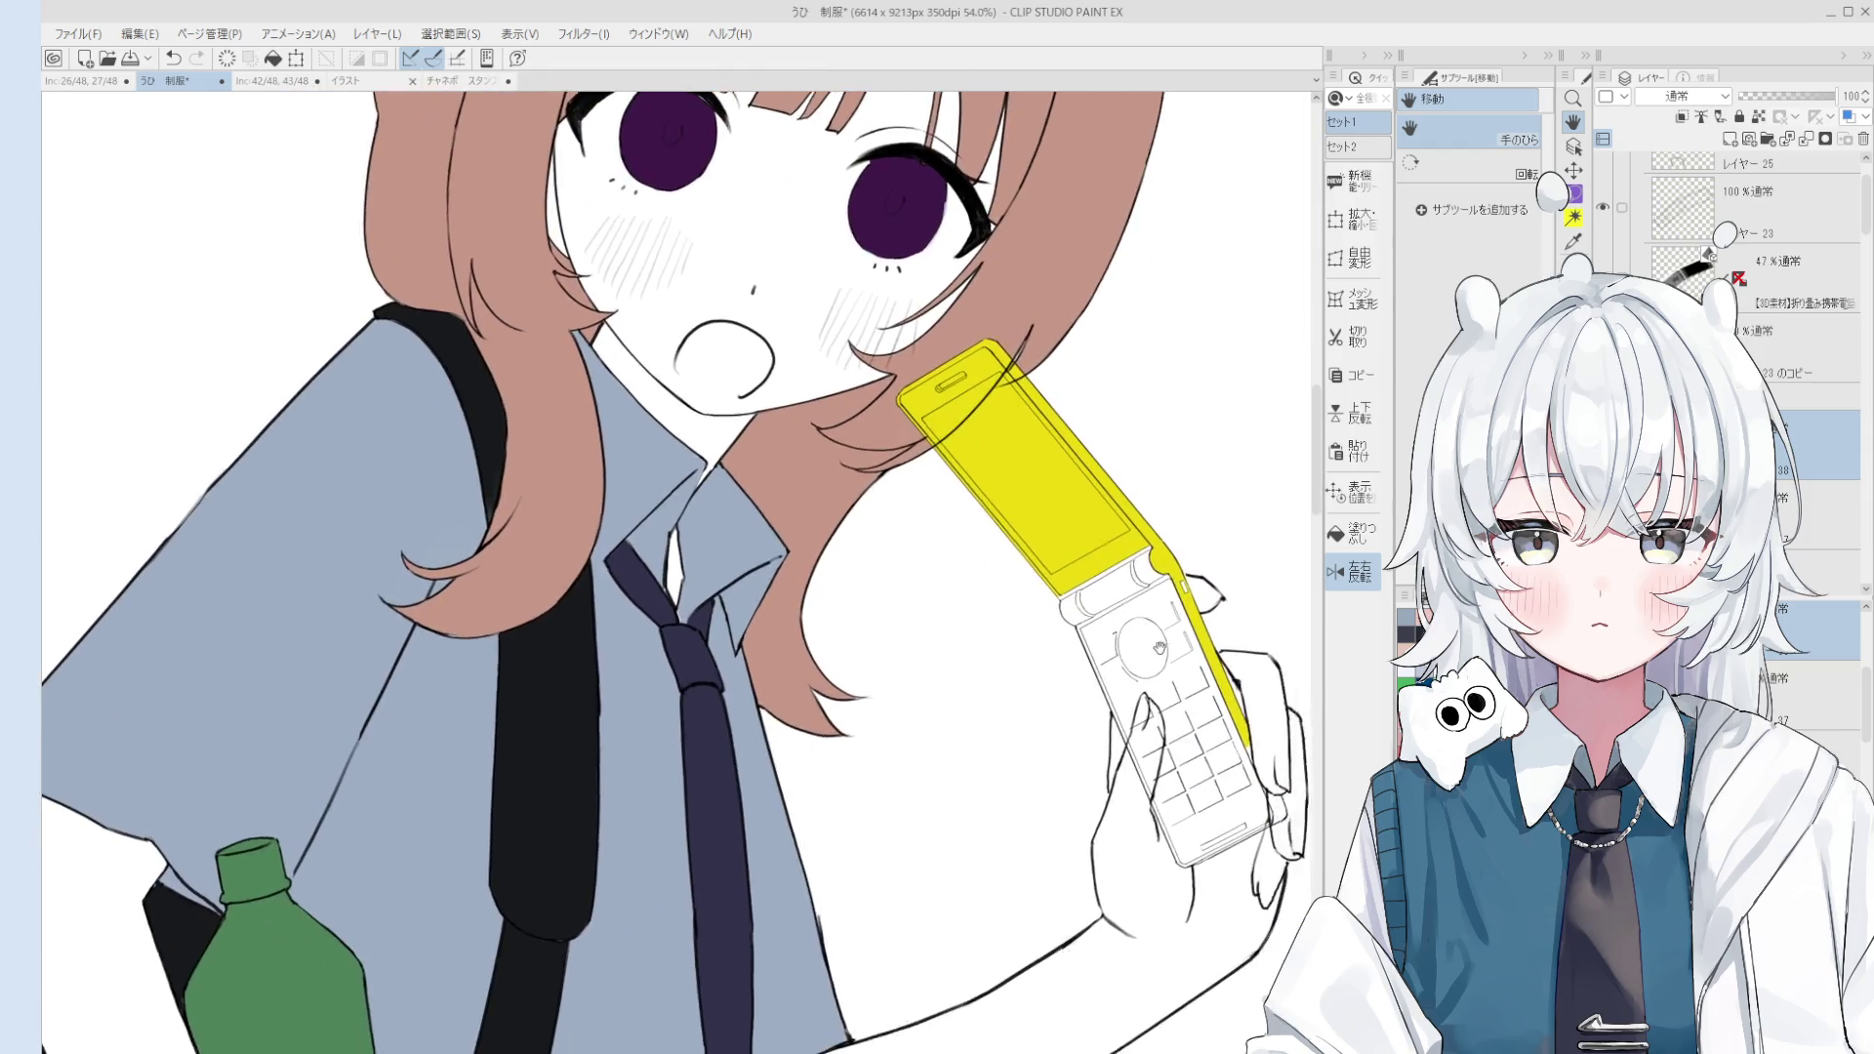
Step: Fill the phone's hinge gaps, lower keypad body, round button and keypad squares yellow
left_click(1353, 533)
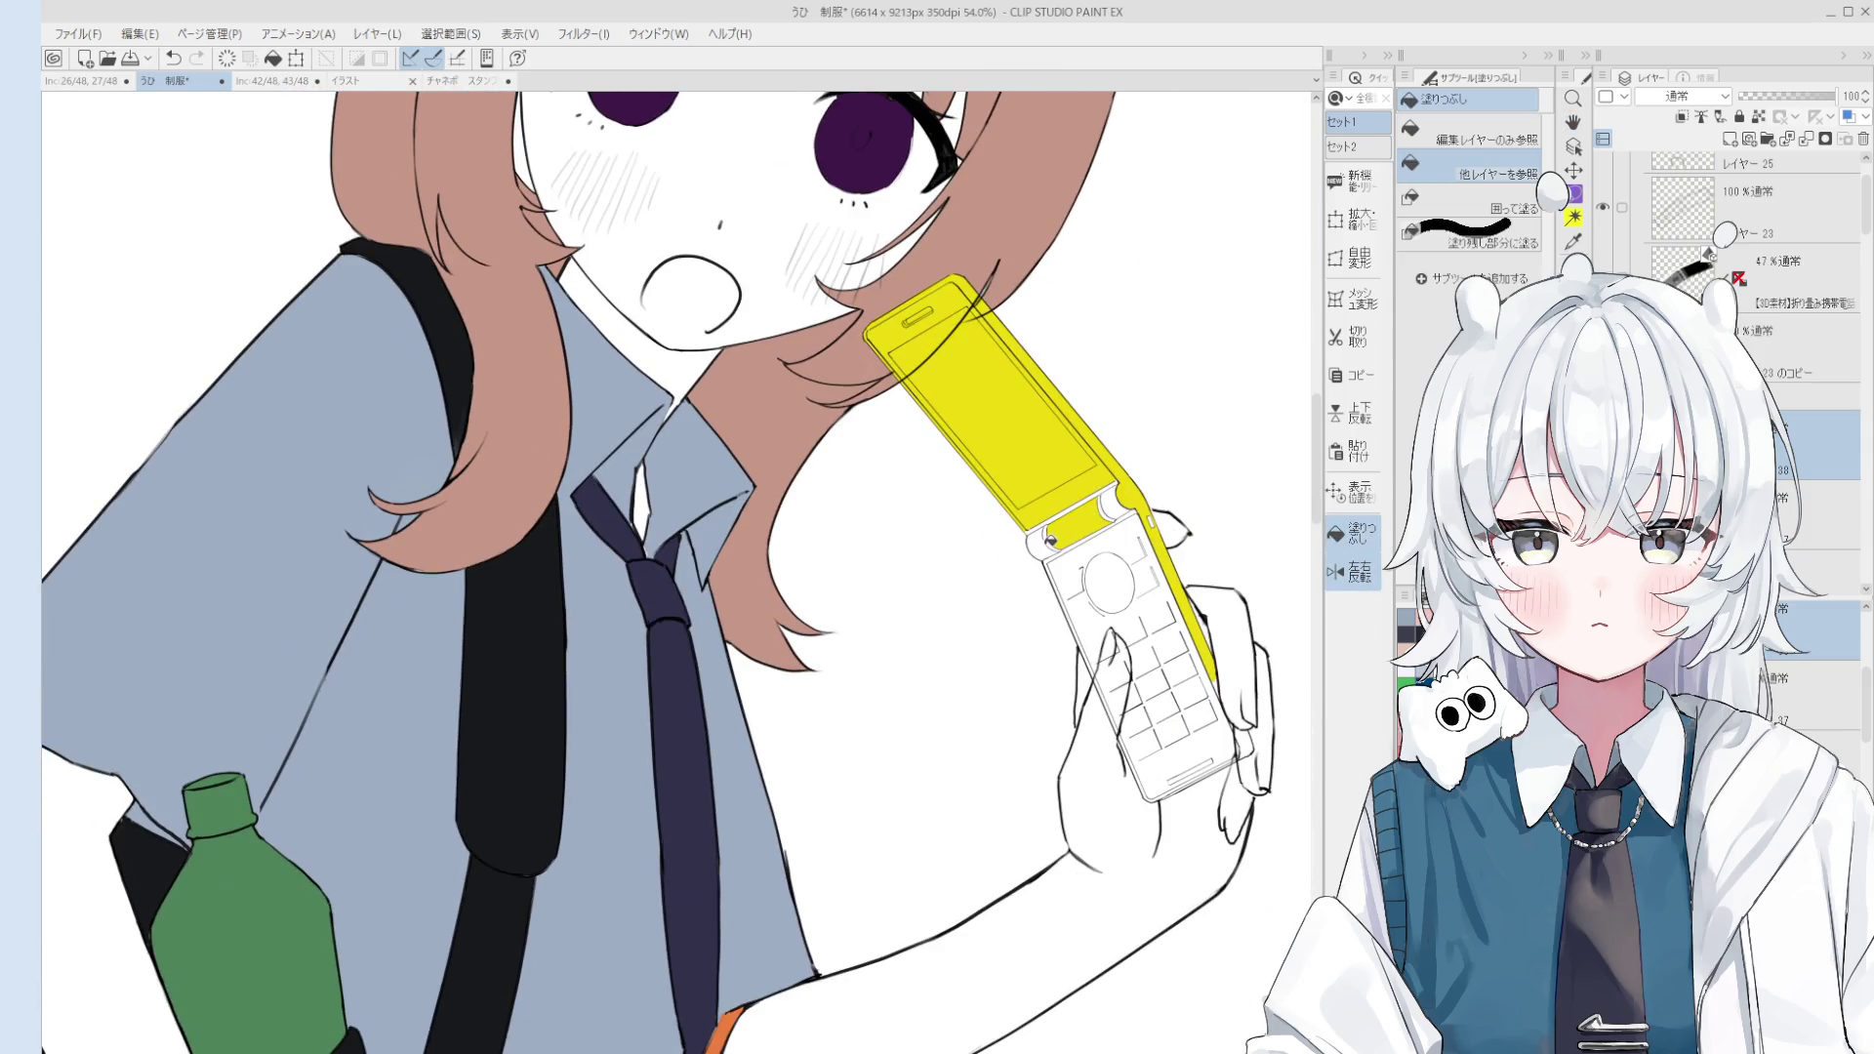
left_click(1048, 536)
left_click(1054, 518)
left_click(1139, 534)
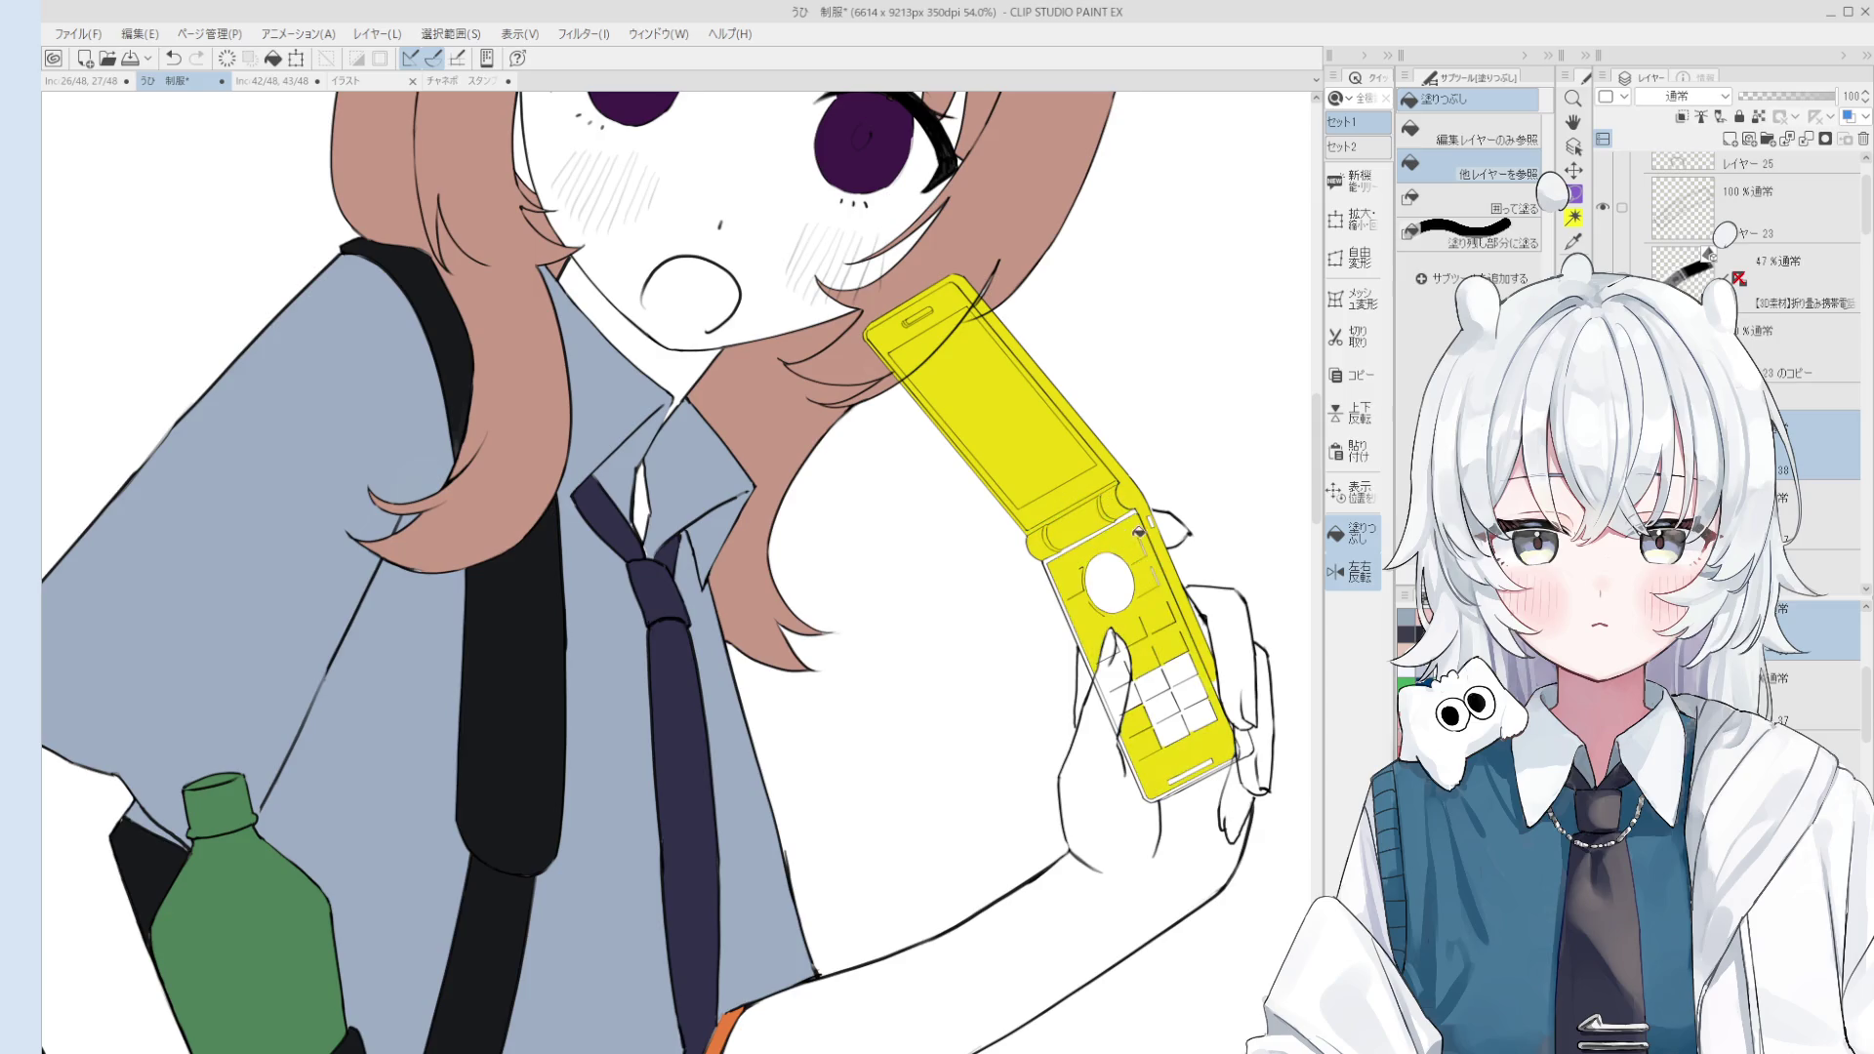
left_click(1097, 534)
left_click(1098, 564)
left_click(1161, 698)
Step: Touch up the yellow keypad with brush and eraser, then rotate the view upright
key("b")
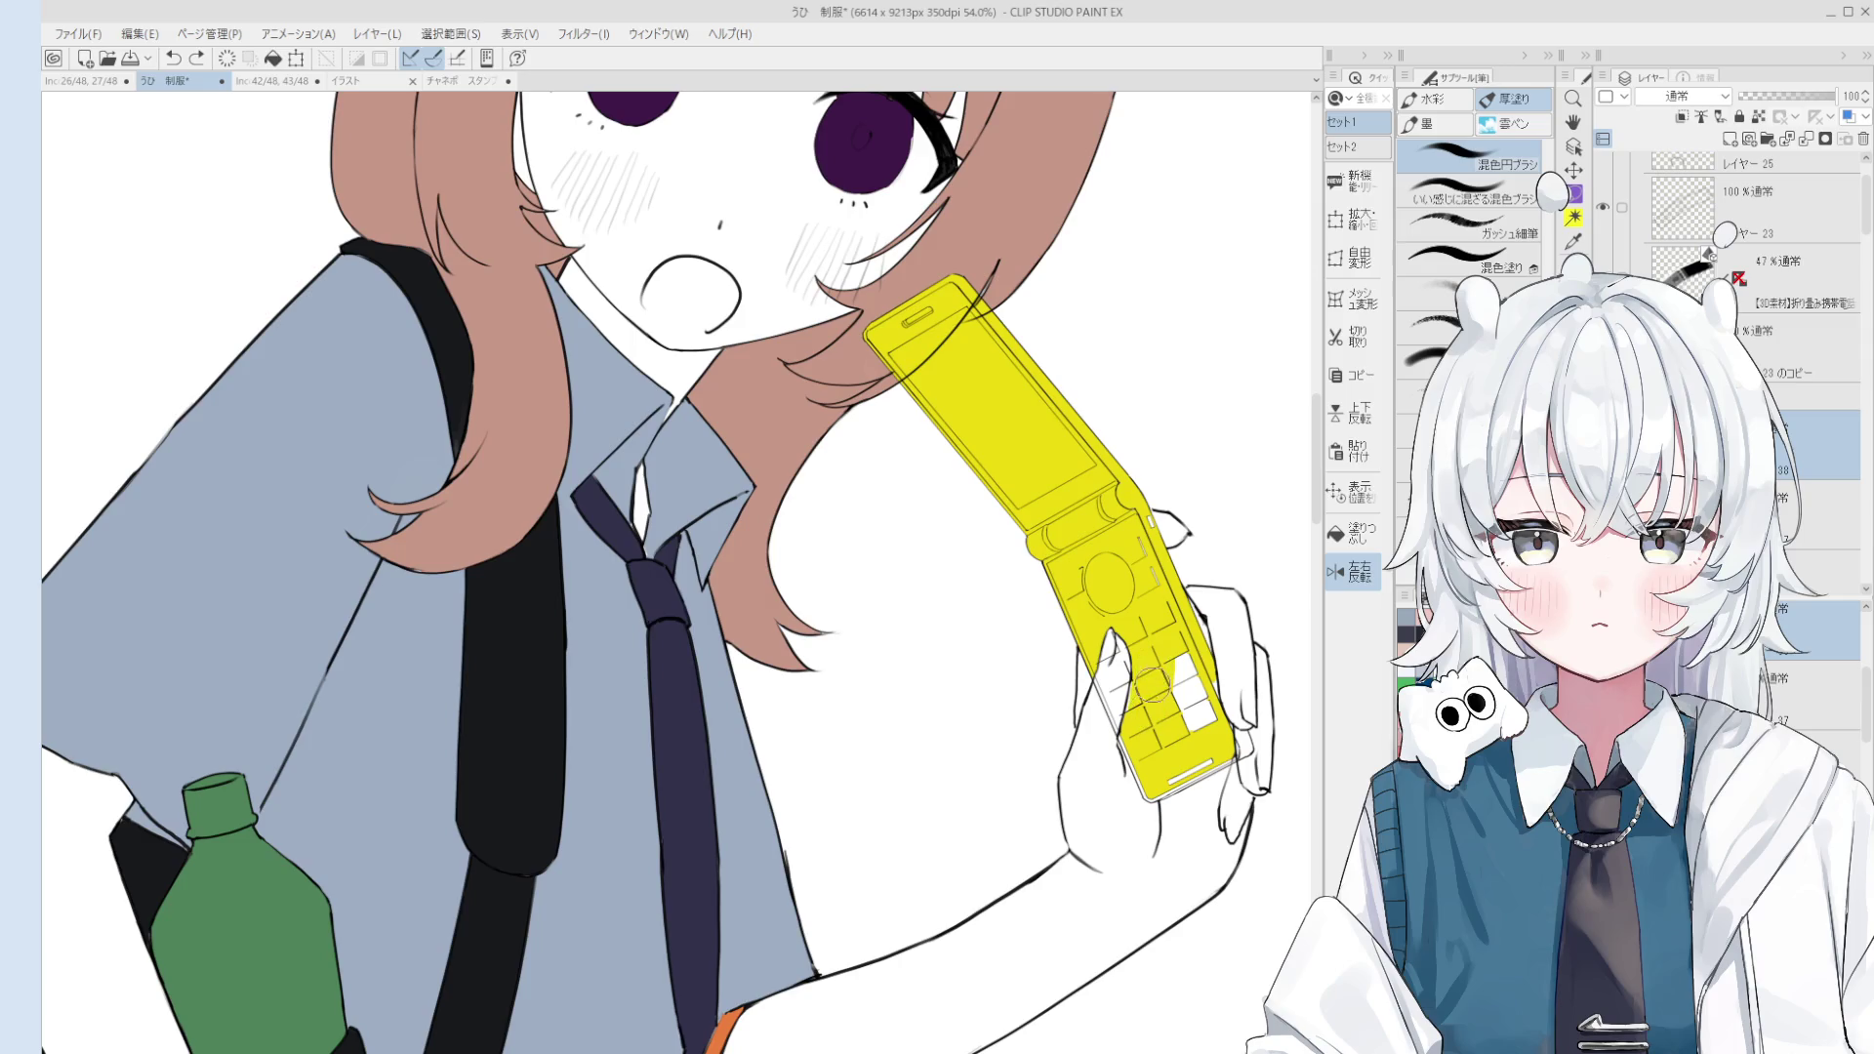
key("e")
scroll(1145, 716, "up", 1)
scroll(1144, 716, "up", 1)
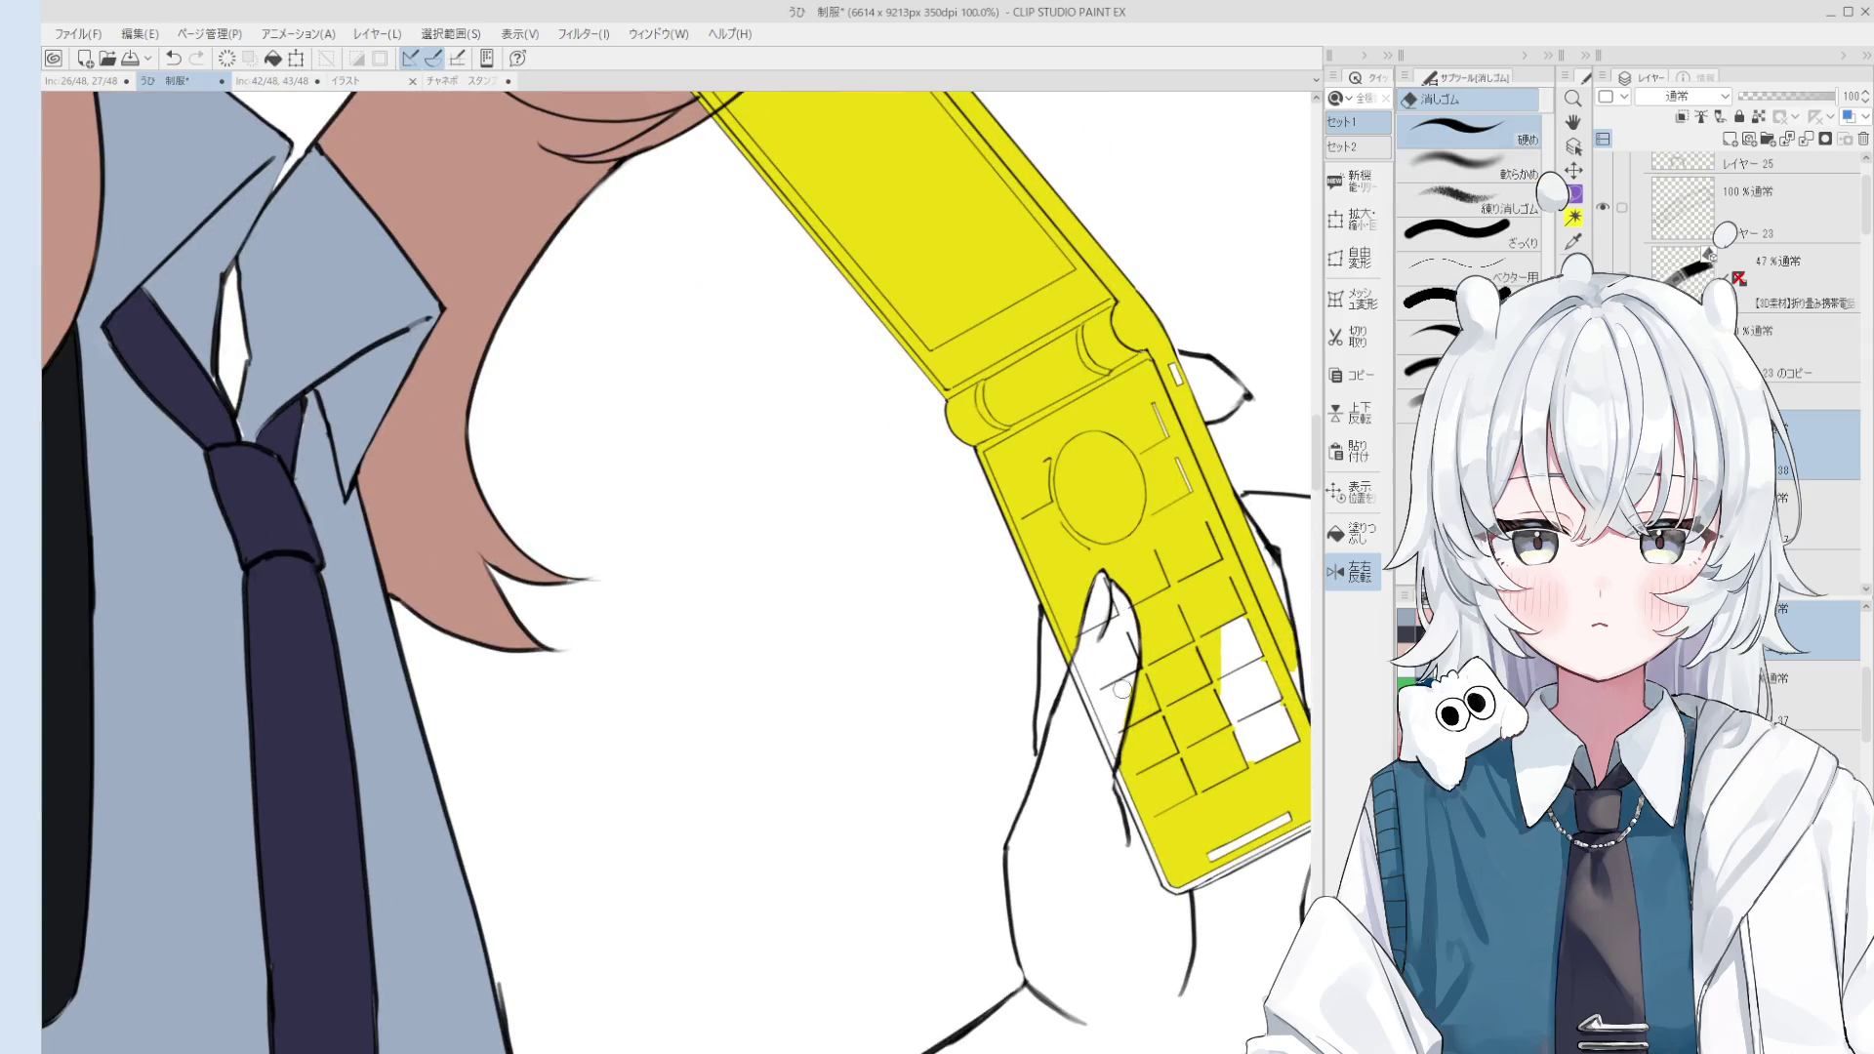
scroll(1144, 715, "up", 1)
key("b")
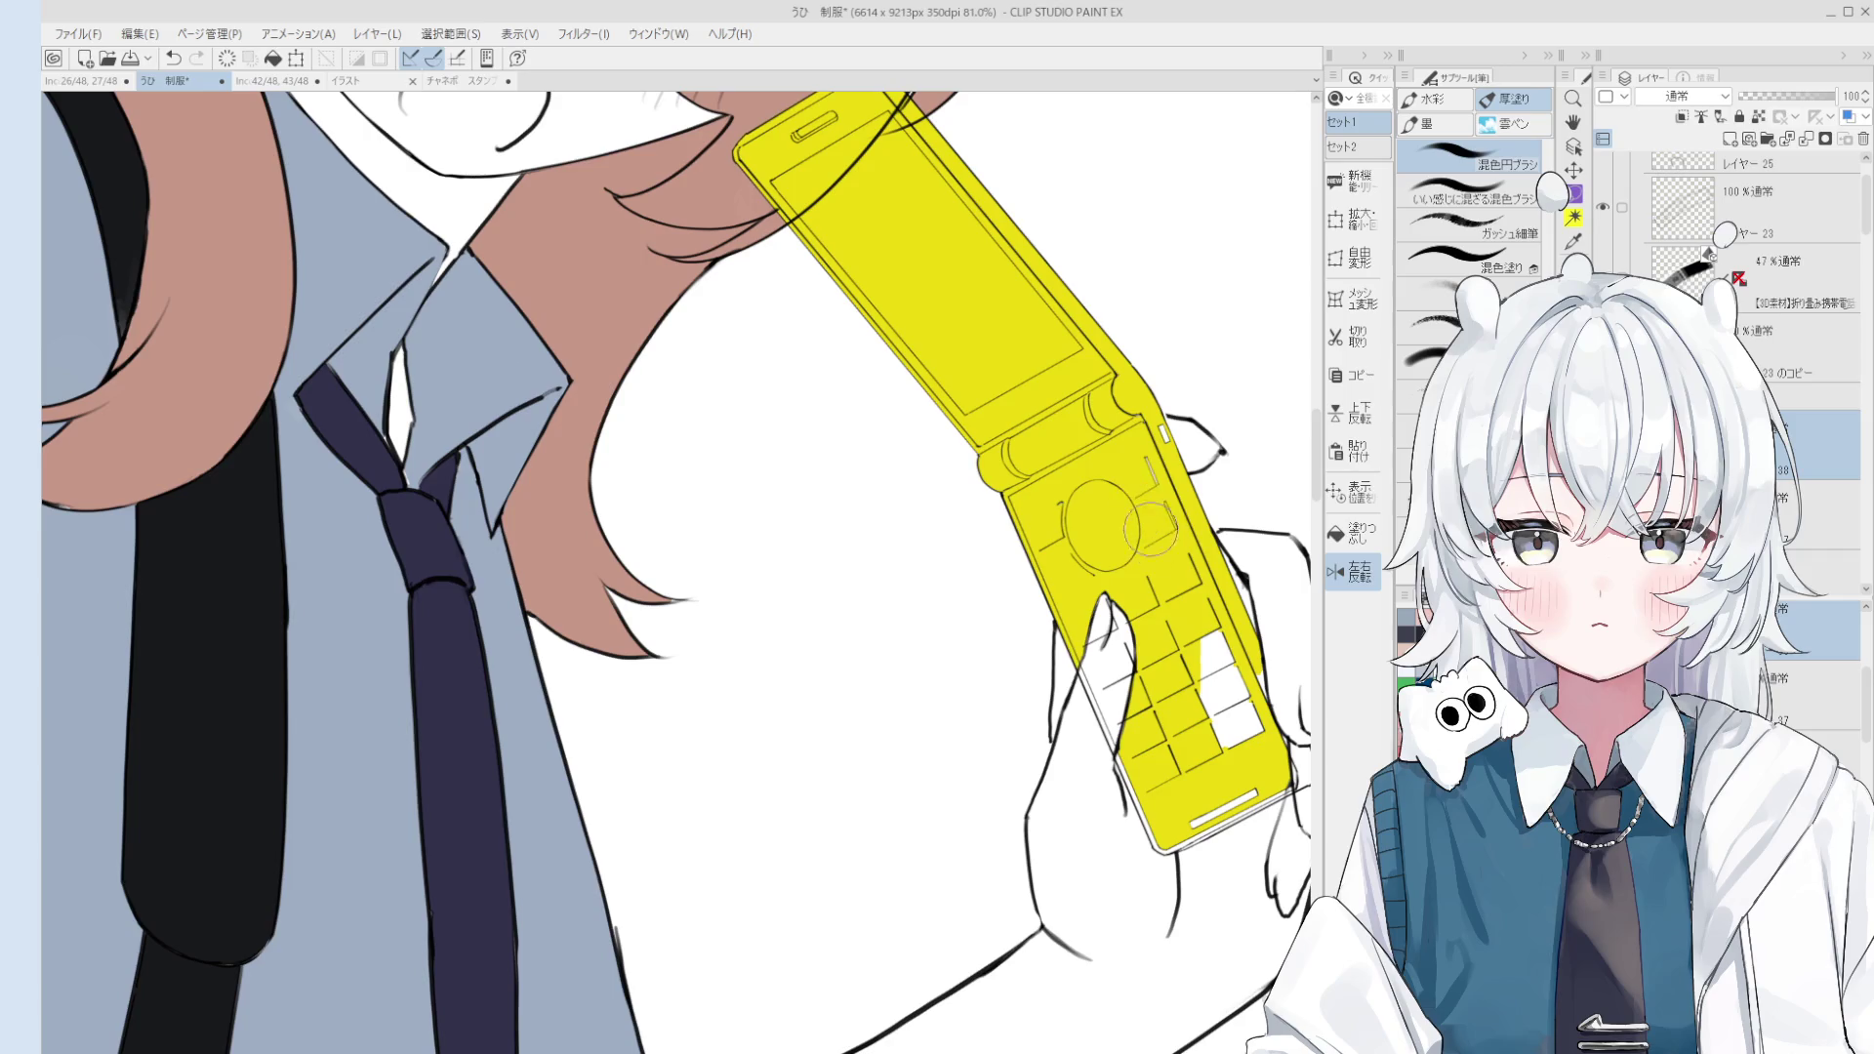
scroll(1152, 488, "down", 1)
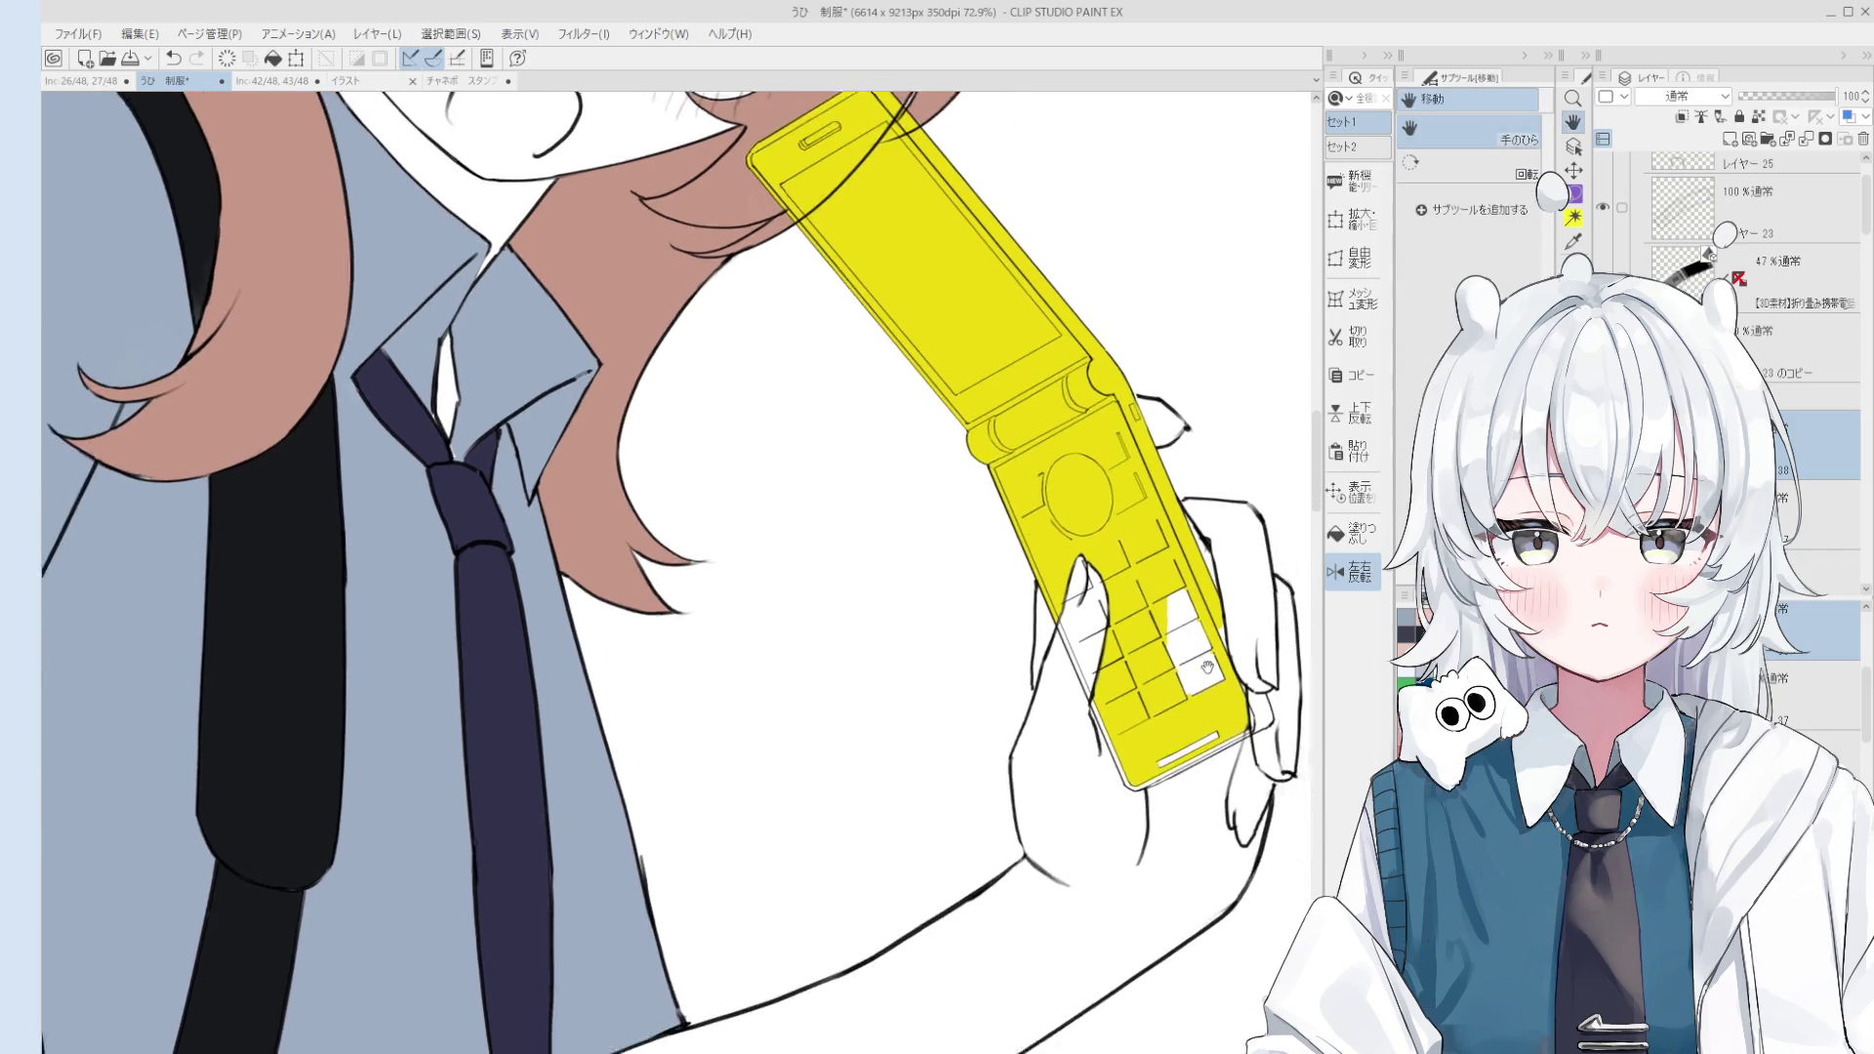
key("e")
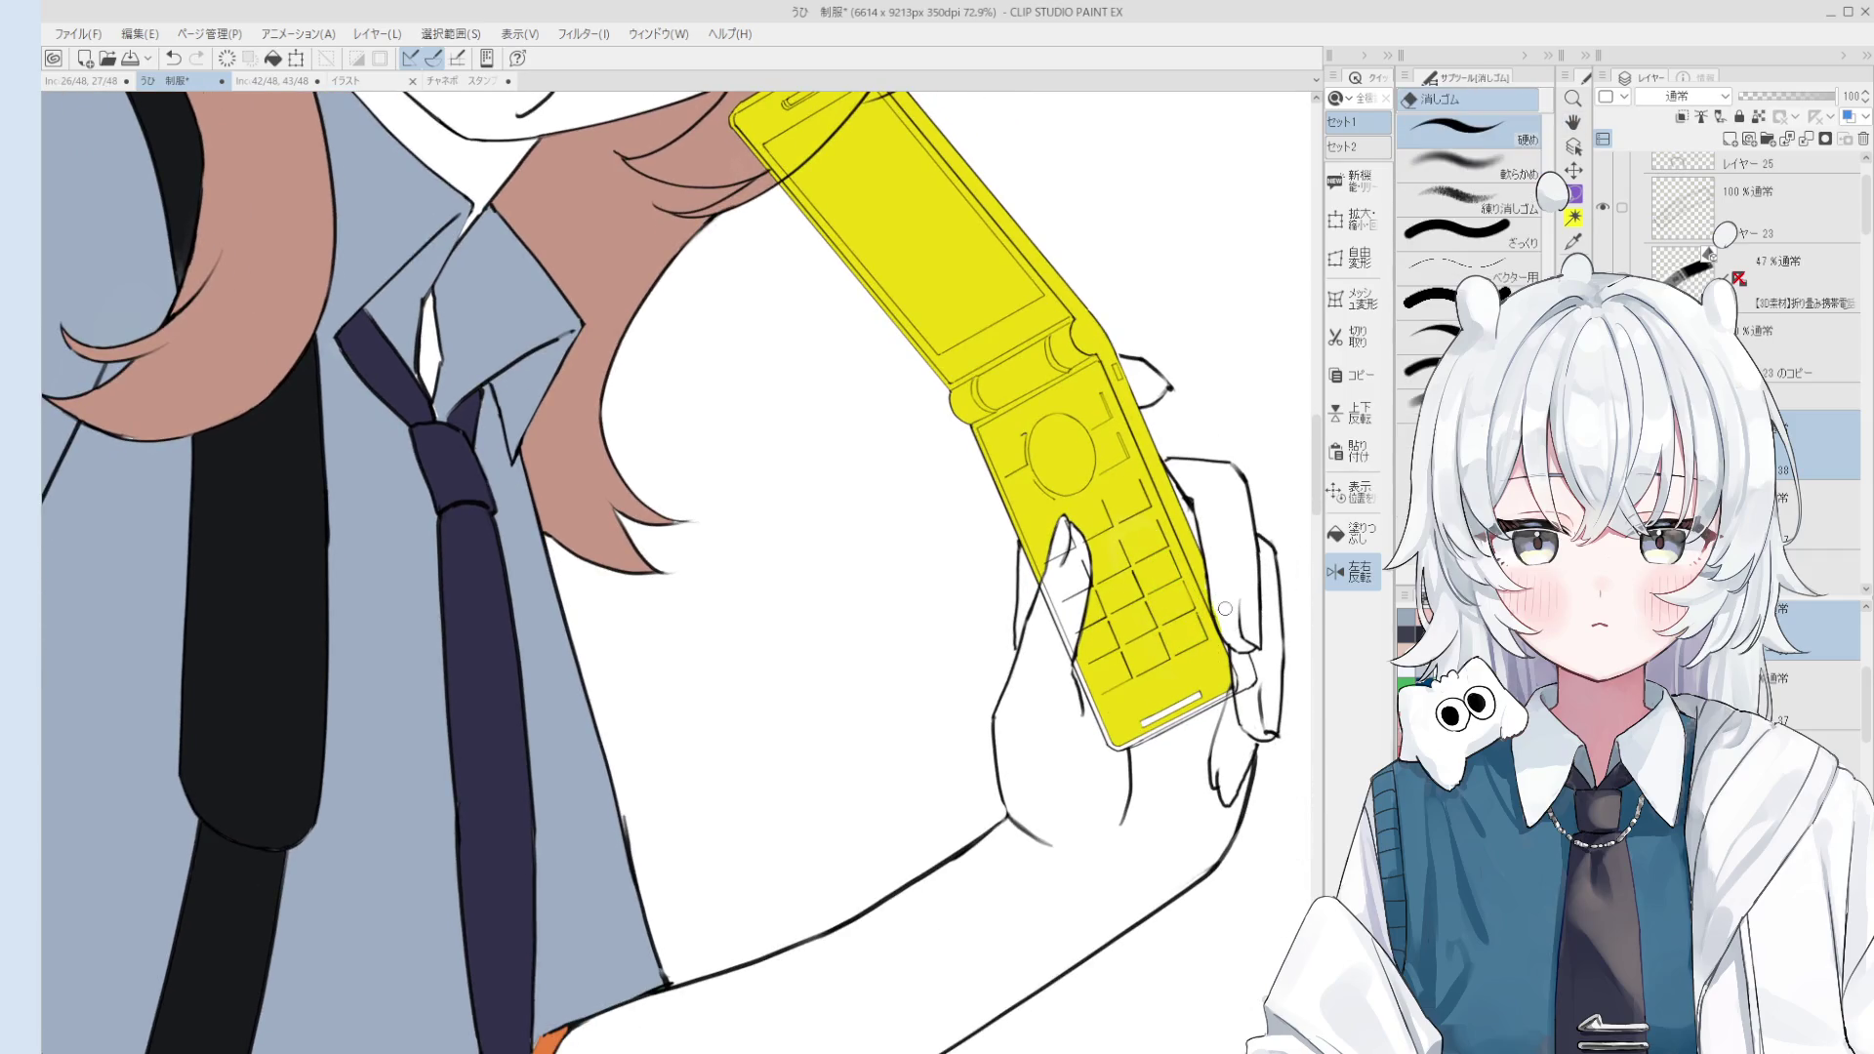
key("b")
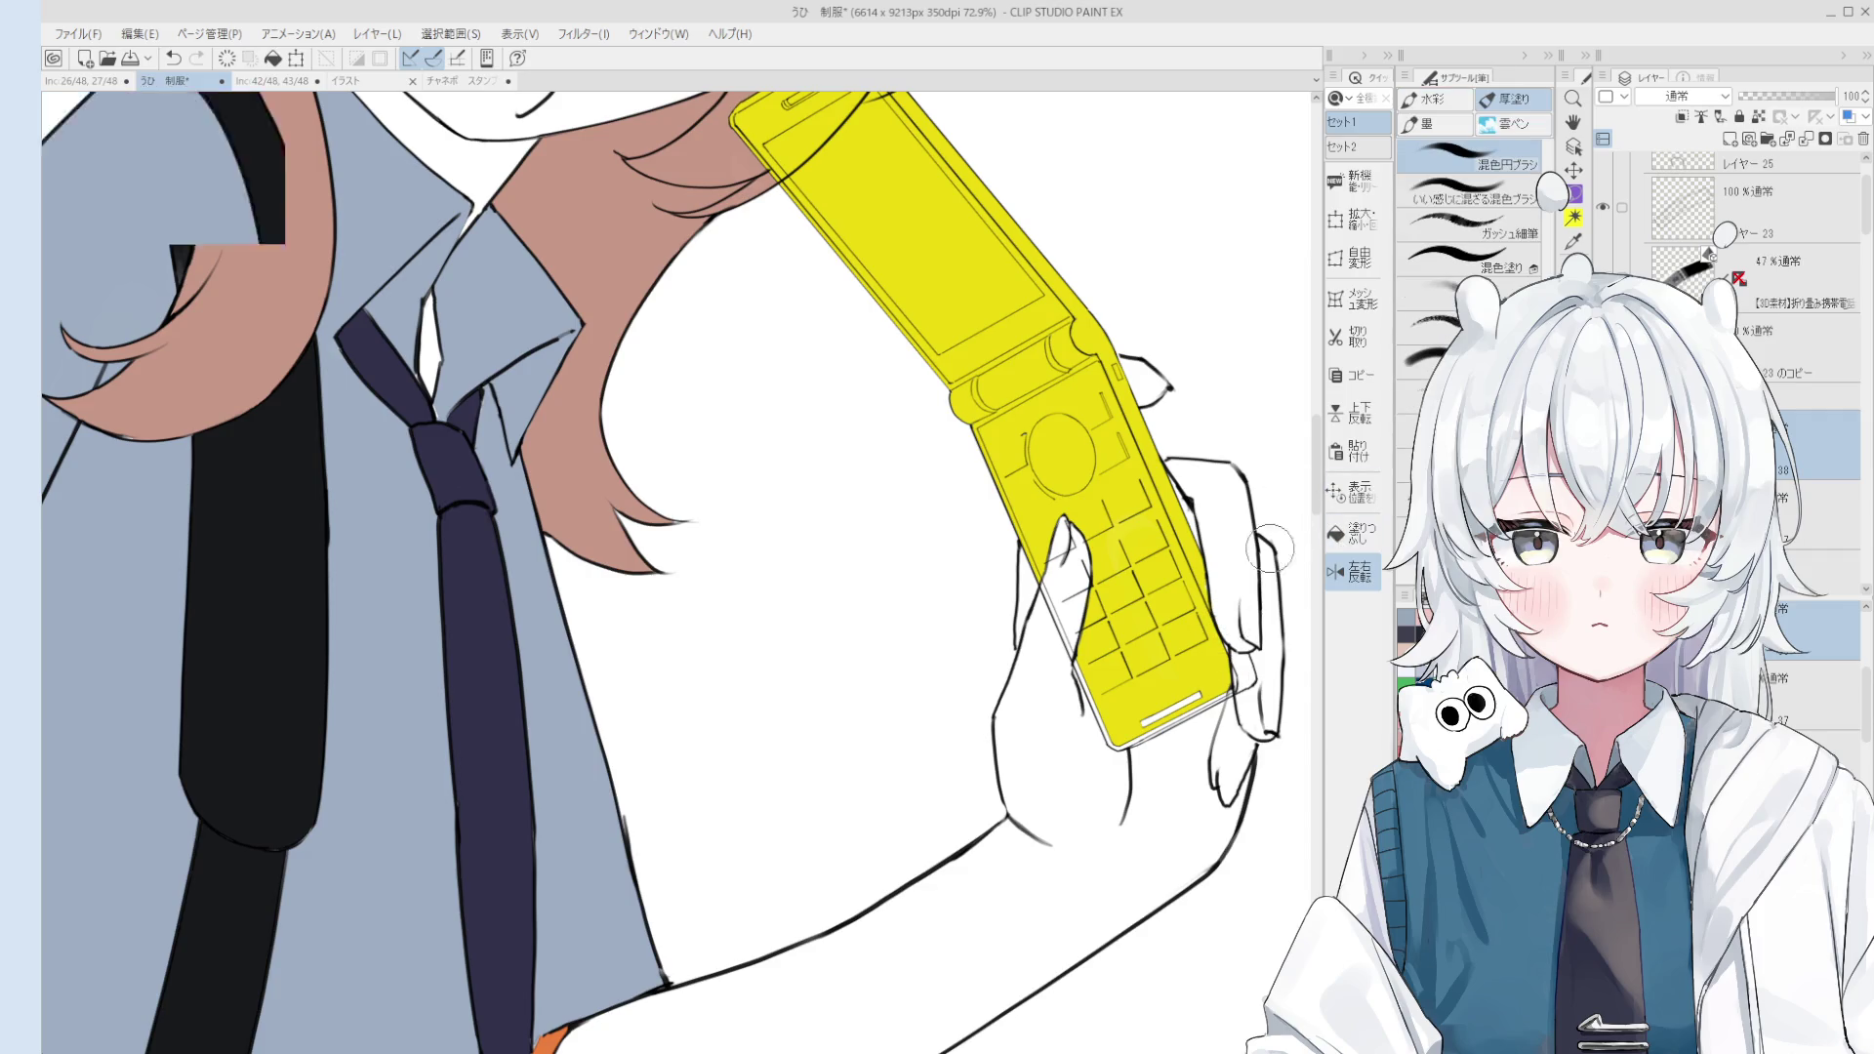
scroll(1221, 527, "down", 1)
left_click_drag(1213, 509, 1107, 532)
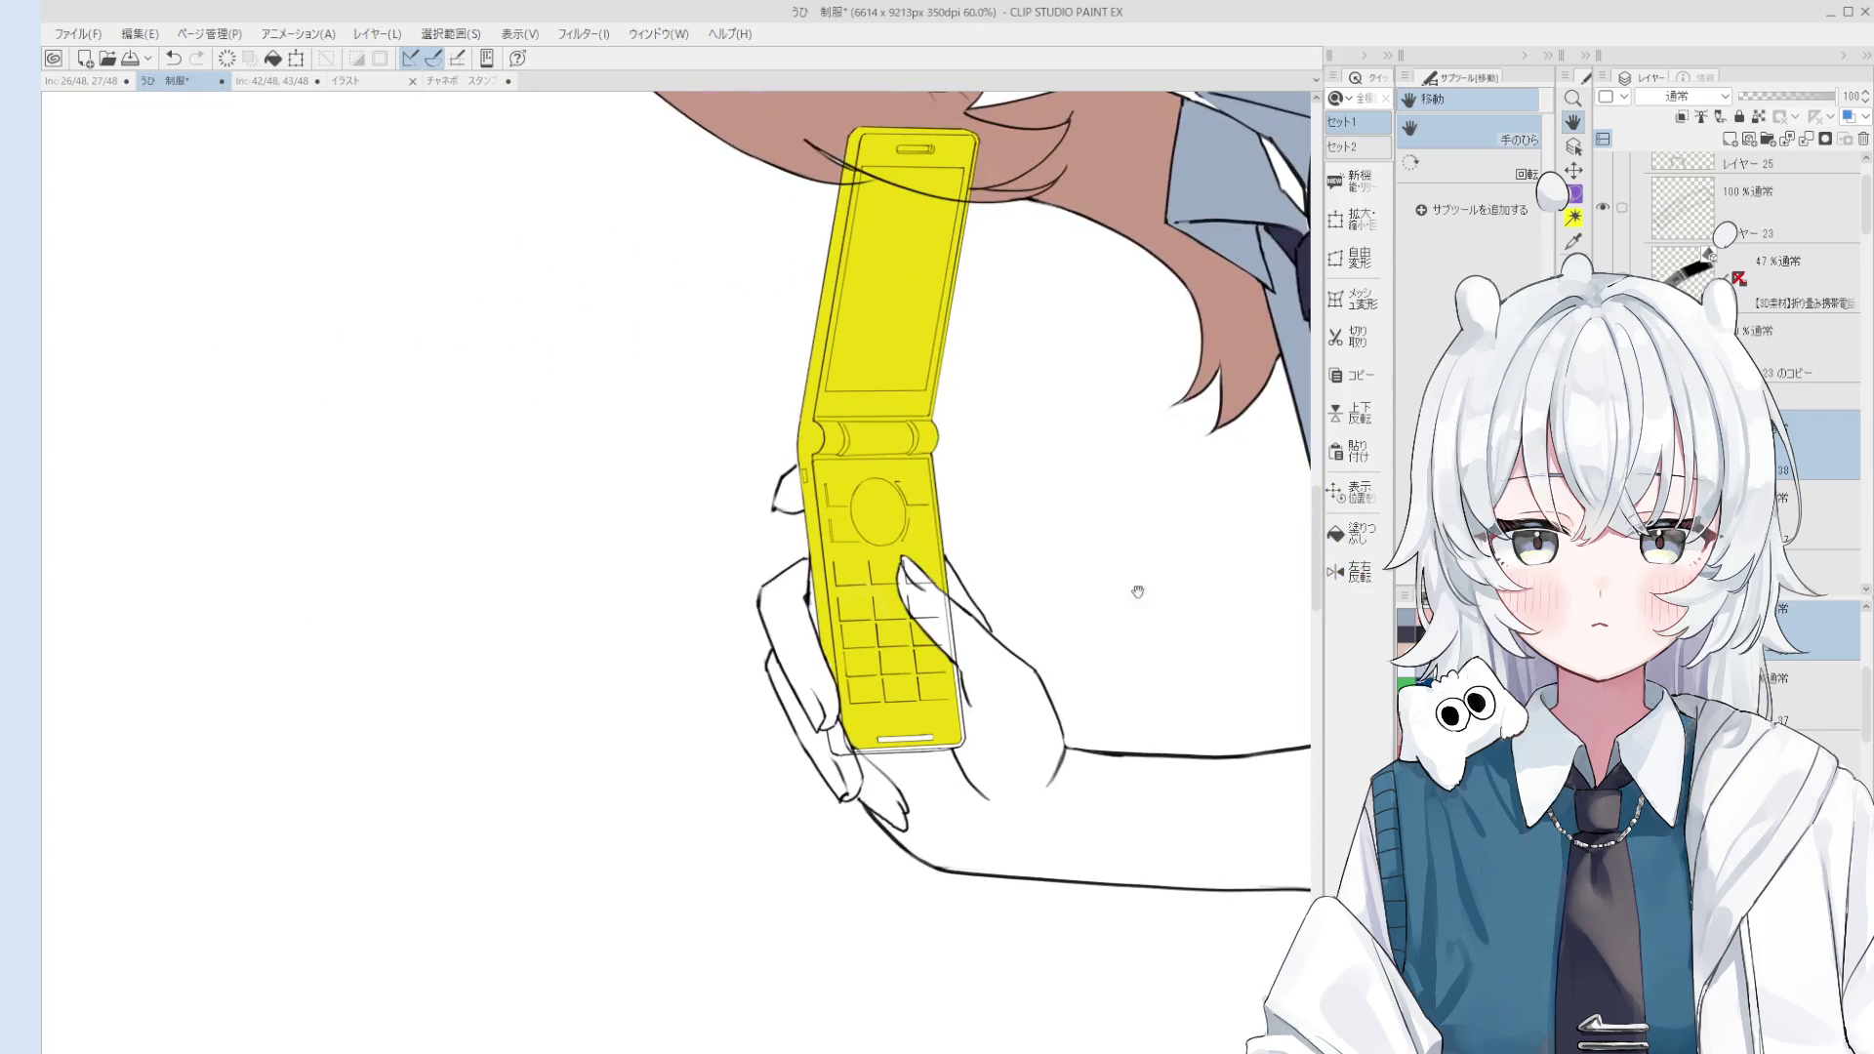
Step: Rotate the view counterclockwise to straighten the phone in the hand
scroll(1107, 532, "up", 5)
key("e")
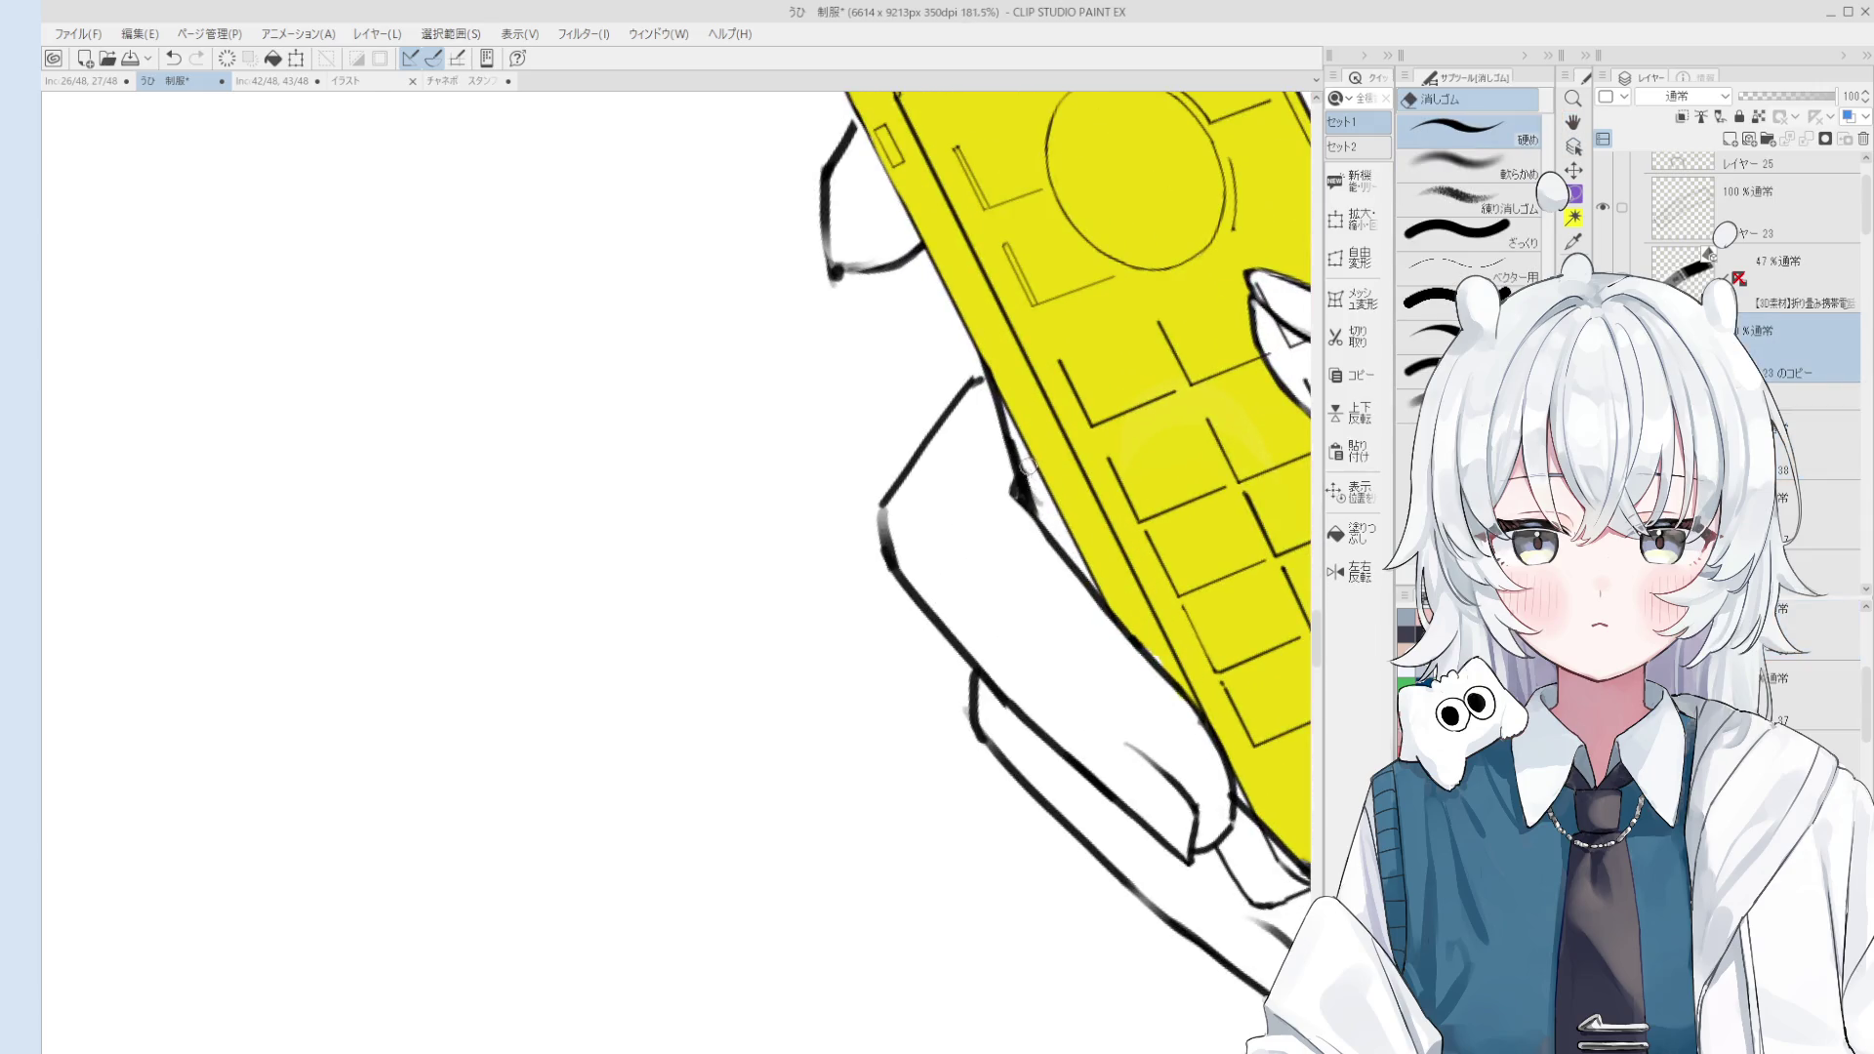
key("minus")
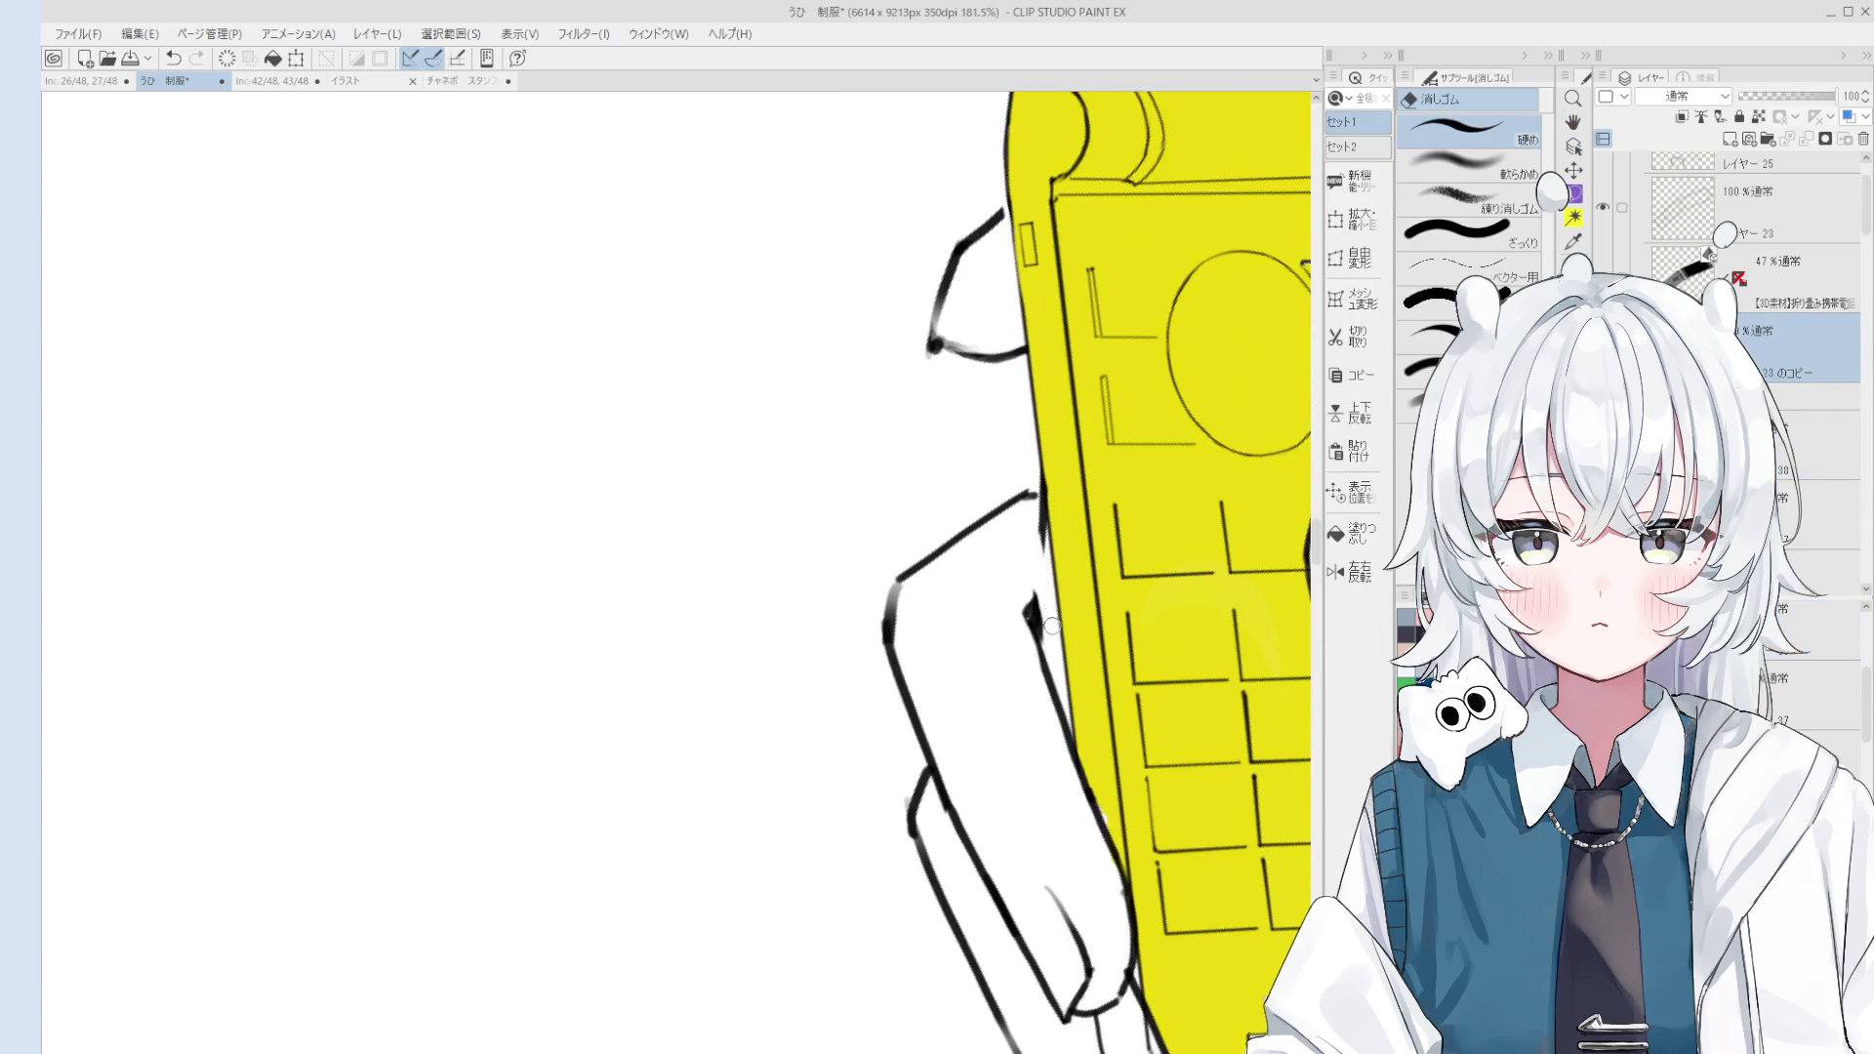
scroll(1050, 621, "down", 2)
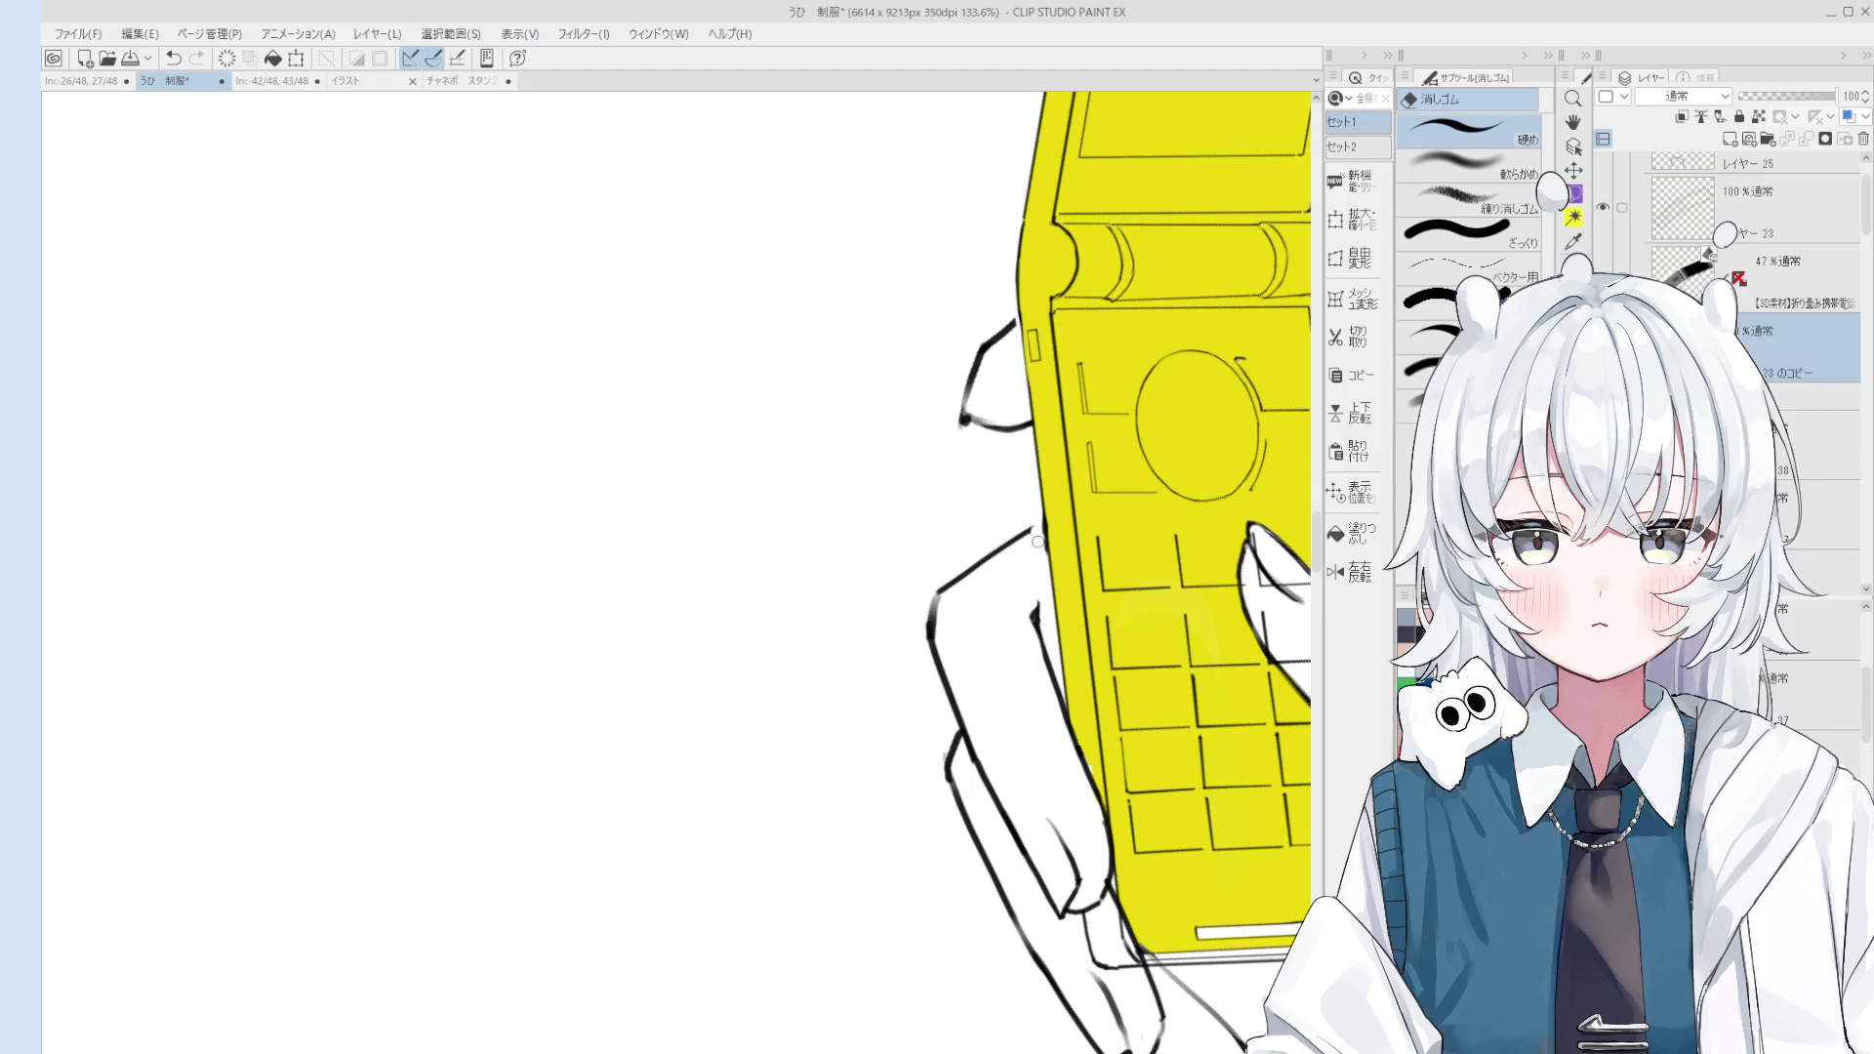
key("minus")
key("o")
scroll(1020, 452, "up", 2)
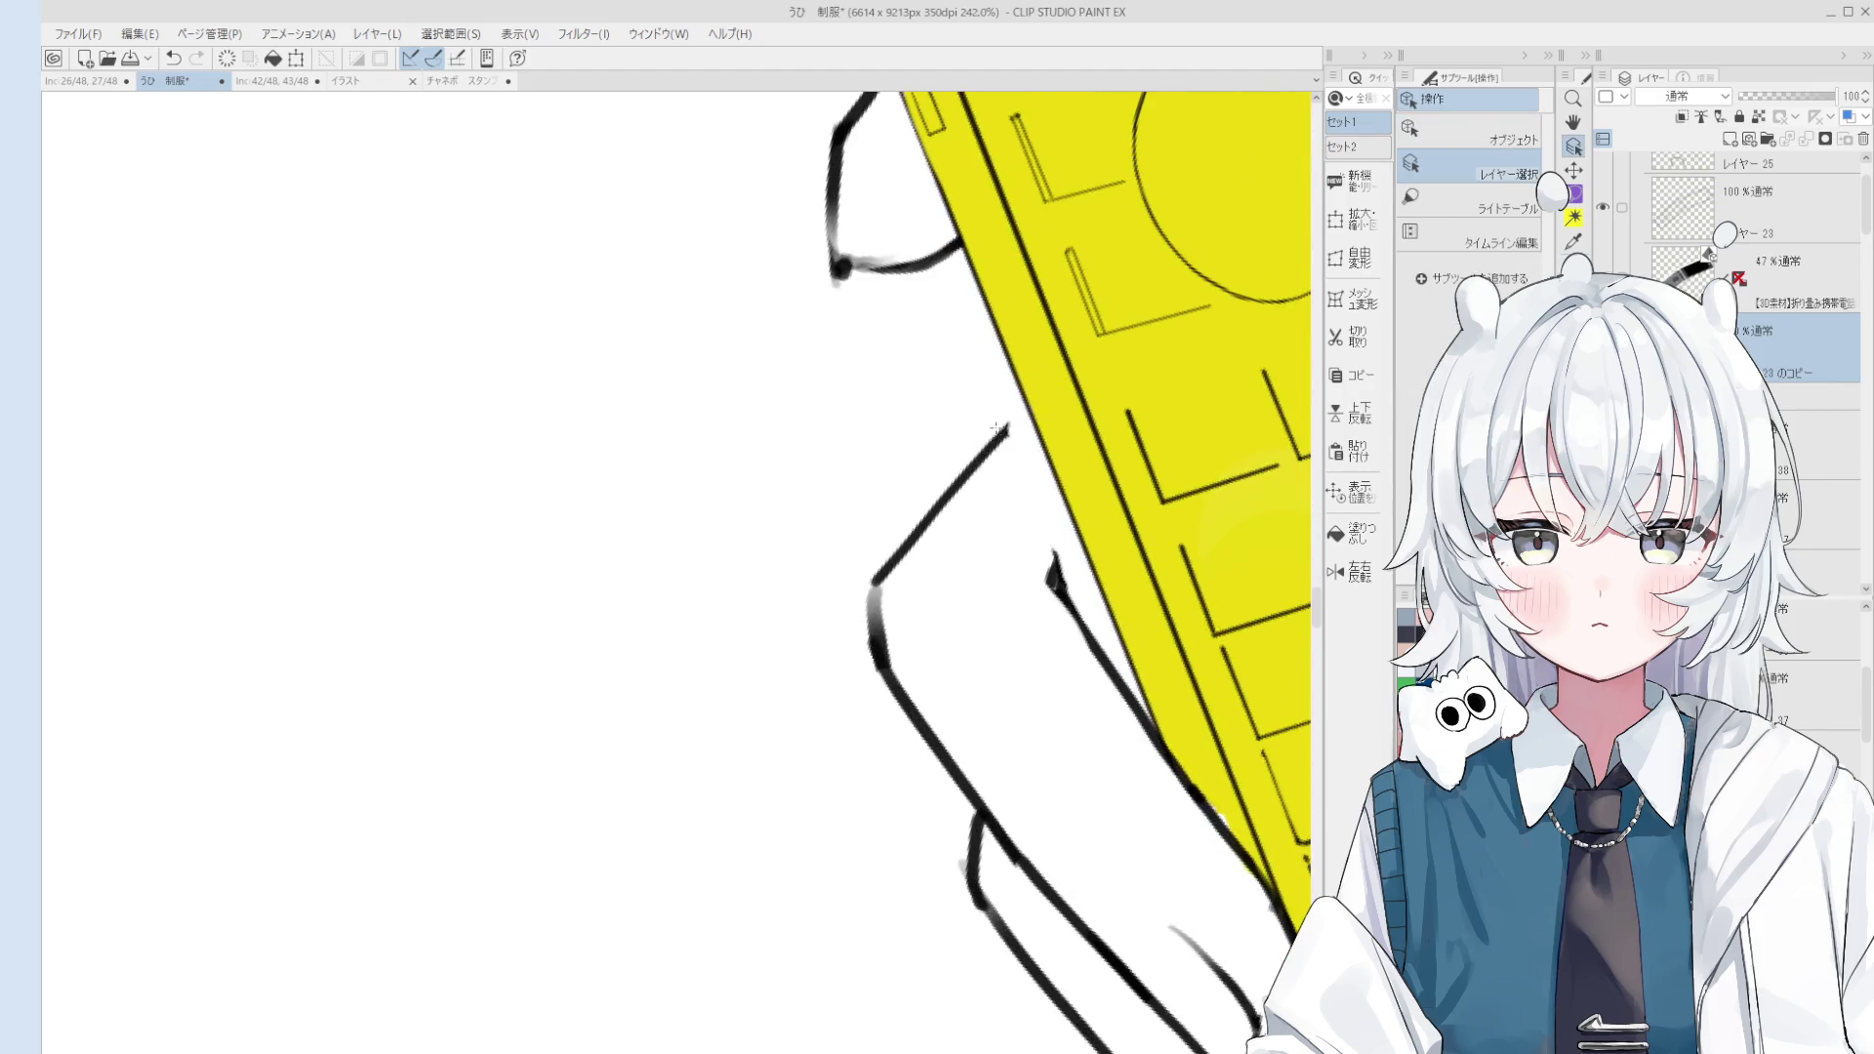
Step: Inspect the hand's line art around the phone, alternating between line-art pen and eraser
key("p")
scroll(996, 422, "up", 2)
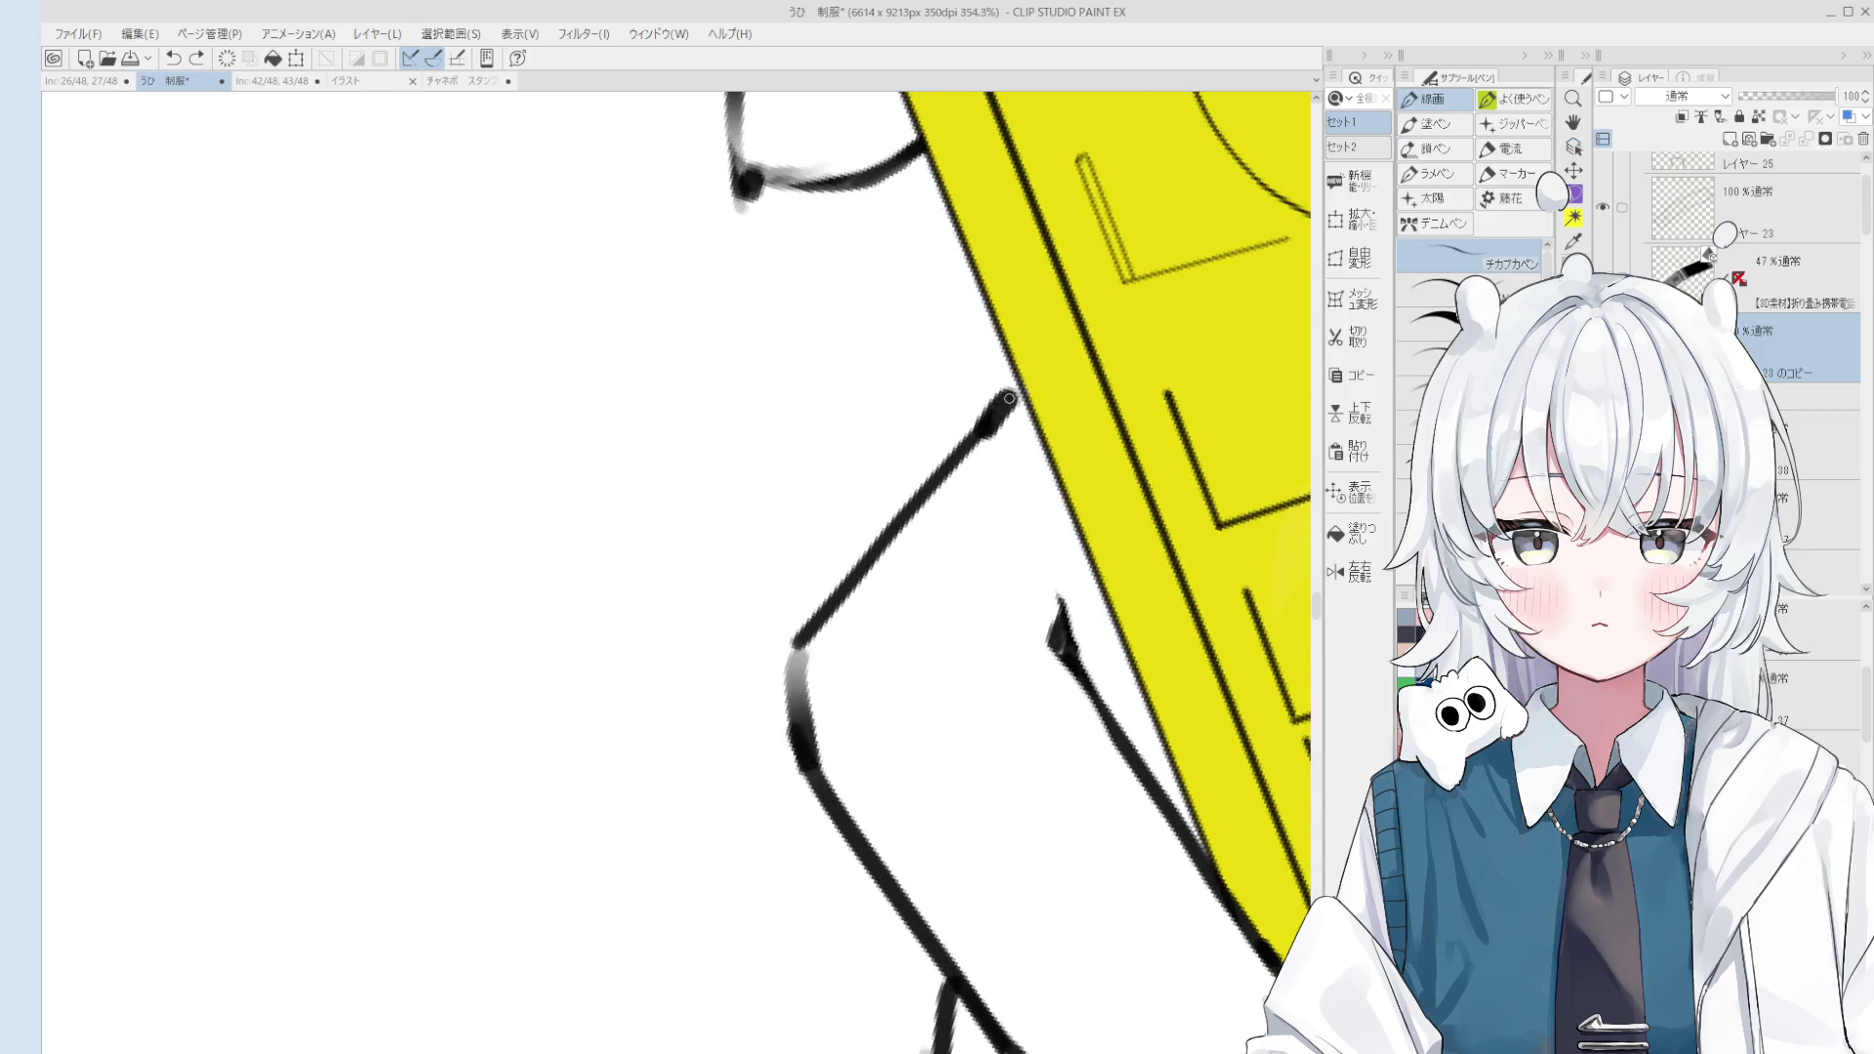
scroll(996, 422, "down", 2)
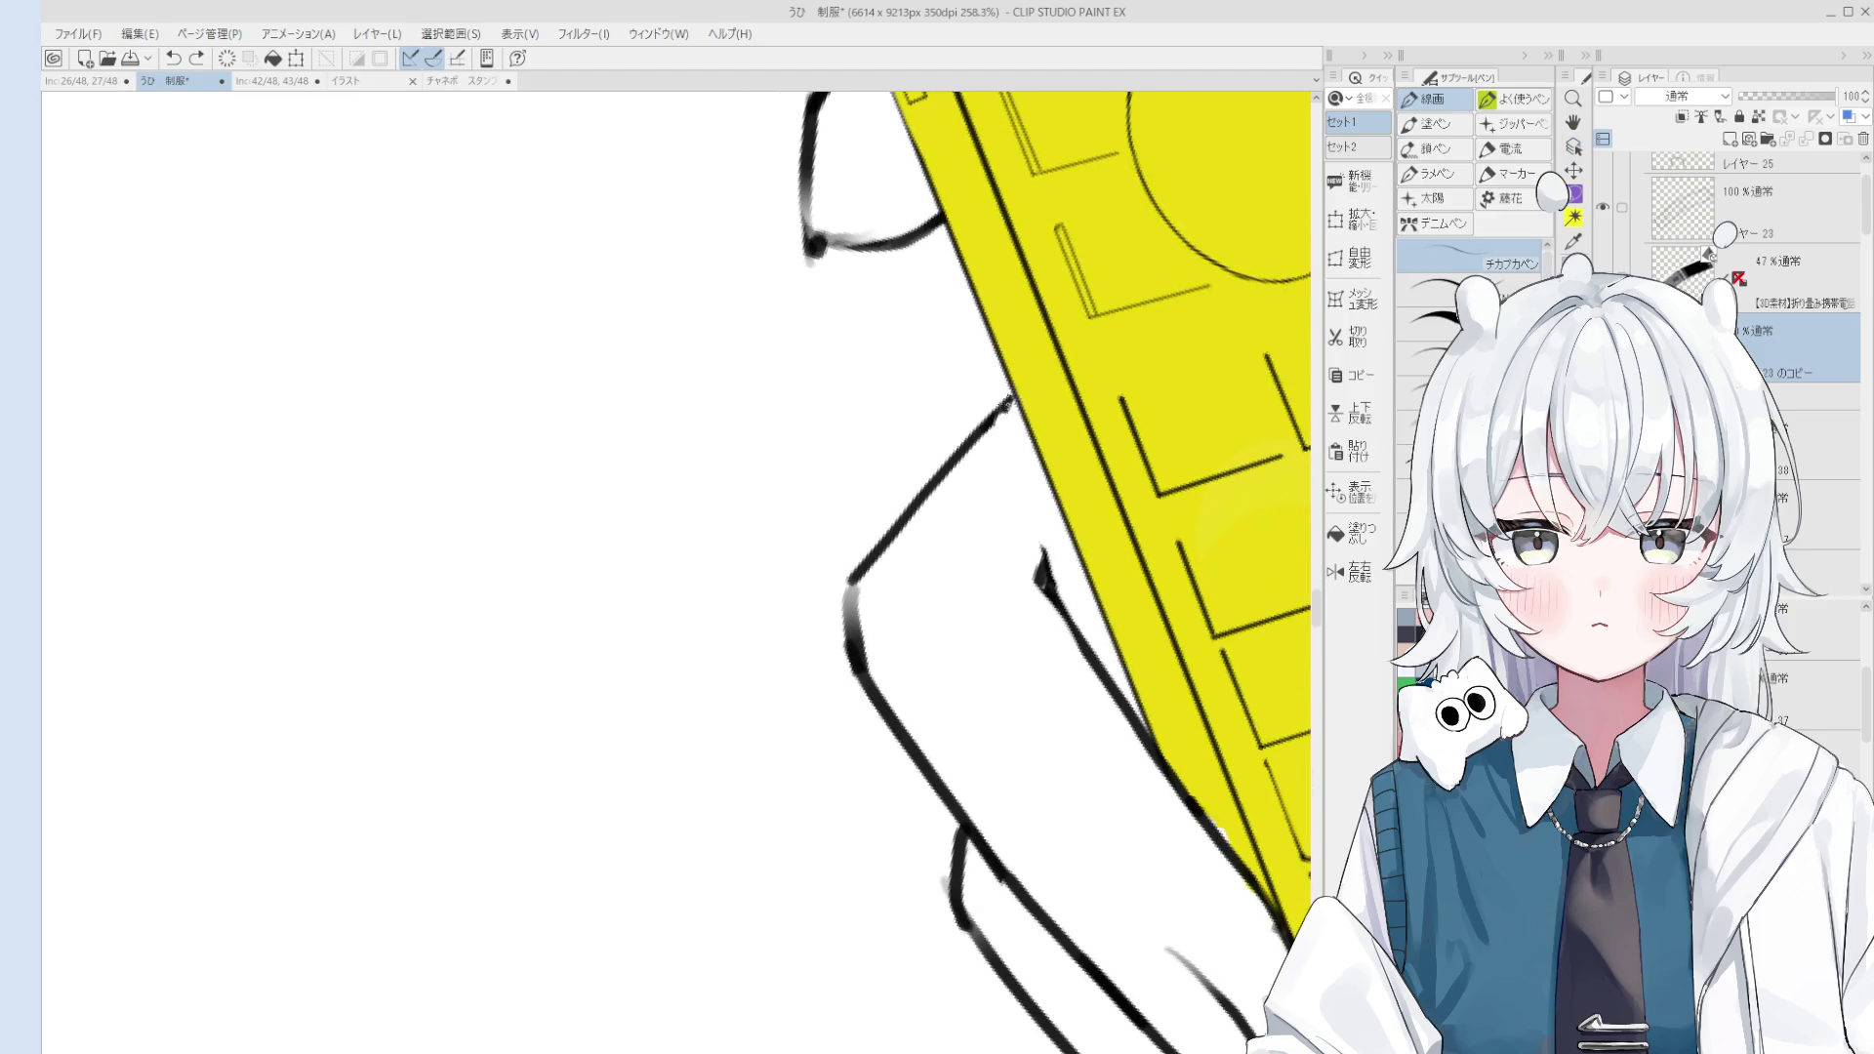
scroll(1045, 459, "down", 2)
key("e")
scroll(1044, 459, "down", 1)
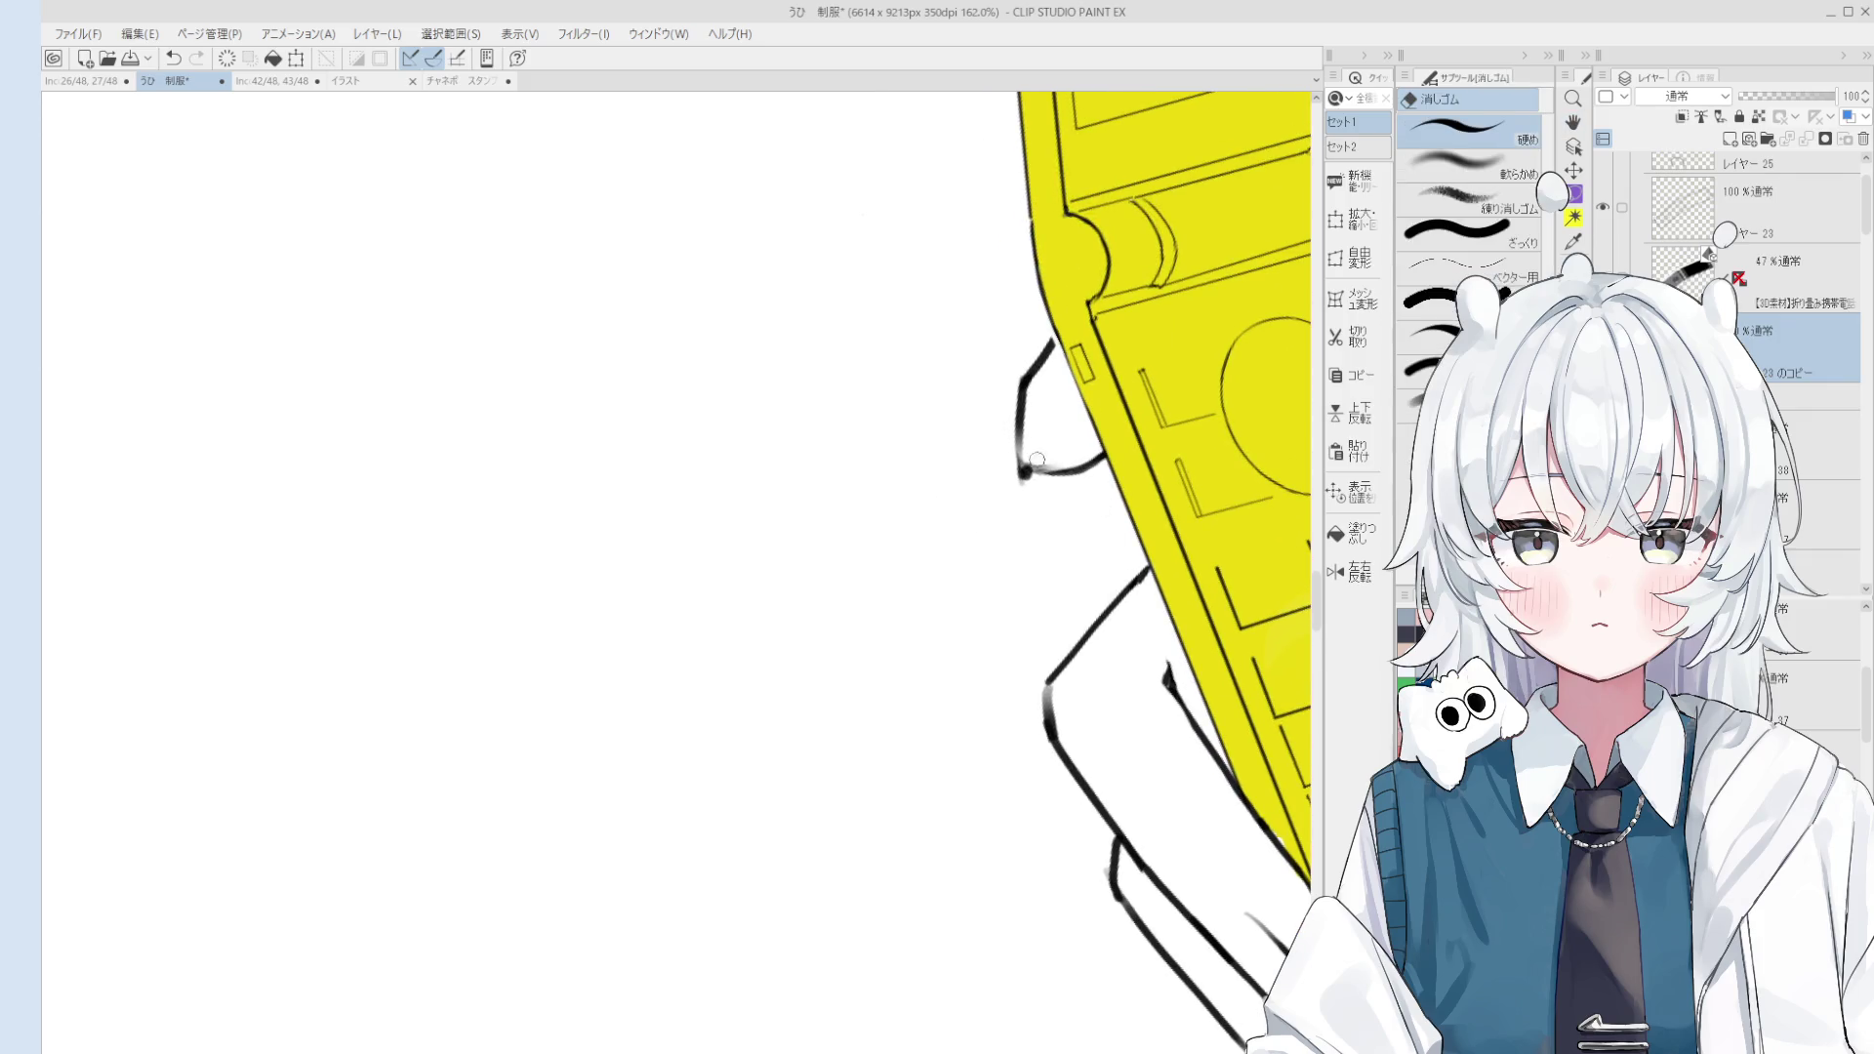
scroll(1054, 459, "down", 1)
scroll(1084, 466, "up", 1)
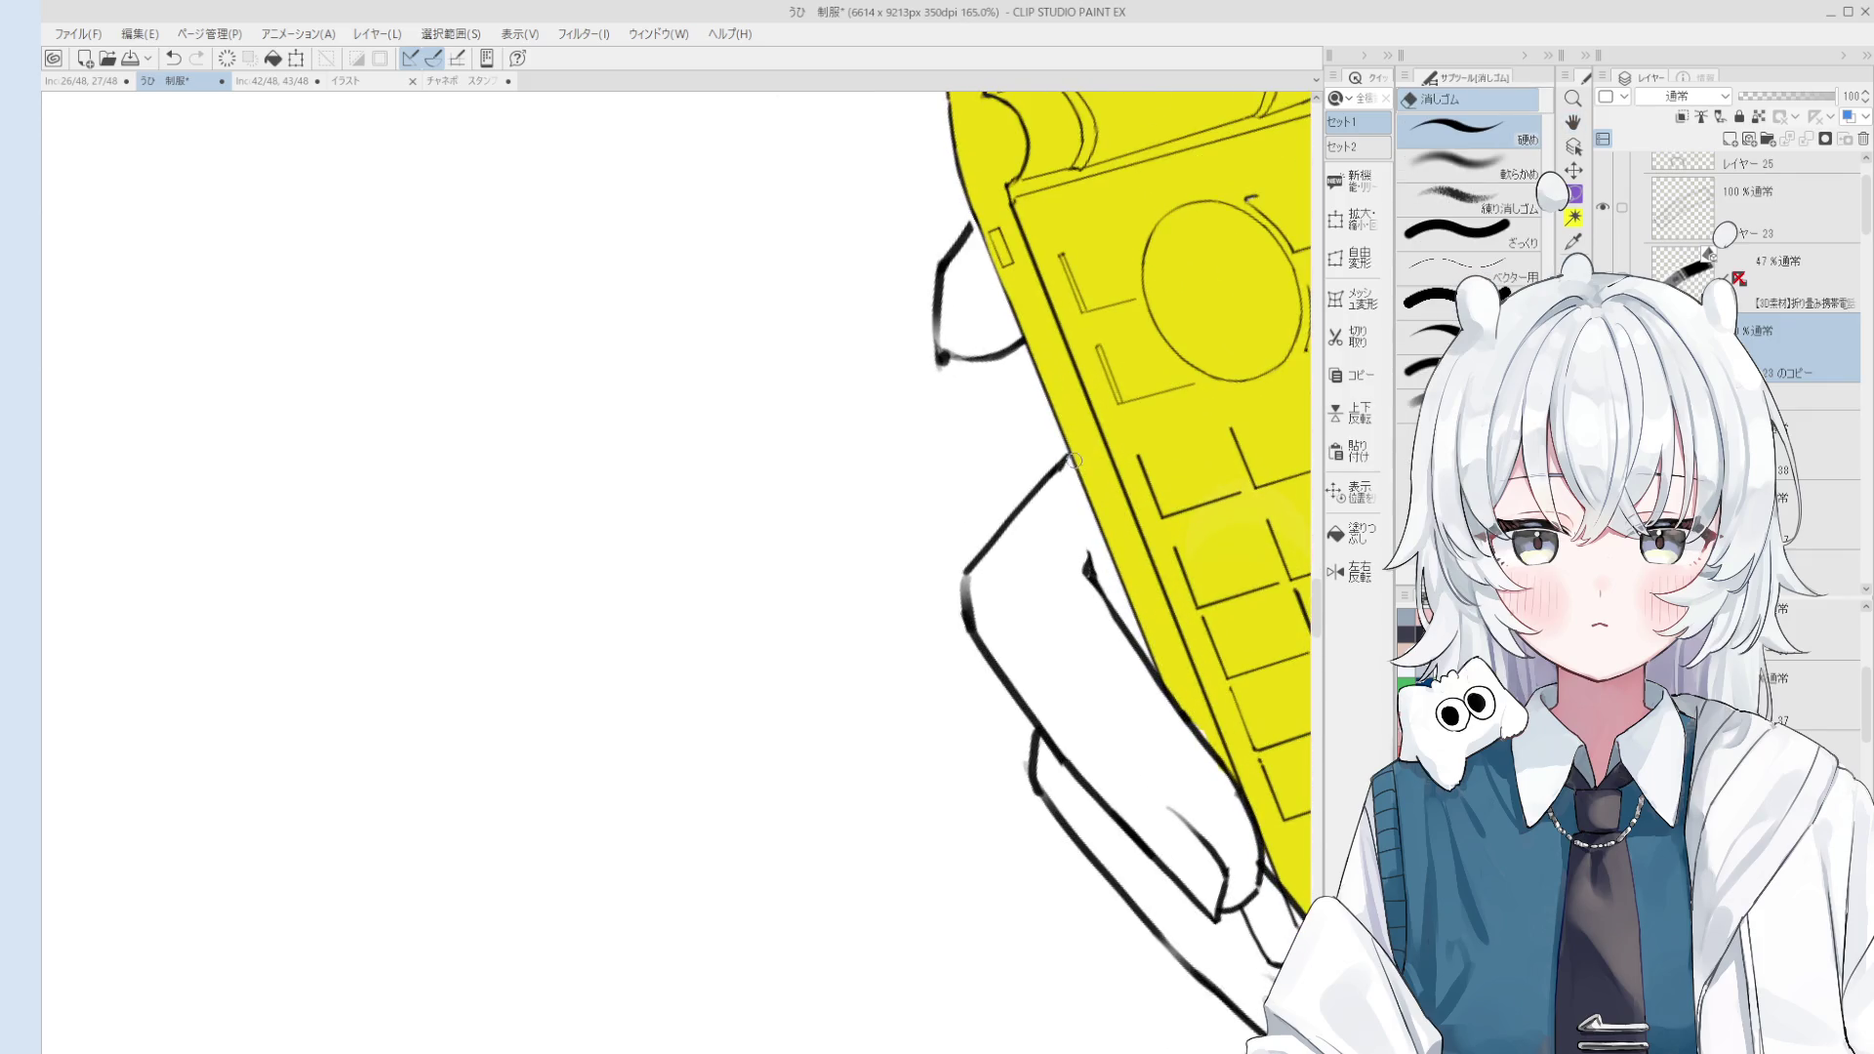
scroll(1073, 467, "up", 1)
key("p")
scroll(1071, 469, "up", 1)
scroll(1064, 467, "up", 1)
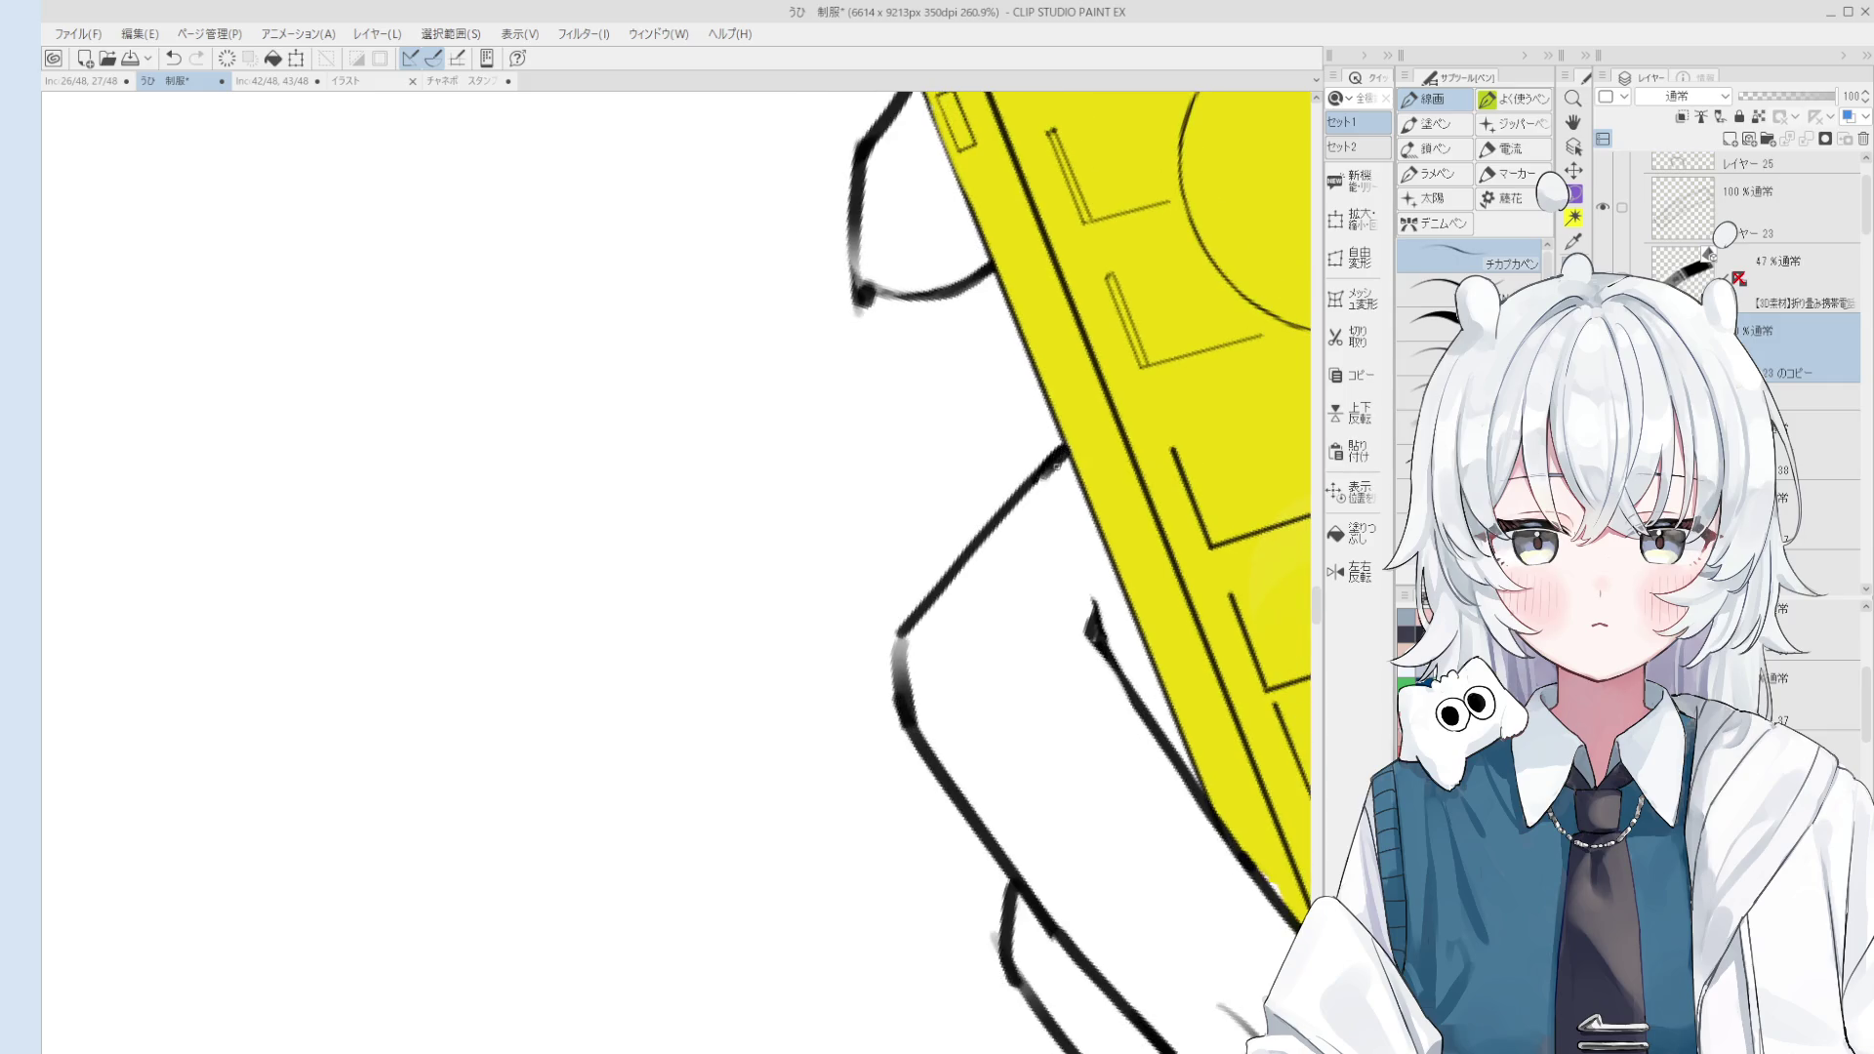
scroll(1044, 472, "down", 1)
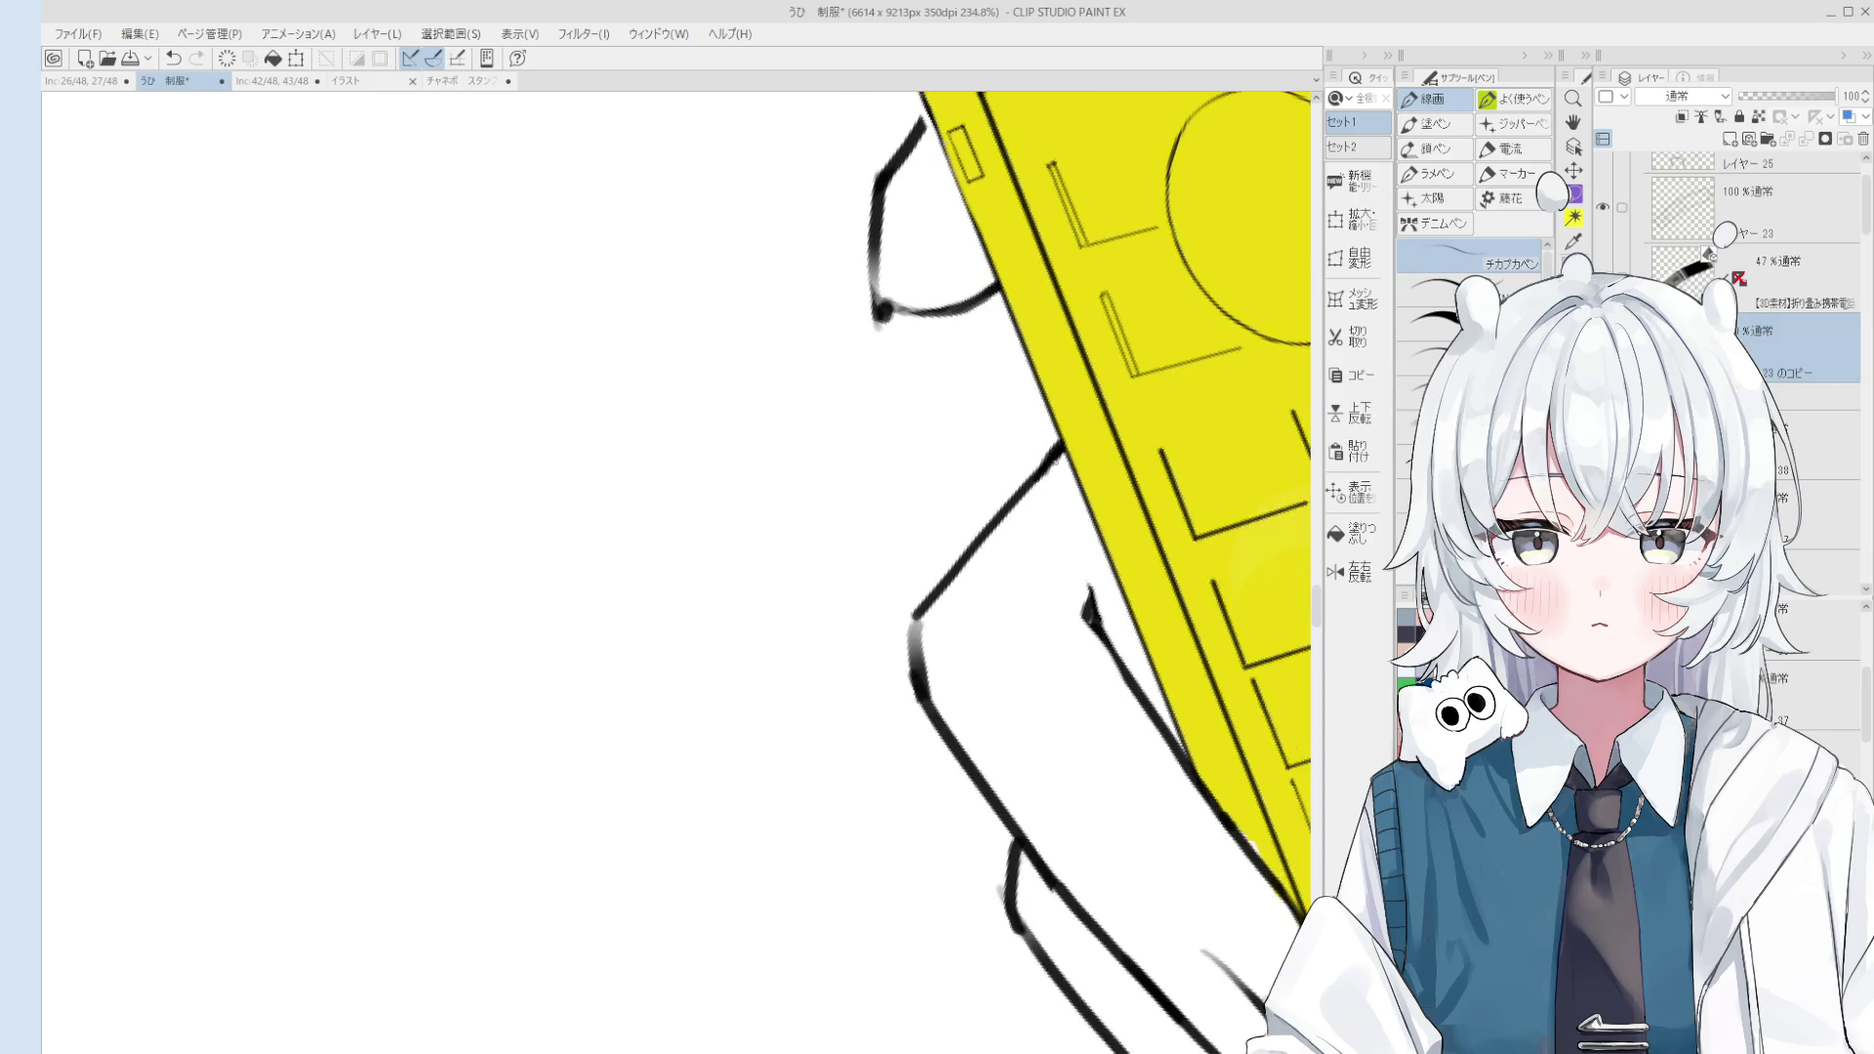
scroll(1124, 574, "down", 1)
Step: Undo the last stroke on the hand's line art with Ctrl+Z
key("e")
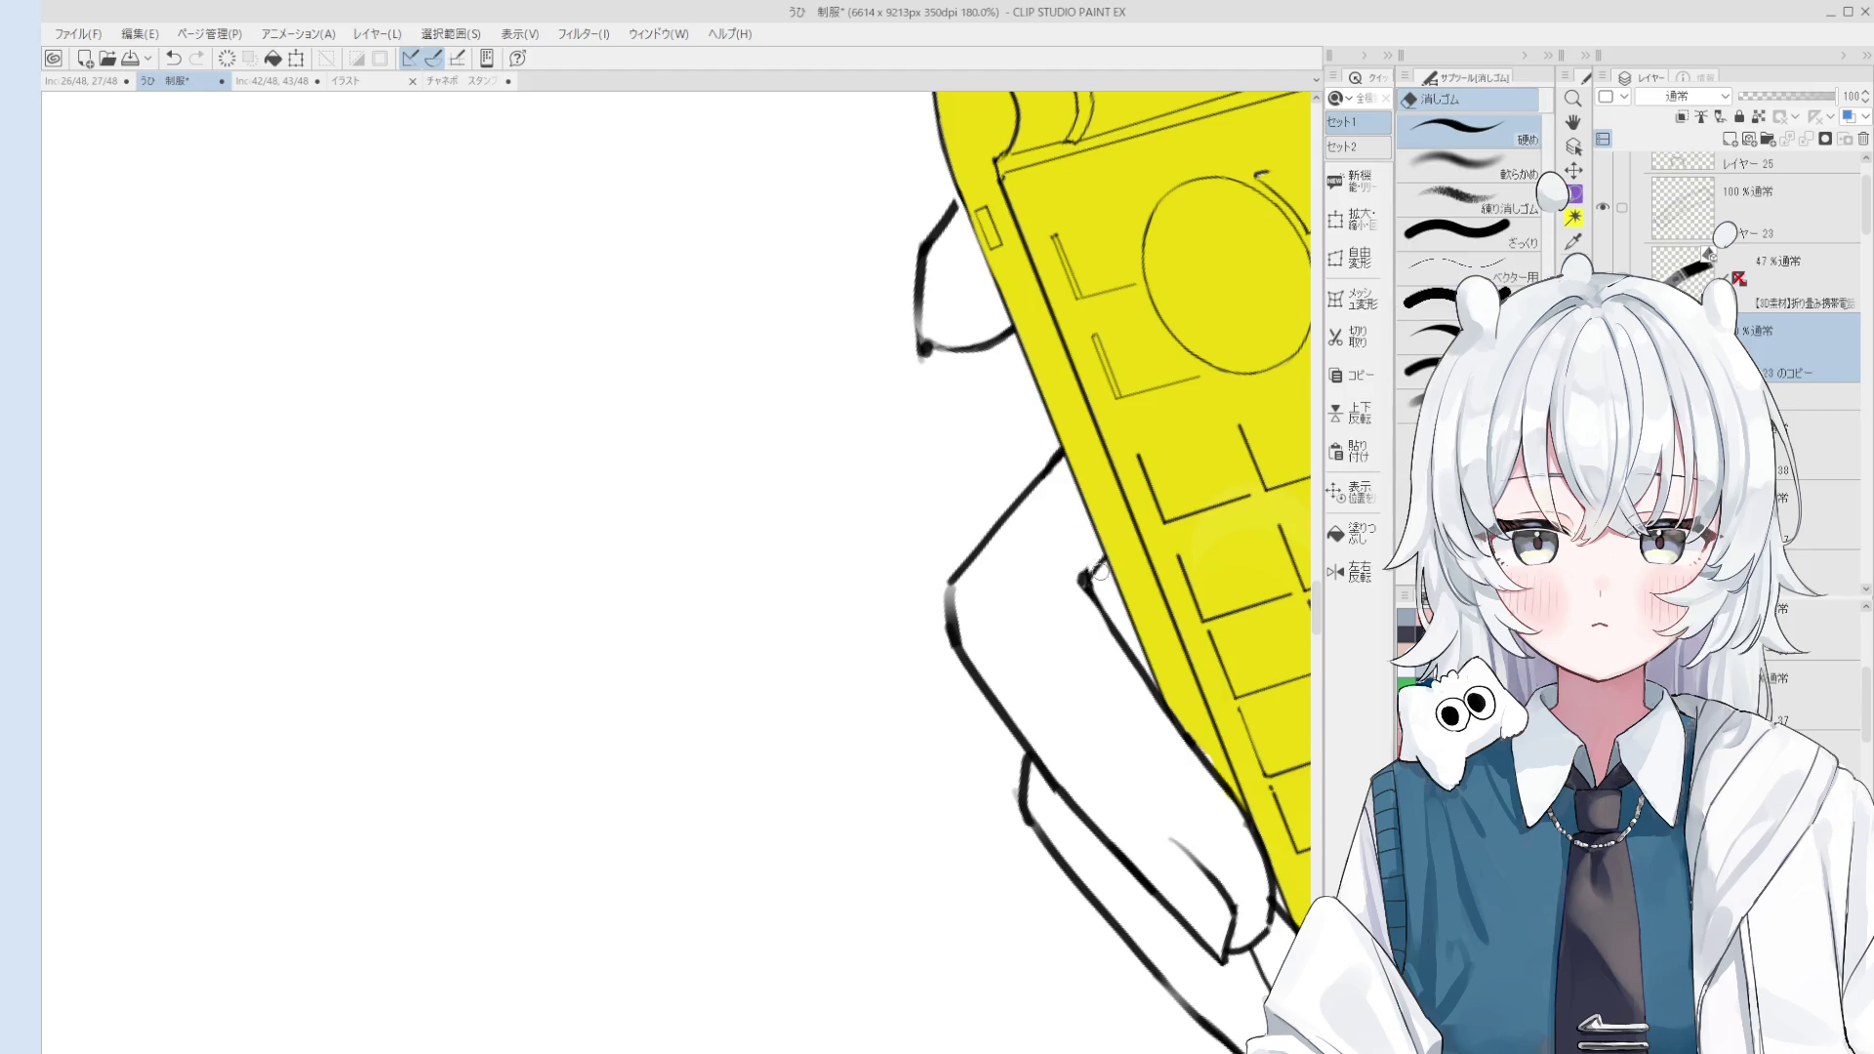
key("p")
scroll(1103, 582, "down", 1)
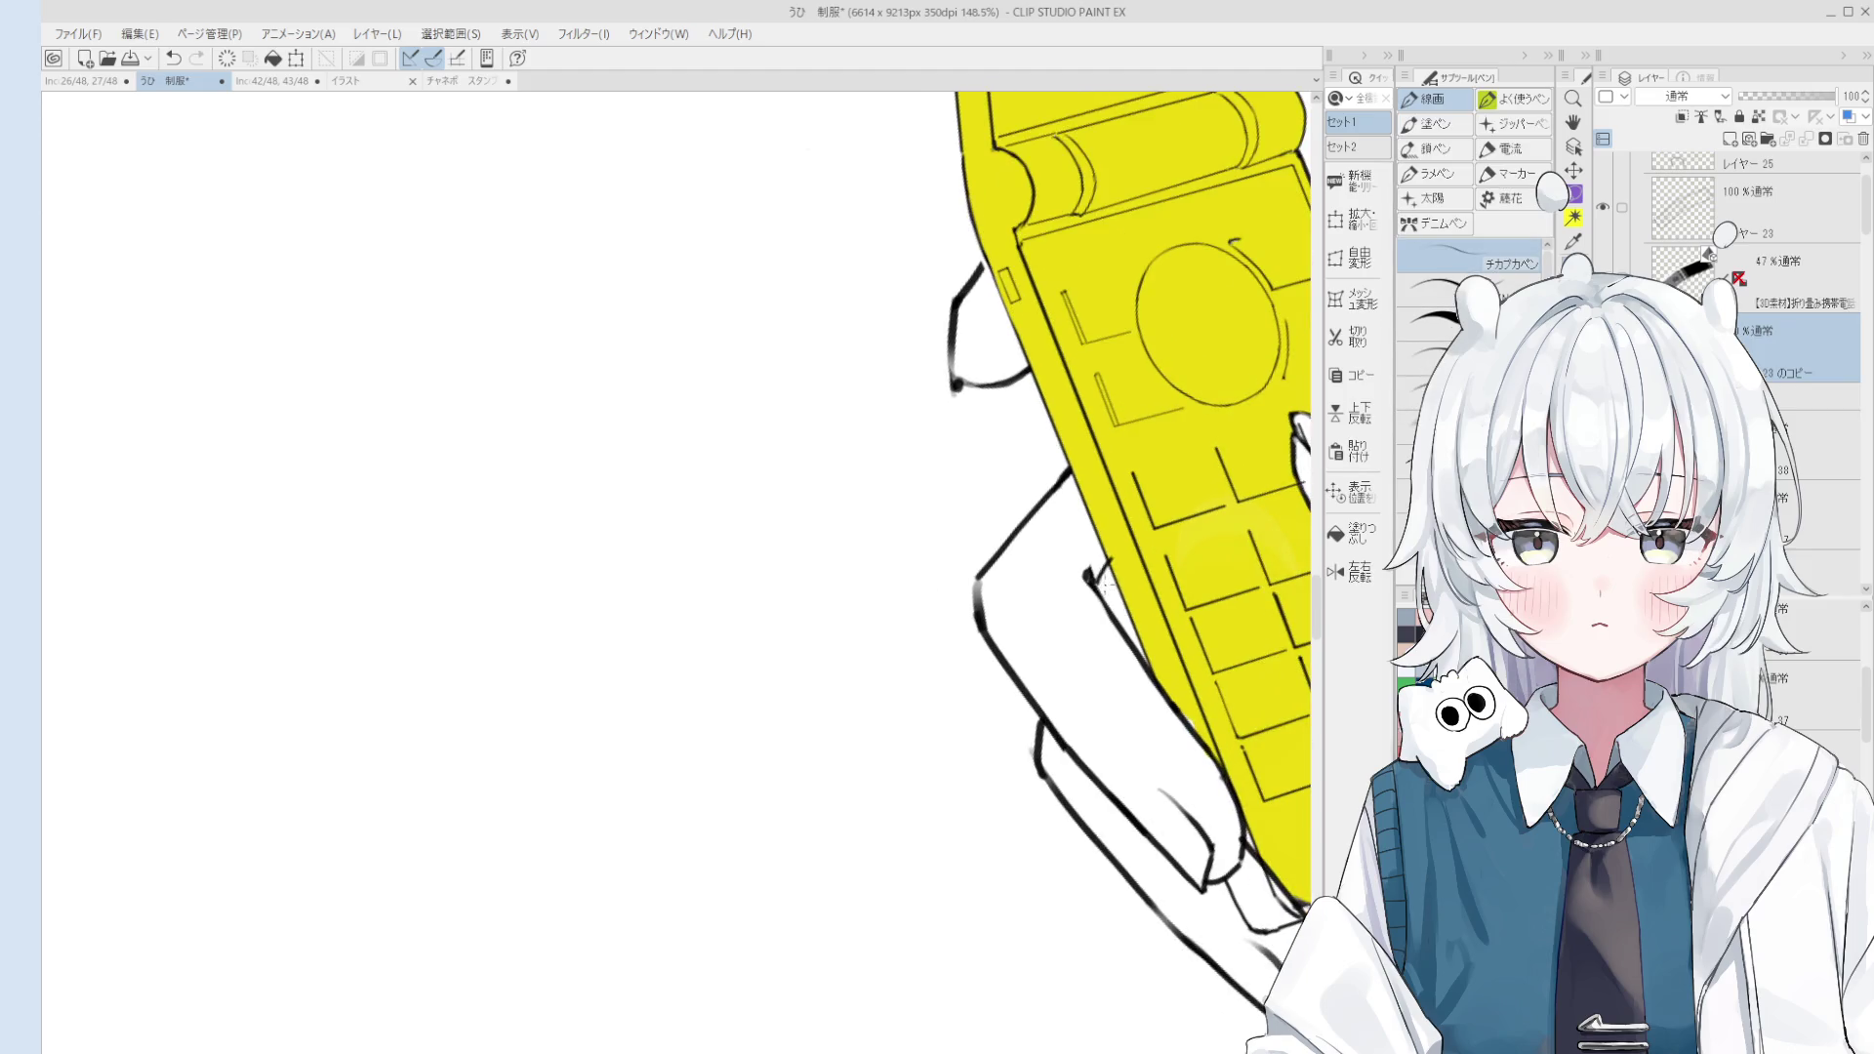
scroll(1103, 570, "down", 1)
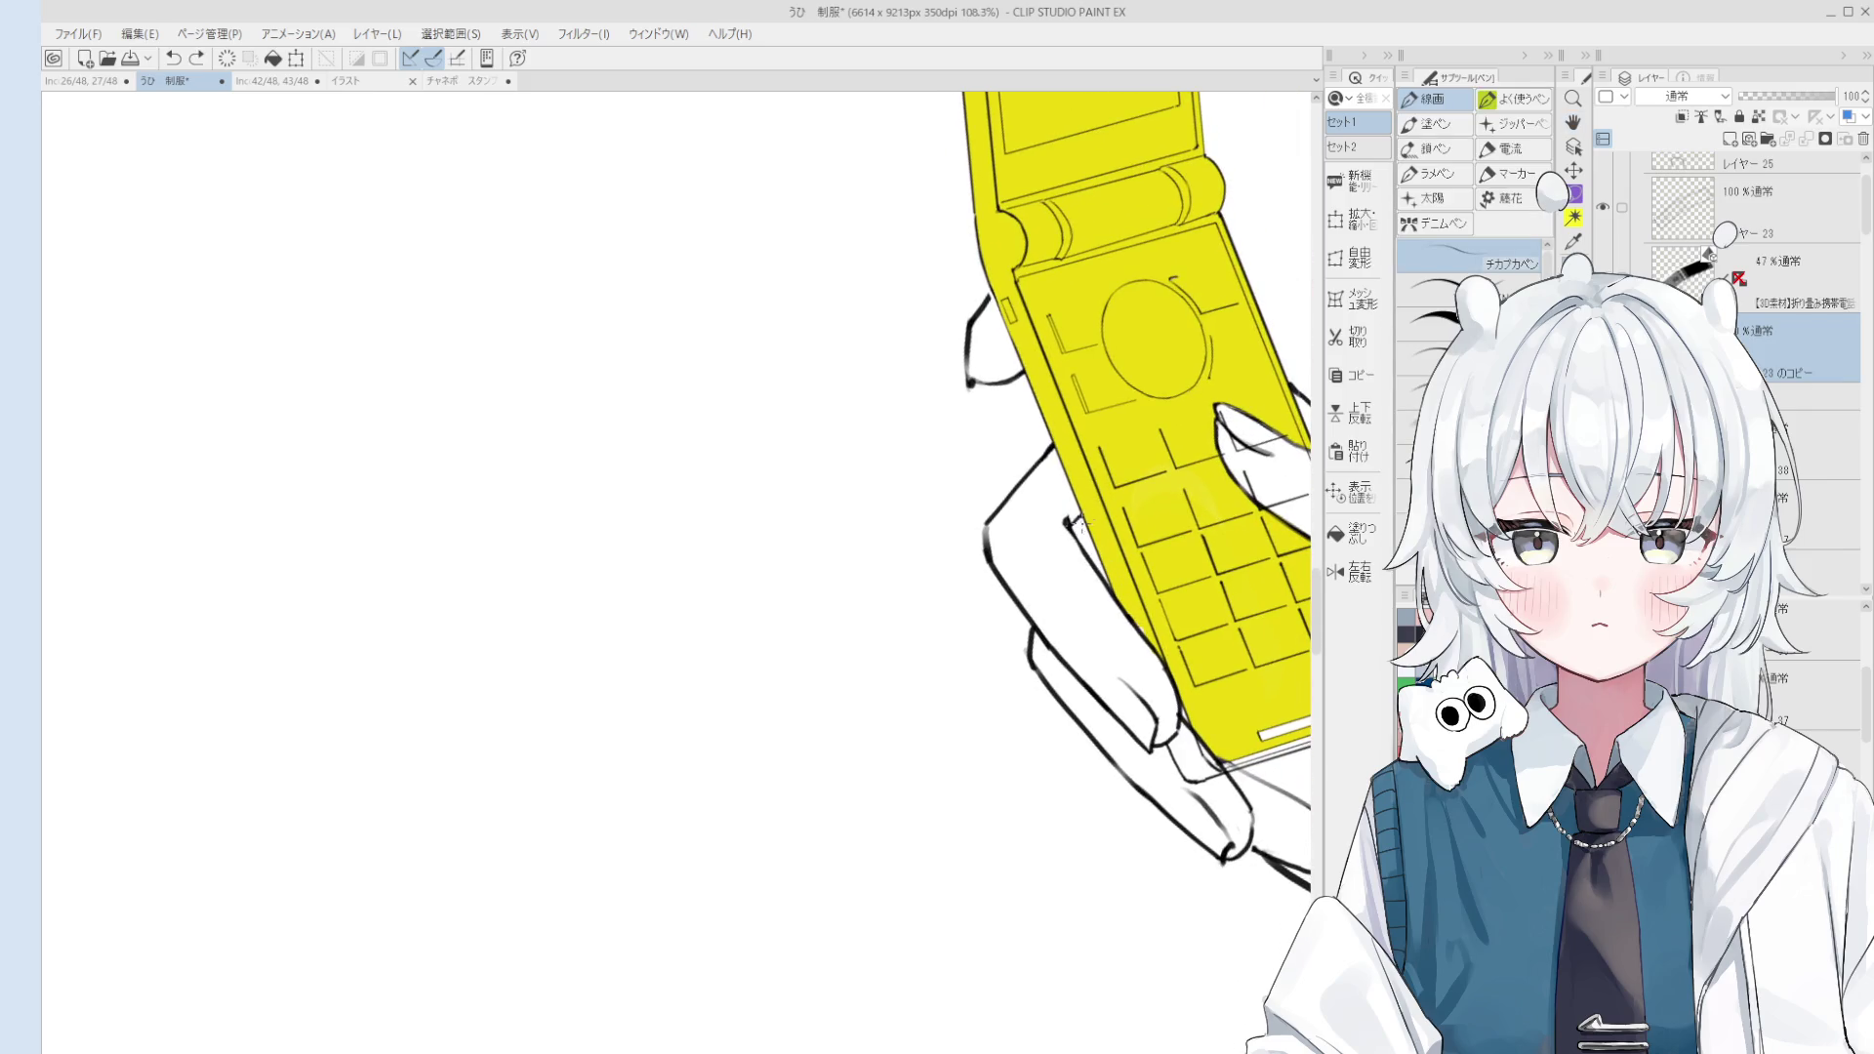
scroll(1073, 527, "down", 1)
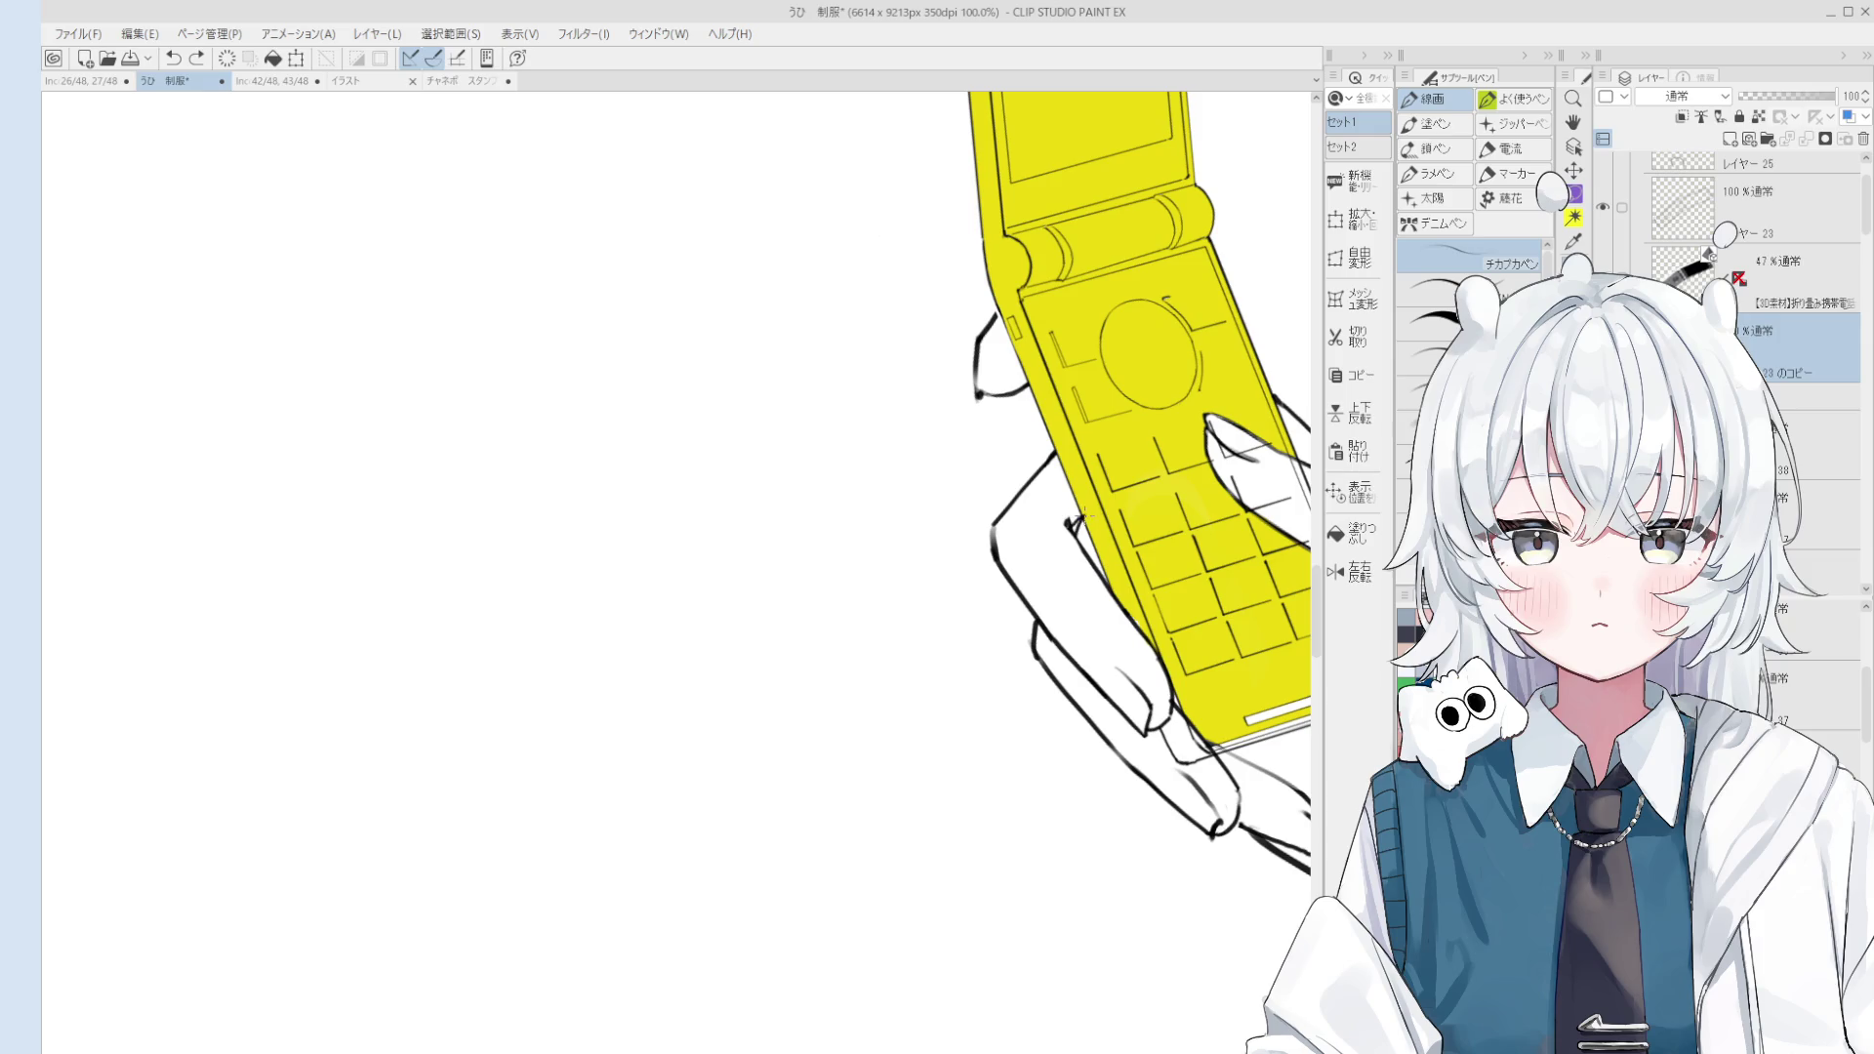
key("e")
key("p")
scroll(1074, 525, "up", 1)
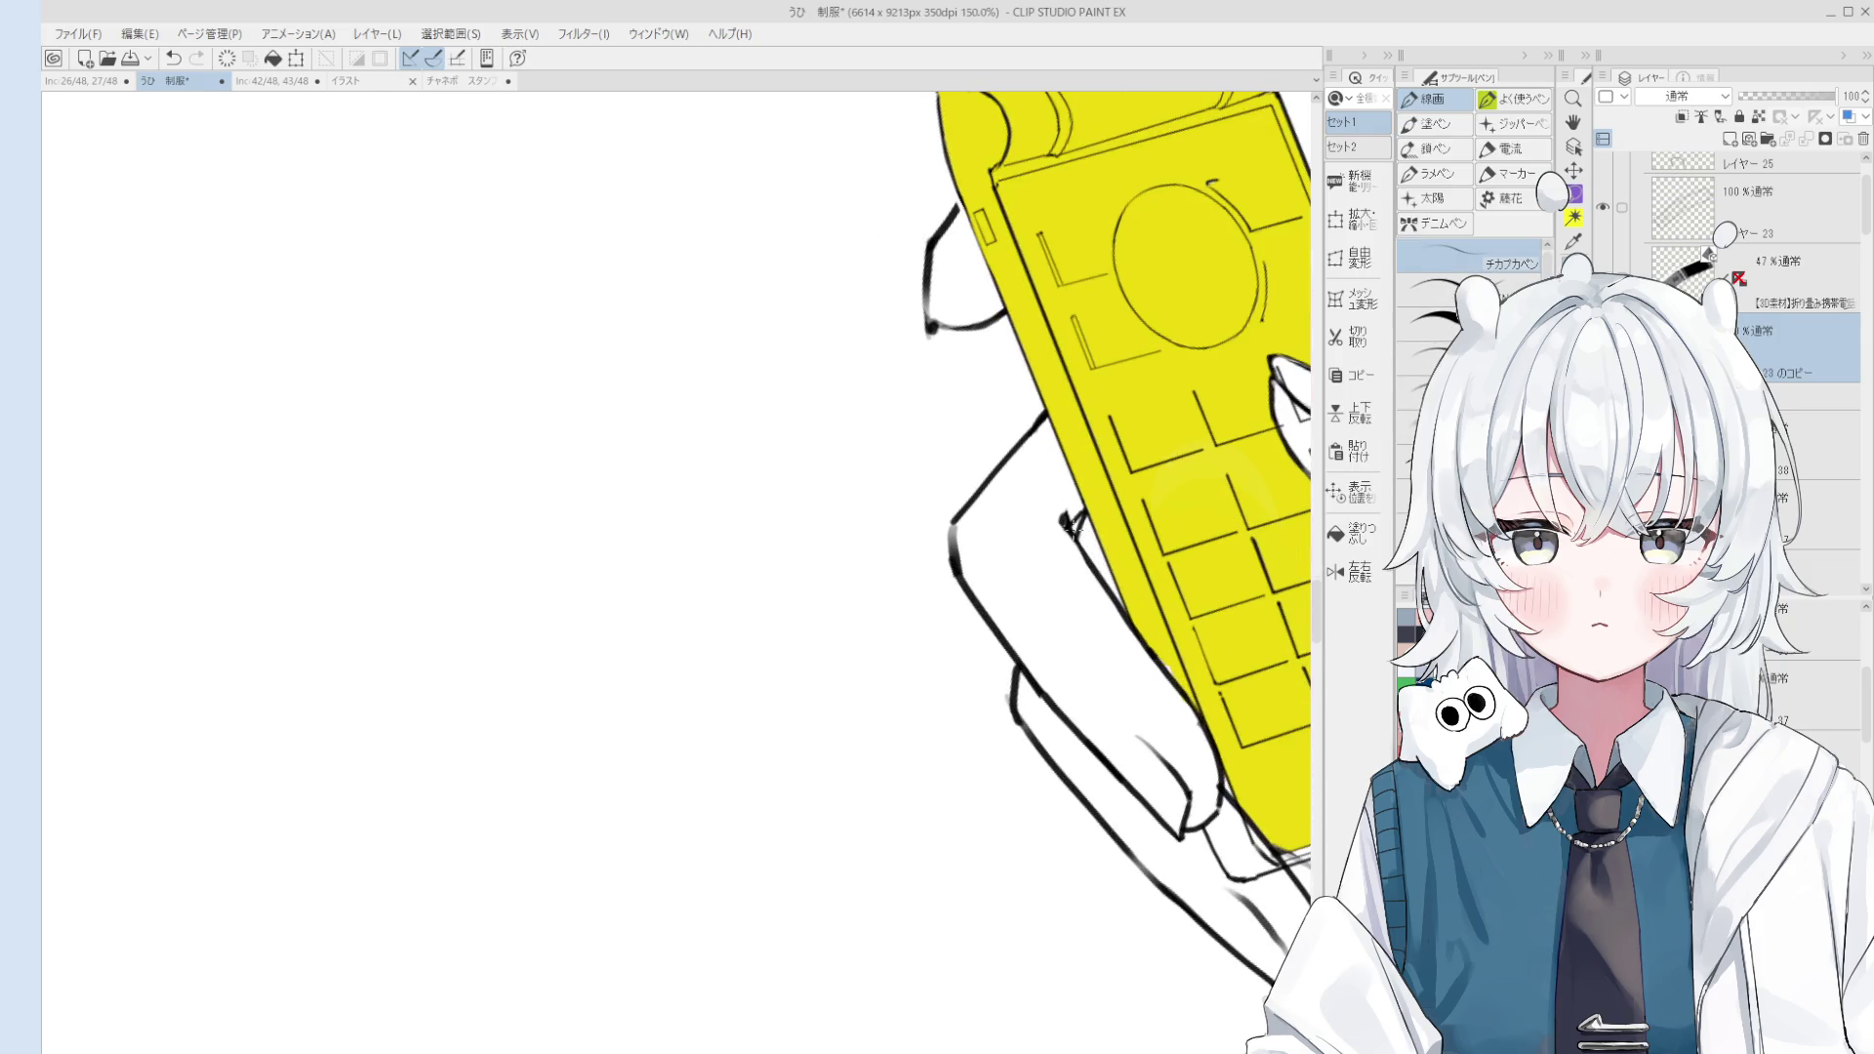
key("ctrl+z")
key("e")
key("h")
scroll(976, 586, "down", 5)
Step: Rotate the view to the phone's angle, pick the keypad line layer and erase lines over the thumb
left_click_drag(879, 586, 925, 636)
scroll(976, 547, "up", 2)
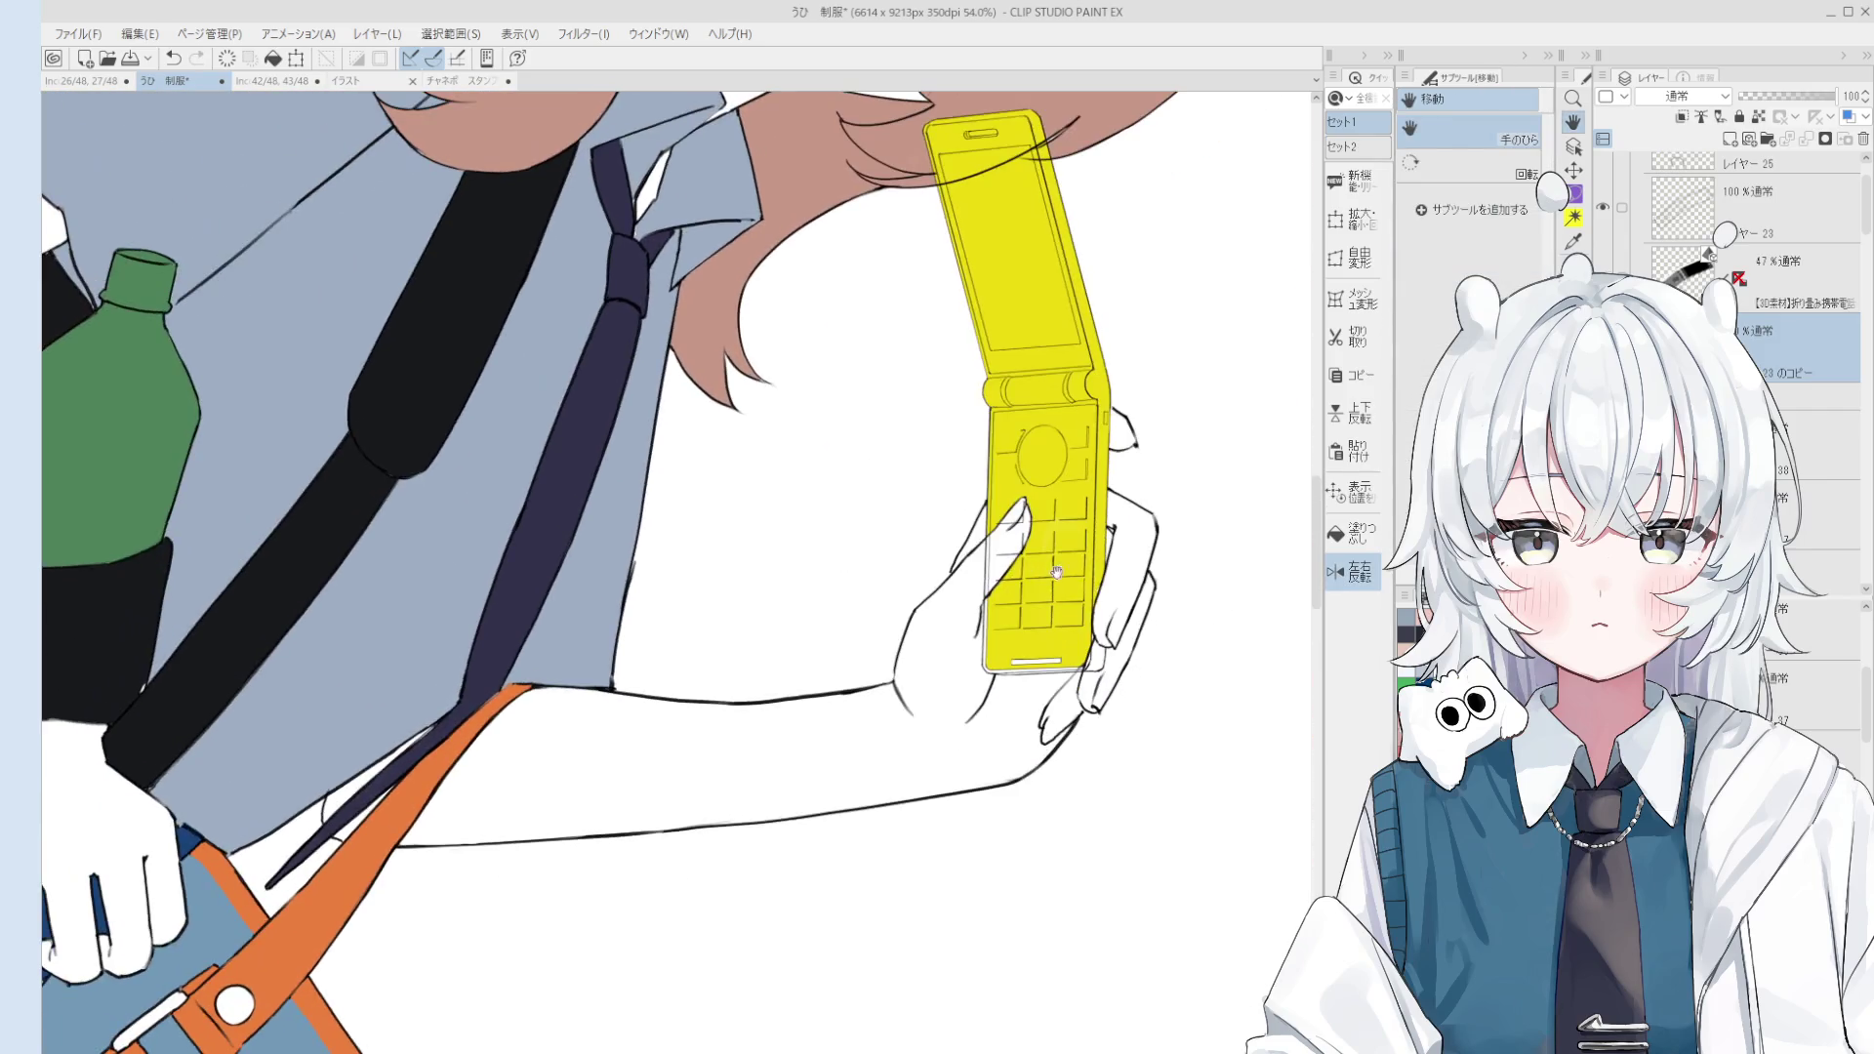
key("o")
scroll(1065, 477, "up", 1)
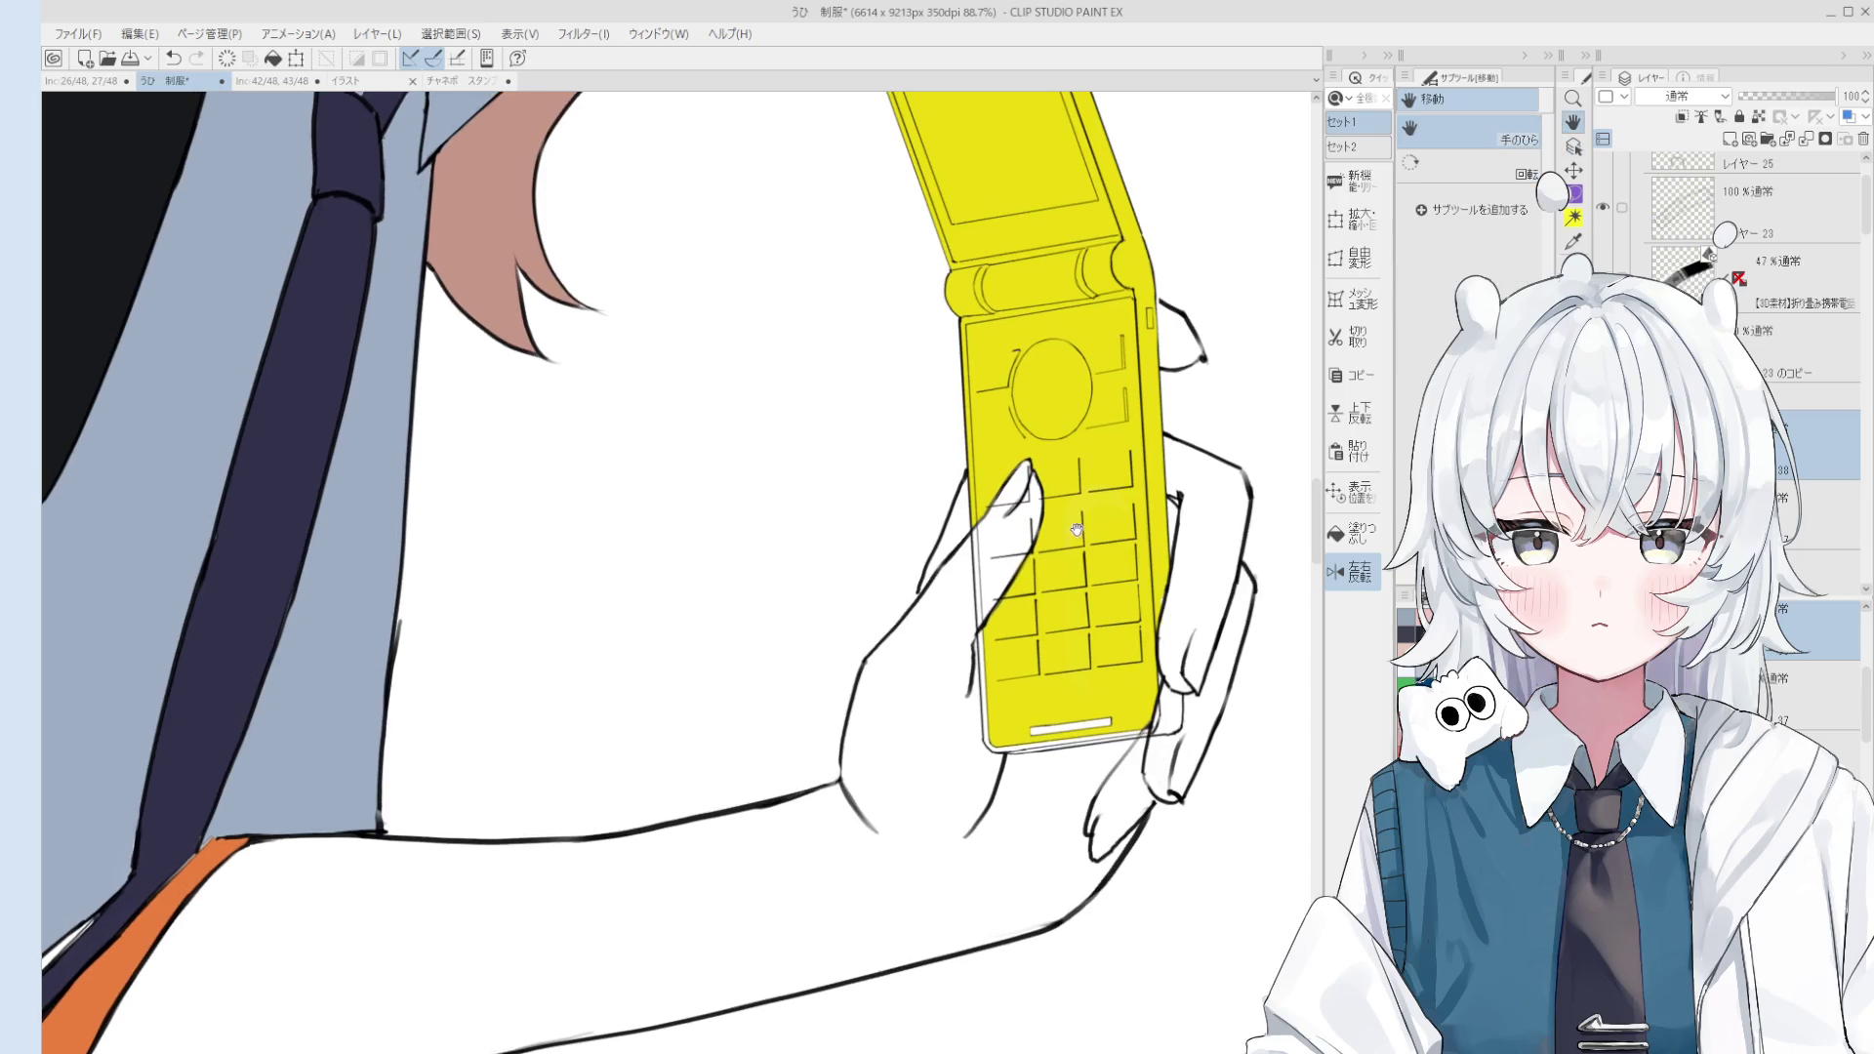
left_click_drag(1064, 477, 976, 488)
scroll(976, 488, "up", 2)
key("e")
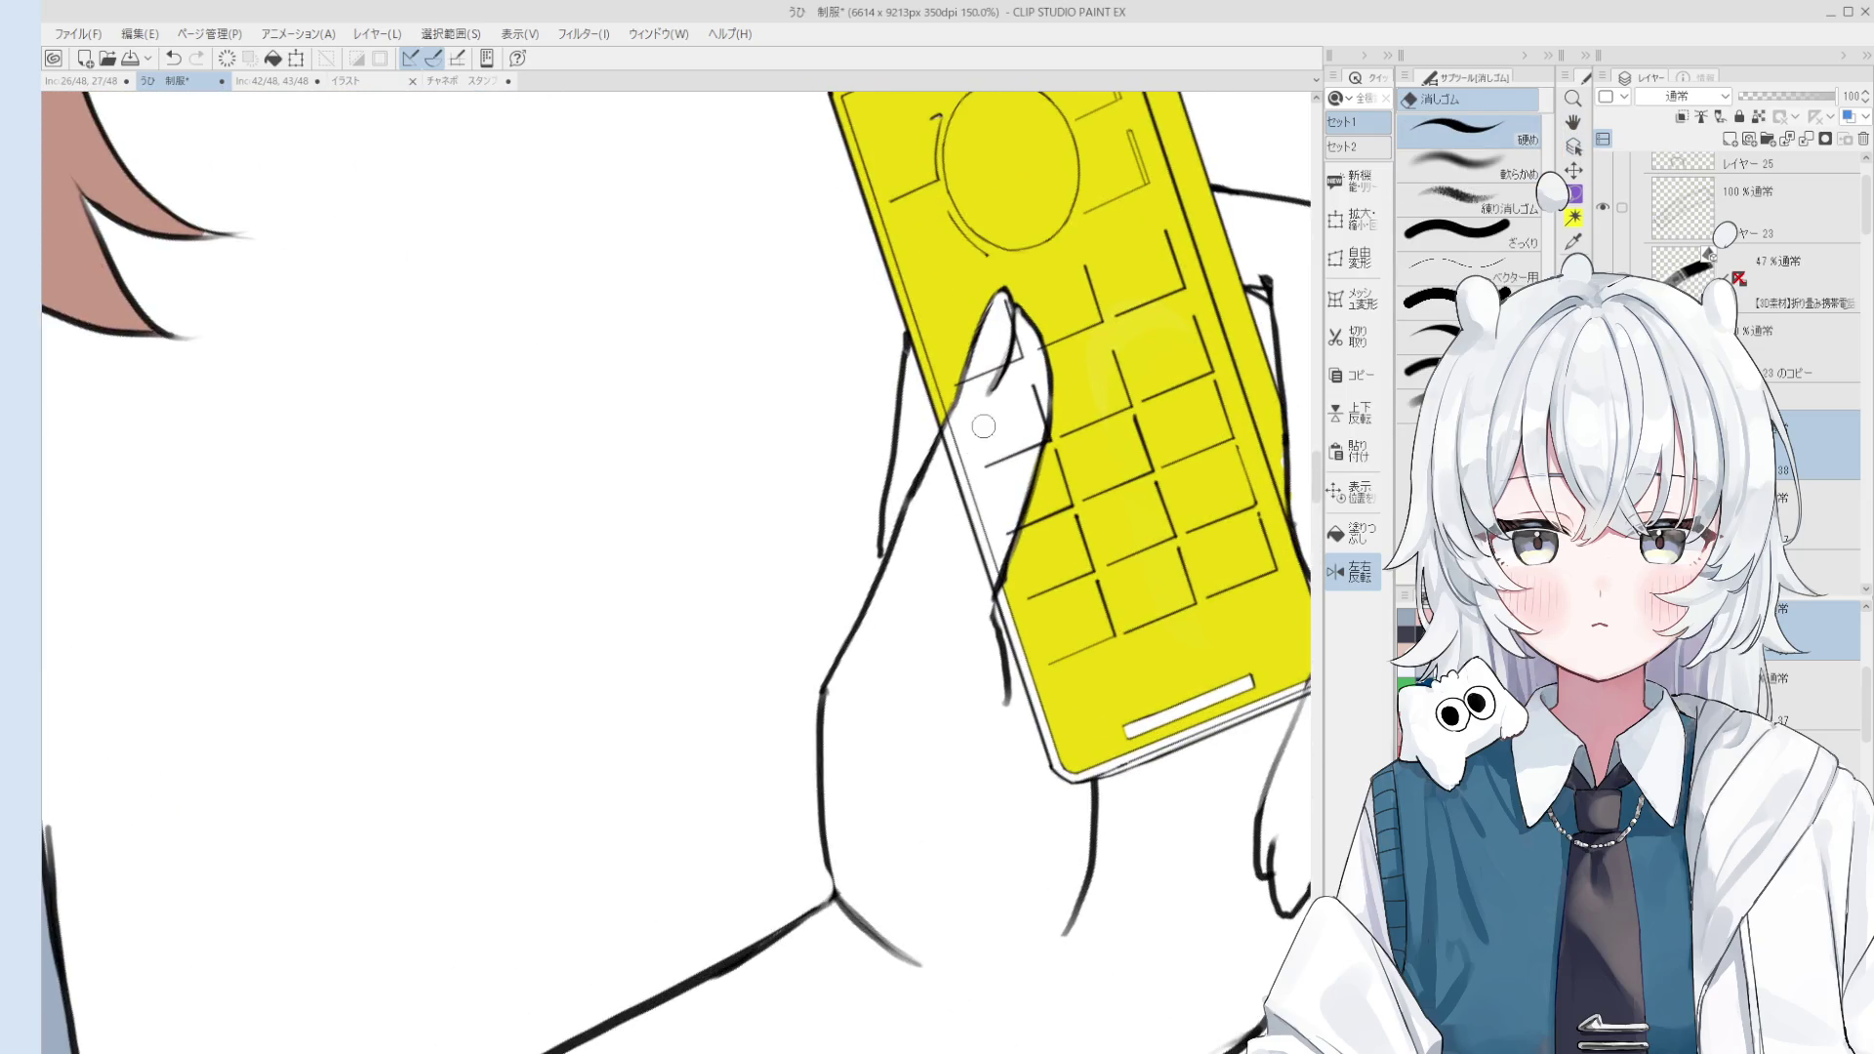
left_click(958, 463, "ctrl+shift")
mouse_move(971, 432)
left_mouse_down()
mouse_move(977, 565)
mouse_move(1037, 429)
mouse_move(1006, 352)
mouse_move(981, 393)
mouse_move(1006, 327)
left_mouse_up()
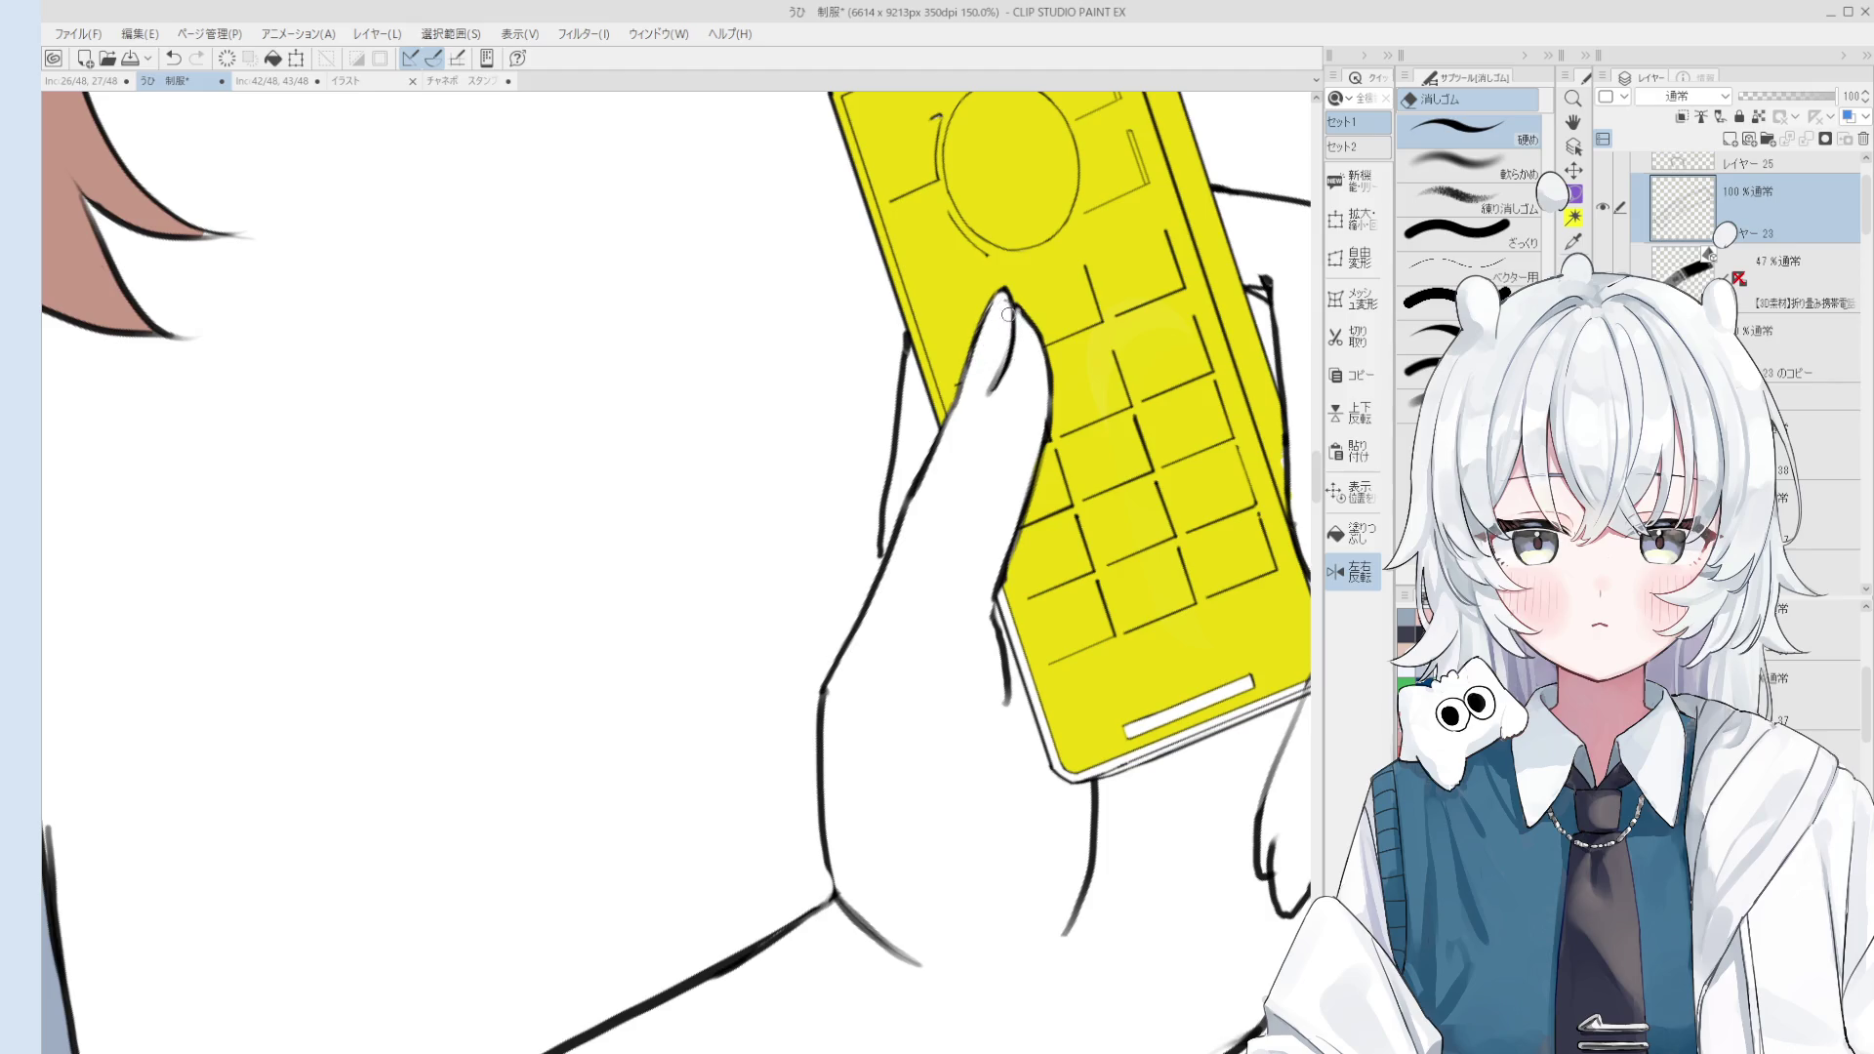
scroll(1008, 318, "down", 5)
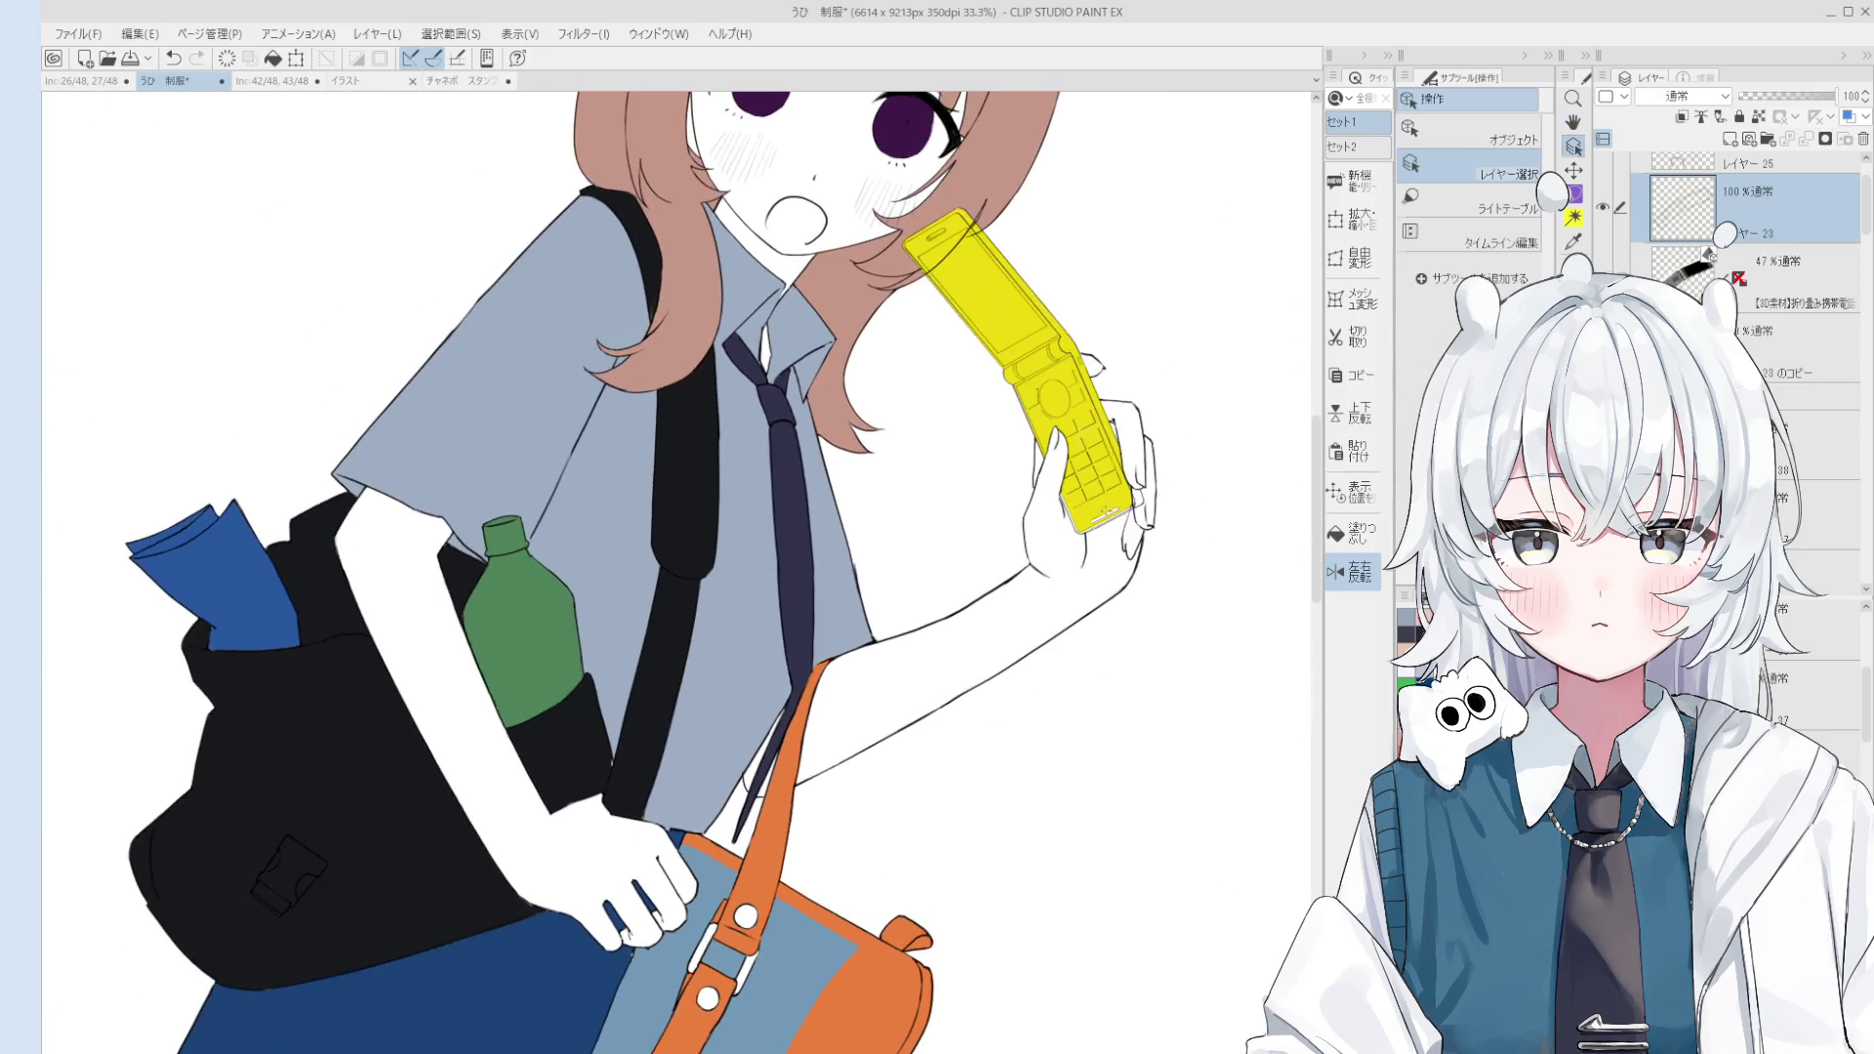
Step: On the phone colour layer, fill the white bar, bottom rim and right-edge gap yellow
left_click(1095, 528, "ctrl+shift")
scroll(1074, 527, "up", 2)
left_click(1335, 537)
scroll(1003, 564, "up", 3)
left_click(1122, 526)
left_click(1092, 589)
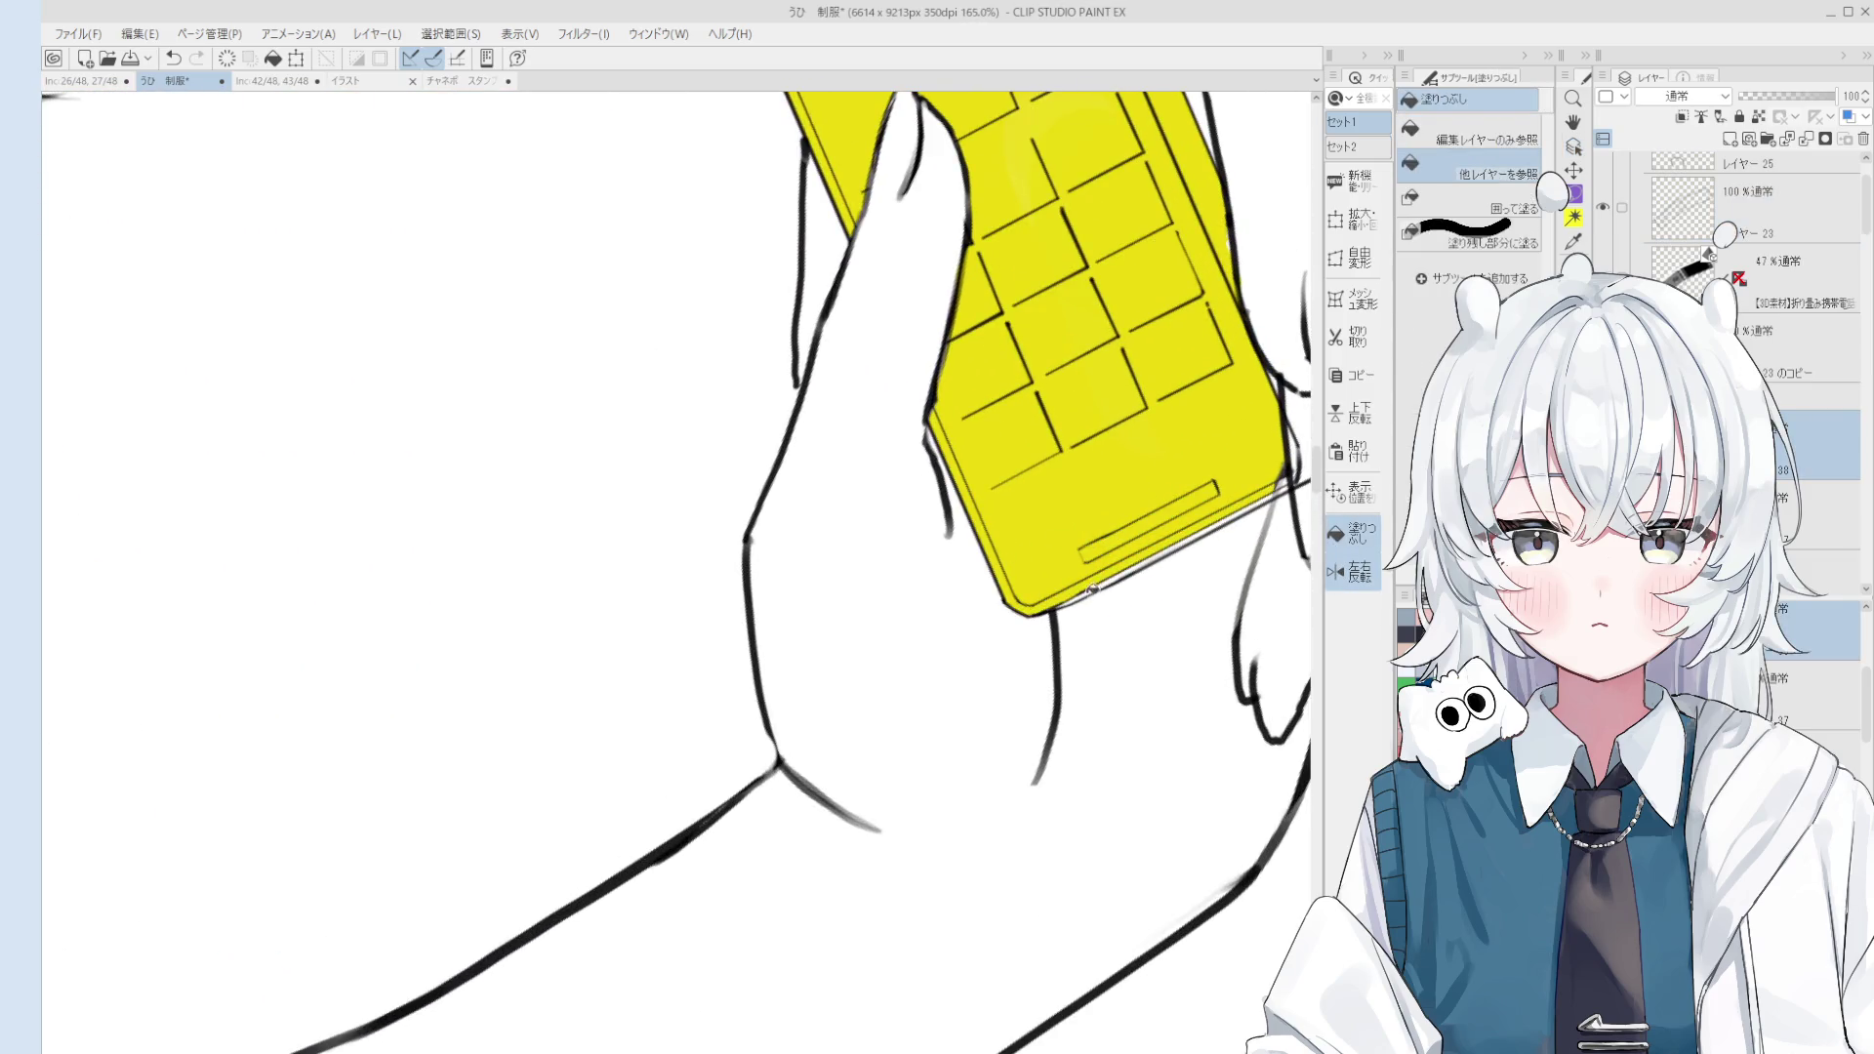
scroll(1111, 581, "down", 2)
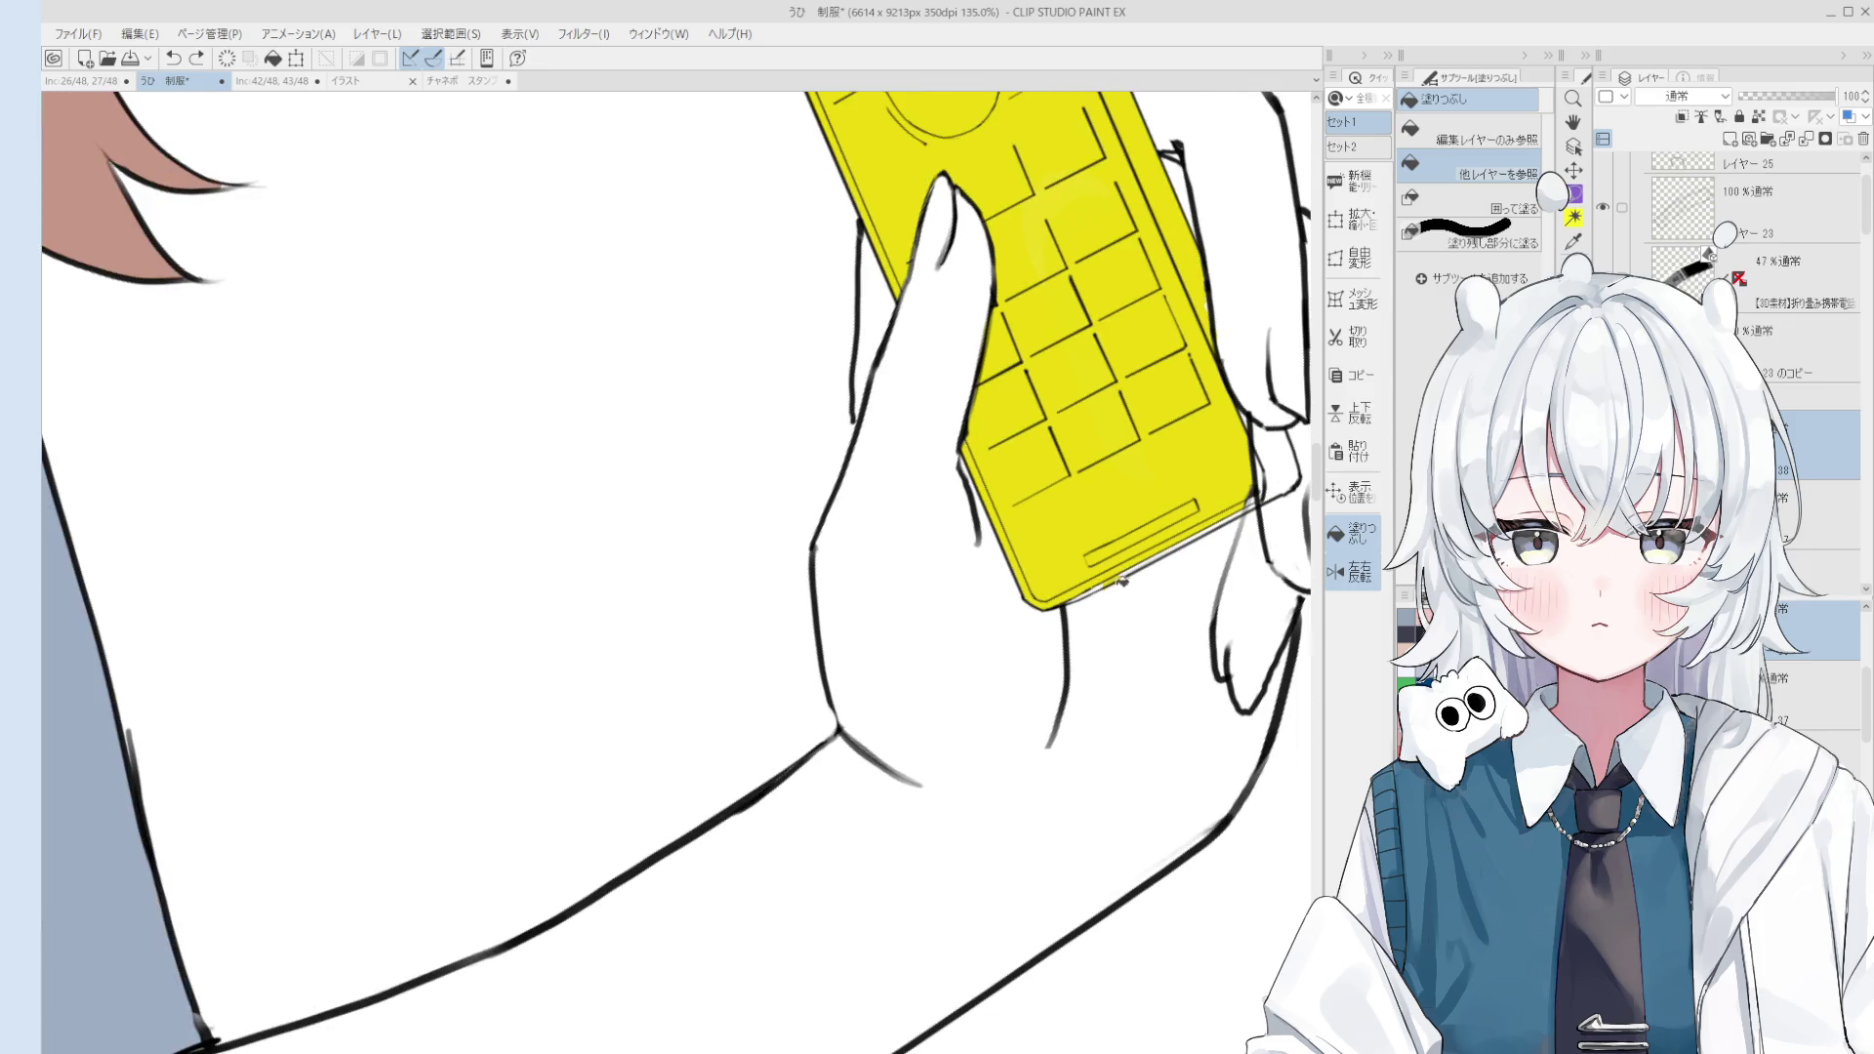
left_click(1274, 468)
Step: Check the upper and lower layers at the phone's edge and ready a smaller brush
key("e")
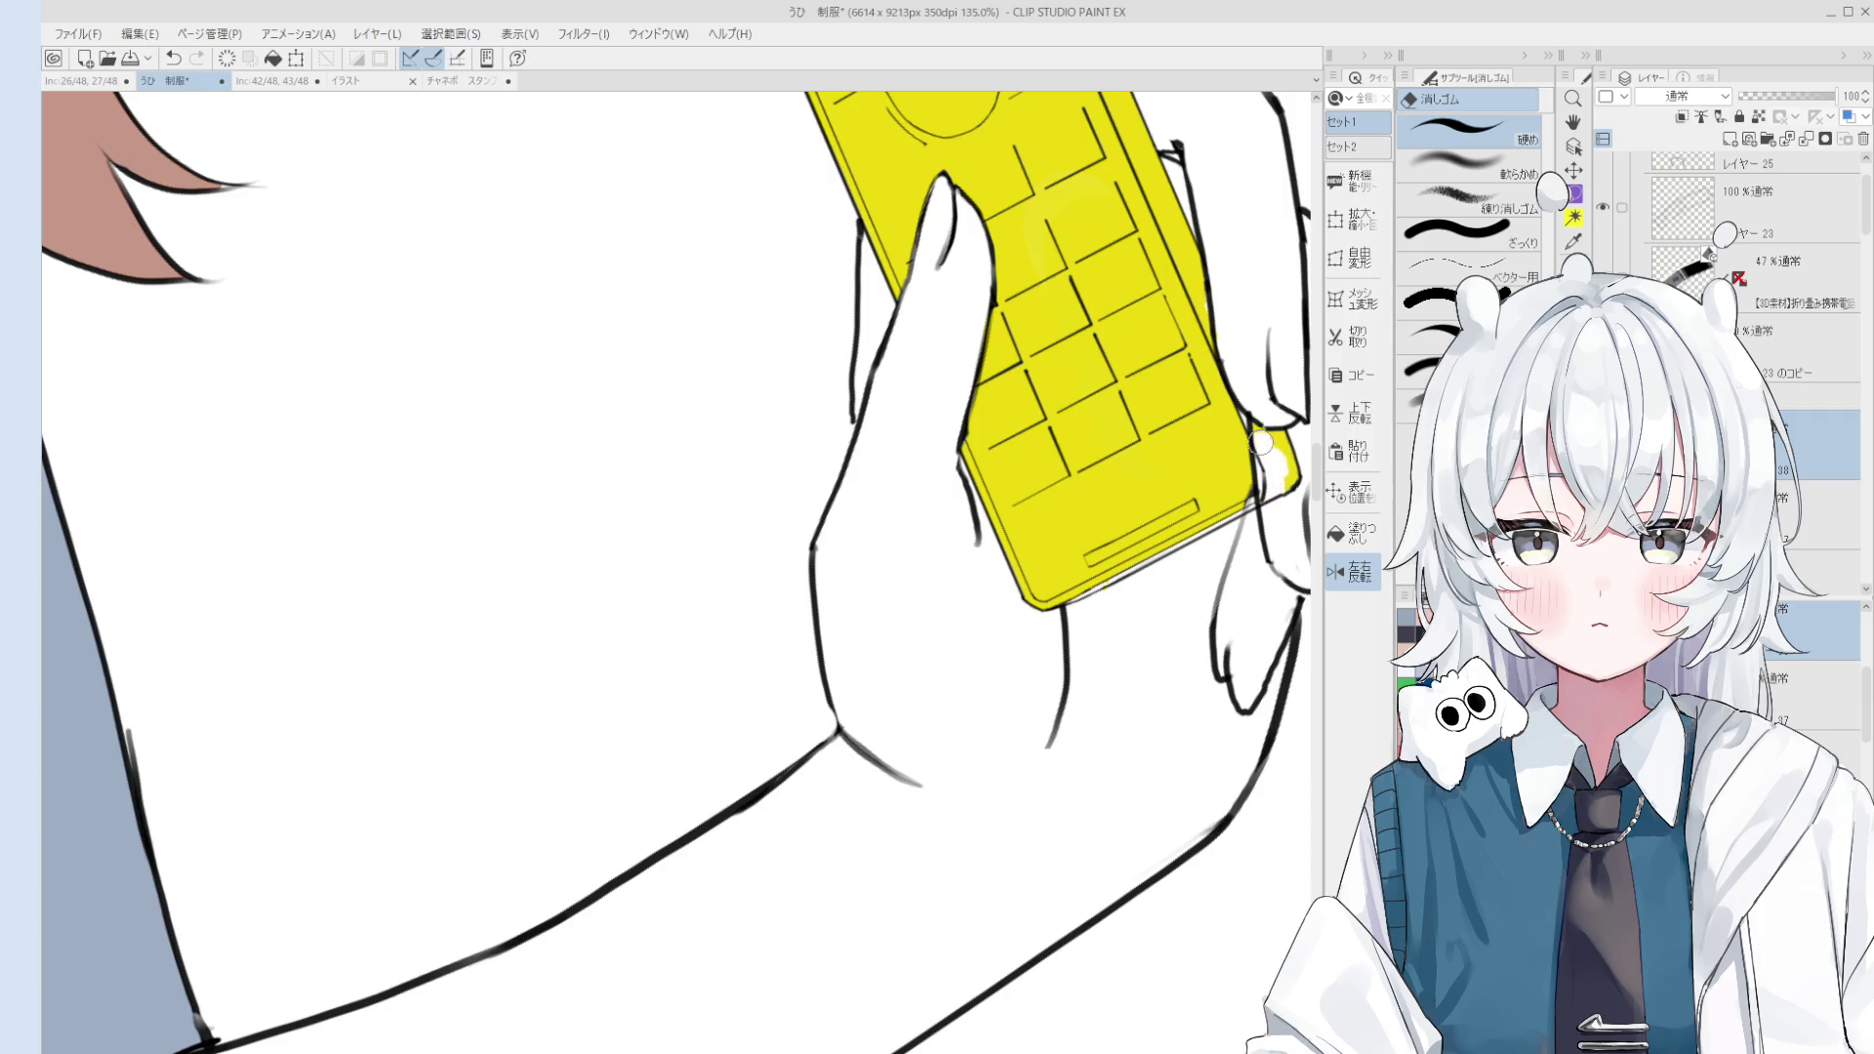
left_click(1267, 465, "ctrl+shift")
scroll(1221, 508, "down", 1)
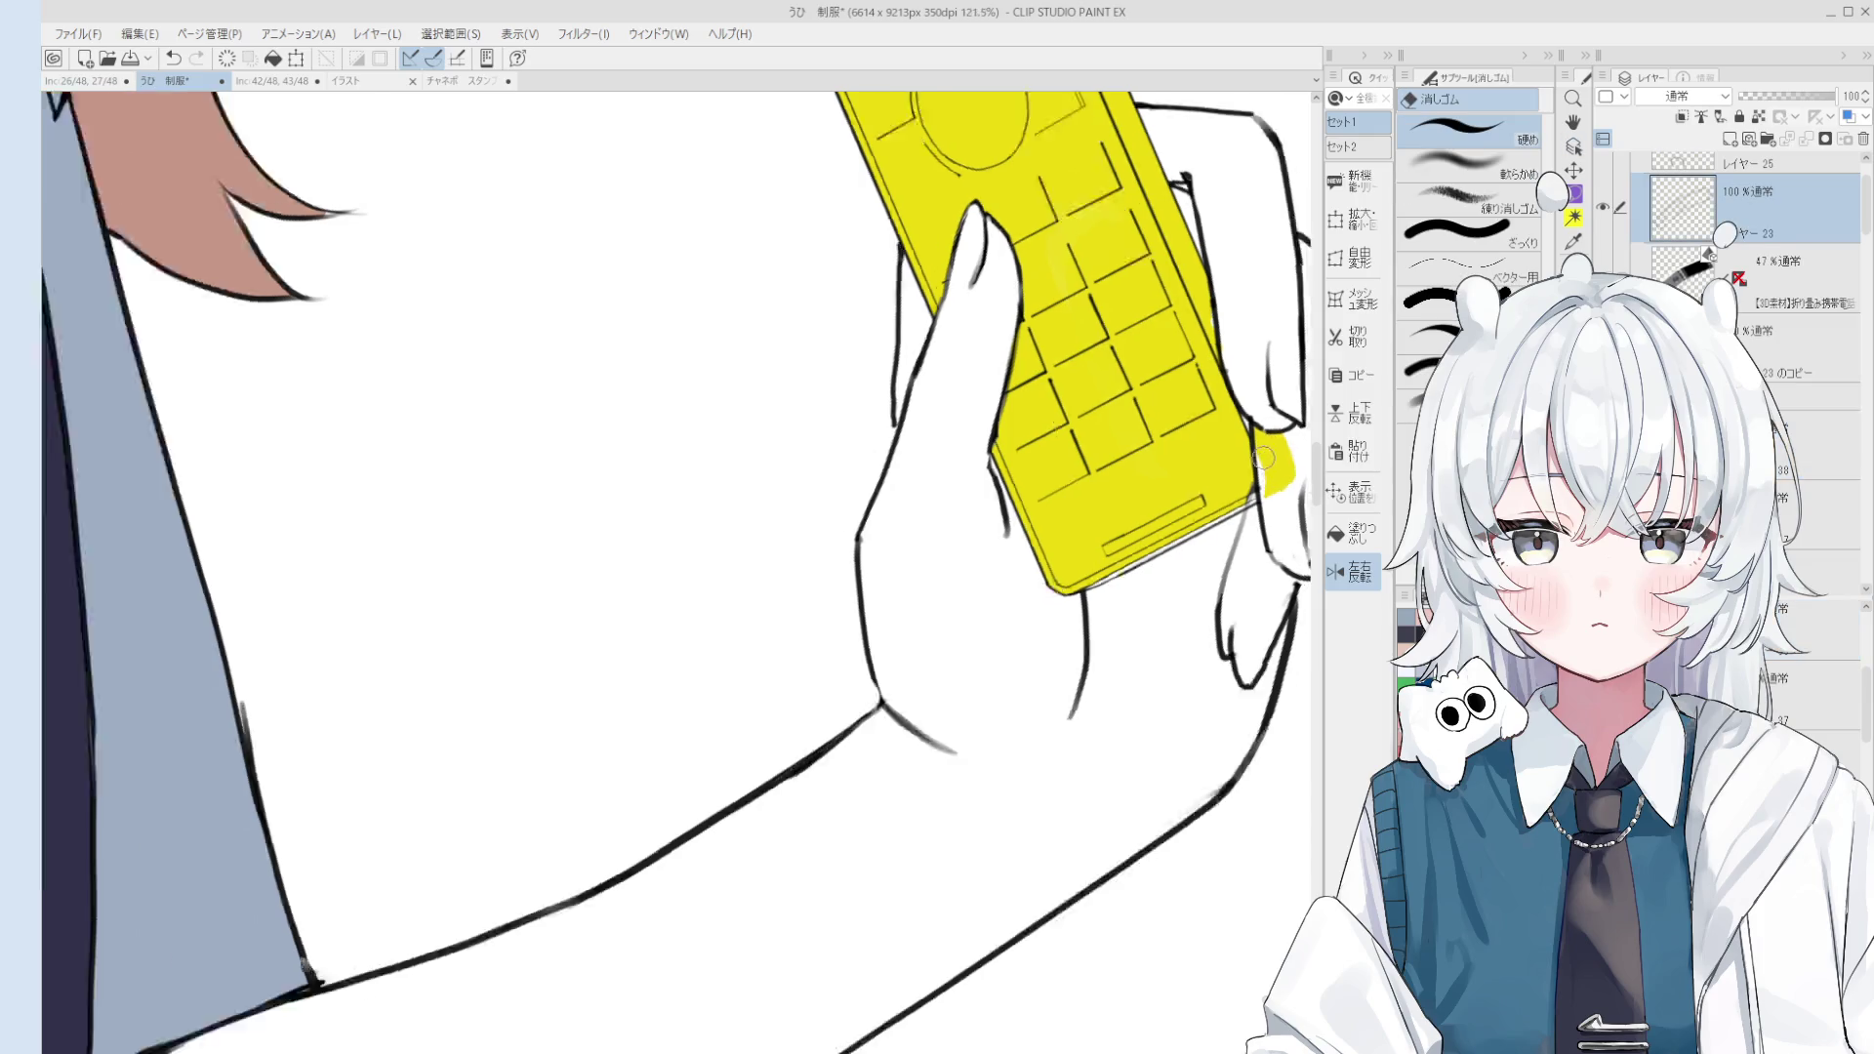
scroll(1191, 532, "down", 2)
left_click(1167, 550, "ctrl+shift")
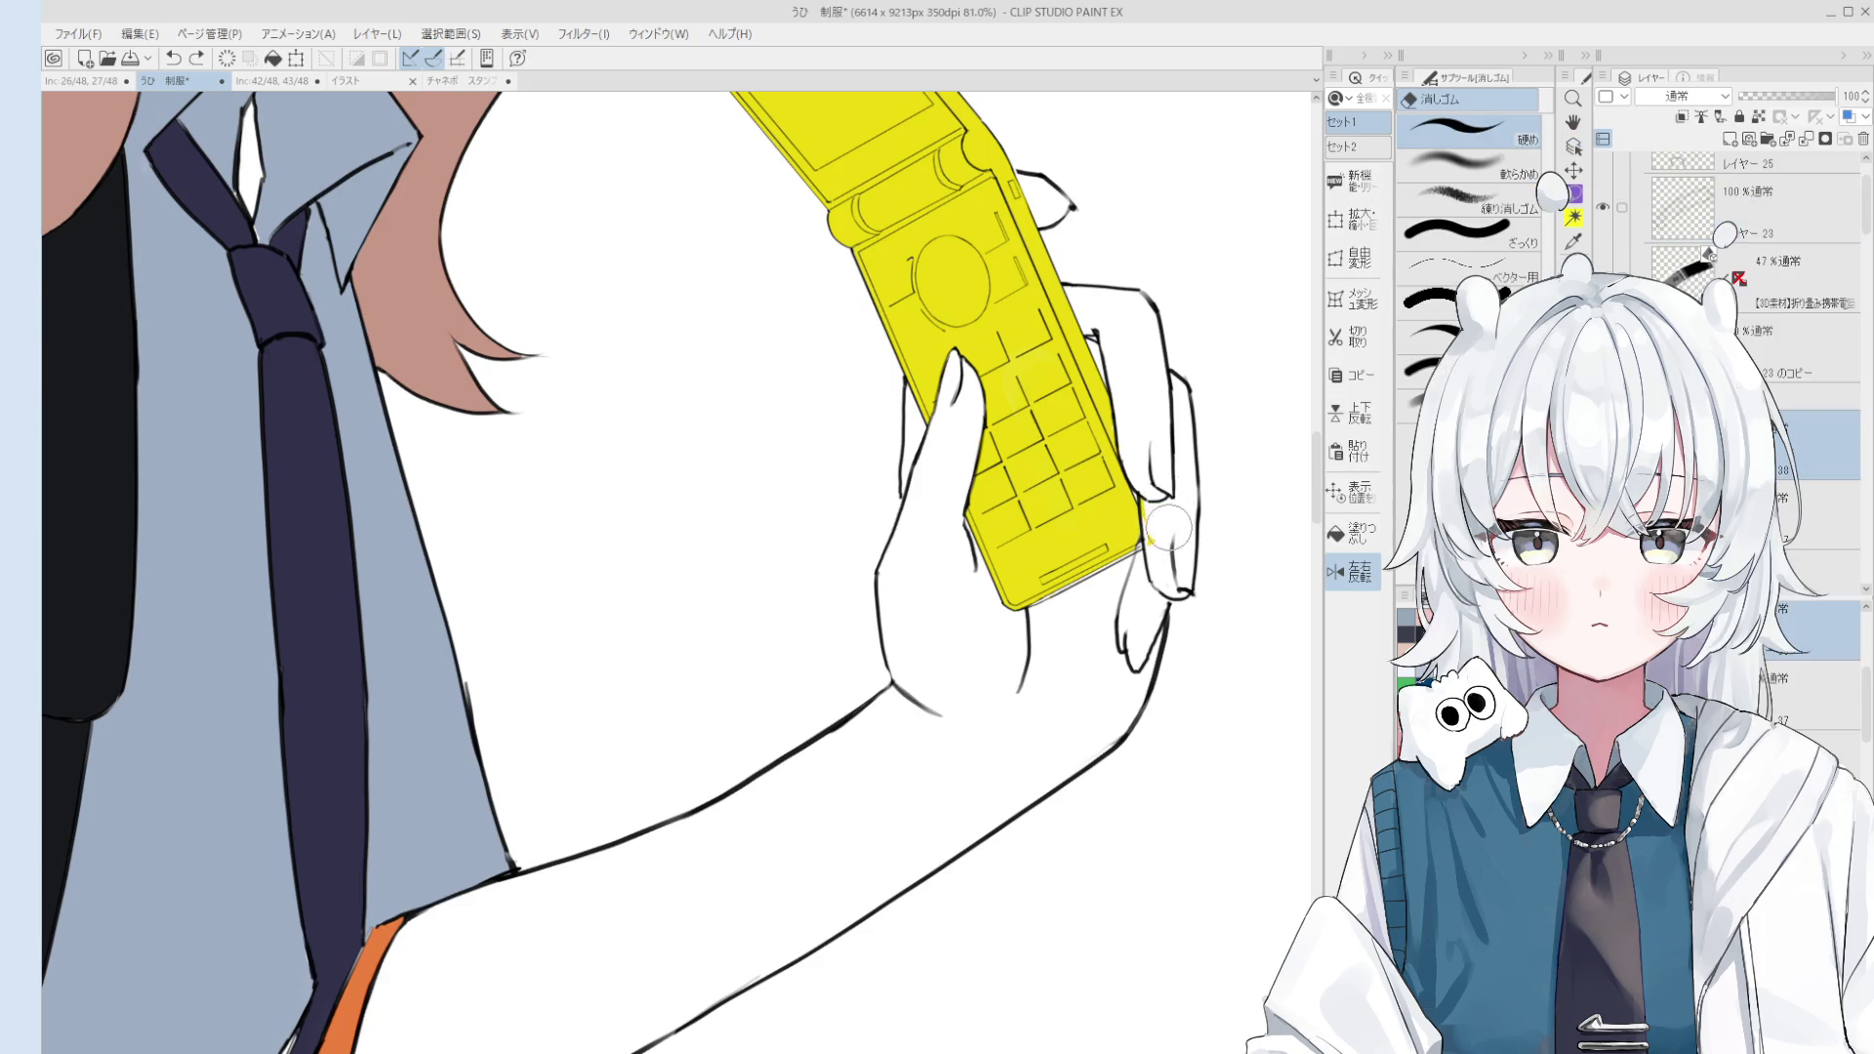
key("b")
scroll(1132, 535, "up", 2)
key("[")
key("[")
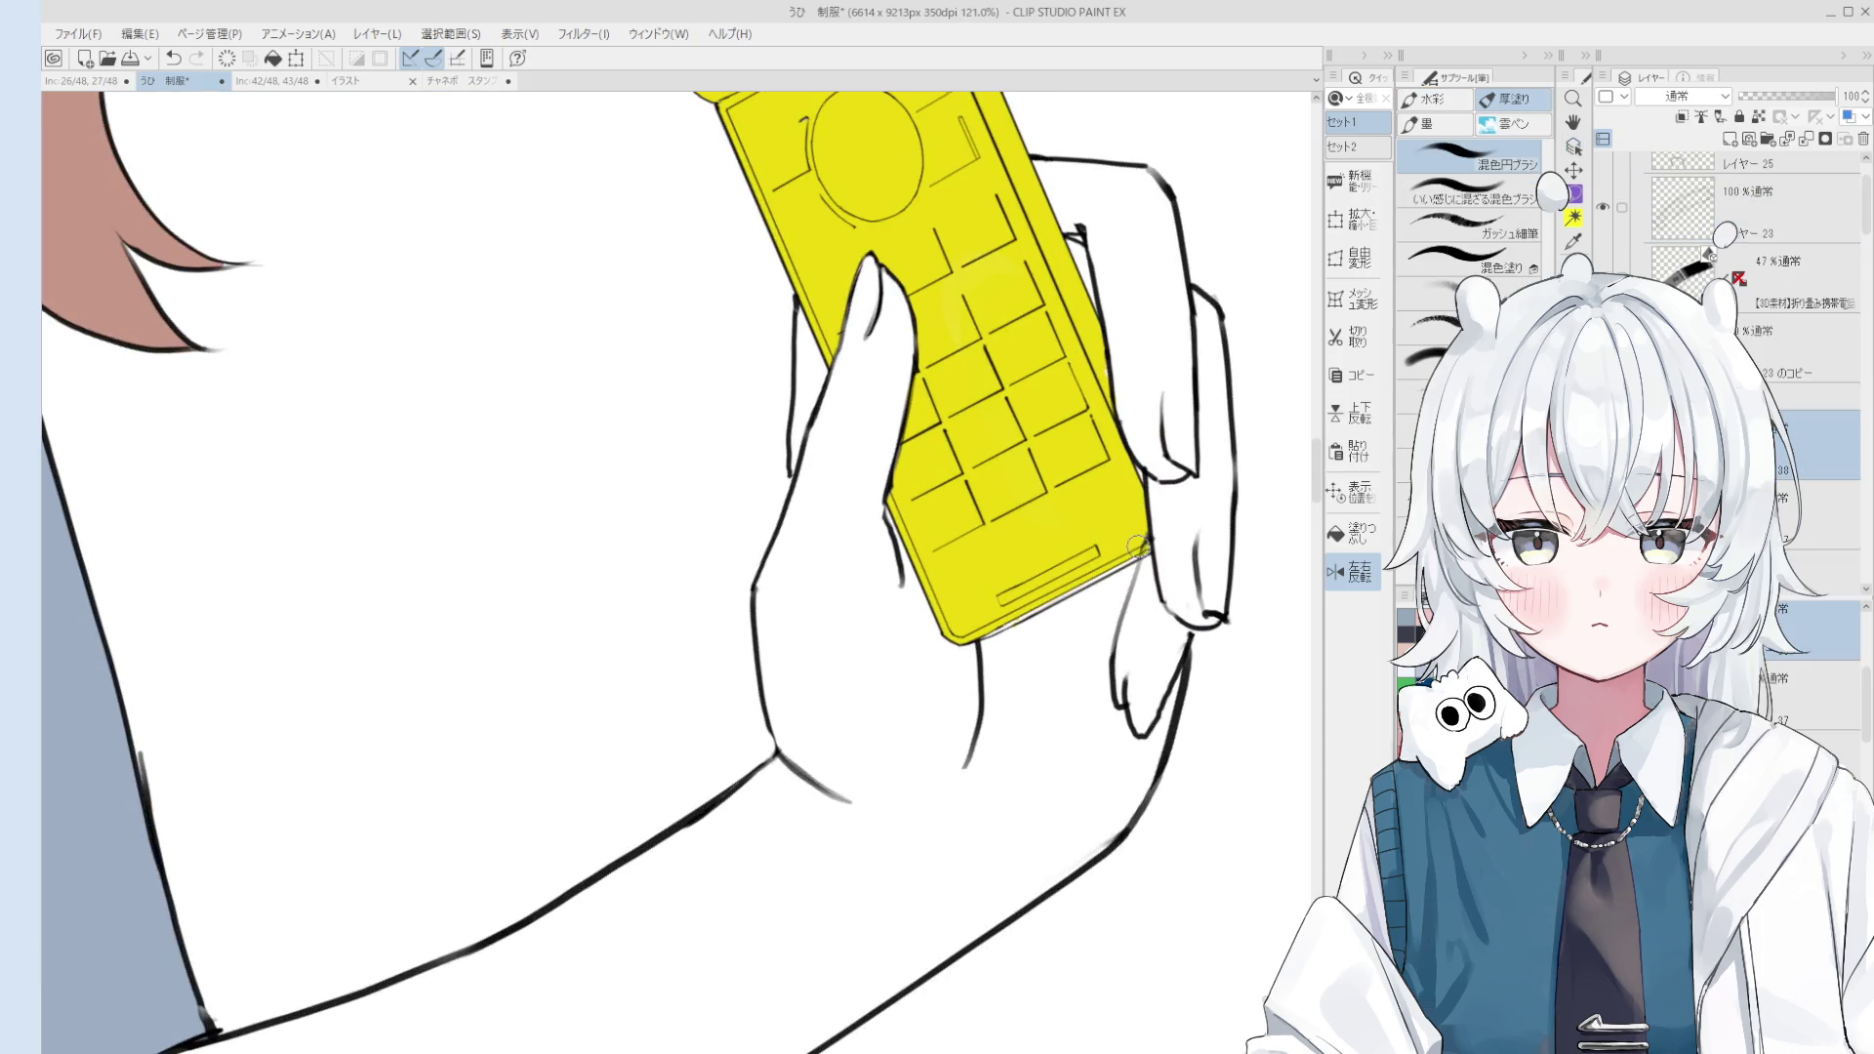
Step: Reset the view's flip and pan to bring the phone's lower corner and wrist into view
key("h")
left_click_drag(1170, 540, 1178, 520)
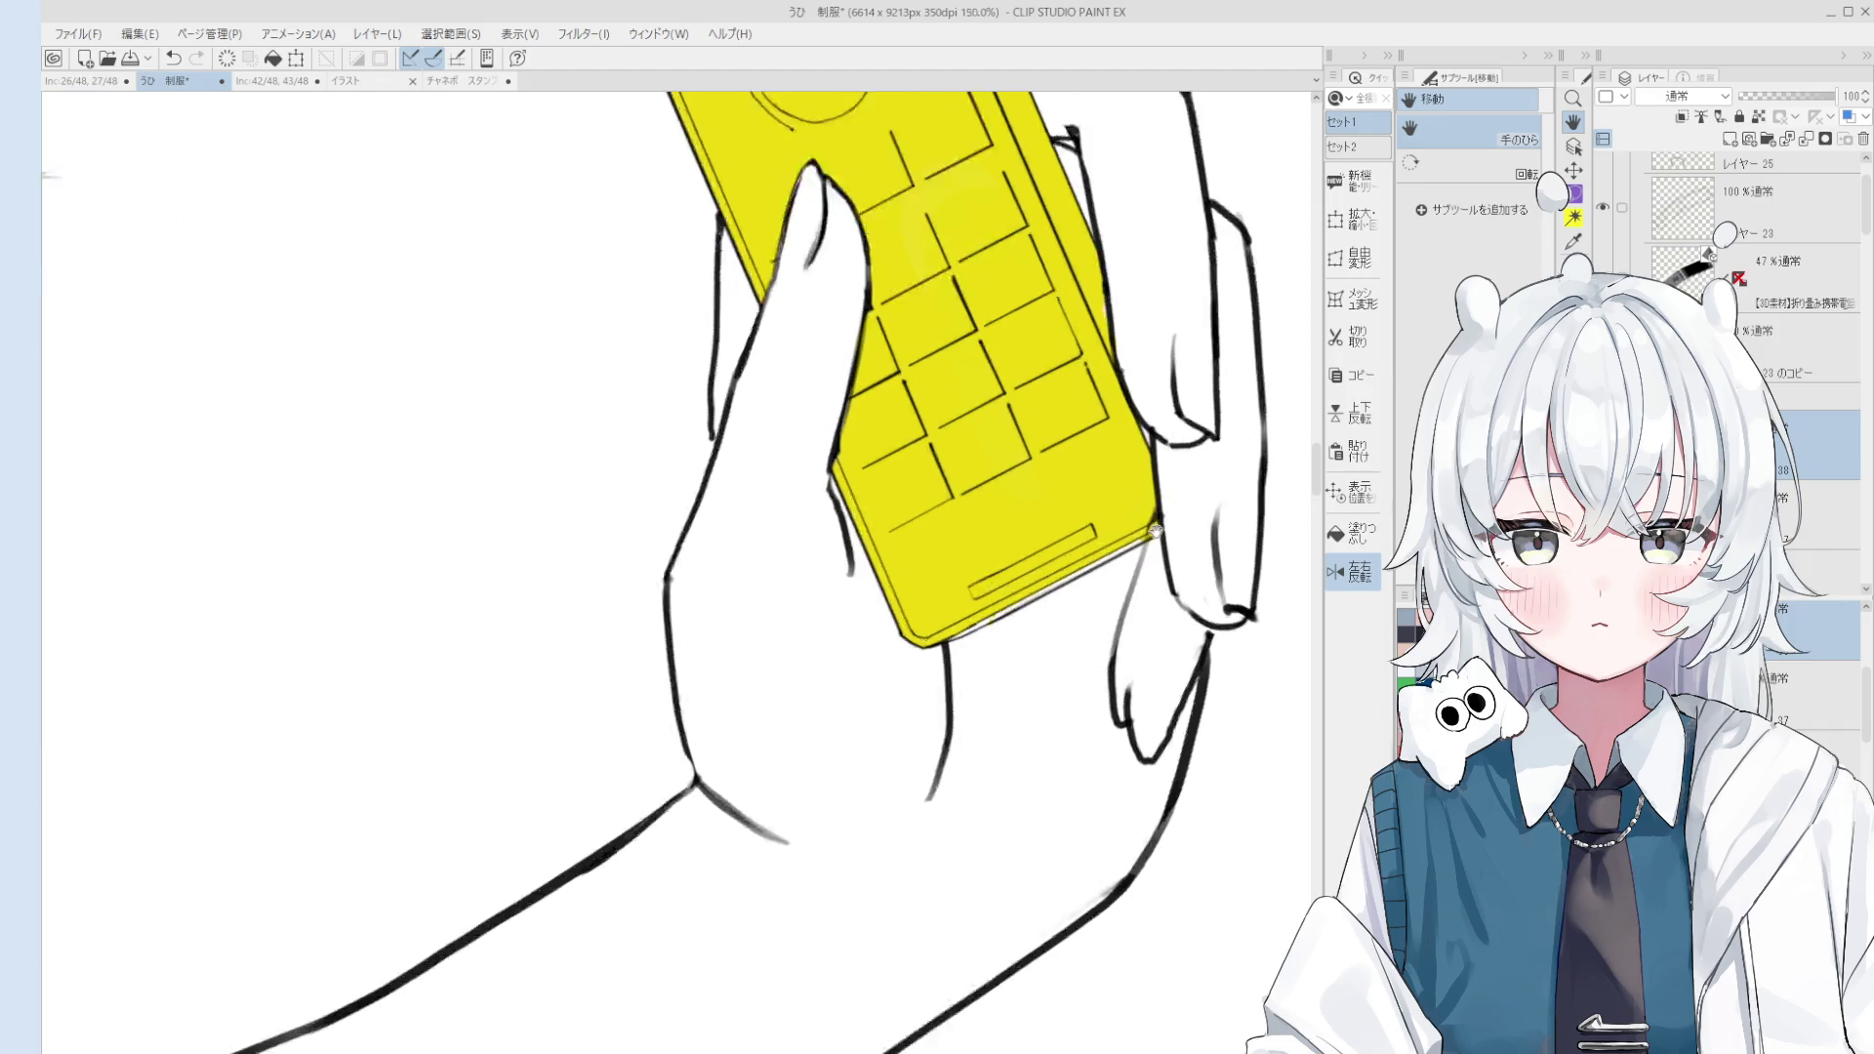
key("ctrl+shift+h")
scroll(1101, 516, "up", 2)
key("b")
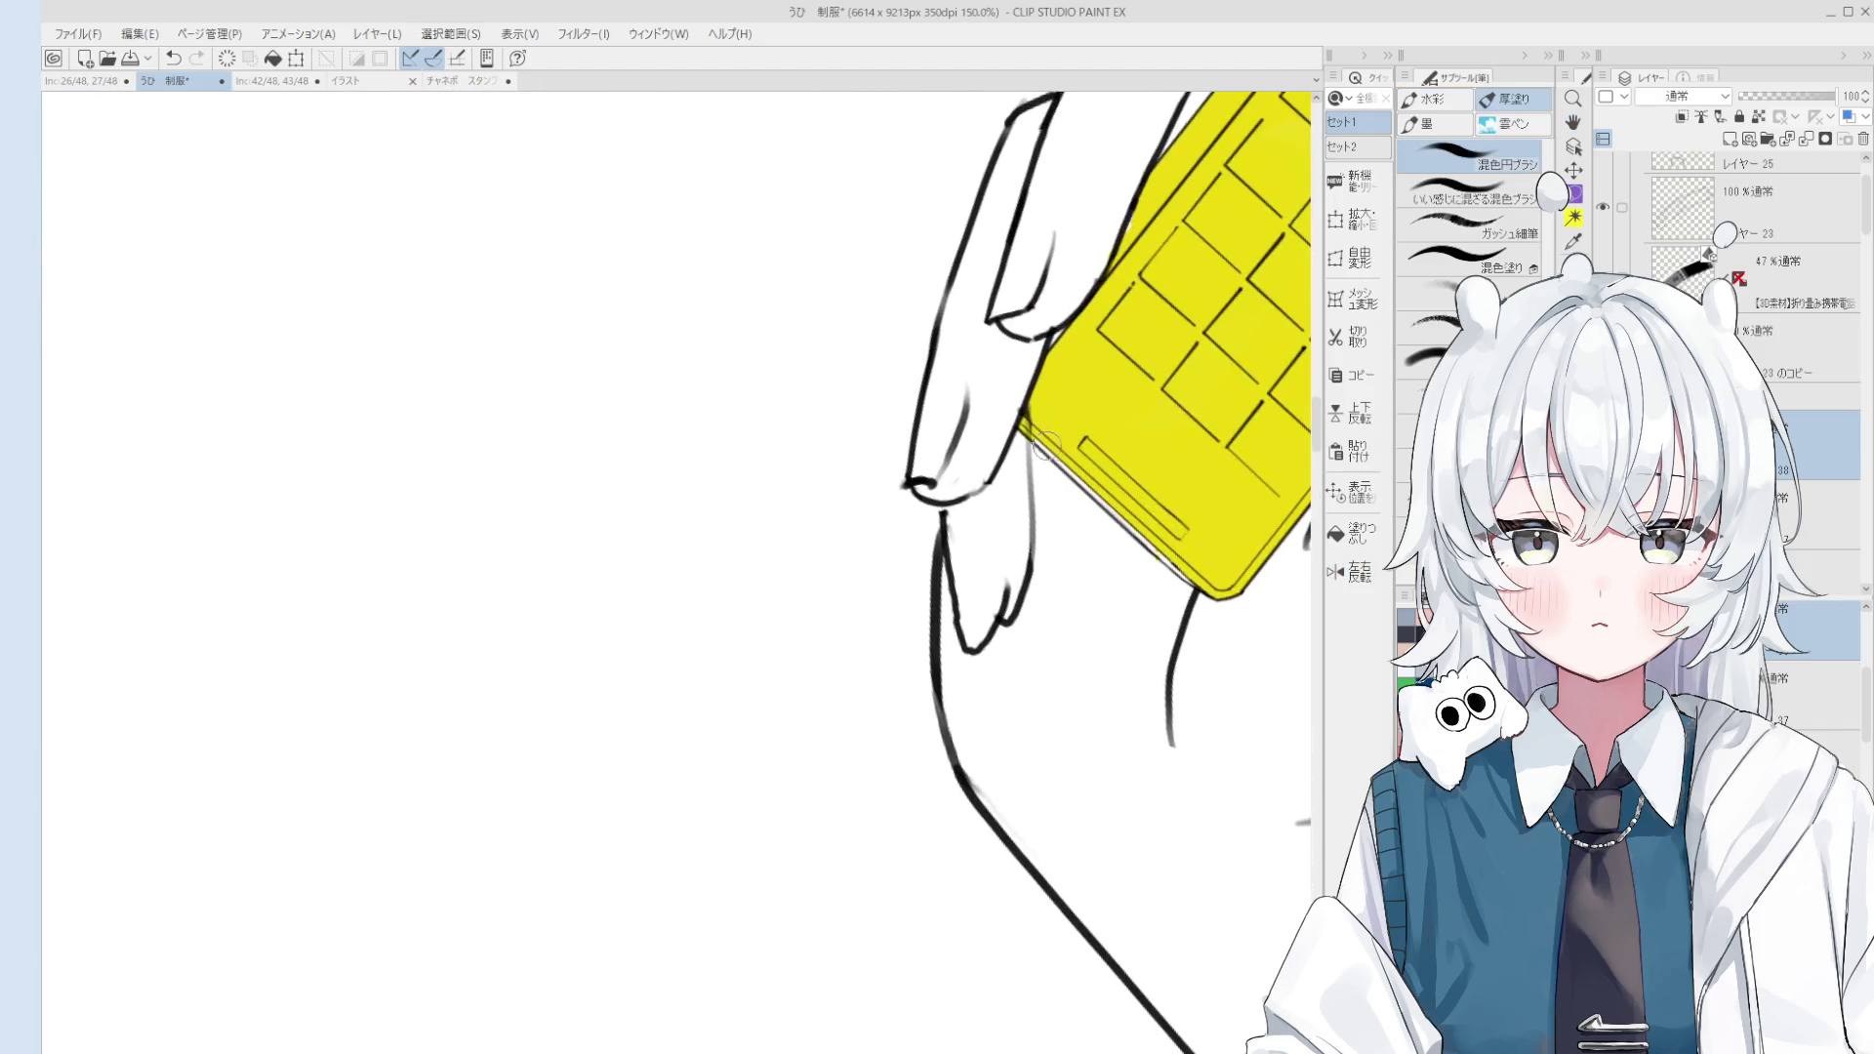
scroll(1074, 500, "up", 2)
key("h")
left_click_drag(1135, 562, 1018, 499)
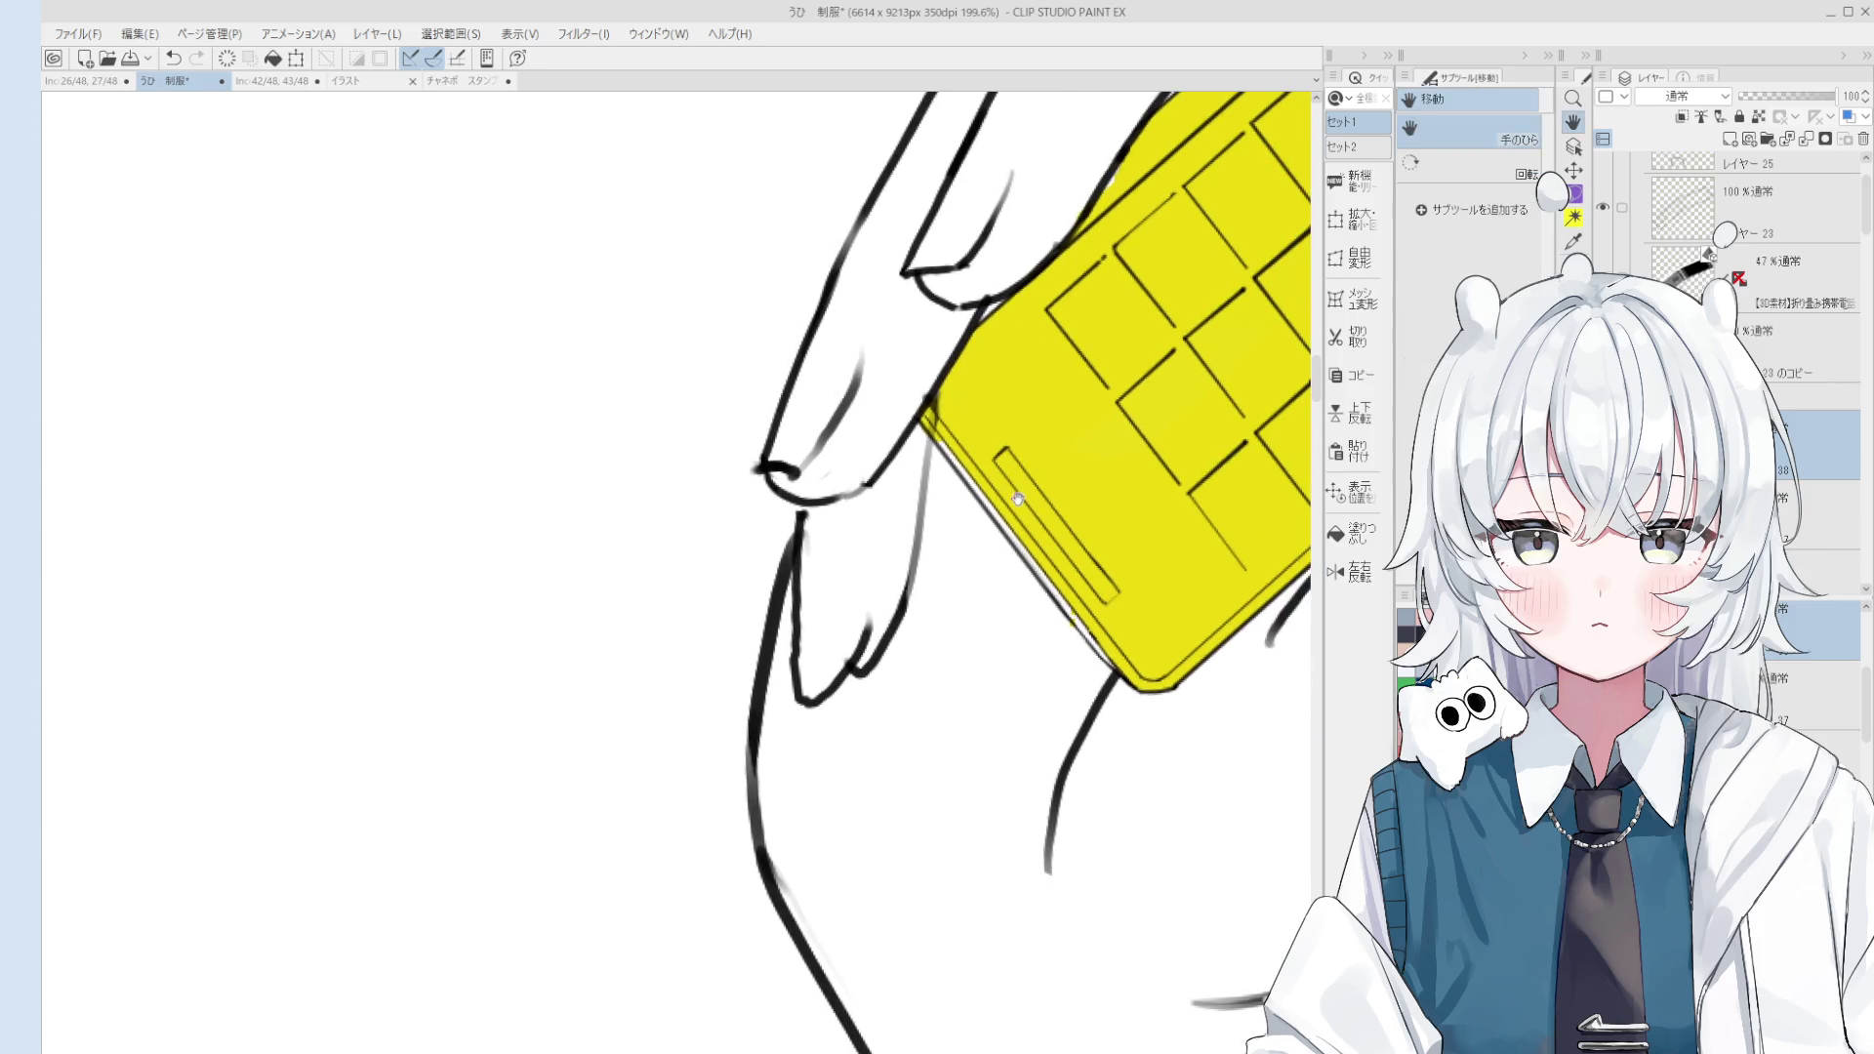
key("b")
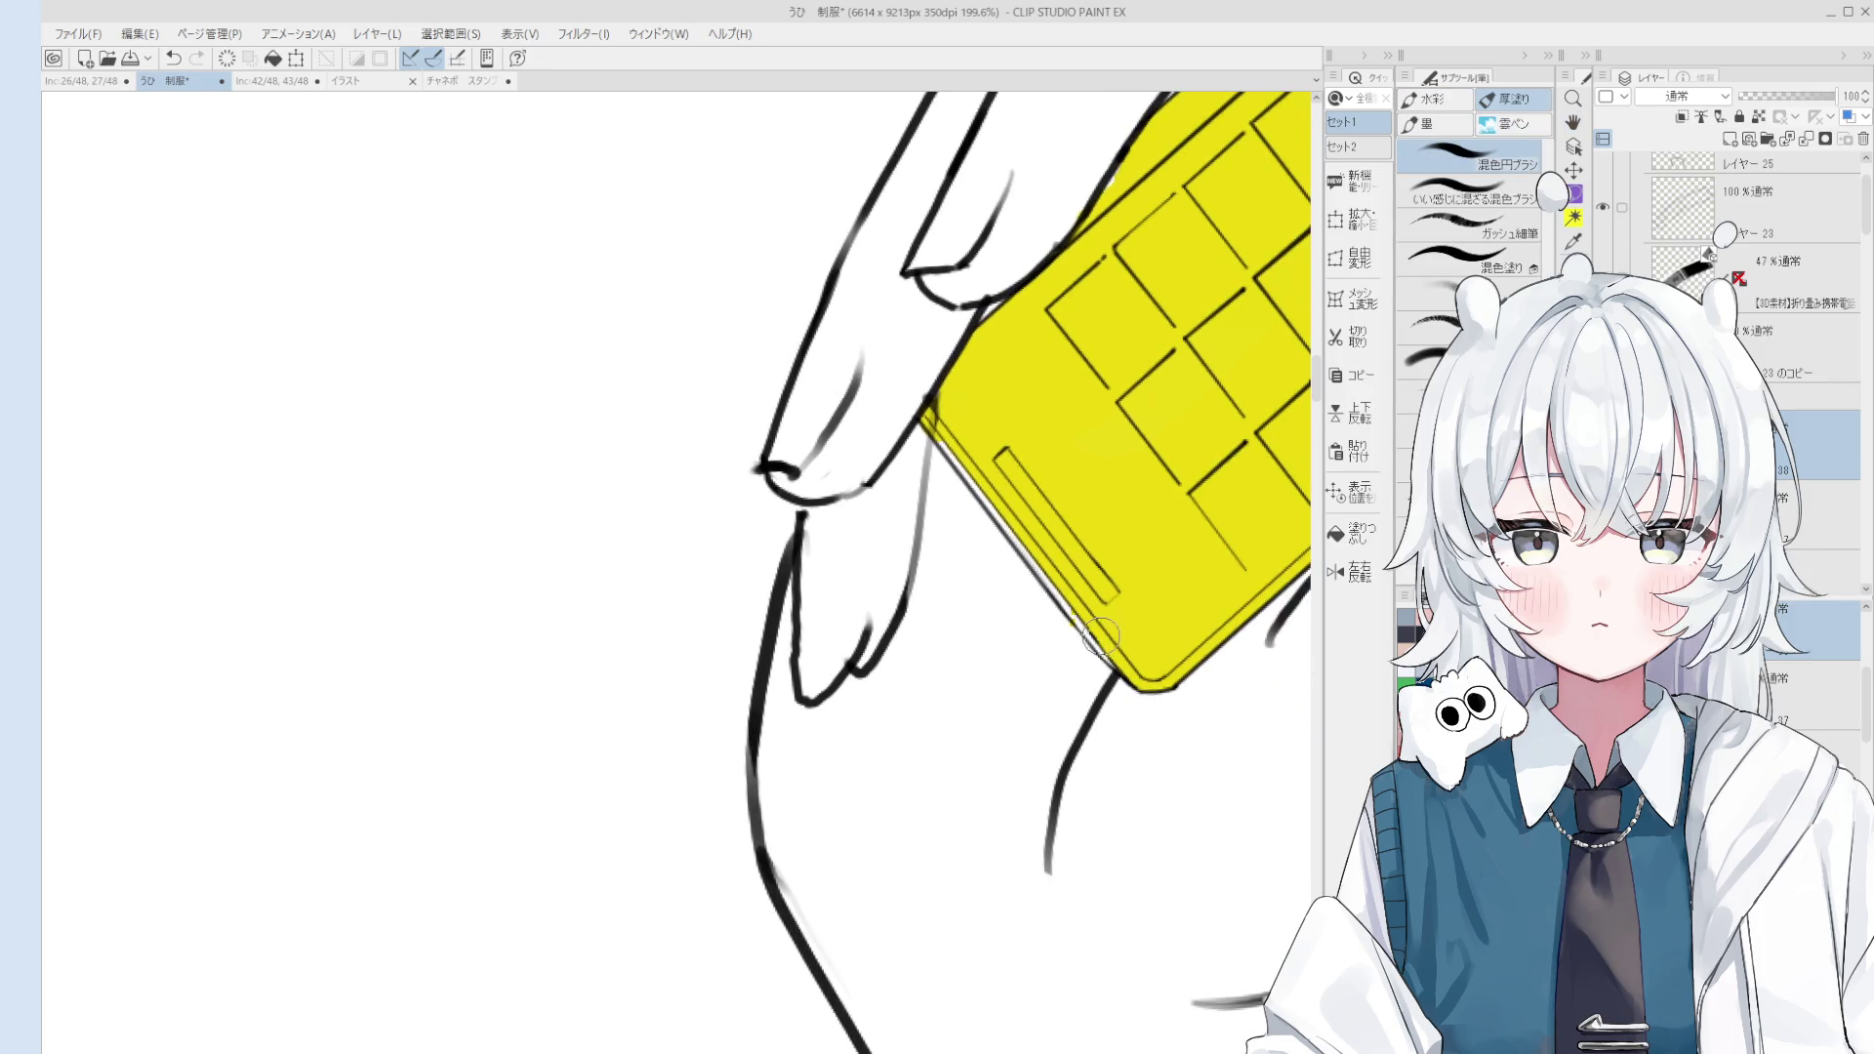
Step: Clean up the sleeve cuff lines at the wrist, alternating eraser and line-art pen
key("e")
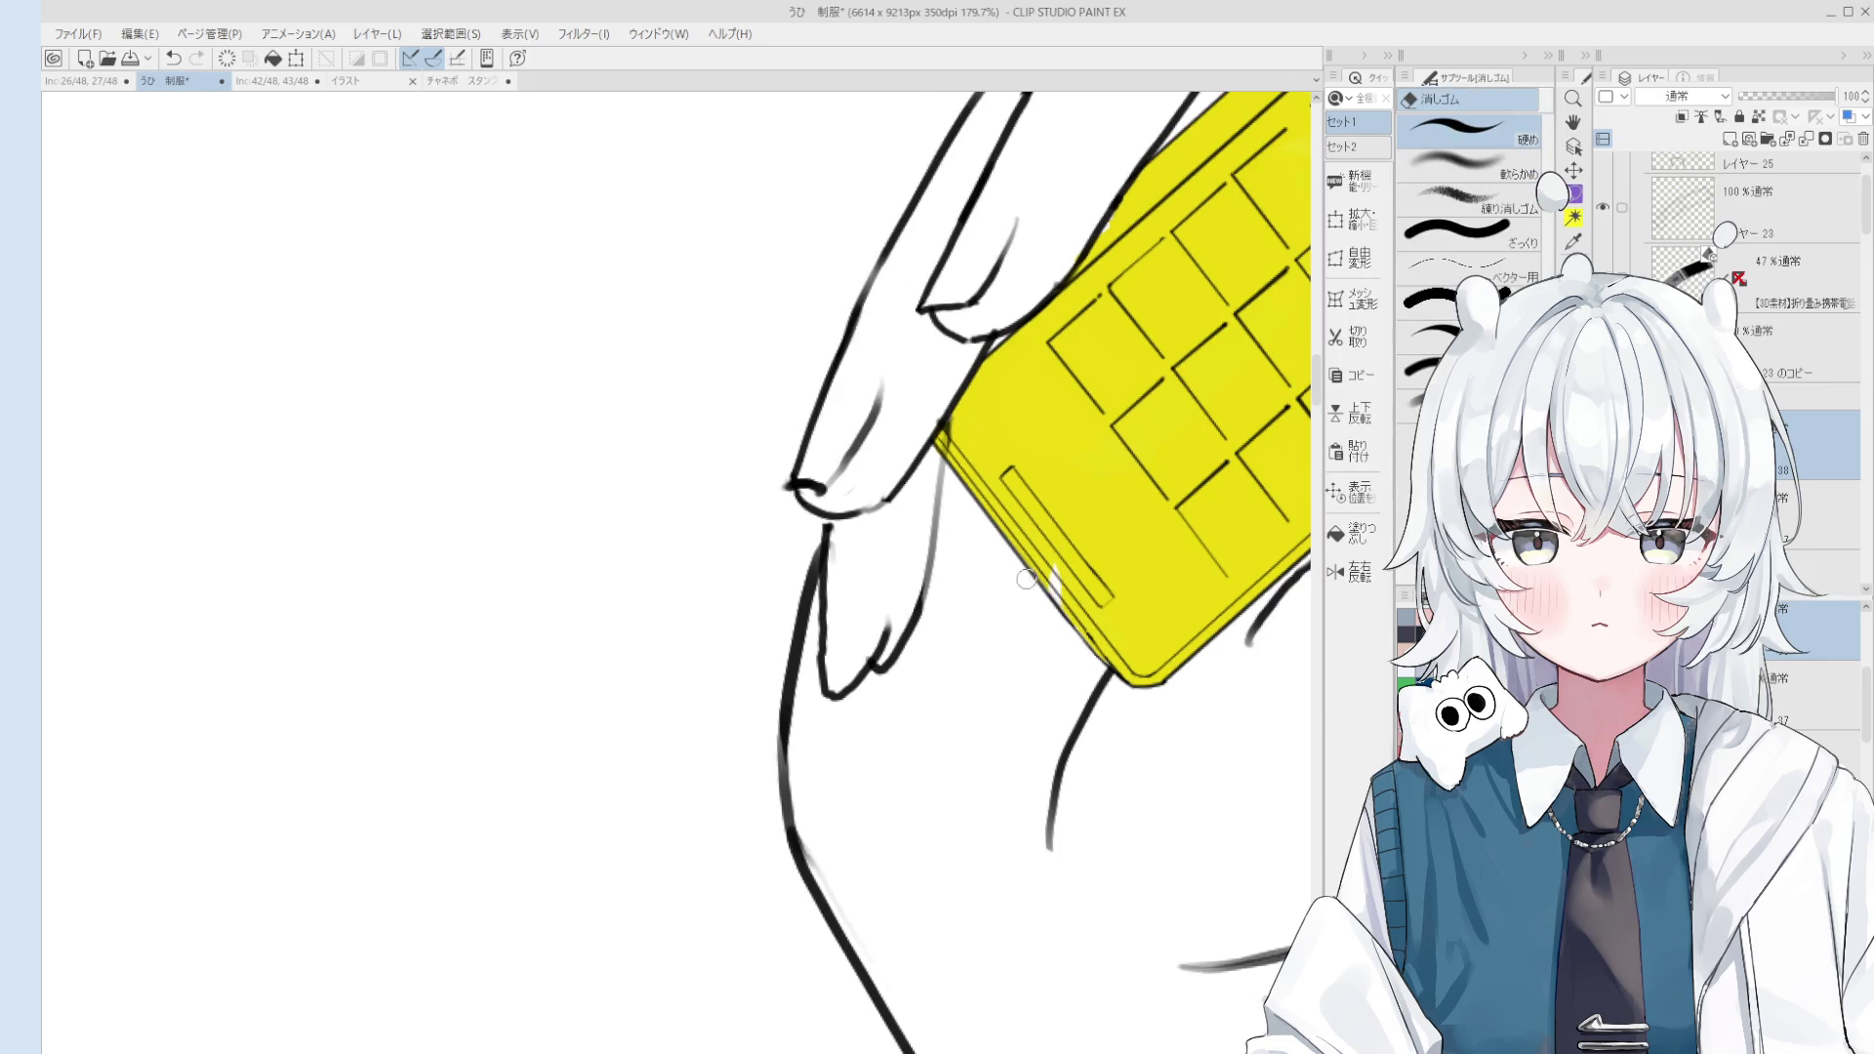
key("o")
scroll(951, 392, "up", 1)
key("e")
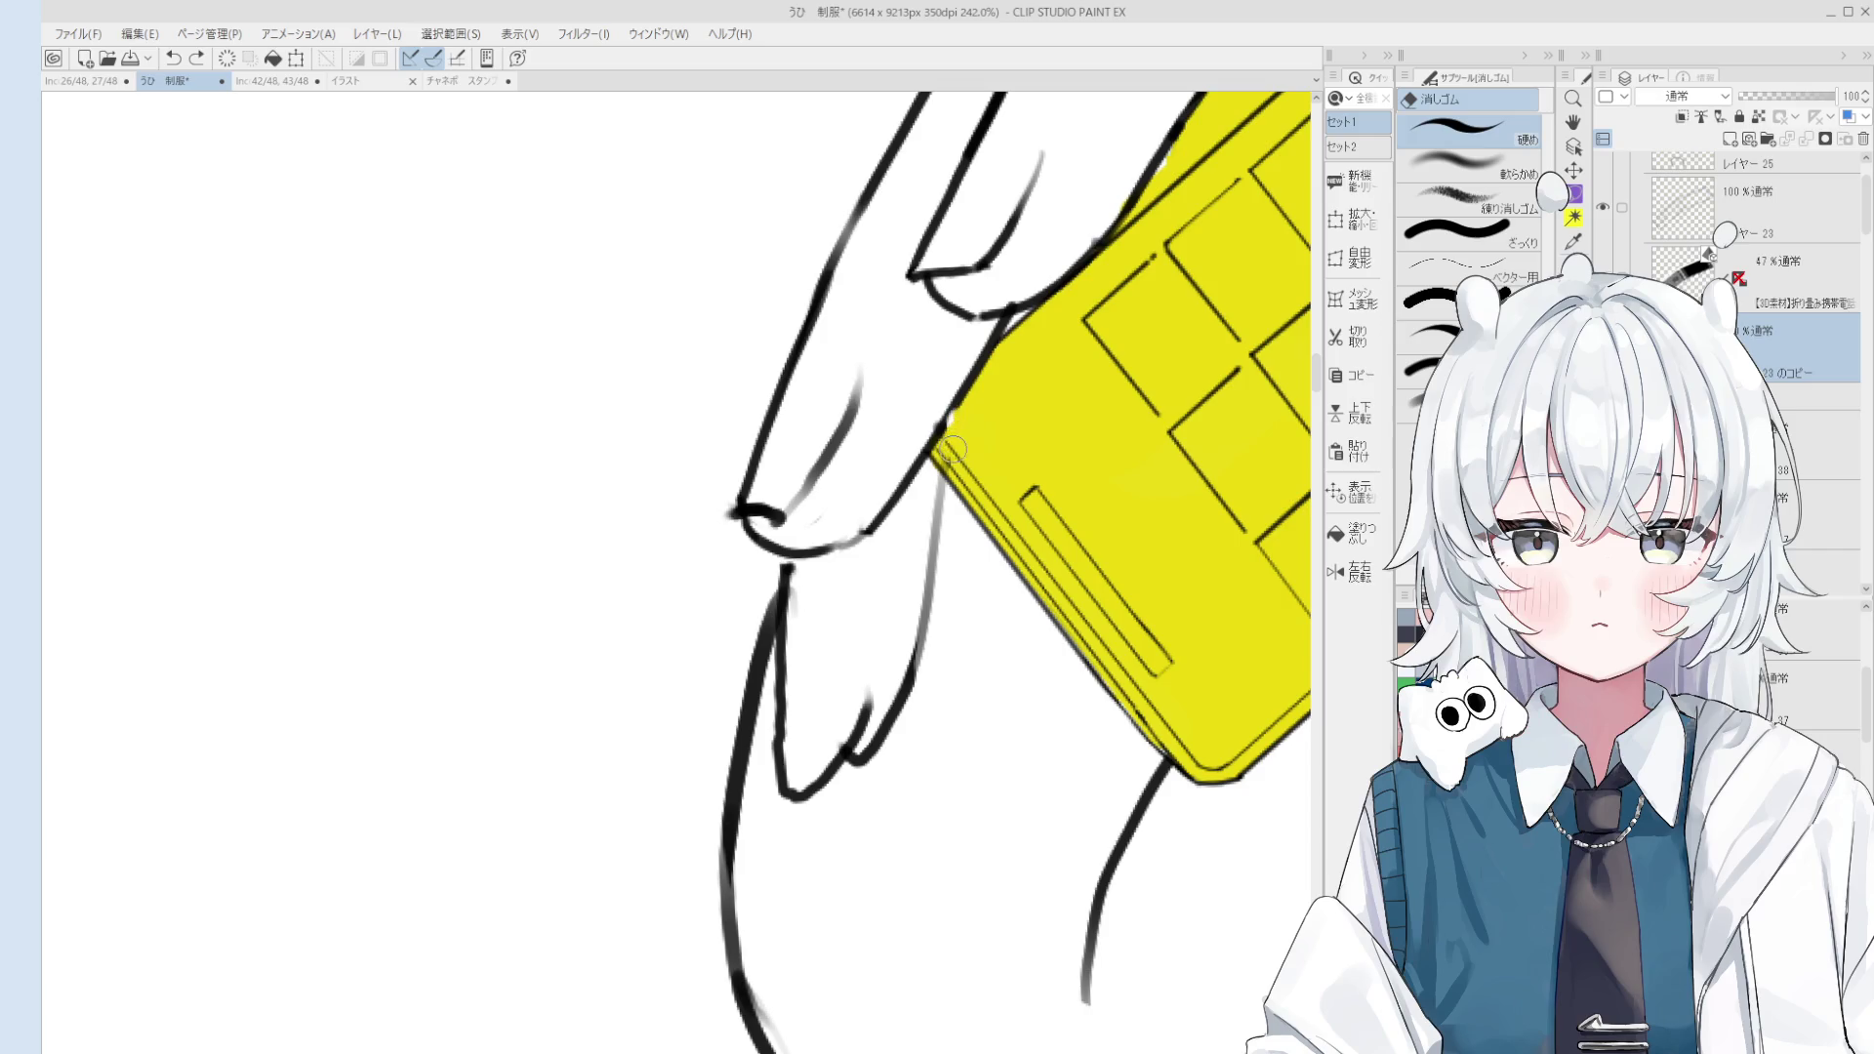
scroll(954, 451, "down", 1)
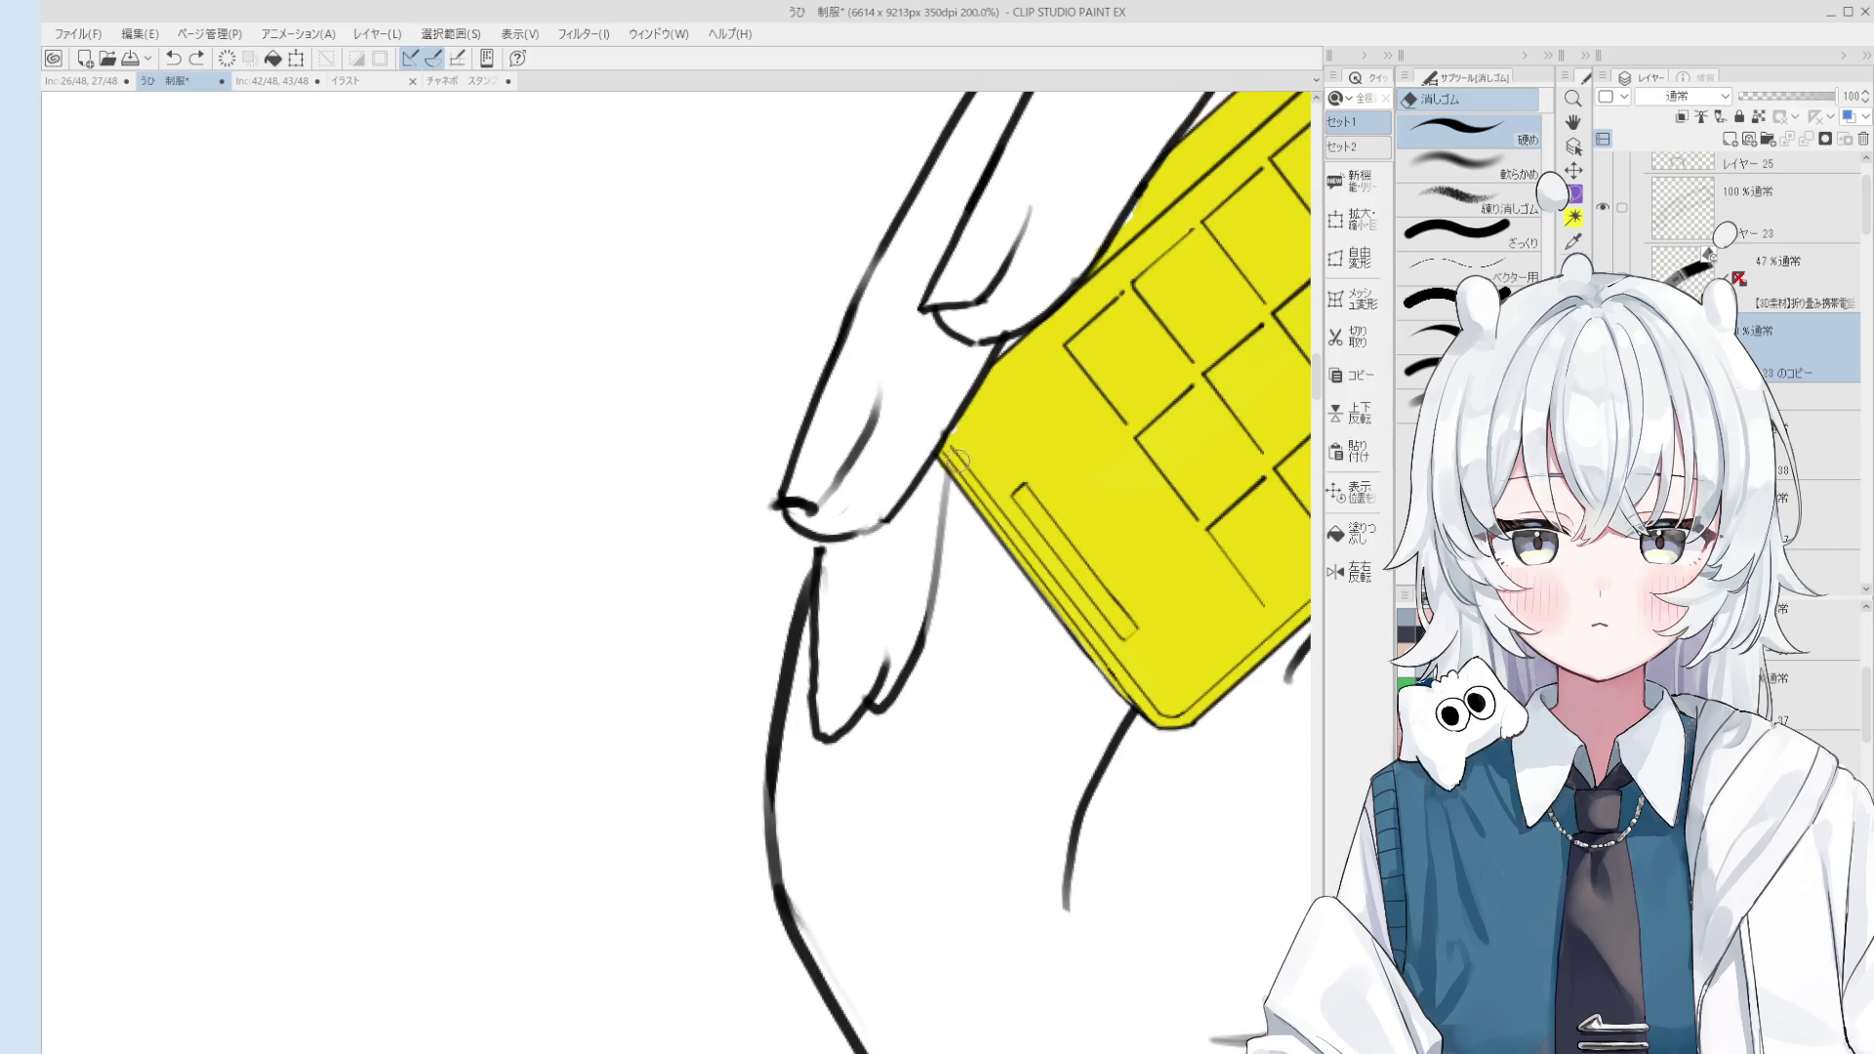
key("o")
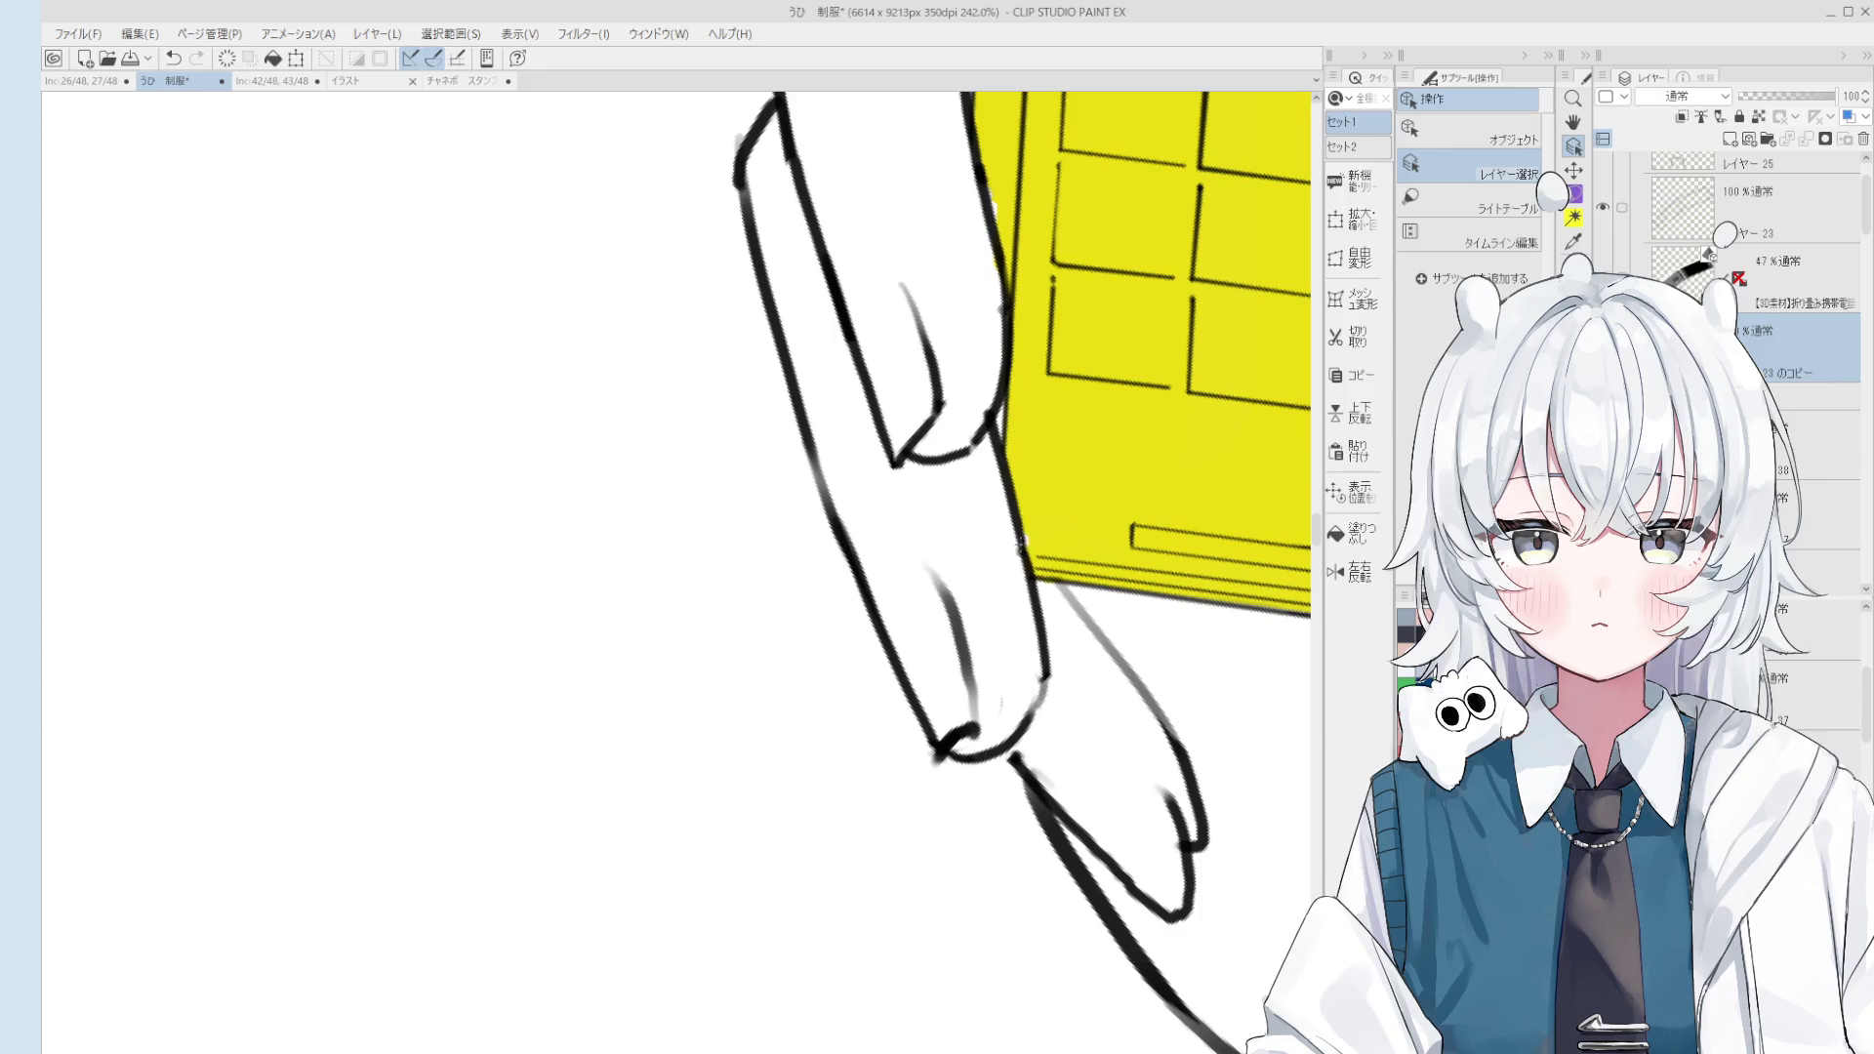
key("e")
scroll(1034, 566, "down", 2)
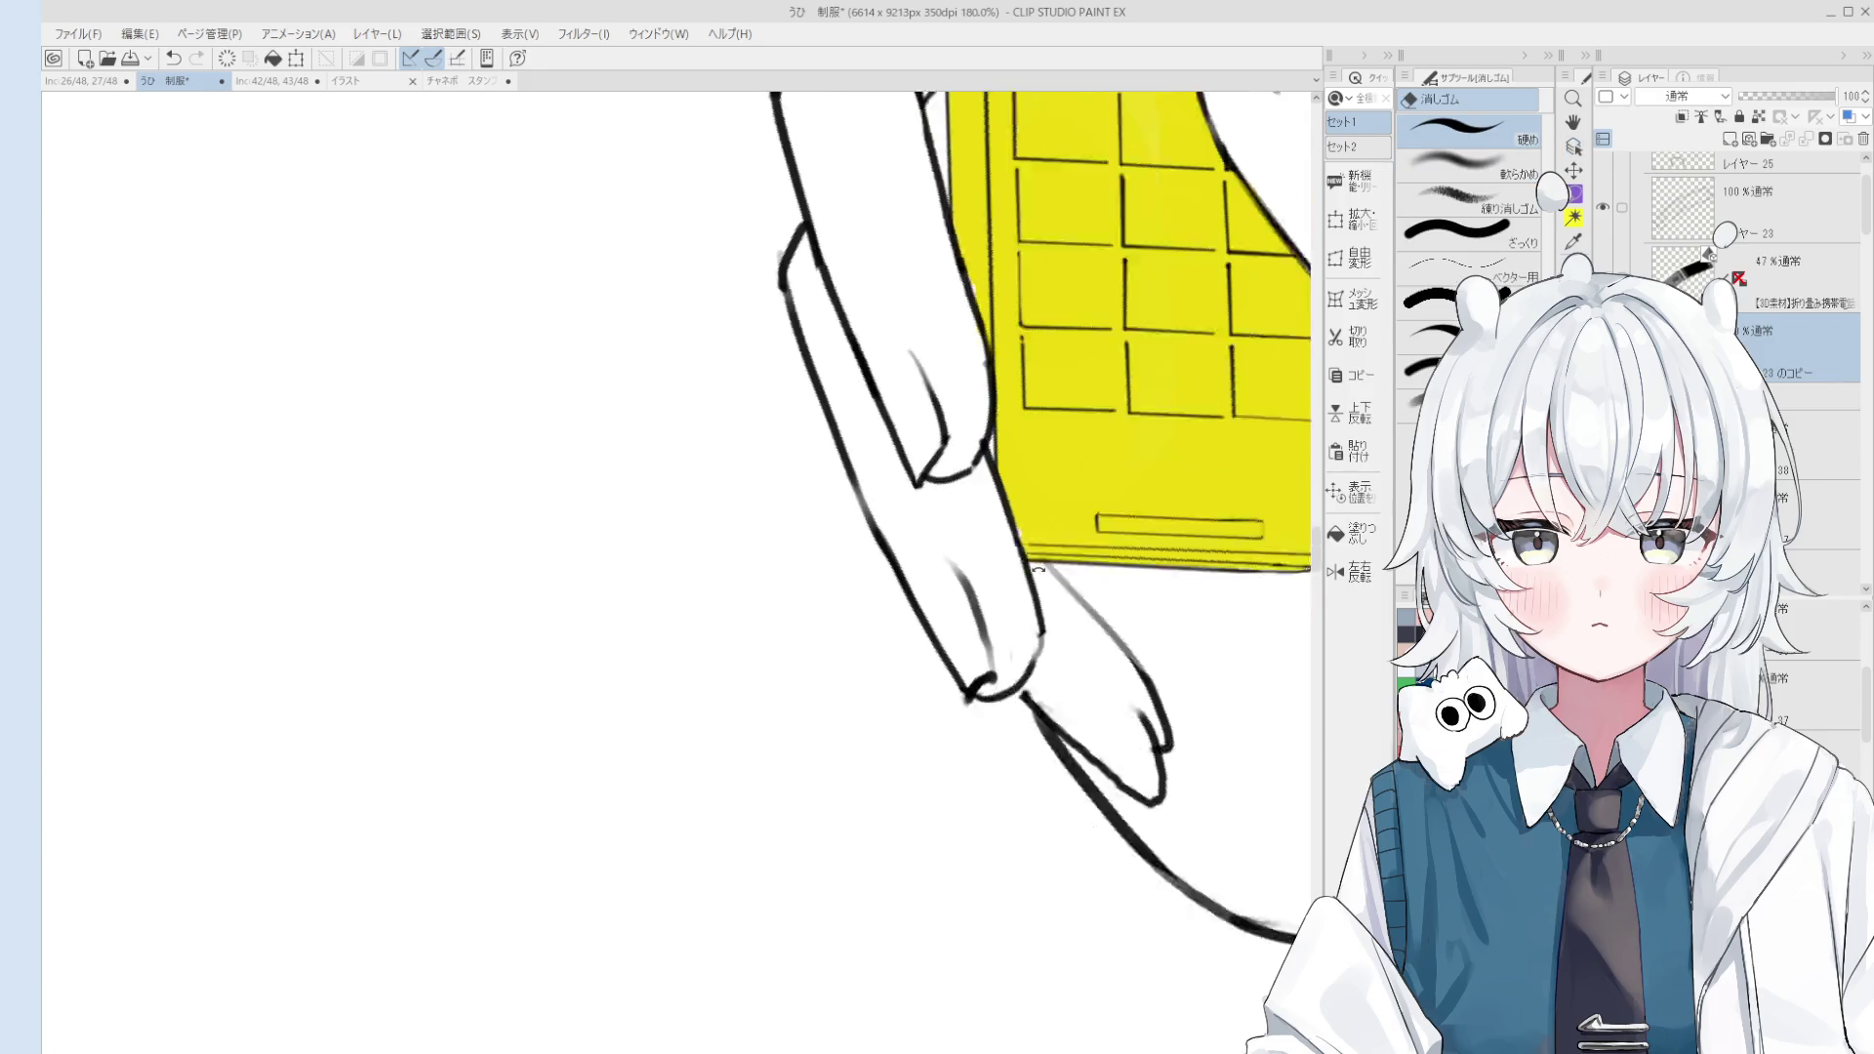
scroll(1039, 569, "up", 1)
scroll(1072, 553, "up", 1)
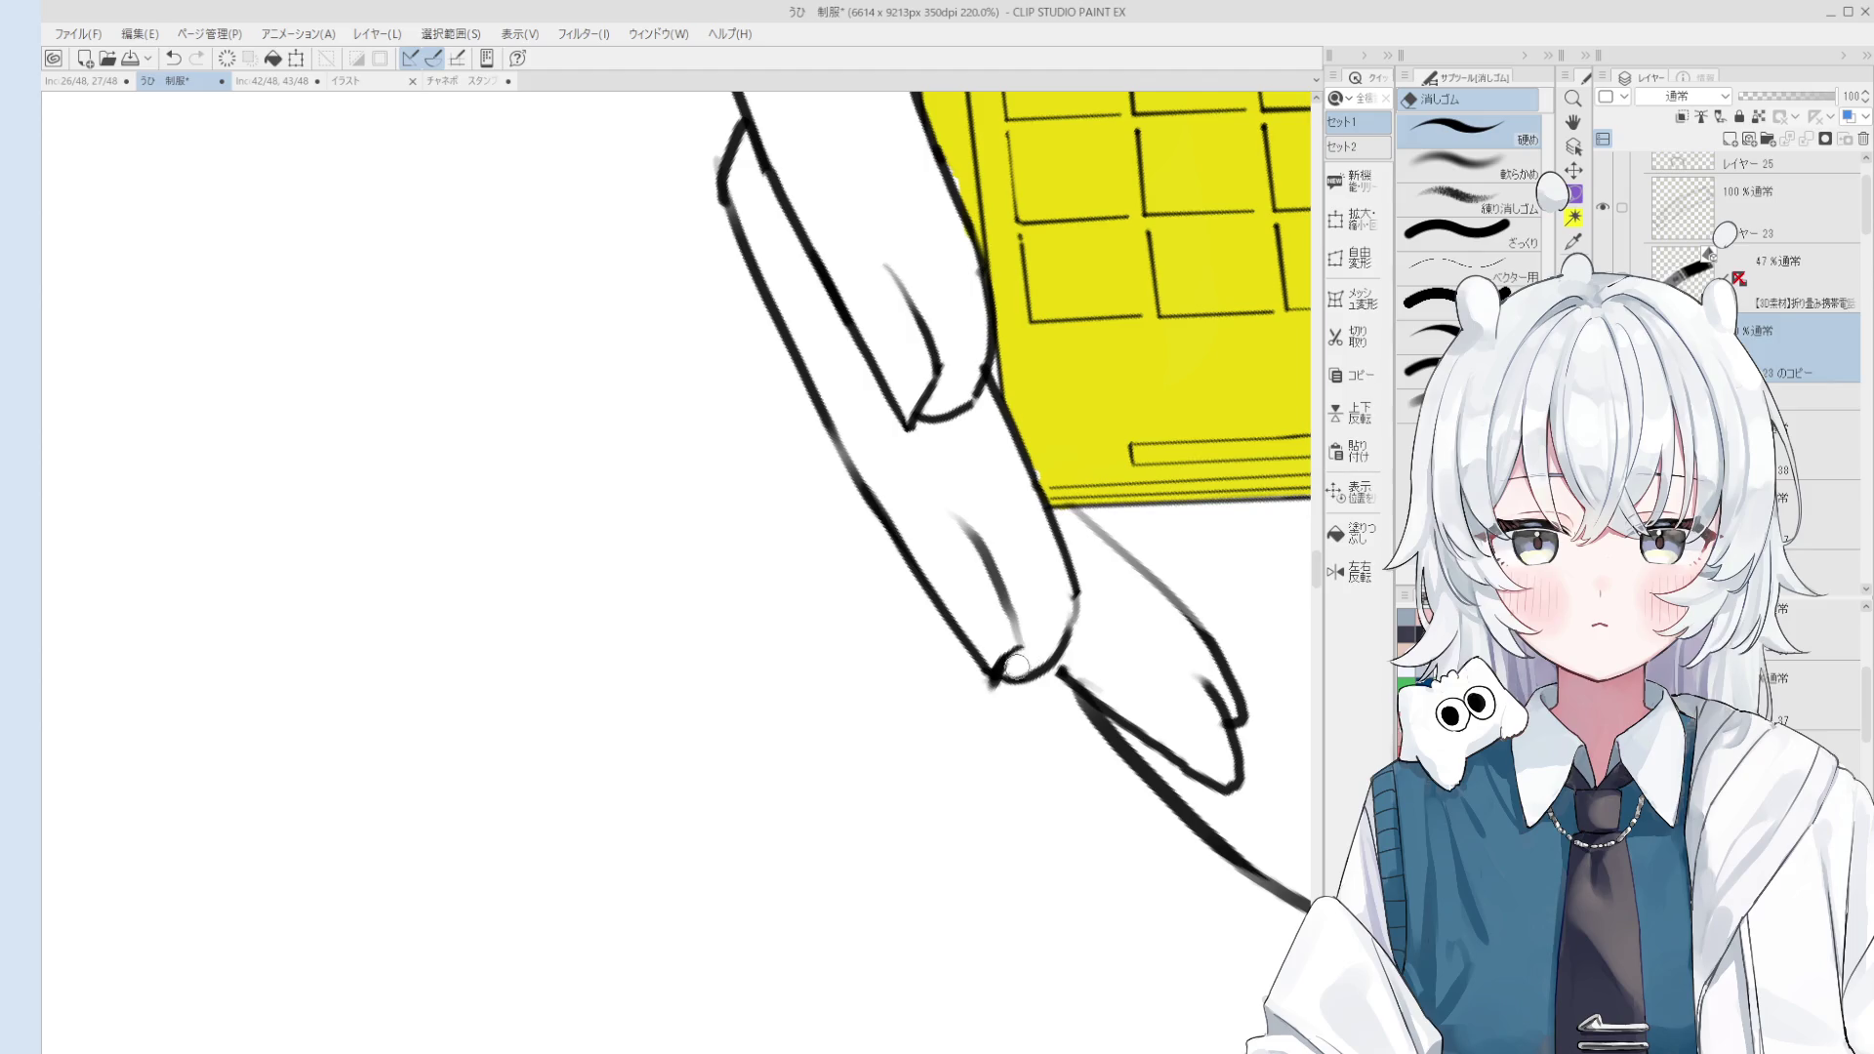
key("p")
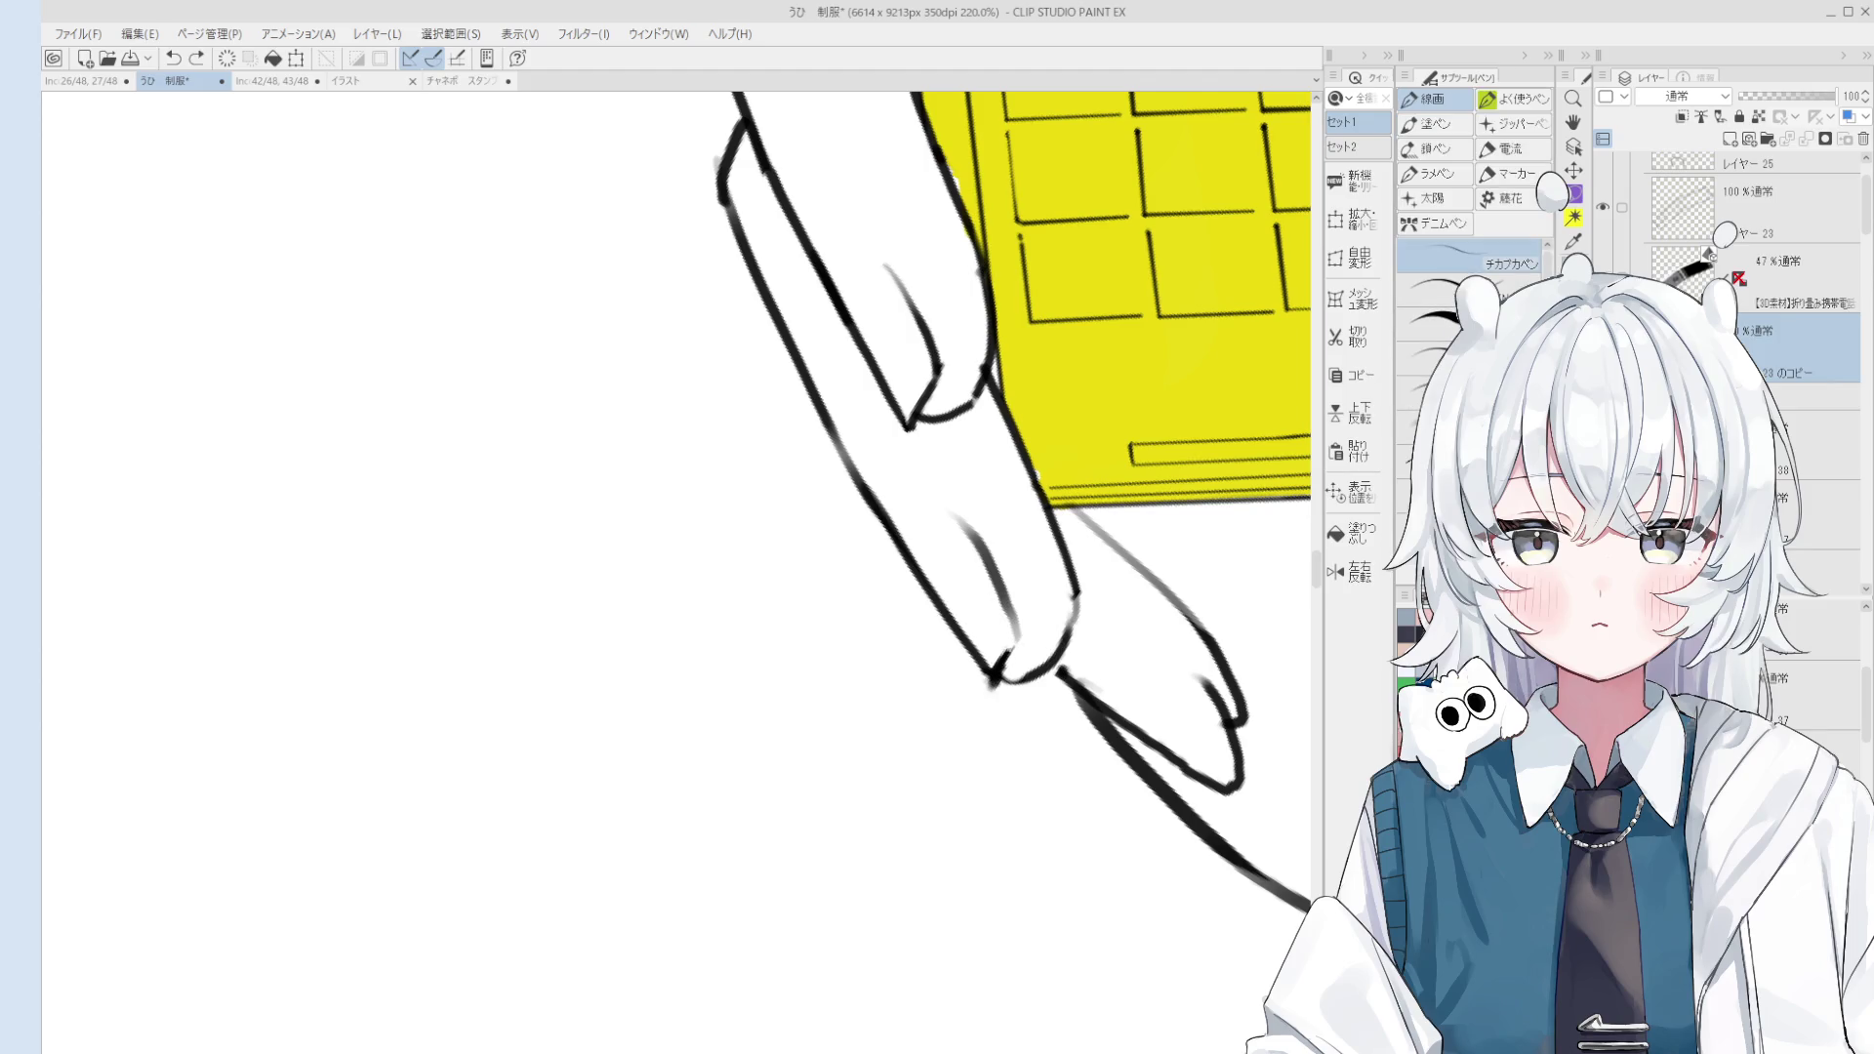
mouse_move(1015, 669)
left_mouse_down()
mouse_move(1024, 721)
mouse_move(1082, 697)
mouse_move(985, 585)
left_mouse_up()
Step: Redraw the outer finger-edge stroke down to the fingertip, redoing it until it fits
key("e")
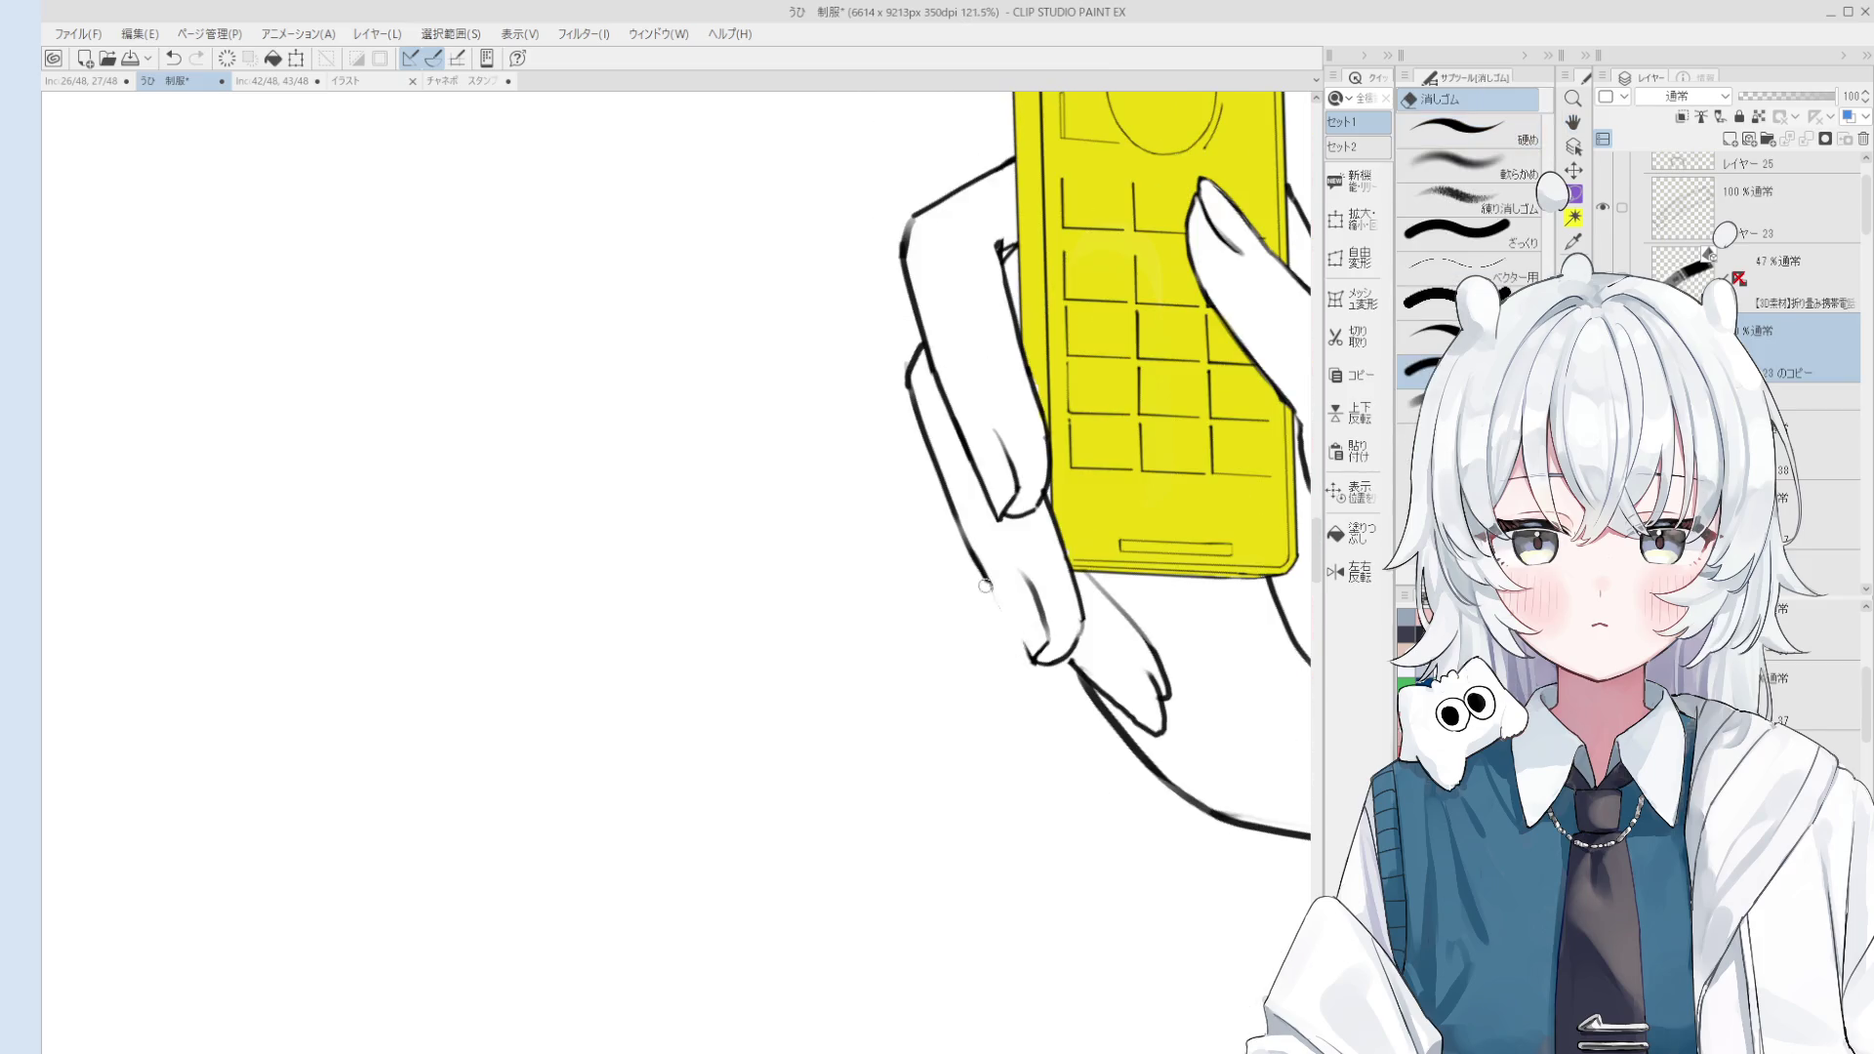
key("p")
key("ctrl+z")
left_click_drag(989, 586, 1034, 670)
key("ctrl+z")
left_click_drag(989, 583, 1034, 659)
key("ctrl+z")
left_click_drag(980, 573, 1033, 663)
Step: Tidy the finger lines by erasing stray bits and discarding a short trial stroke
key("e")
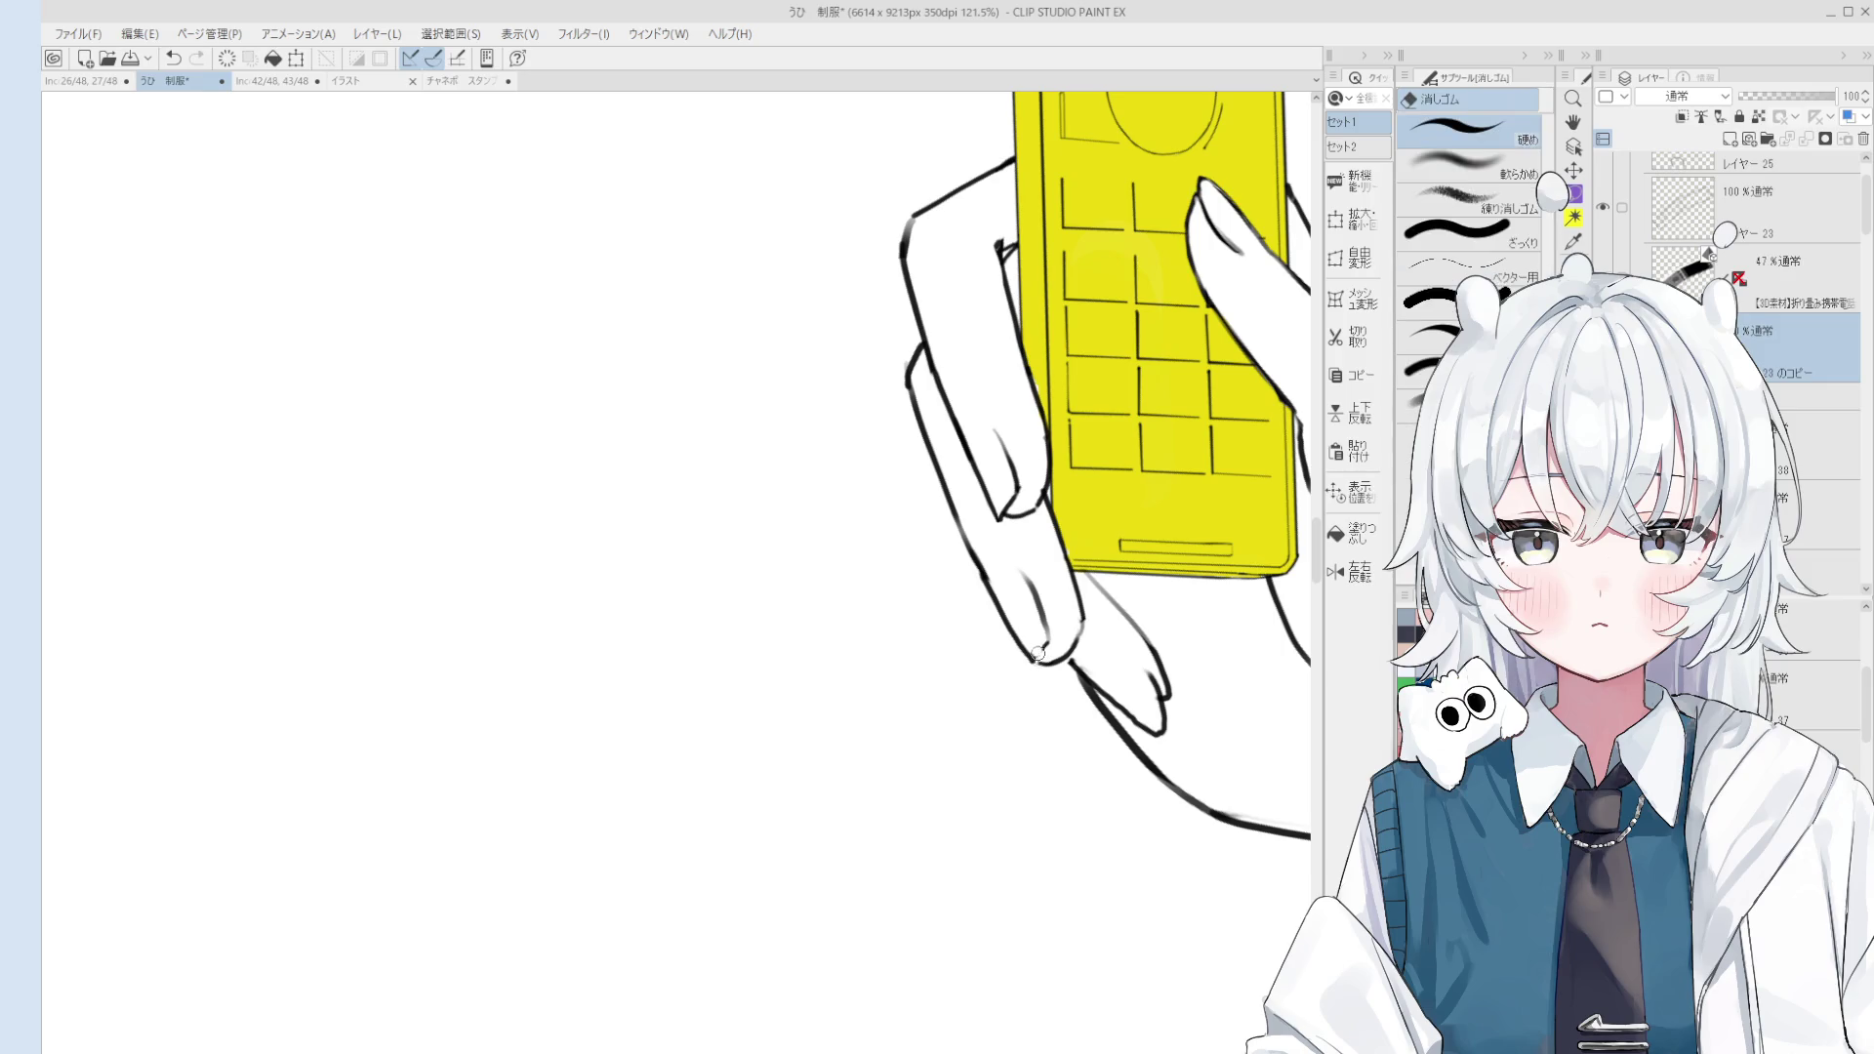
scroll(1042, 649, "up", 2)
key("p")
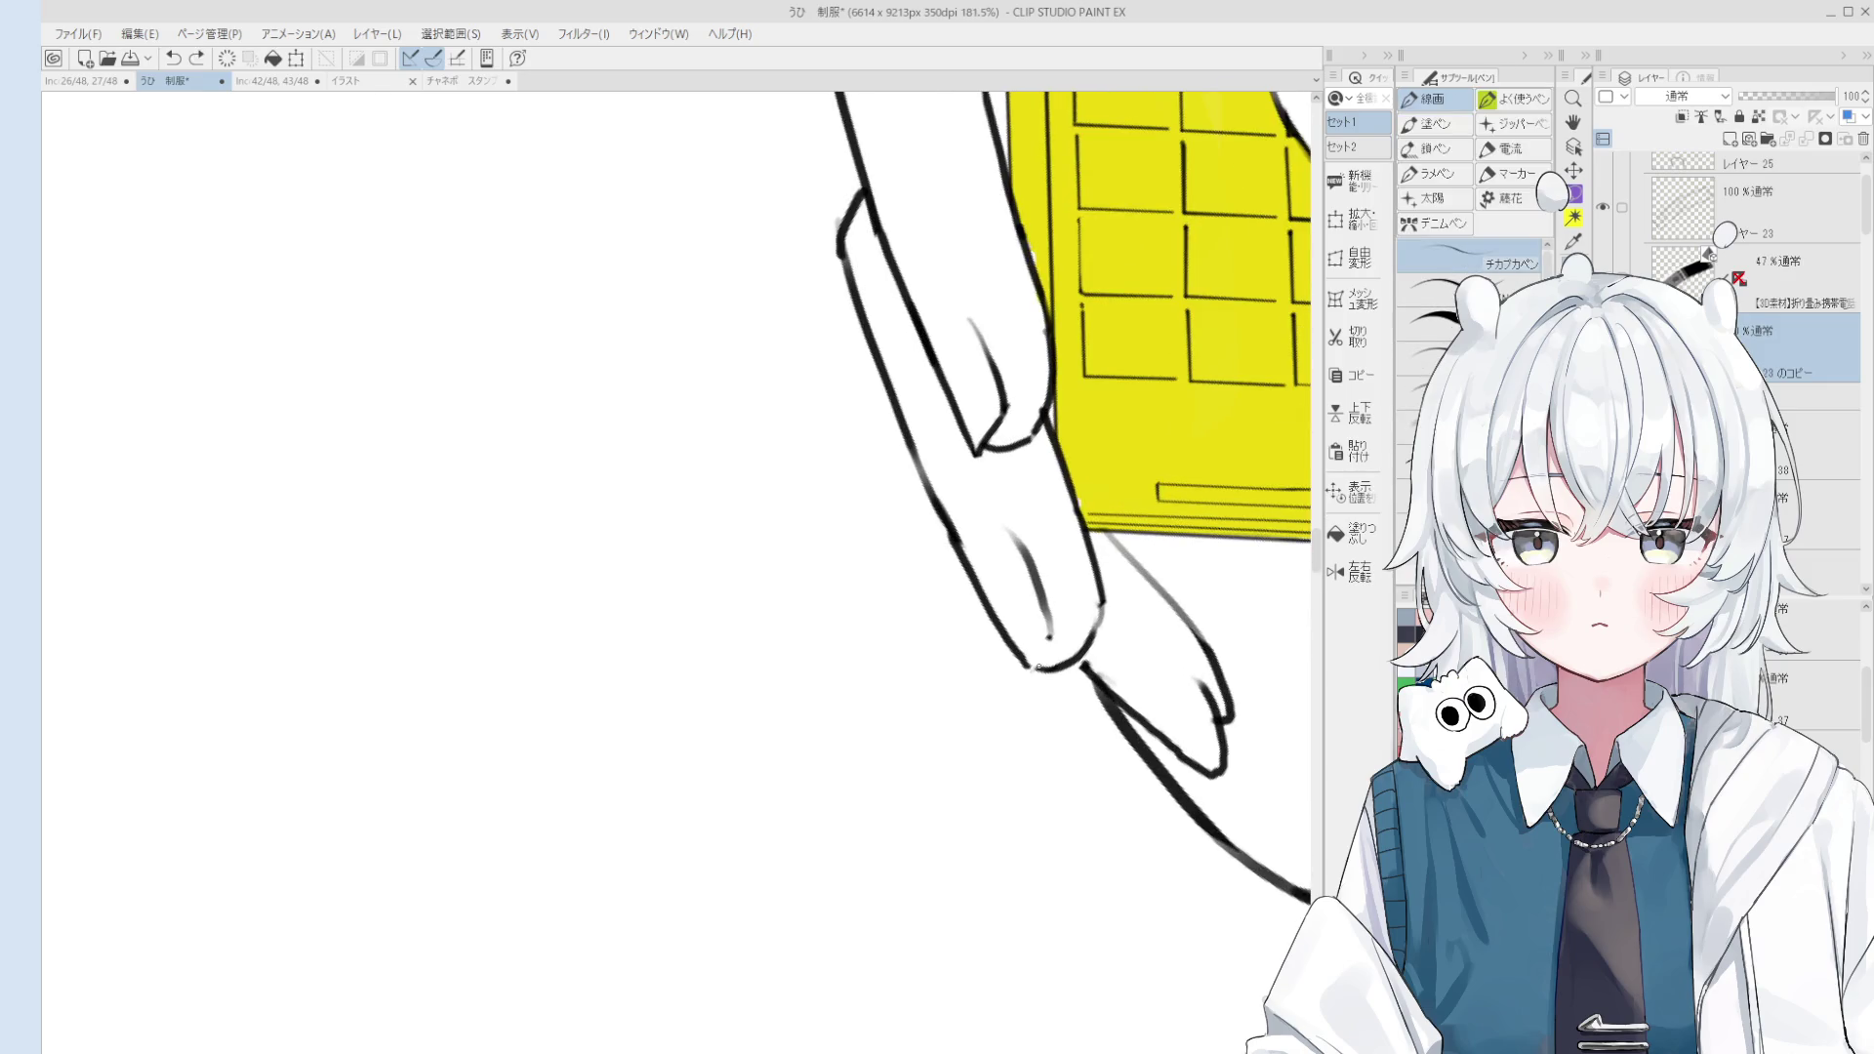
scroll(1041, 654, "down", 1)
key("e")
key("p")
left_click_drag(1023, 556, 1025, 590)
key("ctrl+z")
scroll(1047, 603, "down", 2)
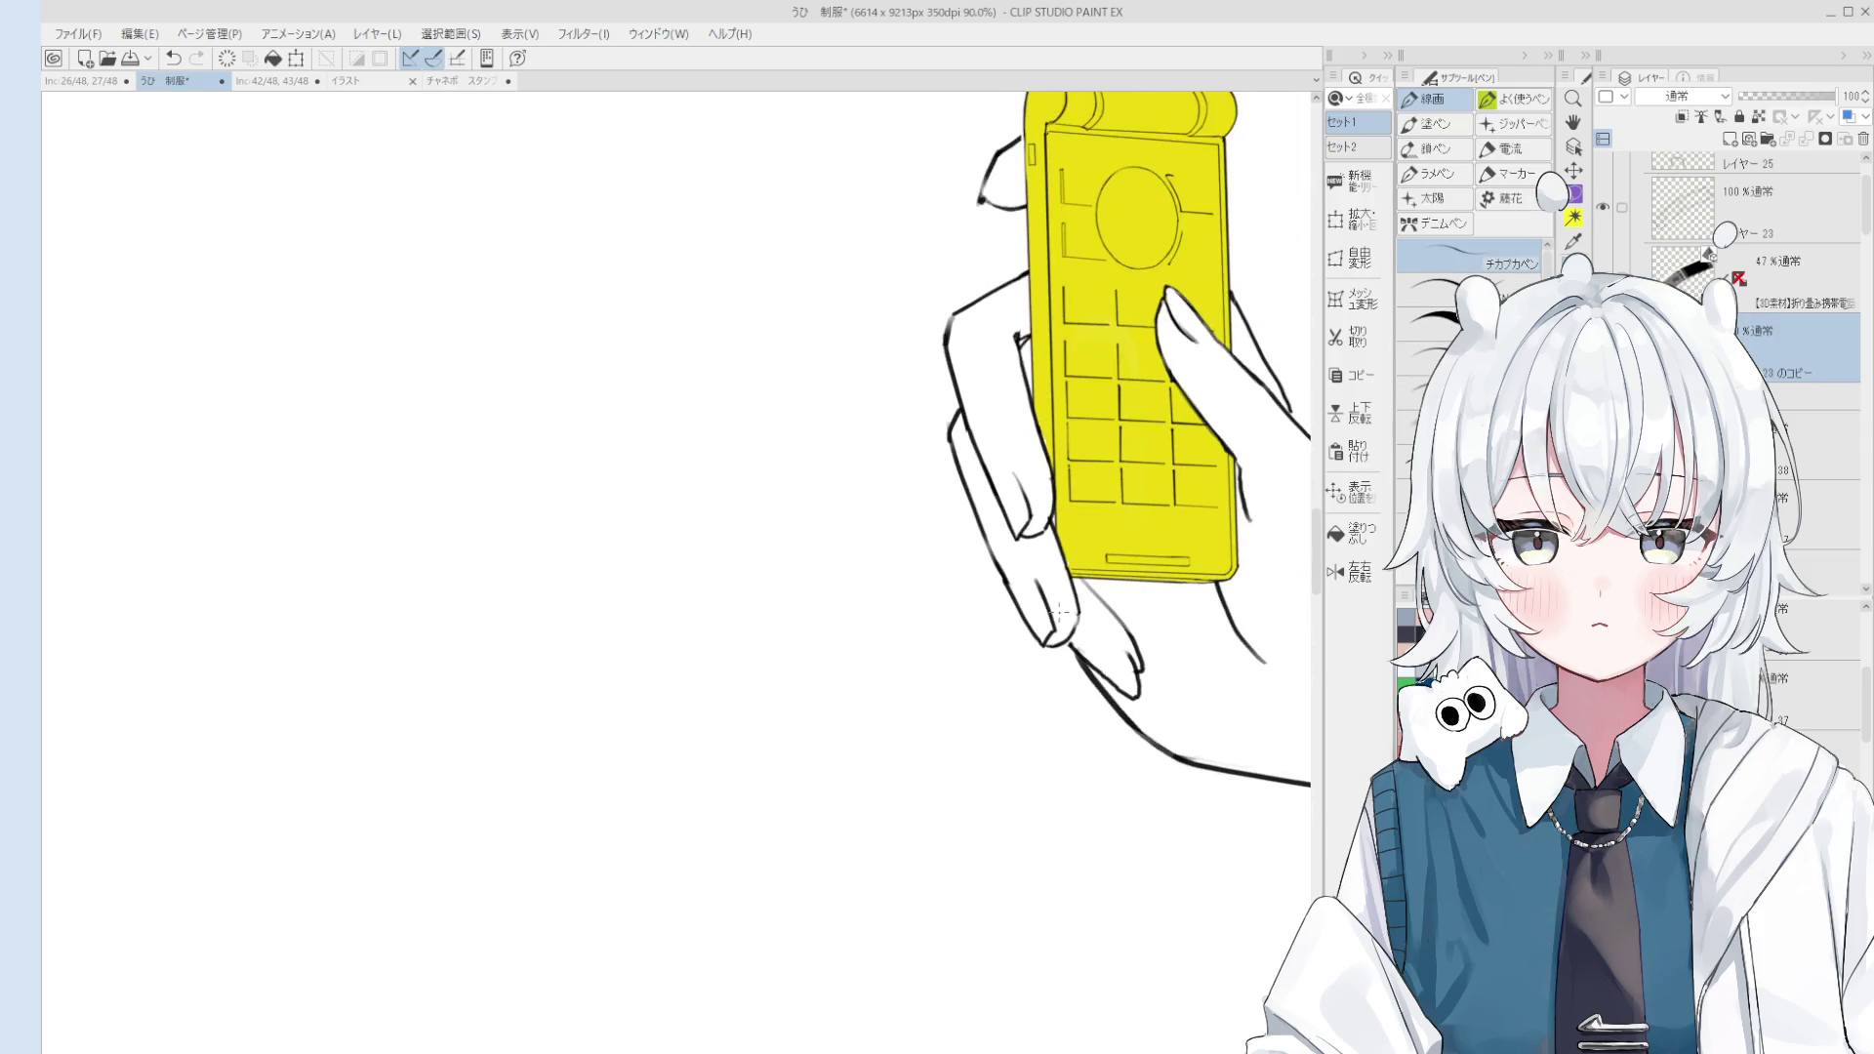
scroll(1057, 619, "up", 1)
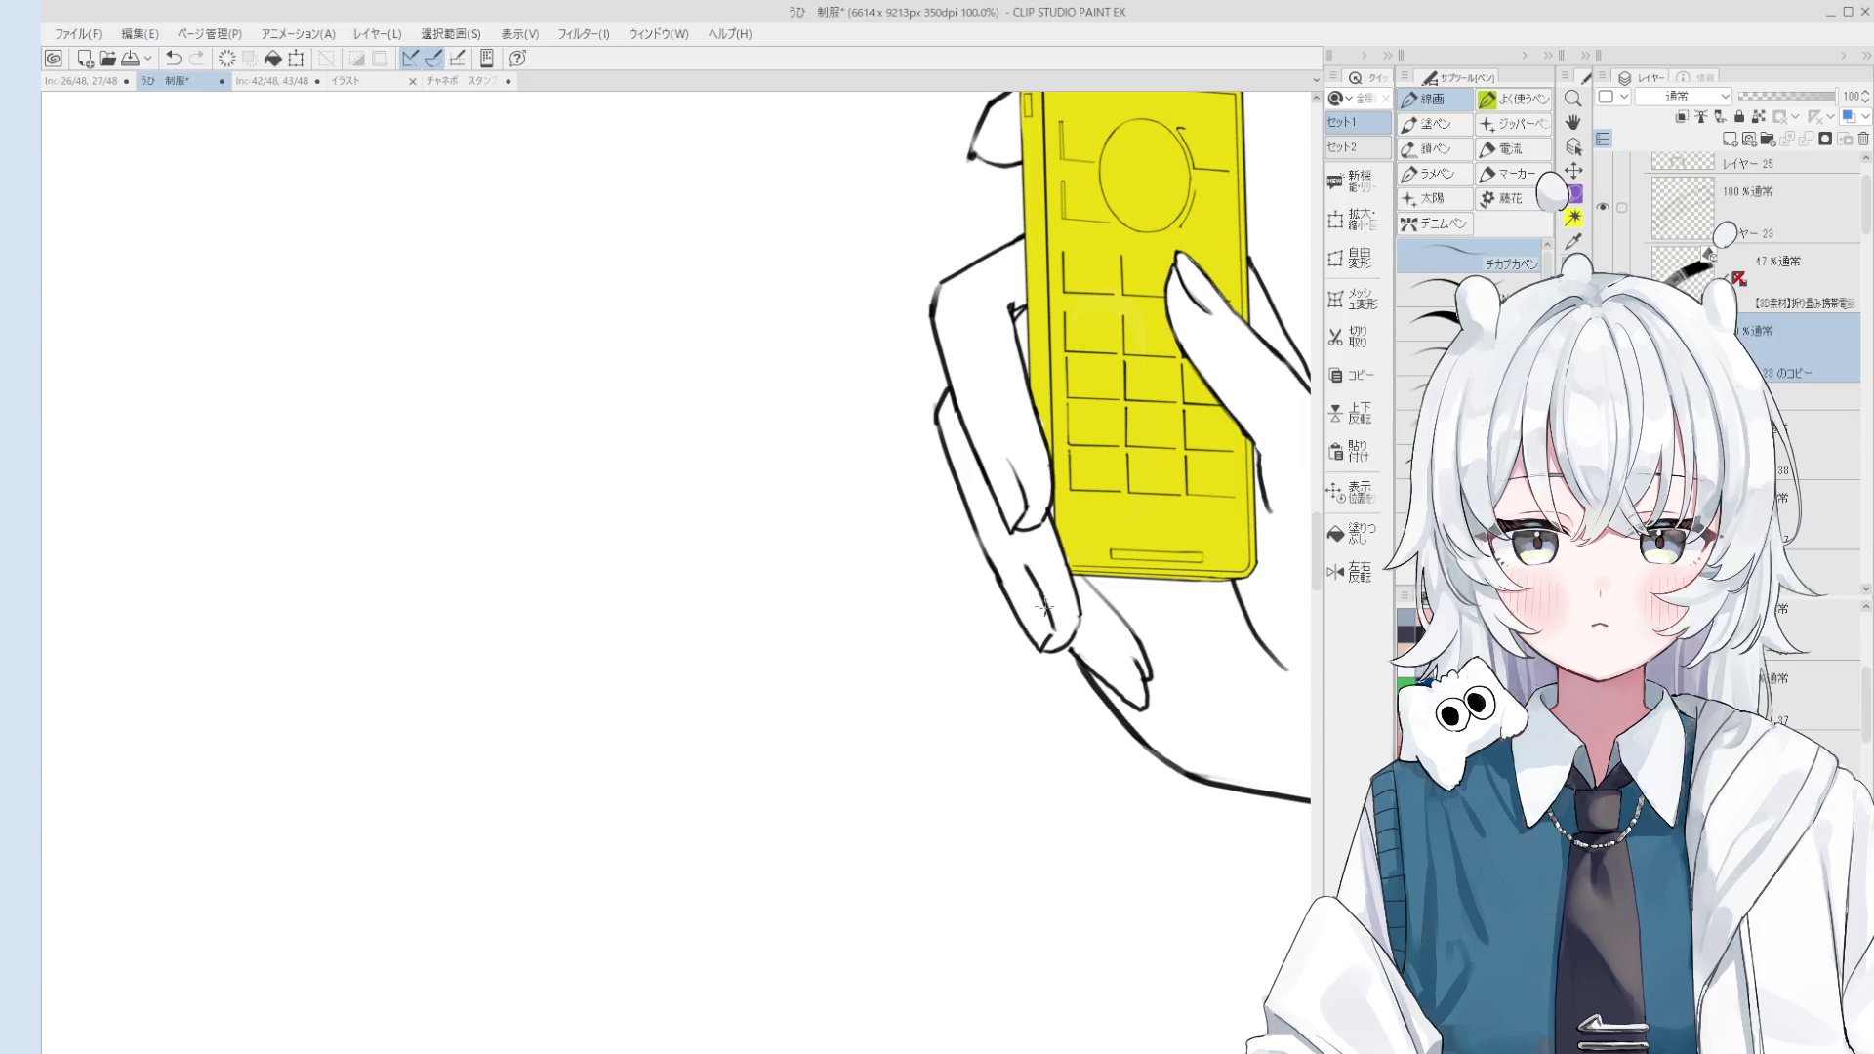
key("e")
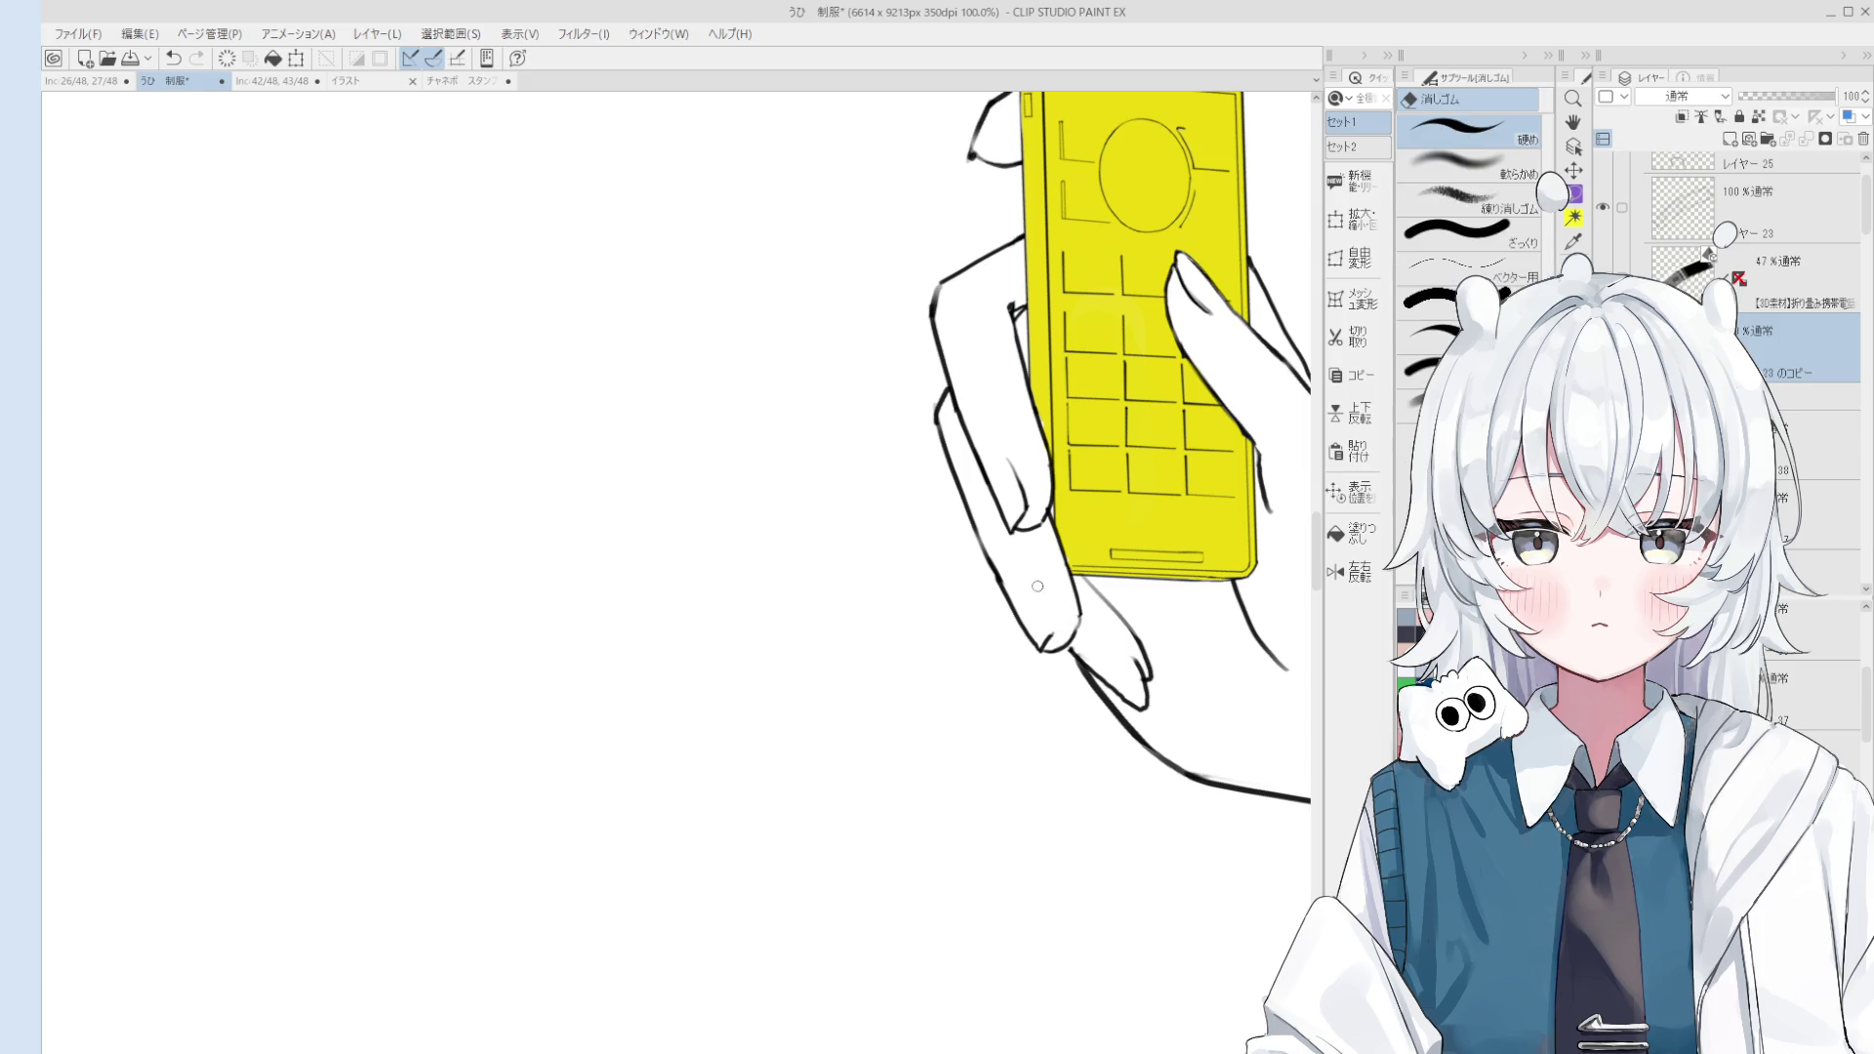
key("p")
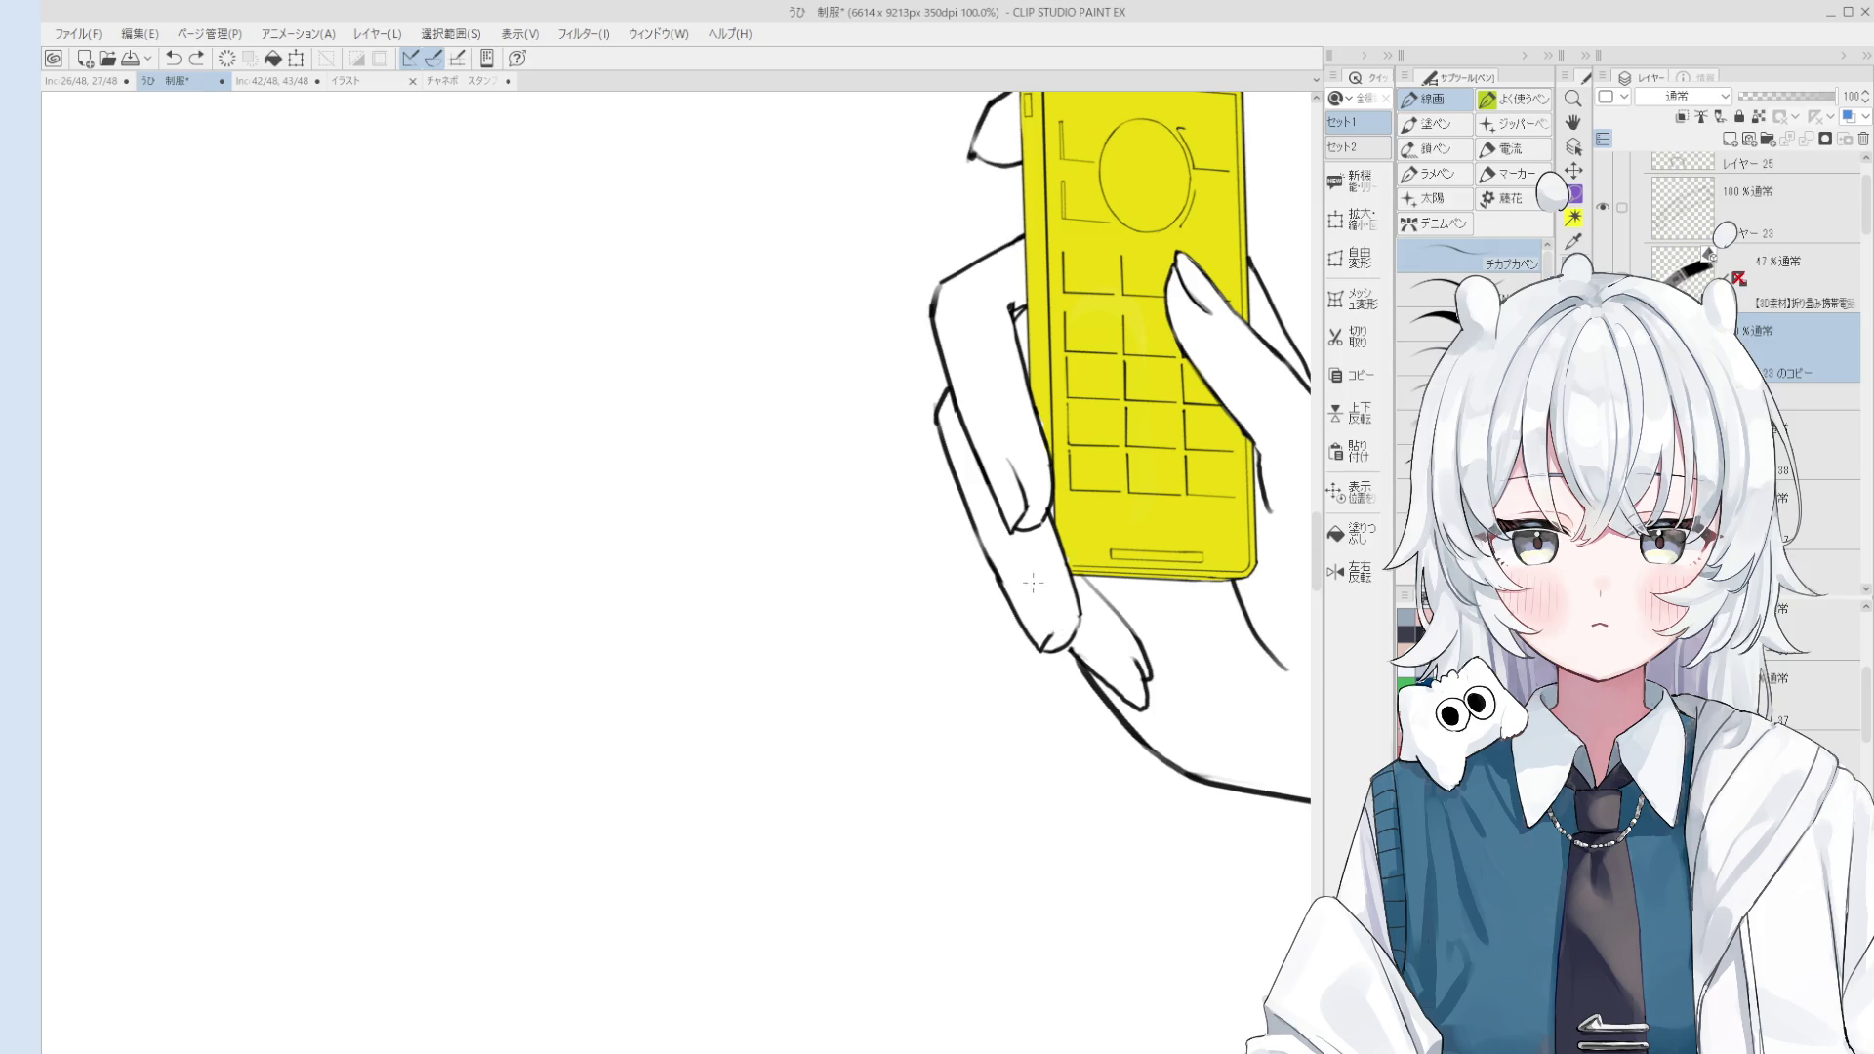
Step: Clean up the wrist lines after picking the wrist line's layer on the canvas
key("e")
scroll(1069, 642, "up", 3)
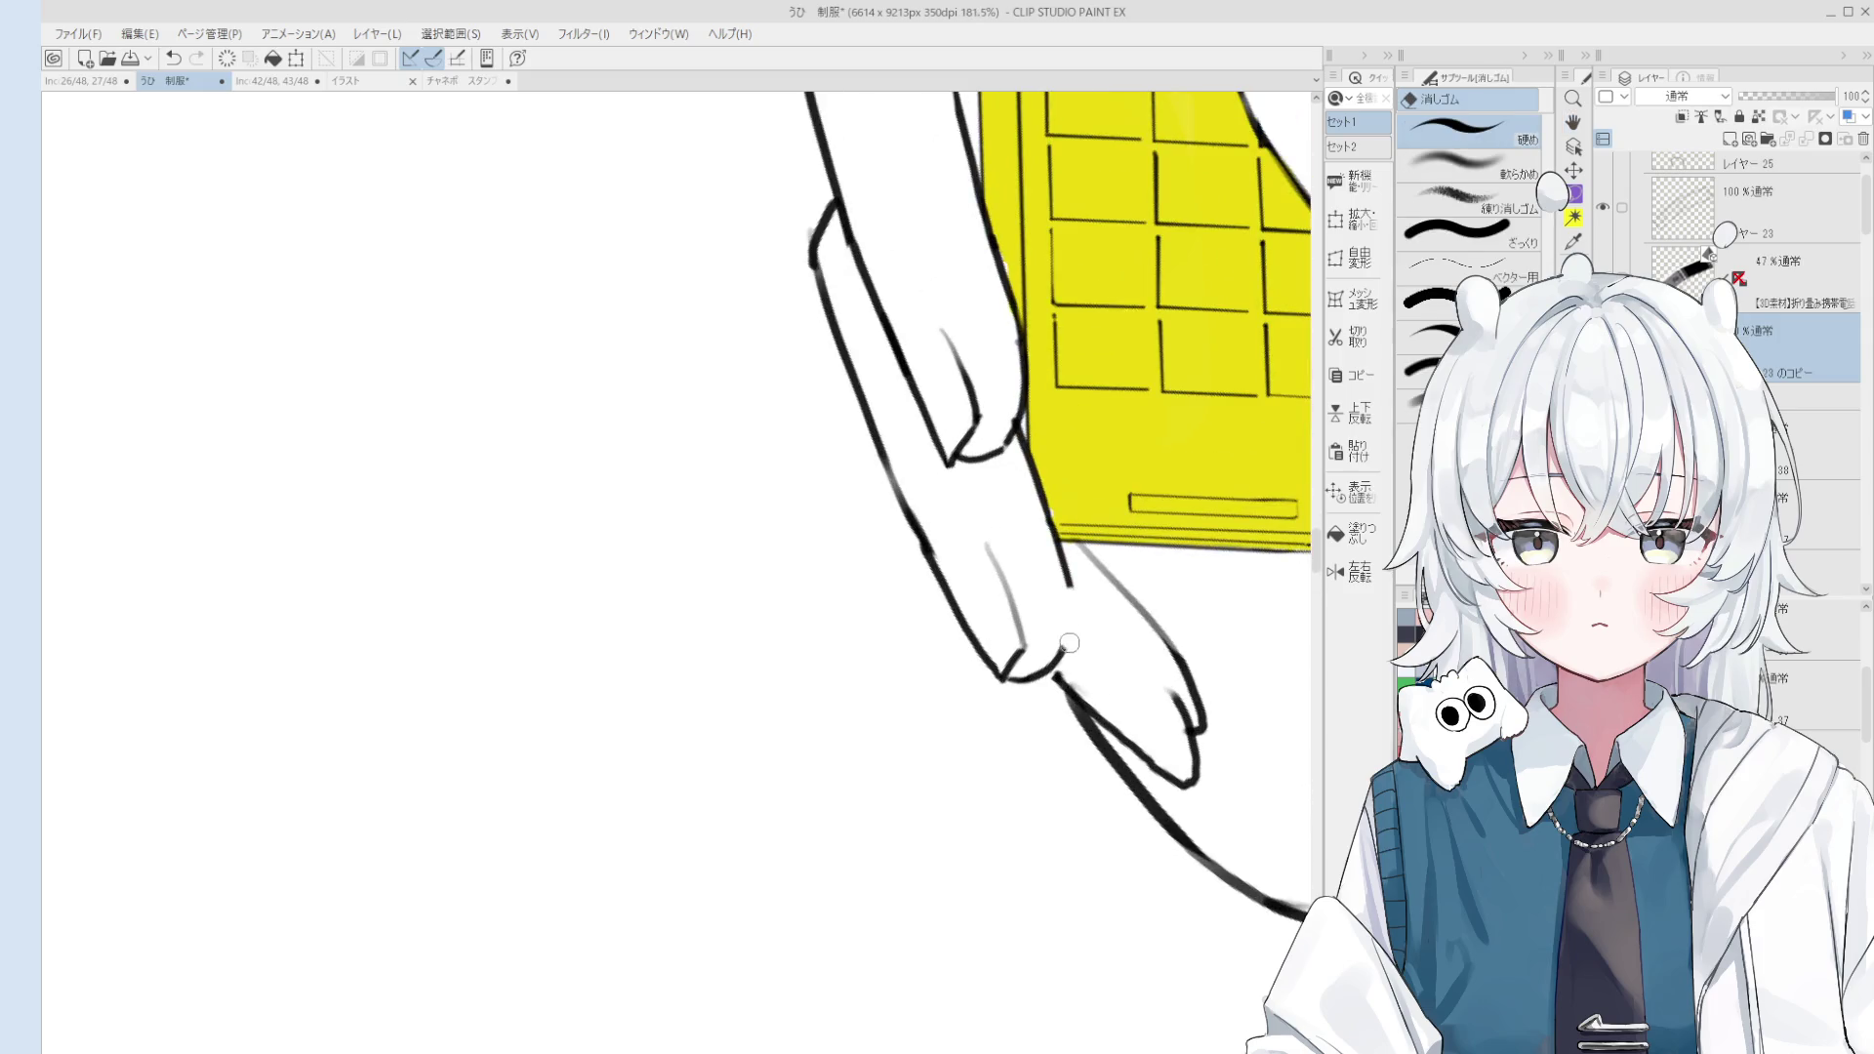
key("p")
scroll(1083, 625, "down", 2)
scroll(1100, 602, "down", 2)
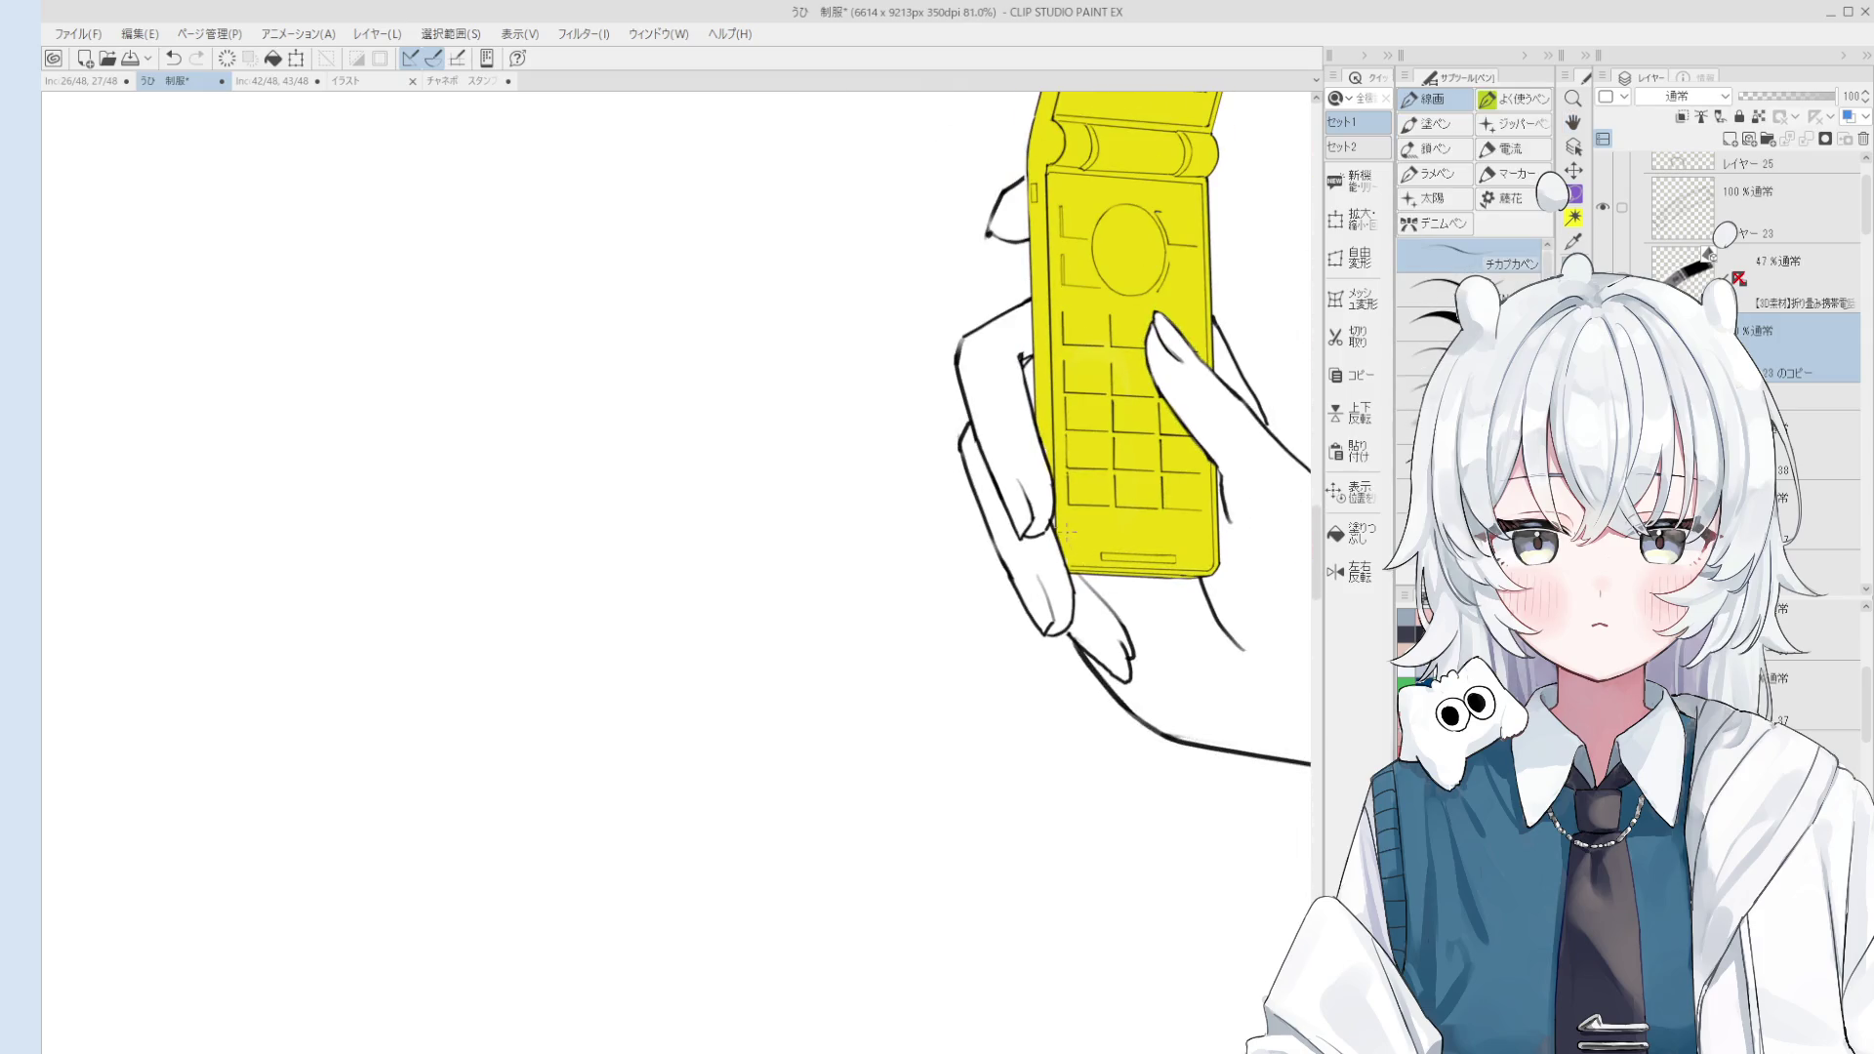
scroll(1068, 530, "up", 4)
key("o")
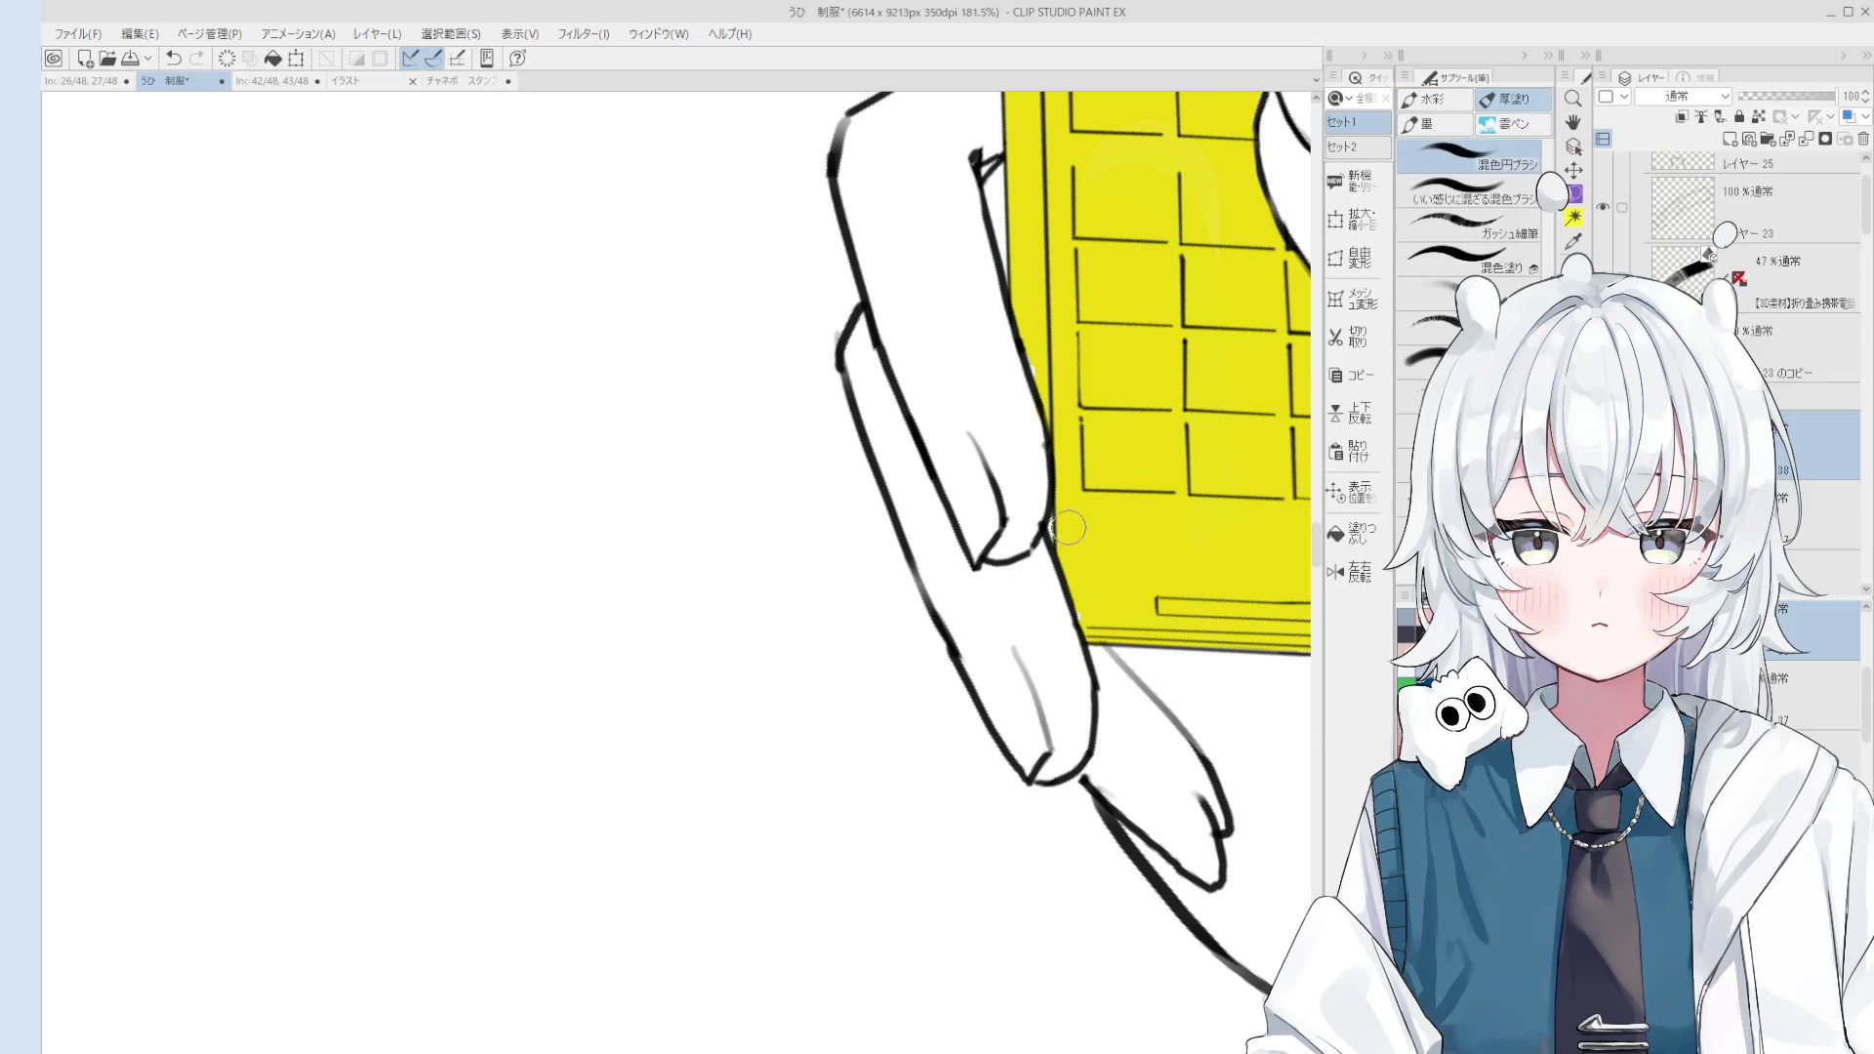
scroll(1064, 532, "down", 2)
scroll(1064, 532, "up", 2)
left_click(1064, 532, "ctrl+shift")
key("e")
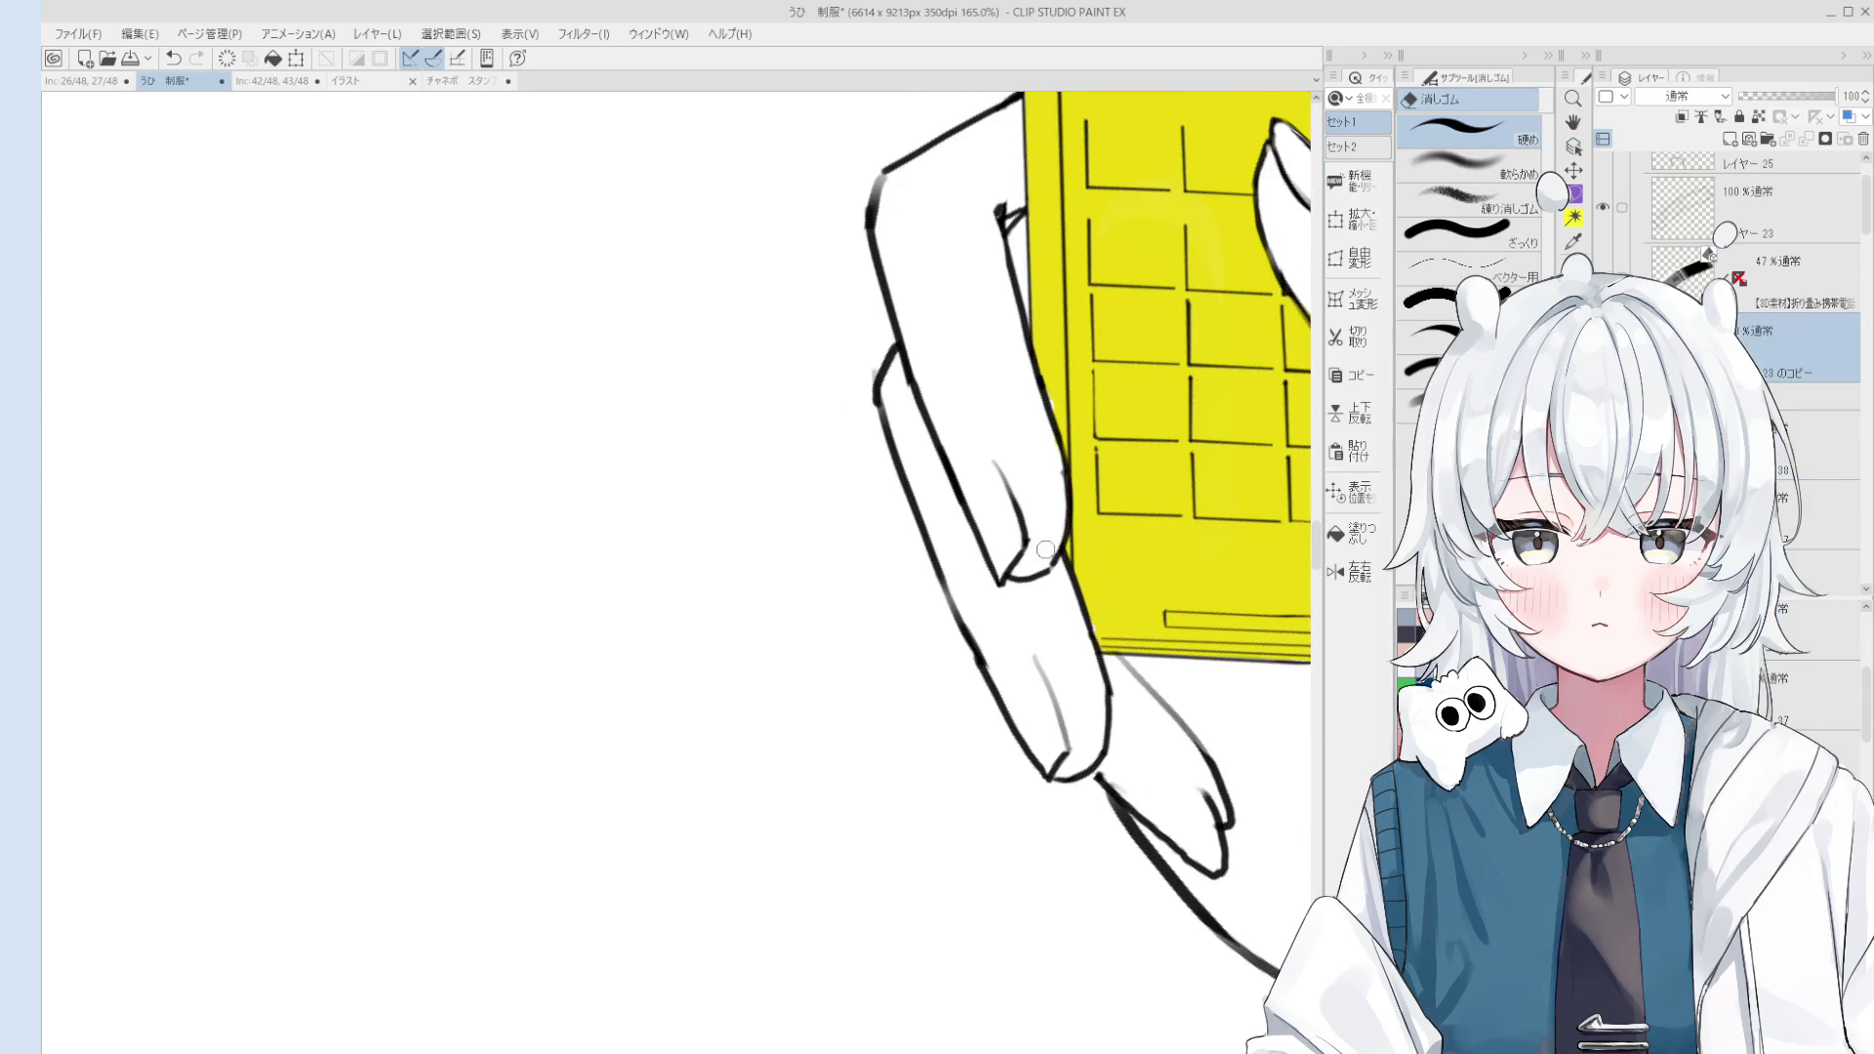
scroll(1066, 537, "down", 1)
key("p")
scroll(1051, 577, "up", 5)
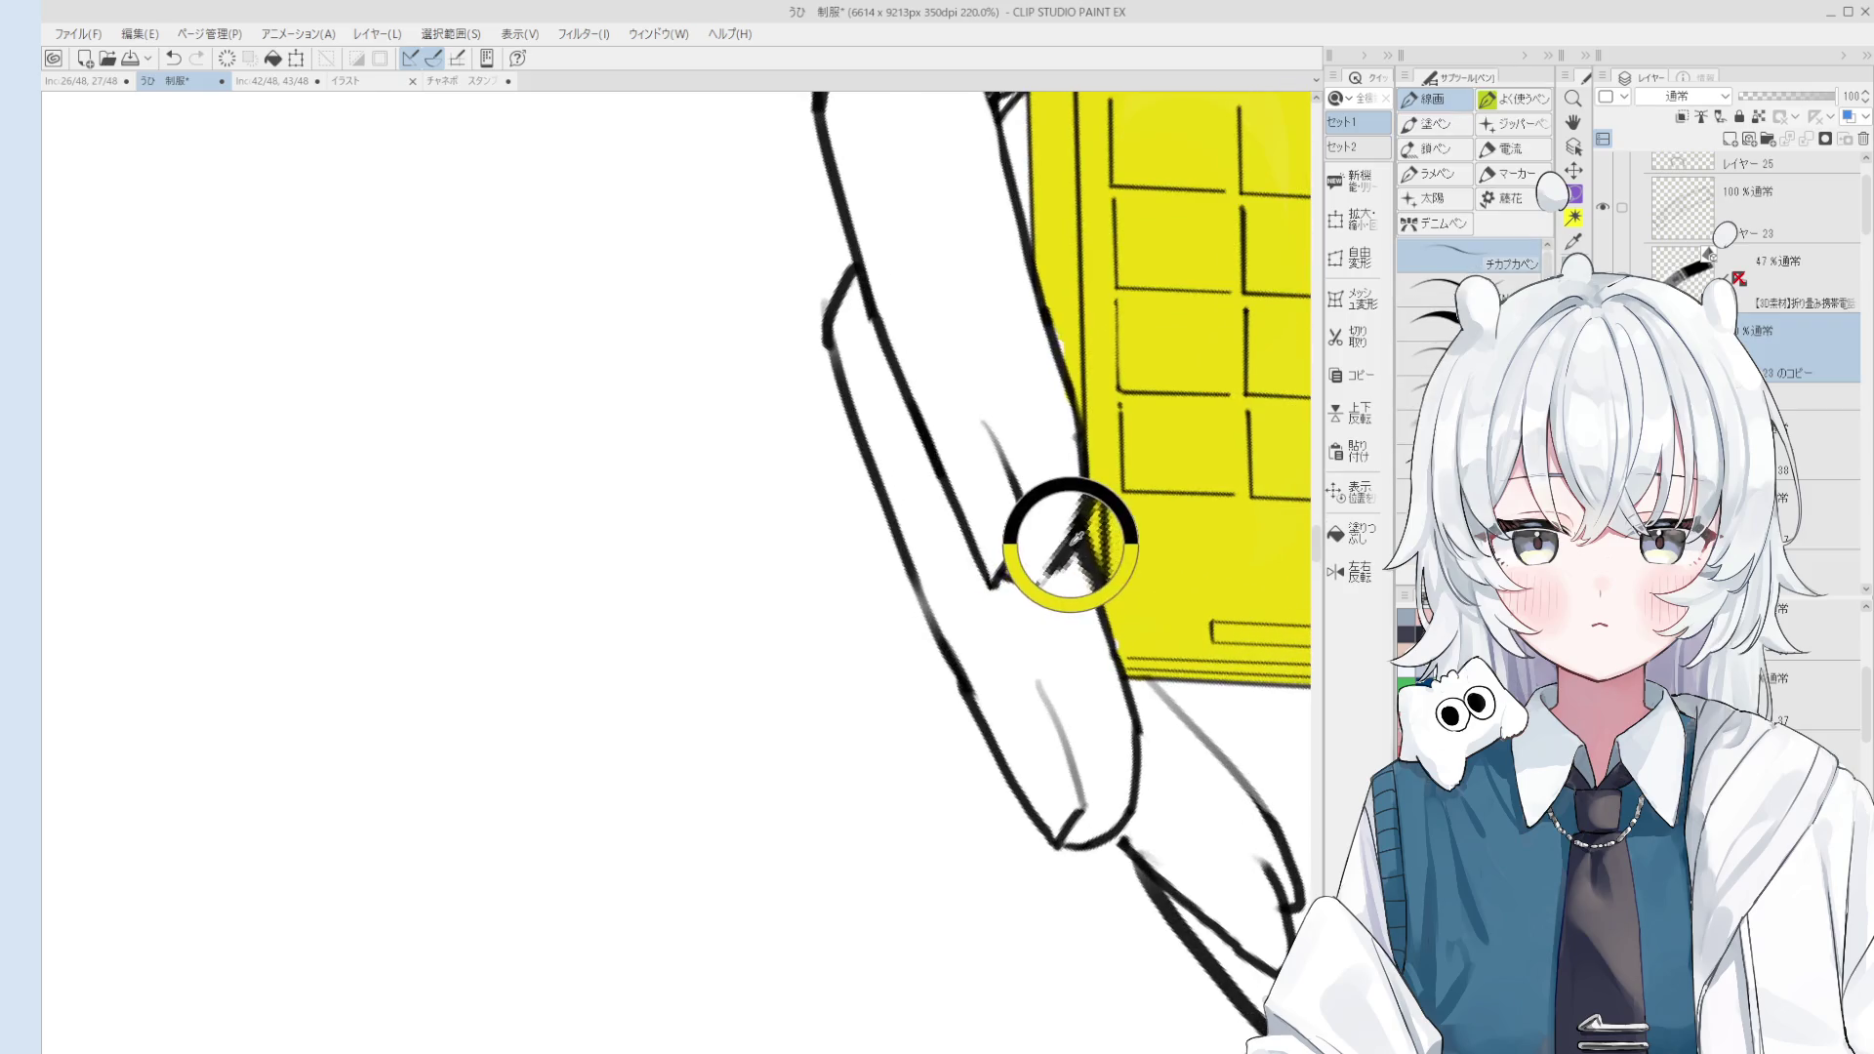
scroll(1075, 538, "down", 5)
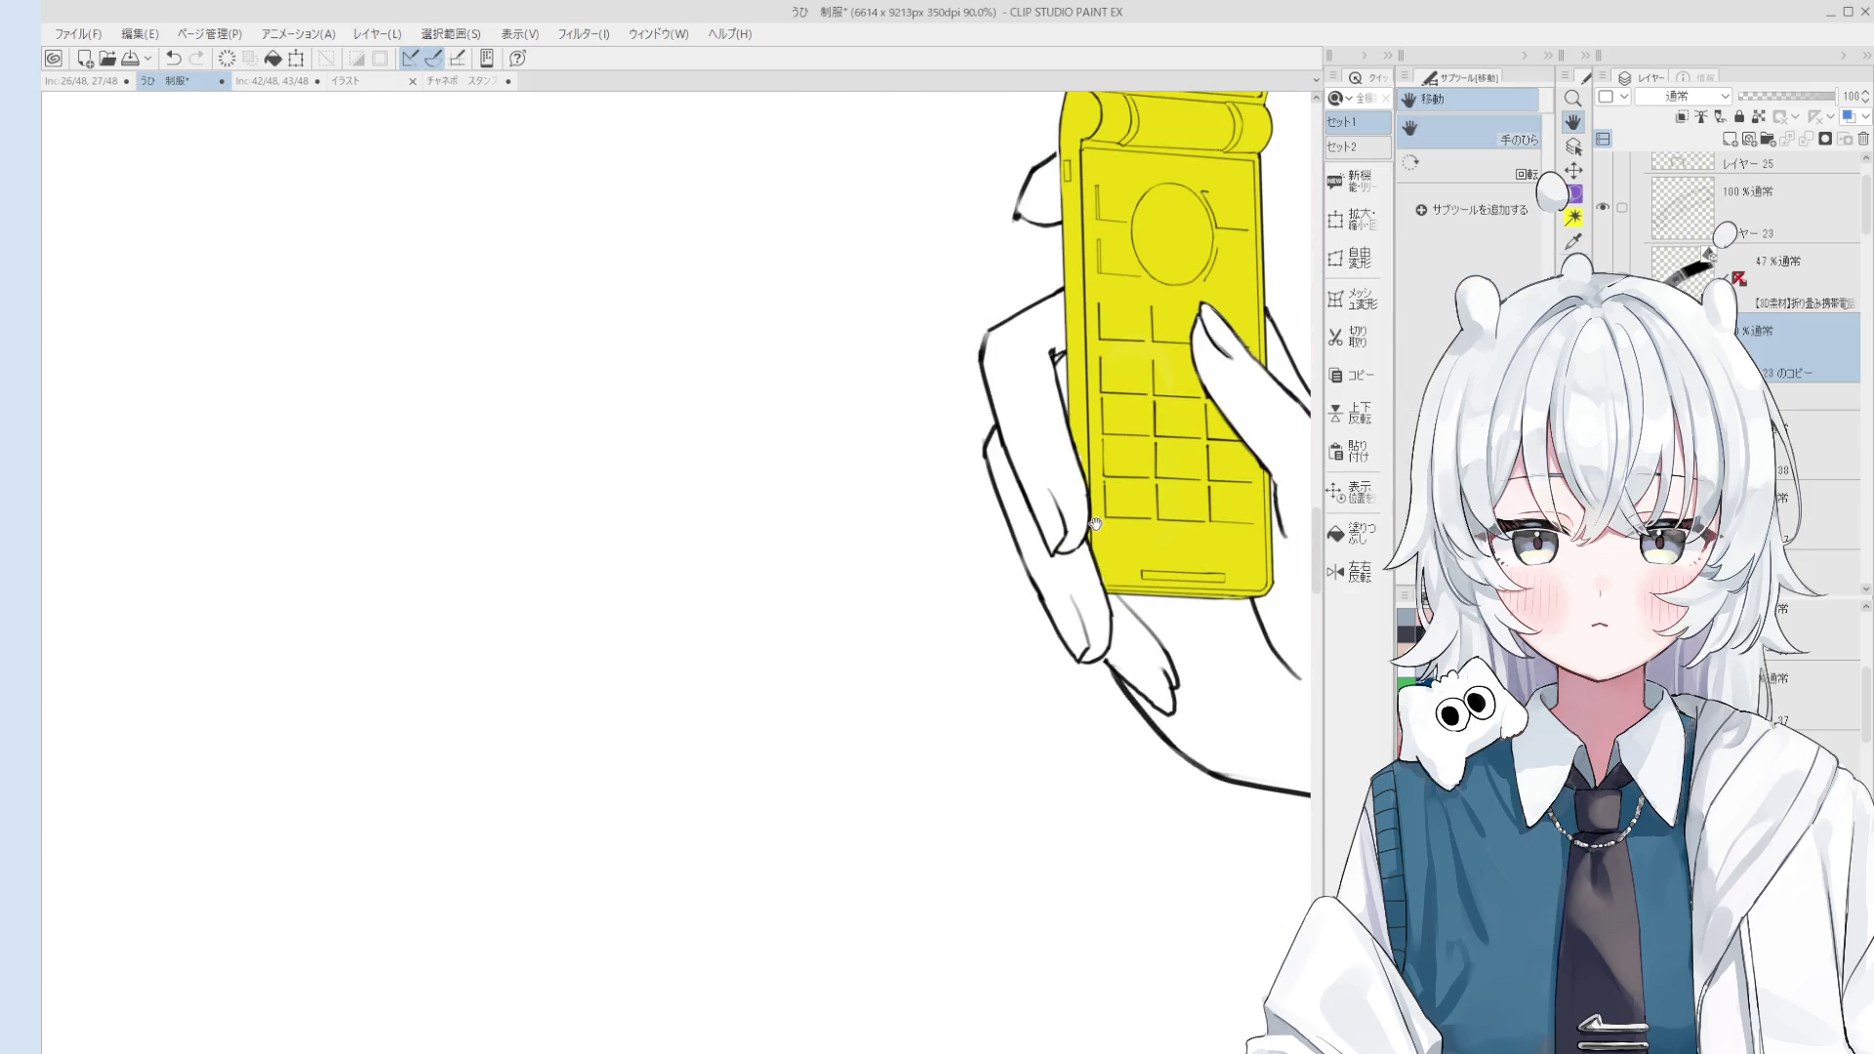
left_click_drag(1075, 539, 1082, 537)
Step: Erase the remaining stray bits around the fingers gripping the phone
key("e")
scroll(1064, 535, "up", 2)
scroll(1054, 534, "up", 1)
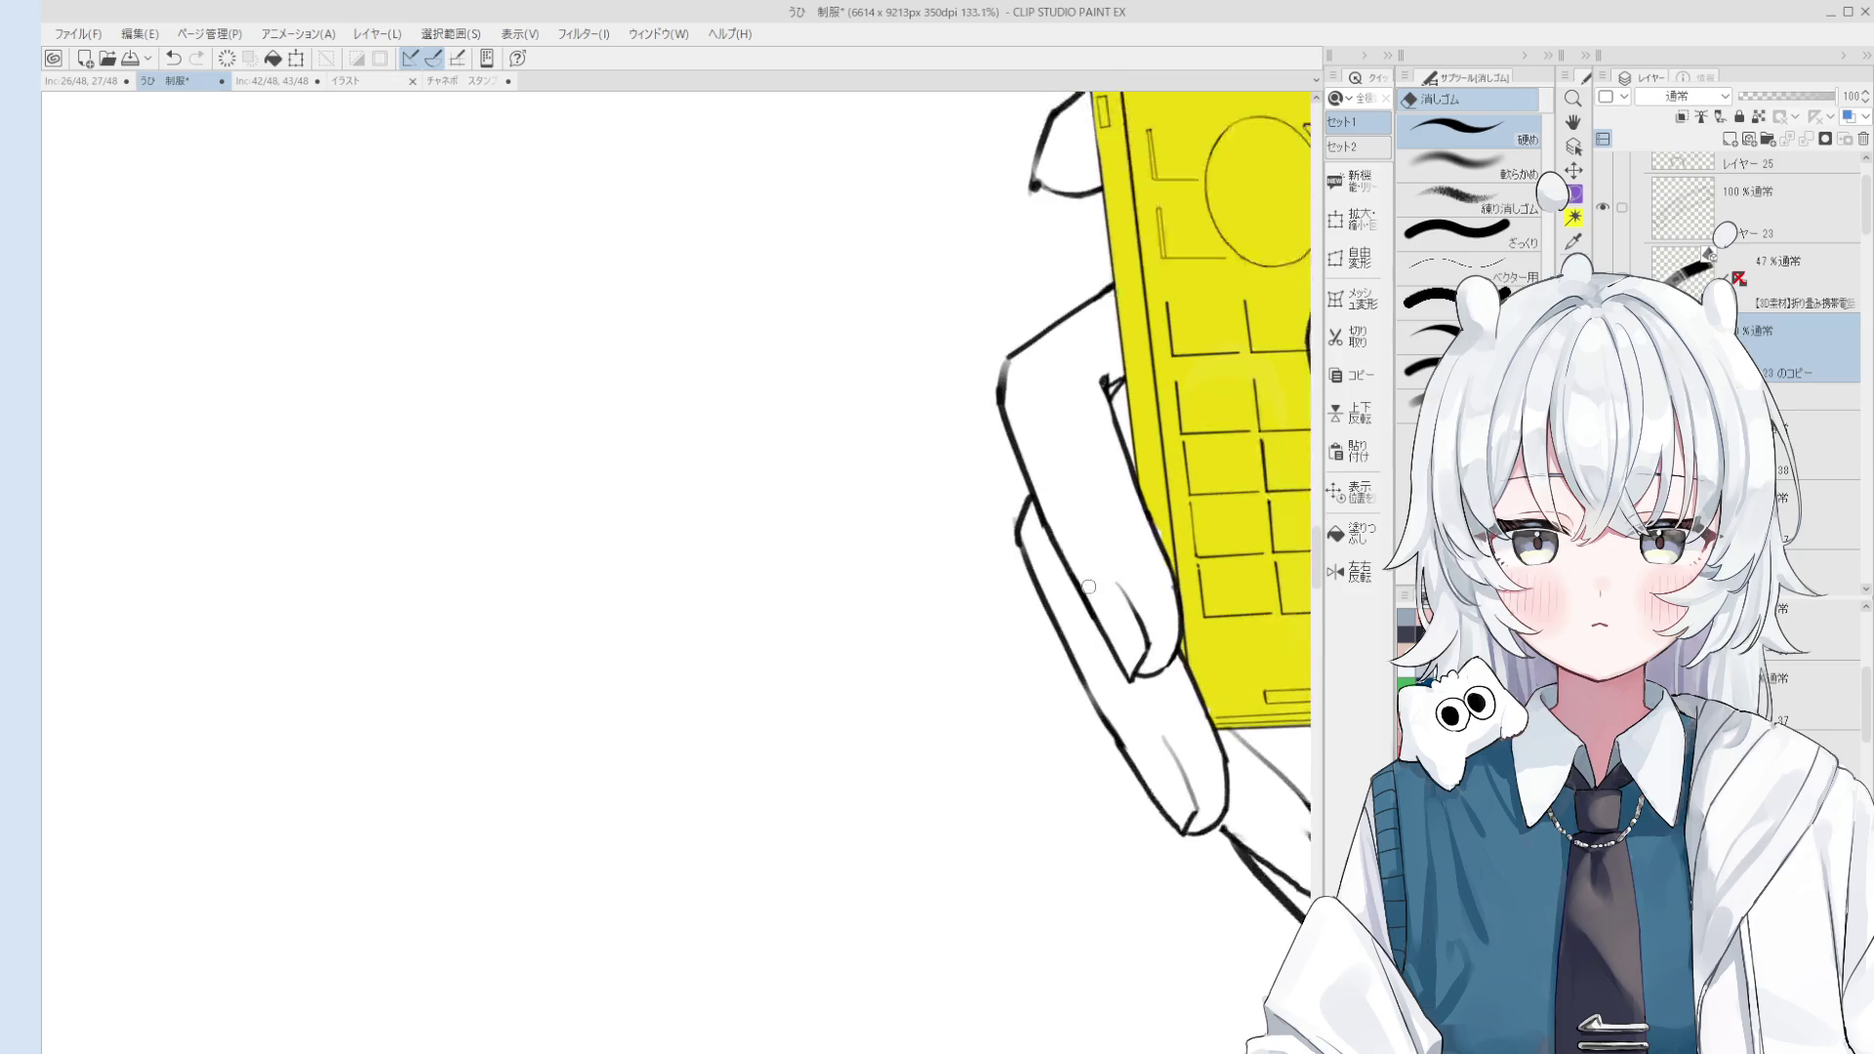
scroll(1047, 533, "up", 1)
key("p")
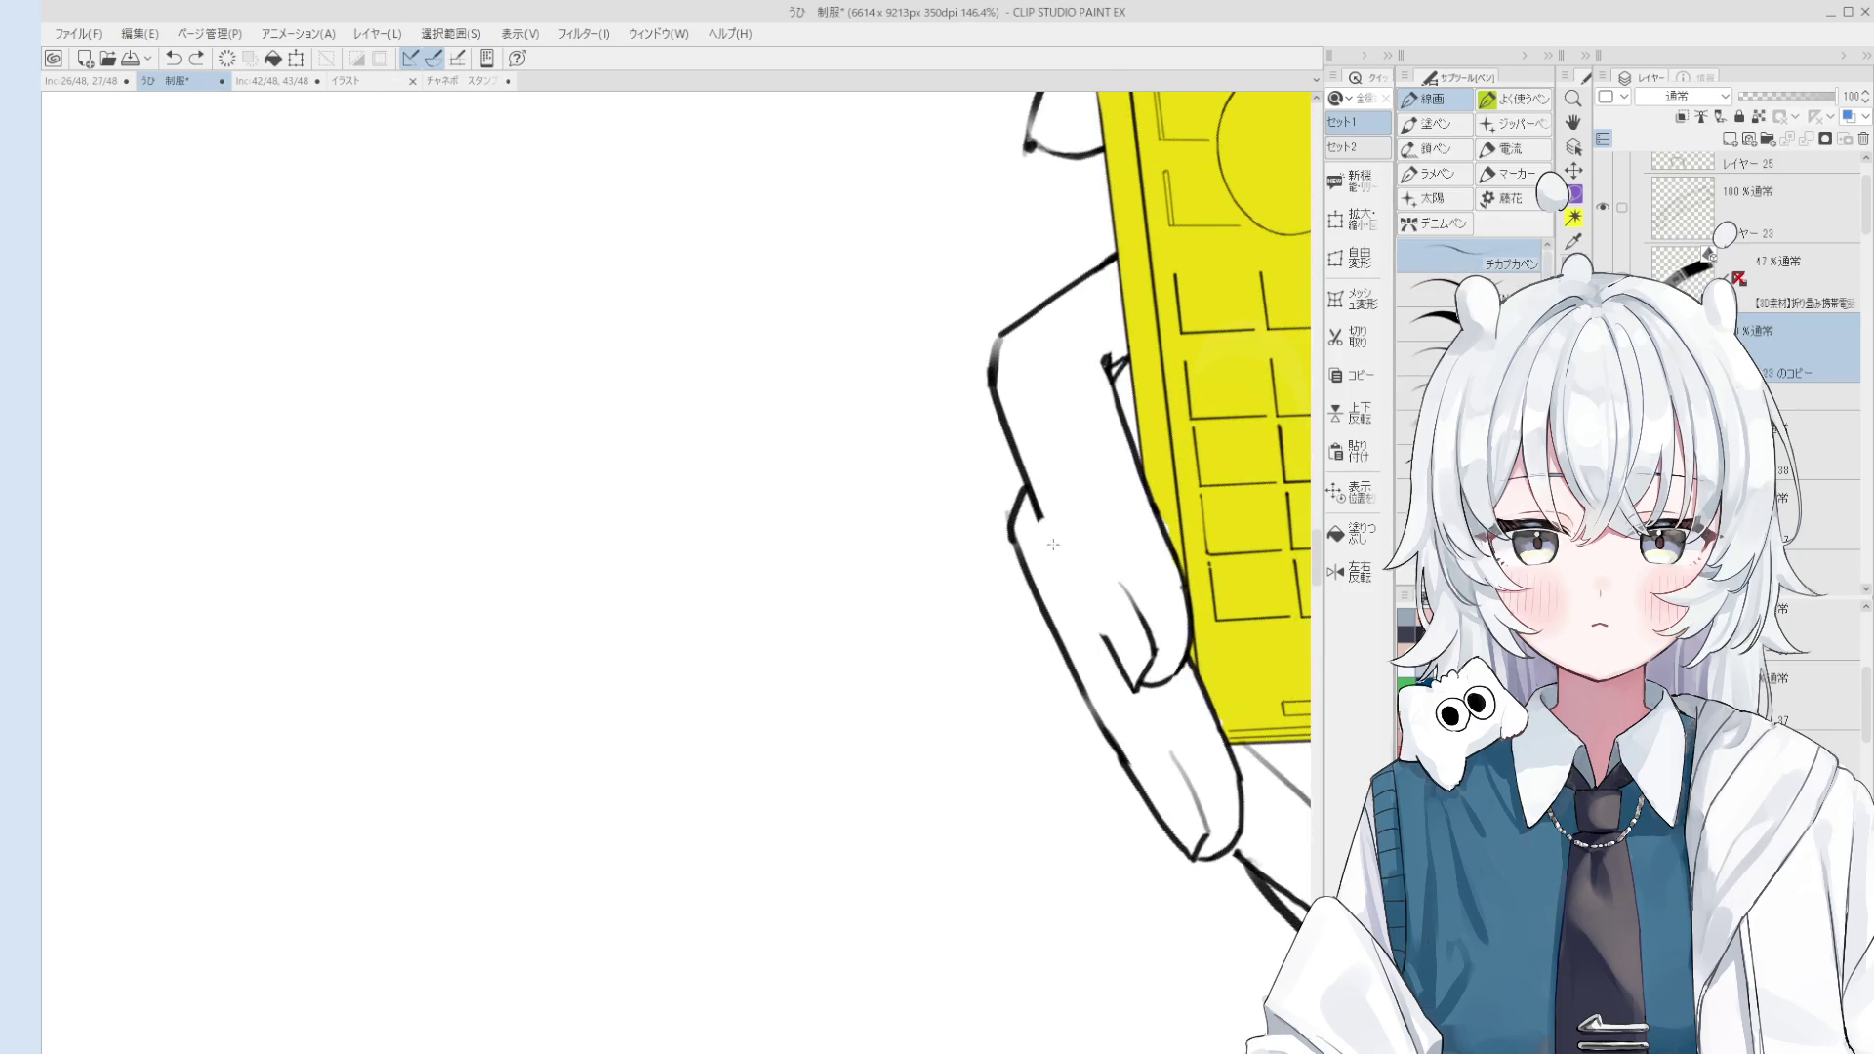
scroll(1089, 601, "down", 1)
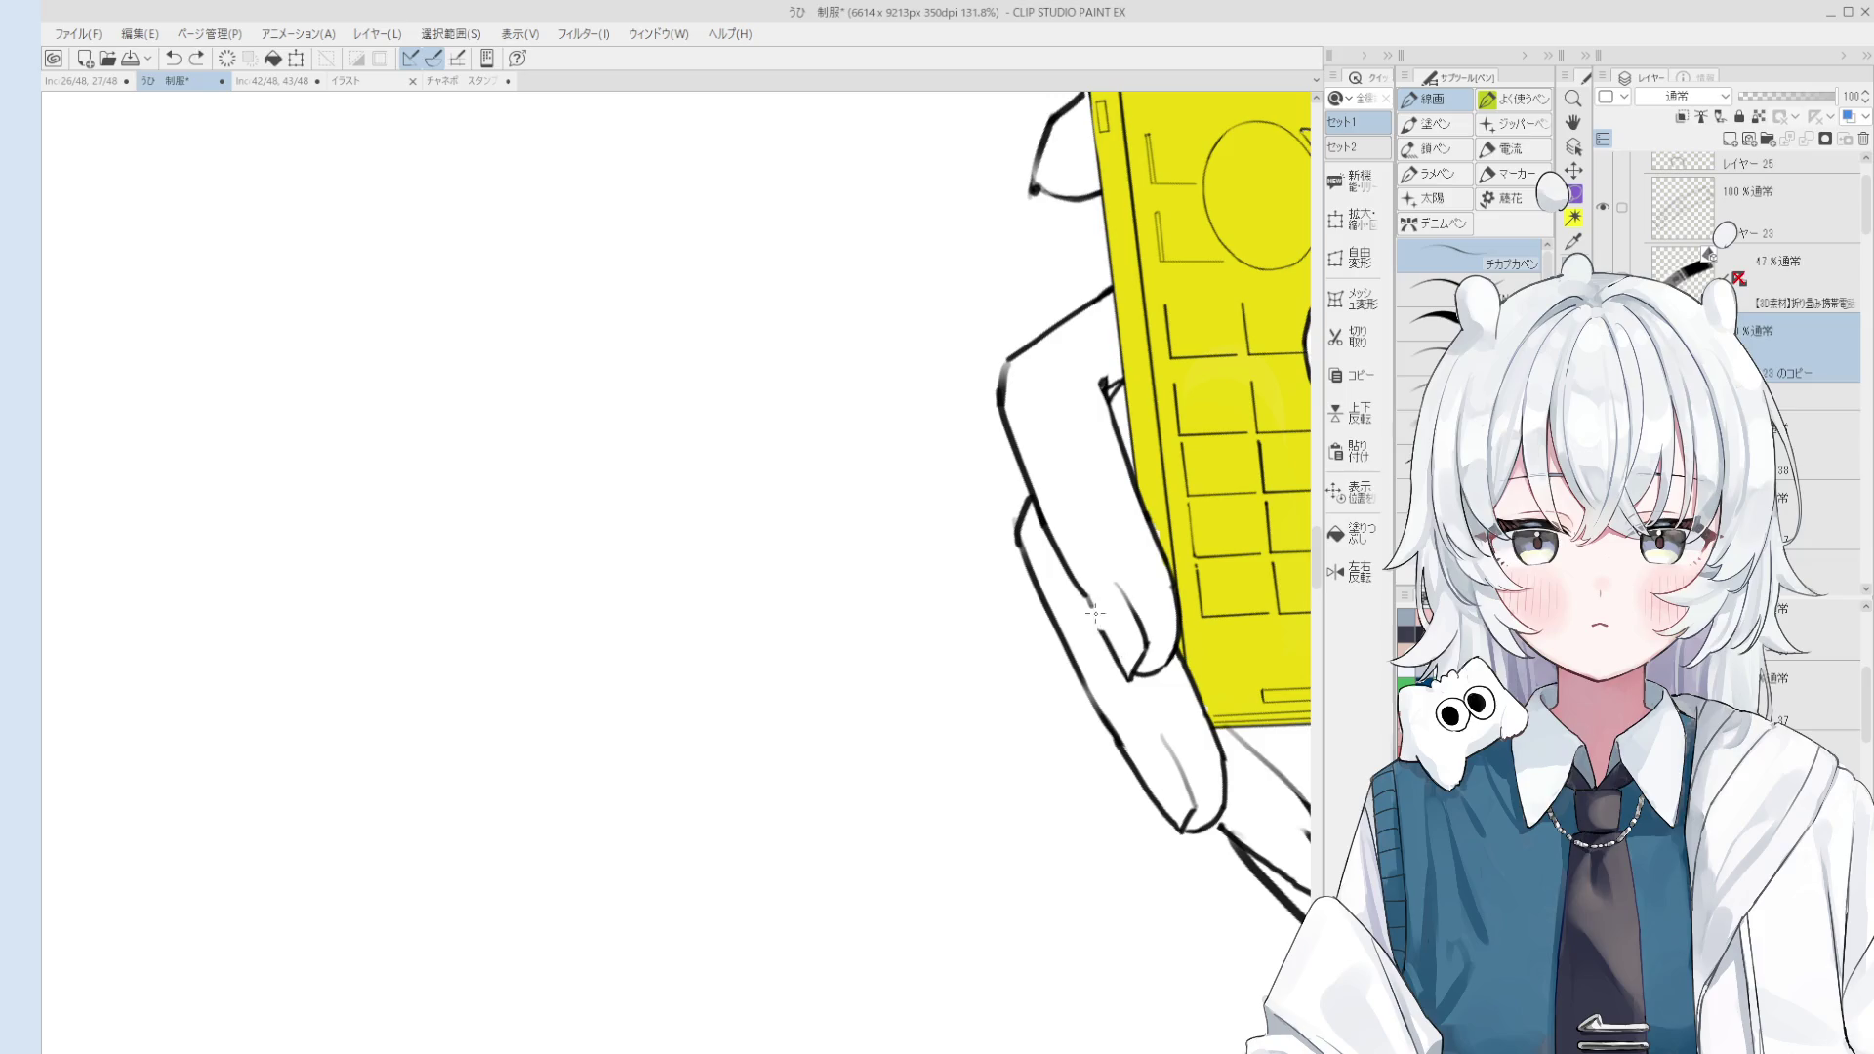
key("e")
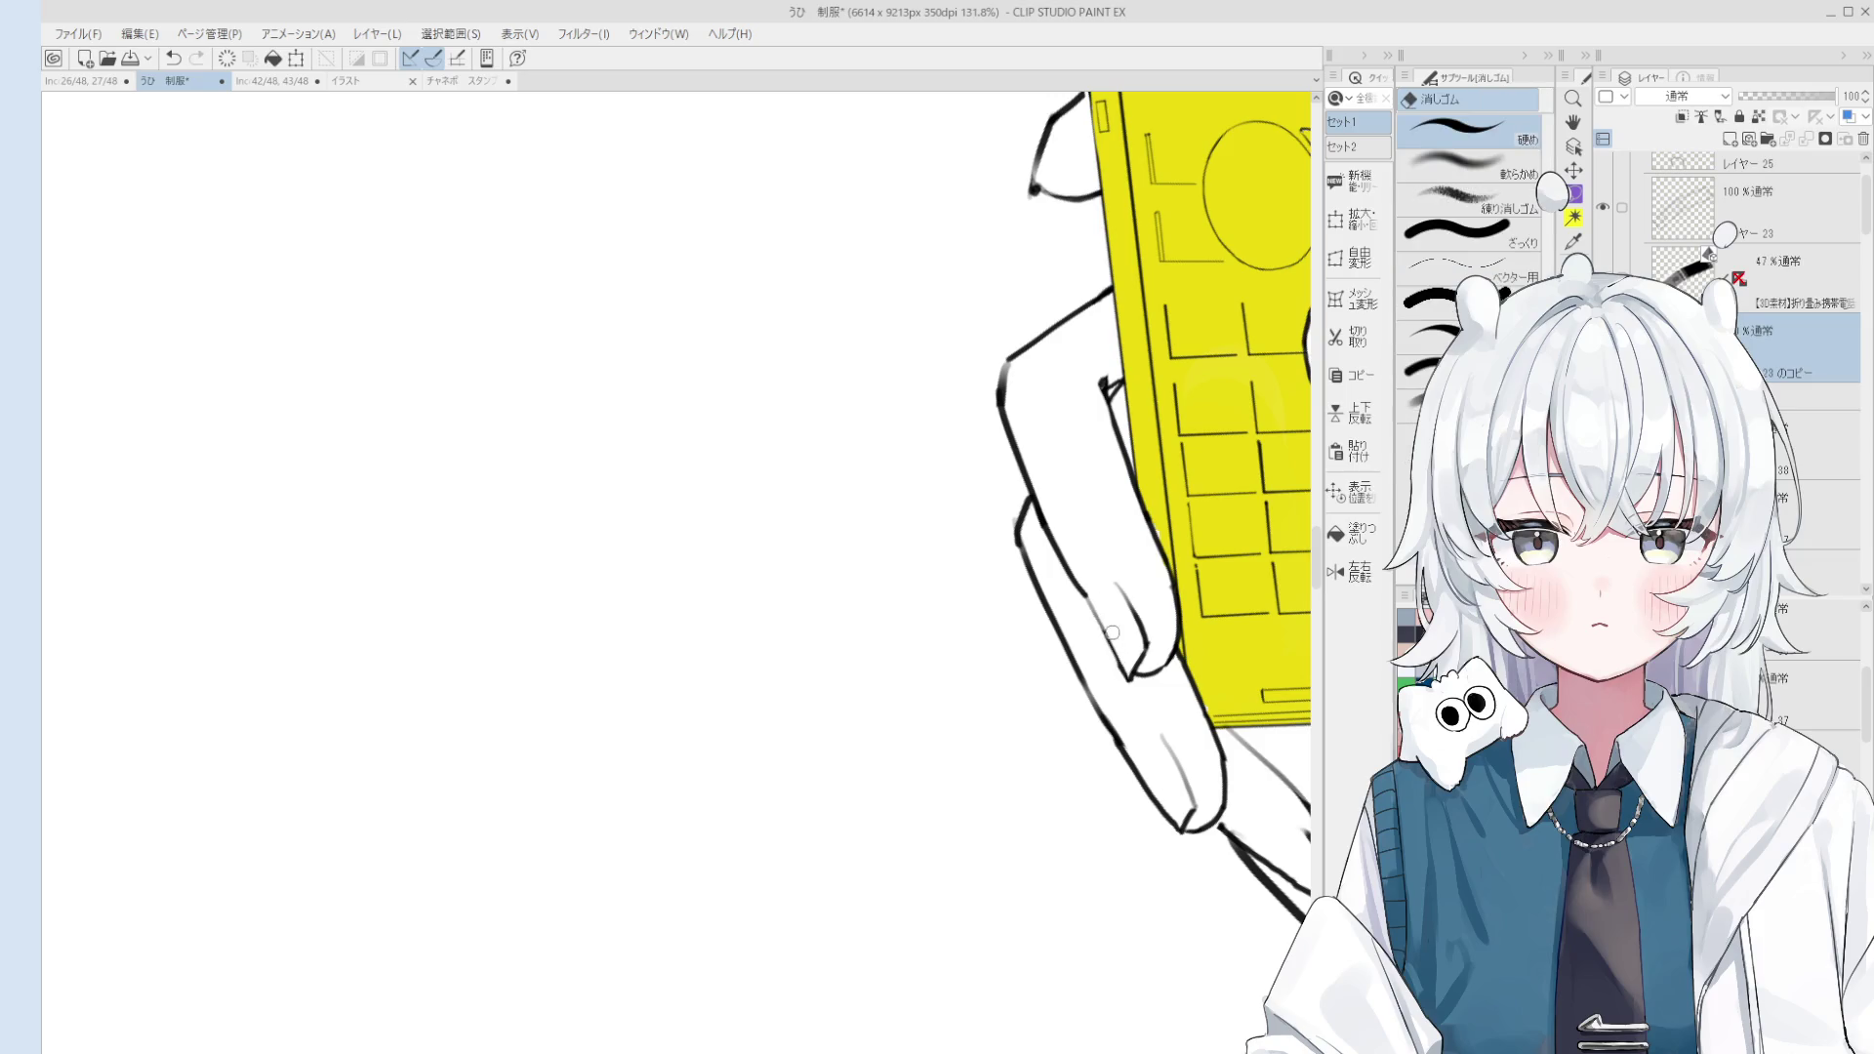
key("p")
key("e")
scroll(1112, 633, "up", 4)
key("p")
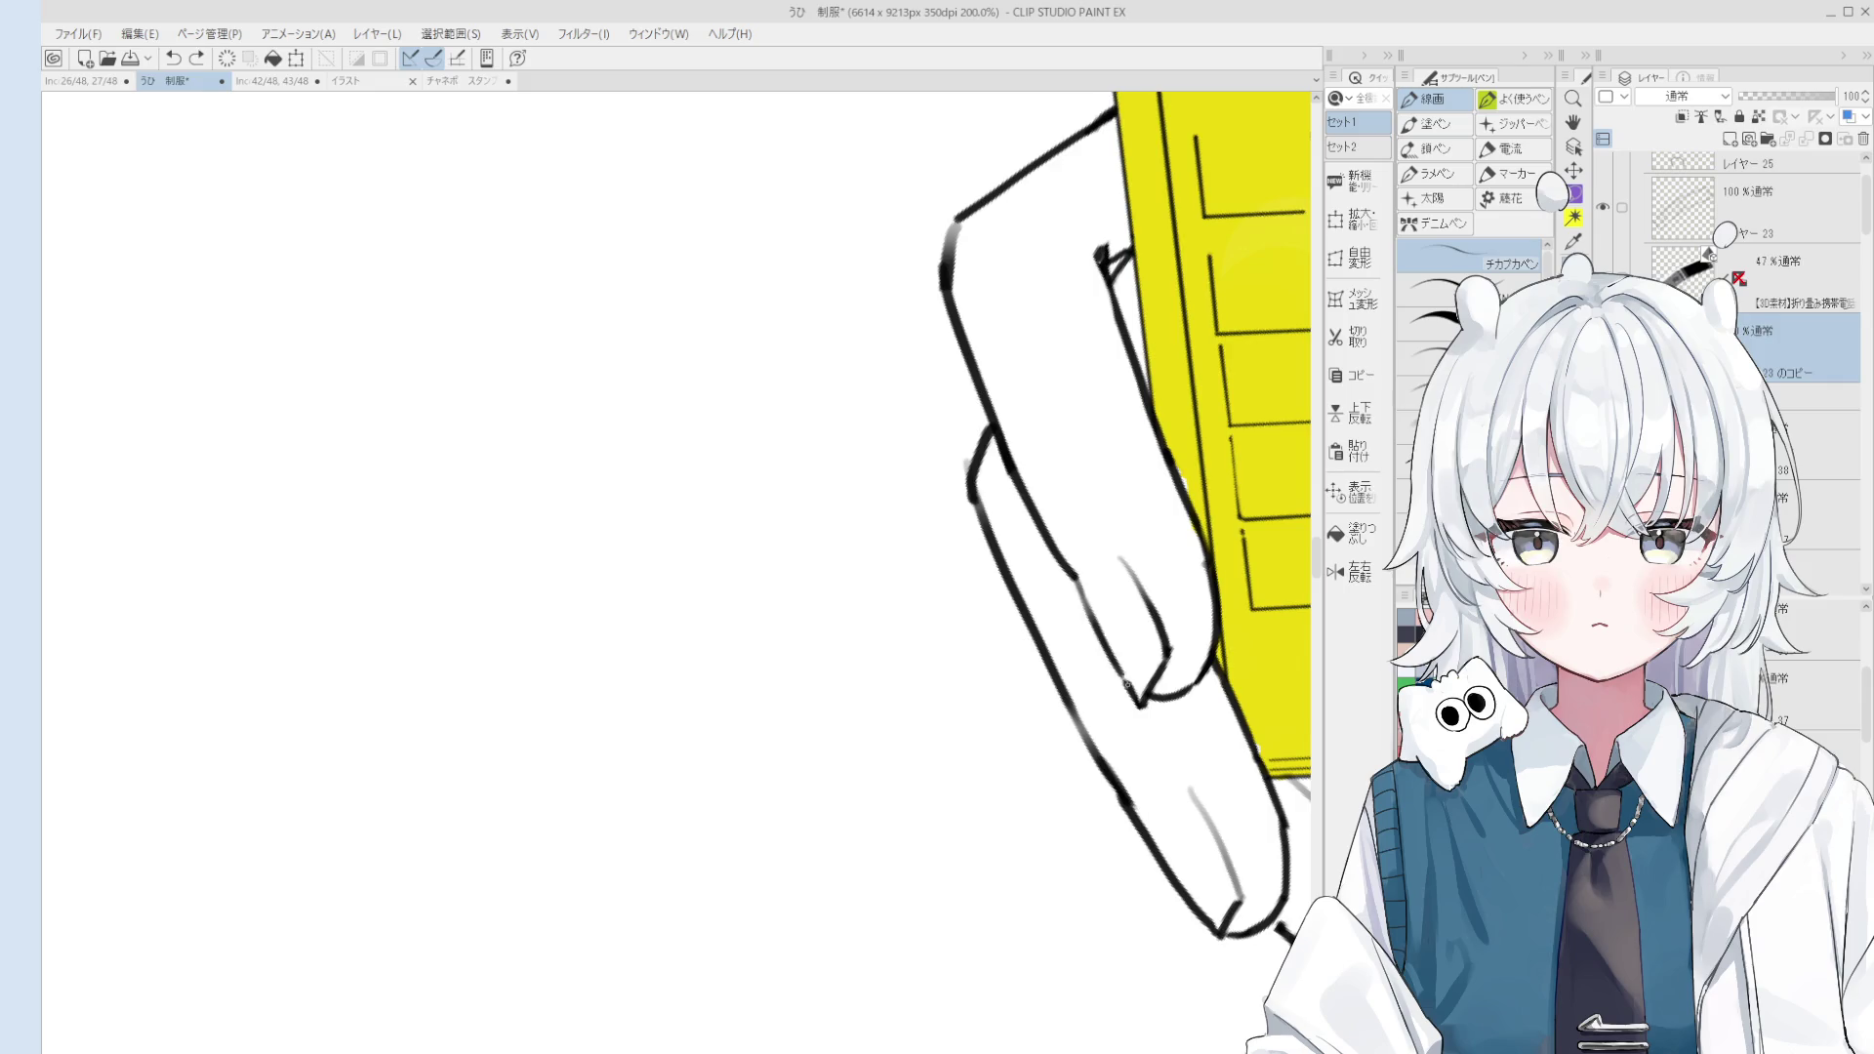
scroll(1128, 683, "down", 2)
key("h")
left_click_drag(1113, 645, 1084, 585)
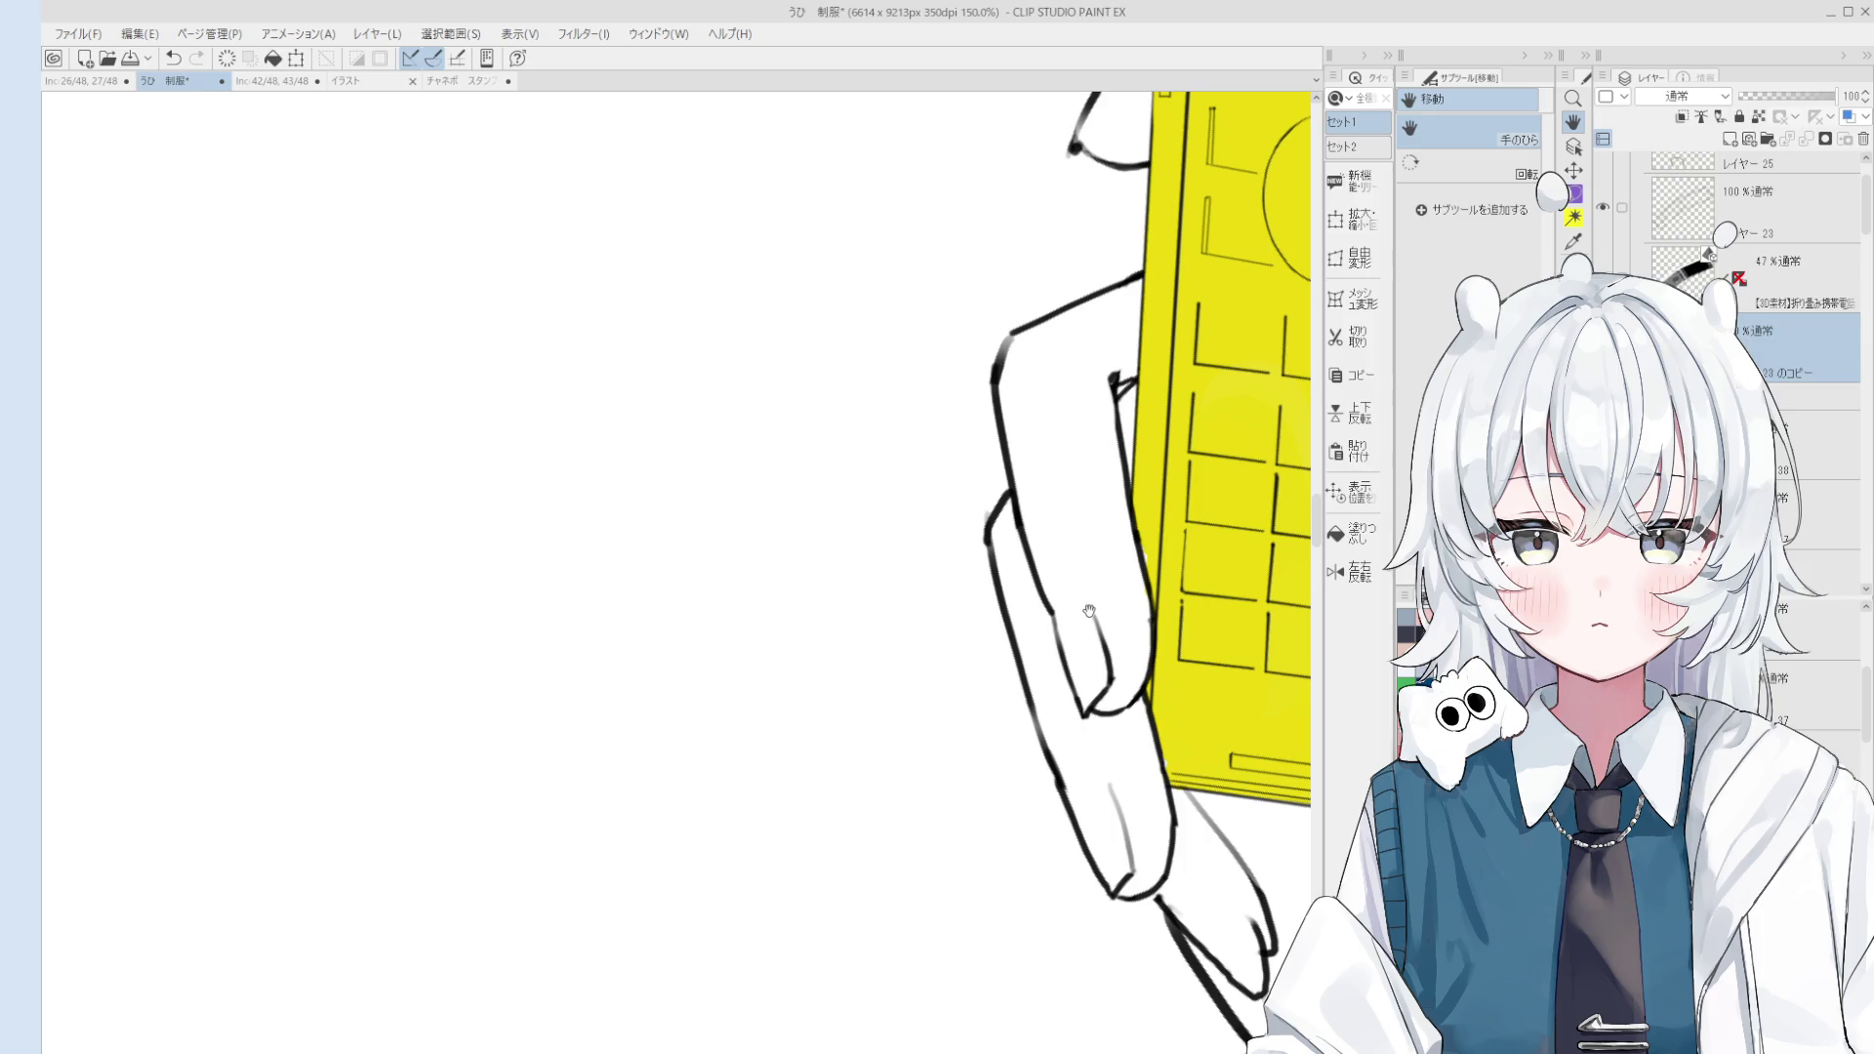
scroll(1122, 527, "down", 5)
scroll(1197, 598, "up", 3)
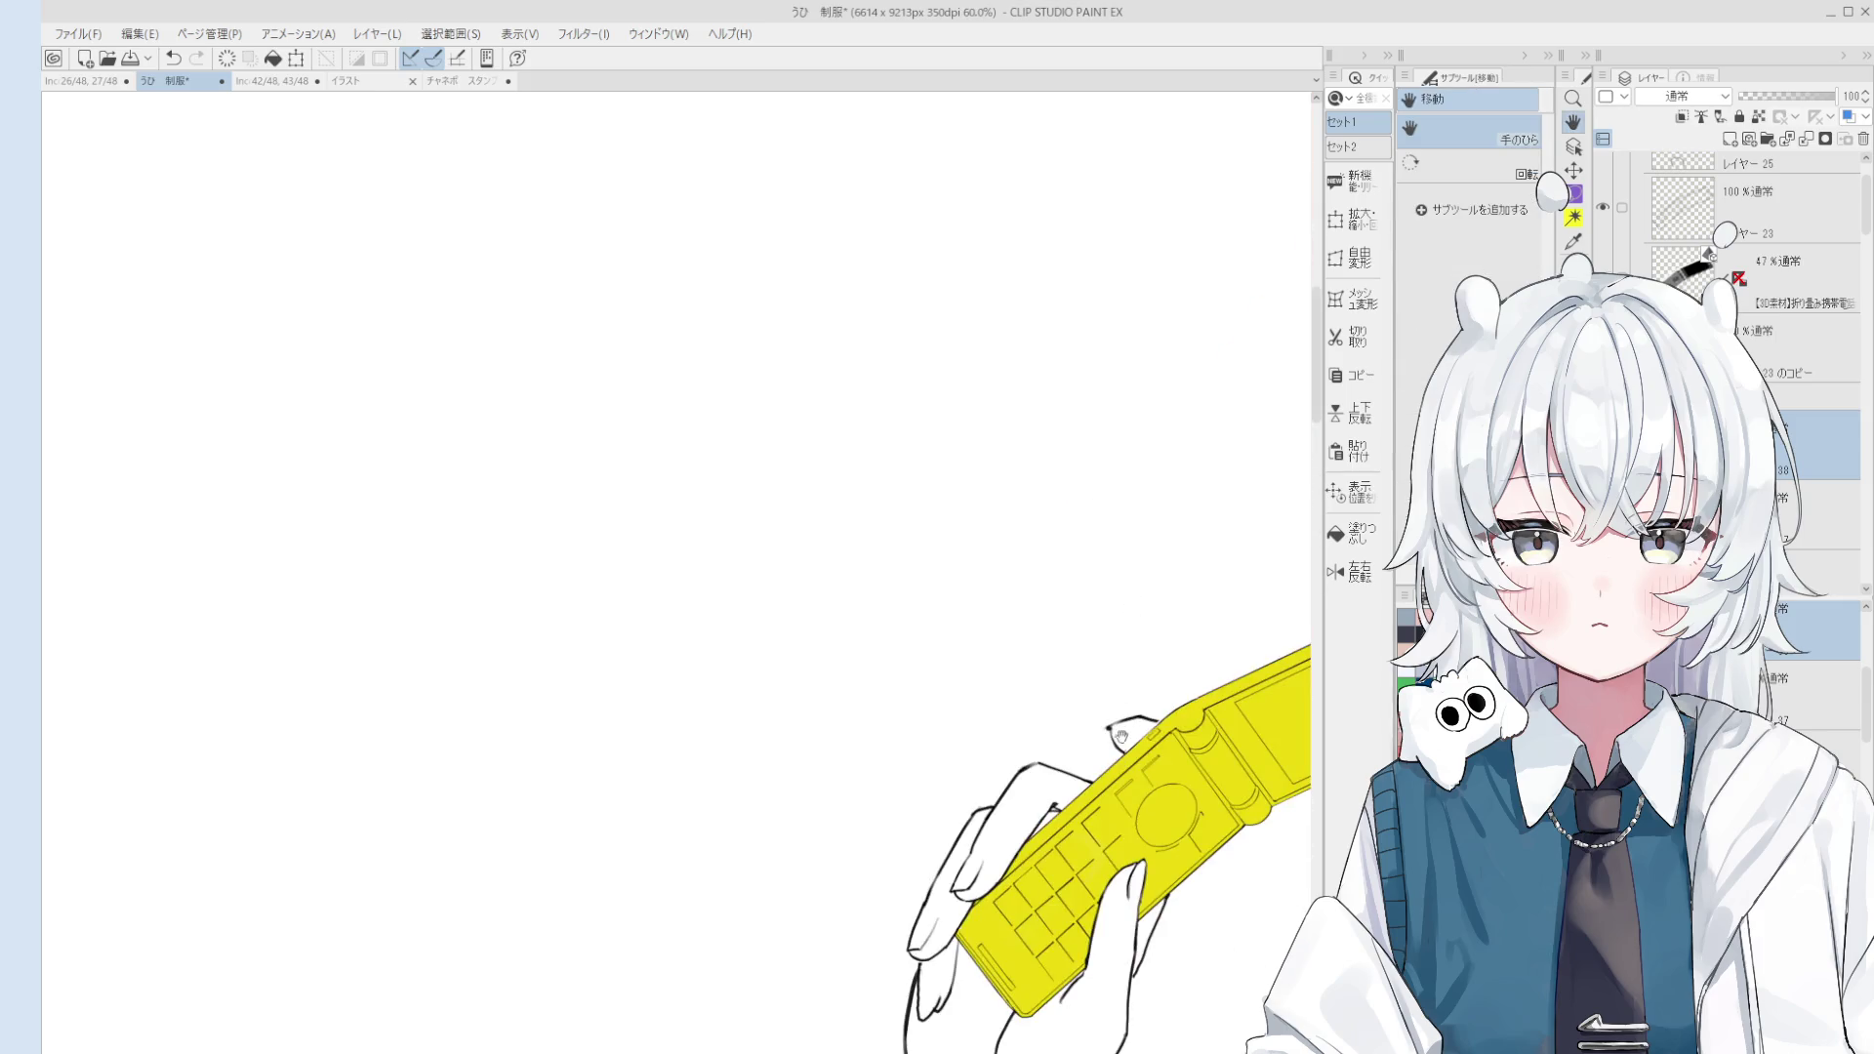
scroll(1197, 597, "up", 2)
key("o")
left_click(1055, 695)
key("e")
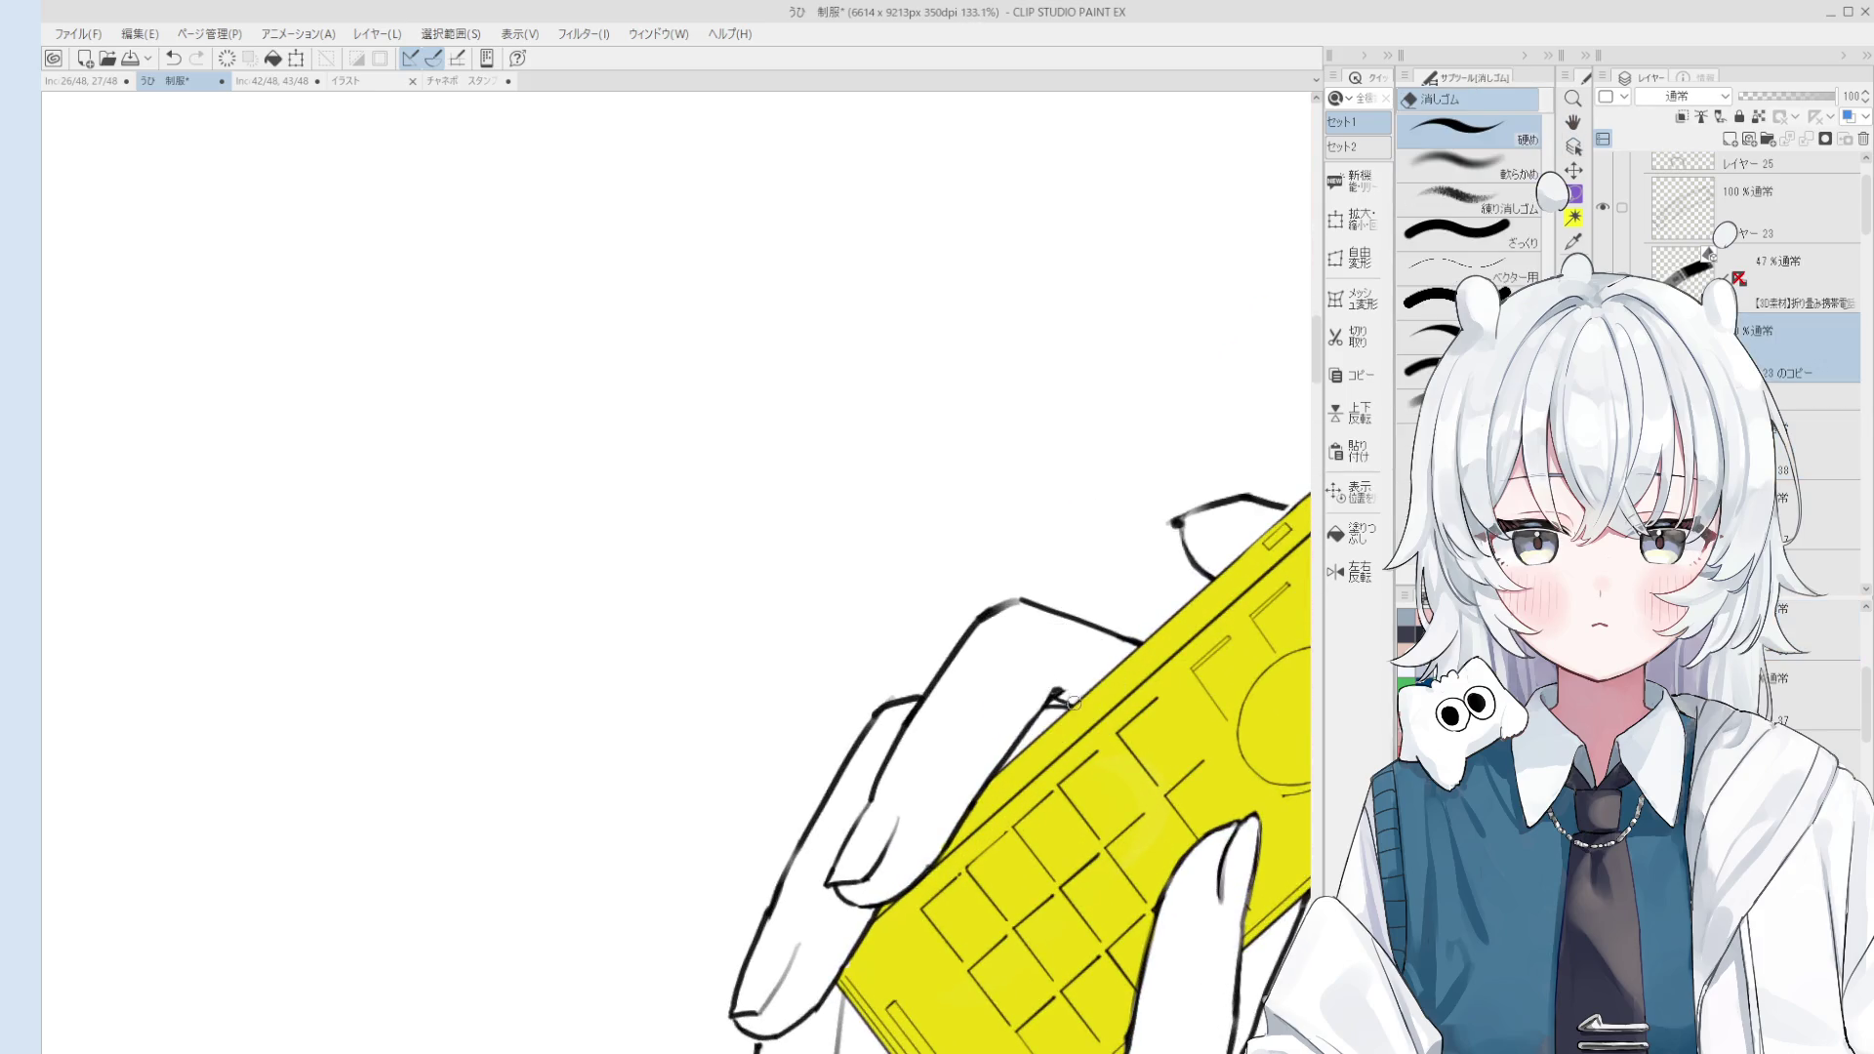
scroll(1053, 703, "up", 2)
left_click_drag(1052, 705, 1037, 707)
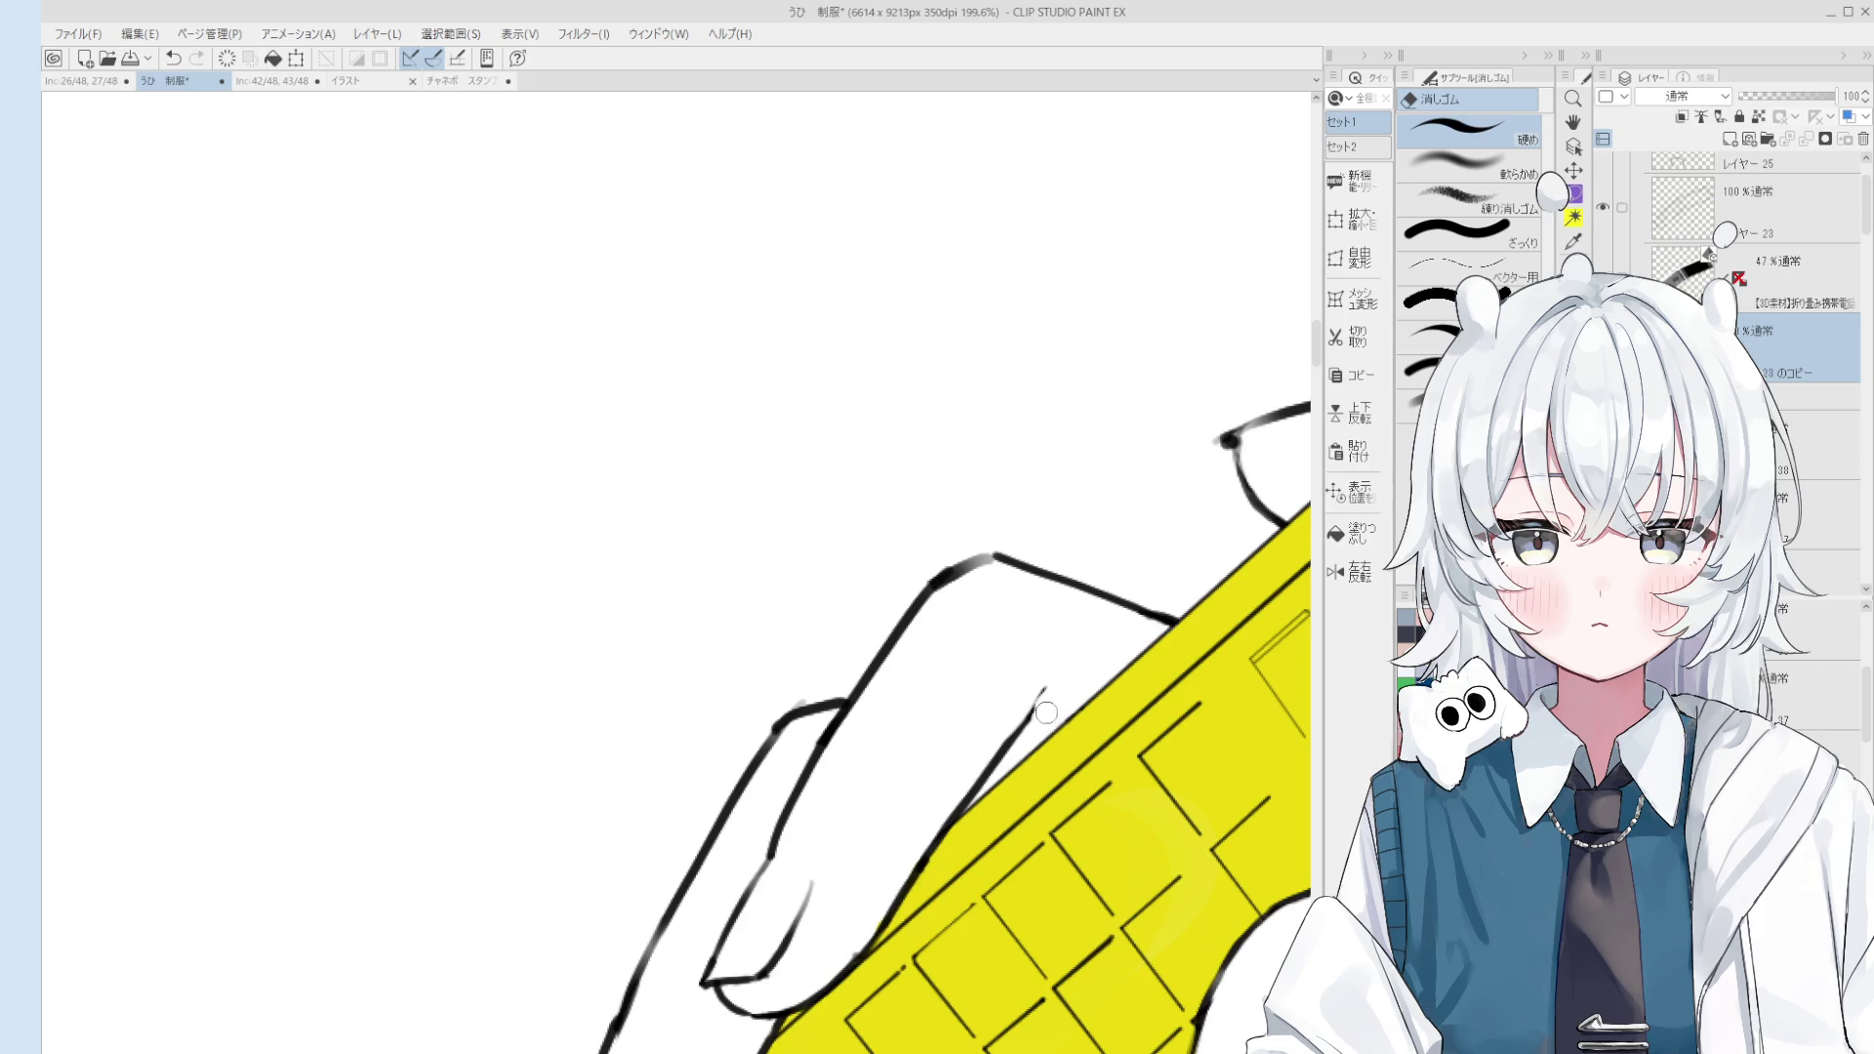
scroll(1037, 704, "down", 1)
key("p")
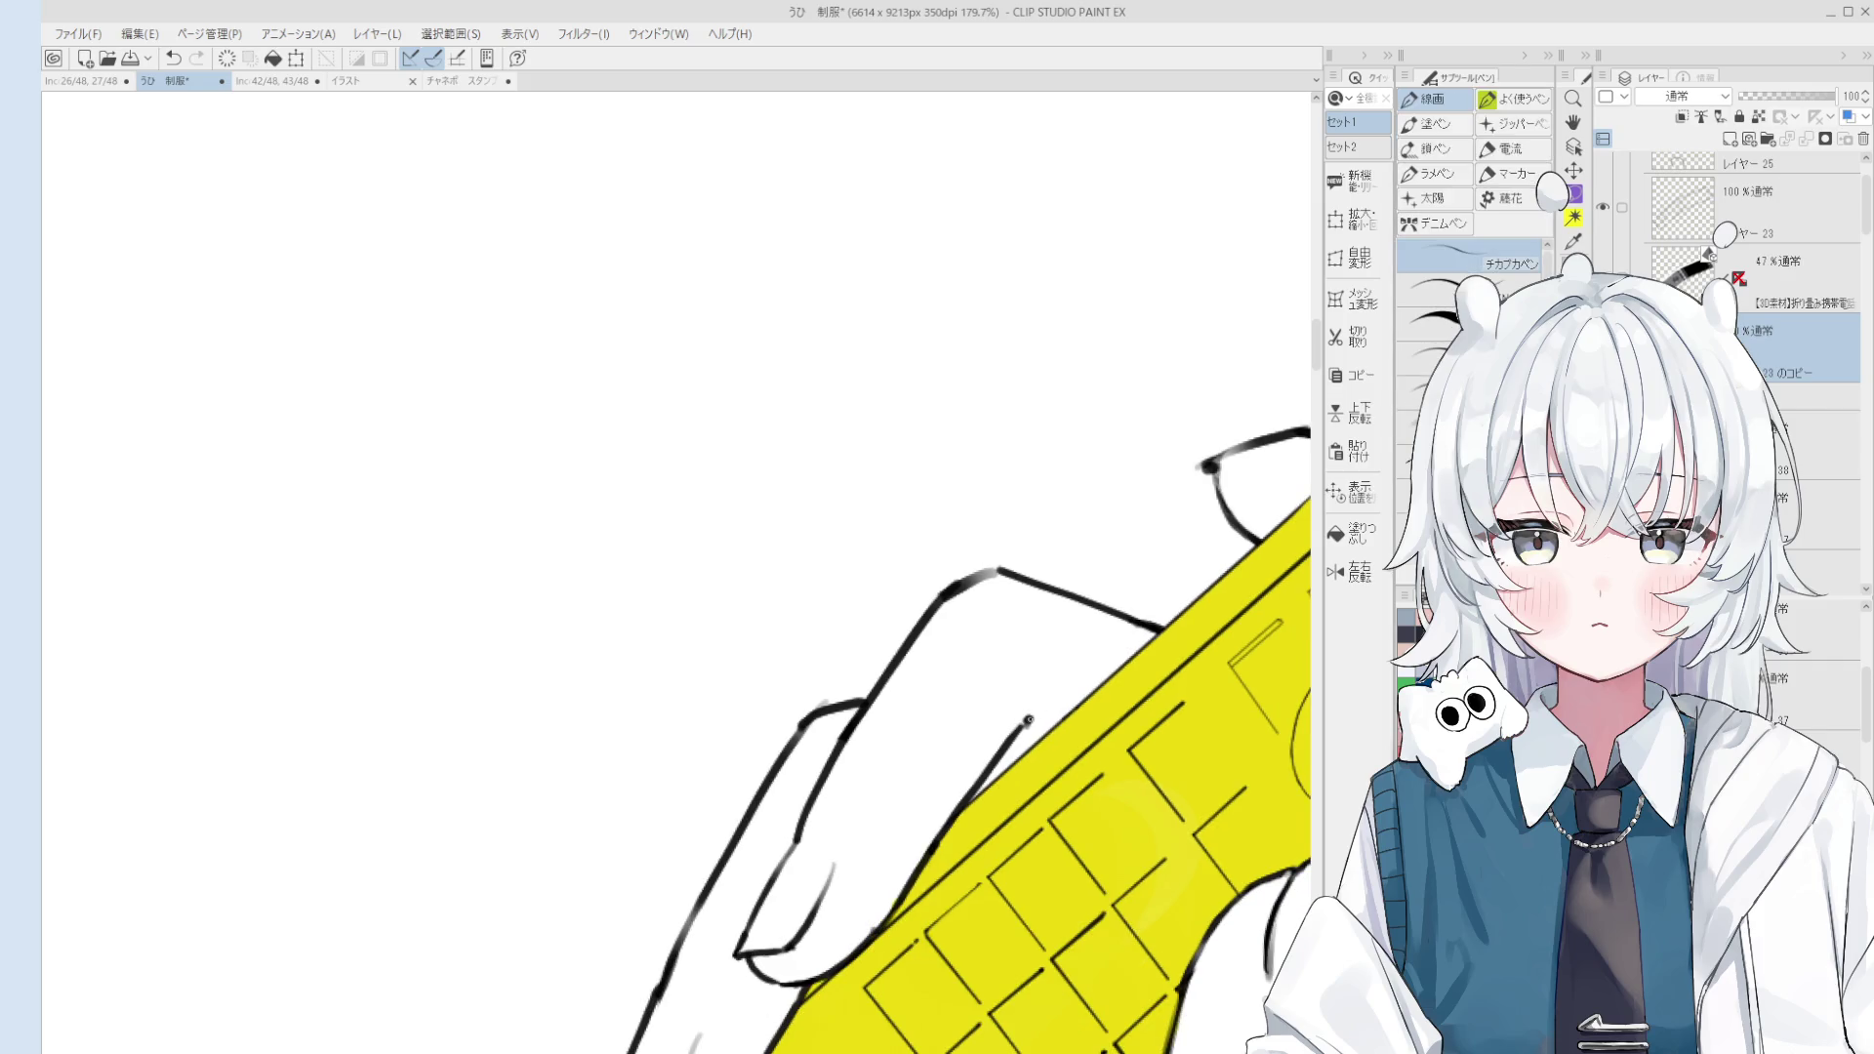
scroll(1041, 719, "down", 5)
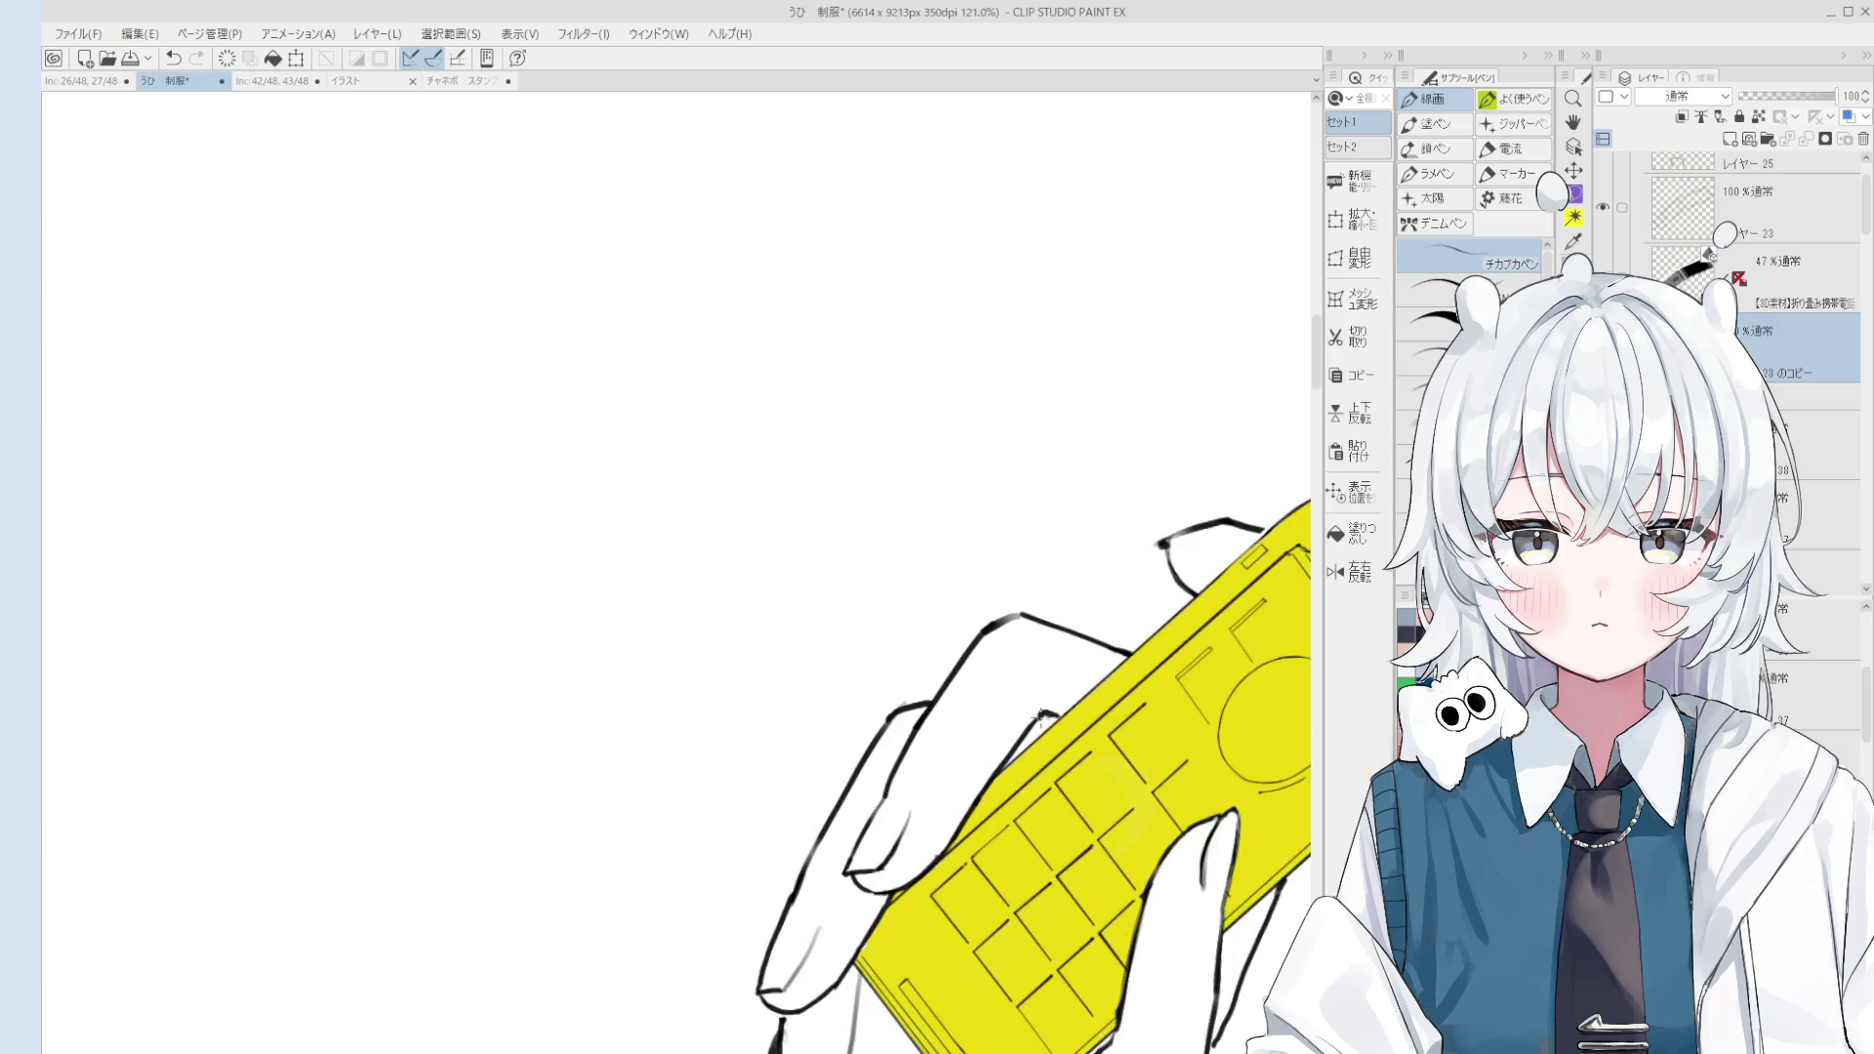
key("h")
scroll(1240, 703, "up", 2)
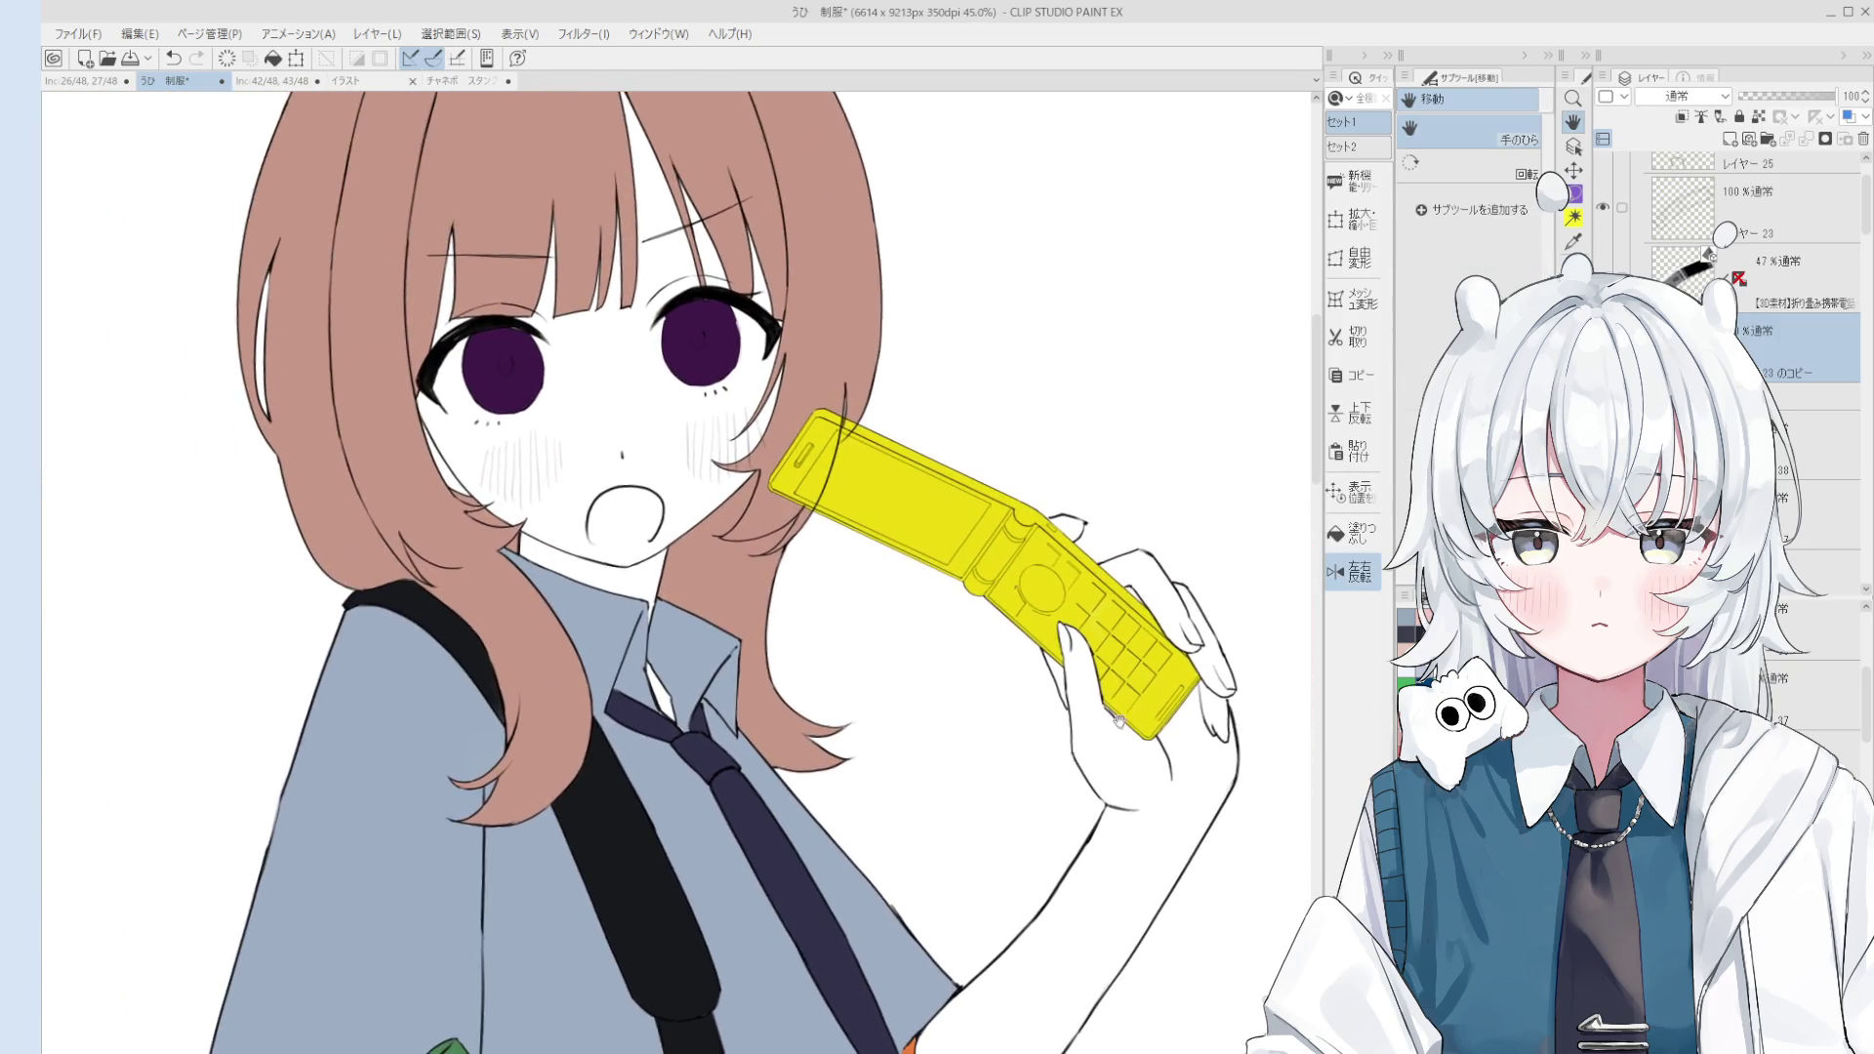
scroll(1178, 563, "up", 5)
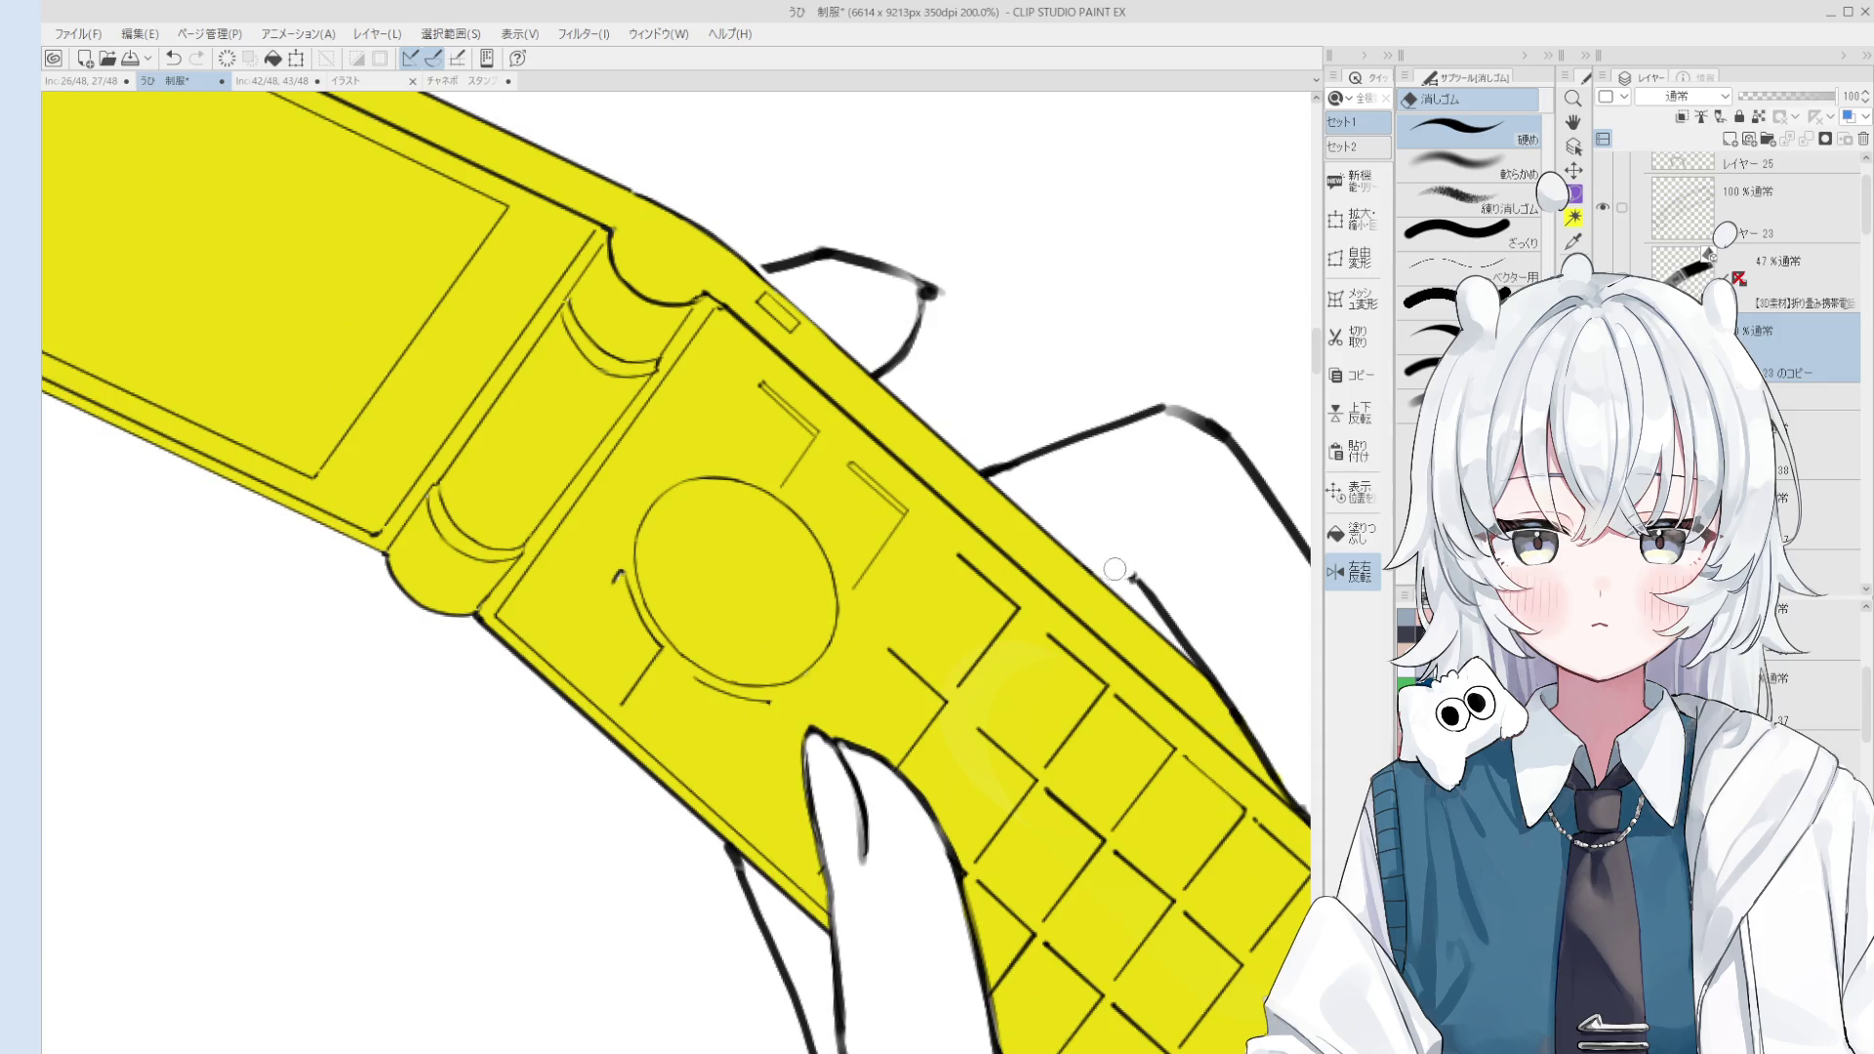
key("p")
scroll(1143, 580, "down", 3)
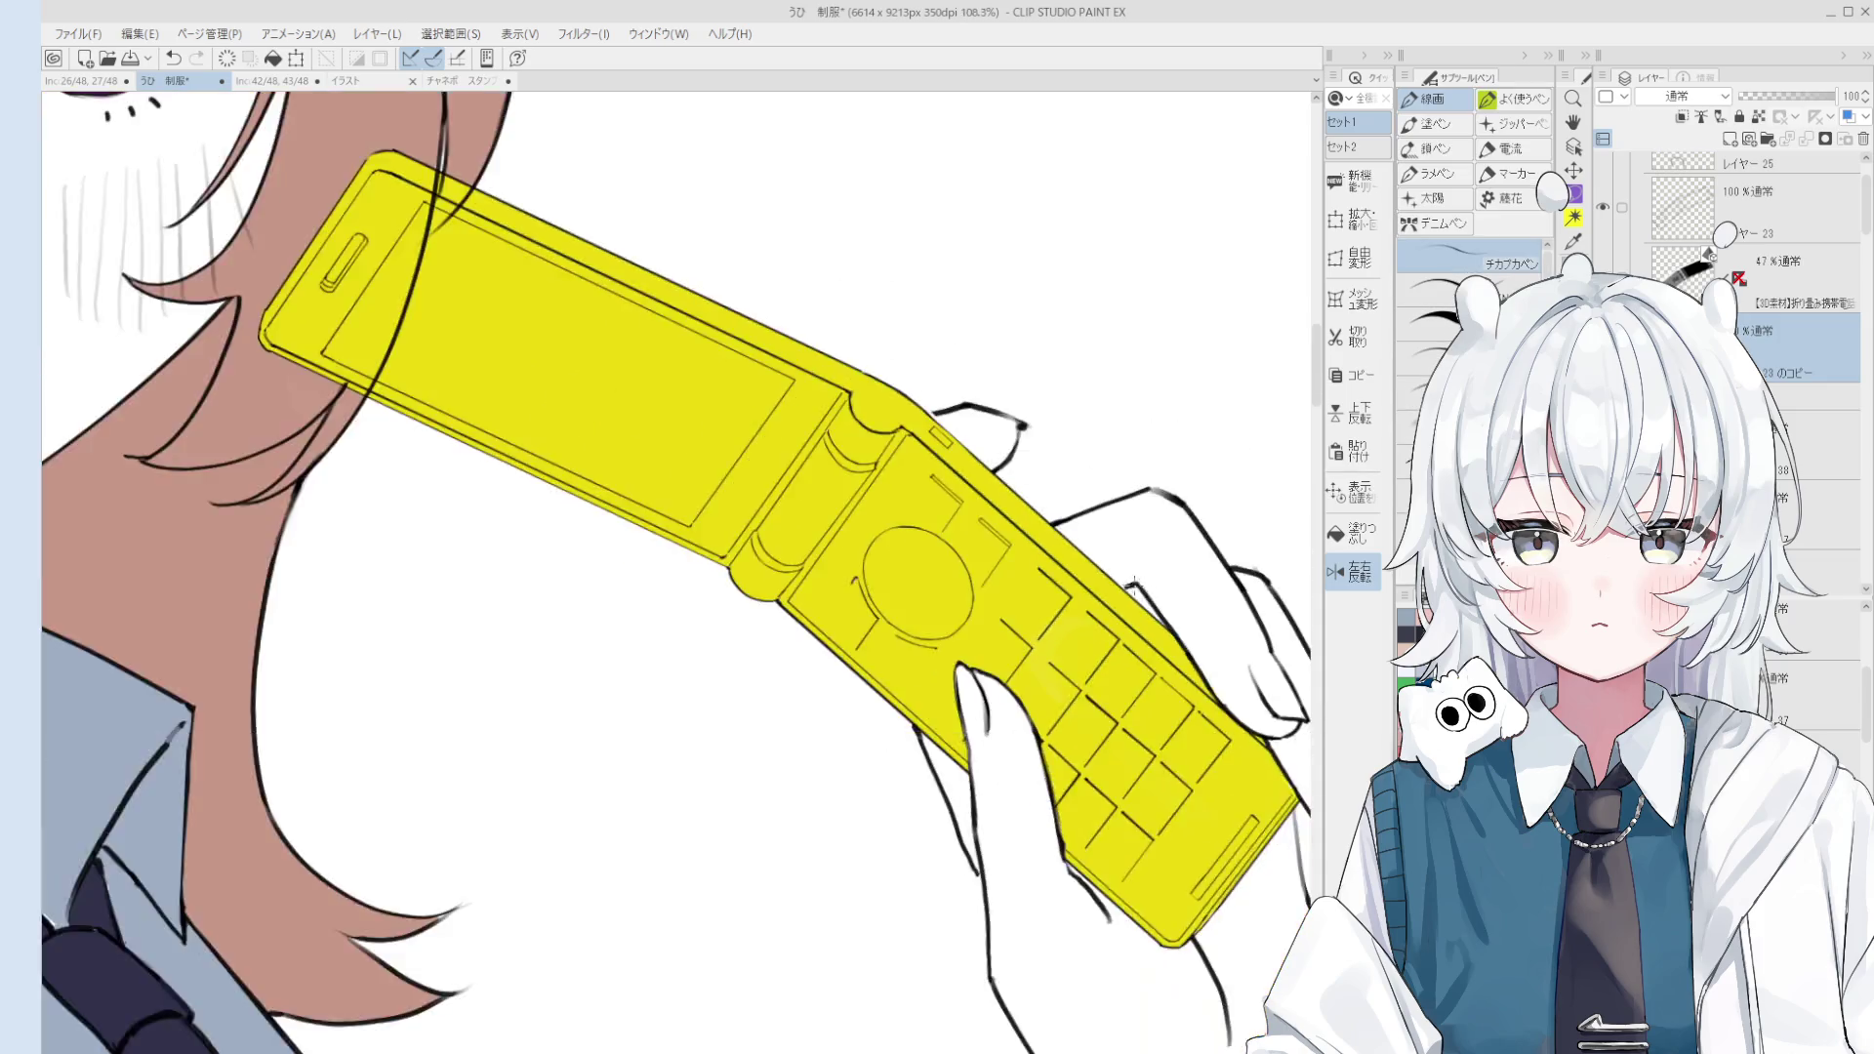
scroll(1086, 720, "up", 3)
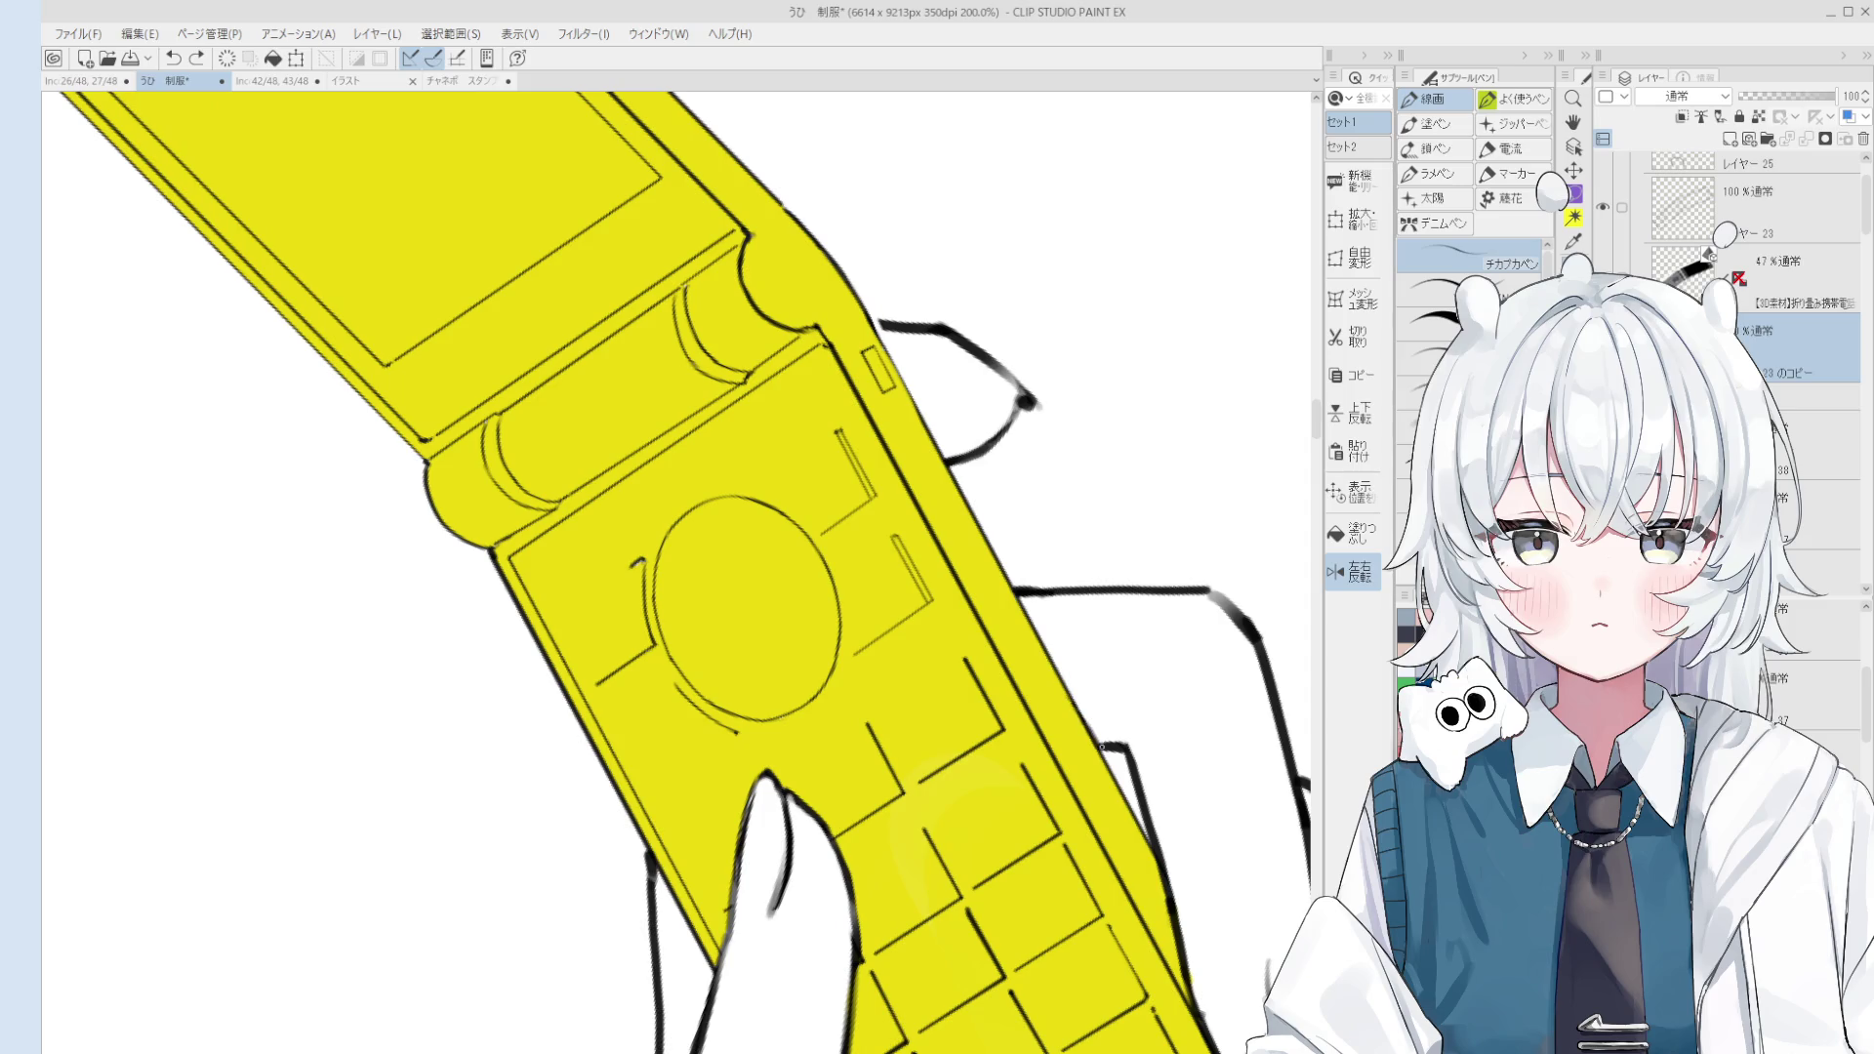
key("h")
scroll(1113, 727, "down", 5)
left_click_drag(1101, 745, 1147, 681)
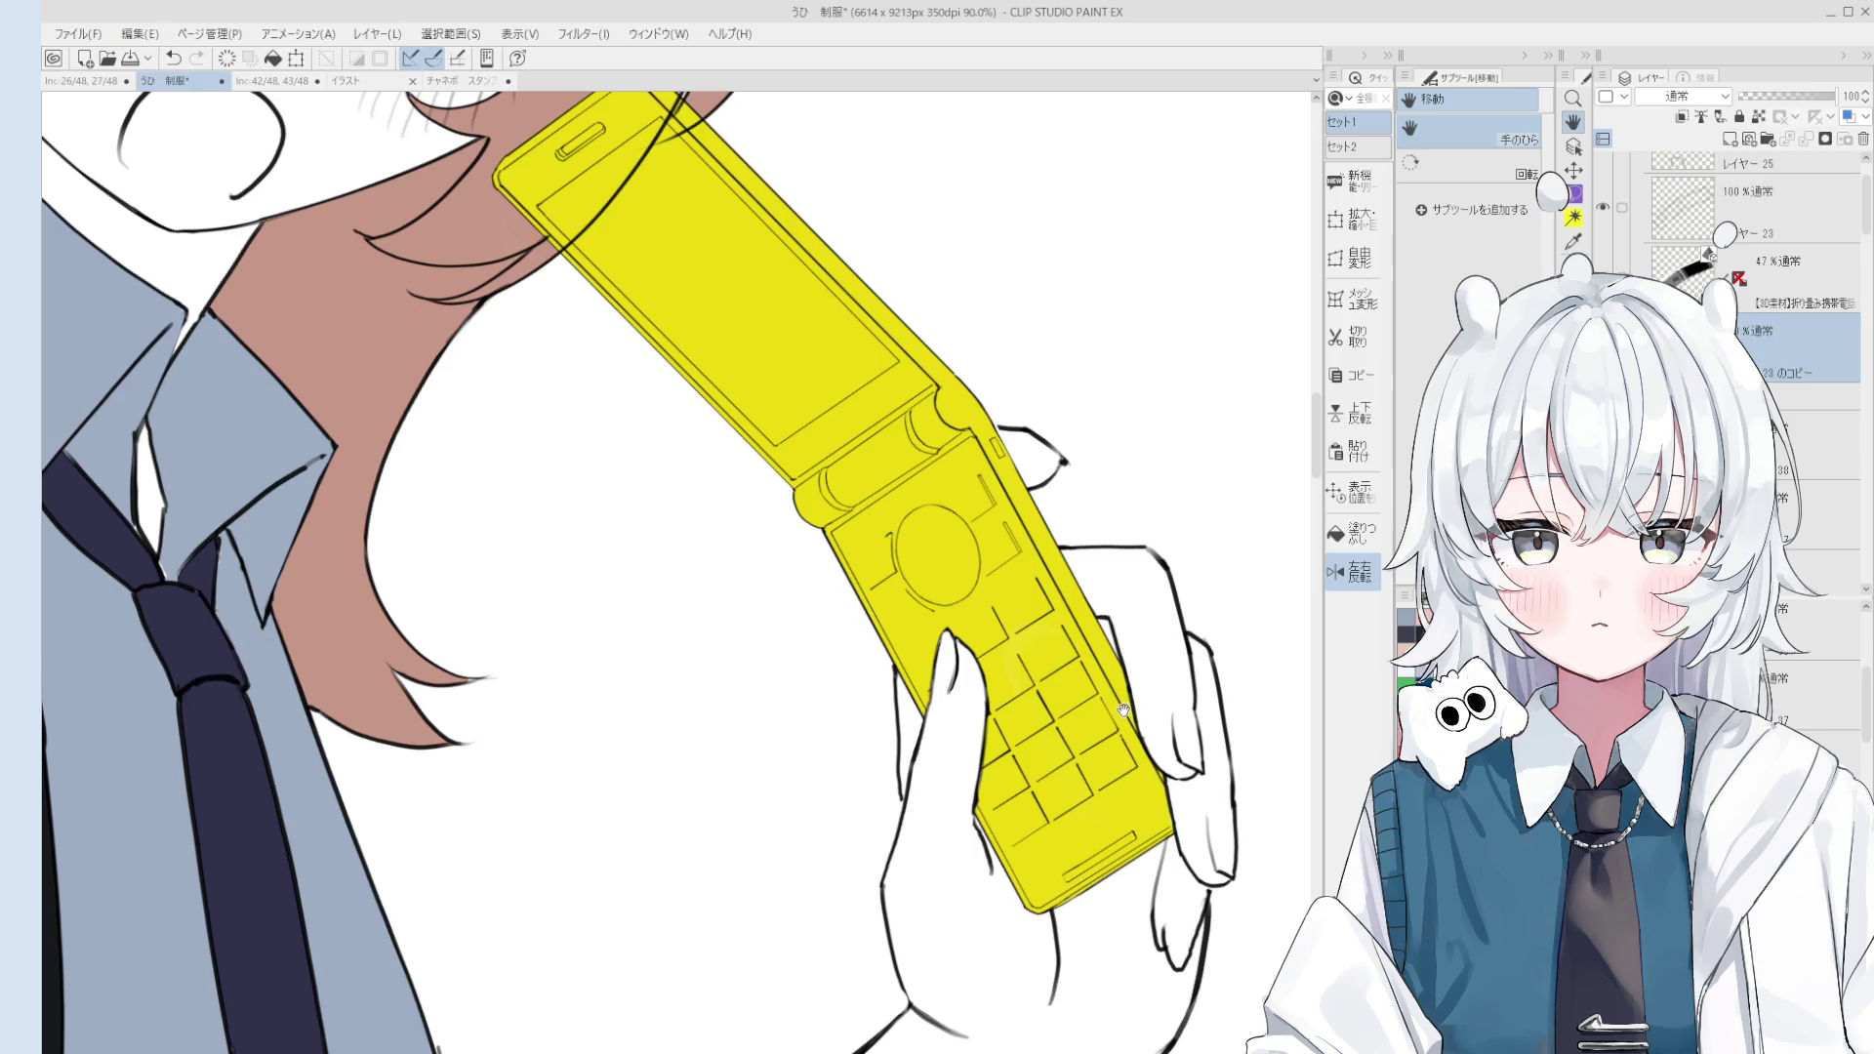
scroll(1118, 699, "down", 2)
scroll(1094, 635, "up", 3)
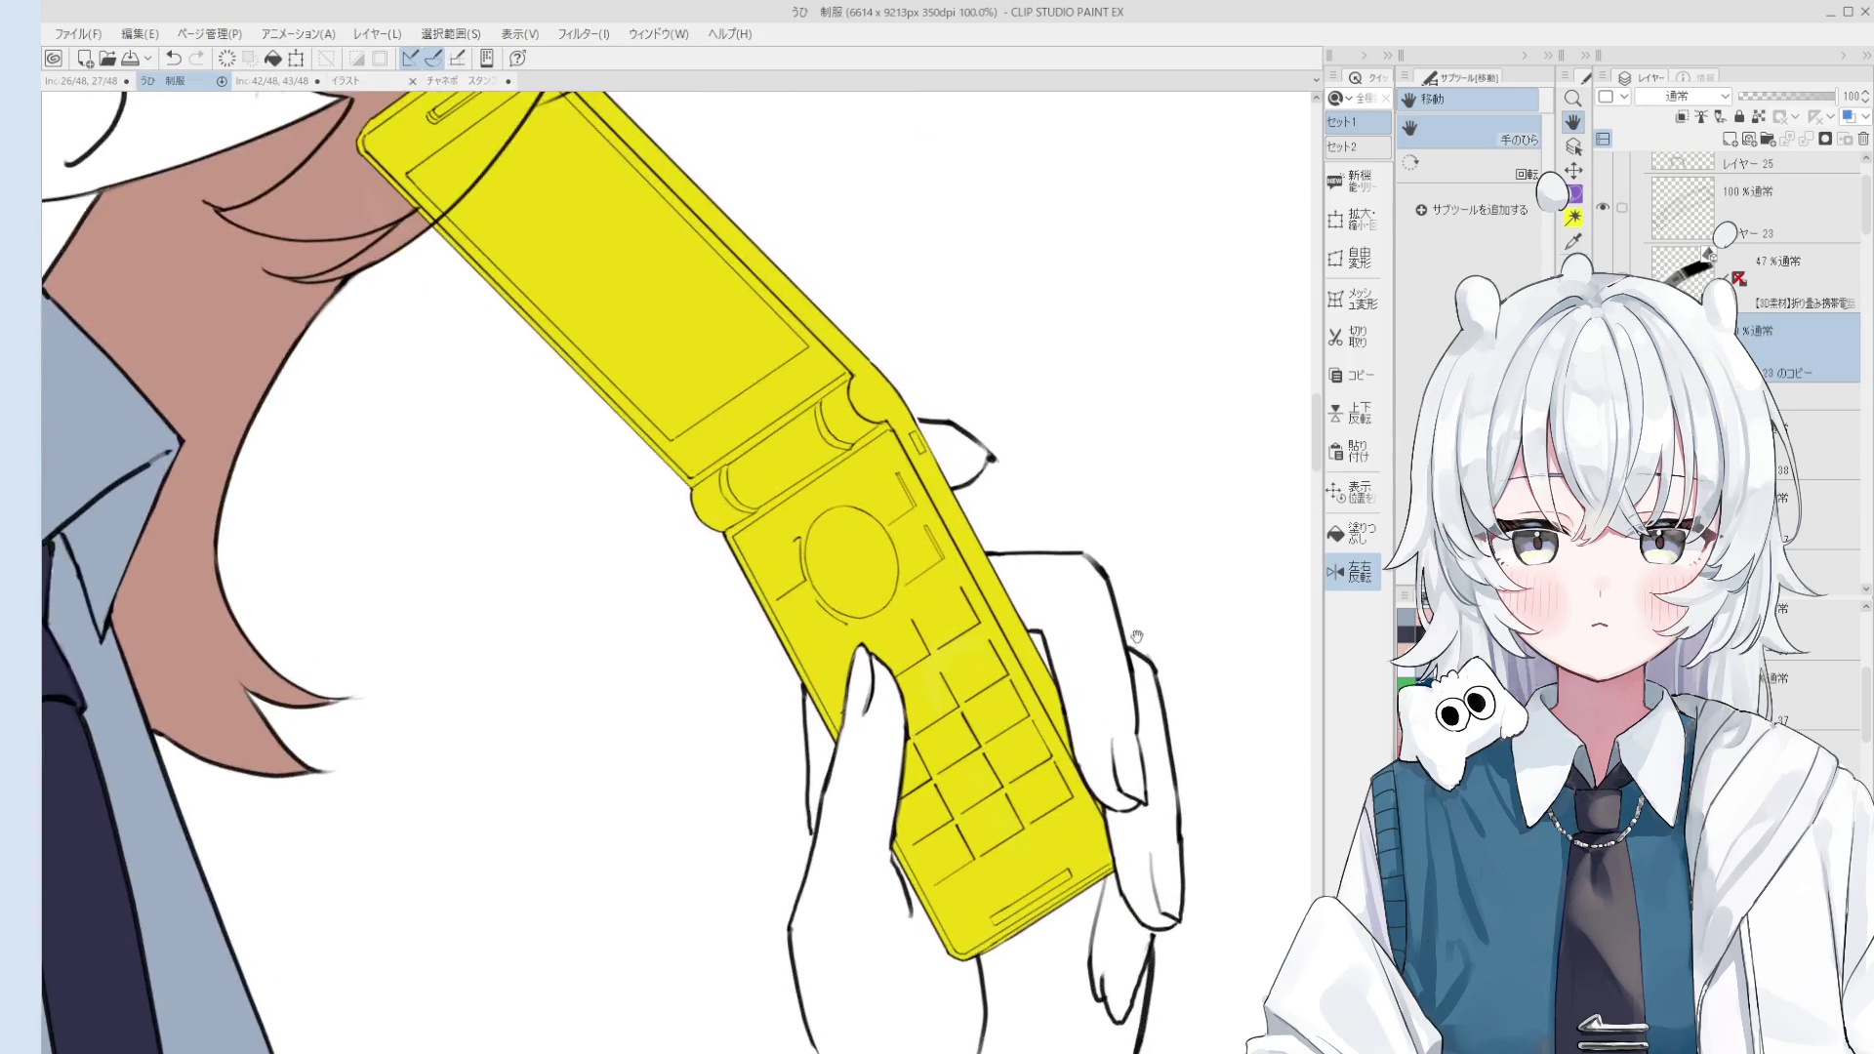
key("e")
scroll(1075, 553, "up", 2)
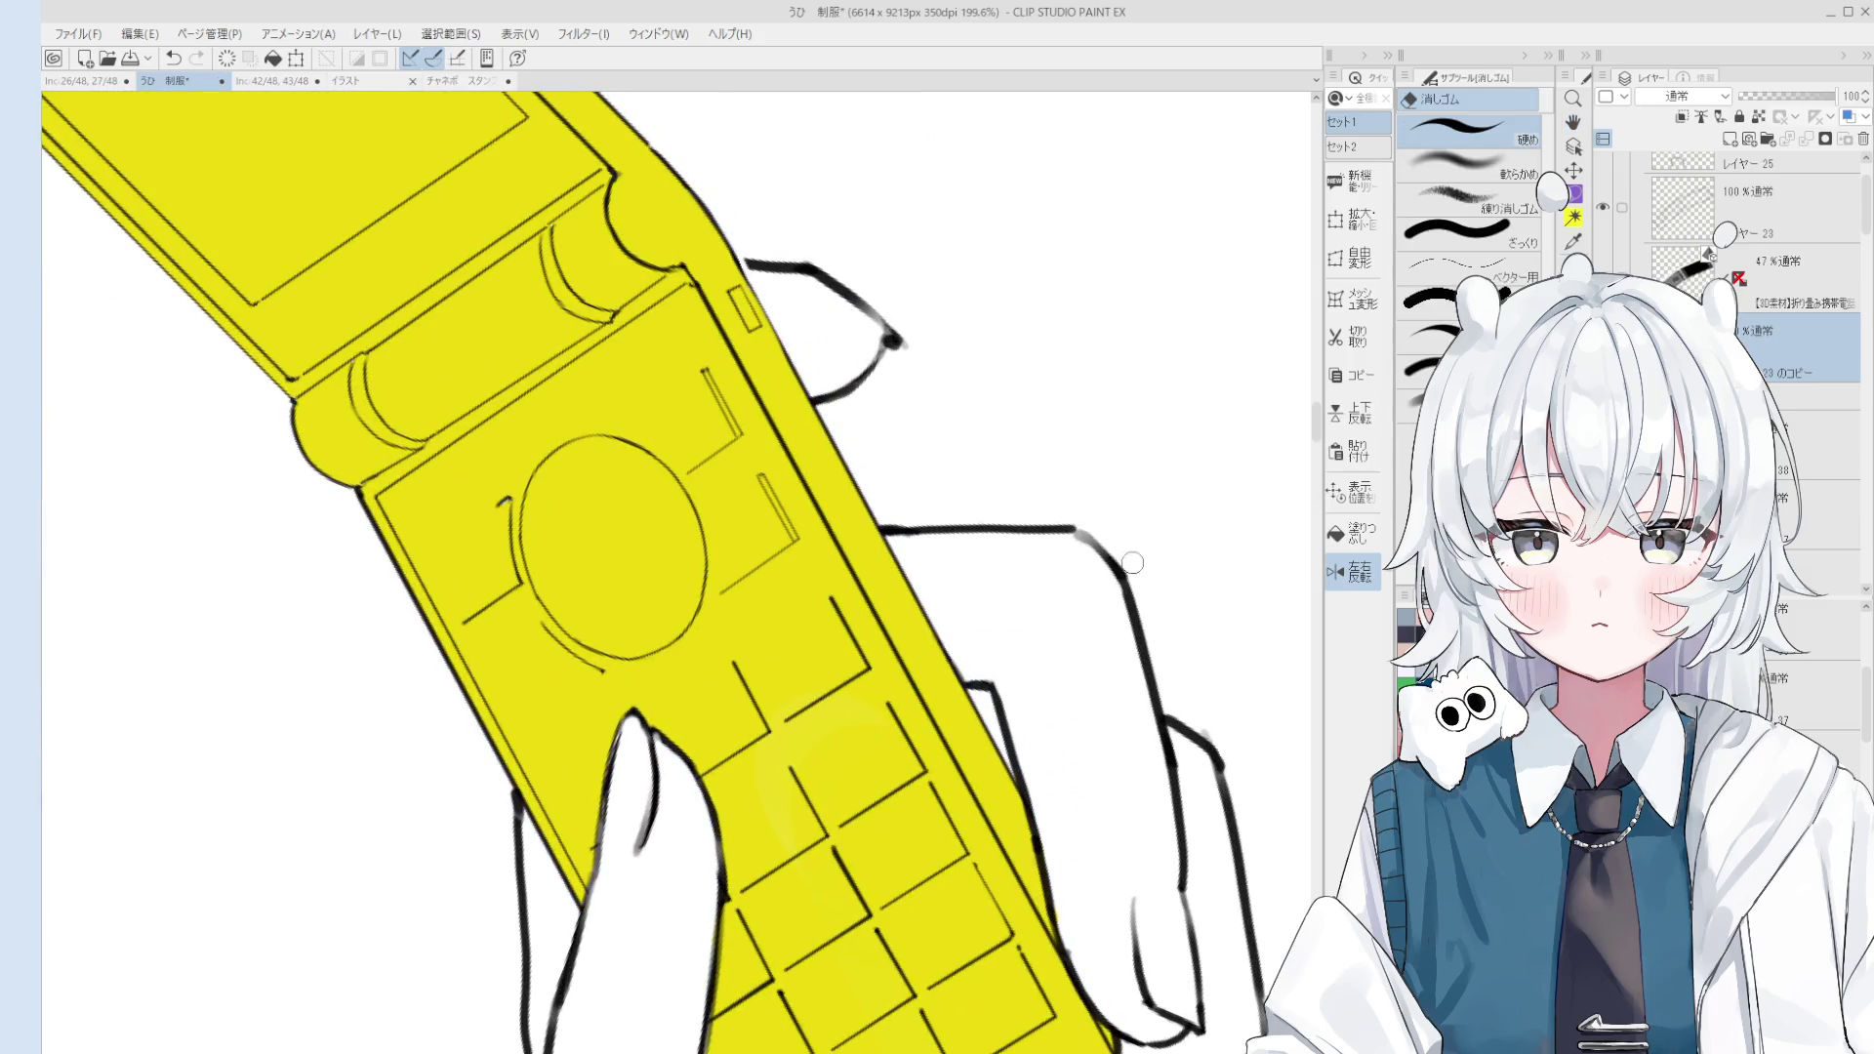
key("p")
scroll(1119, 578, "down", 2)
key("e")
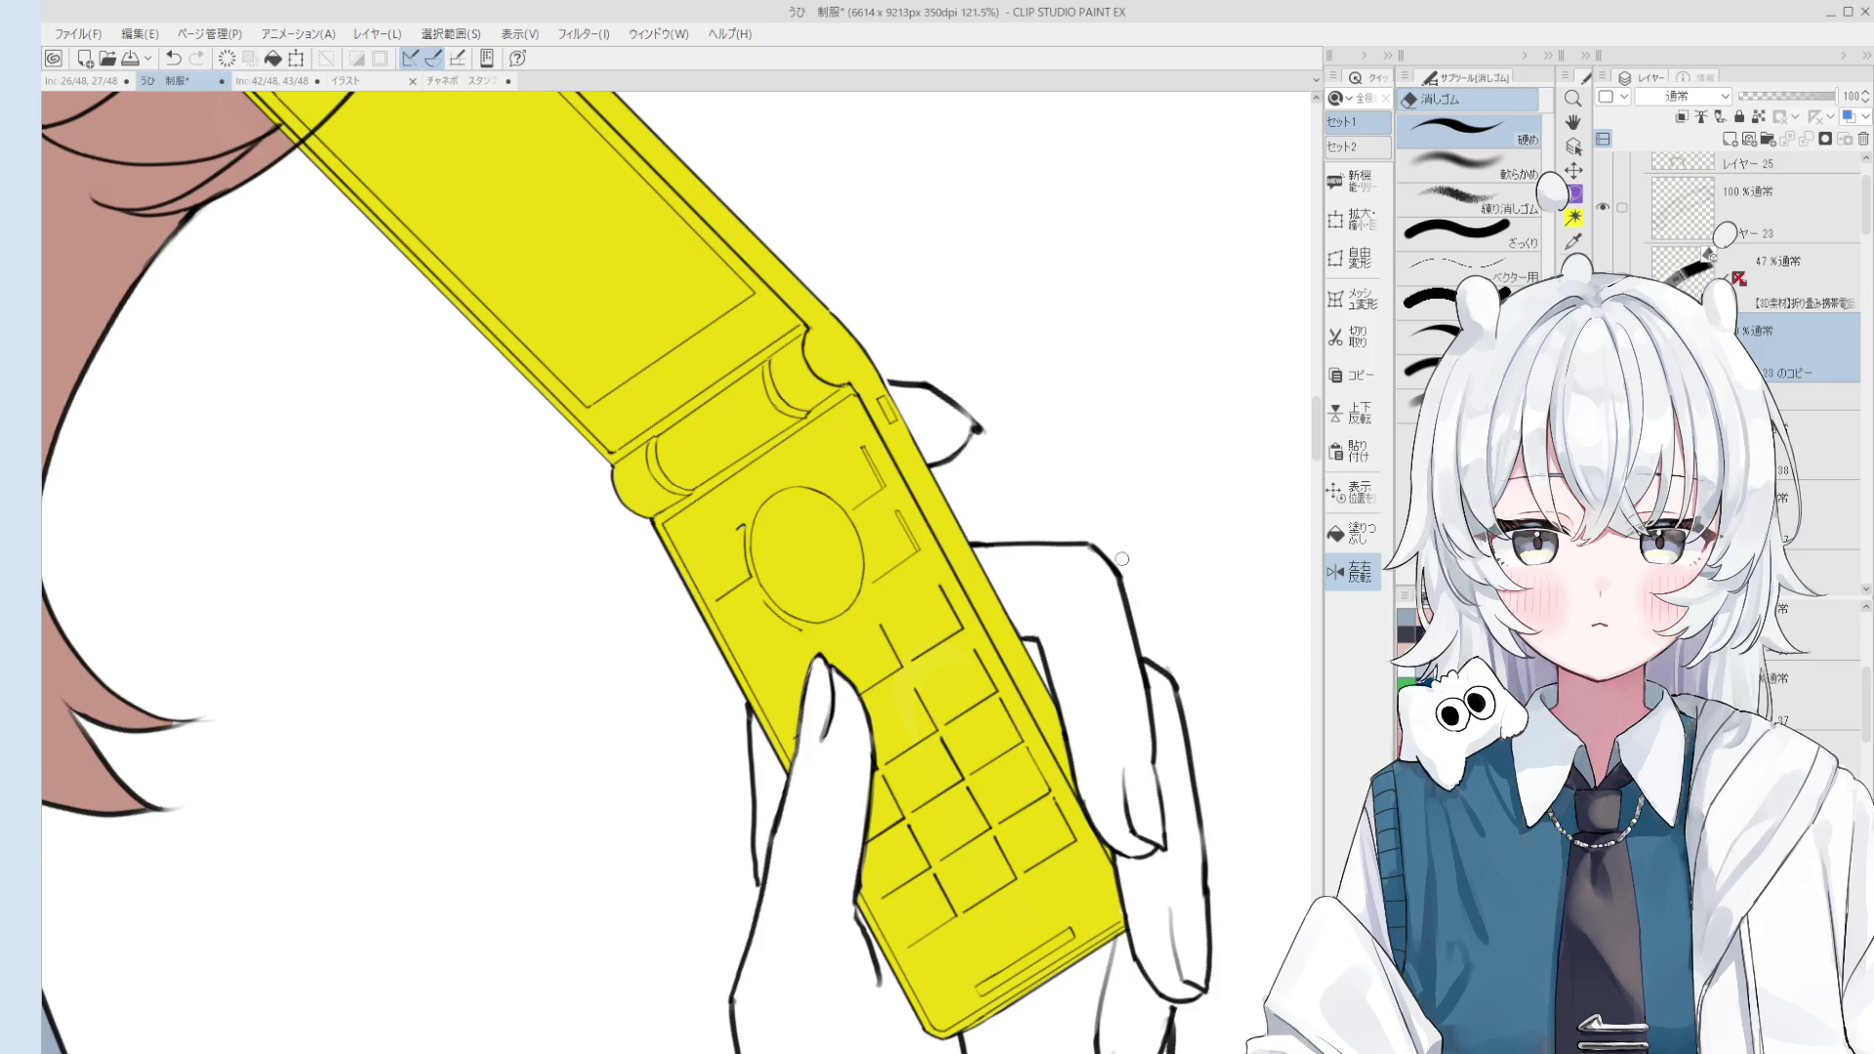
scroll(1122, 571, "down", 1)
scroll(1137, 586, "up", 2)
scroll(1147, 591, "up", 1)
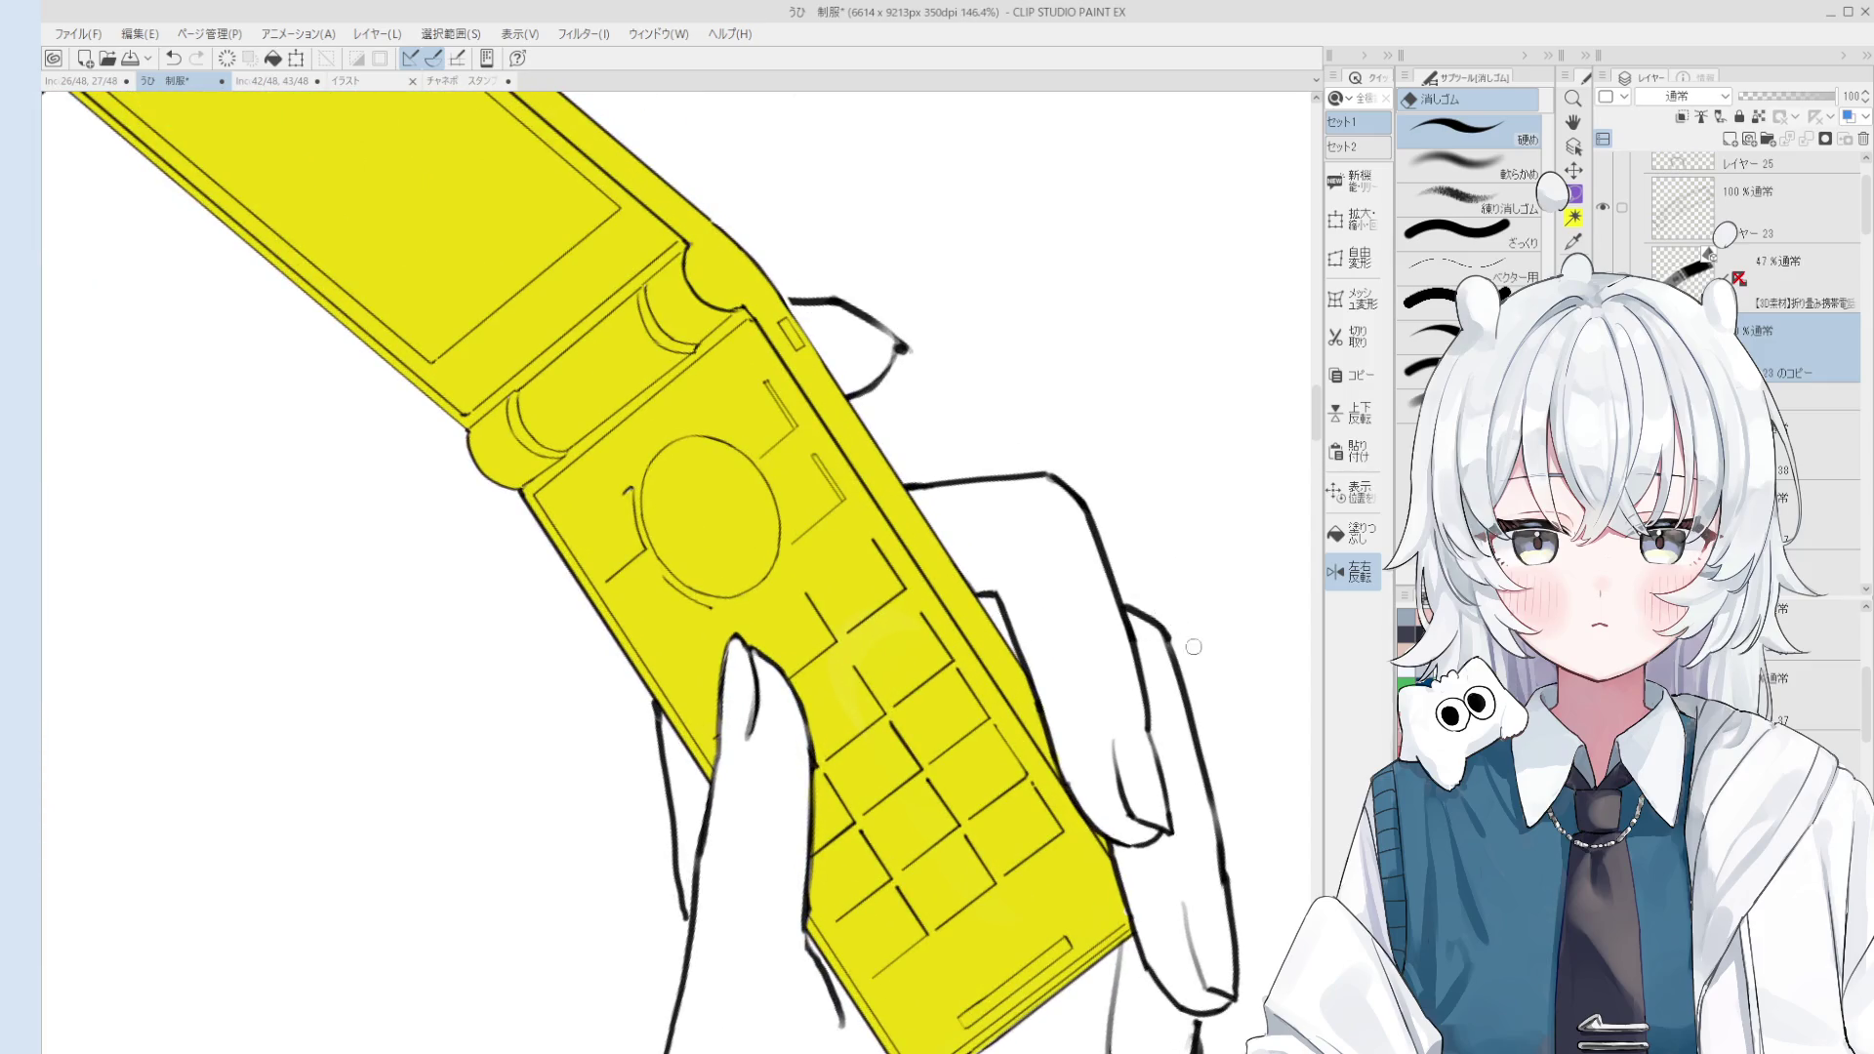
scroll(1193, 646, "down", 1)
scroll(1172, 585, "down", 1)
scroll(1161, 549, "up", 1)
key("p")
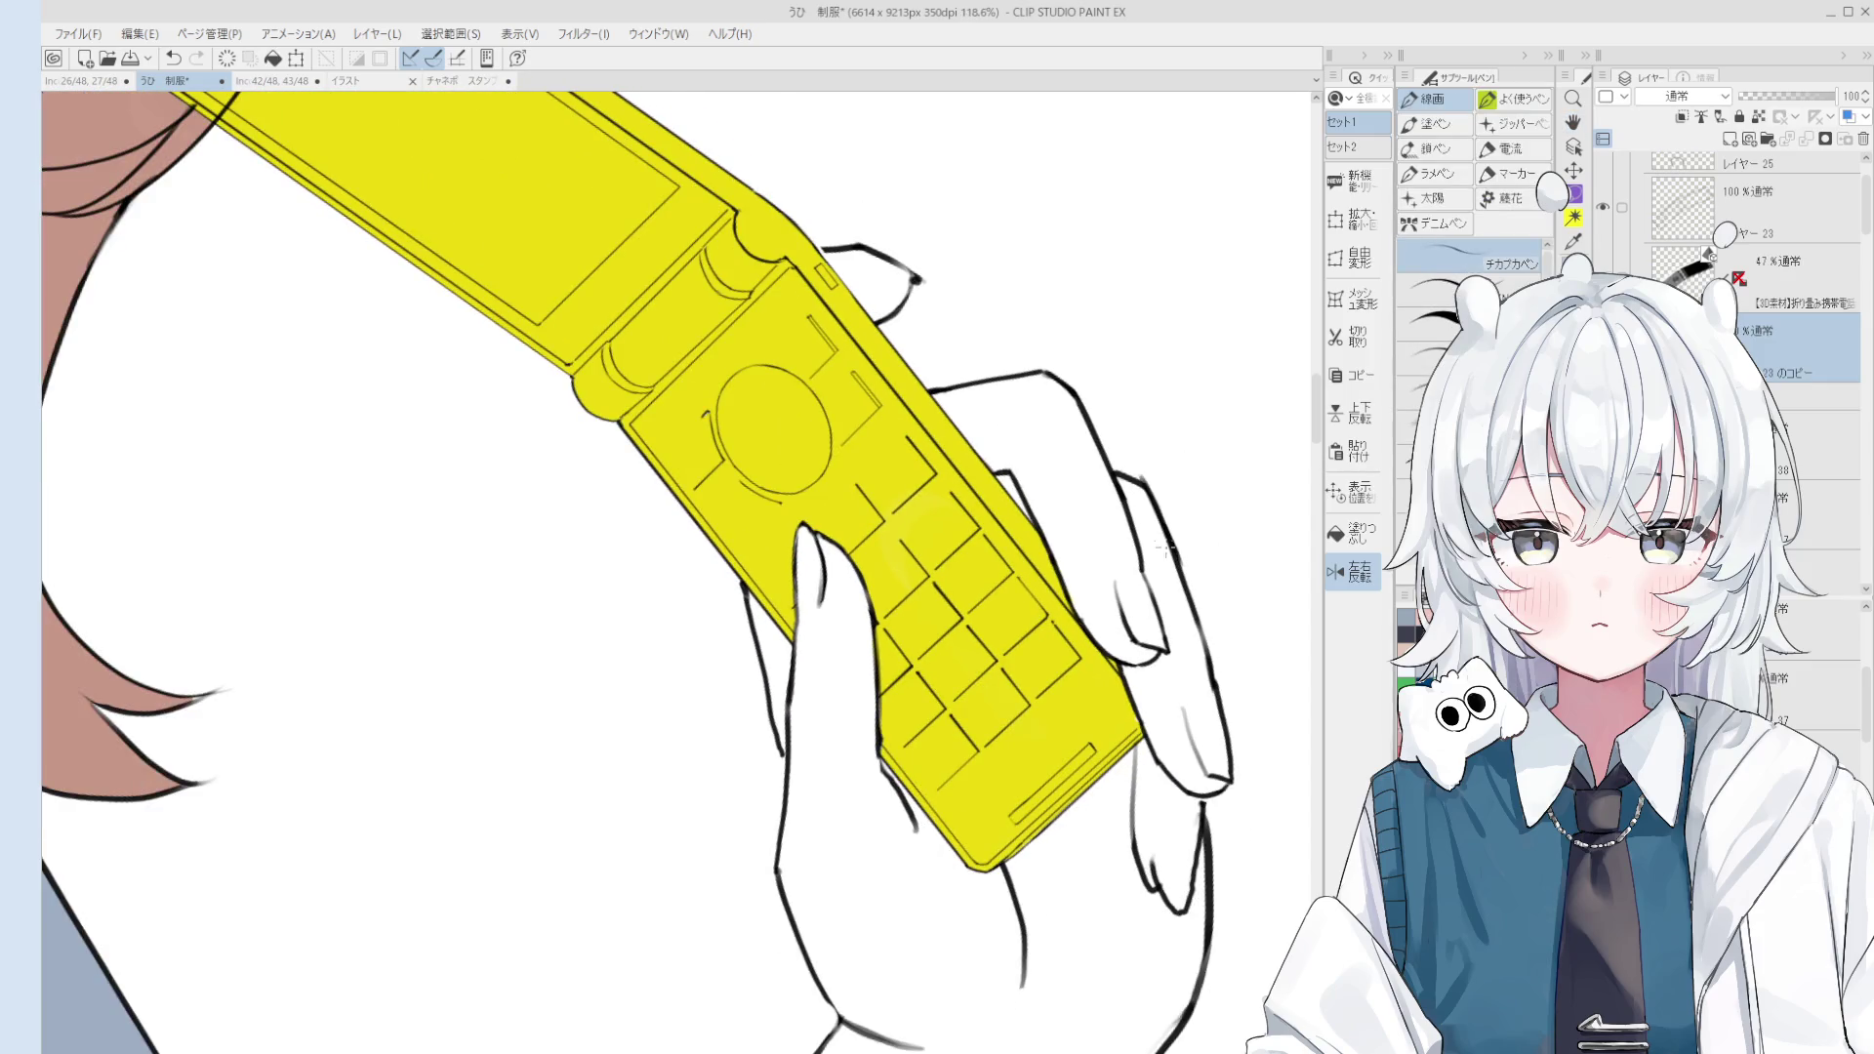
scroll(1162, 549, "down", 3)
key("e")
scroll(1157, 507, "up", 1)
scroll(1156, 484, "up", 1)
scroll(1154, 462, "up", 1)
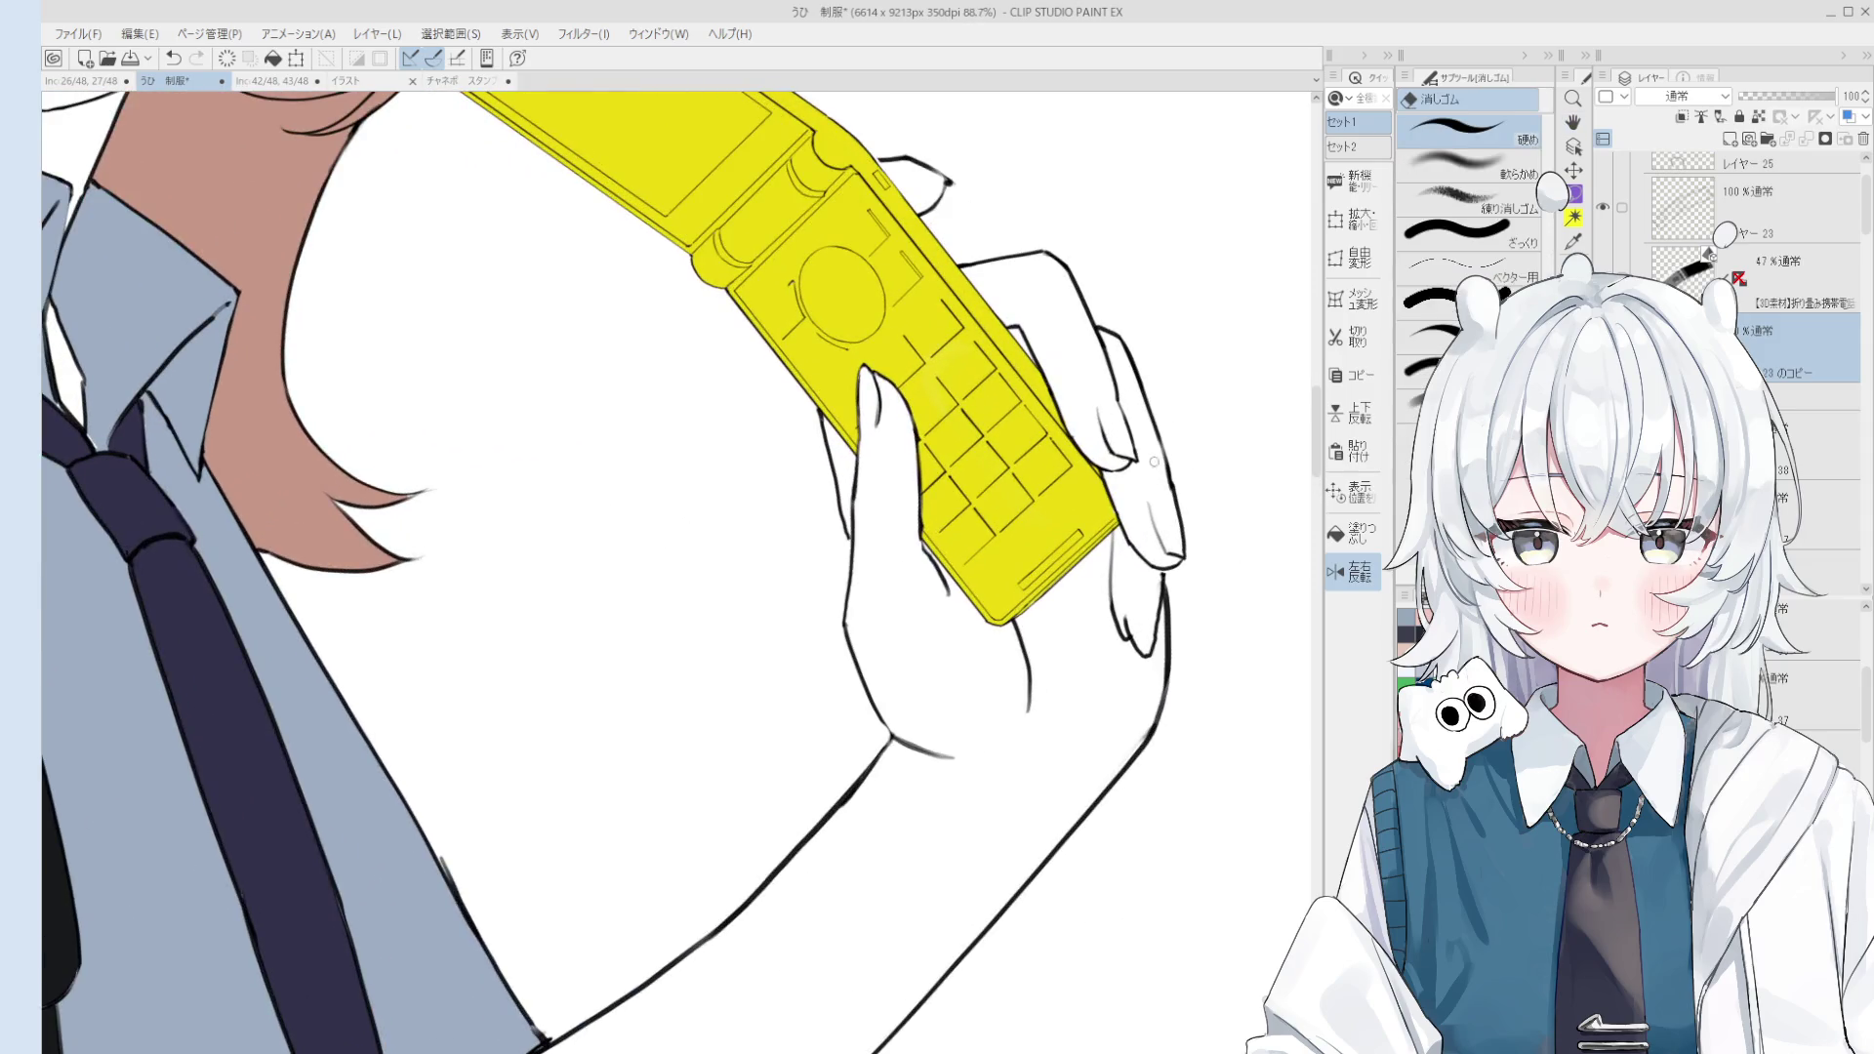
scroll(1164, 500, "up", 1)
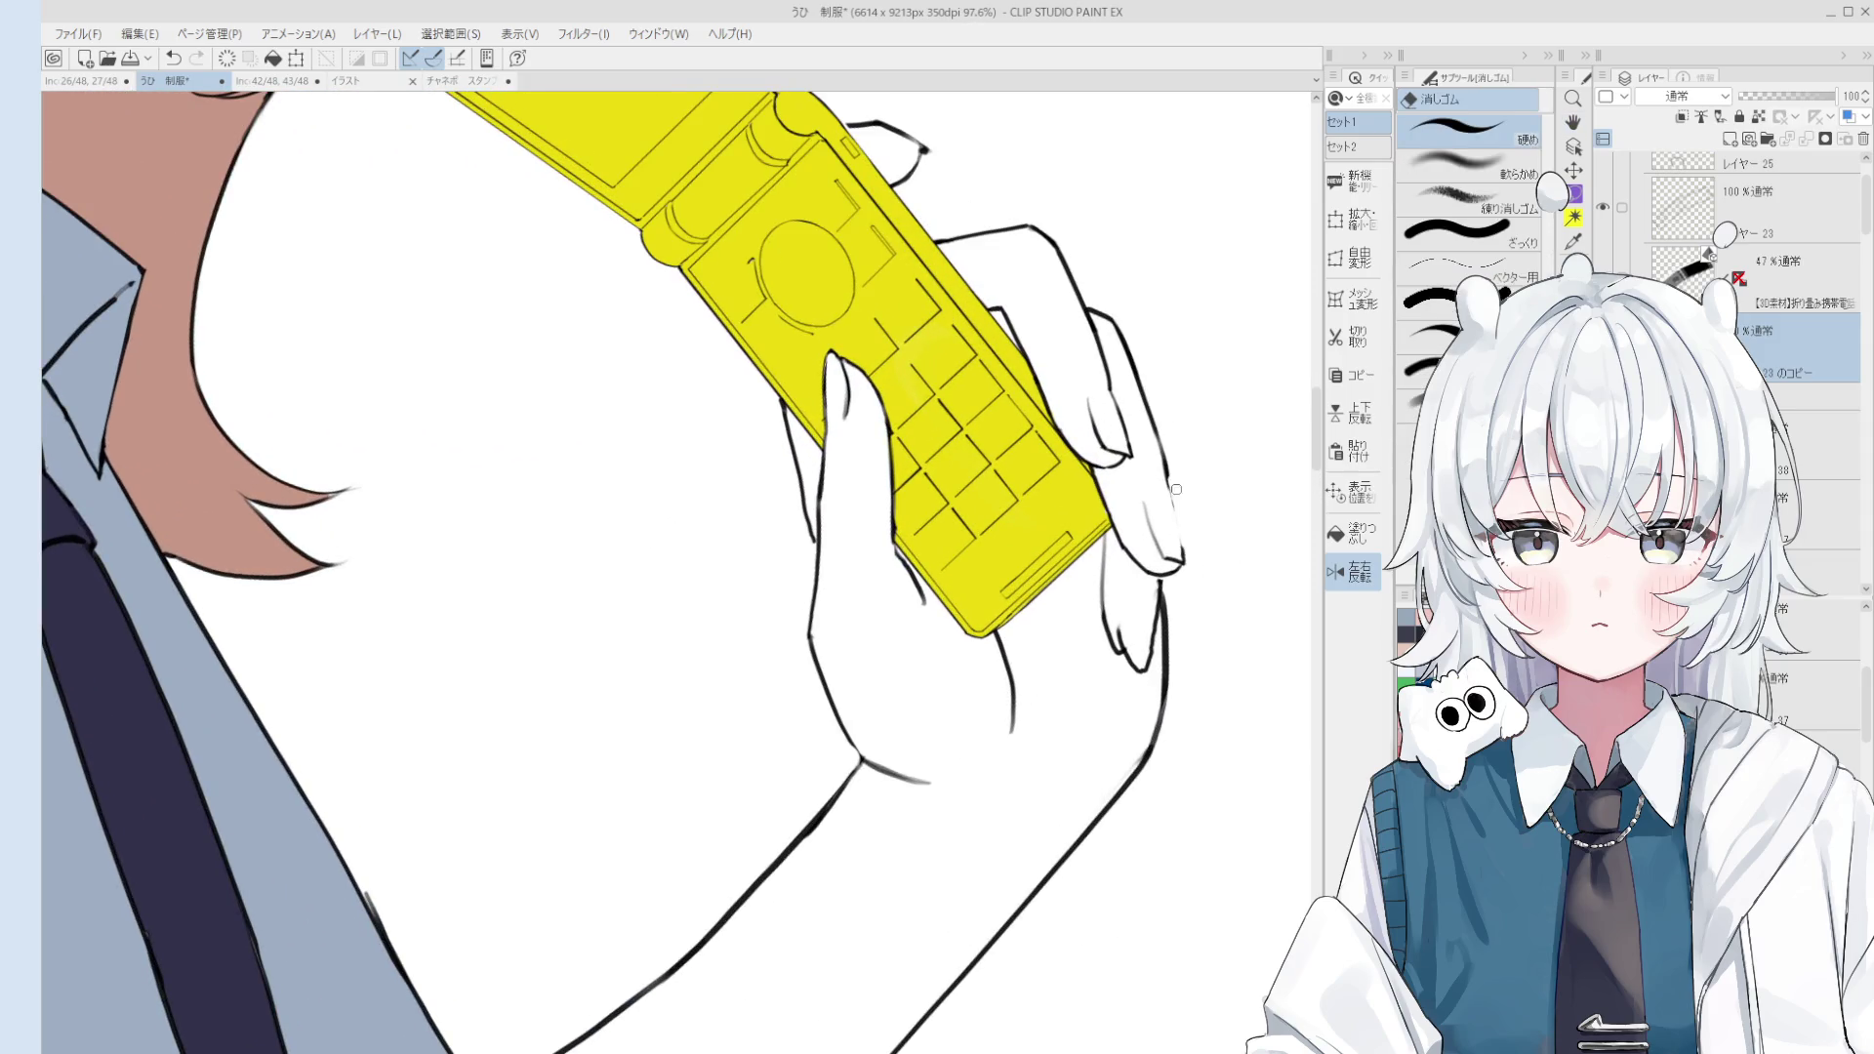
key("p")
scroll(1176, 522, "up", 1)
key("e")
scroll(1177, 529, "up", 2)
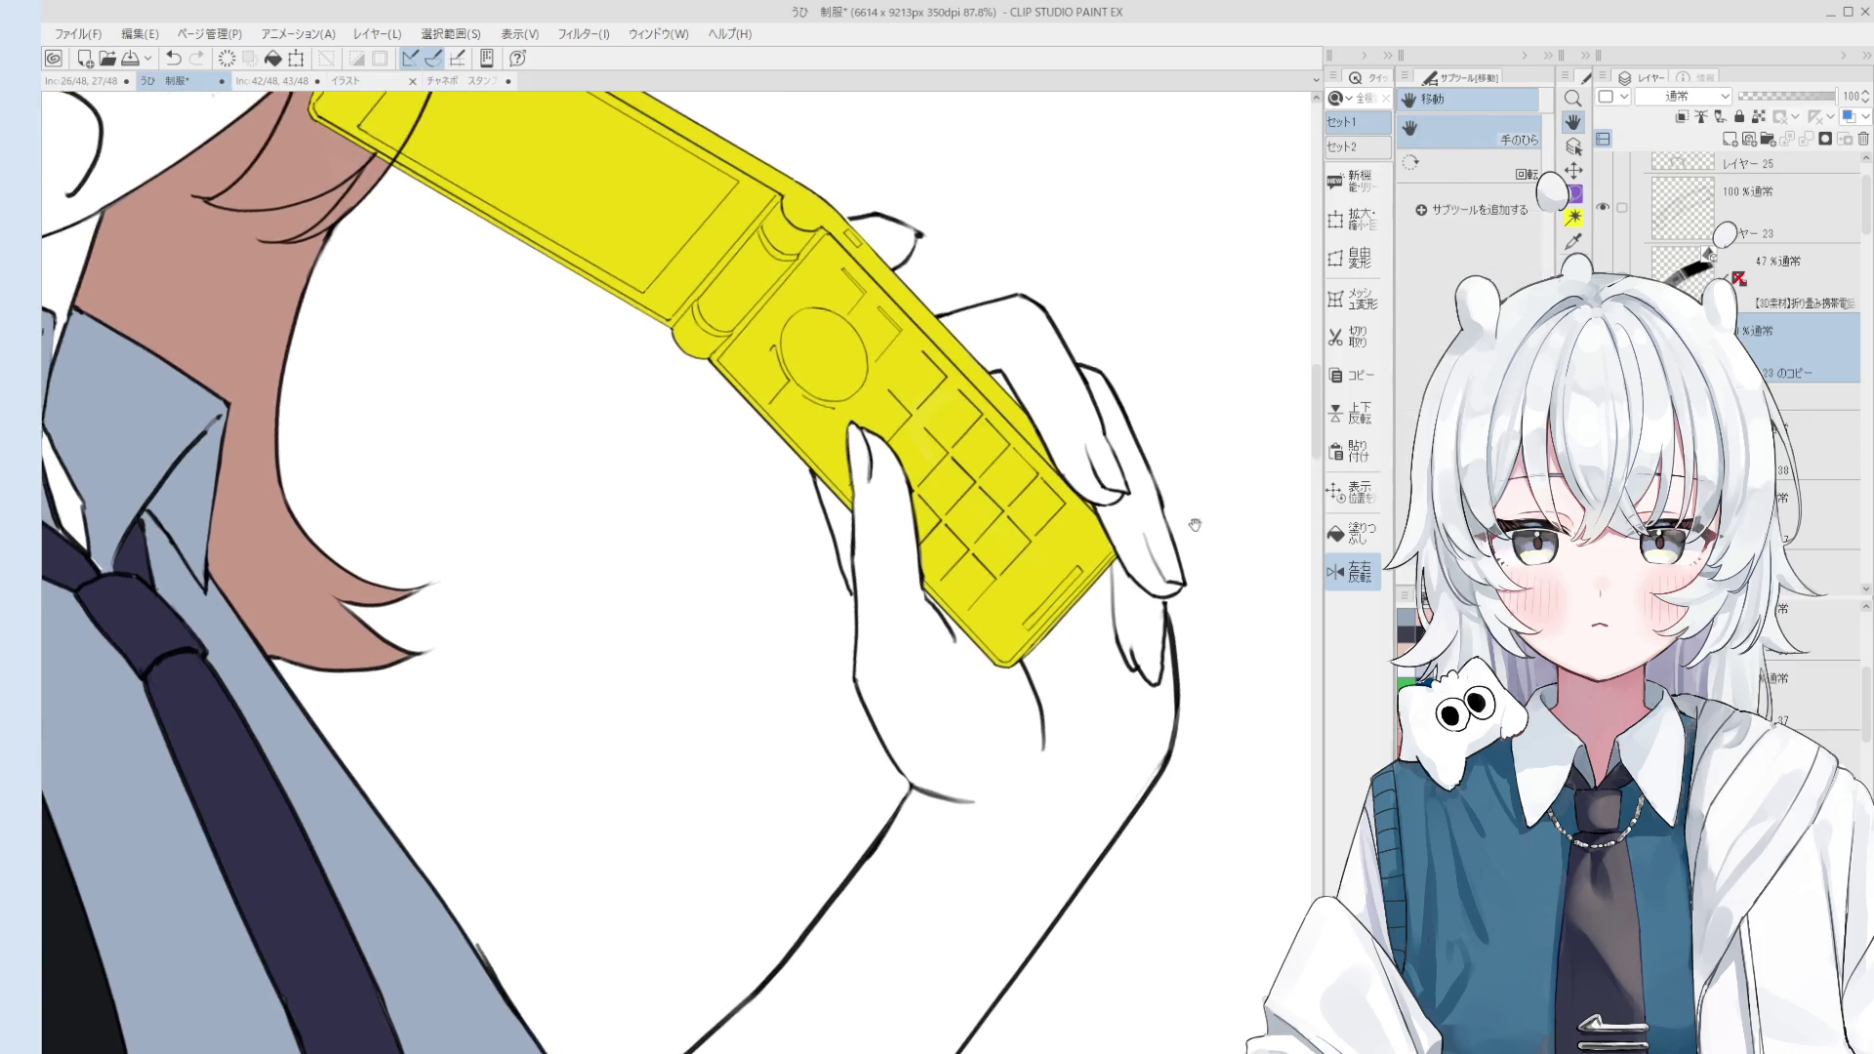
scroll(1178, 538, "up", 1)
key("p")
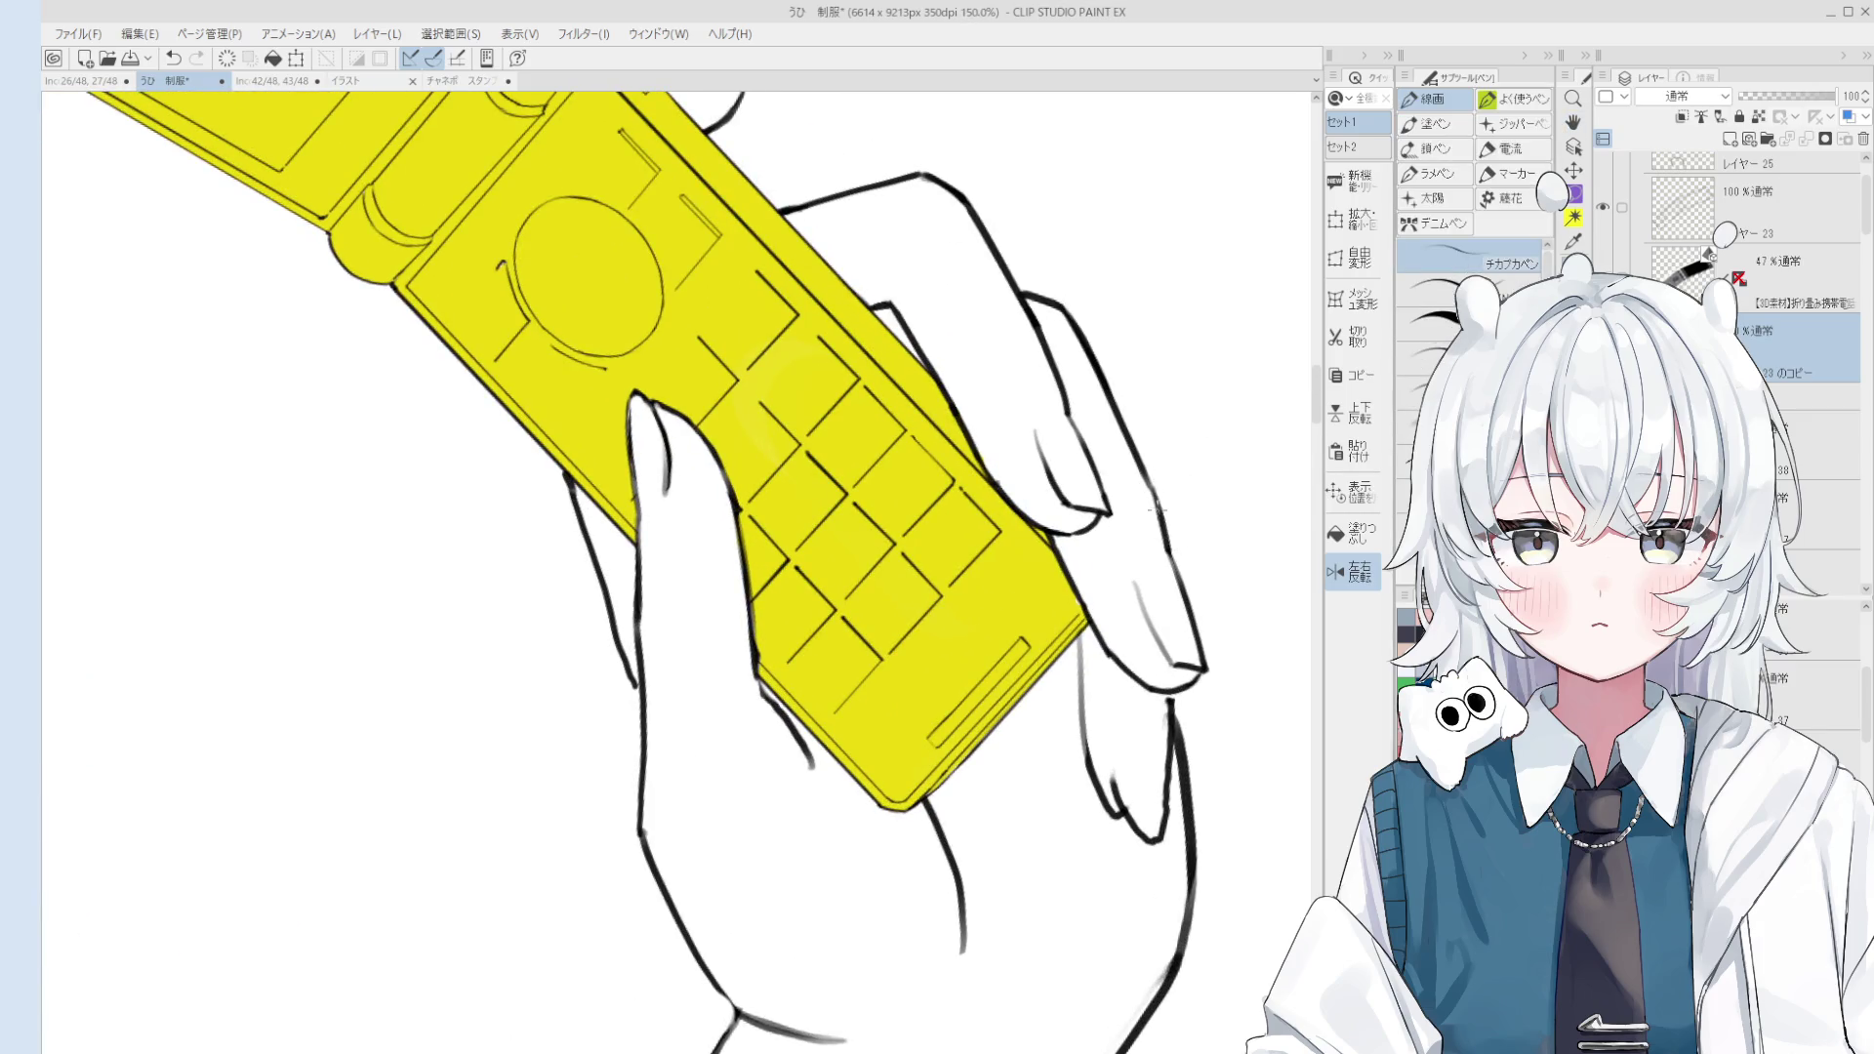
scroll(1161, 536, "down", 1)
scroll(1162, 536, "down", 1)
scroll(1163, 532, "down", 1)
scroll(1164, 542, "down", 1)
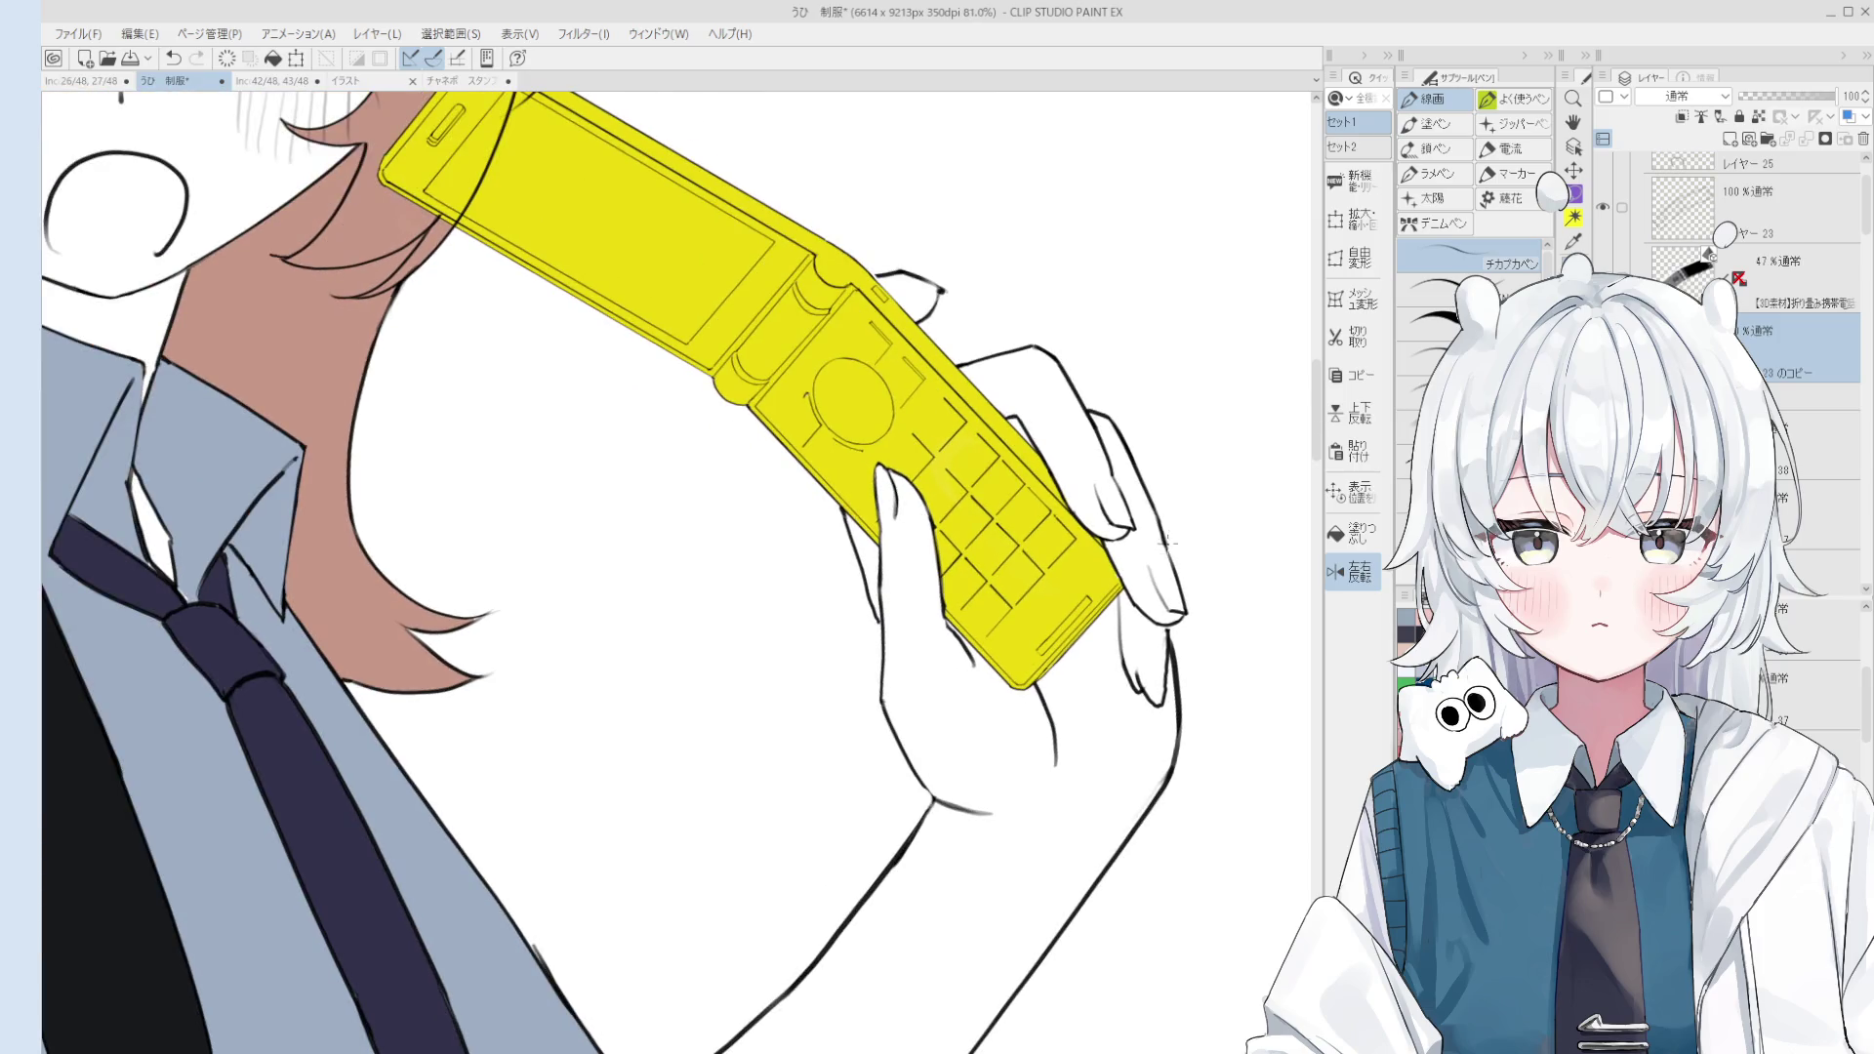
scroll(1163, 547, "down", 1)
scroll(1164, 547, "down", 1)
scroll(1164, 547, "down", 2)
scroll(1164, 546, "down", 1)
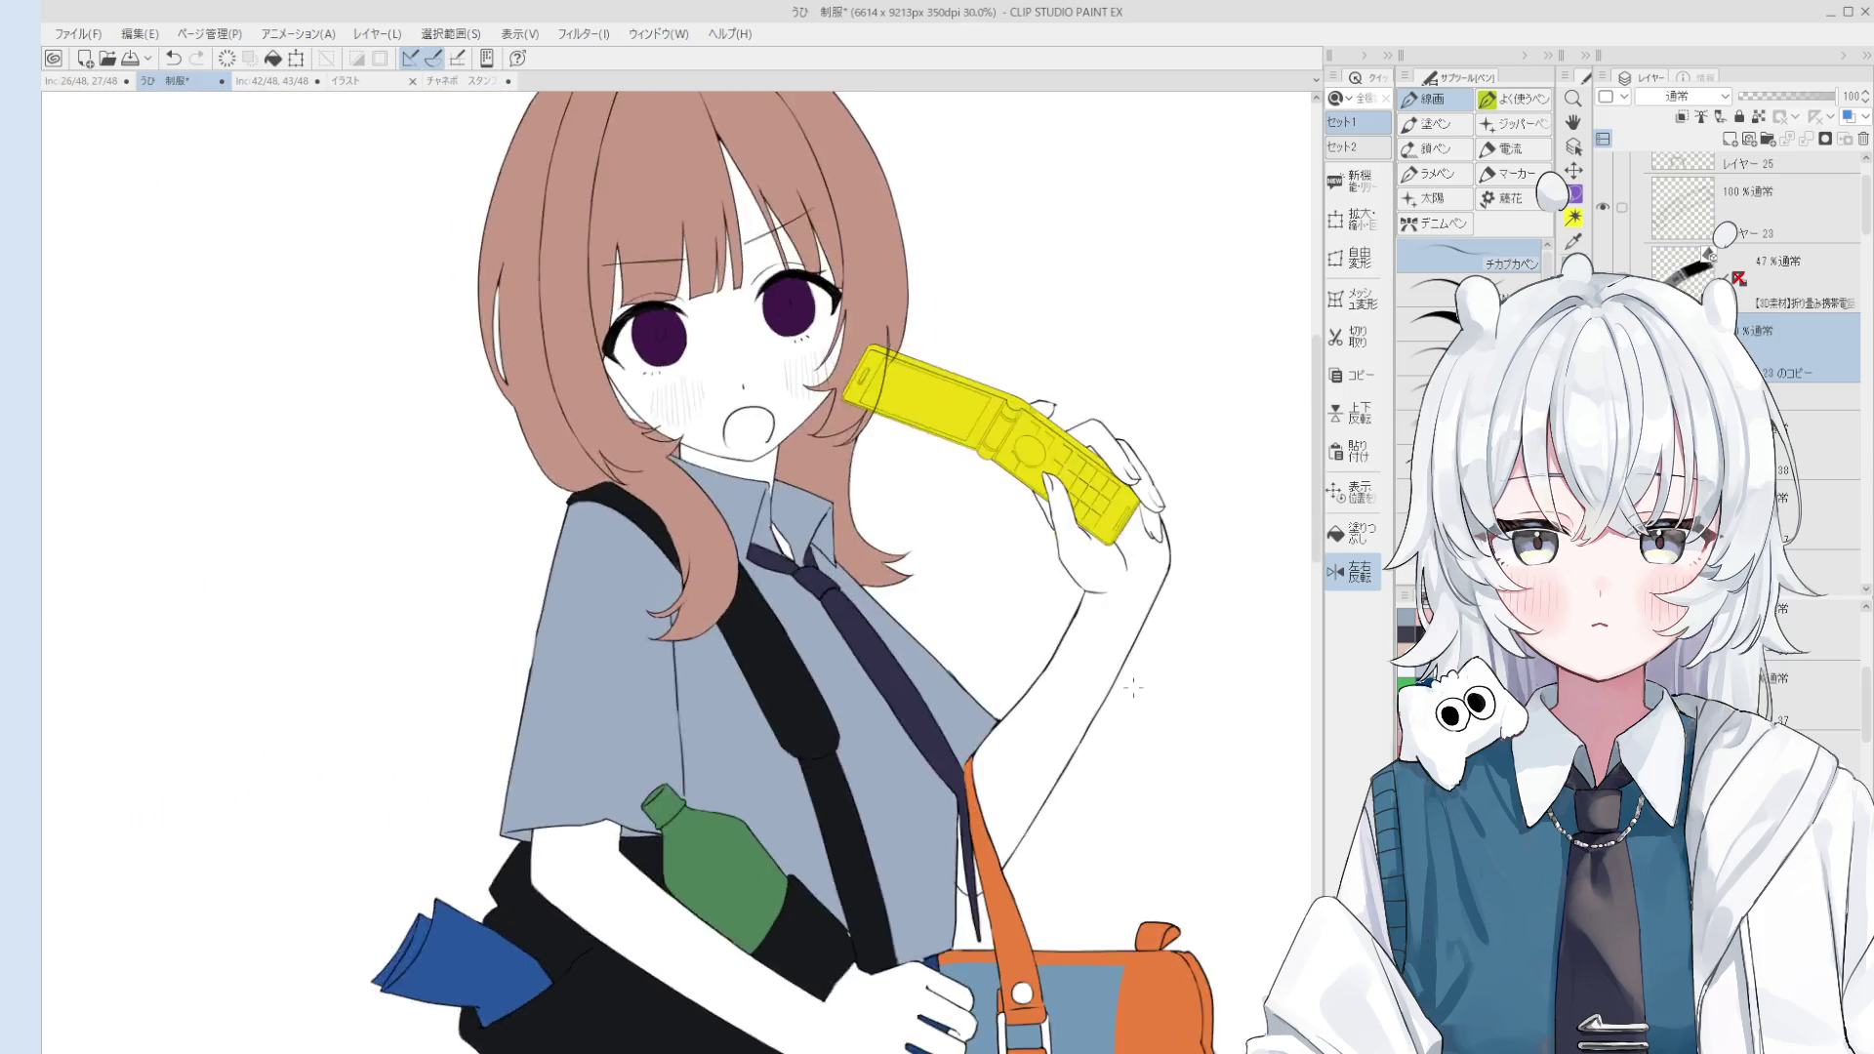
Step: Try erasing the hair line crossing the phone, then undo the erasure
left_click_drag(1064, 636, 1134, 609)
key("e")
scroll(1062, 476, "up", 3)
scroll(1051, 478, "up", 1)
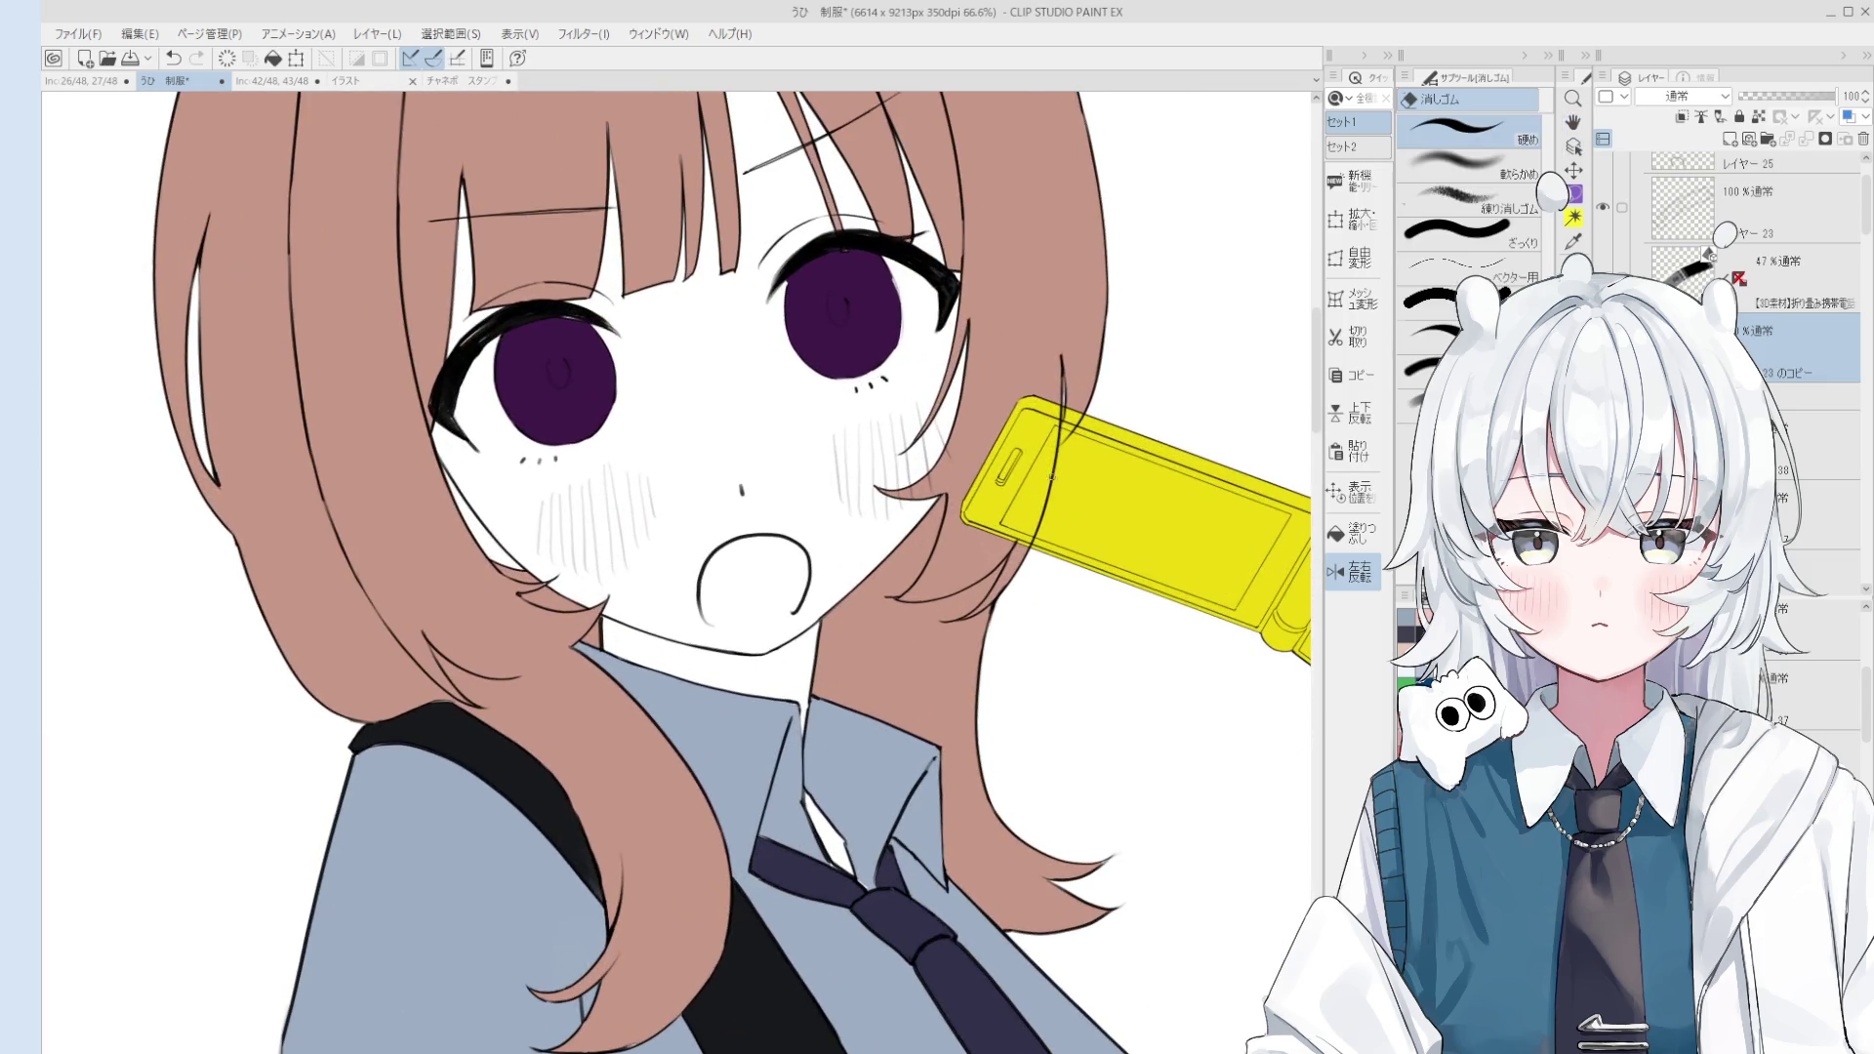
key("ctrl+z")
mouse_move(1040, 535)
left_mouse_down()
mouse_move(1064, 405)
mouse_move(1038, 528)
mouse_move(1154, 517)
left_mouse_up()
key("ctrl+z")
Step: Save the illustration with Ctrl+S and zoom out to check the legs, feet and face
key("space")
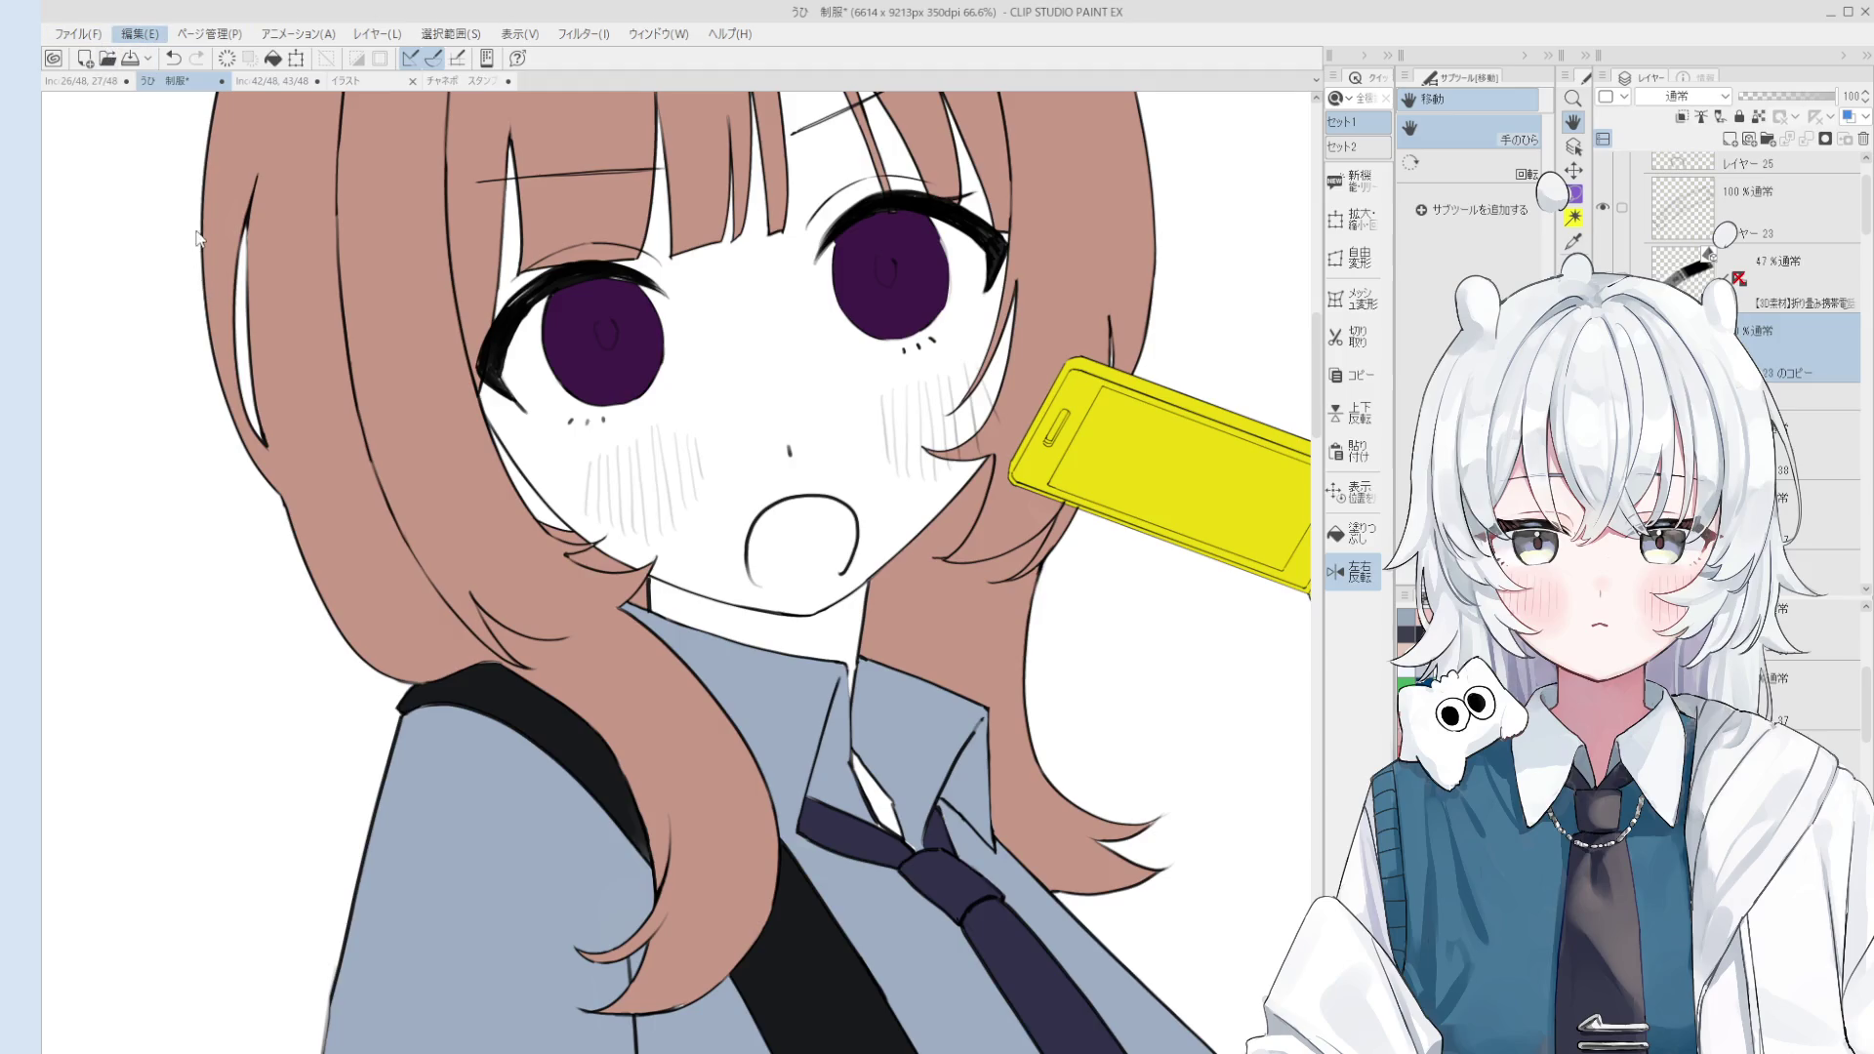
key("ctrl+s")
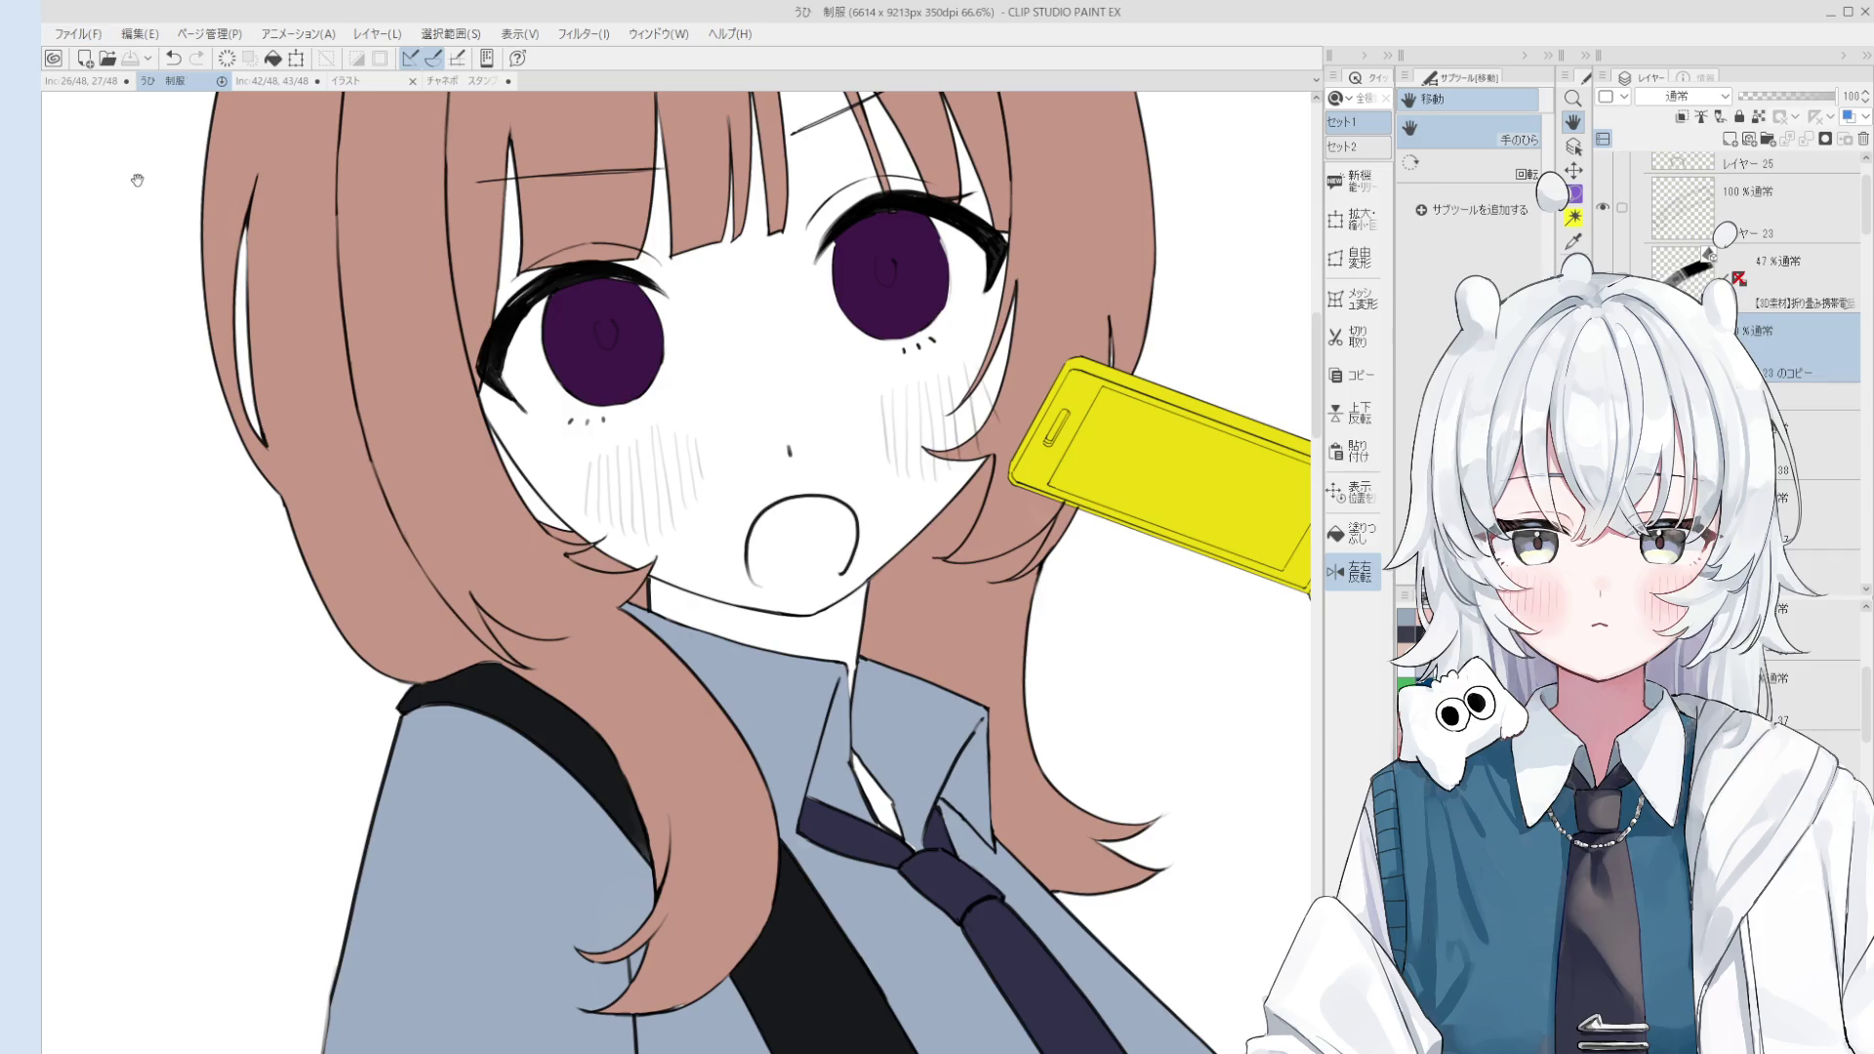
scroll(1167, 659, "down", 4)
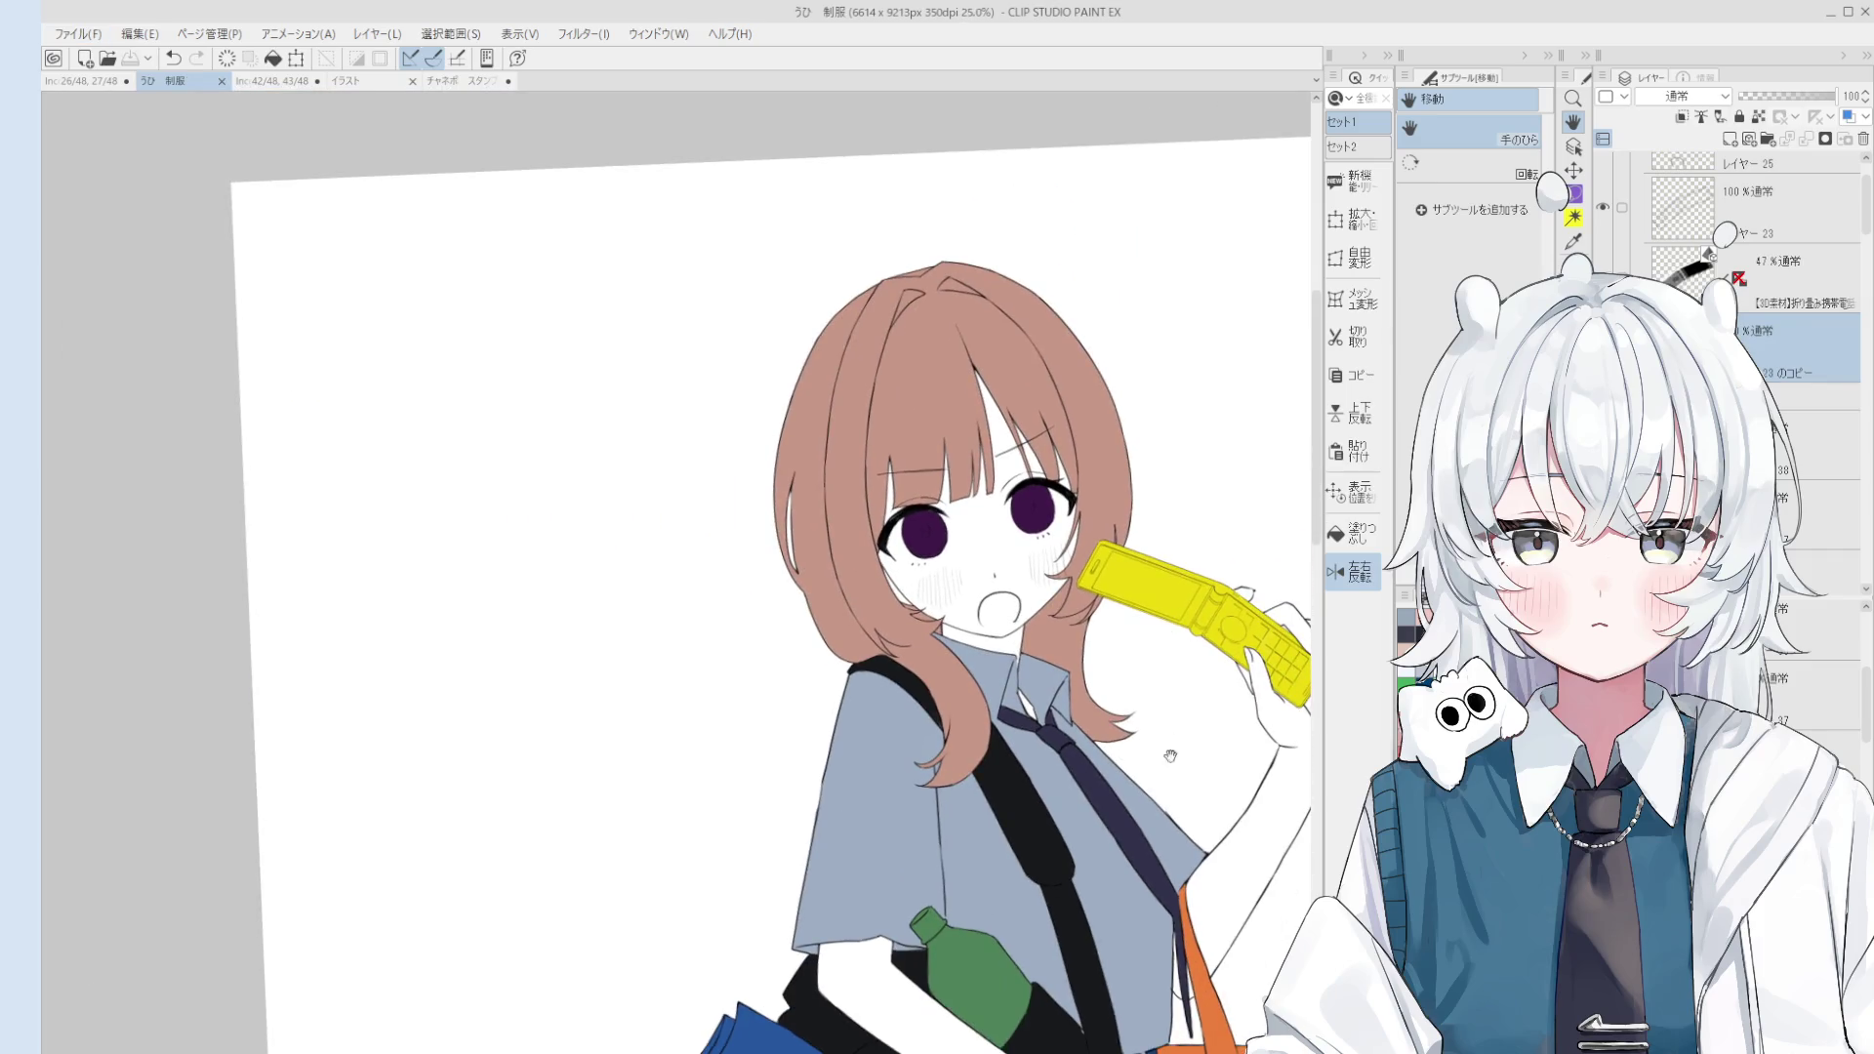
scroll(1167, 659, "down", 1)
scroll(1167, 659, "down", 1)
left_click_drag(1167, 659, 1152, 474)
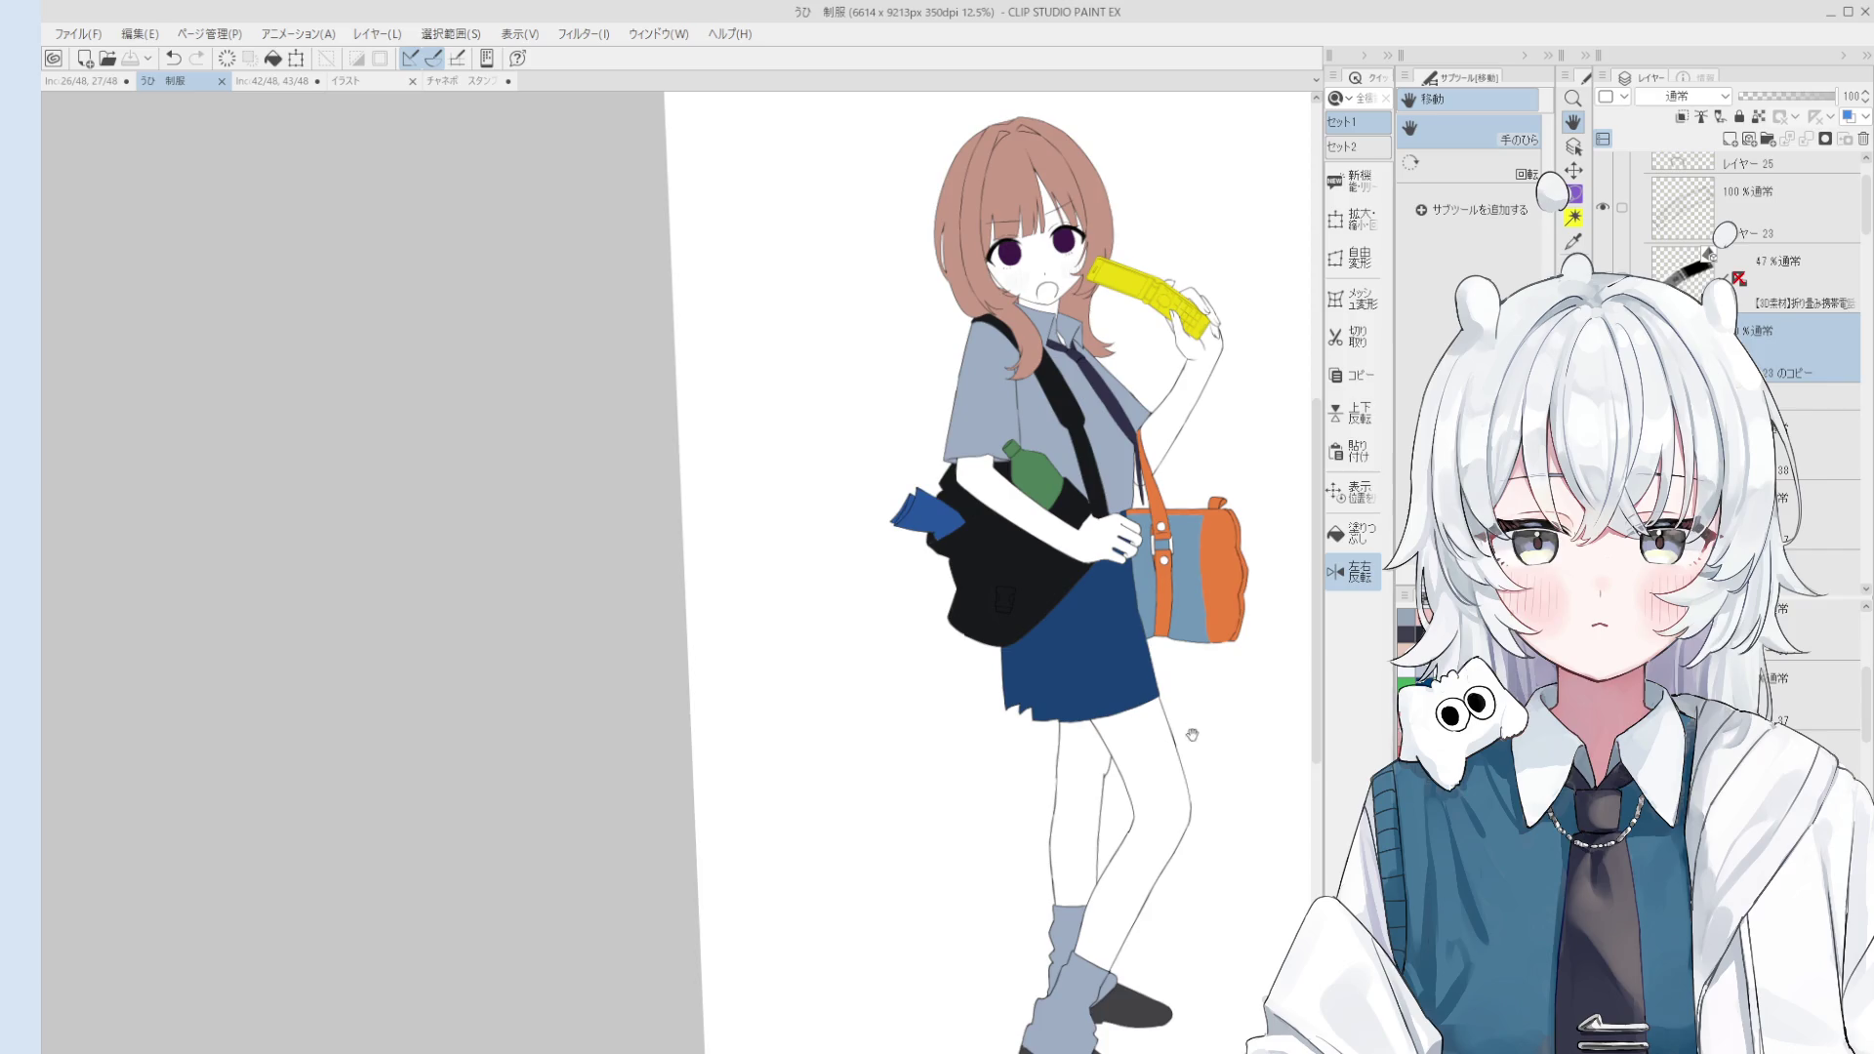
left_click_drag(1111, 647, 1240, 684)
scroll(1172, 488, "up", 3)
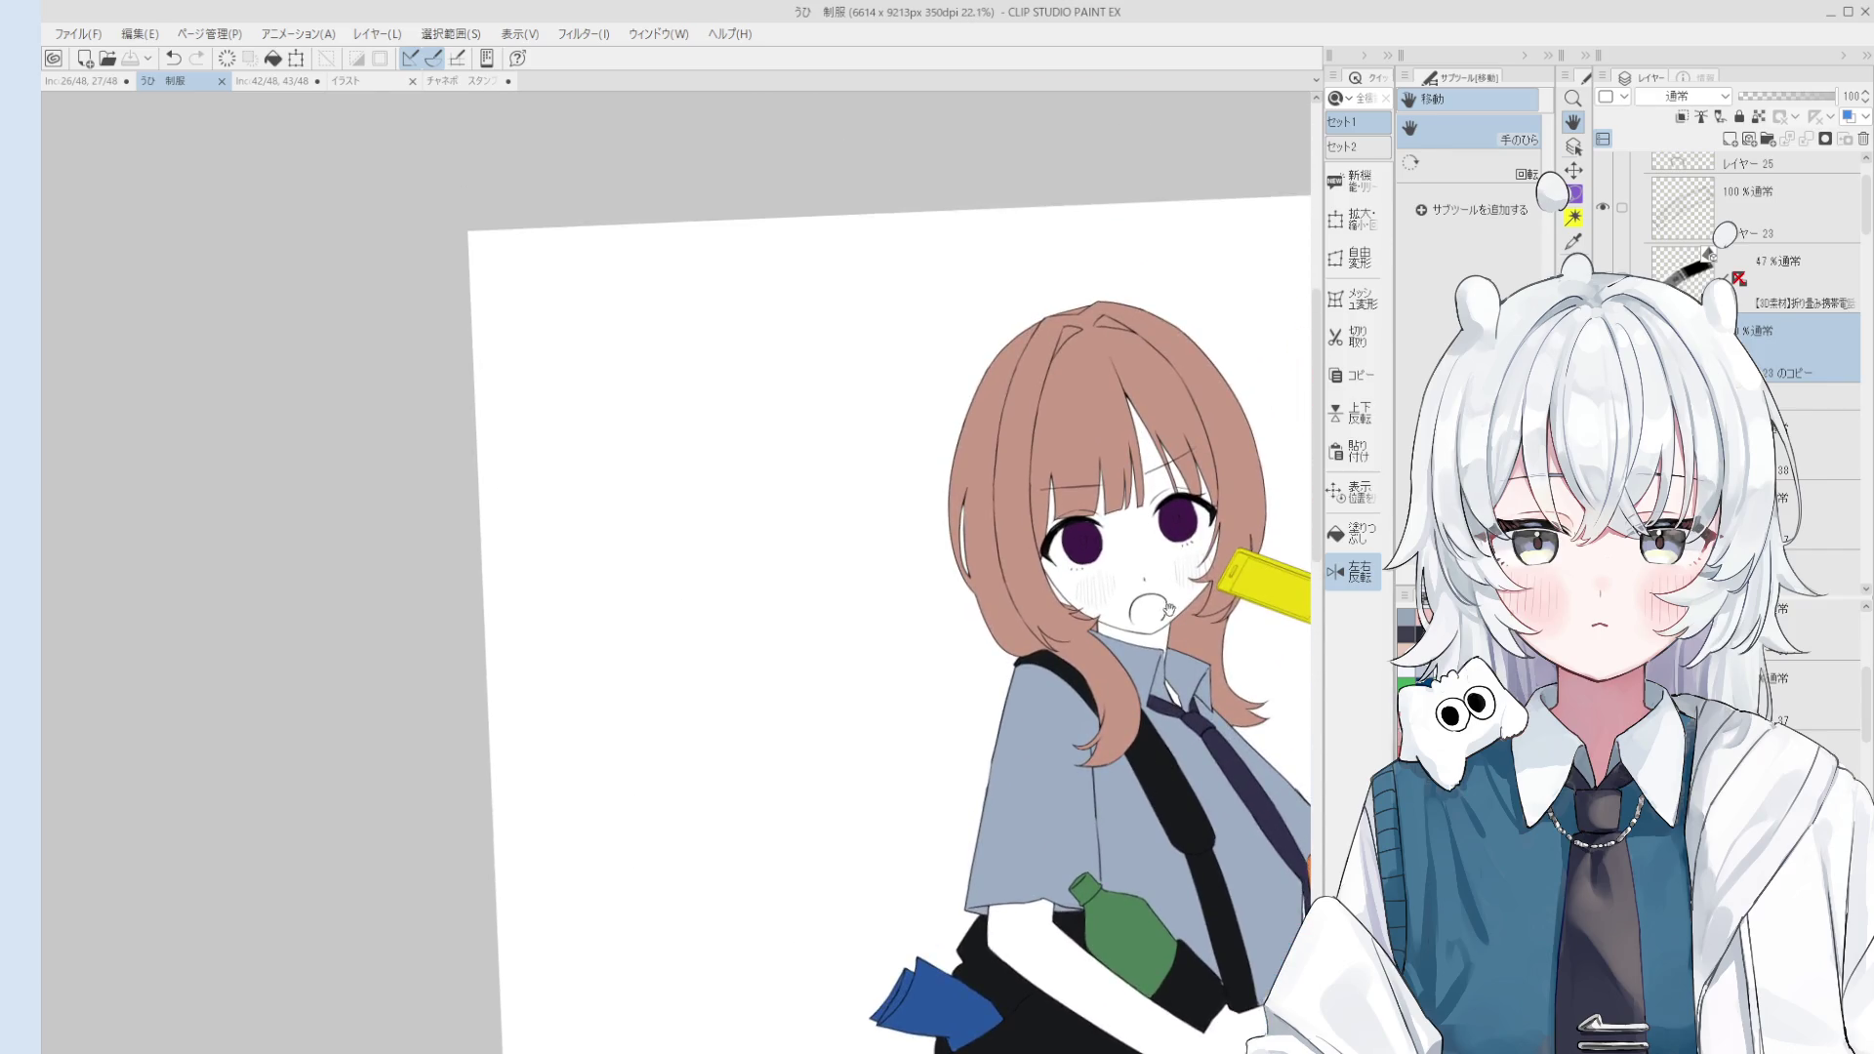
key("o")
scroll(1757, 293, "up", 3)
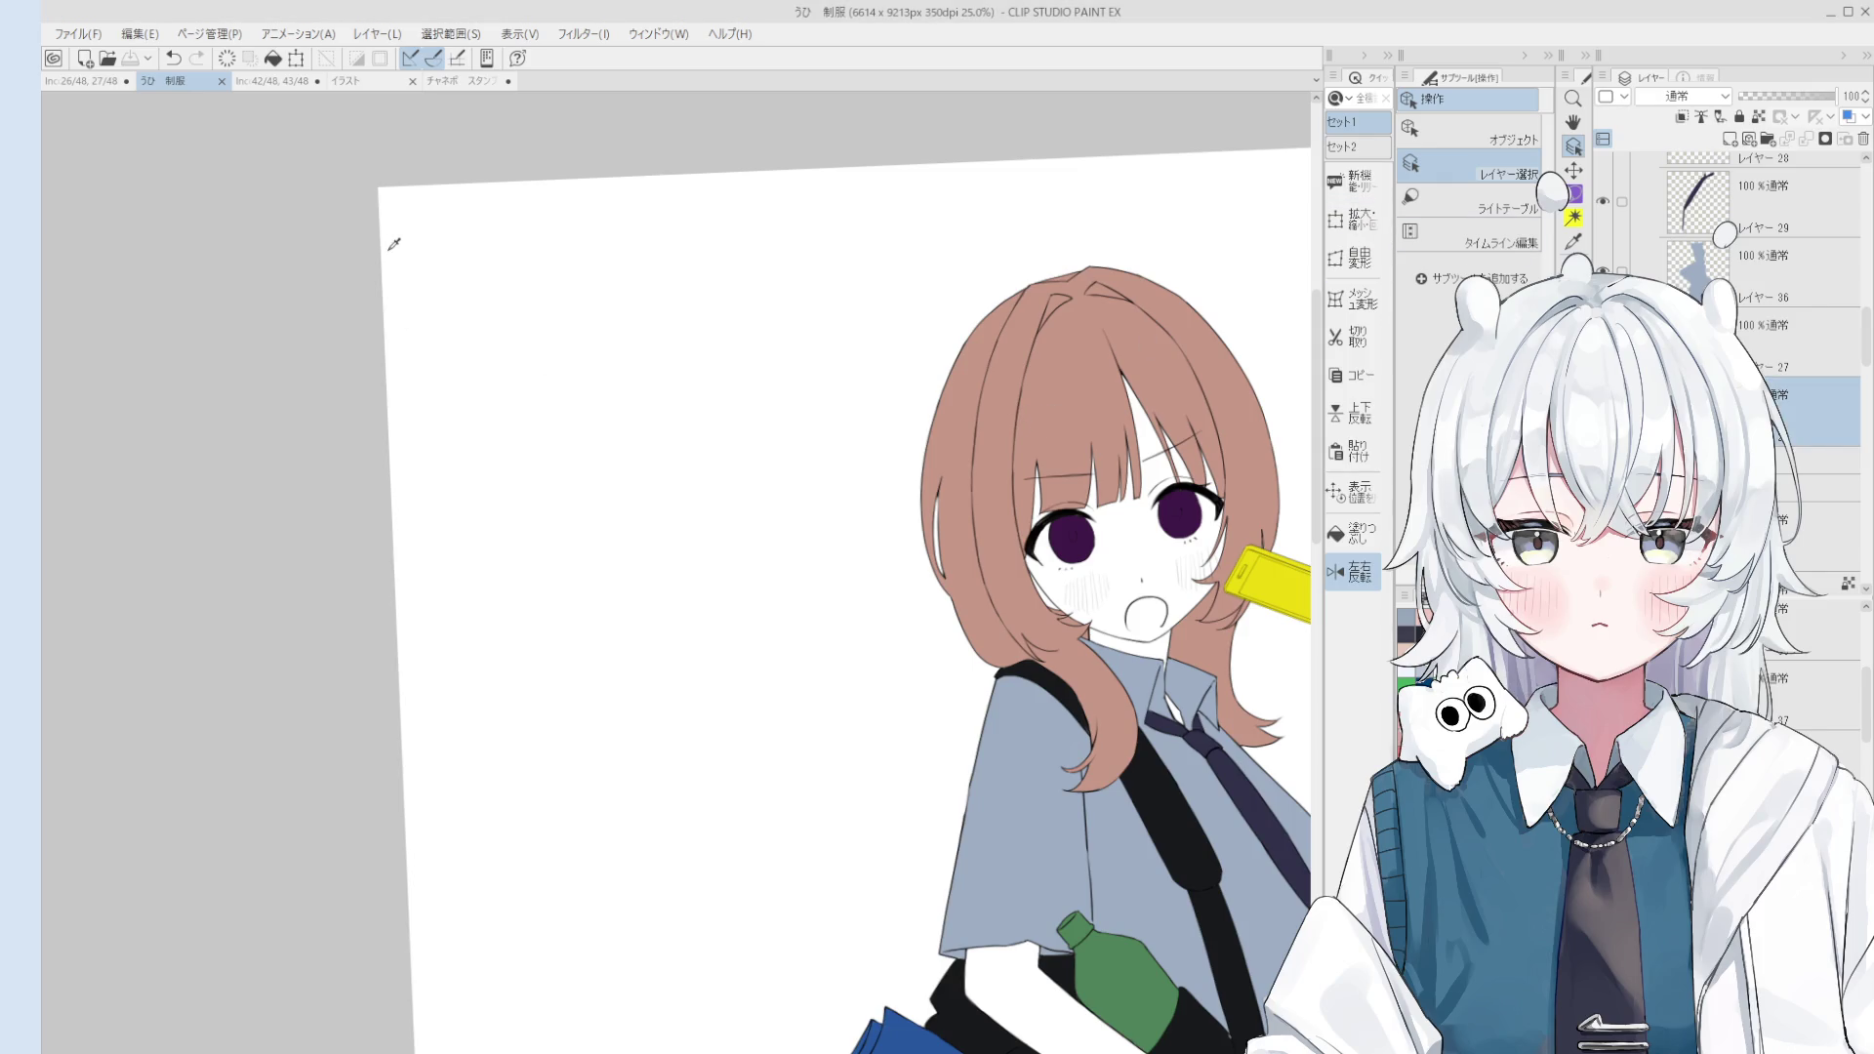
Step: Zoom in on the phone and hand, switching between the brush and fill tools
key("b")
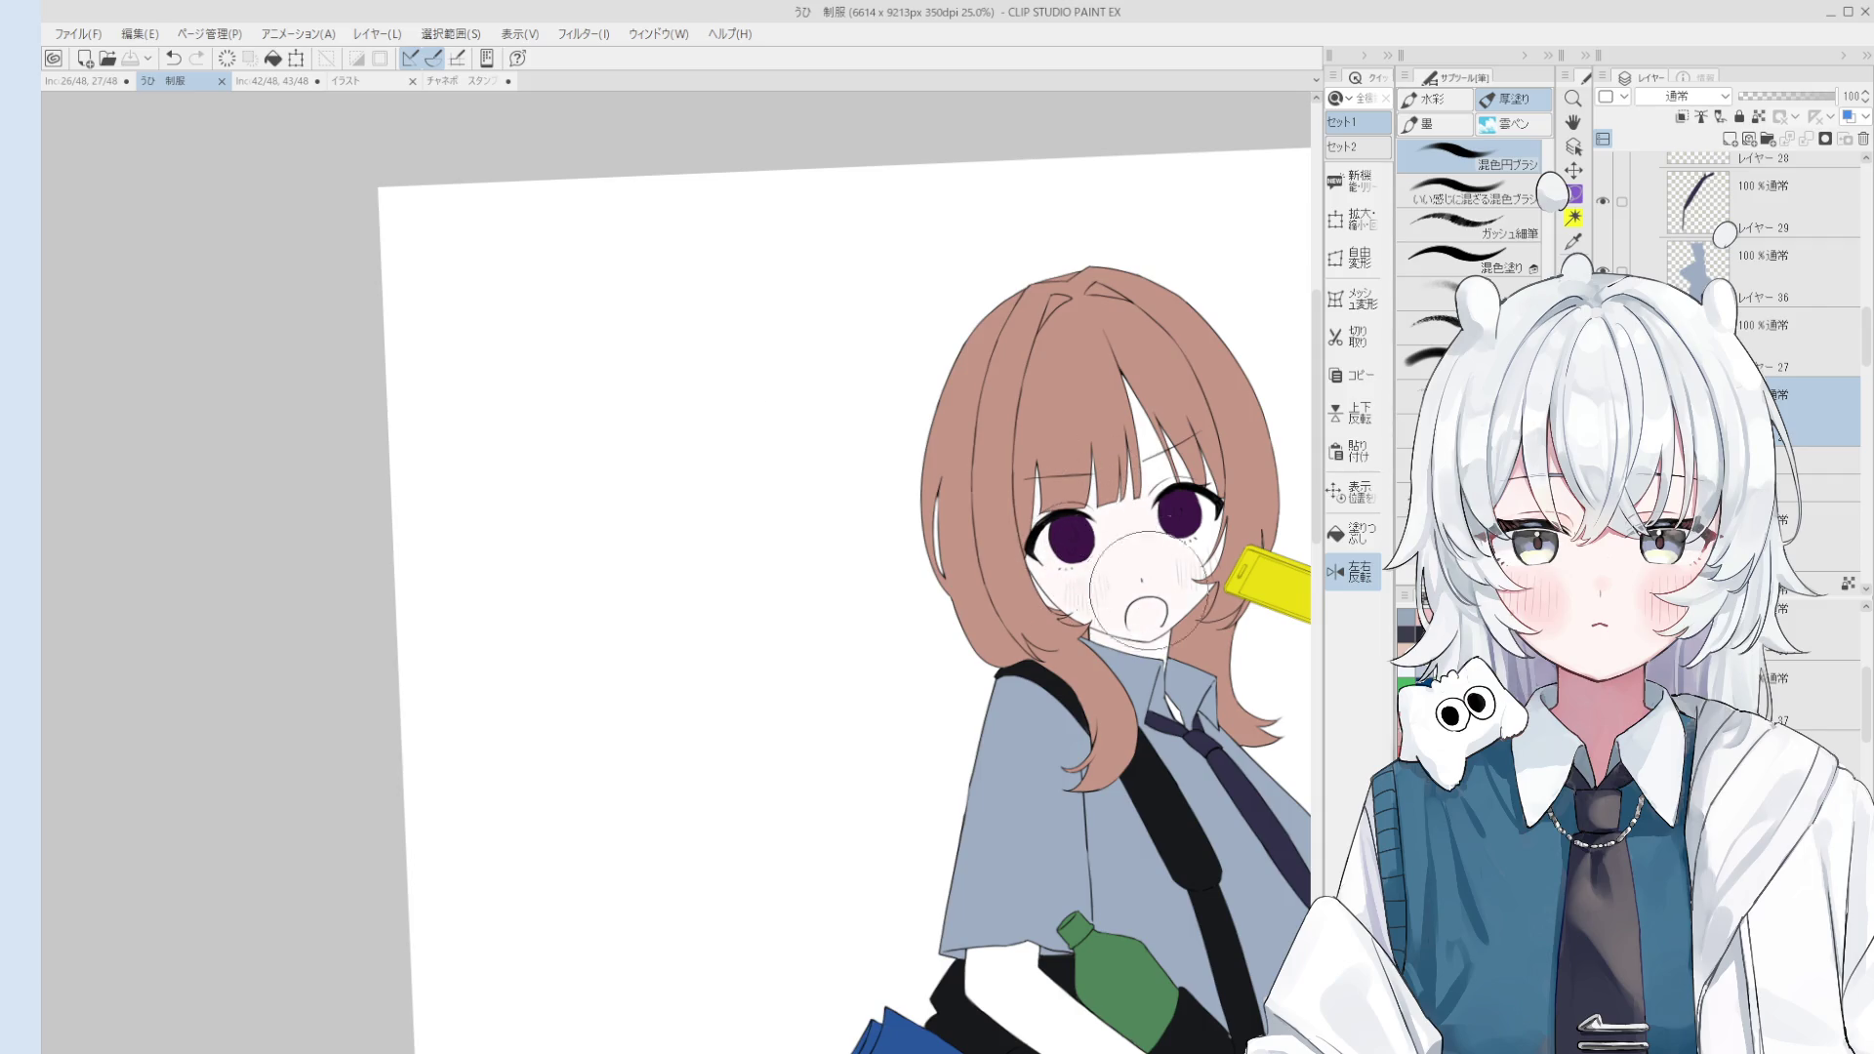
left_click_drag(1147, 591, 1118, 507)
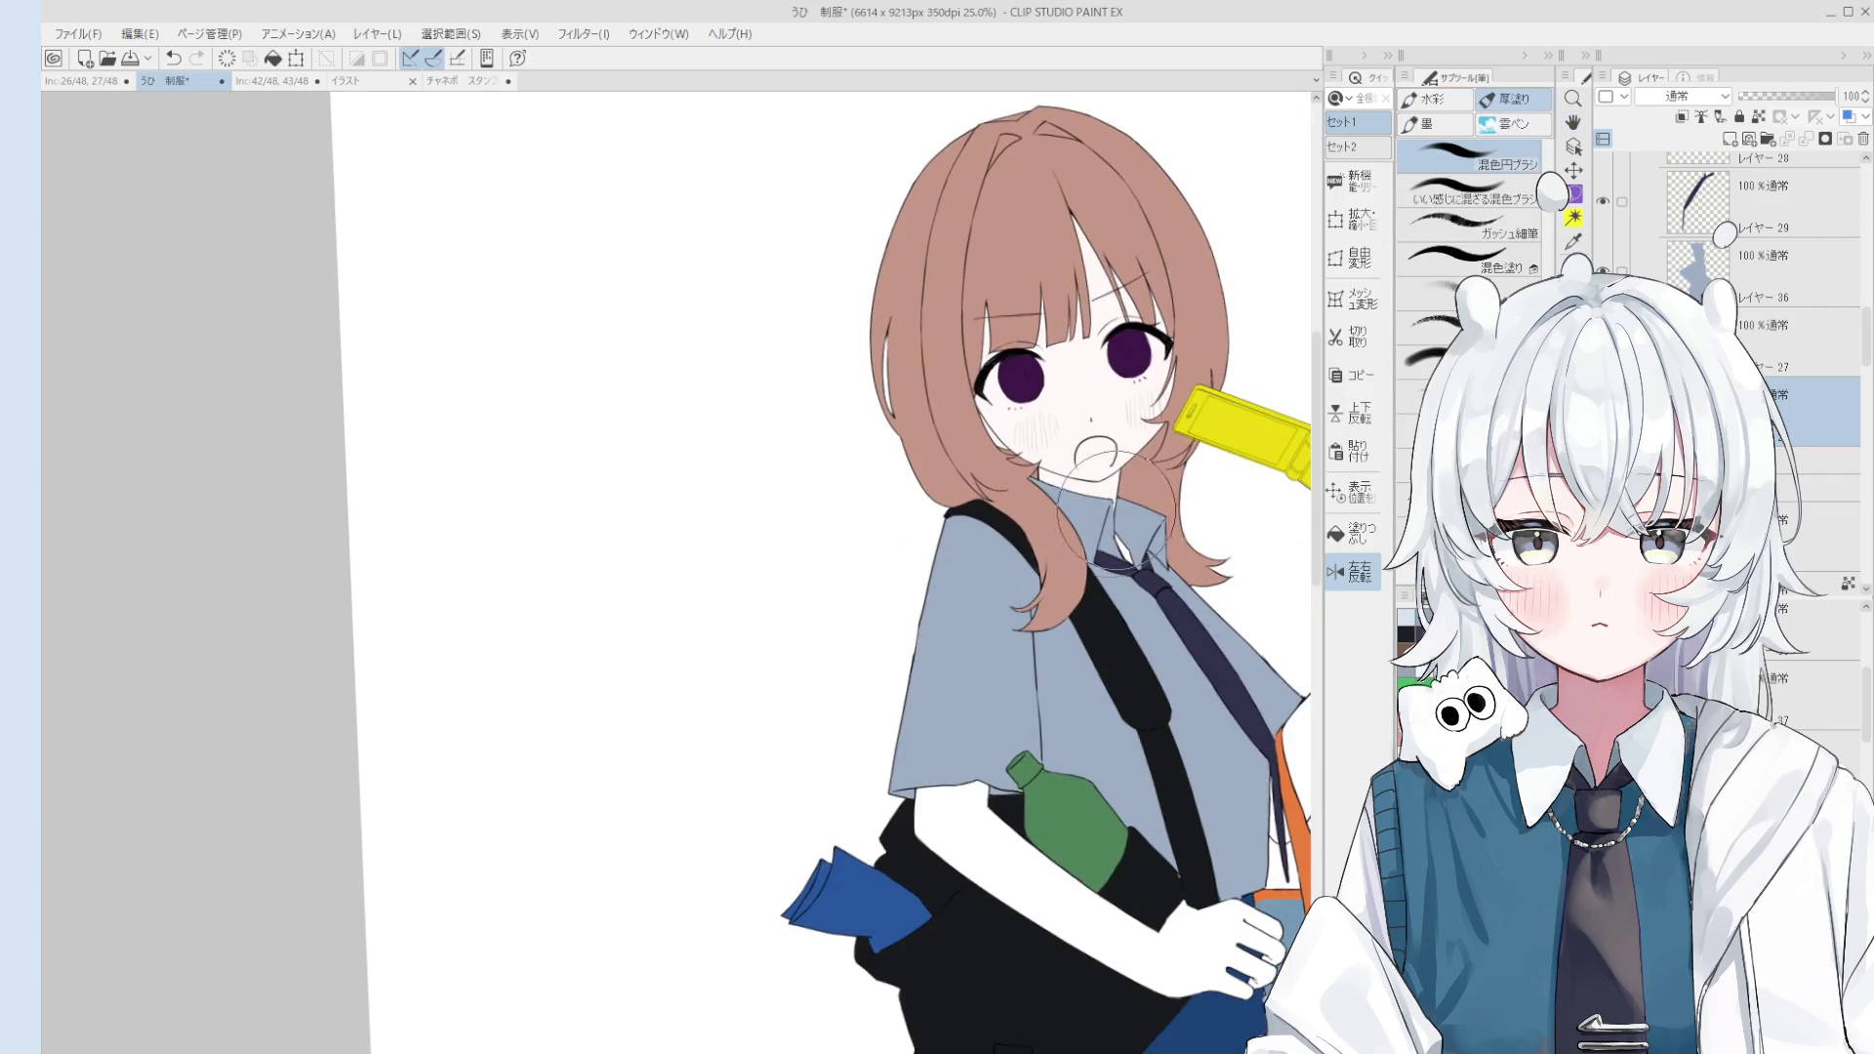
scroll(1118, 507, "down", 2)
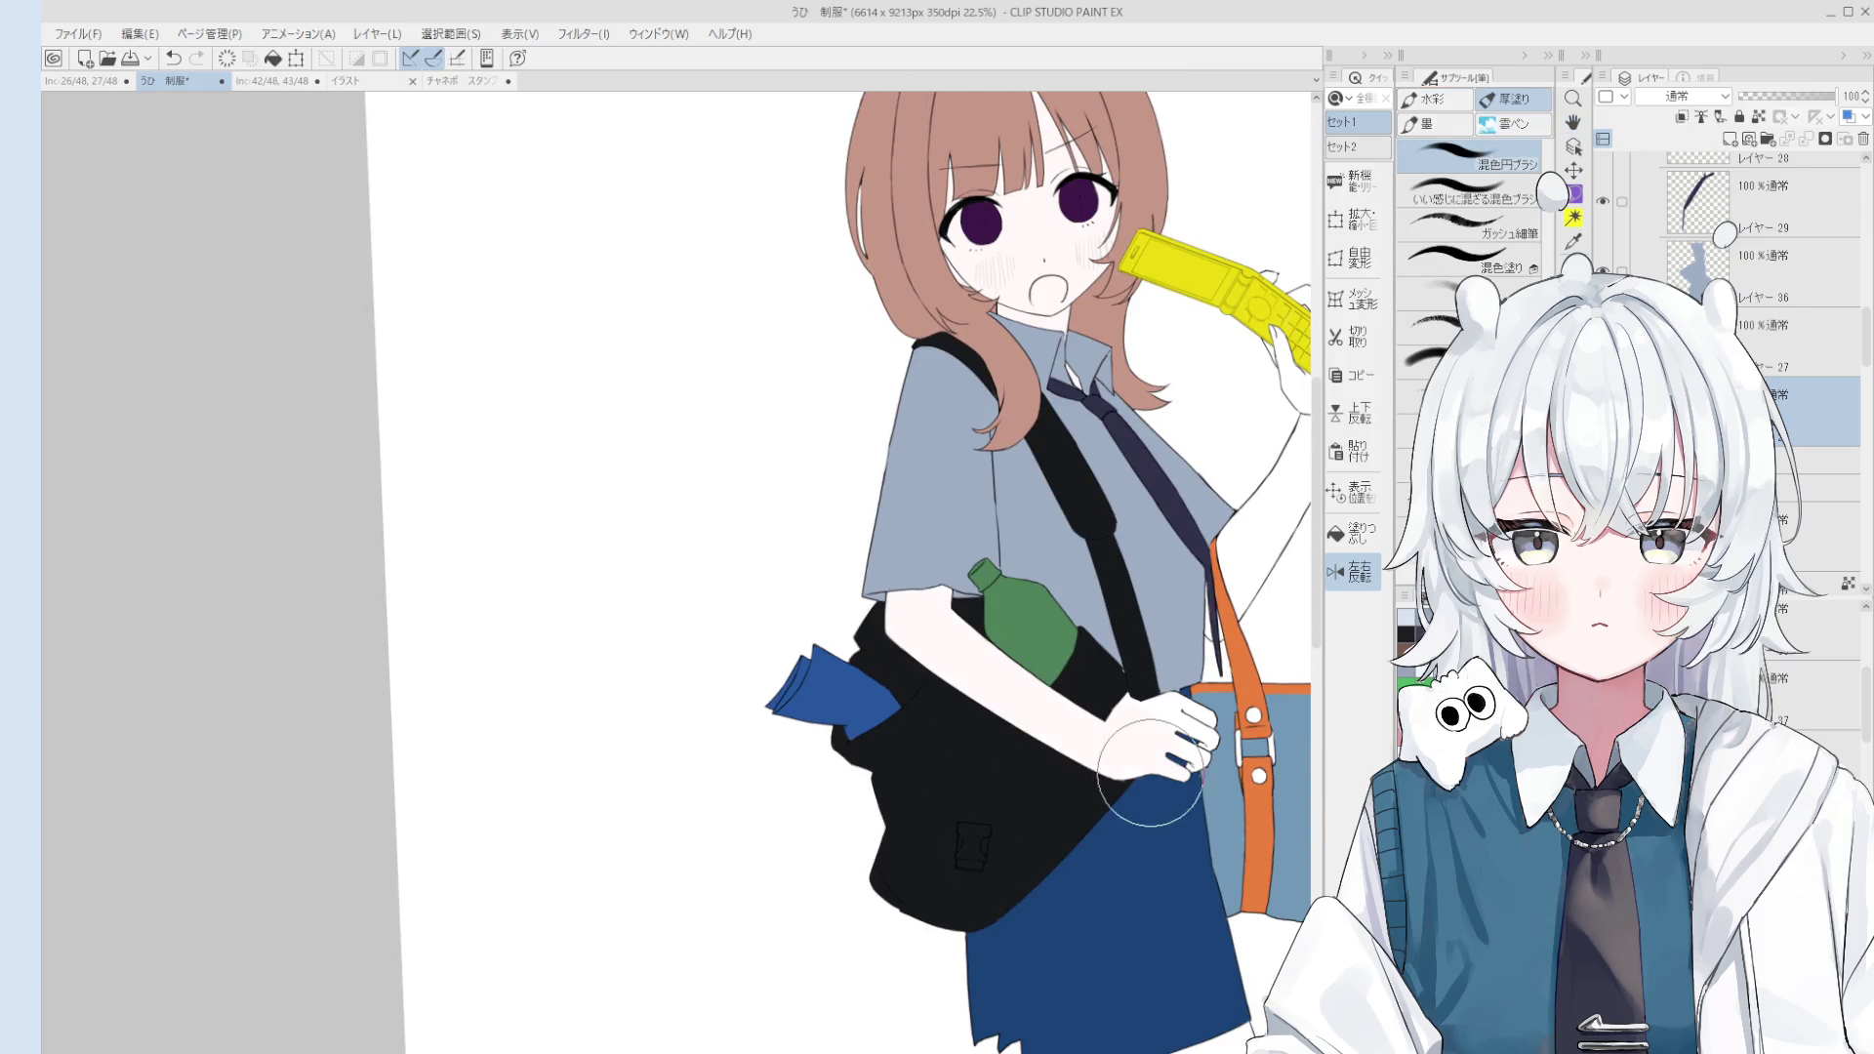
scroll(1150, 773, "down", 2)
scroll(1152, 762, "down", 3)
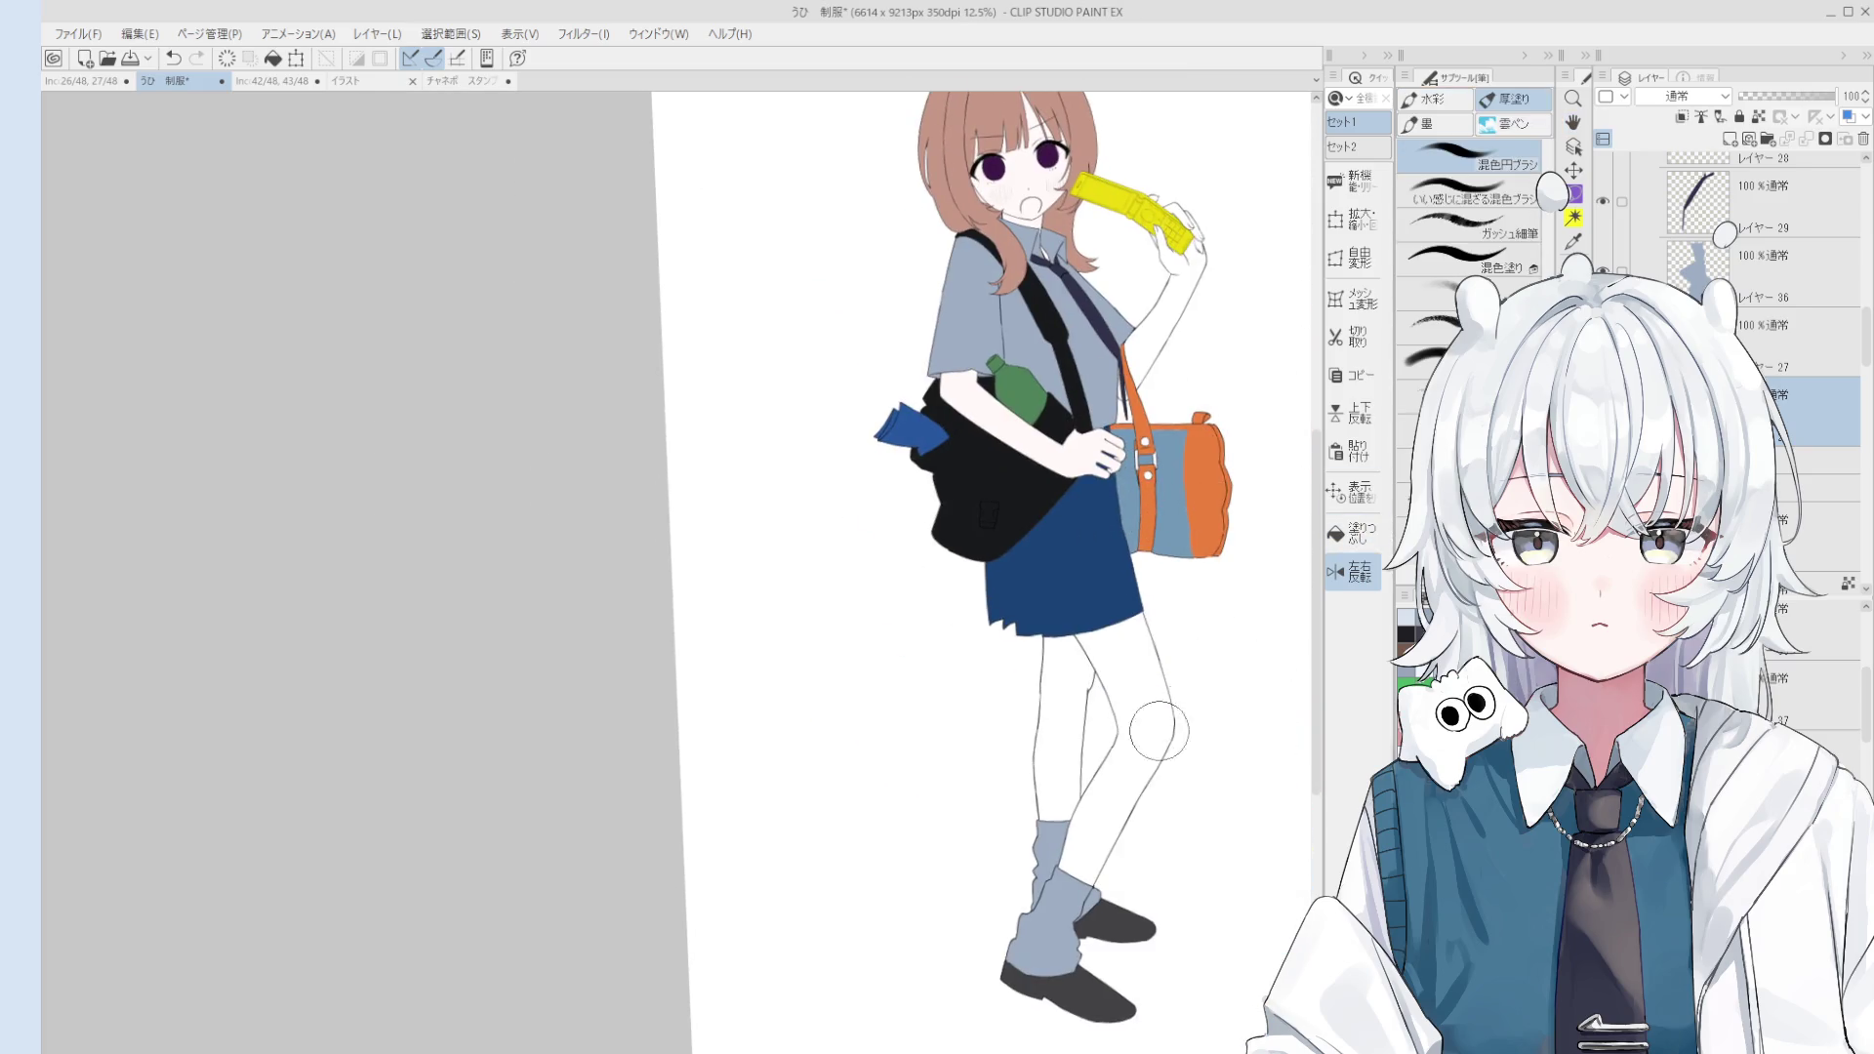
left_click(1353, 533)
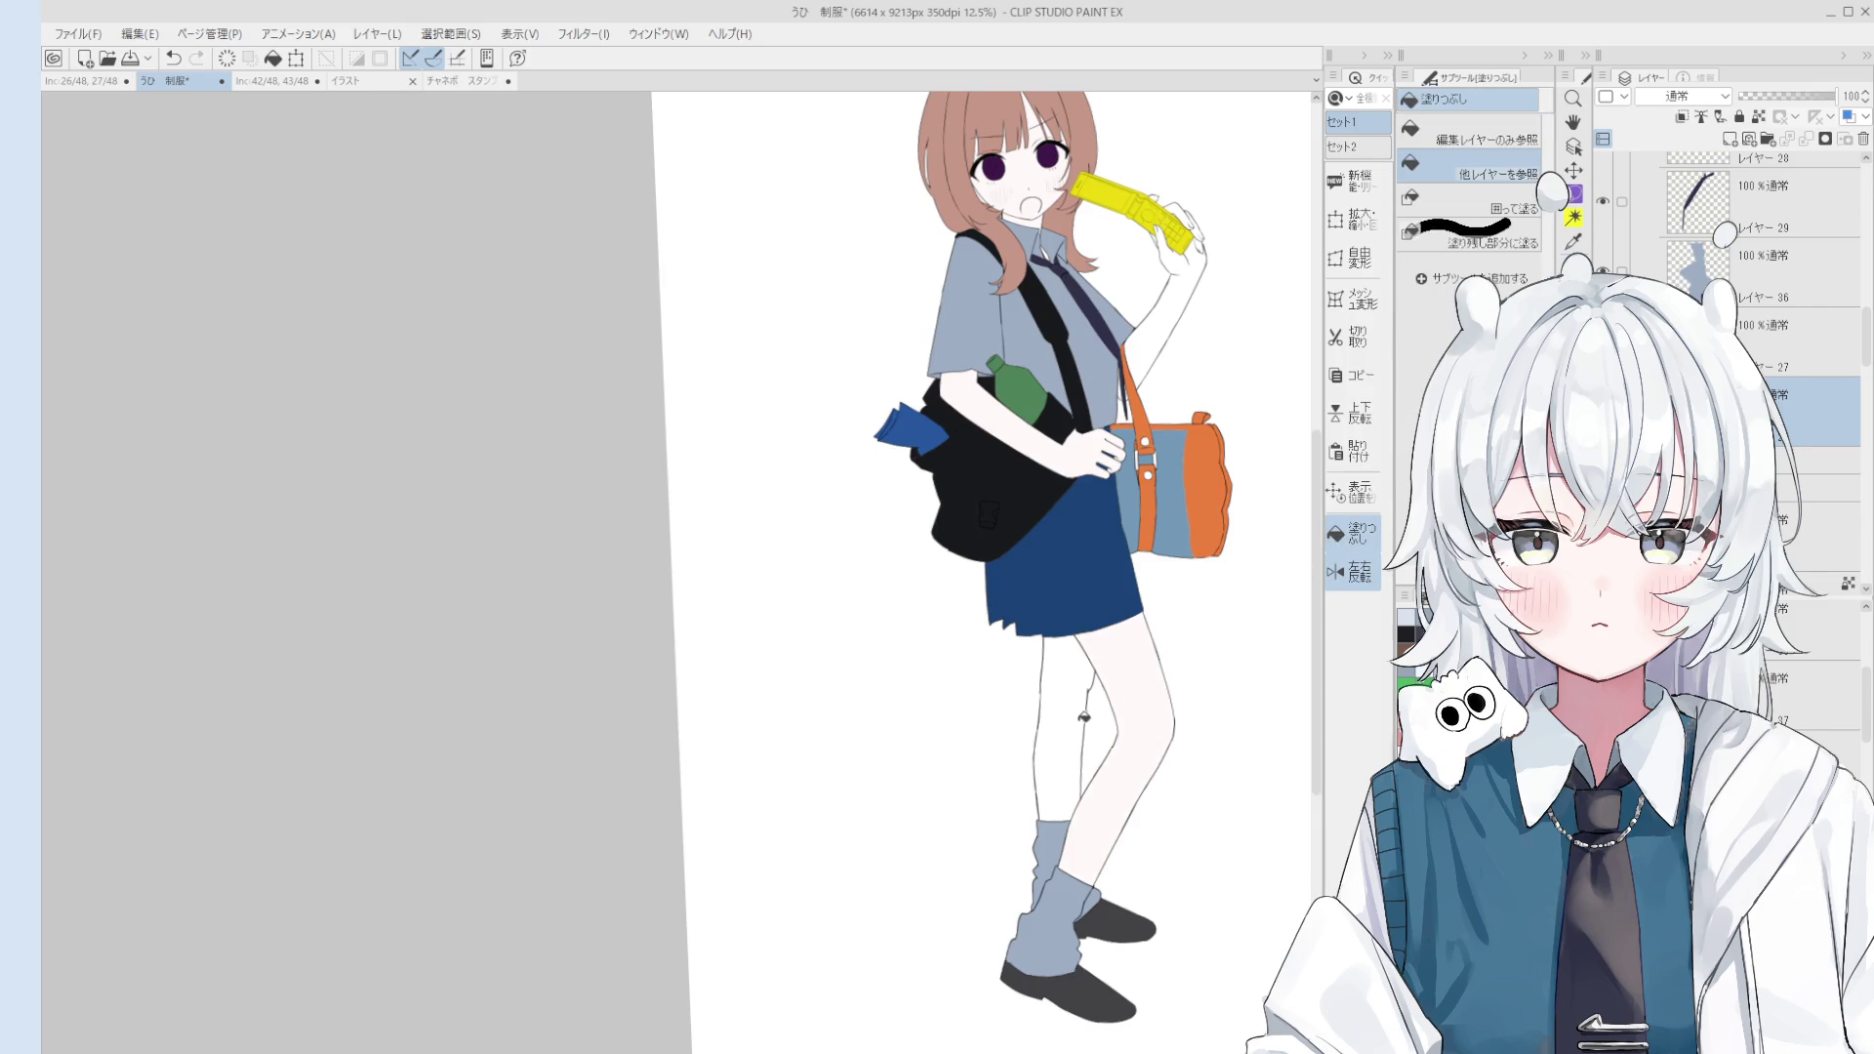
scroll(1092, 659, "up", 3)
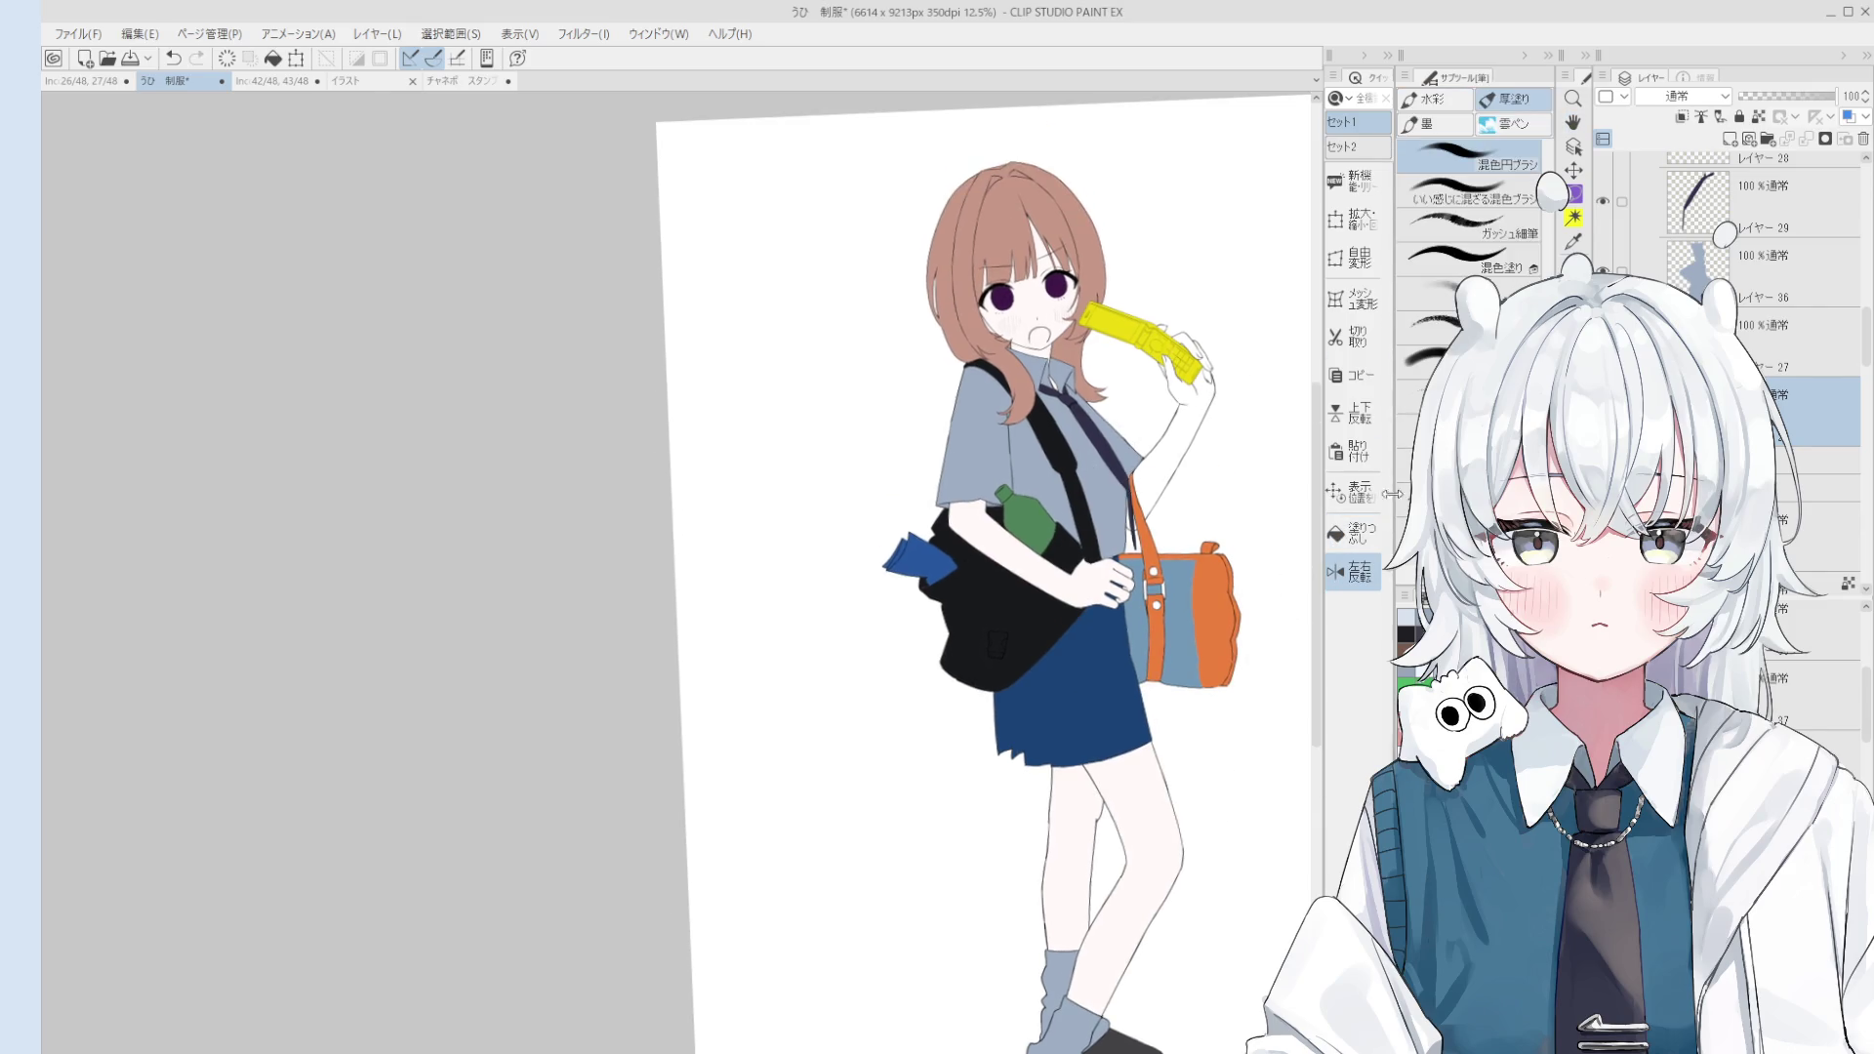
key("b")
scroll(1118, 546, "up", 2)
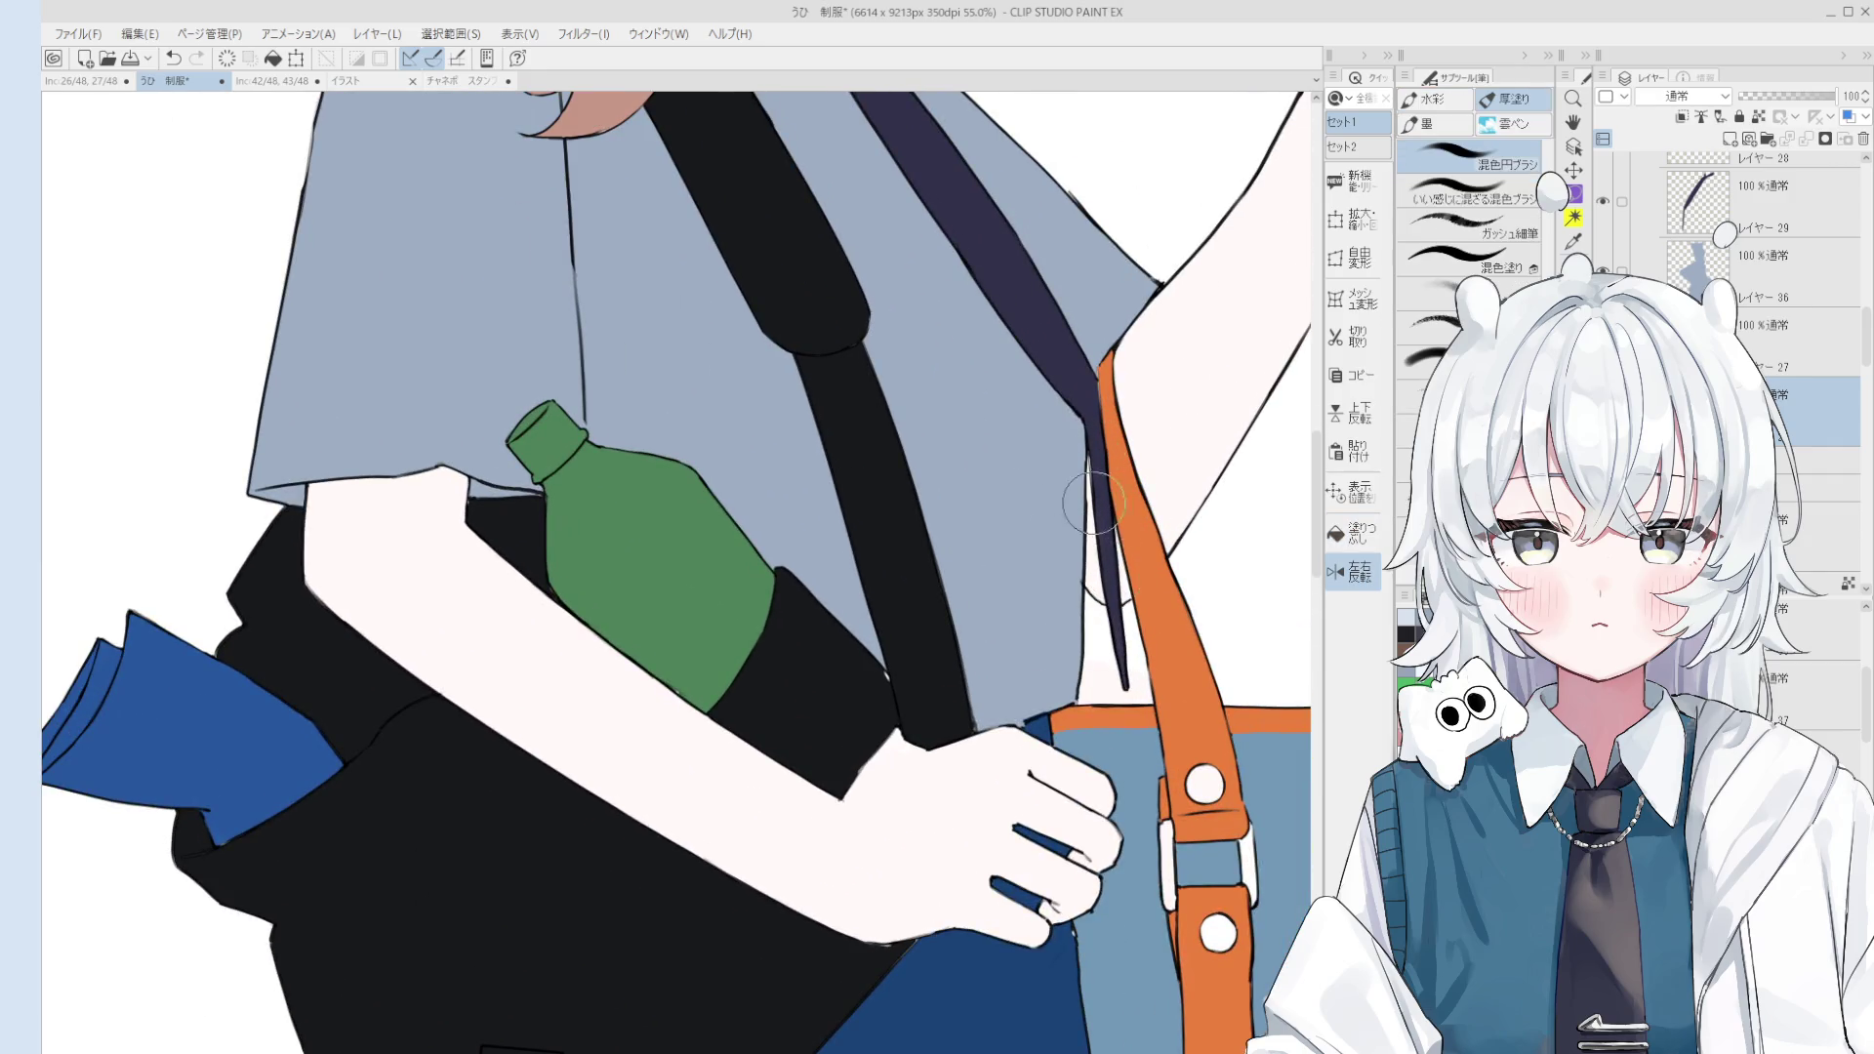
scroll(1074, 898, "down", 3)
left_click(1367, 544)
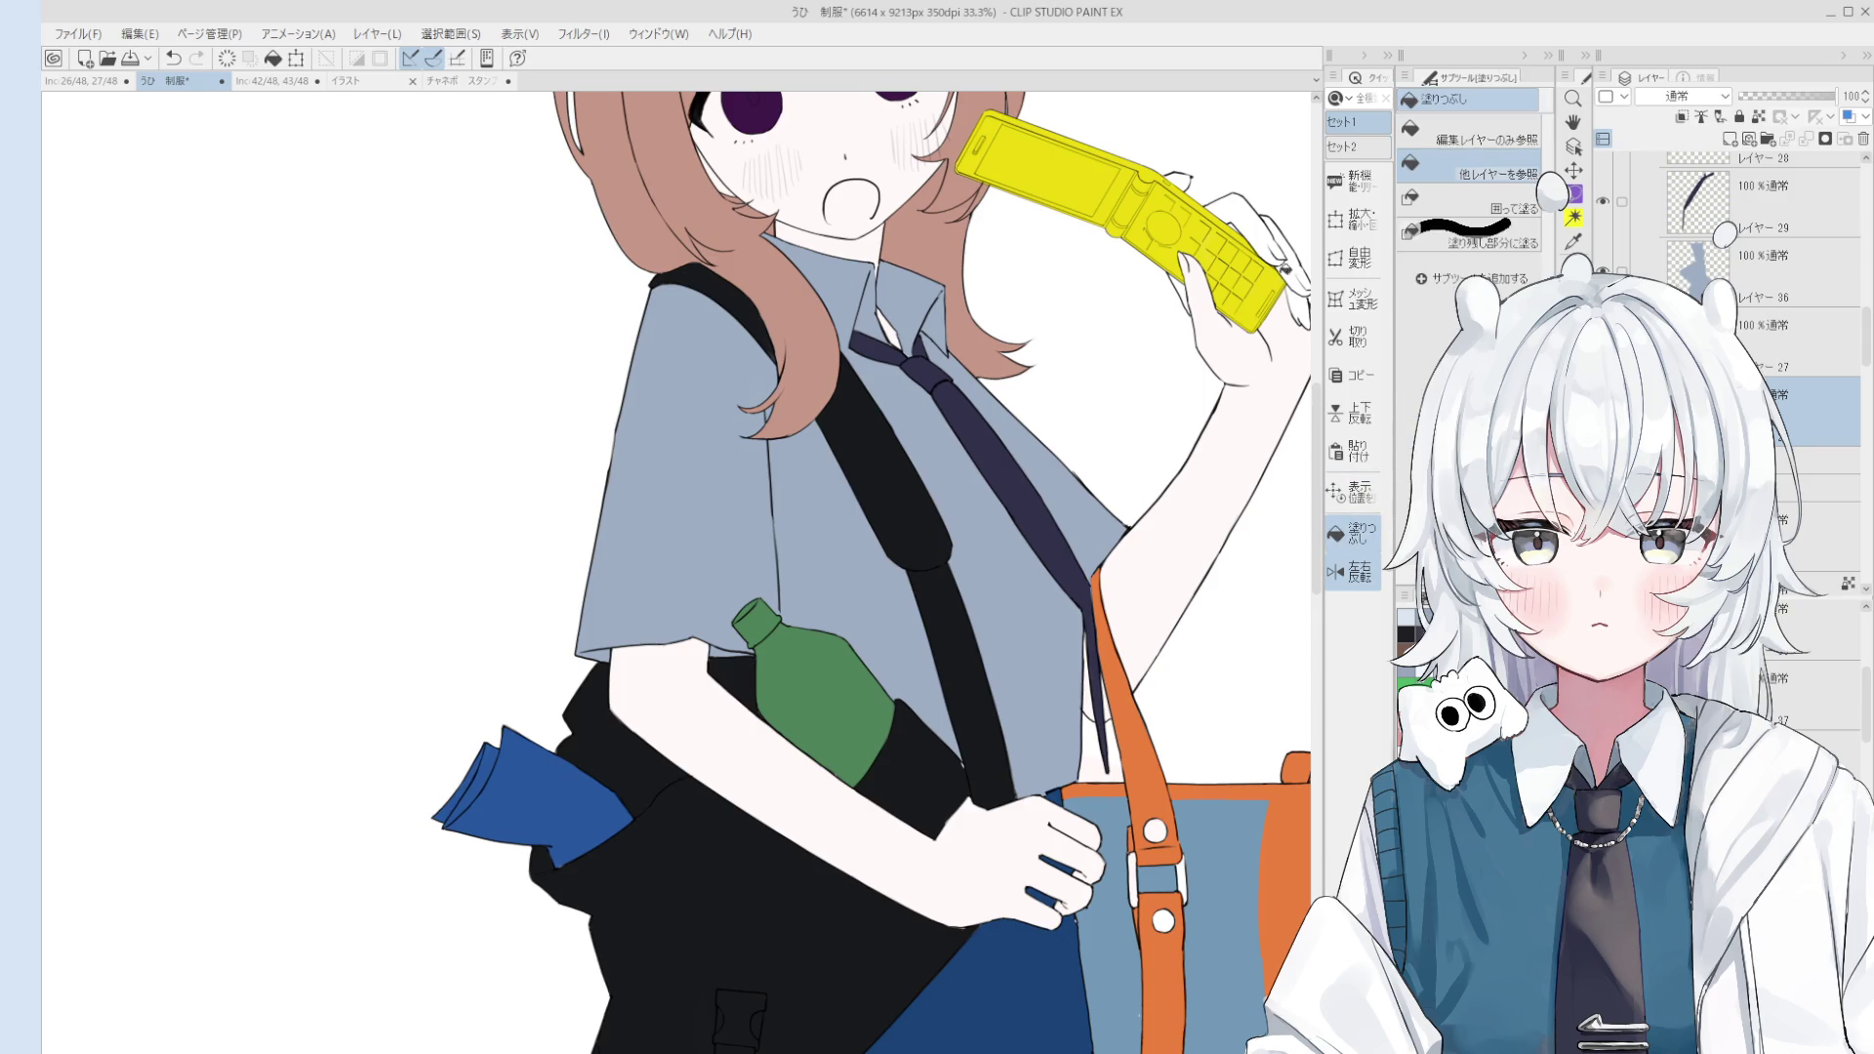
scroll(1162, 422, "up", 1)
scroll(1162, 422, "up", 1)
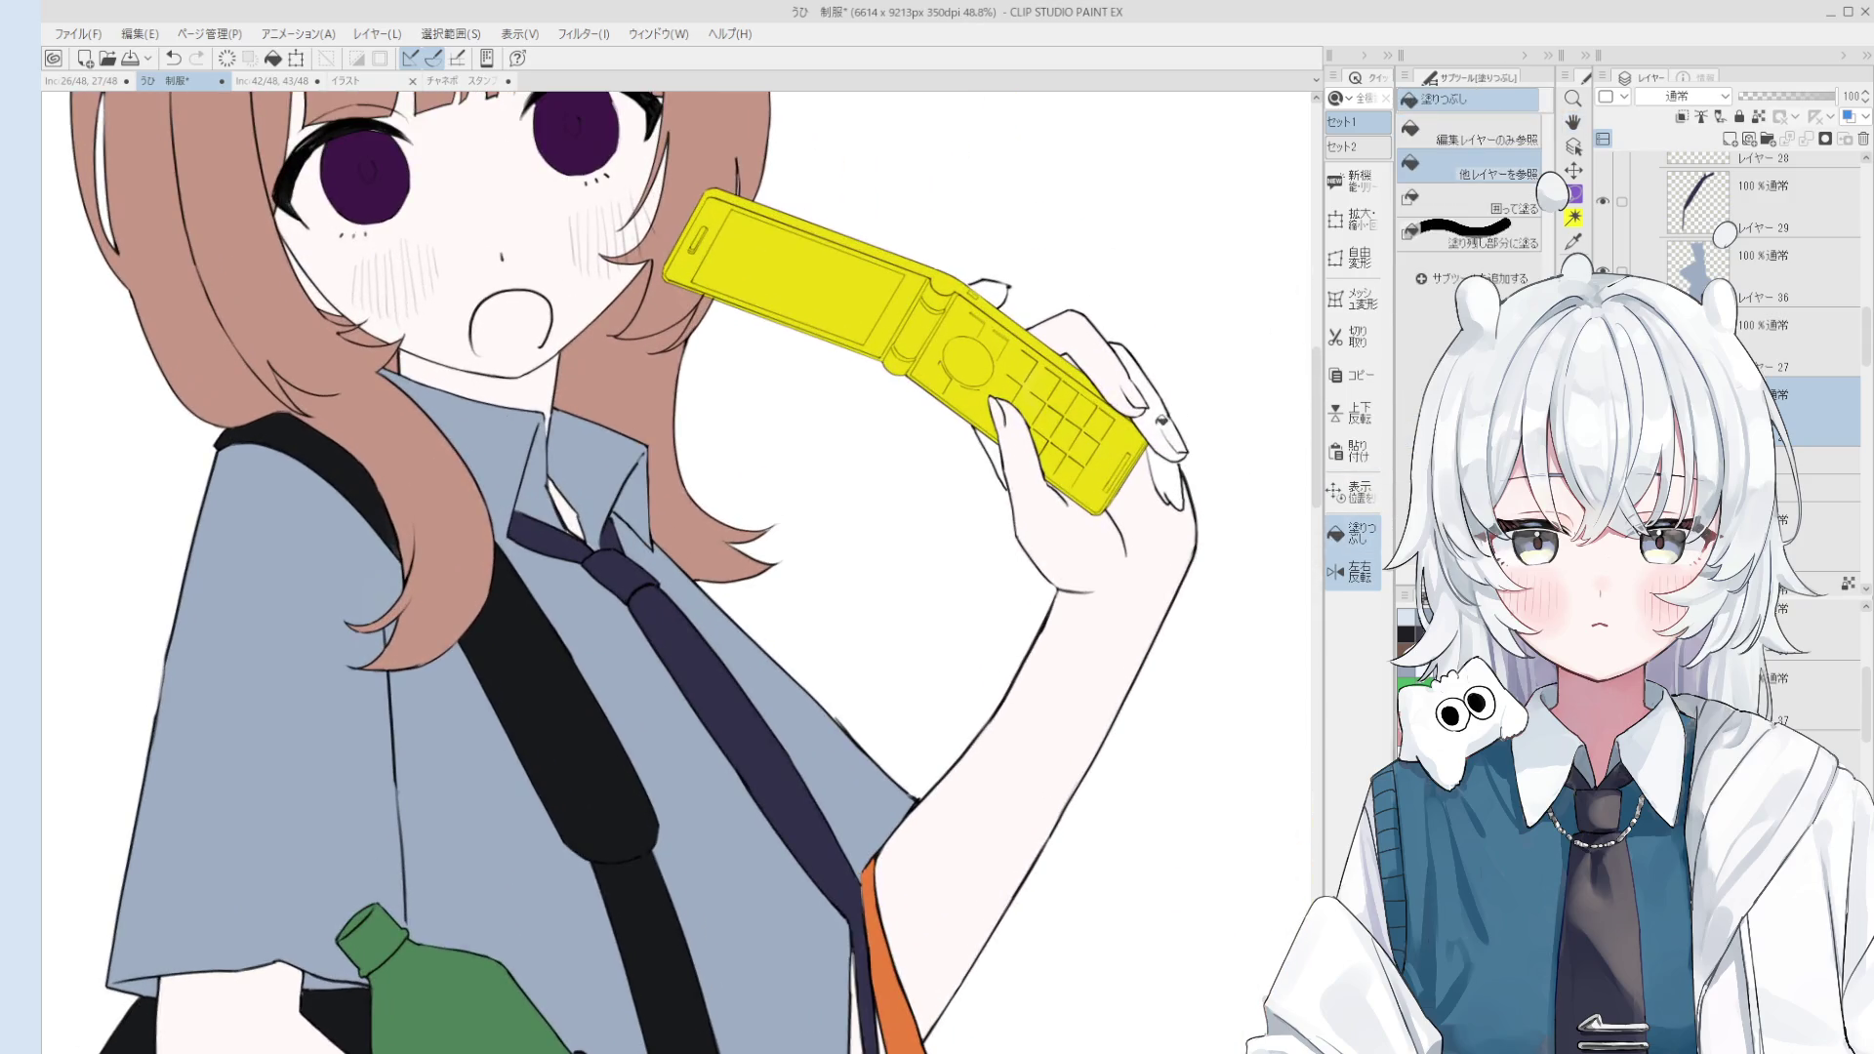
key("b")
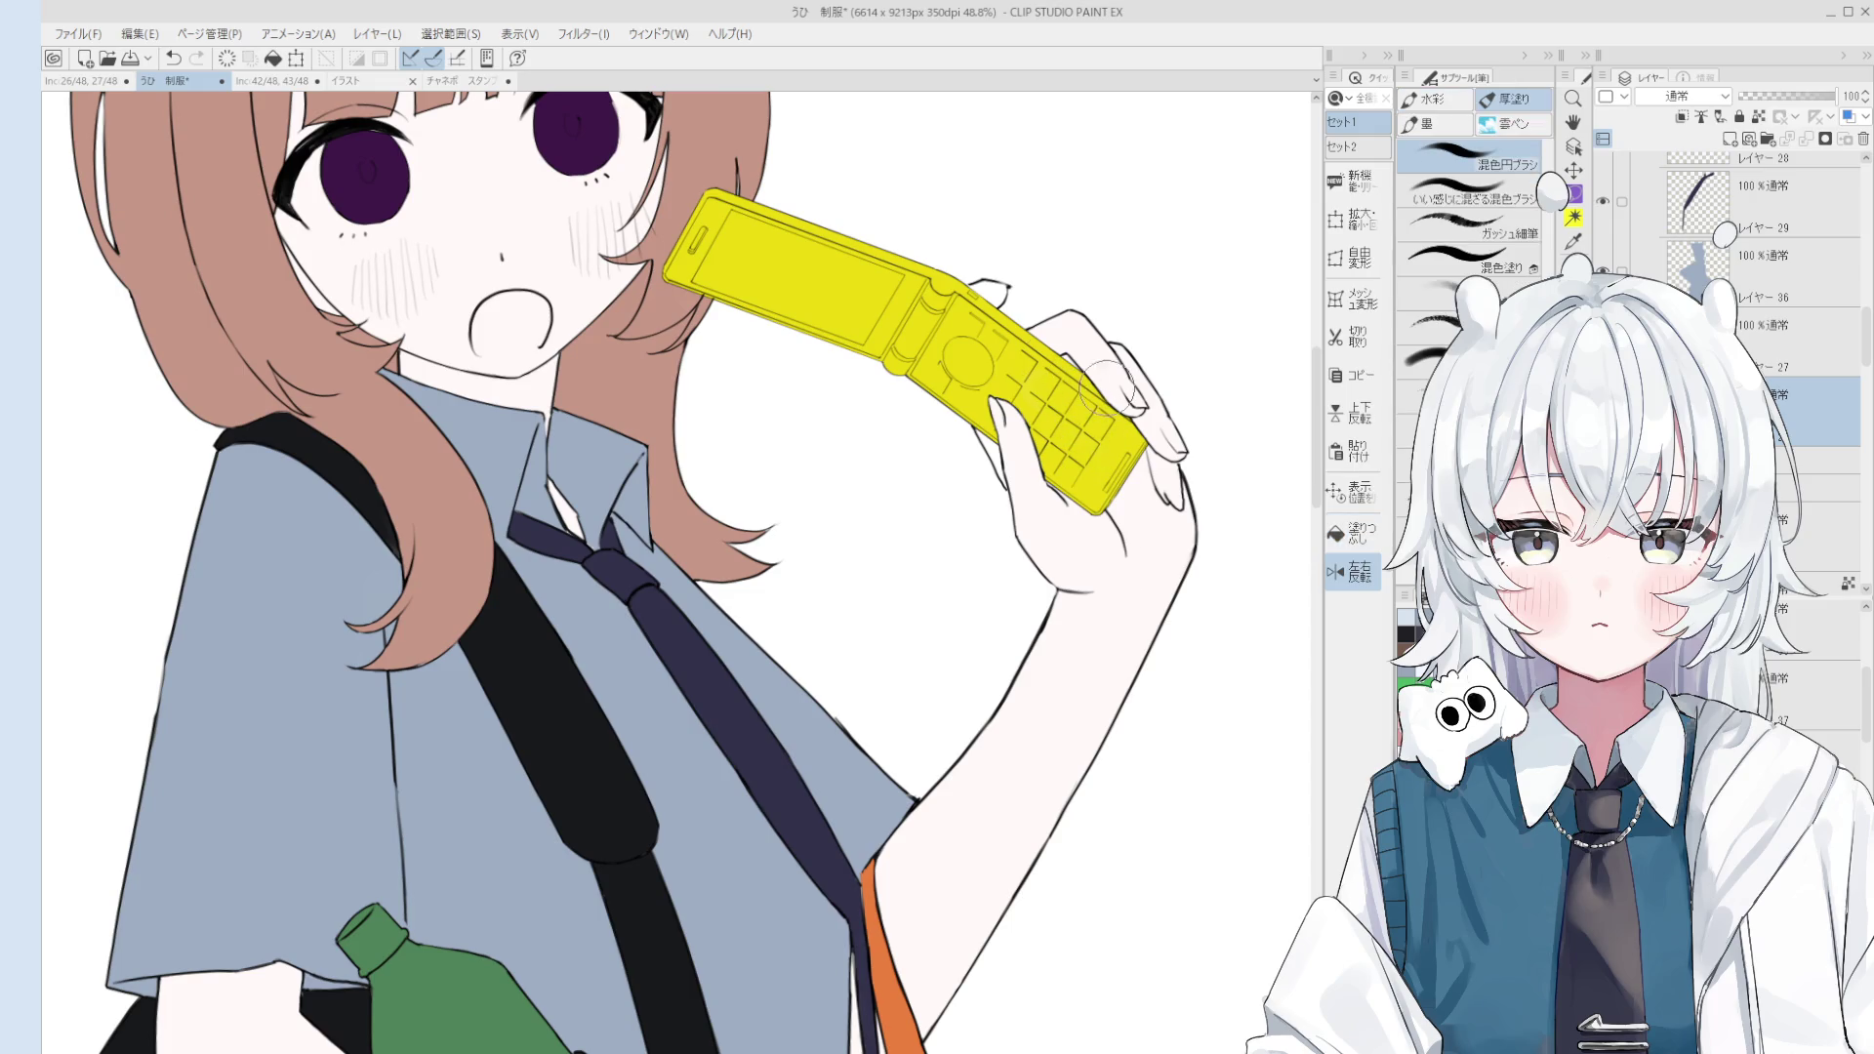
Step: Inspect the phone hand, face and collar up close with the eraser and brush
scroll(1152, 451, "up", 1)
scroll(1162, 464, "up", 1)
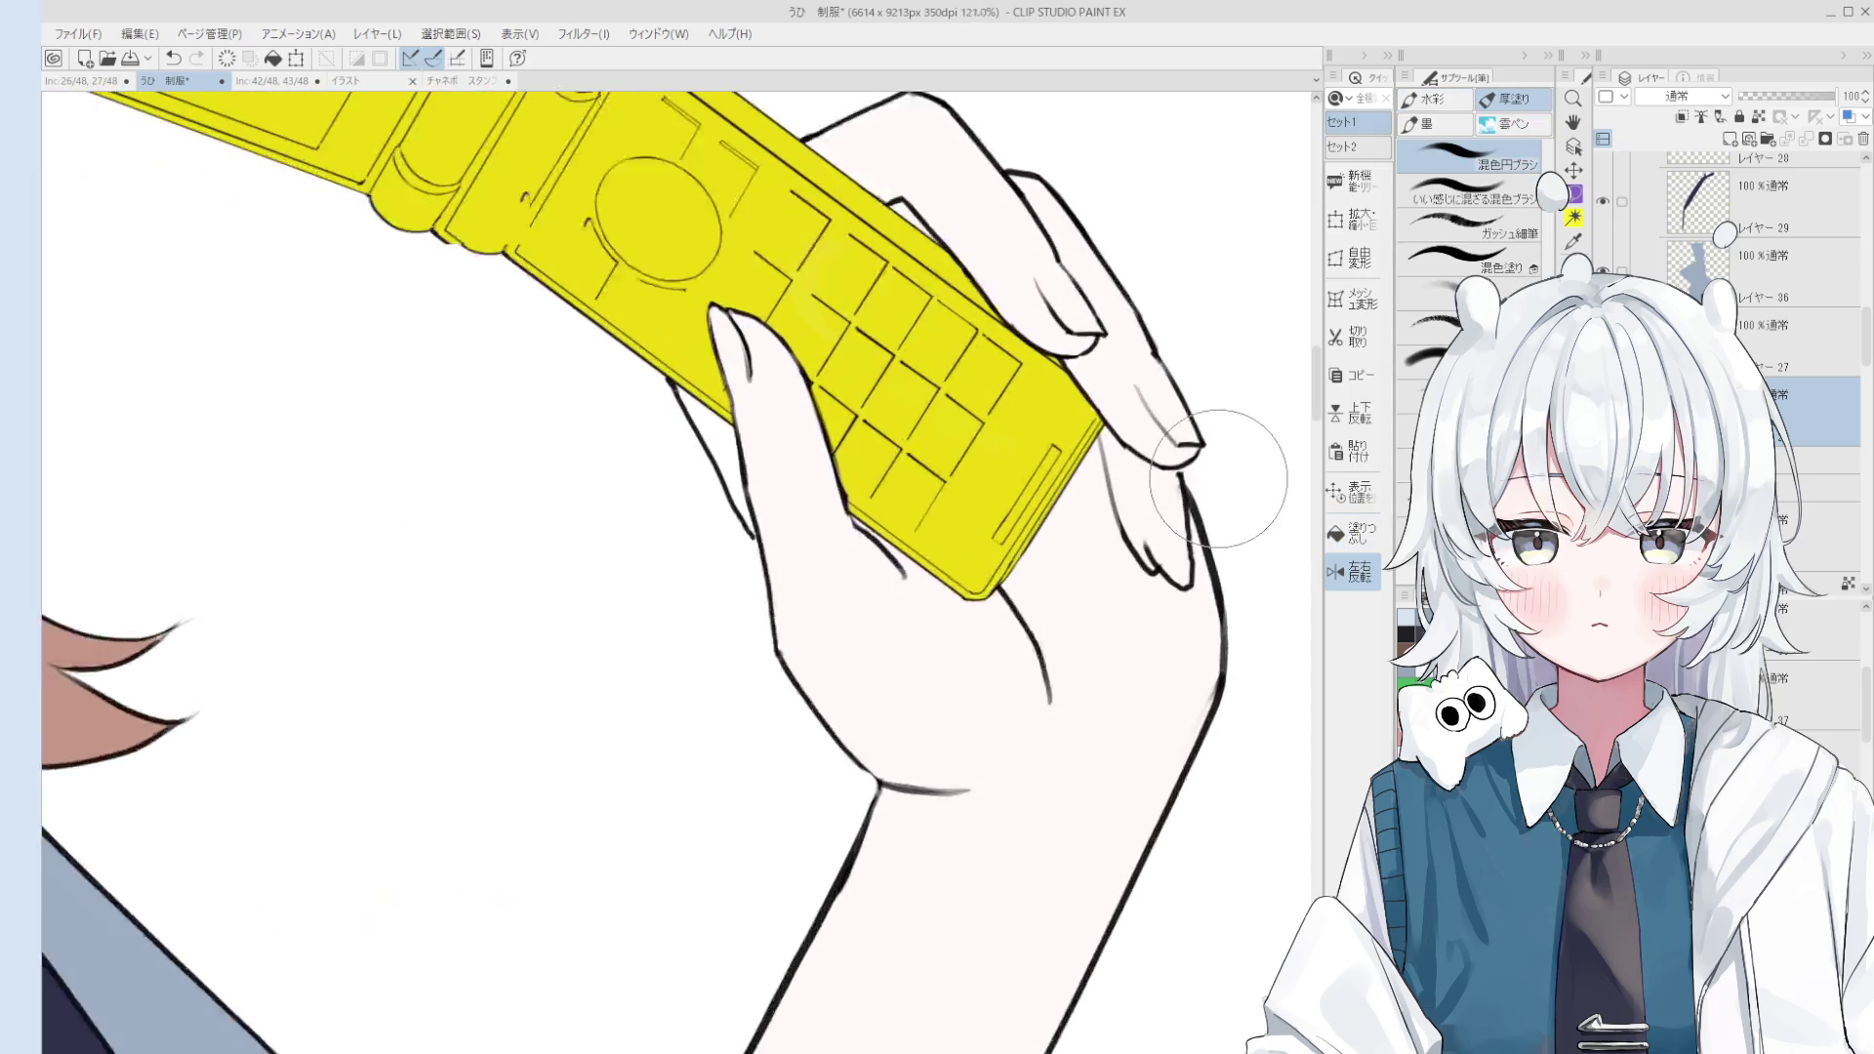
scroll(1182, 484, "up", 1)
scroll(1186, 488, "up", 1)
key("e")
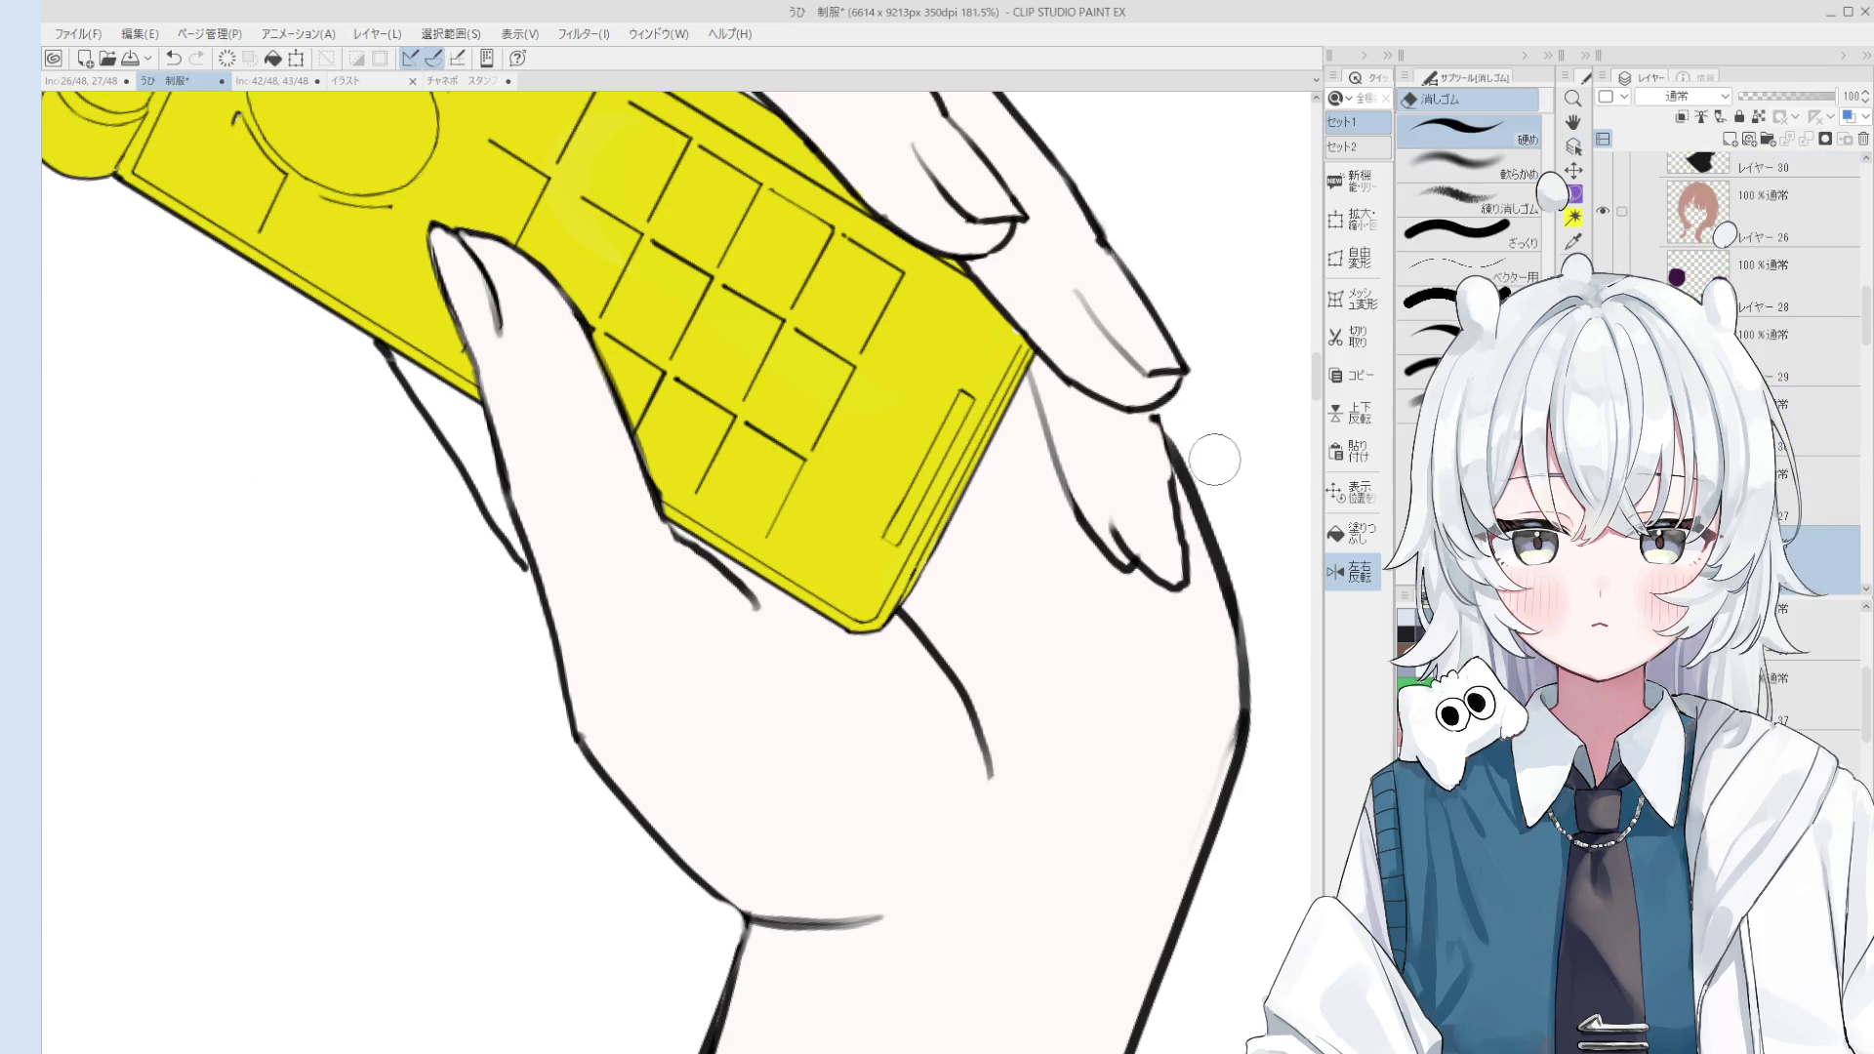
scroll(1178, 515, "down", 2)
key("b")
left_click_drag(1056, 477, 1094, 509)
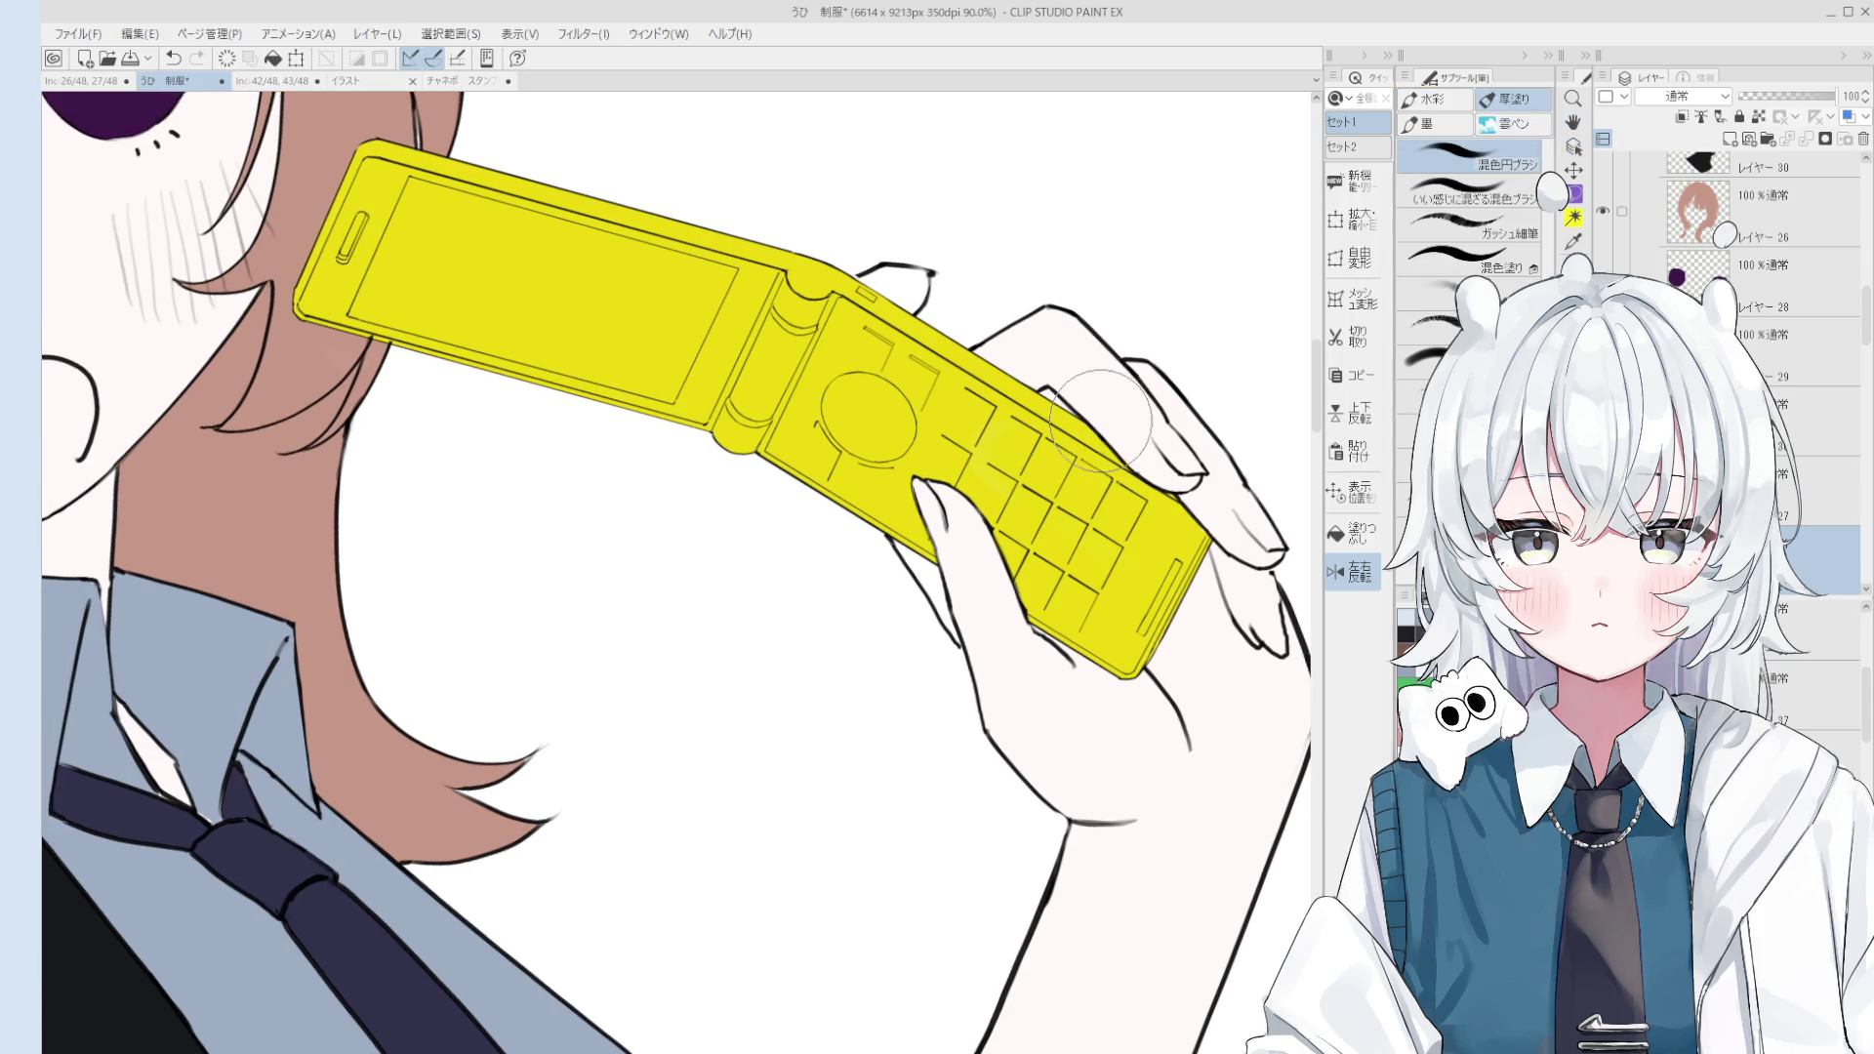
scroll(1093, 509, "down", 1)
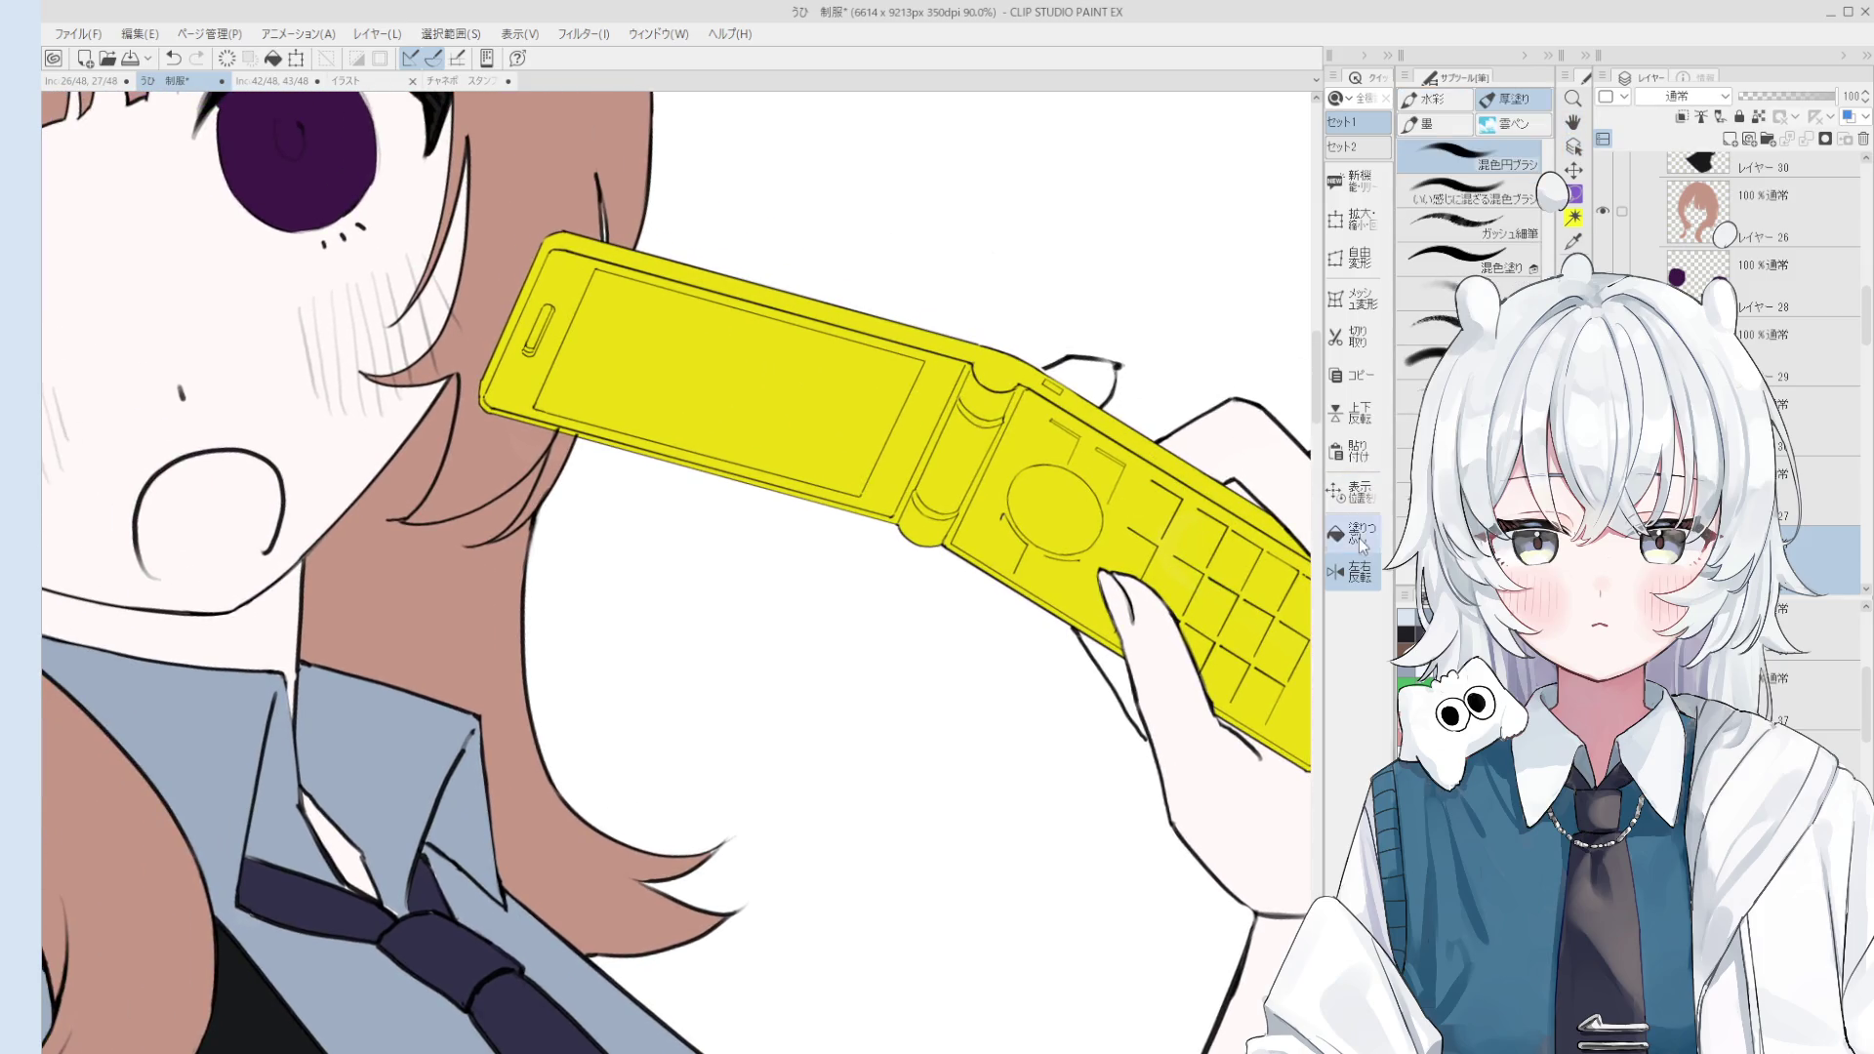
scroll(1064, 422, "down", 1)
left_click_drag(1064, 422, 1047, 316)
scroll(1103, 476, "up", 1)
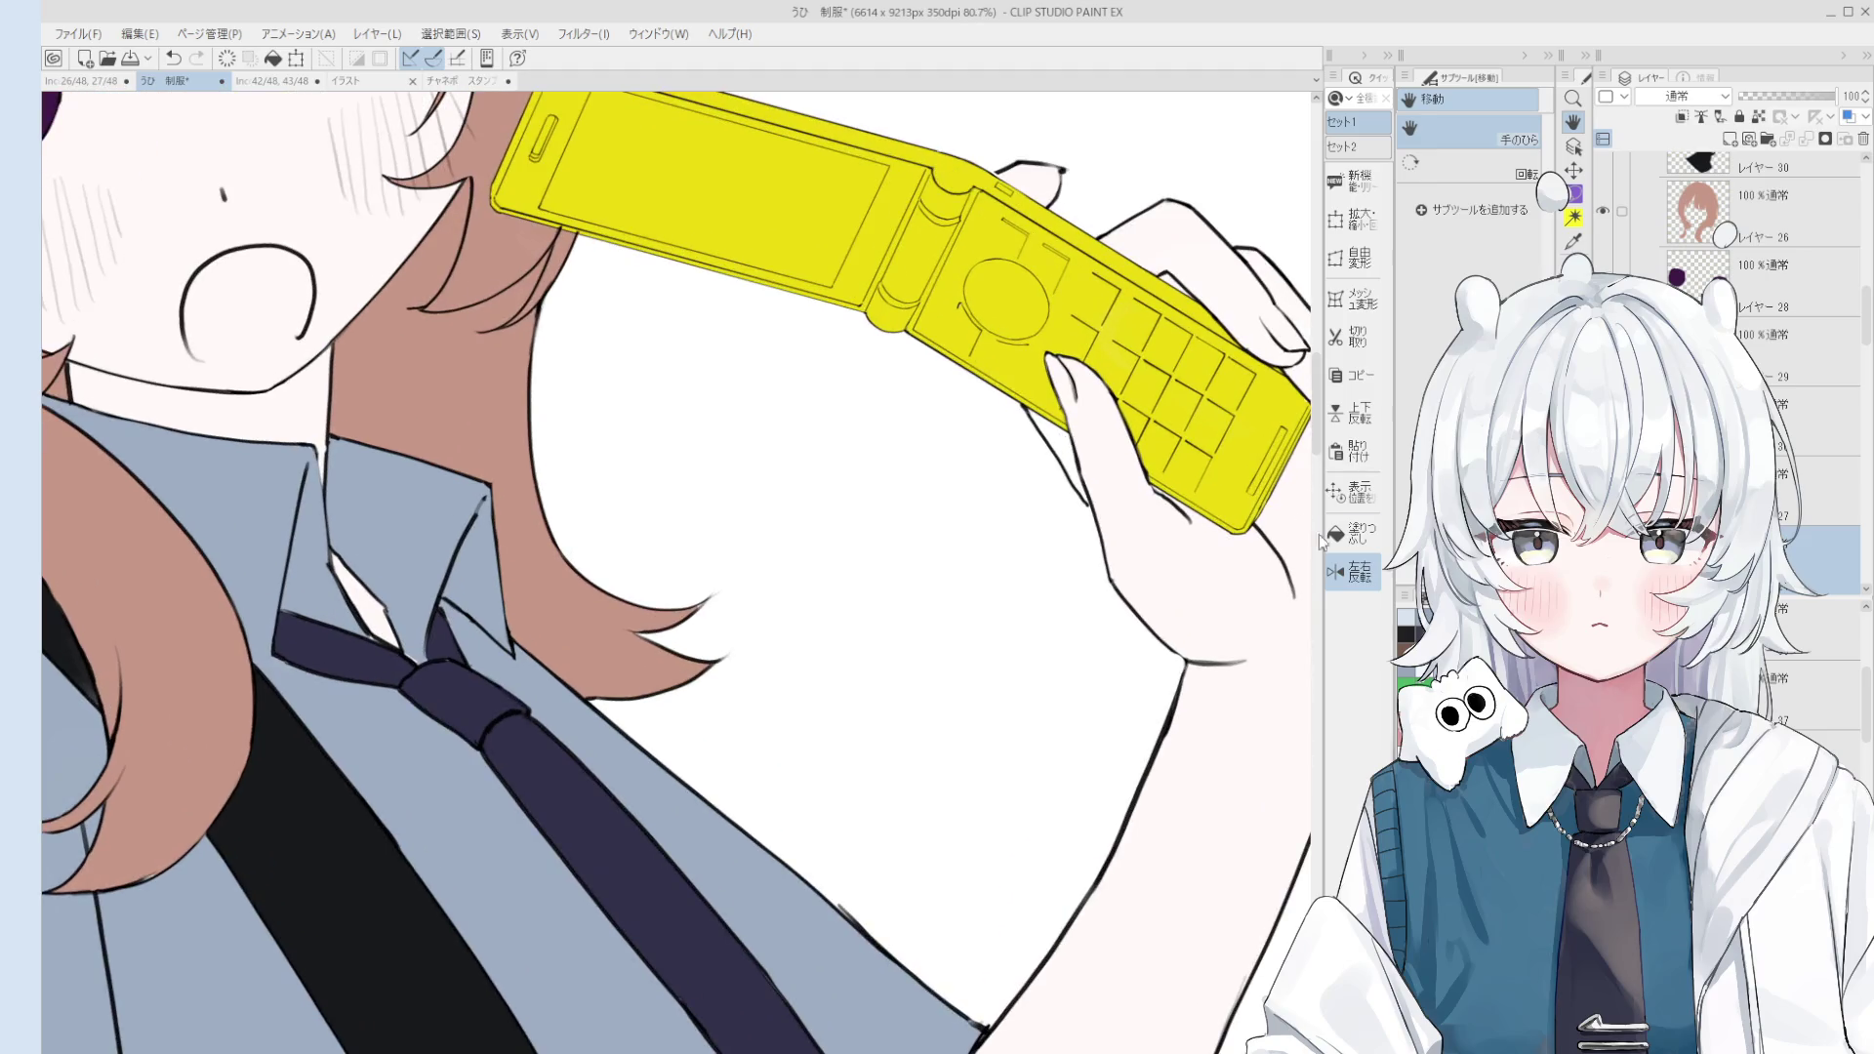
Step: Zoom out to about 11% to see the full schoolgirl figure
key("g")
key("h")
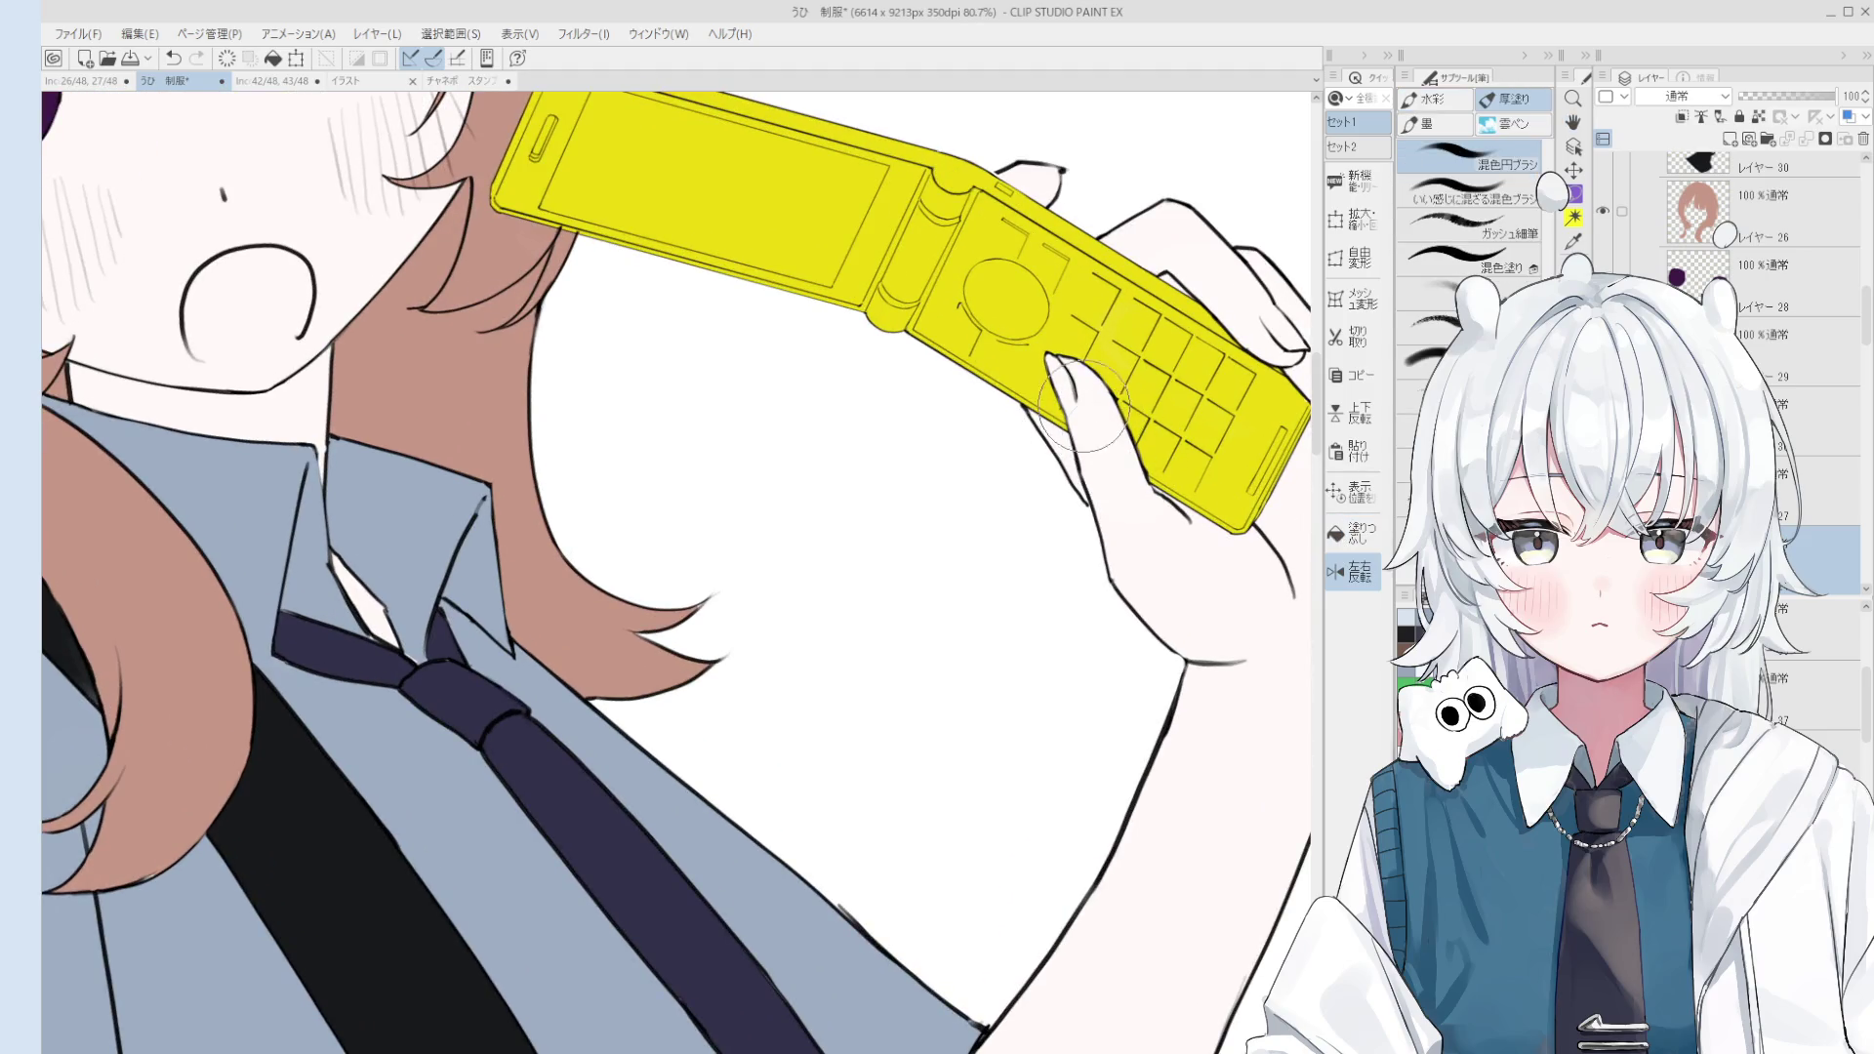
scroll(1195, 427, "down", 3)
scroll(1195, 427, "down", 2)
scroll(1195, 428, "down", 2)
scroll(1181, 421, "down", 1)
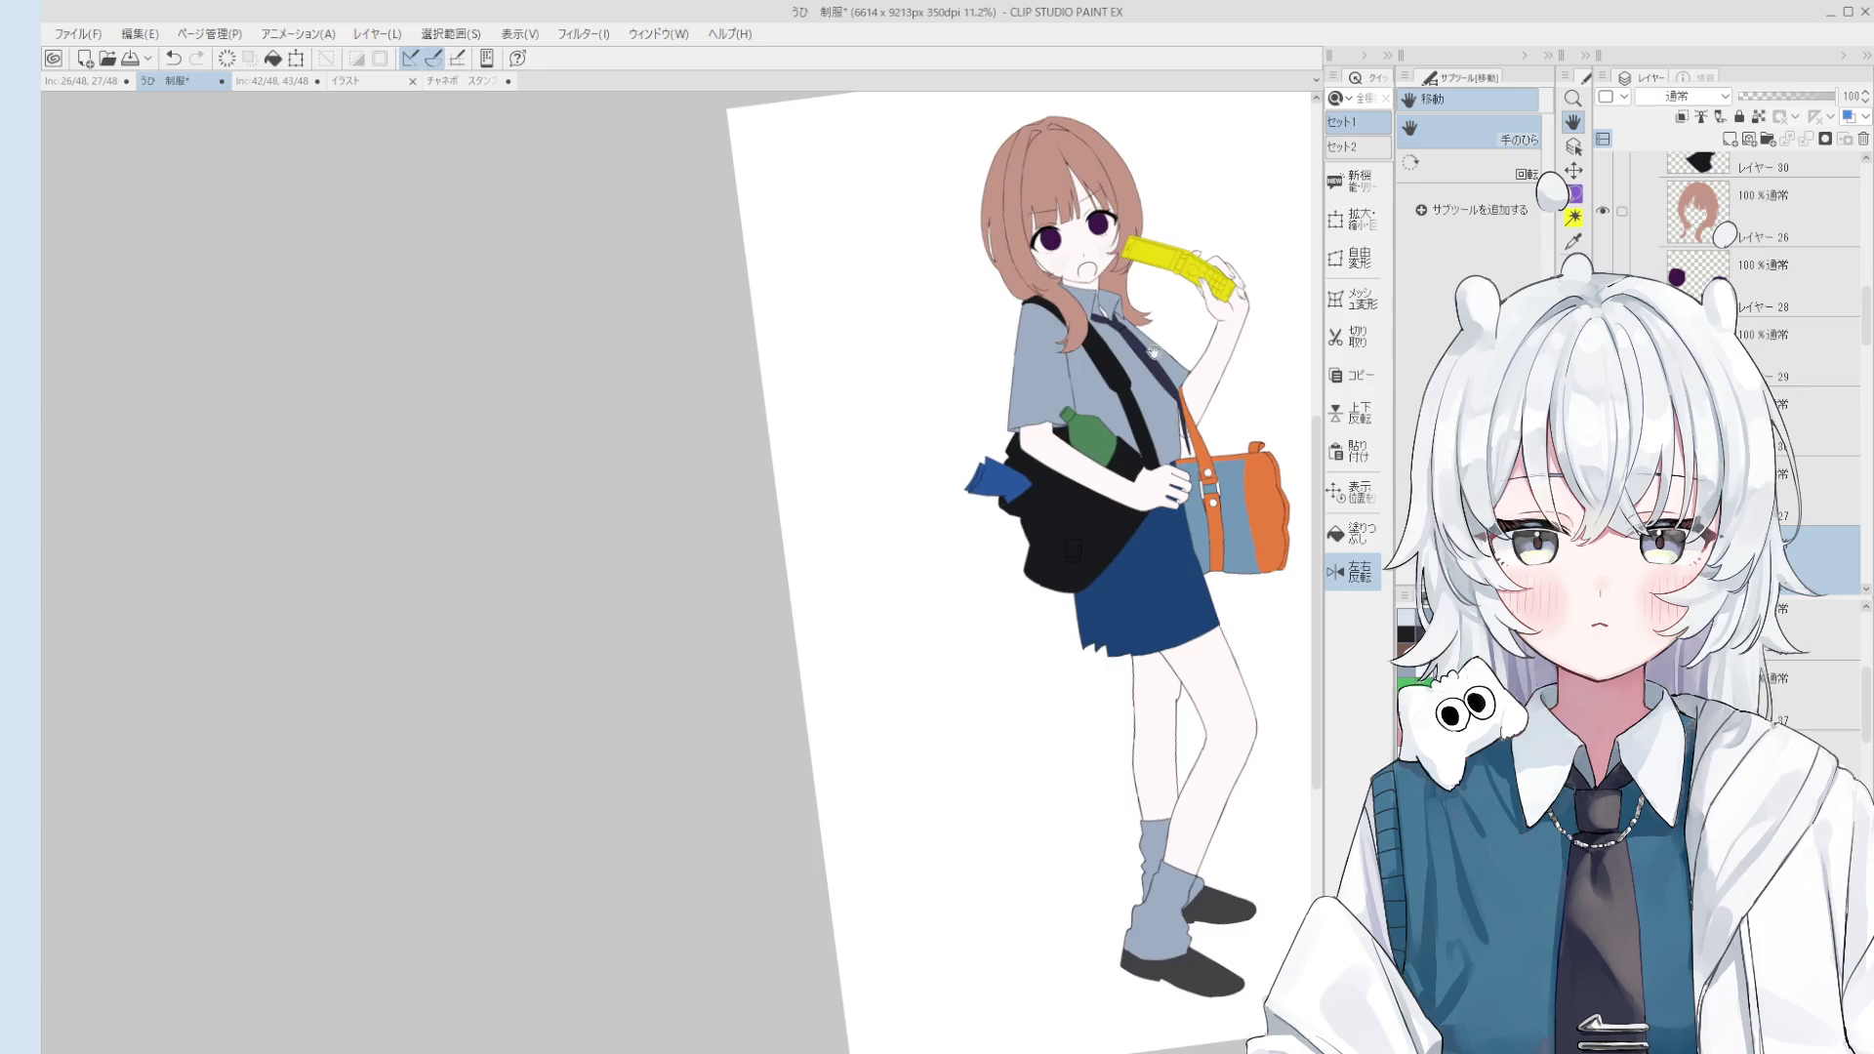
key("e")
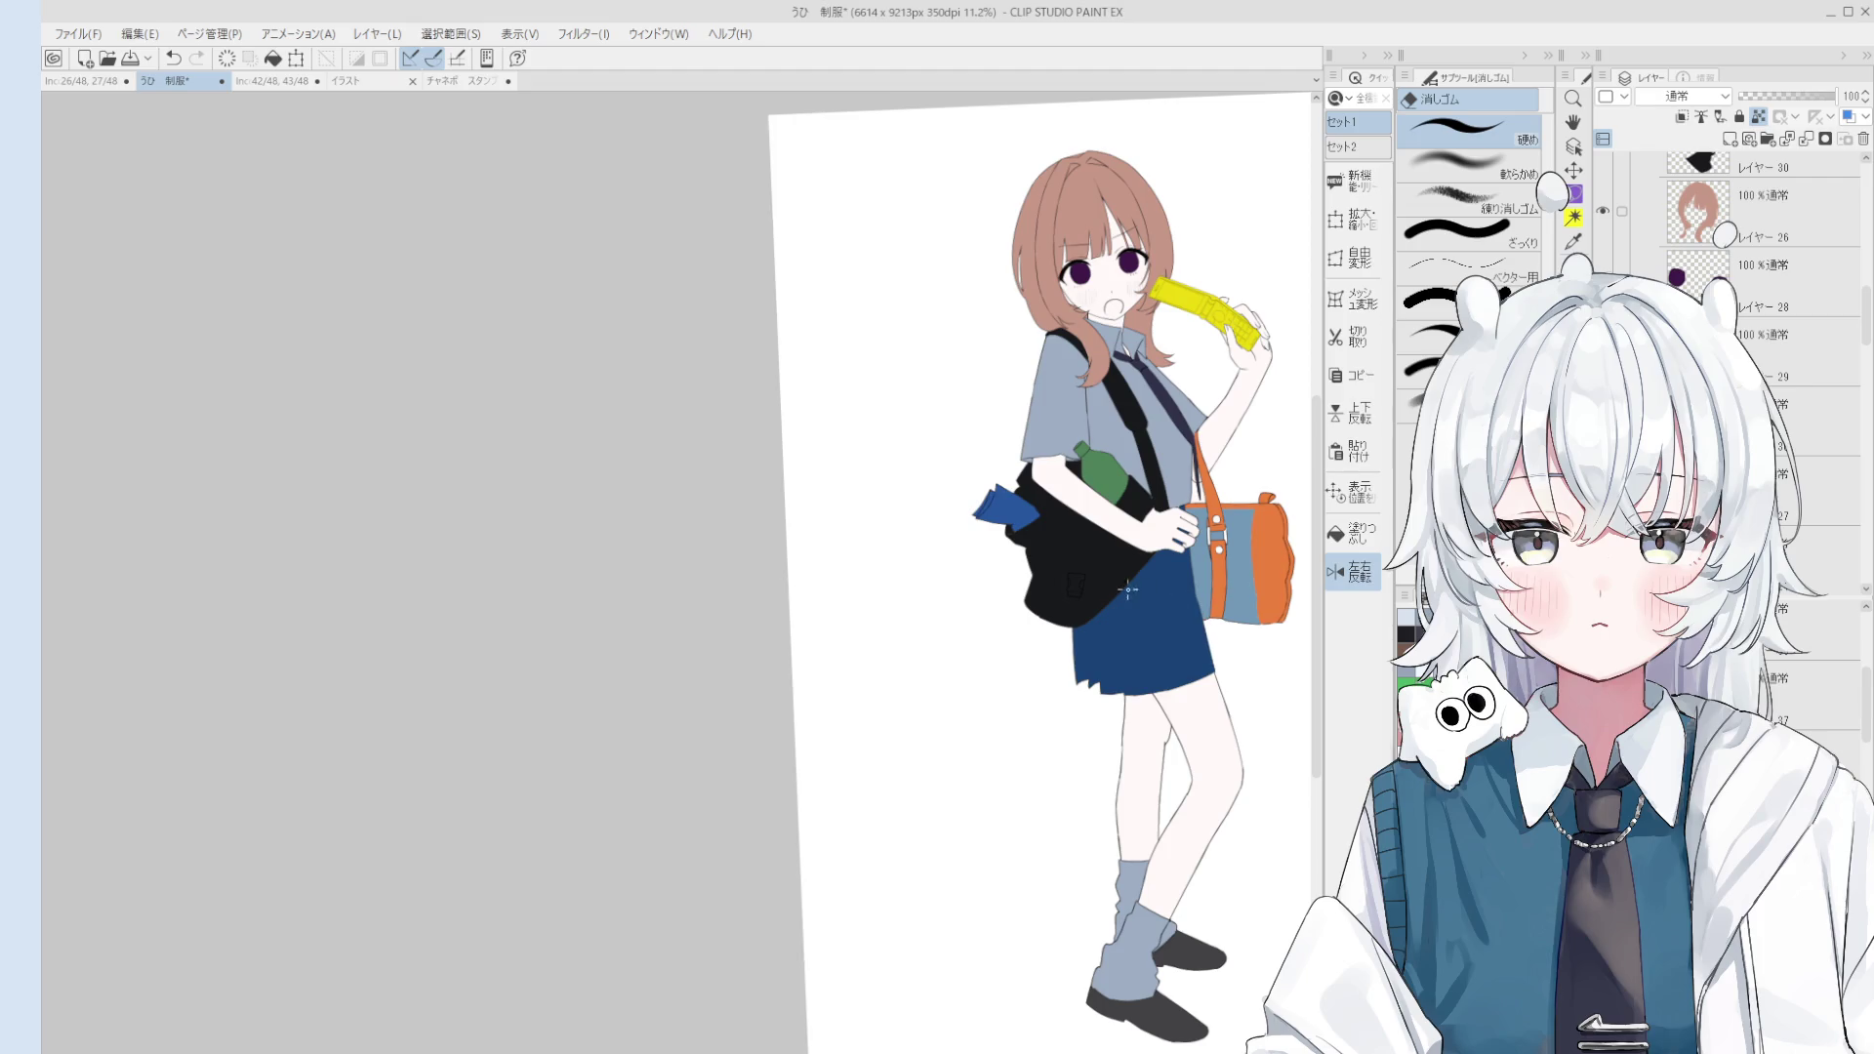
Step: Blend a darker purplish-grey gradient over the navy skirt, discarding one too-dark attempt
scroll(1128, 589, "up", 1)
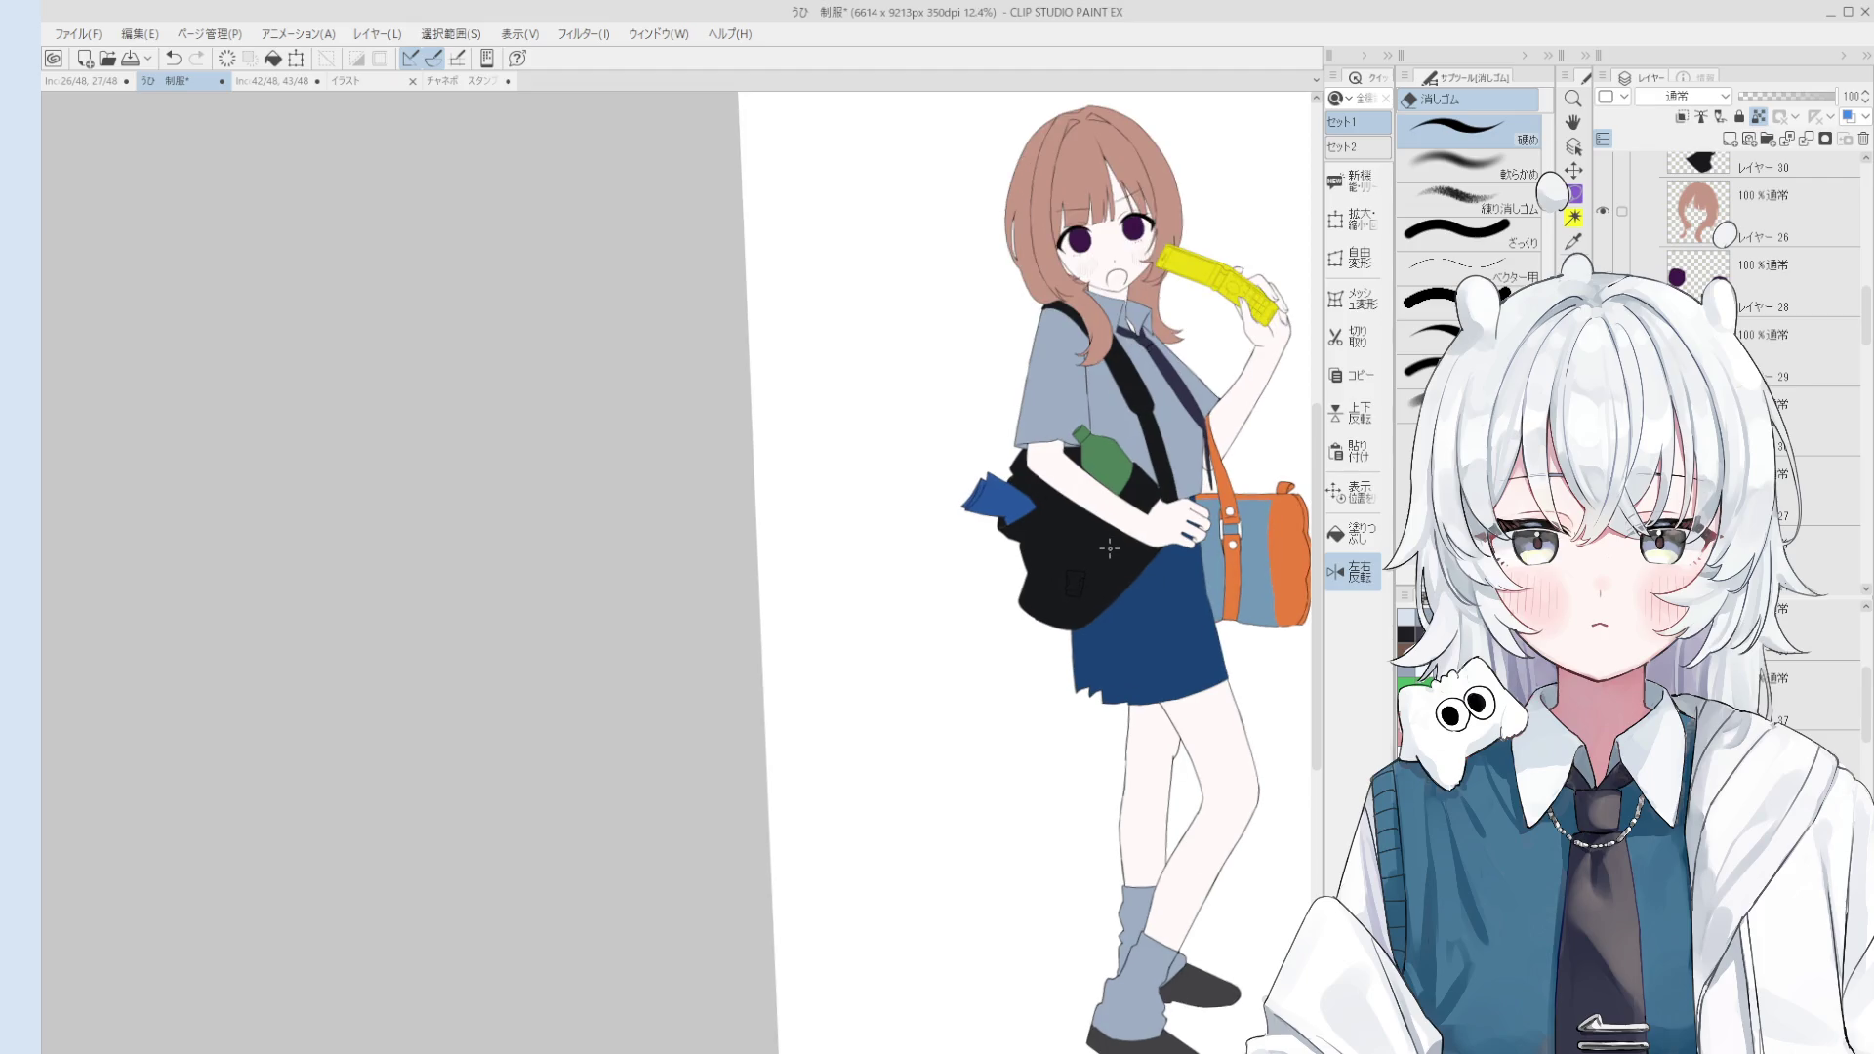
key("b")
mouse_move(1119, 634)
left_mouse_down()
mouse_move(1203, 652)
mouse_move(1168, 491)
left_mouse_up()
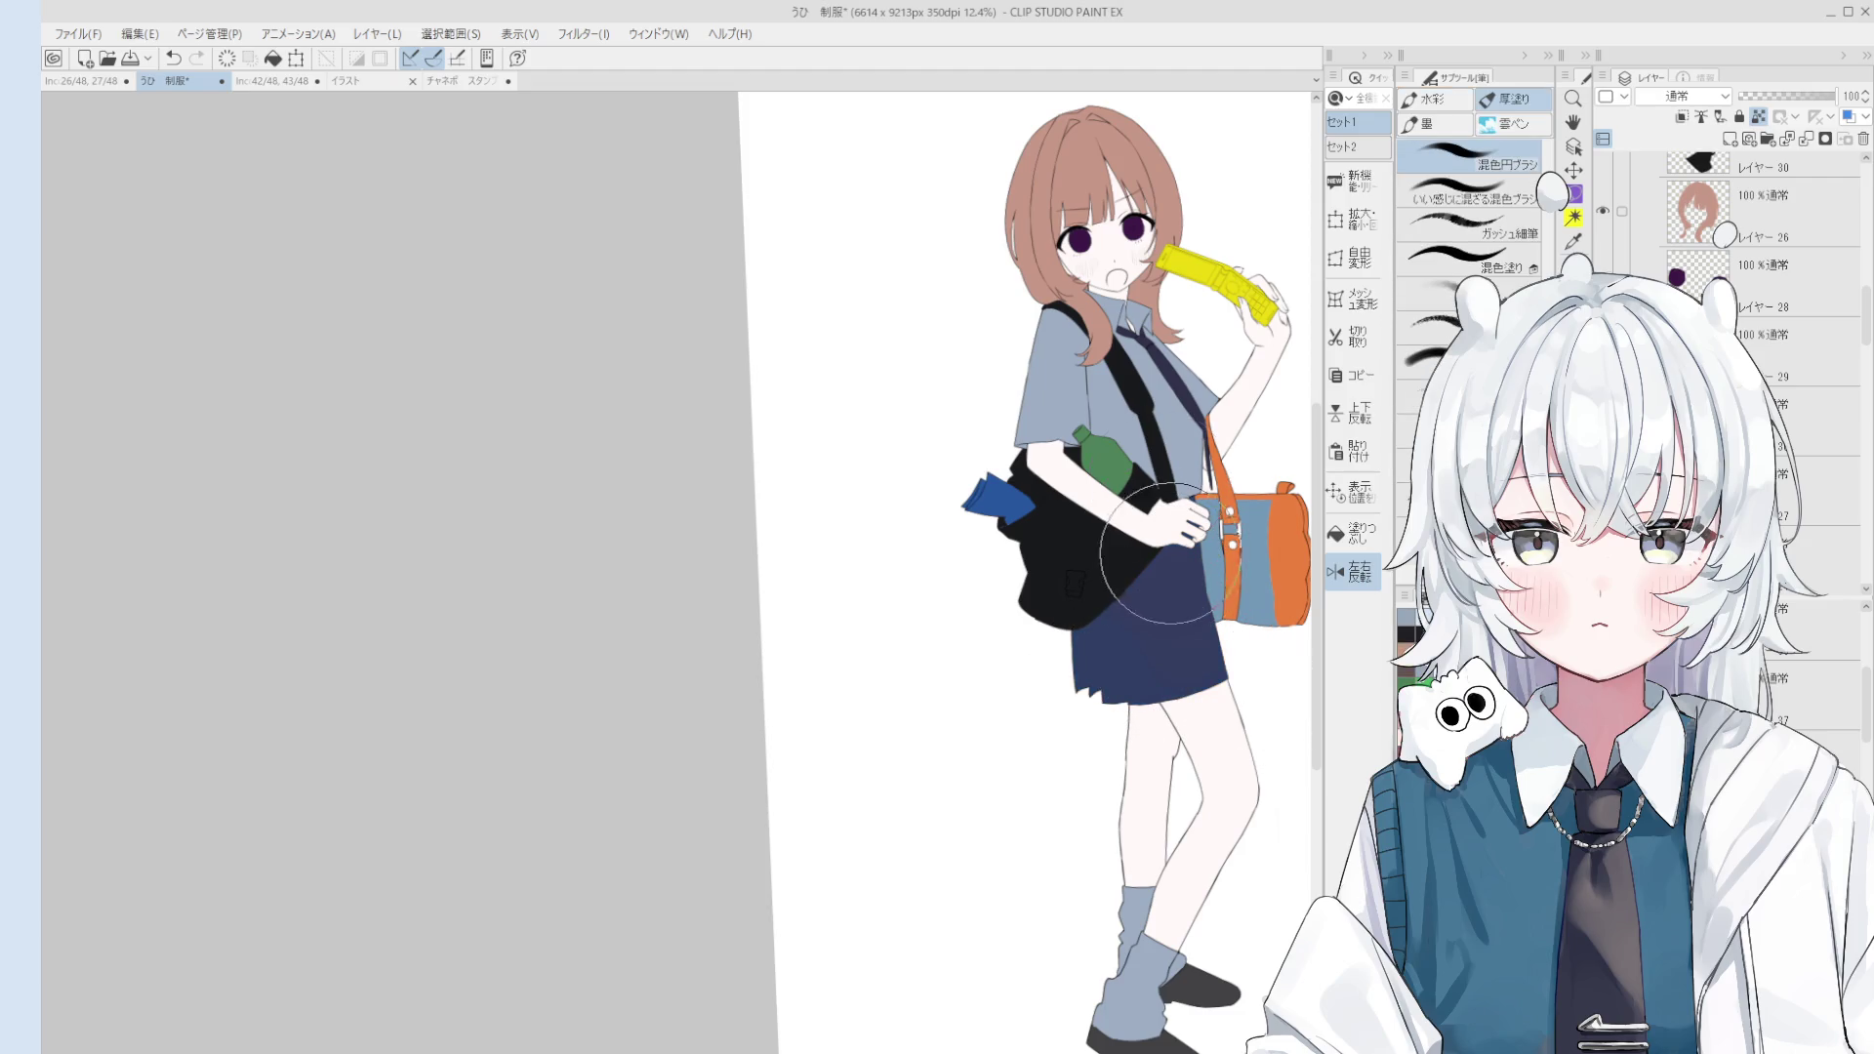
left_click_drag(1103, 576, 1184, 615)
key("ctrl+z")
left_click_drag(1142, 596, 1181, 624)
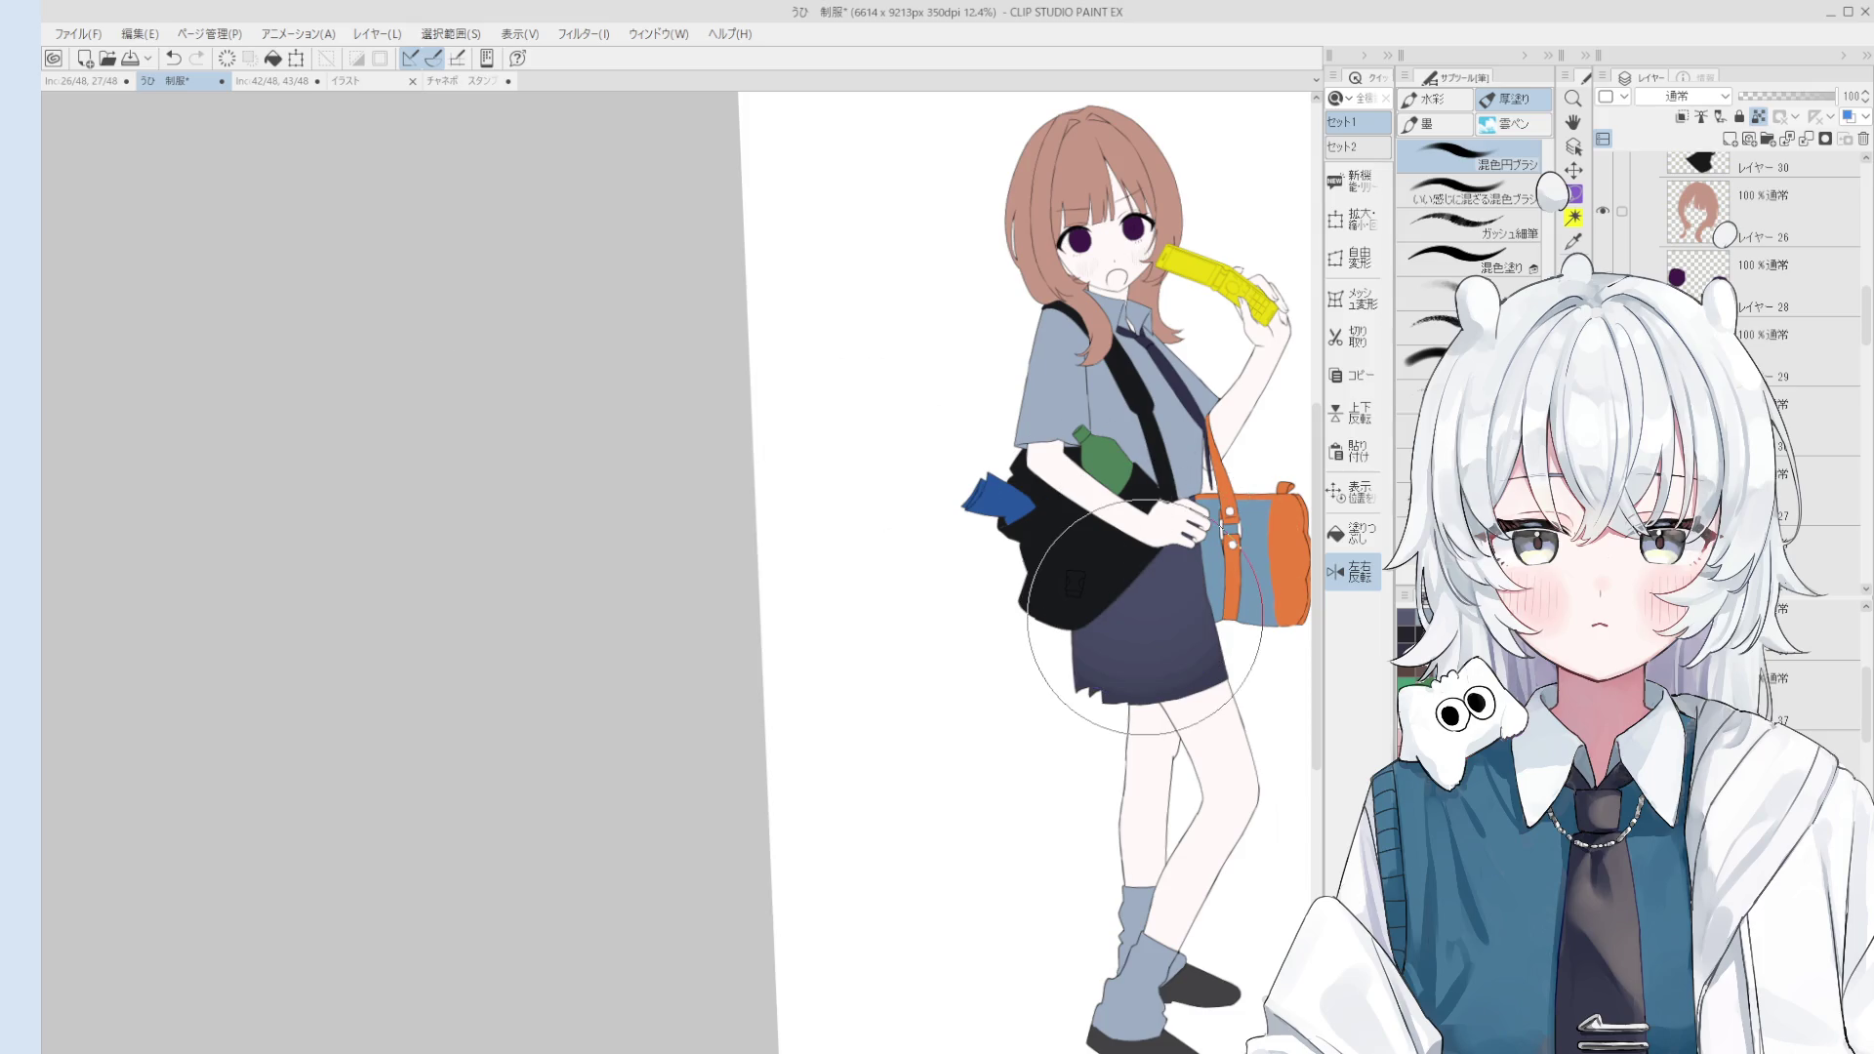
Step: Paint the bag's blue stripes light grey
key("o")
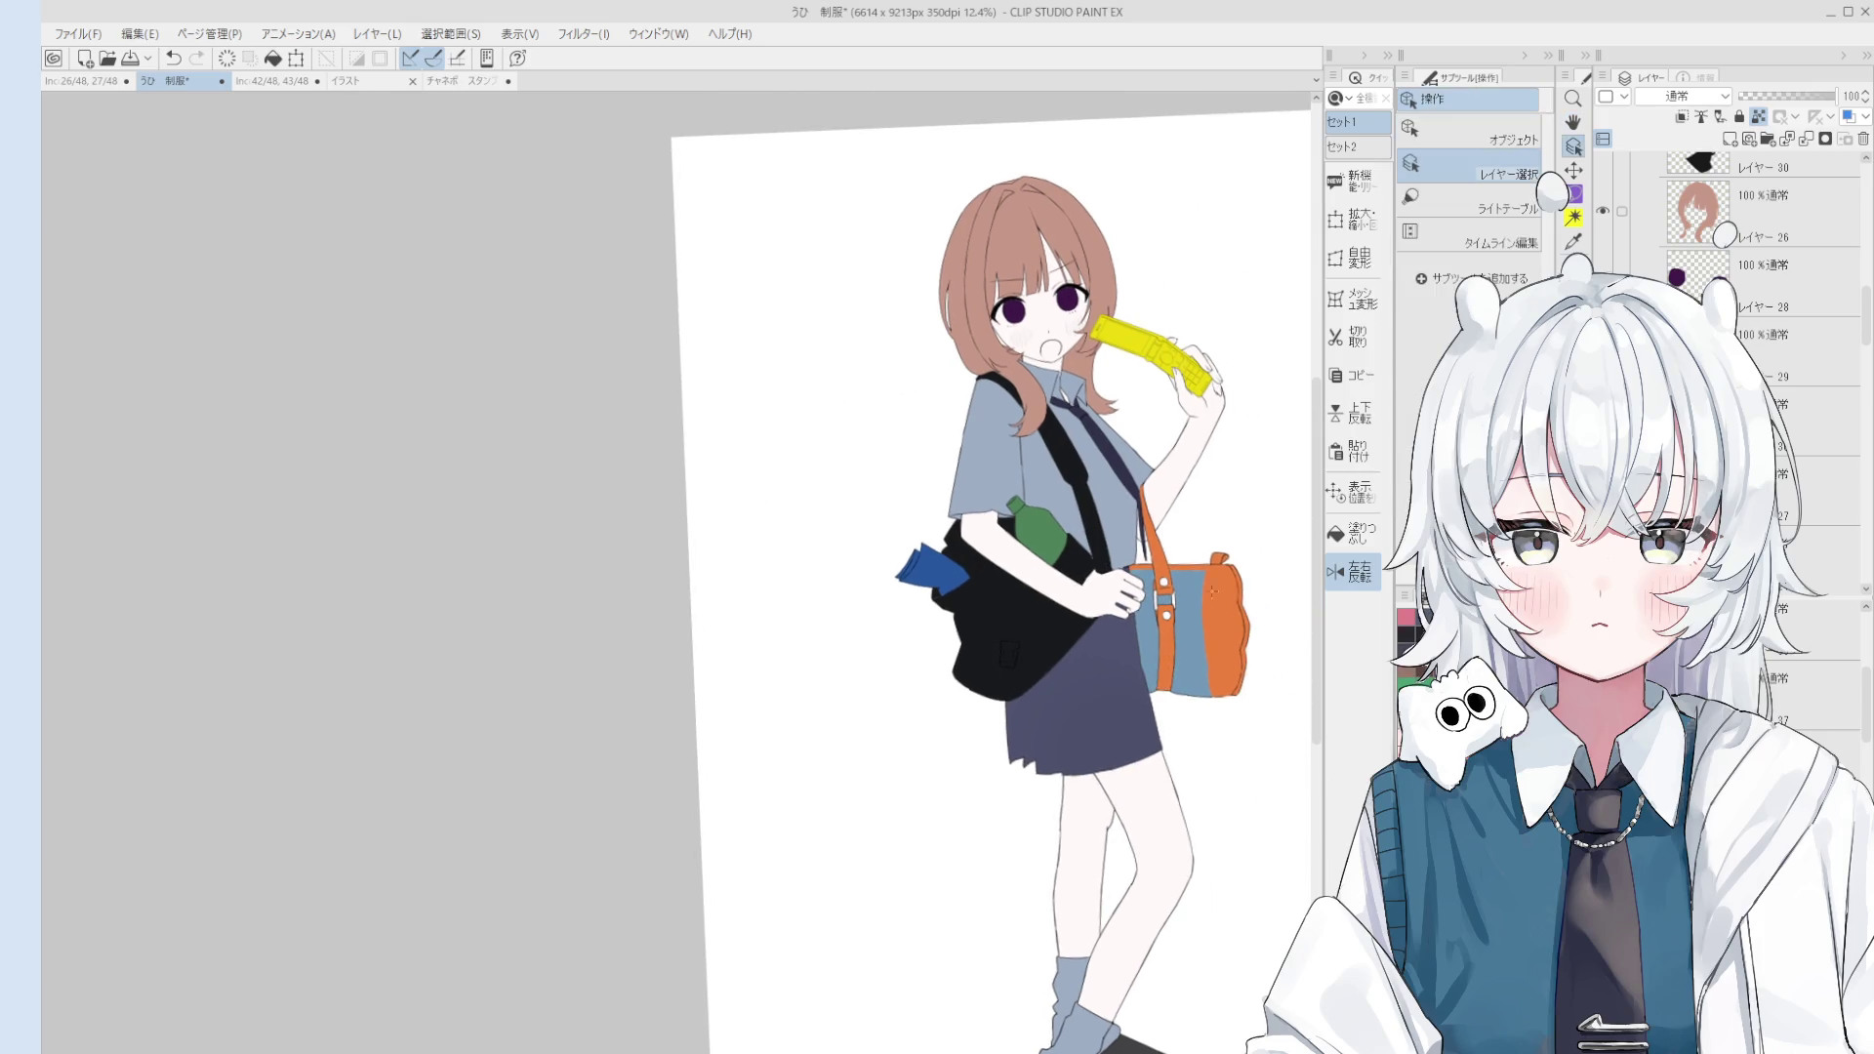
scroll(1279, 645, "up", 2)
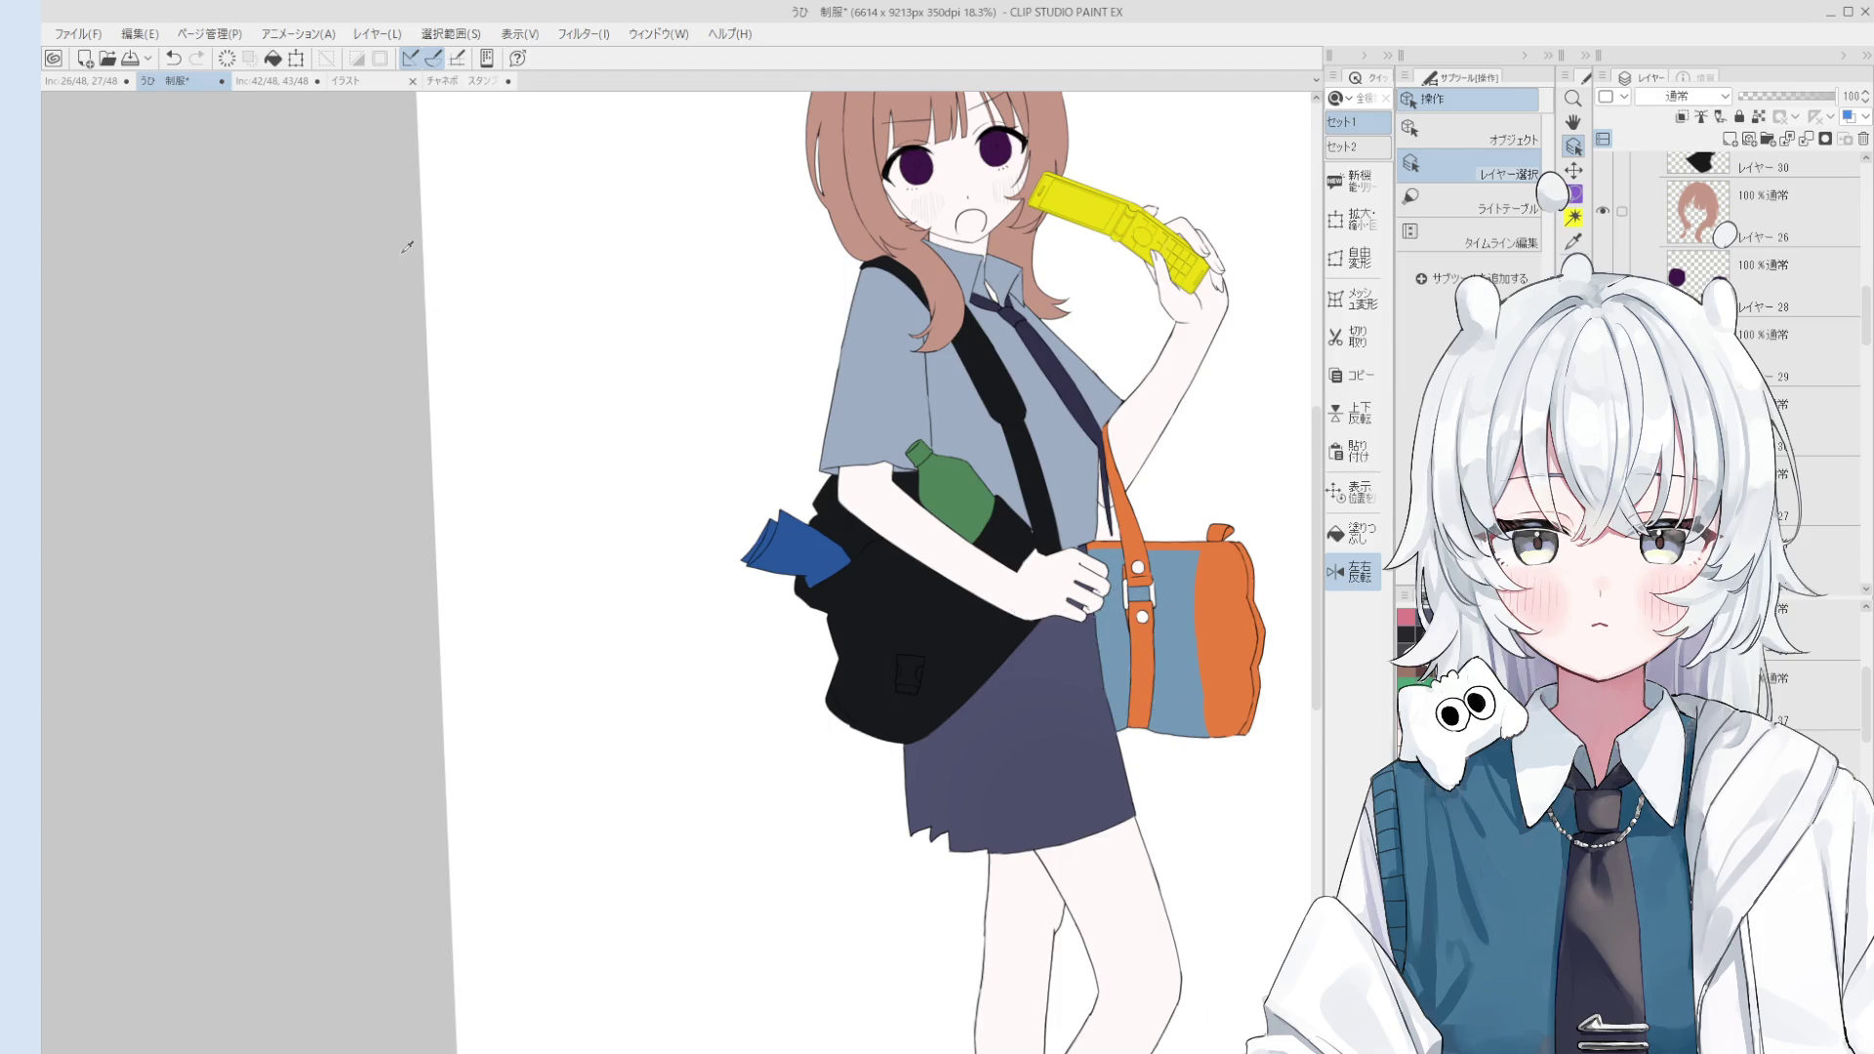
key("b")
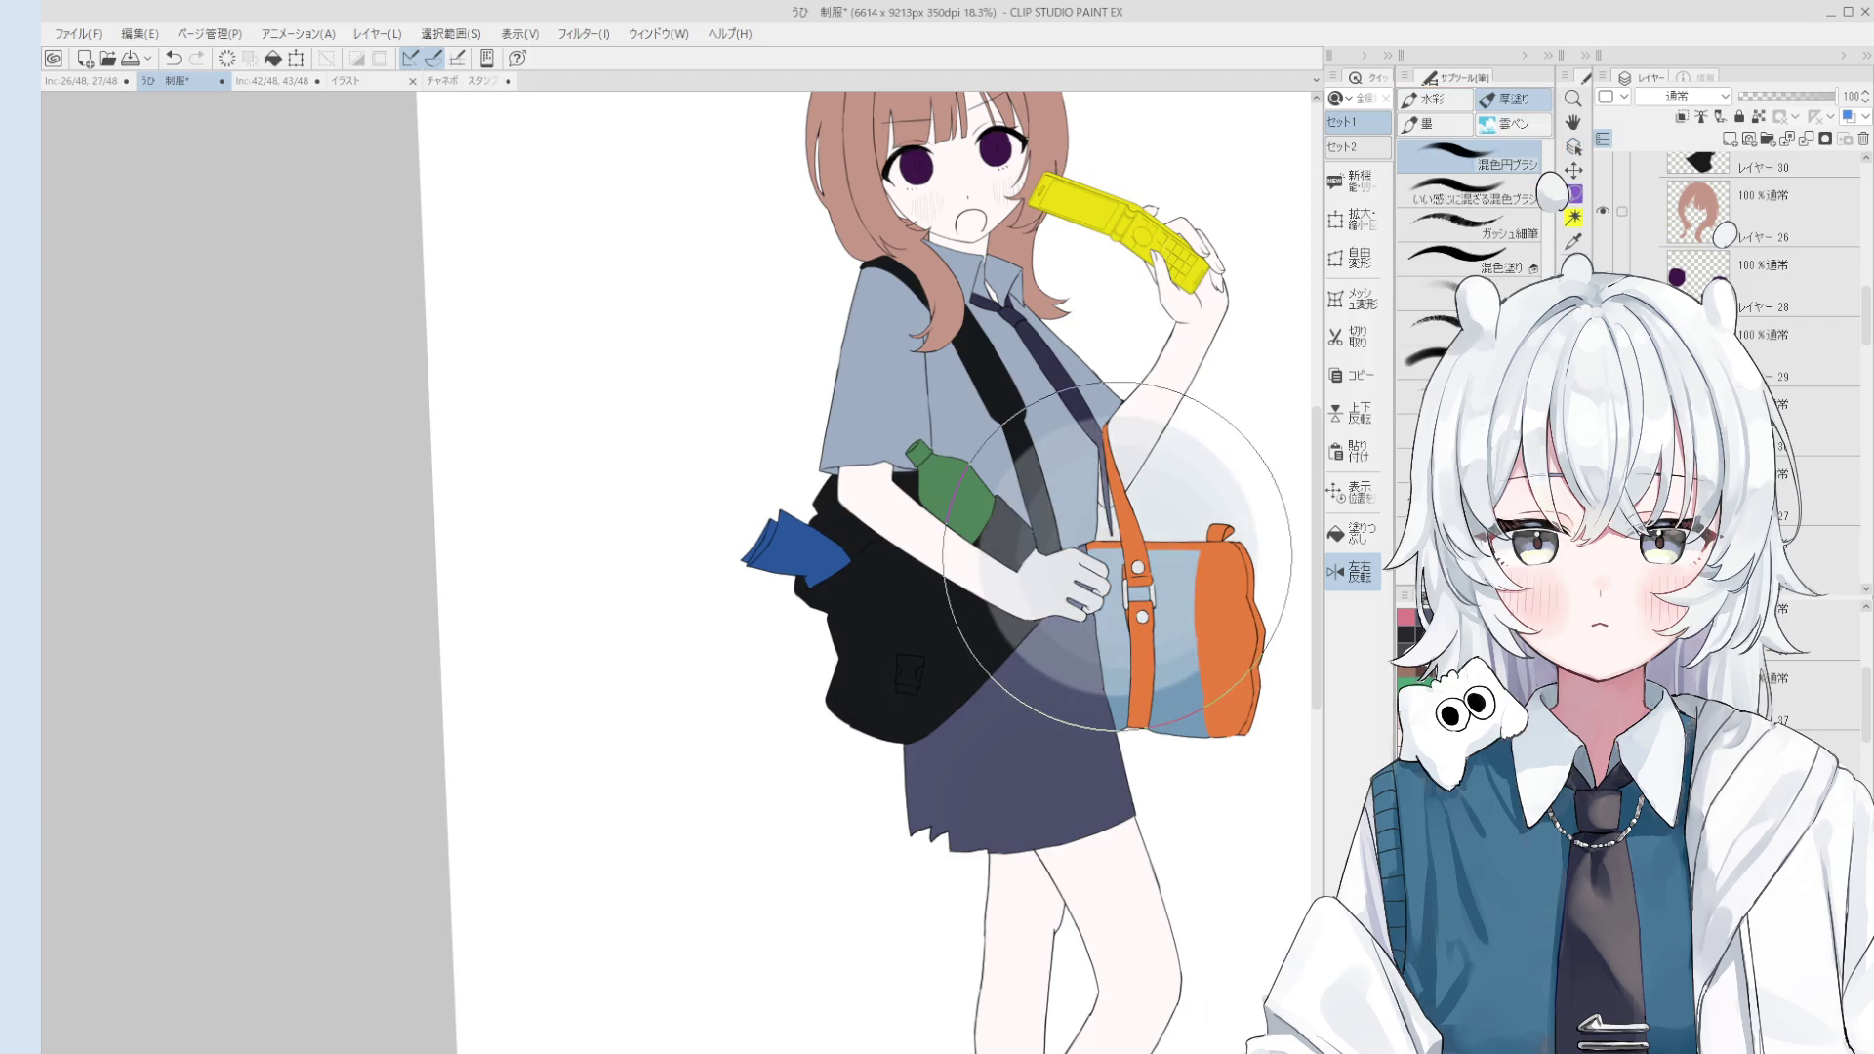
left_click(1183, 586)
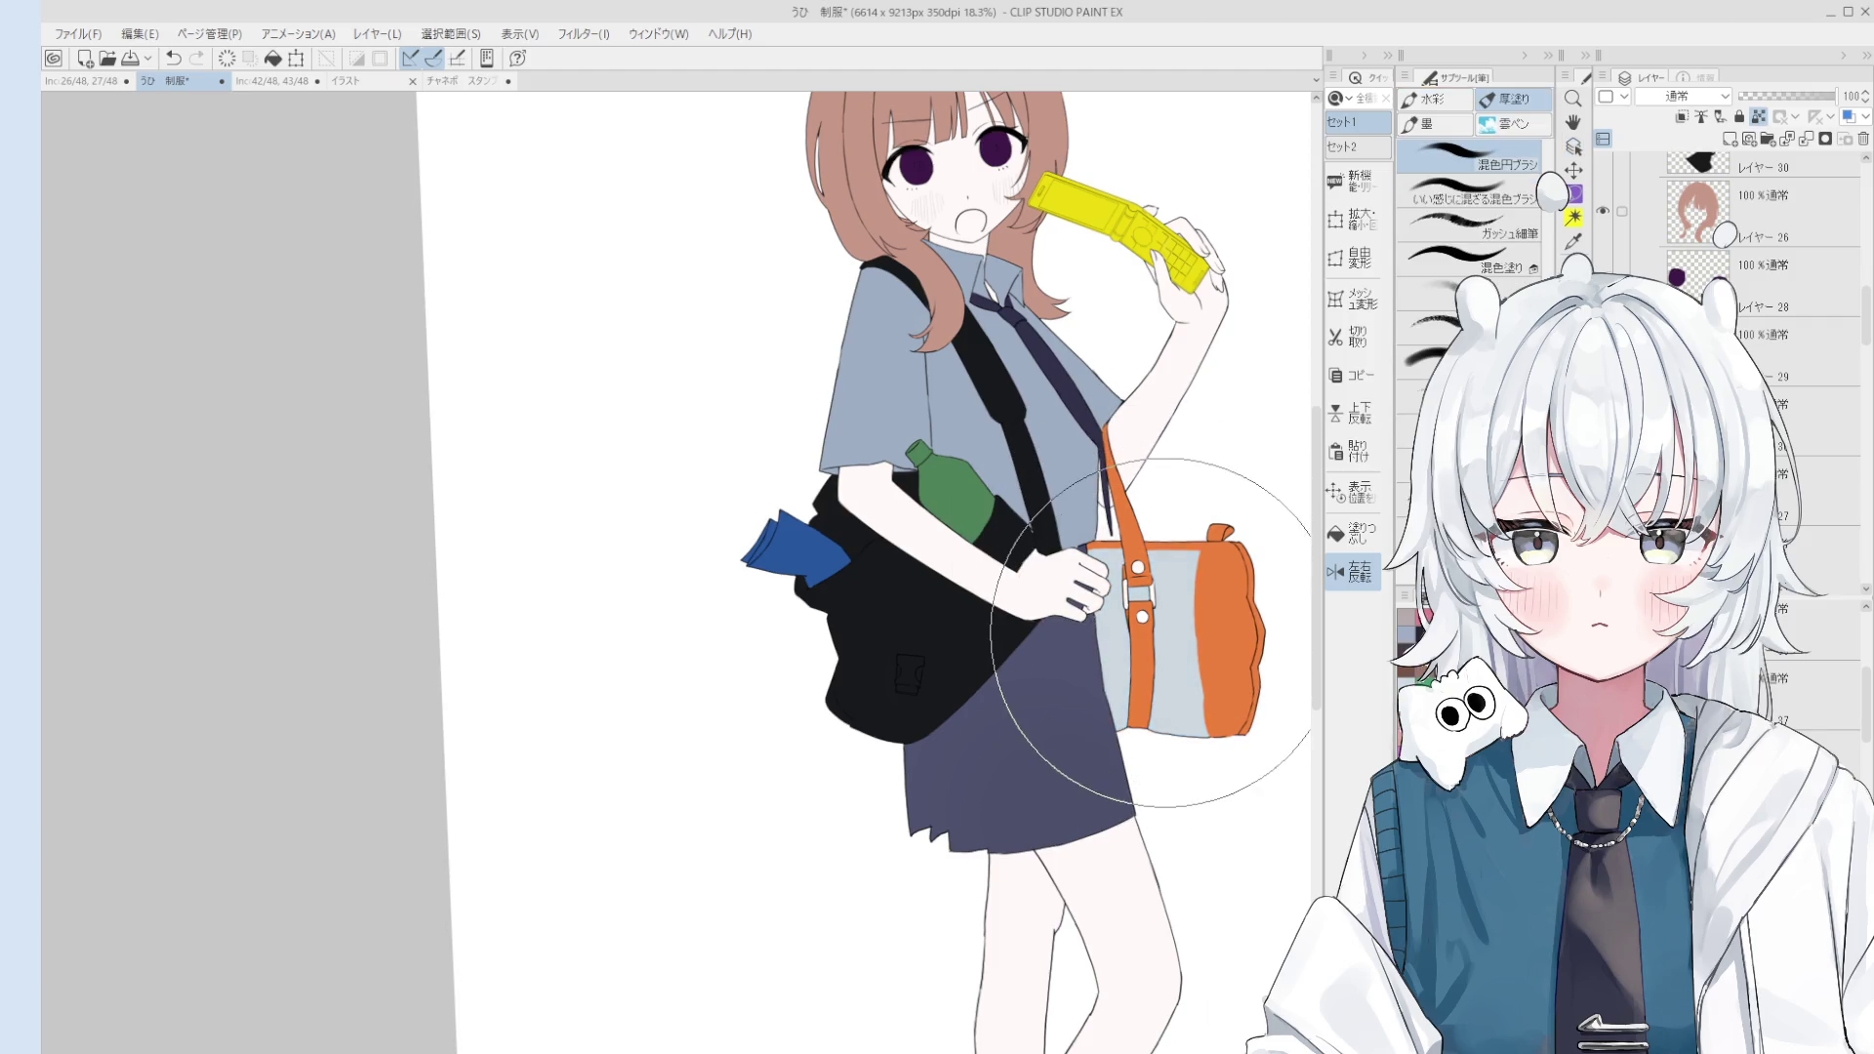
scroll(1157, 596, "down", 2)
scroll(1152, 607, "down", 1)
key("o")
left_click(1084, 547)
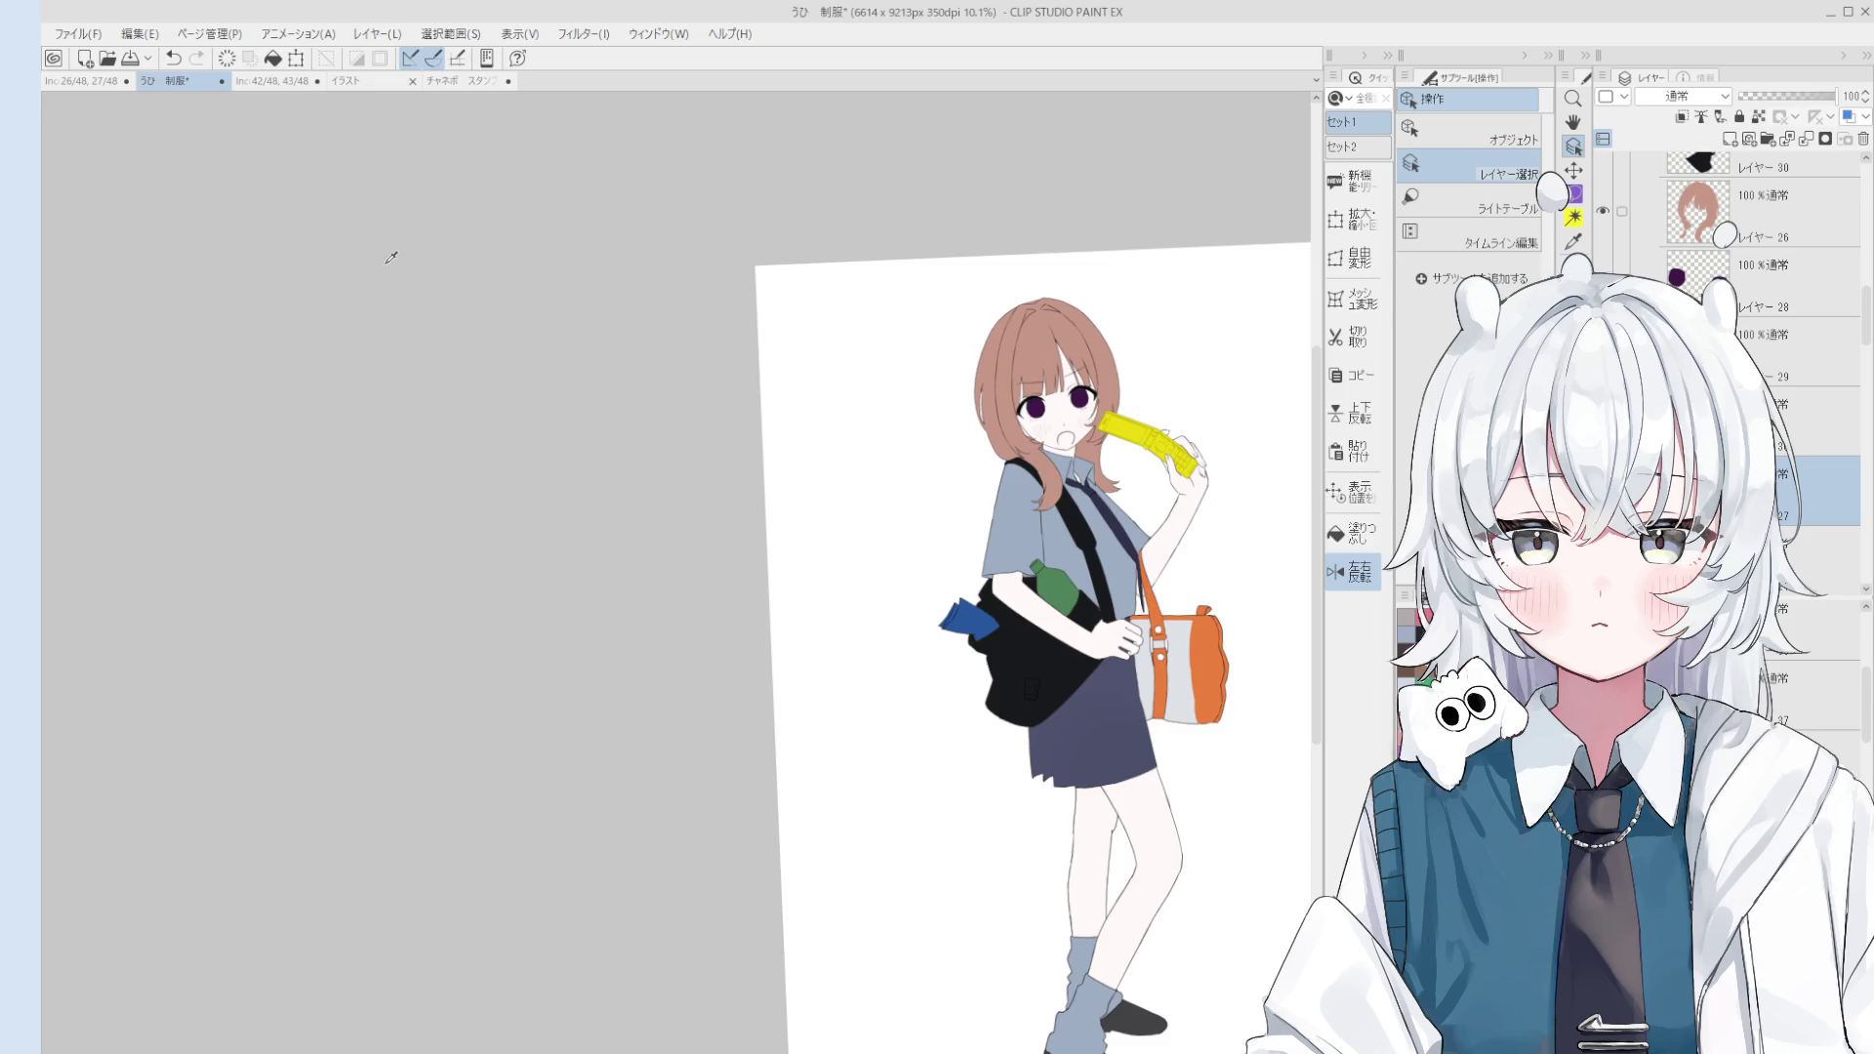
key("b")
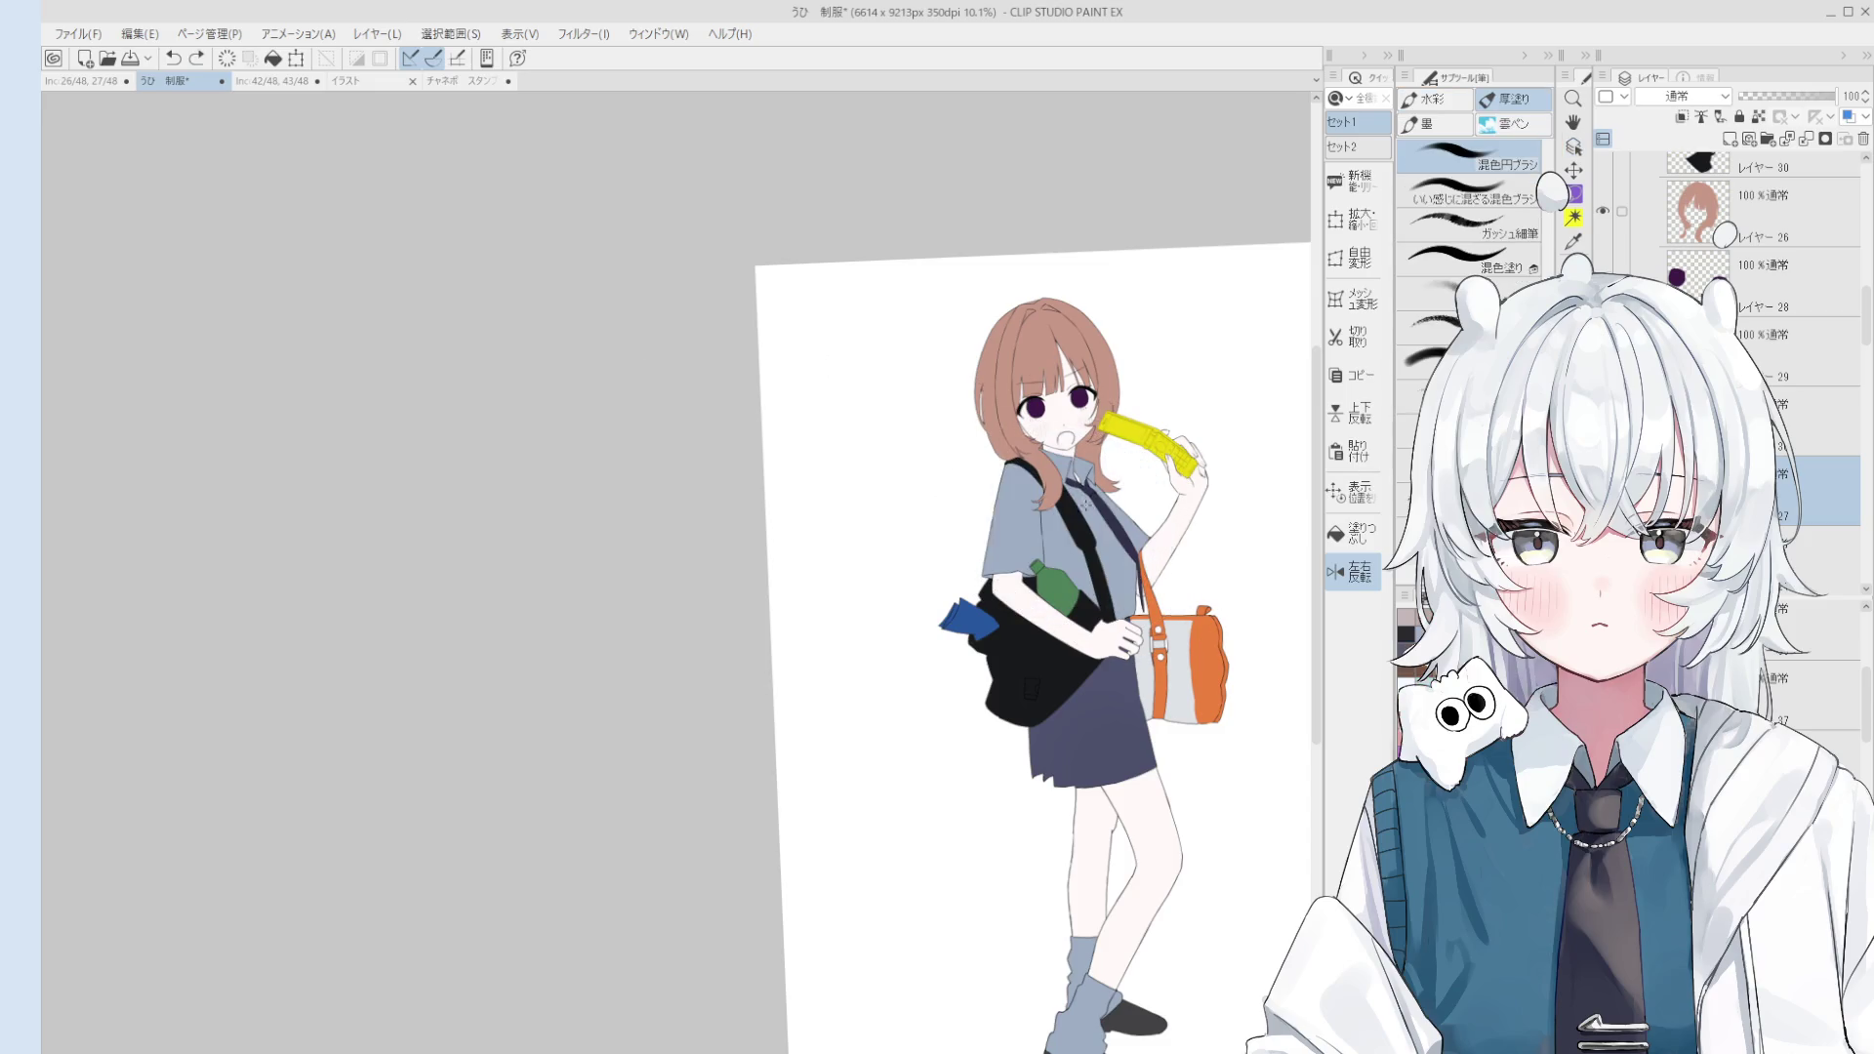
Step: Paint the shirt and sleeves white, then turn off the horizontal canvas flip
mouse_move(1095, 525)
left_mouse_down()
mouse_move(1148, 623)
mouse_move(1087, 520)
left_mouse_up()
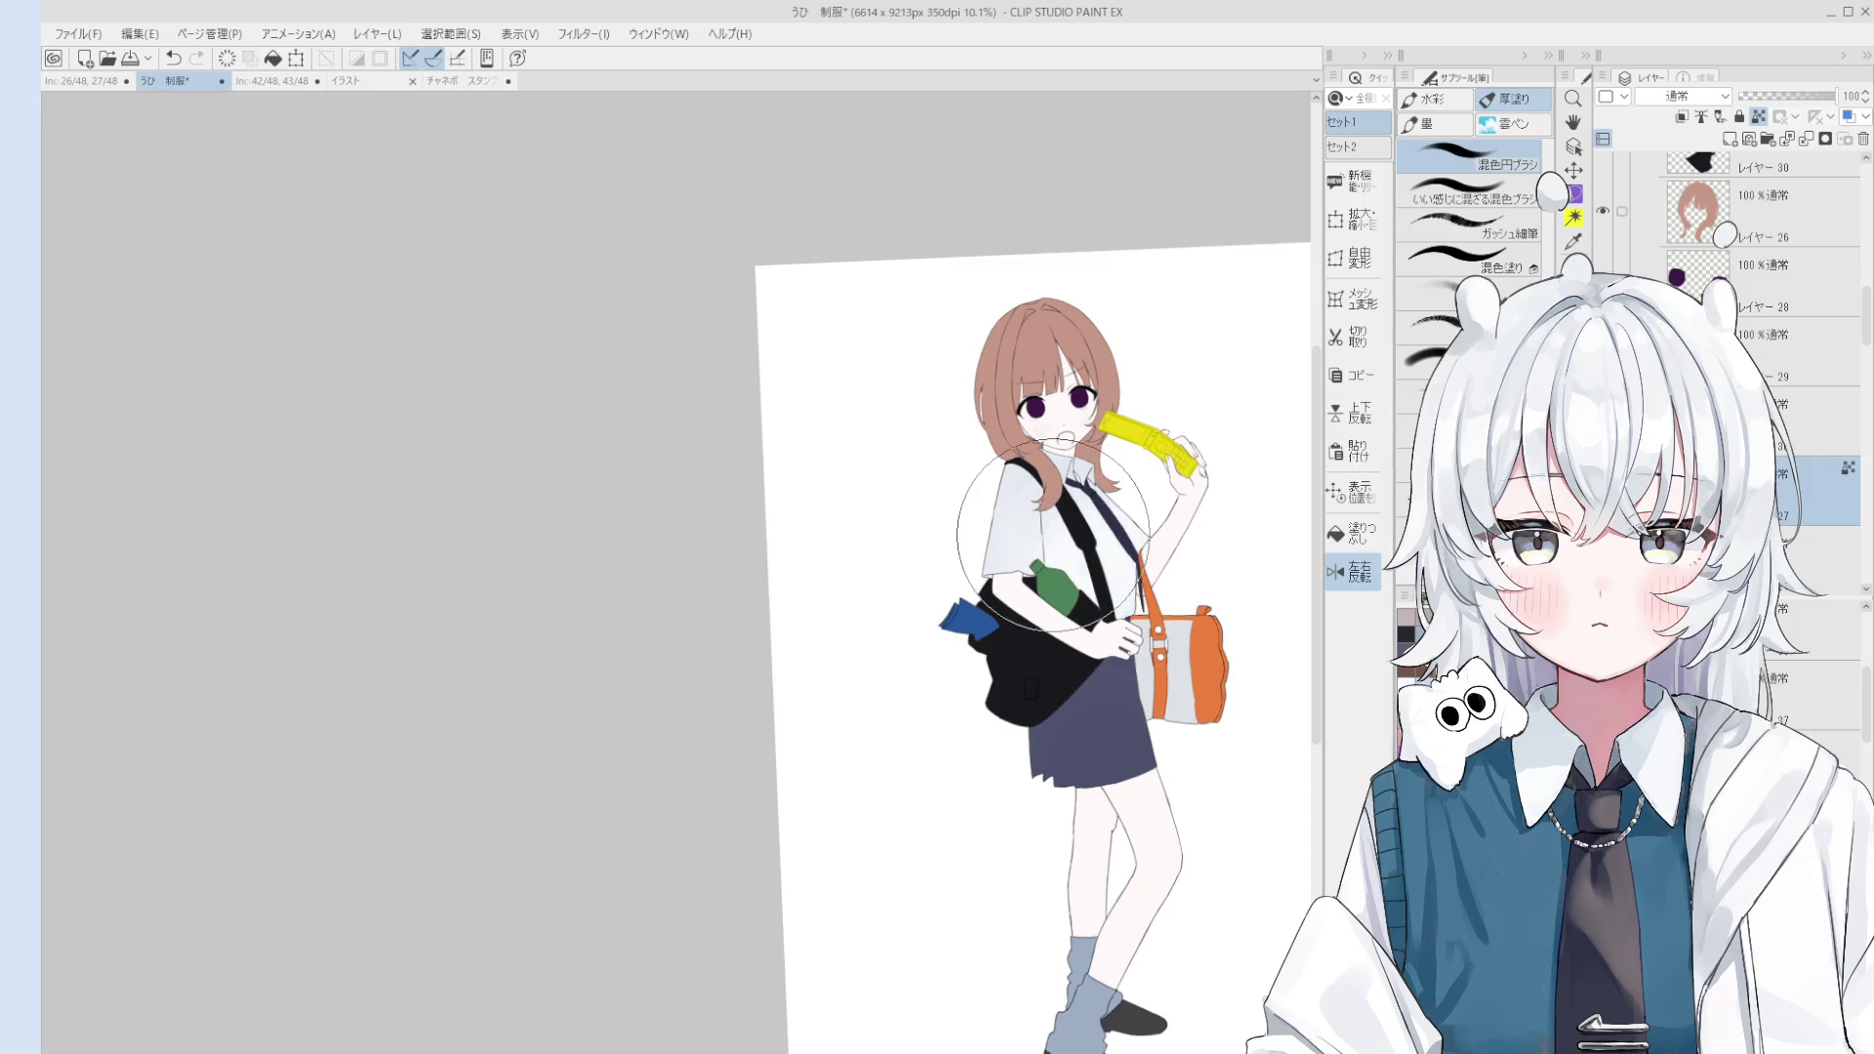
key("ctrl+shift+h")
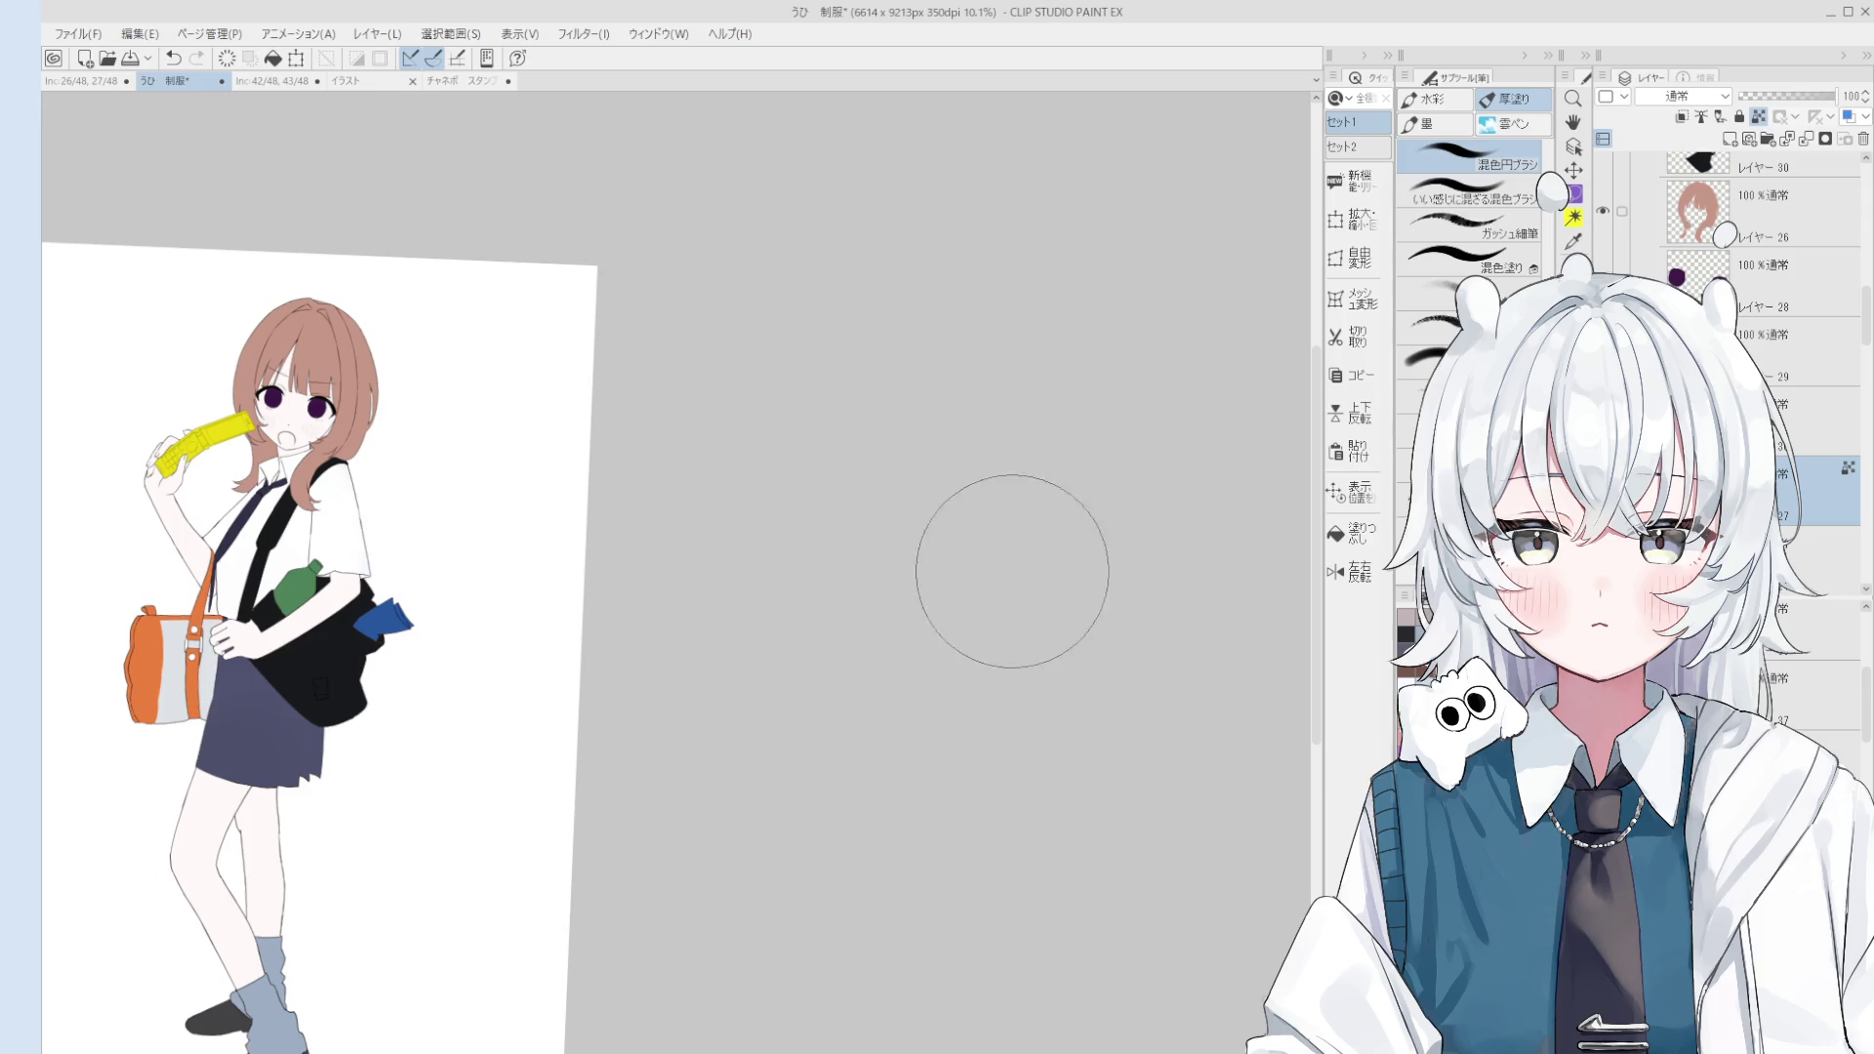
key("h")
left_click_drag(925, 690, 1095, 700)
scroll(1095, 700, "up", 1)
mouse_move(904, 712)
left_mouse_down()
mouse_move(1180, 653)
mouse_move(1293, 729)
left_mouse_up()
scroll(1181, 653, "up", 1)
scroll(1199, 626, "up", 1)
Step: Zoom to the green bottle and fill its cap dark blue
key("o")
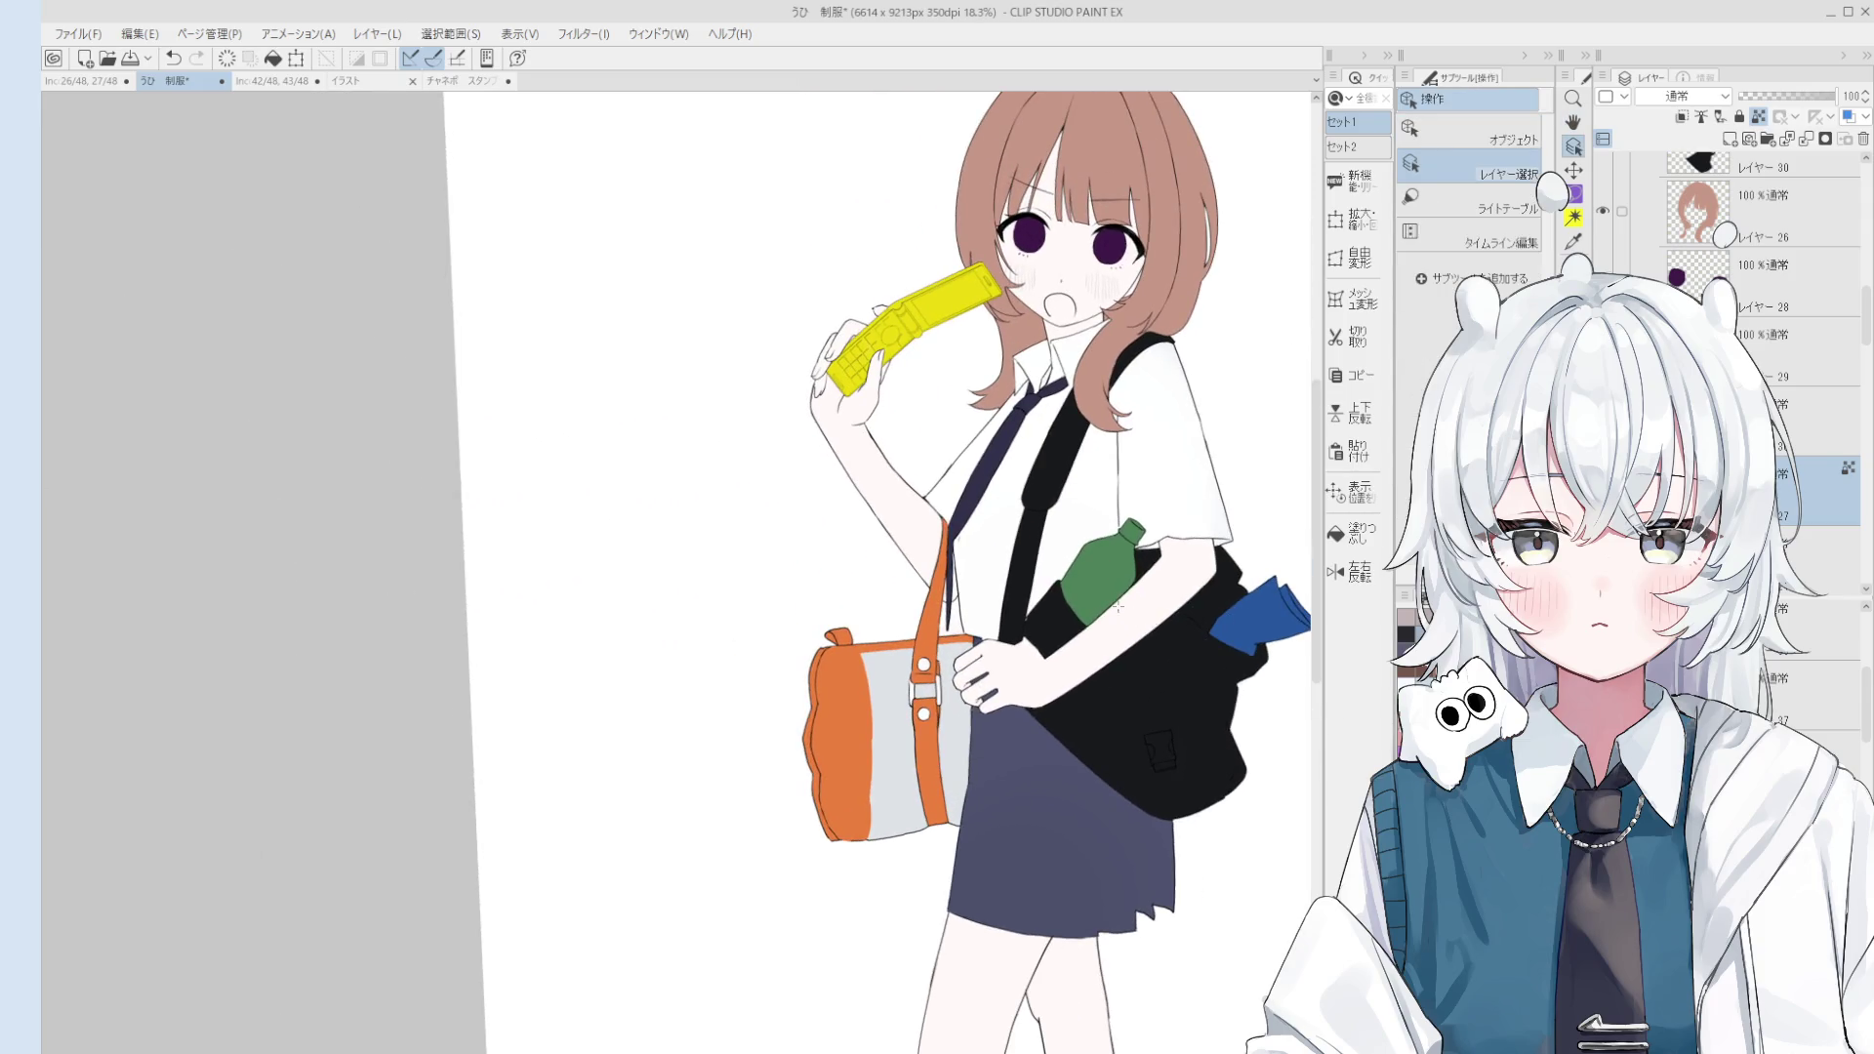
scroll(1118, 606, "up", 3)
scroll(1117, 606, "down", 2)
scroll(1230, 583, "down", 1)
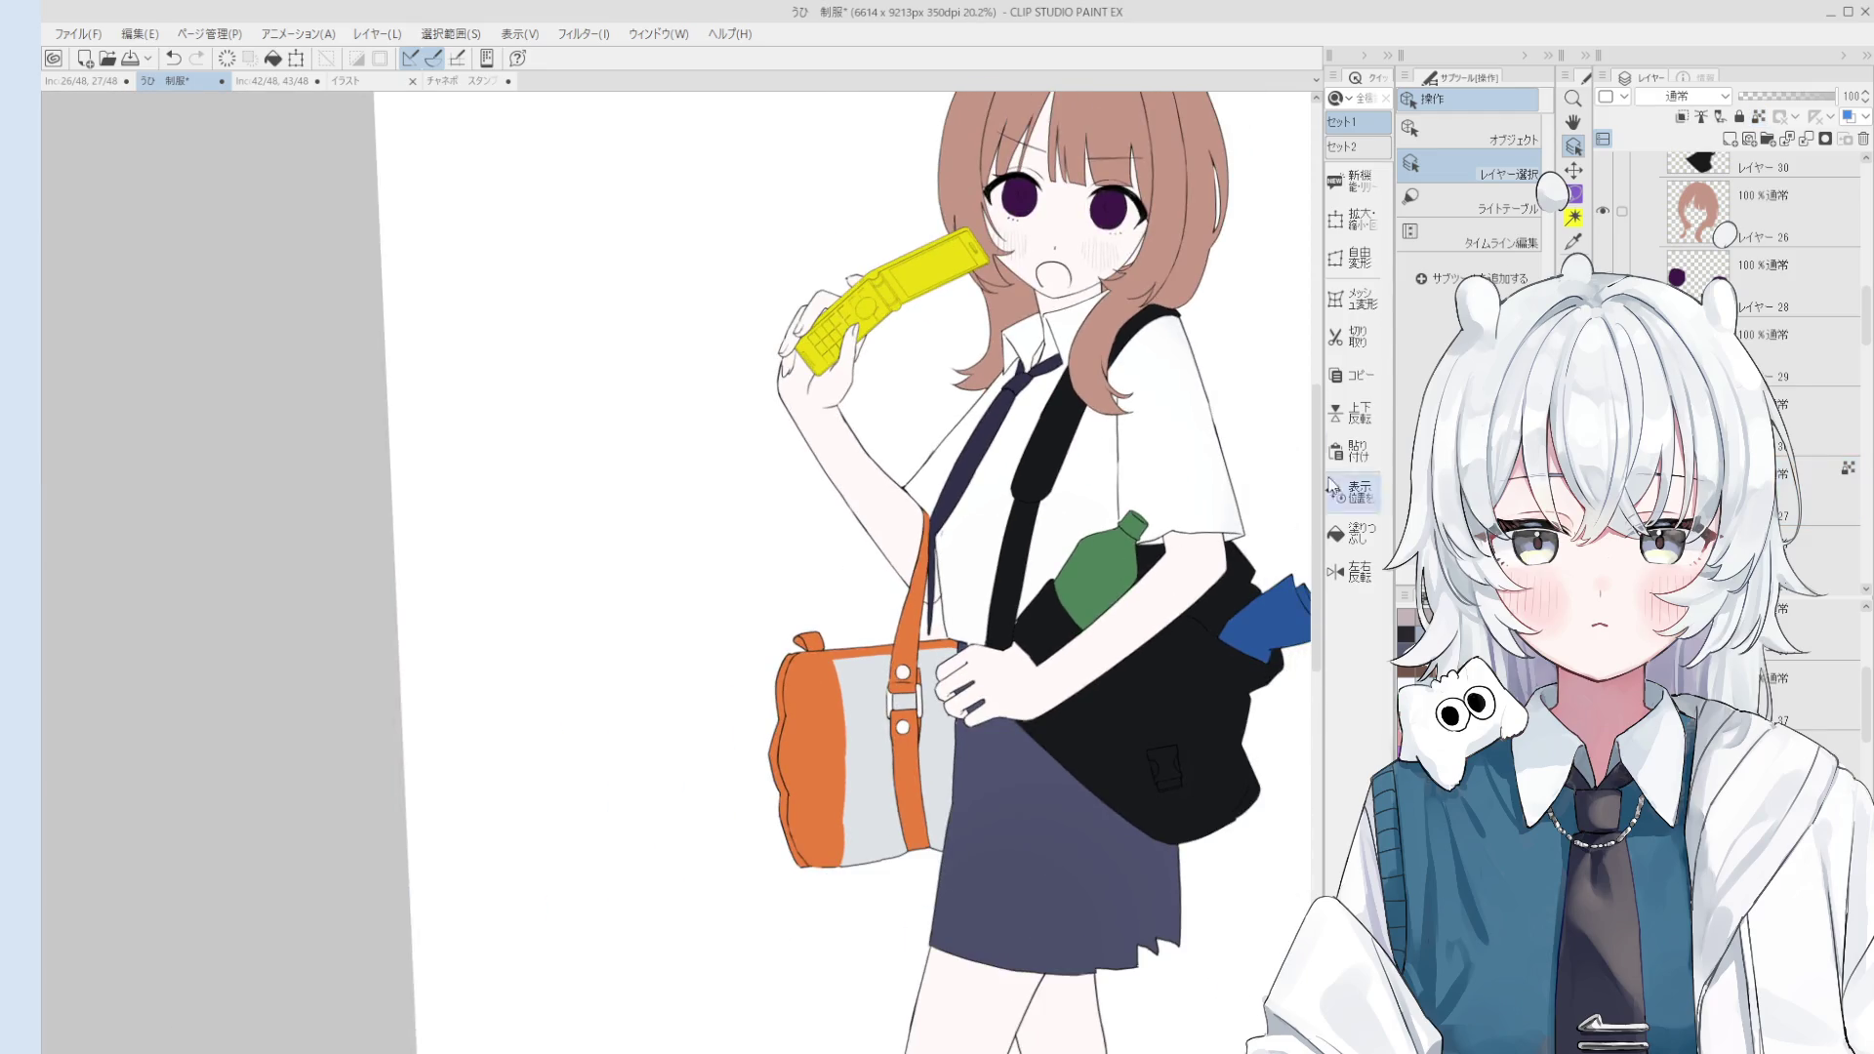
key("h")
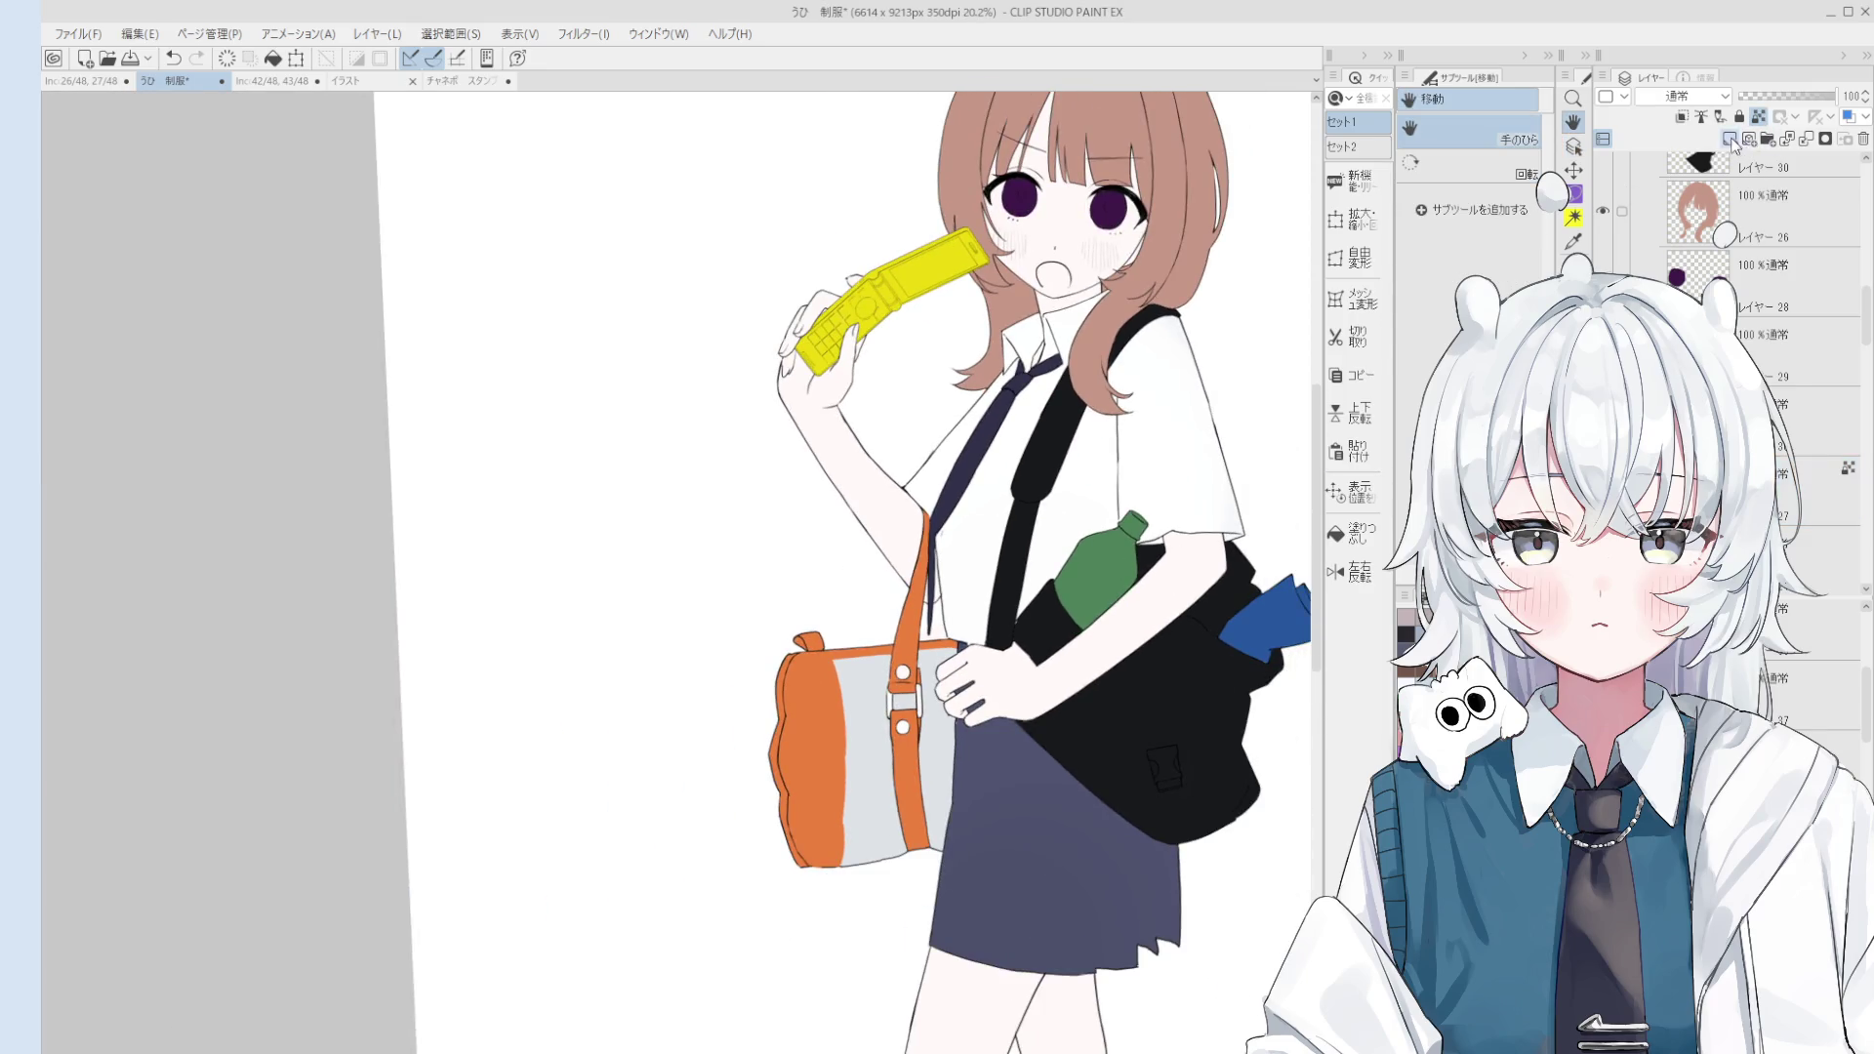
scroll(1757, 171, "up", 1)
scroll(1392, 506, "down", 1)
key("e")
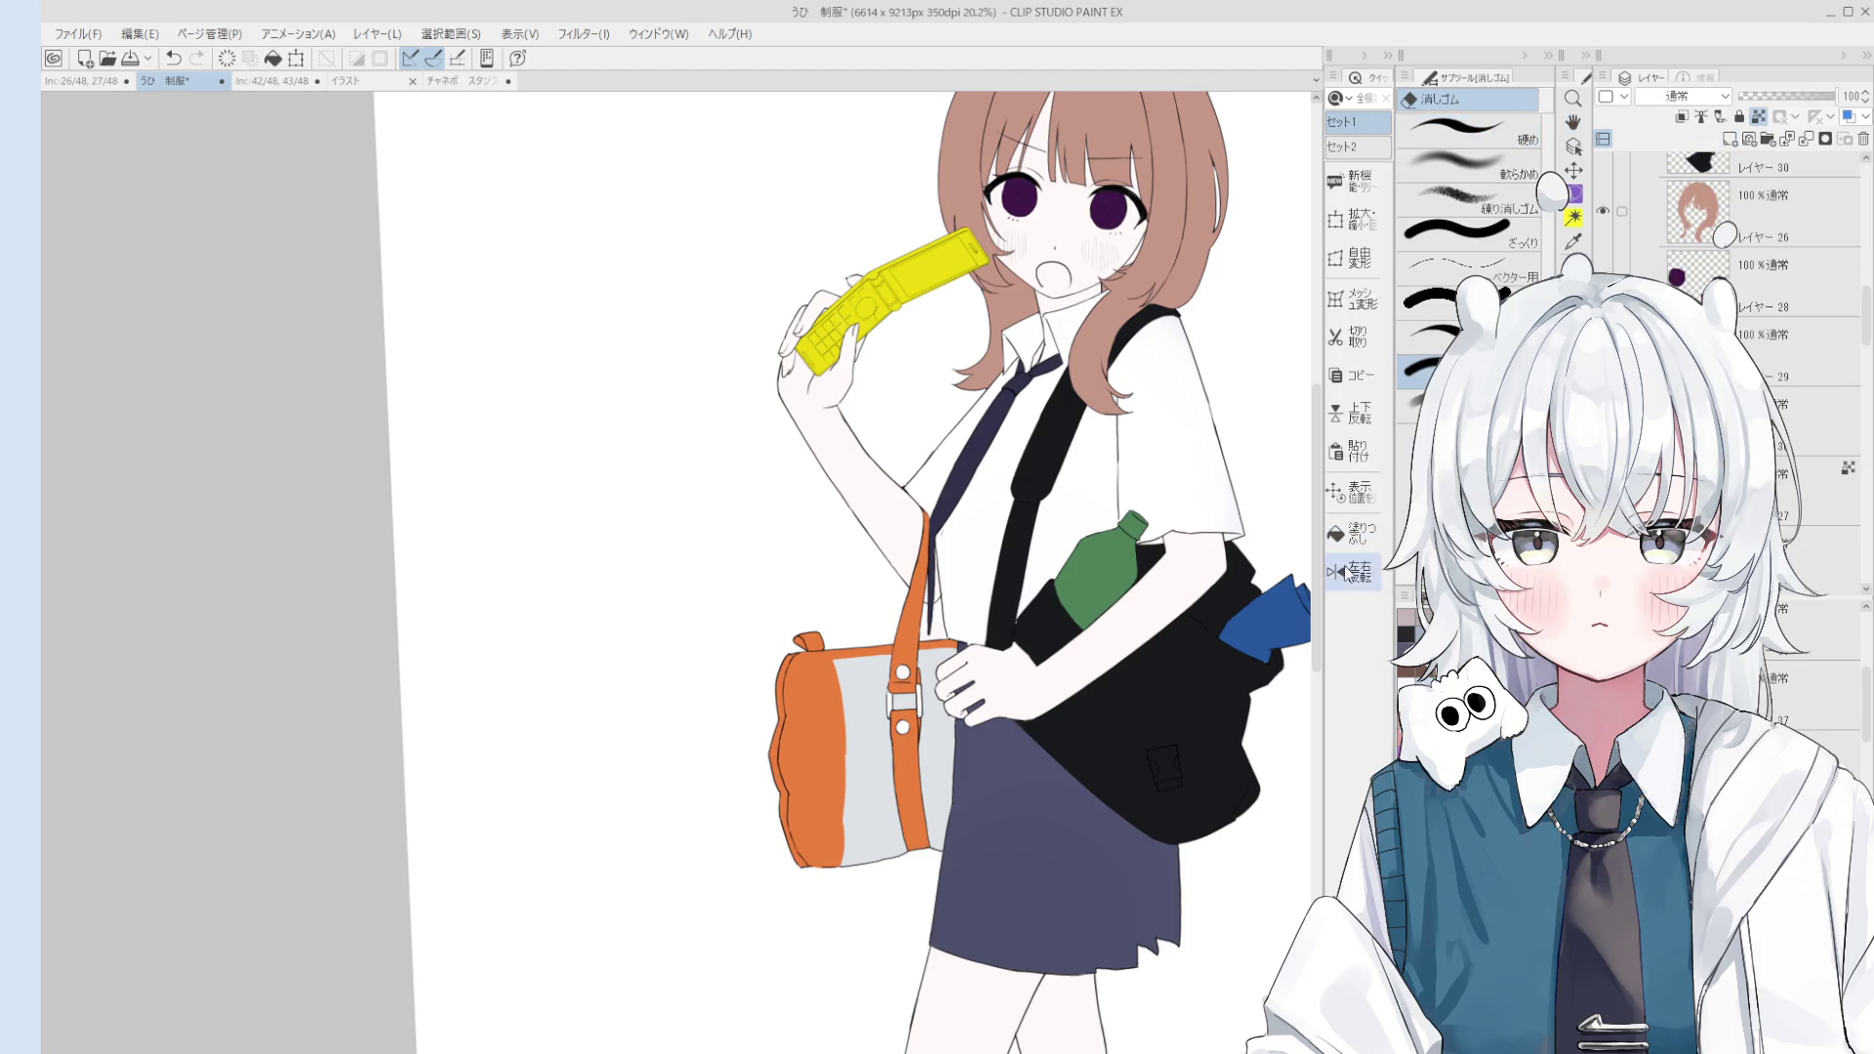
key("b")
scroll(1153, 519, "up", 5)
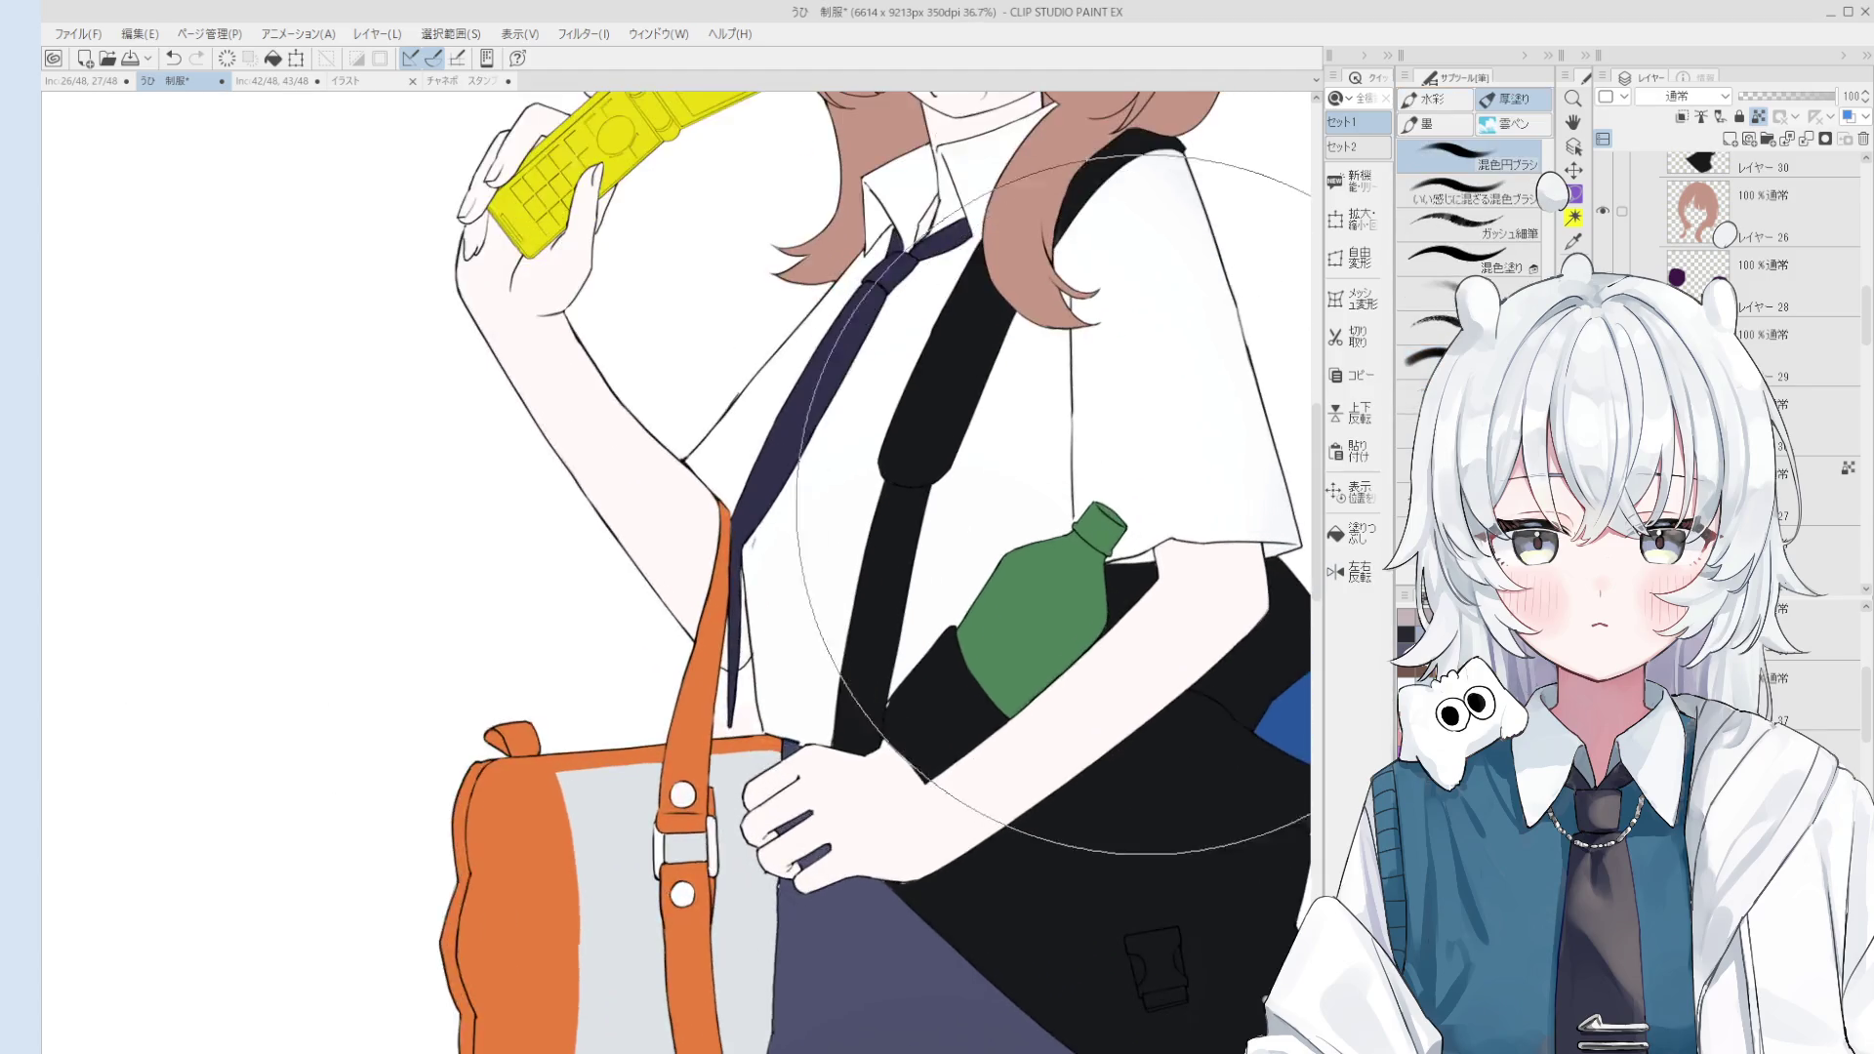
left_click(1355, 527)
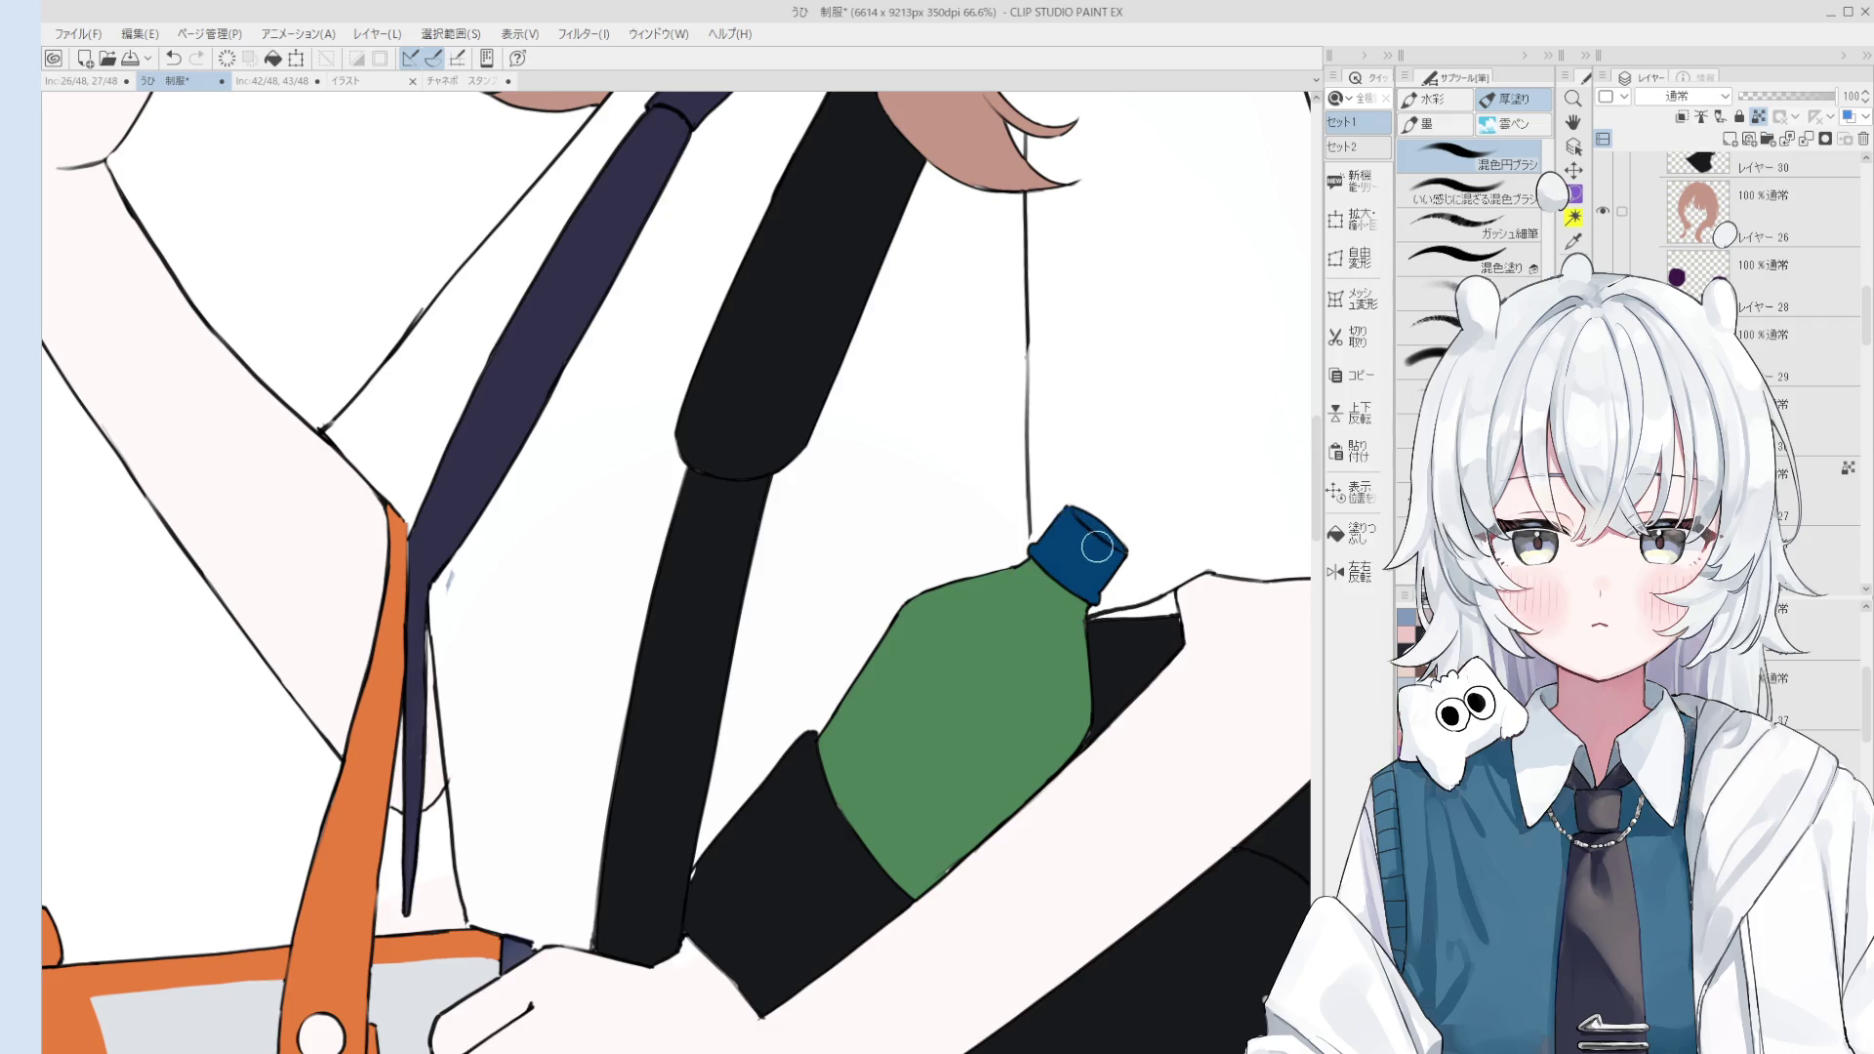
scroll(1089, 556, "down", 1)
left_click_drag(1035, 699, 1161, 509)
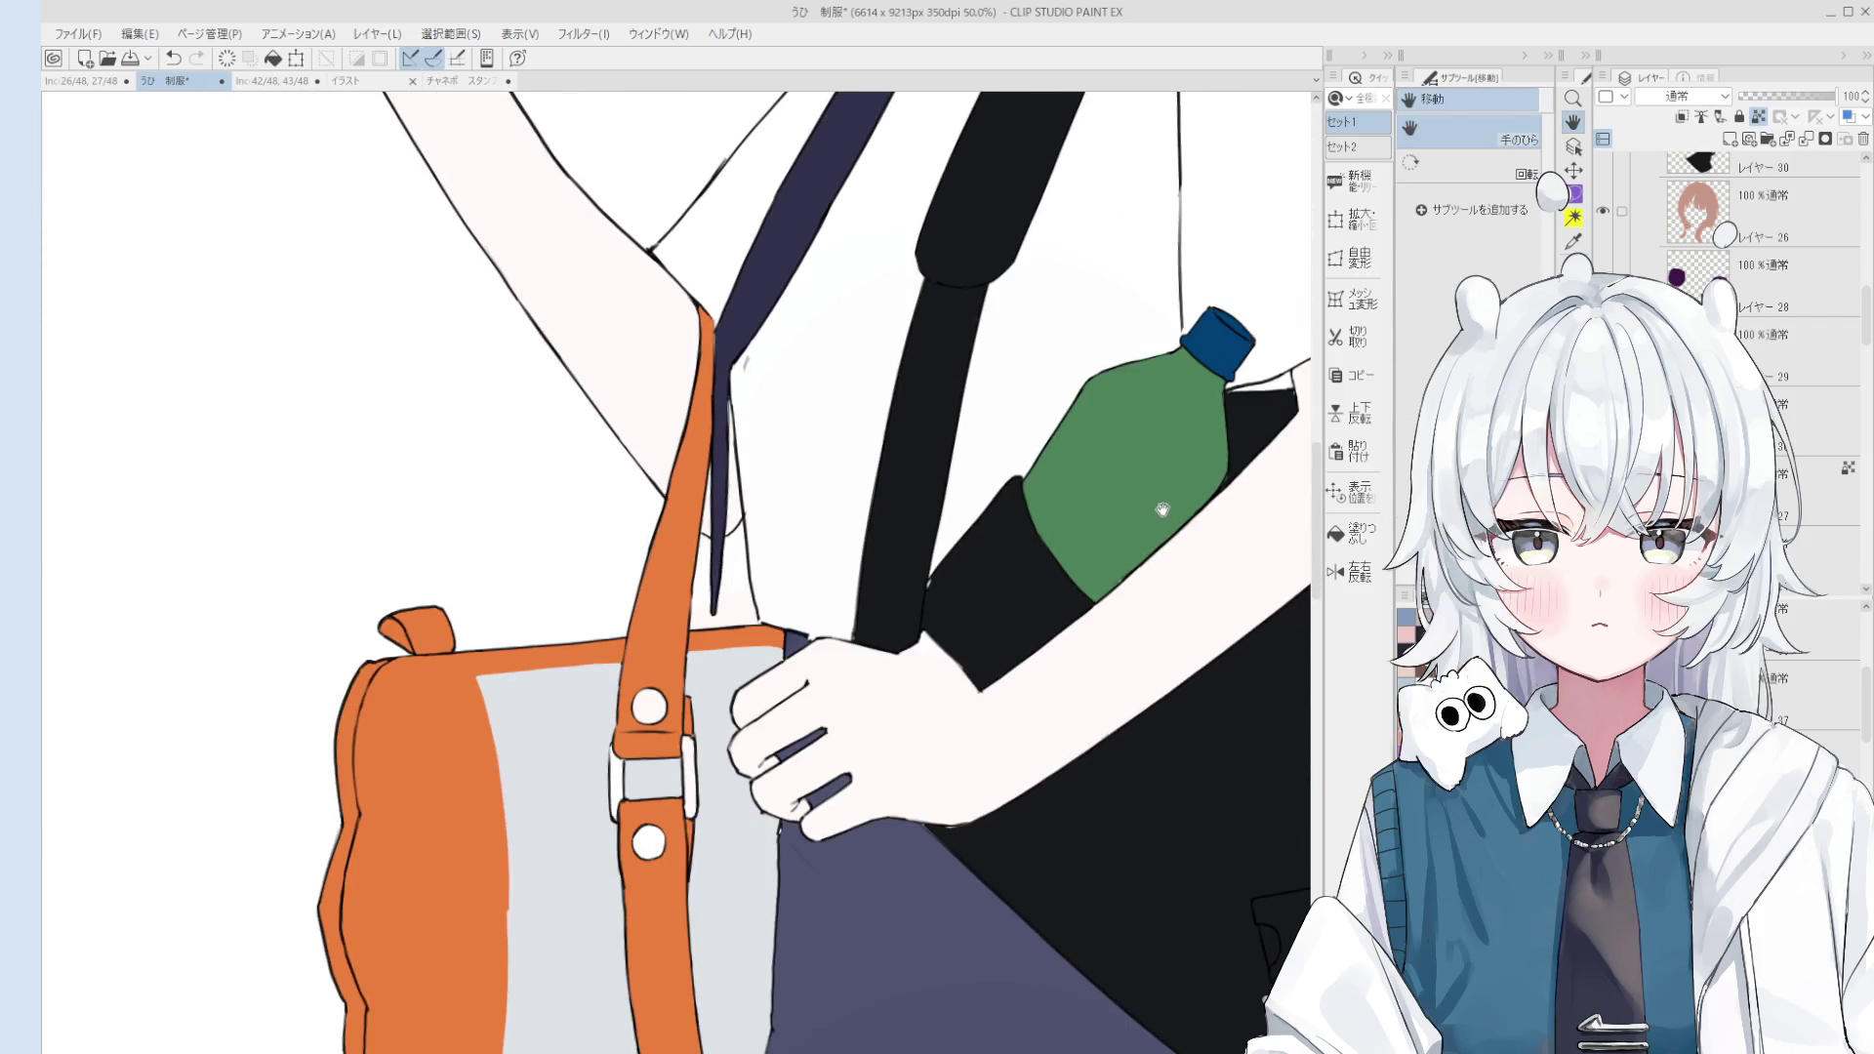
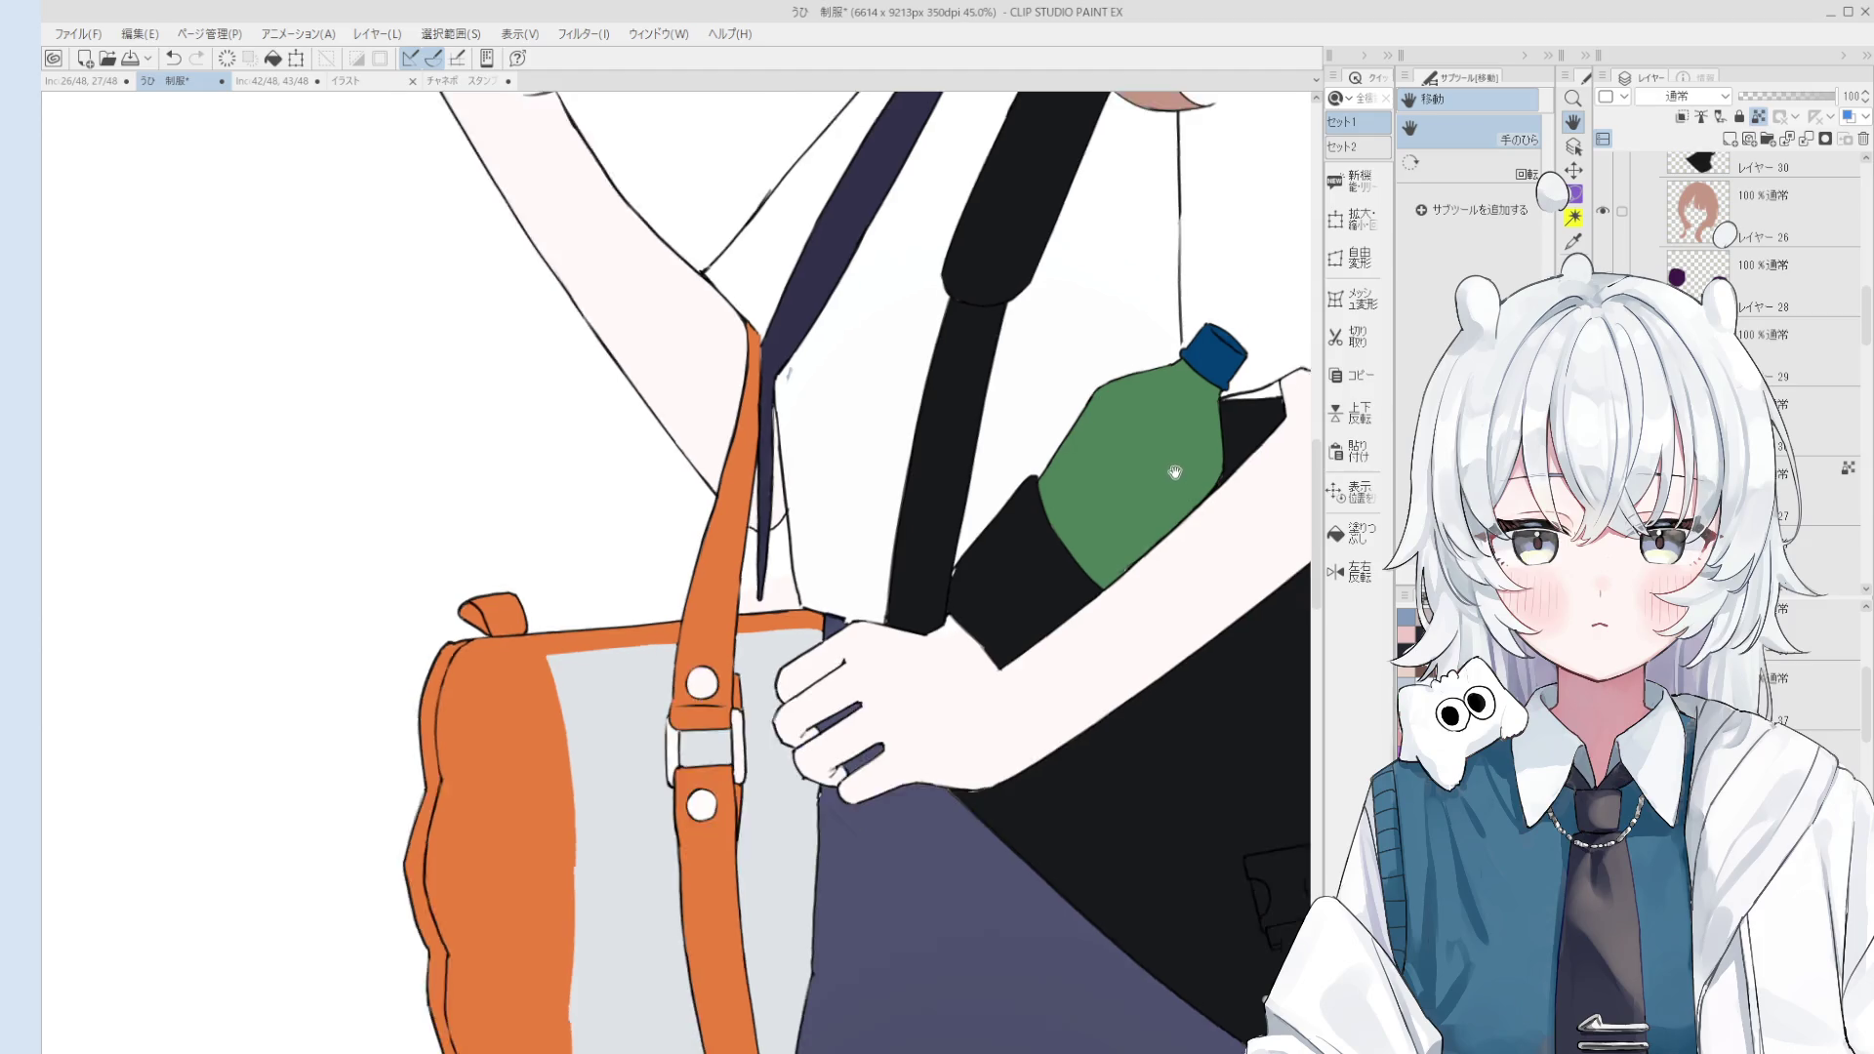
Step: Pick the layer holding the girl's face art with the Layer Select tool
scroll(1172, 564, "down", 2)
scroll(1080, 558, "up", 3)
left_click(1081, 559, "ctrl")
key("b")
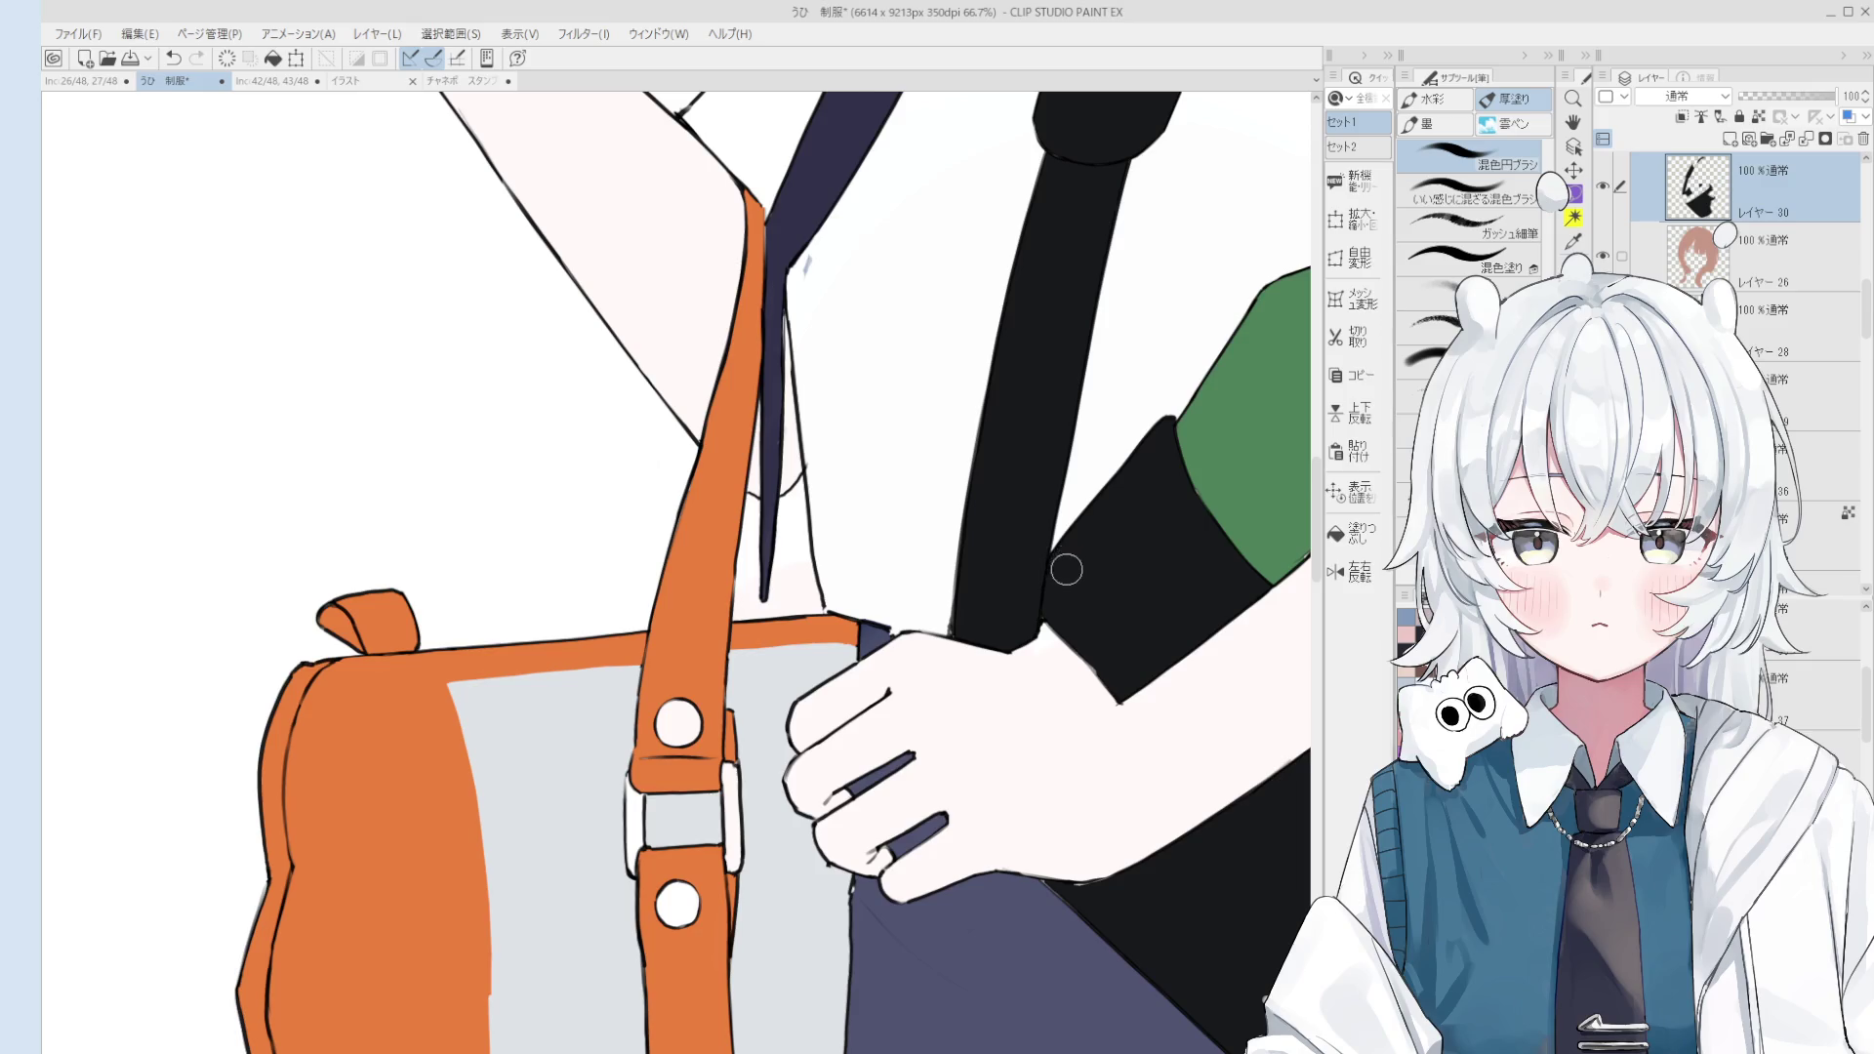
scroll(1072, 561, "down", 3)
scroll(1093, 615, "down", 4)
scroll(1131, 681, "down", 2)
scroll(1132, 680, "up", 1)
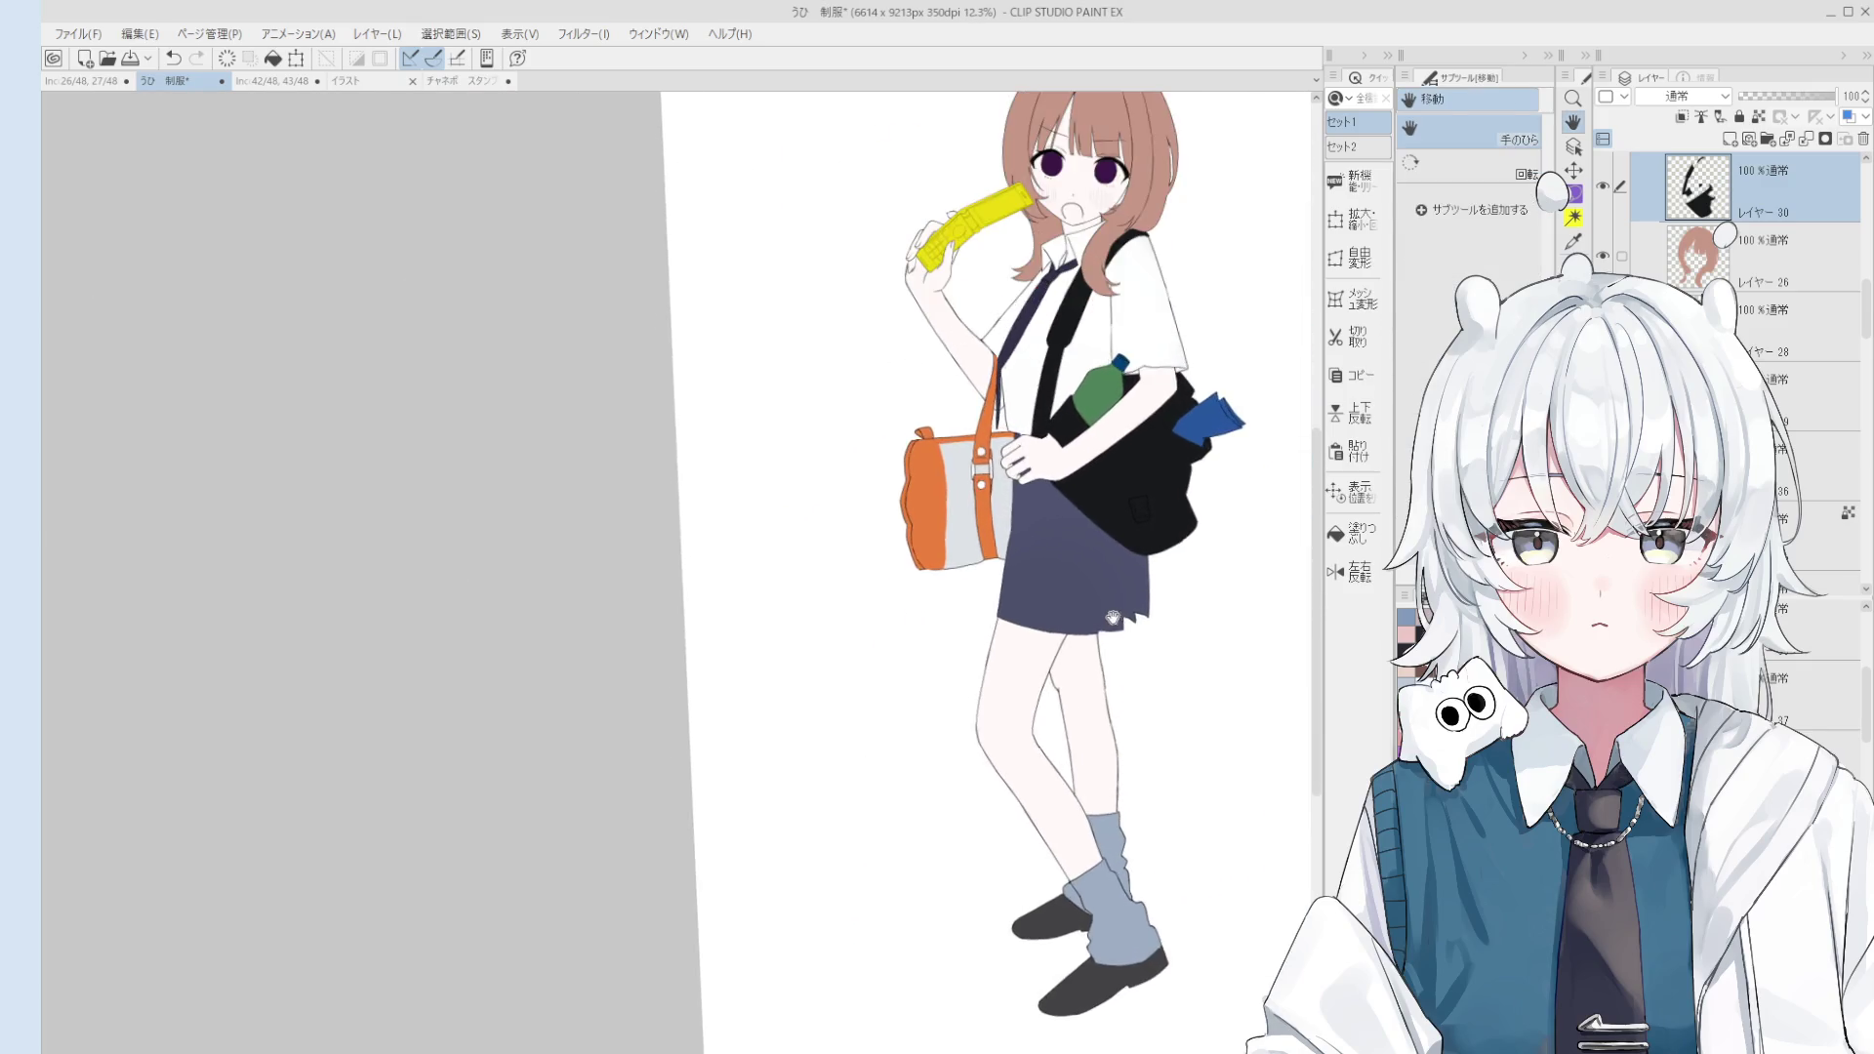
scroll(1113, 618, "up", 1)
scroll(1132, 546, "up", 2)
scroll(1140, 478, "up", 1)
key("o")
scroll(1139, 478, "up", 1)
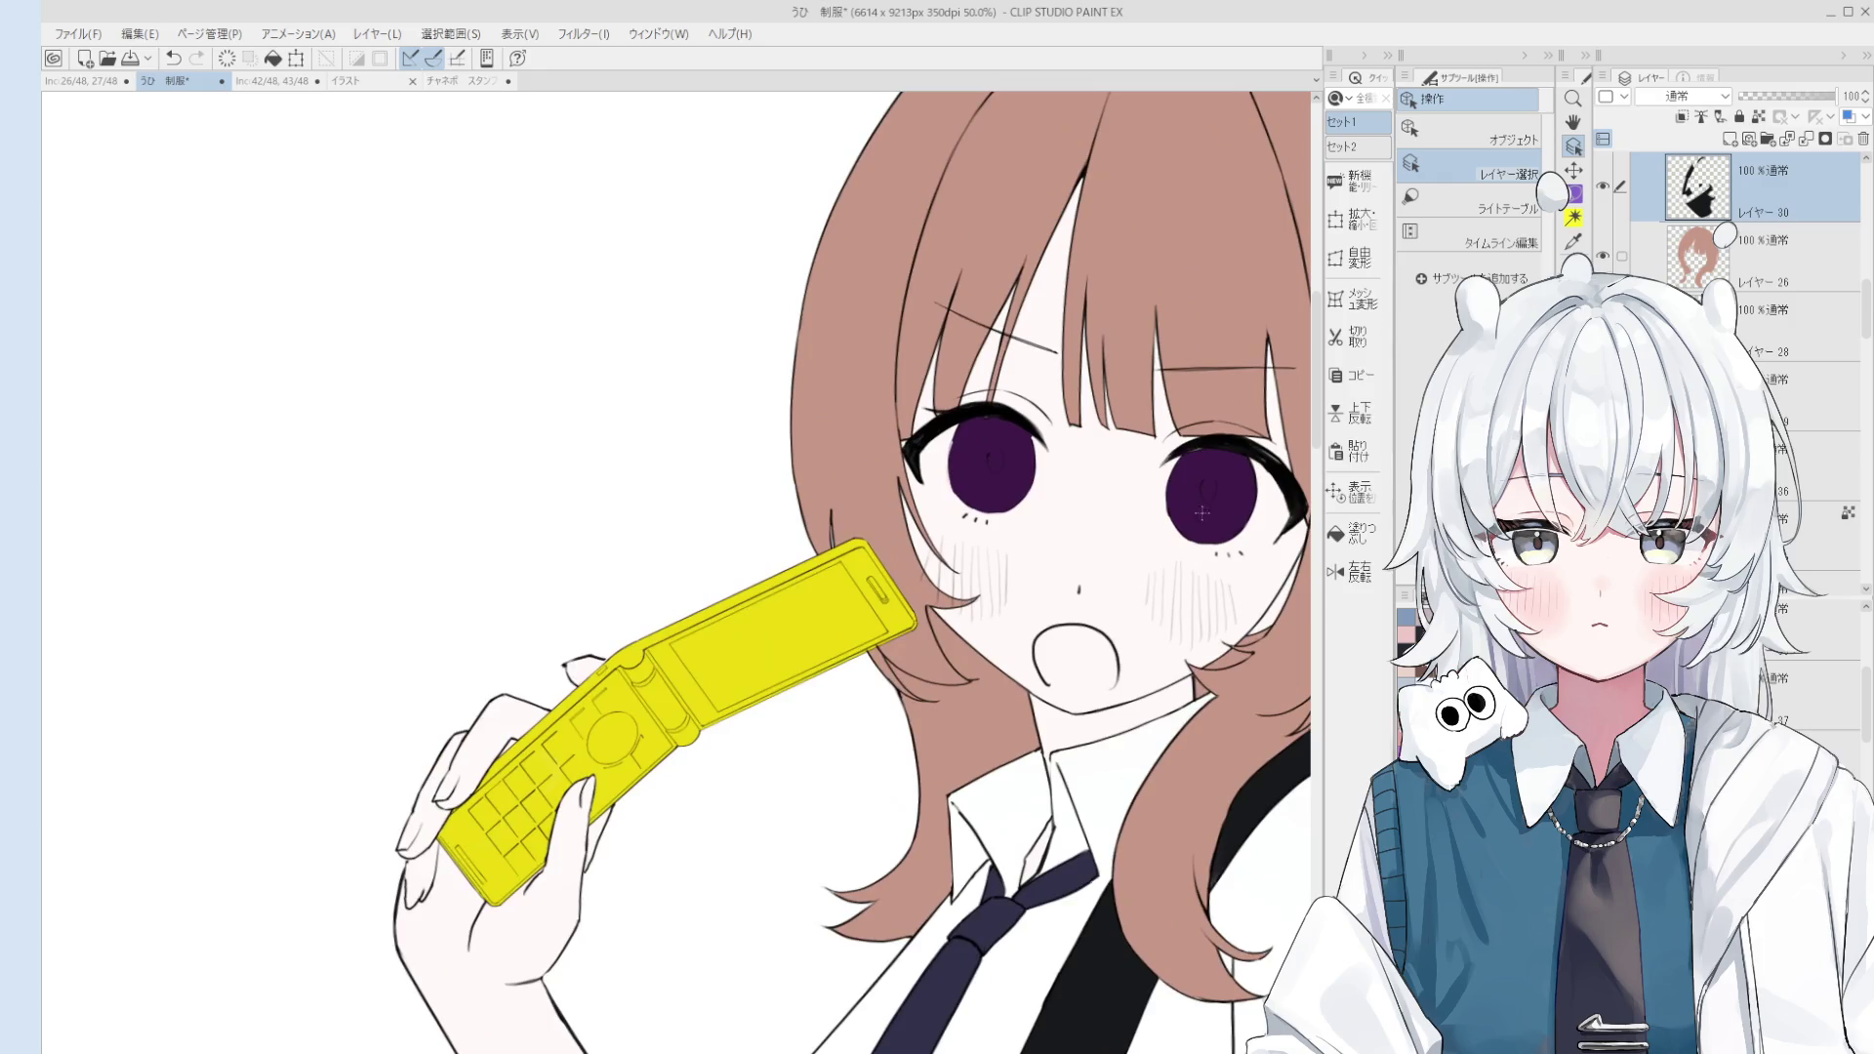
left_click(1171, 466)
Step: Frame the face and paint pink blush on both cheeks with the 混色円ブラシ blend brush
key("h")
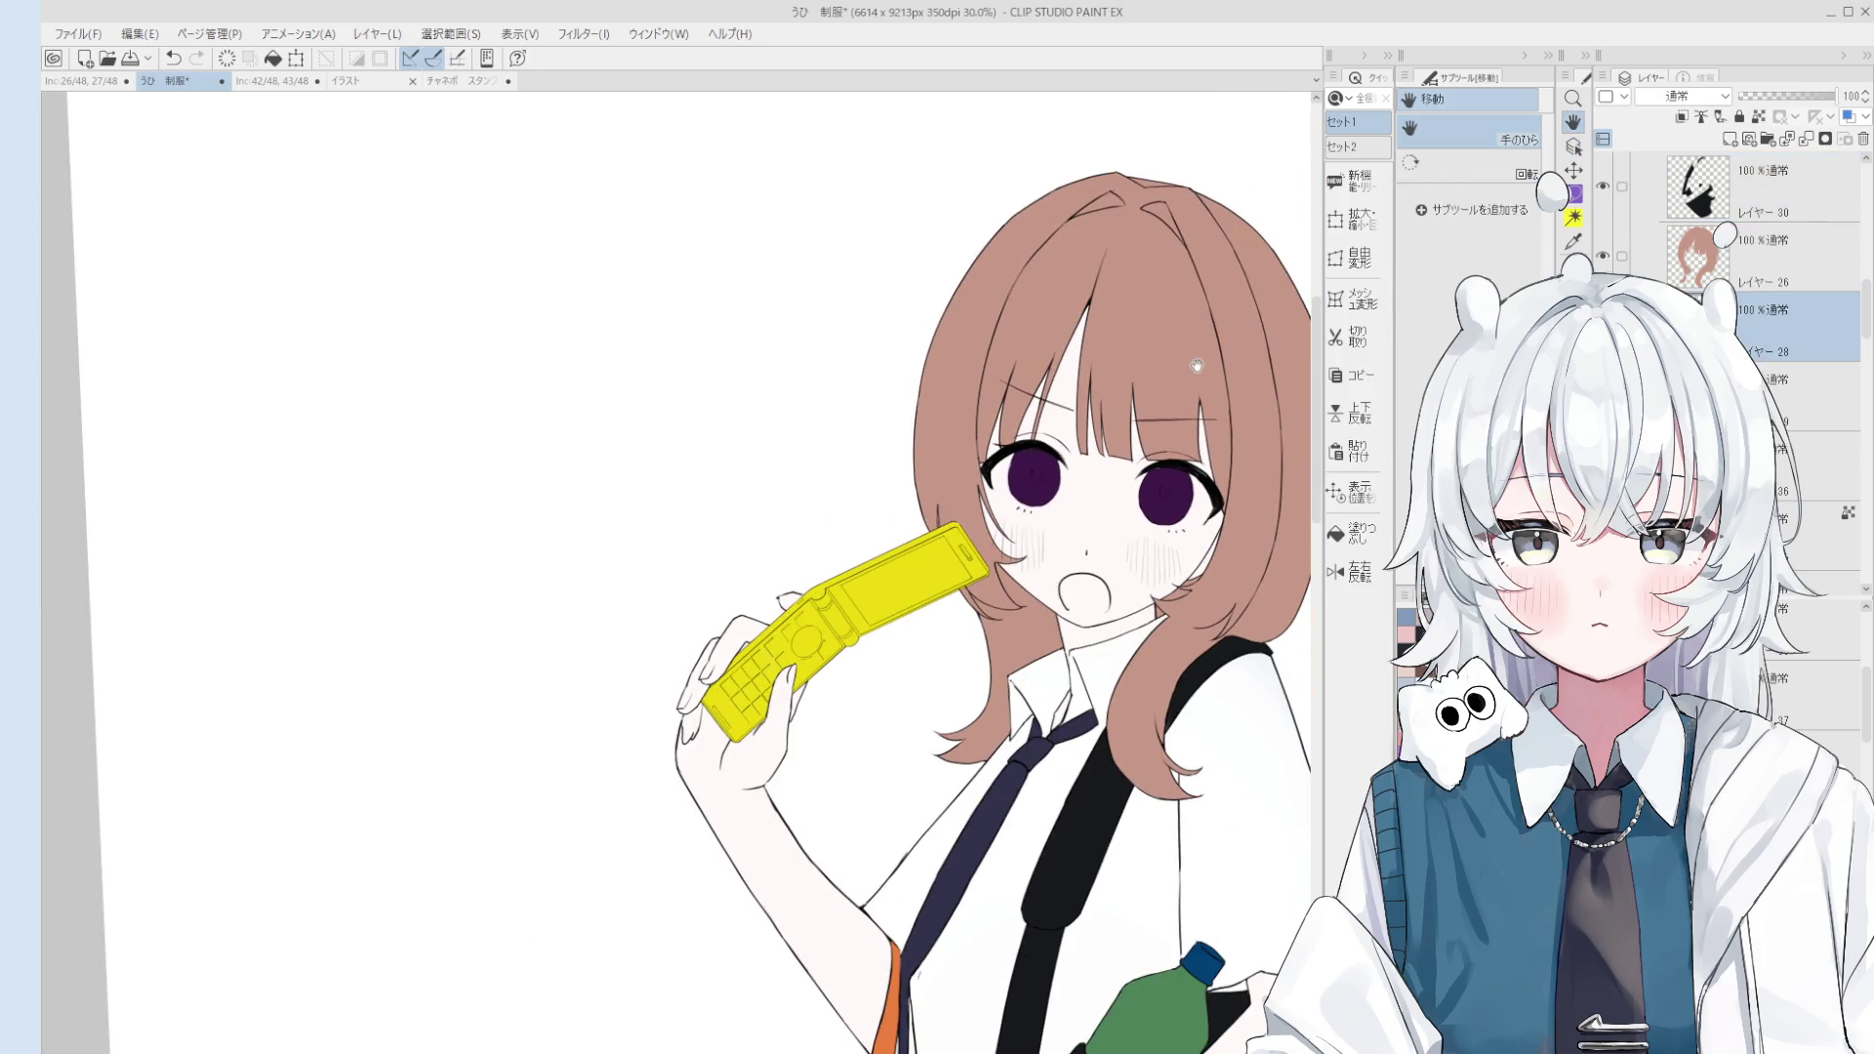
left_click_drag(1197, 305, 1202, 357)
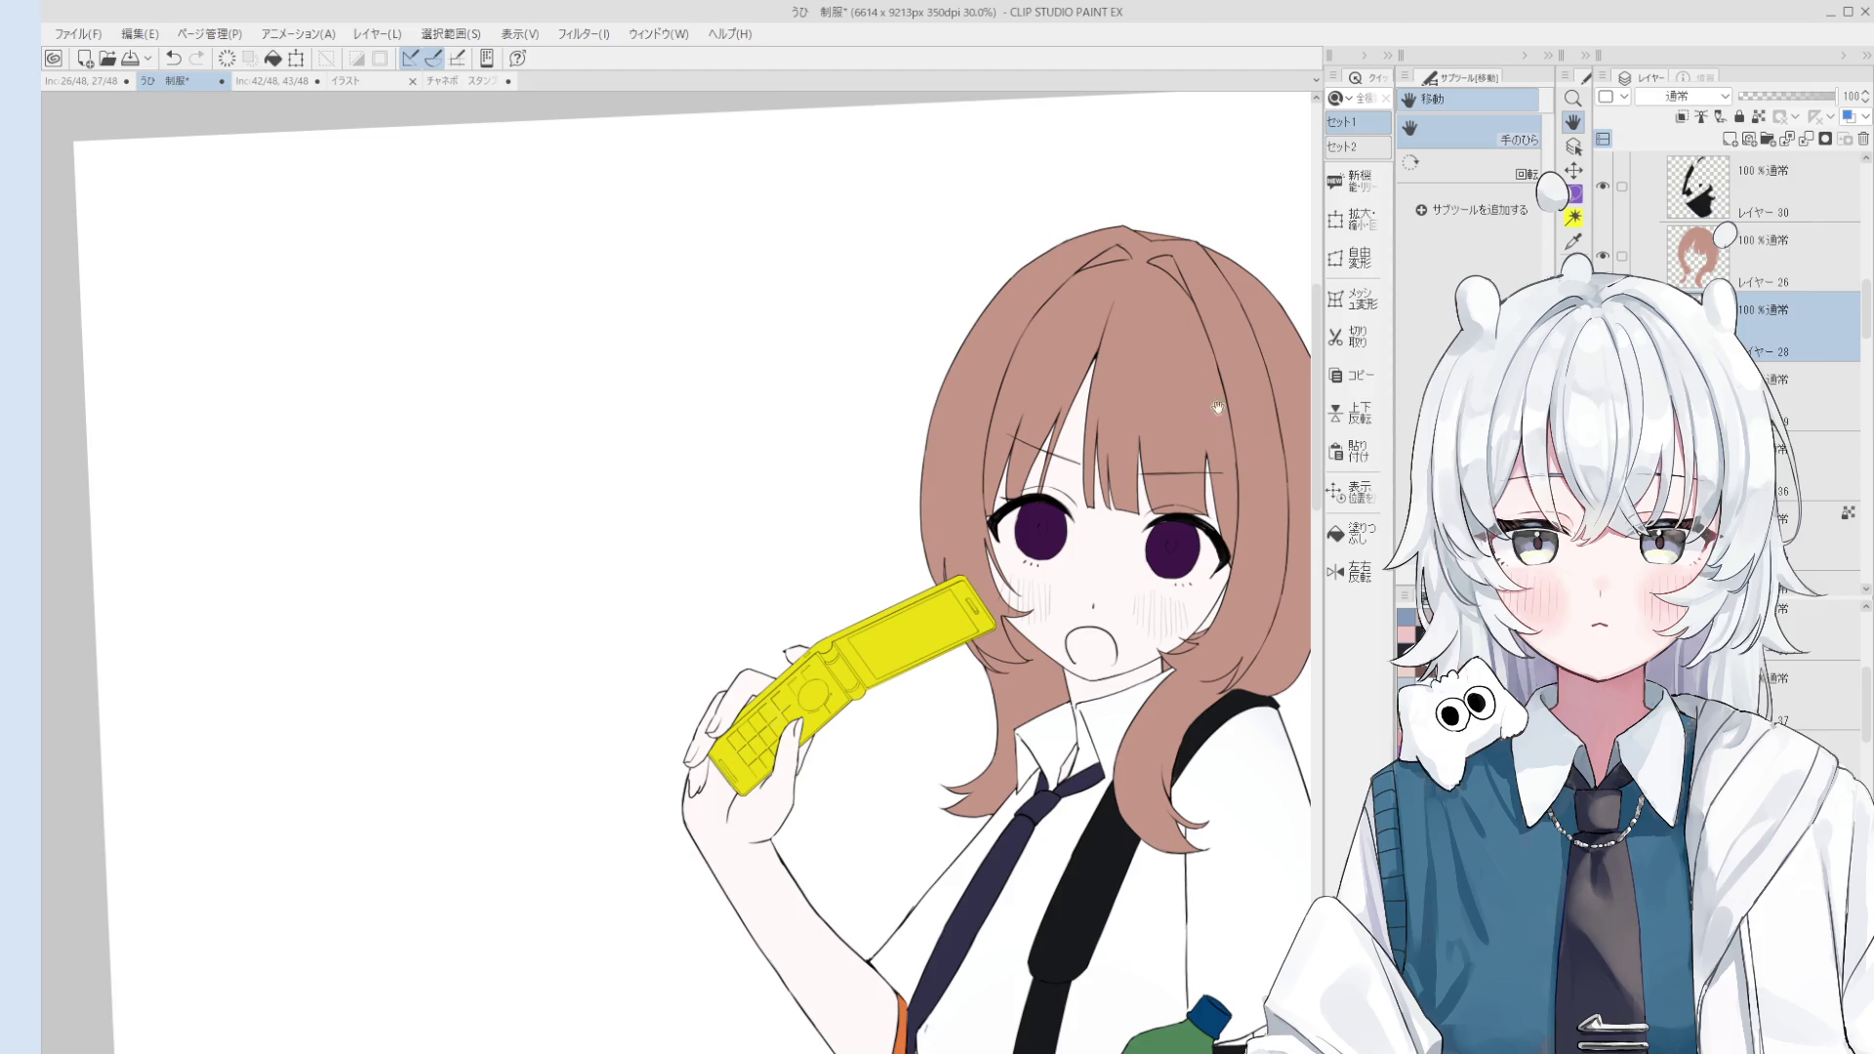
key("o")
left_click(1168, 528)
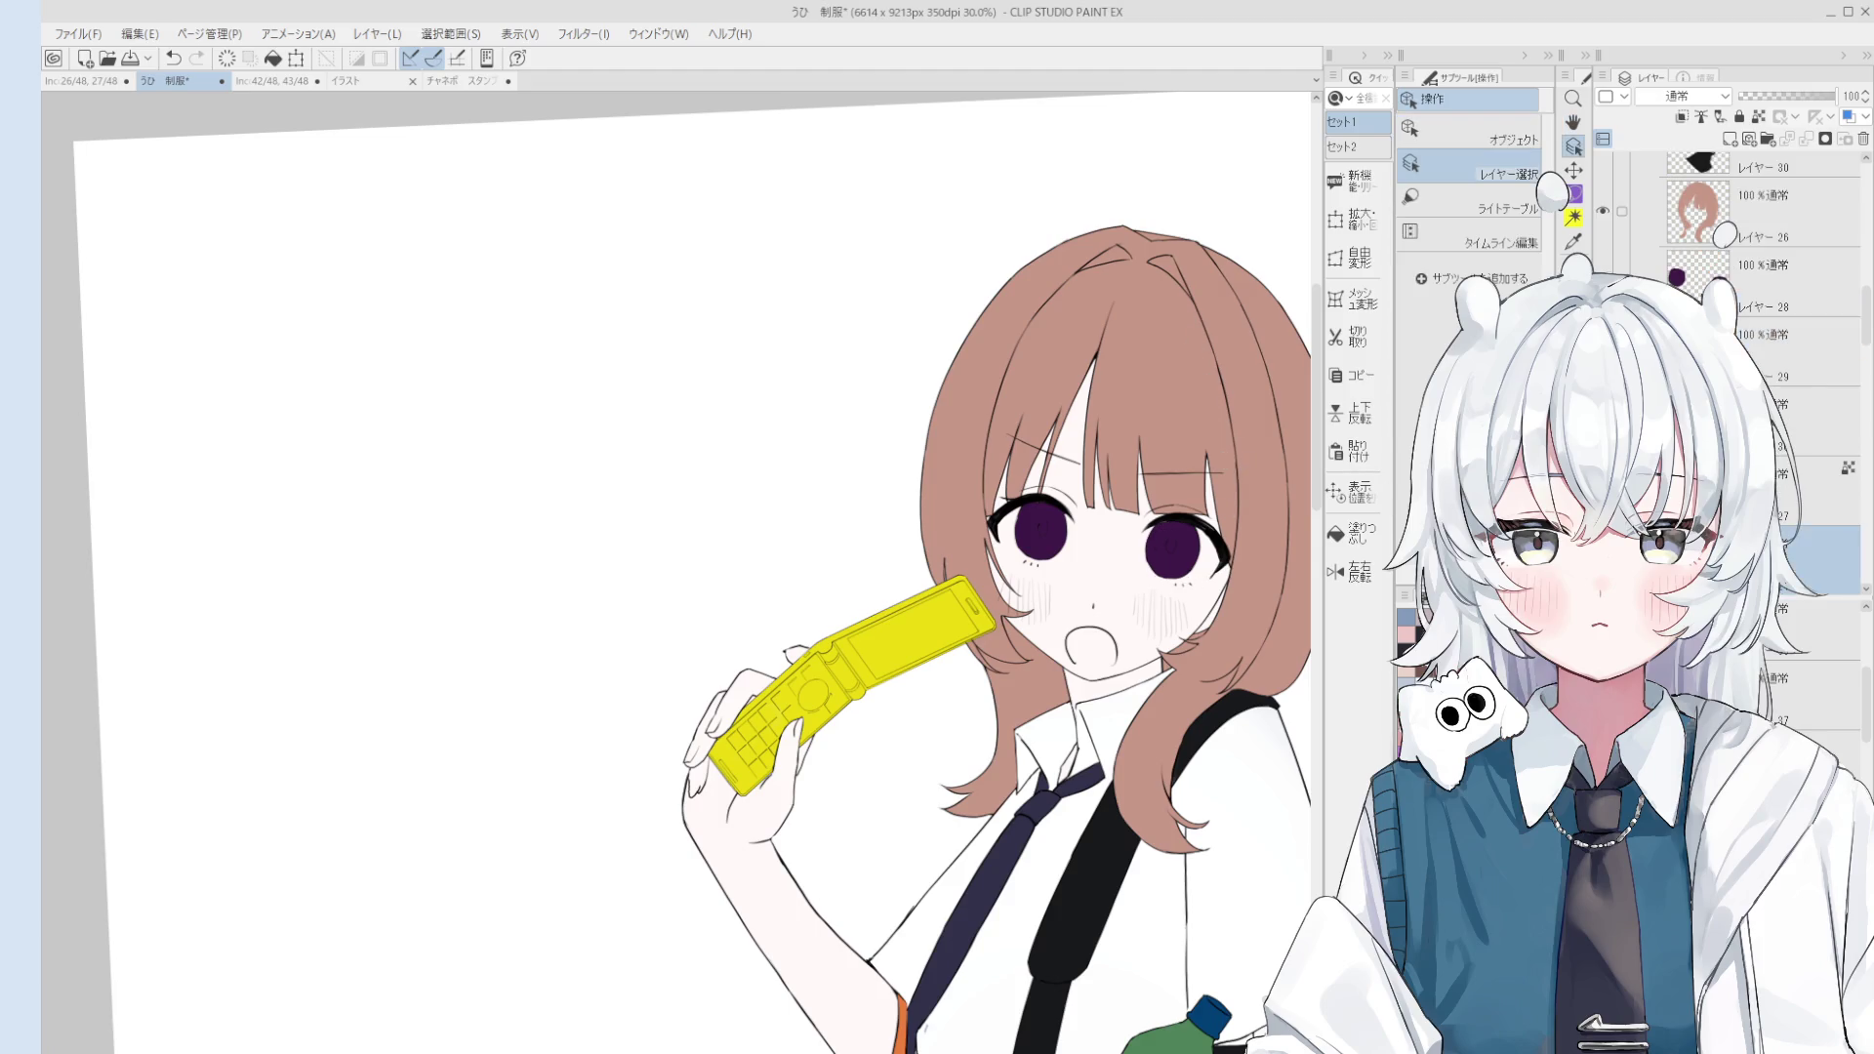
key("h")
left_click_drag(1109, 559, 1130, 585)
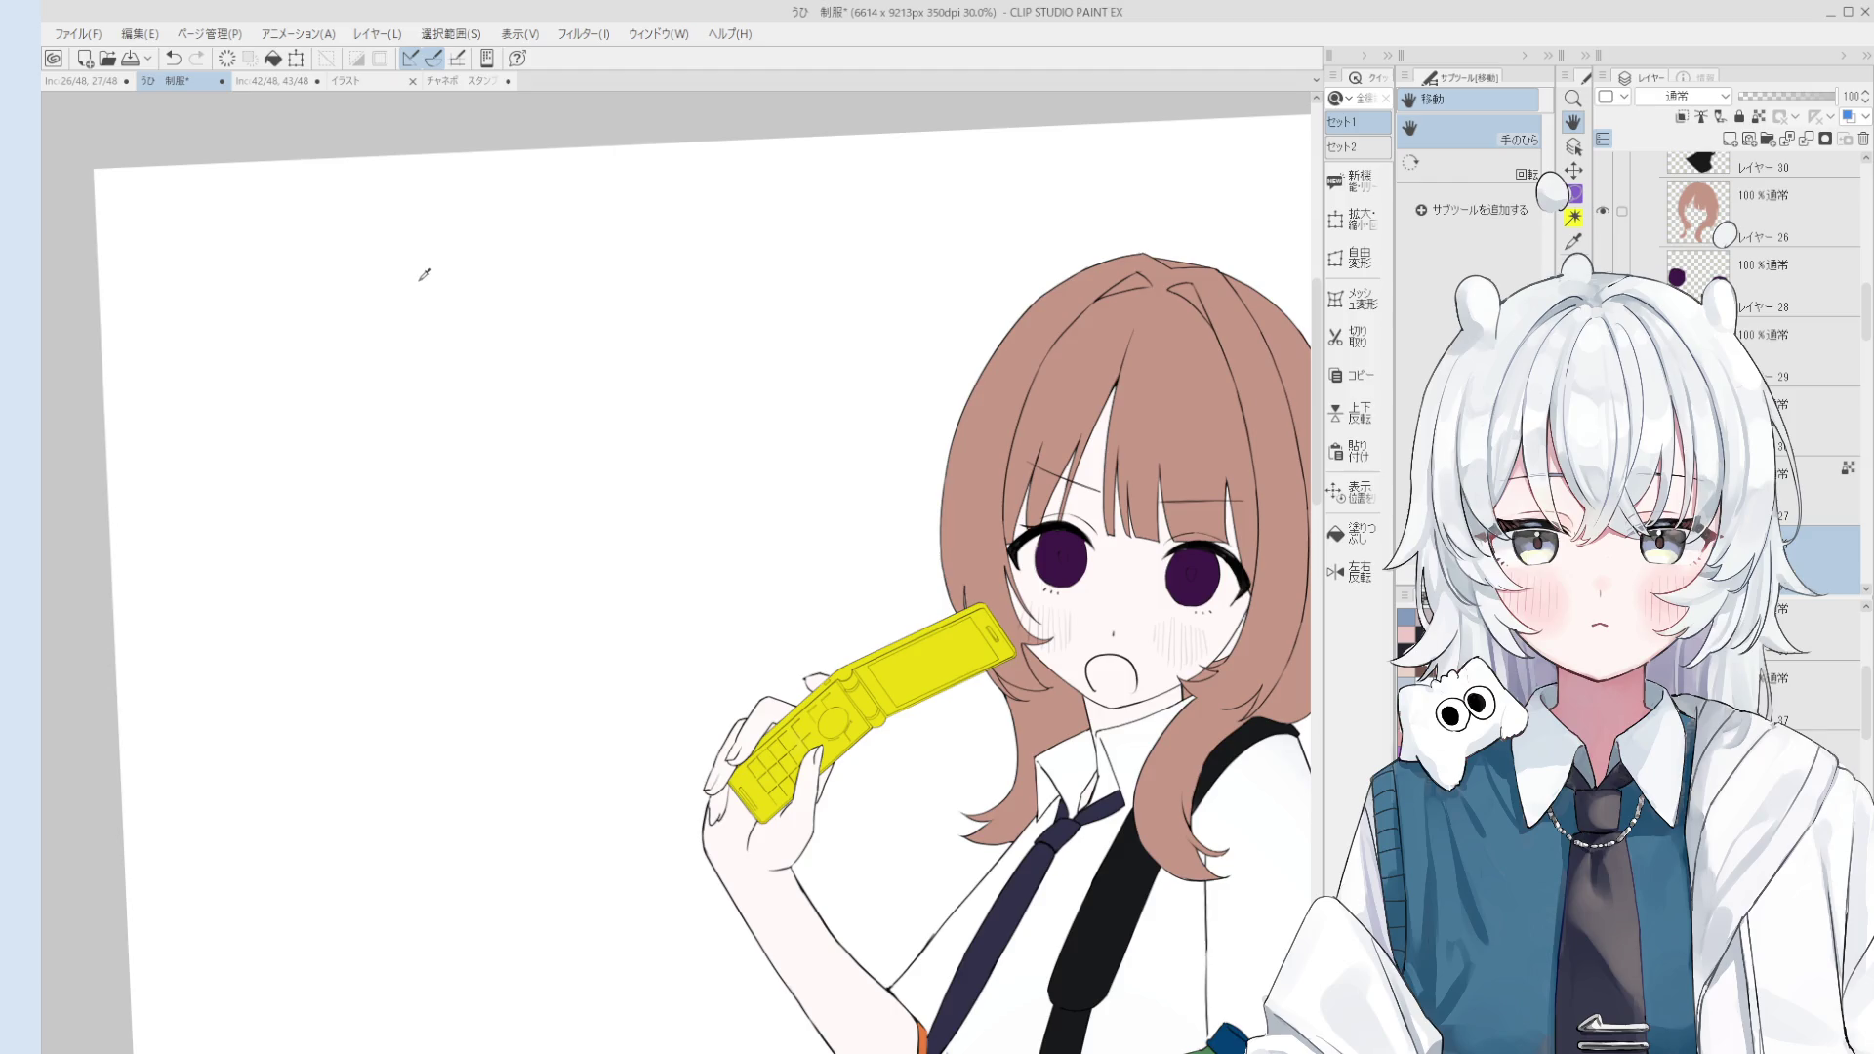
key("b")
left_click_drag(1202, 634, 1204, 639)
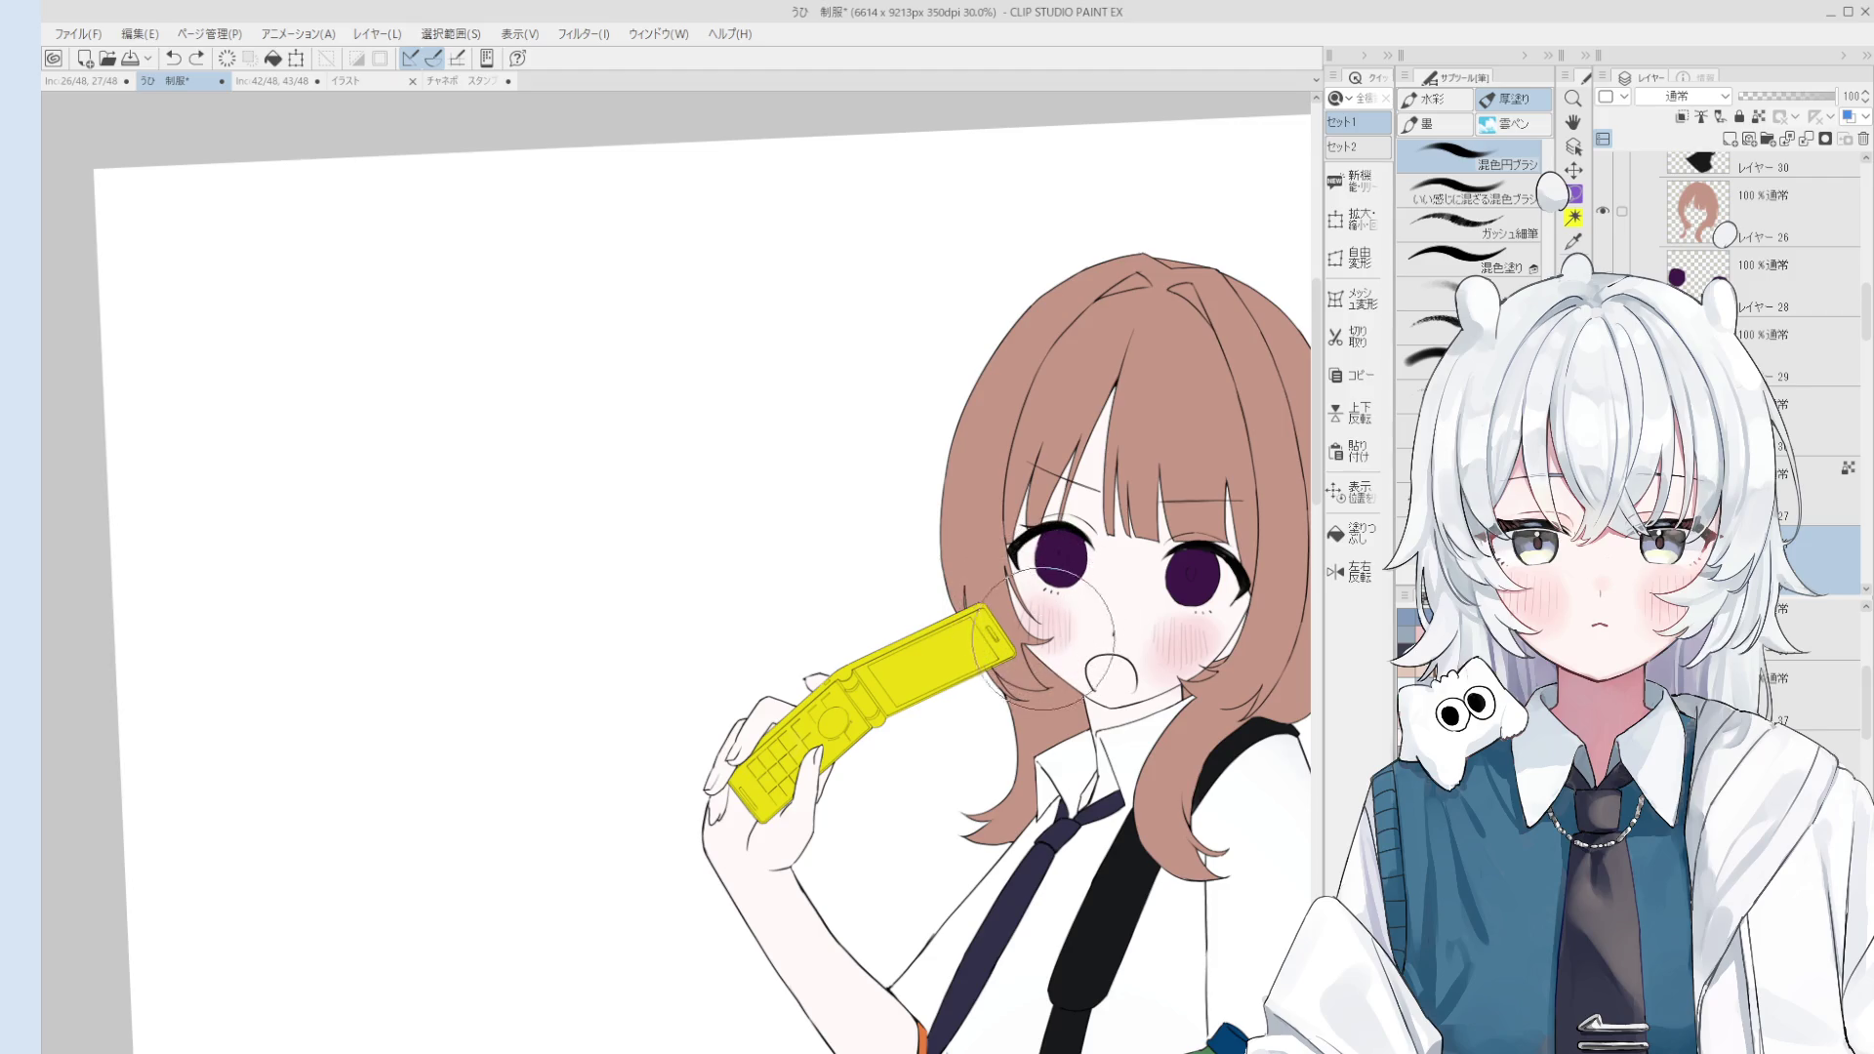
Step: Select the phone's layer (Layer 38) and paint over the yellow phone in flat grey
left_click_drag(1038, 615, 1101, 587)
key("e")
left_click(995, 635, "ctrl")
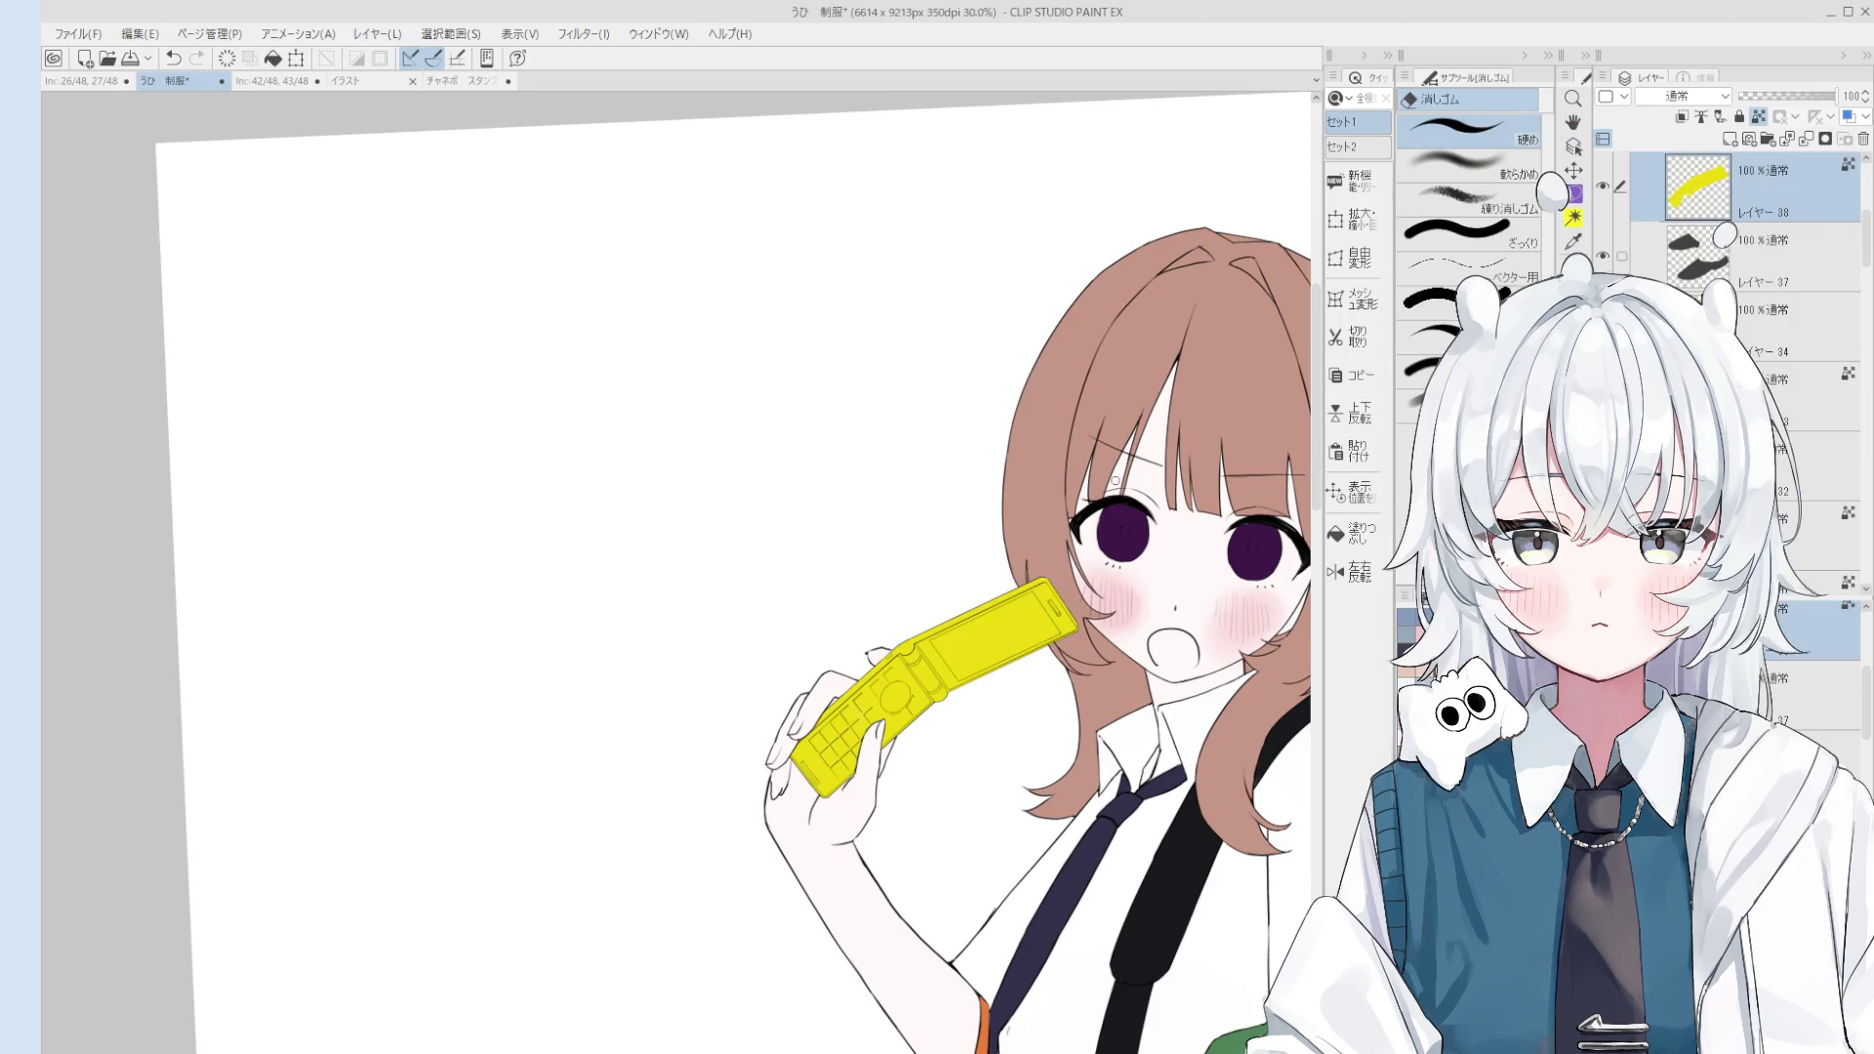
key("space")
left_click_drag(1140, 588, 1149, 559)
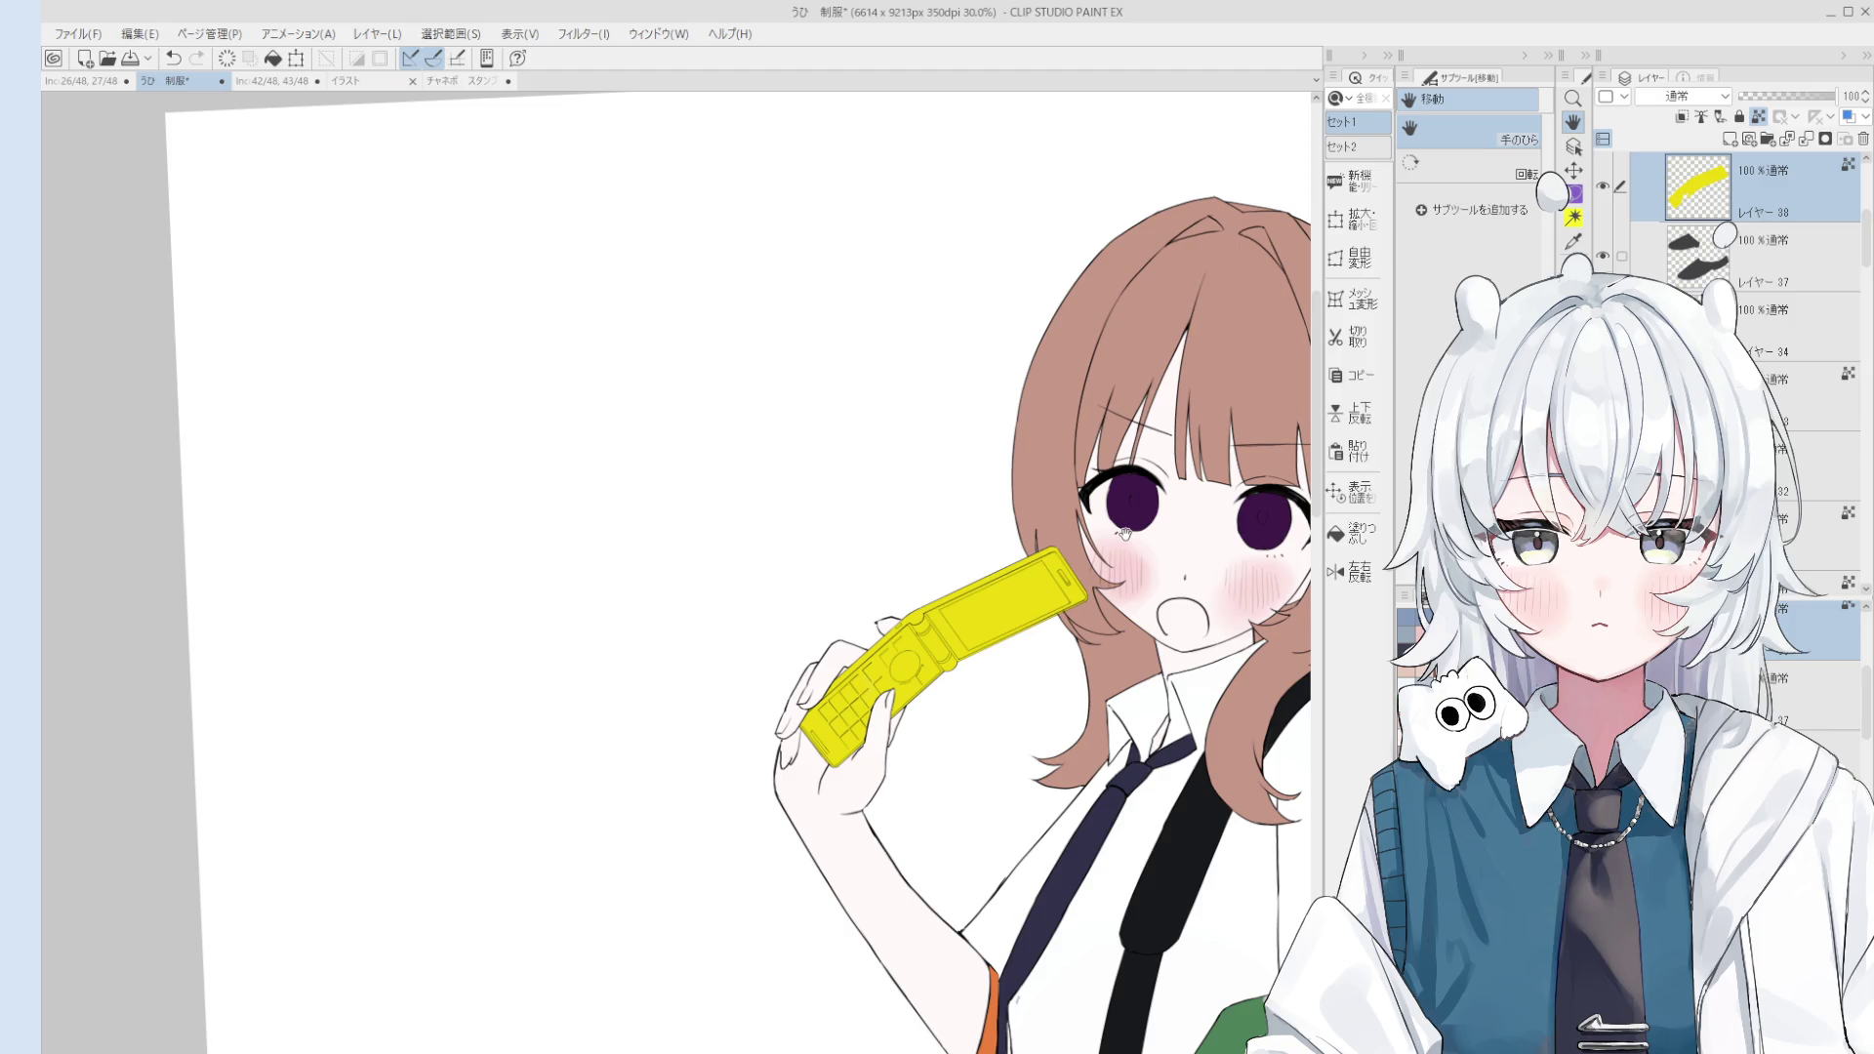
mouse_move(1118, 544)
left_mouse_down()
mouse_move(1155, 573)
mouse_move(918, 693)
mouse_move(1113, 605)
left_mouse_up()
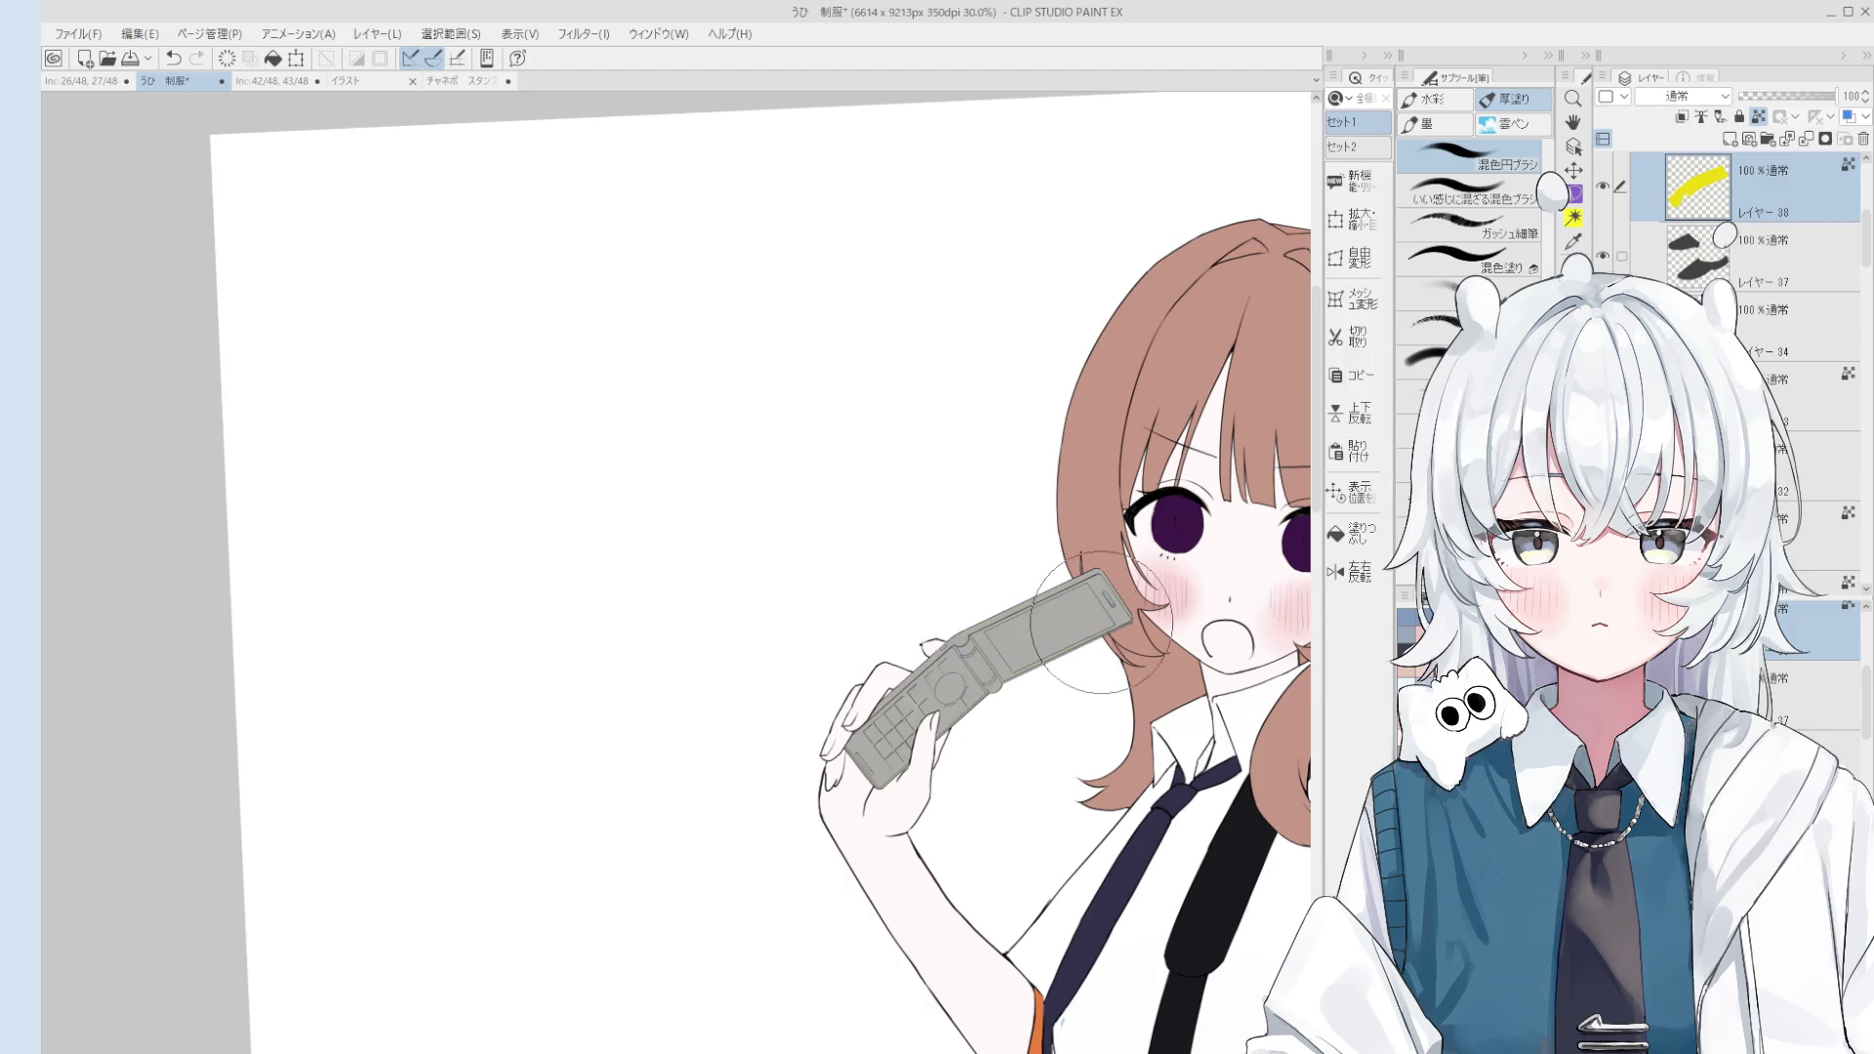
Step: Flip the canvas horizontally to check the grey phone, then pick the face layer
key("h")
scroll(1058, 619, "down", 3)
scroll(1078, 554, "up", 3)
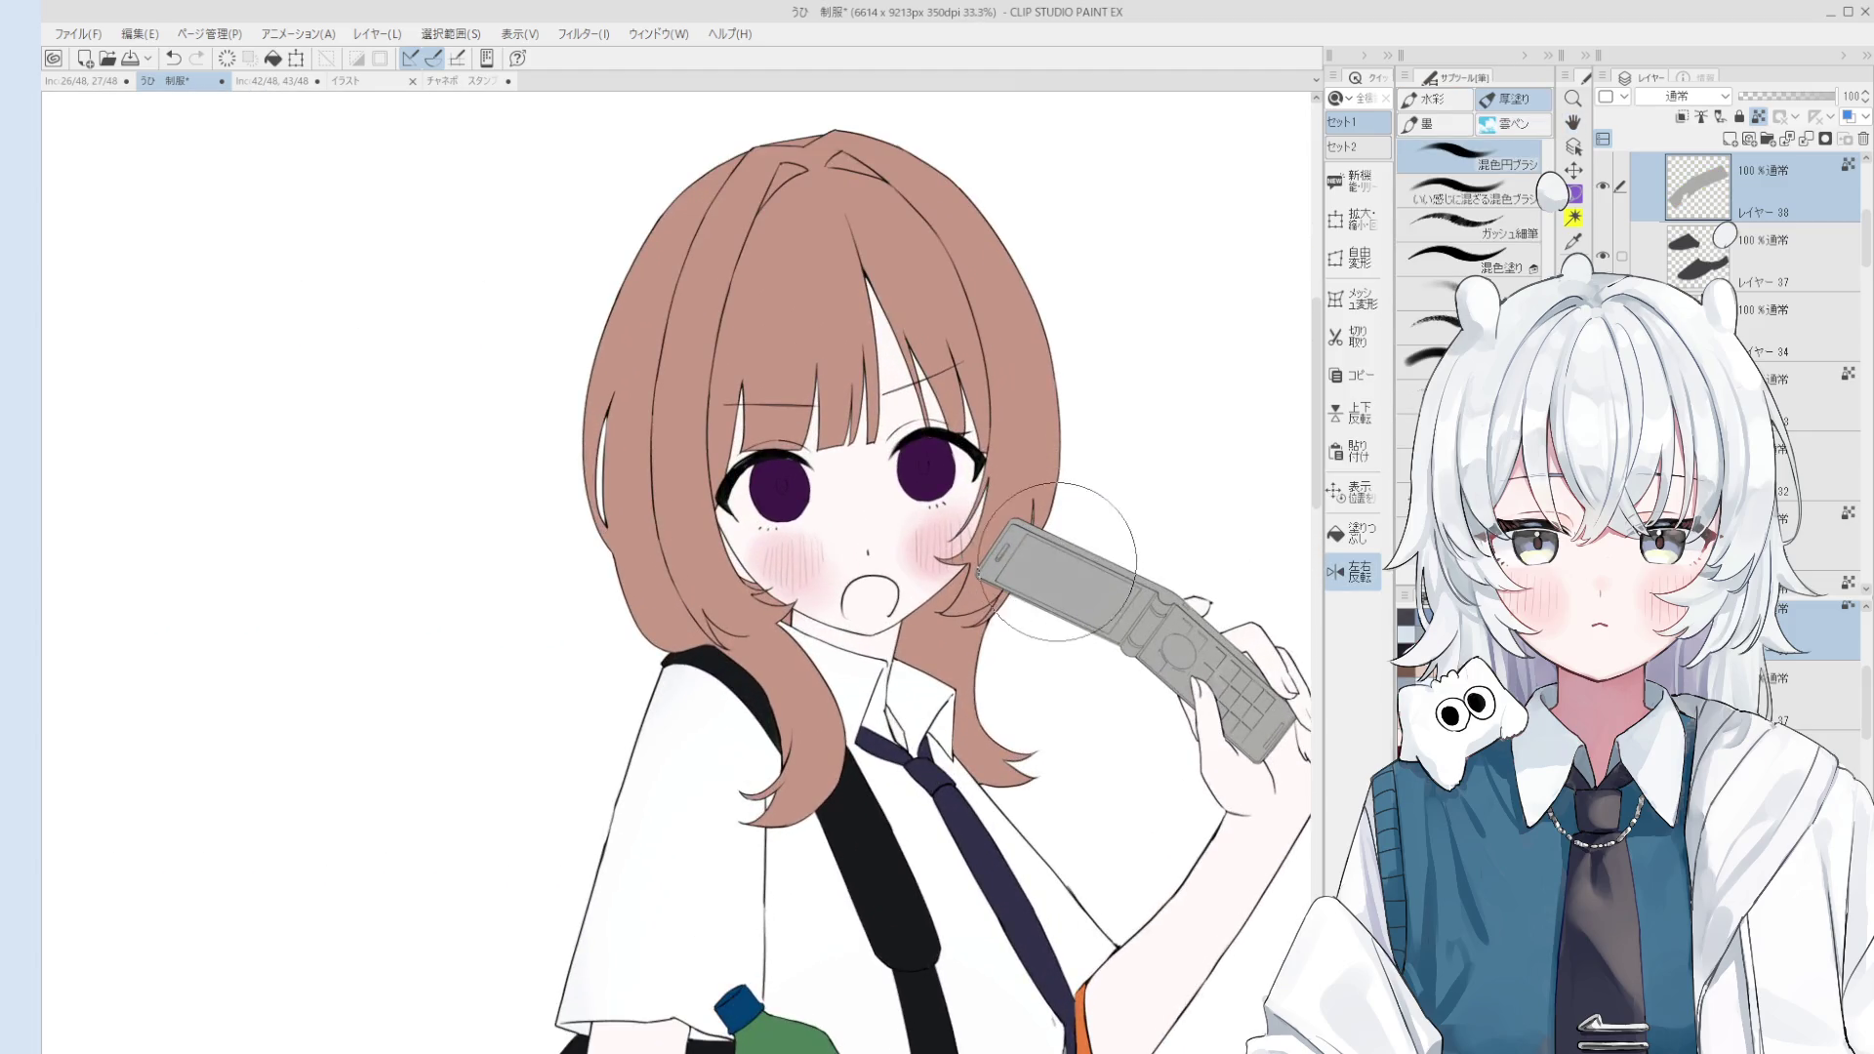
scroll(1218, 659, "down", 1)
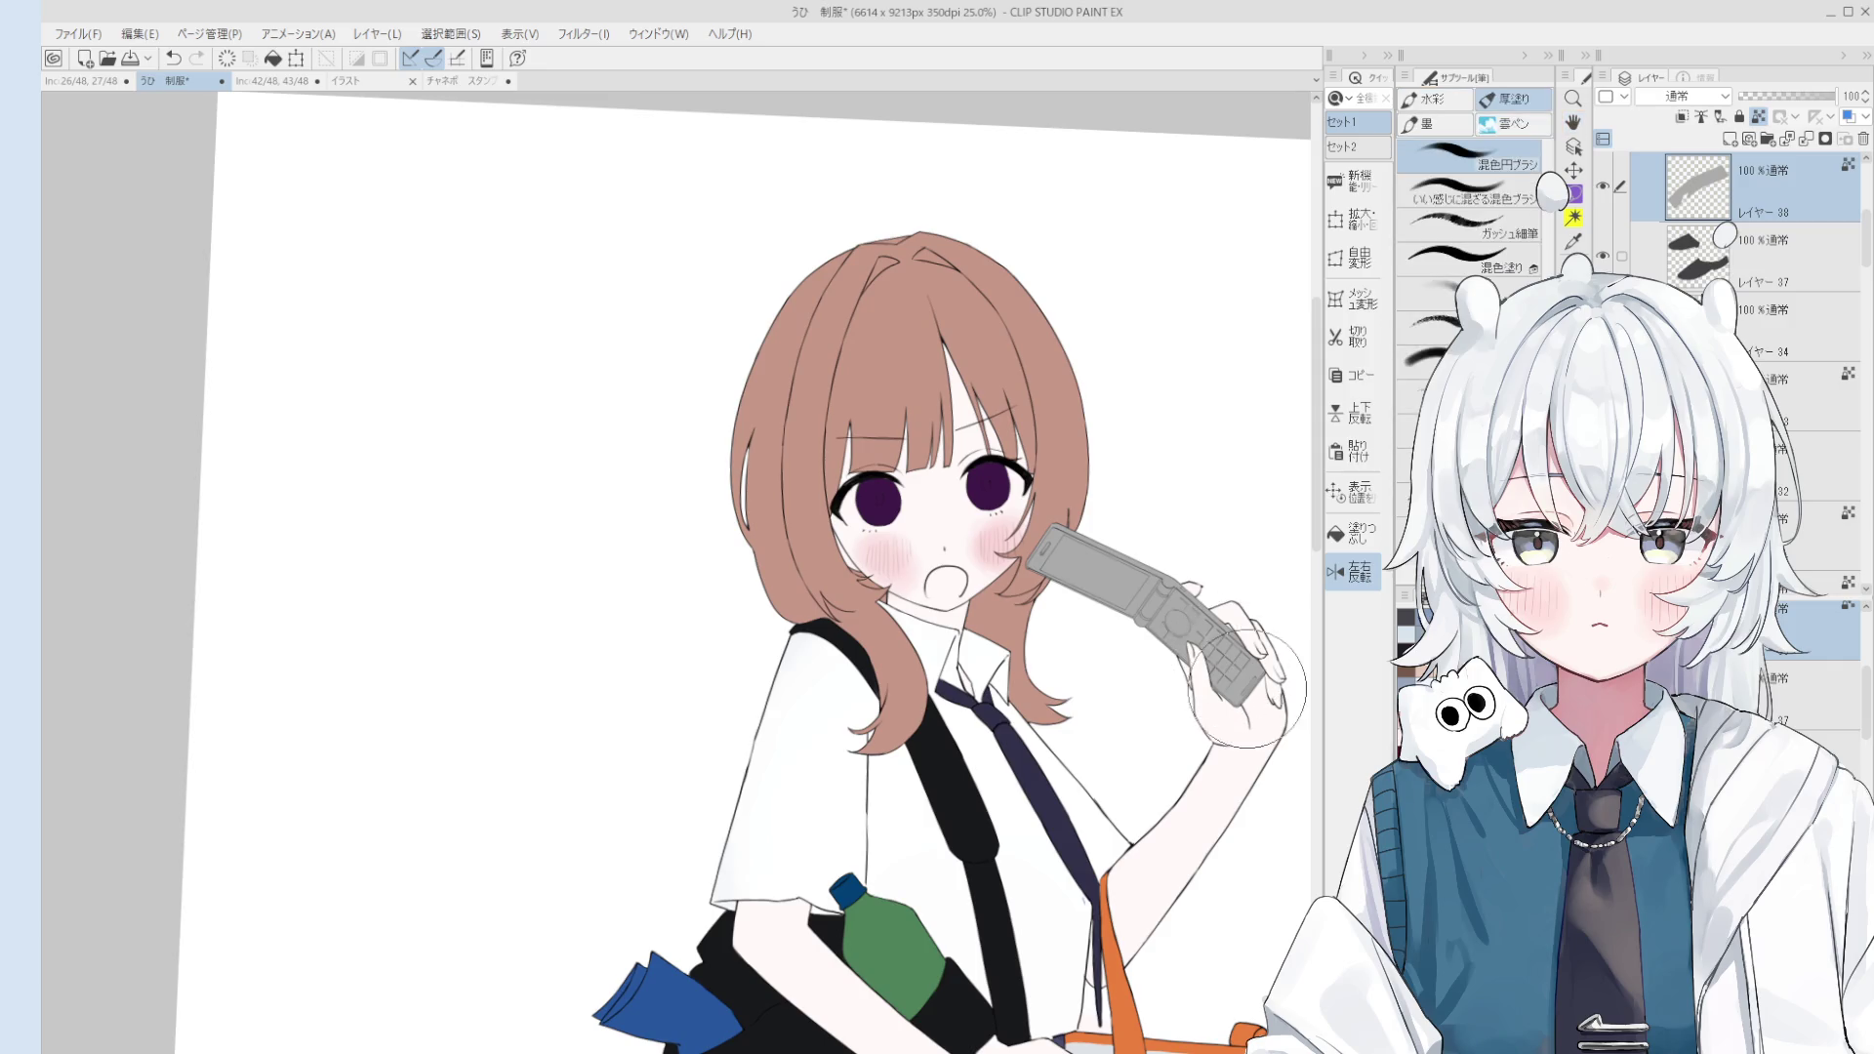
scroll(1161, 673, "down", 1)
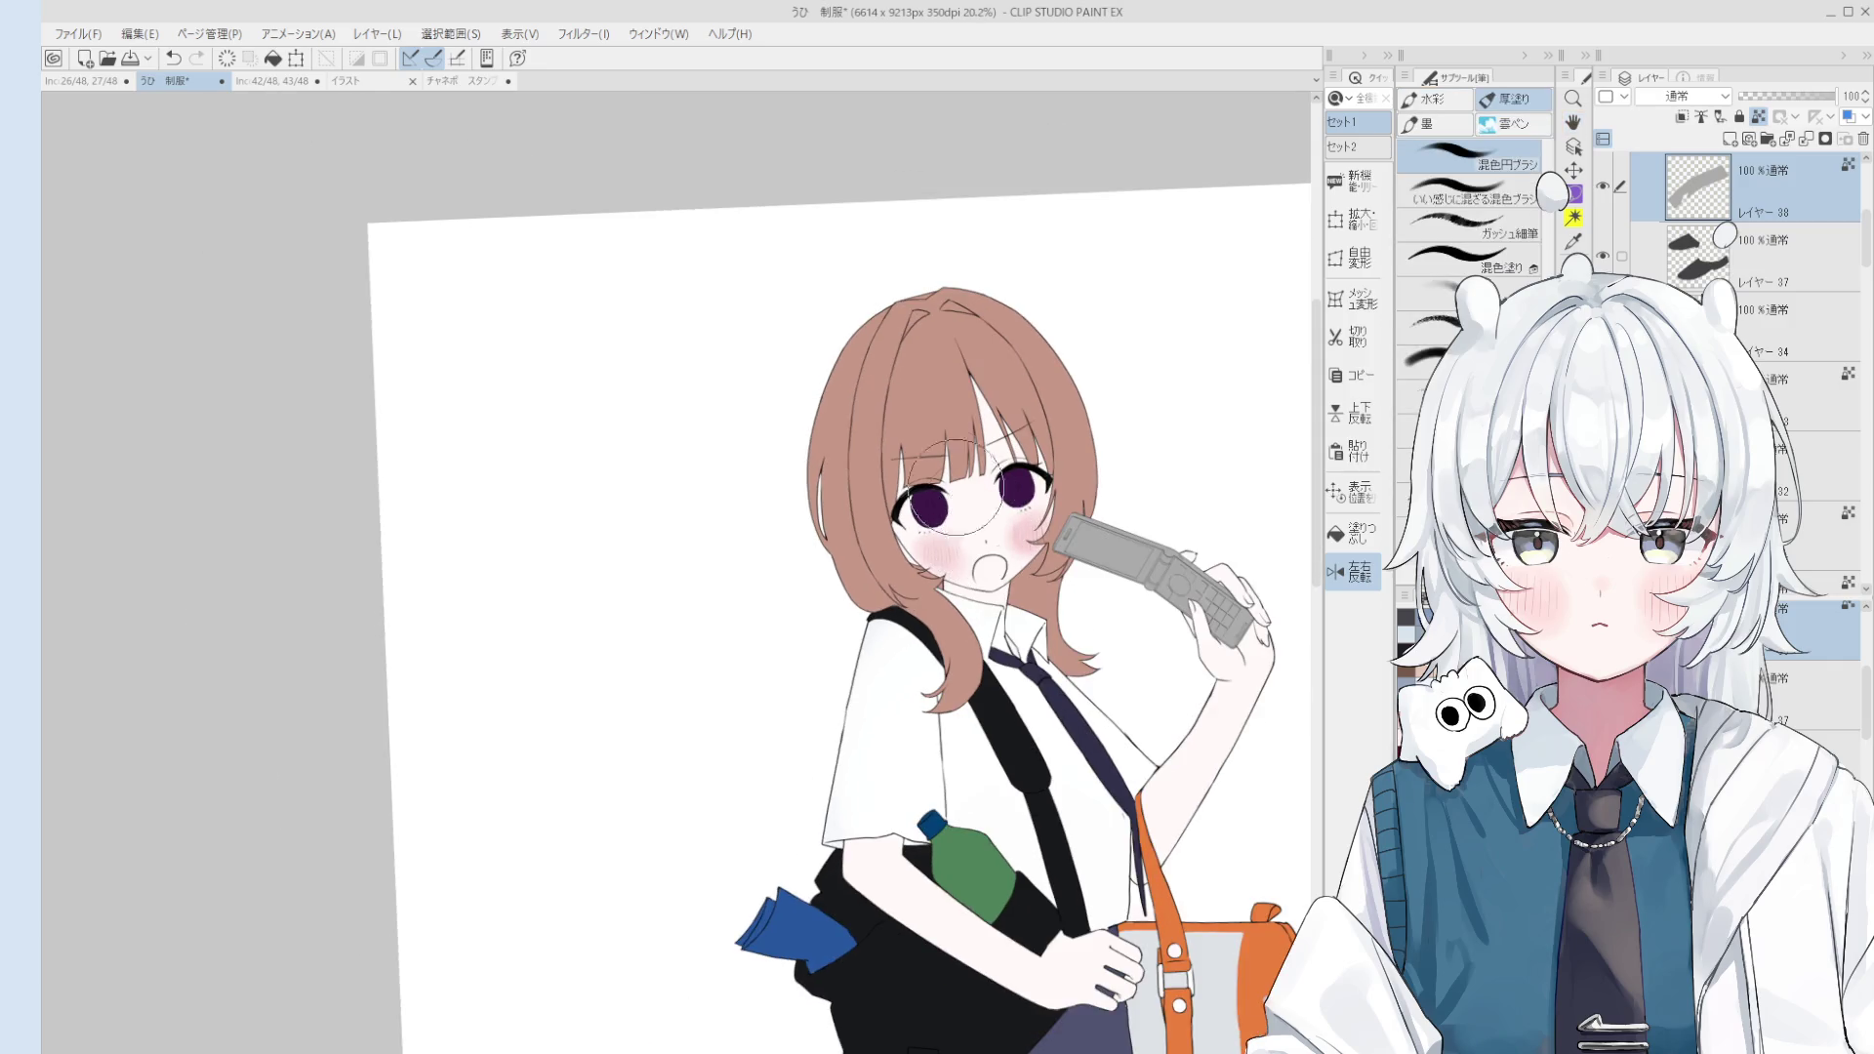
scroll(937, 518, "down", 2)
scroll(1006, 449, "up", 4)
left_click(1007, 449)
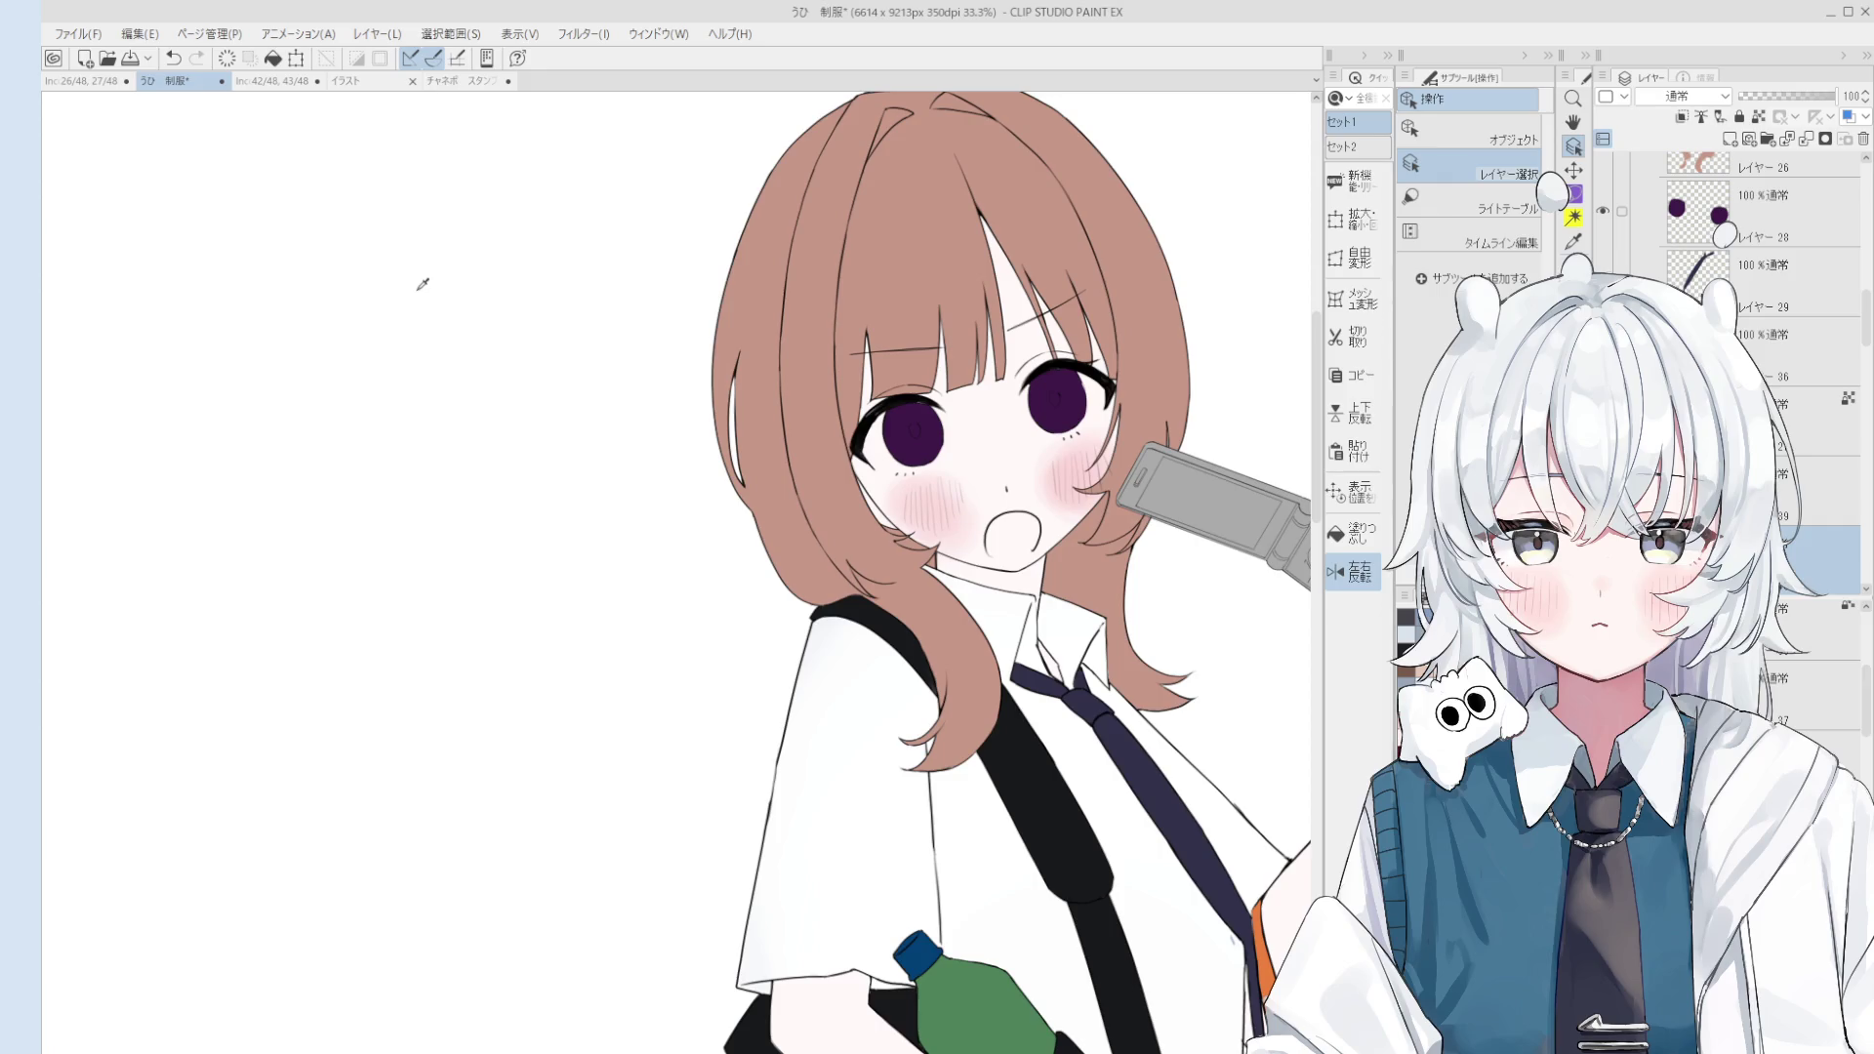
Step: Fill the mouth interior pink and add darker pink shading inside it
key("b")
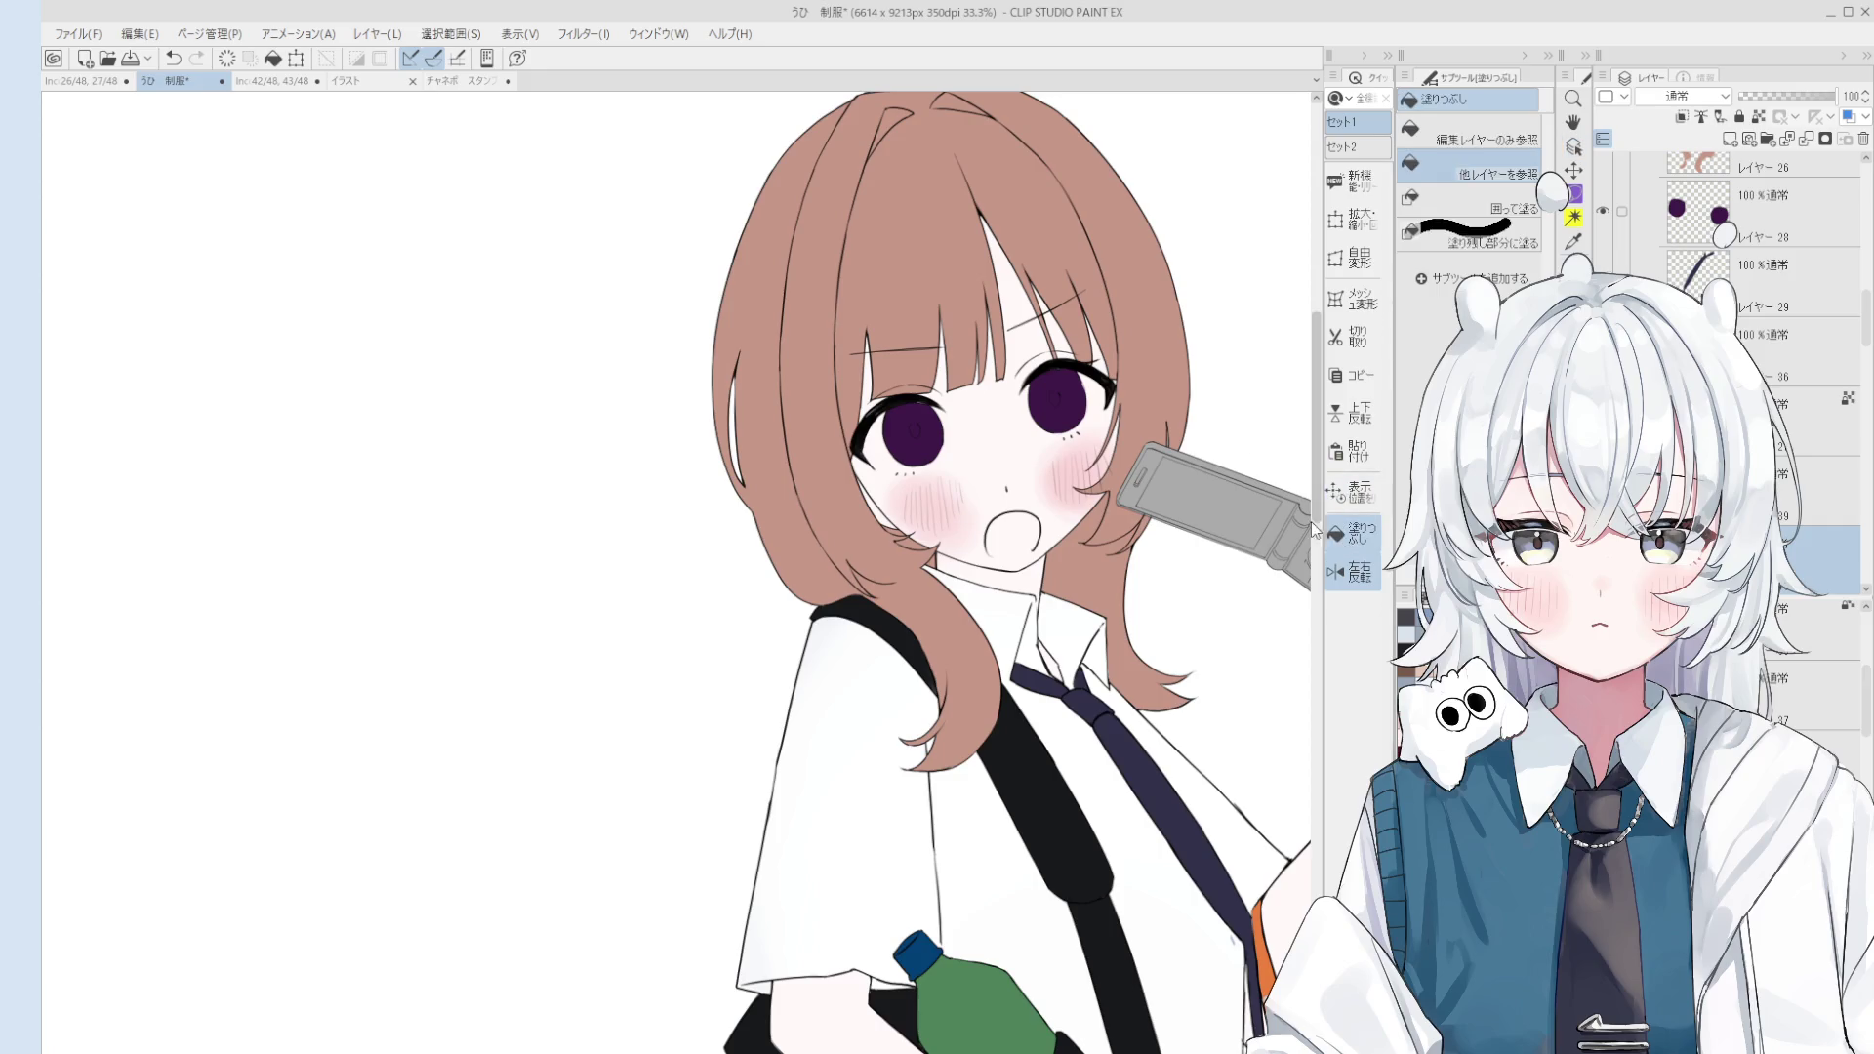
scroll(1006, 532, "up", 2)
scroll(1006, 532, "up", 3)
left_click_drag(973, 547, 975, 536)
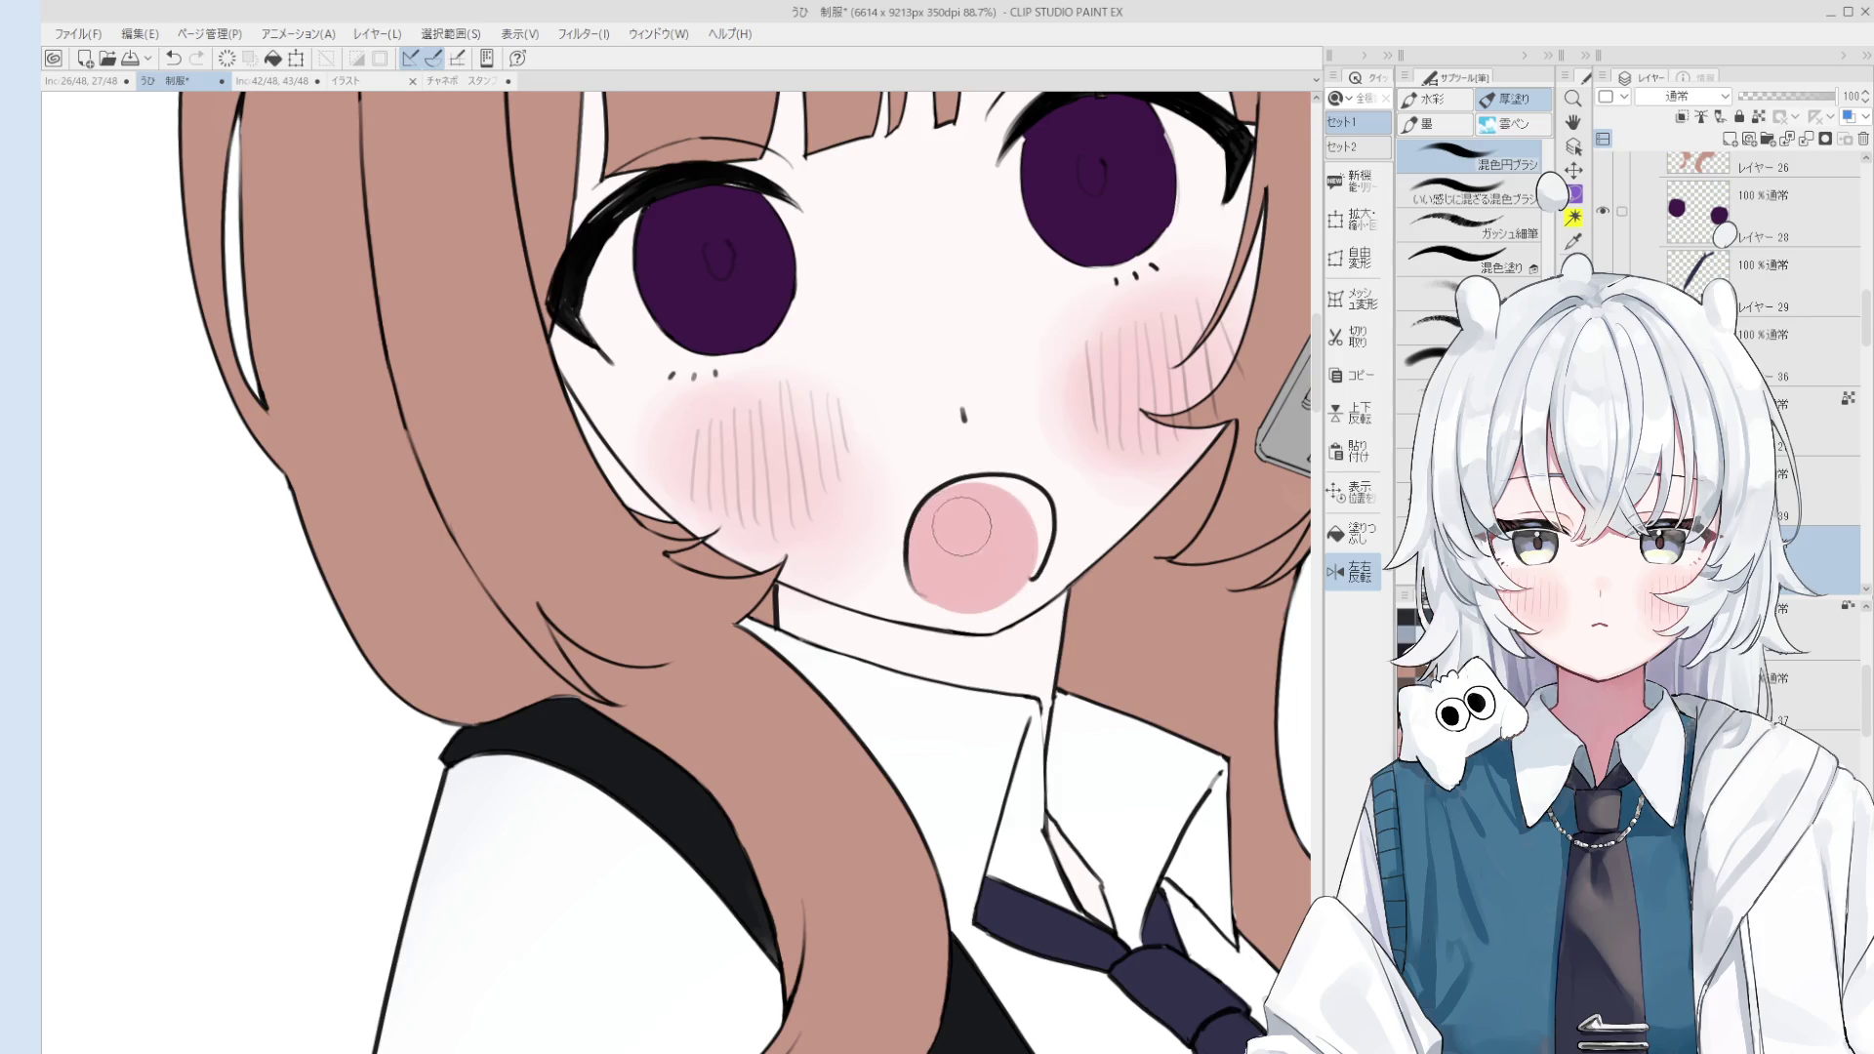
key("g")
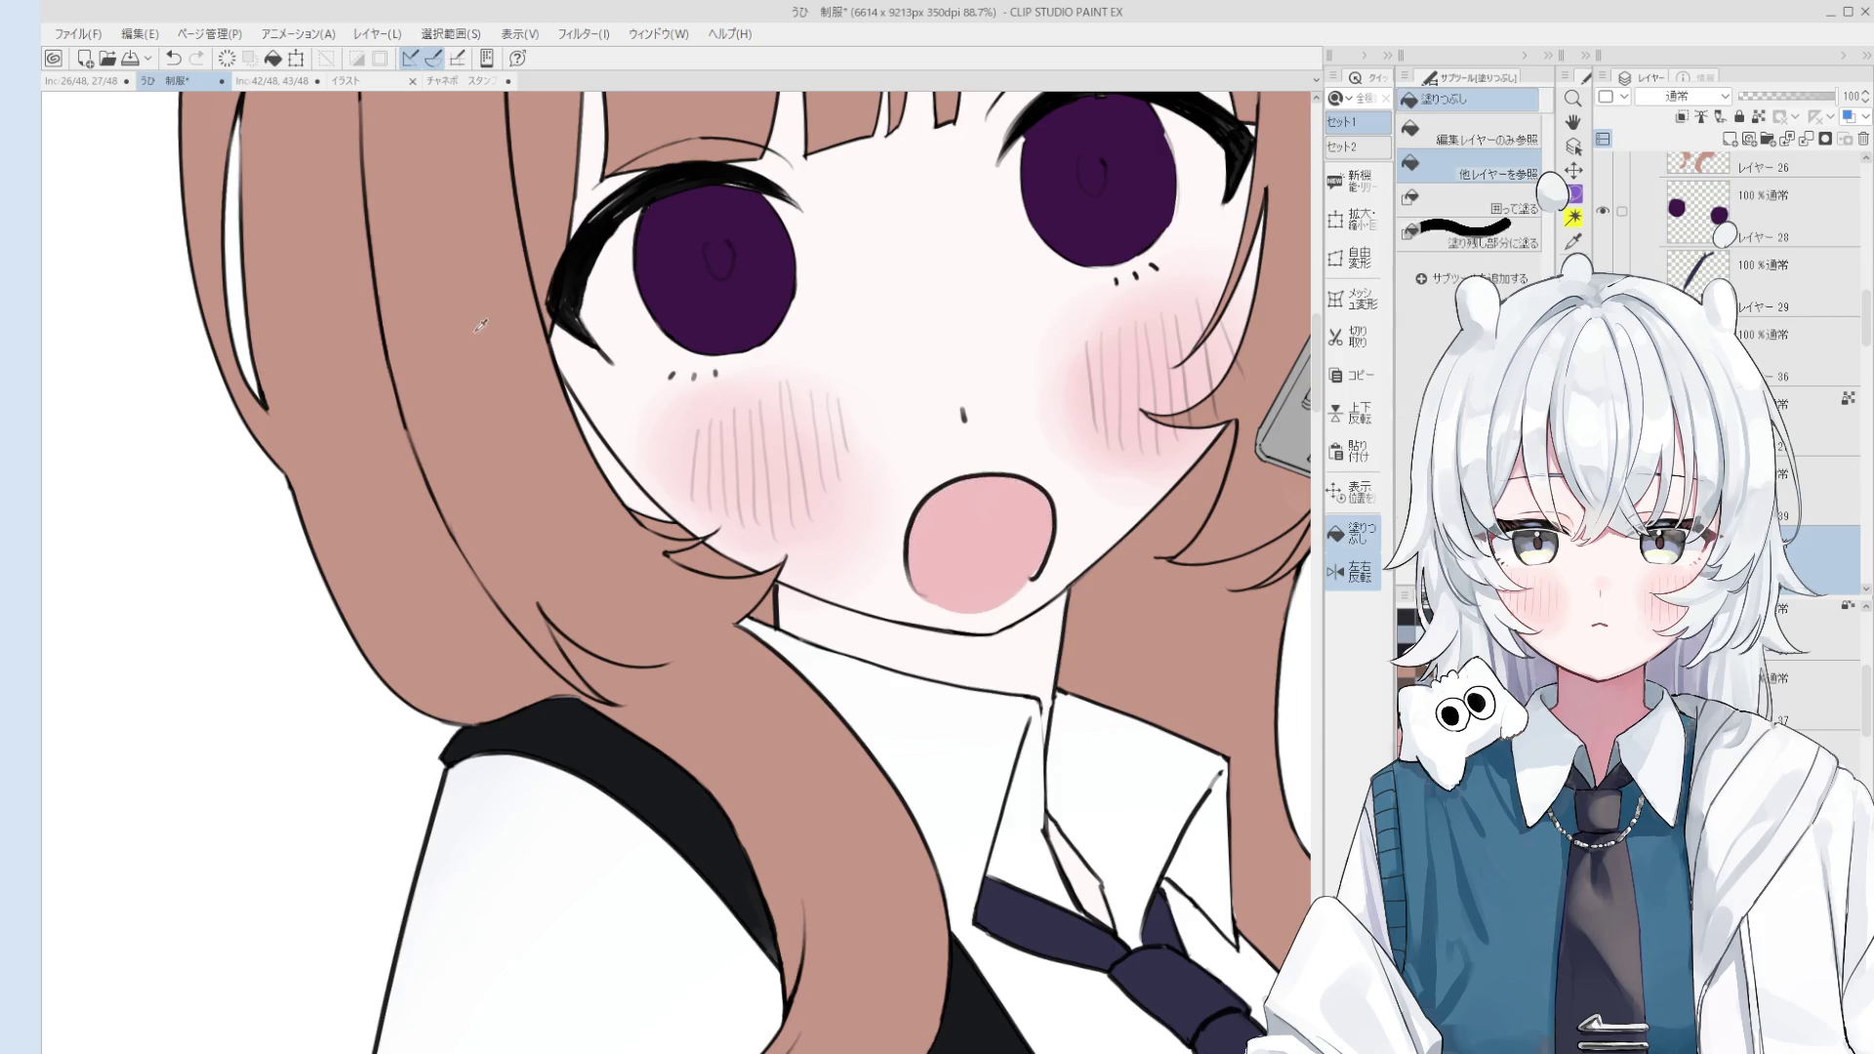
key("b")
mouse_move(976, 576)
left_mouse_down()
mouse_move(1021, 515)
mouse_move(938, 572)
left_mouse_up()
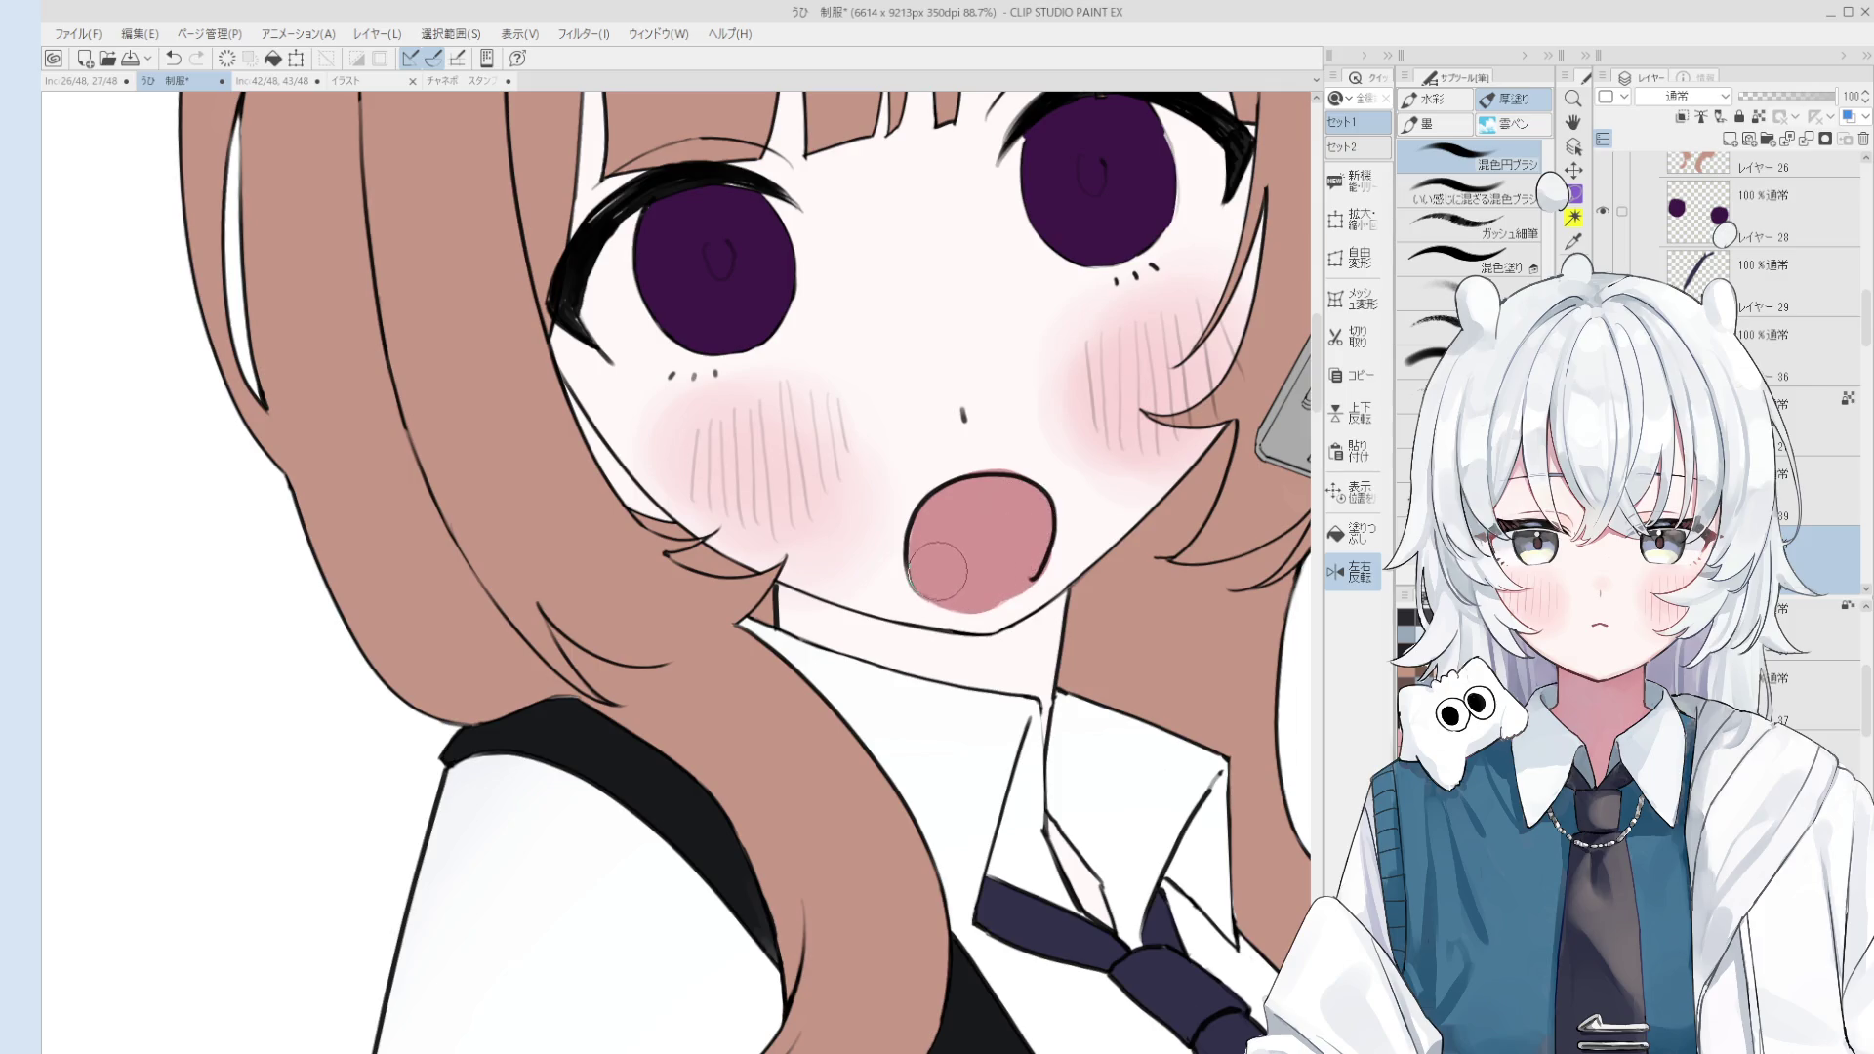
Step: Select the mouth colour layer and shift the view slightly right
key("e")
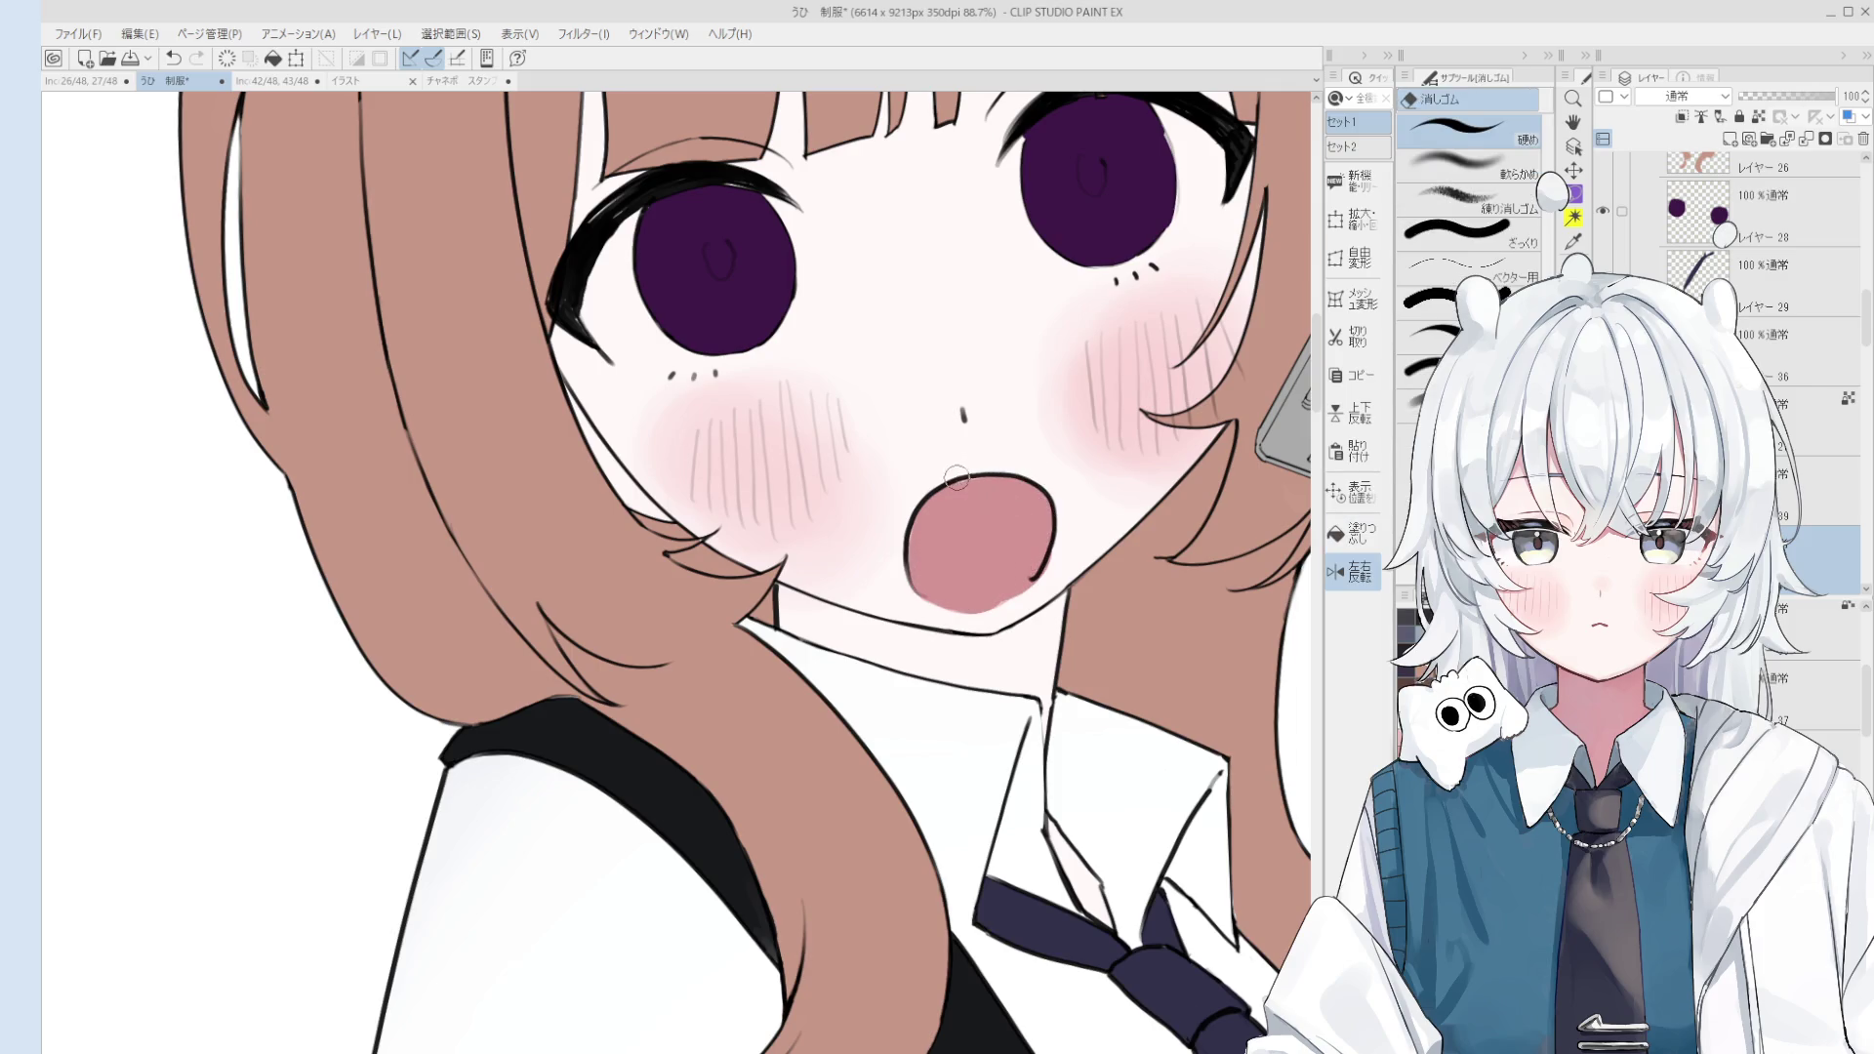
key("b")
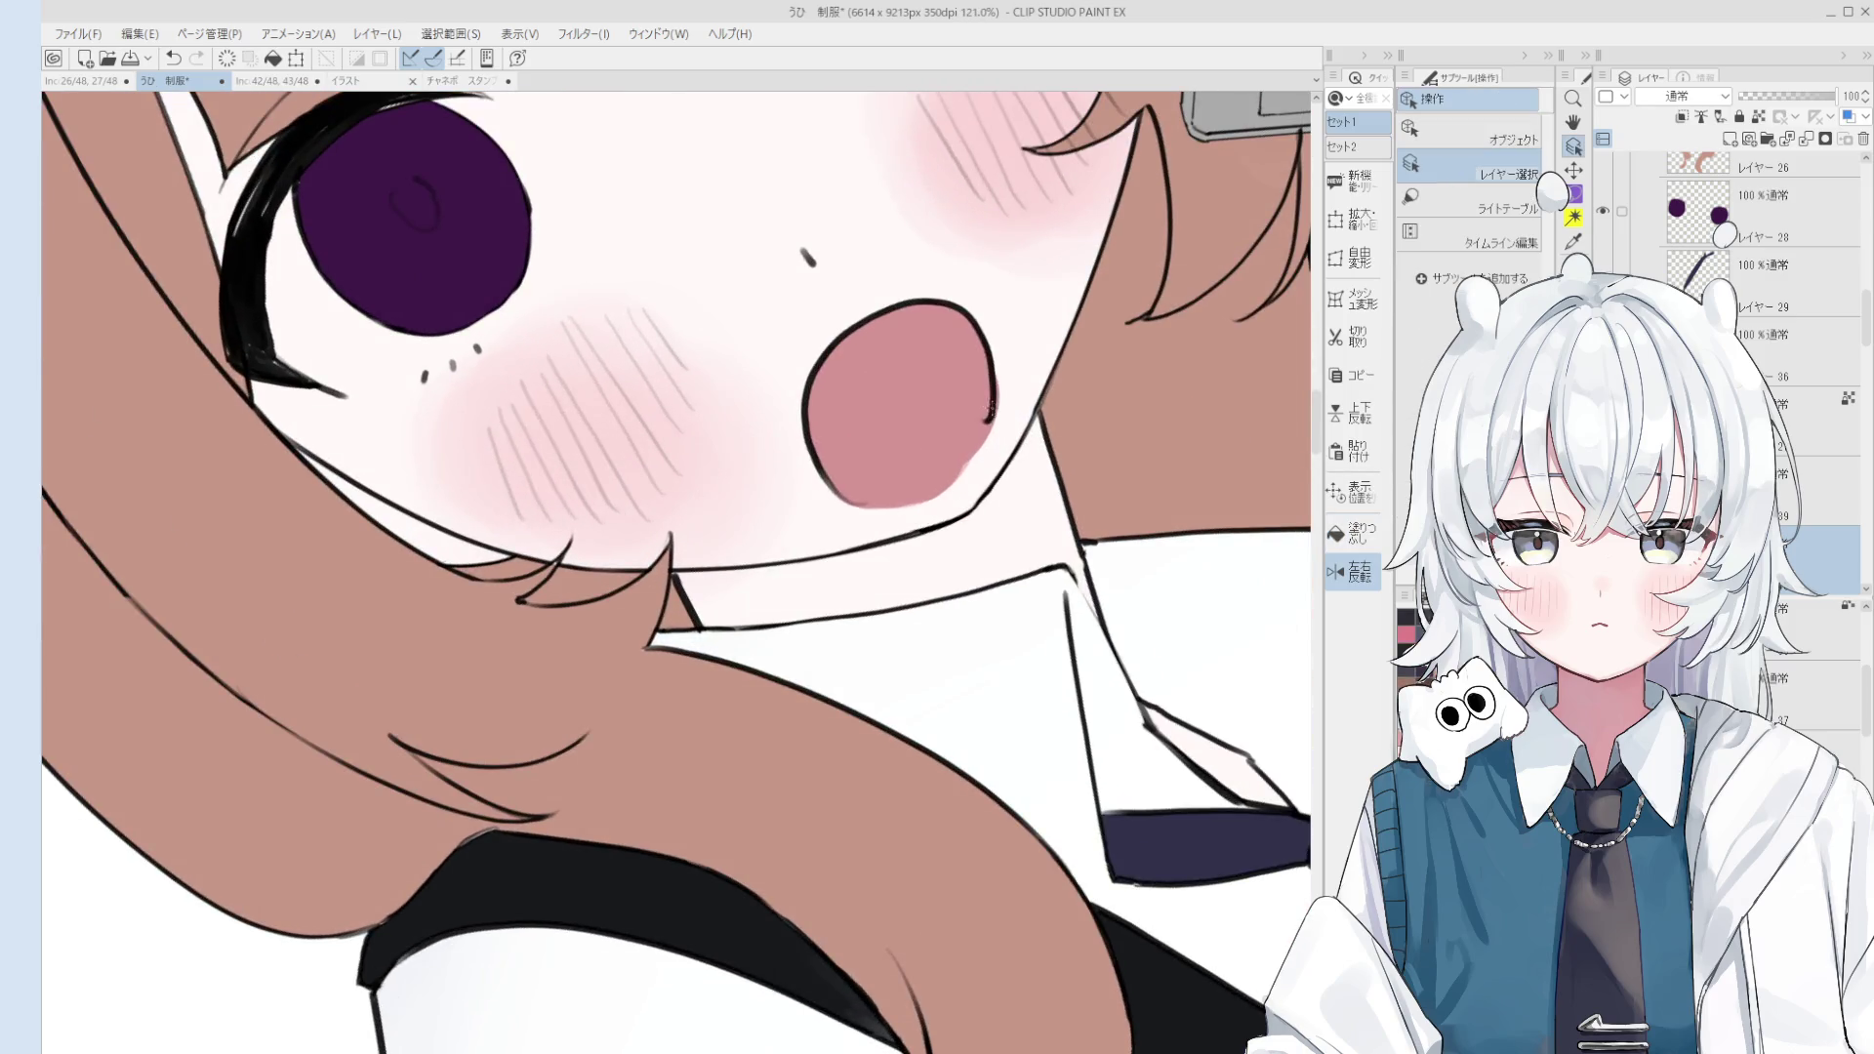
left_click(991, 405, "ctrl+shift")
key("e")
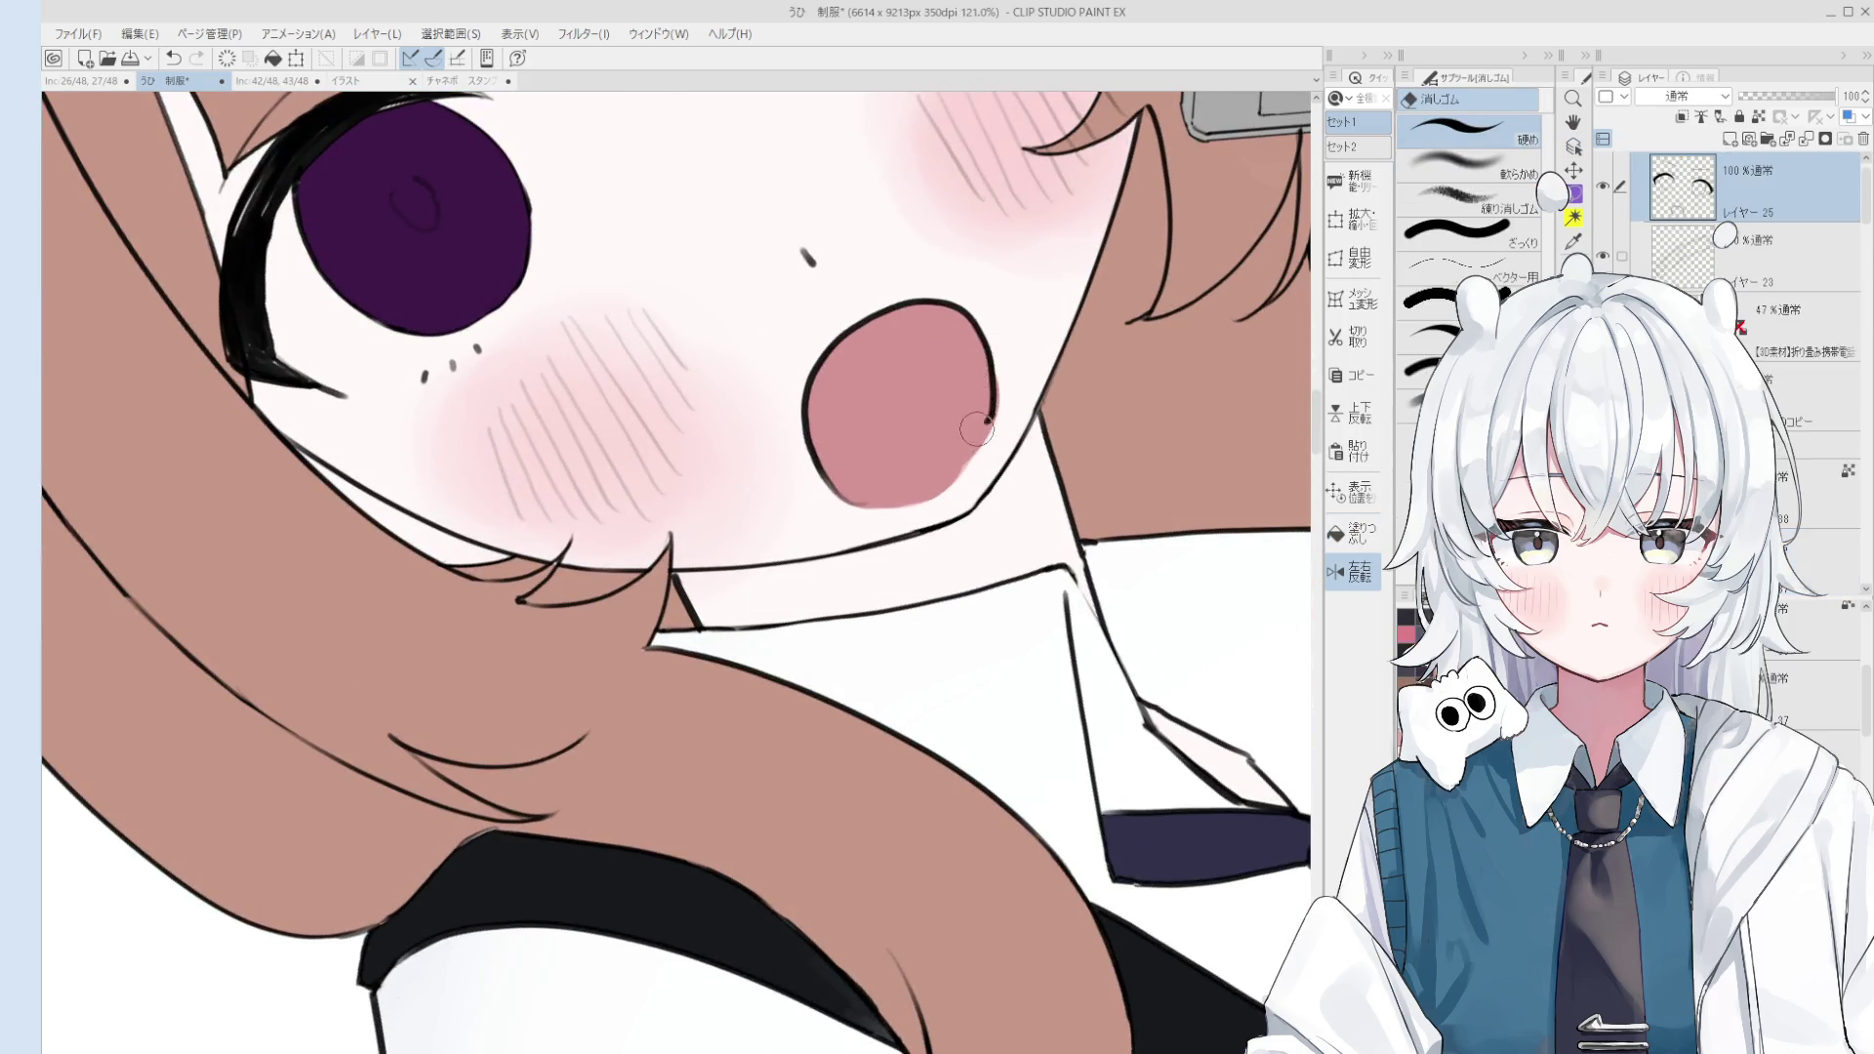
left_click(996, 391, "ctrl+shift")
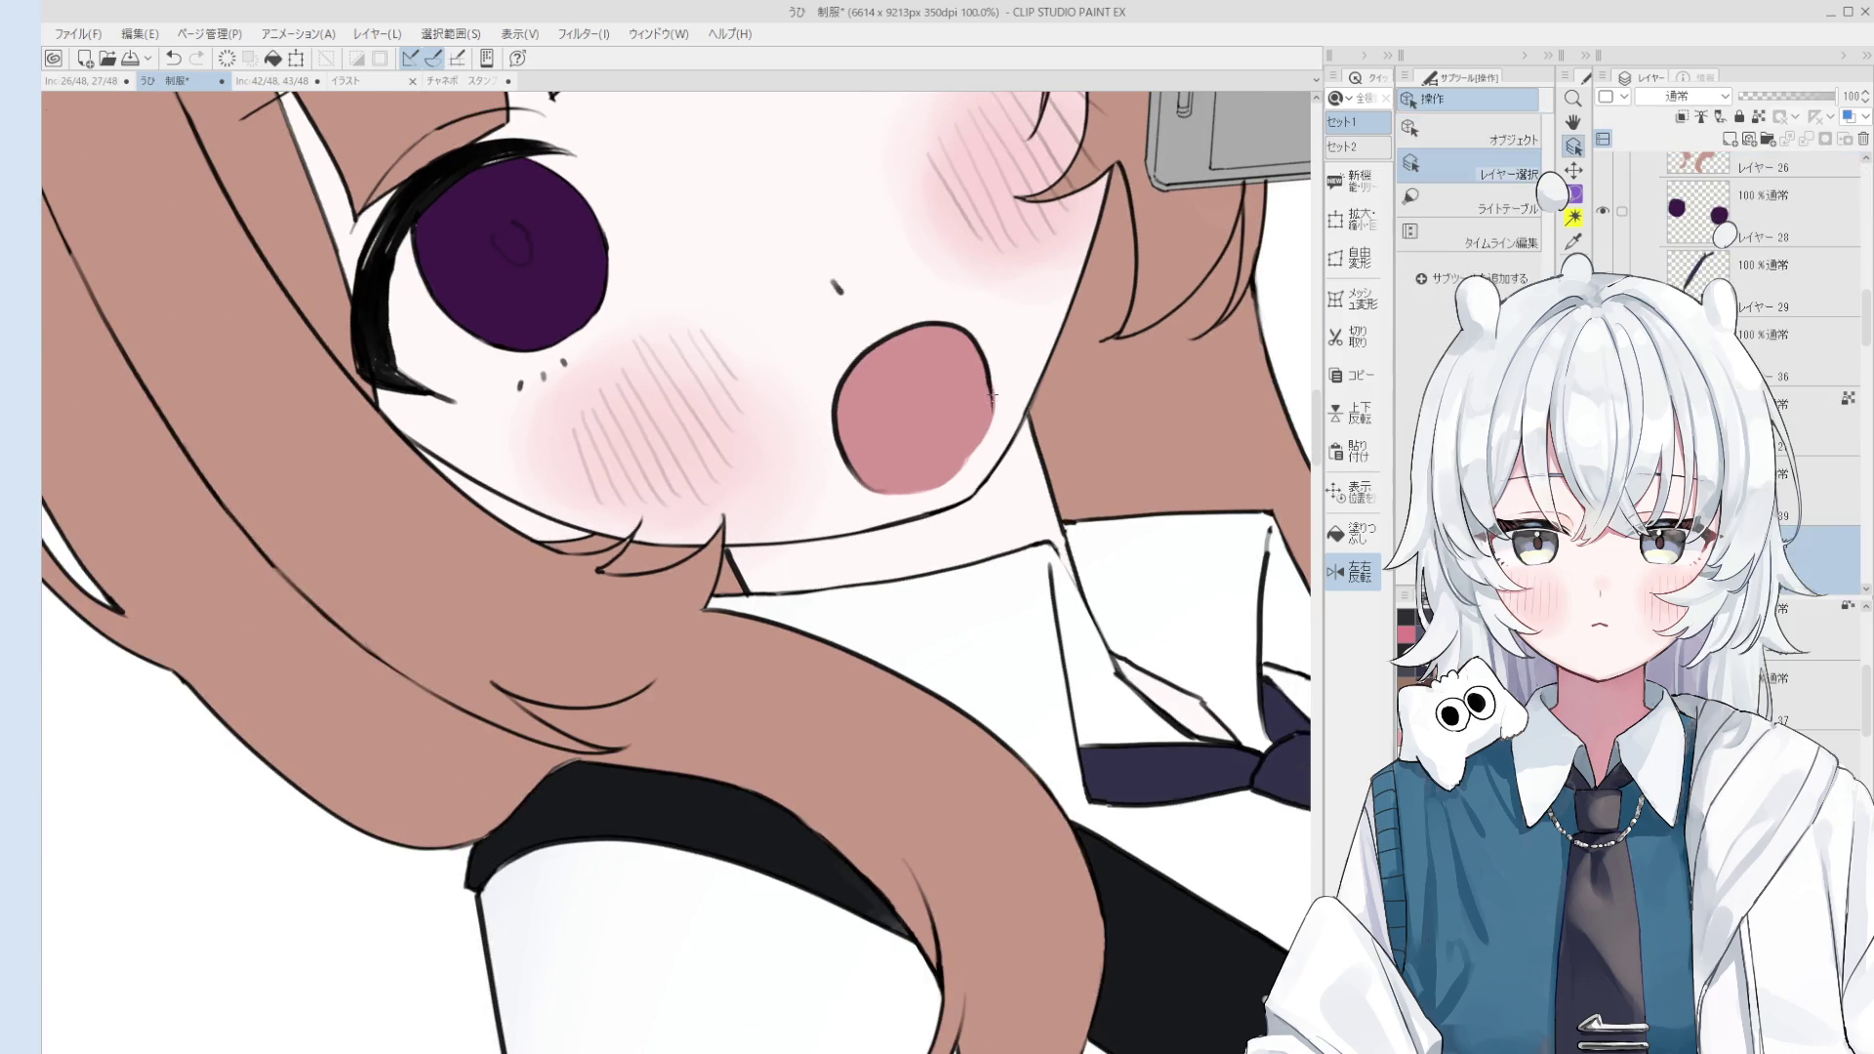
scroll(946, 489, "down", 2)
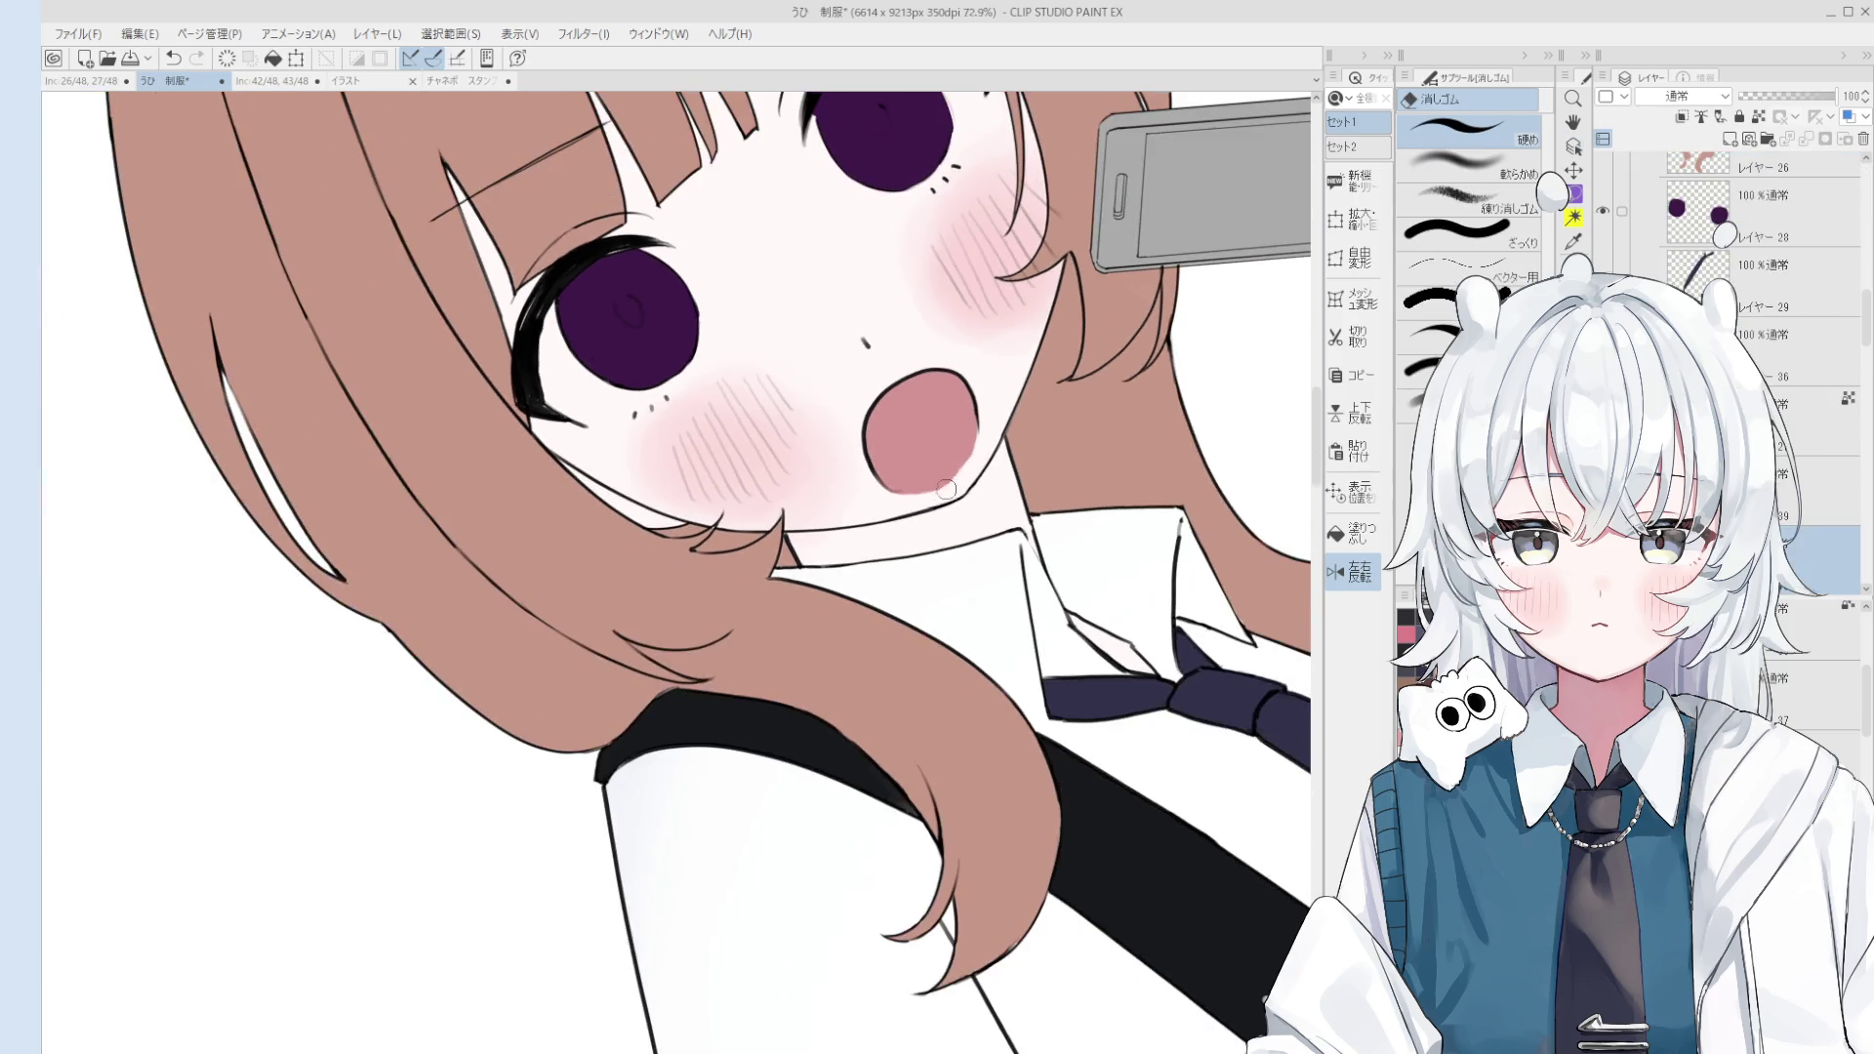
scroll(950, 498, "down", 2)
scroll(962, 612, "up", 4)
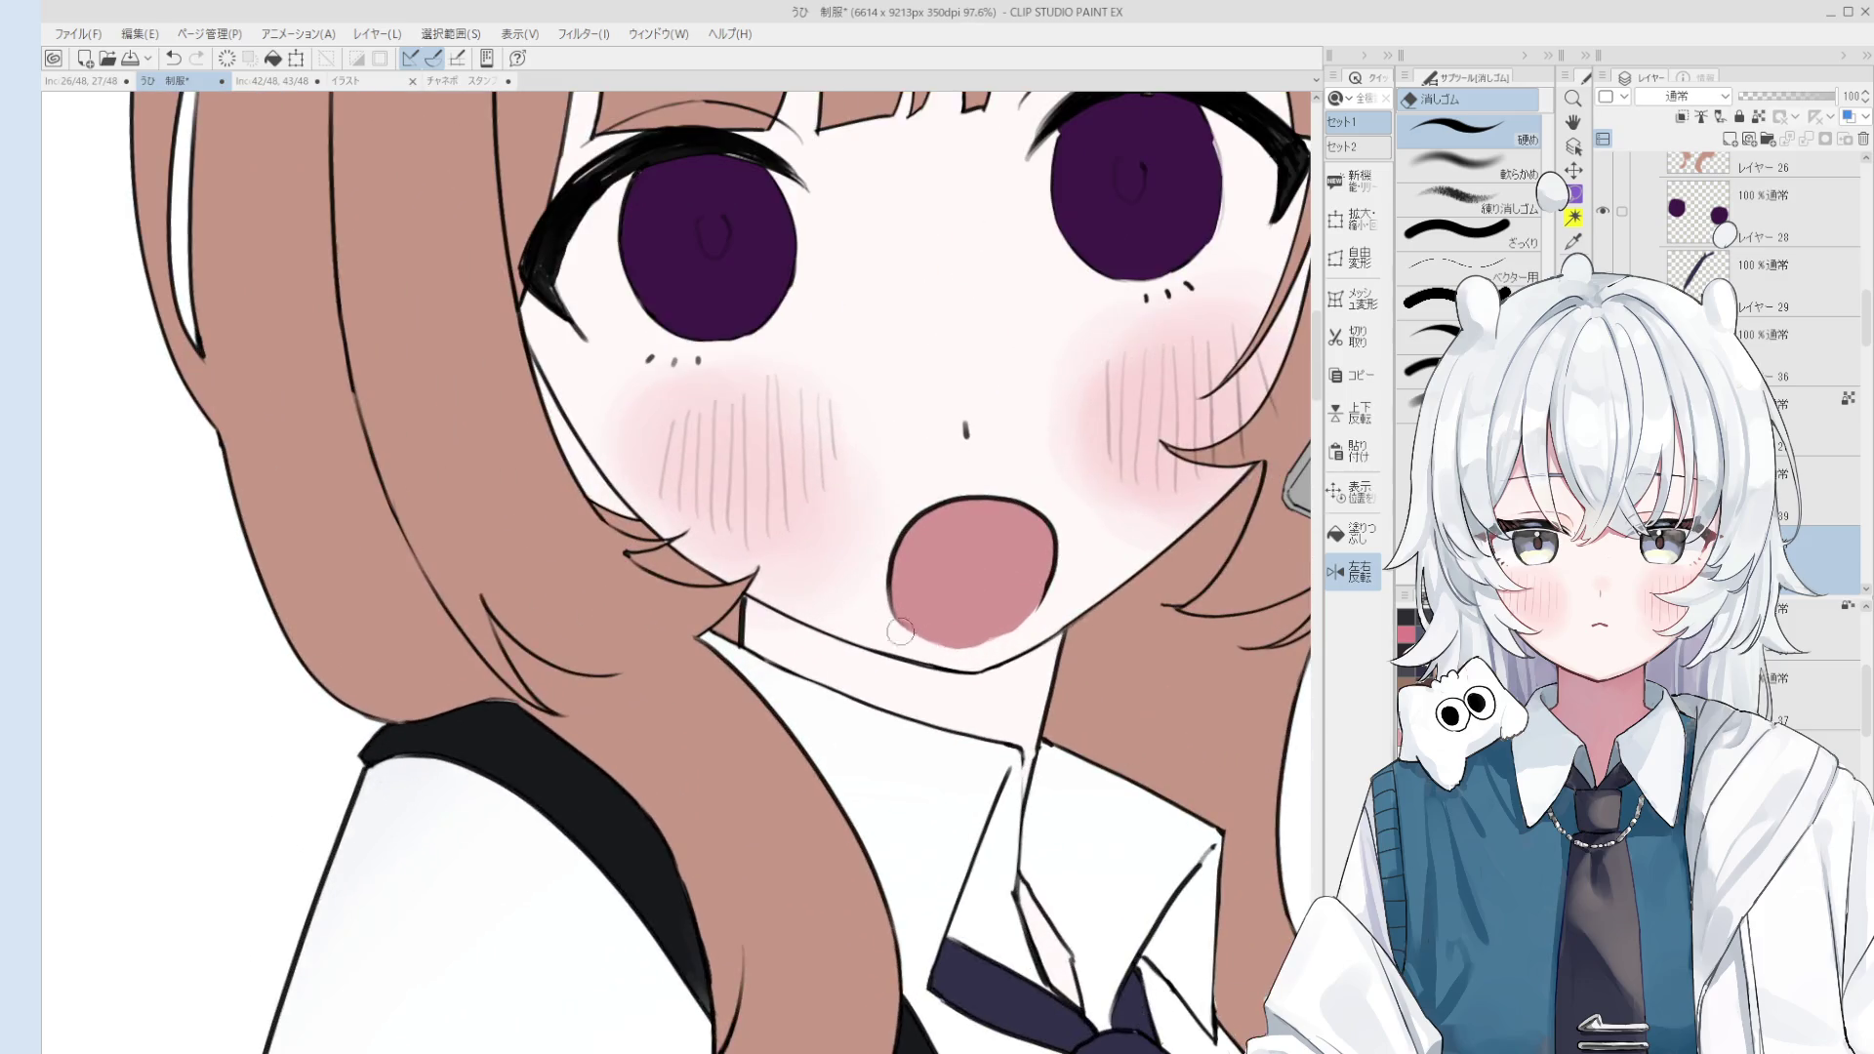
scroll(941, 652, "down", 2)
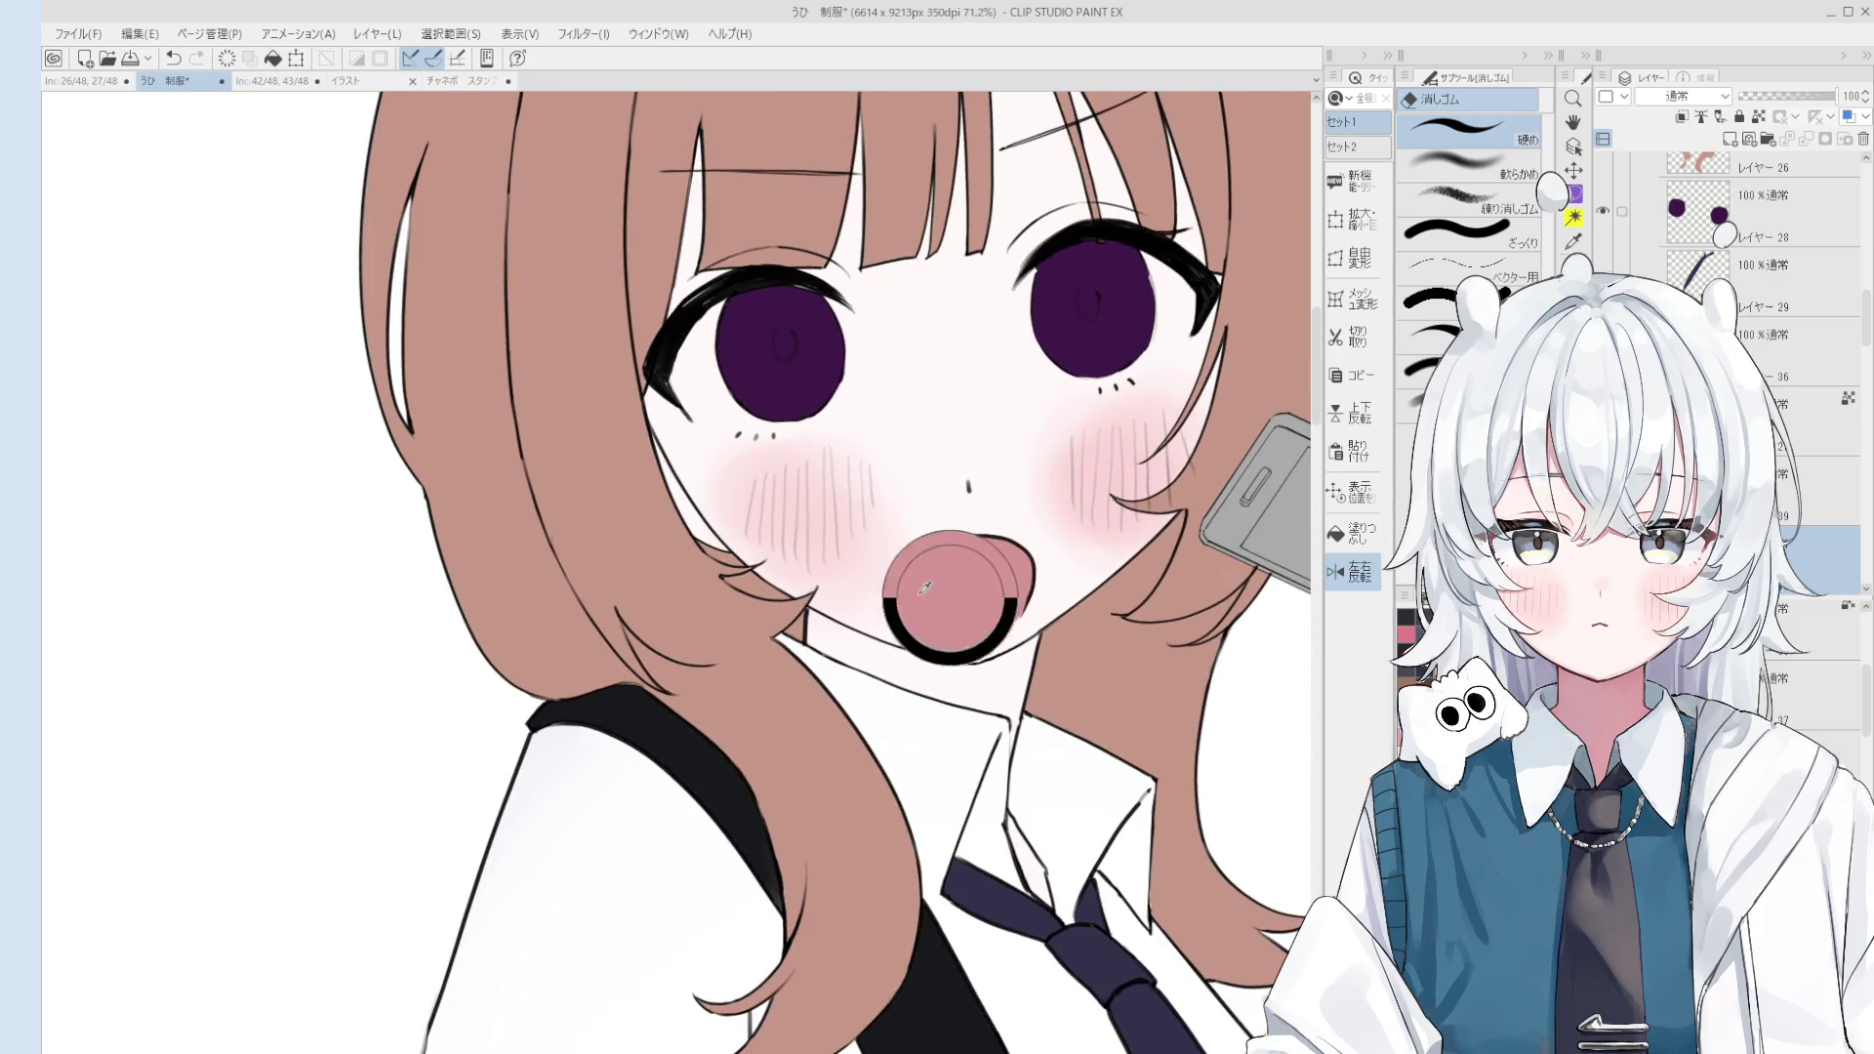
key("b")
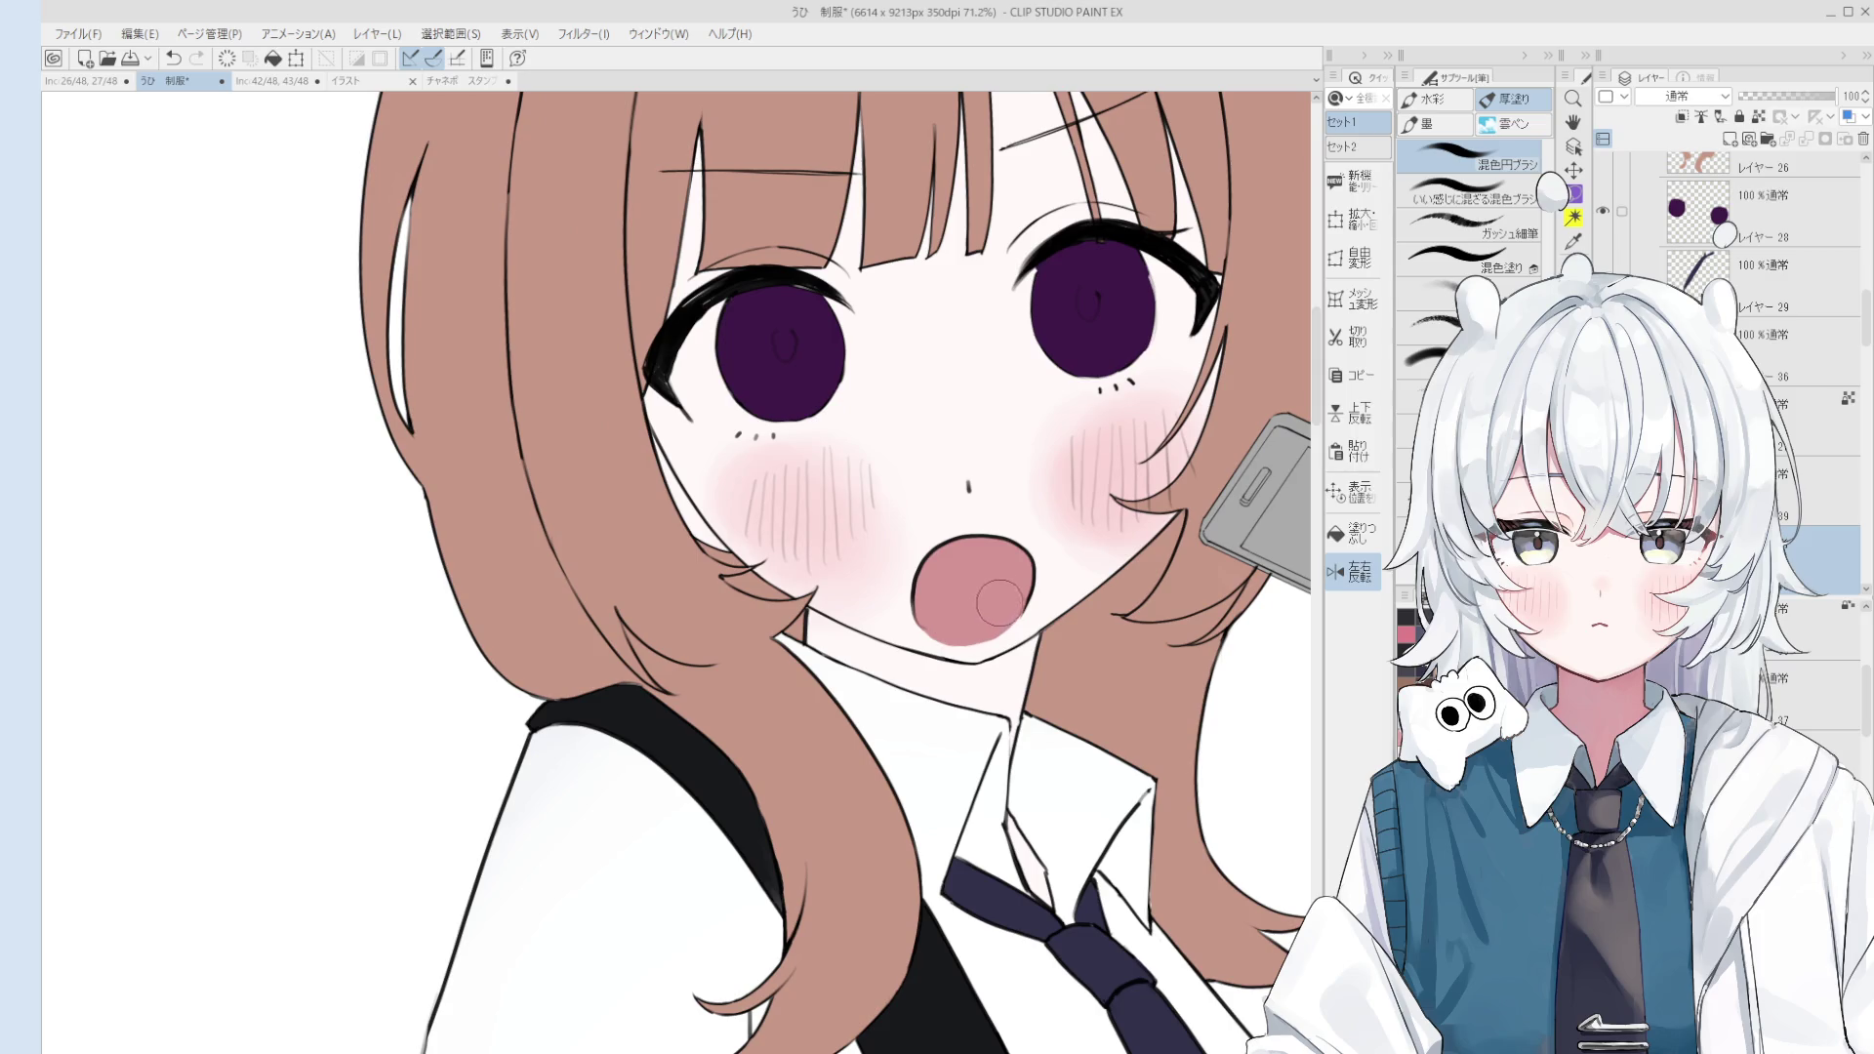
key("h")
left_click_drag(1015, 617, 1049, 615)
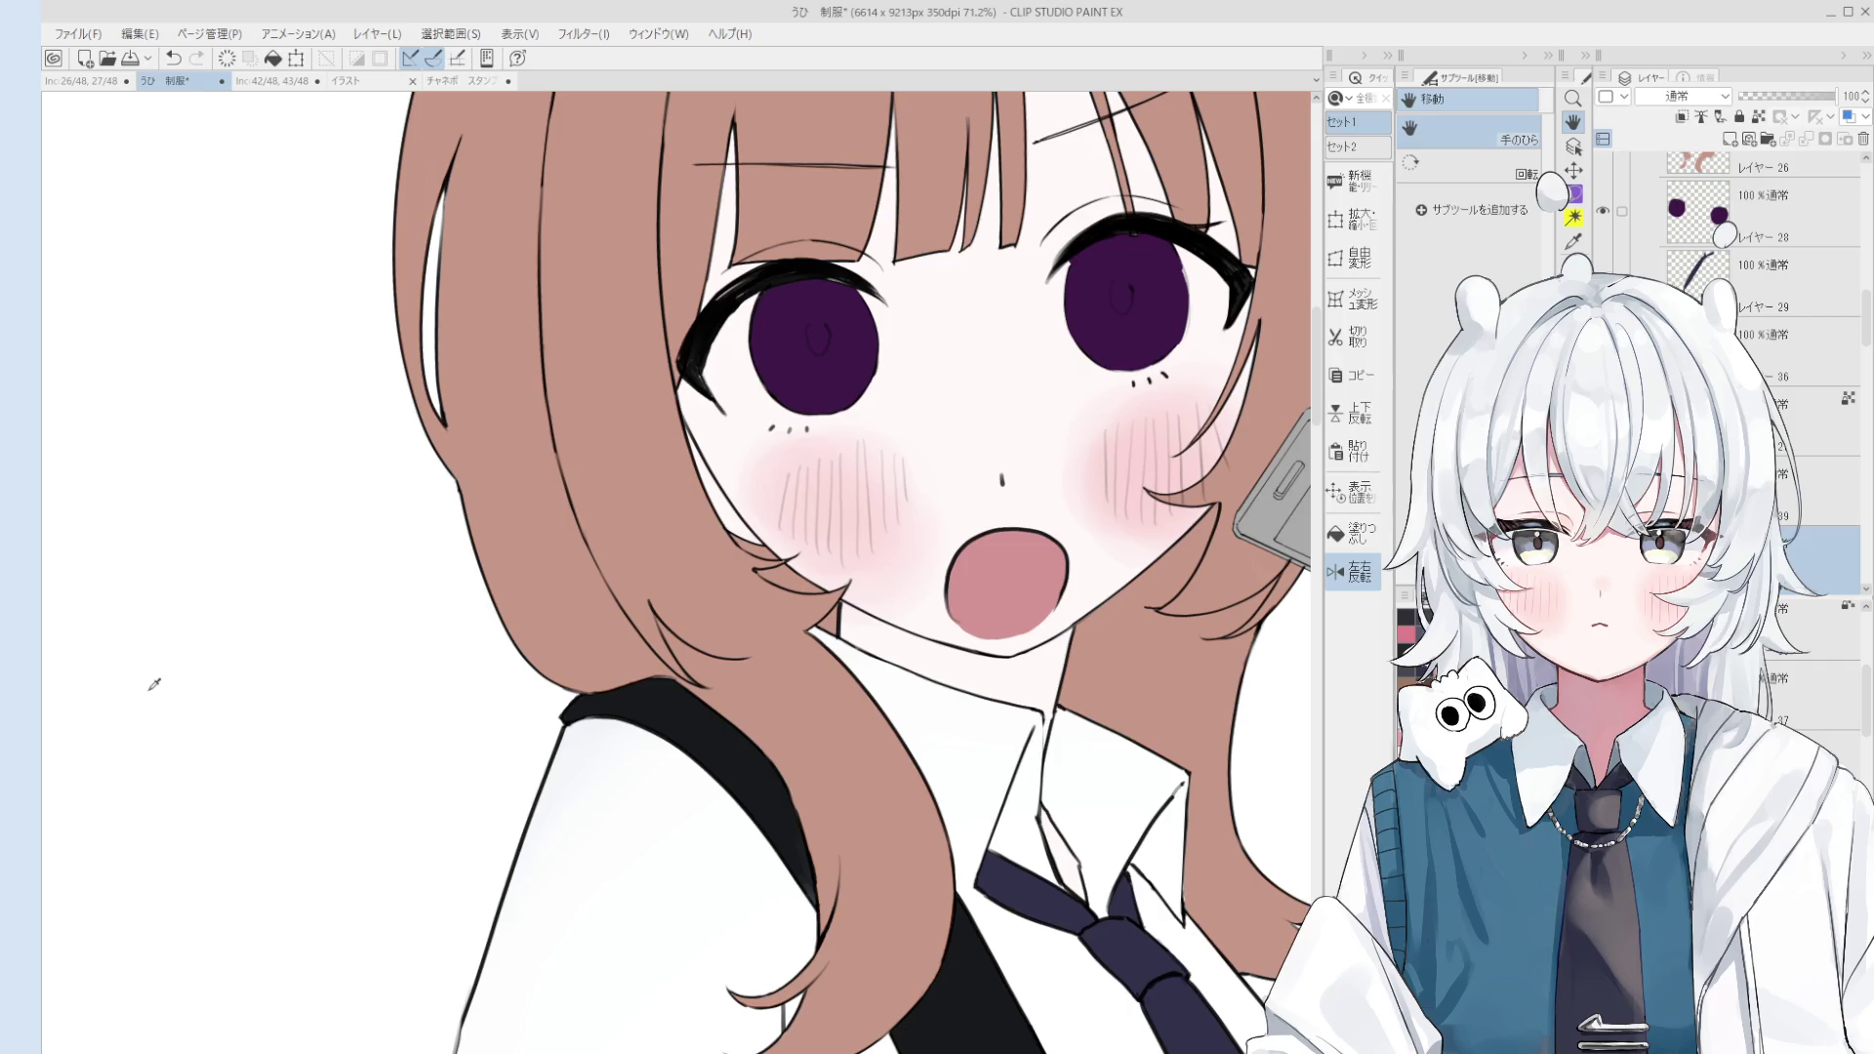
Step: On the face line-art layer, undo the last outline stroke and redraw the mouth's left edge with the 線画 pen
key("o")
scroll(1082, 590, "up", 3)
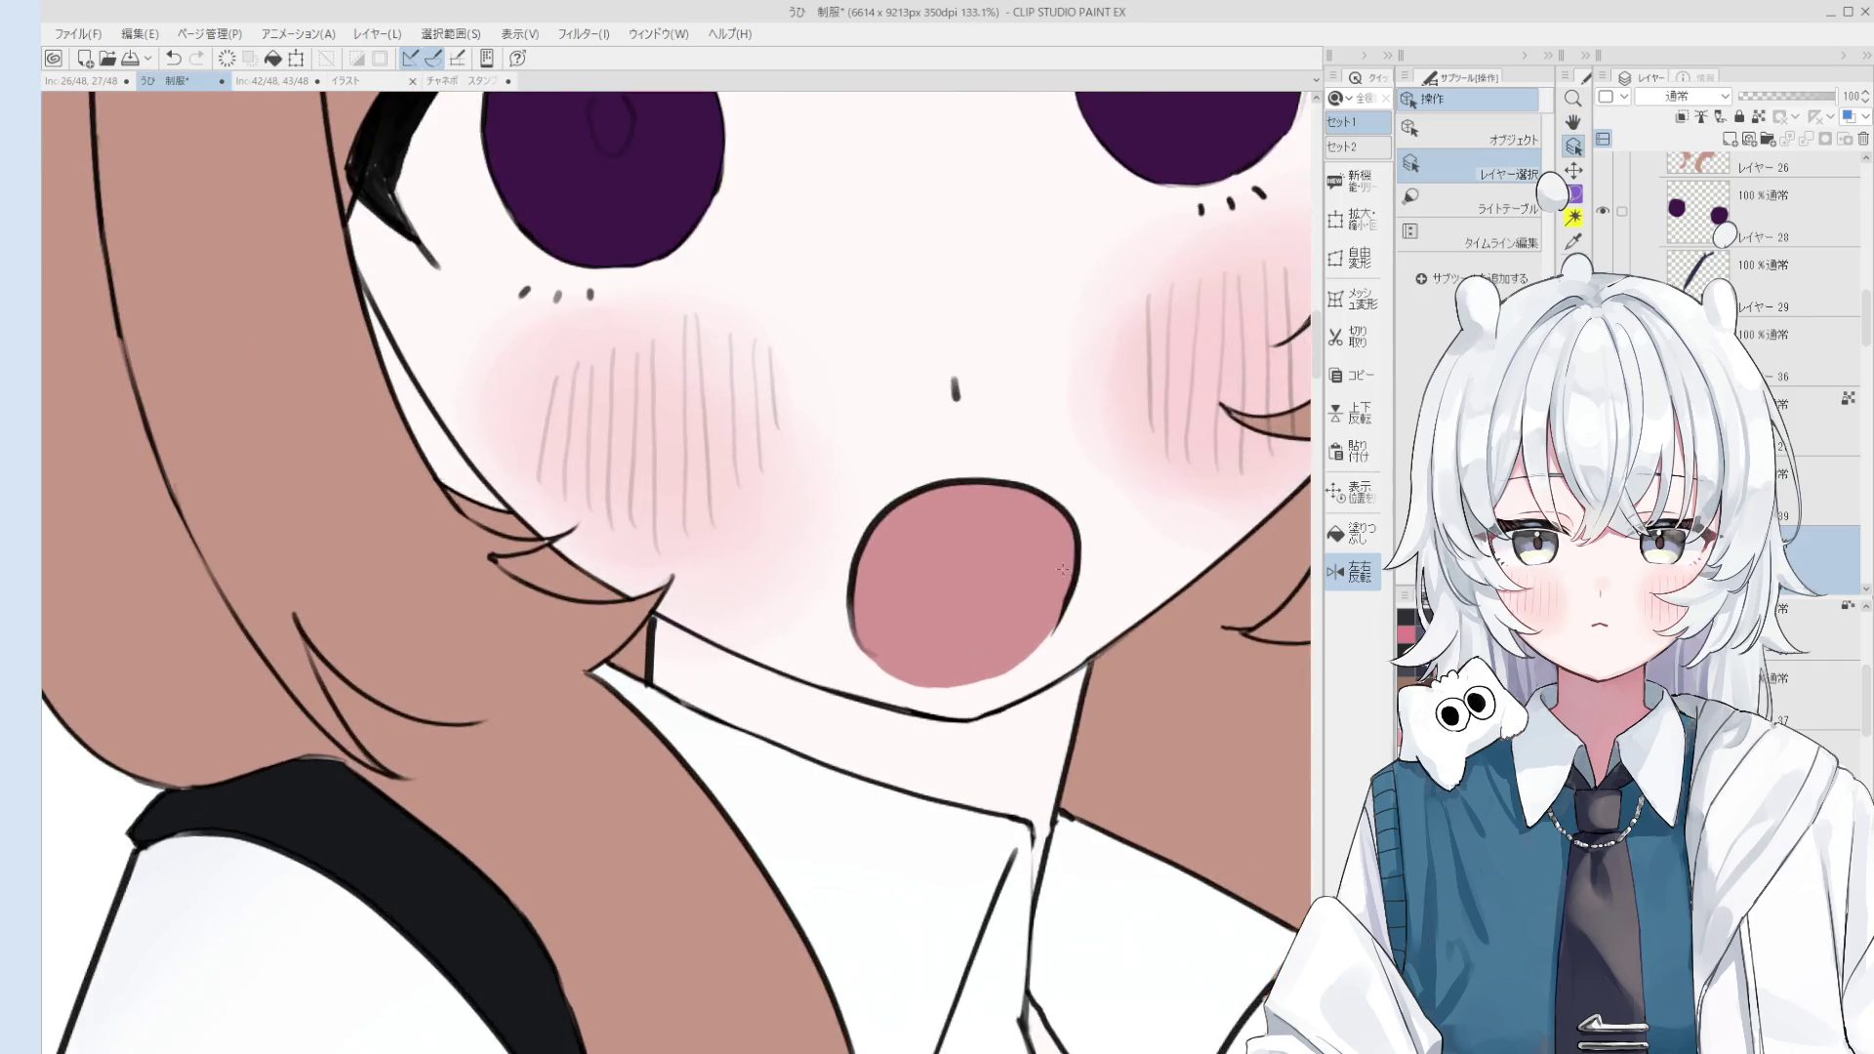
left_click(1082, 566)
key("-")
key("p")
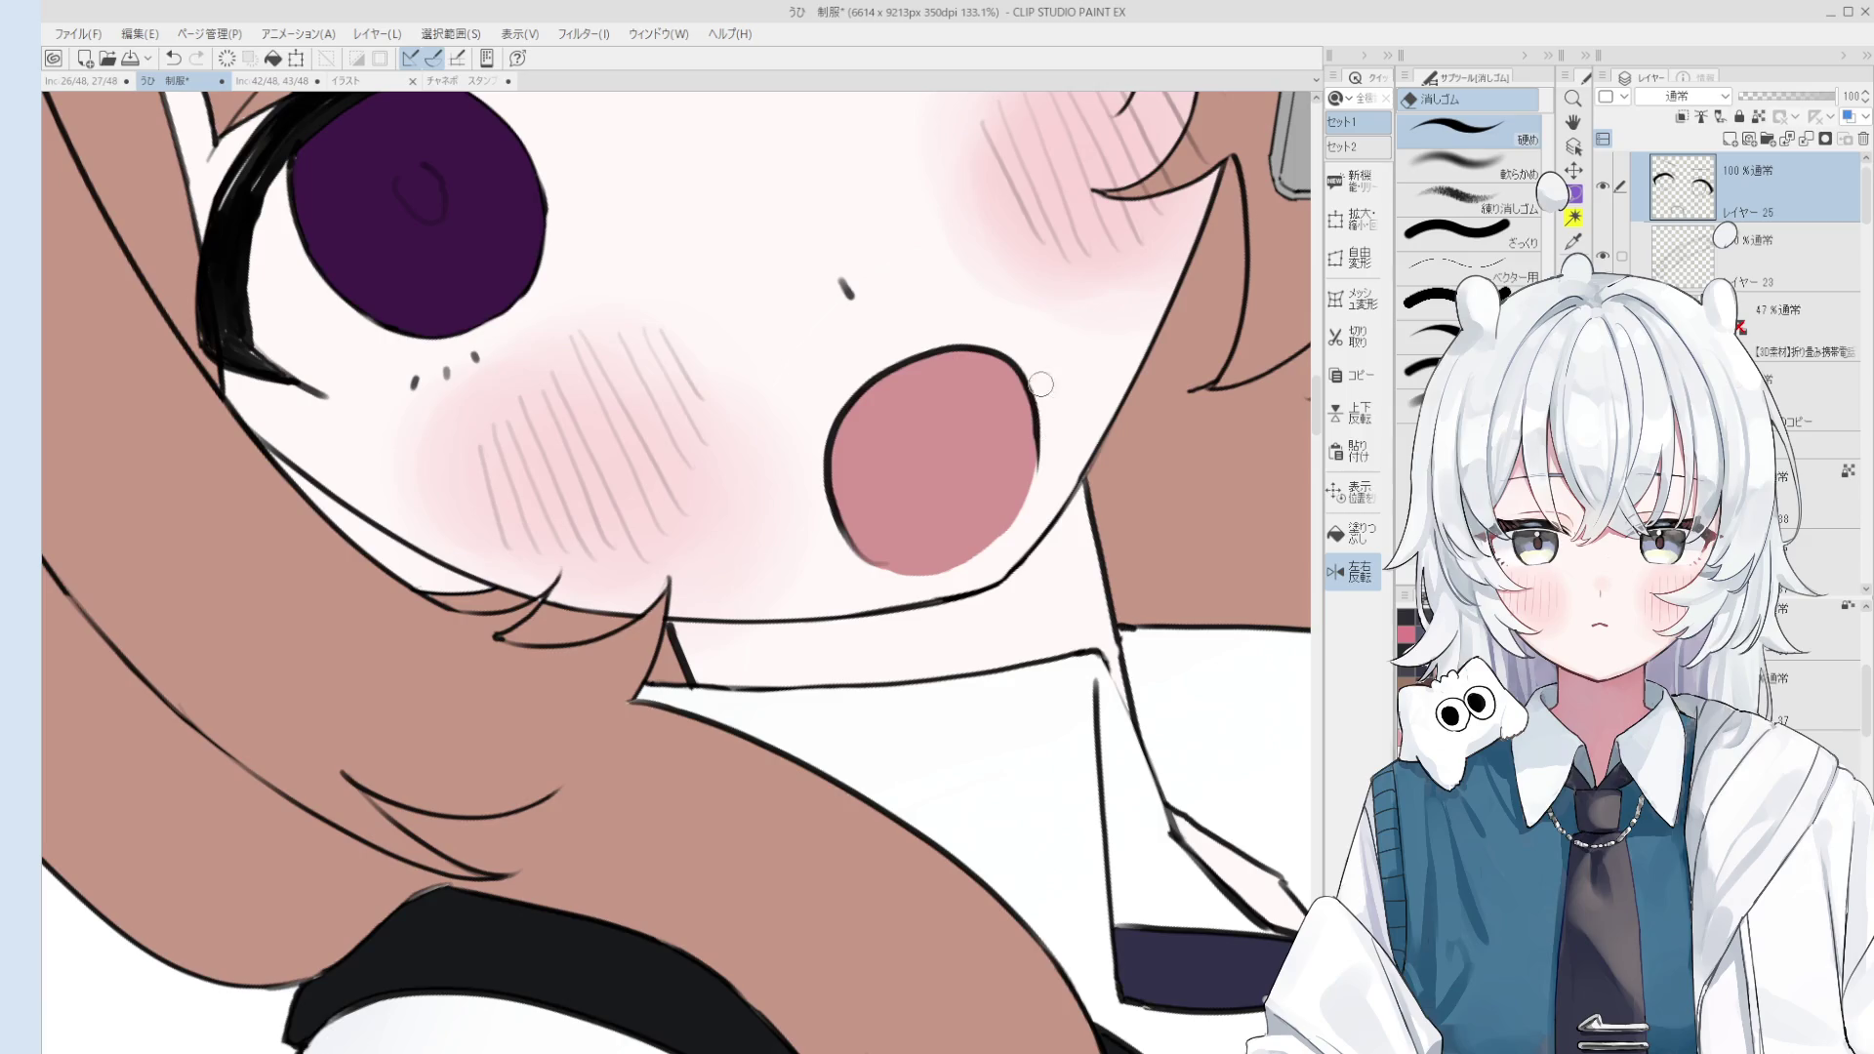
scroll(1030, 420, "down", 3)
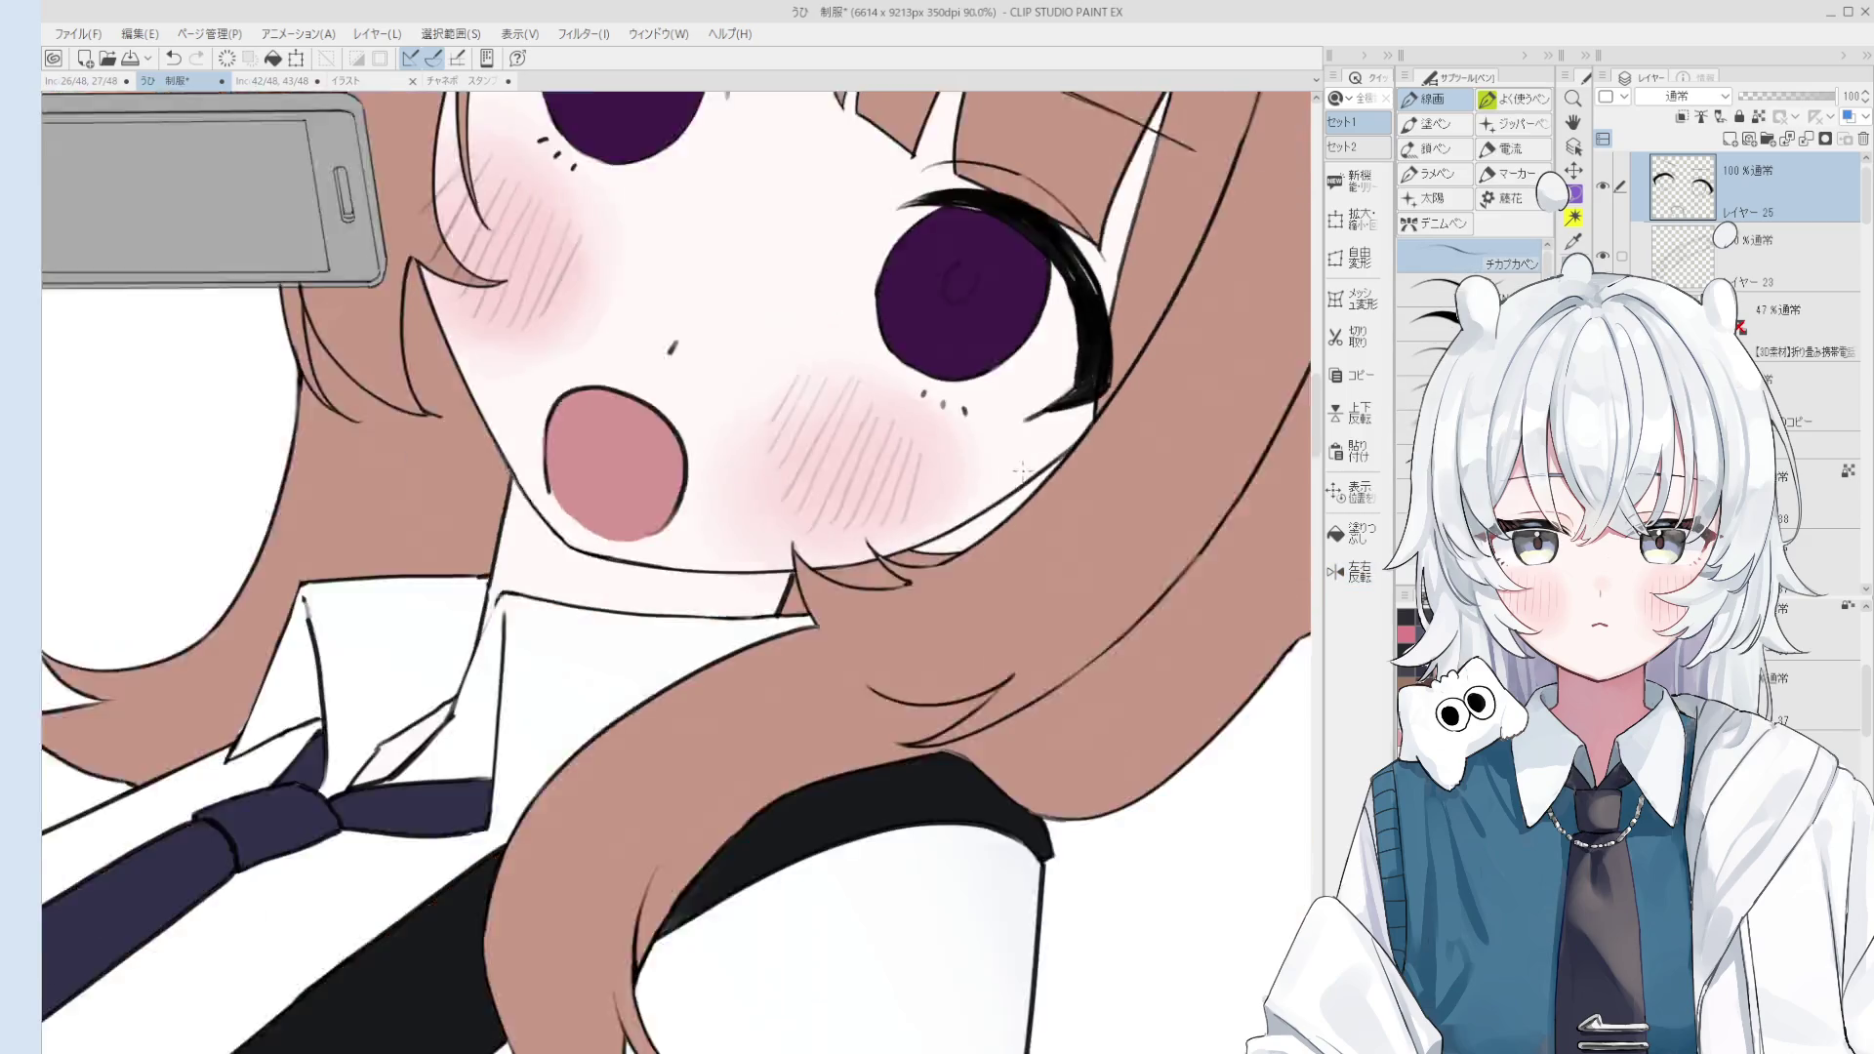
key("^")
key("e")
scroll(1066, 612, "up", 3)
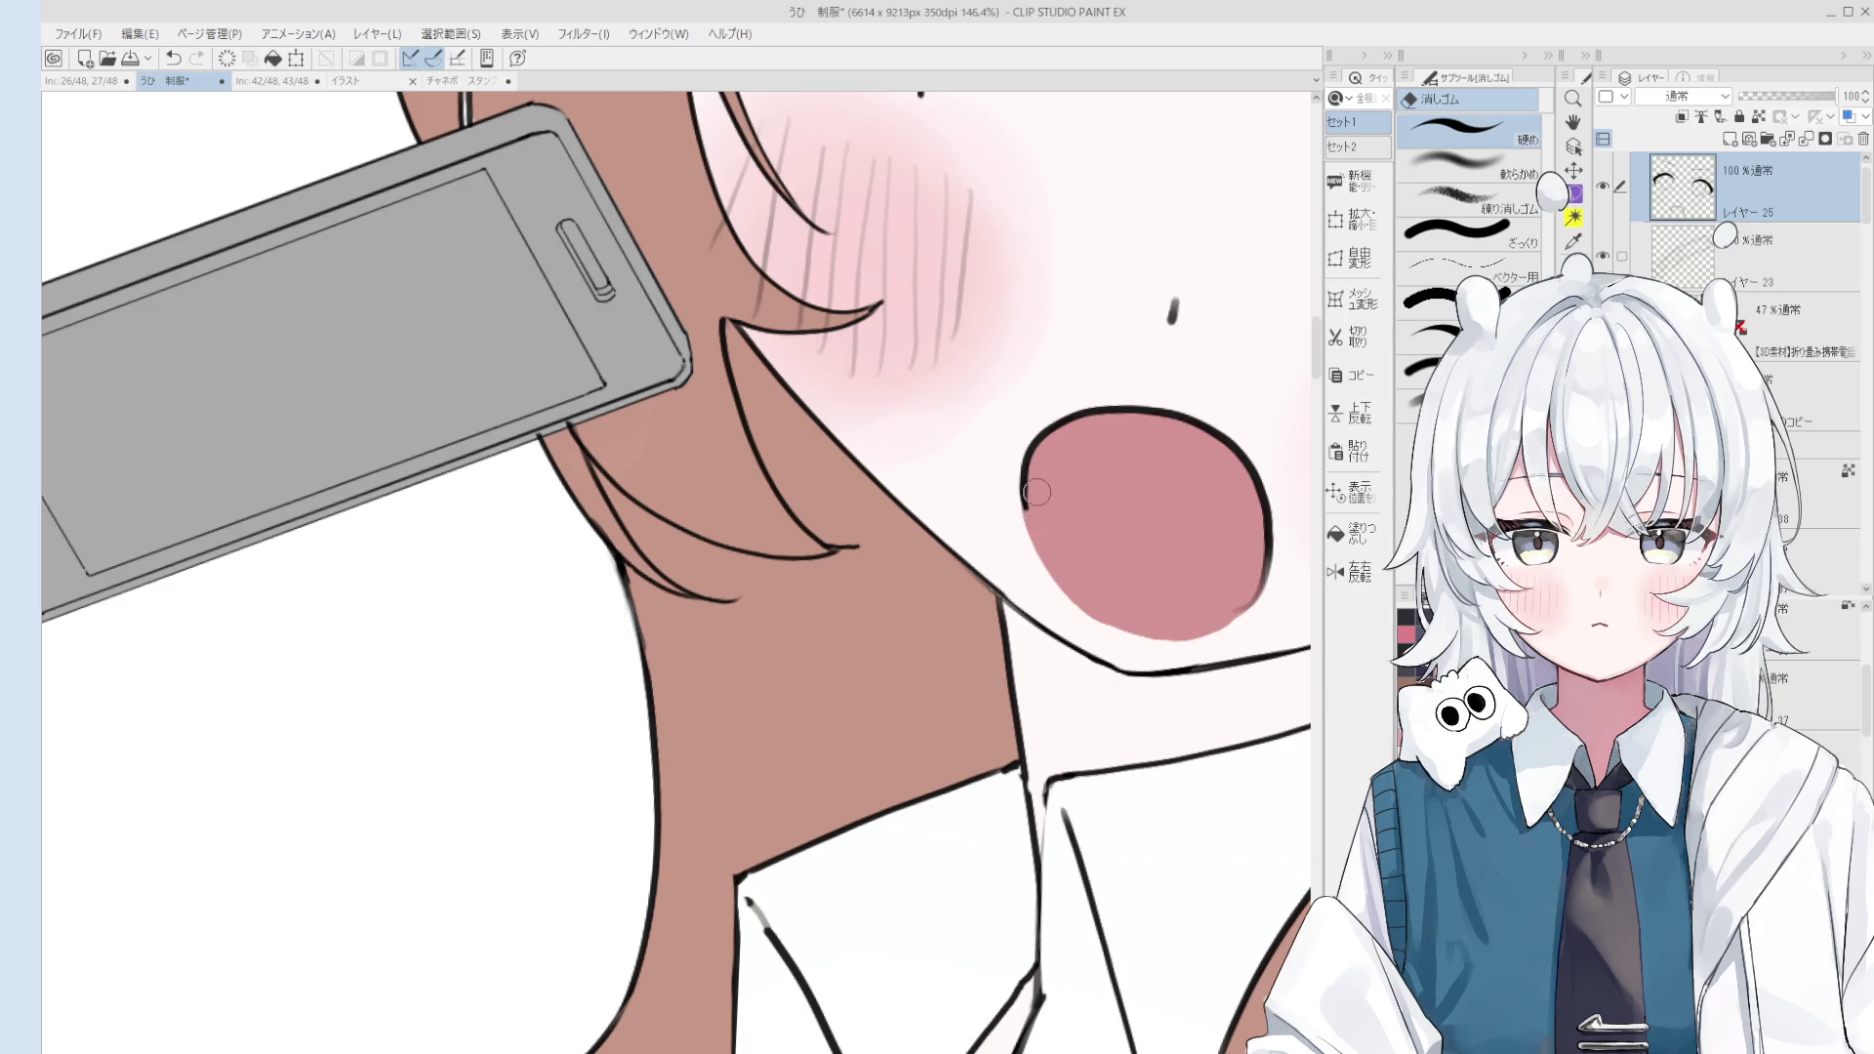
key("p")
key("ctrl+z")
left_click_drag(1021, 457, 1083, 606)
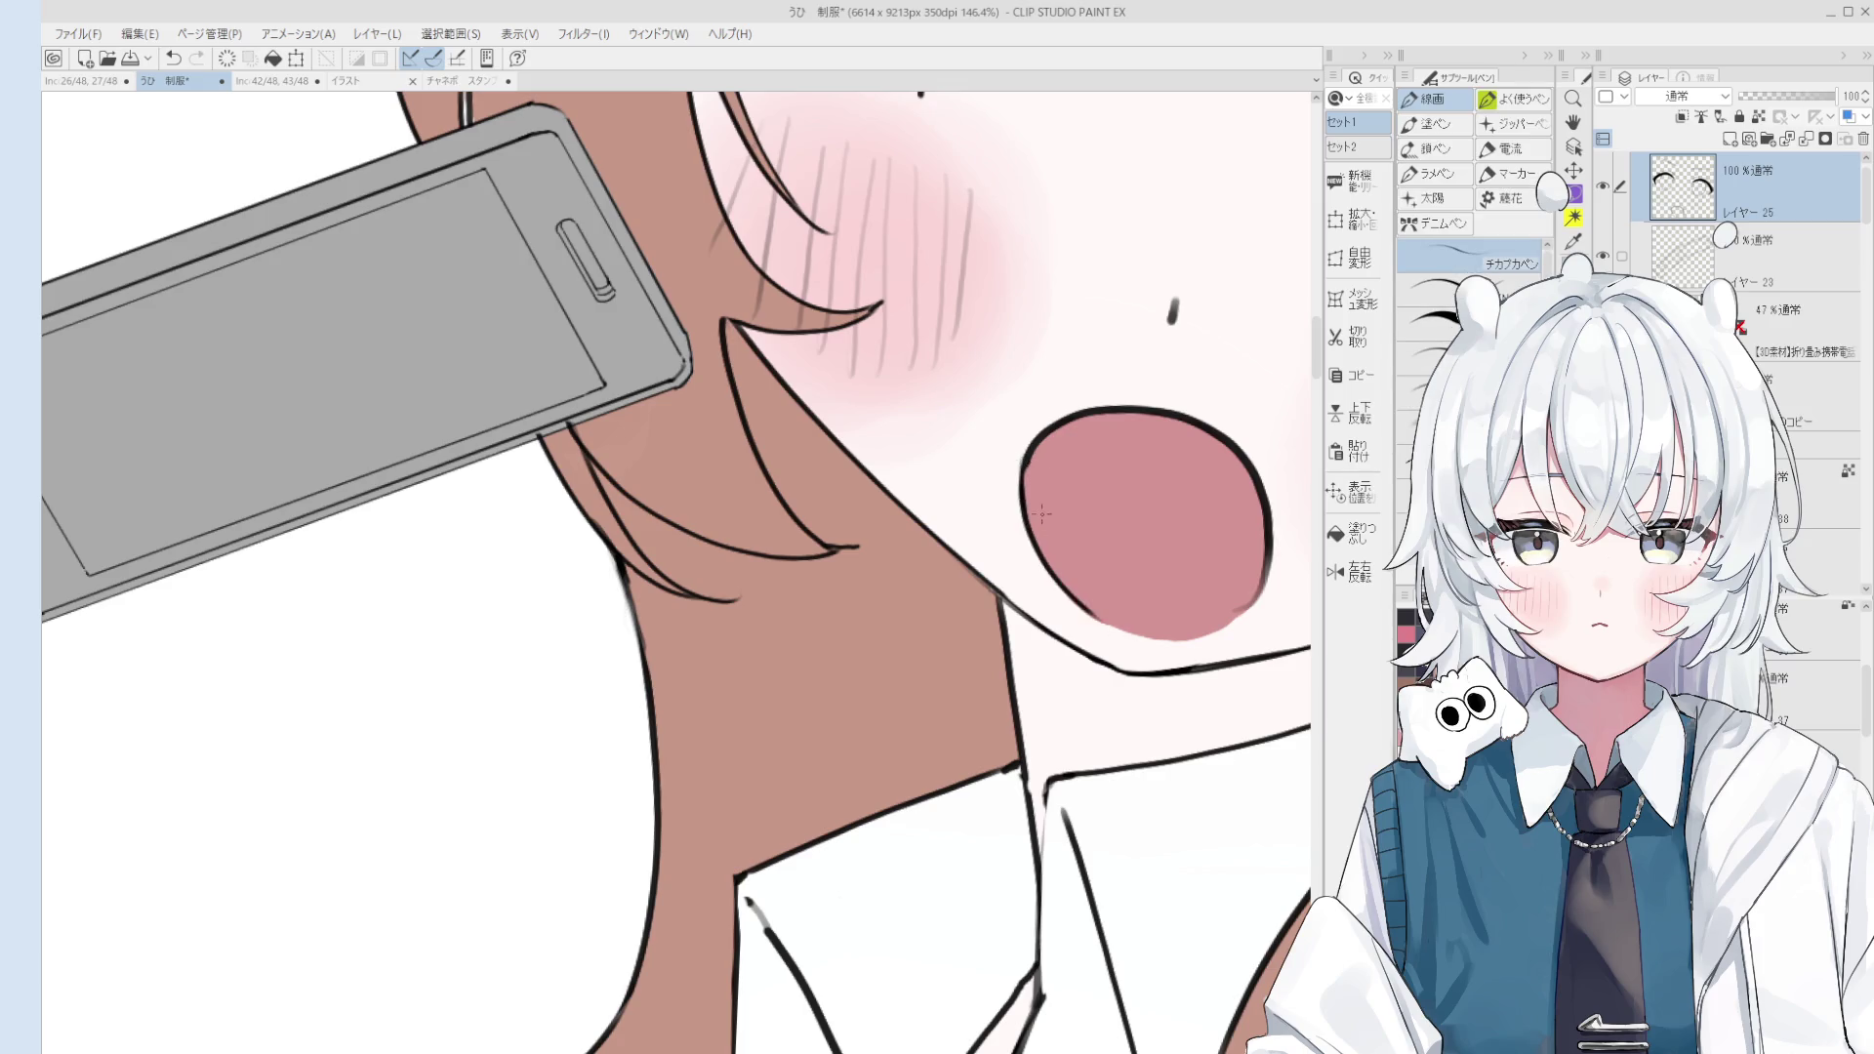
key("ctrl+alt+0")
Step: Mirror the canvas to check the mouth, undo another stray stroke and reframe the face and upper body
key("e")
scroll(1132, 605, "down", 3)
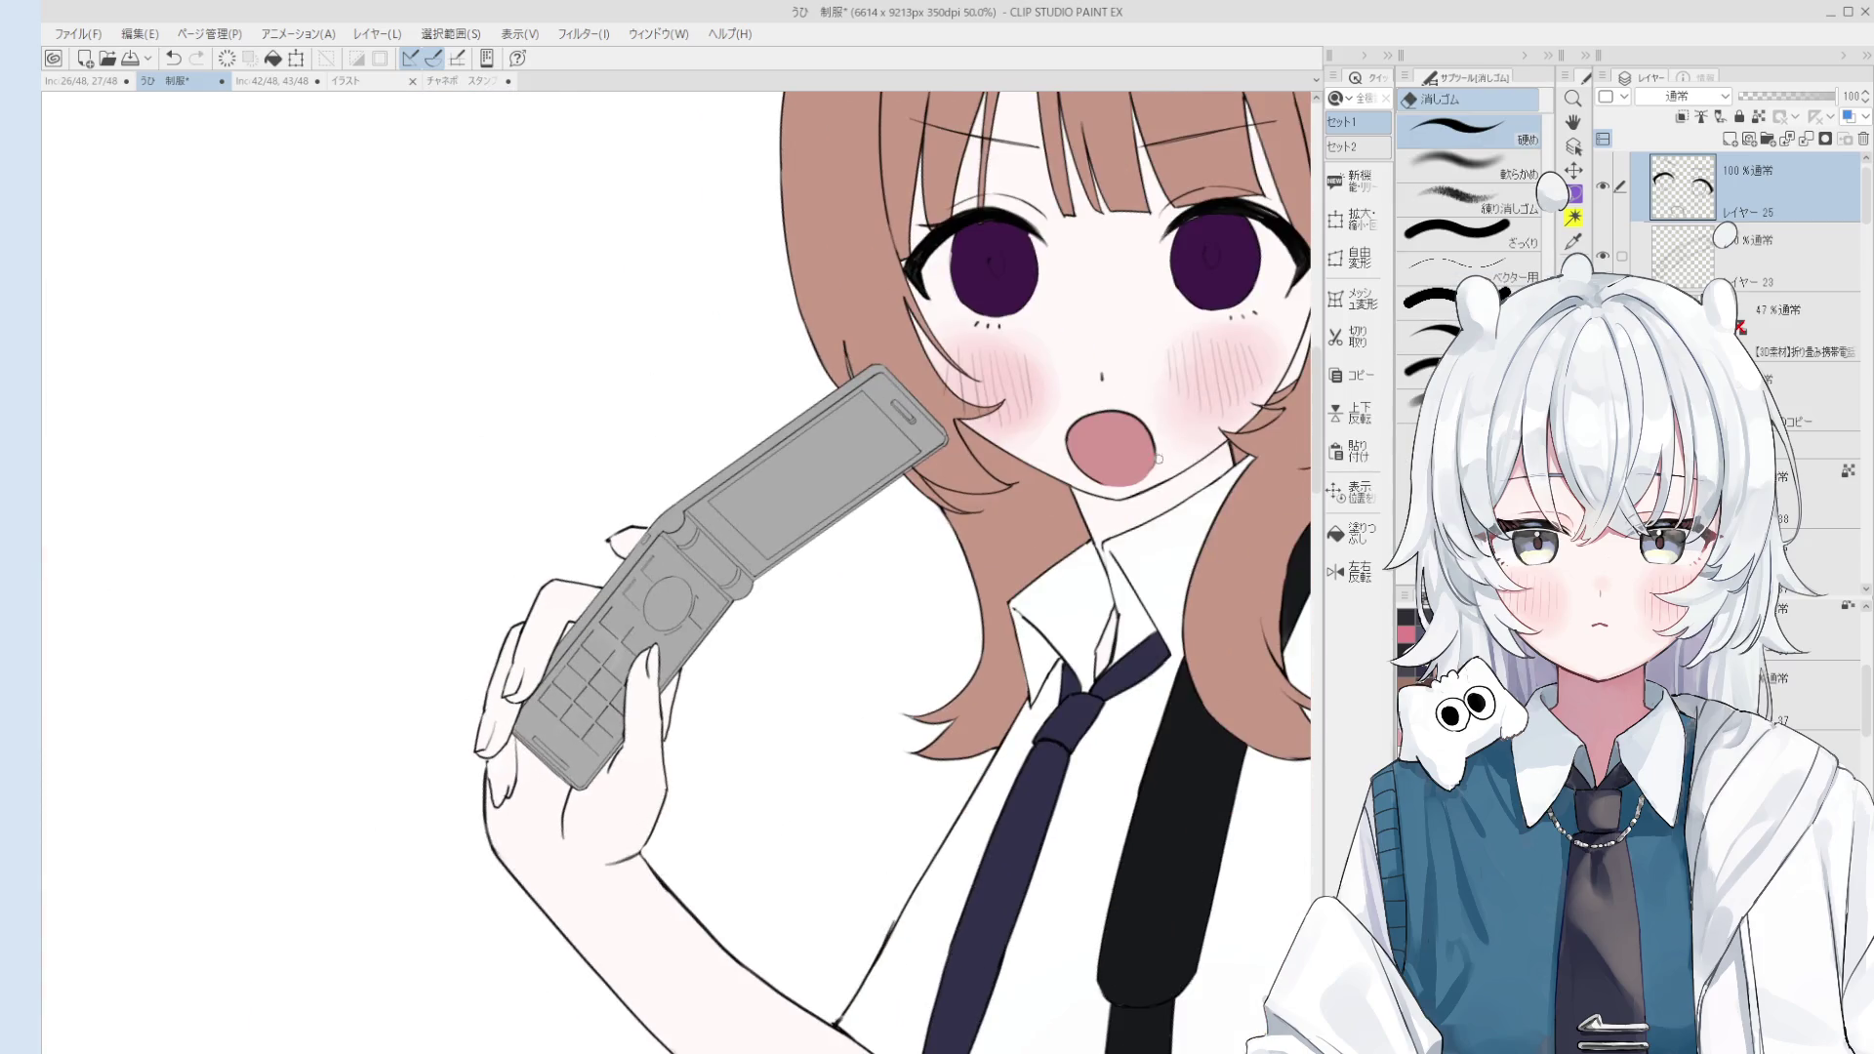
scroll(1144, 421, "down", 3)
key("h")
key("p")
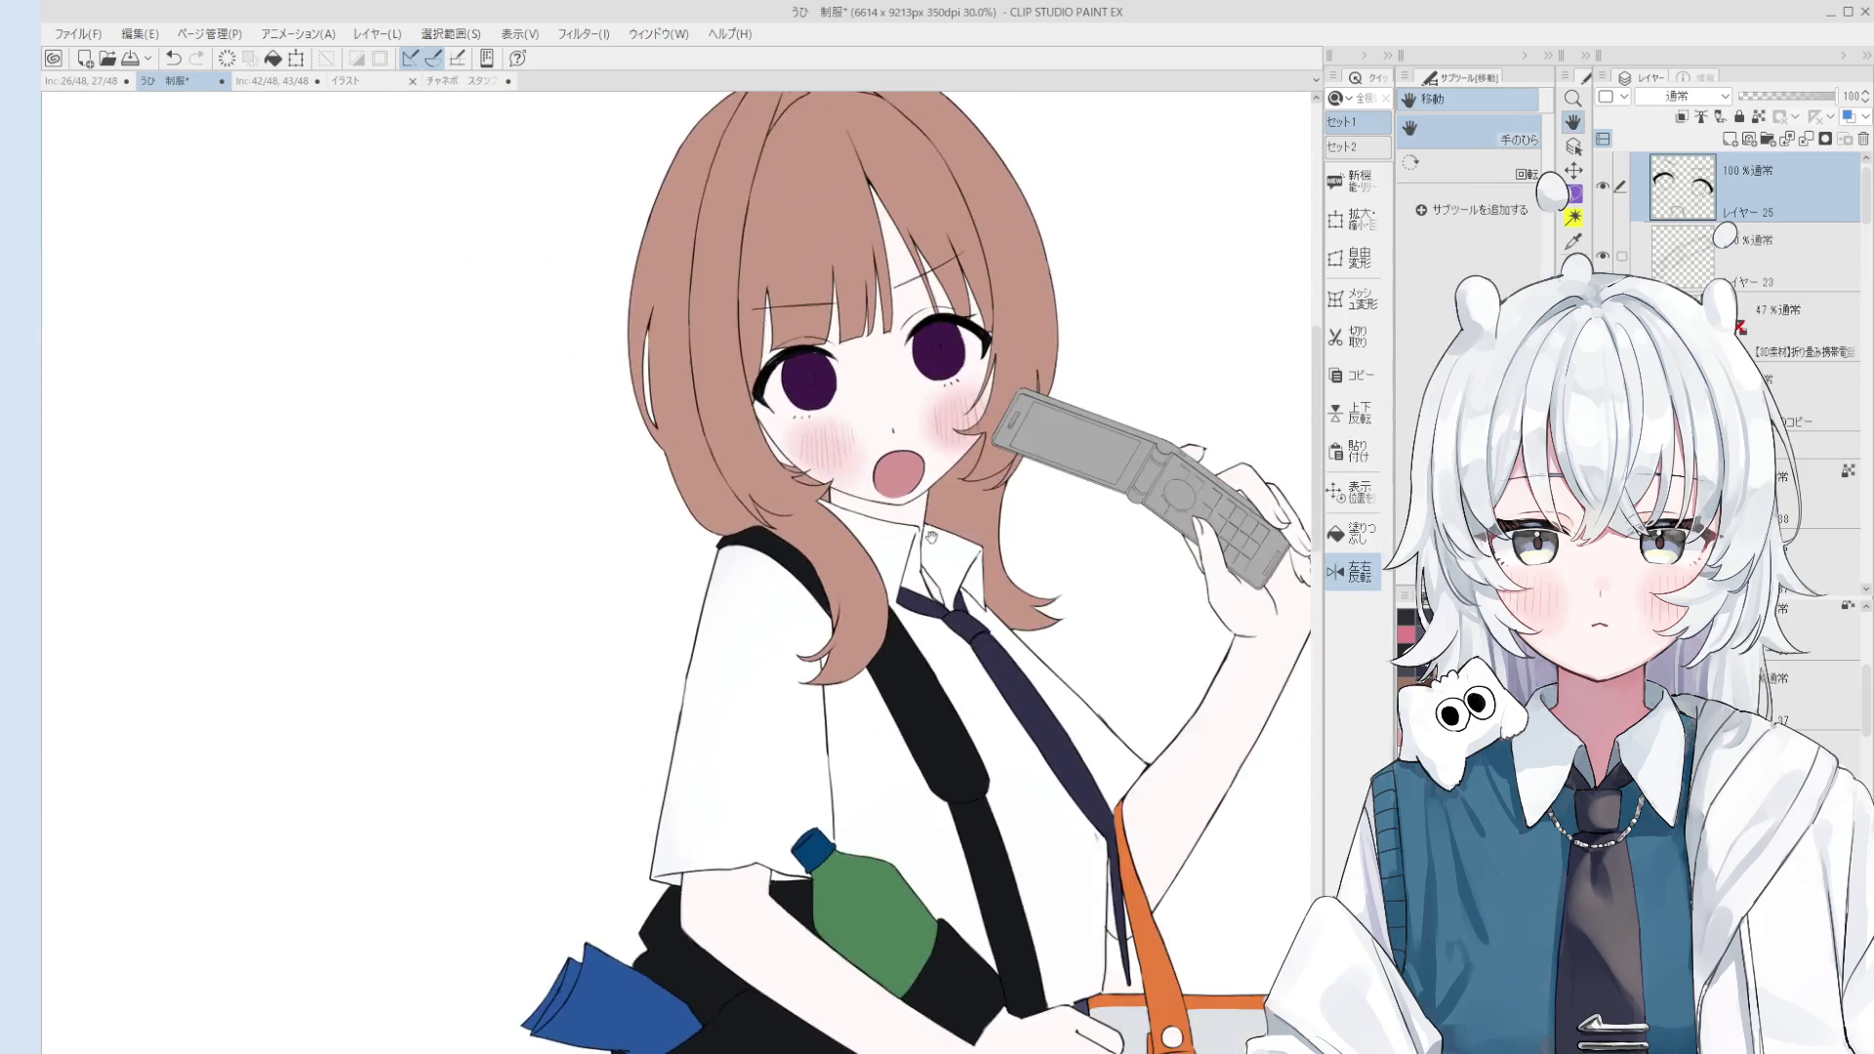
scroll(1113, 617, "up", 4)
scroll(1113, 617, "up", 3)
key("ctrl+z")
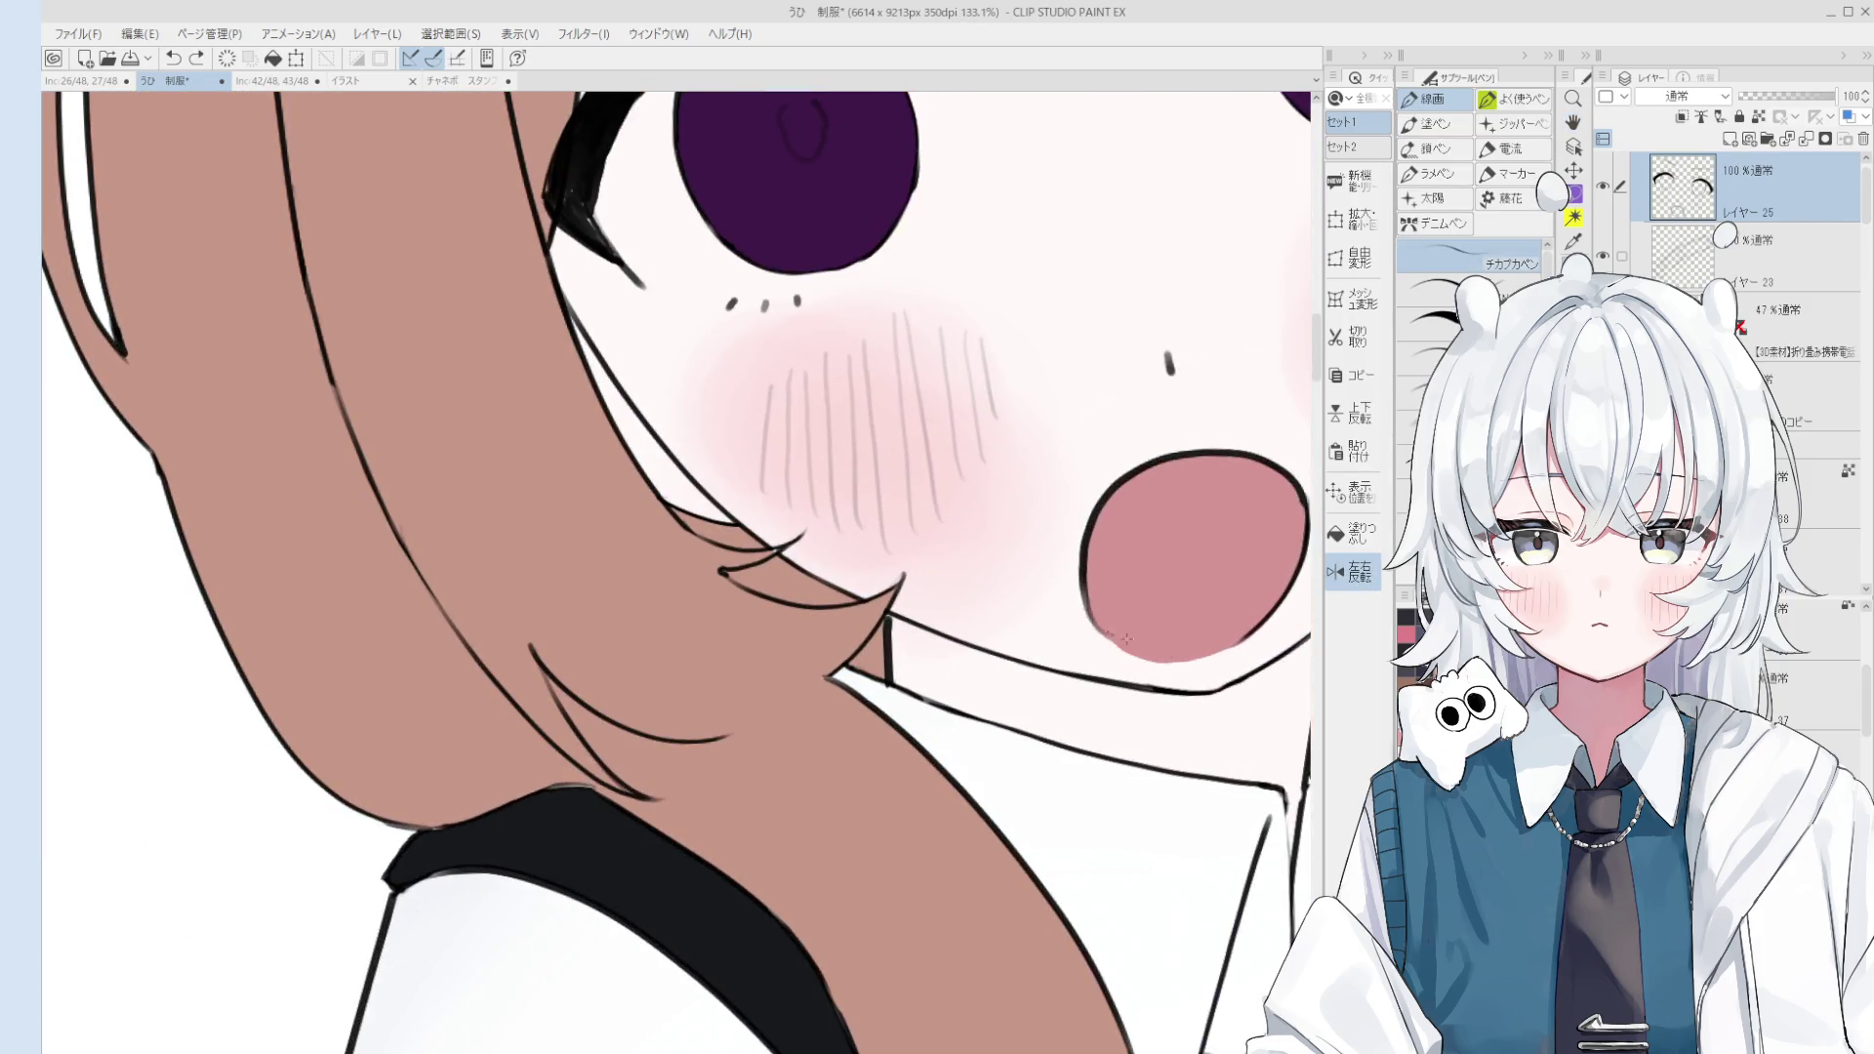
key("e")
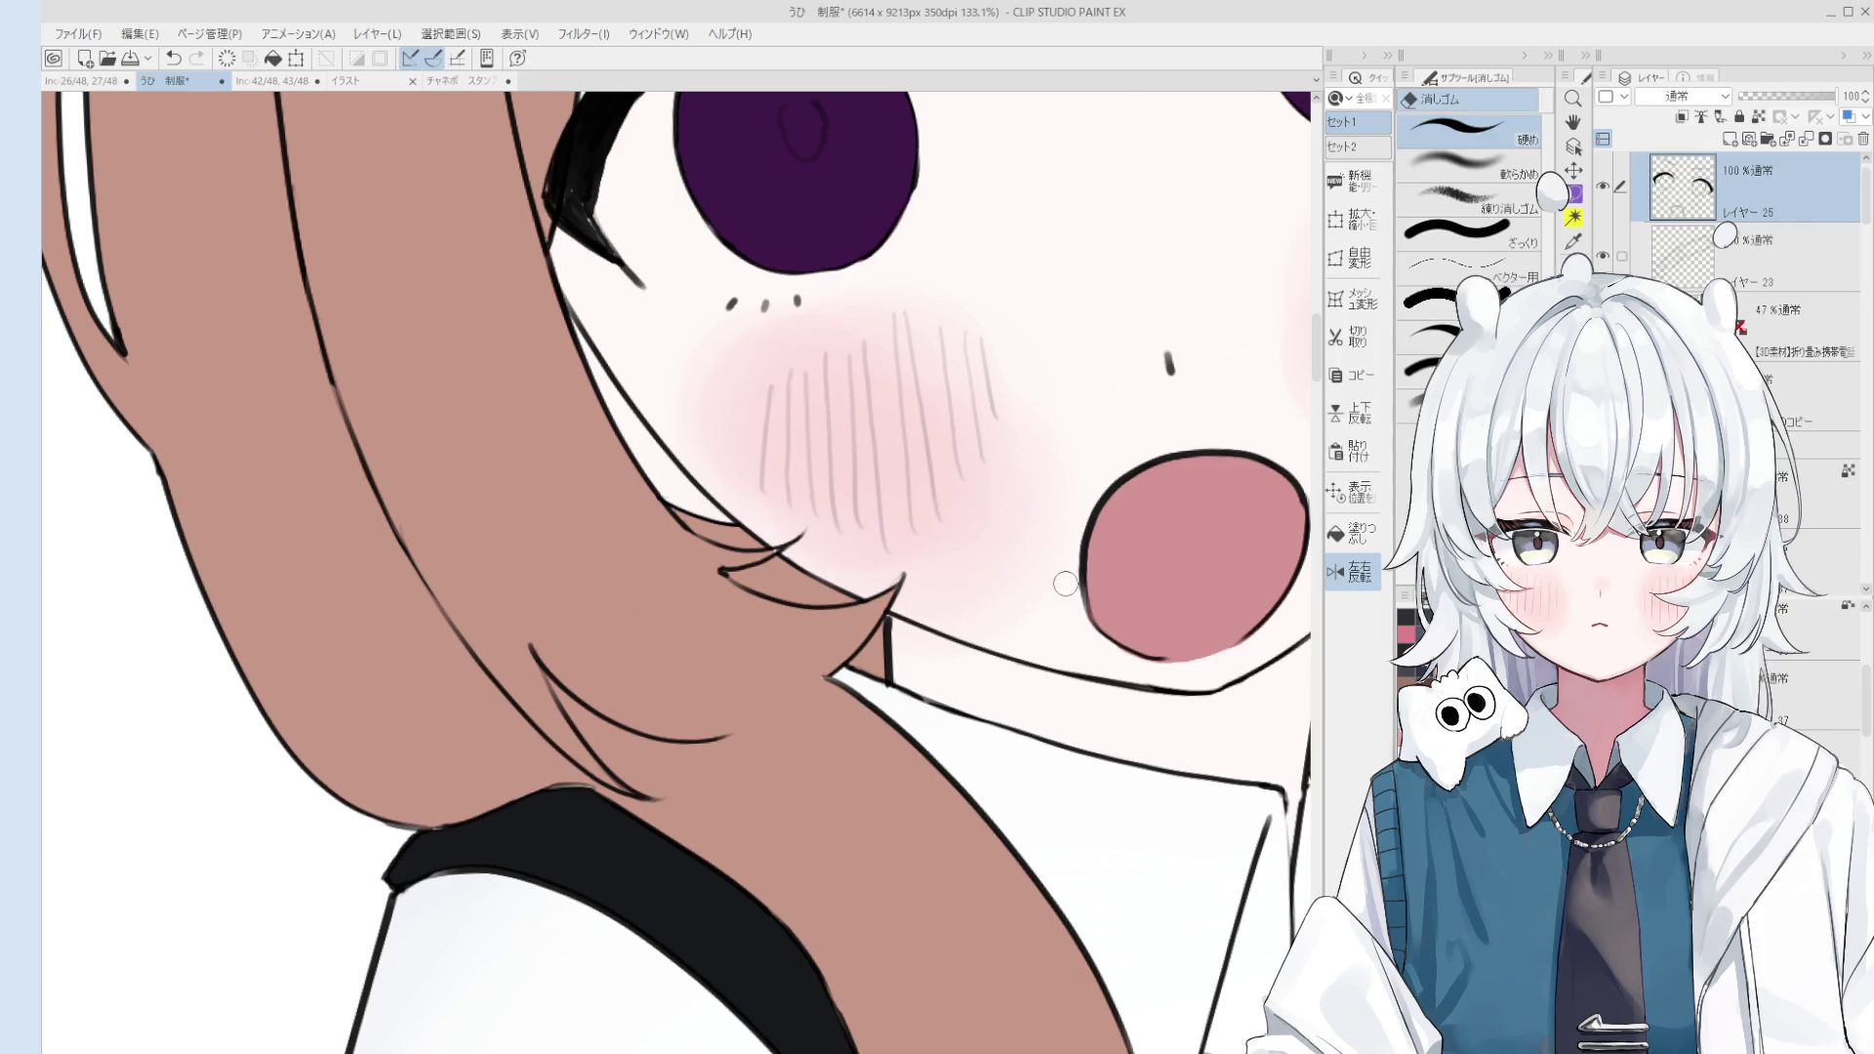
key("p")
scroll(1180, 638, "down", 3)
key("e")
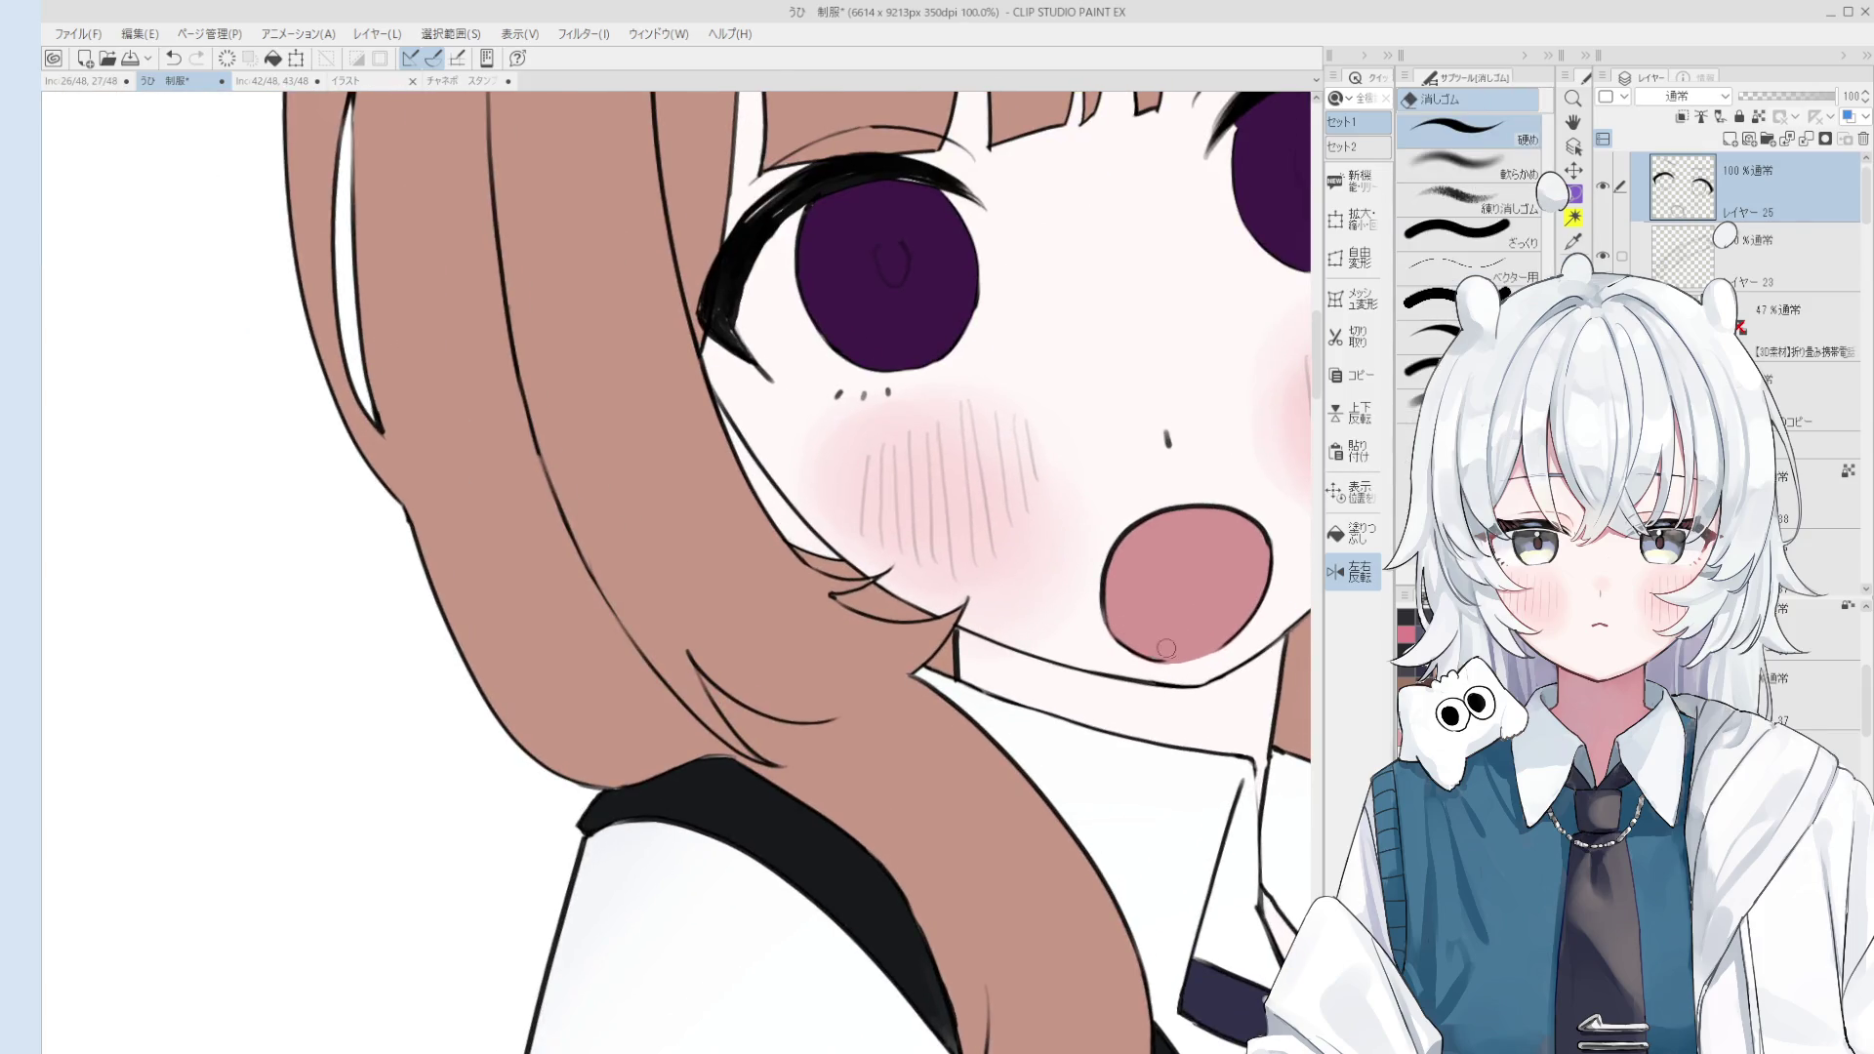
scroll(1179, 638, "up", 3)
key("p")
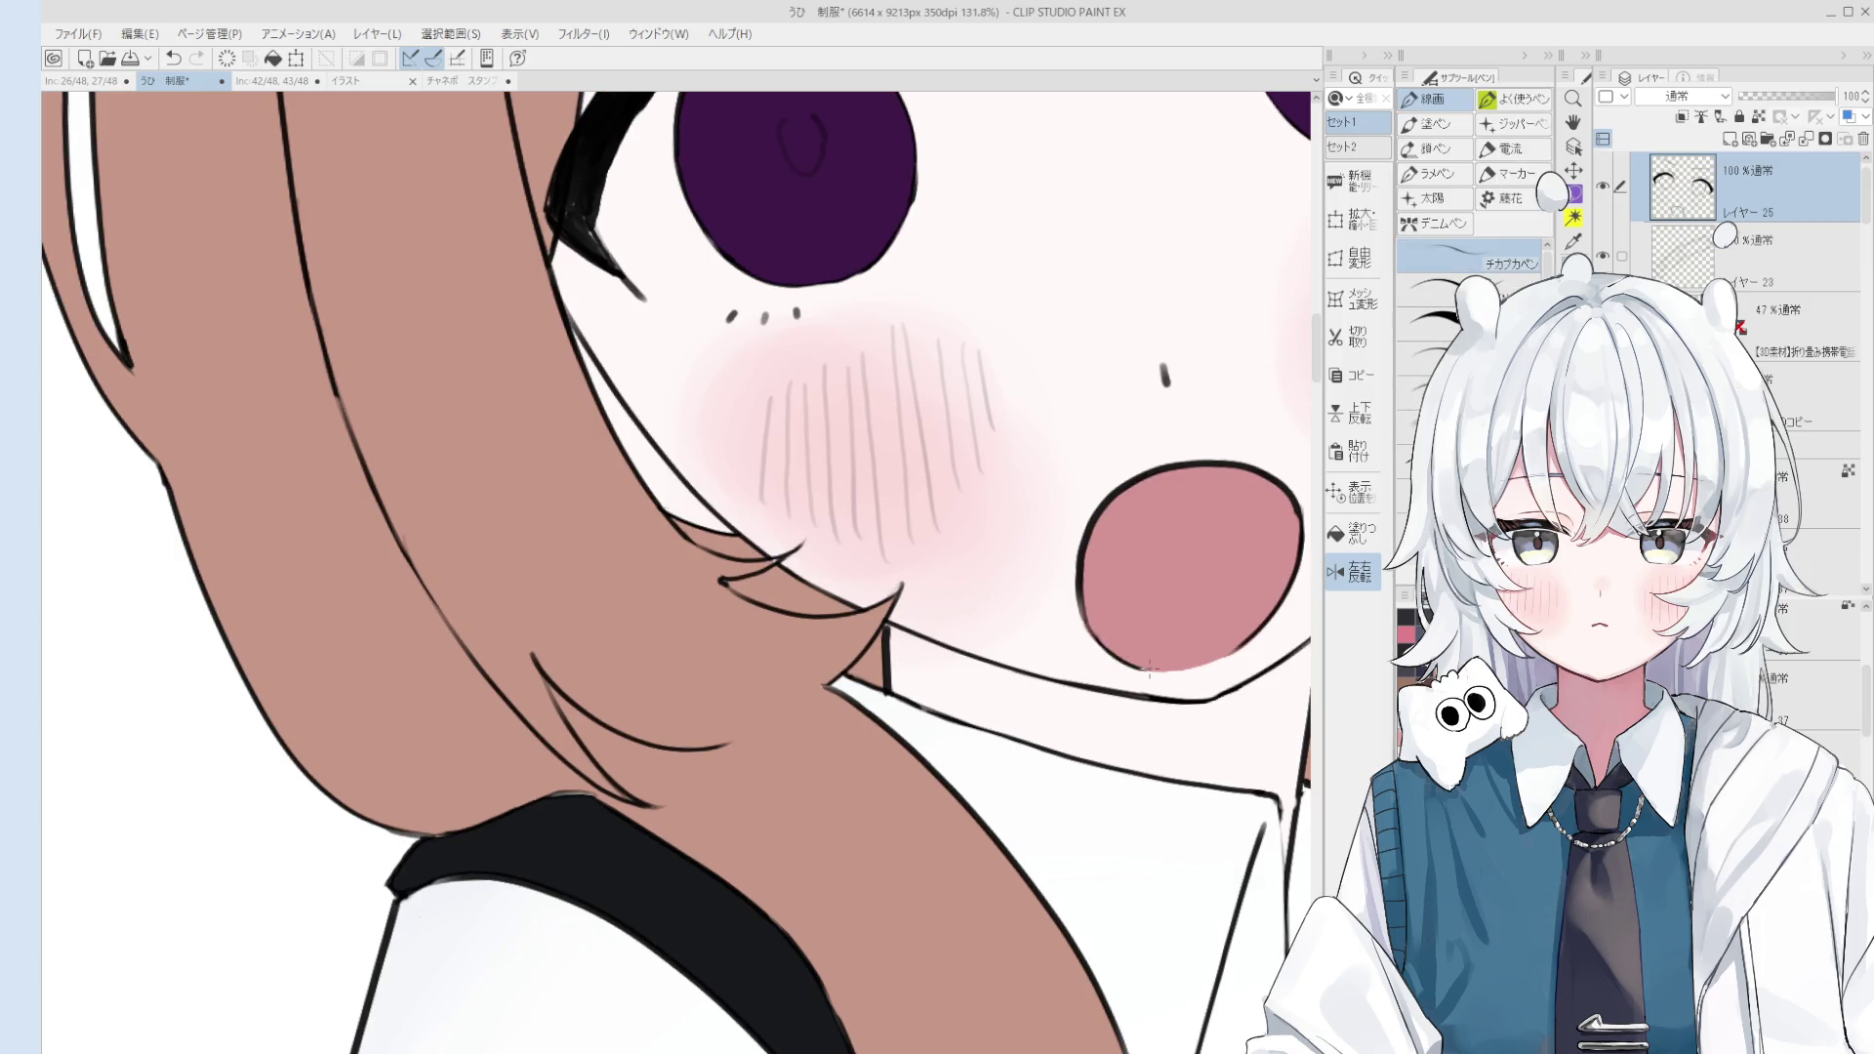
scroll(1170, 635, "down", 4)
key("e")
scroll(1173, 600, "up", 1)
key("p")
scroll(1152, 610, "up", 2)
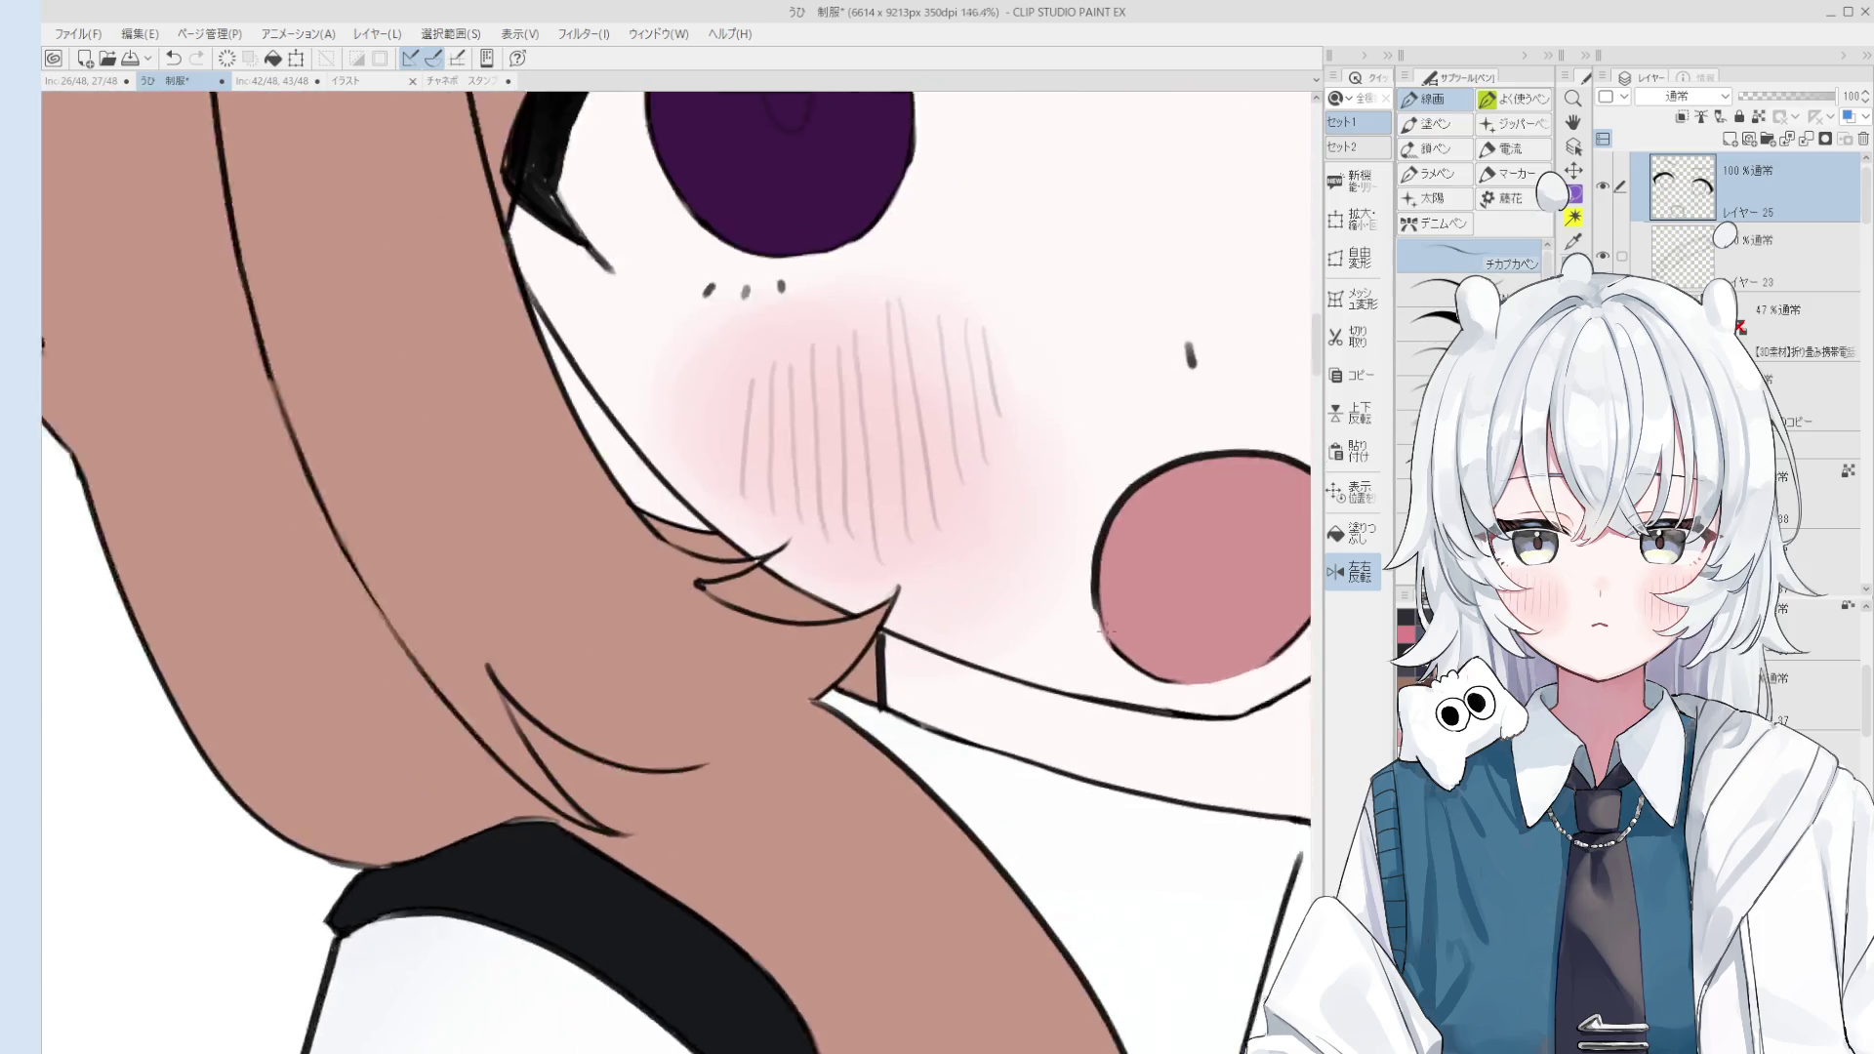
scroll(1113, 620, "up", 2)
scroll(1103, 625, "down", 8)
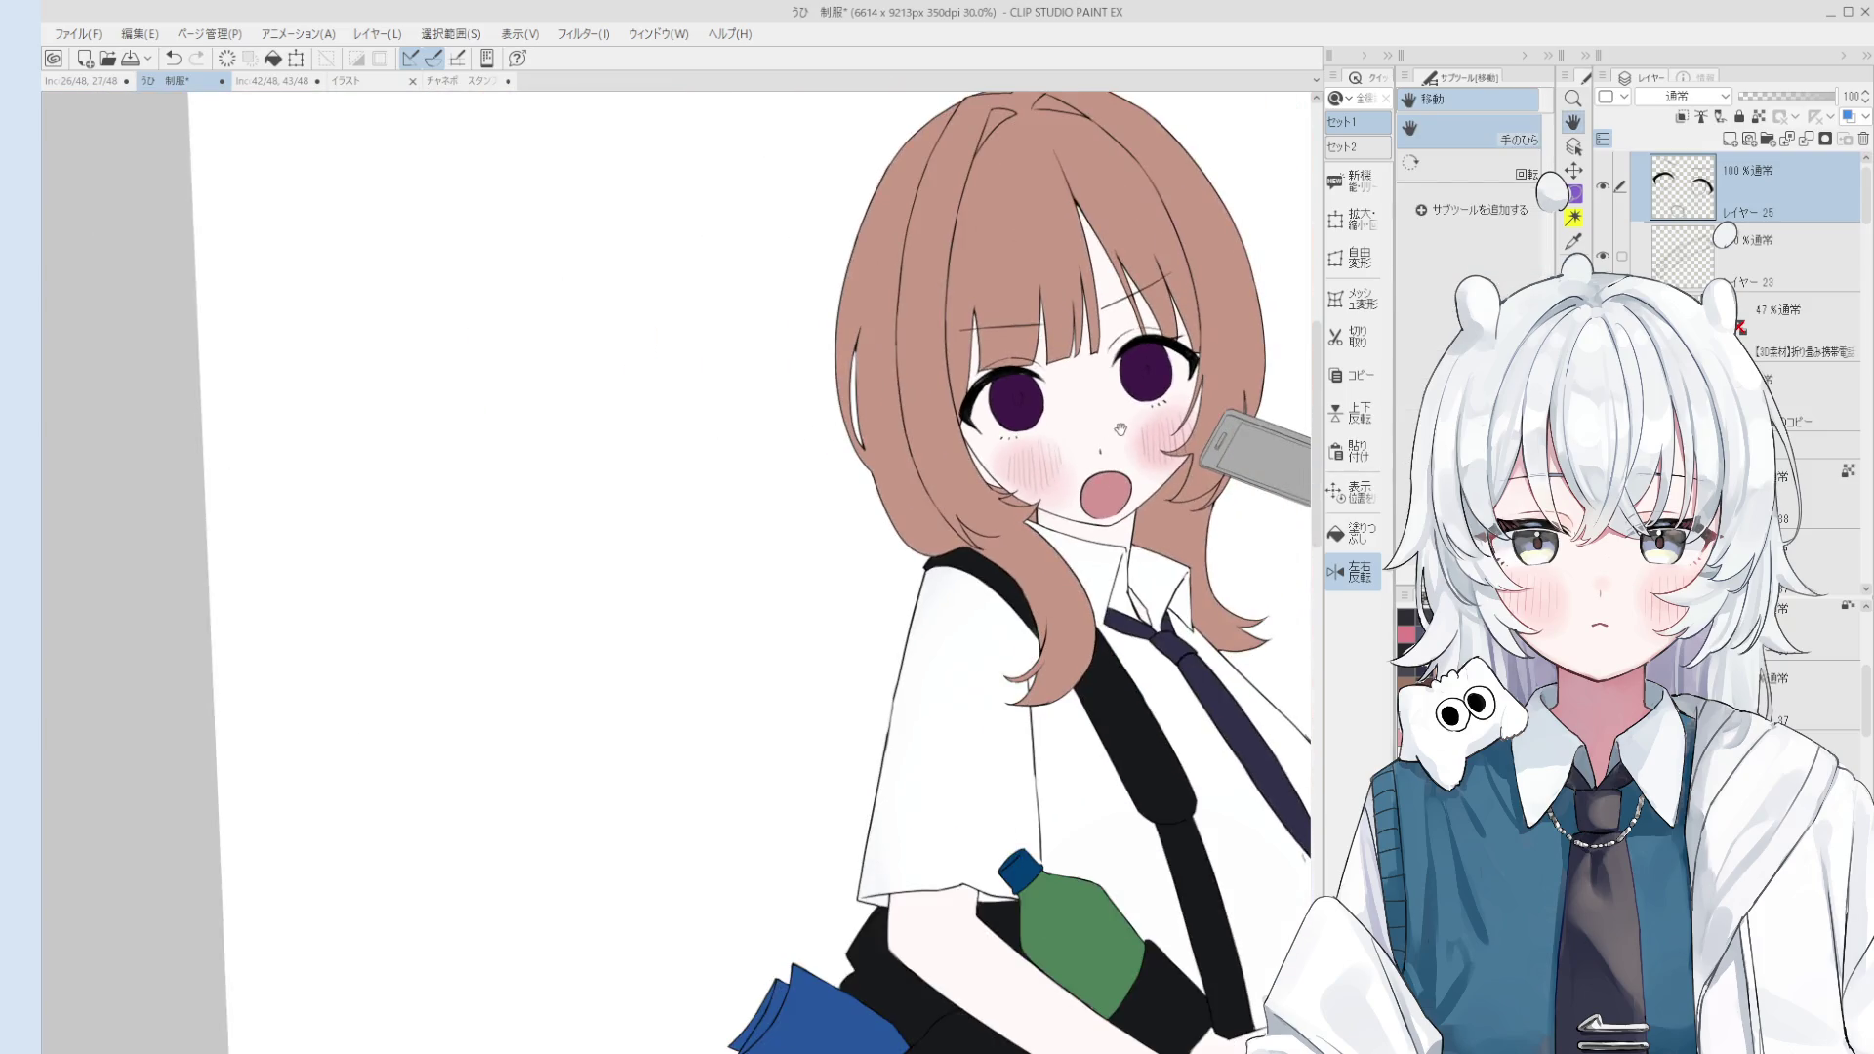
left_click_drag(1103, 625, 1126, 376)
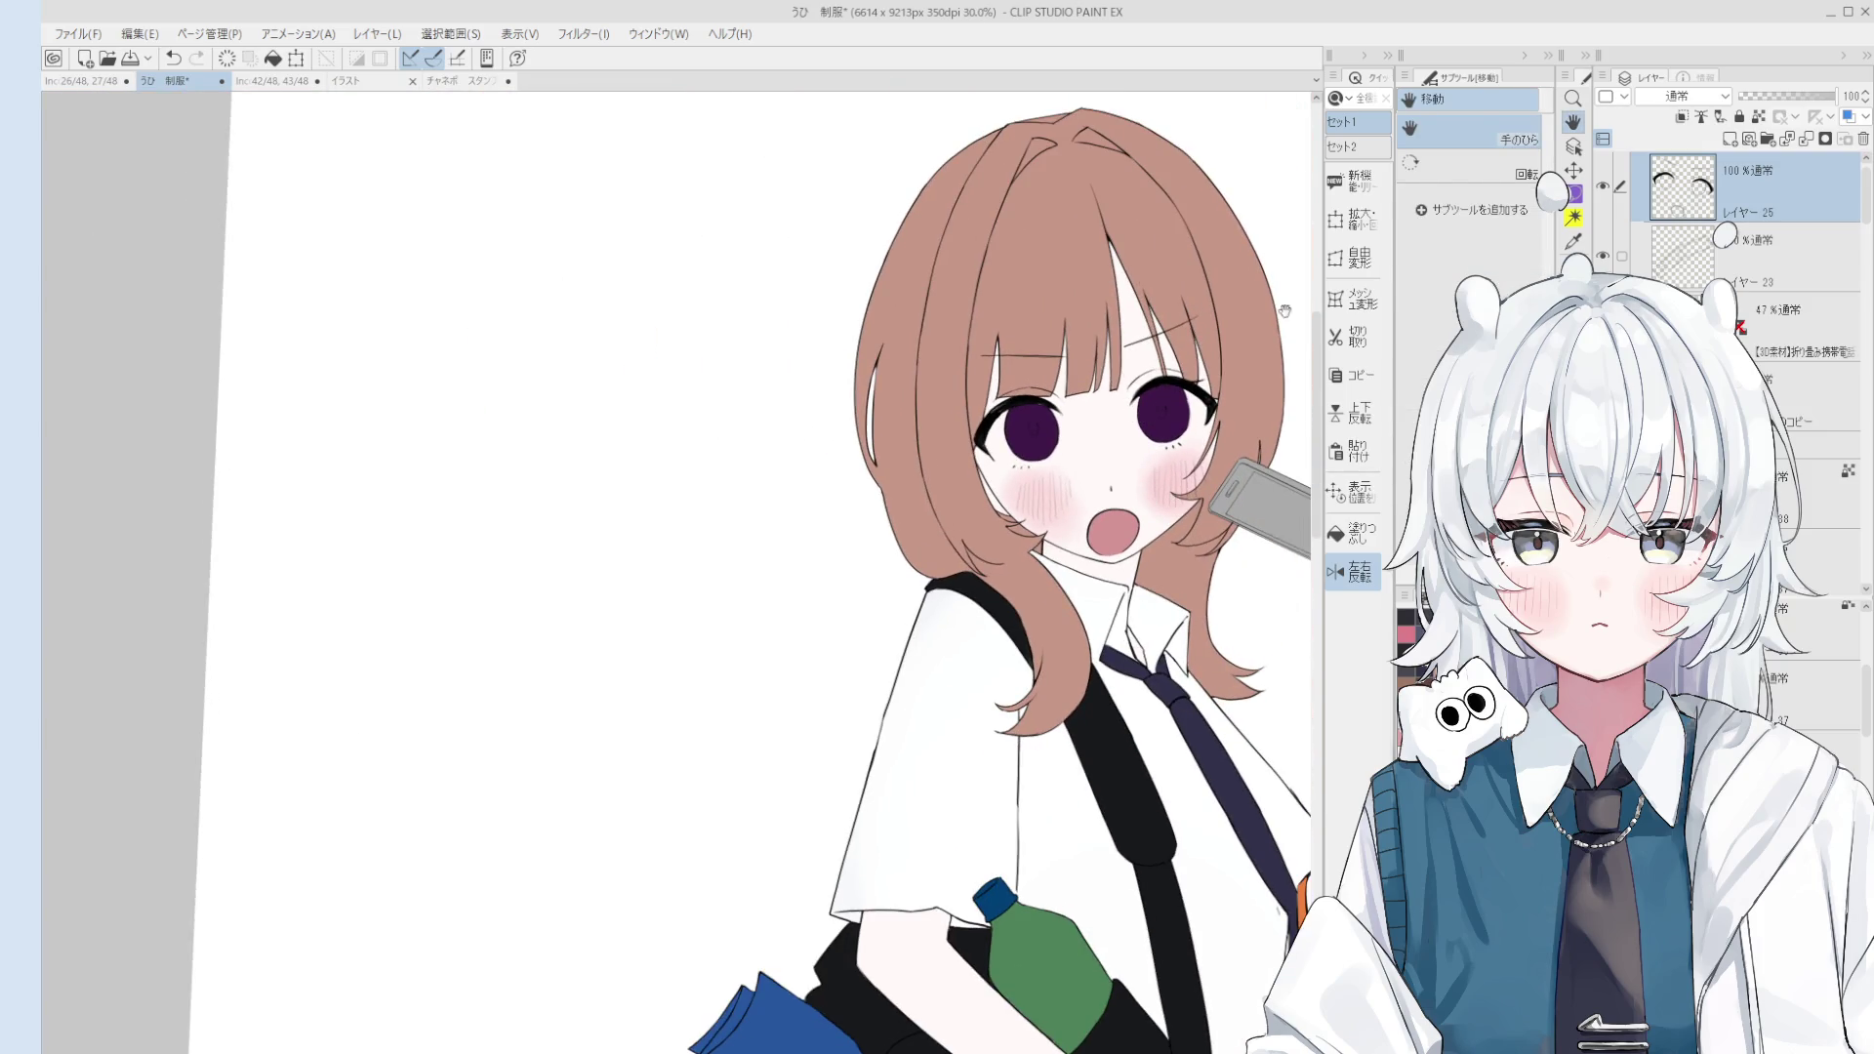
Step: Pick layer 25, rotate the view and undo the latest mouth outline stroke
key("o")
scroll(1104, 547, "up", 2)
scroll(1089, 517, "up", 2)
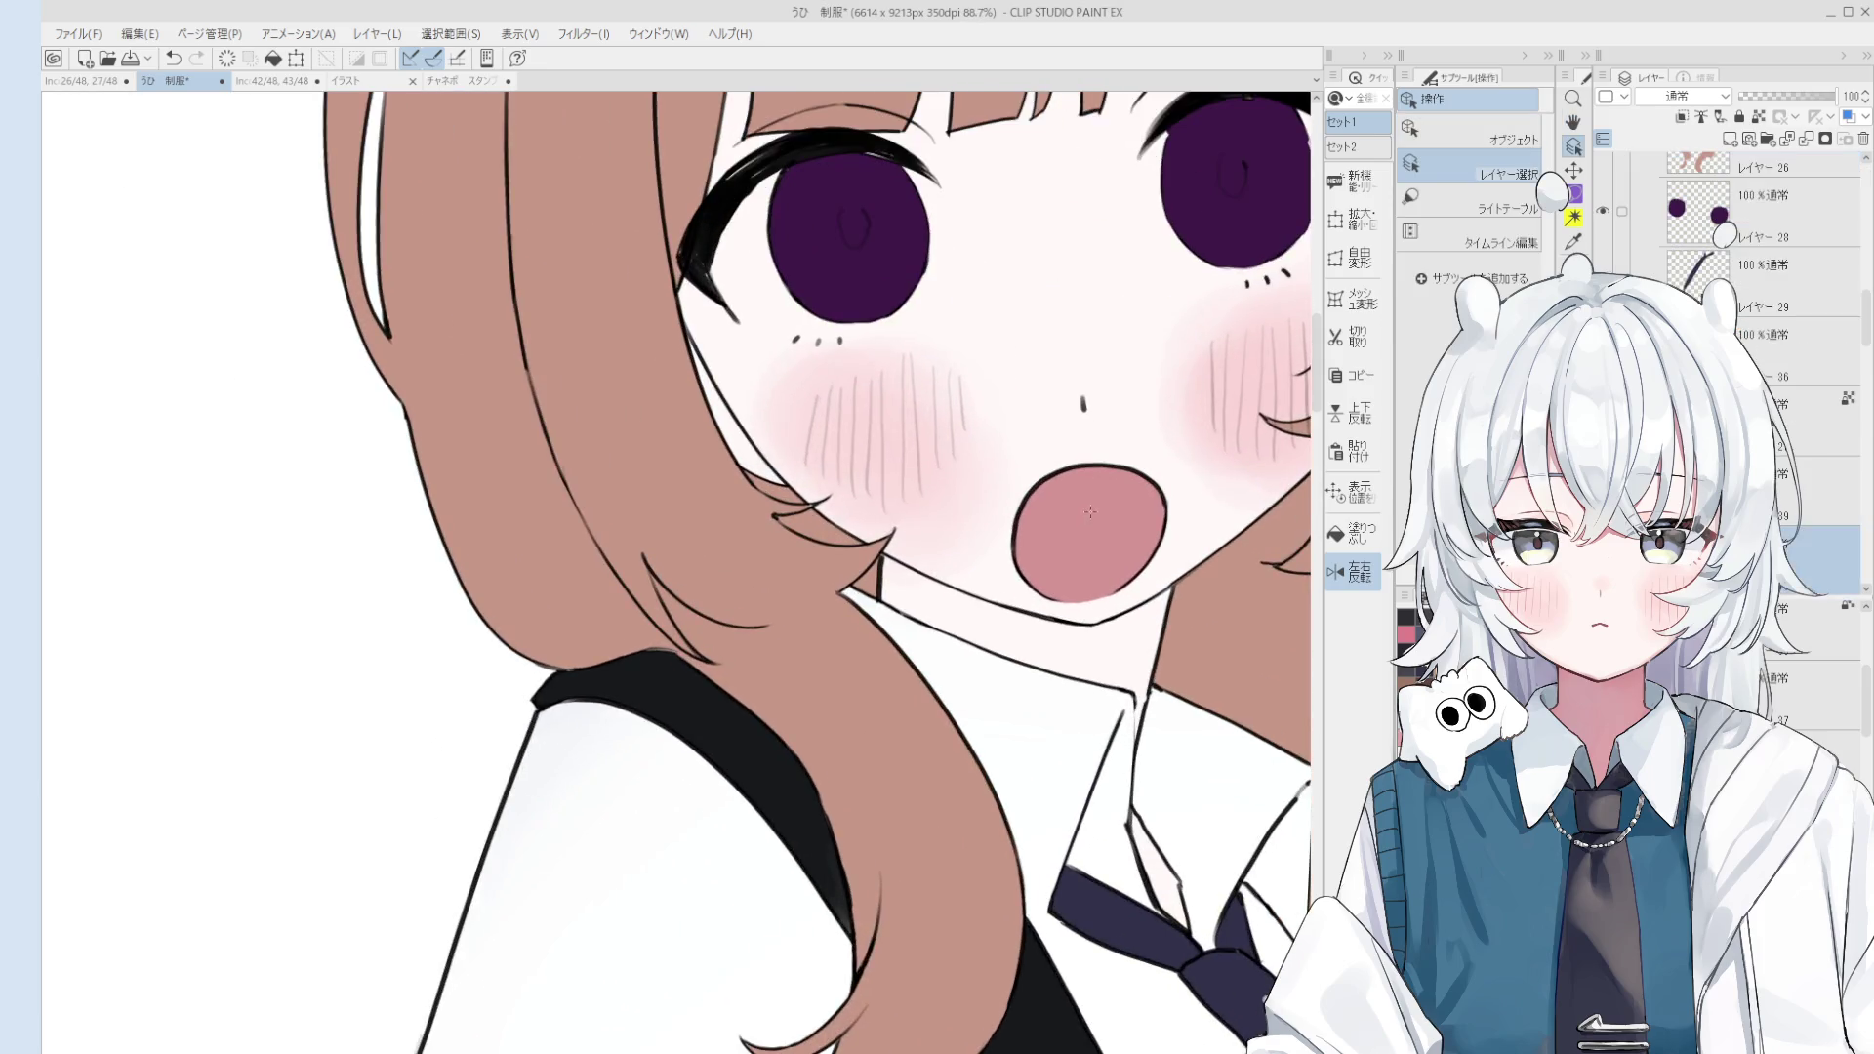
scroll(1072, 478, "up", 2)
left_click(1013, 515)
key("e")
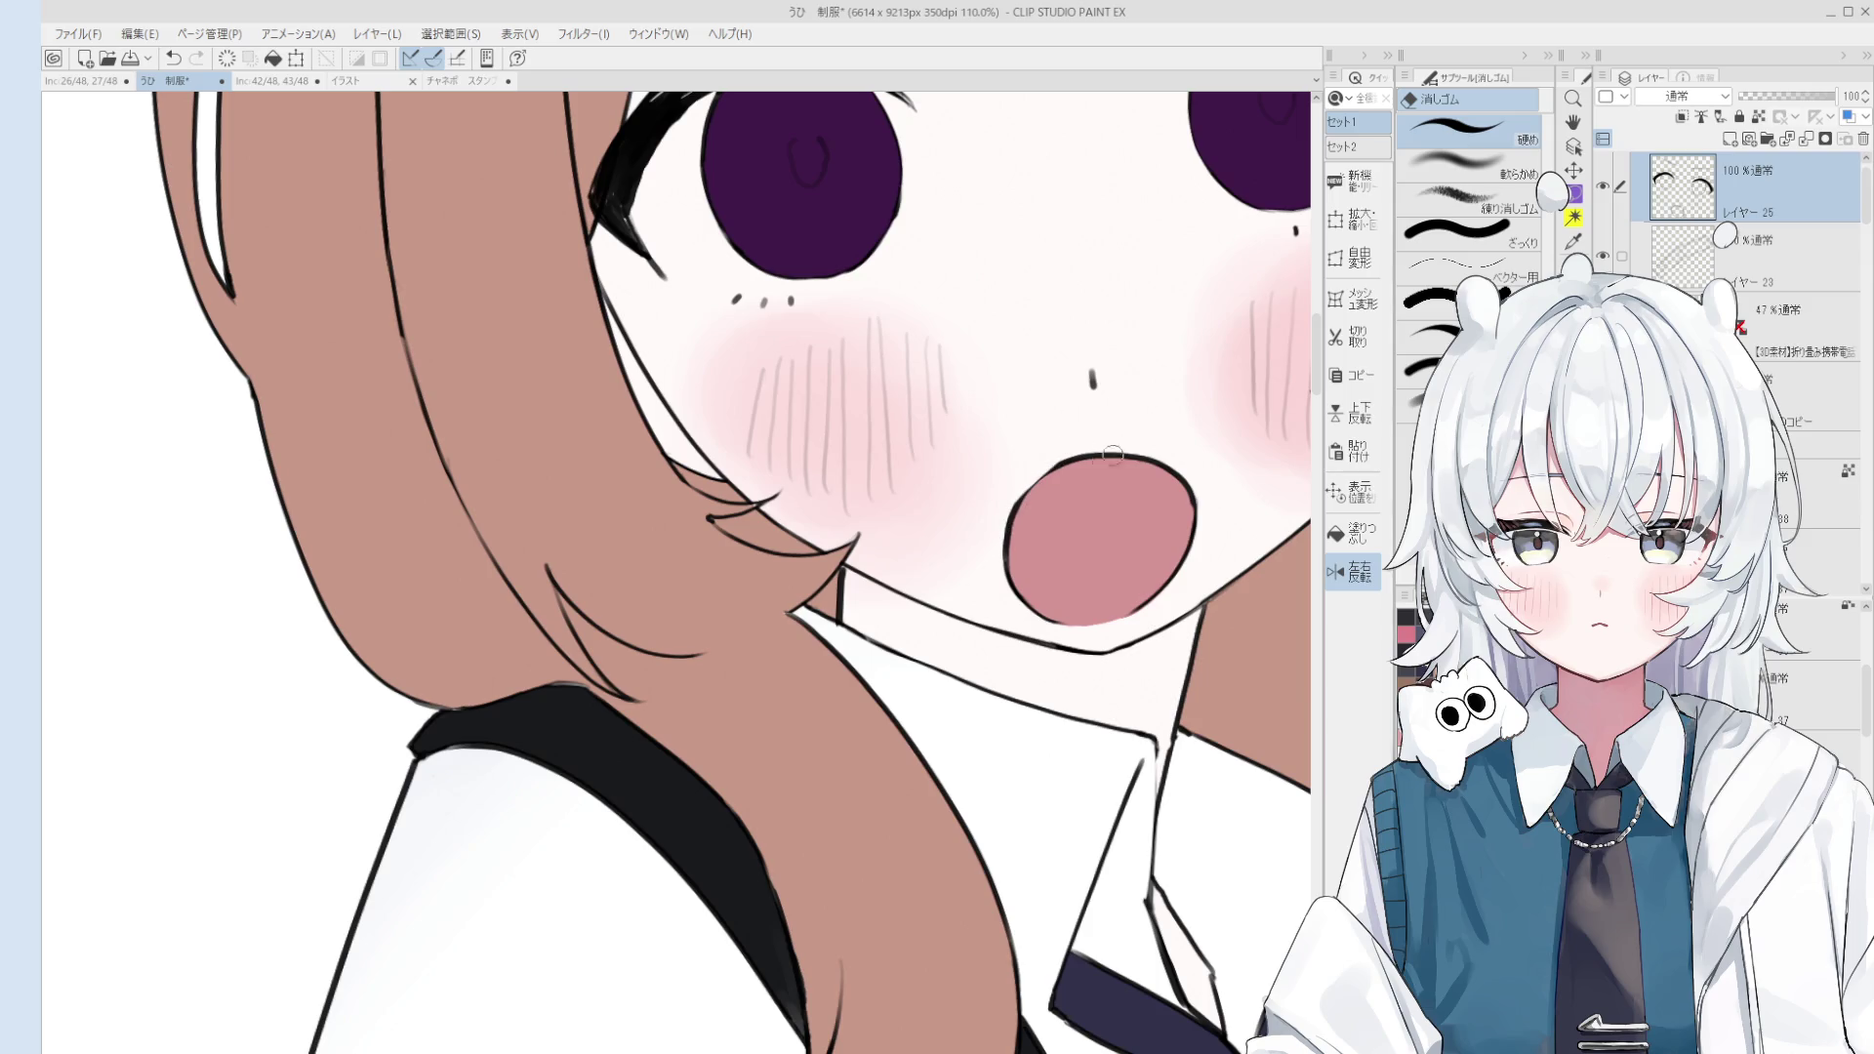
scroll(1066, 476, "up", 3)
key("o")
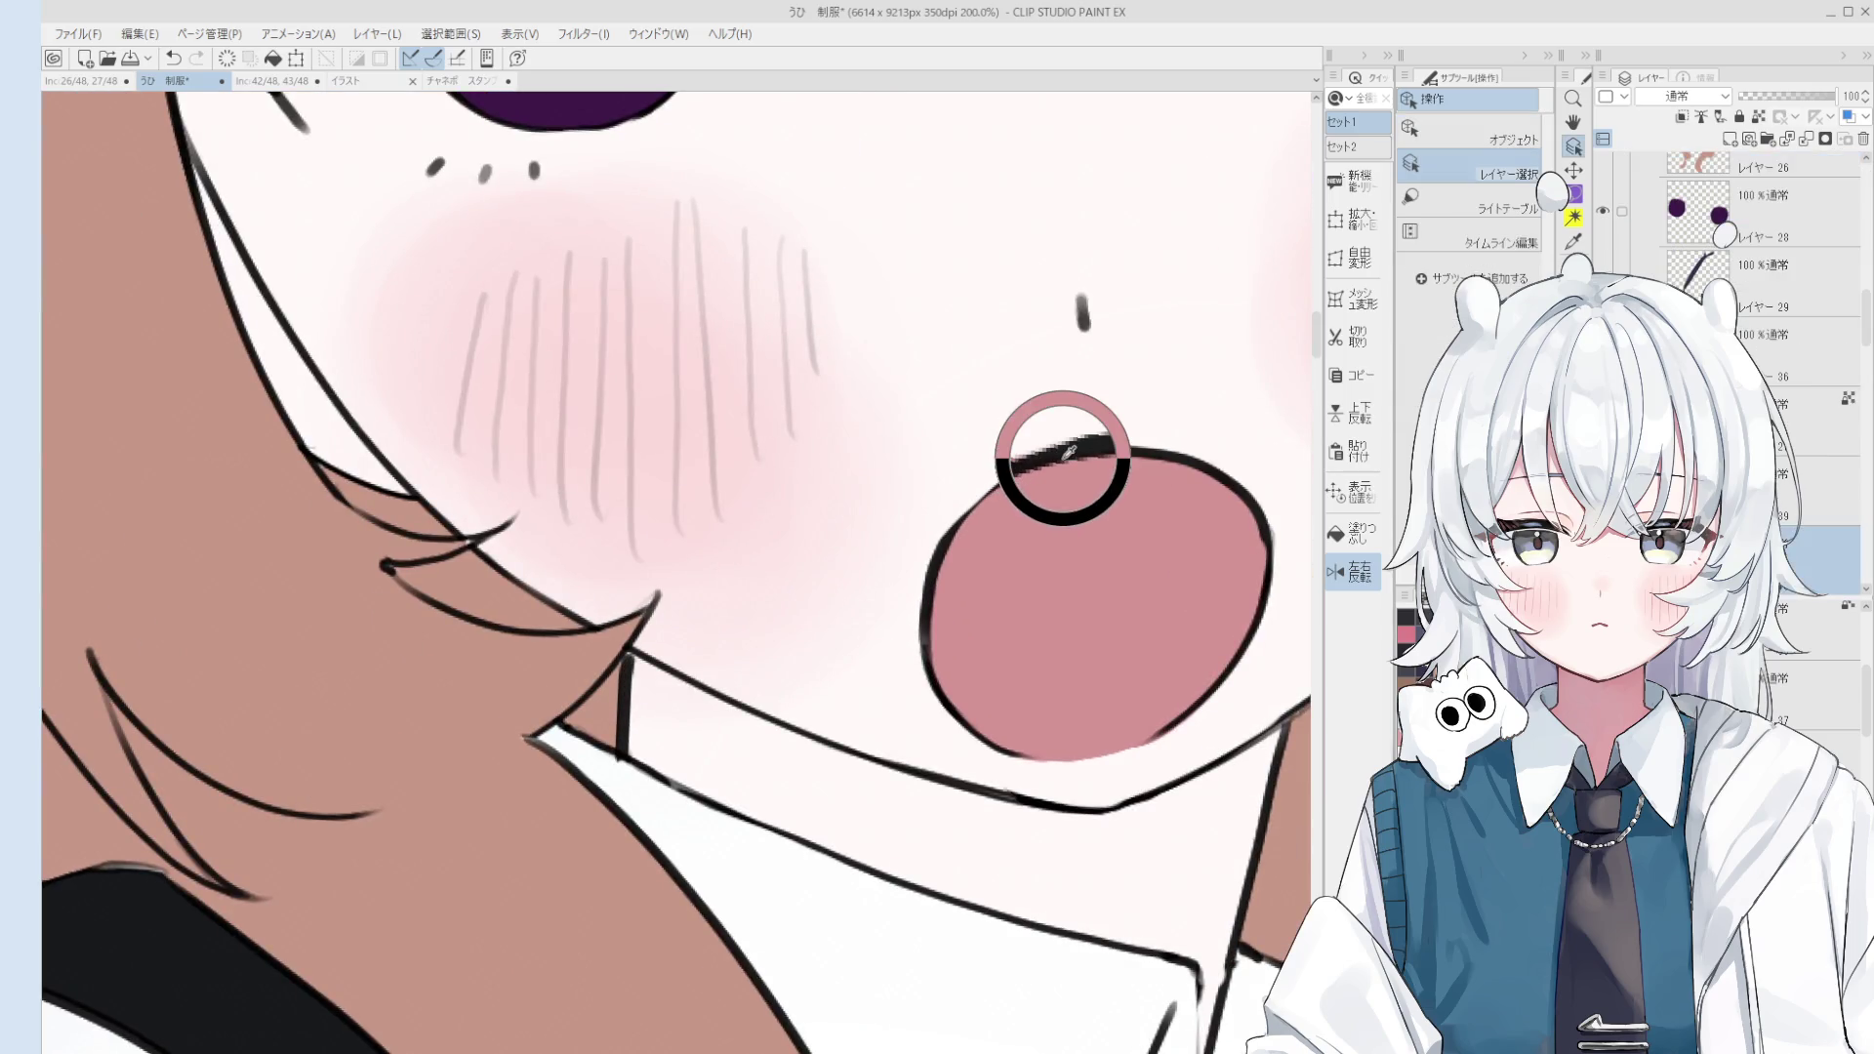
key("minus")
key("p")
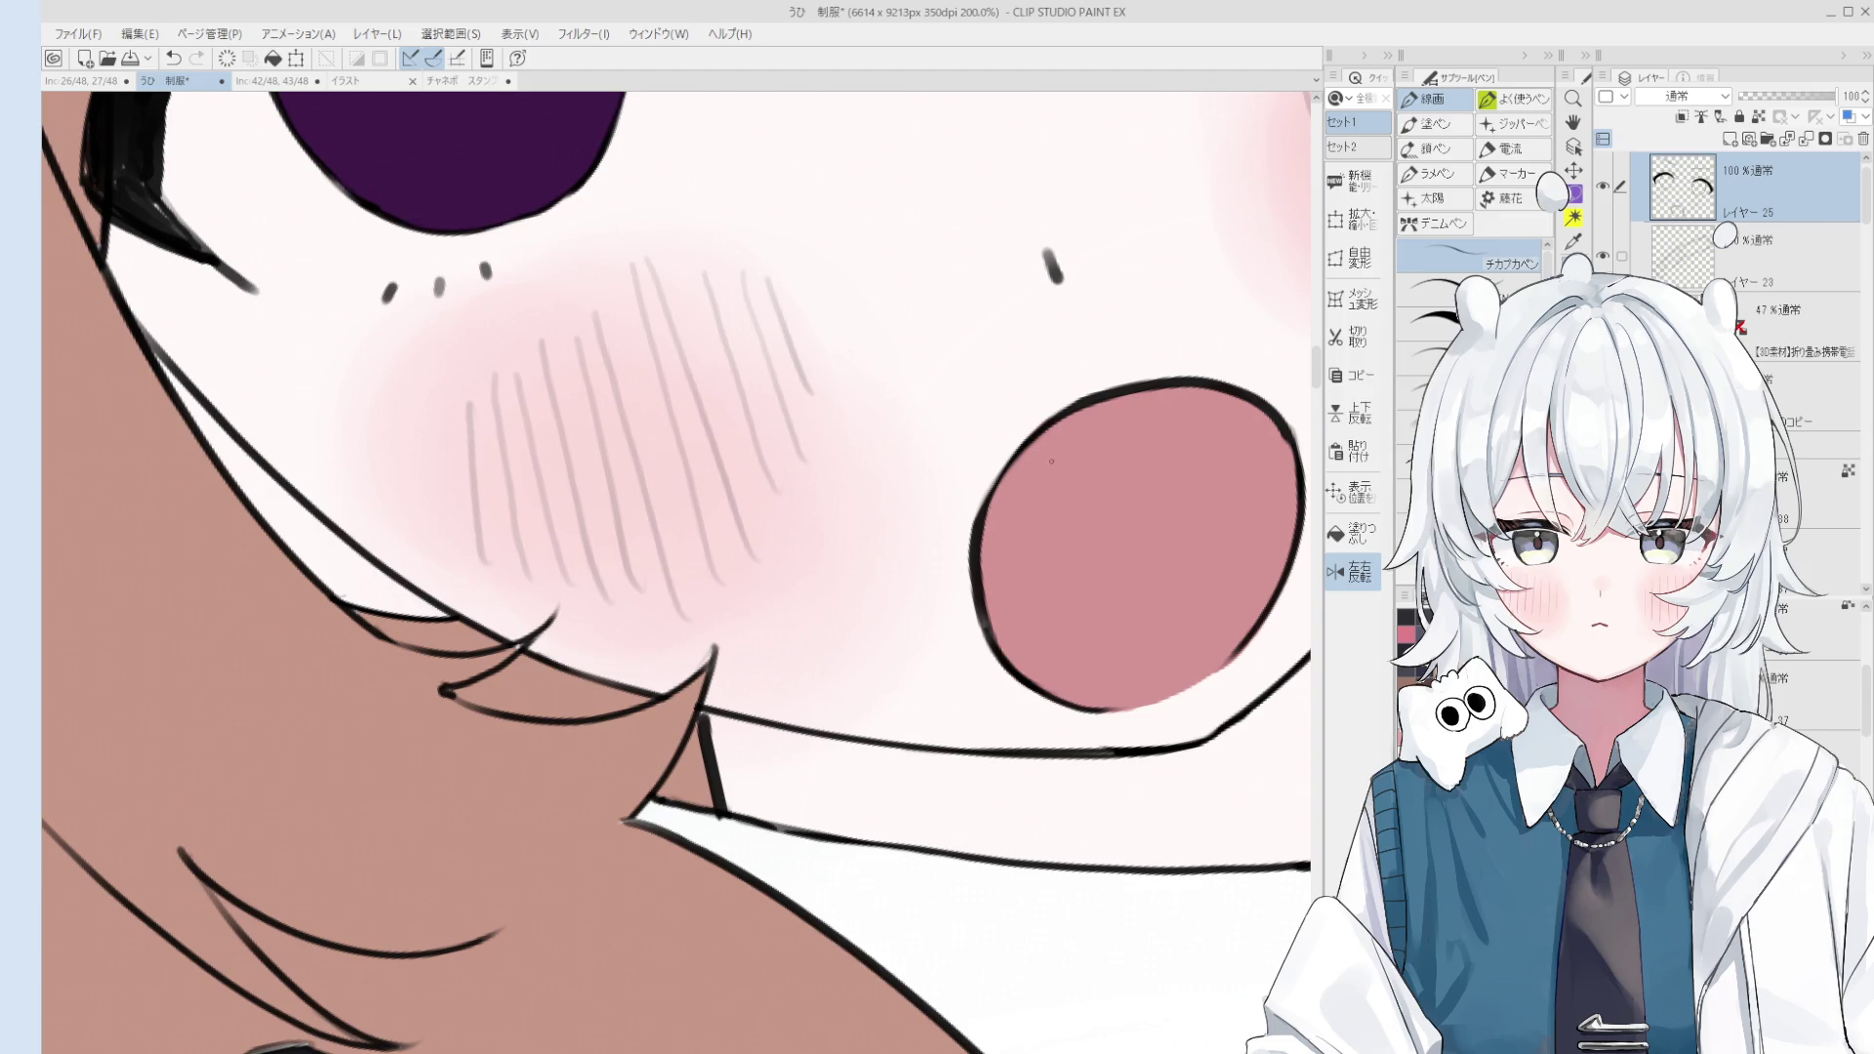
key("e")
scroll(1051, 461, "down", 2)
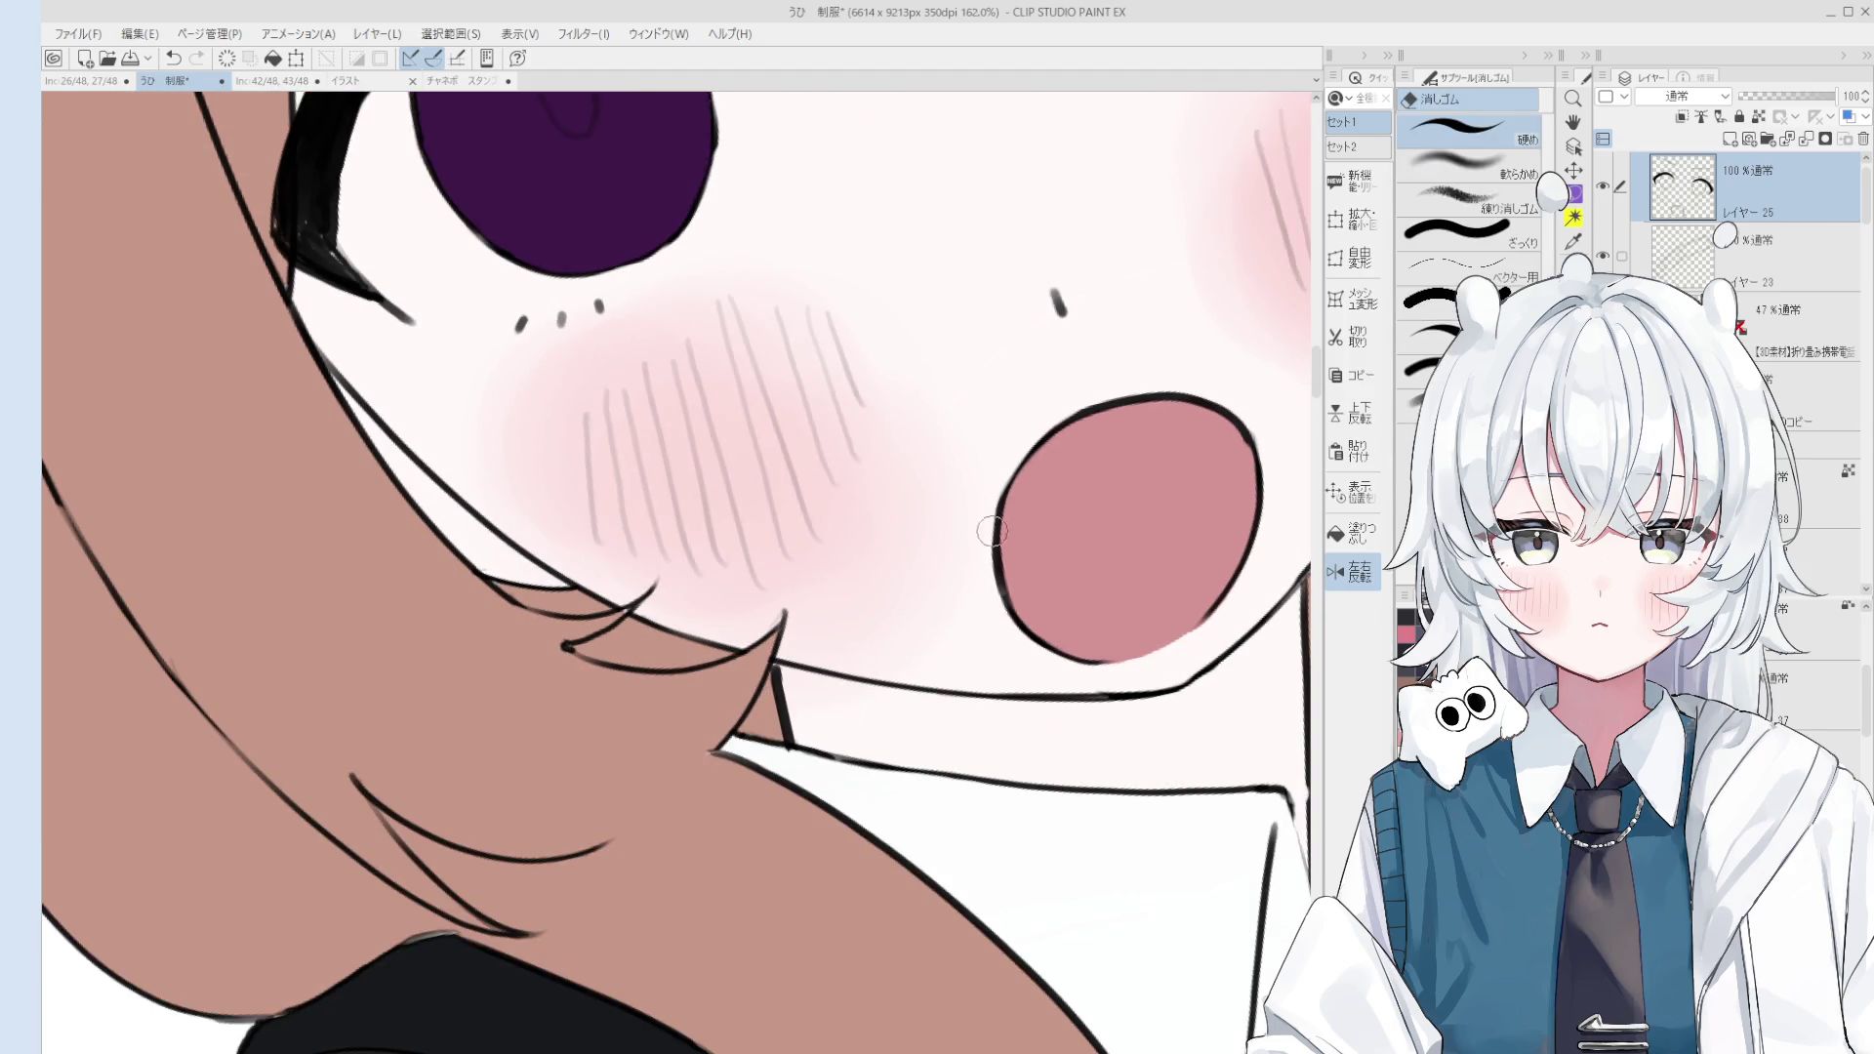
key("p")
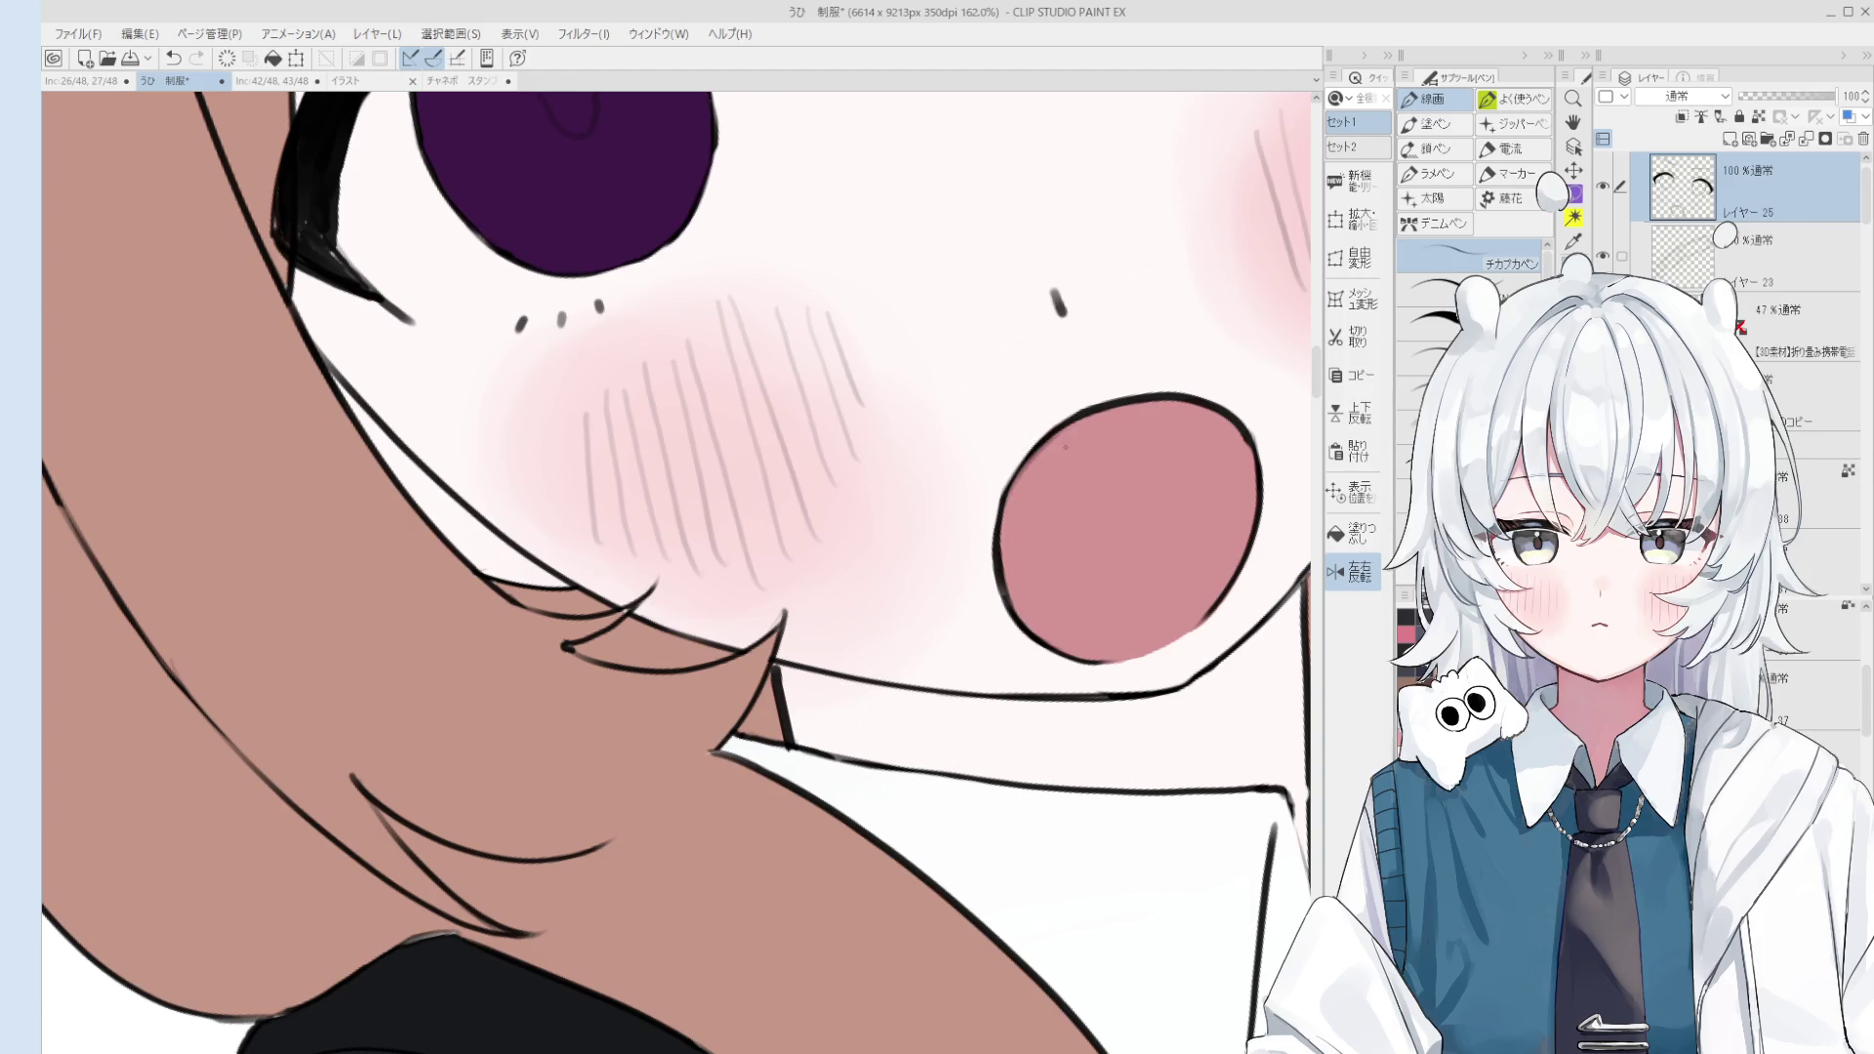
key("ctrl+z")
Step: Erase the stray outline at the mouth's upper right
key("e")
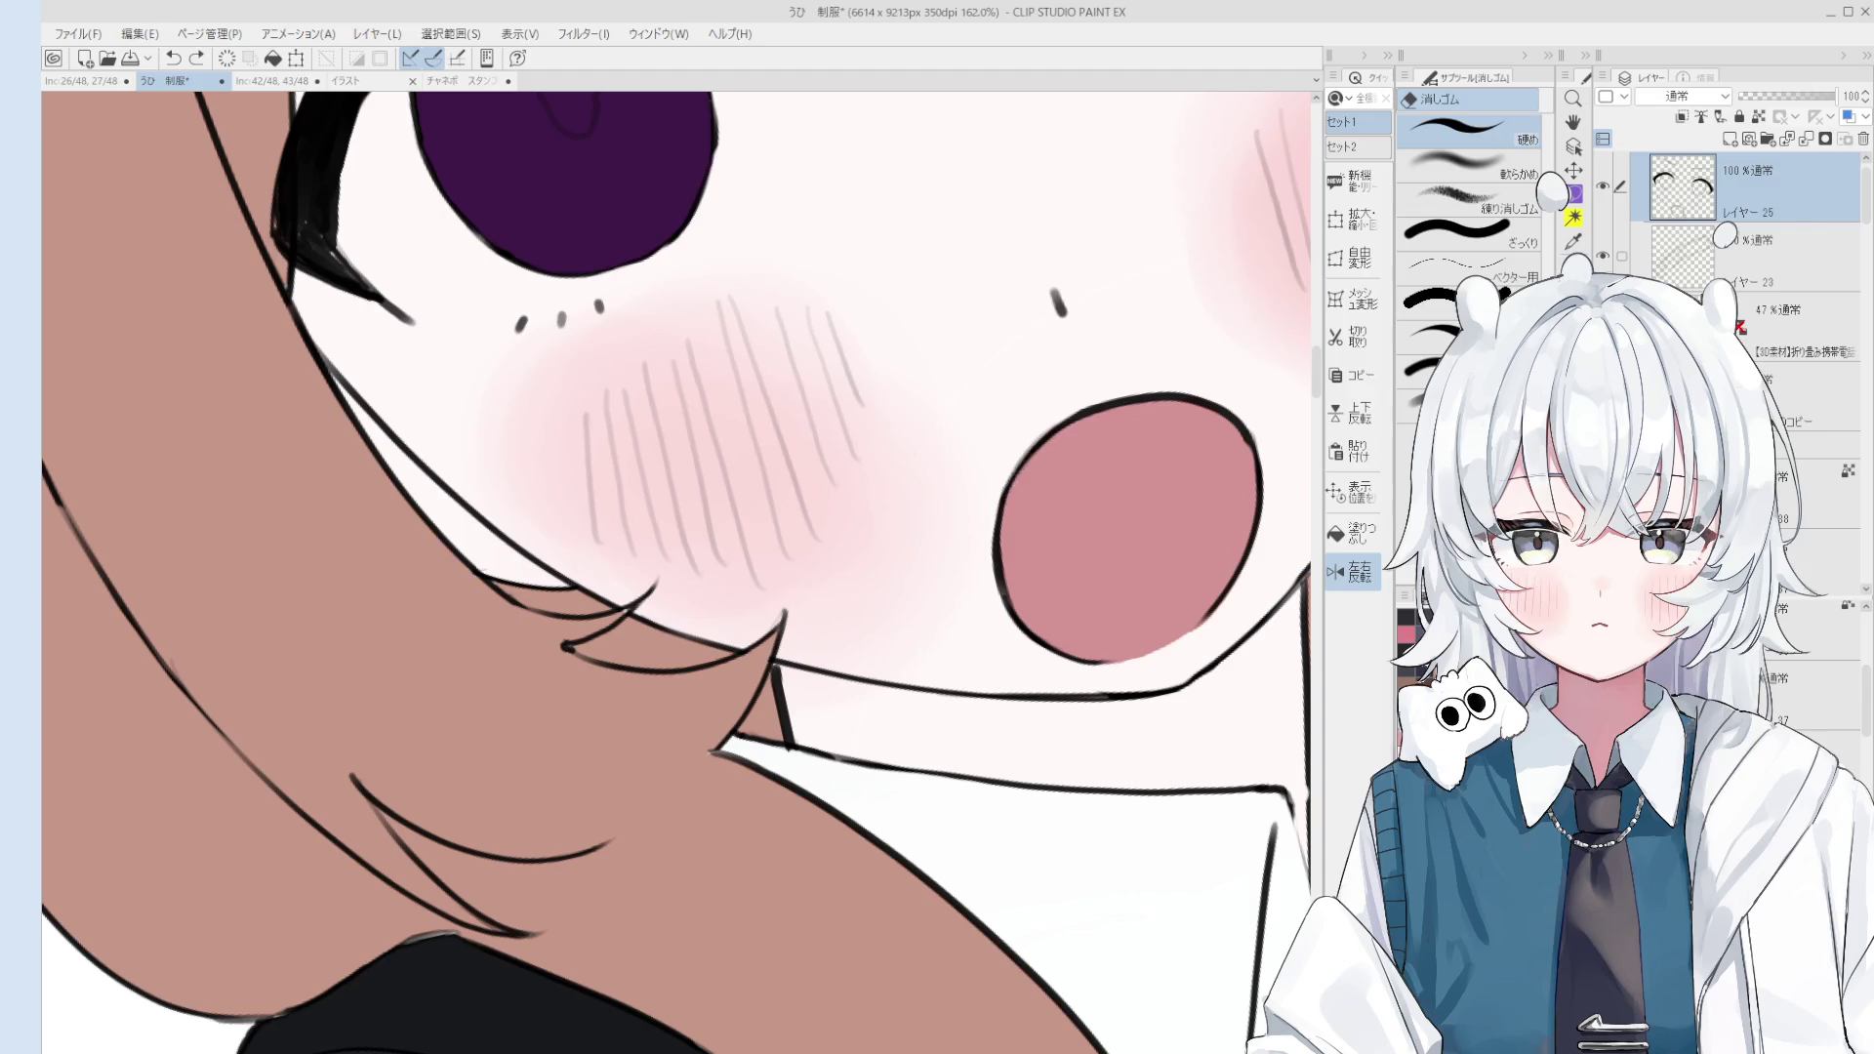
scroll(1008, 483, "up", 2)
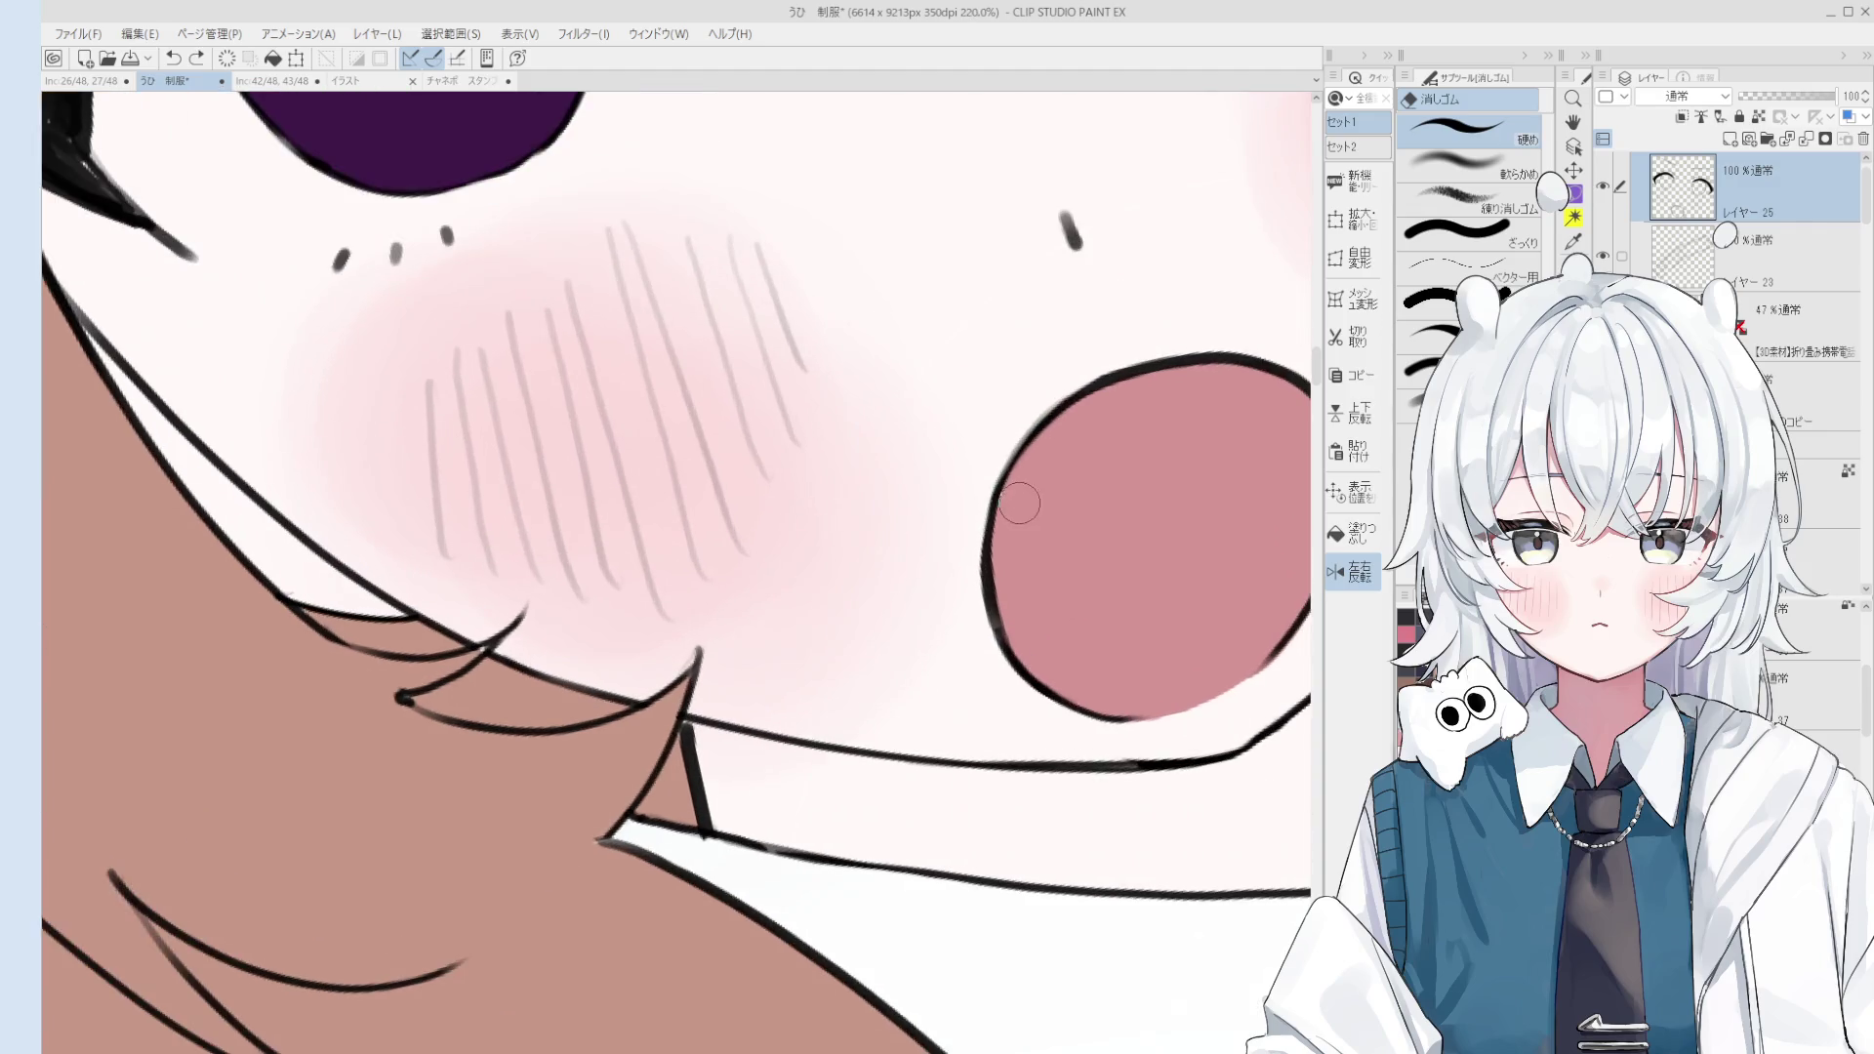
key("p")
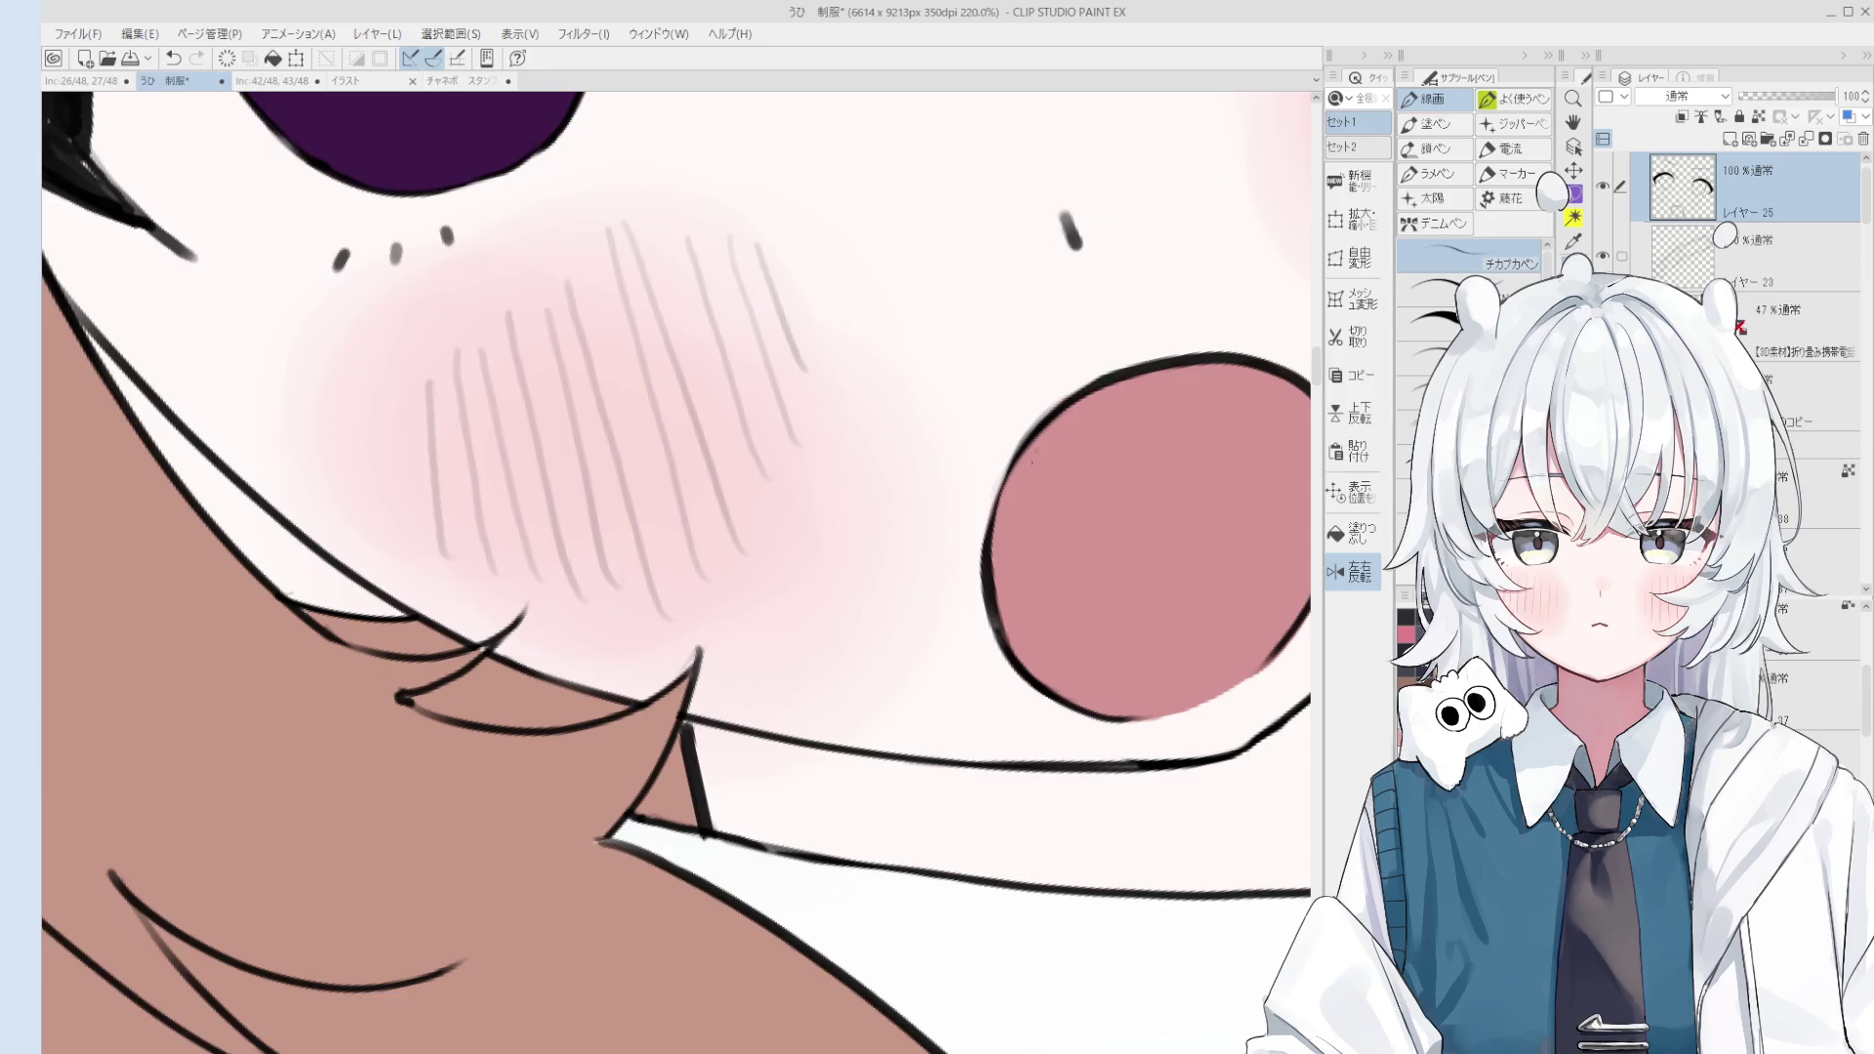
scroll(1118, 513, "down", 3)
key("e")
scroll(1118, 513, "up", 2)
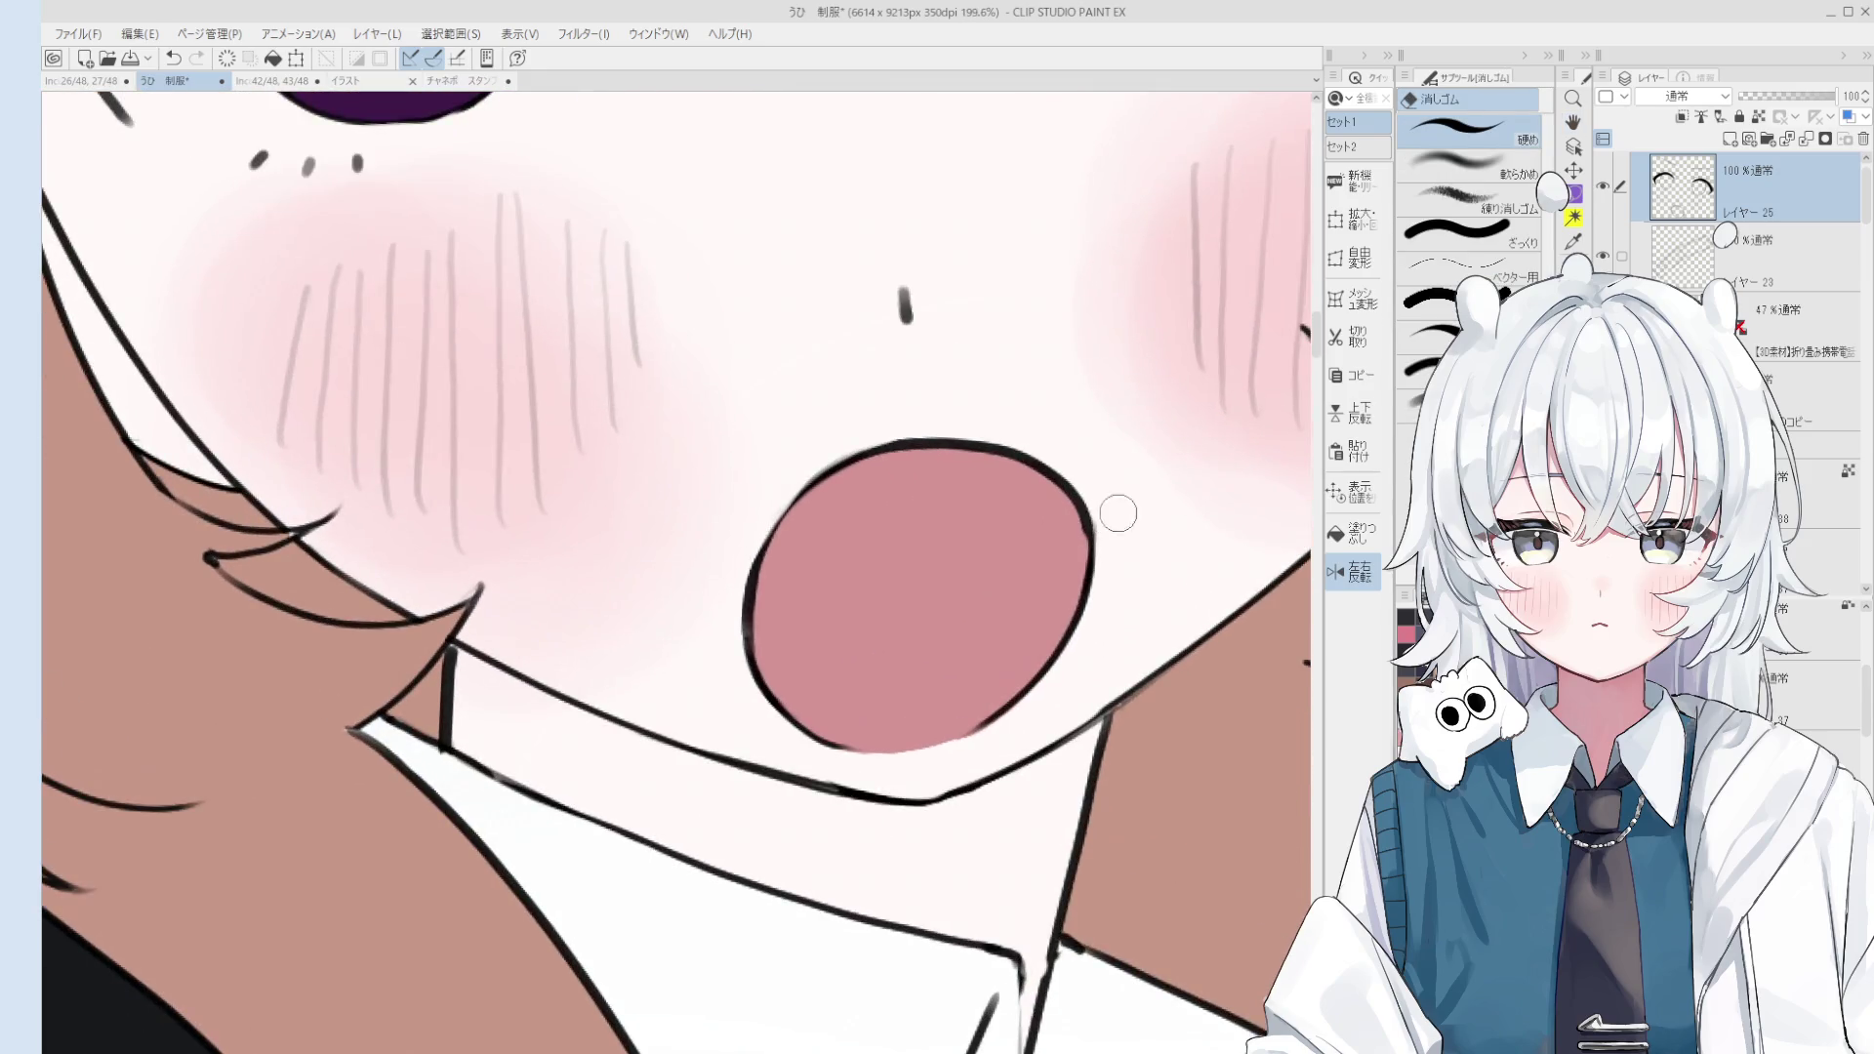
left_click_drag(1066, 488, 1096, 552)
scroll(1096, 537, "down", 2)
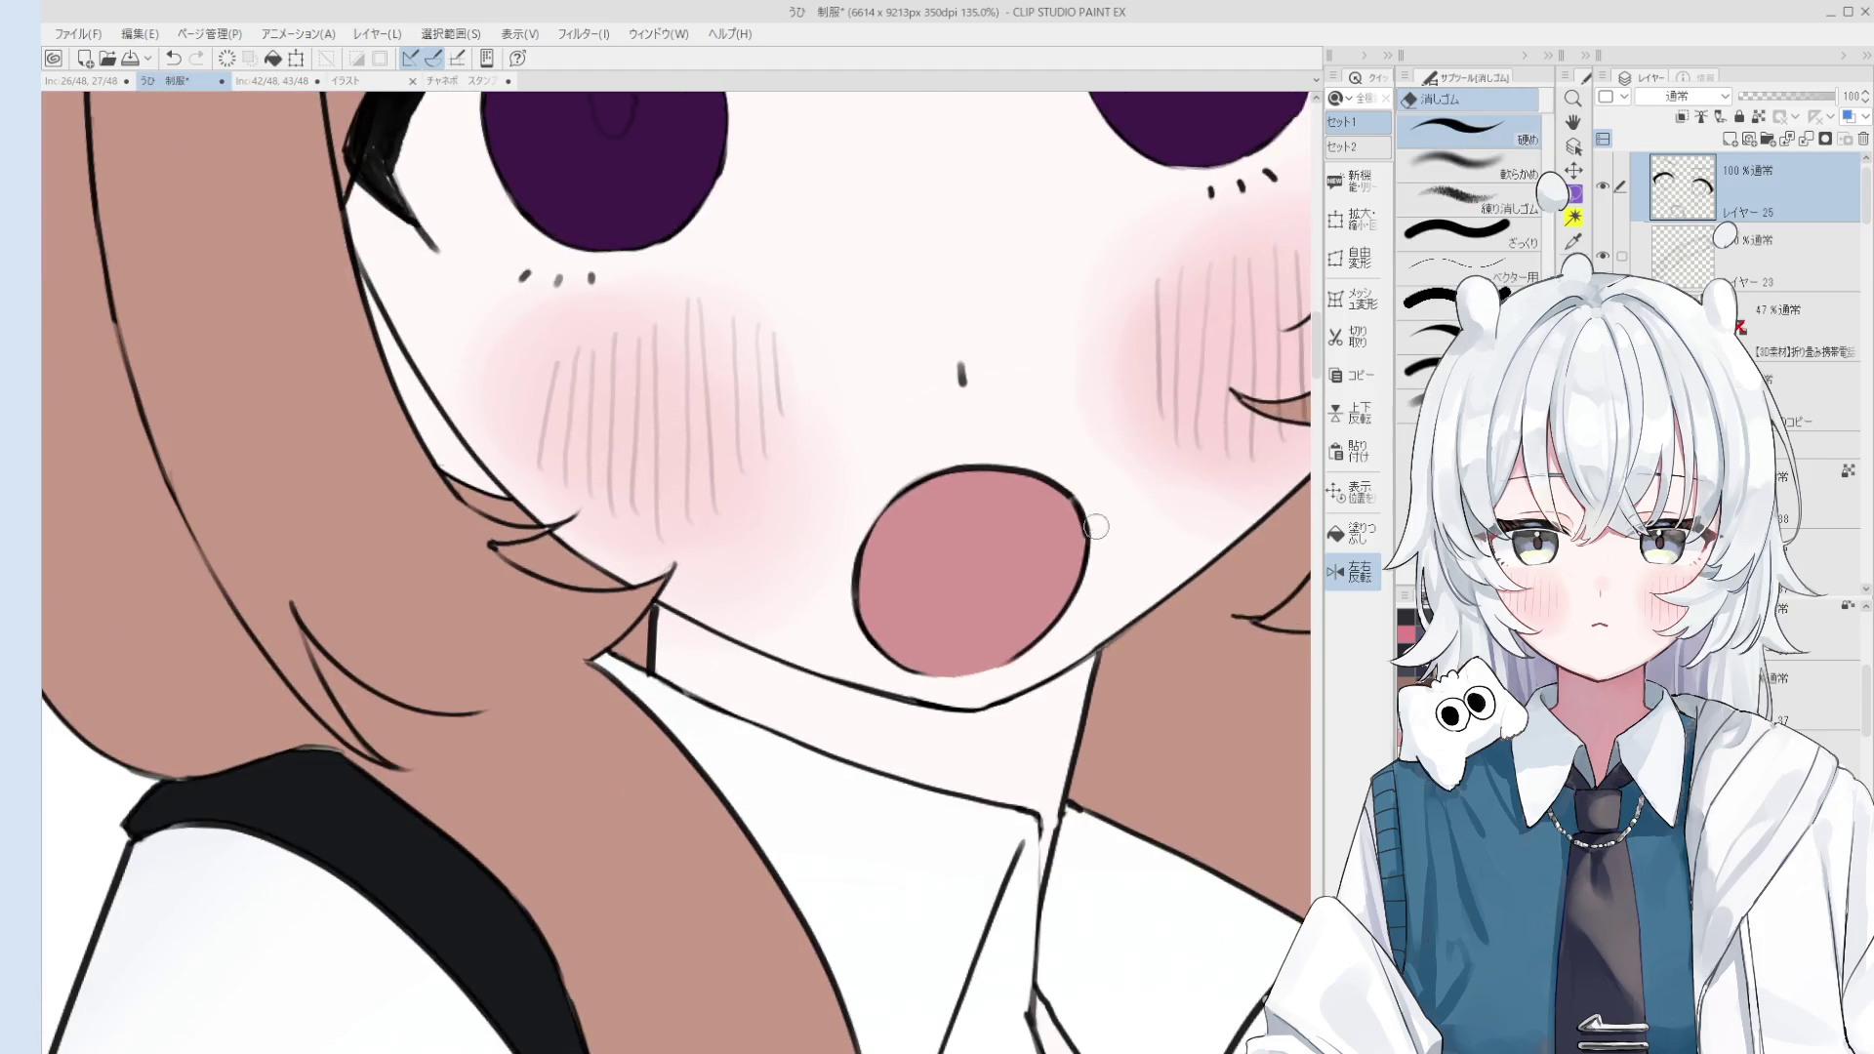
key("p")
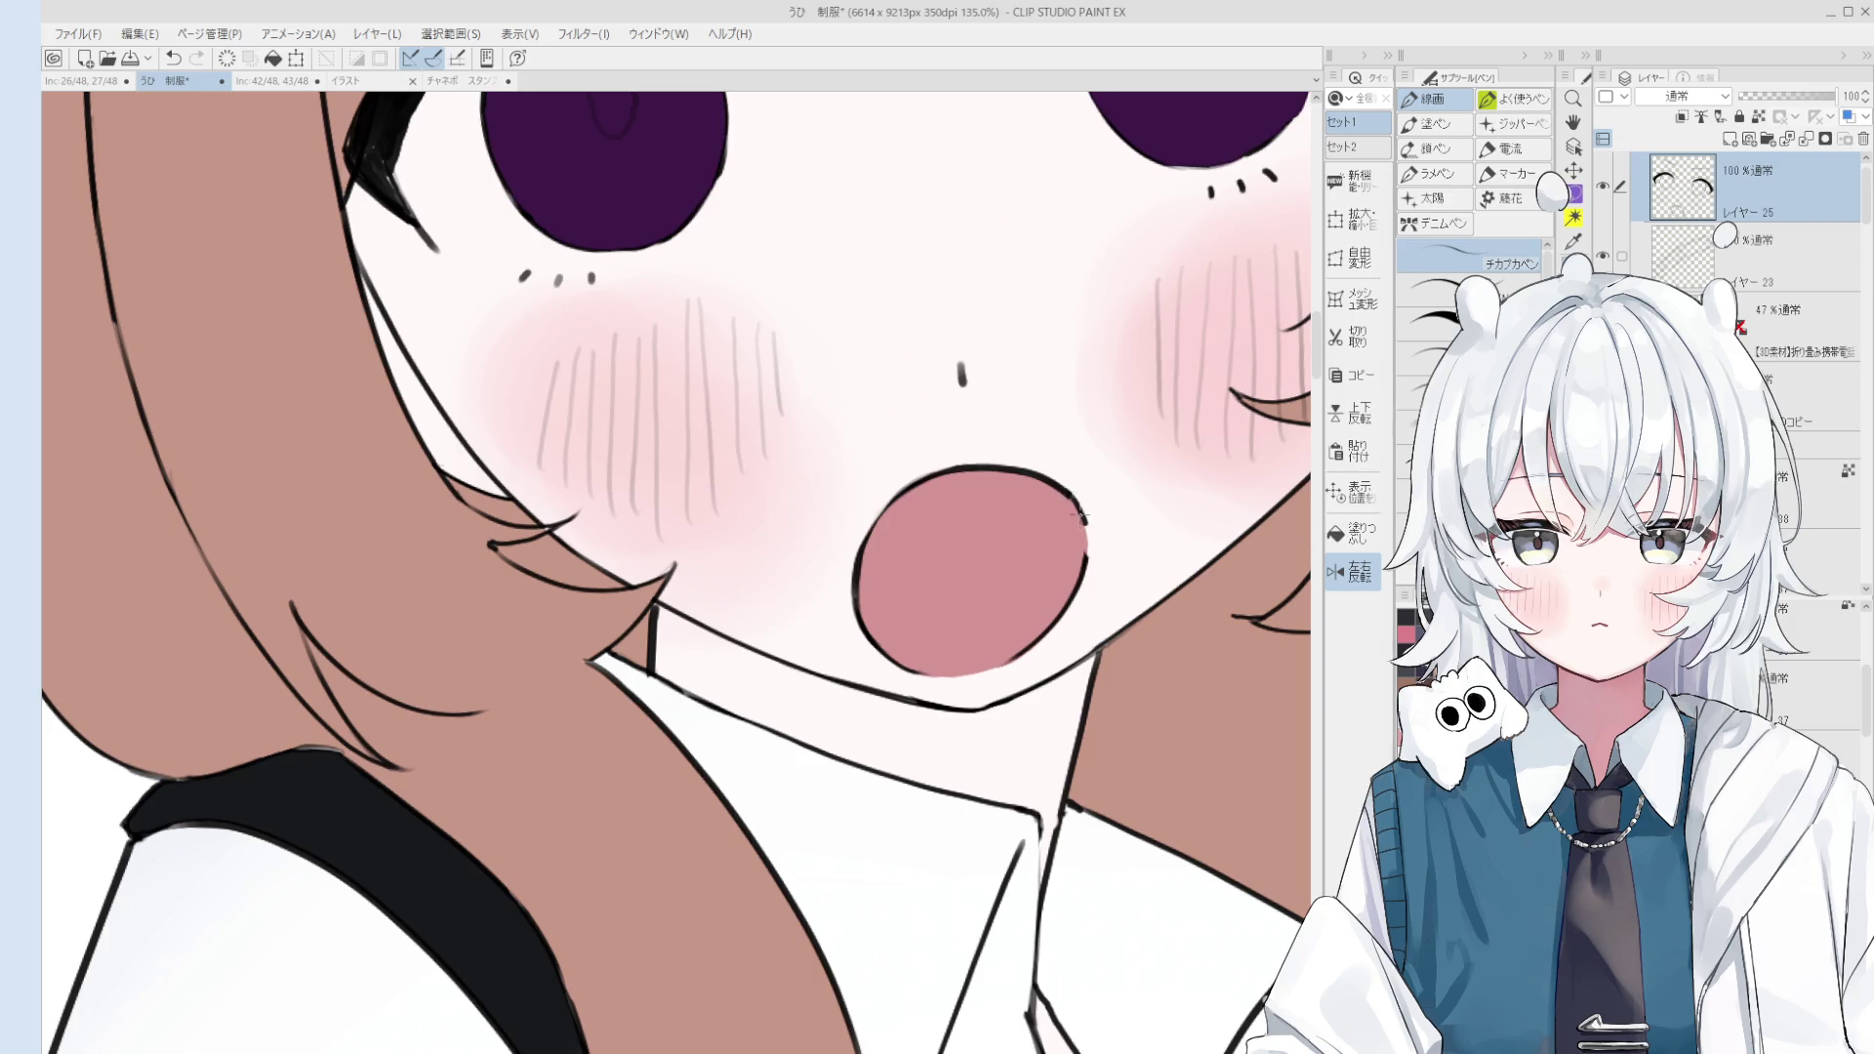
scroll(1087, 566, "down", 1)
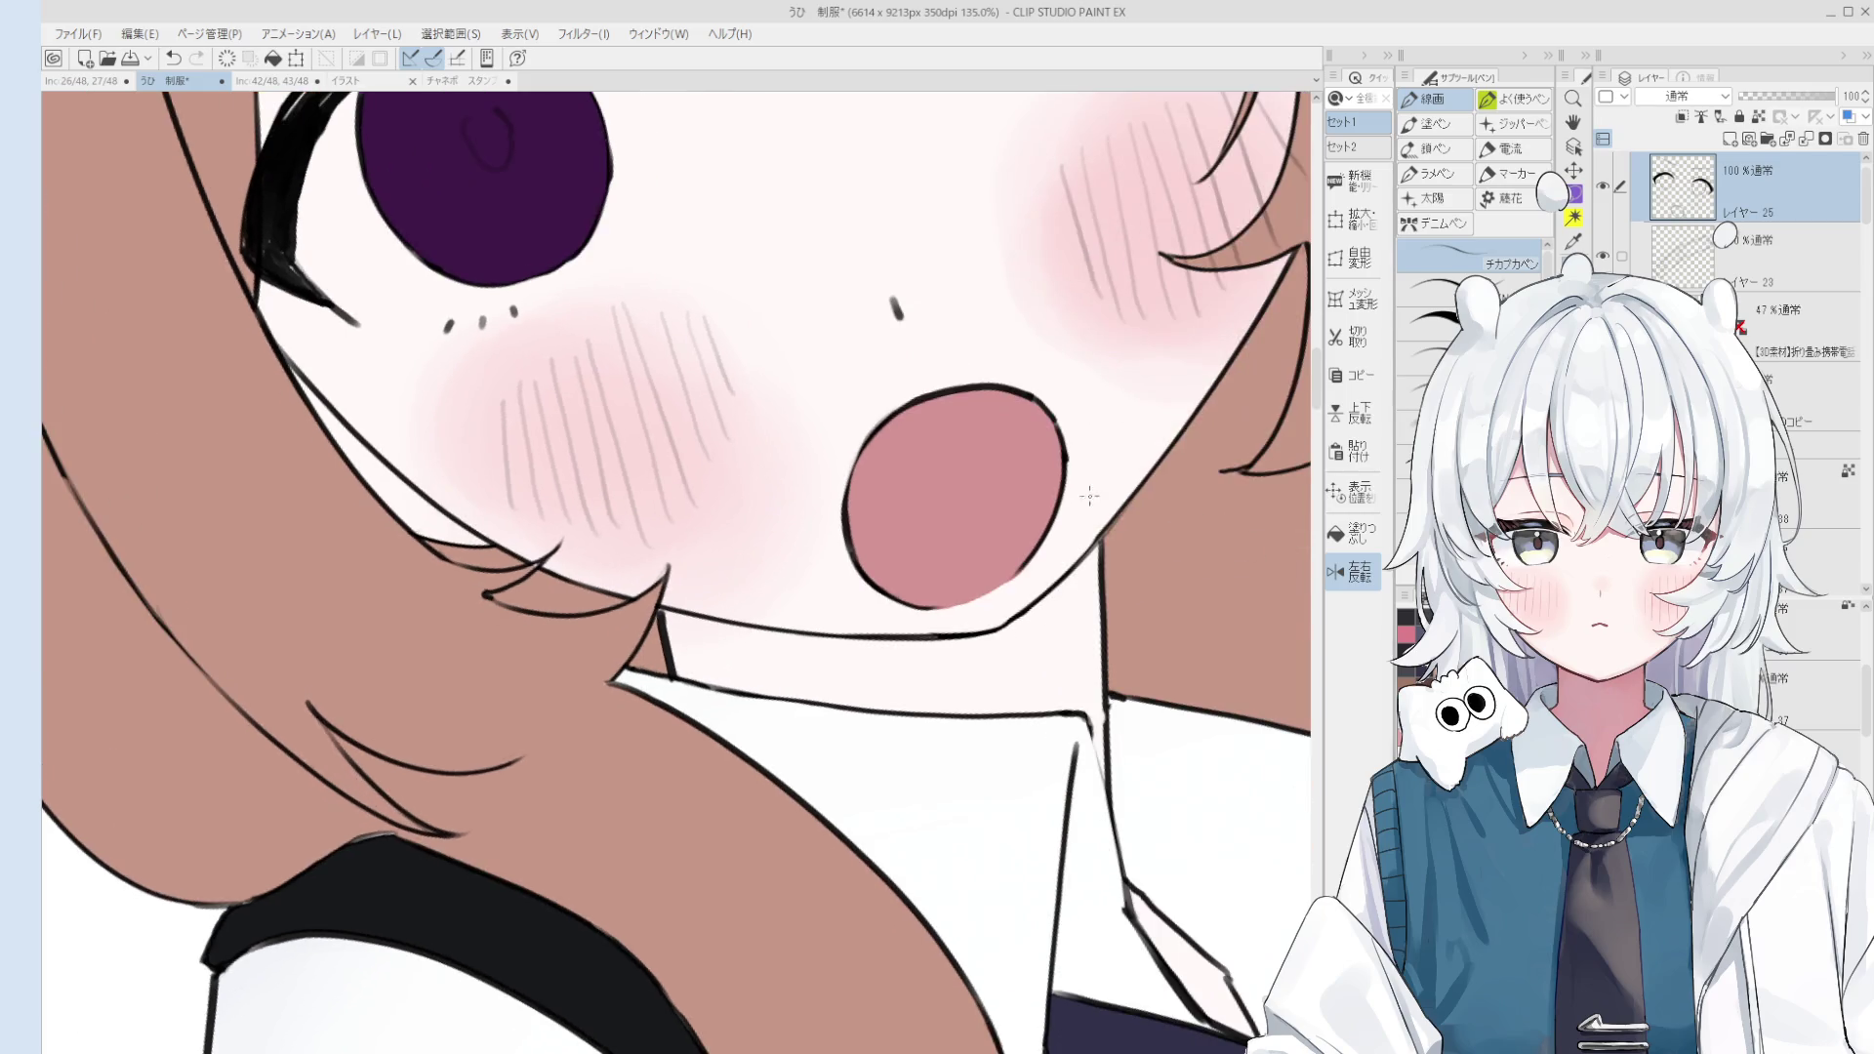
left_click_drag(1079, 459, 1084, 506)
scroll(1083, 505, "down", 5)
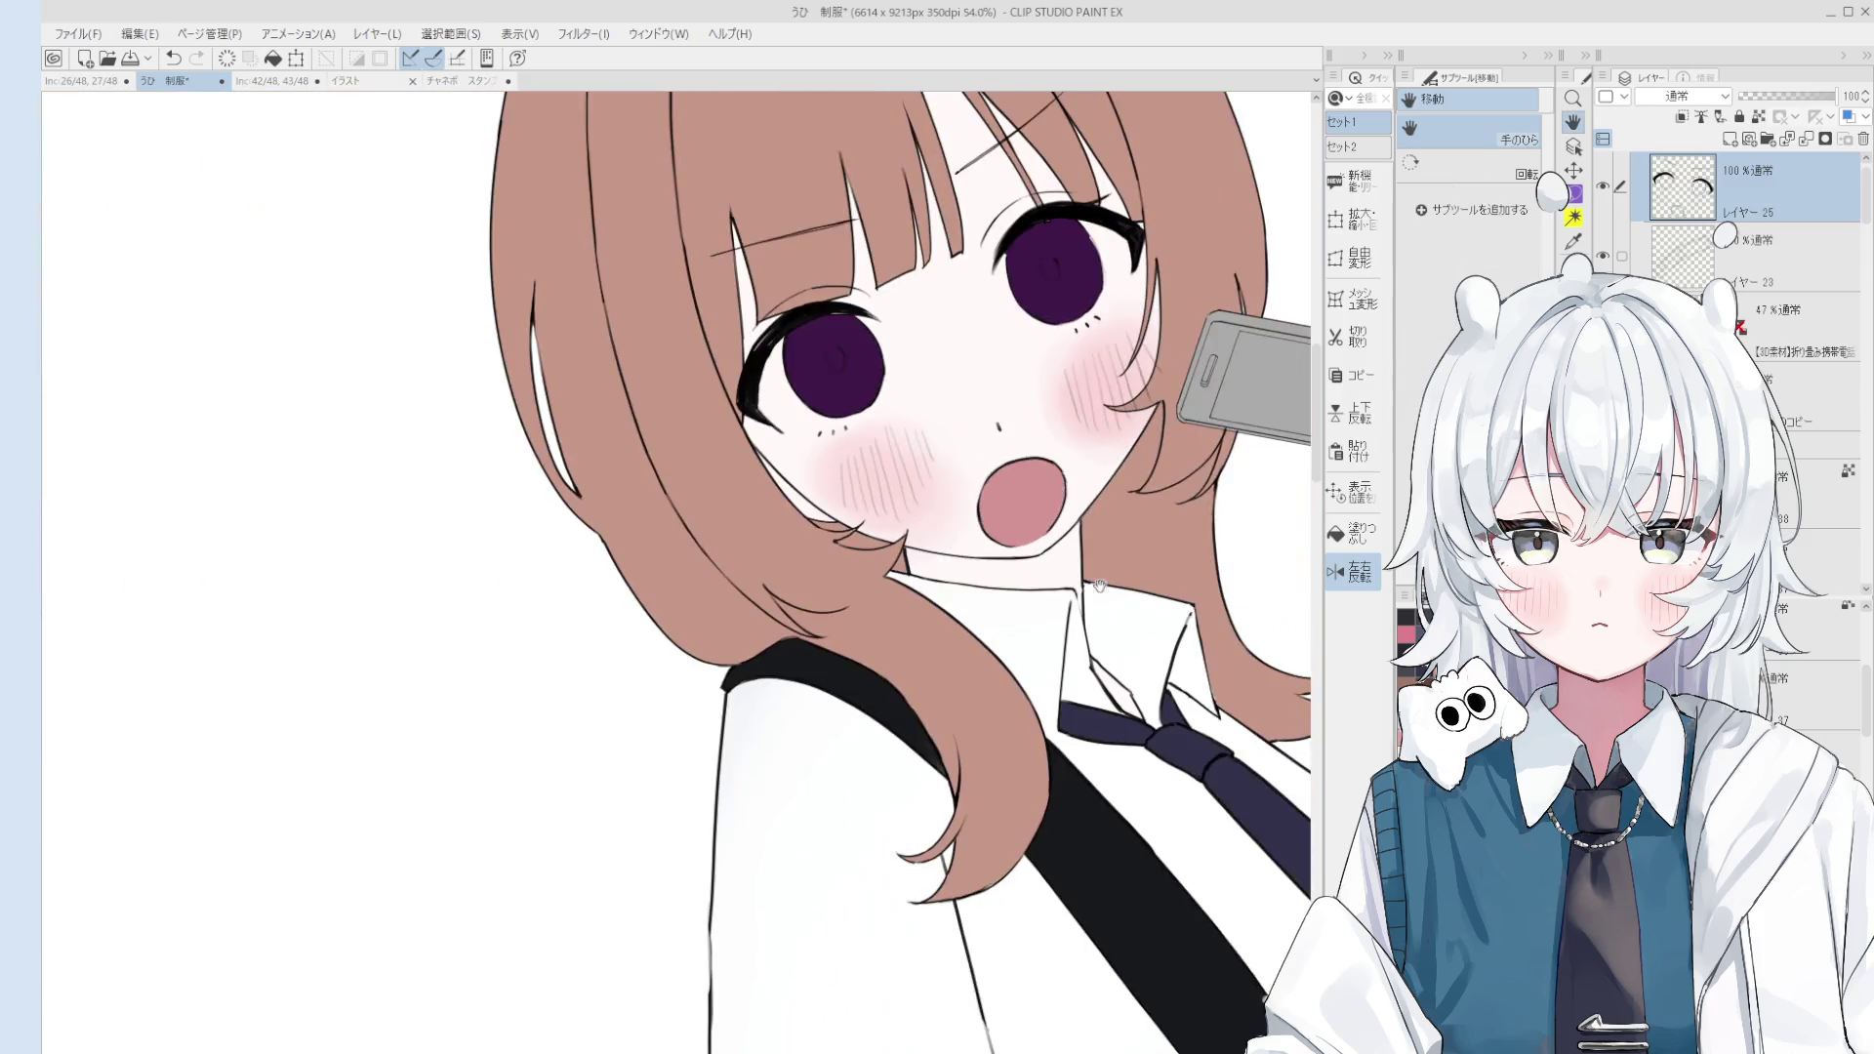
key("b")
scroll(1038, 623, "up", 4)
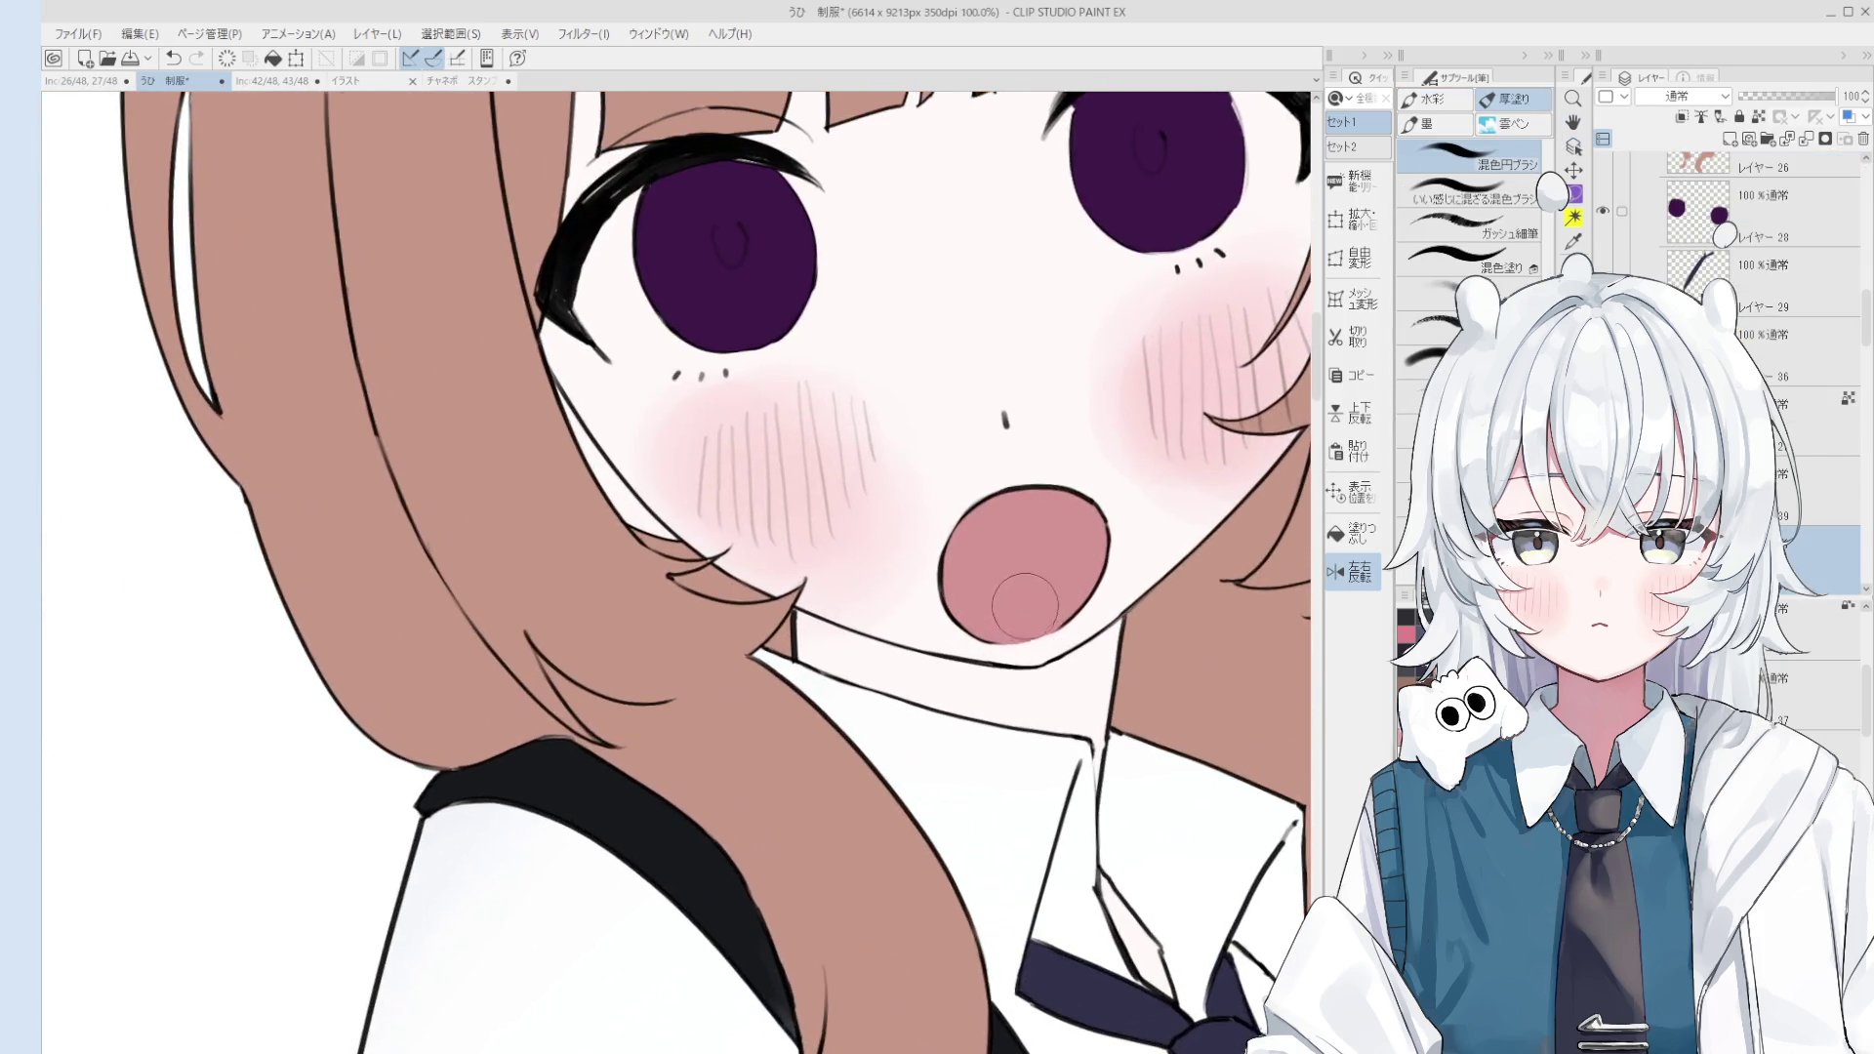
key("ctrl+z")
scroll(1039, 599, "down", 1)
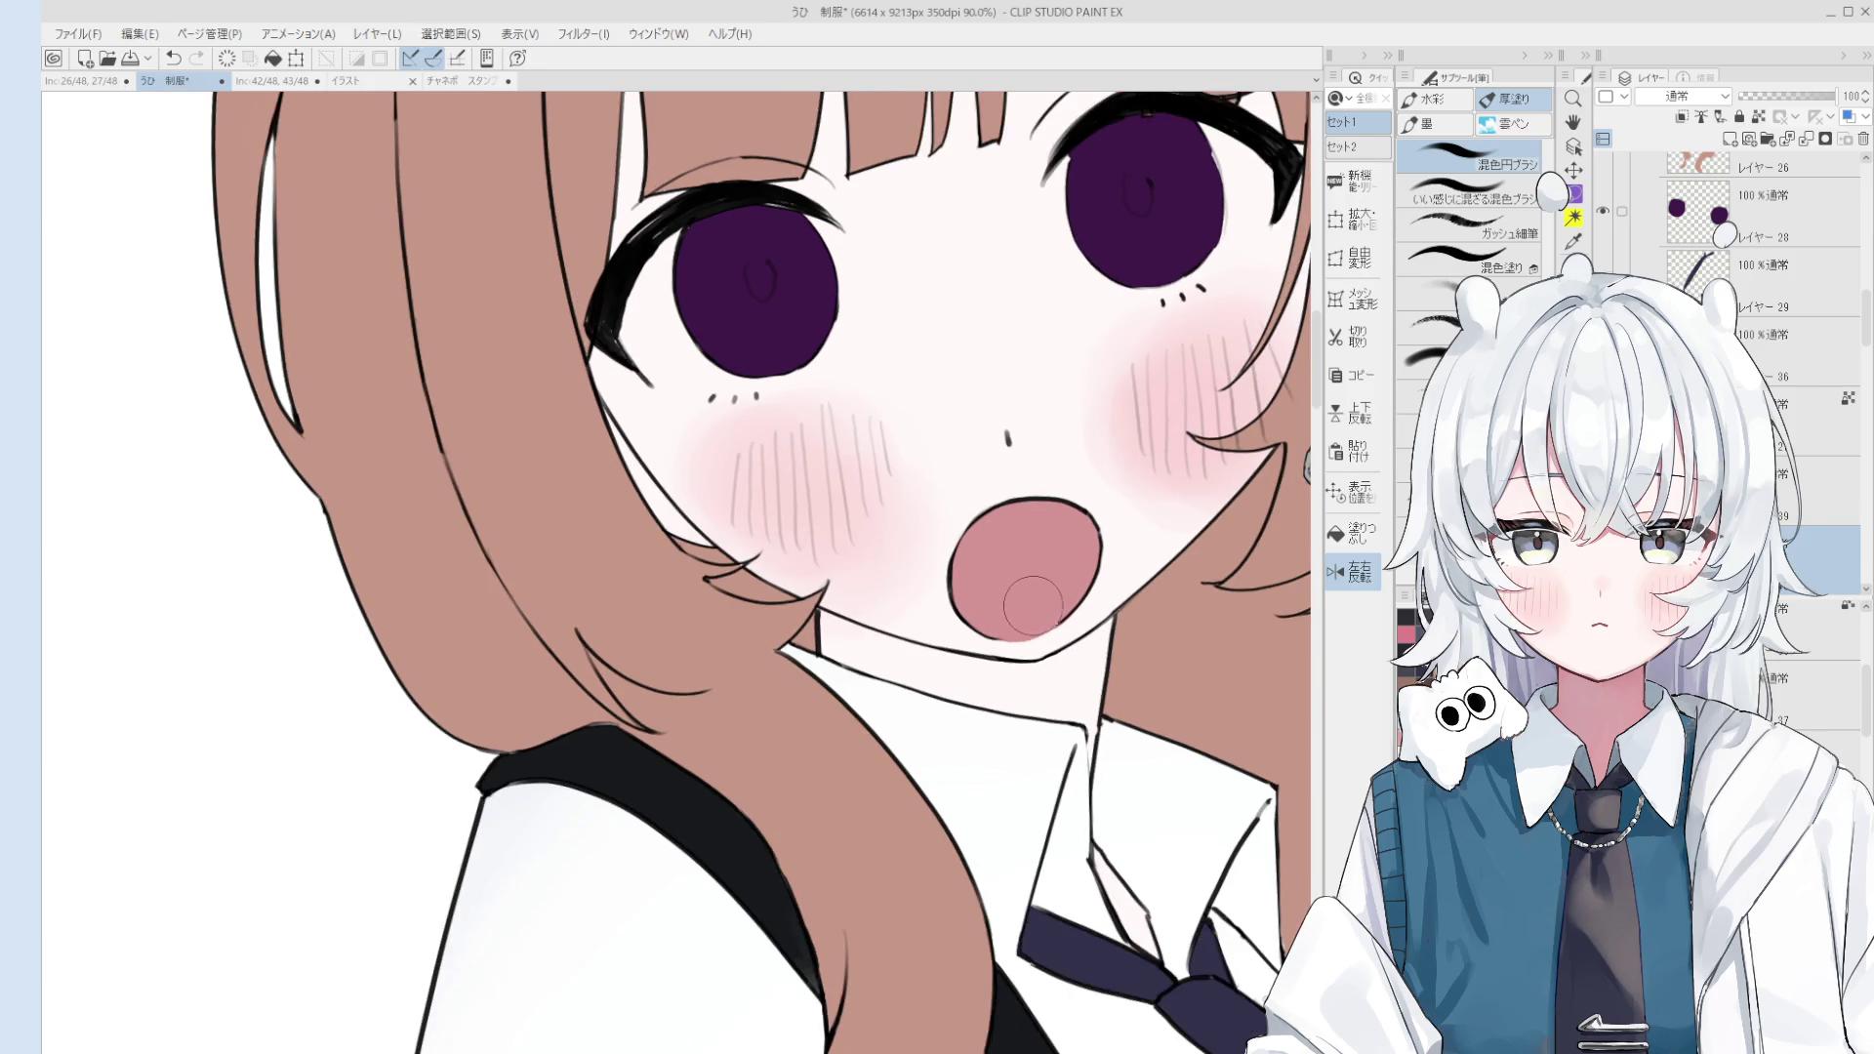
scroll(1038, 600, "down", 5)
key("h")
scroll(1110, 465, "down", 3)
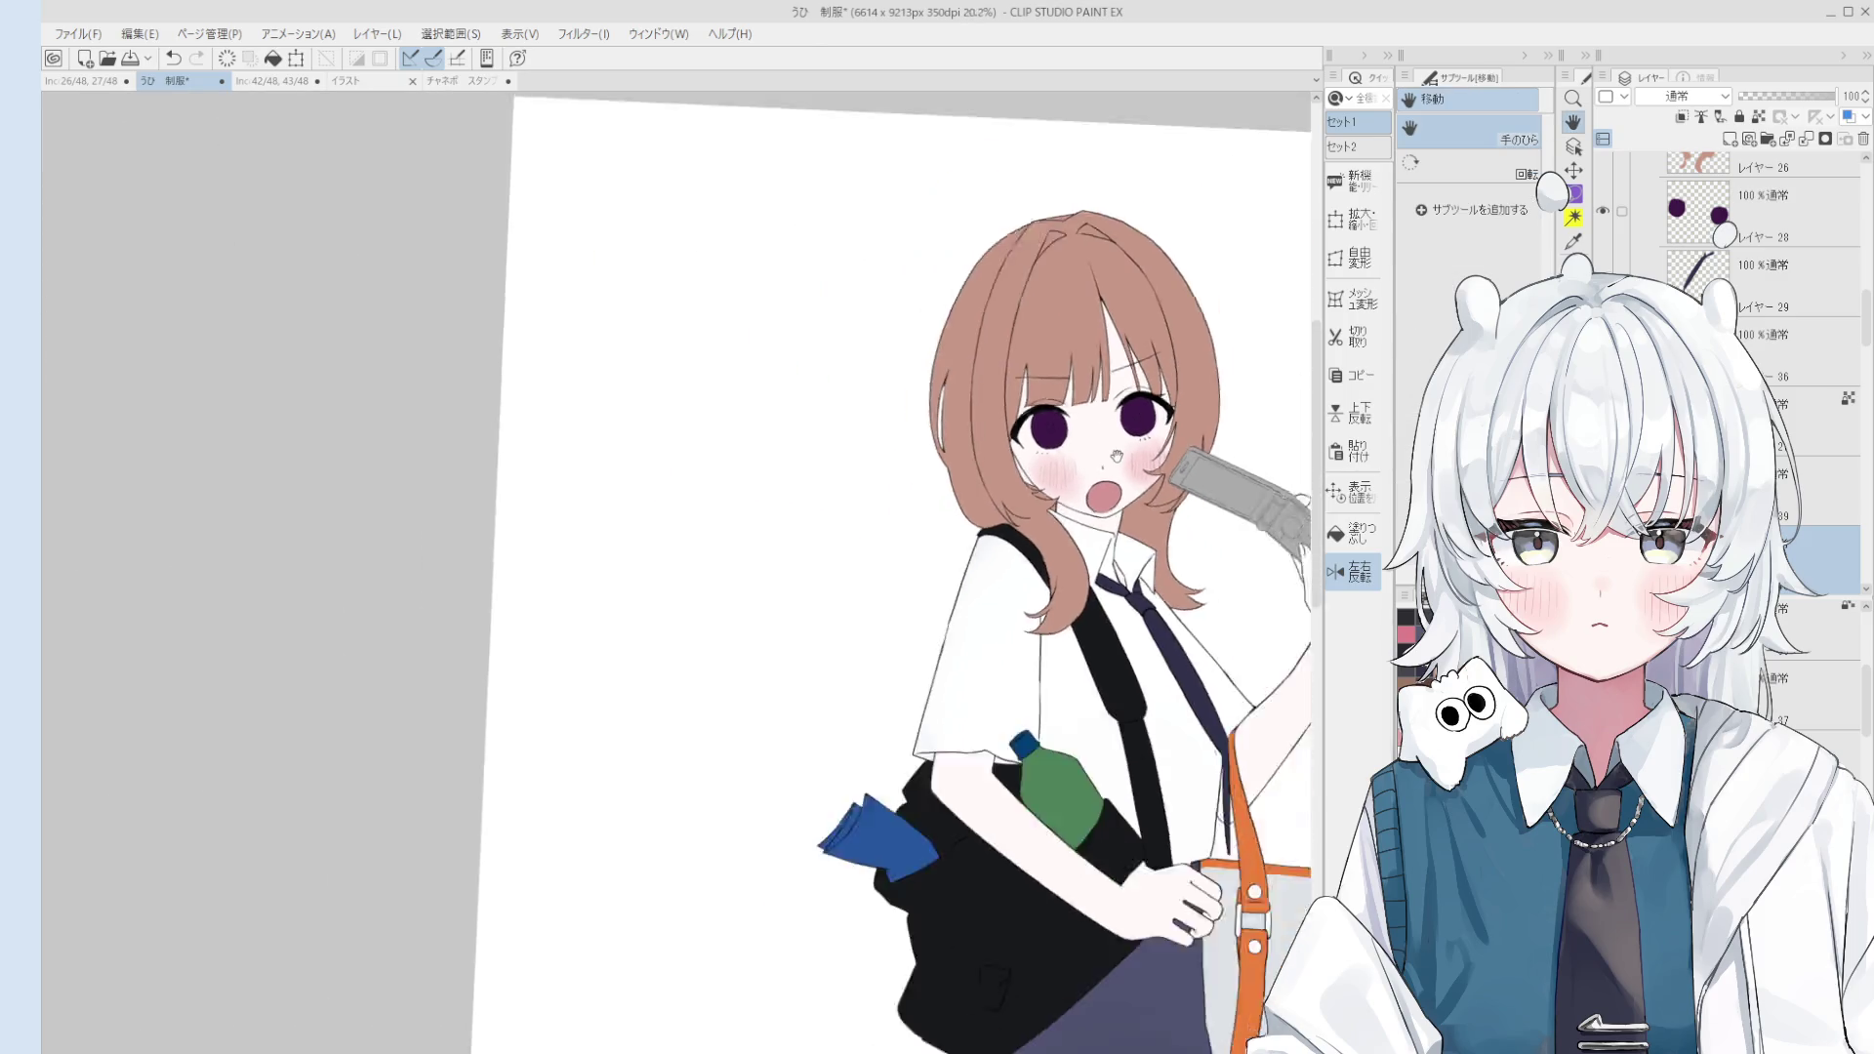
scroll(1099, 429, "down", 2)
scroll(1091, 413, "down", 1)
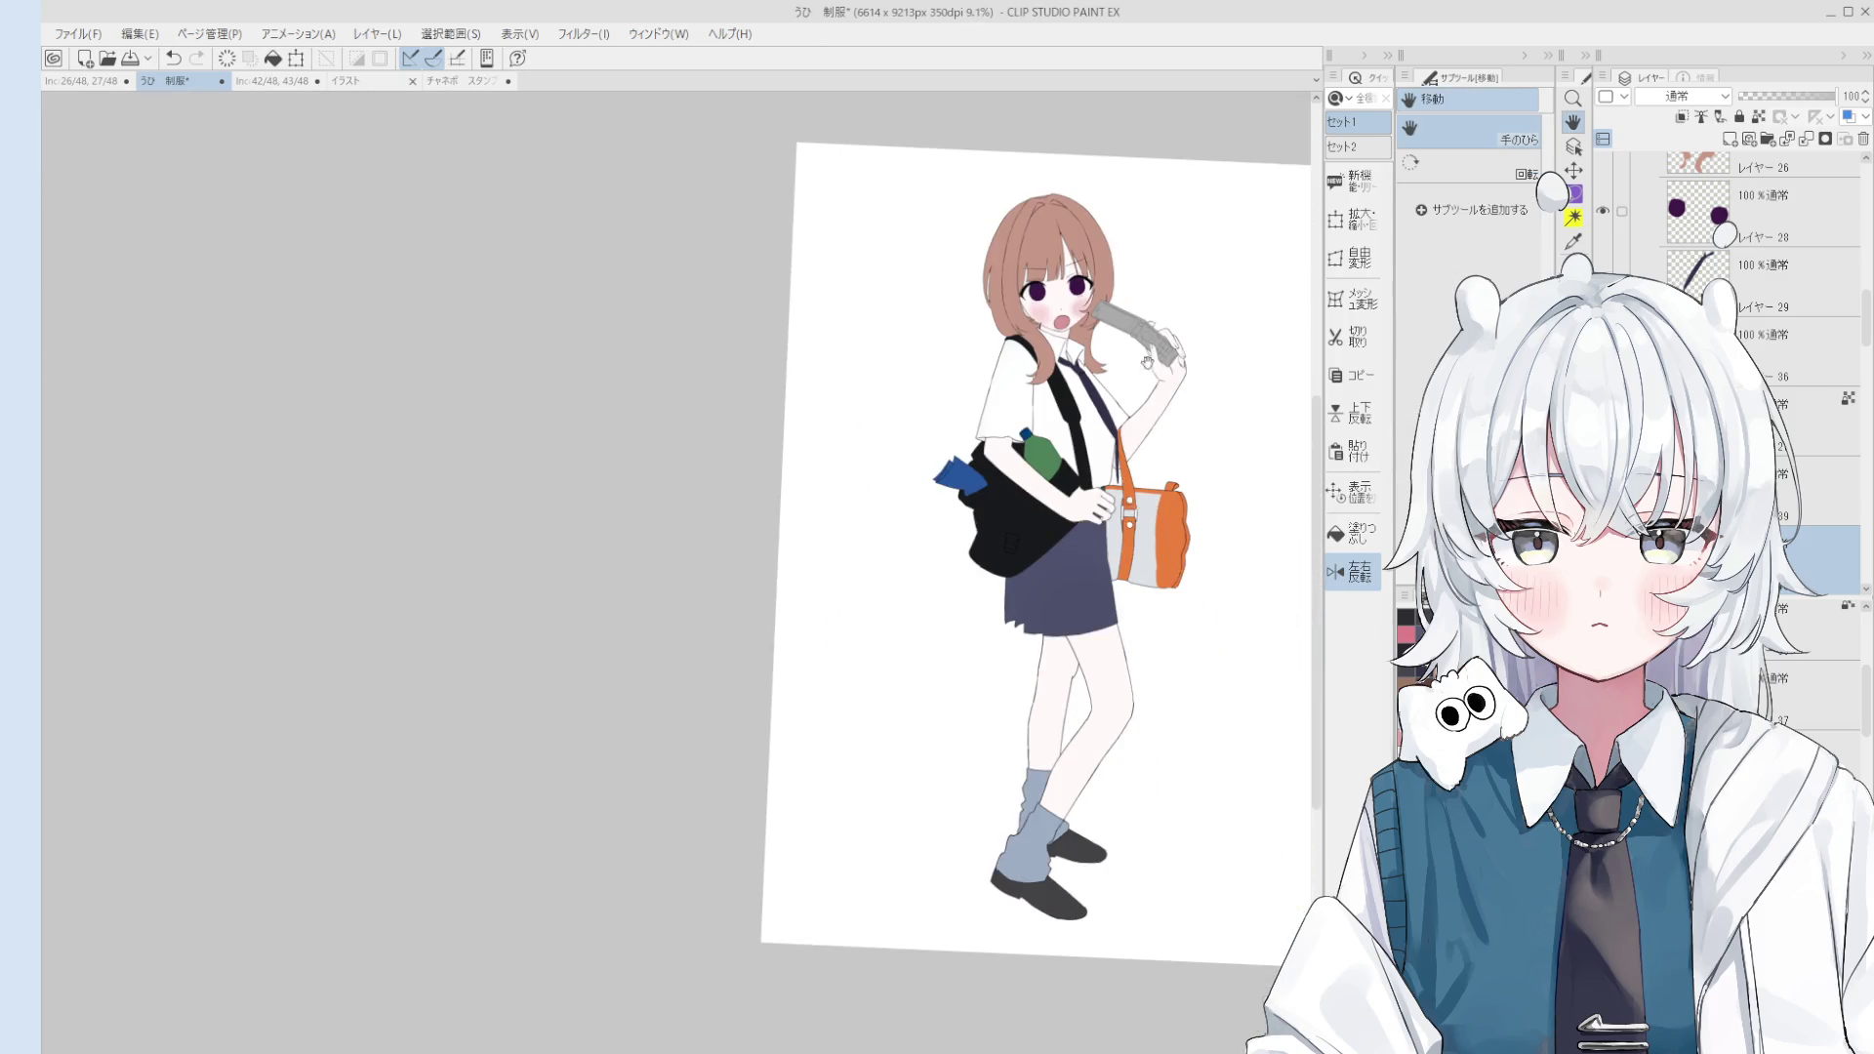
scroll(1148, 362, "up", 6)
key("o")
left_click(1077, 345)
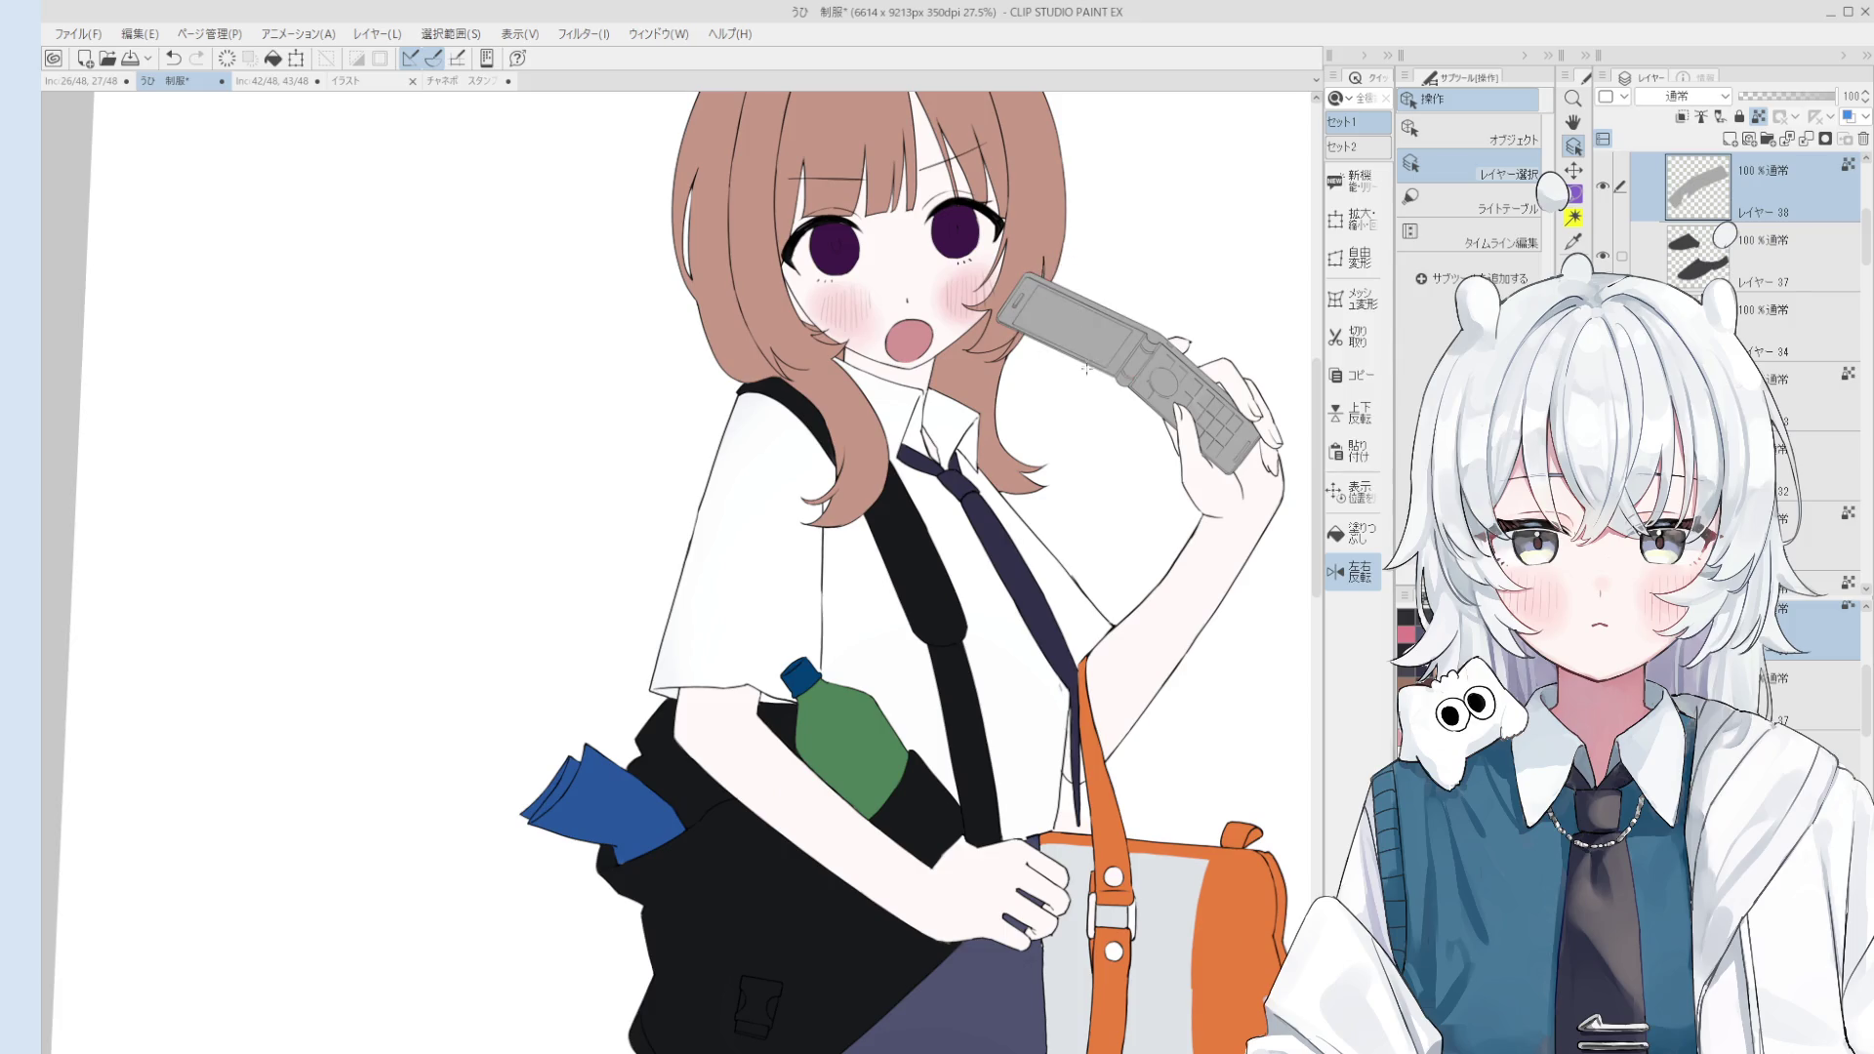
Step: Add a new raster layer above the phone and bucket-fill its screen black
left_click(1730, 139)
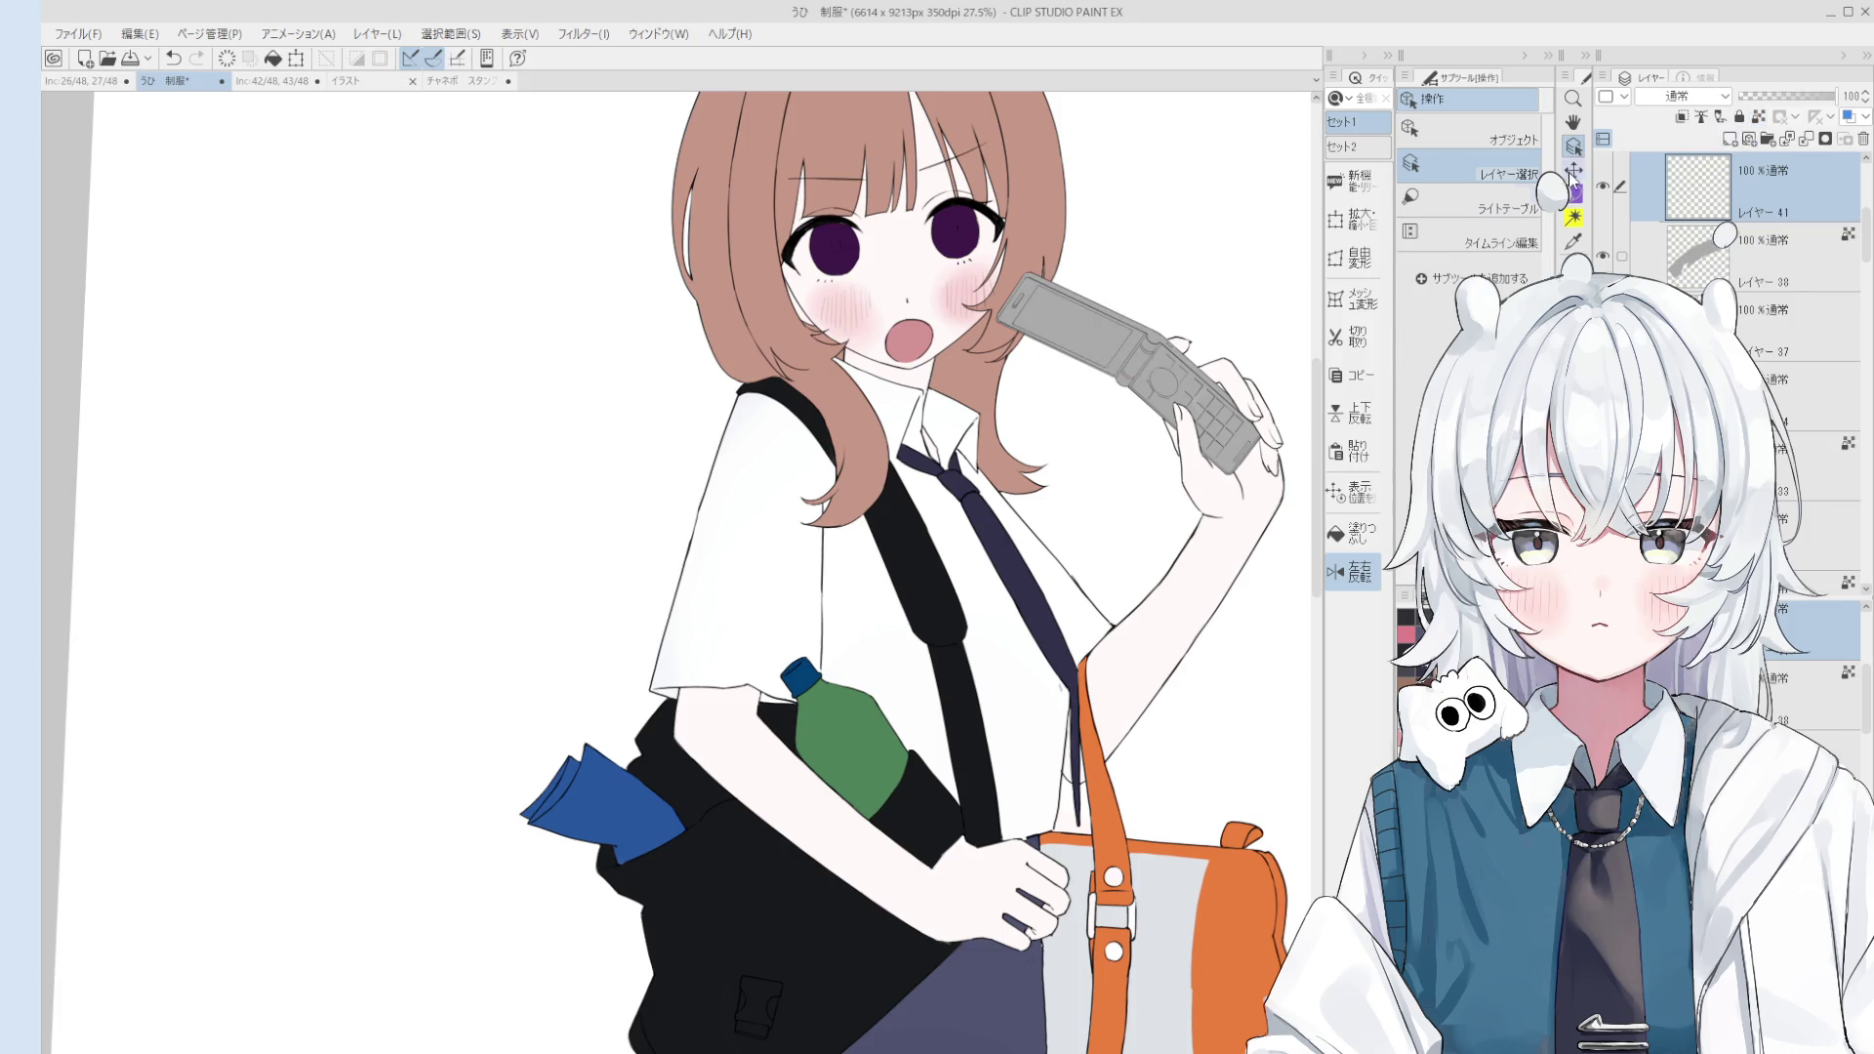
left_click(1352, 533)
left_click(1082, 332)
scroll(1104, 298, "up", 2)
scroll(1104, 339, "down", 2)
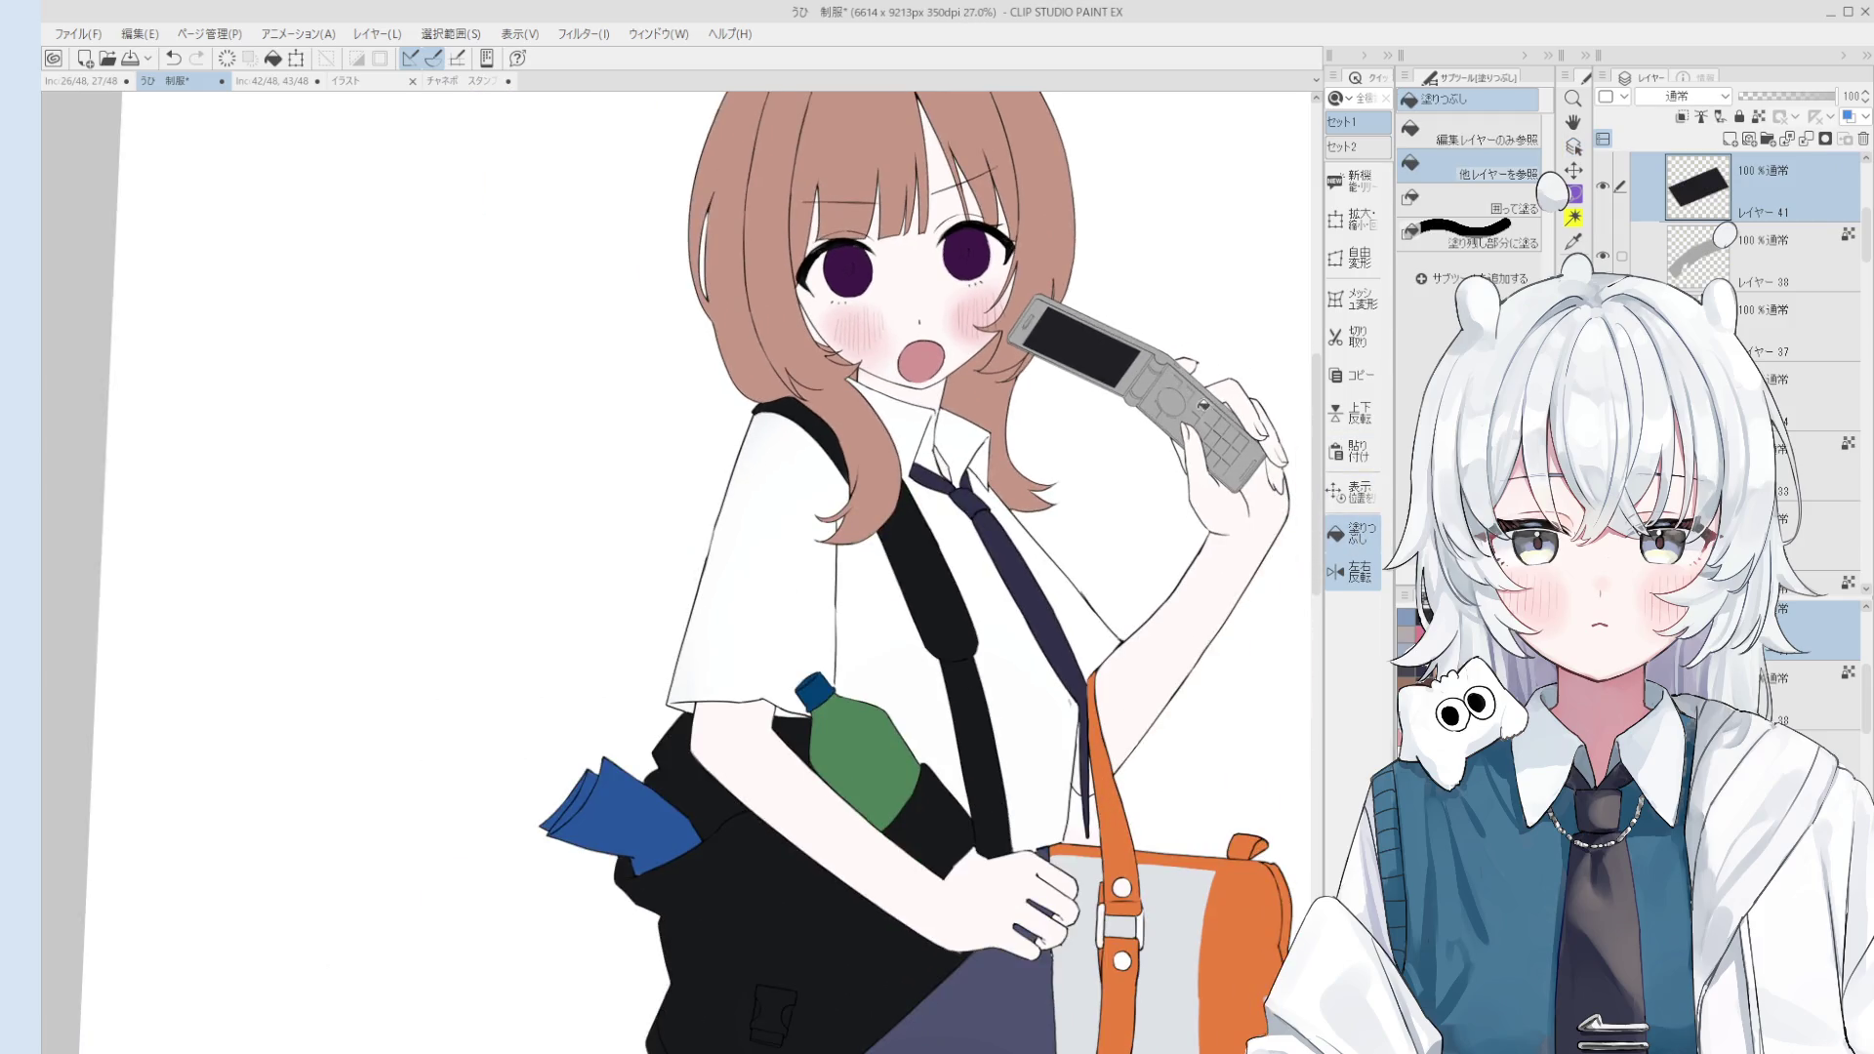